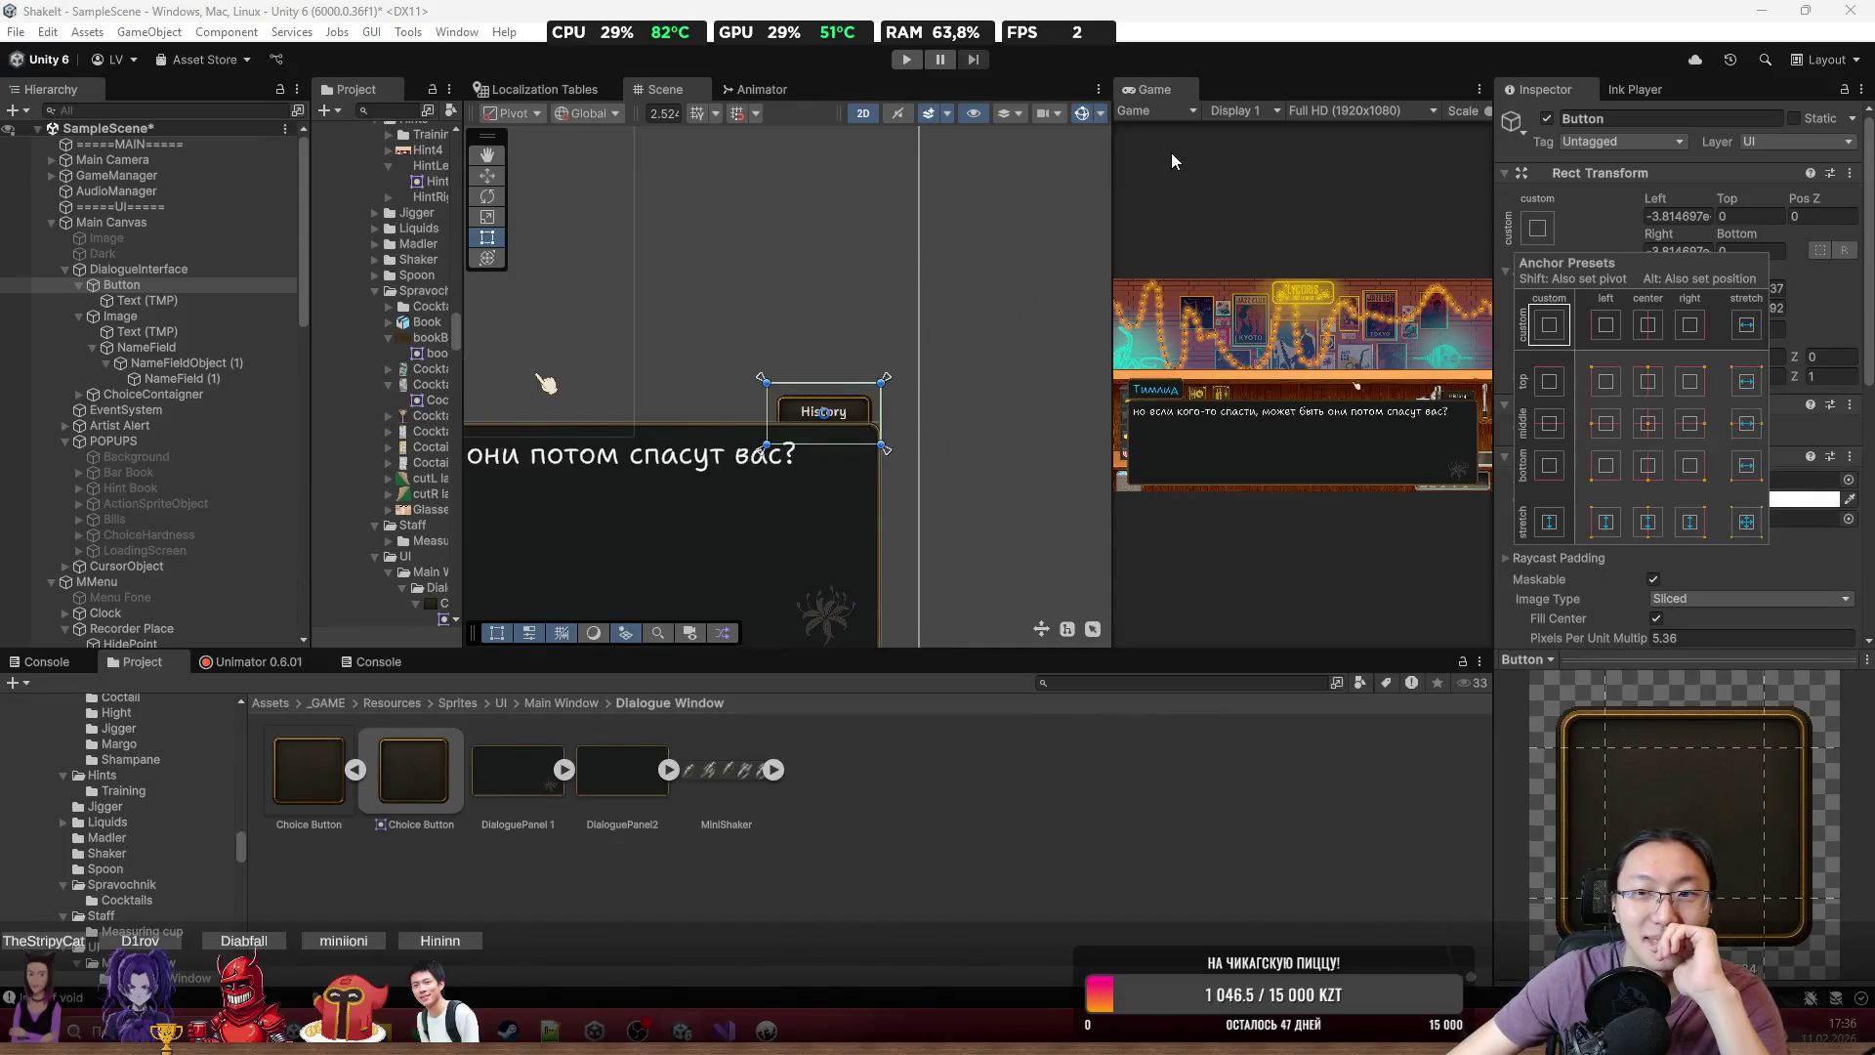
Rename the button object to ButtonHistory in the Inspector.
double_click(1155, 88)
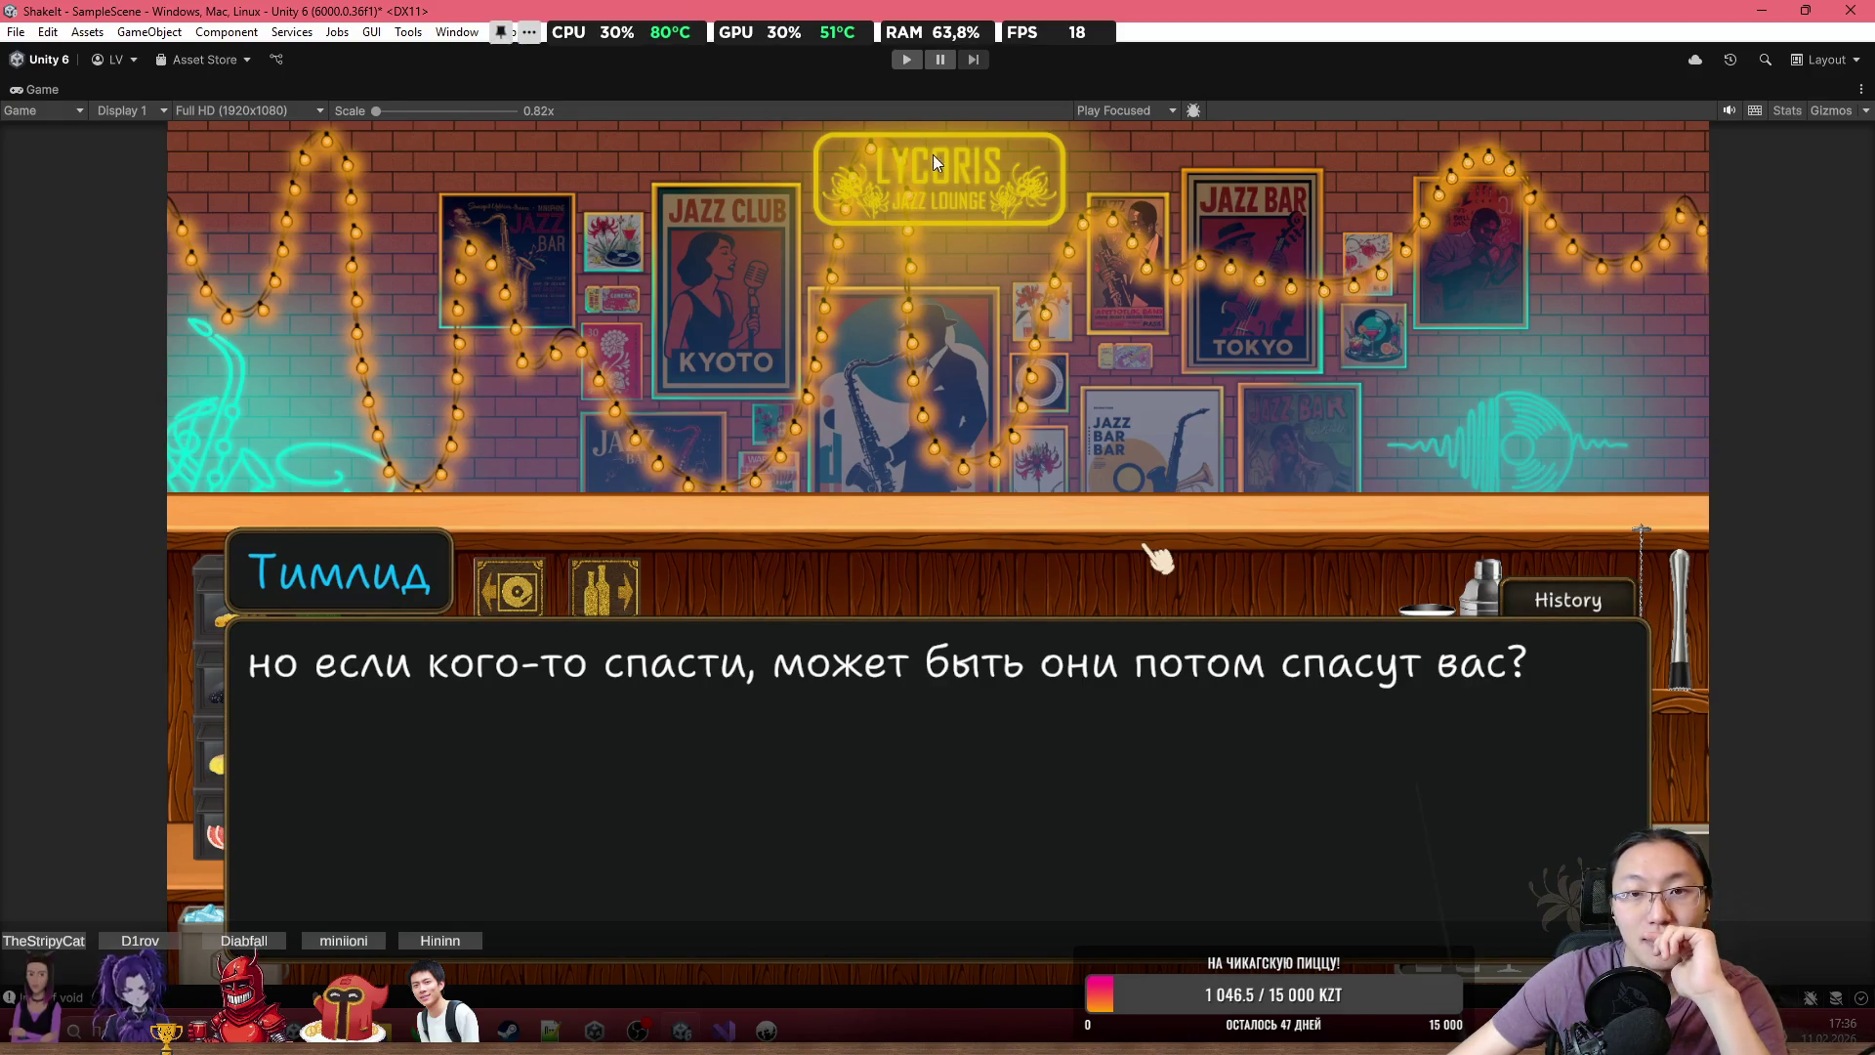
double_click(940, 86)
scroll(812, 436, "up", 8)
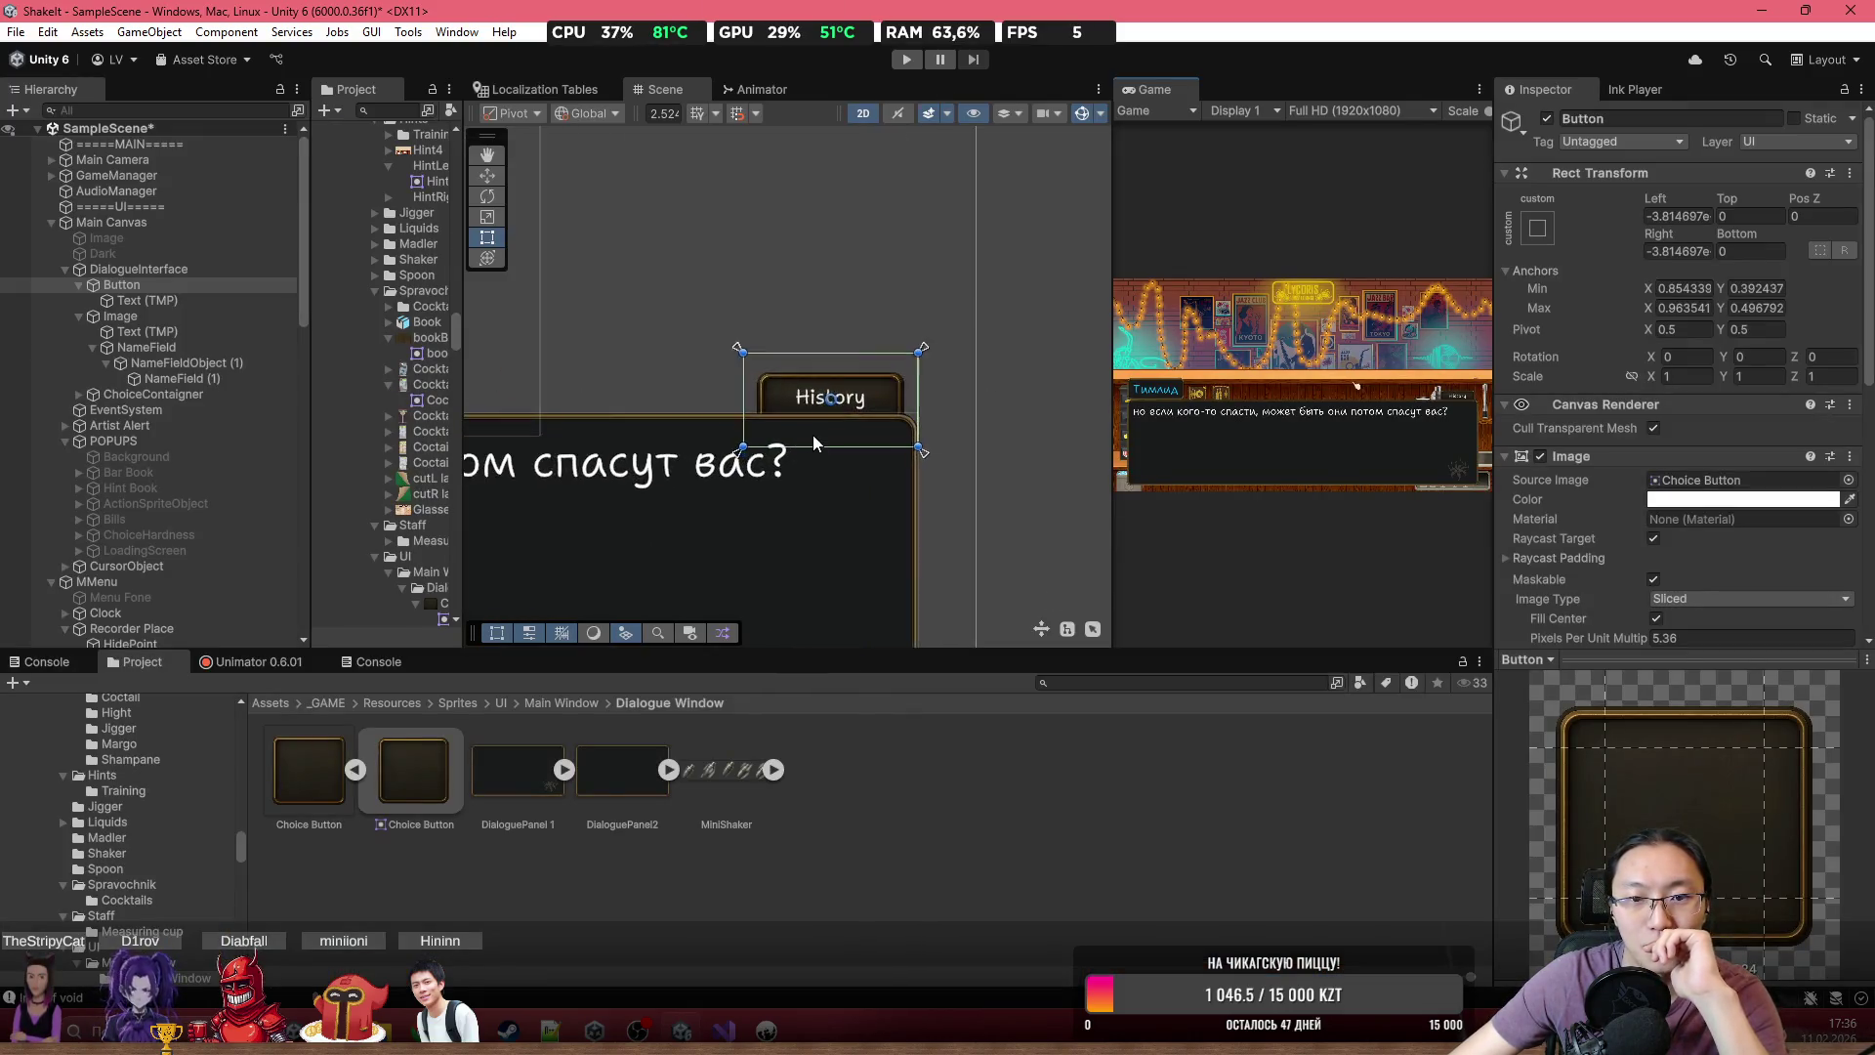
scroll(684, 214, "down", 2)
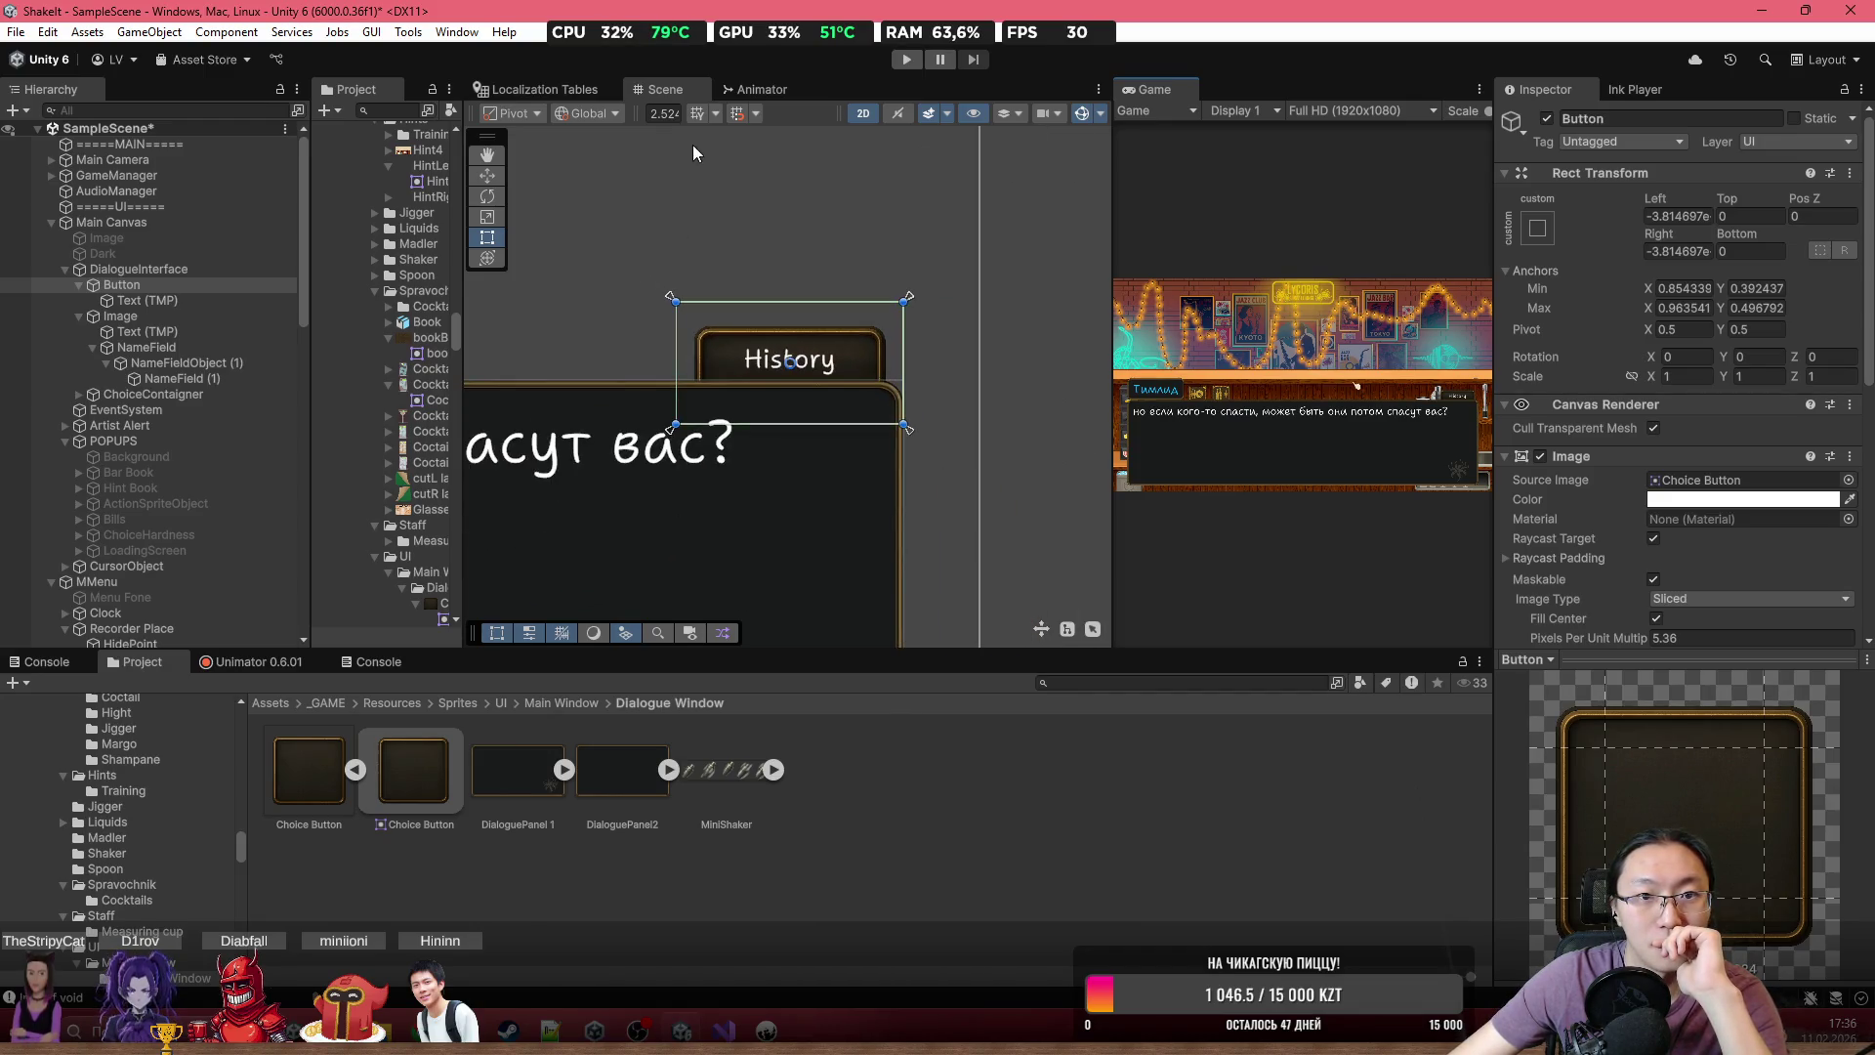
scroll(736, 324, "down", 1)
scroll(743, 324, "up", 1)
scroll(742, 324, "up", 2)
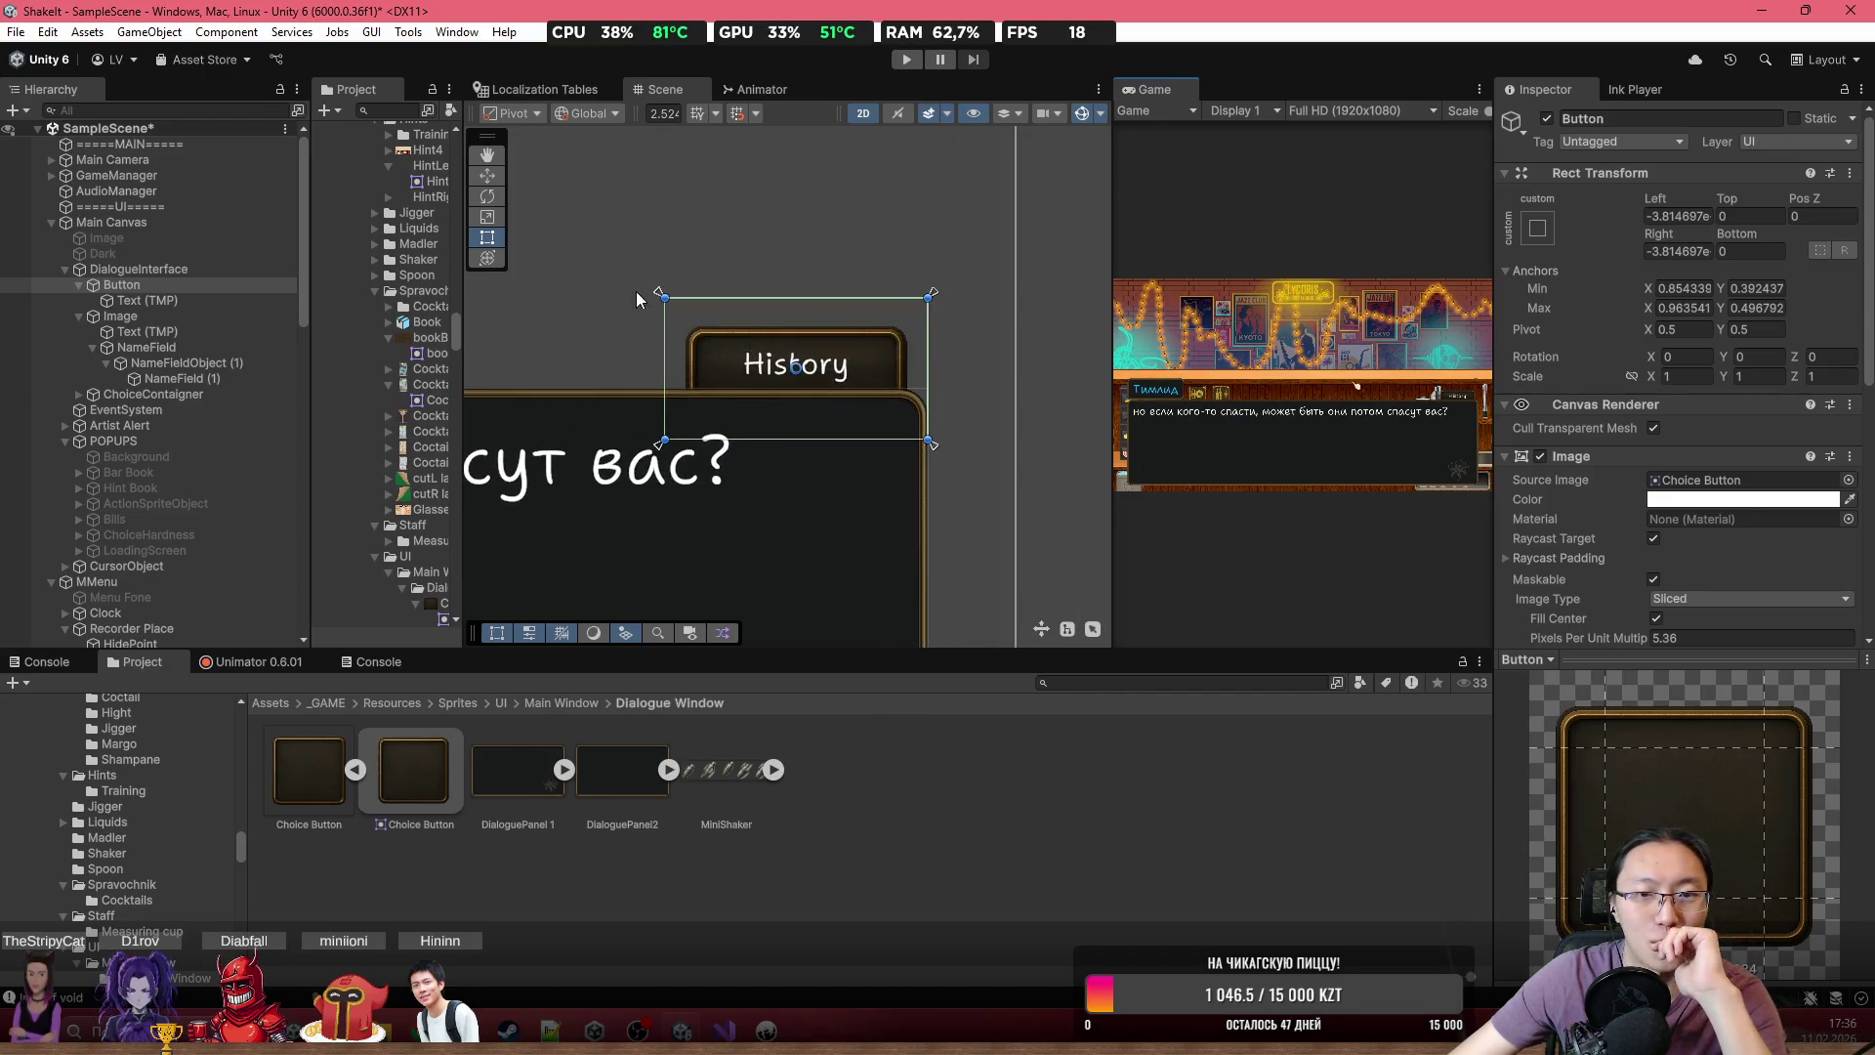
scroll(733, 289, "up", 3)
scroll(781, 489, "down", 3)
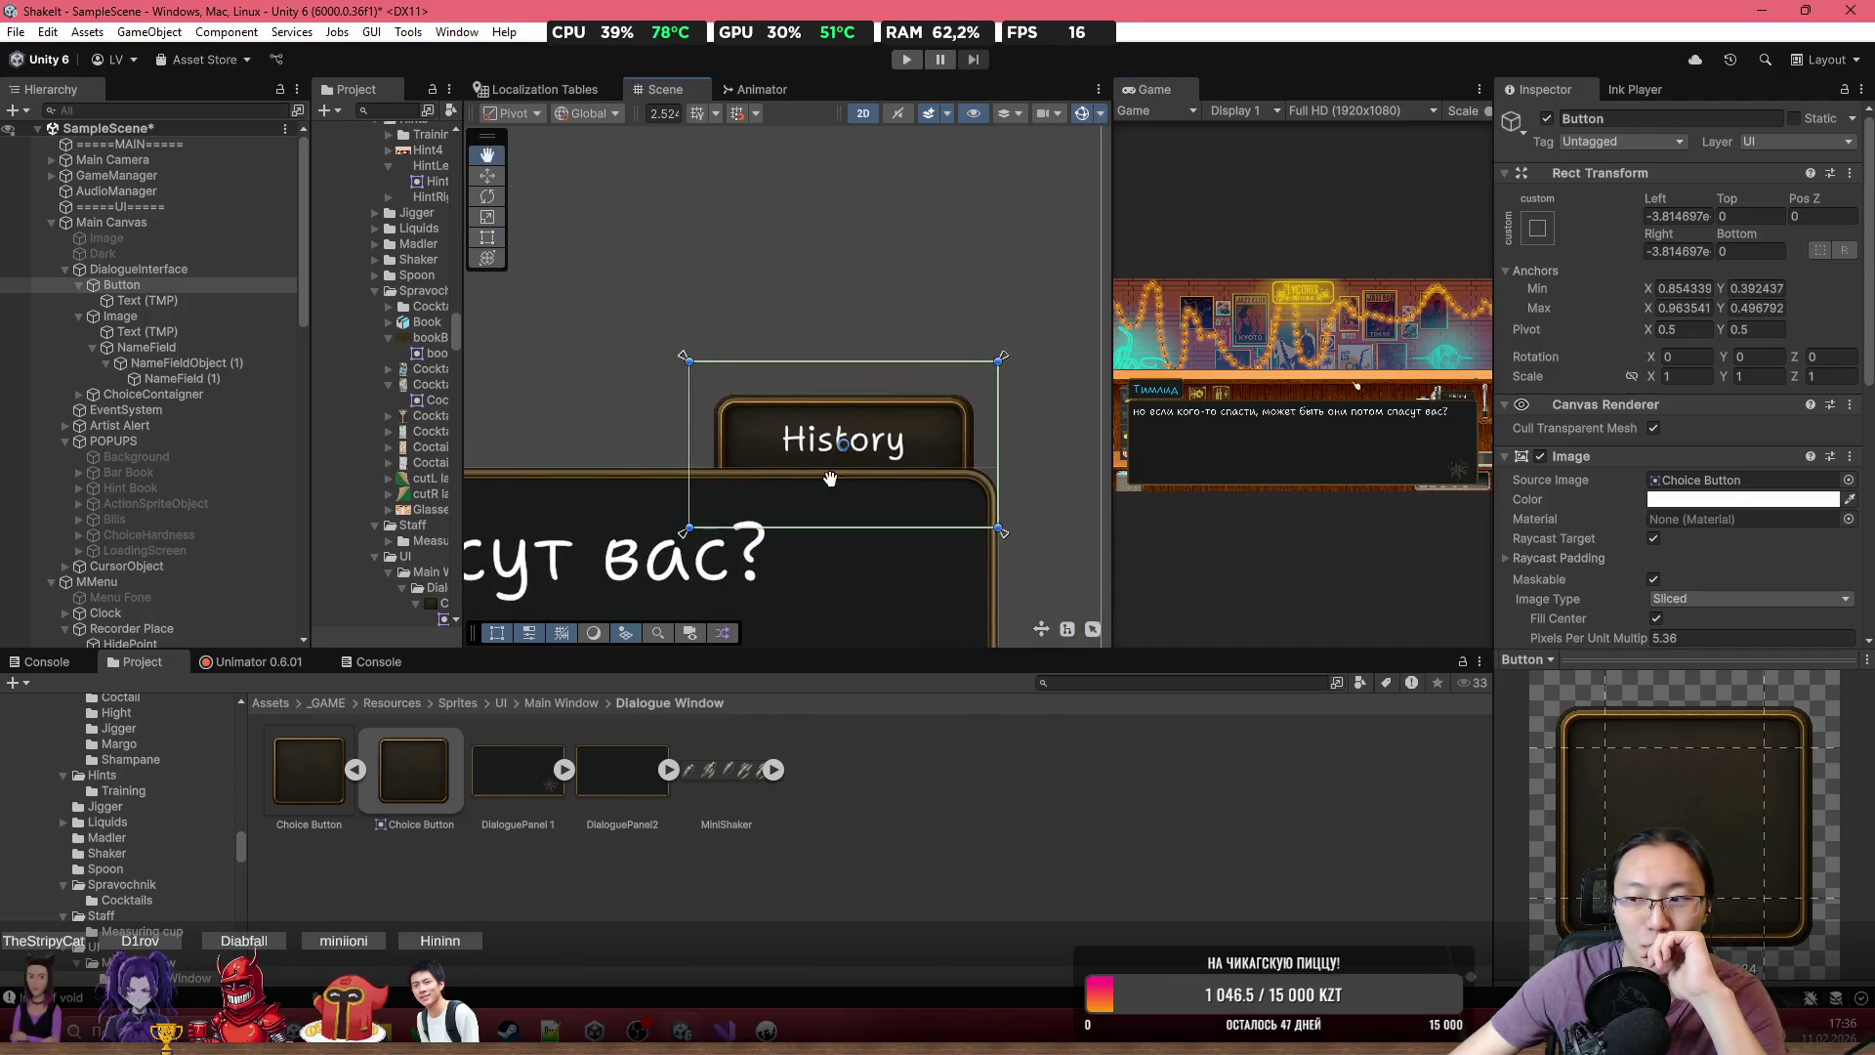
scroll(754, 455, "up", 1)
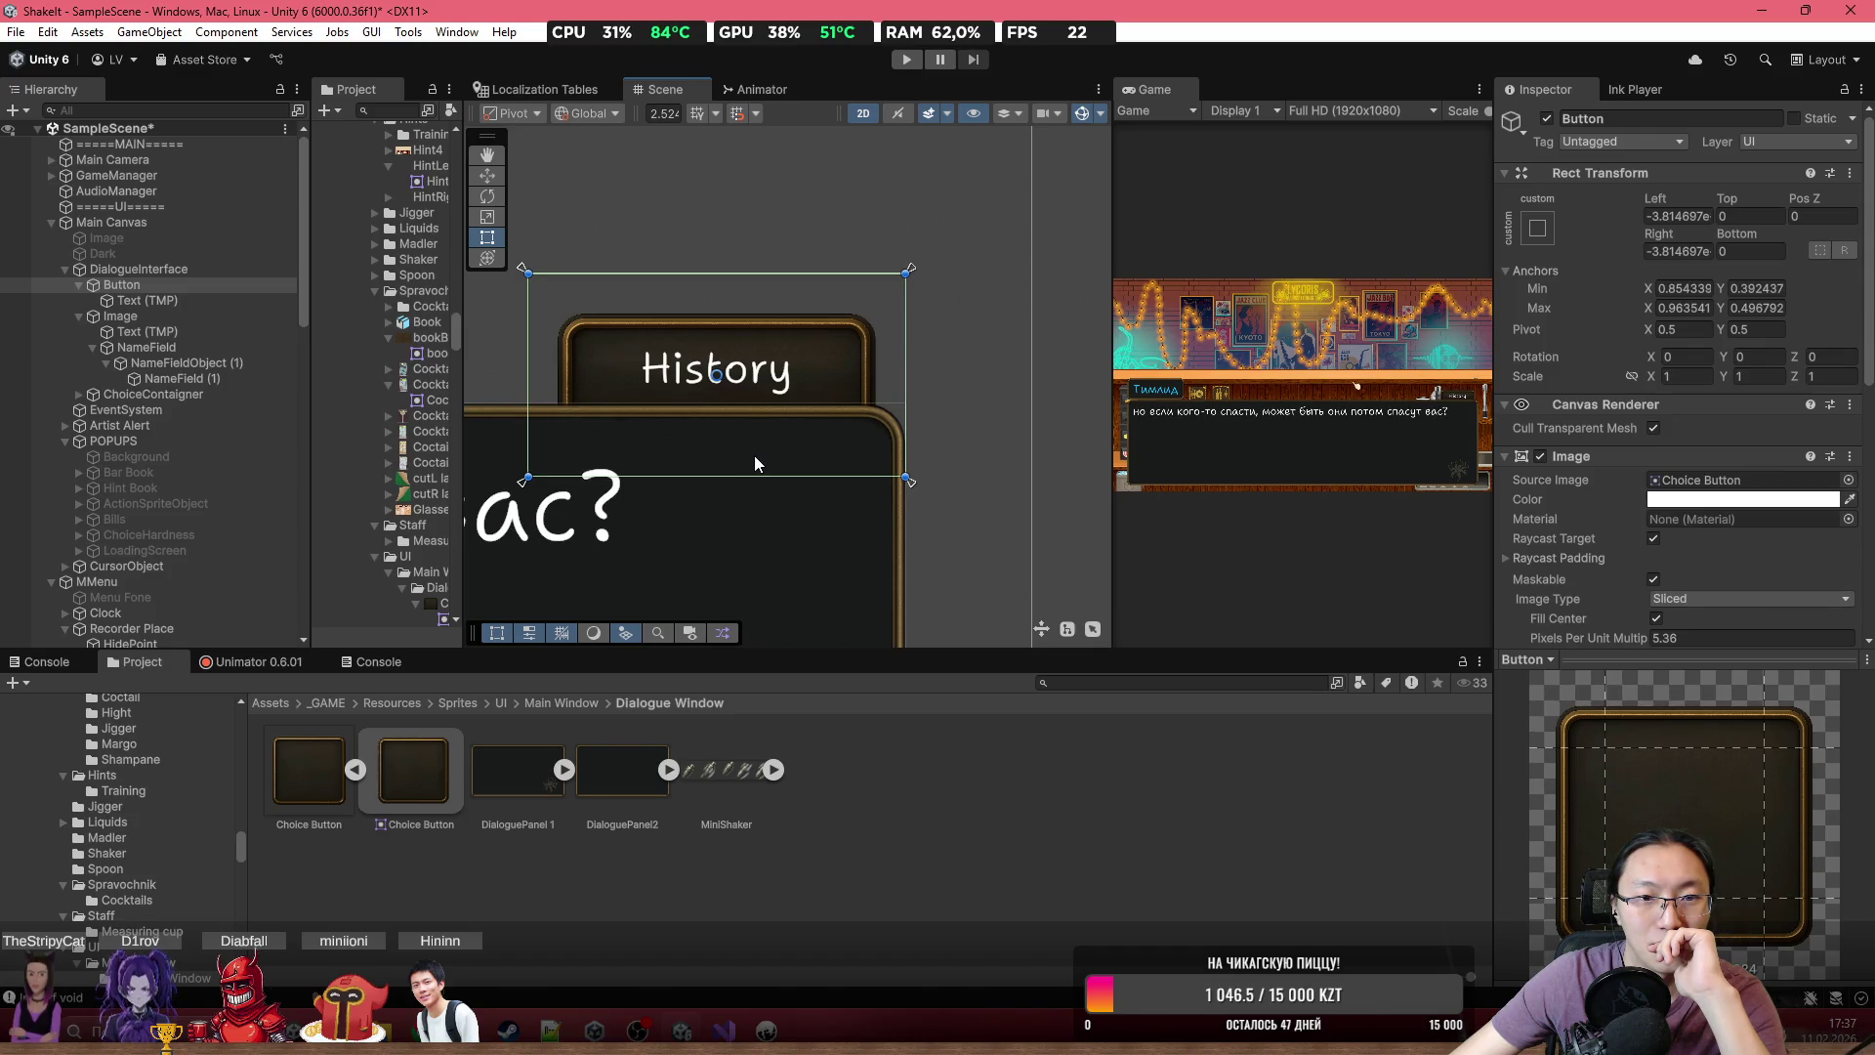
left_click(1672, 117)
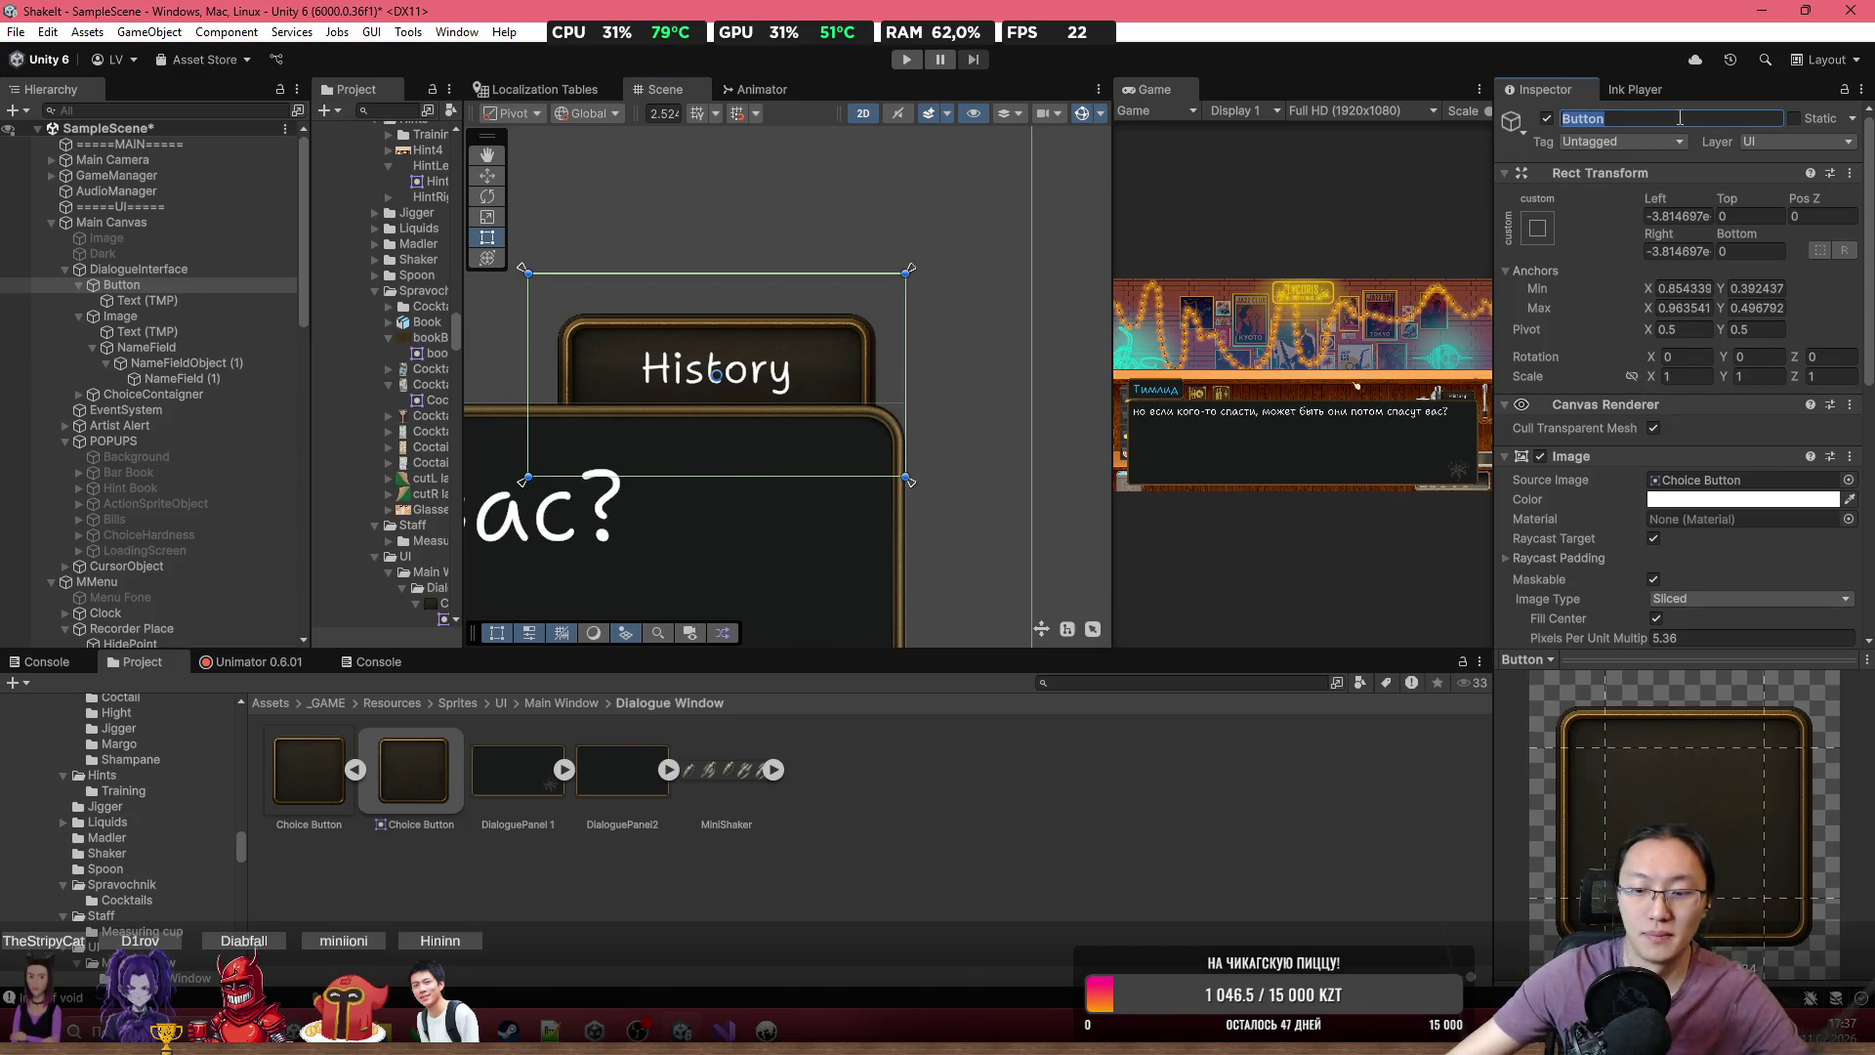
key("BackSpace")
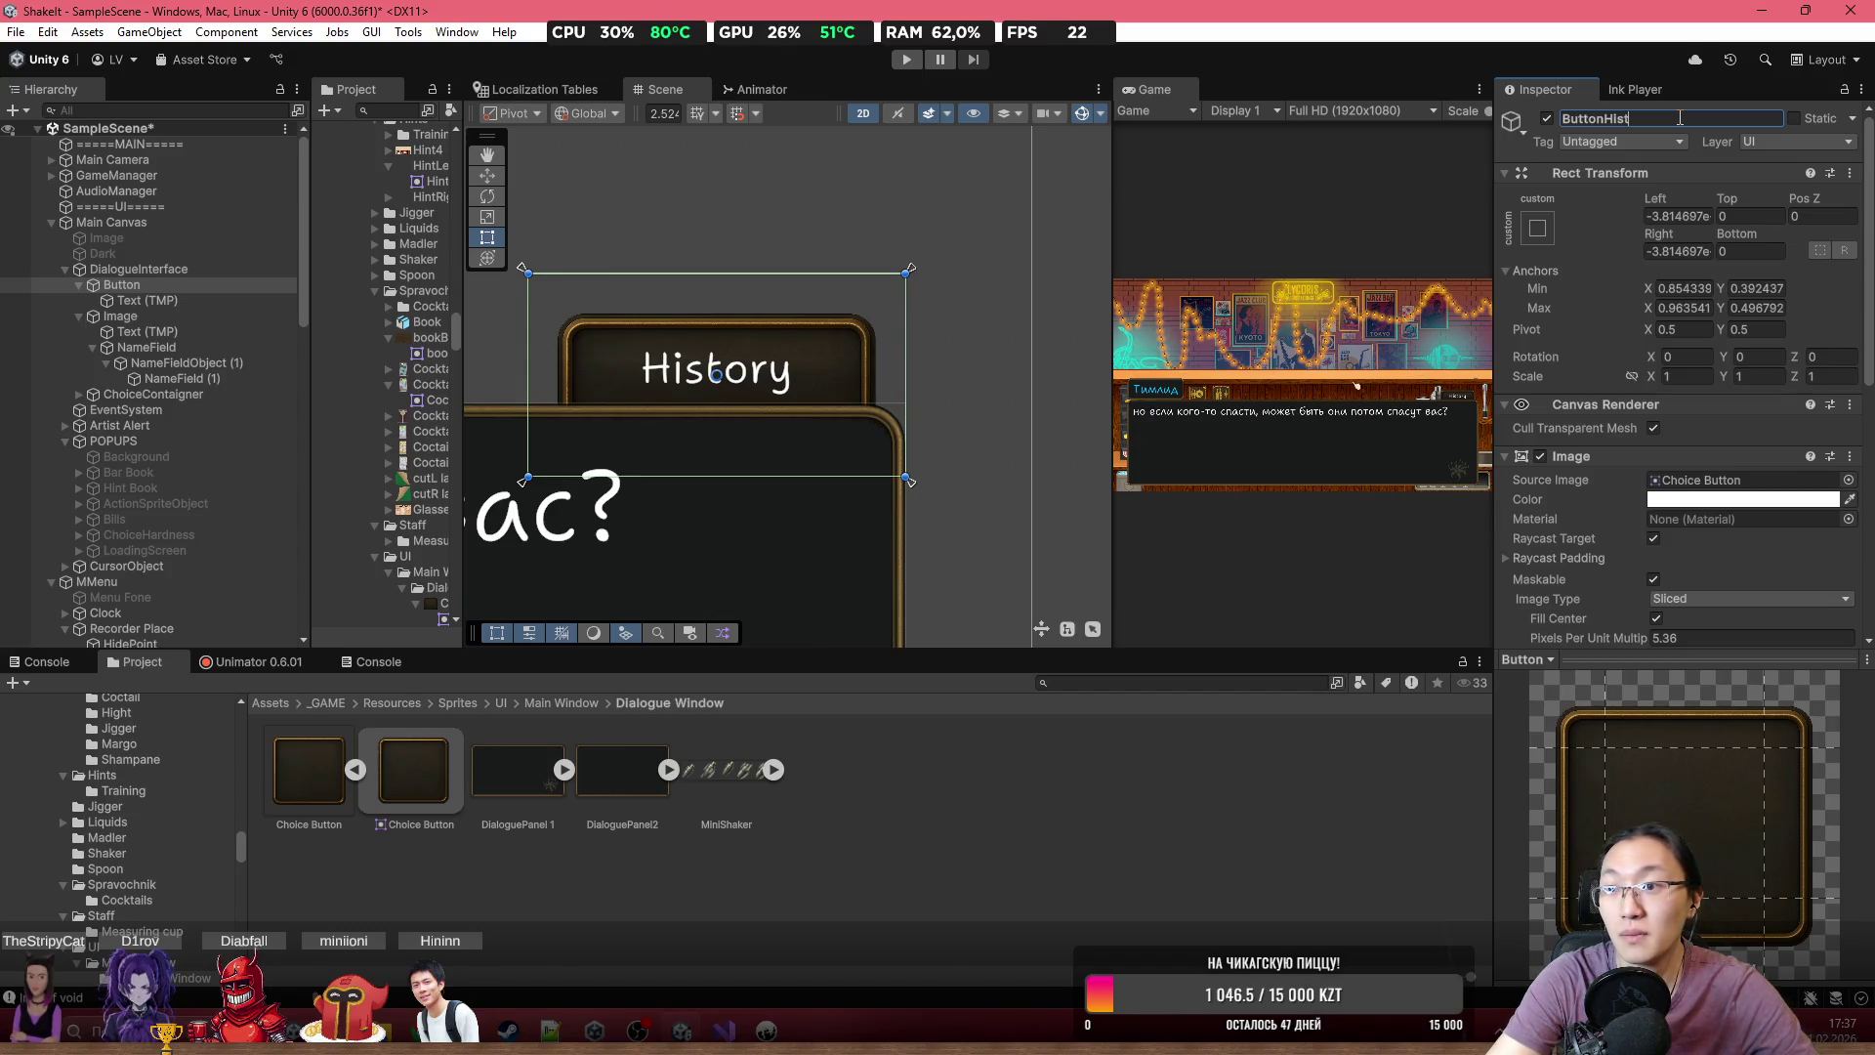
key("Return")
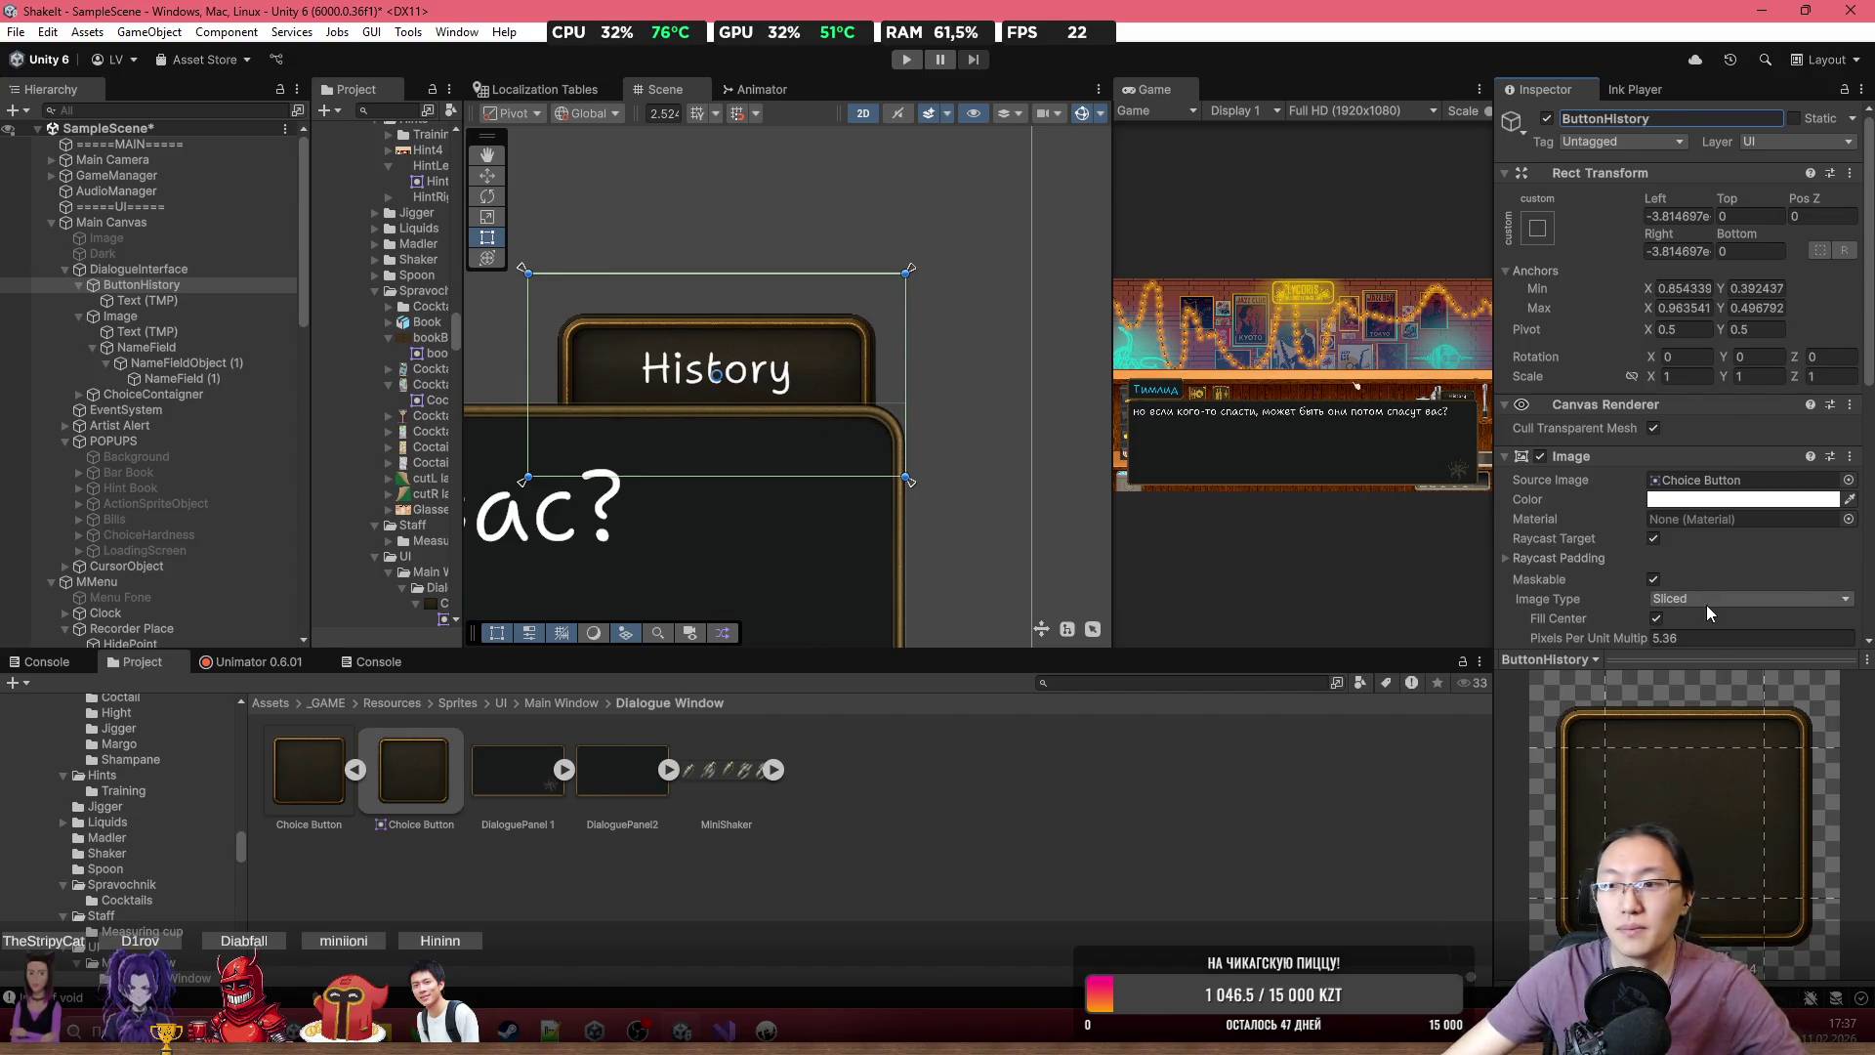
Add an On Click entry with GameManager as its target object and open its function list.
scroll(1707, 606, "down", 5)
mouse_move(117, 175)
left_mouse_down()
mouse_move(1680, 410)
mouse_move(1691, 552)
left_mouse_up()
left_click(1800, 517)
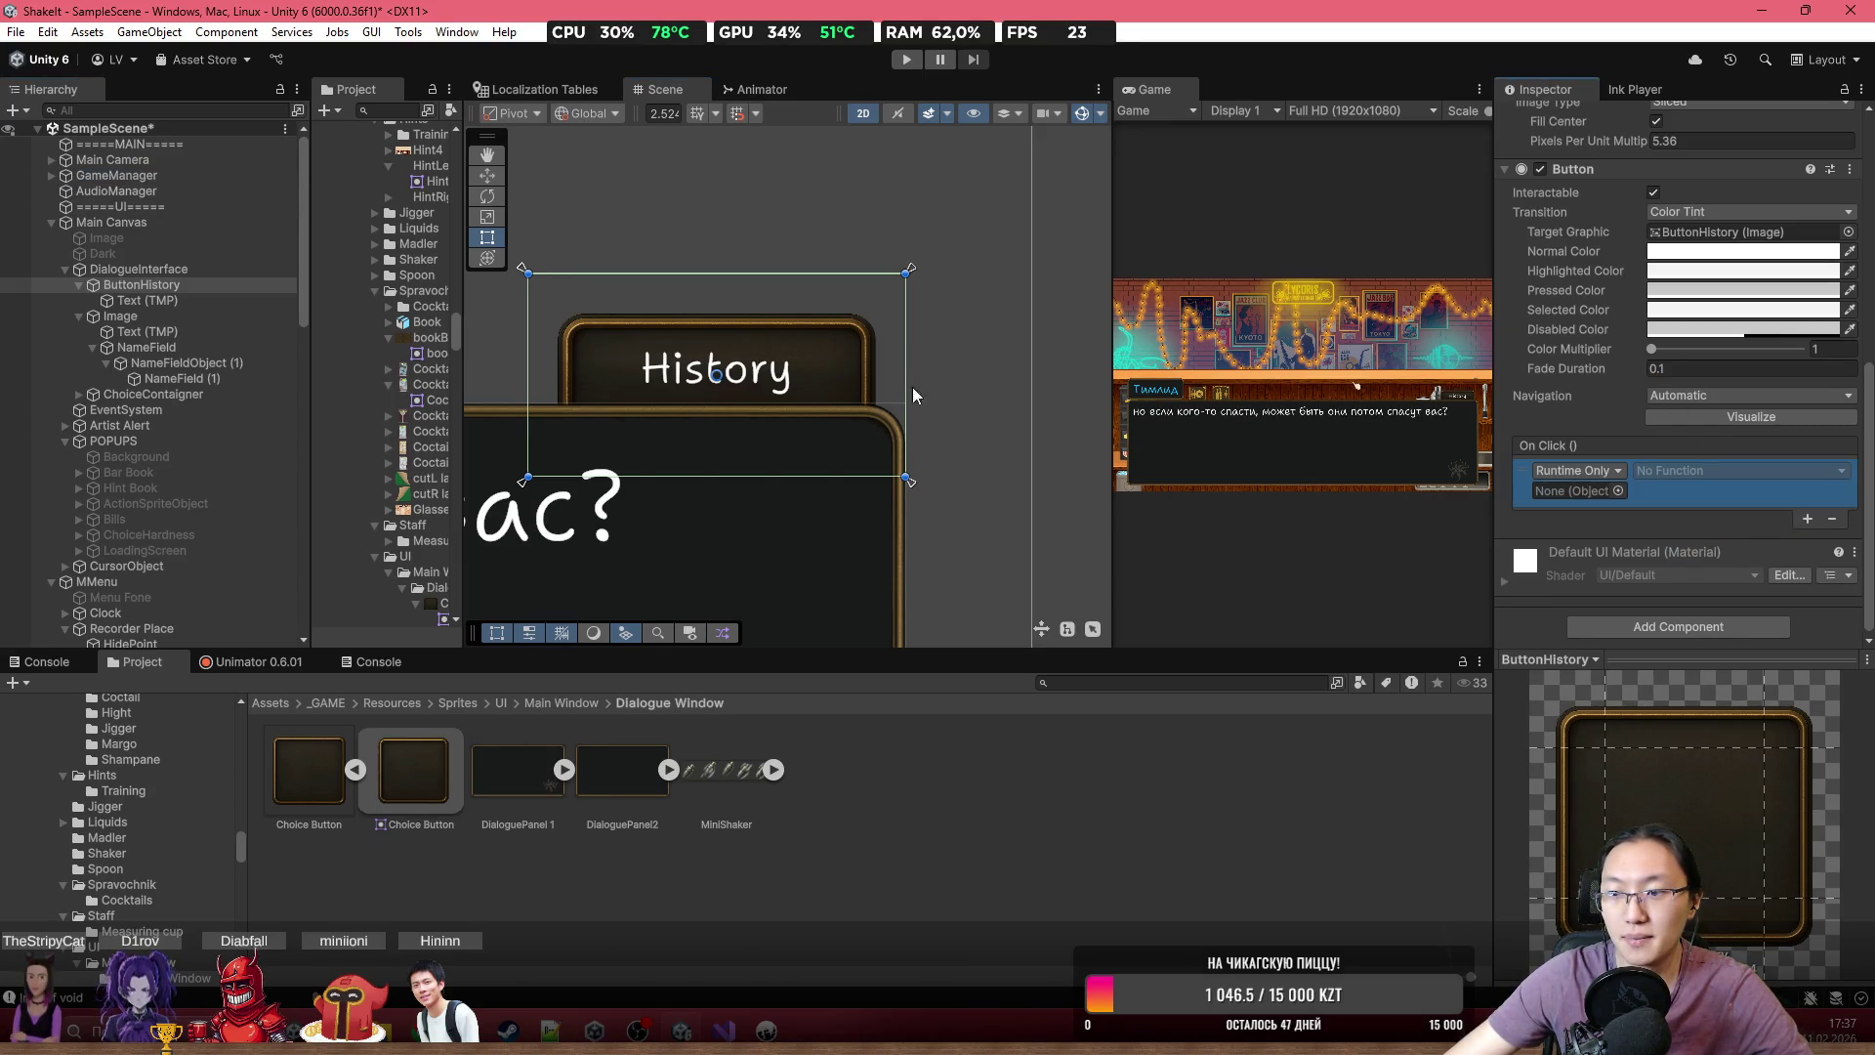
mouse_move(132, 172)
left_mouse_down()
mouse_move(1544, 459)
mouse_move(1574, 491)
left_mouse_up()
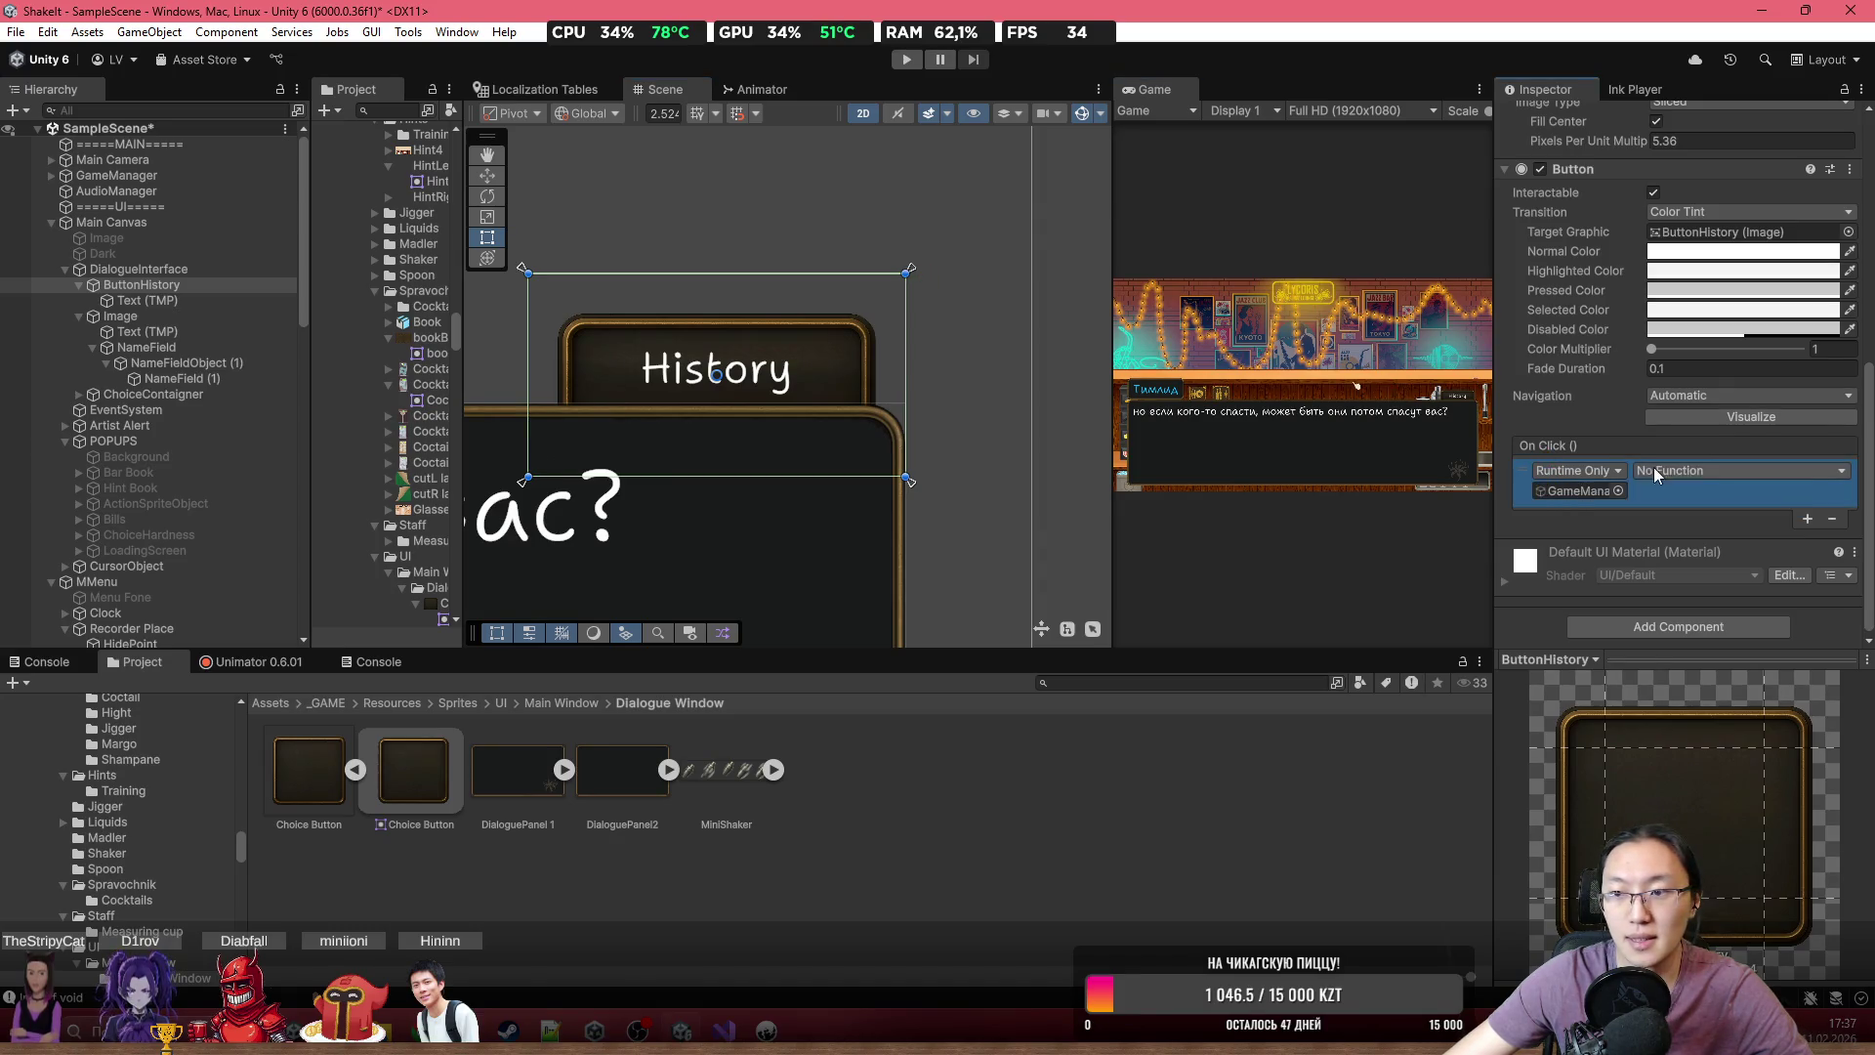
left_click(1739, 469)
mouse_move(1716, 608)
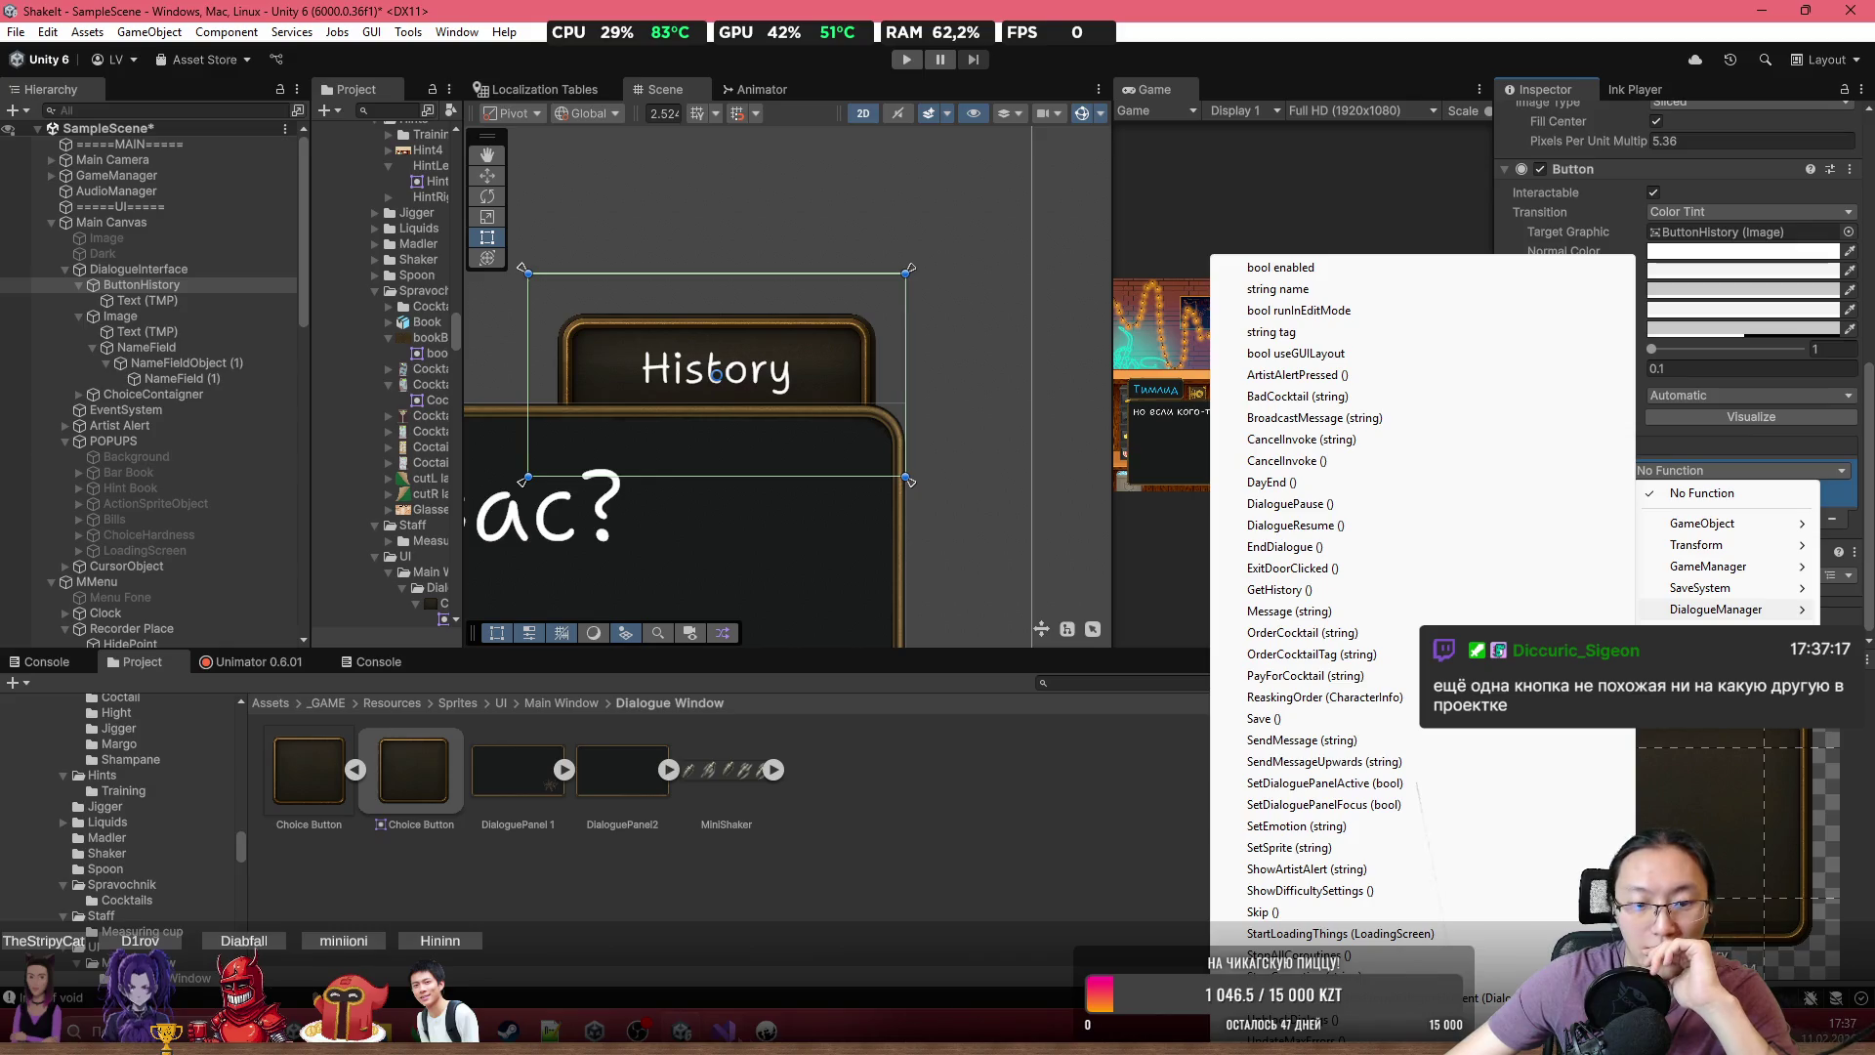
left_click(727, 1029)
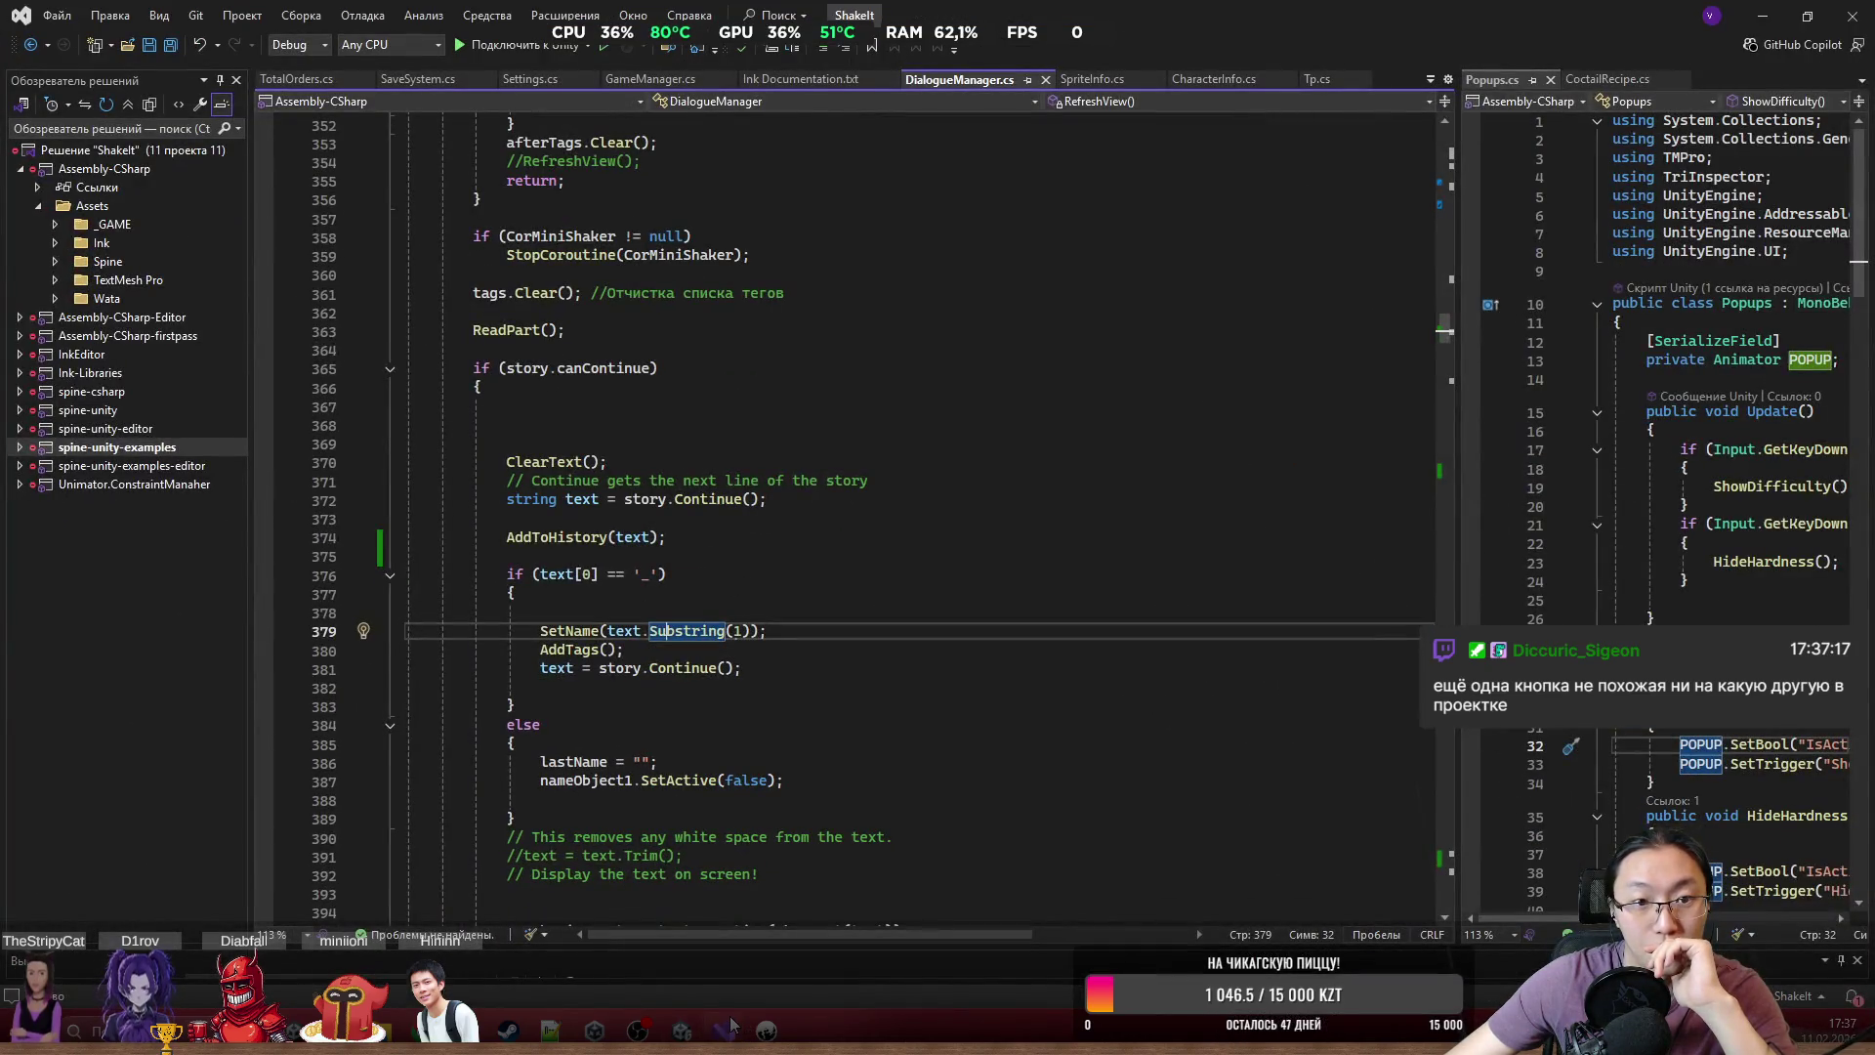
In DialogueManager.cs, go to AddToHistory's definition and inspect GetHistory, then minimize Visual Studio.
scroll(764, 741, "down", 2)
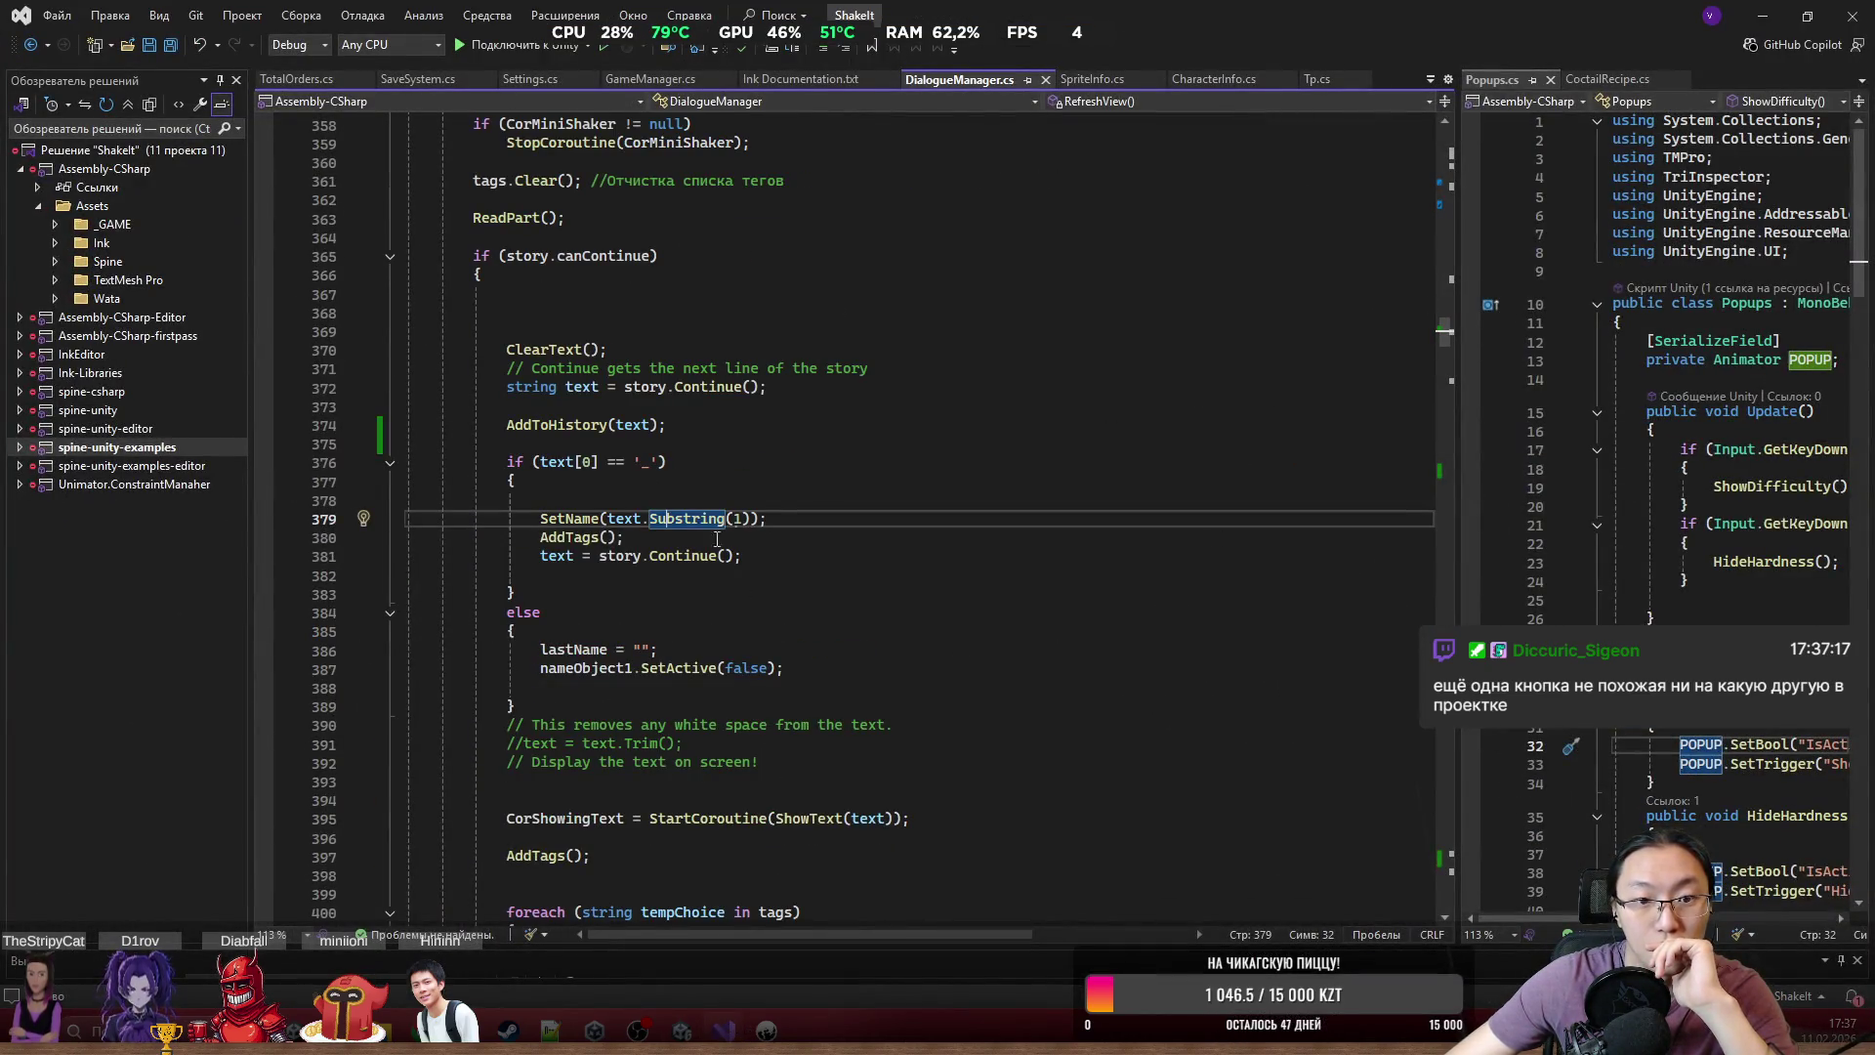
left_click(533, 423, "ctrl")
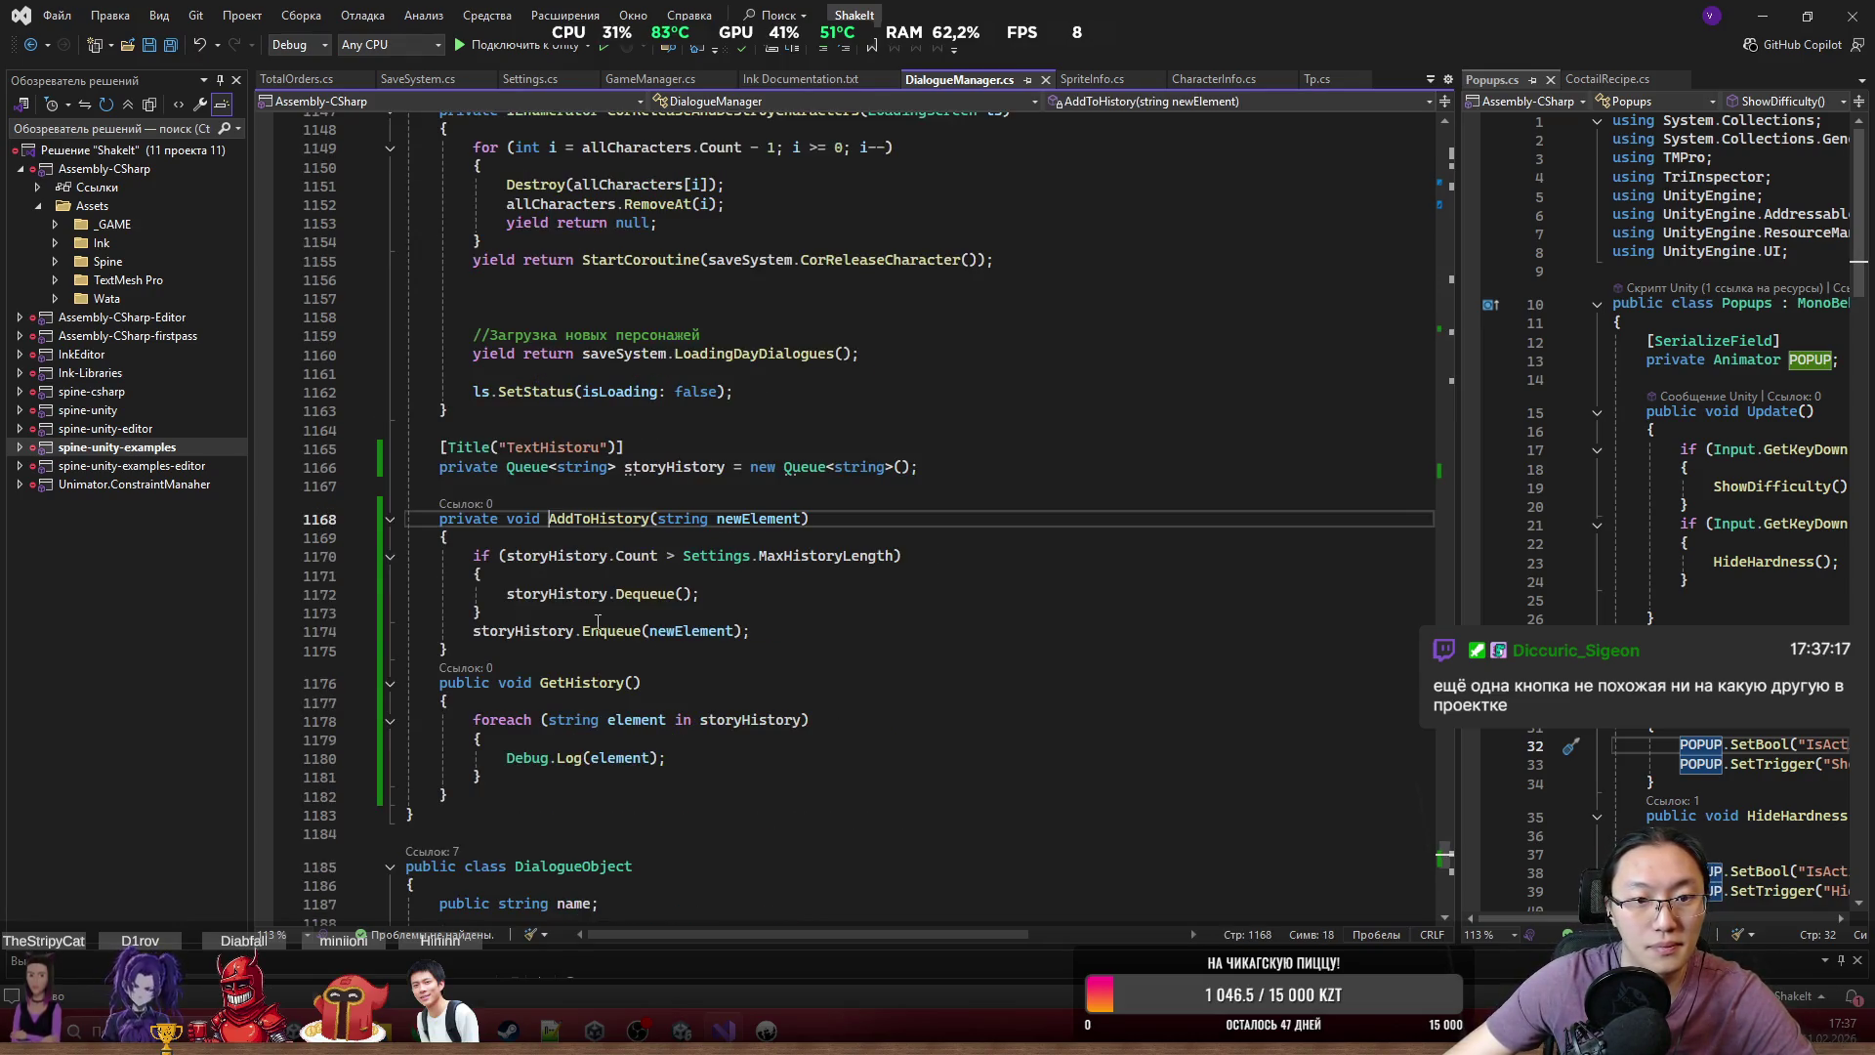
left_click(595, 683)
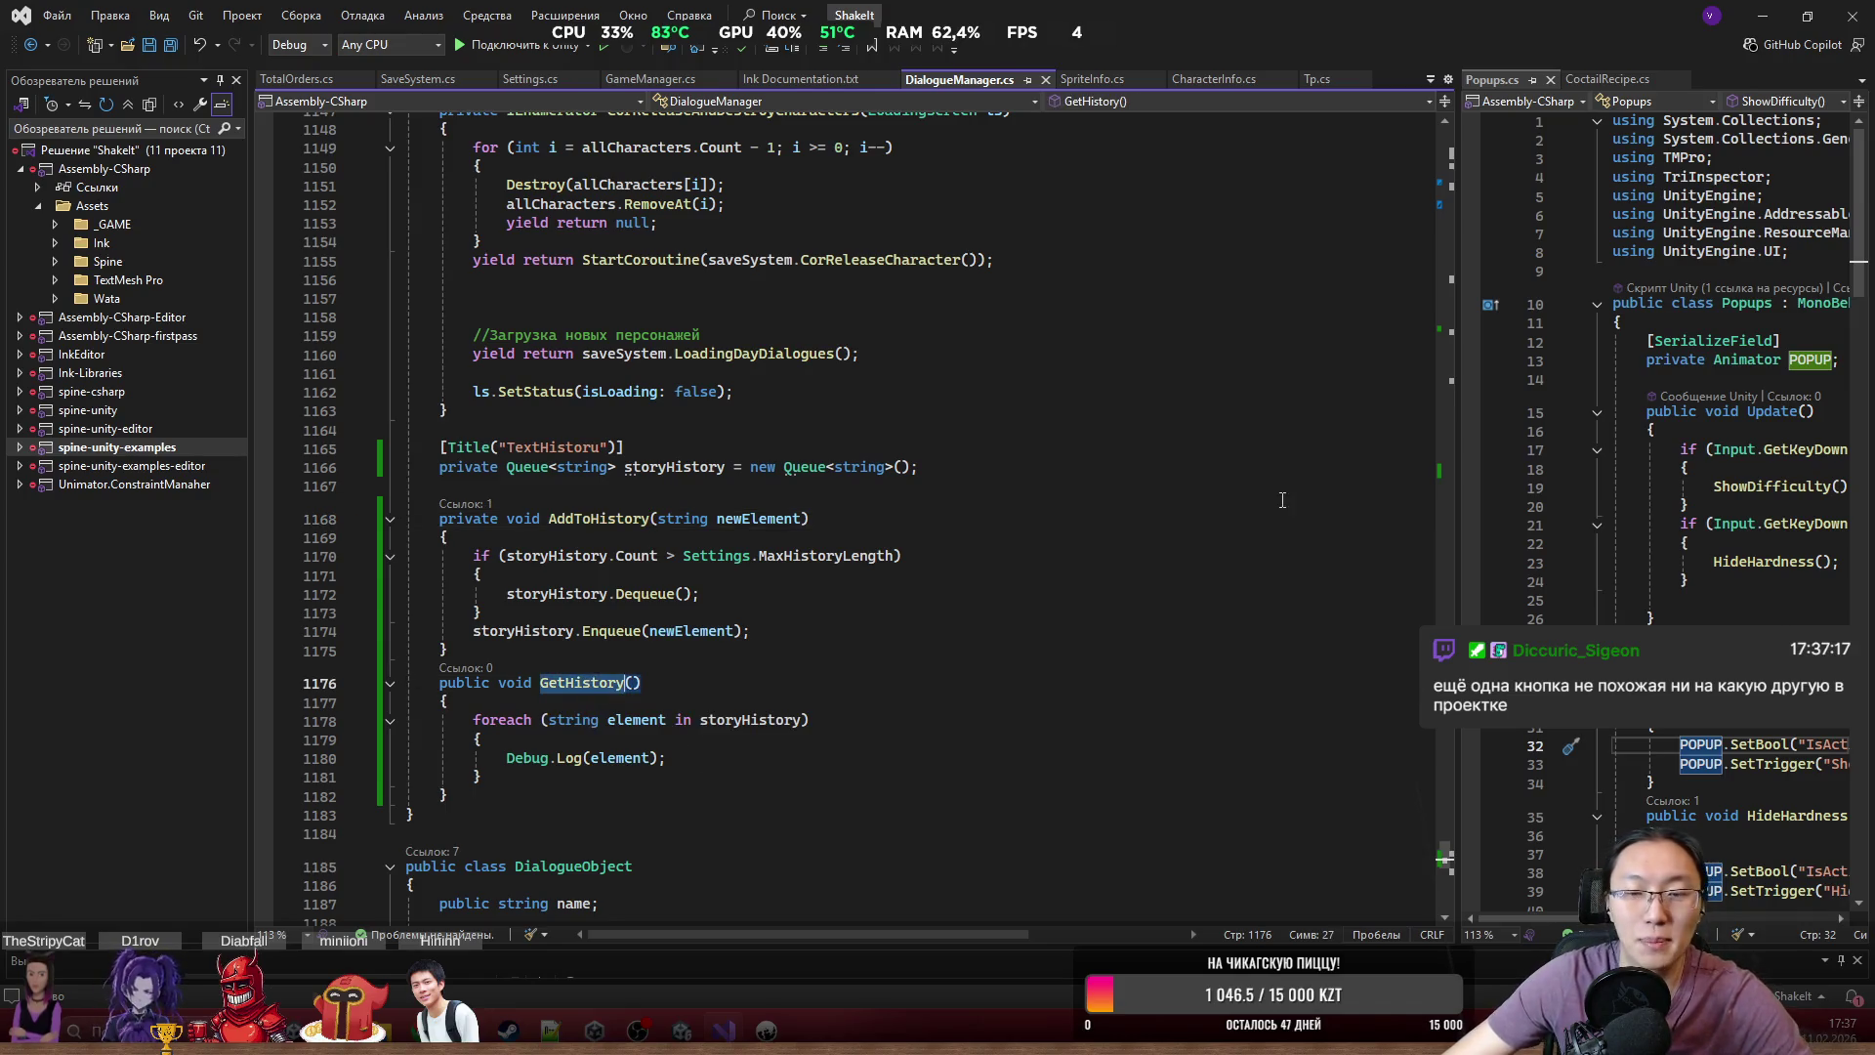
left_click(1755, 15)
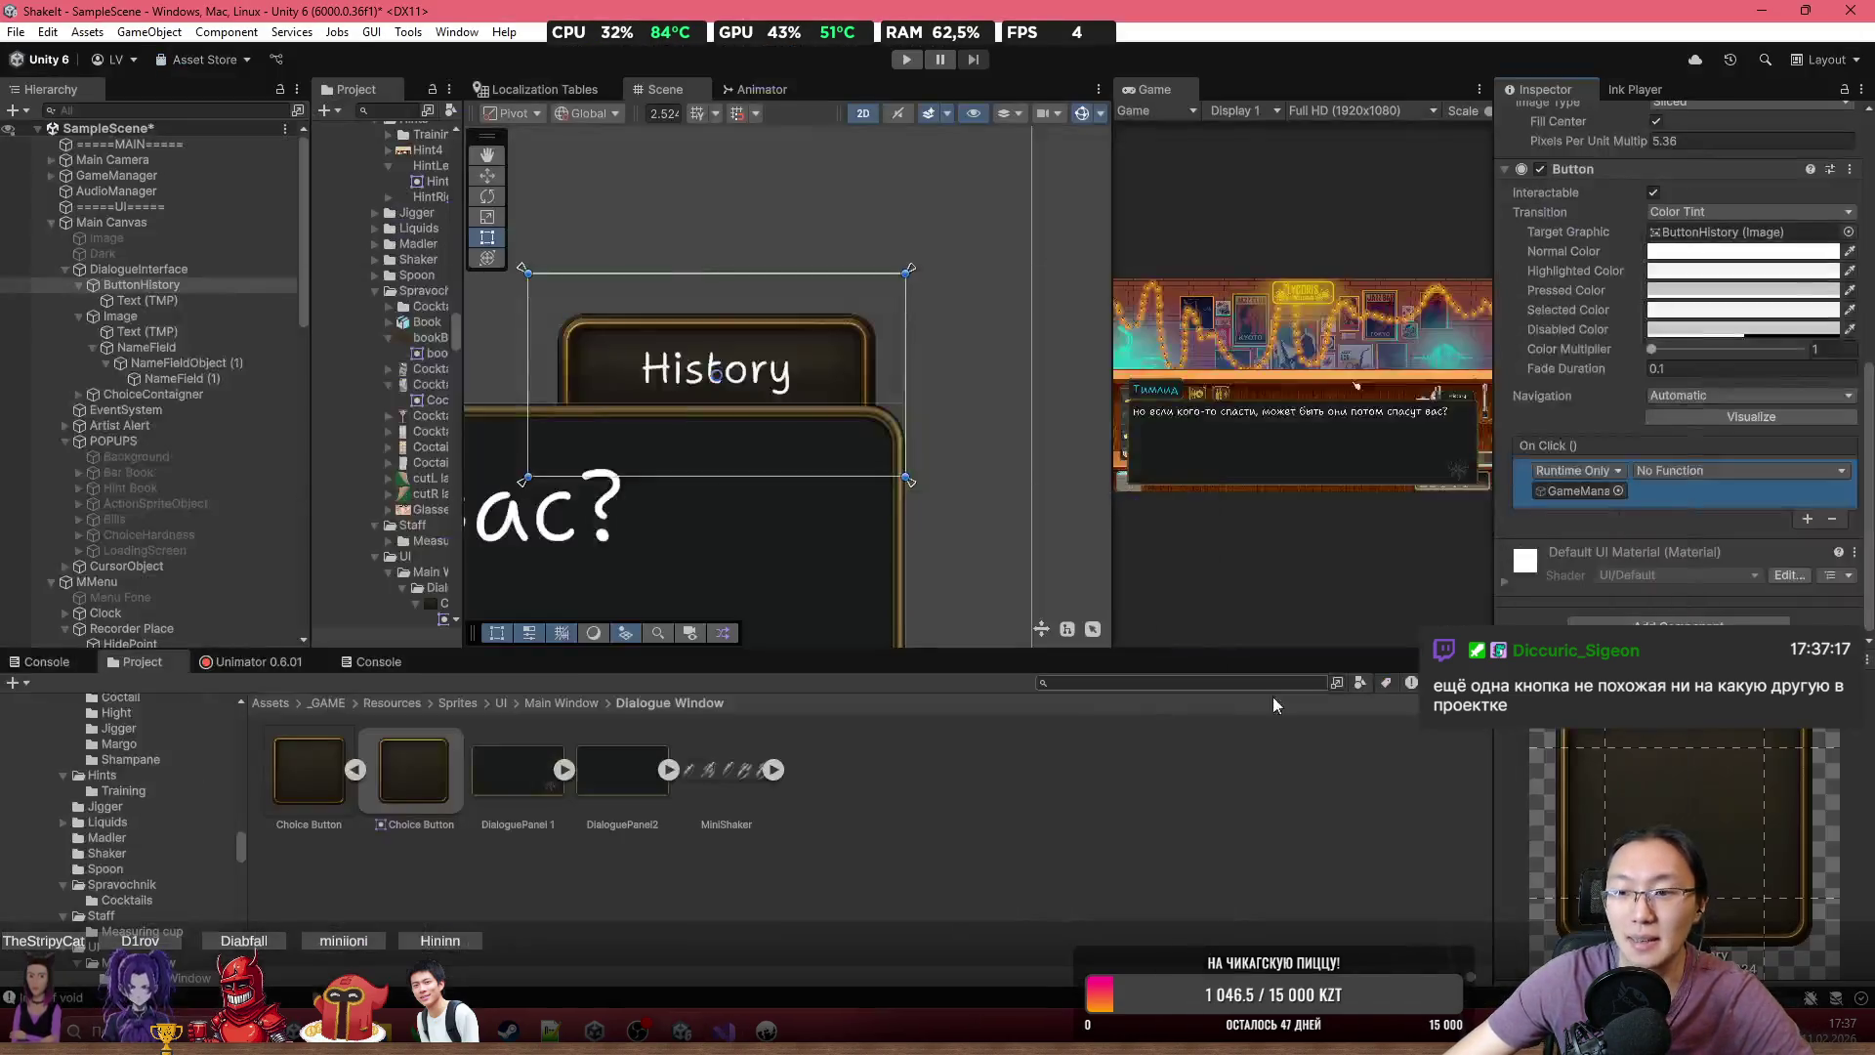
Set ButtonHistory's On Click function to DialogueManager.GetHistory() and enter Play mode.
left_click(1716, 470)
mouse_move(1719, 553)
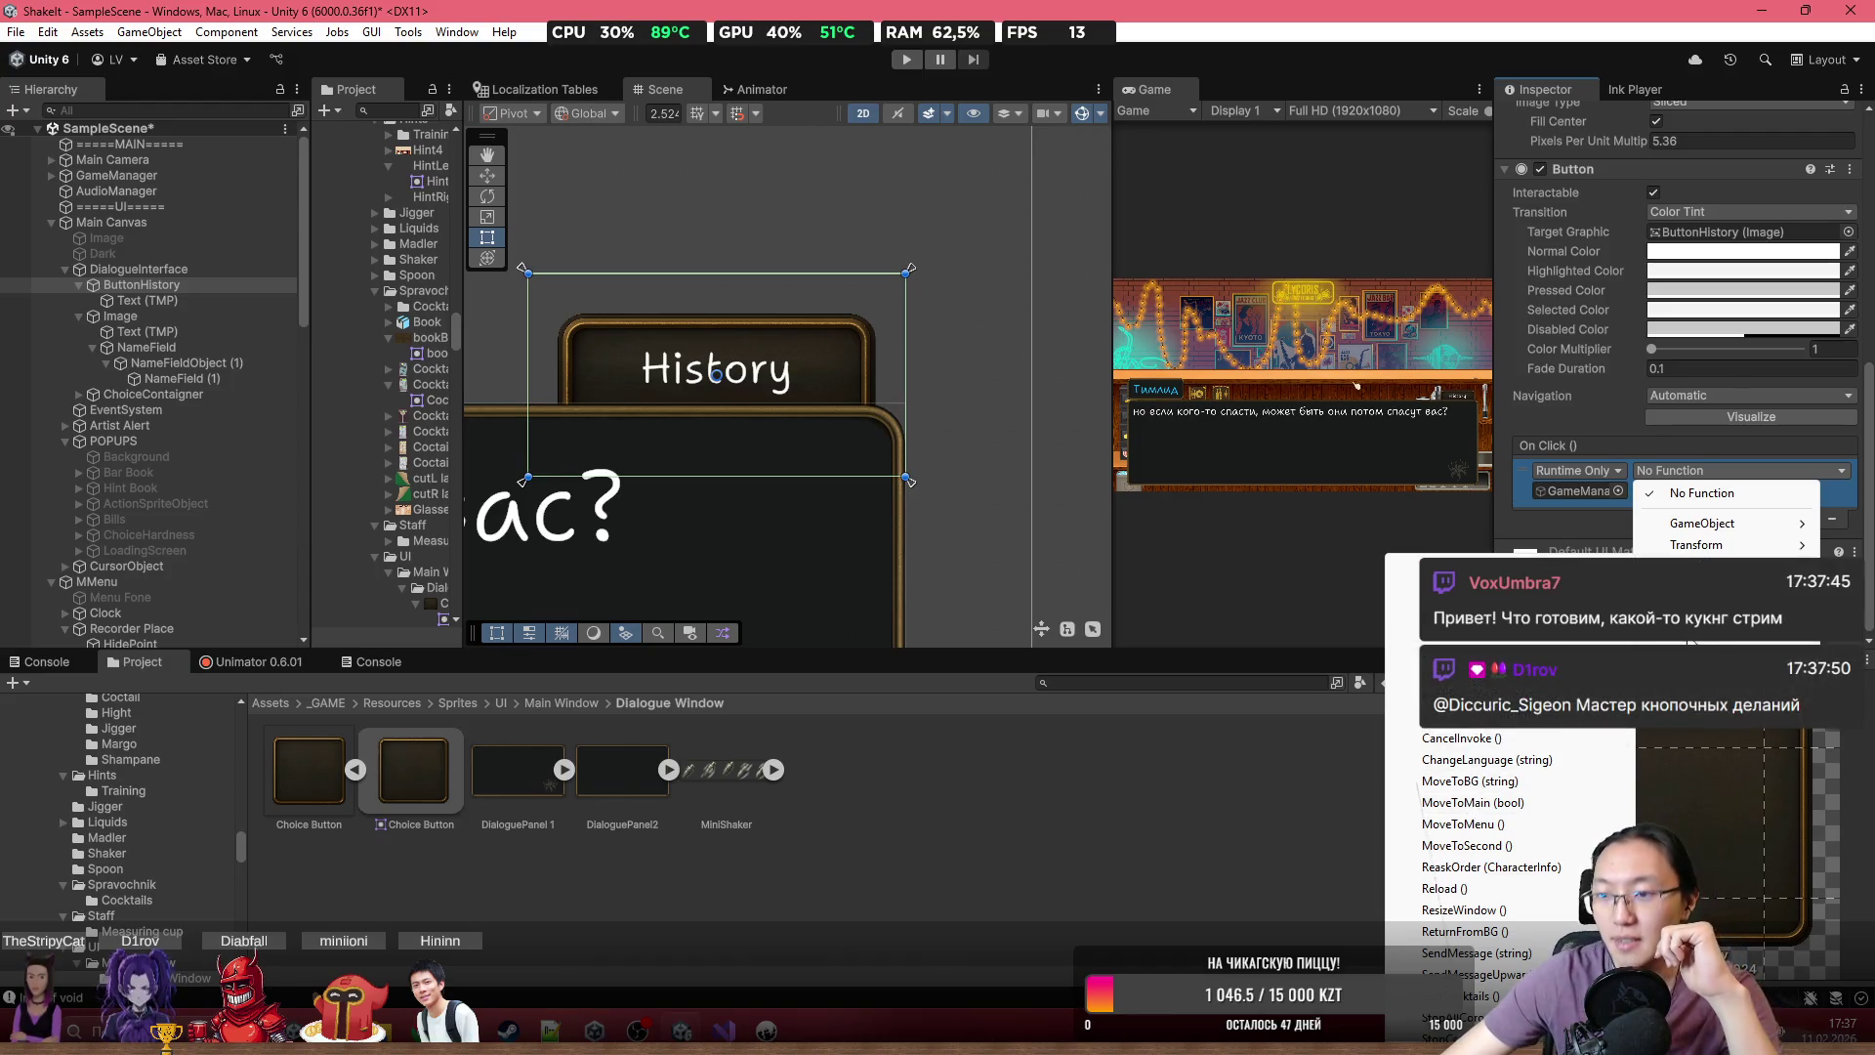
mouse_move(1690, 639)
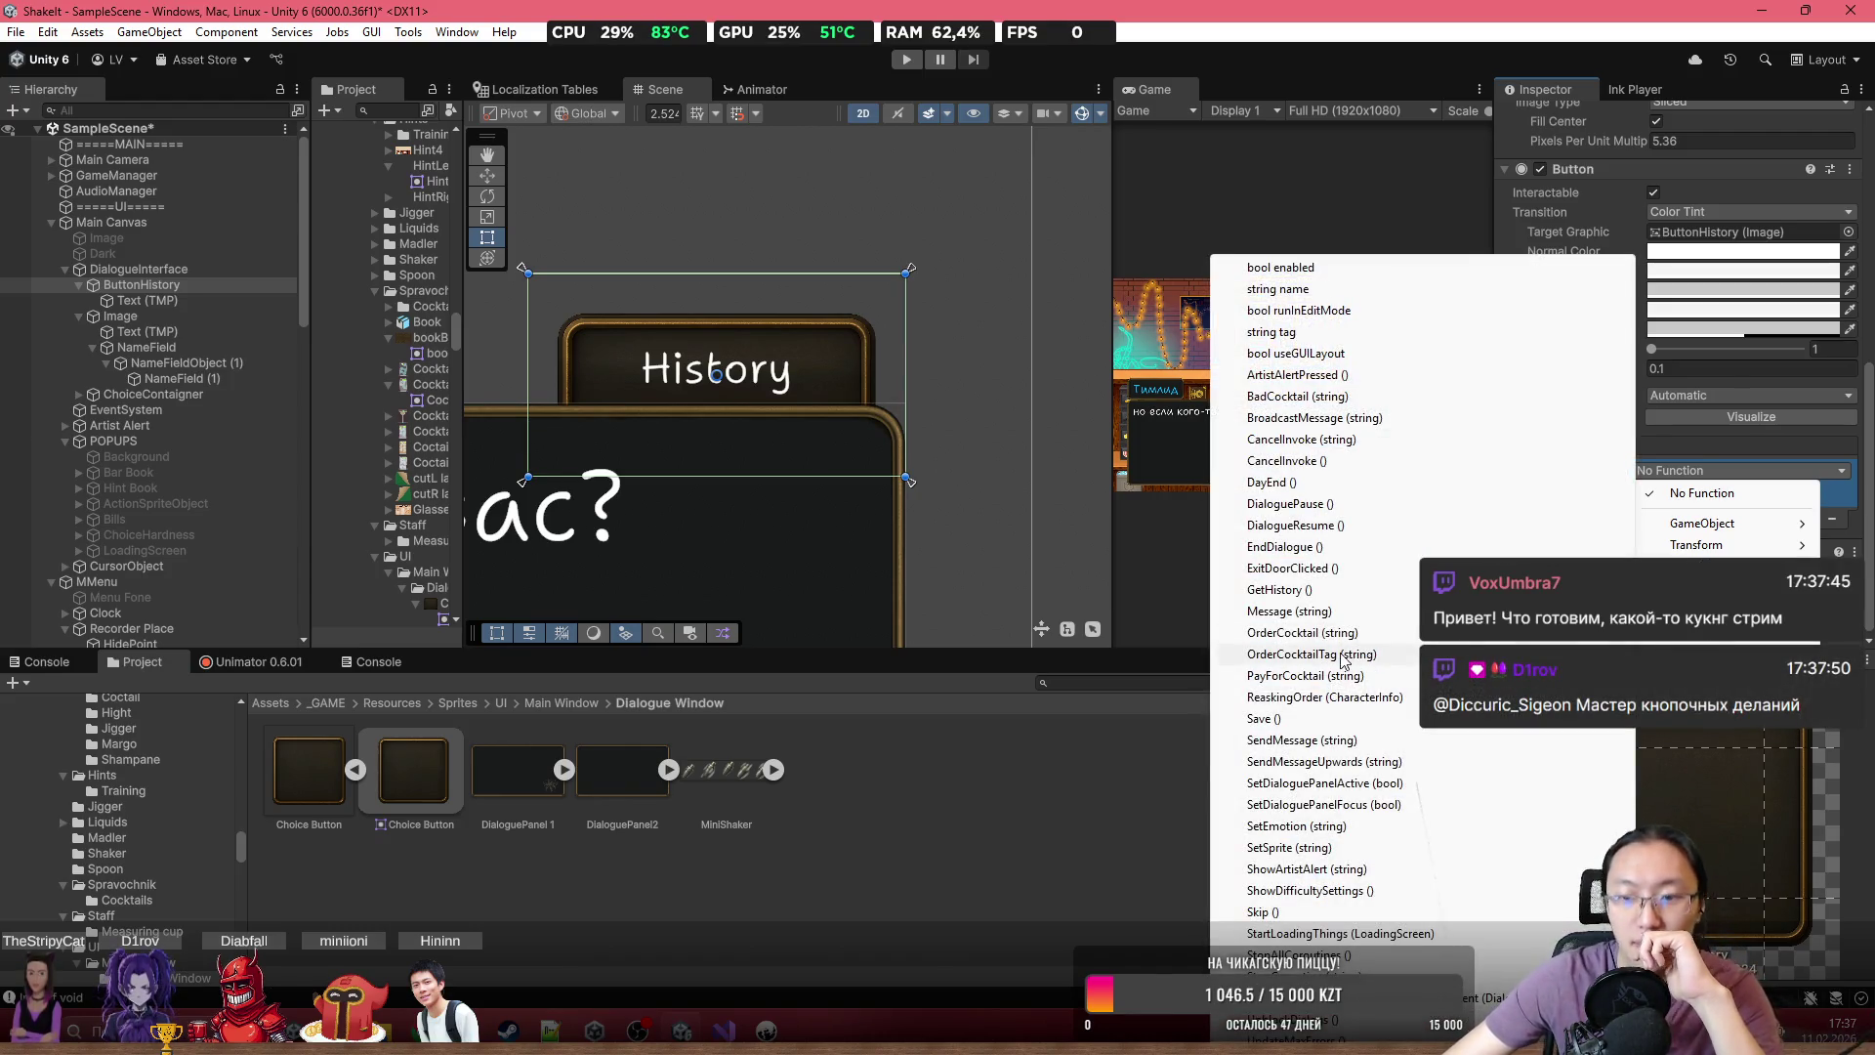
left_click(1289, 590)
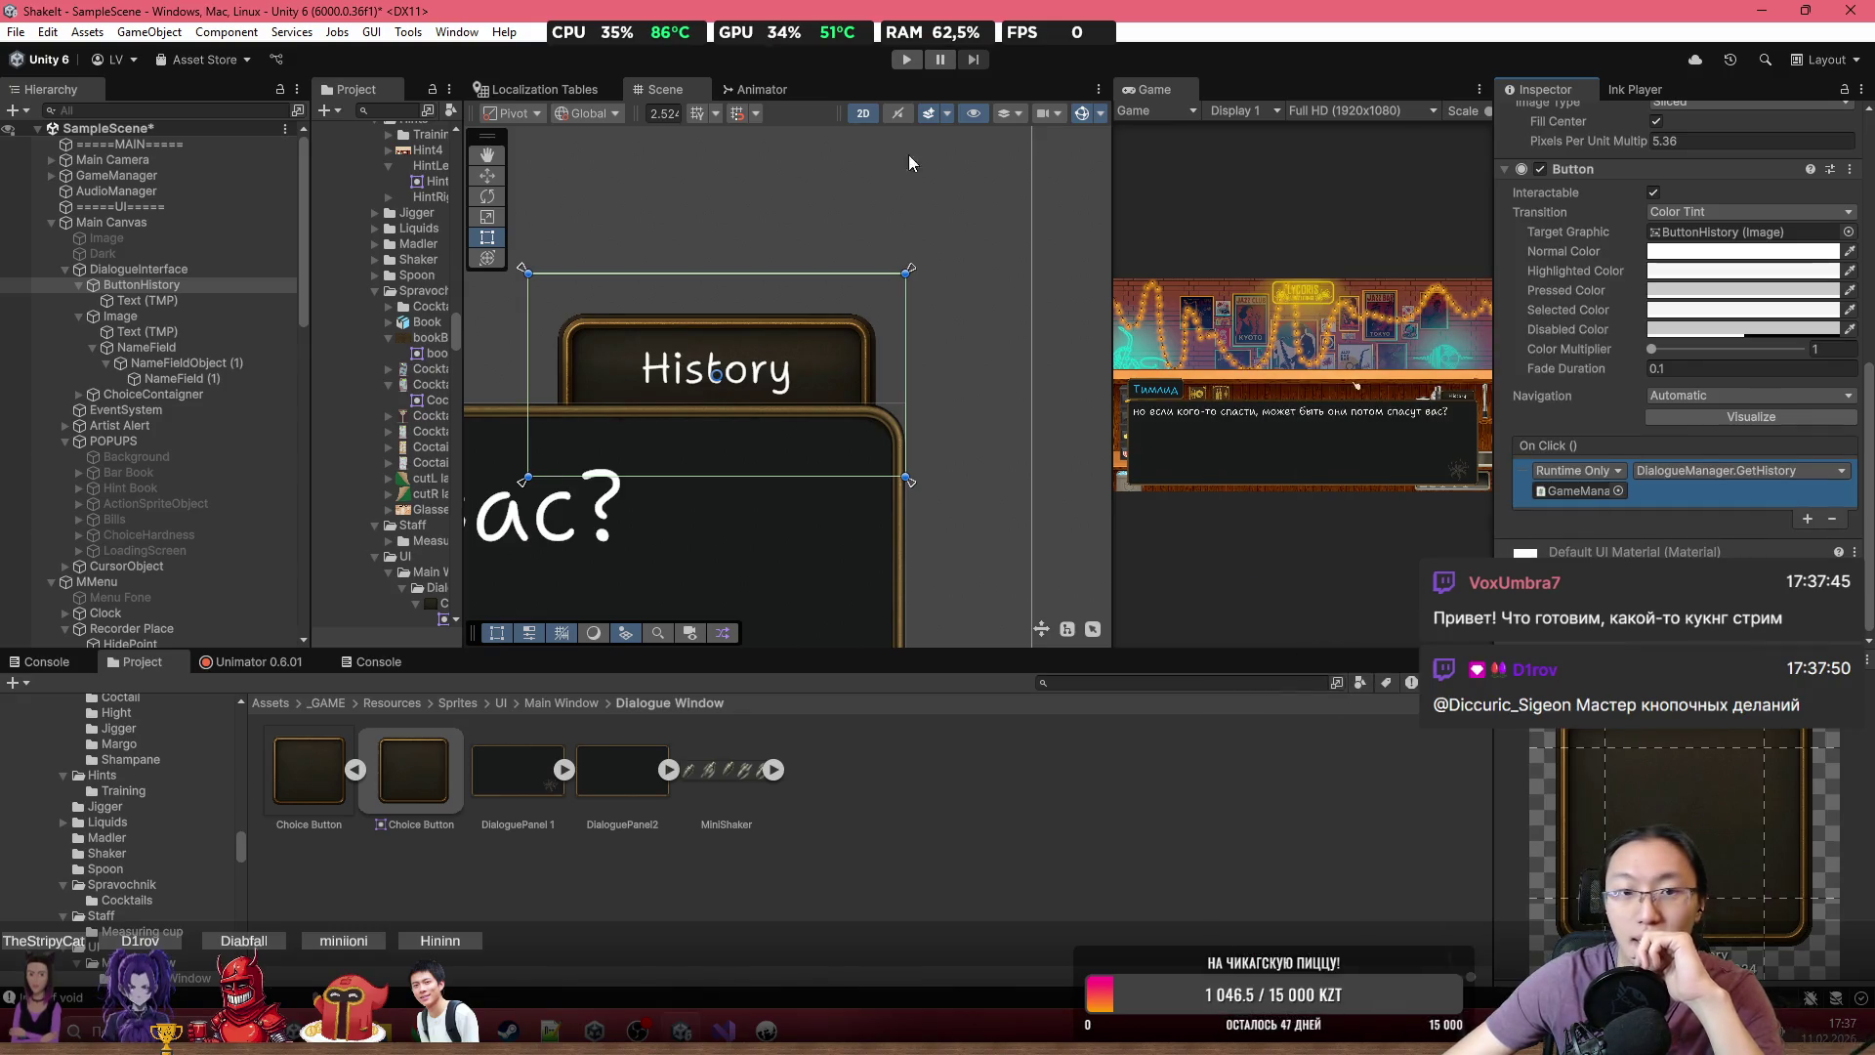
left_click(905, 60)
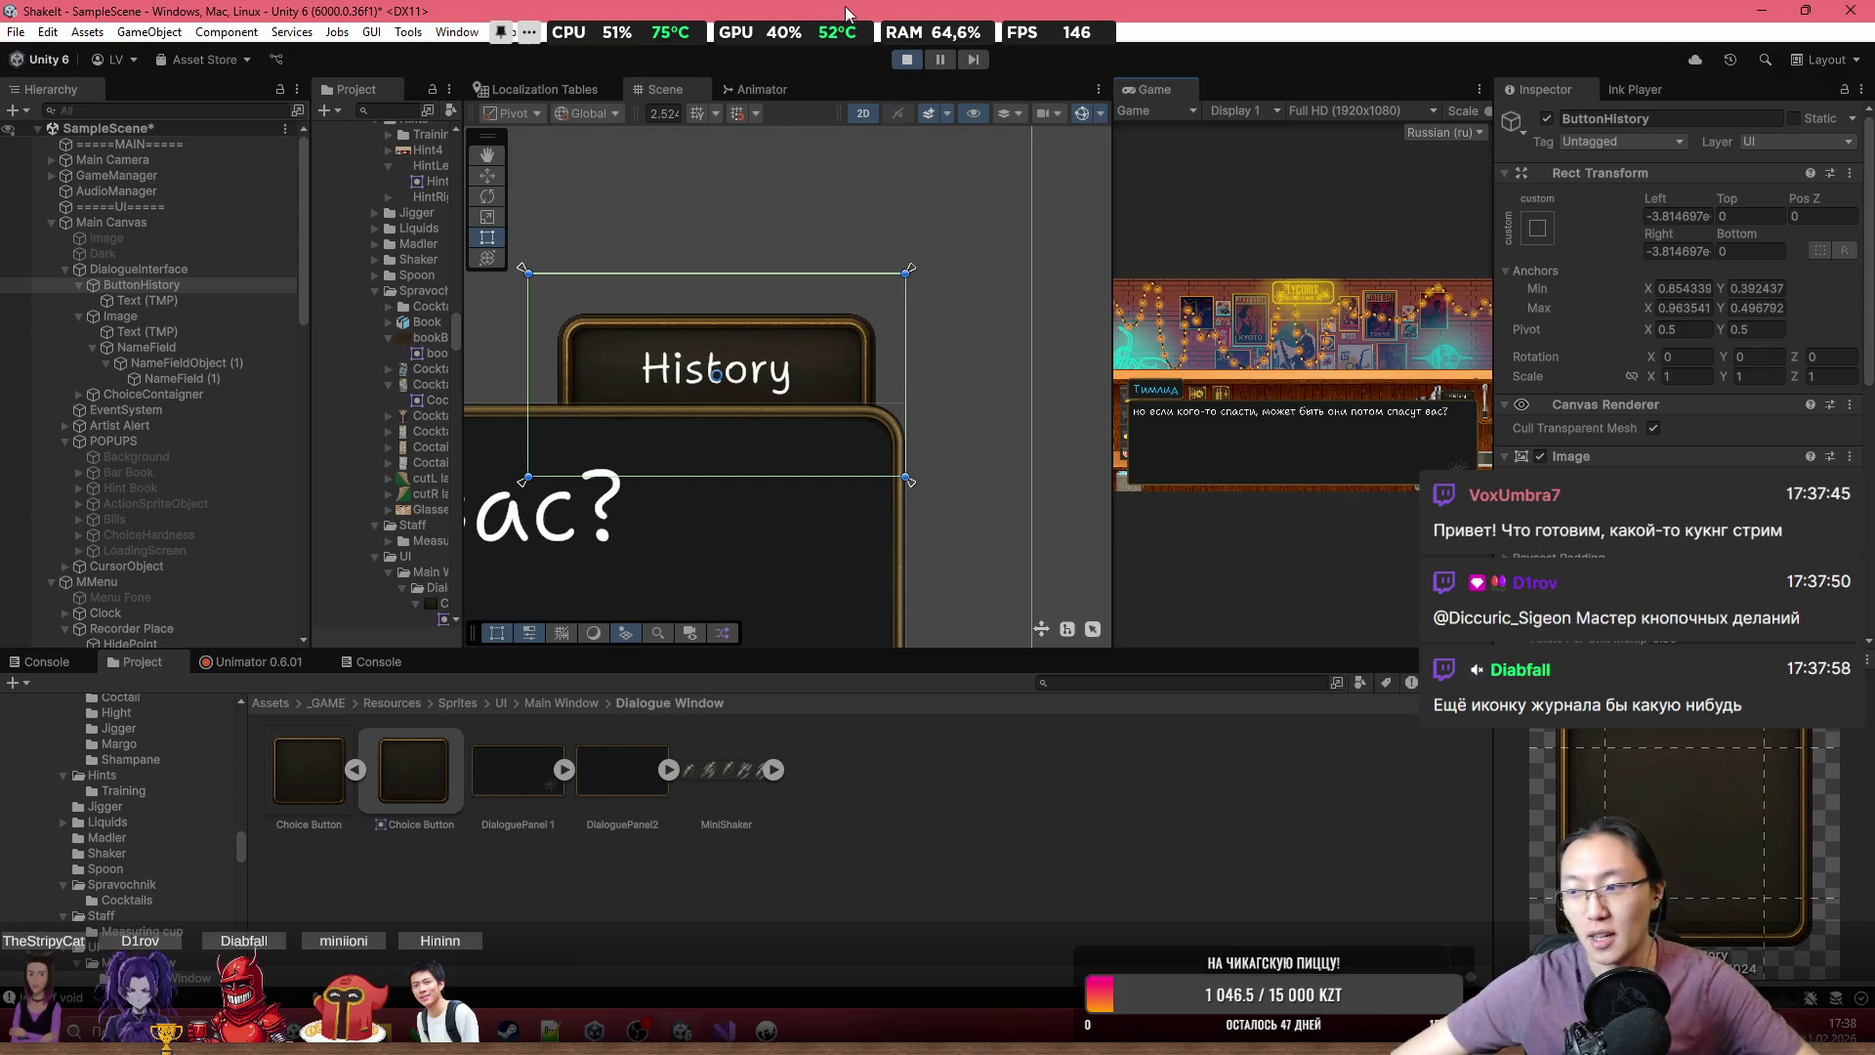
In the maximized Game view, load the Shake It notebook save, advance four dialogue lines, and open the Console.
double_click(1156, 82)
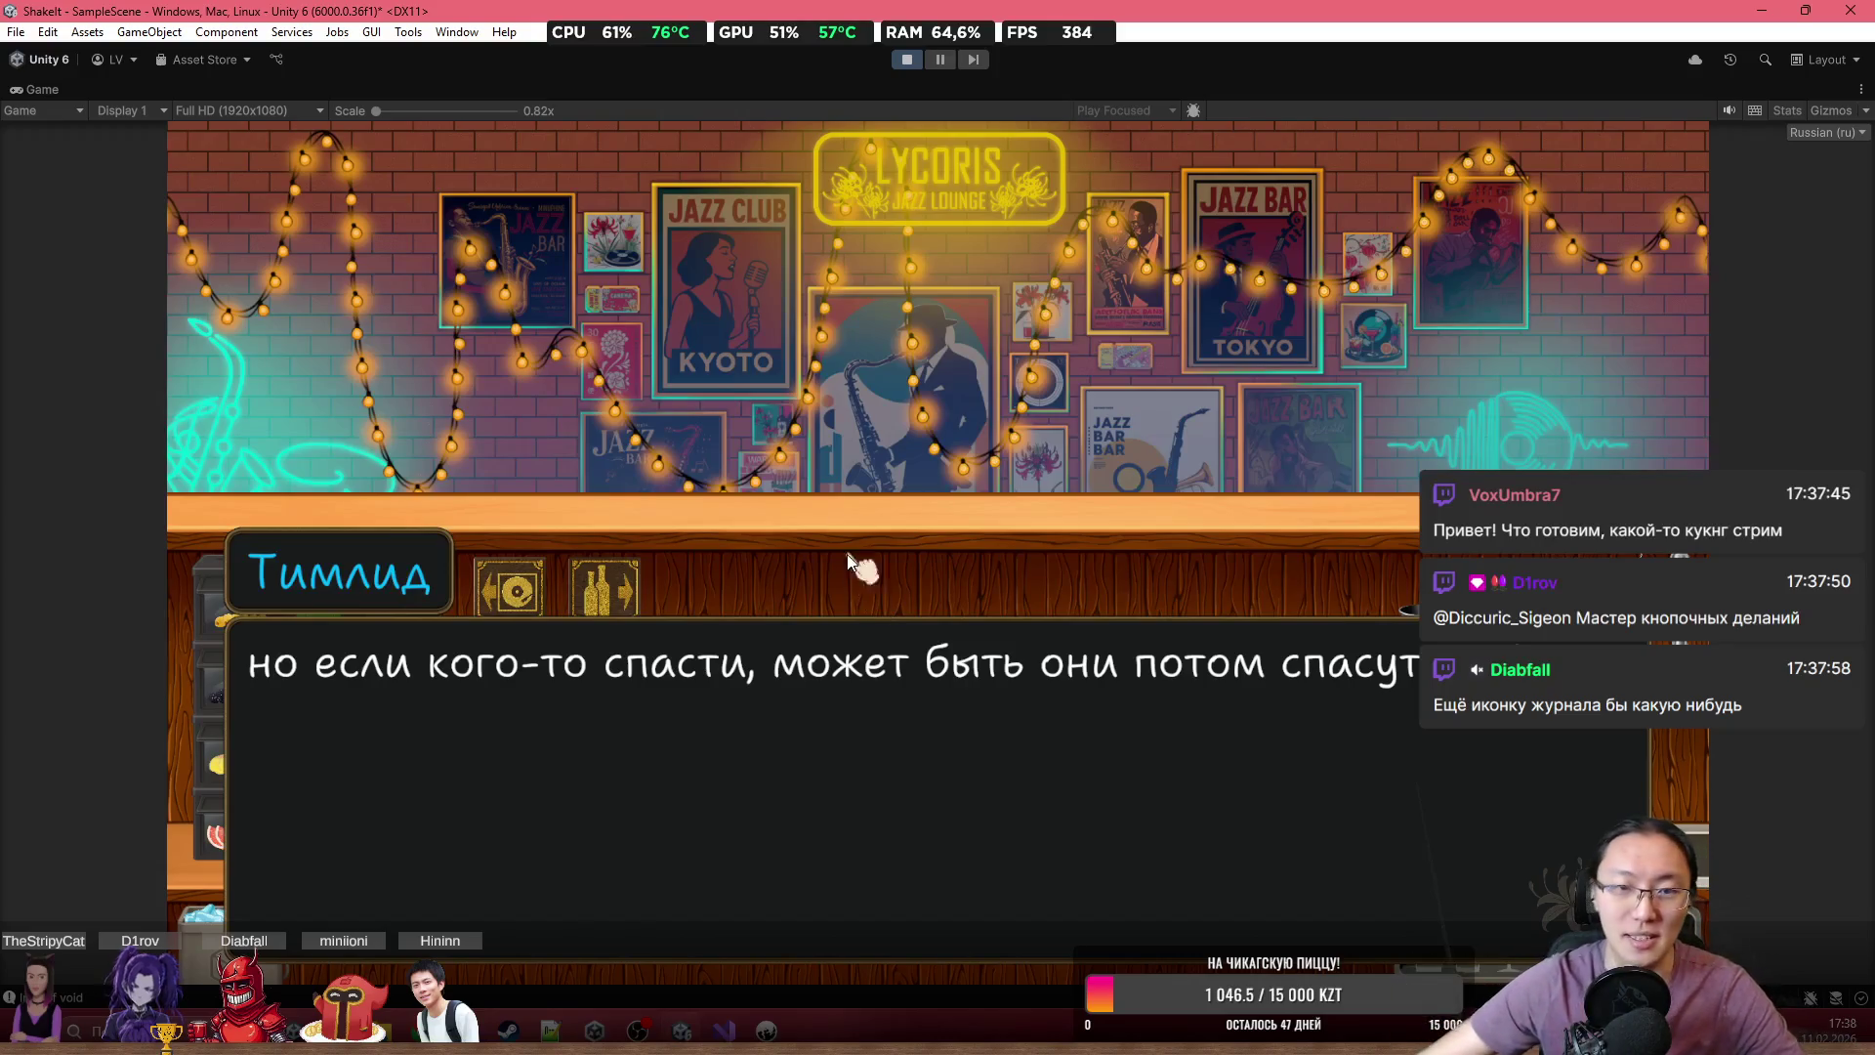
left_click(509, 588)
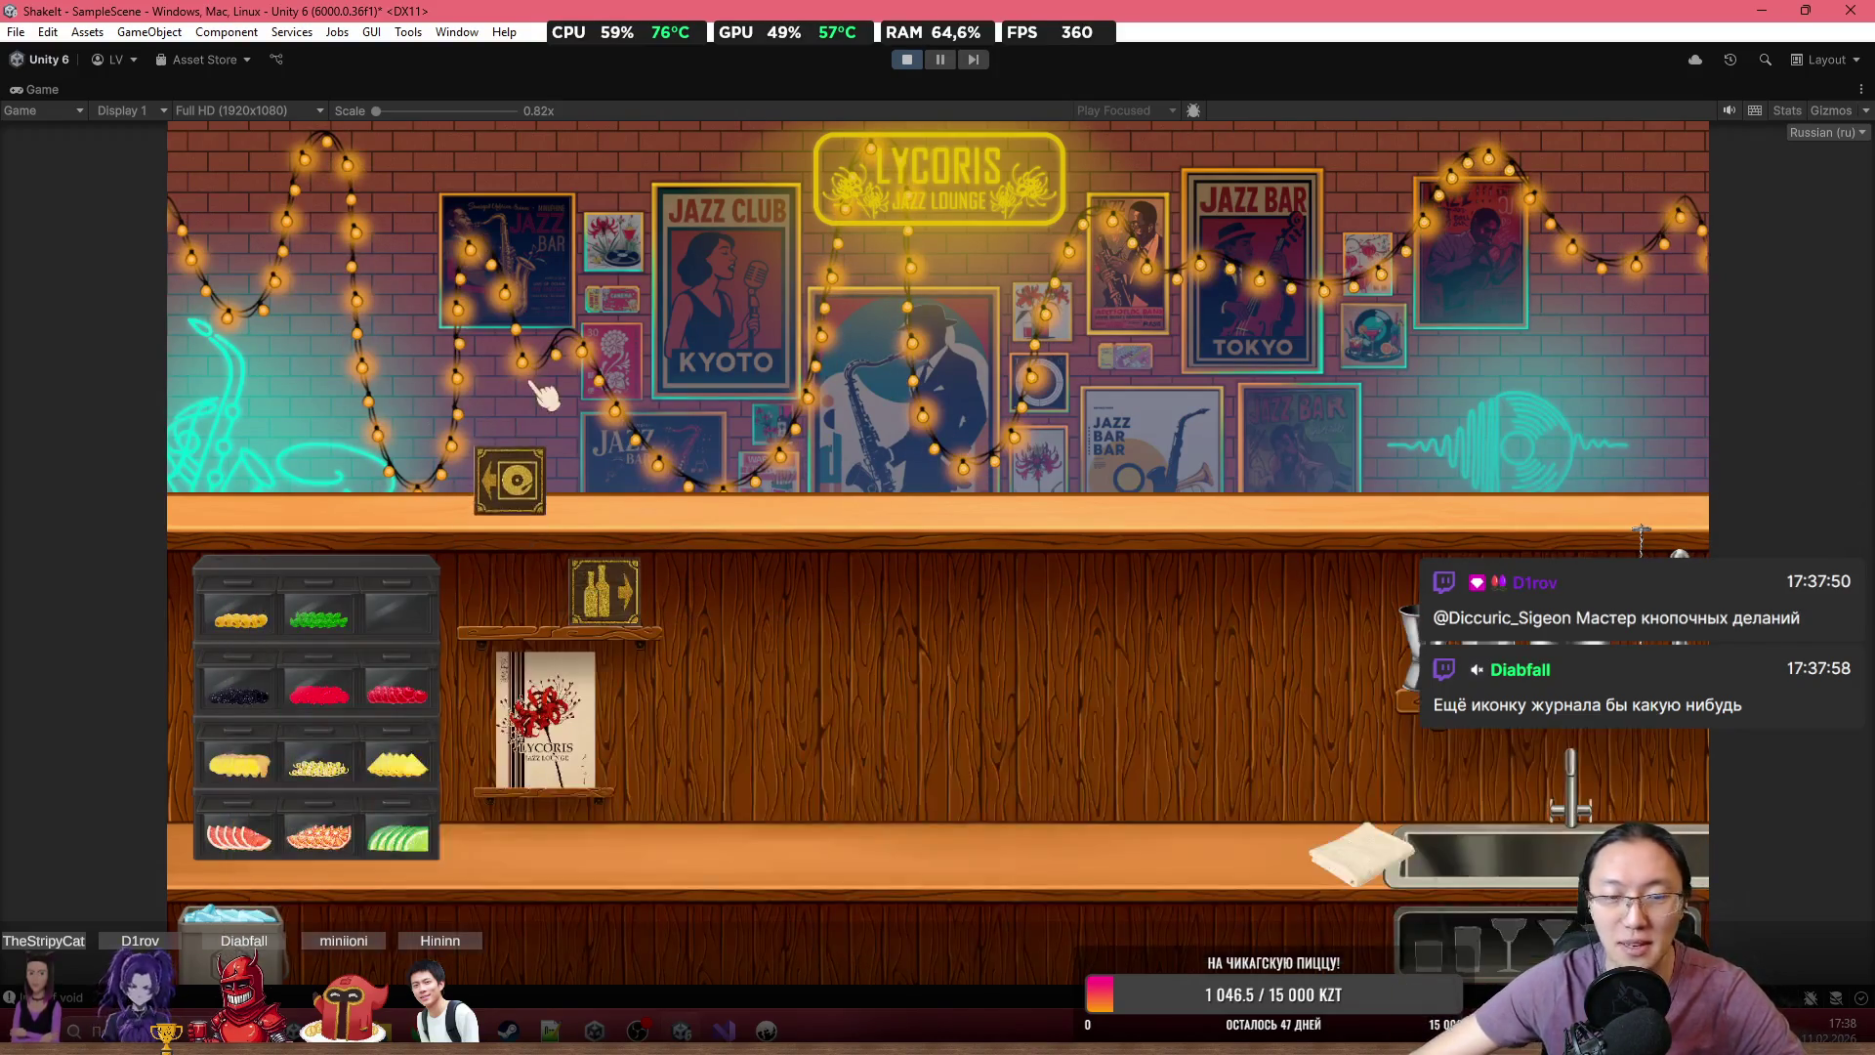
left_click(543, 393)
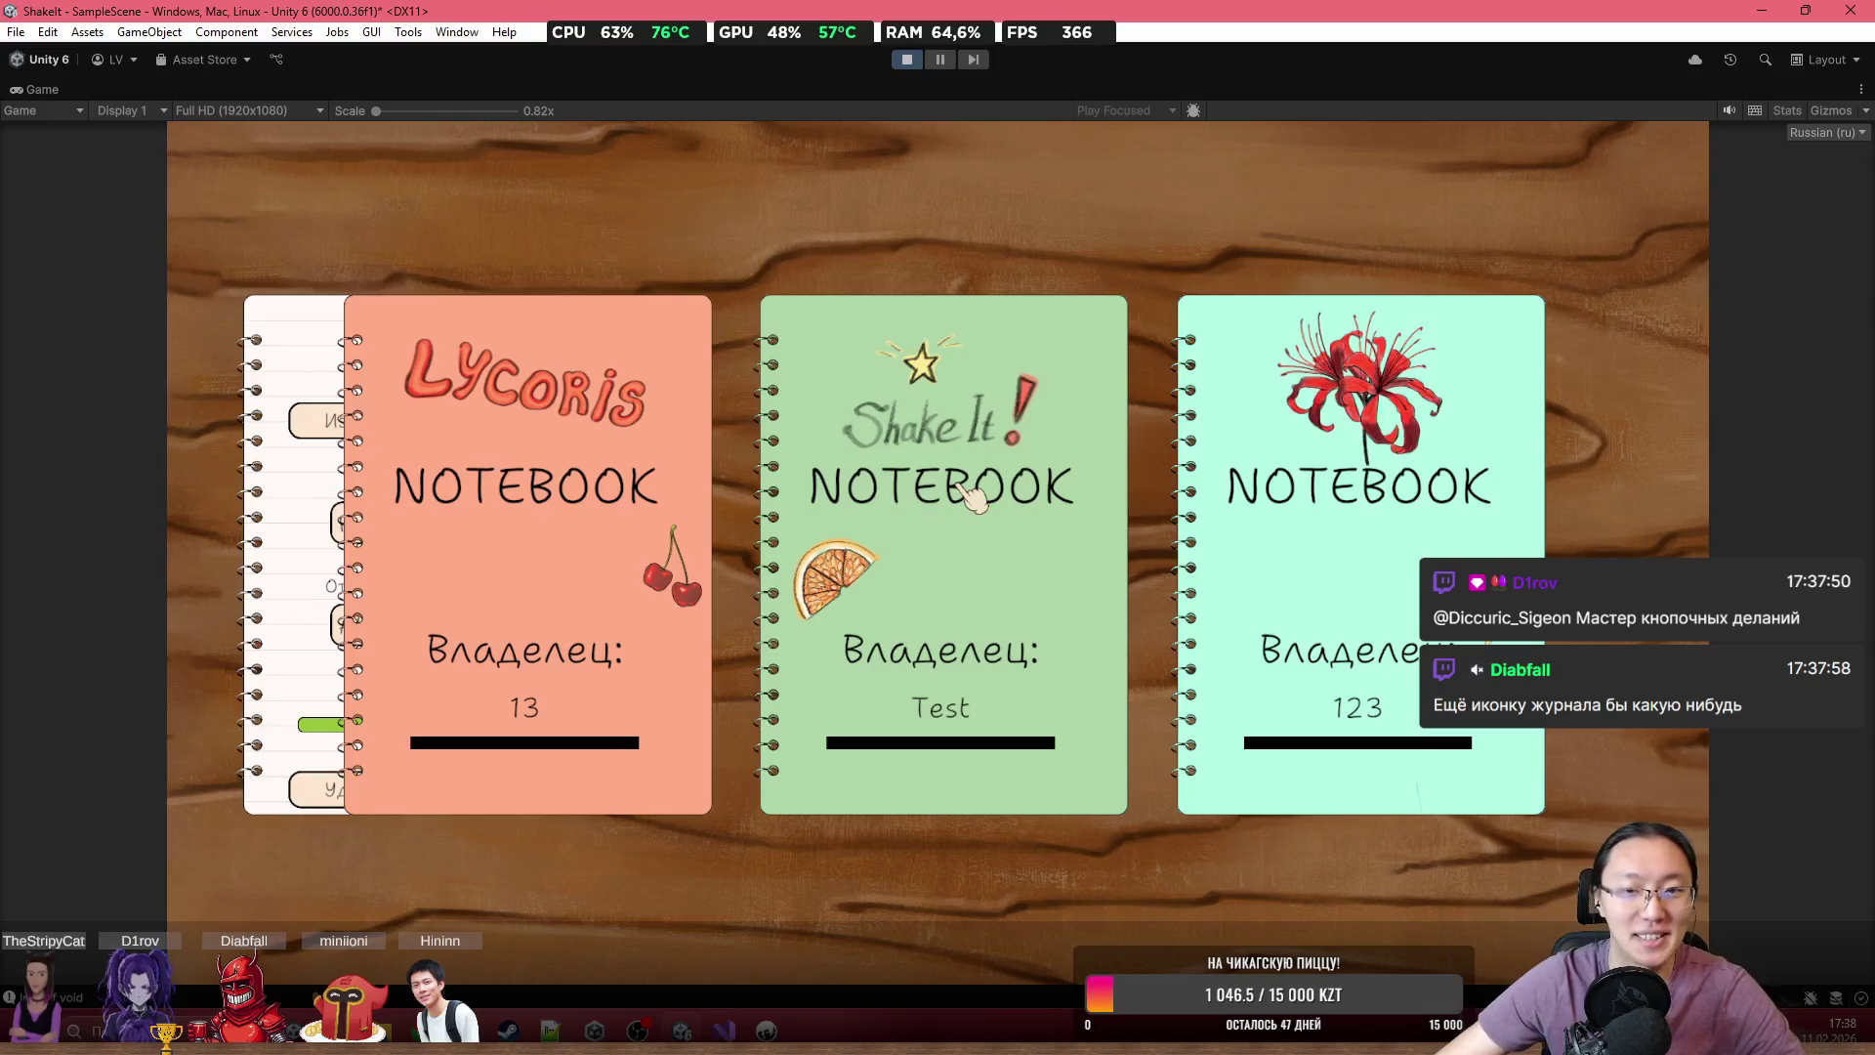
left_click(972, 498)
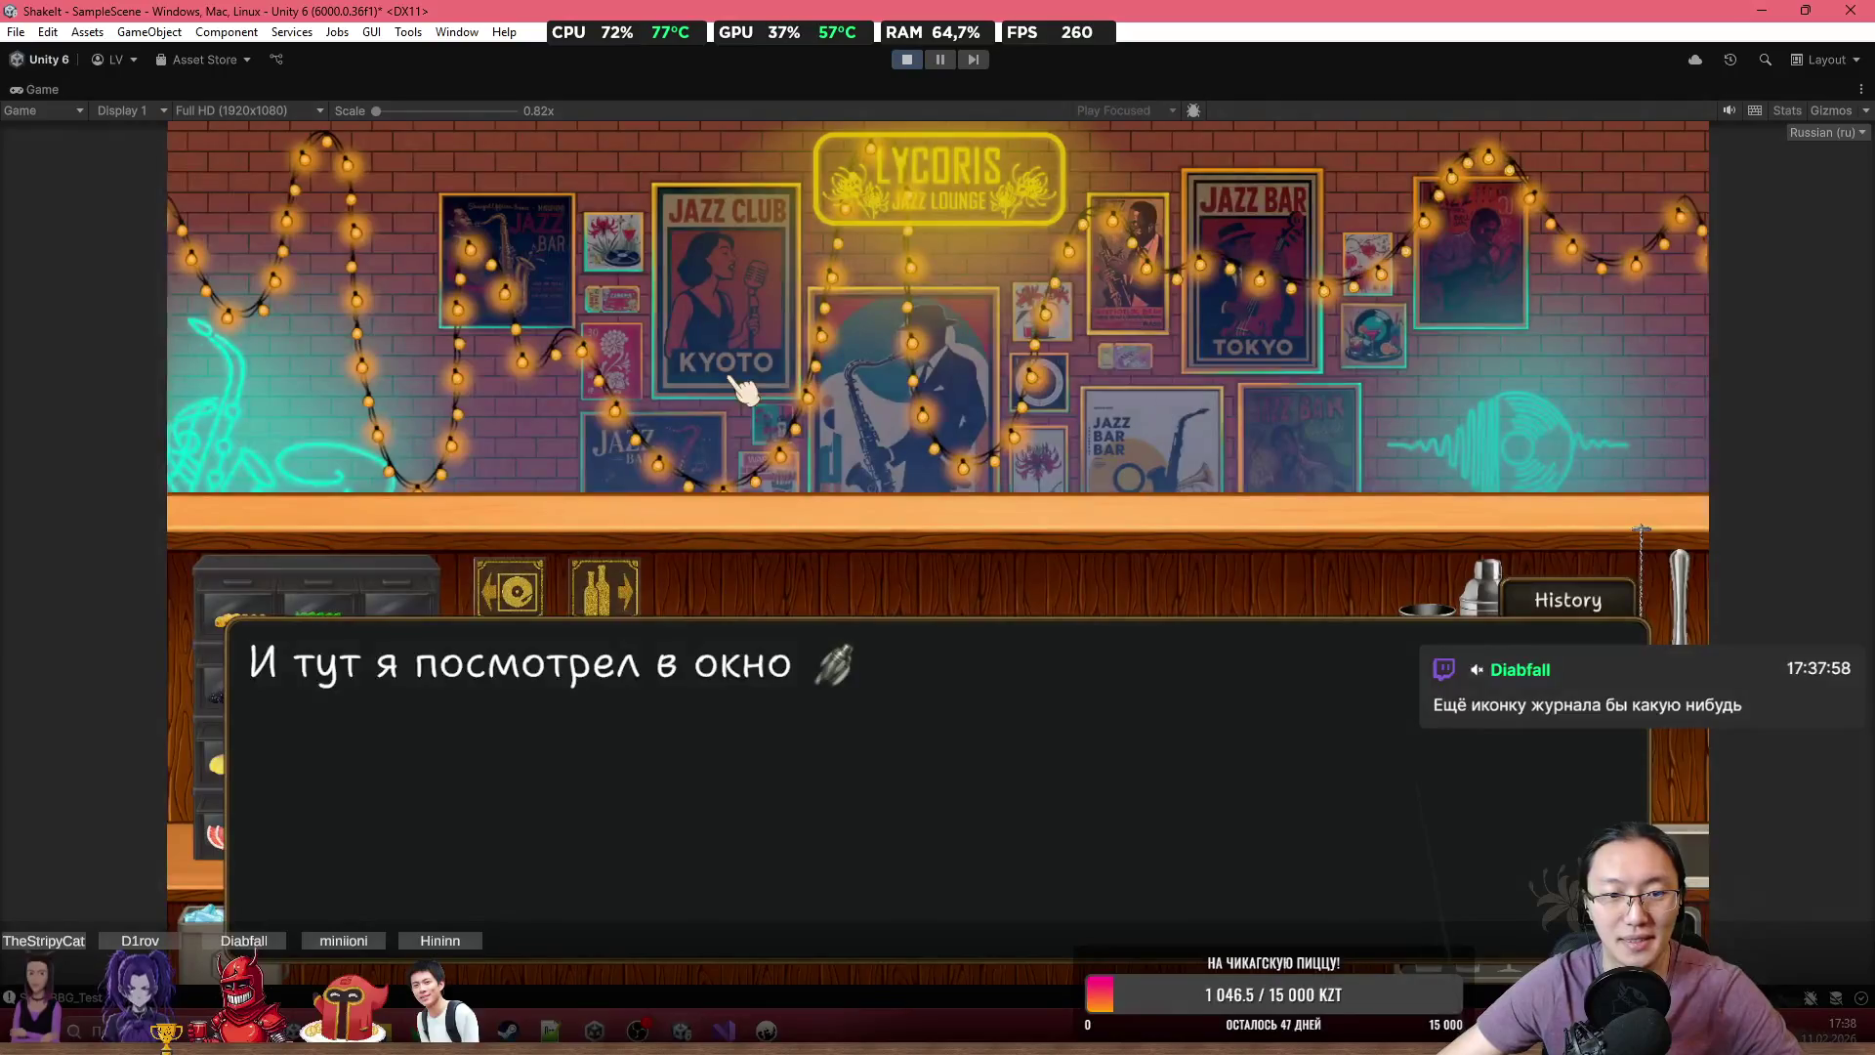
left_click(742, 387)
left_click(743, 387)
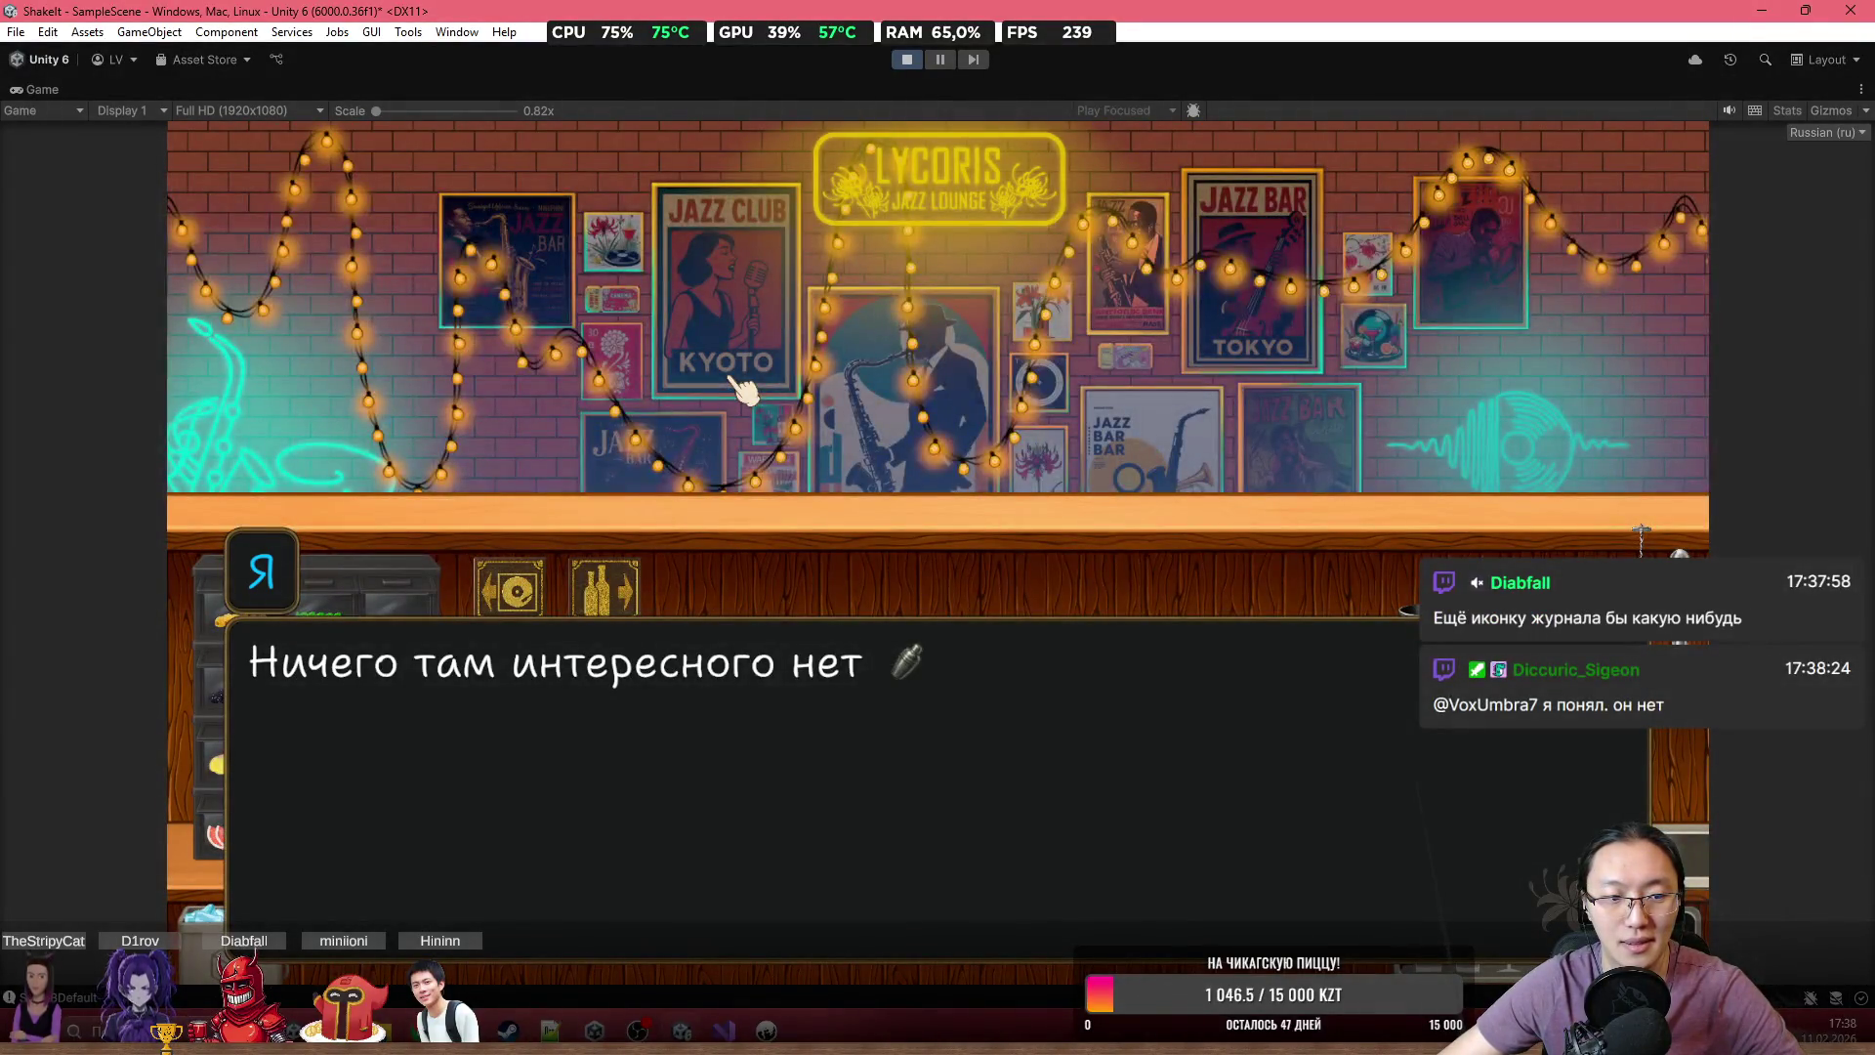
left_click(743, 387)
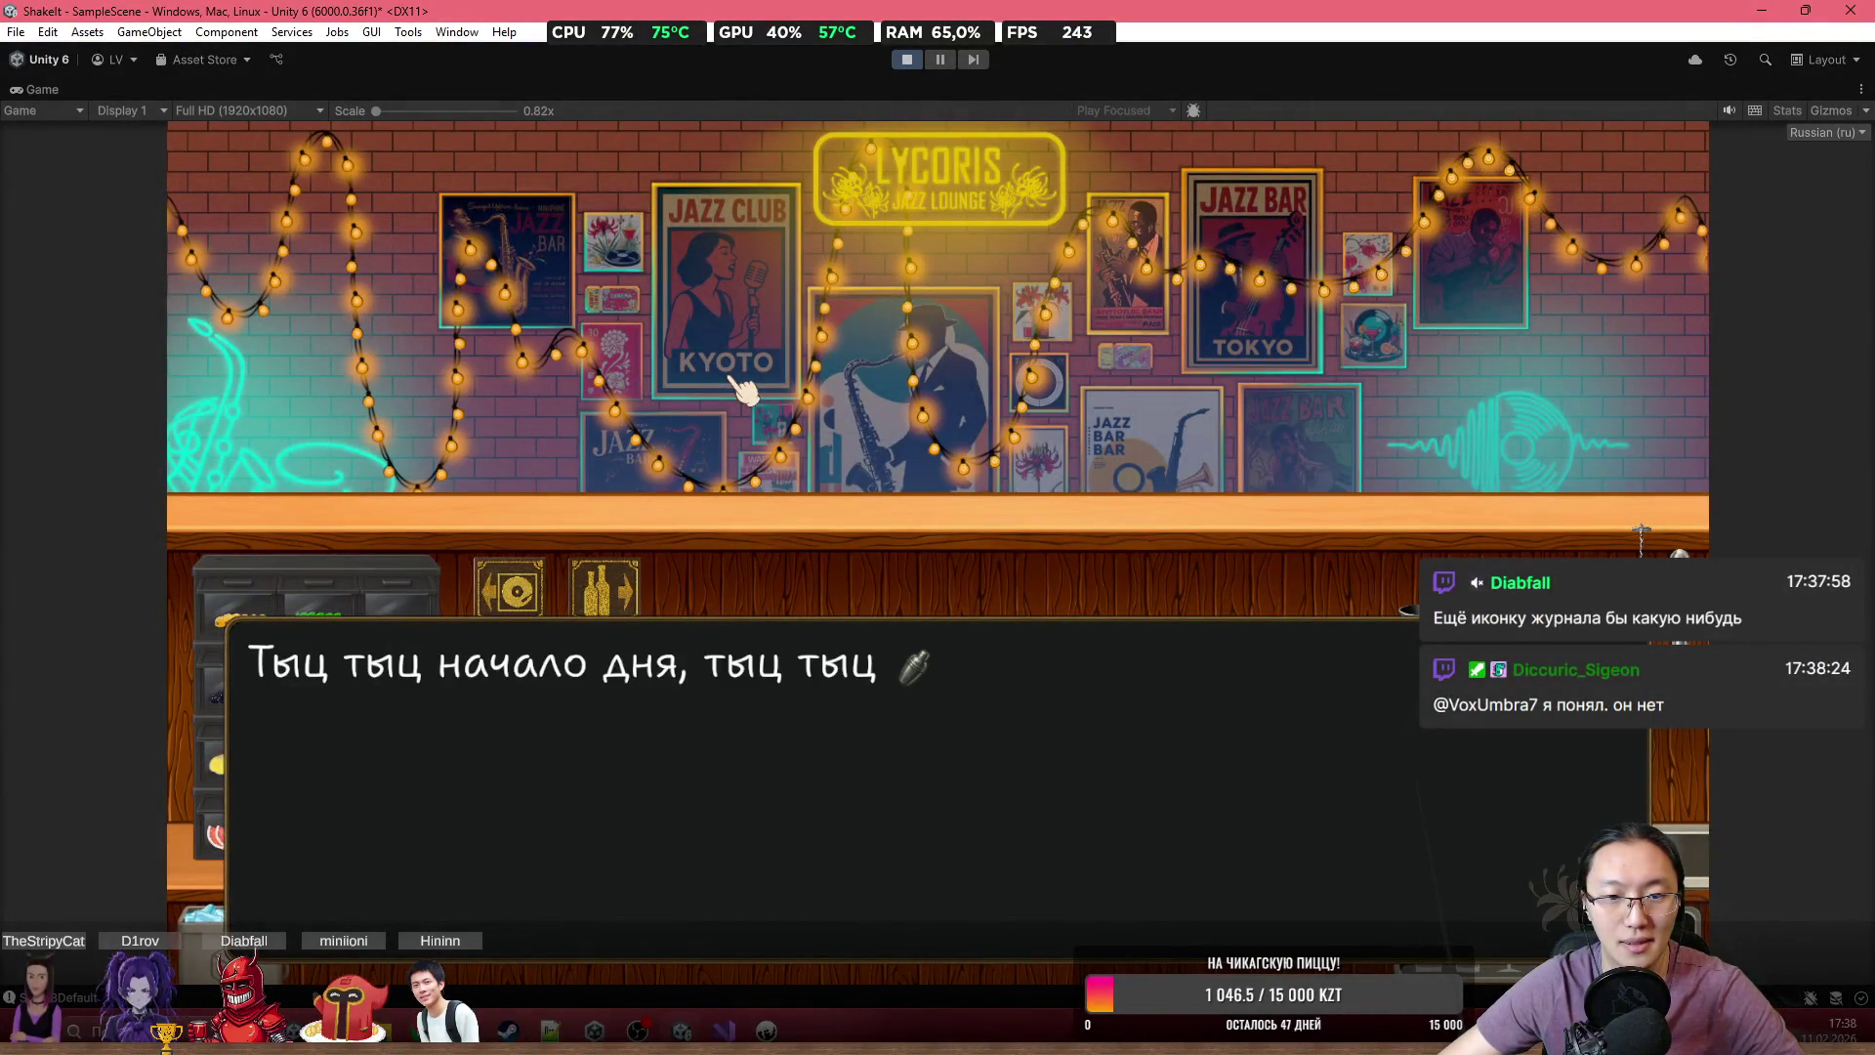
left_click(813, 376)
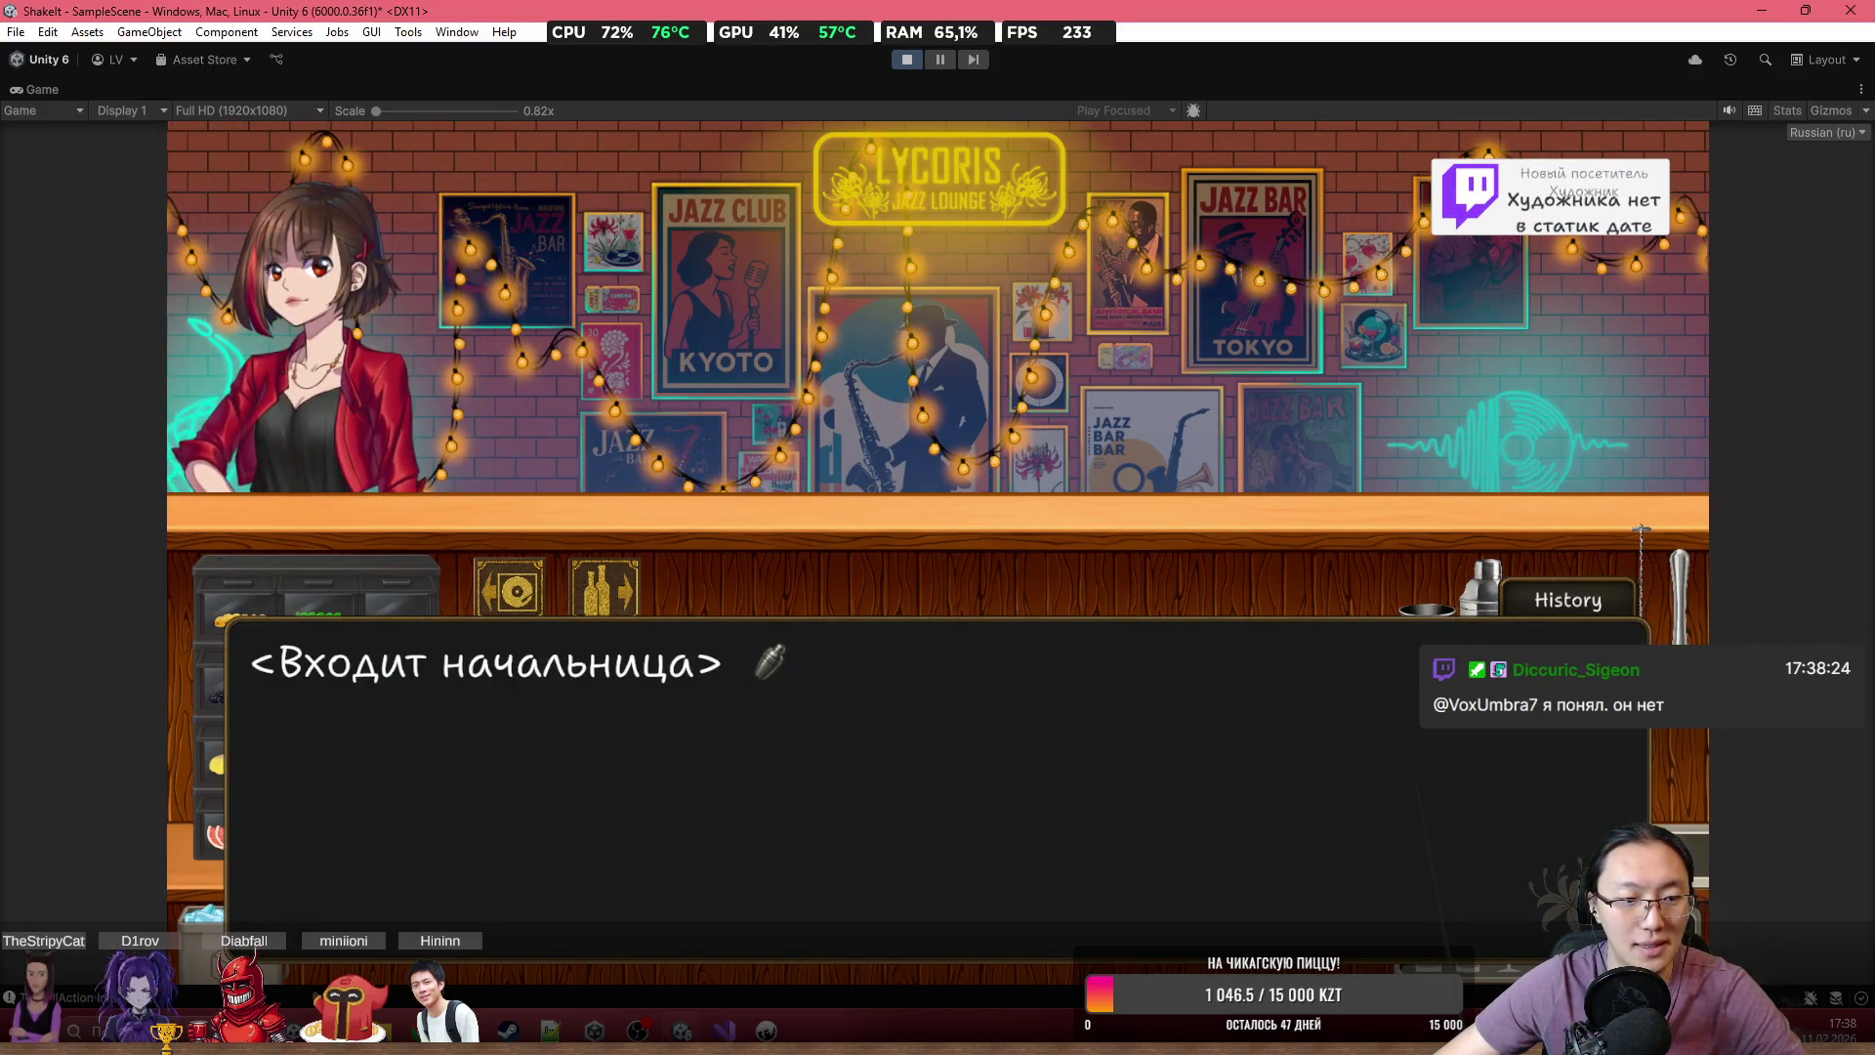
key("ctrl+shift+c")
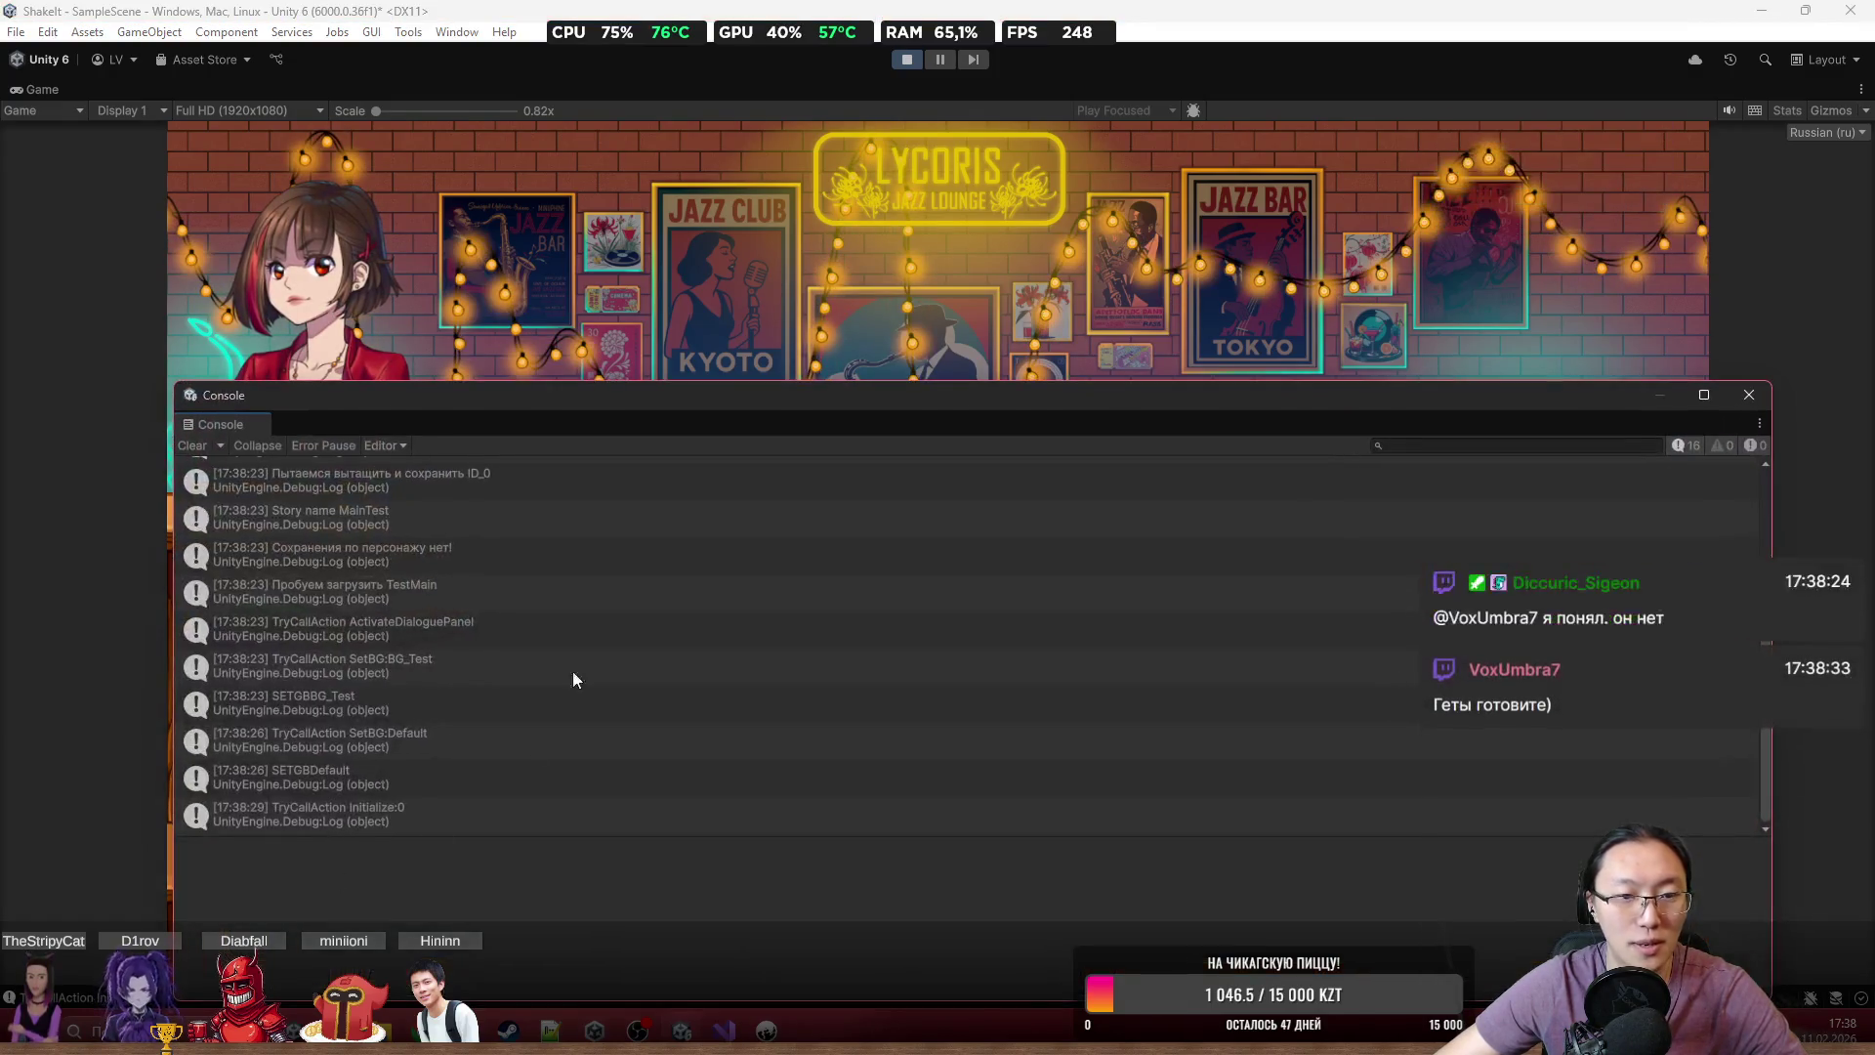
Reposition the Console, read the stack traces of the five logged lines through <Входит начальница>, then close it.
left_click(193, 445)
mouse_move(940, 426)
left_mouse_down()
mouse_move(772, 197)
mouse_move(622, 118)
left_mouse_up()
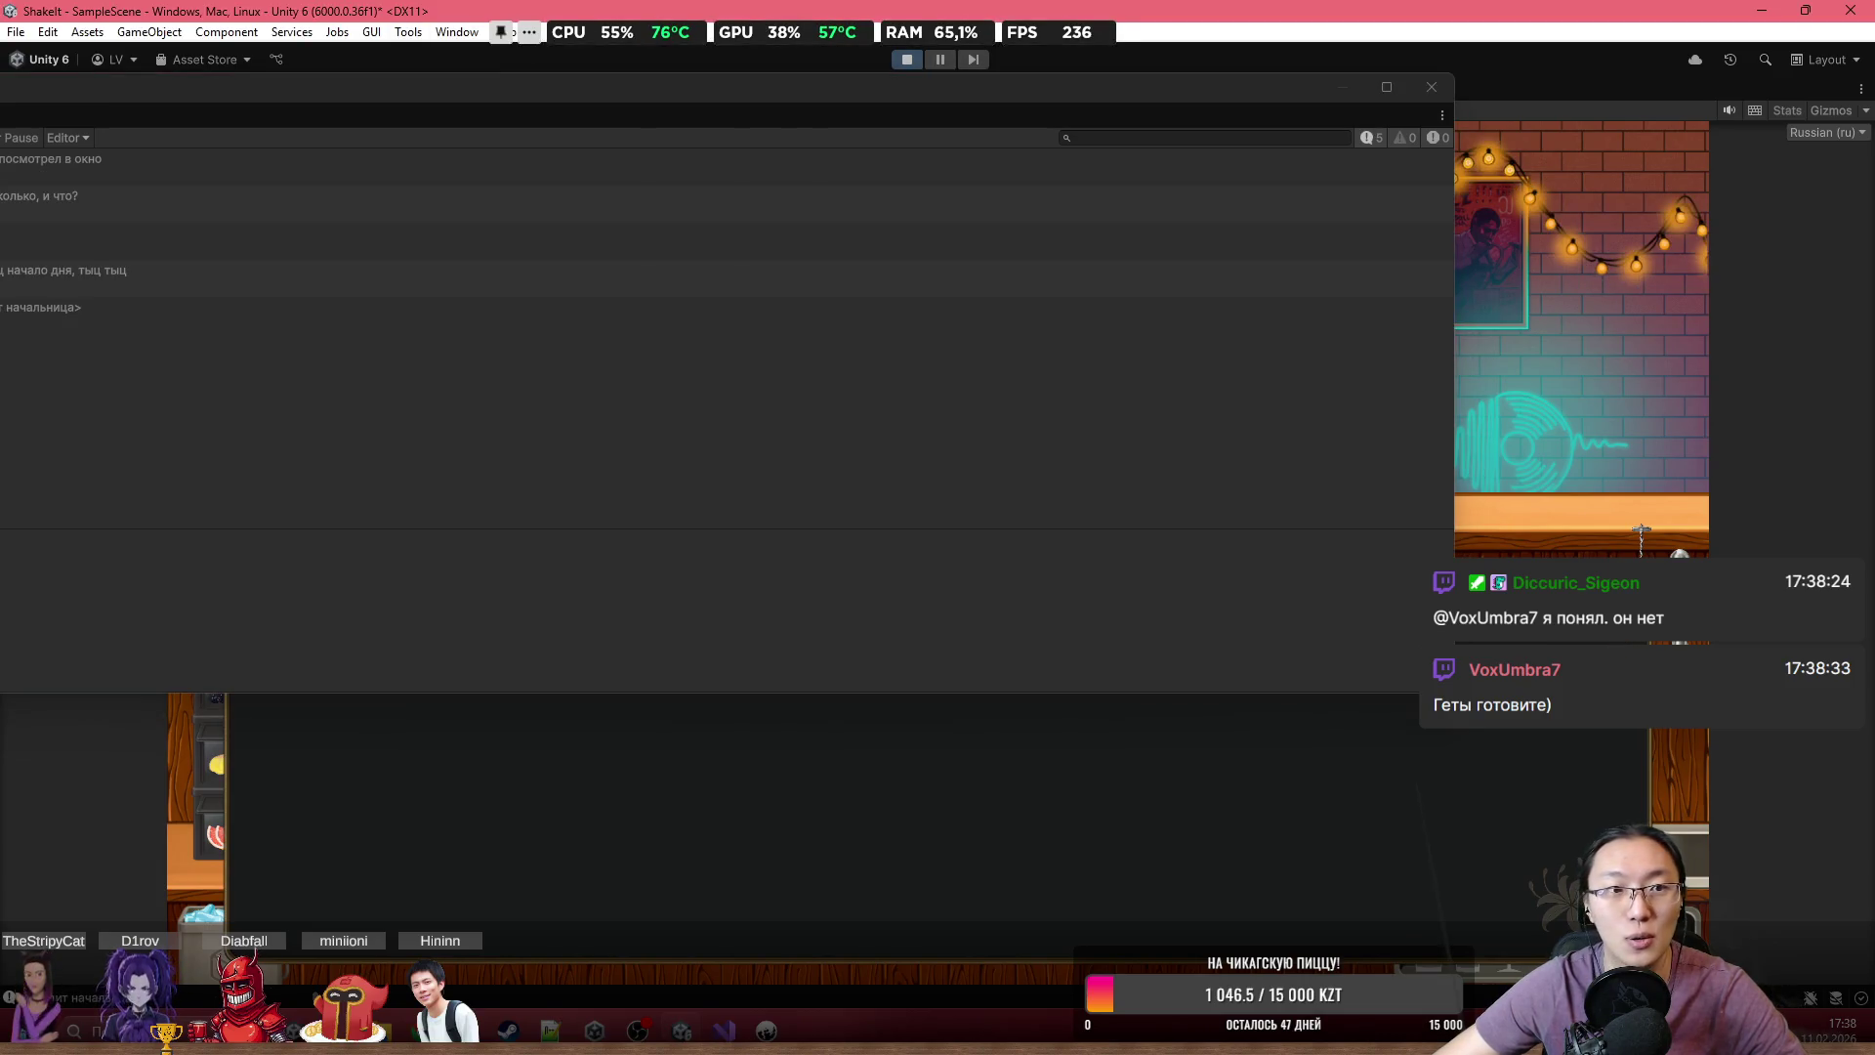
left_click_drag(298, 103, 691, 171)
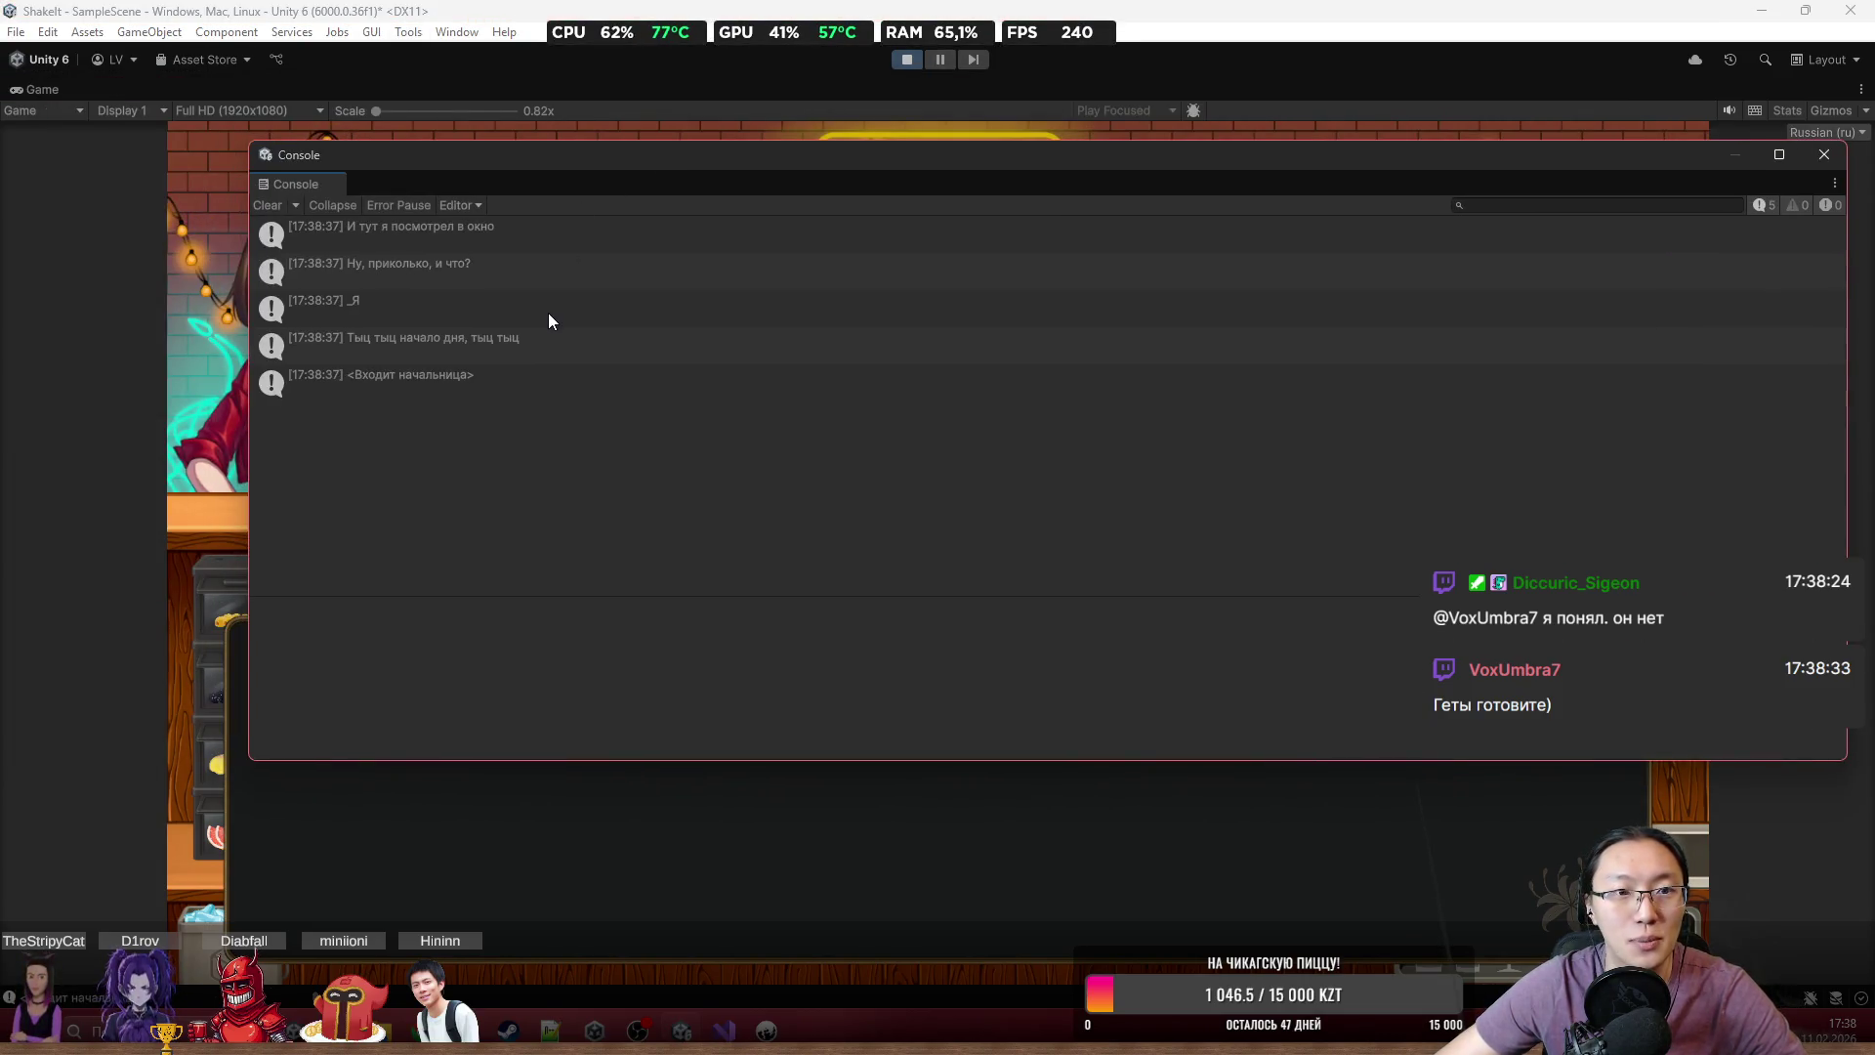
left_click(506, 226)
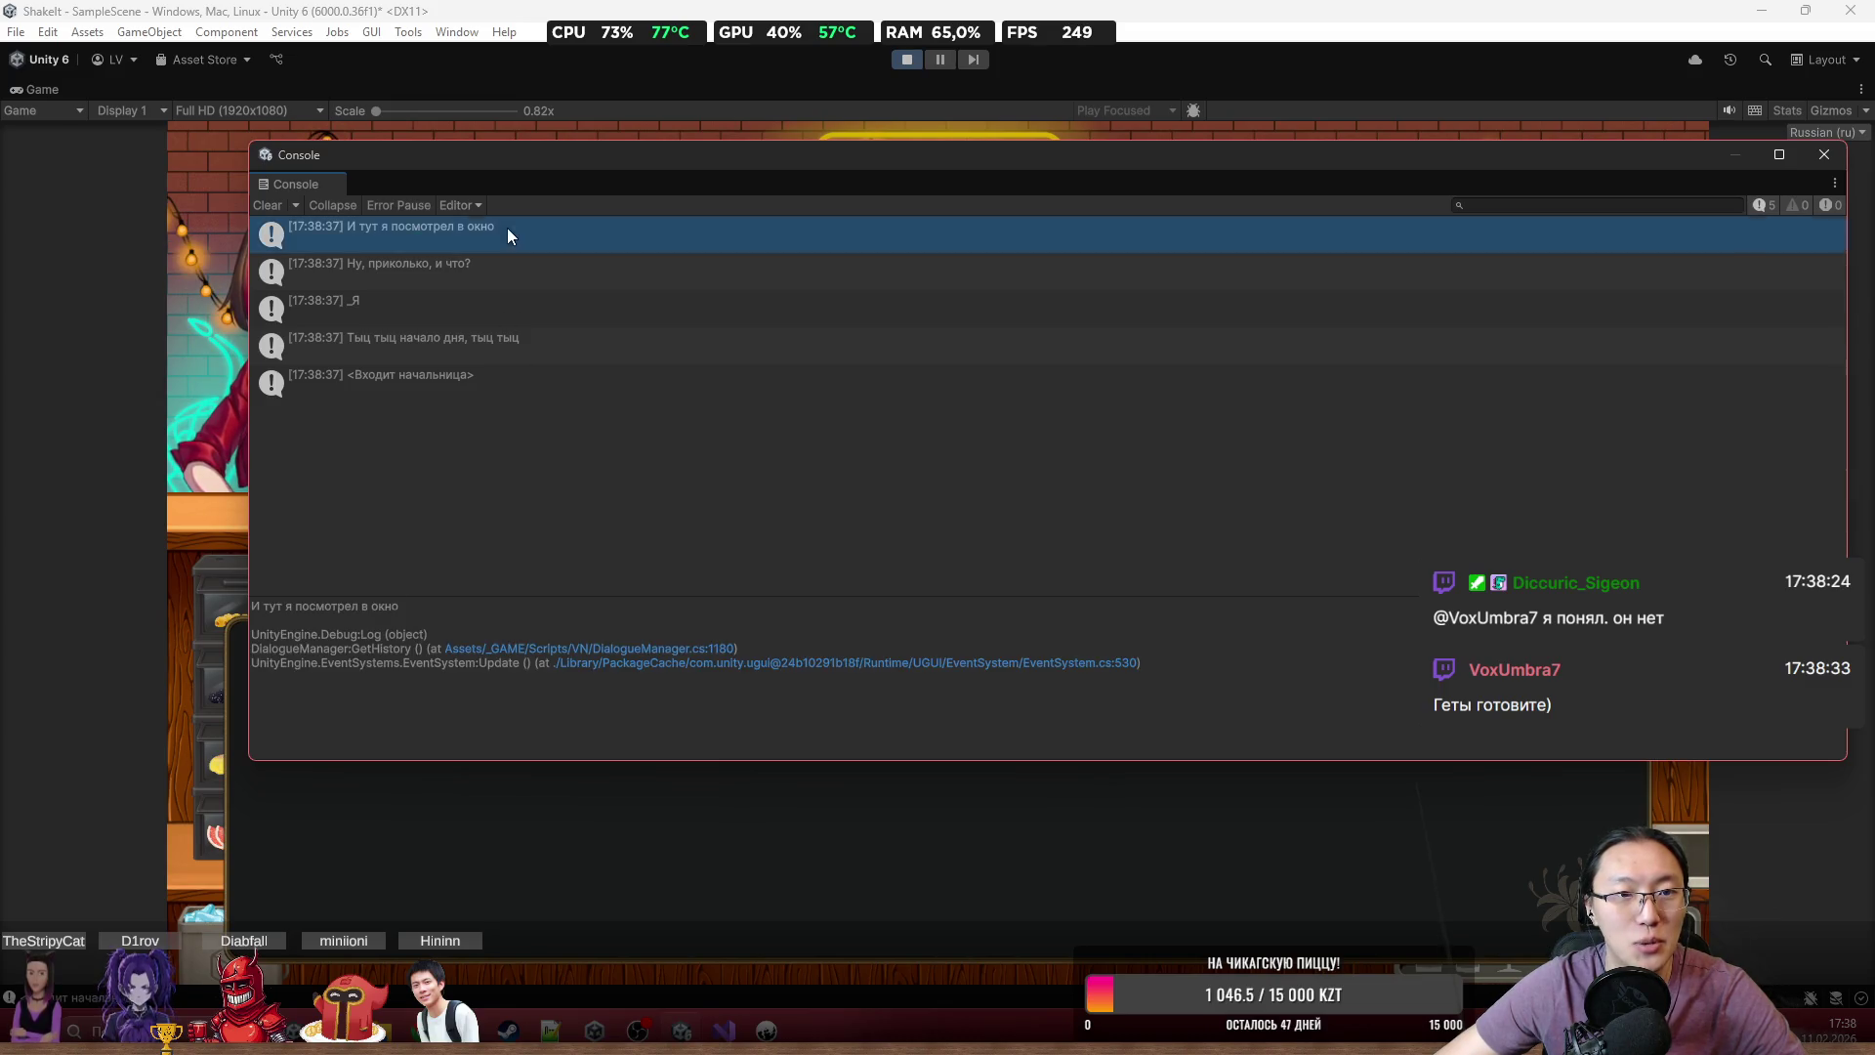
left_click(514, 271)
left_click(519, 309)
left_click(518, 339)
left_click(523, 381)
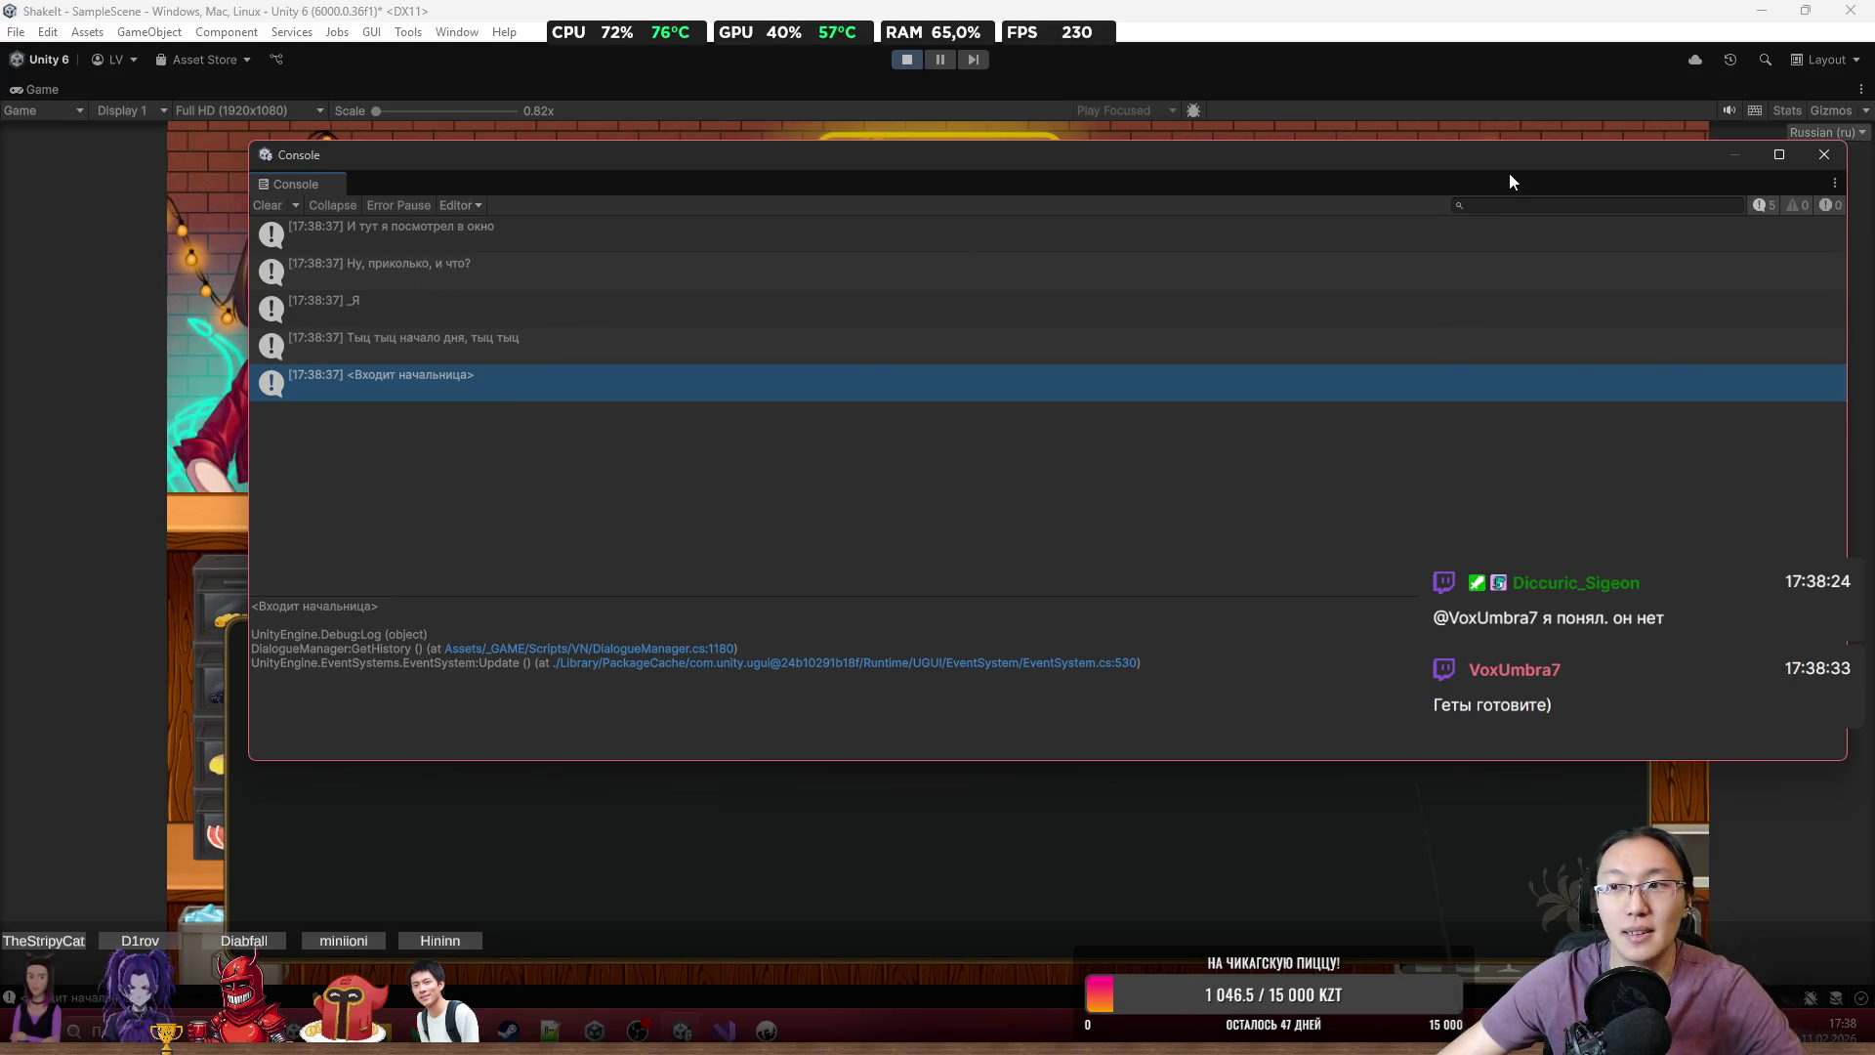
left_click(1823, 154)
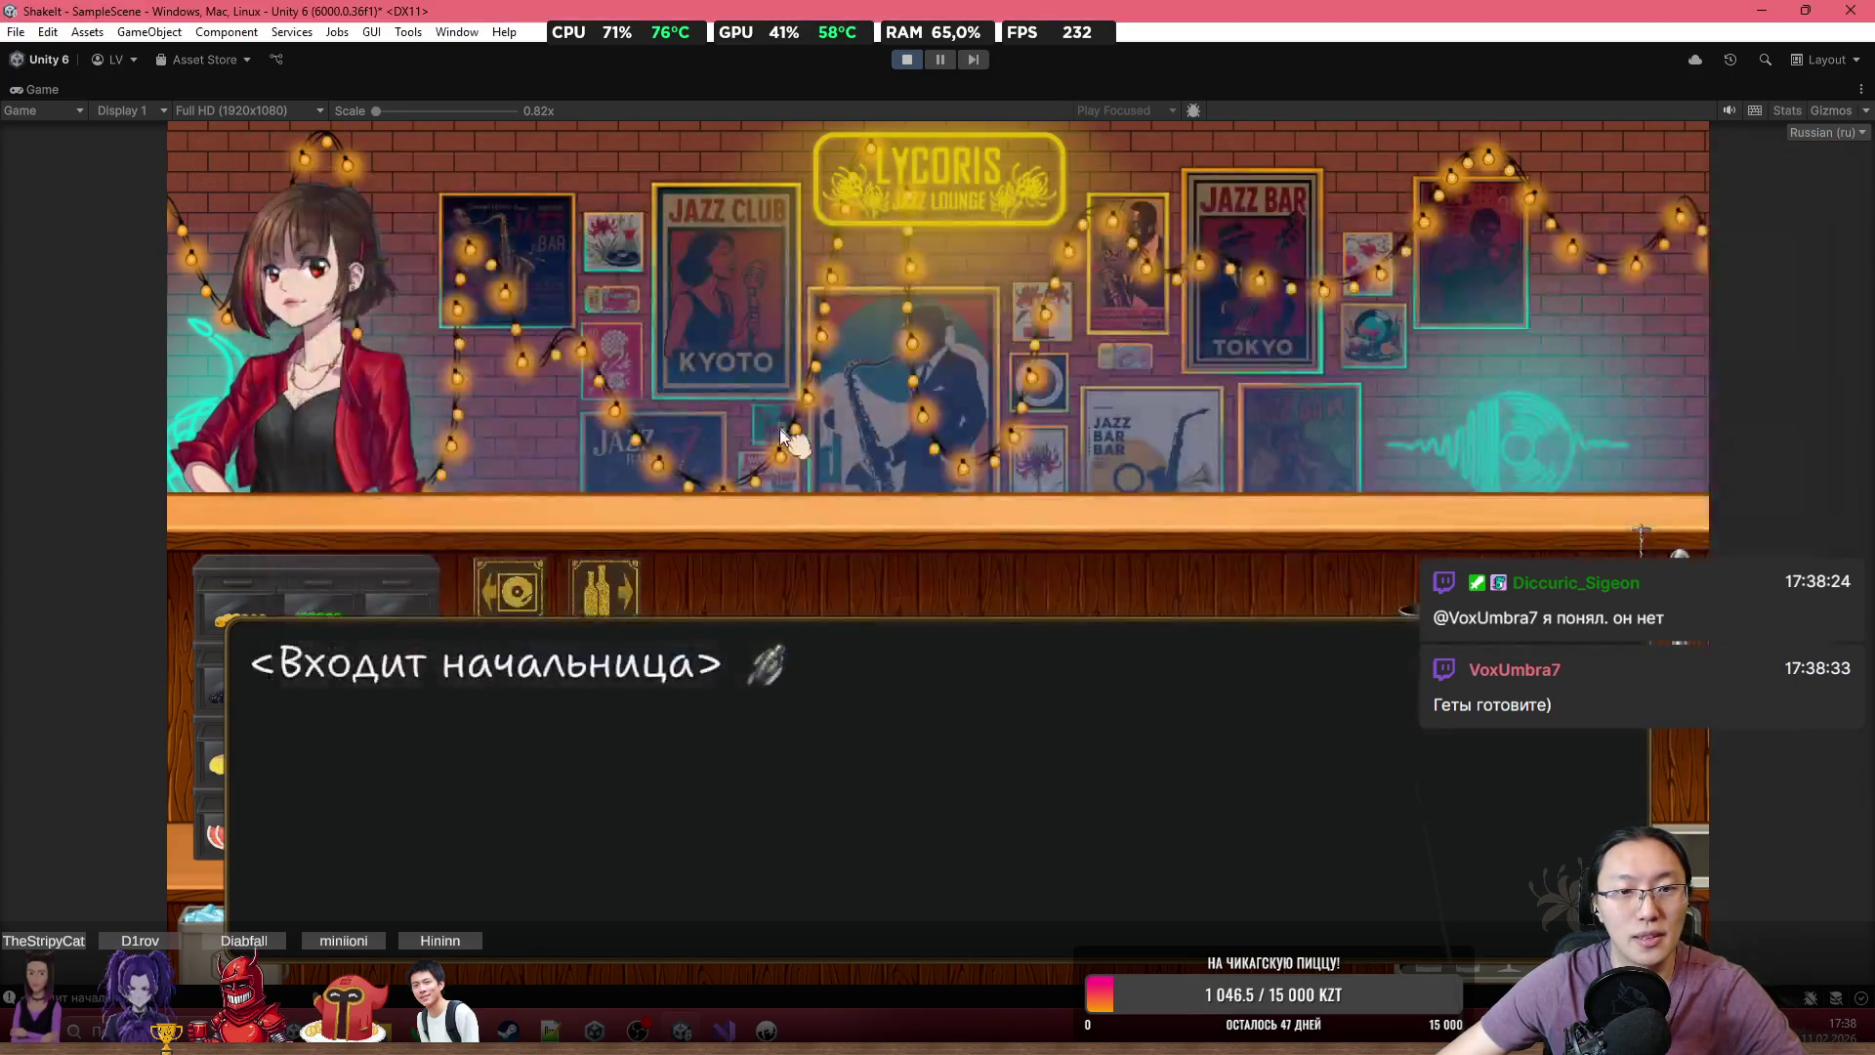
Advance the dialogue, pick a difficulty card and a tutorial answer, then restore the editor layout.
left_click(781, 430)
left_click(848, 430)
left_click(848, 429)
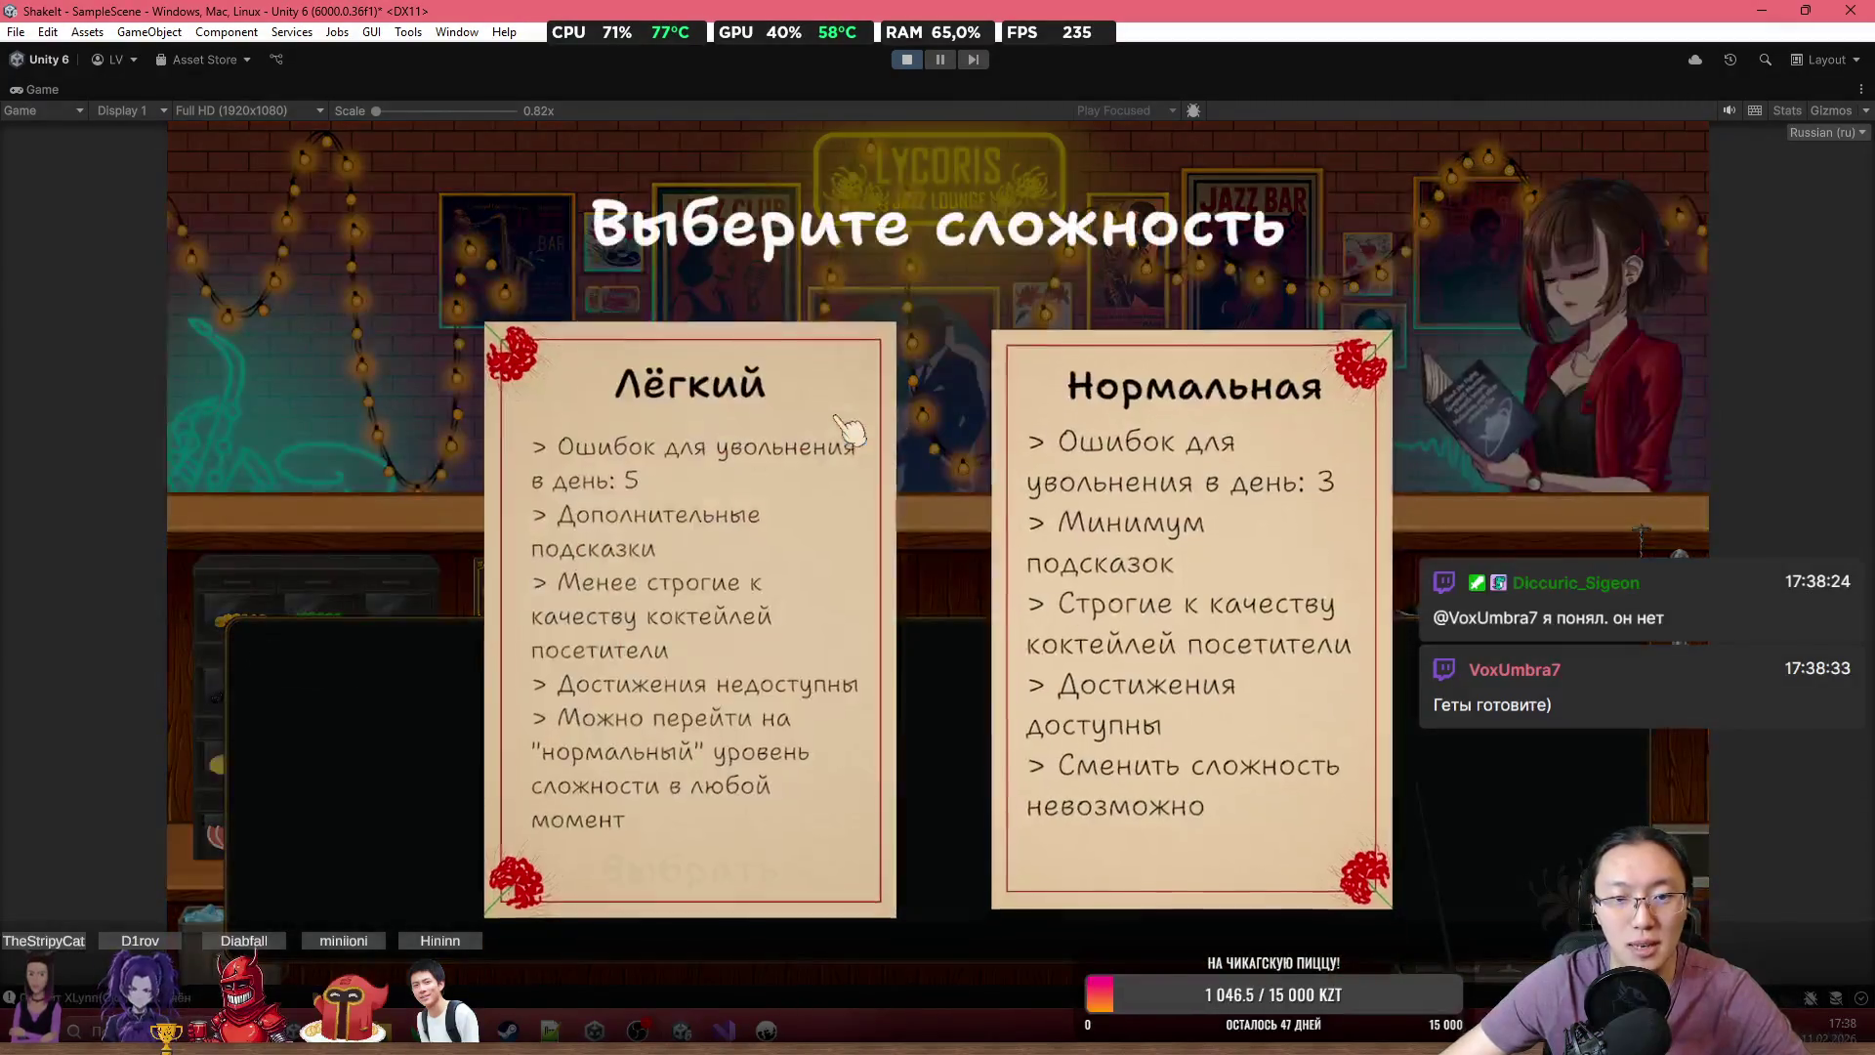
left_click(750, 527)
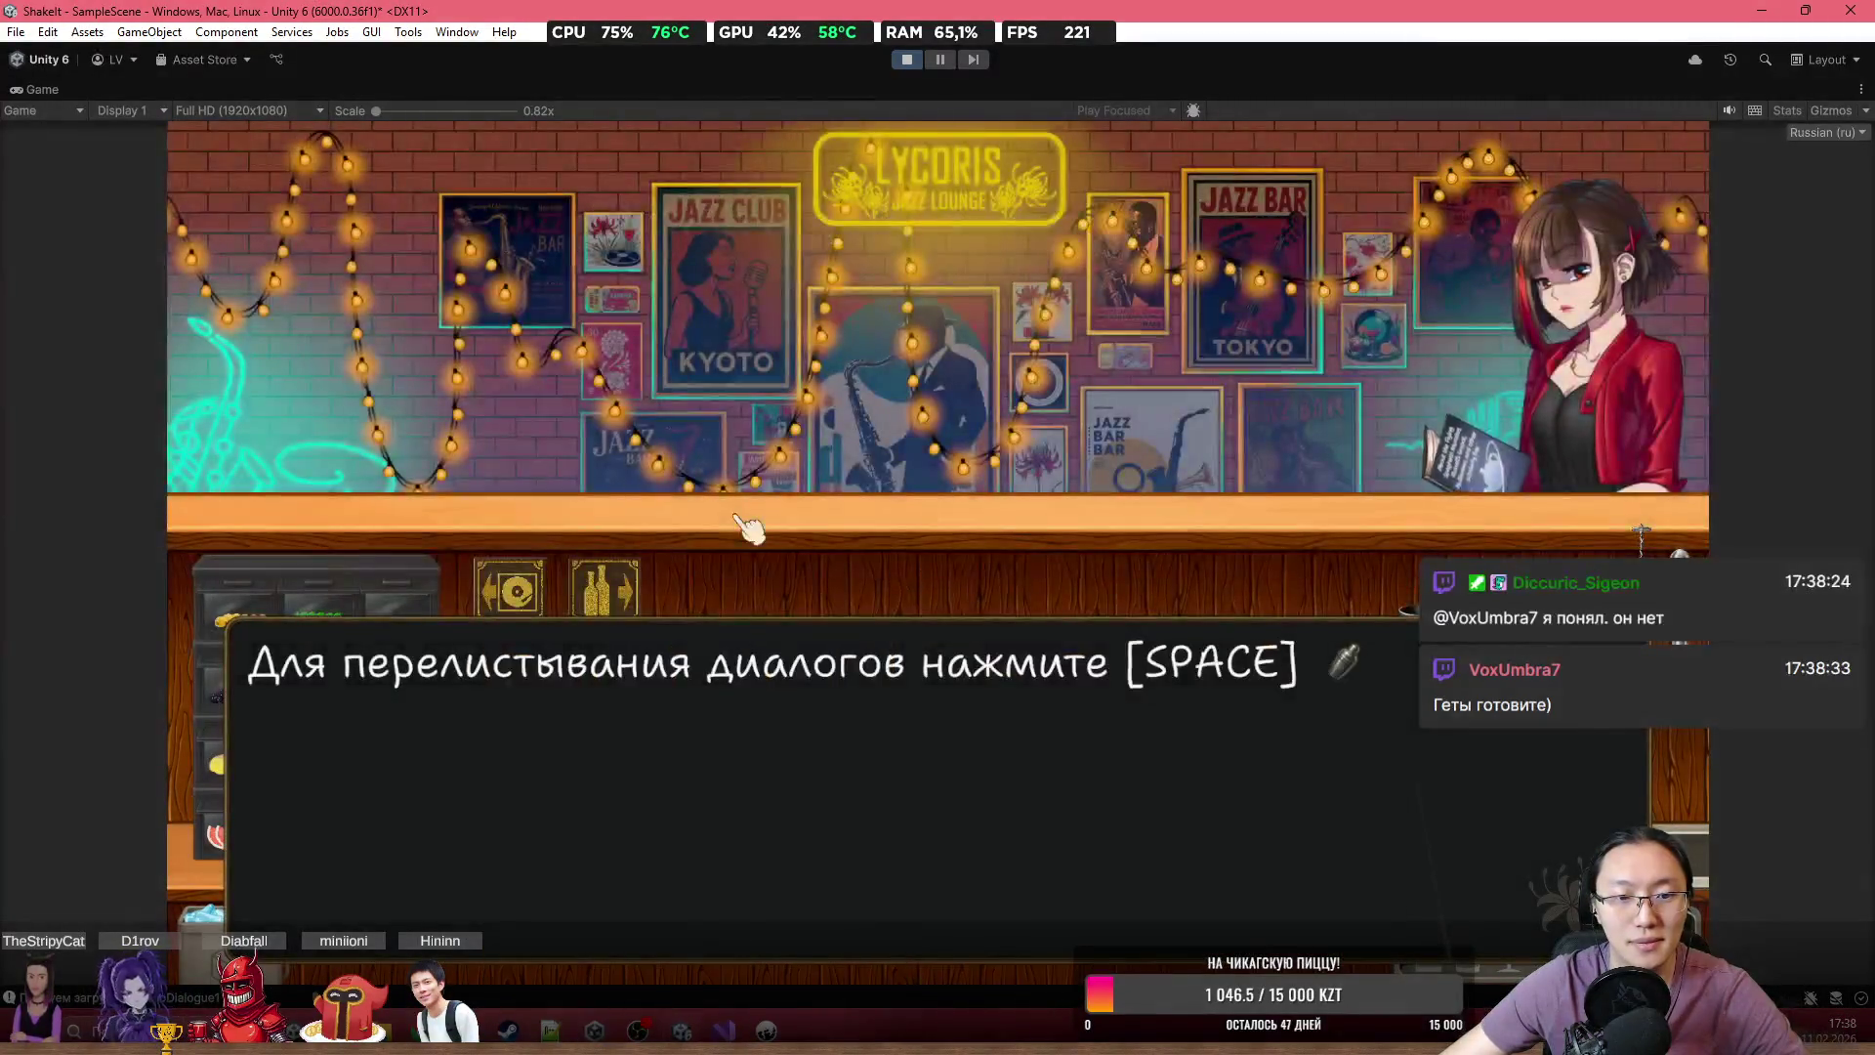
left_click(754, 526)
left_click(1051, 543)
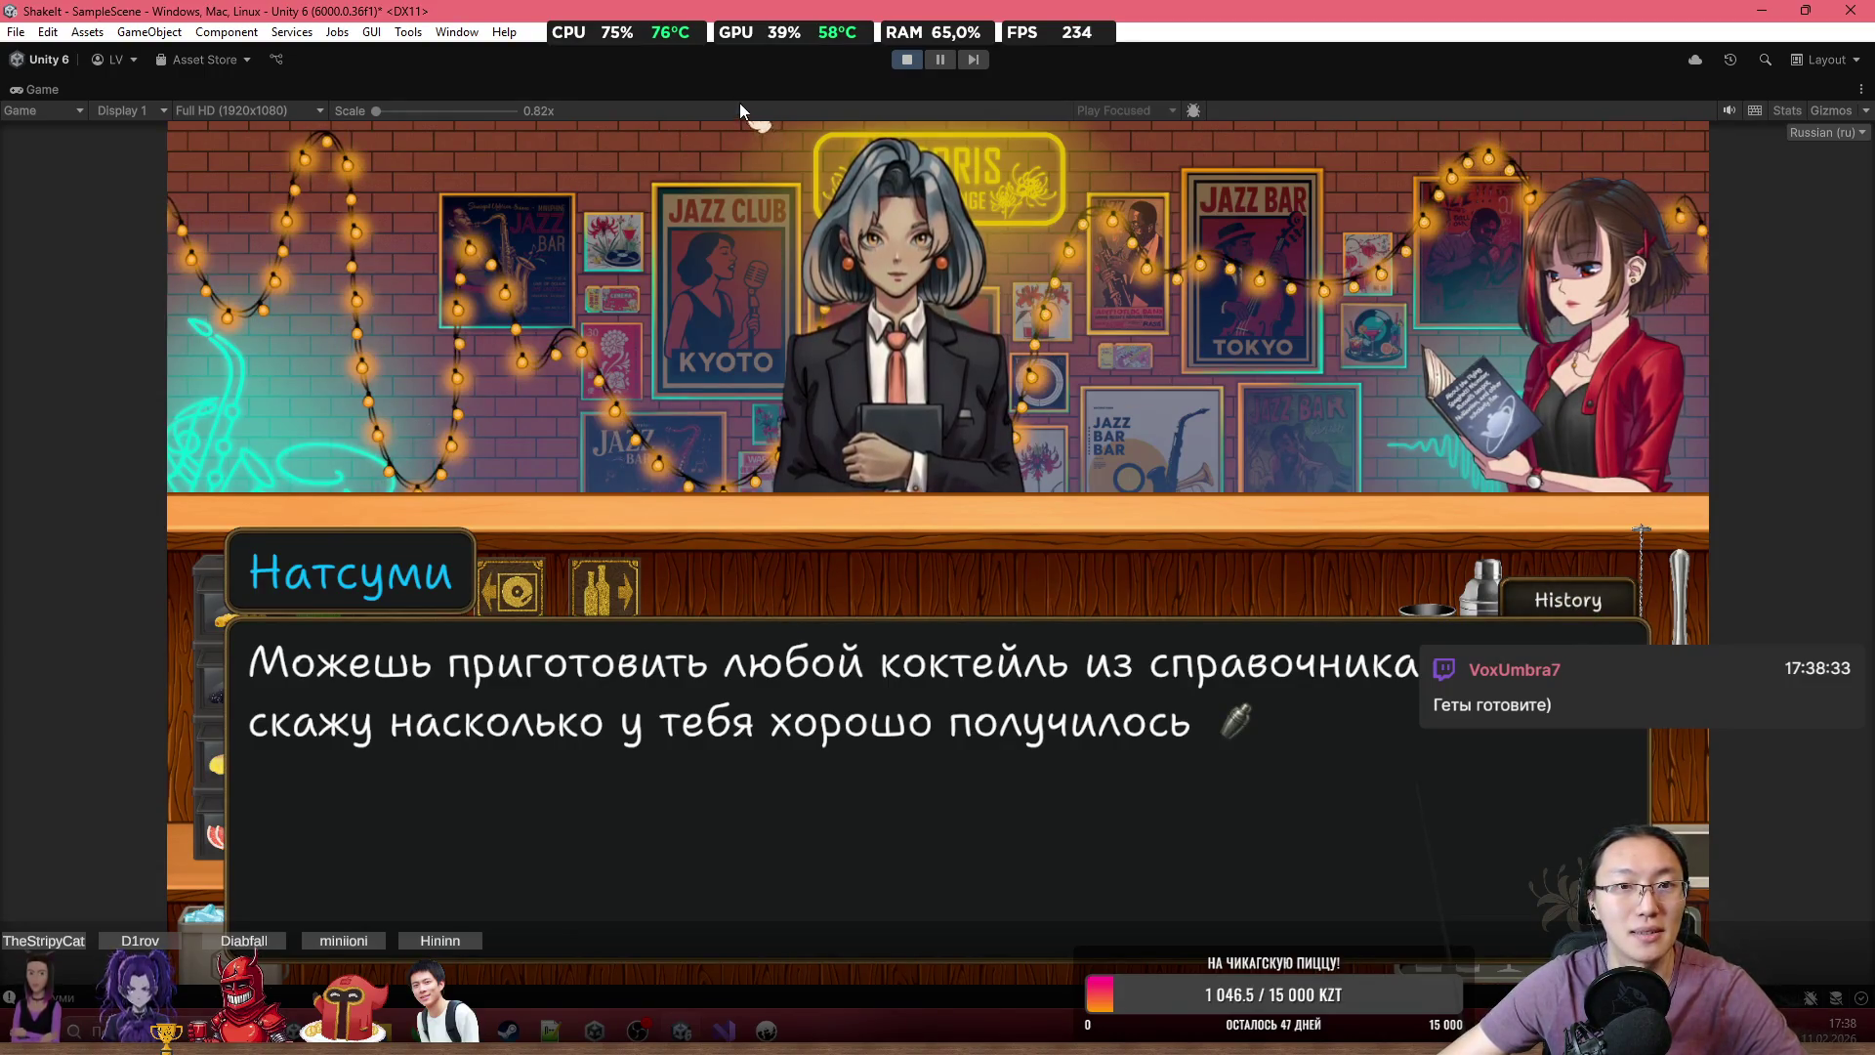
key("shift+space")
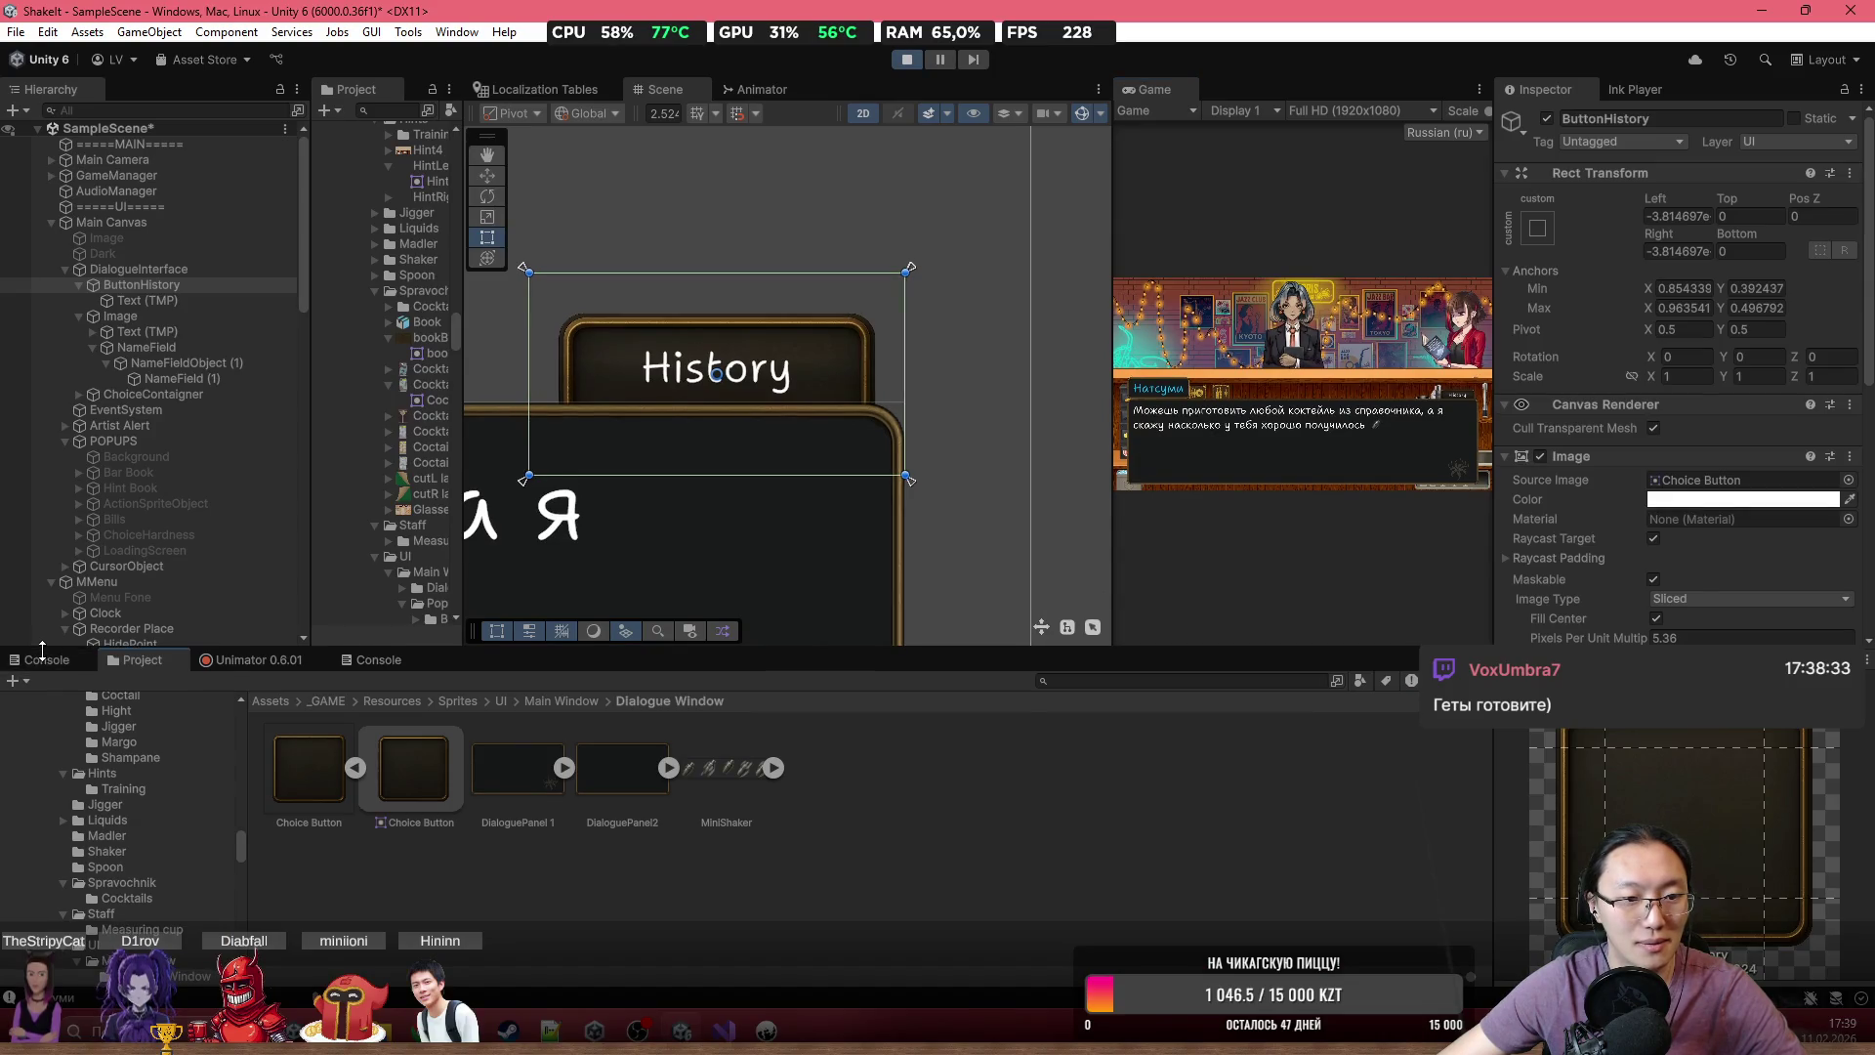
Clear the Console, enlarge it to read the new dialogue logs, then shrink it back.
key("shift+space")
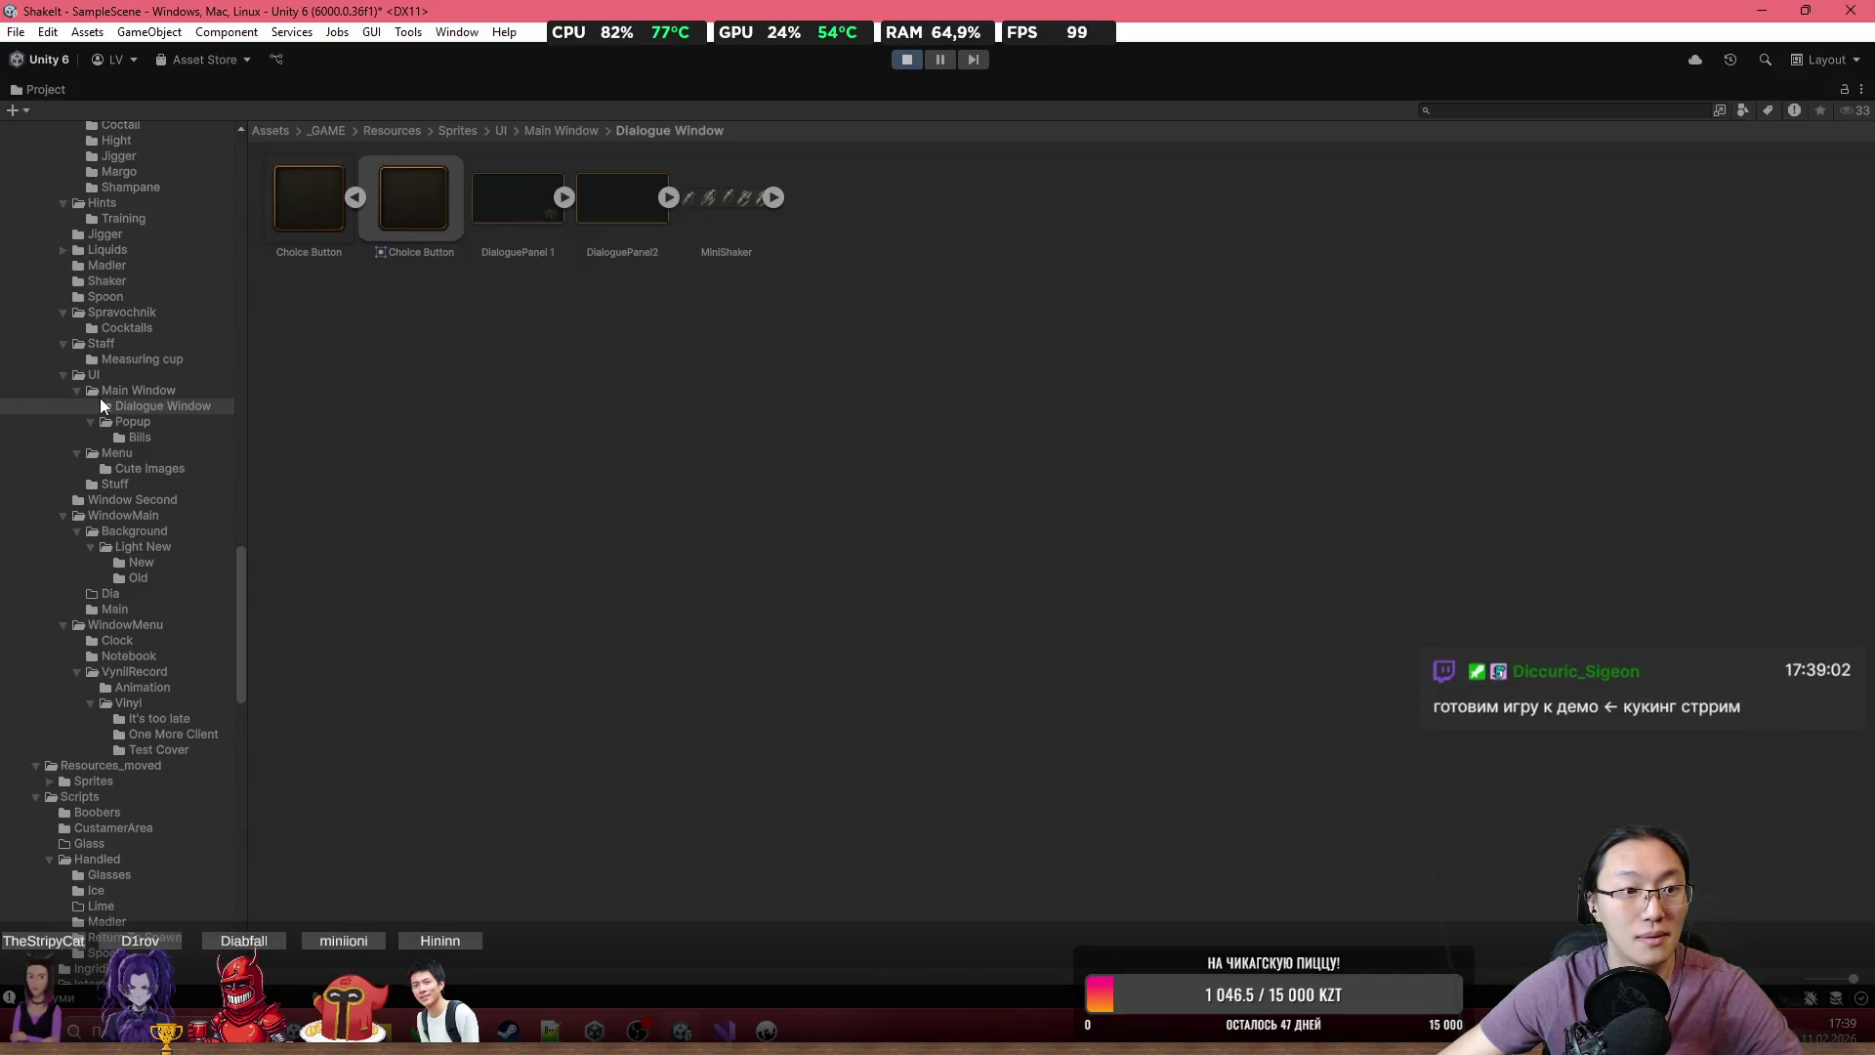
key("shift+space")
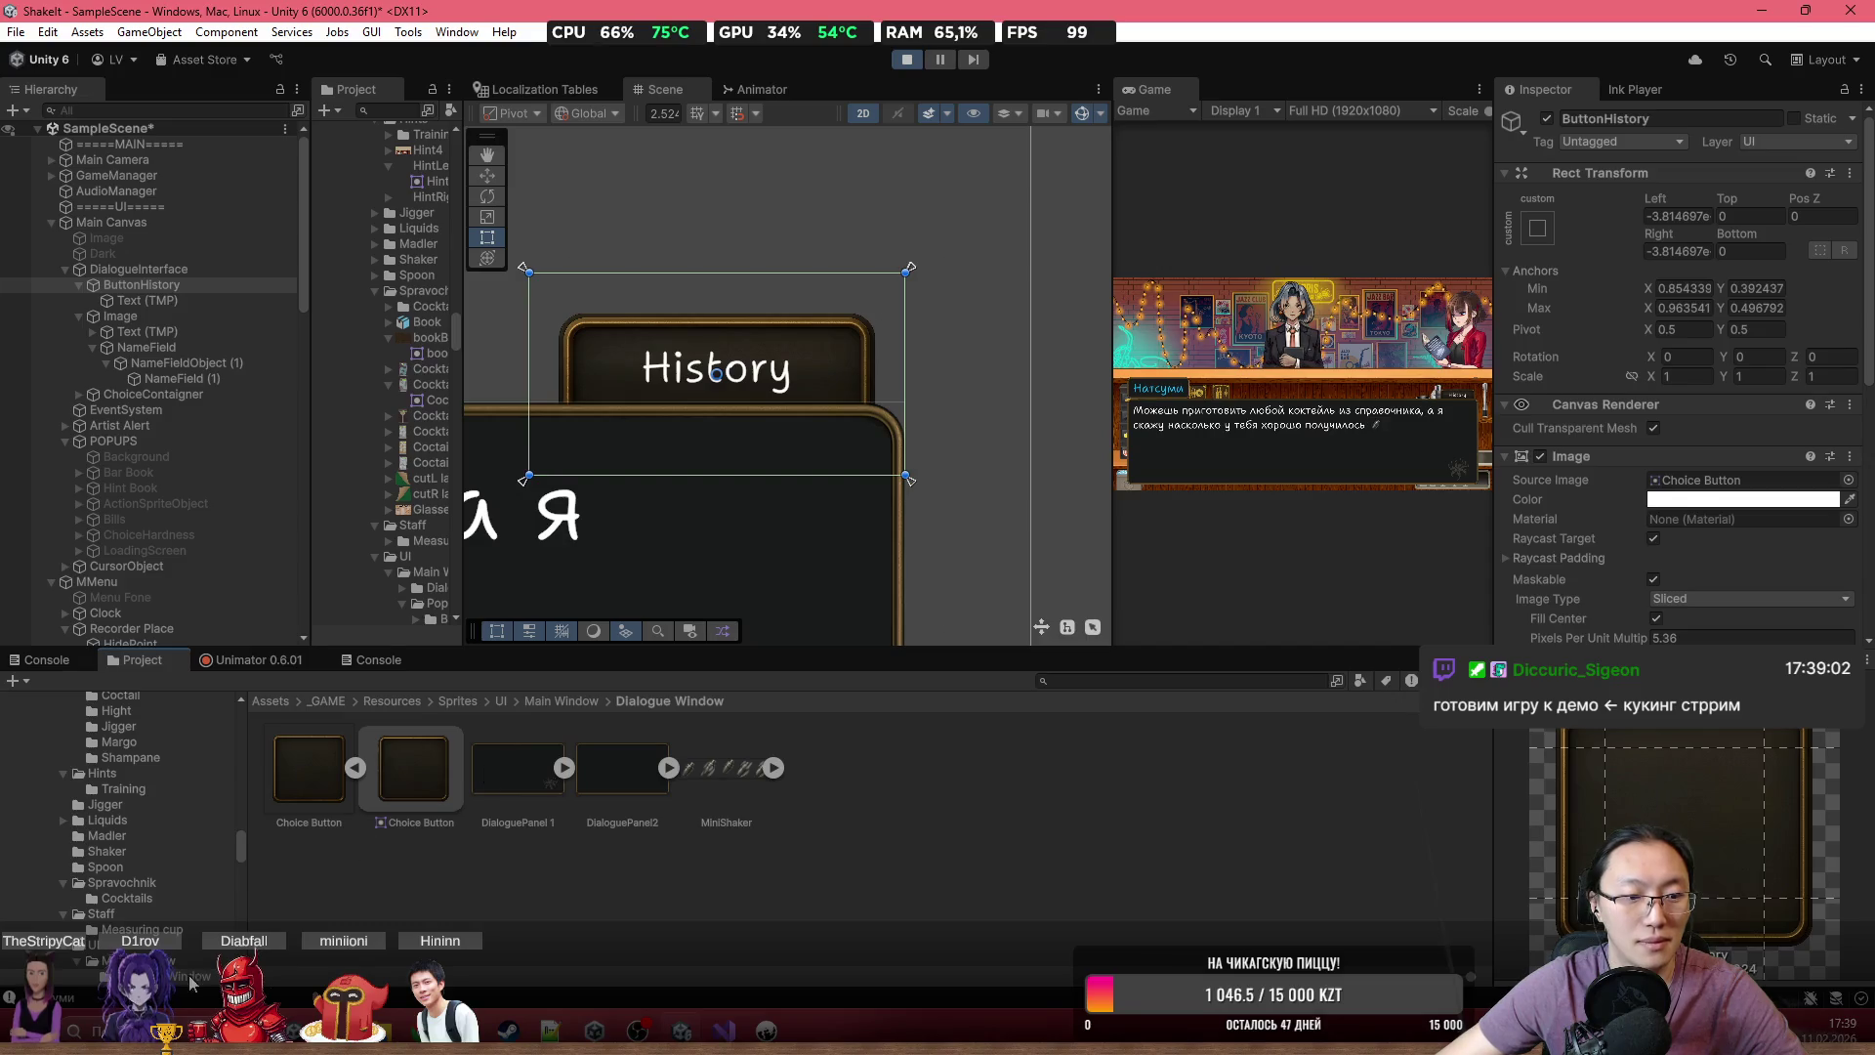
key("ctrl+shift+c")
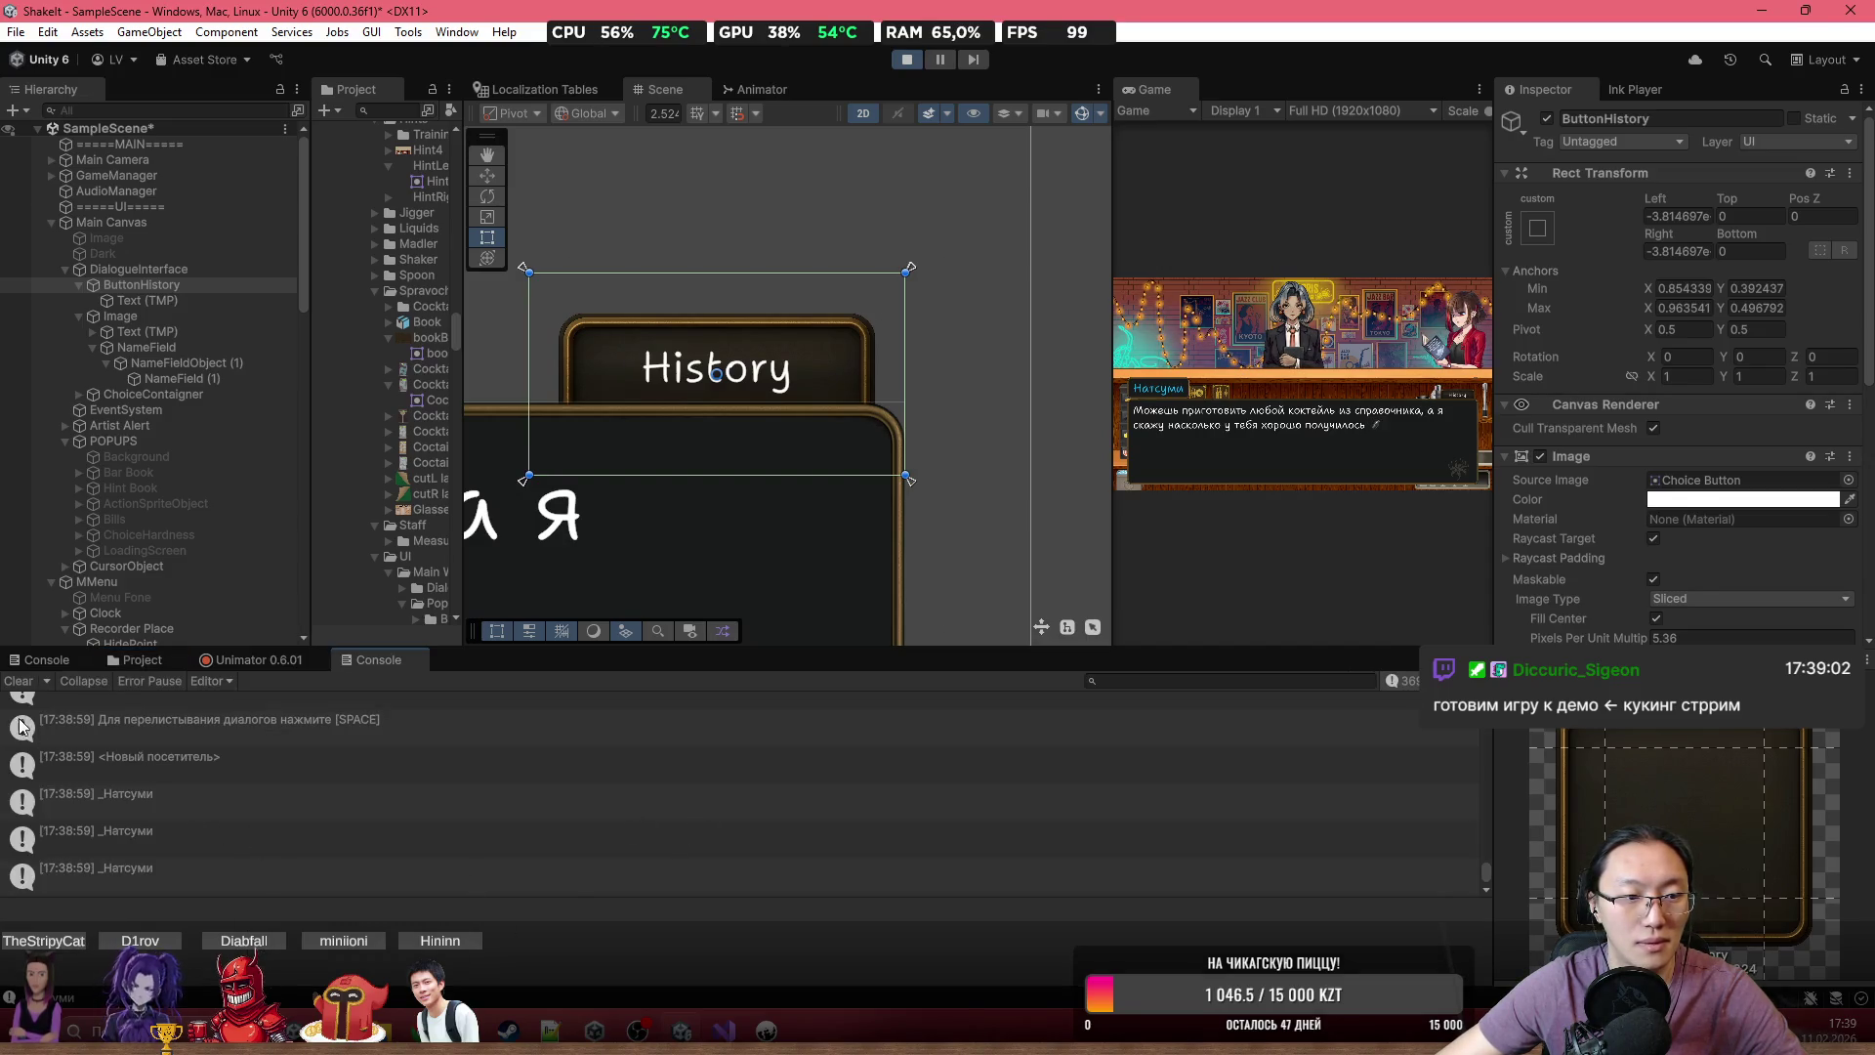
left_click(17, 681)
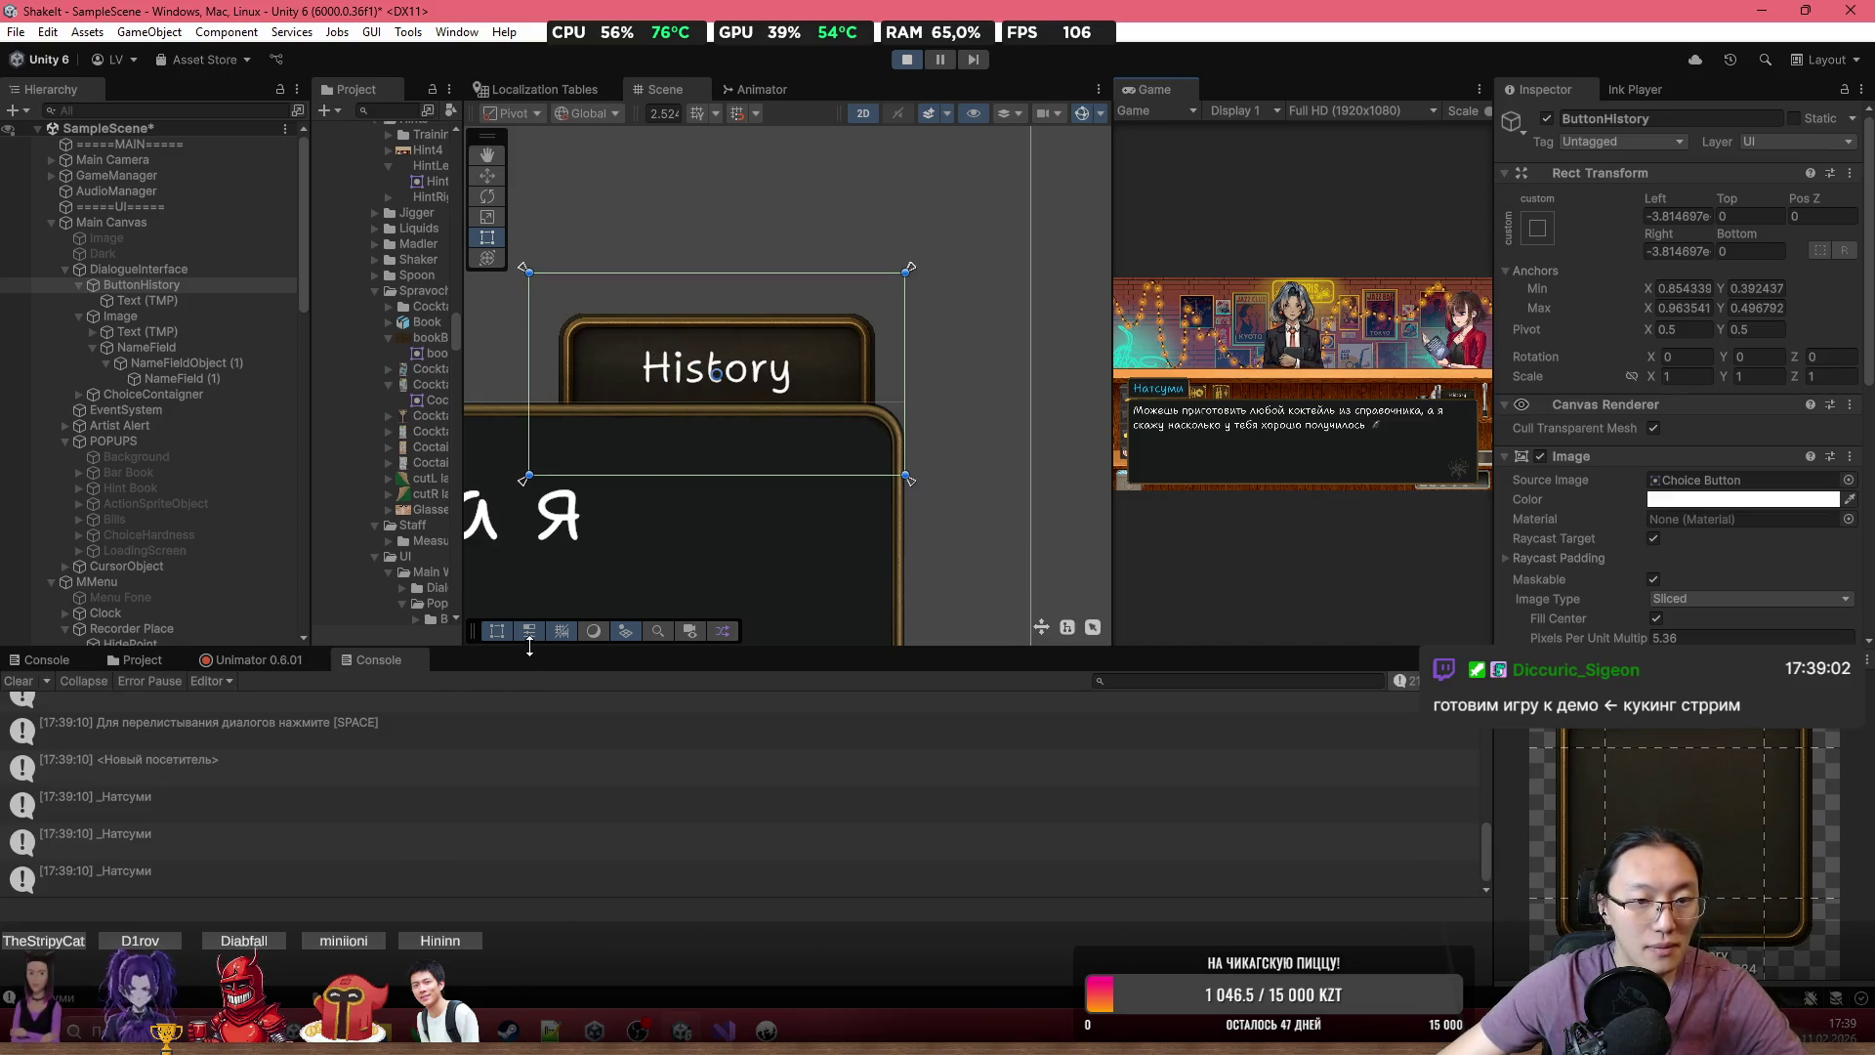
left_click_drag(484, 649, 488, 146)
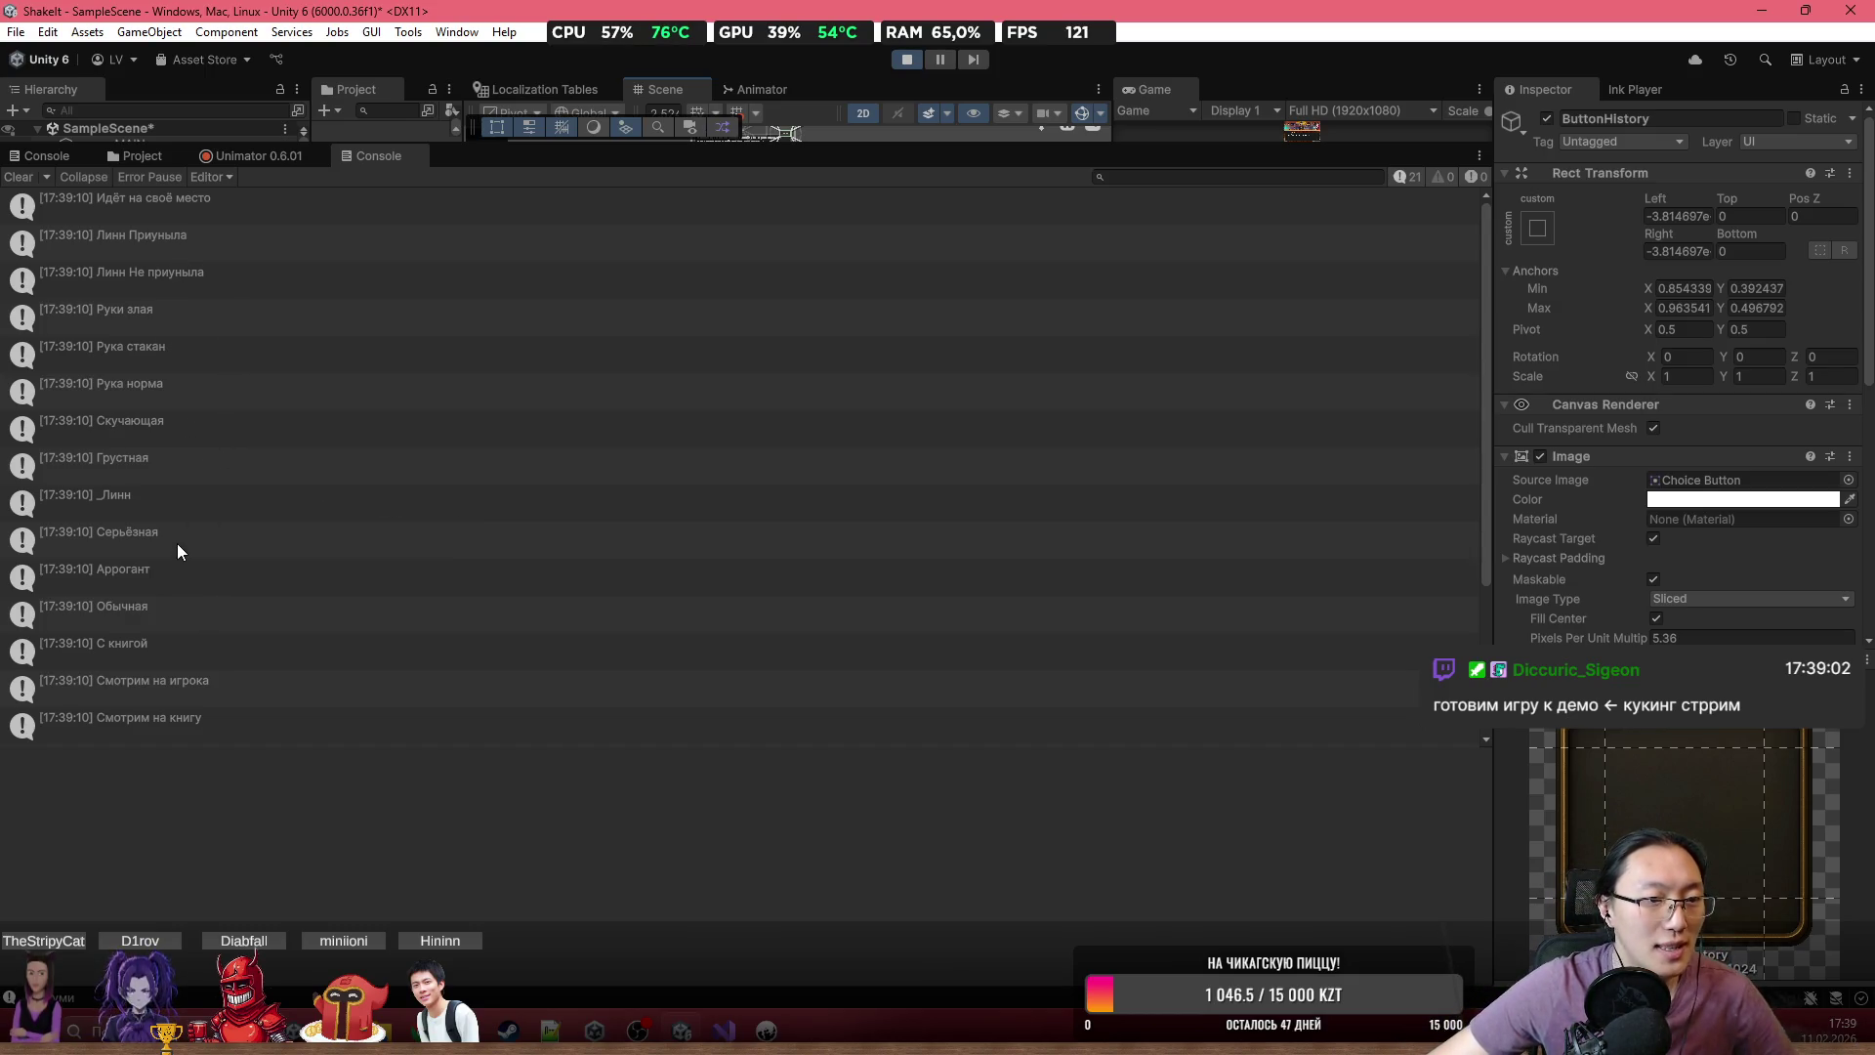
scroll(176, 535, "down", 3)
scroll(176, 684, "down", 3)
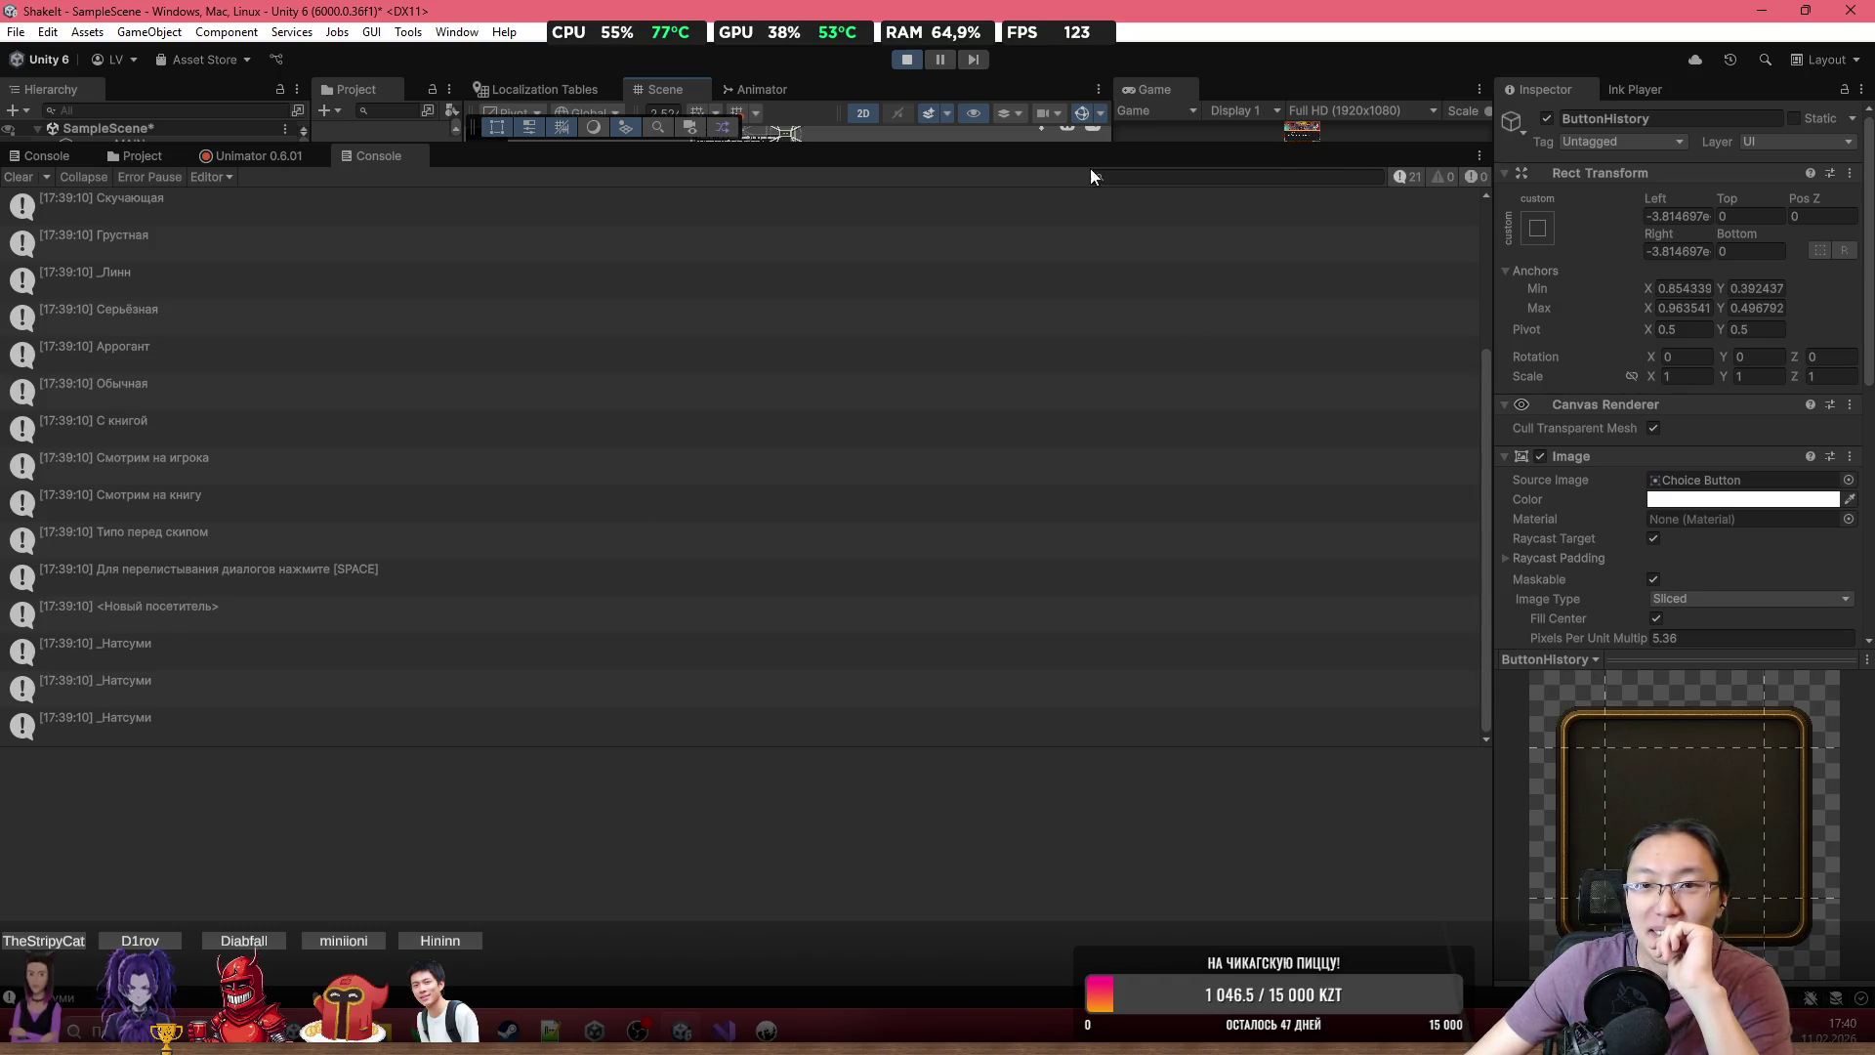
mouse_move(1043, 147)
left_mouse_down()
mouse_move(958, 435)
mouse_move(984, 812)
mouse_move(1004, 704)
left_mouse_up()
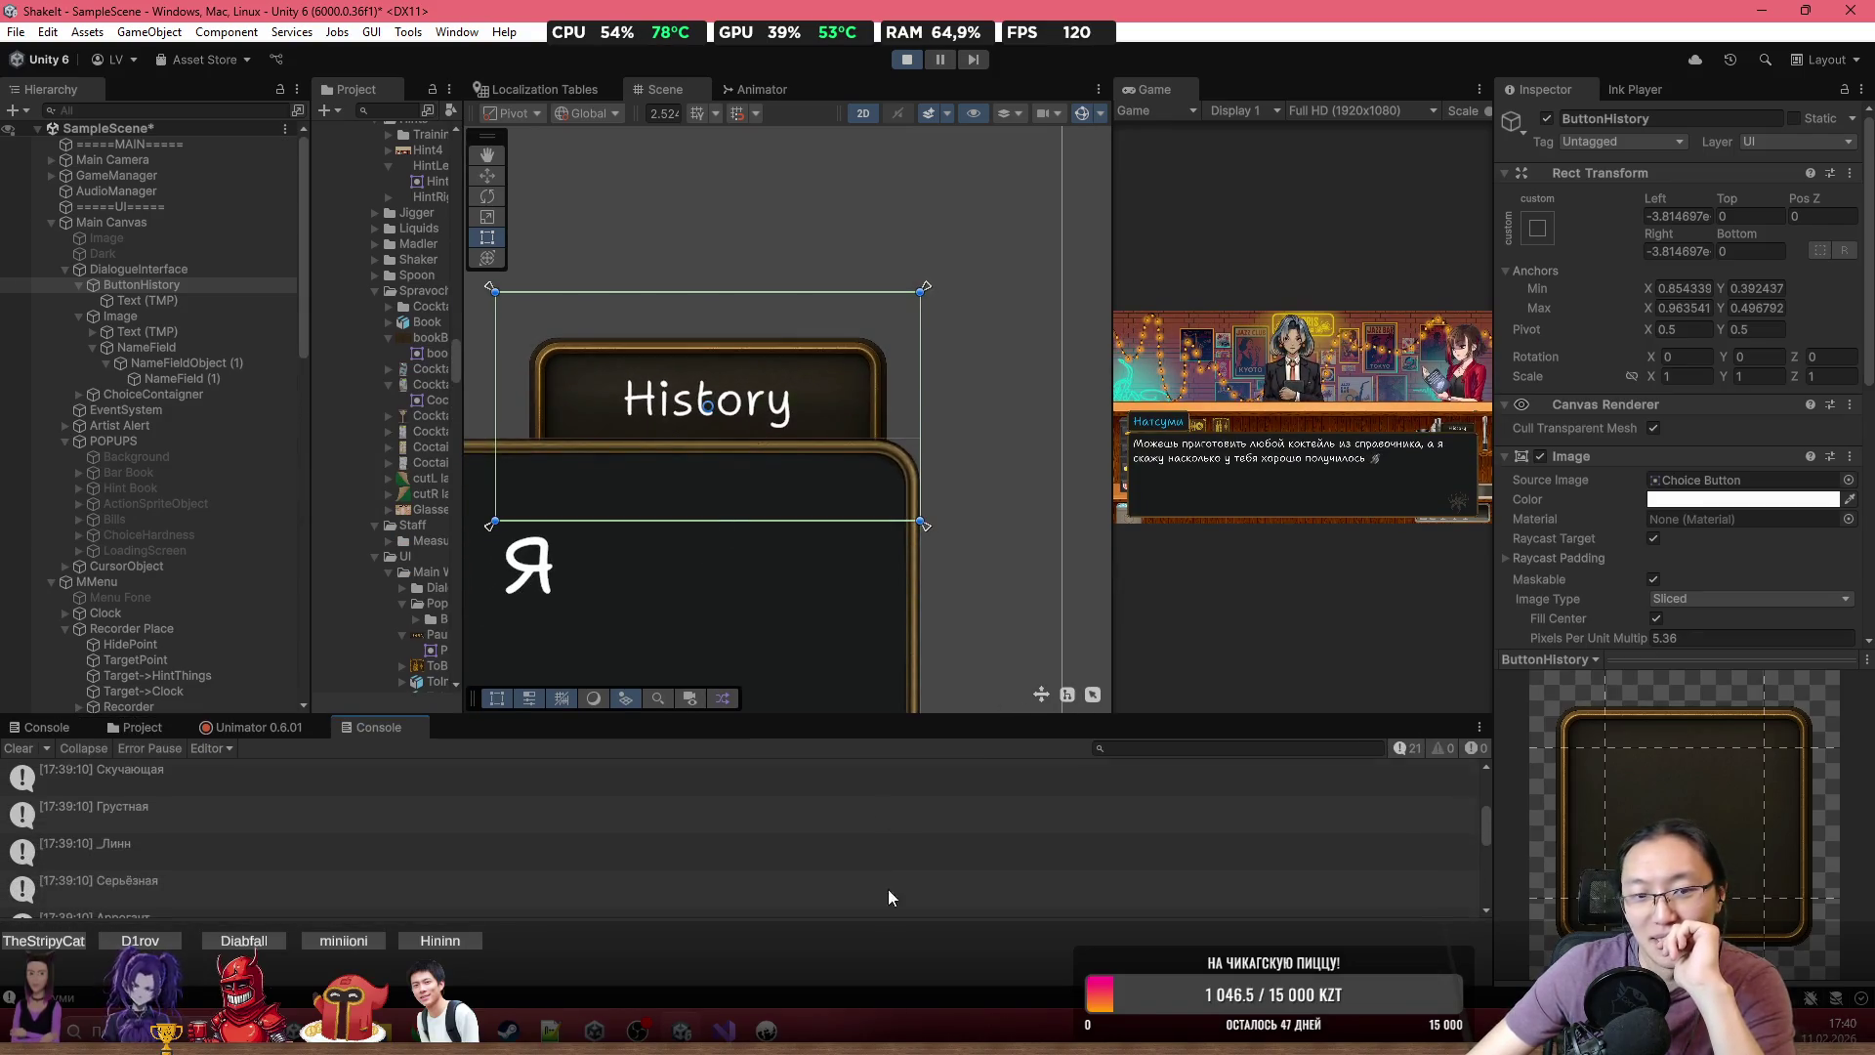
scroll(888, 896, "down", 5)
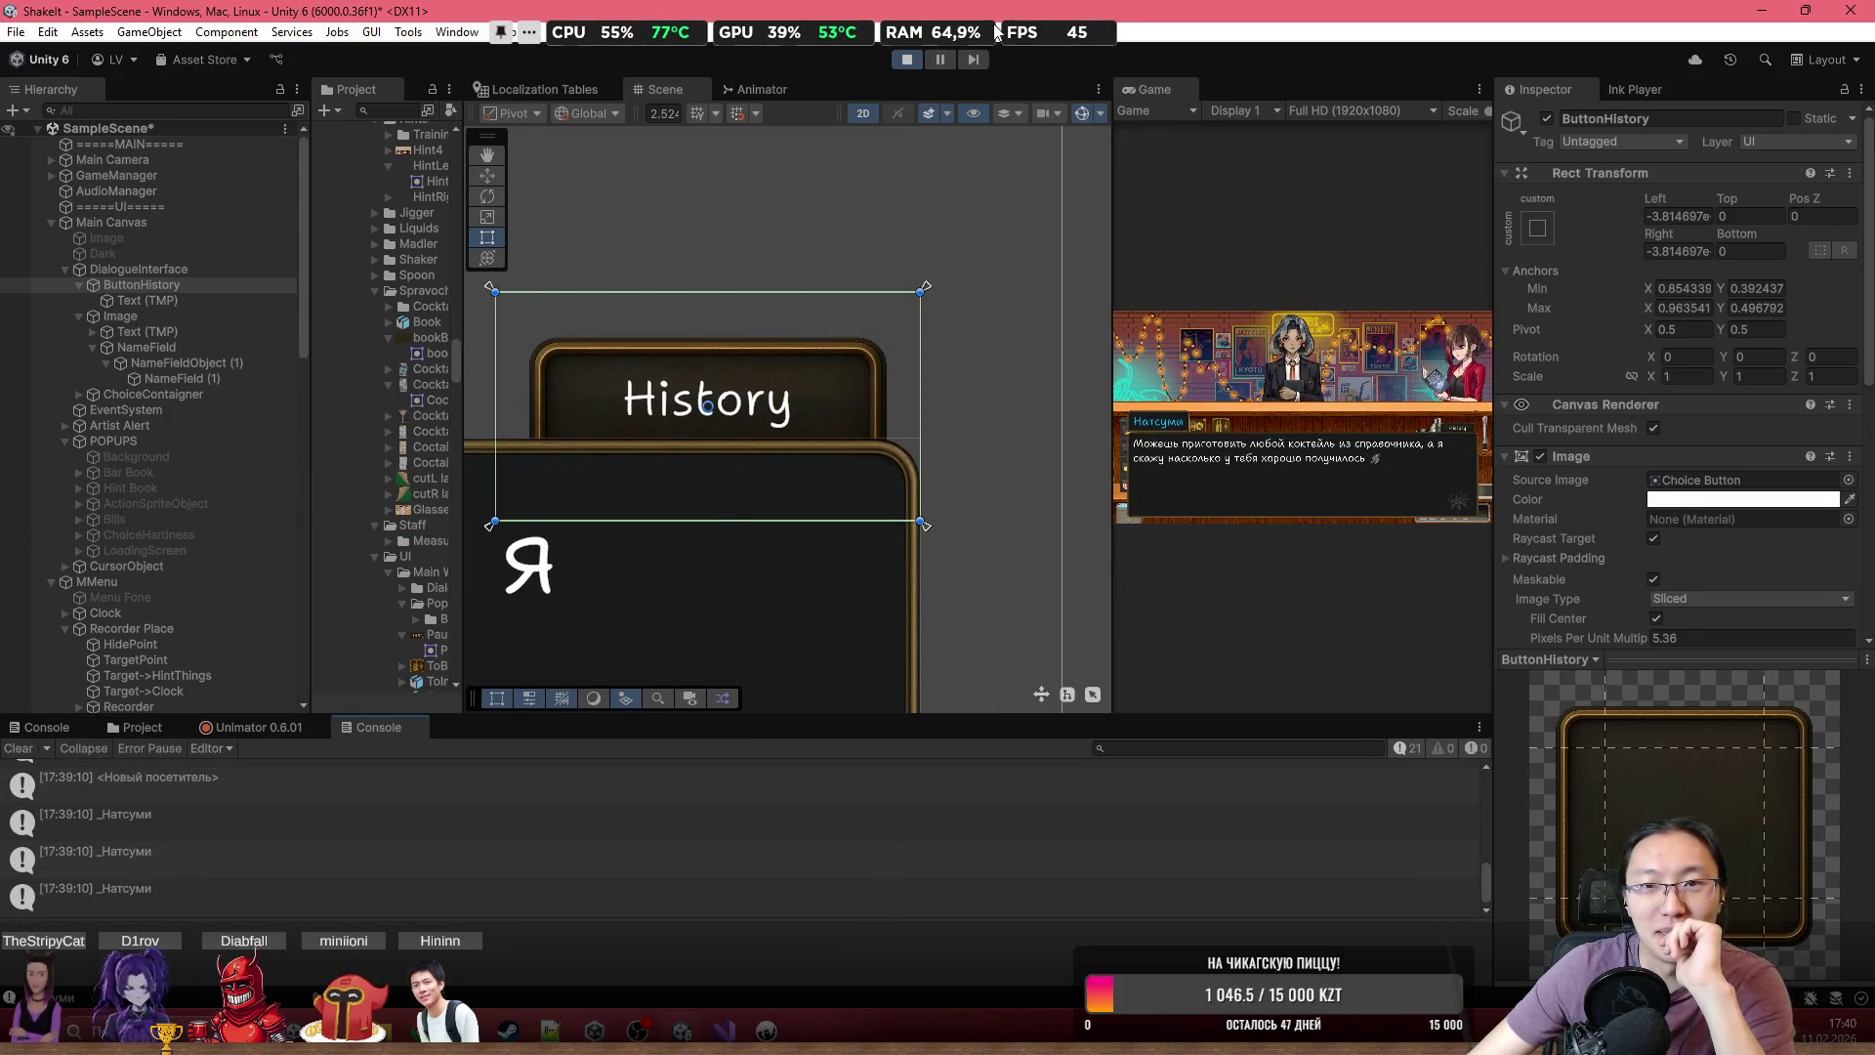
double_click(1152, 86)
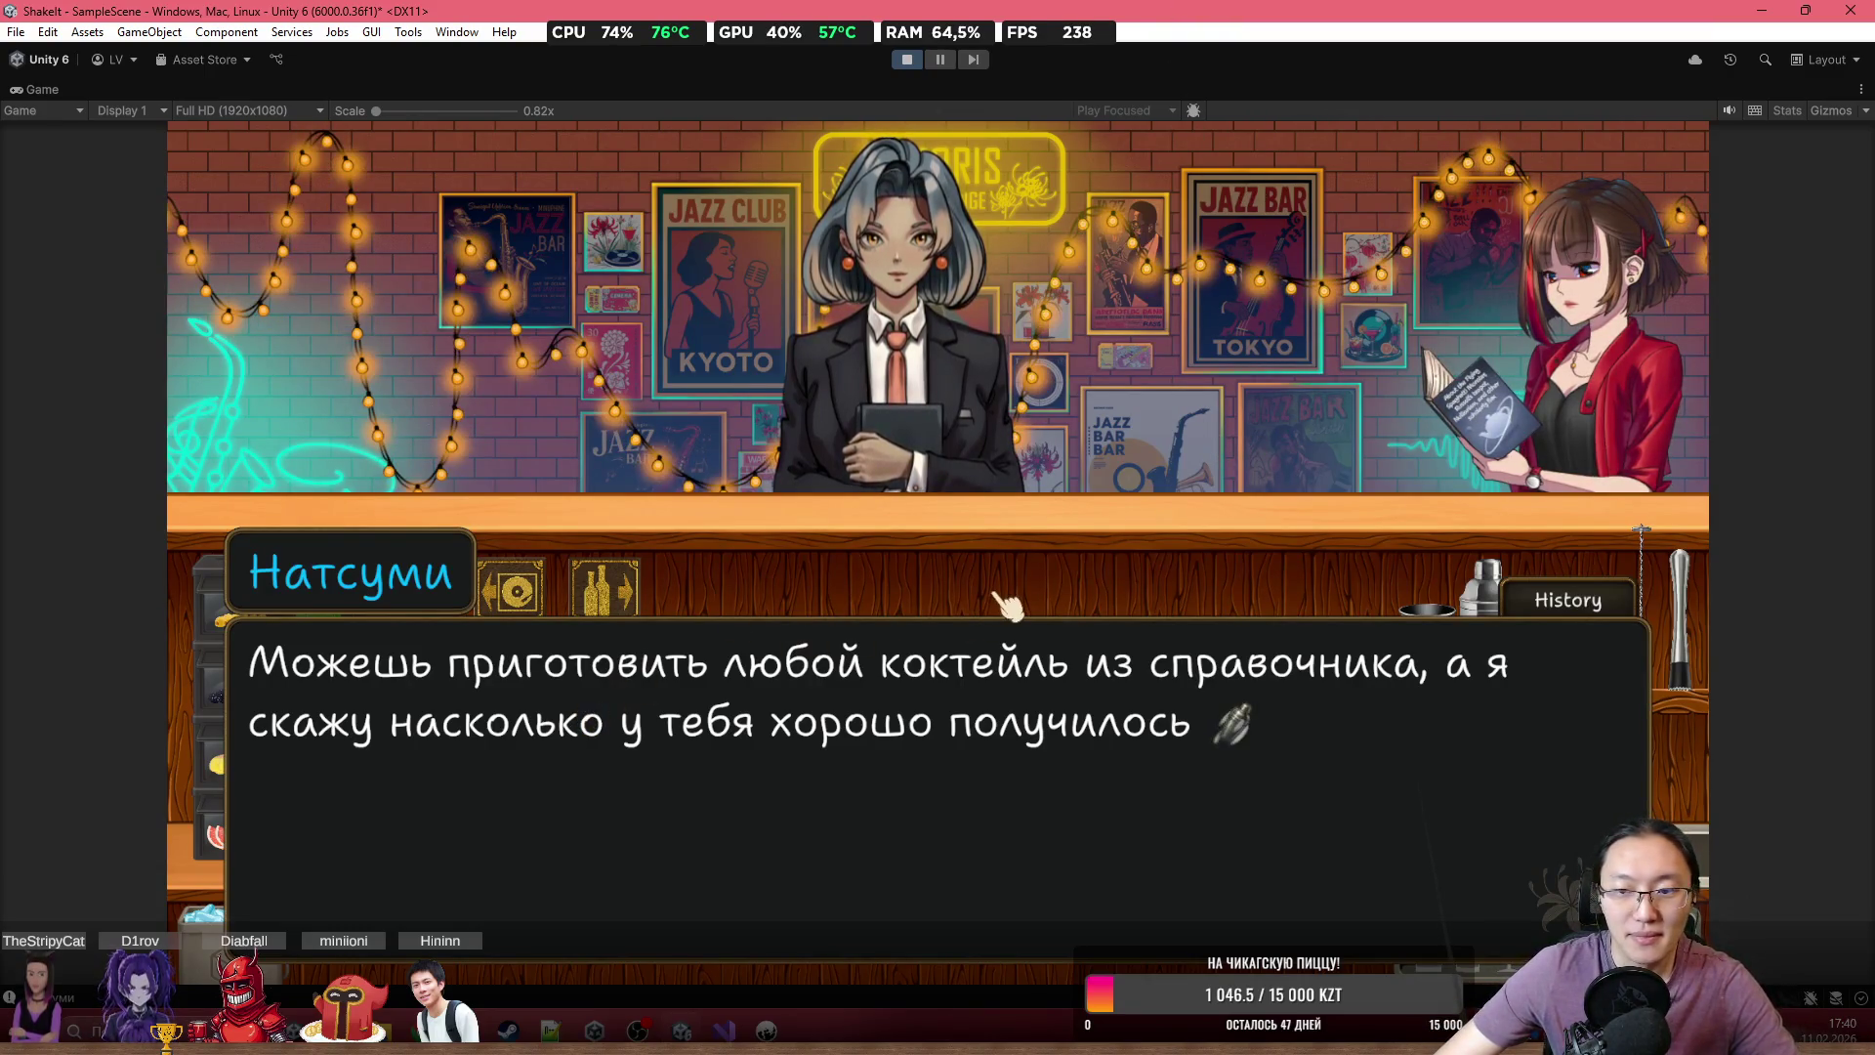
Advance to Натсуми's line 'Постарайся меня удивить' and exit Play mode with Ctrl+P.
left_click(893, 645)
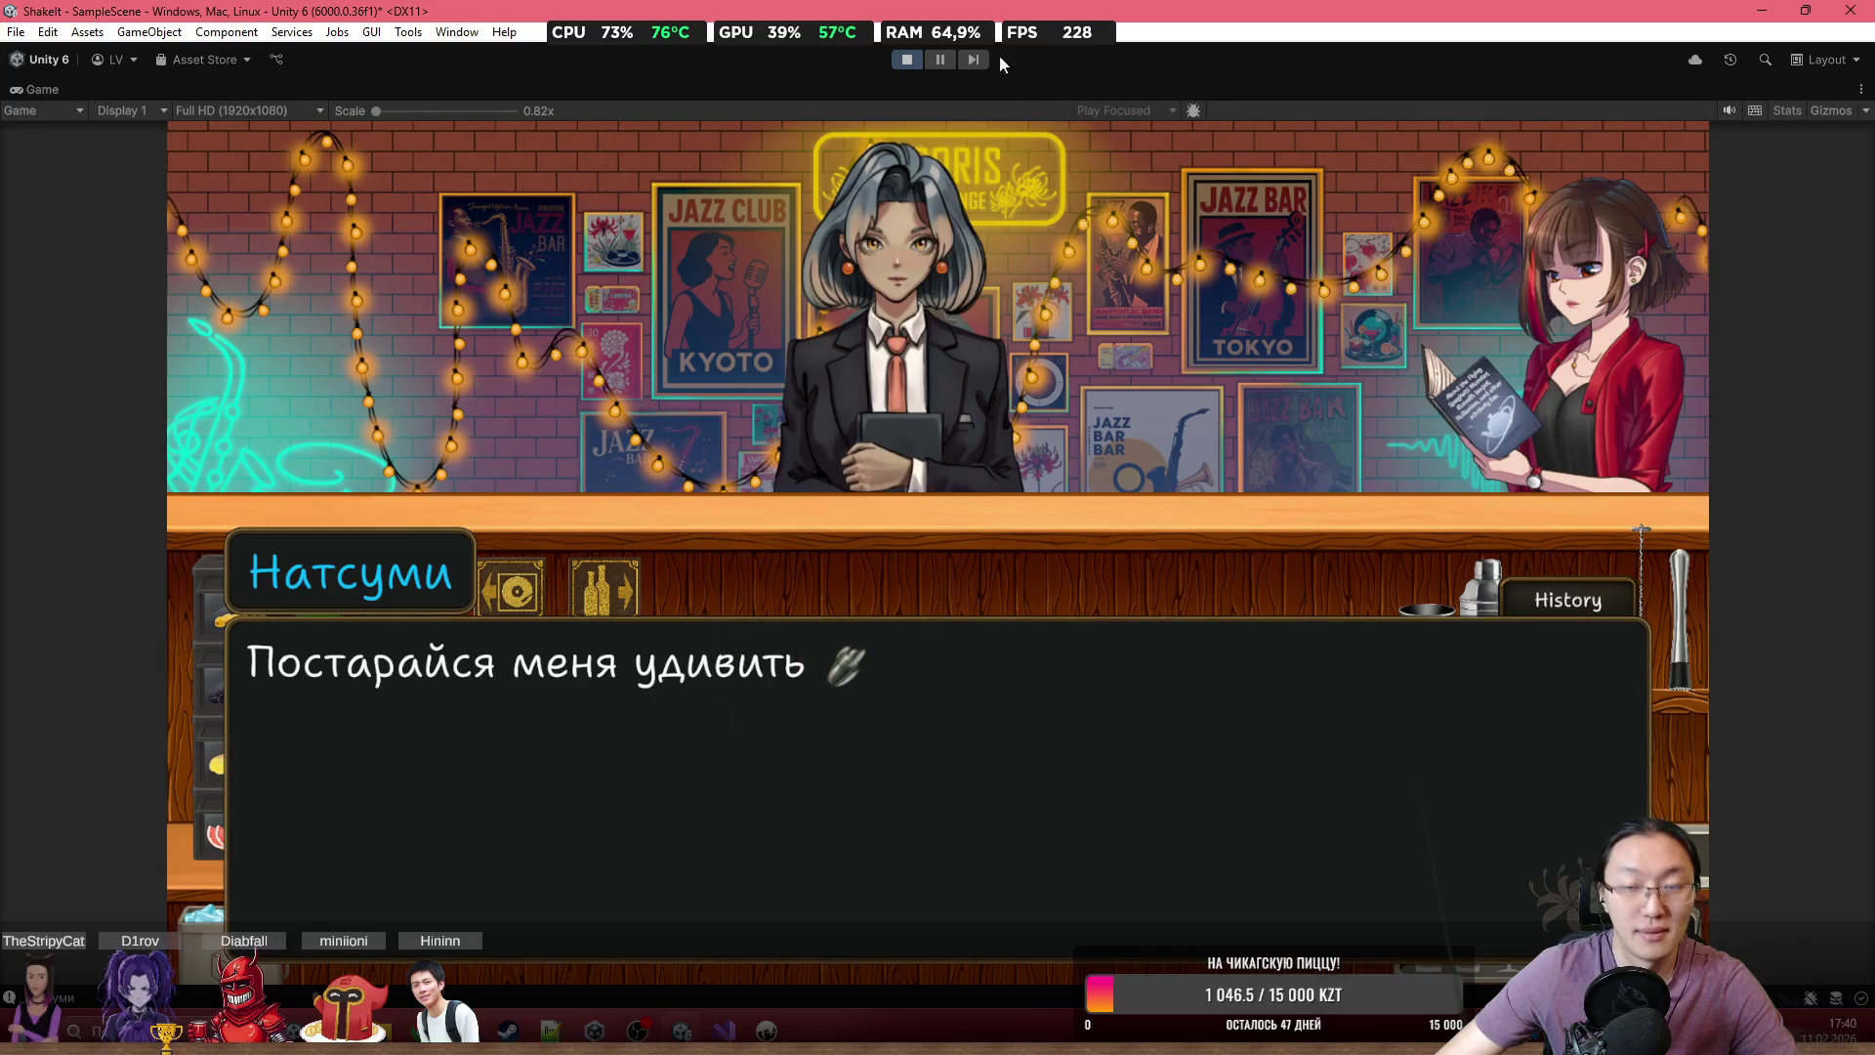
key("ctrl+p")
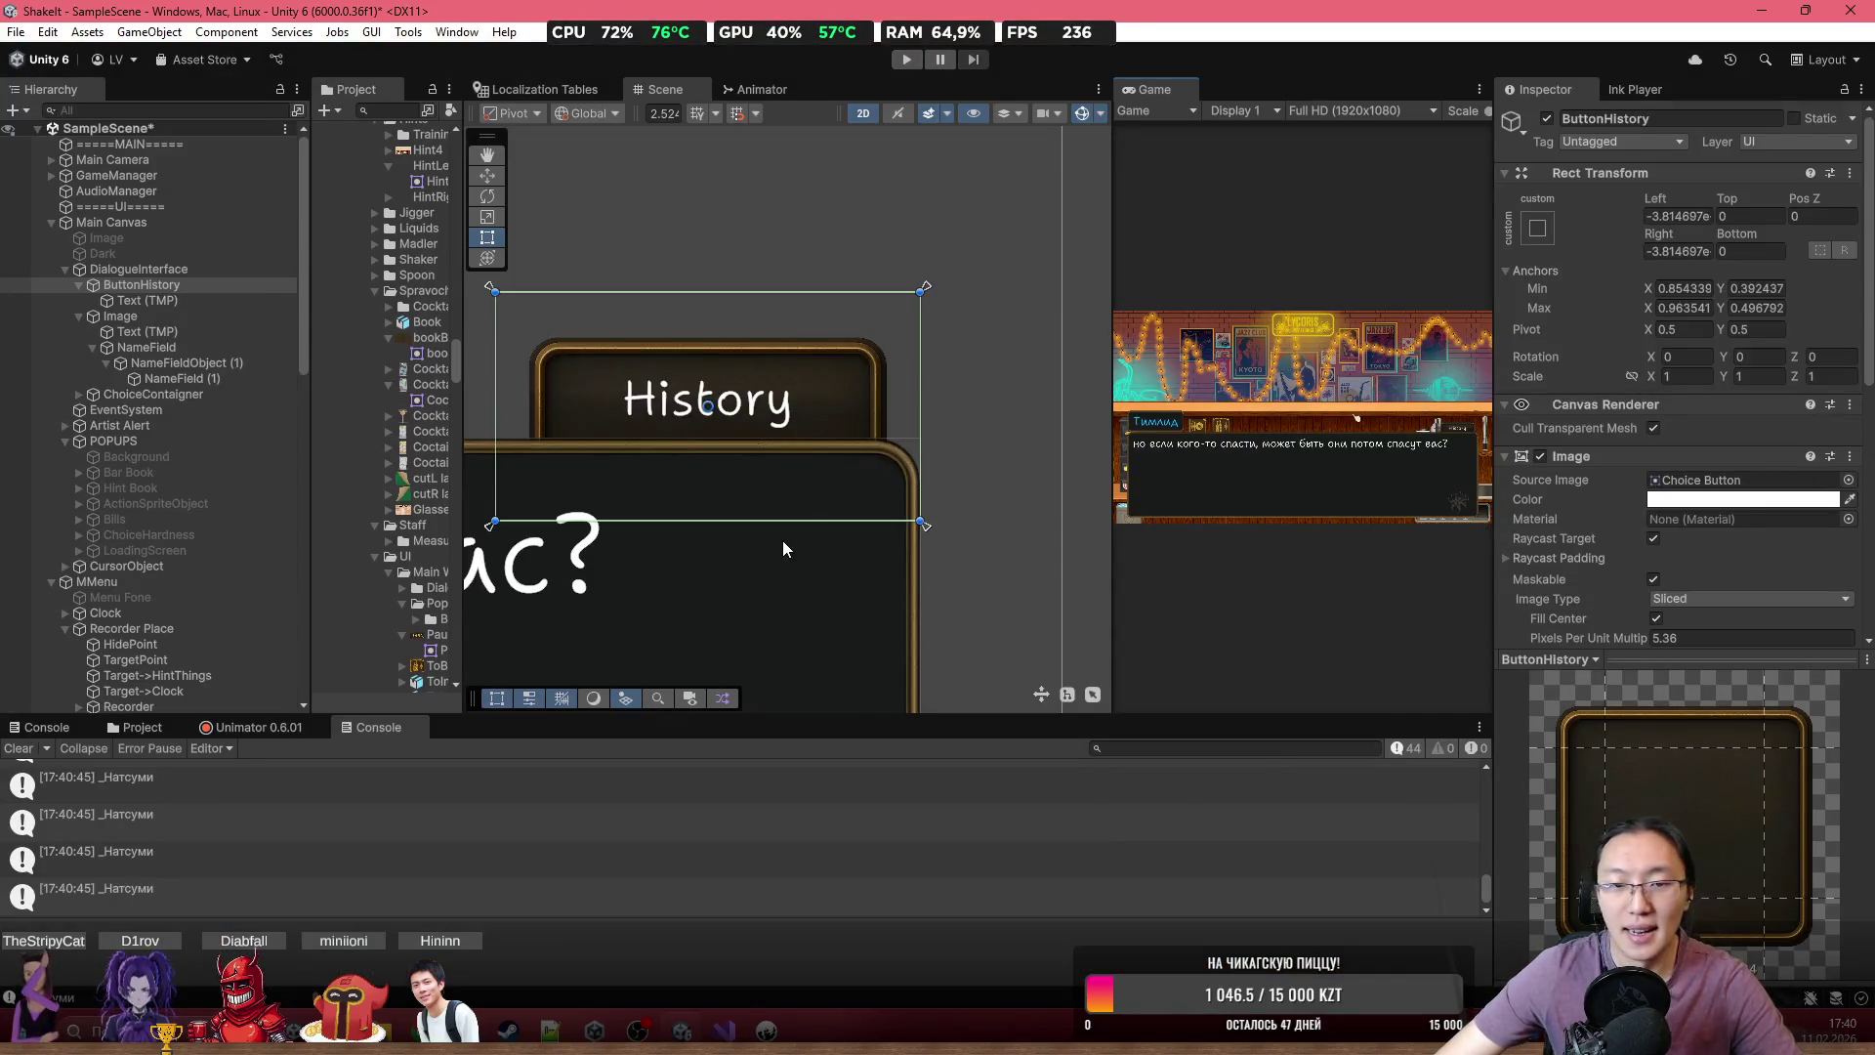
Widen the Scene view, add a UI Image under DialogueInterface, and drag it into a large rectangle.
scroll(782, 541, "down", 5)
scroll(998, 444, "down", 5)
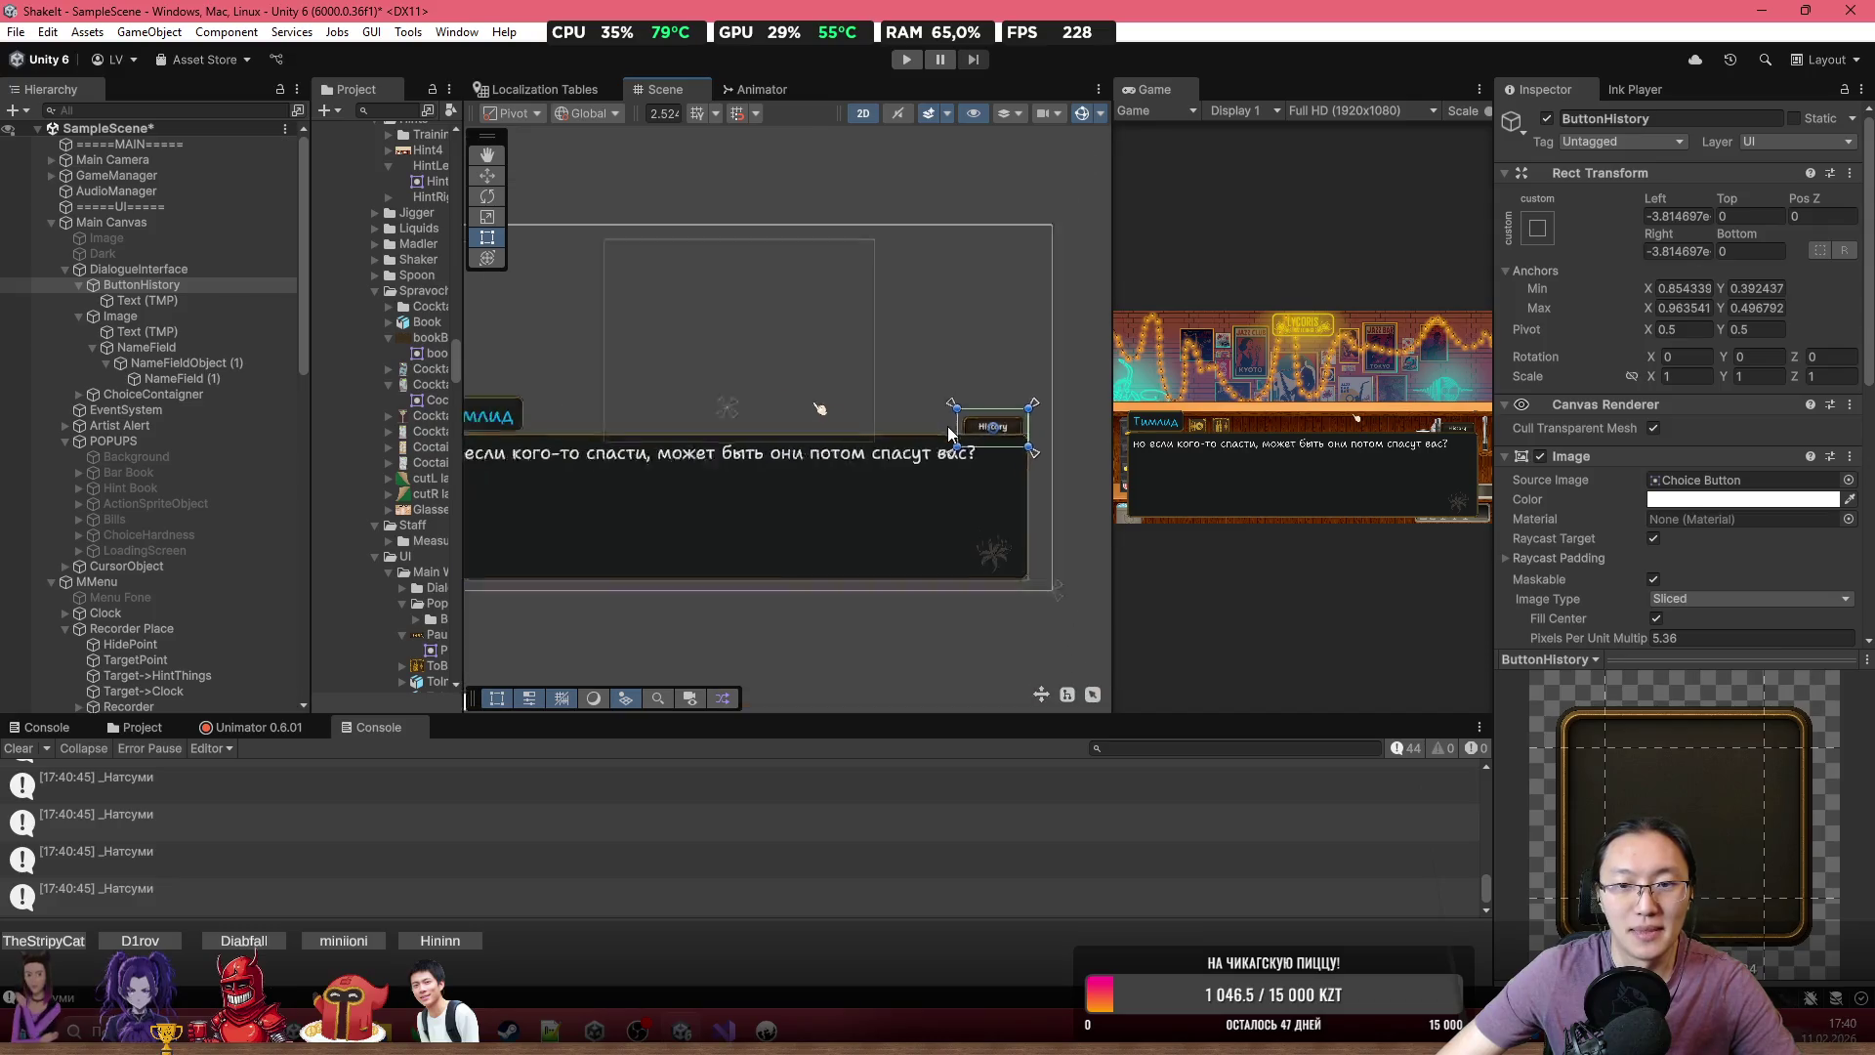
scroll(998, 444, "up", 3)
scroll(998, 444, "down", 2)
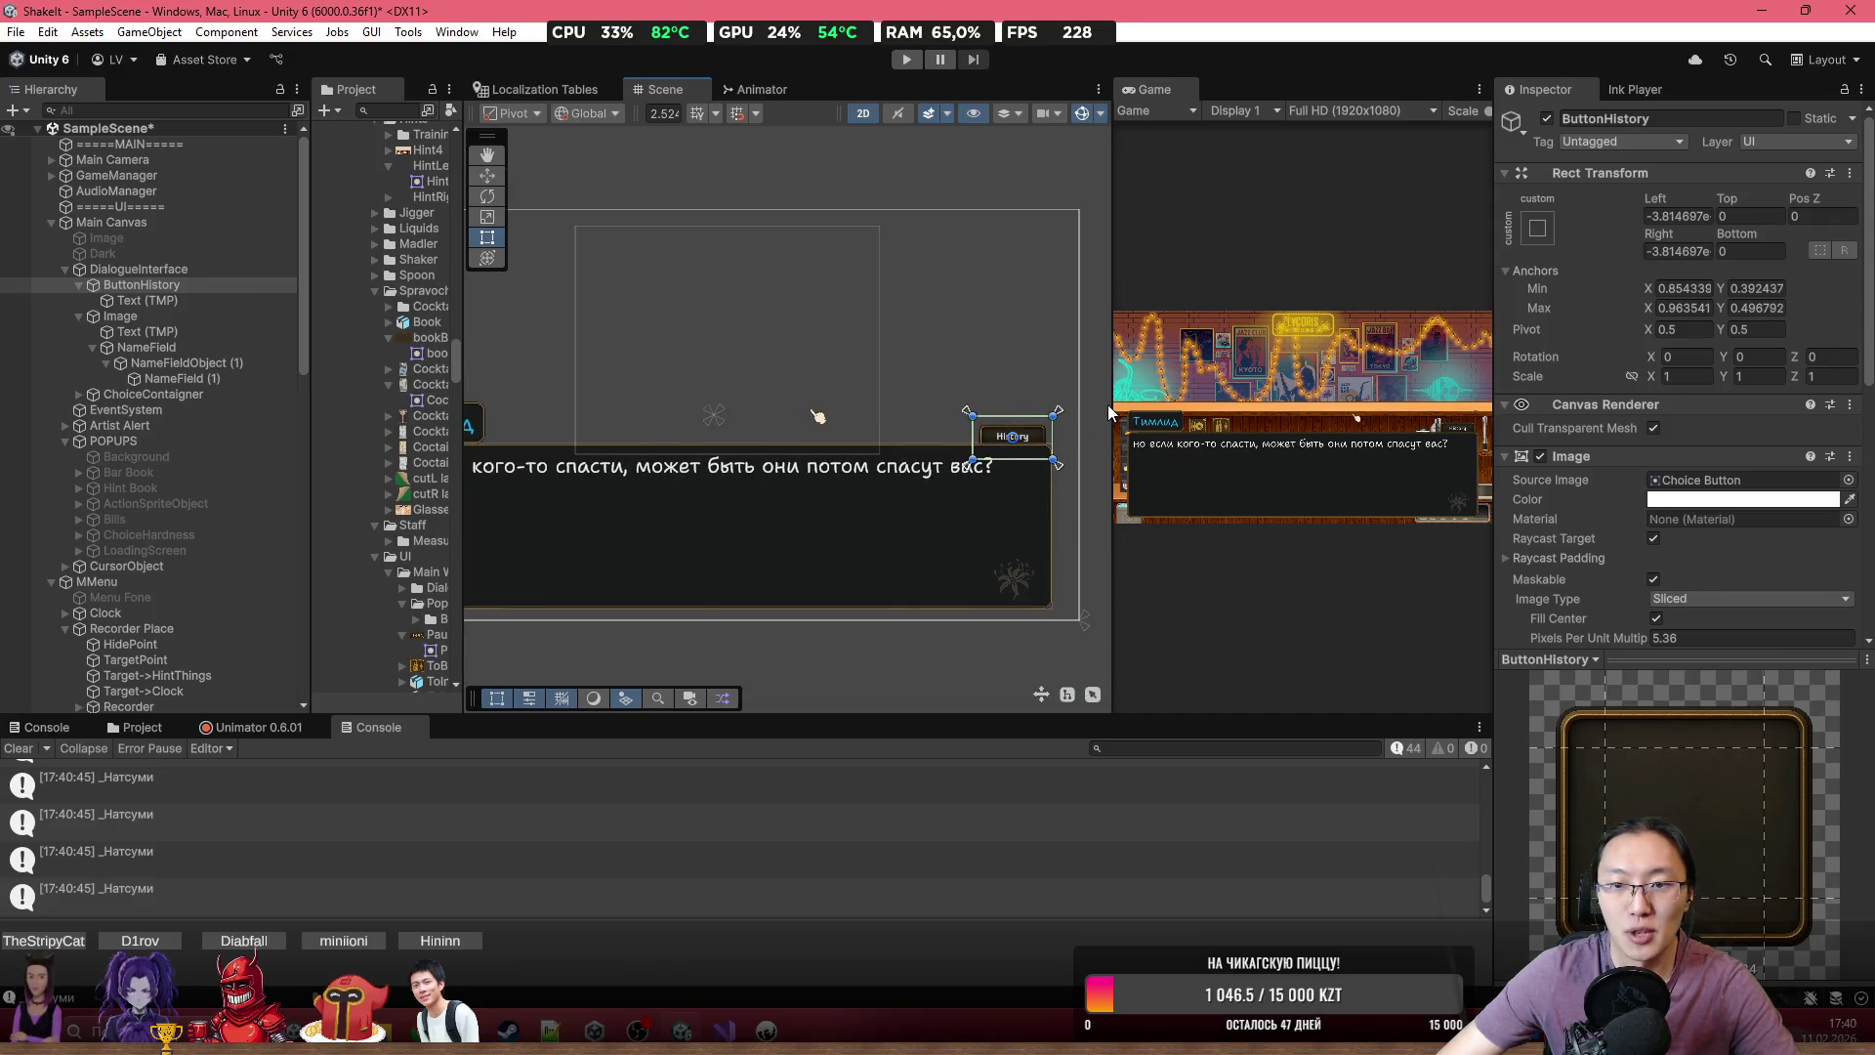
left_click_drag(1109, 411, 1395, 412)
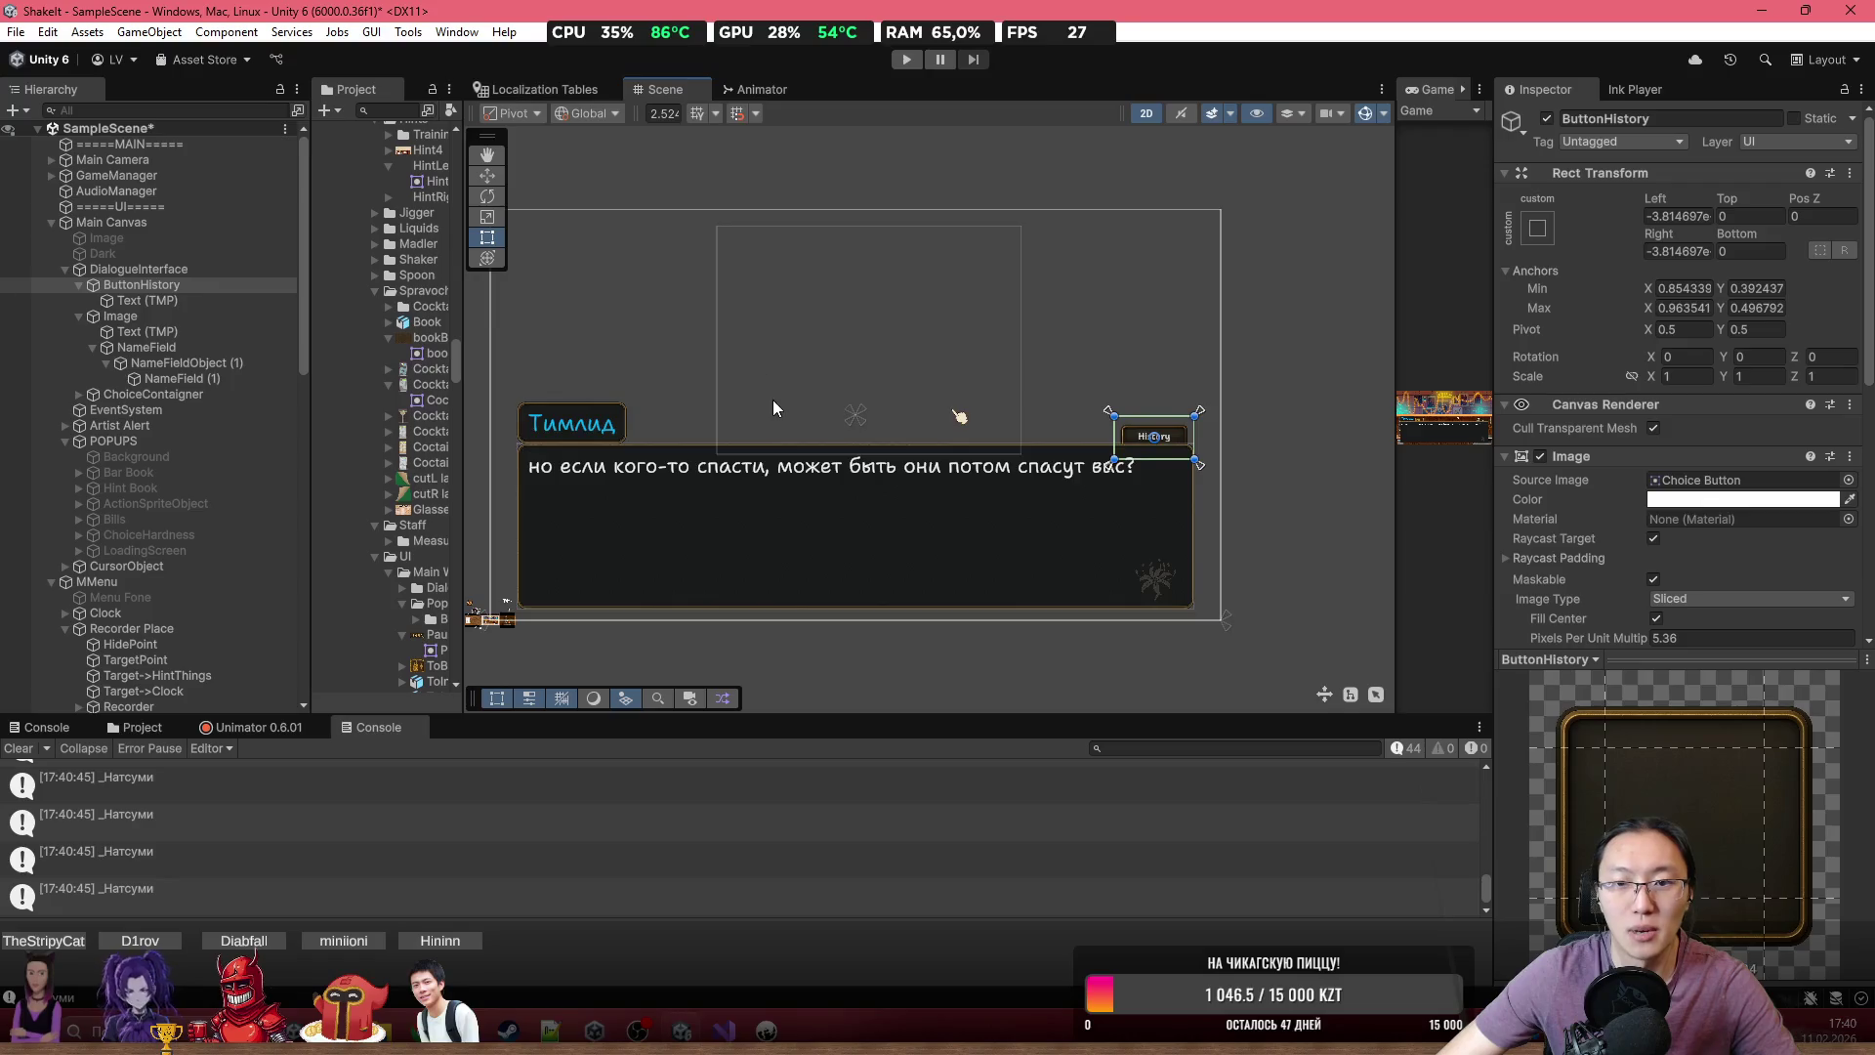
scroll(699, 435, "up", 2)
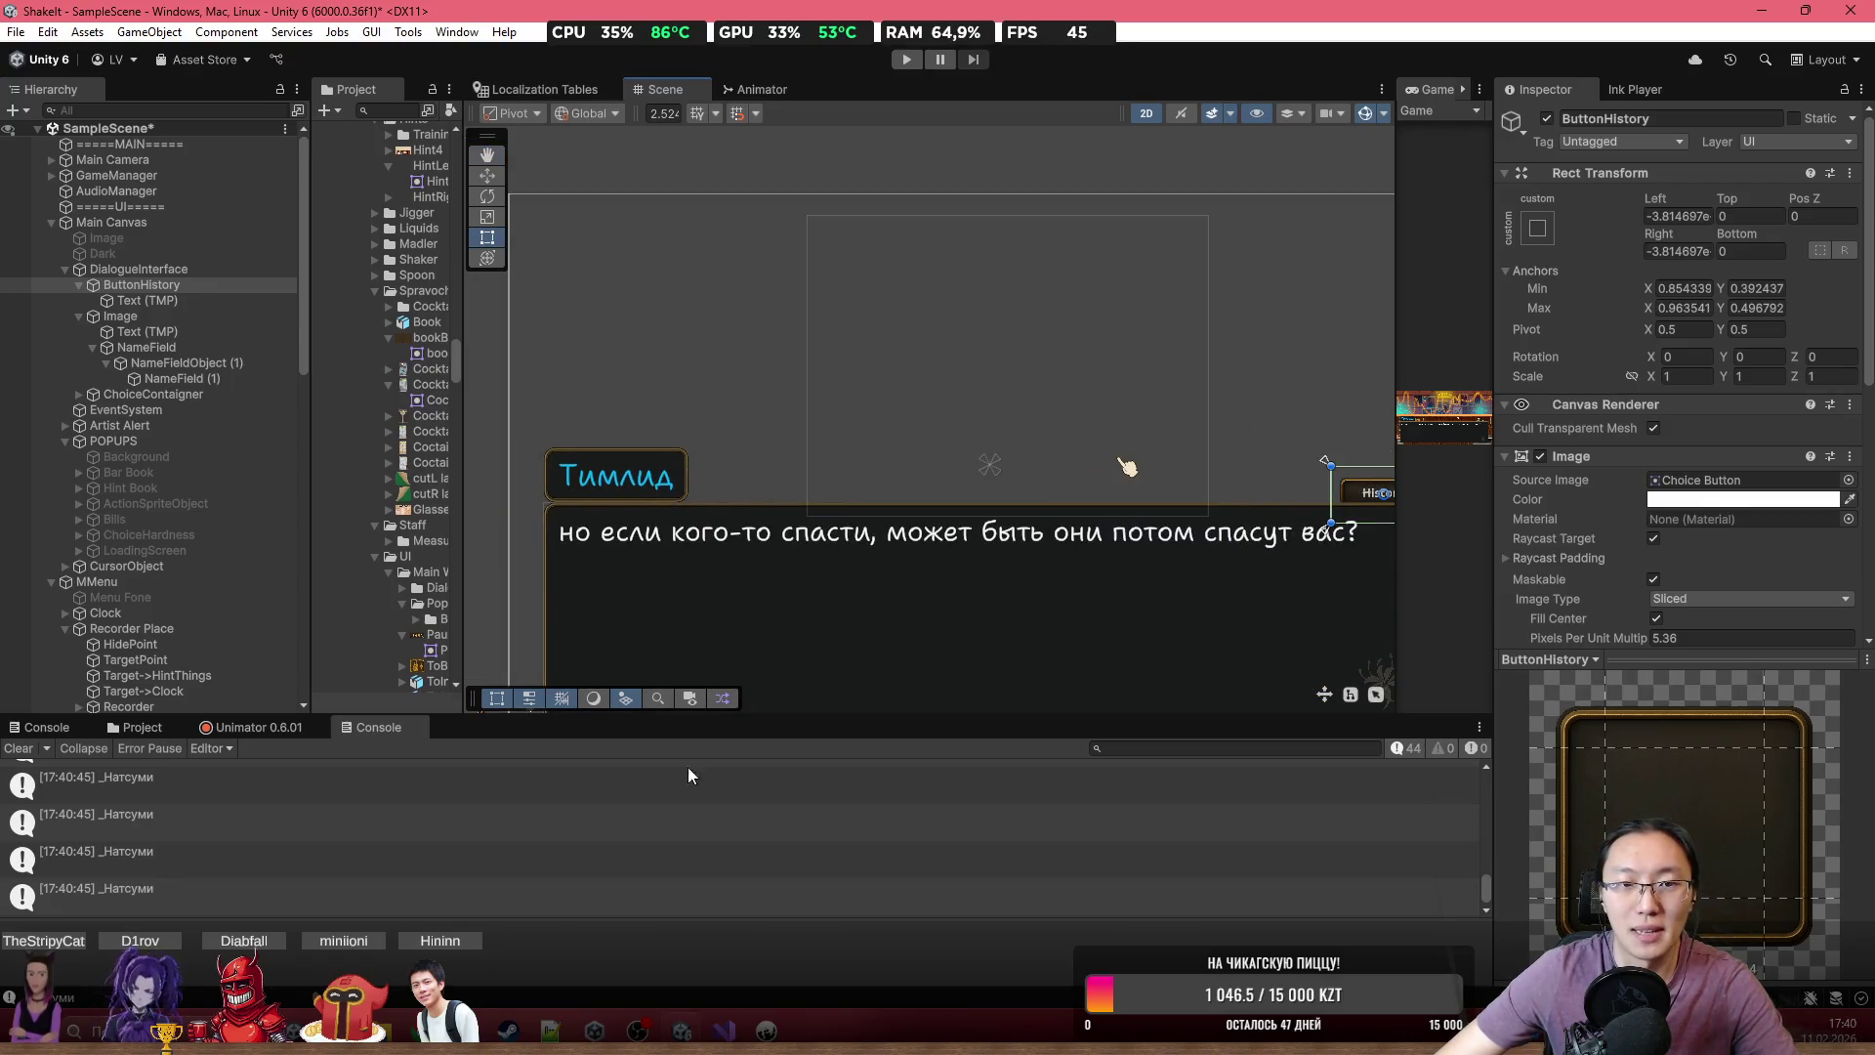
scroll(527, 239, "down", 2)
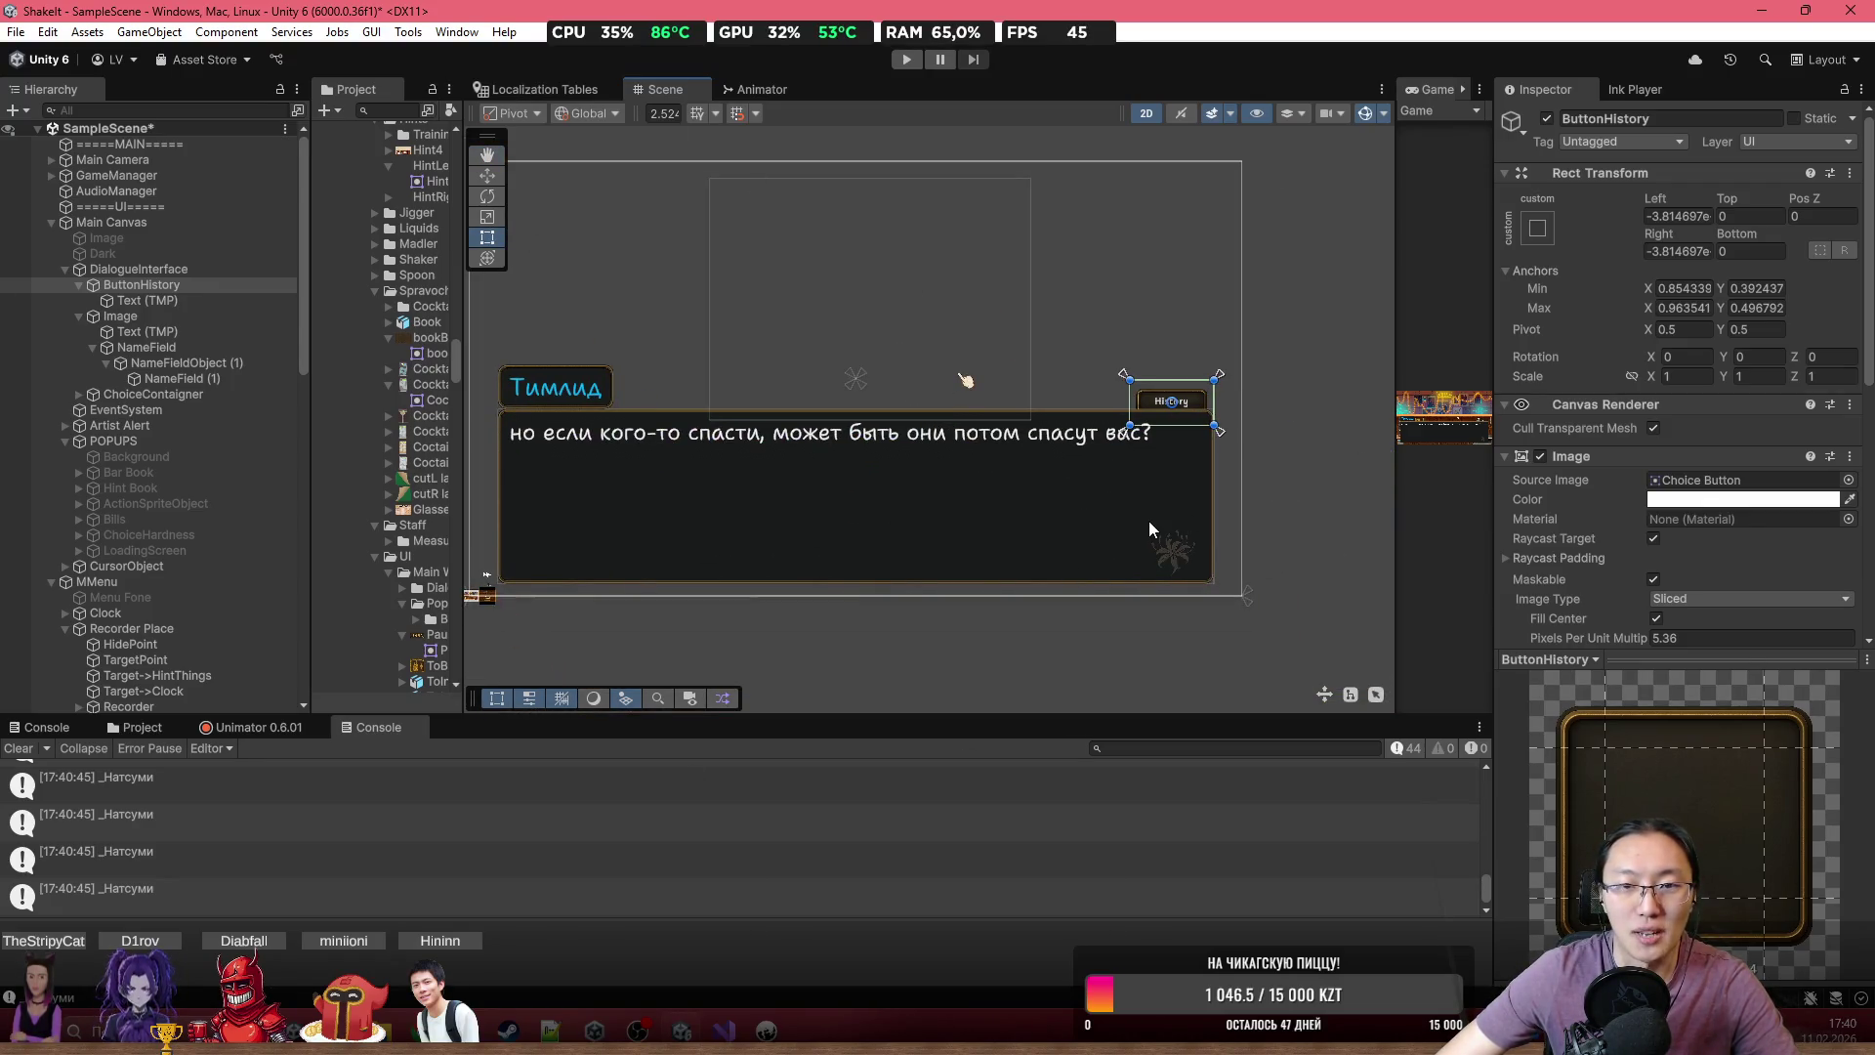
left_click(135, 270)
right_click(135, 270)
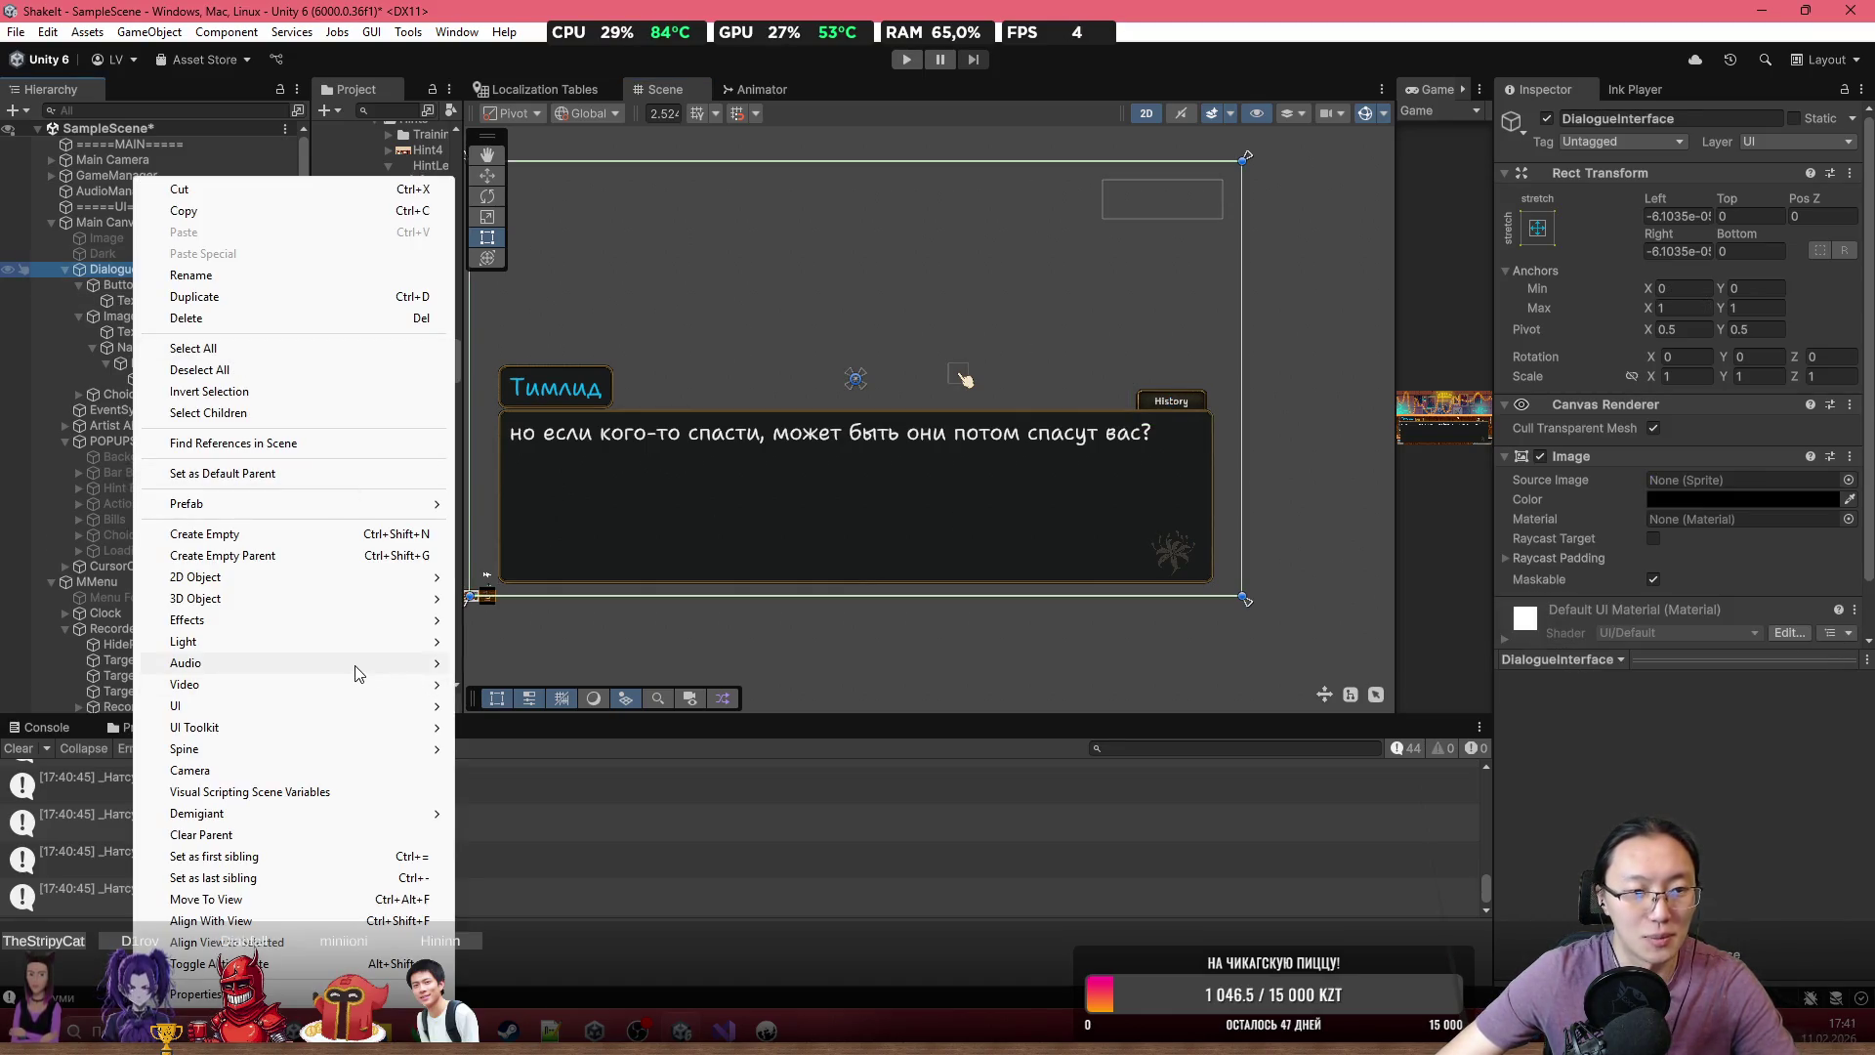
mouse_move(313, 705)
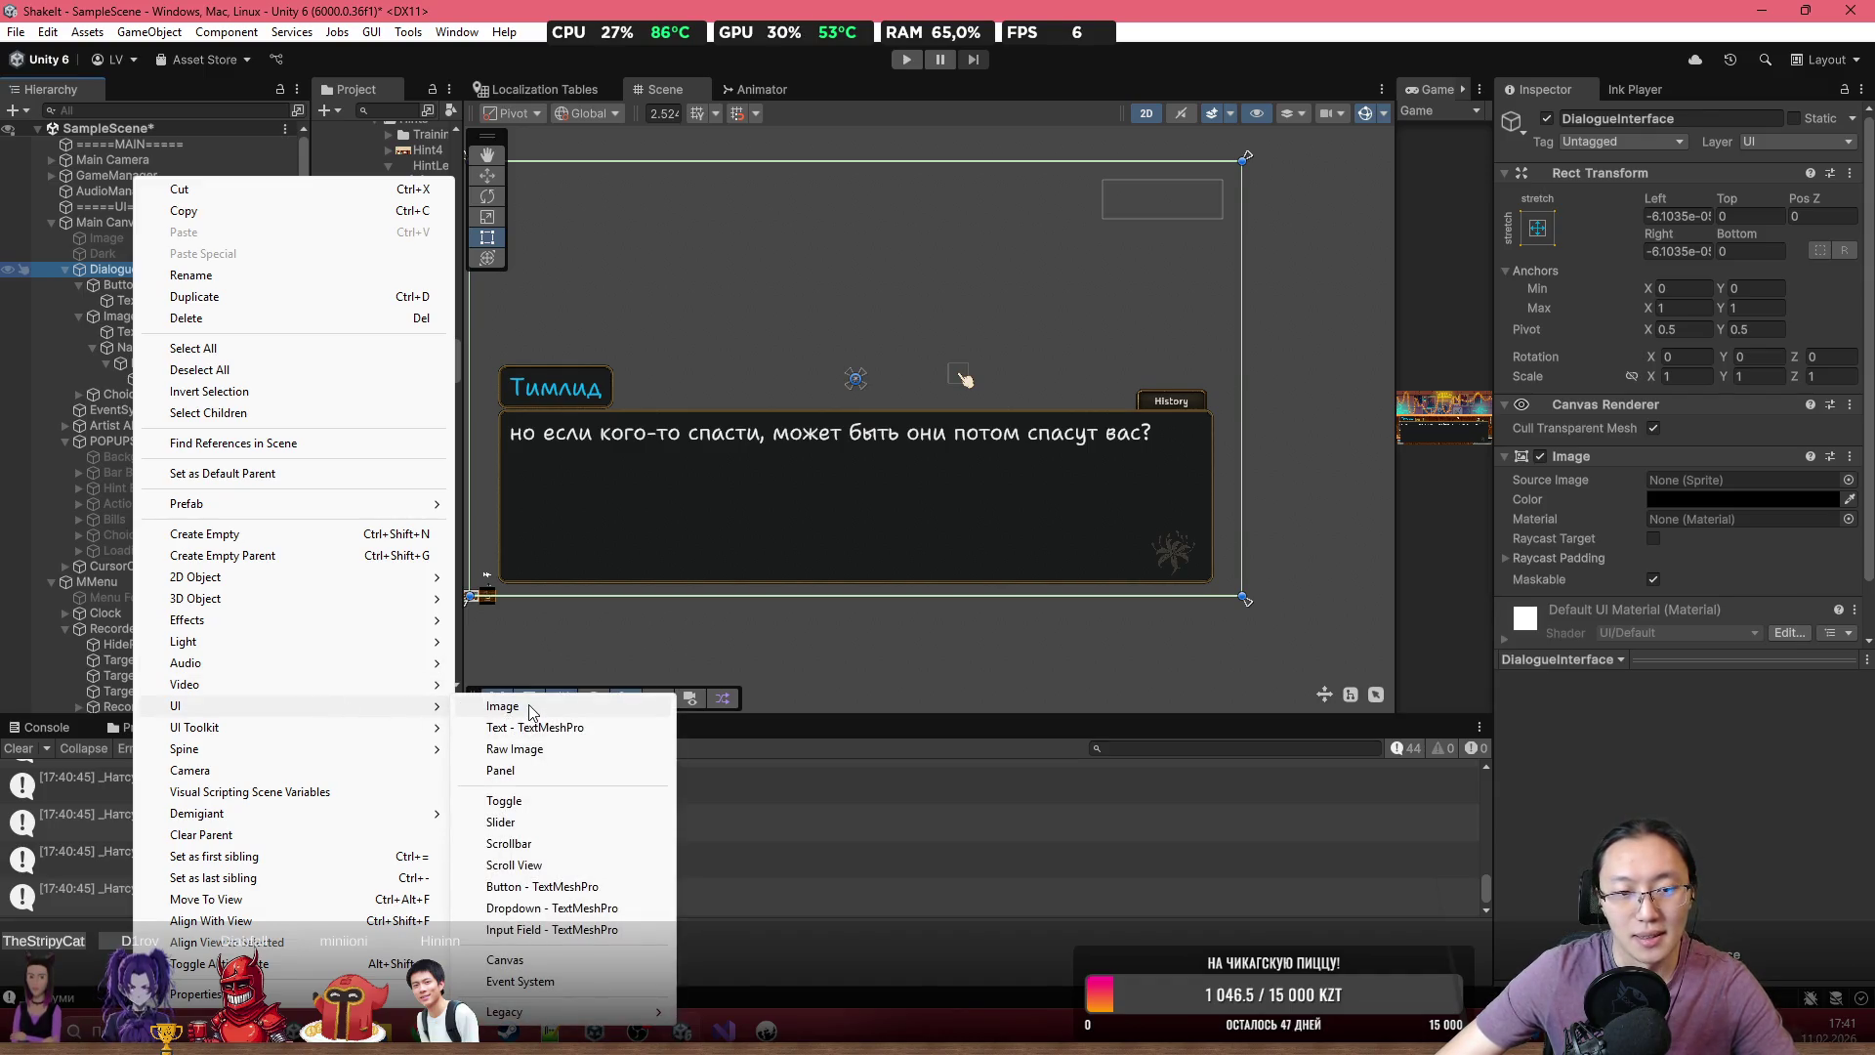
left_click(533, 707)
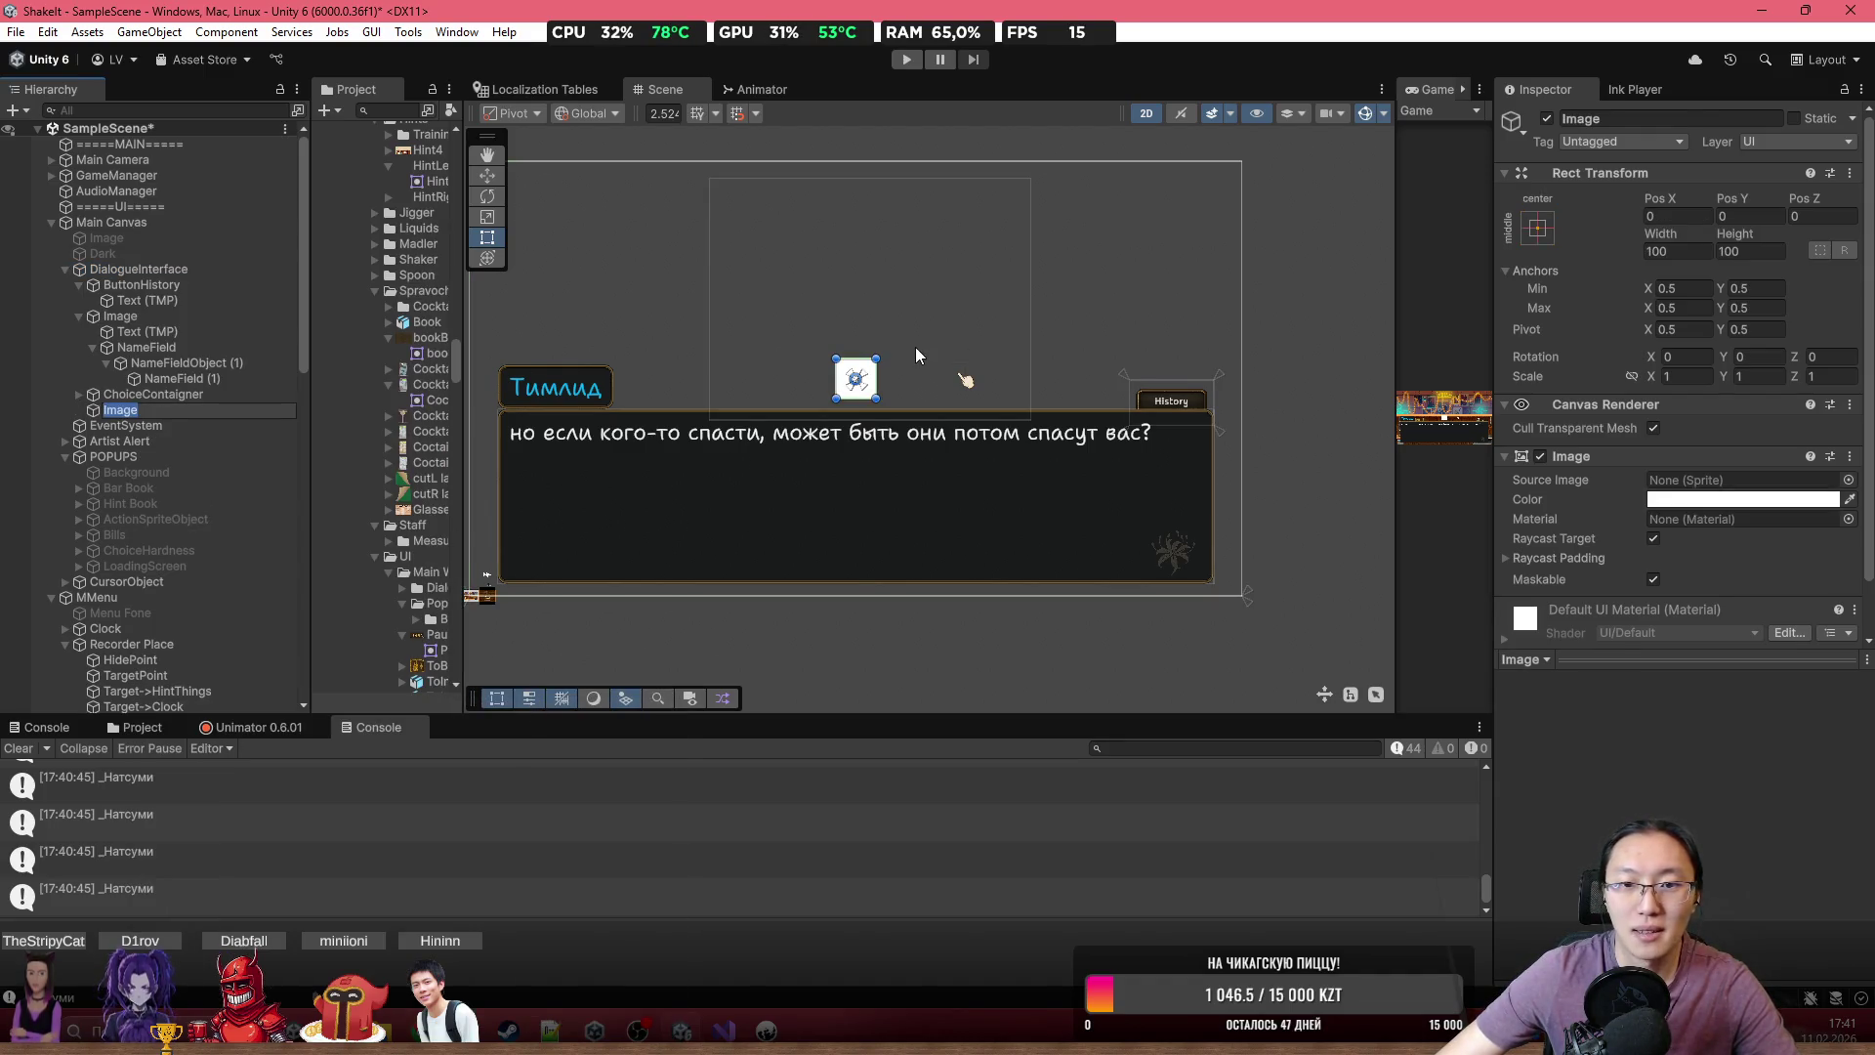
left_click_drag(876, 398, 1215, 573)
mouse_move(1127, 530)
left_mouse_down()
mouse_move(889, 397)
mouse_move(792, 503)
mouse_move(801, 519)
left_mouse_up()
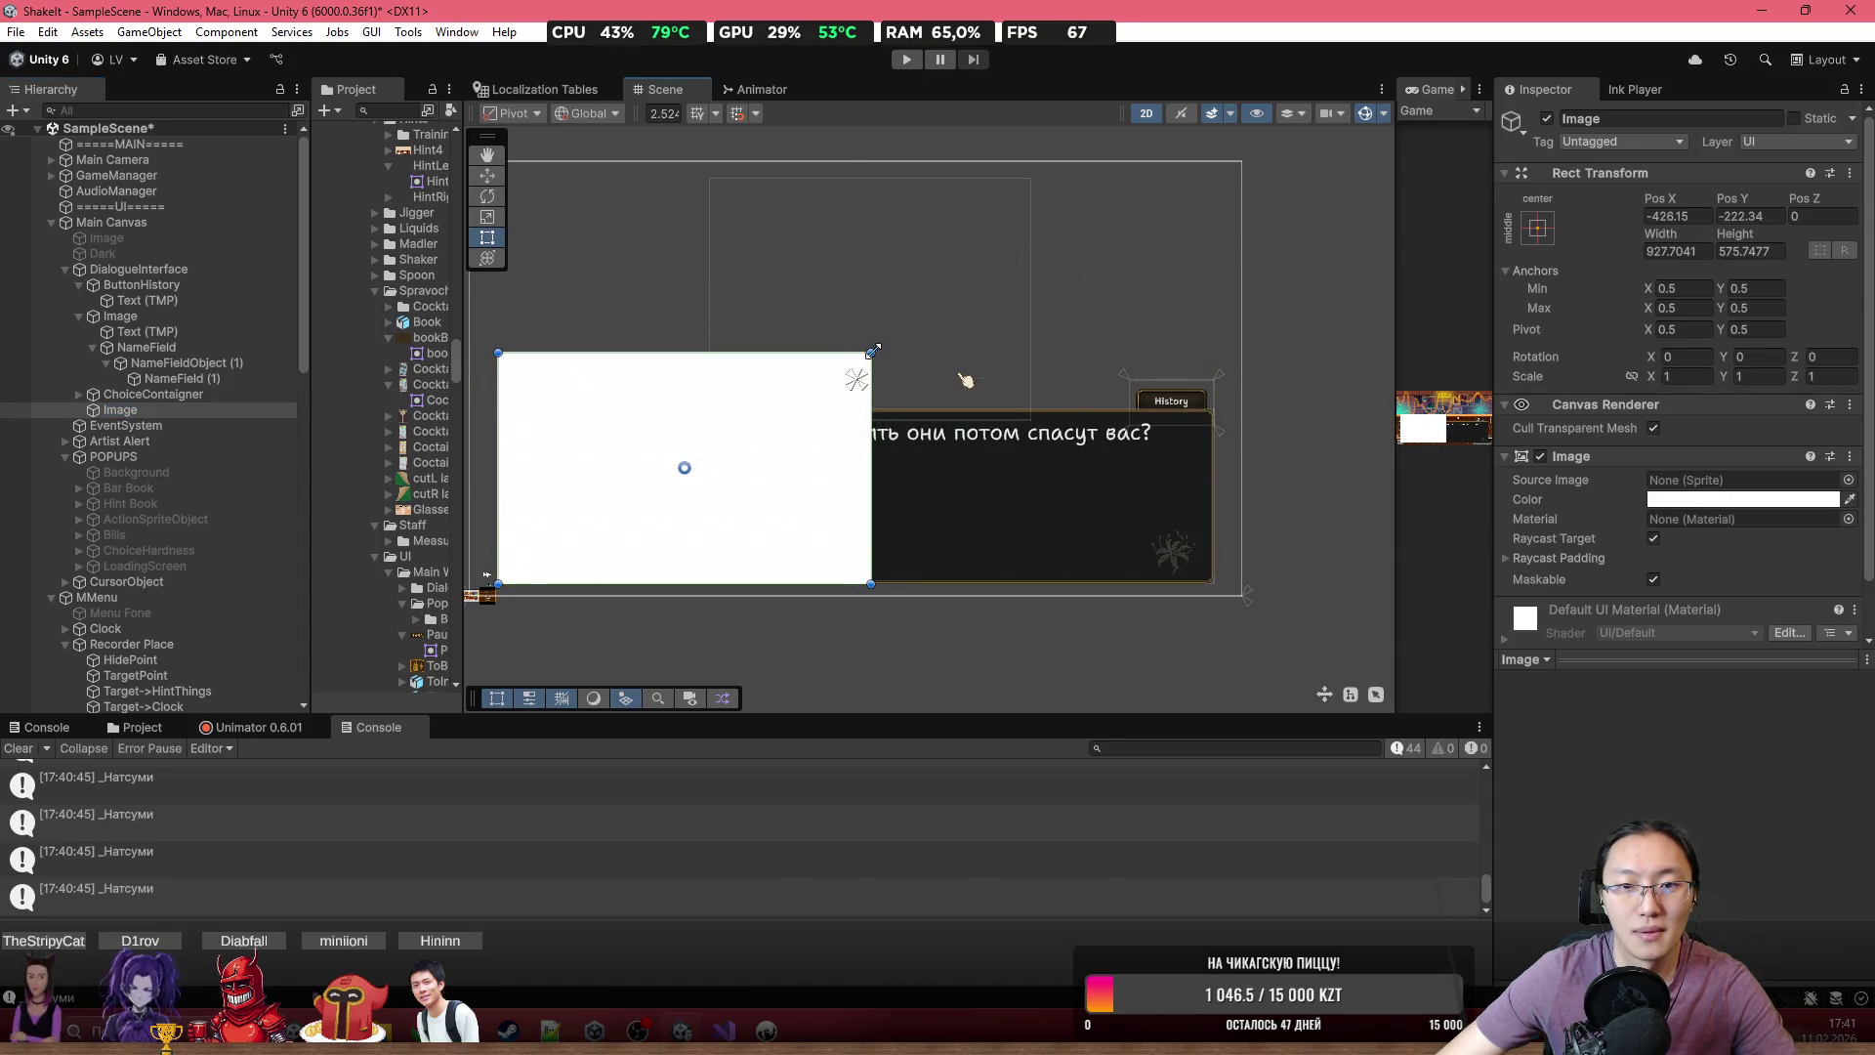
mouse_move(873, 351)
left_mouse_down()
mouse_move(1122, 185)
mouse_move(1213, 185)
left_mouse_up()
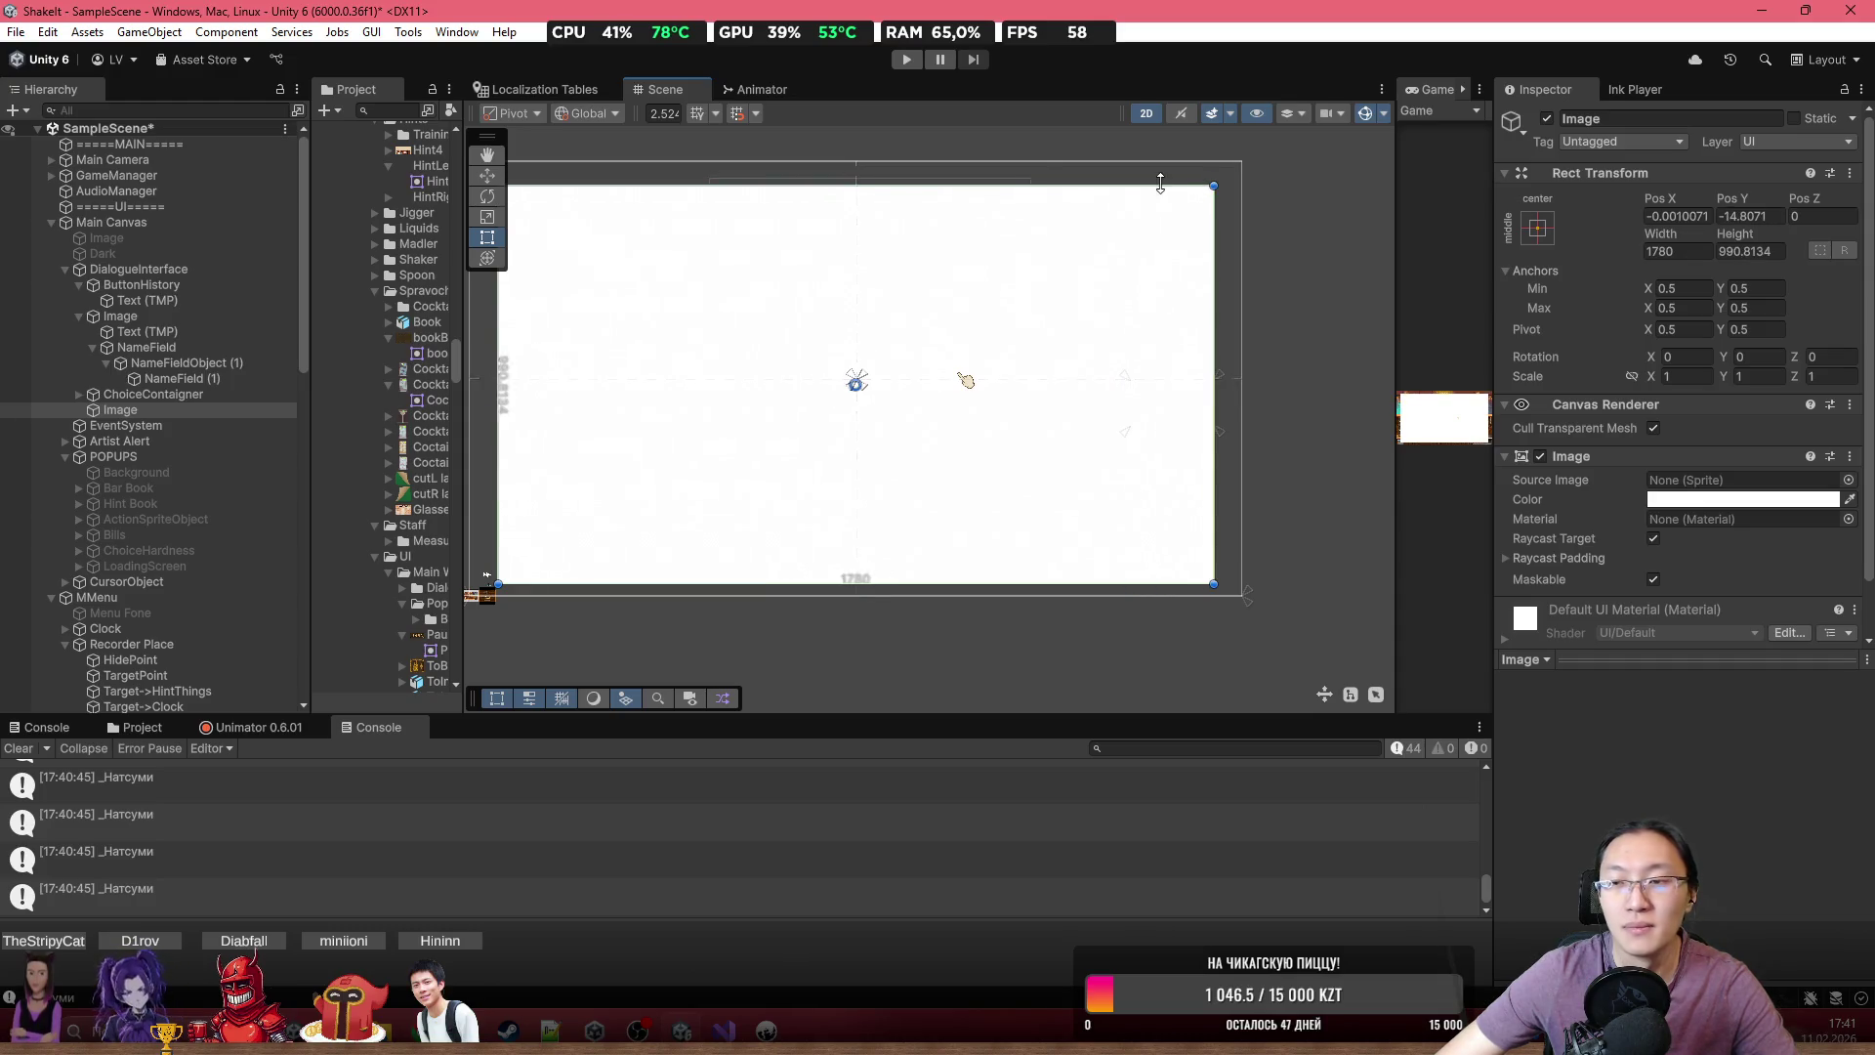
Apply the stretch-stretch anchor preset and set the Right, Bottom and Left offsets to 70.
left_click(1538, 231)
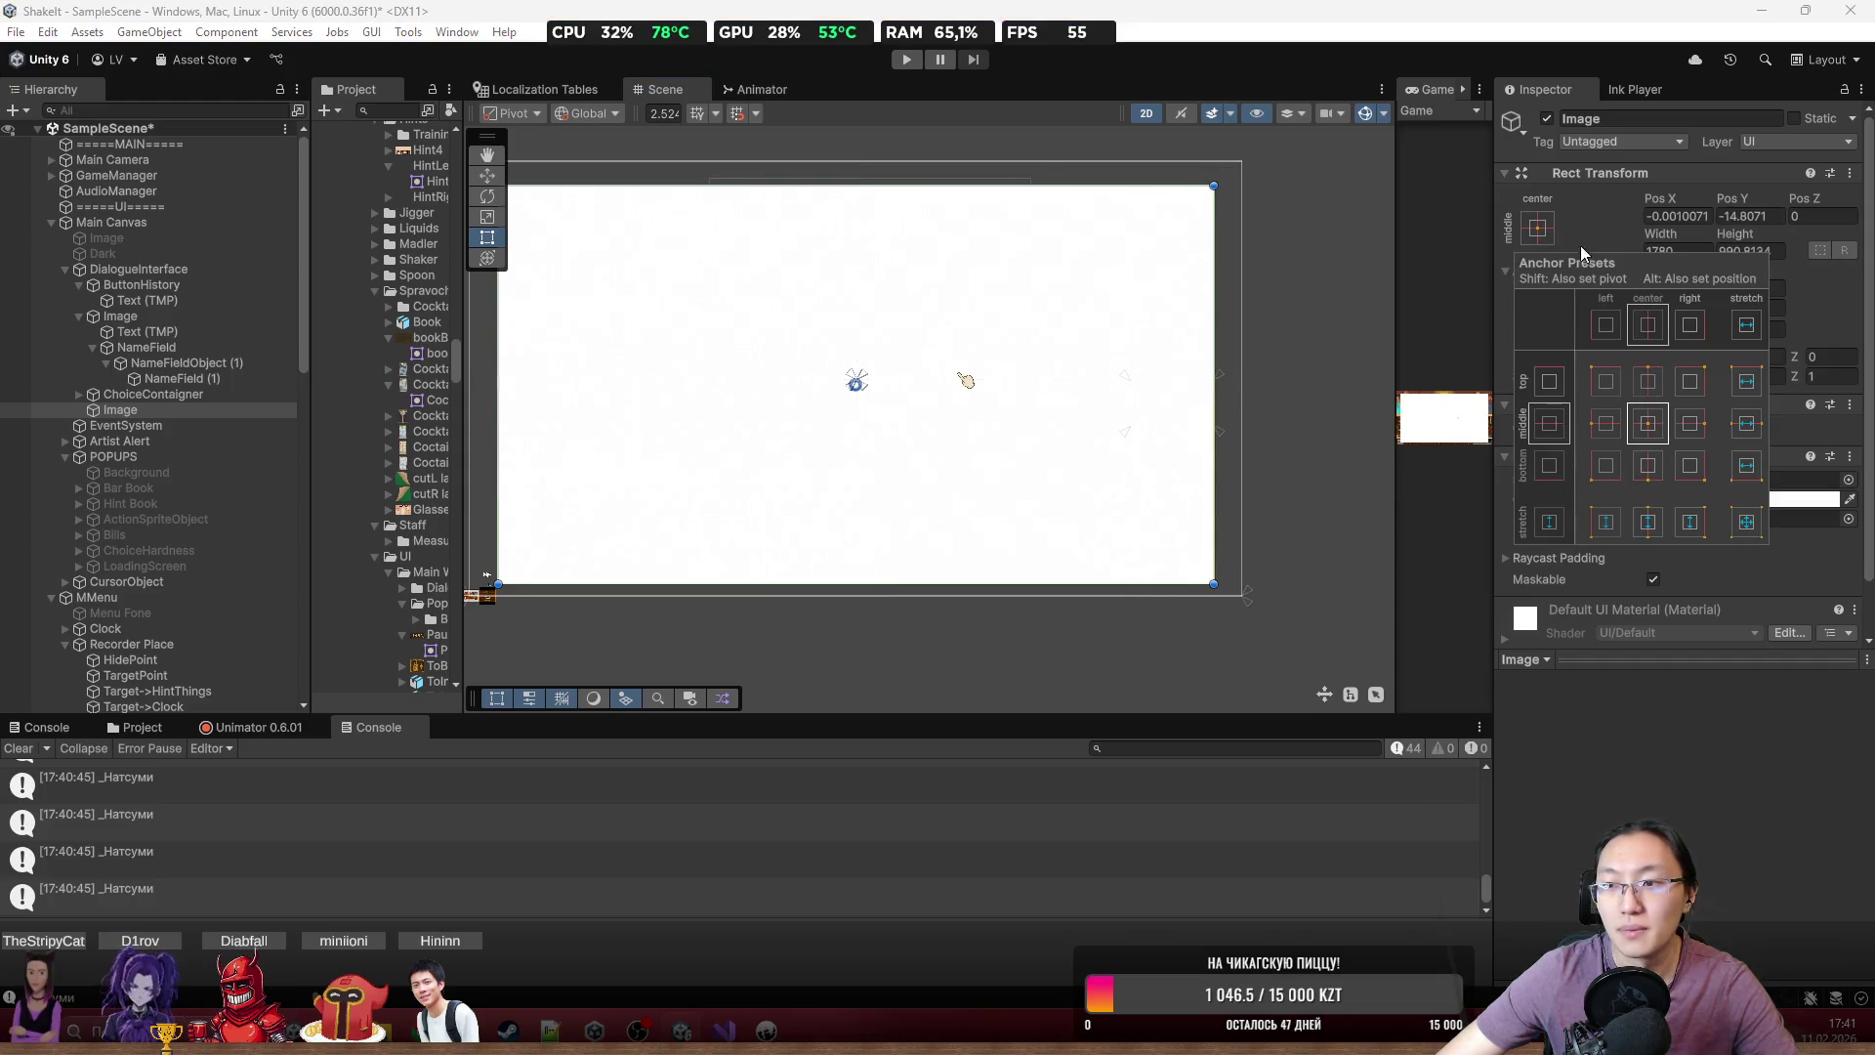
left_click(1747, 523)
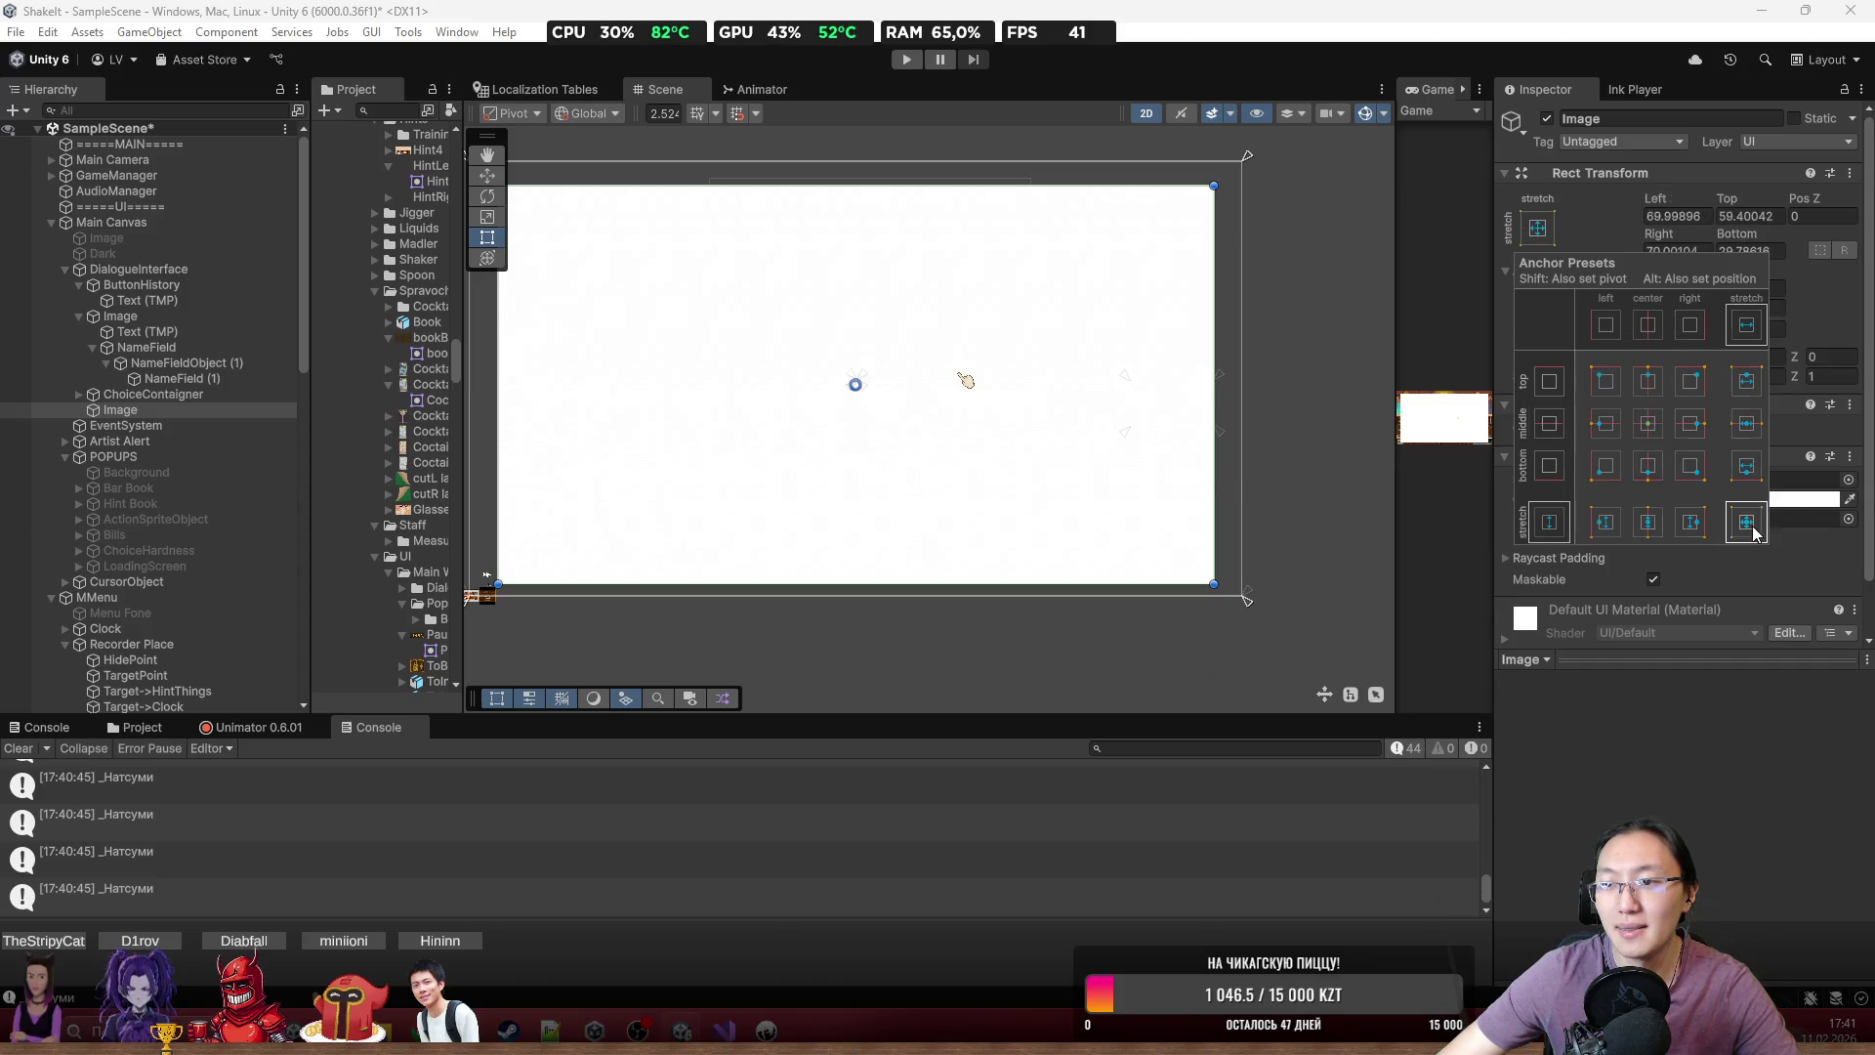
left_click(1755, 750)
left_click(1705, 253)
type("7")
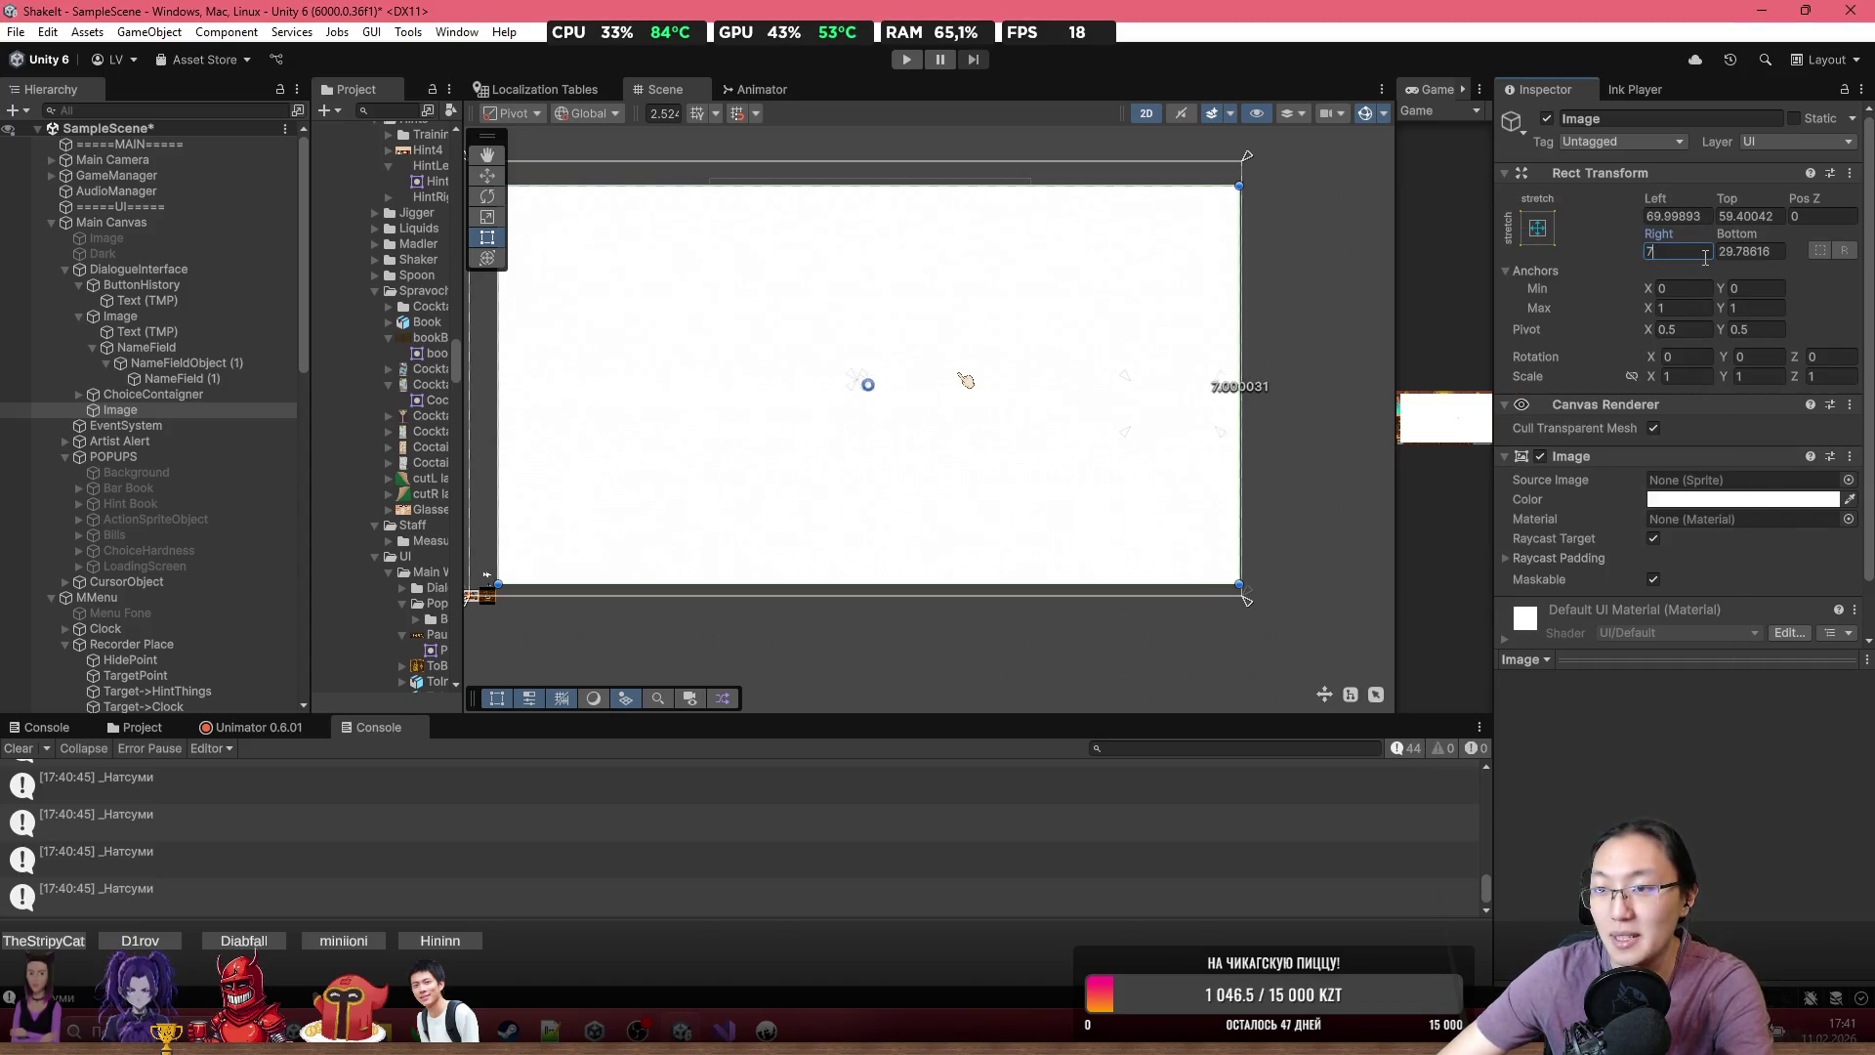
type("0")
left_click(1756, 251)
type("70")
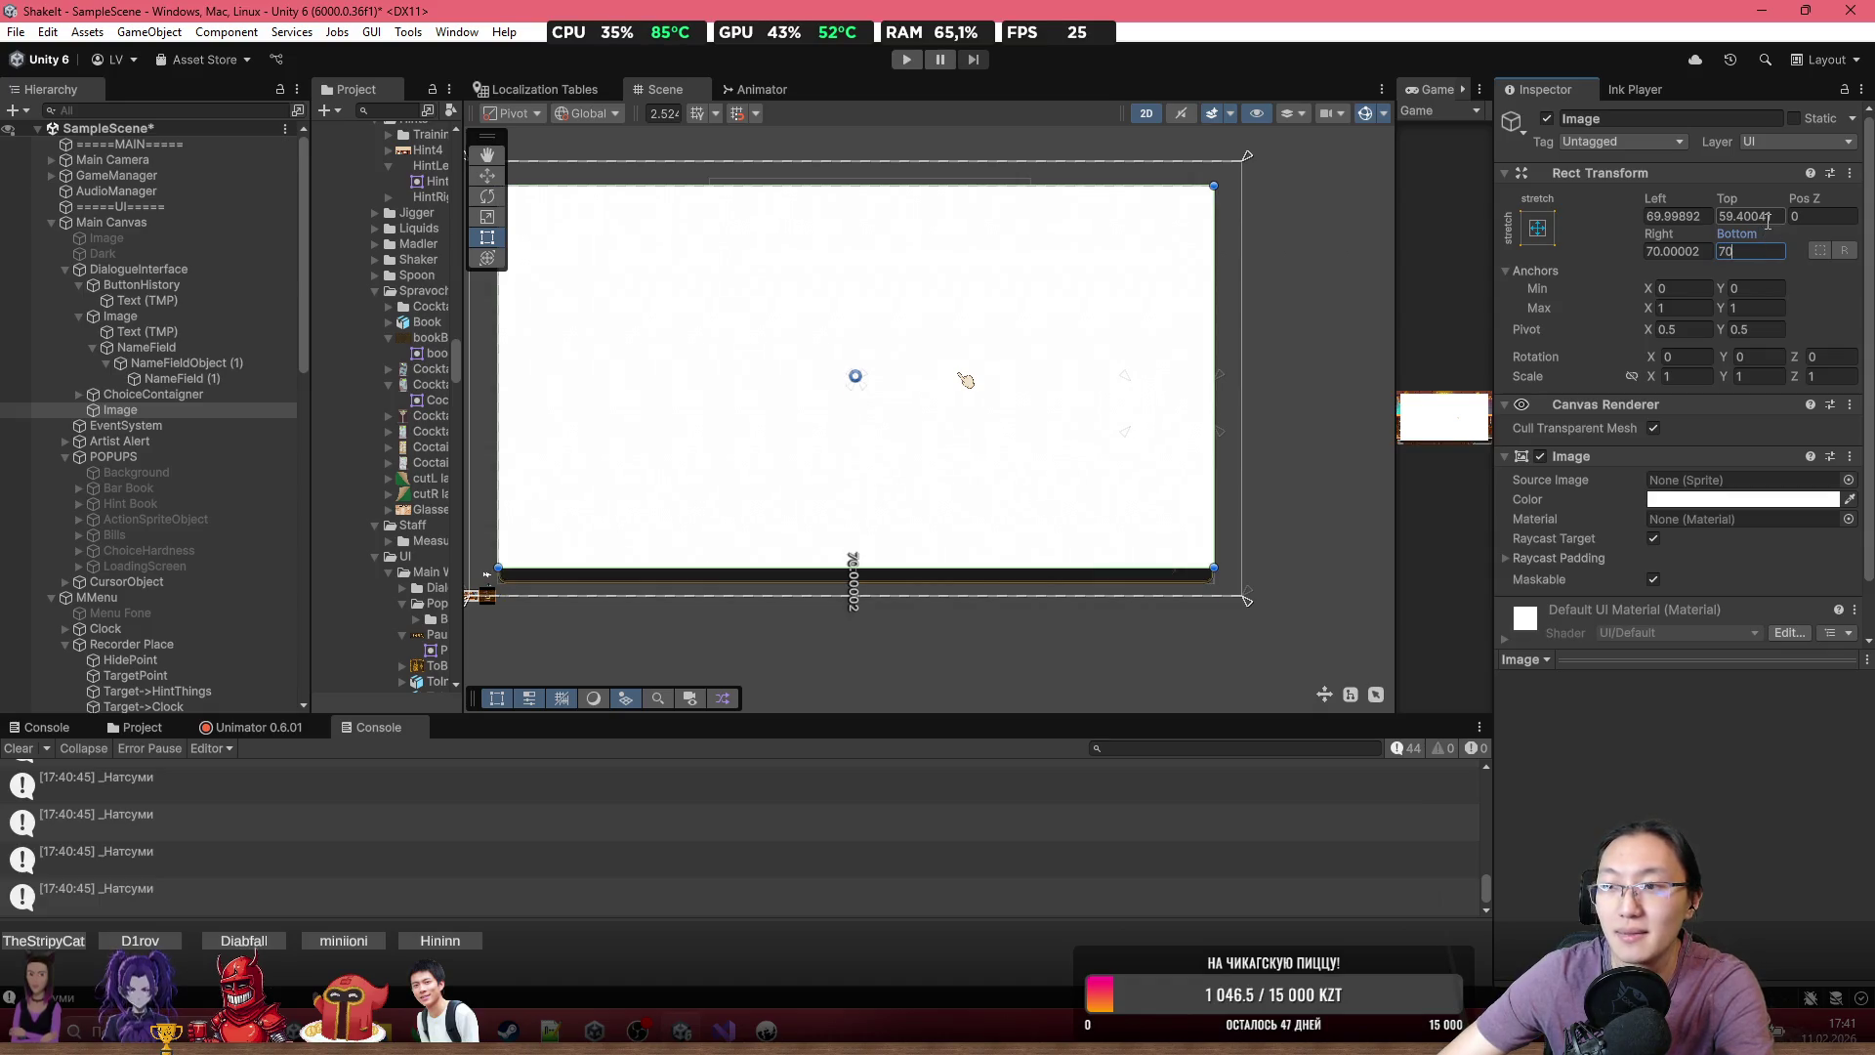
left_click(1768, 215)
type("70")
left_click(1692, 215)
type("70")
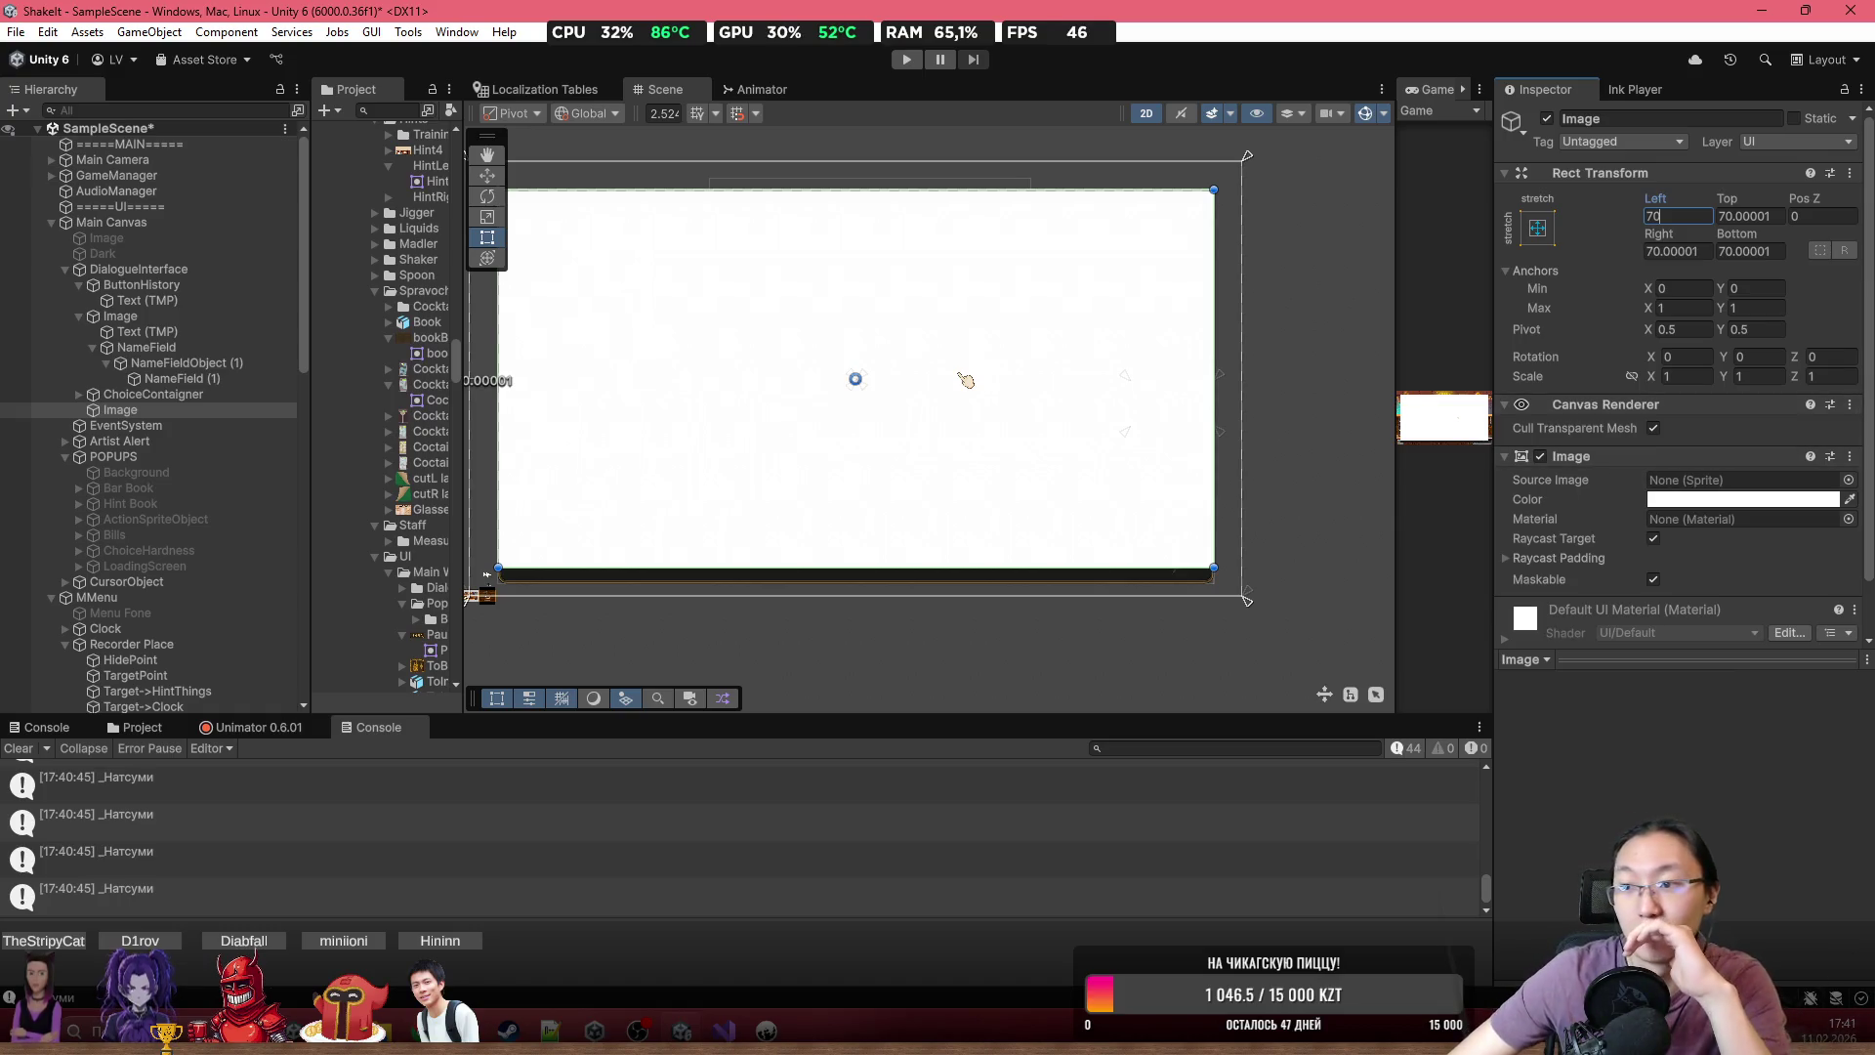
Assign DialoguePanel 1 as the Image's Source Image sprite.
left_click(1848, 479)
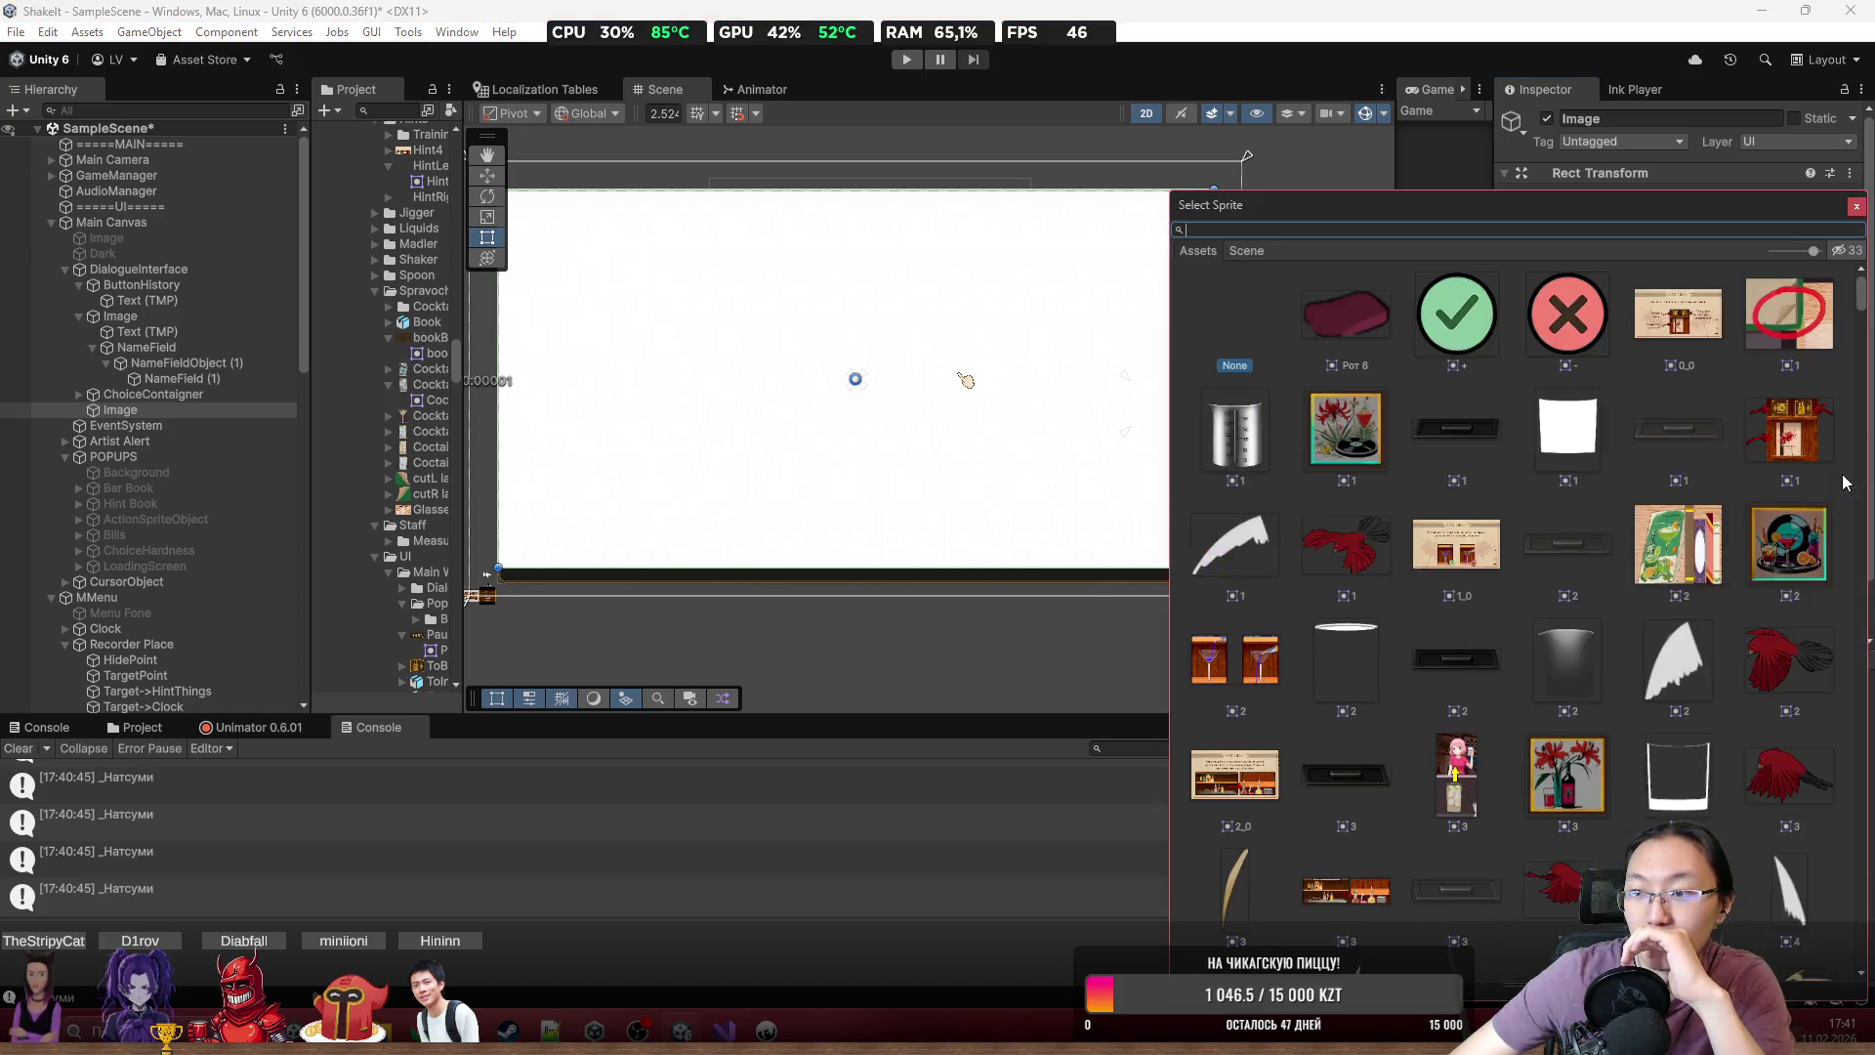
left_click_drag(1859, 293, 1860, 371)
scroll(1512, 618, "up", 2)
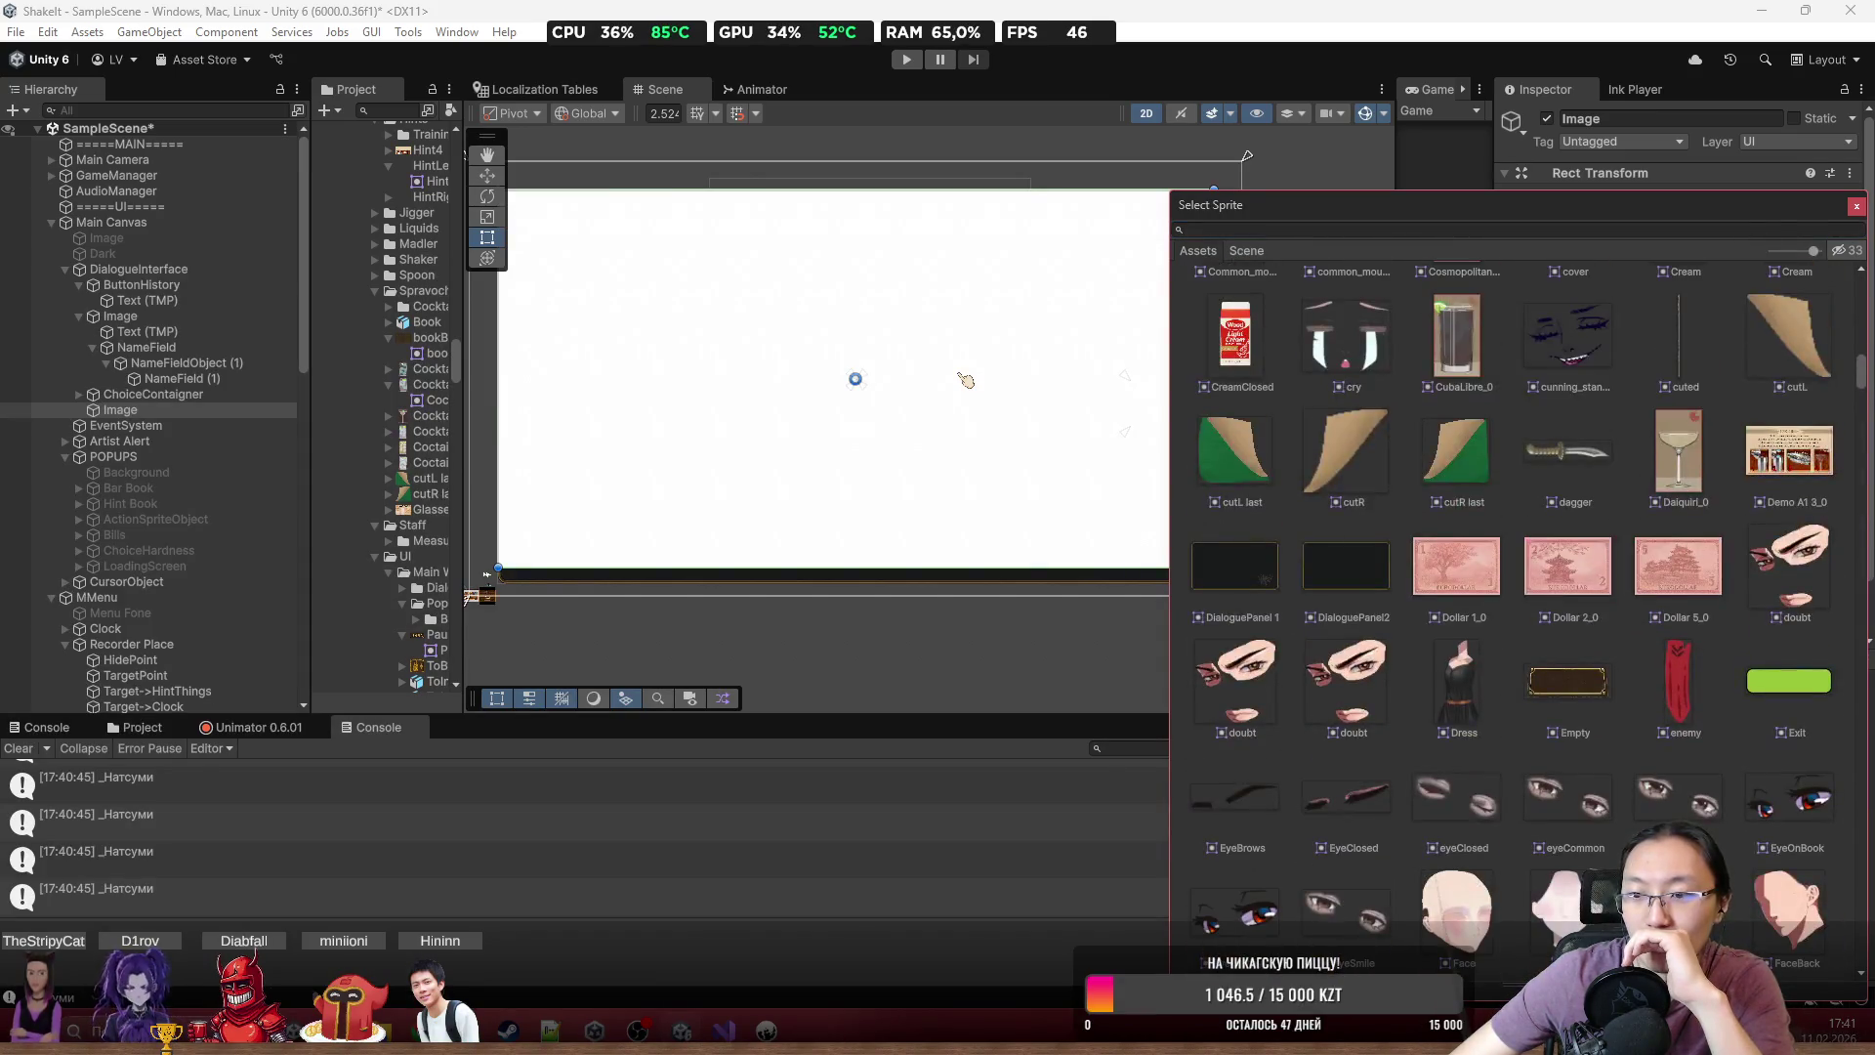
left_click(1263, 649)
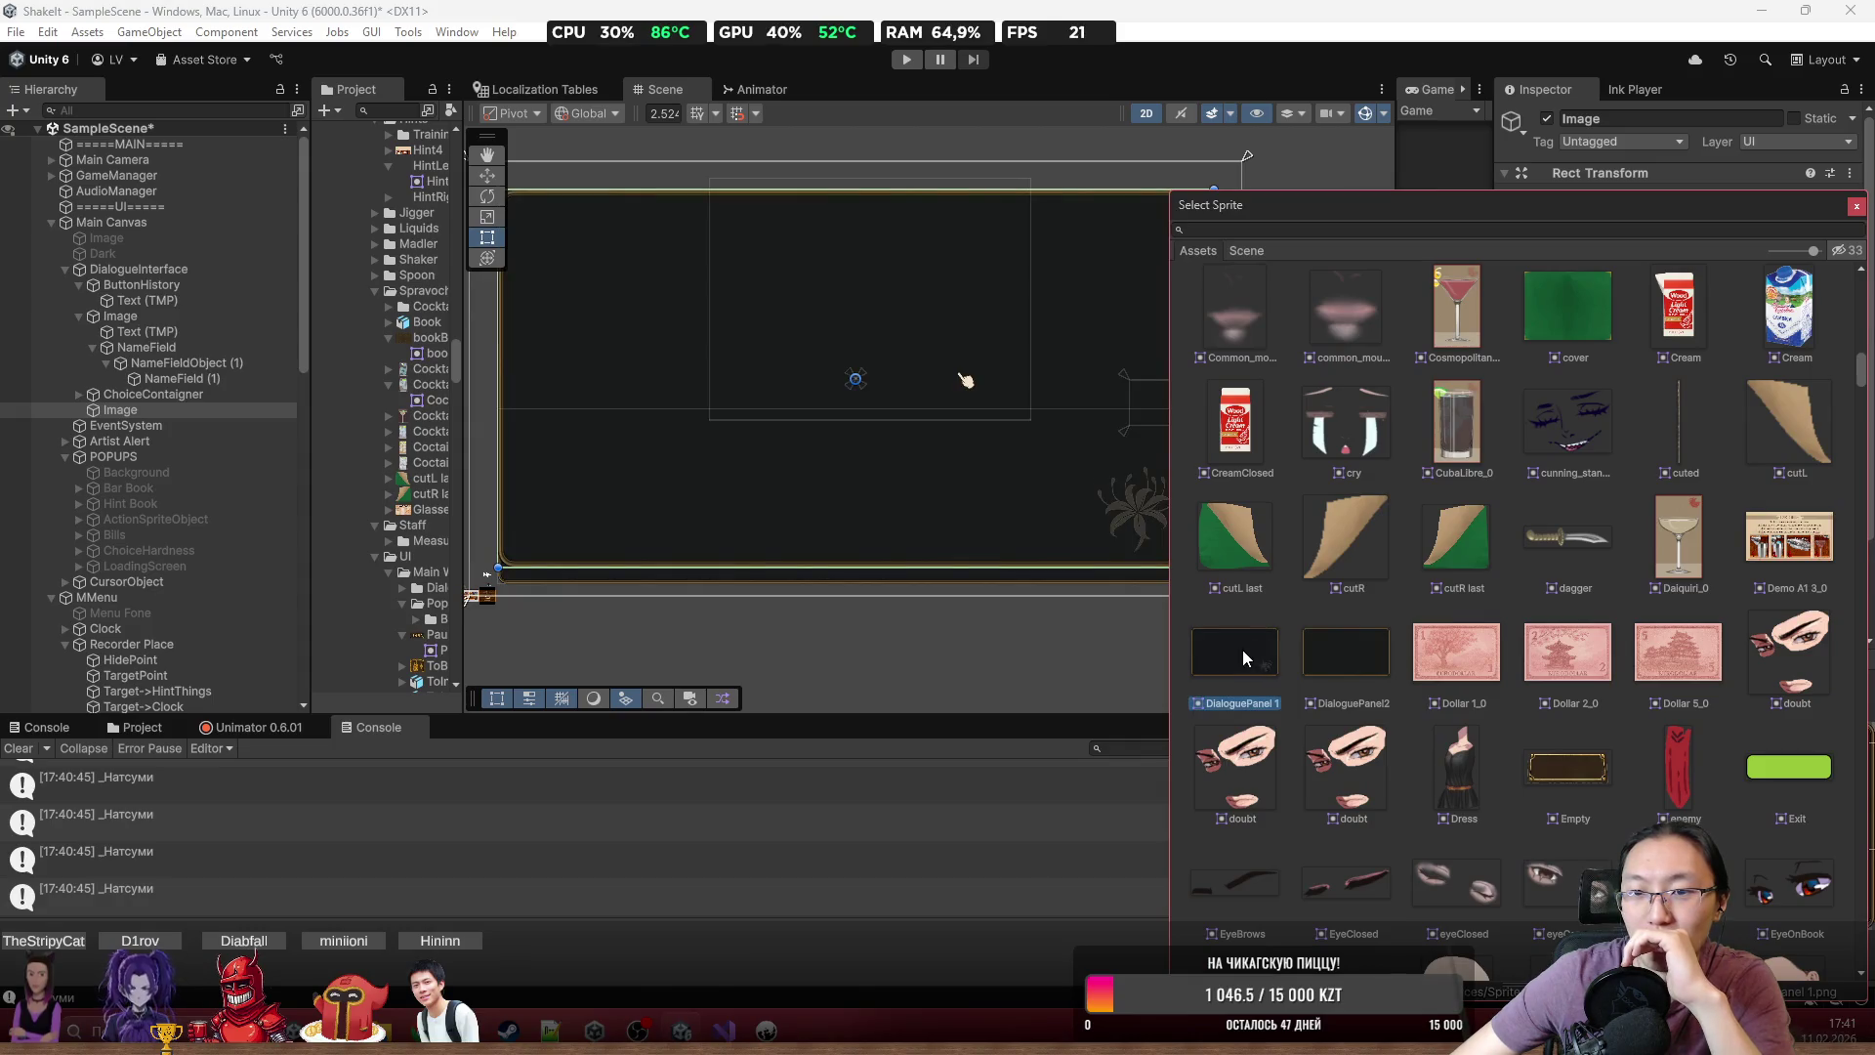
double_click(1242, 648)
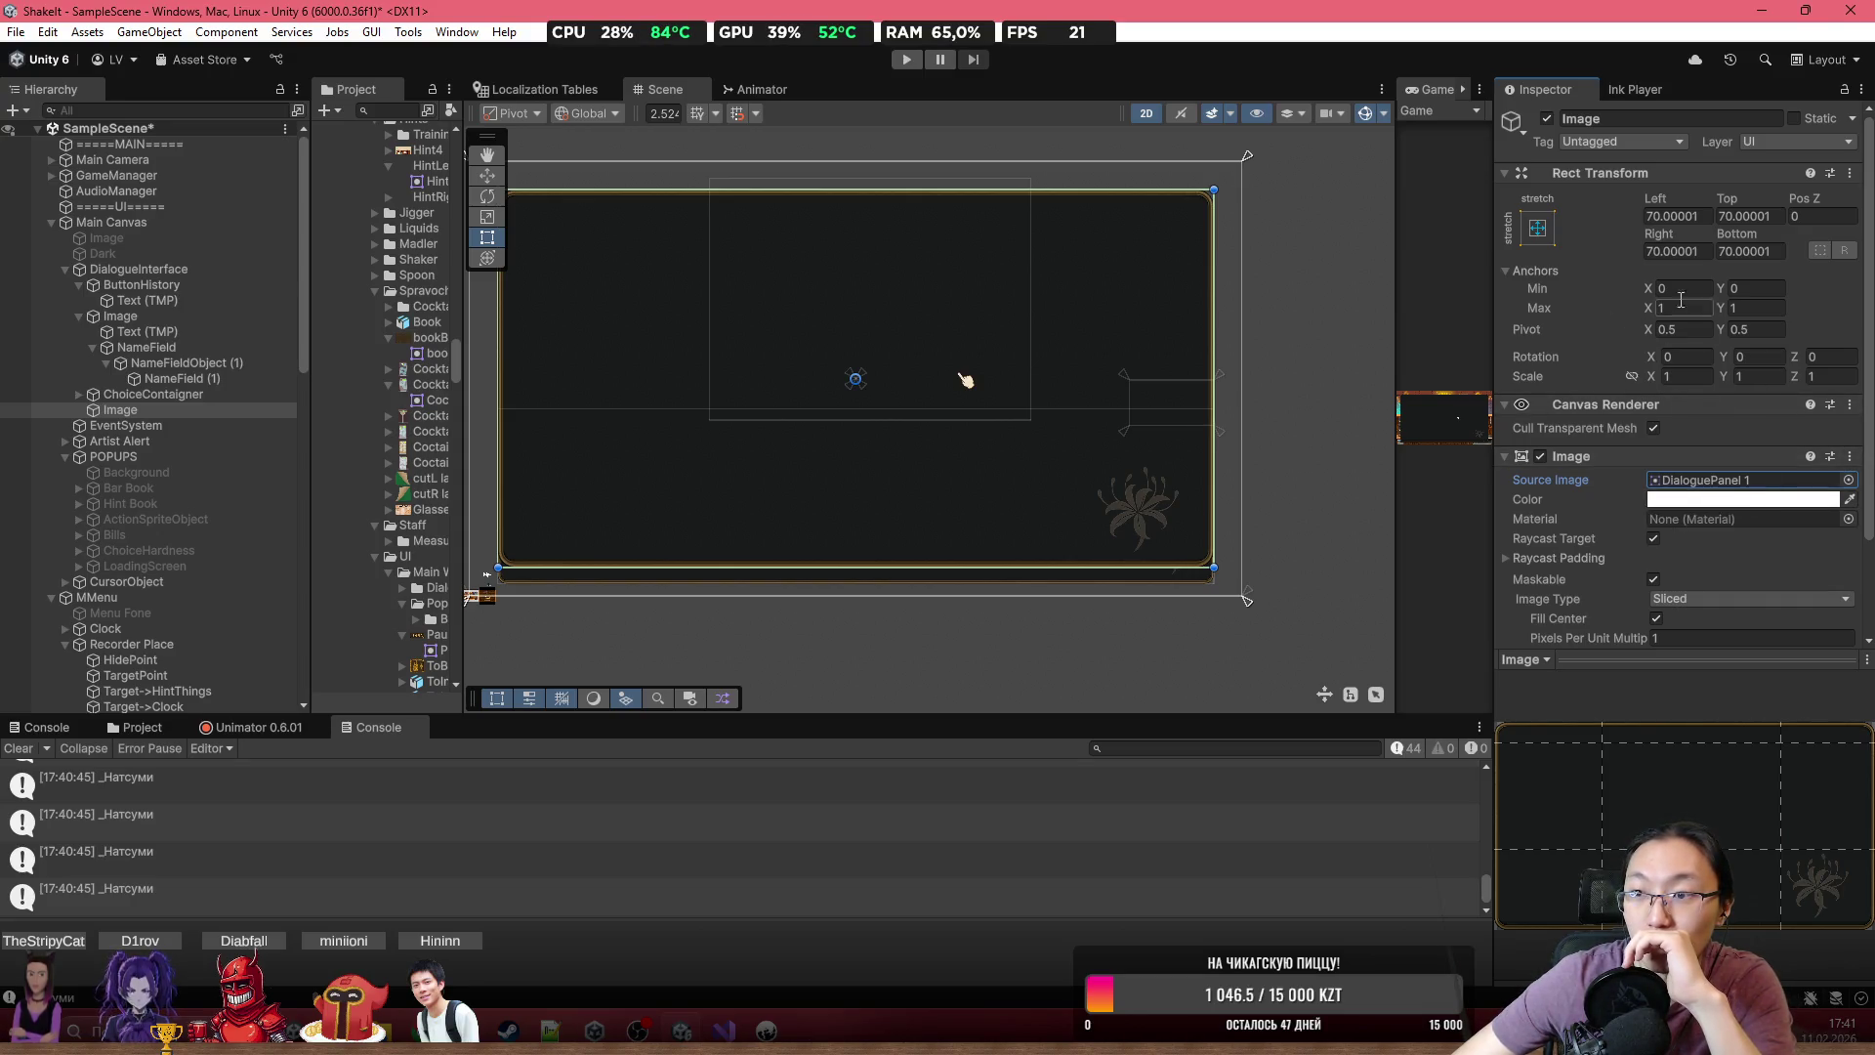
Select the panel Image in the Hierarchy and open its context menu.
scroll(1696, 576, "down", 2)
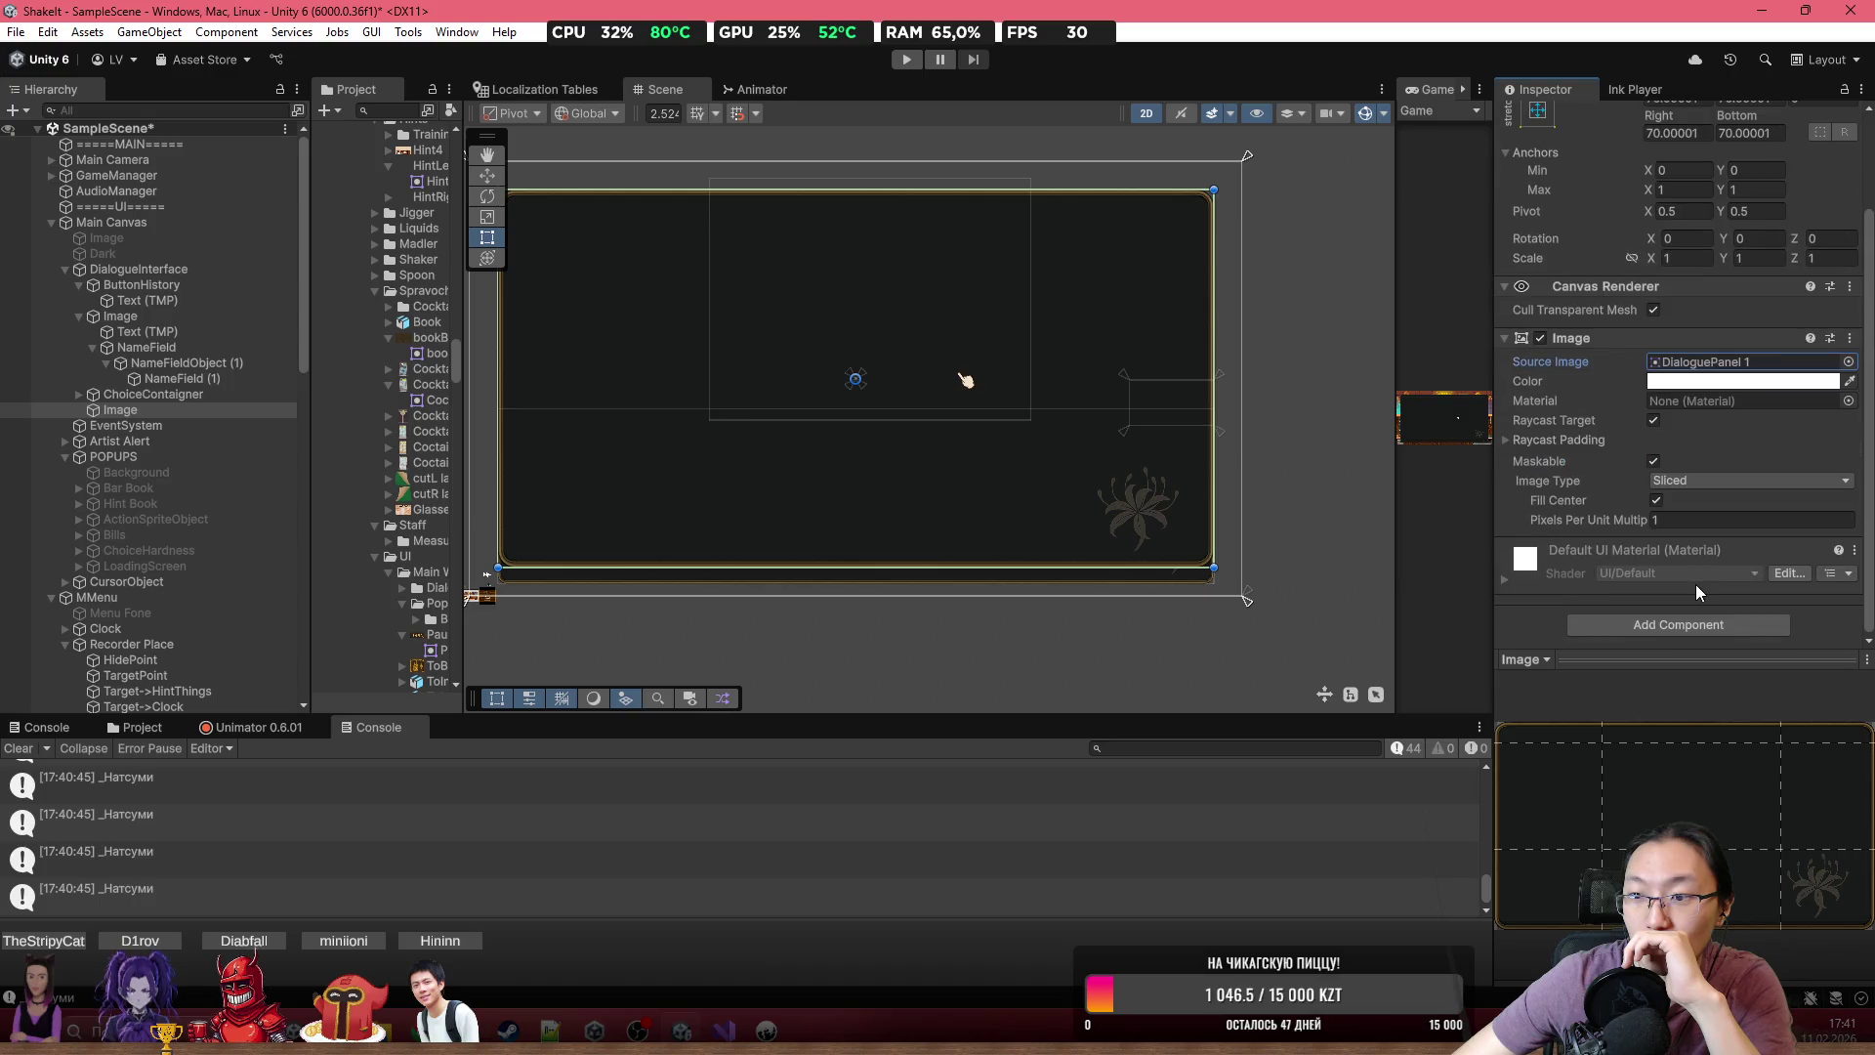
scroll(1695, 584, "up", 2)
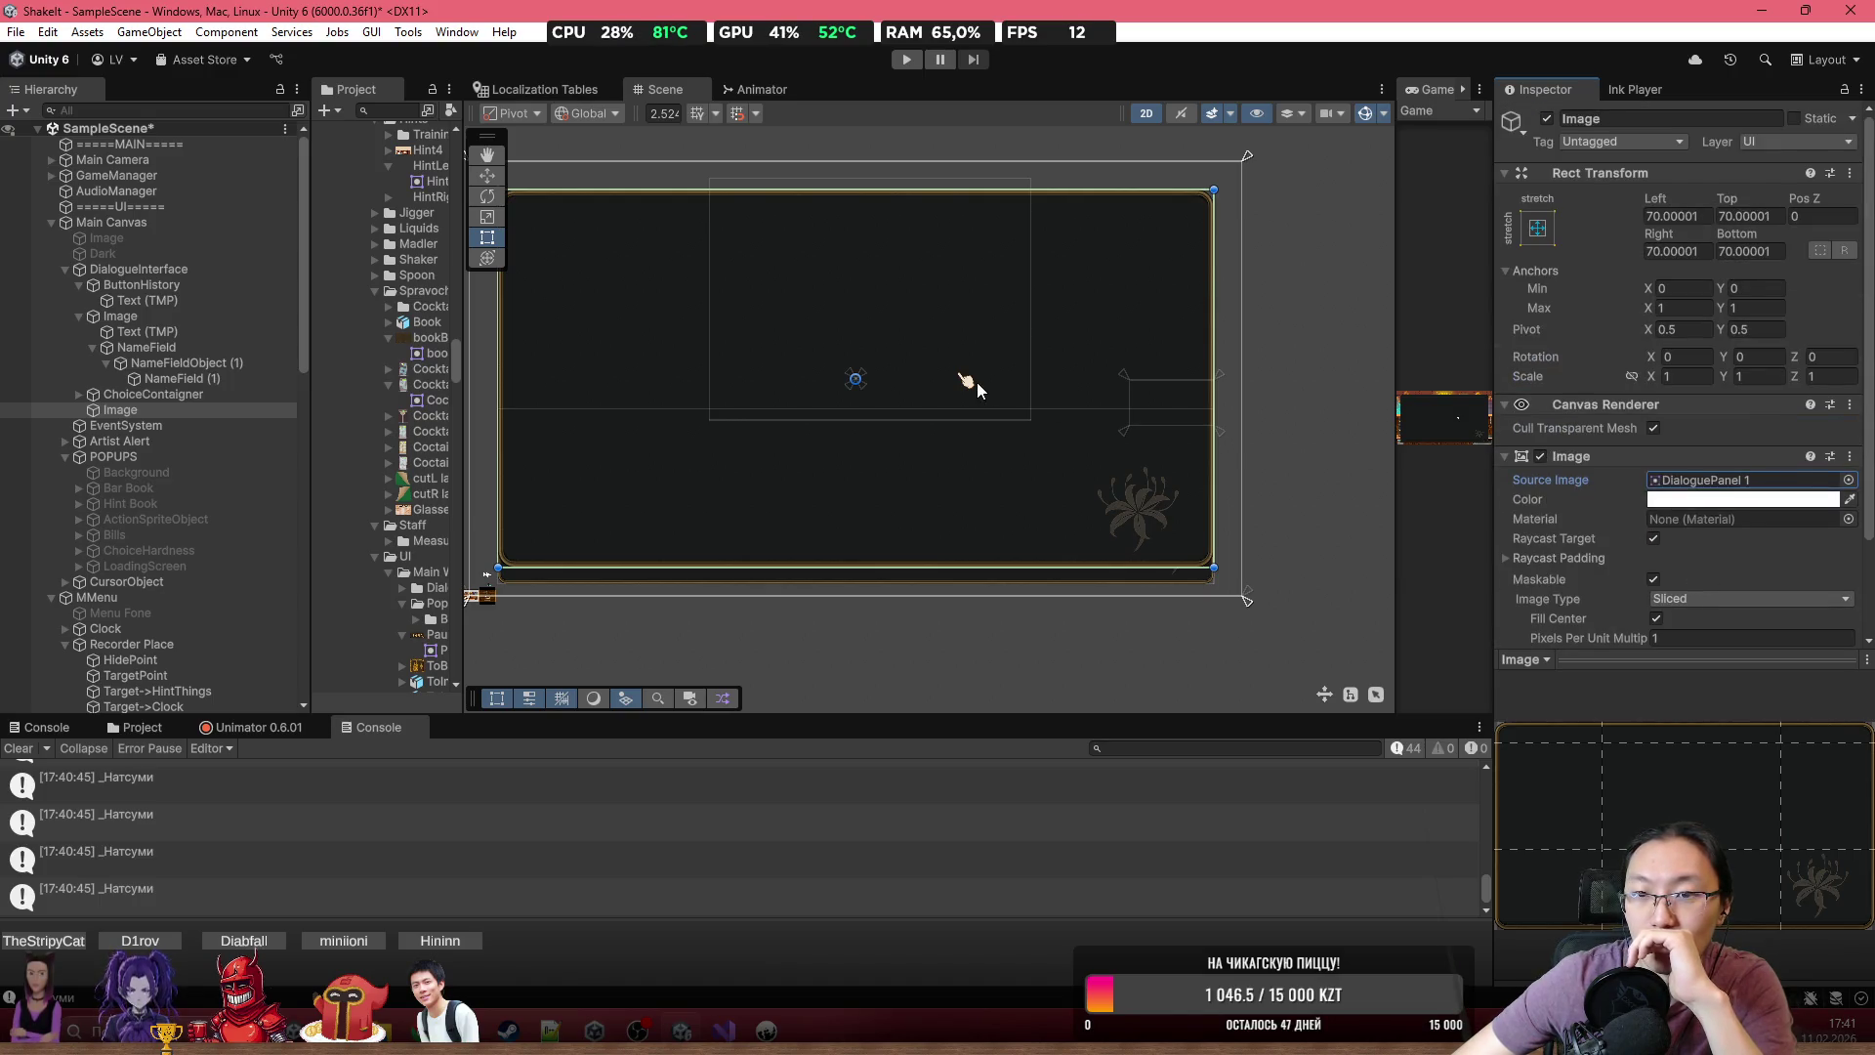
scroll(818, 316, "up", 3)
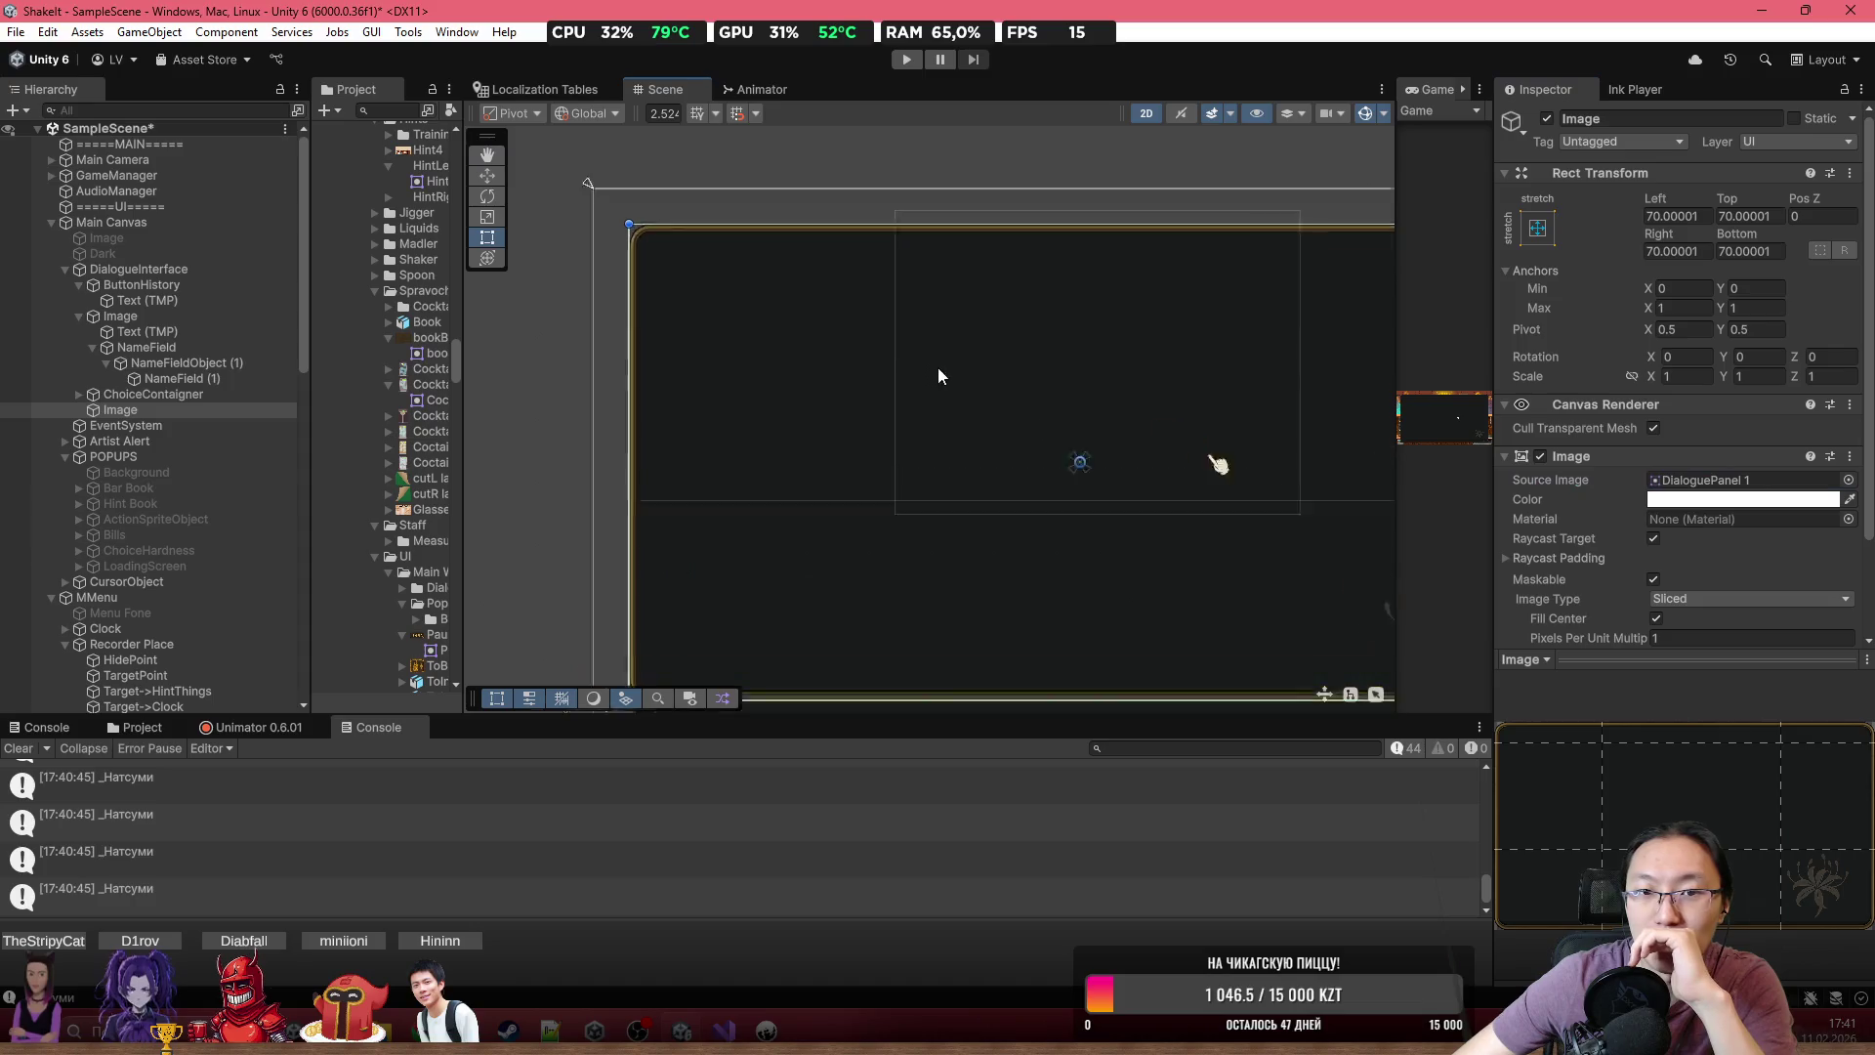
left_click(196, 412)
right_click(195, 412)
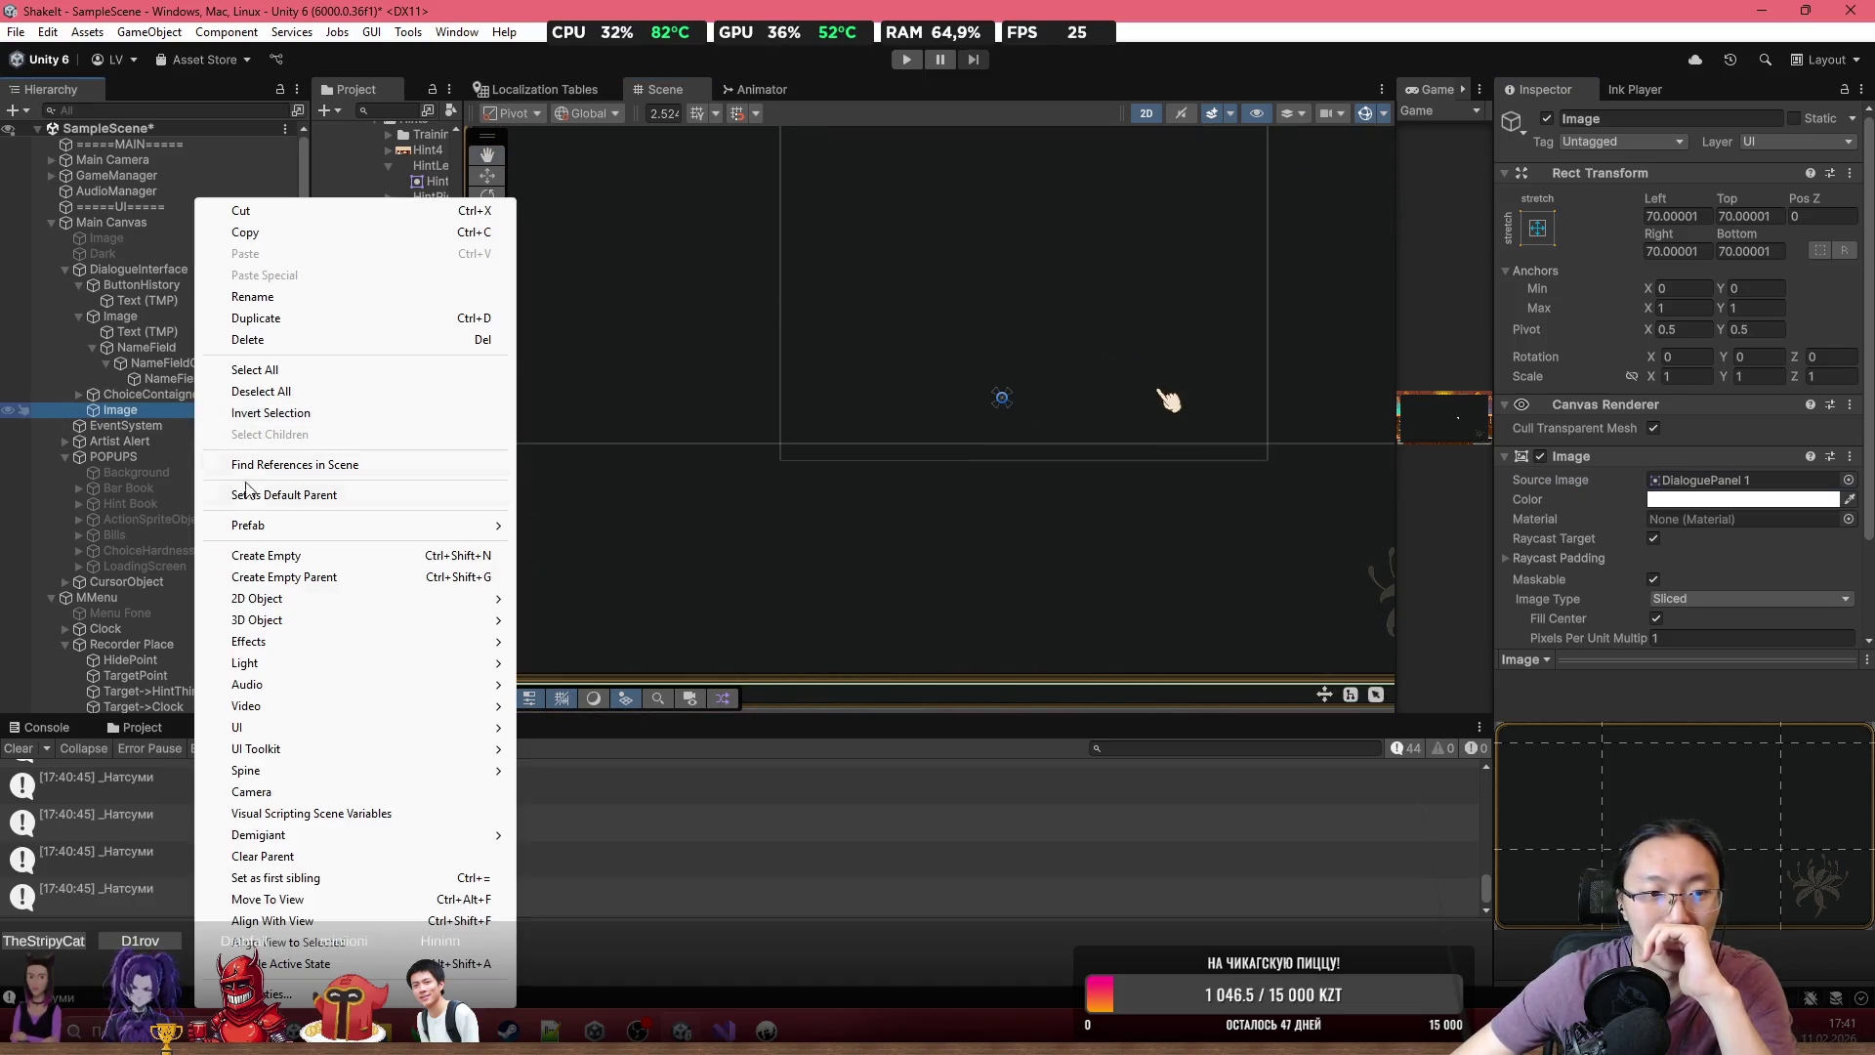
Add a TextMeshPro text under the panel Image and enlarge its box.
mouse_move(332, 728)
left_click(609, 748)
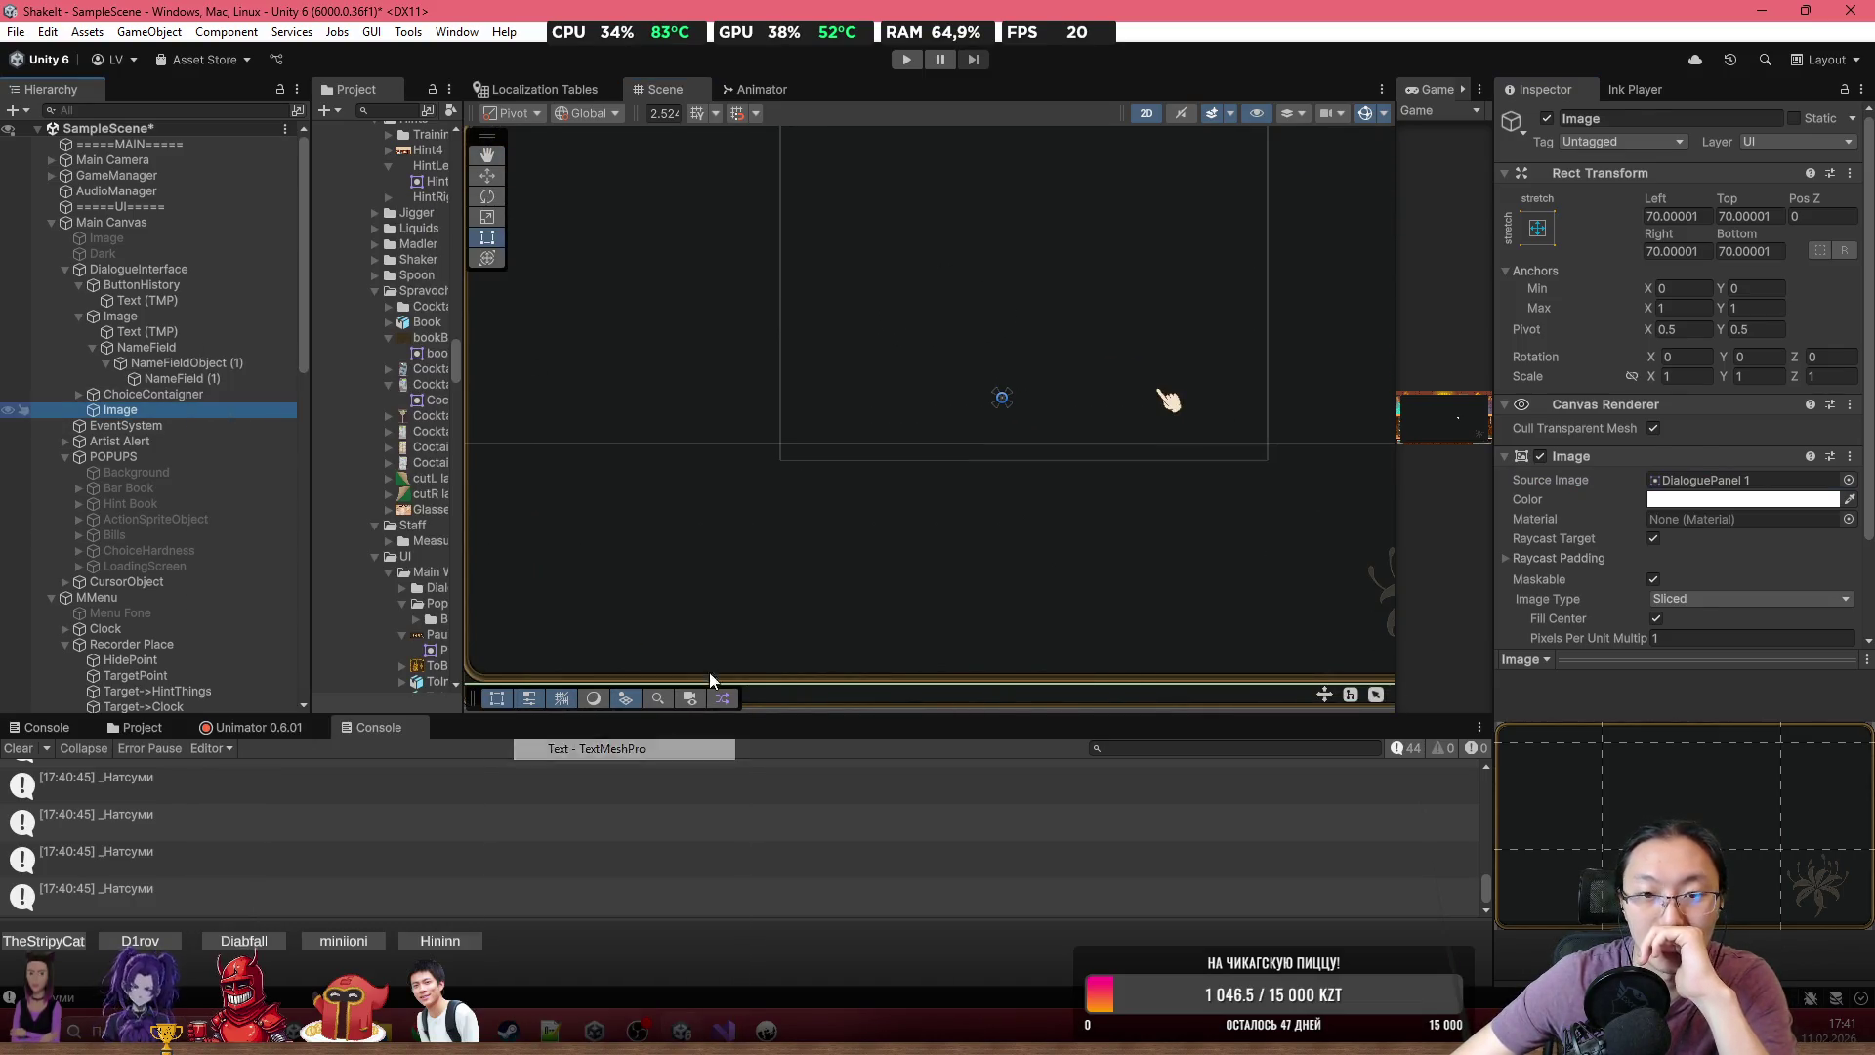
left_click_drag(1066, 448, 747, 286)
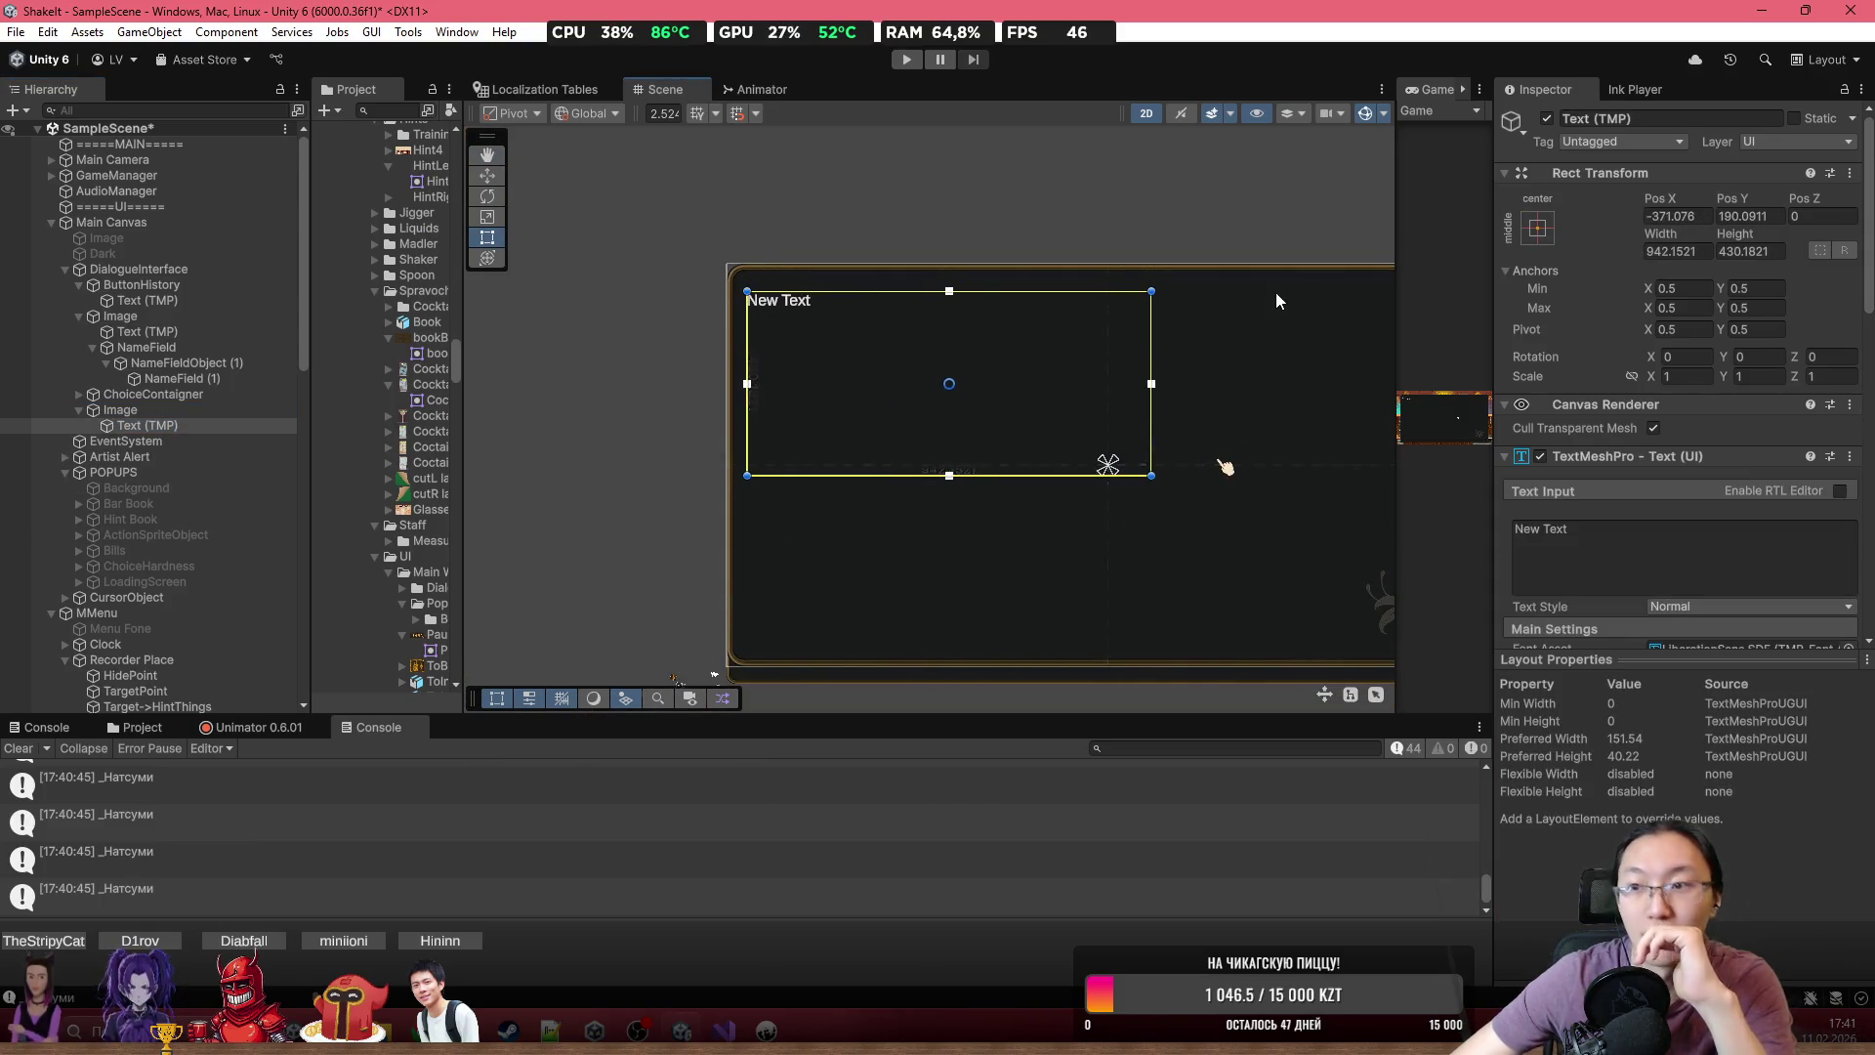
Stretch the text to fill the Image with offsets of 50 on every side.
left_click(1537, 228)
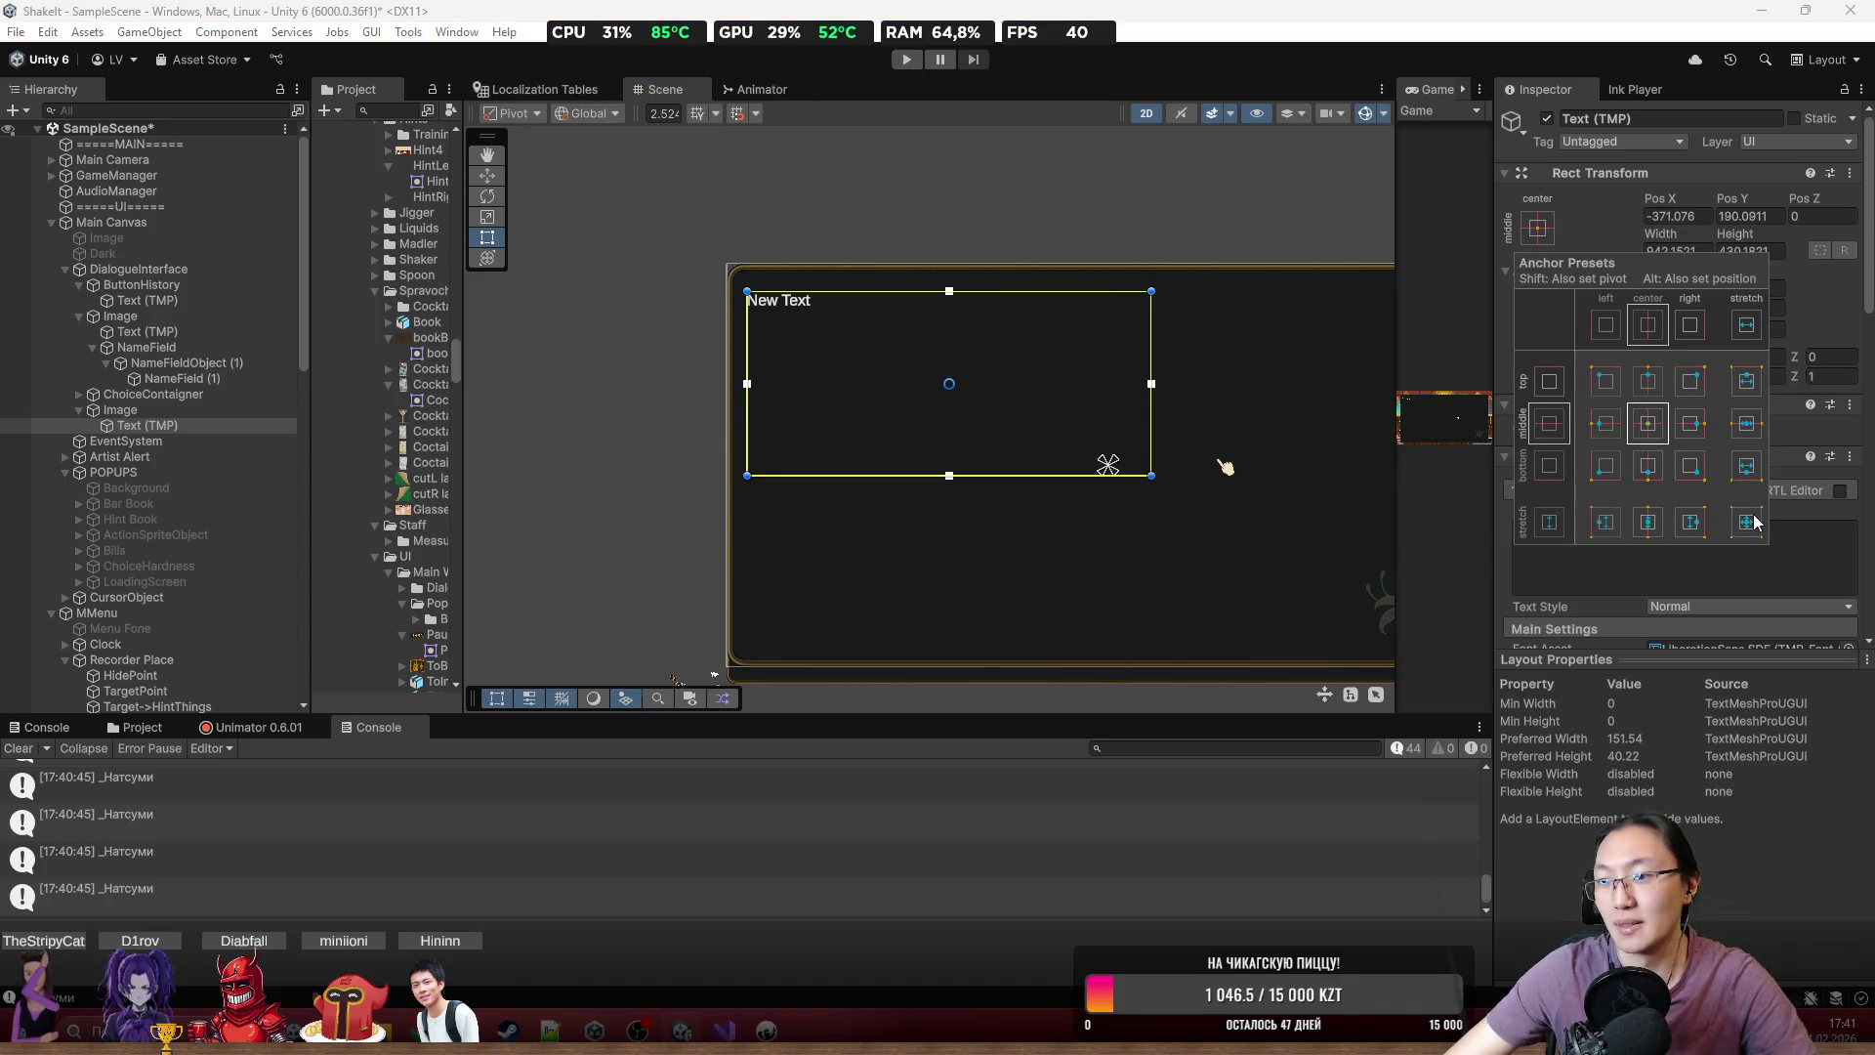
left_click(1755, 523)
type("50")
key("Tab")
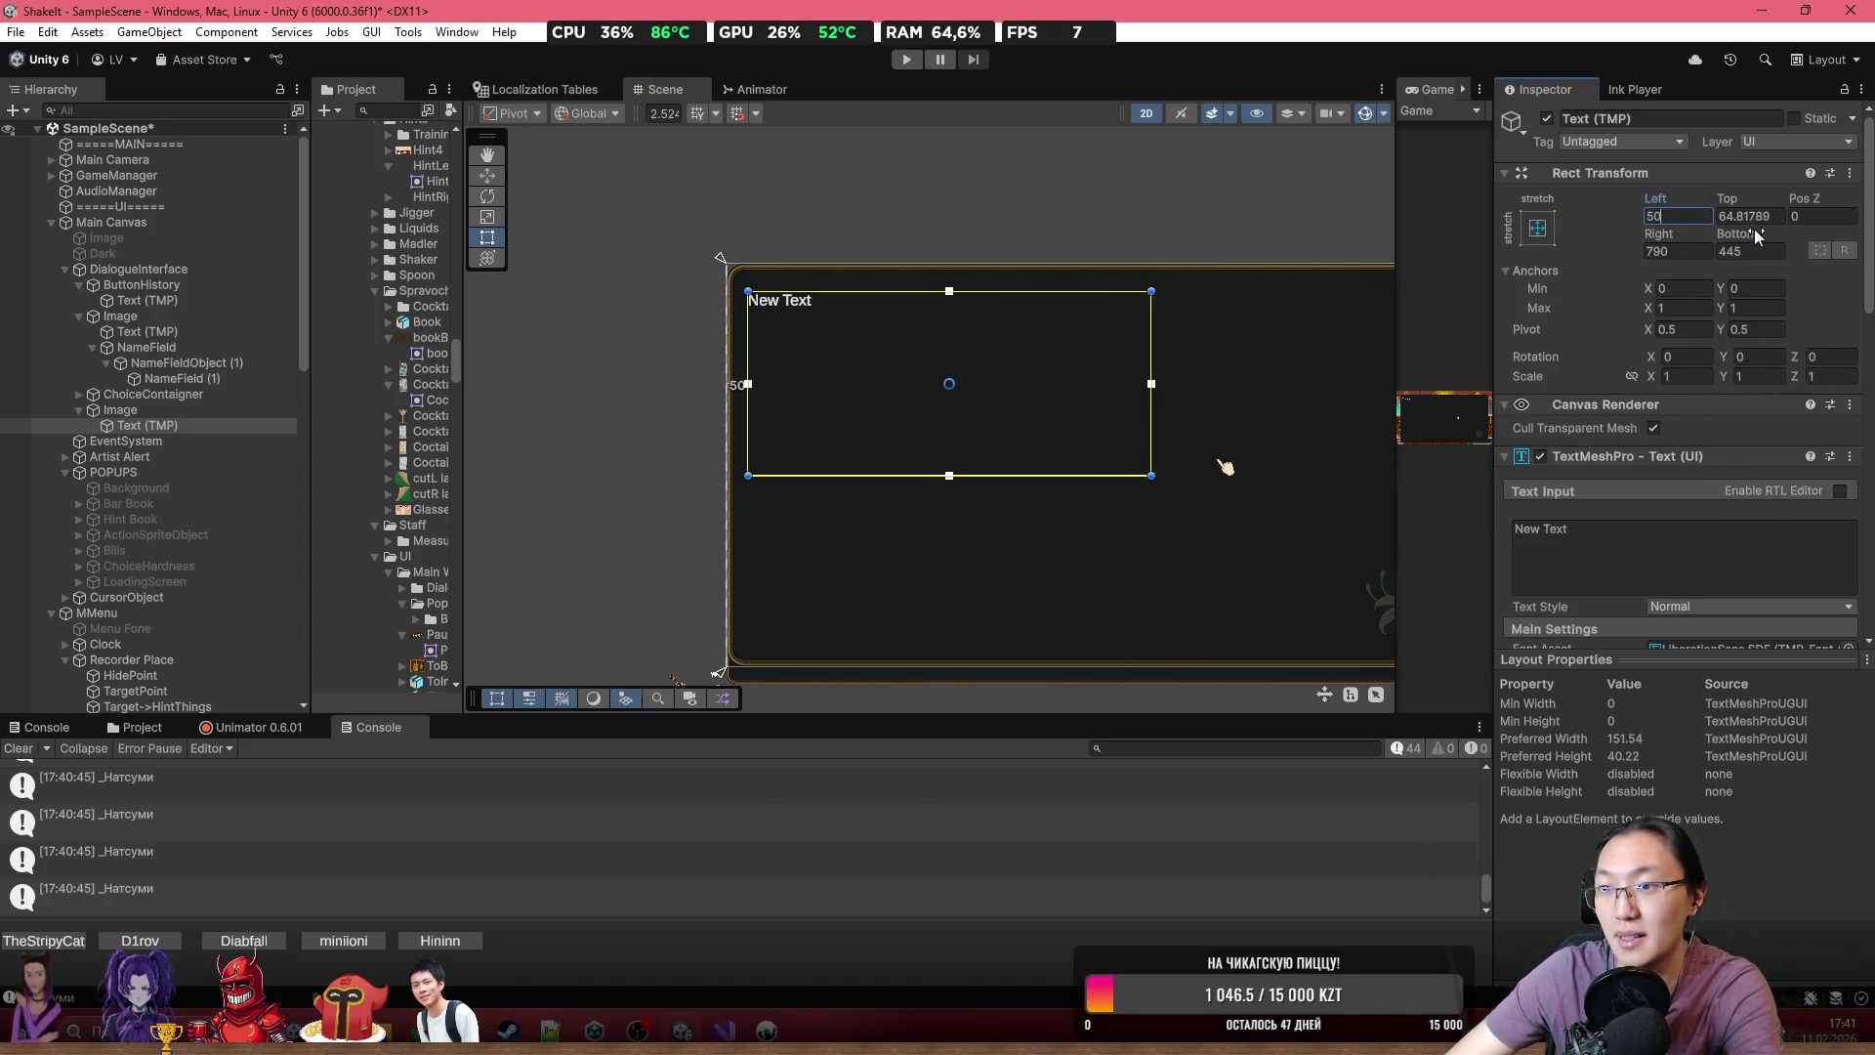
type("50")
left_click(1749, 251)
type("50")
left_click(1655, 252)
type("50")
key("Return")
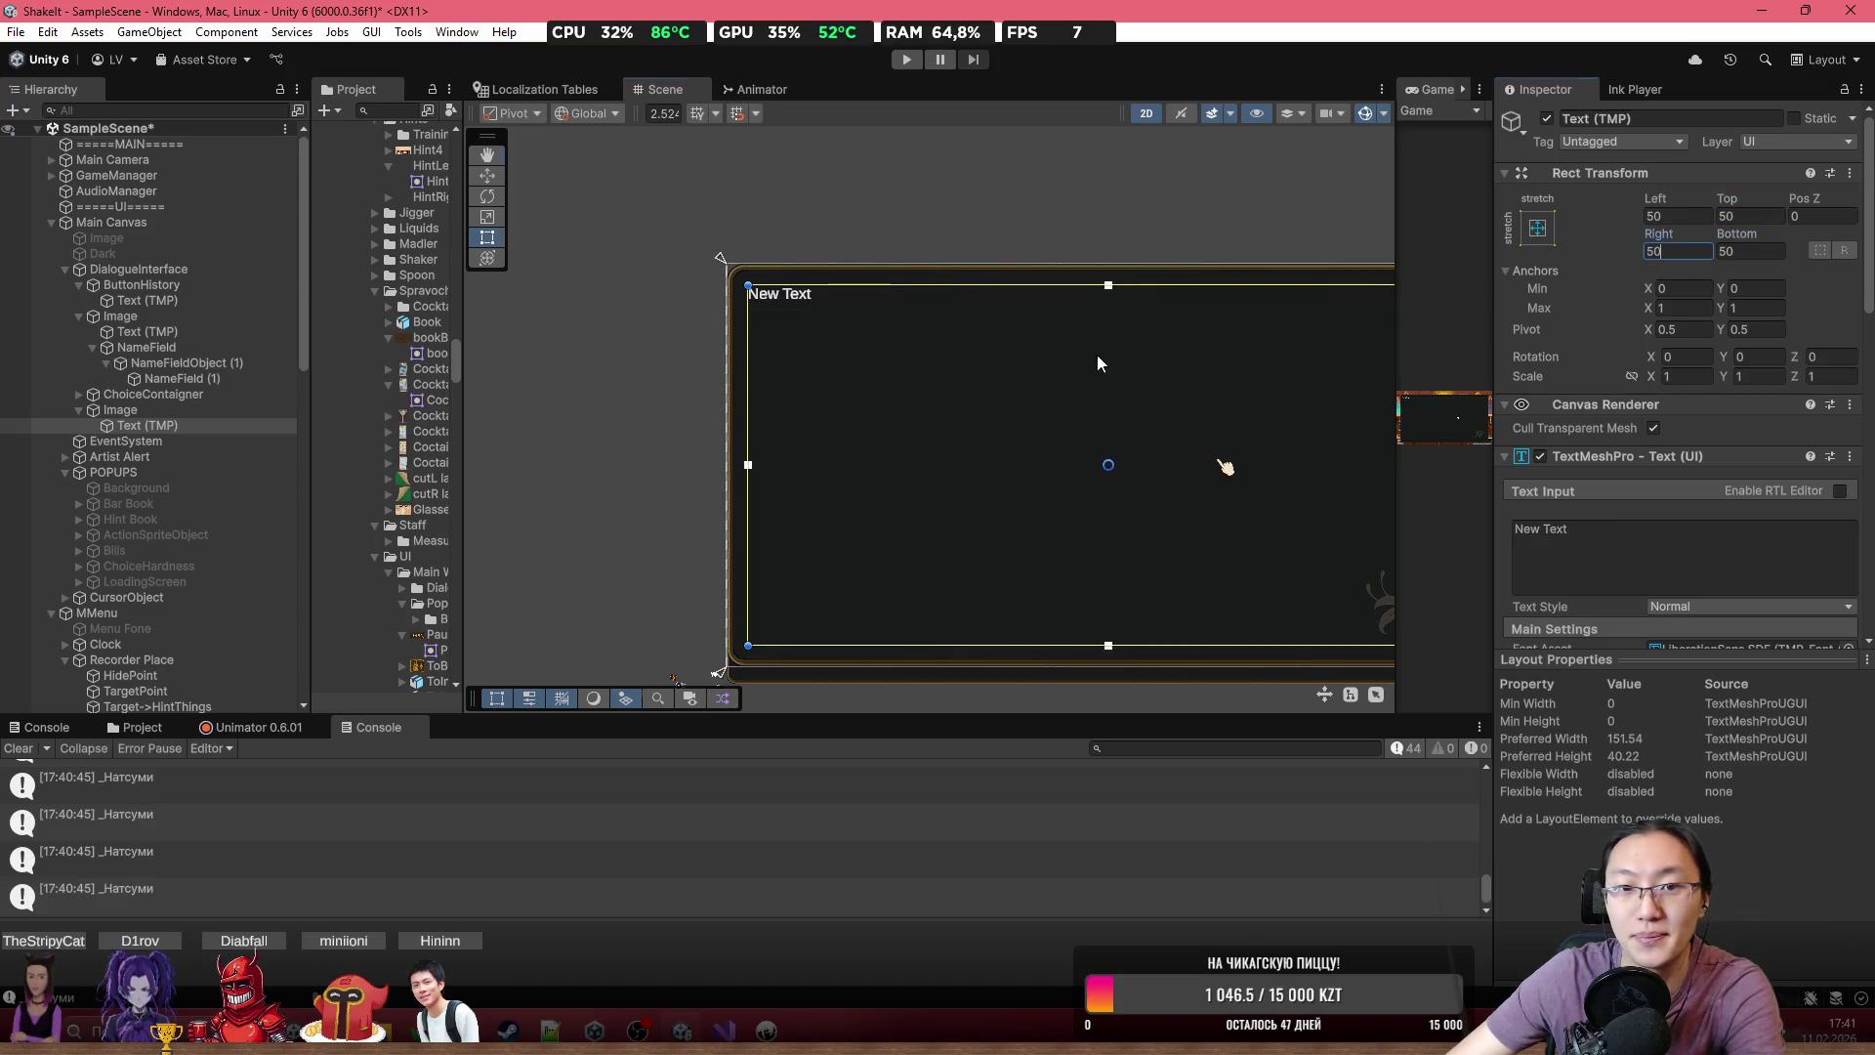
Review the text's Inspector settings and font asset choices, leaving the font unchanged.
scroll(1748, 478, "down", 5)
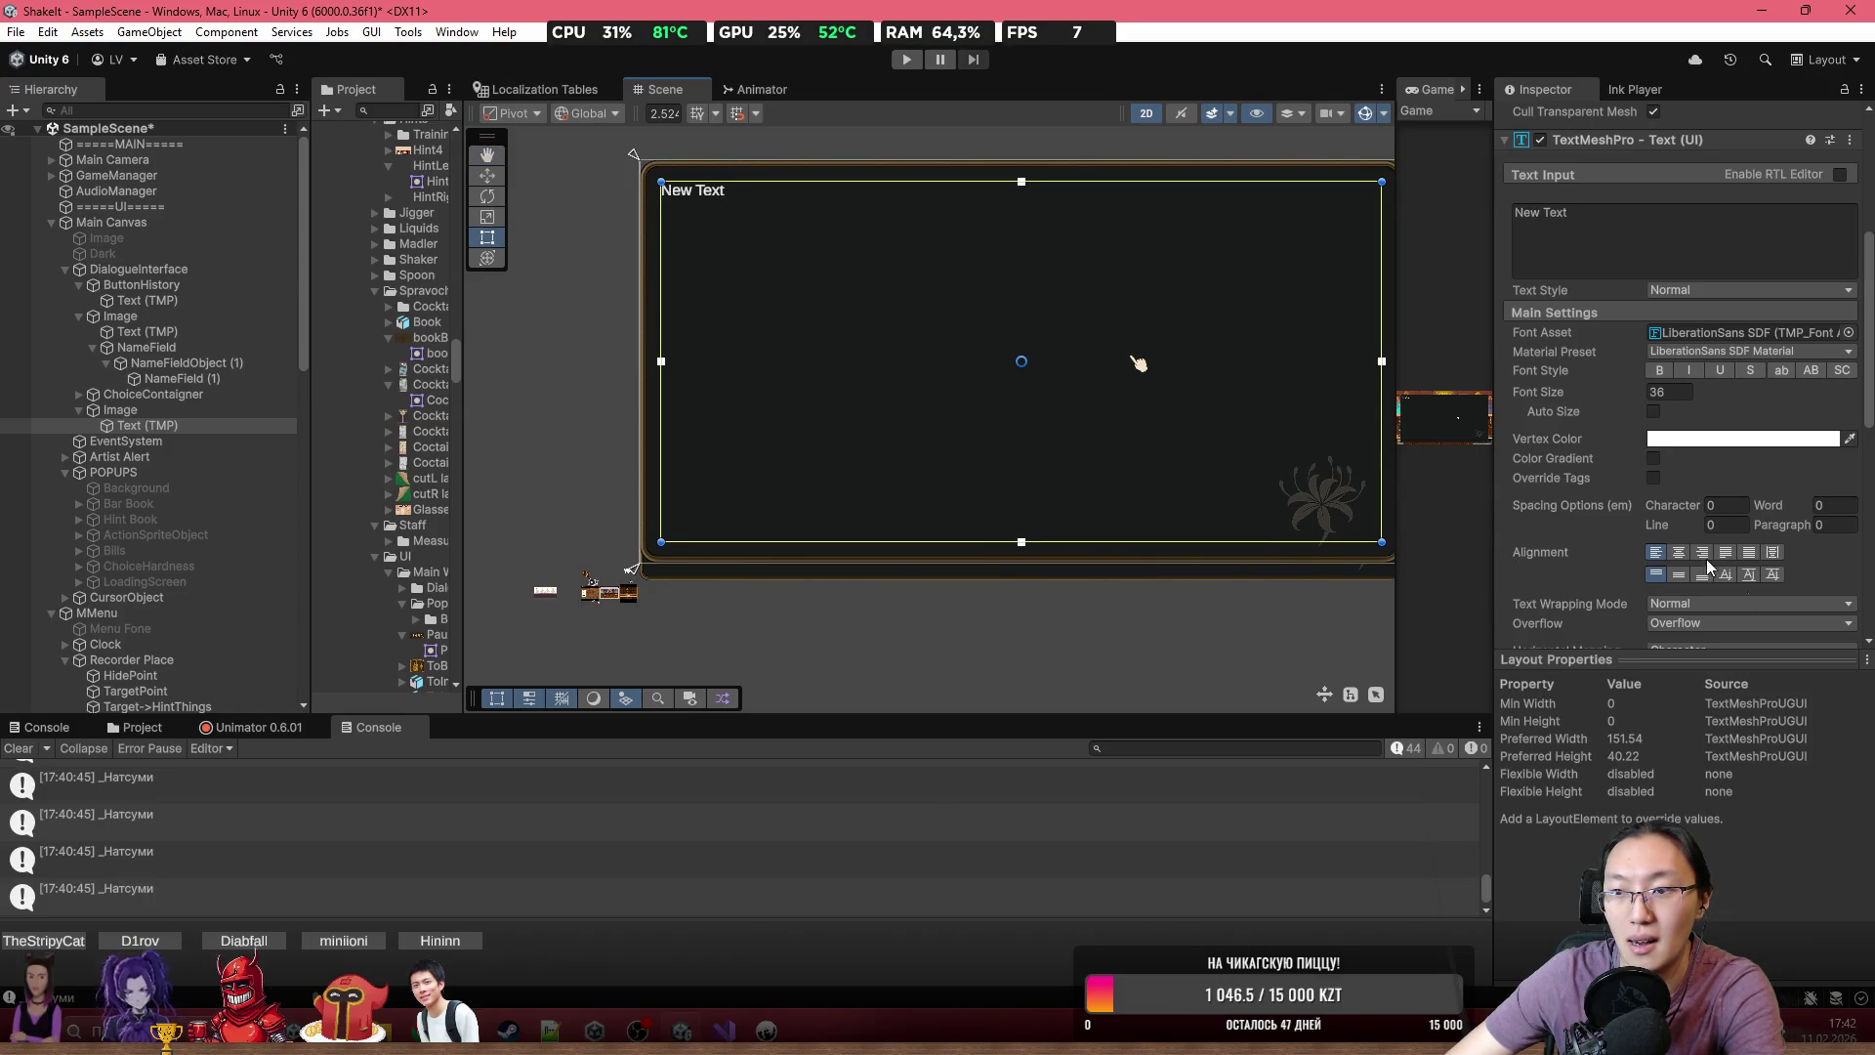
scroll(1738, 586, "down", 5)
scroll(1772, 570, "down", 3)
scroll(1771, 568, "up", 3)
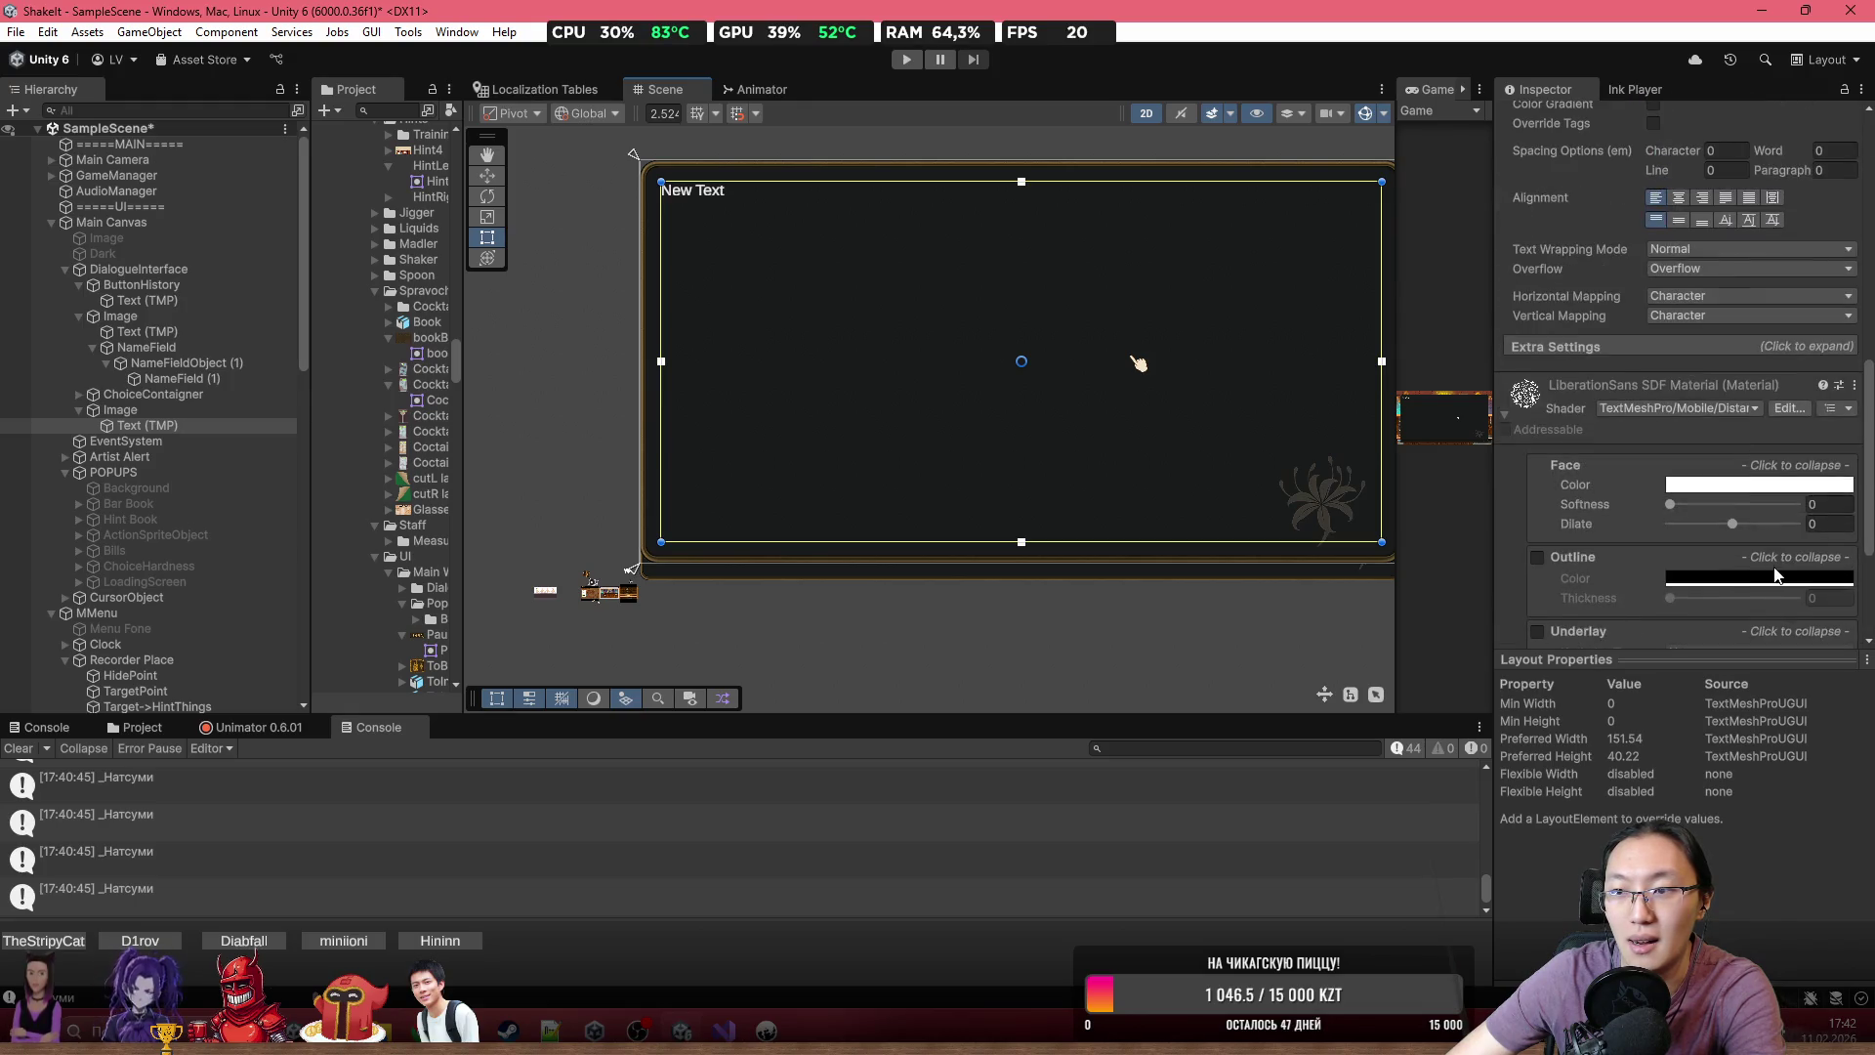
scroll(1776, 575, "up", 7)
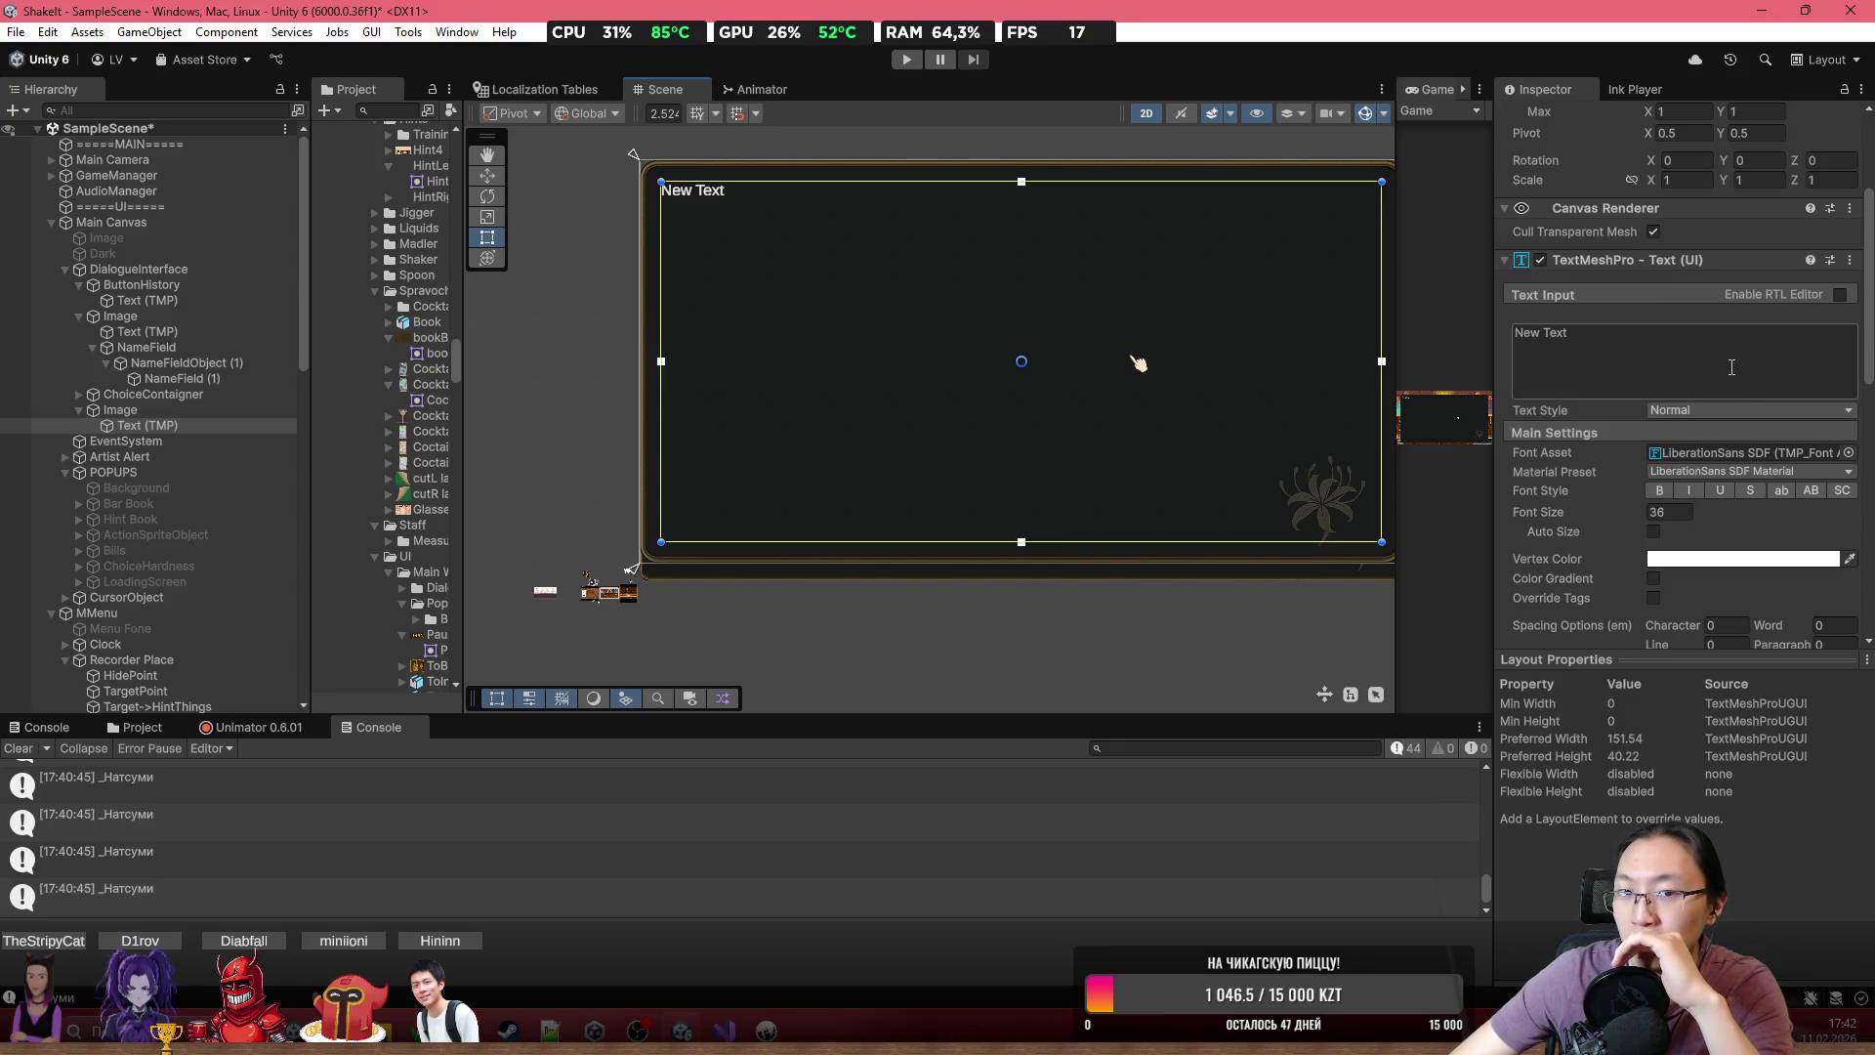
scroll(1684, 391, "down", 4)
scroll(1684, 391, "up", 4)
scroll(1701, 491, "down", 6)
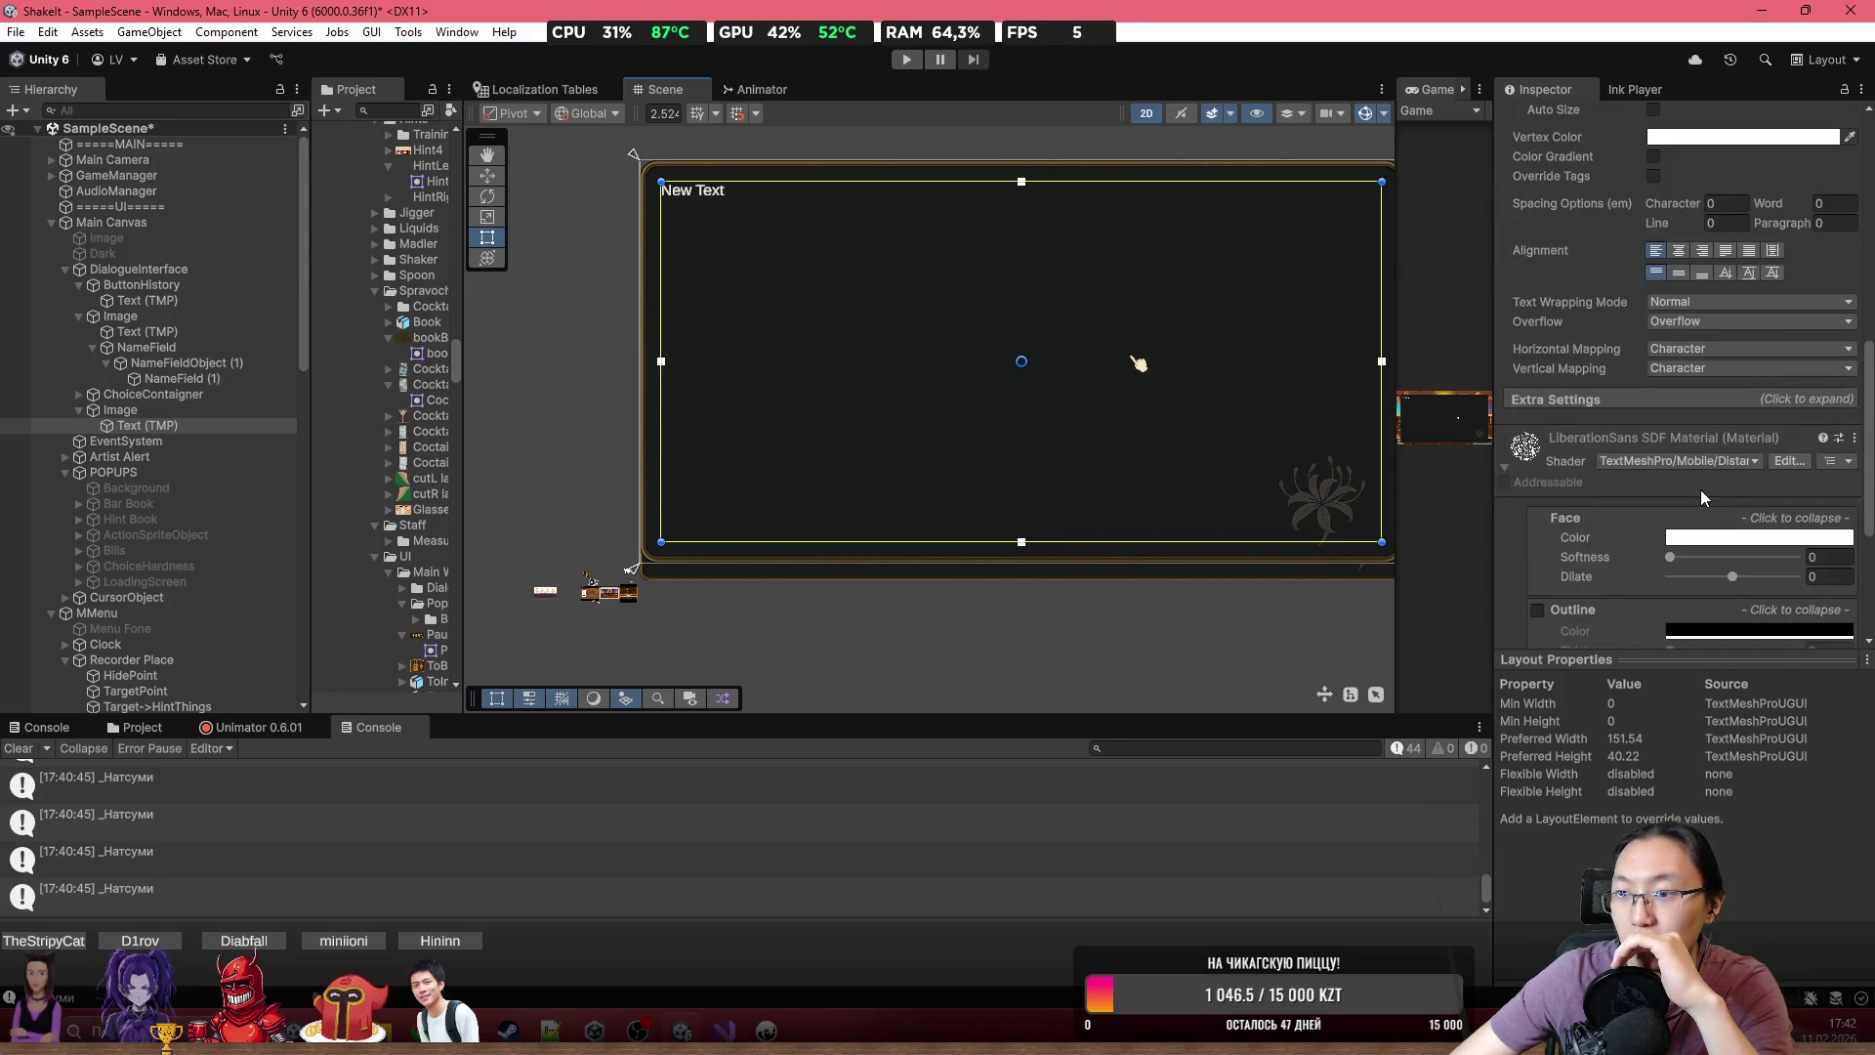
scroll(1739, 507, "up", 6)
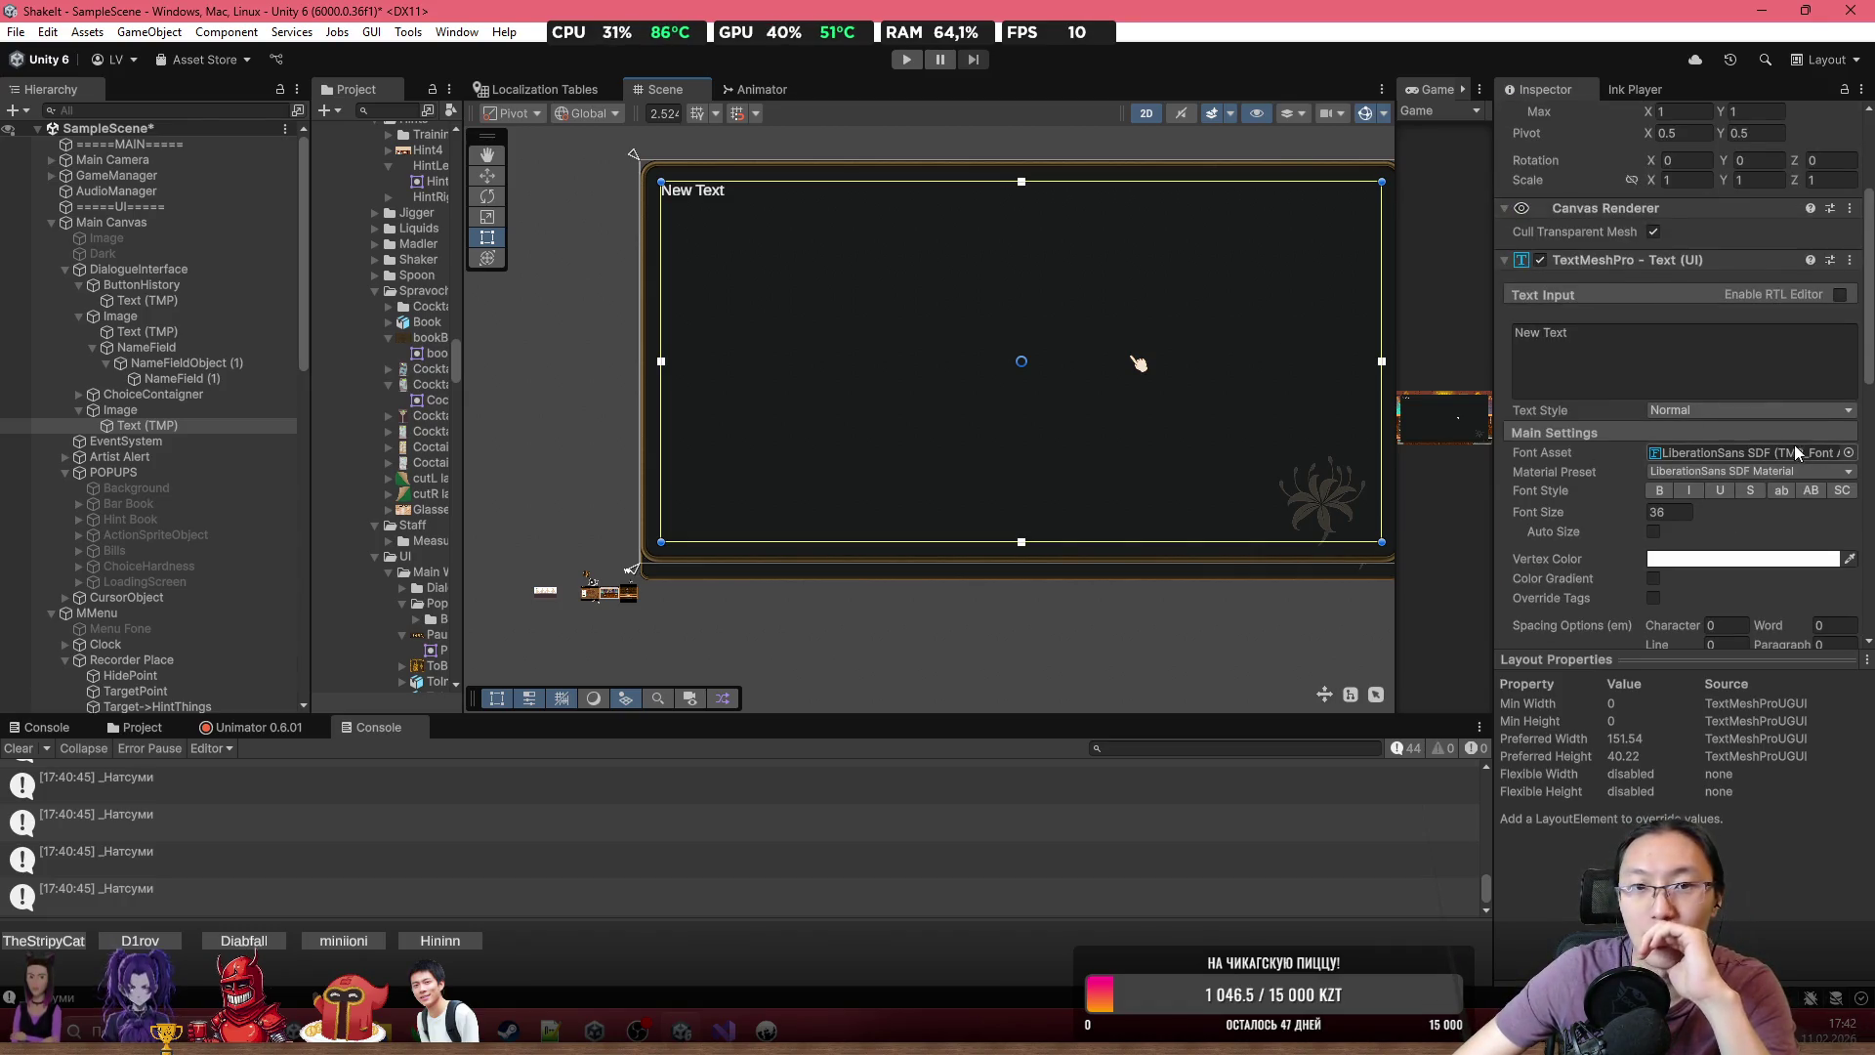
left_click(1849, 454)
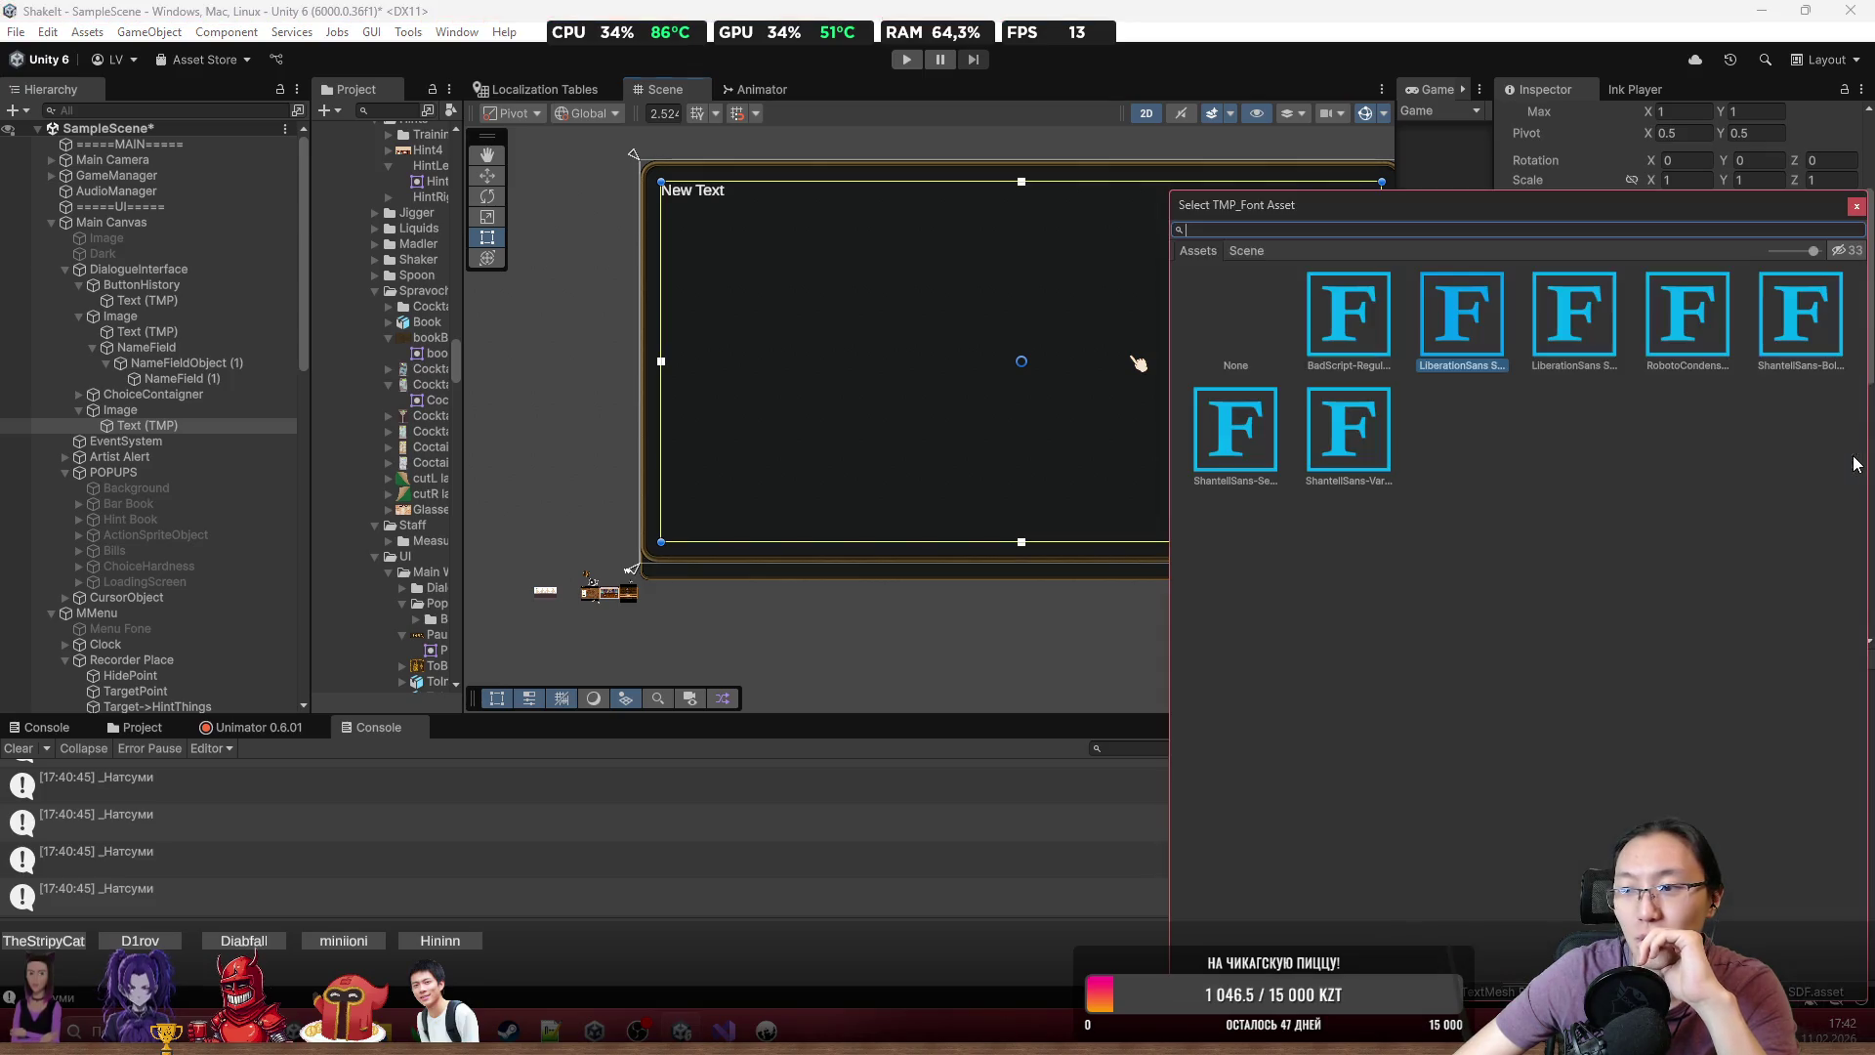
left_click(1856, 207)
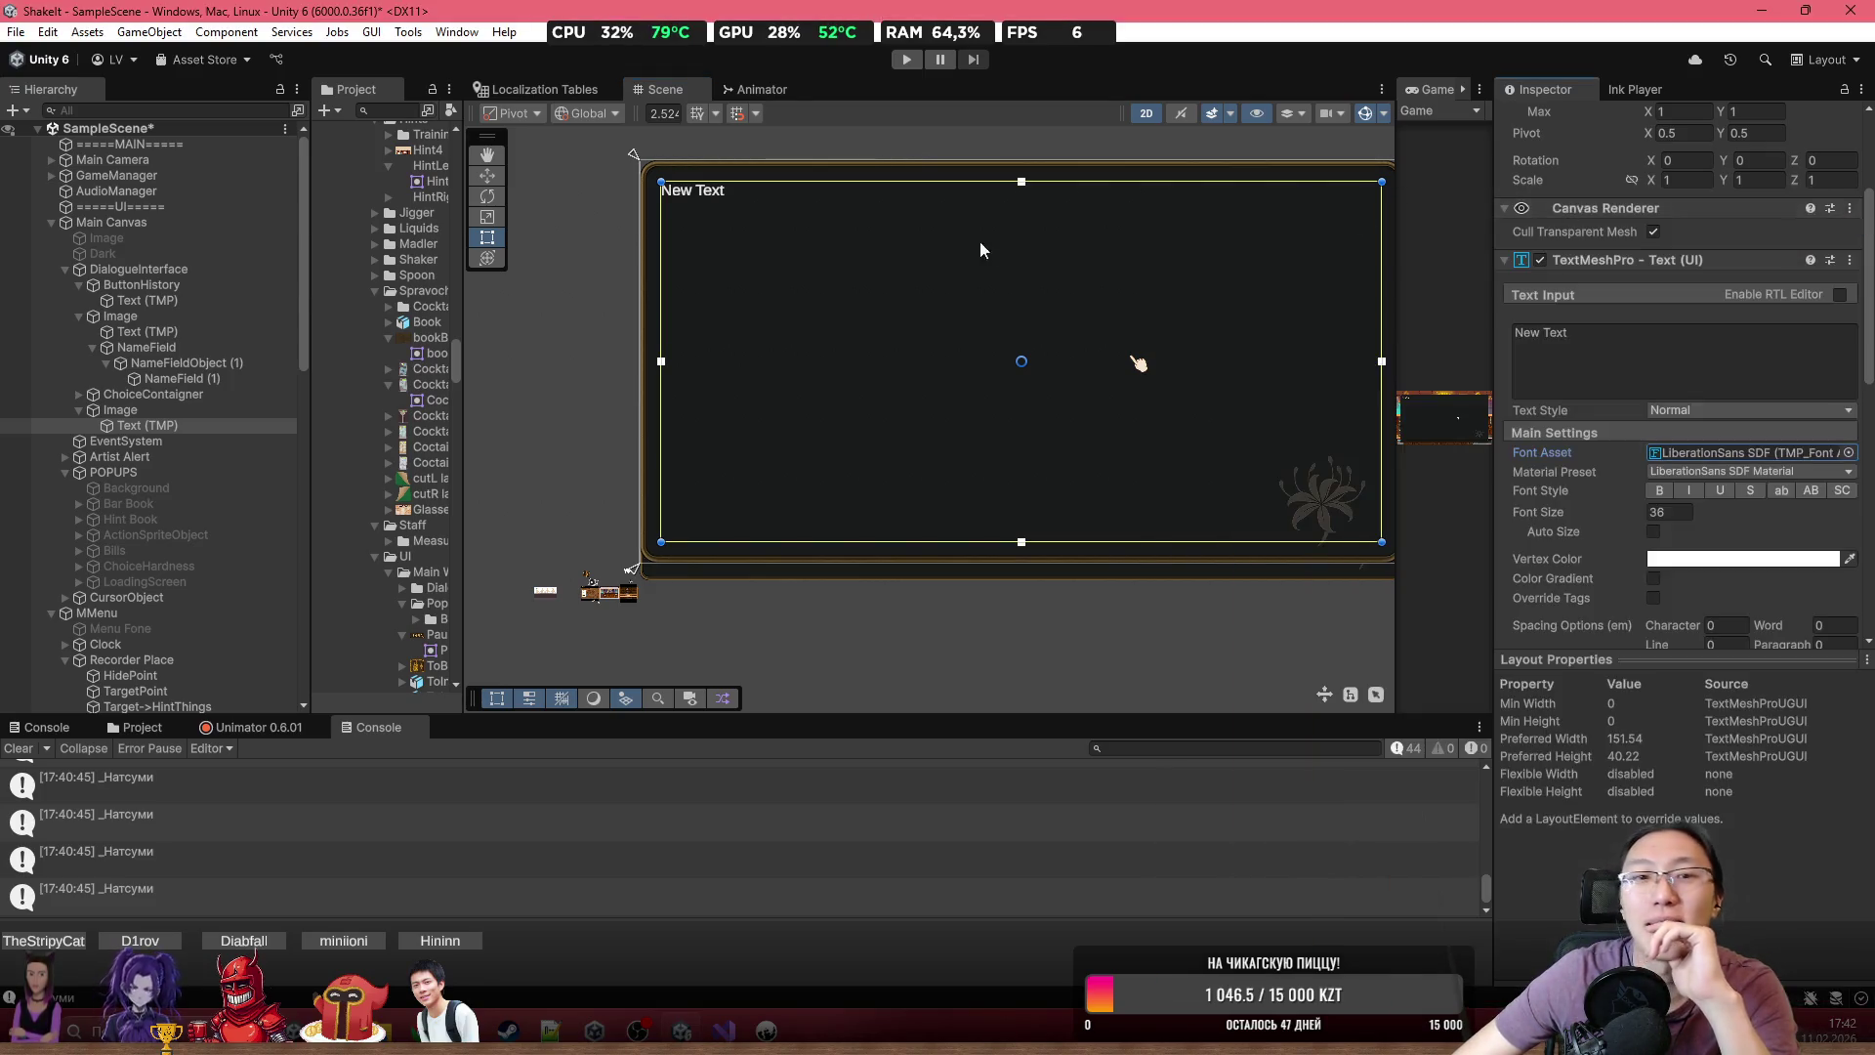
Add a Scroll View under the panel Image and resize it to about 584 by 375.
right_click(130, 409)
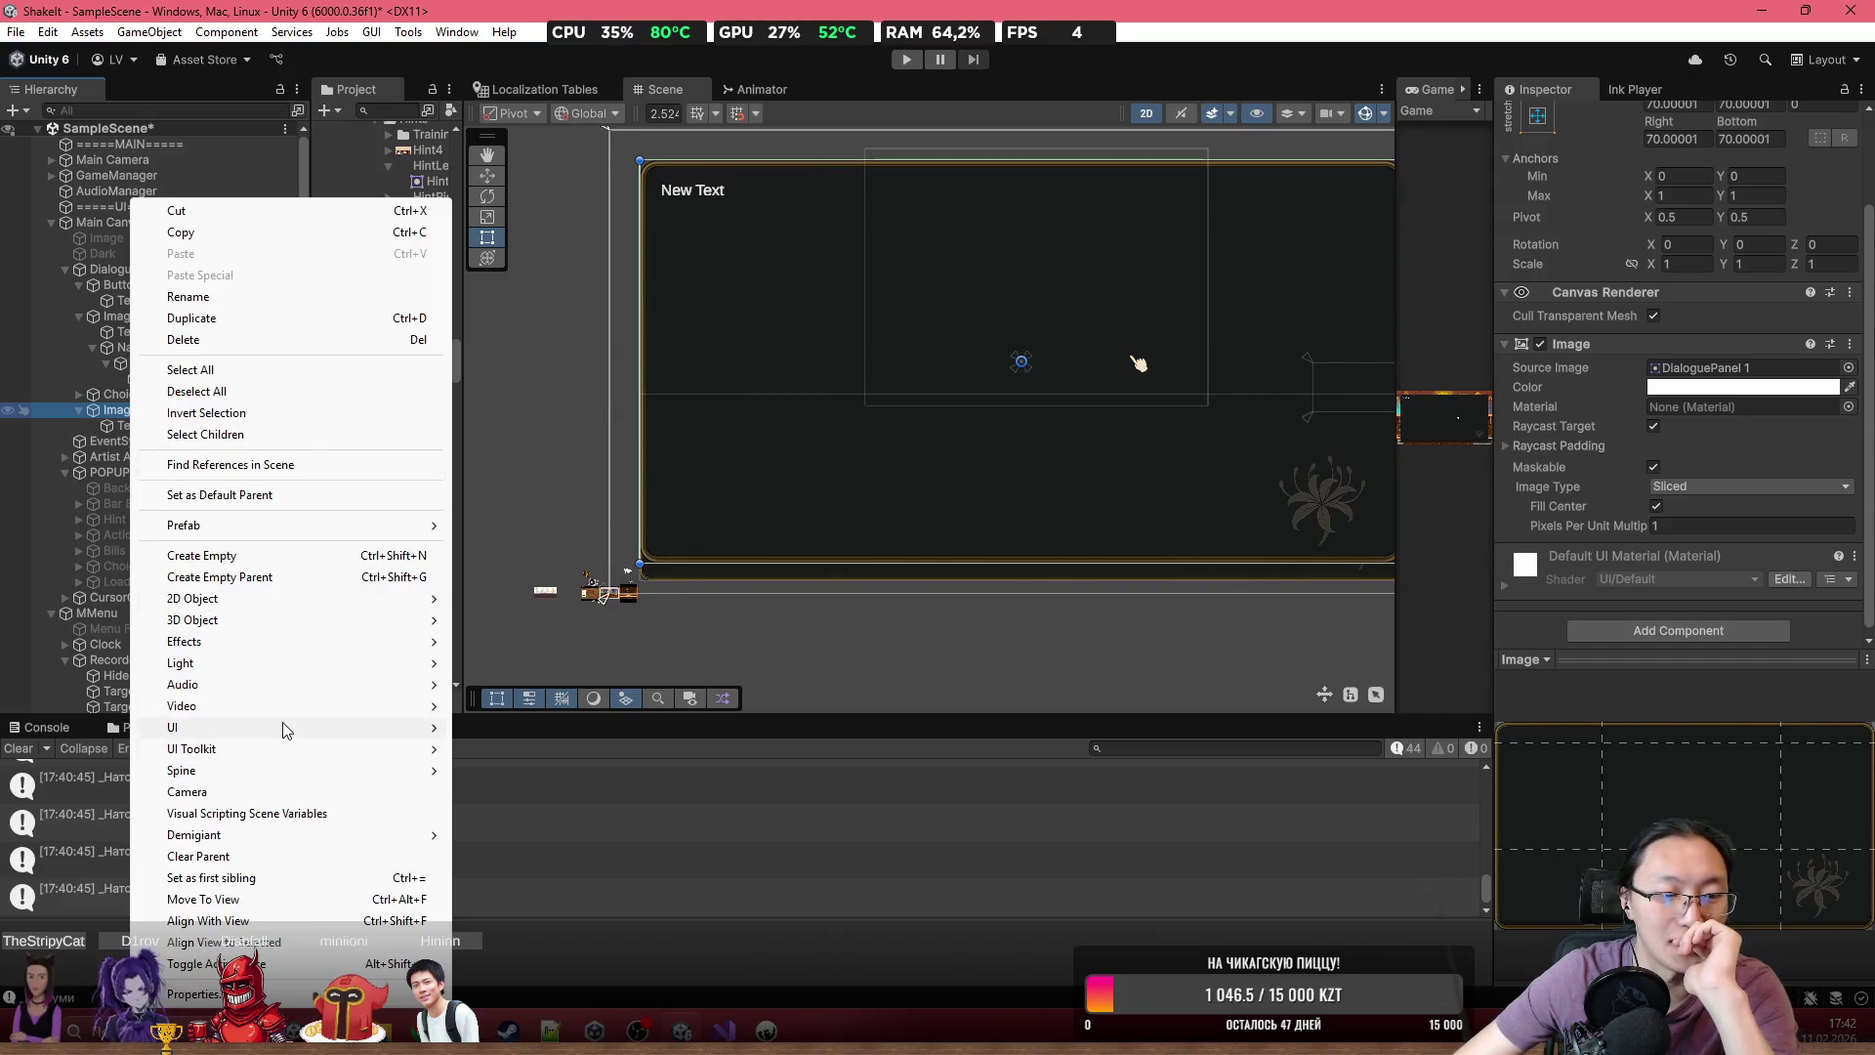
mouse_move(286, 731)
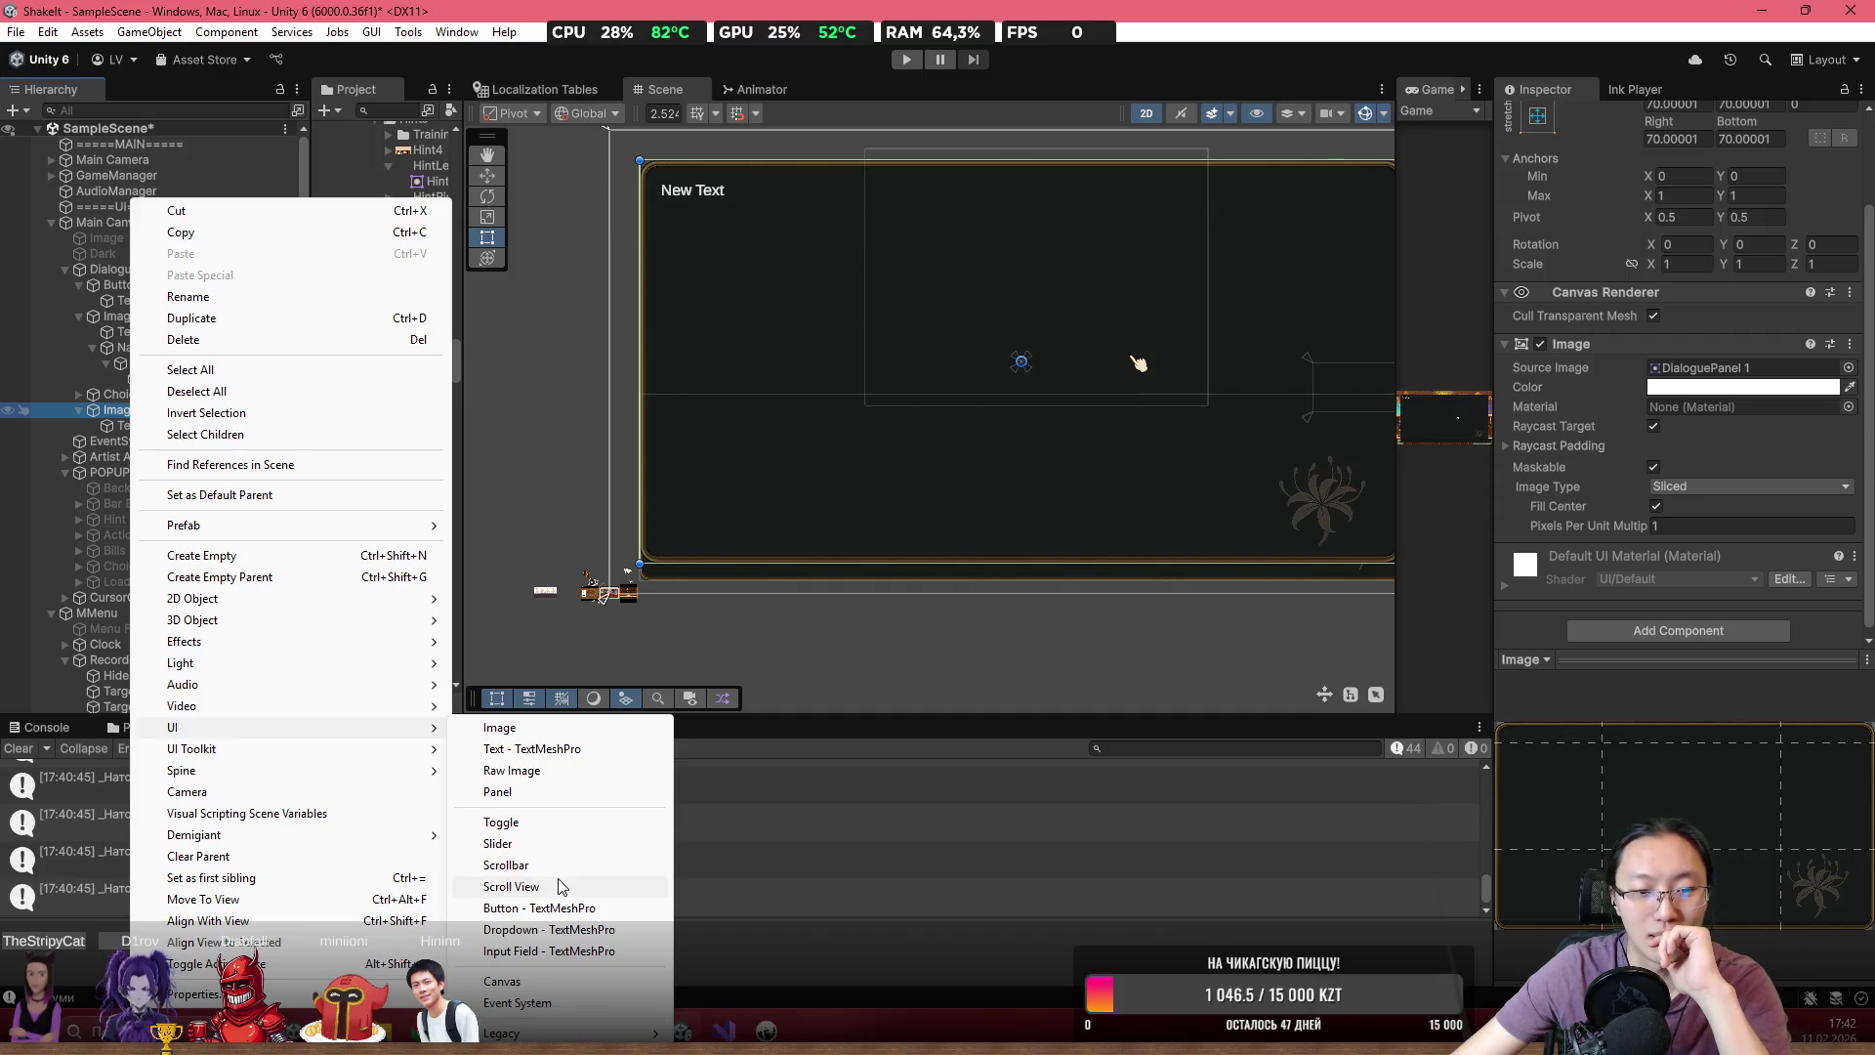
left_click(559, 886)
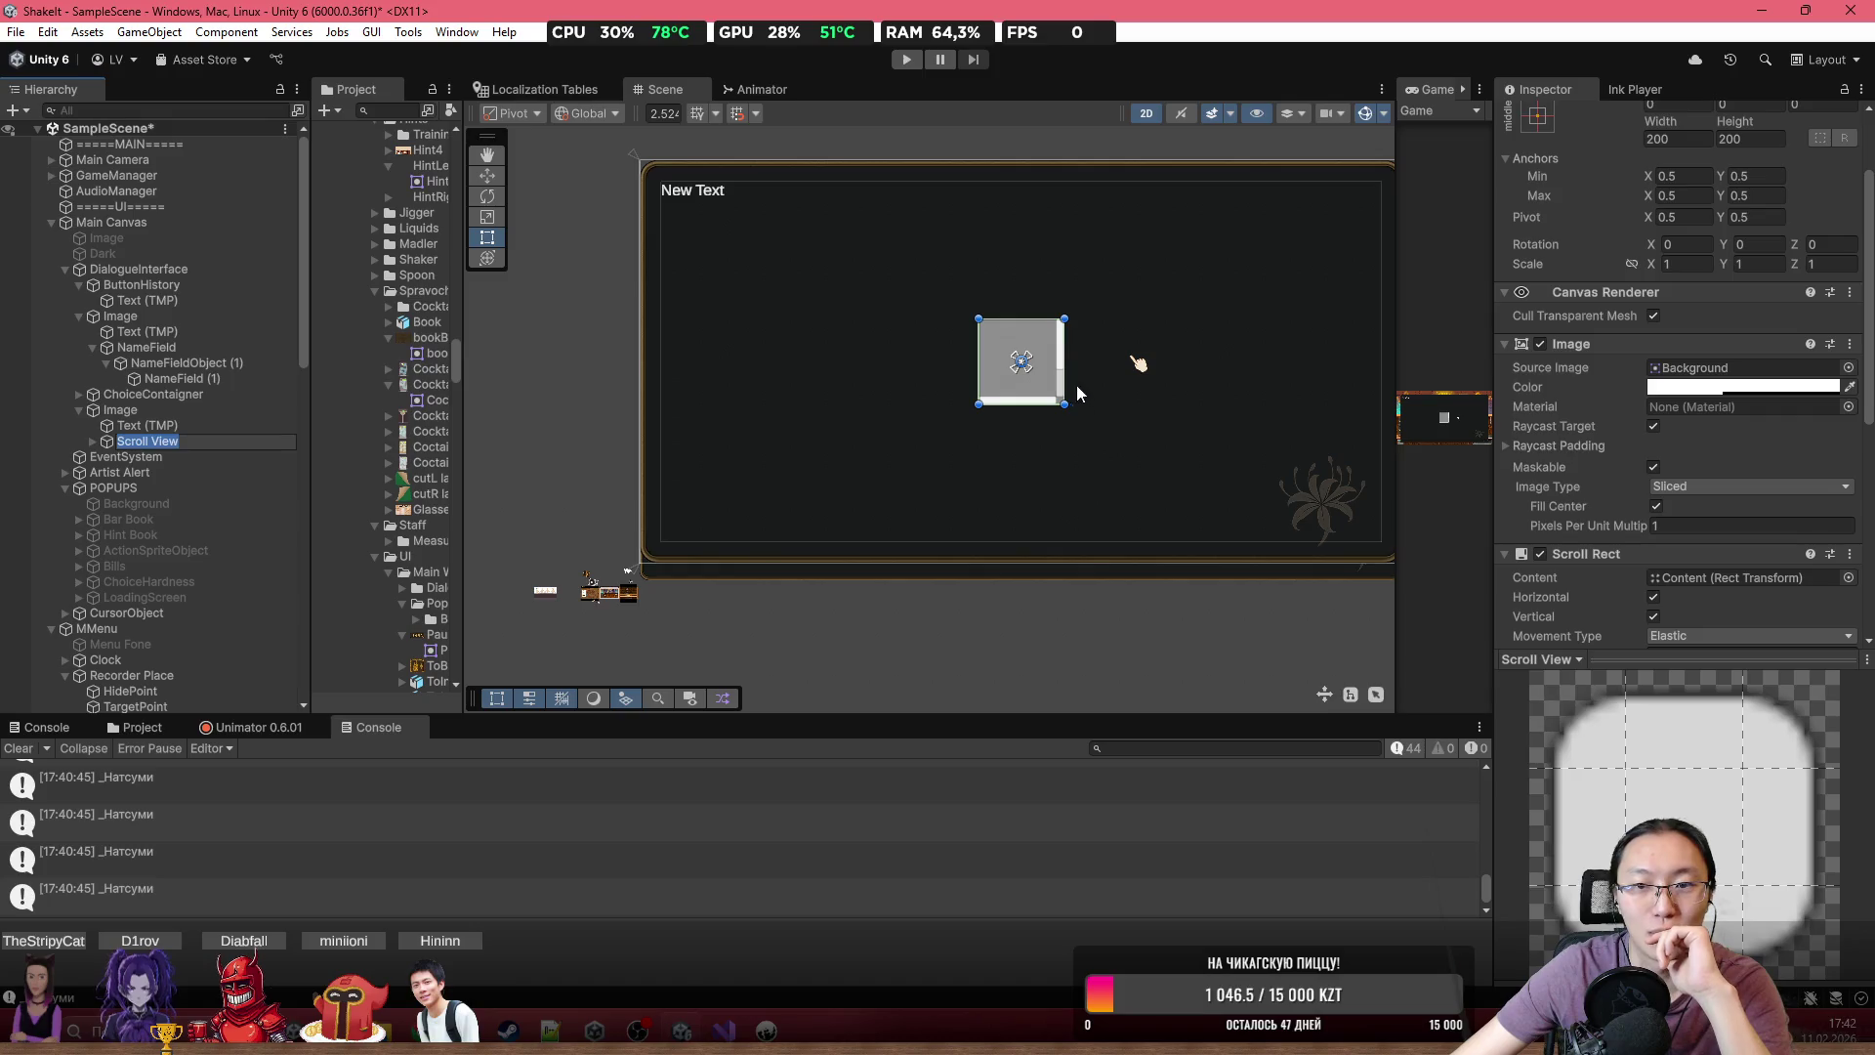
mouse_move(1067, 411)
left_mouse_down()
mouse_move(1216, 483)
mouse_move(1036, 442)
left_mouse_up()
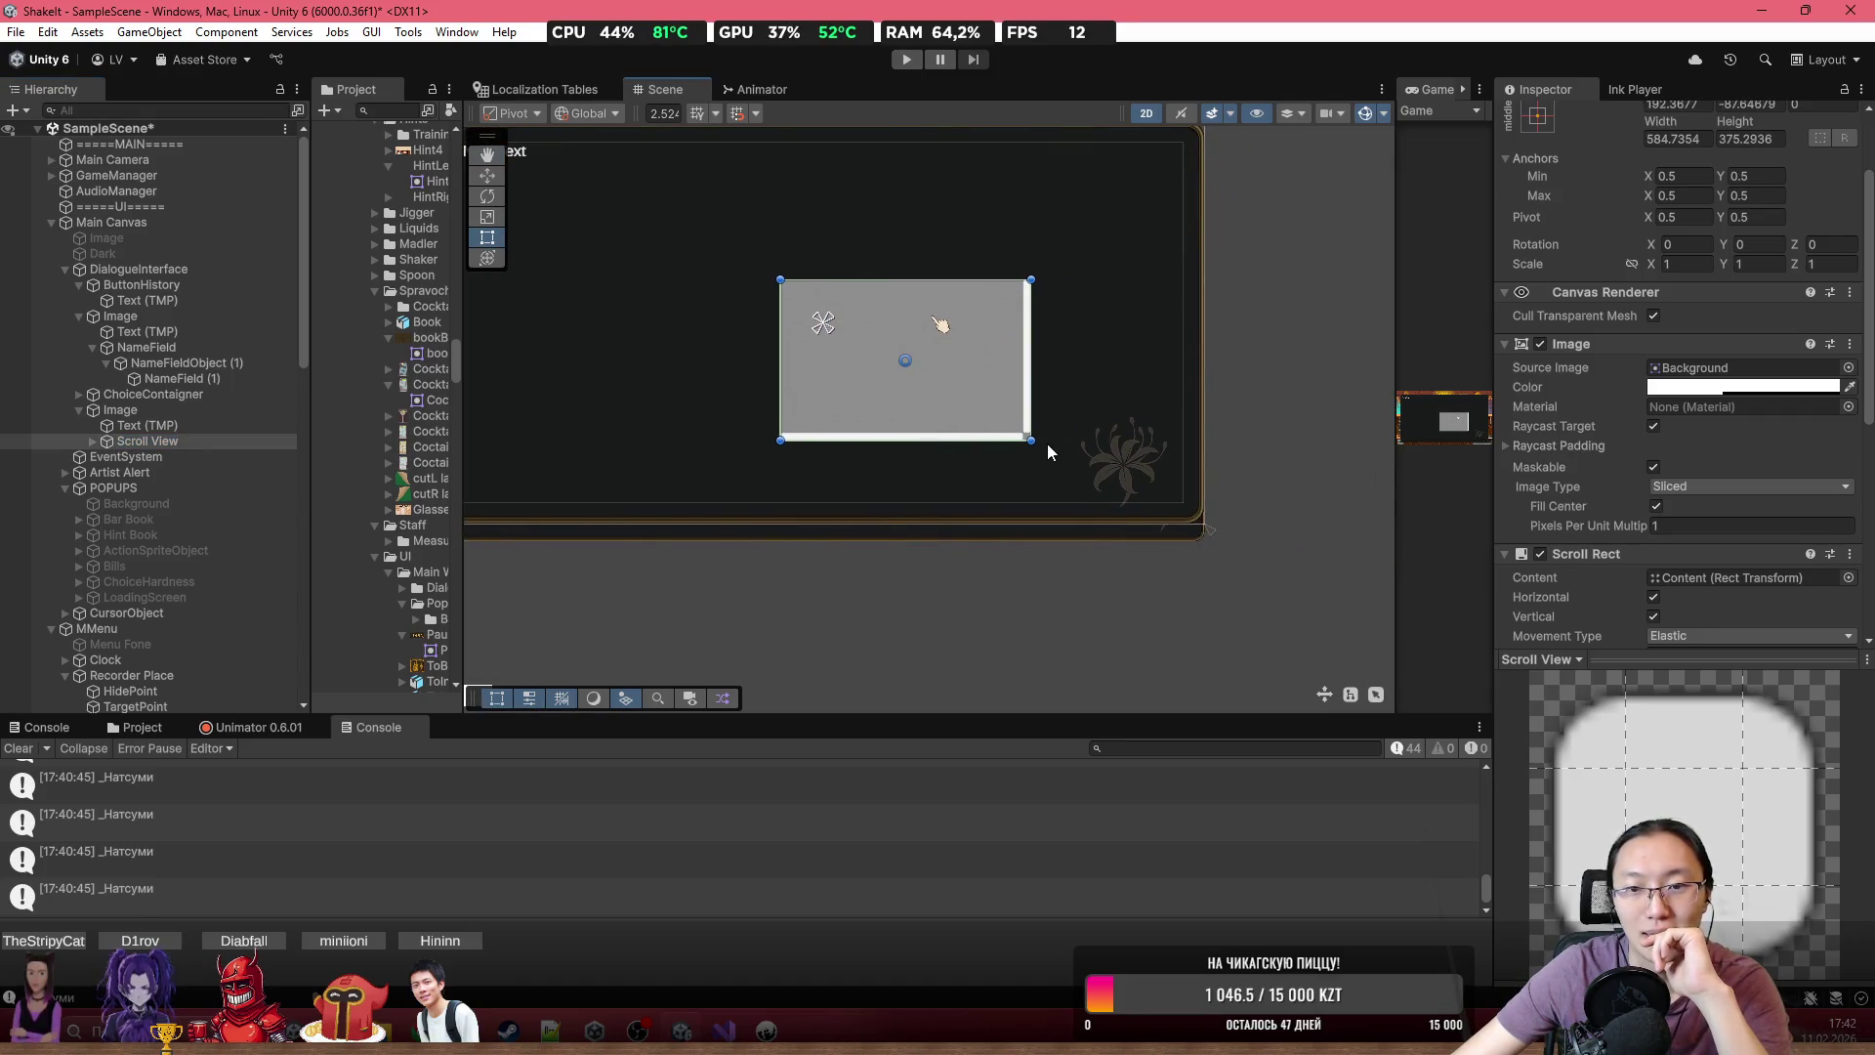
Delete the Text (TMP) object and anchor the Scroll View to stretch both ways.
left_click(133, 430)
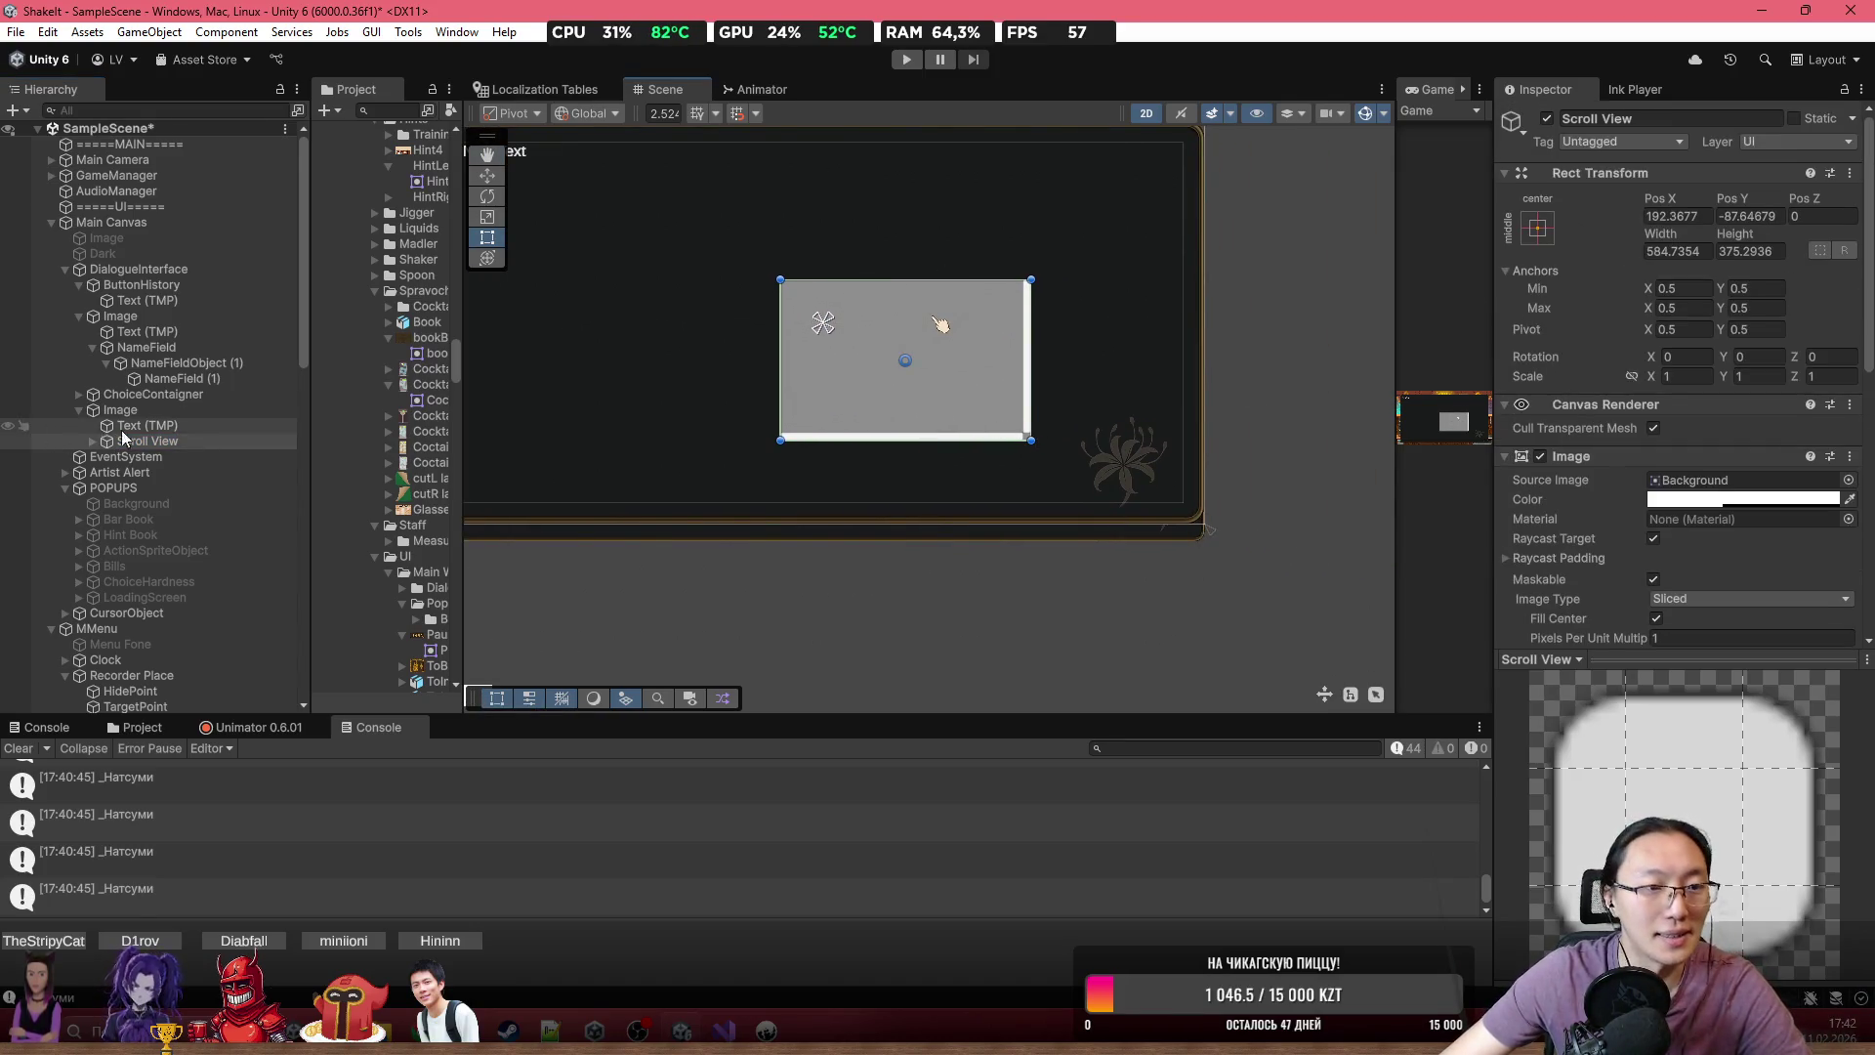
key("Delete")
left_click(150, 426)
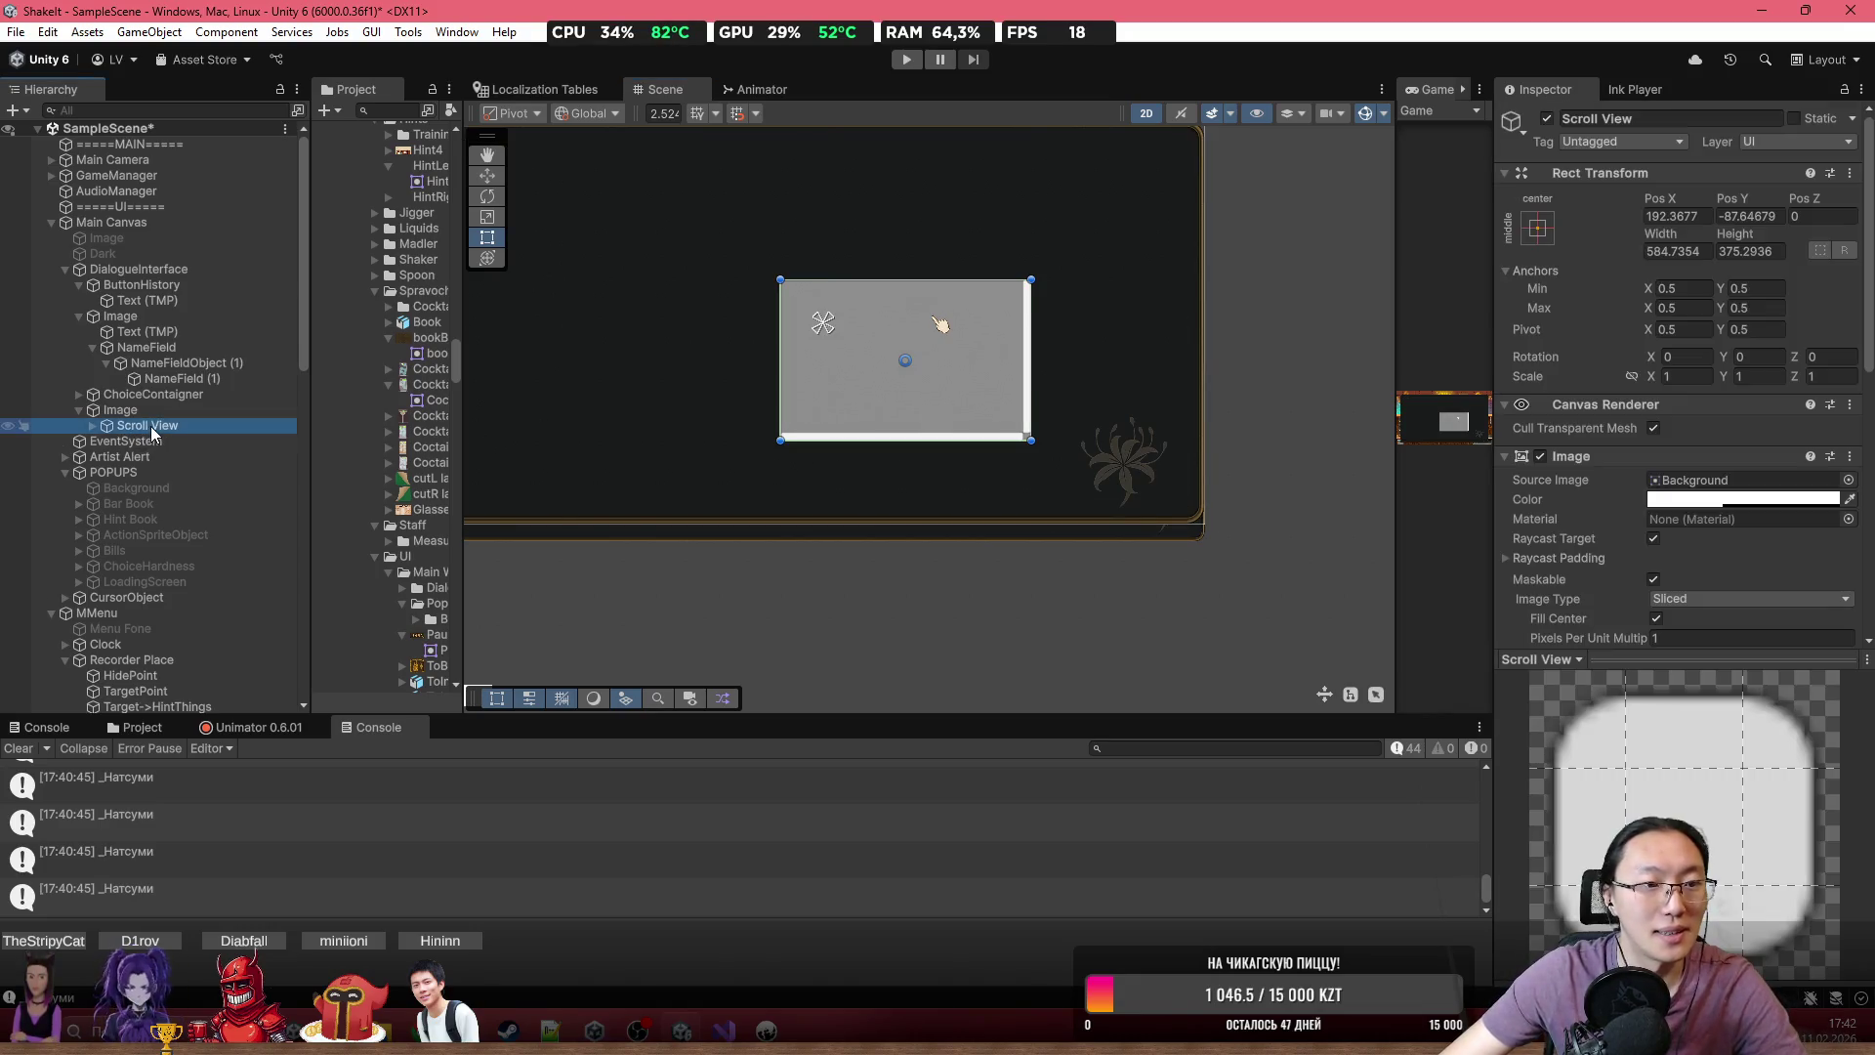
left_click(1538, 228)
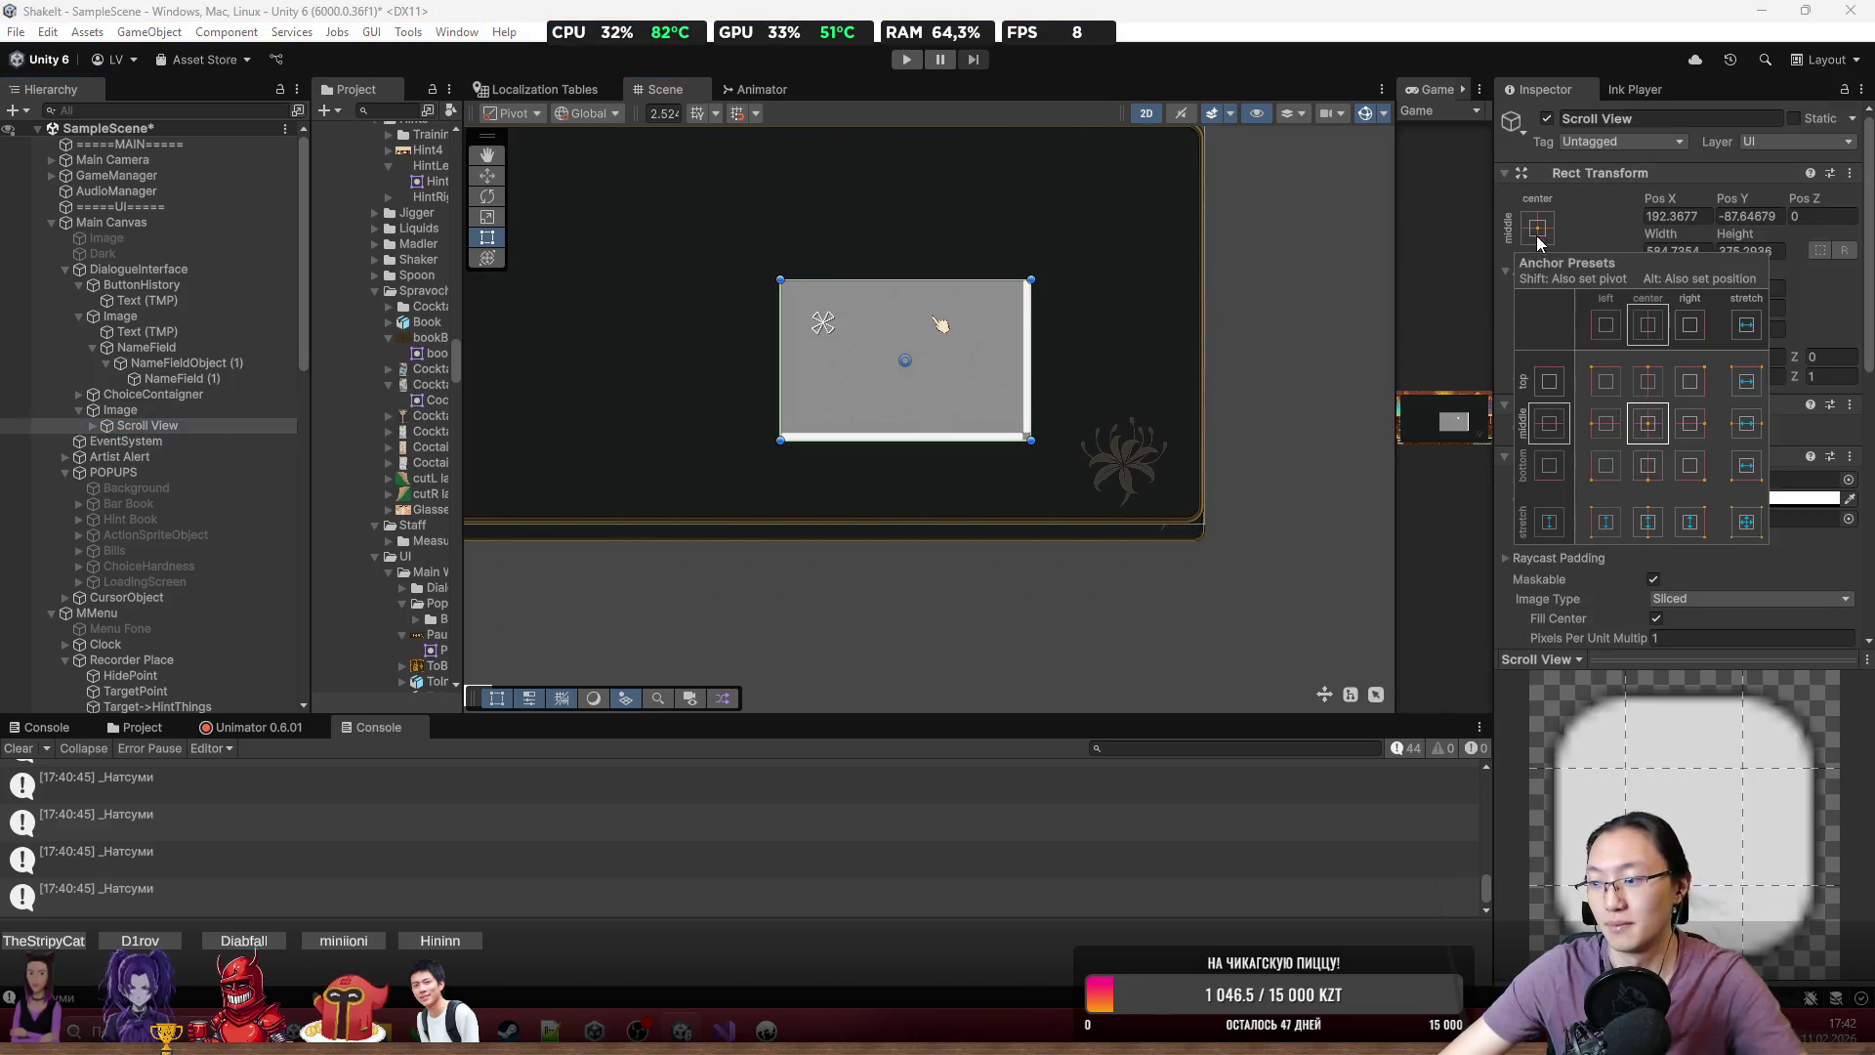
left_click(1746, 522)
Give the Scroll View left, top and bottom margins of 50.
left_click(1675, 216)
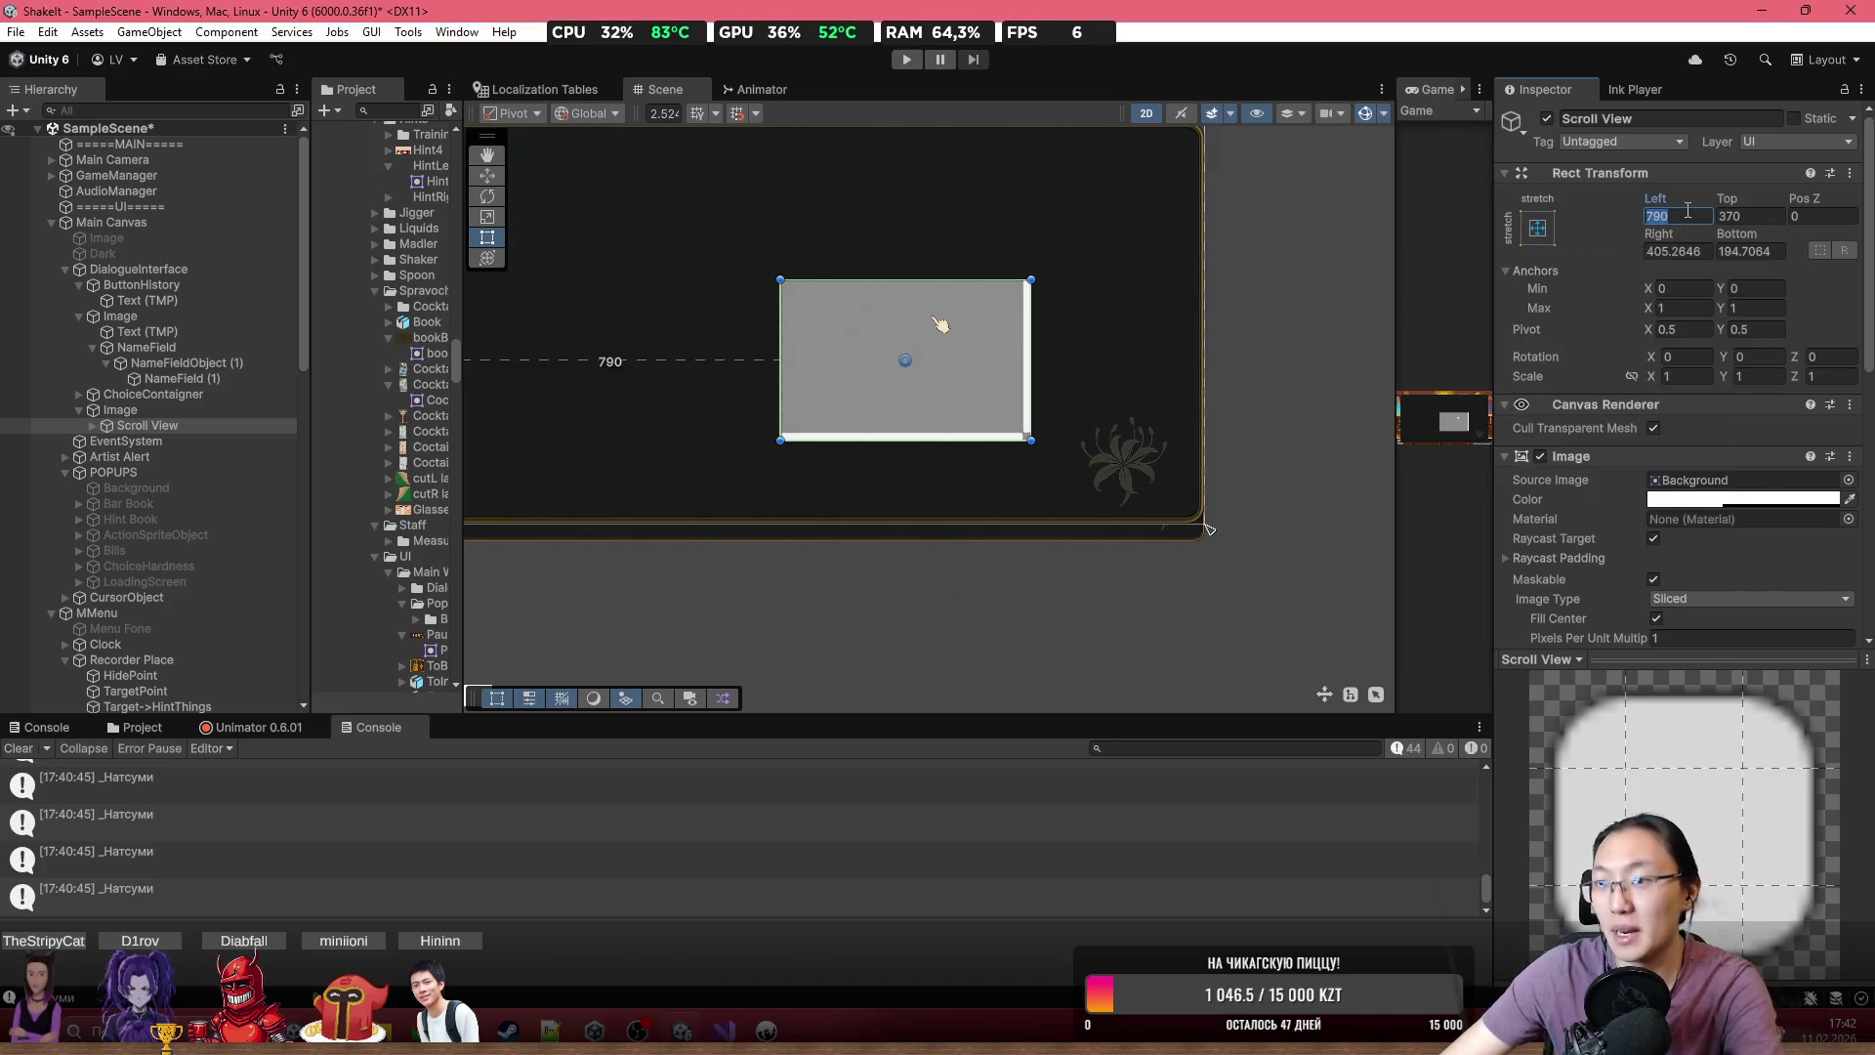
type("50")
key("Tab")
type("50")
key("Tab")
type("50")
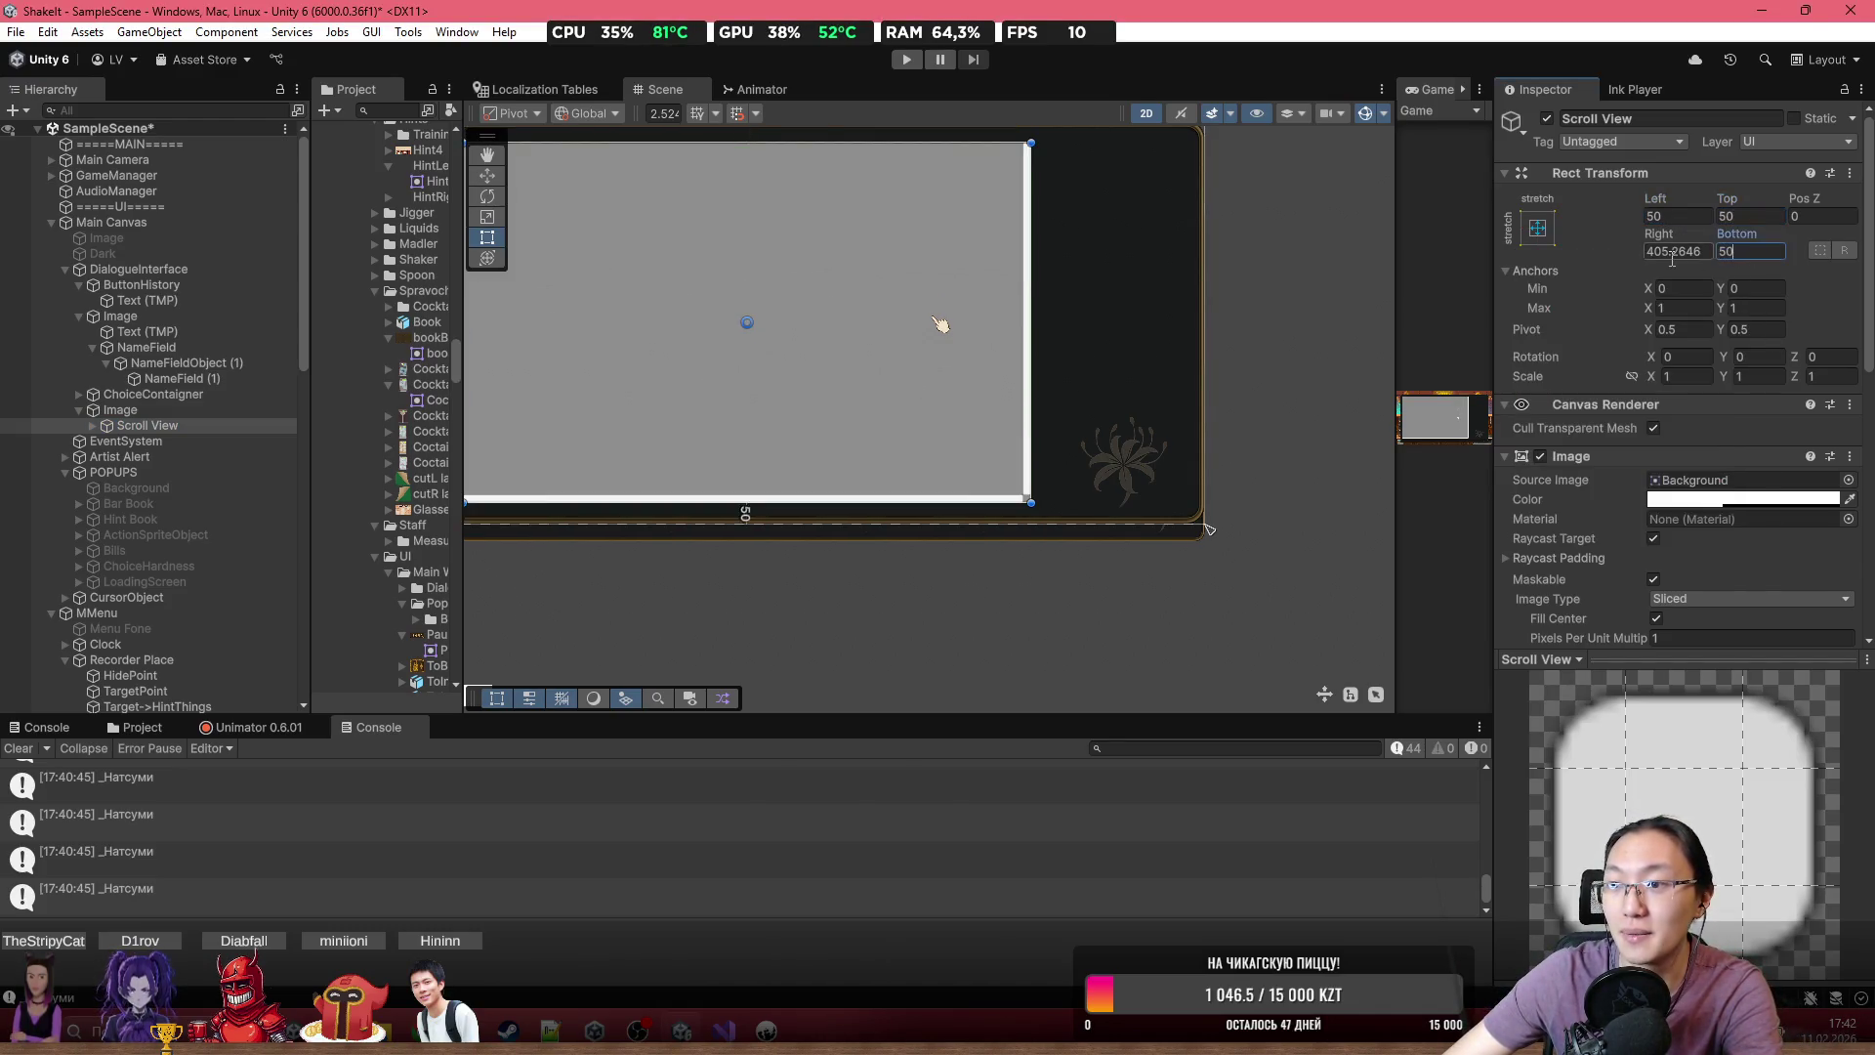
left_click(1672, 251)
type("50")
Make the Scroll View background fully transparent by dropping its alpha to 0.
left_click_drag(858, 352, 1086, 342)
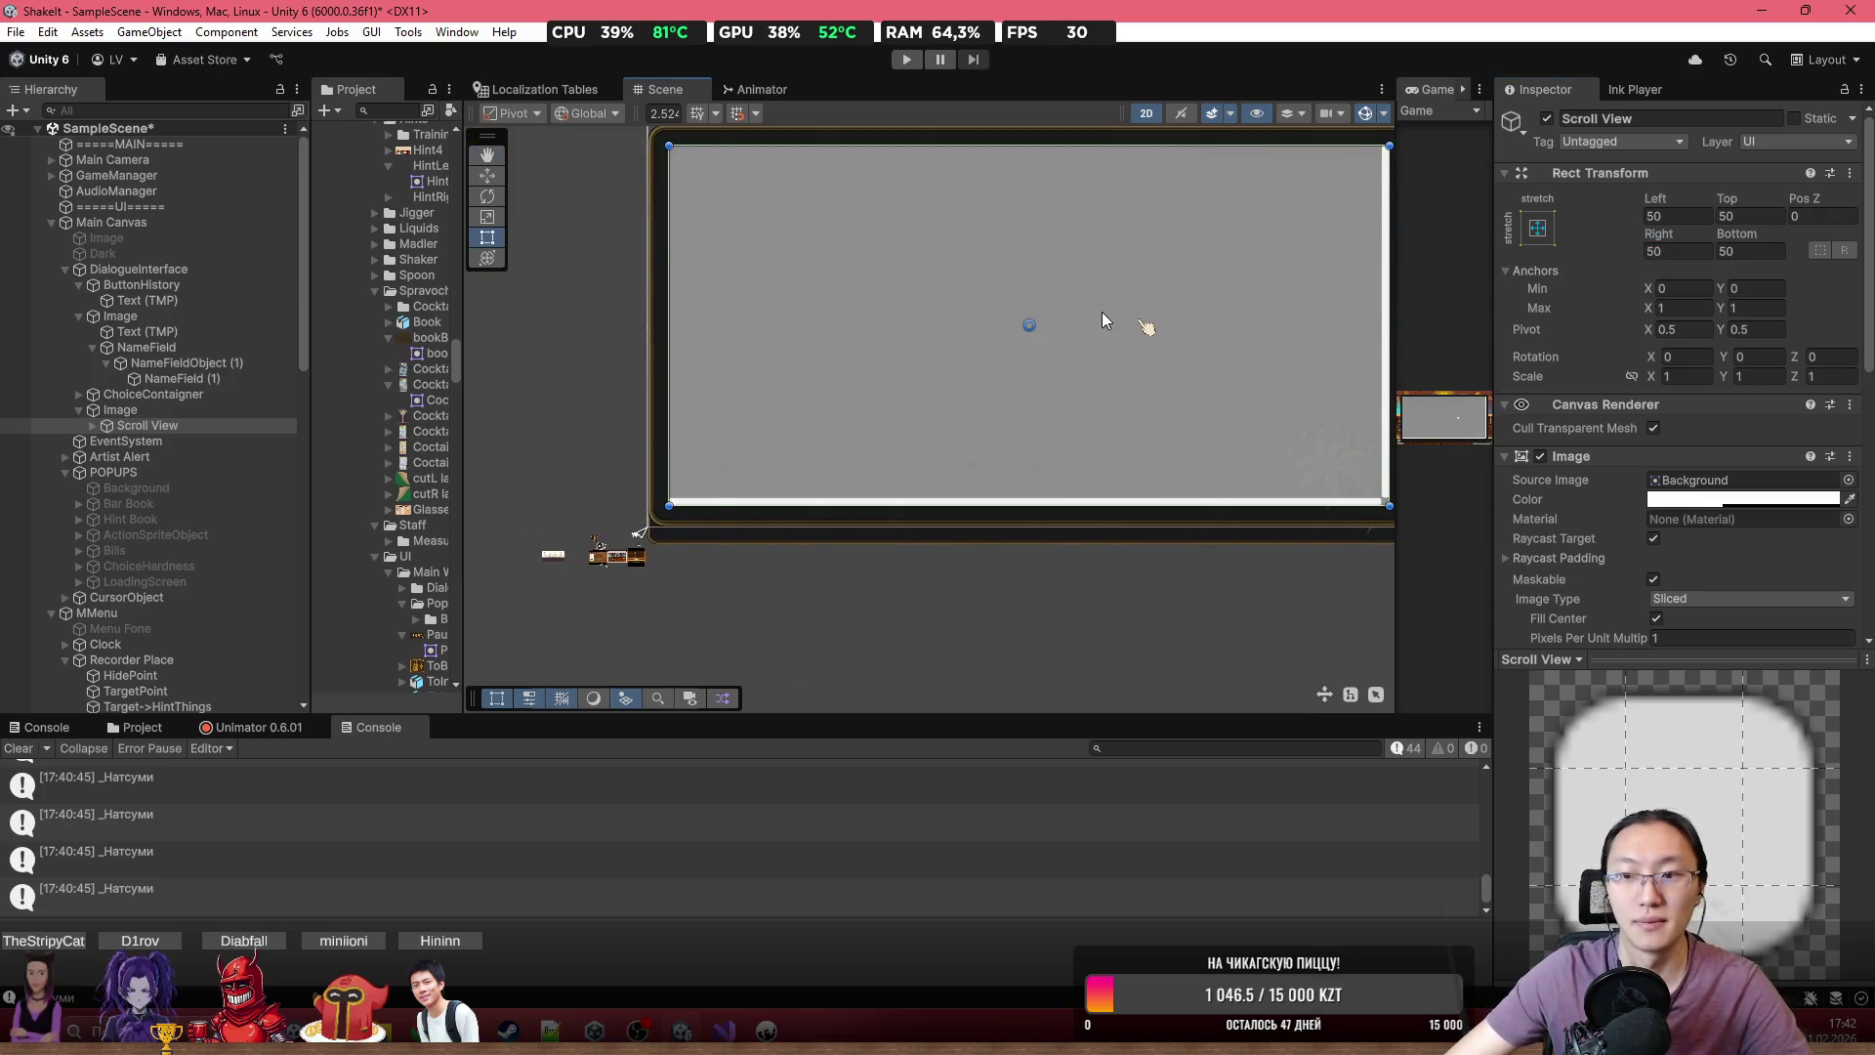
scroll(910, 238, "up", 1)
scroll(910, 238, "down", 2)
left_click(1743, 499)
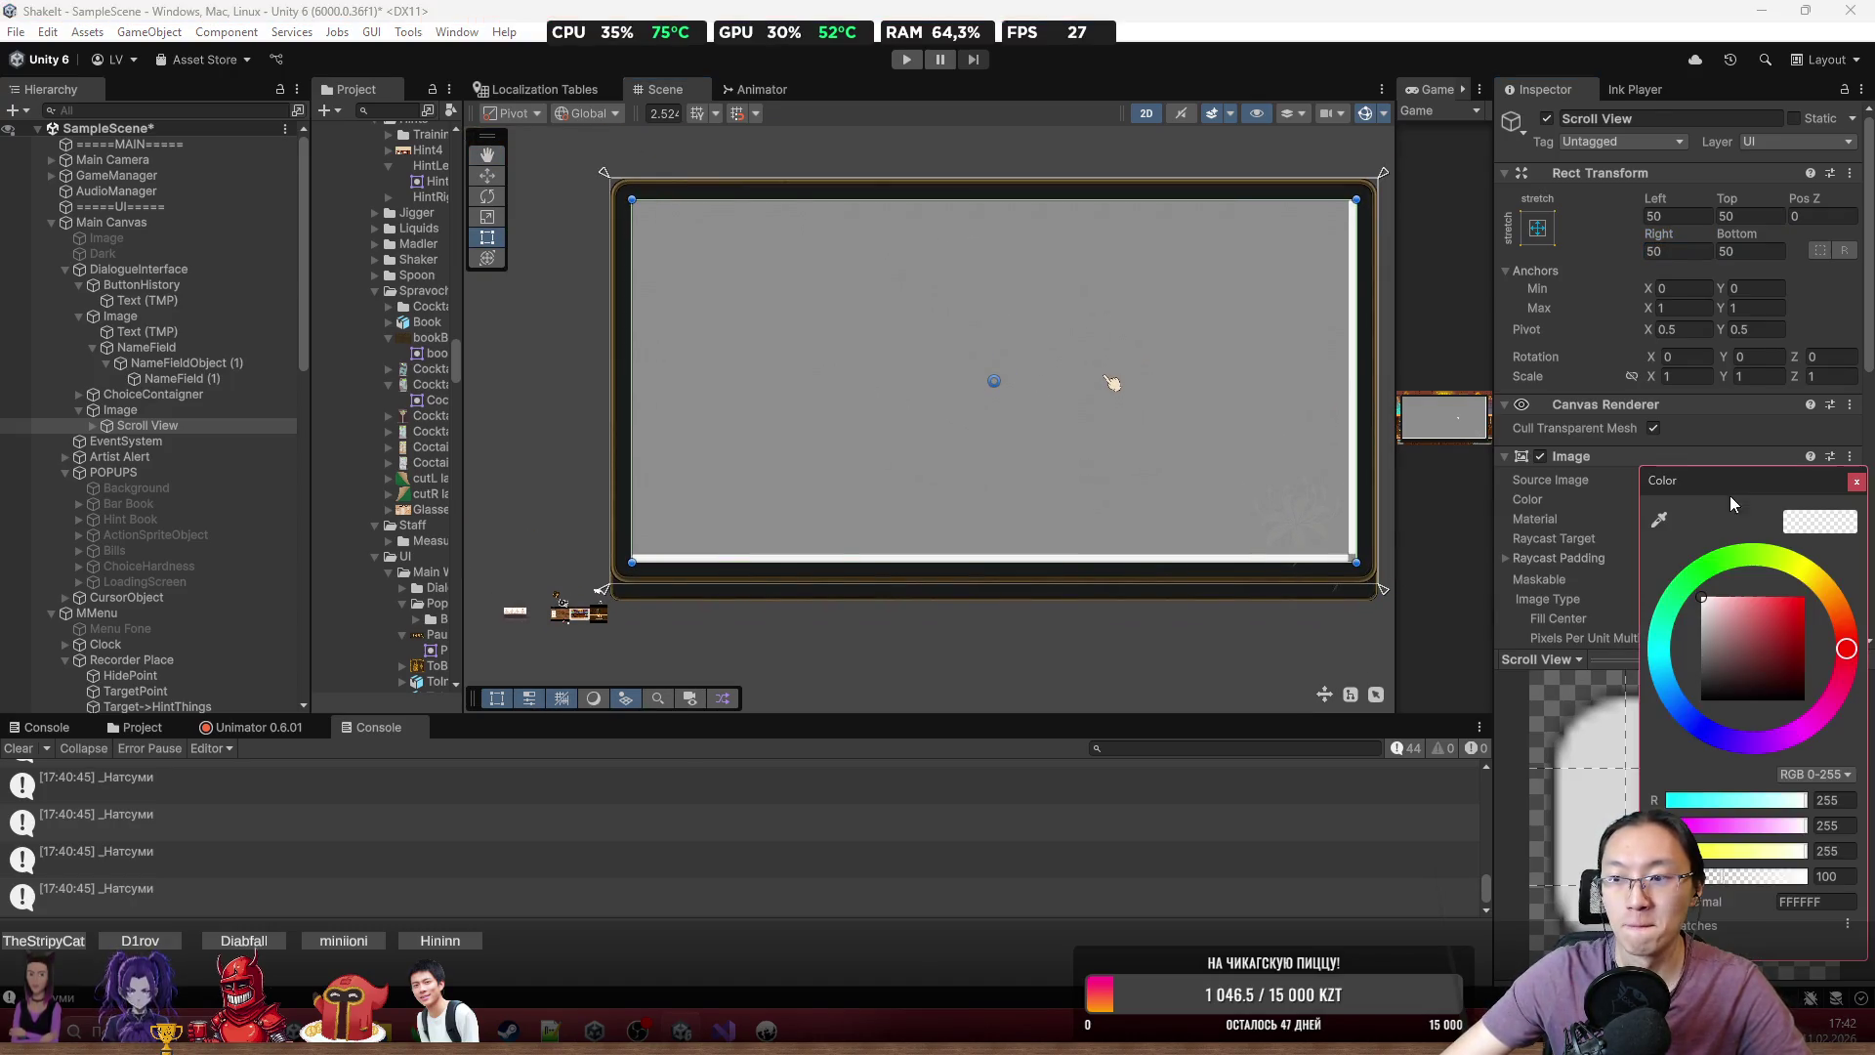
left_click_drag(1727, 876, 1538, 875)
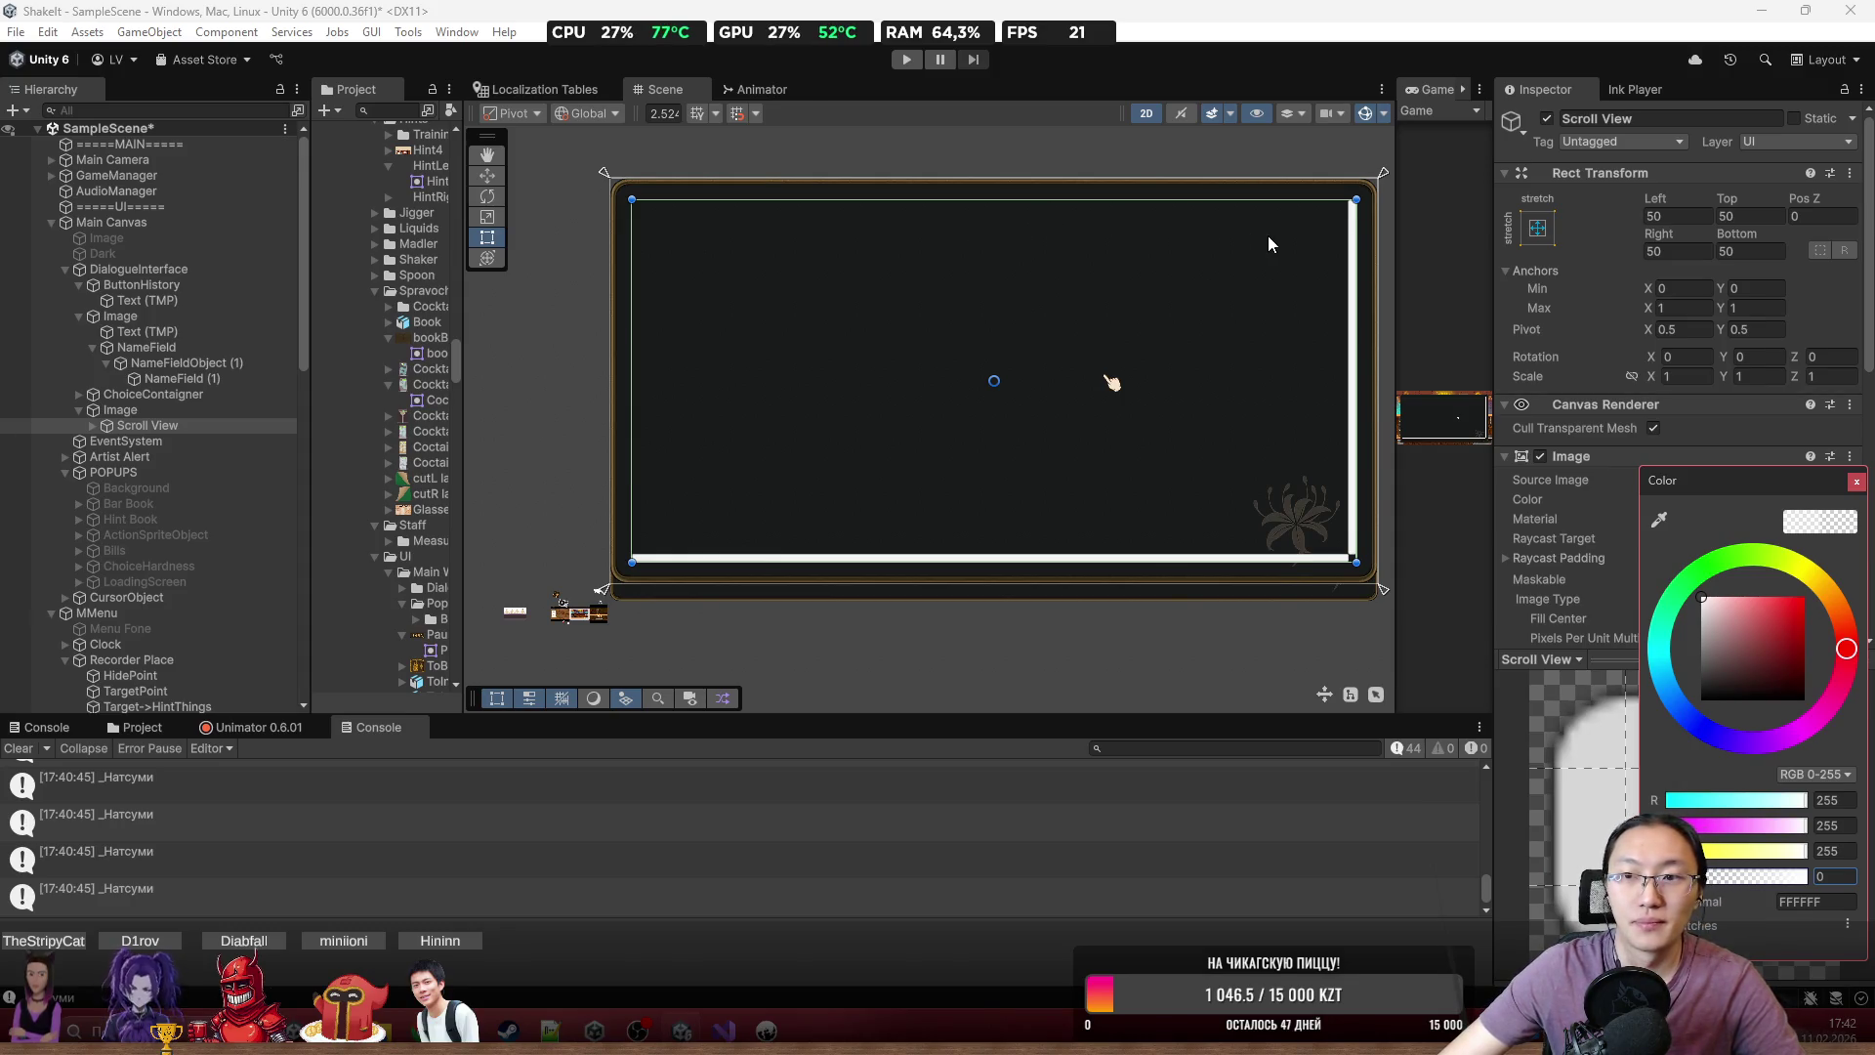
Set the Scroll View's right margin to 20.
left_click(1700, 251)
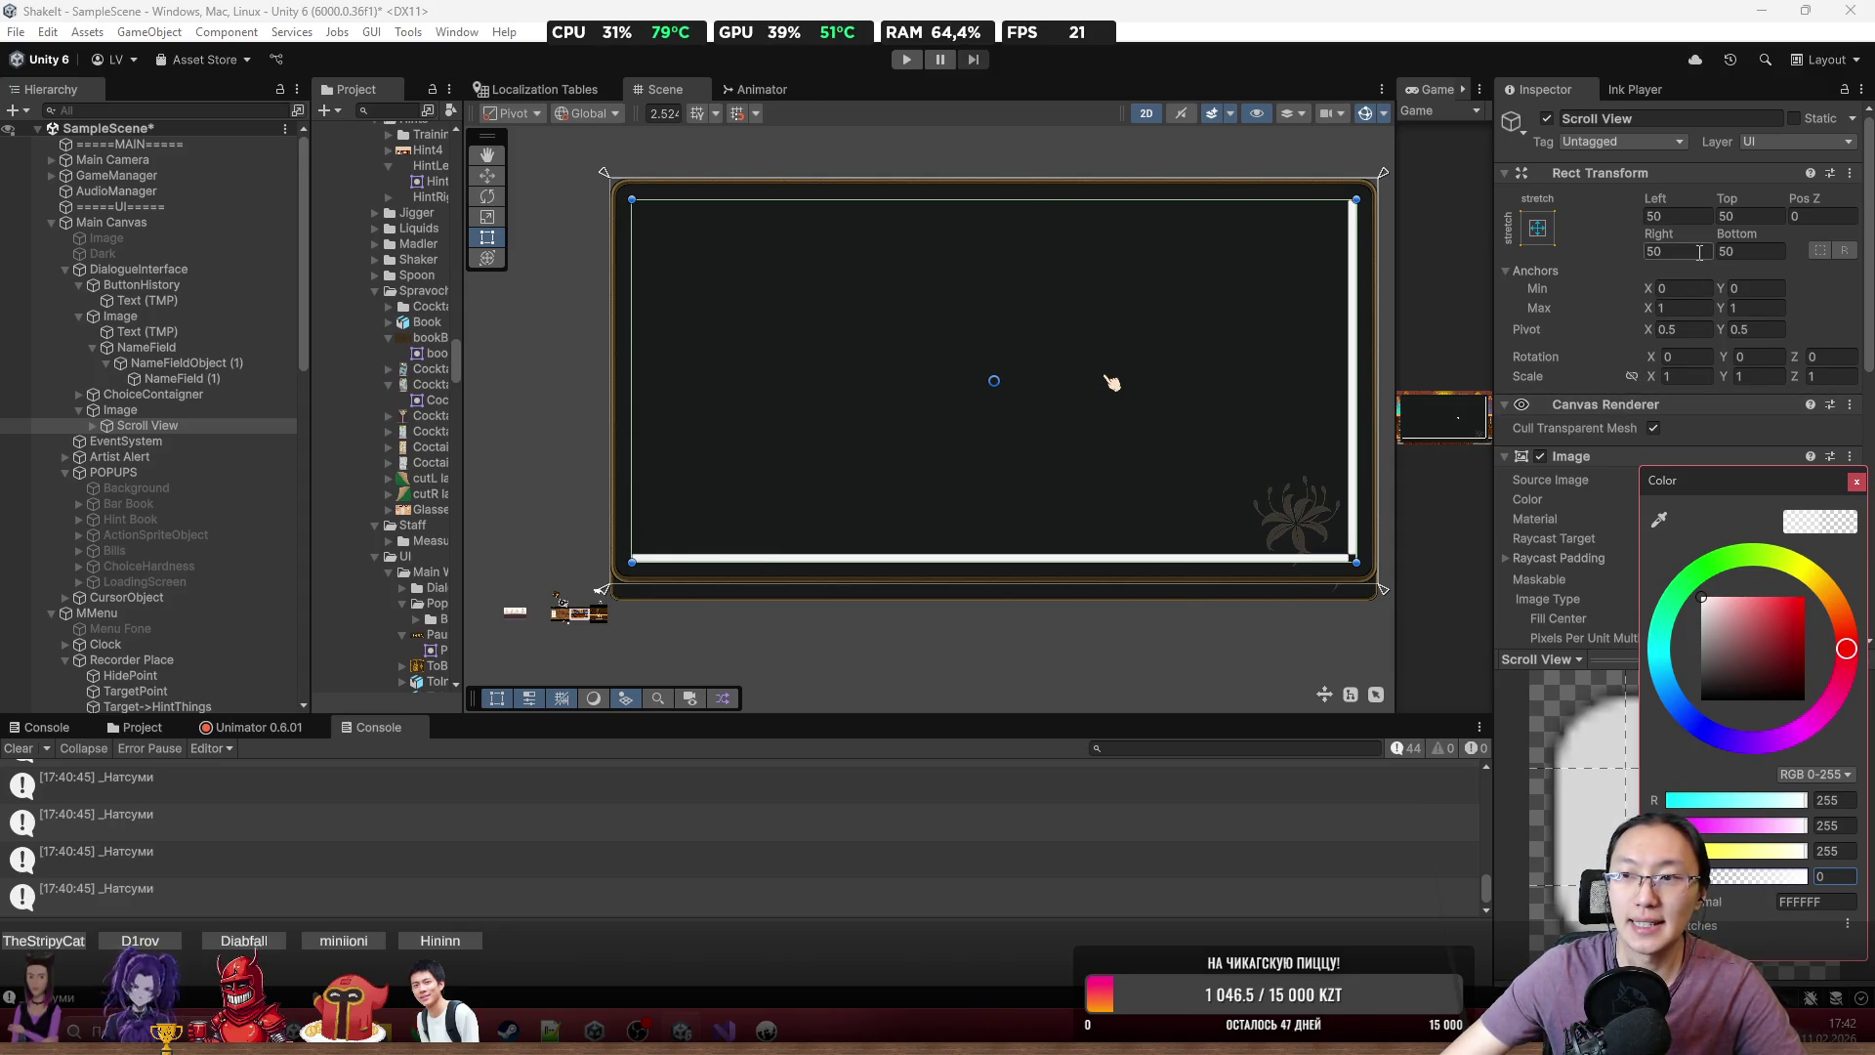
type("0")
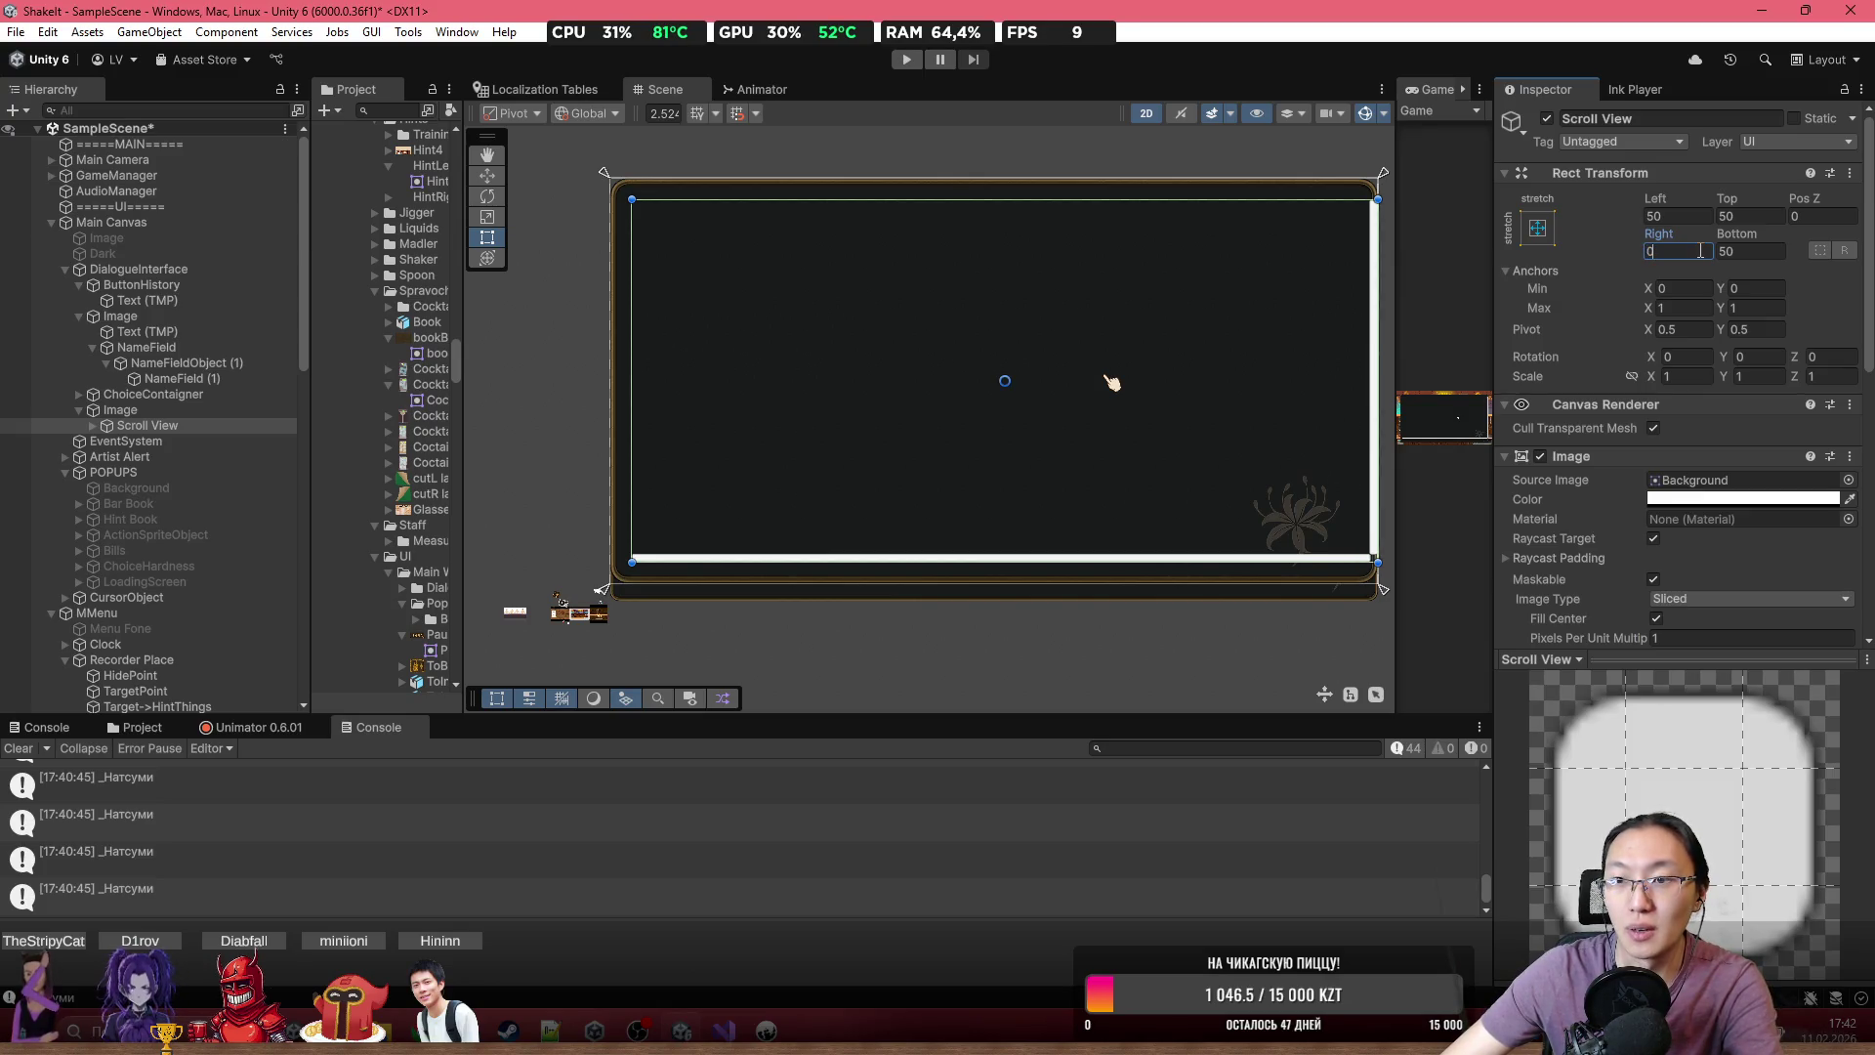
key("BackSpace")
type("20")
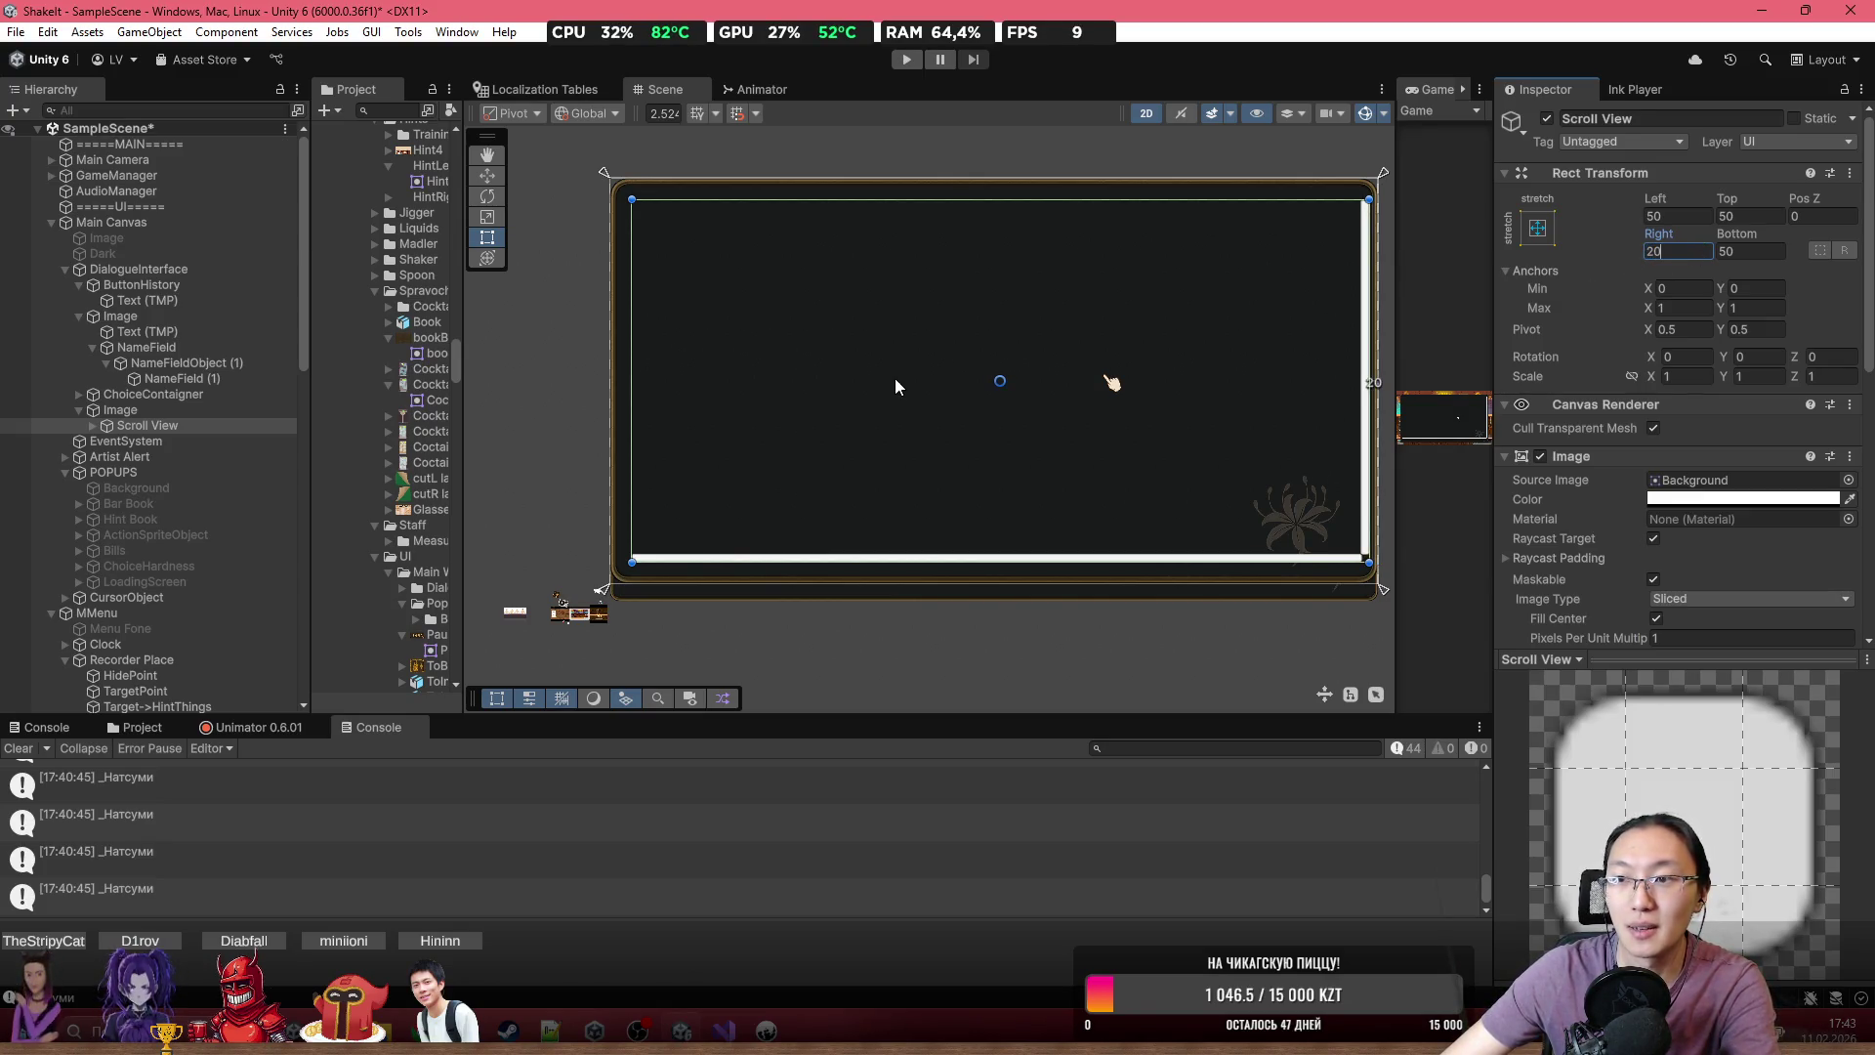
type("f")
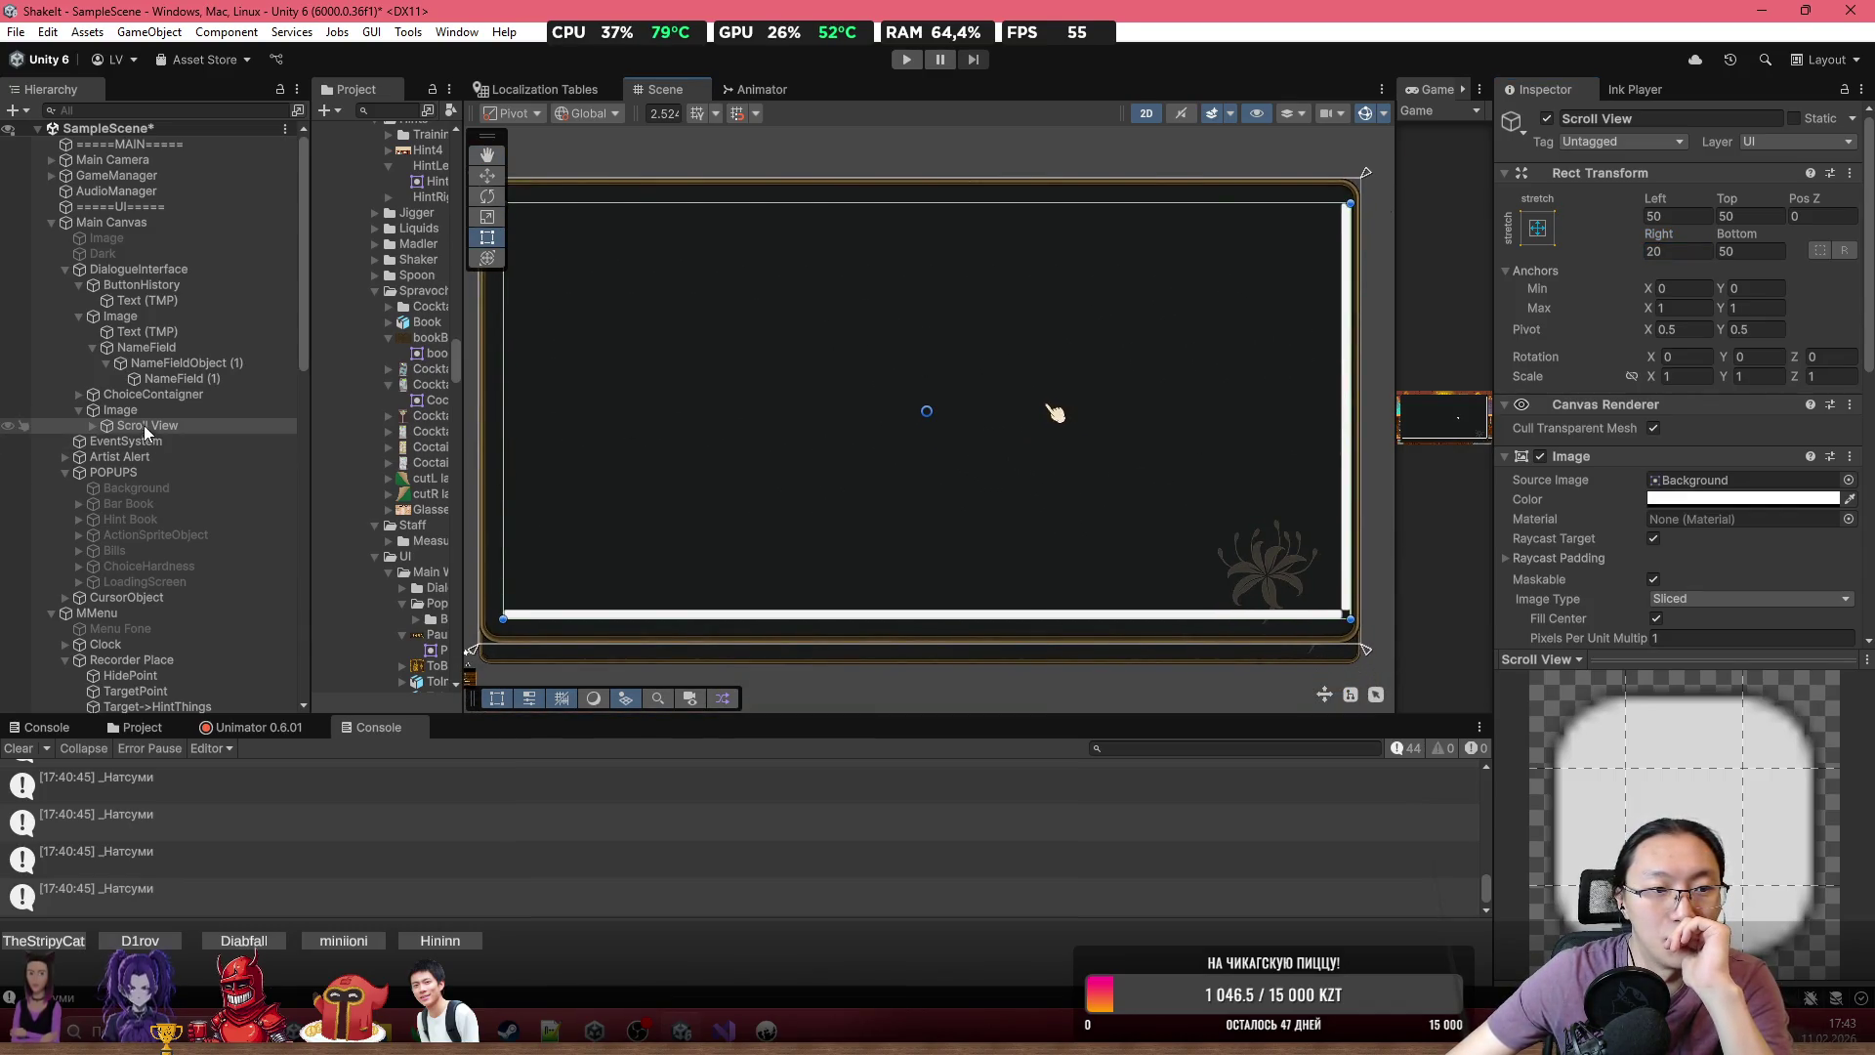
left_click(93, 425)
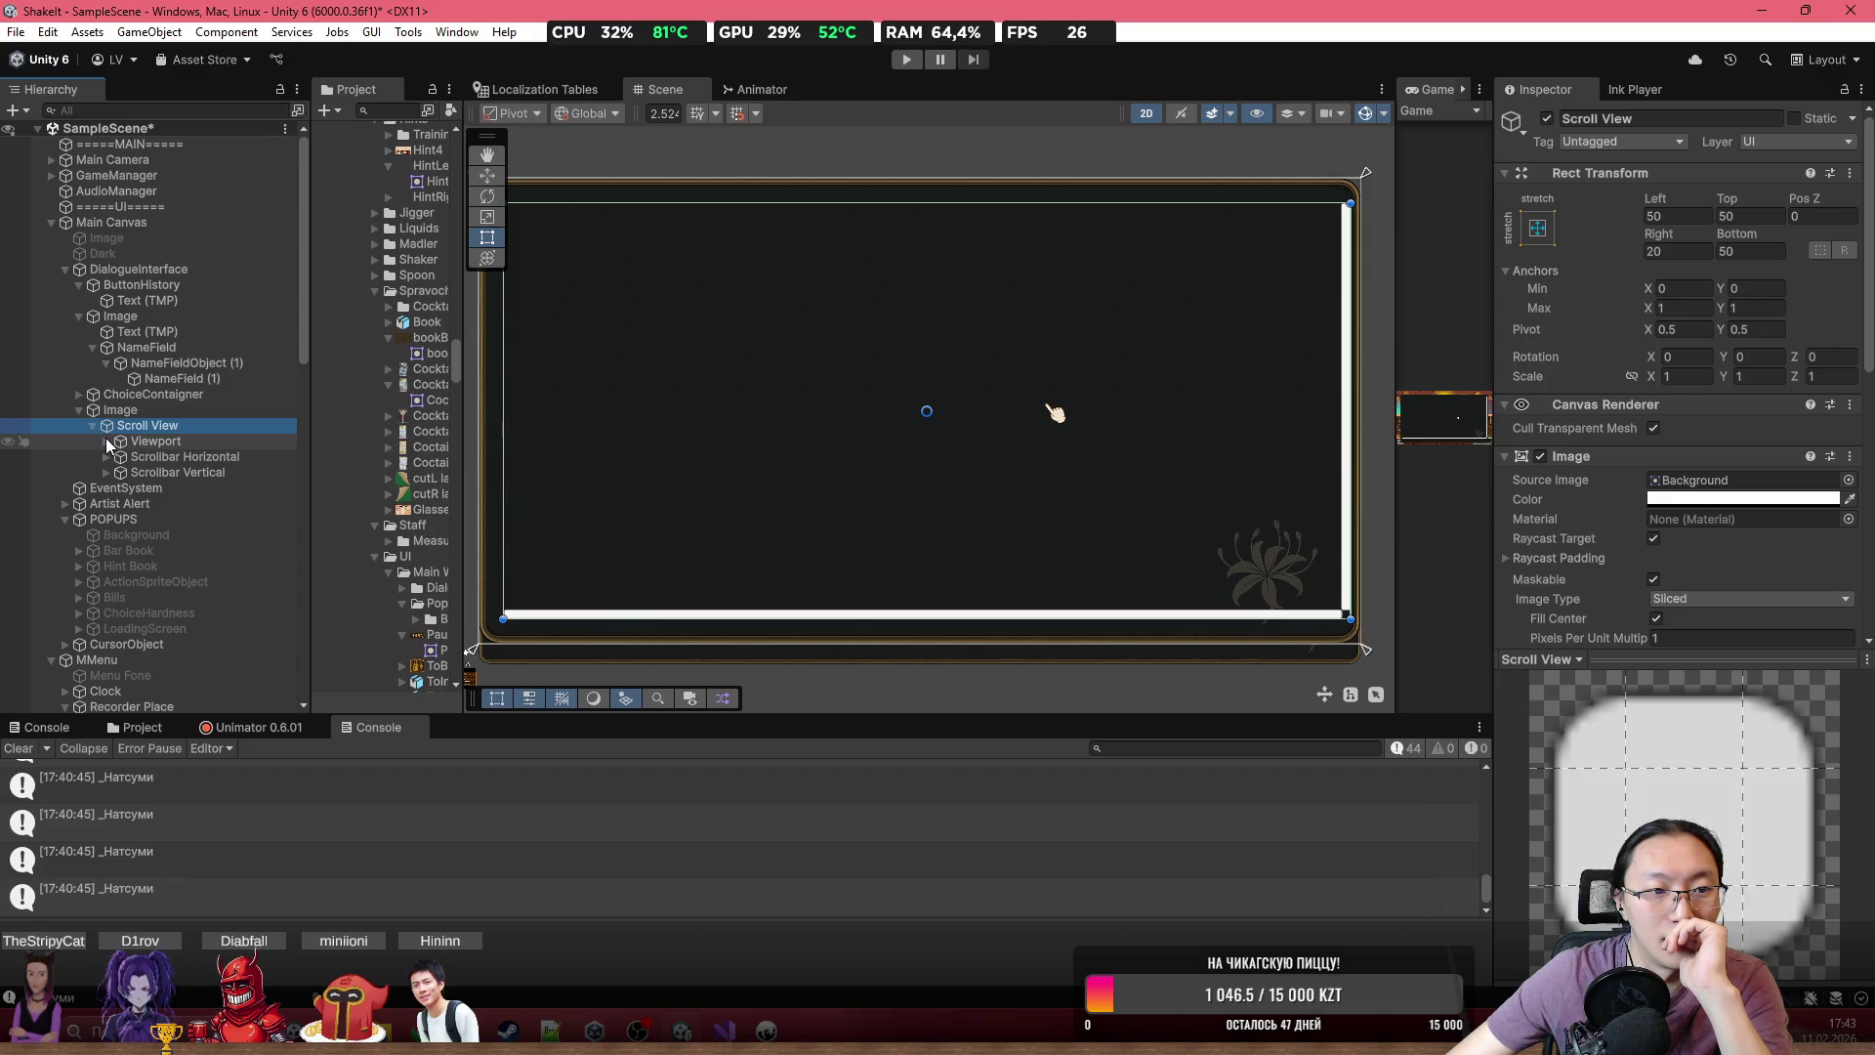
Expand the Viewport and inspect Content, Viewport, Scroll View and the parent Image in turn.
left_click(105, 439)
left_click(130, 455)
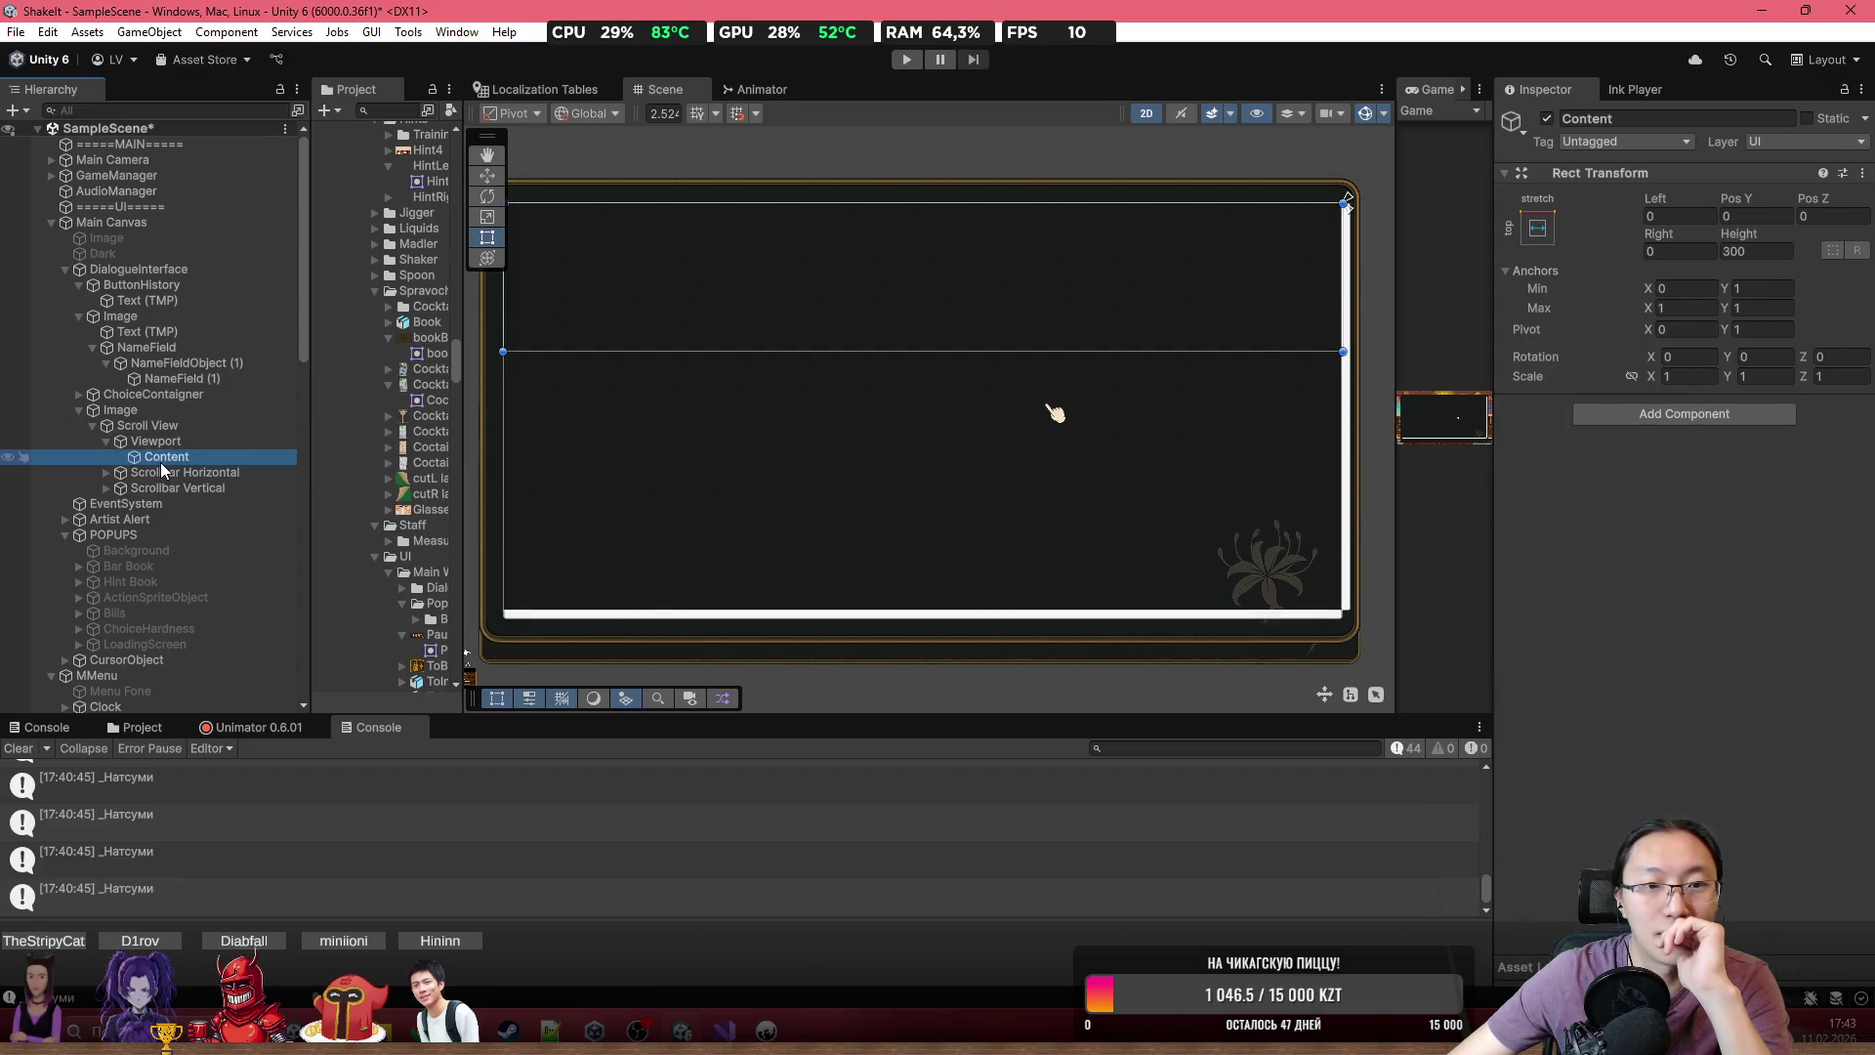
scroll(1226, 388, "down", 2)
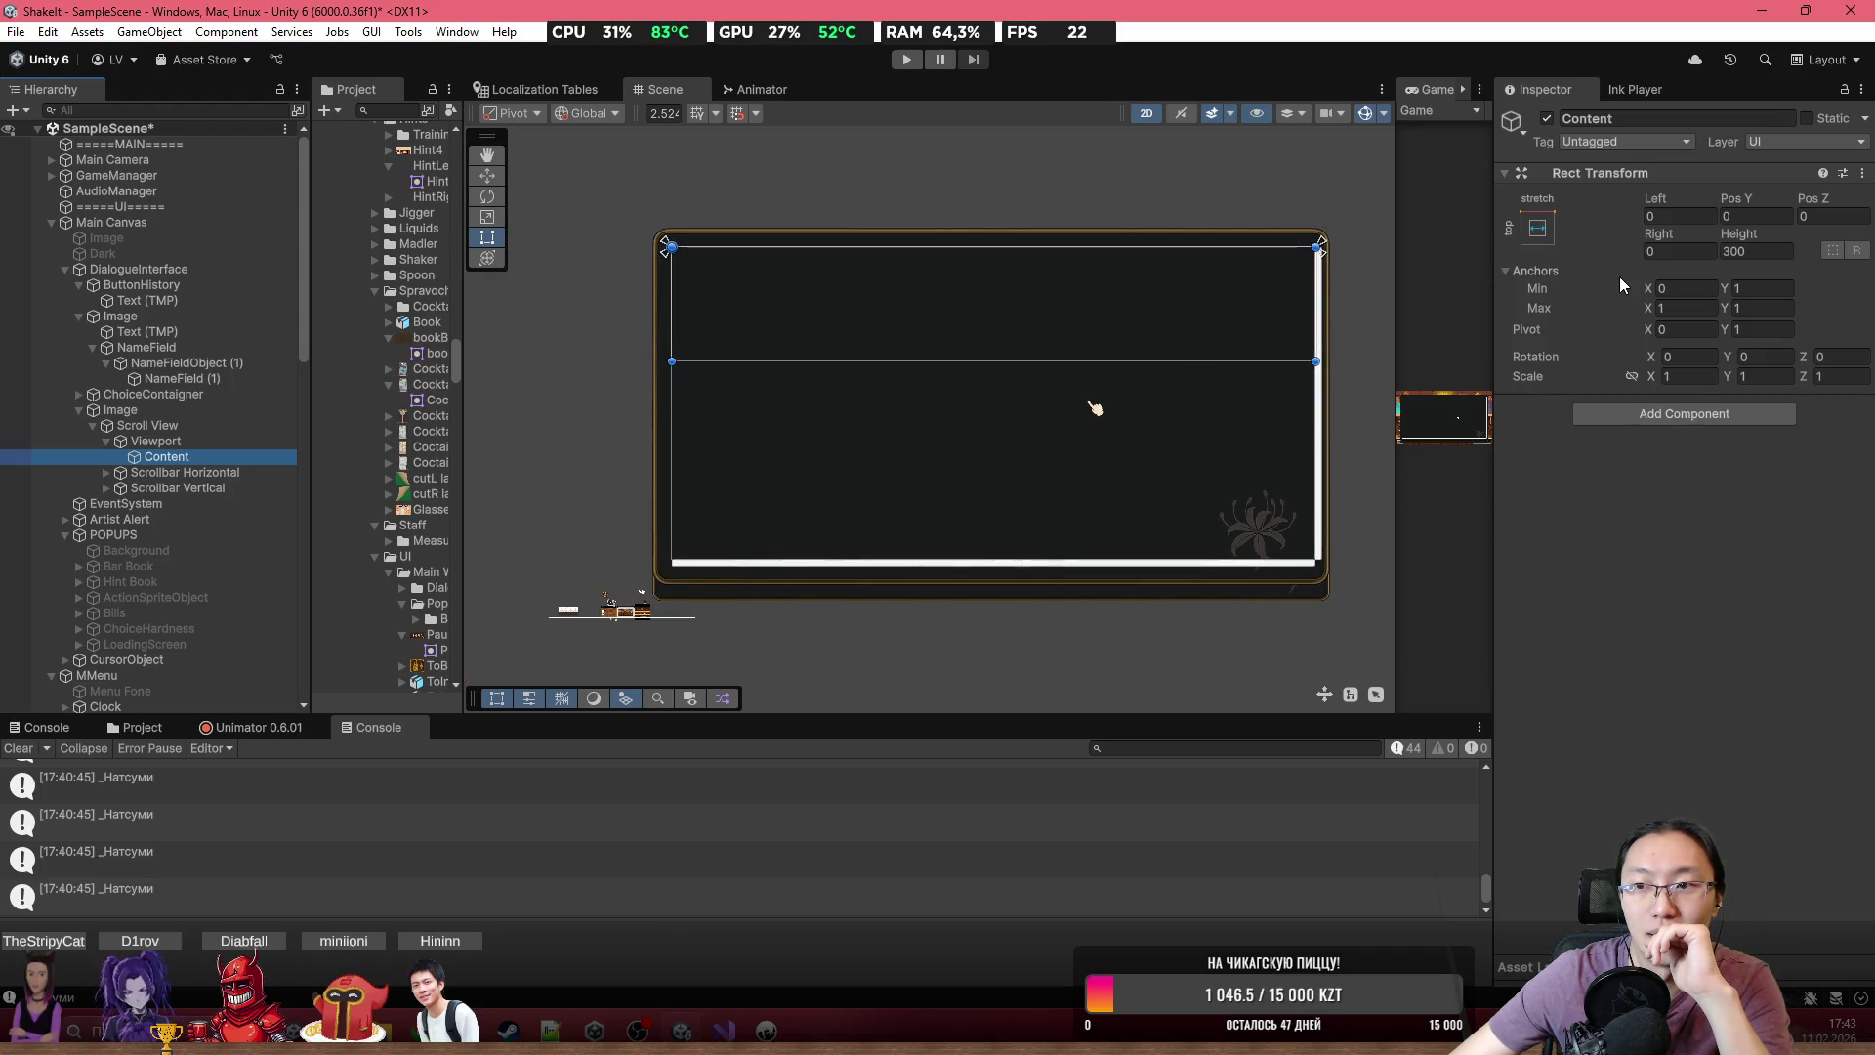
left_click(193, 445)
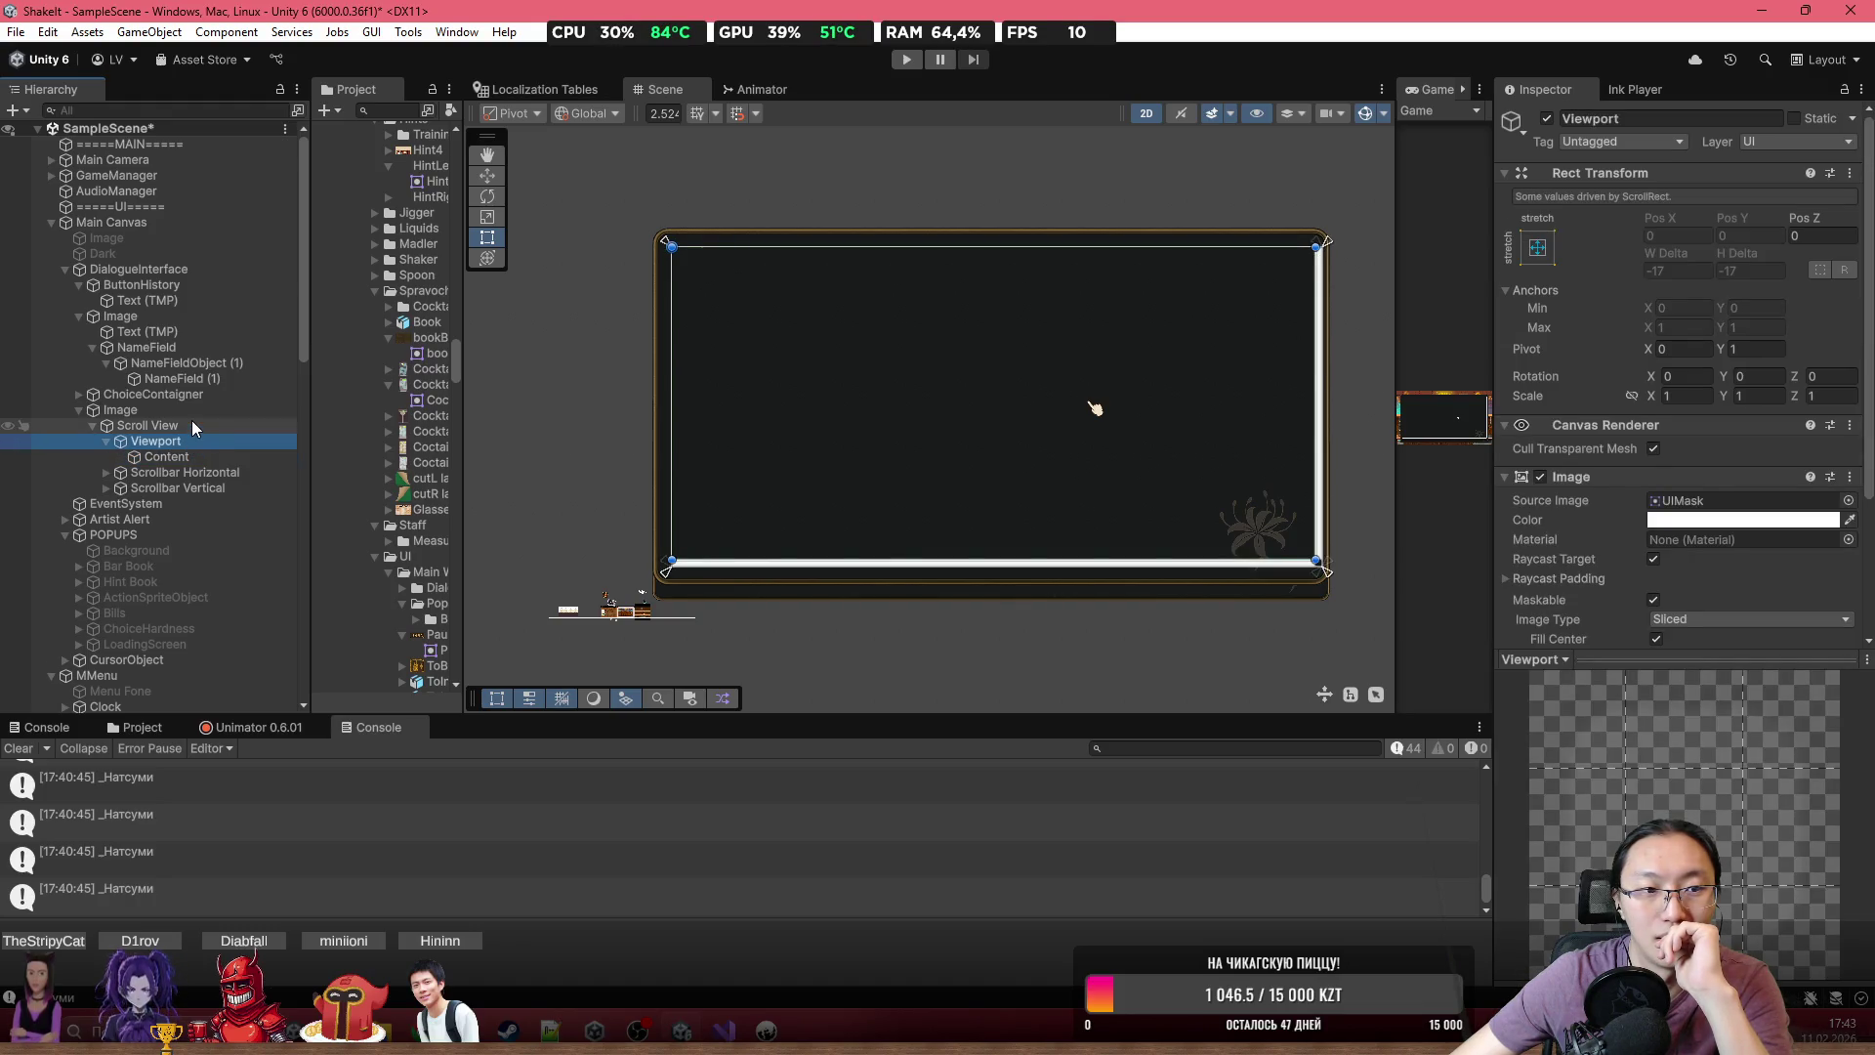
left_click(194, 424)
left_click(201, 407)
left_click(202, 423)
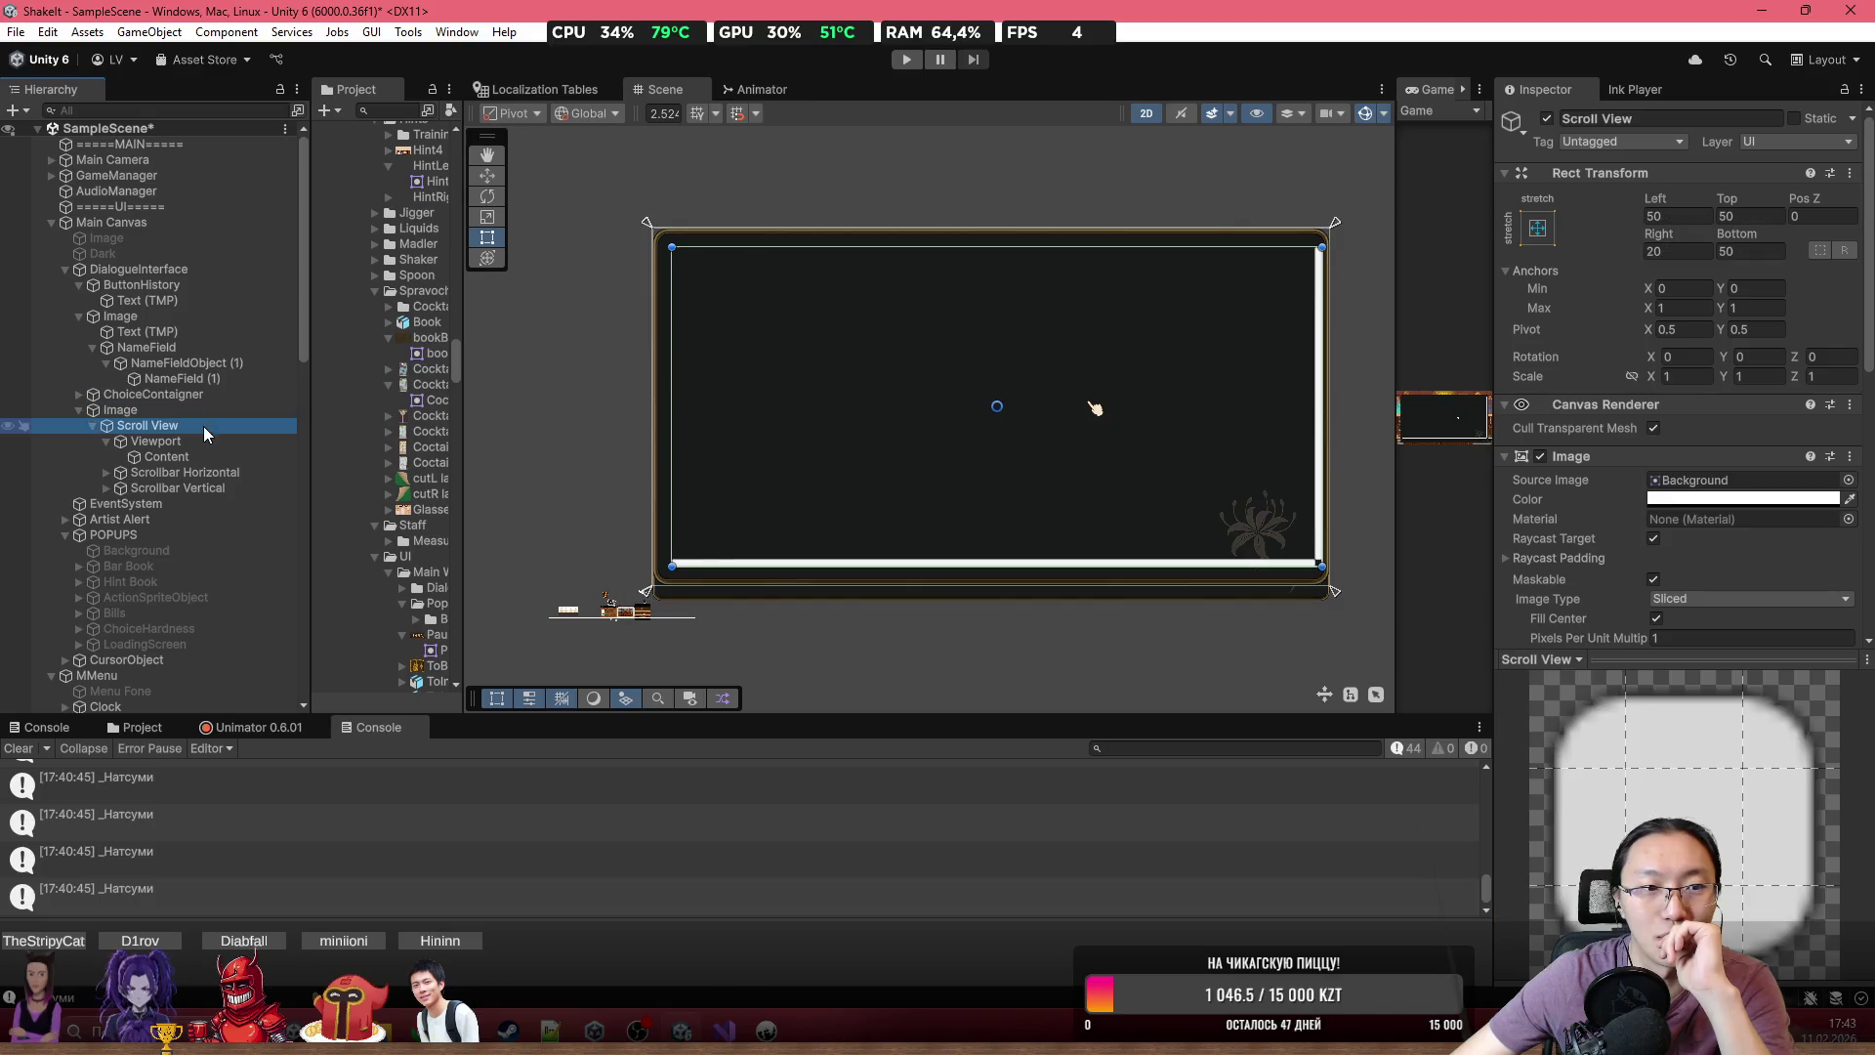
left_click(205, 440)
left_click(209, 457)
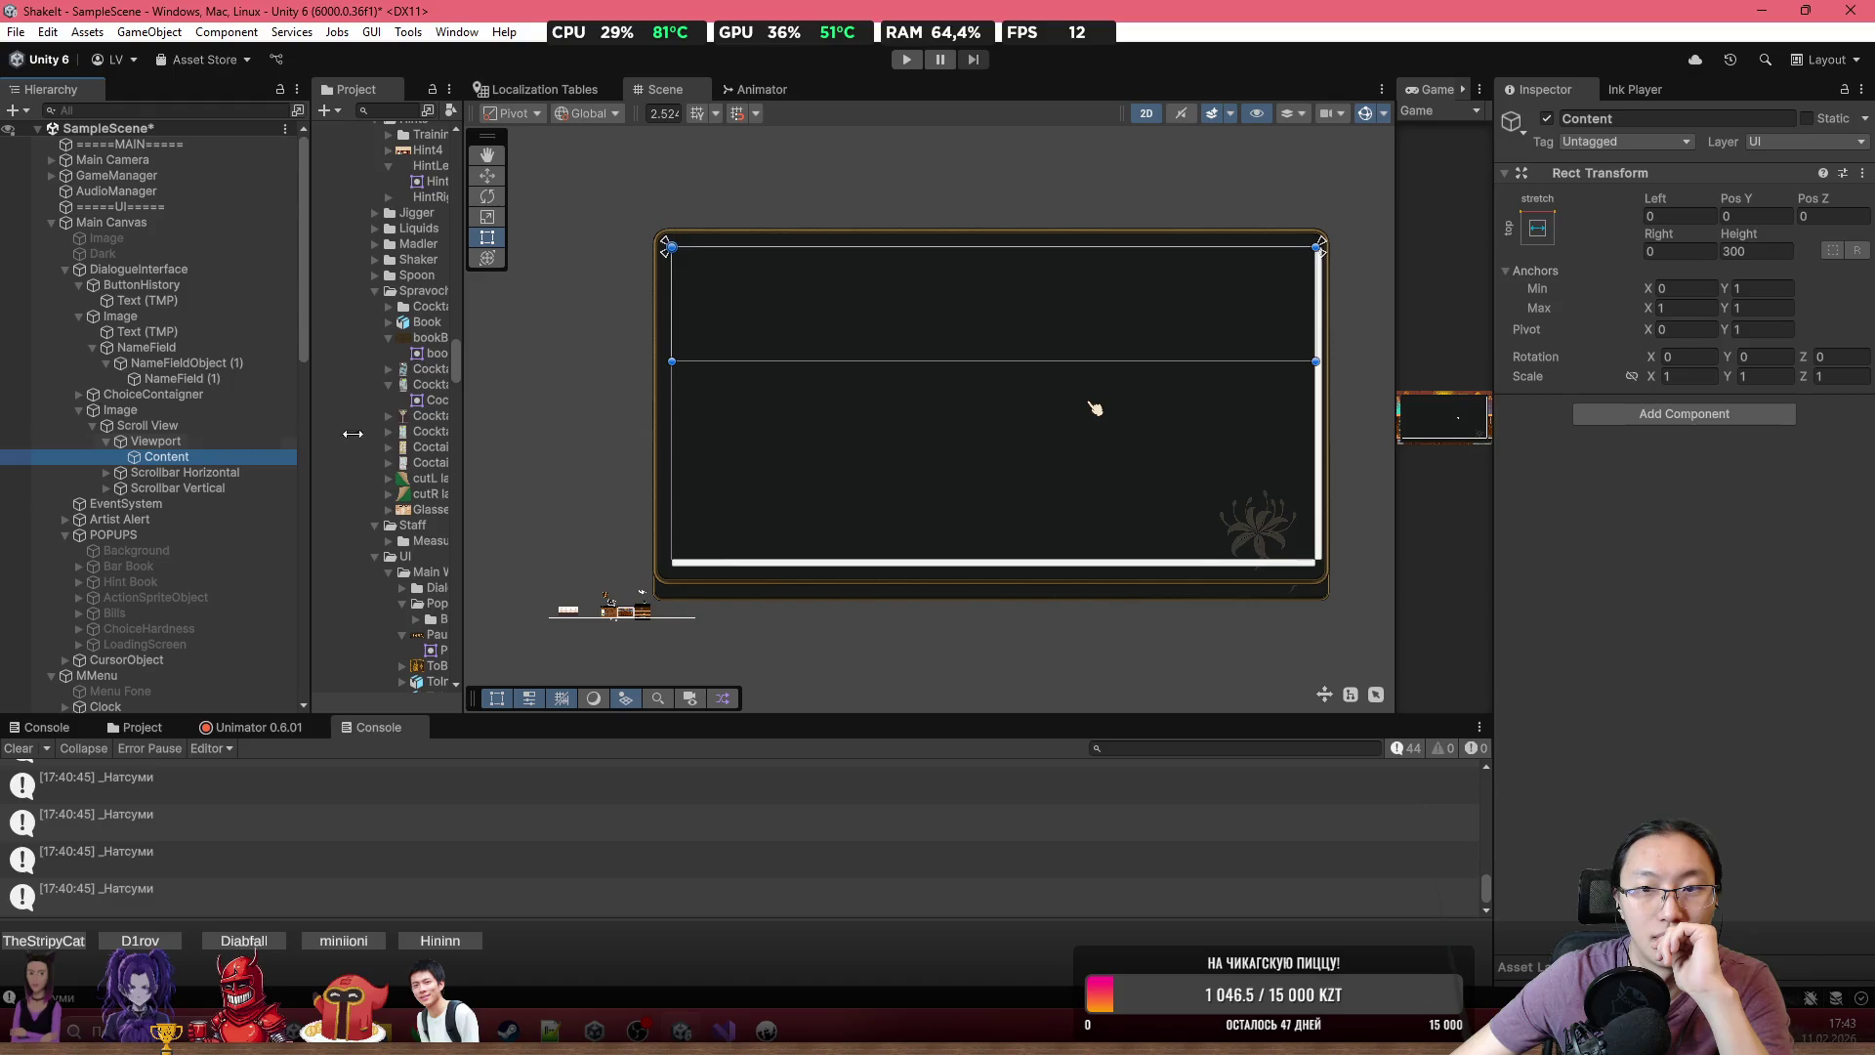
Add a TextMeshPro text component to Content, then undo it.
left_click(1648, 410)
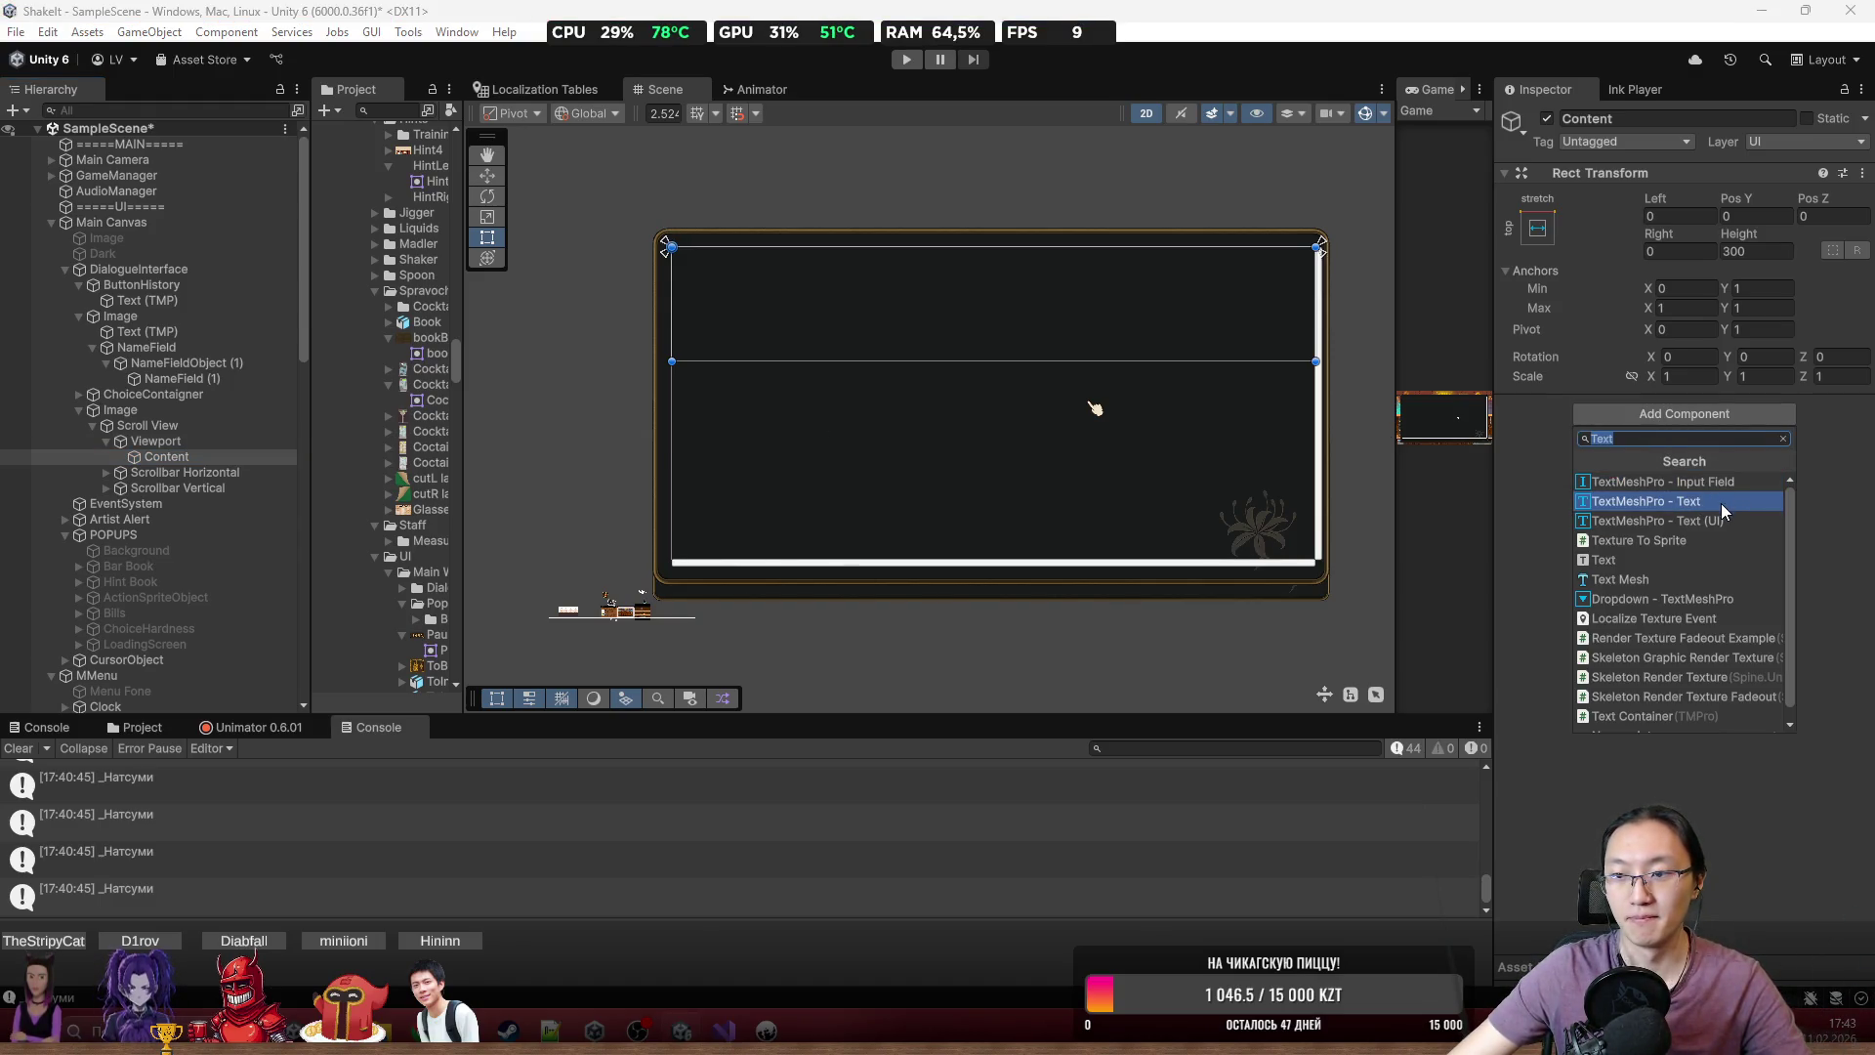
left_click(1721, 502)
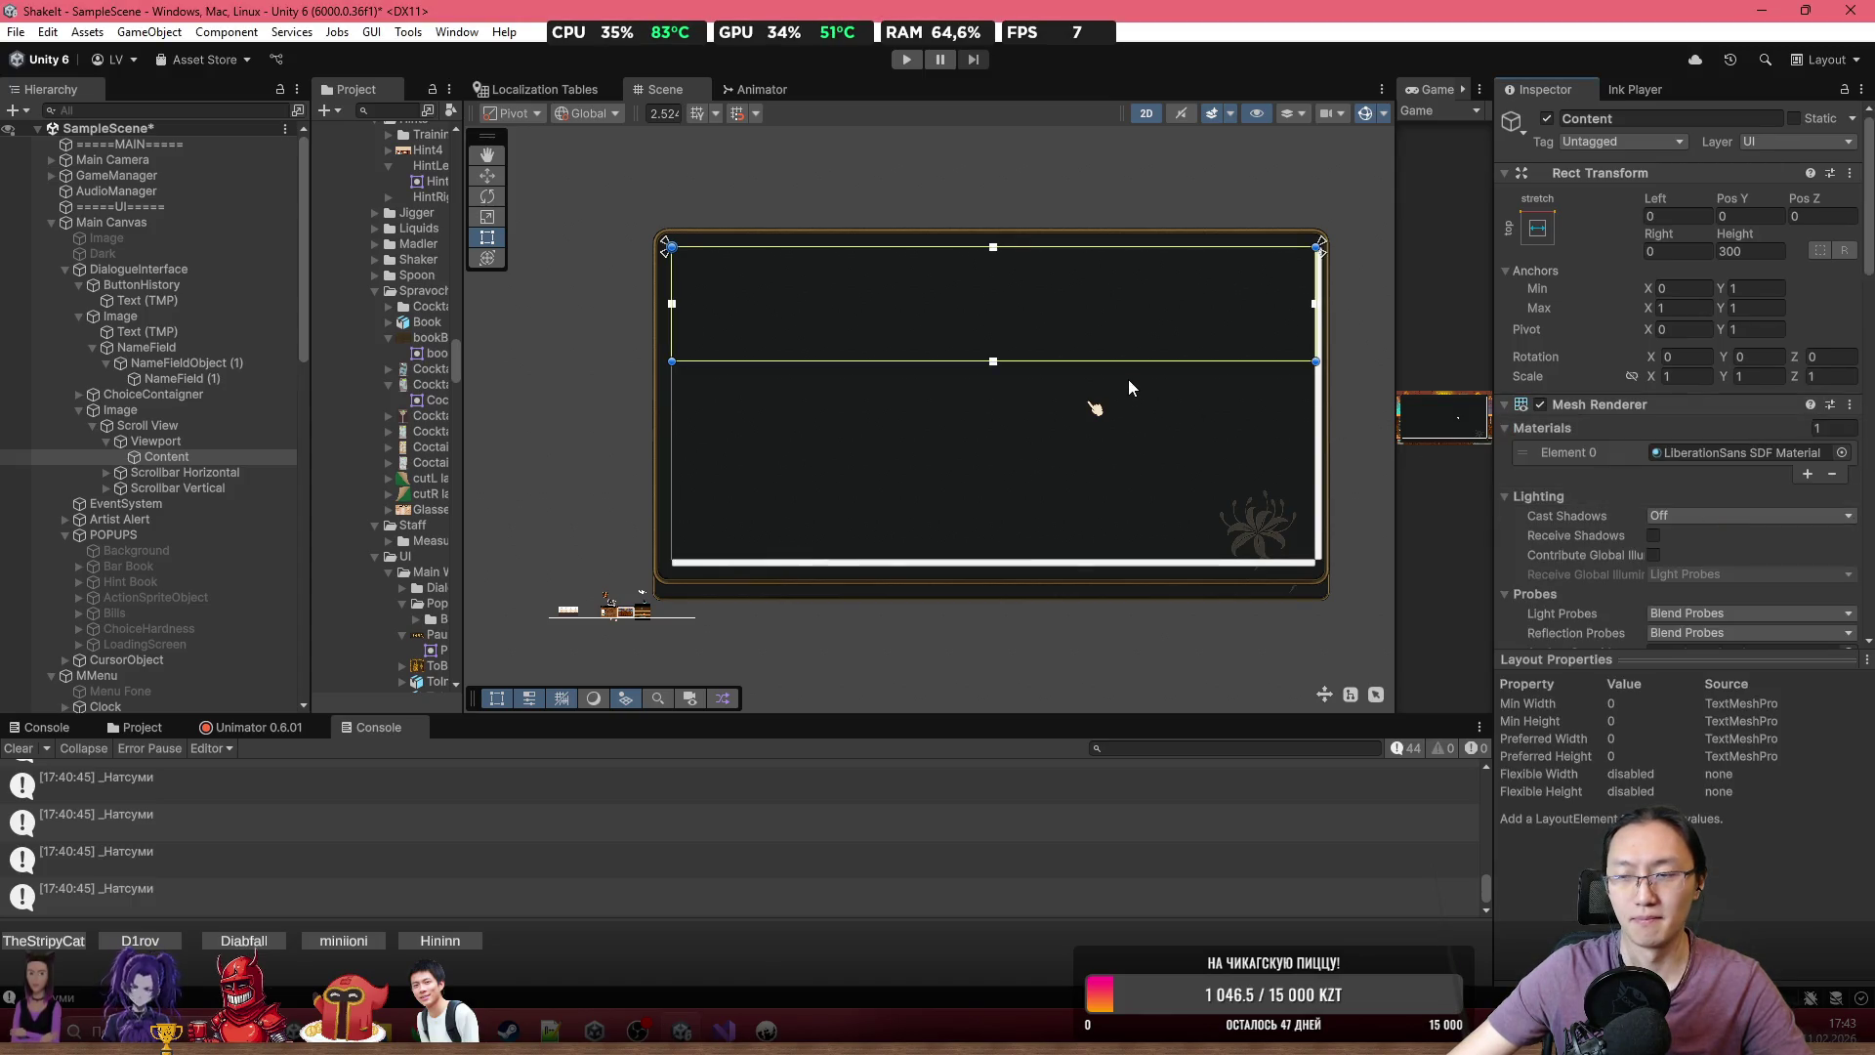
key("ctrl+z")
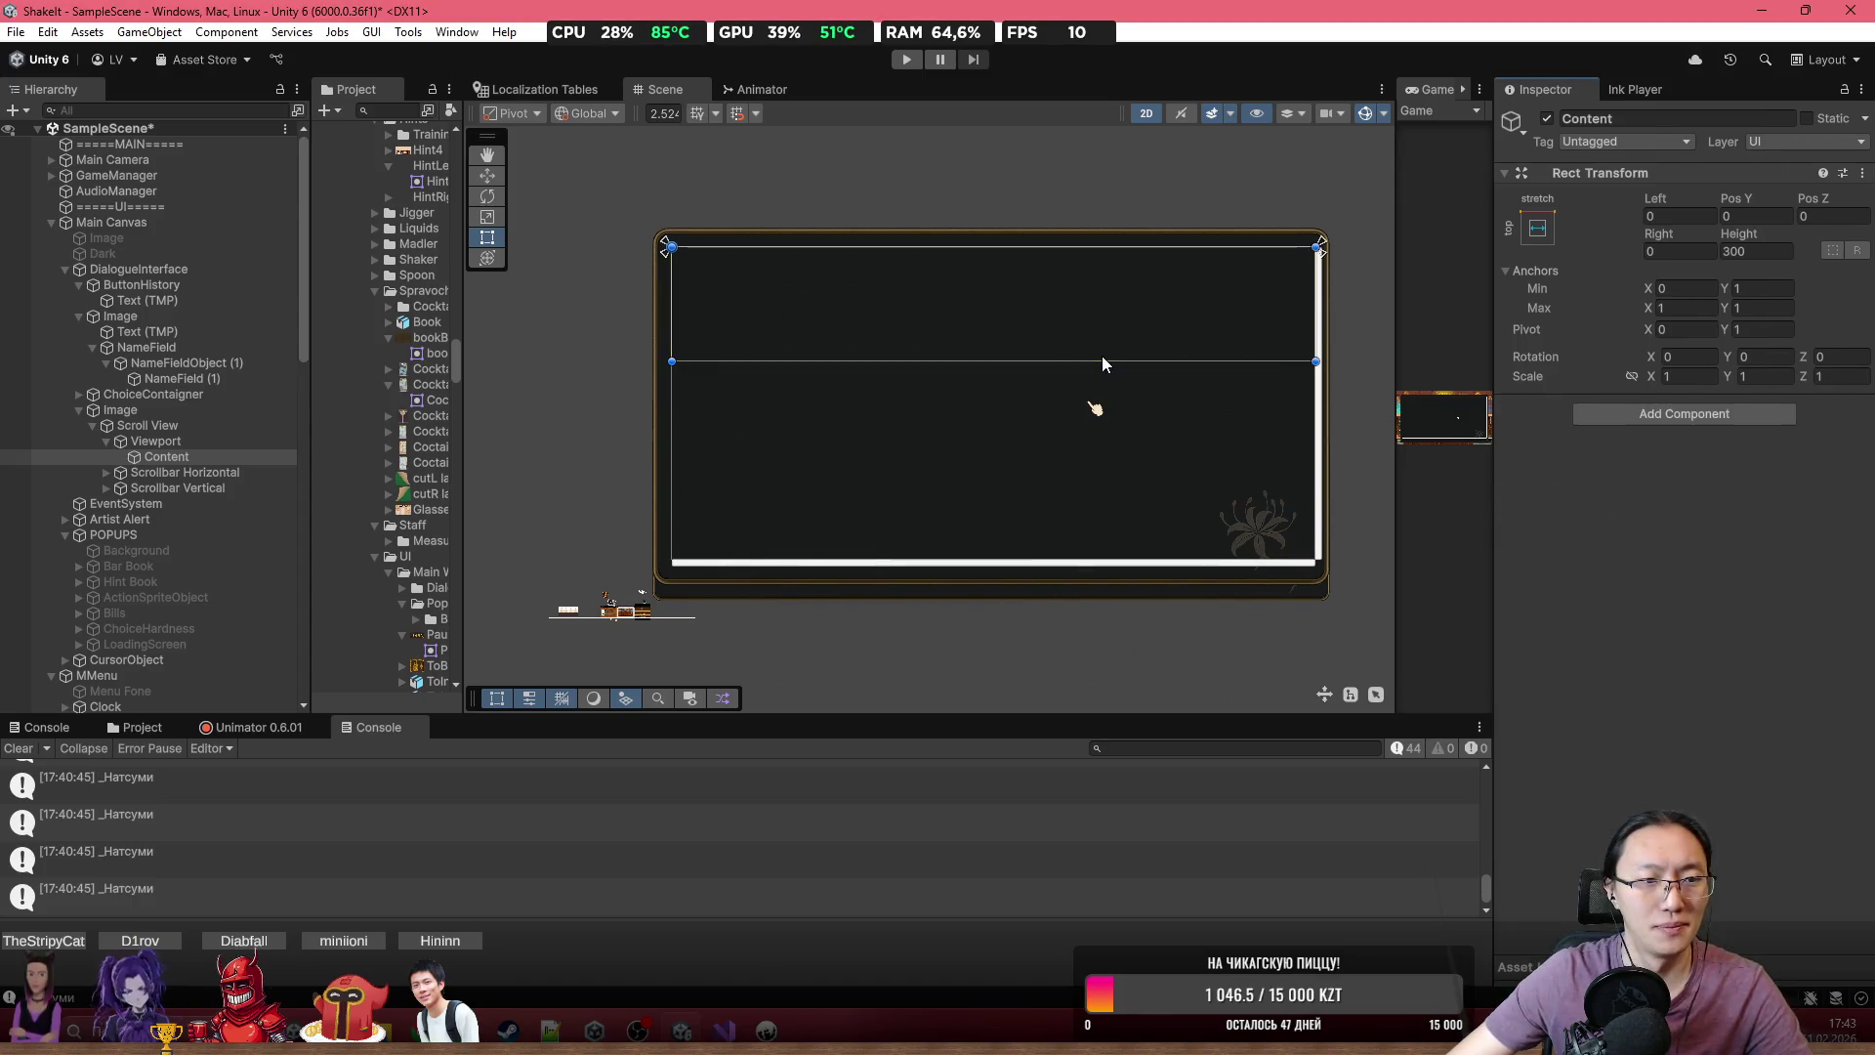
Check the Content, horizontal scrollbar, Viewport and Scroll View objects.
left_click(172, 457)
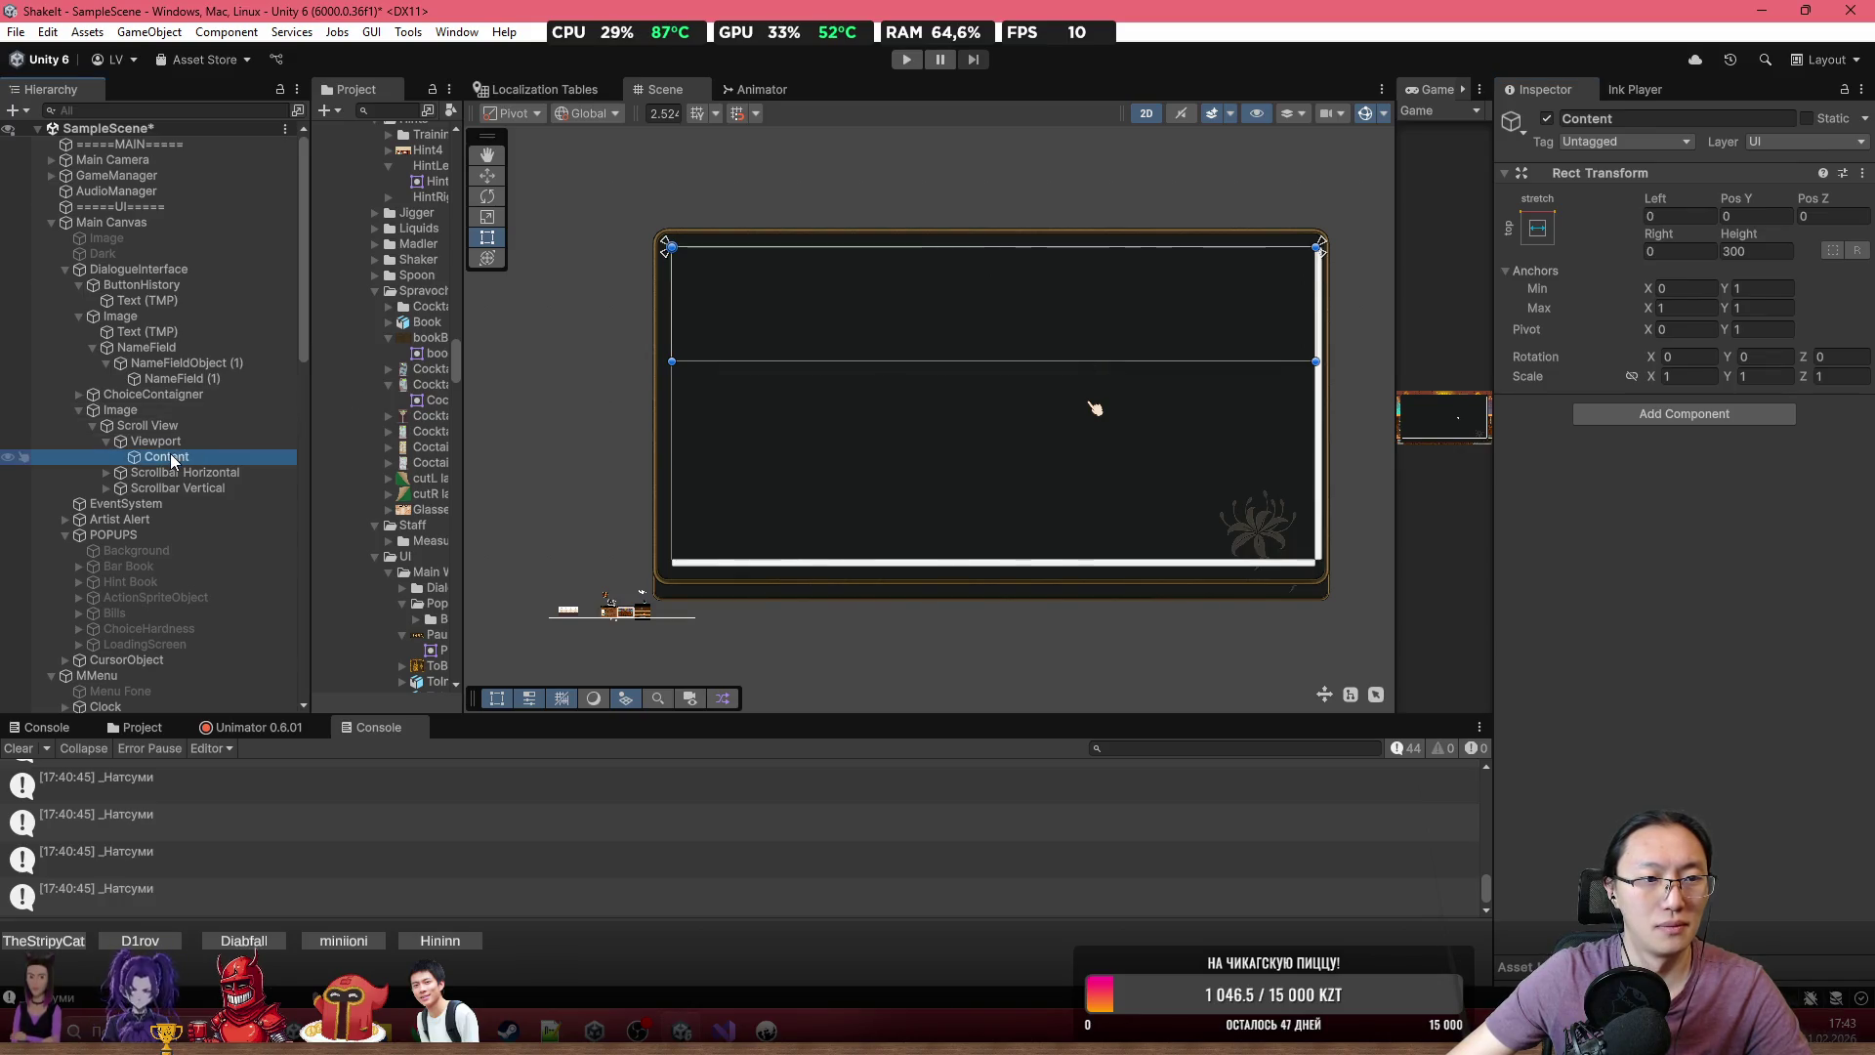
left_click(156, 470)
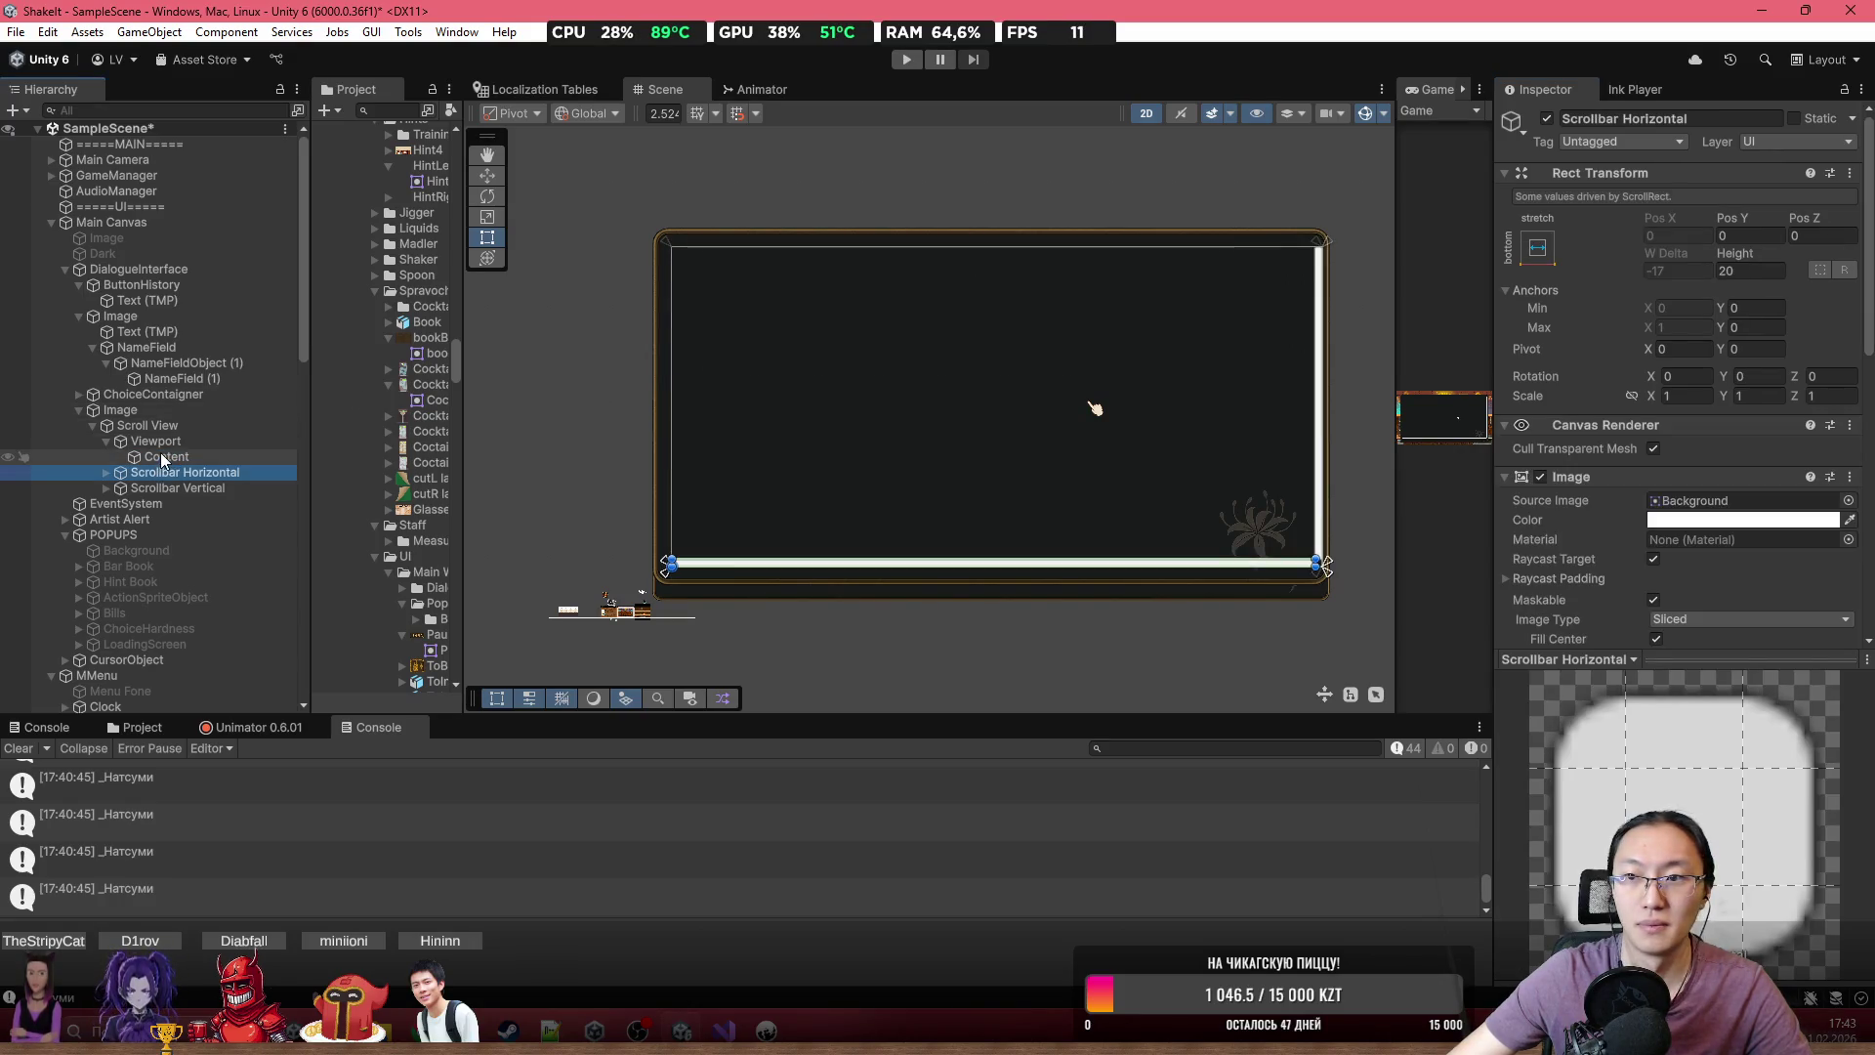
left_click(162, 456)
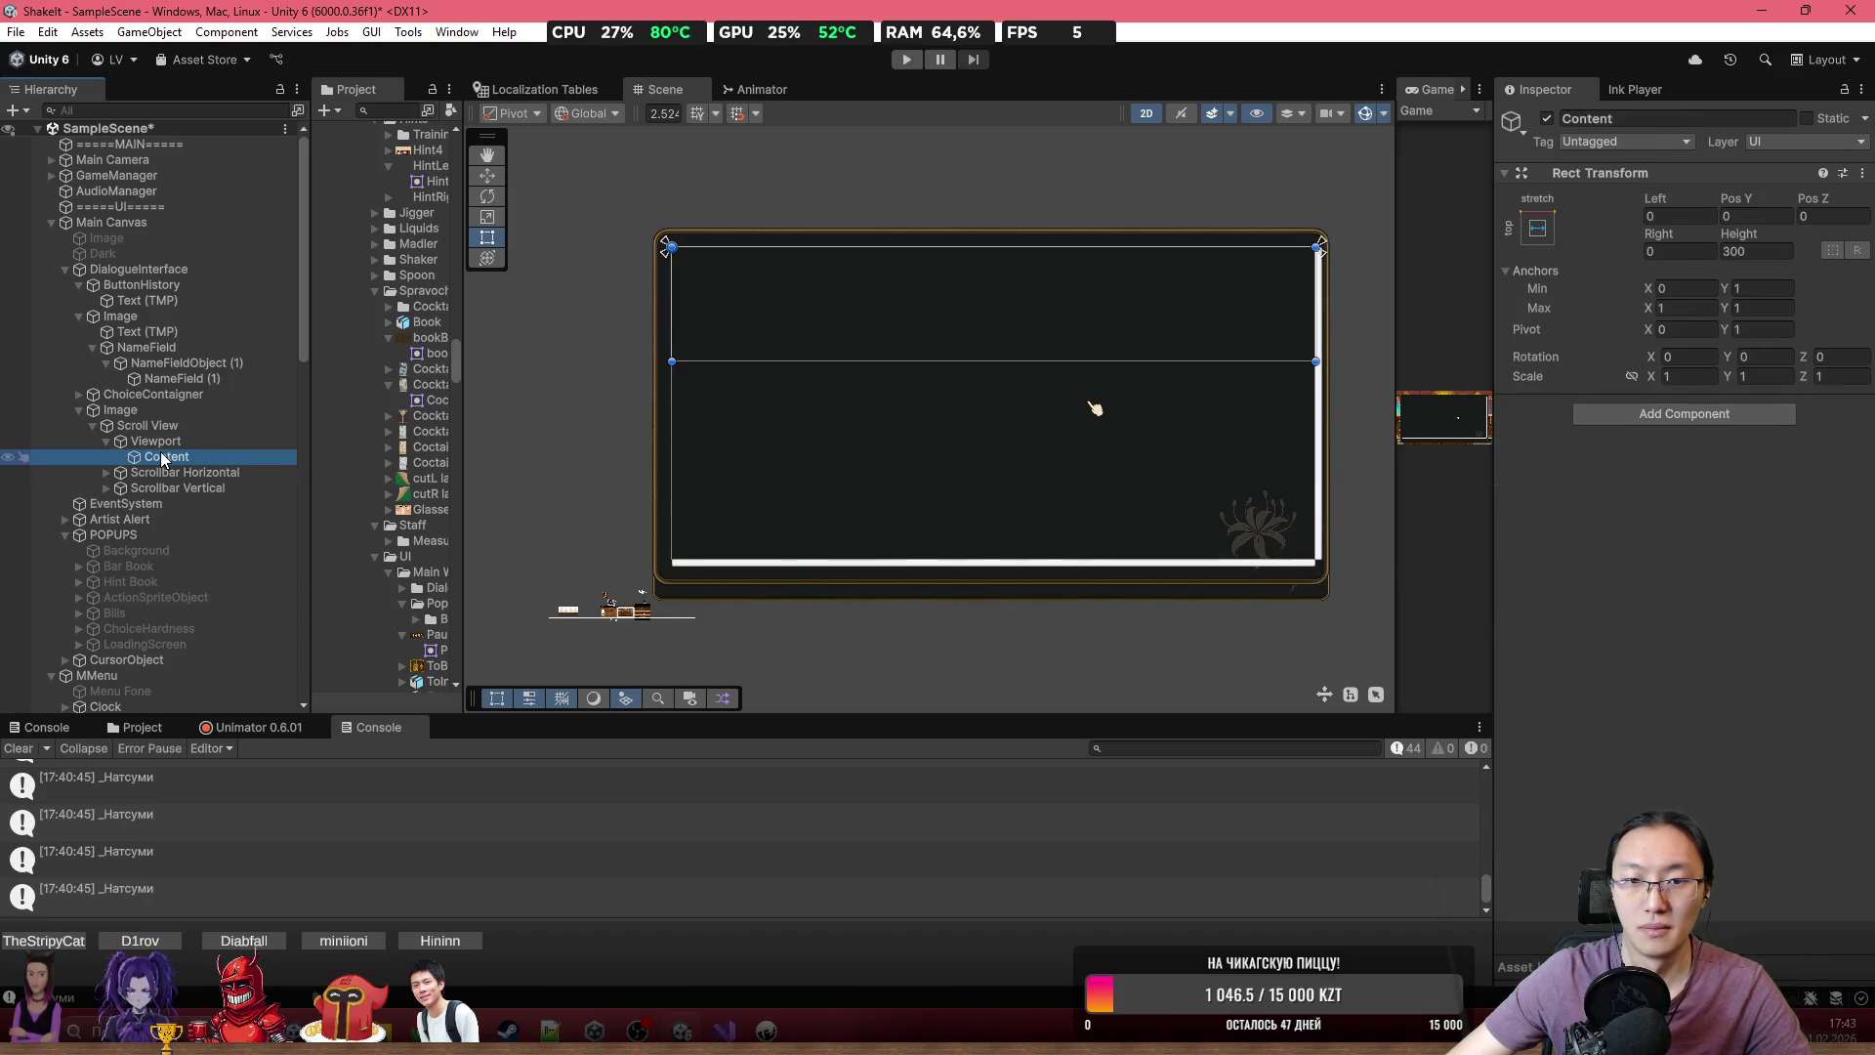
left_click(942, 473)
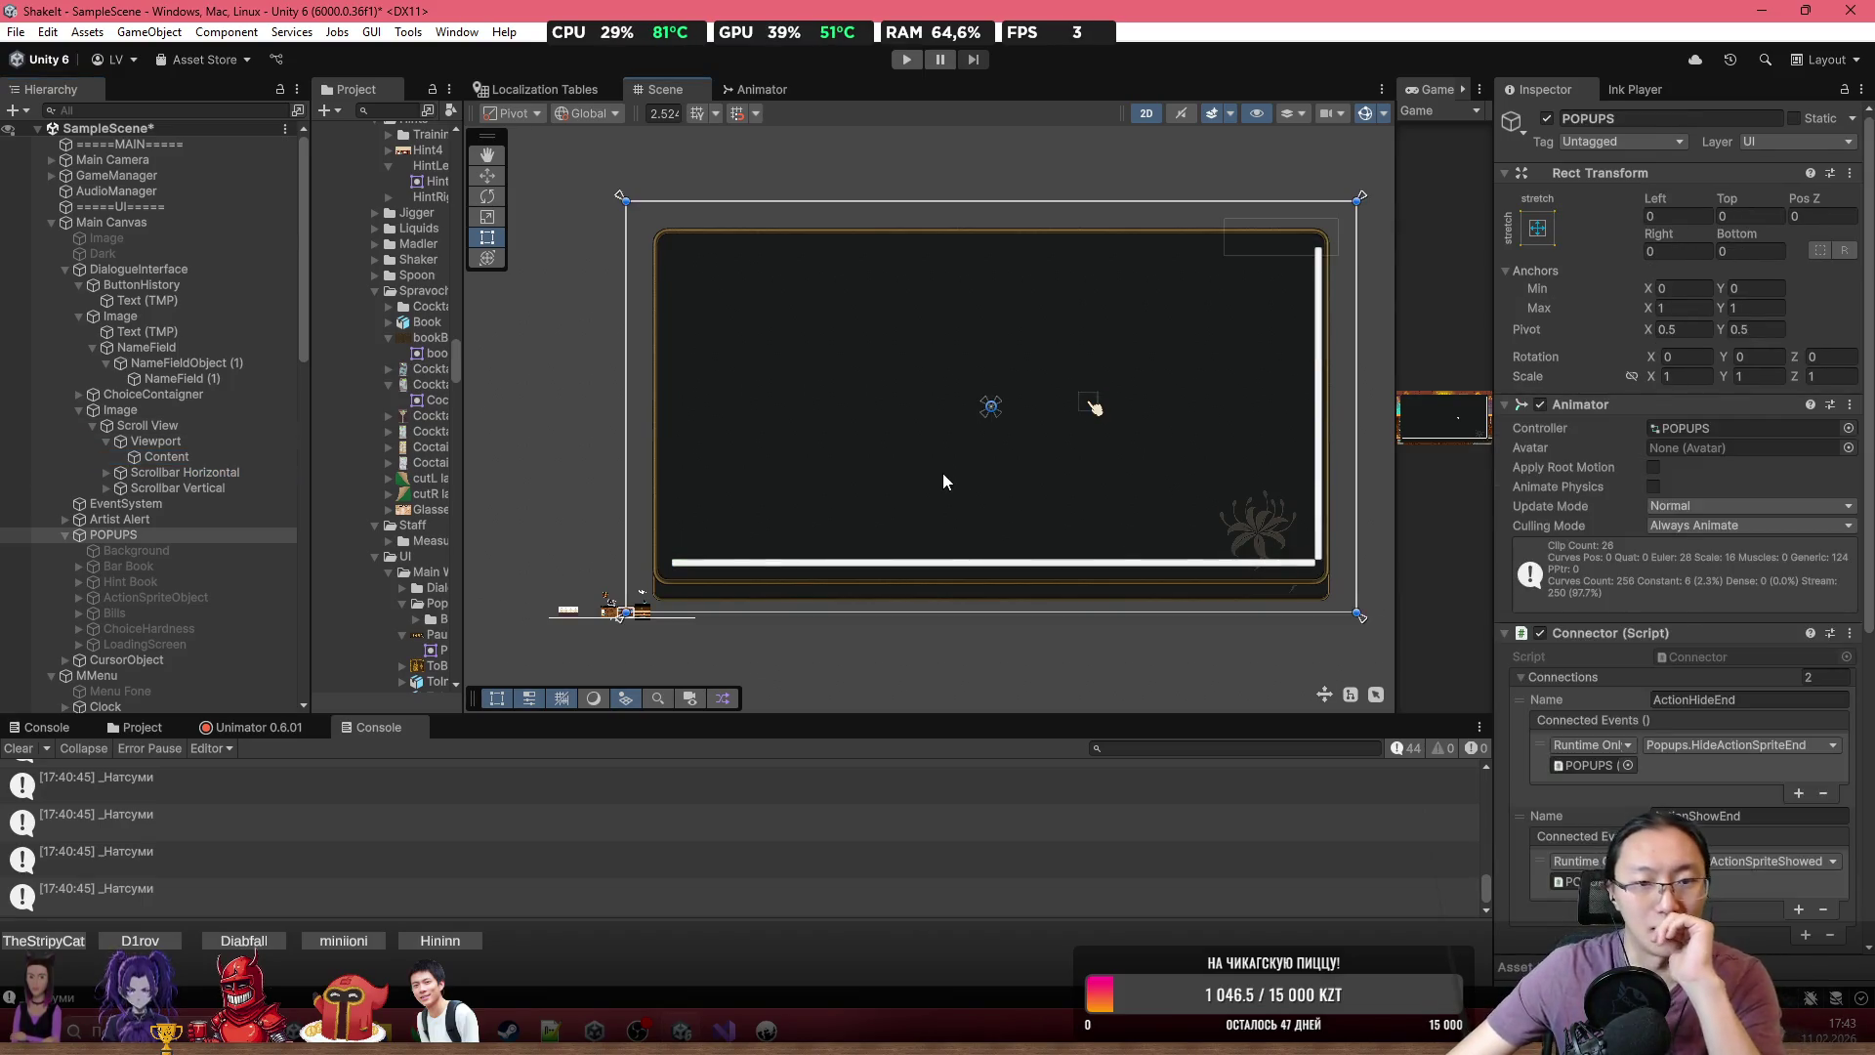
left_click(233, 455)
left_click(231, 442)
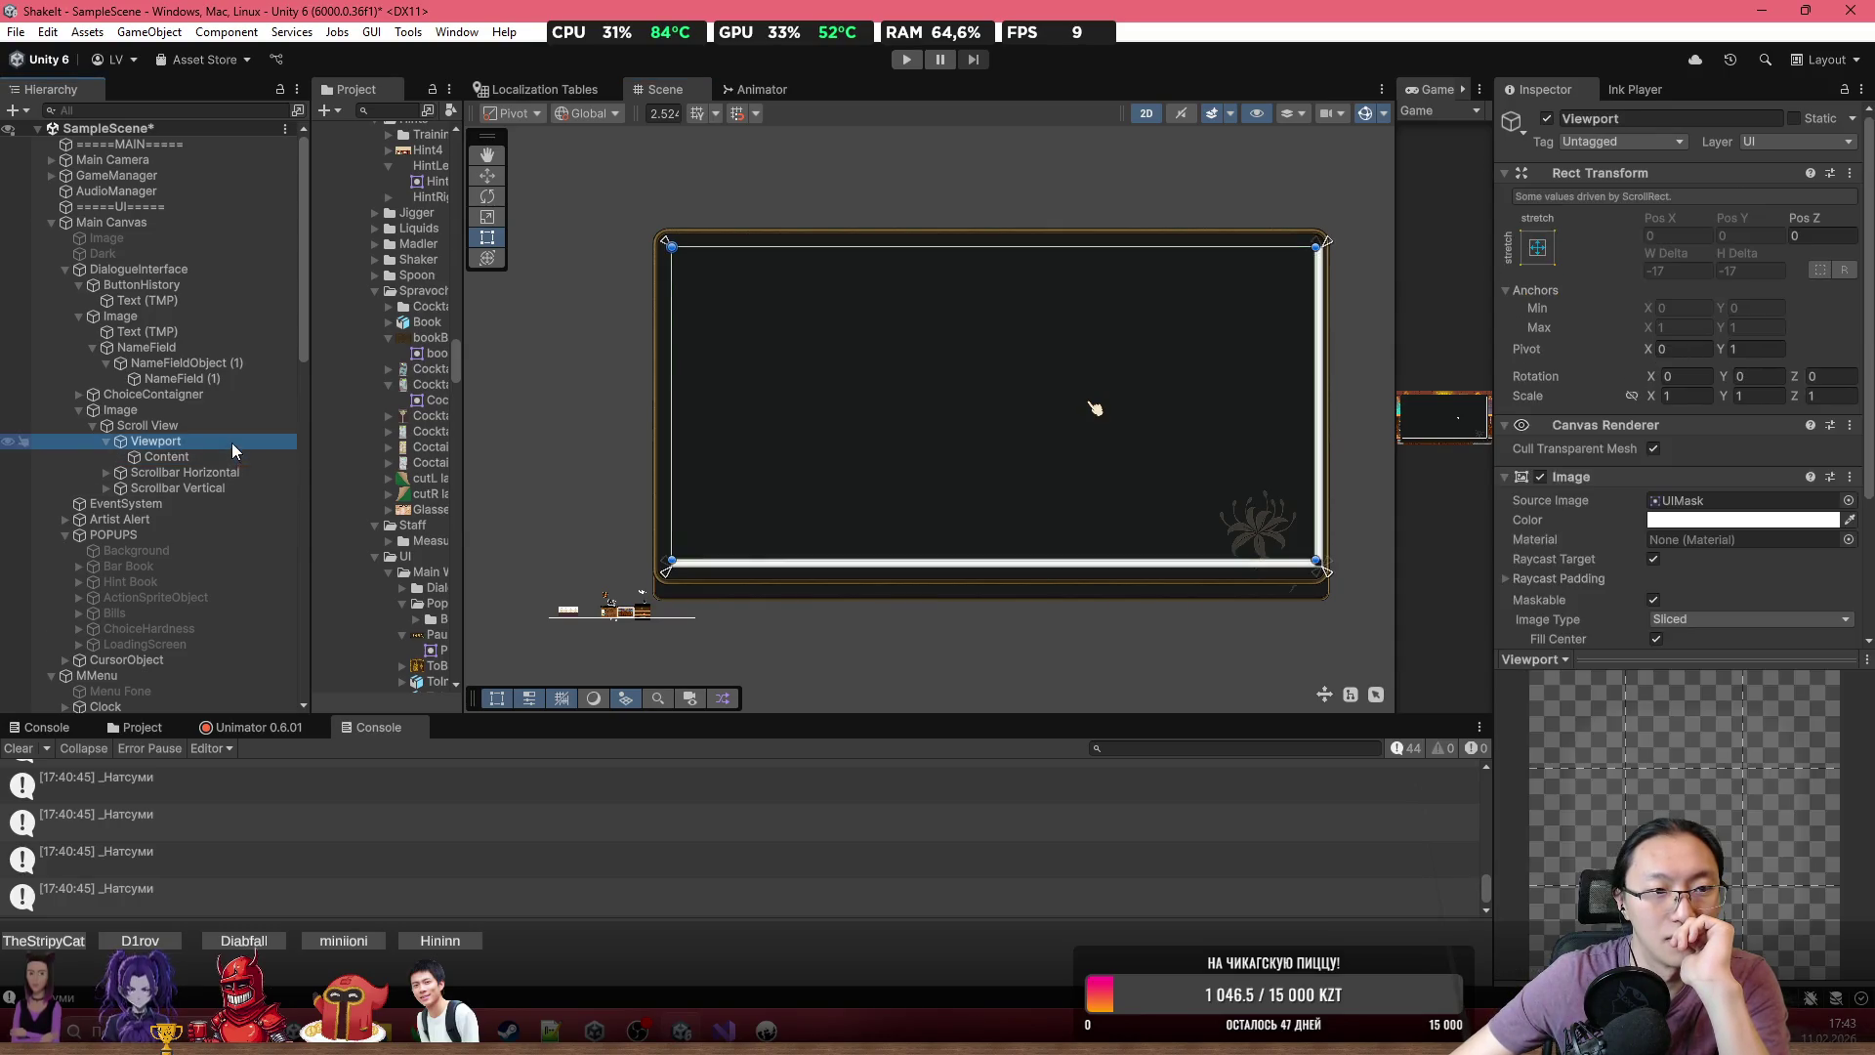
left_click(228, 425)
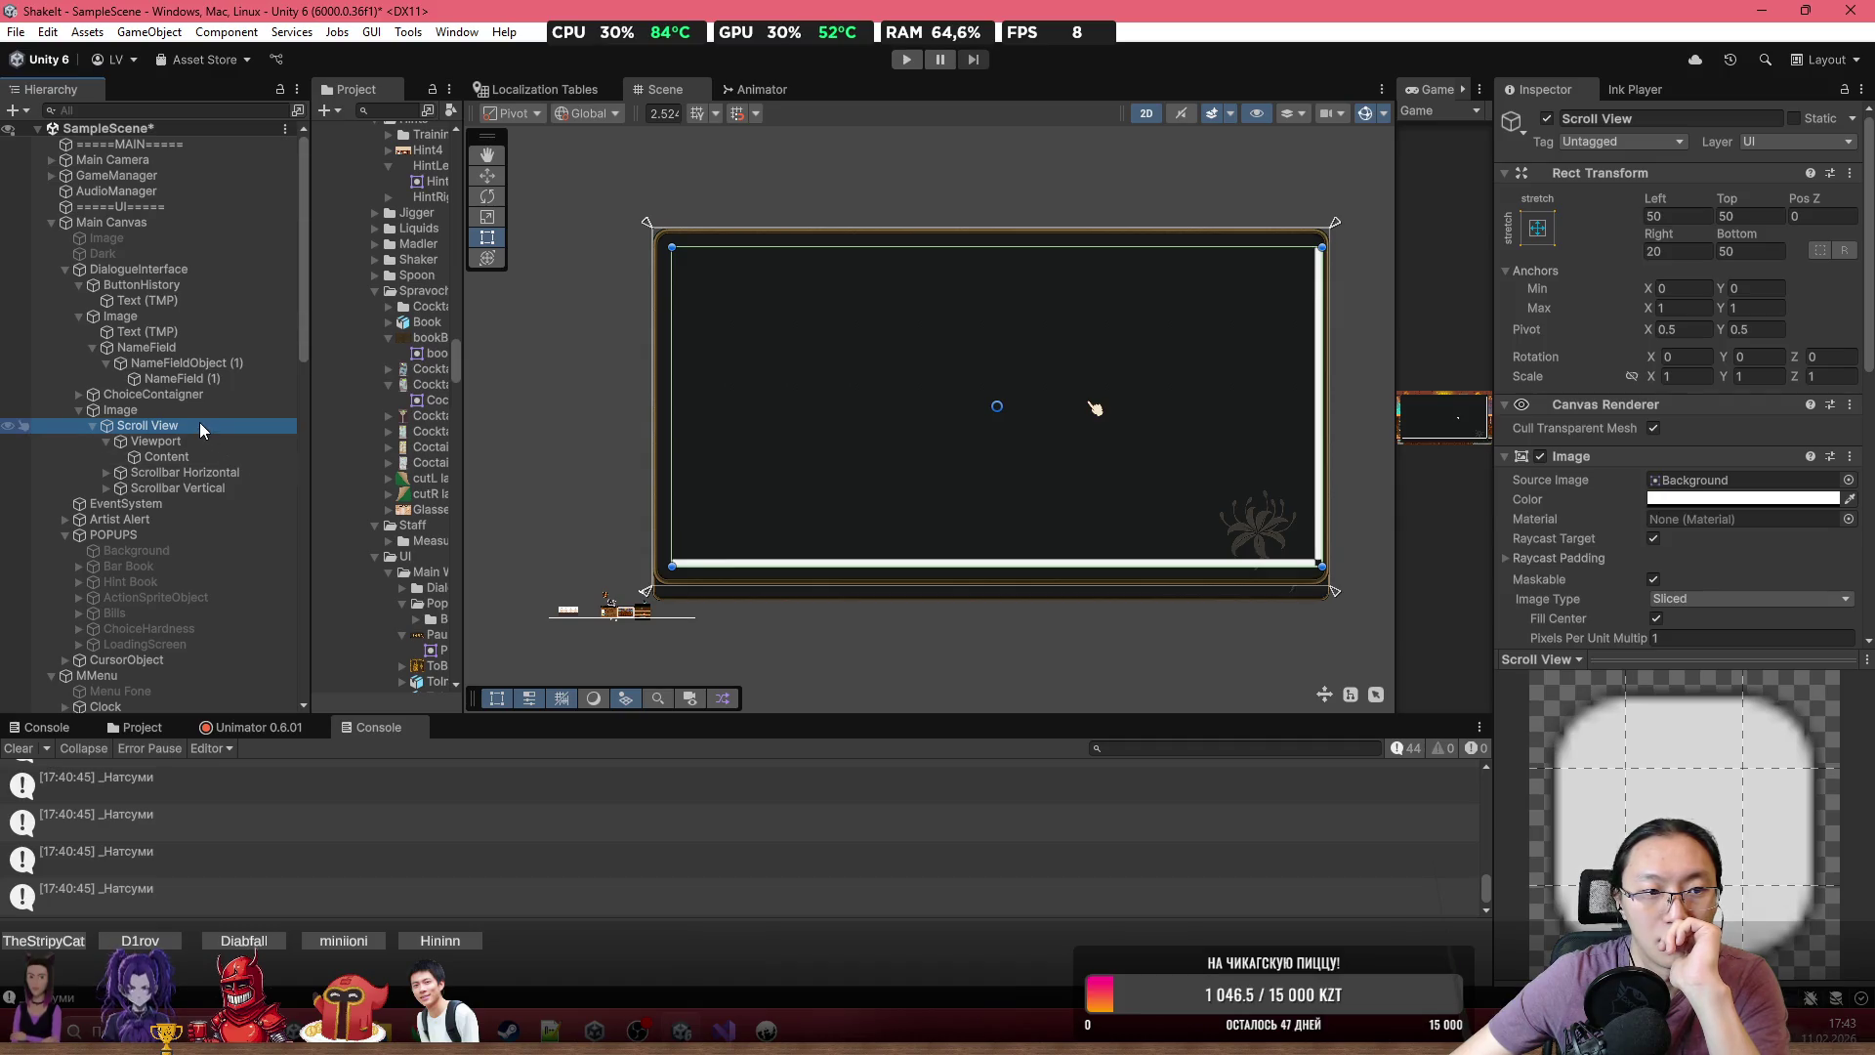
Re-expand the Viewport, select Content and look at its height value.
left_click(105, 441)
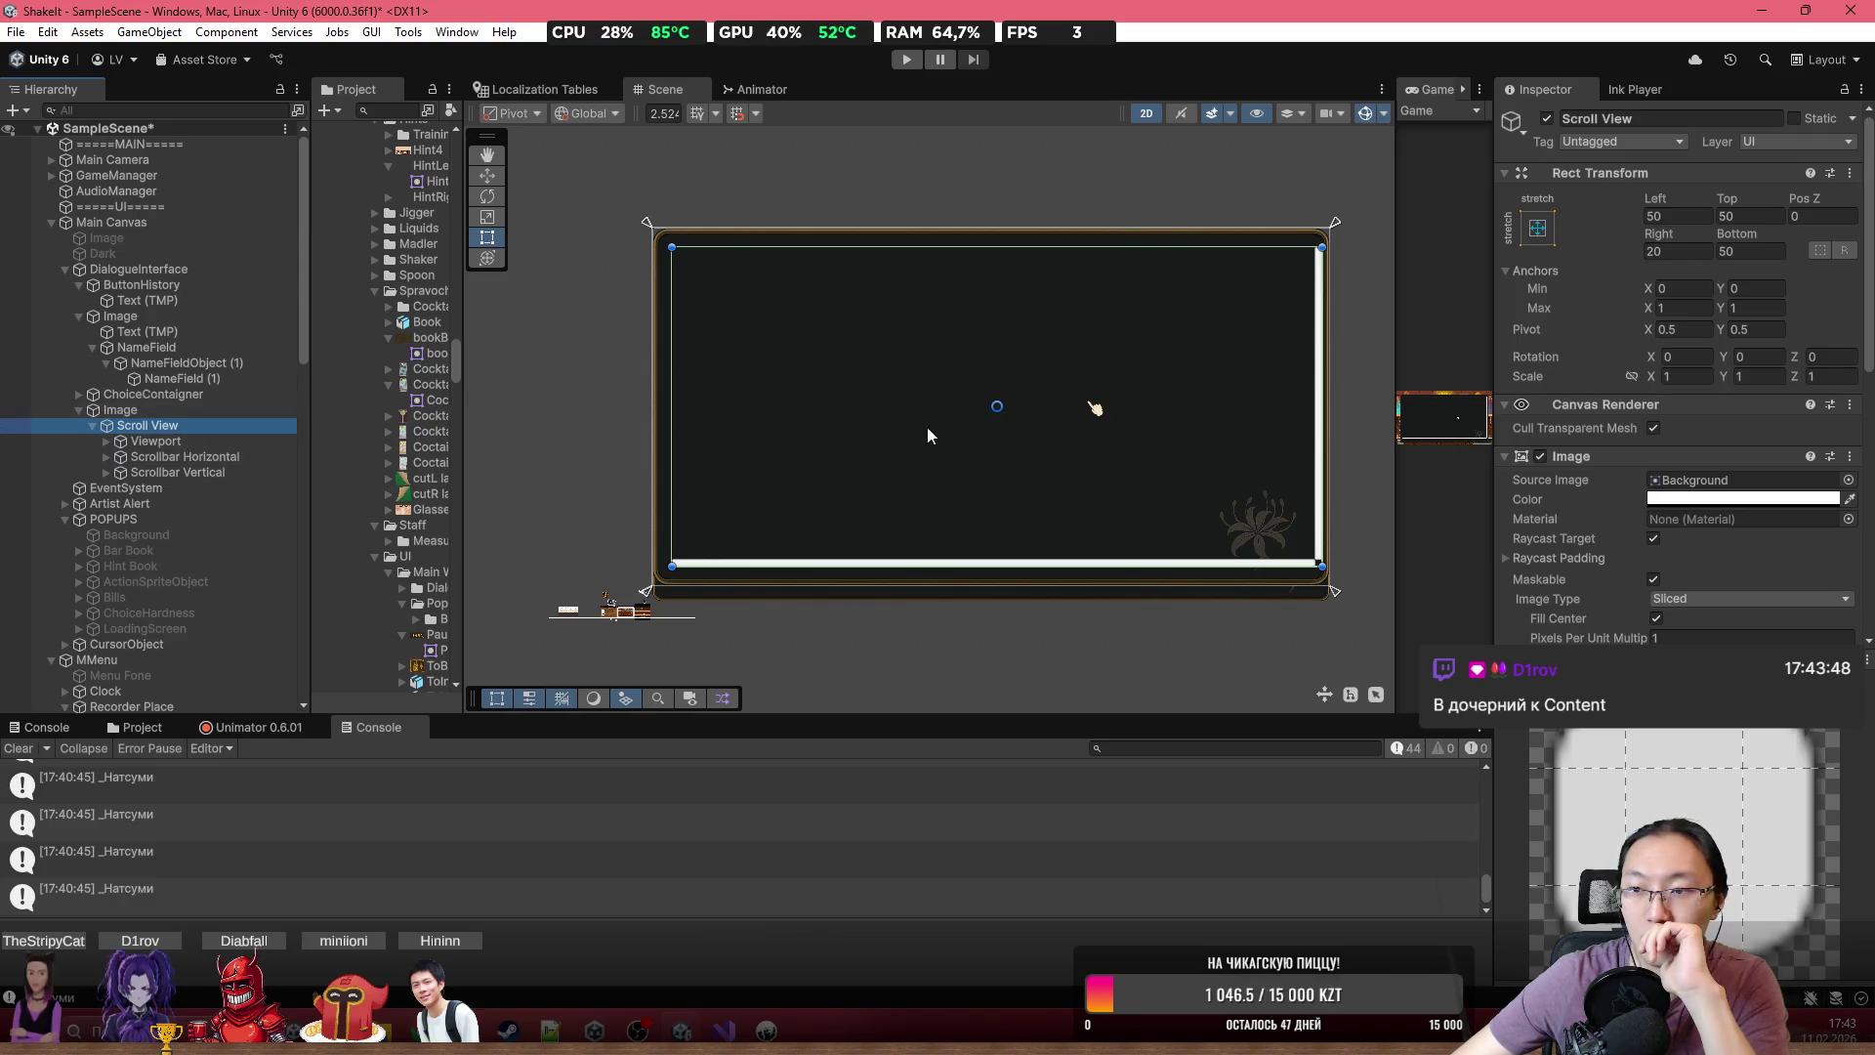
scroll(1799, 496, "down", 5)
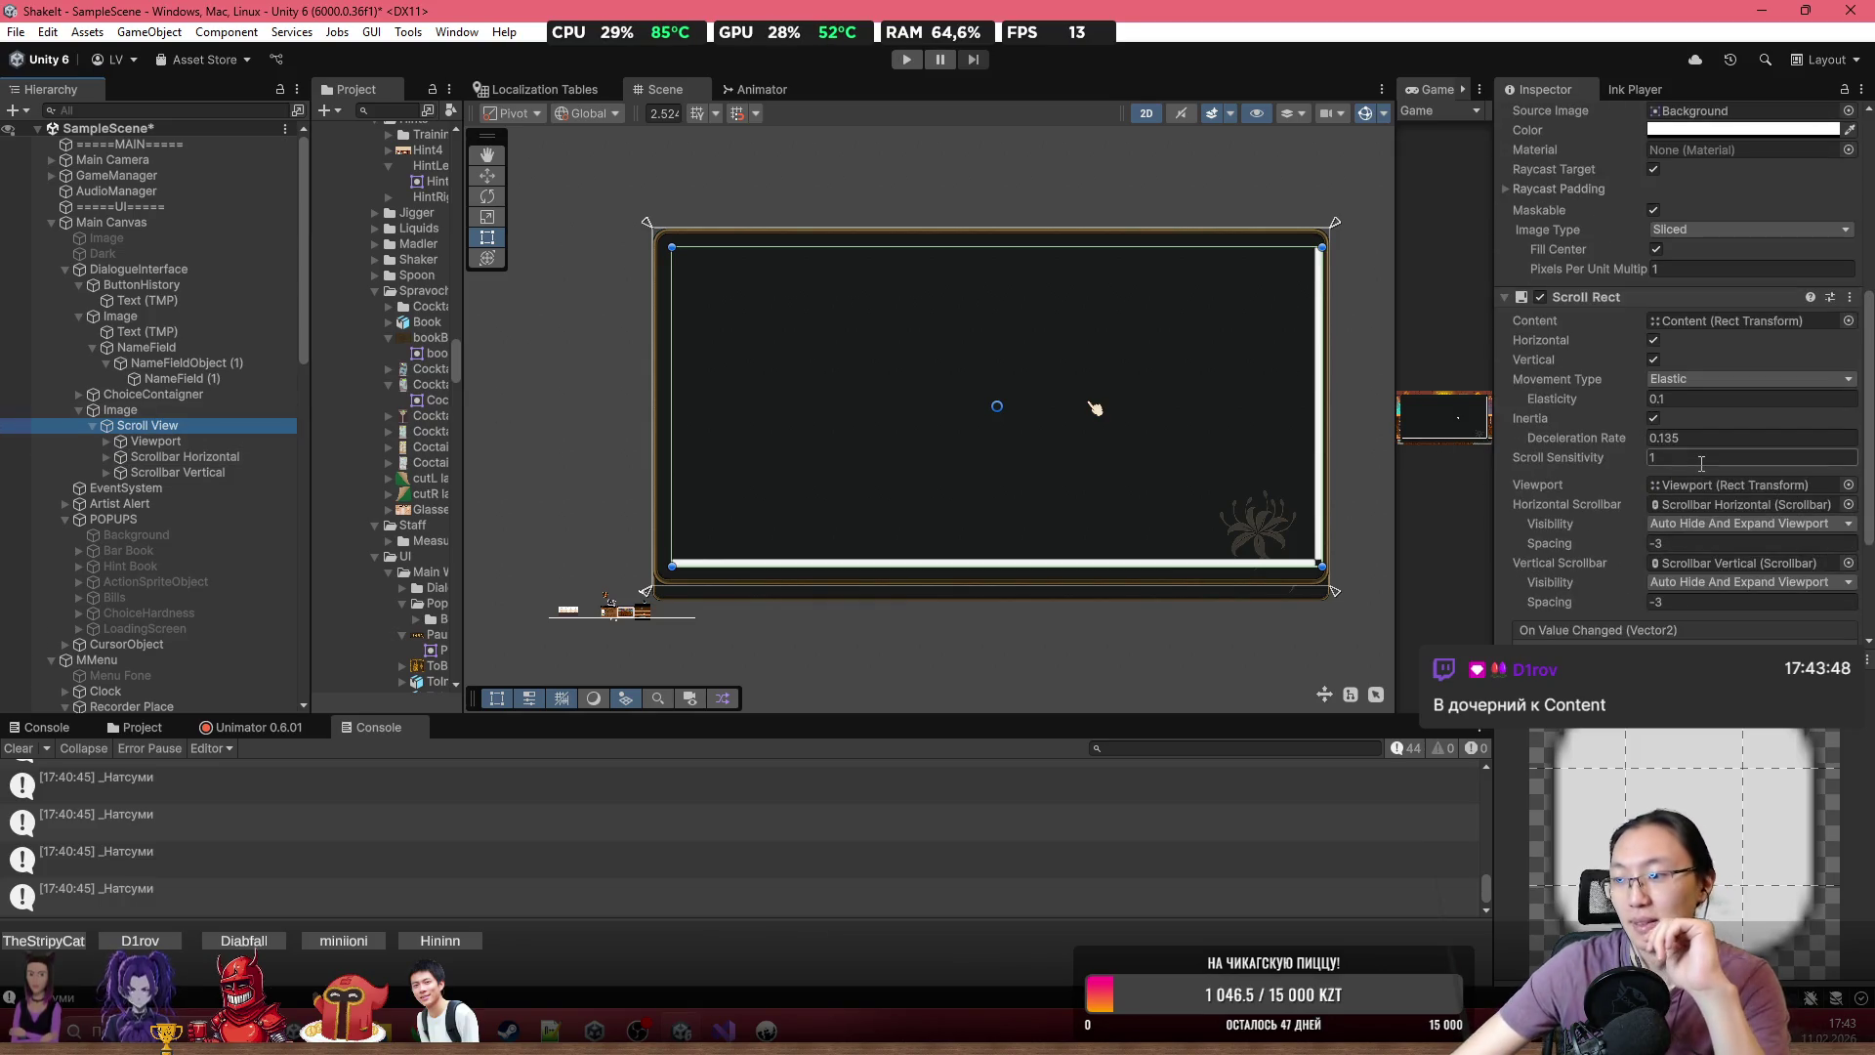
left_click(107, 441)
left_click(140, 457)
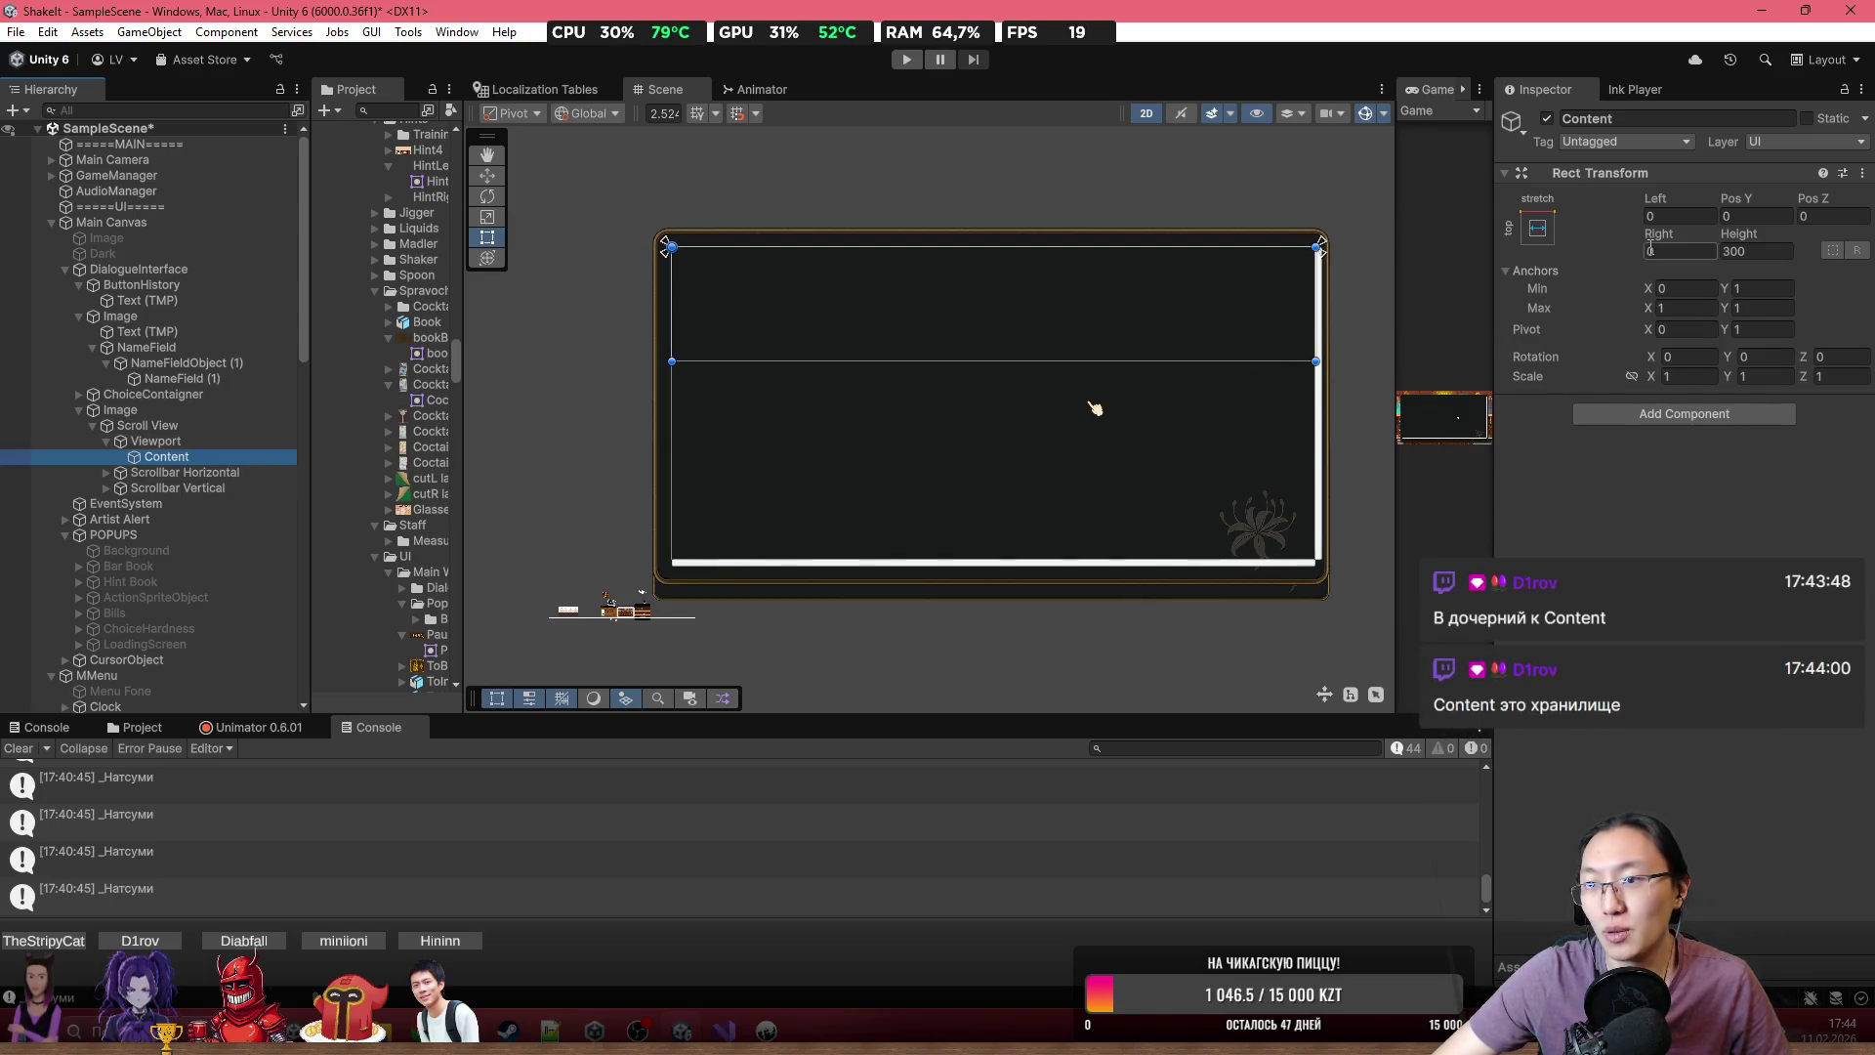
left_click(1724, 250)
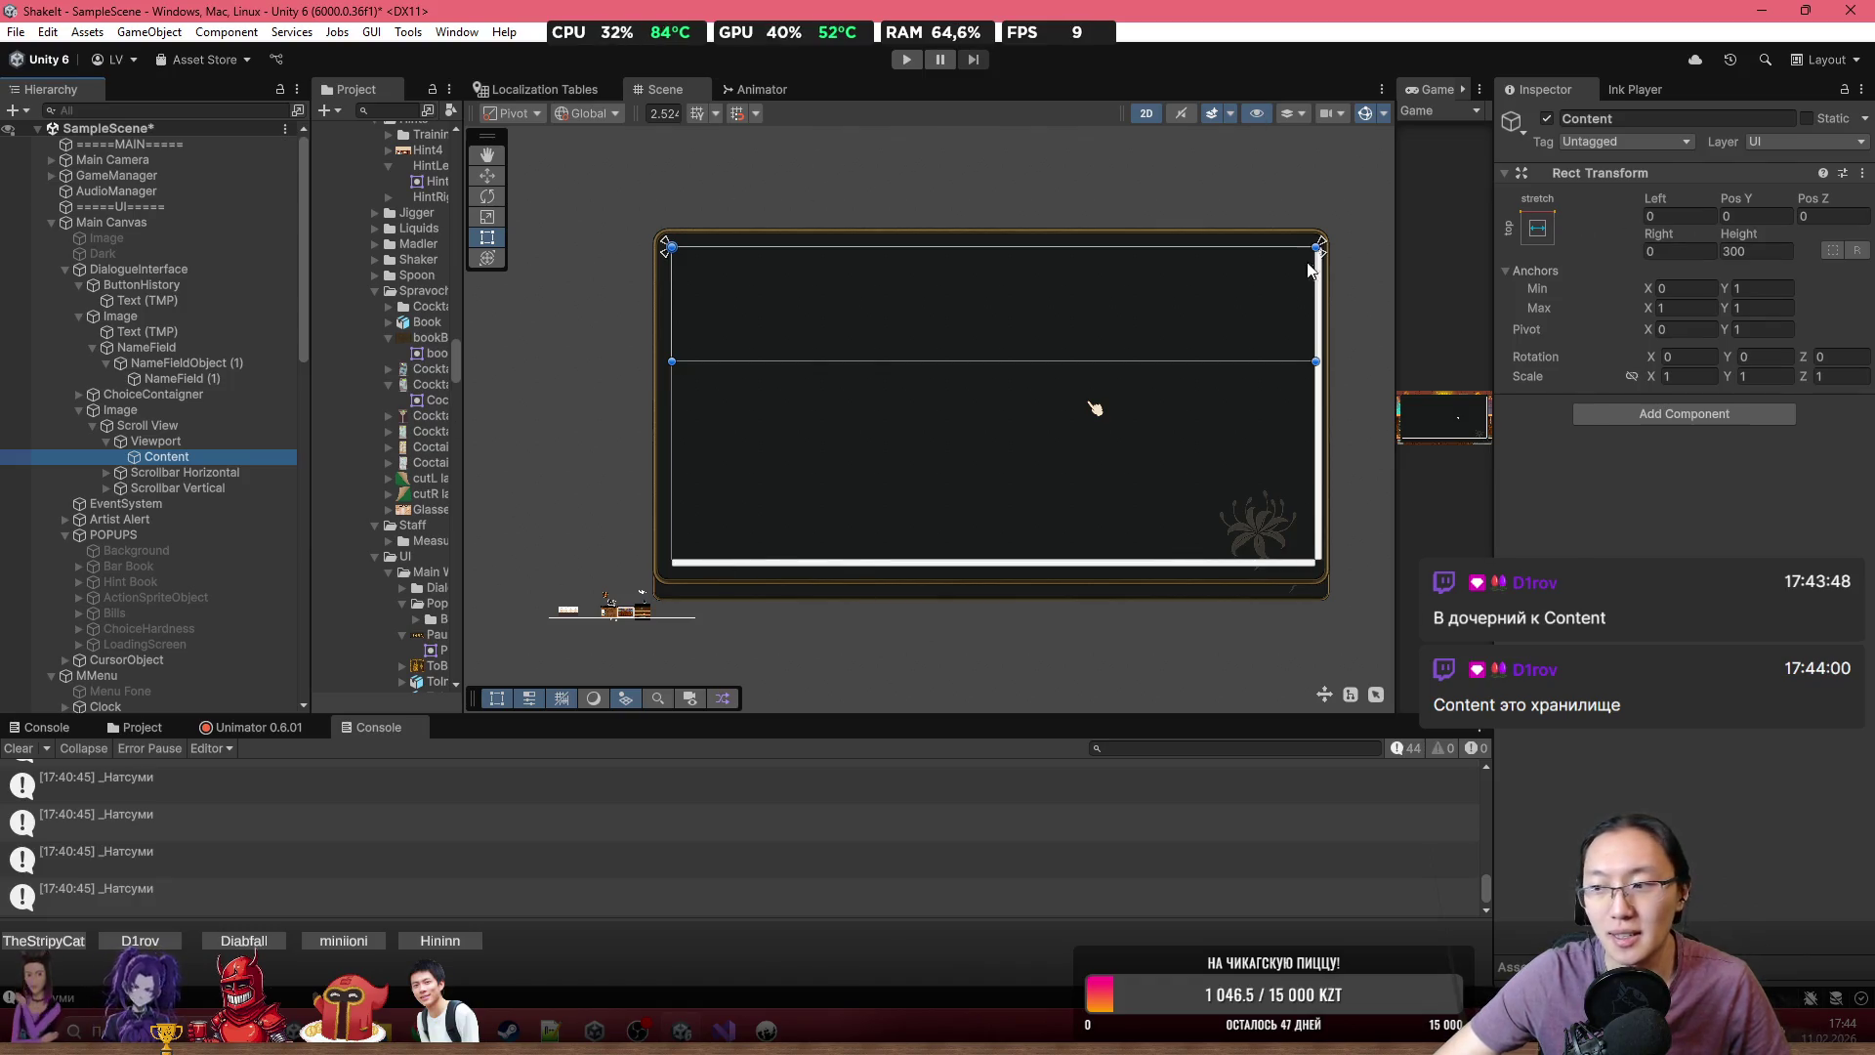
right_click(184, 457)
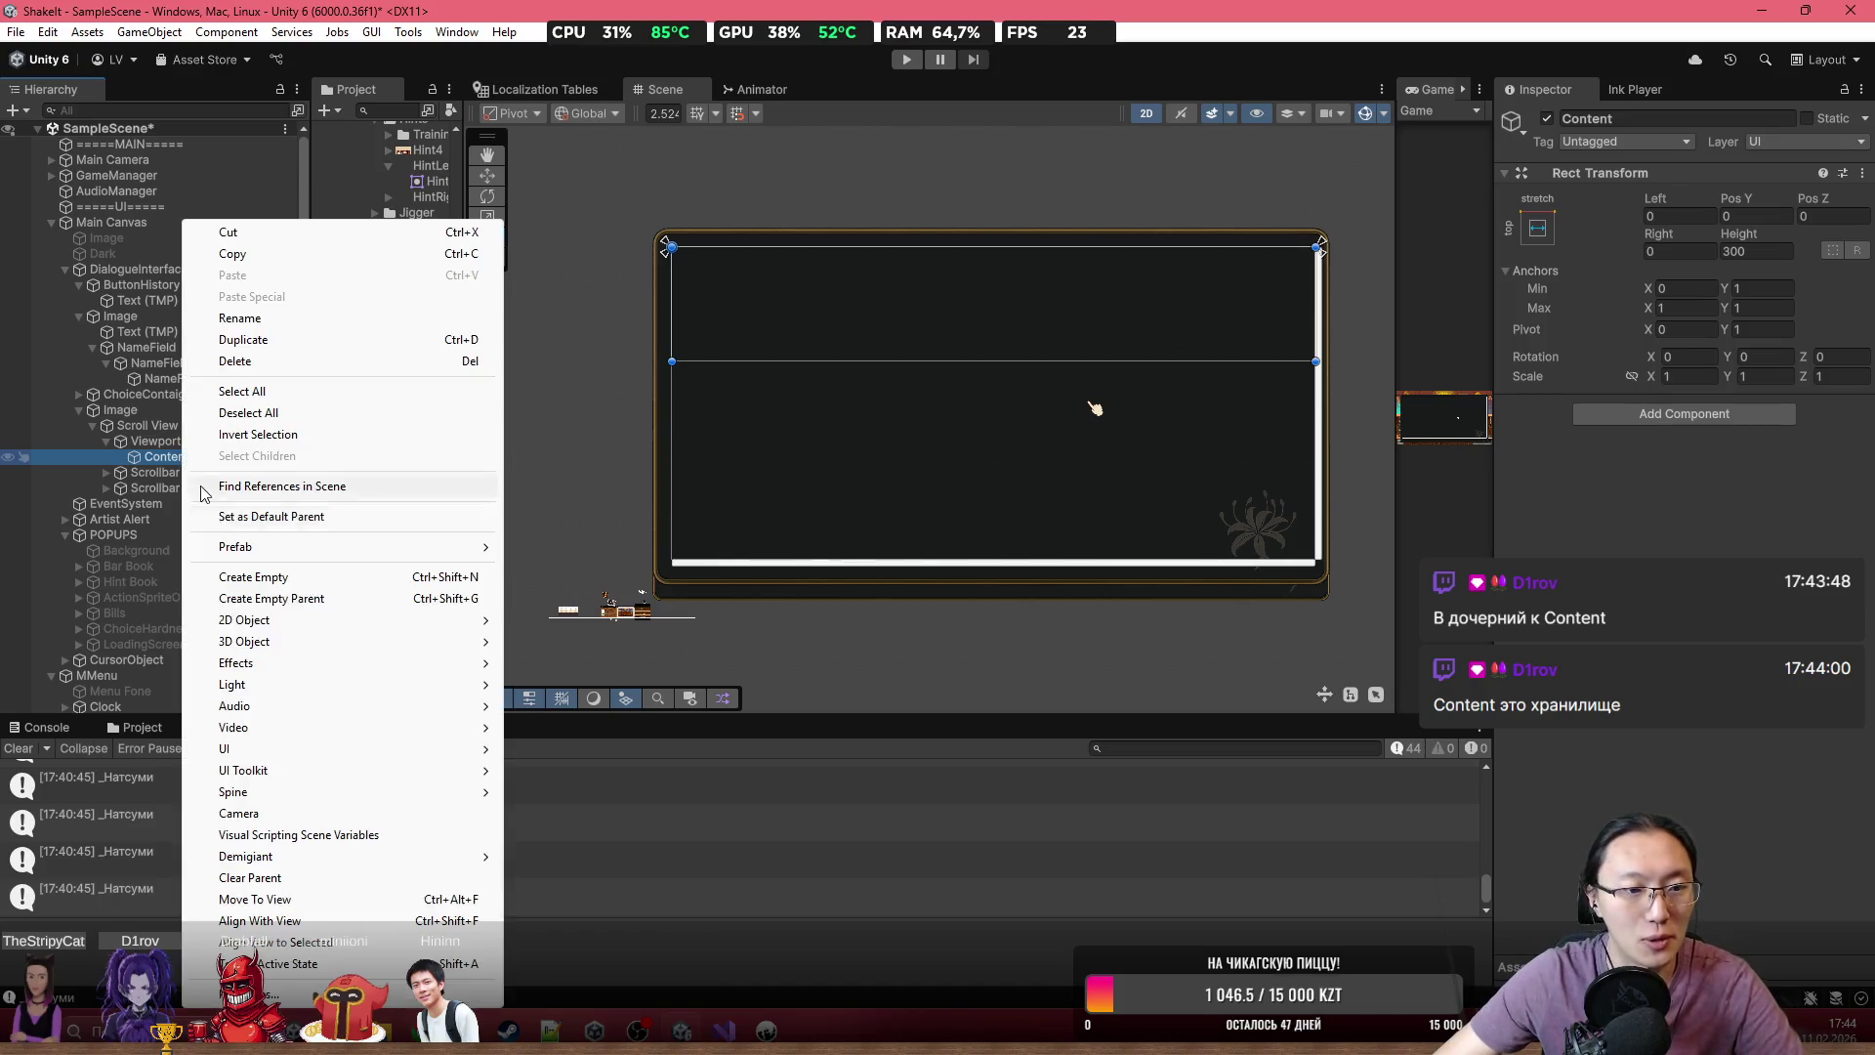
Create a Text (TMP) under Content reading 'FIUEHF efwe fwe fwe fw ef wef we fwe fwe f wef wef we'.
mouse_move(356, 748)
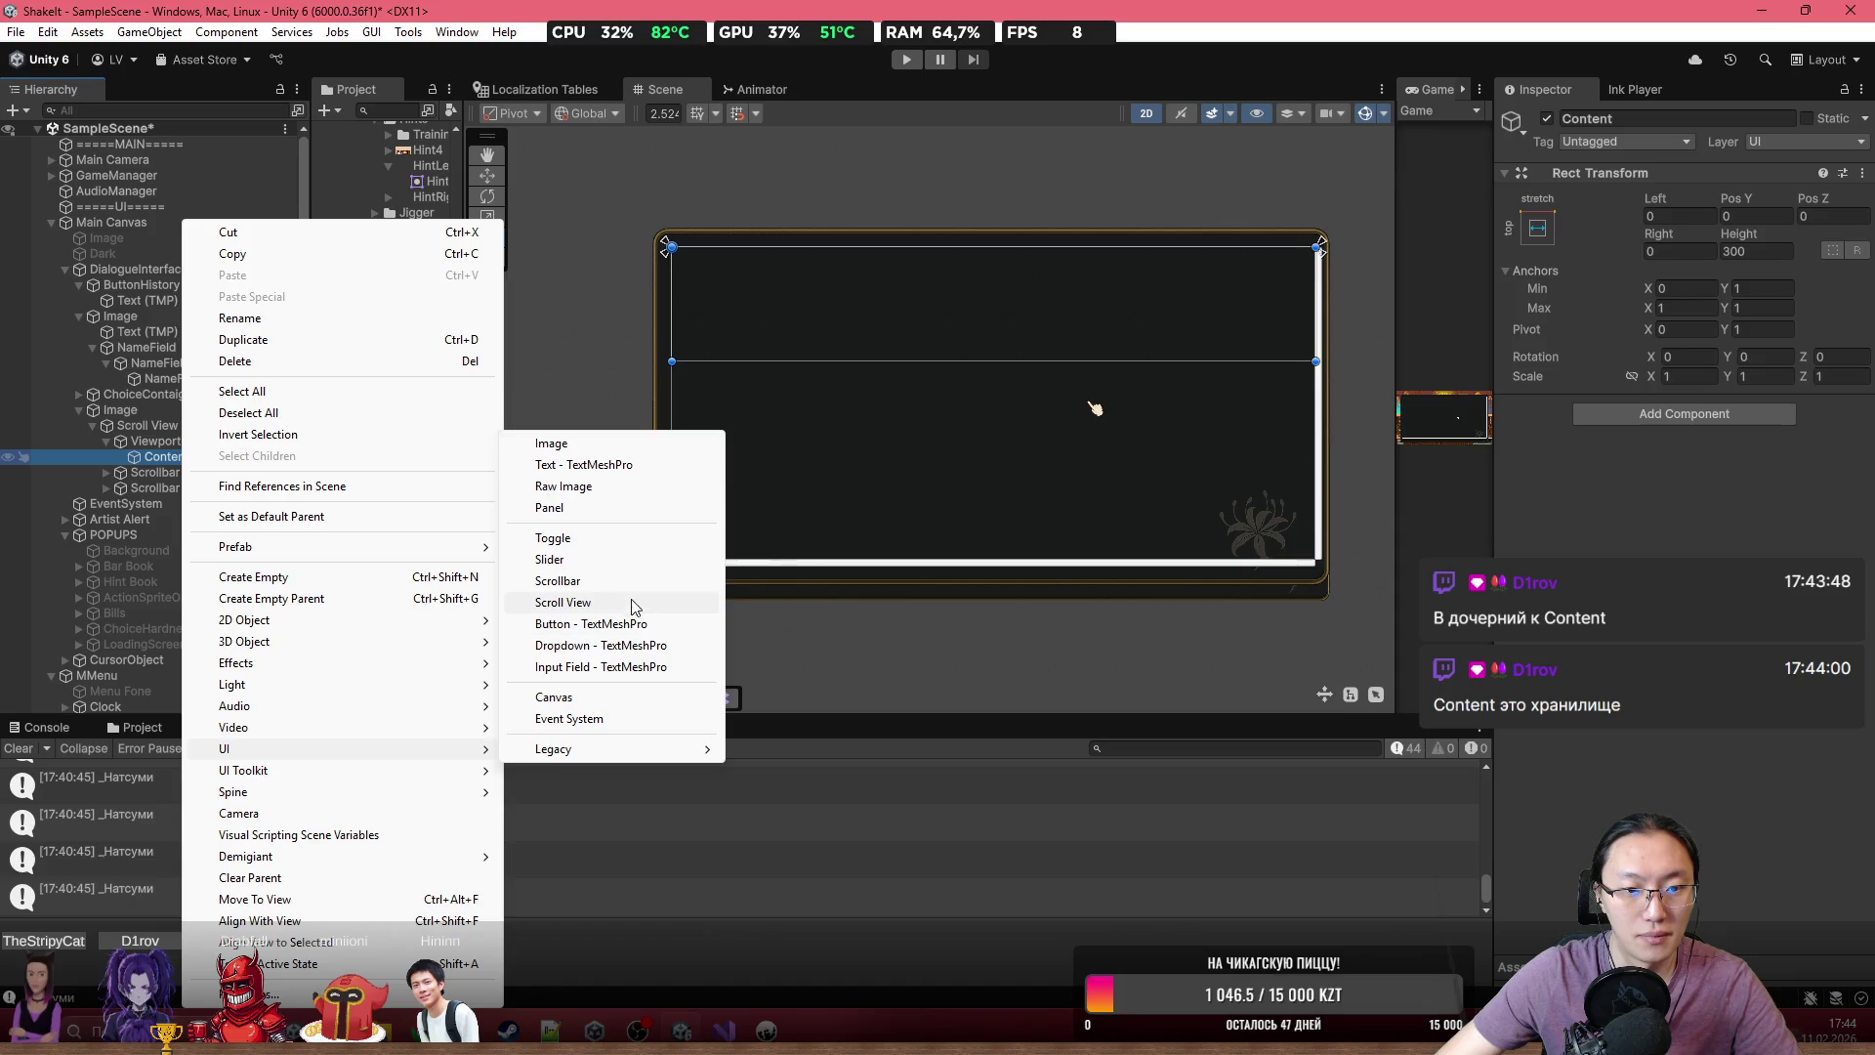
left_click(602, 467)
left_click(1562, 532)
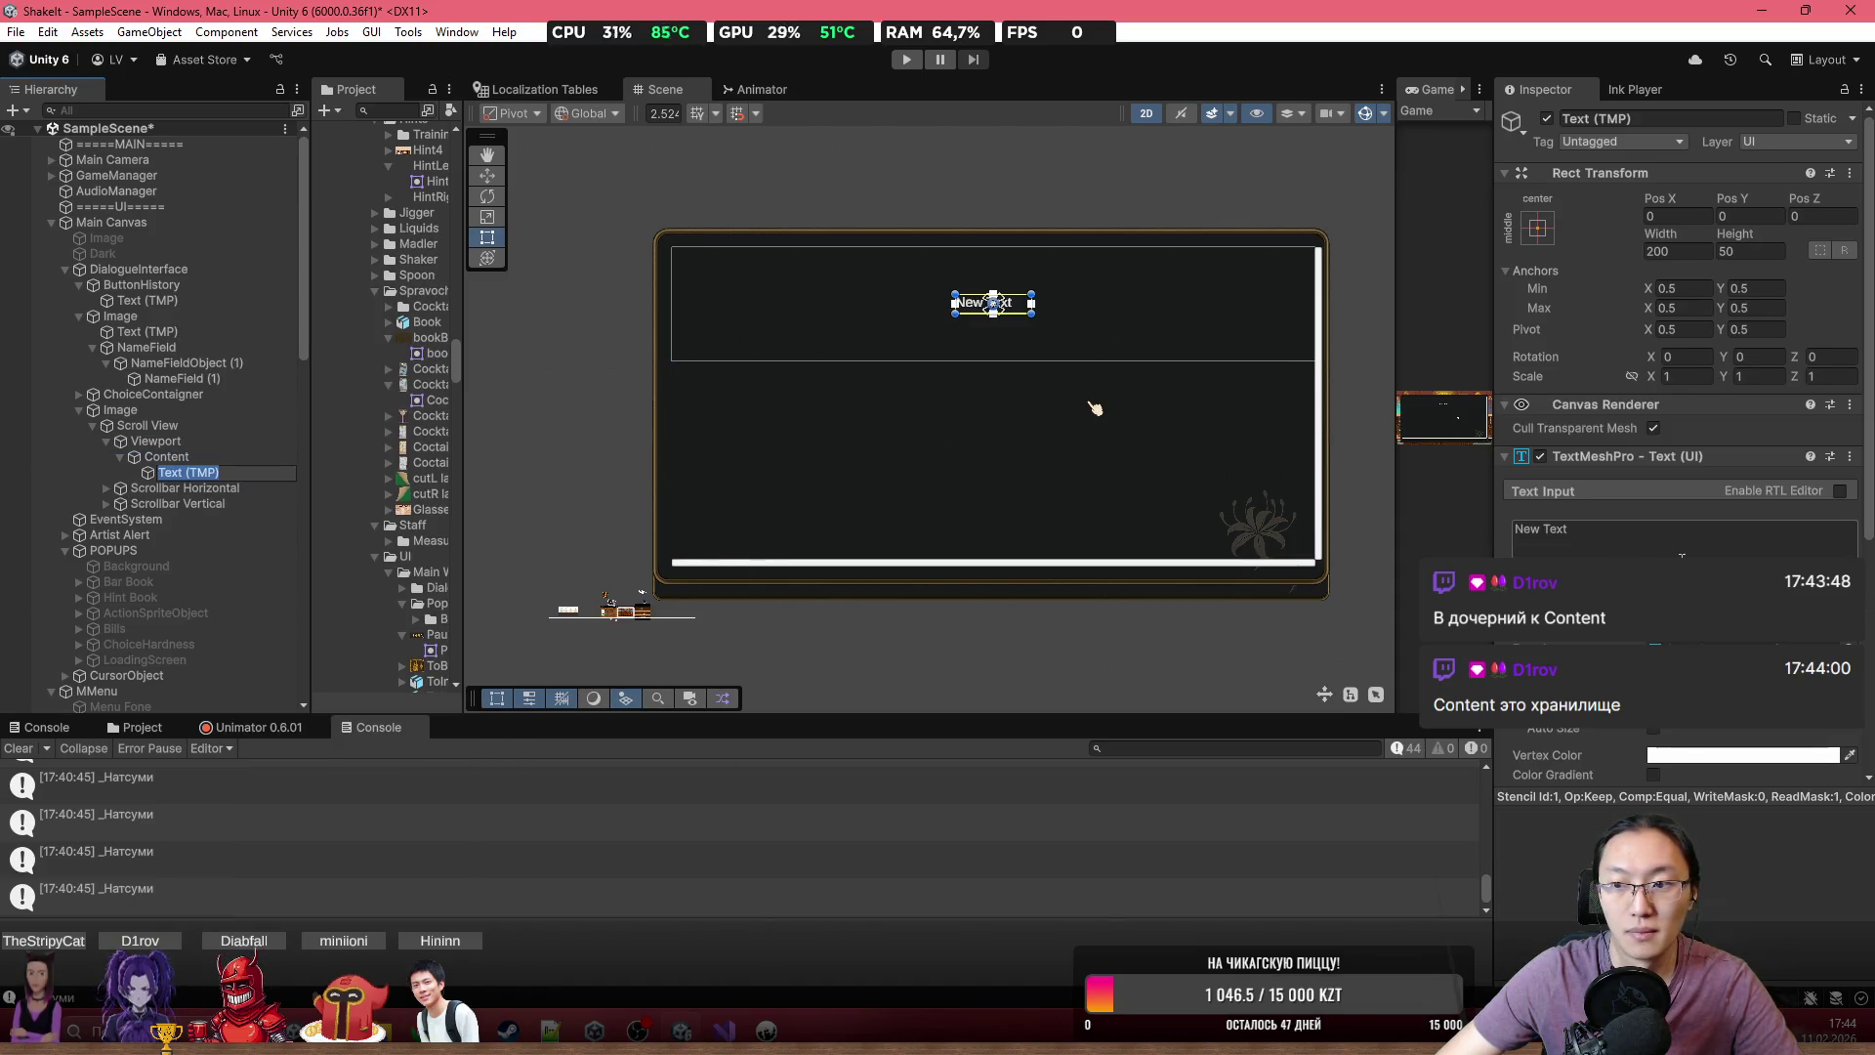
type("FIUEHF")
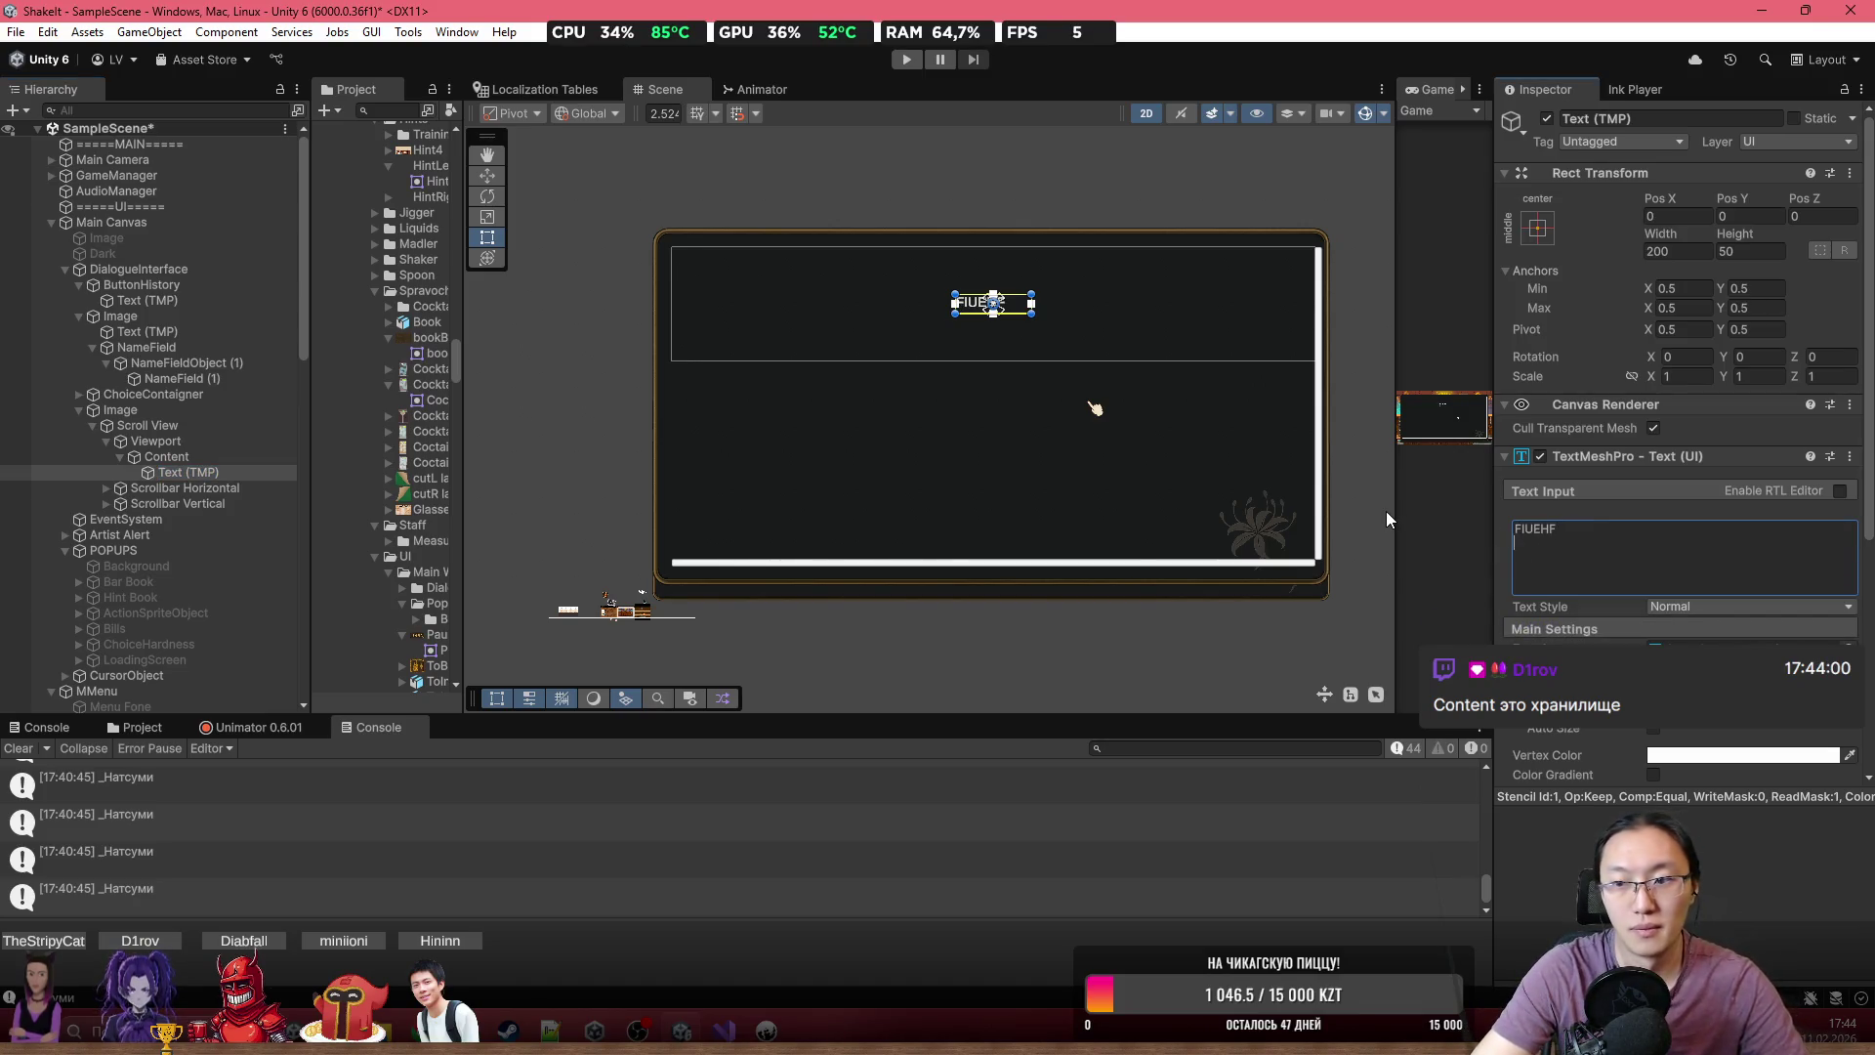
type(" efwe fwe fwe fw ef wef we fwe fwe f wef wef we")
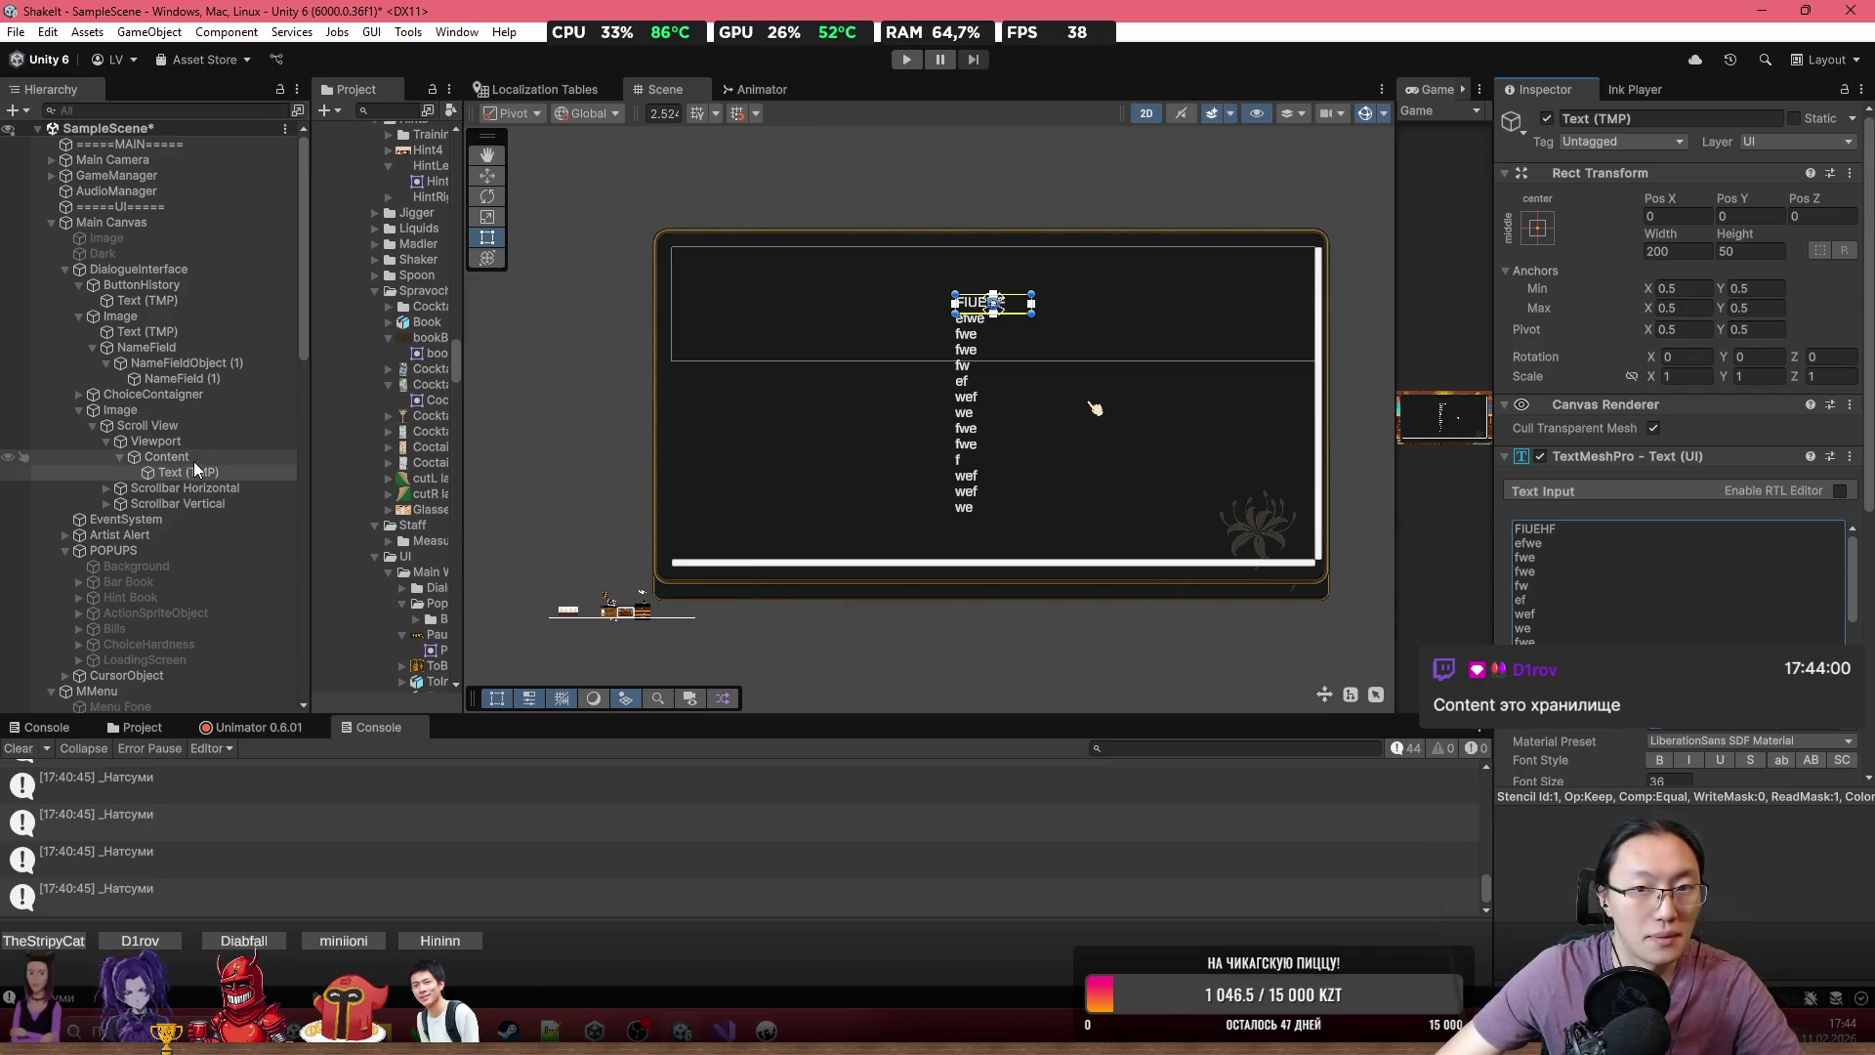
Replace the text's last lines with 'erg' and a new line 'g er g erg er'.
left_click(254, 459)
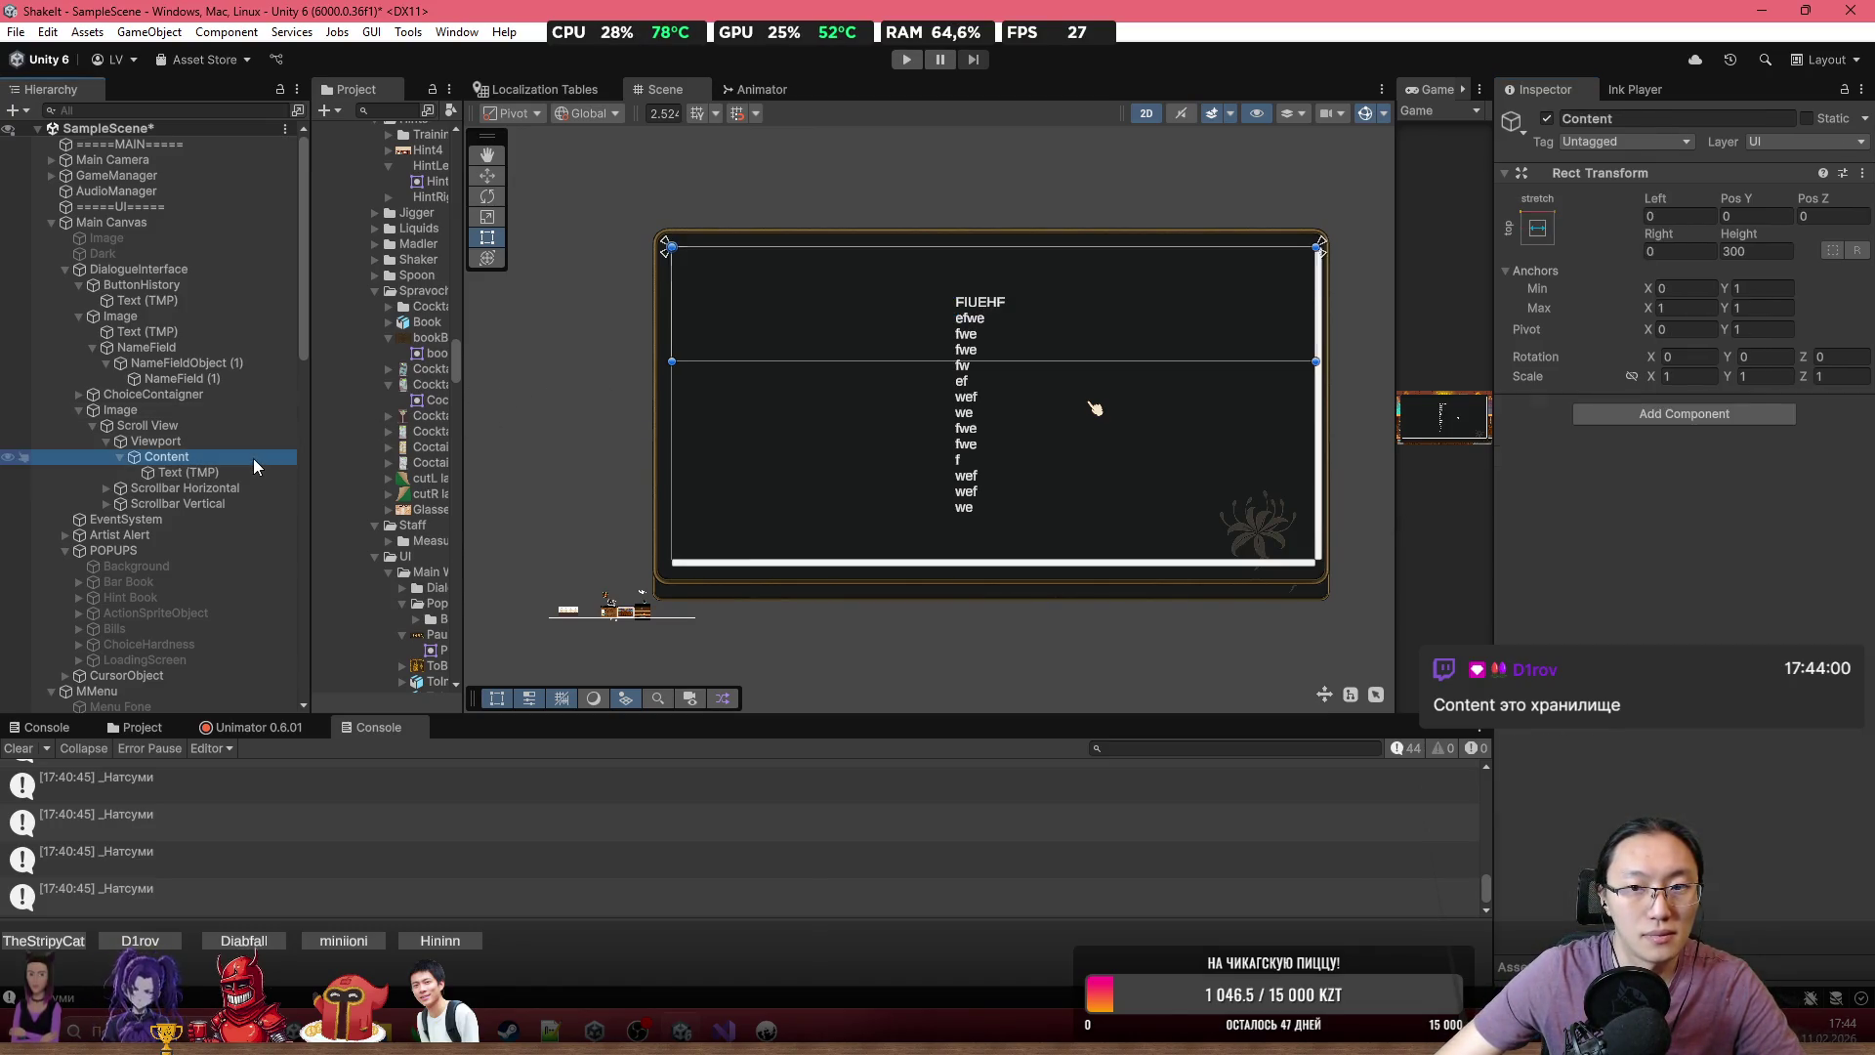
left_click(238, 469)
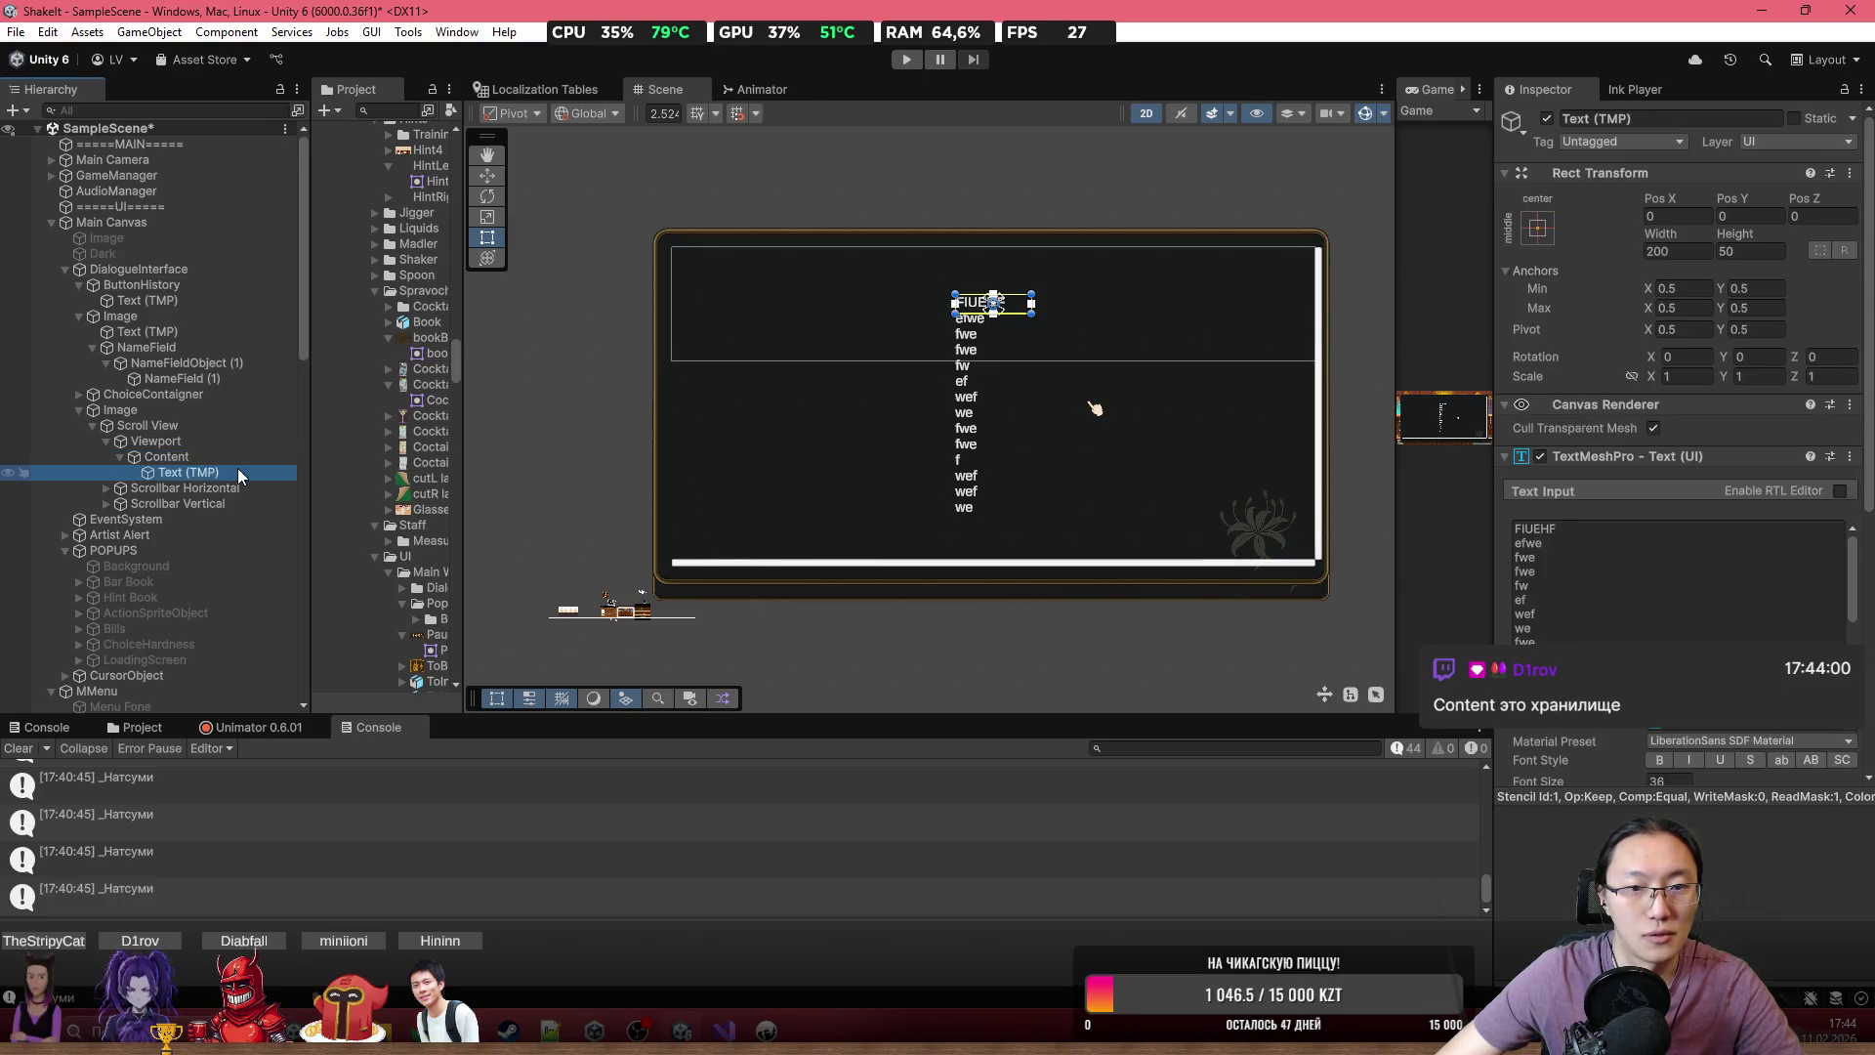
left_click(242, 455)
left_click(225, 472)
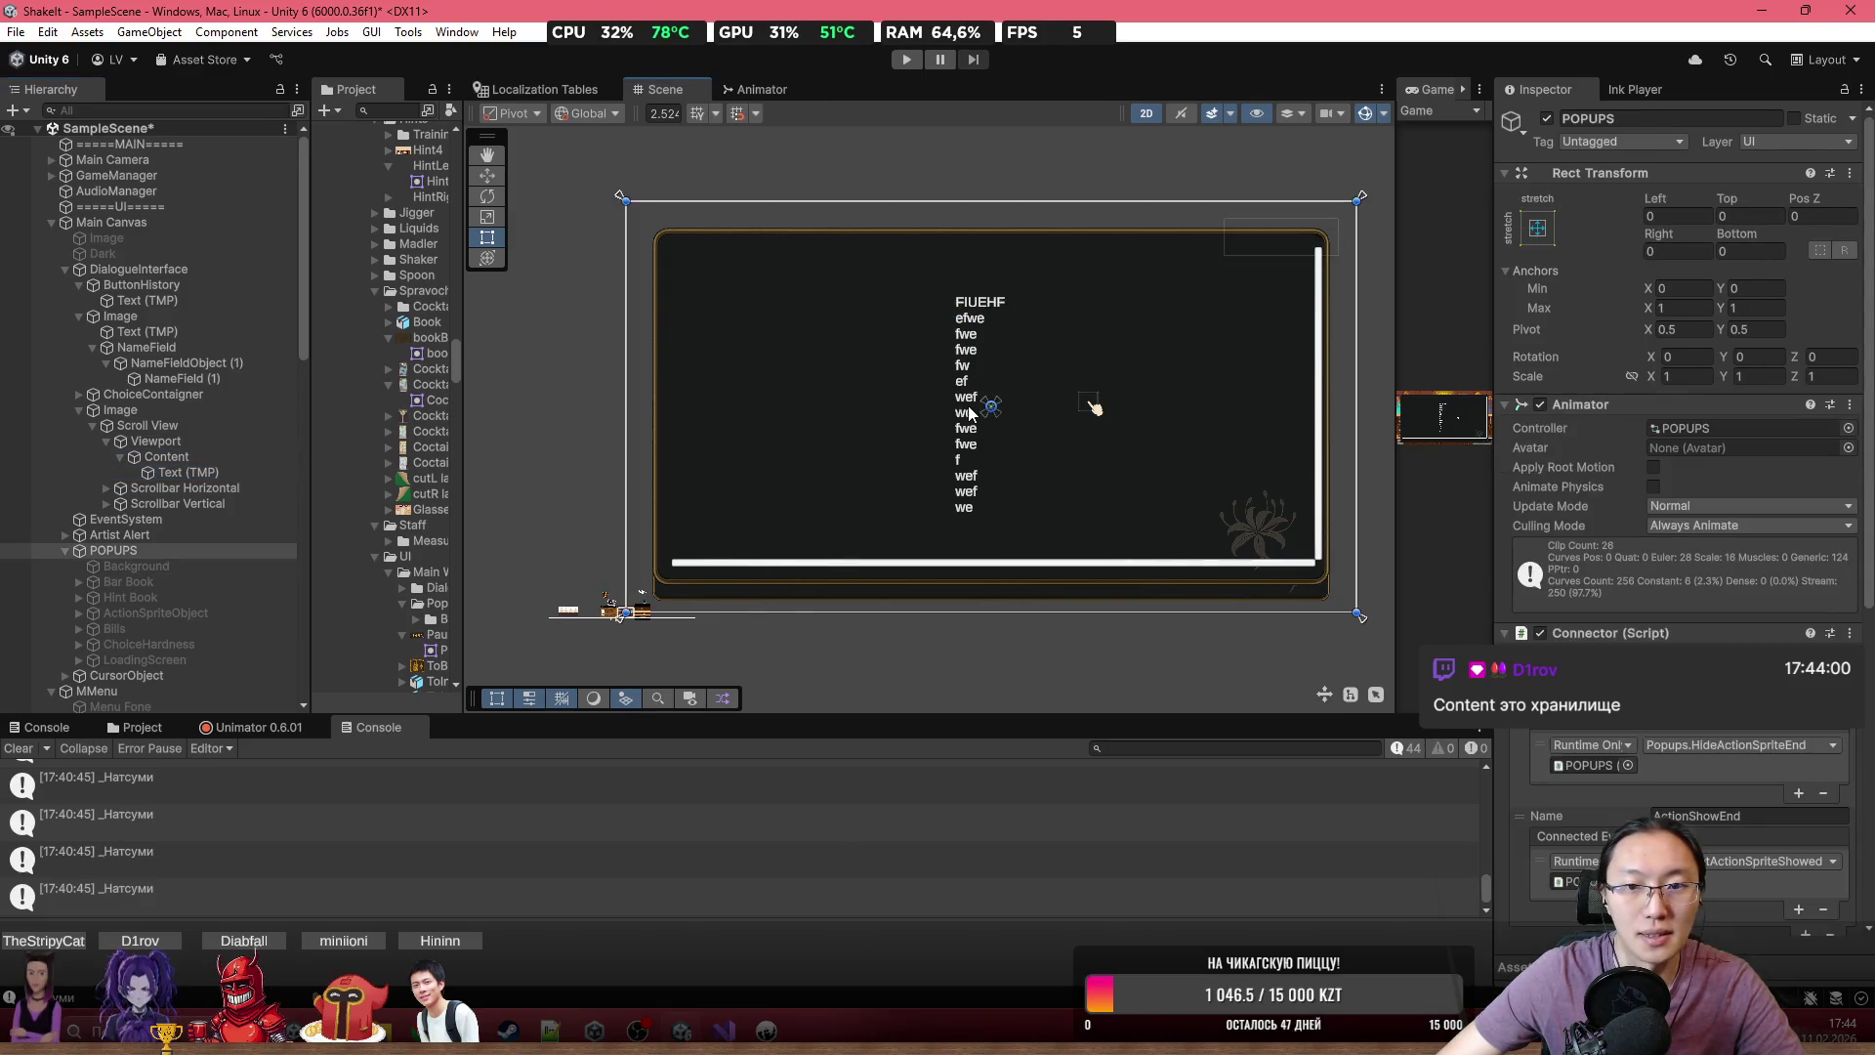
left_click(156, 441)
left_click(164, 475)
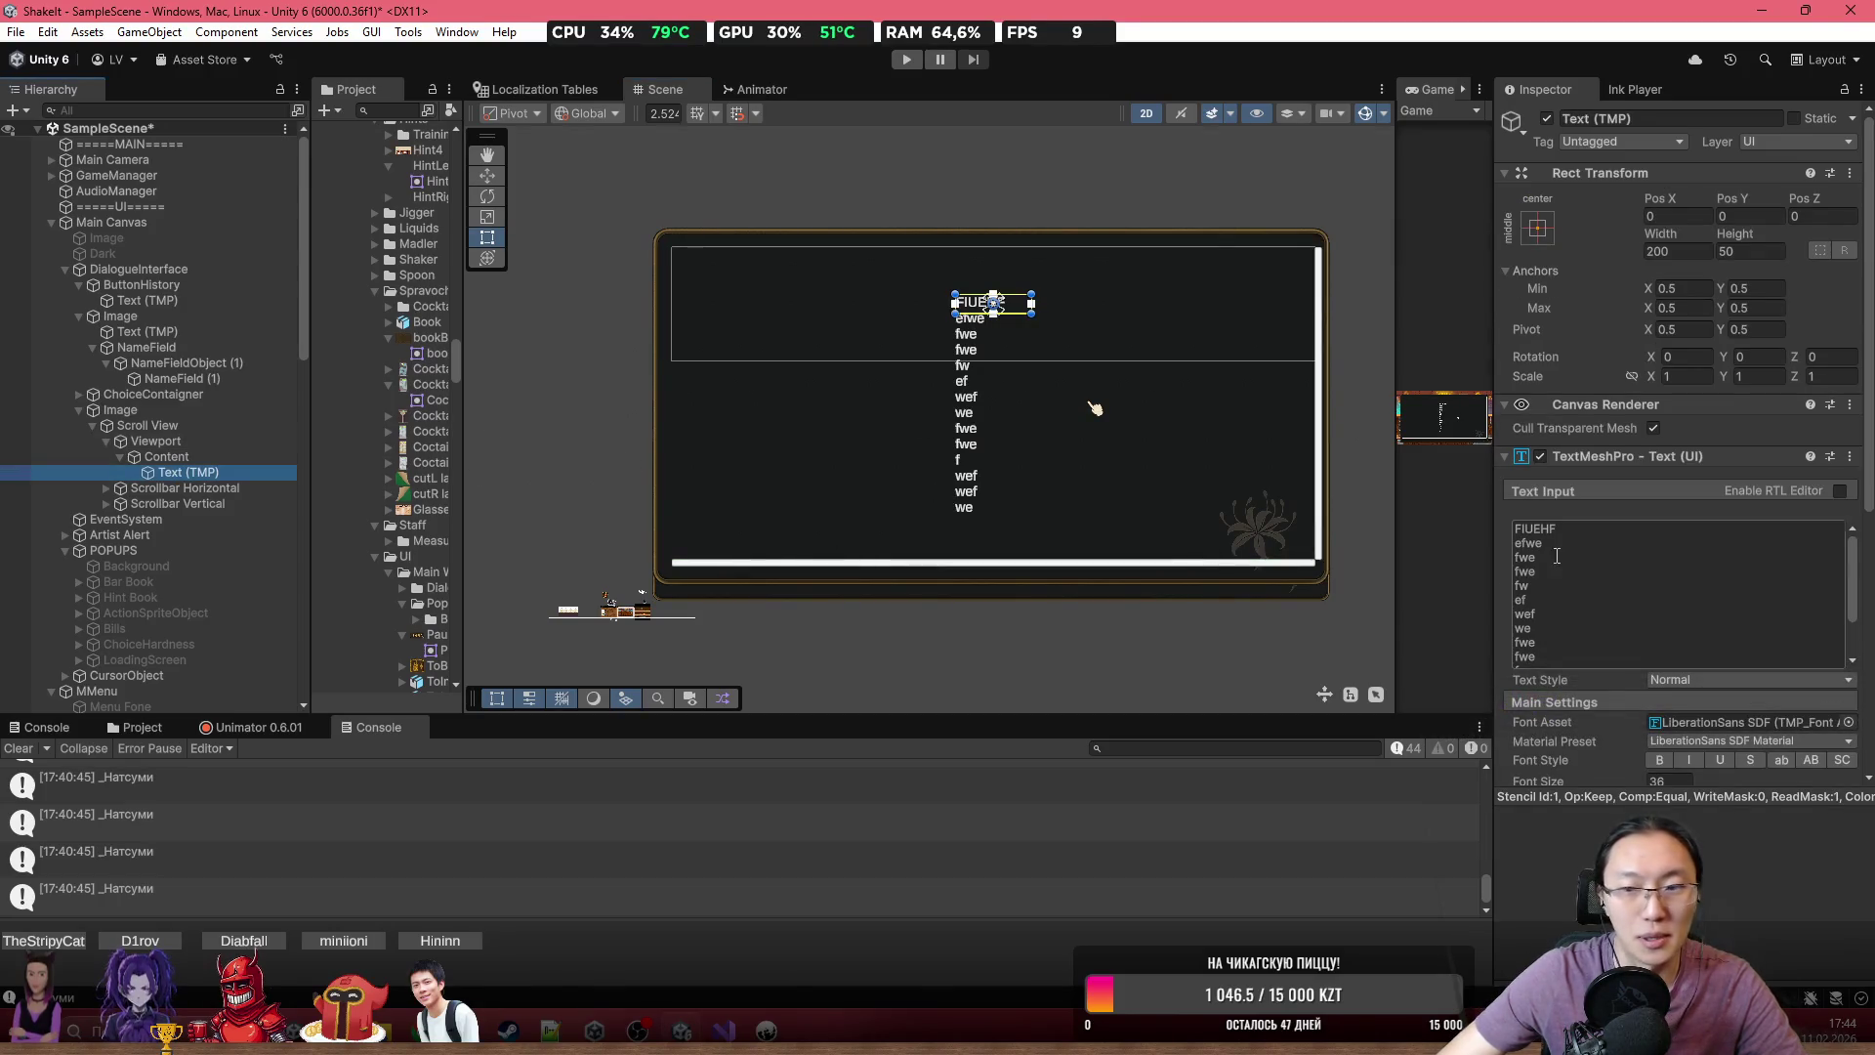
left_click_drag(1517, 637, 1579, 646)
type("erg")
key("Return")
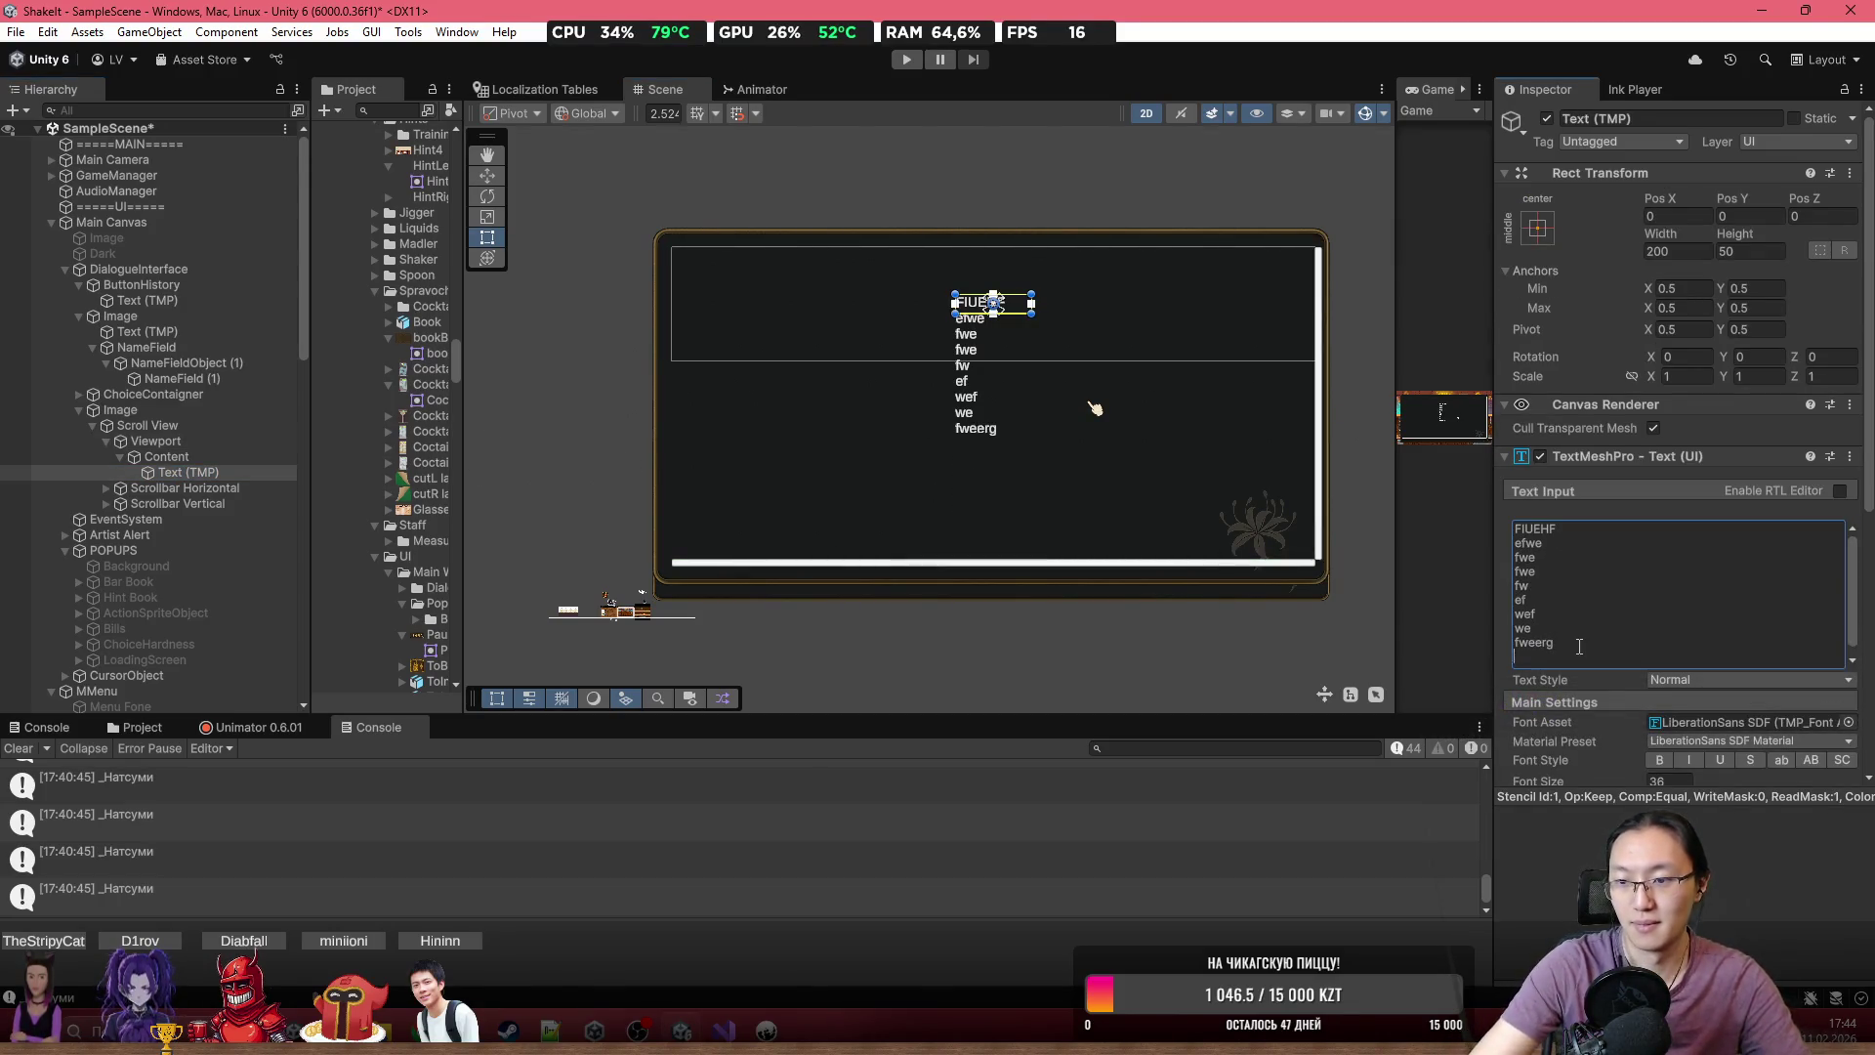
type("g er g erg er")
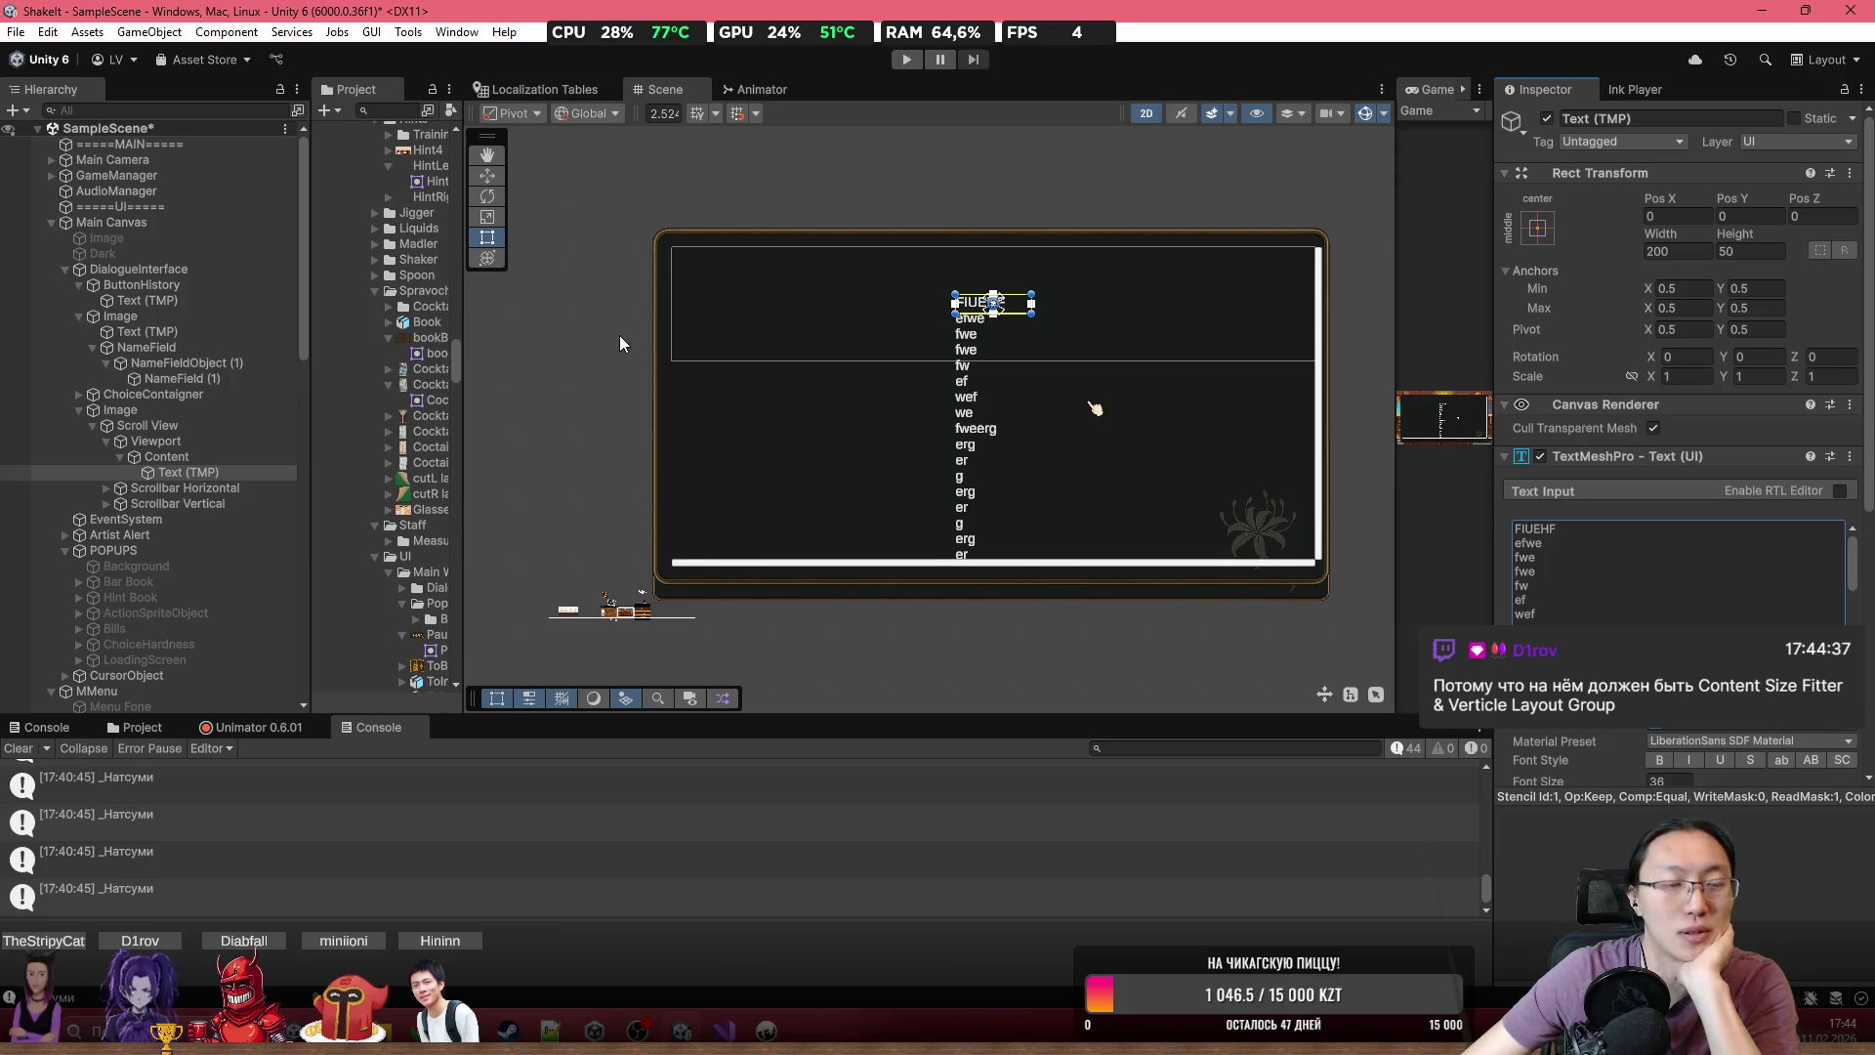
Open Content's component search and dismiss it without adding anything.
left_click(191, 456)
left_click(1744, 418)
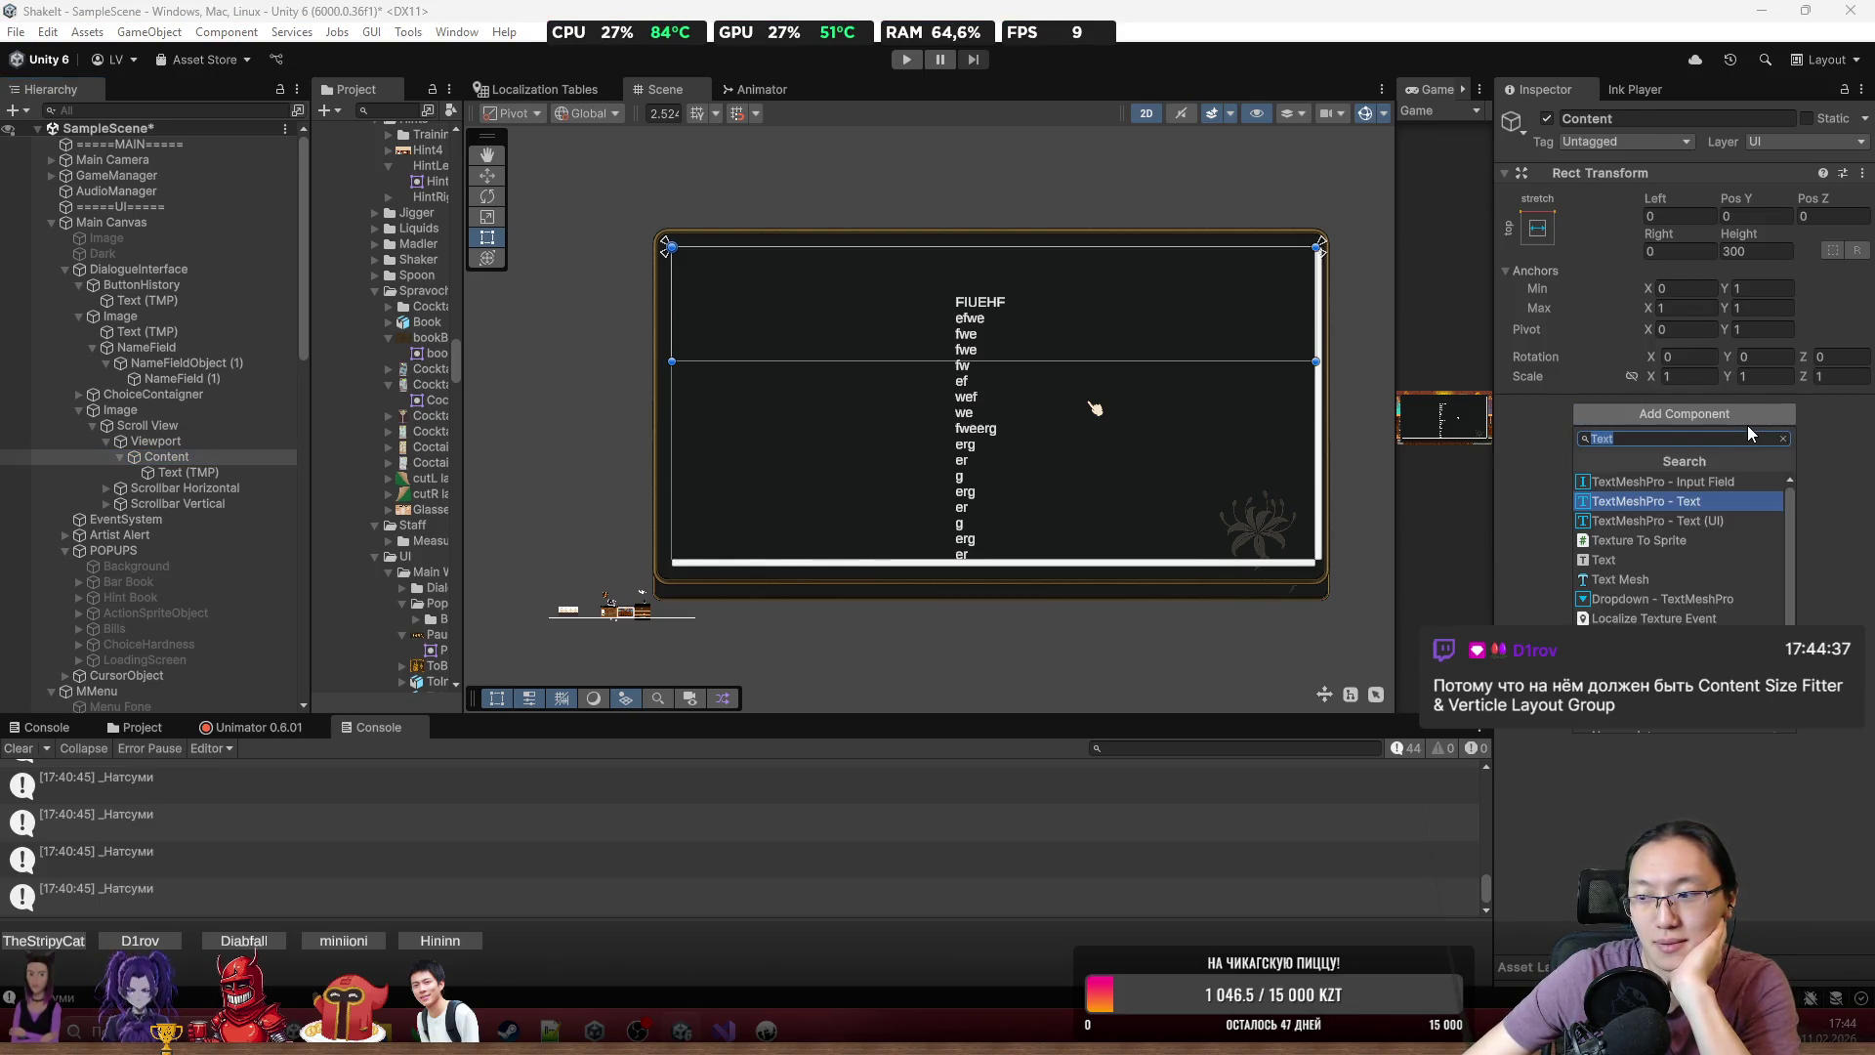
key("Escape")
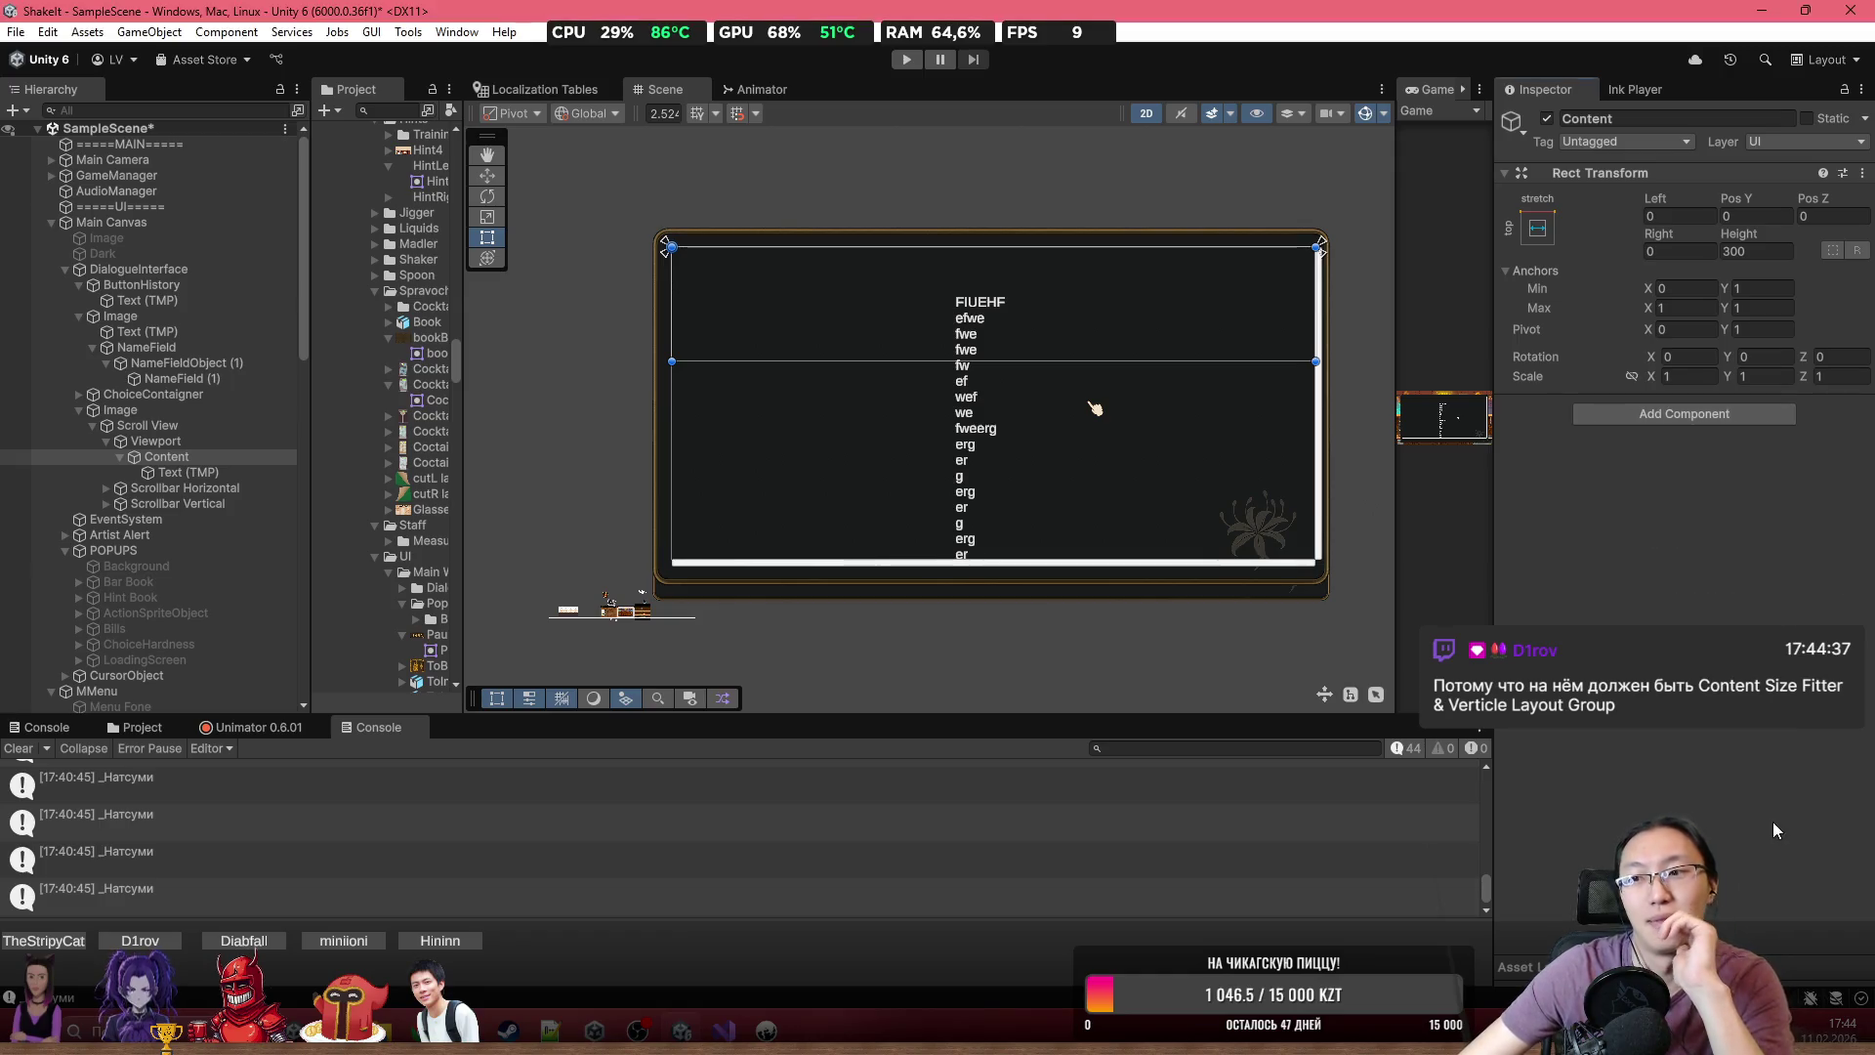
left_click(264, 475)
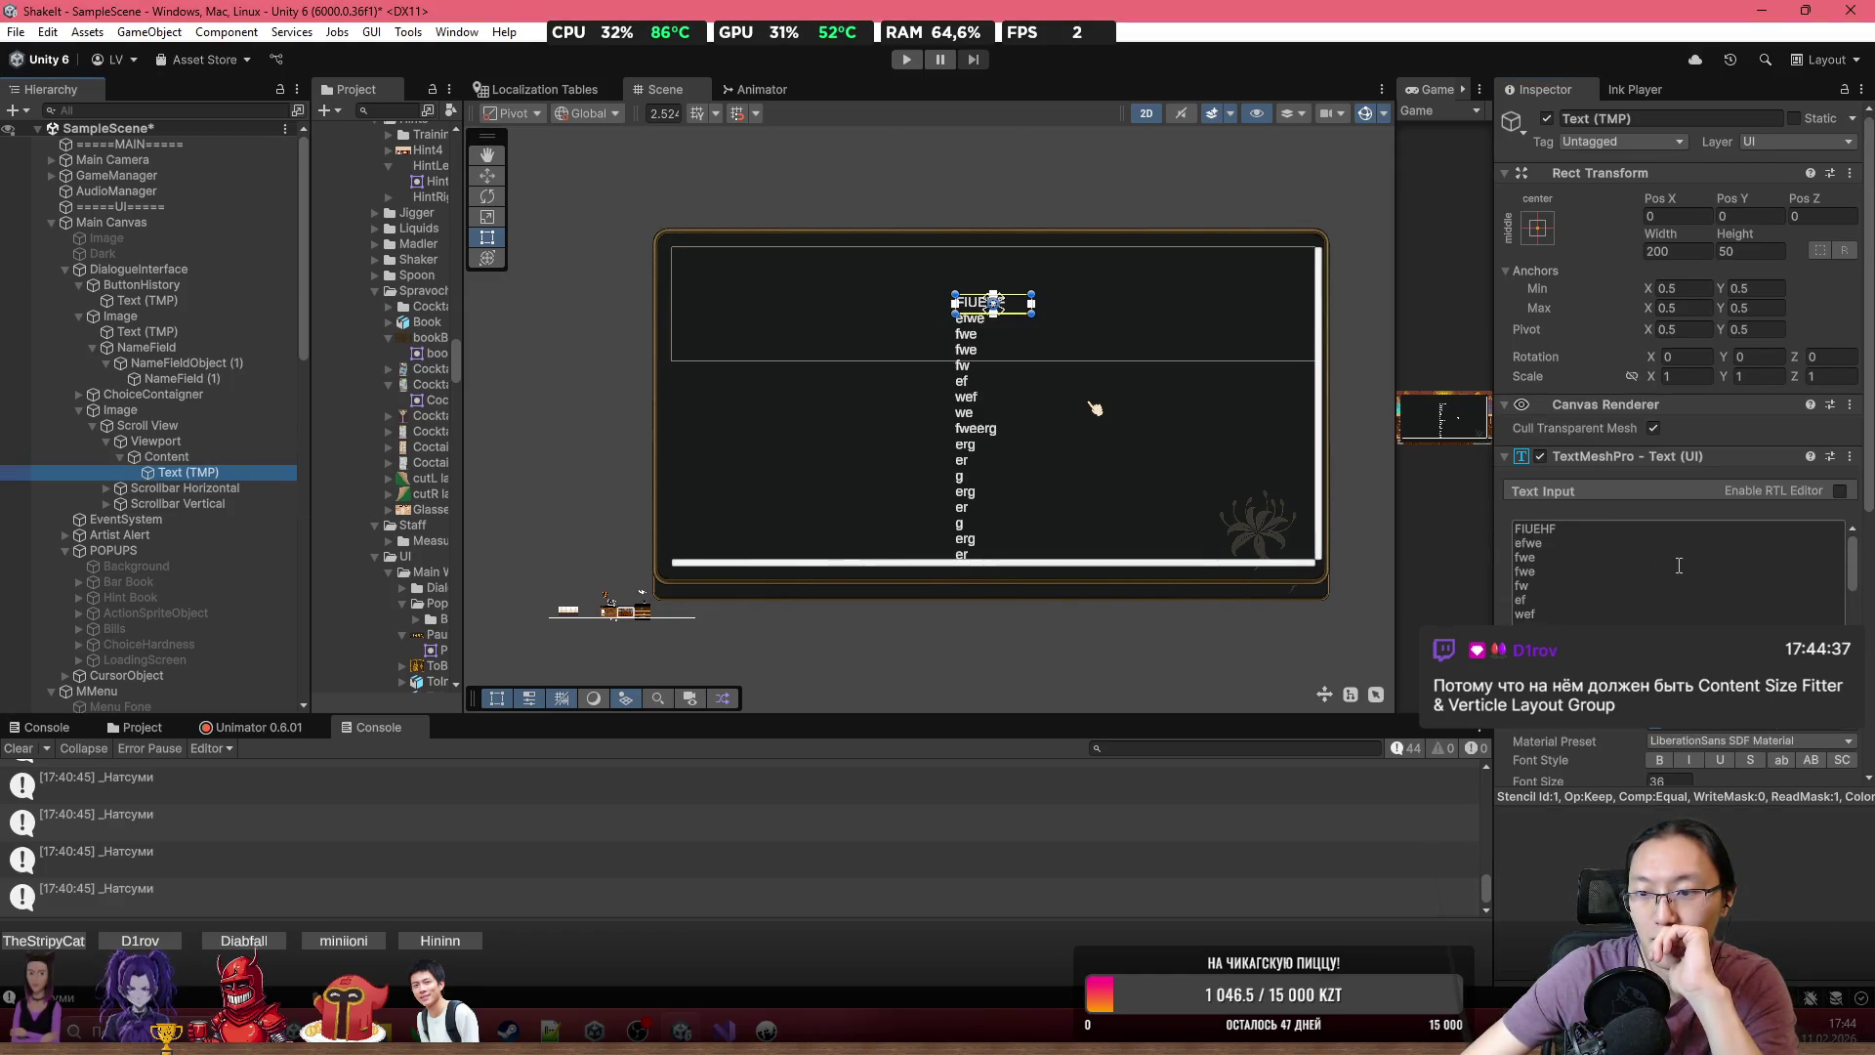
scroll(1657, 575, "down", 2)
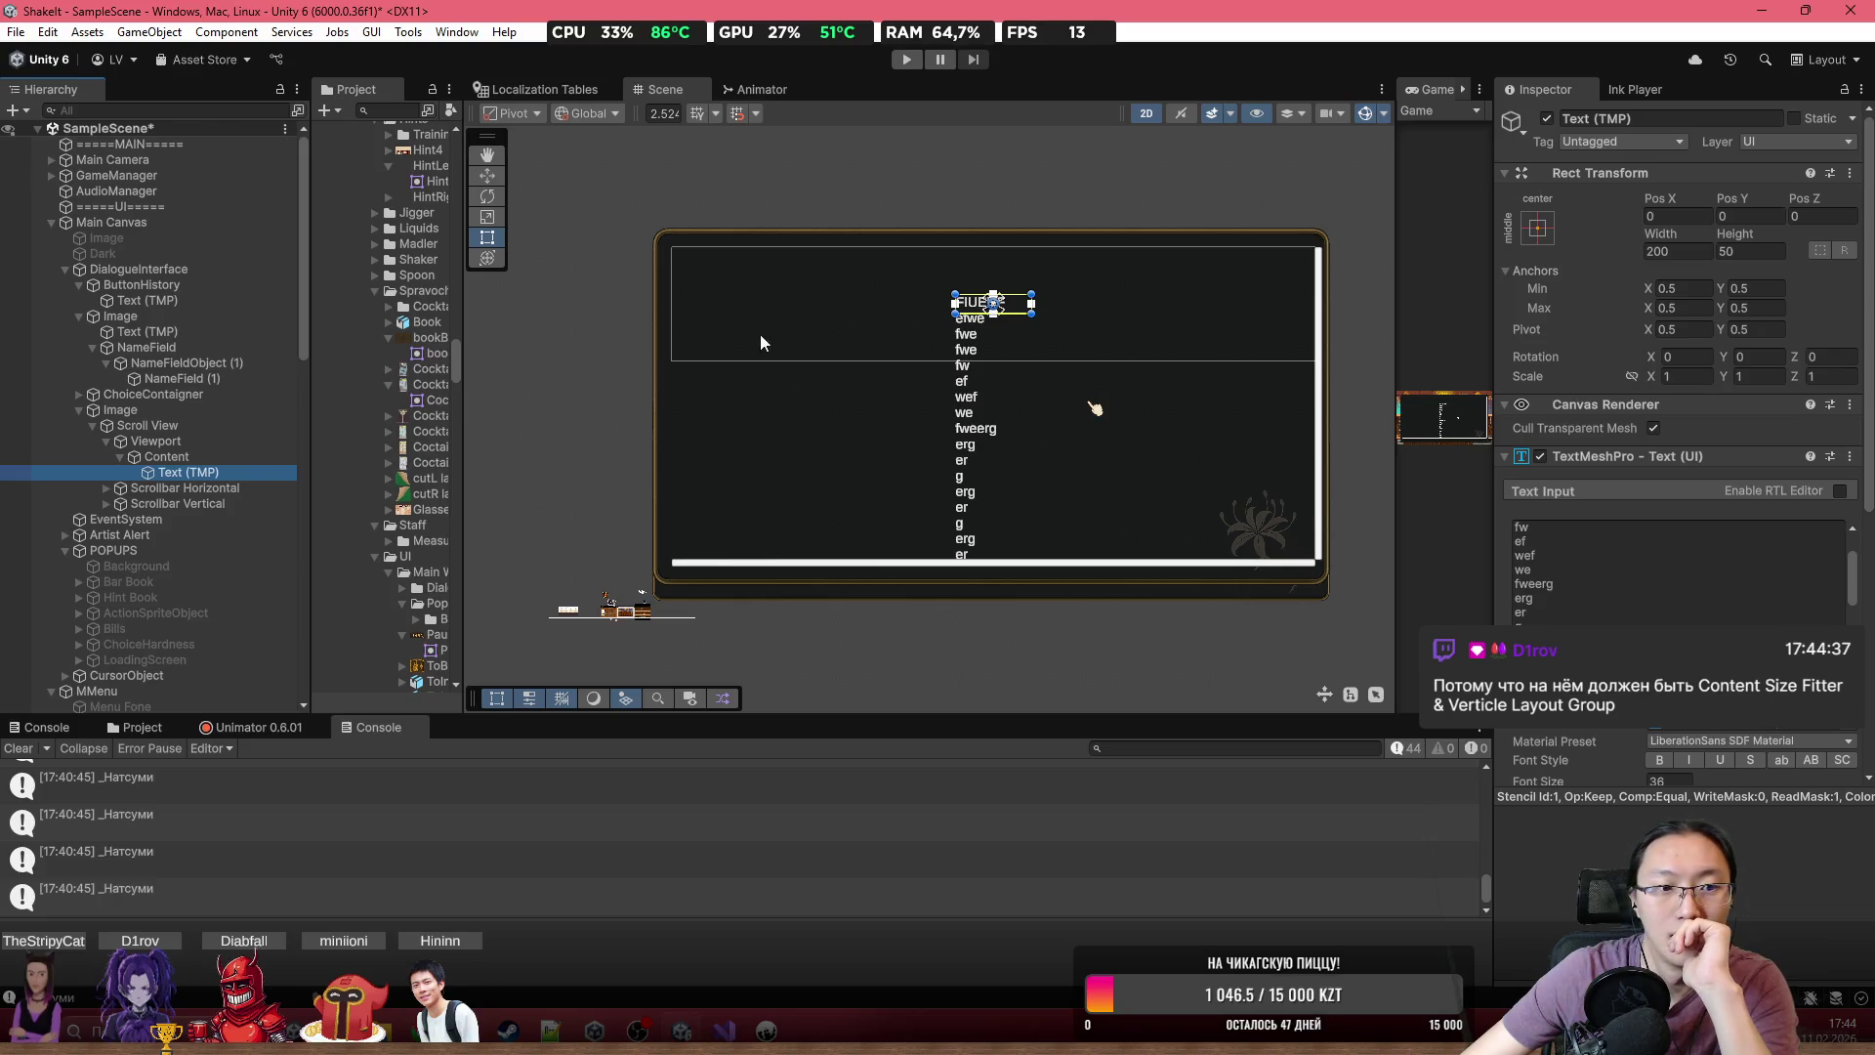
left_click(908, 59)
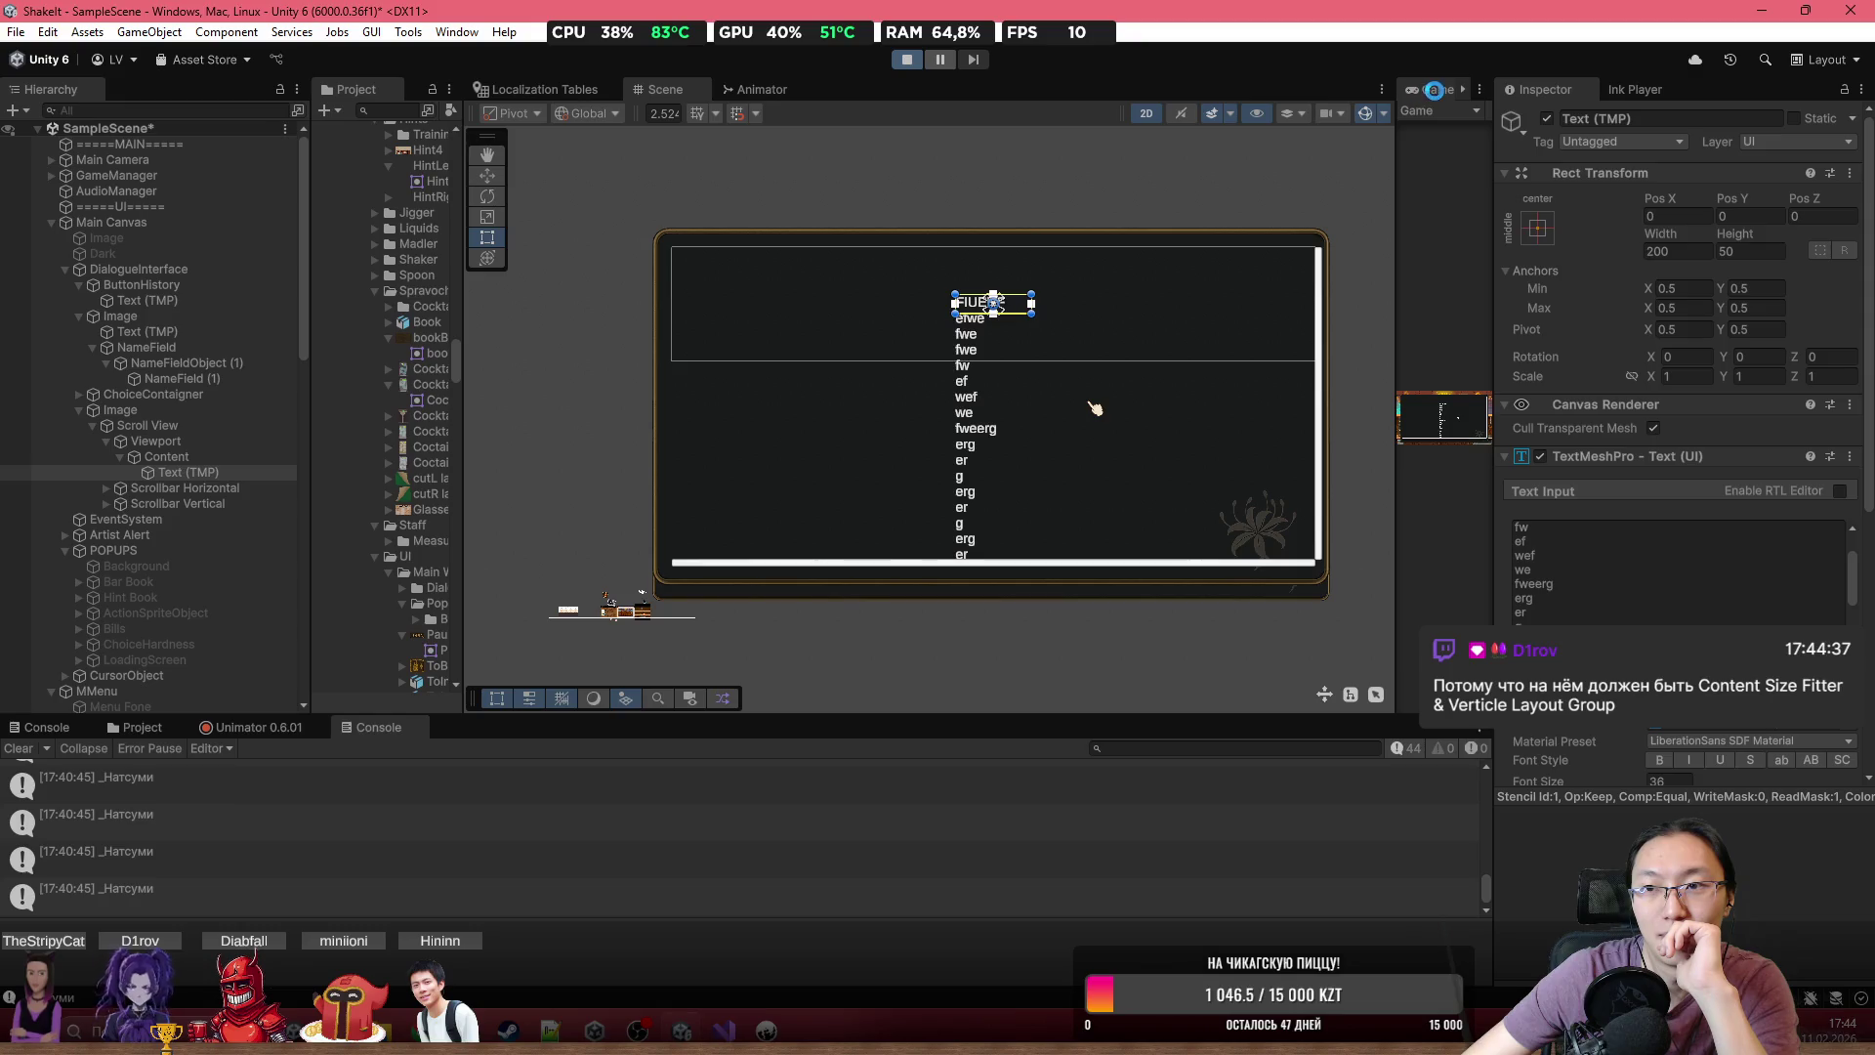
double_click(1434, 91)
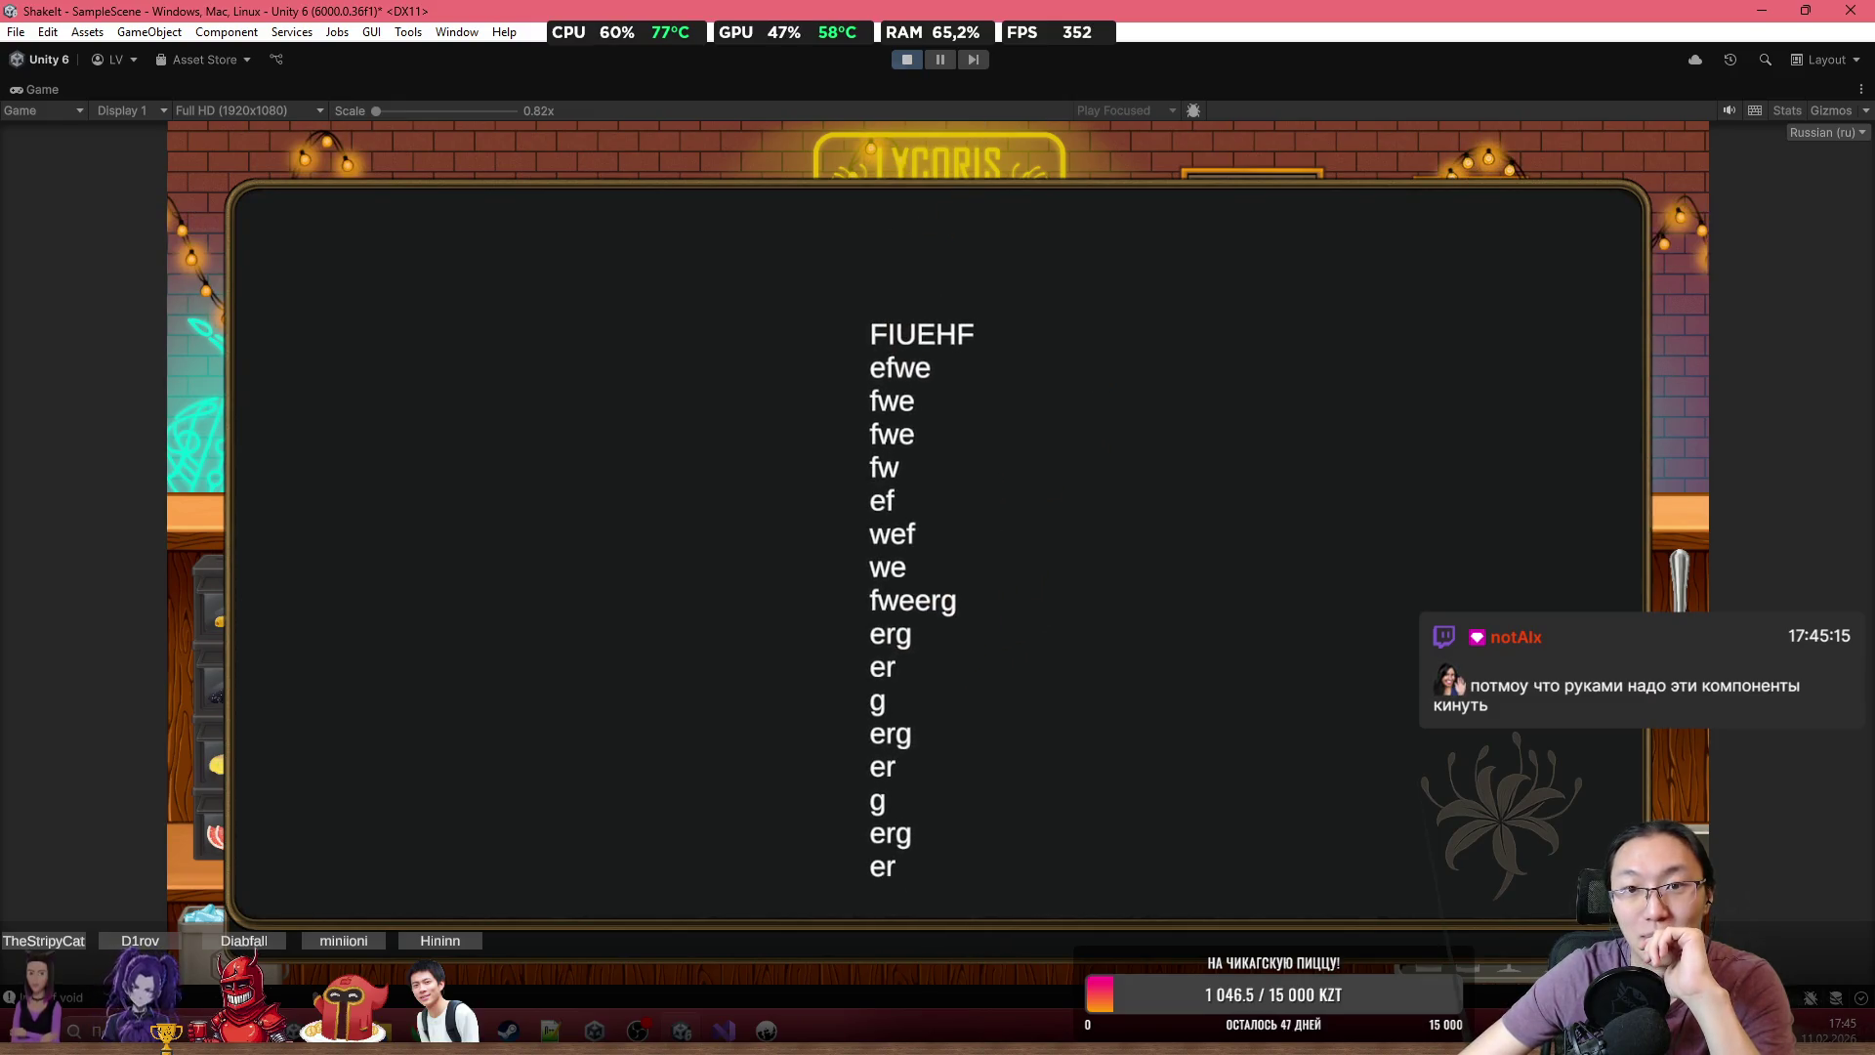
left_click(899, 59)
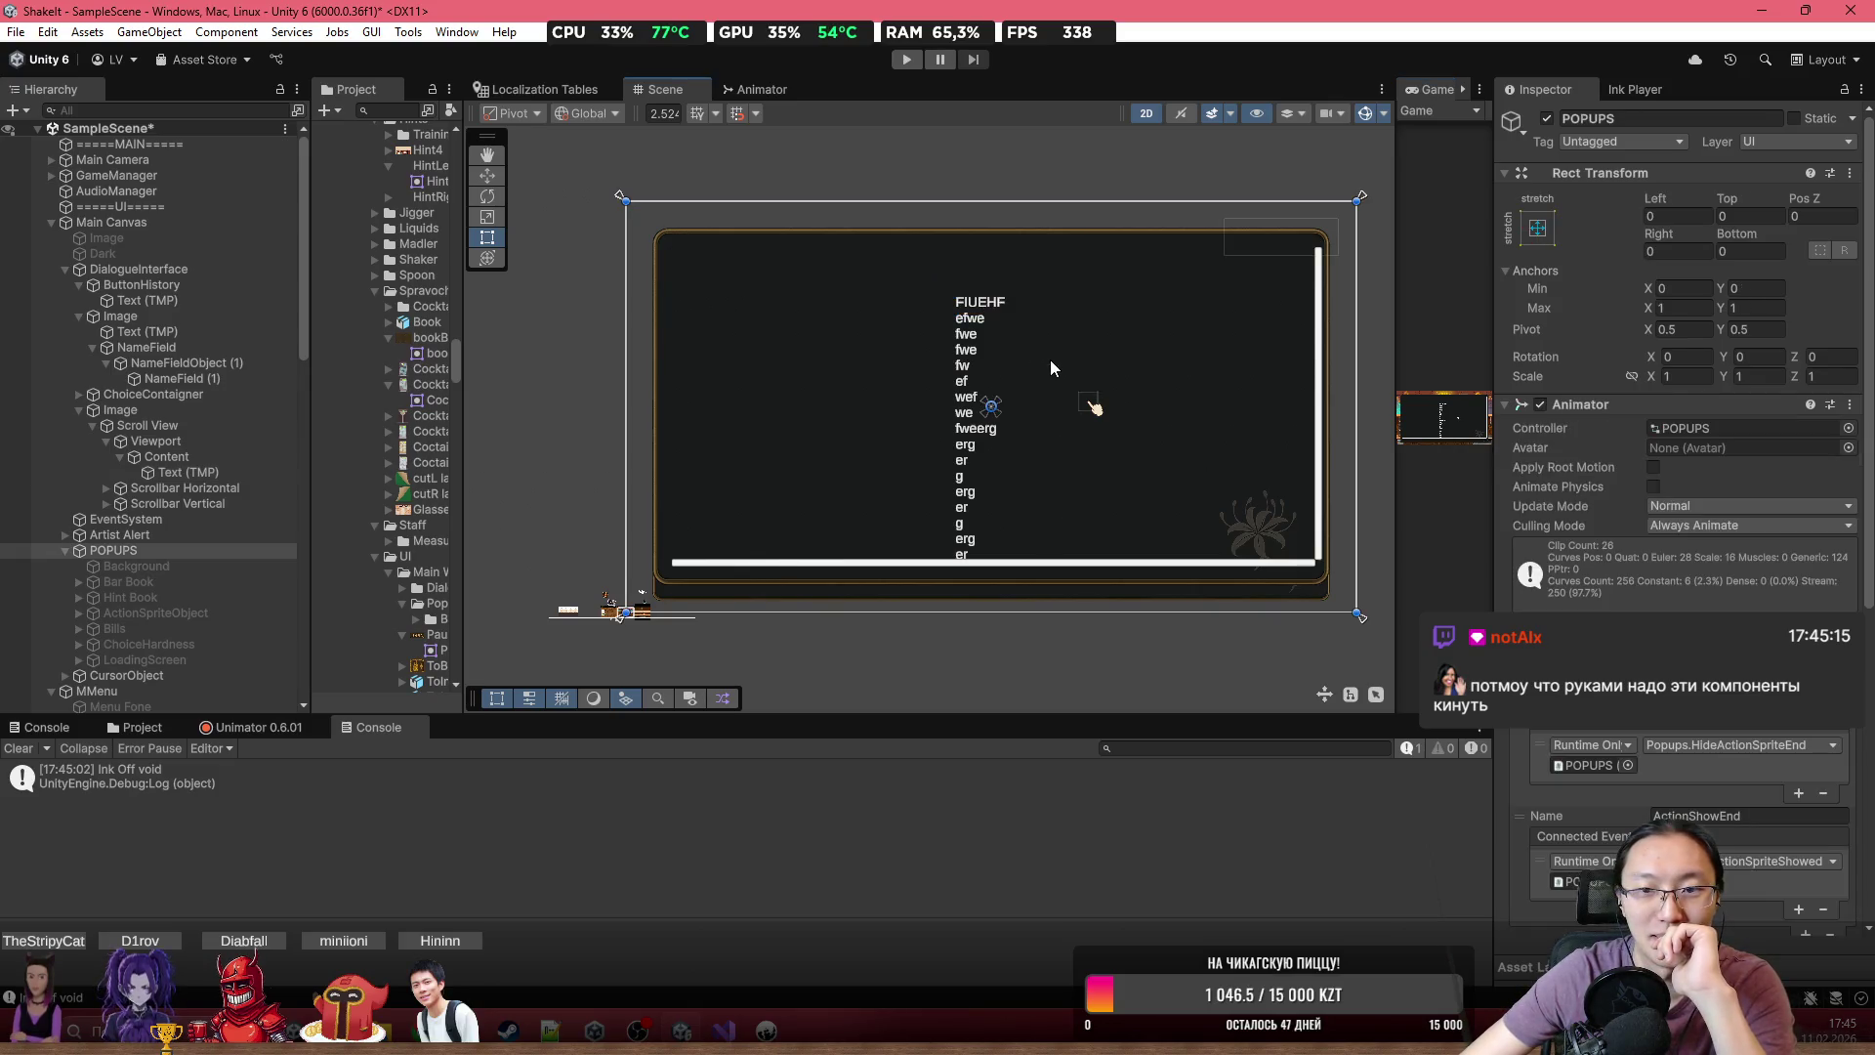
Add a Content Size Fitter and a Vertical Layout Group to the Content object.
left_click(166, 456)
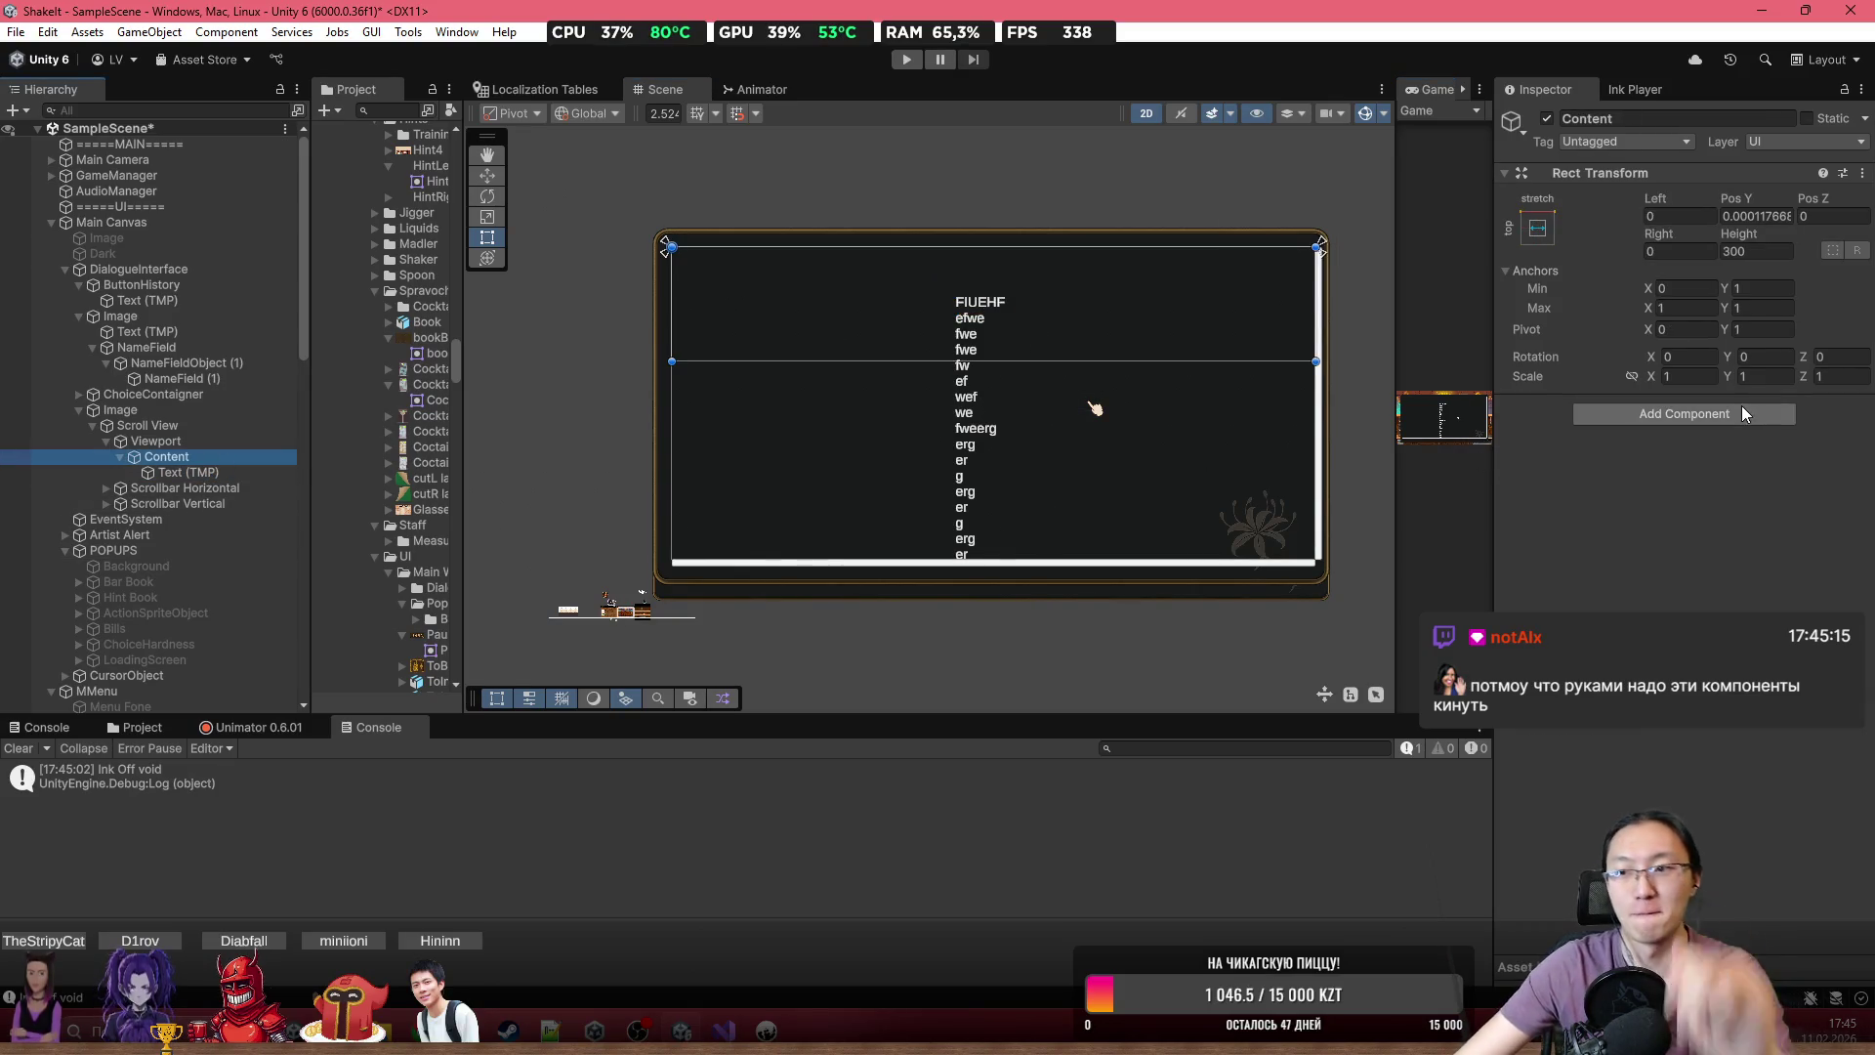
left_click(1742, 410)
type("Cont")
type("ent")
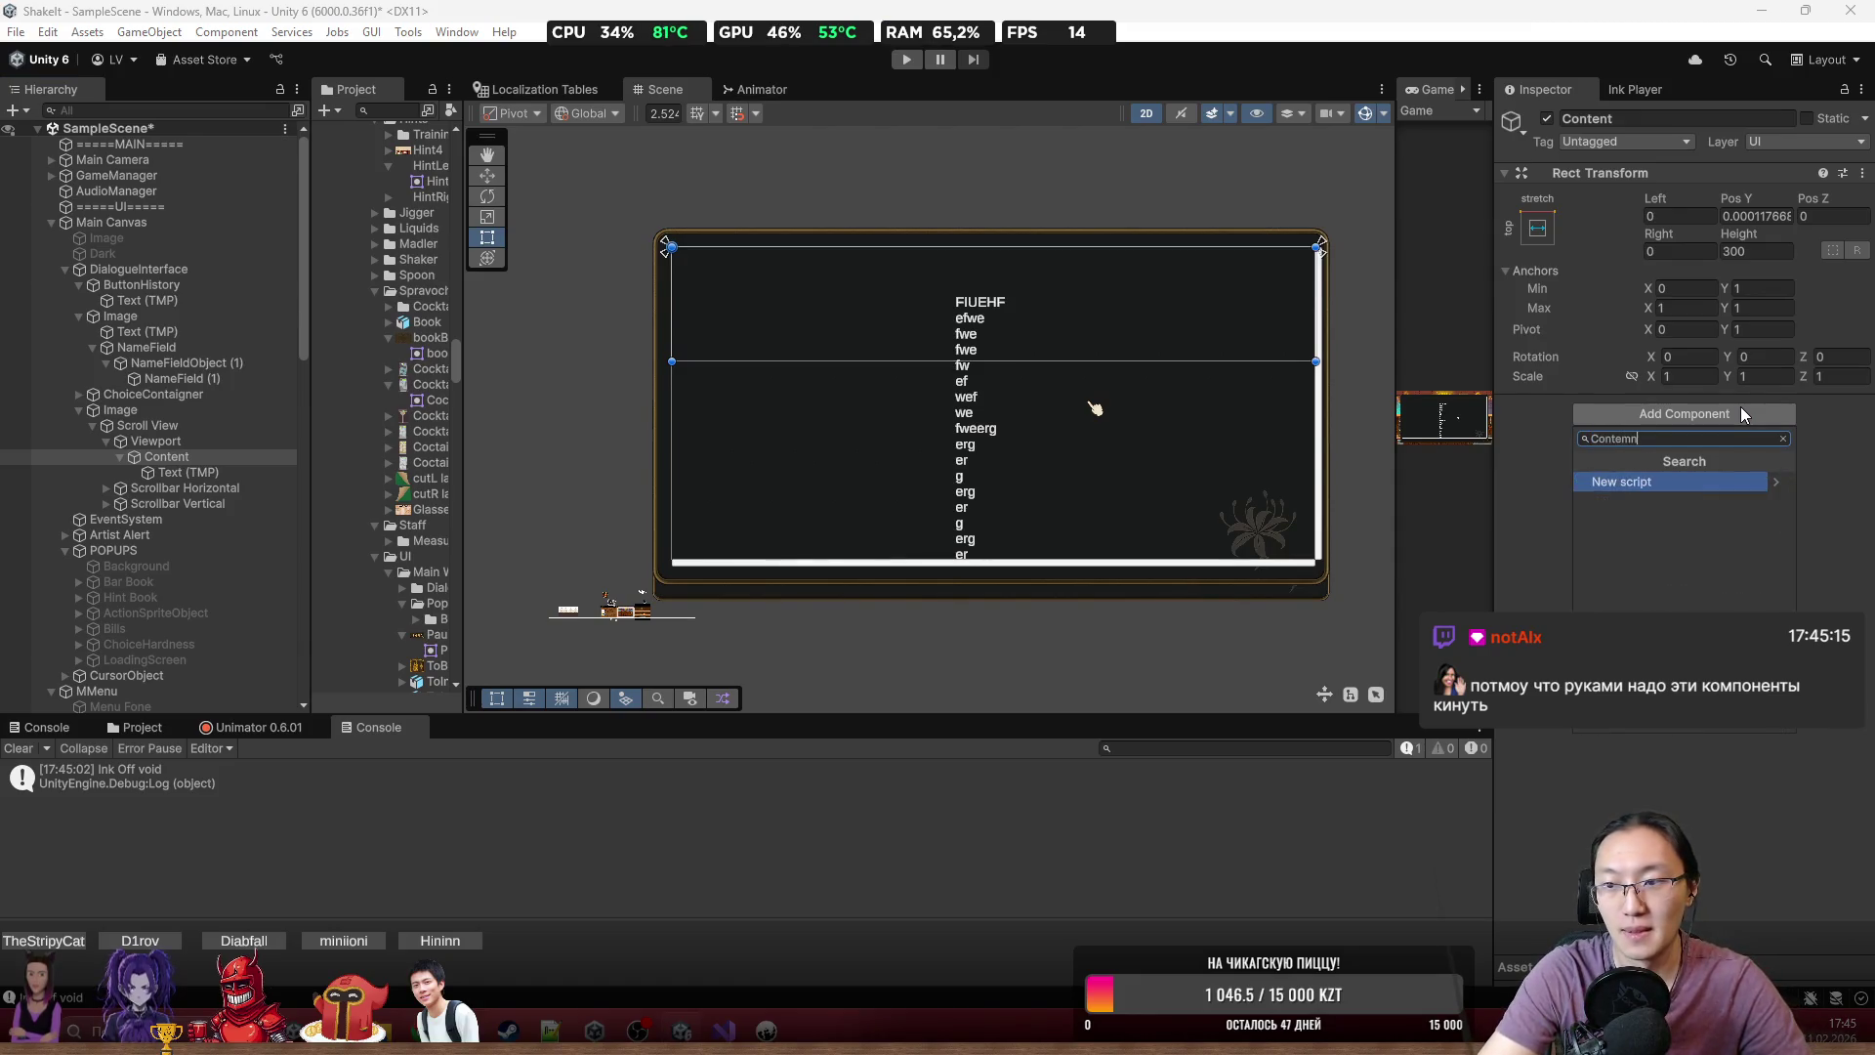
key("Return")
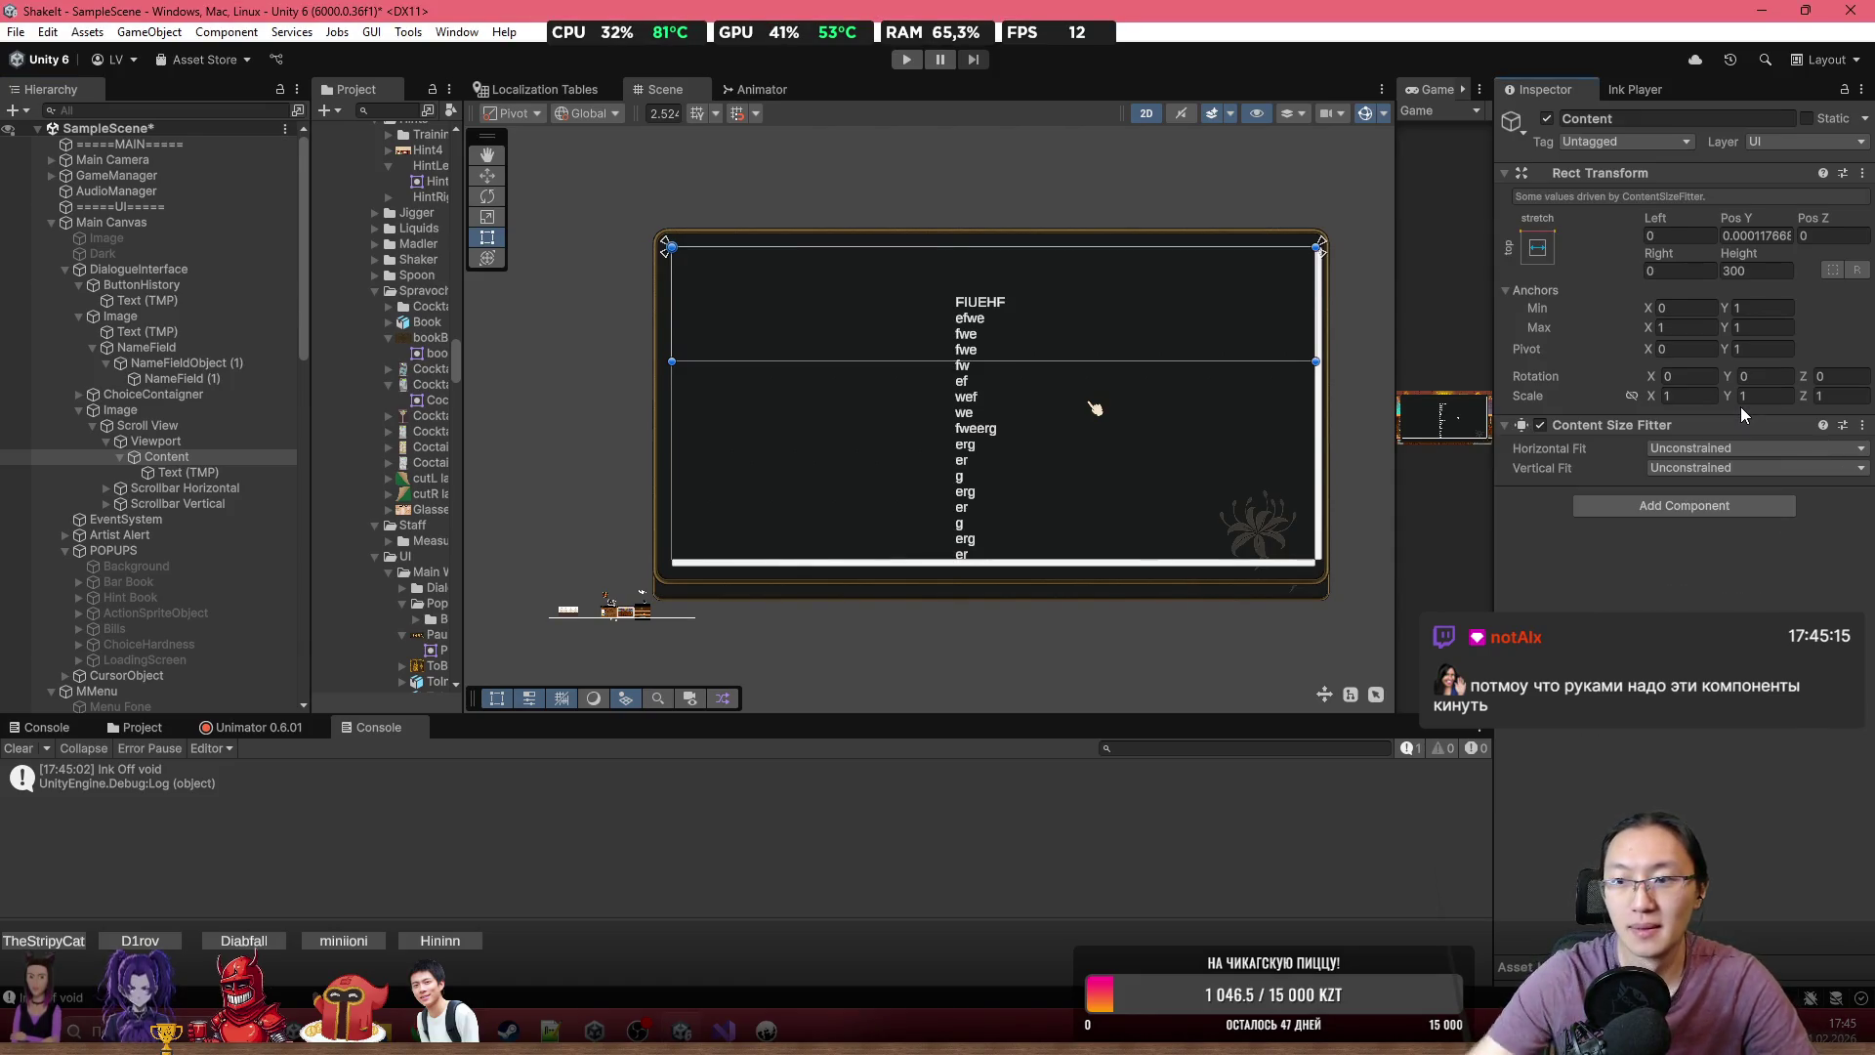
left_click(1724, 469)
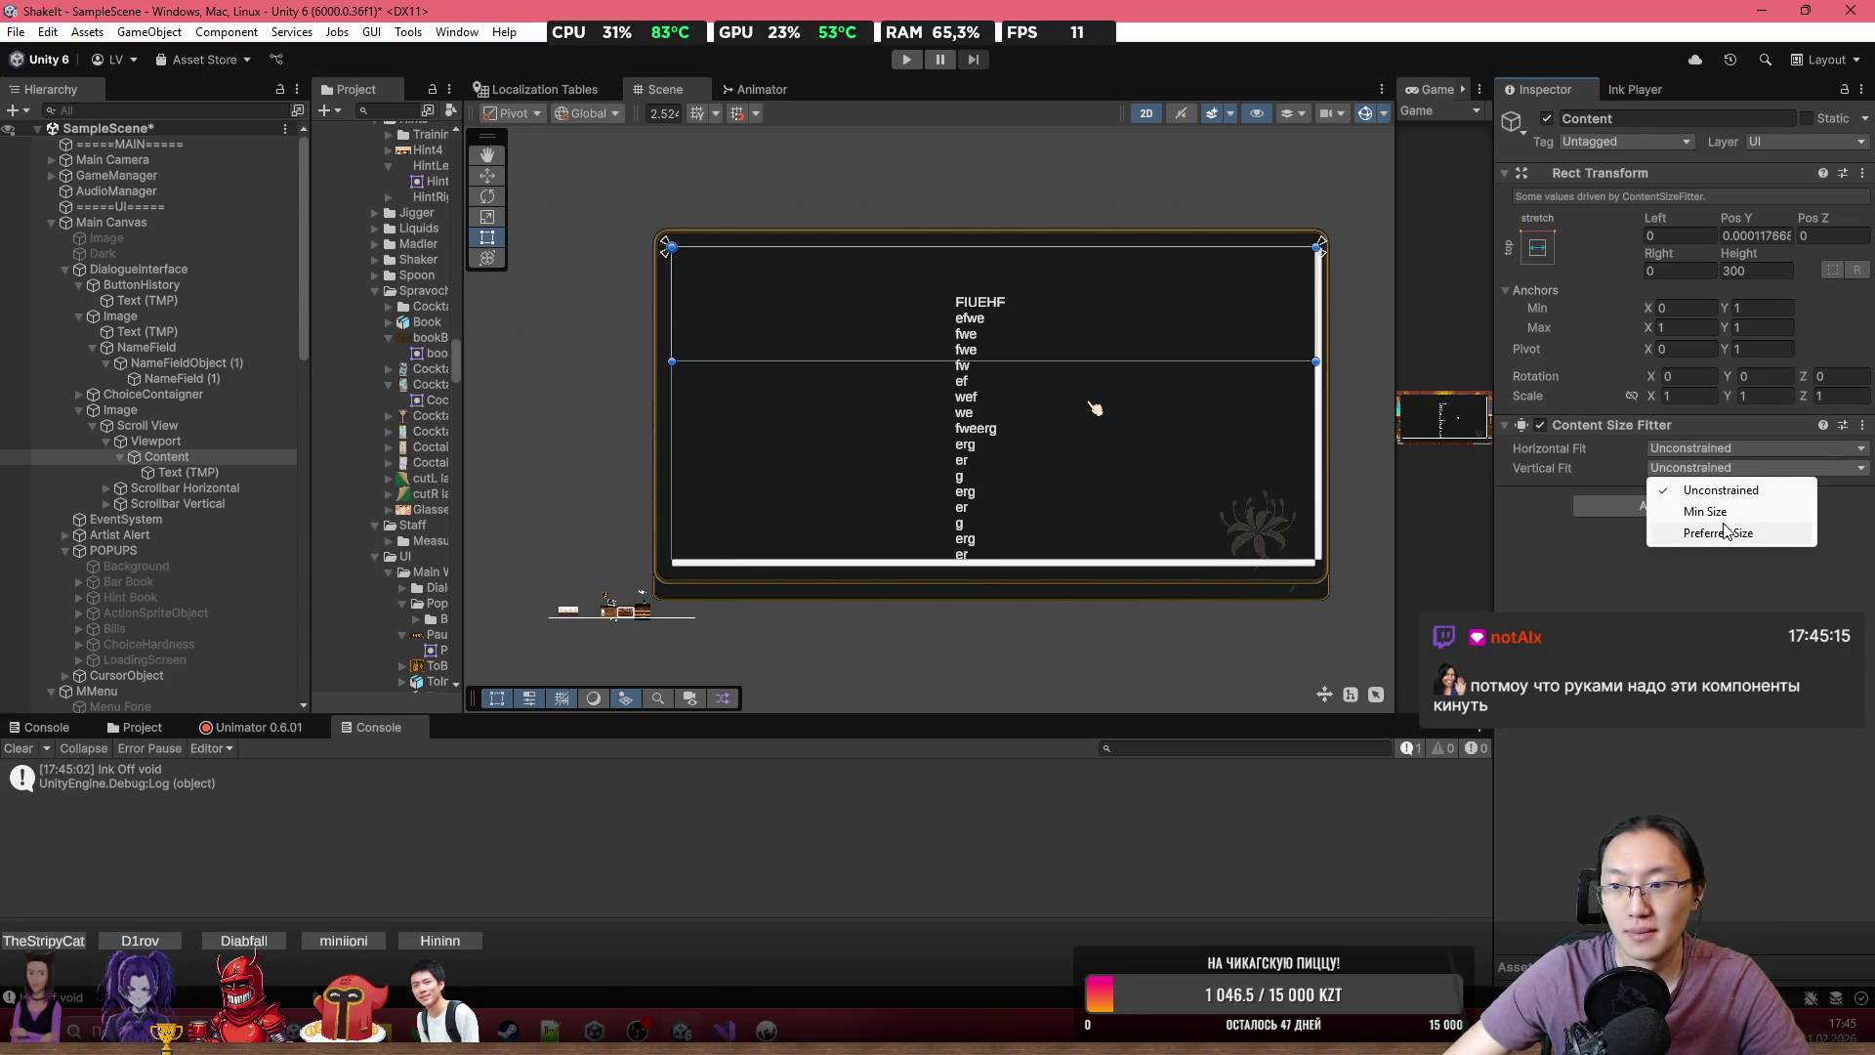
key("Escape")
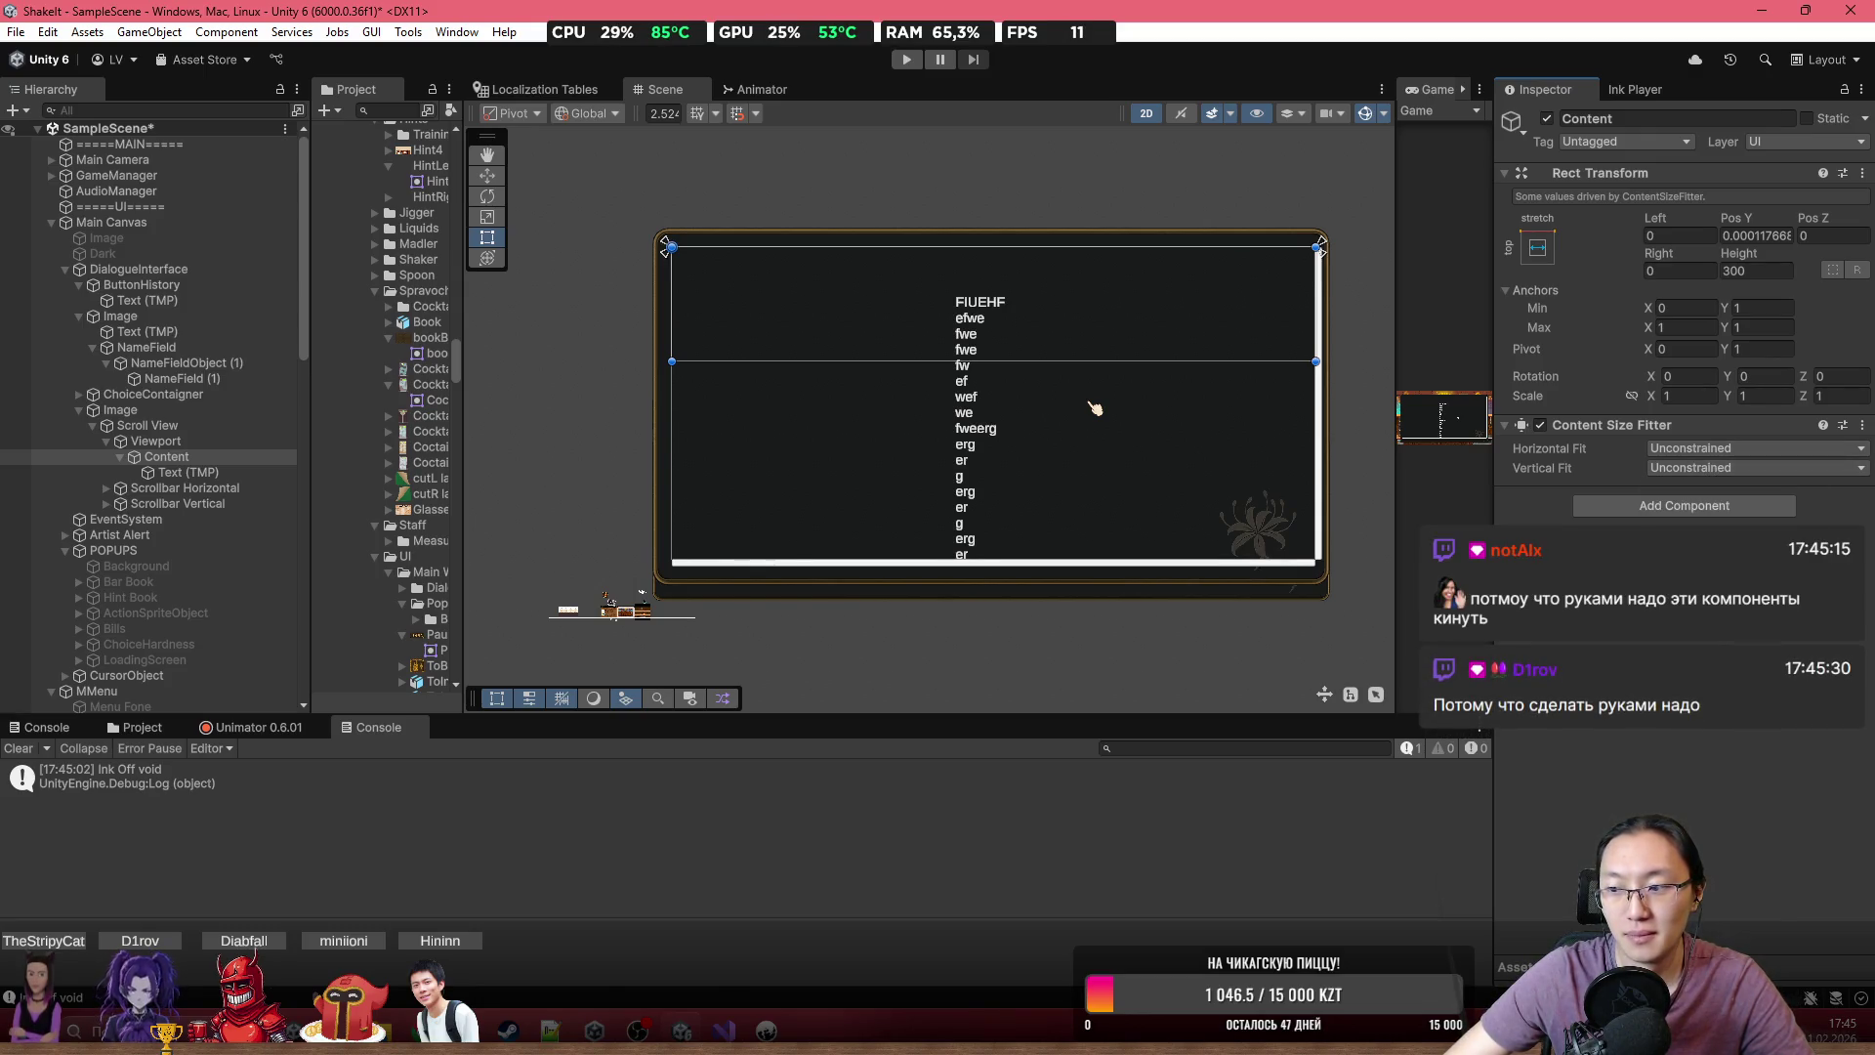
left_click(1611, 508)
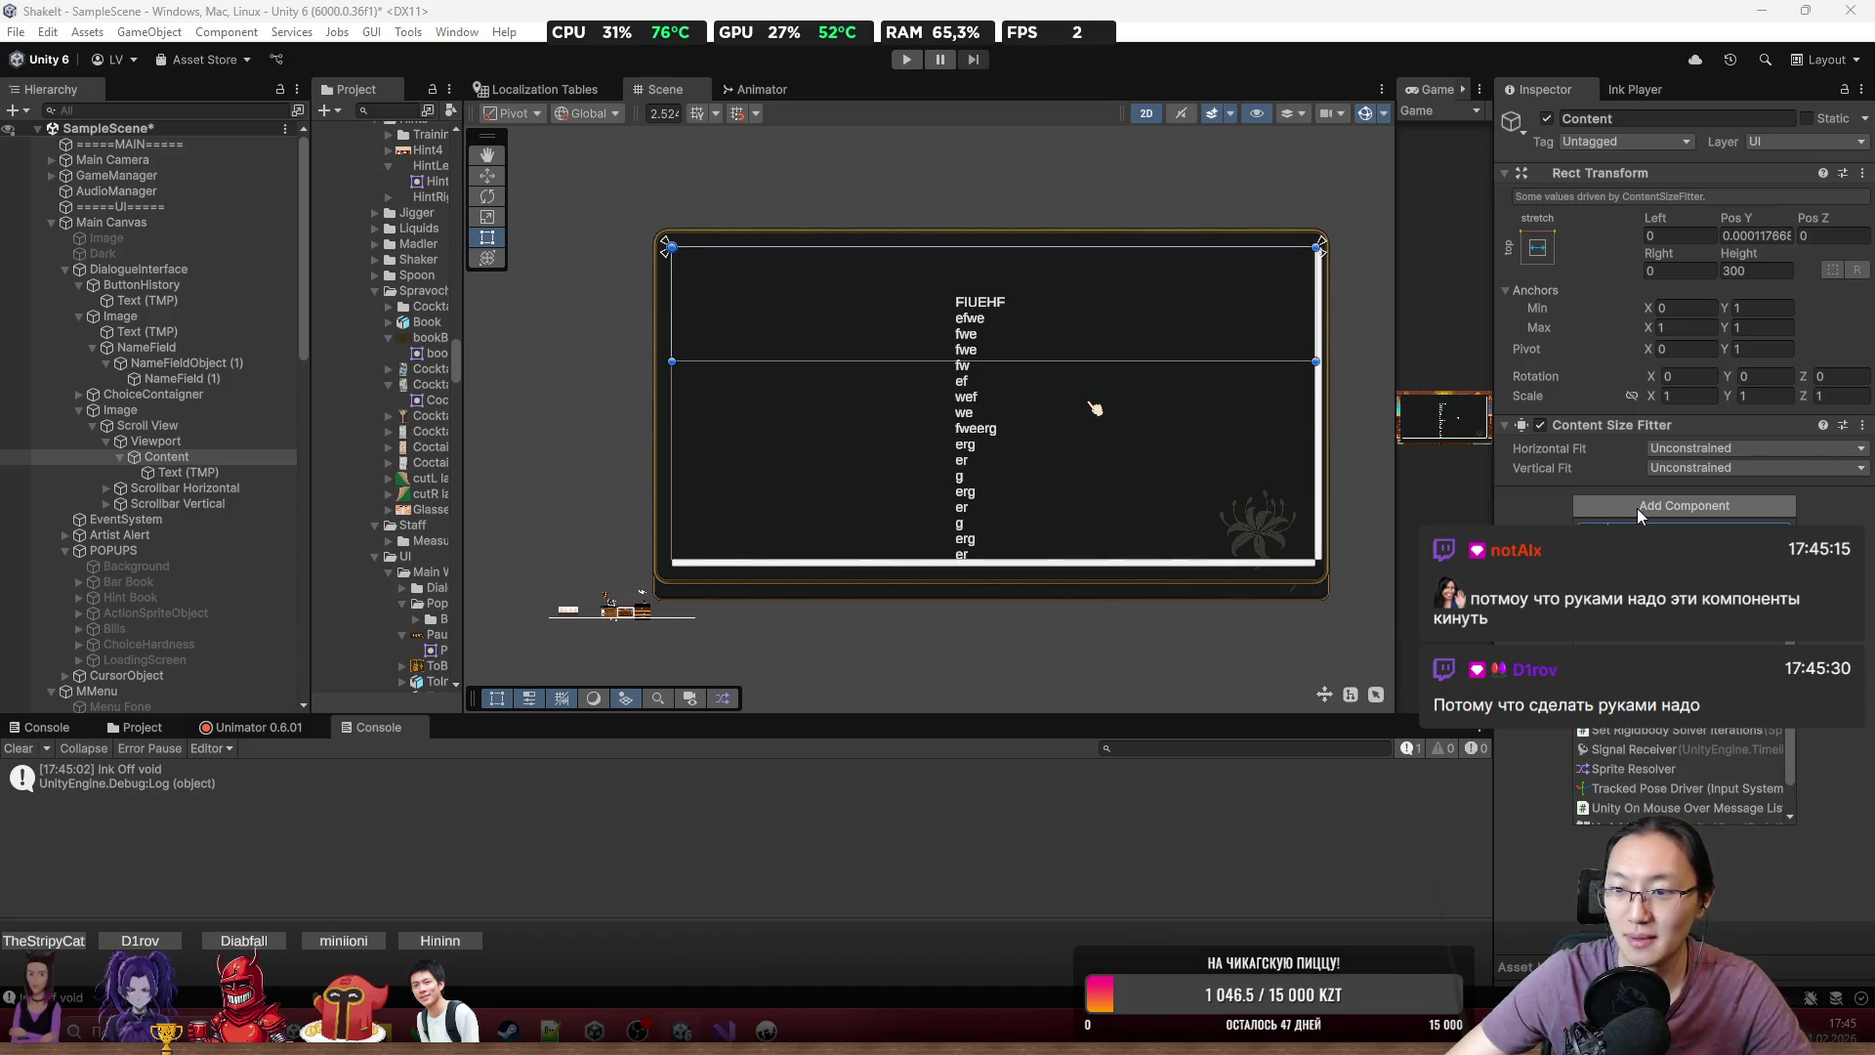
key("Return")
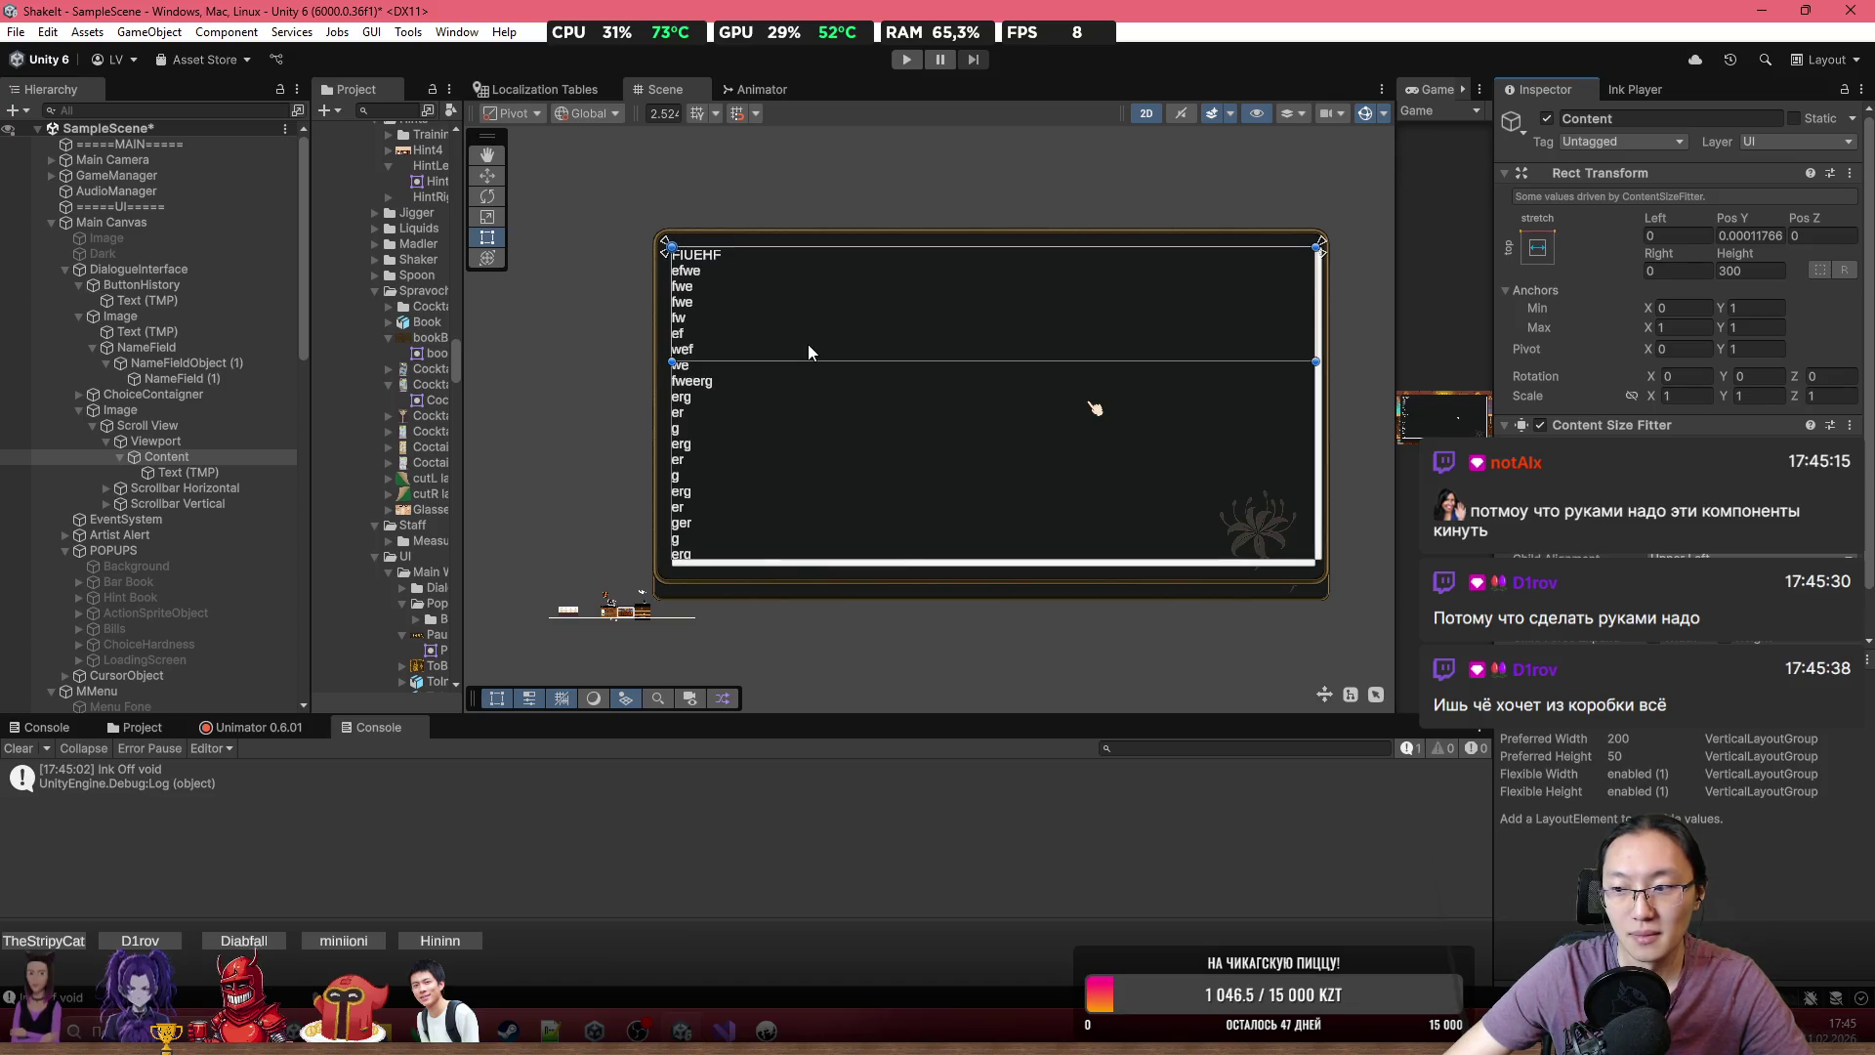
Untick Horizontal in the Scroll View's Scroll Rect, keep Vertical on, and enter Play mode.
key("f")
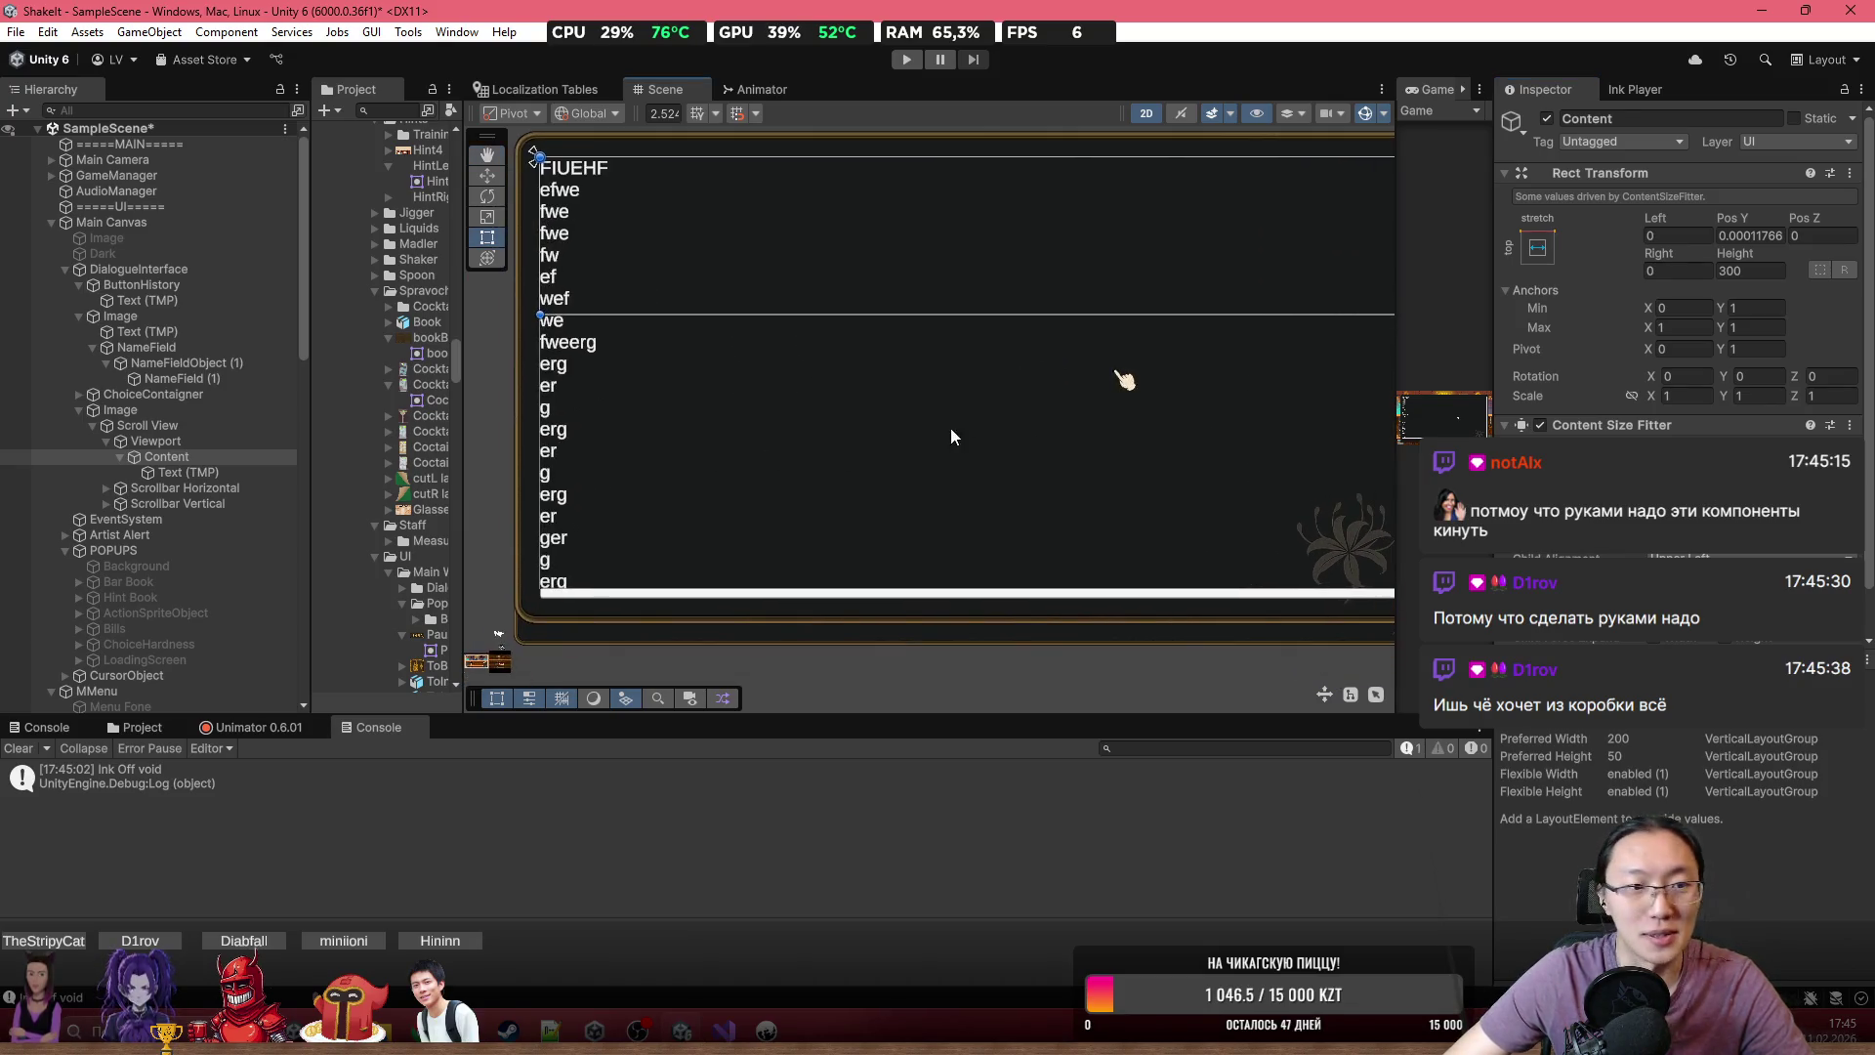
left_click(146, 442)
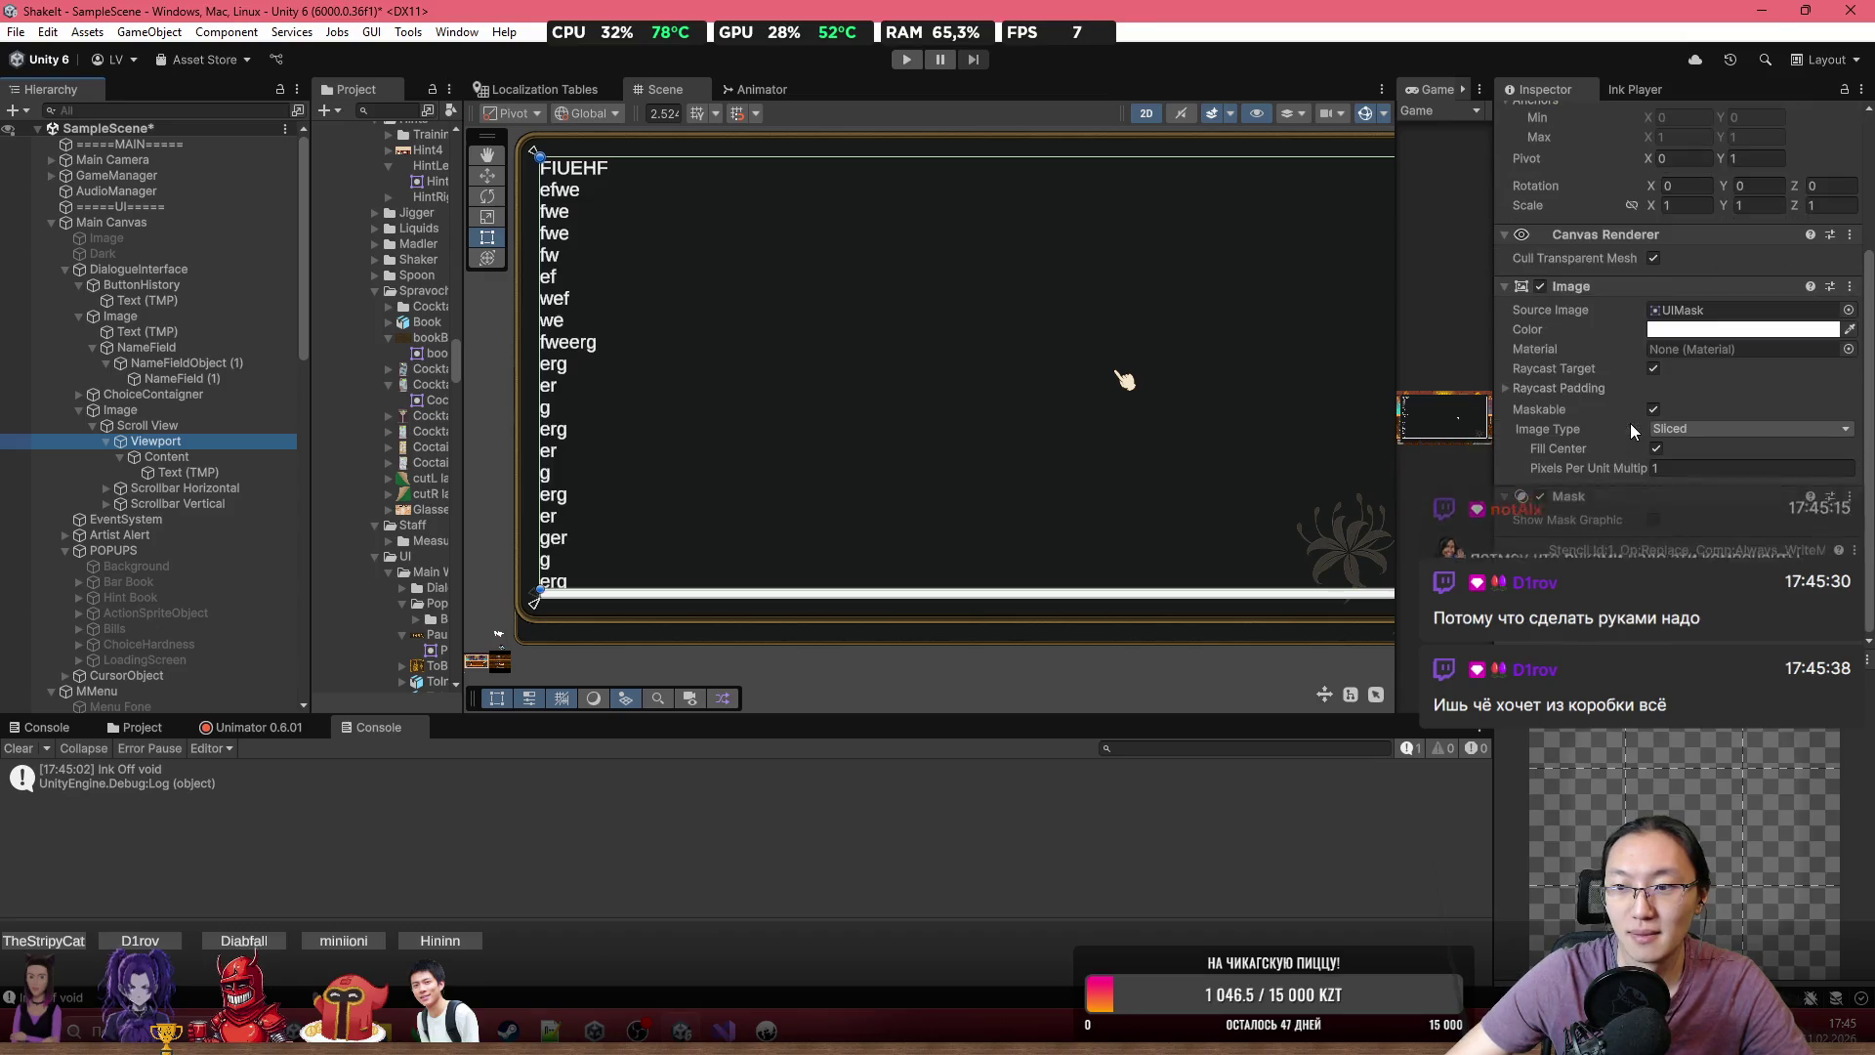
left_click(146, 426)
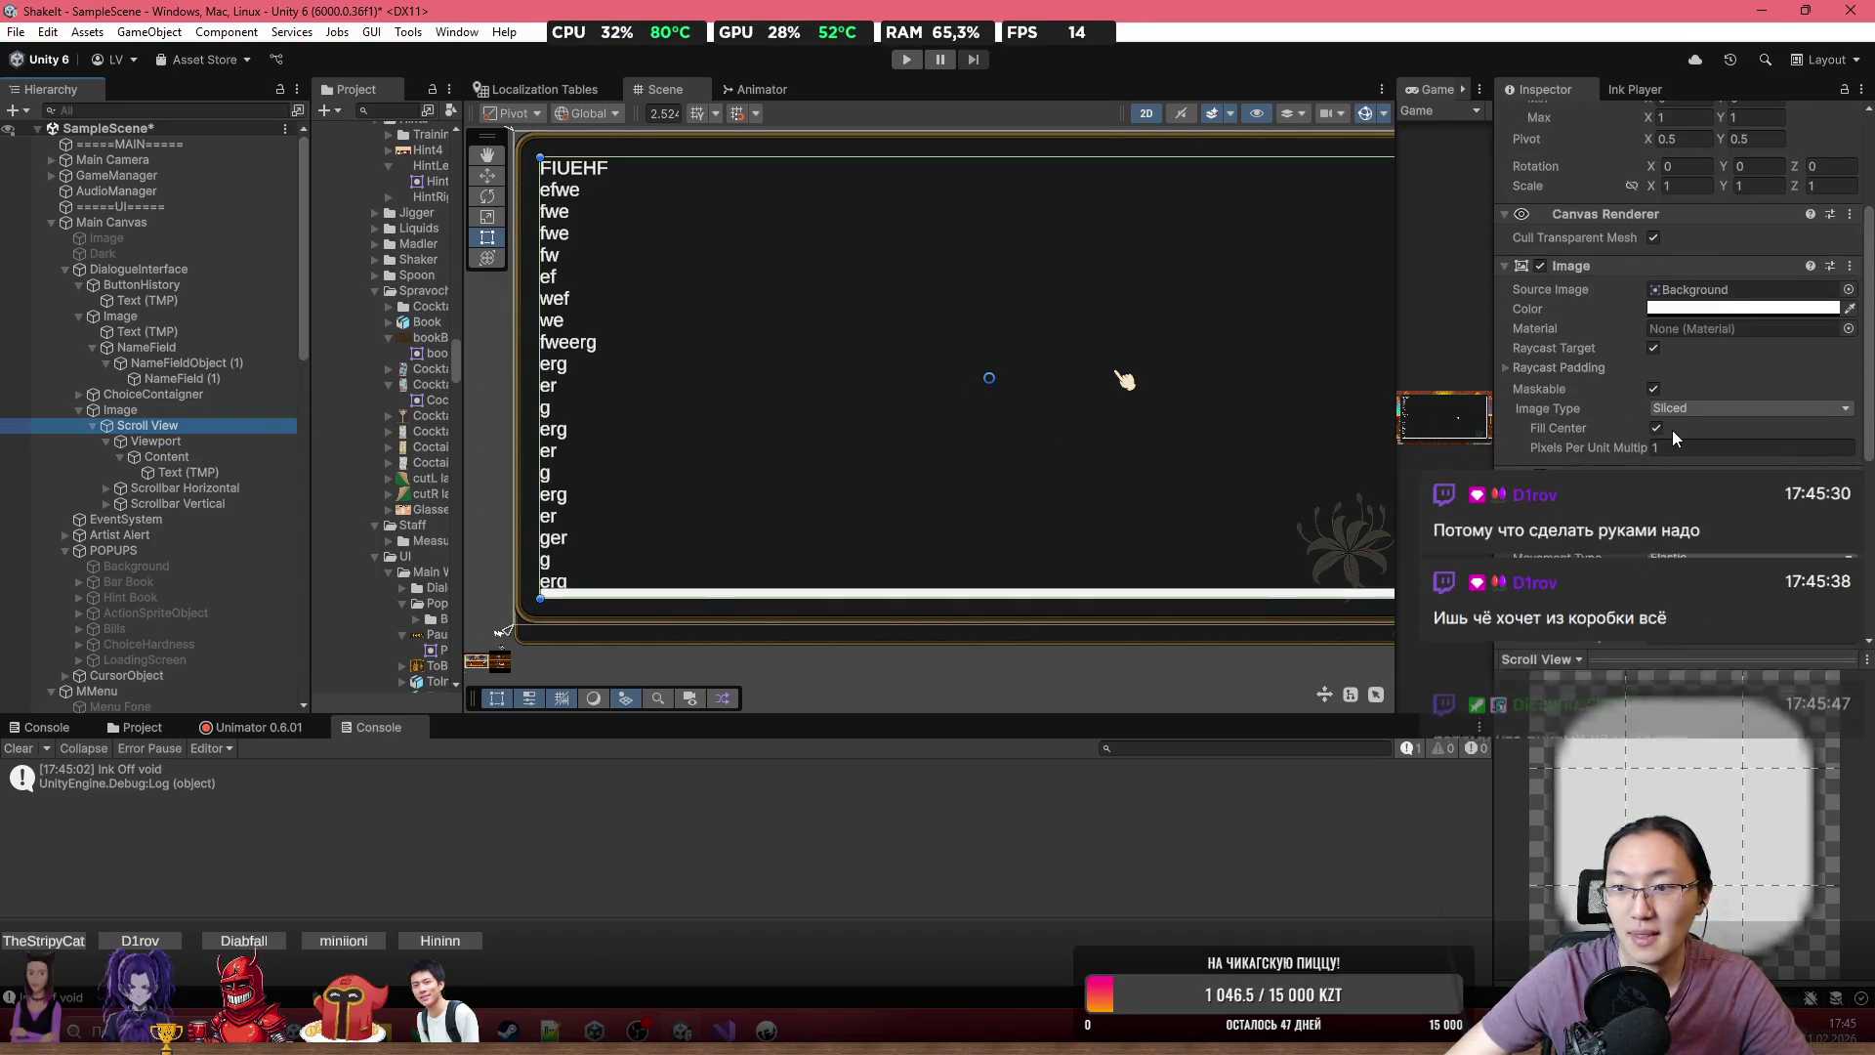
scroll(1672, 430, "down", 4)
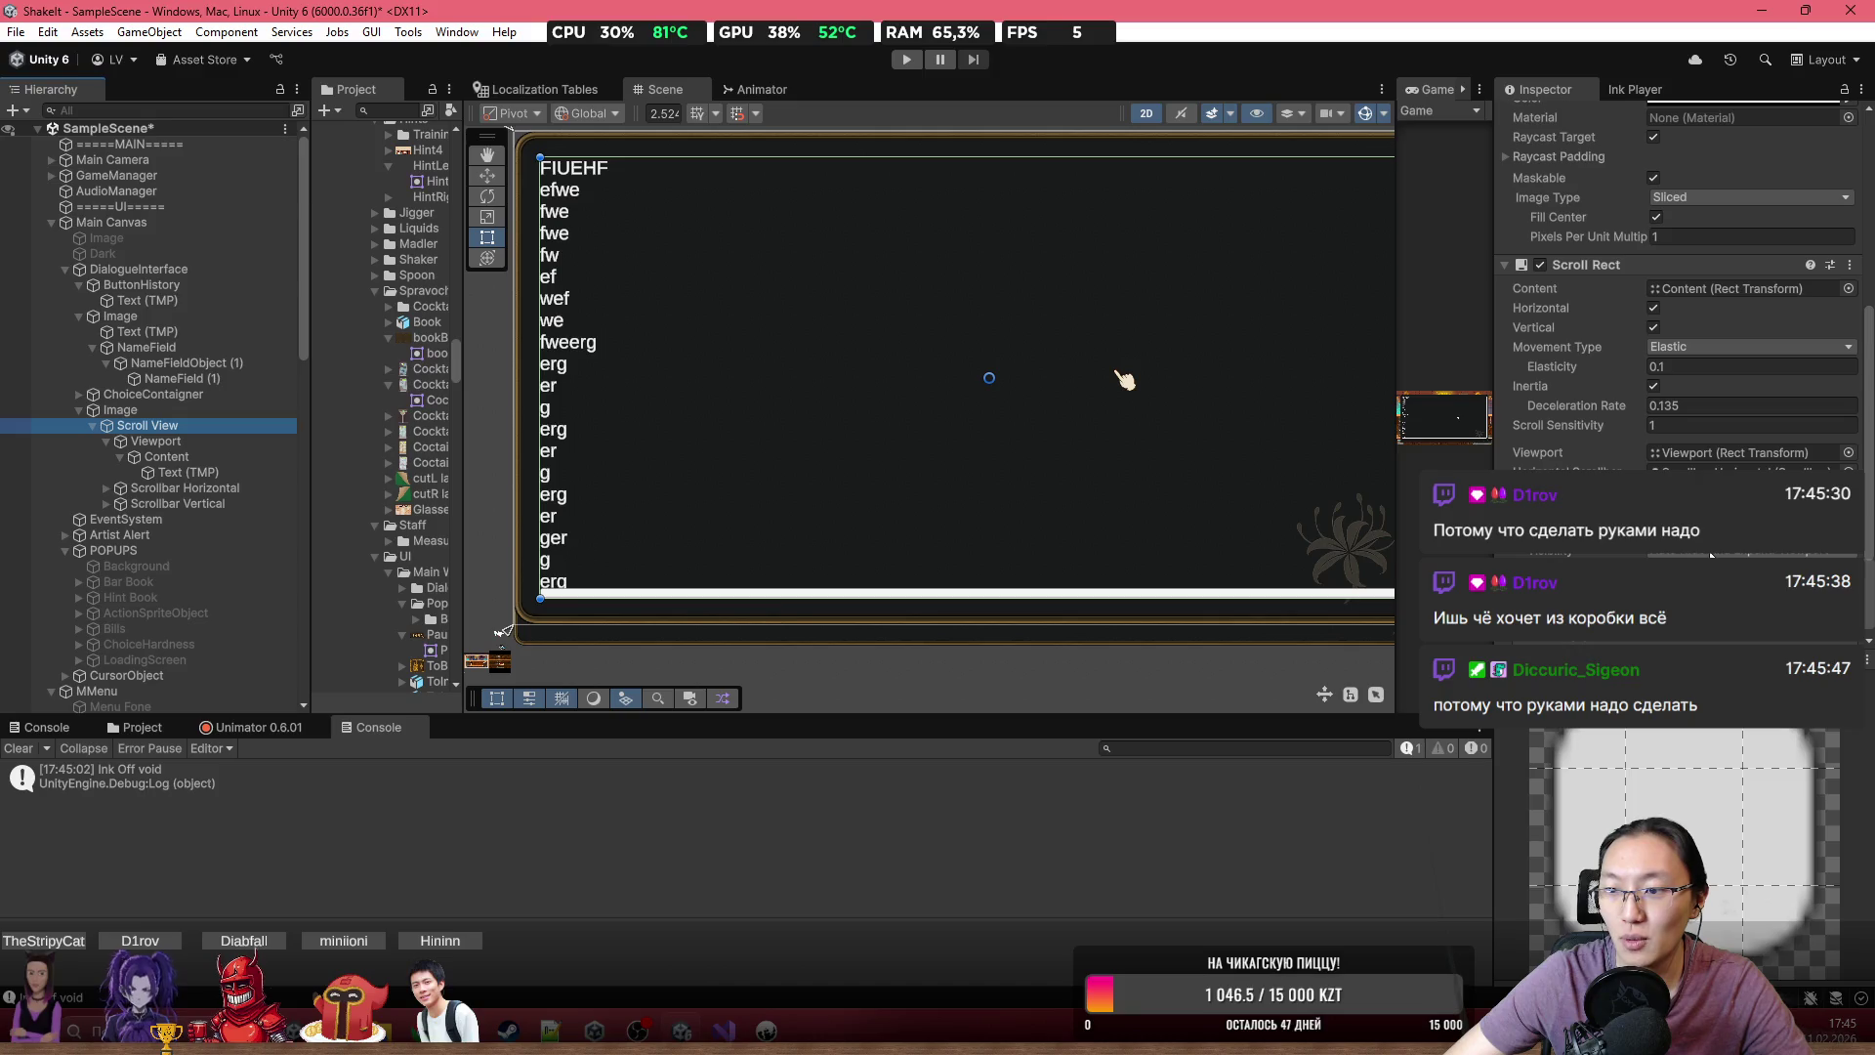
scroll(1681, 553, "up", 3)
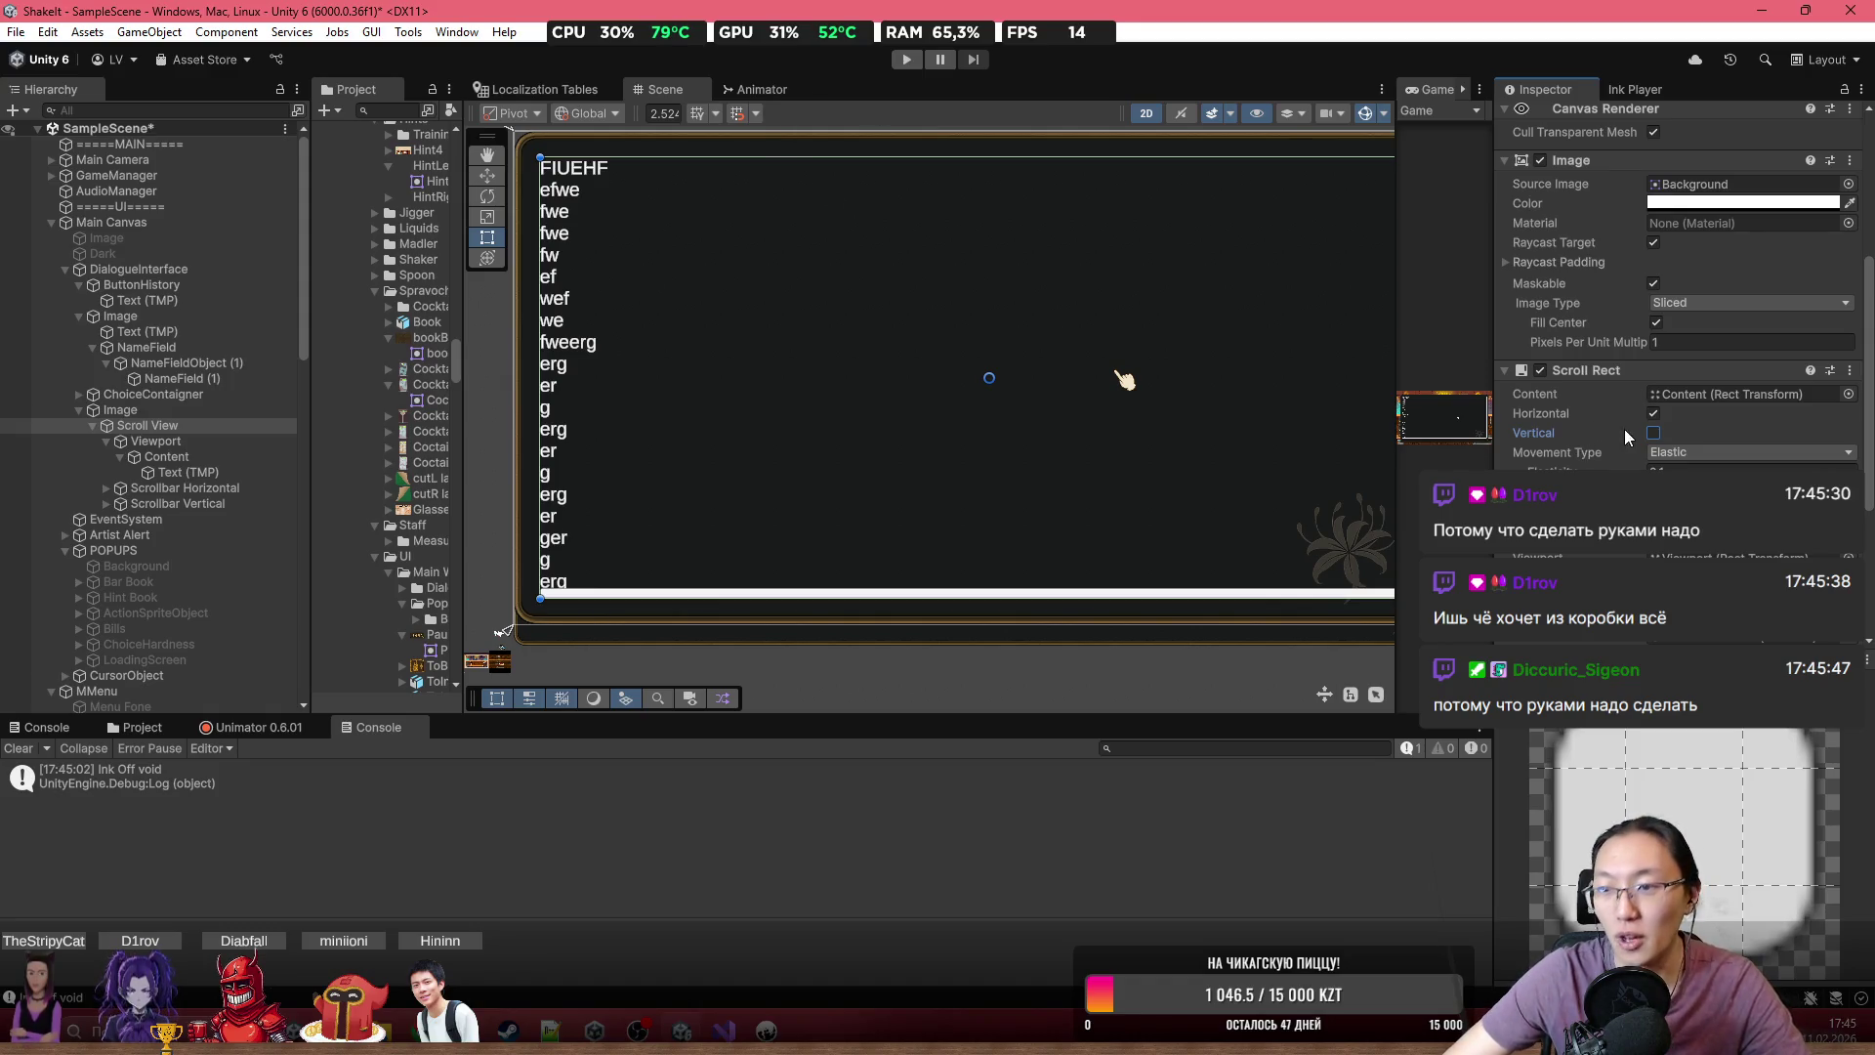
left_click(1652, 432)
left_click(1652, 413)
left_click(907, 59)
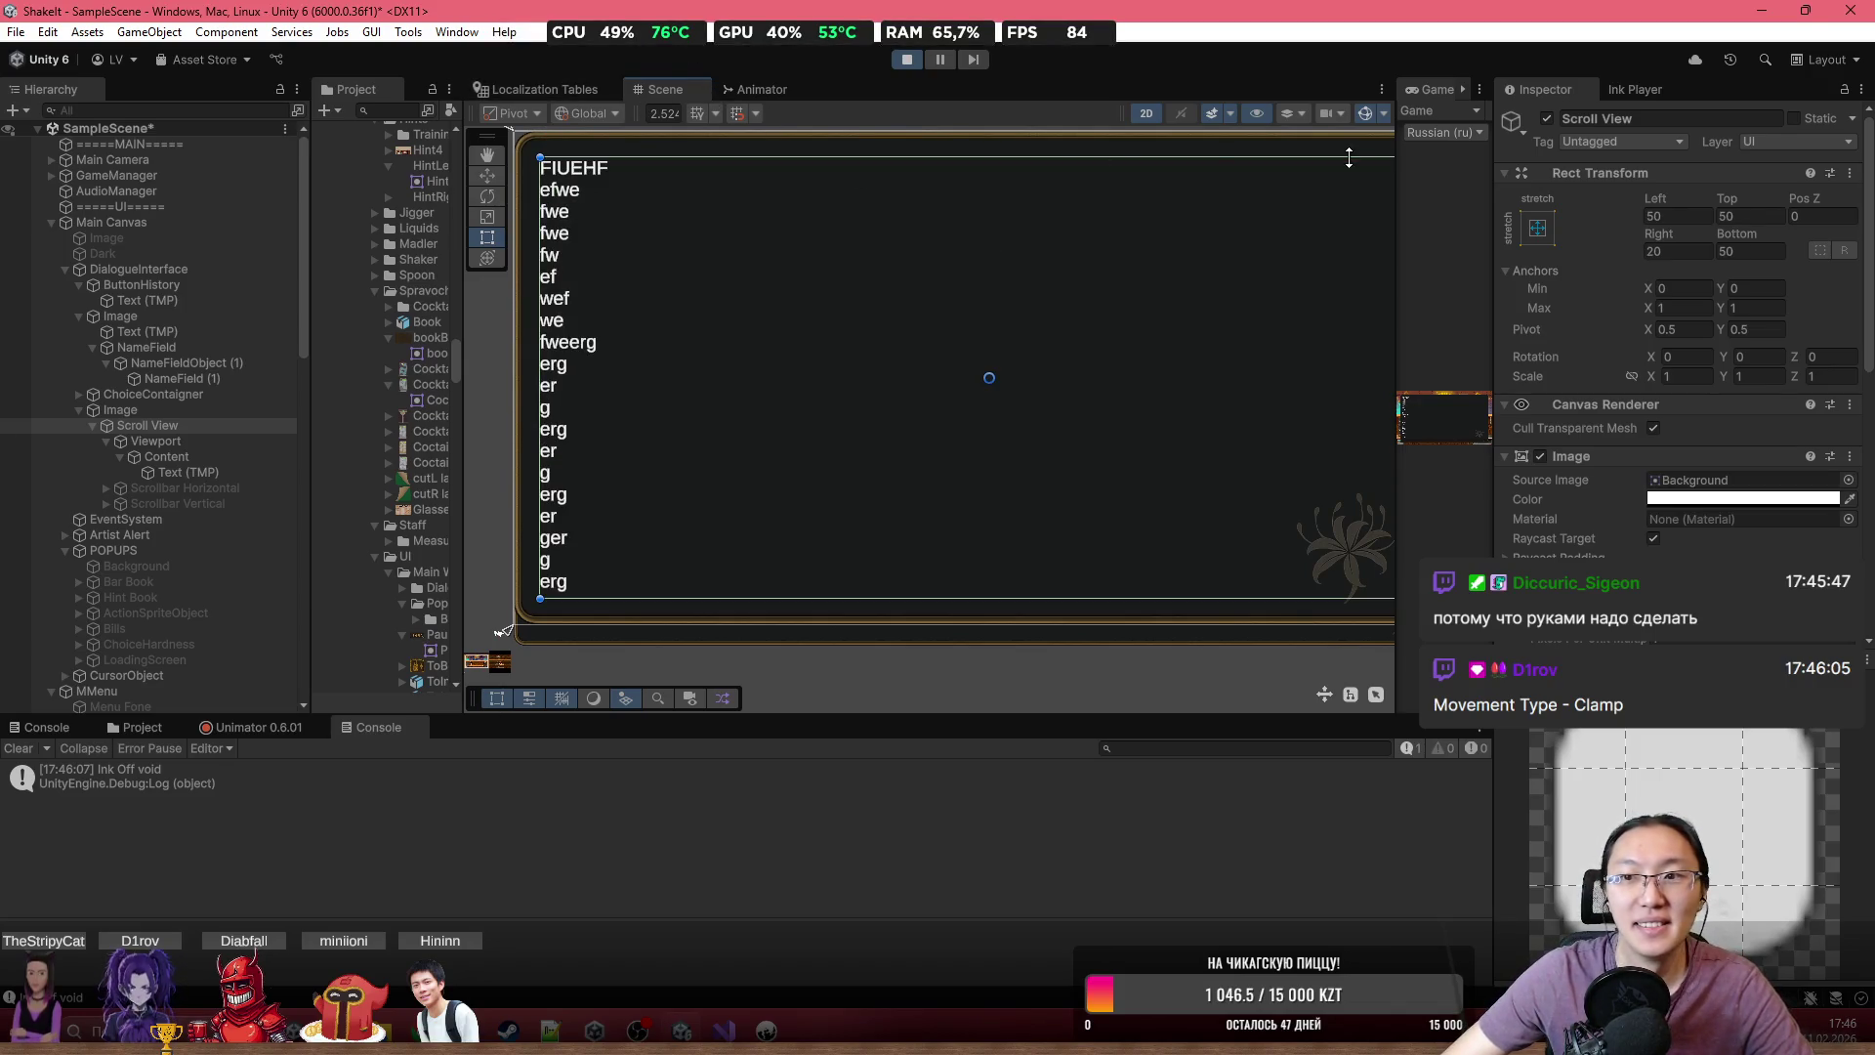
Test dragging the history text in the maximized Game view and check scrollbar visibility options.
double_click(1429, 91)
mouse_move(954, 519)
left_mouse_down()
mouse_move(628, 414)
mouse_move(429, 215)
left_mouse_up()
double_click(840, 89)
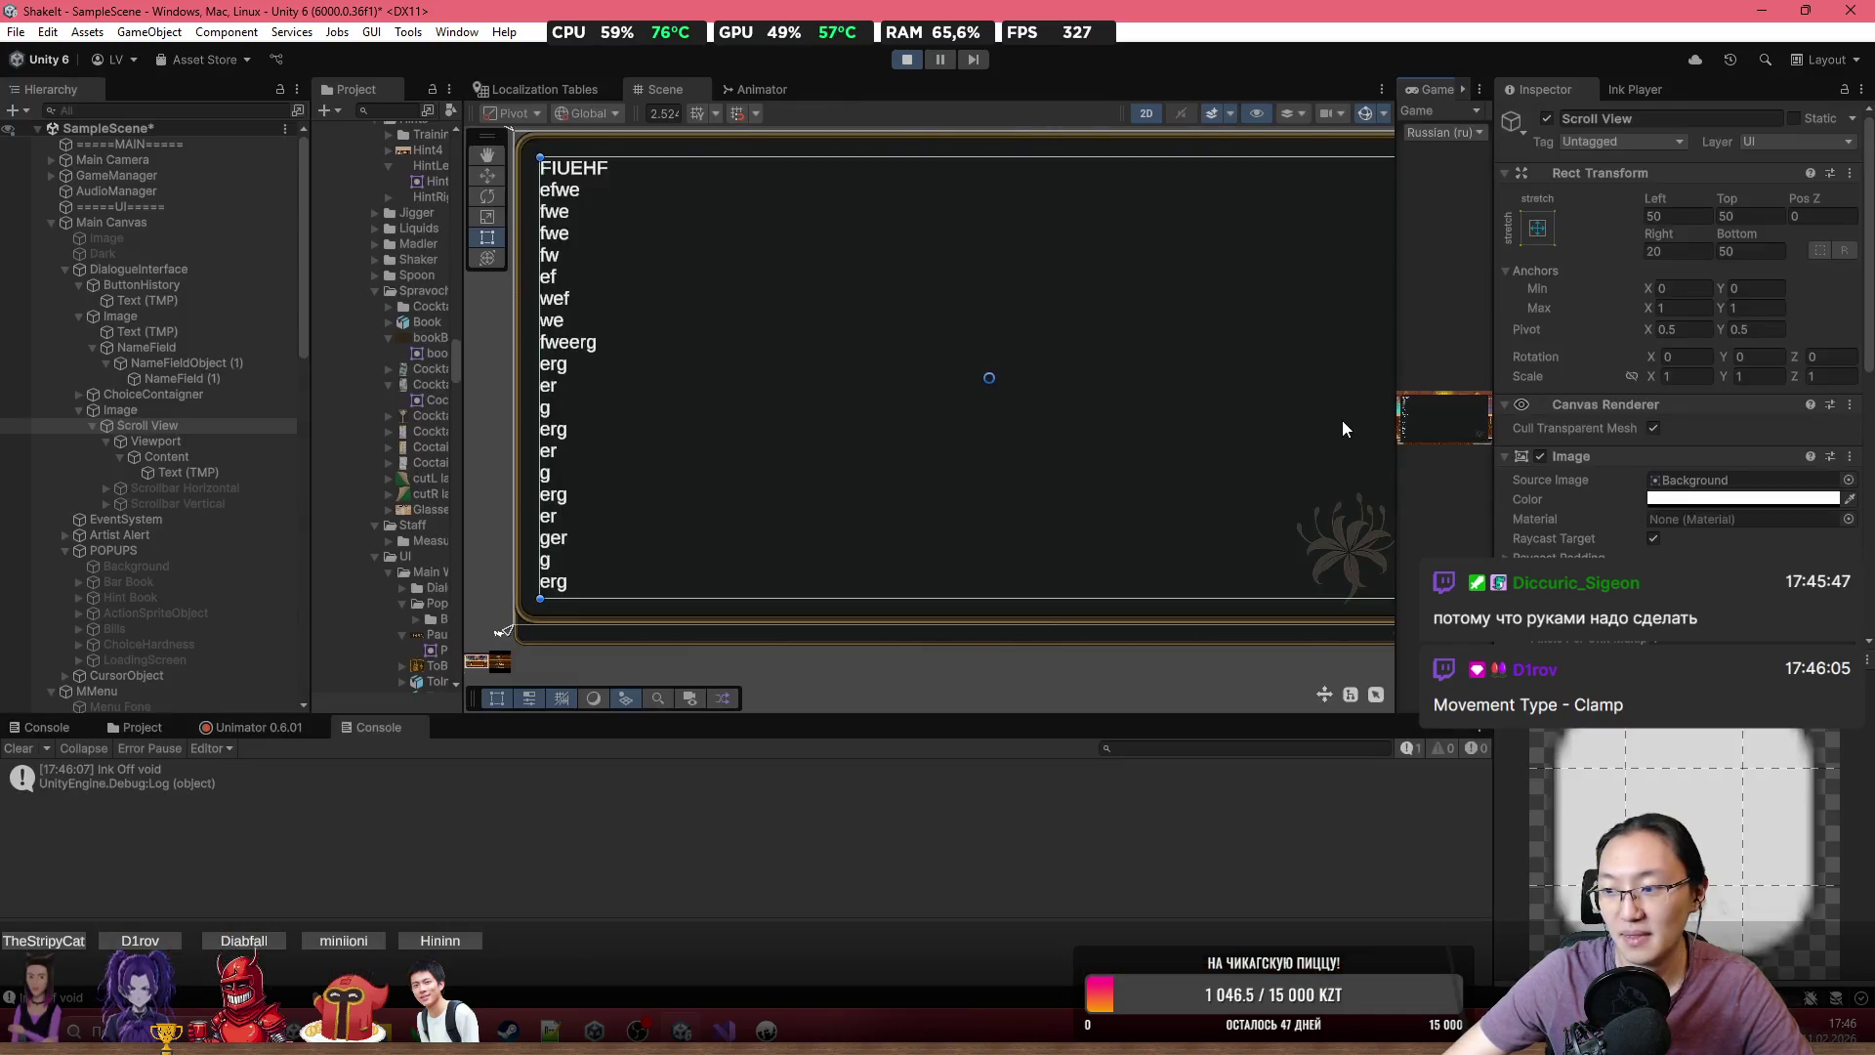
scroll(1621, 476, "down", 10)
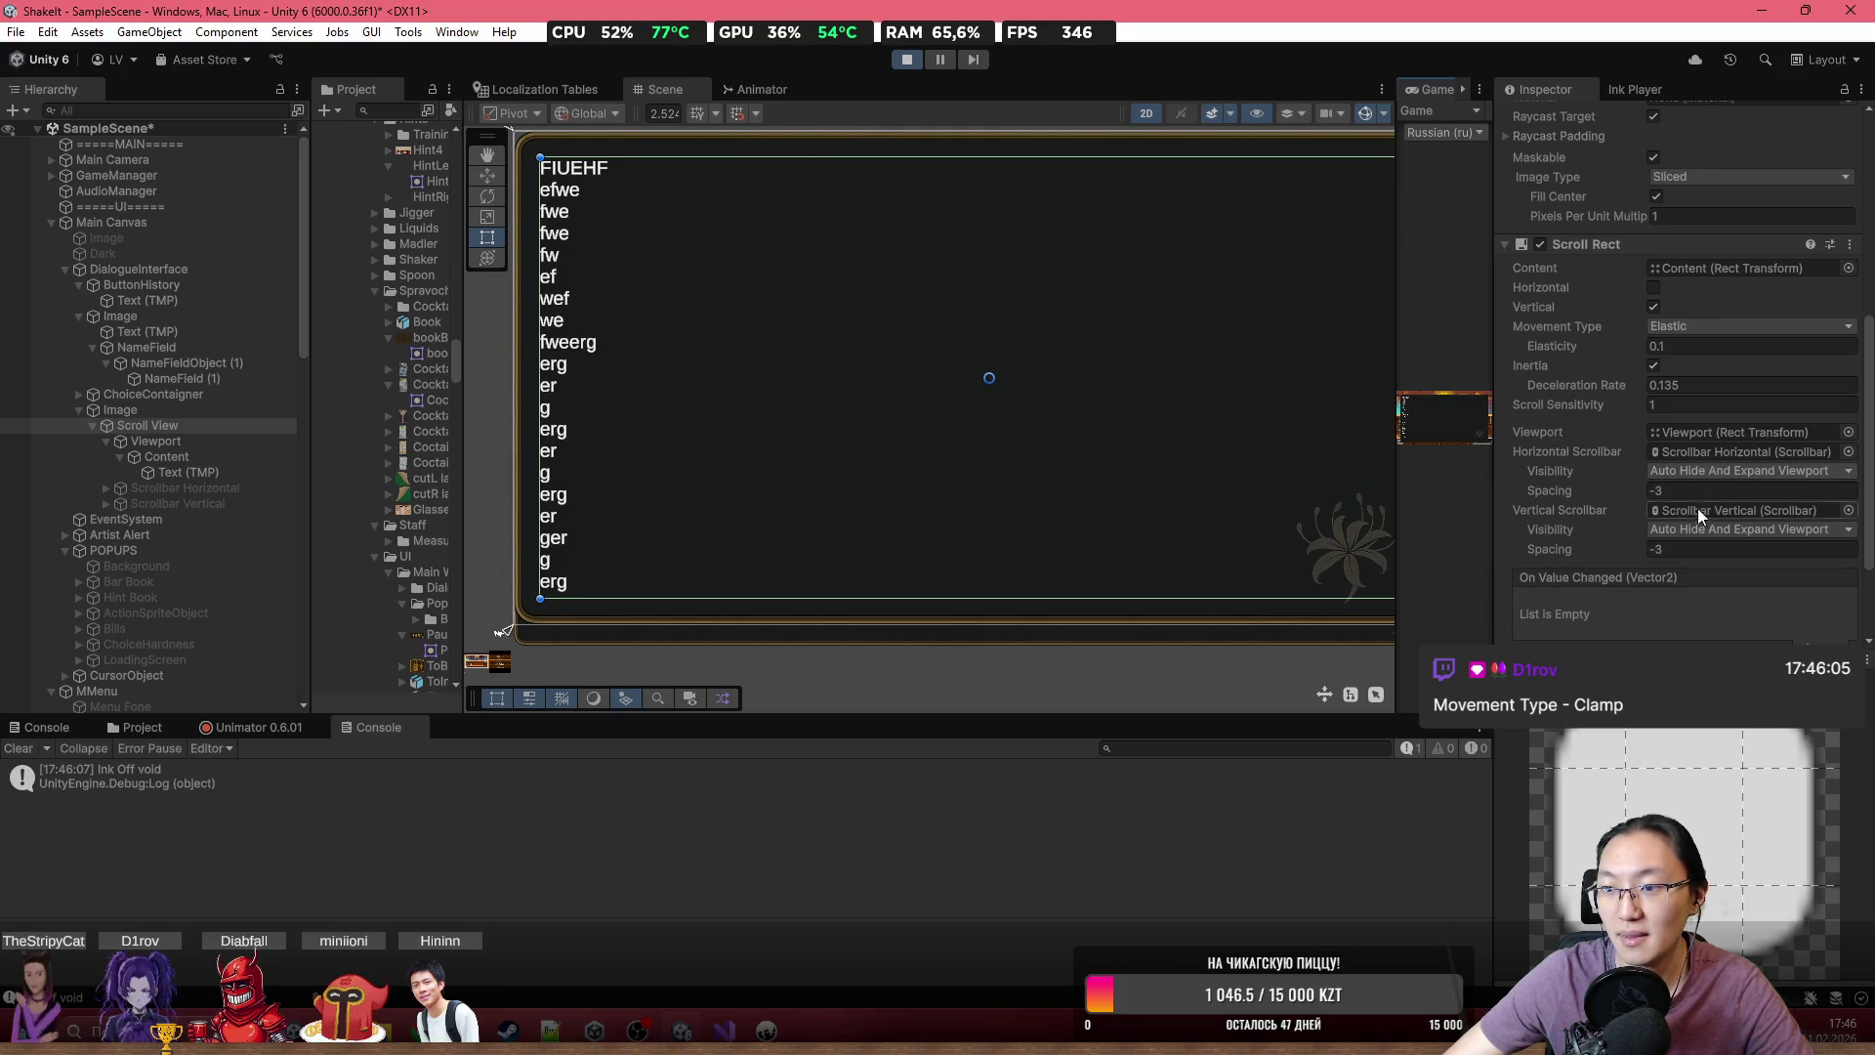
left_click(1699, 529)
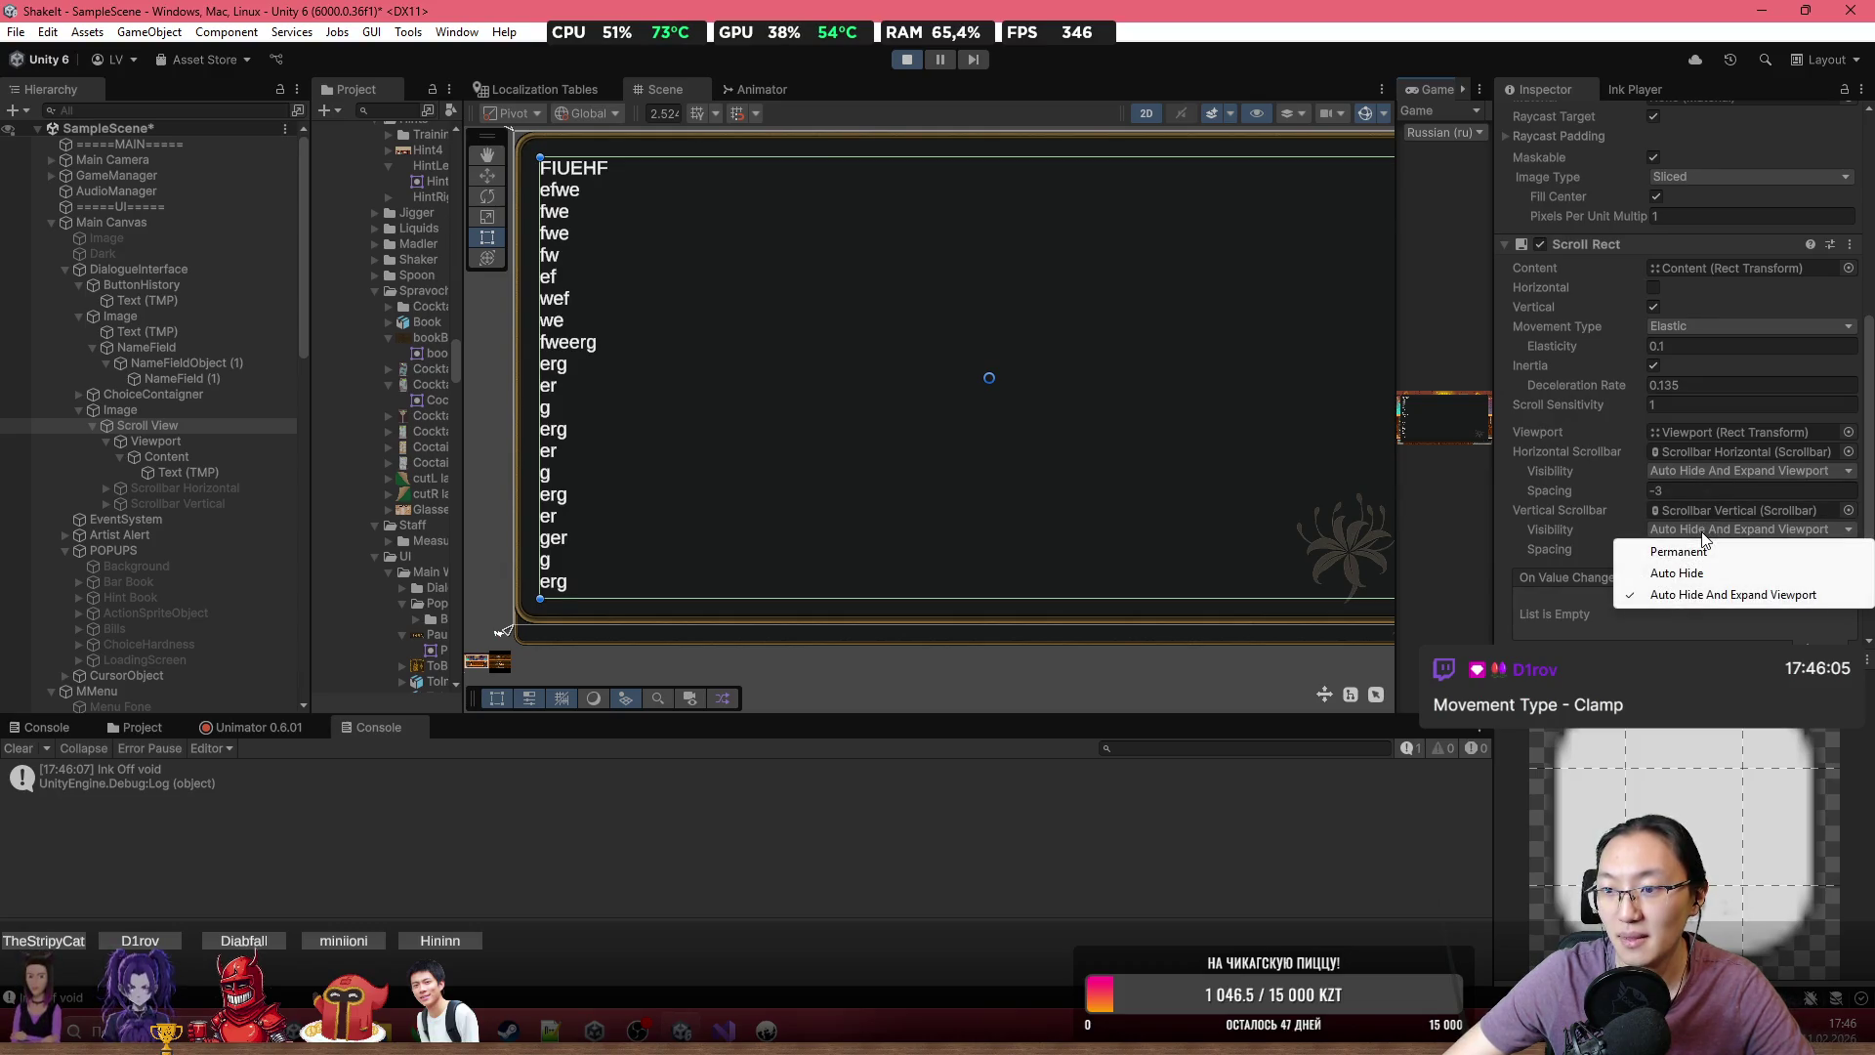
left_click(1543, 508)
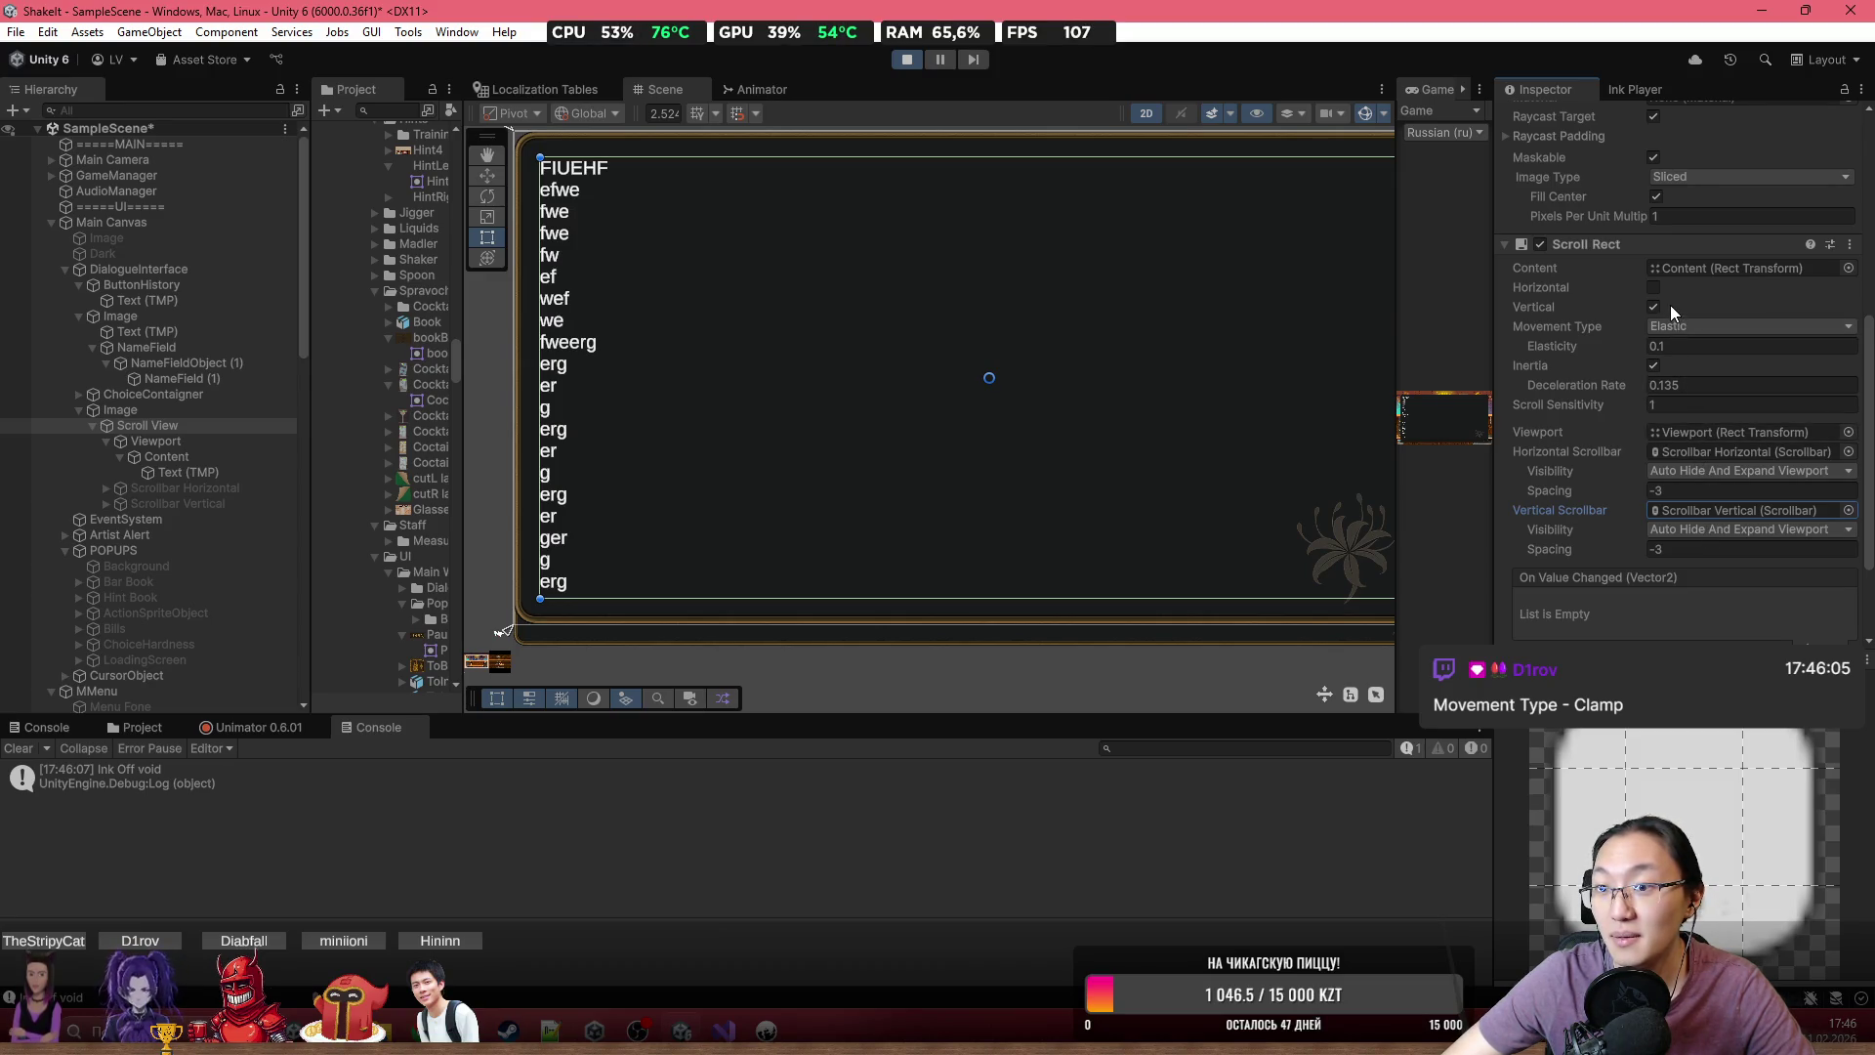
Change the Scroll Rect Movement Type to Clamped and check it in the maximized Game view.
left_click(1705, 324)
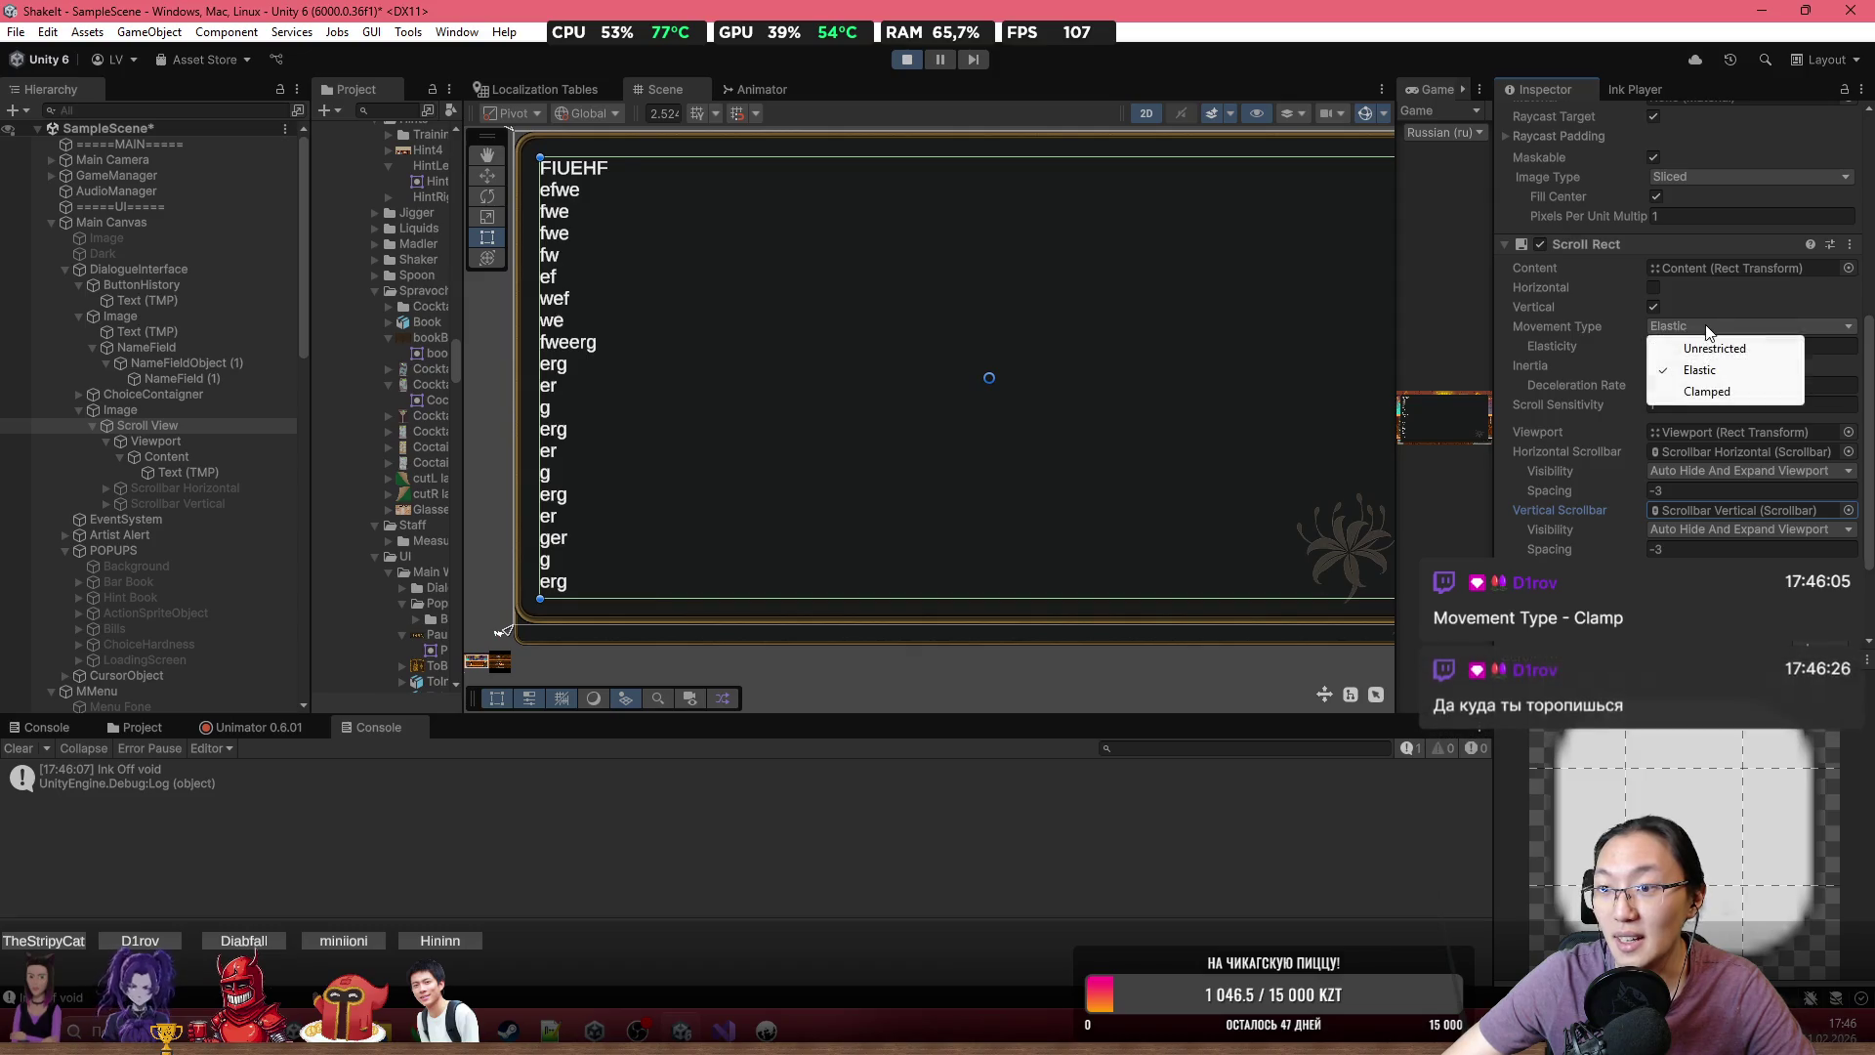
left_click(1729, 392)
key("shift+space")
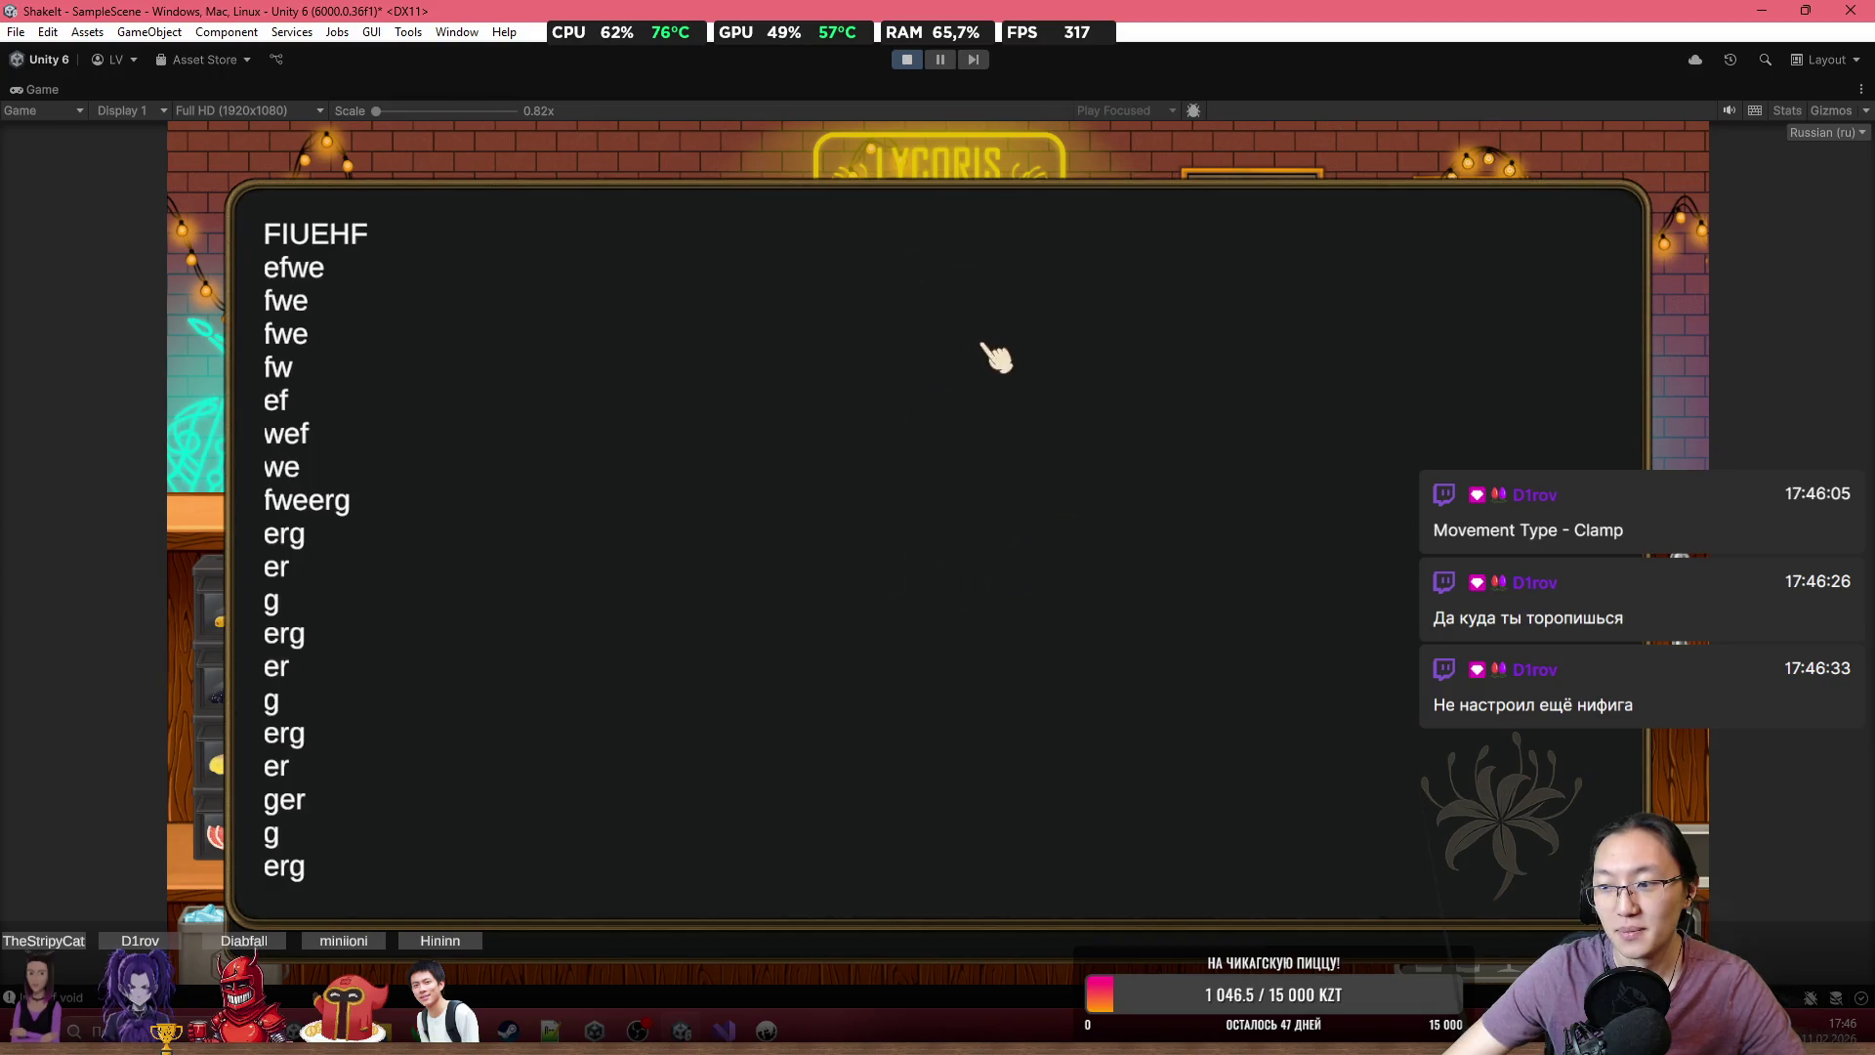
left_click(1761, 10)
left_click(1762, 28)
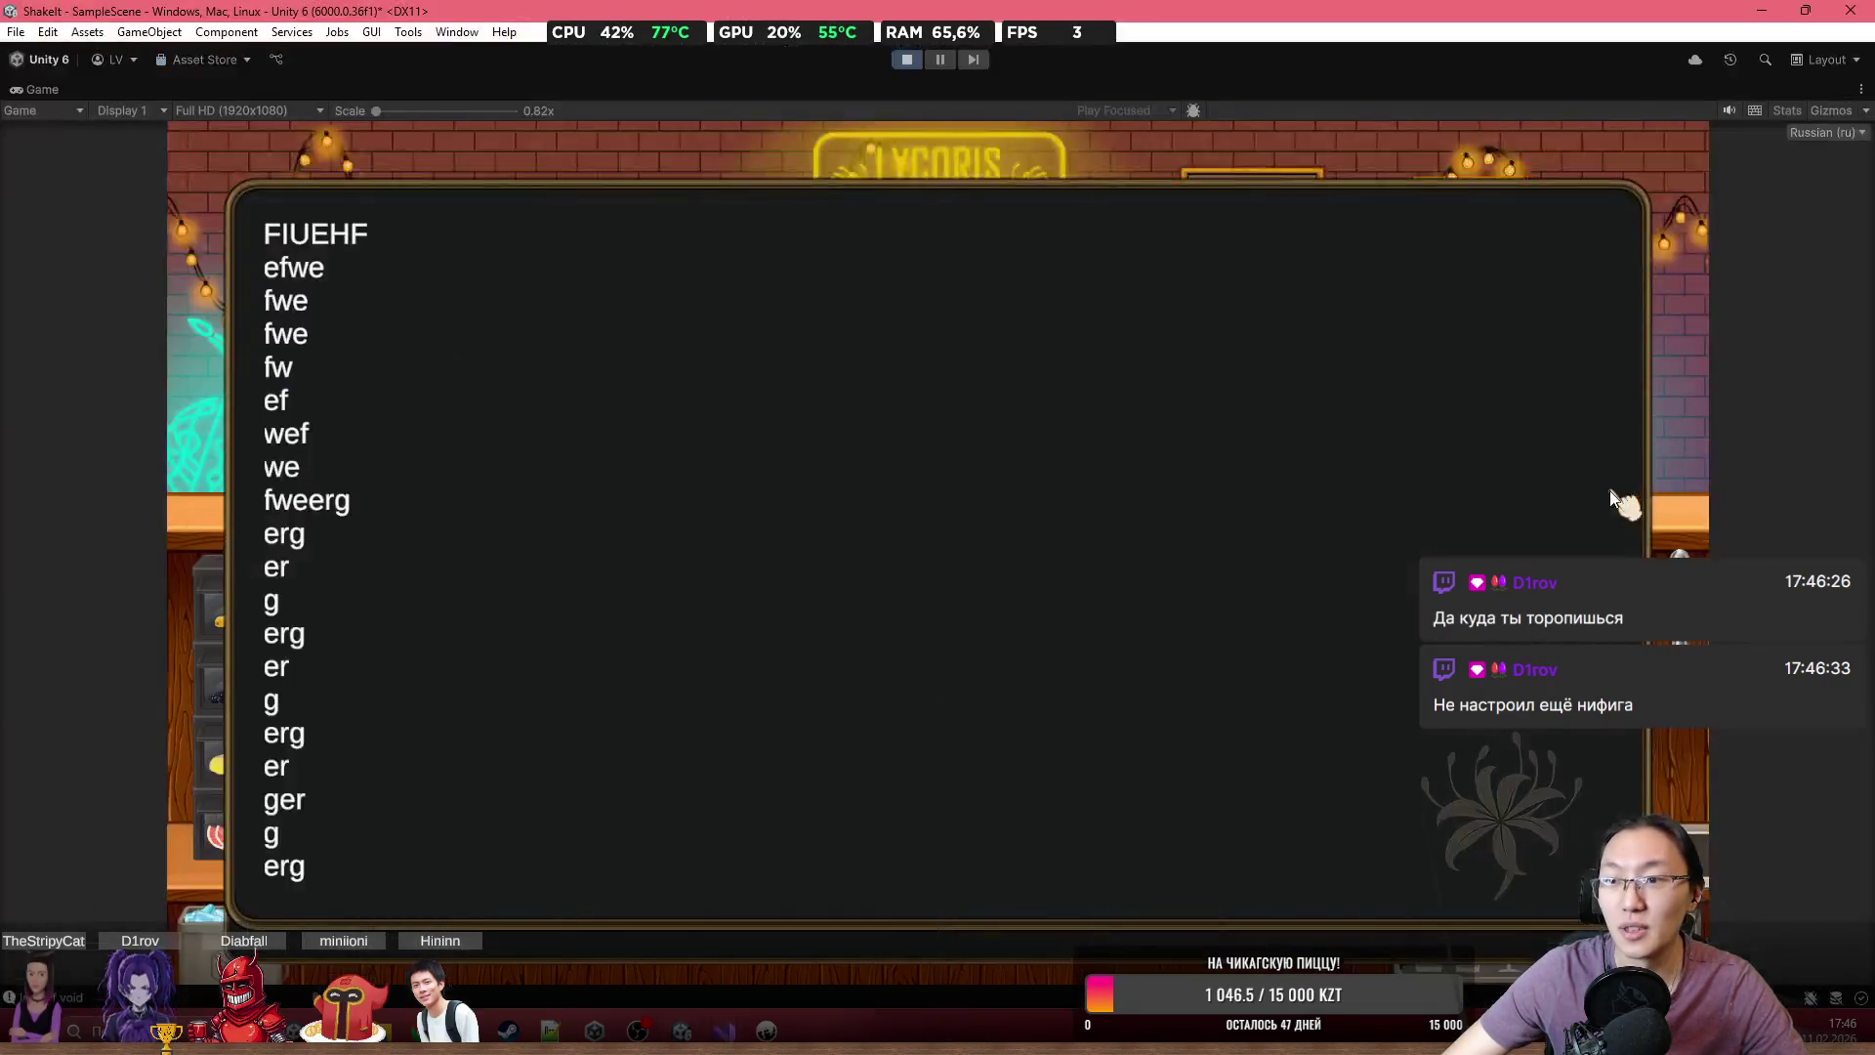
key("shift+space")
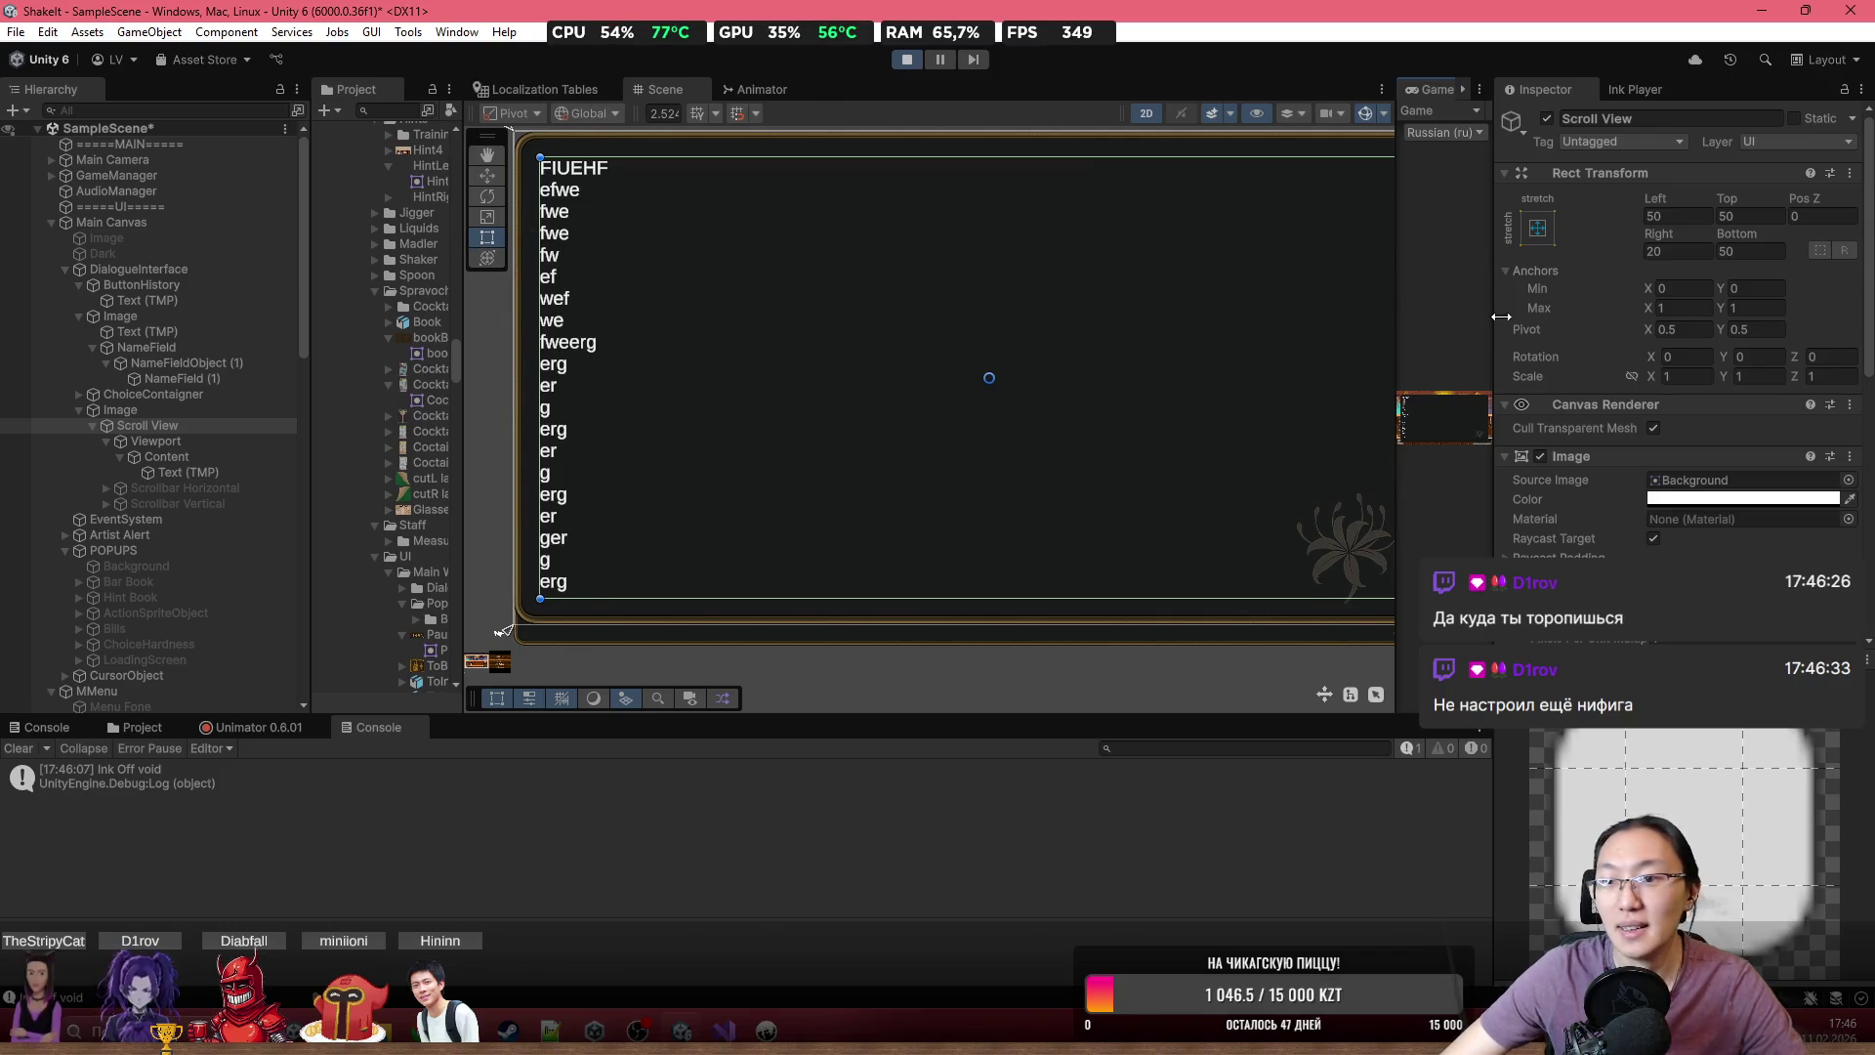
Set the Content Size Fitter's Vertical Fit on Content to Preferred Size.
scroll(1643, 460, "down", 6)
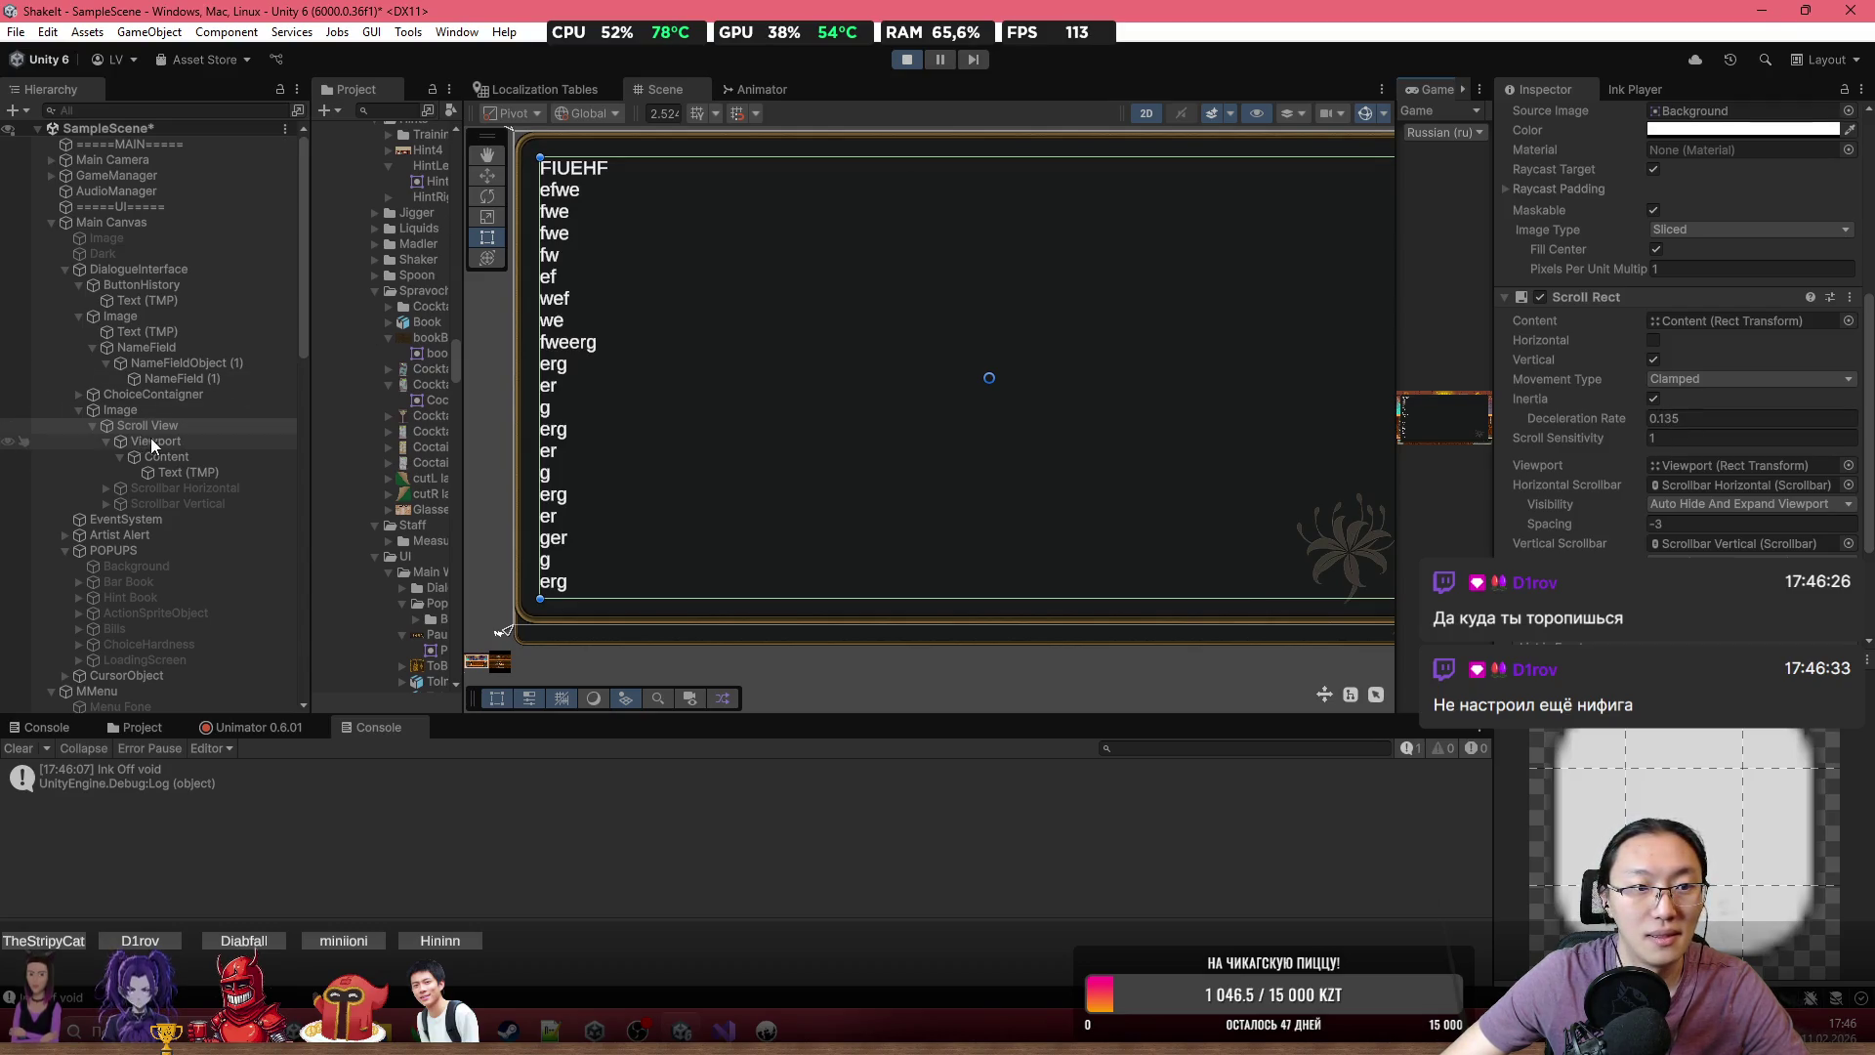
scroll(1012, 372, "down", 4)
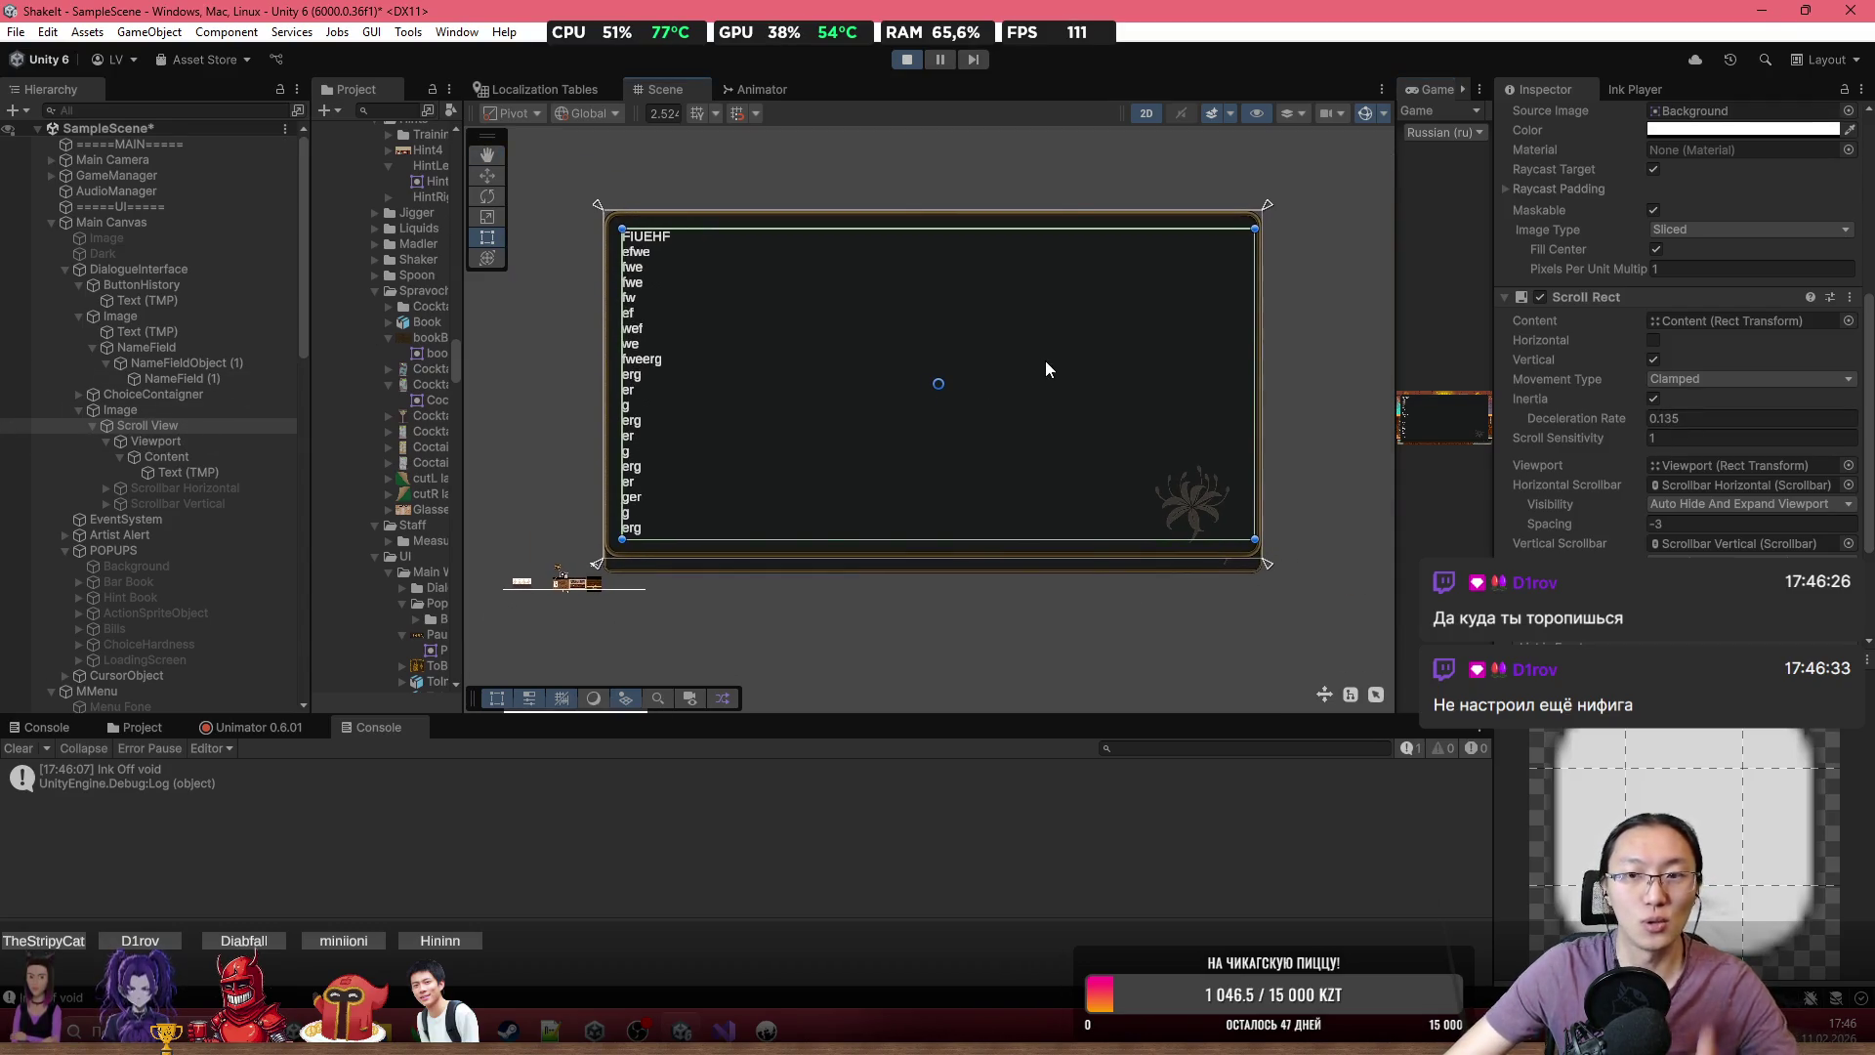
scroll(1045, 360, "up", 2)
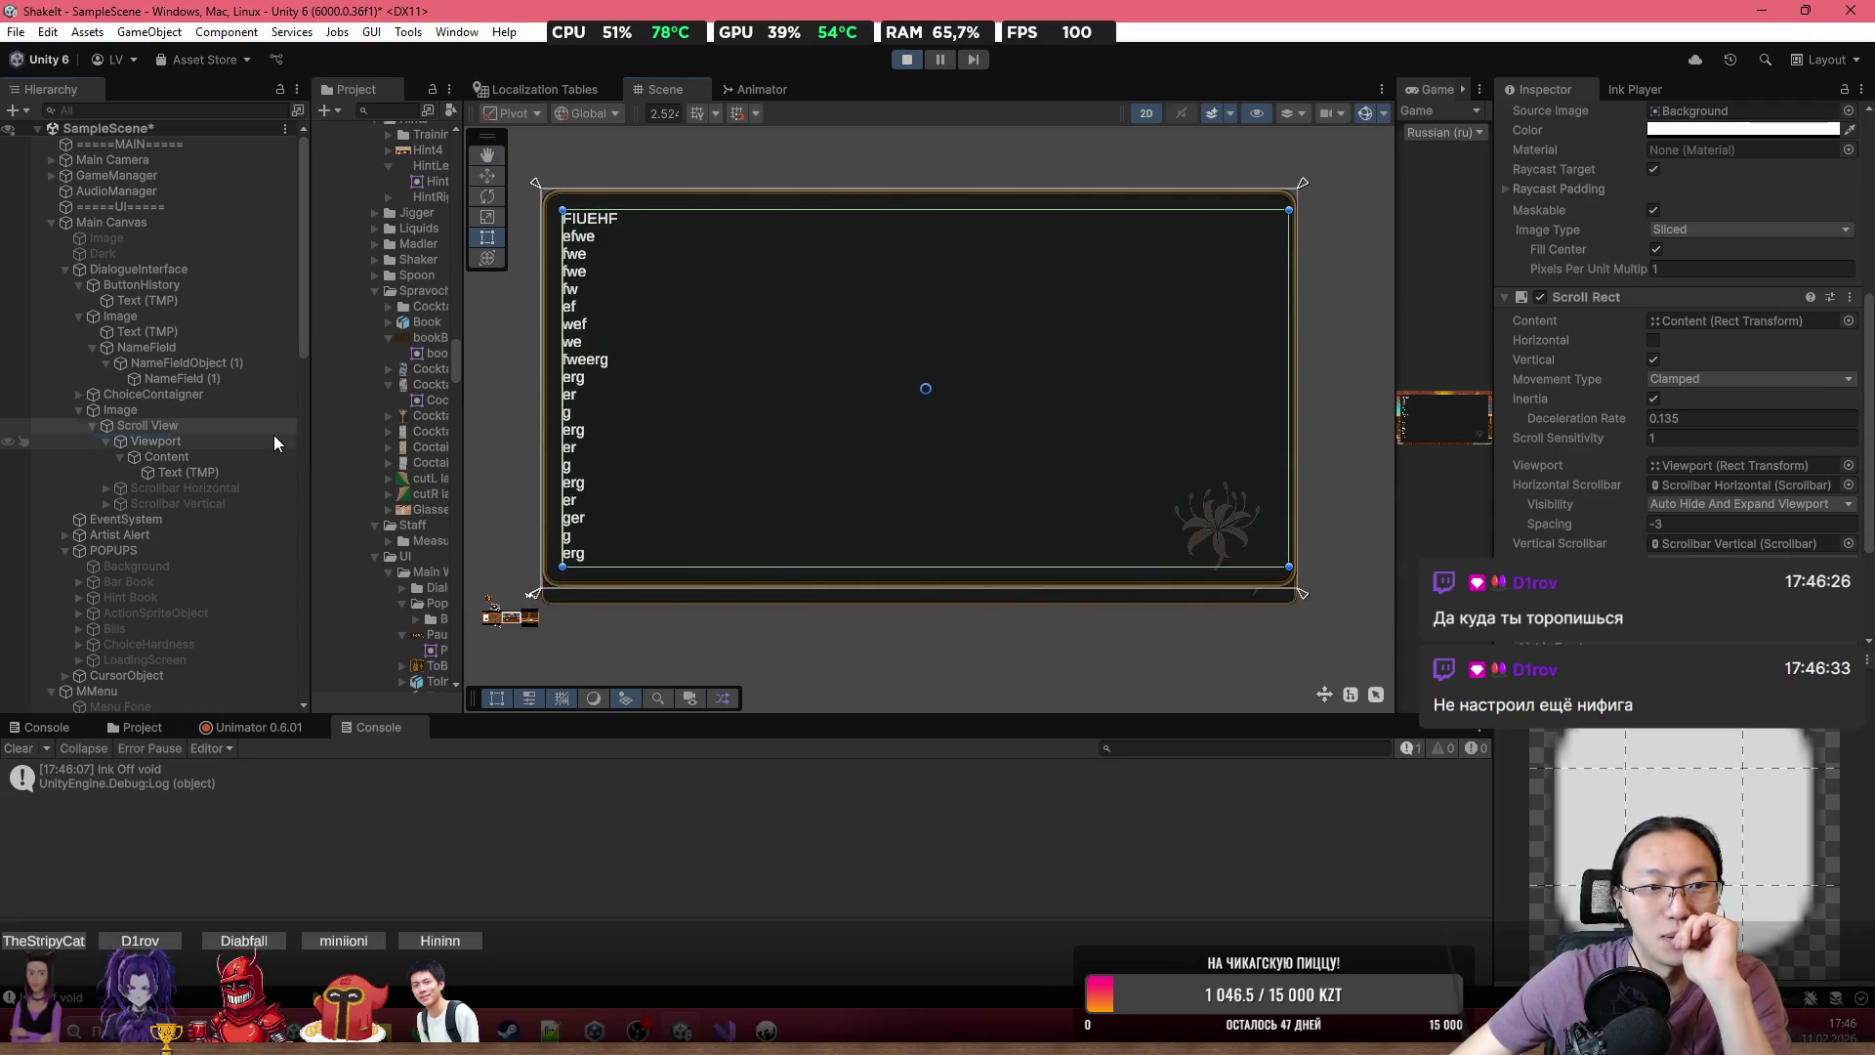
left_click(232, 425)
left_click(234, 456)
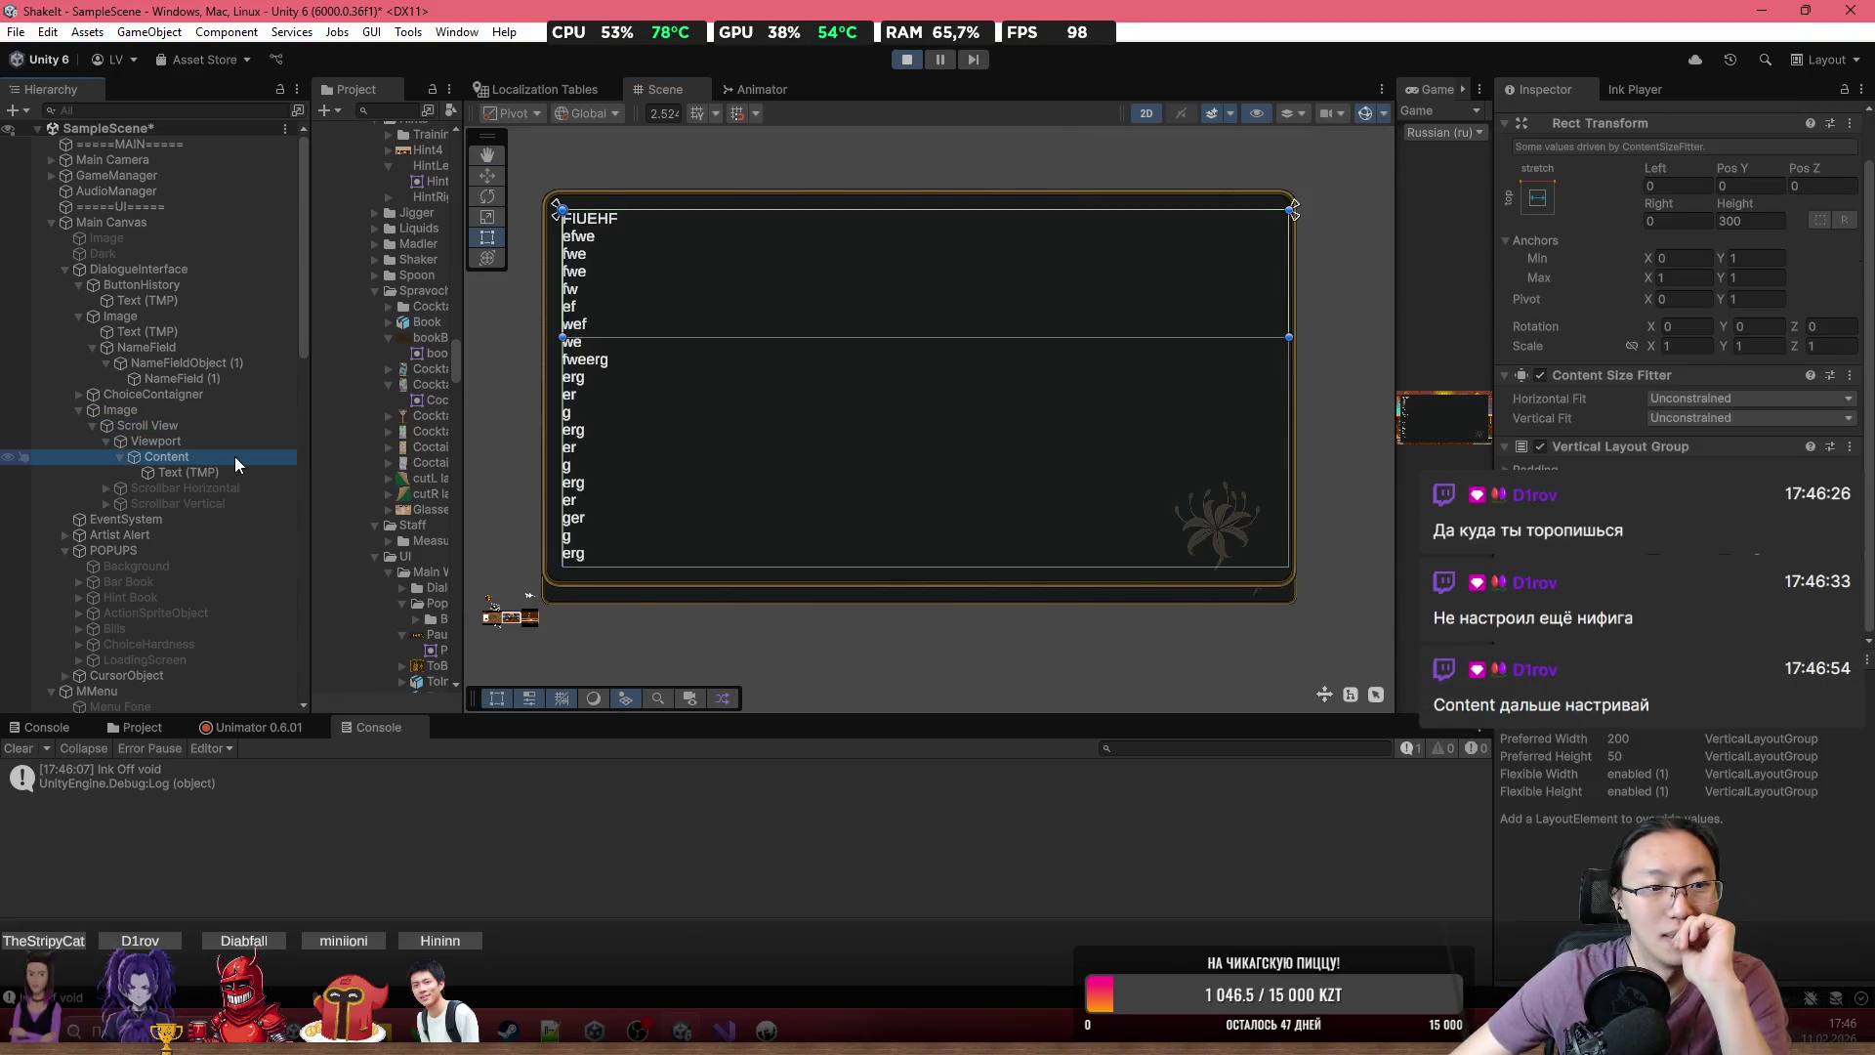
left_click(1713, 415)
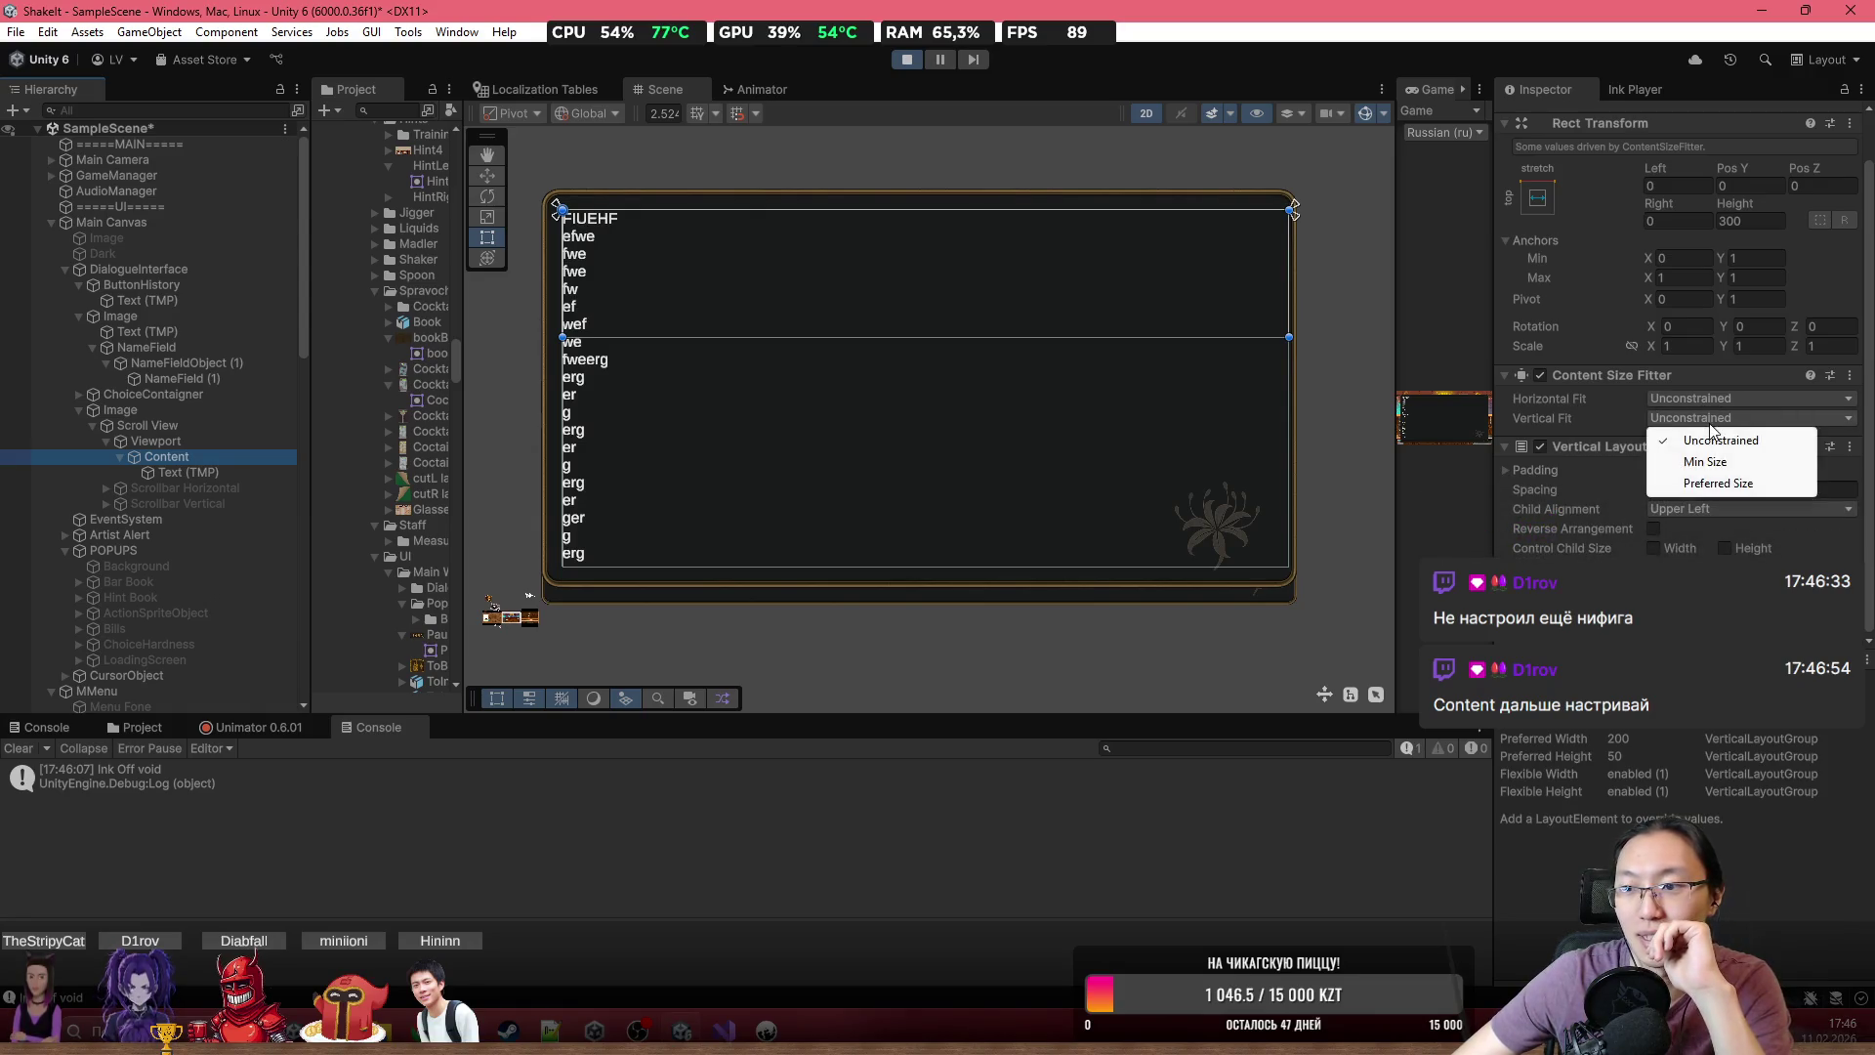
left_click(1731, 483)
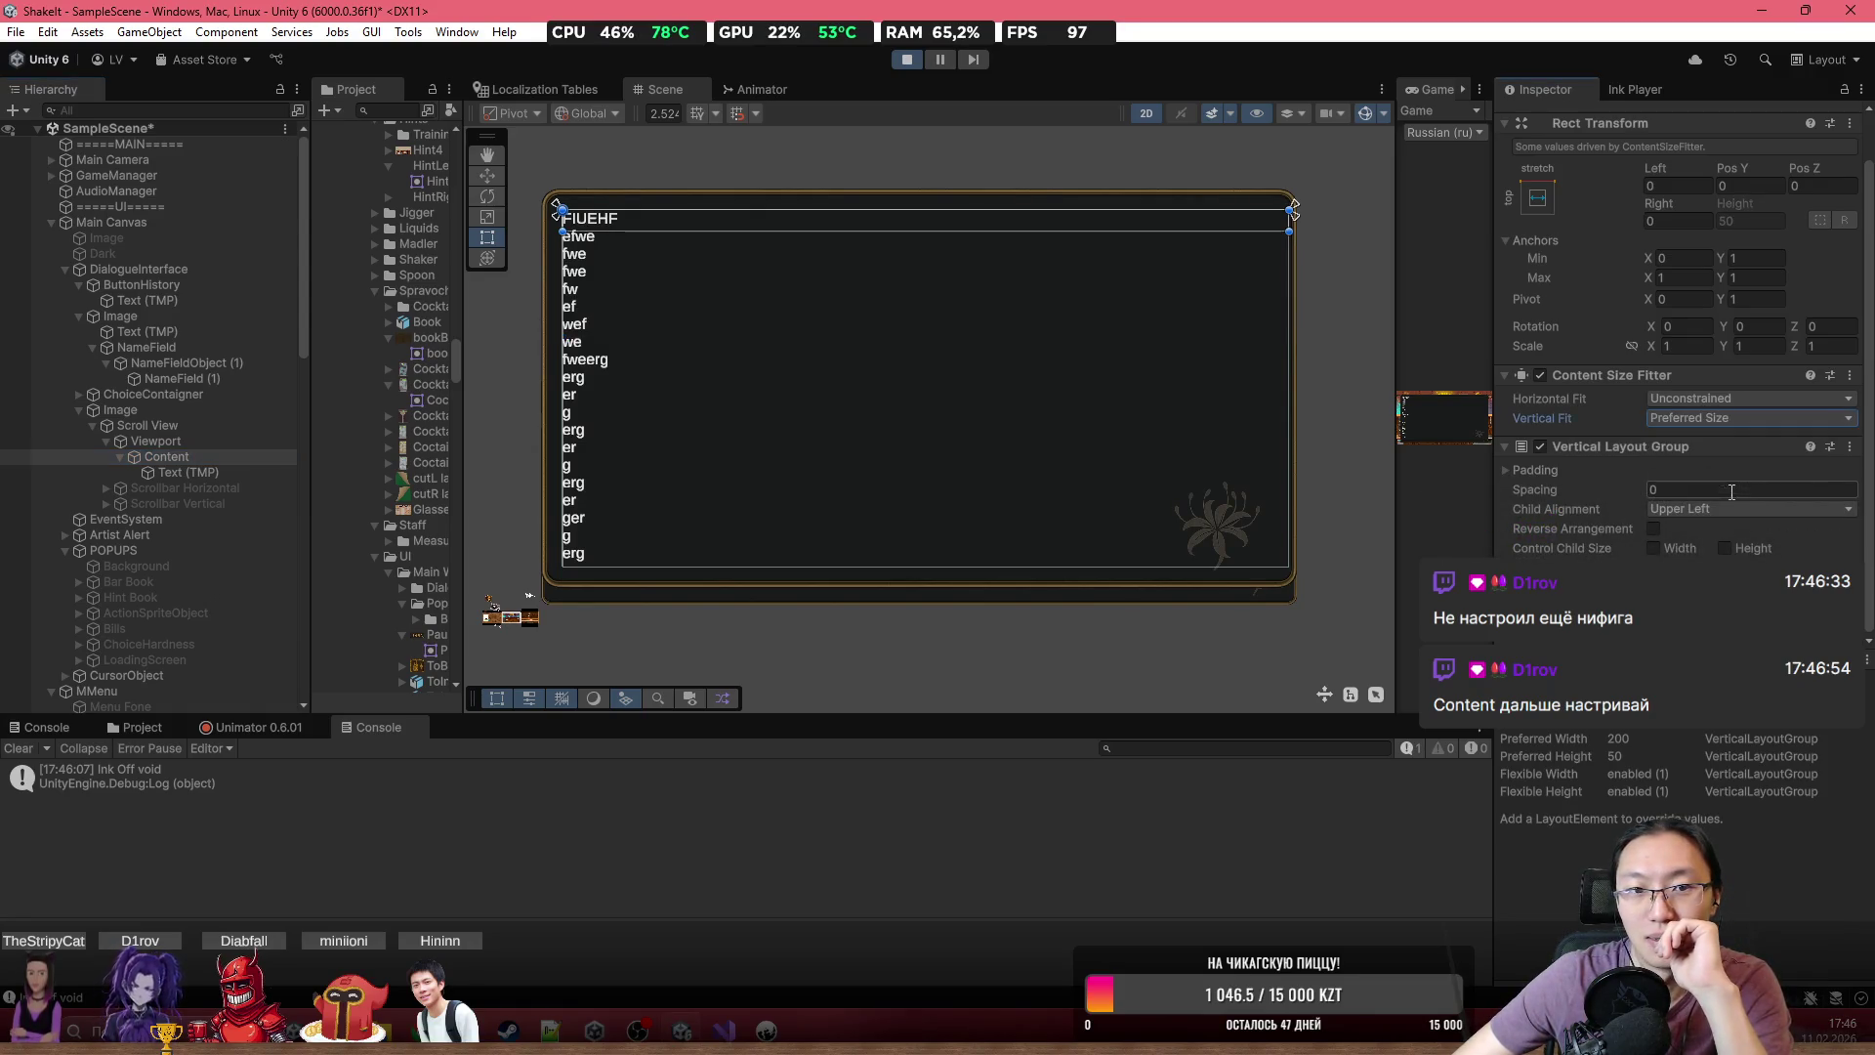
left_click(164, 470)
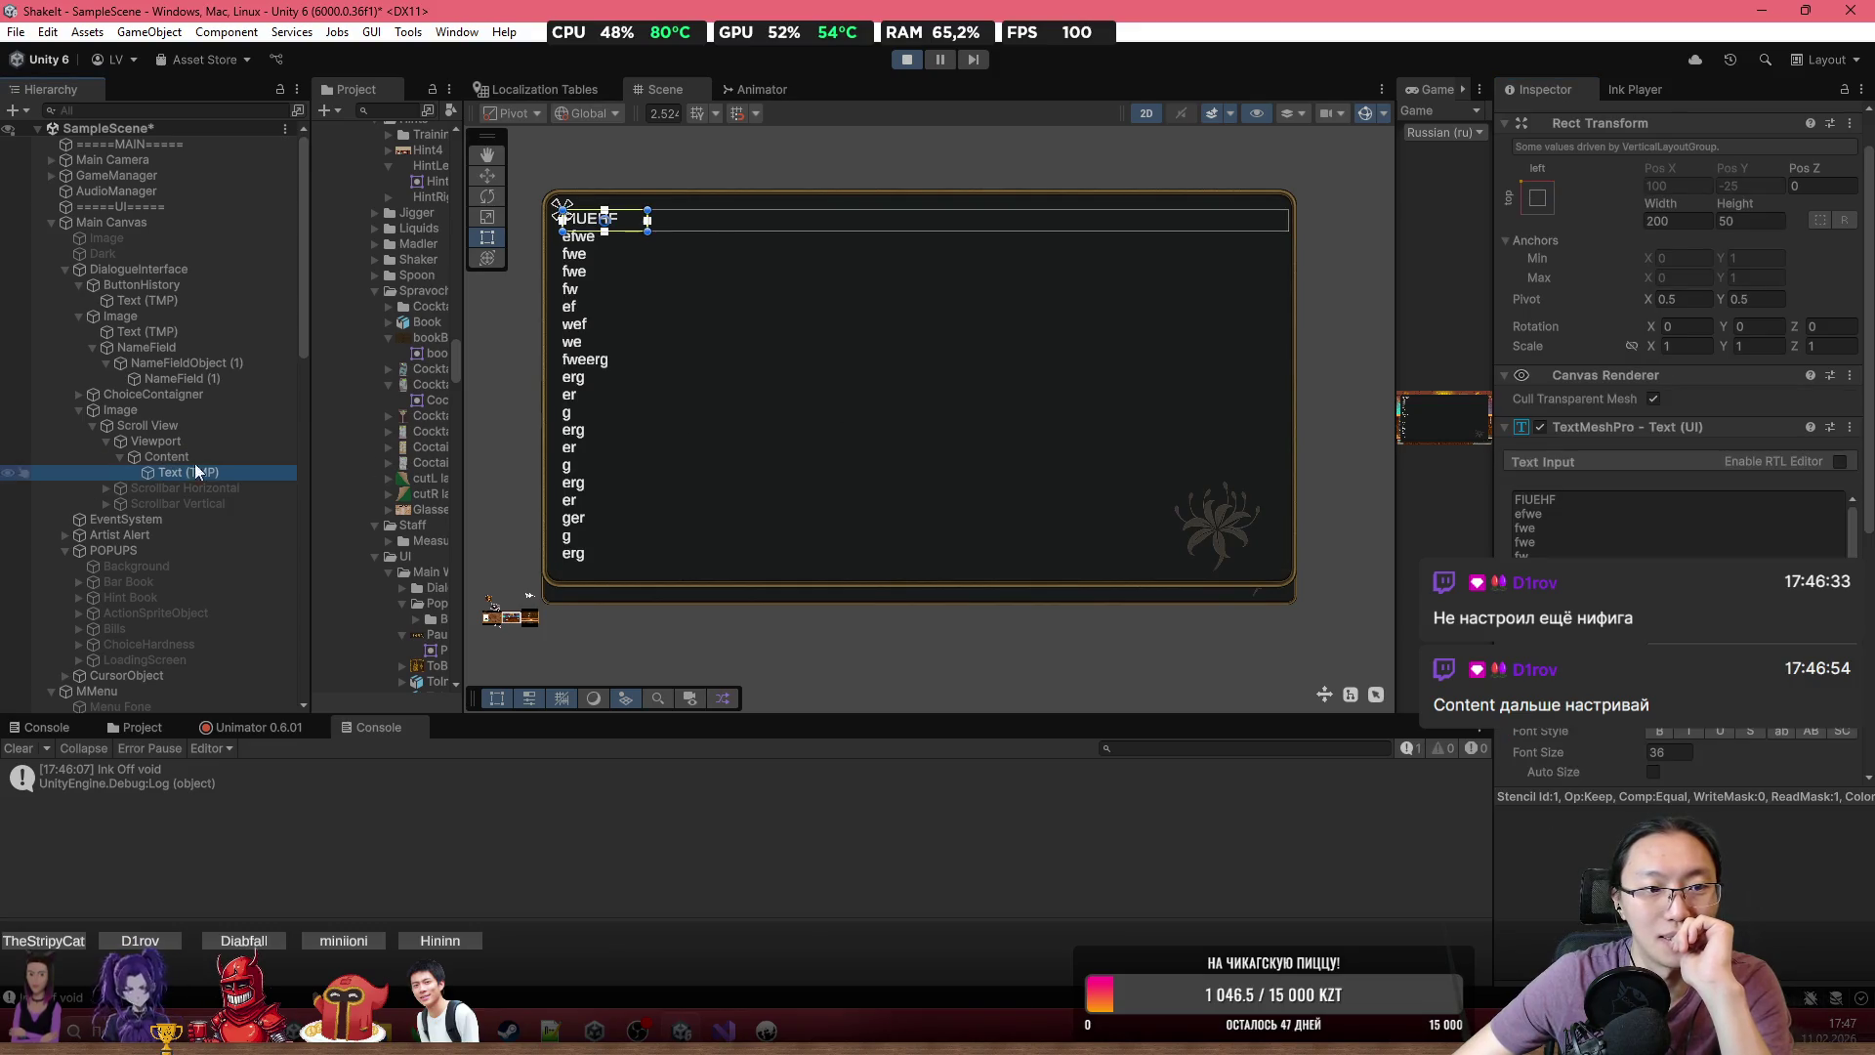
left_click(177, 456)
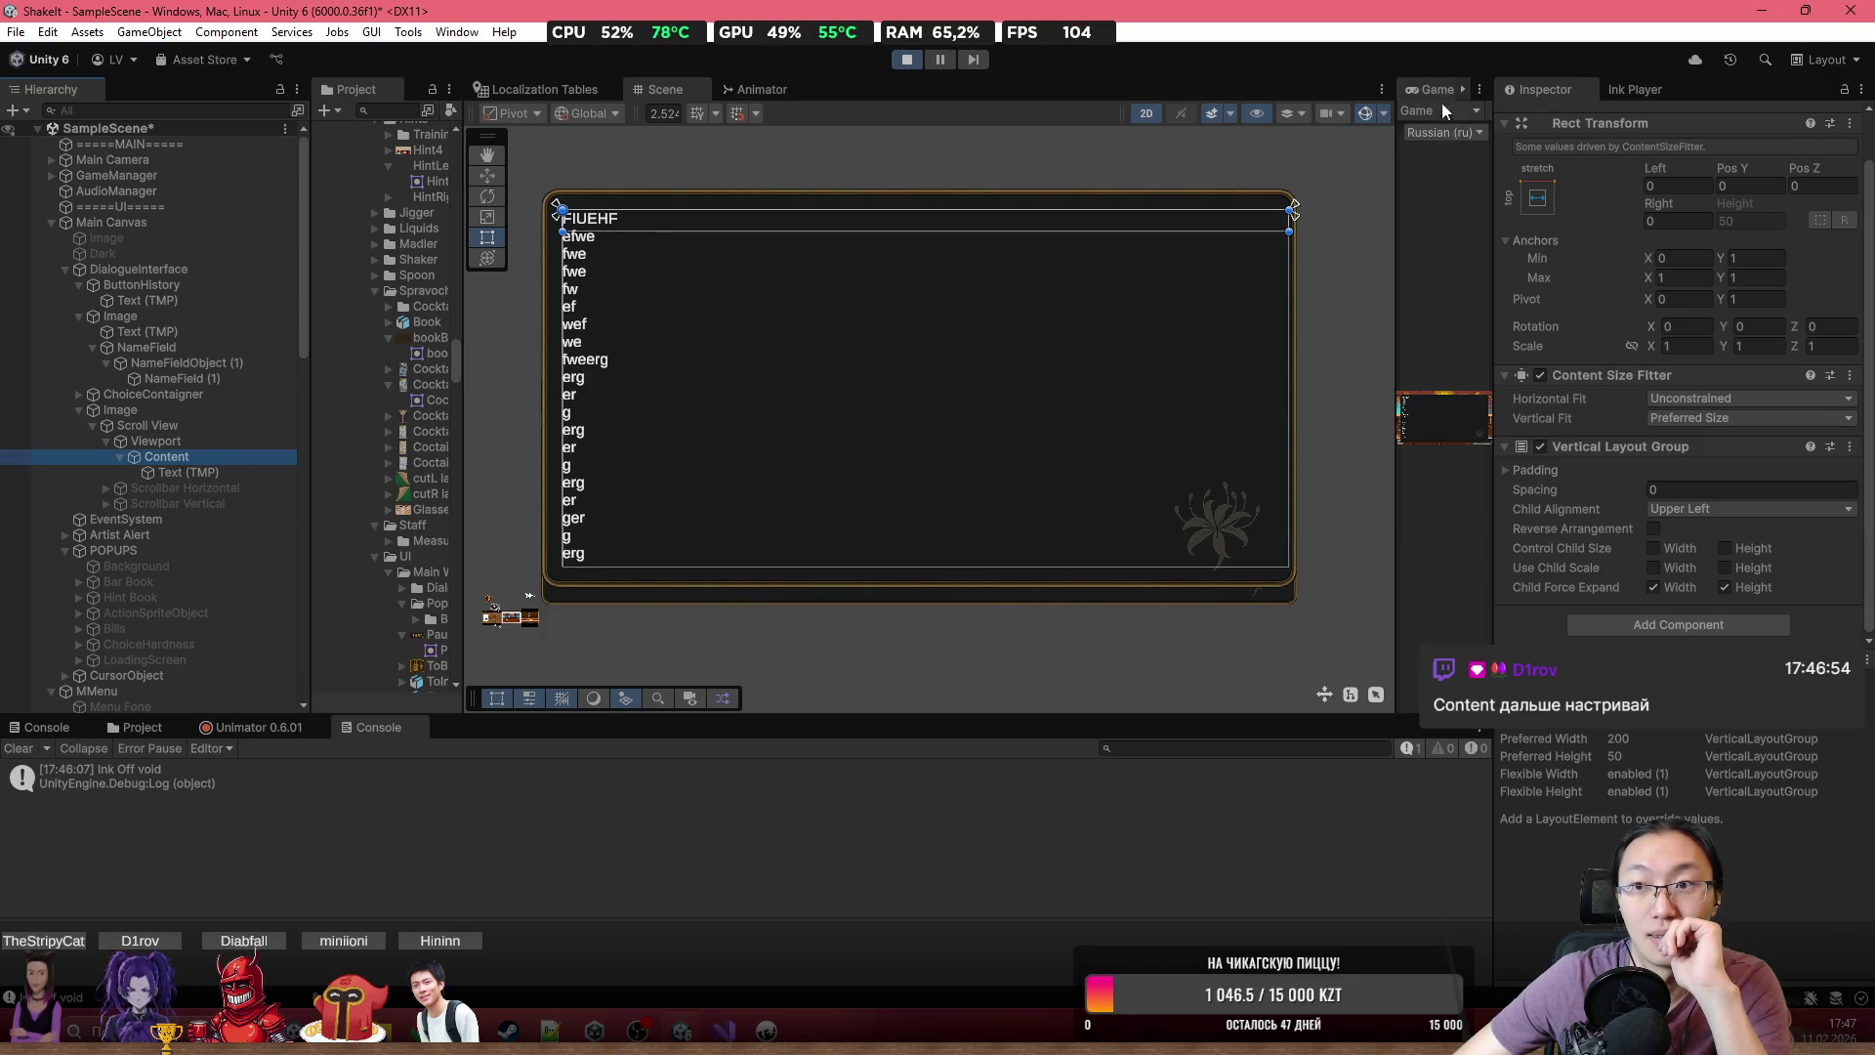
Widen the Game view beside the Scene view and toggle the layout group's child force-expand width and height.
left_click(1412, 118)
left_click_drag(1398, 125, 884, 210)
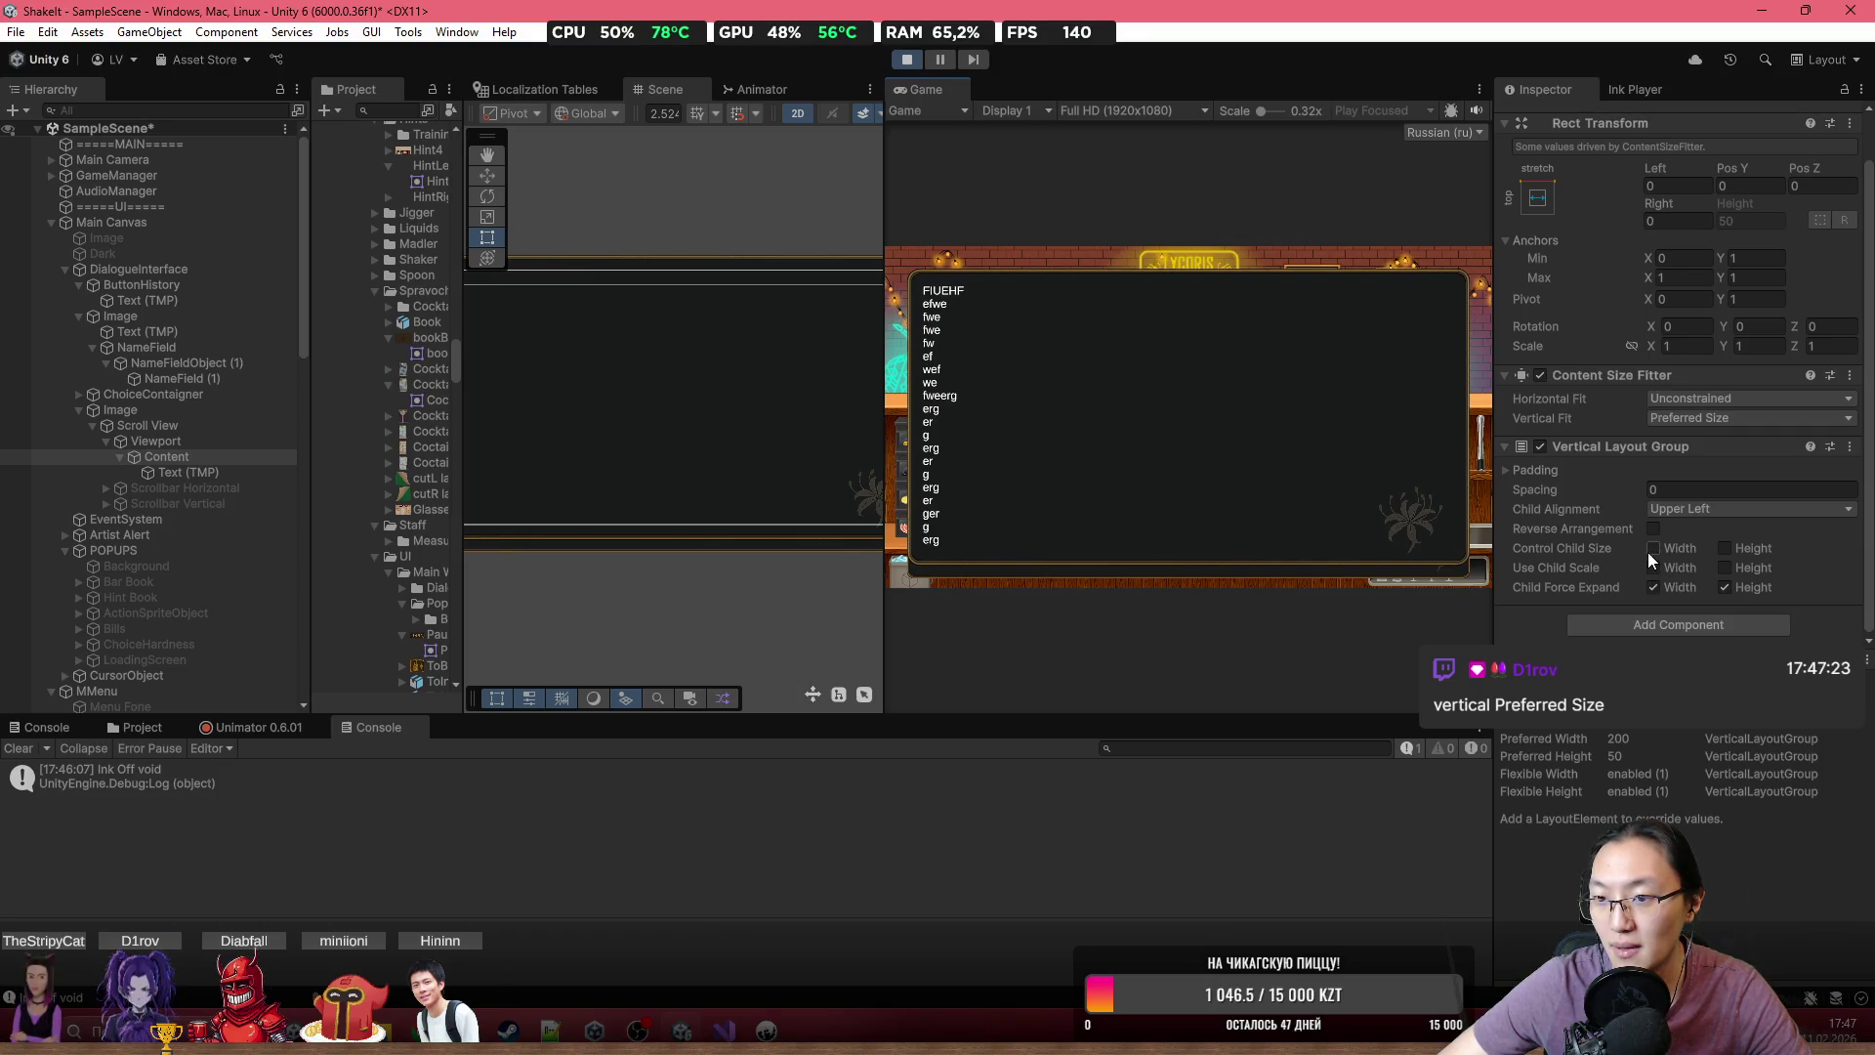
left_click(1701, 418)
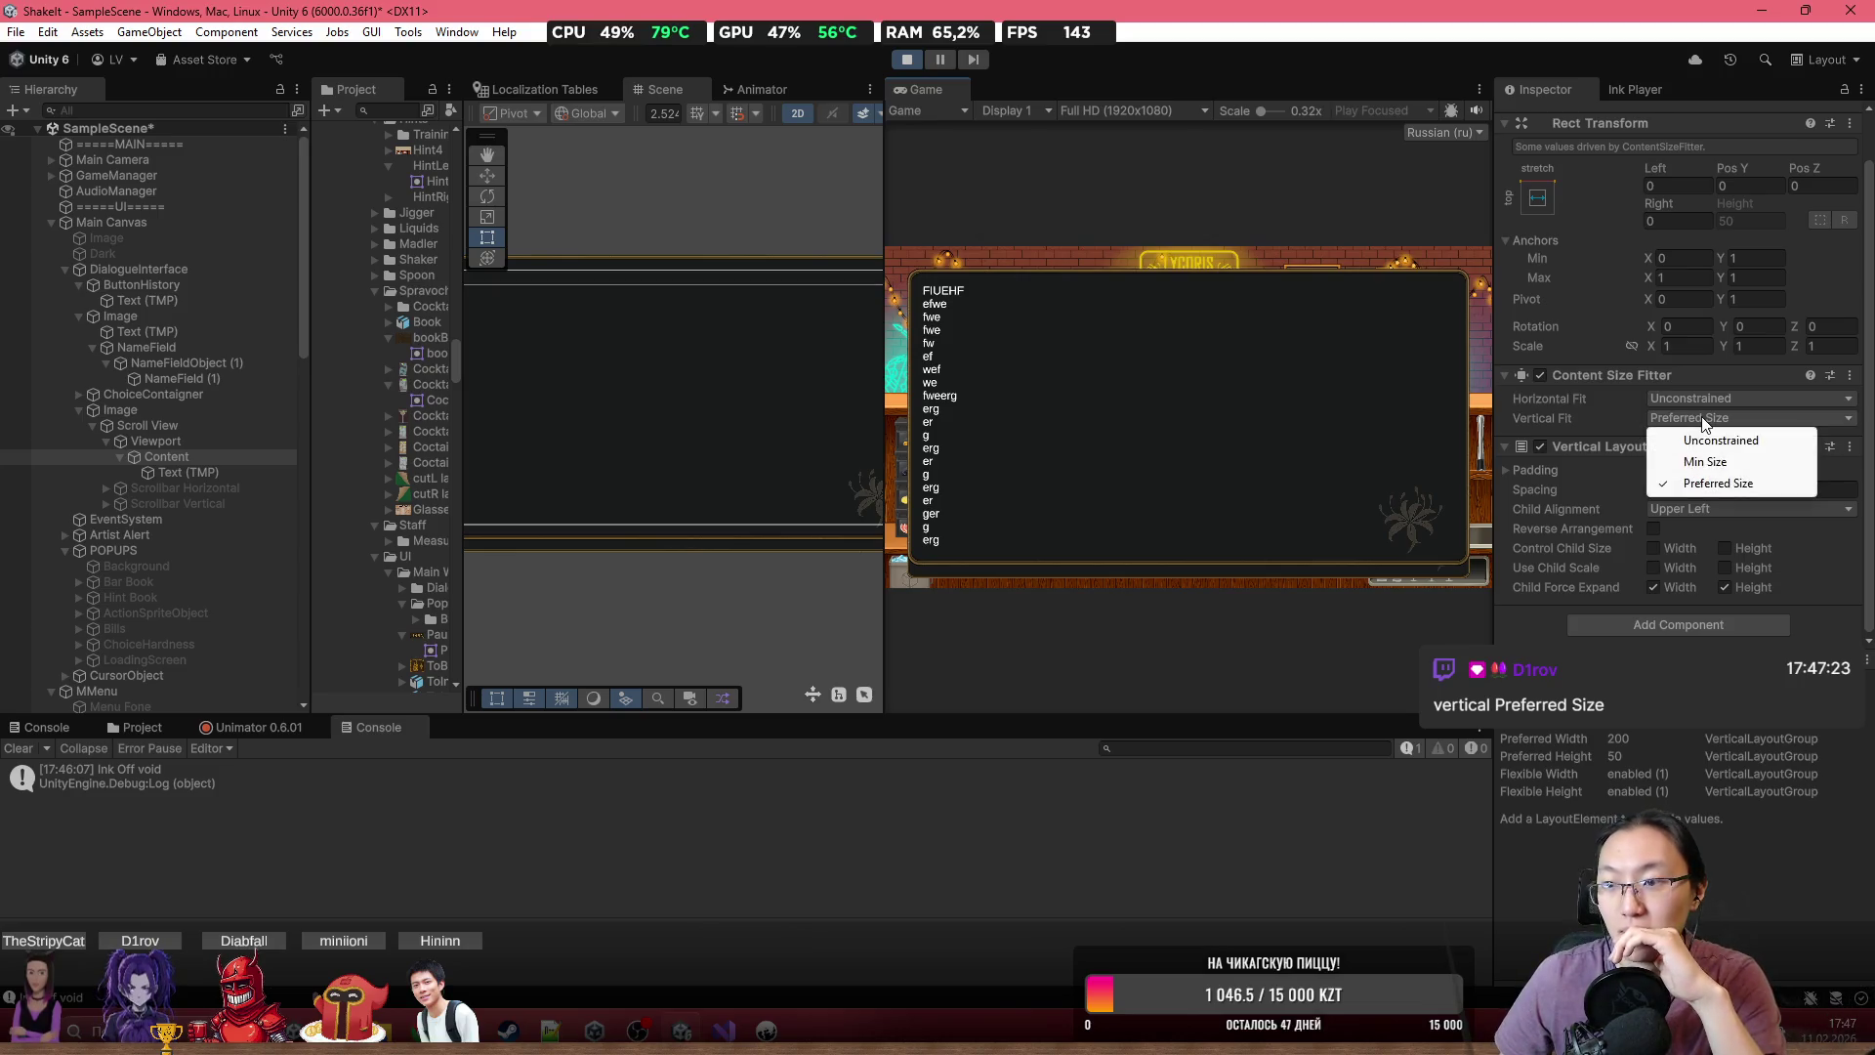
left_click(1842, 594)
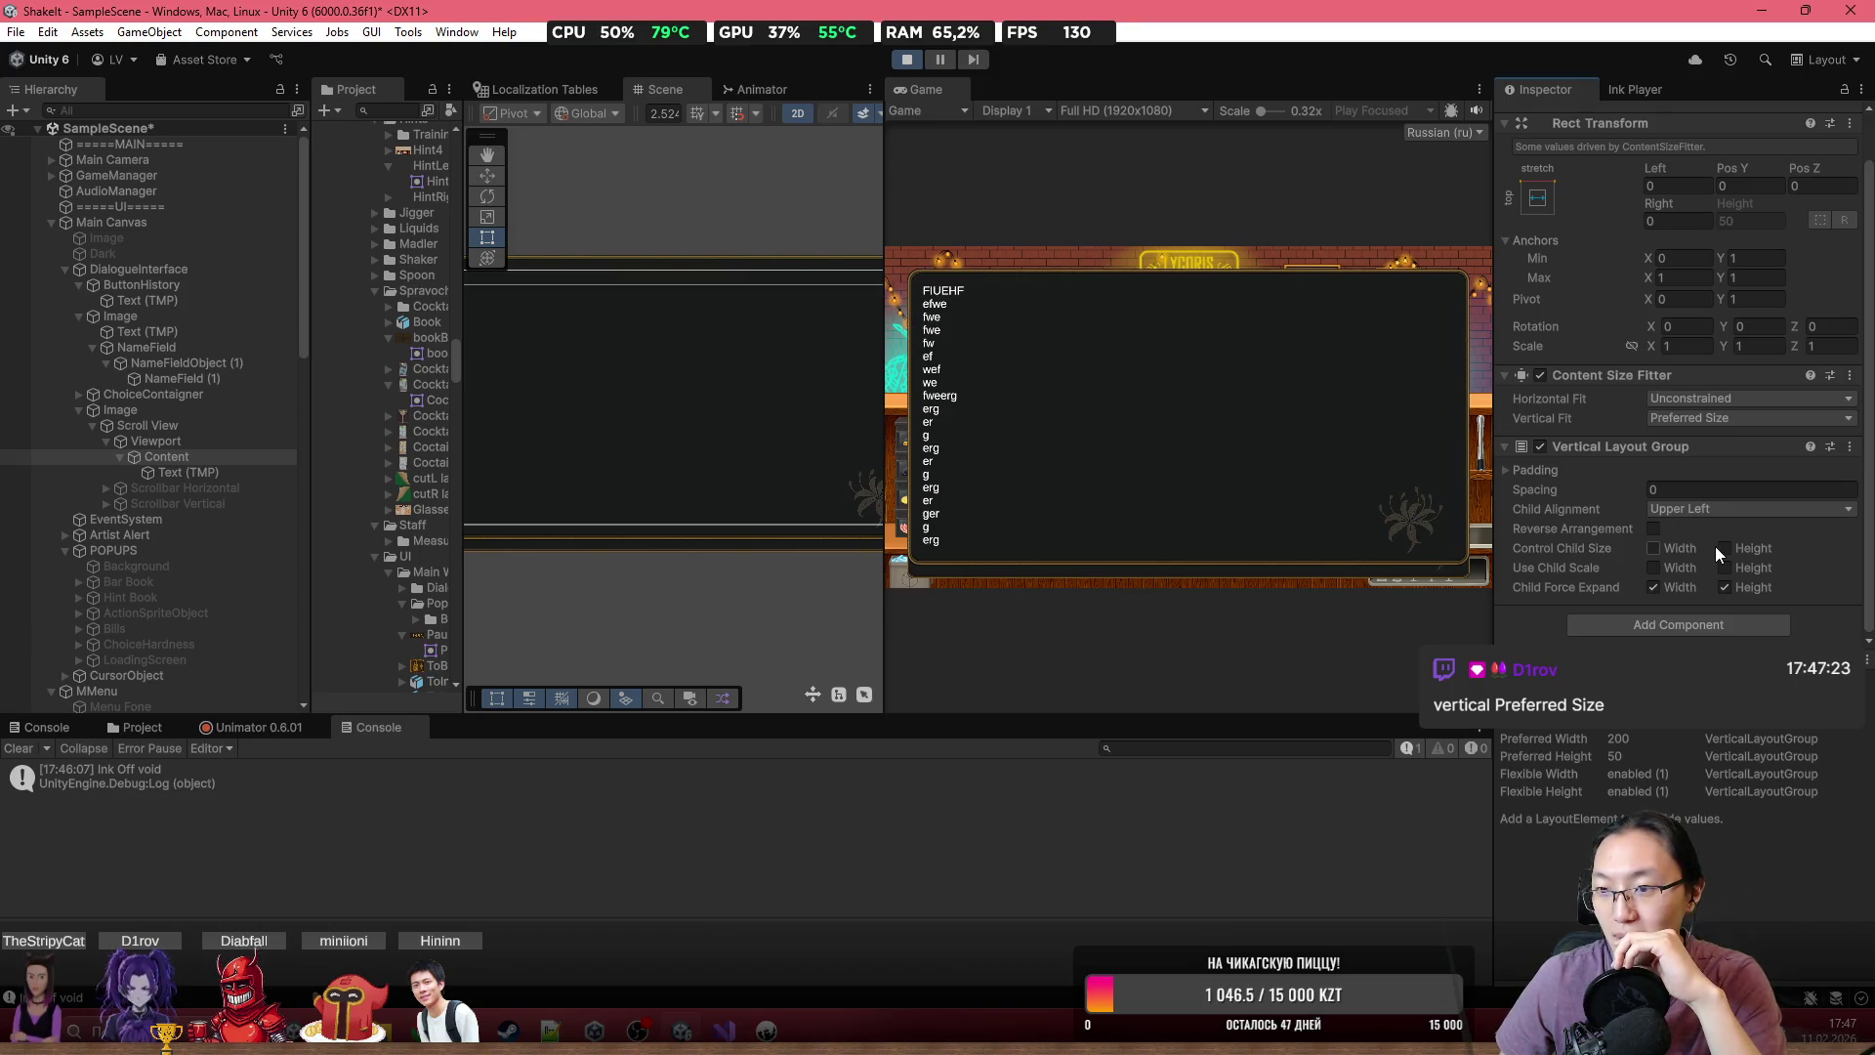
left_click(1685, 590)
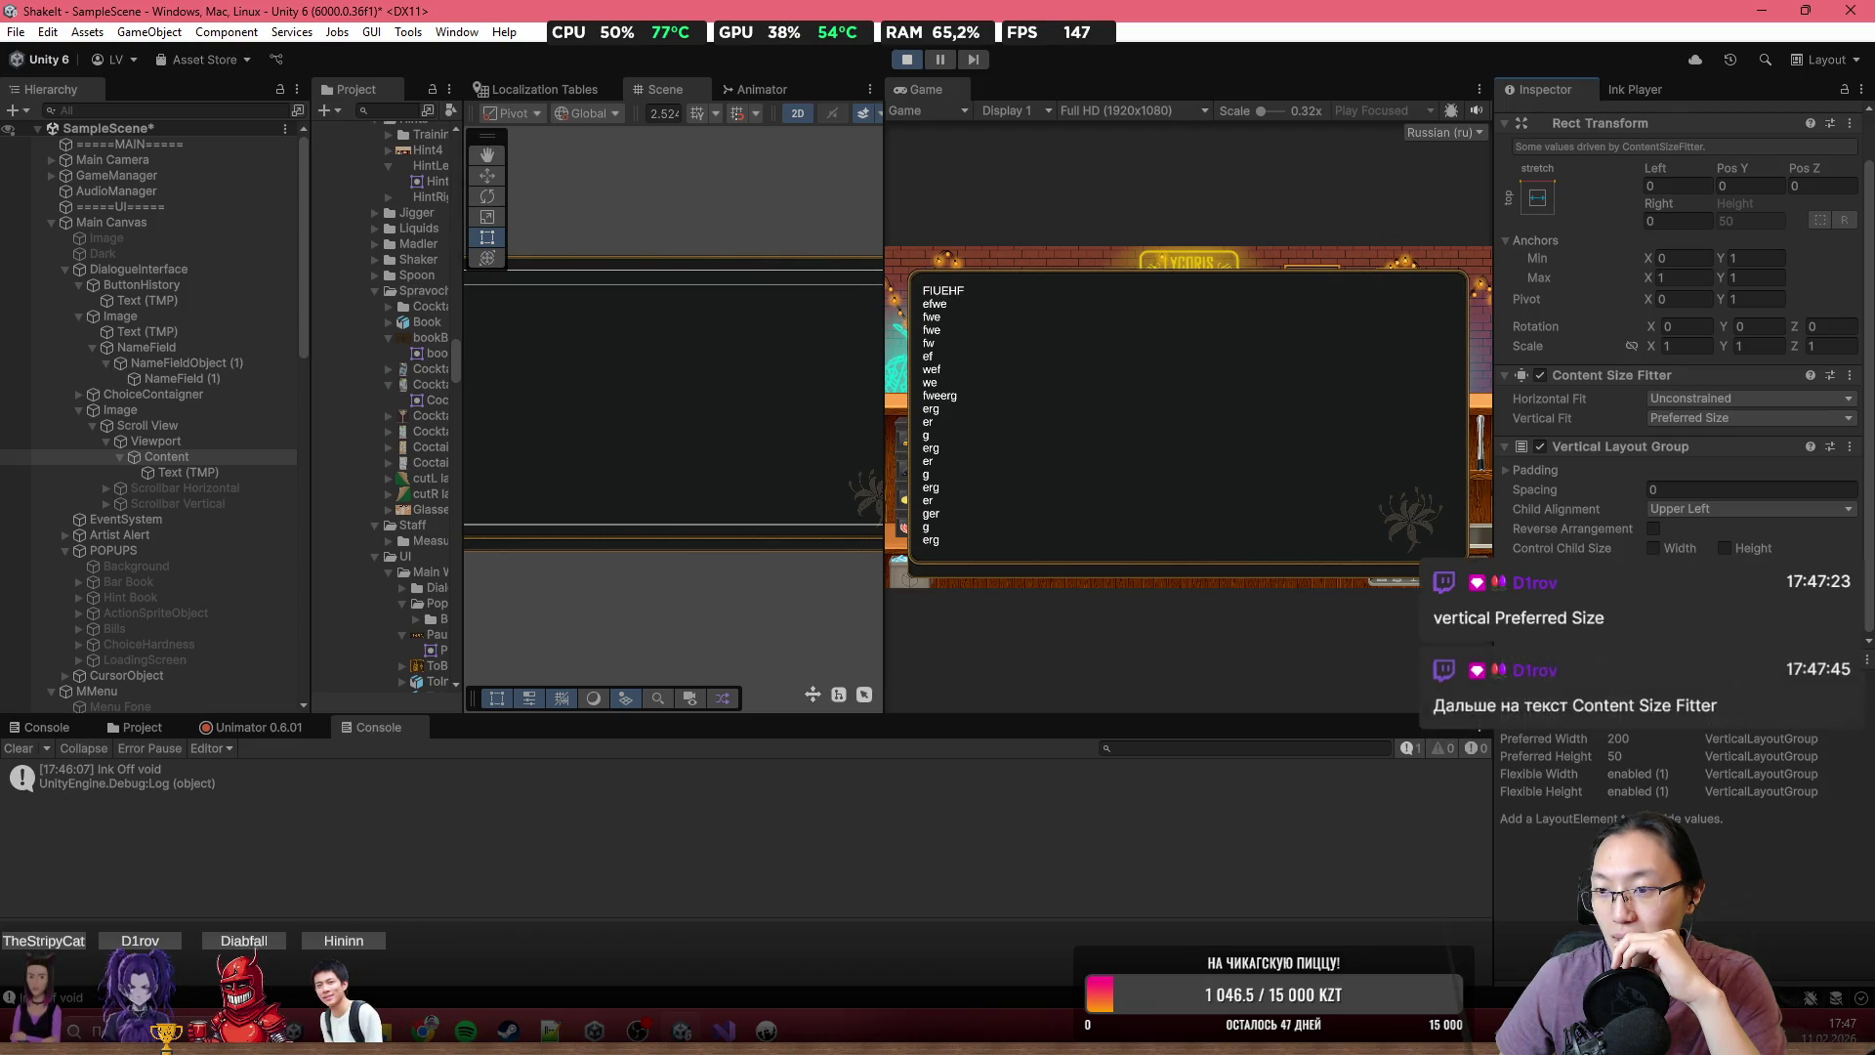
left_click(1727, 590)
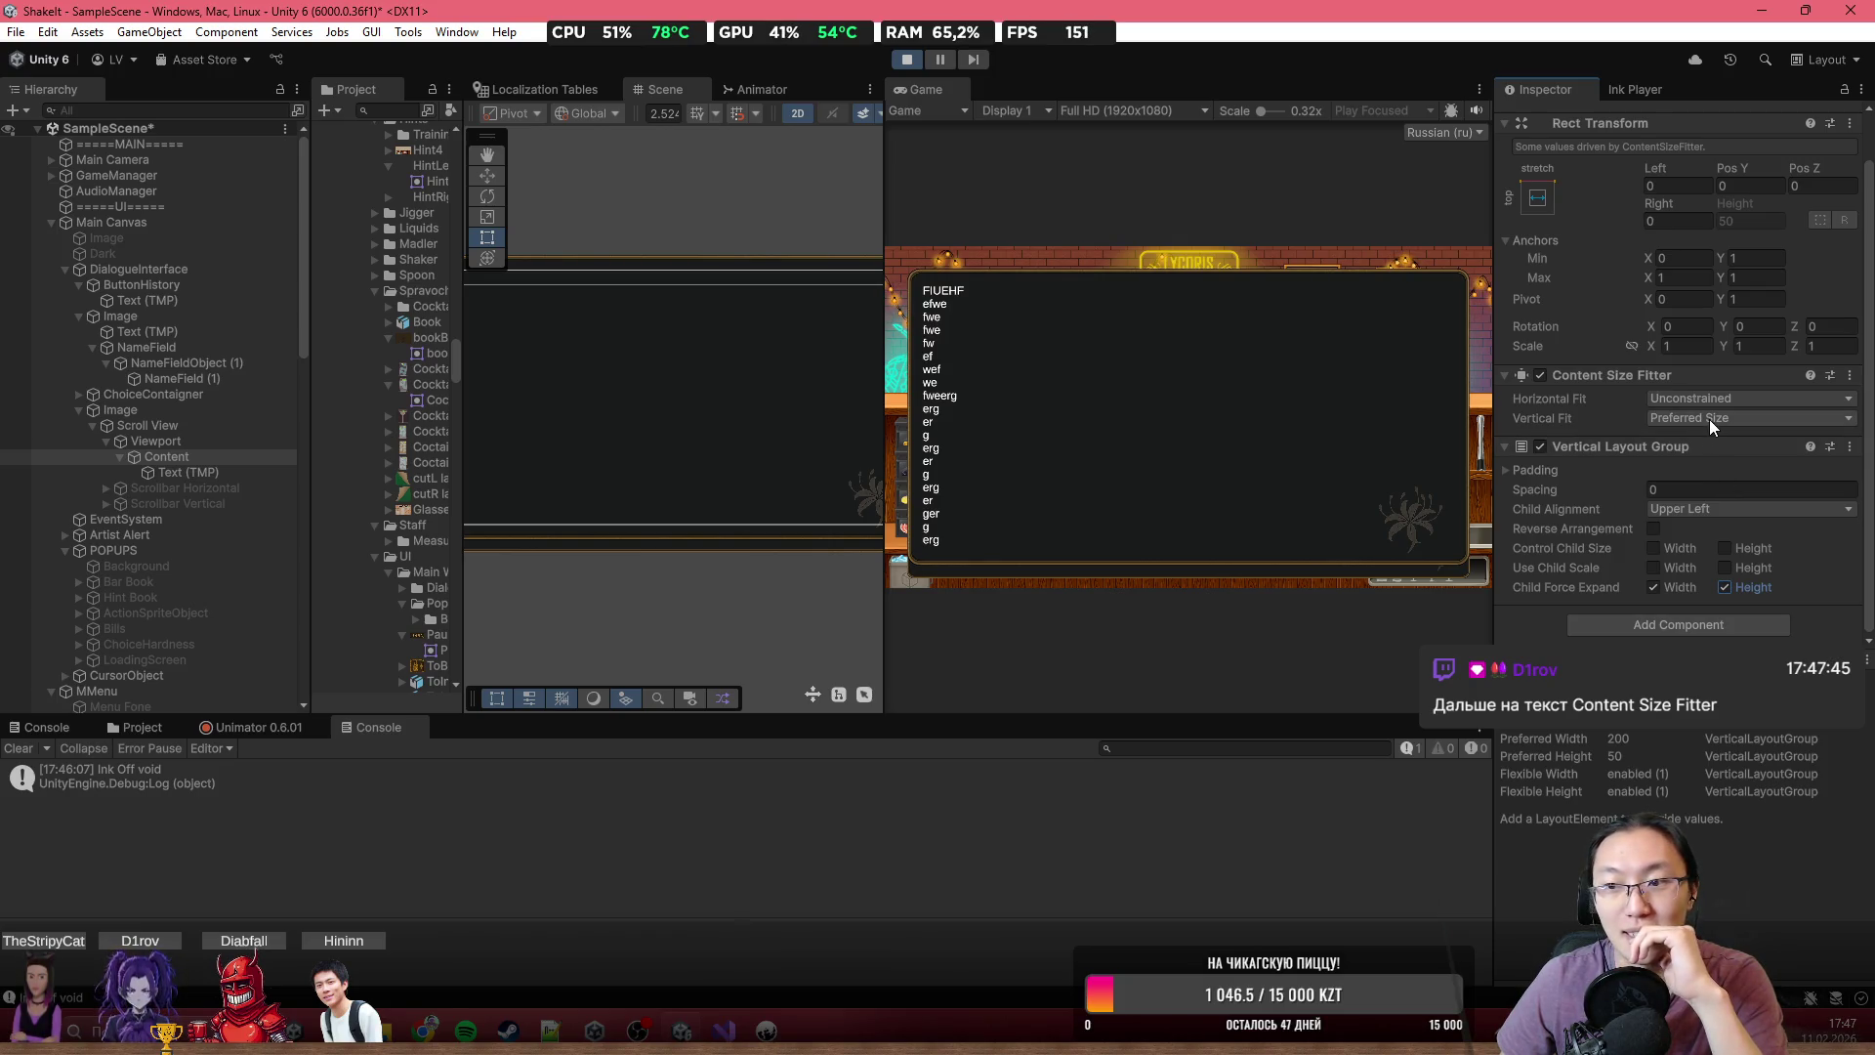
Select Text (TMP) and change its TextMeshPro Overflow mode to Scroll Rect.
left_click(248, 477)
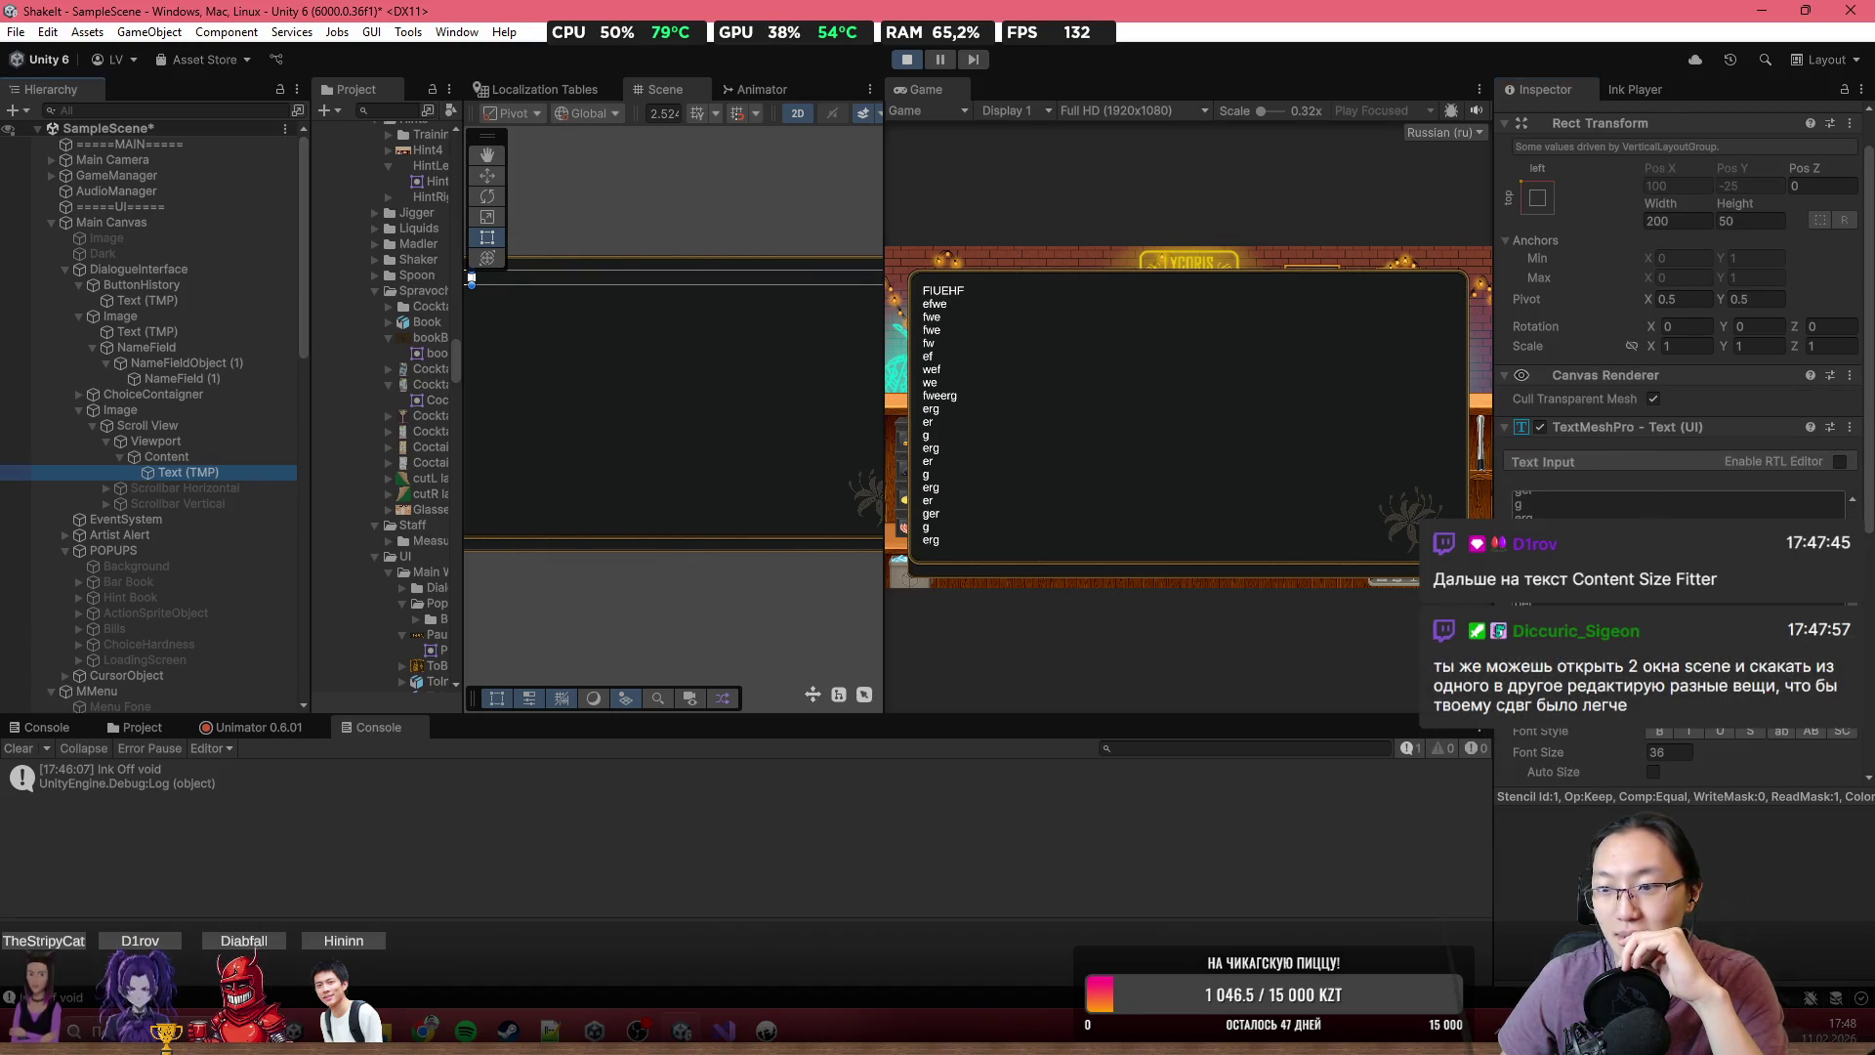
scroll(1680, 440, "down", 5)
scroll(1680, 439, "down", 1)
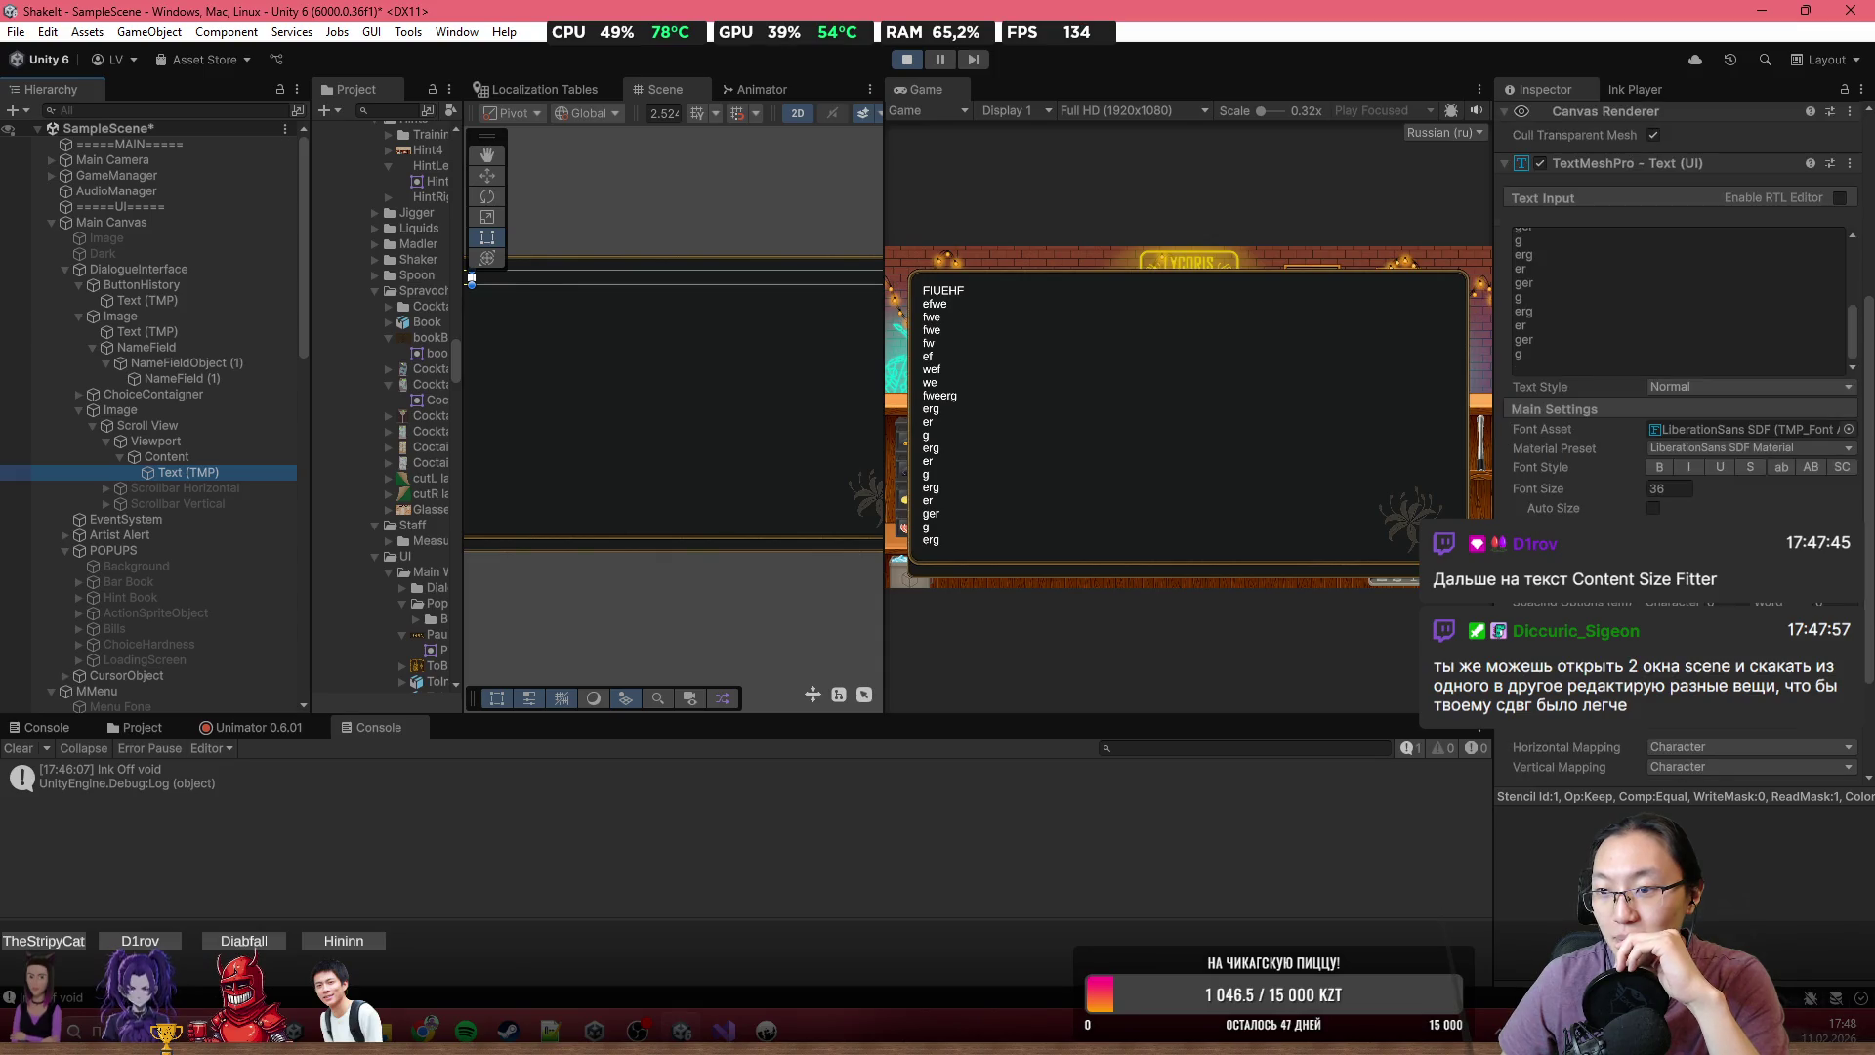
scroll(1680, 440, "down", 1)
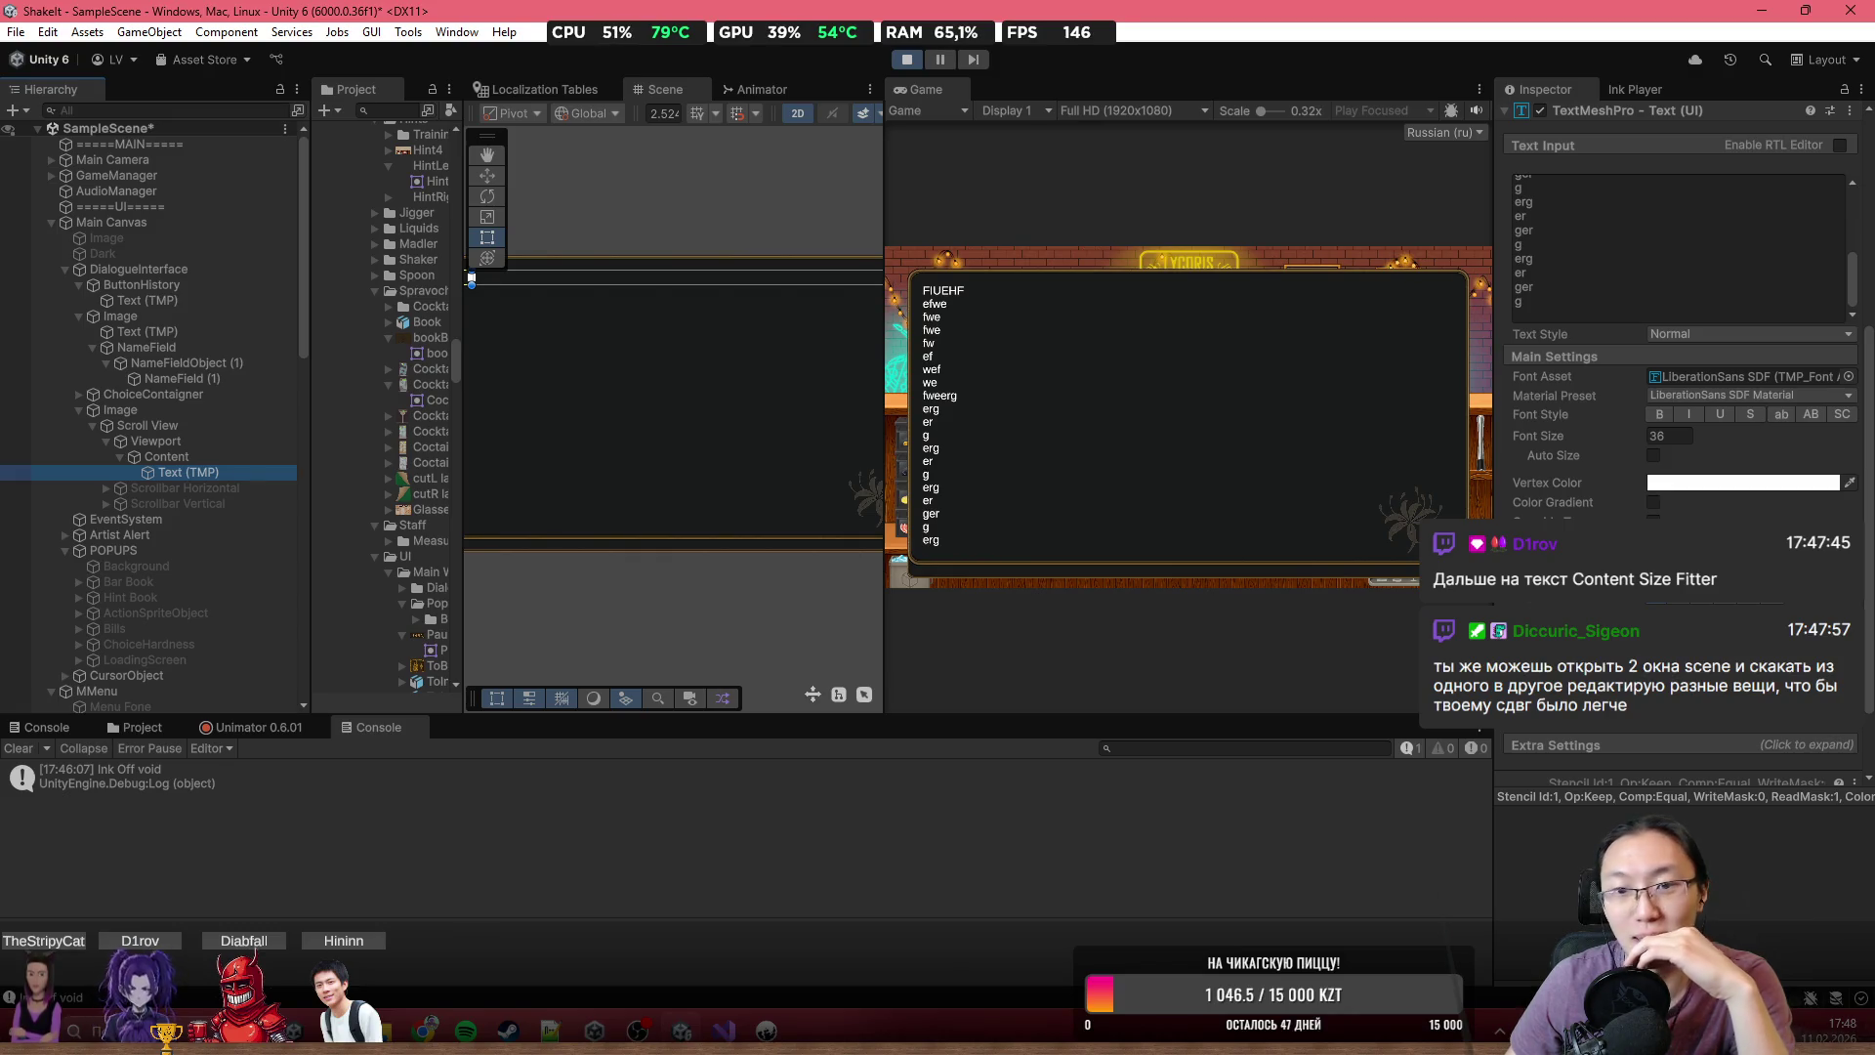
scroll(1699, 598, "down", 2)
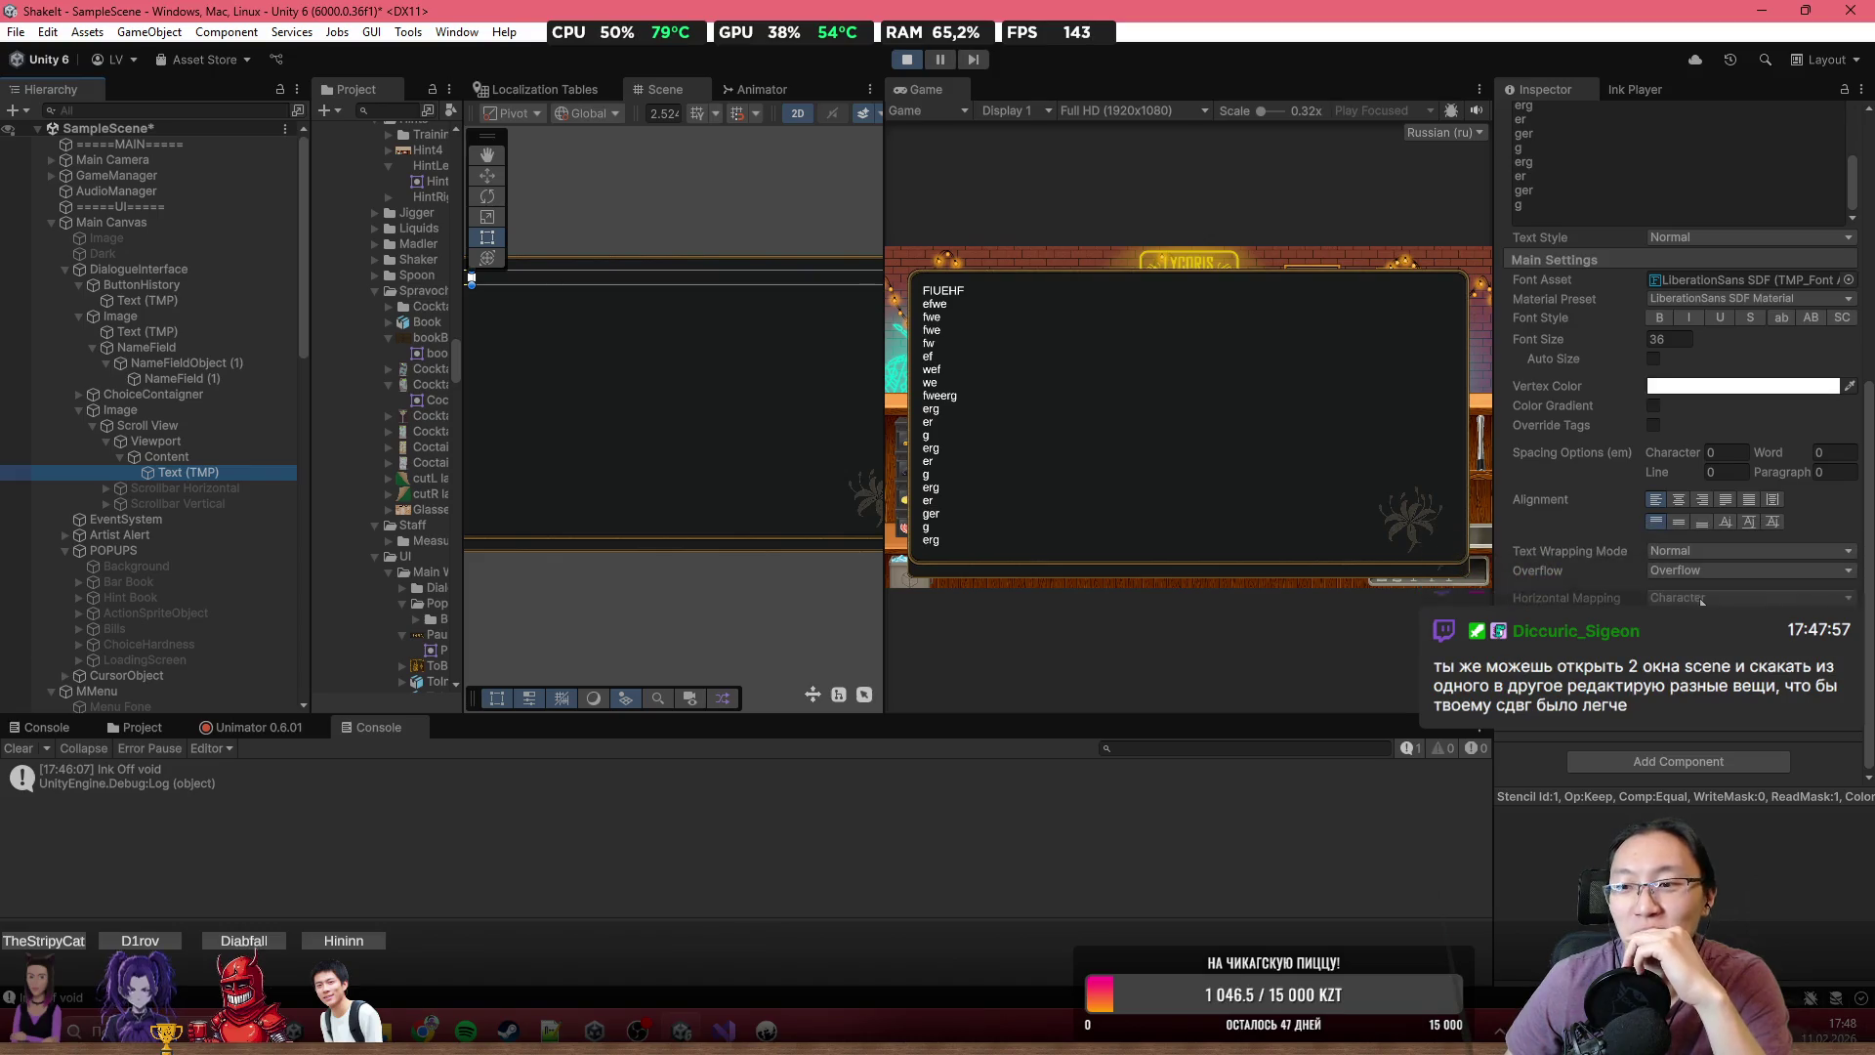
left_click(1701, 582)
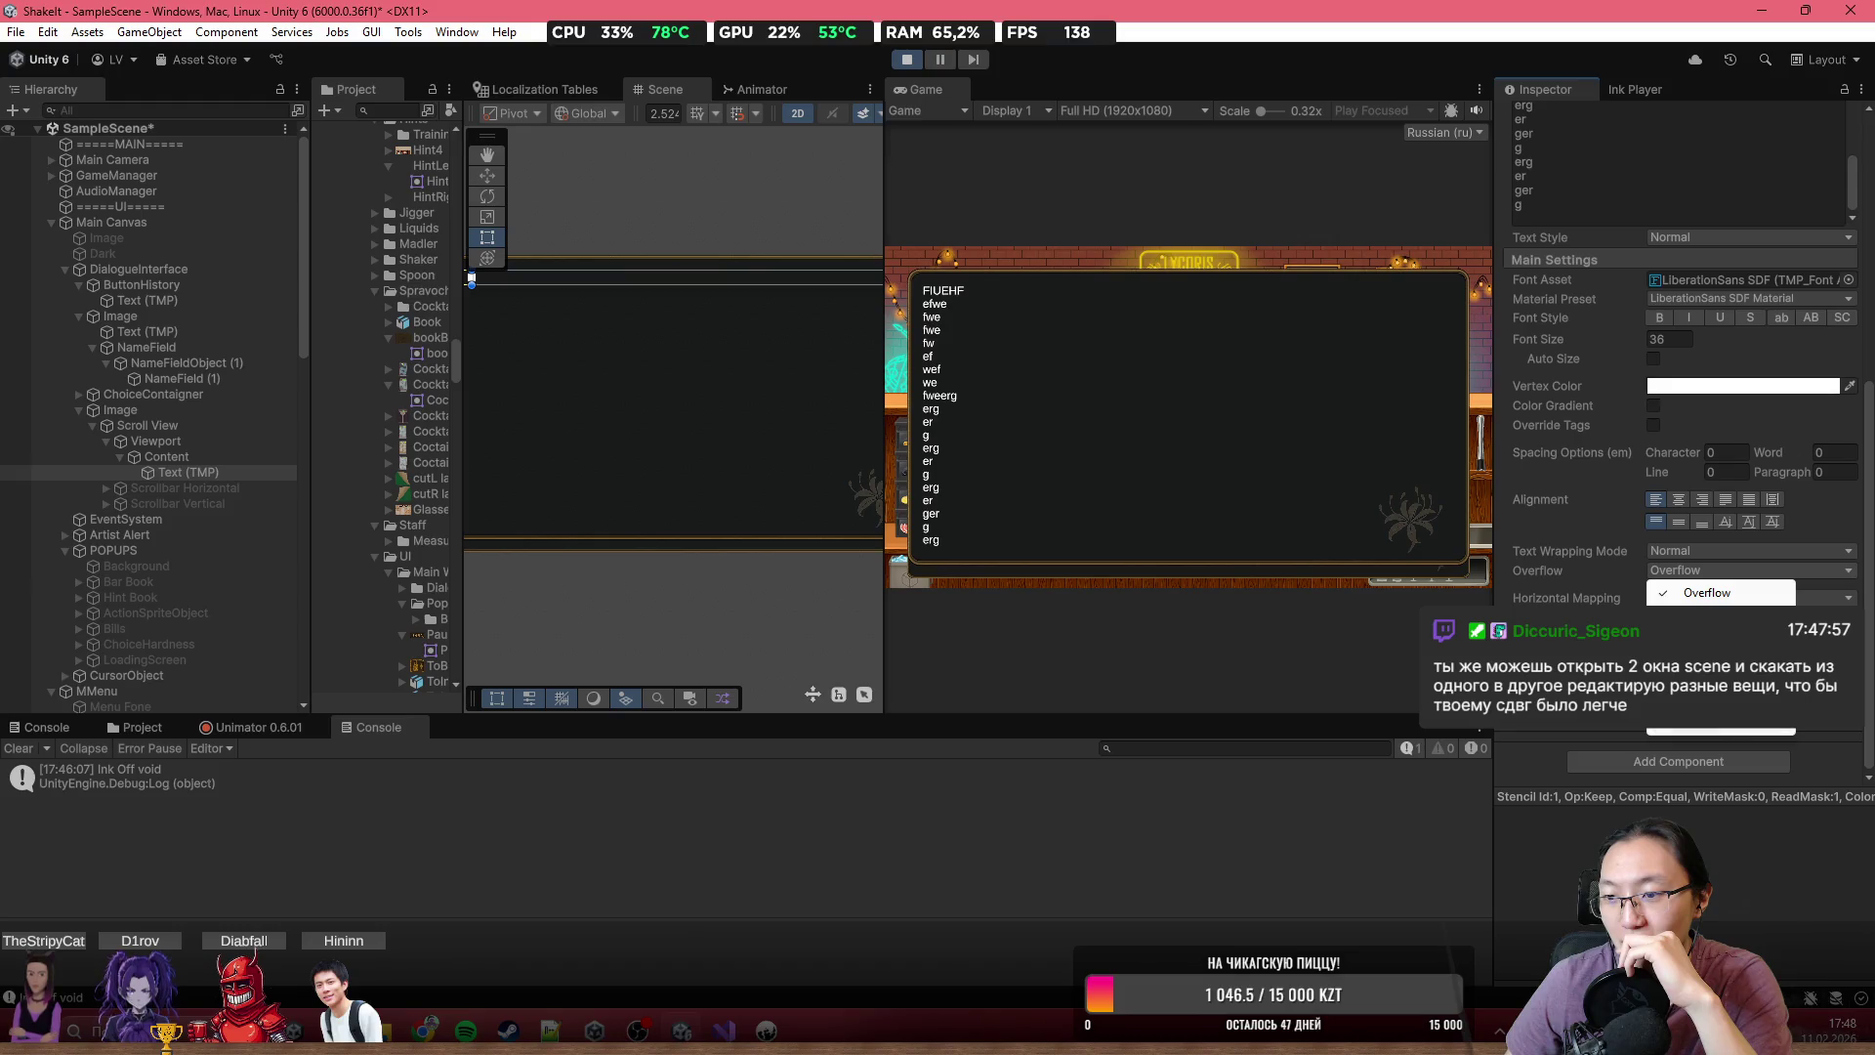
left_click(1709, 671)
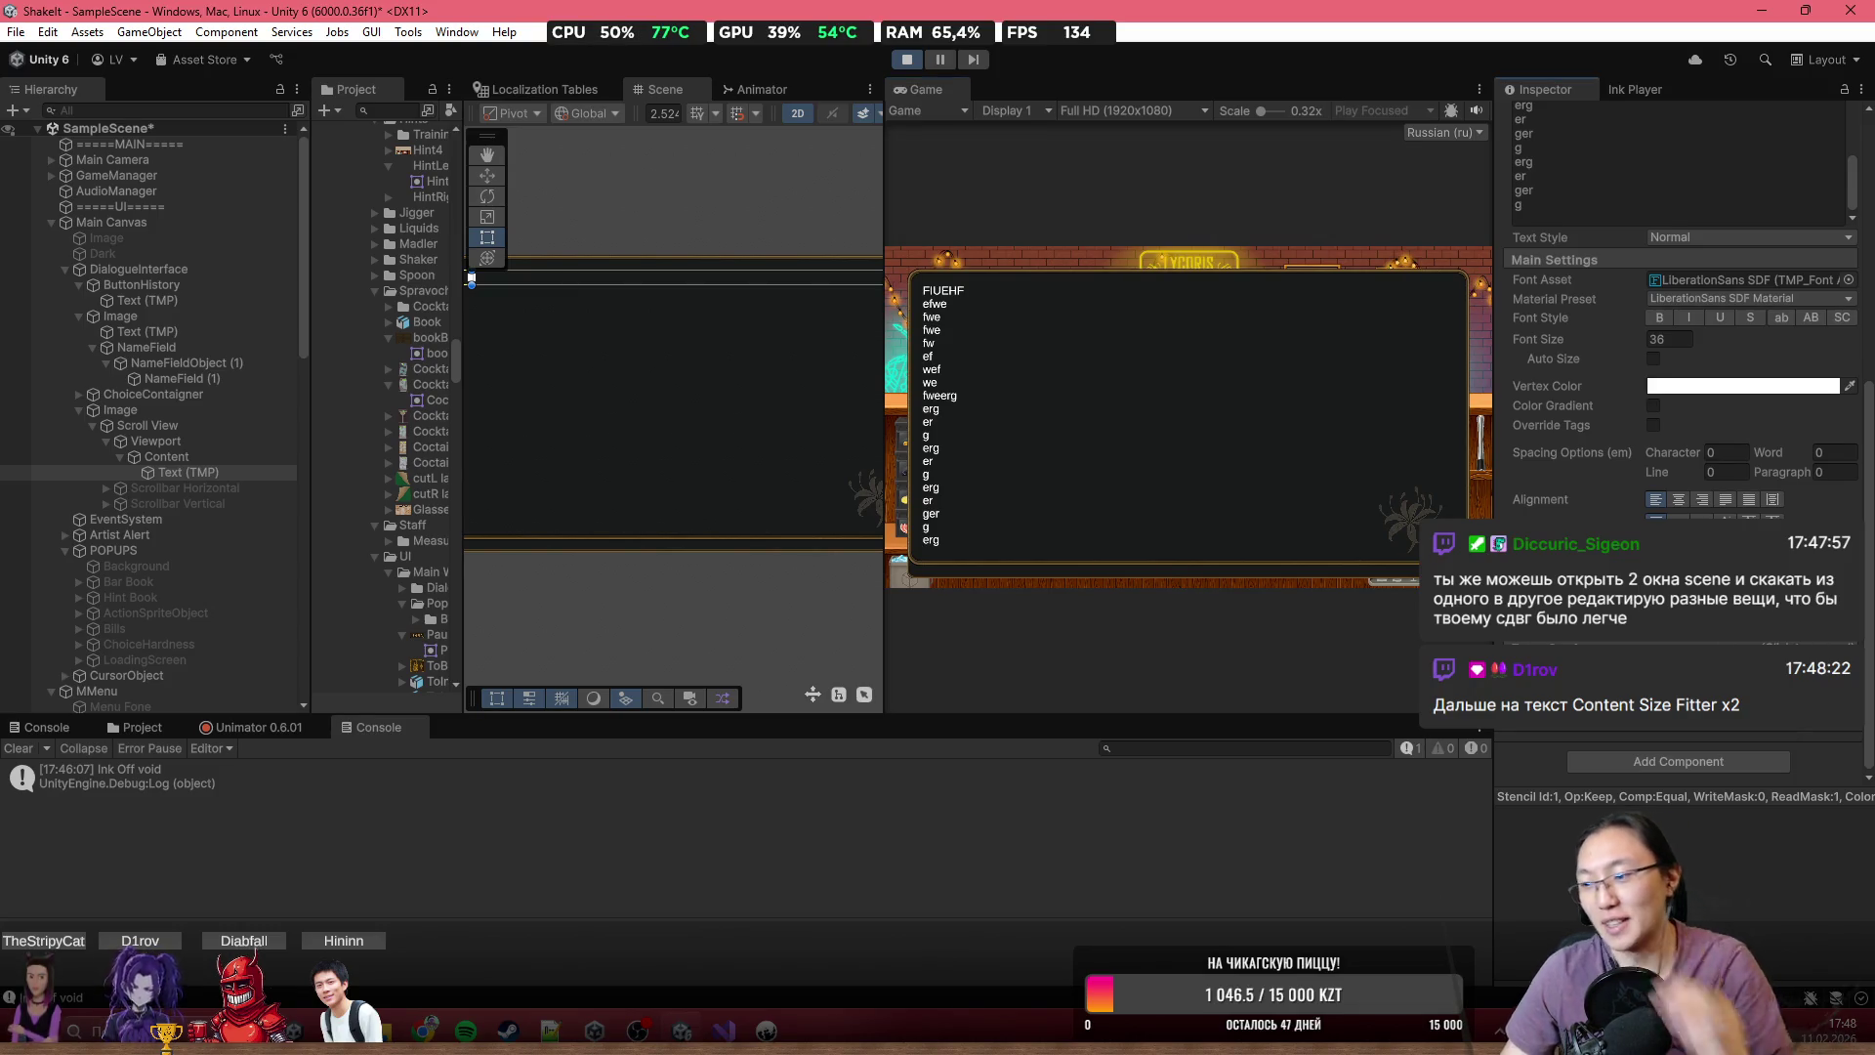
Add a Content Size Fitter component to the Text (TMP) object.
left_click(1725, 764)
type("content size")
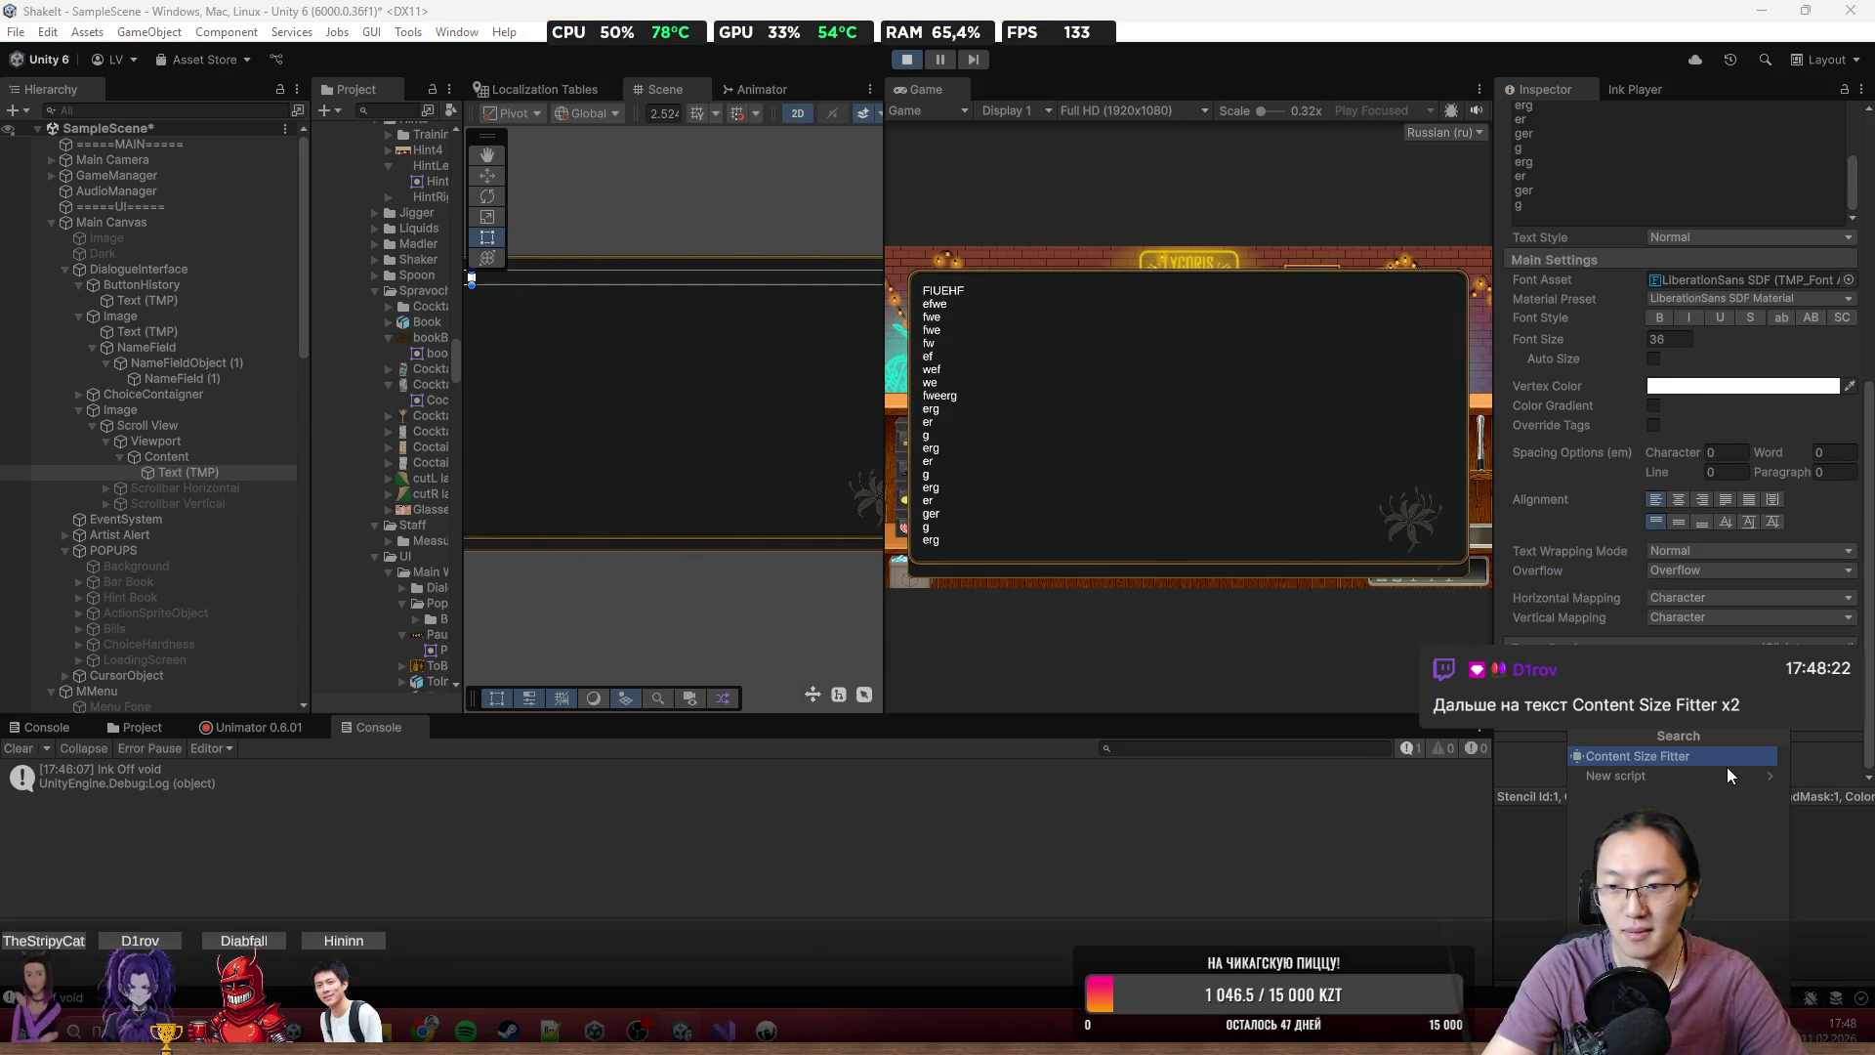
key("Return")
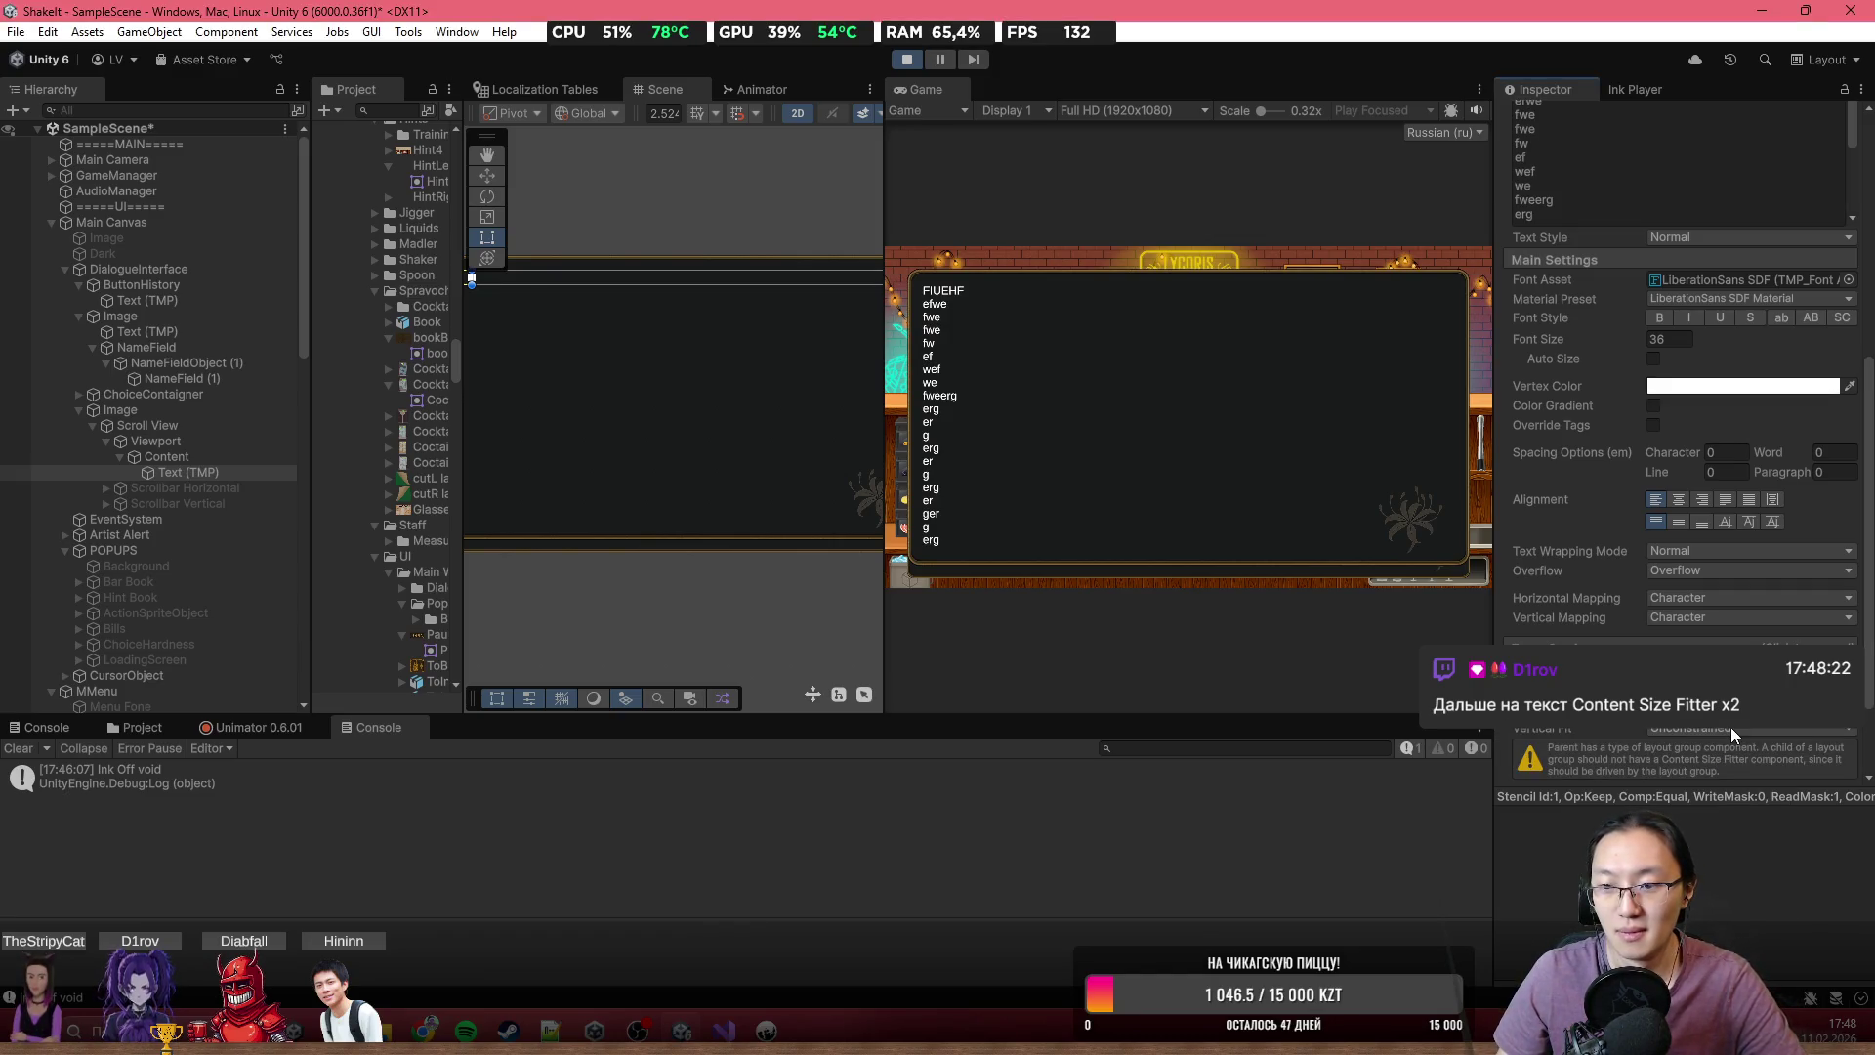
scroll(1705, 764, "down", 3)
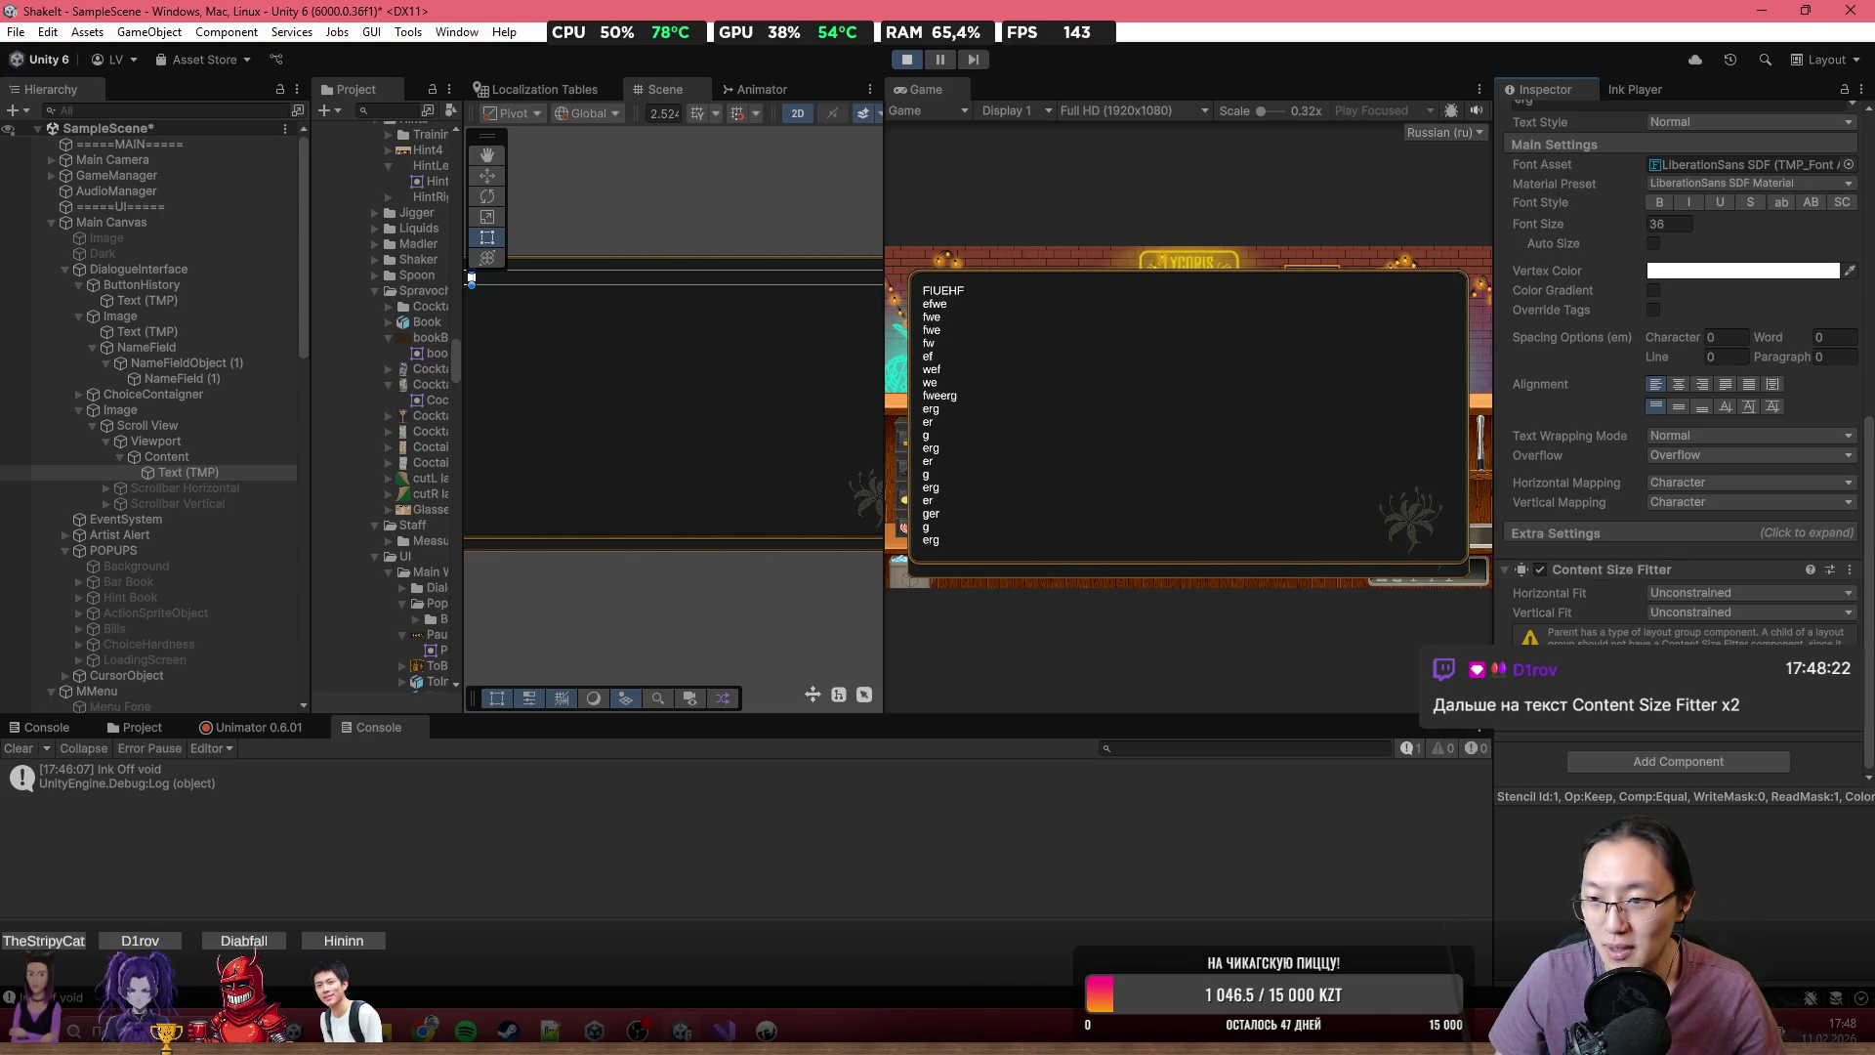
Set the fitter's Vertical Fit to Preferred Size, then change it to Min Size.
left_click(1797, 615)
left_click(1719, 673)
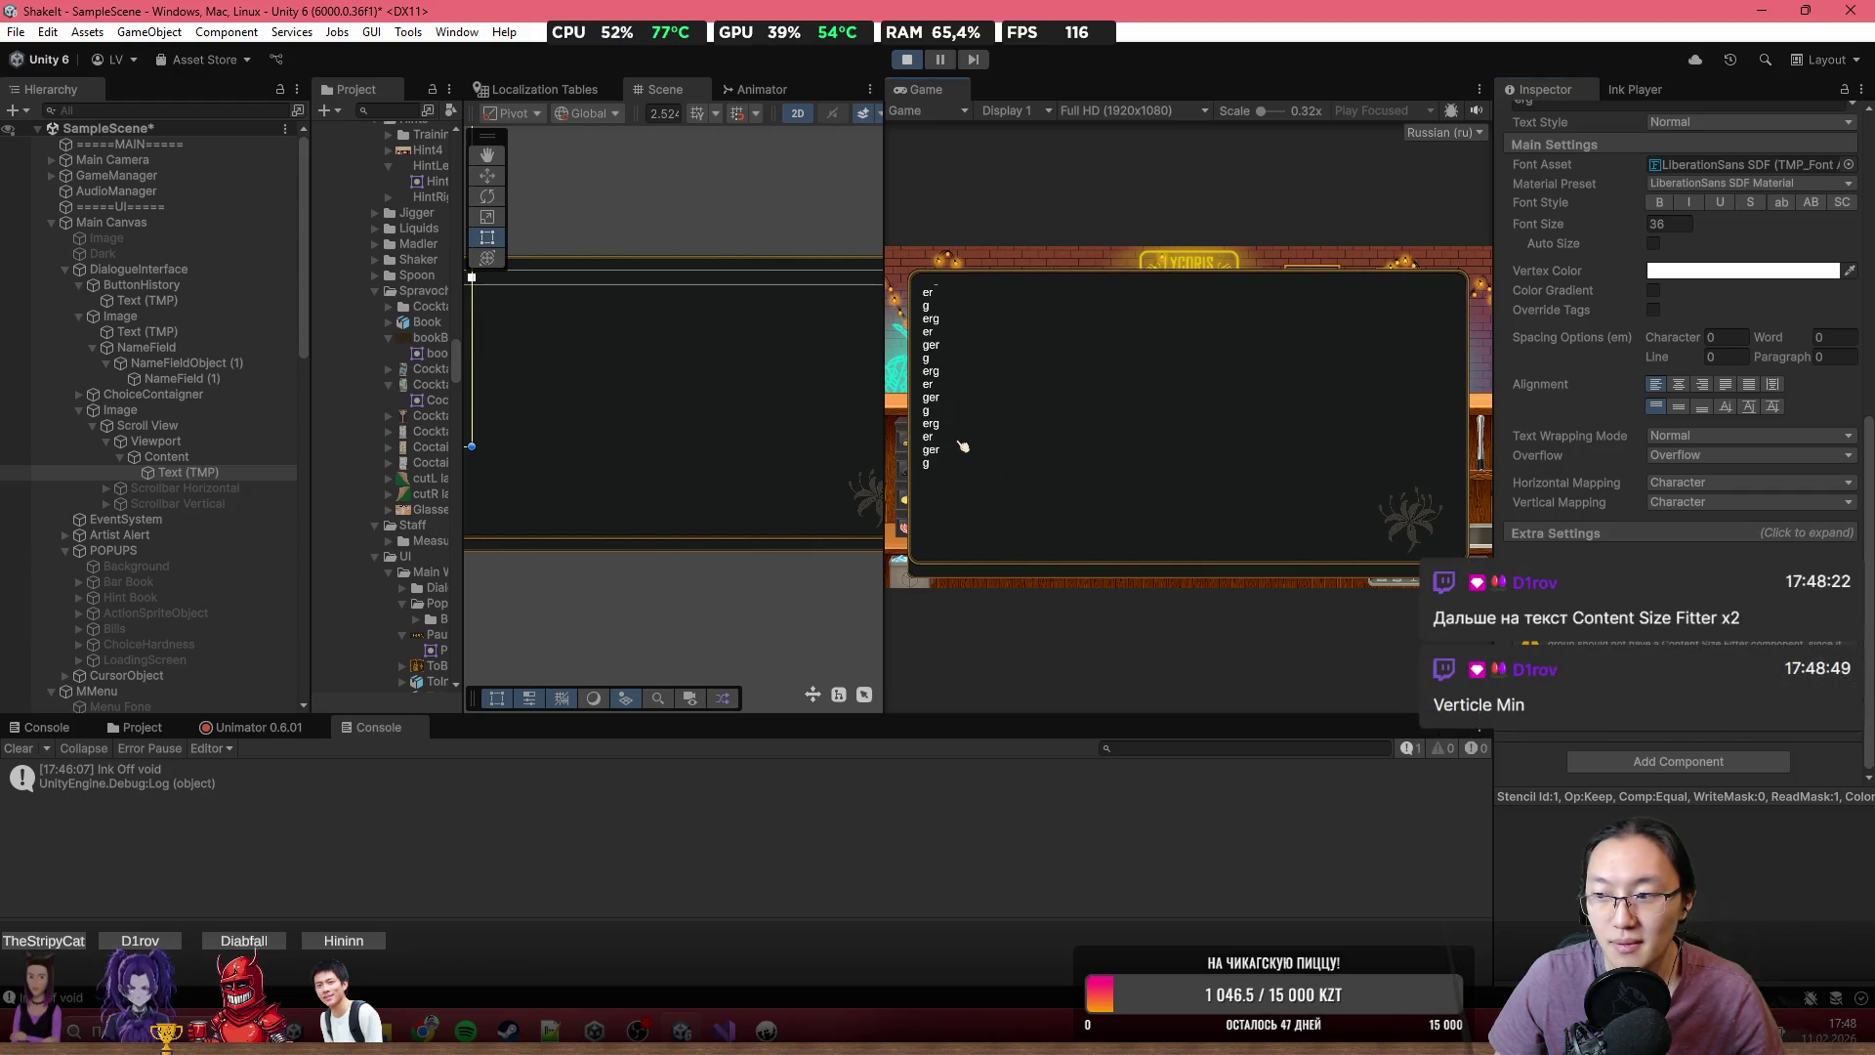
left_click(1832, 614)
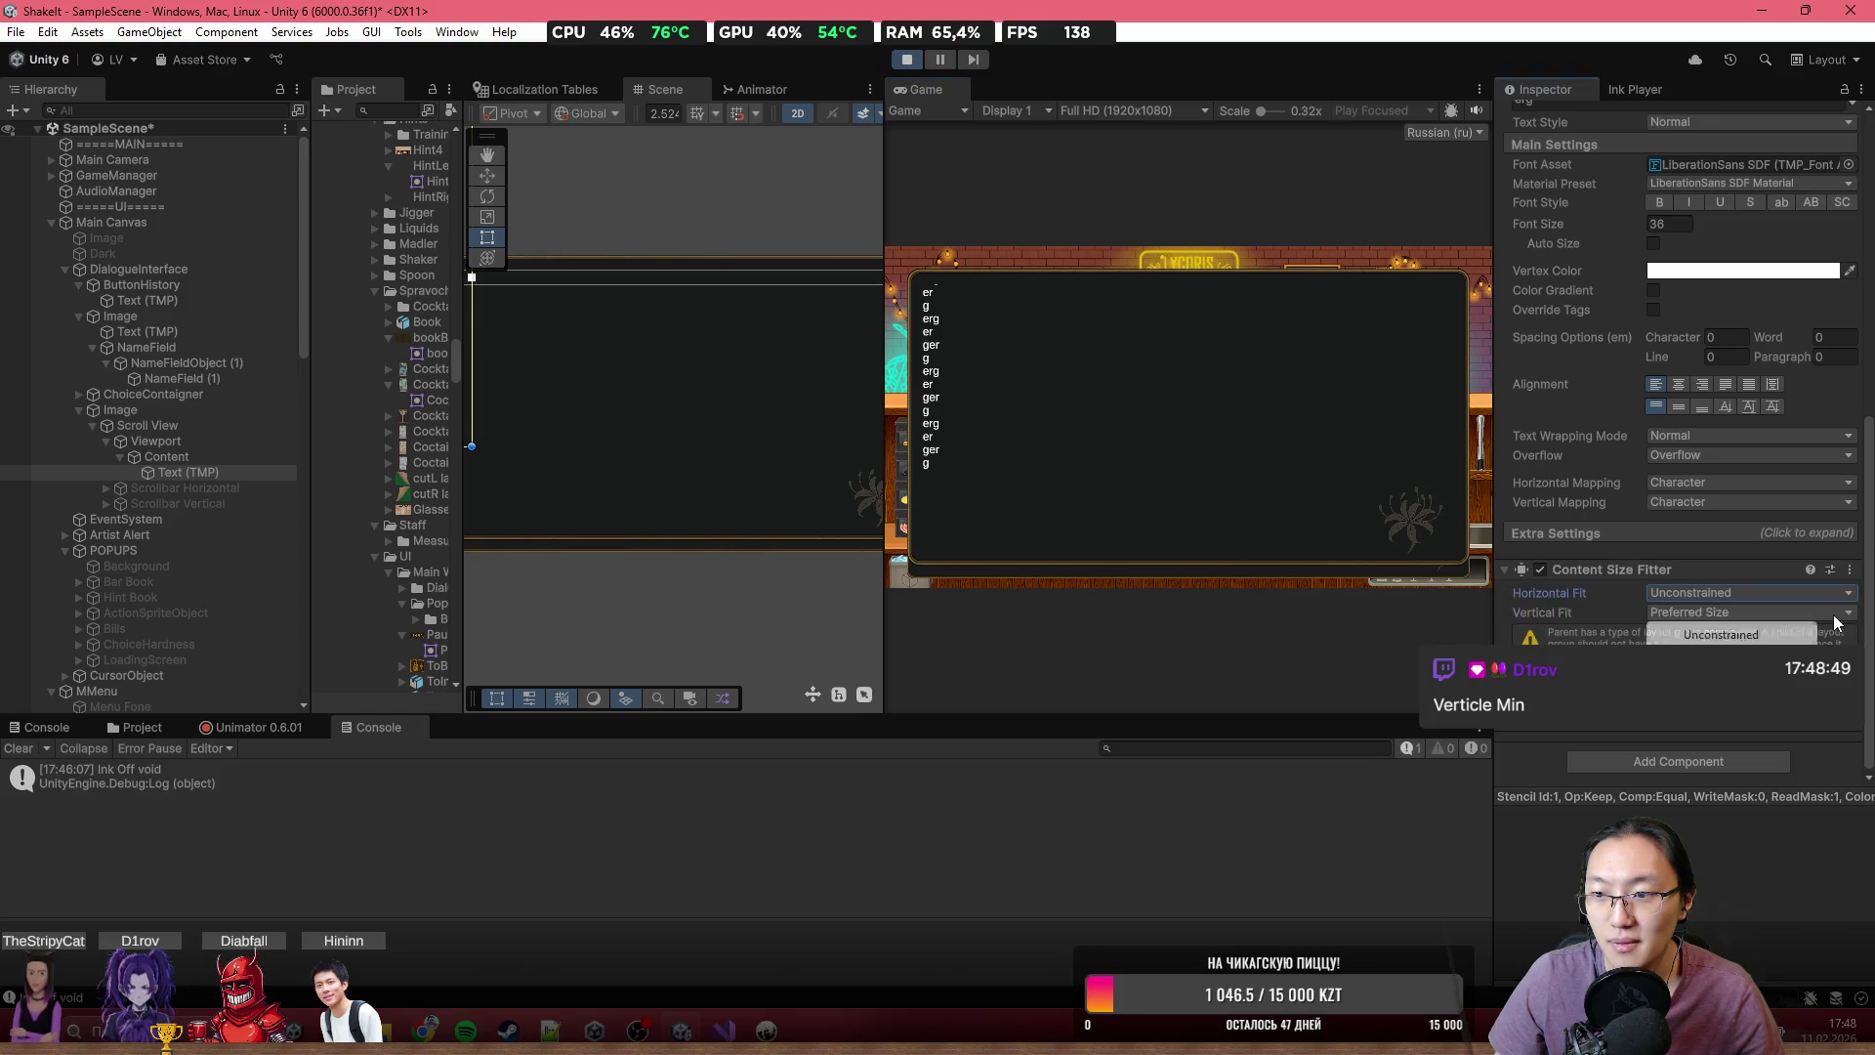
left_click(1721, 651)
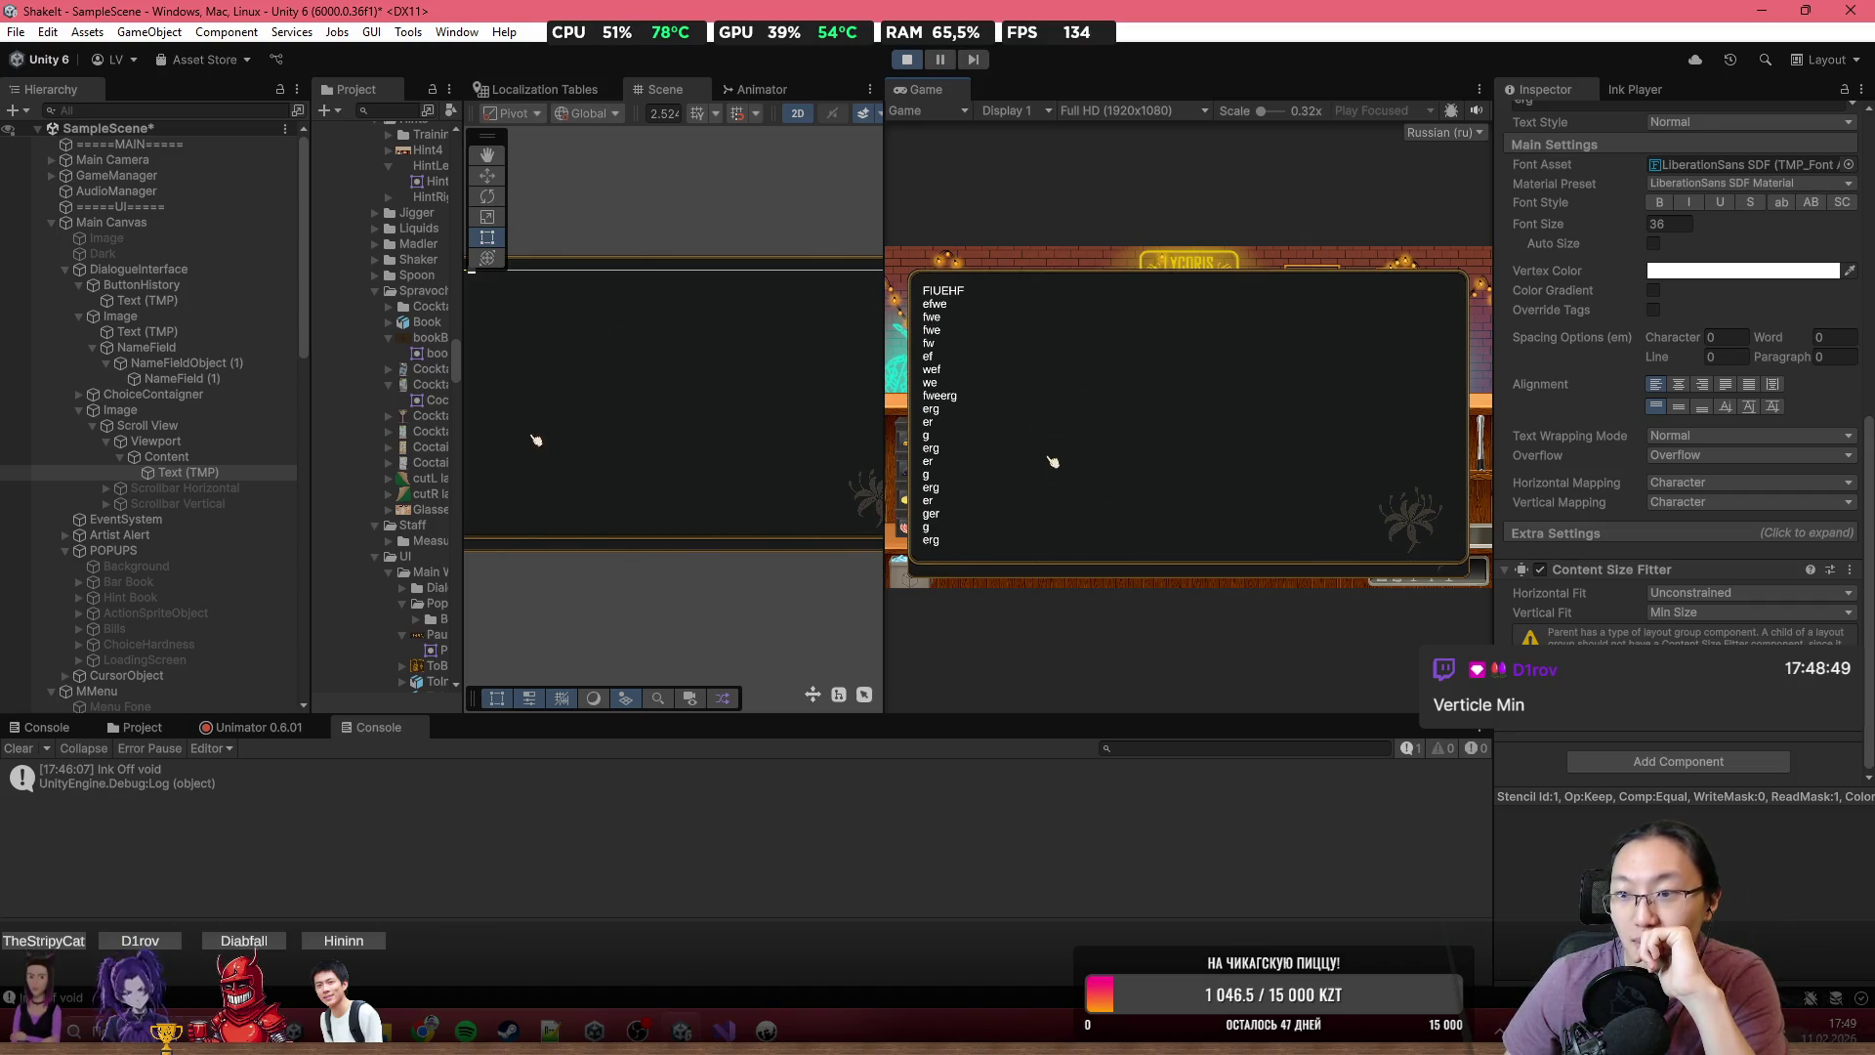
Inspect Viewport and Content, then select Scroll View to review its Scroll Rect settings.
scroll(1680, 390, "up", 8)
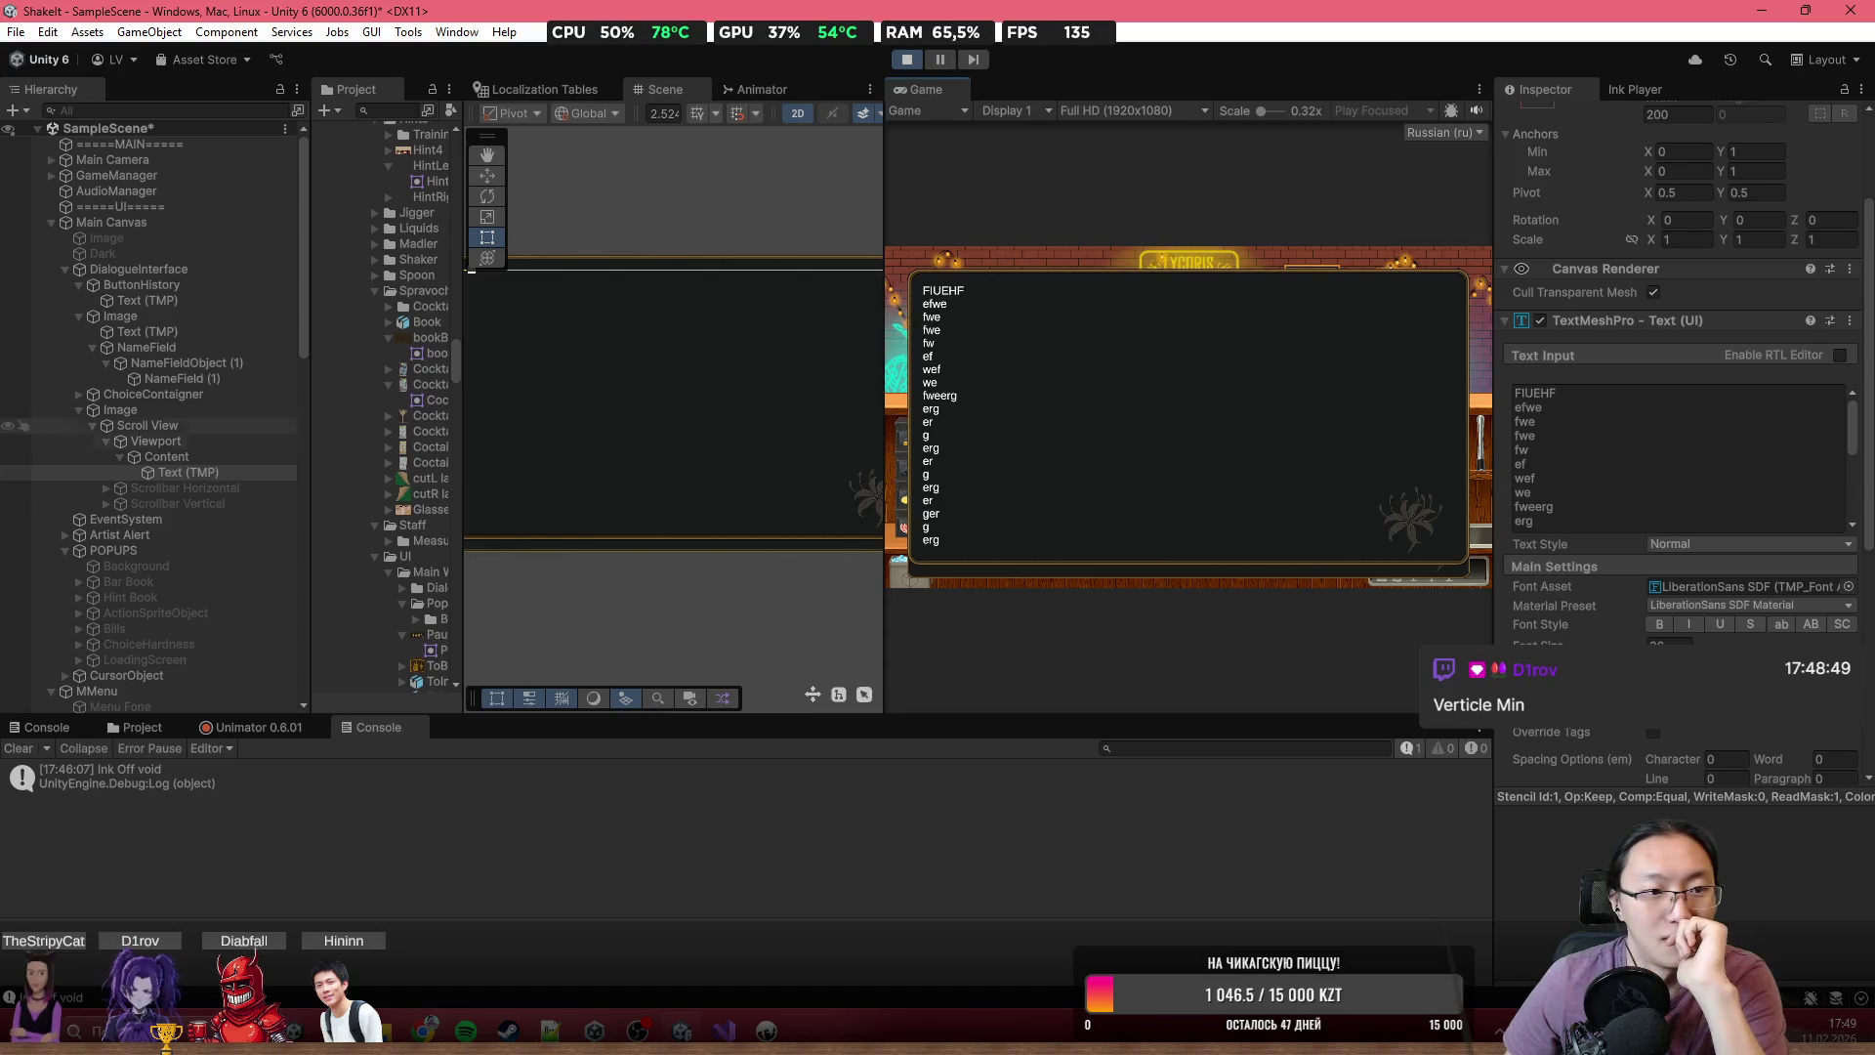
left_click(156, 440)
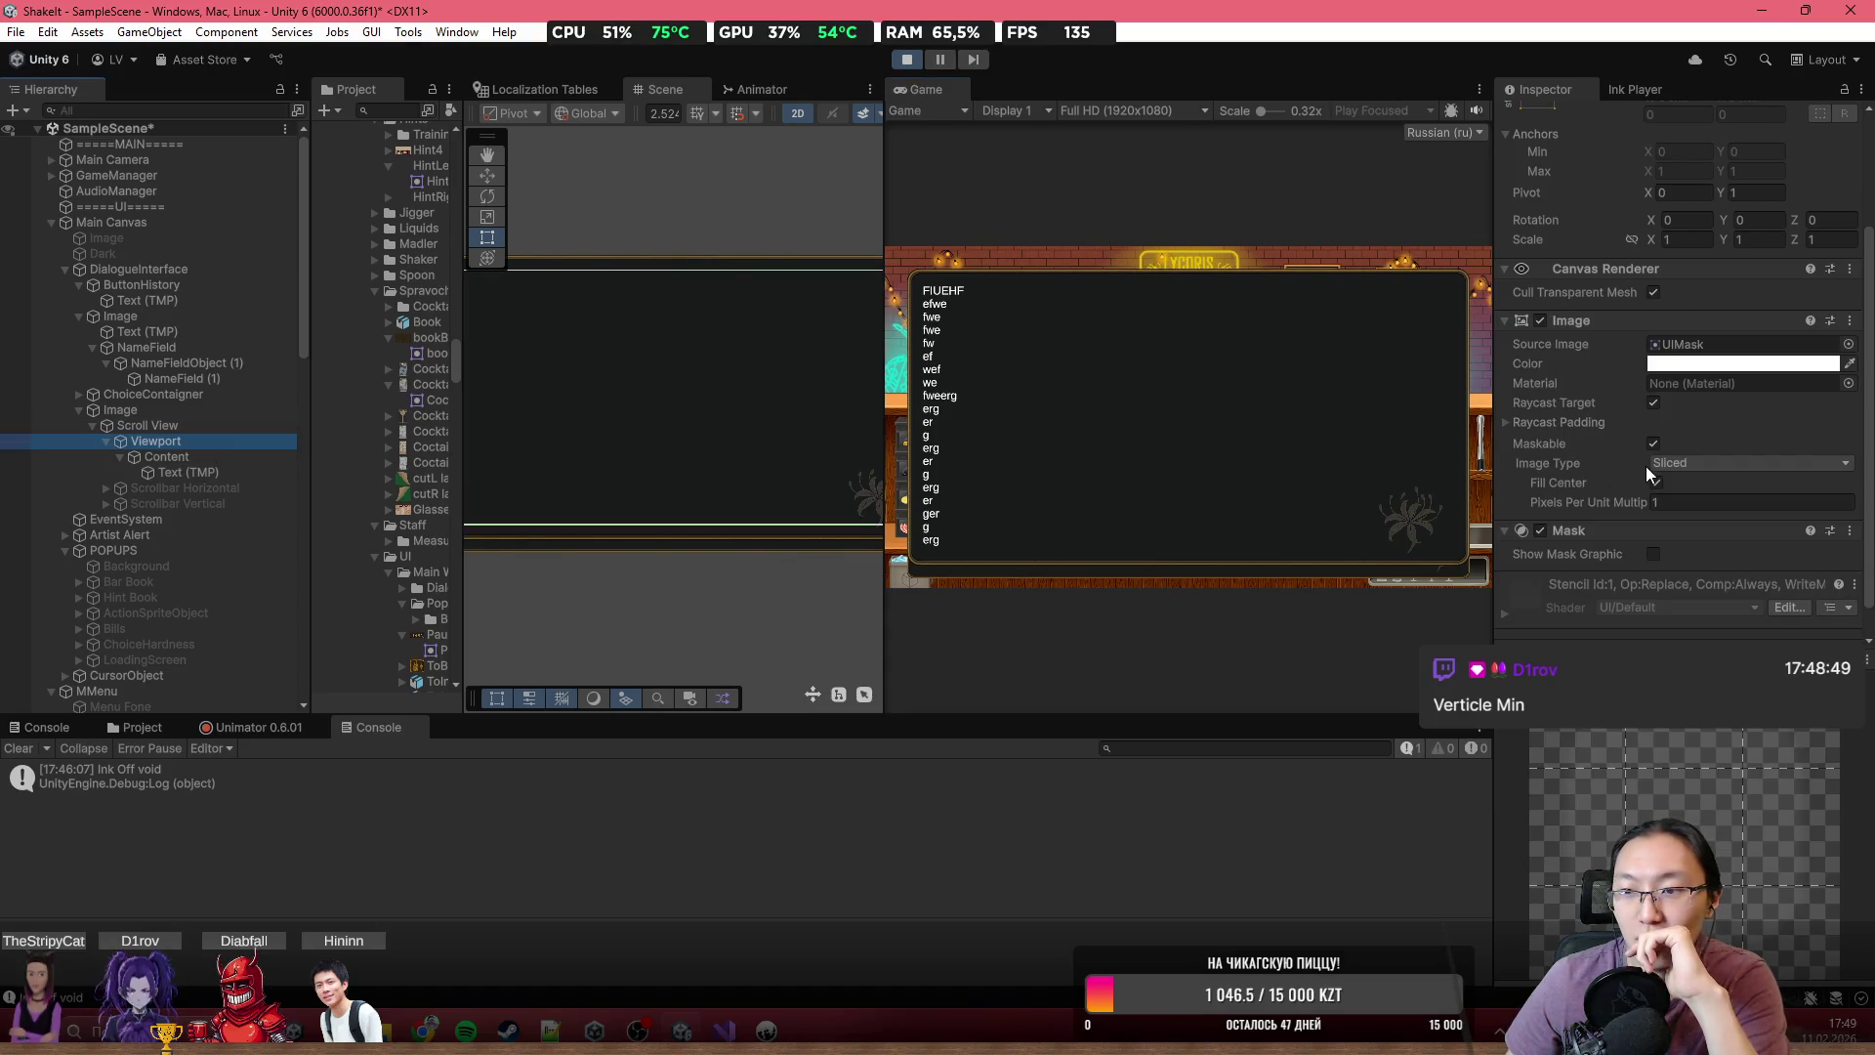
scroll(1562, 410, "down", 1)
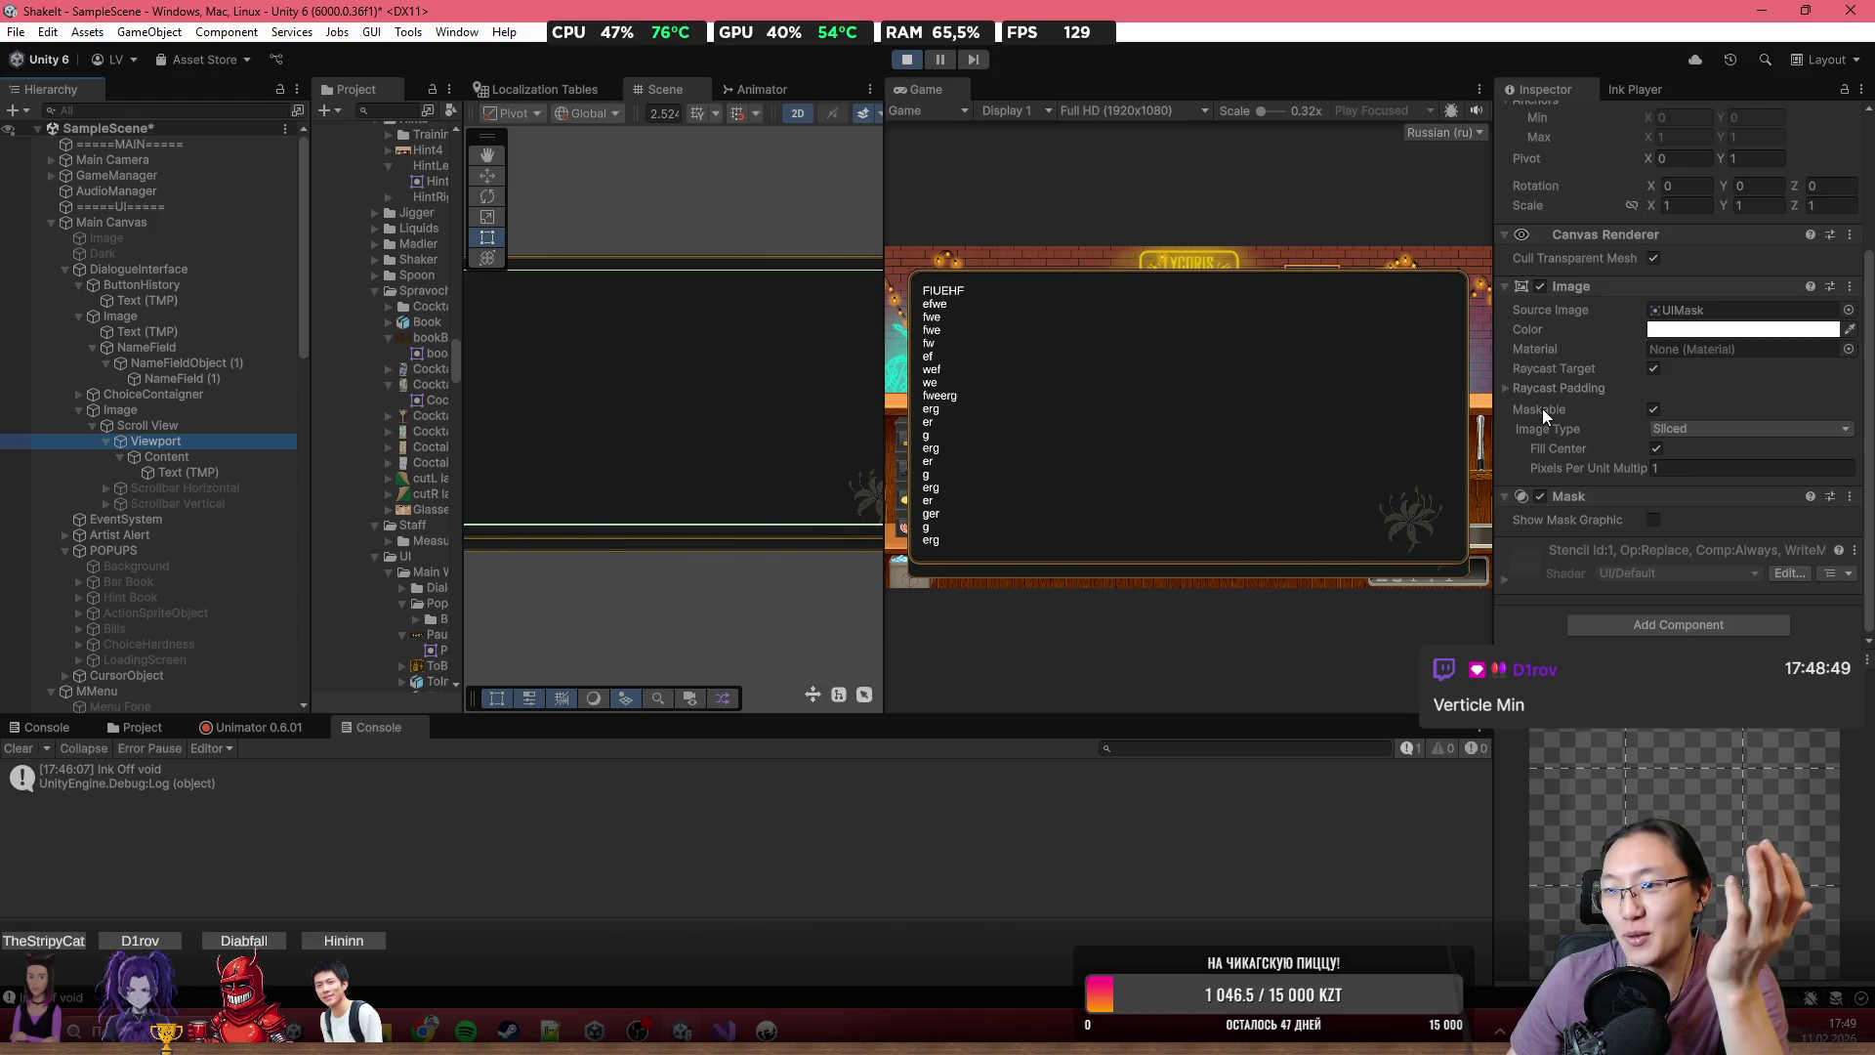
scroll(1525, 407, "up", 4)
left_click(199, 456)
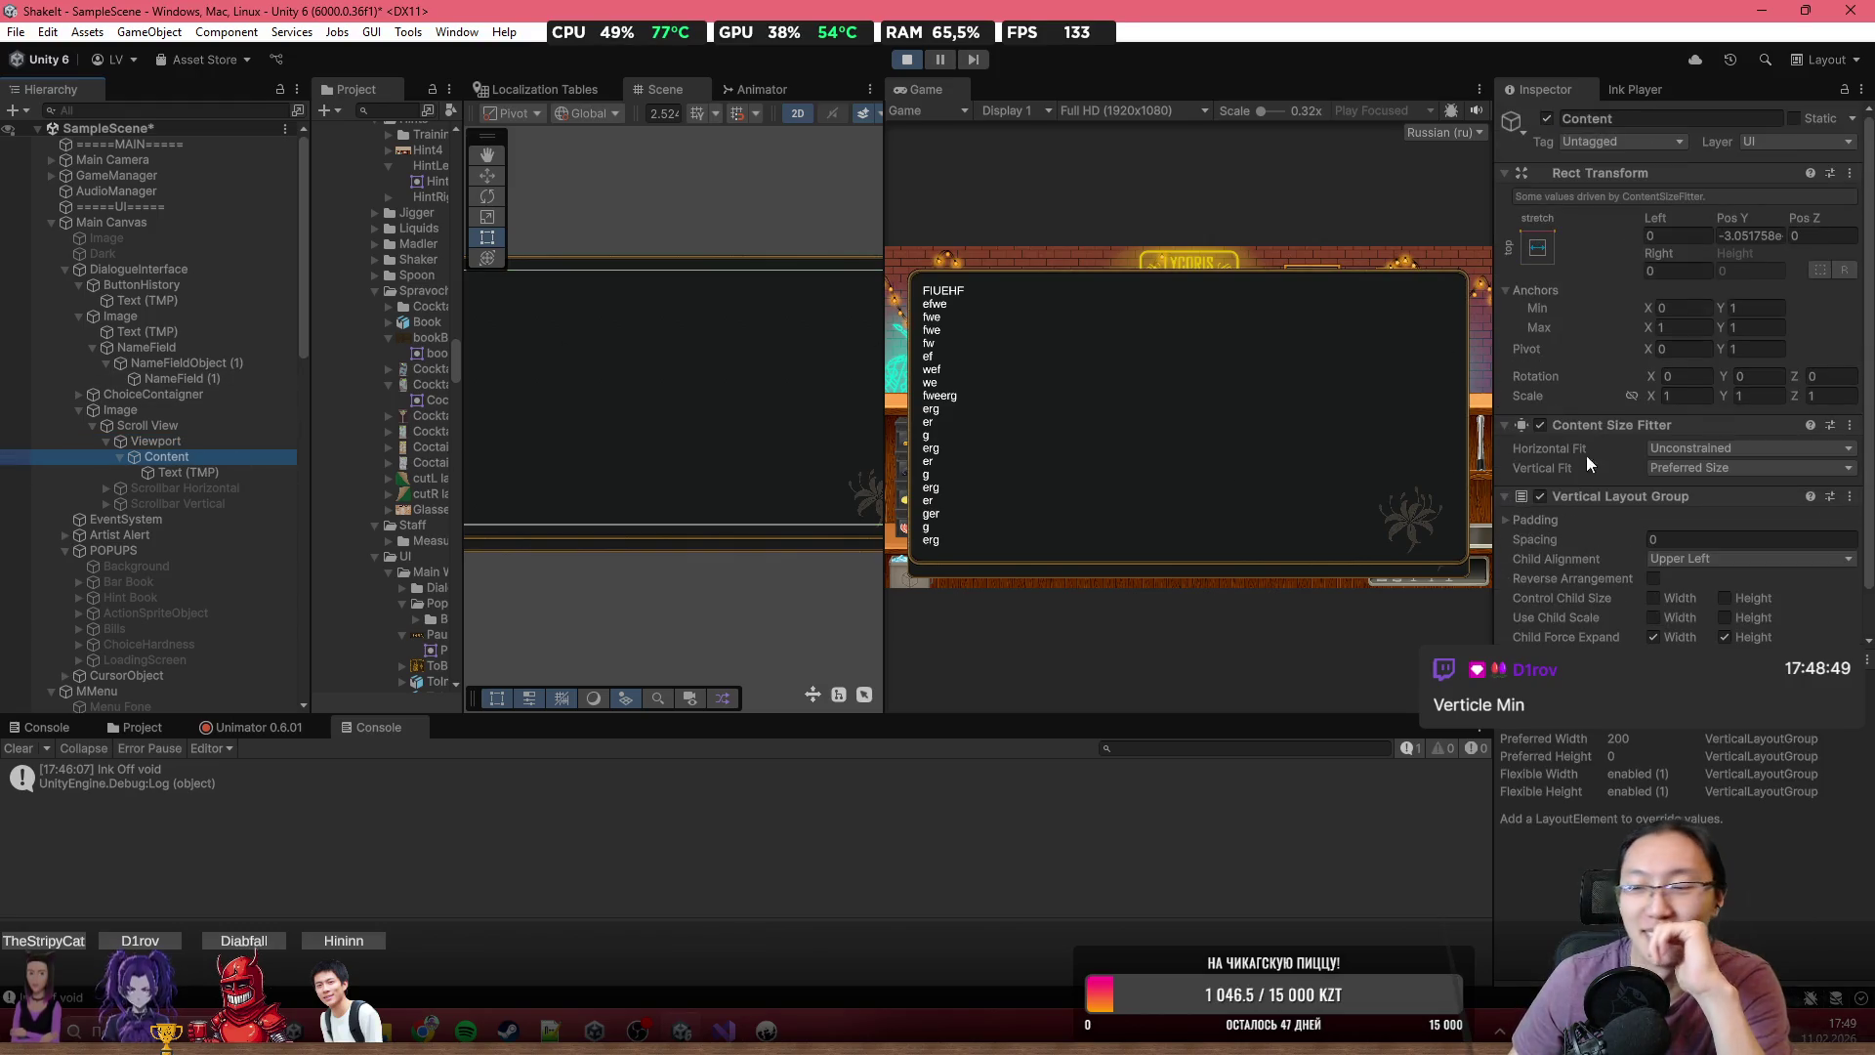
scroll(1724, 482, "down", 1)
left_click(254, 439)
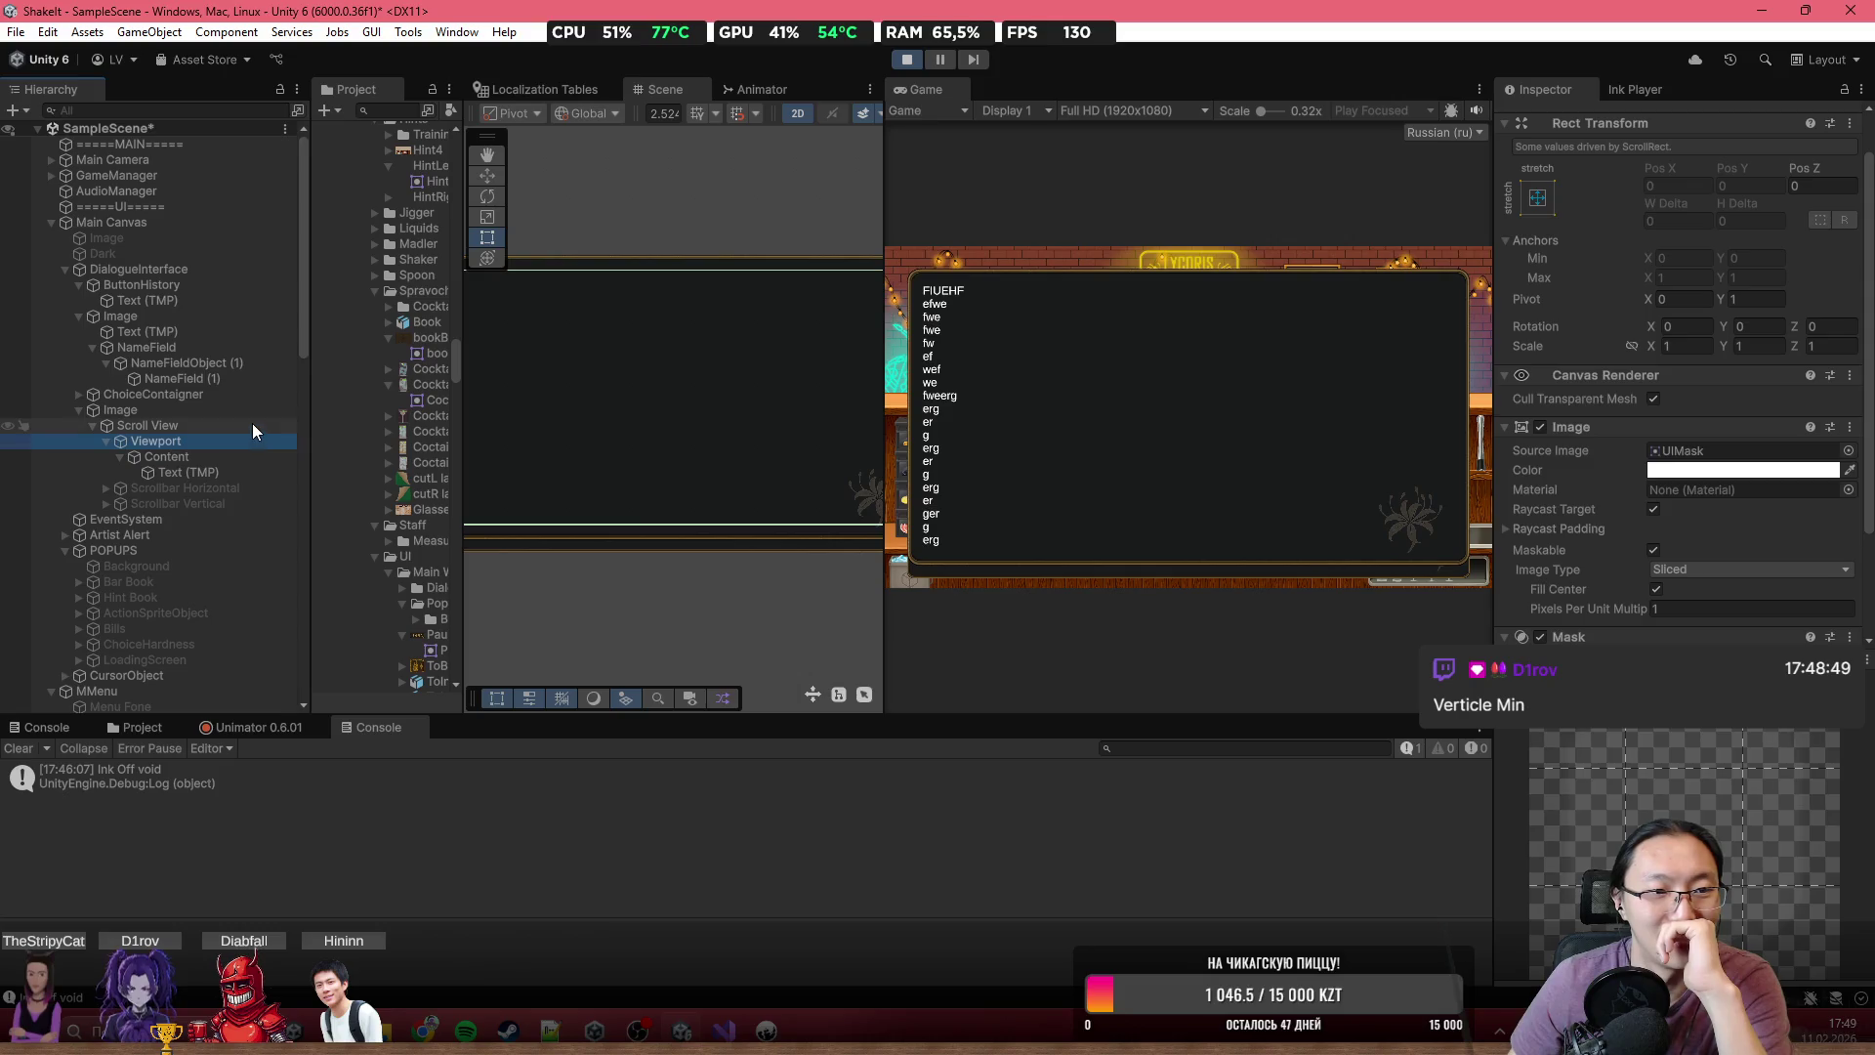
scroll(1689, 440, "down", 3)
left_click(264, 425)
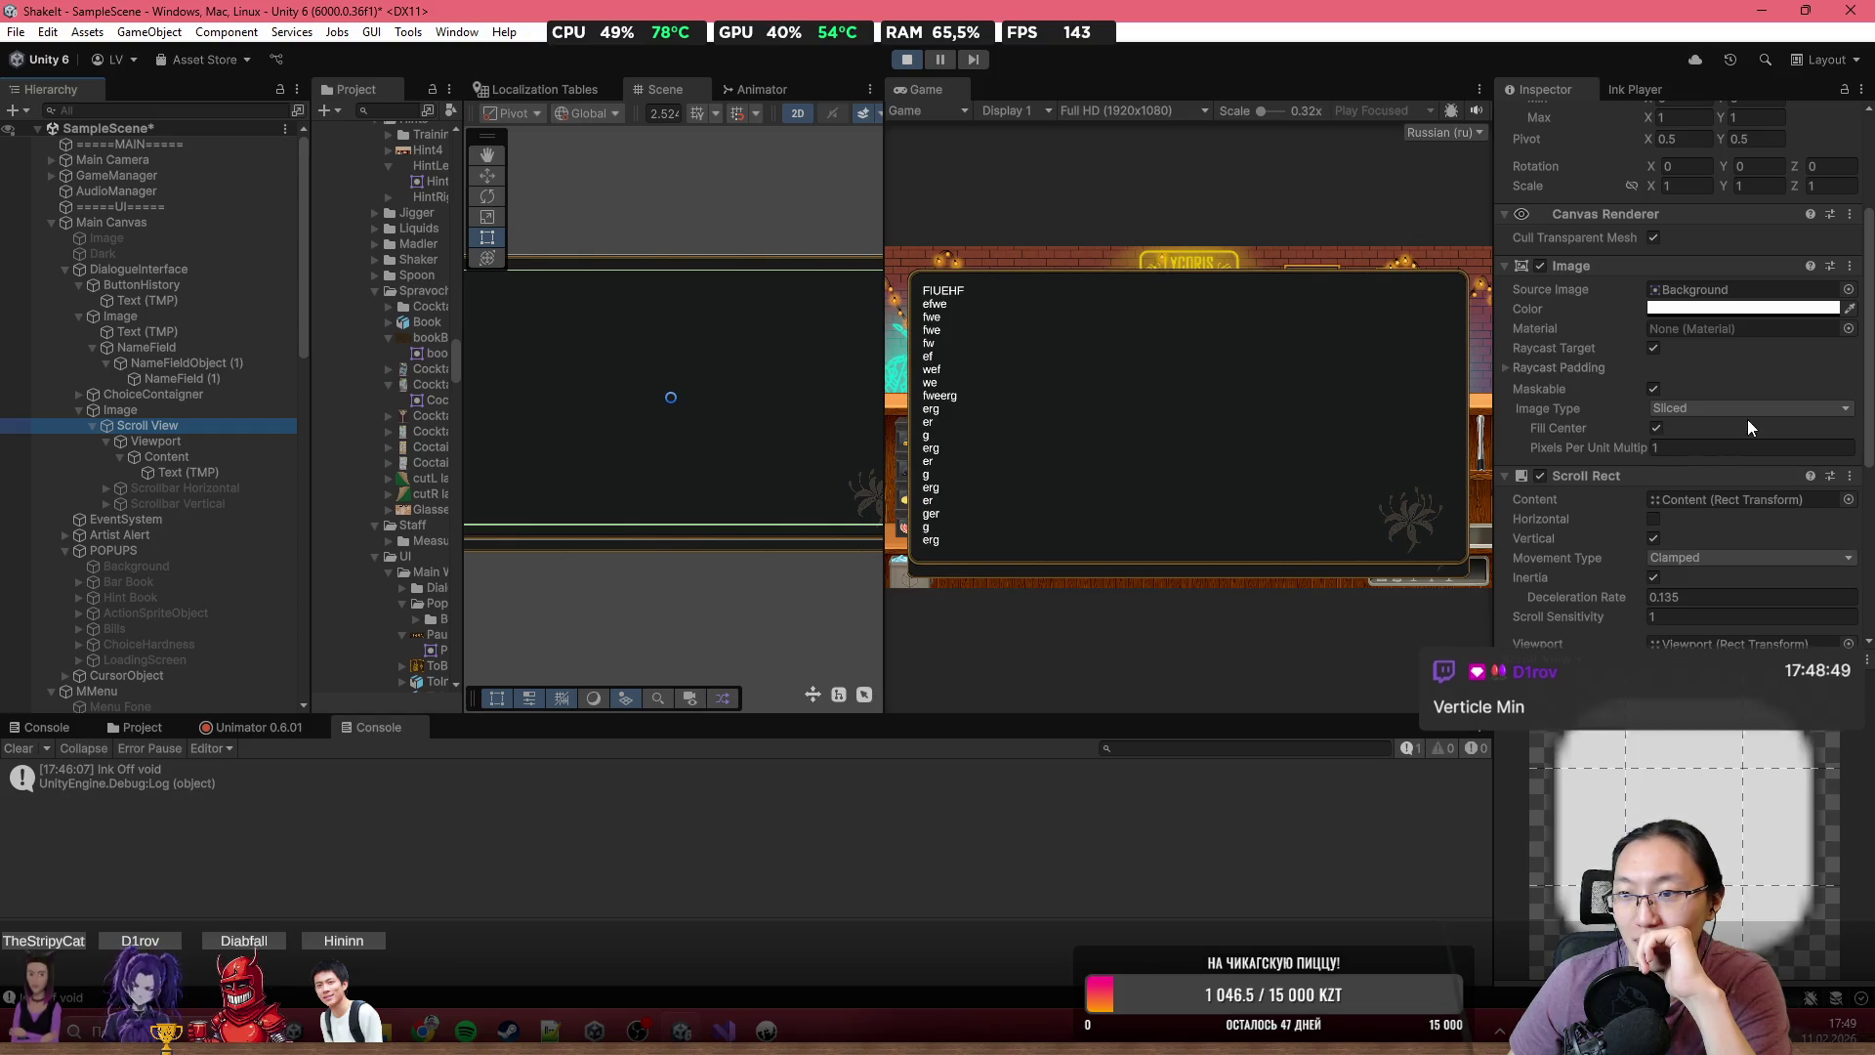
scroll(1597, 494, "down", 2)
scroll(1597, 494, "down", 3)
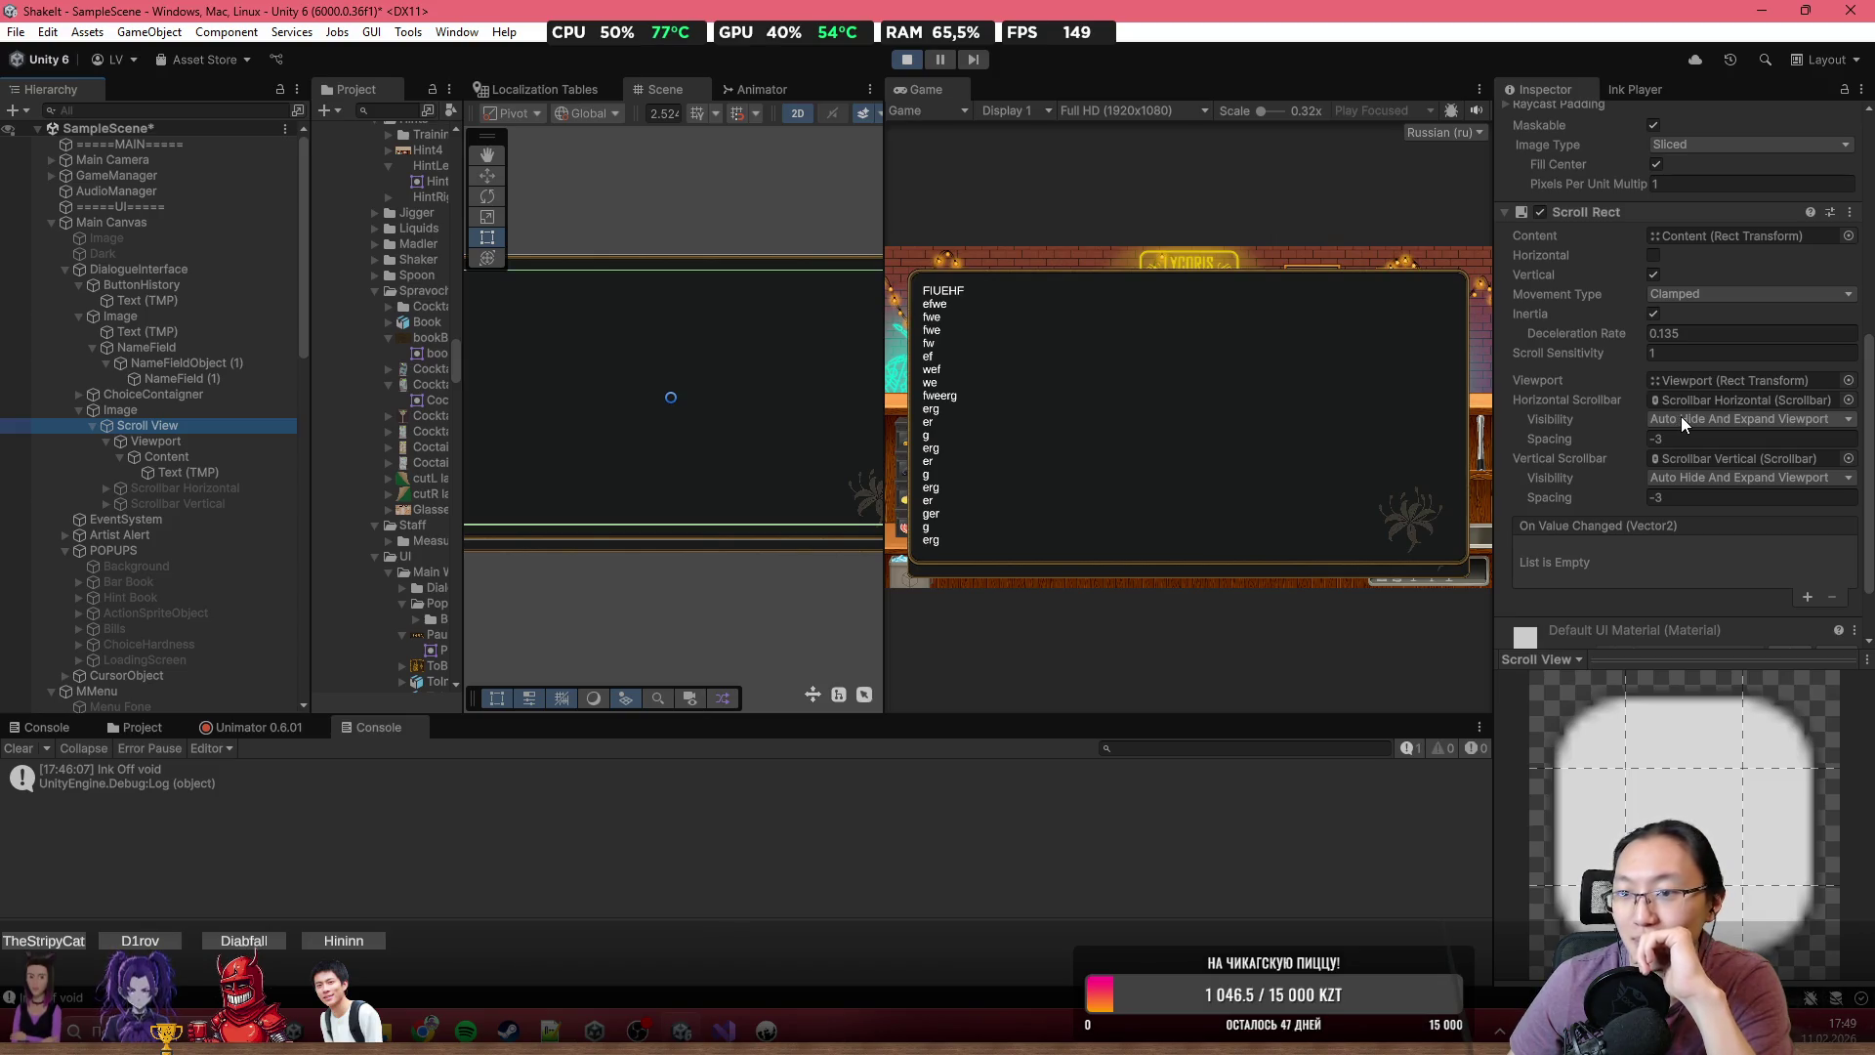
left_click(1716, 478)
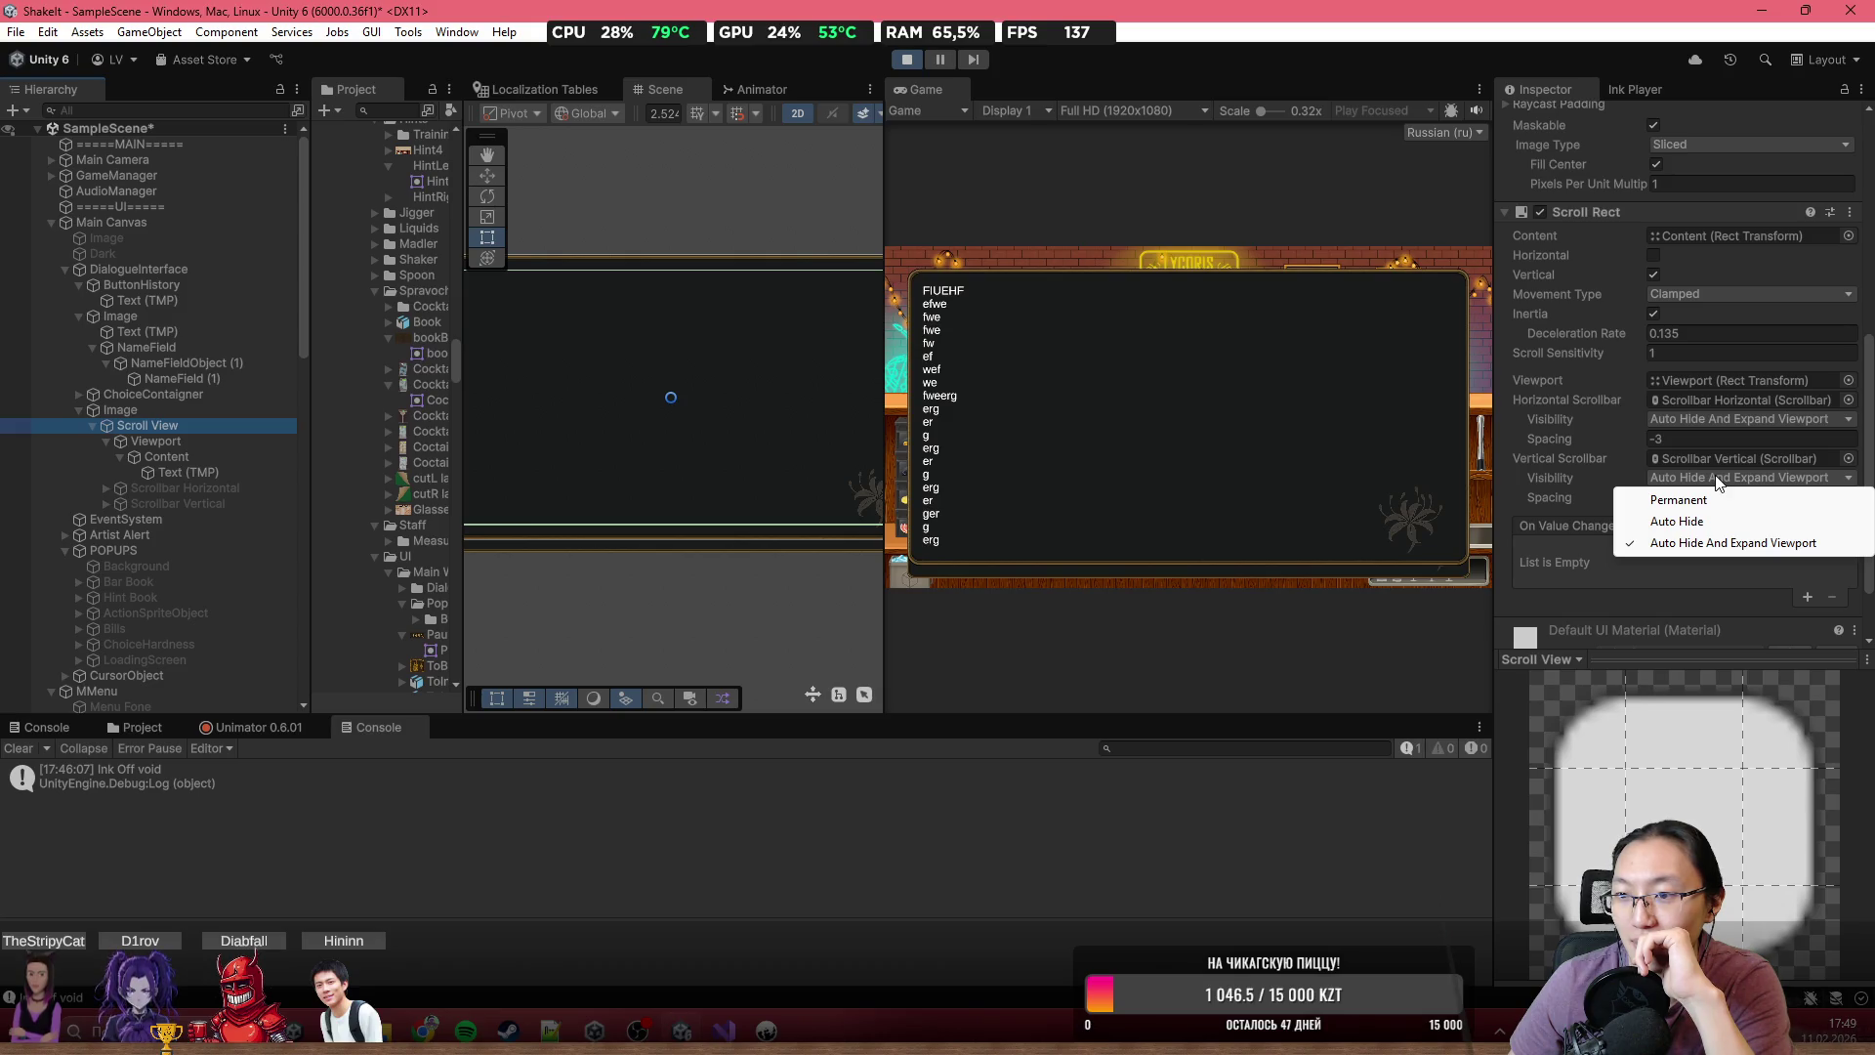
left_click(1584, 444)
scroll(1584, 444, "down", 2)
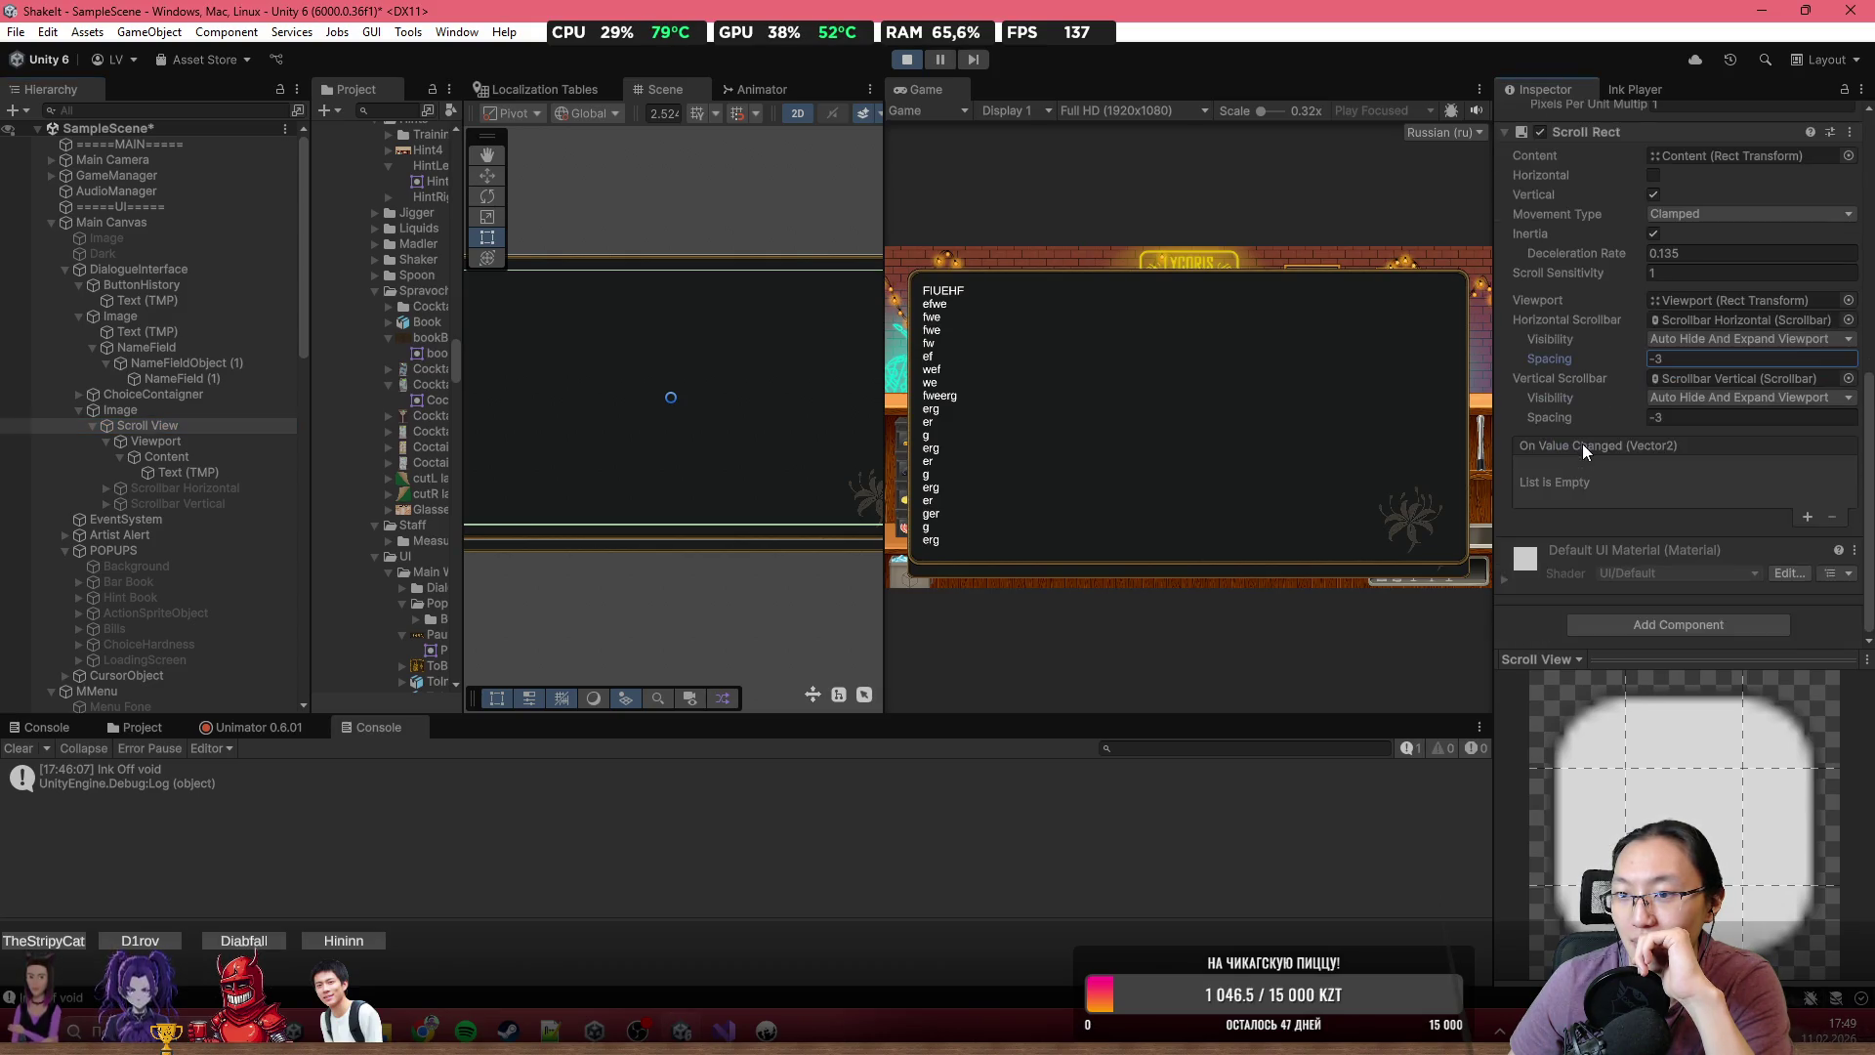
scroll(1584, 472, "up", 4)
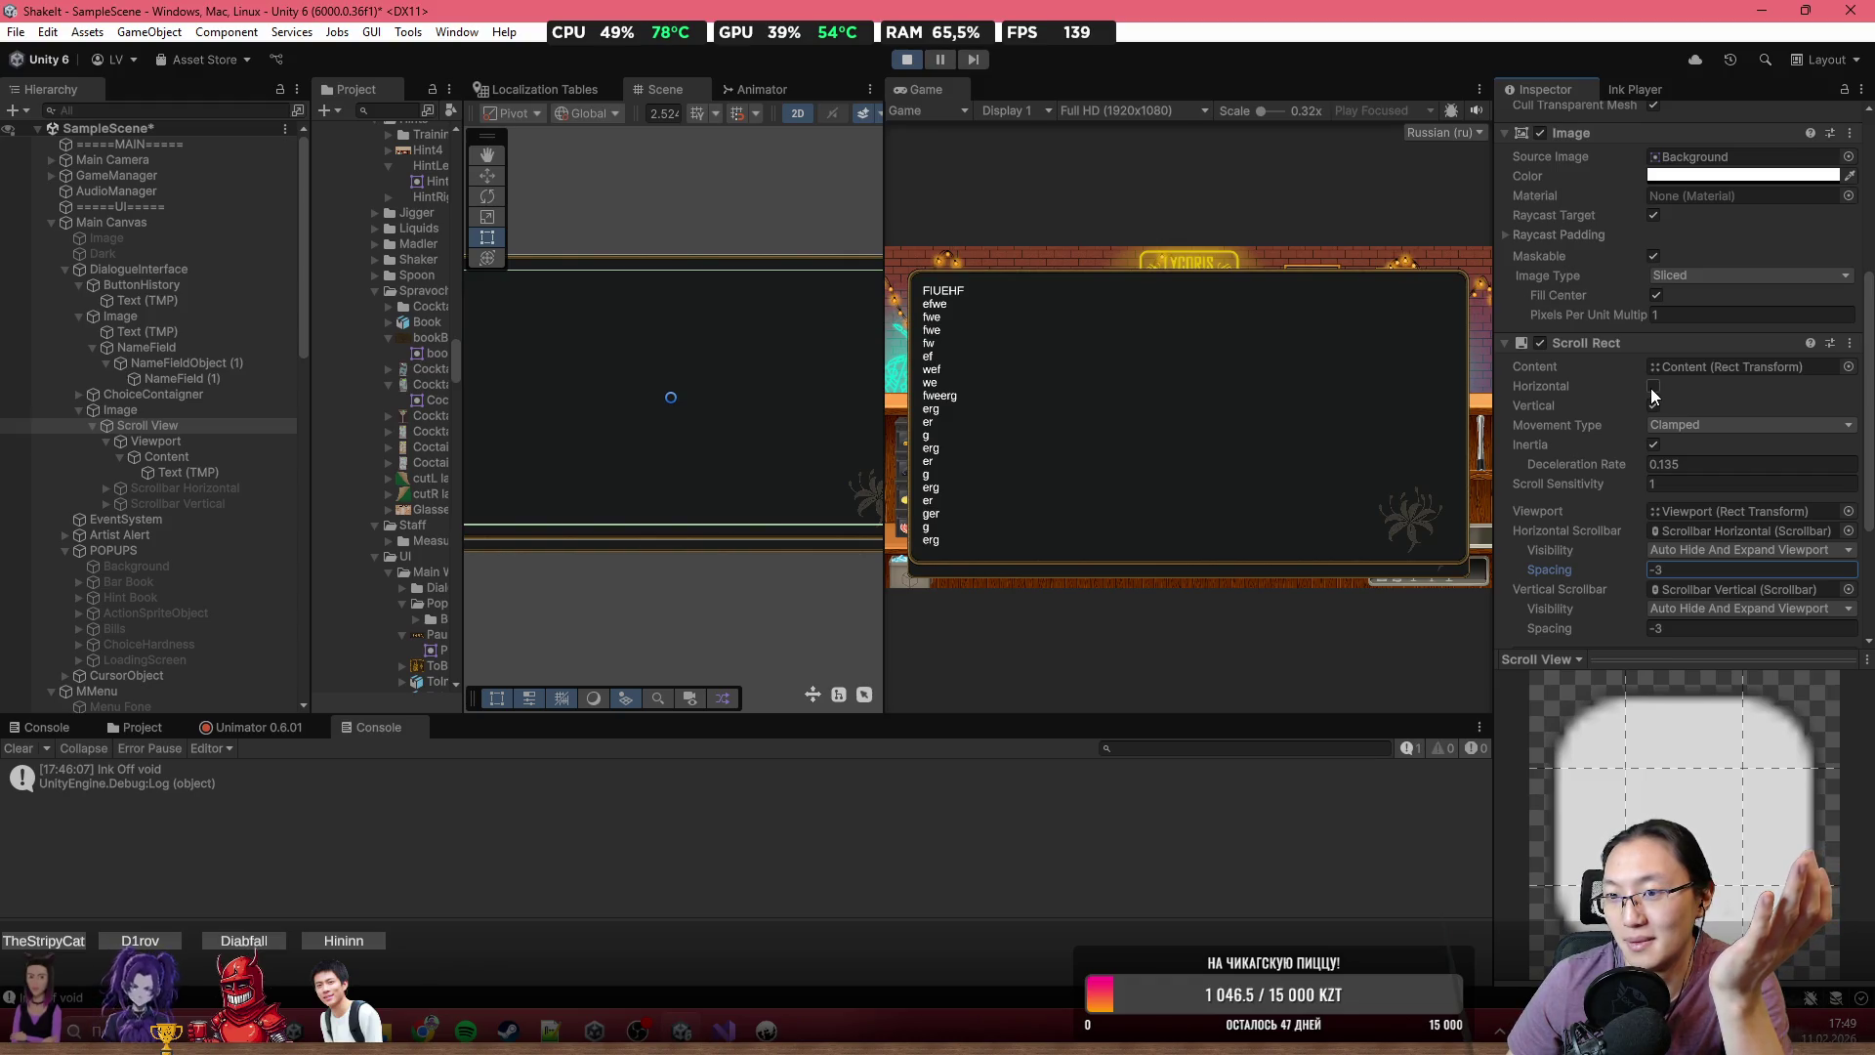
left_click(1712, 424)
left_click(1723, 468)
scroll(1215, 466, "down", 5)
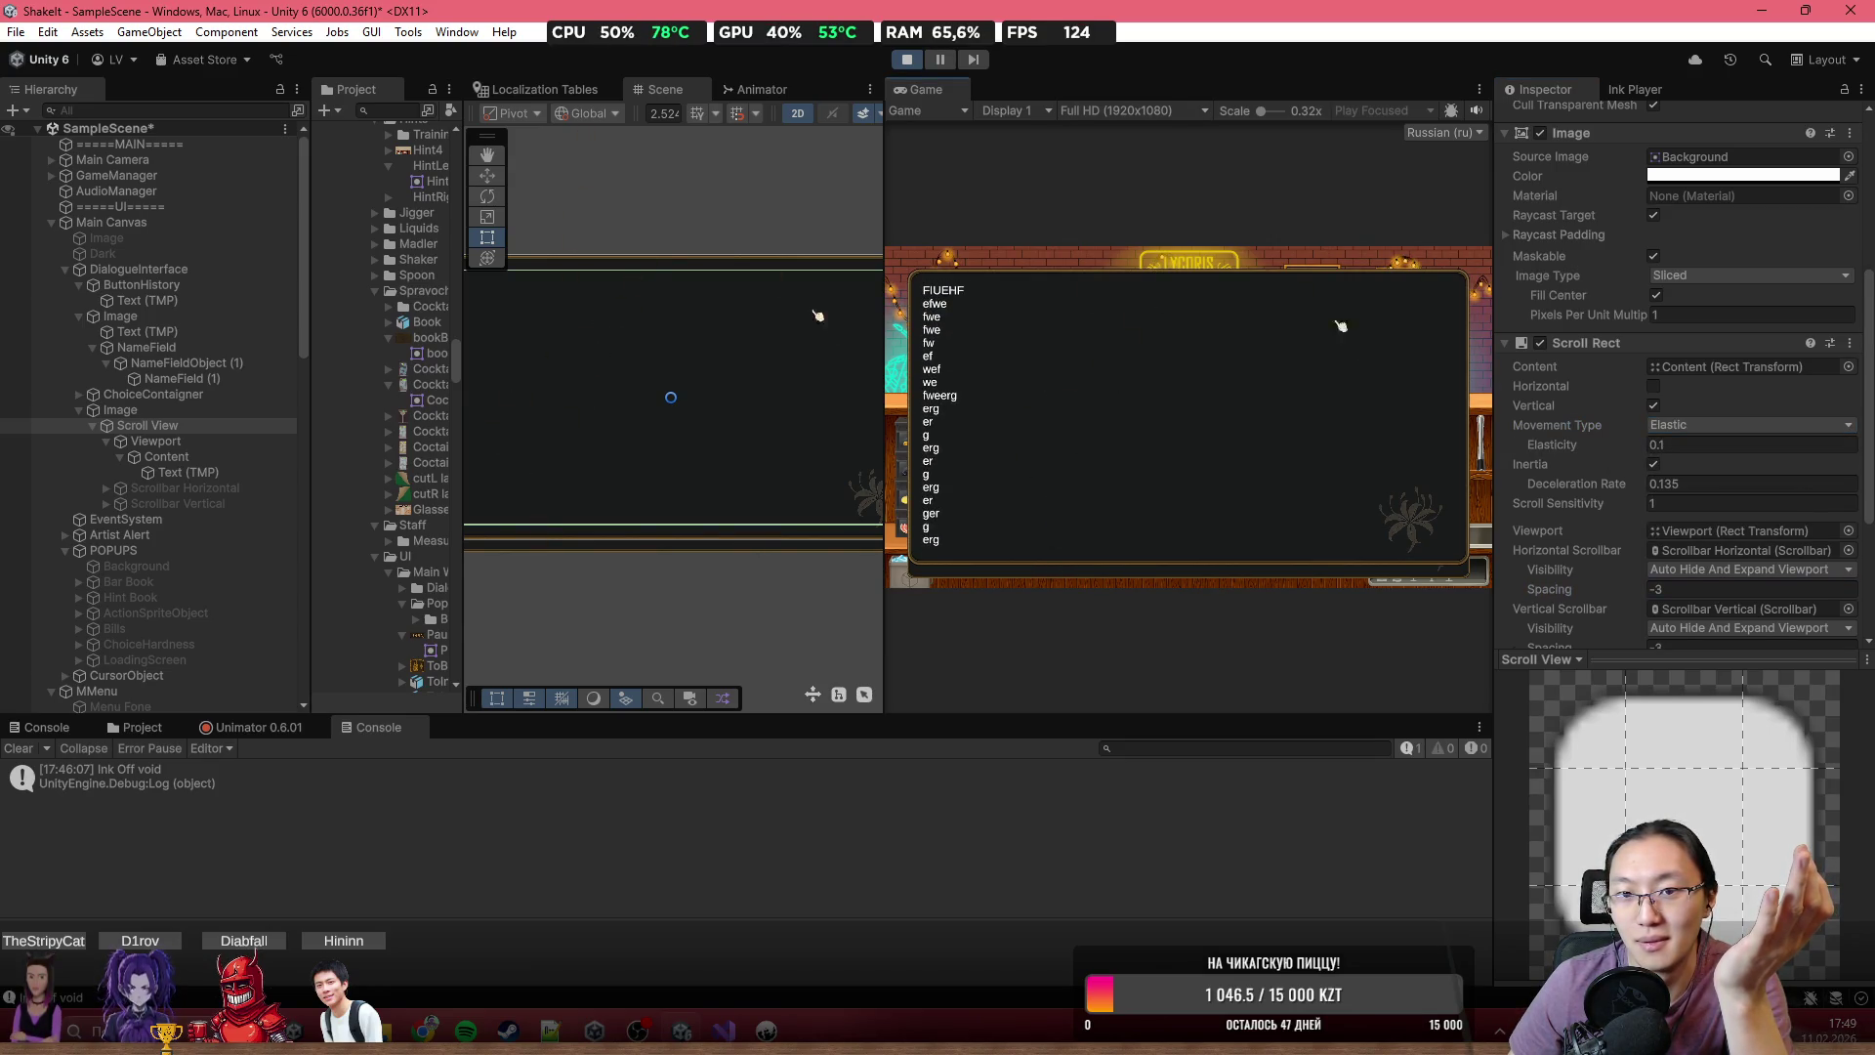
left_click(1702, 424)
left_click(1714, 446)
scroll(972, 415, "down", 3)
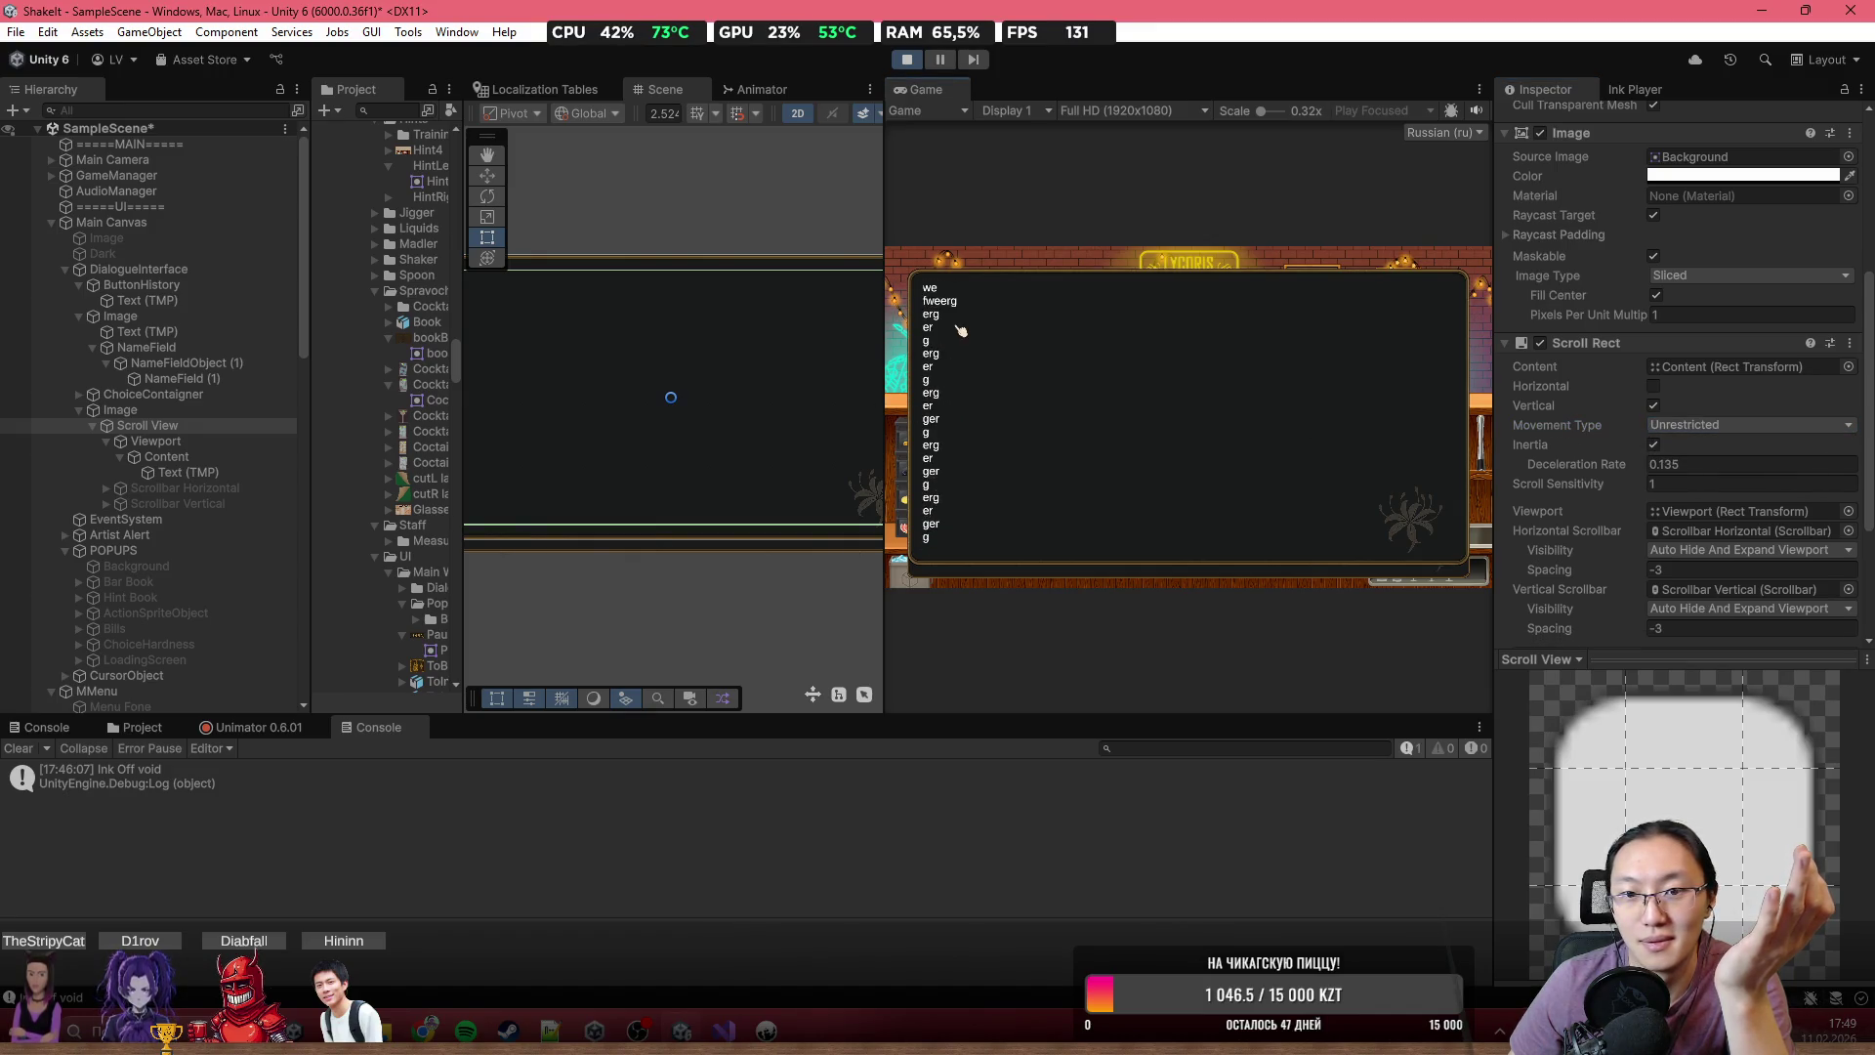
scroll(972, 415, "down", 3)
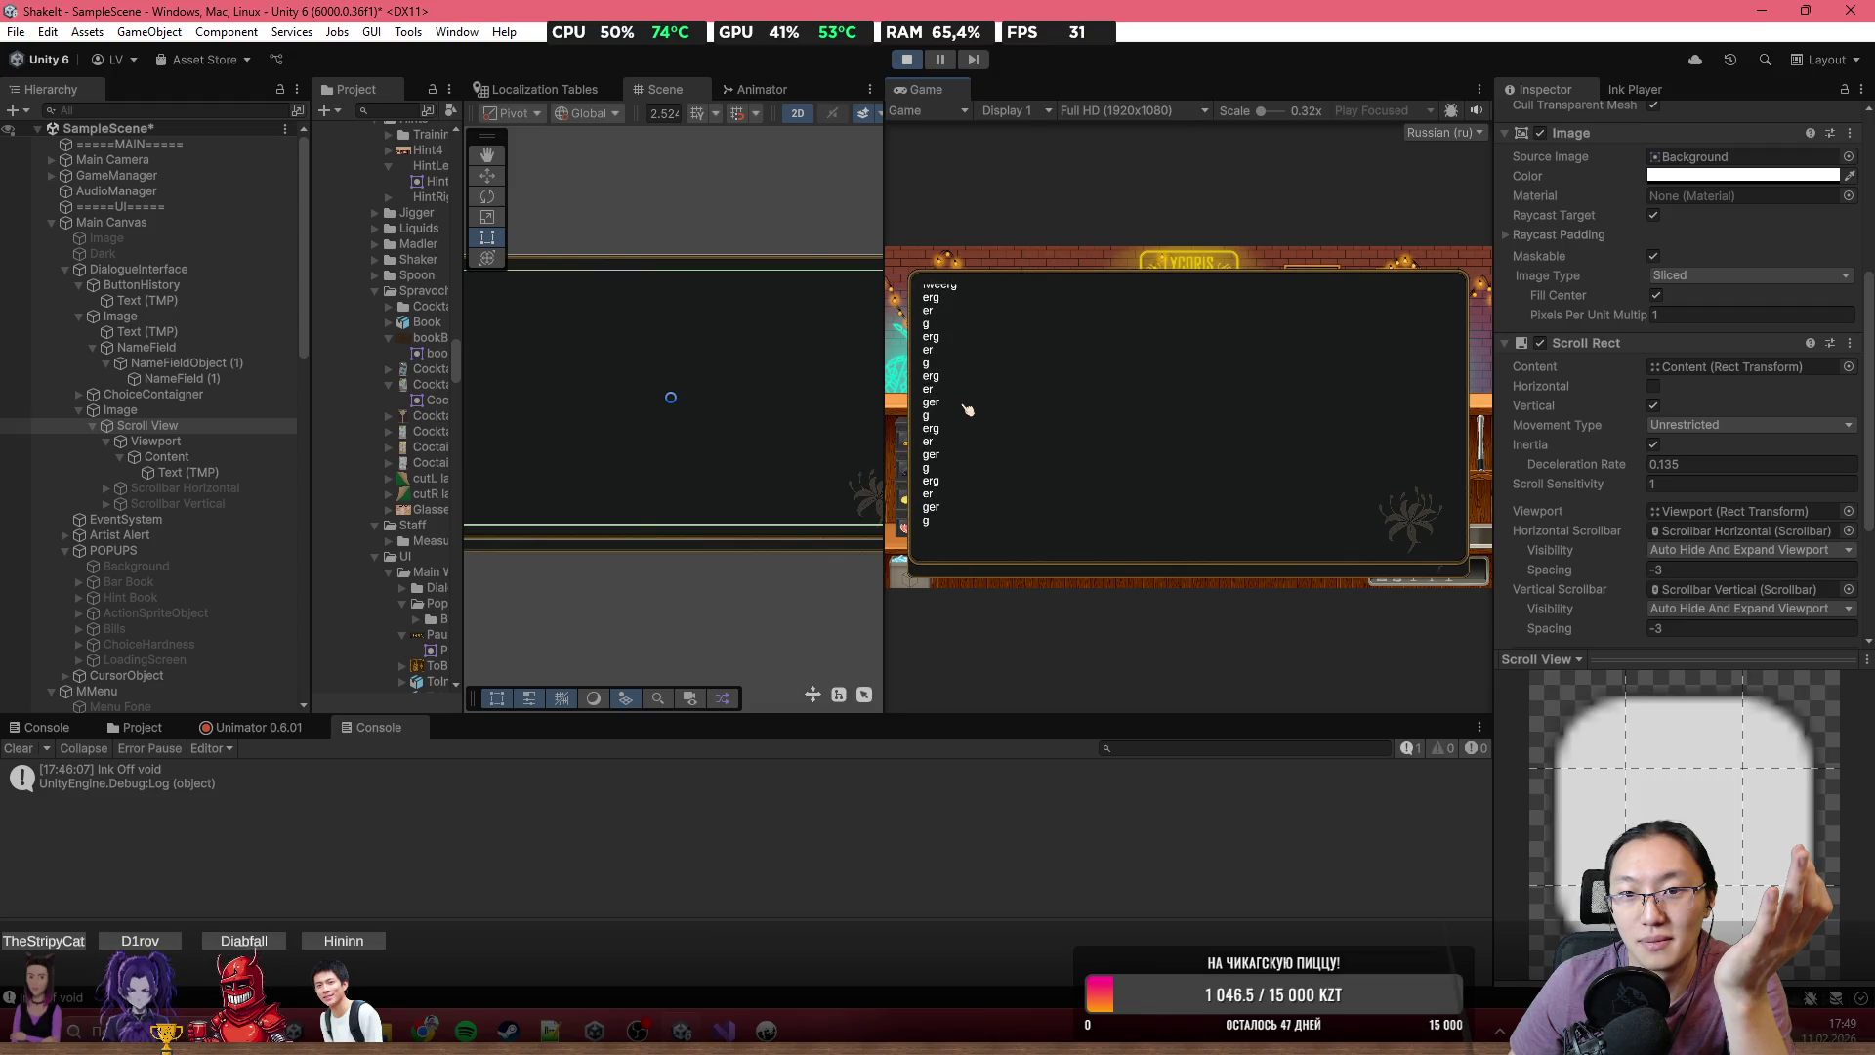
scroll(969, 409, "up", 2)
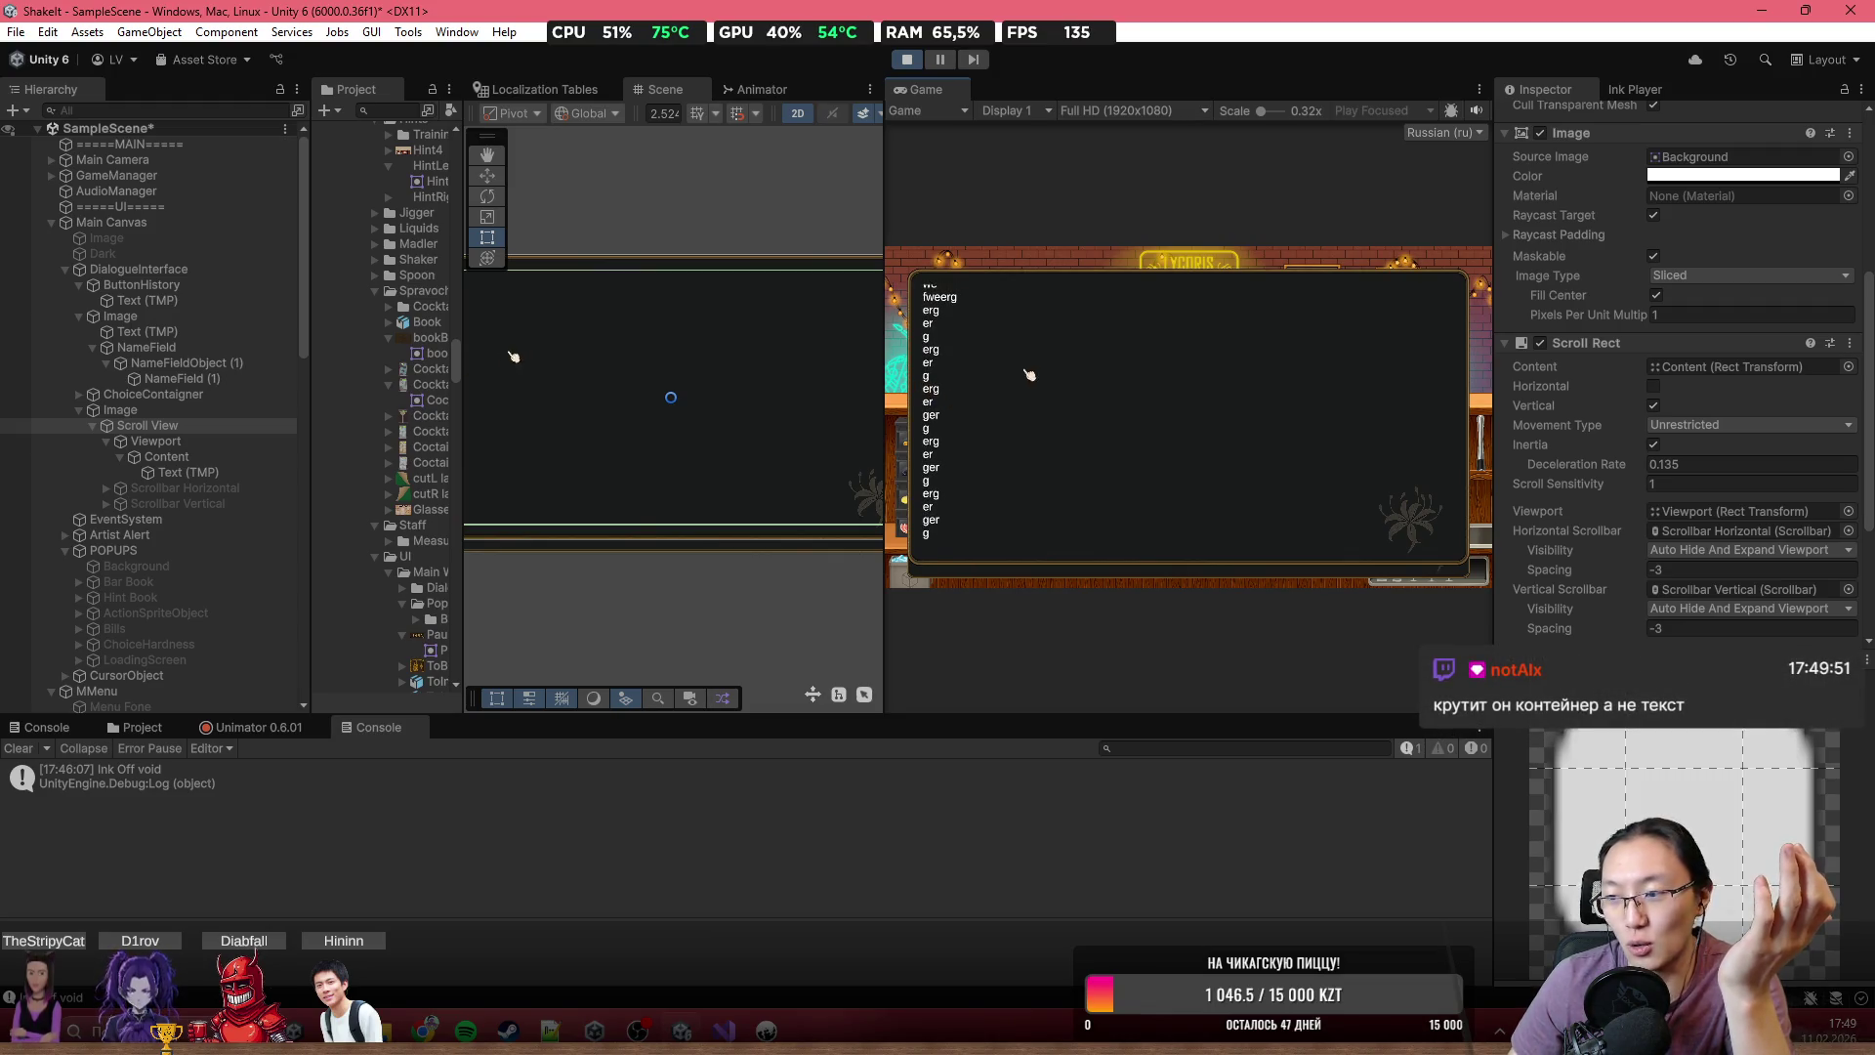
scroll(1030, 375, "up", 5)
scroll(1028, 319, "down", 5)
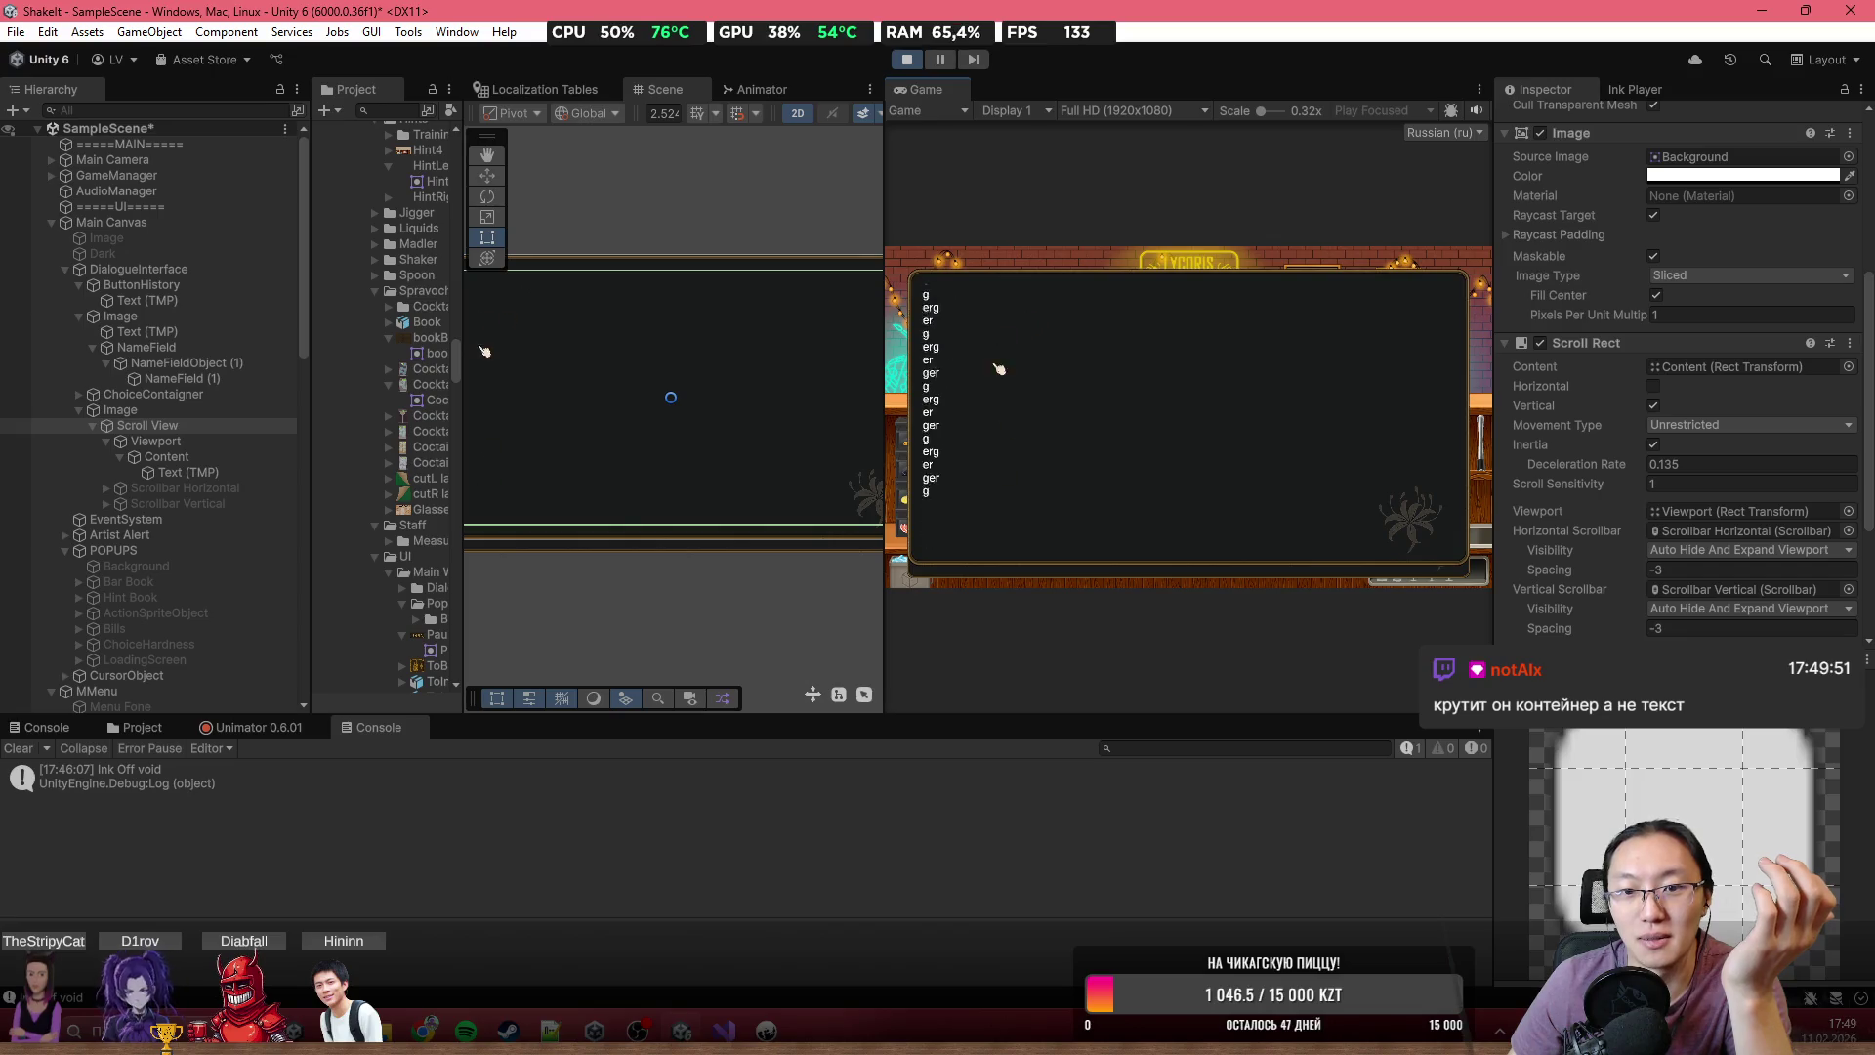
scroll(1032, 500, "up", 10)
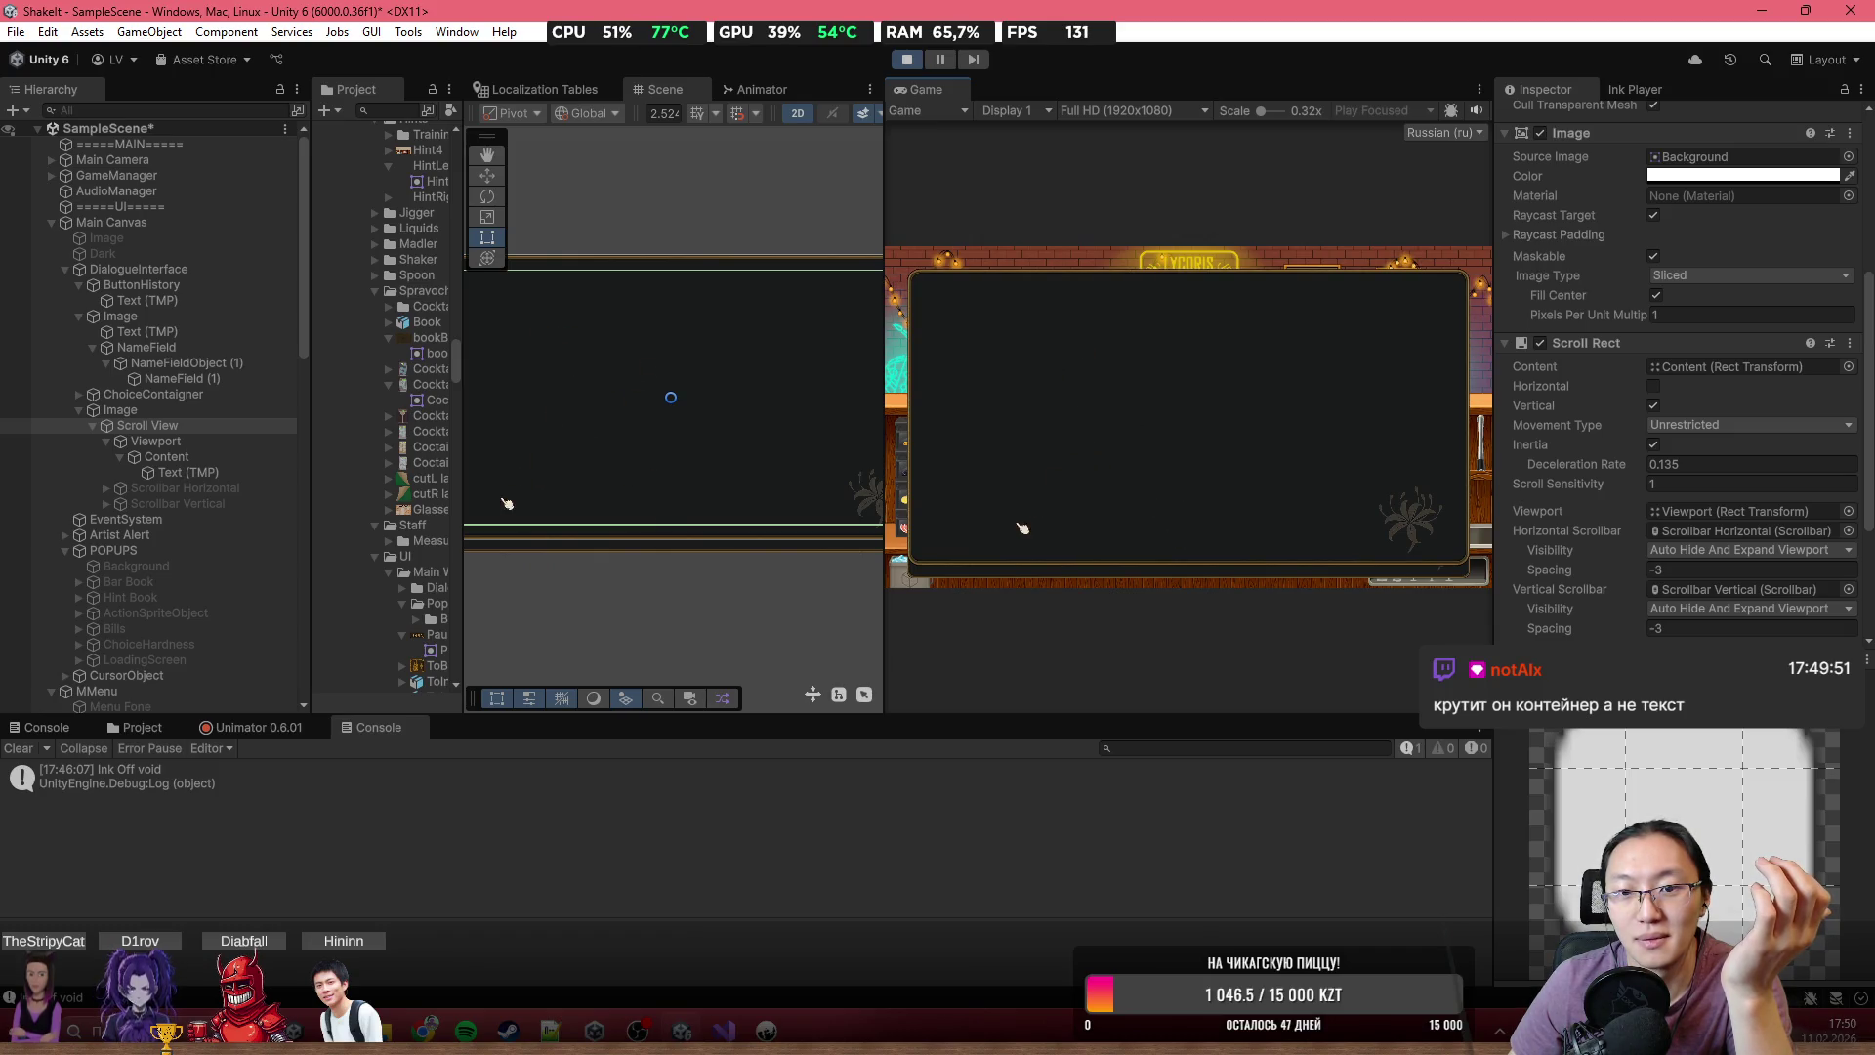
scroll(1023, 528, "down", 10)
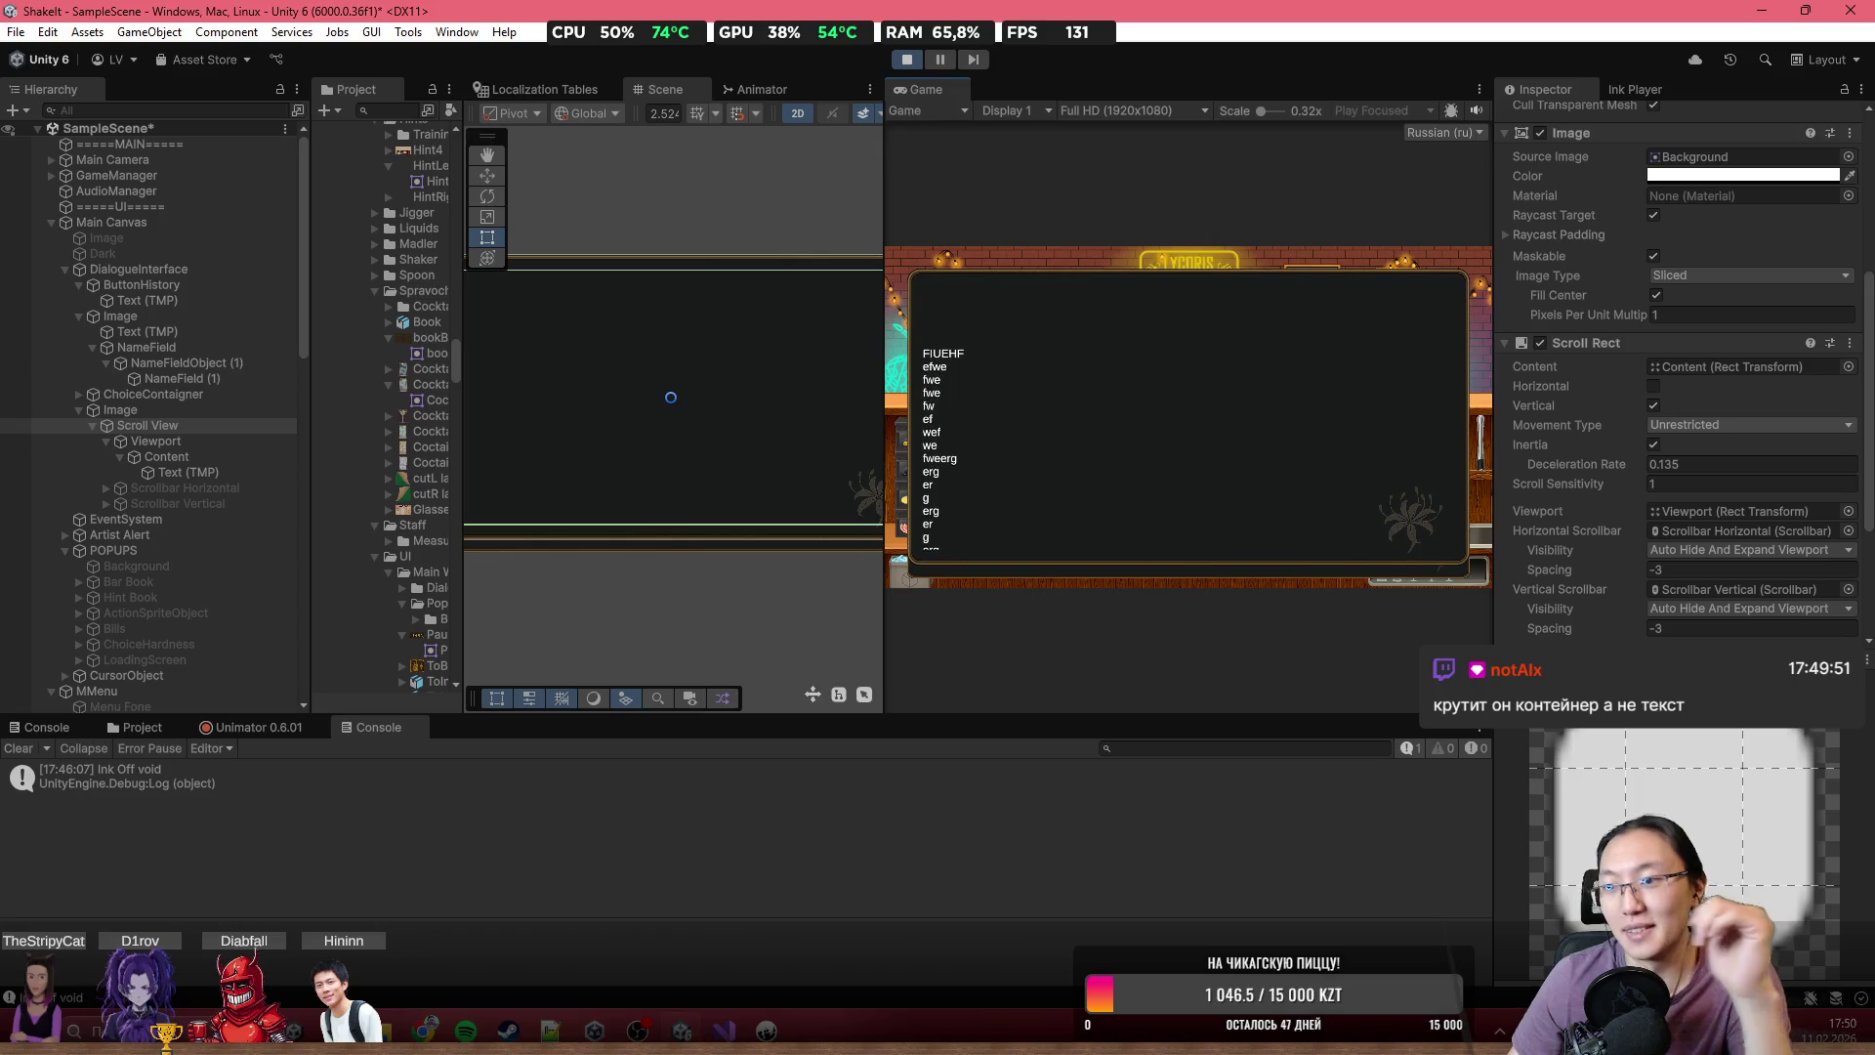
left_click(1794, 427)
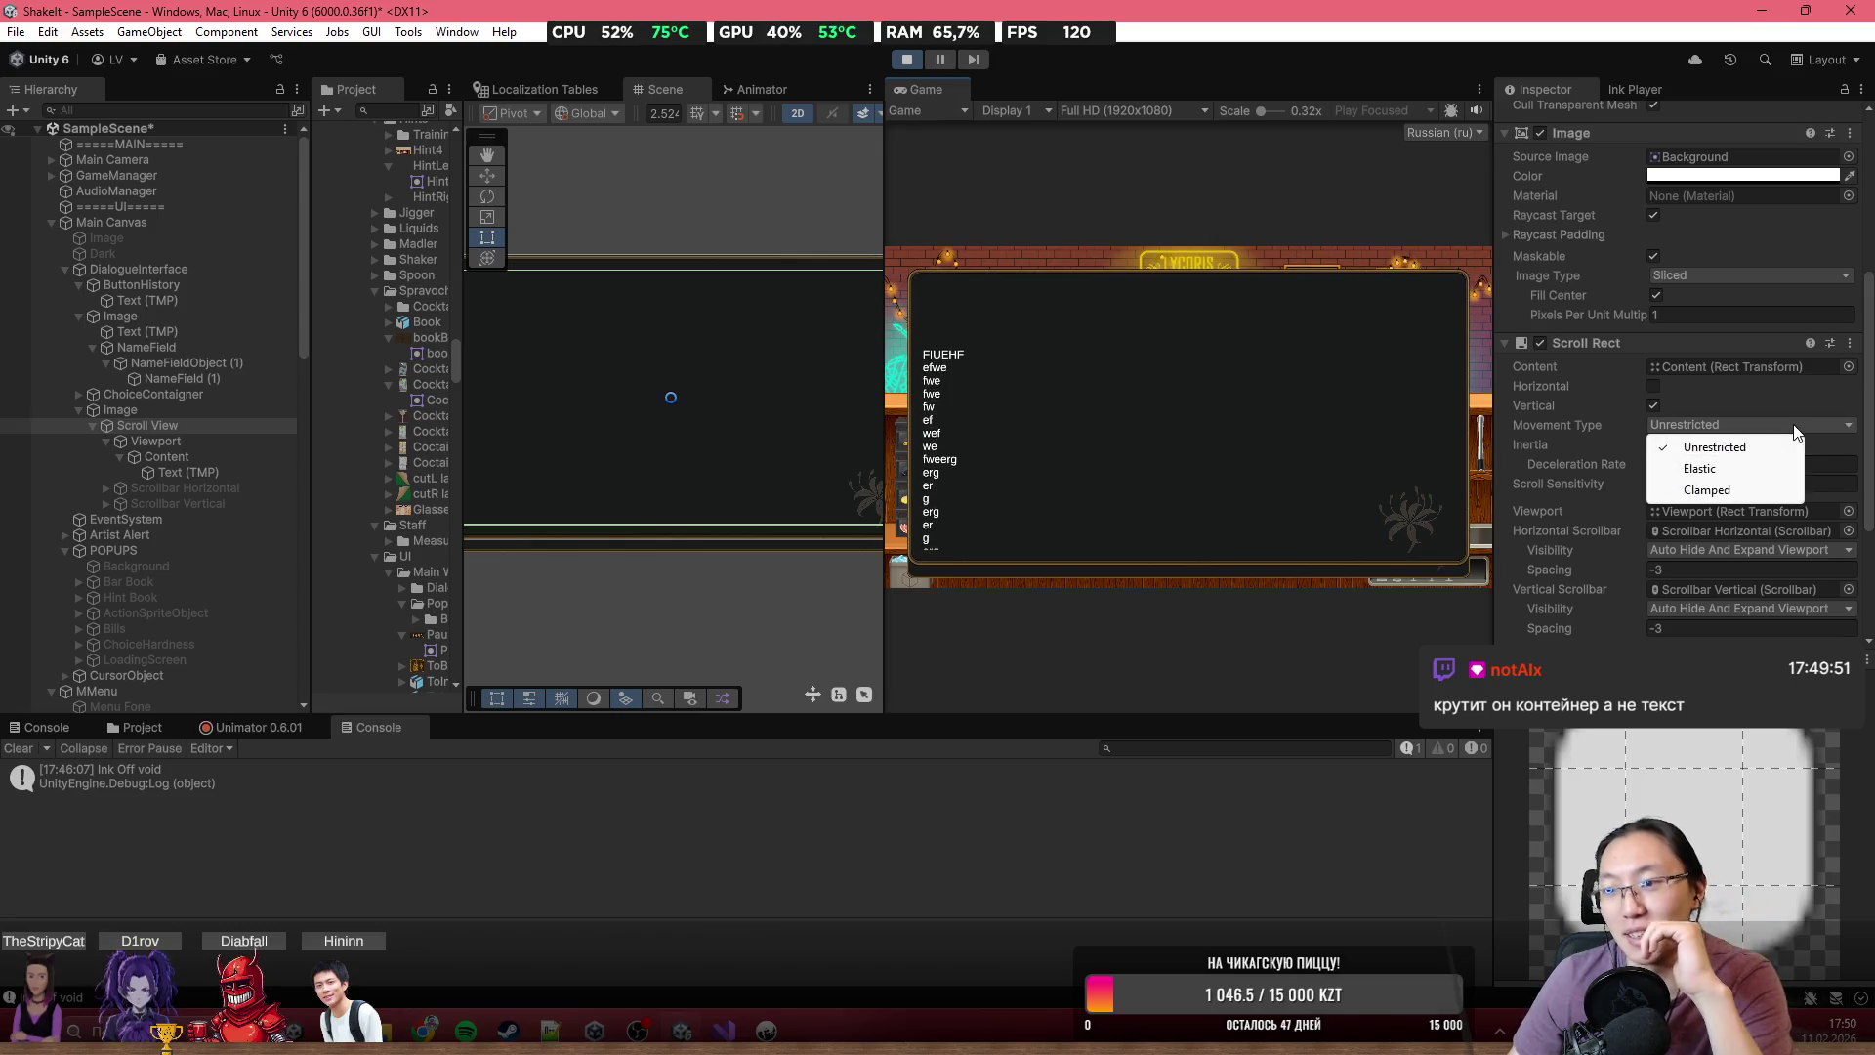
left_click(1725, 491)
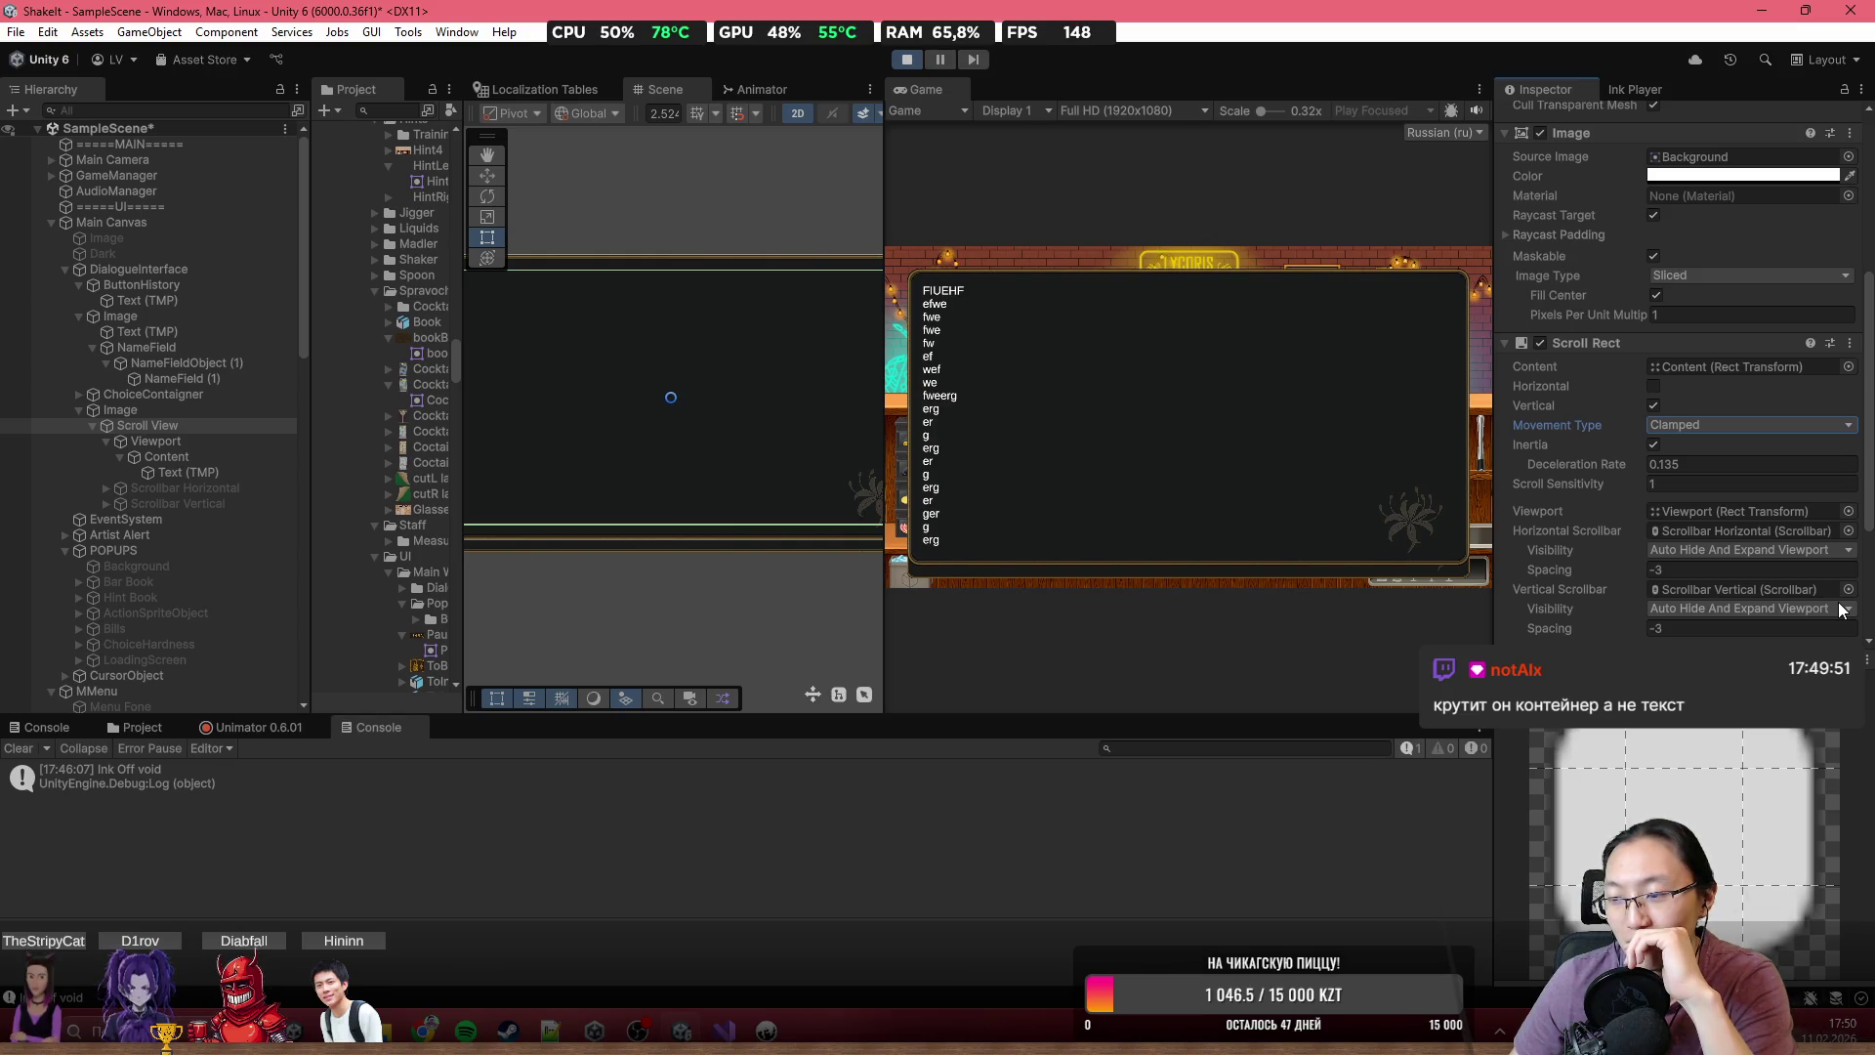
left_click(1025, 470)
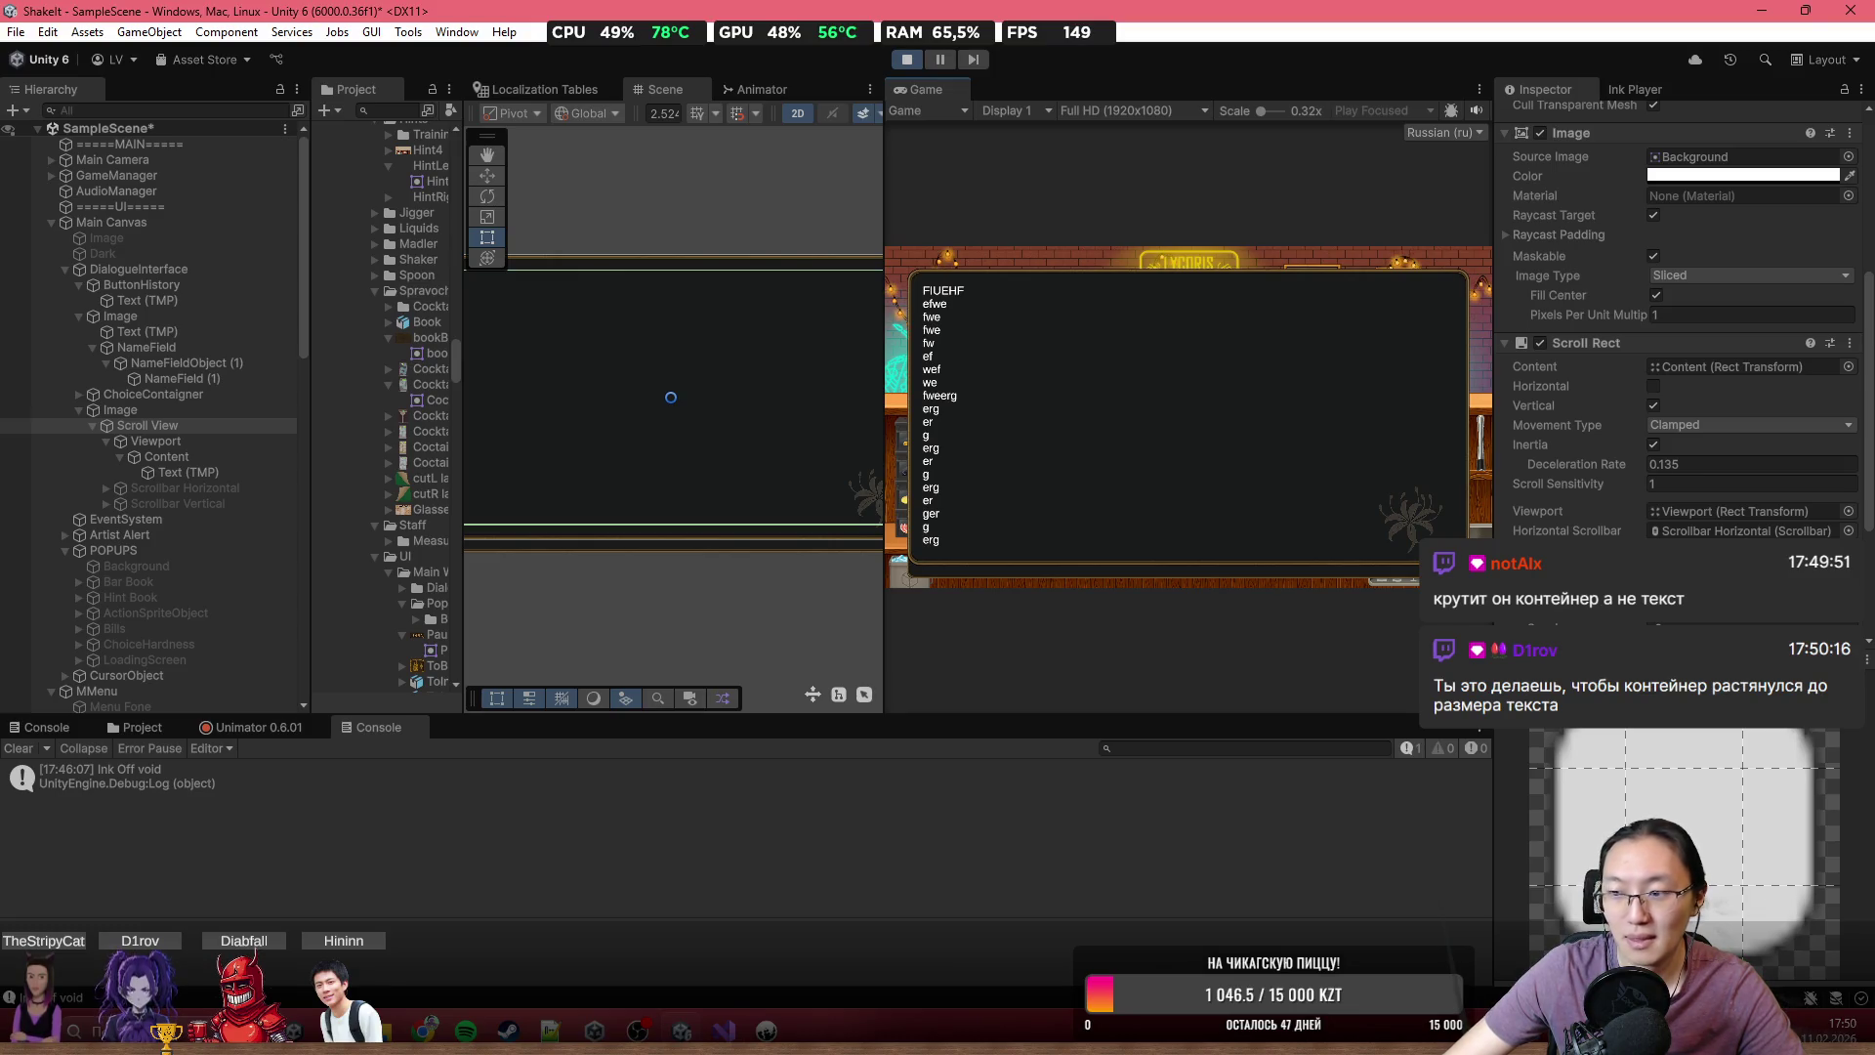
Frame Content, keep Vertical Fit at Preferred Size, and uncheck Child Force Expand Height.
left_click(189, 461)
key("f")
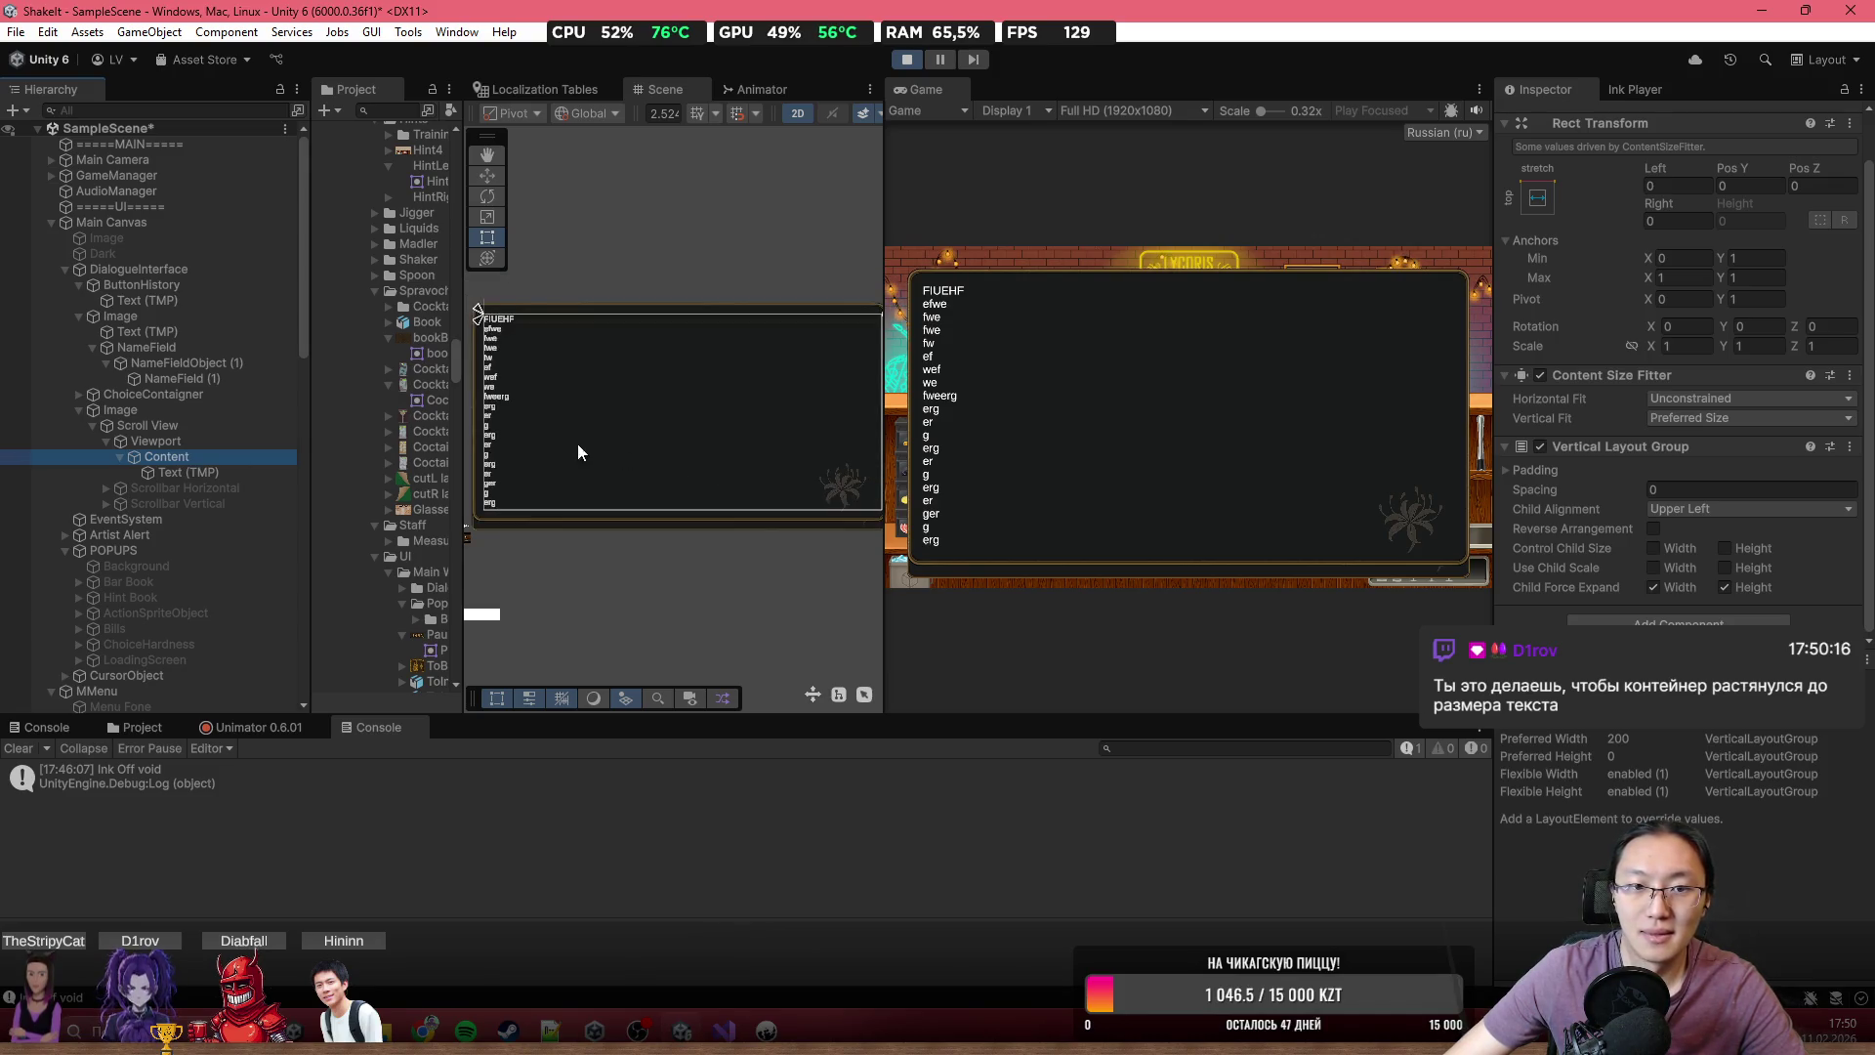
scroll(684, 395, "up", 3)
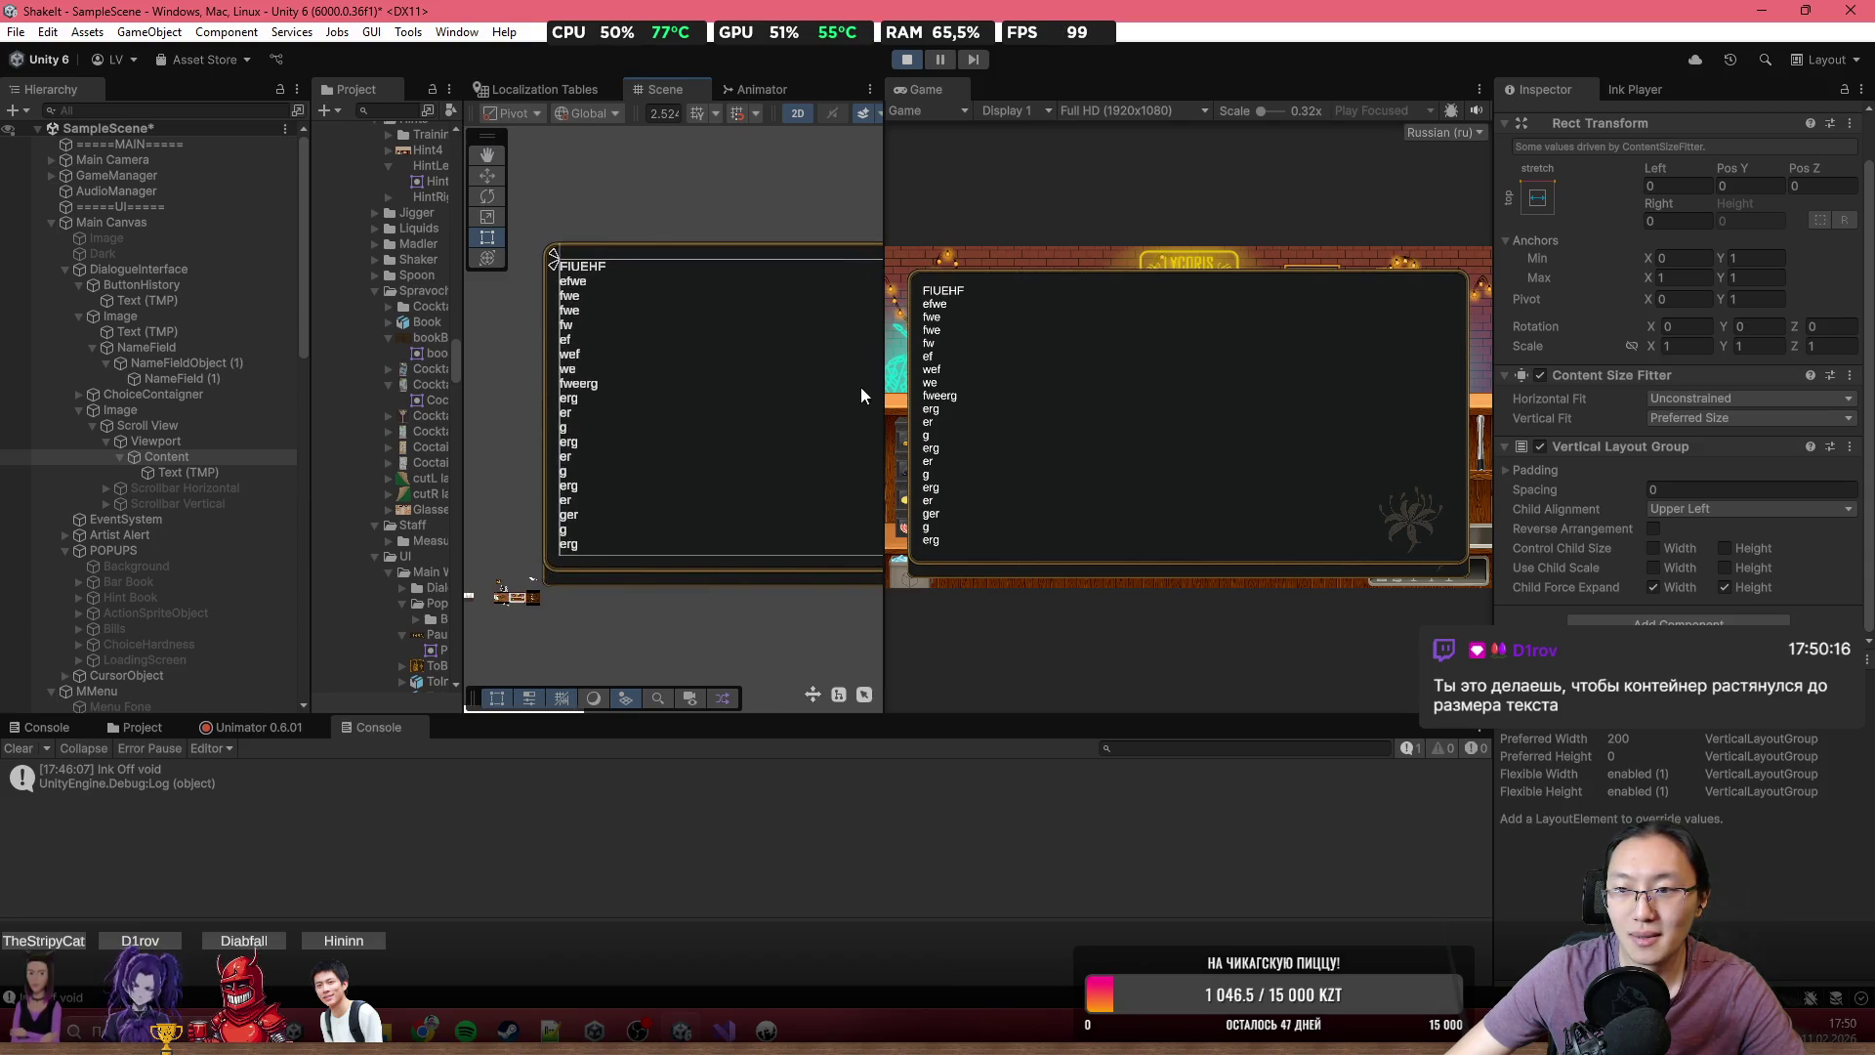
left_click(1756, 420)
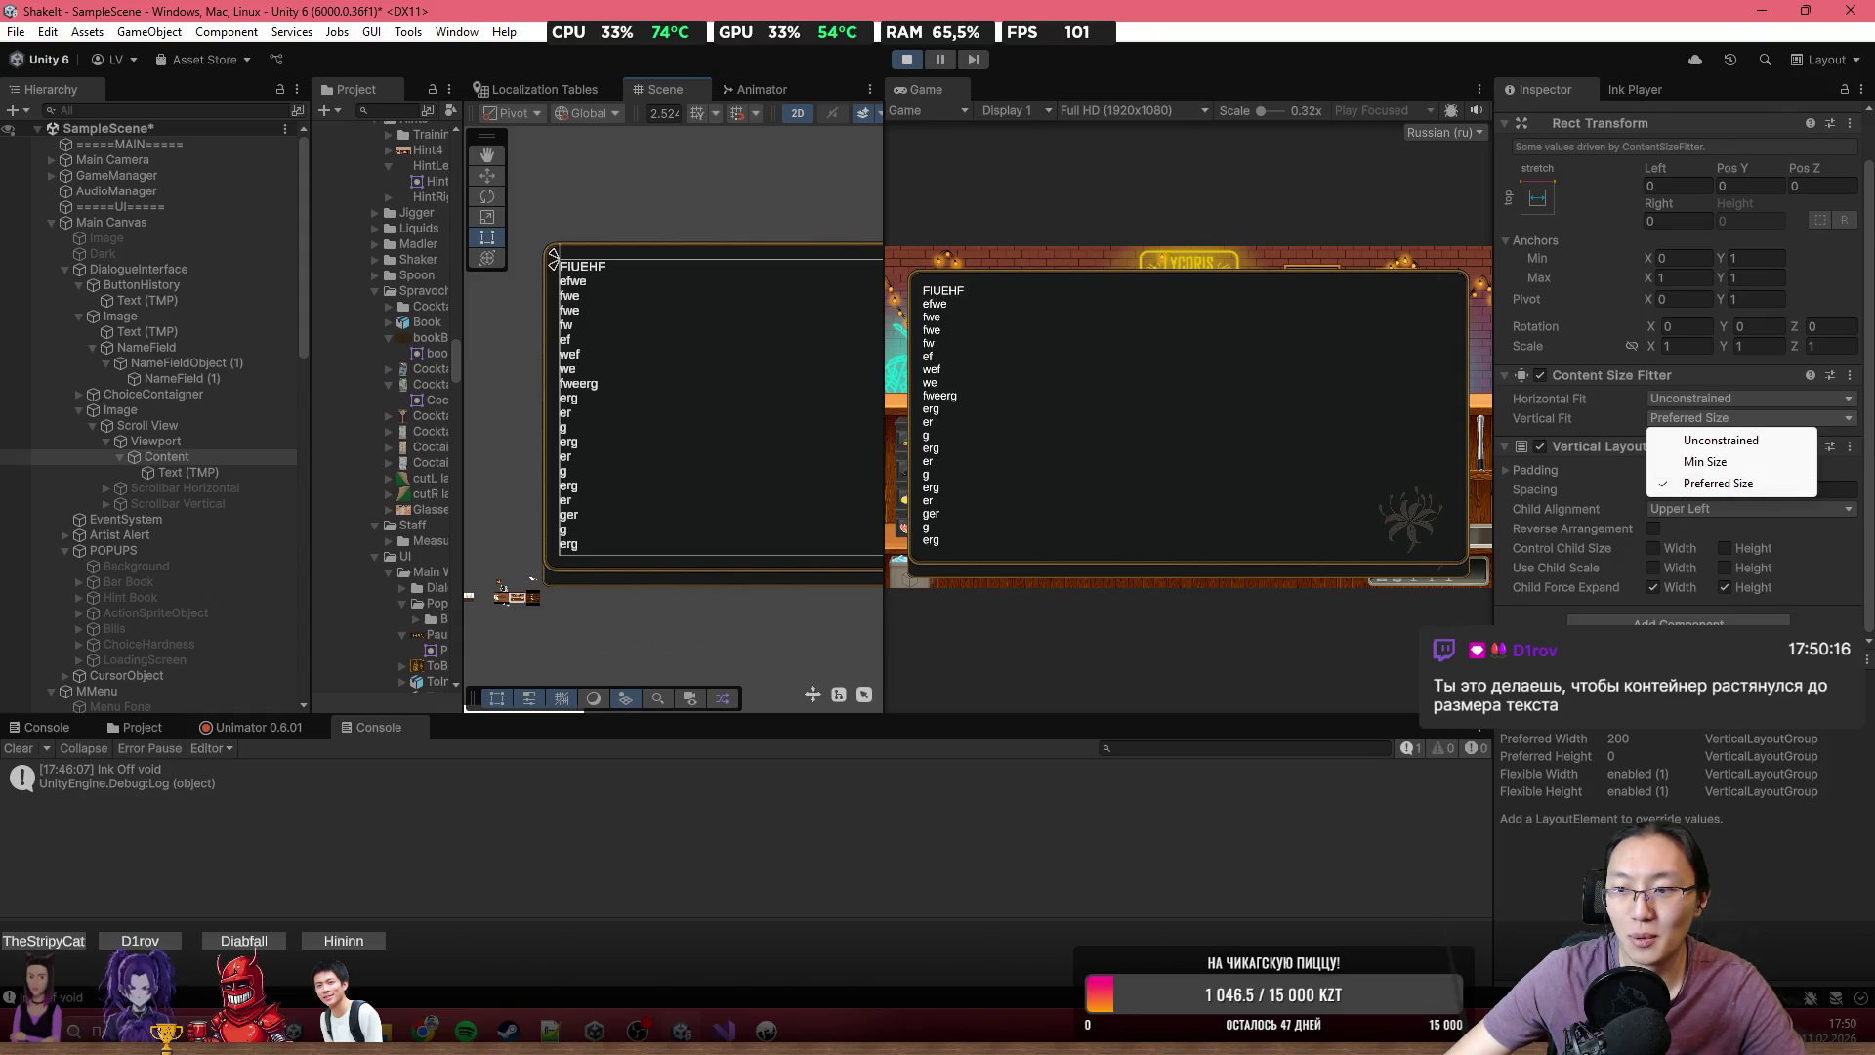
left_click(1719, 483)
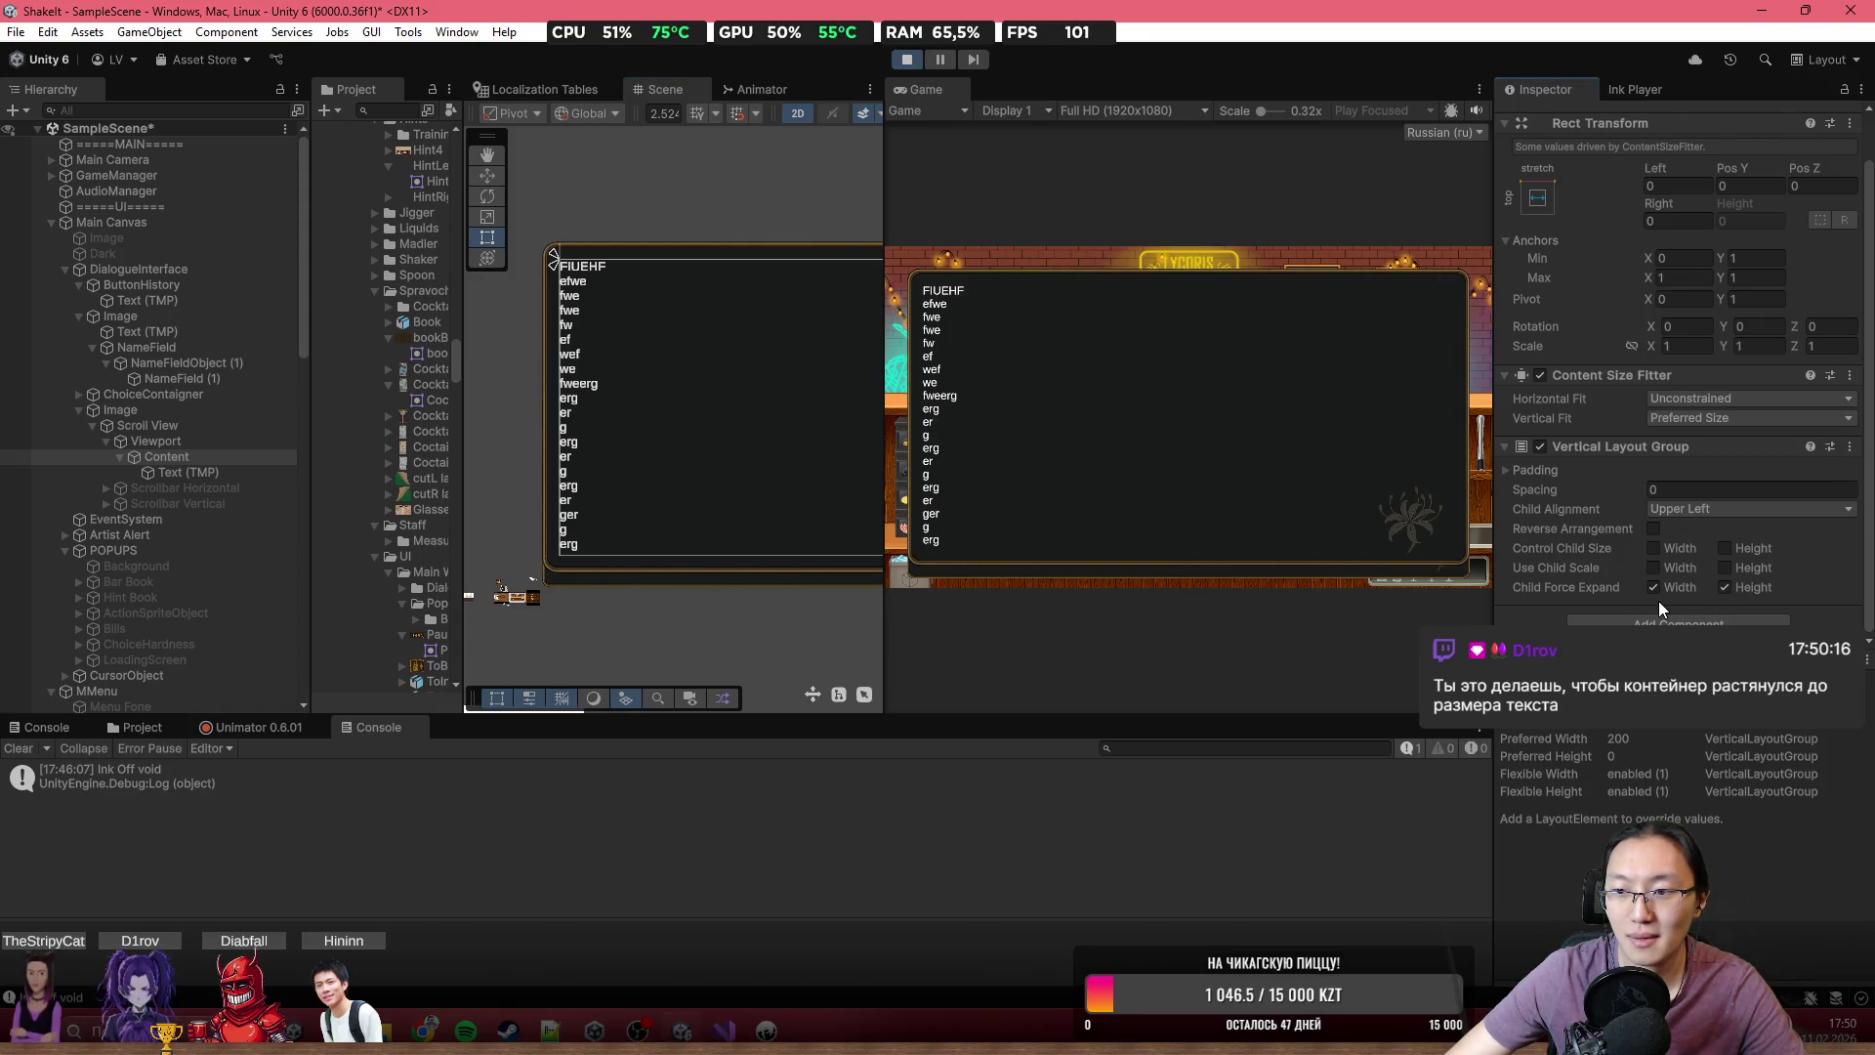
left_click(1724, 588)
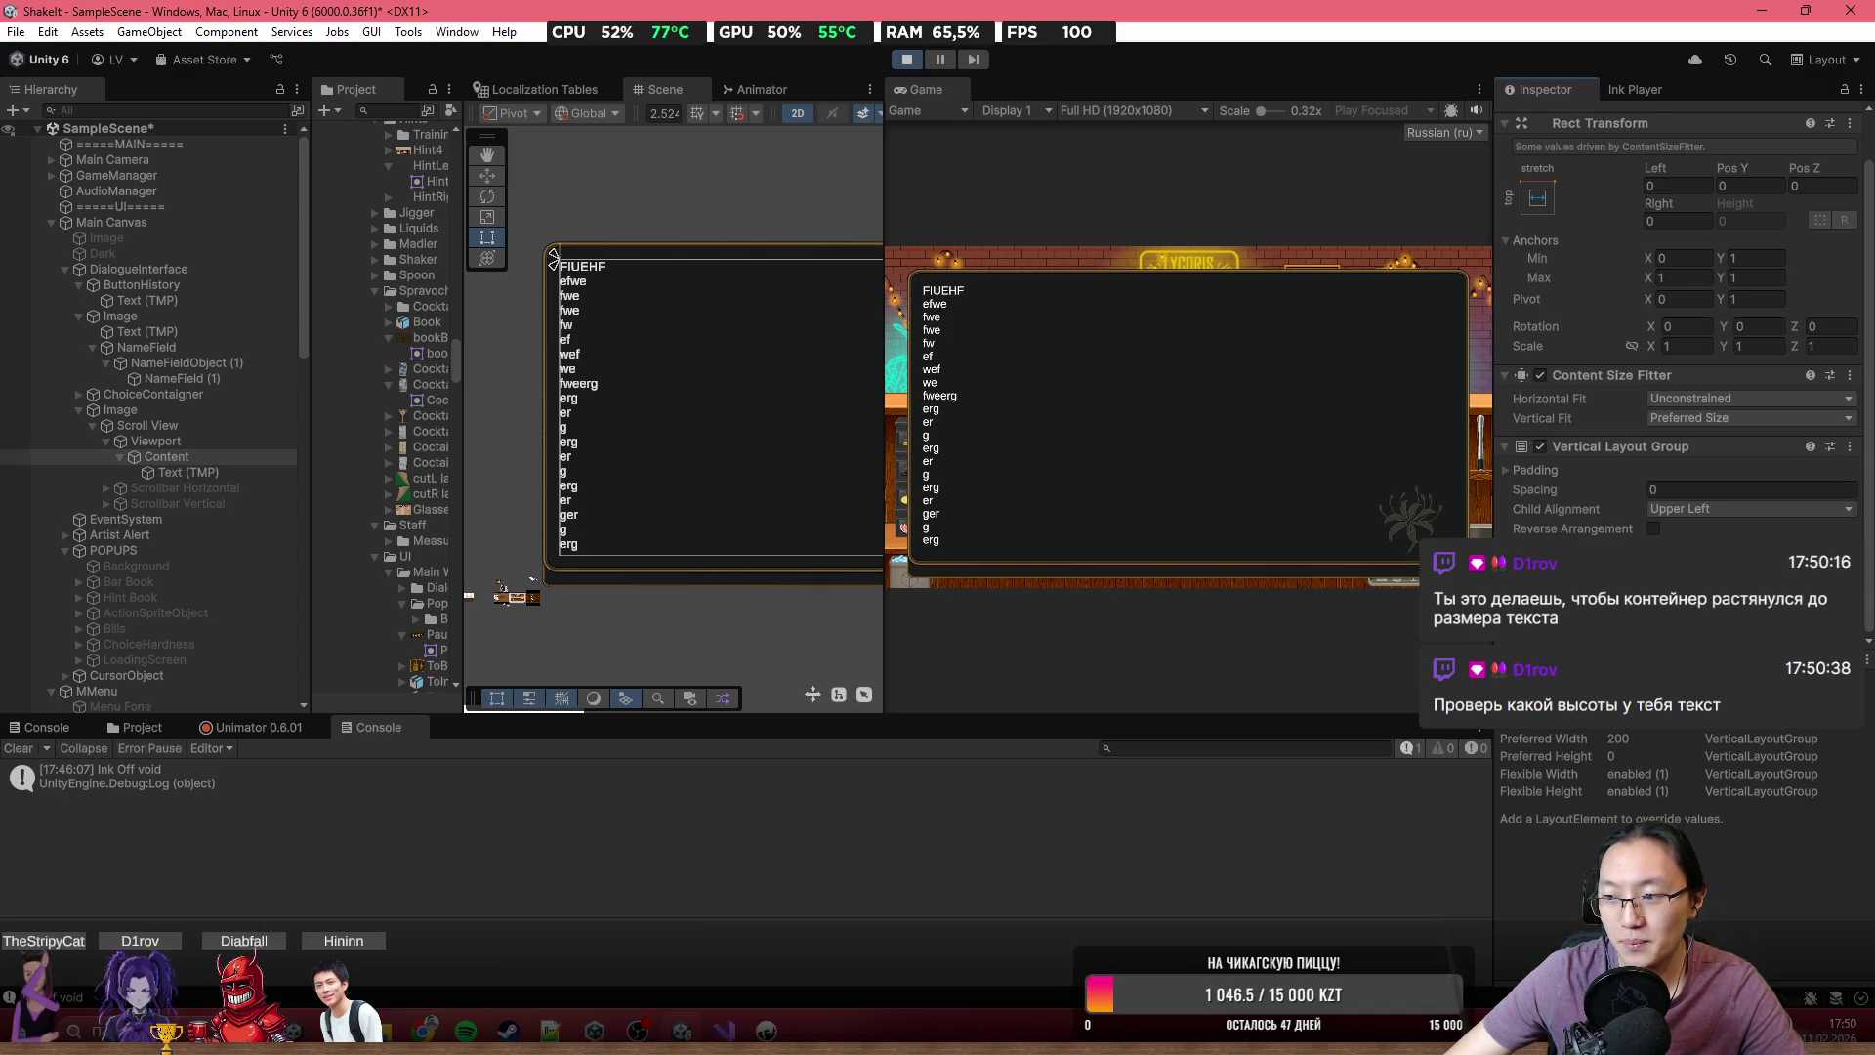
left_click(188, 471)
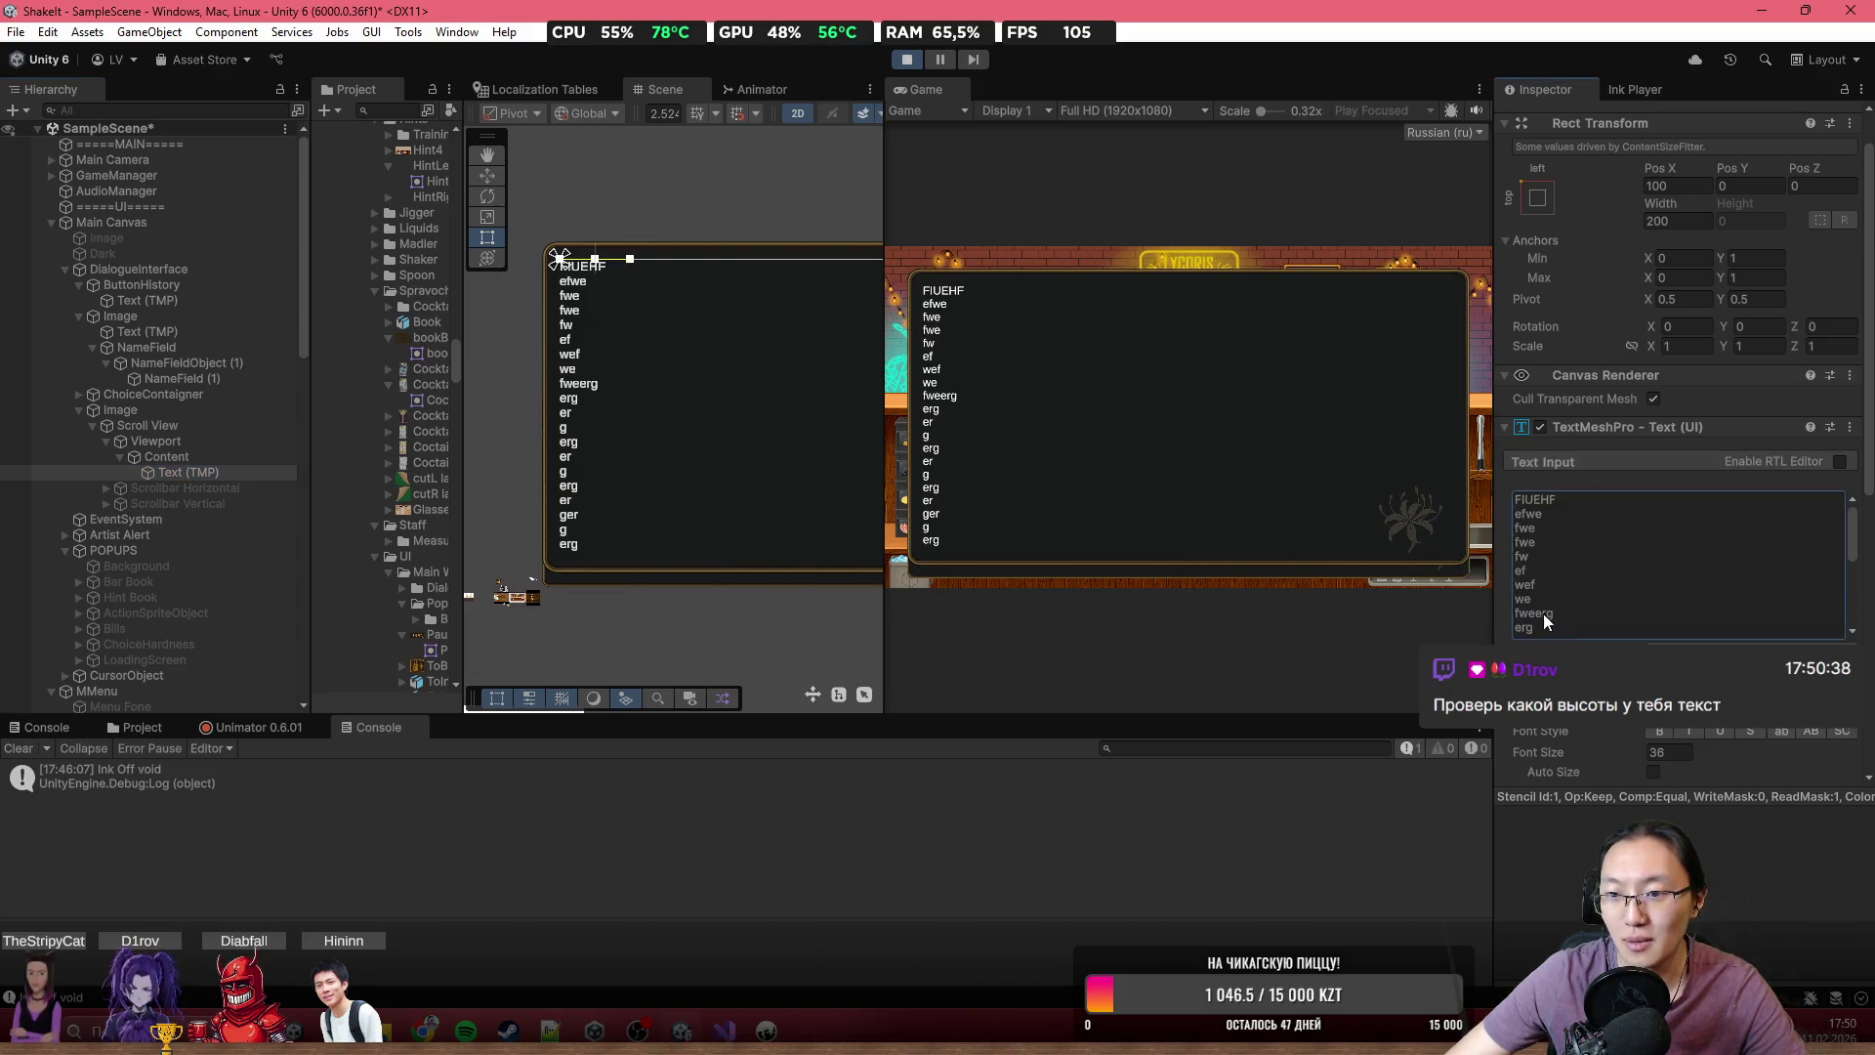
left_click(1543, 614)
scroll(1597, 596, "down", 3)
left_click(1590, 596)
scroll(1587, 597, "down", 1)
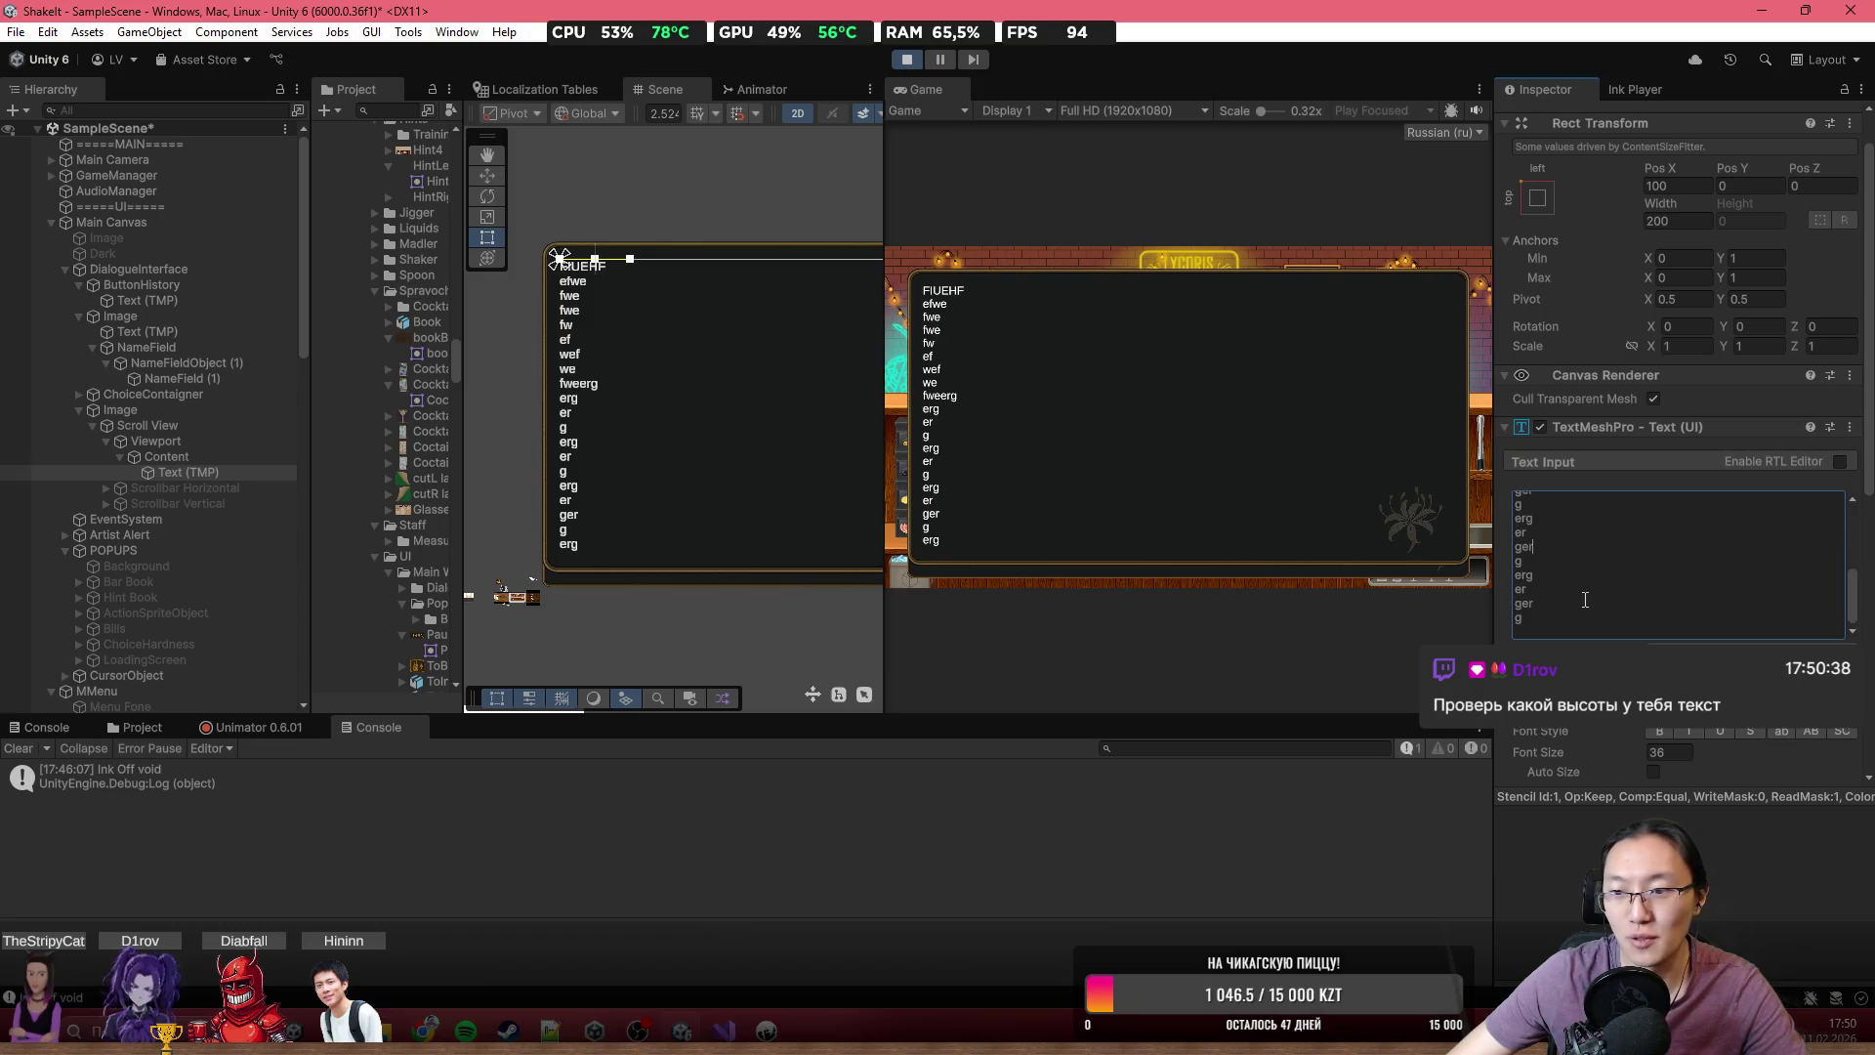
type("43t34")
key("Return")
type("4t")
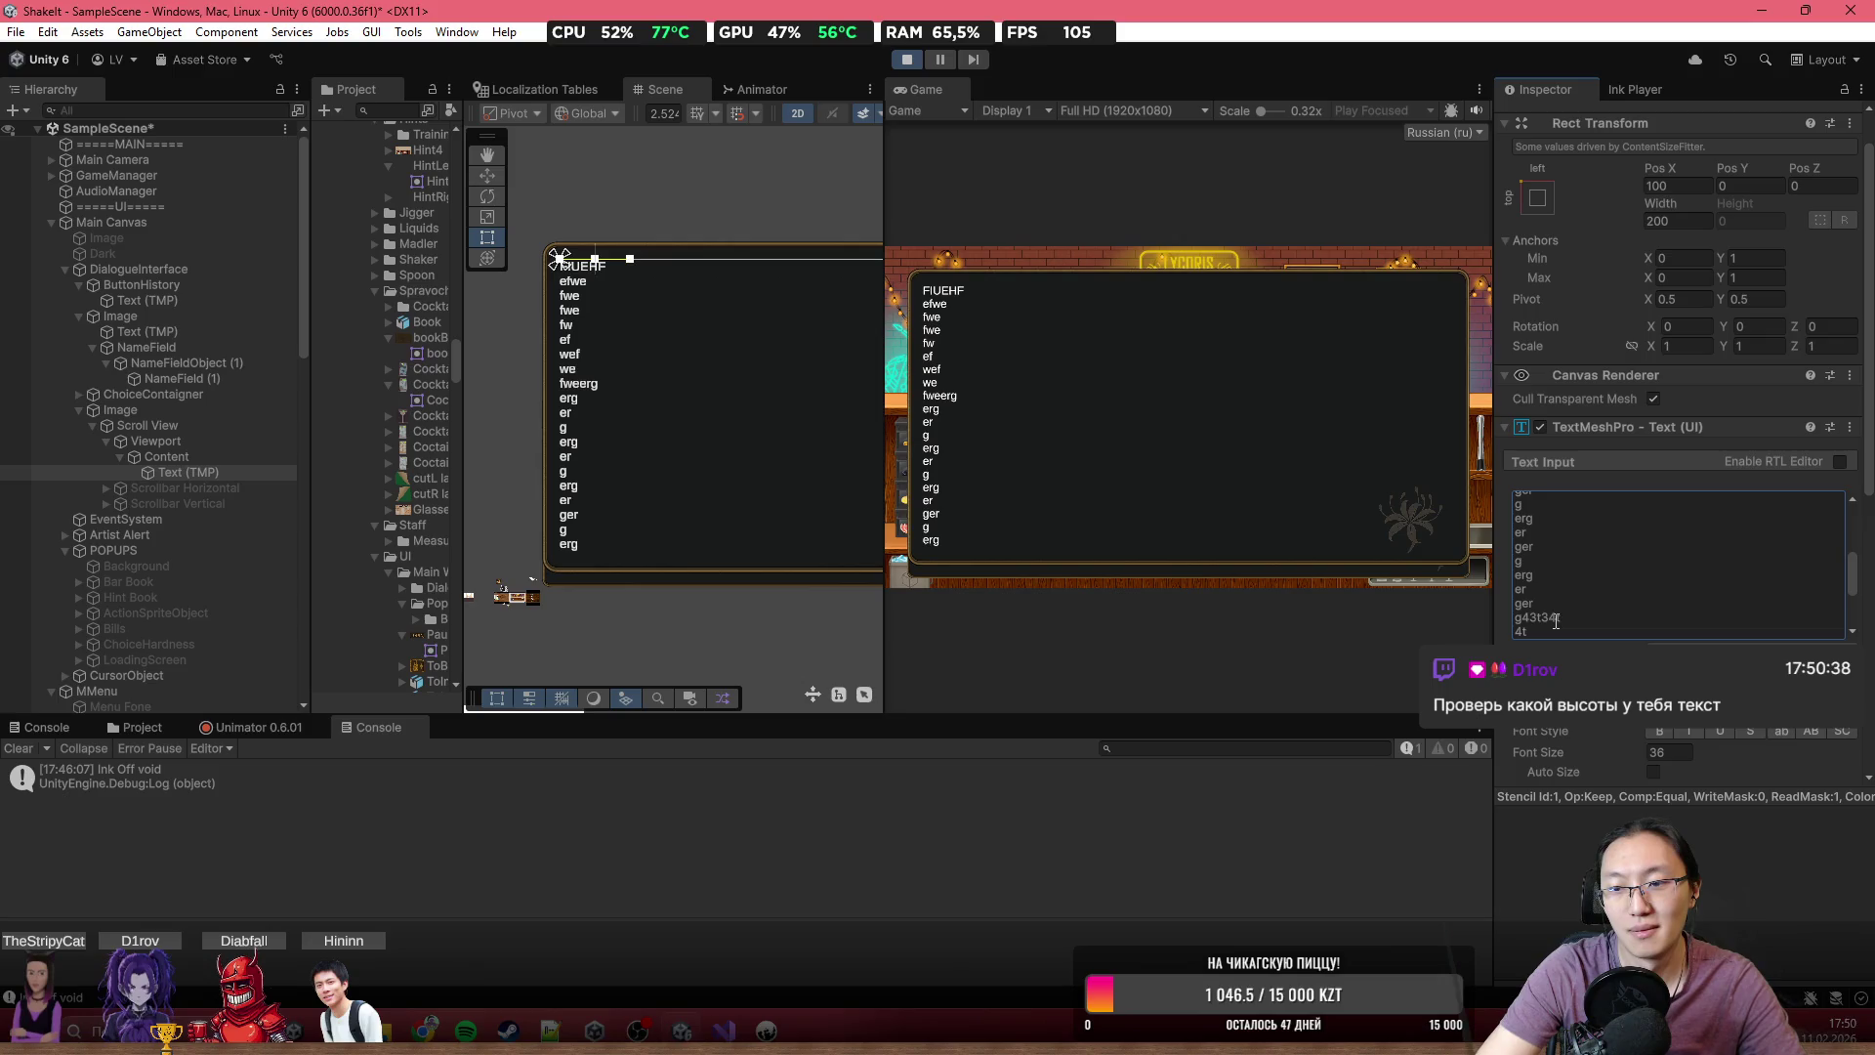
type(" 43243213451 234 234 213 4213 4 2 34 321")
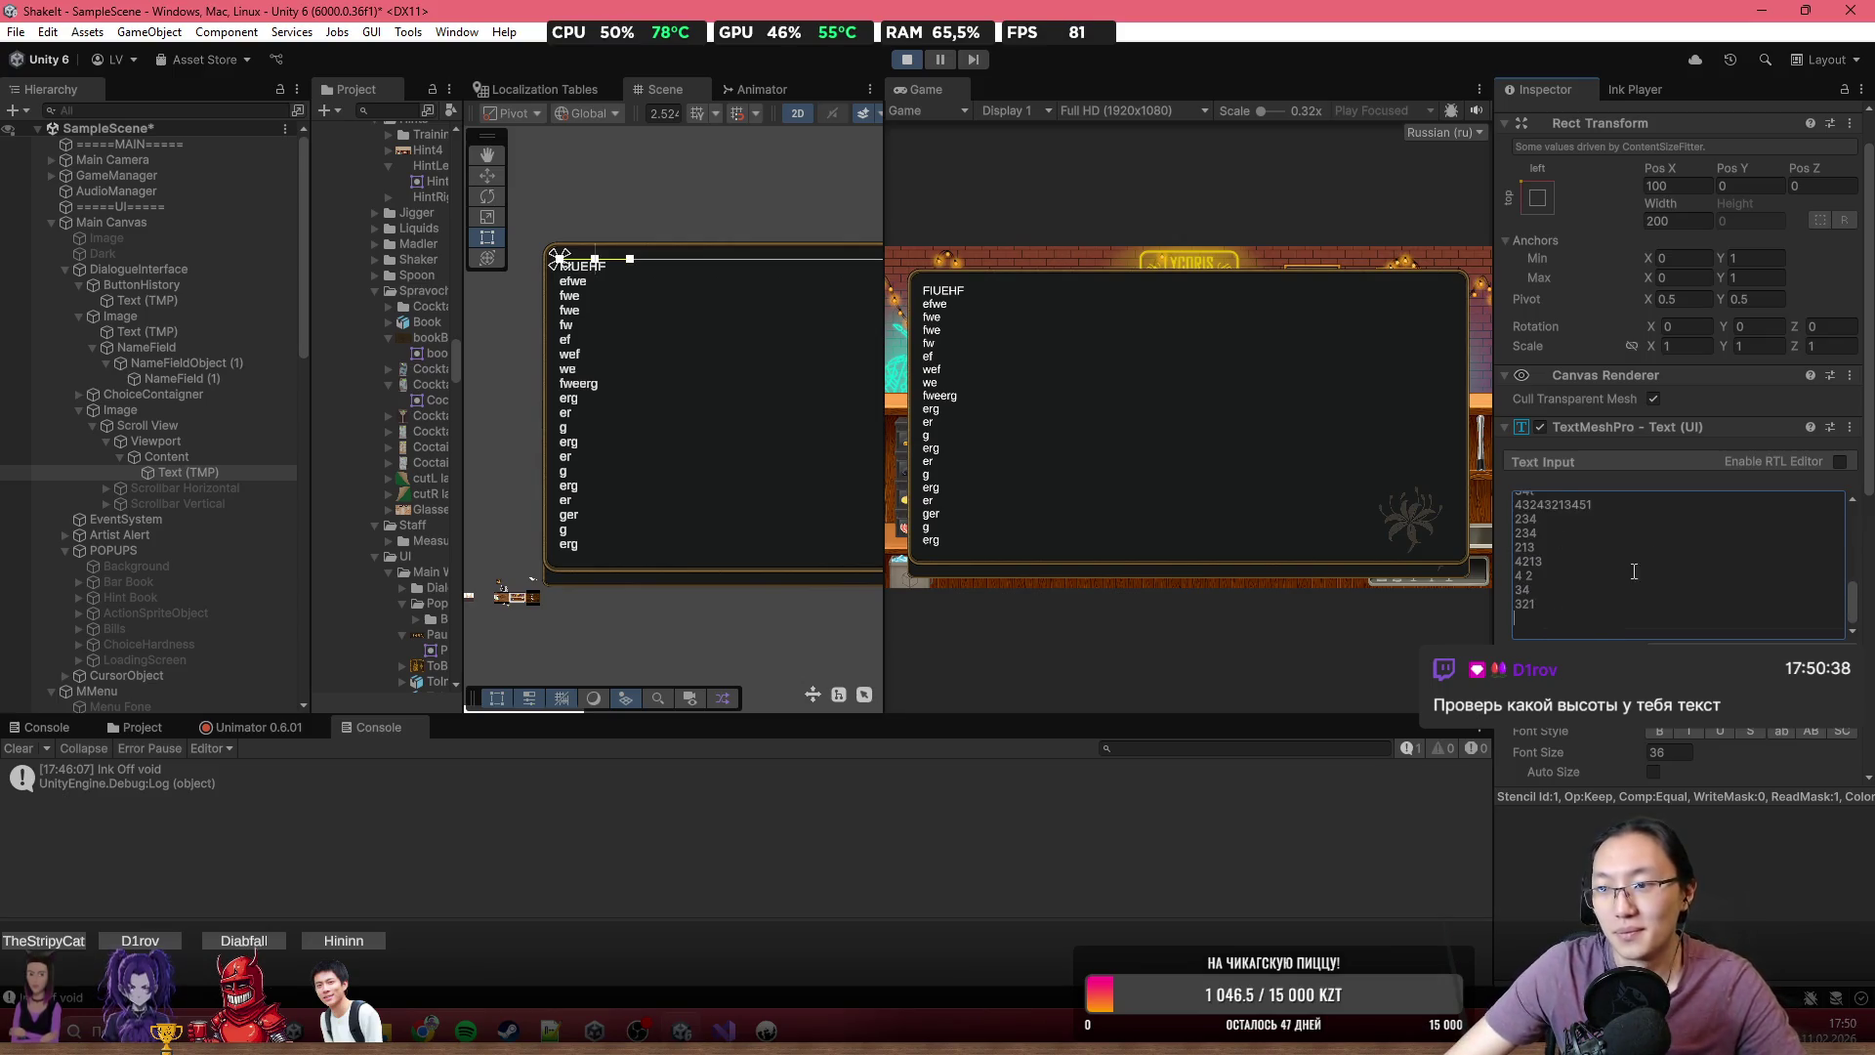
scroll(1670, 223, "up", 2)
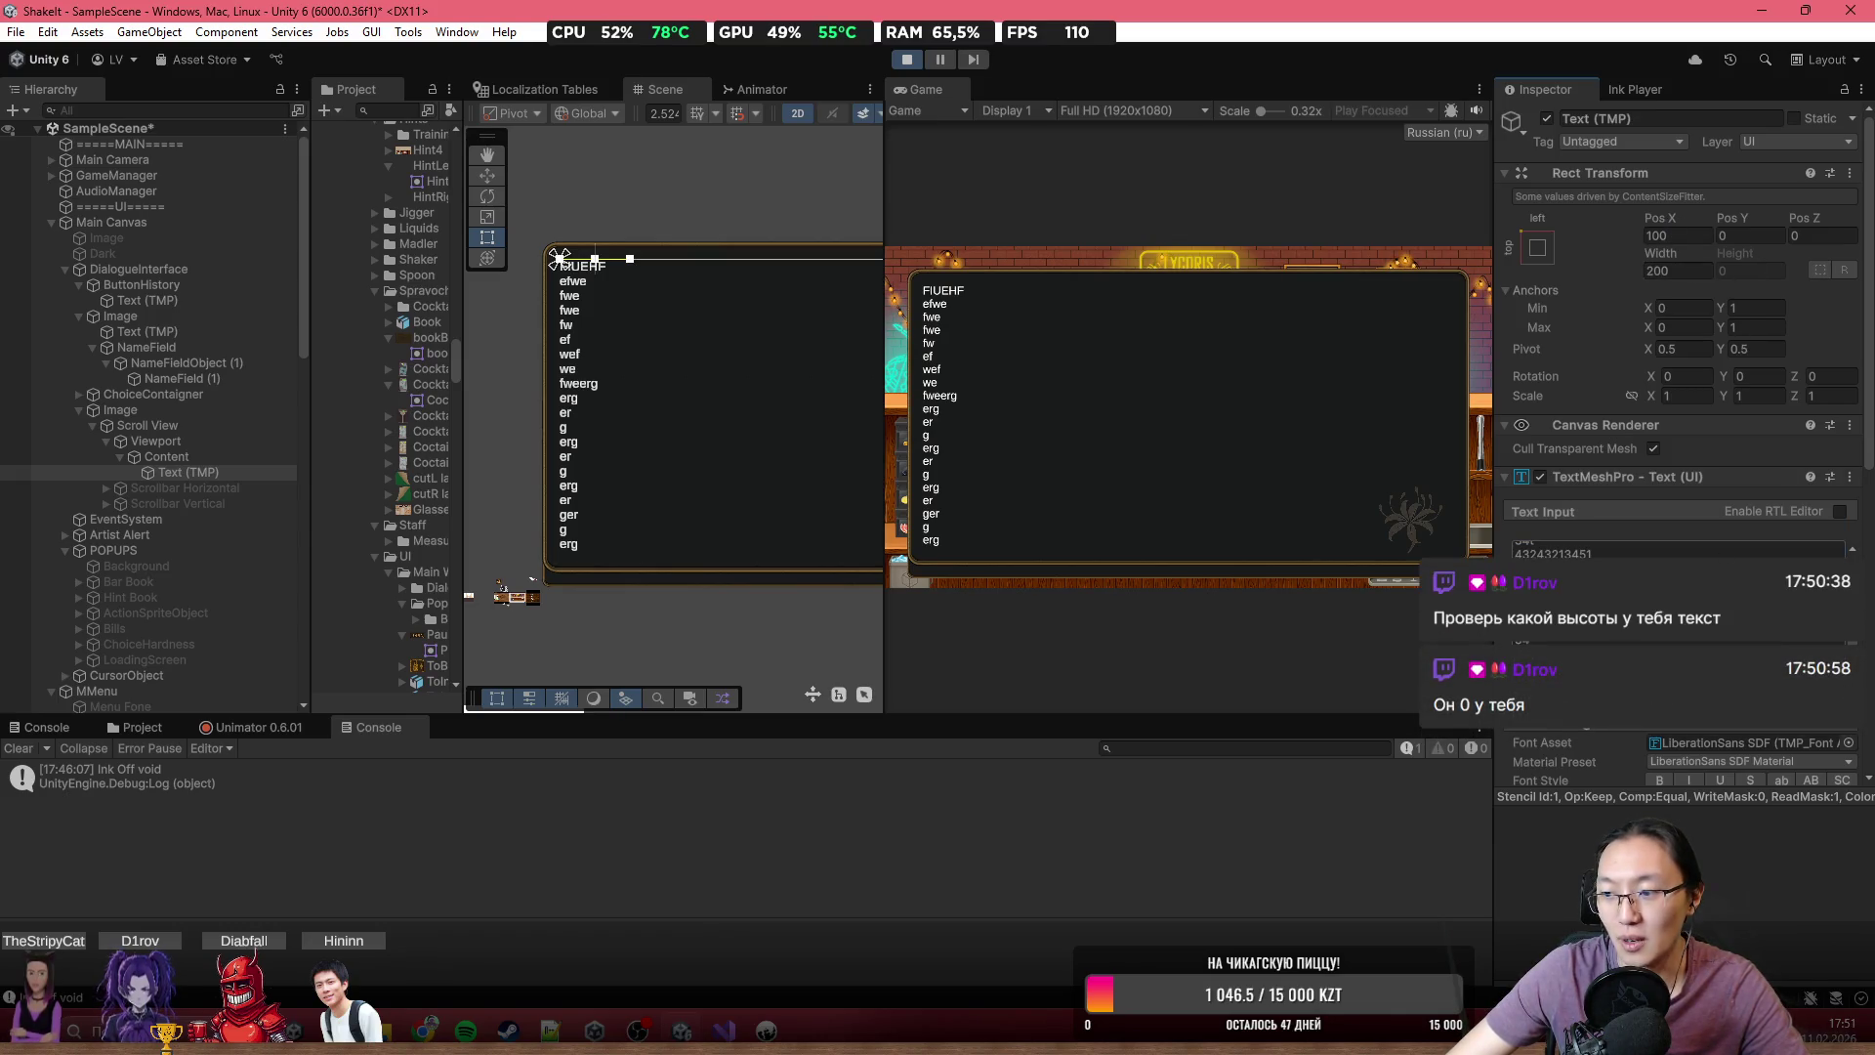
scroll(1697, 270, "down", 5)
scroll(1680, 390, "down", 6)
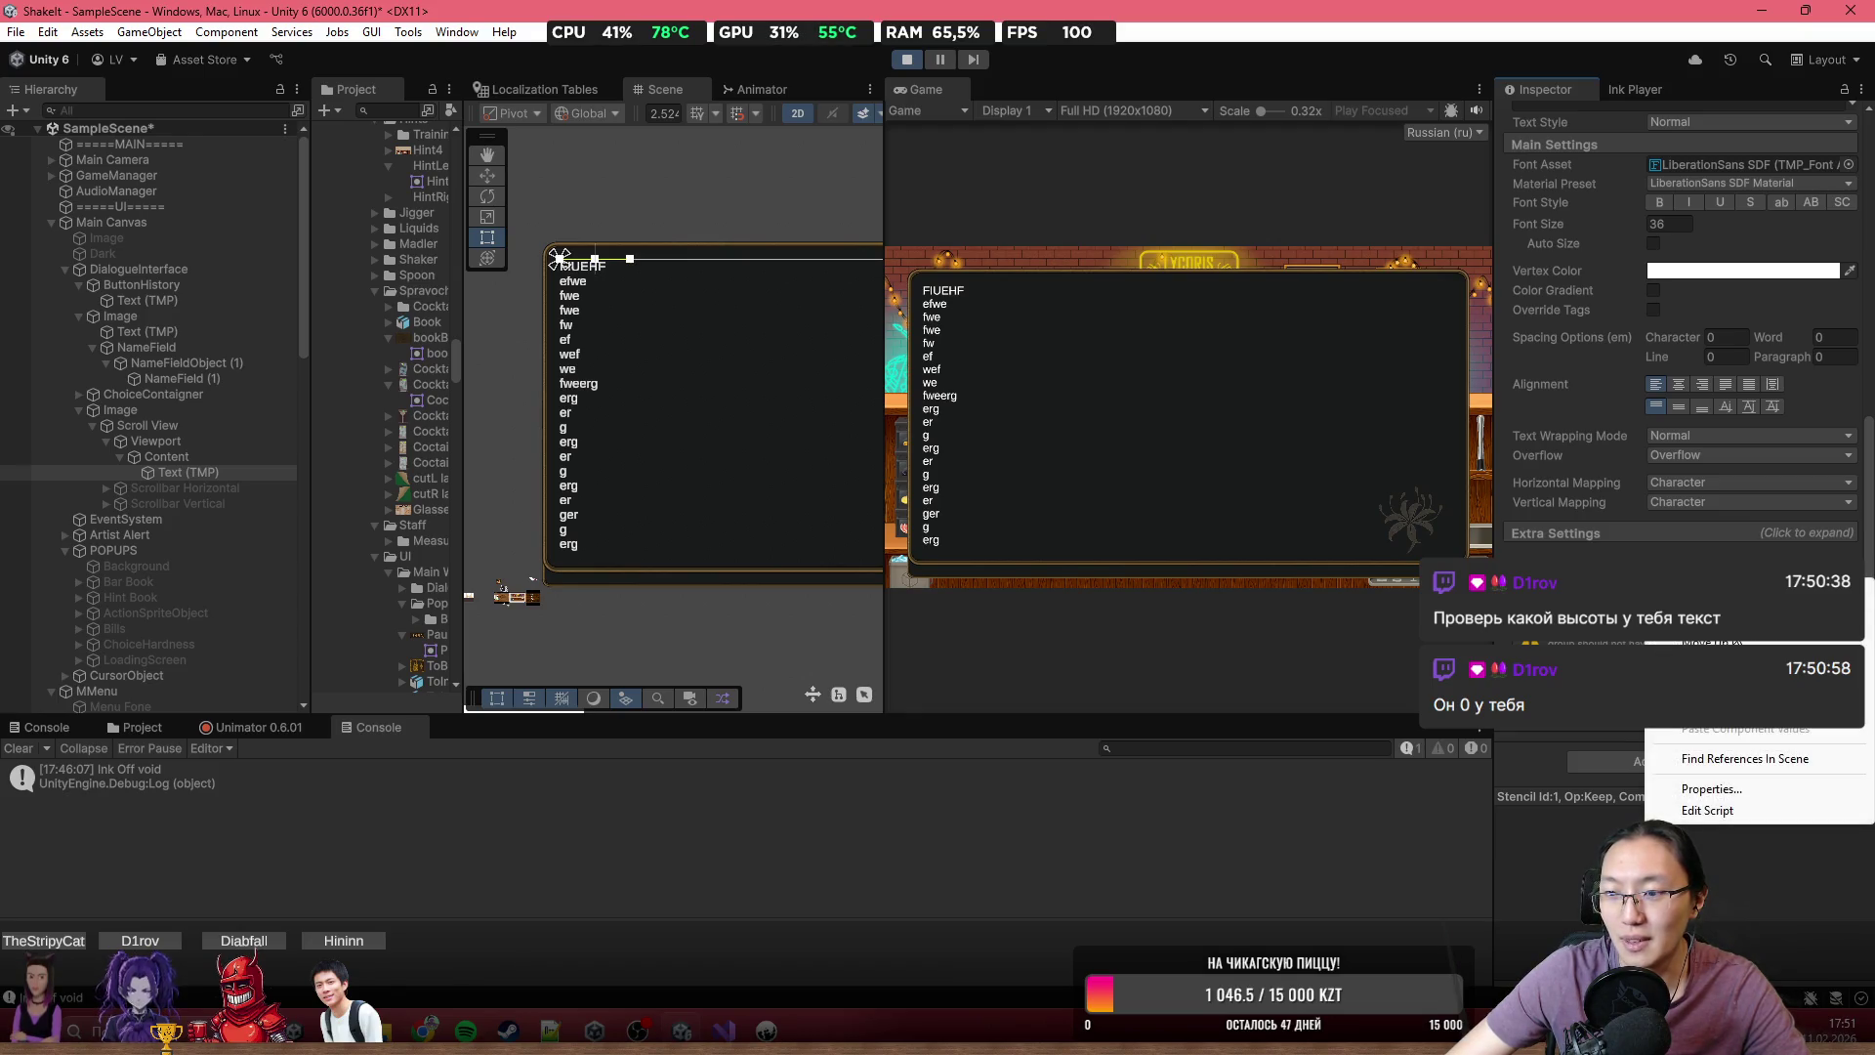
scroll(1659, 440, "up", 8)
scroll(1659, 440, "up", 2)
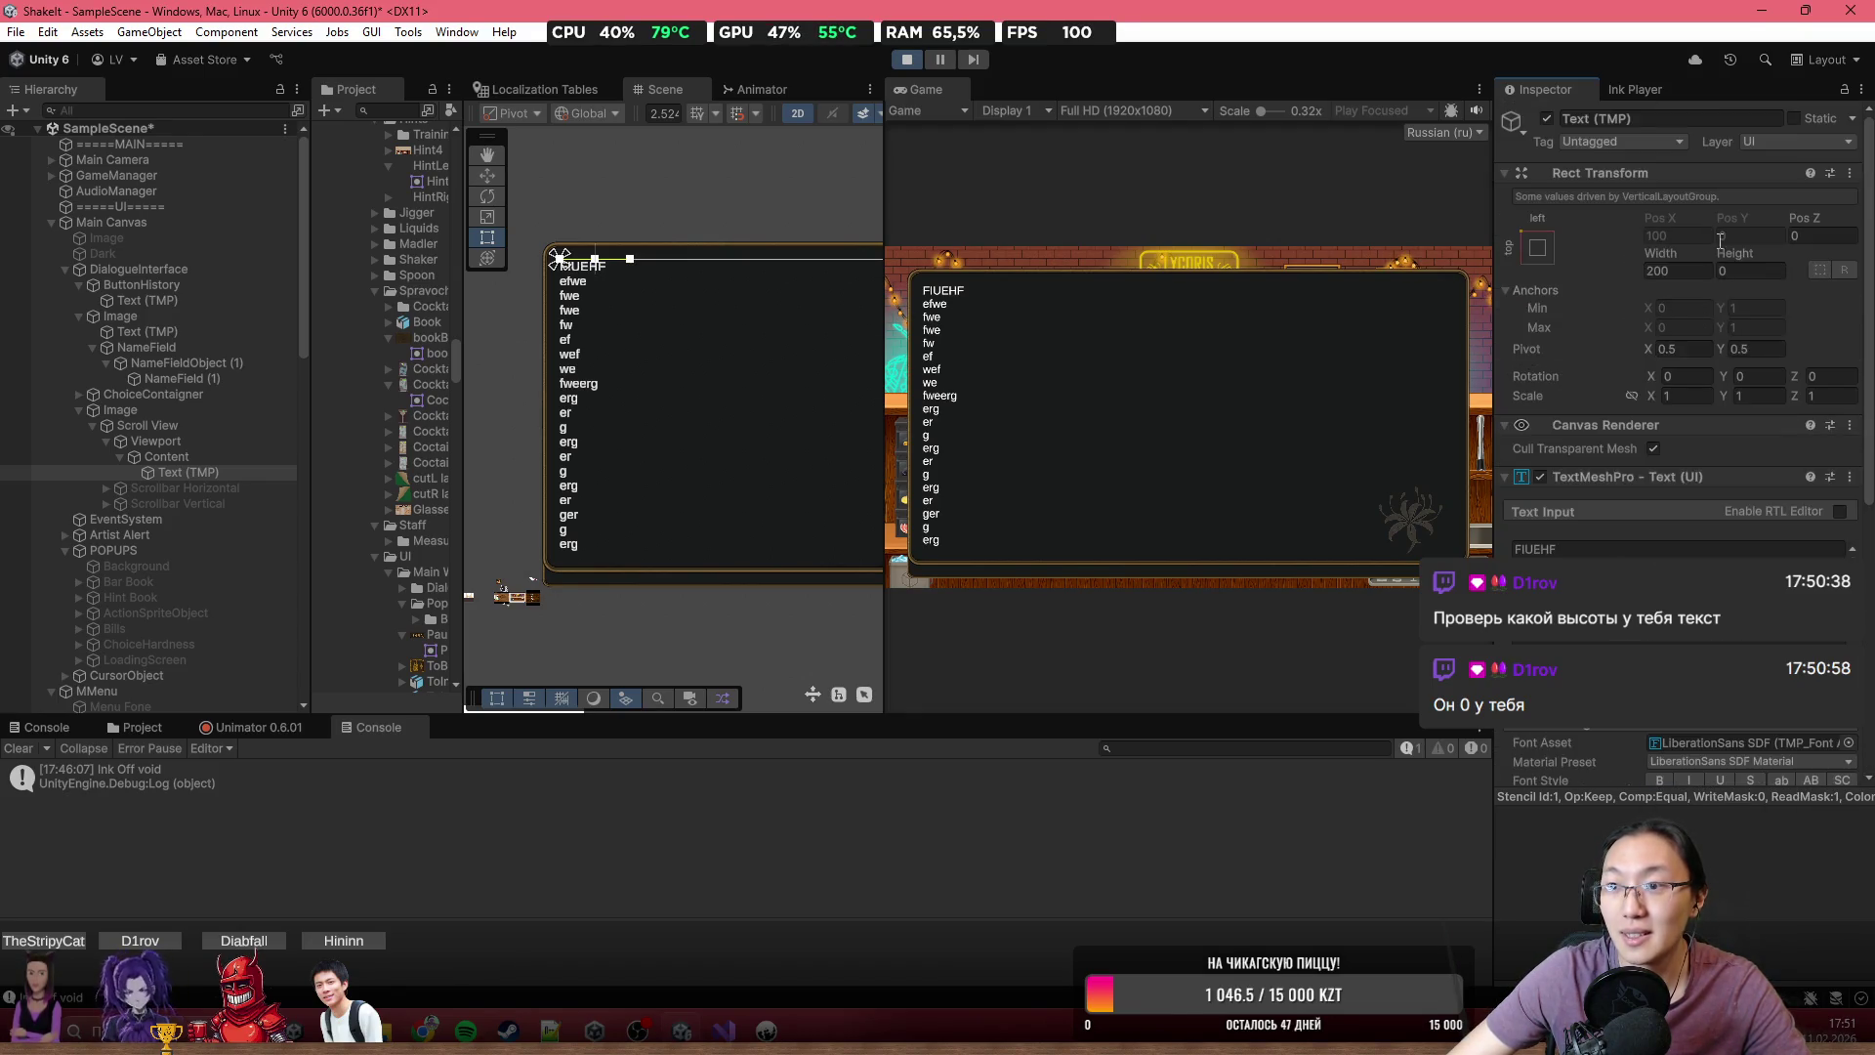
left_click(212, 457)
scroll(1673, 553, "down", 1)
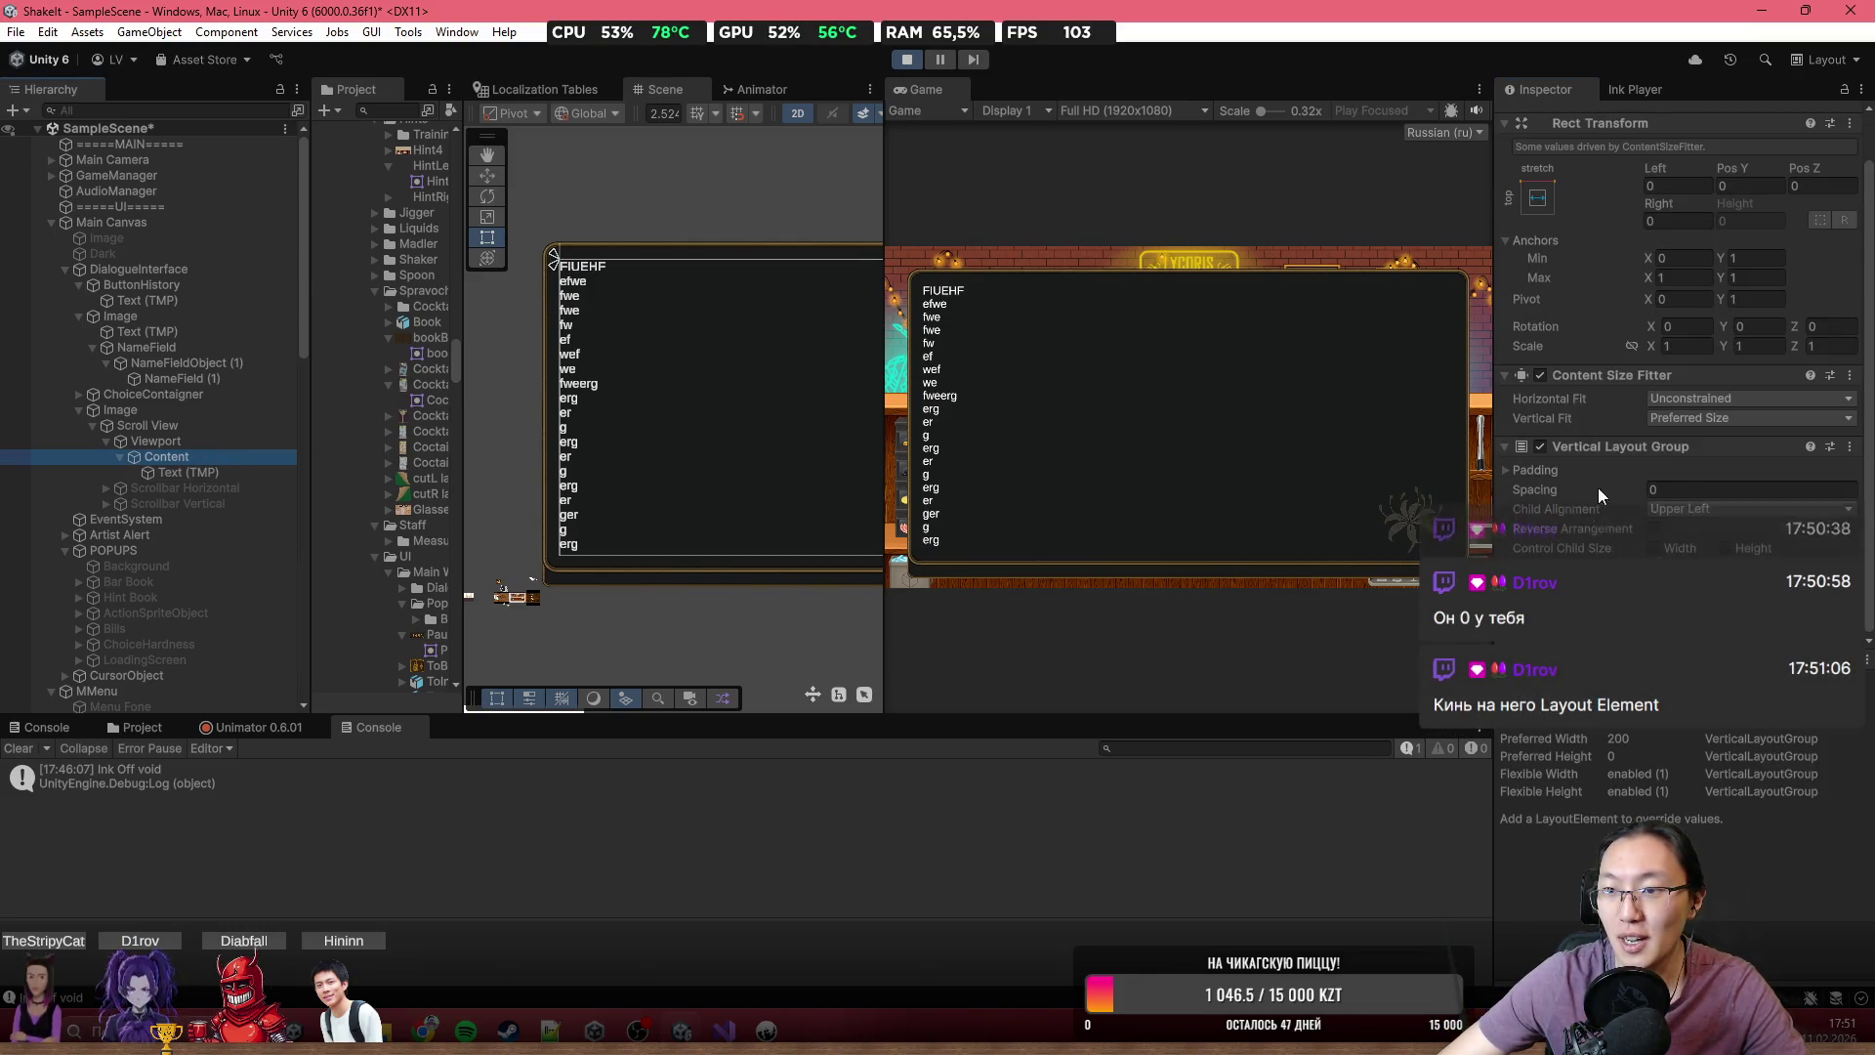
left_click(1674, 553)
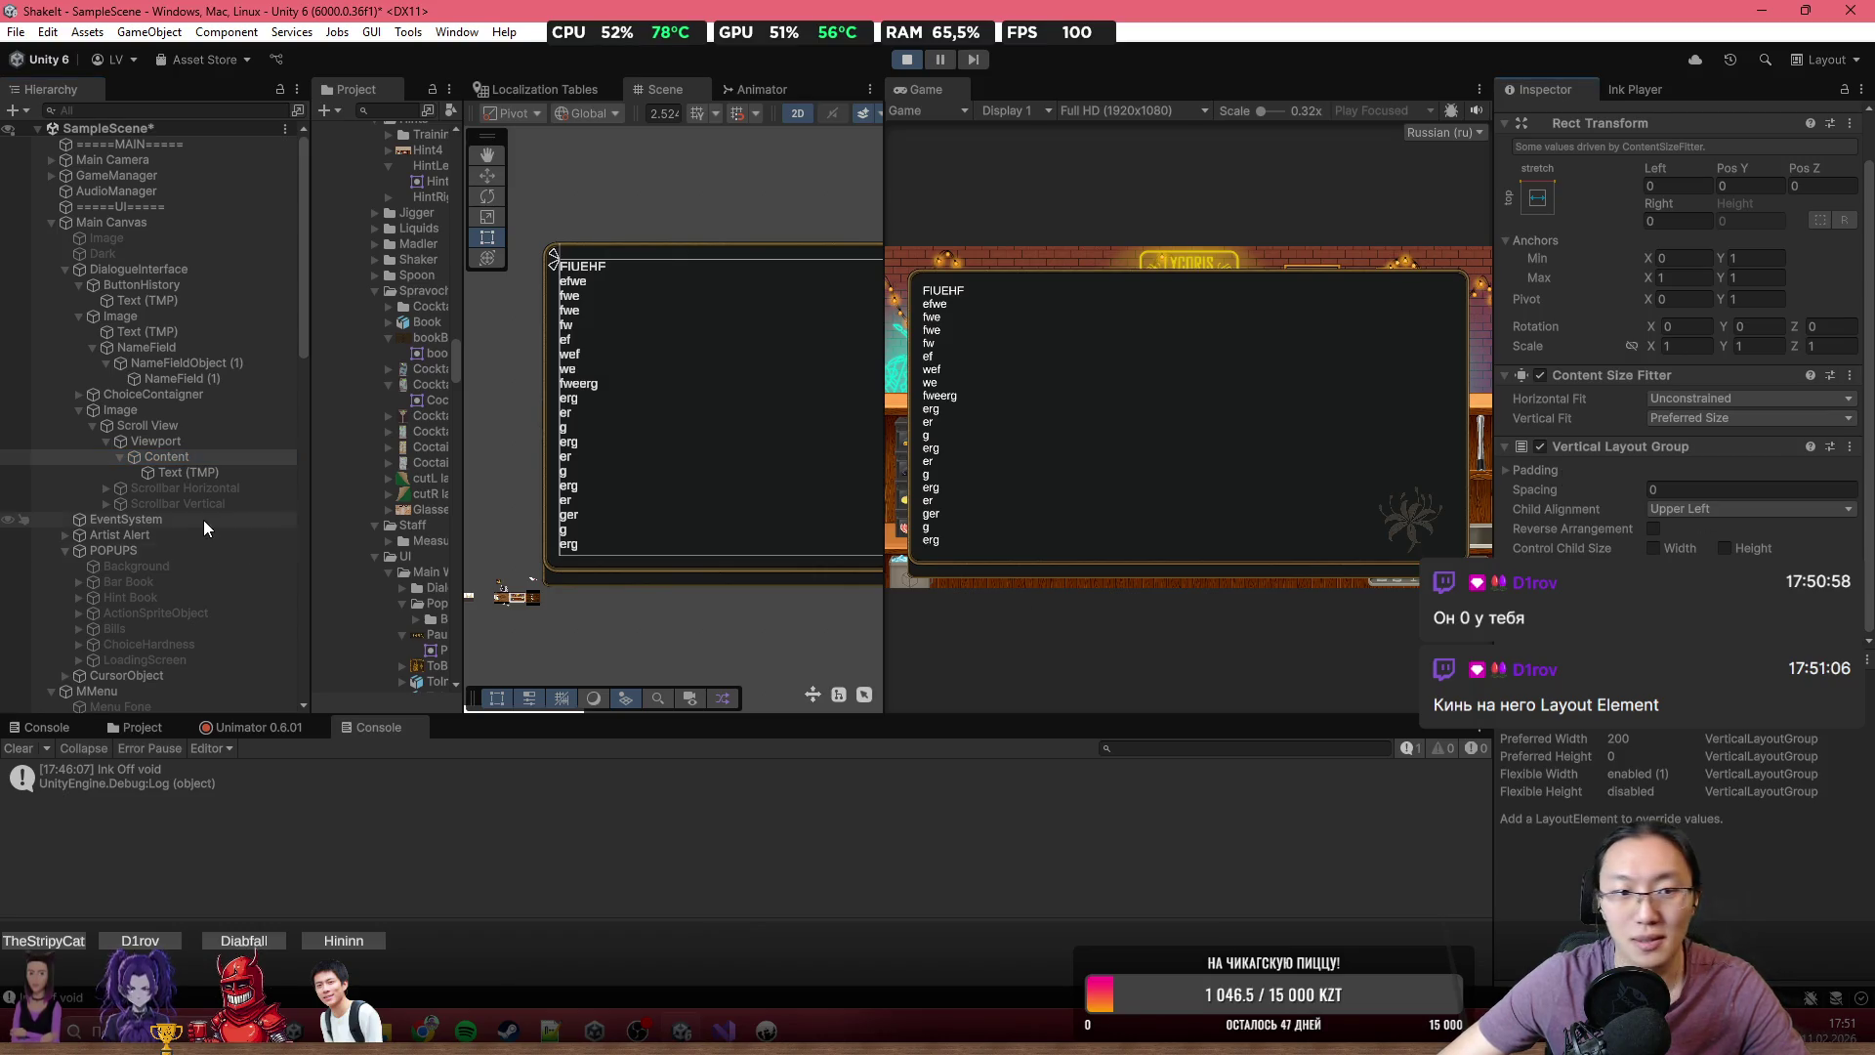
left_click(209, 472)
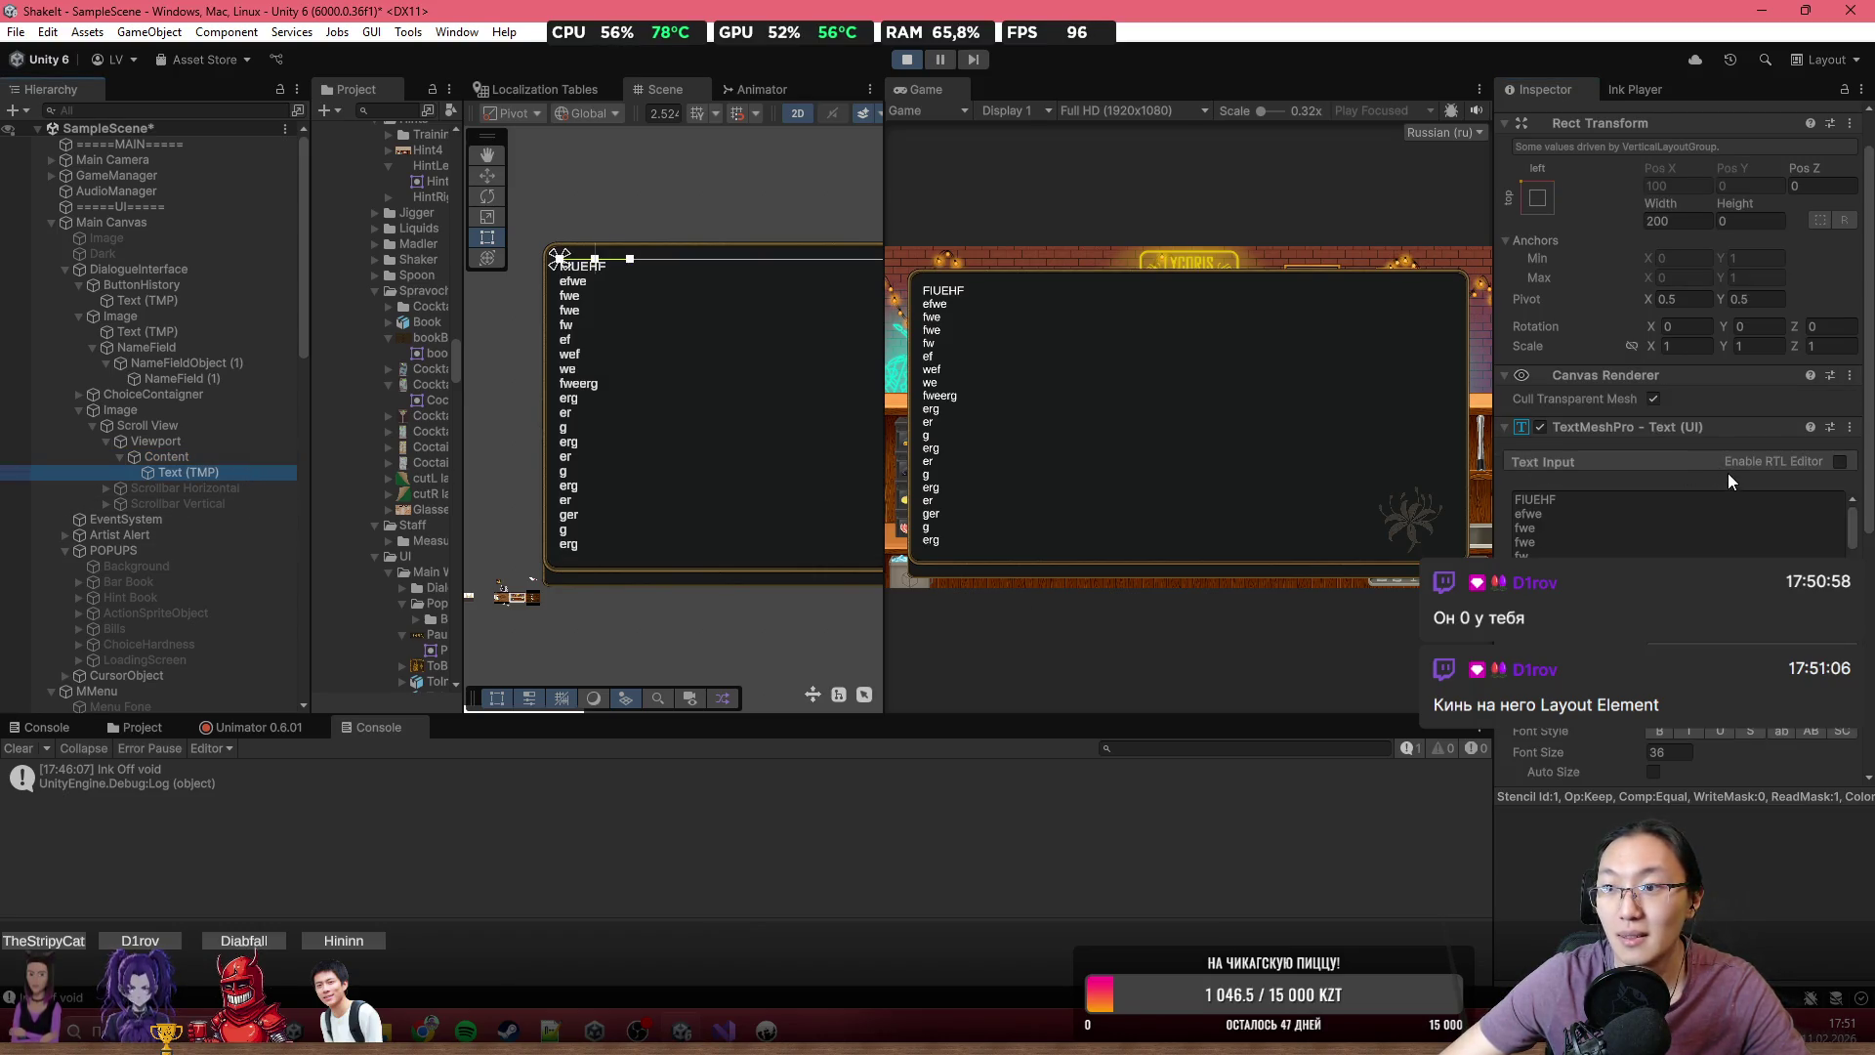
scroll(1717, 293, "up", 1)
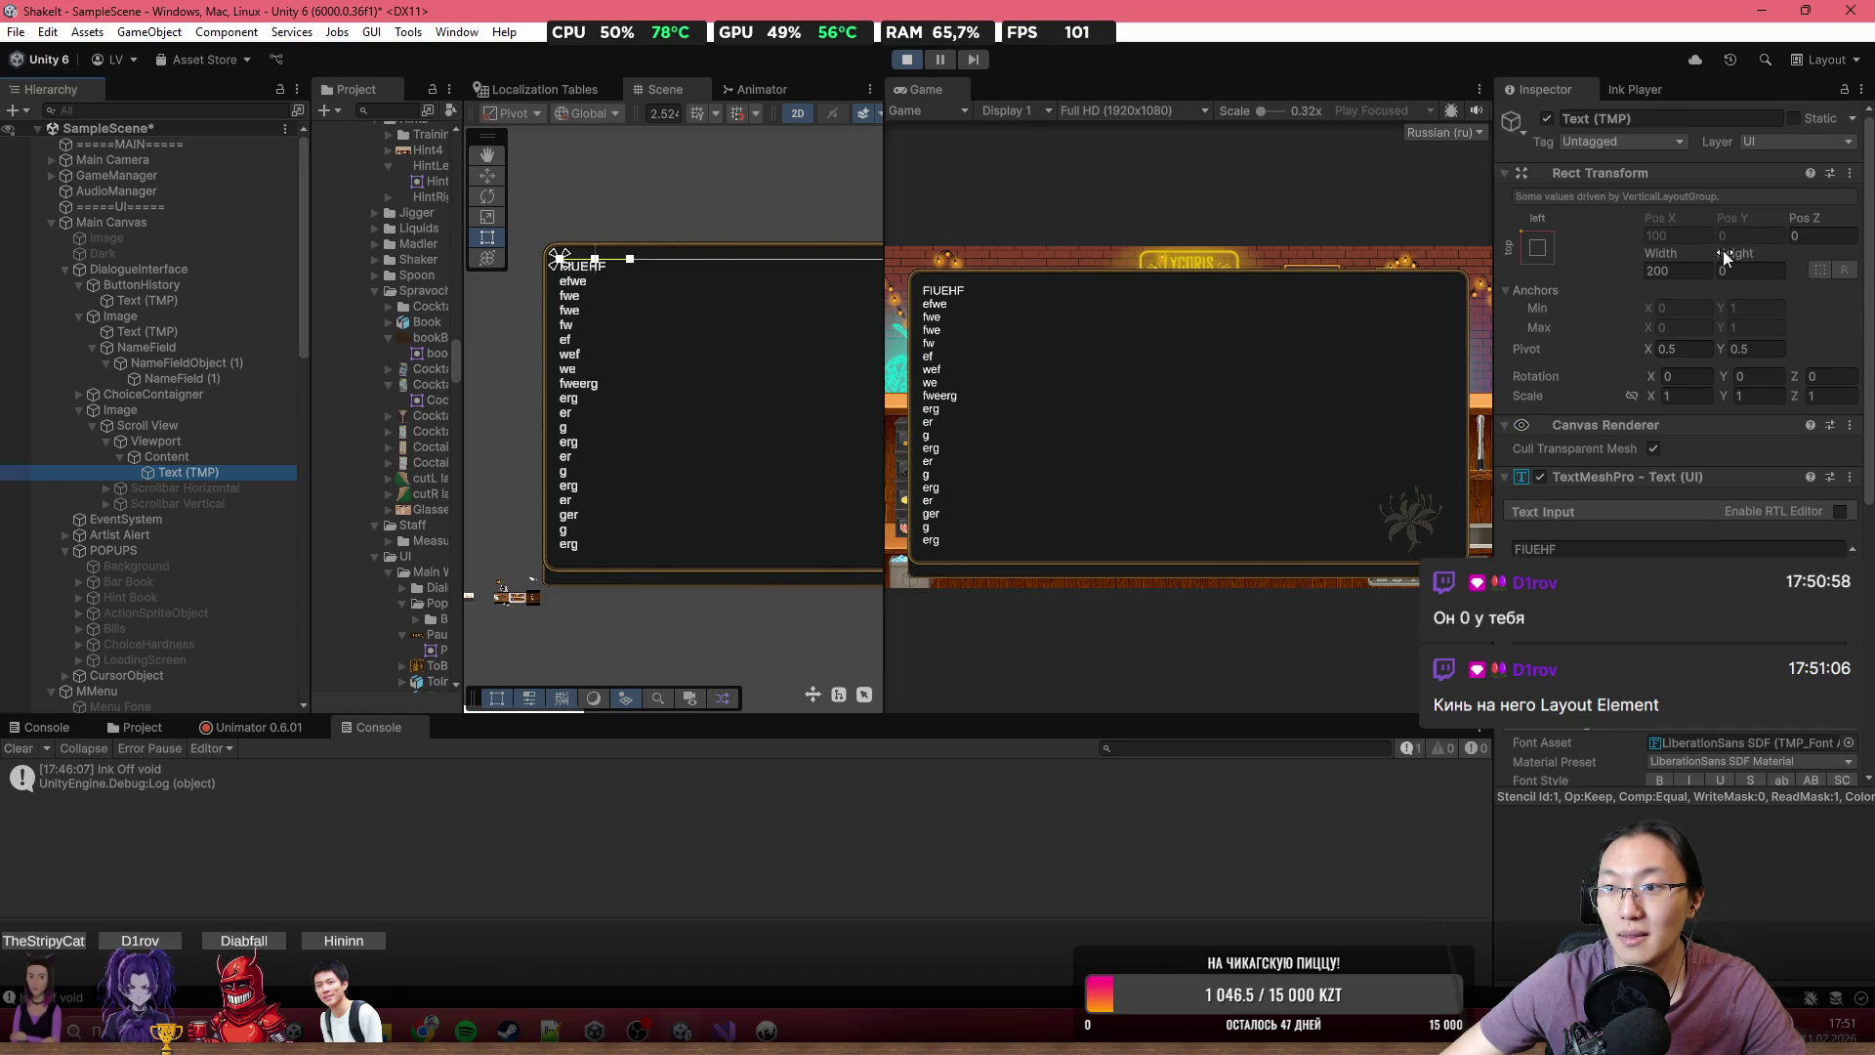
scroll(1723, 250, "down", 4)
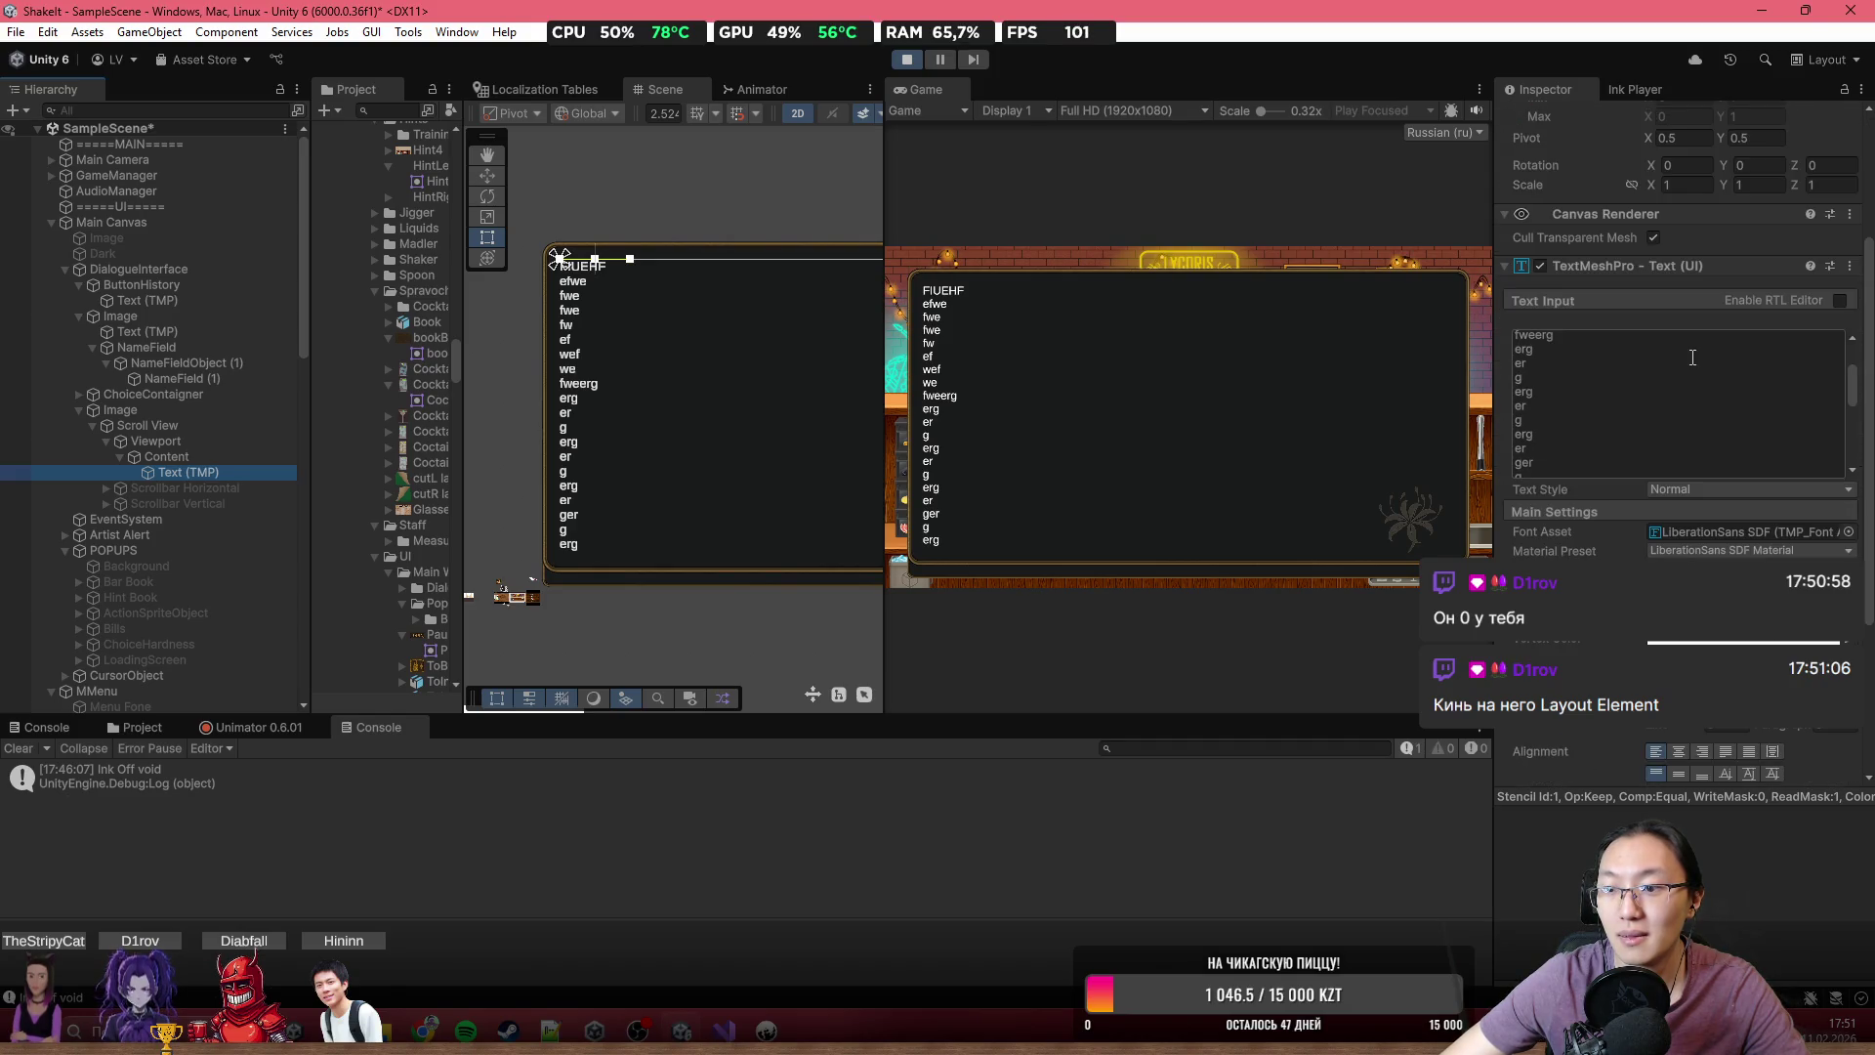
Tick Control Child Size Height on Content's Vertical Layout Group and test scrolling in the Game view.
left_click(211, 458)
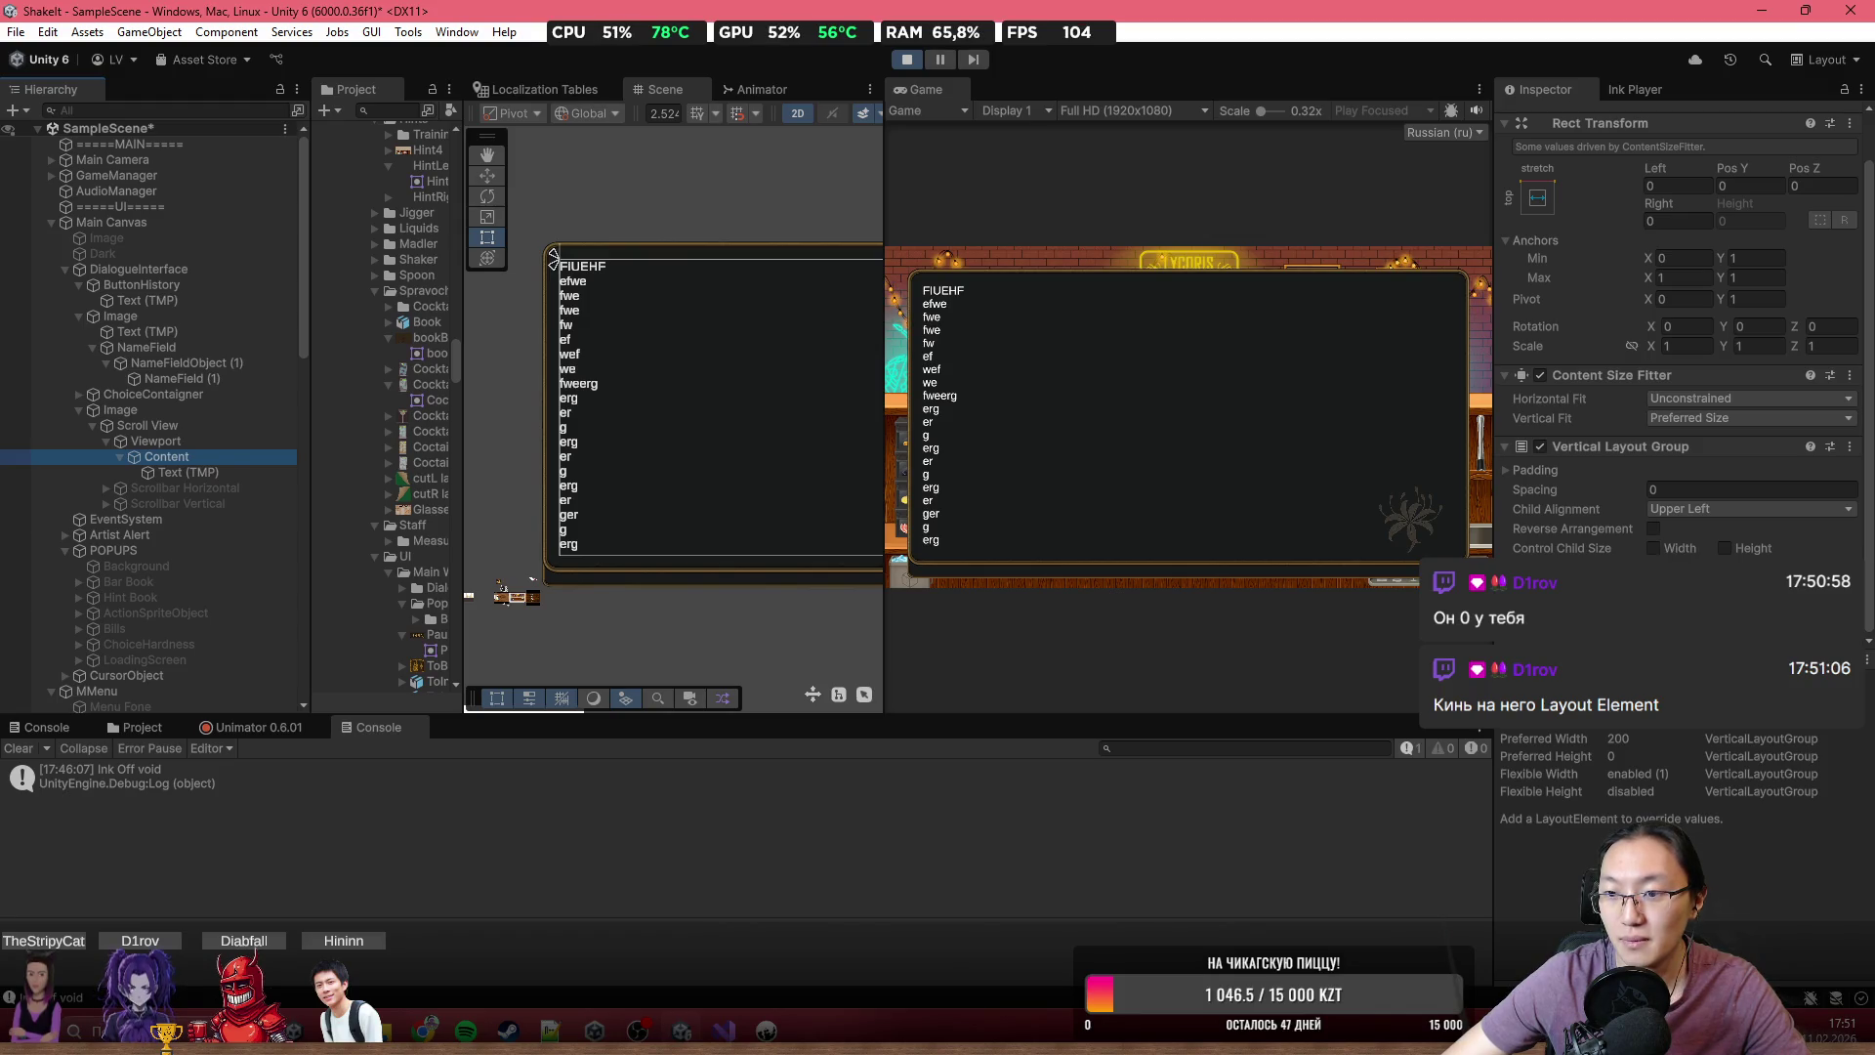
left_click(1726, 548)
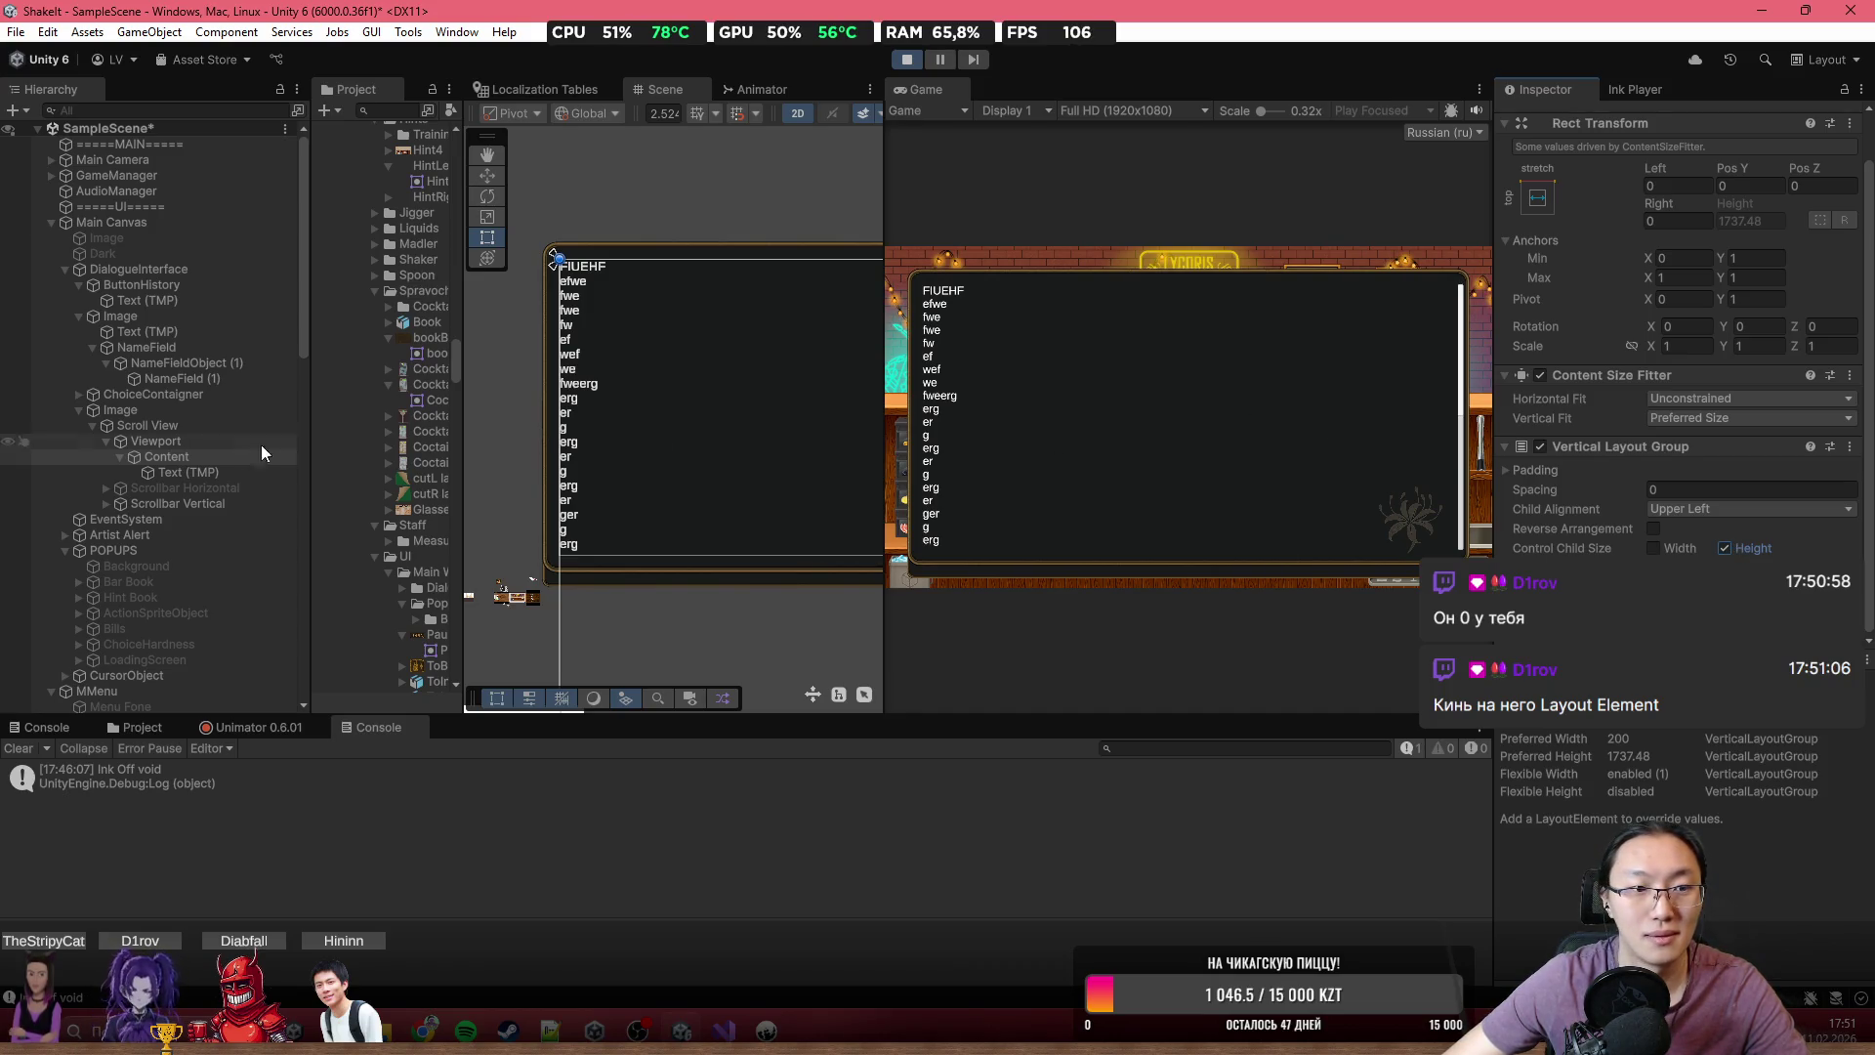
scroll(1187, 410, "down", 3)
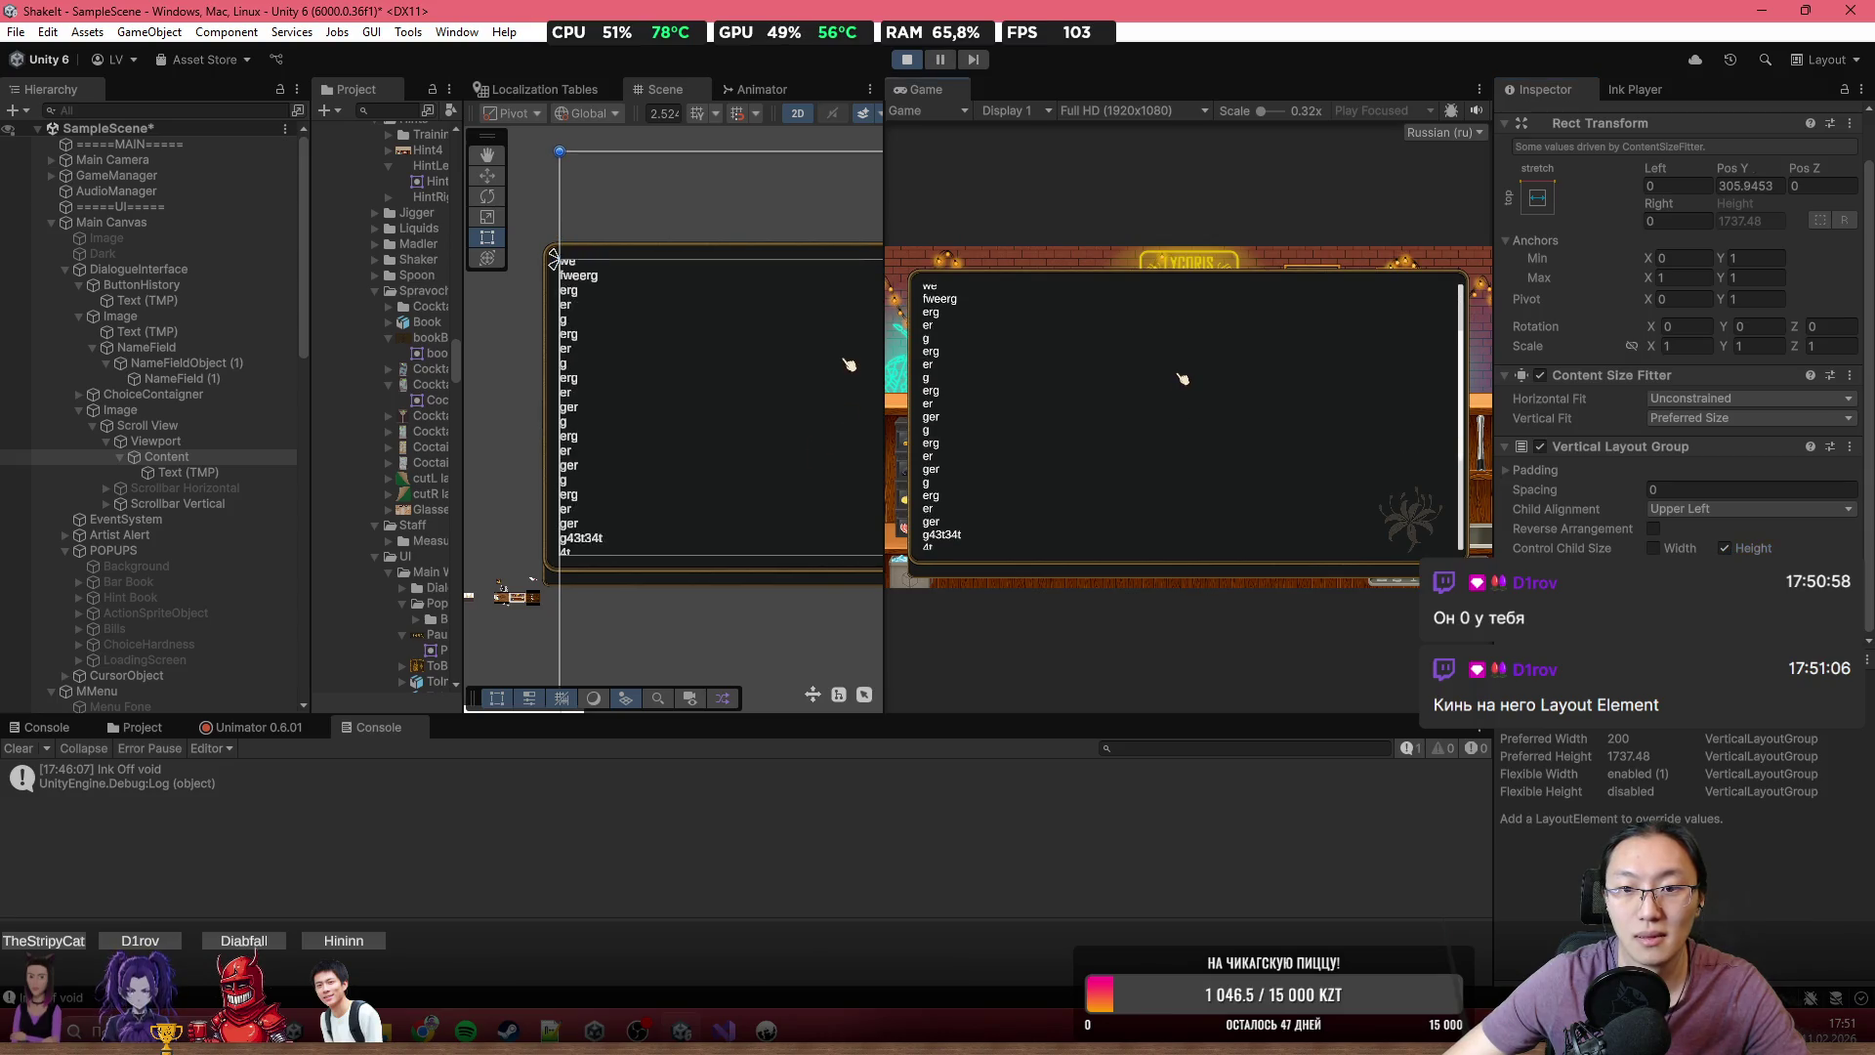
scroll(1182, 379, "up", 3)
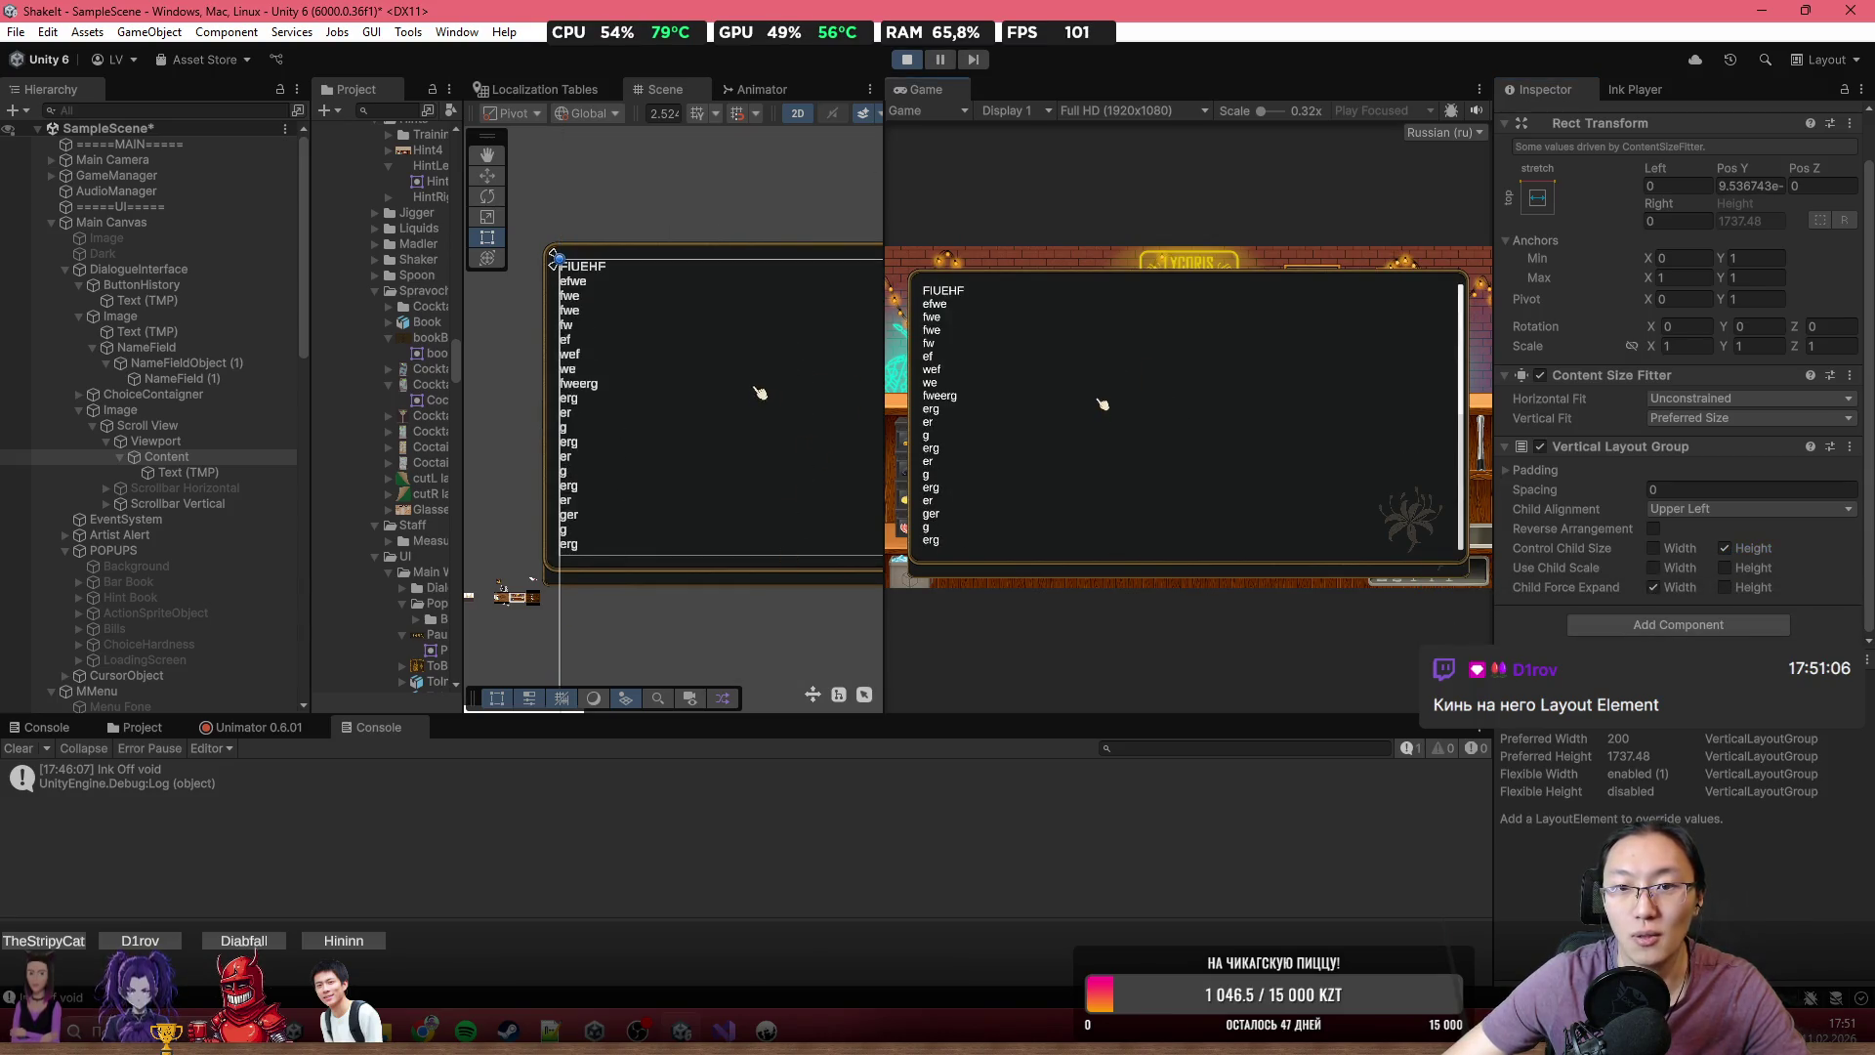
scroll(1102, 403, "down", 7)
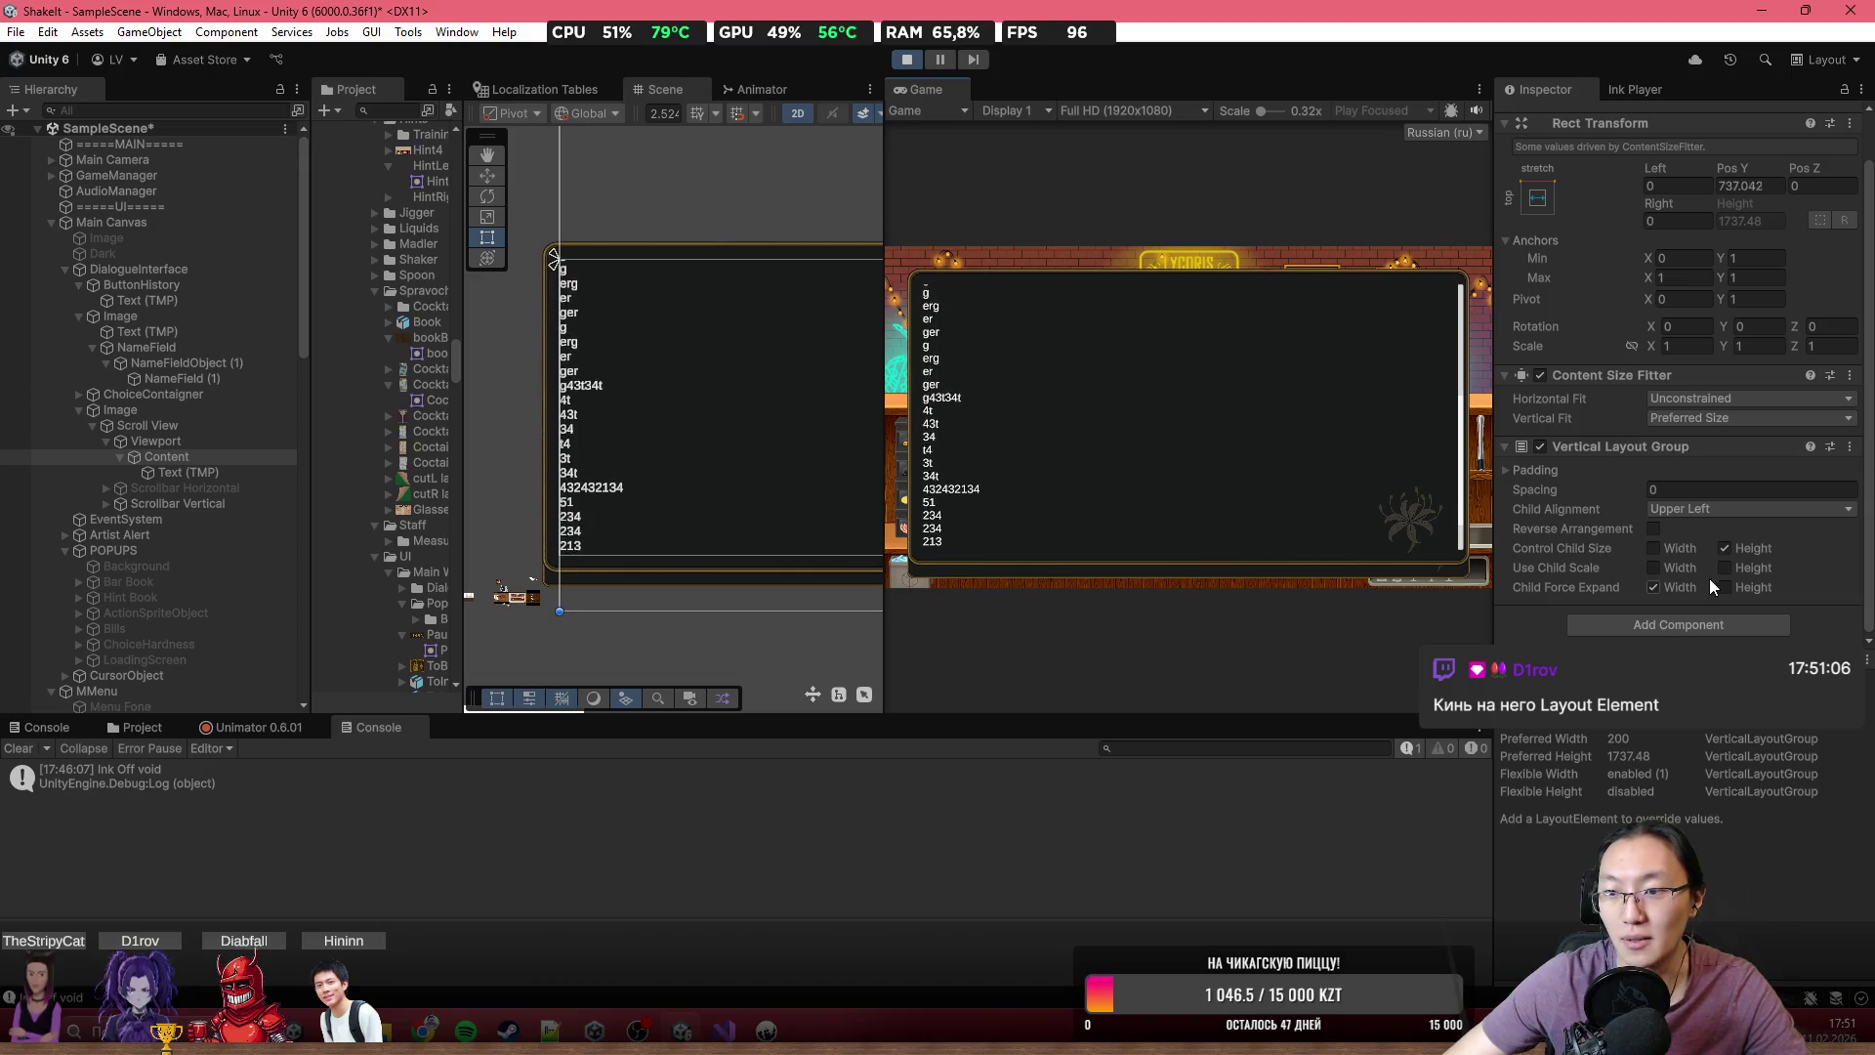
double_click(1541, 86)
double_click(1433, 98)
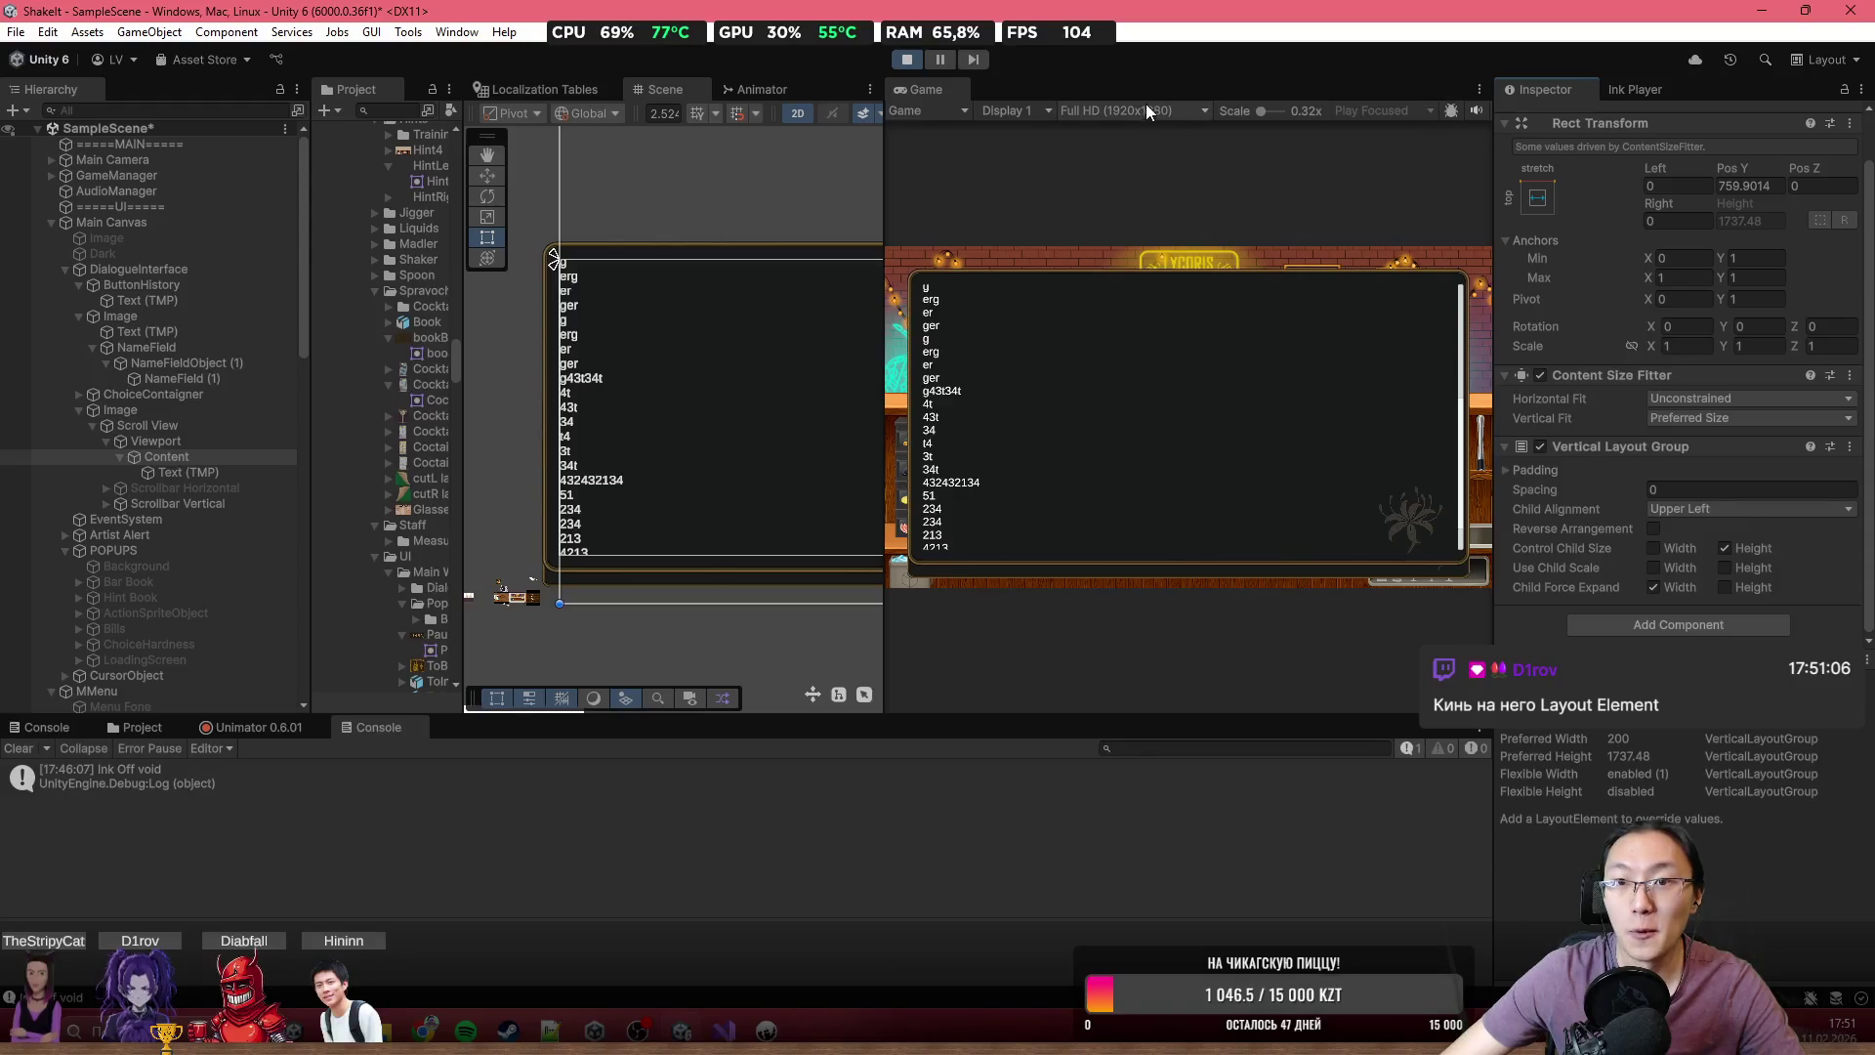
key("shift+space")
scroll(648, 690, "up", 5)
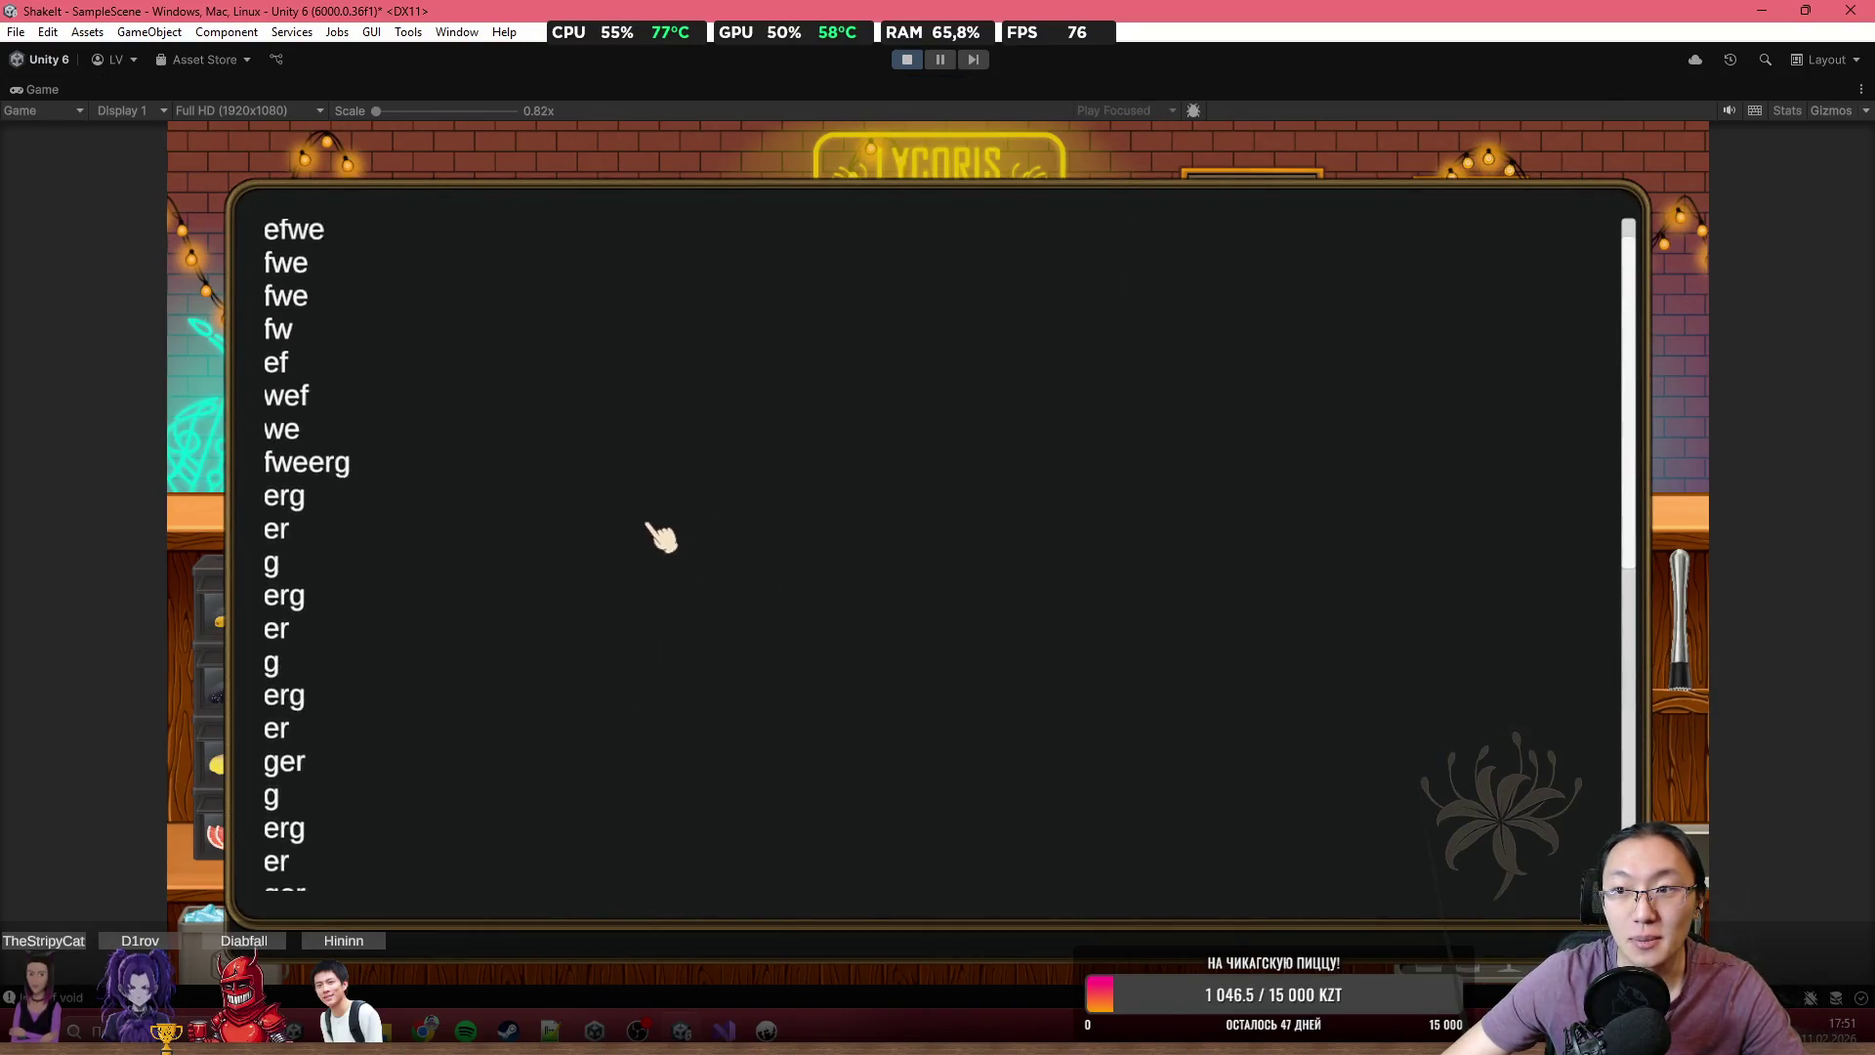
scroll(474, 640, "down", 5)
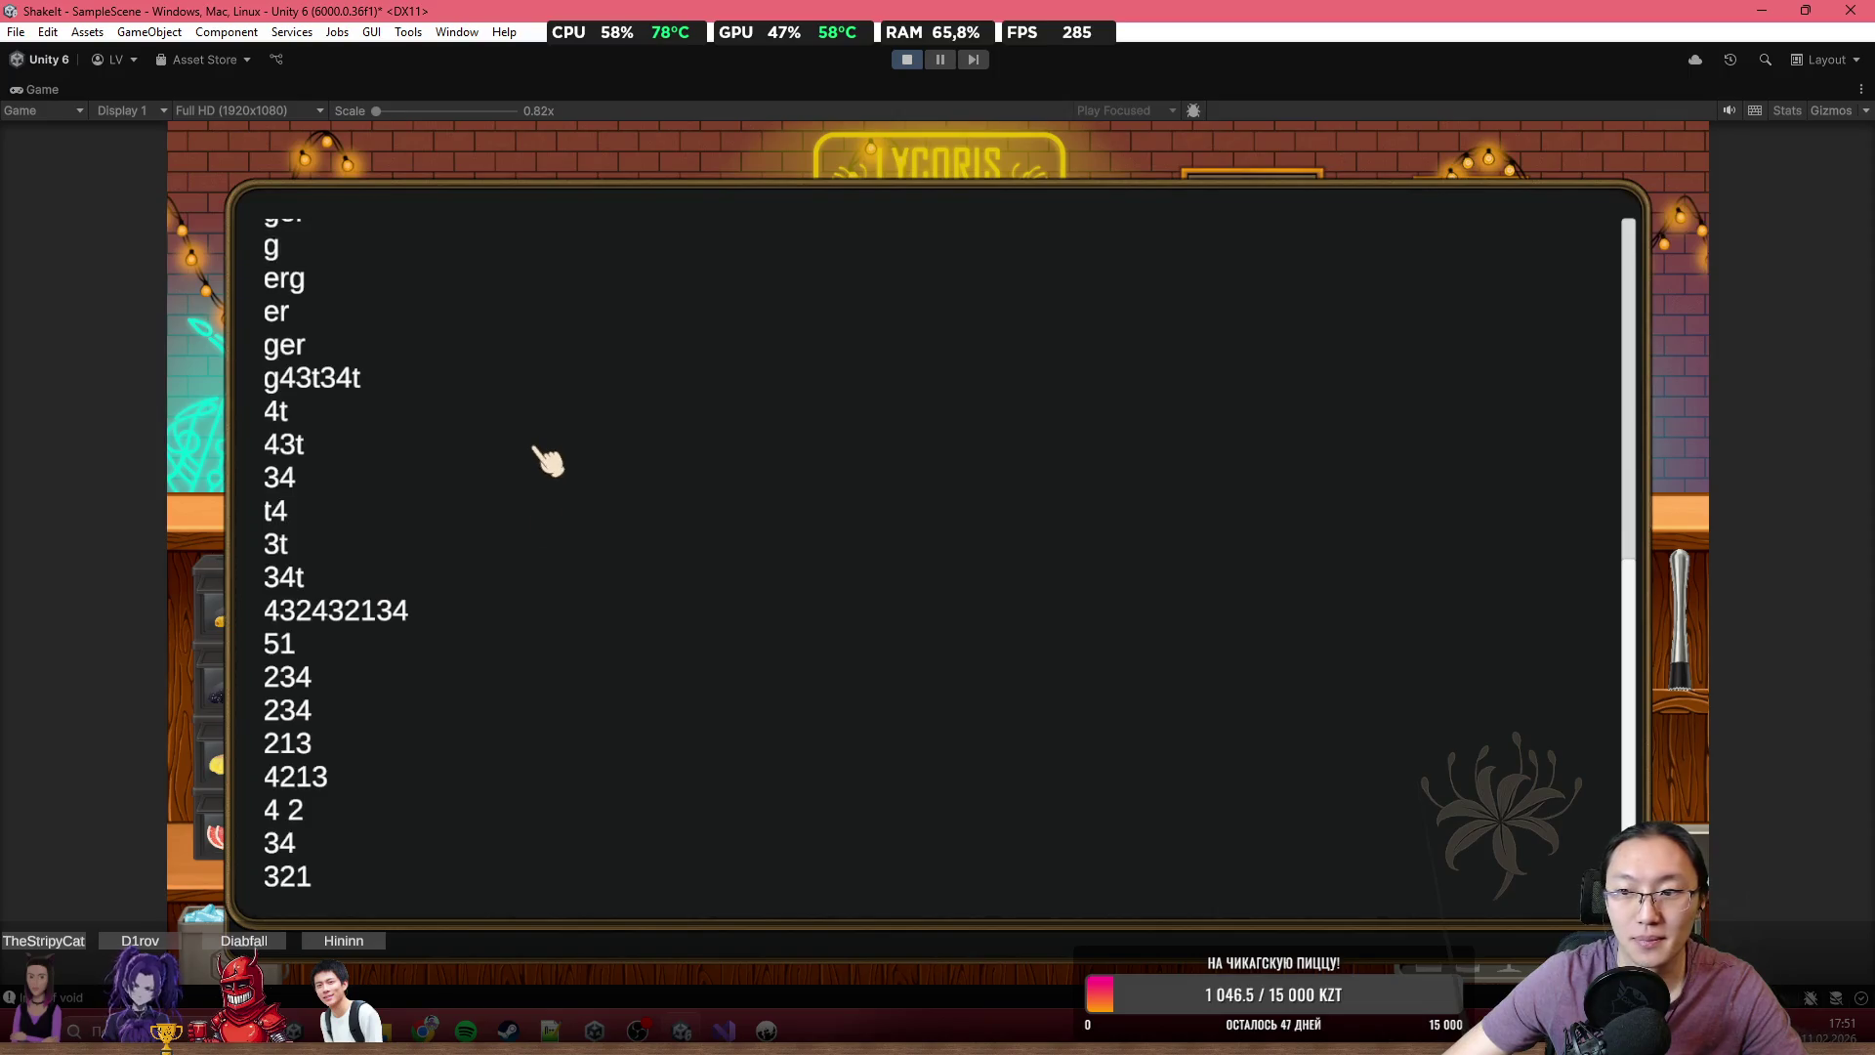
scroll(527, 425, "up", 5)
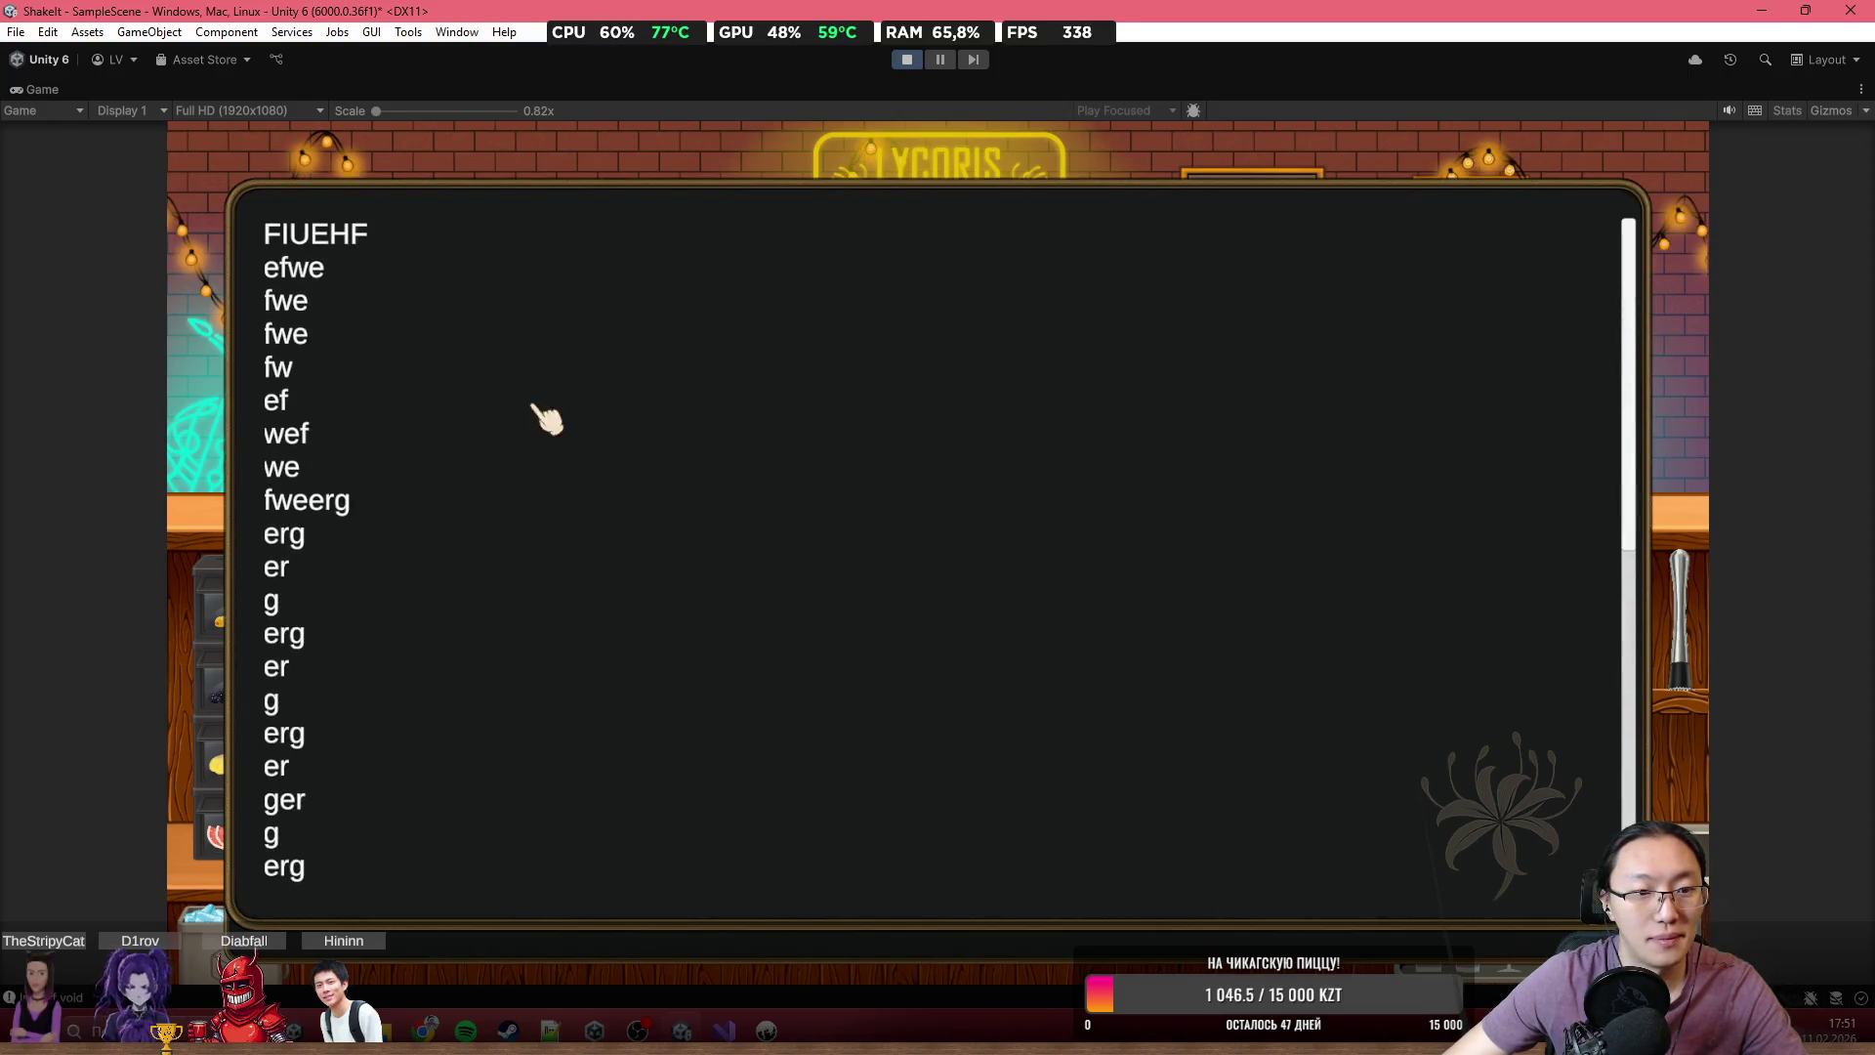
scroll(547, 419, "down", 6)
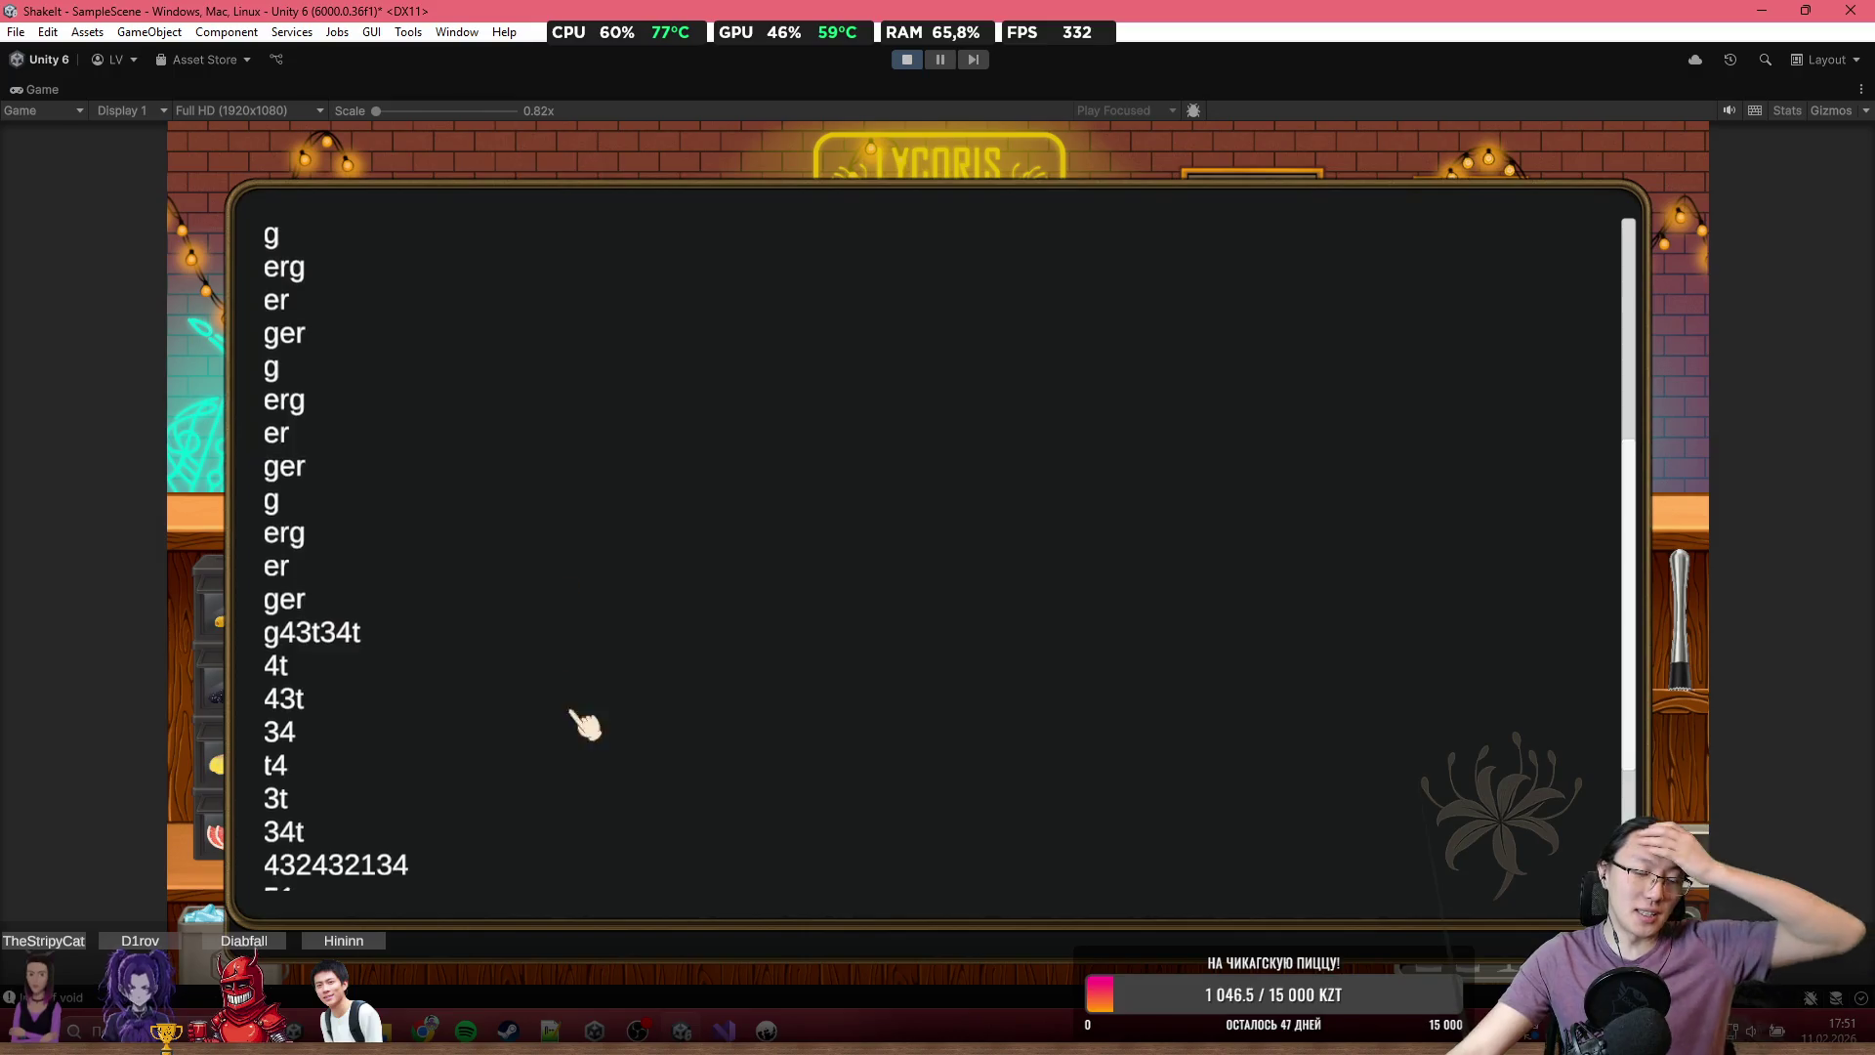
scroll(584, 722, "down", 2)
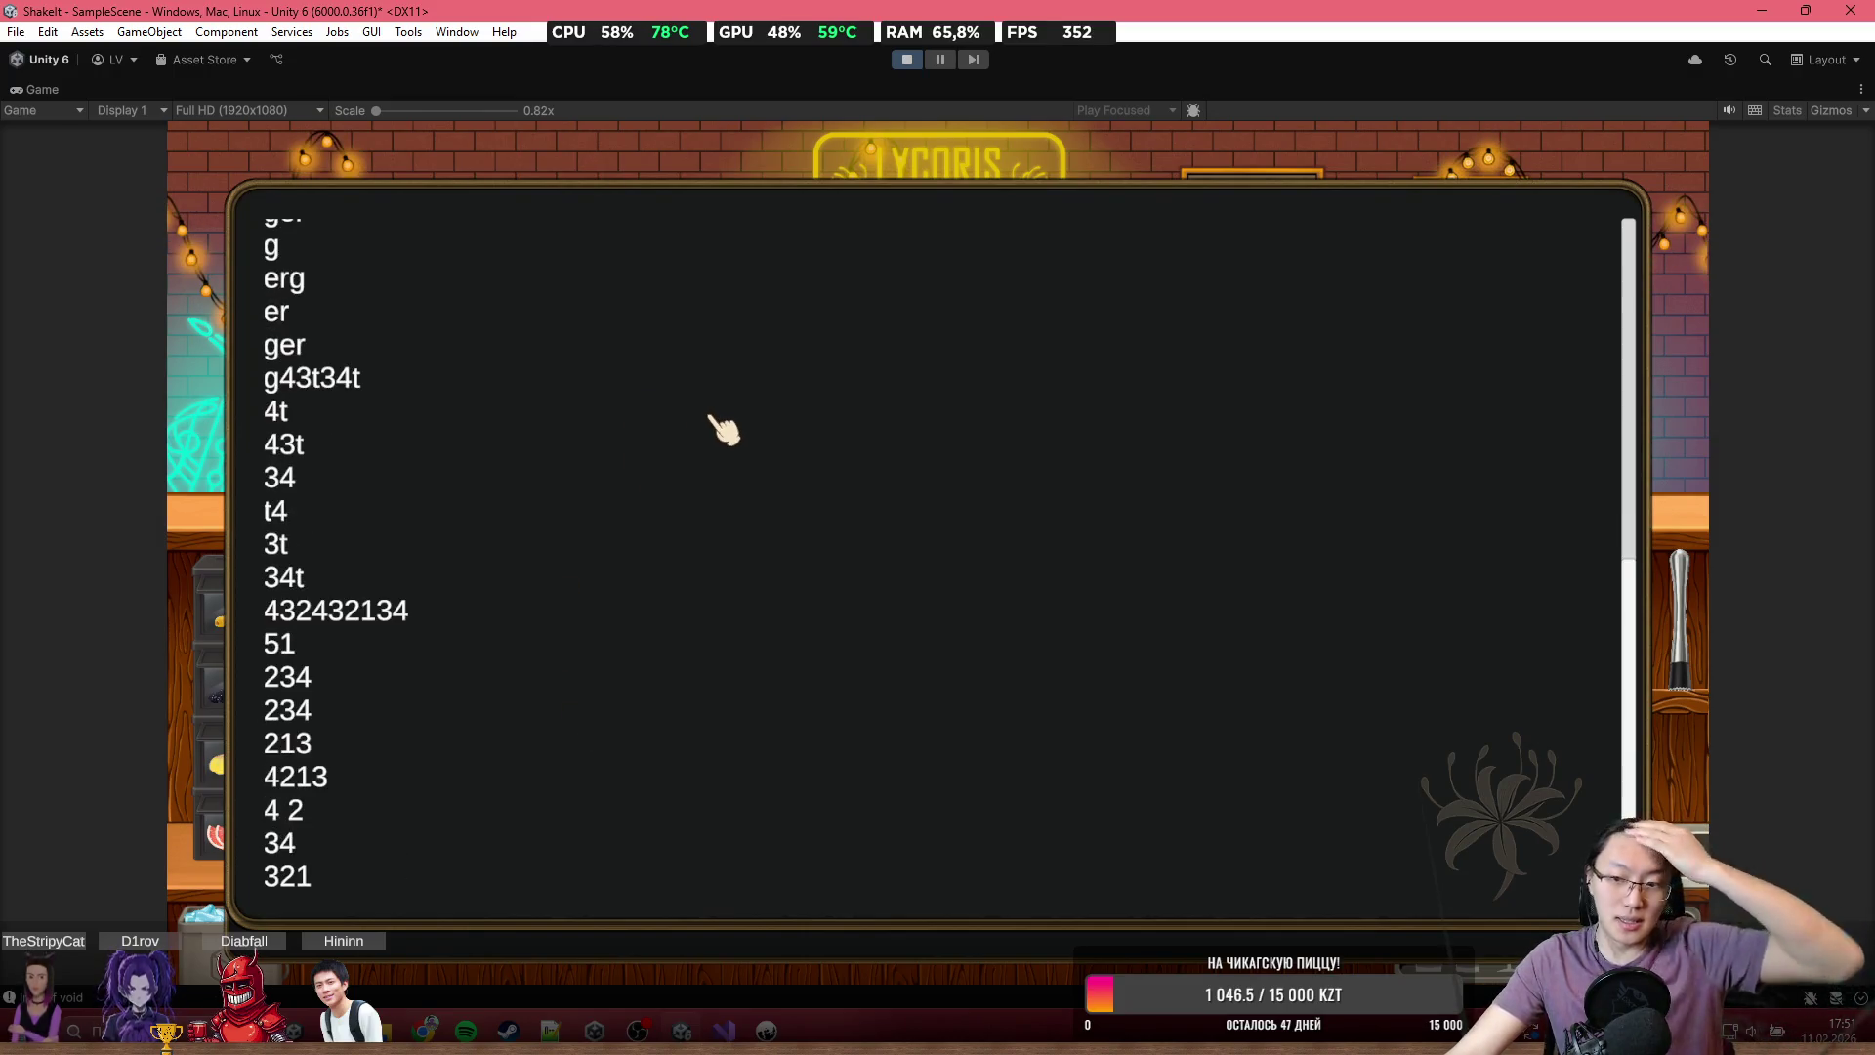
scroll(494, 829, "up", 4)
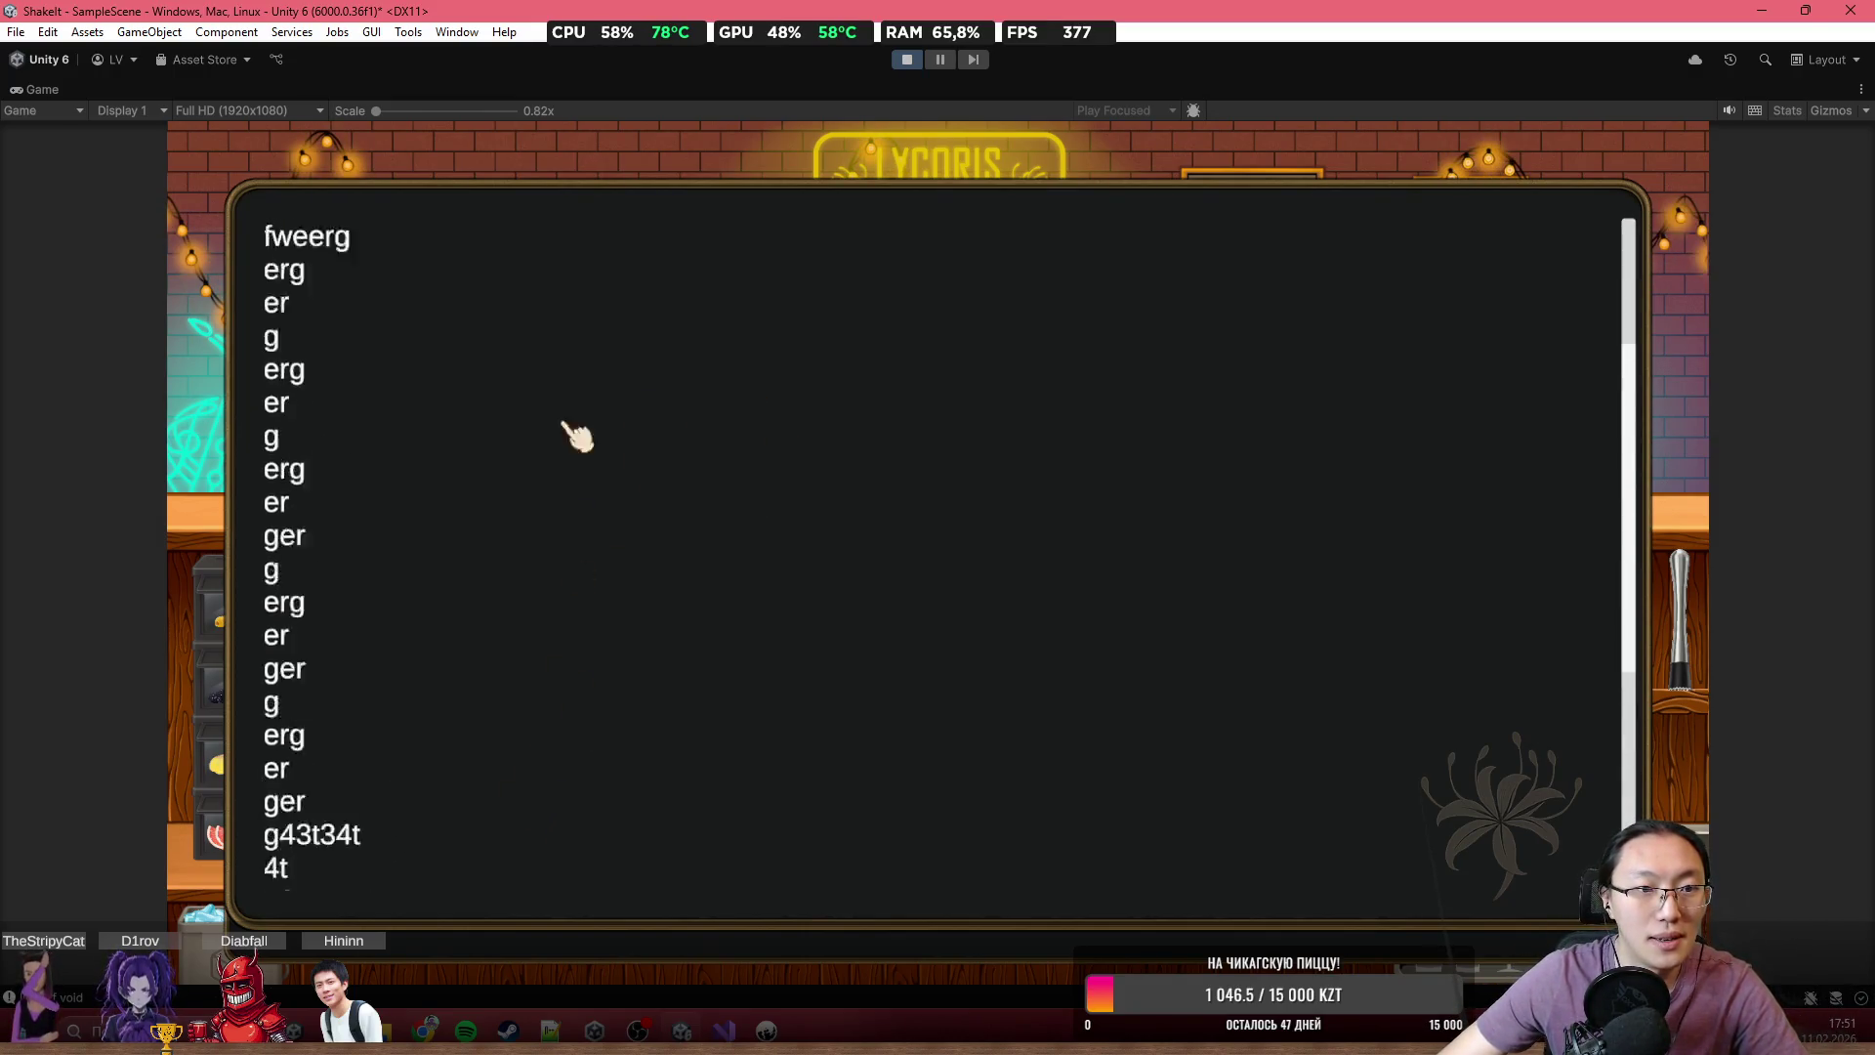
scroll(576, 434, "down", 4)
scroll(551, 508, "up", 8)
scroll(430, 488, "down", 6)
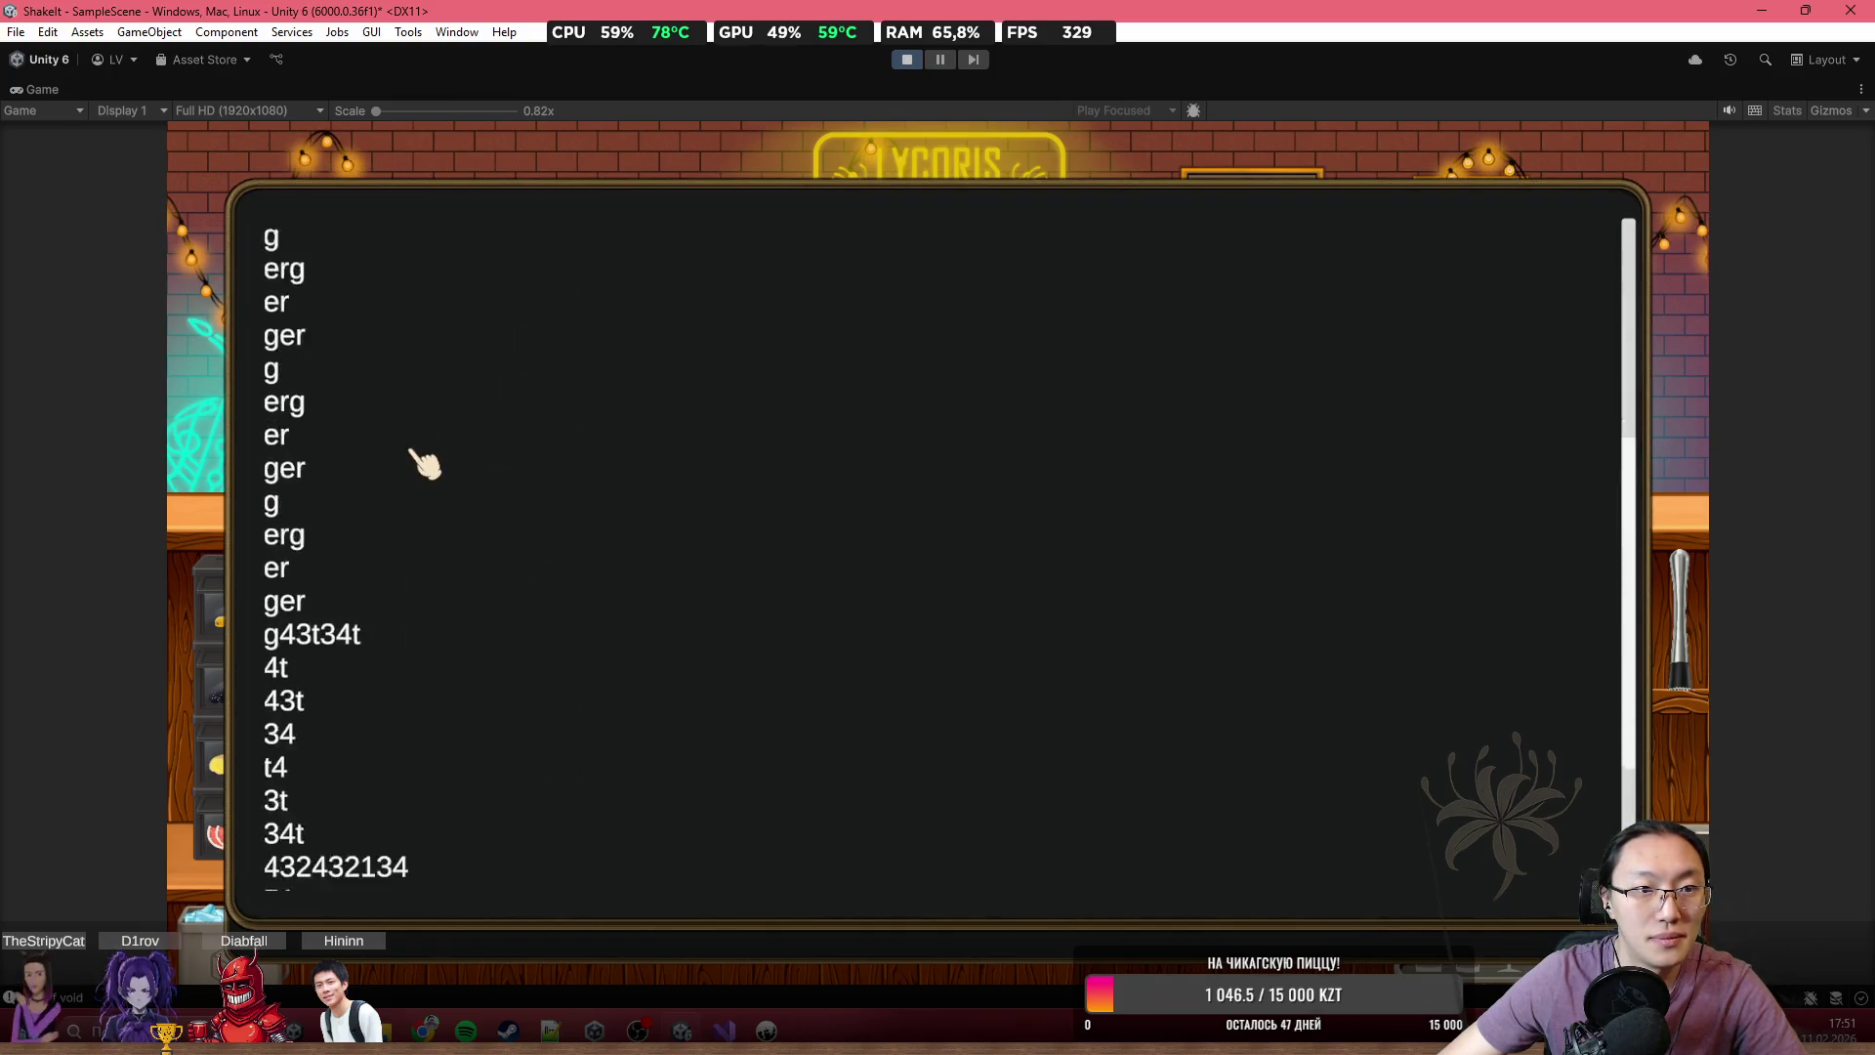
scroll(418, 457, "down", 3)
scroll(449, 528, "up", 8)
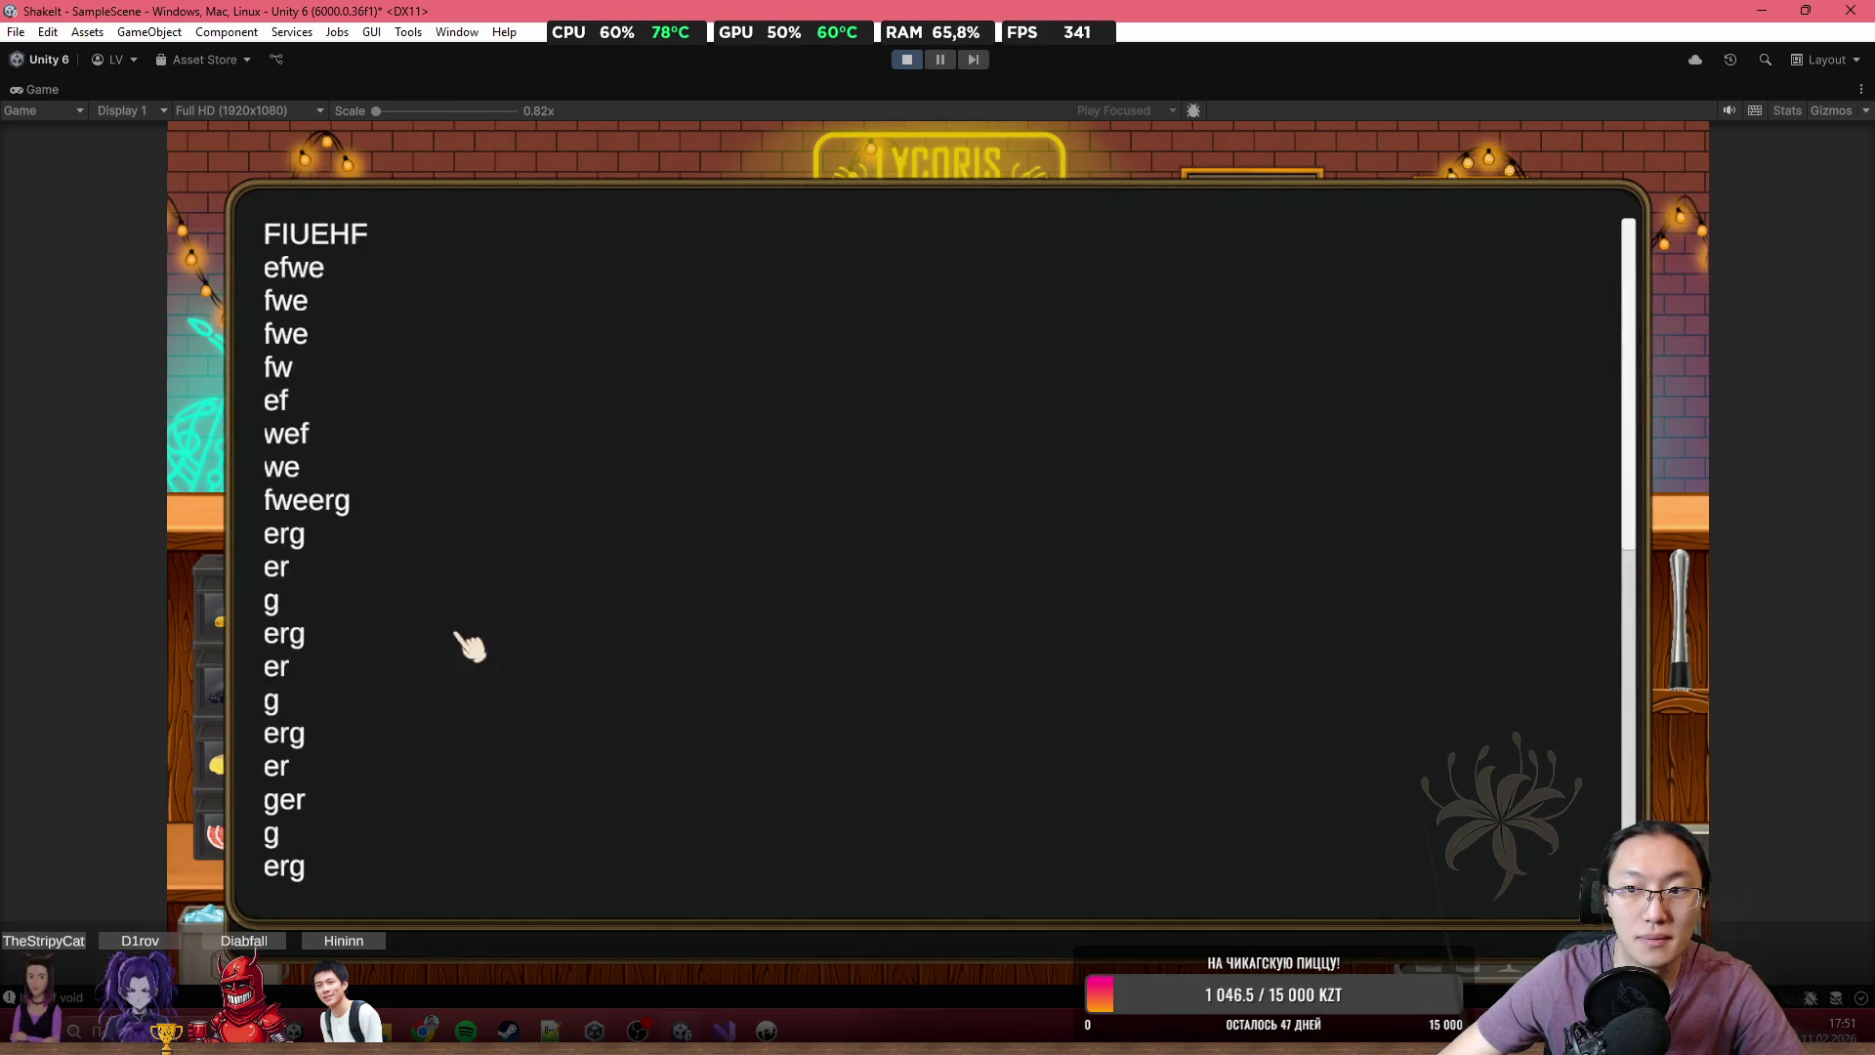
scroll(494, 406, "down", 7)
scroll(506, 807, "up", 7)
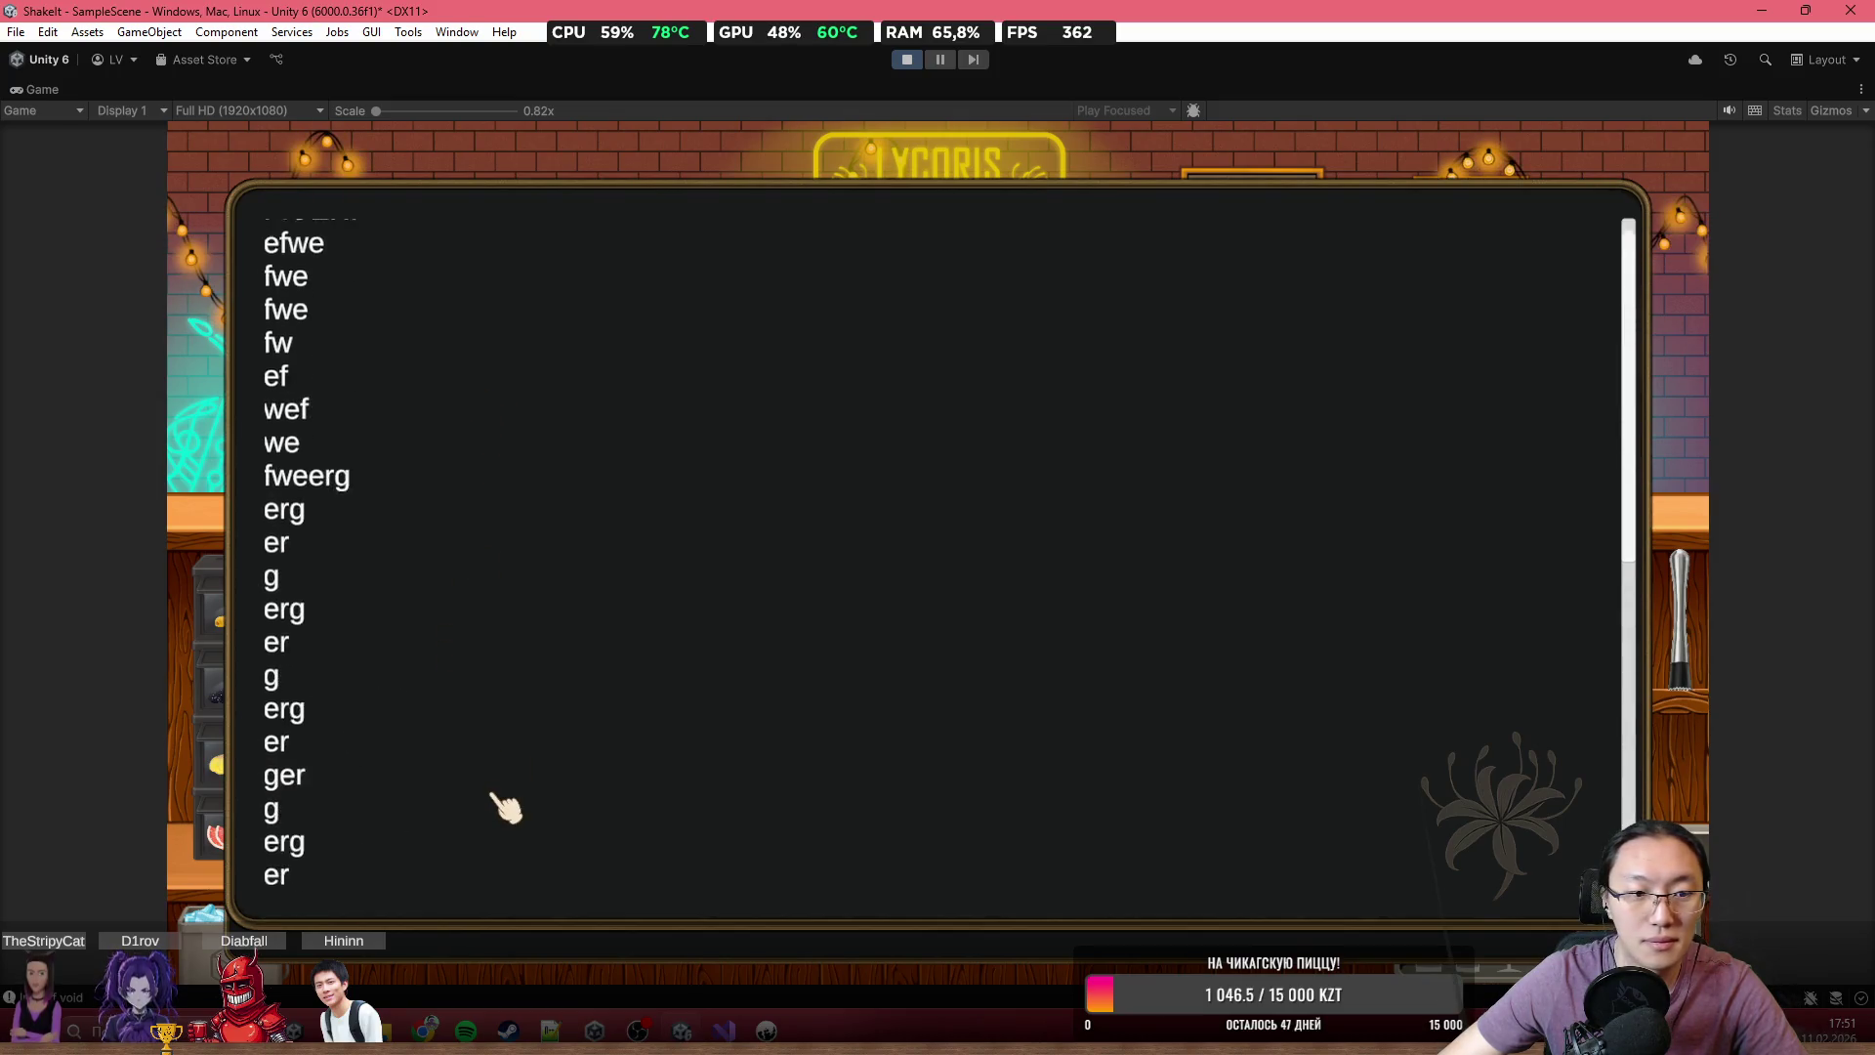
scroll(481, 440, "down", 6)
scroll(473, 628, "up", 5)
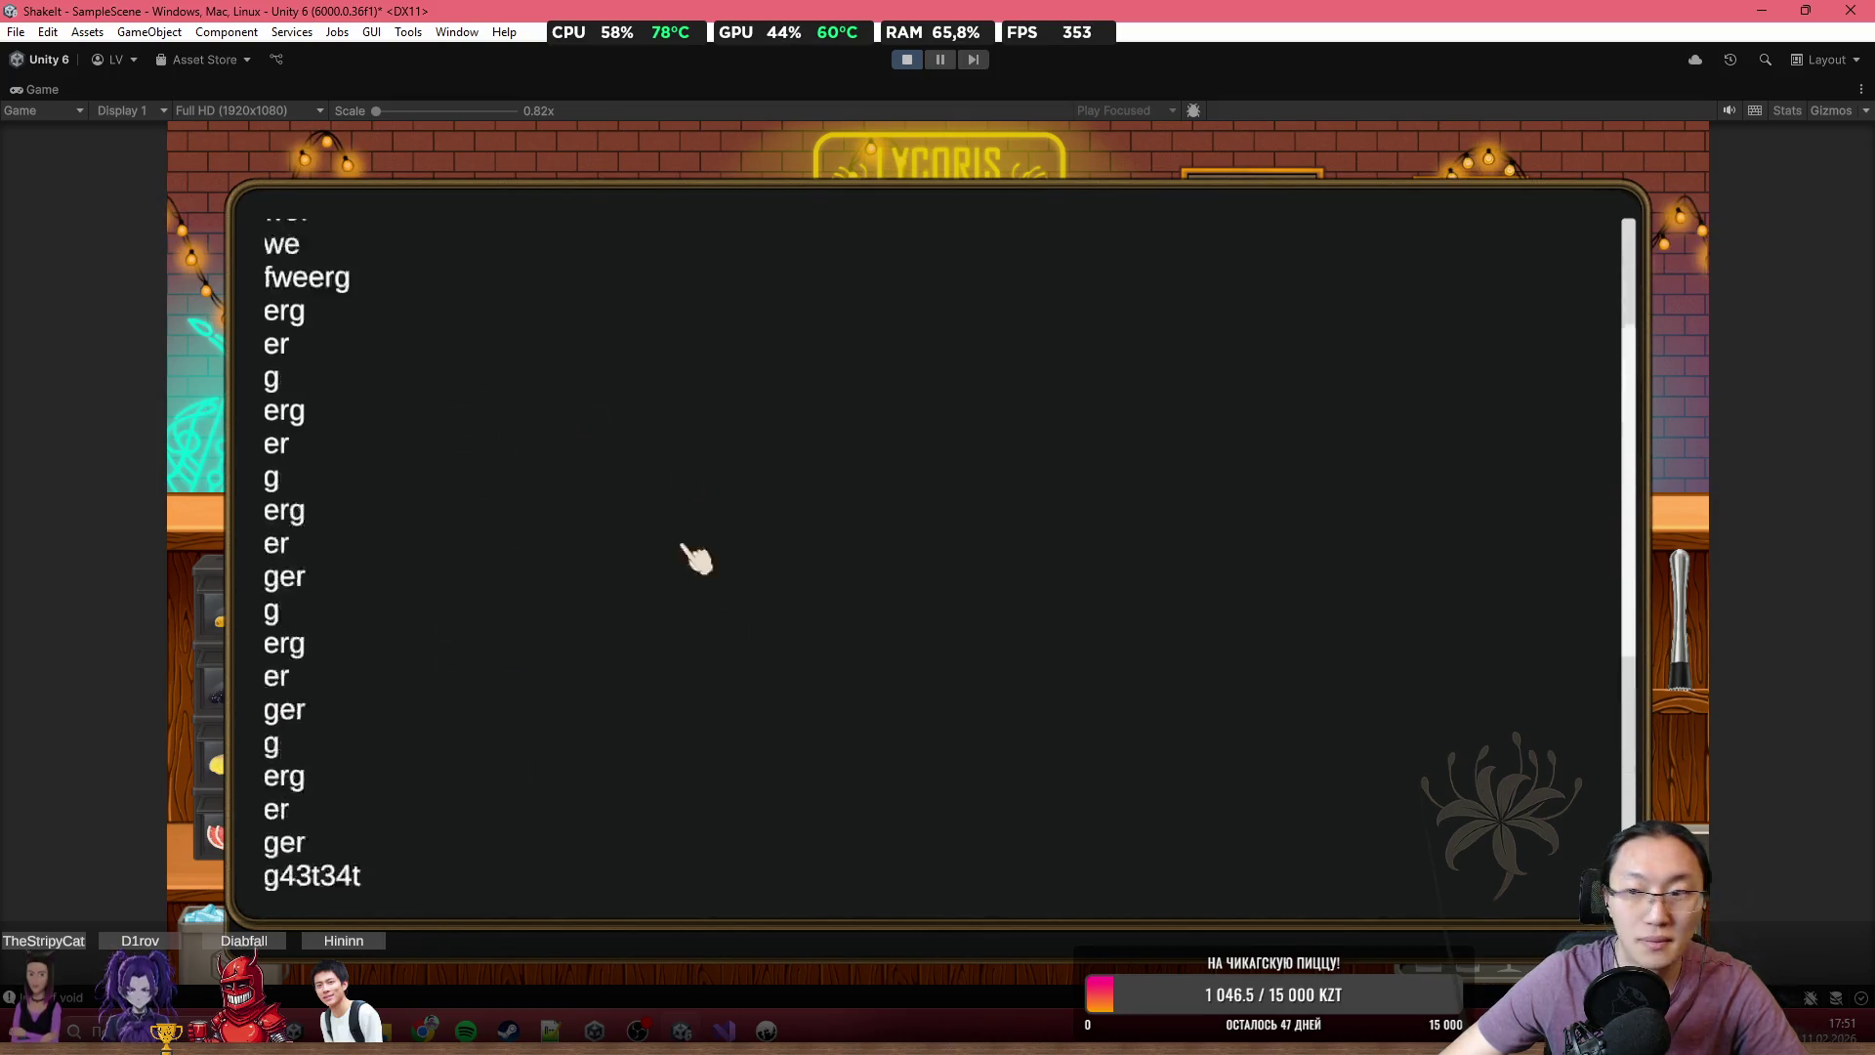
scroll(697, 558, "up", 3)
mouse_move(1628, 385)
left_mouse_down()
mouse_move(1640, 565)
mouse_move(1612, 556)
mouse_move(1553, 445)
left_mouse_up()
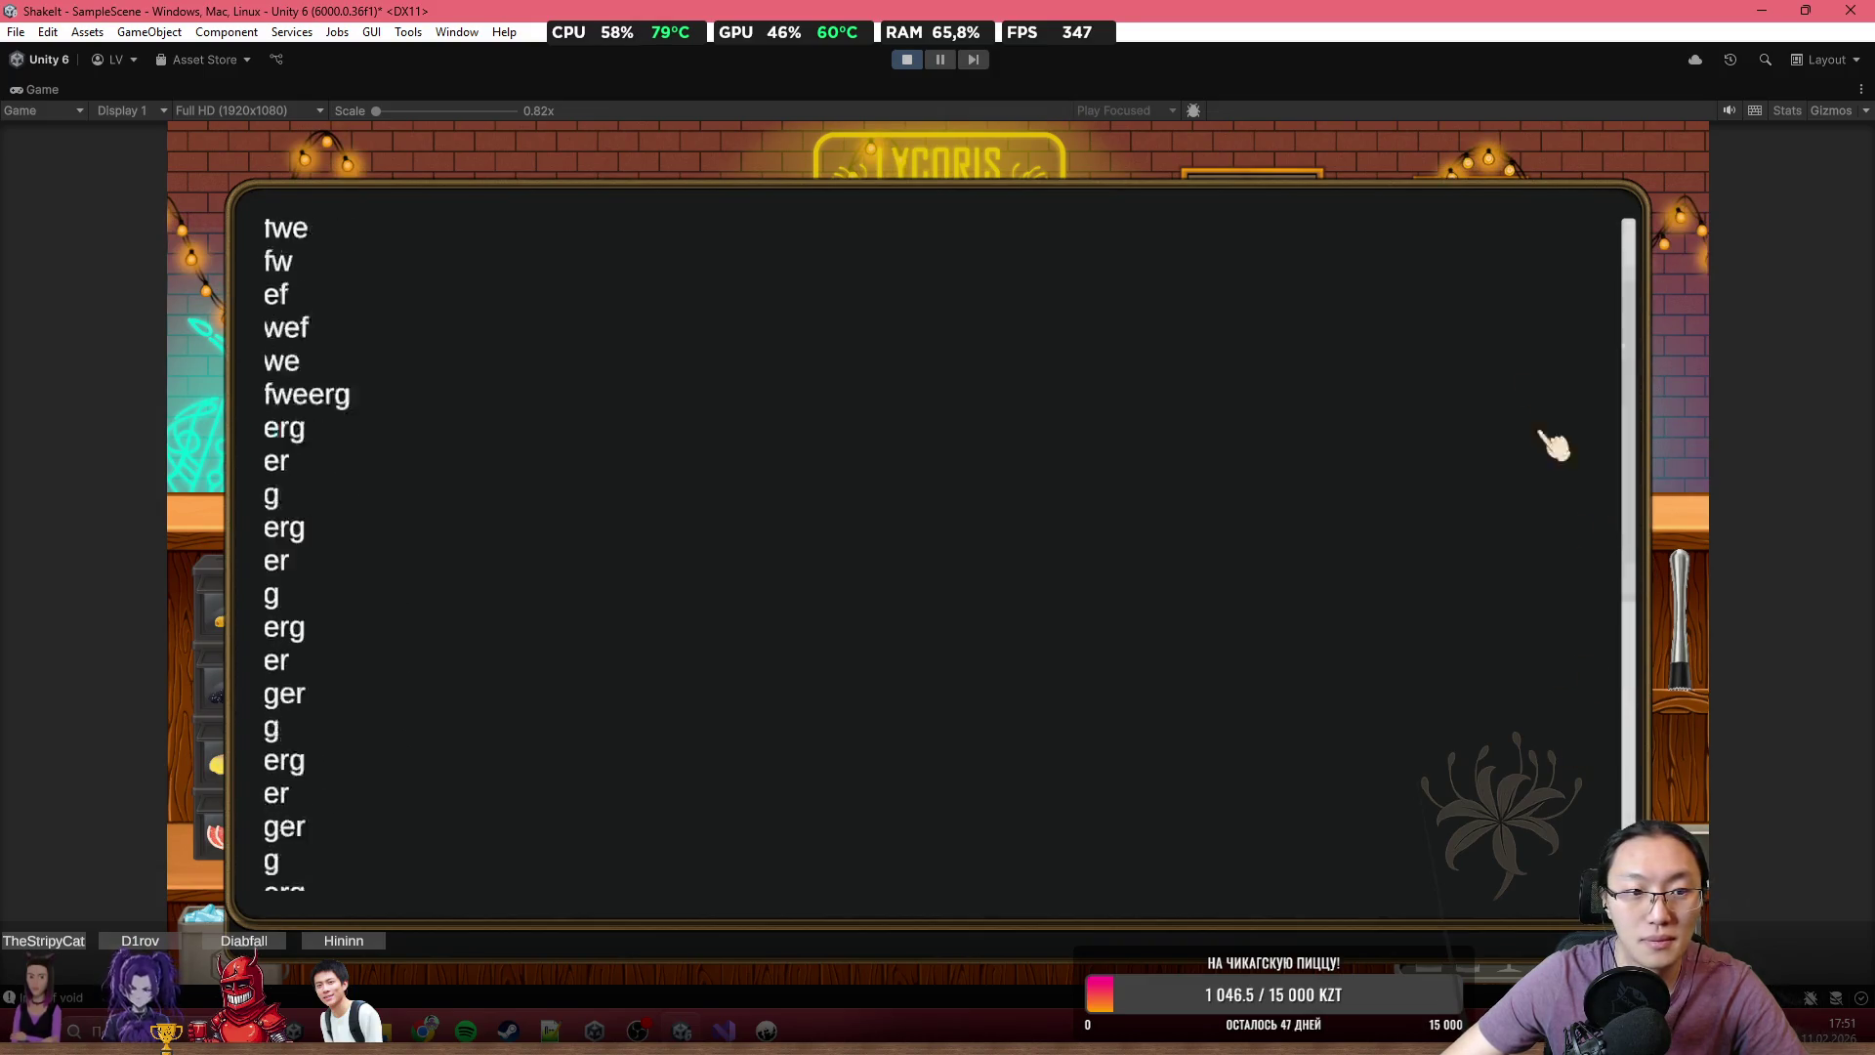
scroll(1553, 444, "down", 5)
scroll(1141, 237, "up", 7)
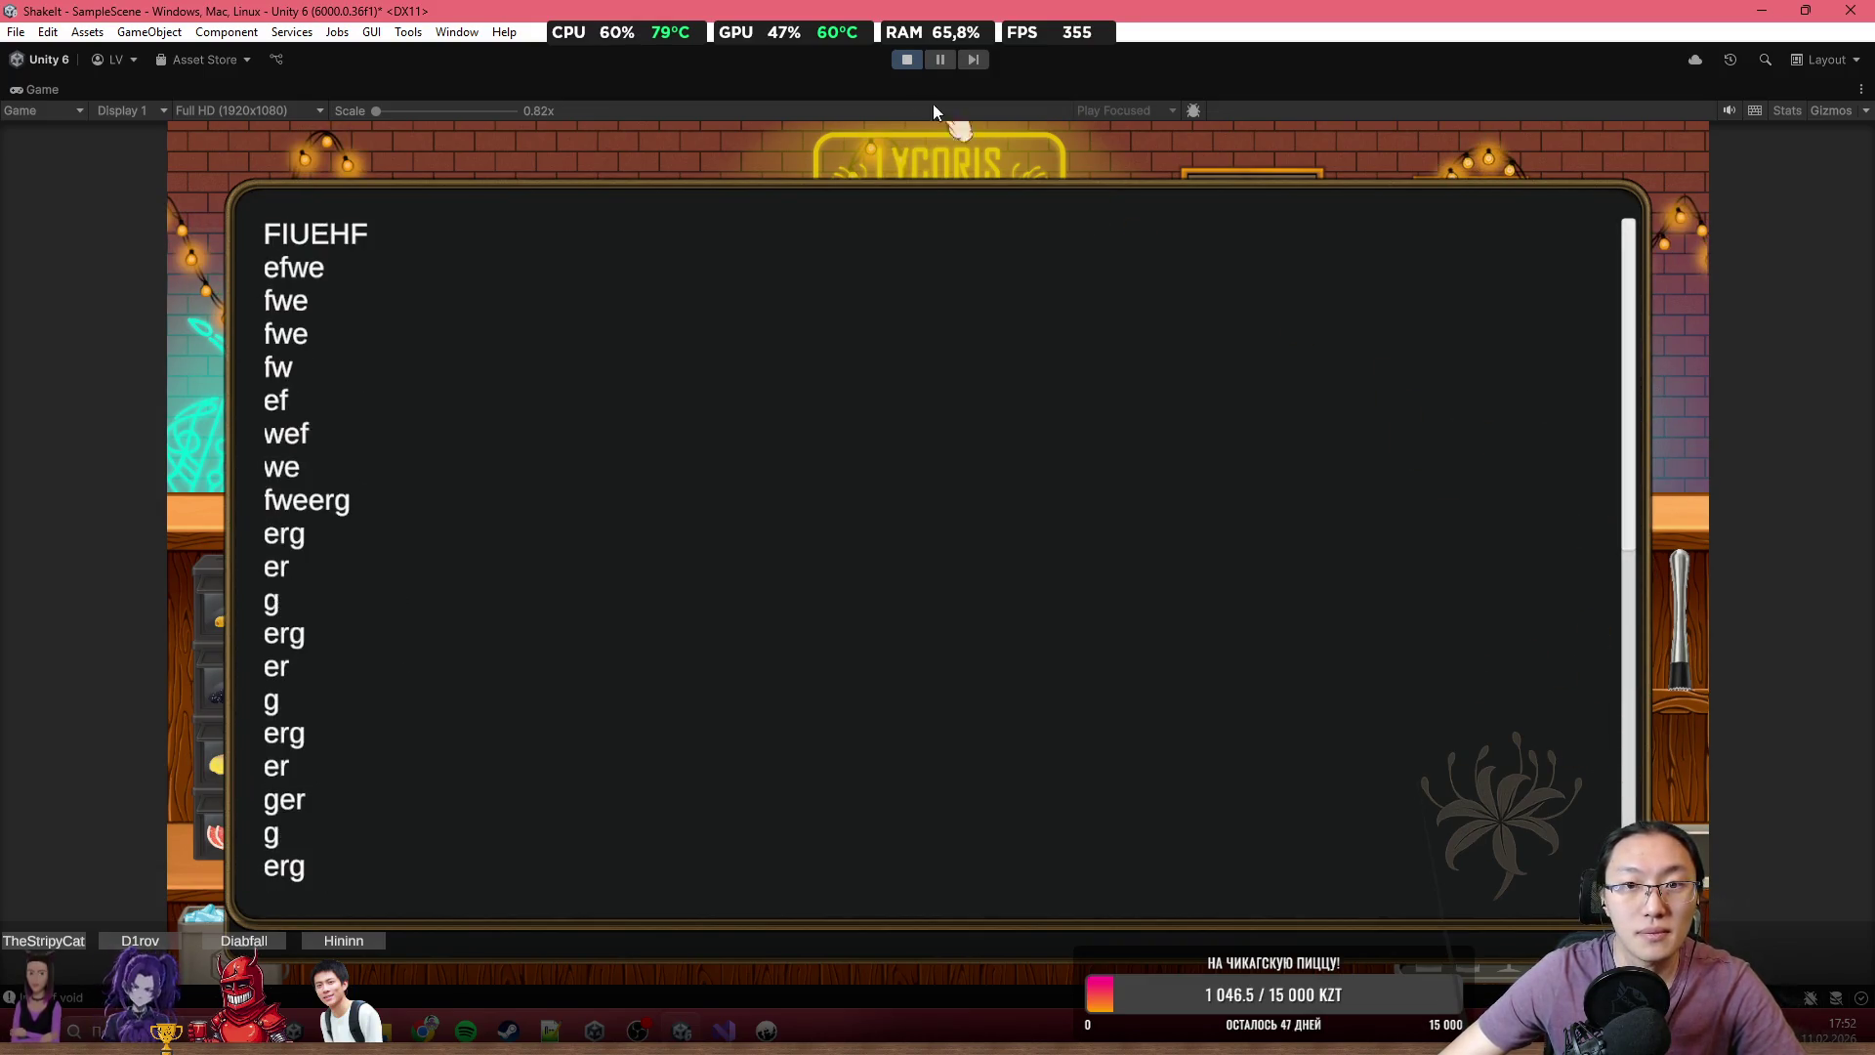
key("shift+space")
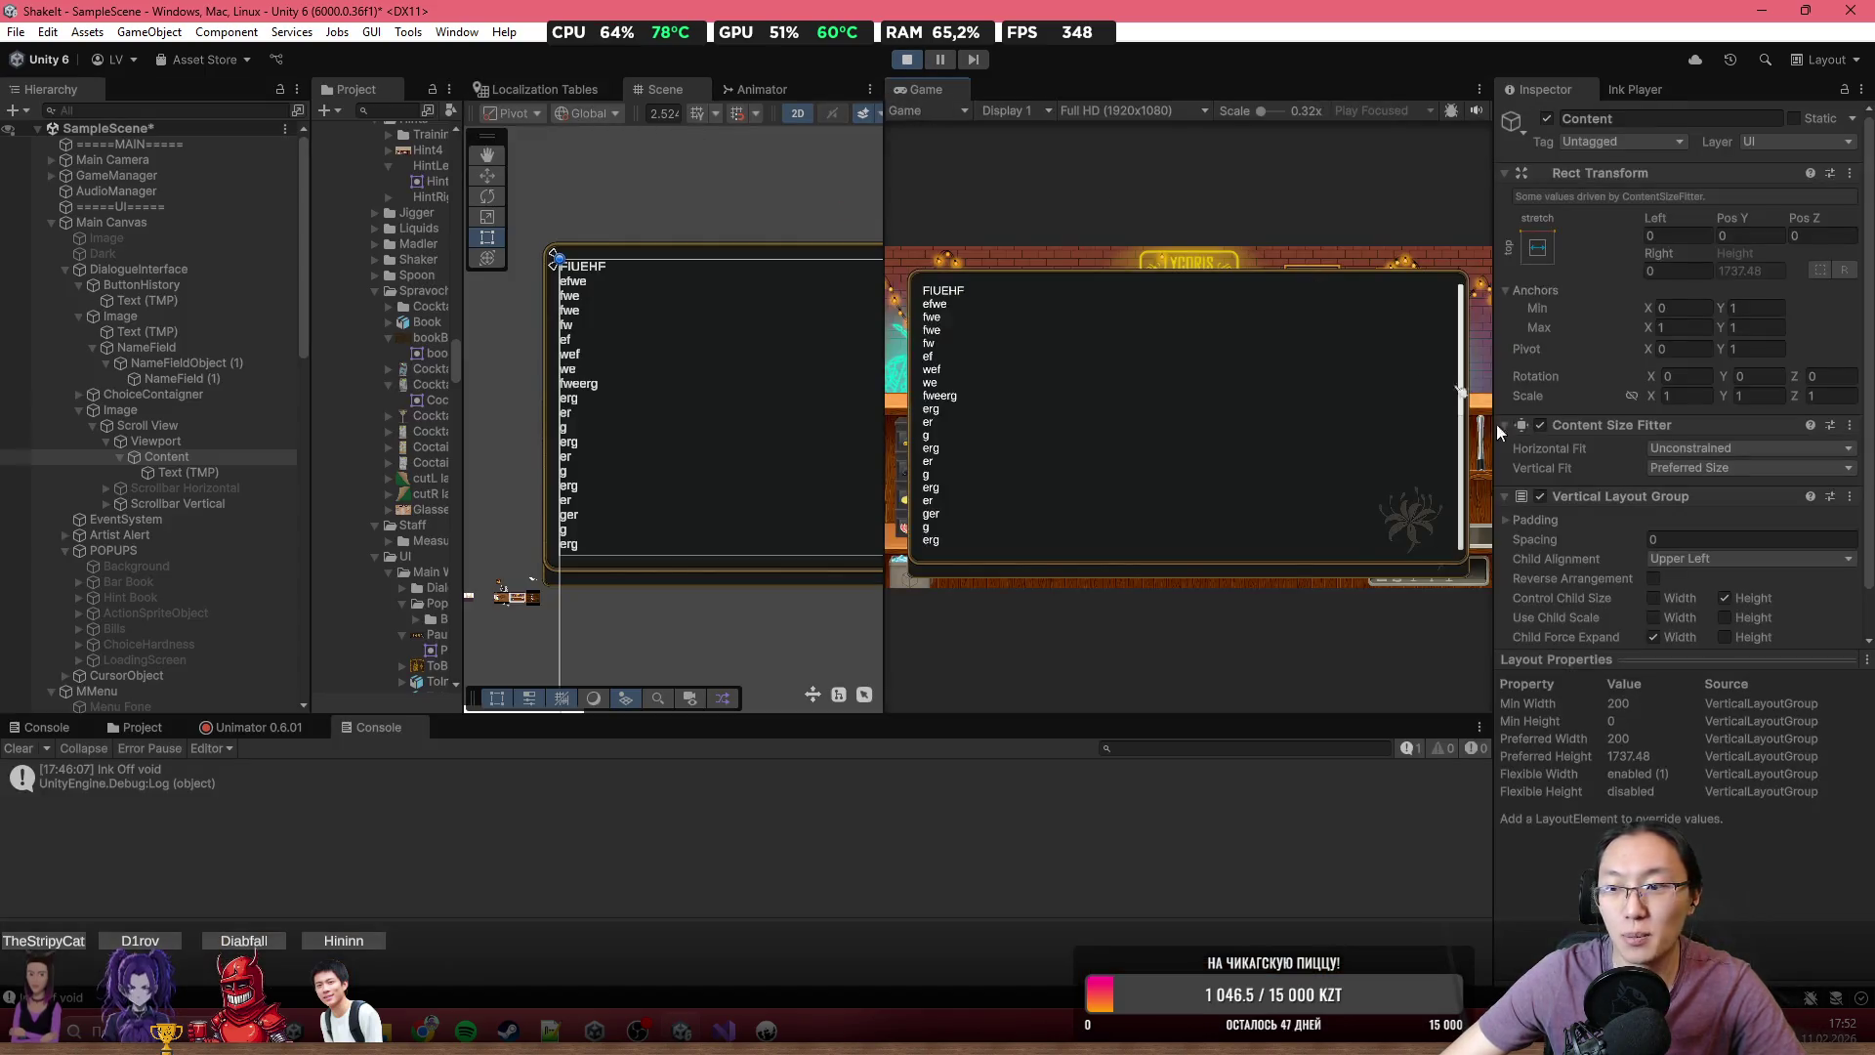
Inspect the Viewport, Content and Text (TMP) objects while the game runs.
scroll(362, 493, "down", 3)
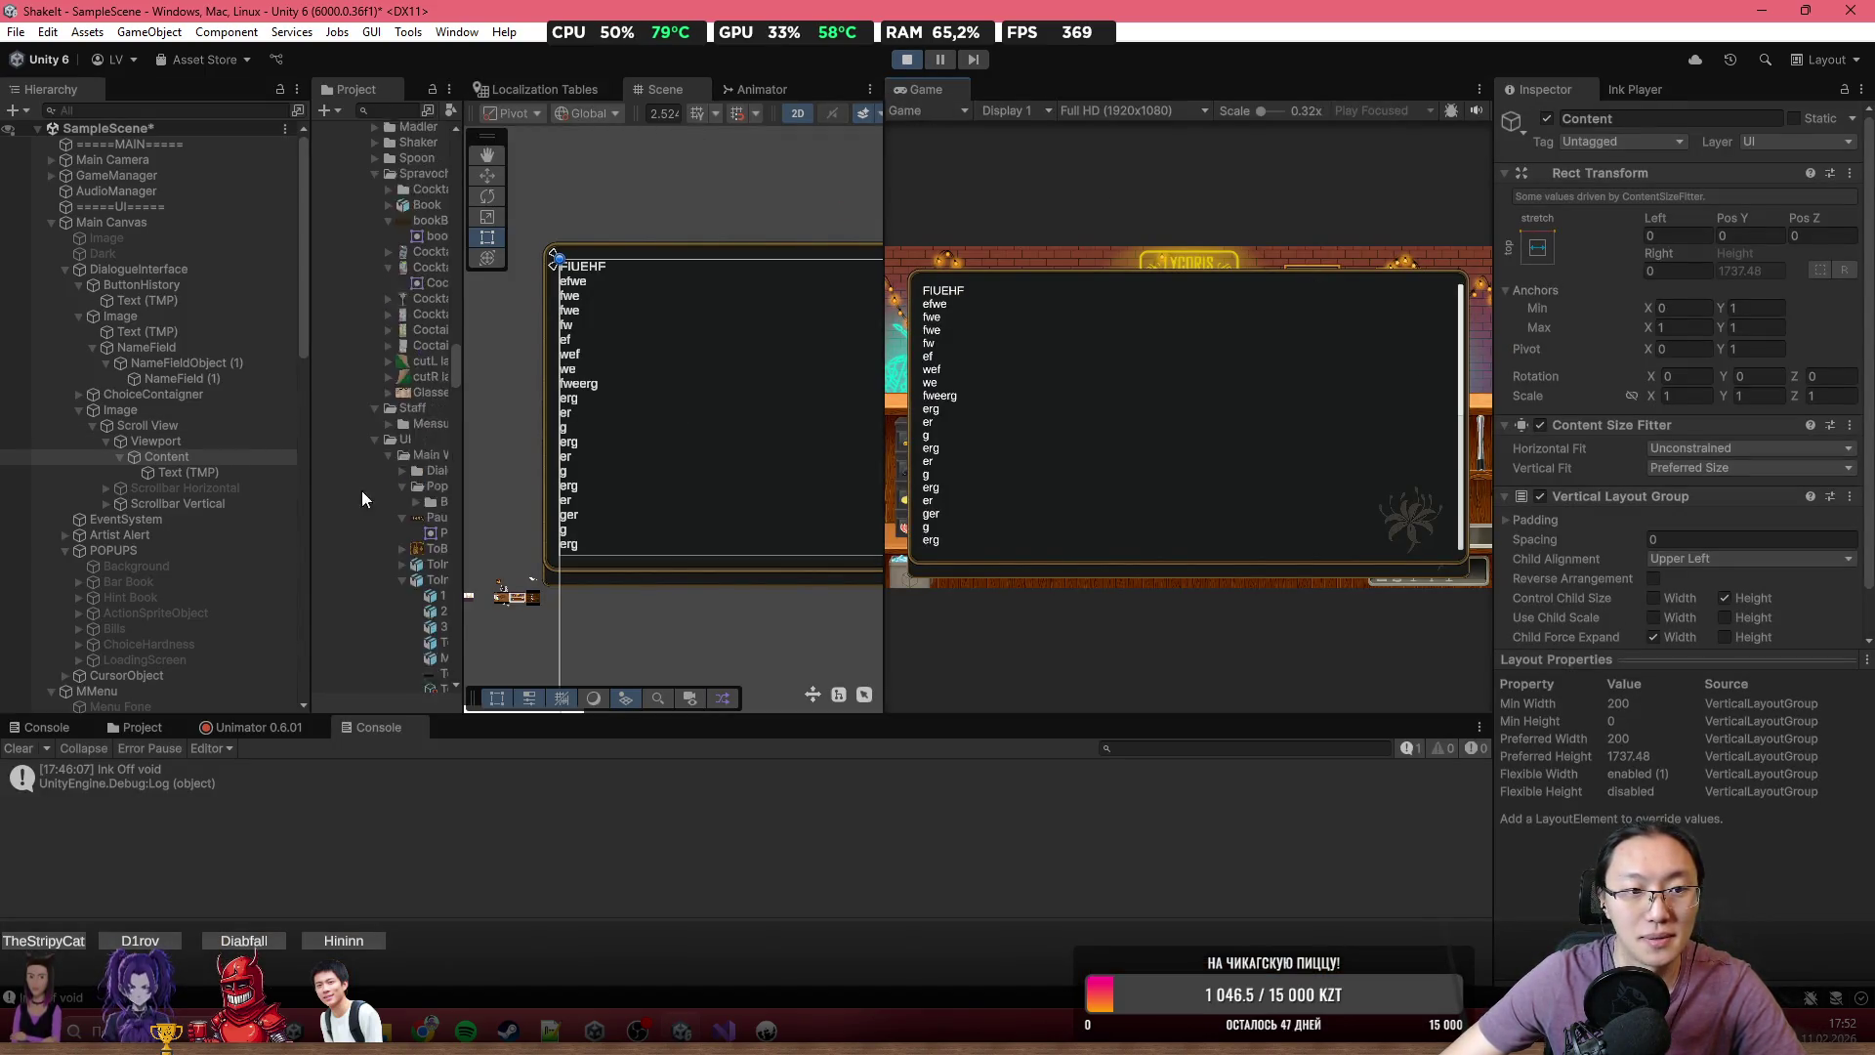
scroll(361, 490, "down", 2)
left_click(156, 441)
scroll(1610, 539, "down", 3)
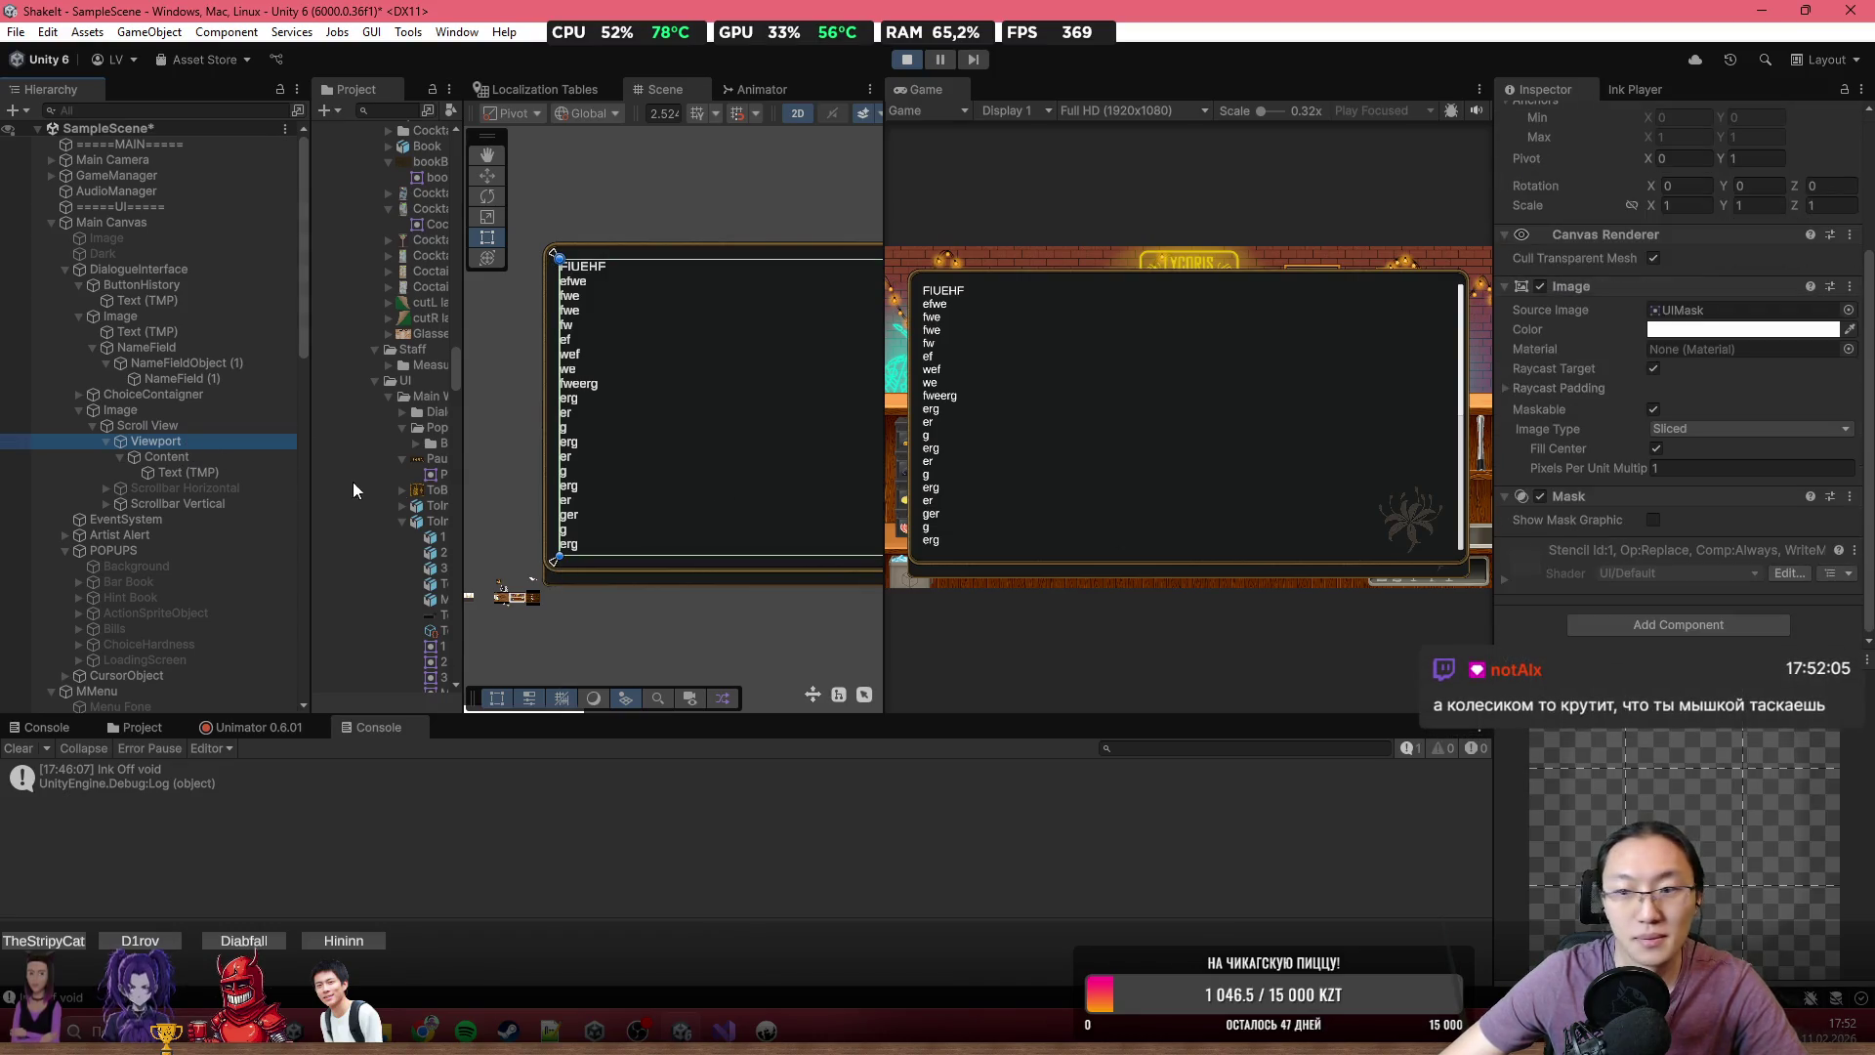
left_click(166, 457)
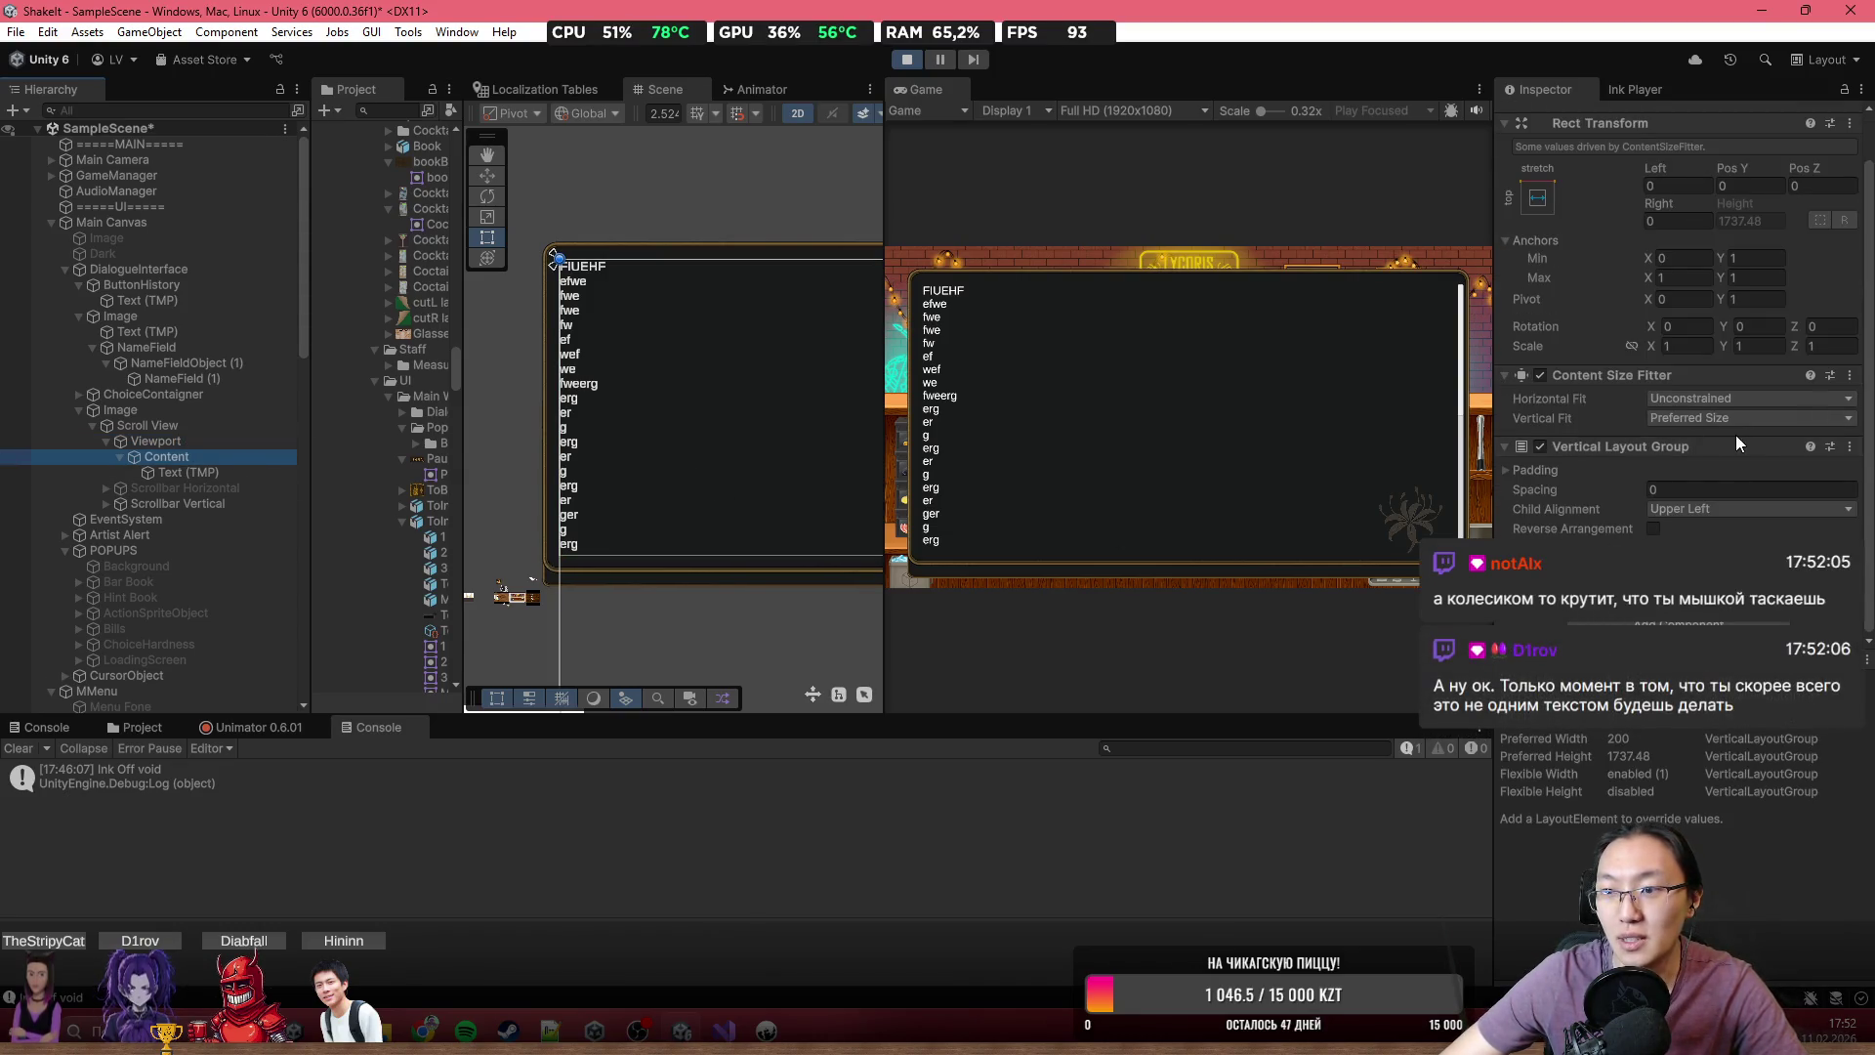
left_click(259, 472)
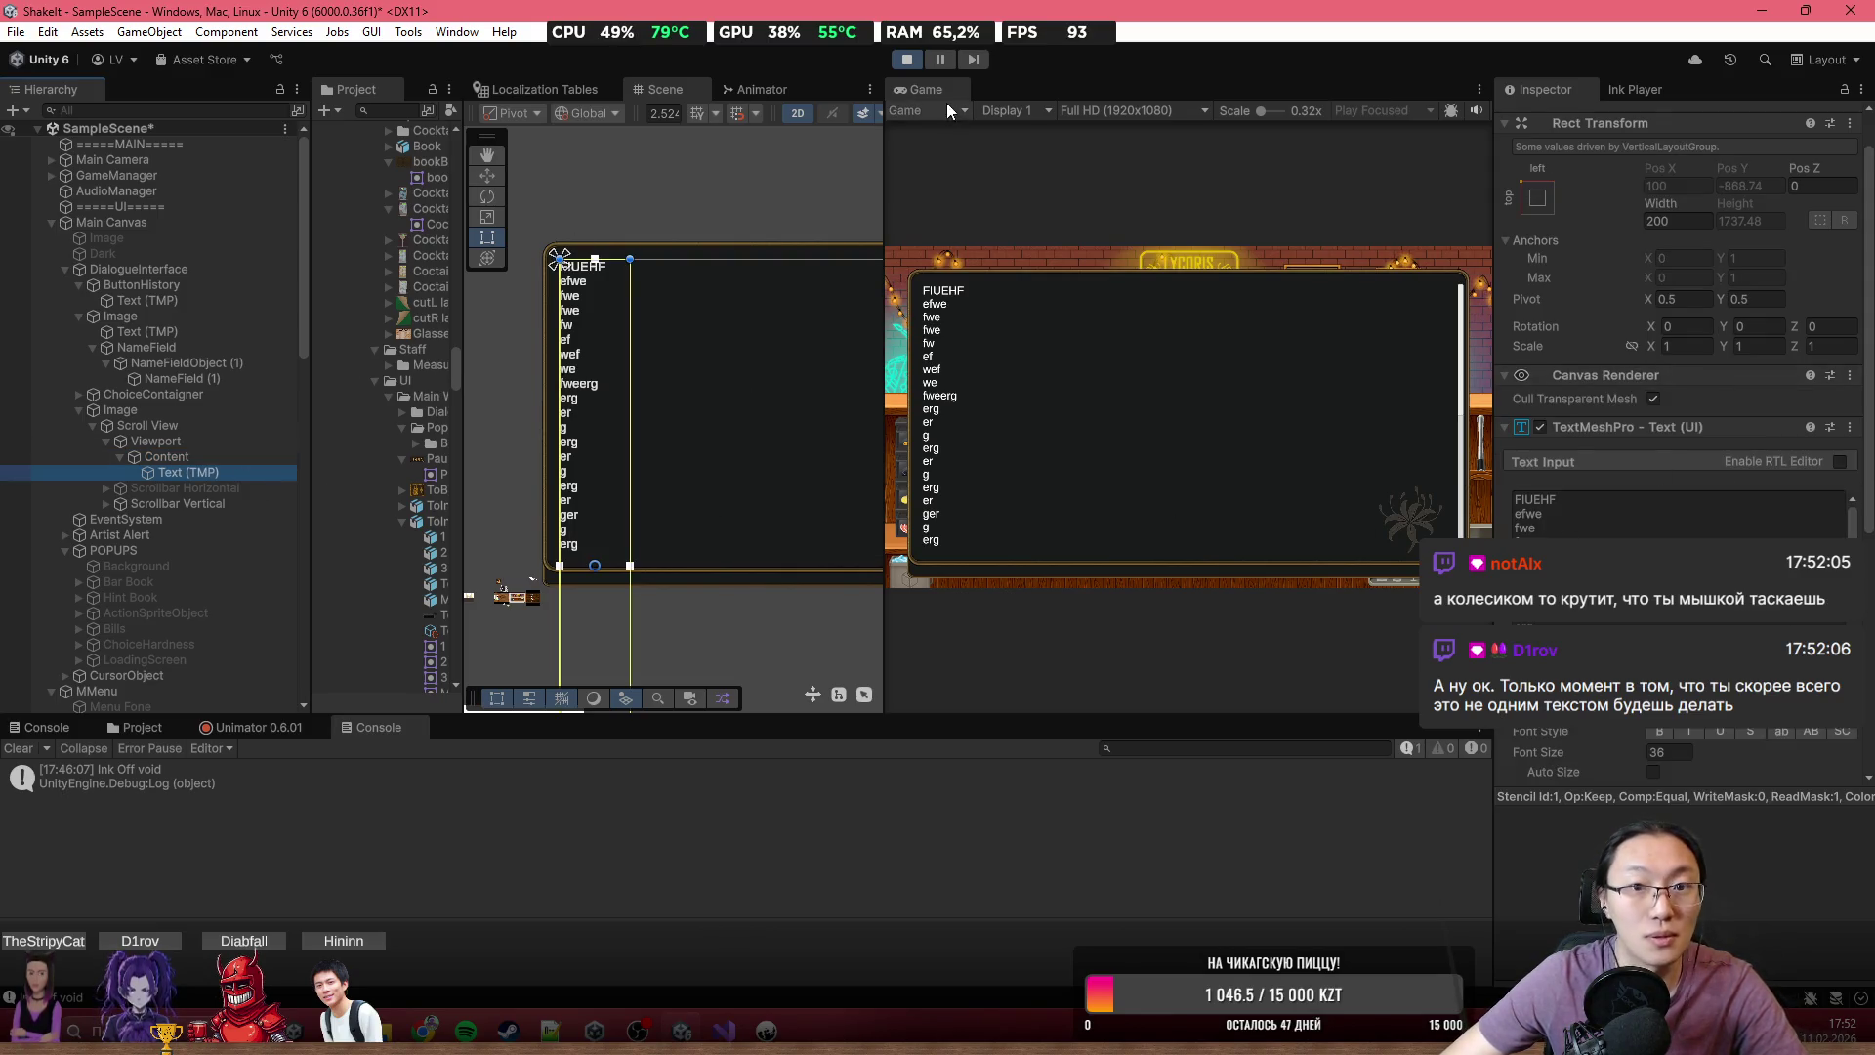
Stop play, set Content's Vertical Fit to Preferred Size, and run the game again.
left_click(907, 60)
left_click(196, 459)
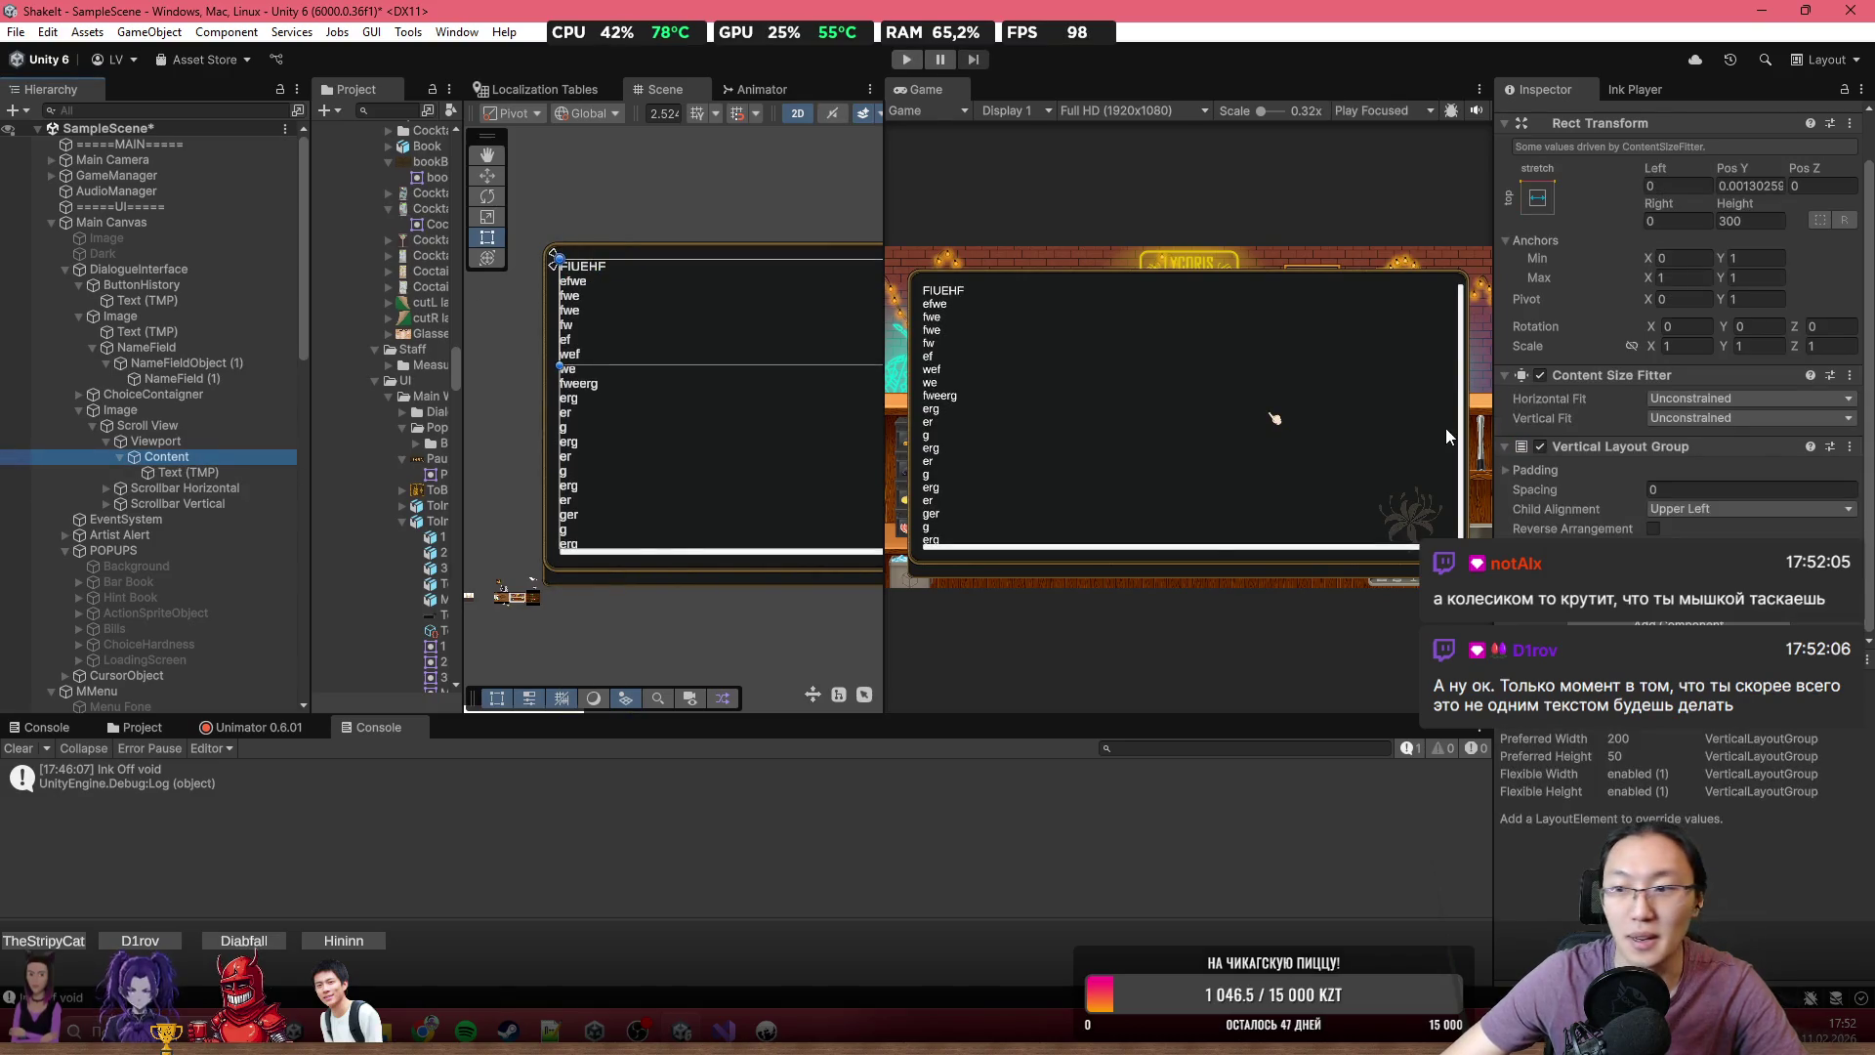
left_click(1720, 418)
left_click(1704, 487)
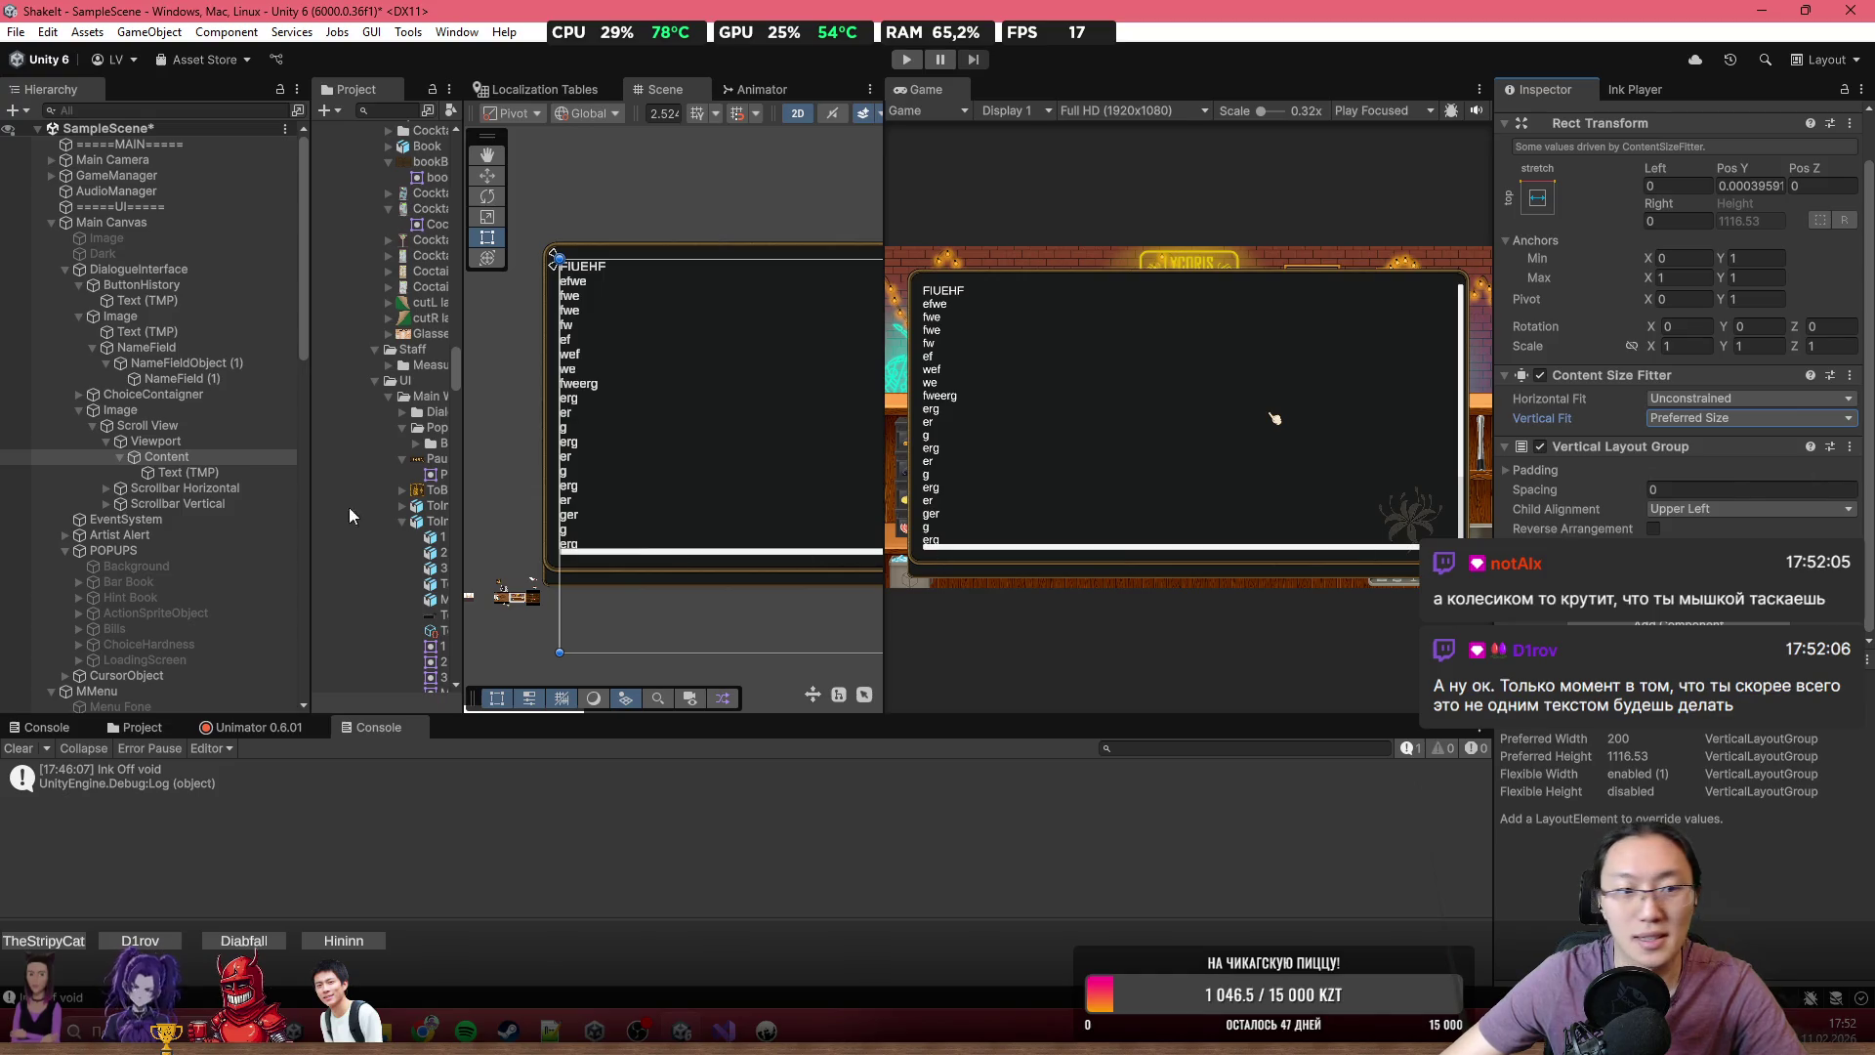
left_click(205, 471)
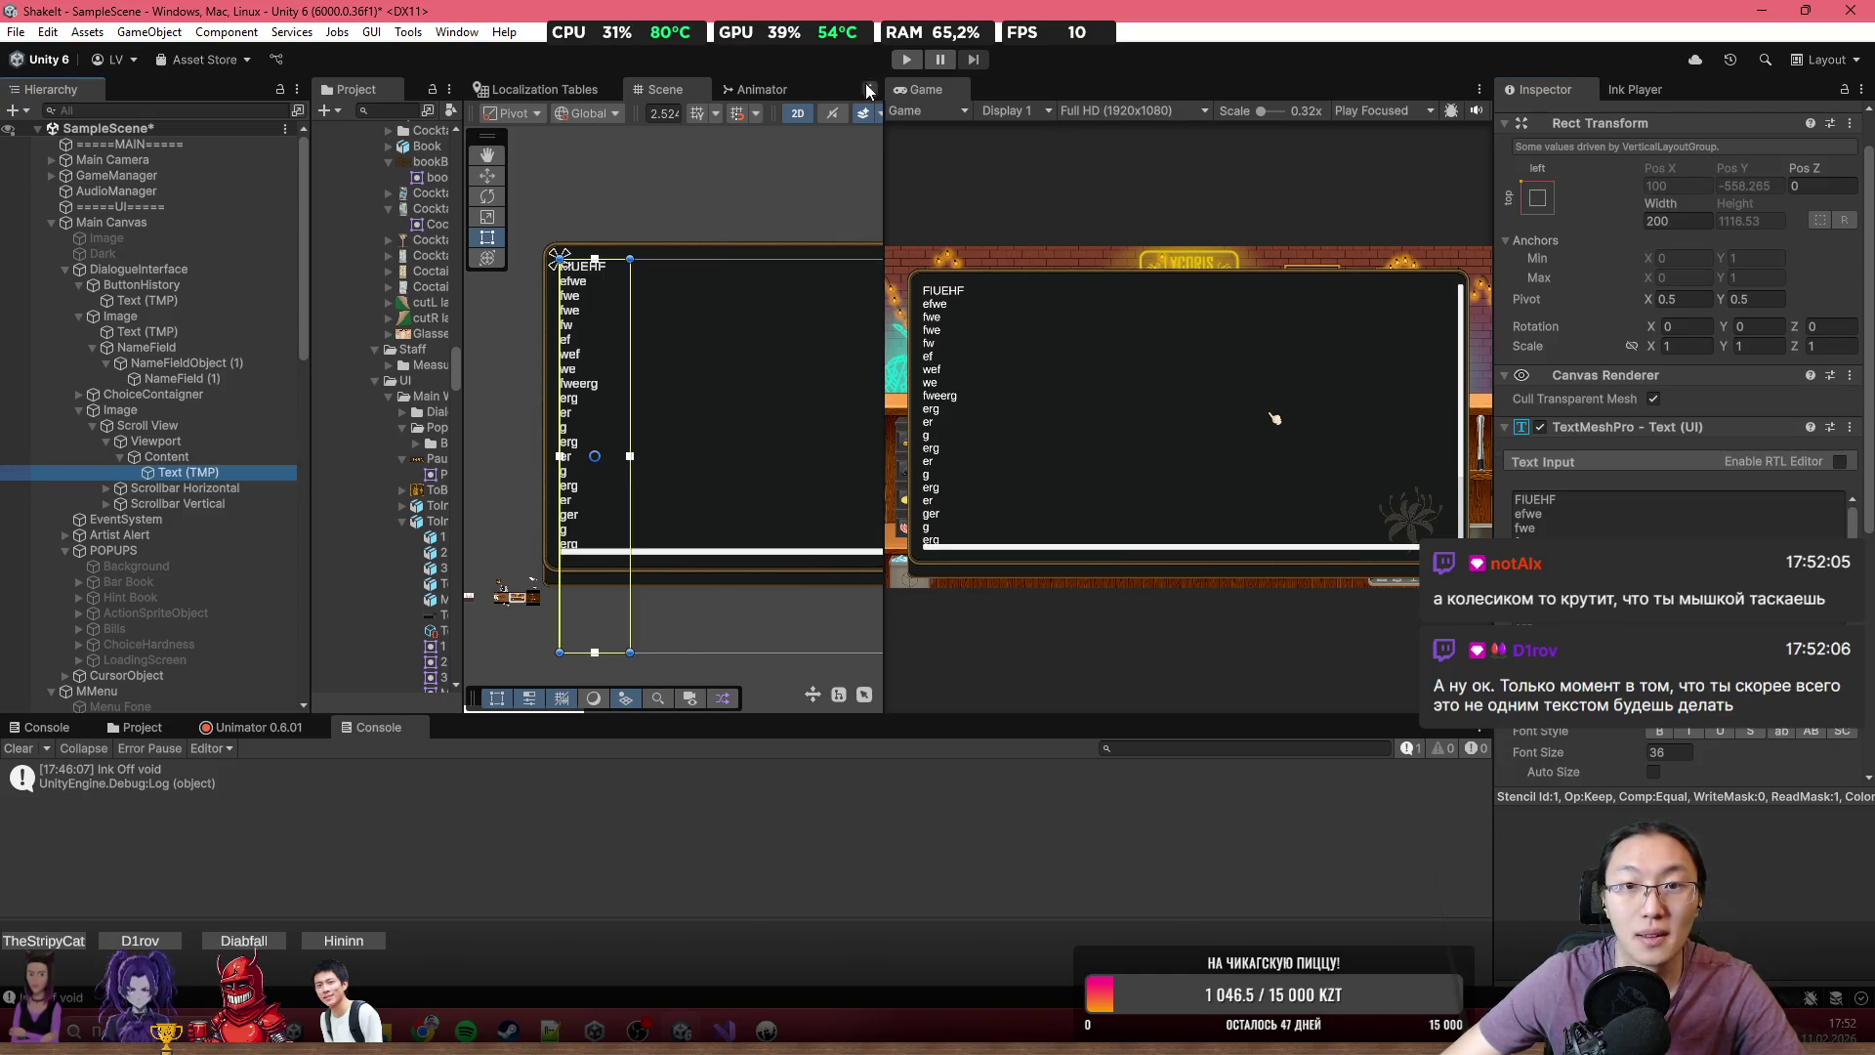
left_click(906, 58)
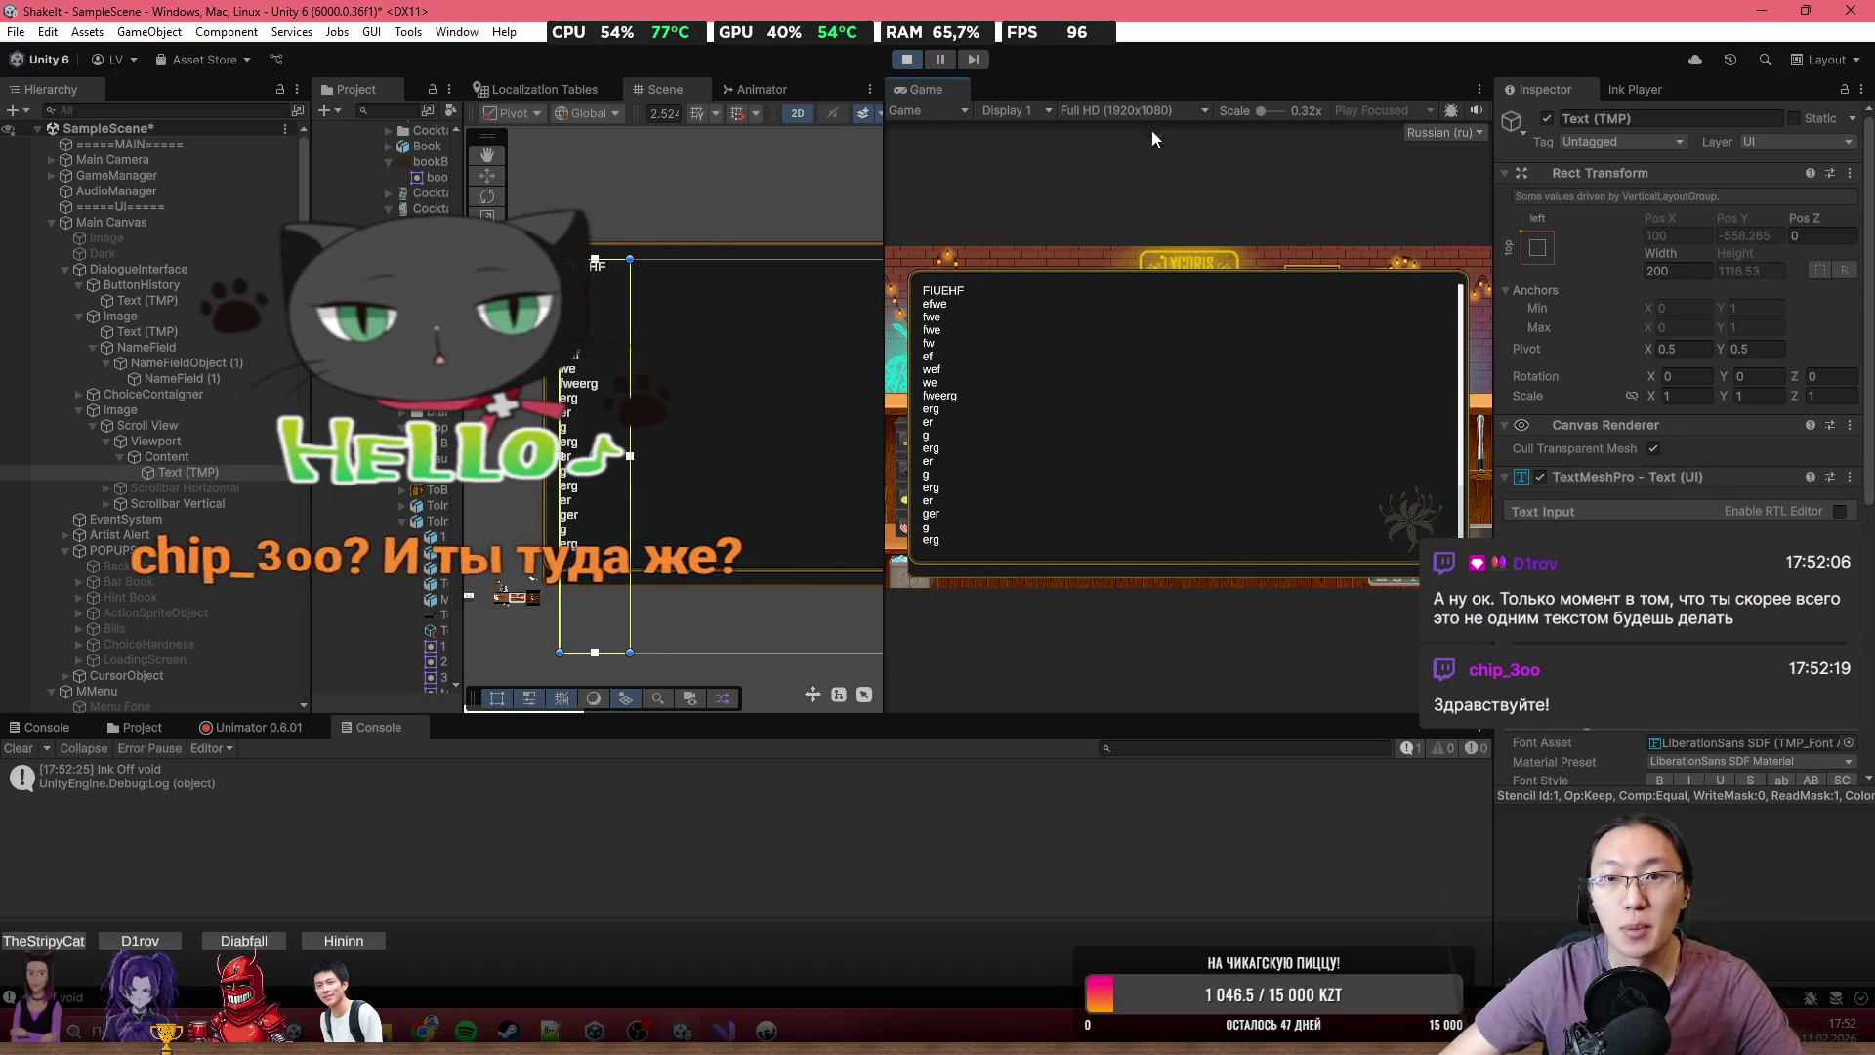
Maximize the Game view, scroll the history text up and down, then stop play mode.
double_click(957, 92)
scroll(602, 488, "down", 3)
scroll(711, 670, "up", 3)
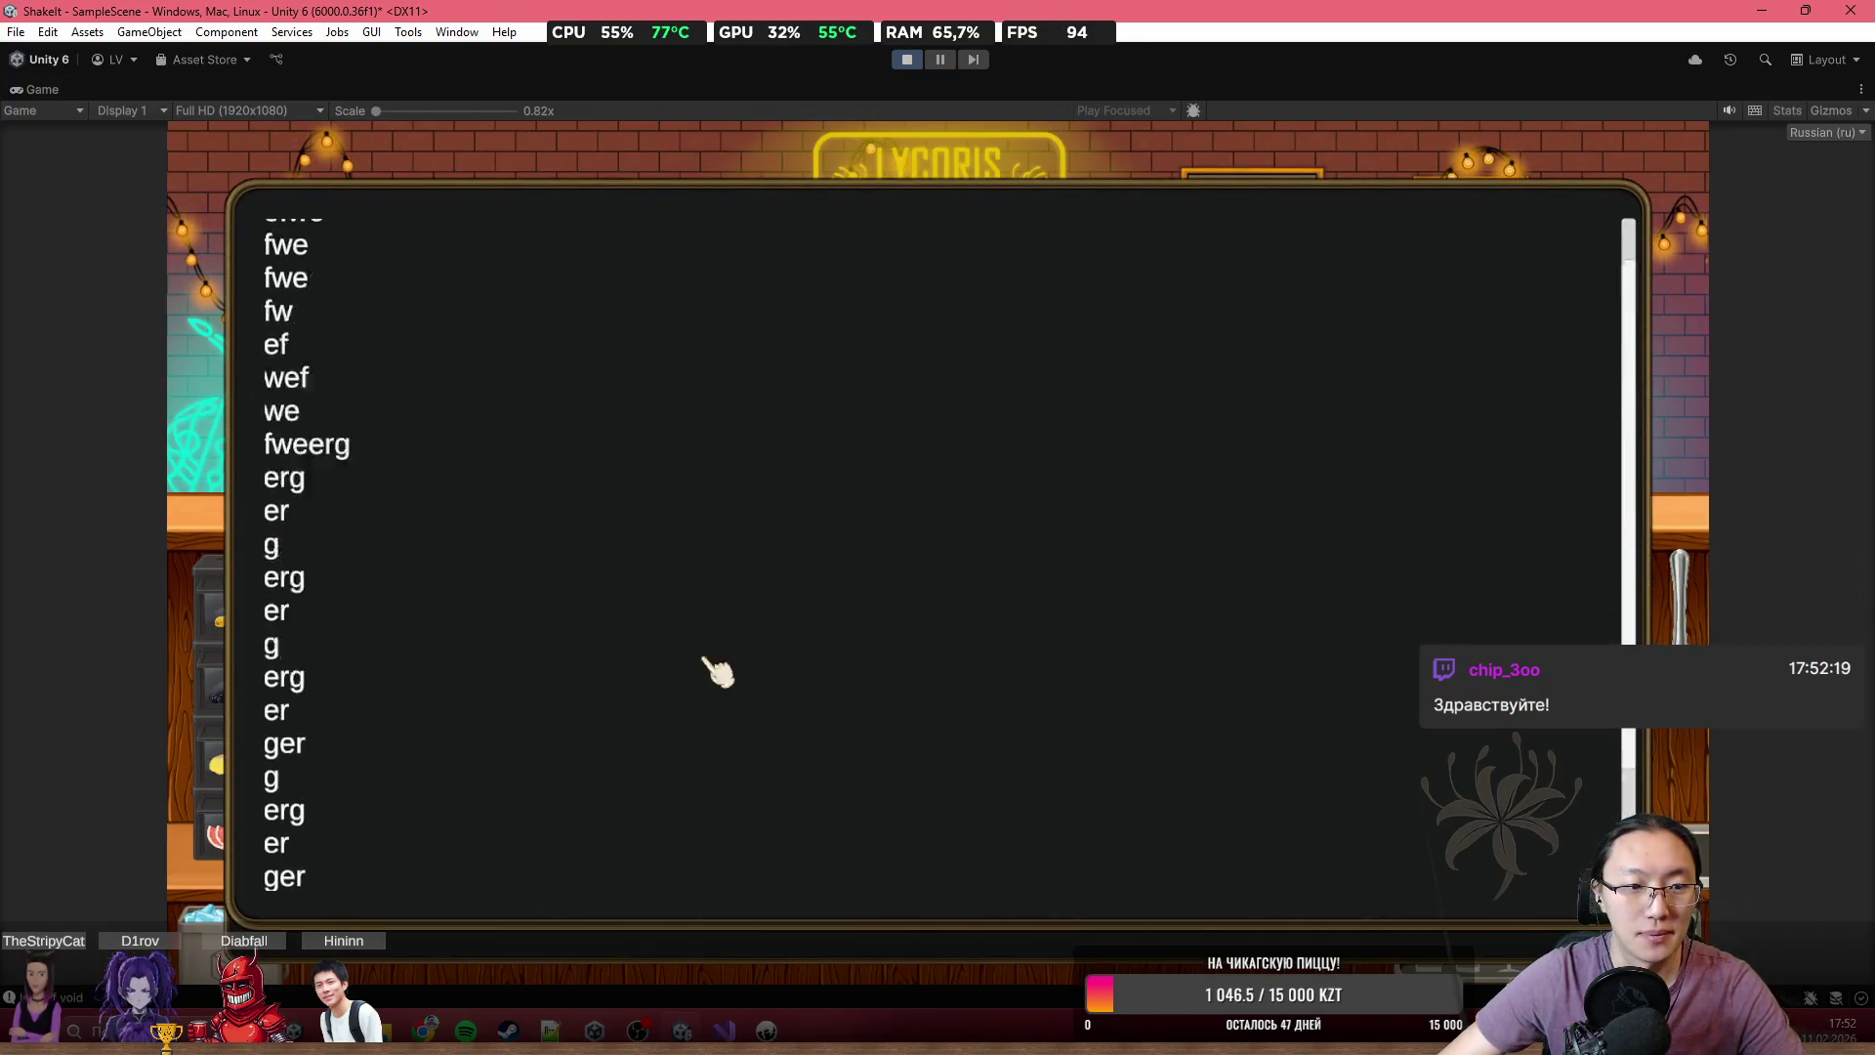
scroll(720, 662, "down", 1)
scroll(727, 698, "down", 5)
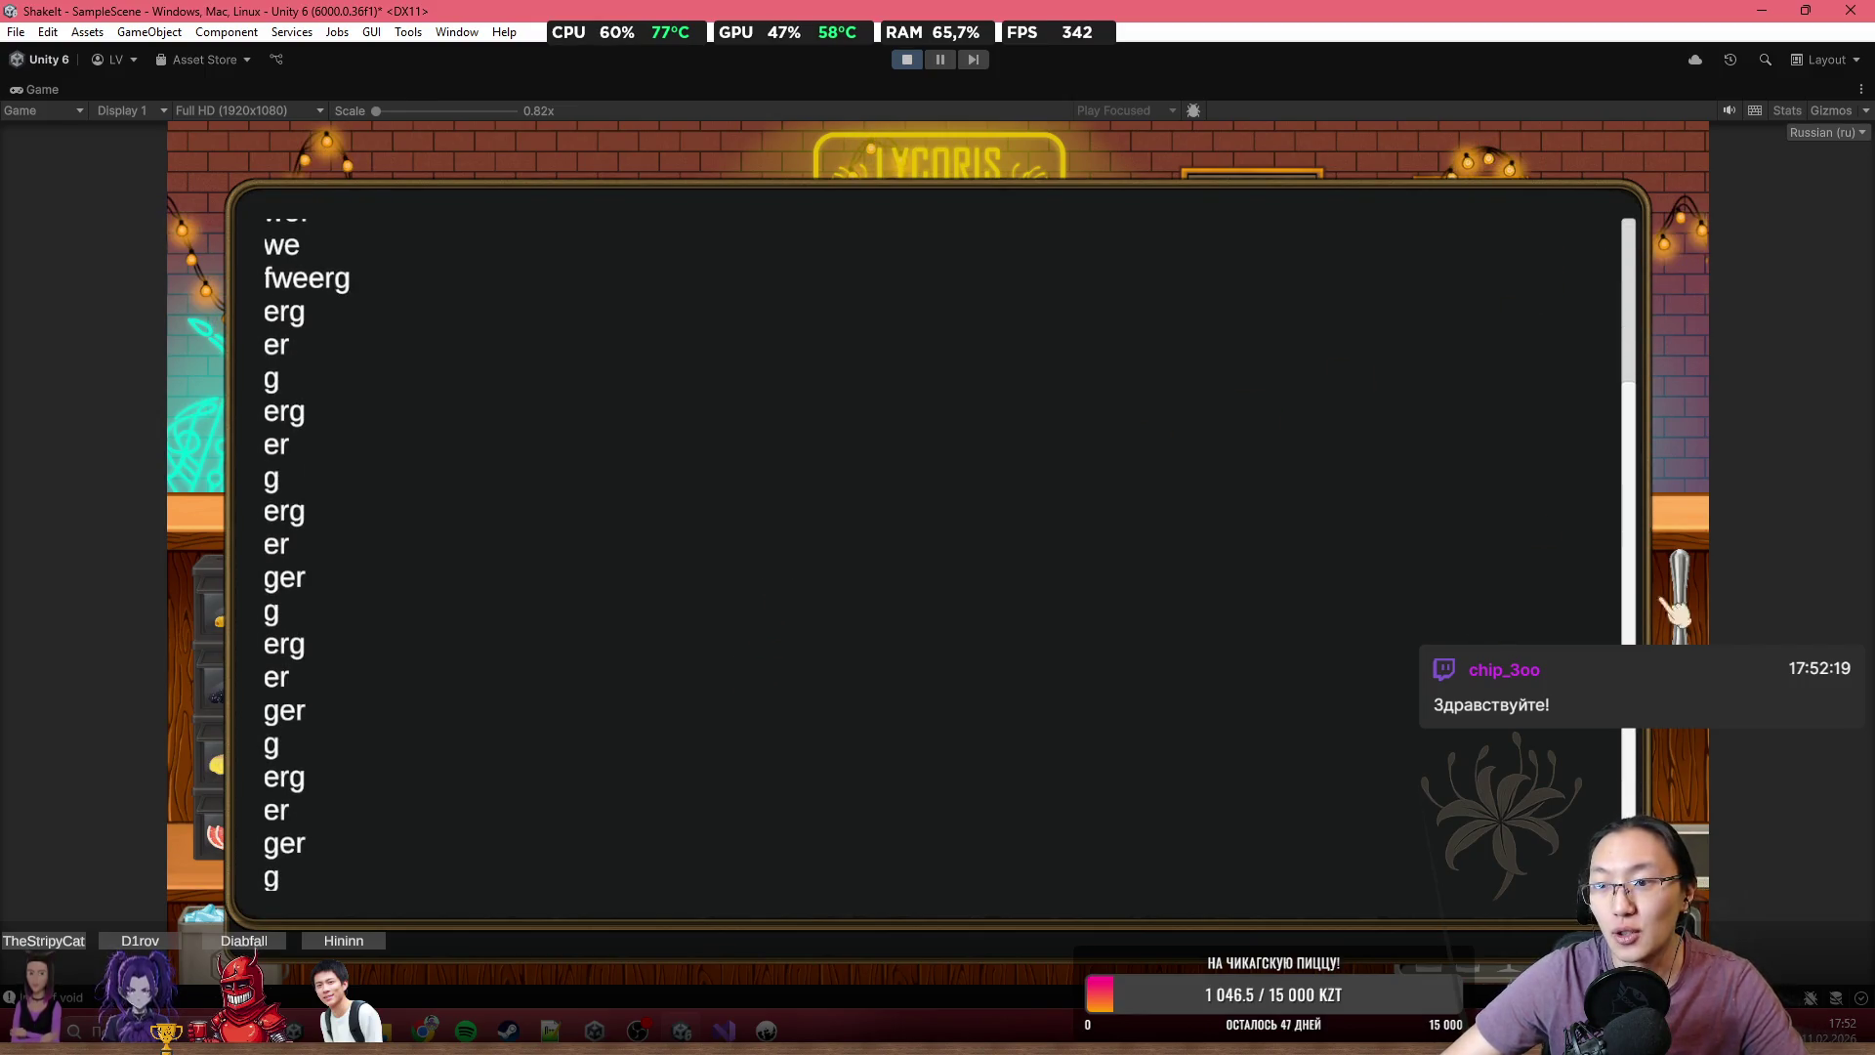
scroll(950, 628, "up", 3)
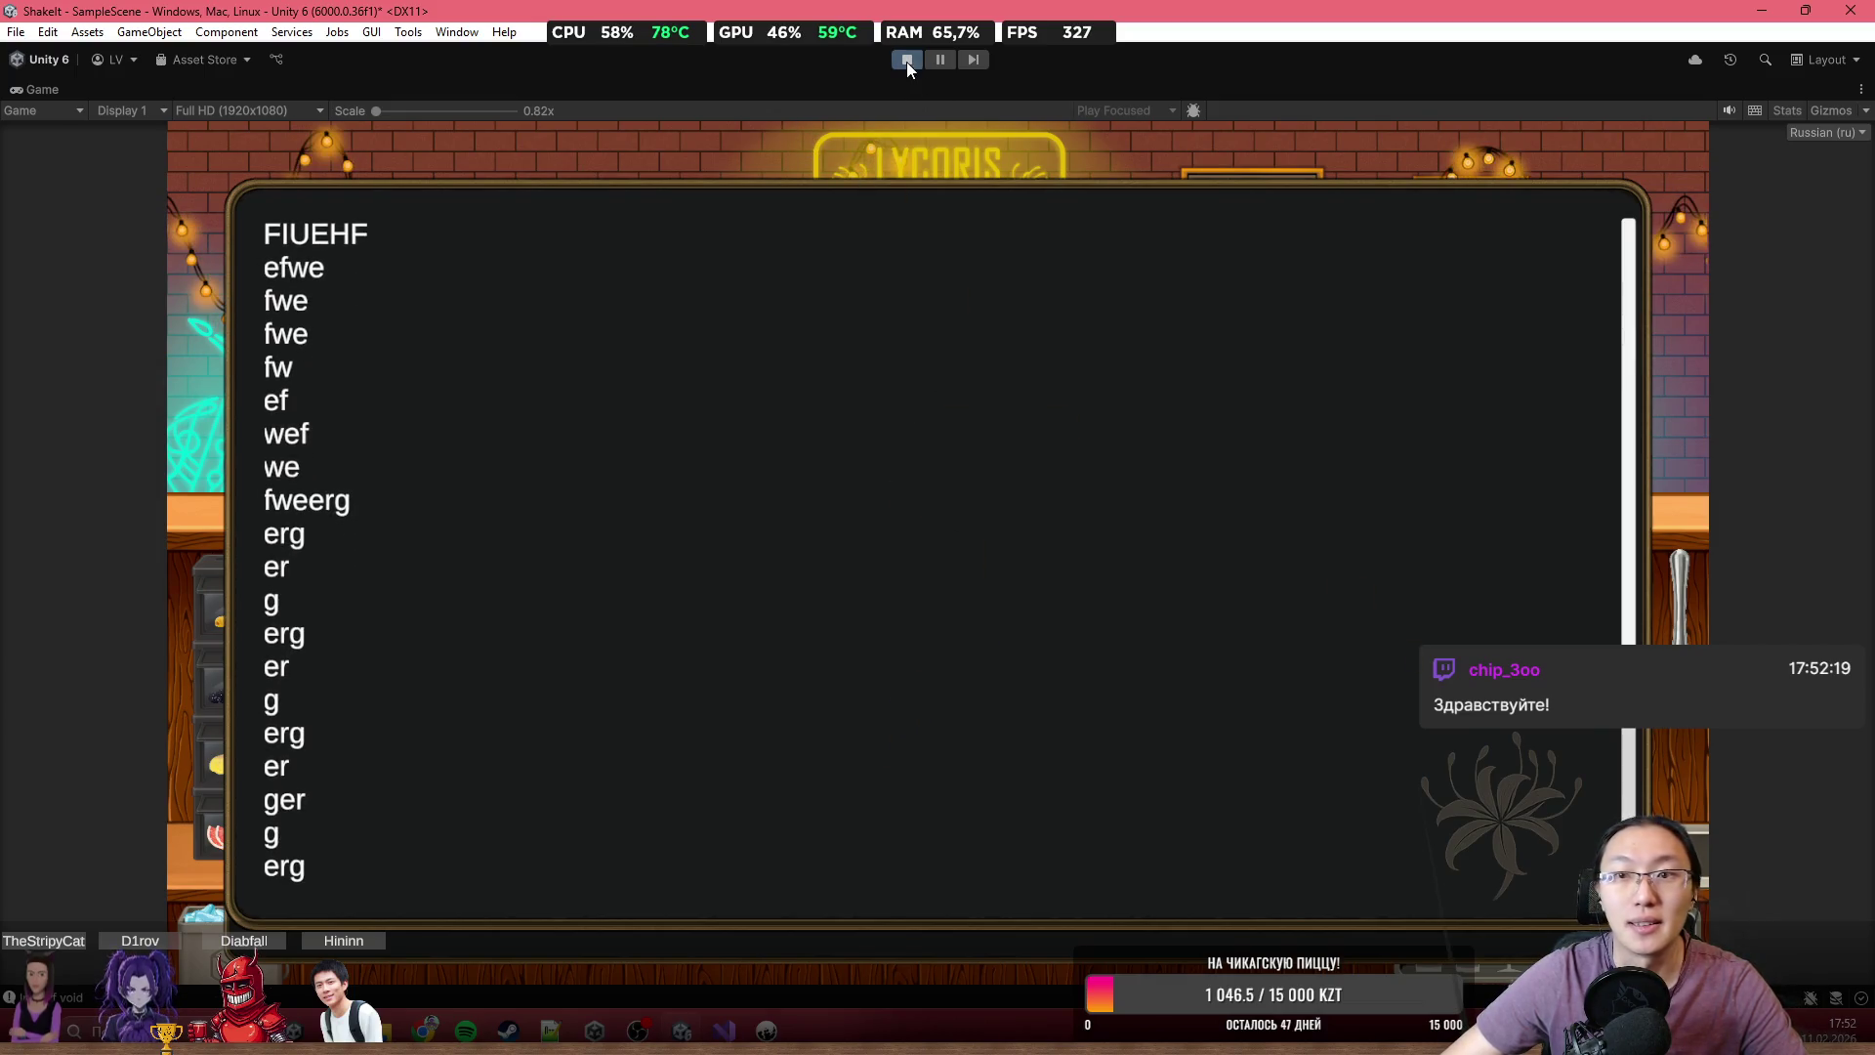
left_click(906, 59)
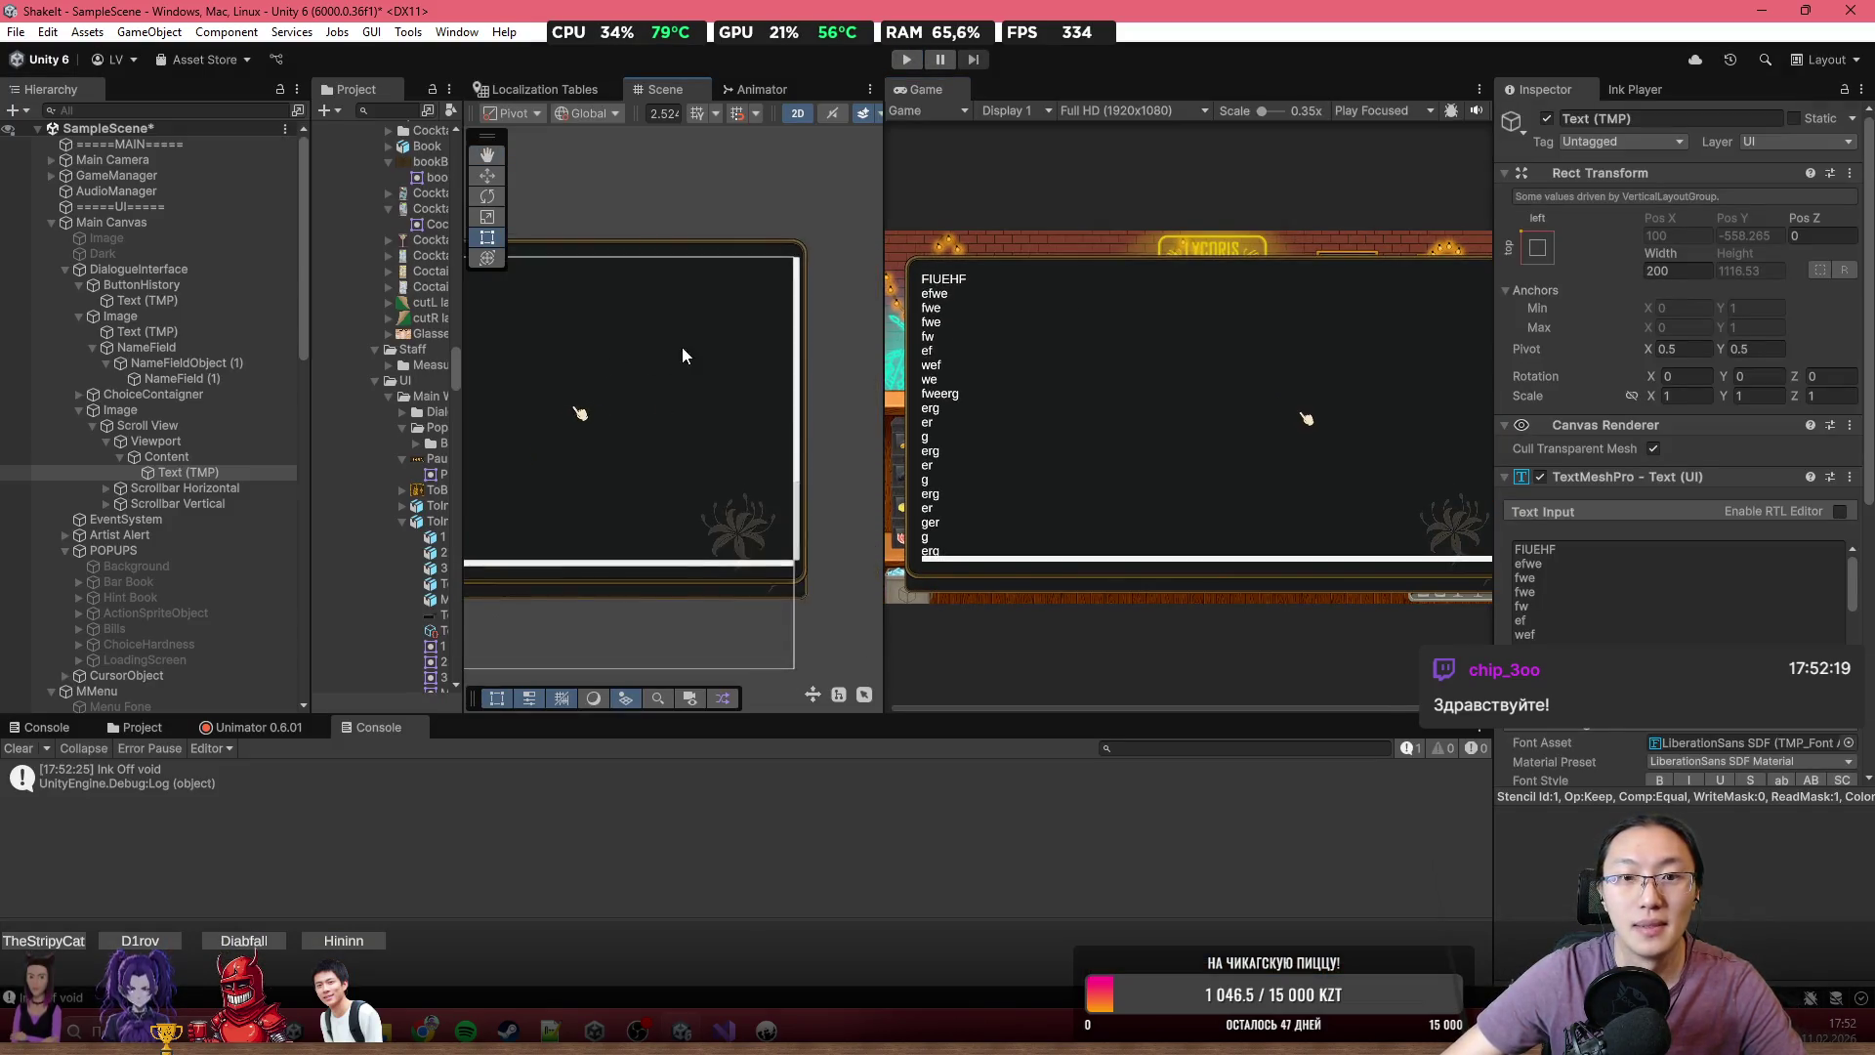
scroll(681, 348, "up", 5)
left_click(796, 413)
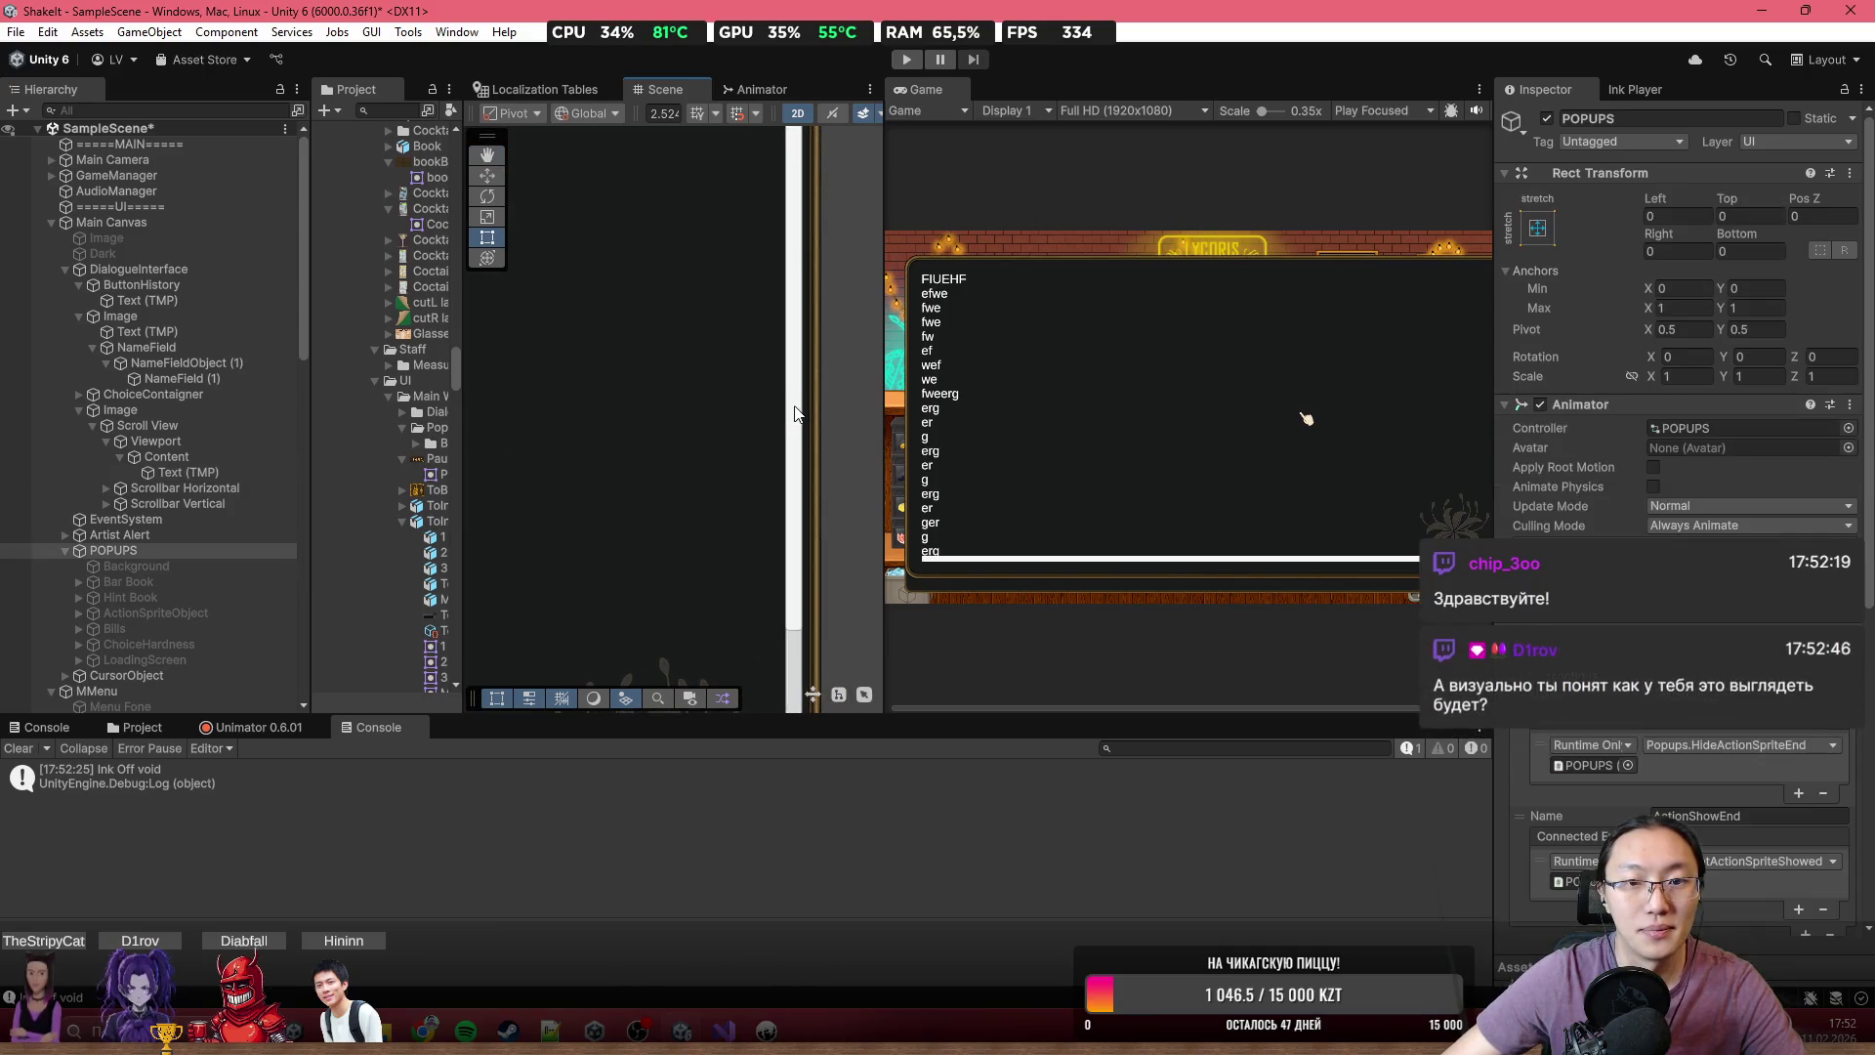
Delete Scrollbar Horizontal and frame Scrollbar Vertical in the Scene view.
left_click(256, 486)
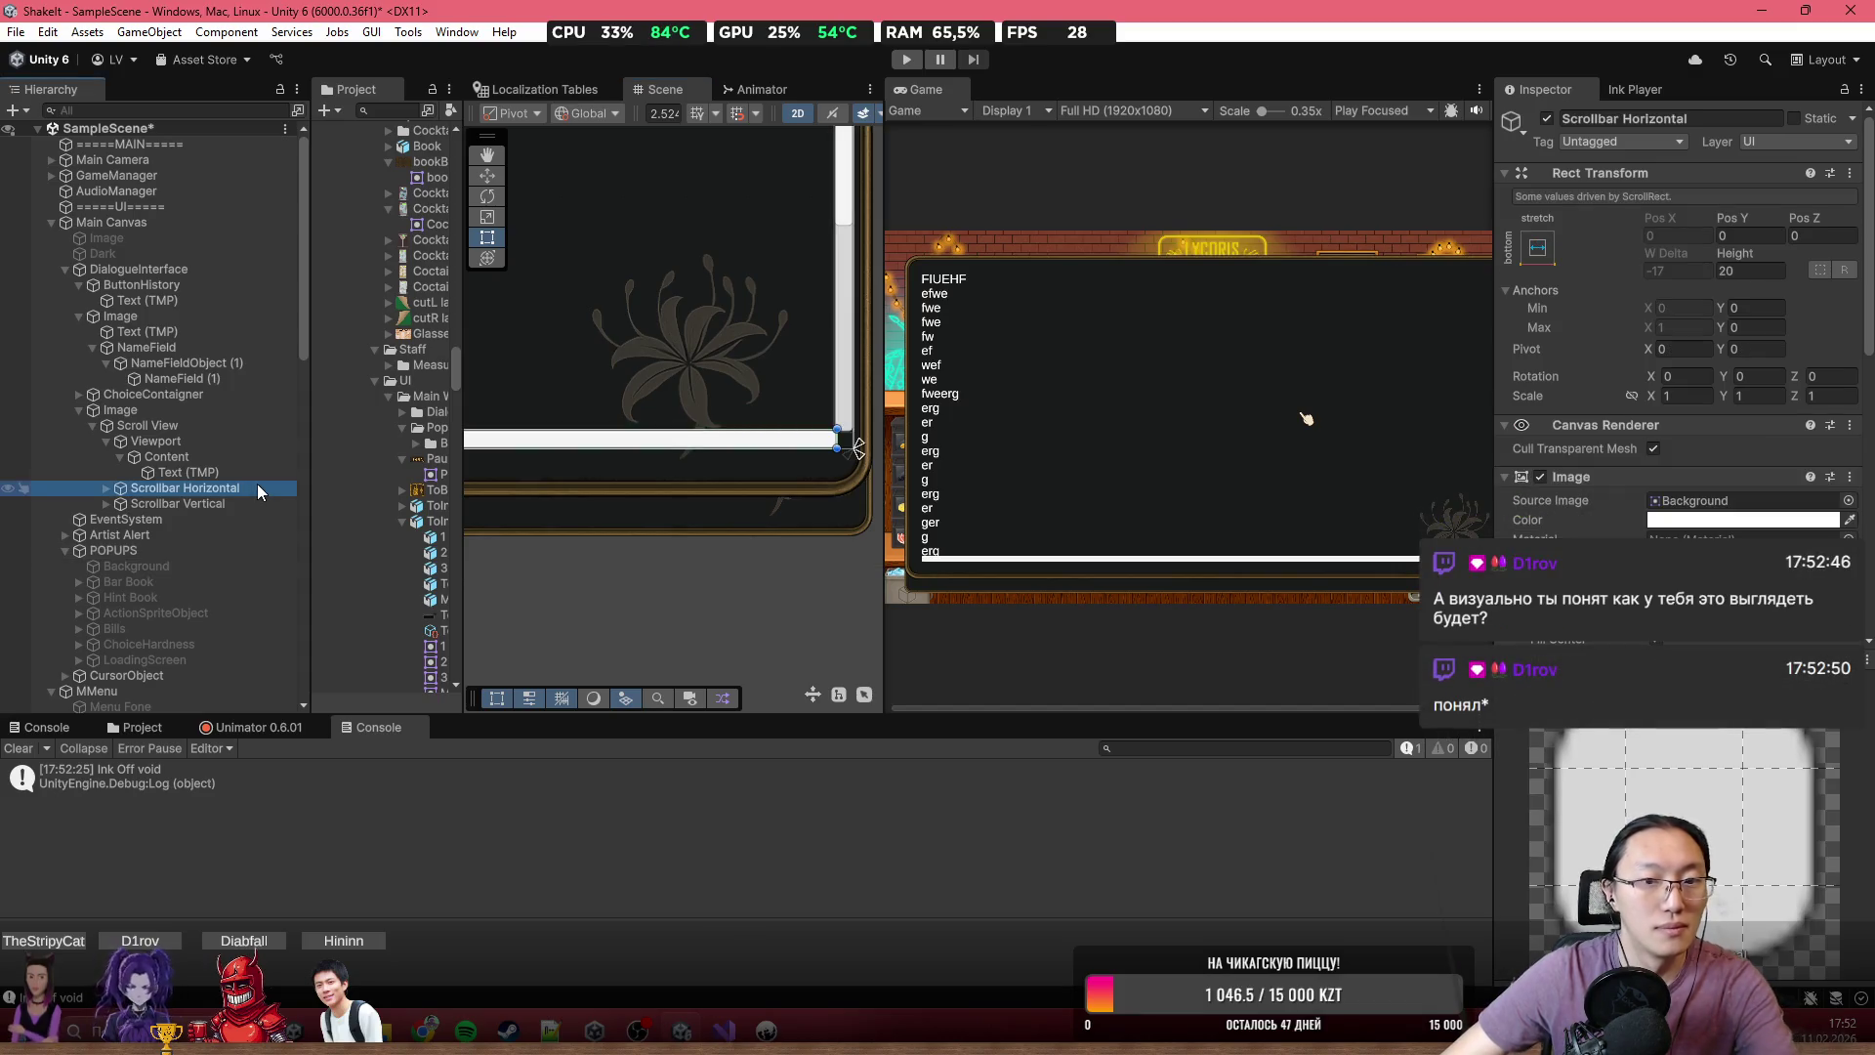
key("Delete")
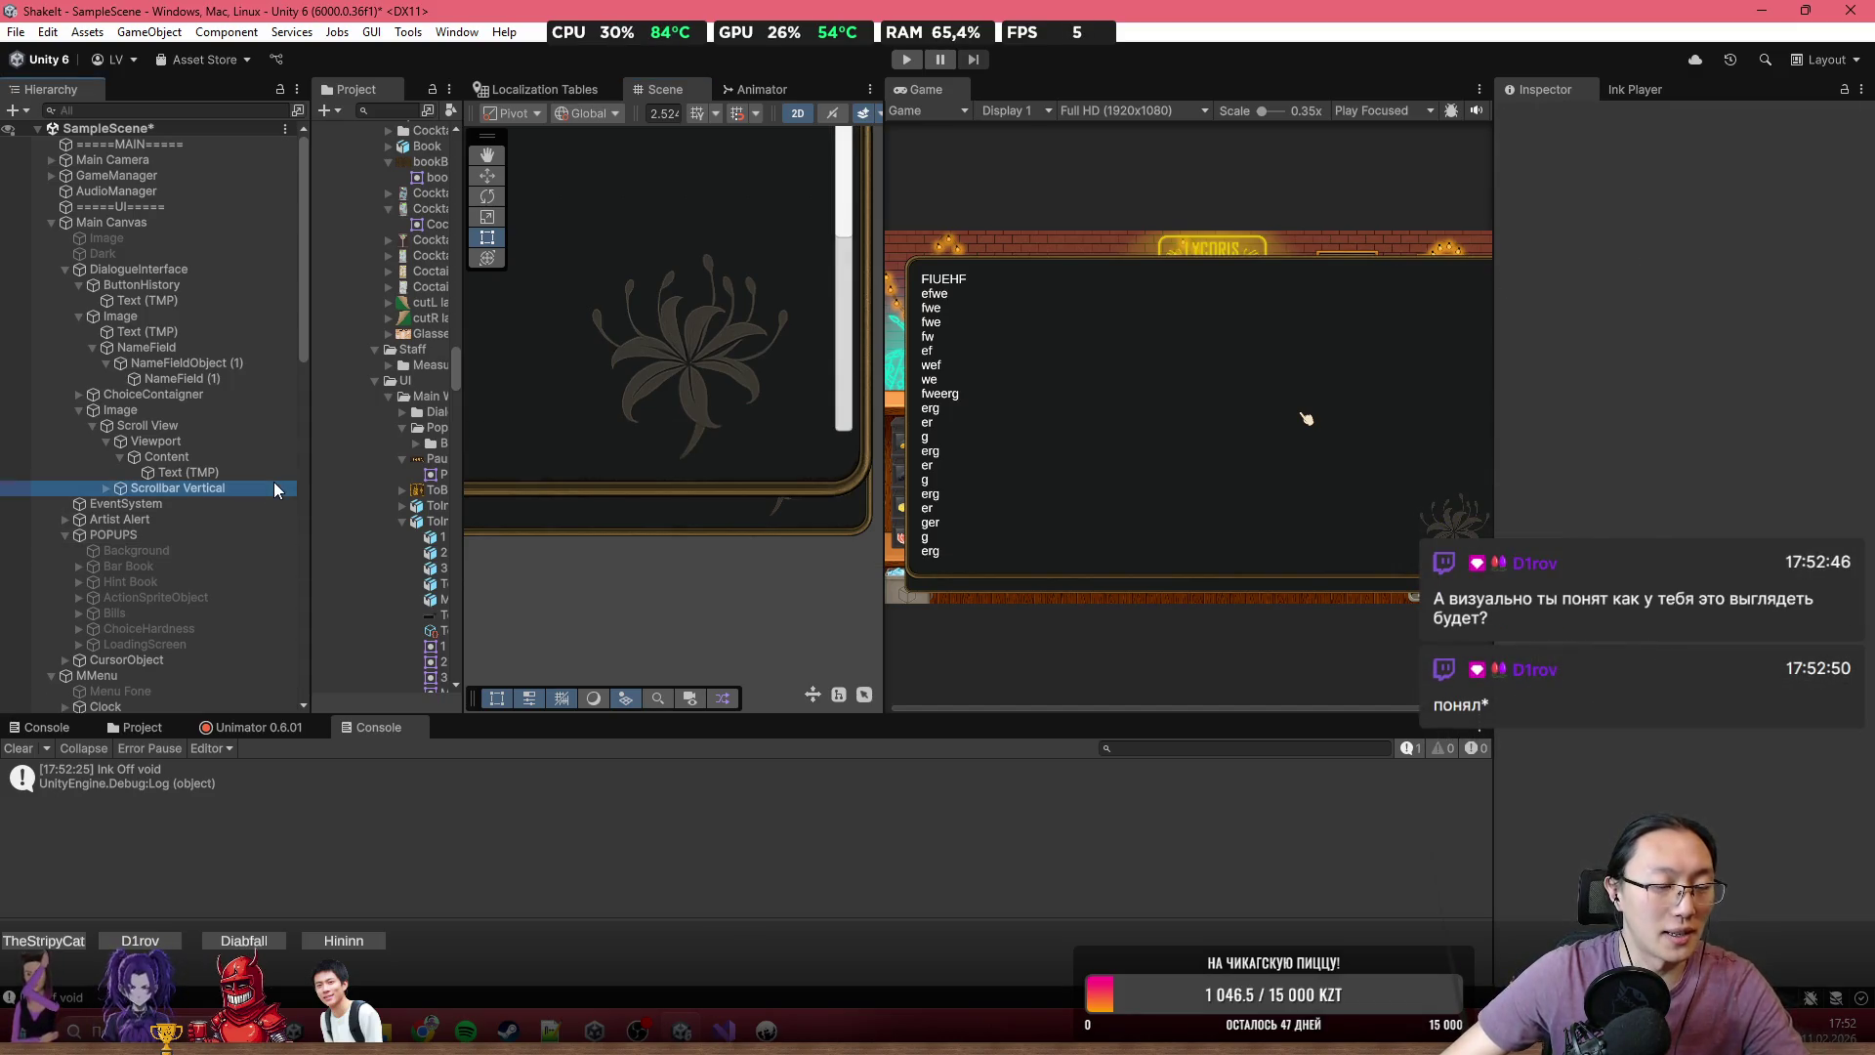
left_click(273, 488)
key("f")
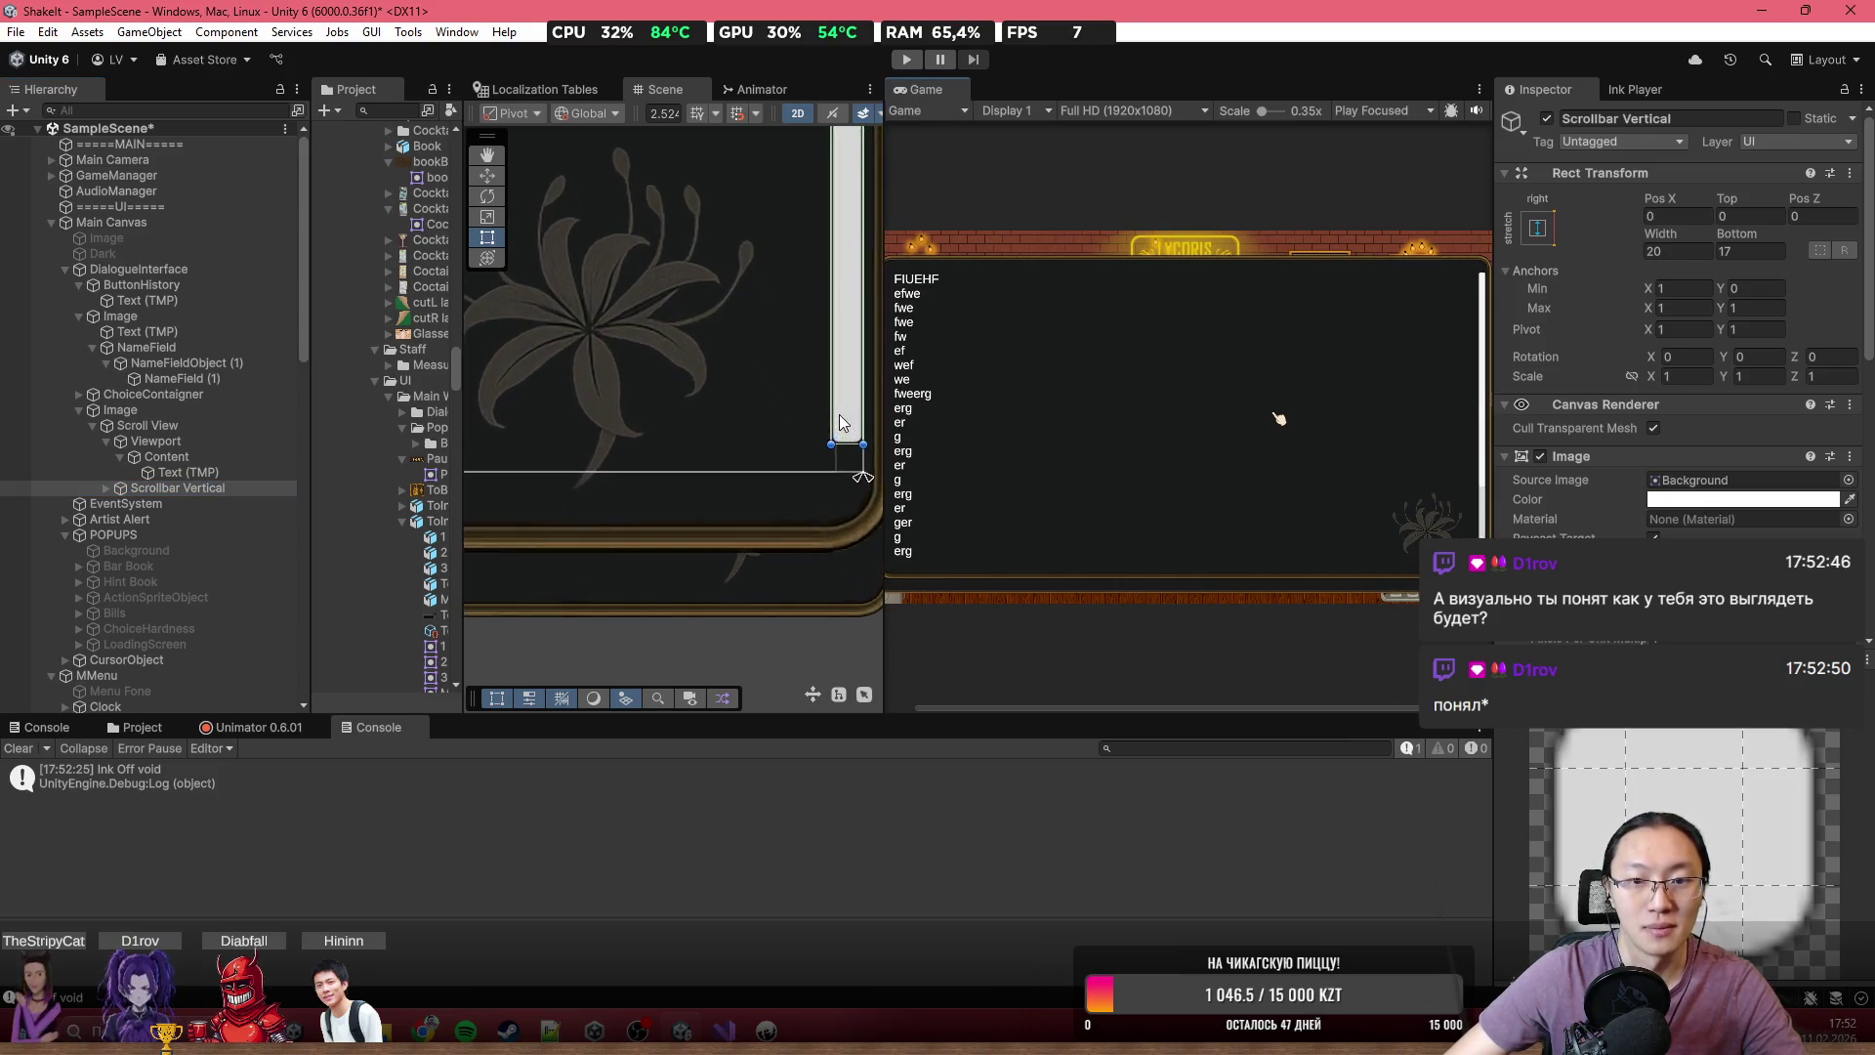
Adjust the Scene view around the vertical scrollbar and show the Game view full-size.
scroll(858, 449, "up", 2)
scroll(820, 413, "down", 4)
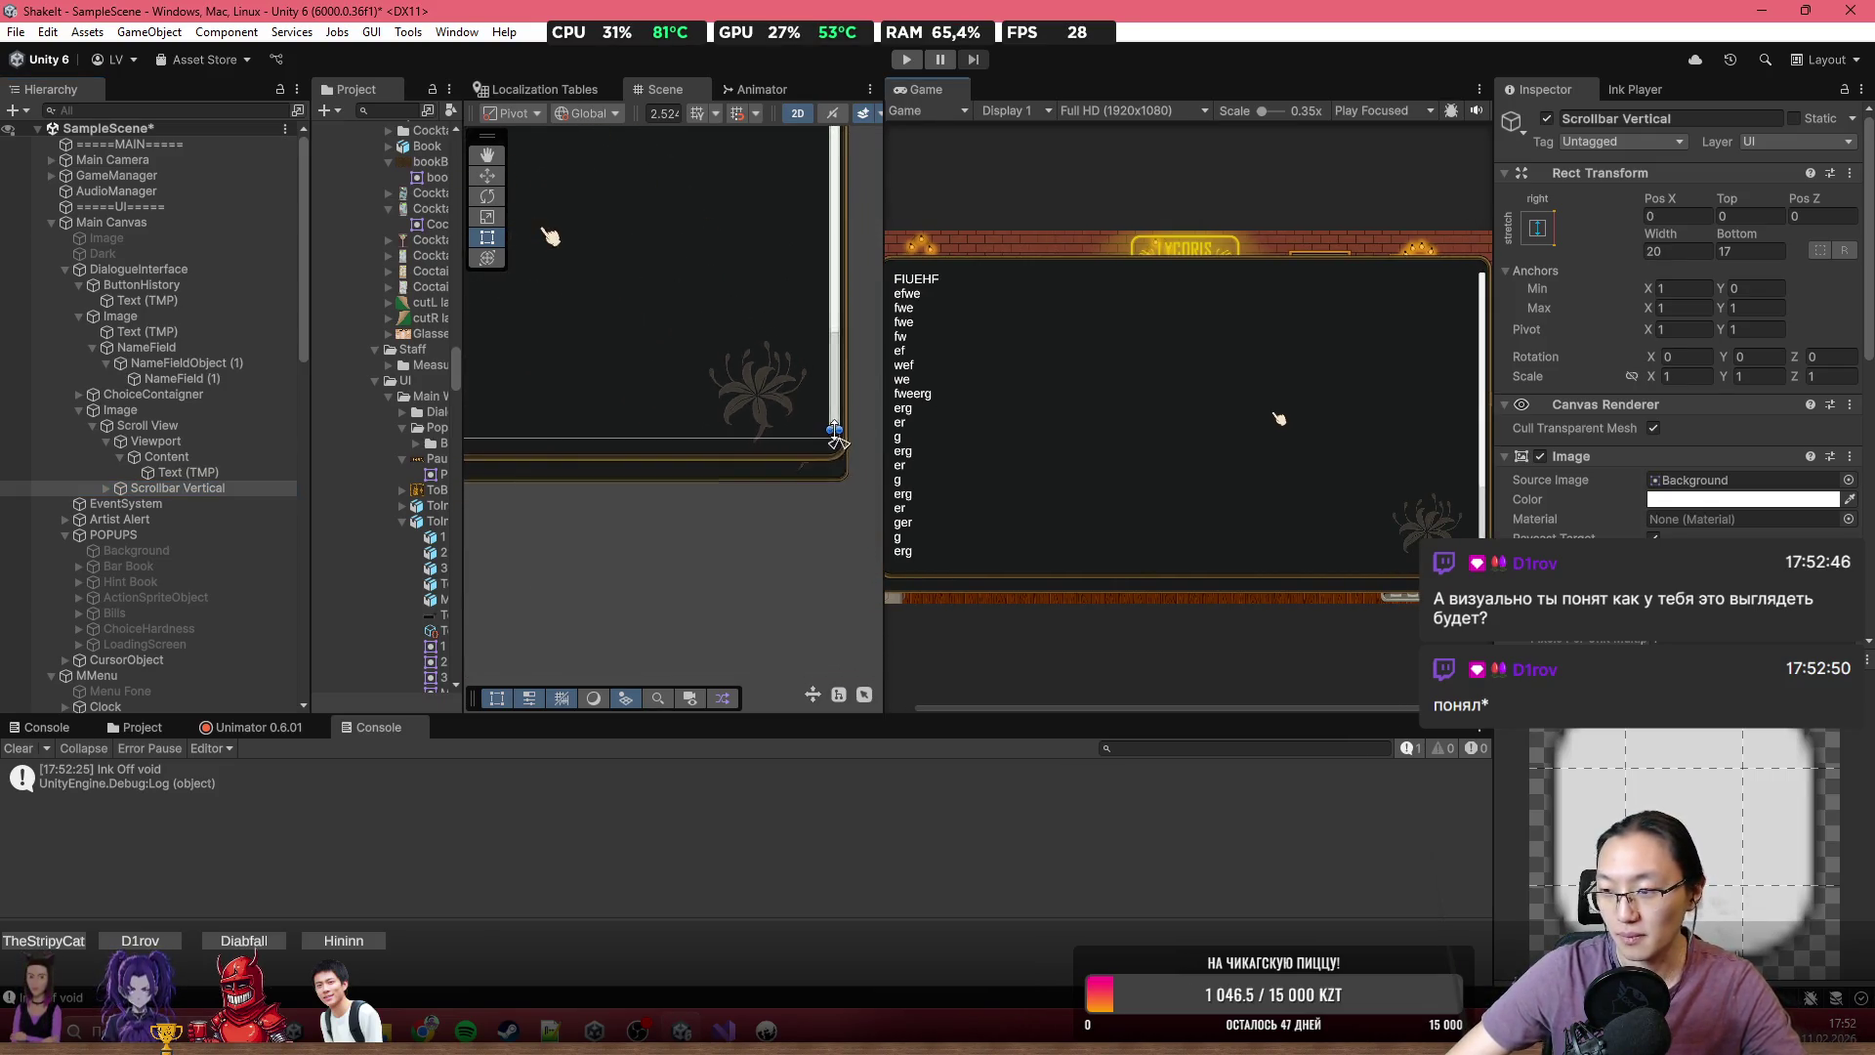
left_click_drag(544, 231, 637, 580)
left_click_drag(700, 435, 742, 402)
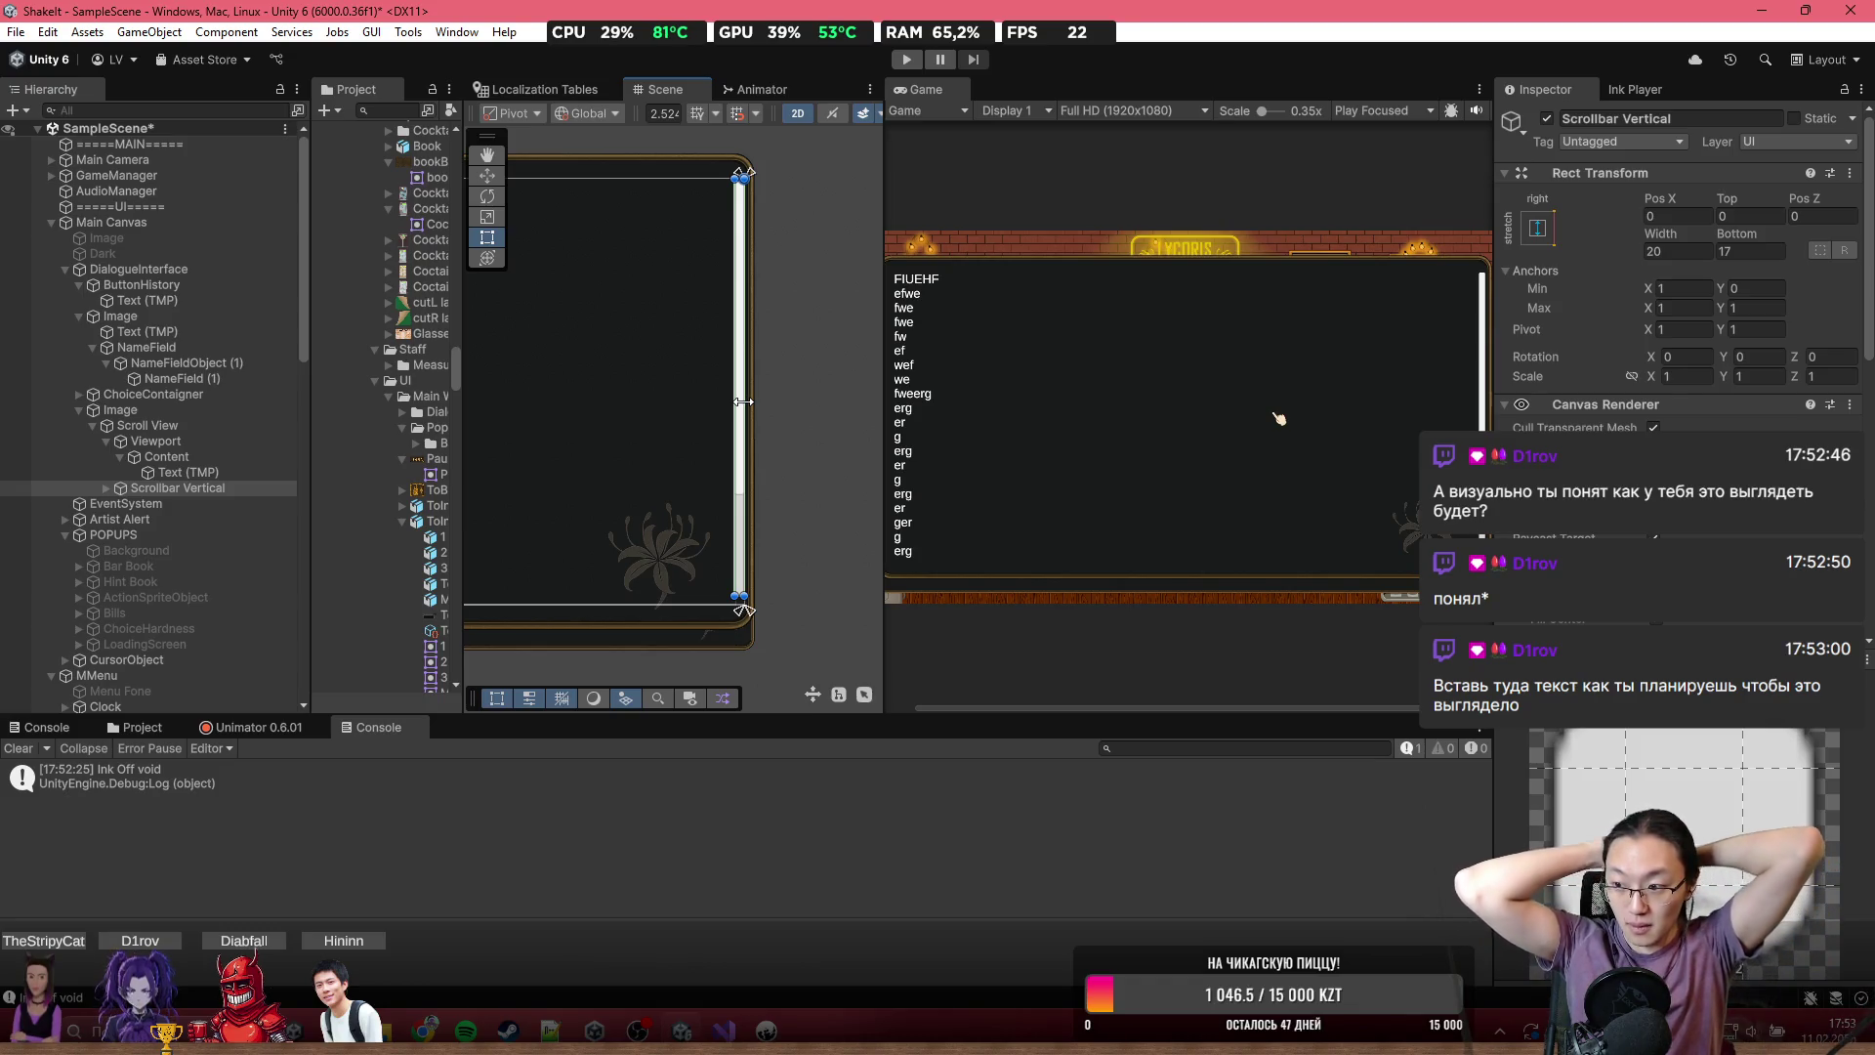
key("shift+space")
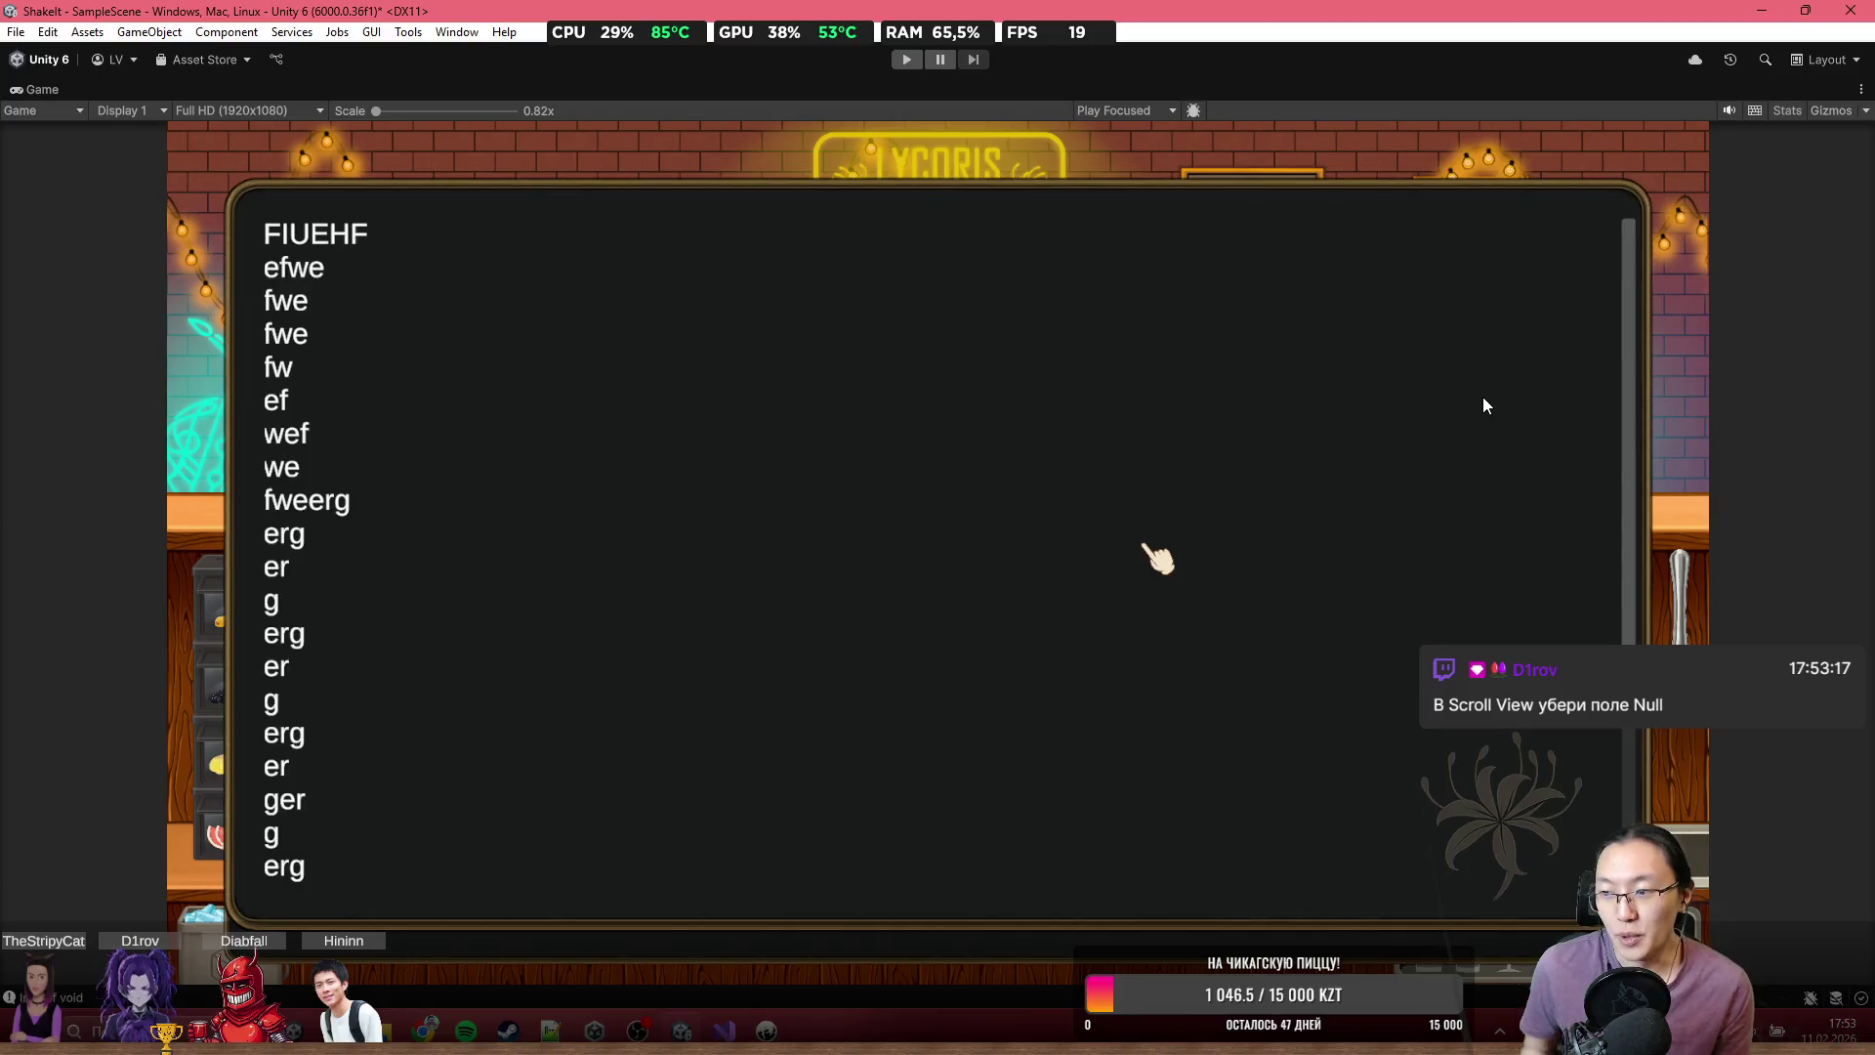
Set the Scroll View's Scroll Rect Horizontal Scrollbar reference from Missing to None.
key("shift+space")
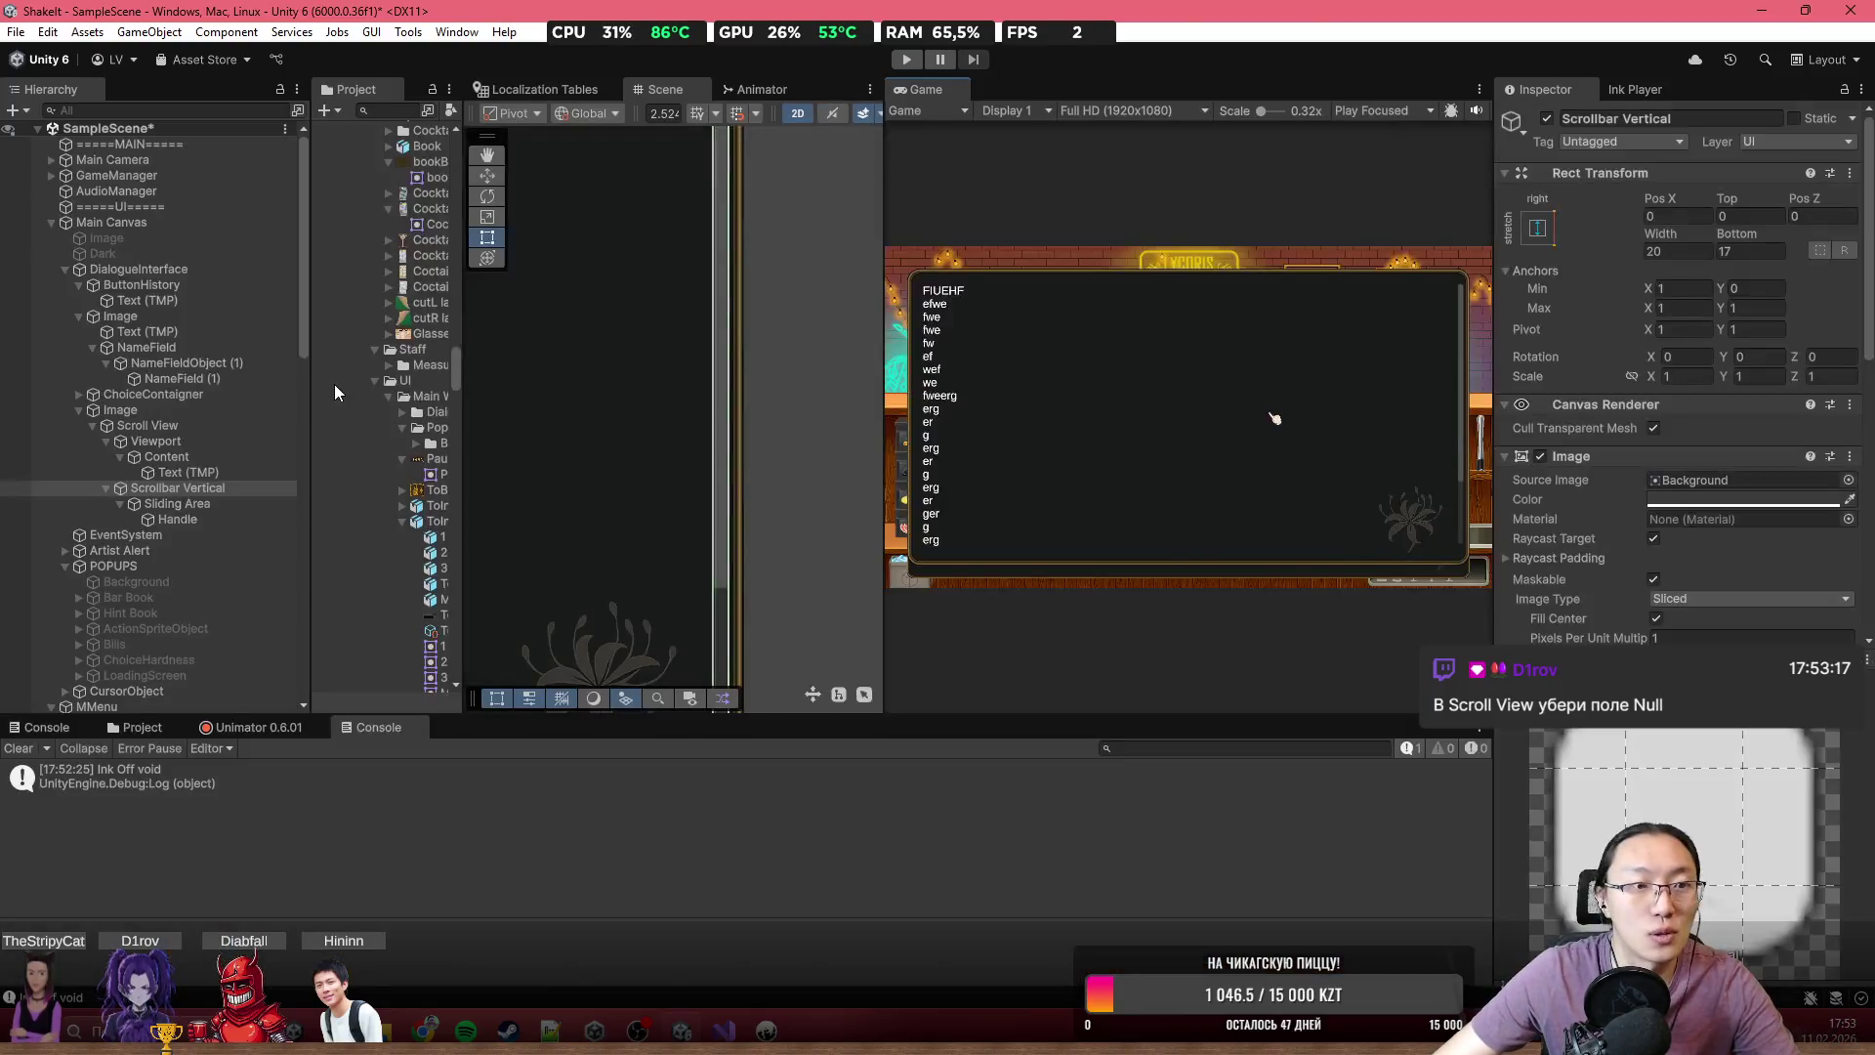
left_click(167, 456)
left_click(196, 426)
scroll(1814, 412, "down", 8)
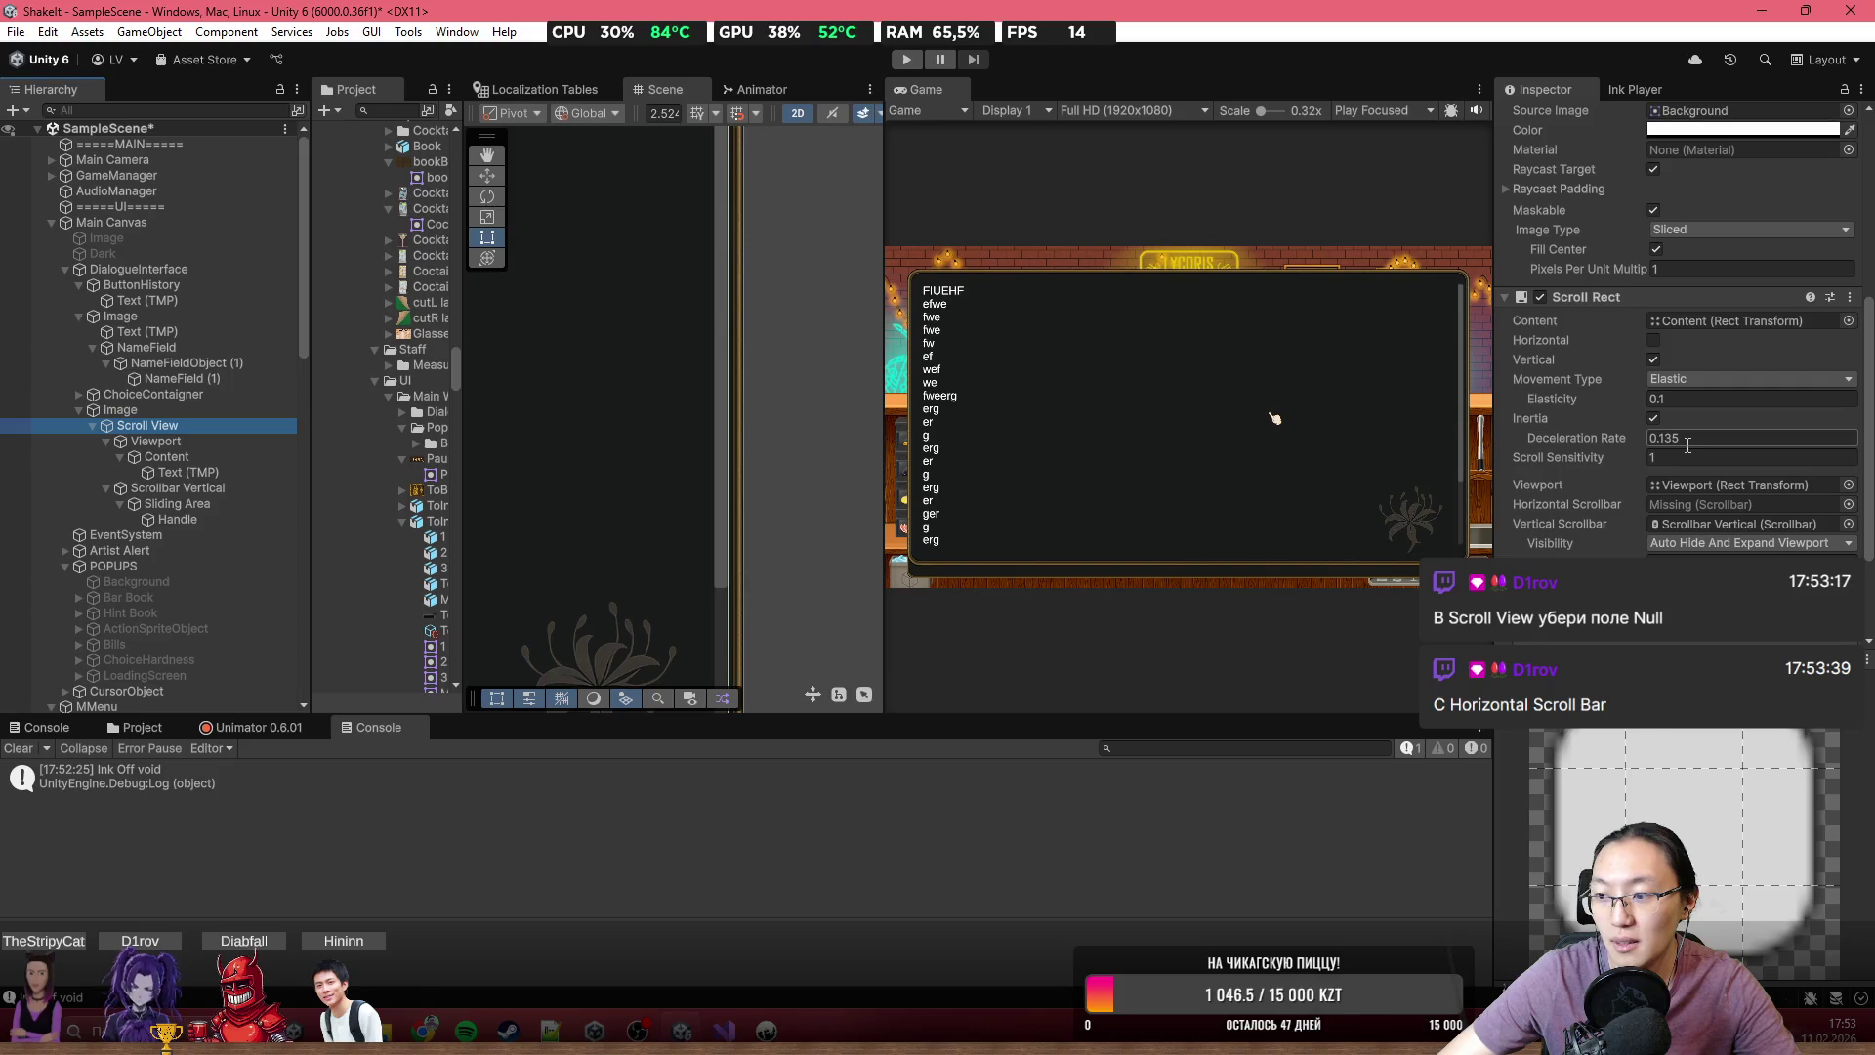
left_click(1848, 504)
double_click(1216, 268)
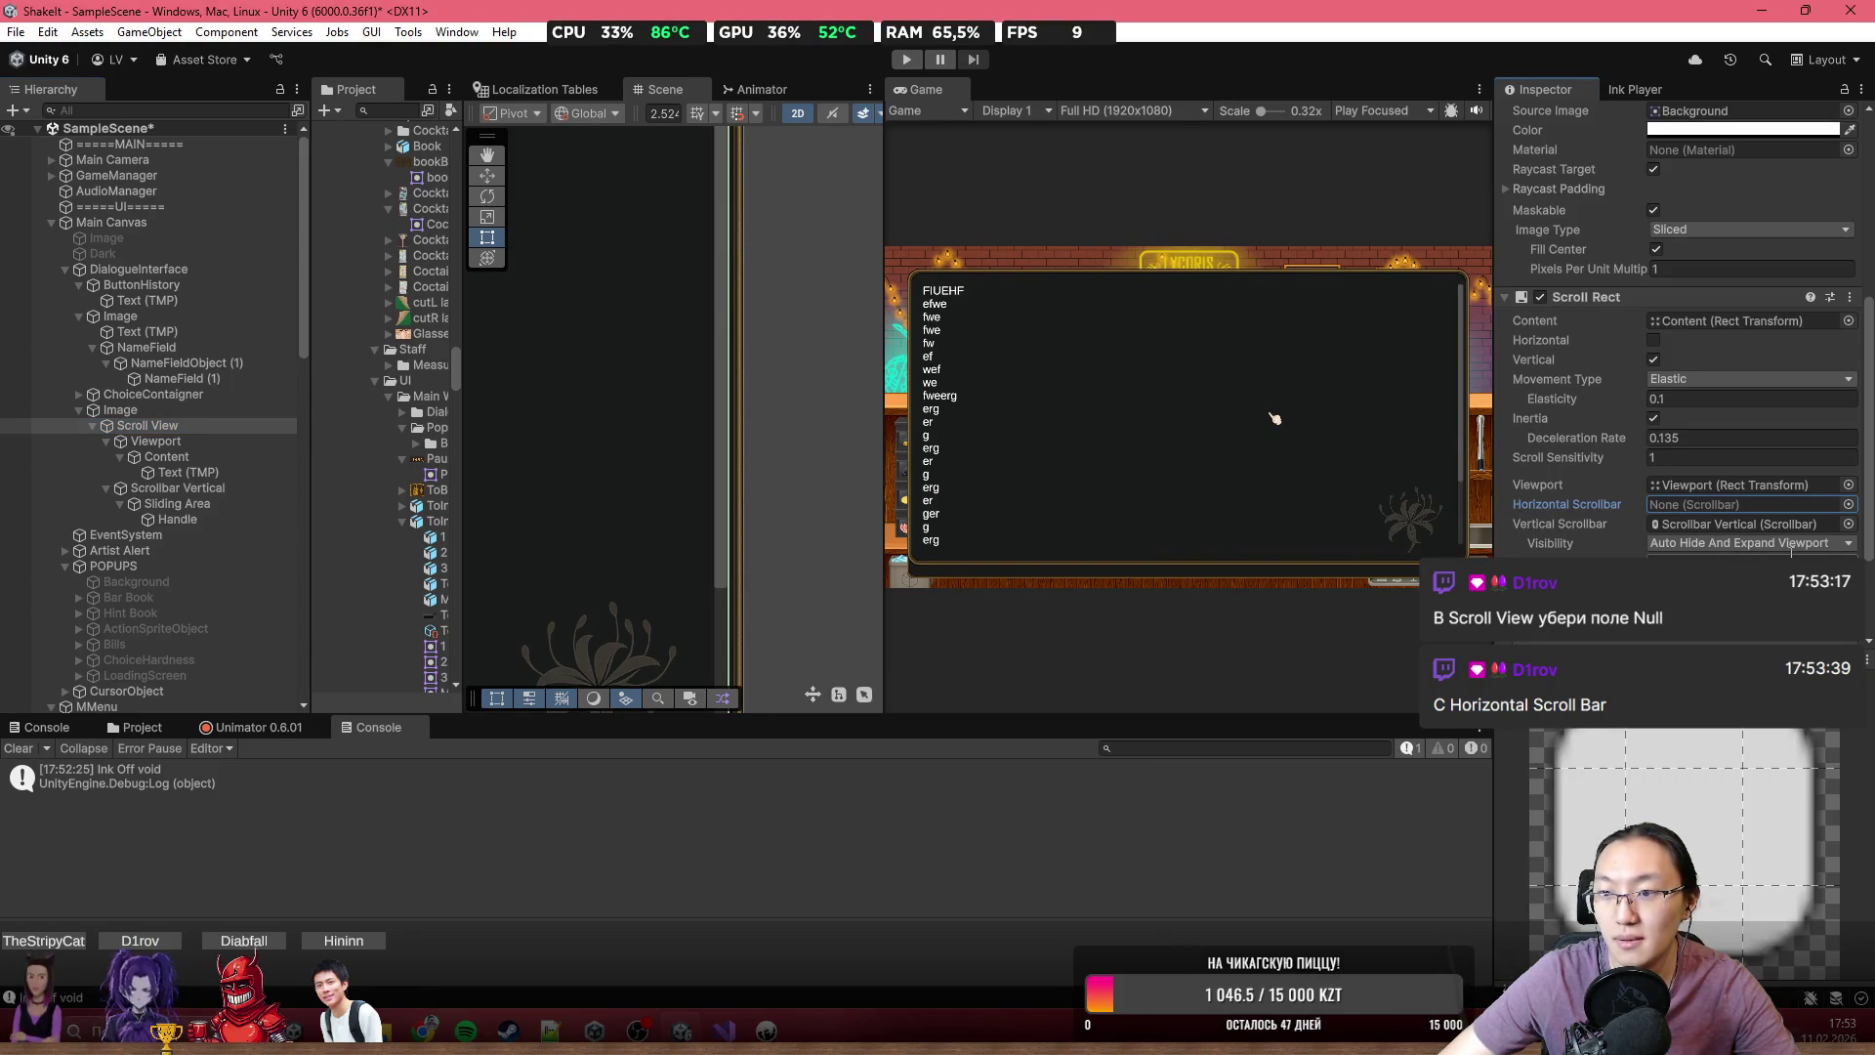
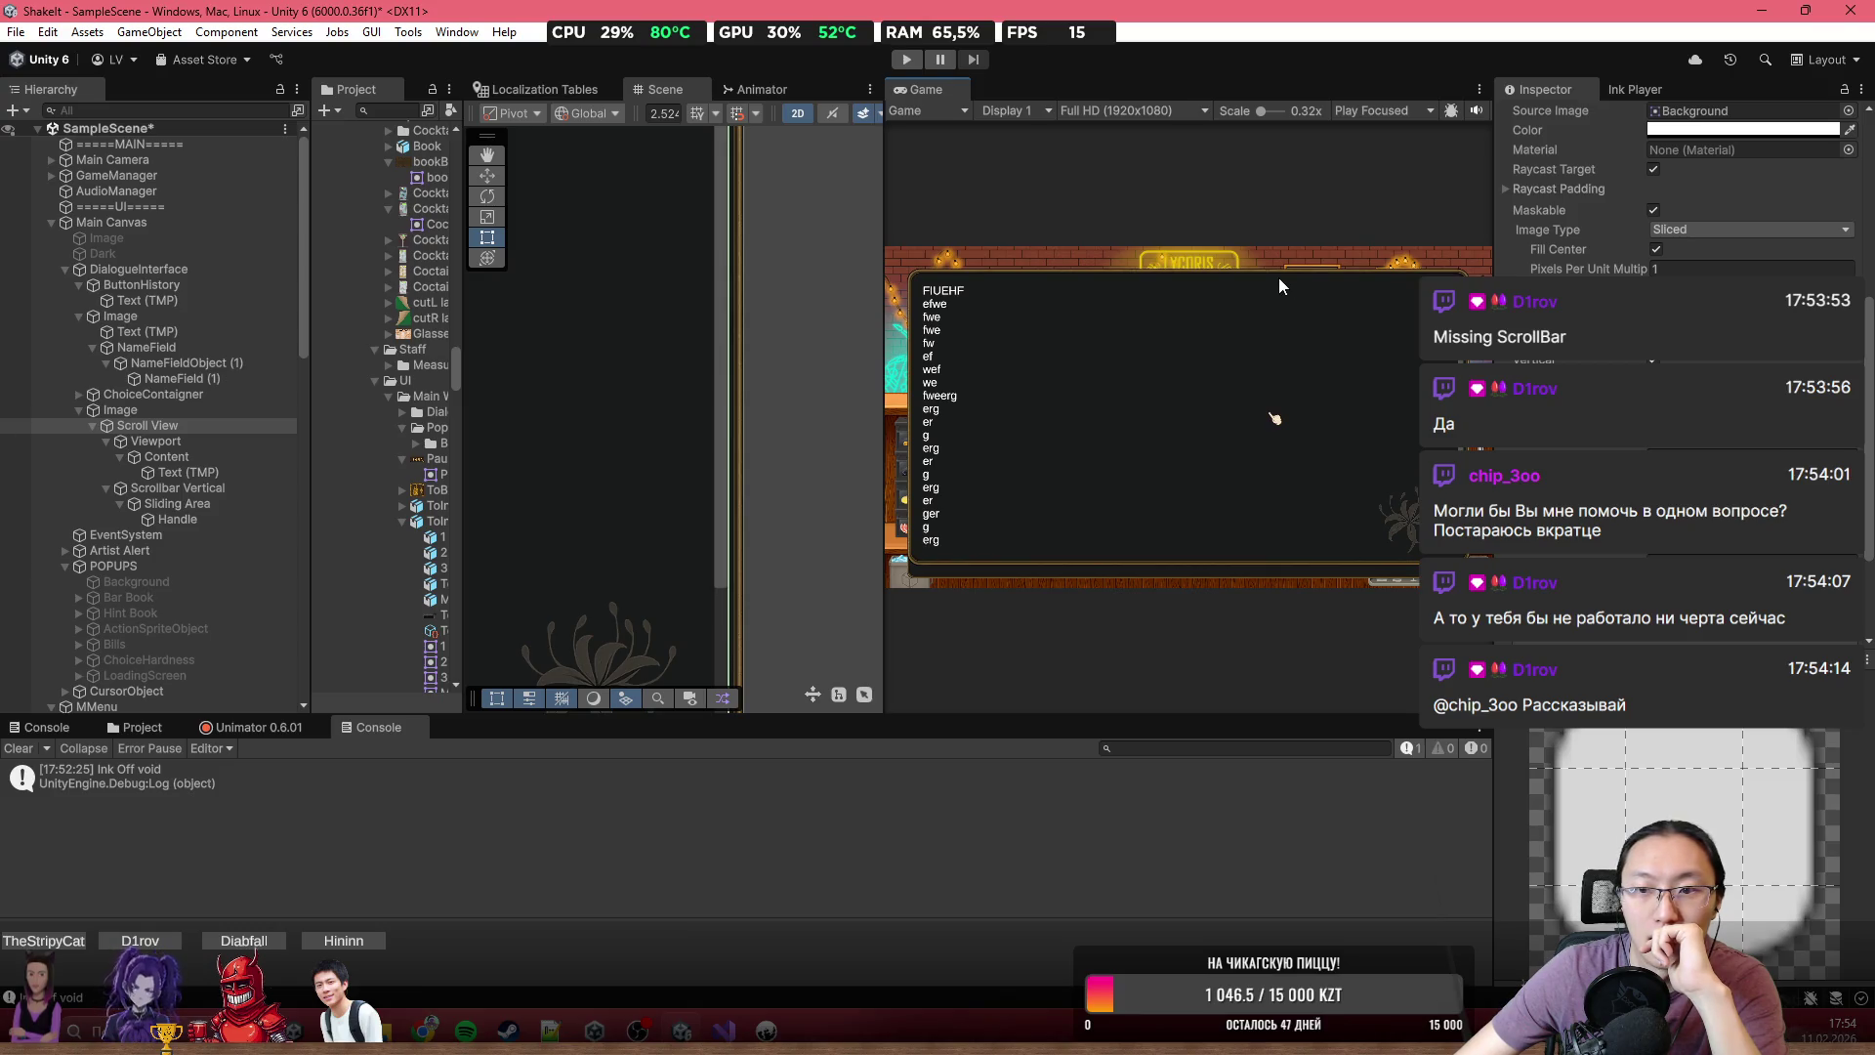
Select the Text (TMP) object under Content and frame it in the Scene view.
double_click(922, 88)
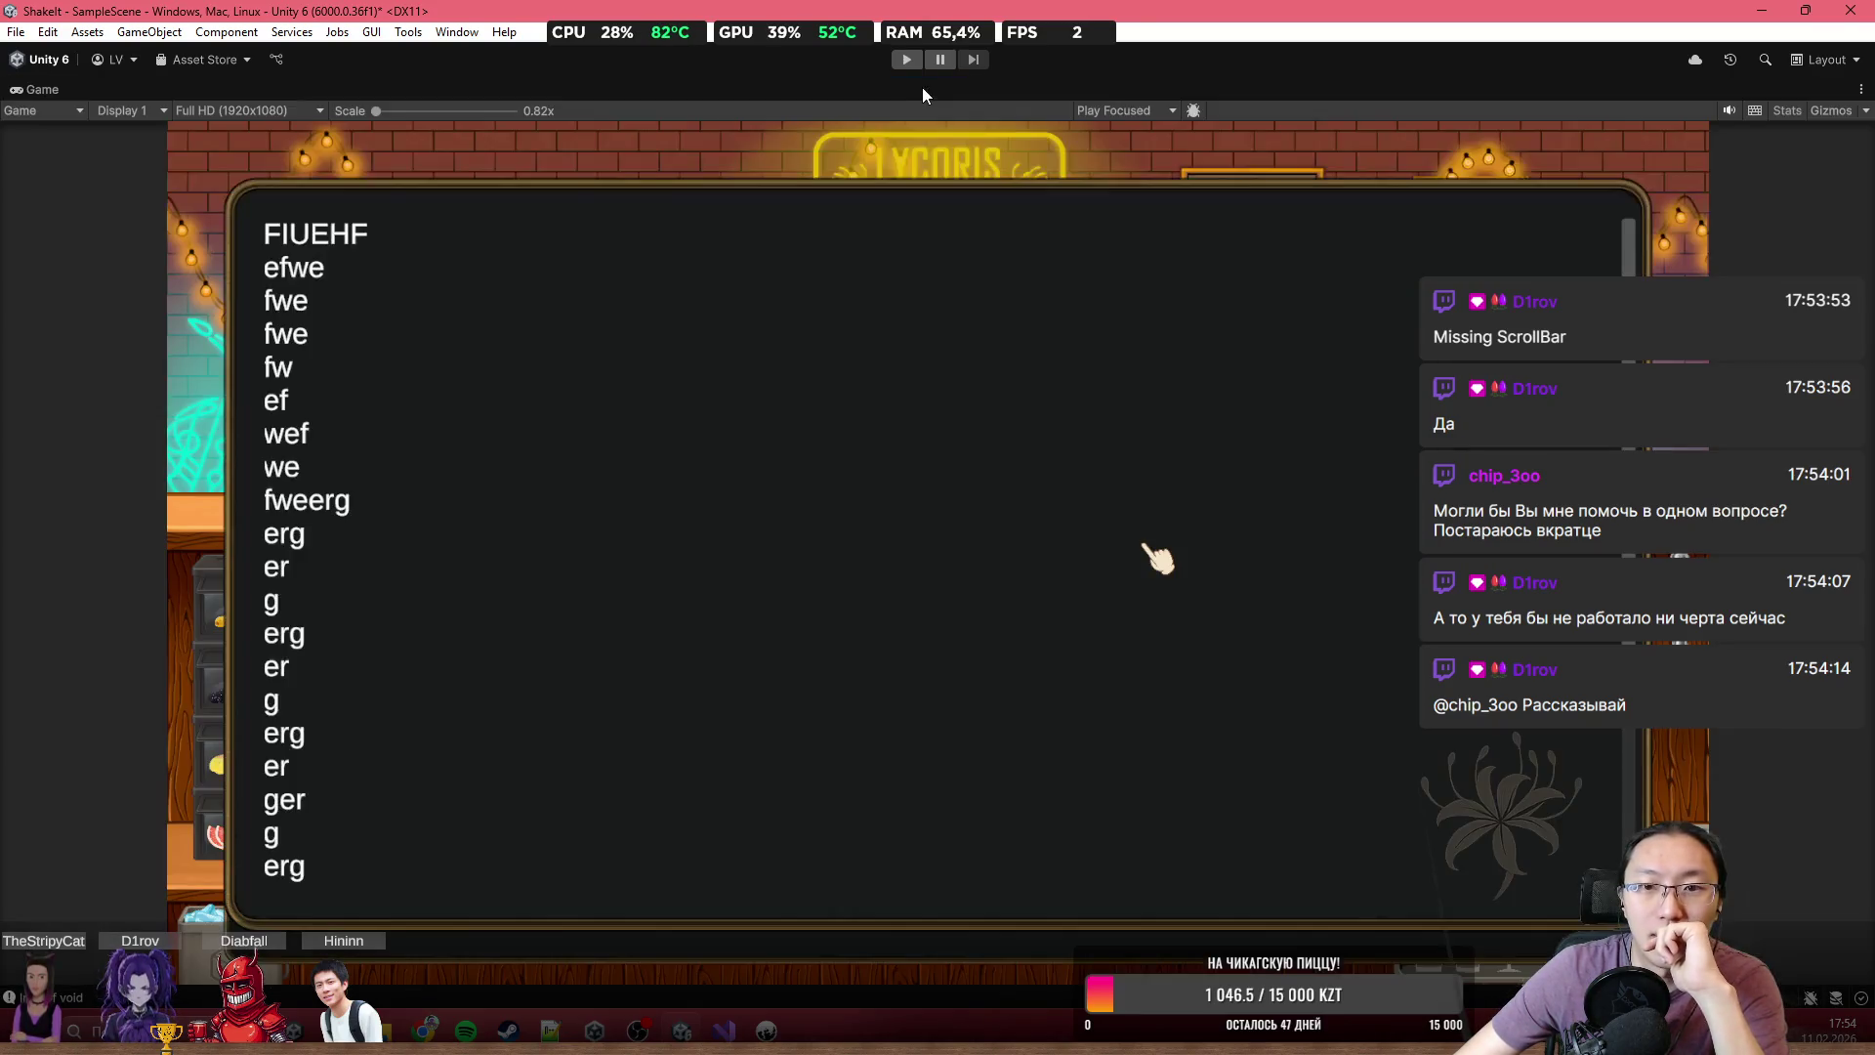
double_click(615, 82)
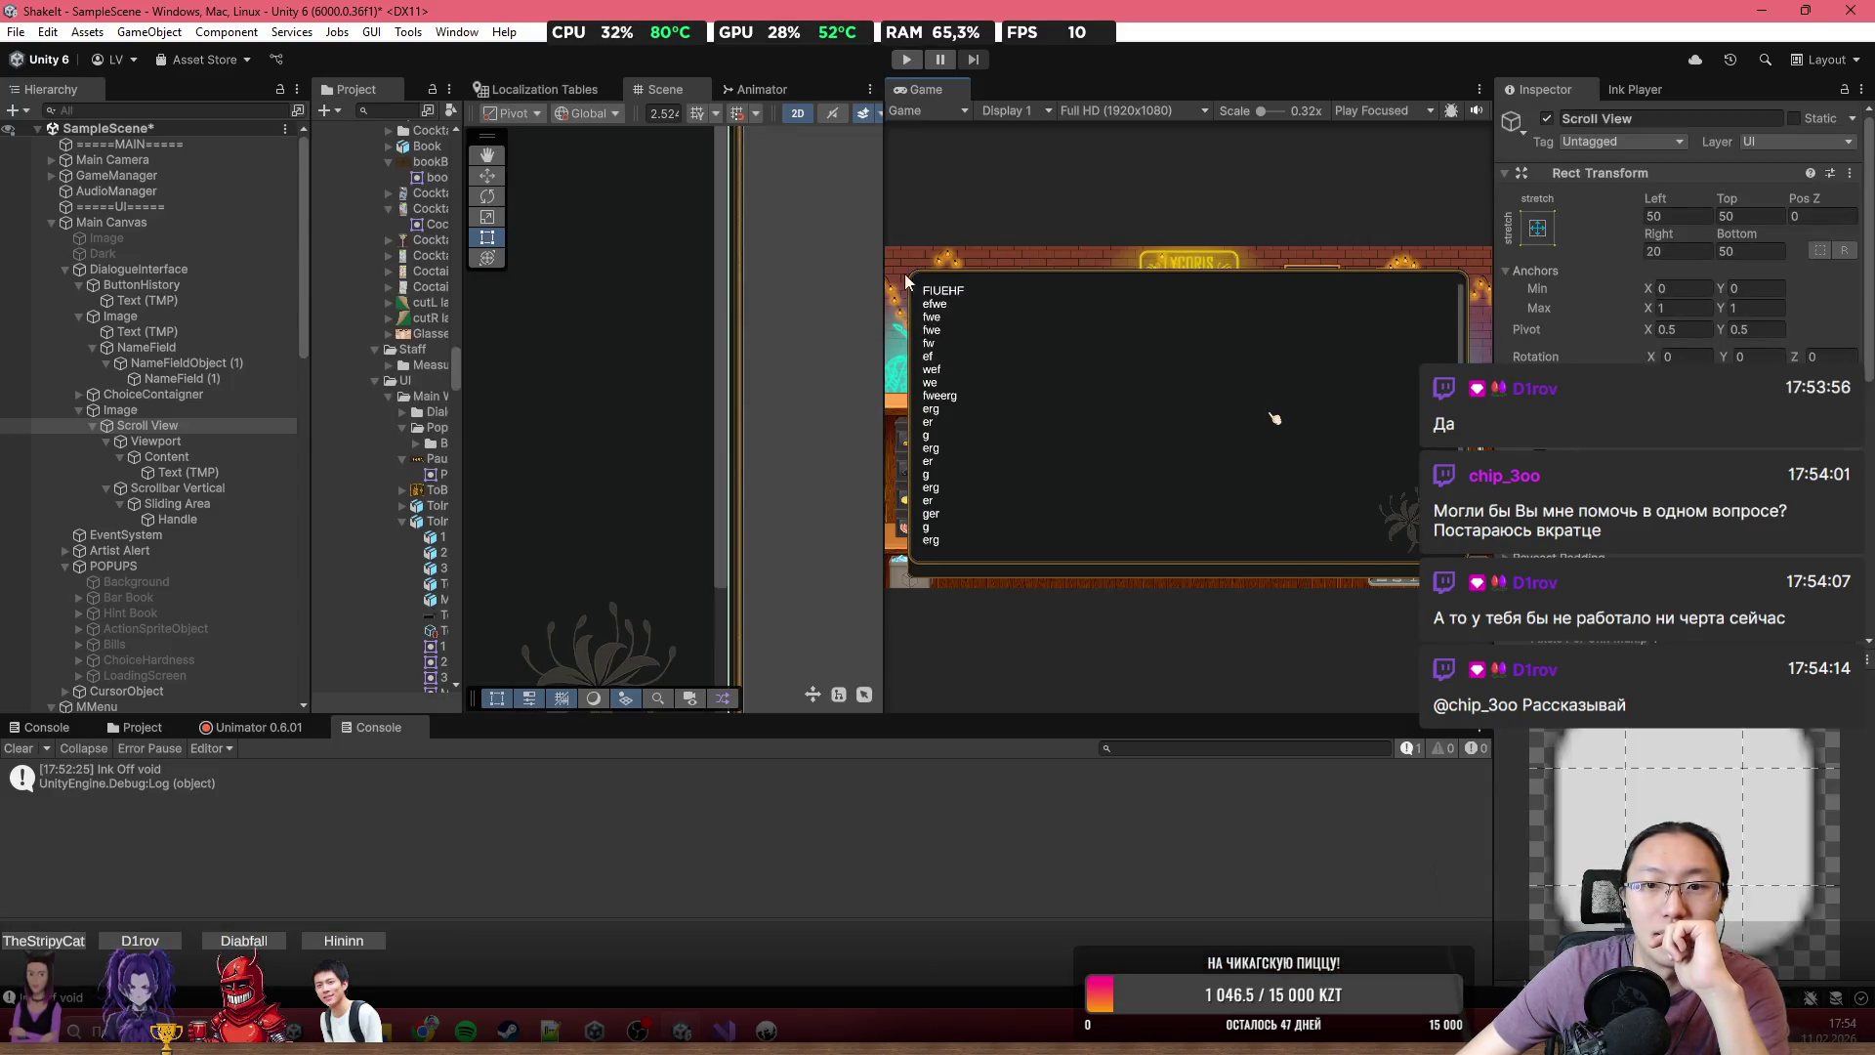
key("f")
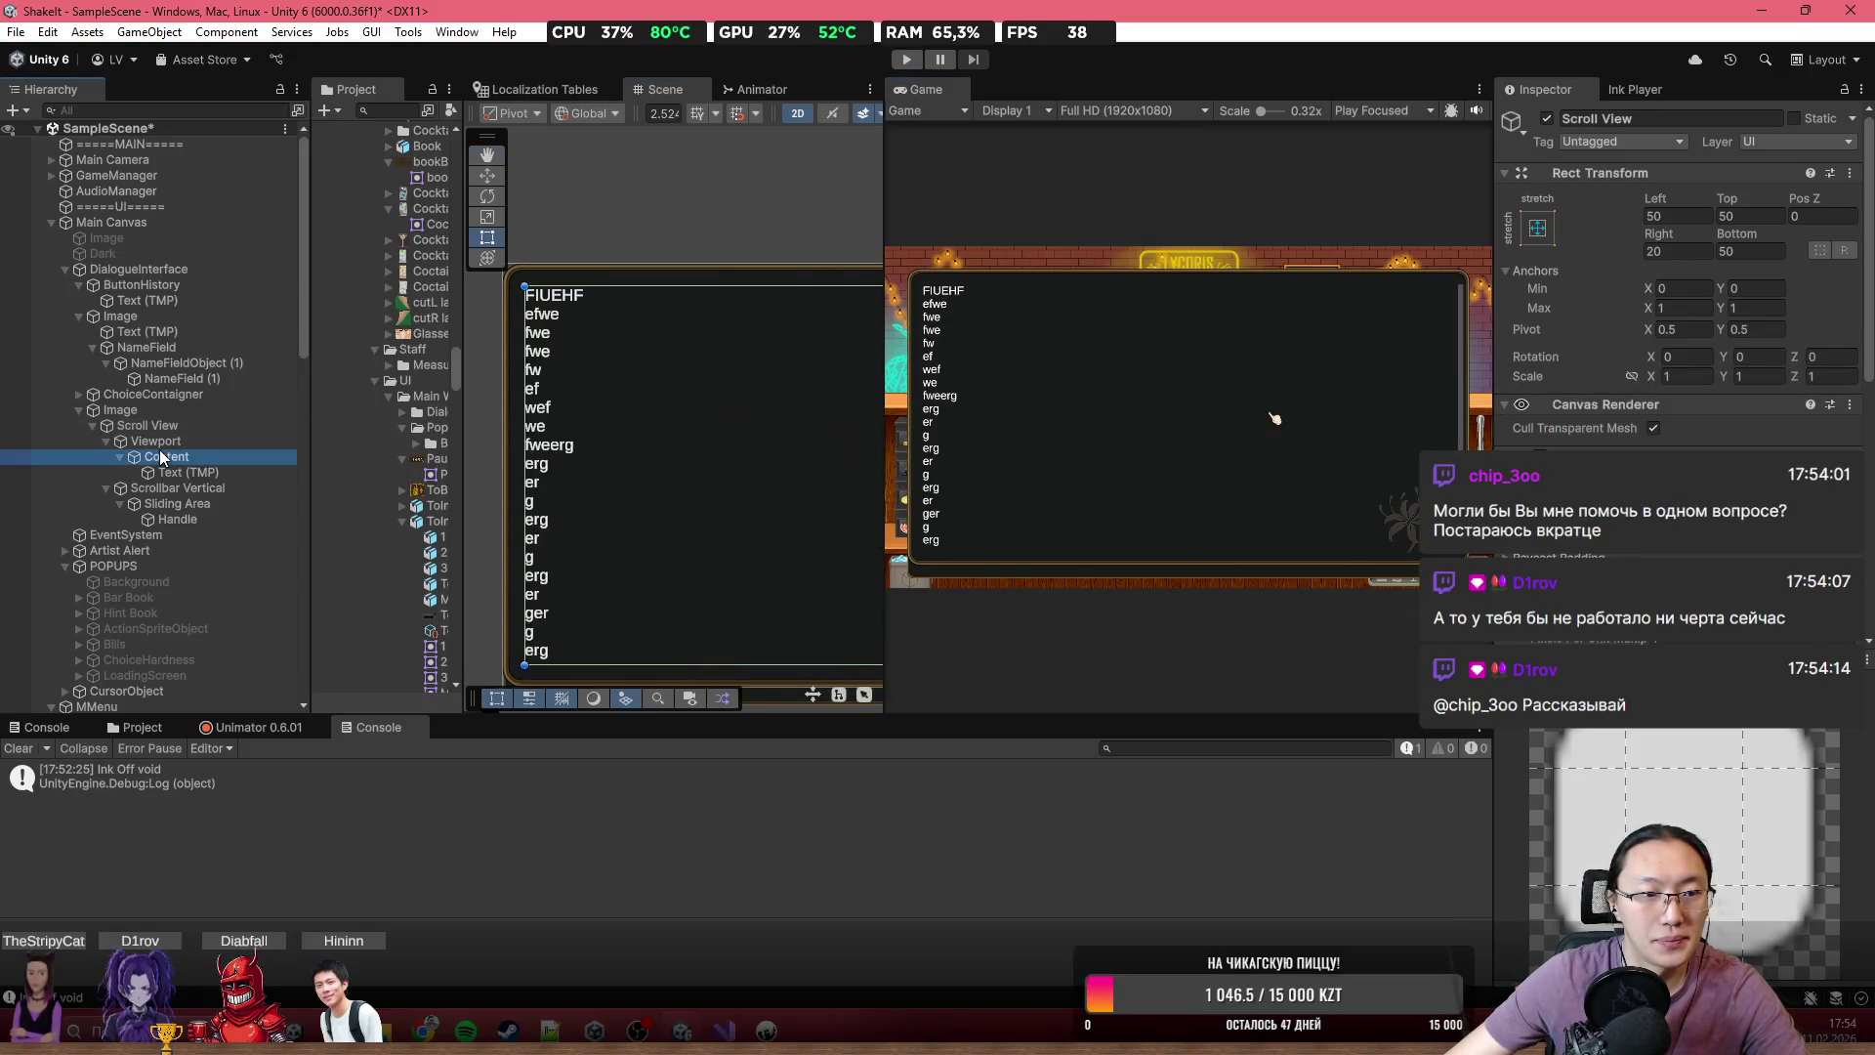
left_click(186, 473)
key("f")
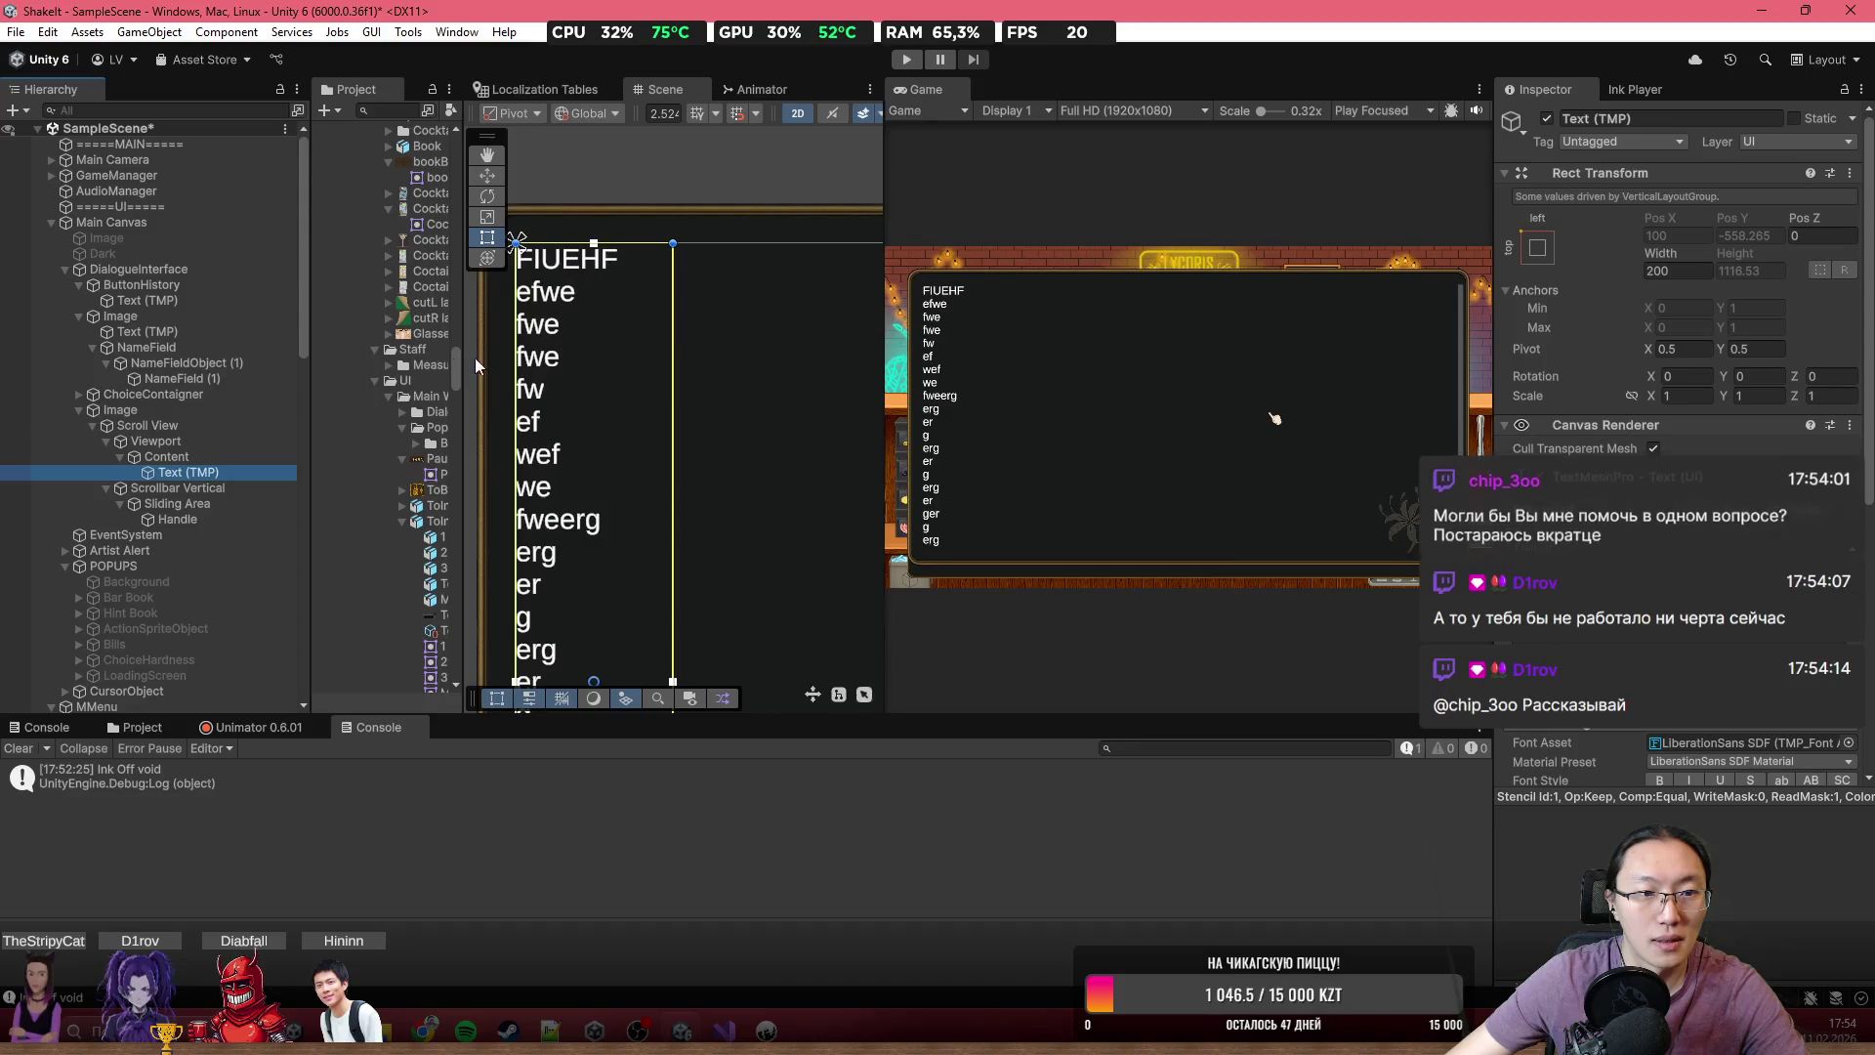
Replace the placeholder text with 'Линн:' followed by 'Ну привет, ляя ля ля'.
left_click(1679, 549)
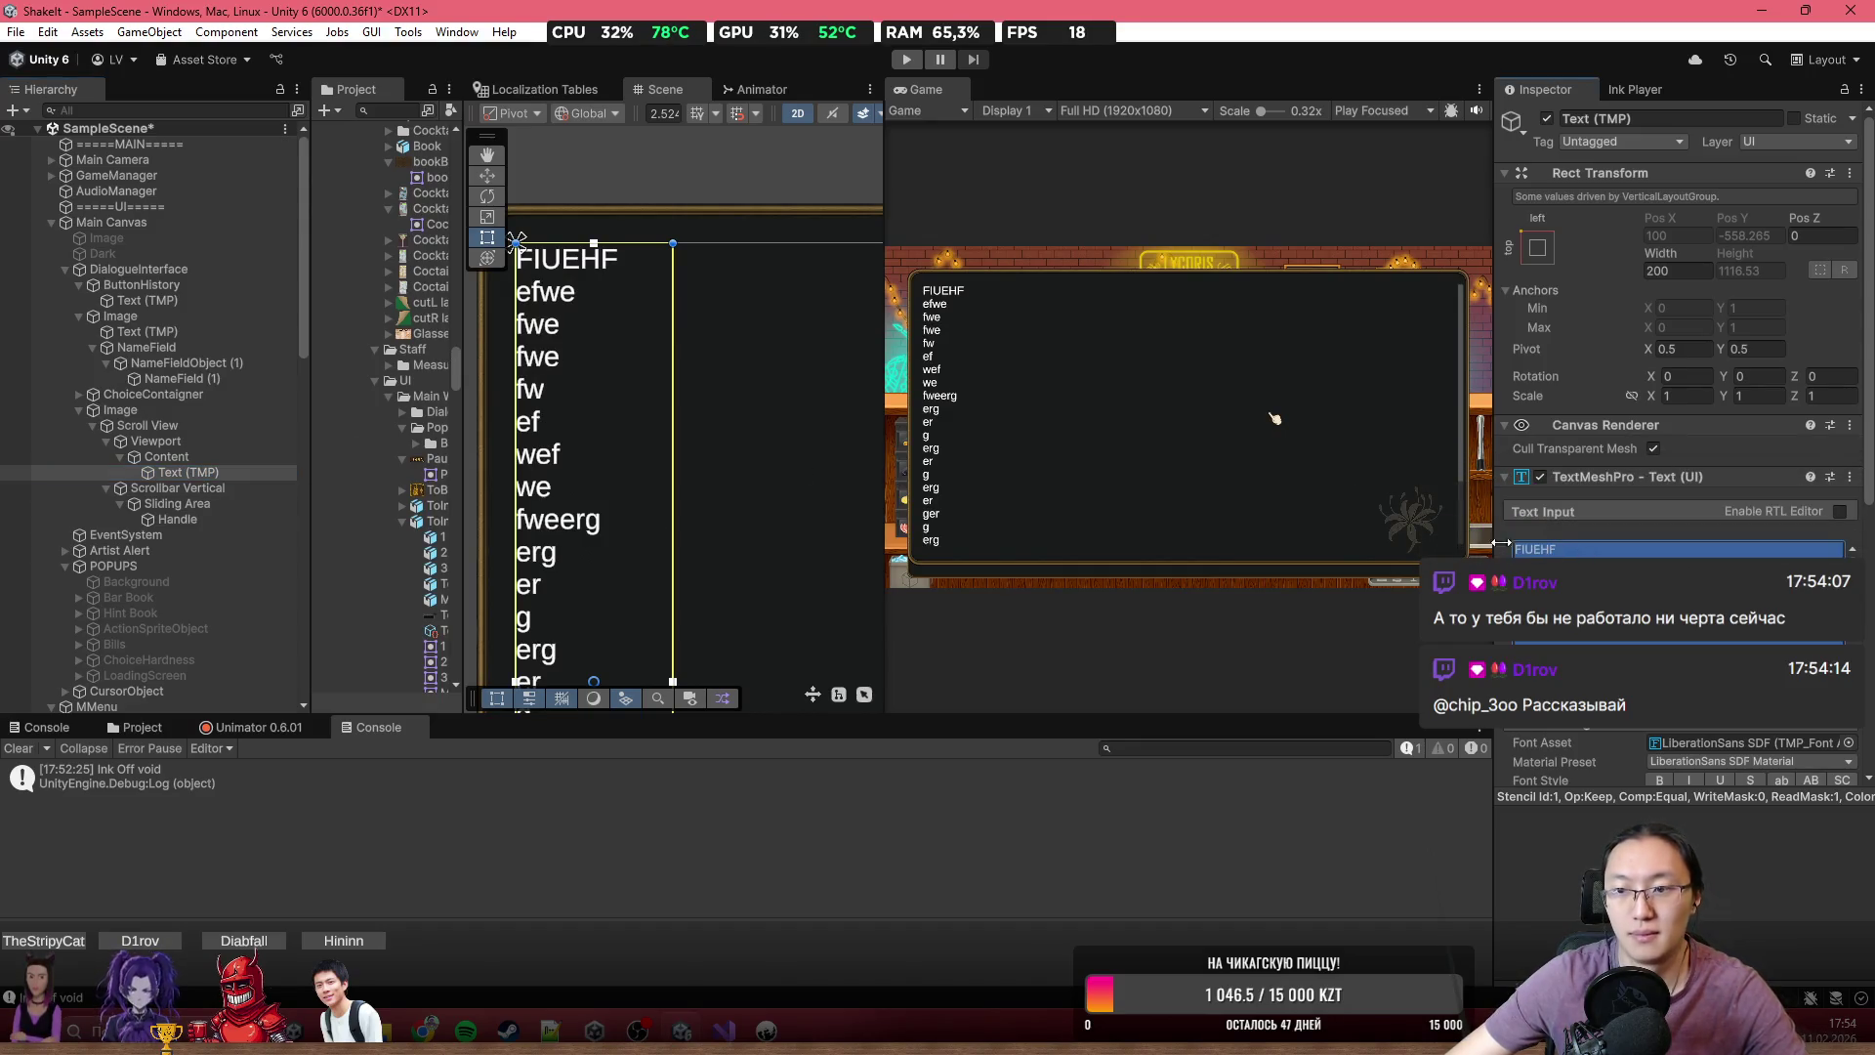
key("BackSpace")
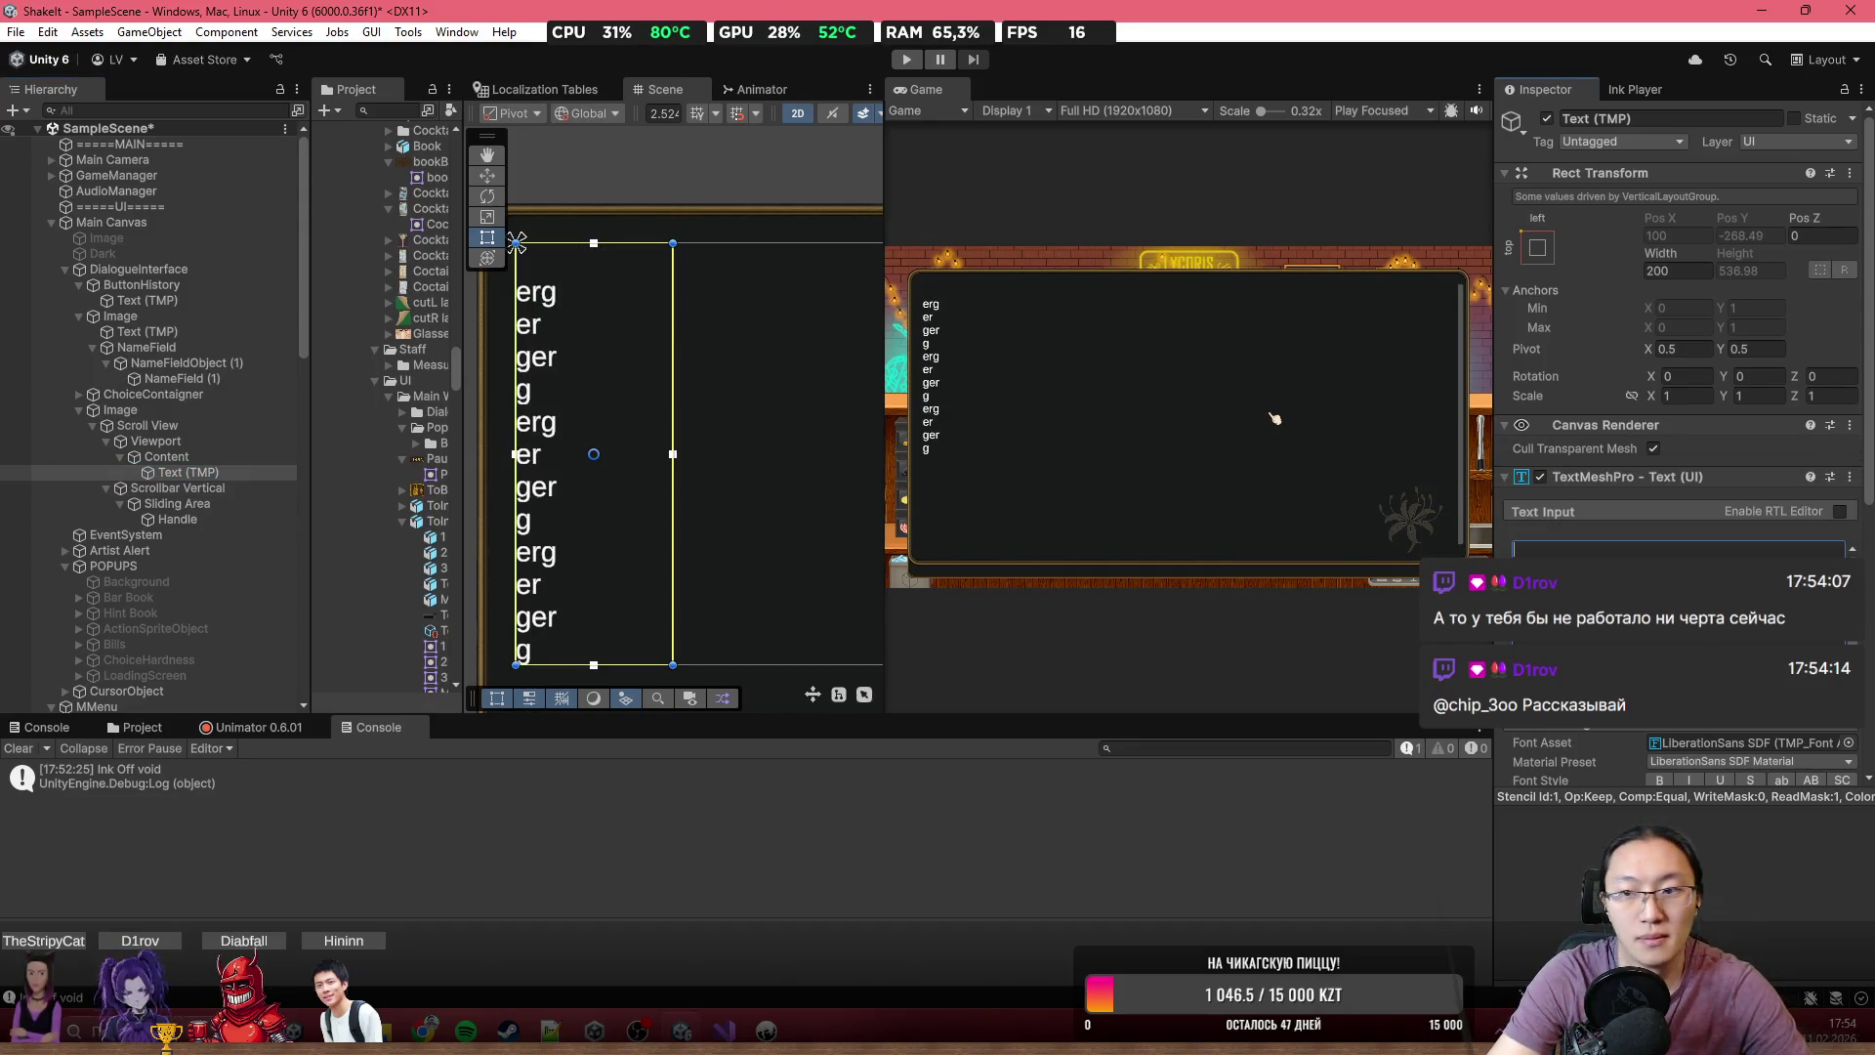
type("Ли")
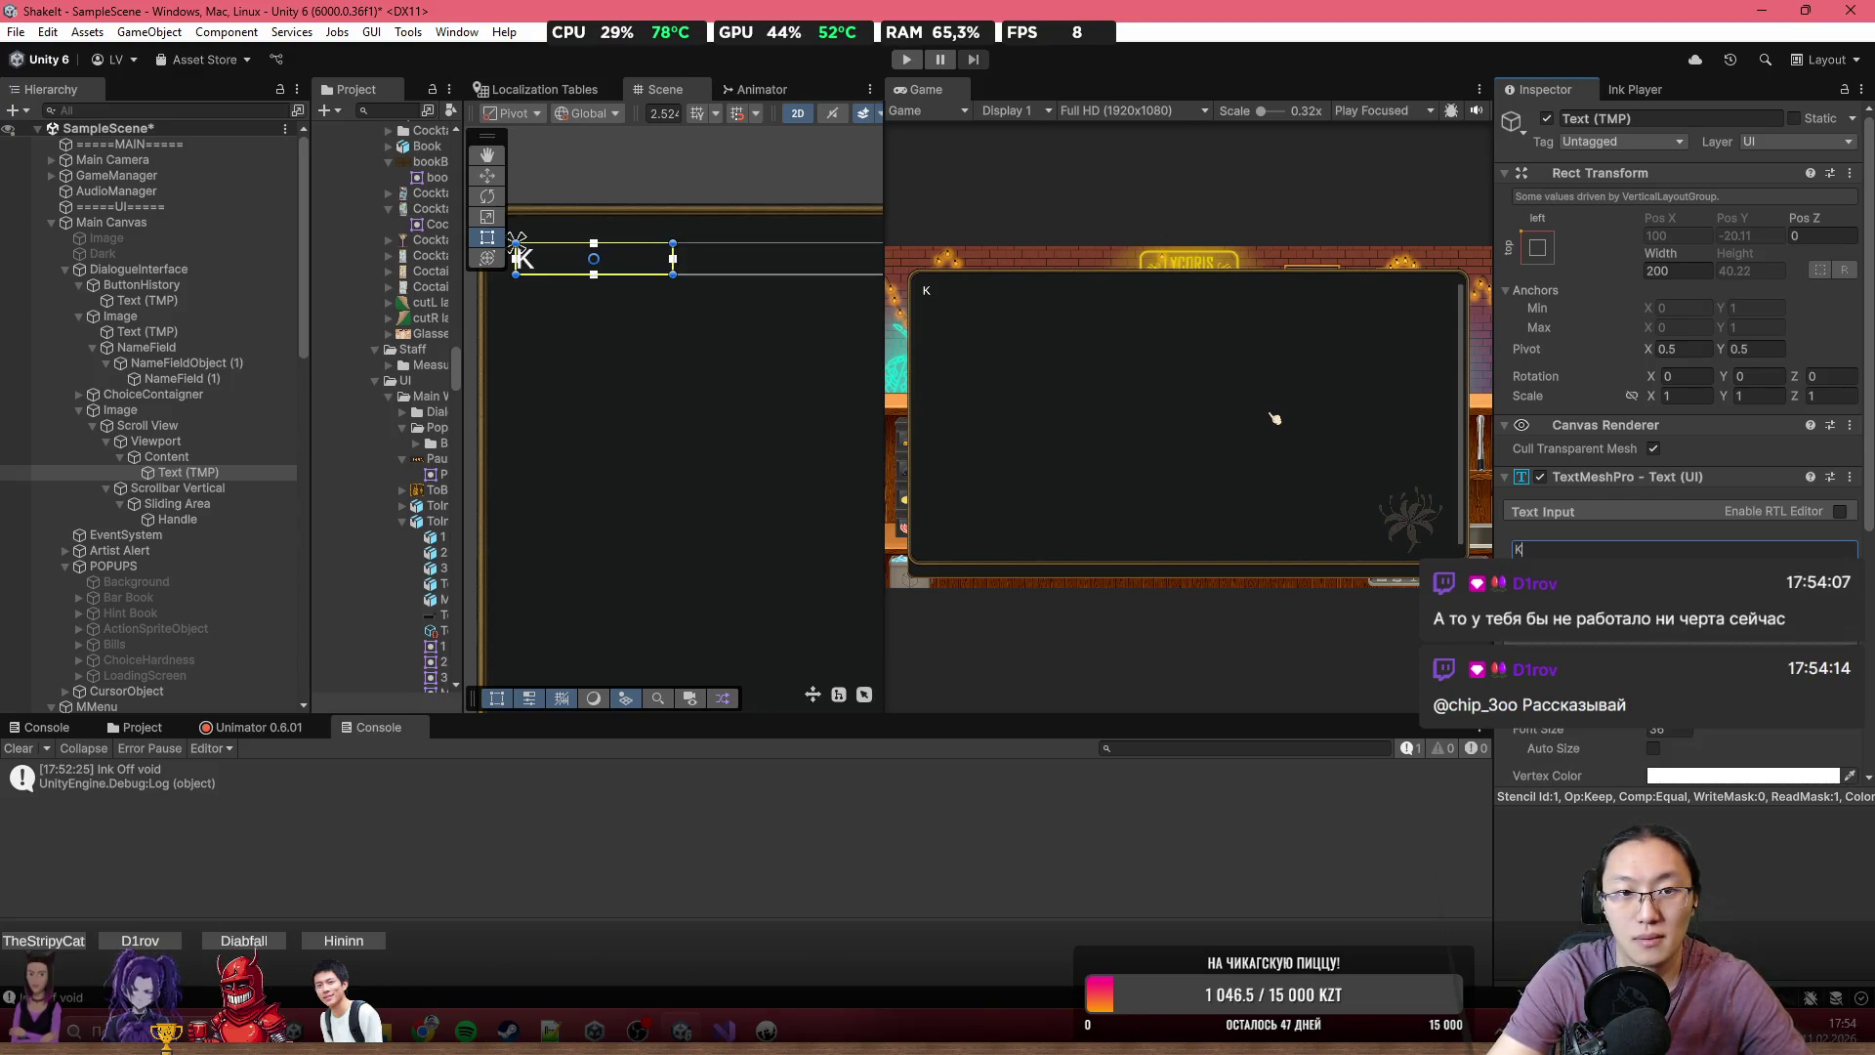
type("нн")
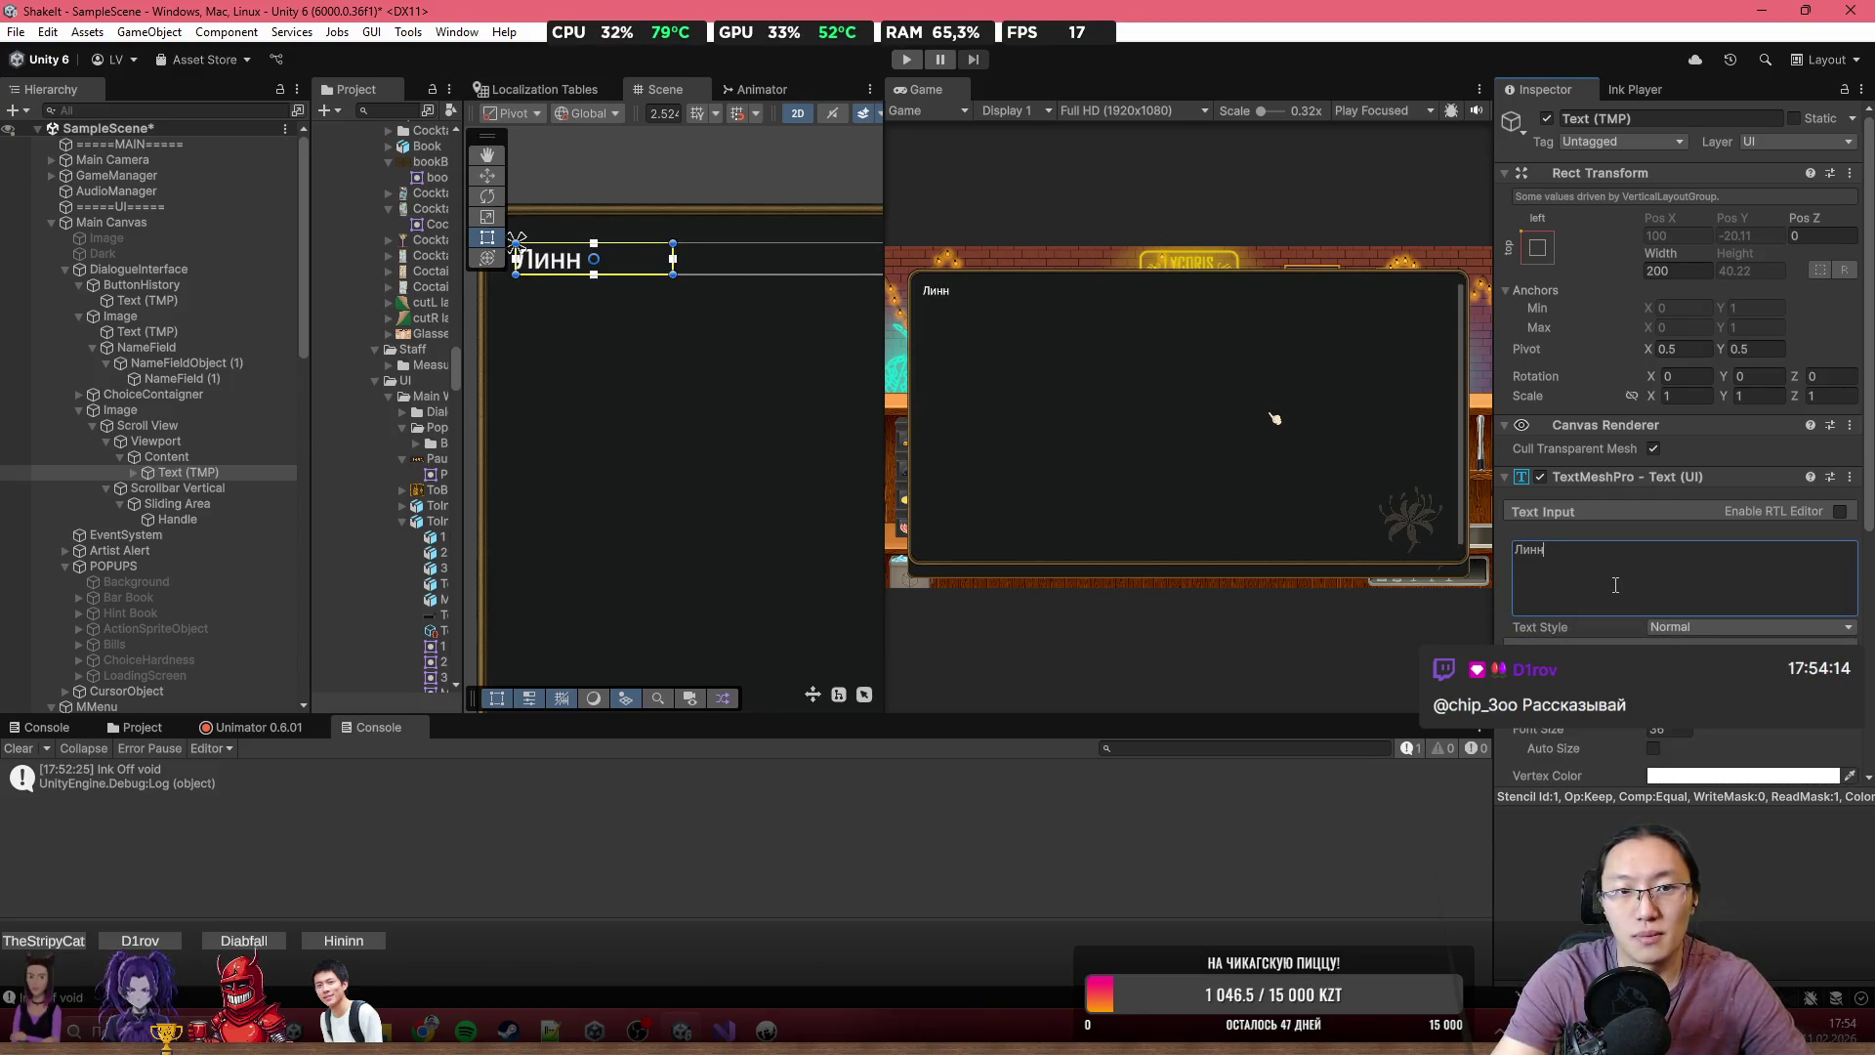
type(":вк")
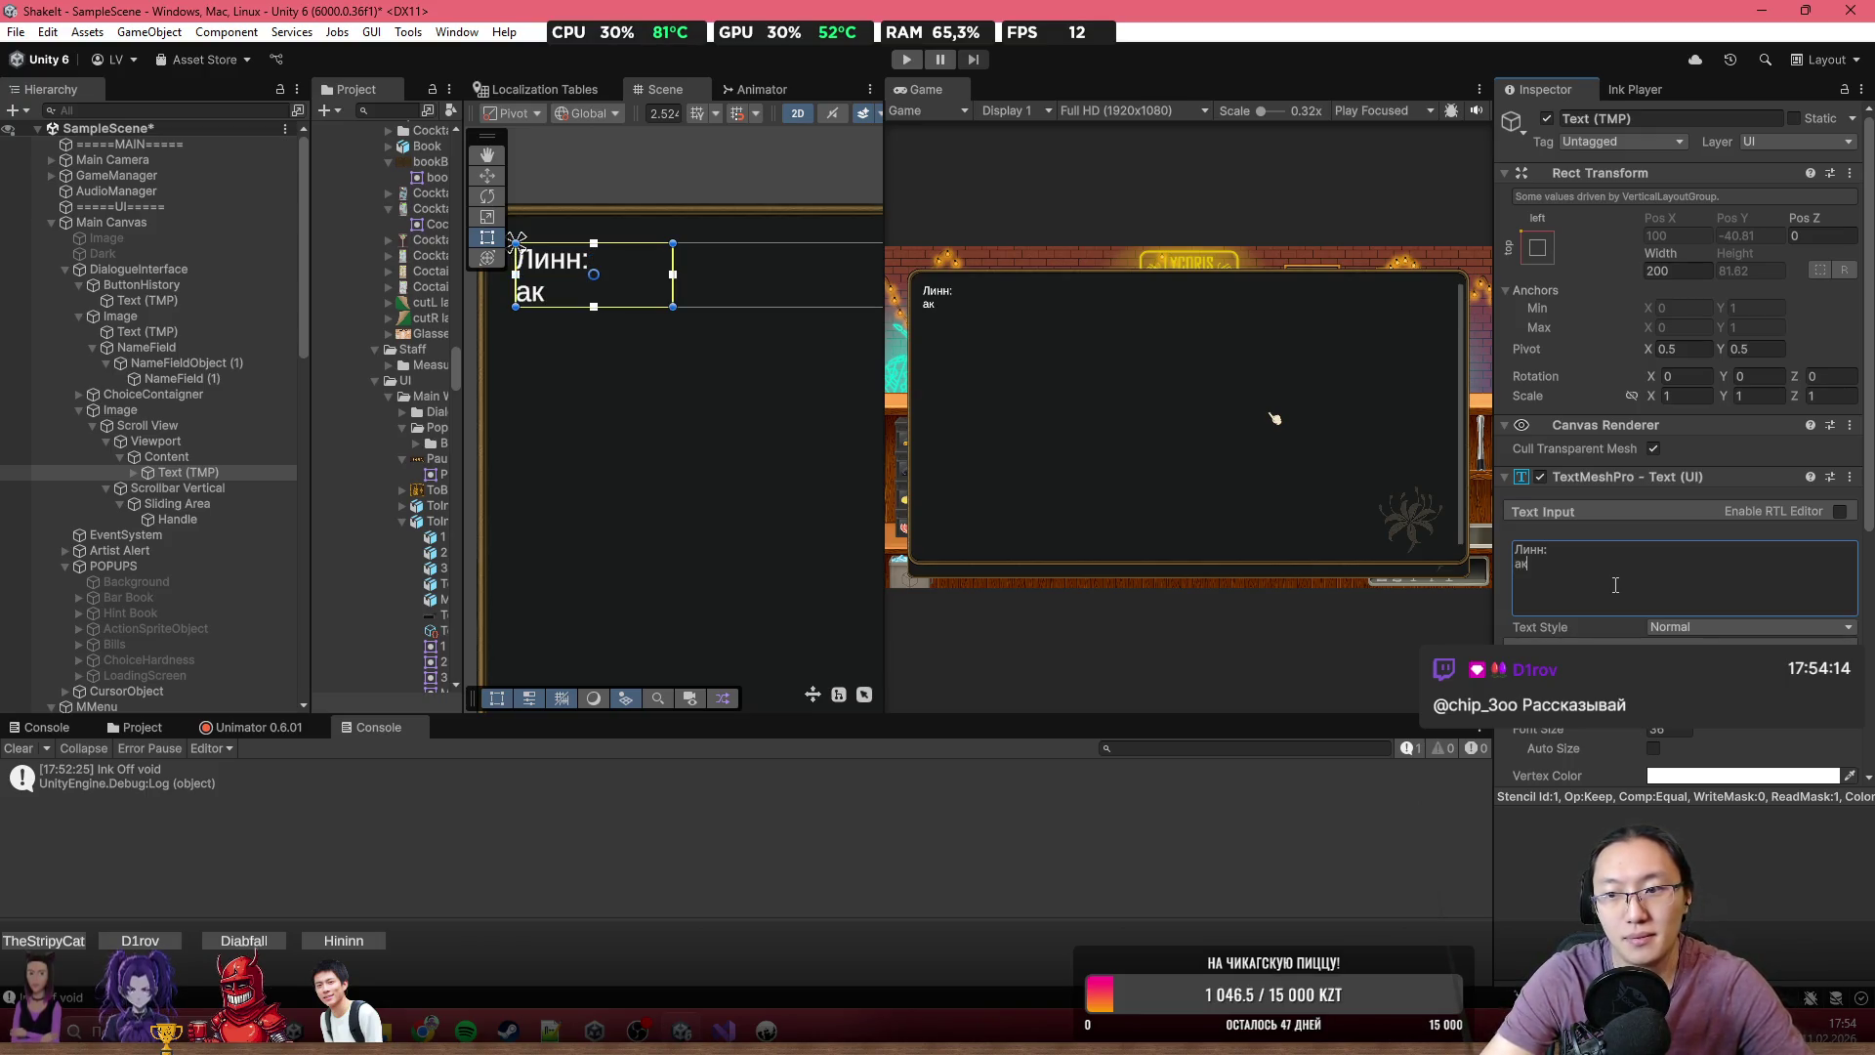
key("BackSpace")
key("BackSpace")
type("НУ")
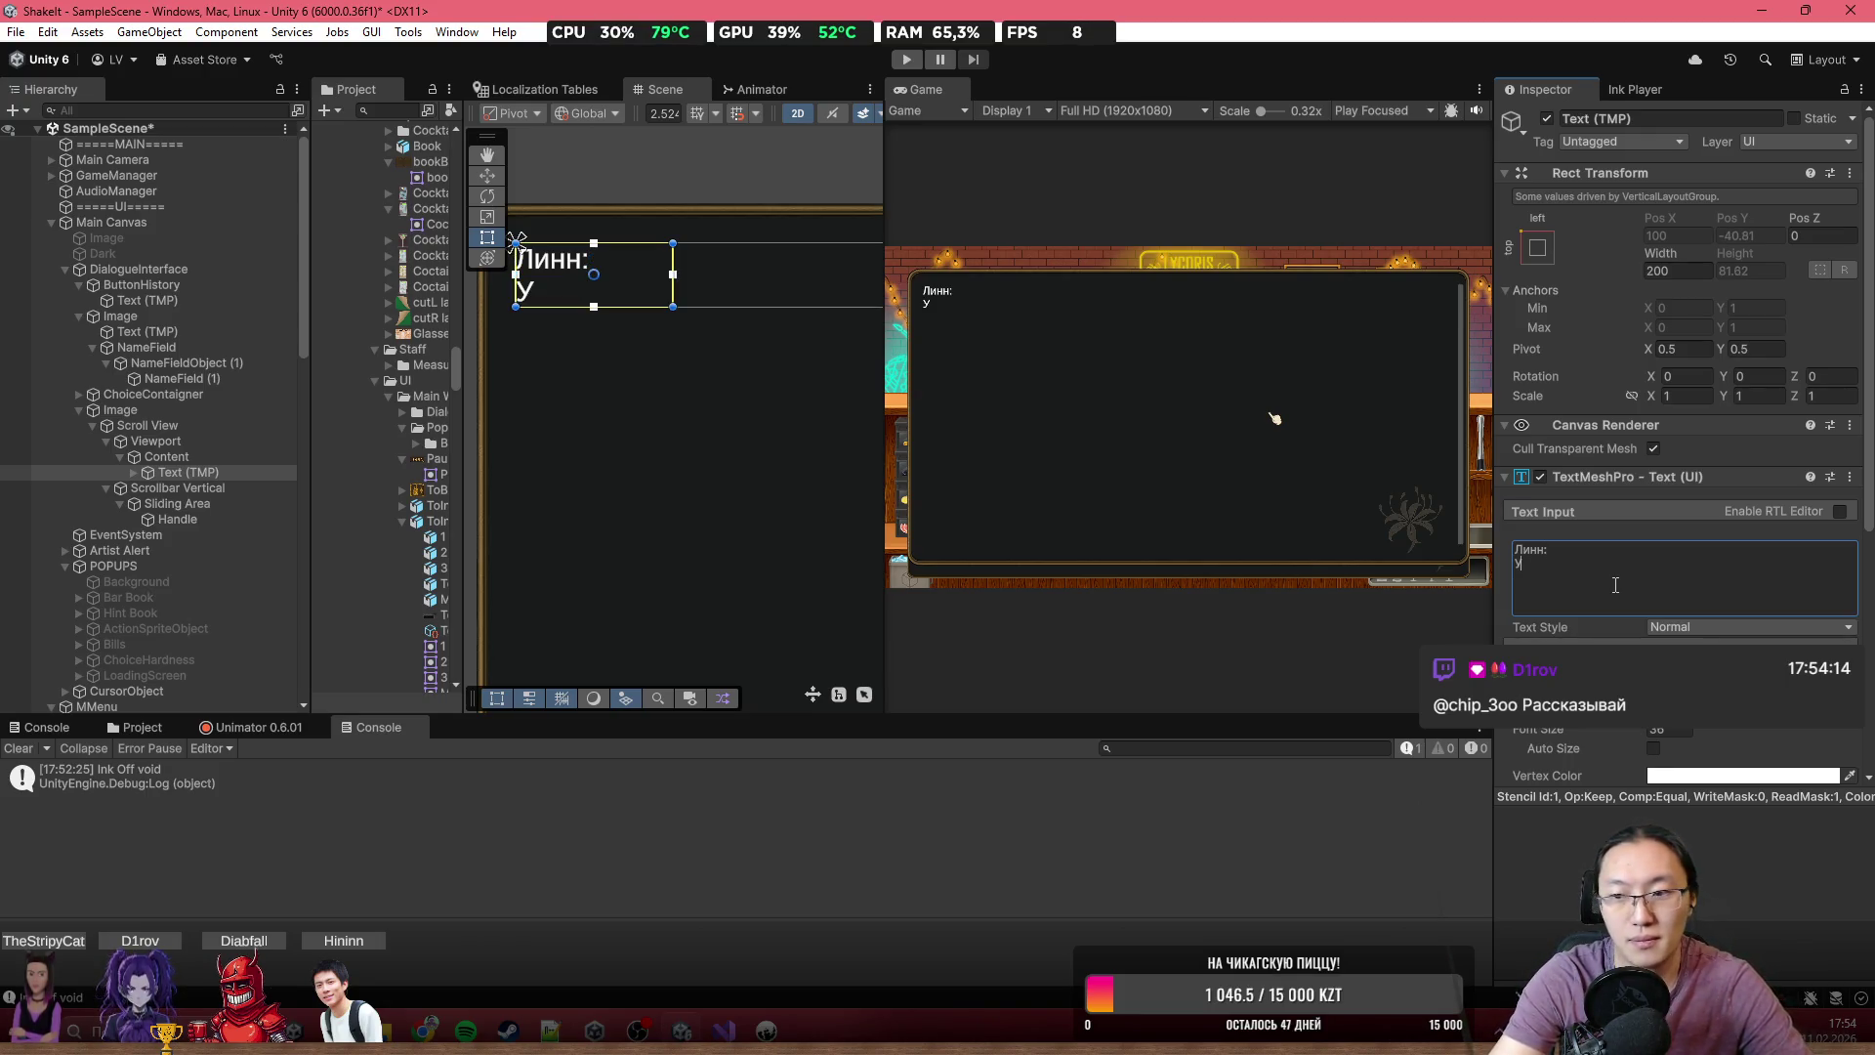
key("BackSpace")
type("у прив")
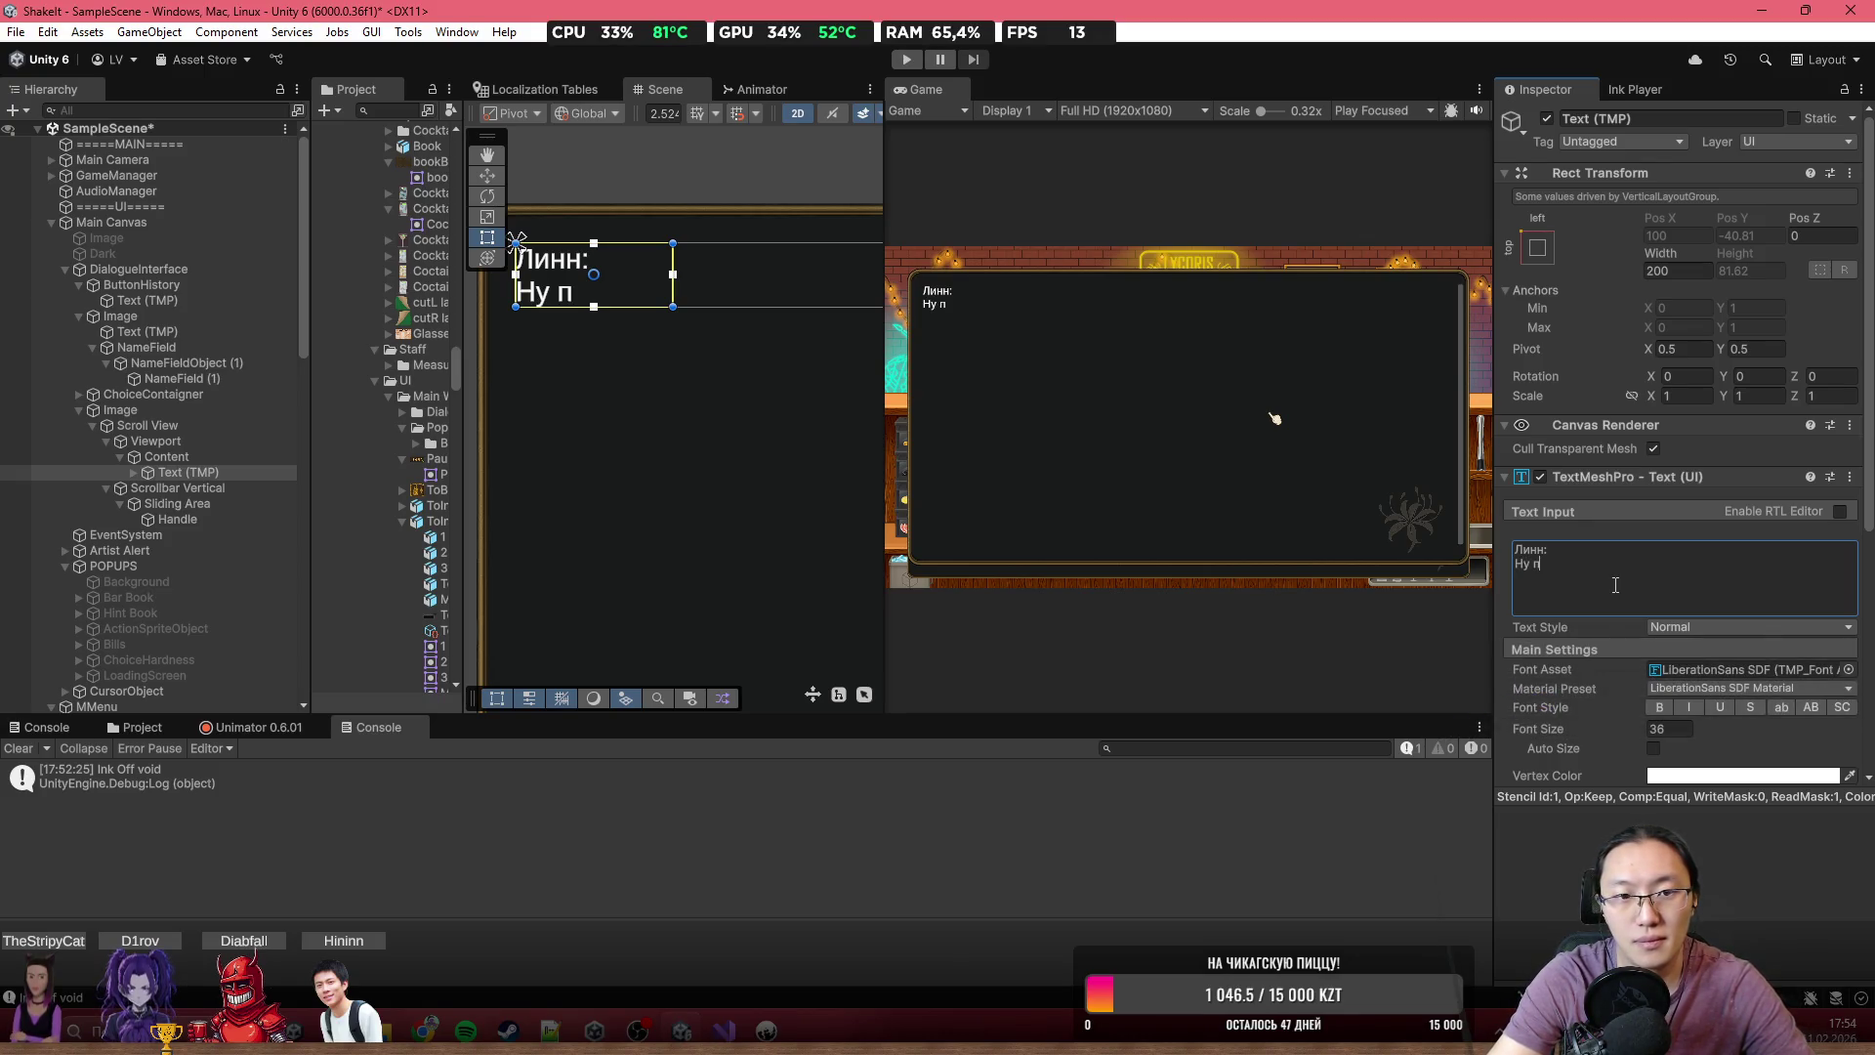
type("ет, ляляля")
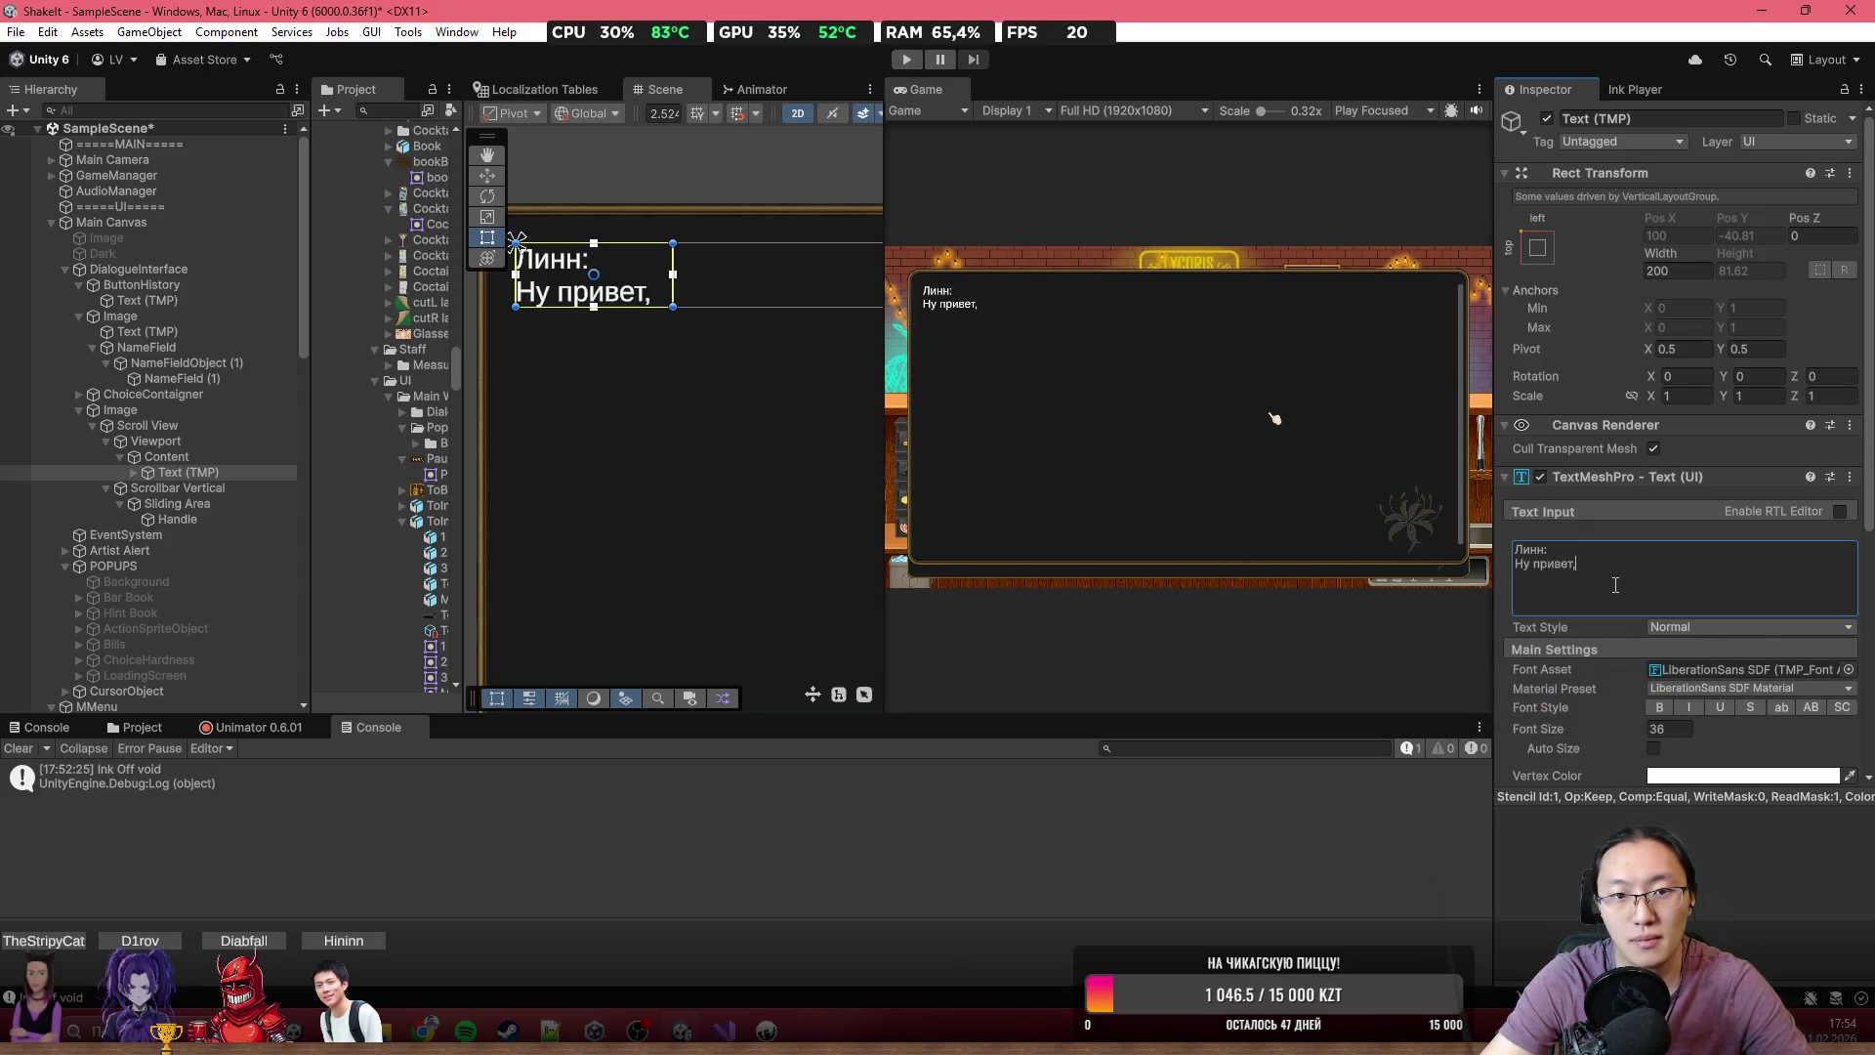
key("BackSpace")
key("BackSpace")
key("BackSpace")
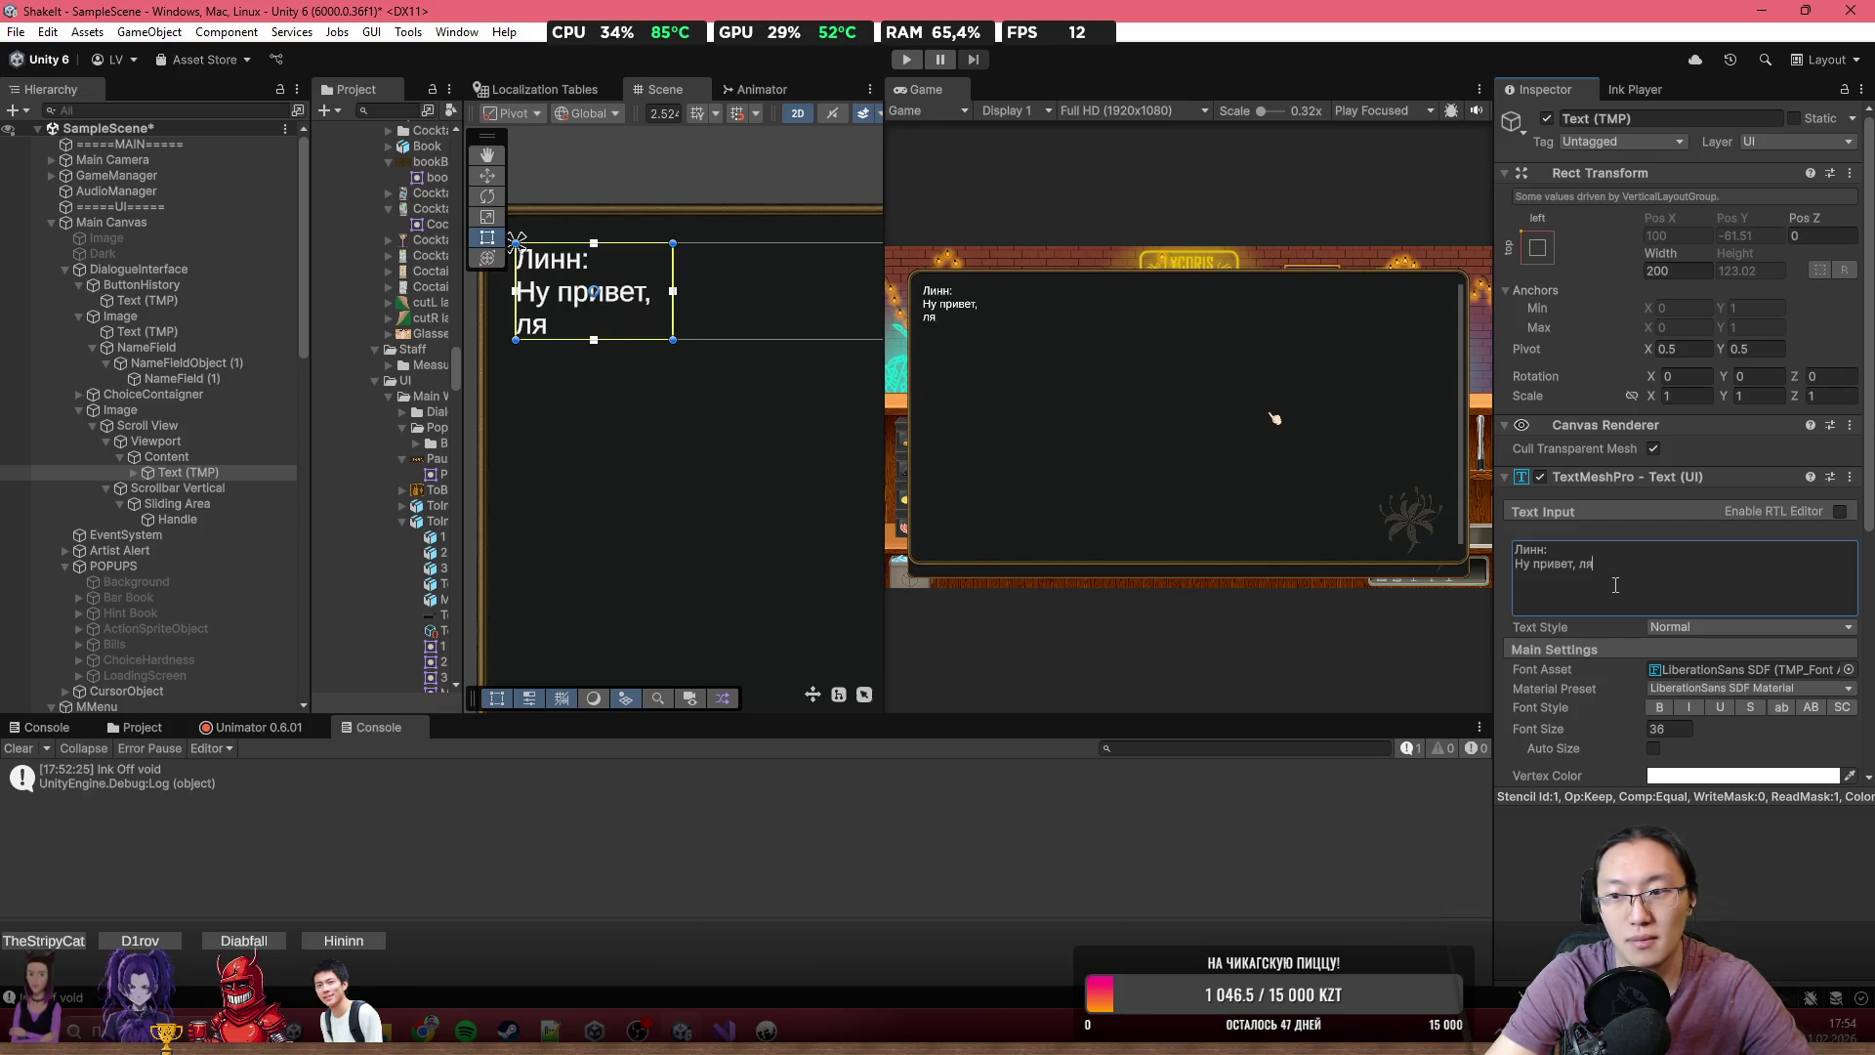
type("я ля ля")
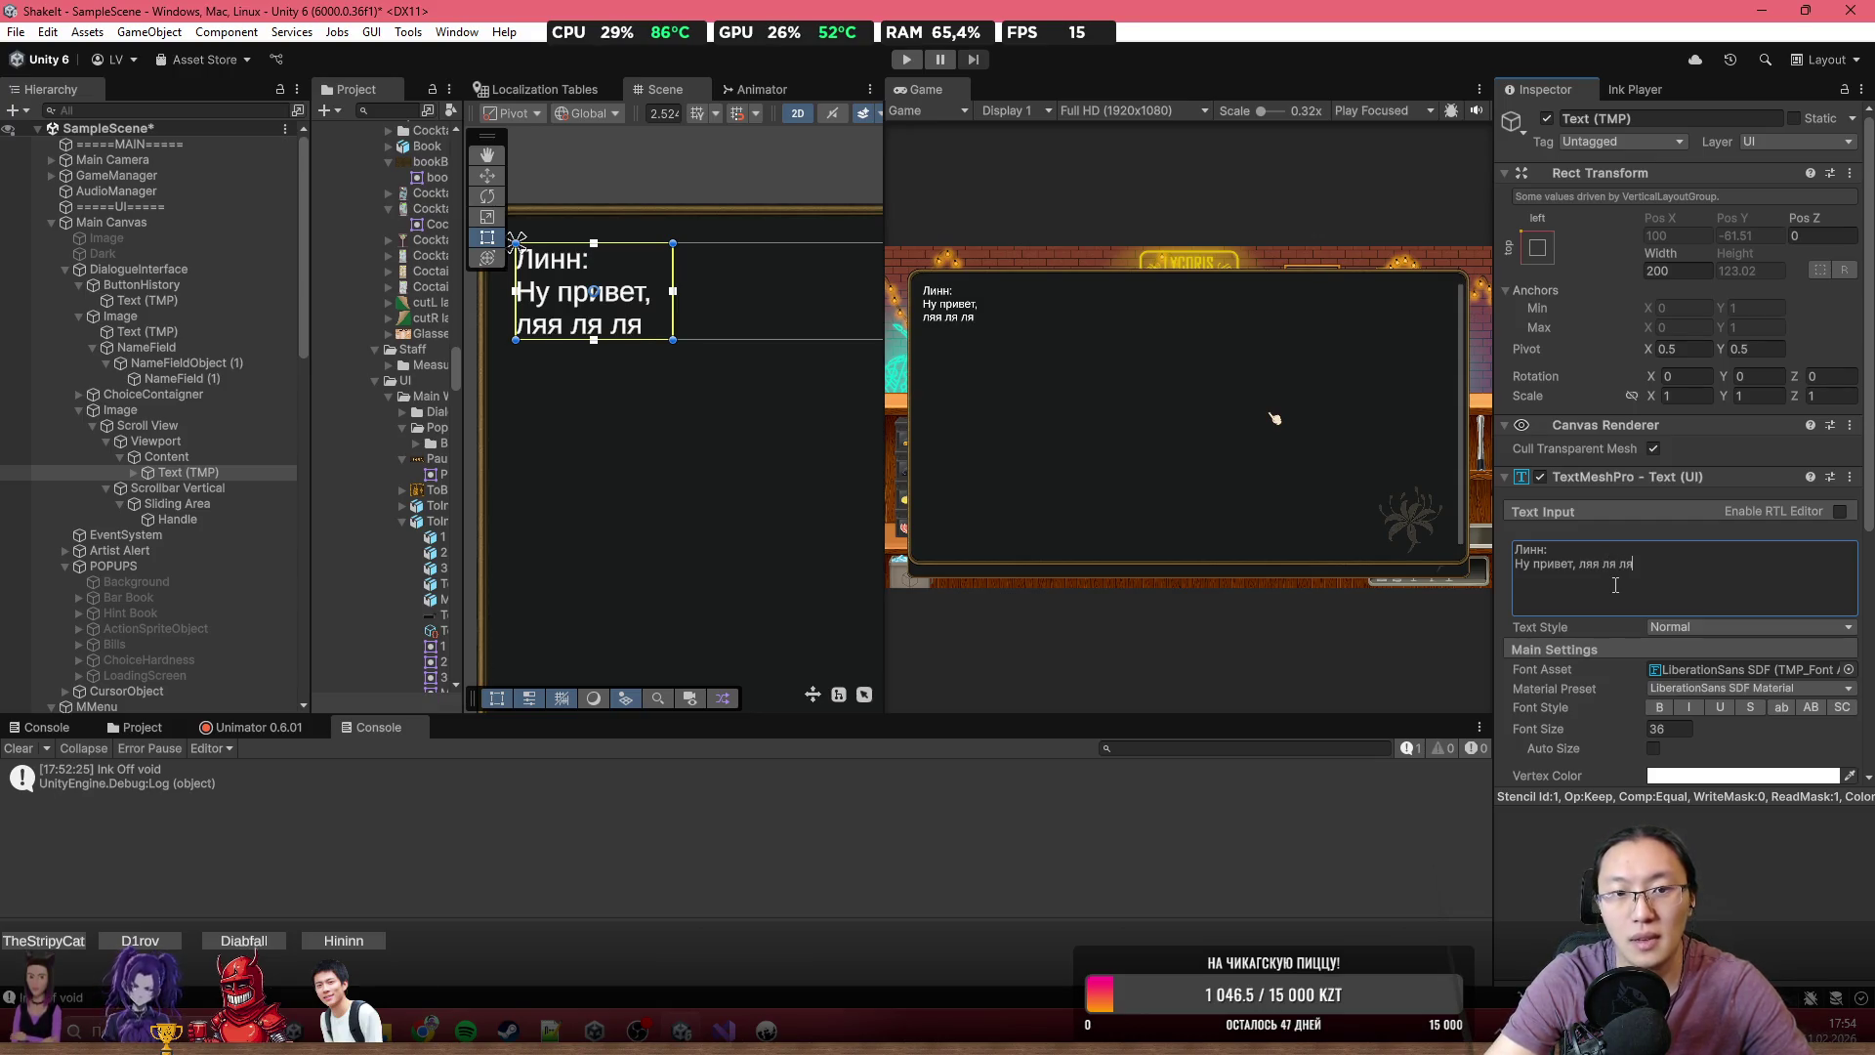
scroll(625, 410, "down", 3)
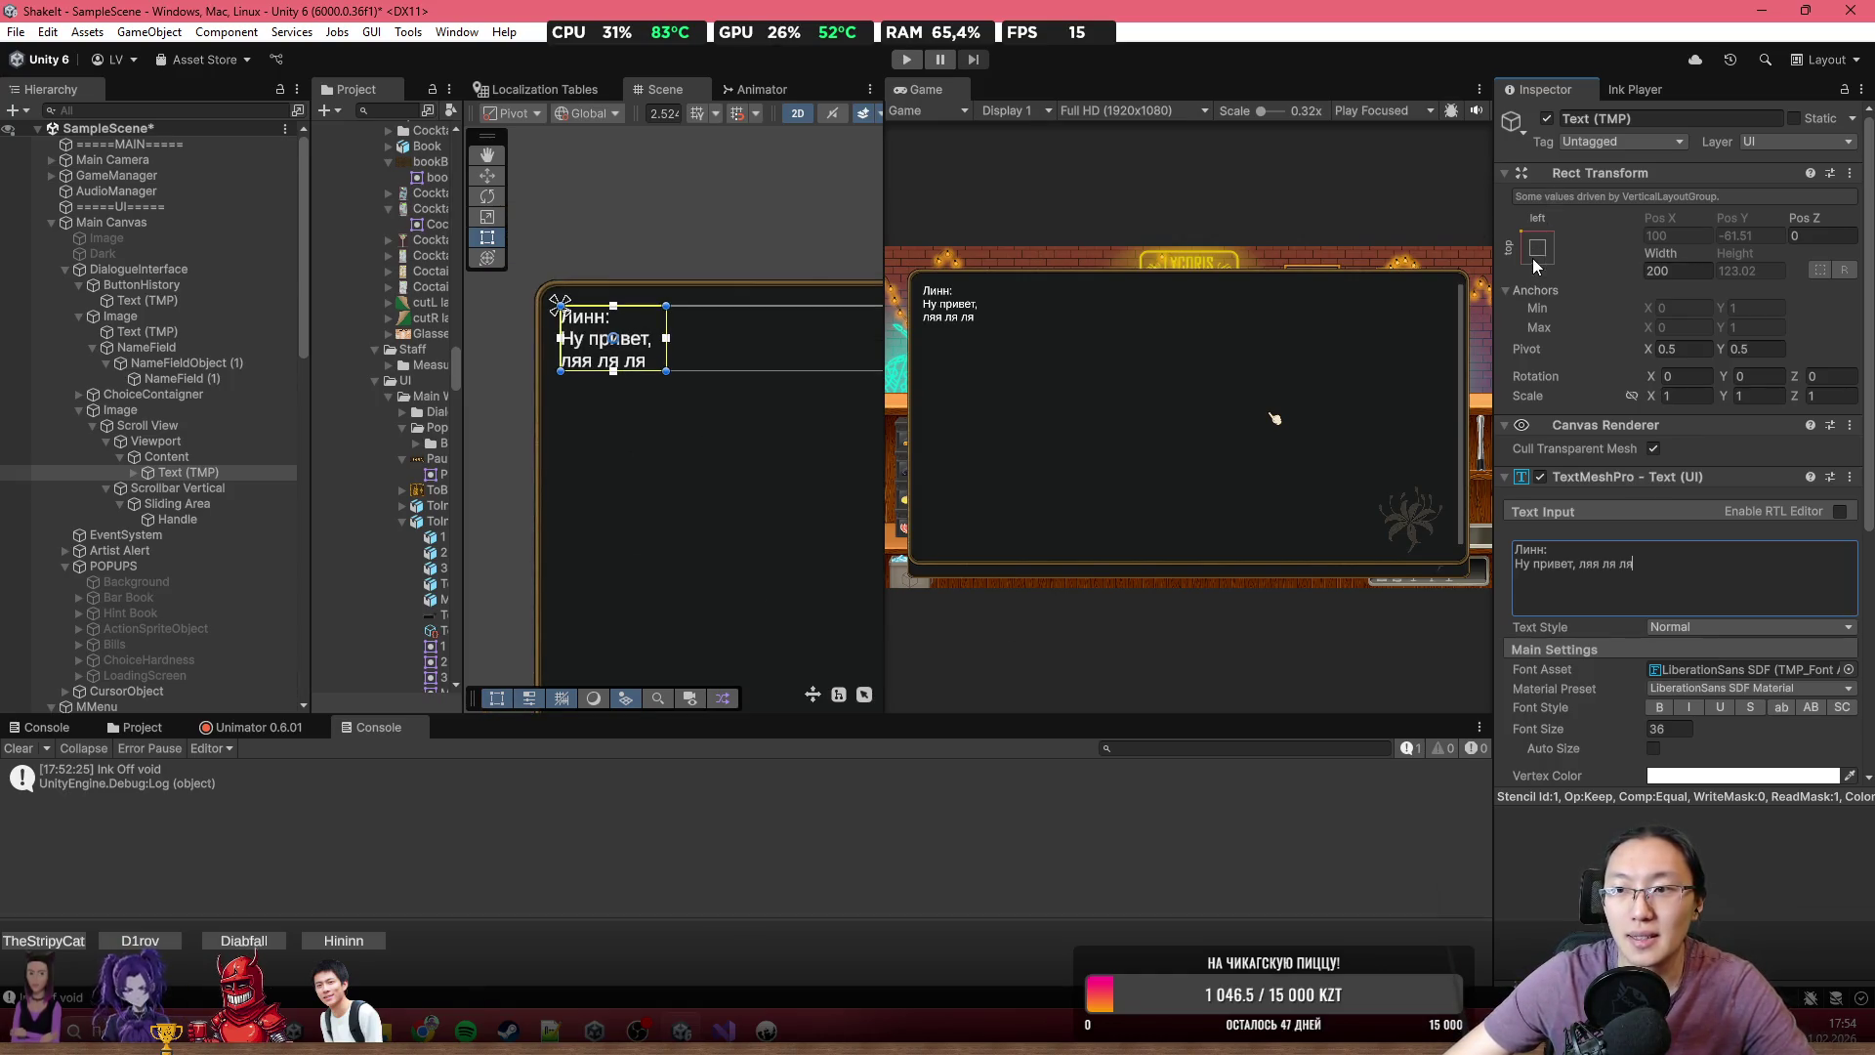
Anchor the Text (TMP) to the top-stretch preset, including position.
left_click_drag(635, 400, 567, 375)
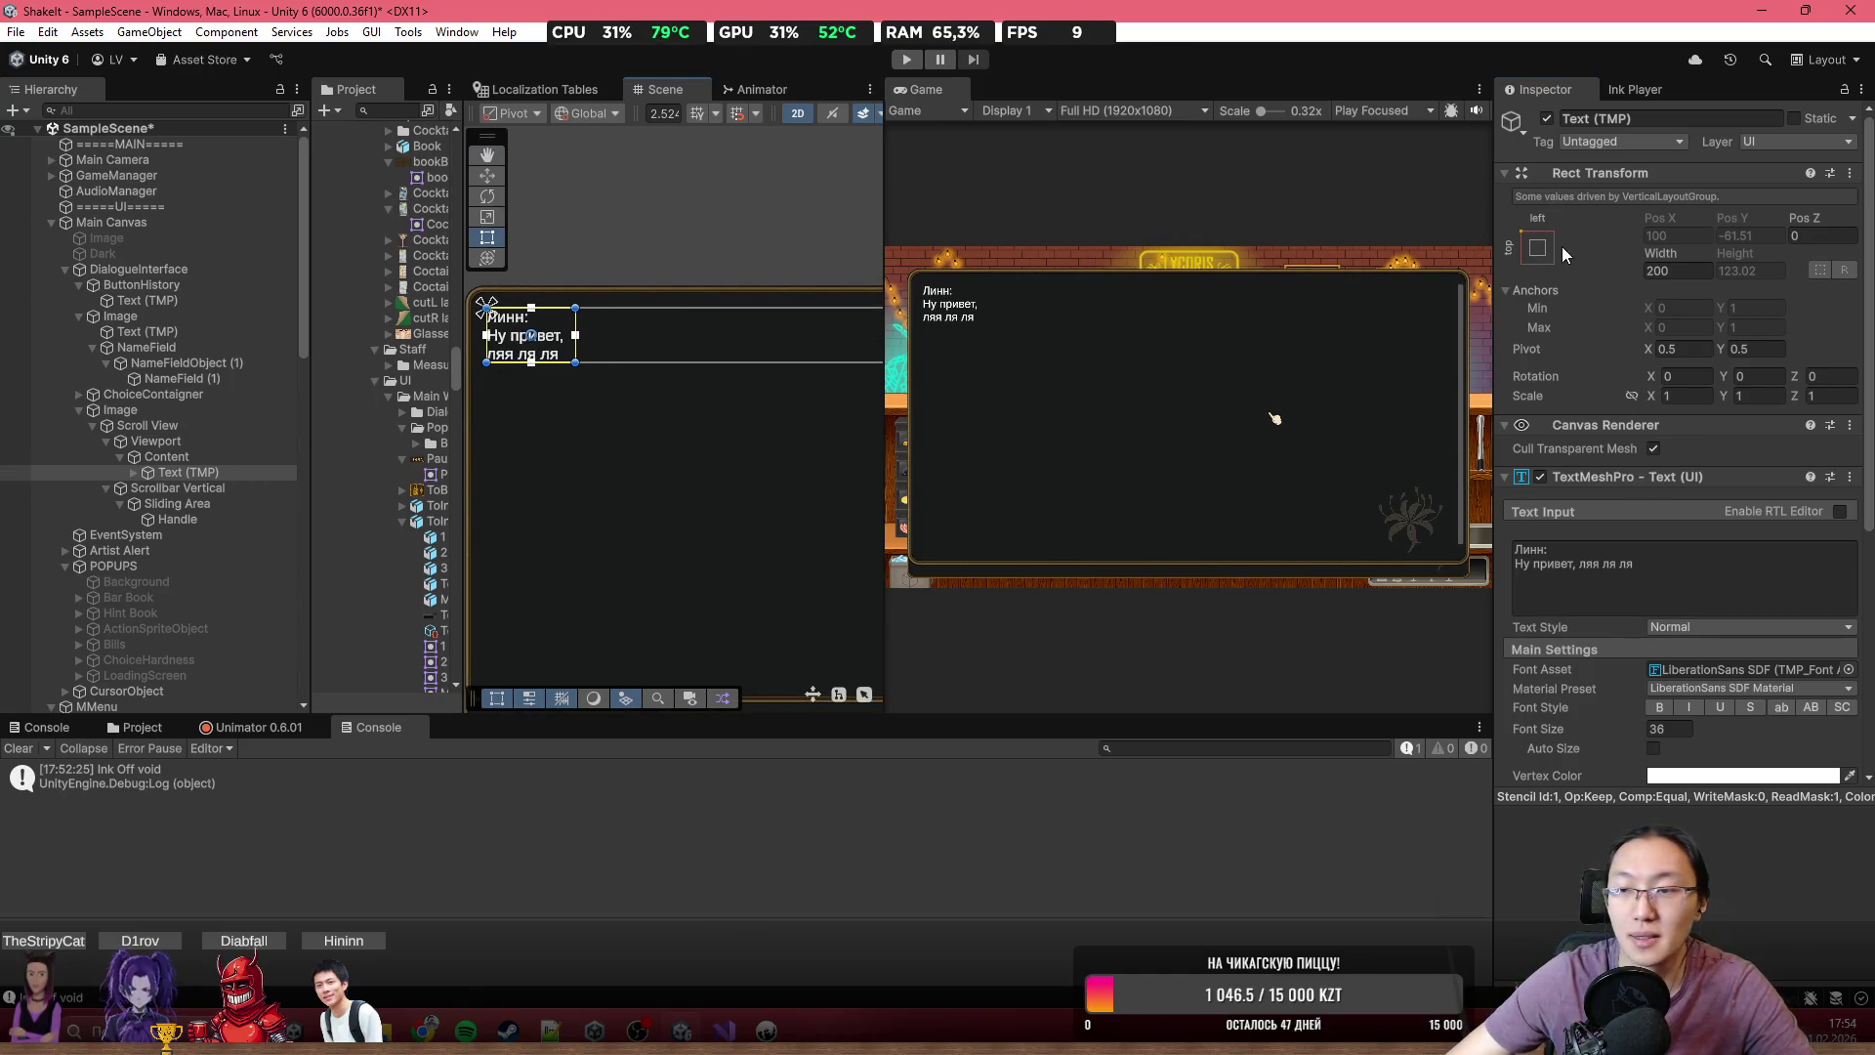
left_click(1536, 248)
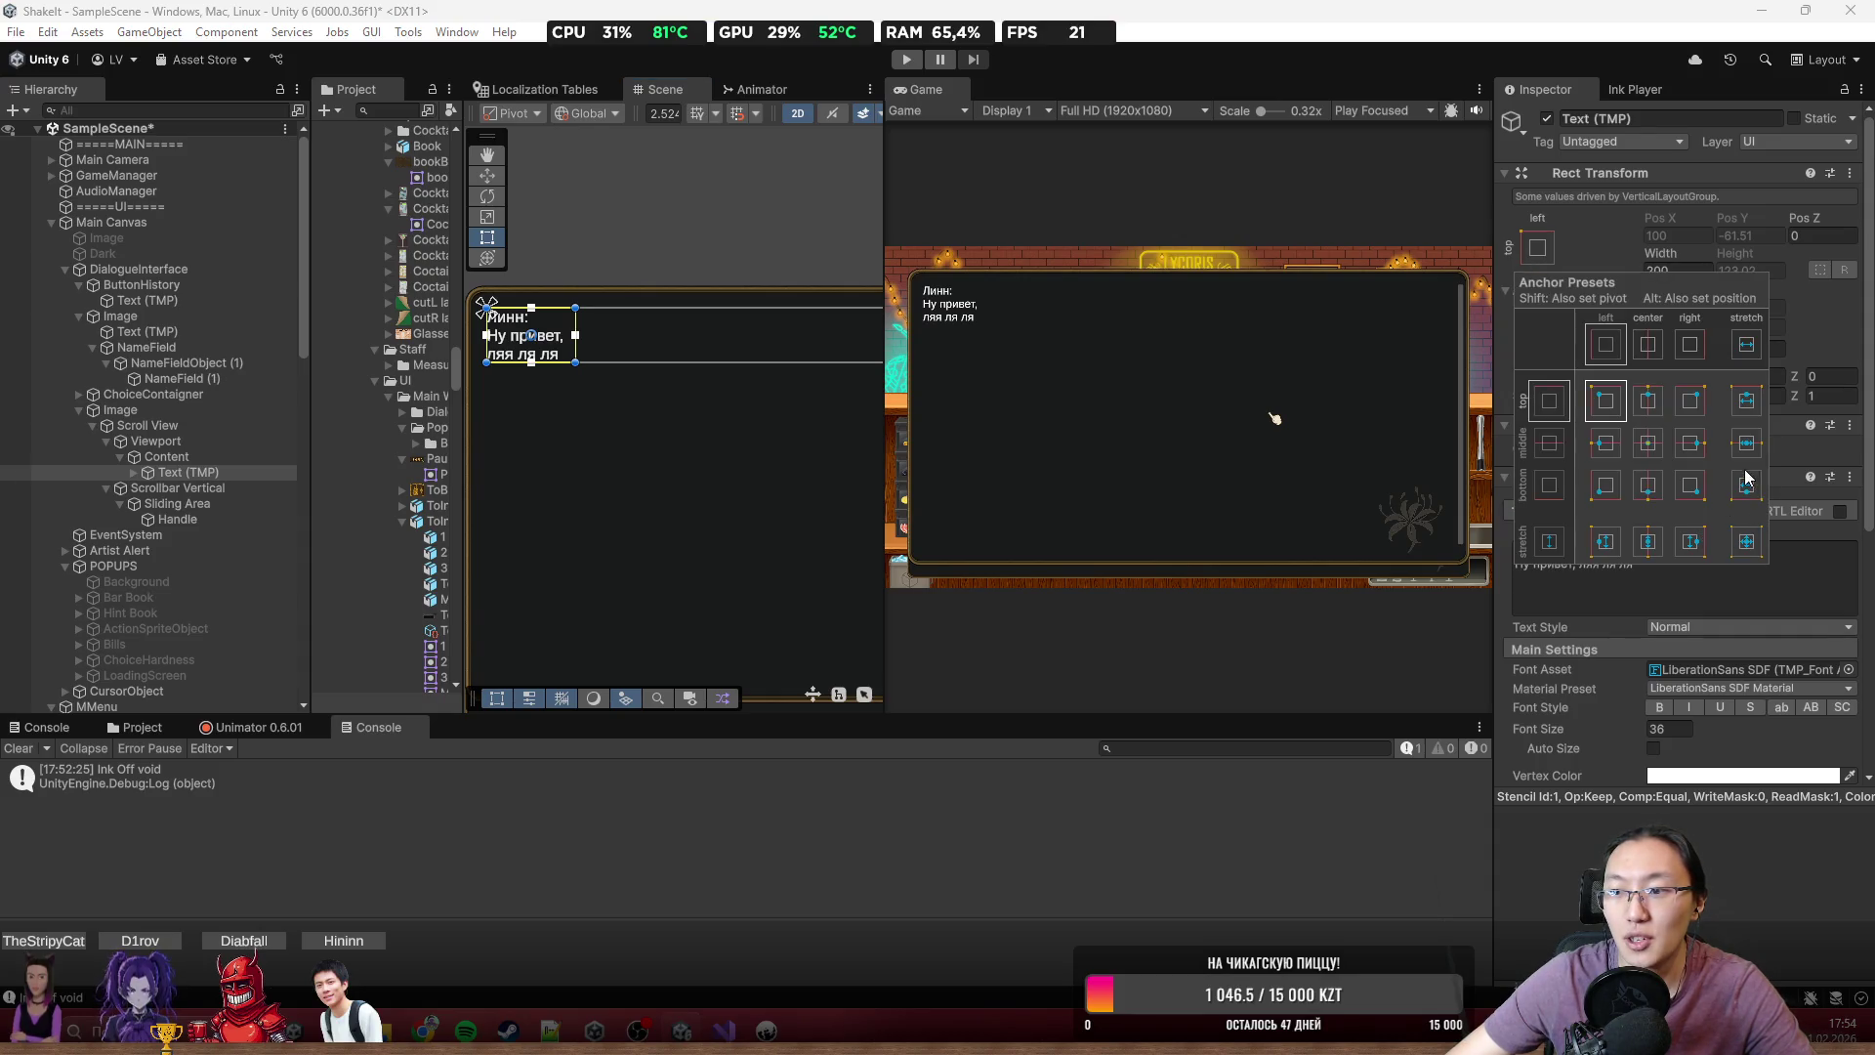
left_click(1739, 405)
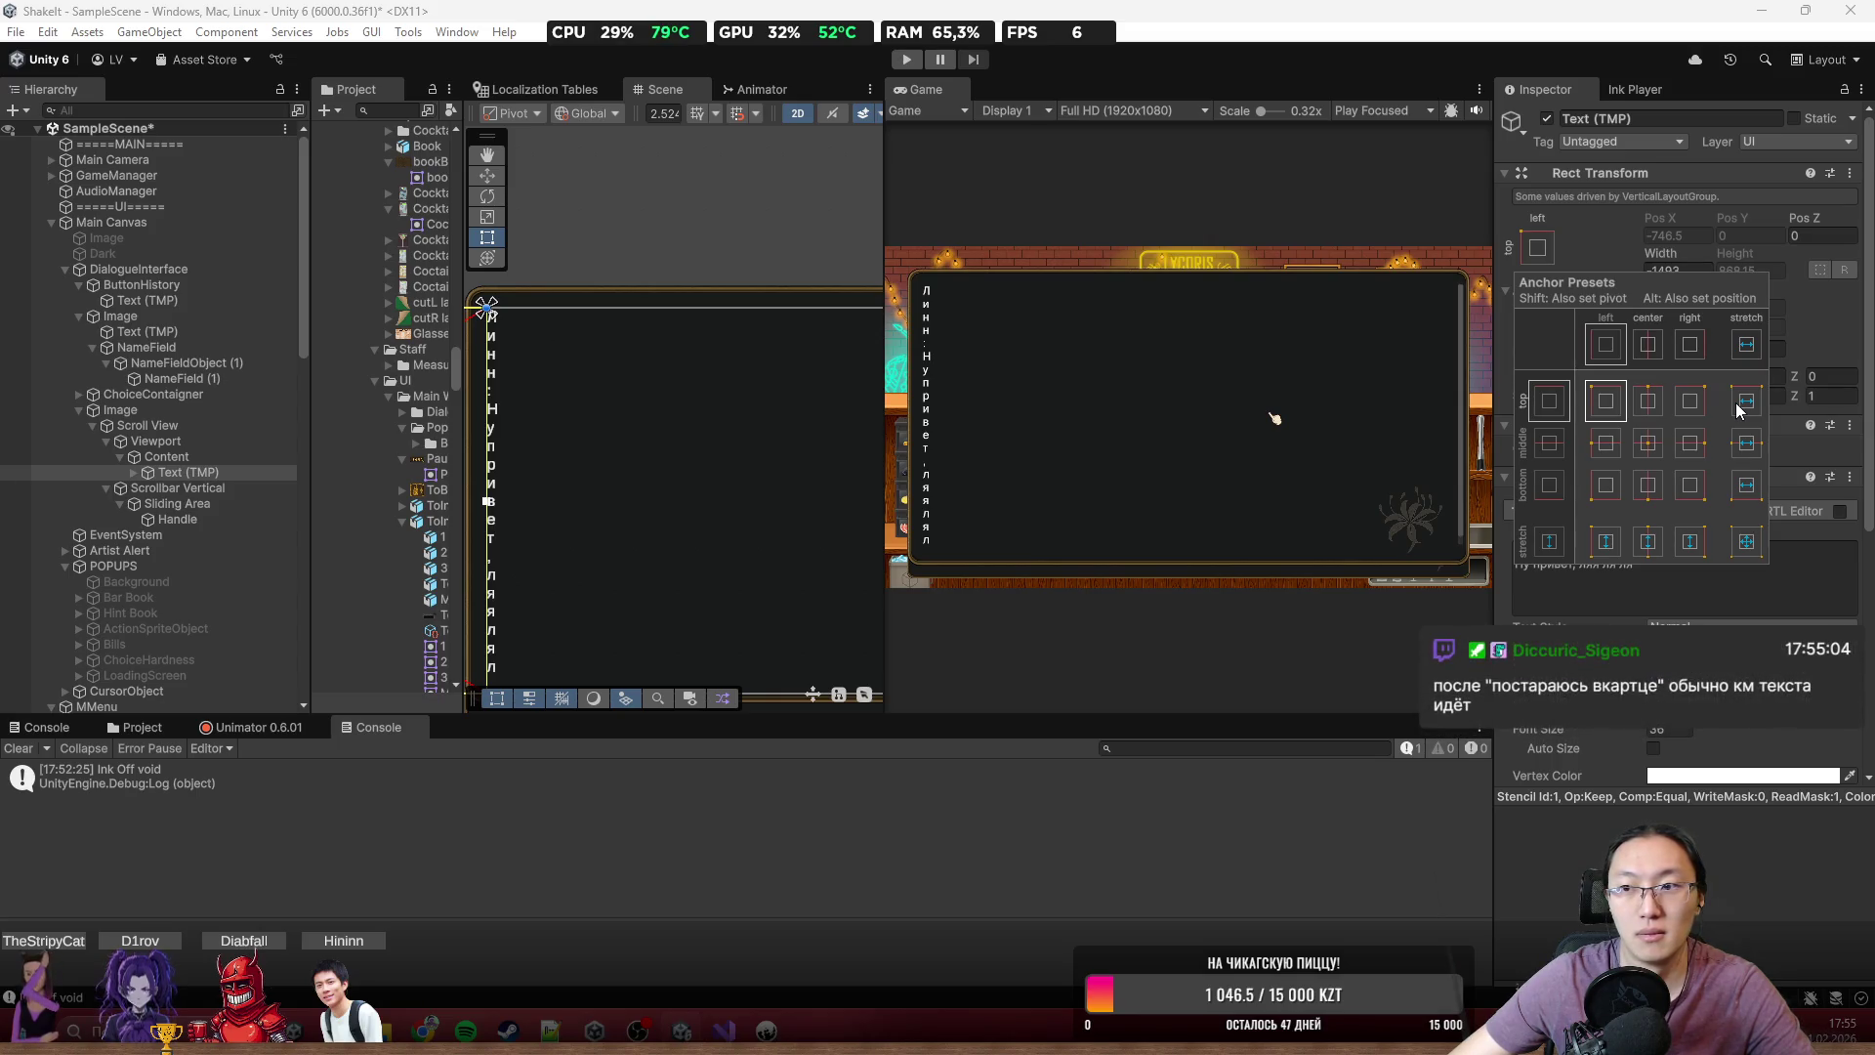
left_click(1703, 267)
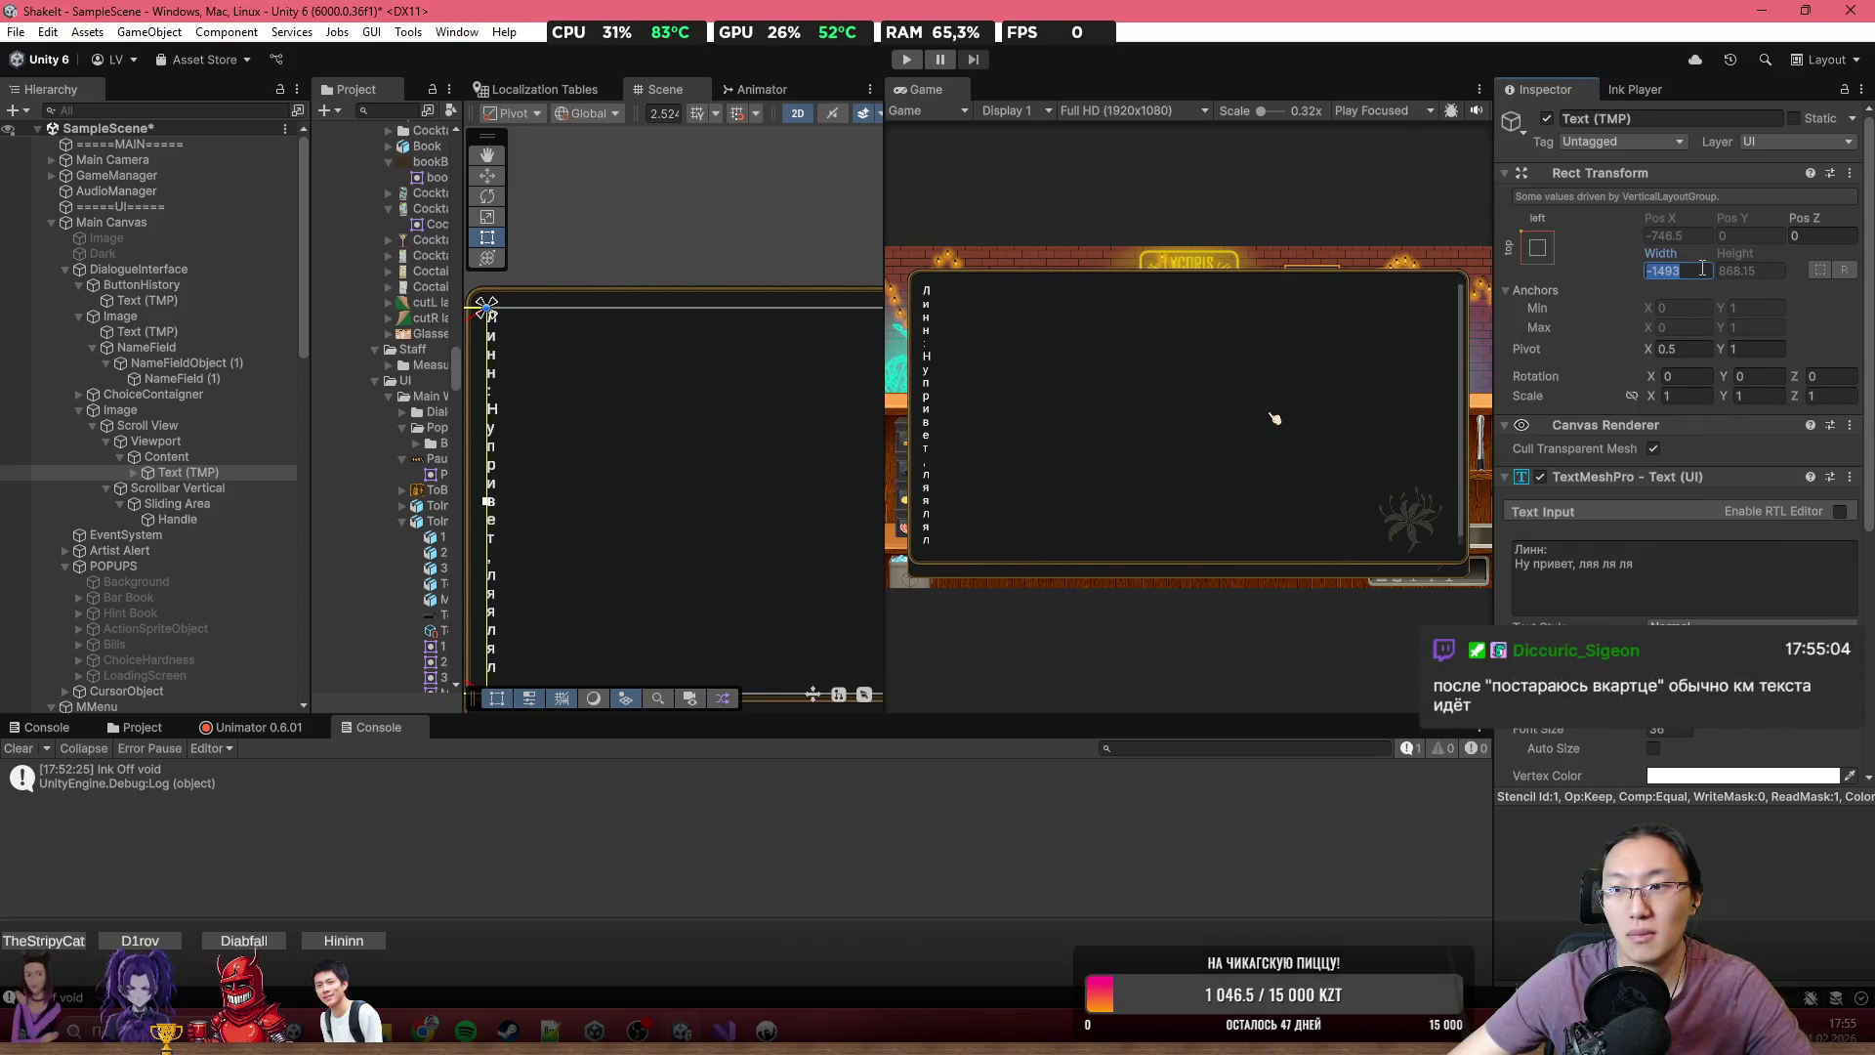
left_click(1548, 252)
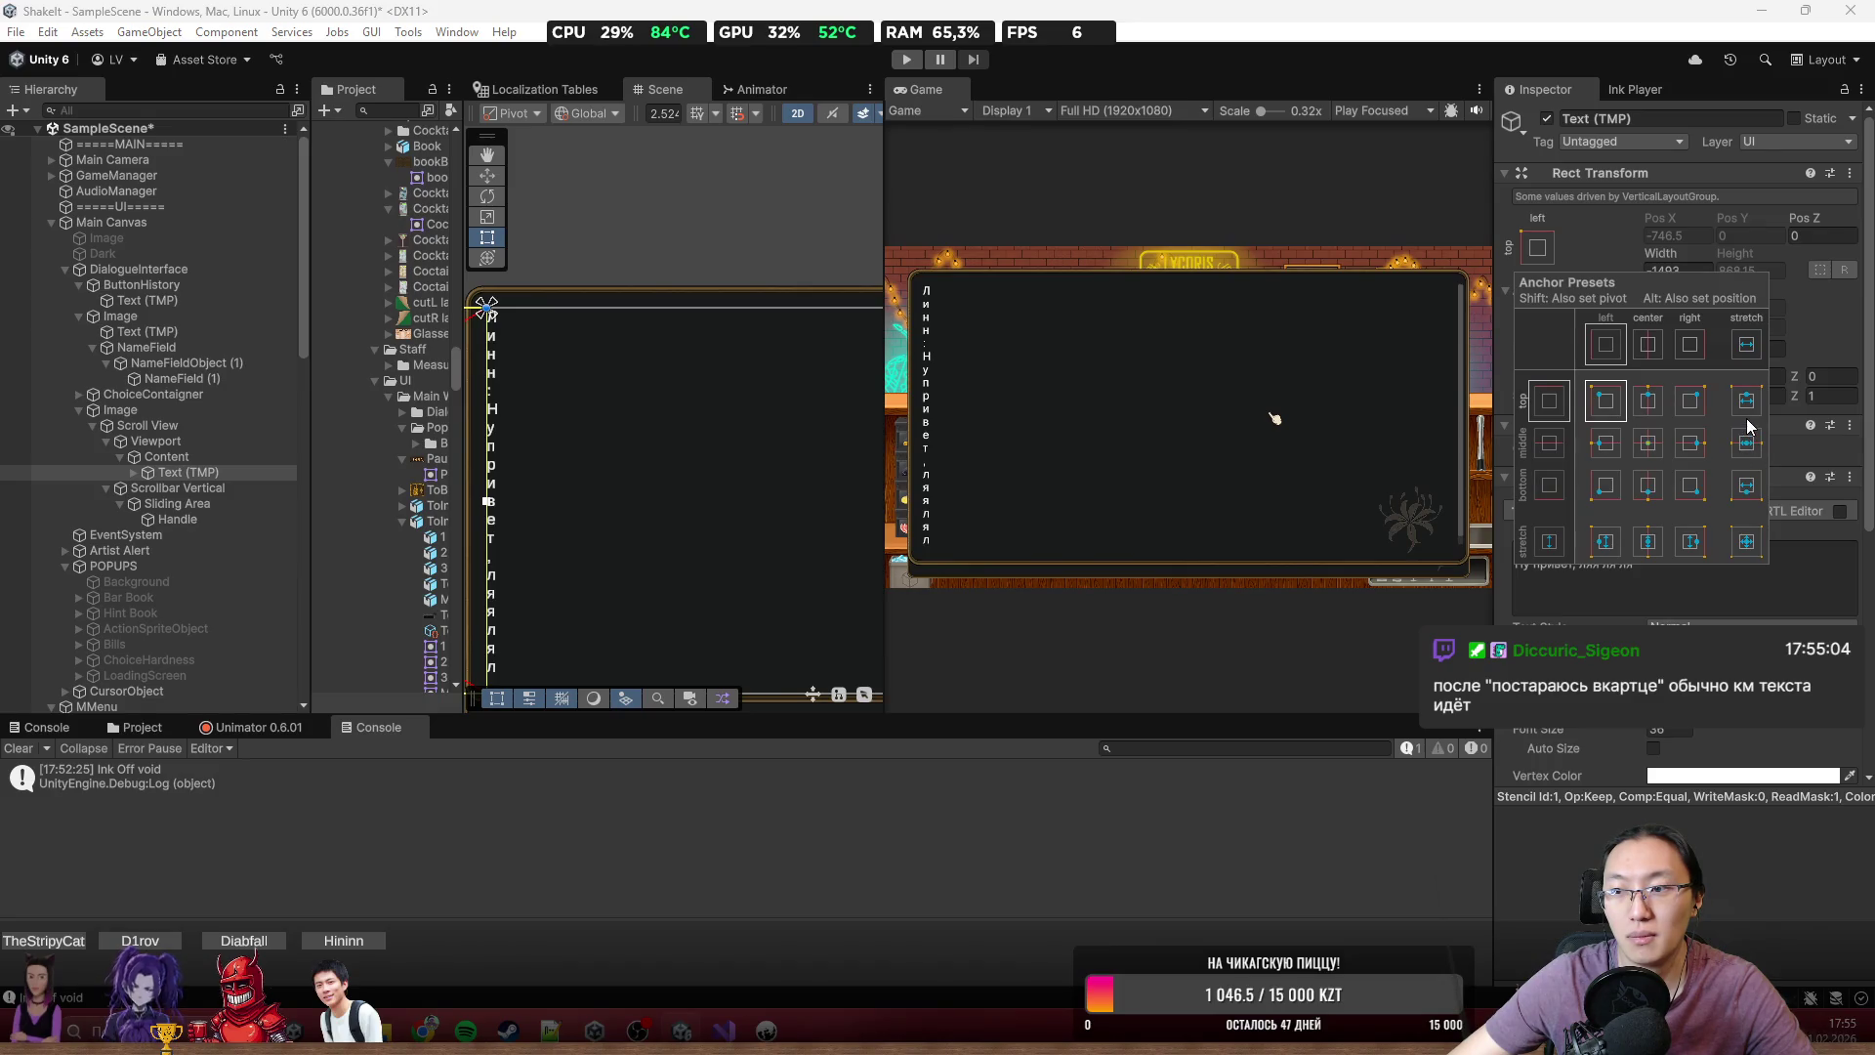
left_click(1748, 414)
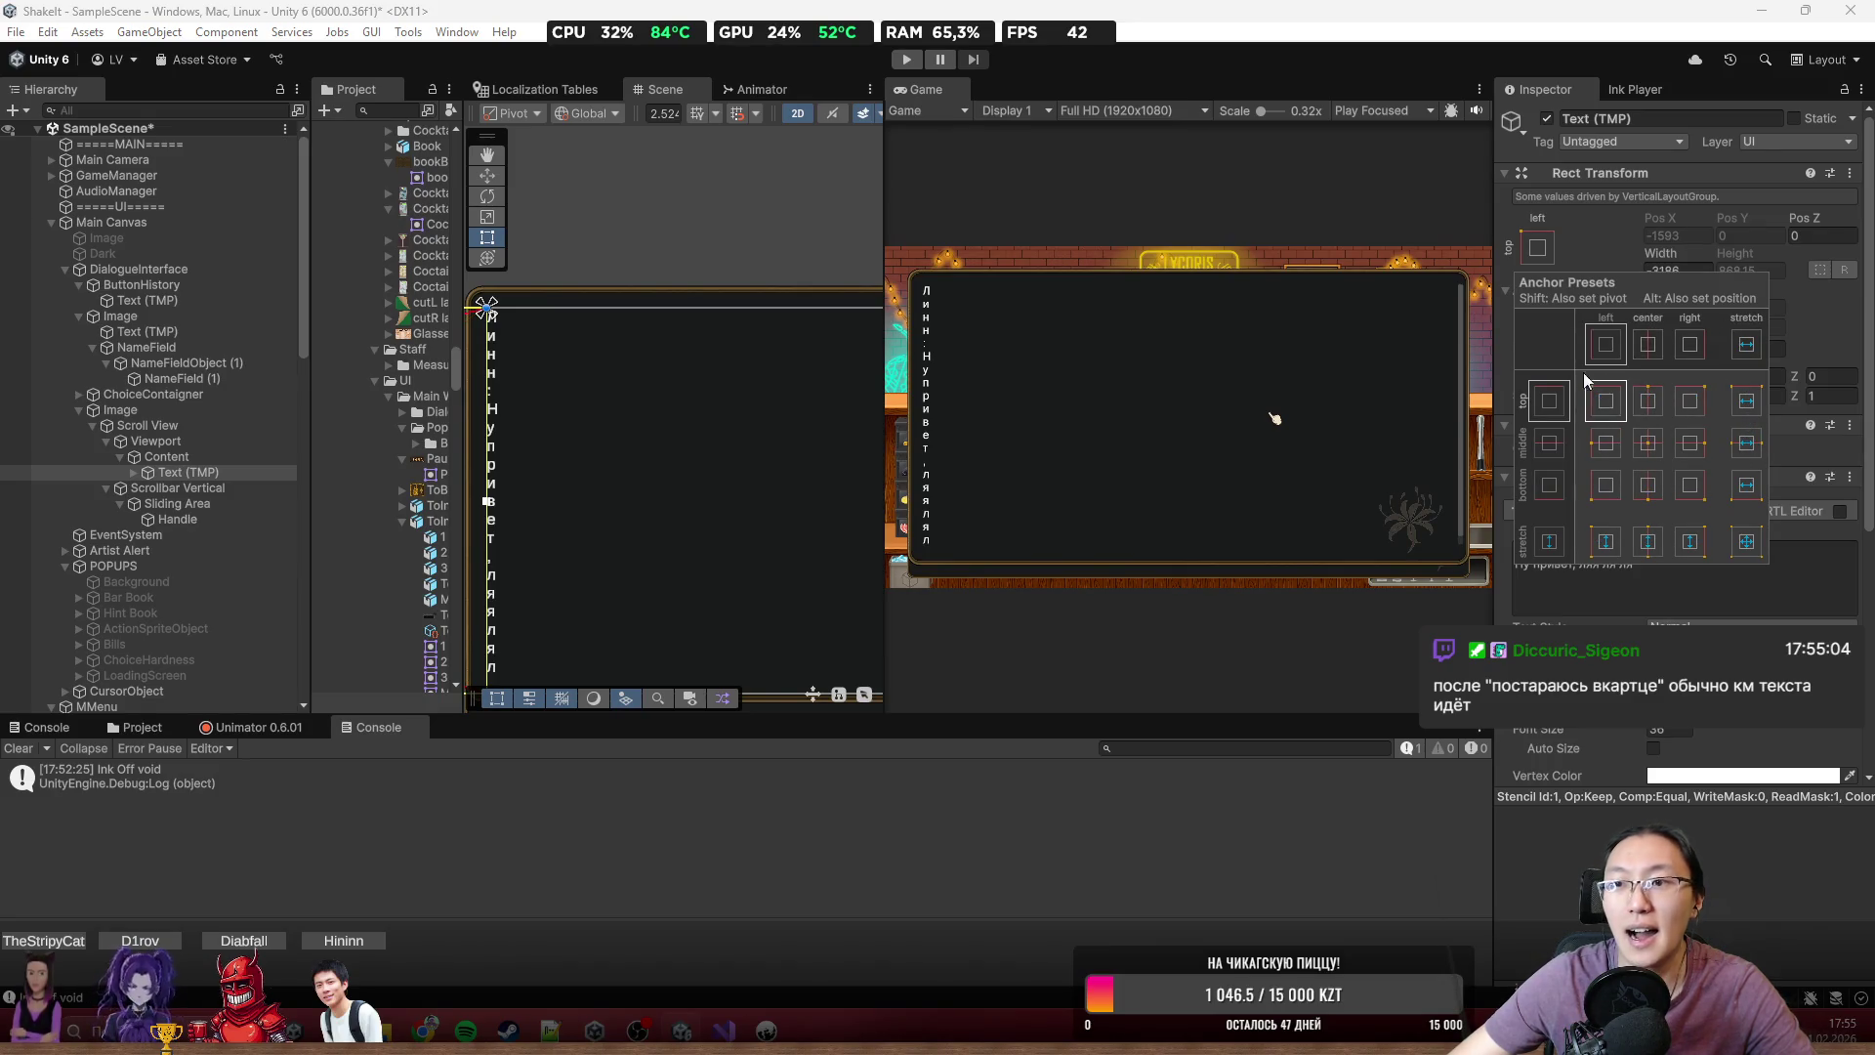
left_click(1613, 260)
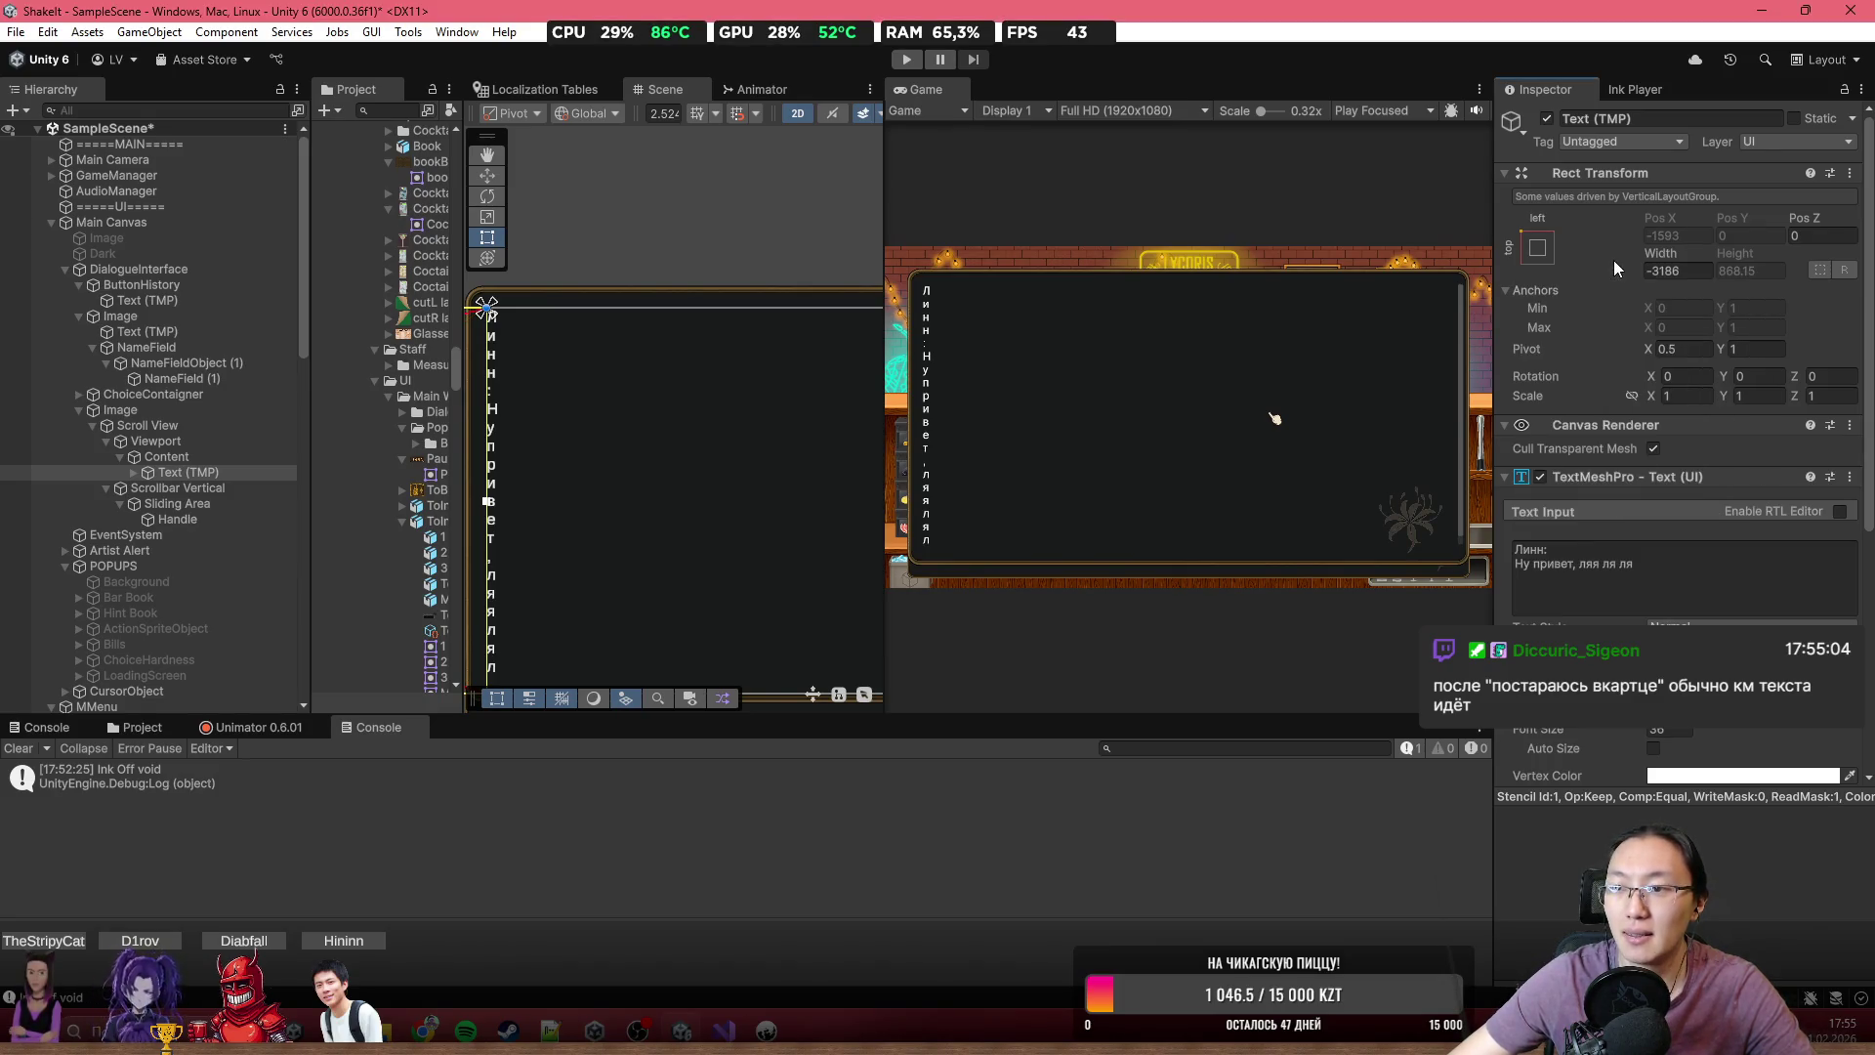
Tick Control Child Size Width on Content's Vertical Layout Group, then reselect Text (TMP).
left_click(191, 457)
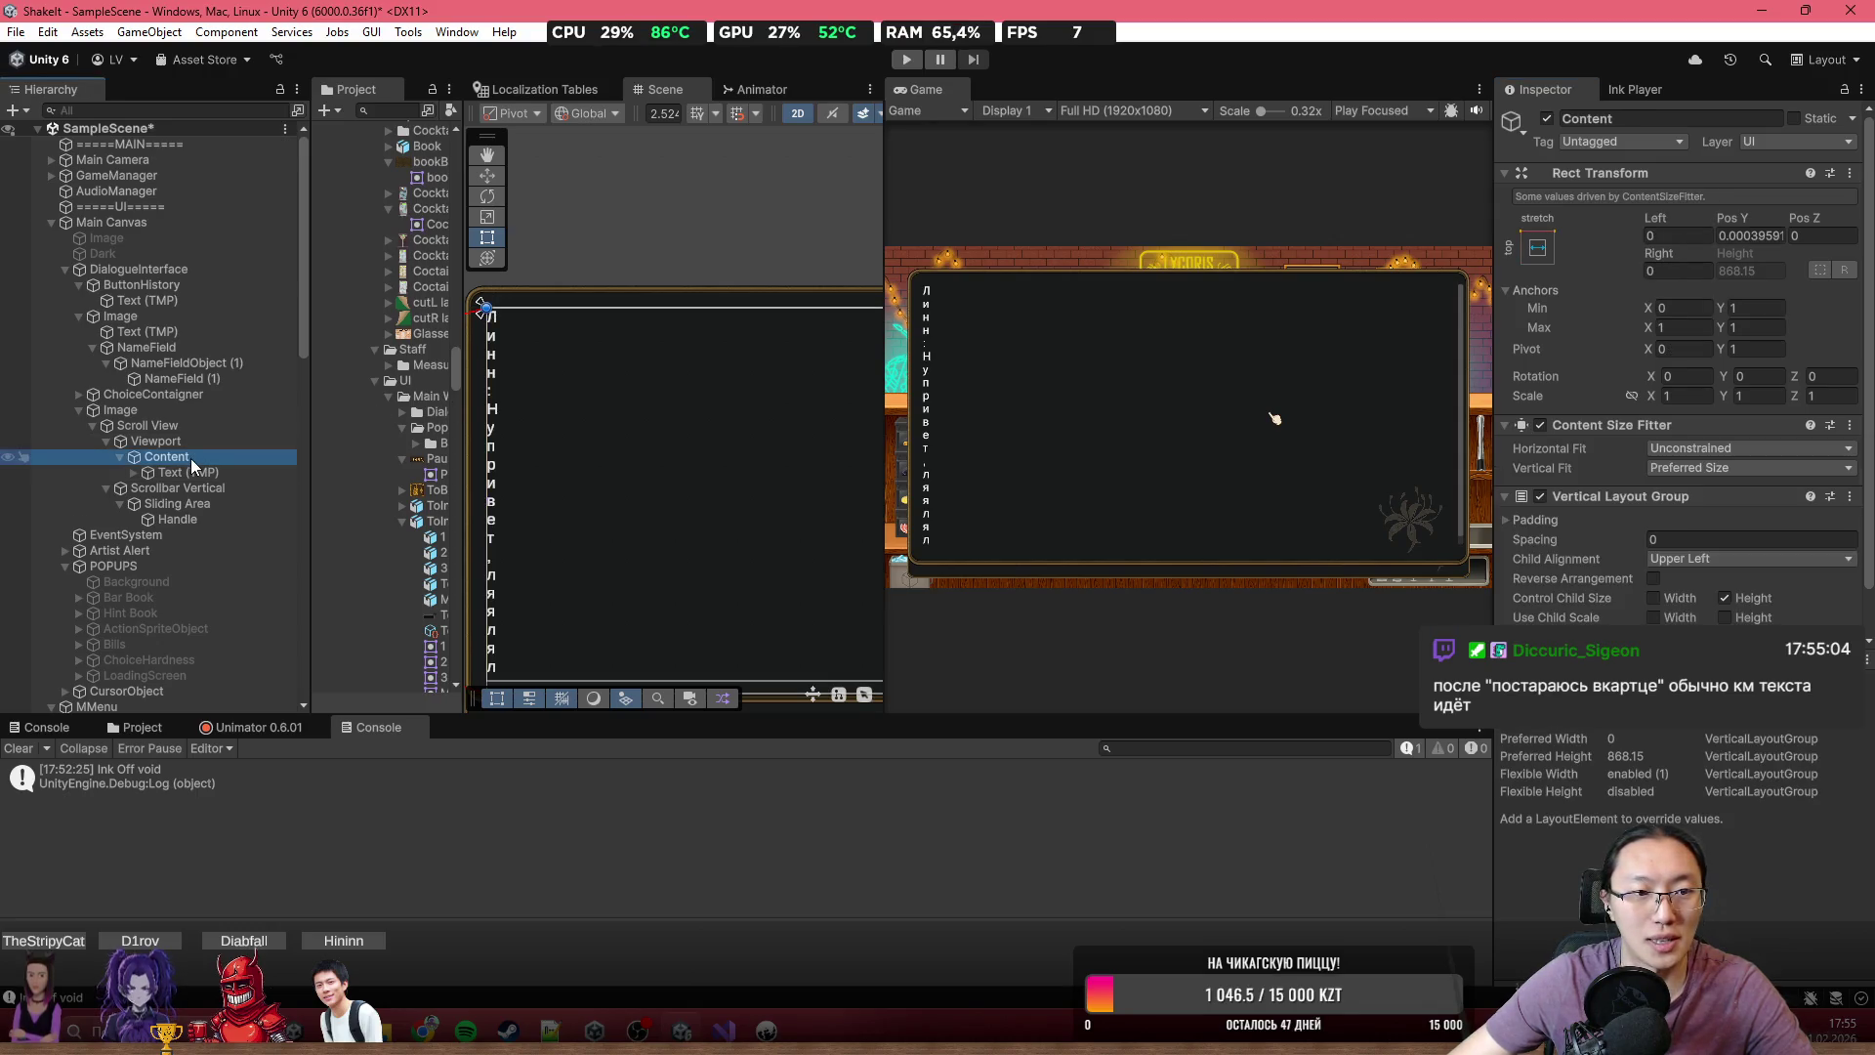
left_click(1666, 599)
scroll(754, 390, "down", 2)
scroll(754, 390, "up", 2)
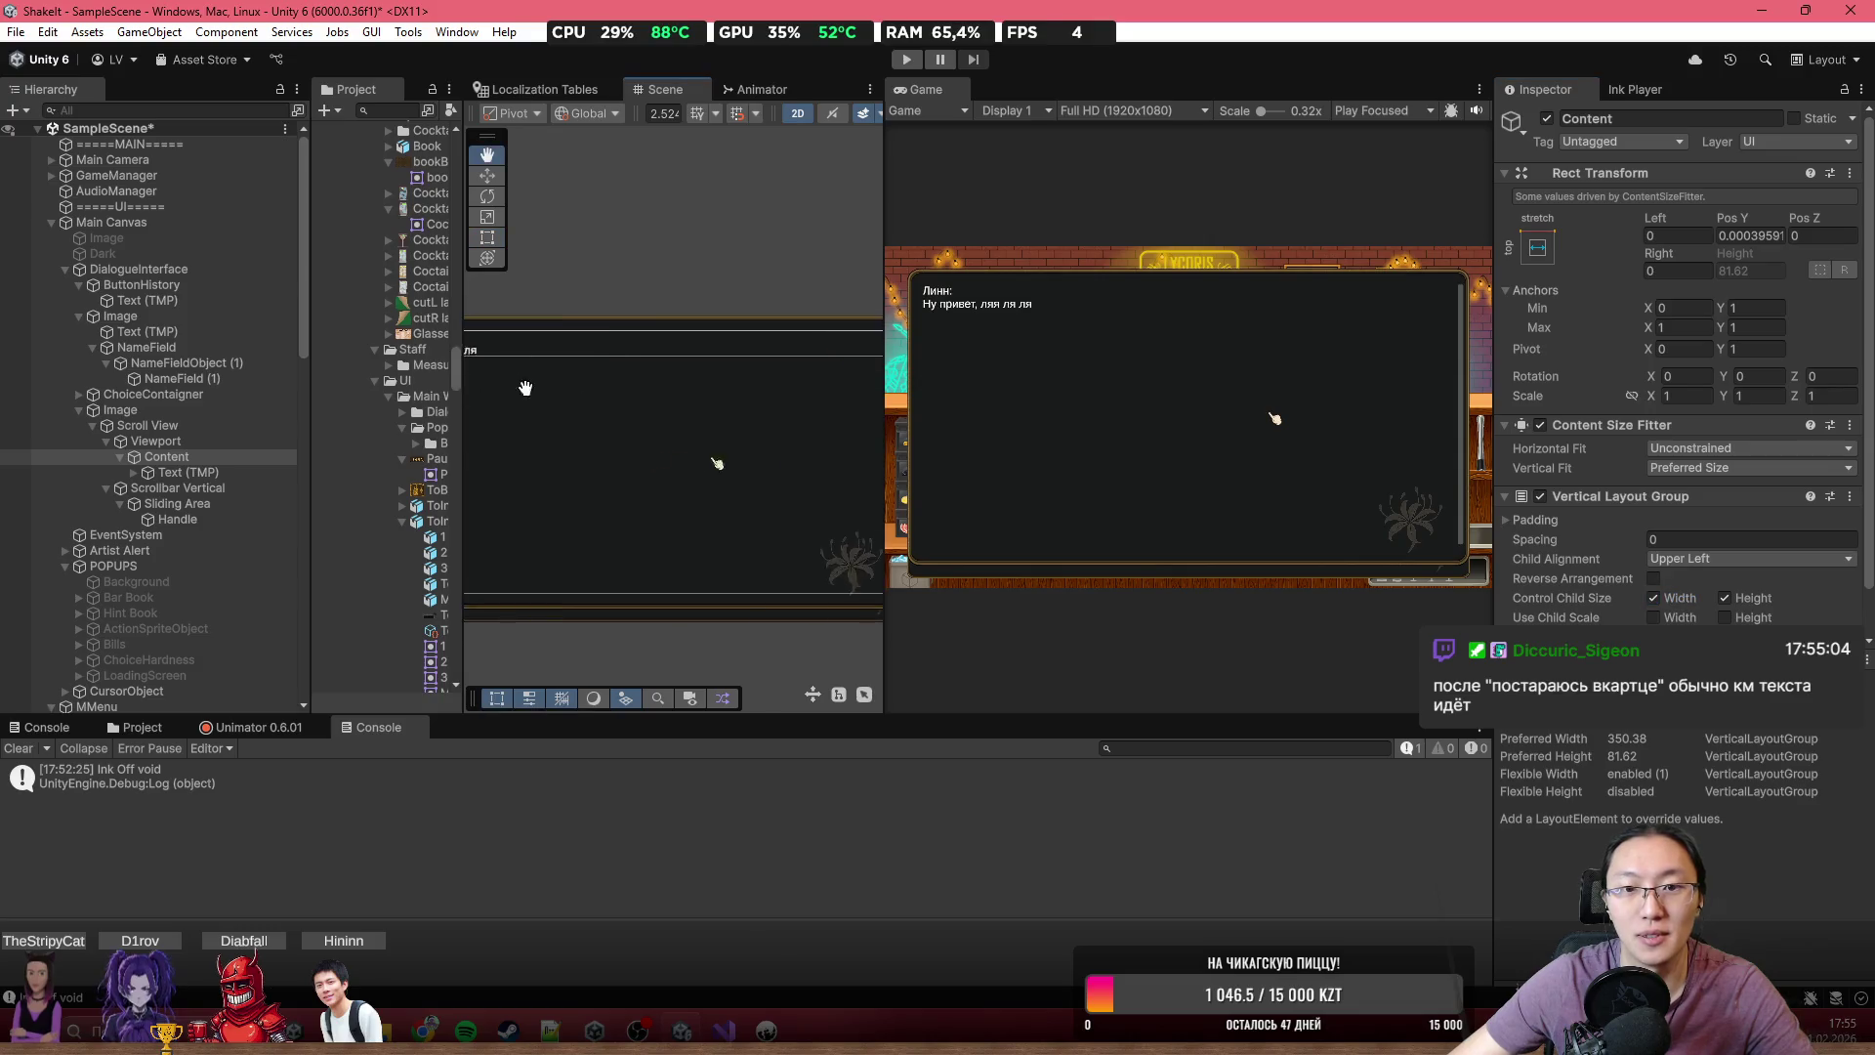
scroll(715, 373, "down", 3)
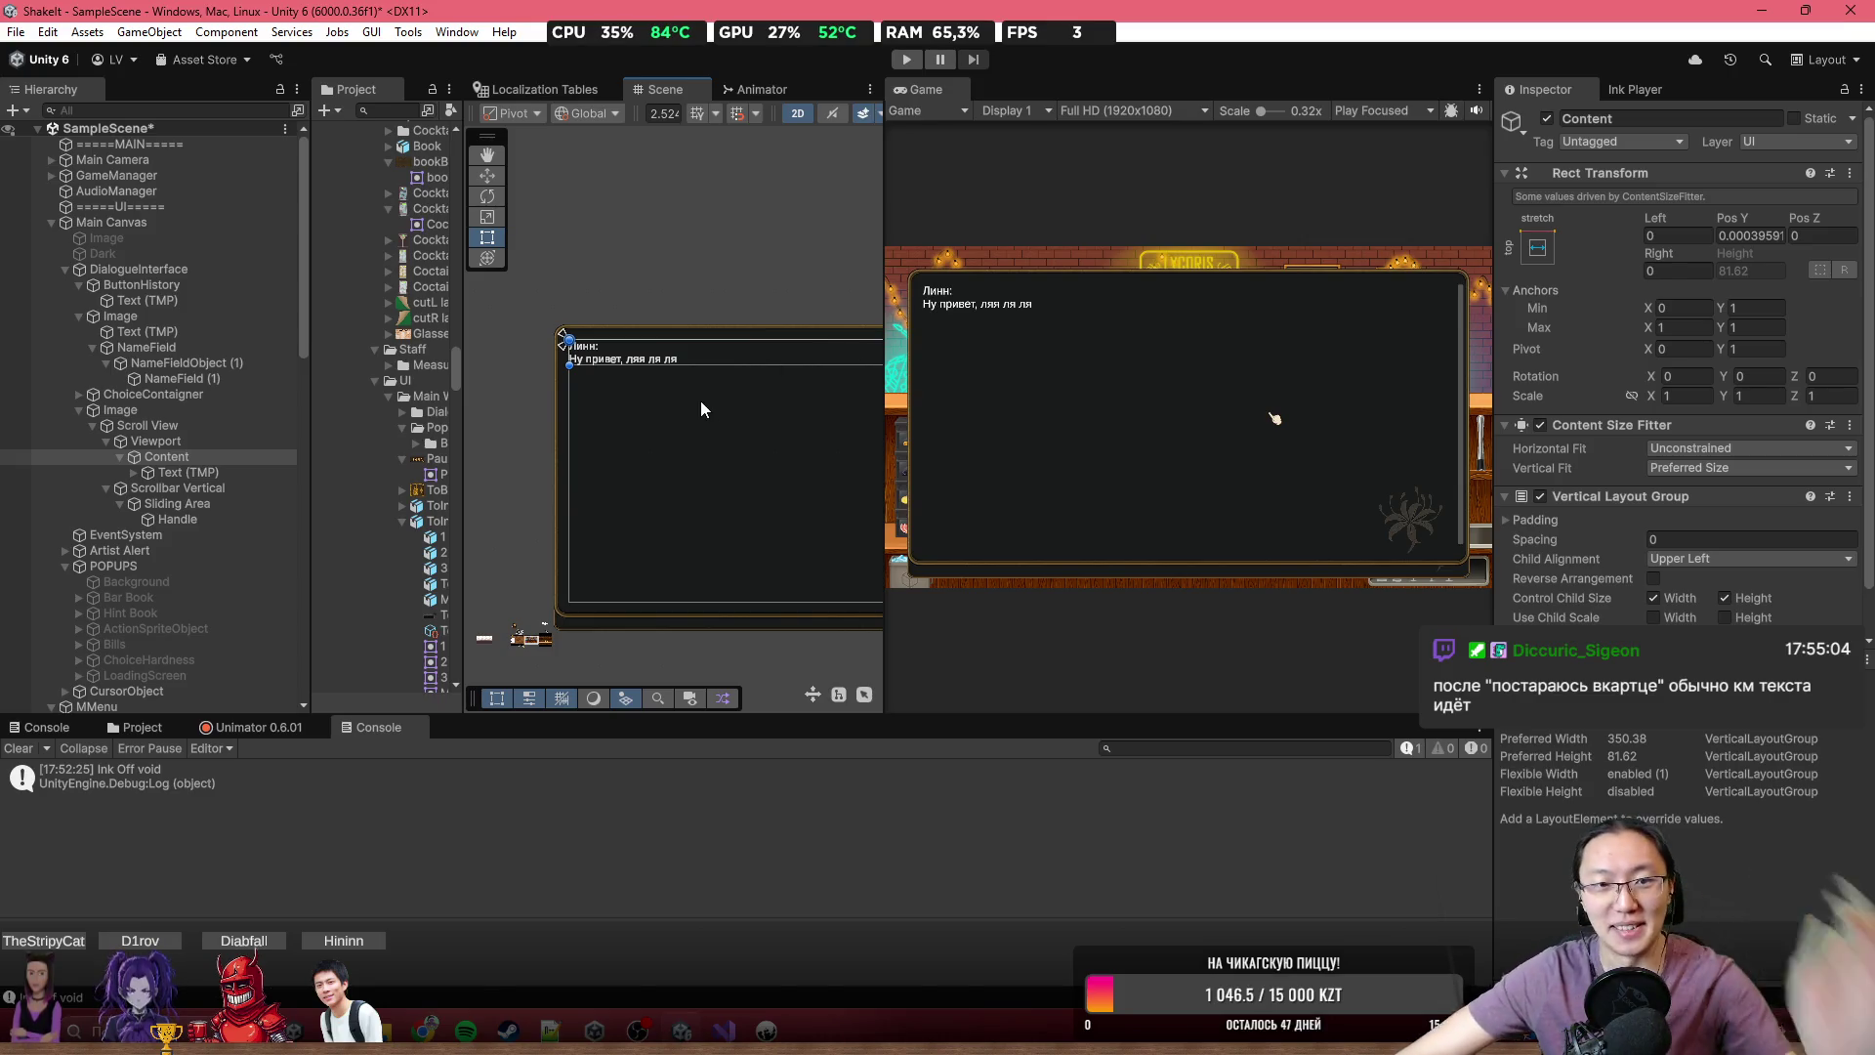
scroll(484, 533, "up", 1)
scroll(599, 467, "up", 2)
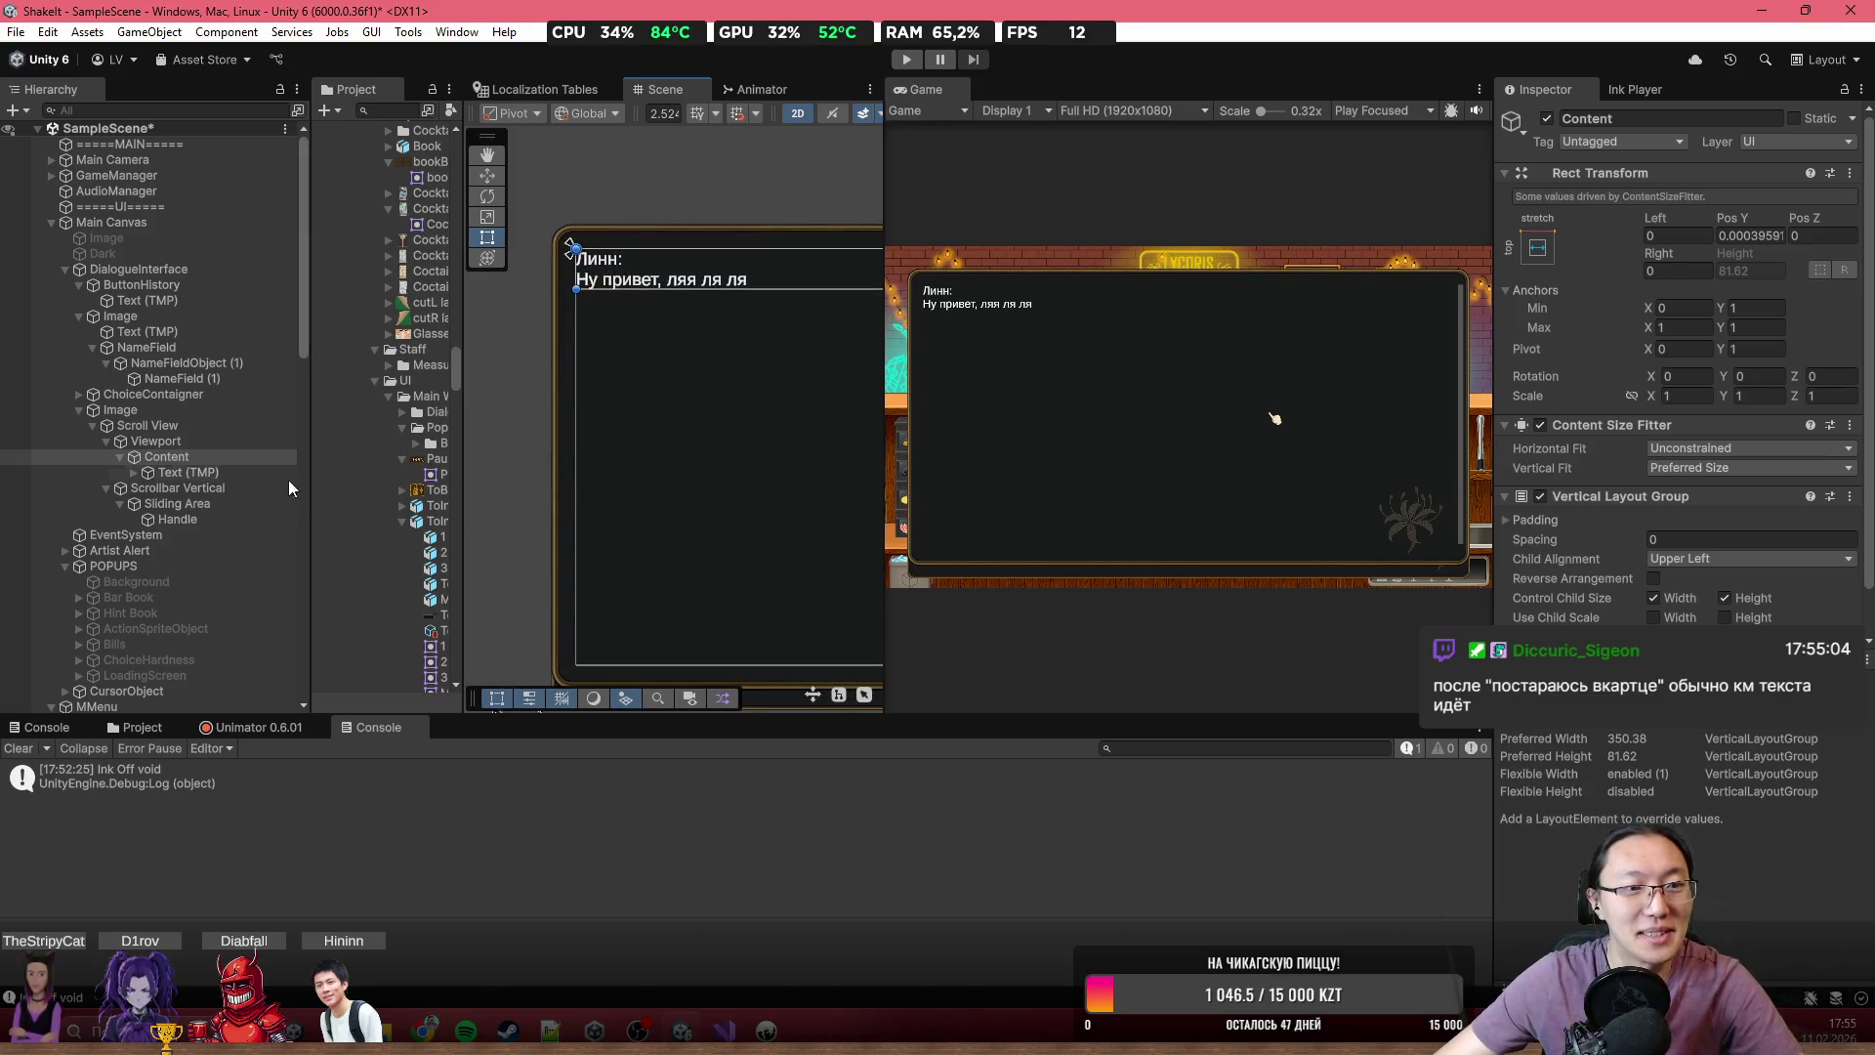
left_click(244, 471)
left_click(1705, 554)
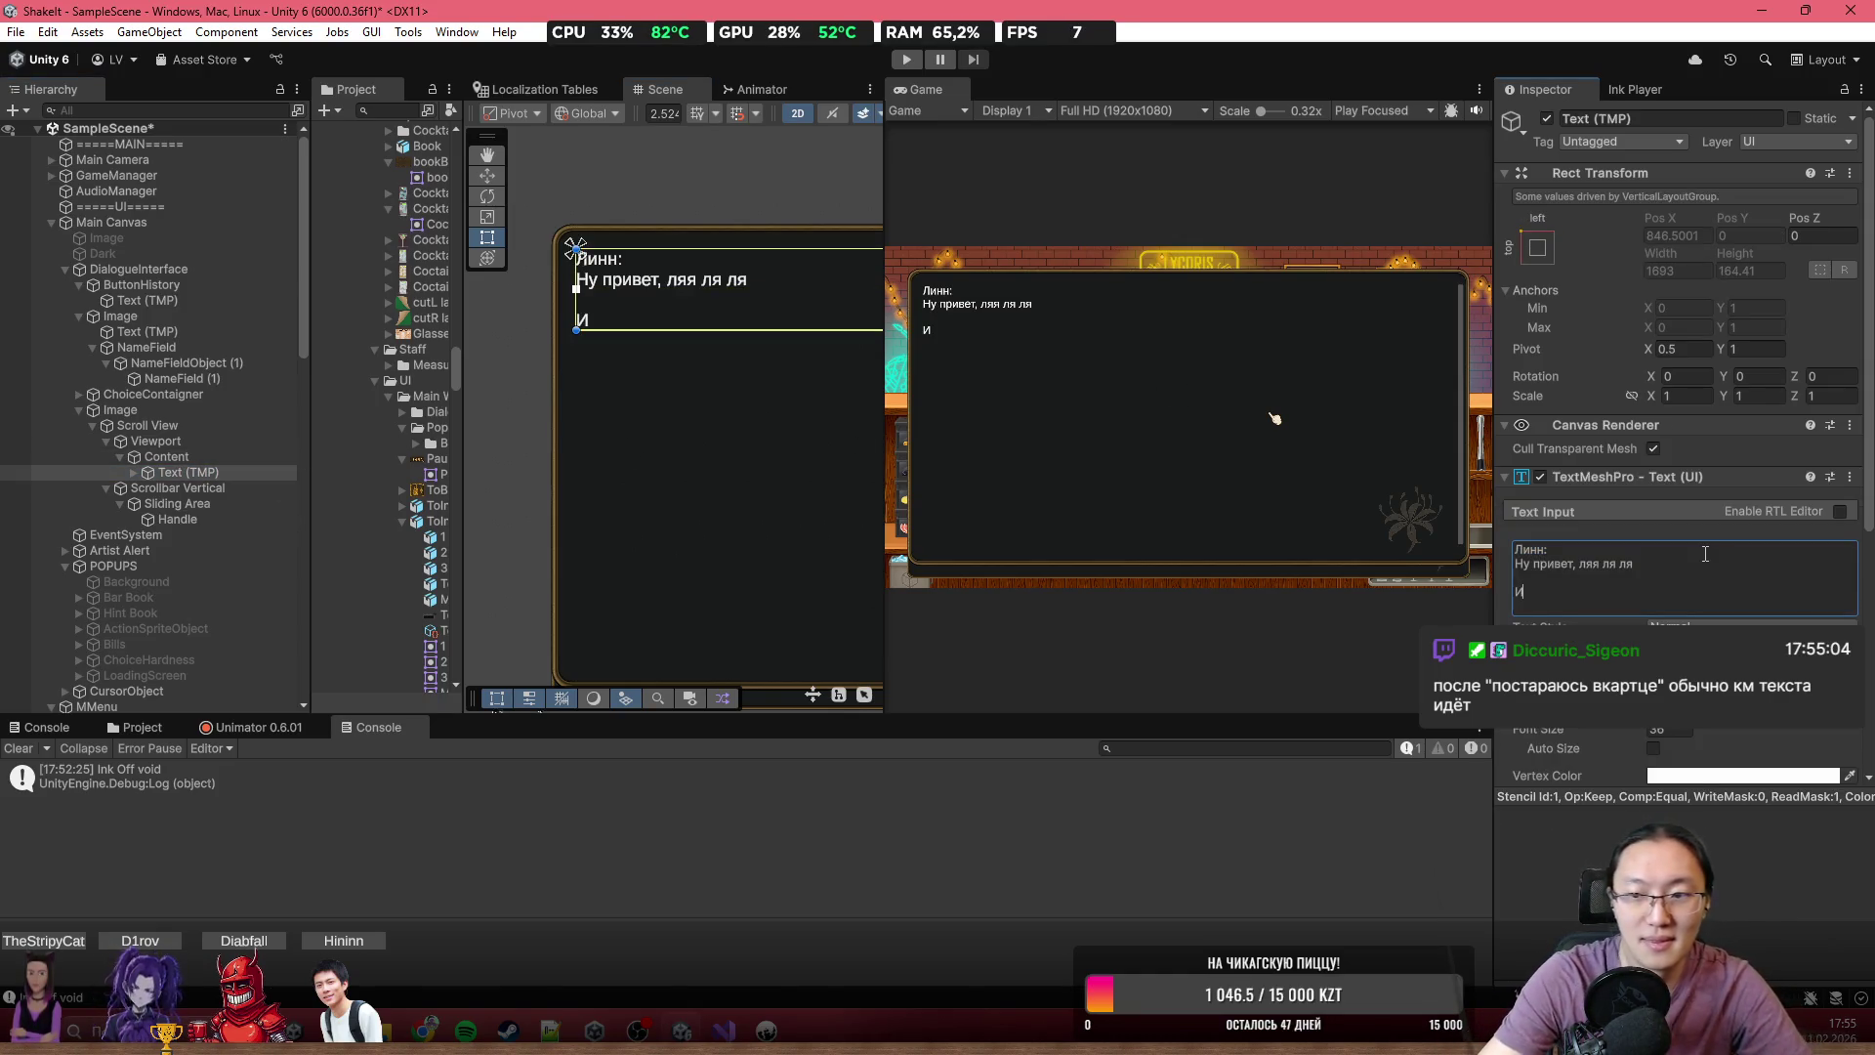
Add the lines 'И тут я подумал, что влип' and 'Я: Ну чего тебе надобно?'.
type("И тут я подумал, что")
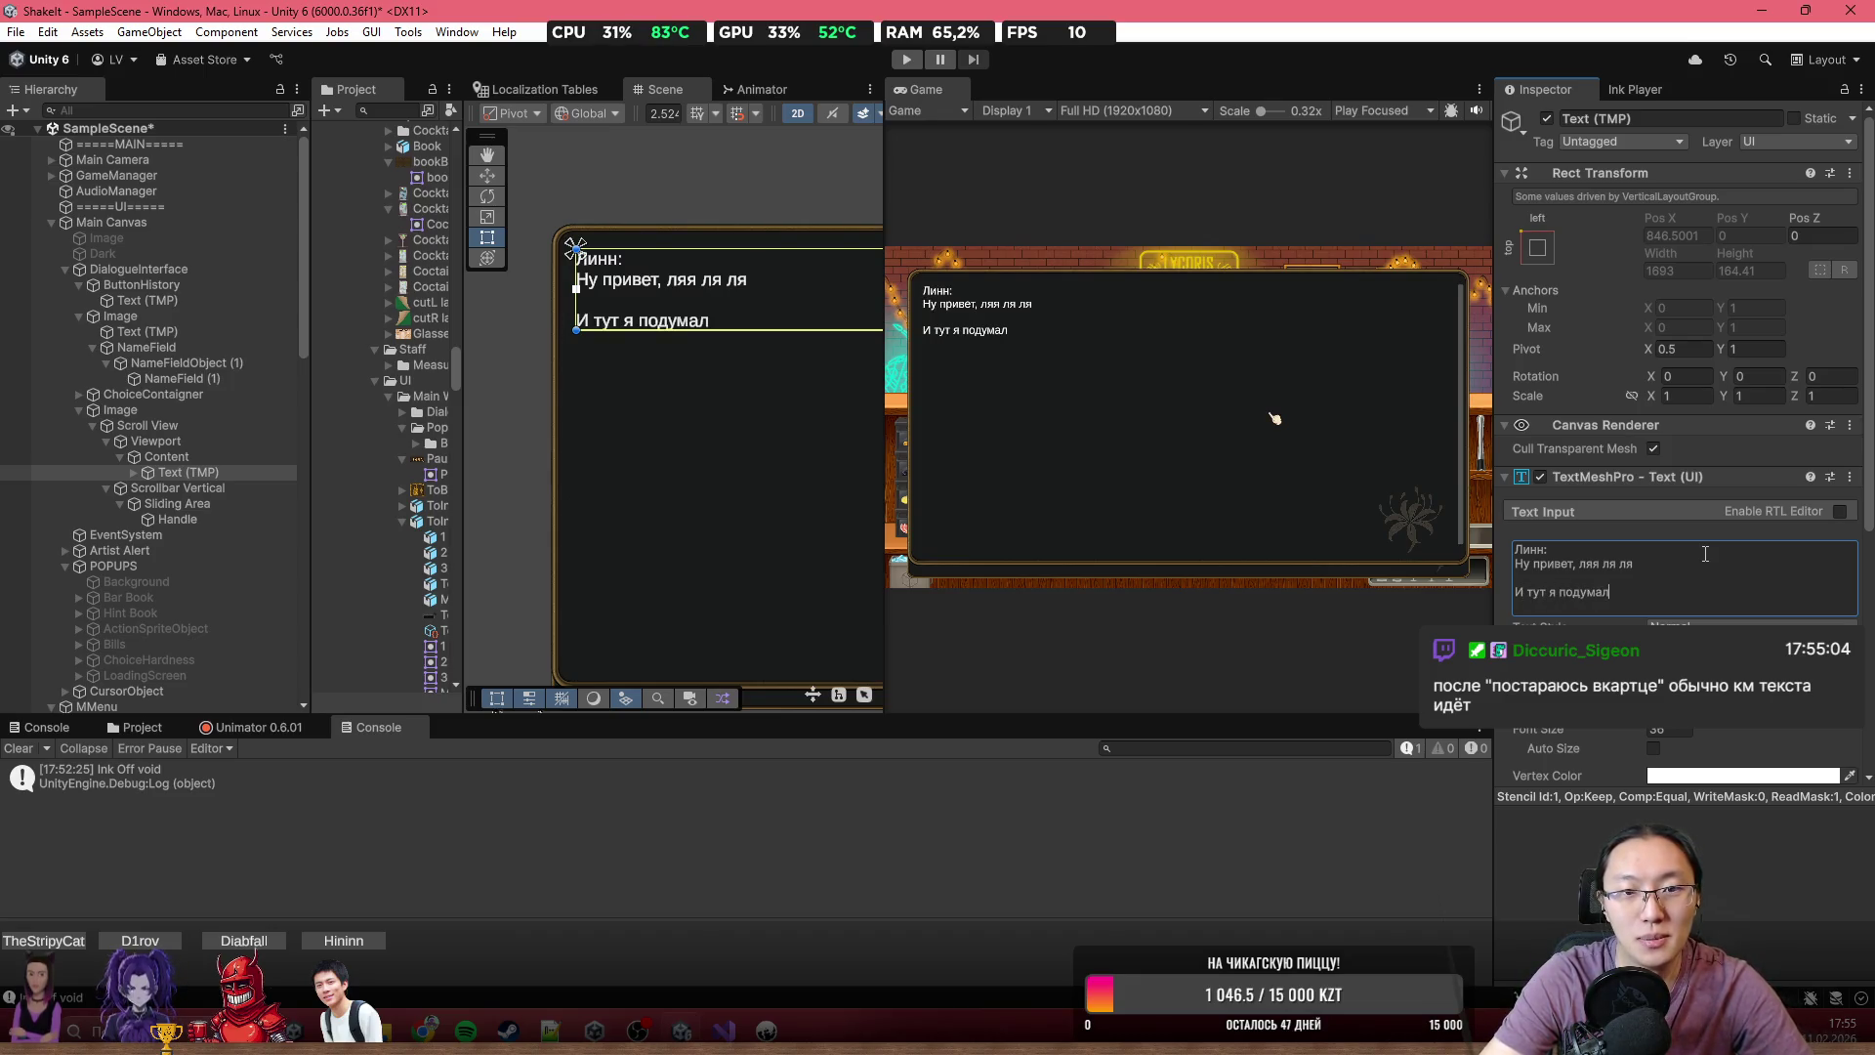
type(" влип")
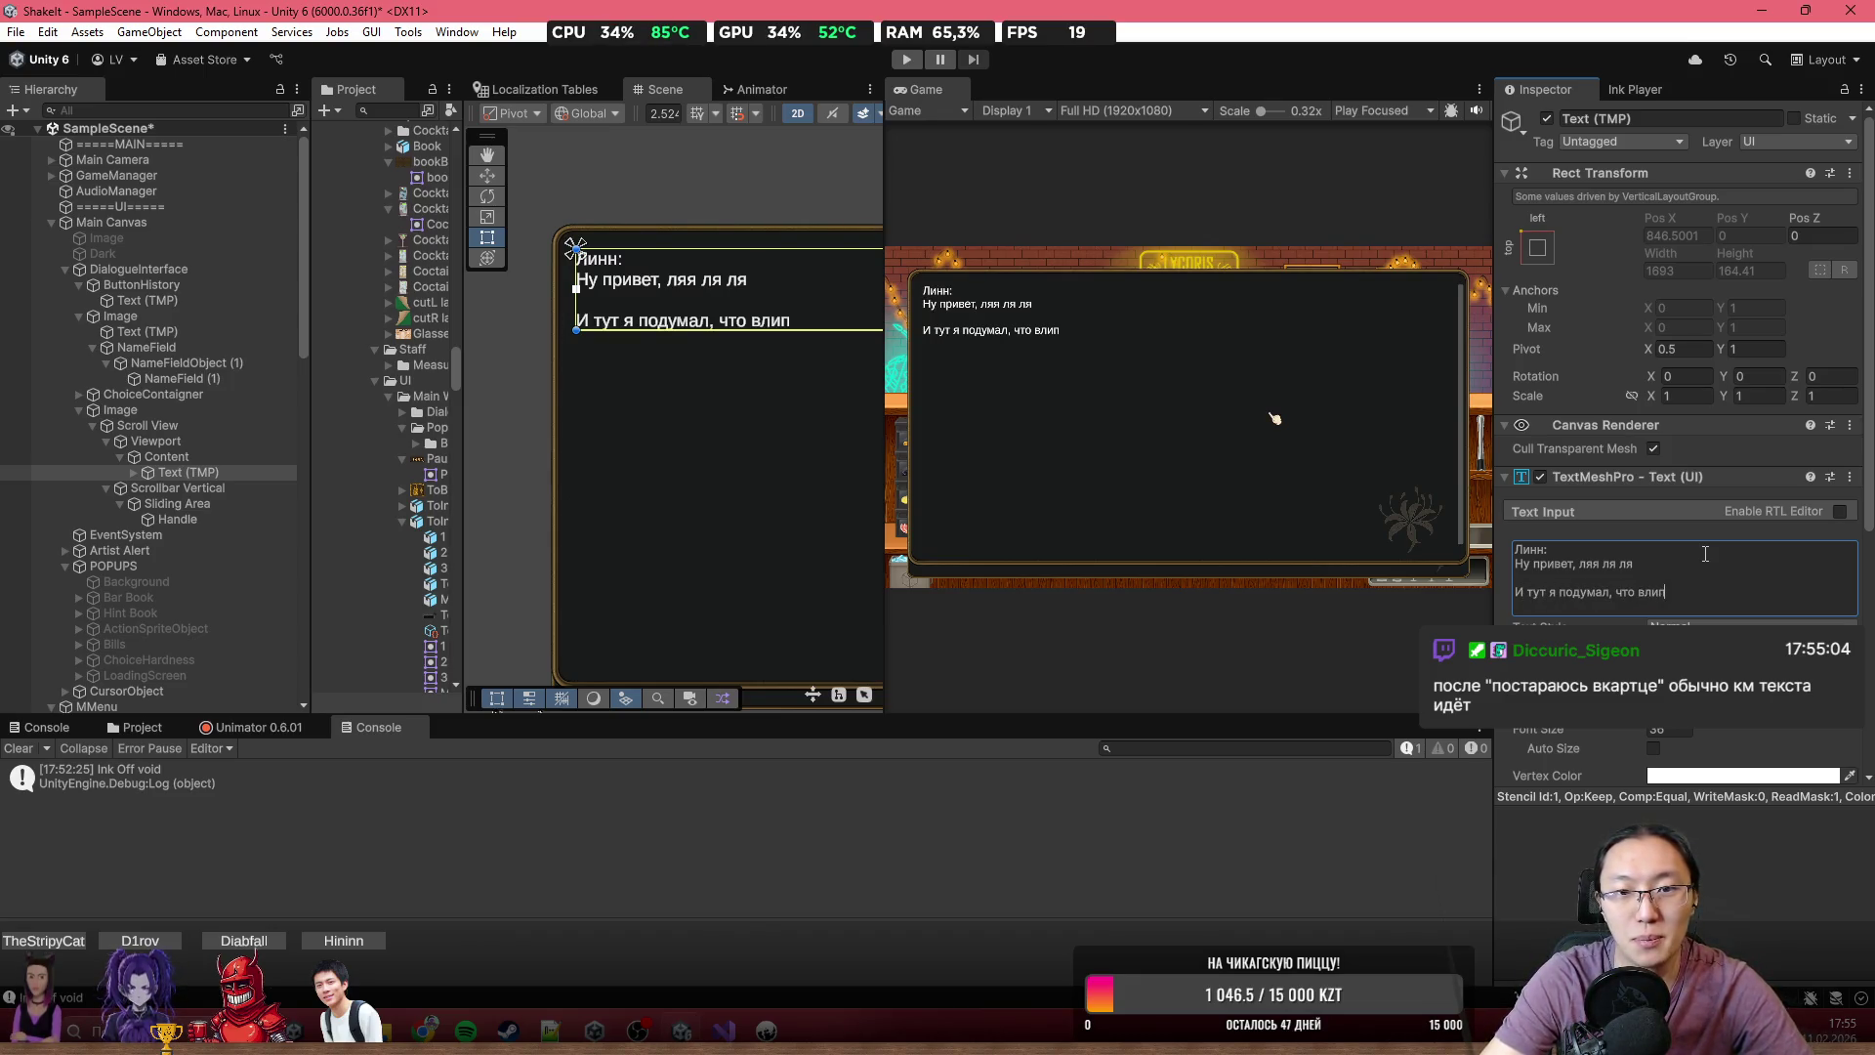
key("Return")
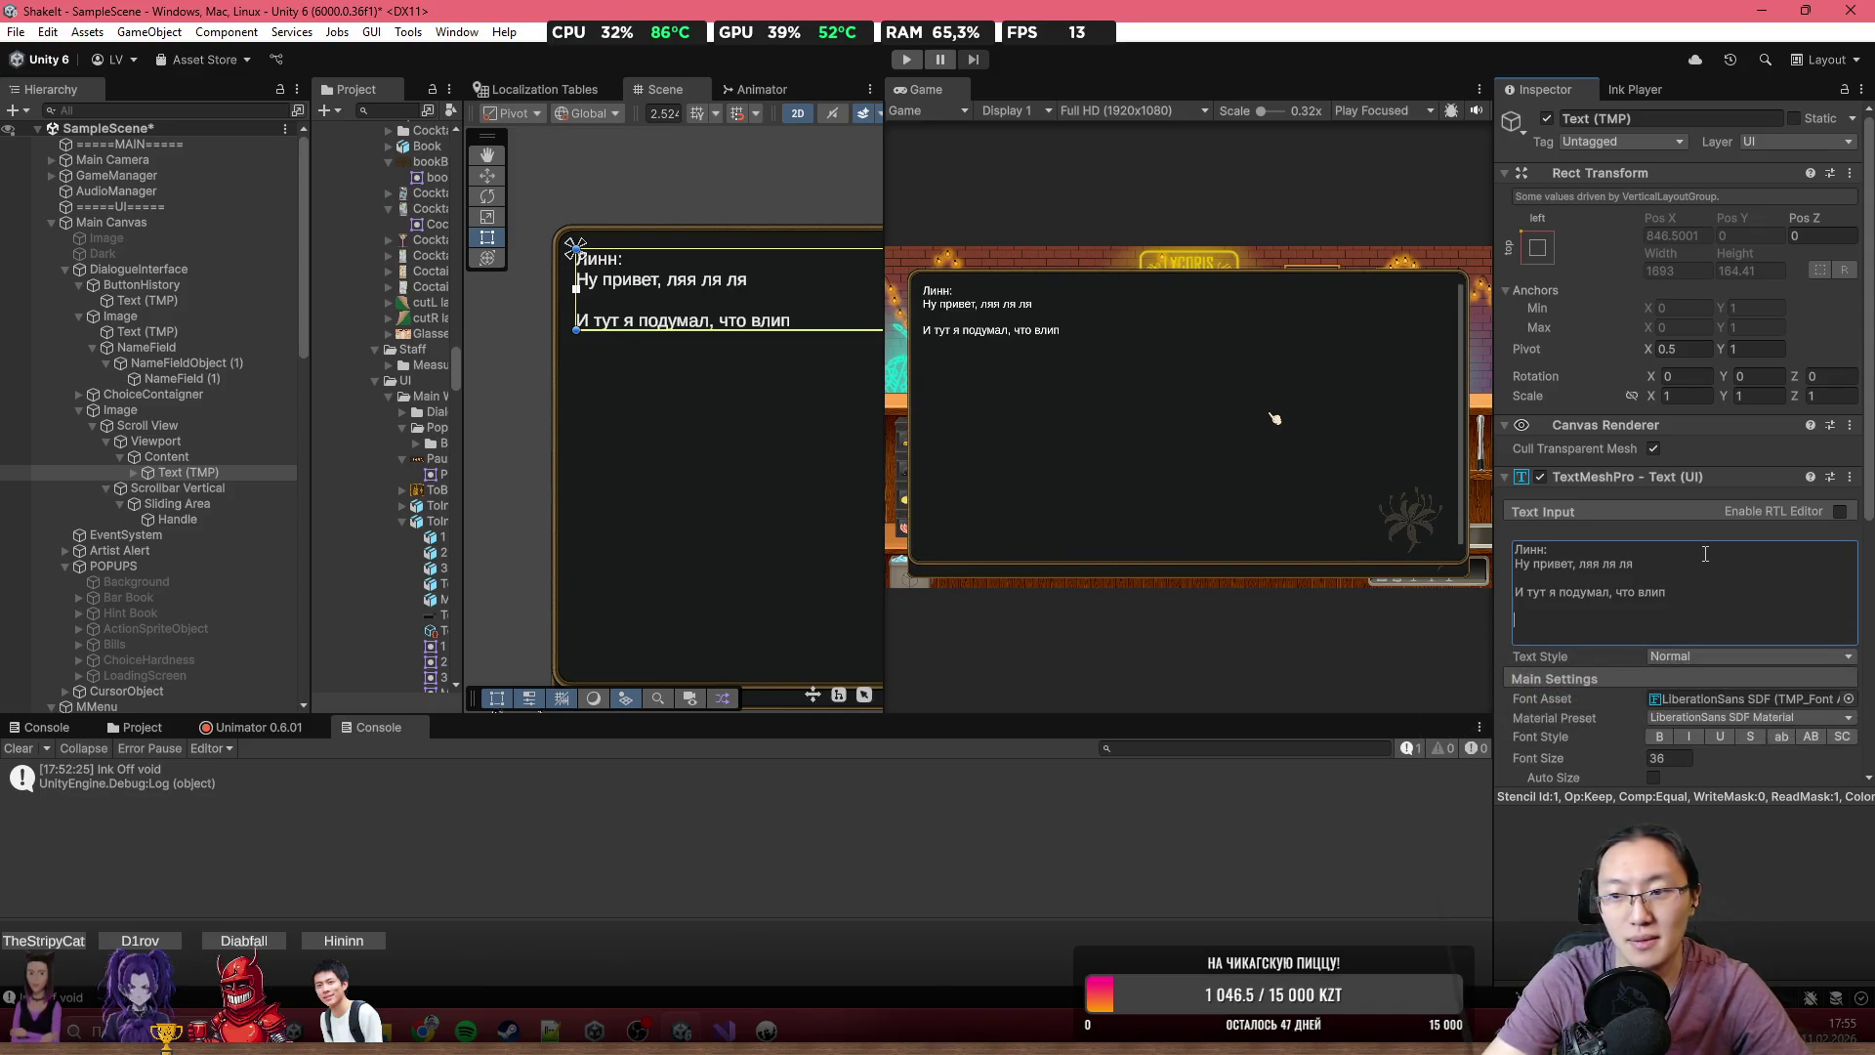
type("Я: Ну ч")
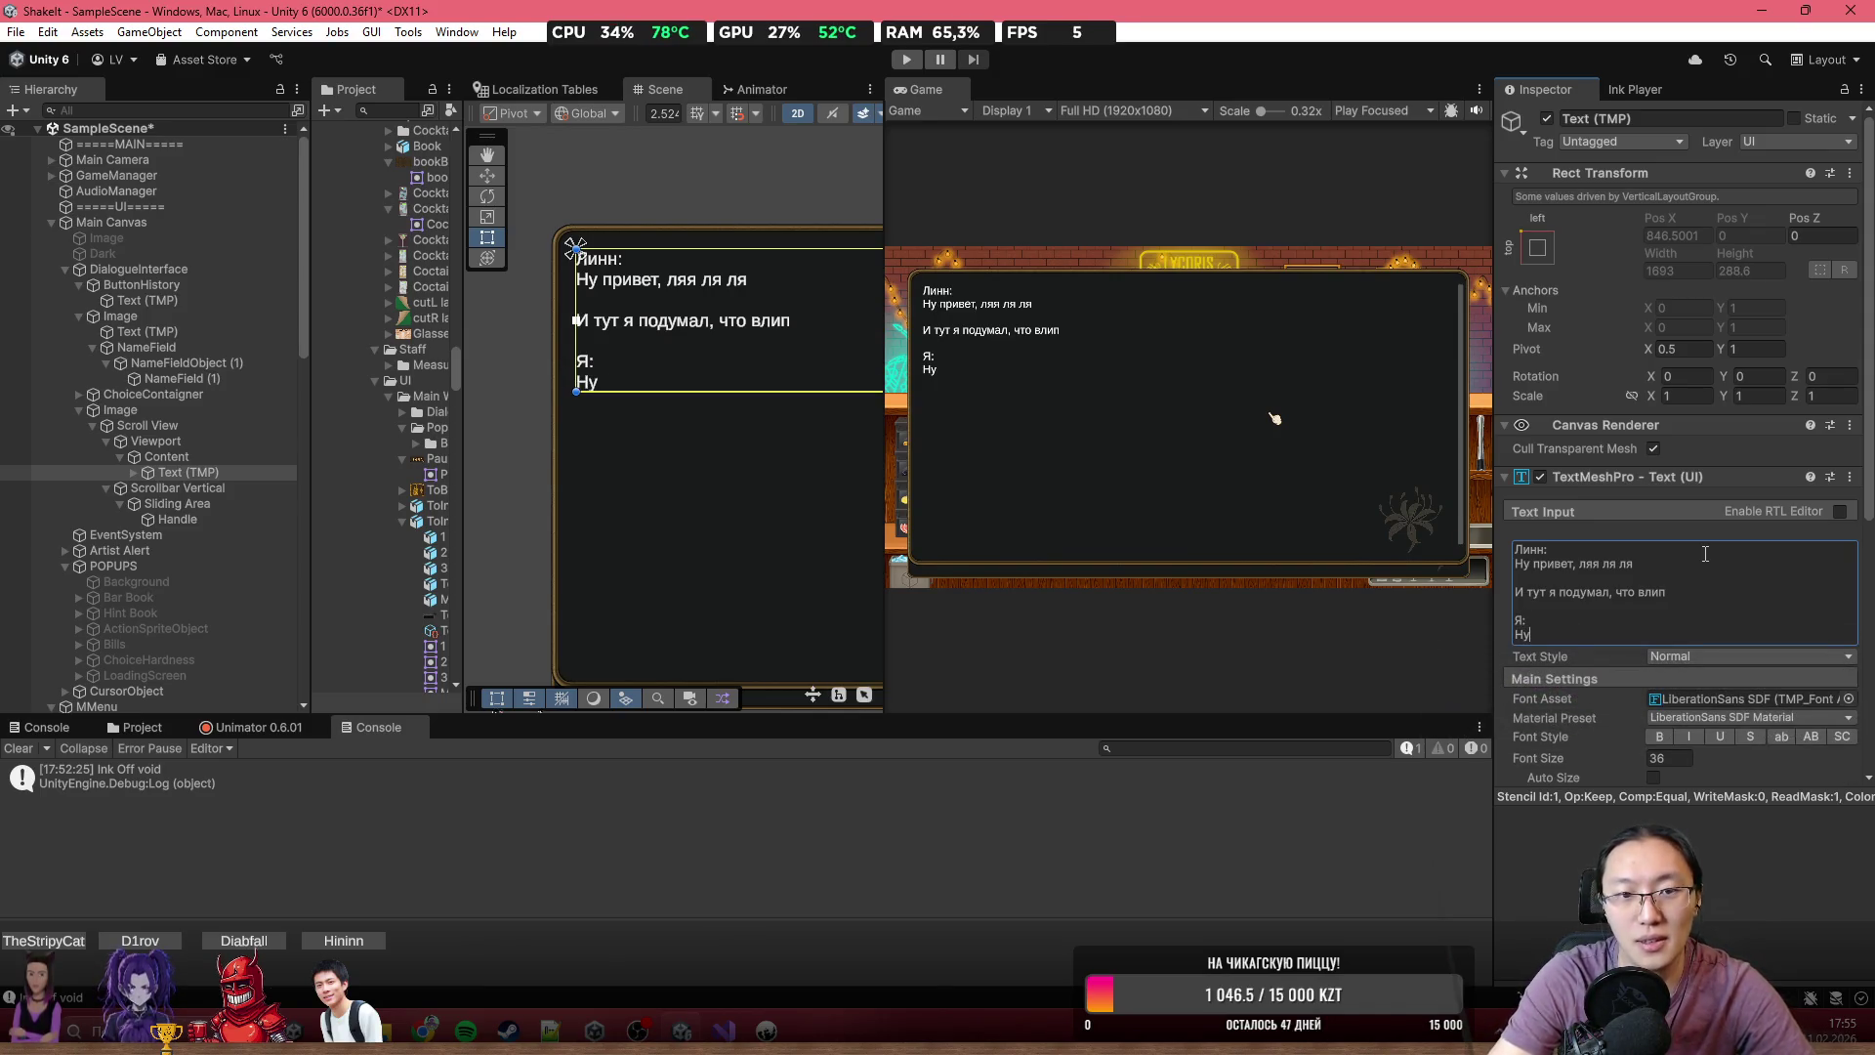
type("енго")
key("BackSpace")
type("его тебе н")
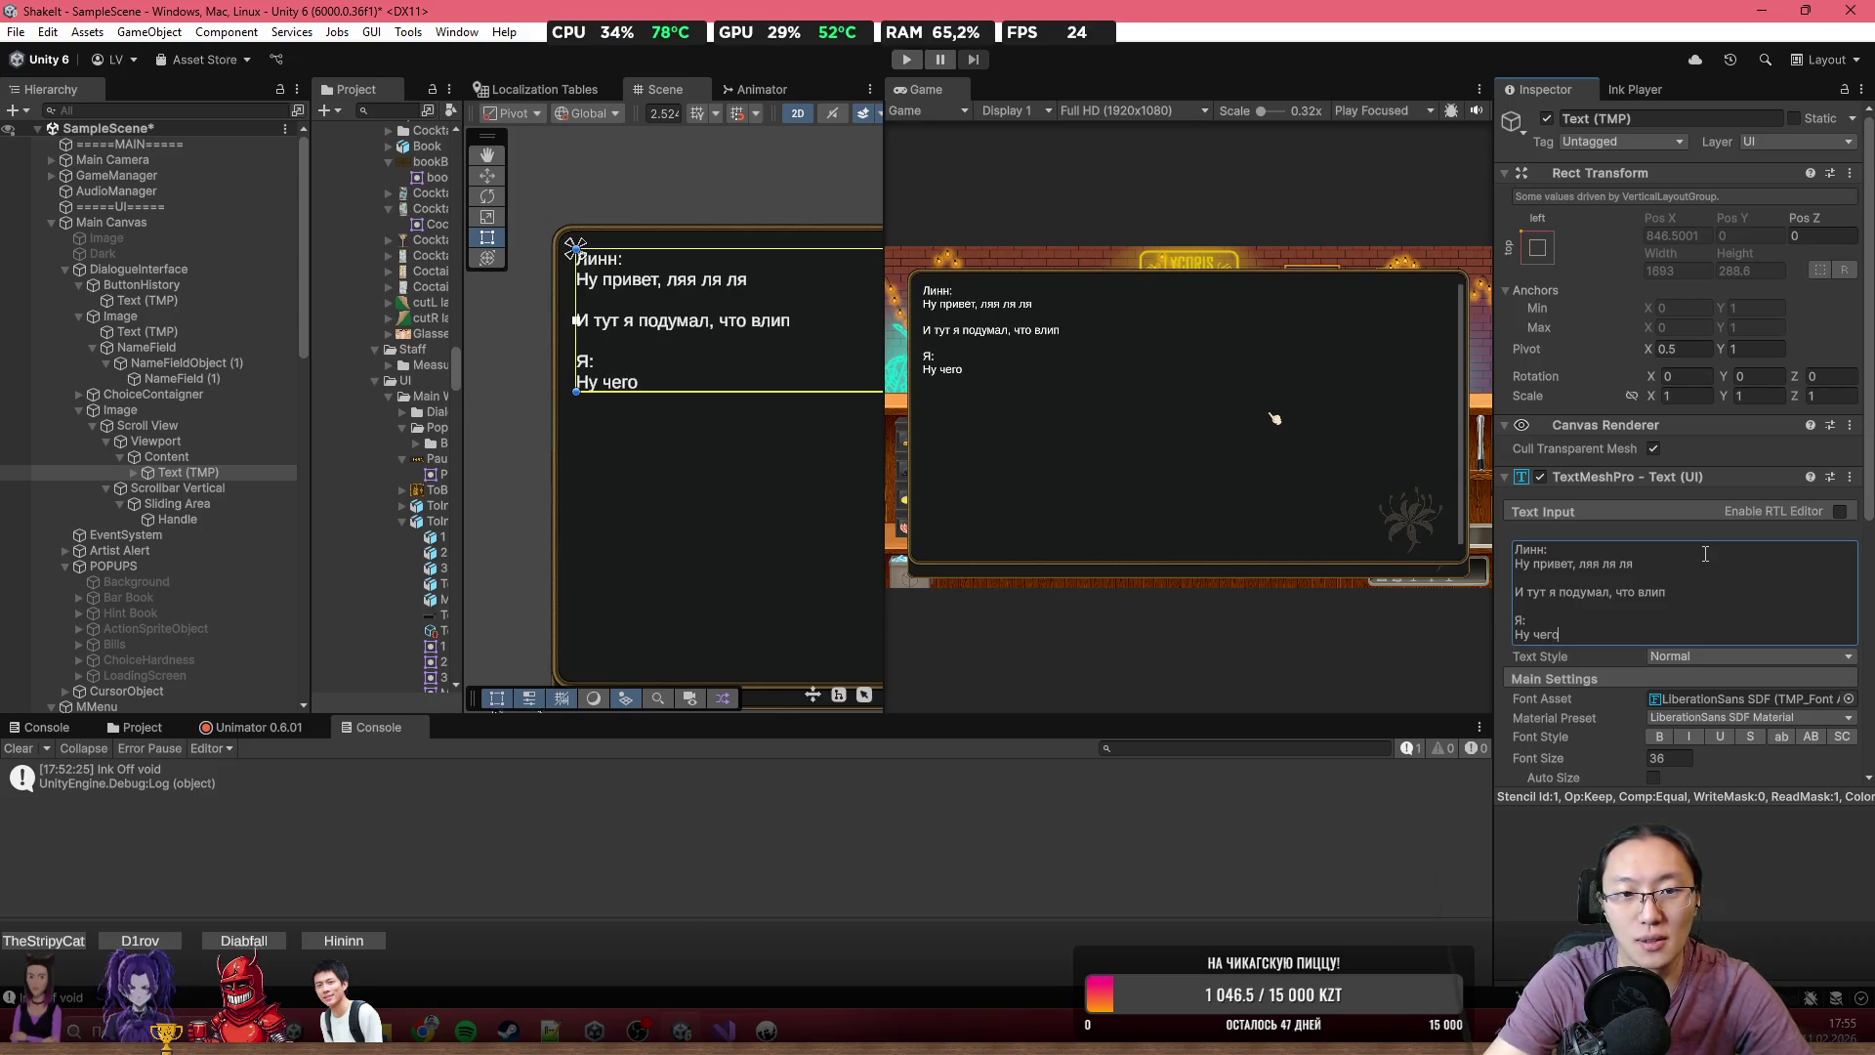
type("ад")
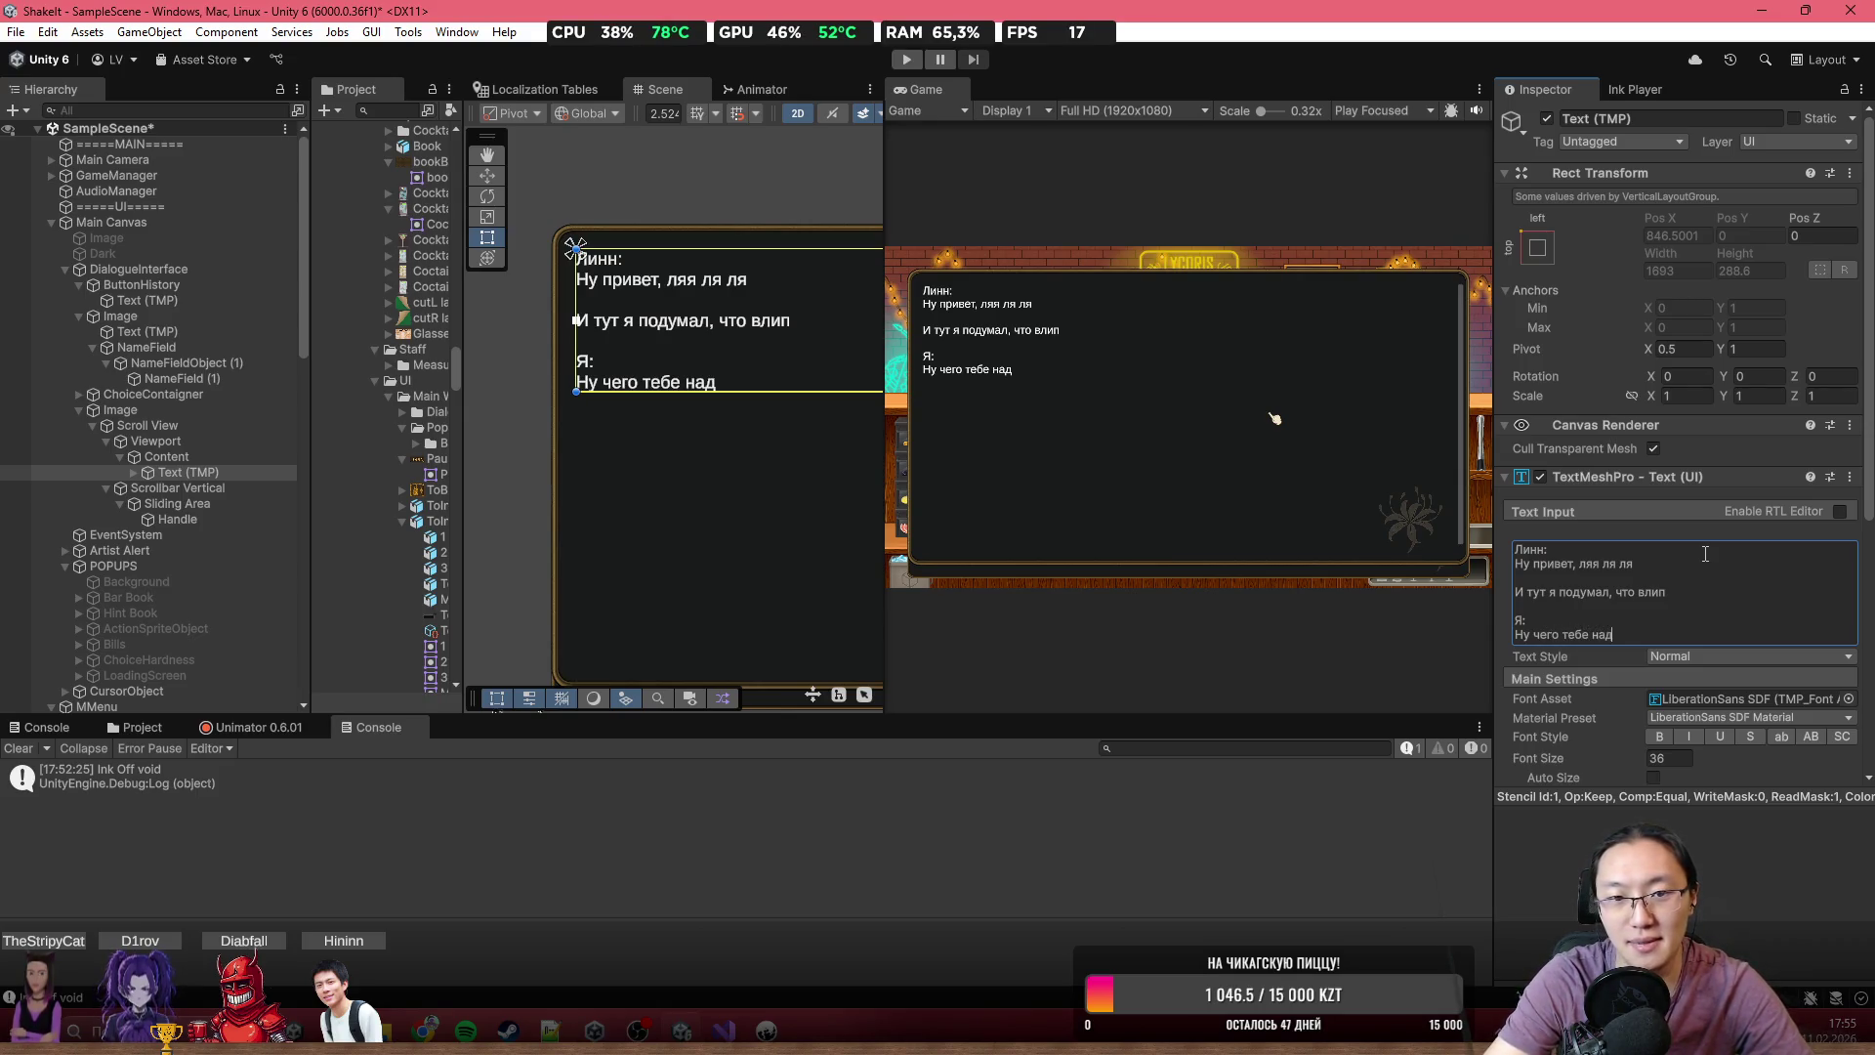
type("обно?")
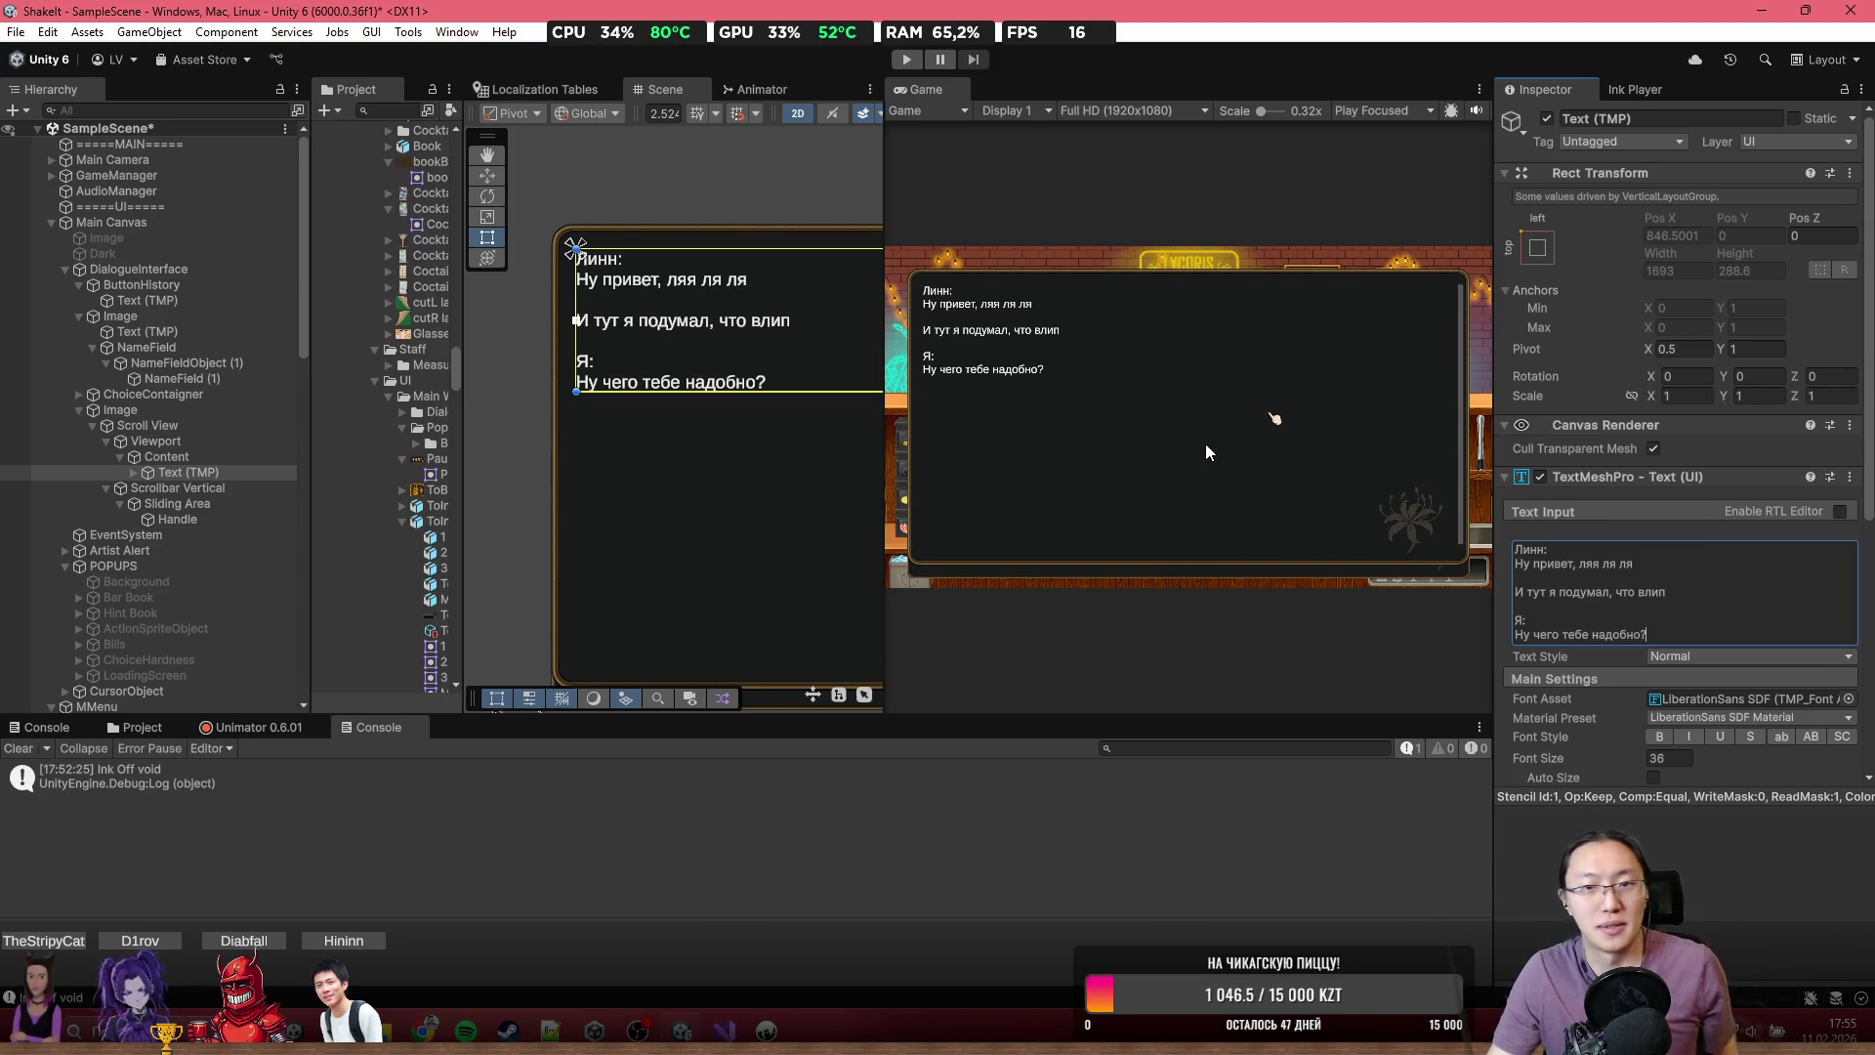
Add a new 'Линн:' entry reading 'Ты чё' below the reply.
key("Return")
key("Return")
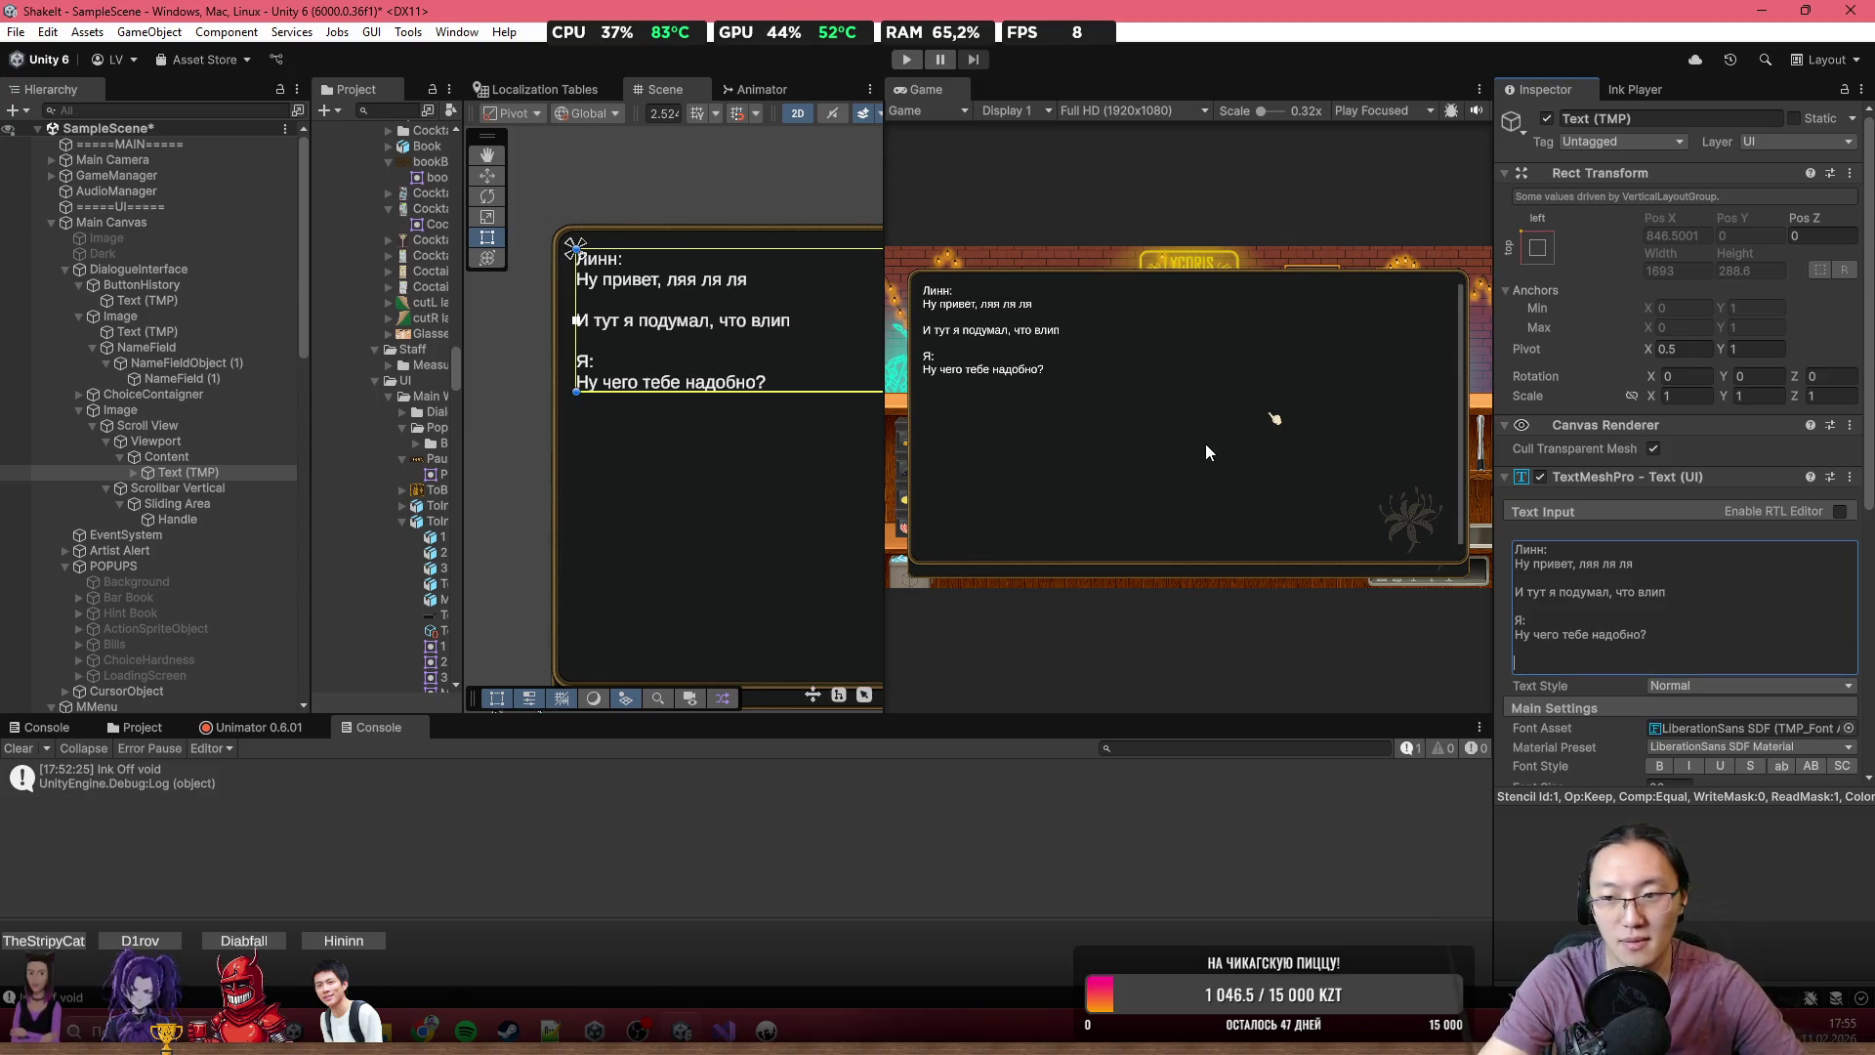
type("Линн:")
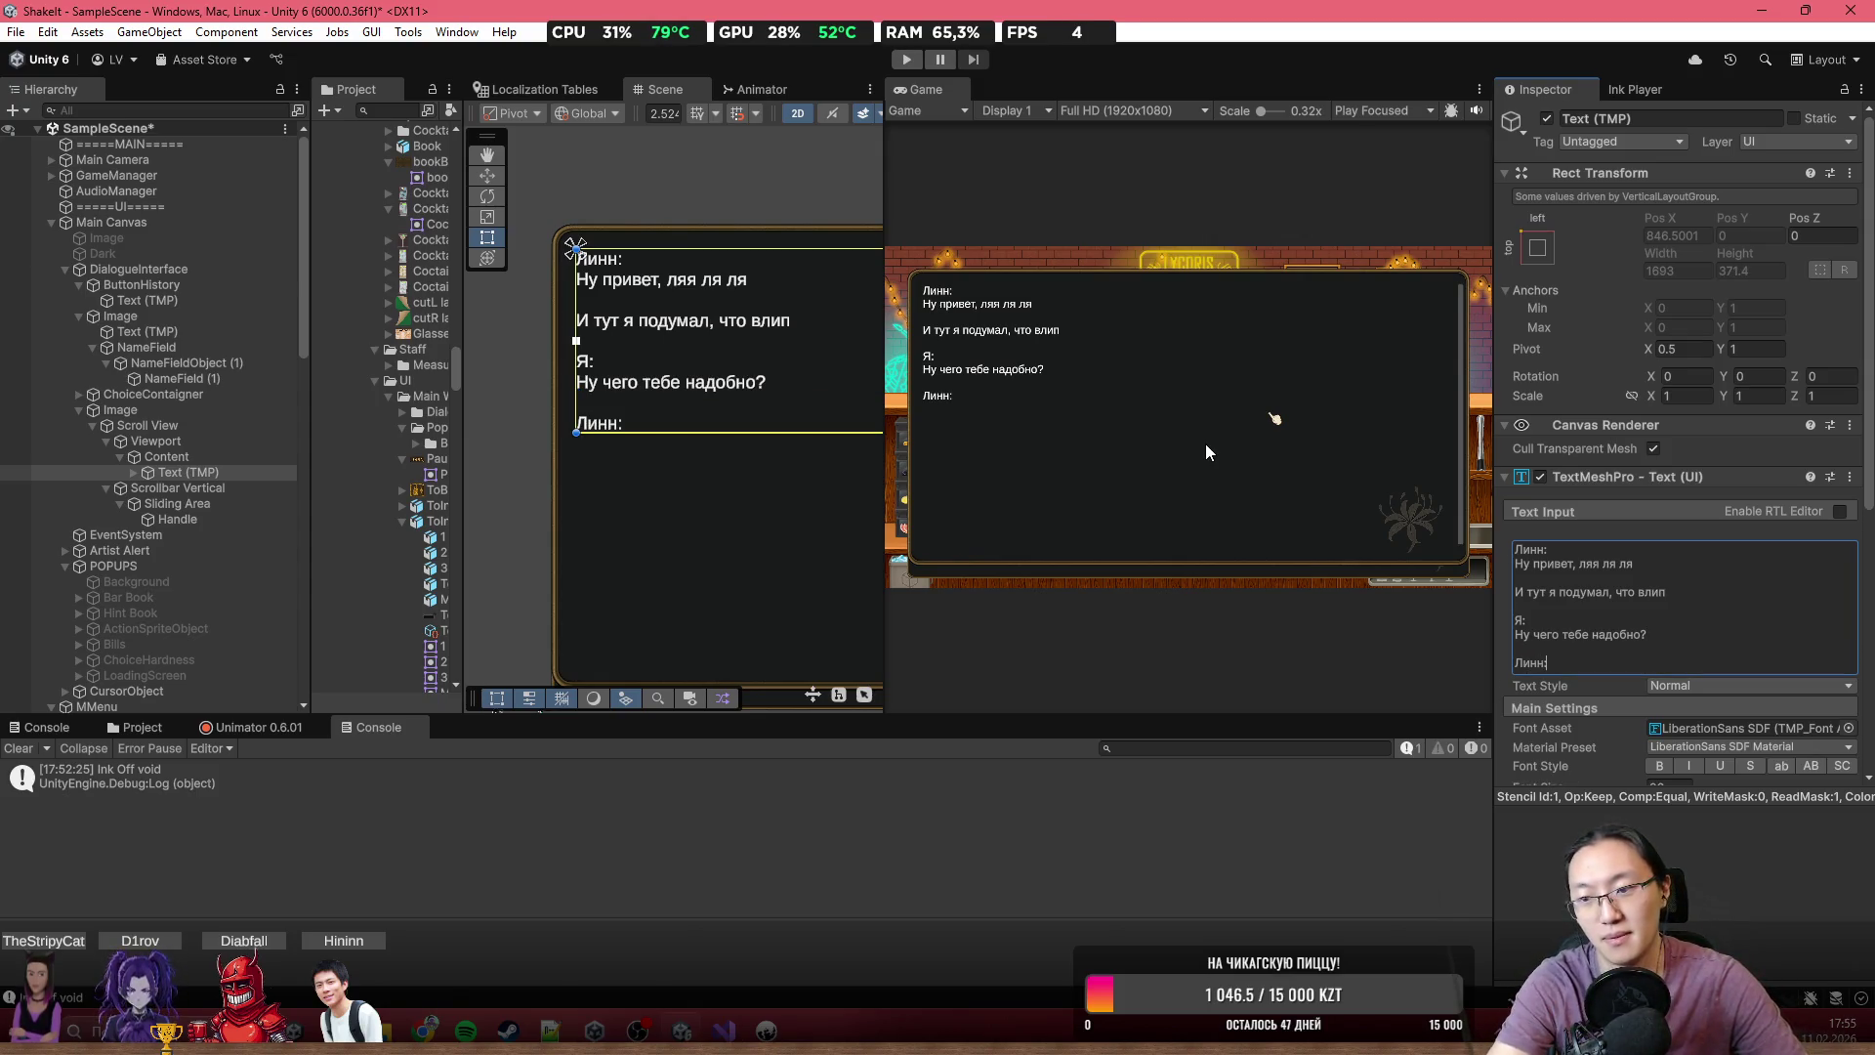
key("Return")
type("Ты чё")
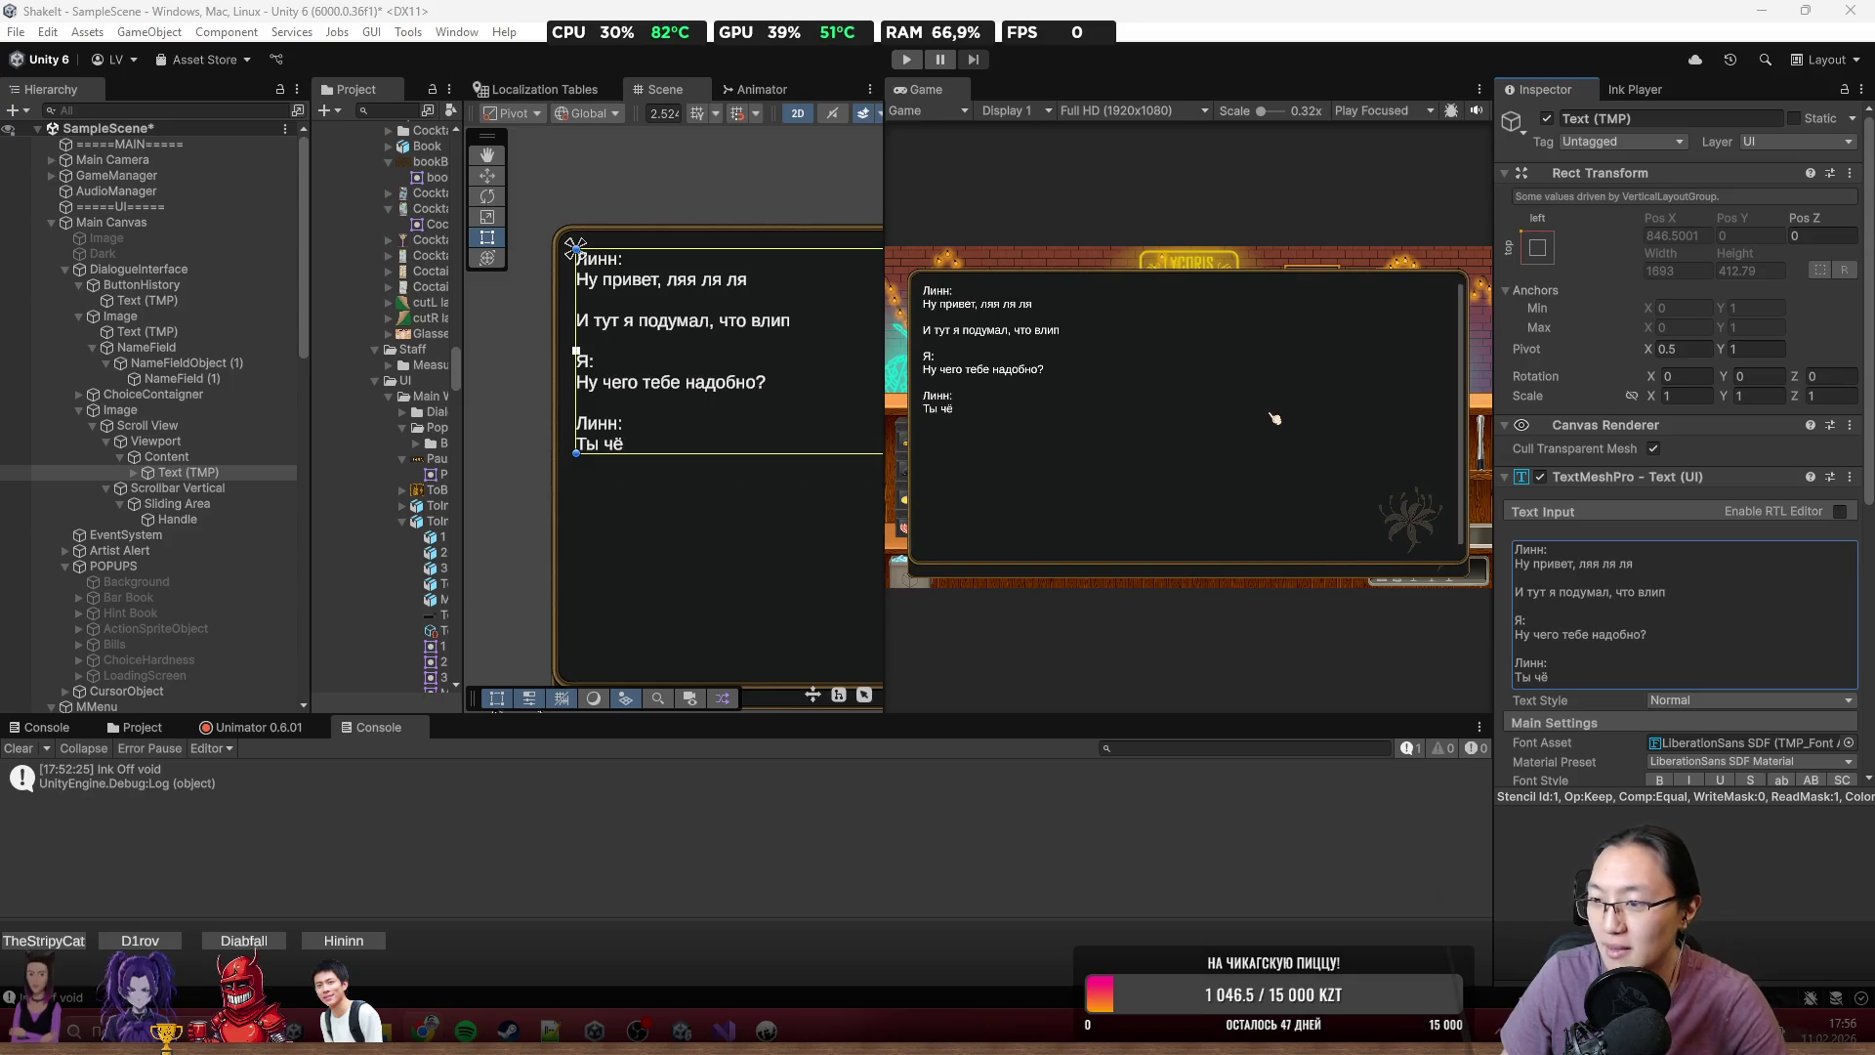
key("alt+Tab")
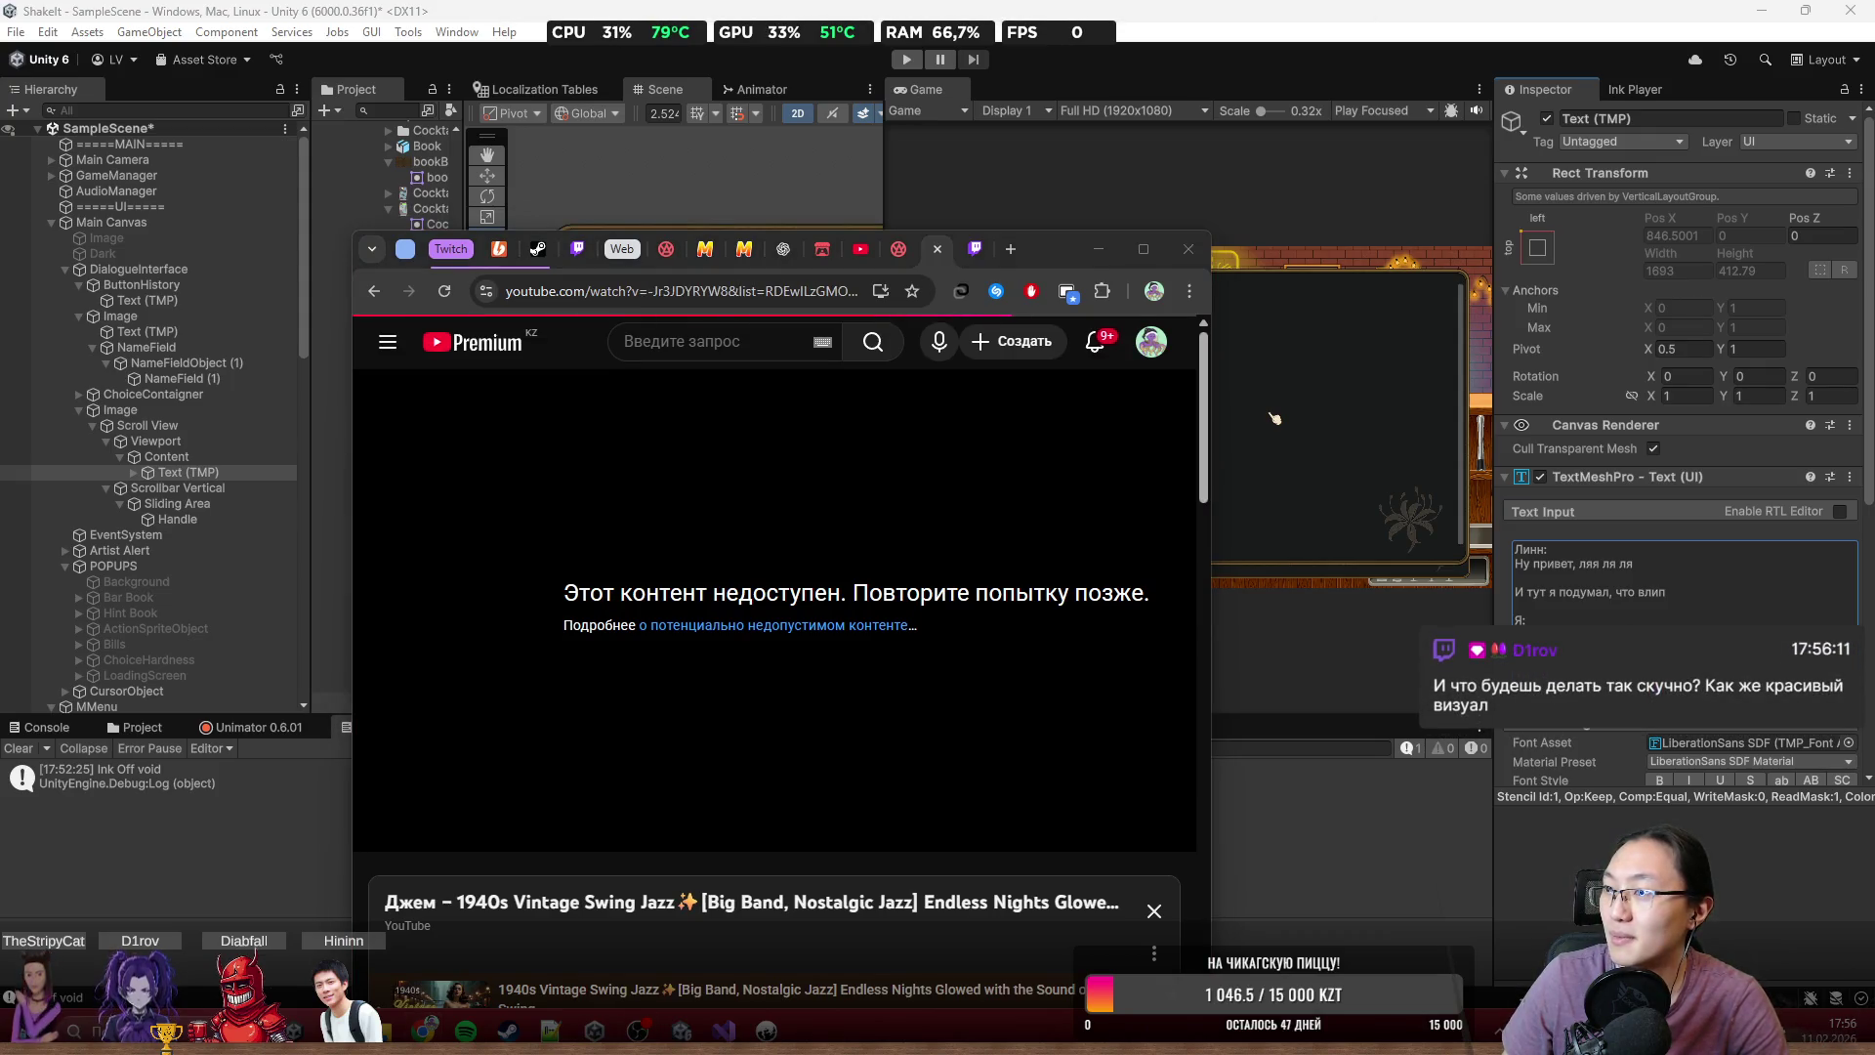
key("alt+Tab")
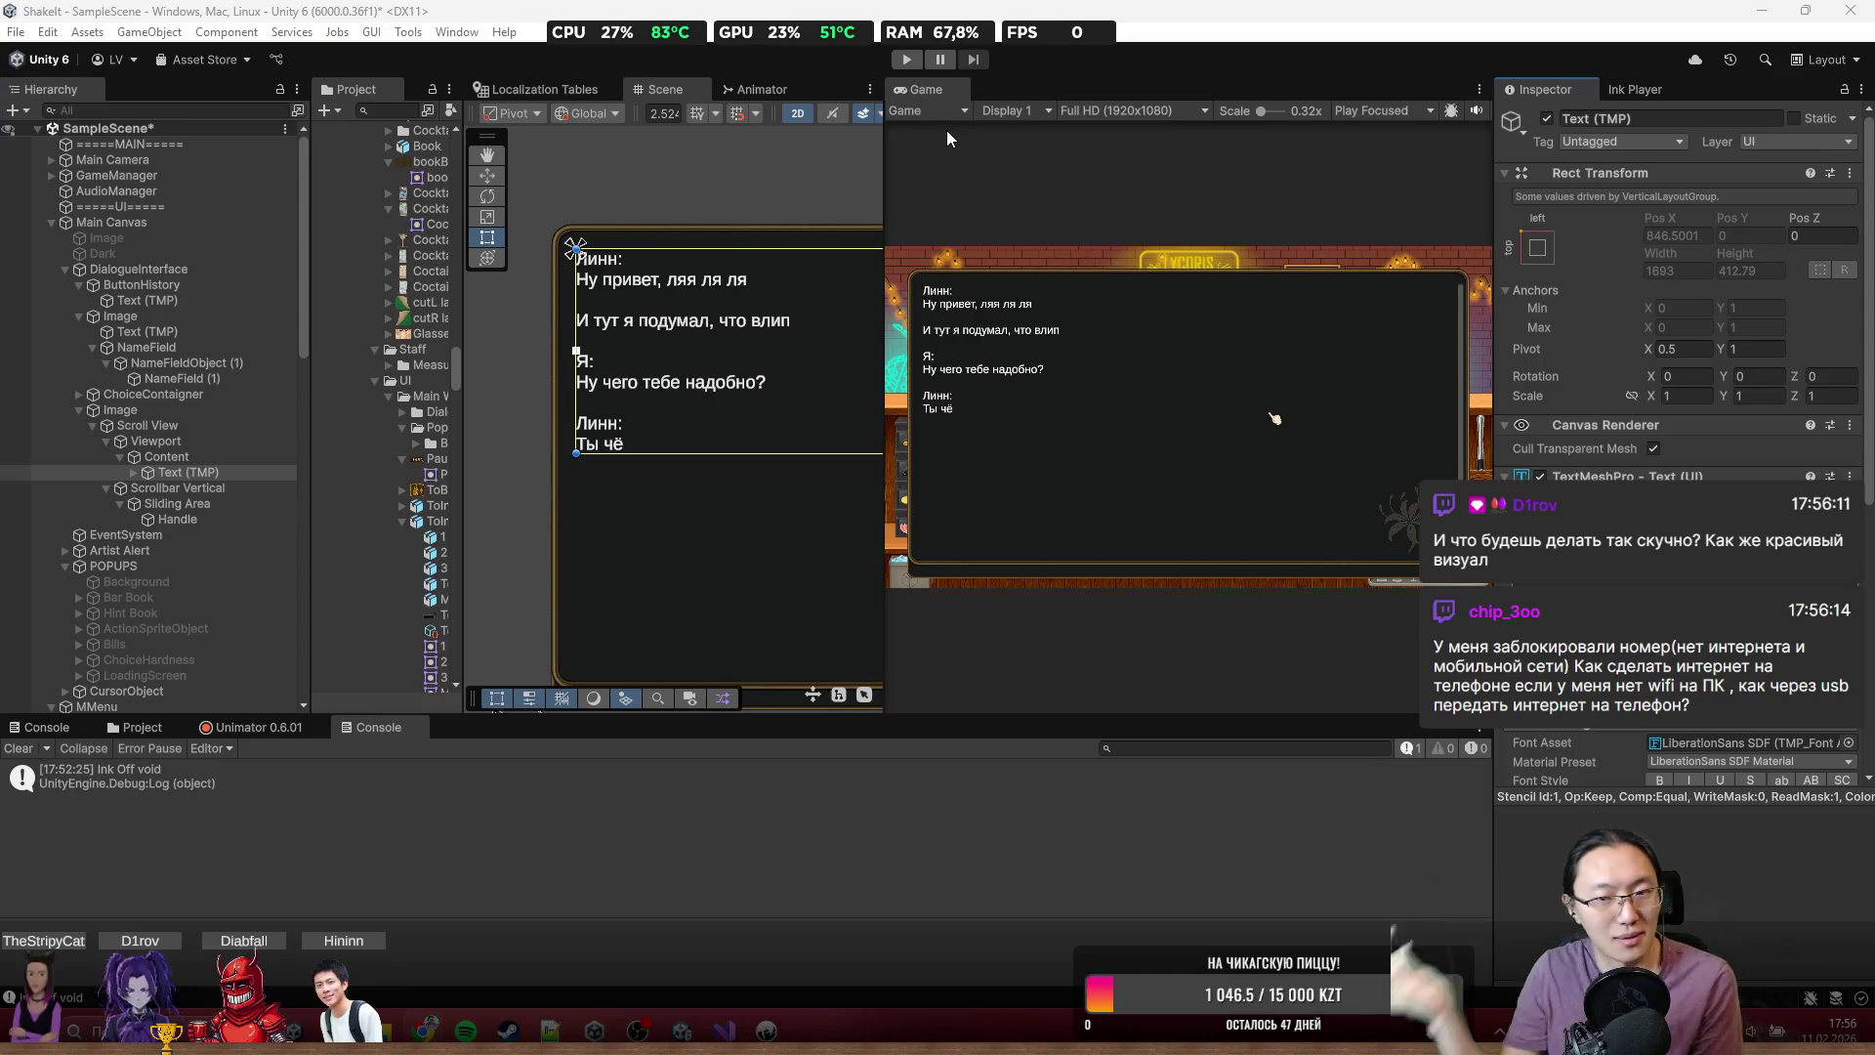
Change the text's Font Asset from LiberationSans to ShantellSans-VariableFont.
scroll(1679, 341, "down", 5)
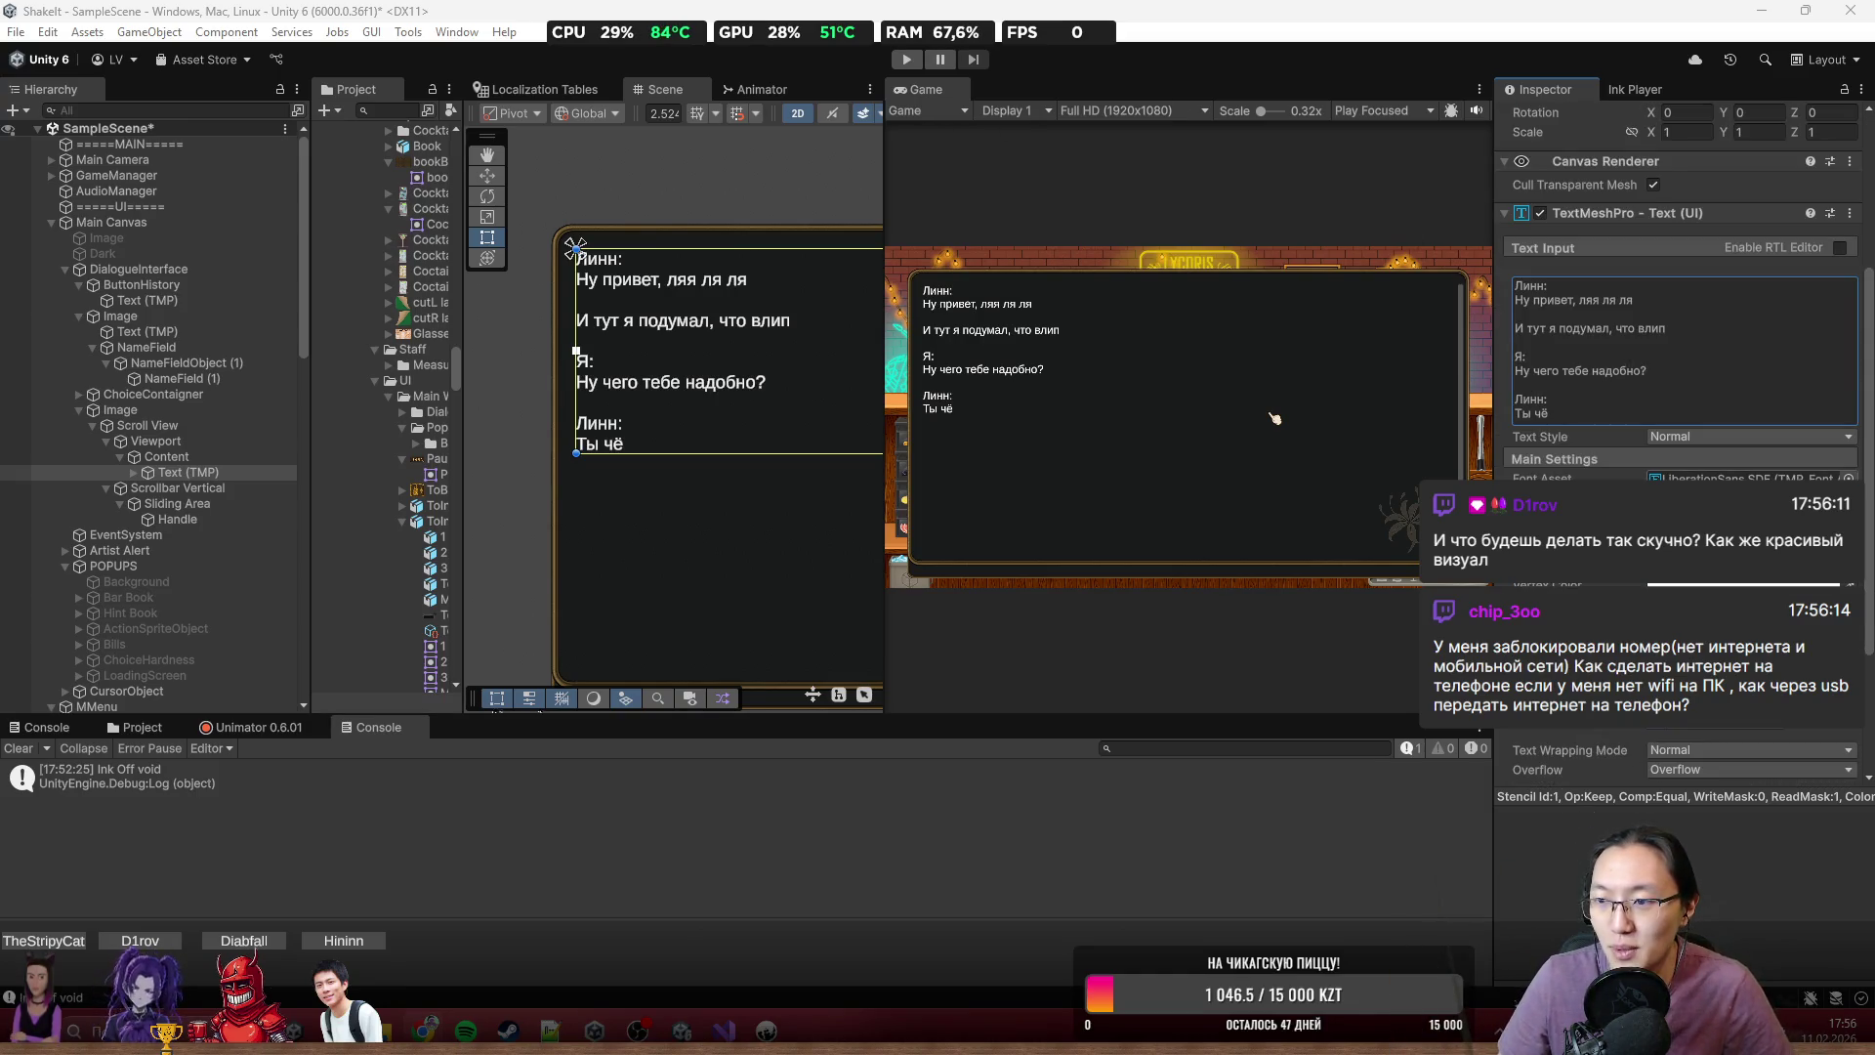
left_click(1846, 478)
double_click(1349, 439)
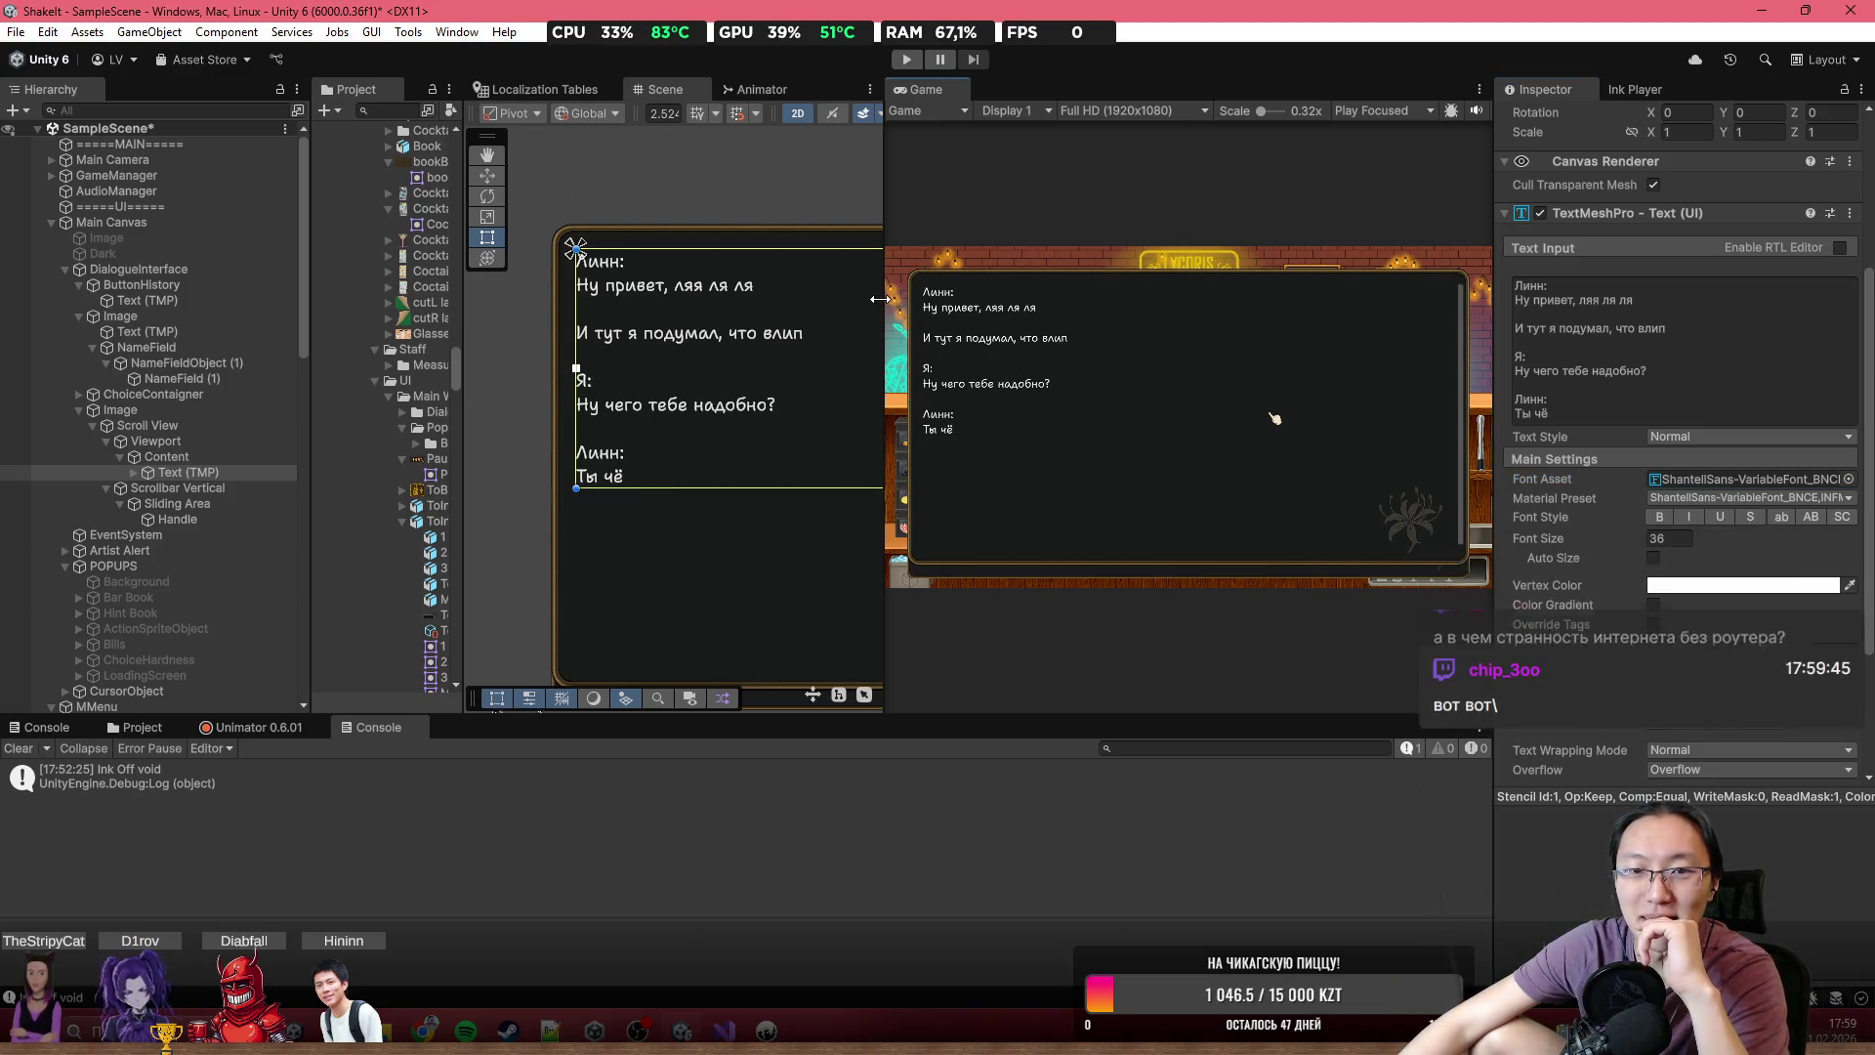
Drag the Scene/Game divider right and centre the dialogue canvas in the Scene view.
left_click_drag(879, 299, 1294, 327)
scroll(625, 391, "down", 3)
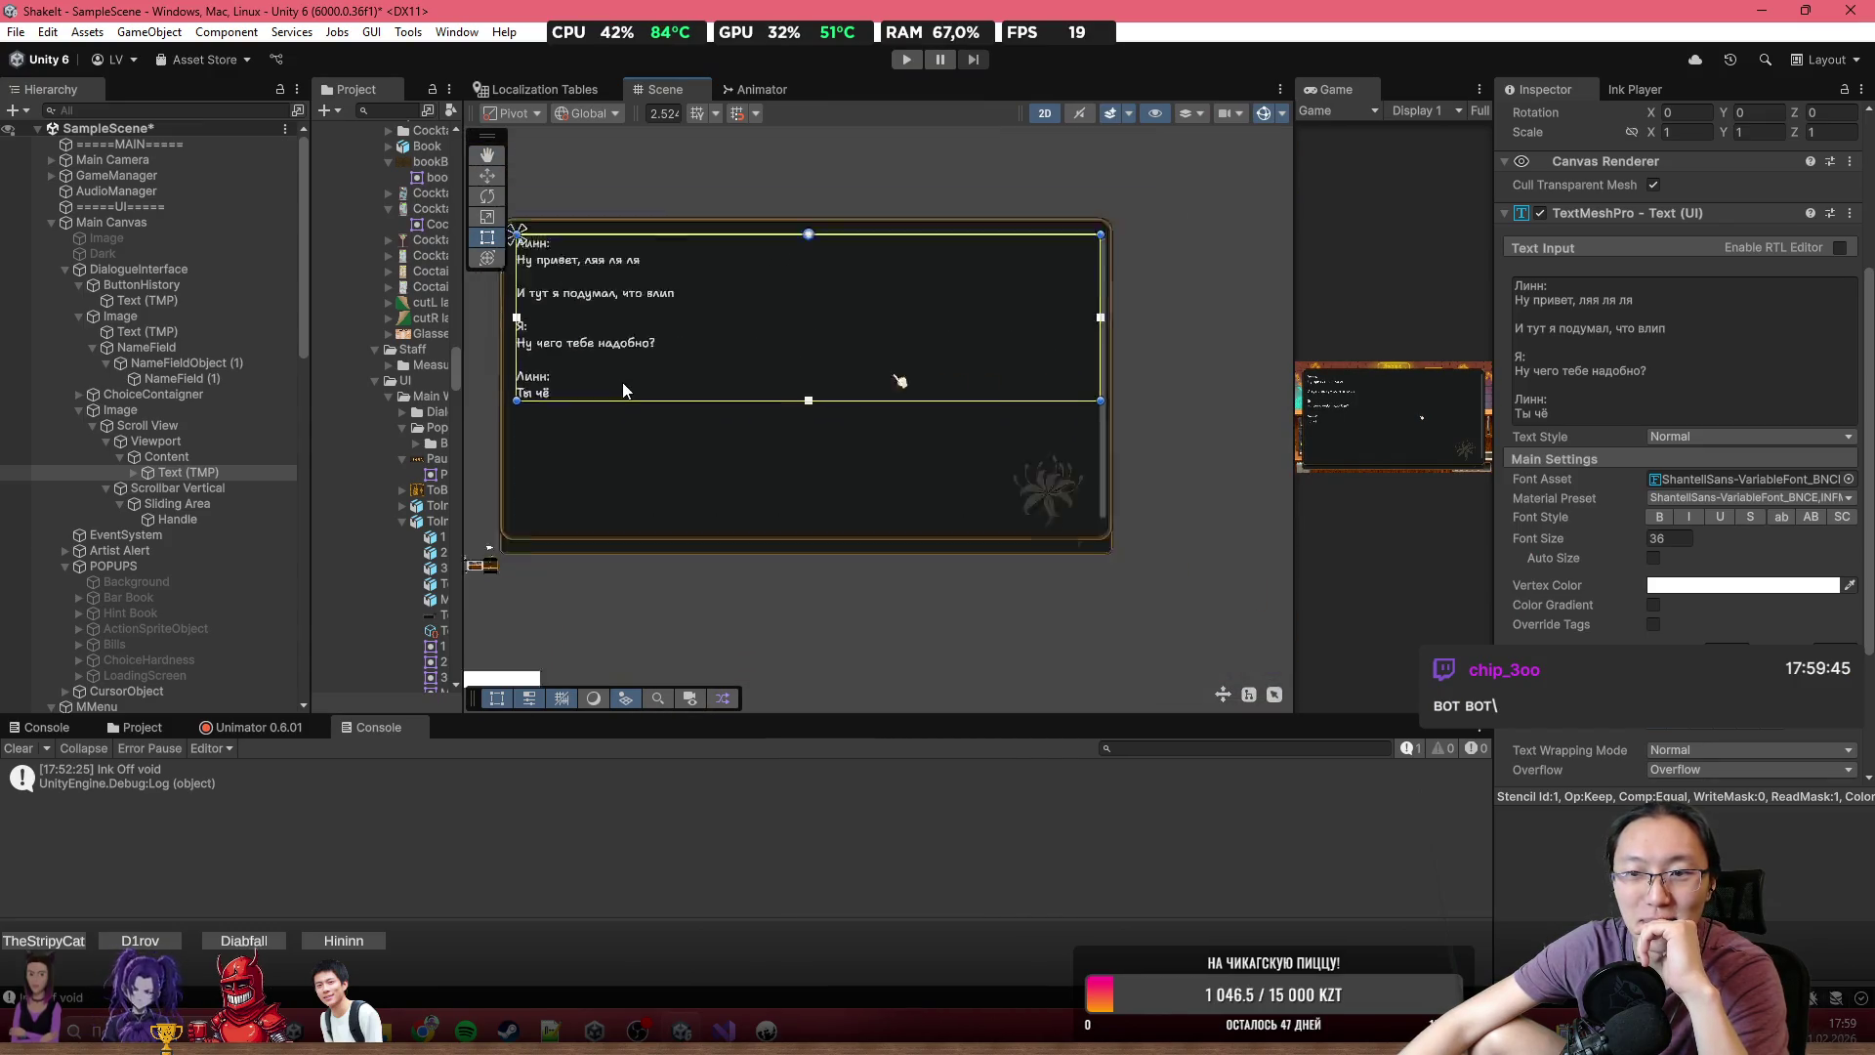
scroll(658, 377, "up", 2)
left_click_drag(658, 377, 781, 390)
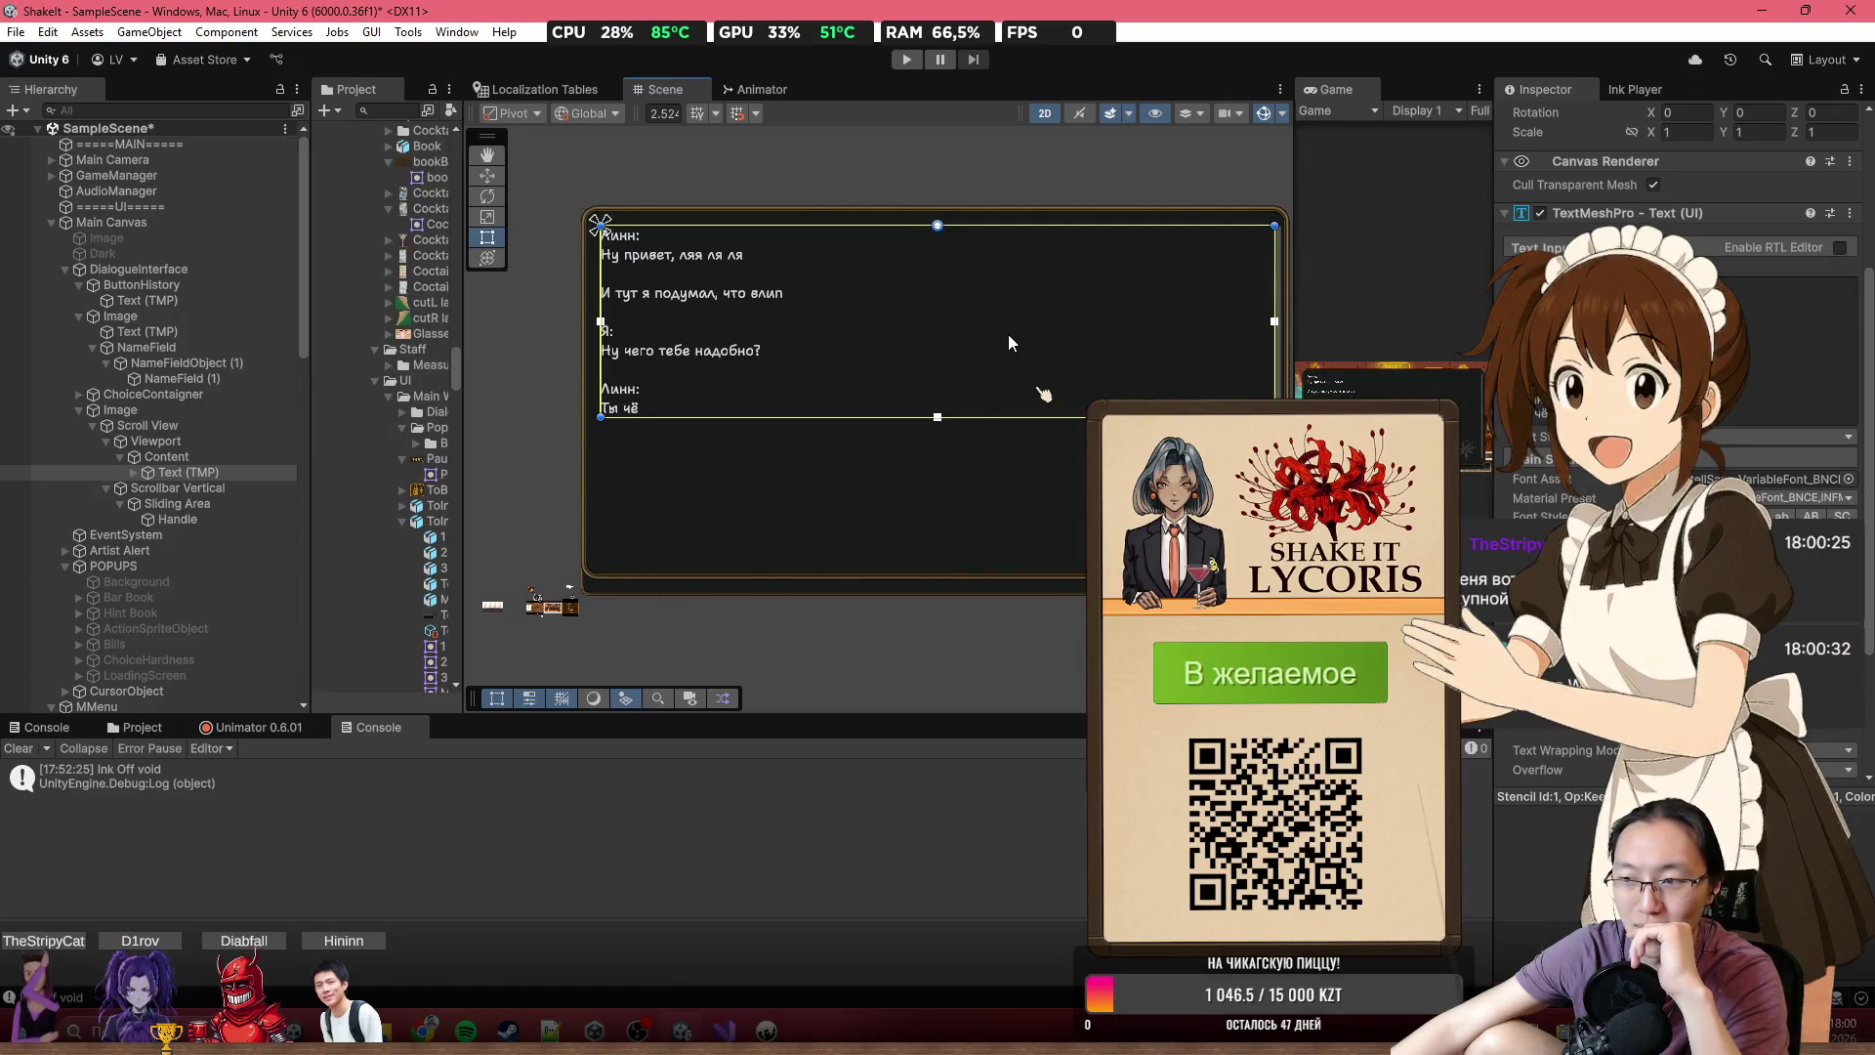
Zoom in on the dialogue text box, glance at Visual Studio, and return to Unity.
scroll(976, 319, "up", 3)
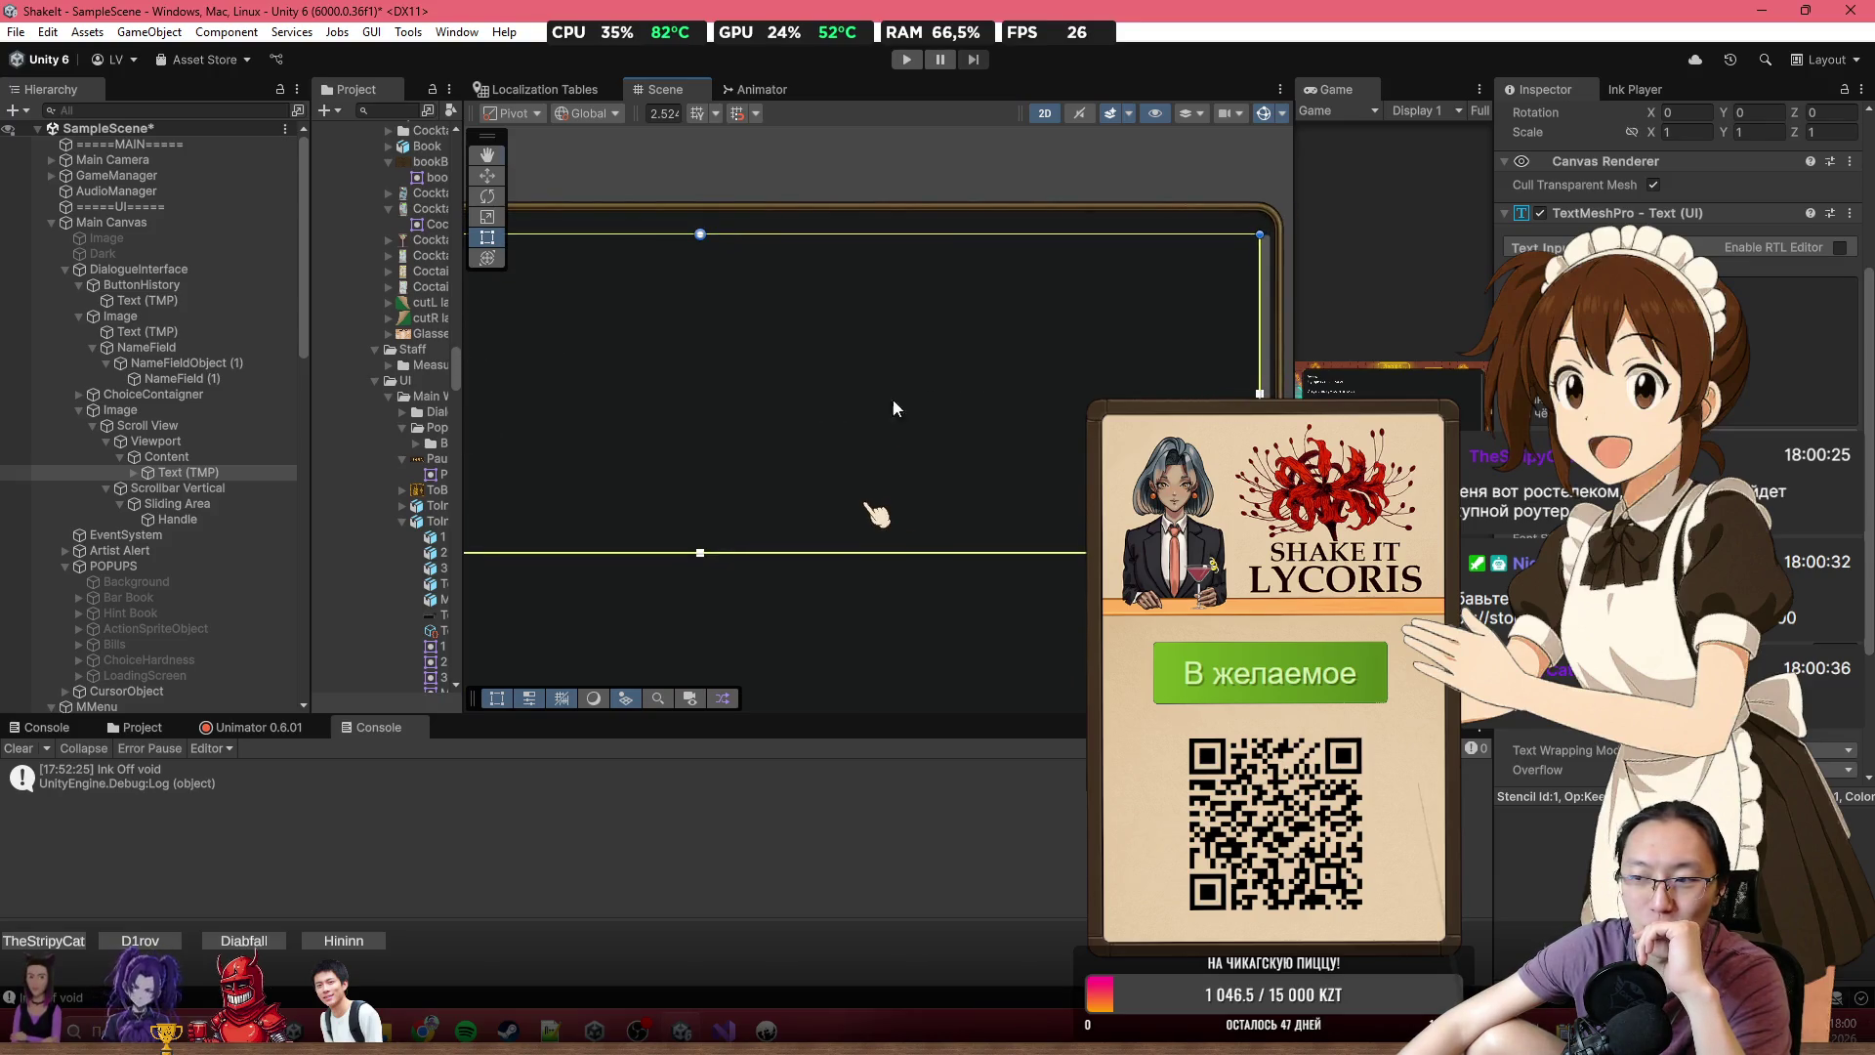
scroll(990, 438, "up", 2)
mouse_move(892, 436)
left_mouse_down()
mouse_move(970, 443)
mouse_move(996, 390)
left_mouse_up()
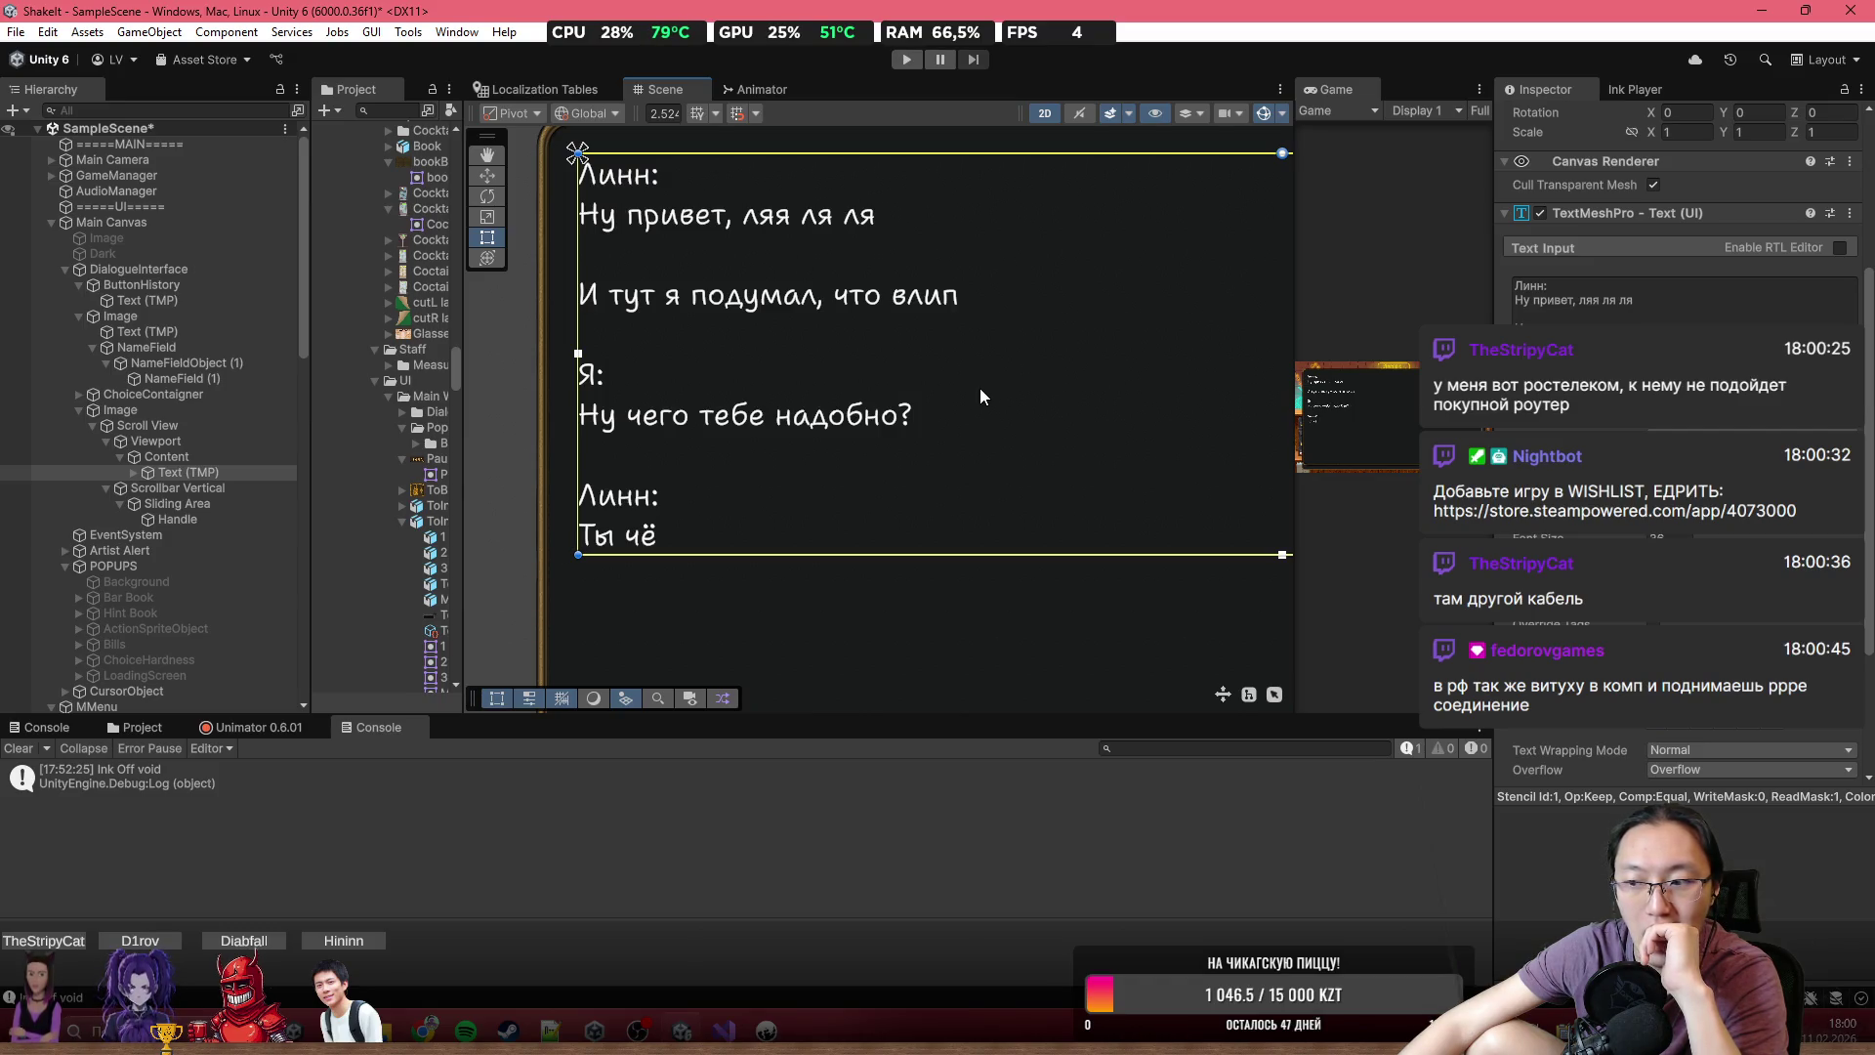
key("alt+Tab")
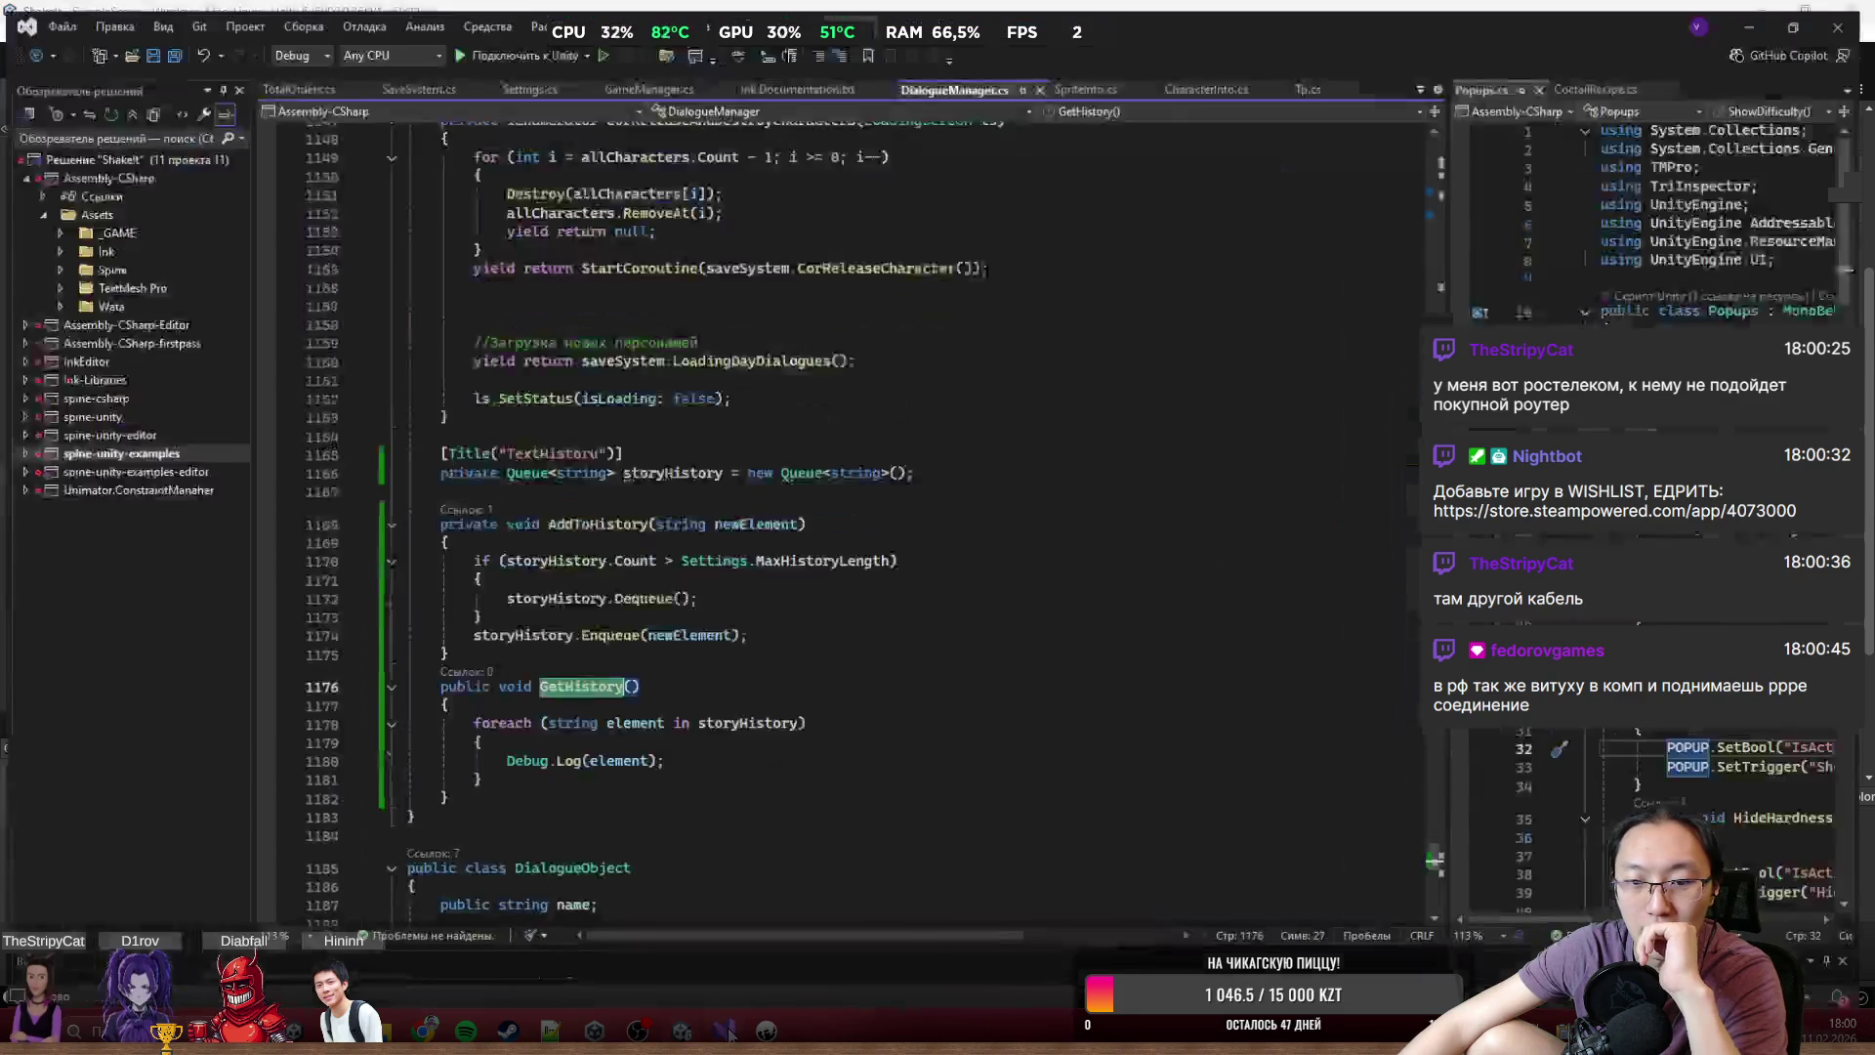
key("alt+Tab")
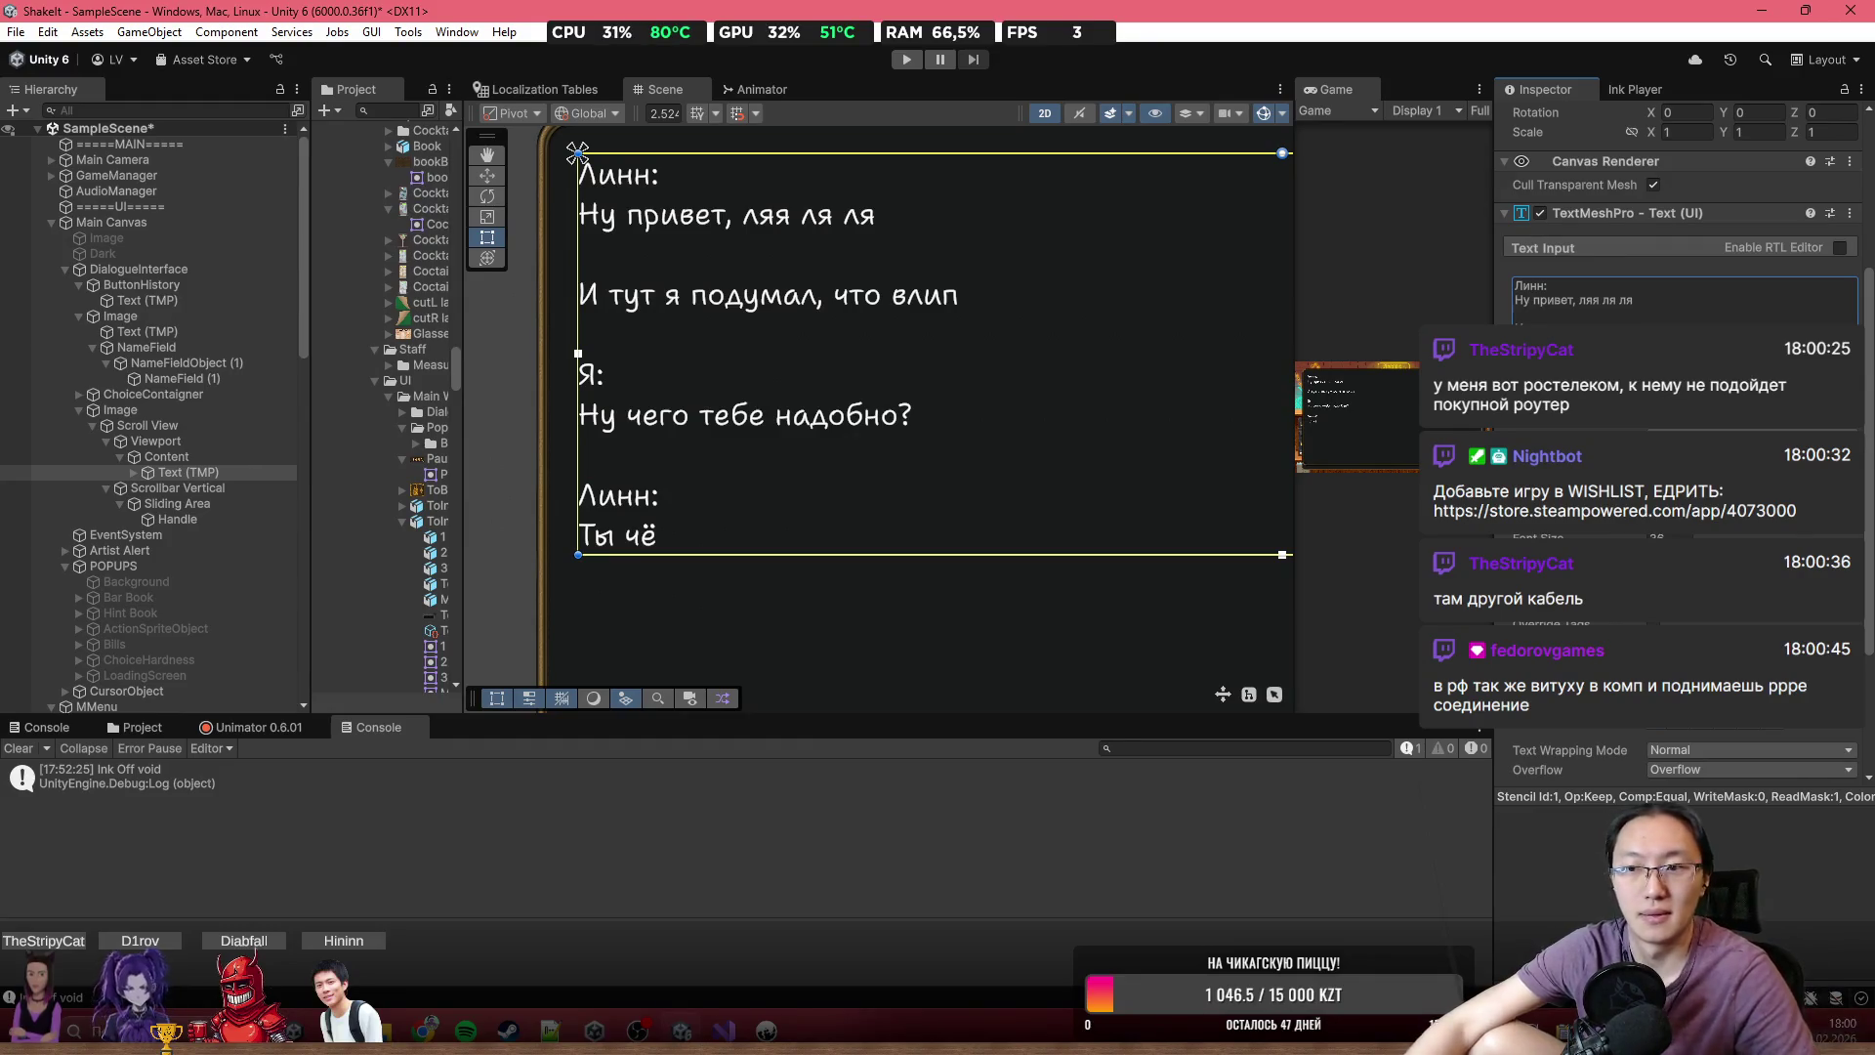
Add then remove a test line 'лол.' after 'Ты чё', and return to DialogueManager.cs.
left_click(1626, 410)
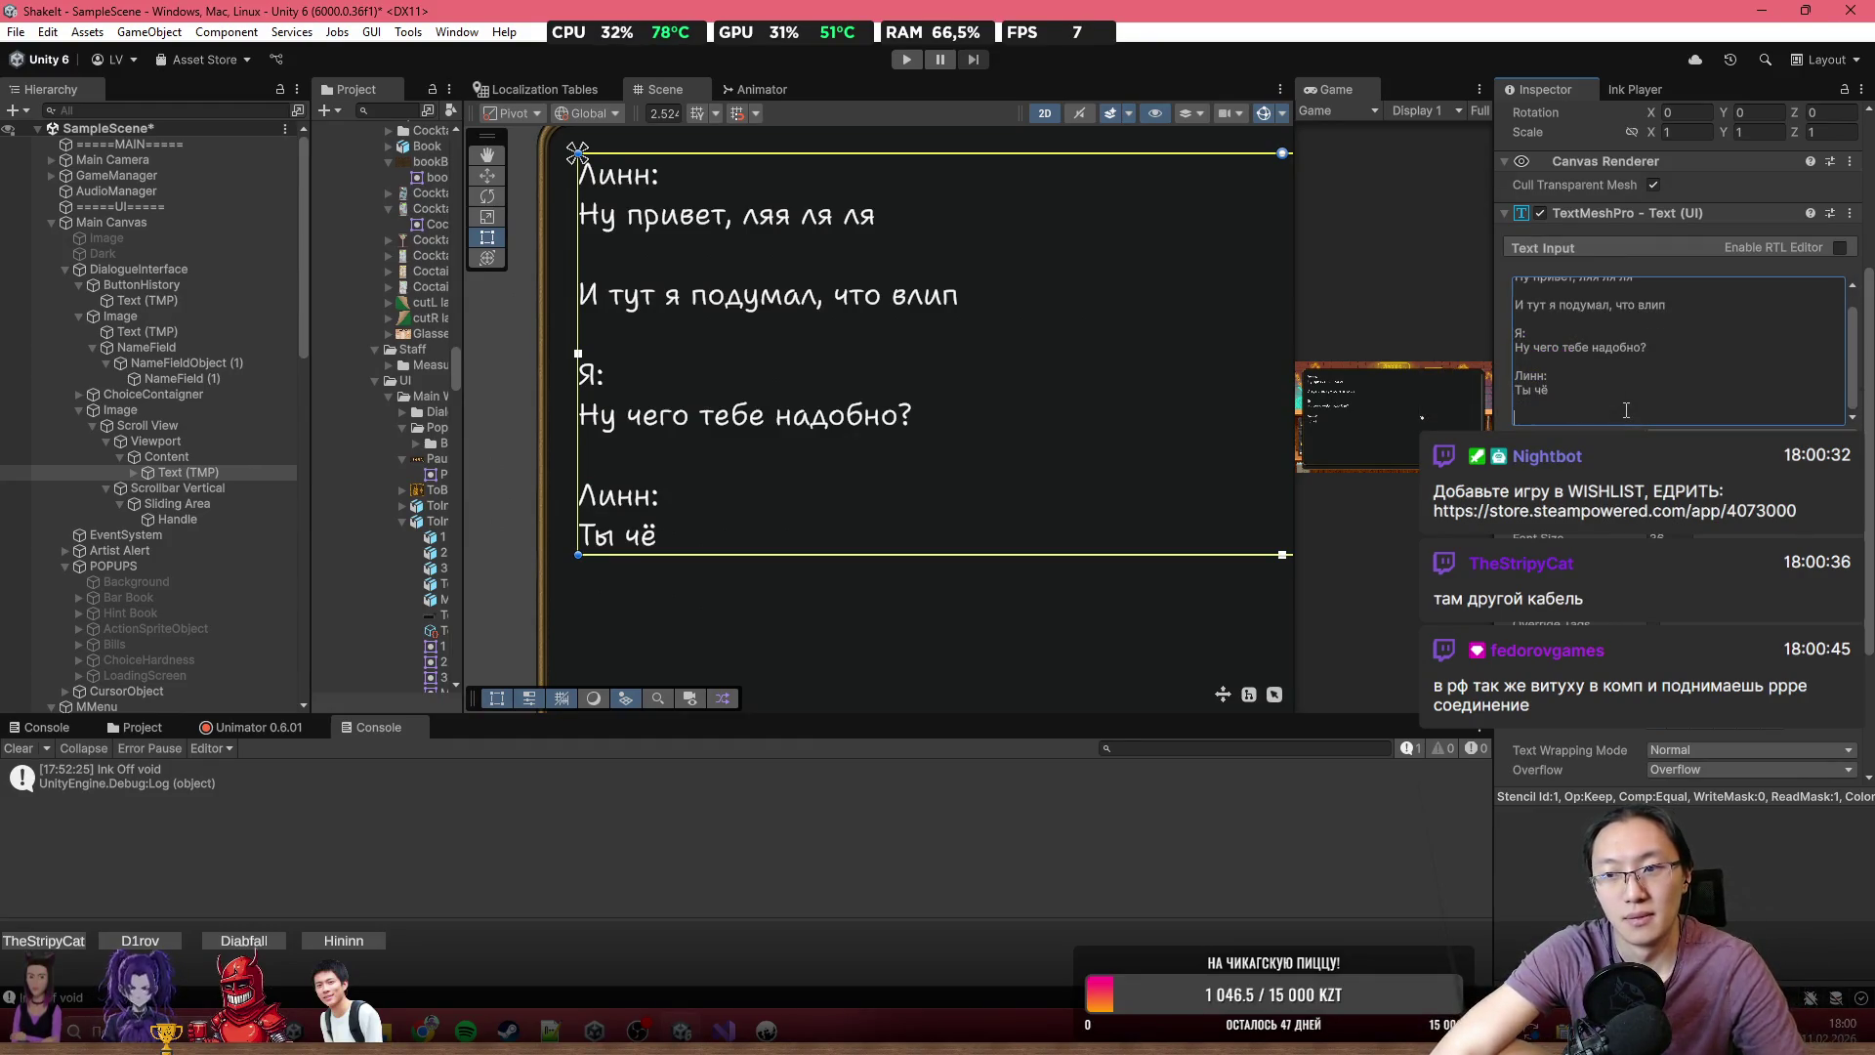
key("Return")
type("лол")
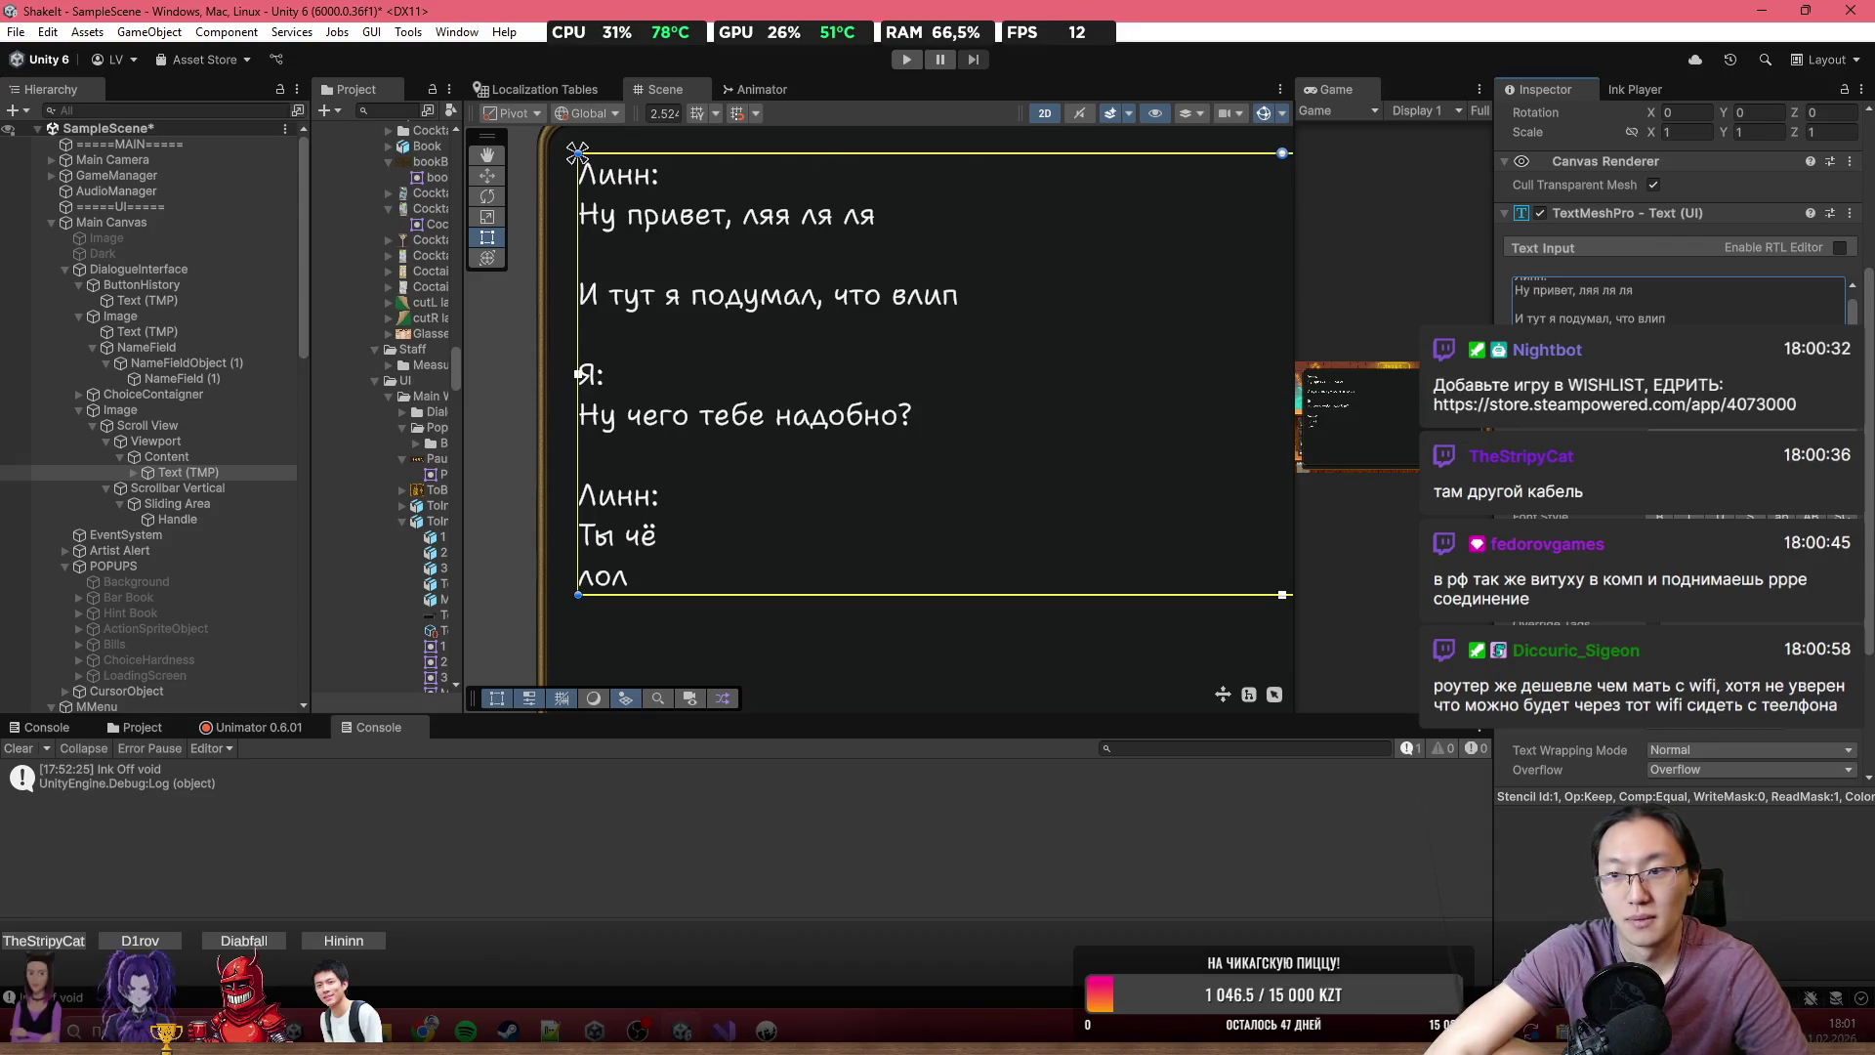
type(".")
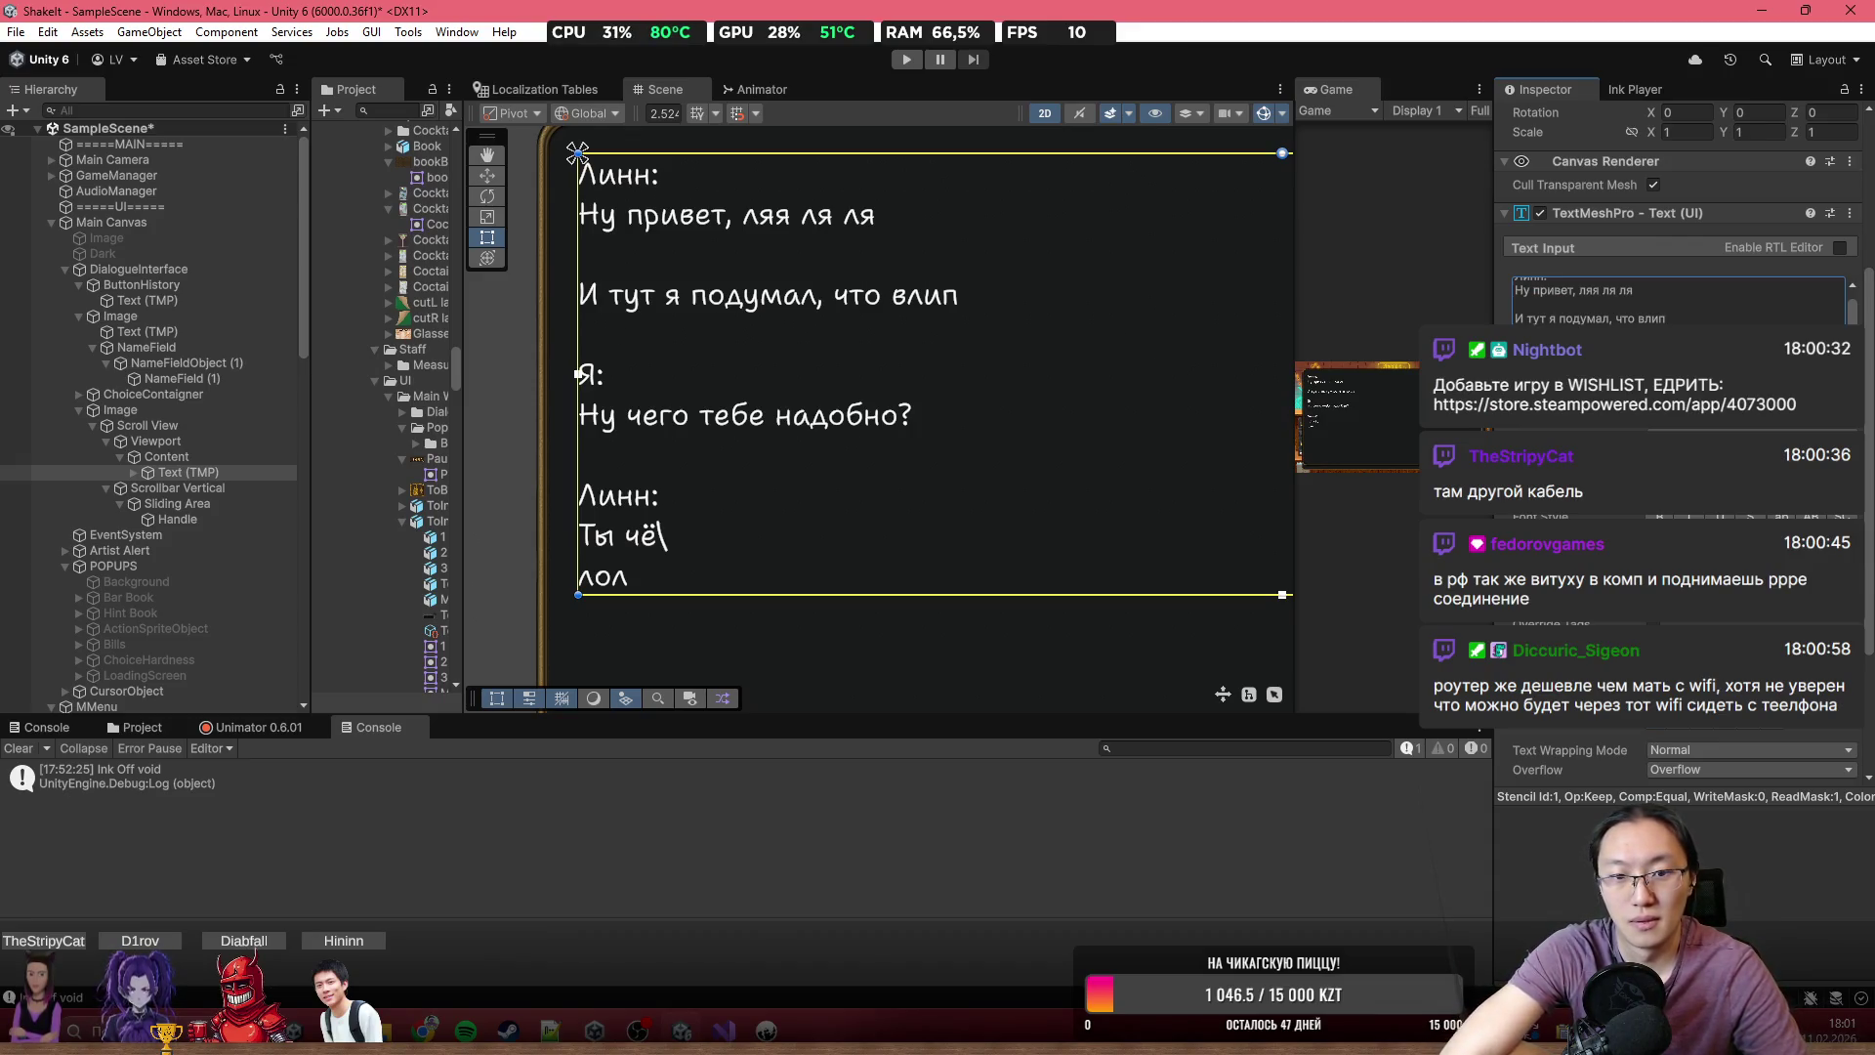
key("BackSpace")
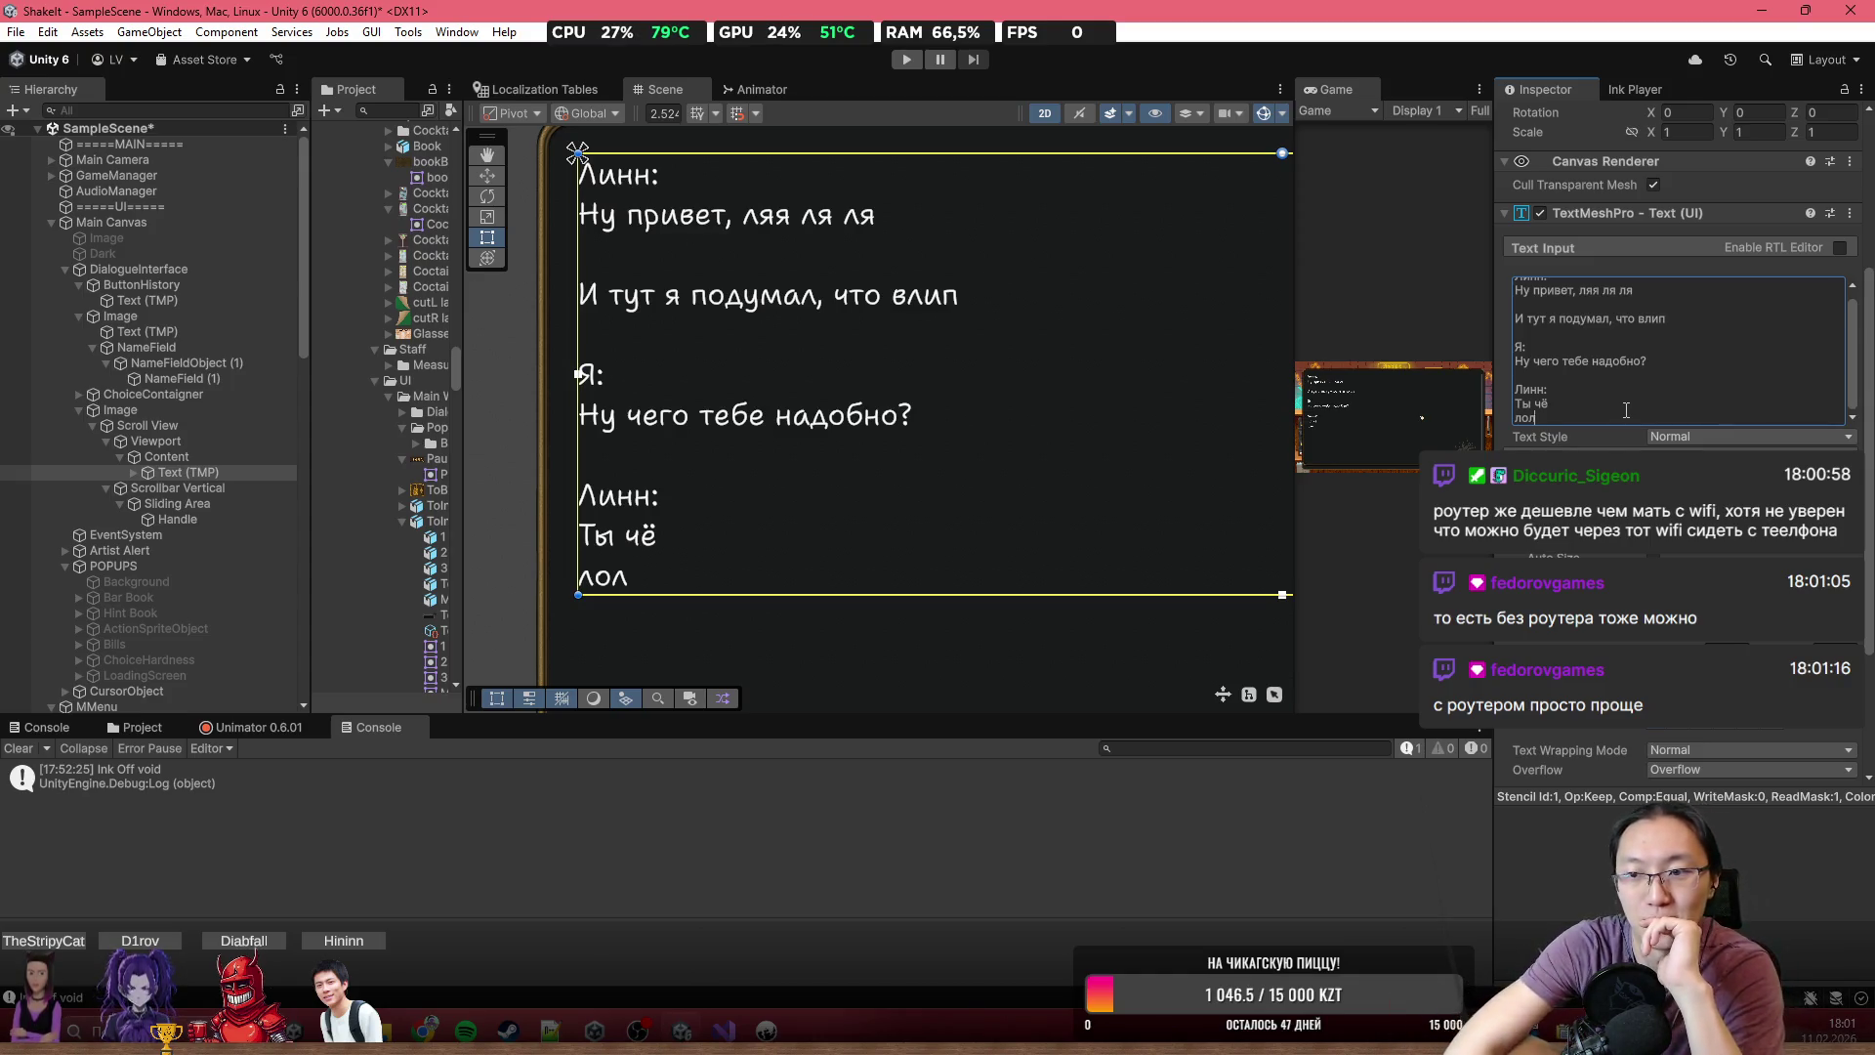
key("BackSpace")
key("BackSpace")
key("BackSpace")
left_click(724, 1027)
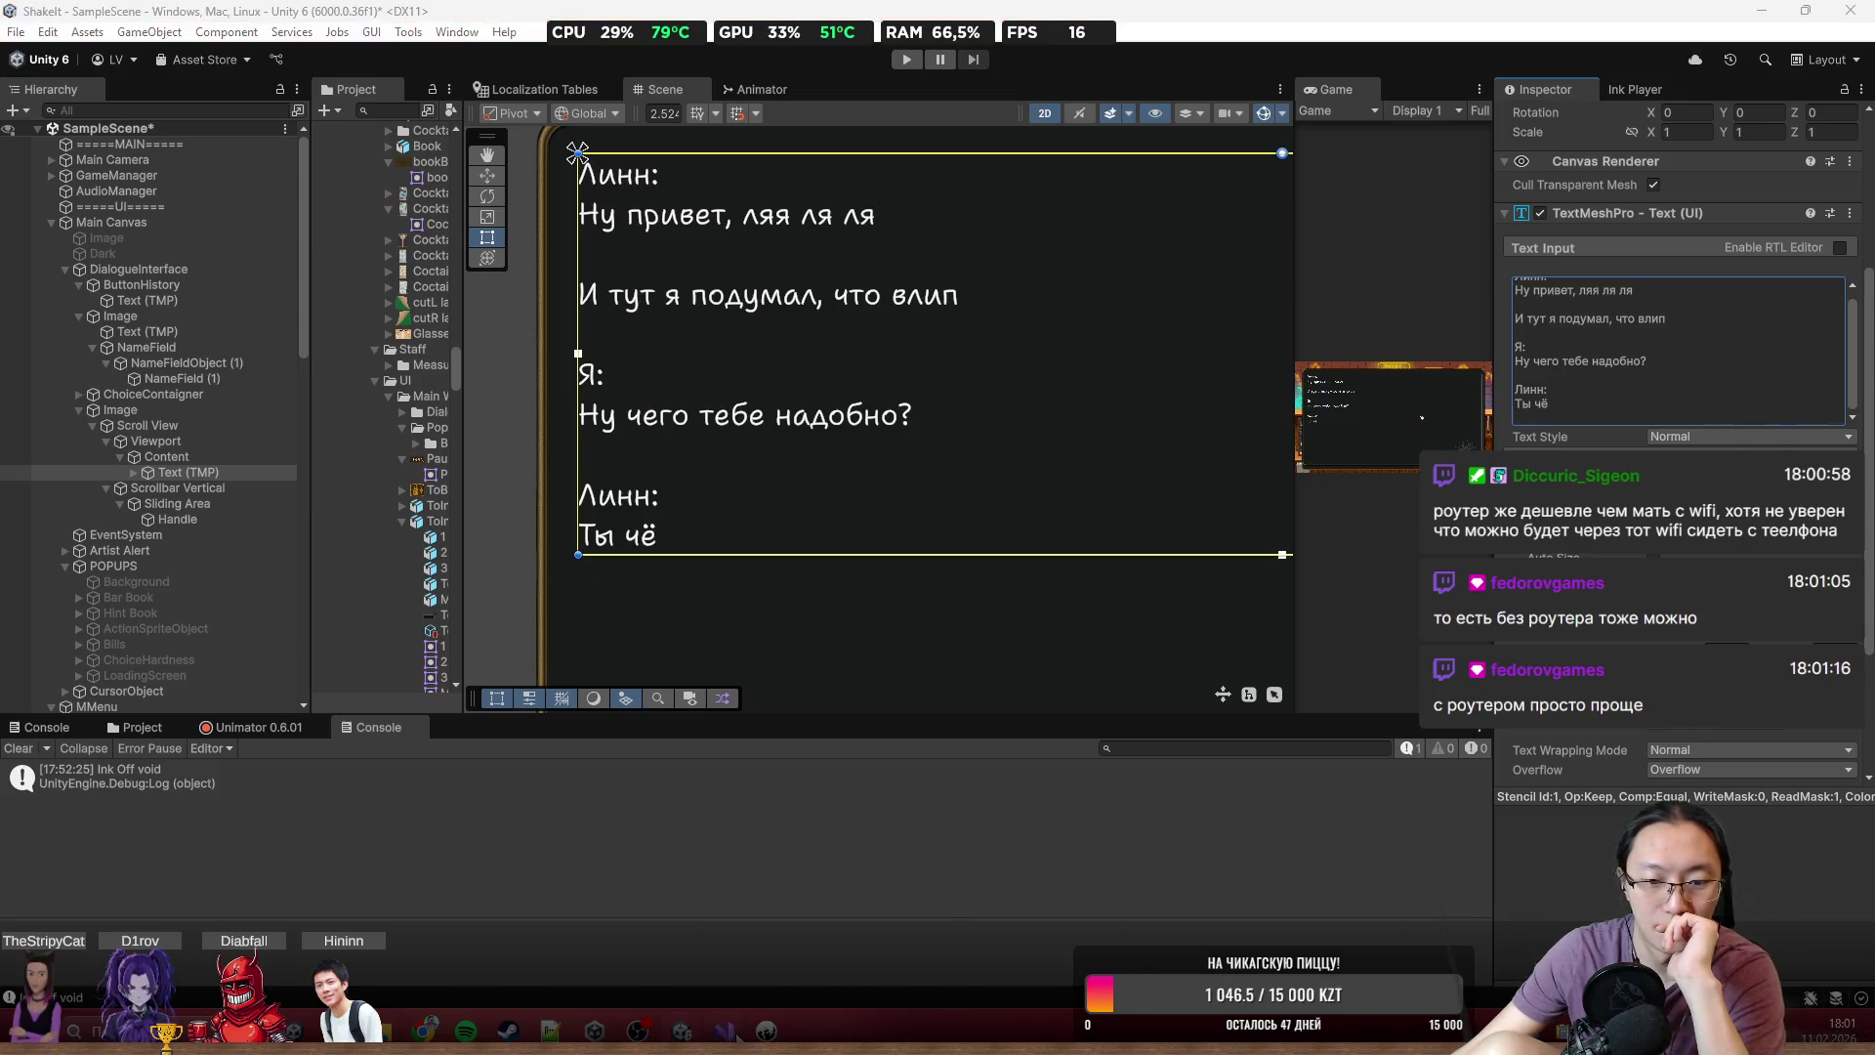
scroll(634, 703, "down", 2)
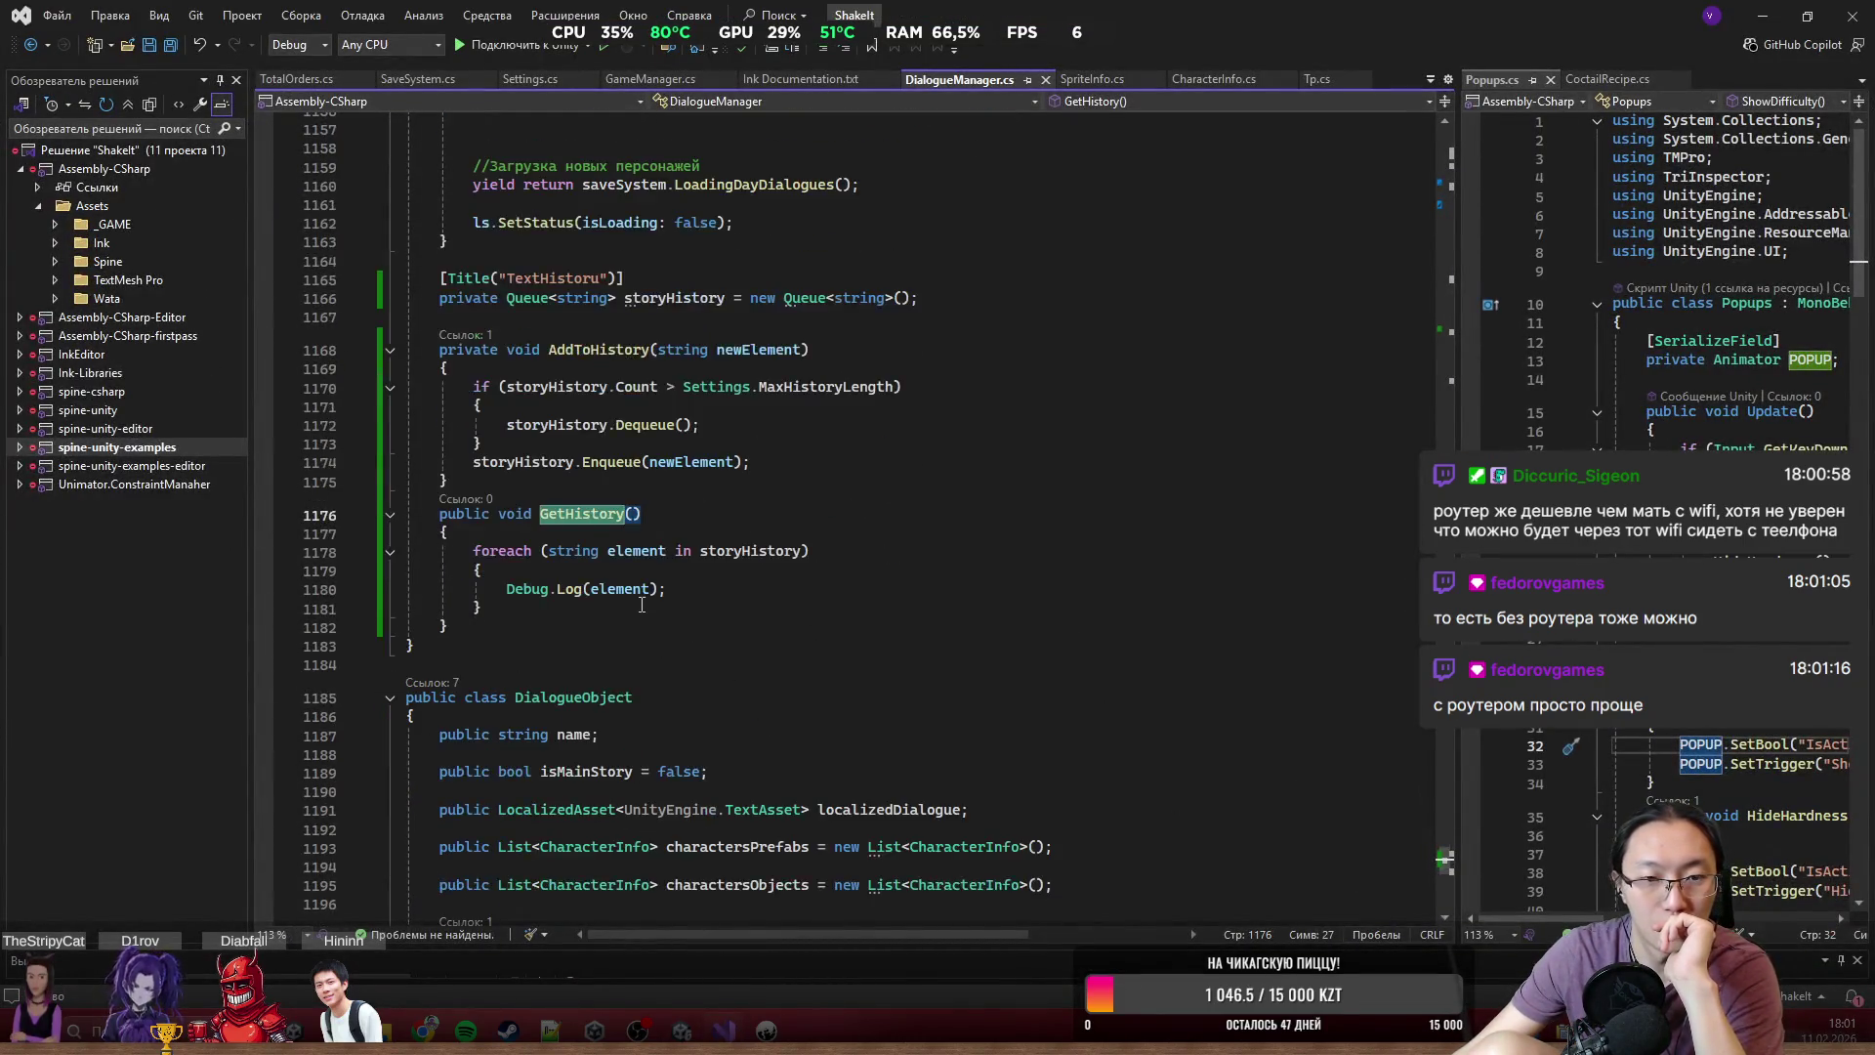
key("Up")
key("Up")
key("Up")
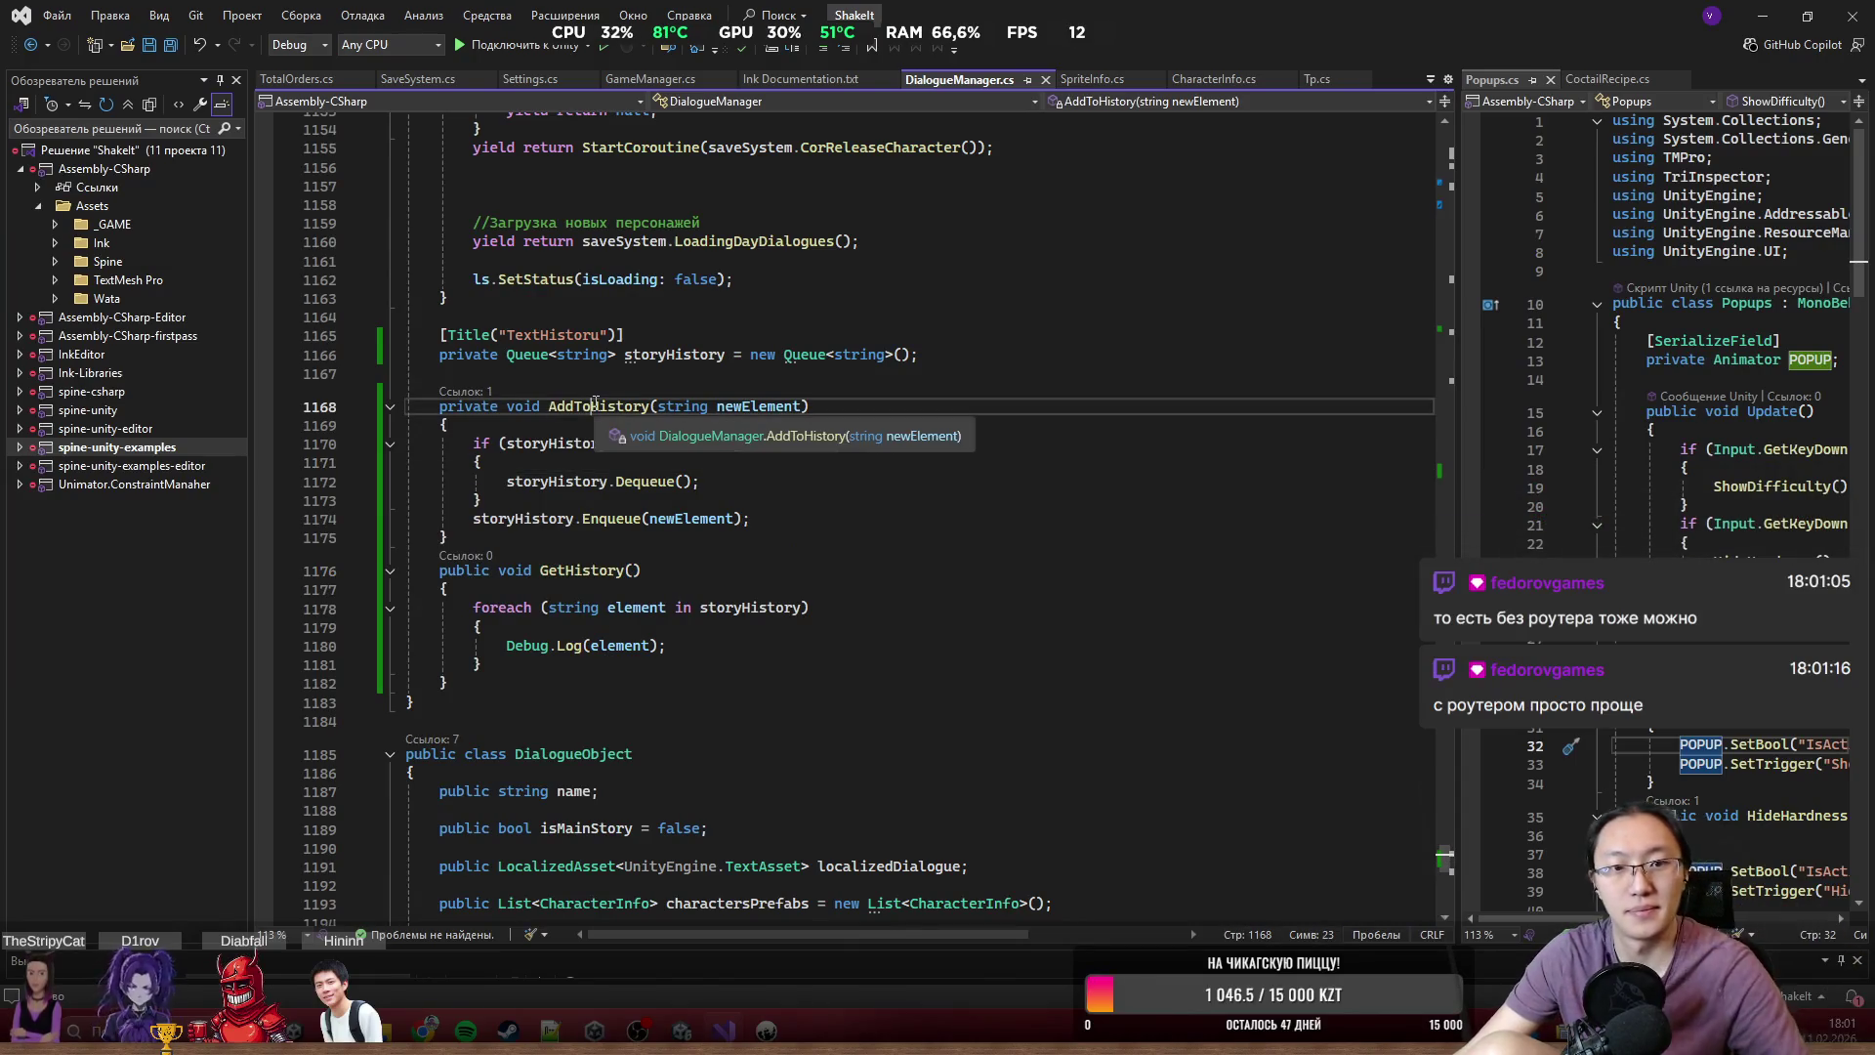
left_click(900, 499)
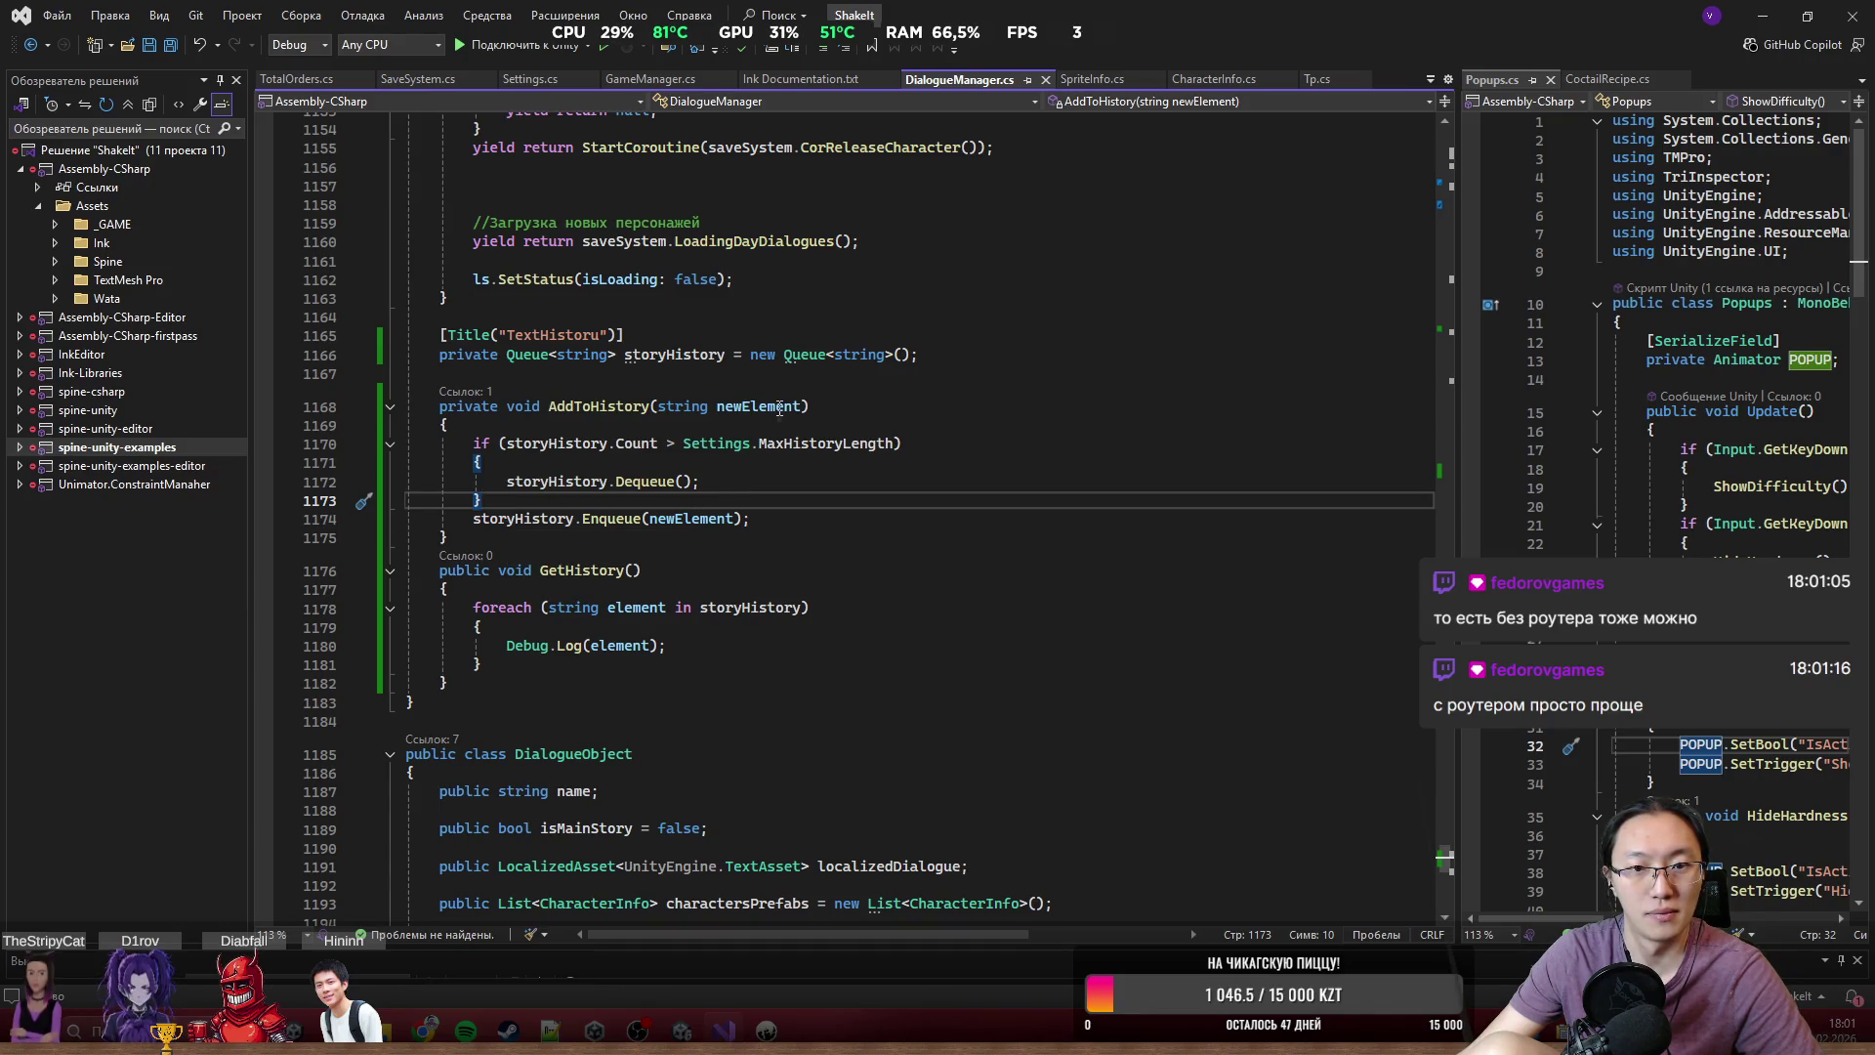
left_click(752, 523)
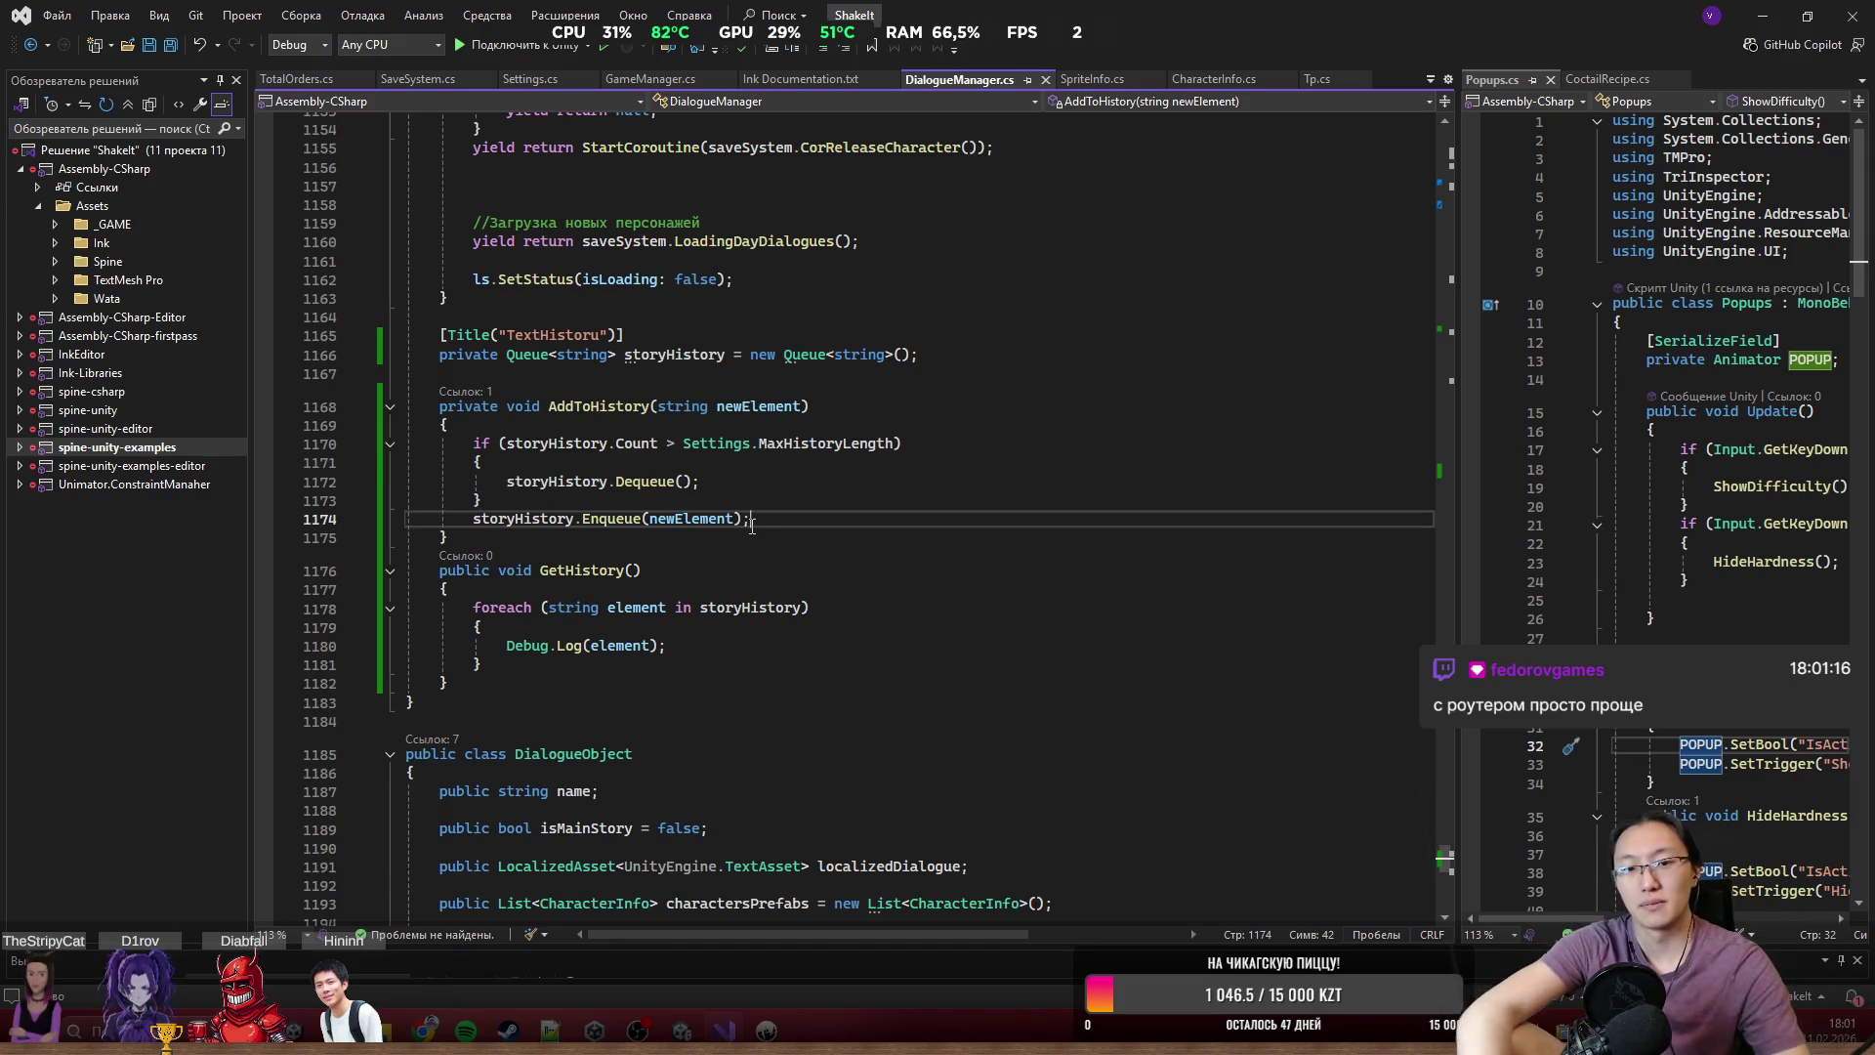
key("Up")
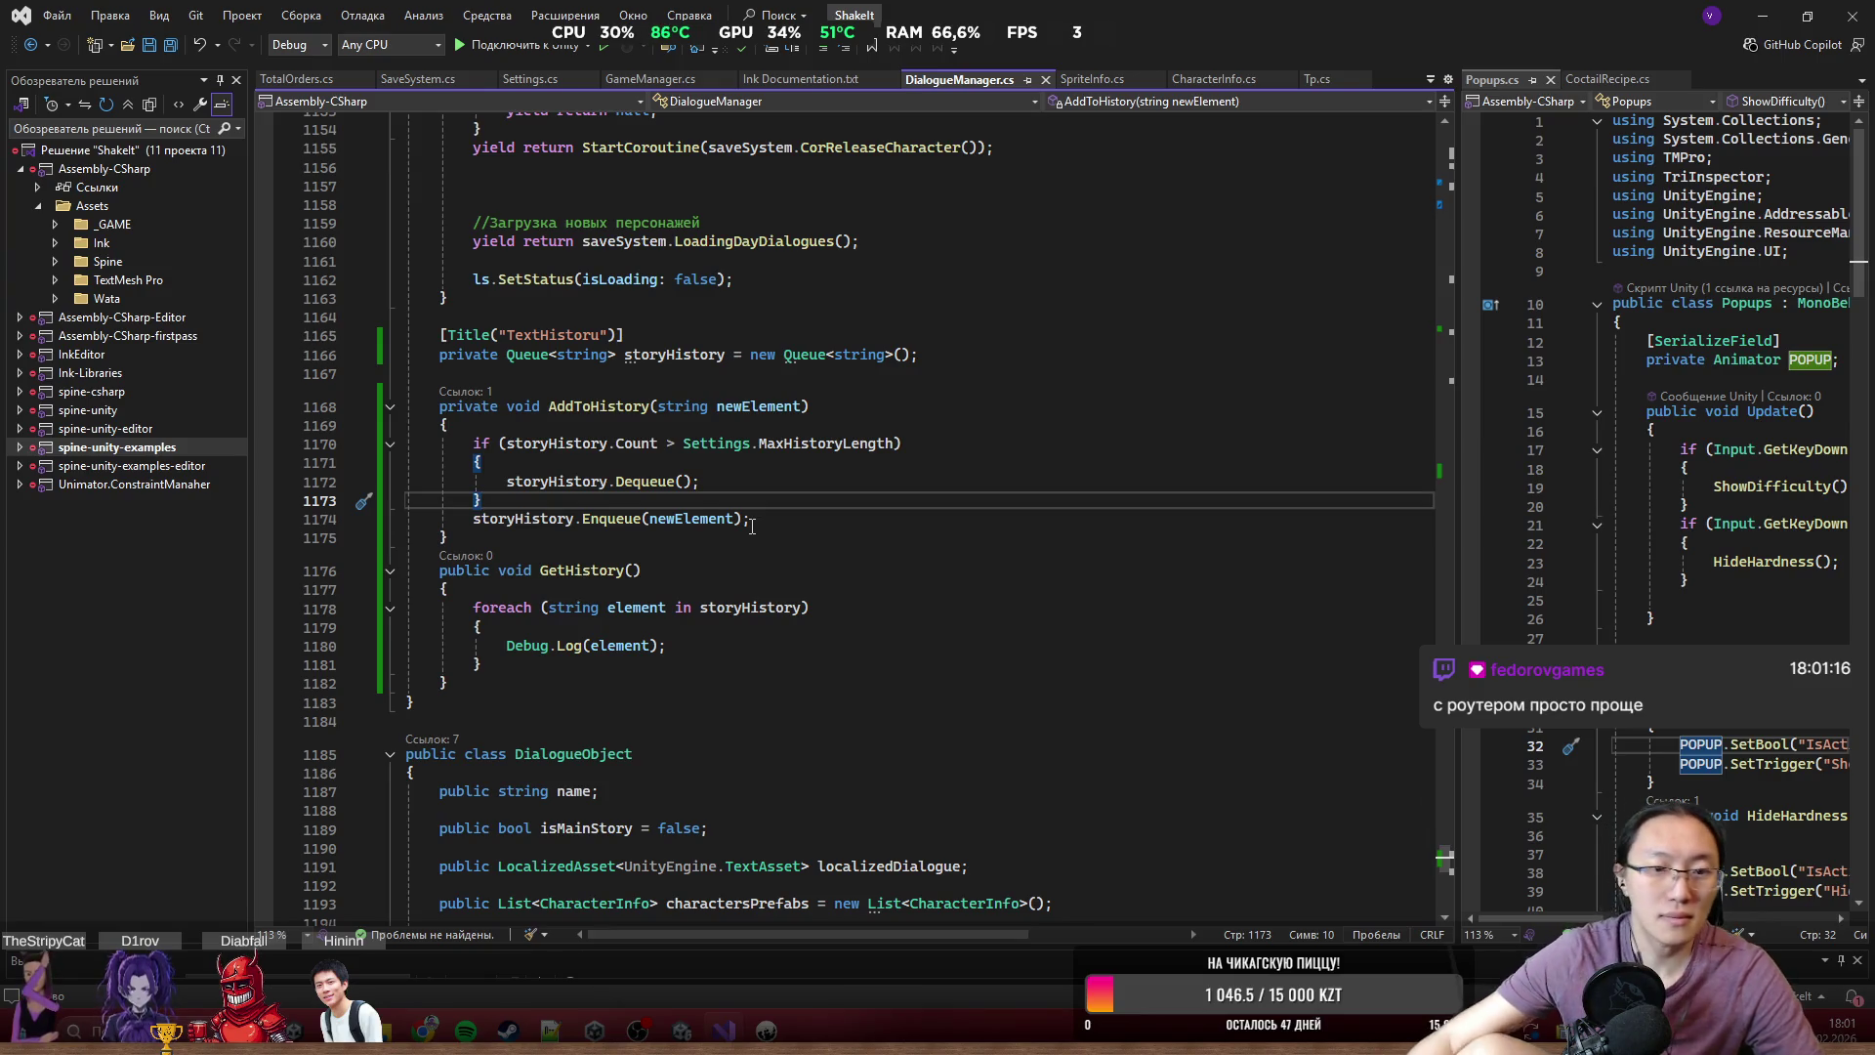
double_click(683, 520)
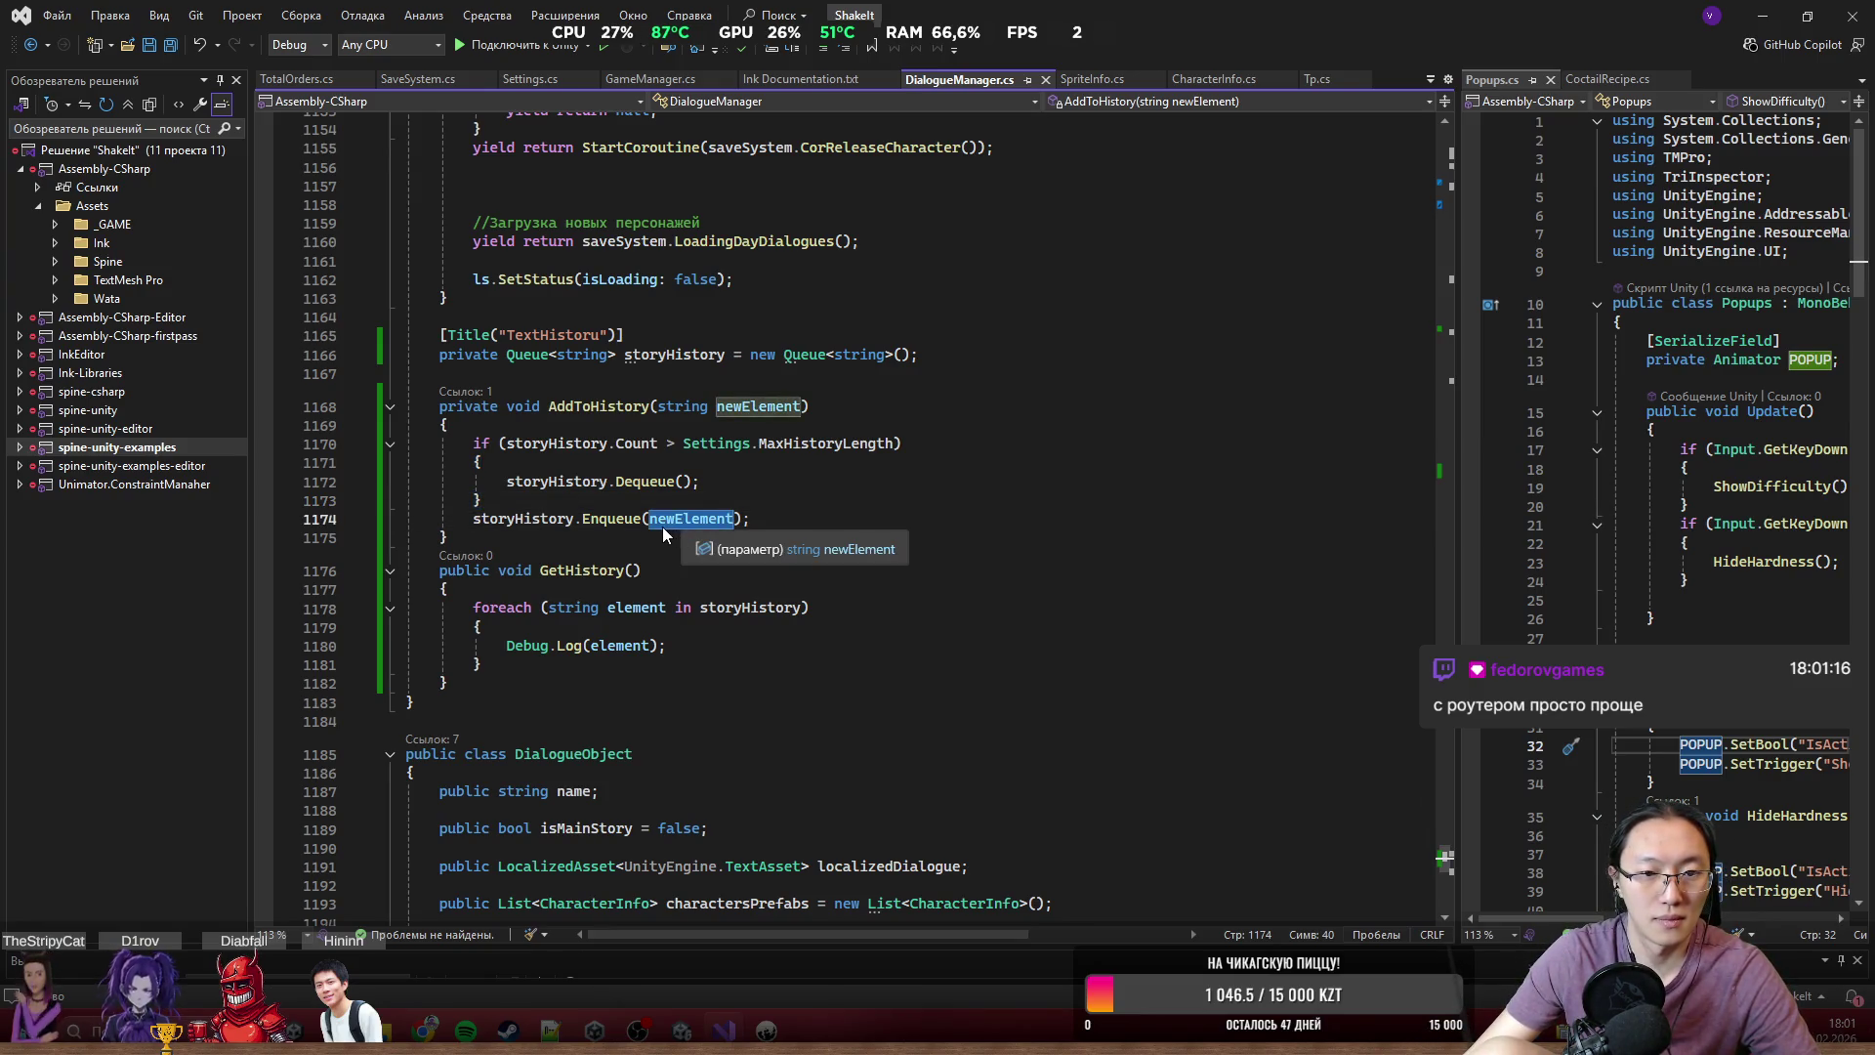
left_click(647, 525)
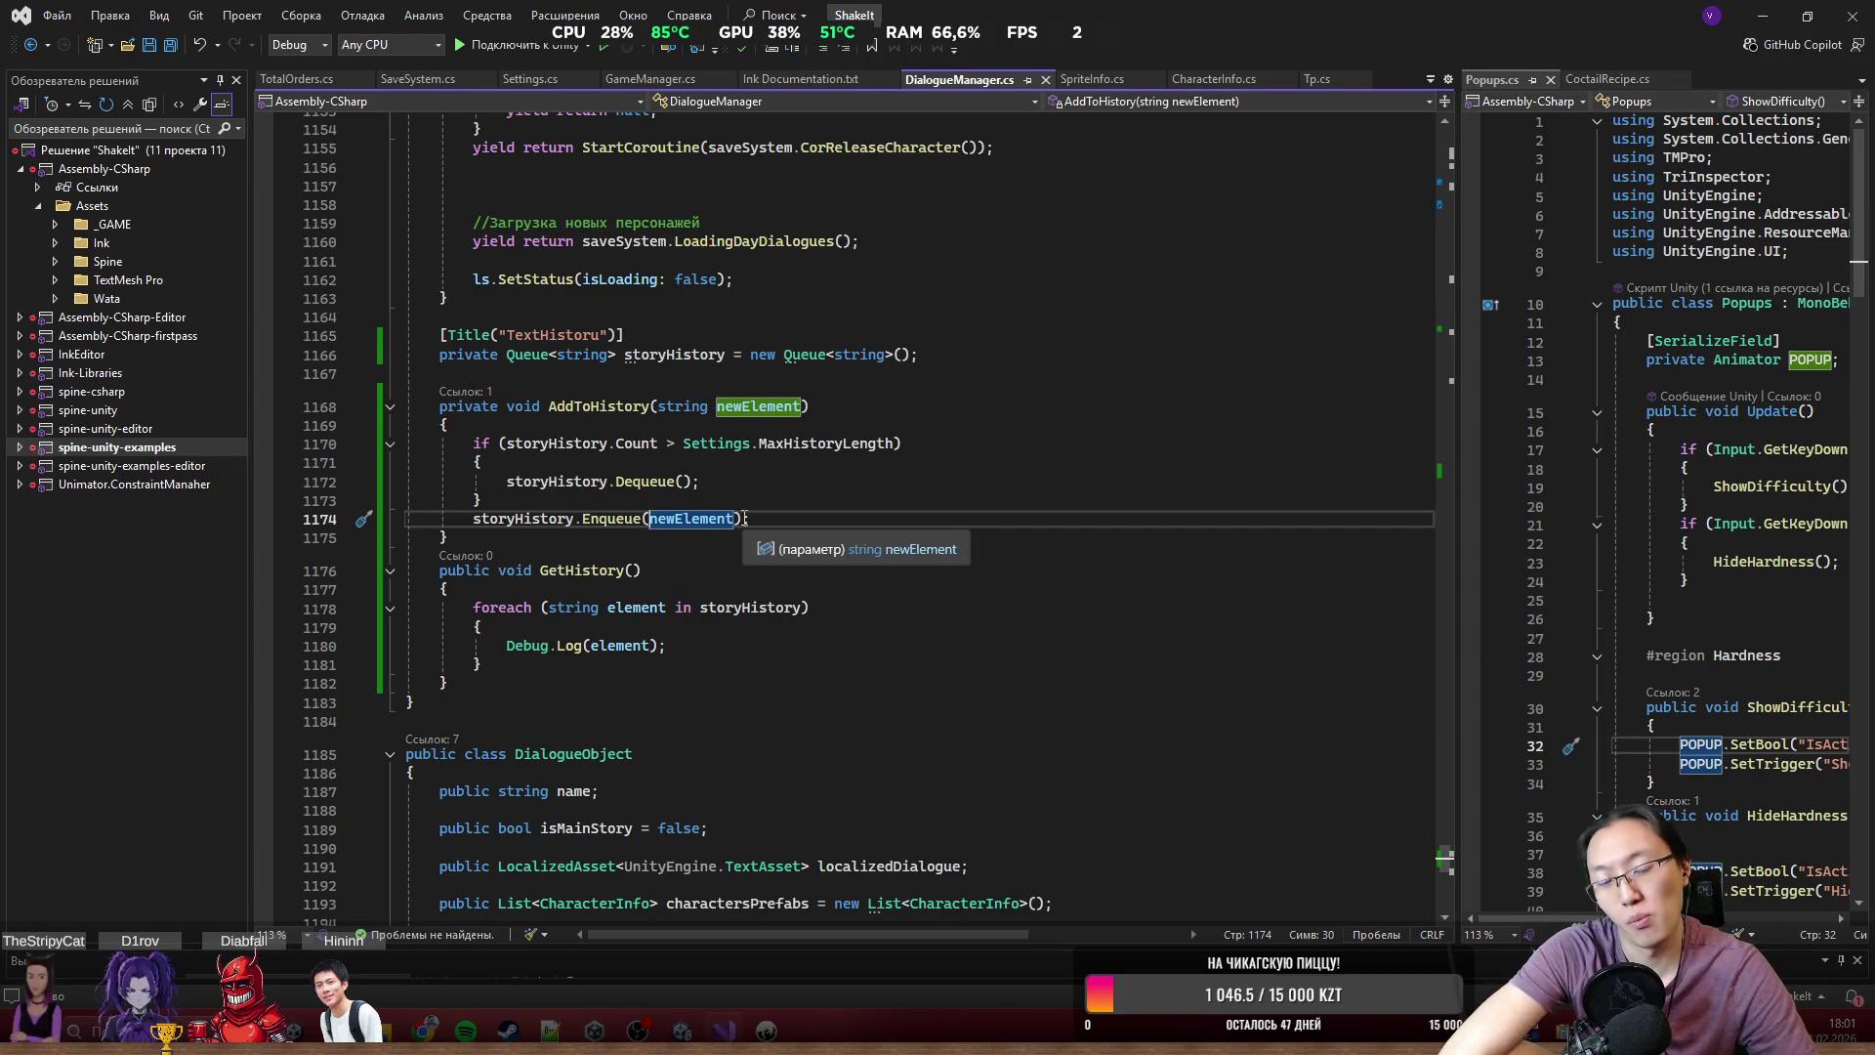
key("Right")
key("Right")
key("Right")
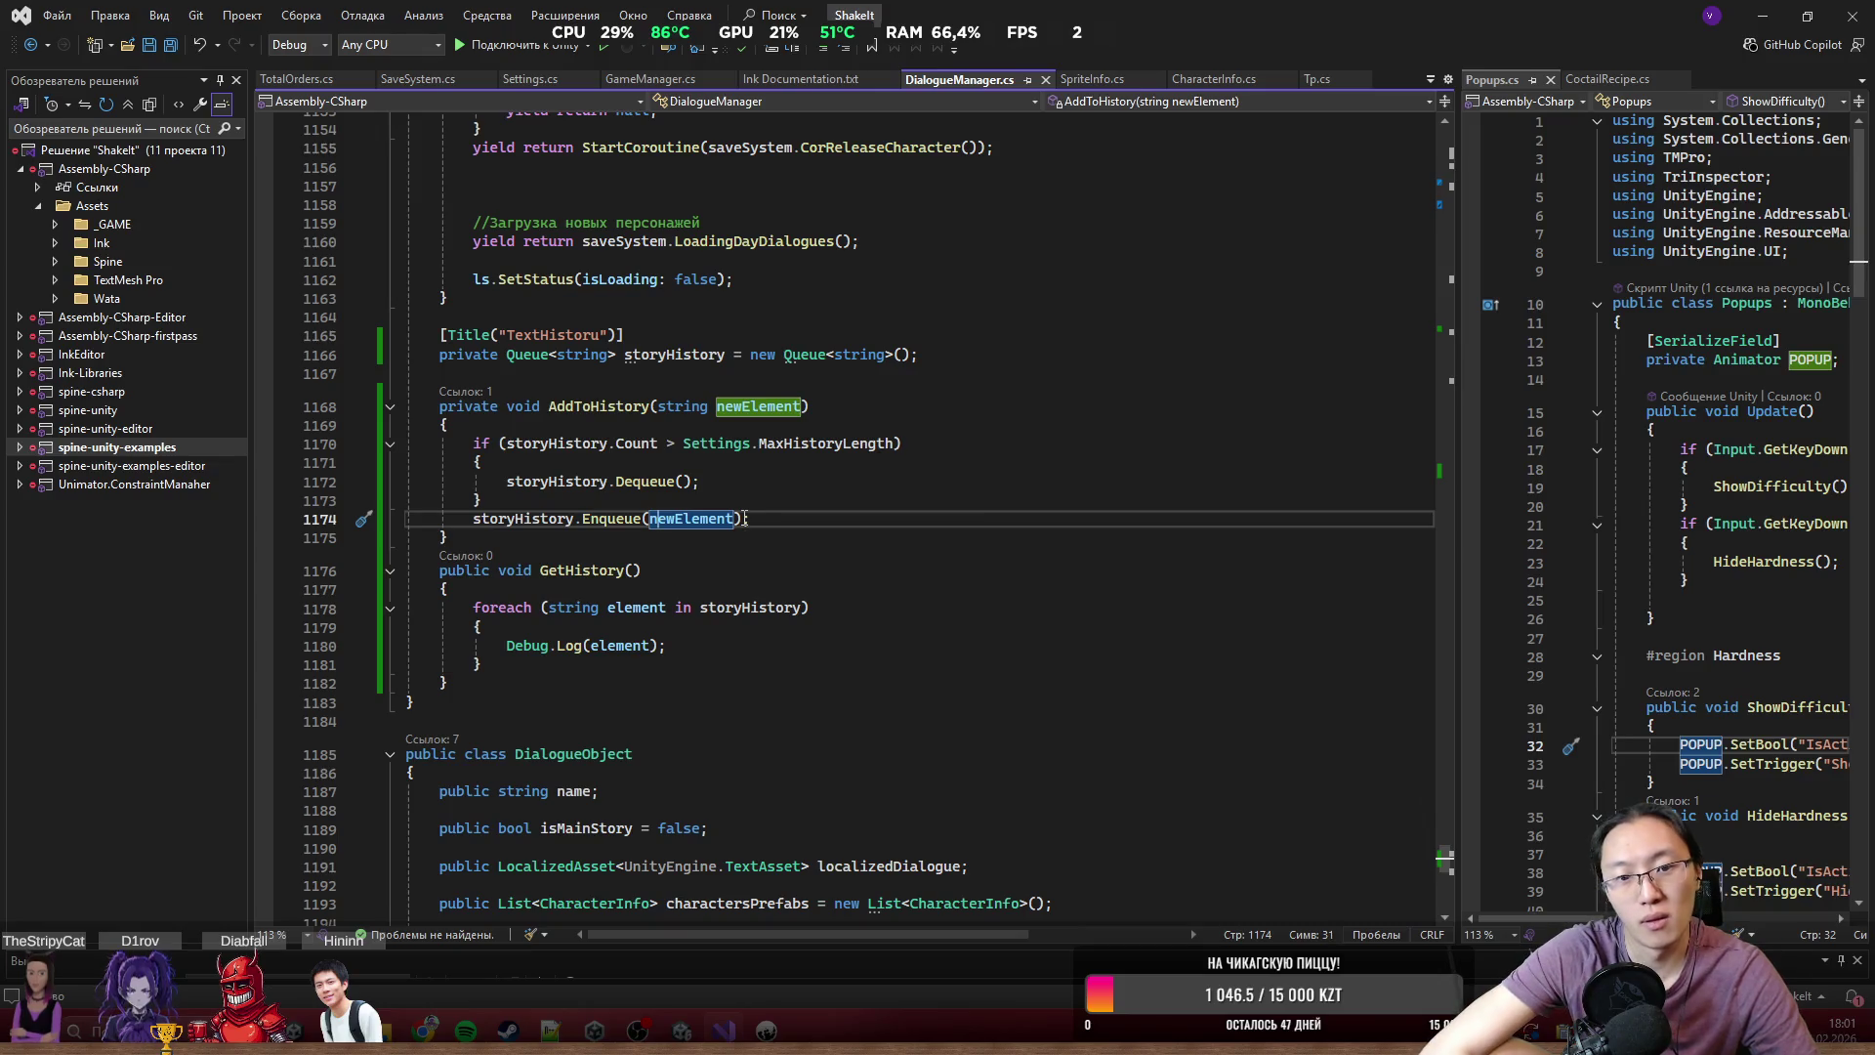
key("Right")
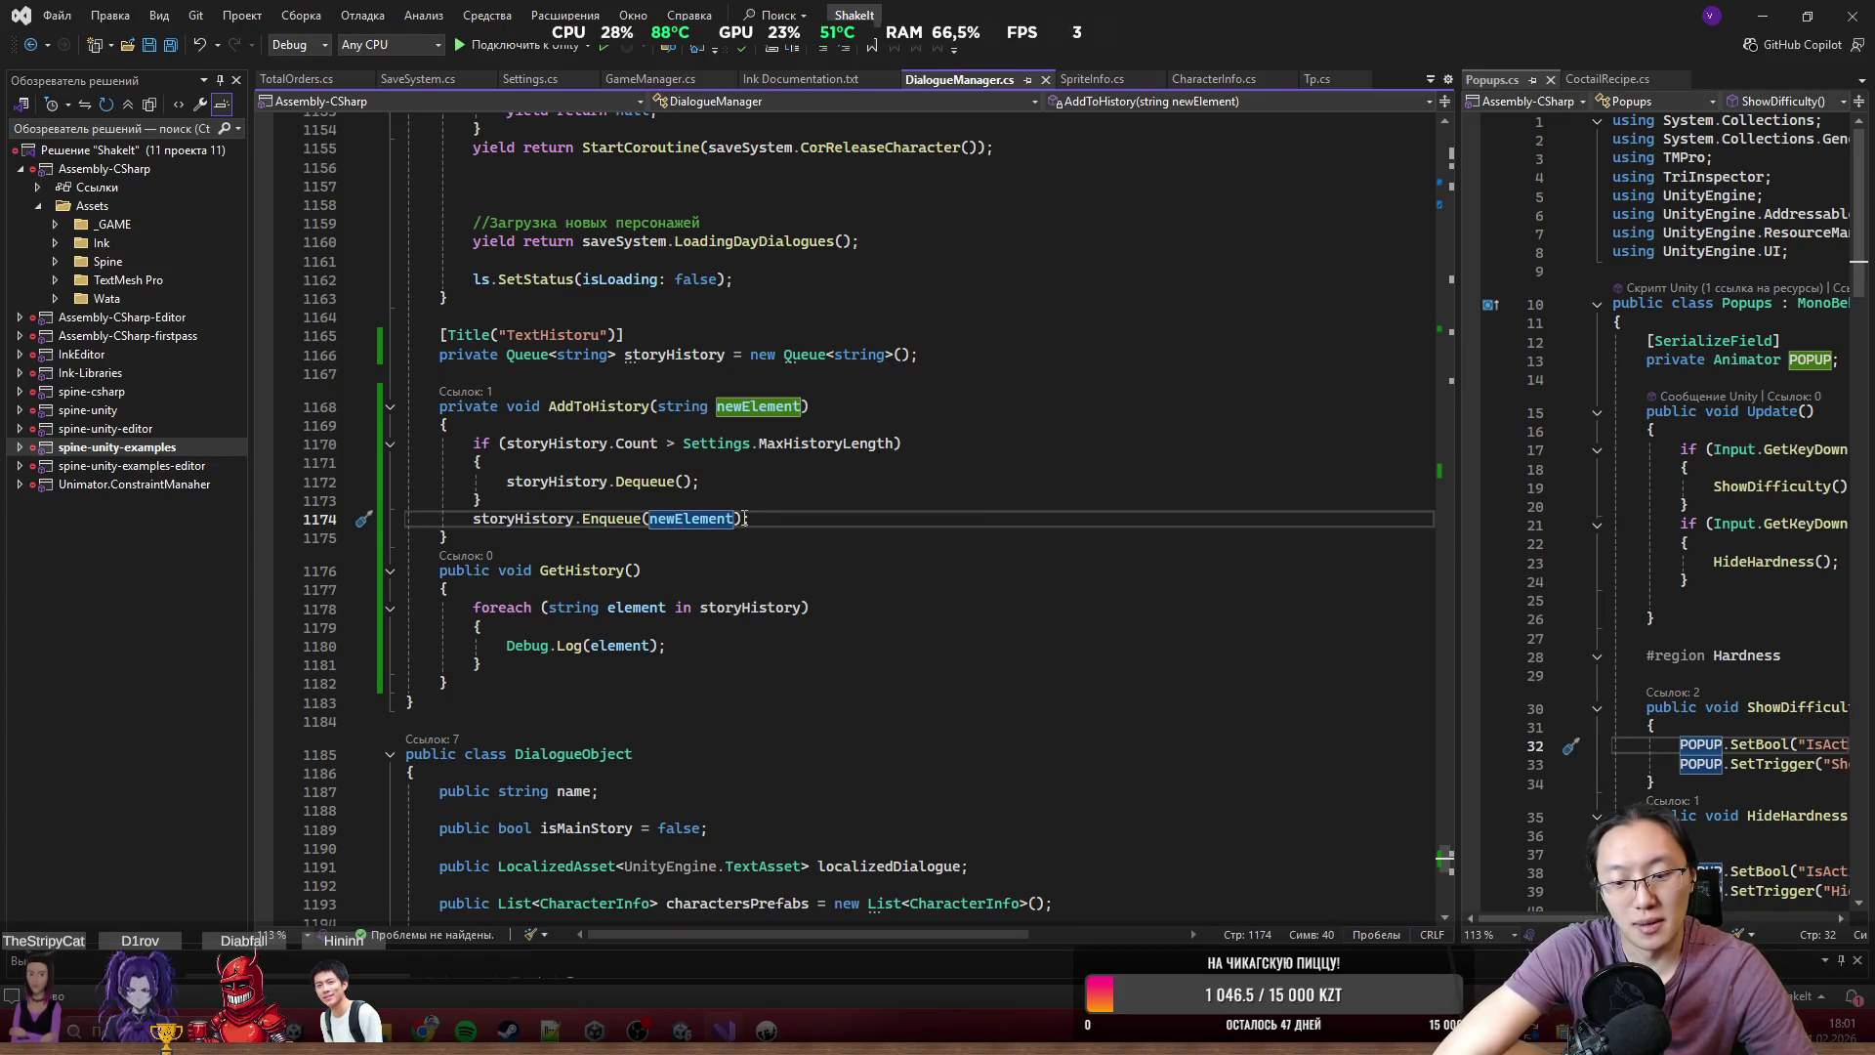
Prefix the Enqueue argument with newElement[0]=='_' ? "\n\n" + and bring Steam forward.
type("[0]")
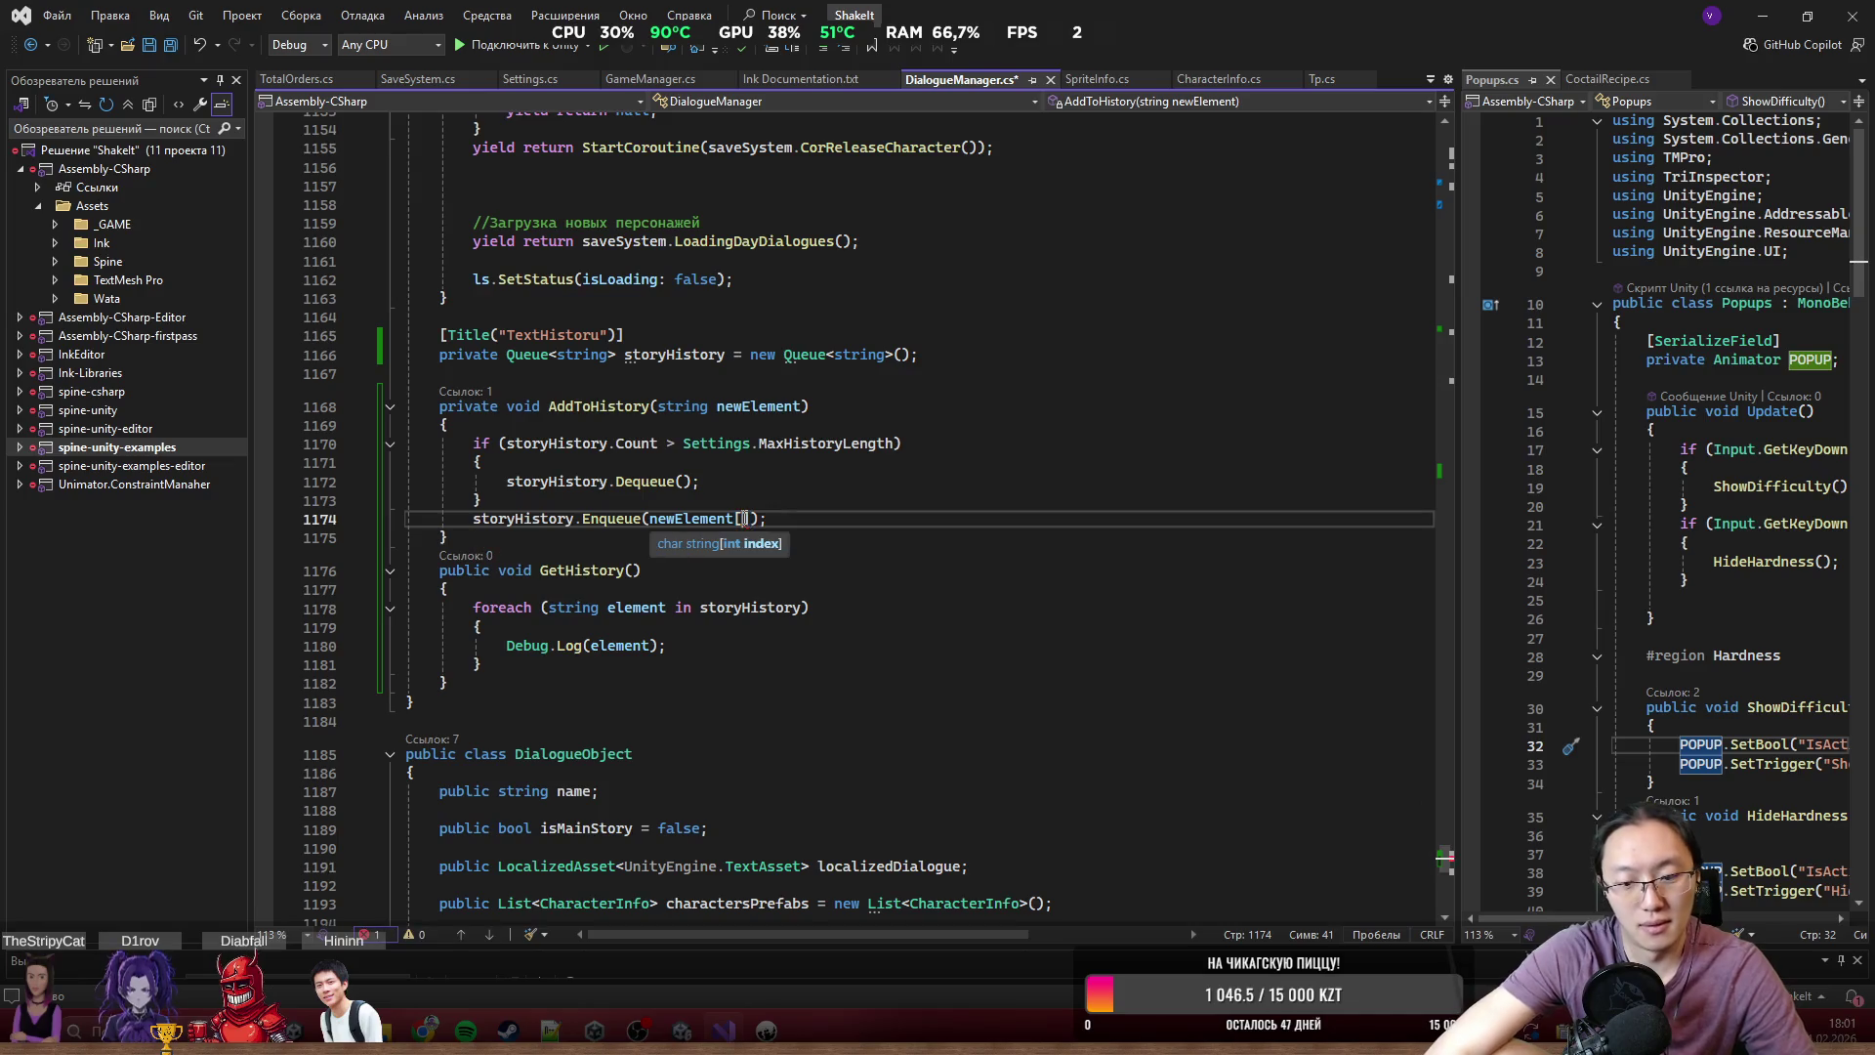
type("==")
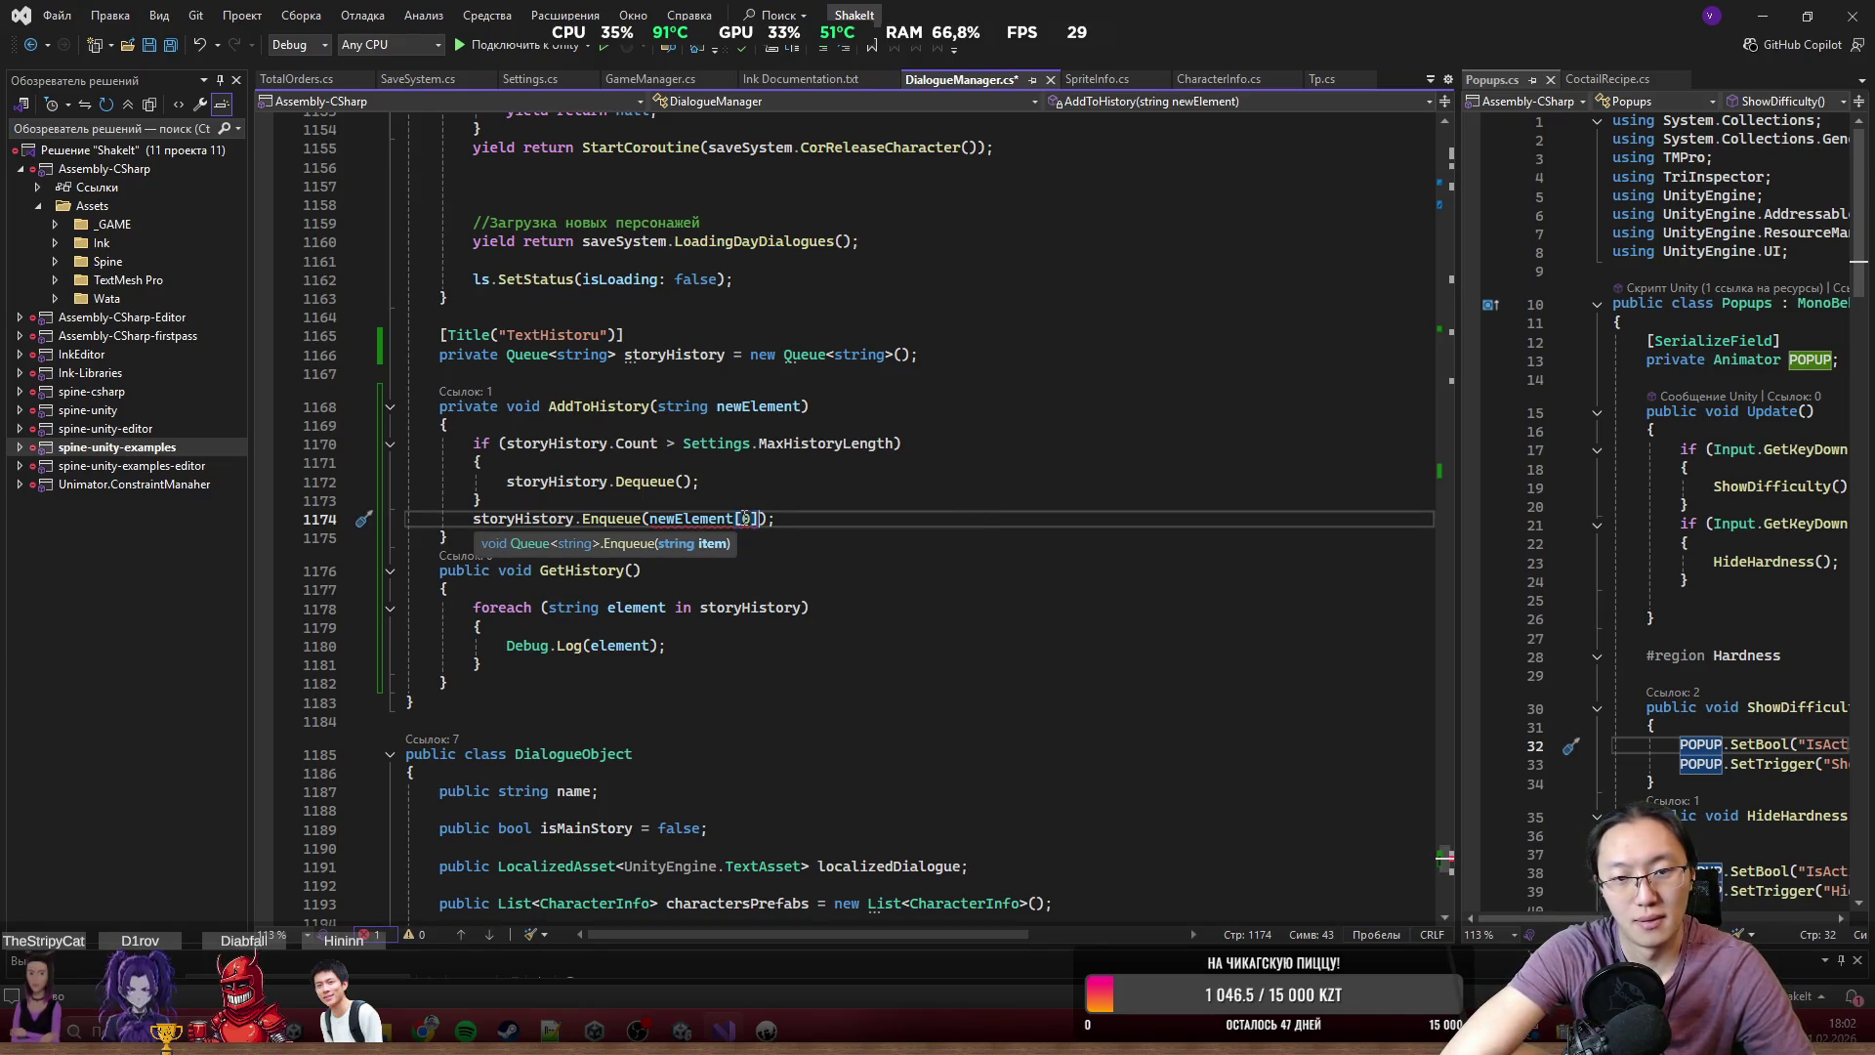
type("'")
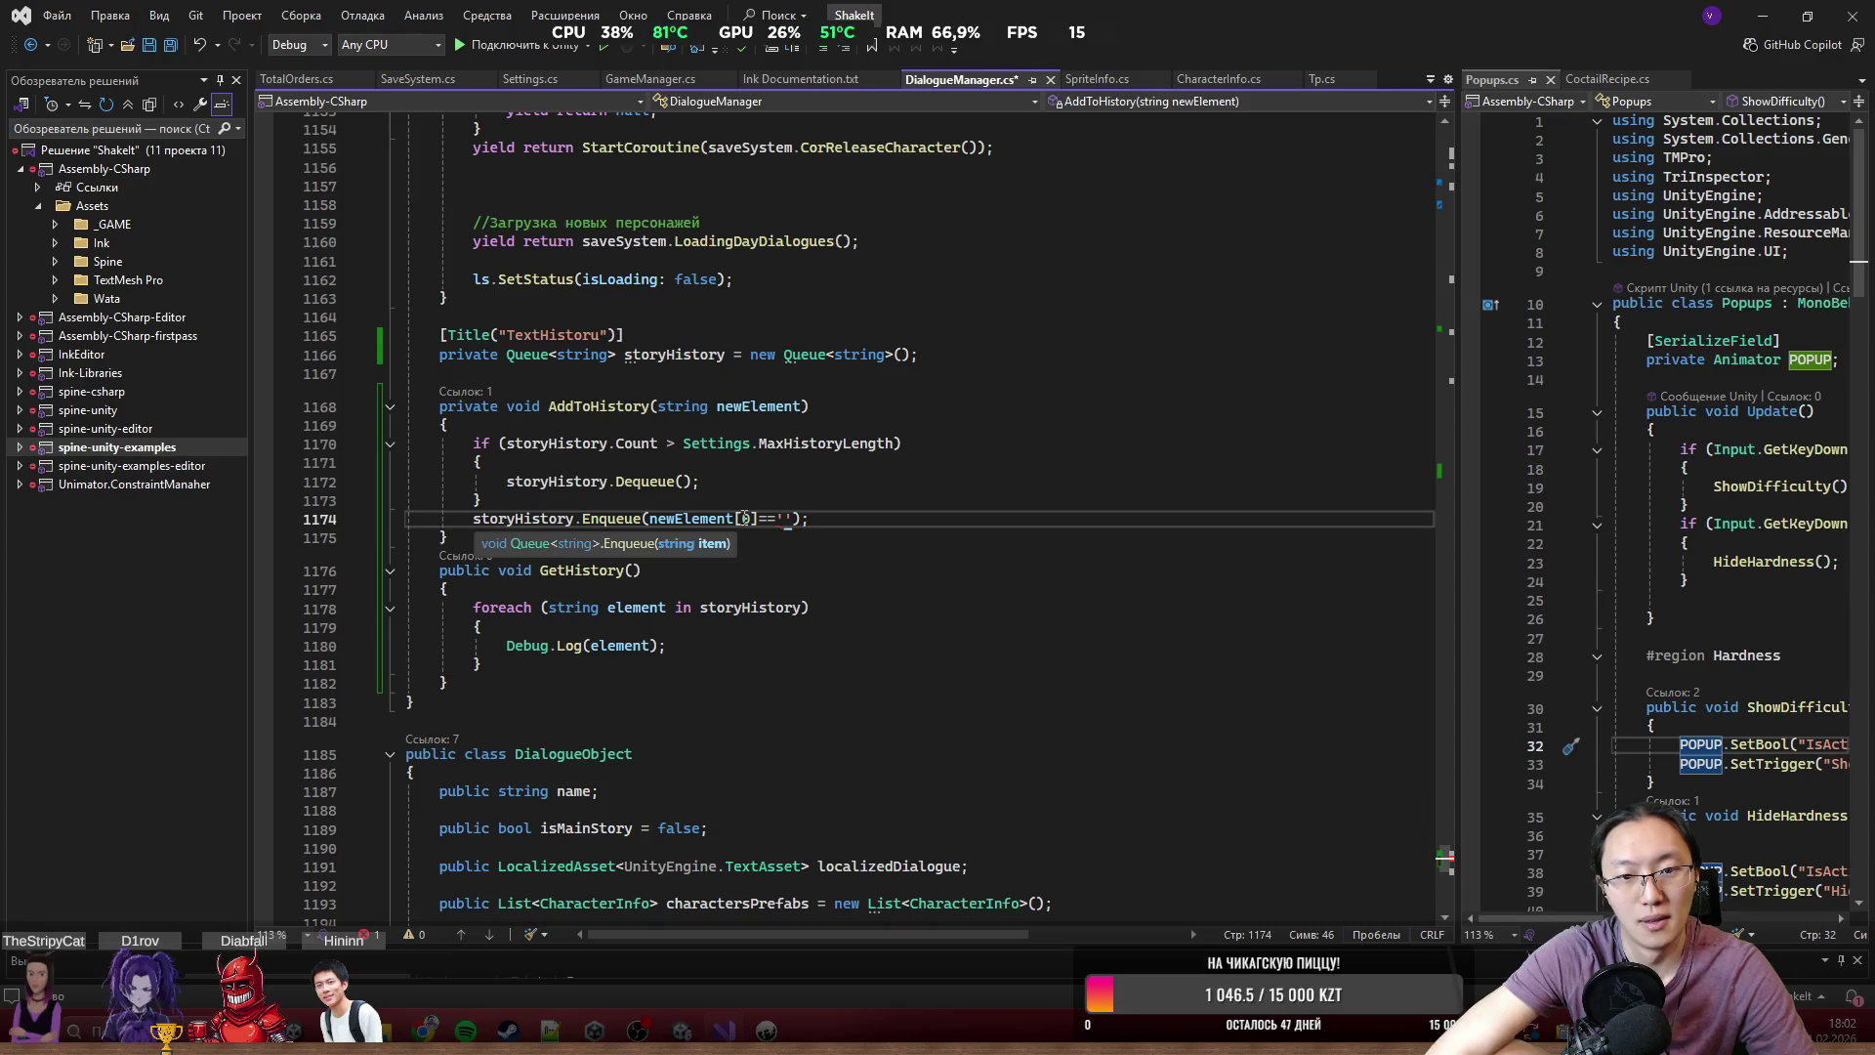
type("_' ?")
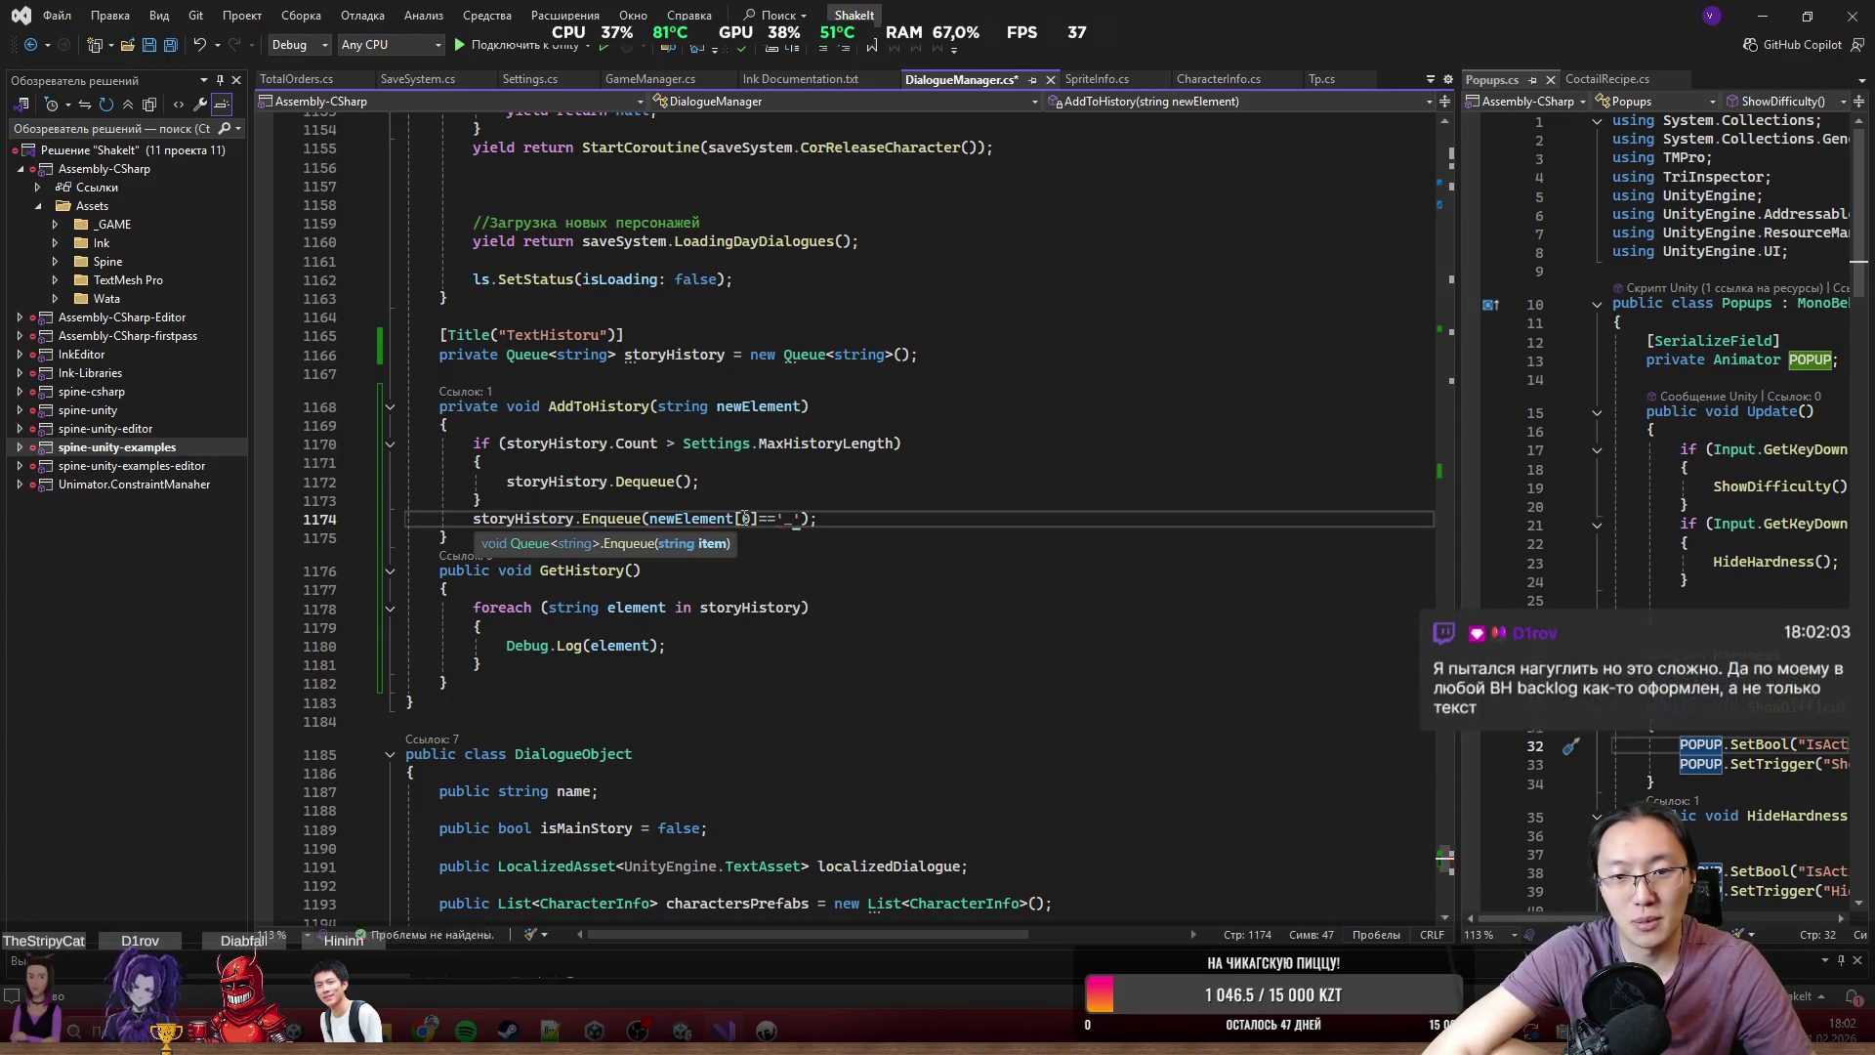
key("BackSpace")
key("BackSpace")
type("?")
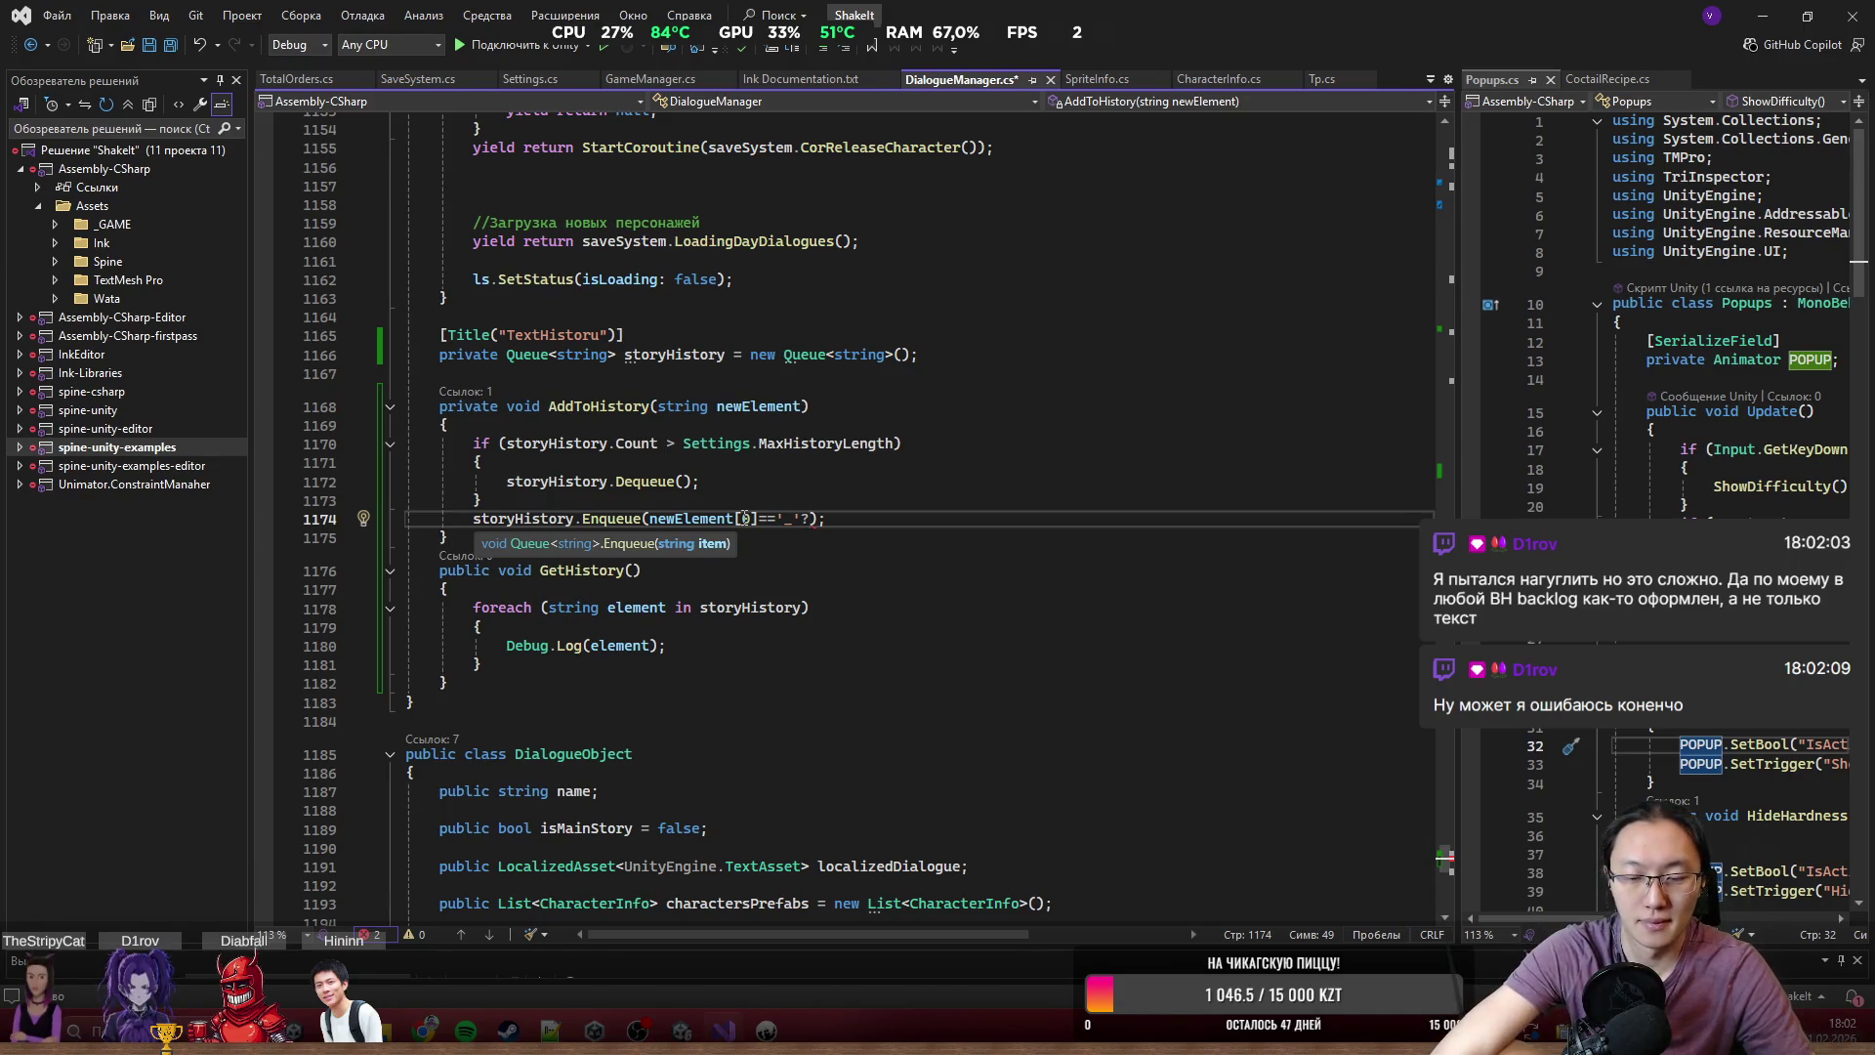
type("+")
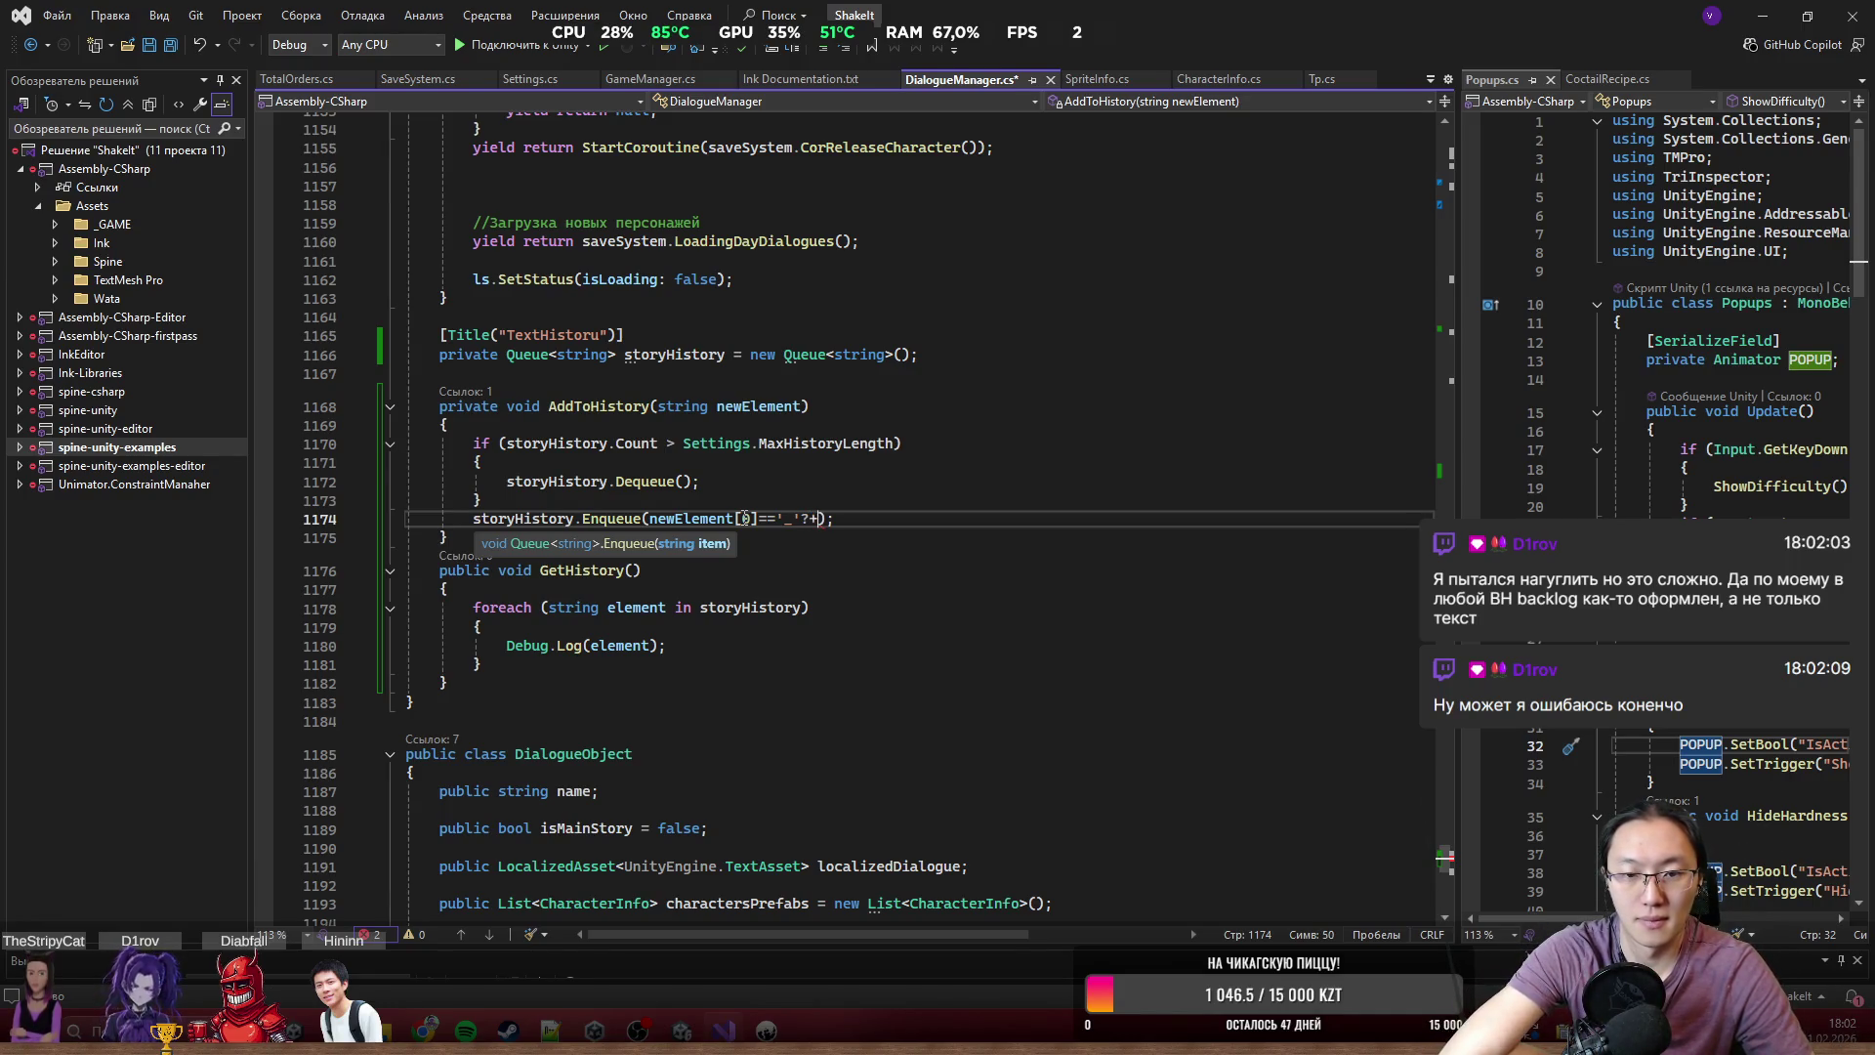
key("BackSpace")
type("\"")
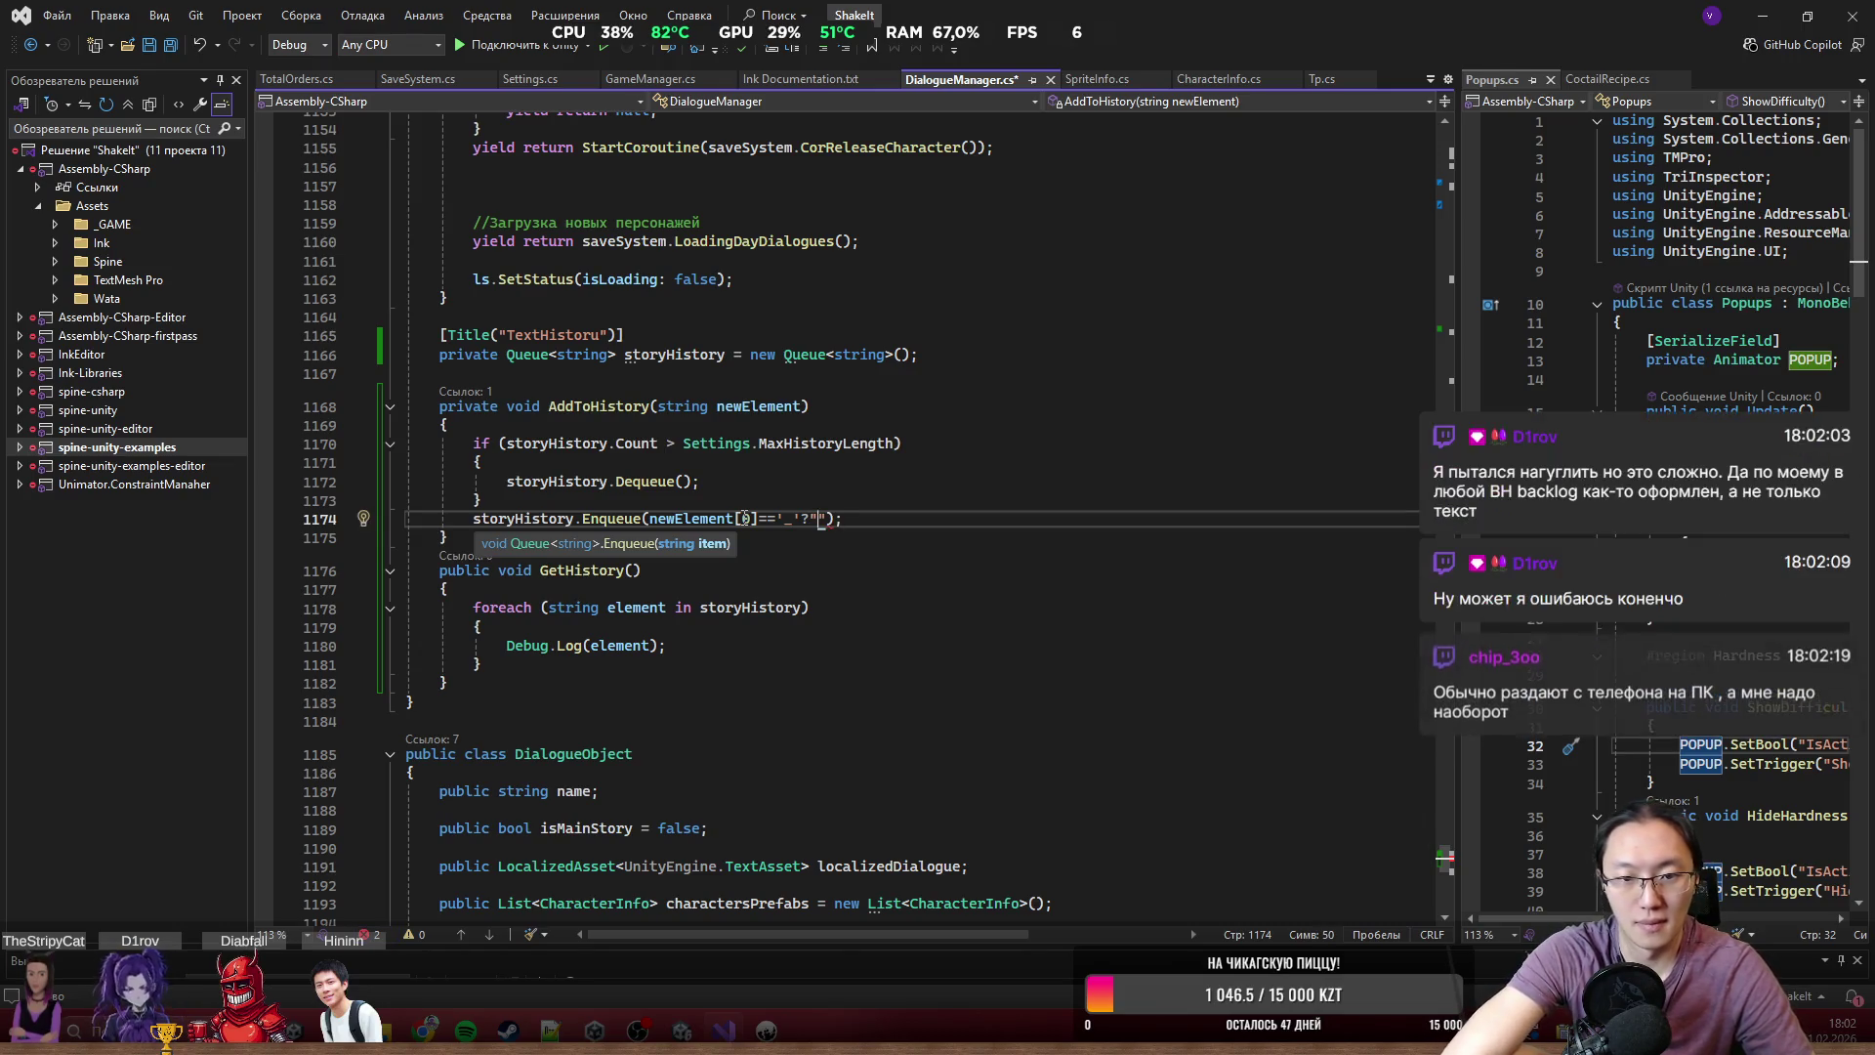
type(" 'n")
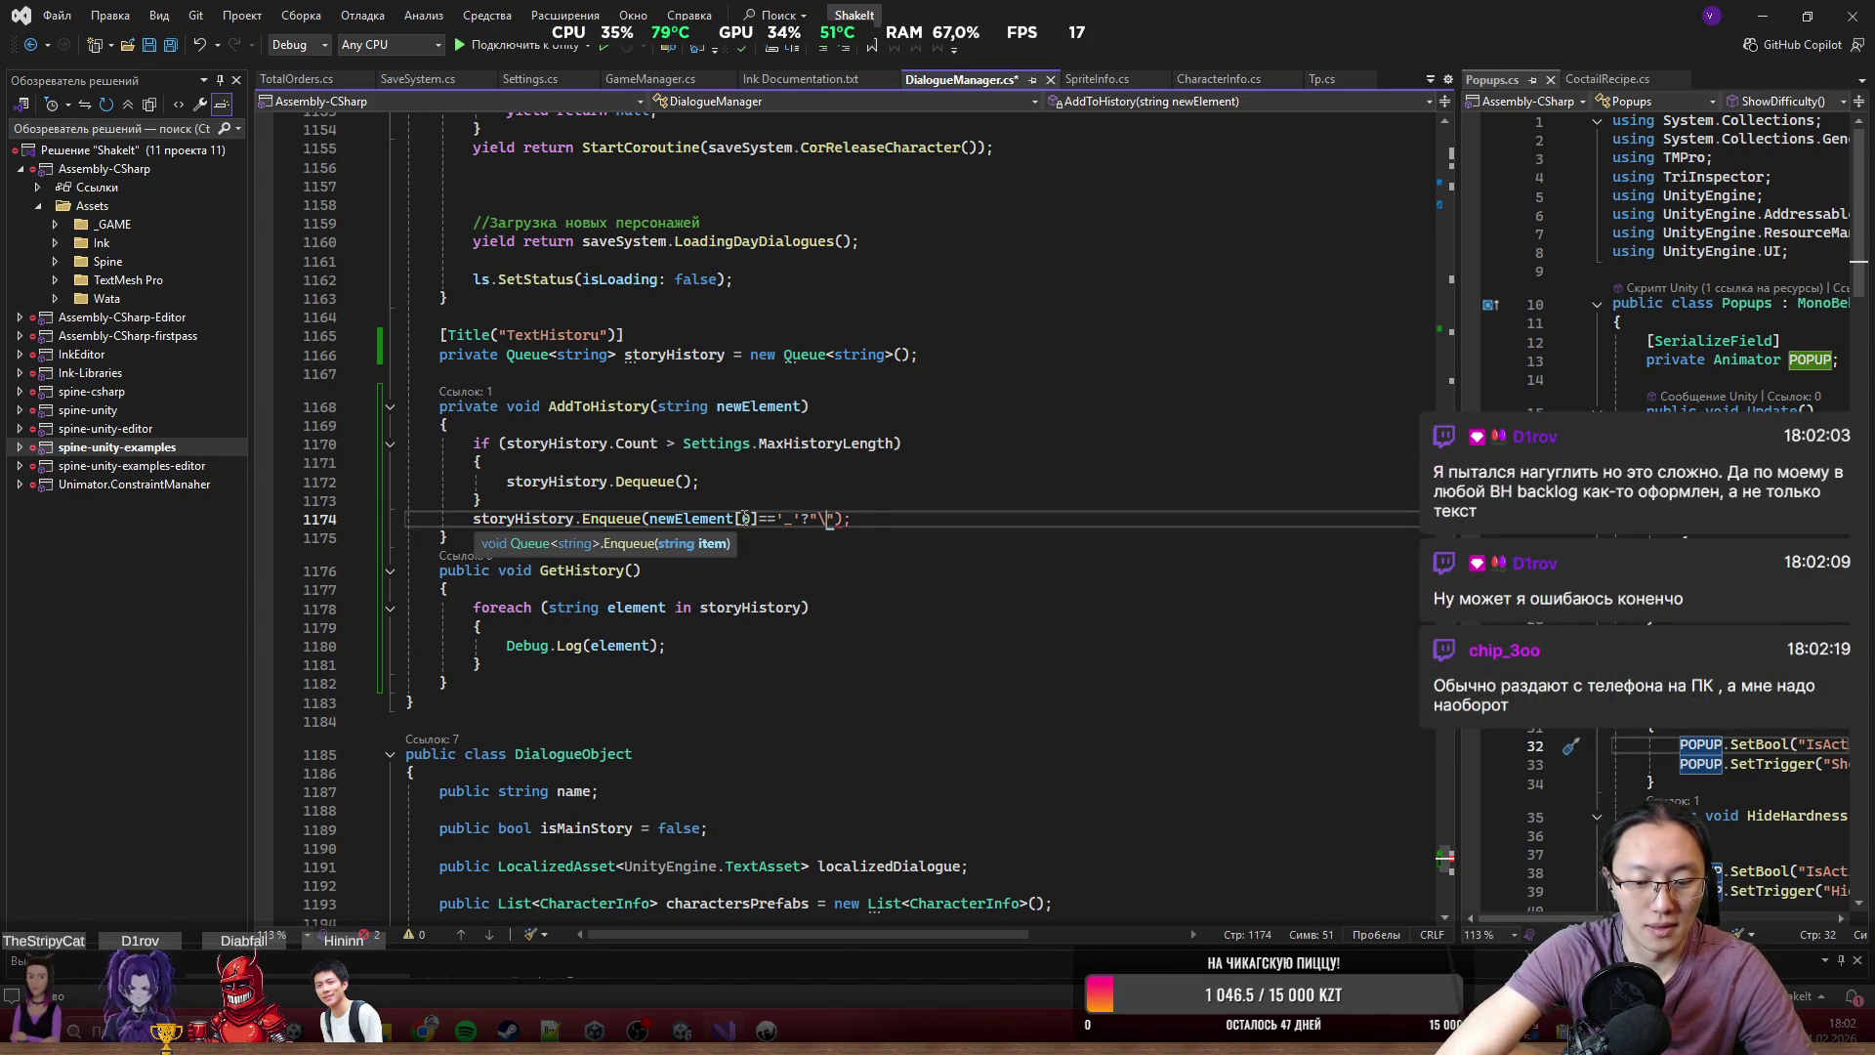
key("BackSpace")
key("BackSpace")
type("n")
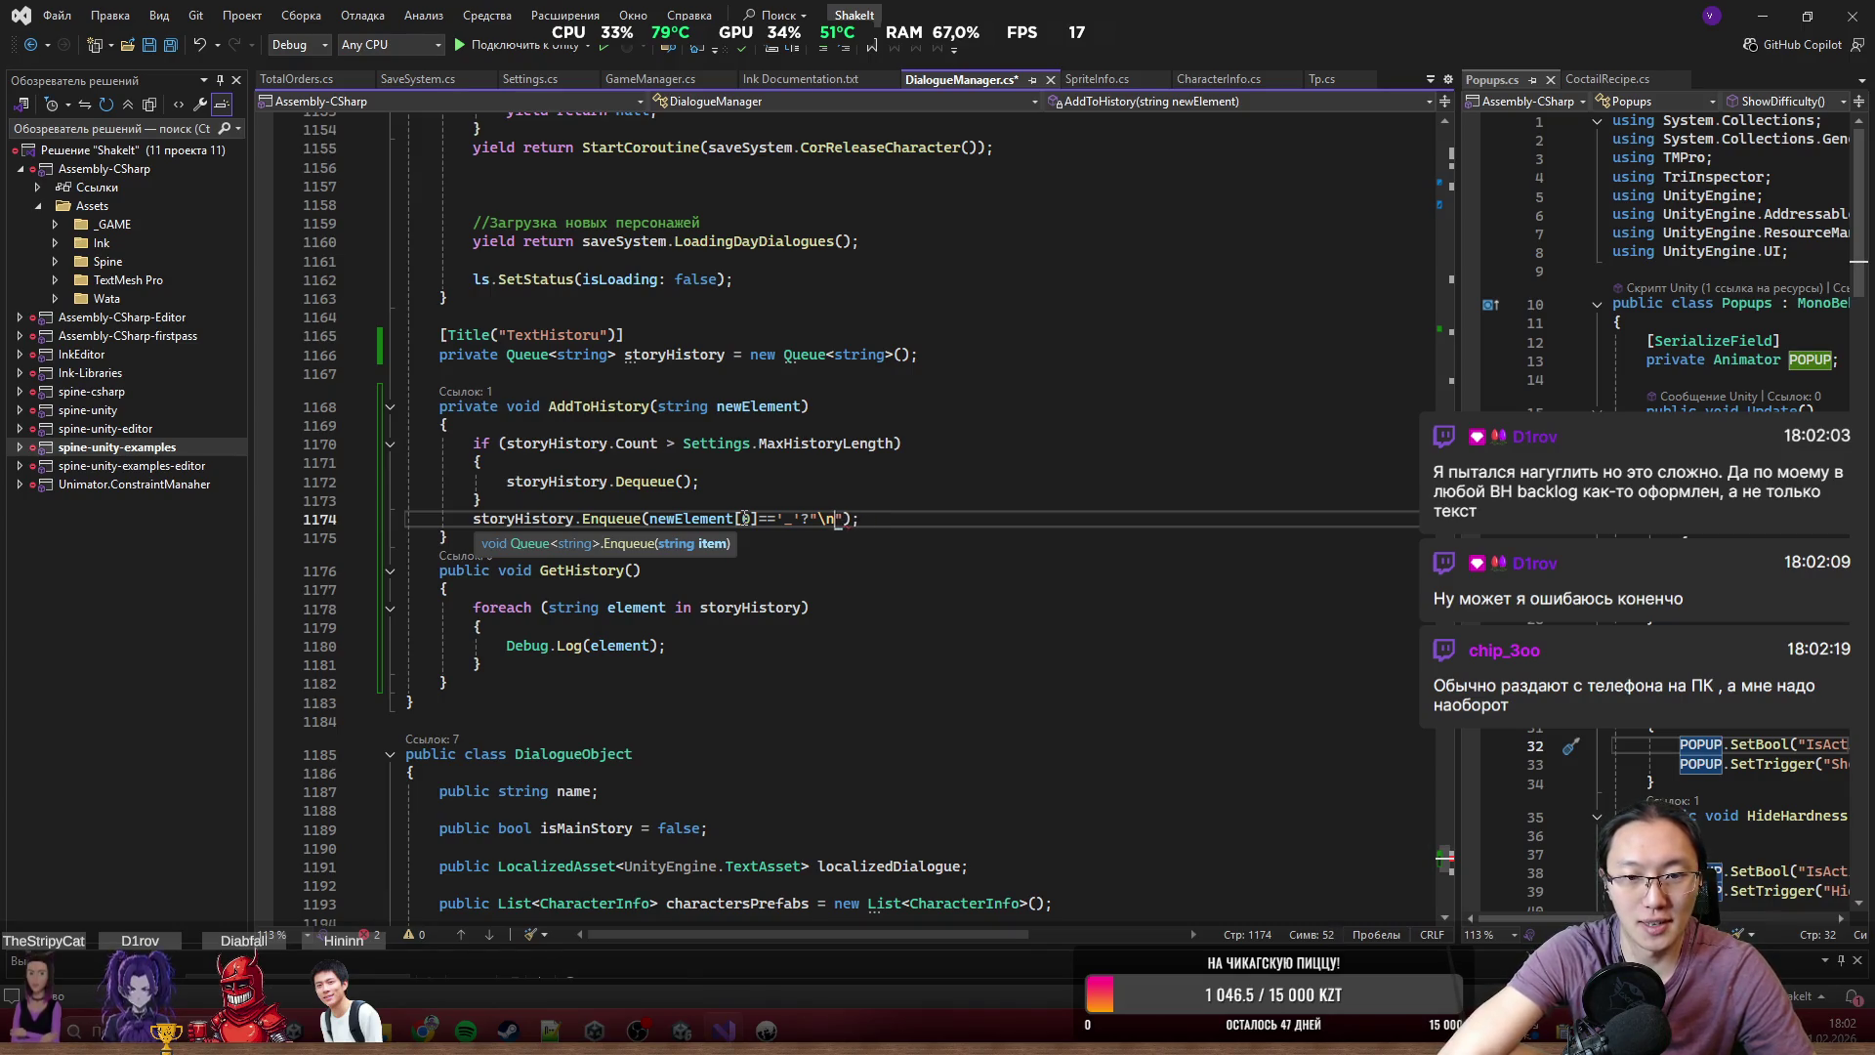
type("\\n")
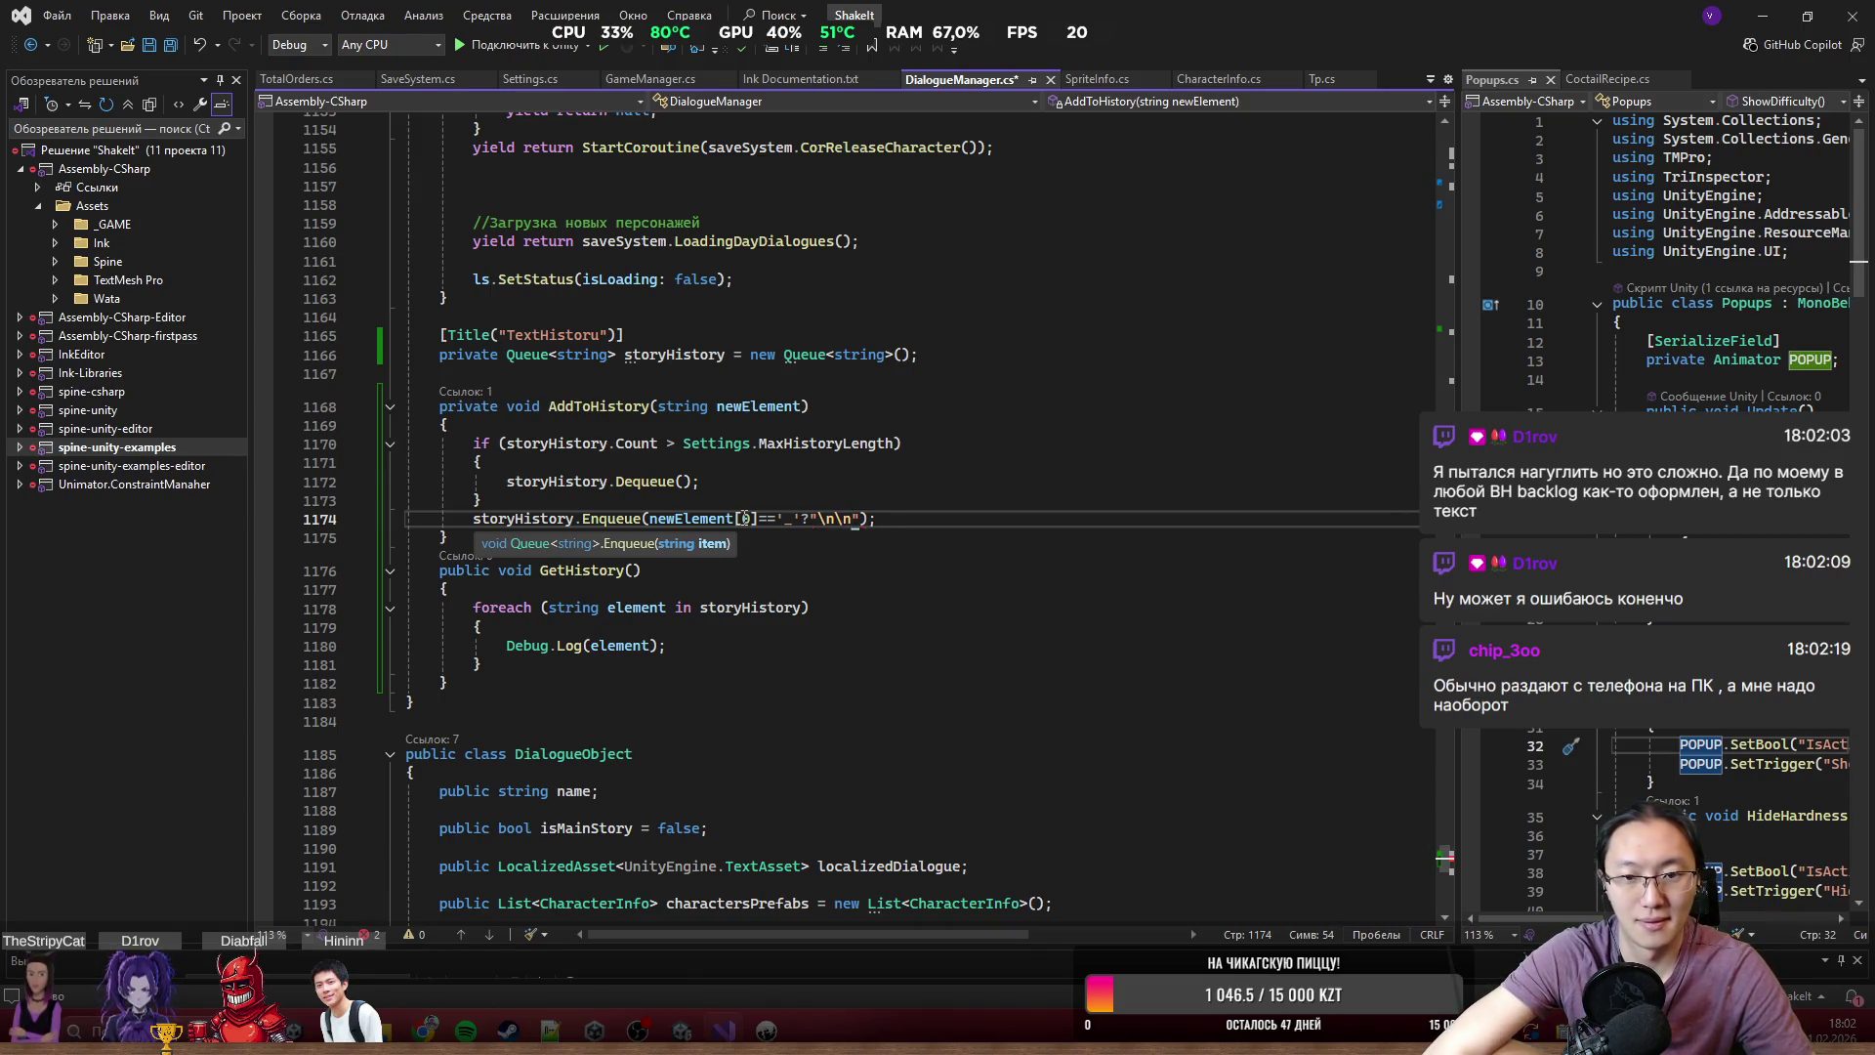
type("\" +")
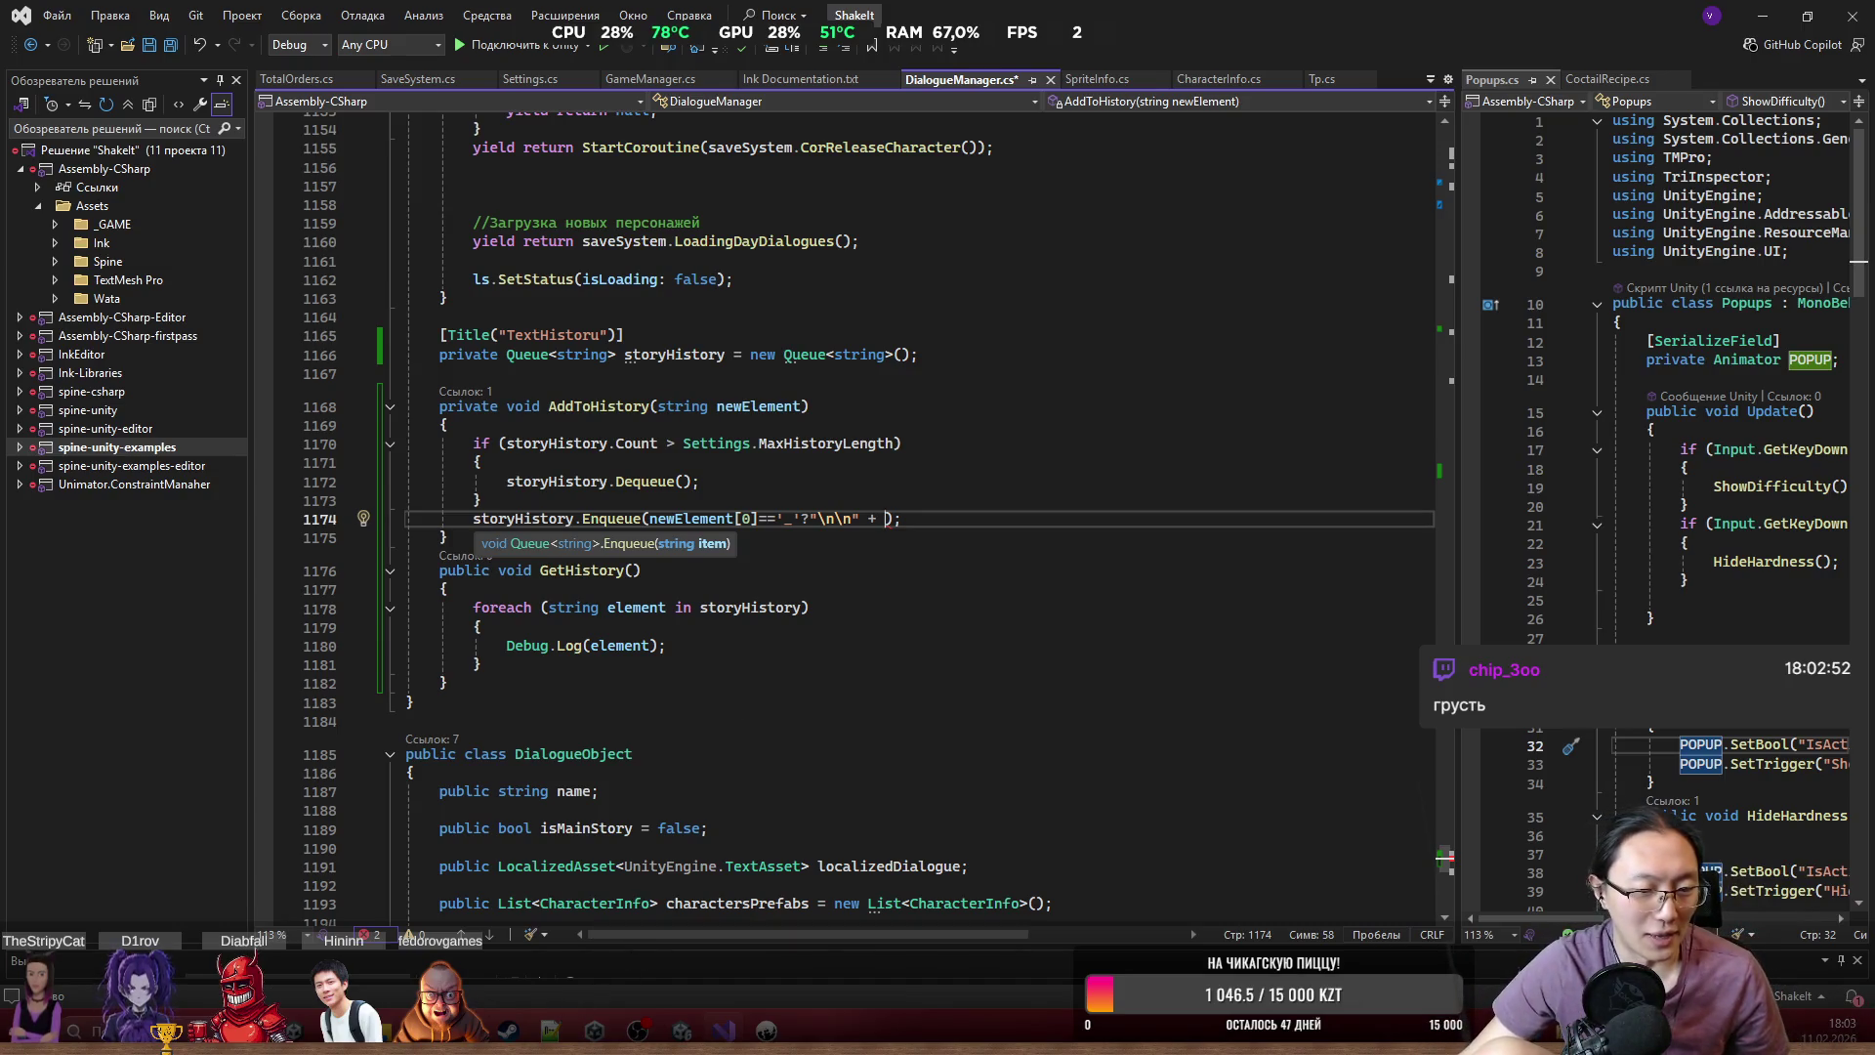
left_click(504, 1023)
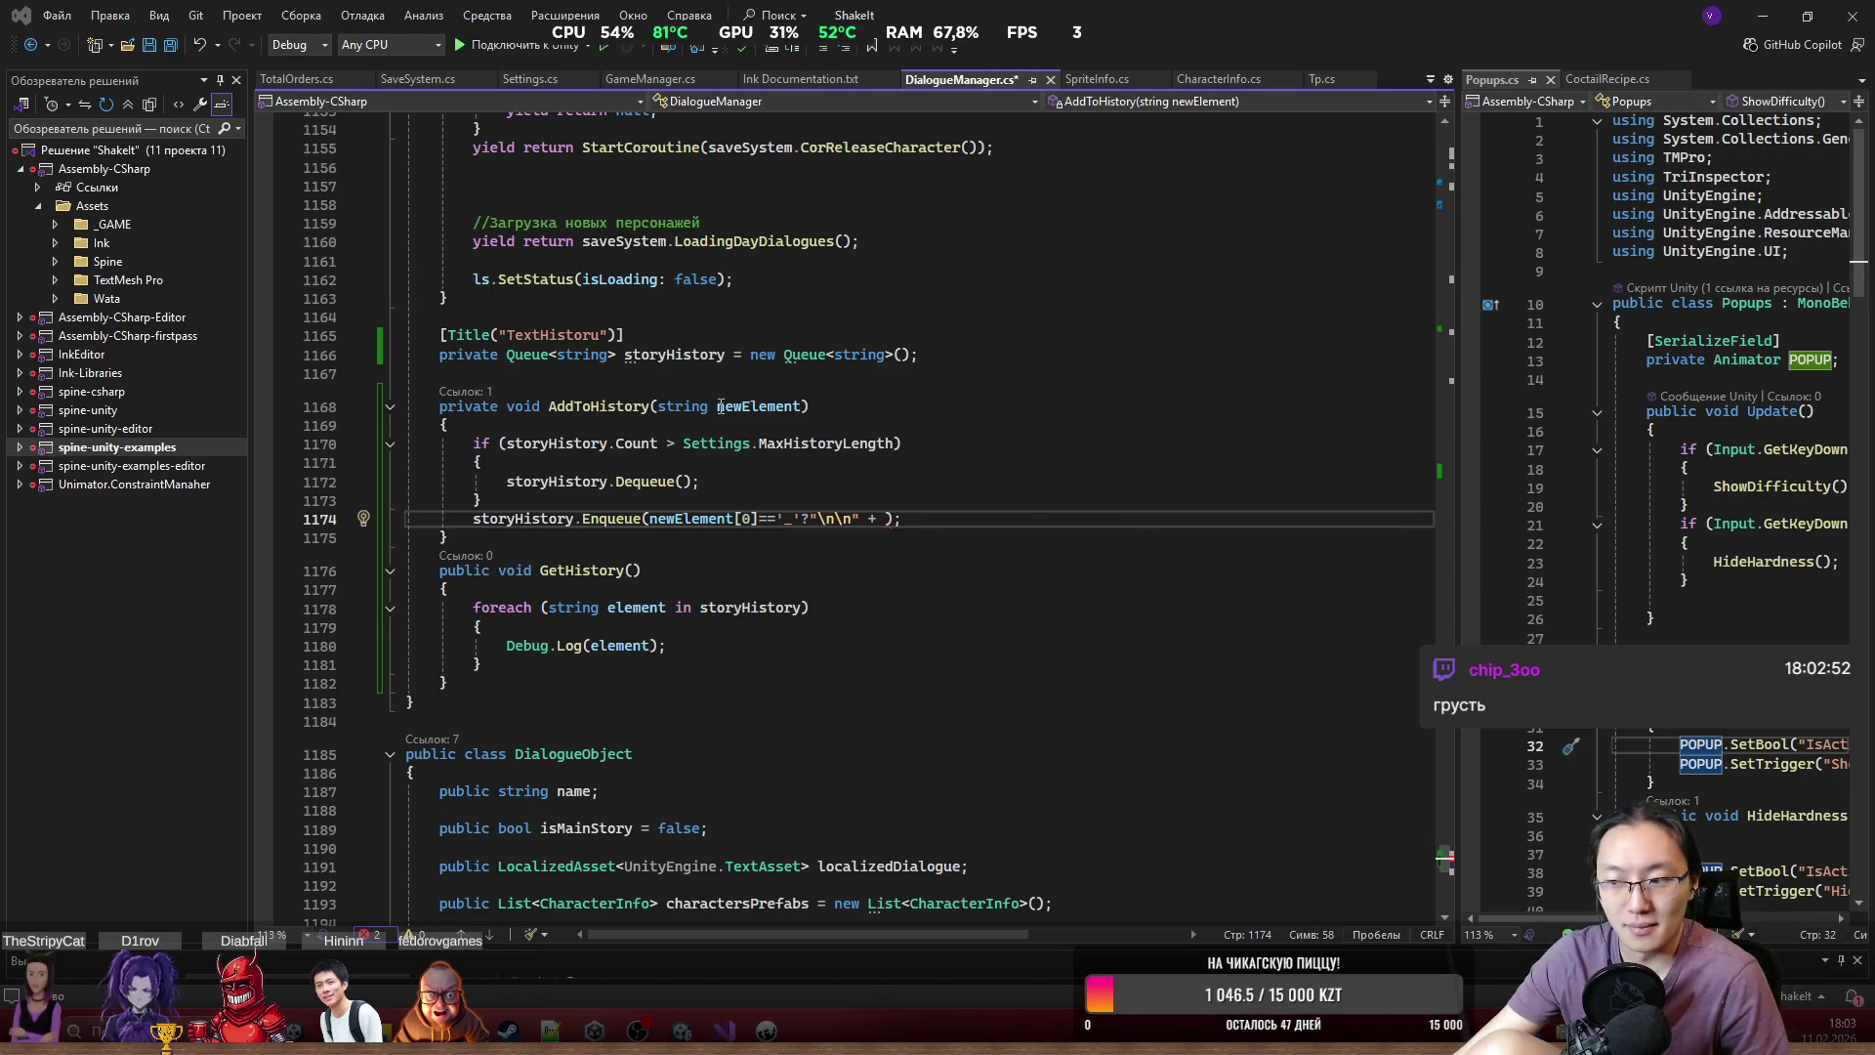
mouse_move(625, 1030)
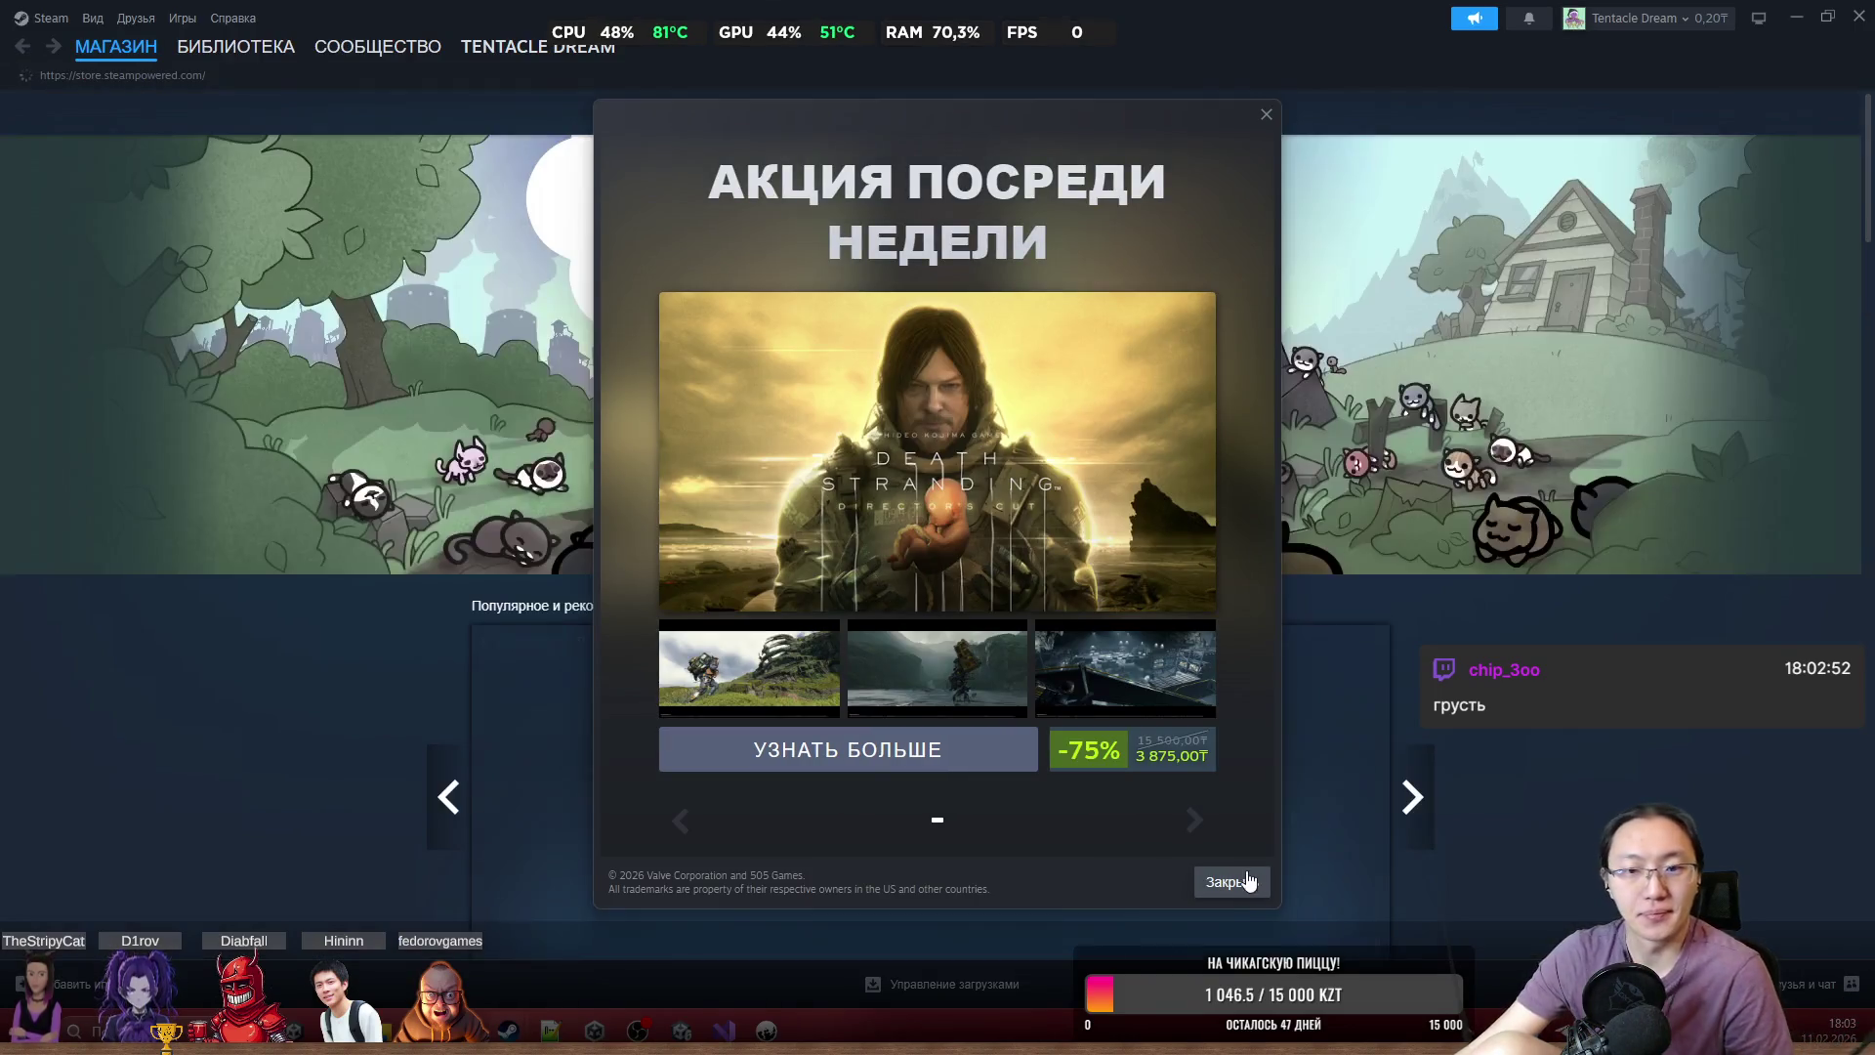
Close the sale promo and launch Hookah Haze from the Steam library.
left_click(1247, 884)
mouse_move(241, 56)
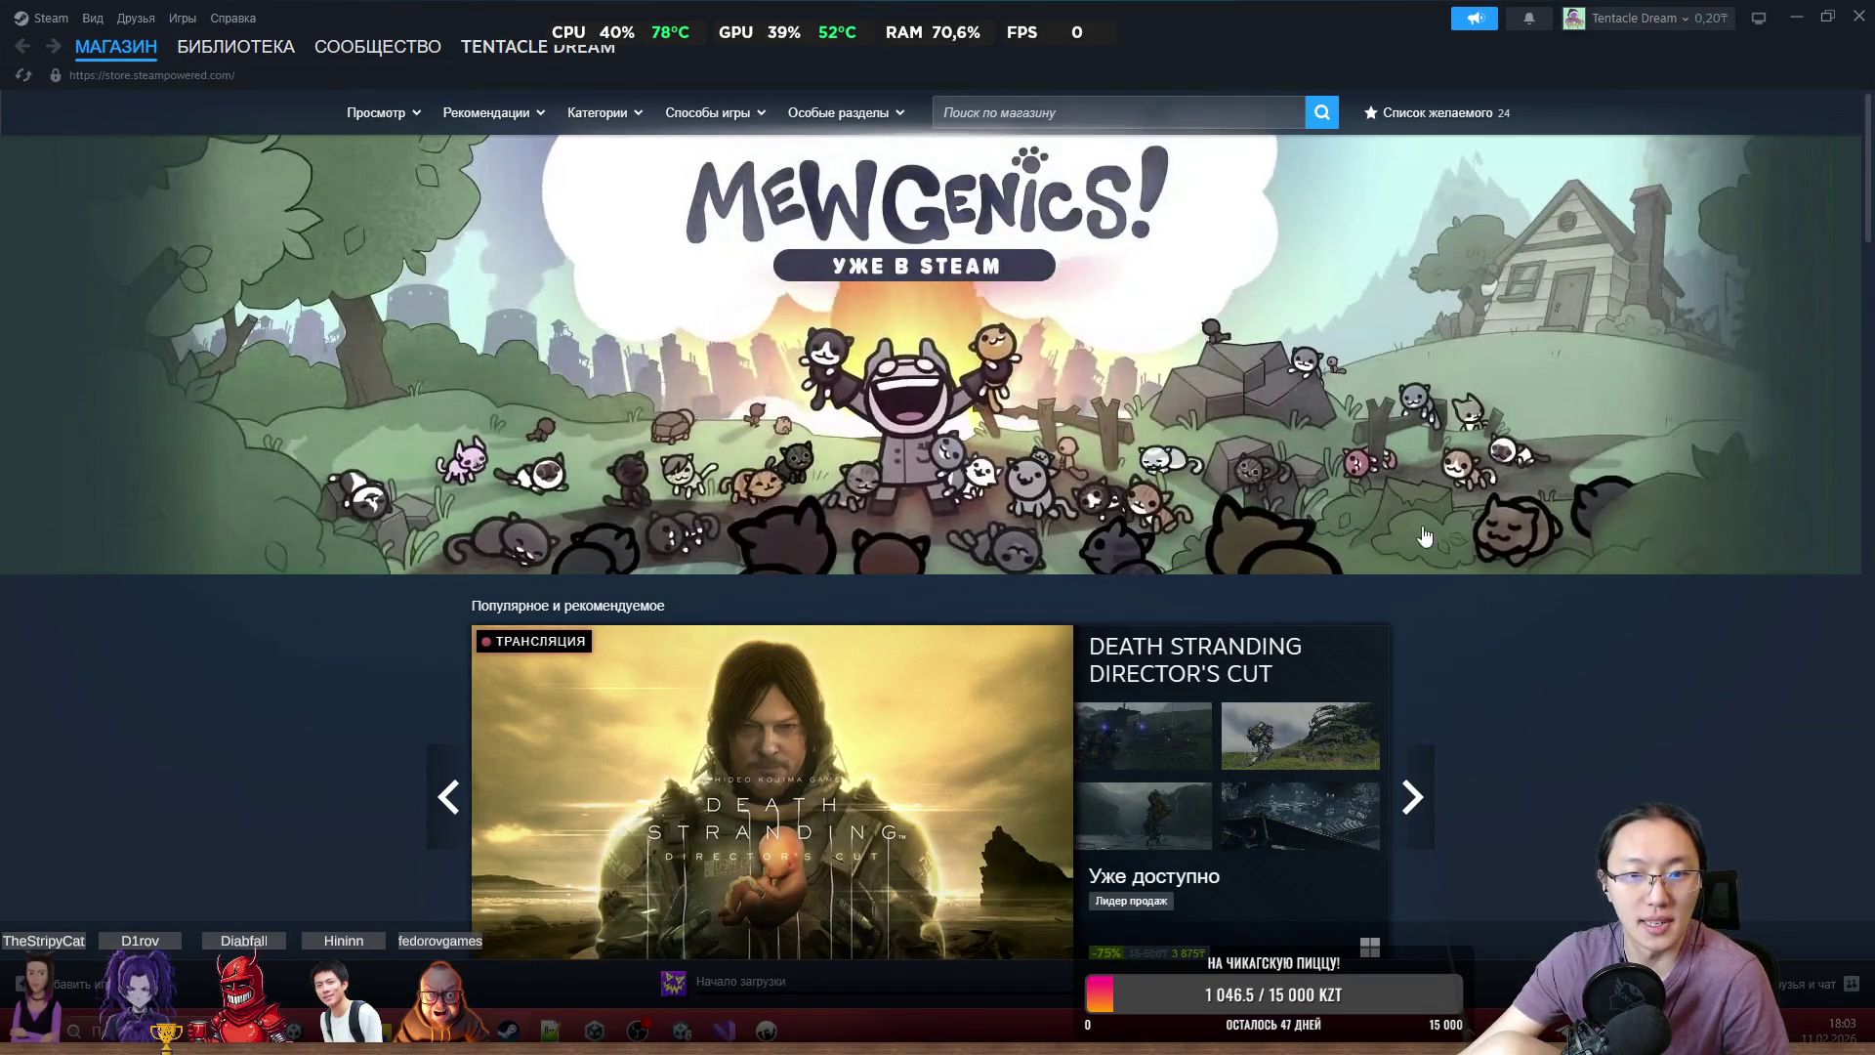
left_click(230, 75)
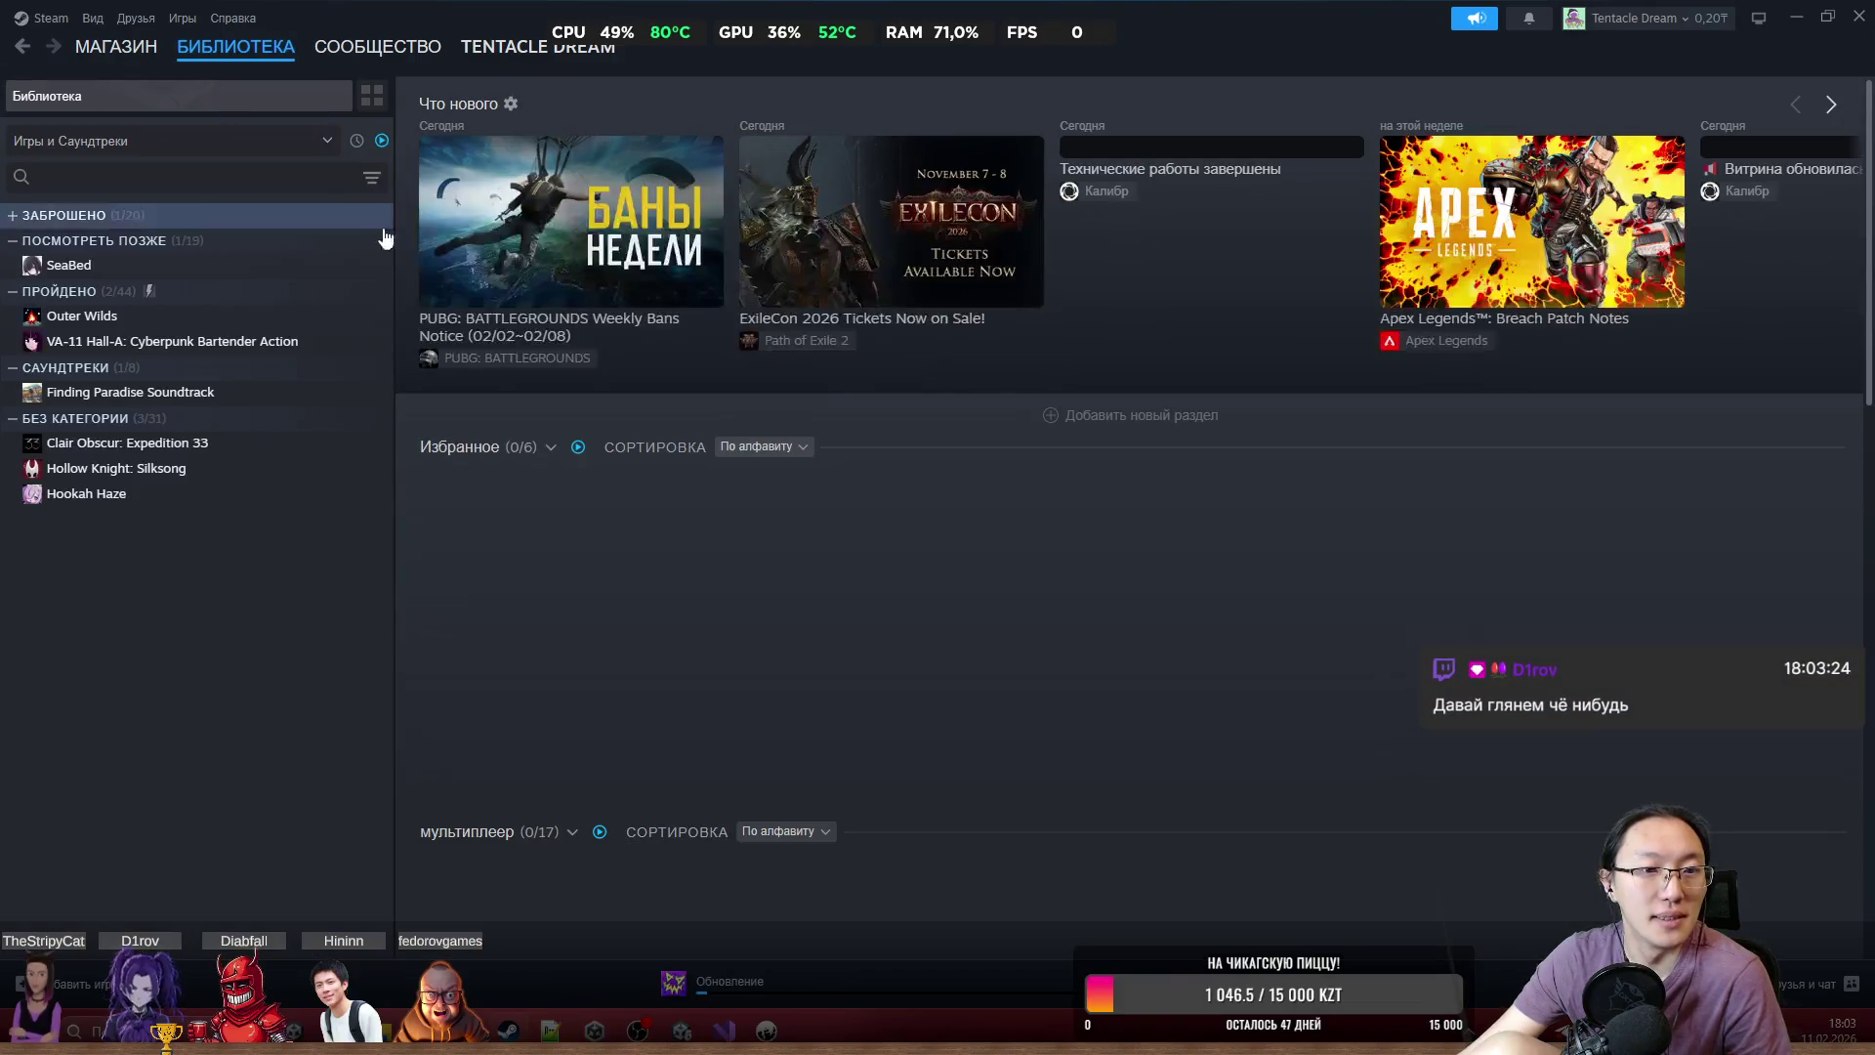
left_click(147, 491)
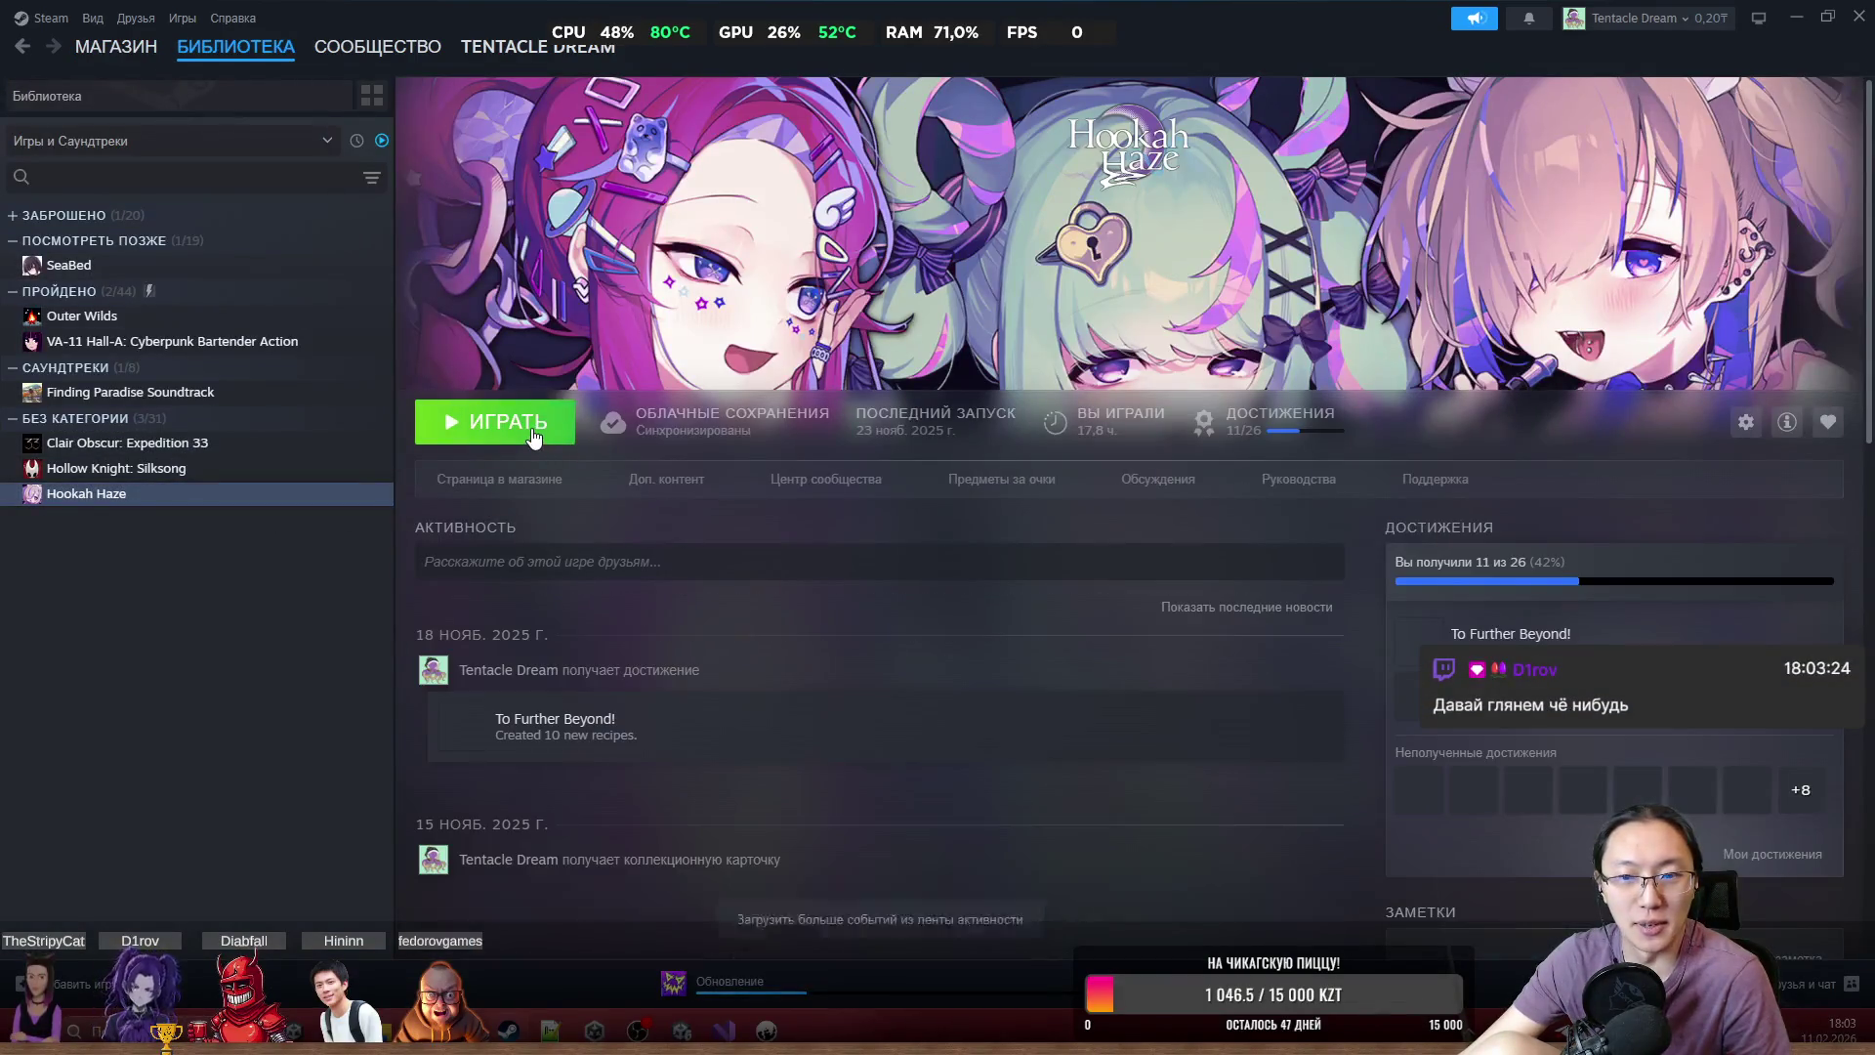
left_click(532, 430)
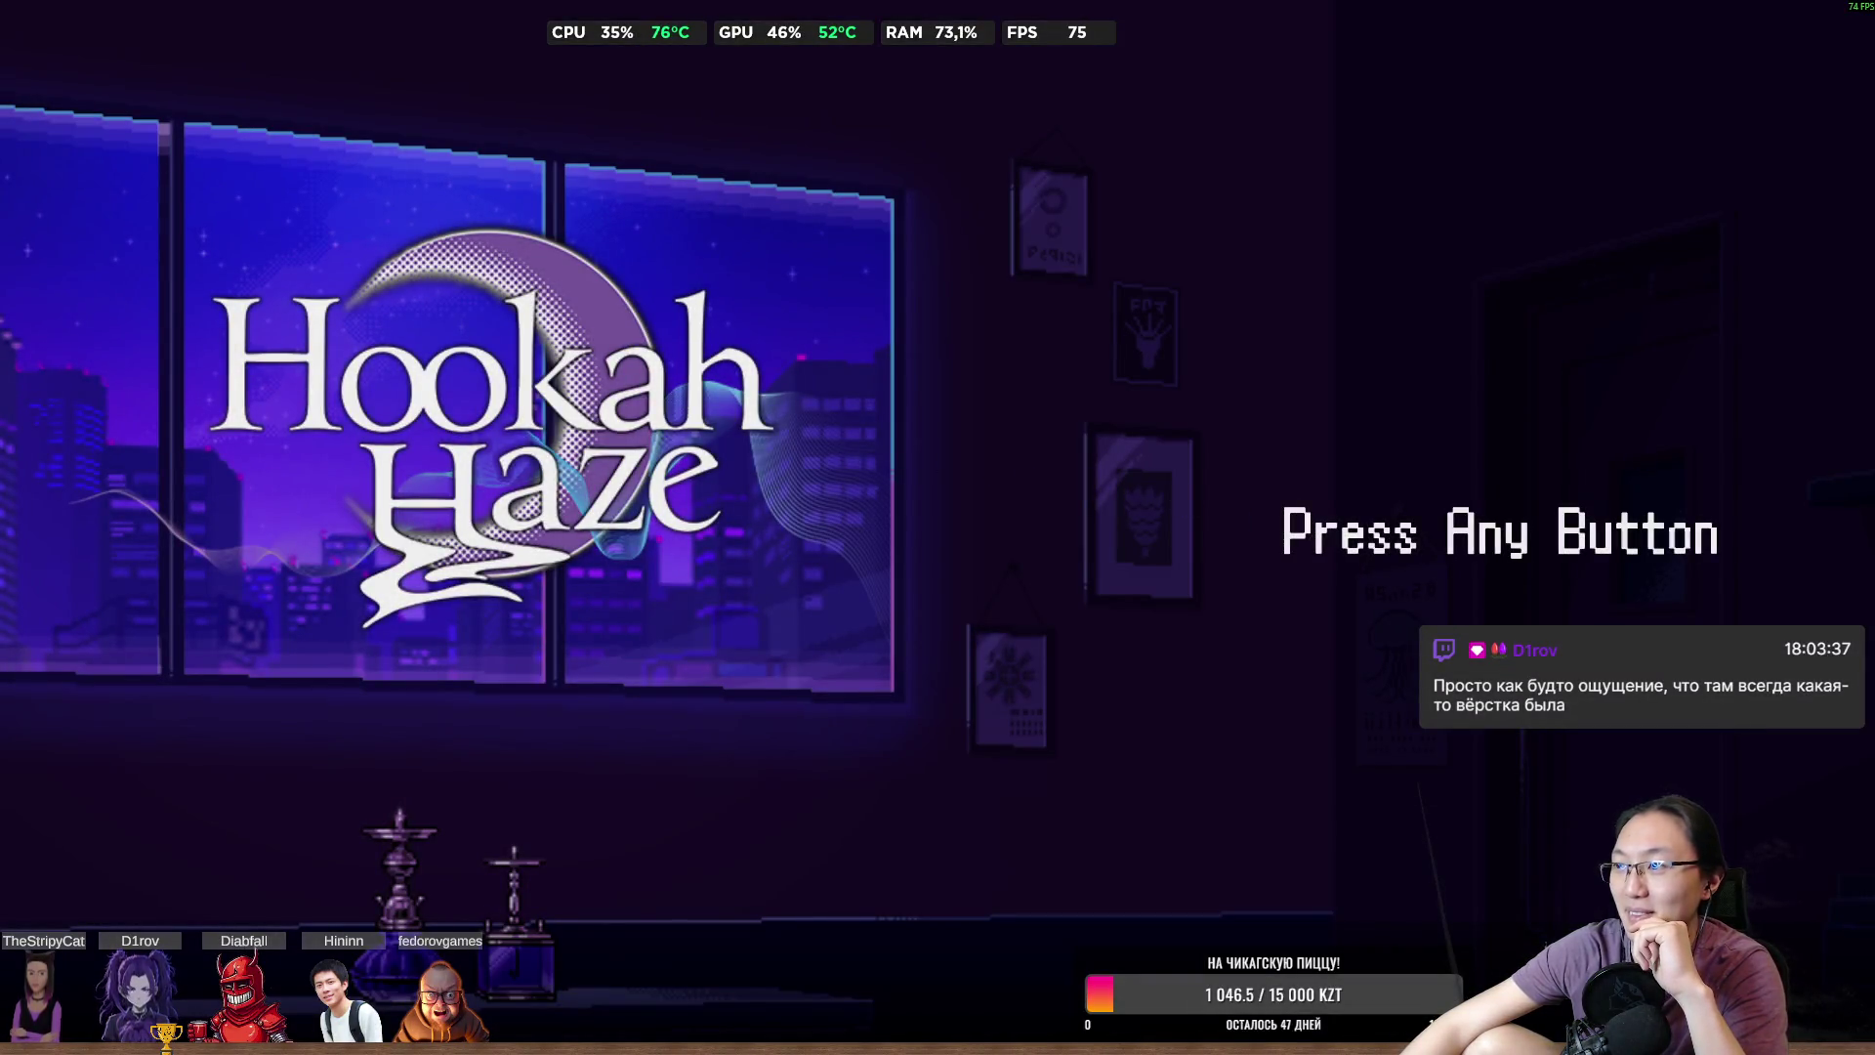
Continue the game by loading the Day 09 autosave.
left_click(1031, 313)
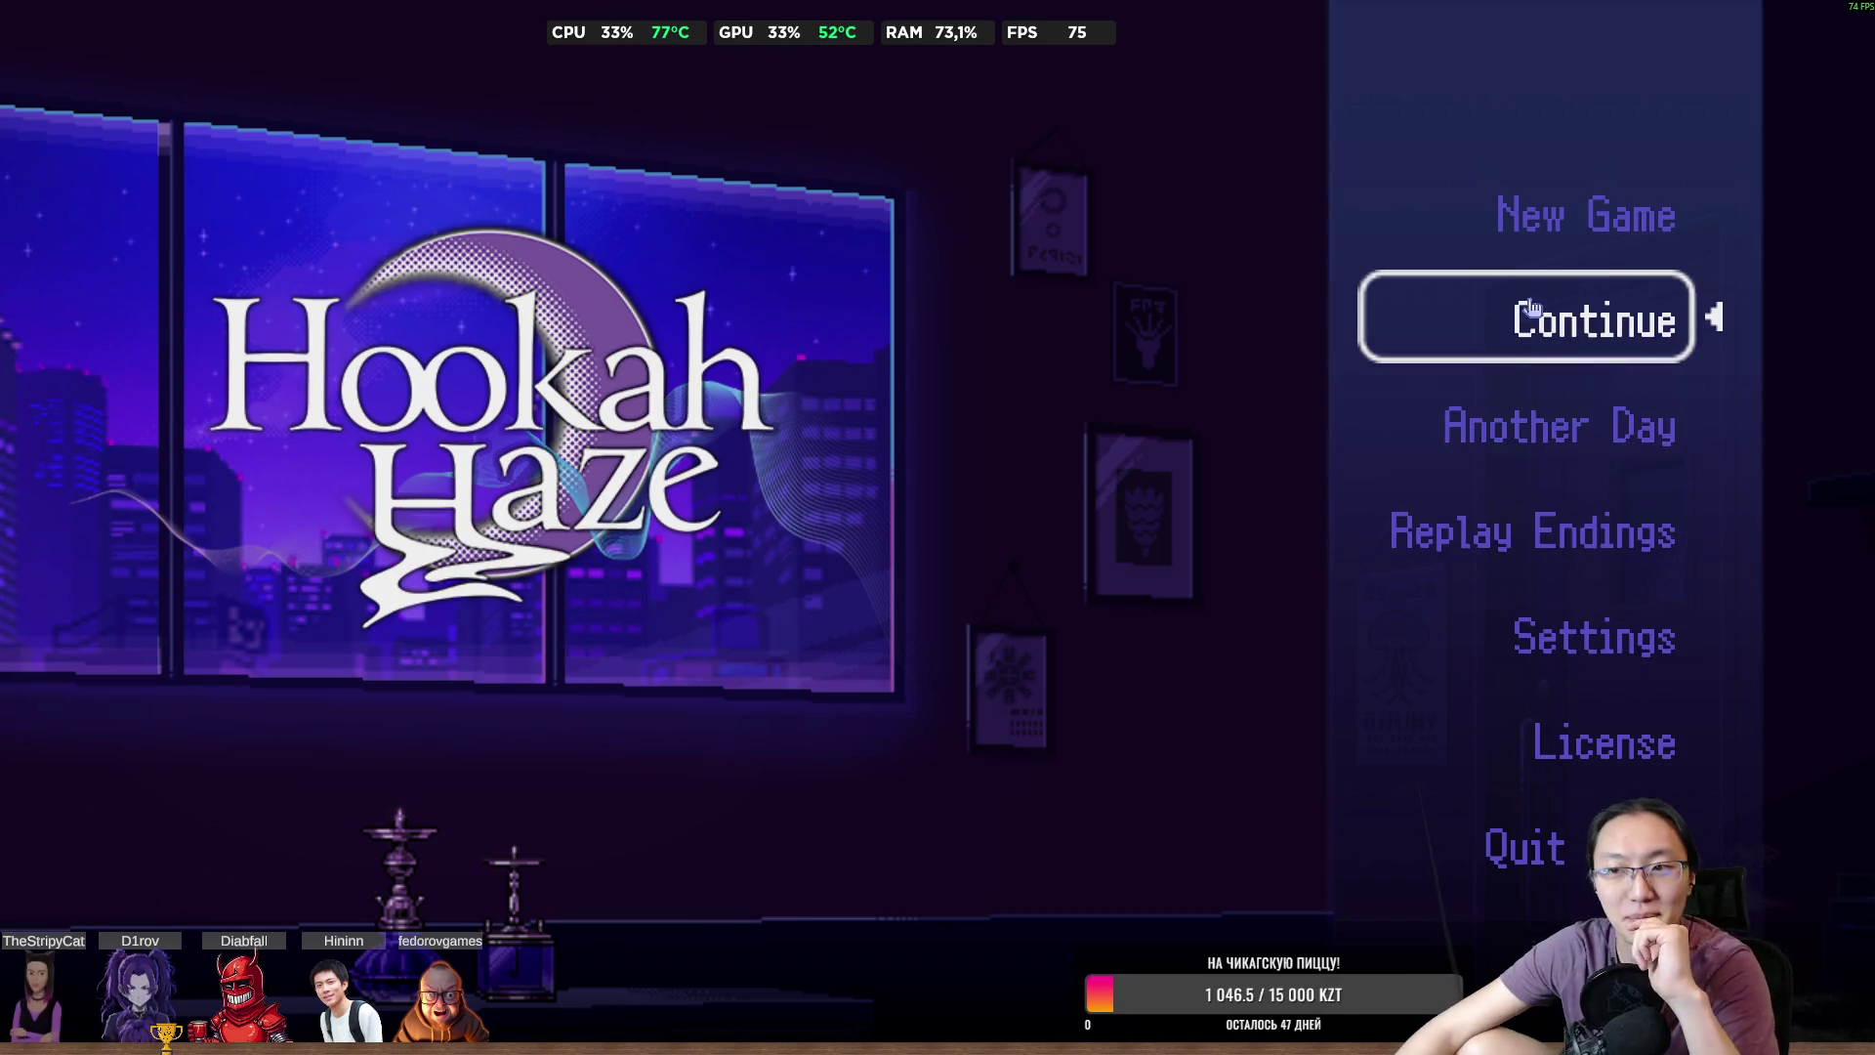
left_click(1602, 332)
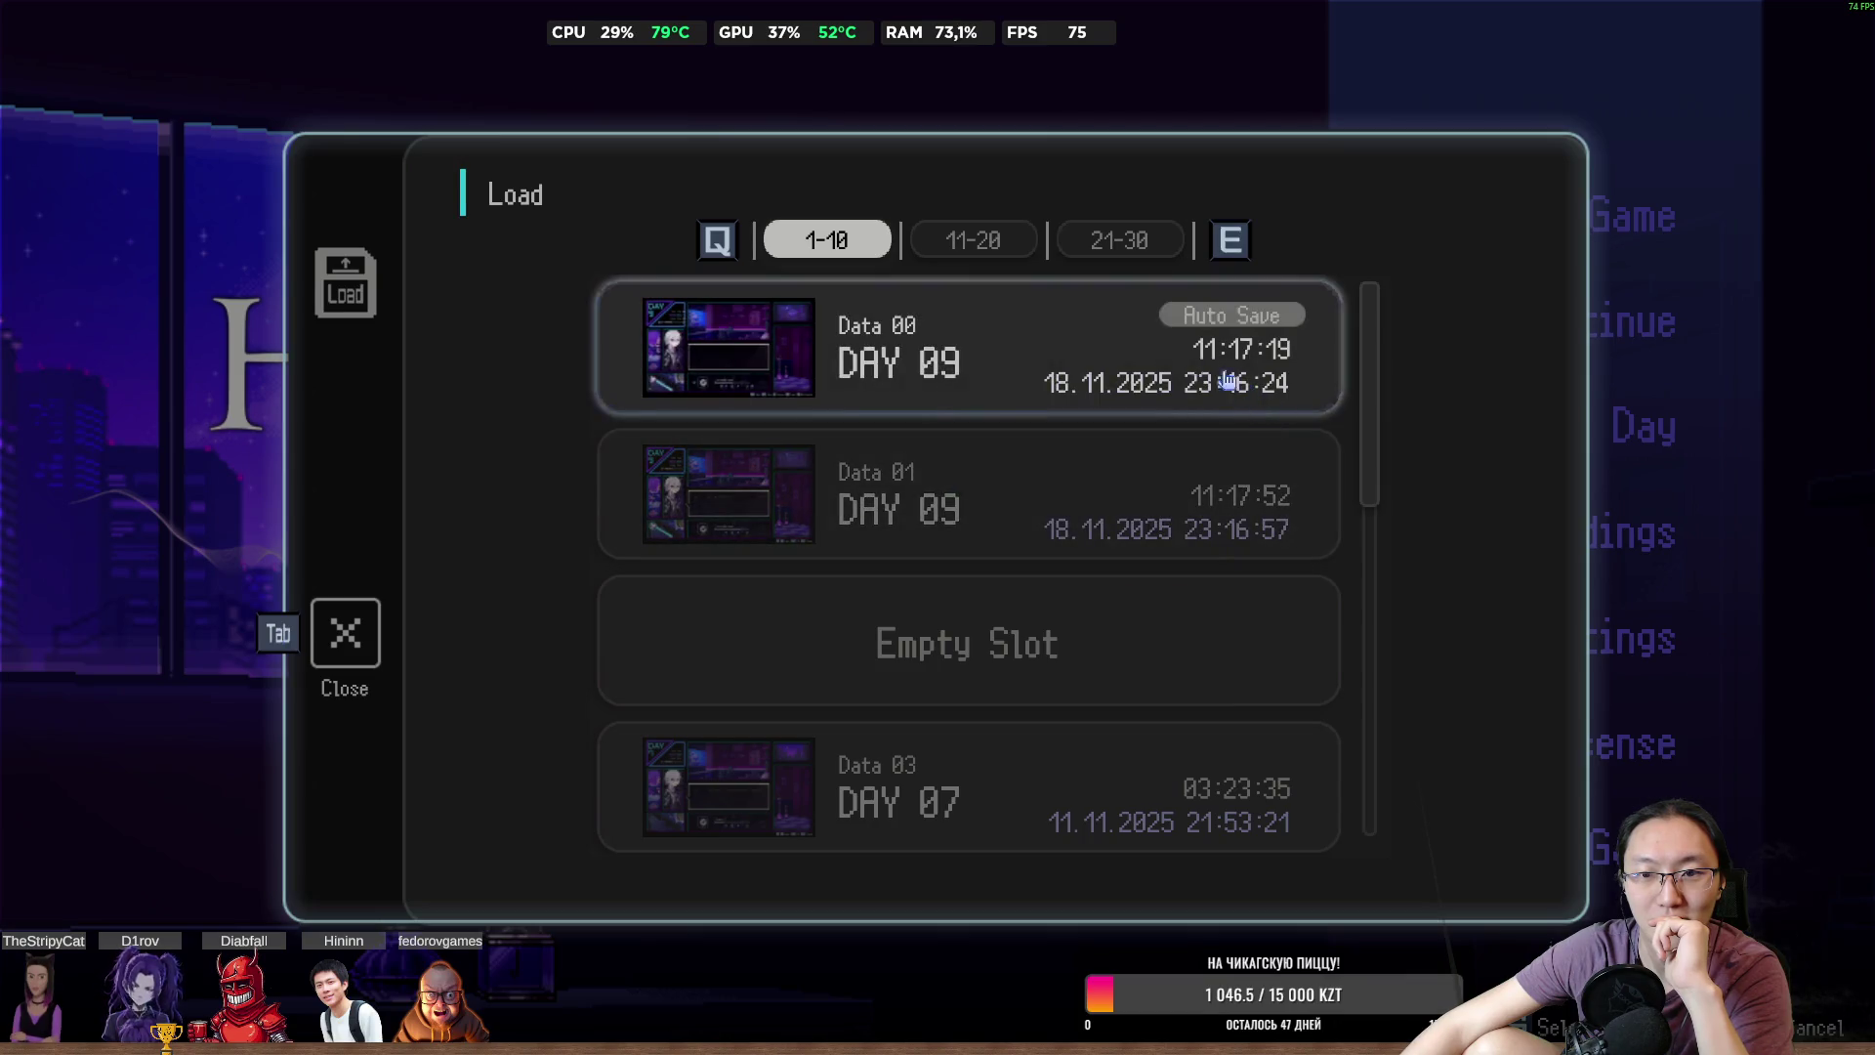
left_click(933, 340)
left_click(988, 597)
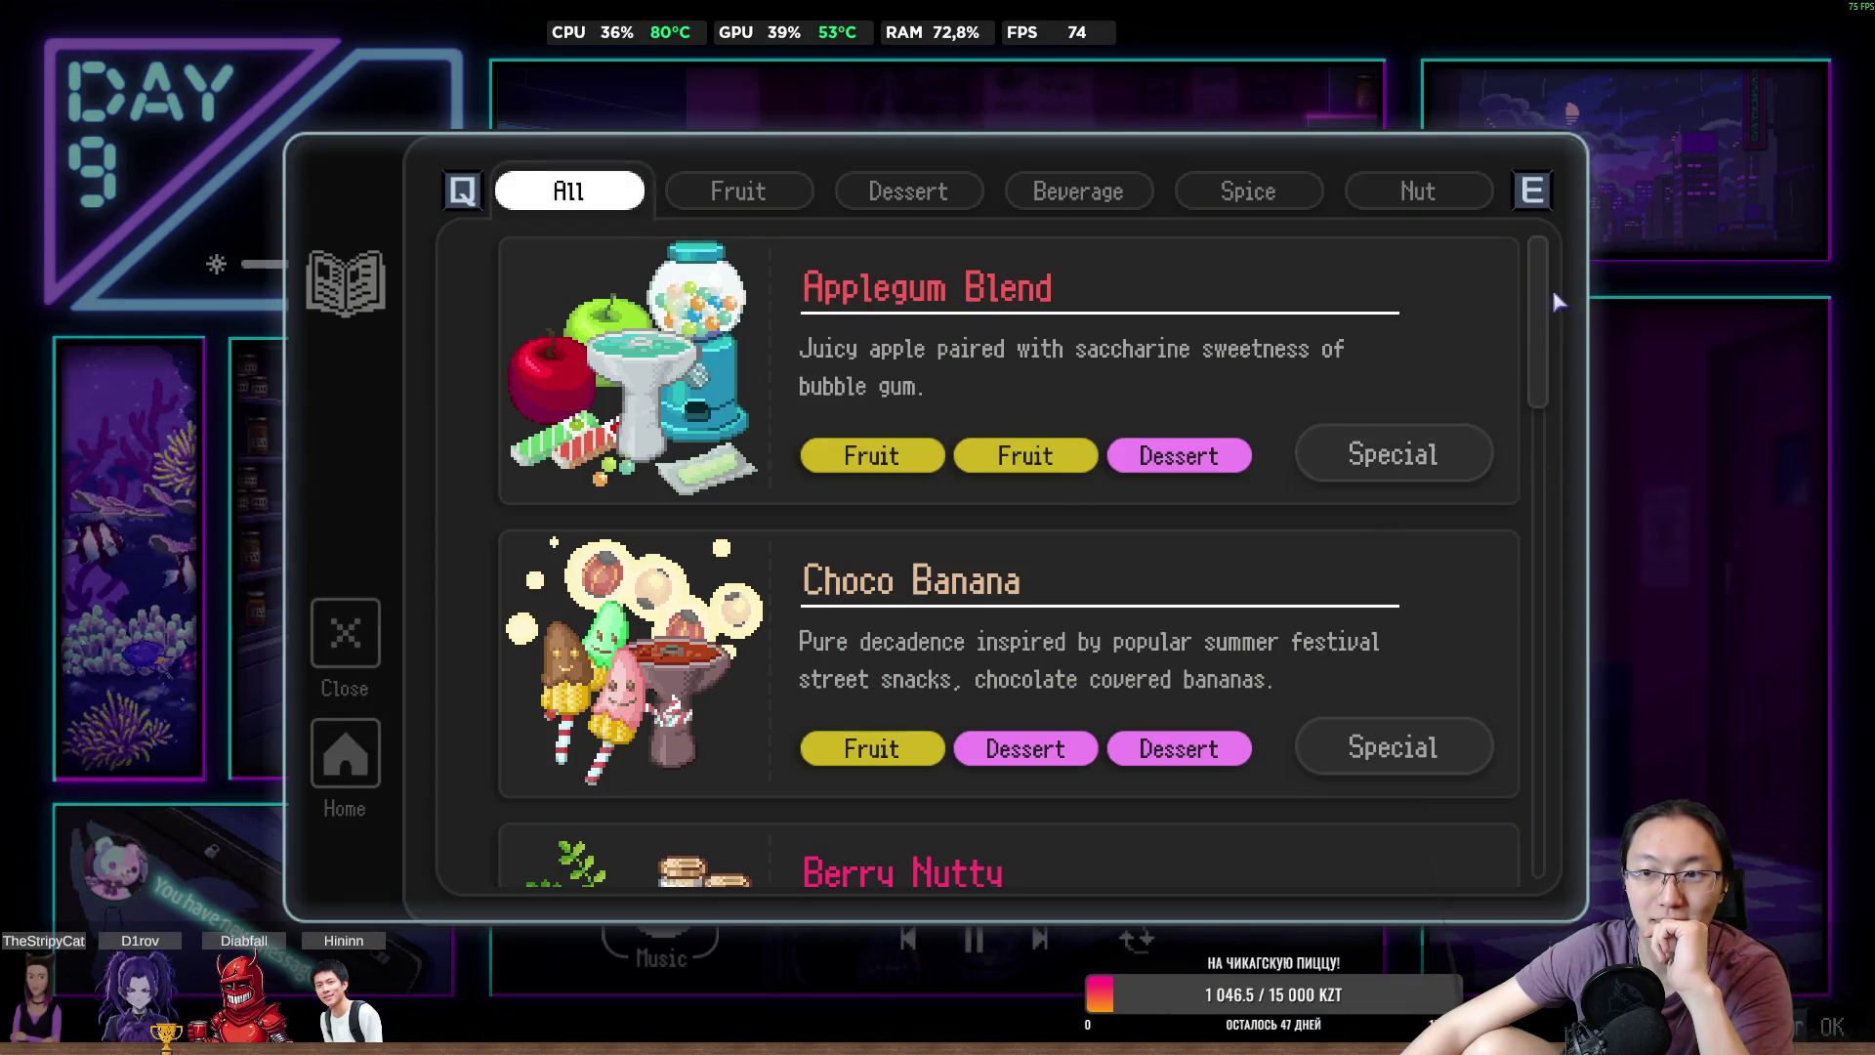
Post Berry Nutty as today's special on #Posts and close the phone.
scroll(657, 446, "down", 2)
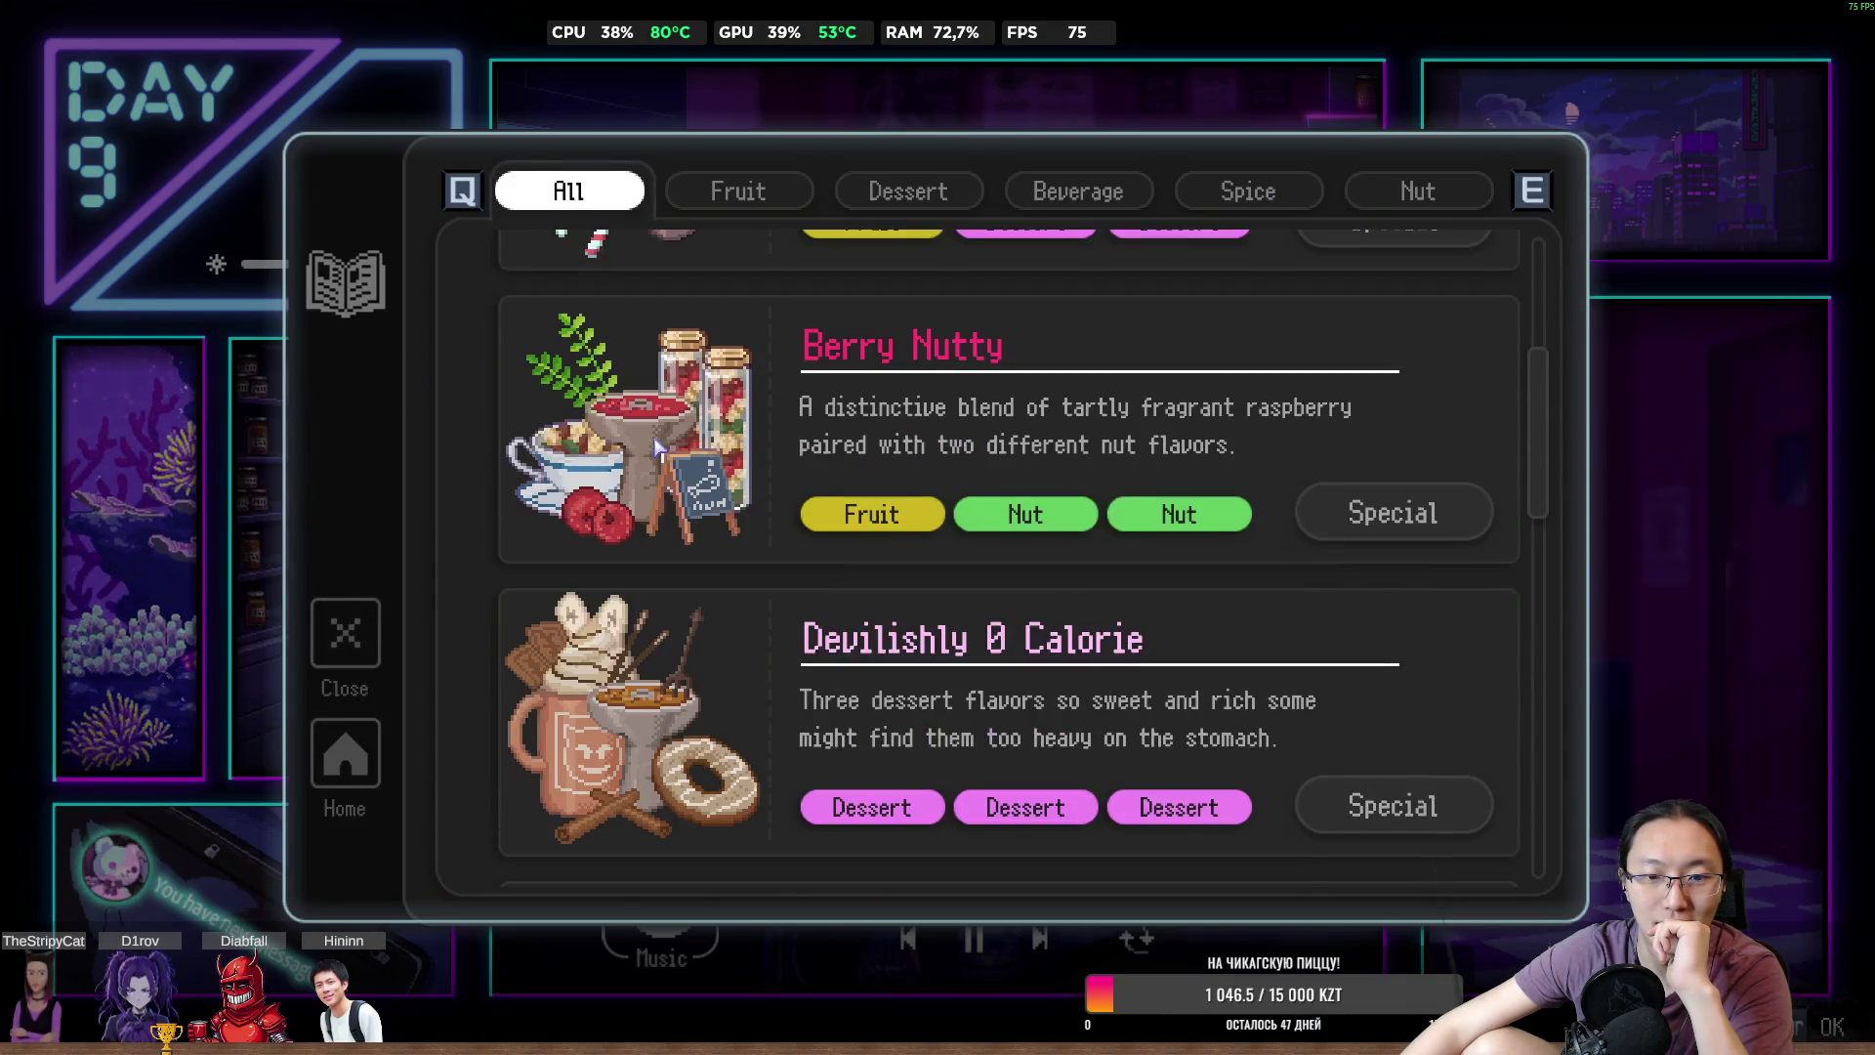
left_click(1470, 528)
left_click(1480, 825)
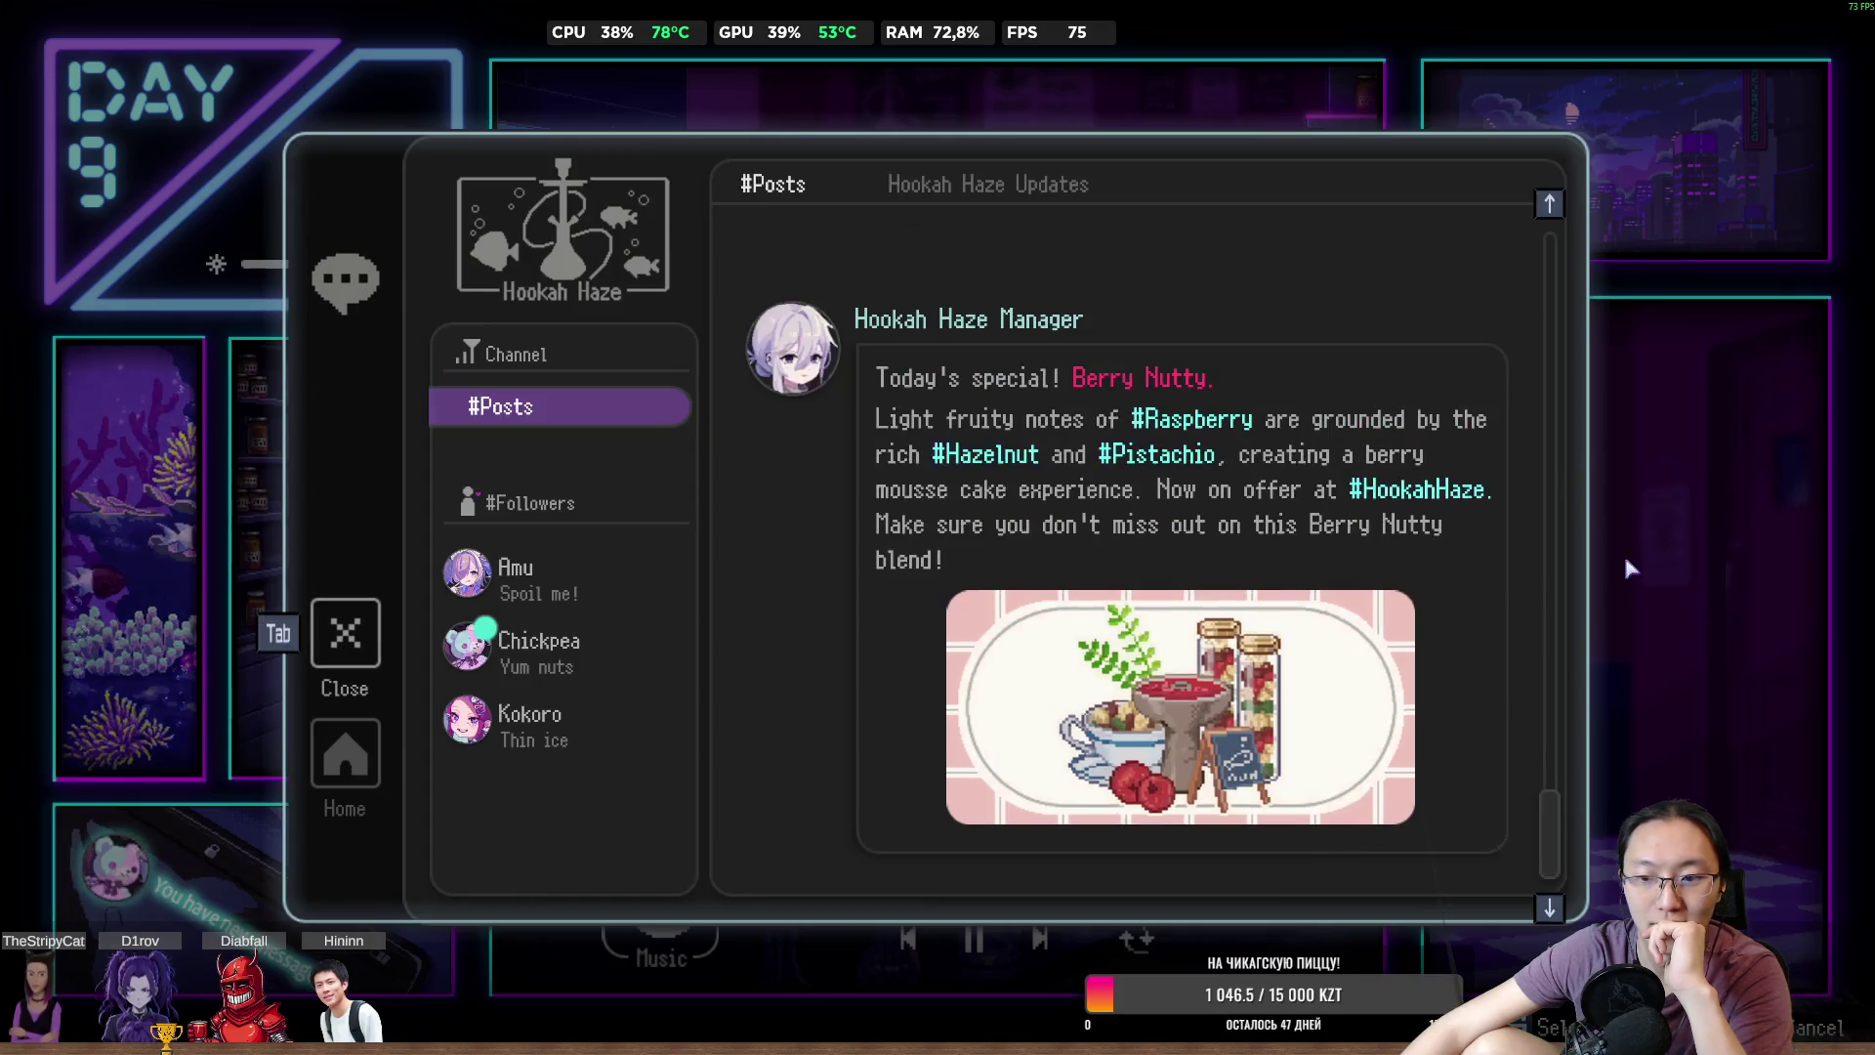
key("Tab")
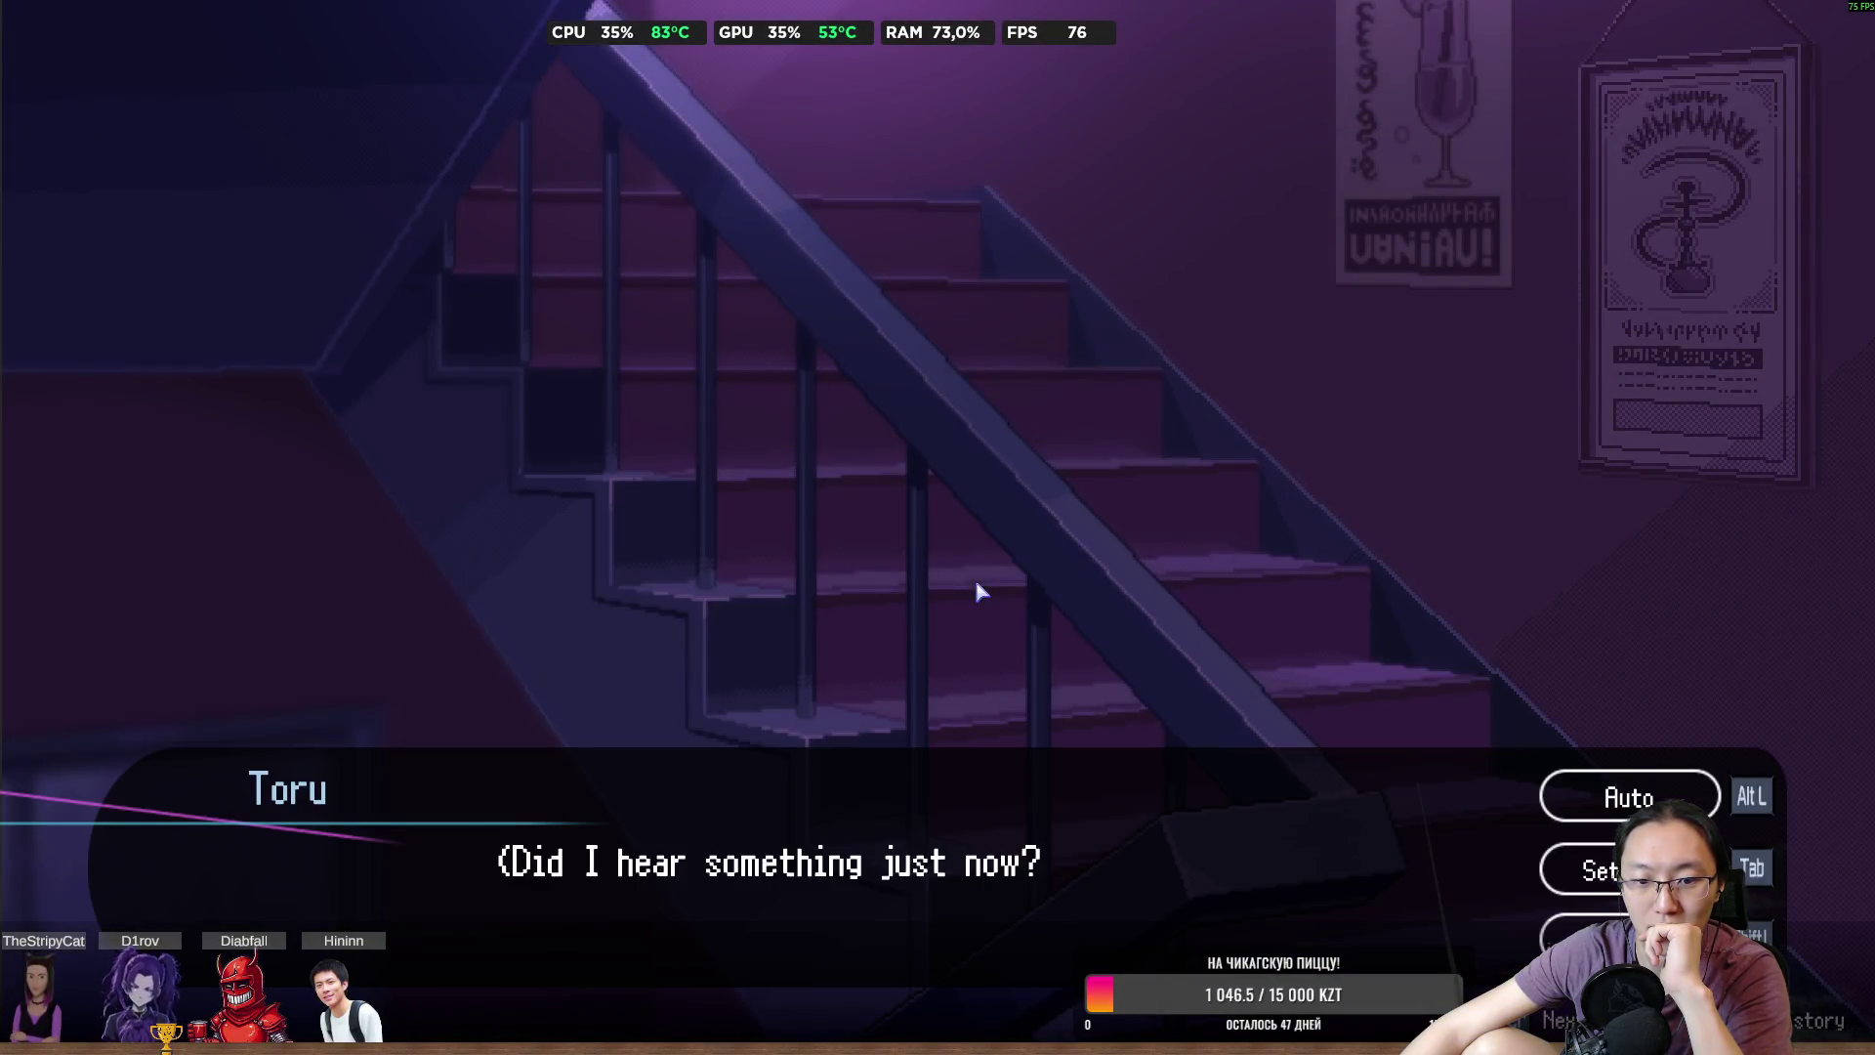
Advance Toru's dialogue through the bar scene.
left_click(974, 576)
left_click(975, 576)
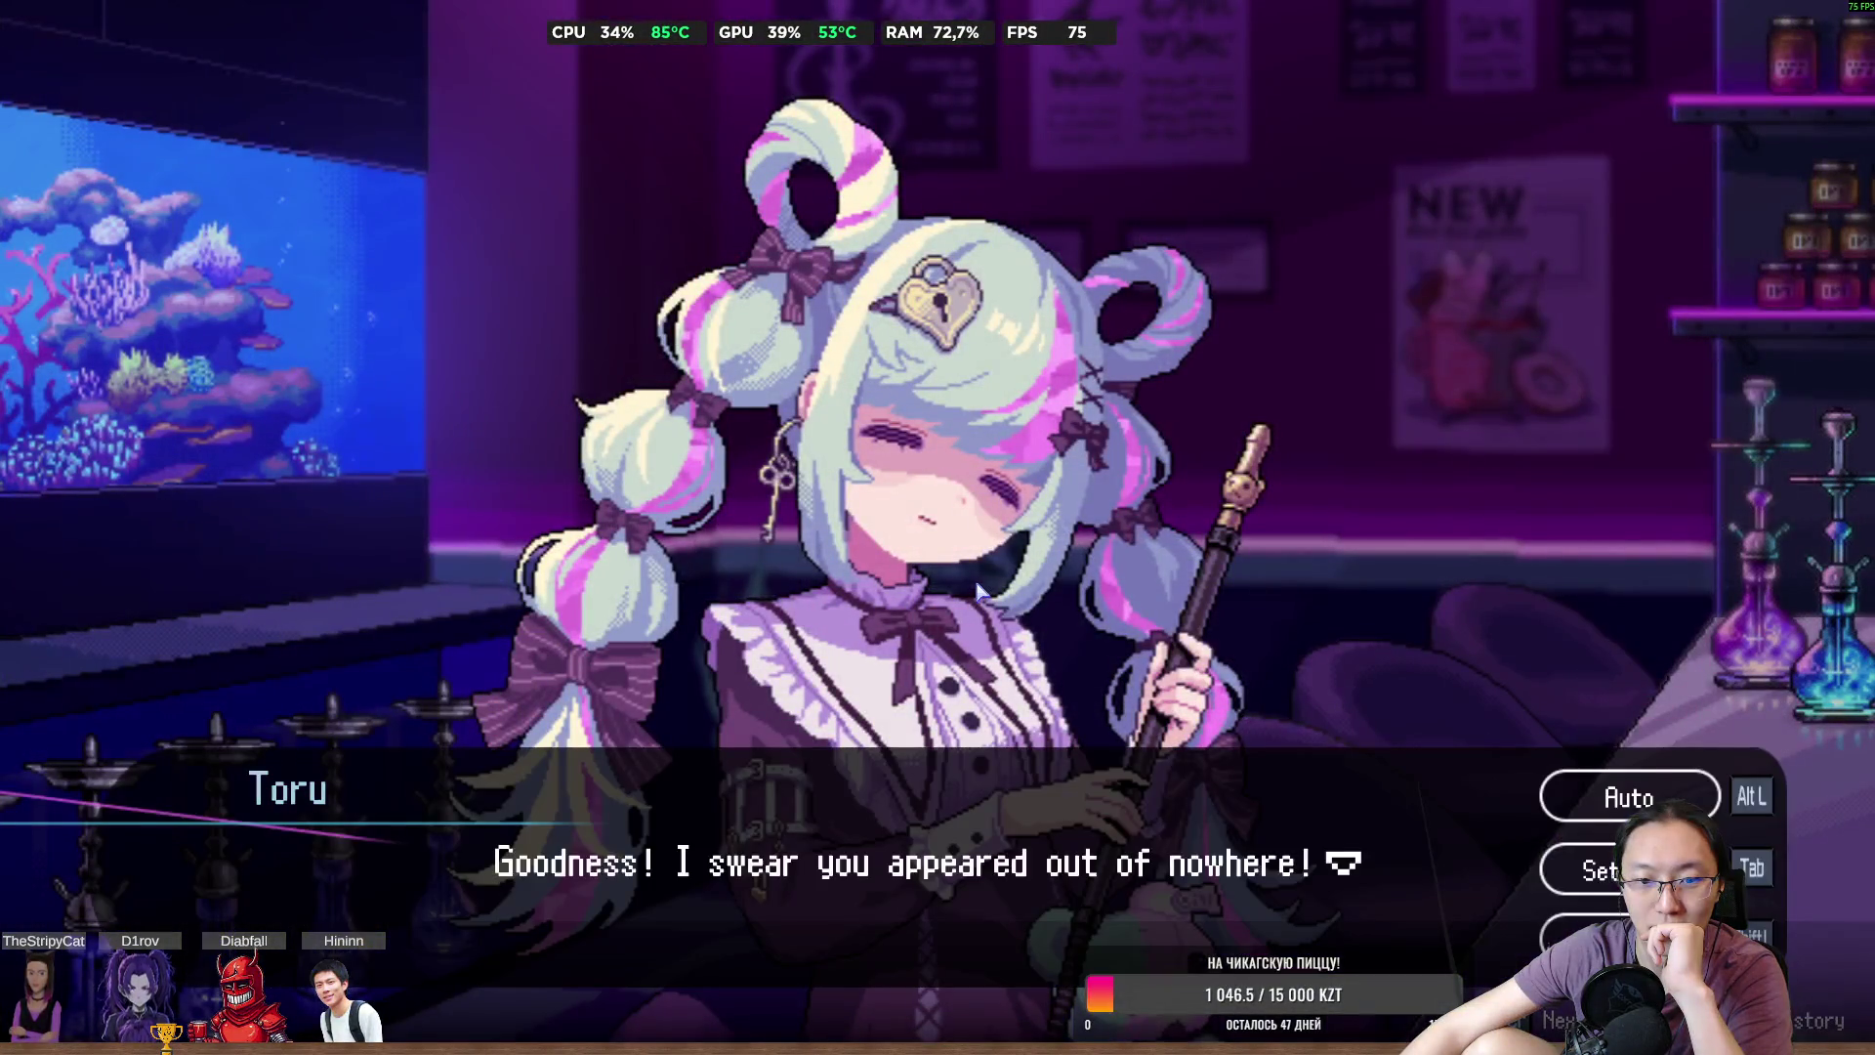
left_click(977, 590)
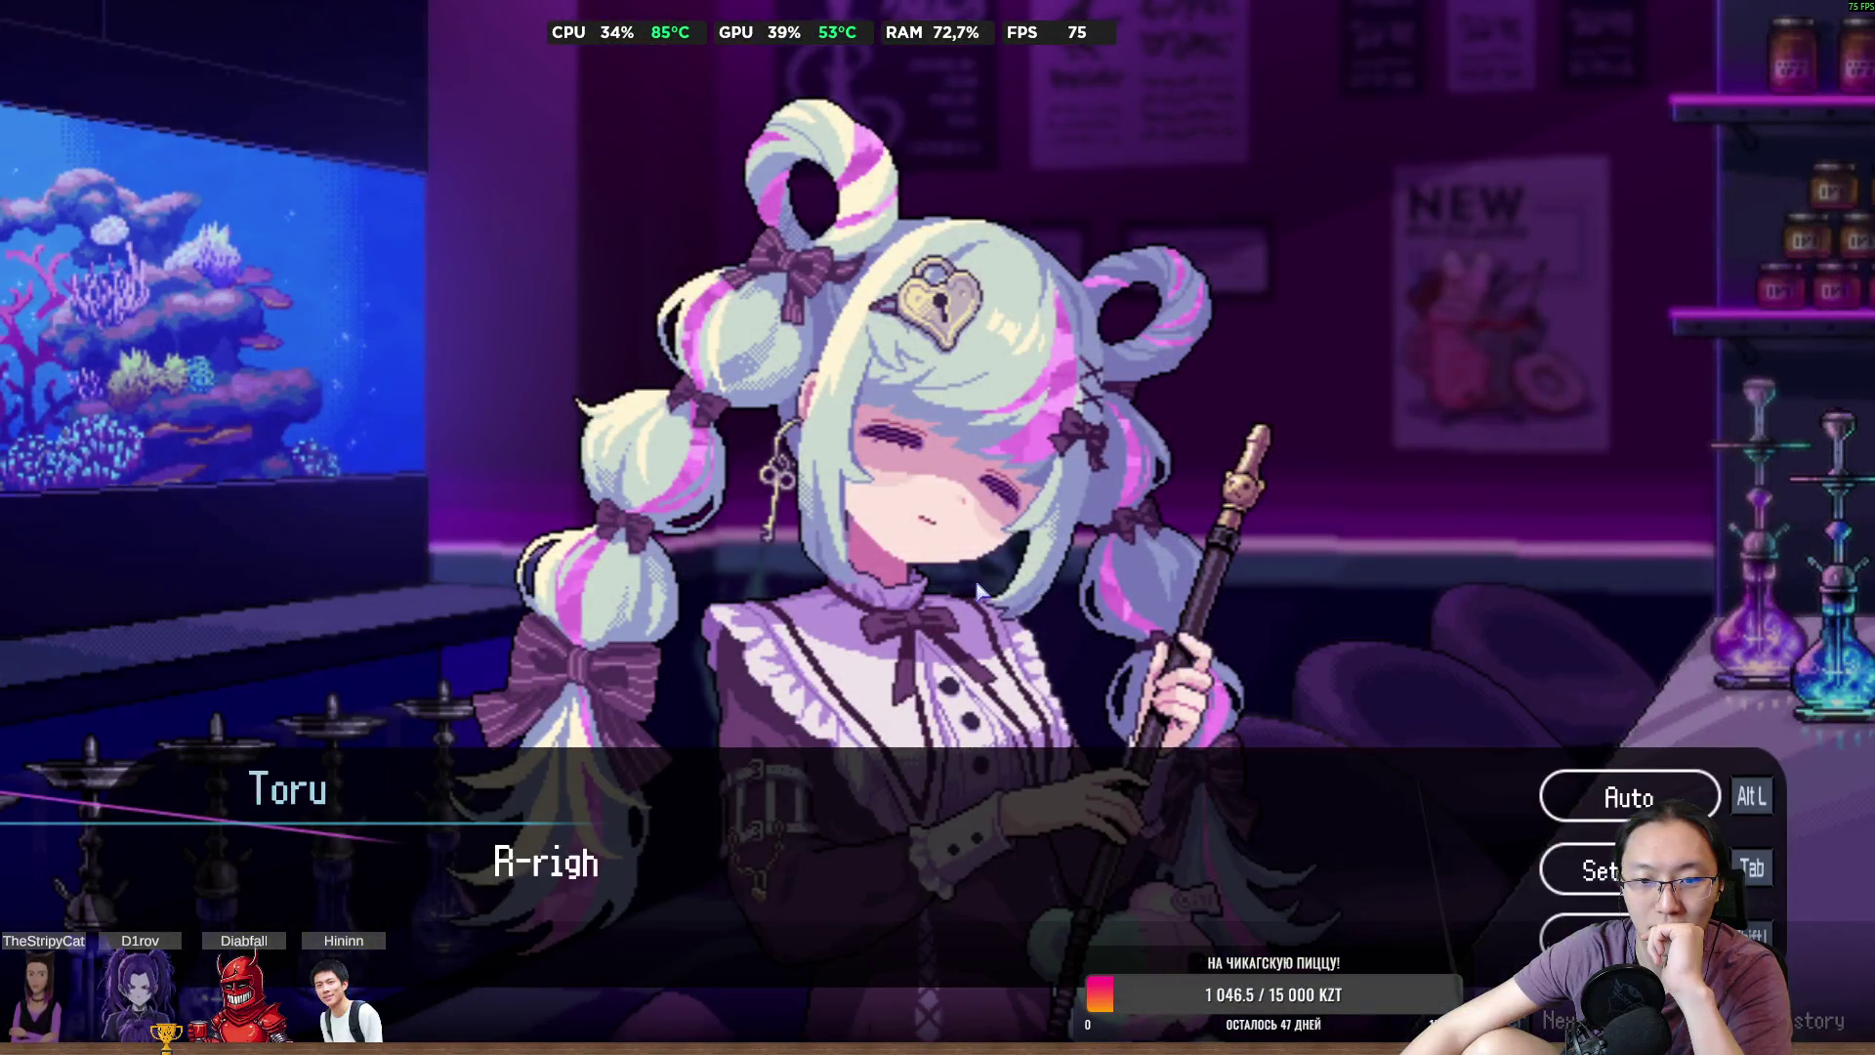
left_click(976, 584)
left_click(976, 584)
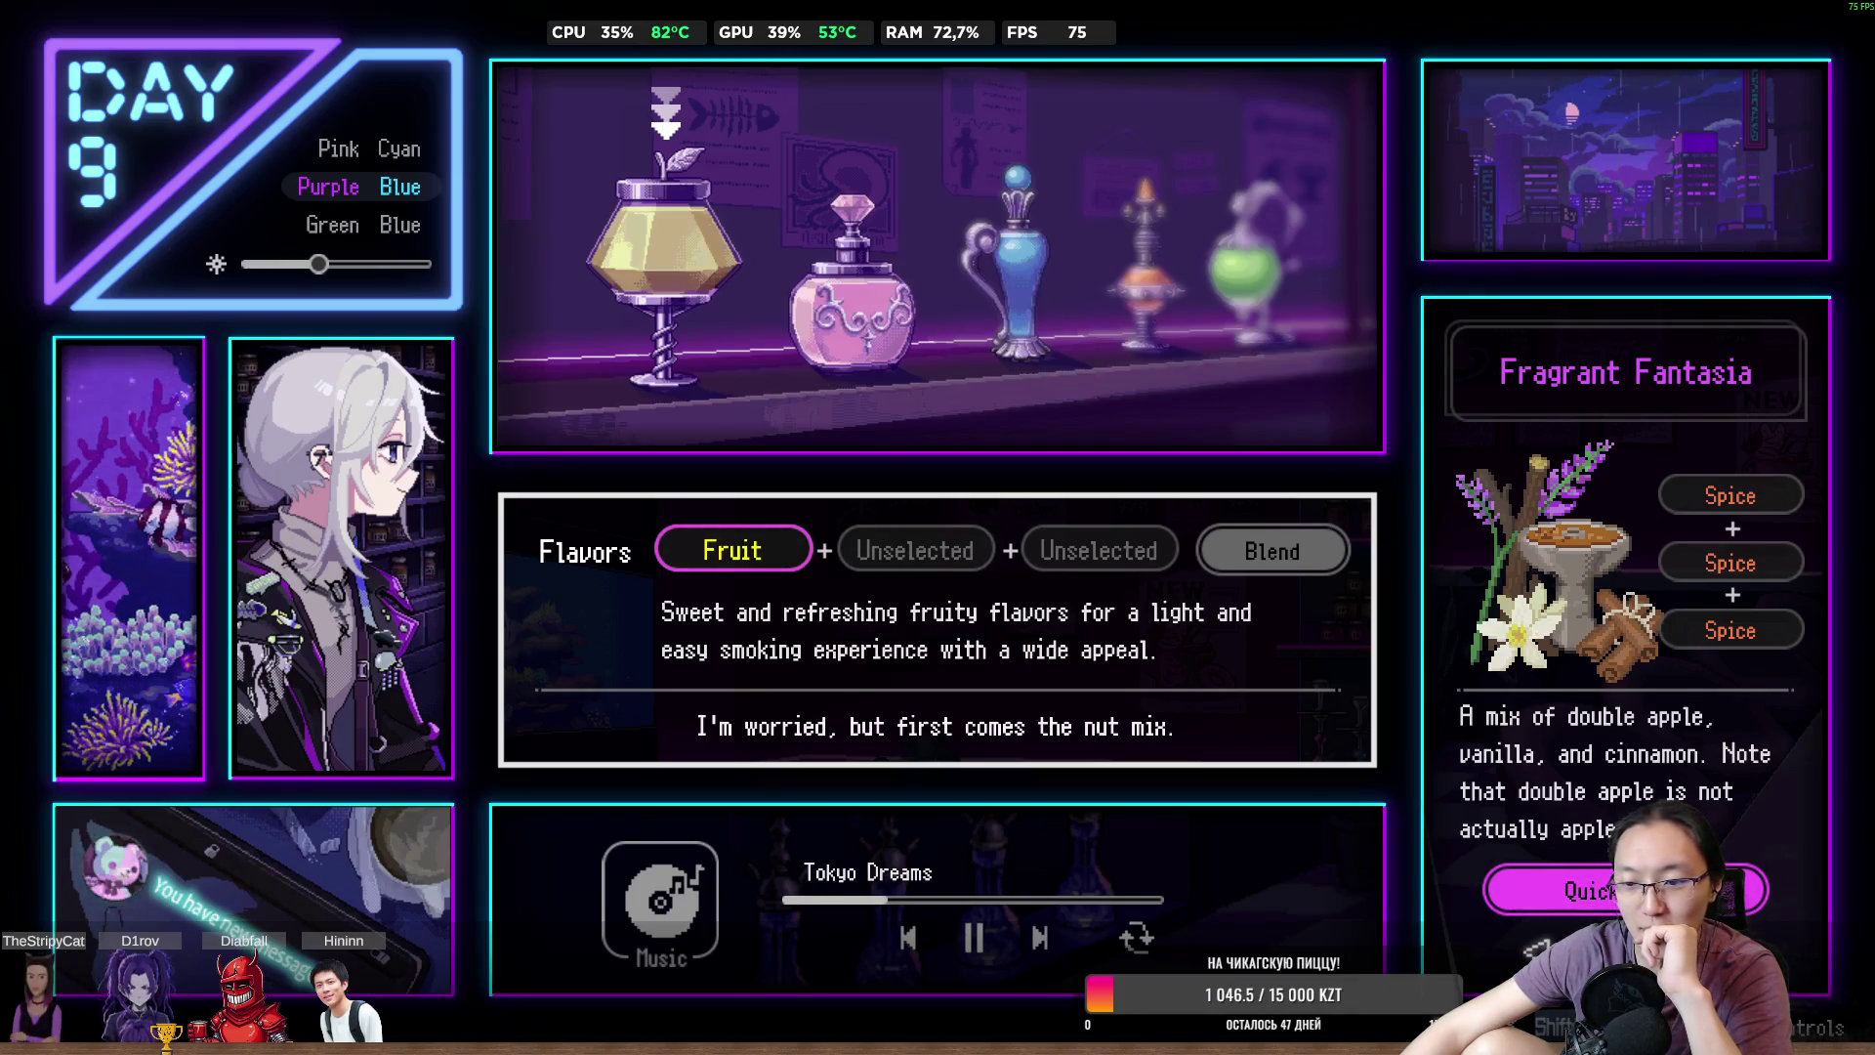
Choose Dessert and Beverage flavors, blend them, and fill in the Fragrant Fantasia recipe.
left_click(894, 542)
left_click(849, 293)
left_click(1016, 274)
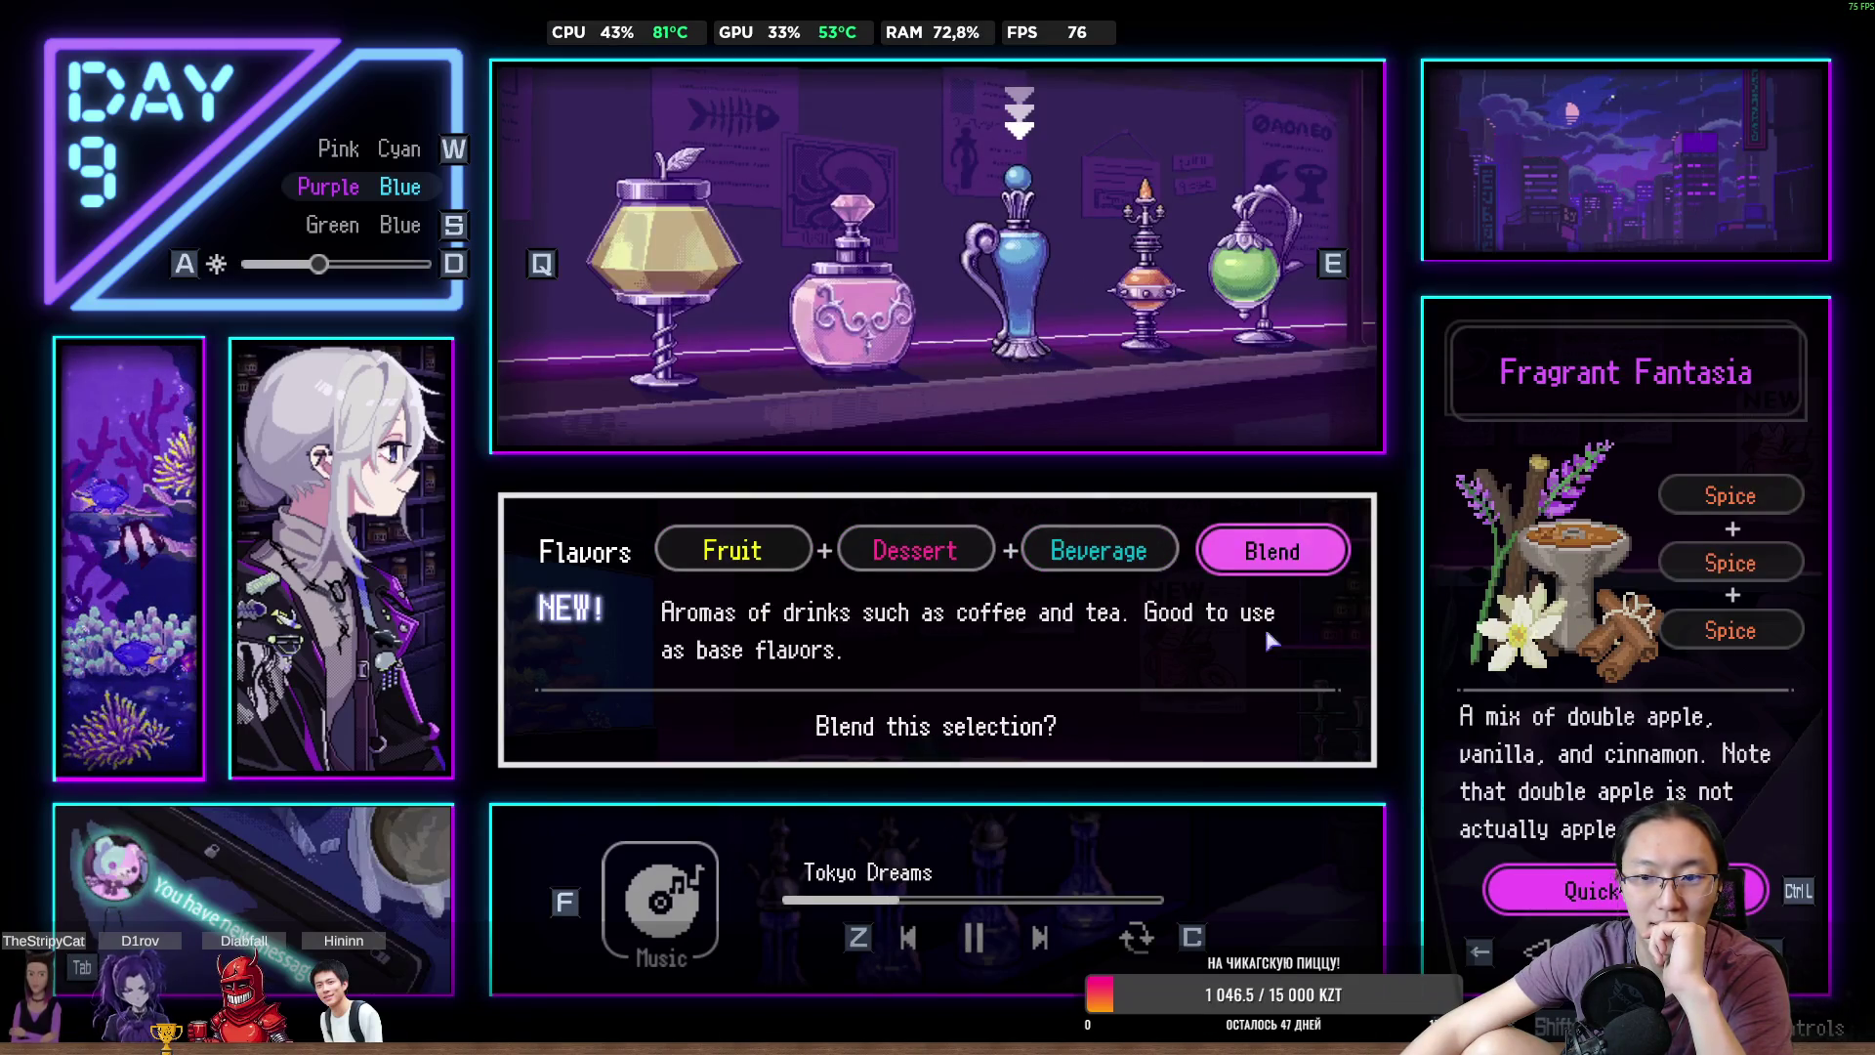
left_click(1509, 890)
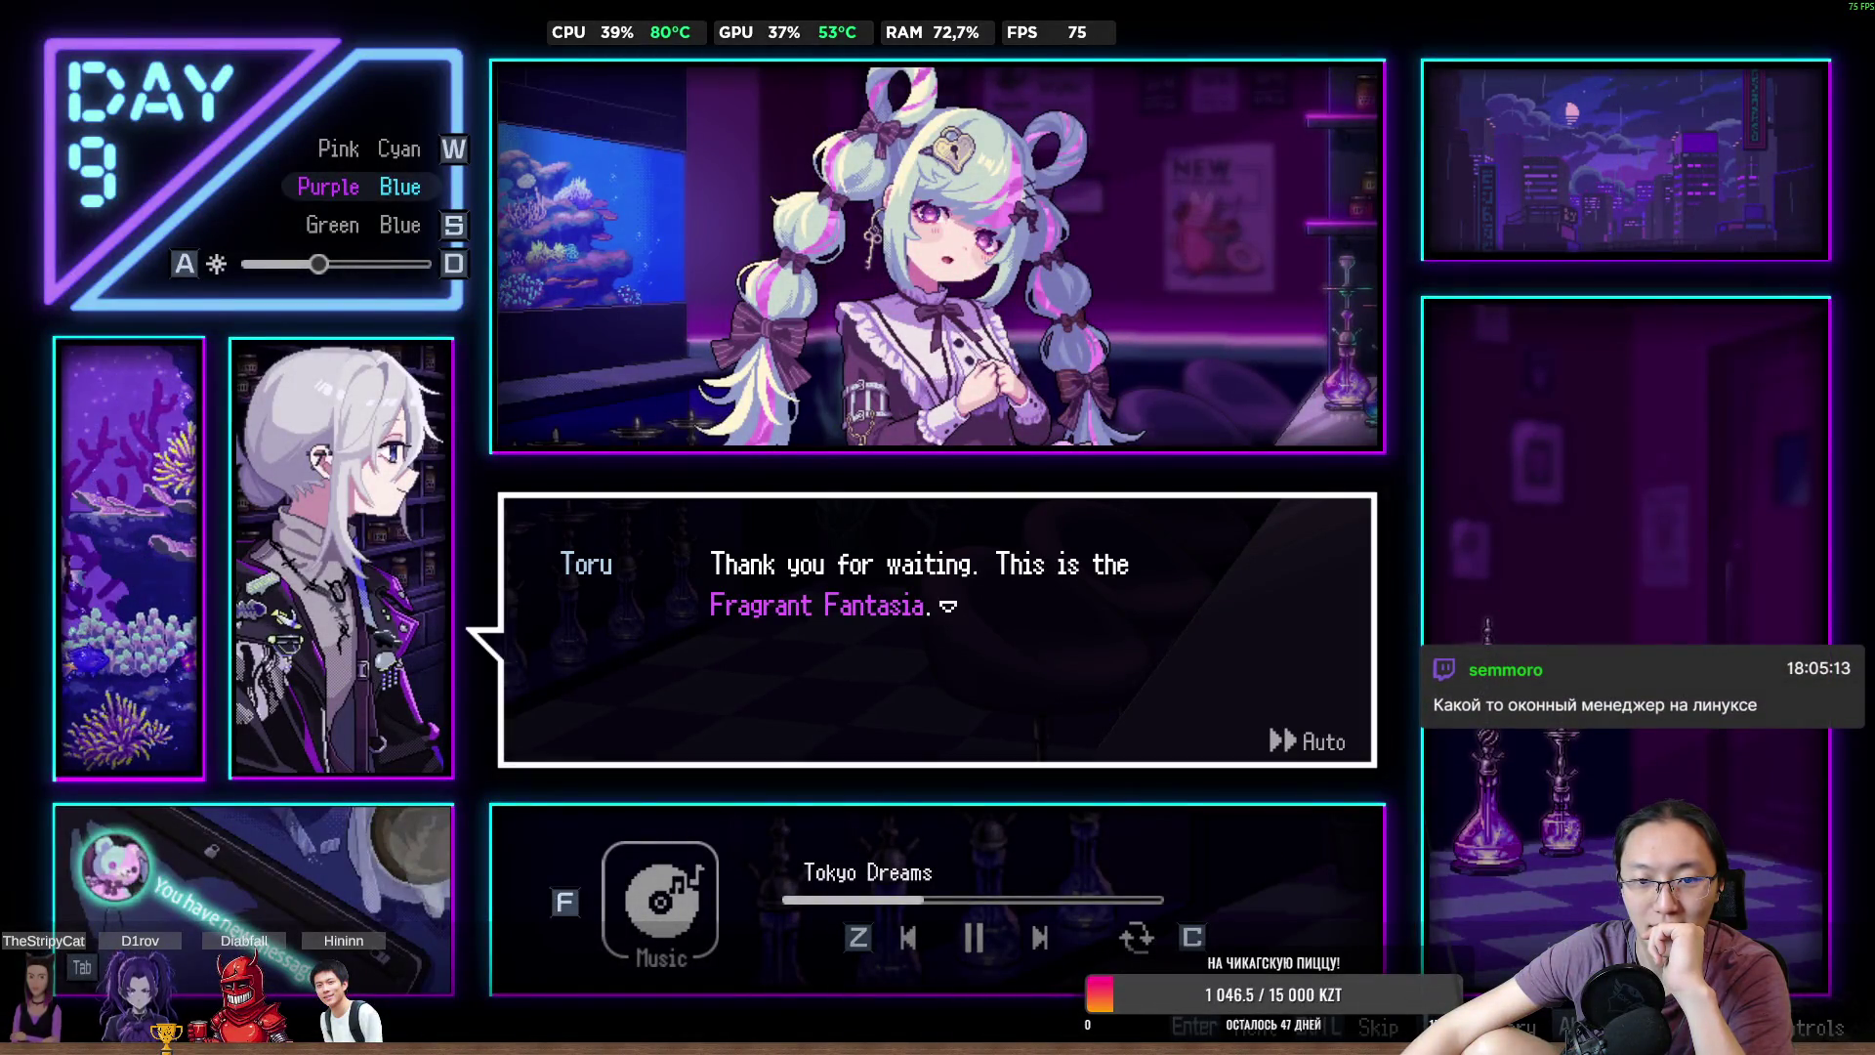
Glance at the dialogue history, close it, and continue to Kurumi's reply.
scroll(938, 527, "up", 1)
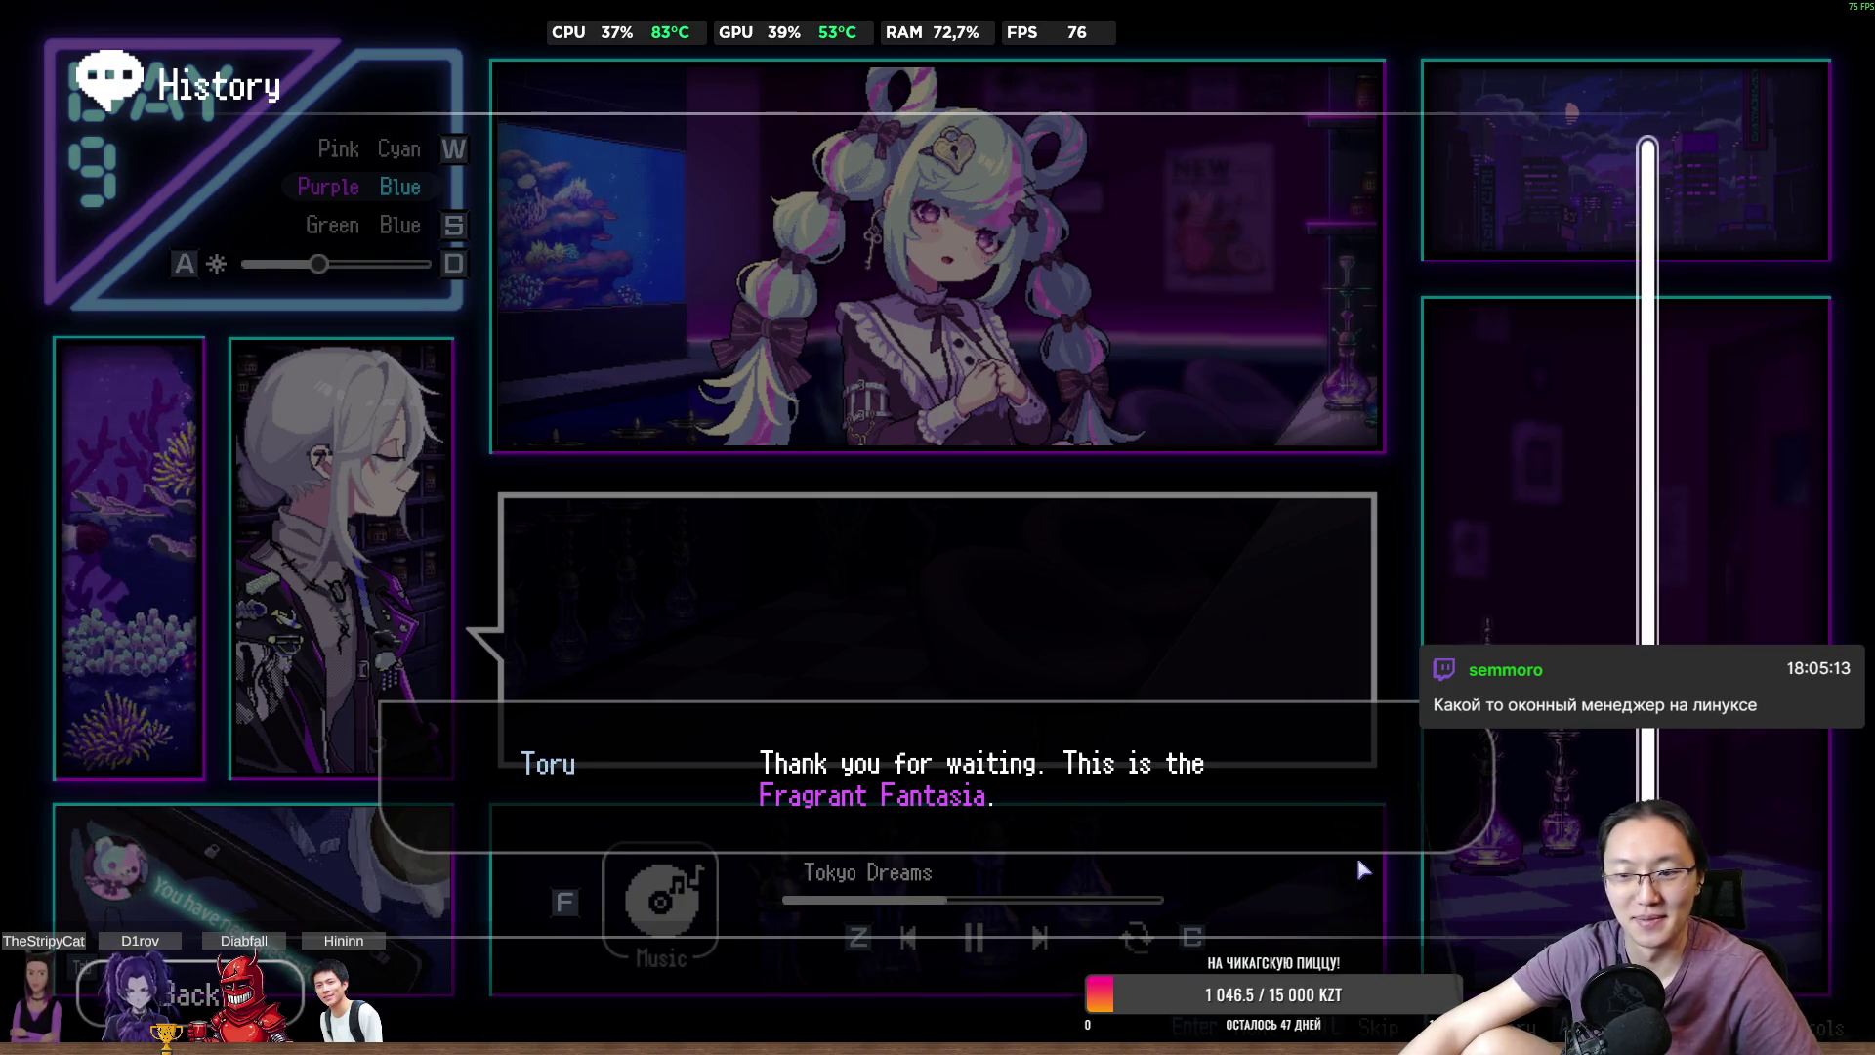
left_click(273, 991)
left_click(1060, 752)
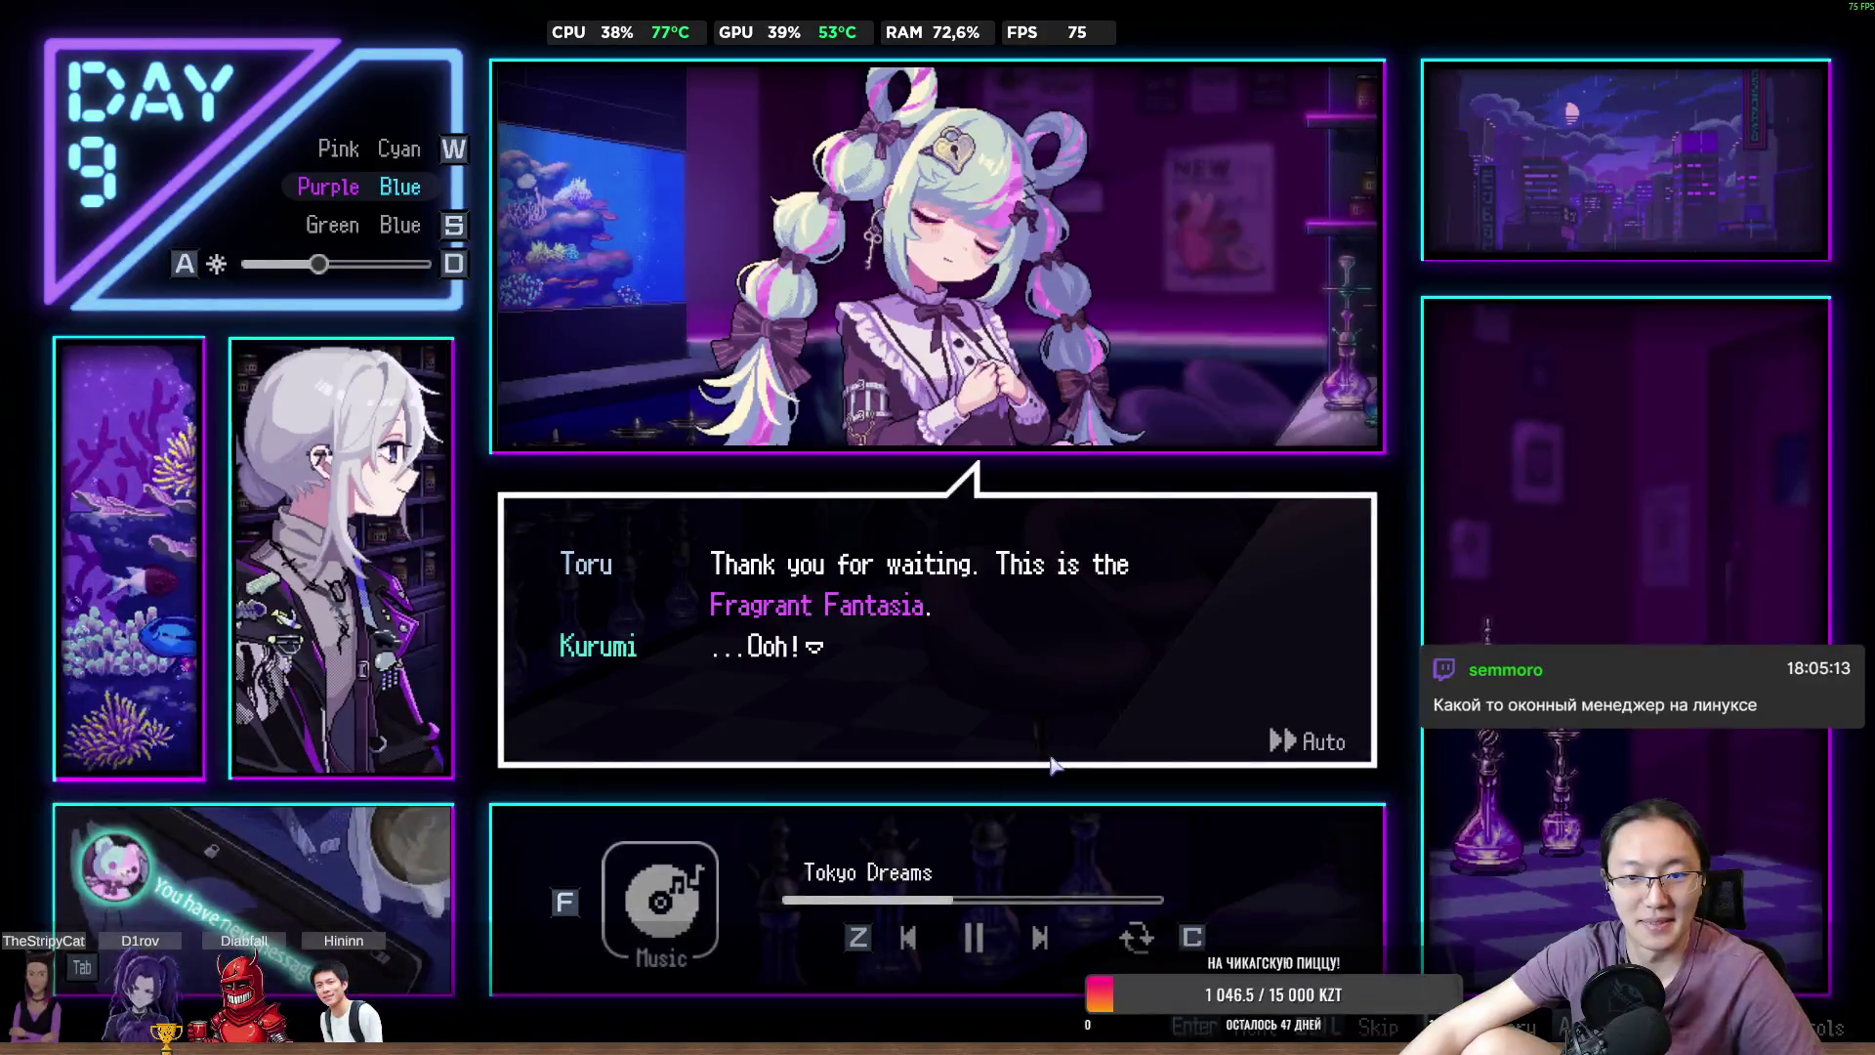
left_click(1060, 752)
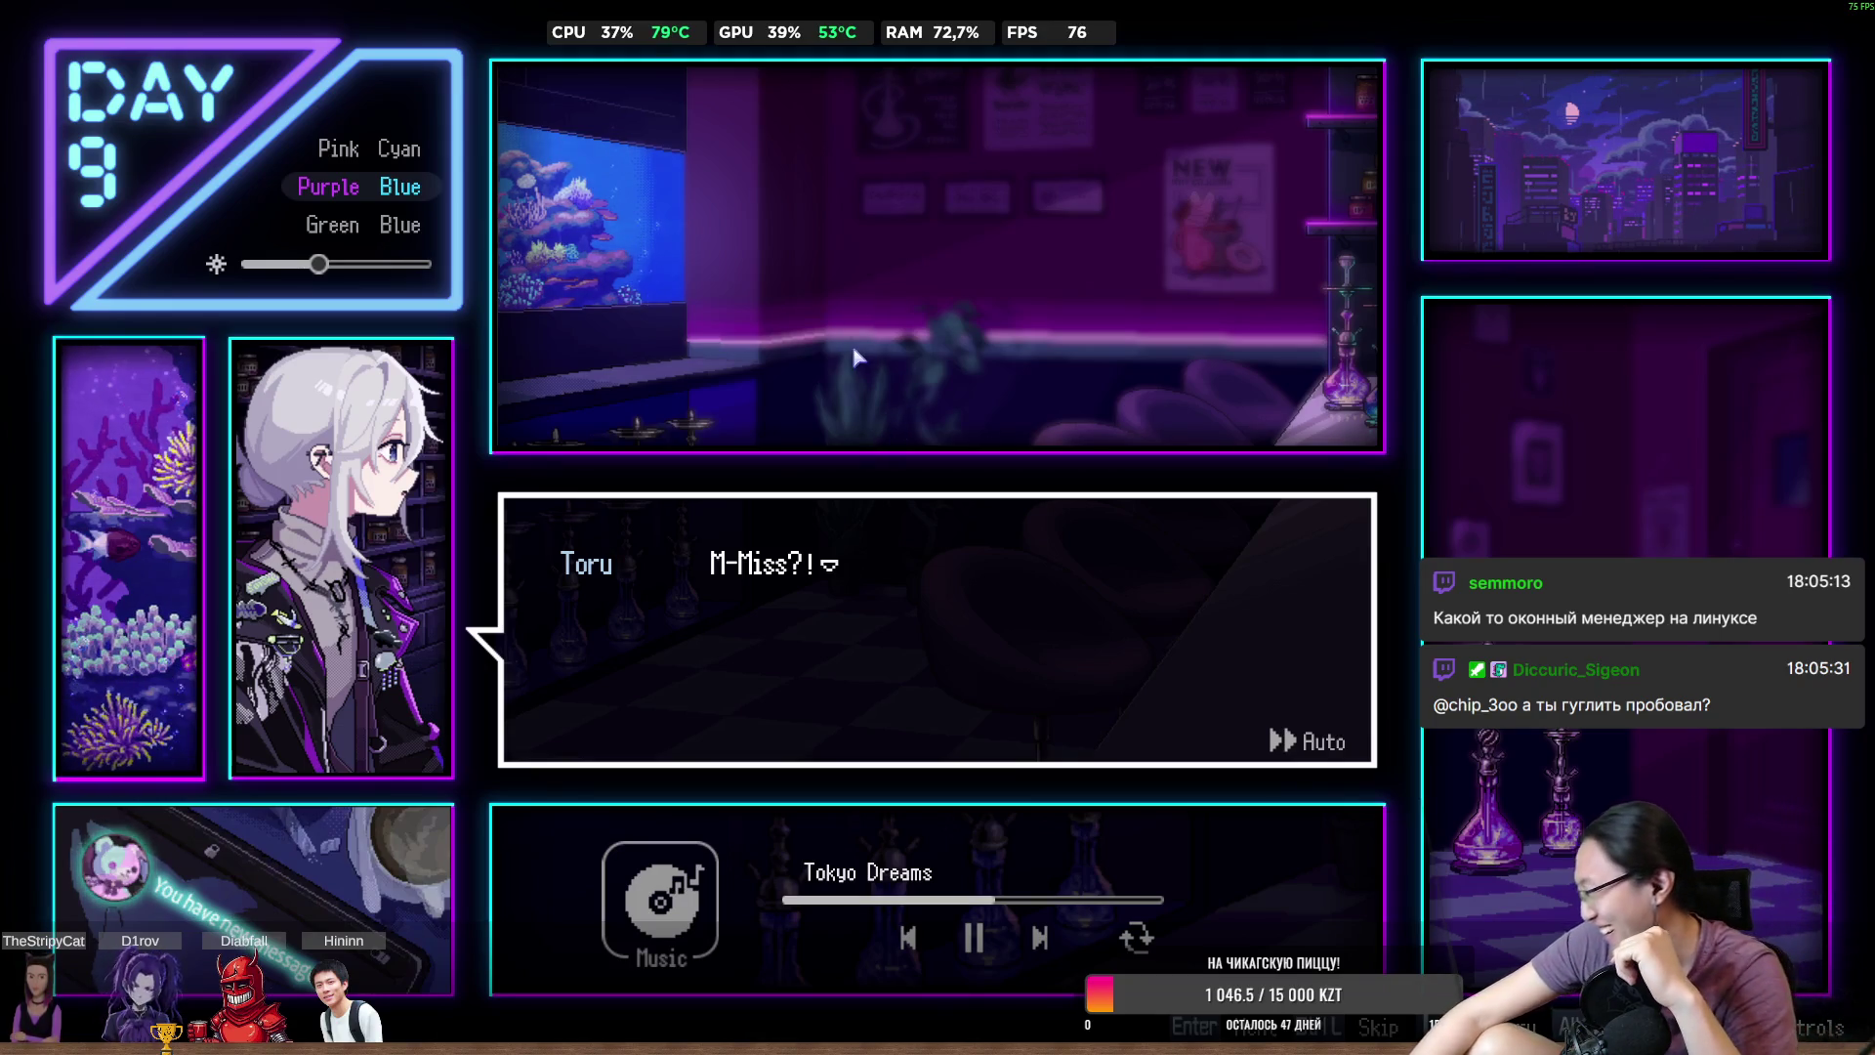
Advance through Kurumi's reply and Toru's apology to "How is the taste now?".
key("Return")
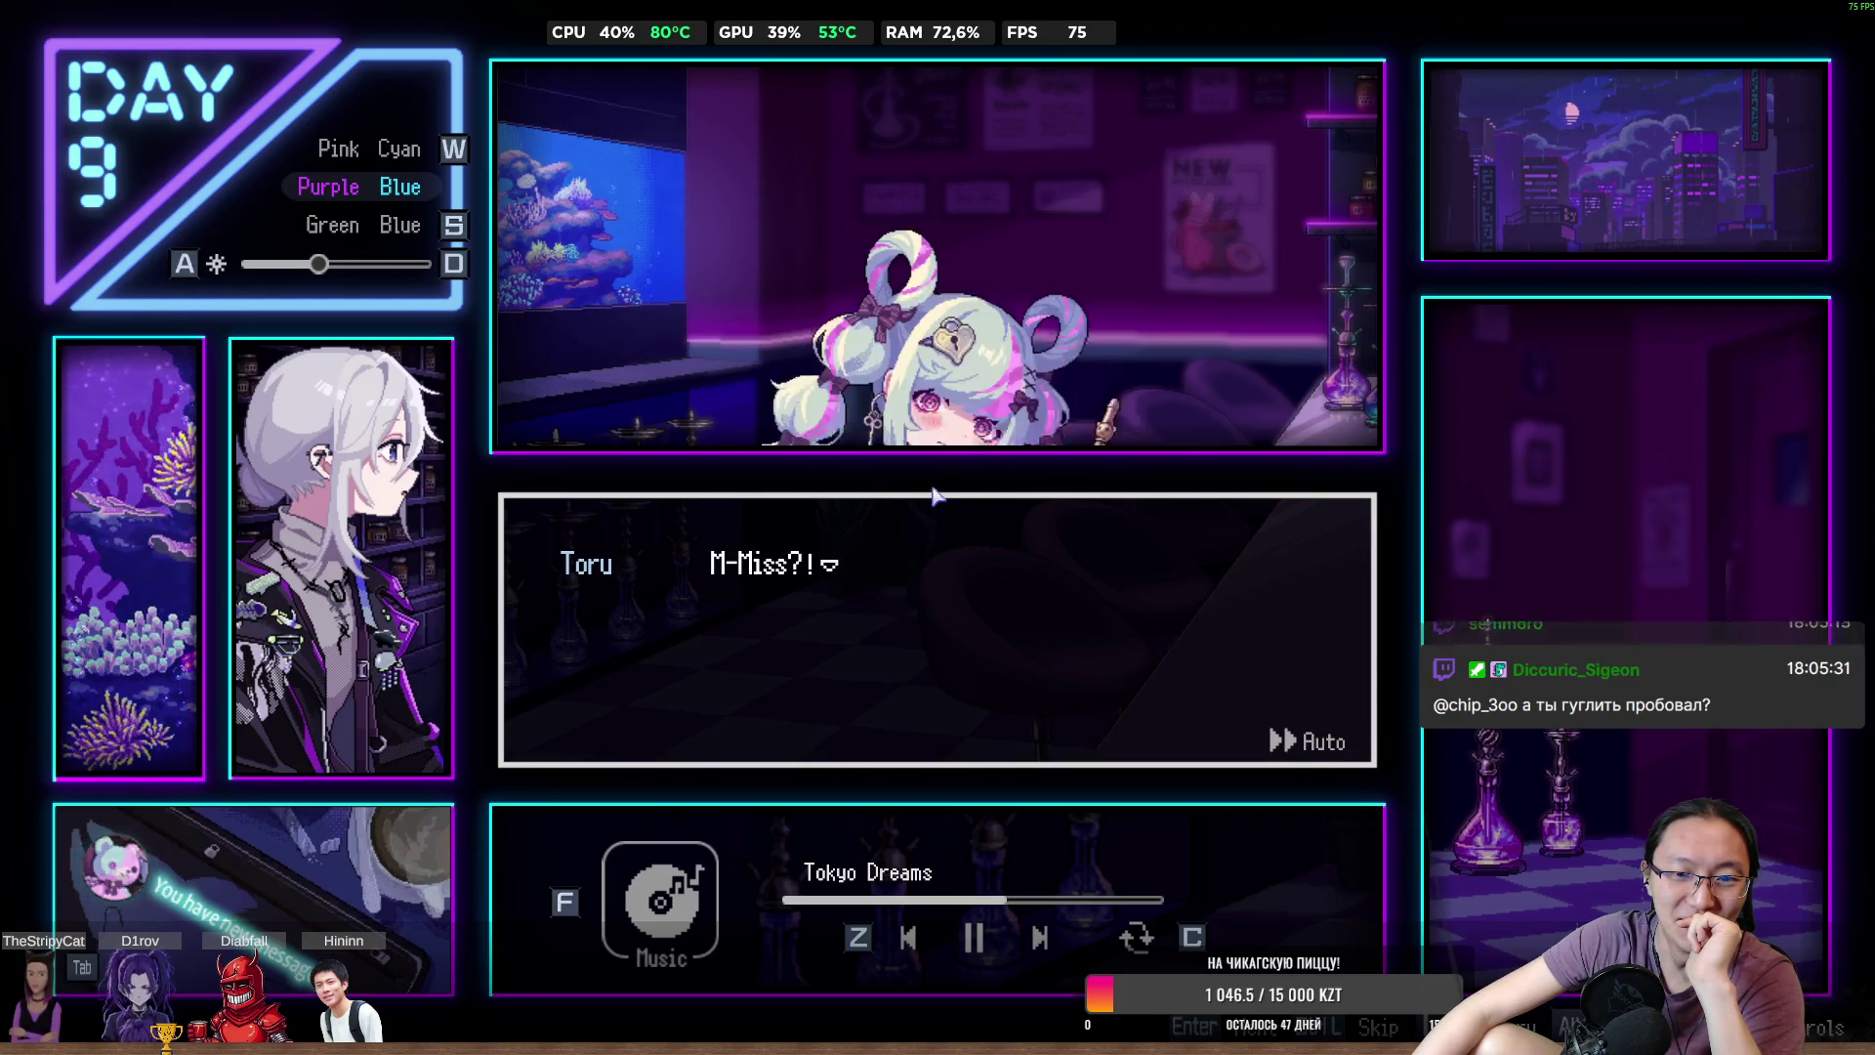
left_click(1105, 176)
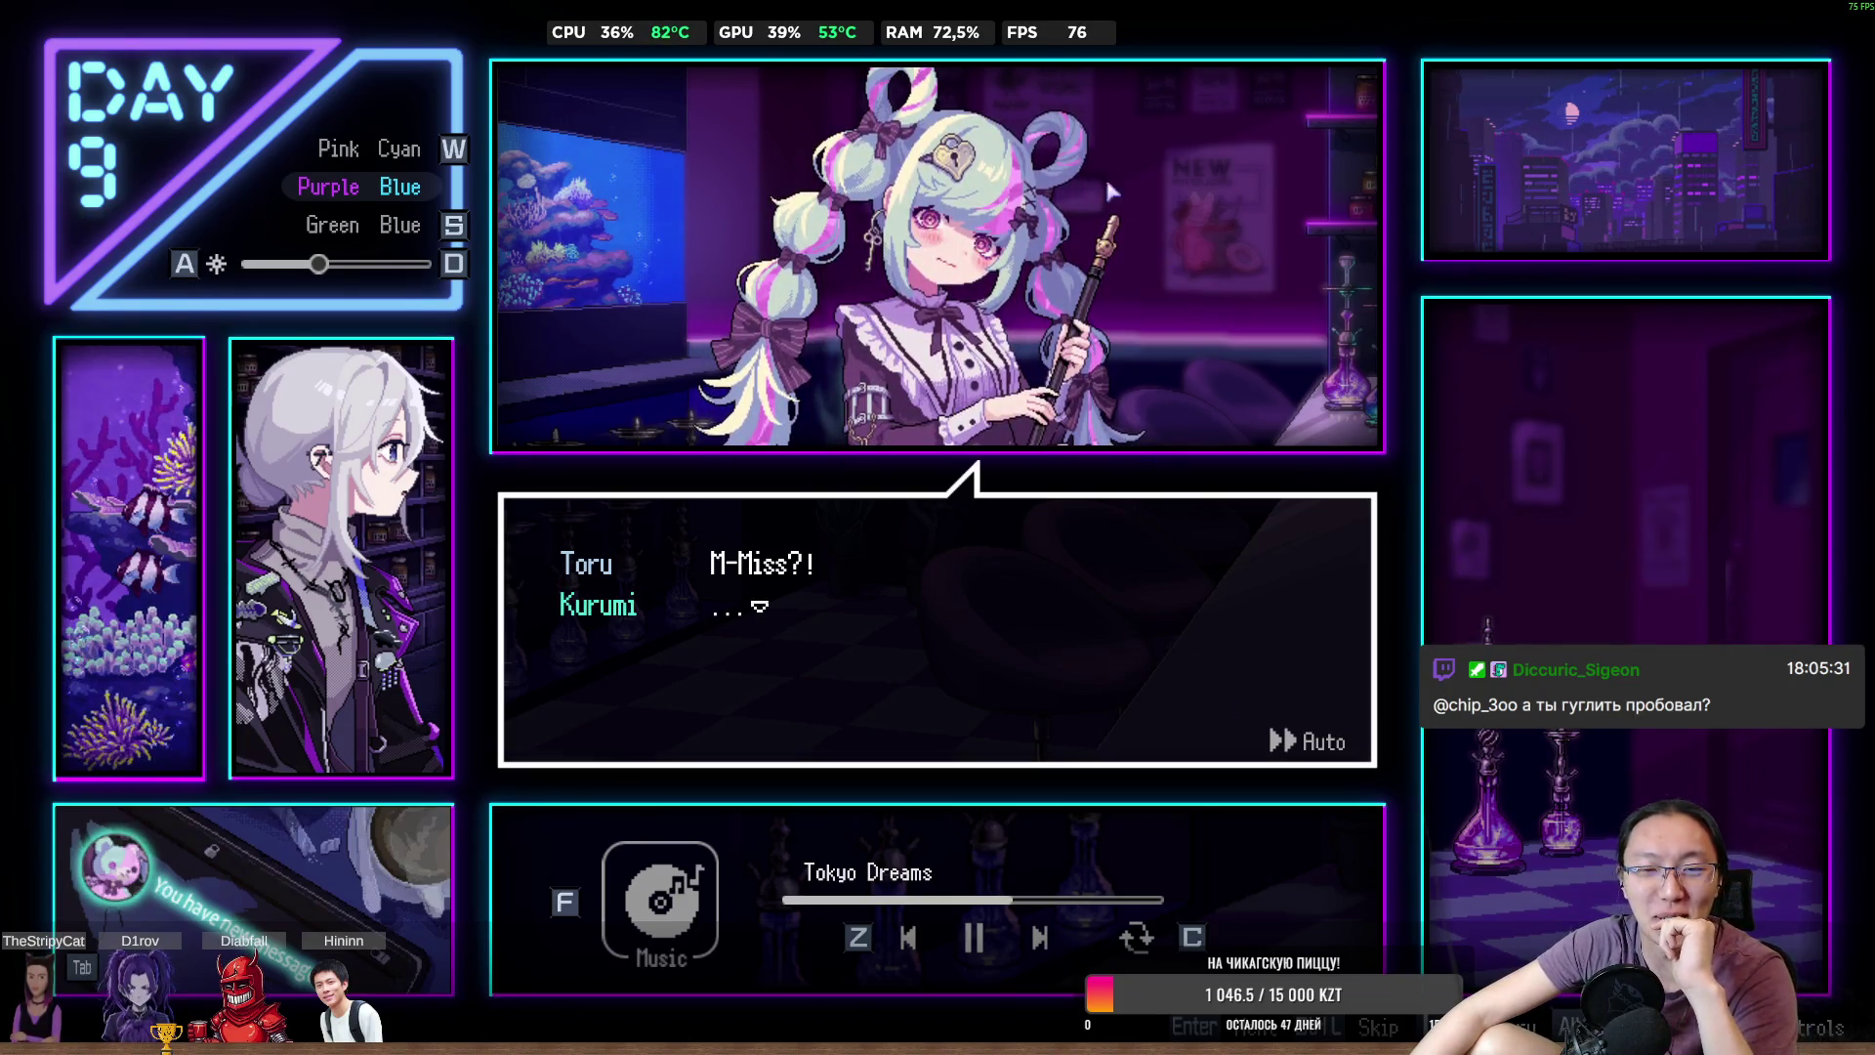
left_click(835, 376)
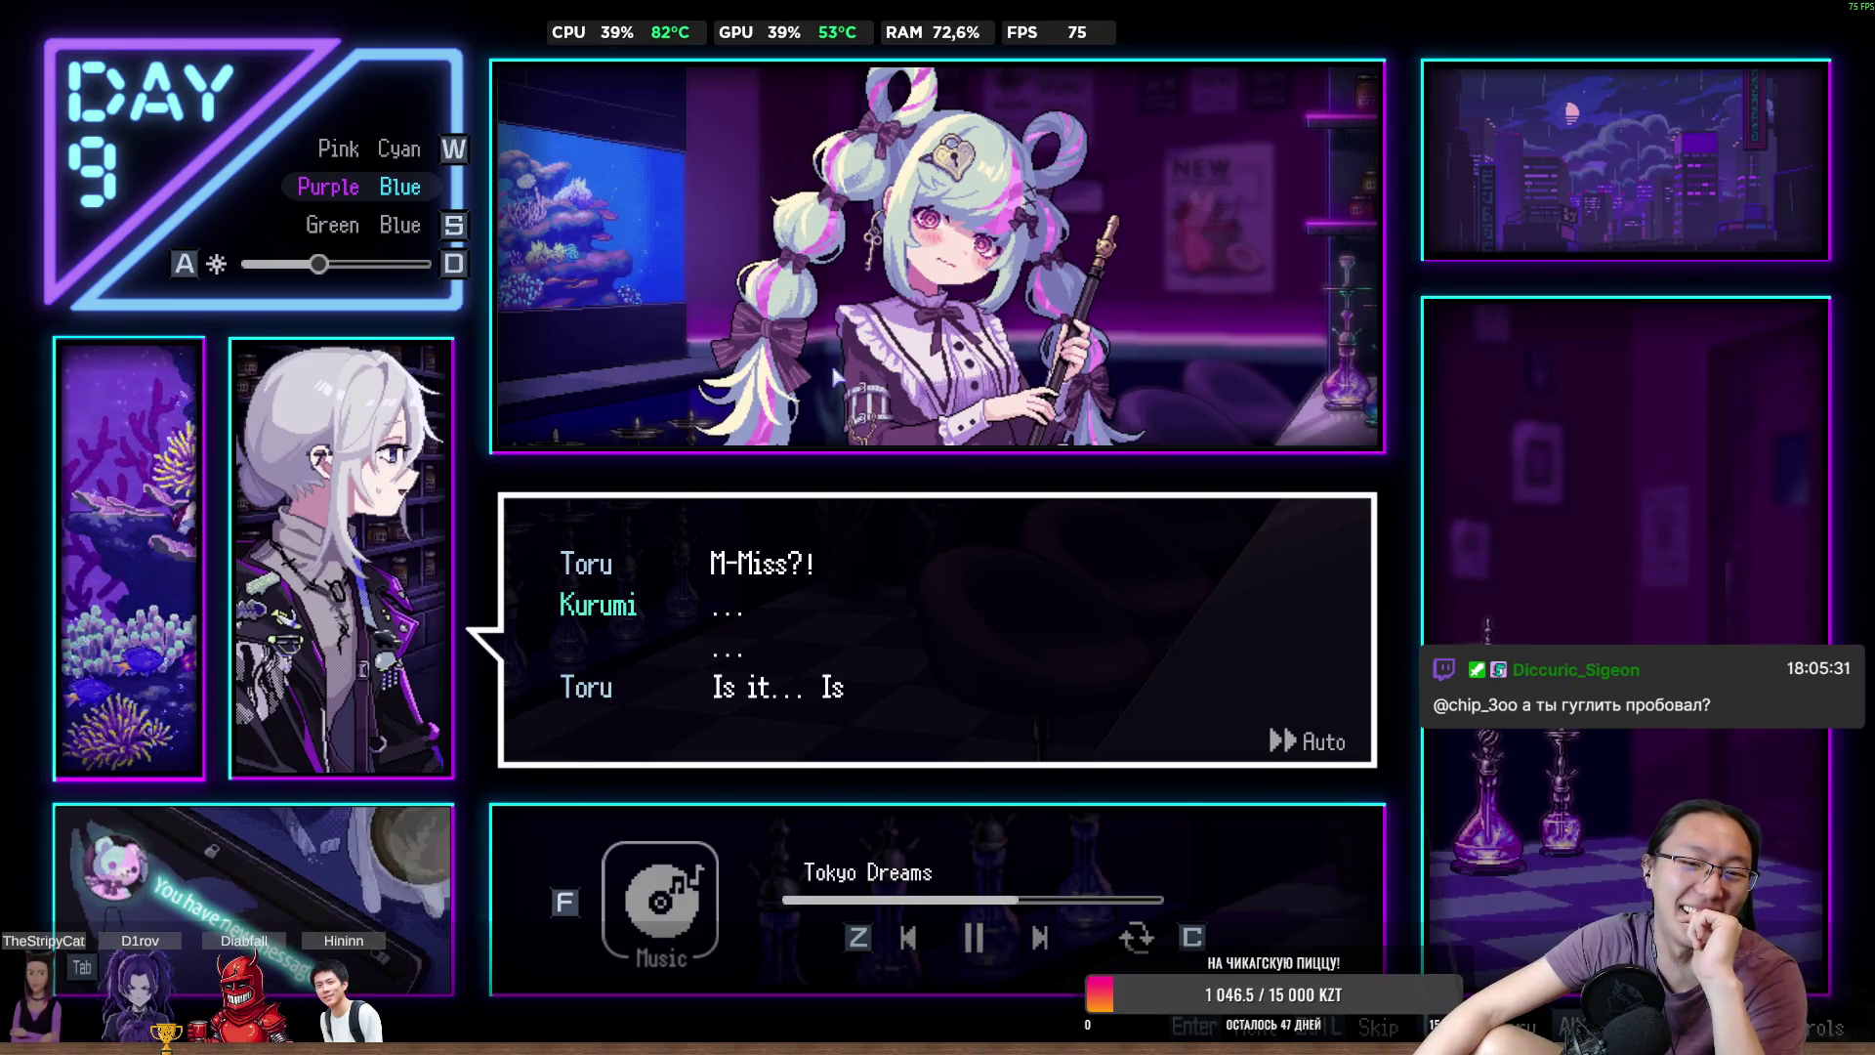
left_click(836, 373)
left_click(836, 369)
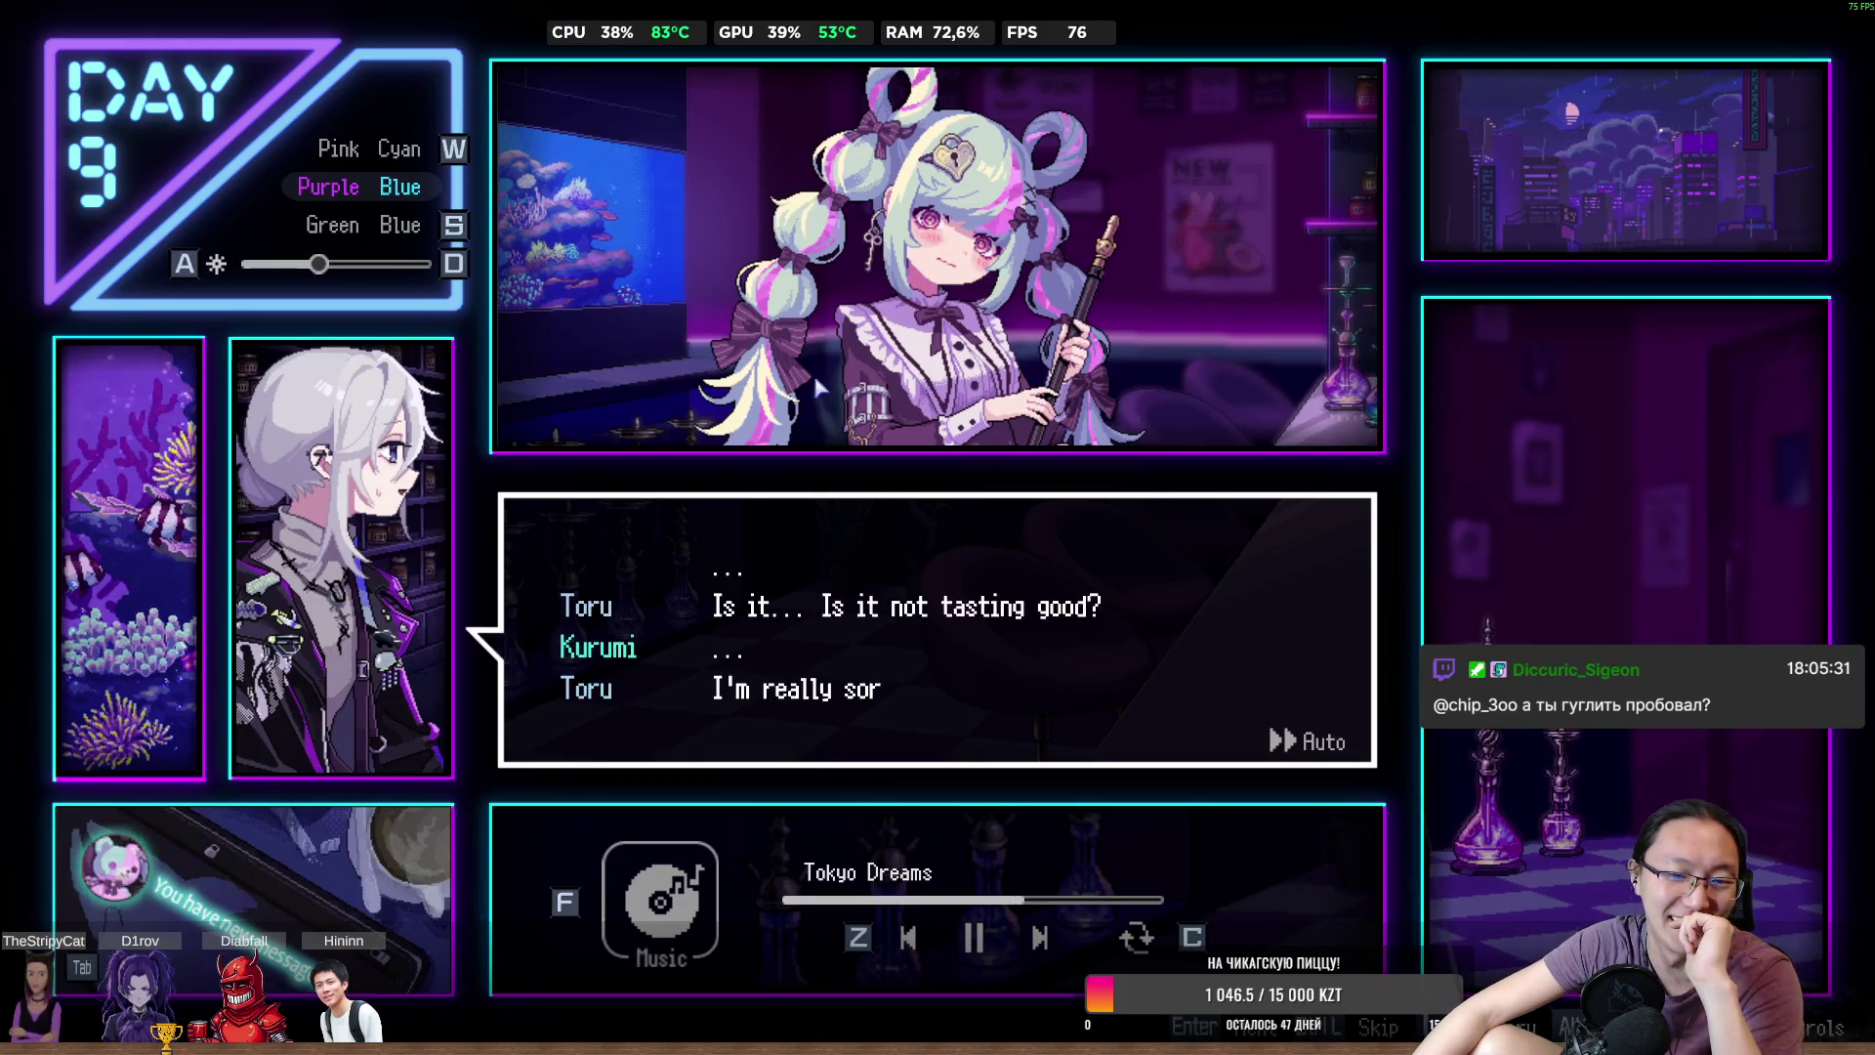
left_click(840, 359)
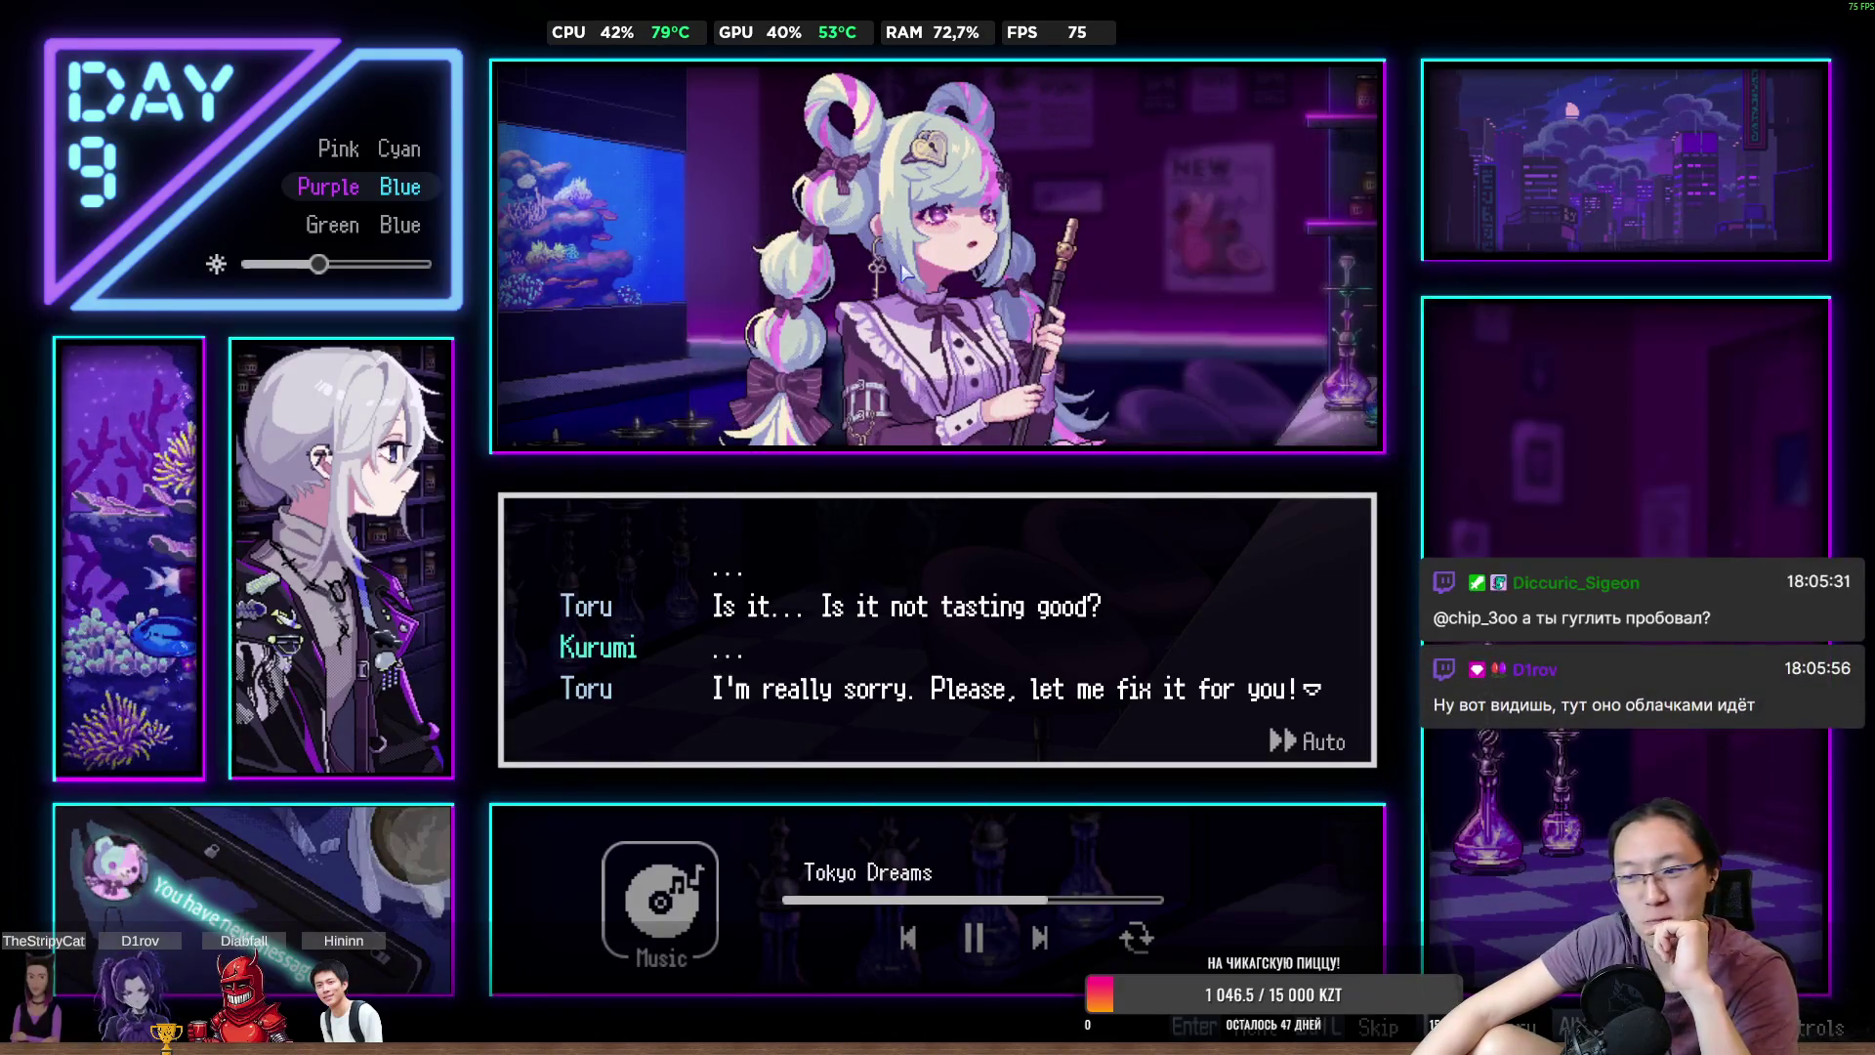
key("Return")
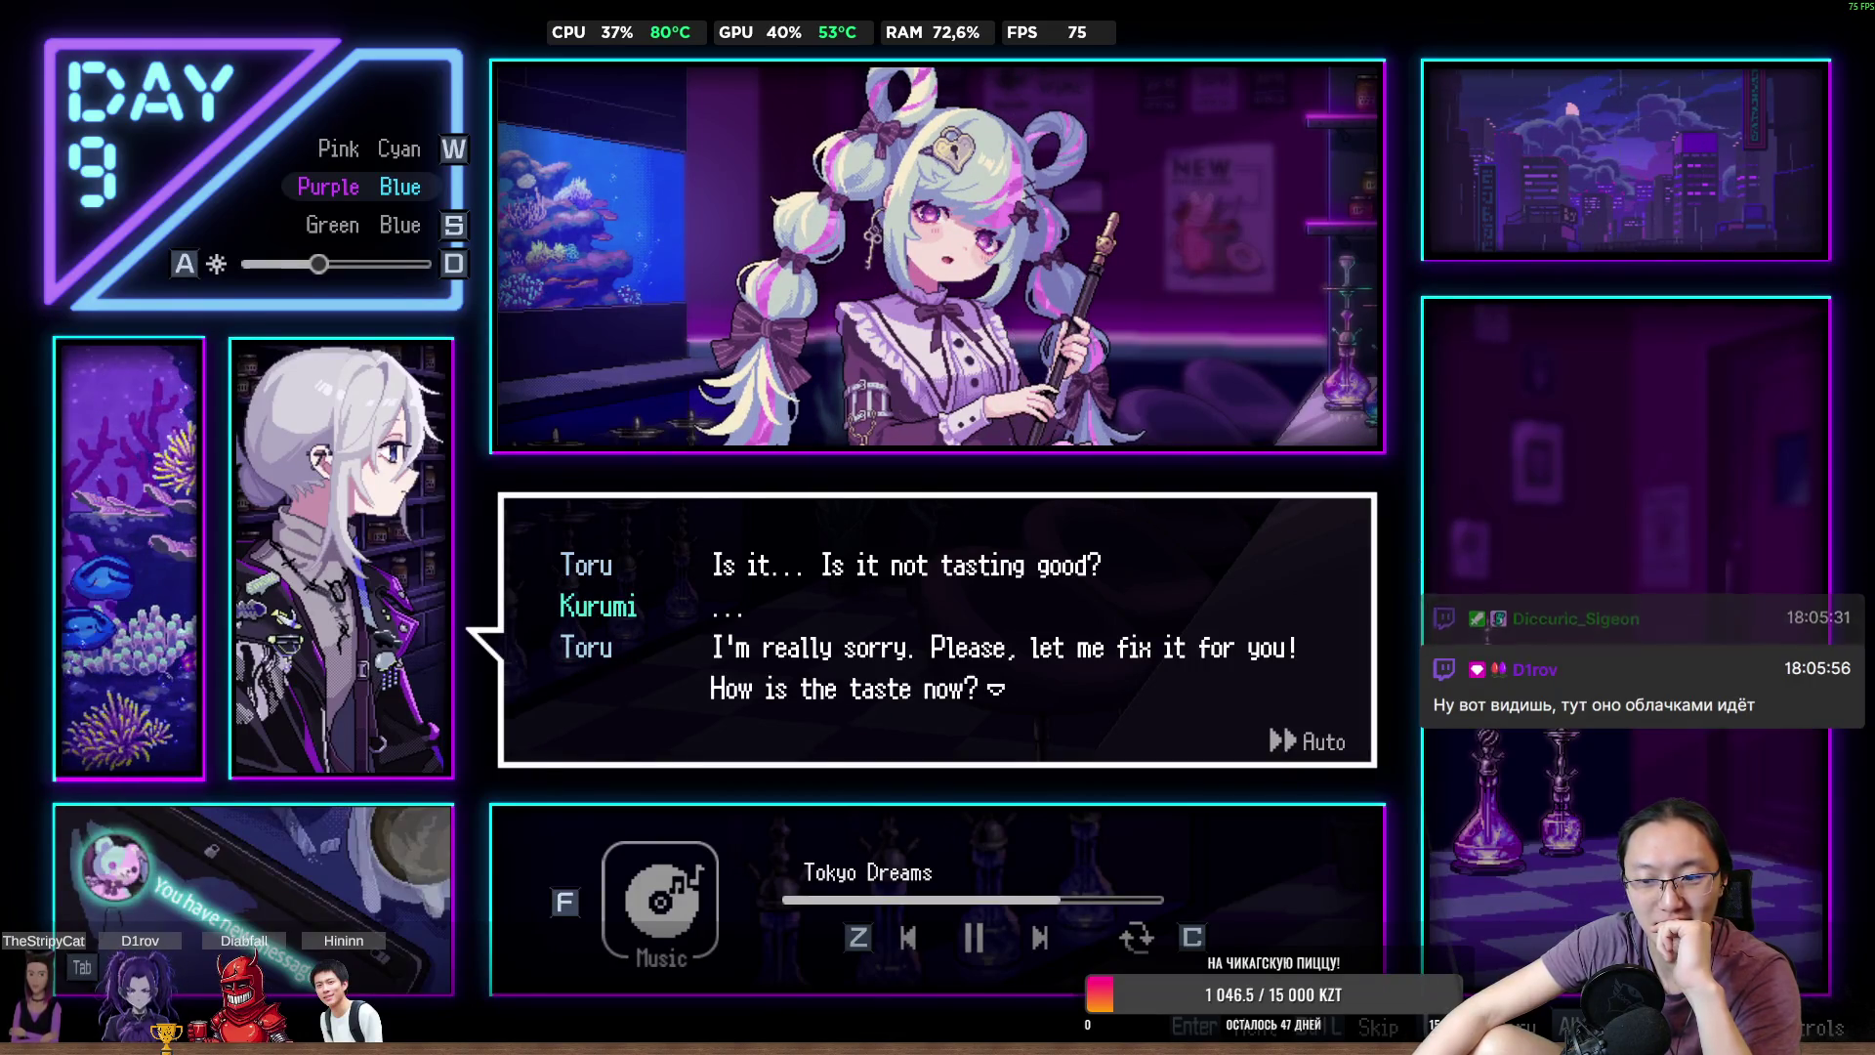
Reread the earlier lines in the history log, then return to the Steam library.
scroll(1113, 349, "up", 1)
scroll(1113, 349, "up", 3)
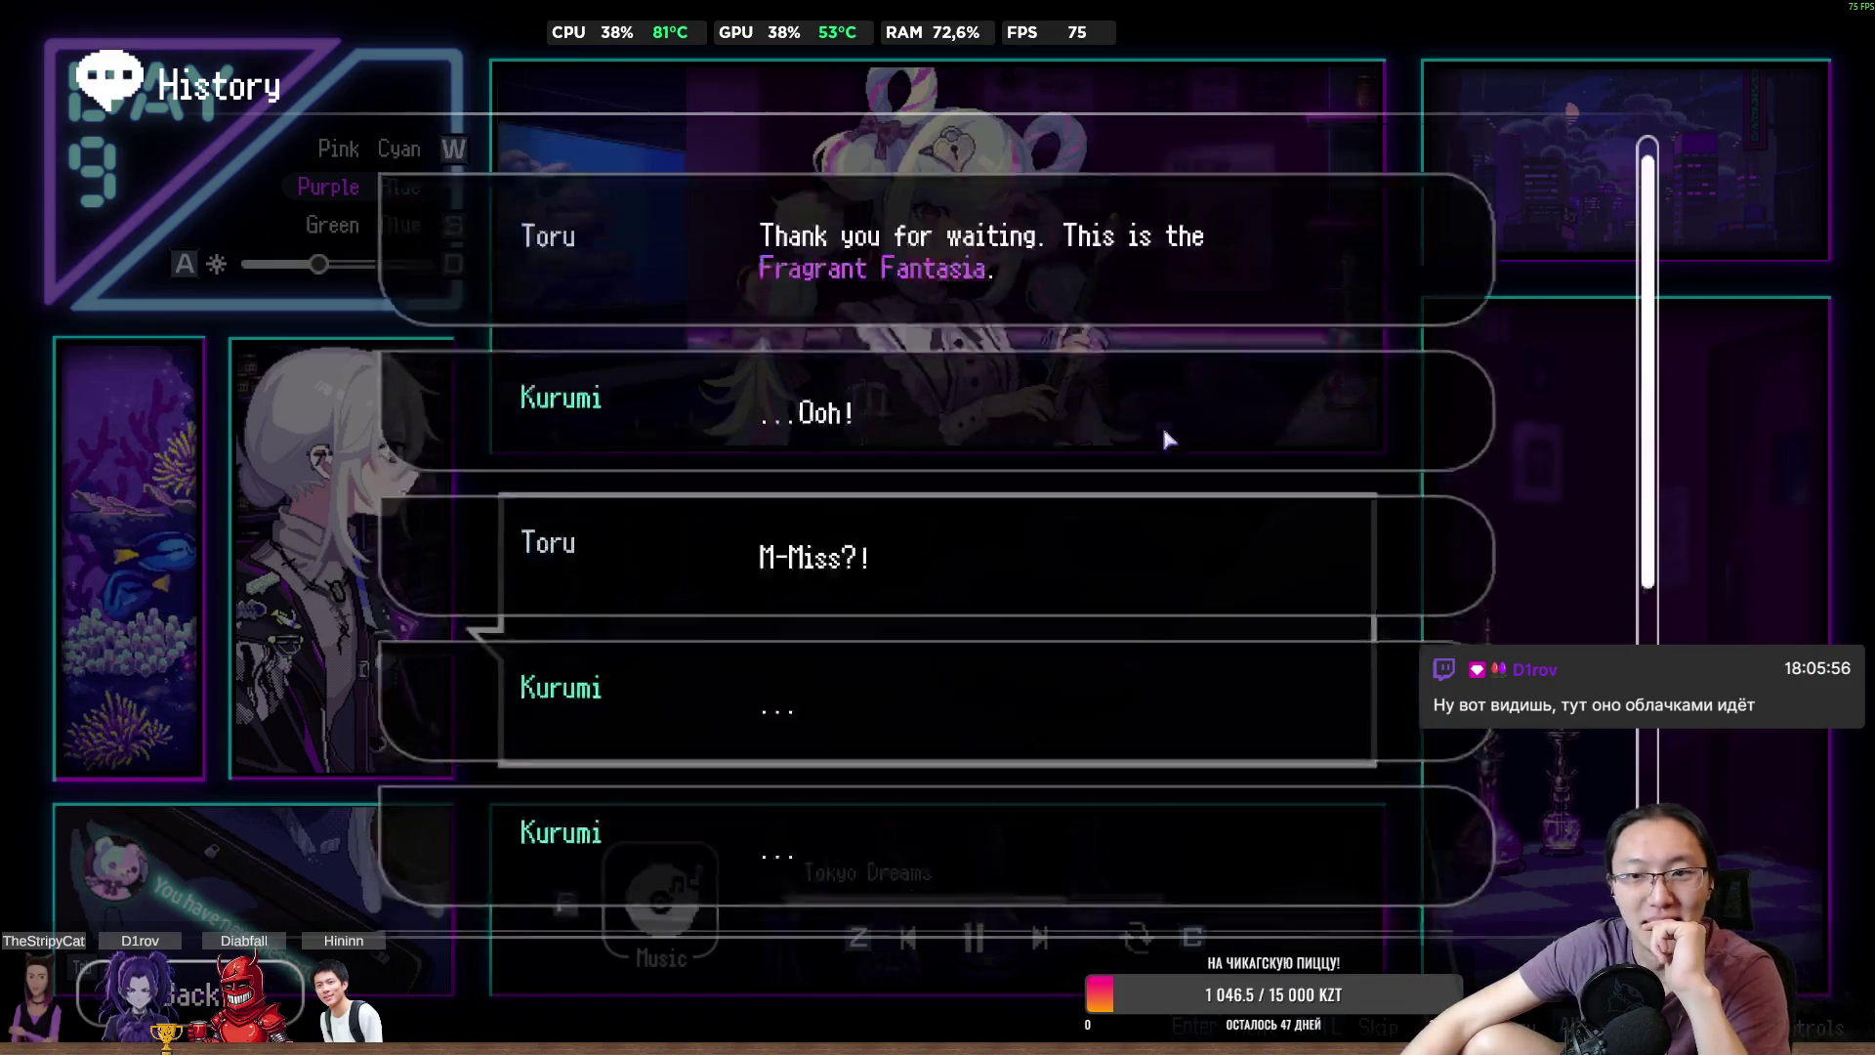
scroll(1113, 415, "down", 2)
scroll(1118, 415, "down", 2)
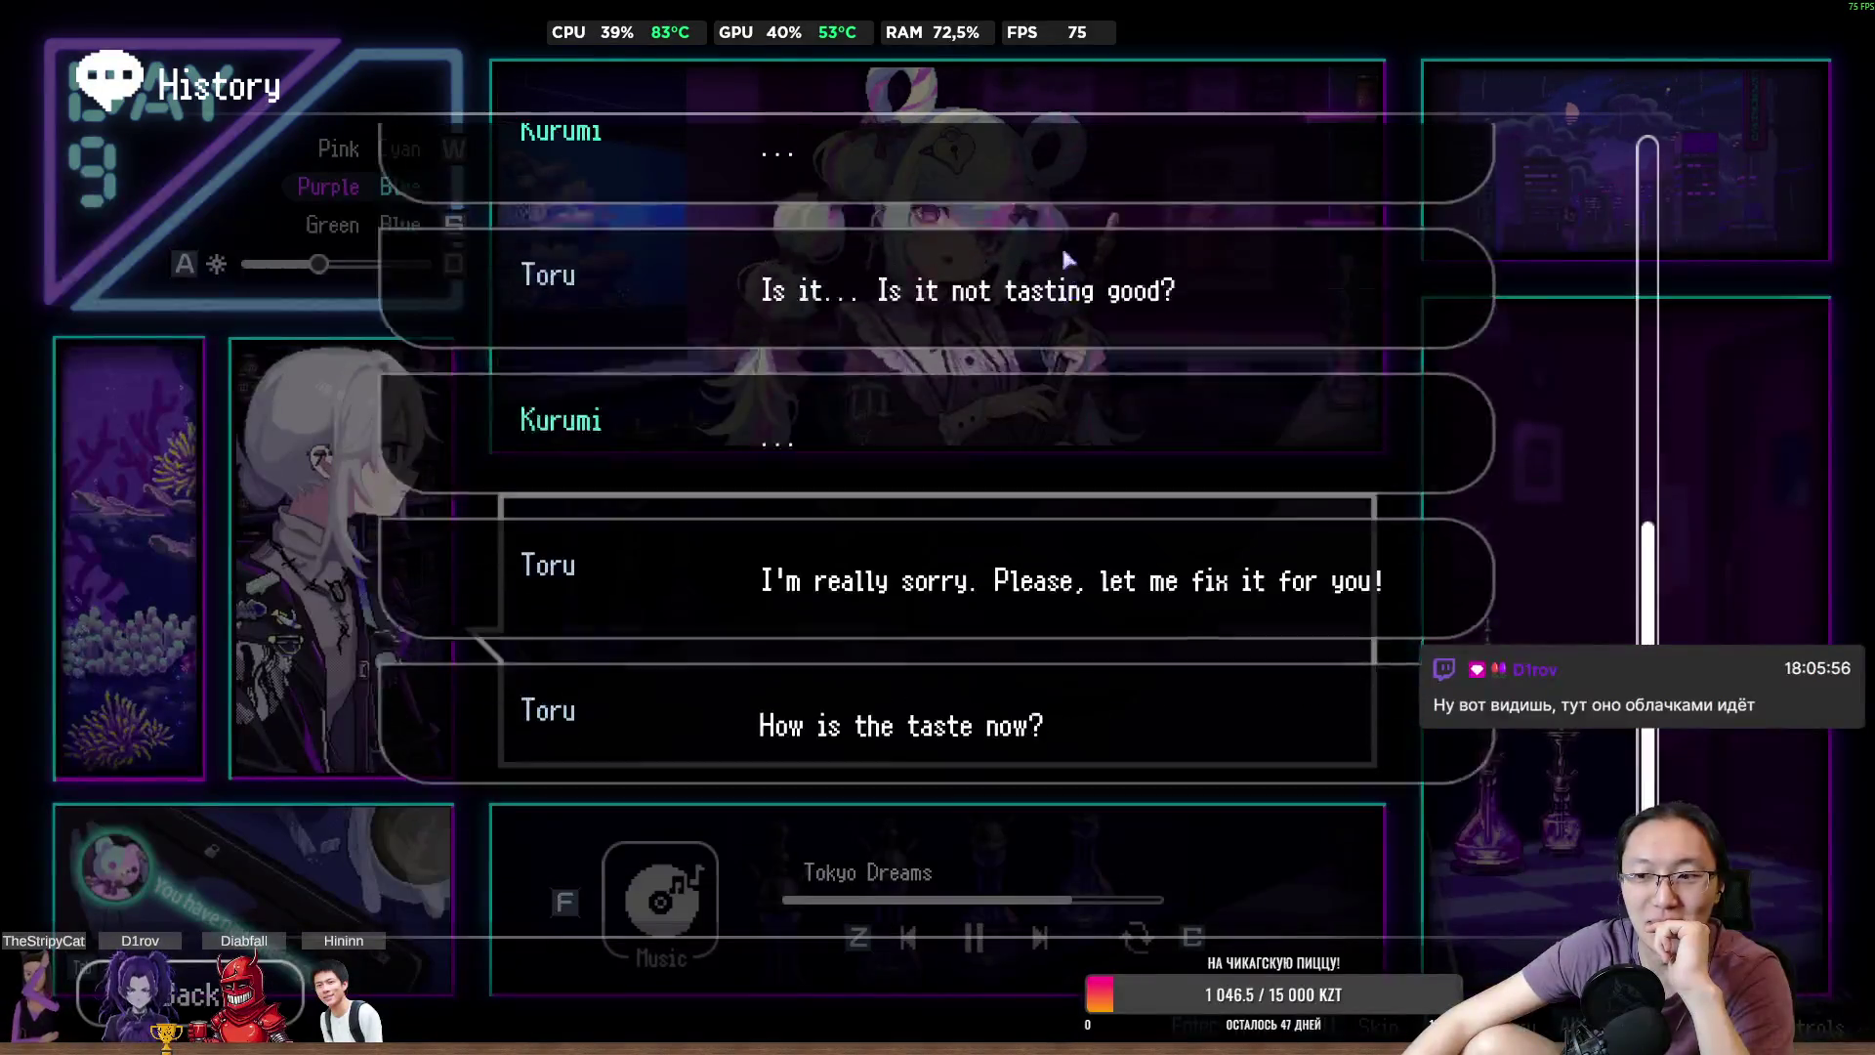
scroll(1038, 704, "up", 5)
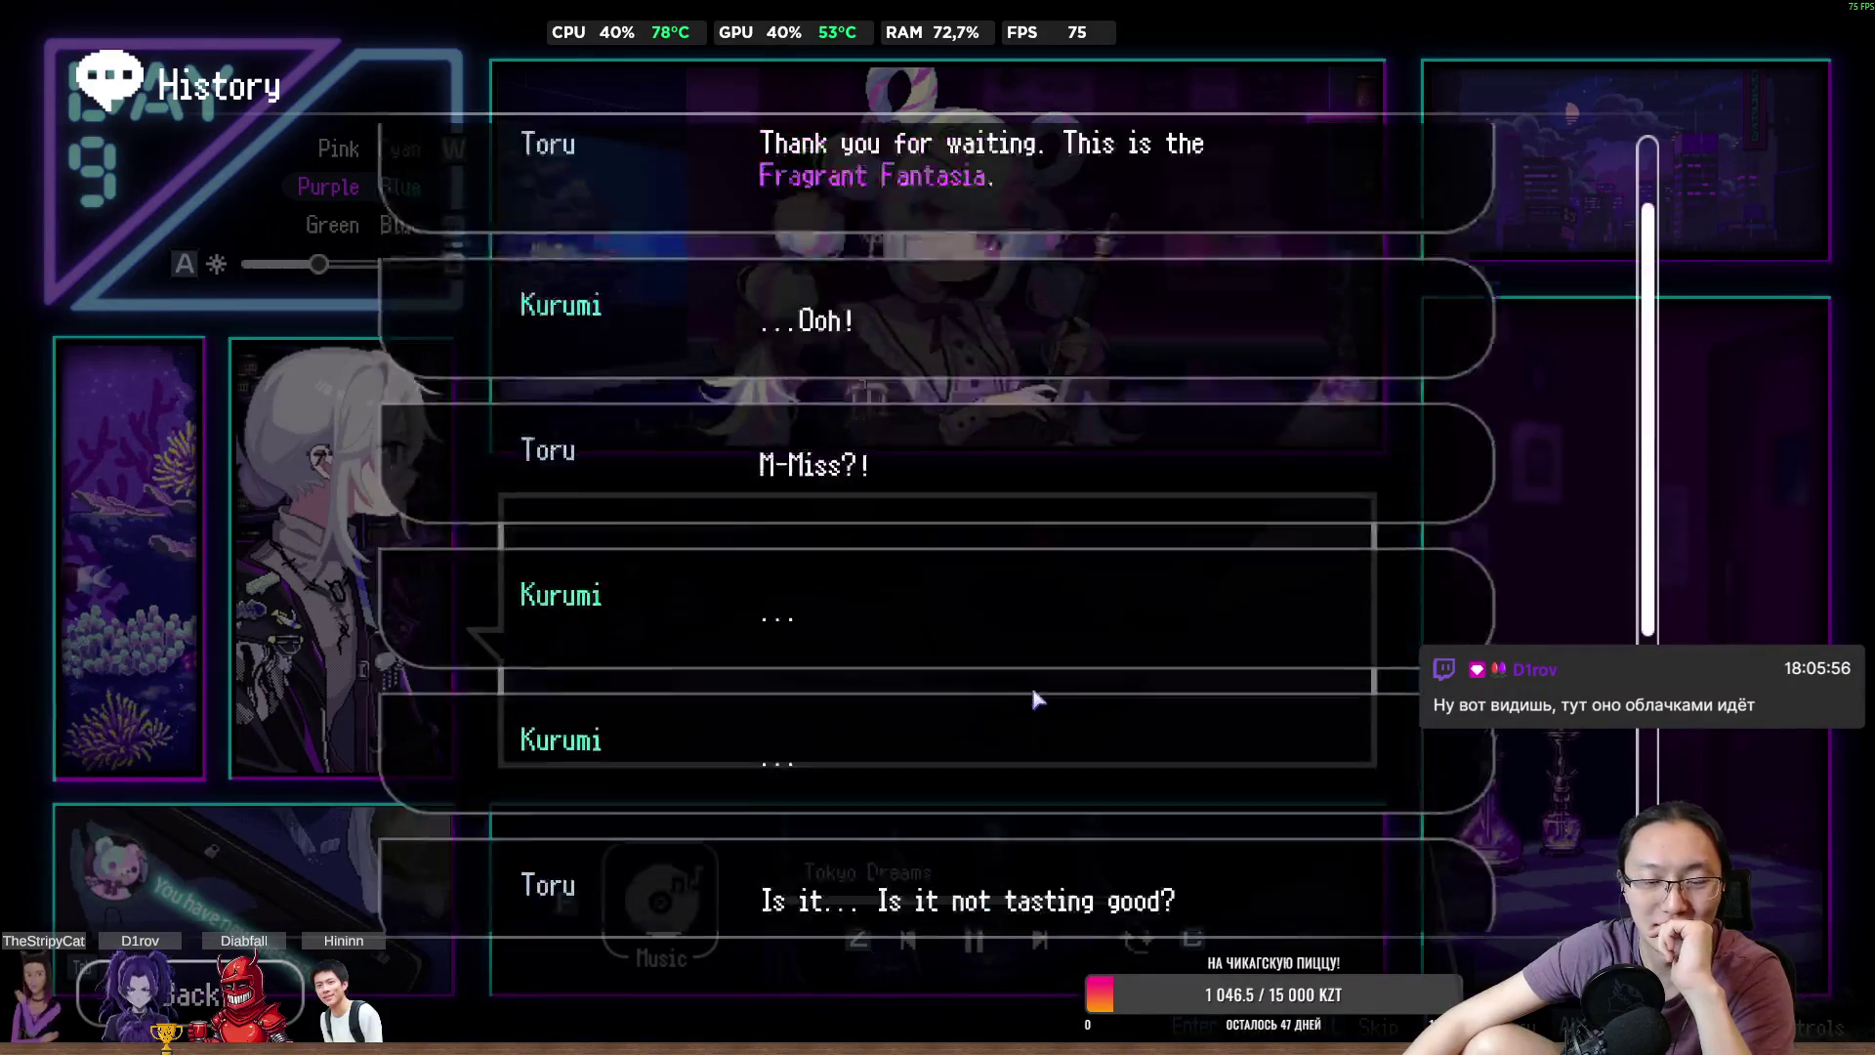
scroll(1035, 527, "down", 2)
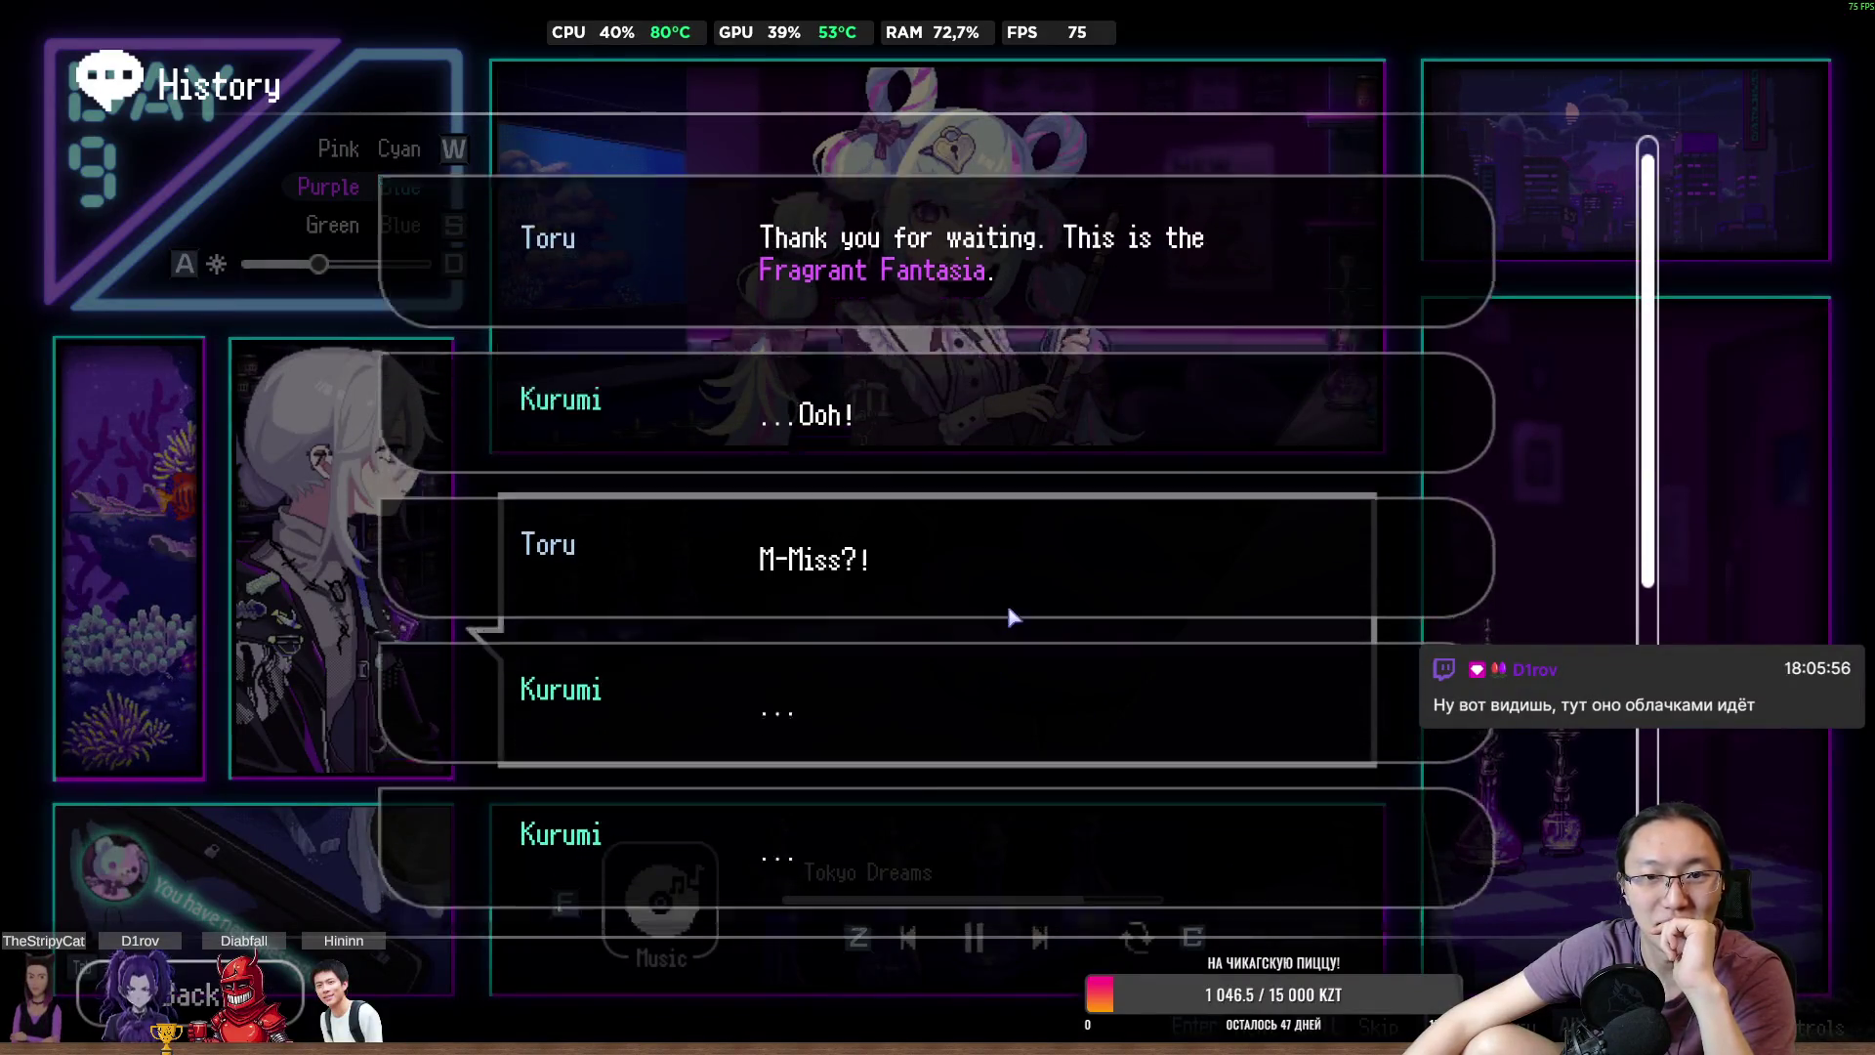
scroll(1033, 440, "down", 3)
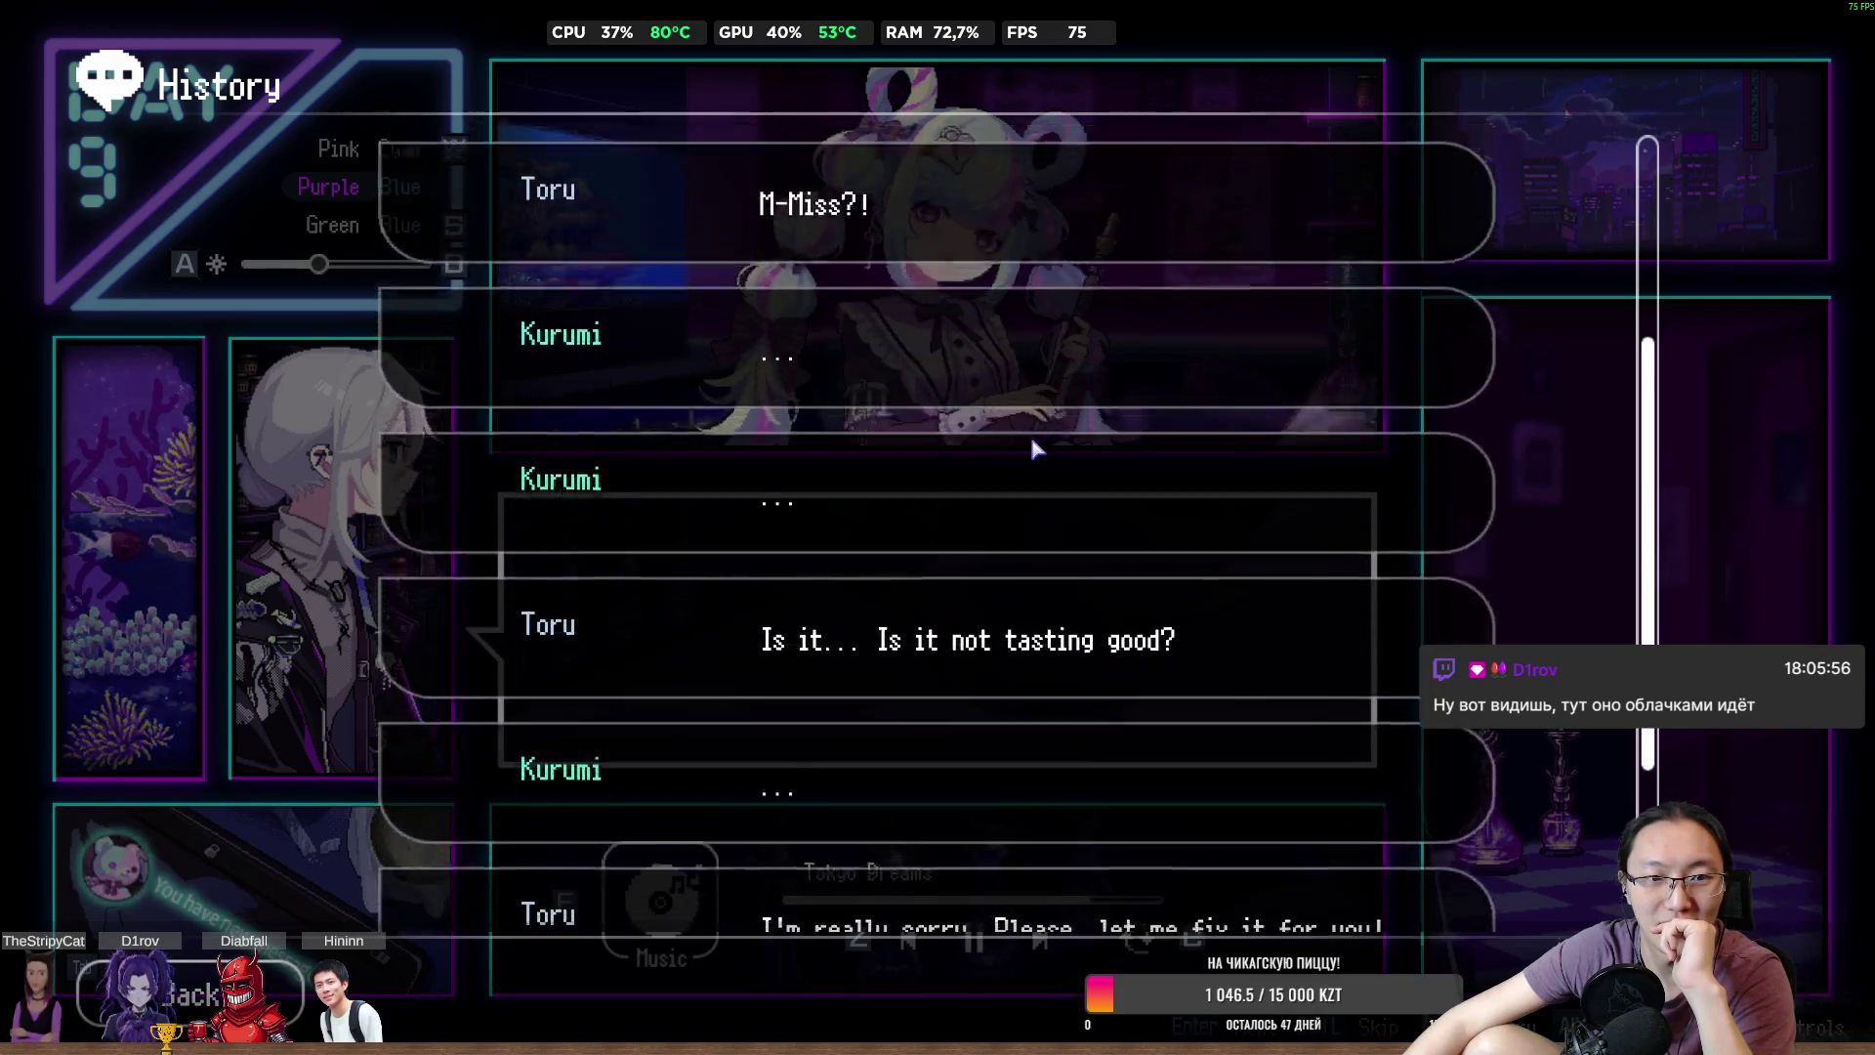
scroll(904, 440, "down", 1)
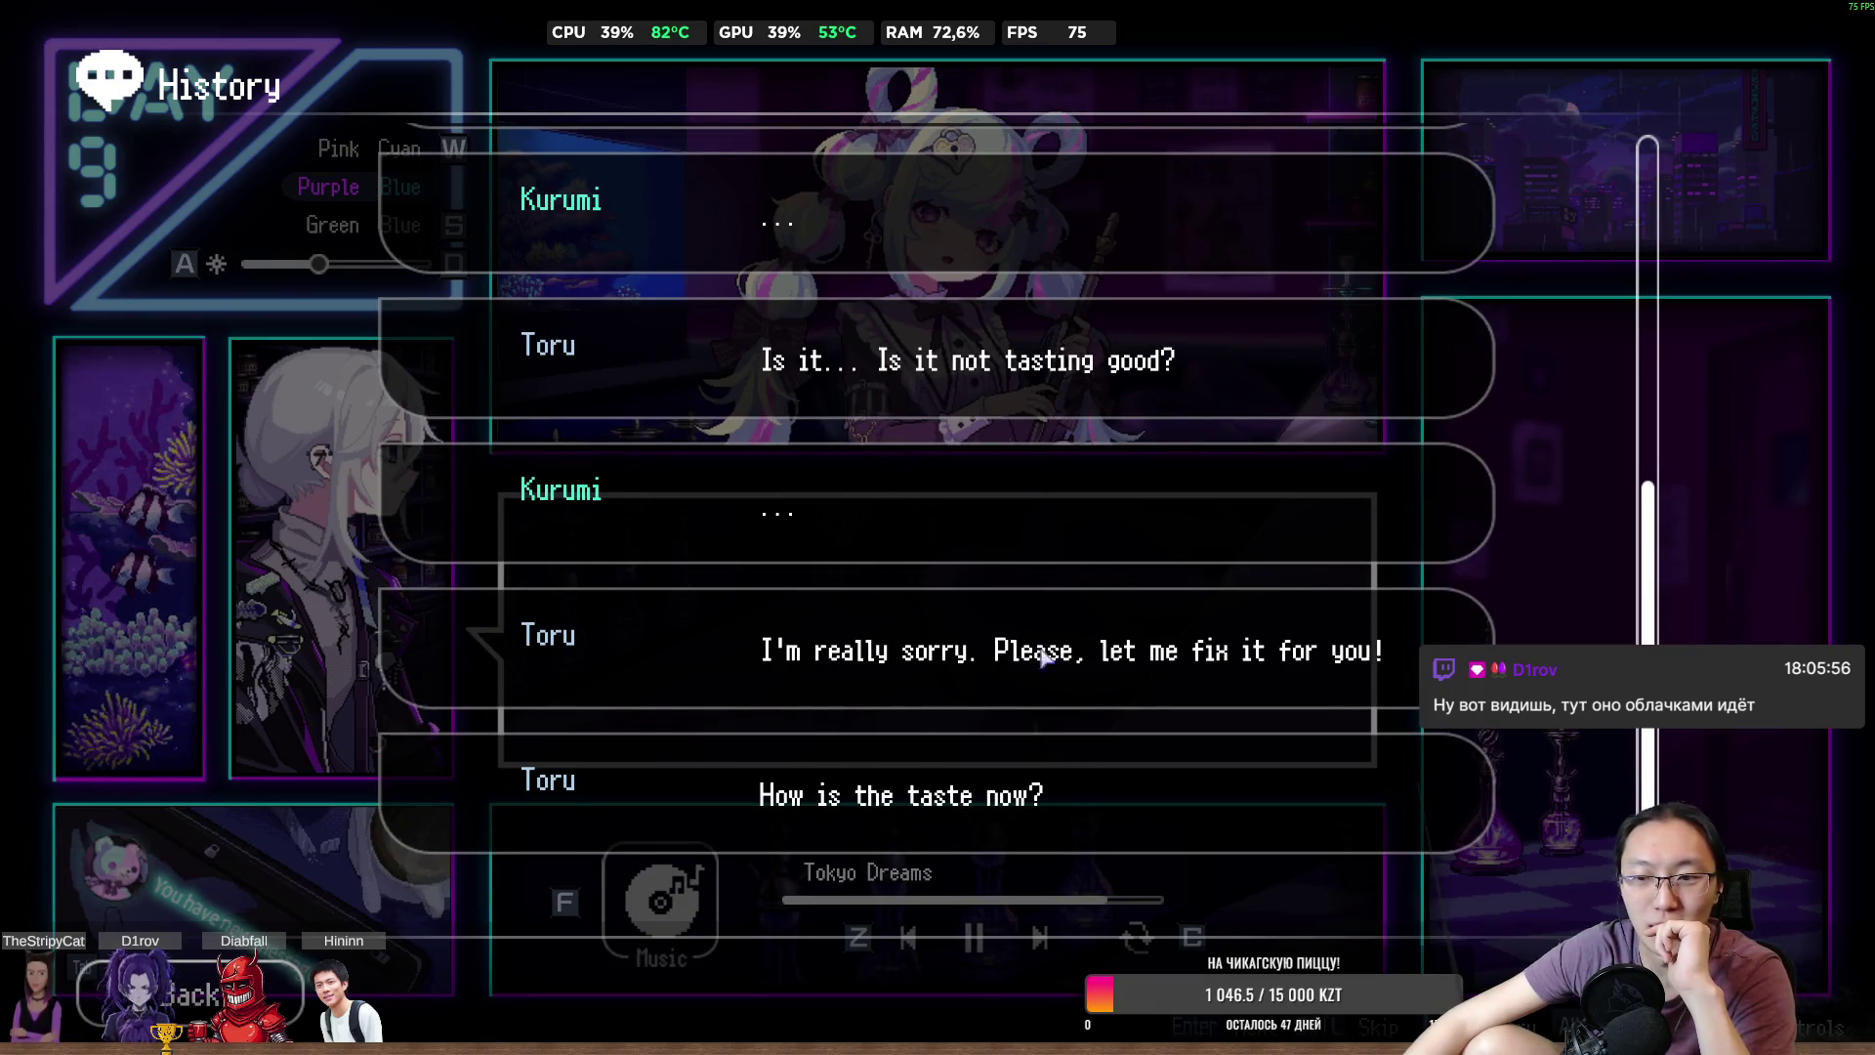
scroll(911, 593, "up", 5)
key("alt+Tab")
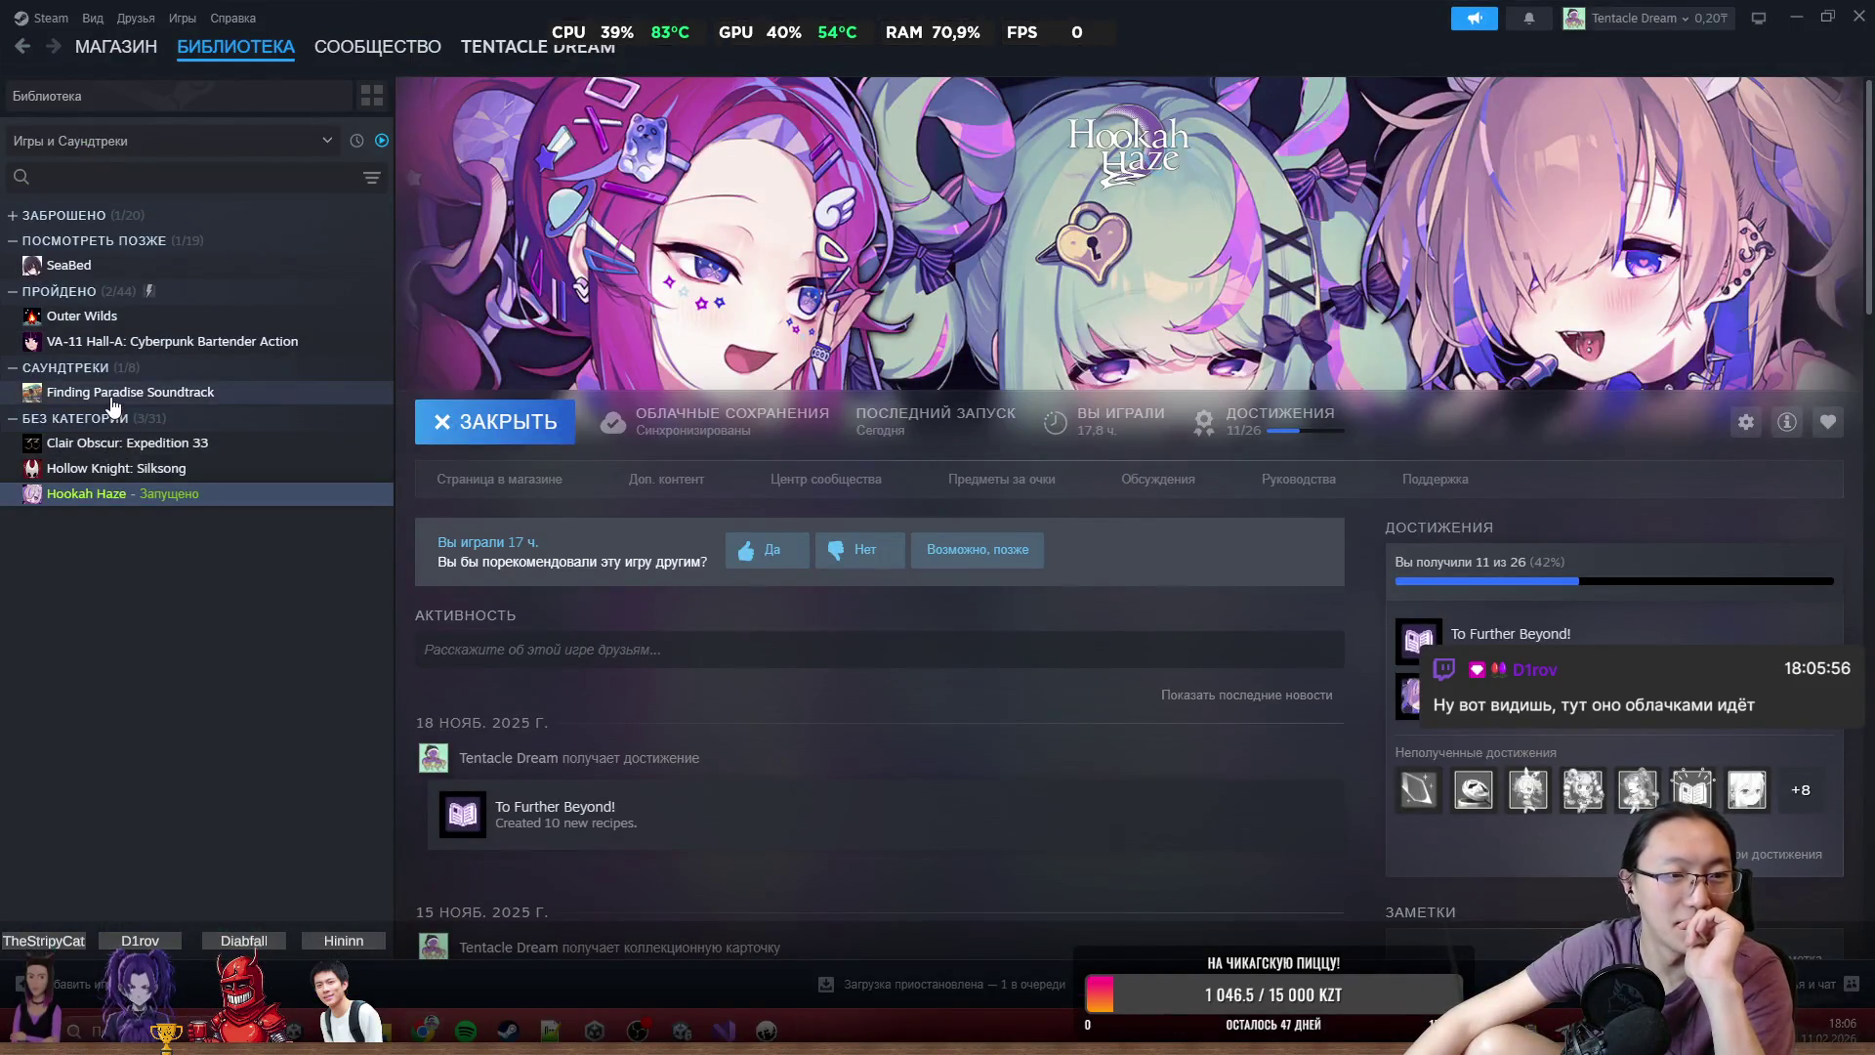
Launch VA-11 Hall-A from its library page and pick English at Language Select.
left_click(161, 340)
left_click(550, 425)
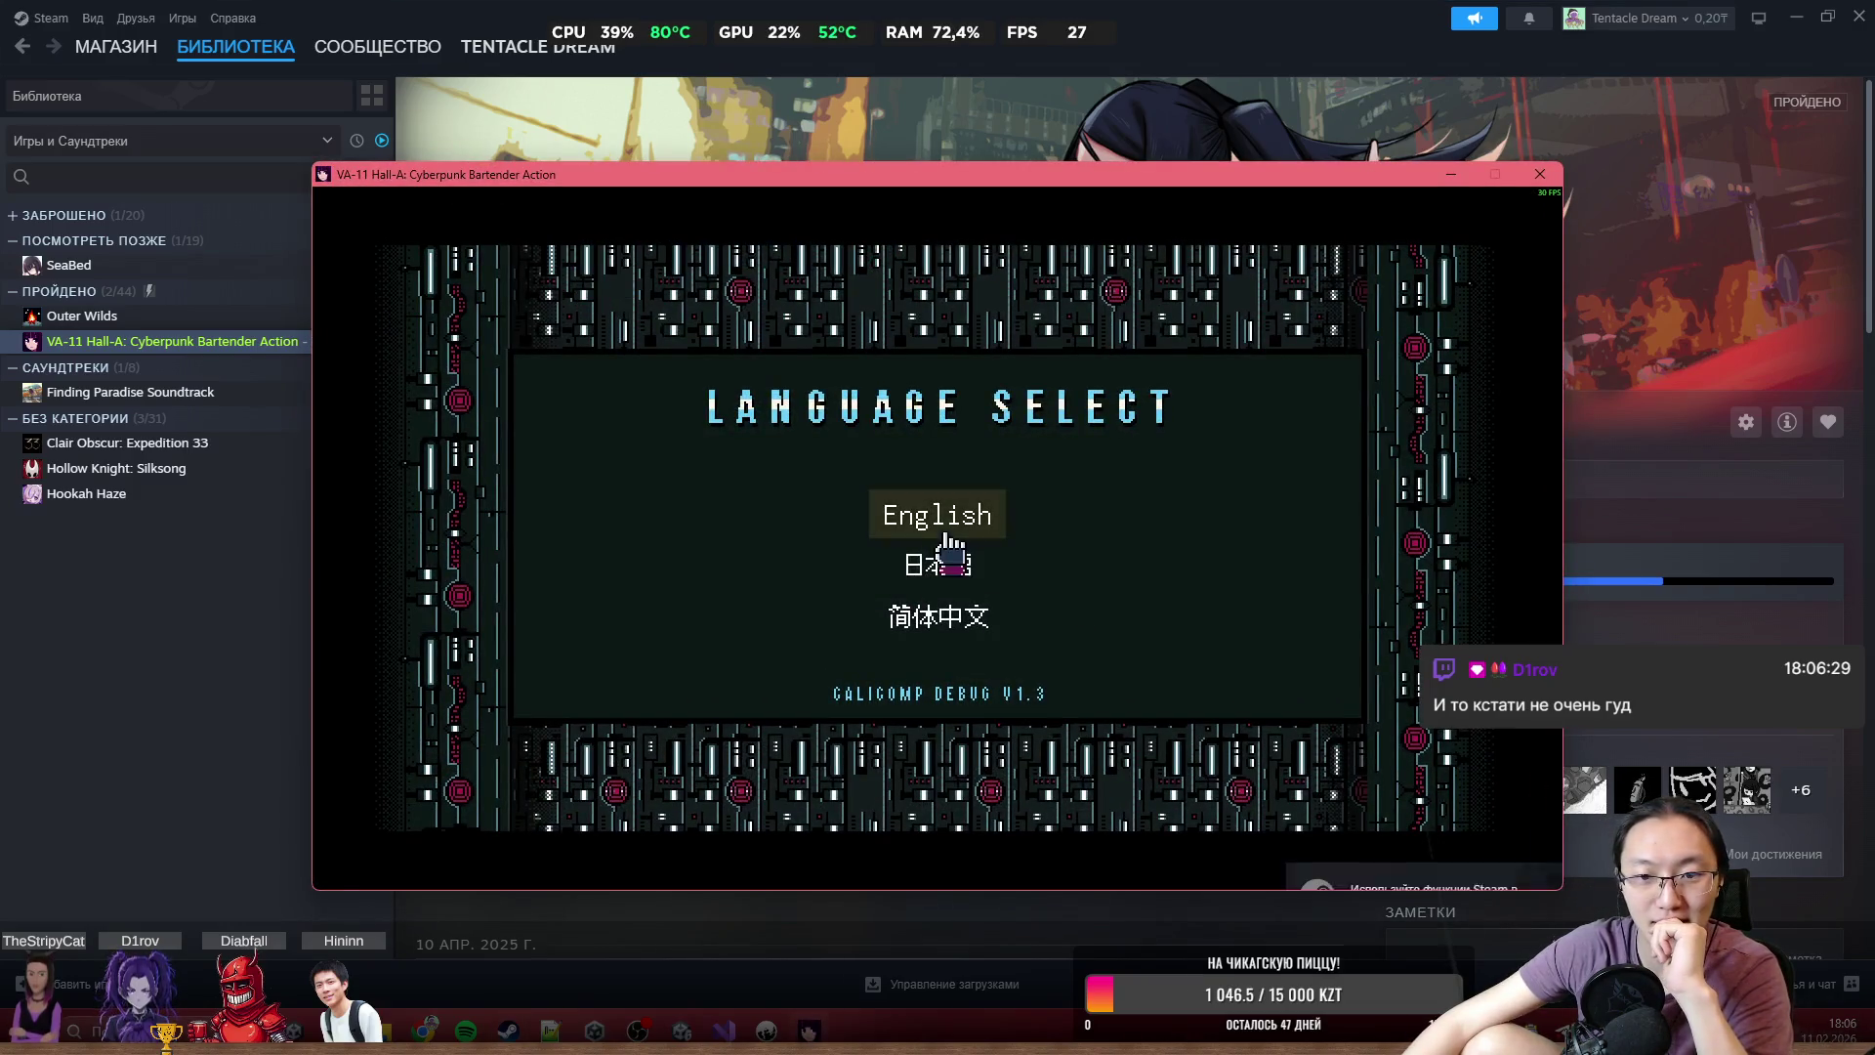
left_click(938, 514)
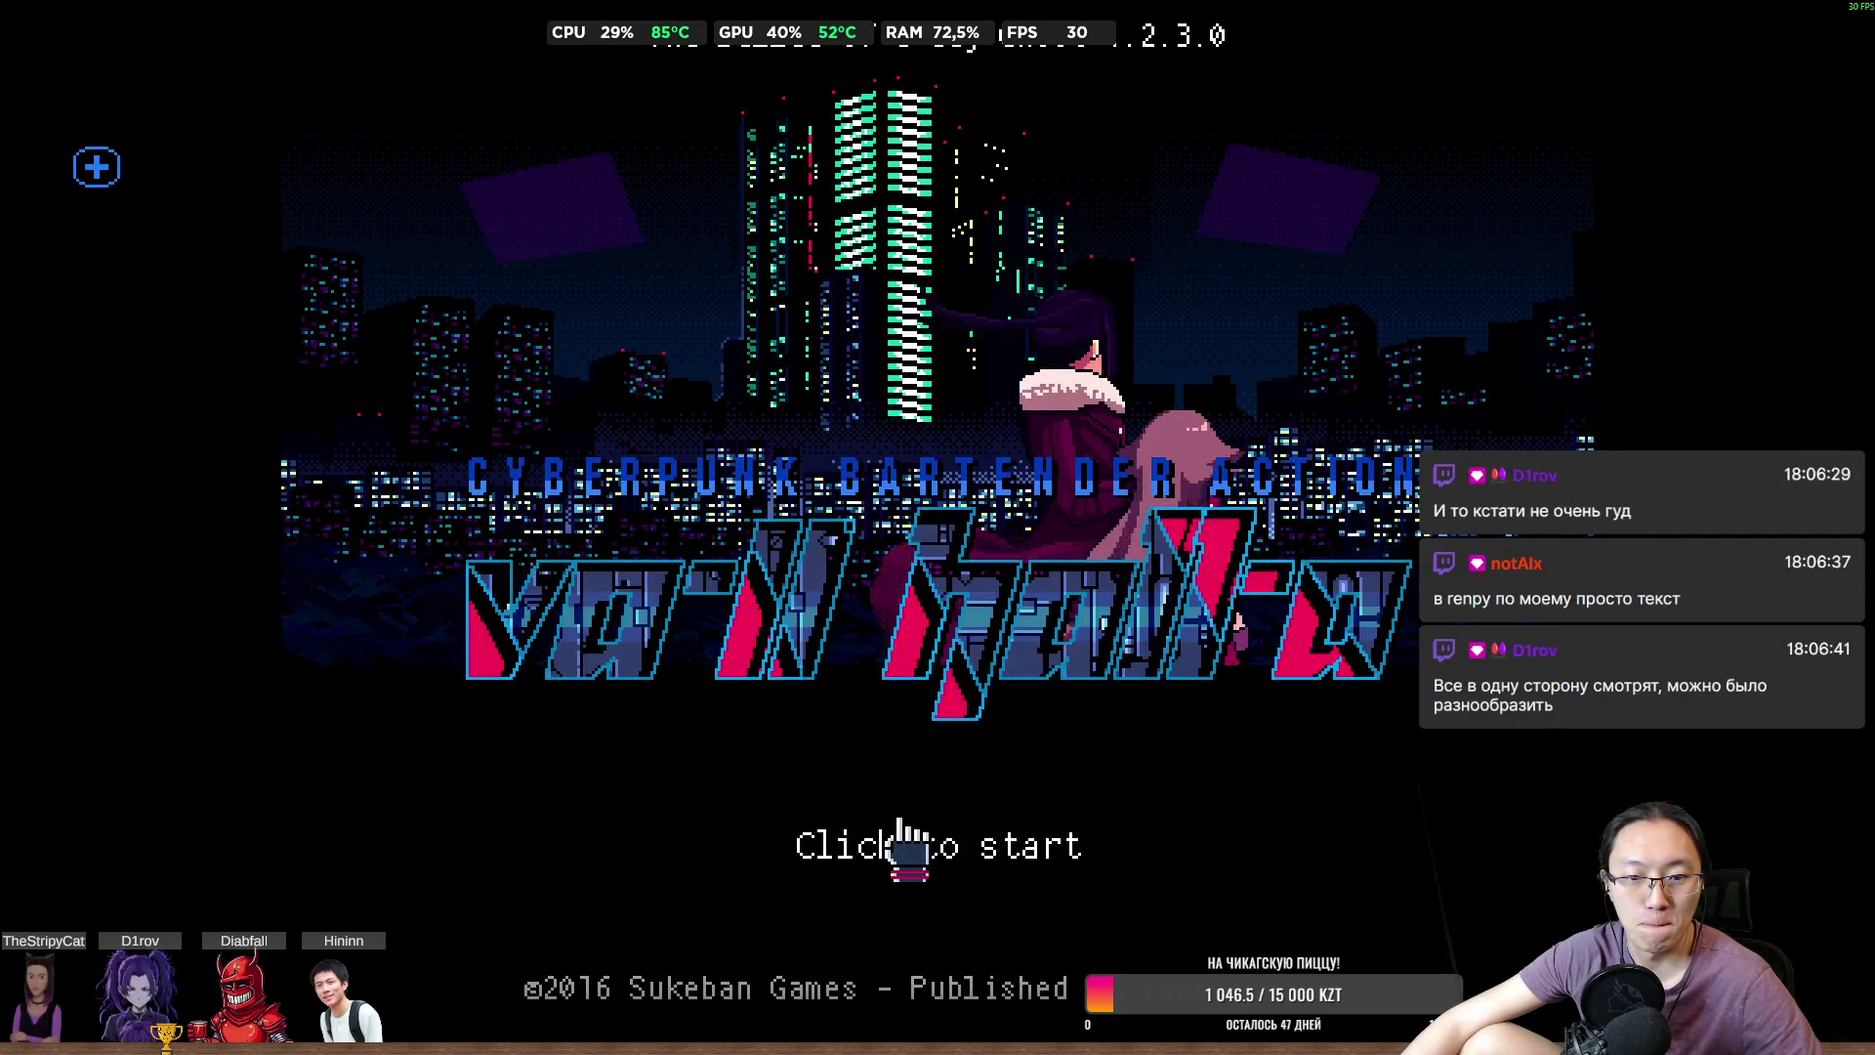
Load the Day 1- NG+ save, put Dawn Approaches in playlist slot two, and start the shift.
left_click(910, 858)
left_click(803, 864)
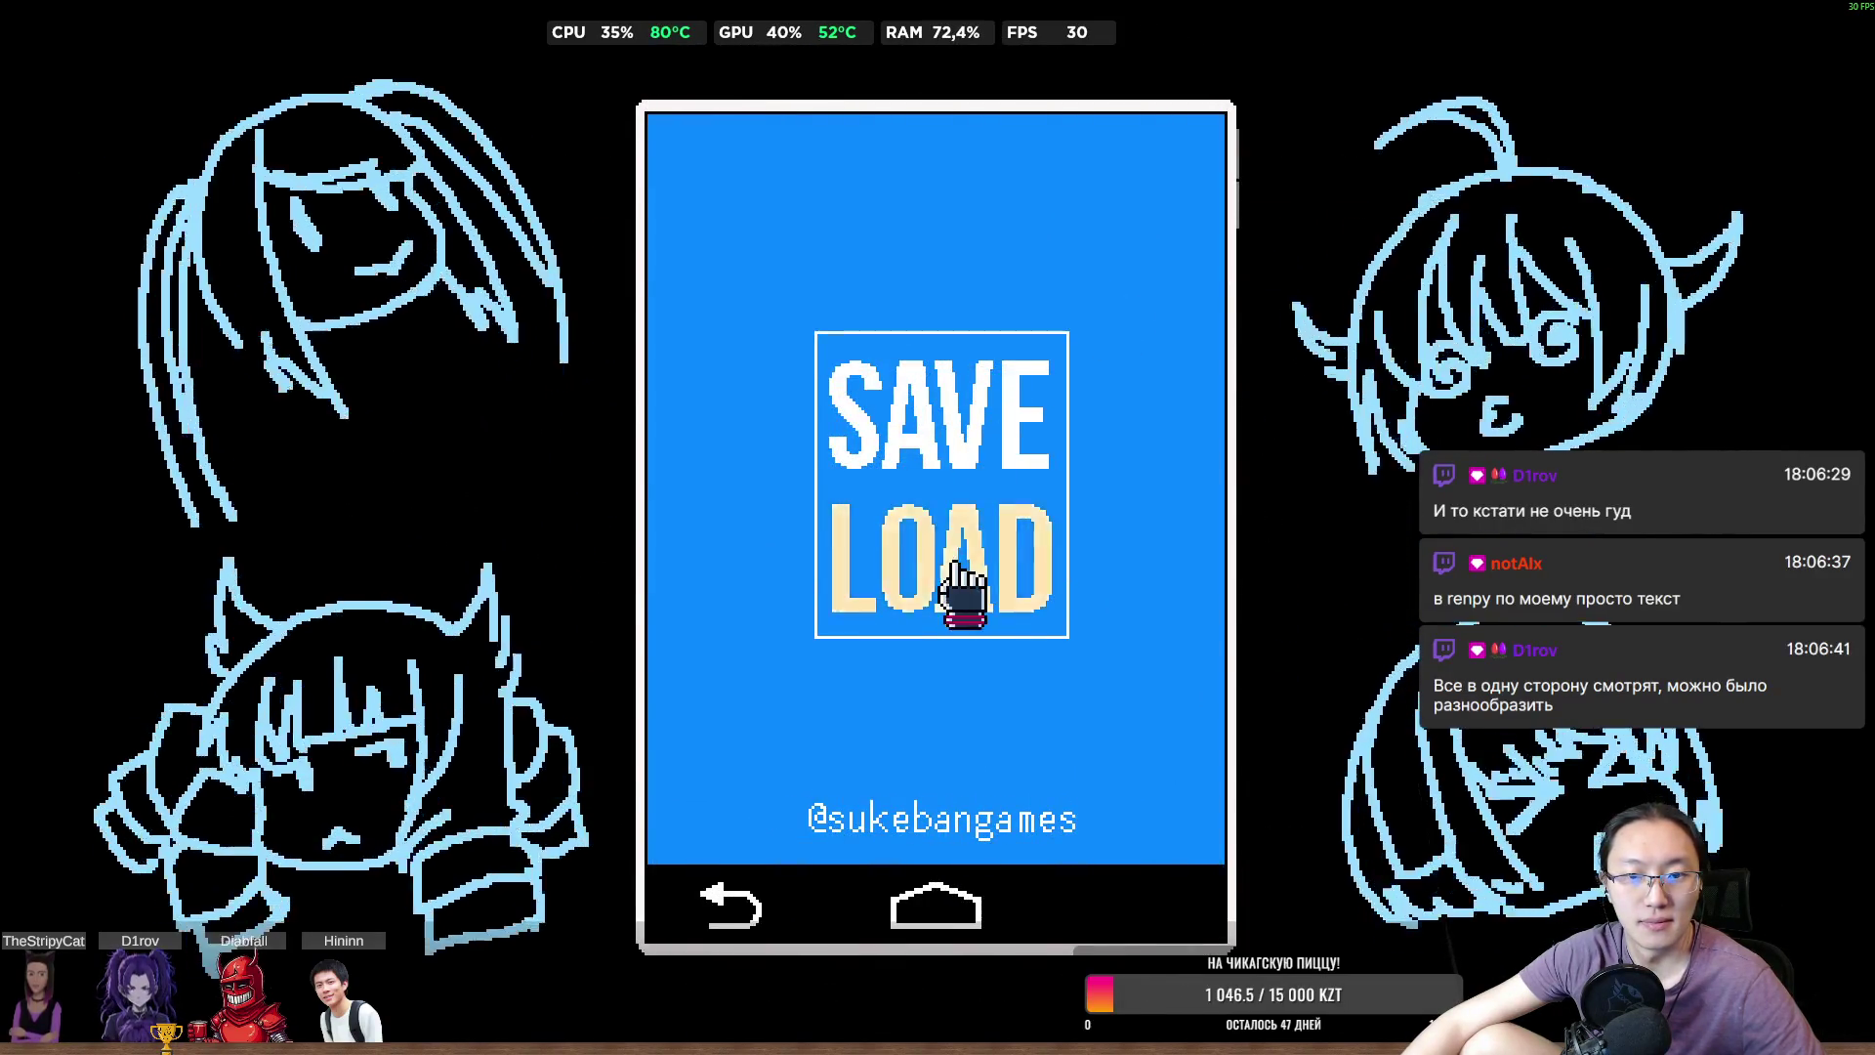
left_click(954, 590)
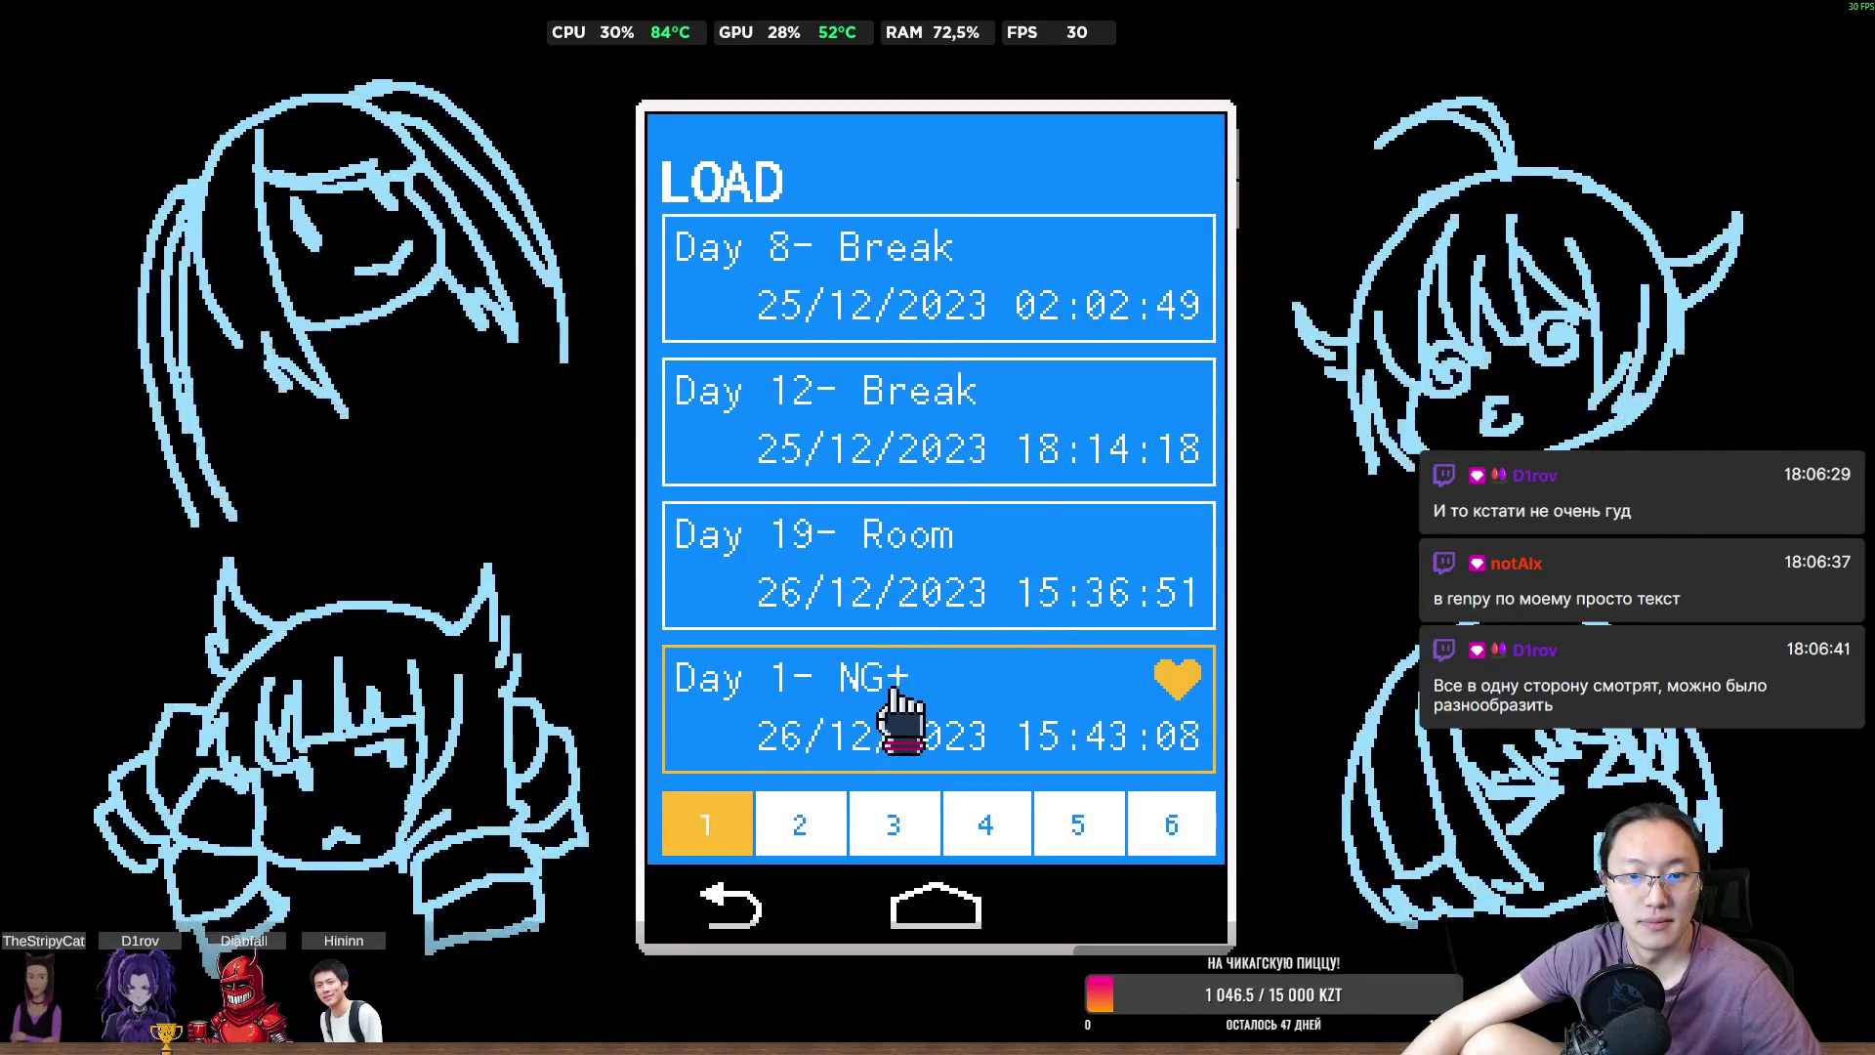
left_click(1074, 376)
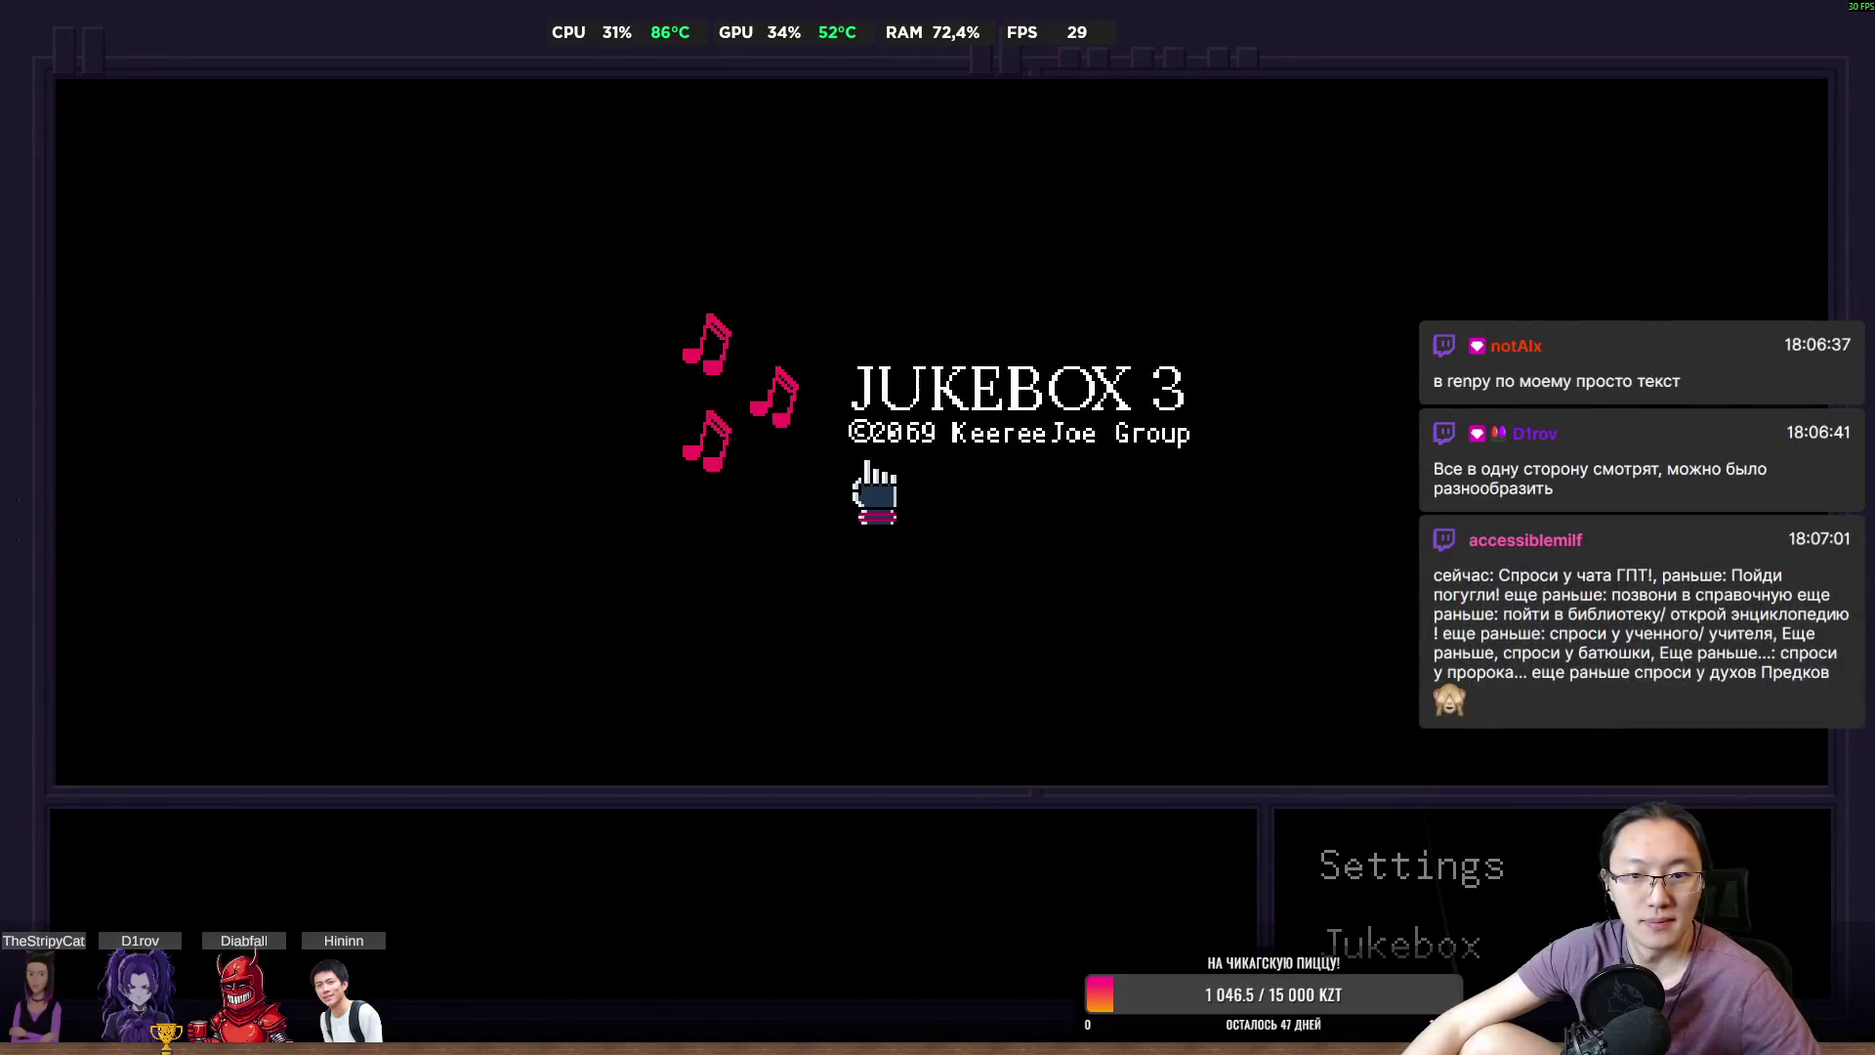
left_click(1357, 235)
left_click(1133, 692)
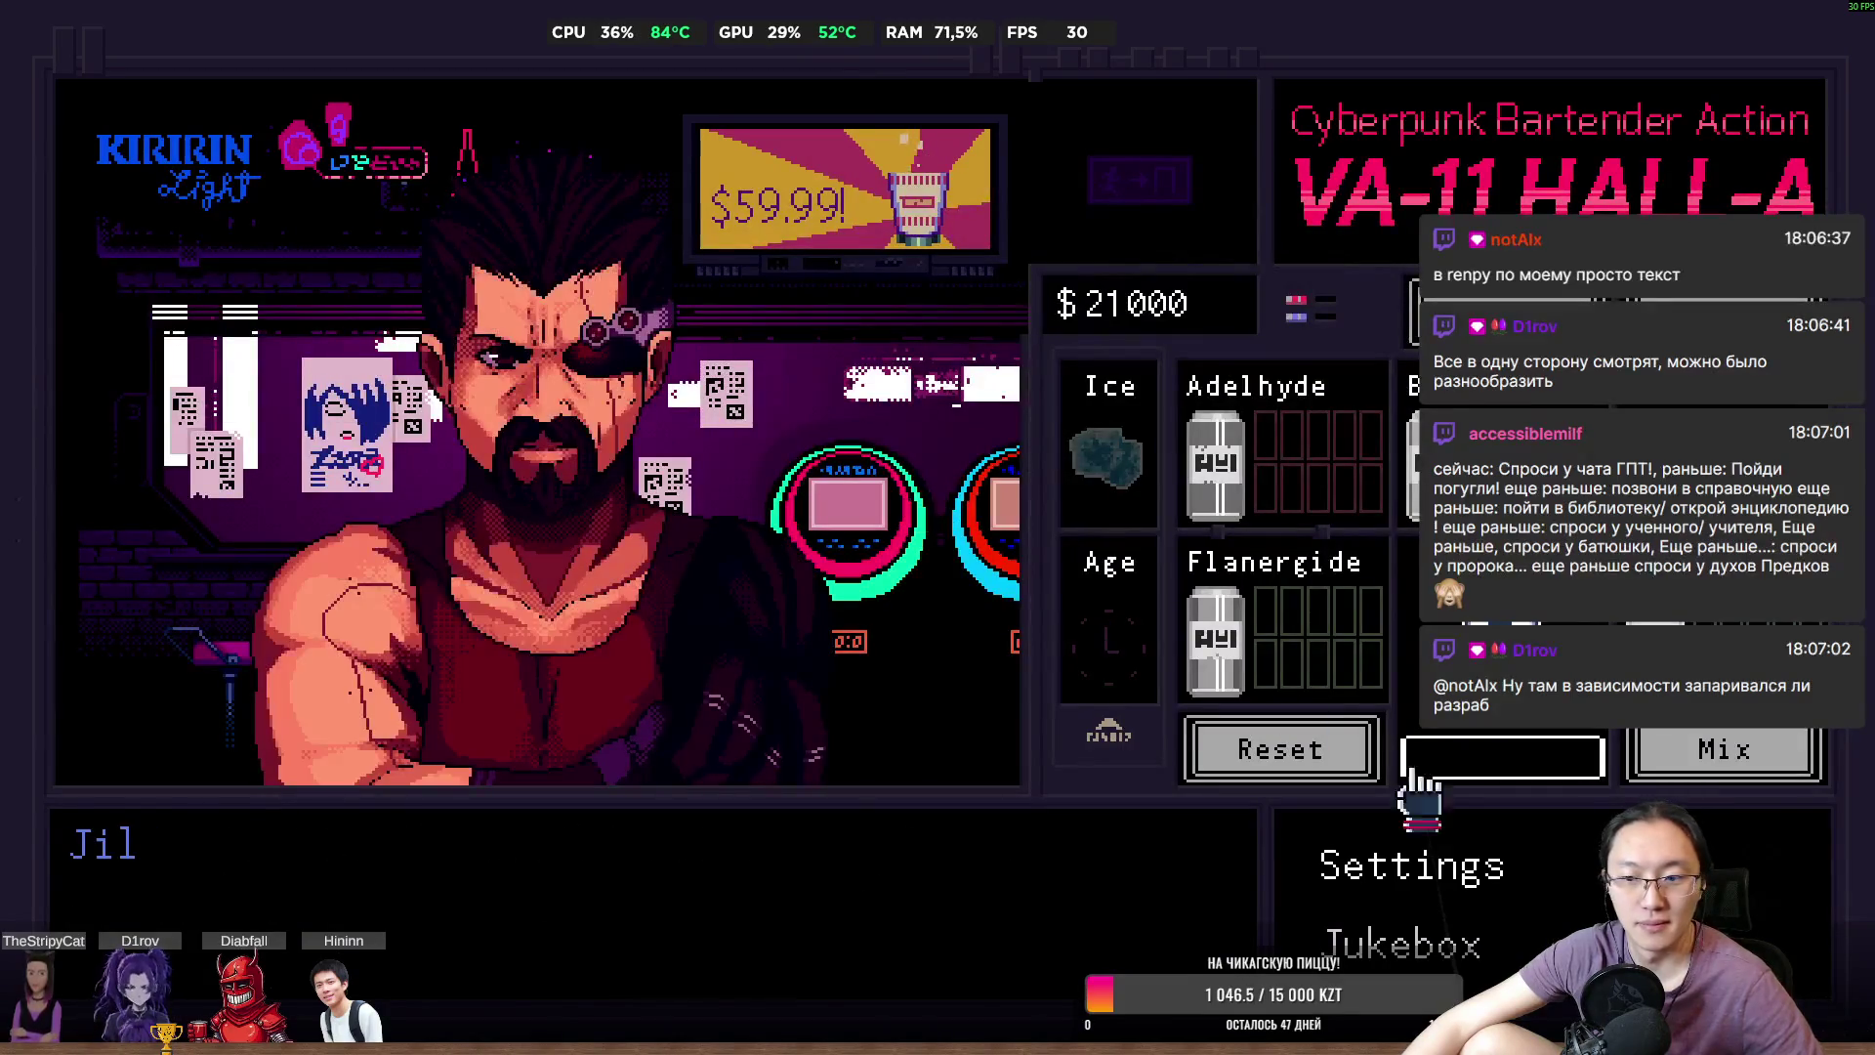
Advance to the customer's order and try a first mix with one Flanergide.
key("Return")
key("Return")
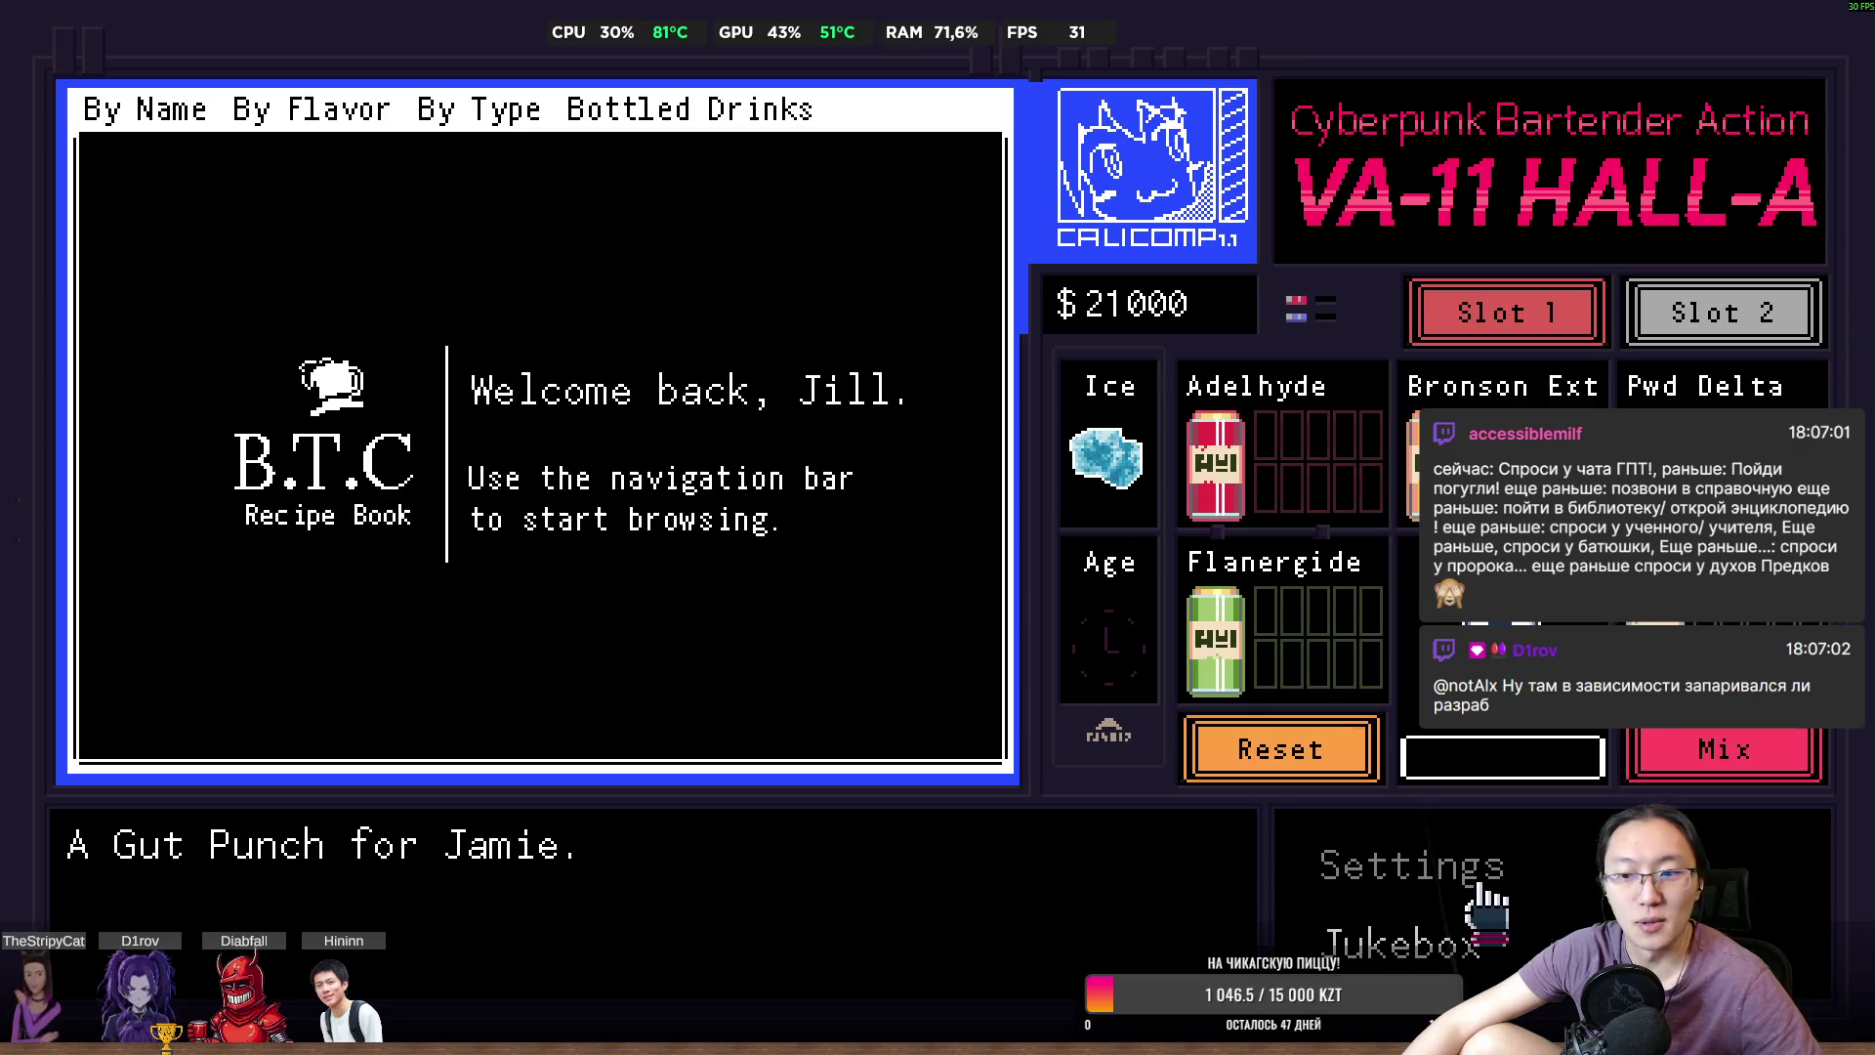
left_click(1402, 945)
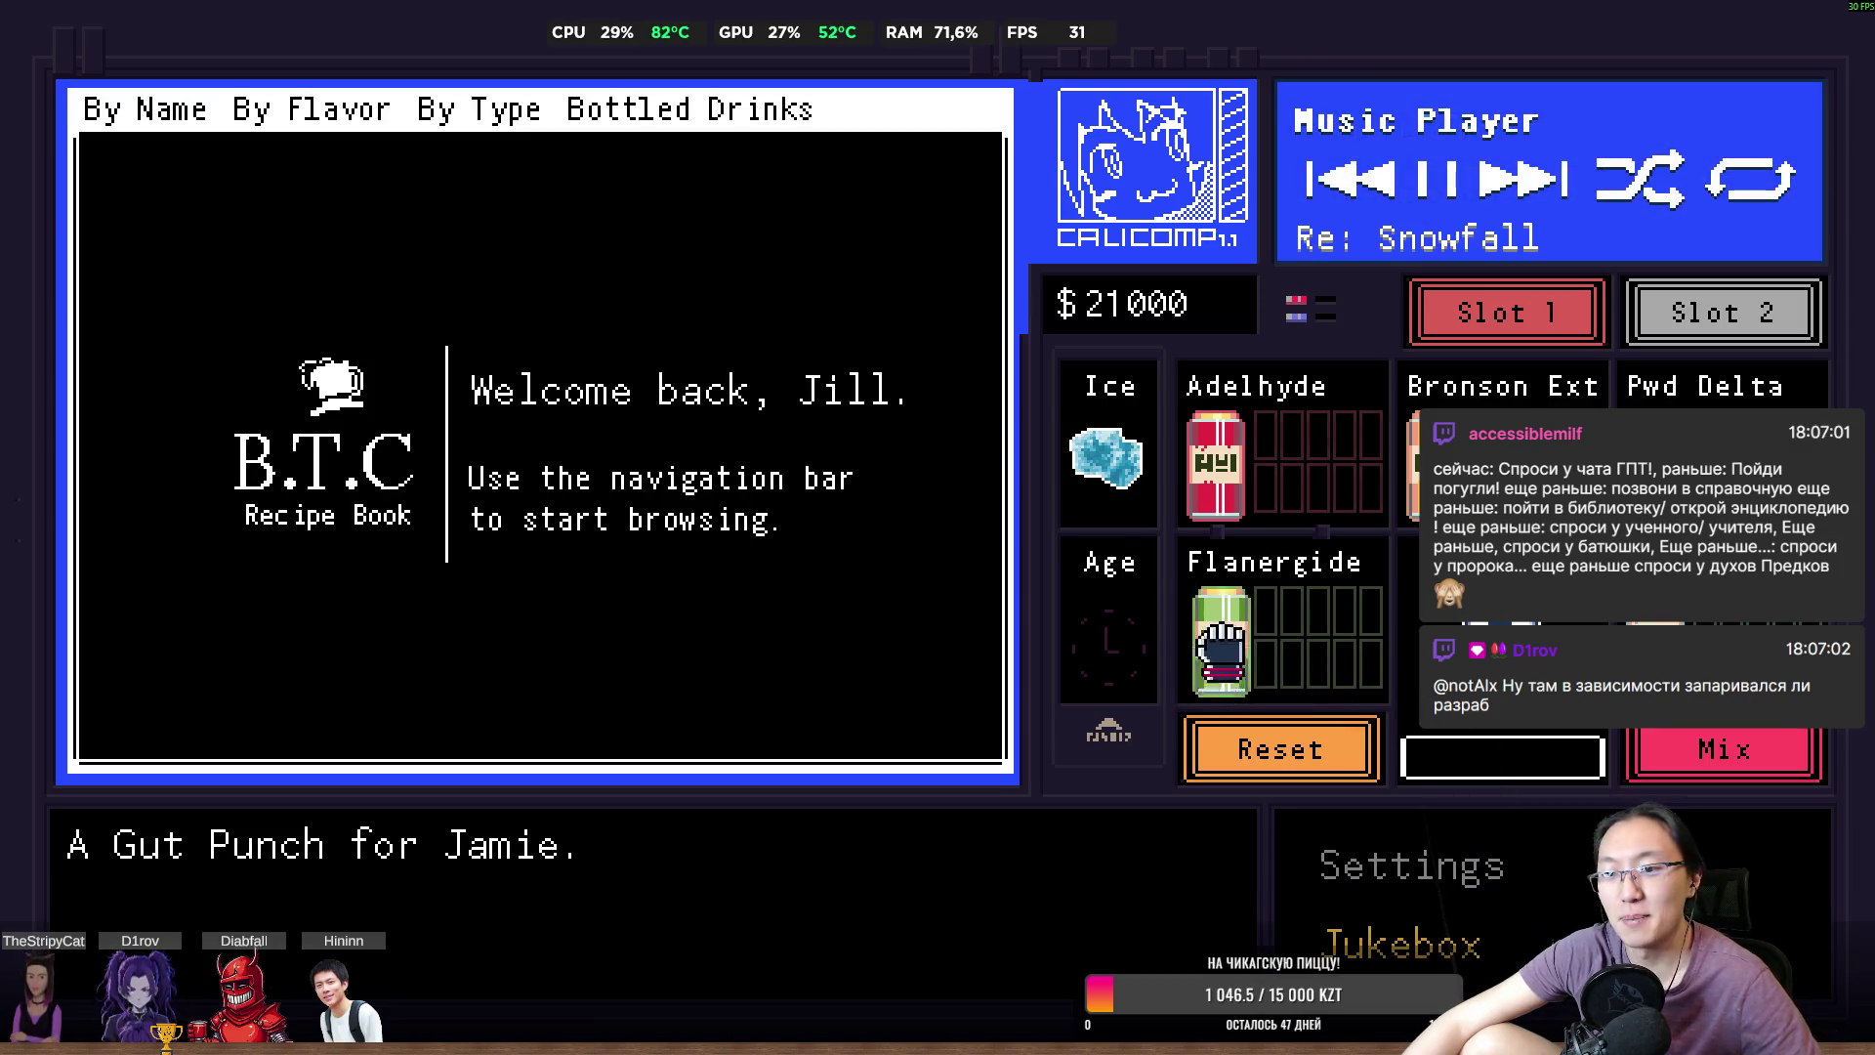
left_click(1216, 645)
left_click(1716, 753)
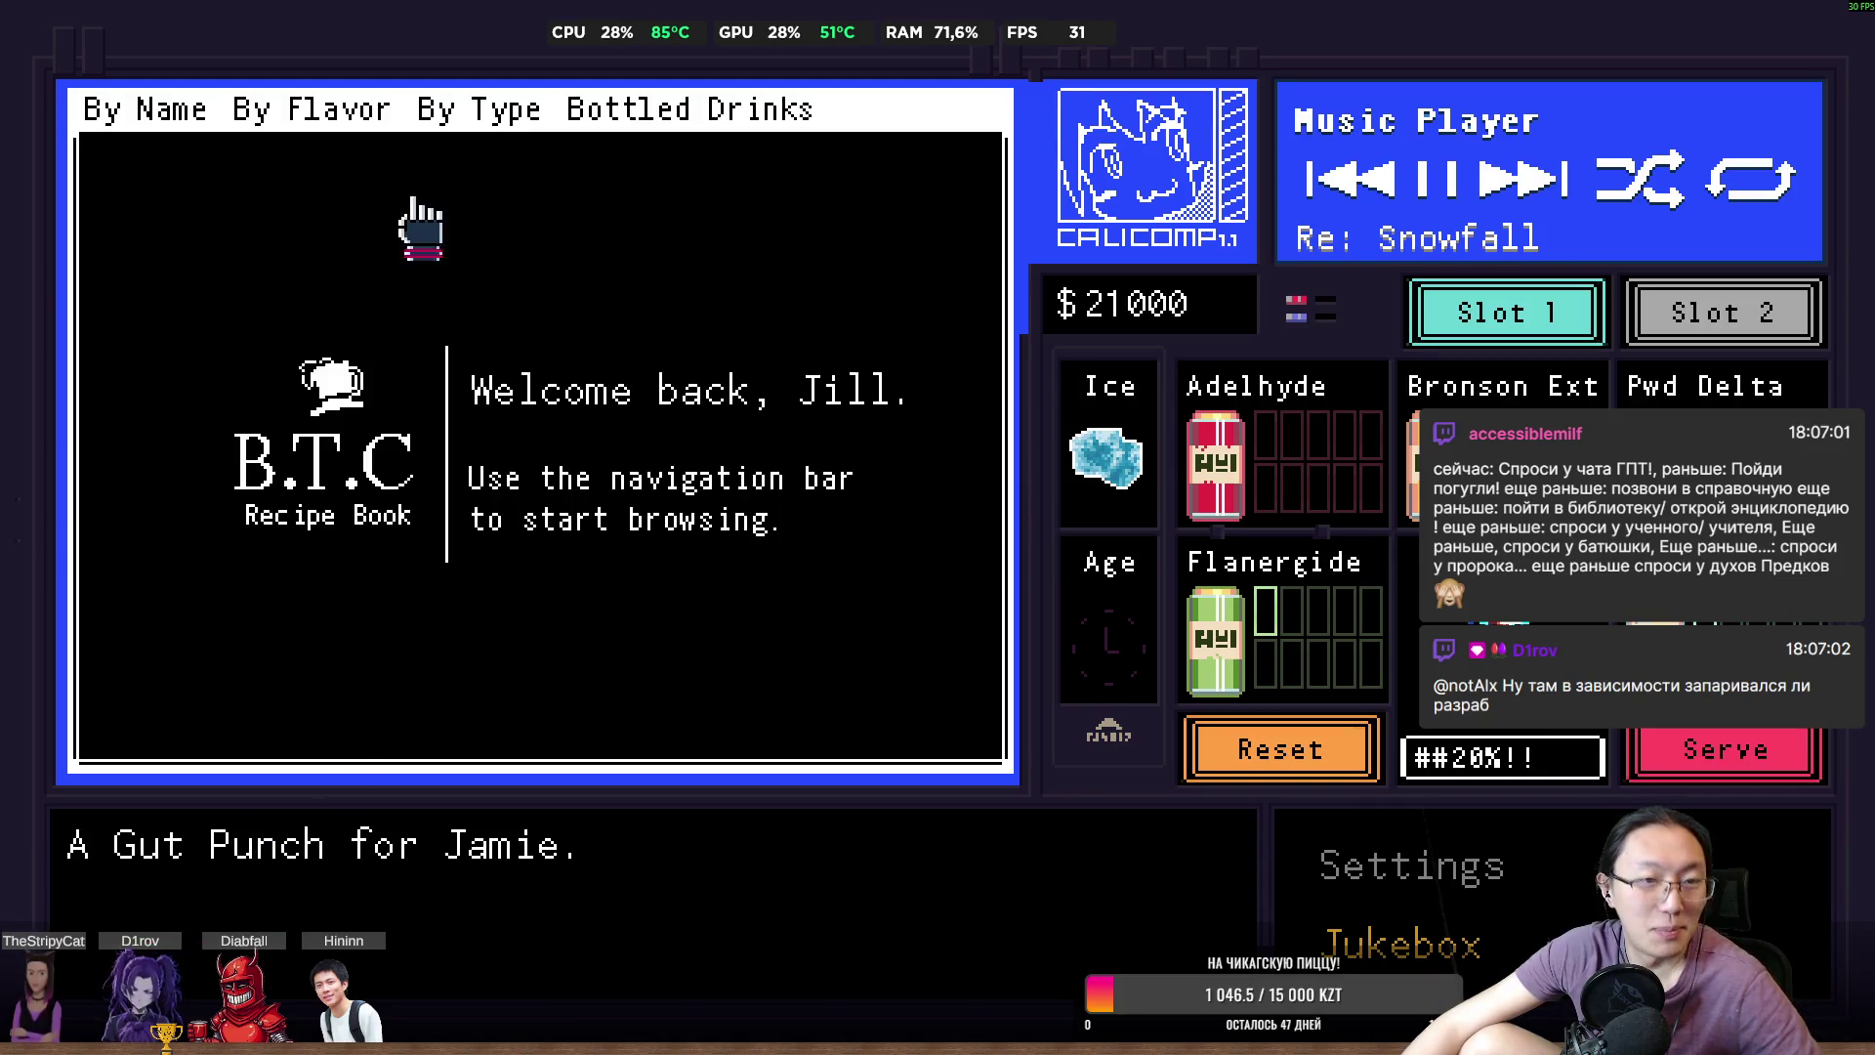
Look up the Gut Punch recipe under drinks starting with G.
left_click(313, 113)
left_click(223, 109)
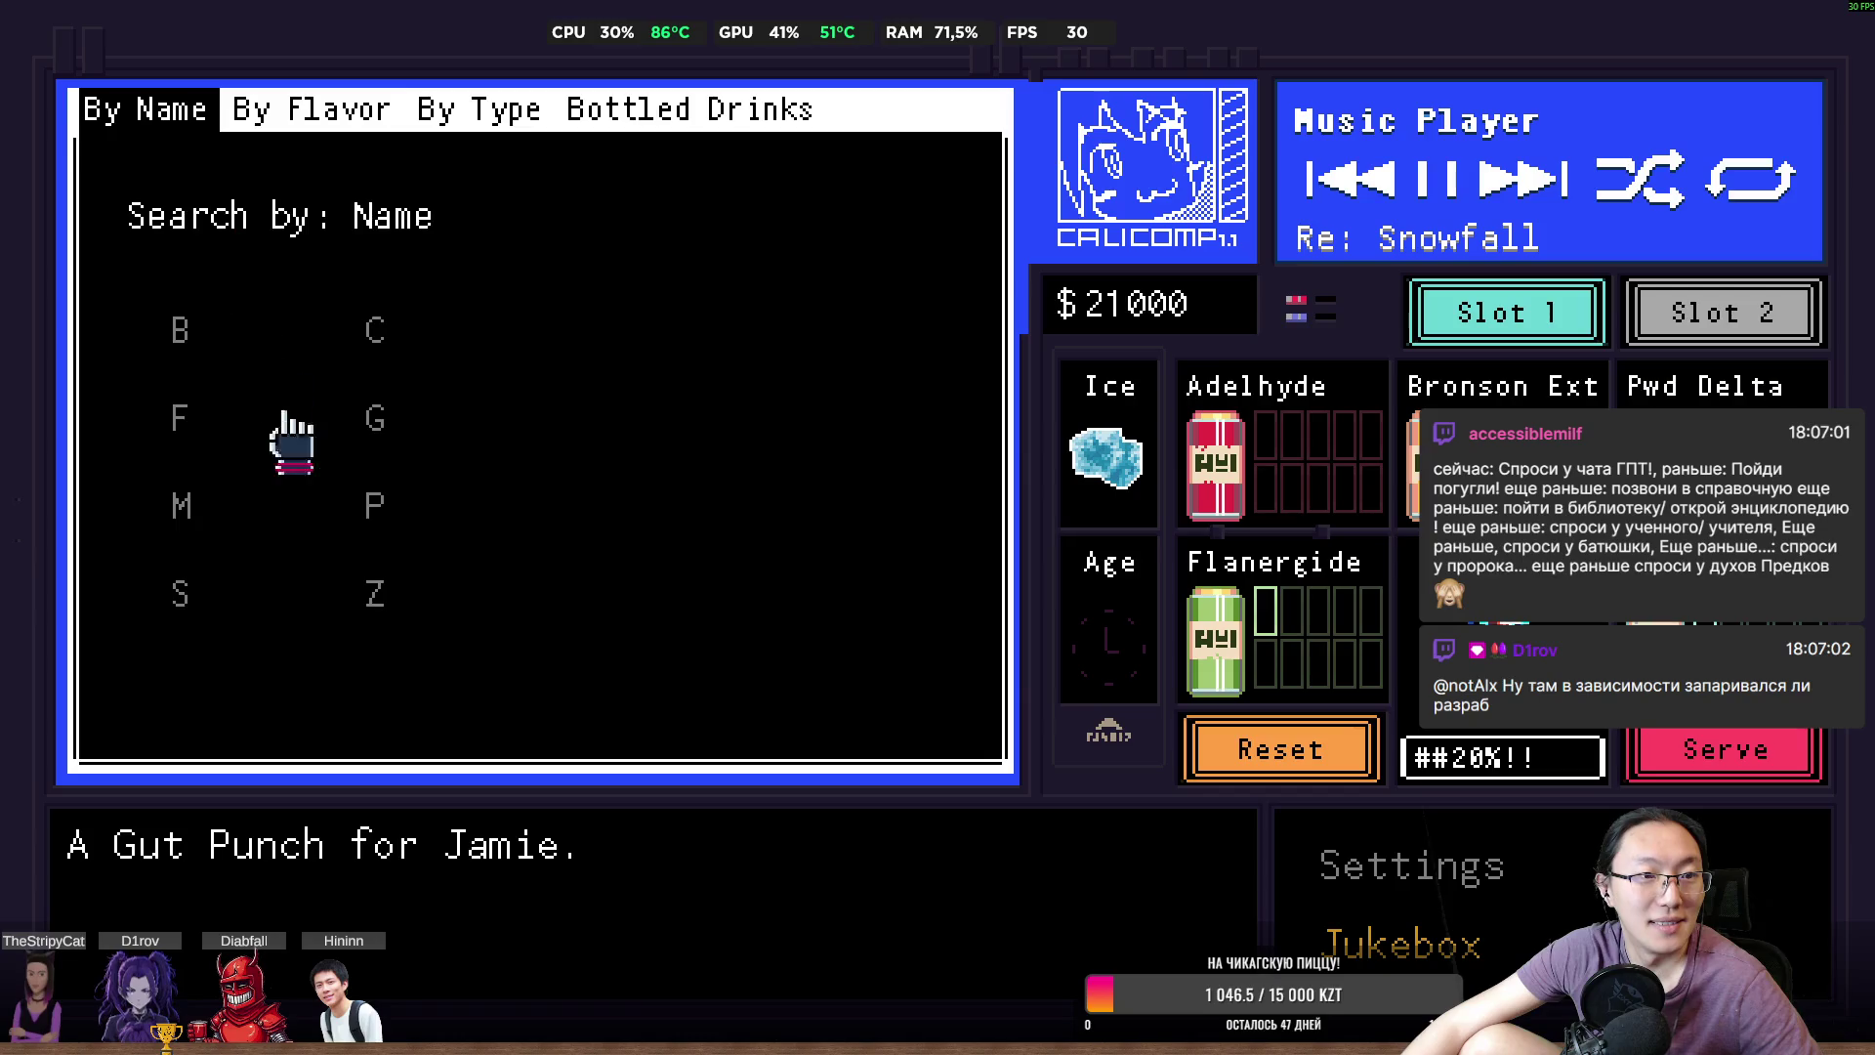
left_click(377, 429)
left_click(786, 330)
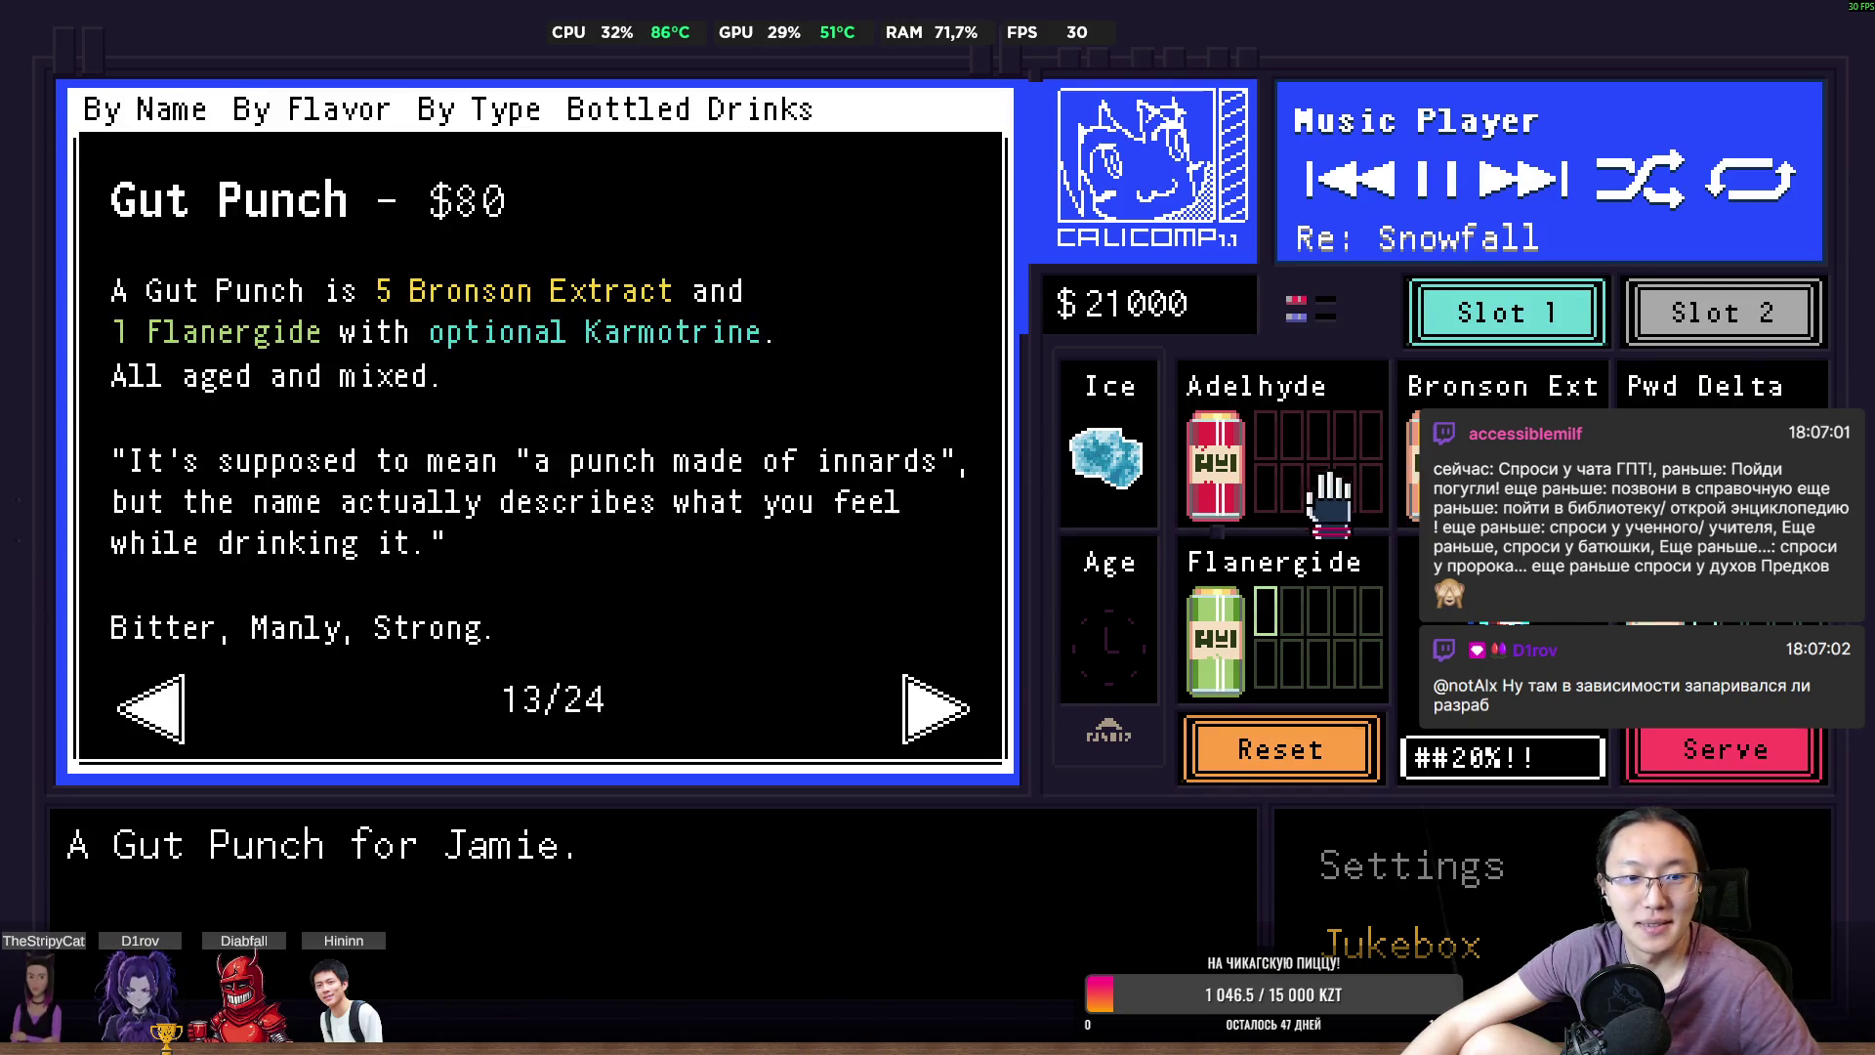
Mix 5 Bronson Extract with Karmotrine, then discard the failed drink.
left_click(1330, 769)
left_click_drag(1436, 464, 1495, 590)
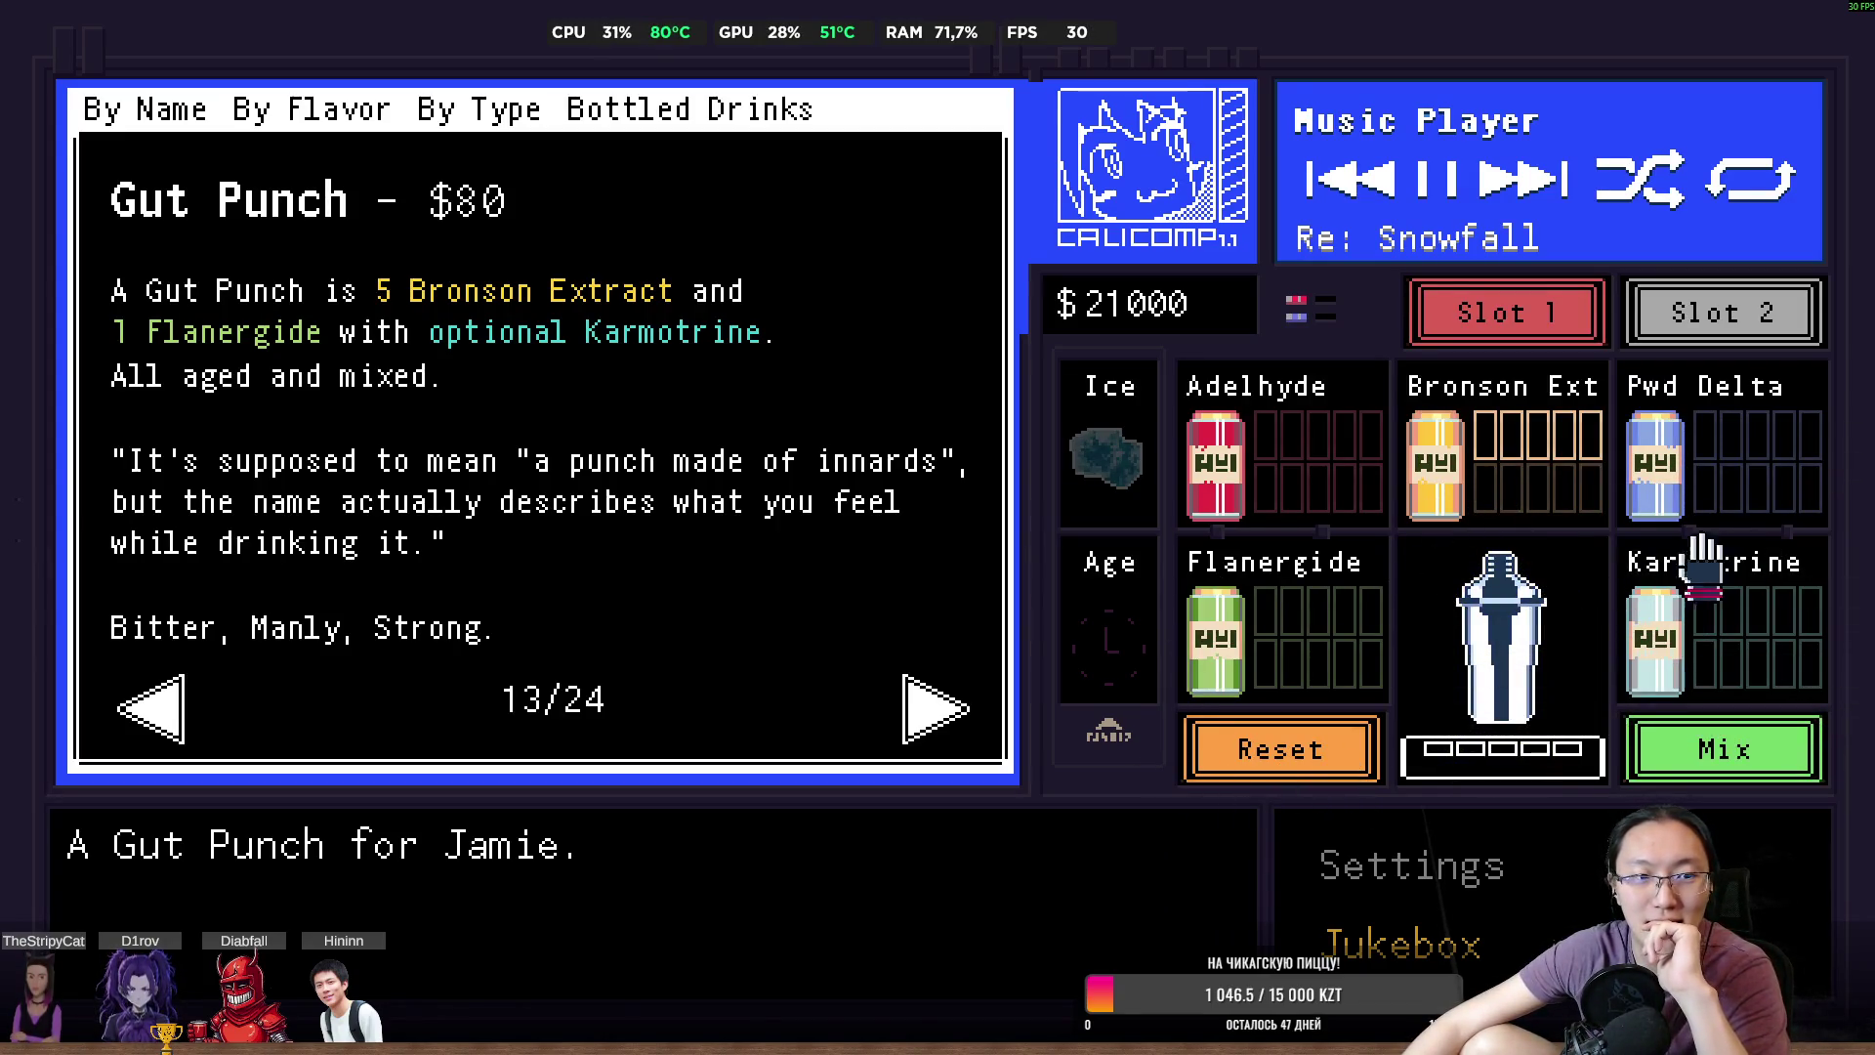
left_click(1216, 640)
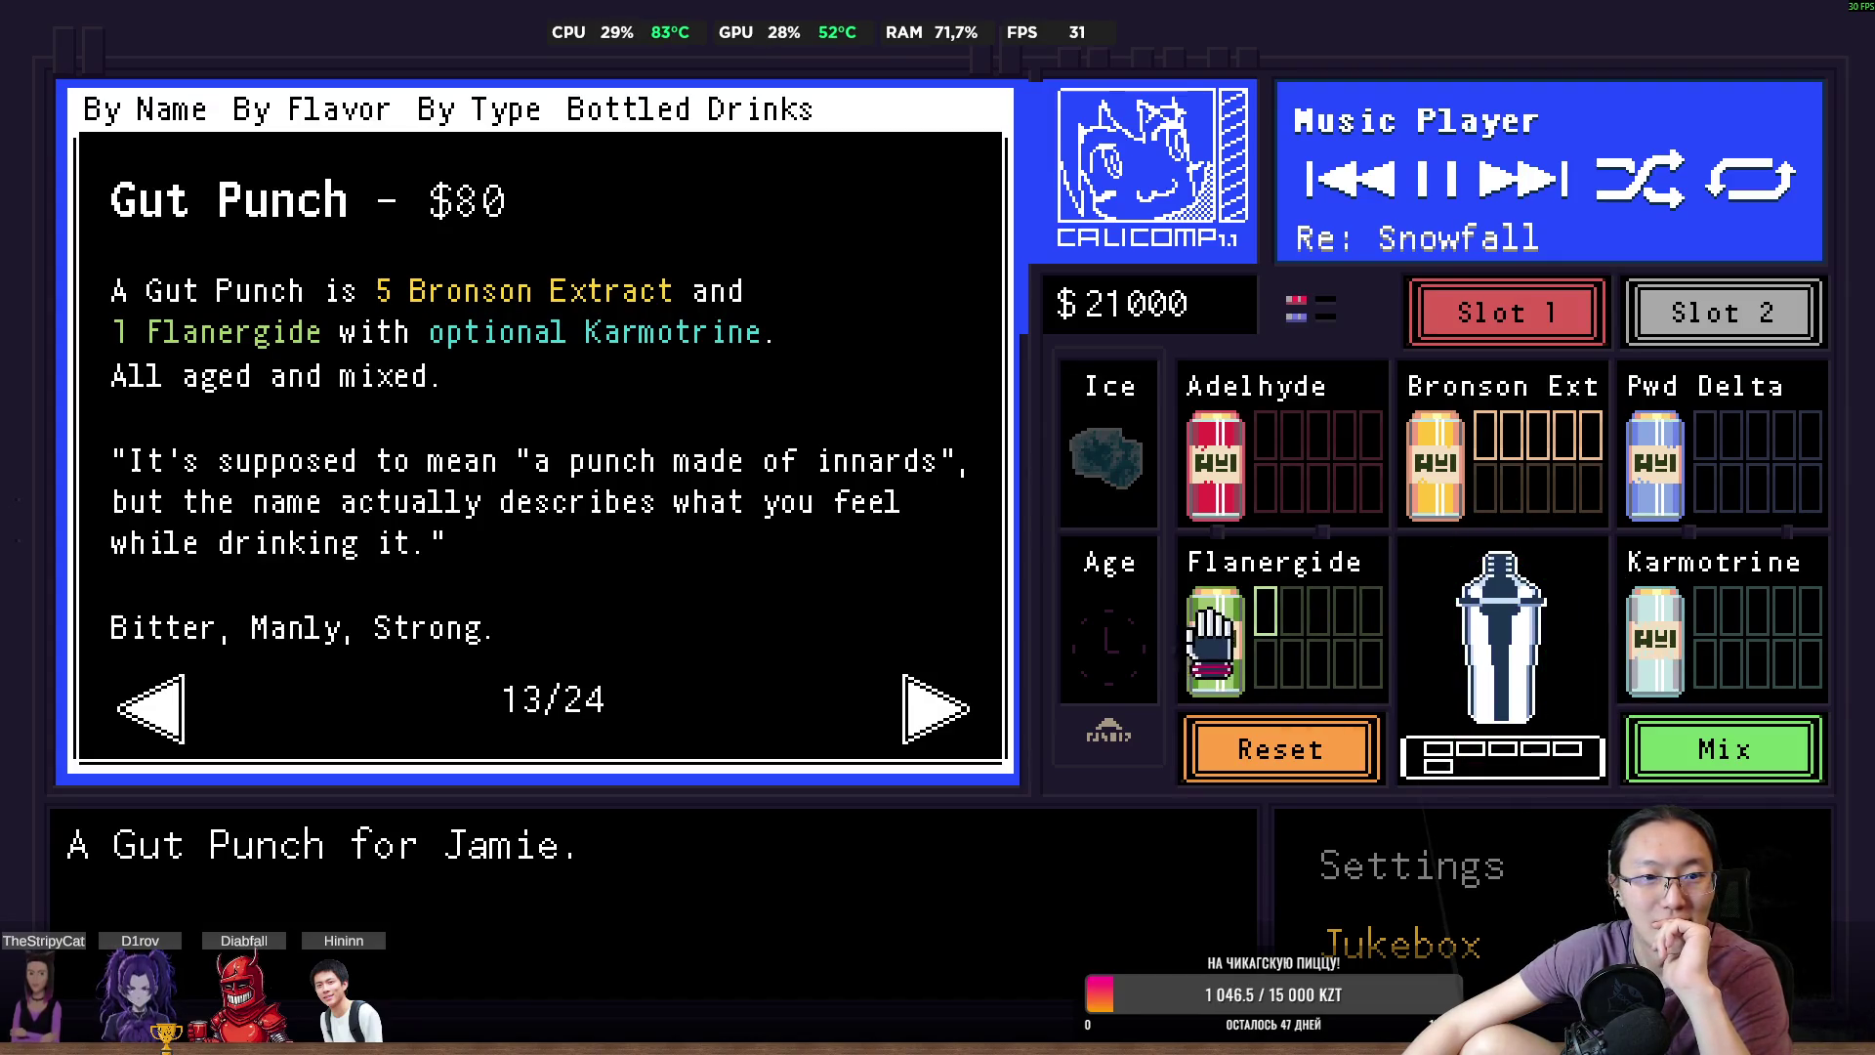
left_click_drag(1660, 653, 1509, 752)
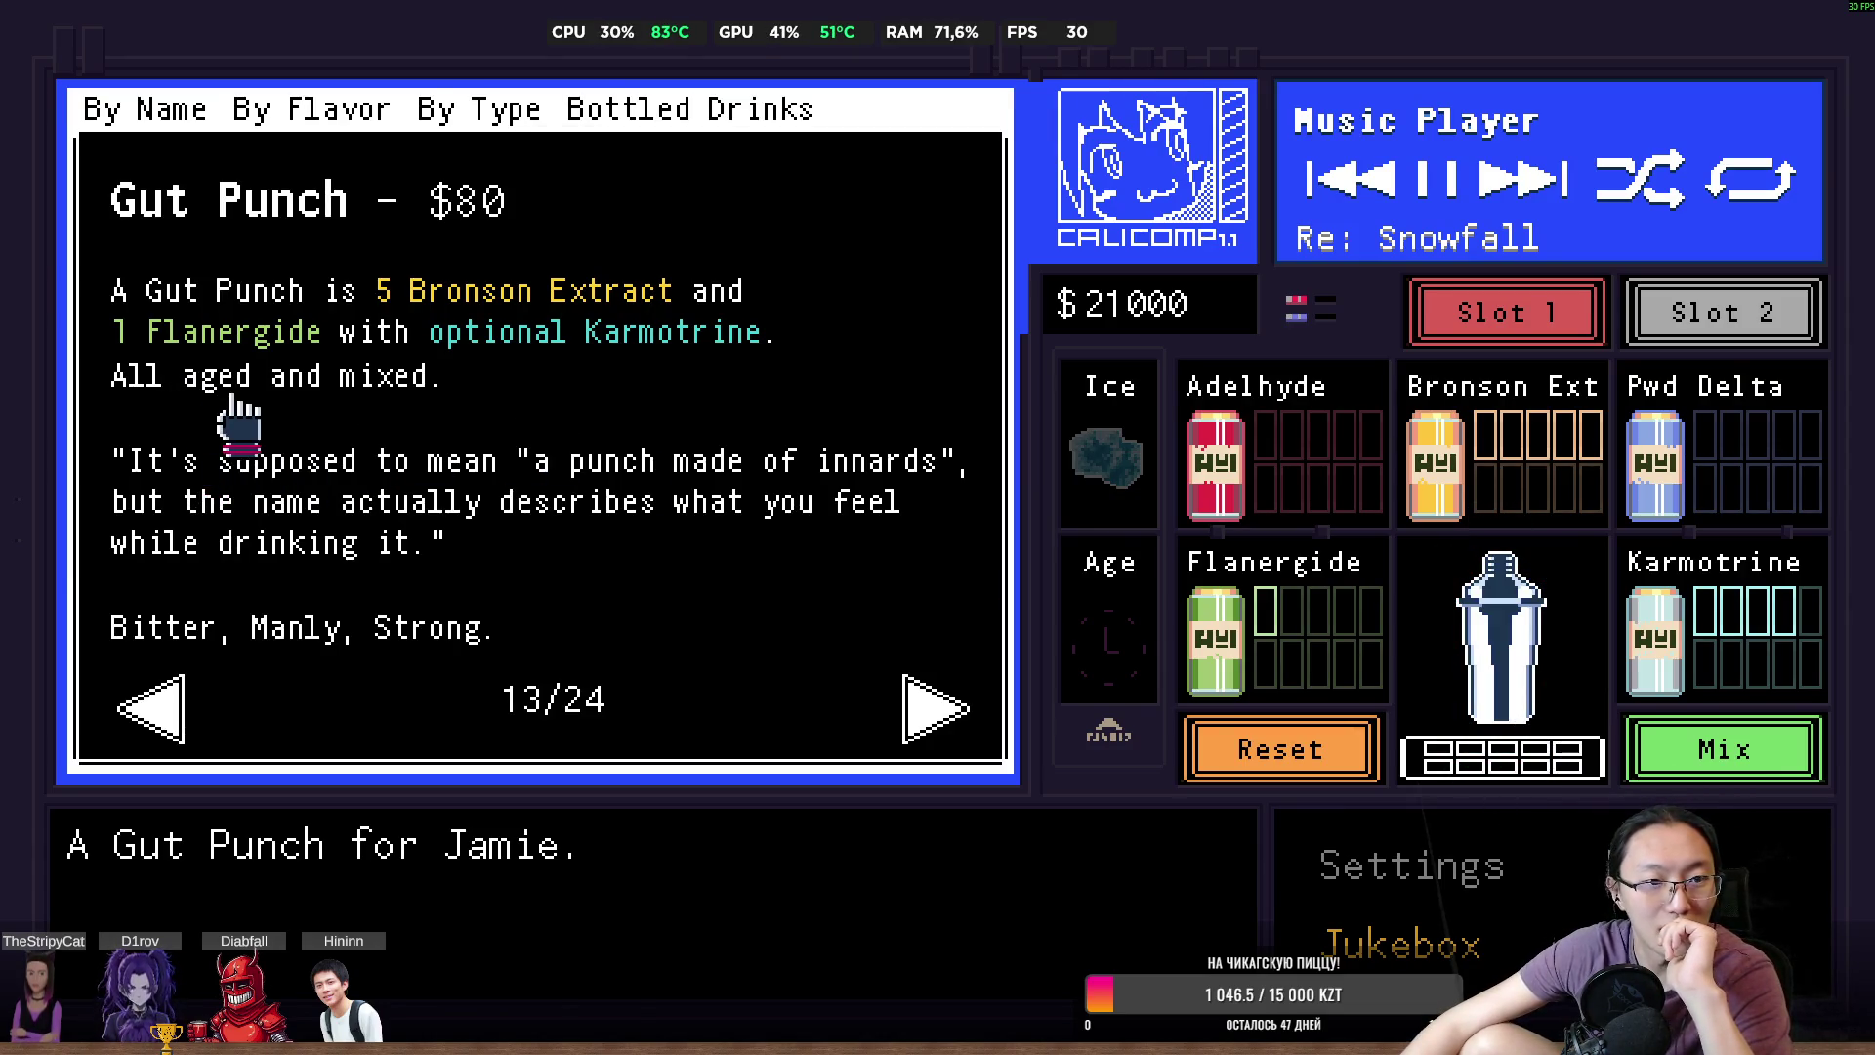
left_click(1724, 781)
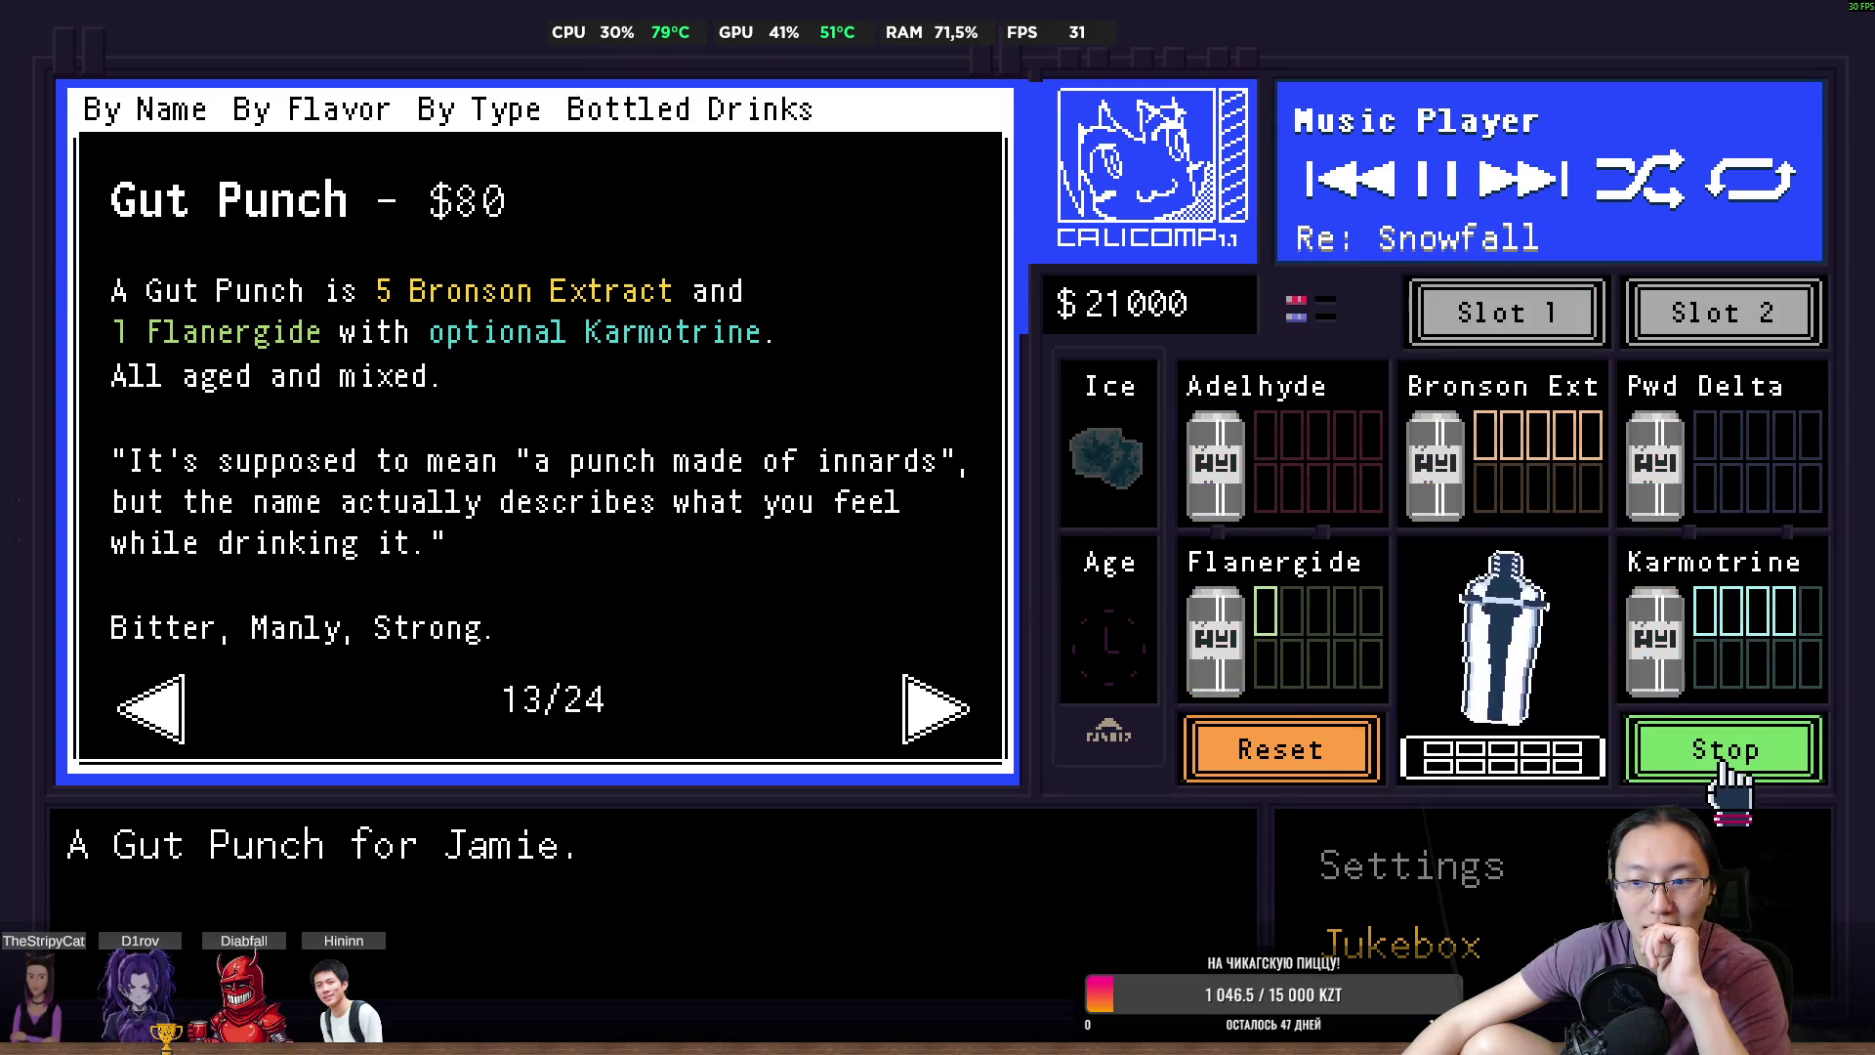
left_click(1726, 777)
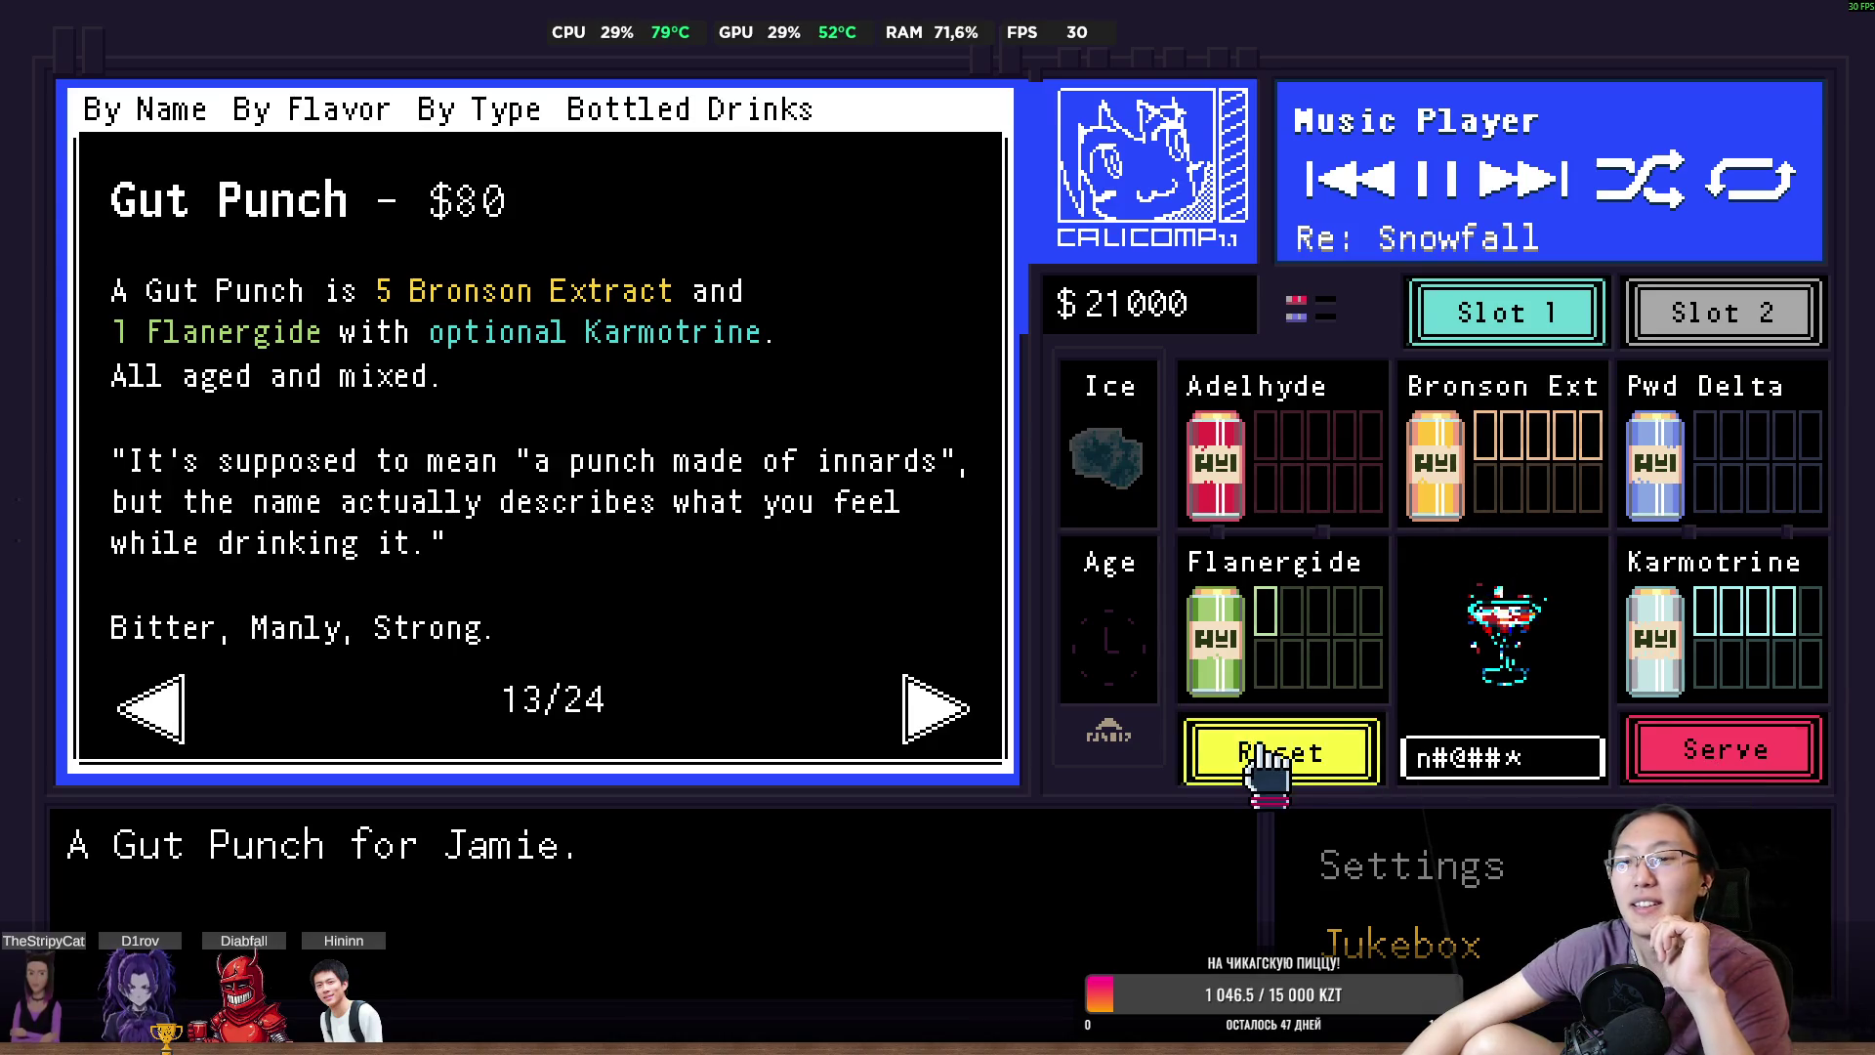
left_click(1276, 752)
Retry with Bronson Extract, one Flanergide and Karmotrine, then empty the shaker again.
left_click(1436, 464)
left_click(1435, 464)
left_click(1486, 503)
left_click(1486, 503)
left_click(1487, 503)
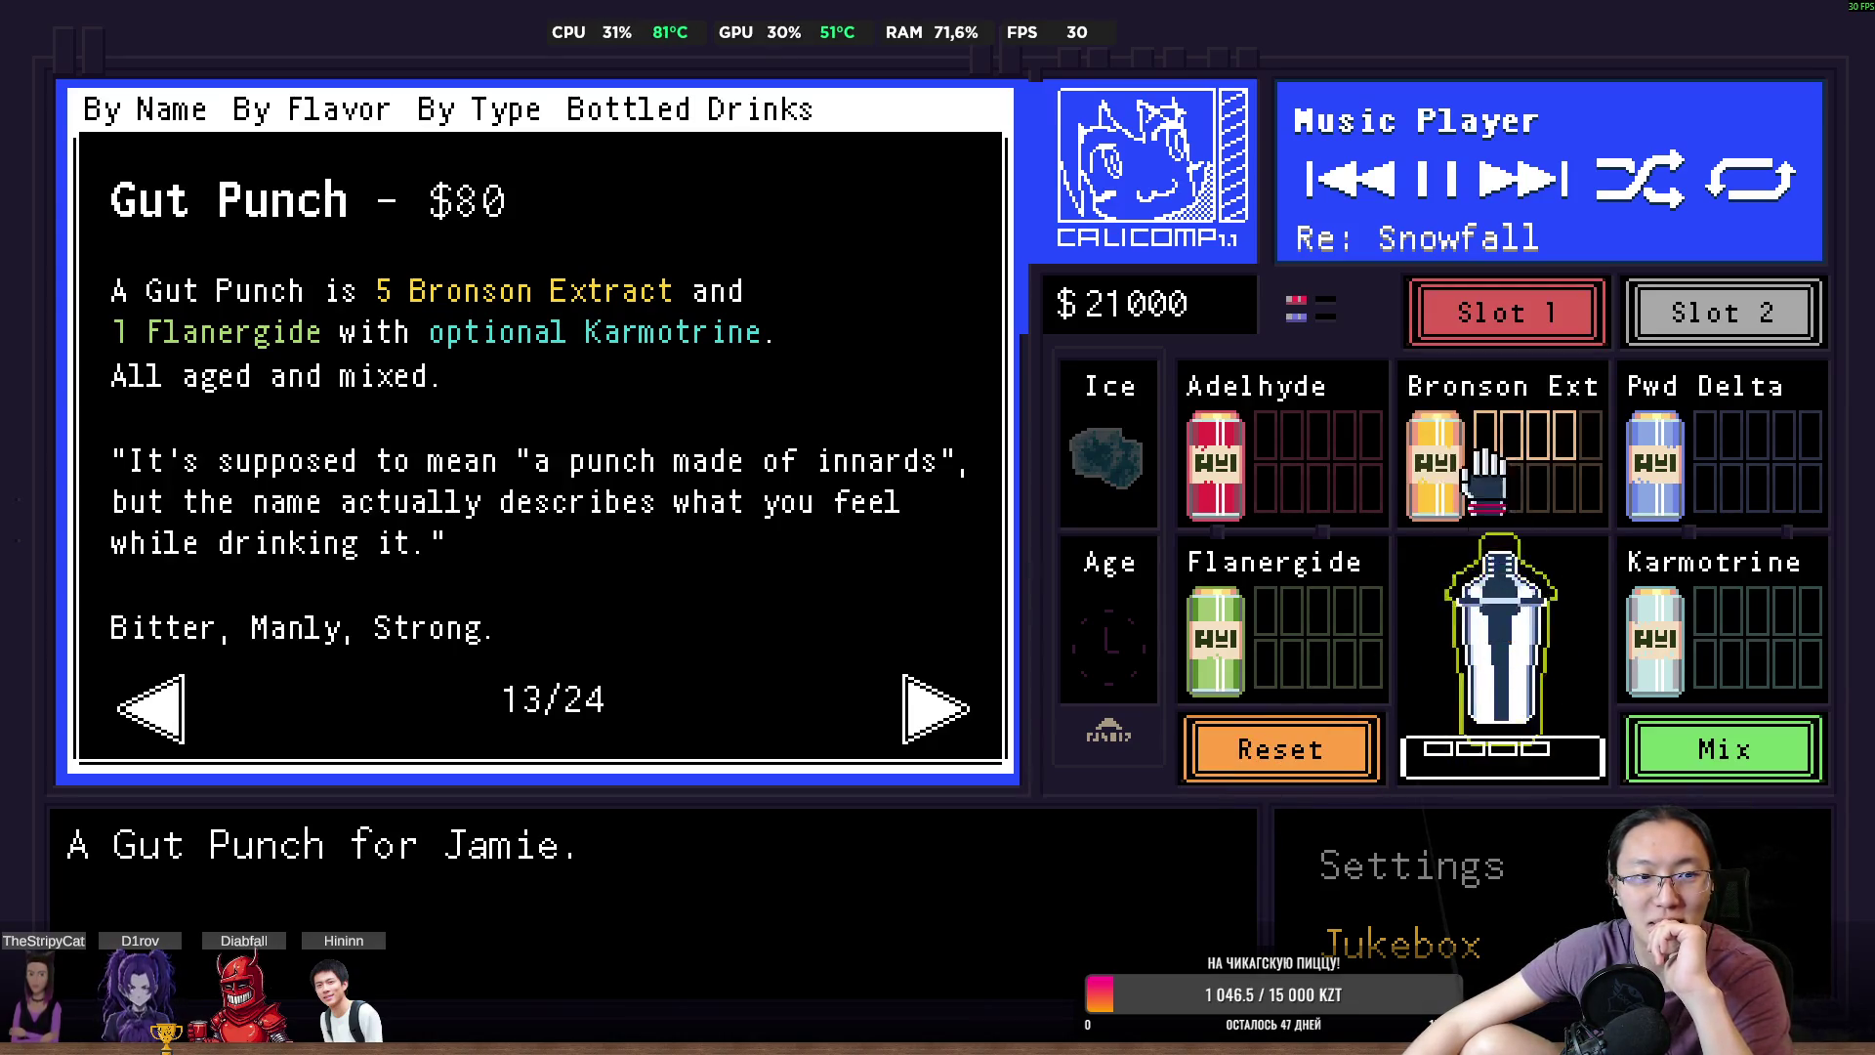
left_click(1333, 654)
left_click(1680, 684)
left_click(1655, 639)
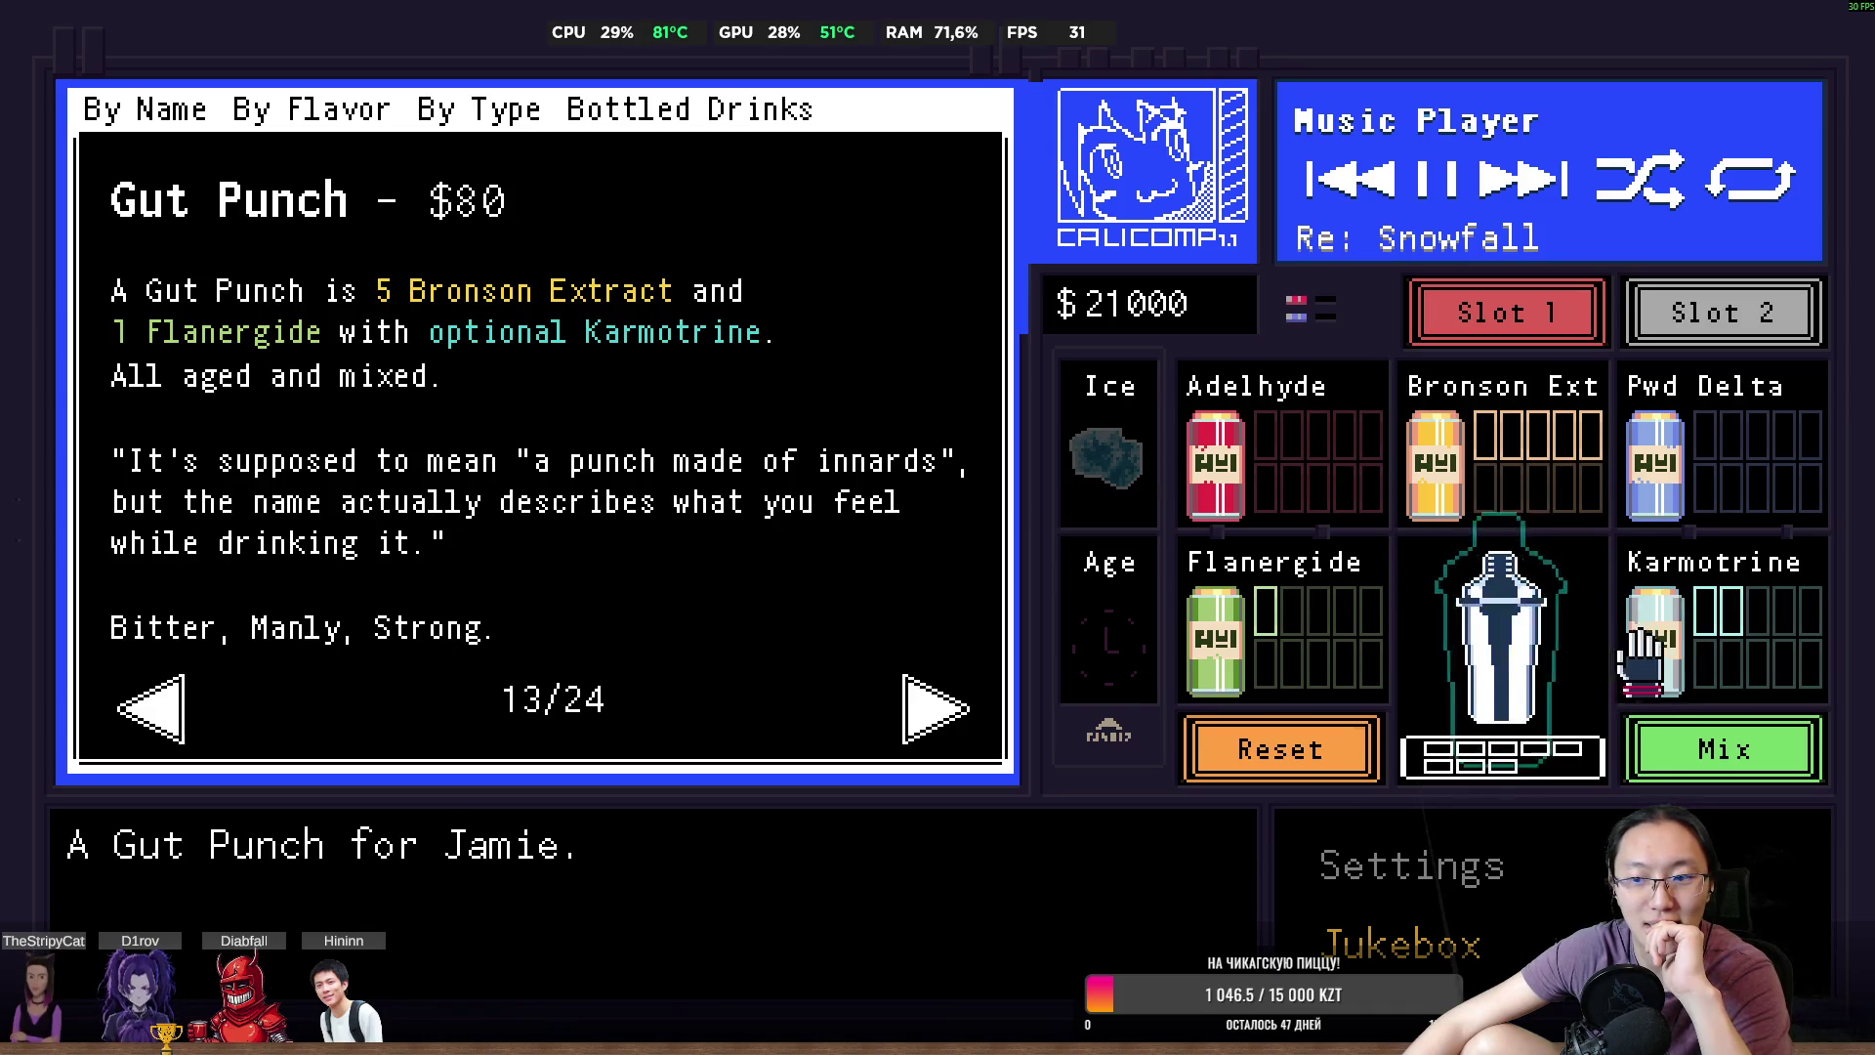
left_click(1655, 640)
left_click(1655, 639)
left_click(1709, 767)
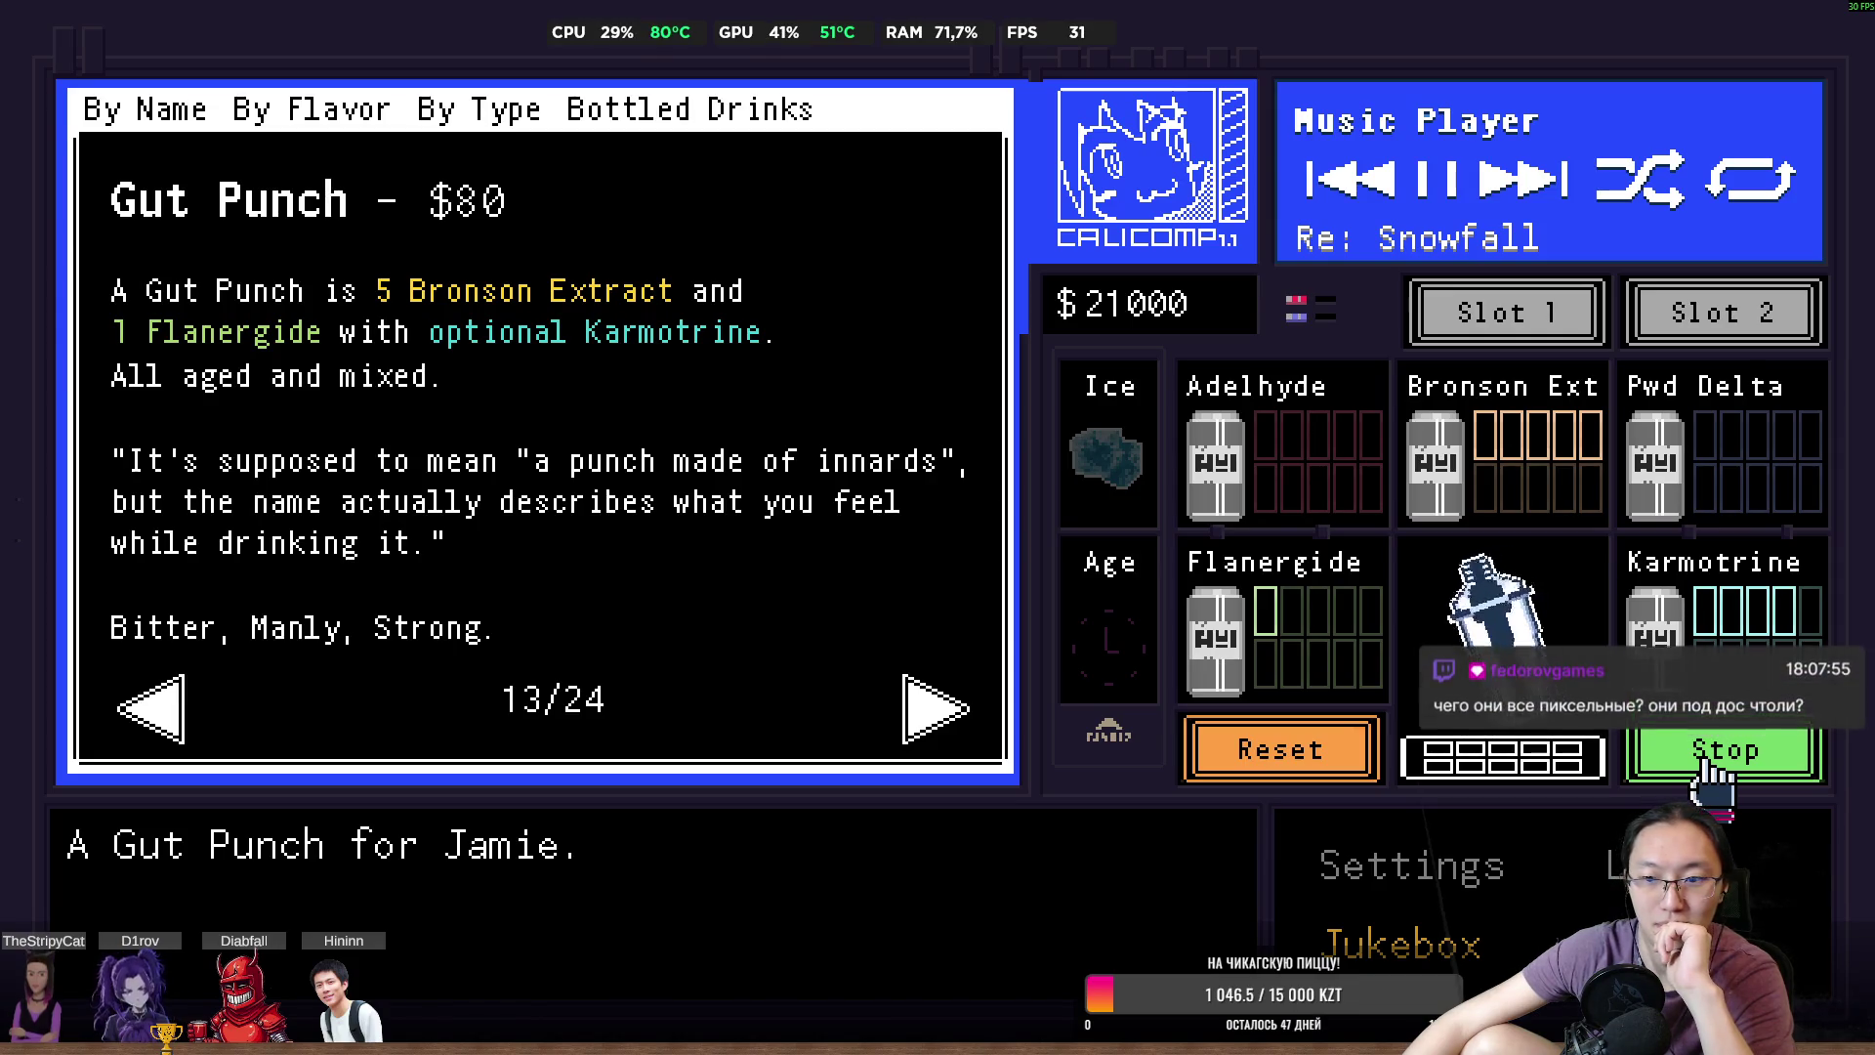
left_click(1705, 771)
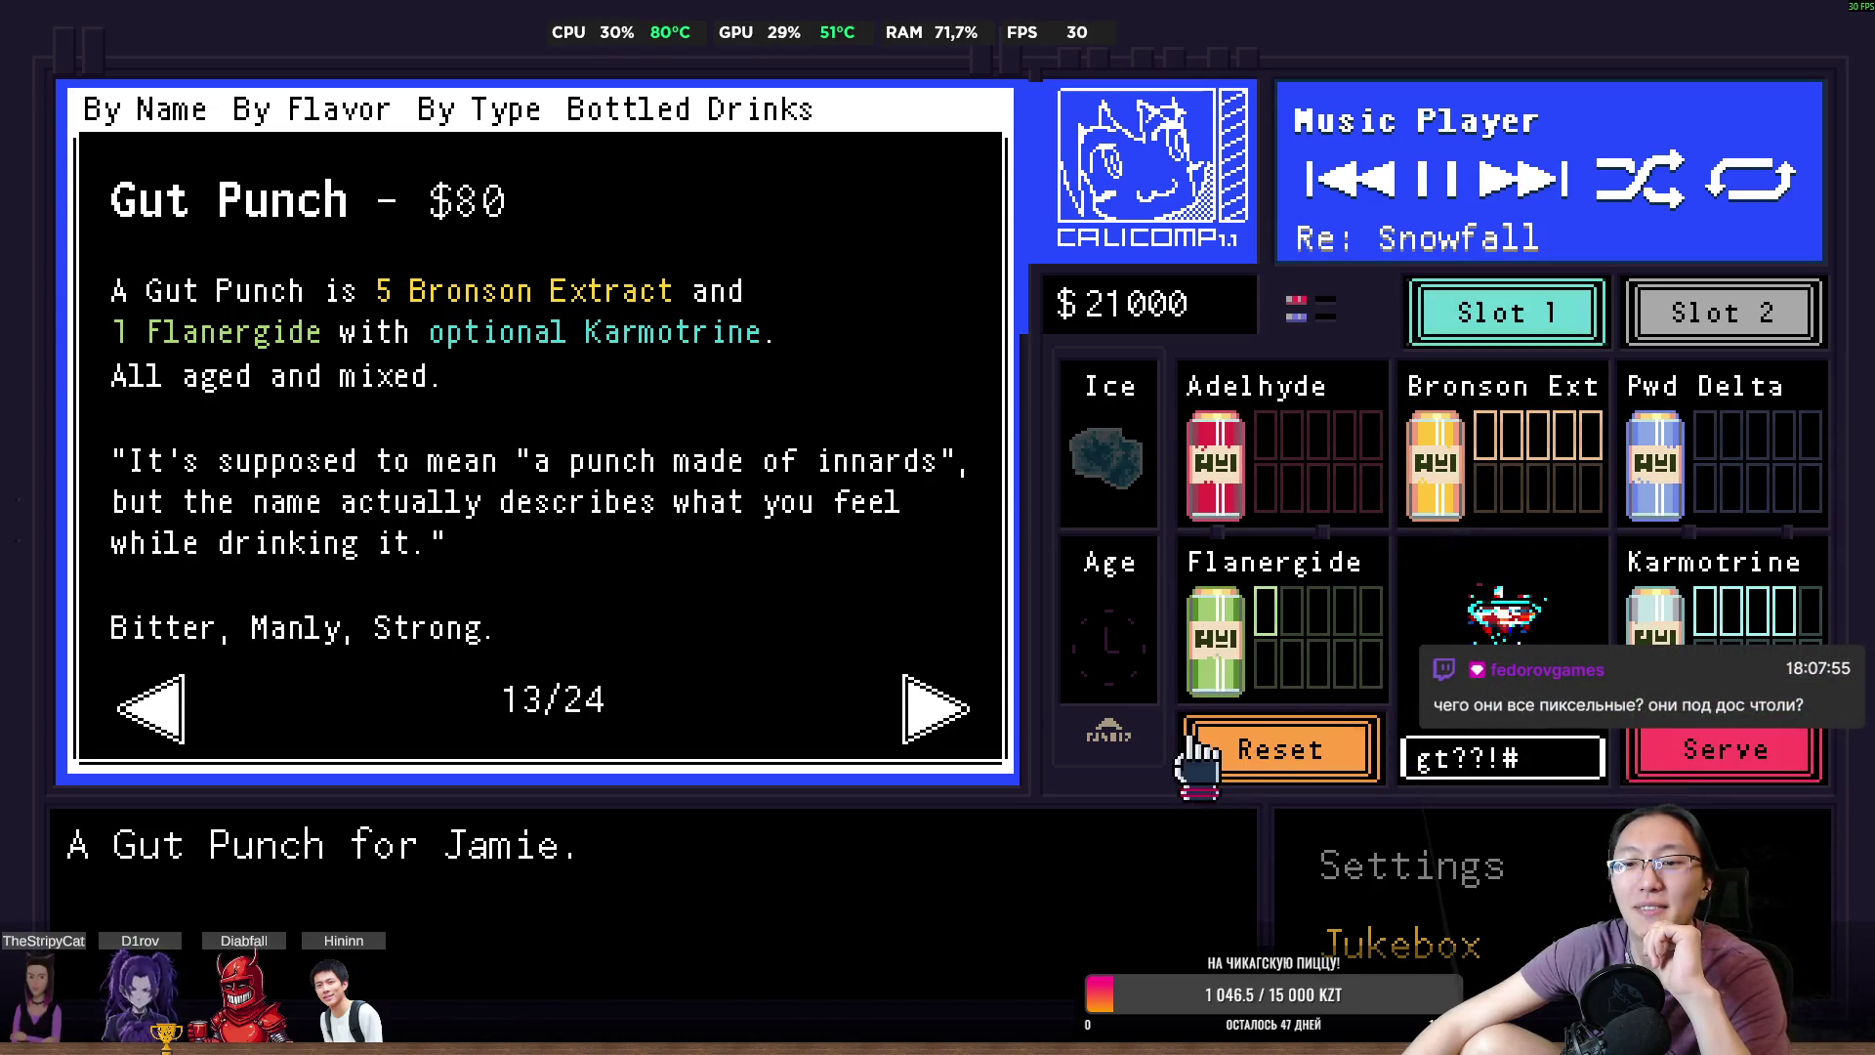
left_click(1260, 752)
Remake the Gut Punch with Bronson Extract, one Flanergide and Karmotrine, and serve it to Jamie.
left_click(1289, 469)
left_click(1407, 459)
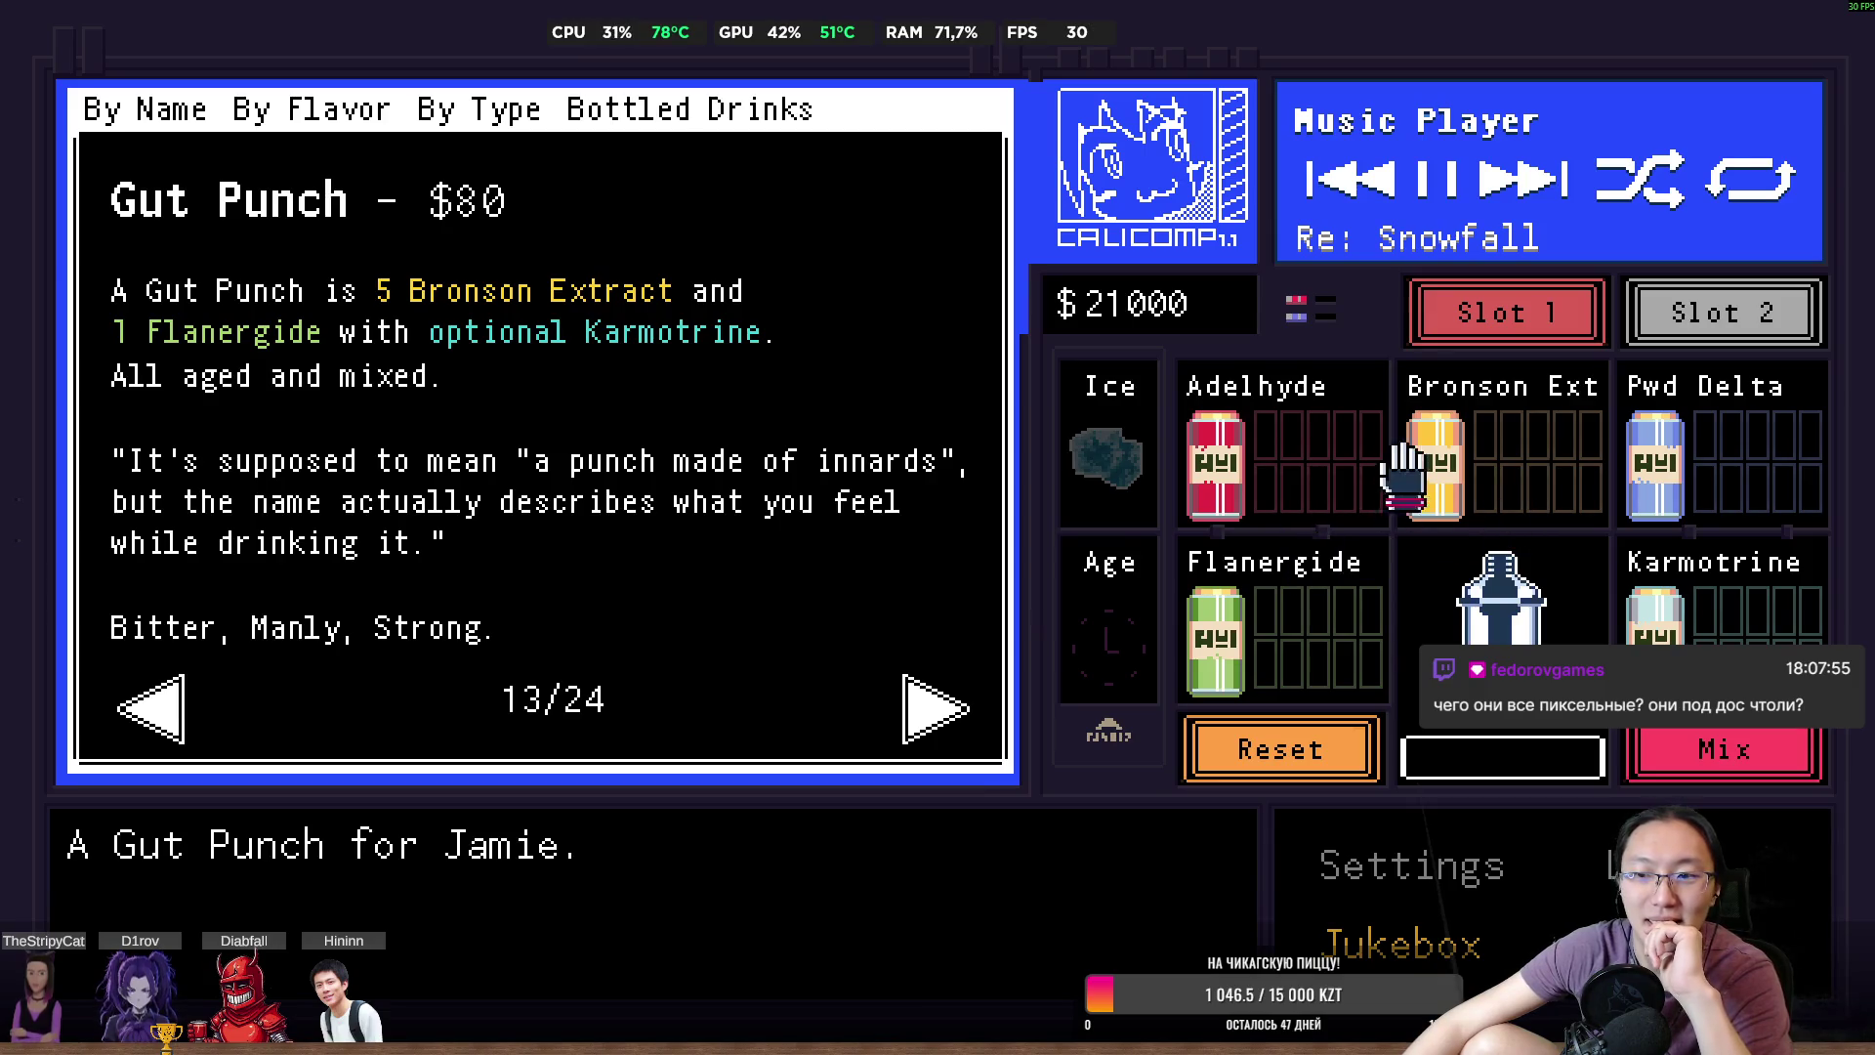
left_click(1345, 757)
left_click(1432, 469)
left_click(1432, 468)
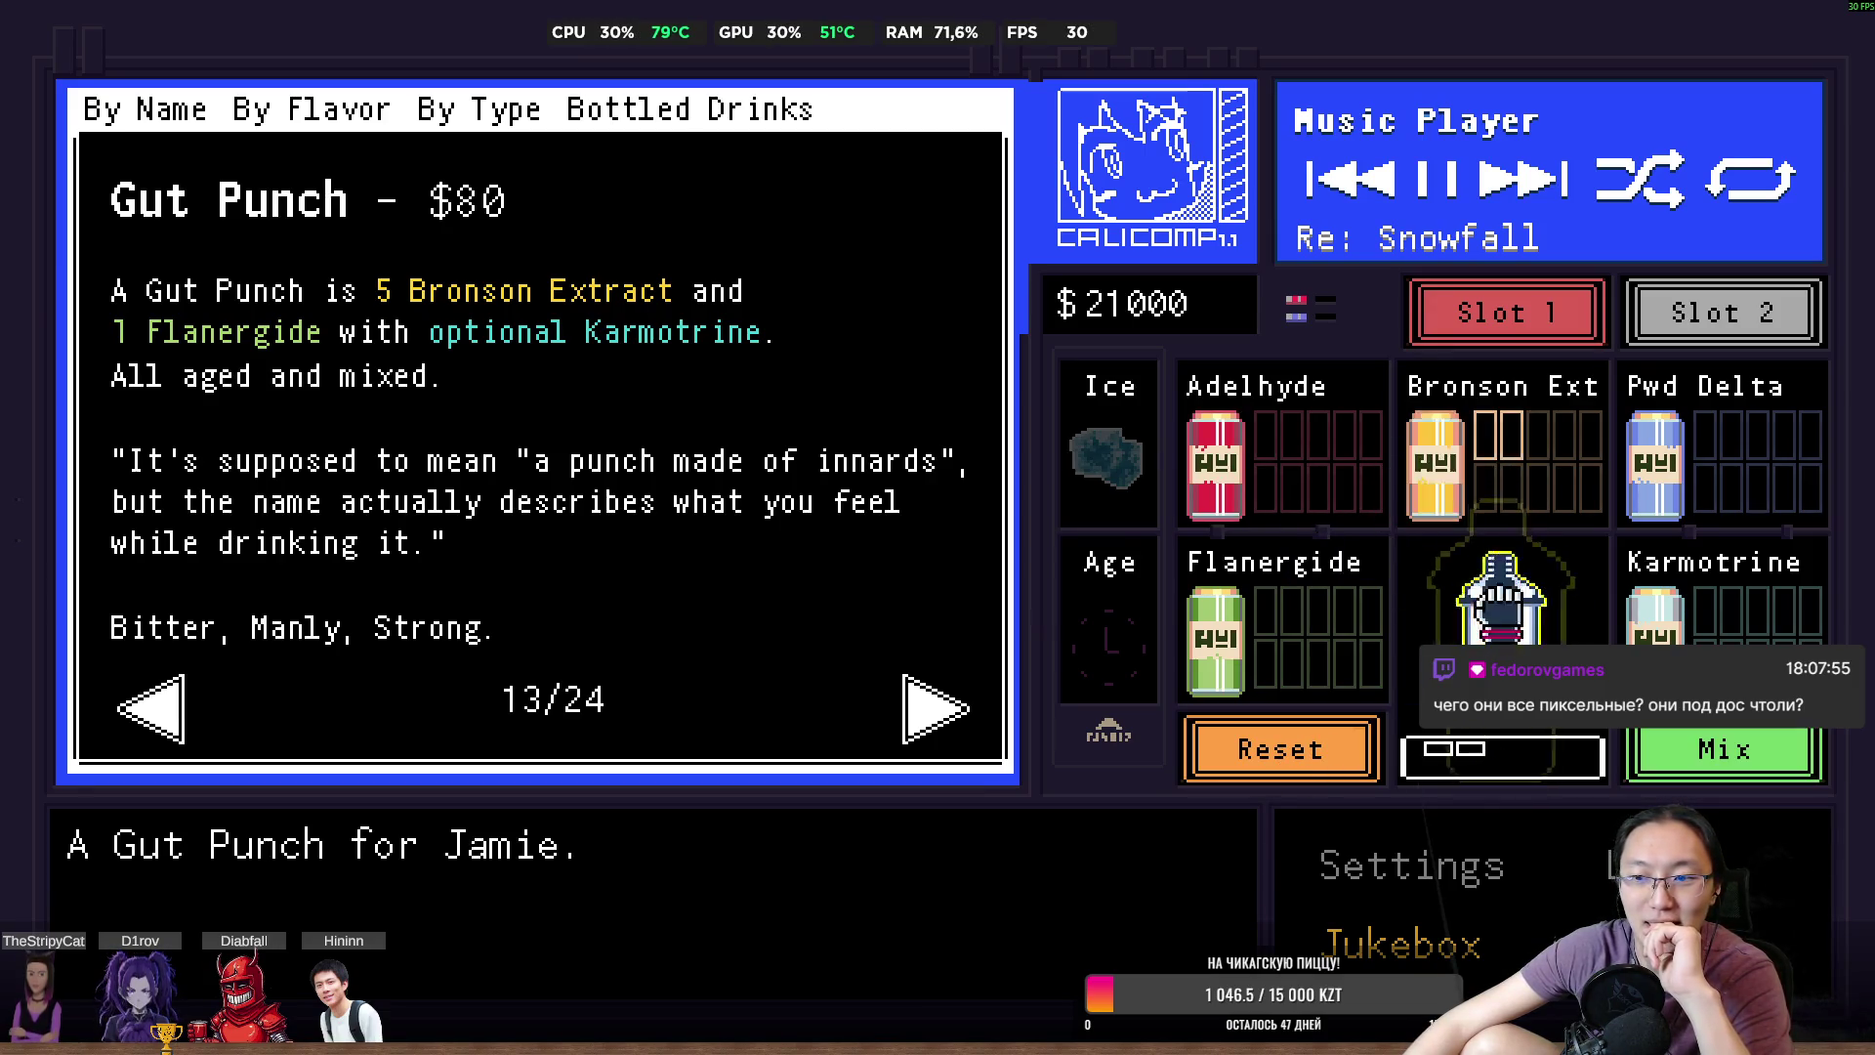
left_click(1432, 468)
left_click(1431, 469)
left_click(1432, 469)
left_click(1350, 664)
left_click(1660, 616)
left_click(1661, 616)
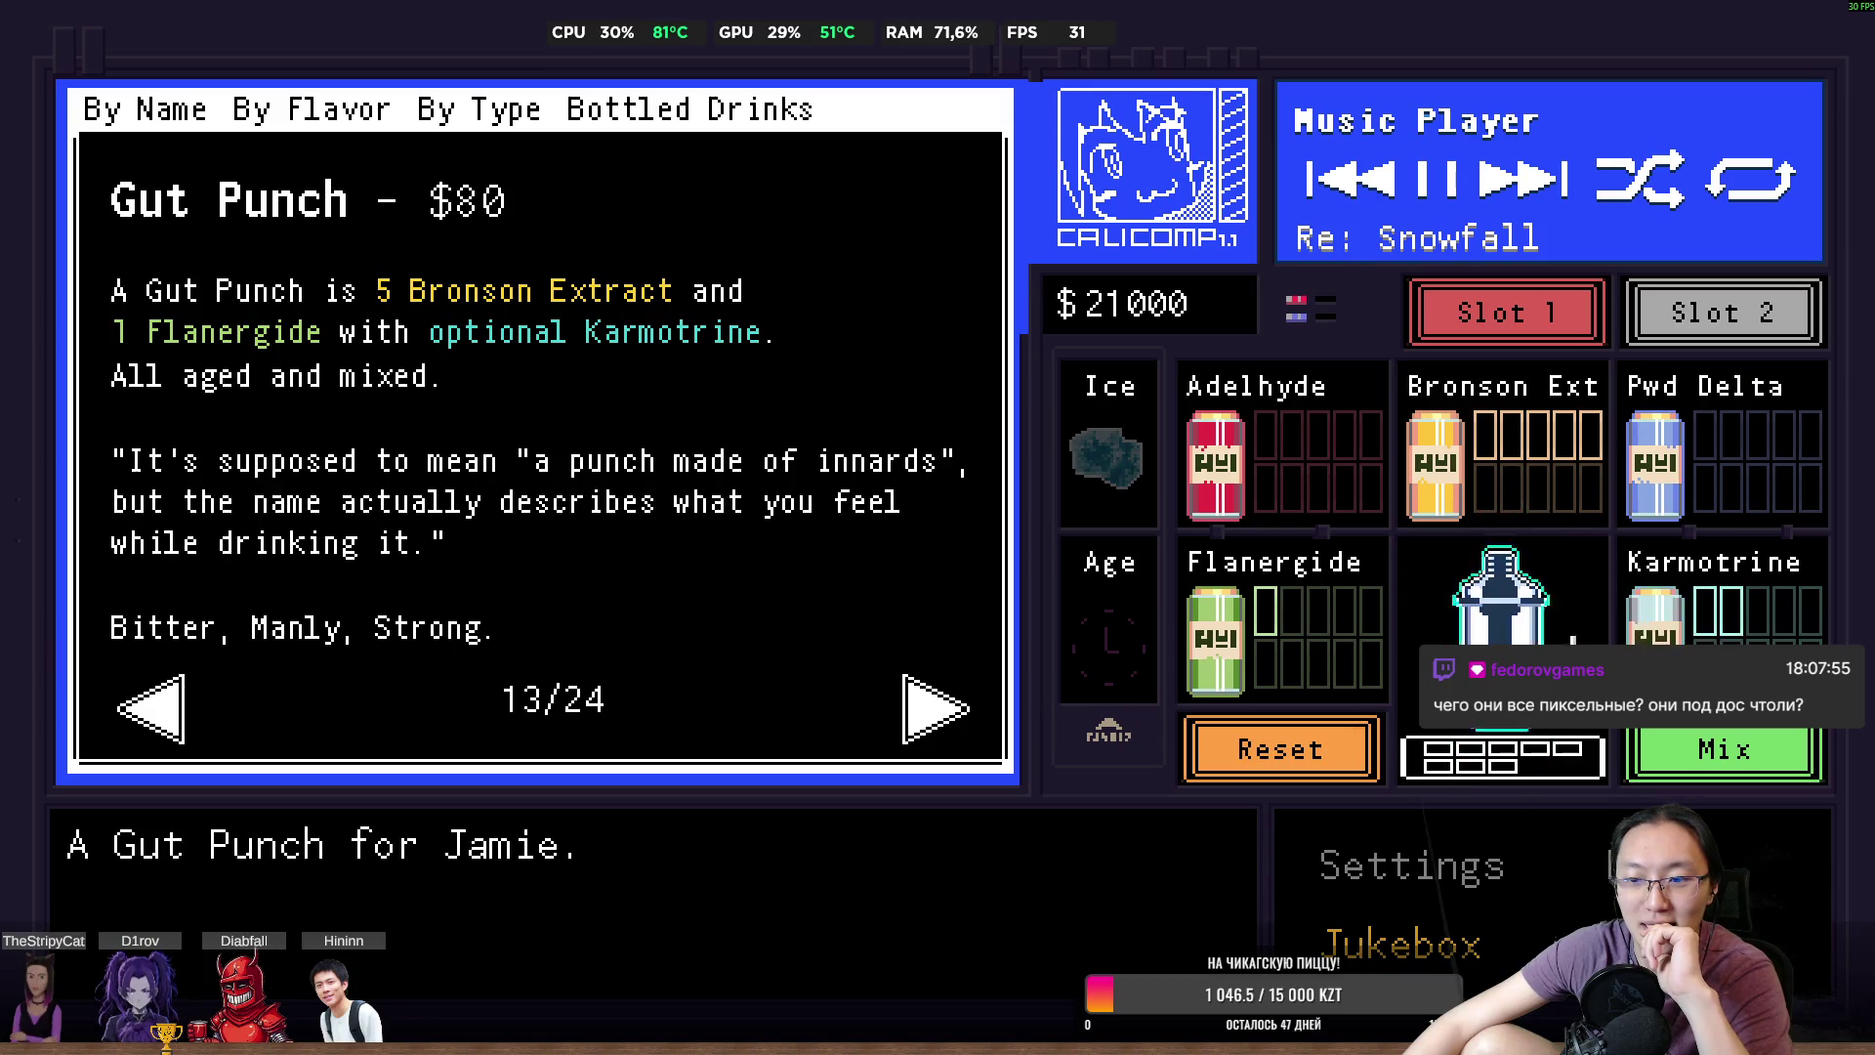
left_click(1660, 615)
left_click(1661, 615)
left_click(1711, 757)
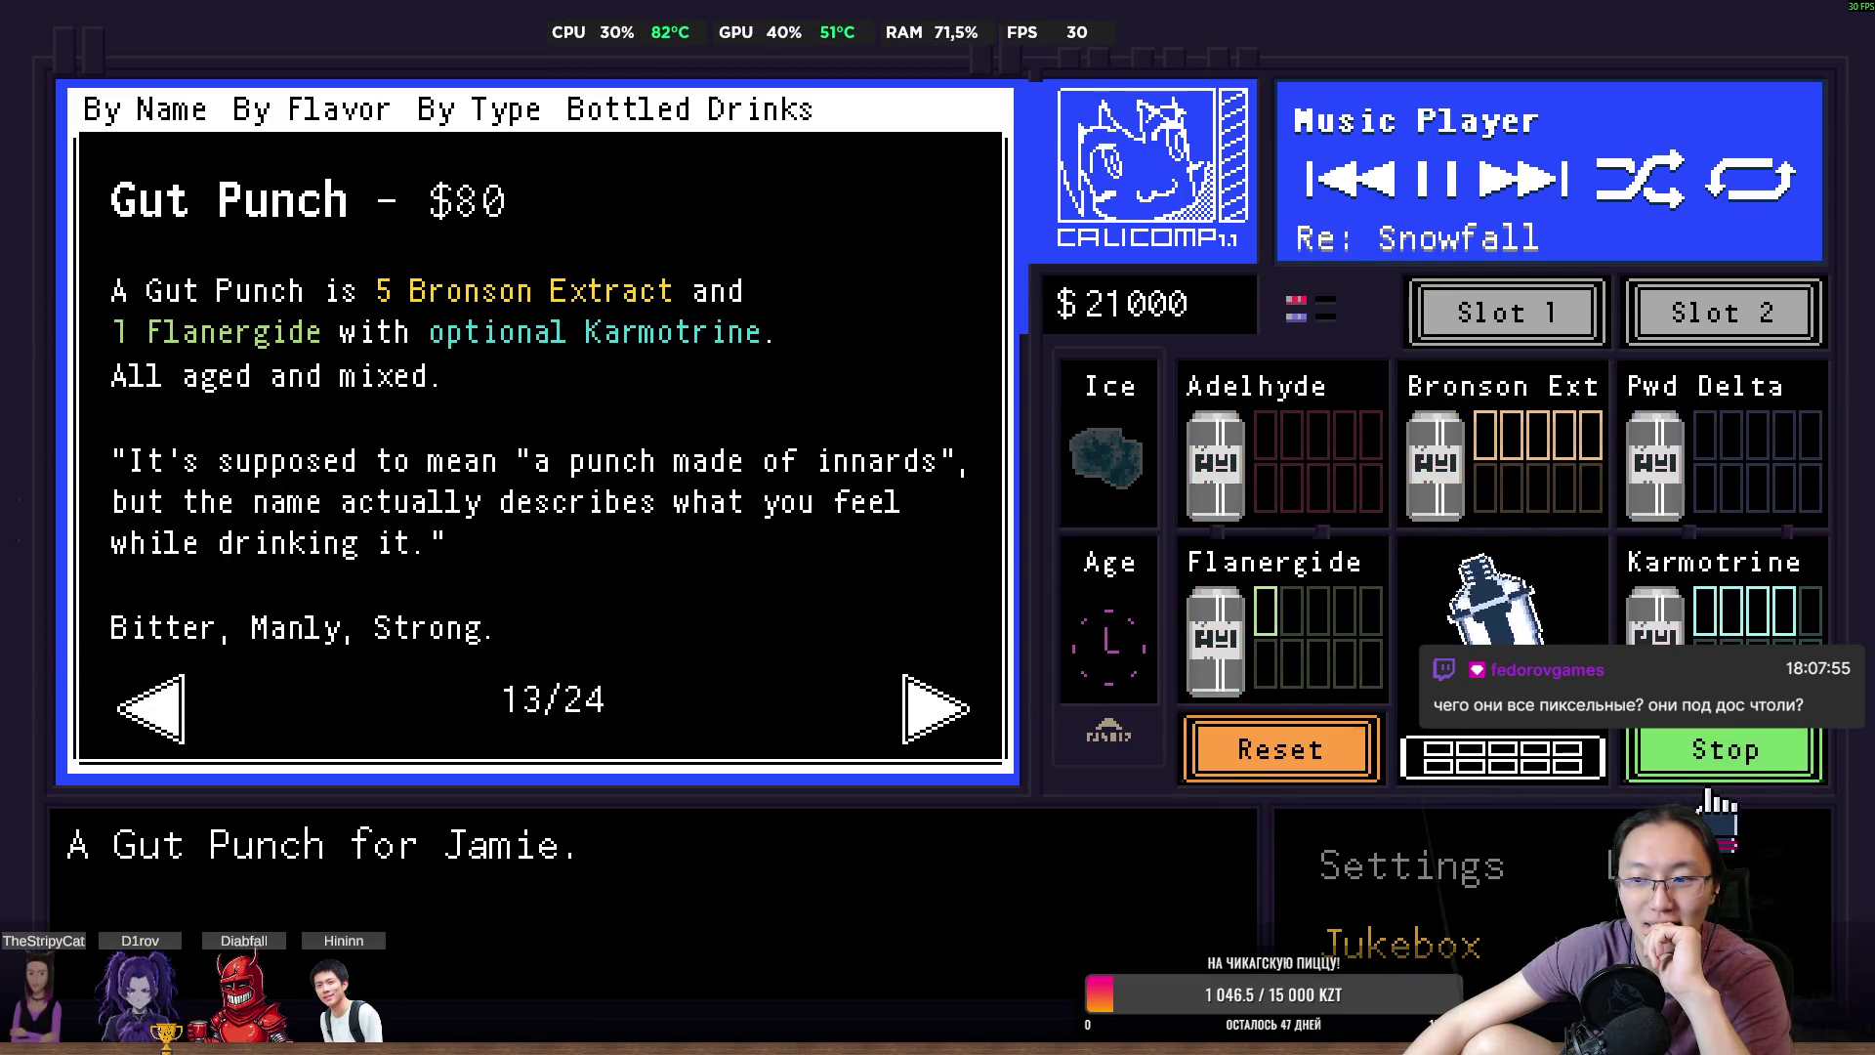
left_click(1729, 762)
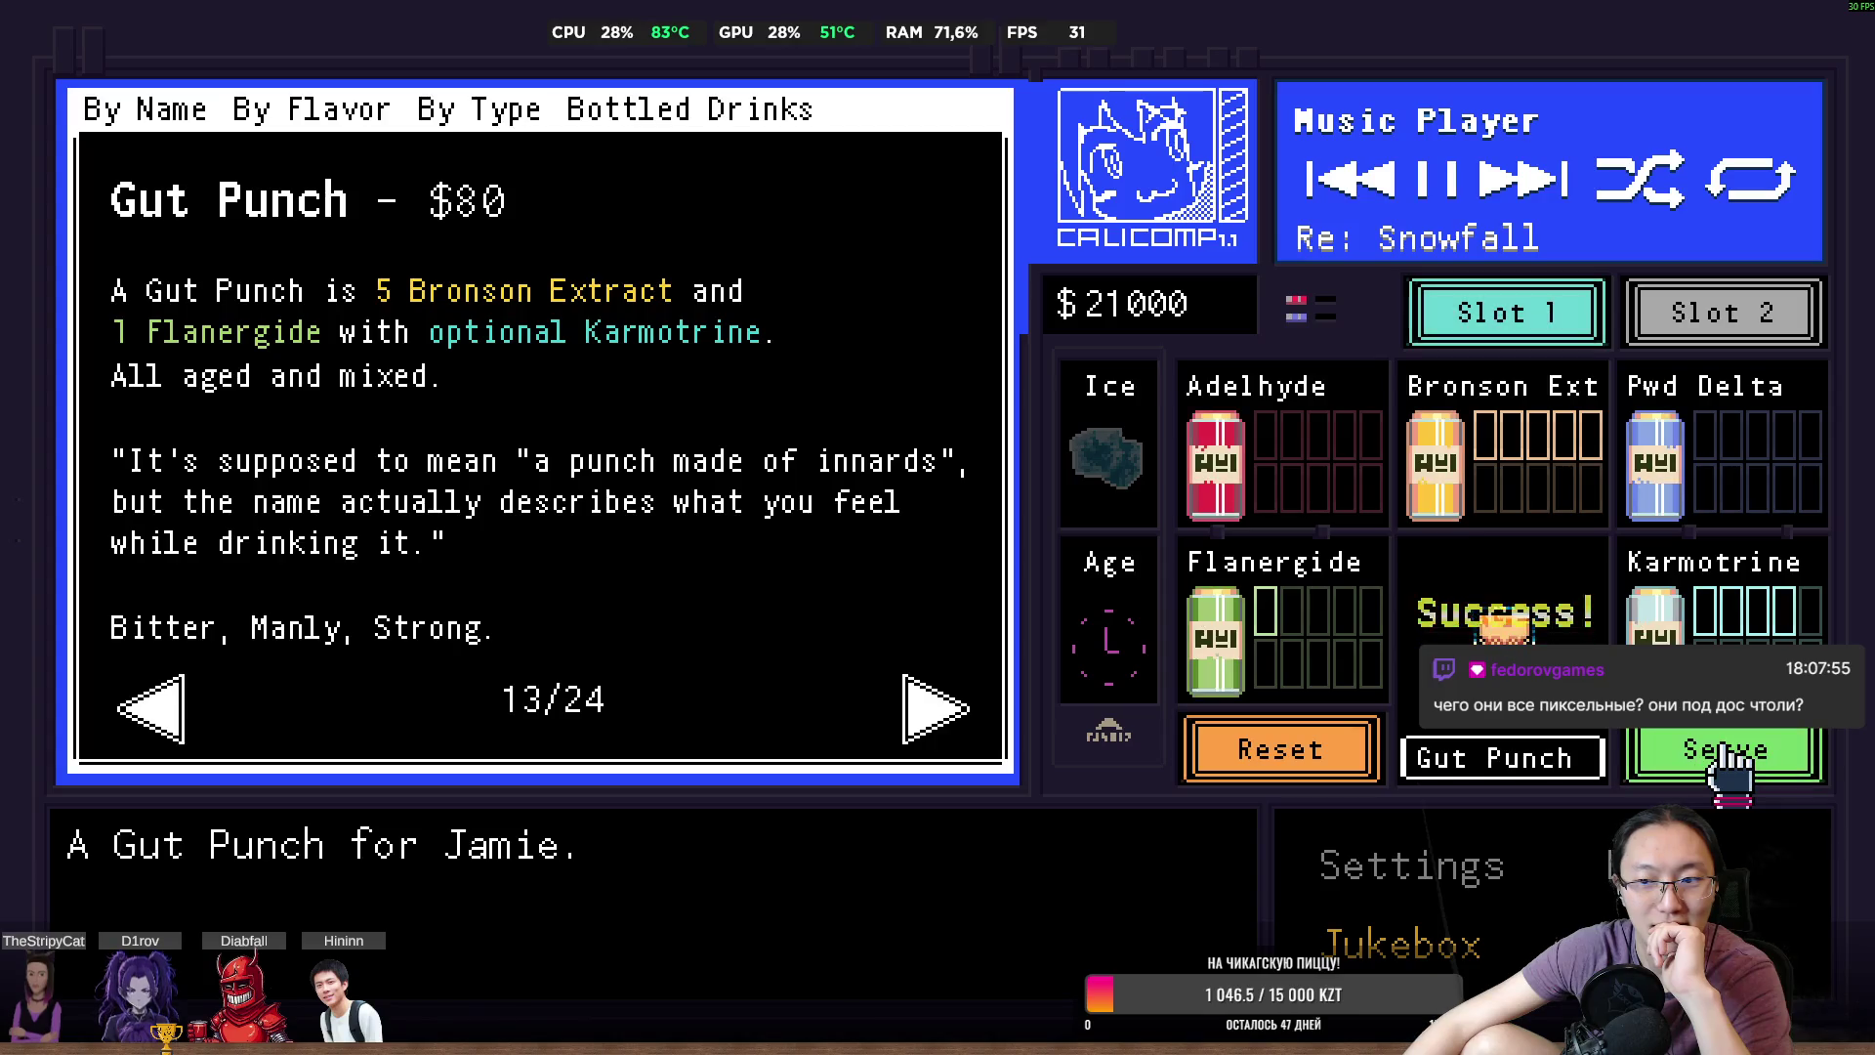
left_click(1727, 758)
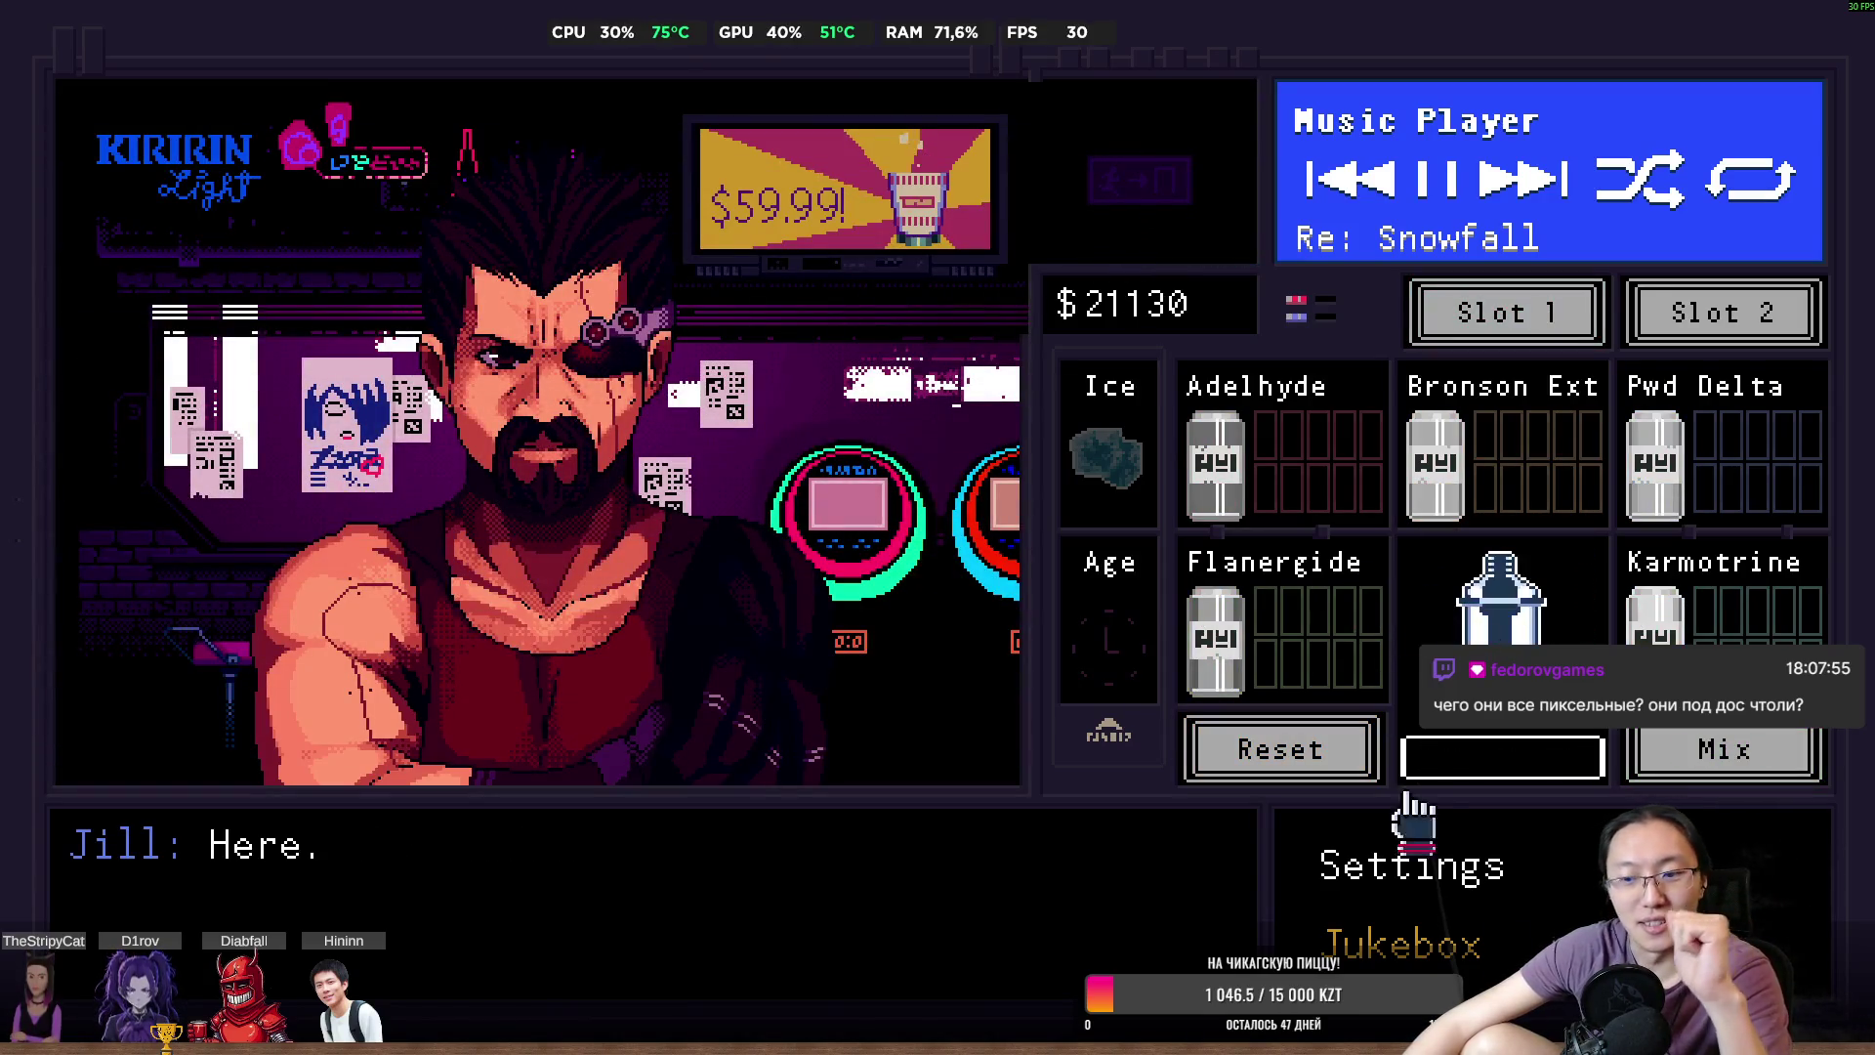
Scroll back through the earlier conversation in the dialogue history, then switch to Steam.
scroll(953, 621, "up", 1)
scroll(878, 514, "up", 1)
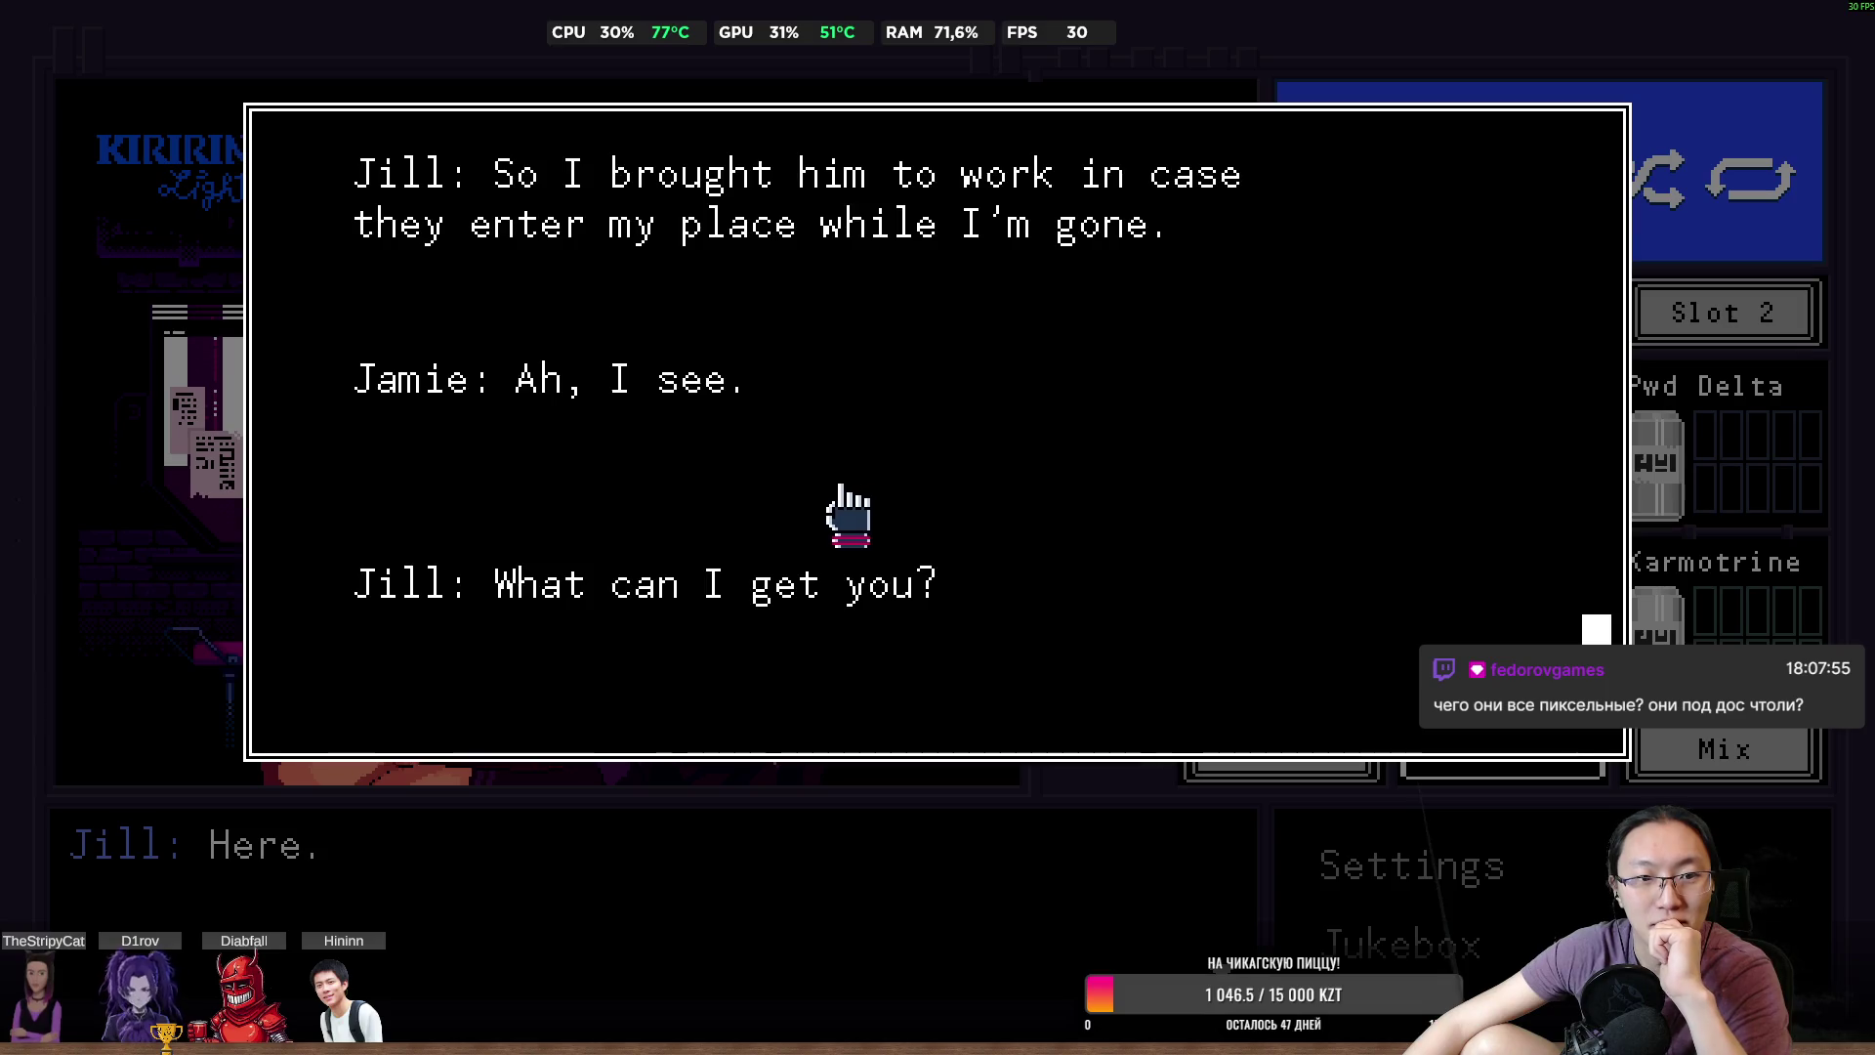
scroll(730, 533, "up", 1)
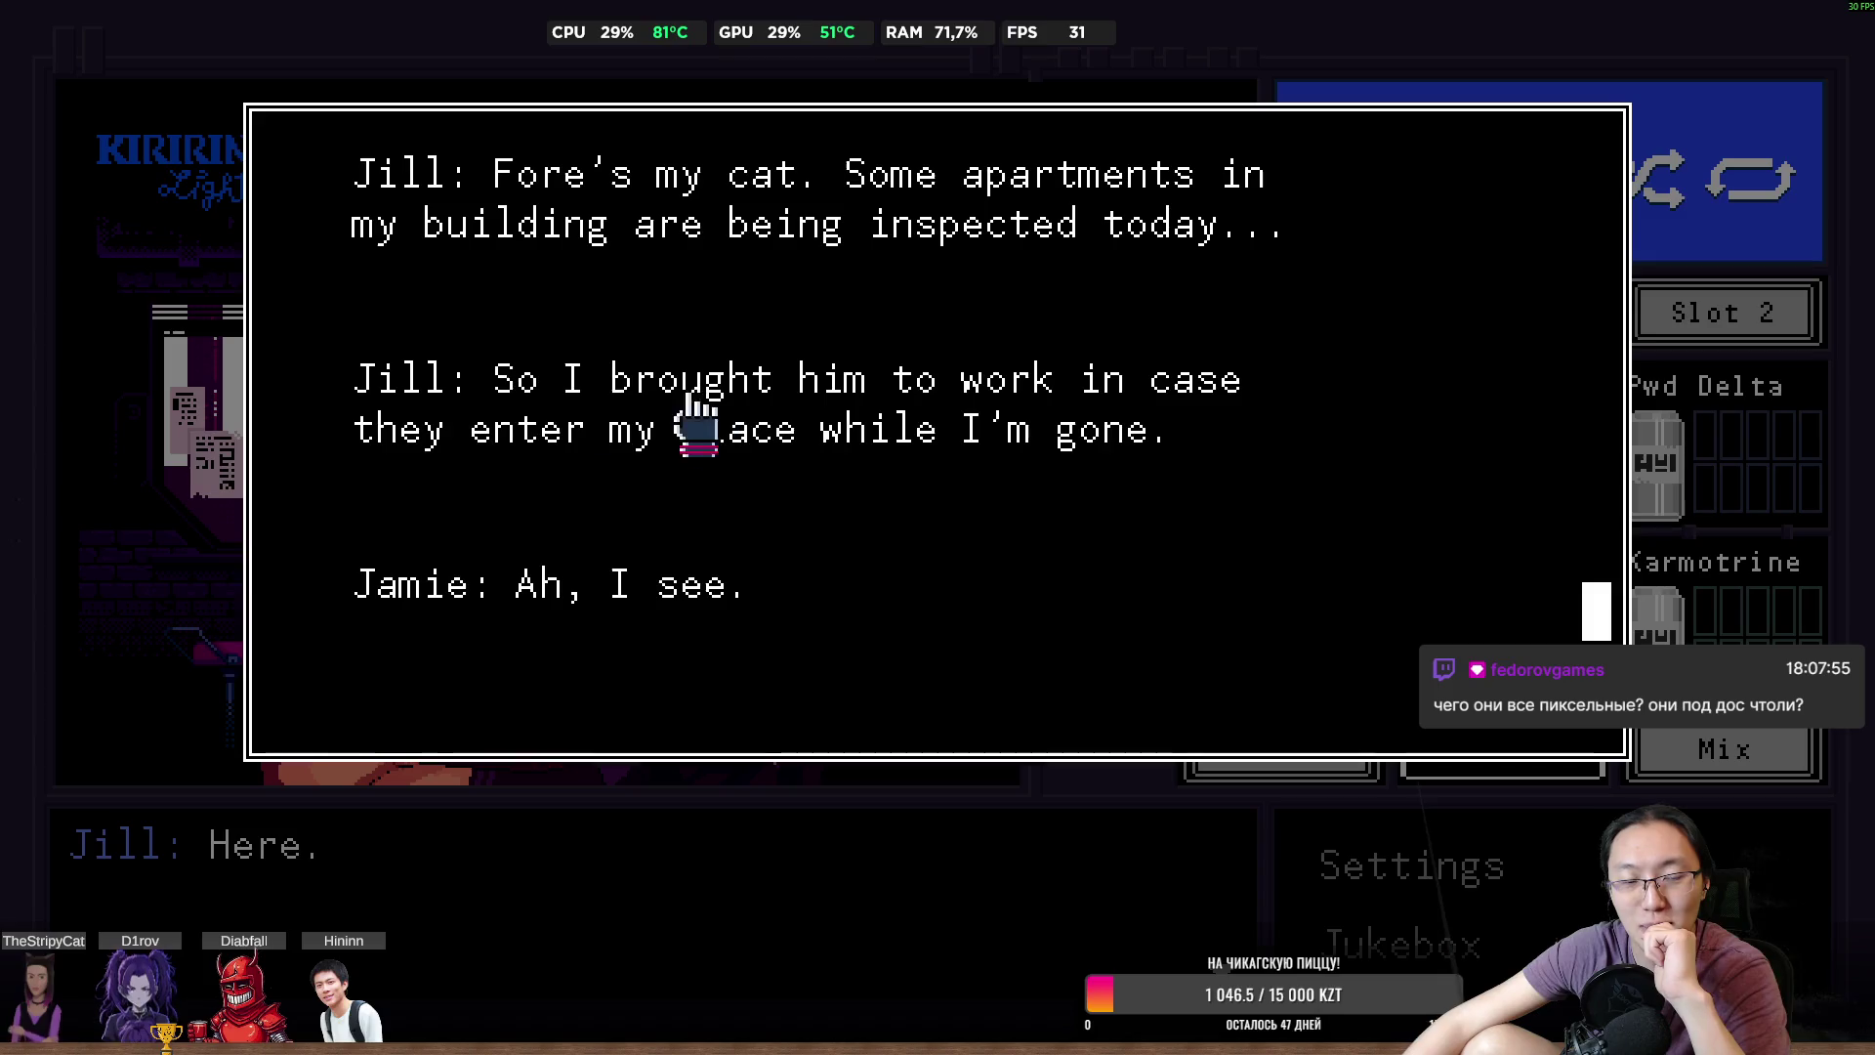
scroll(527, 440, "up", 7)
scroll(582, 465, "down", 2)
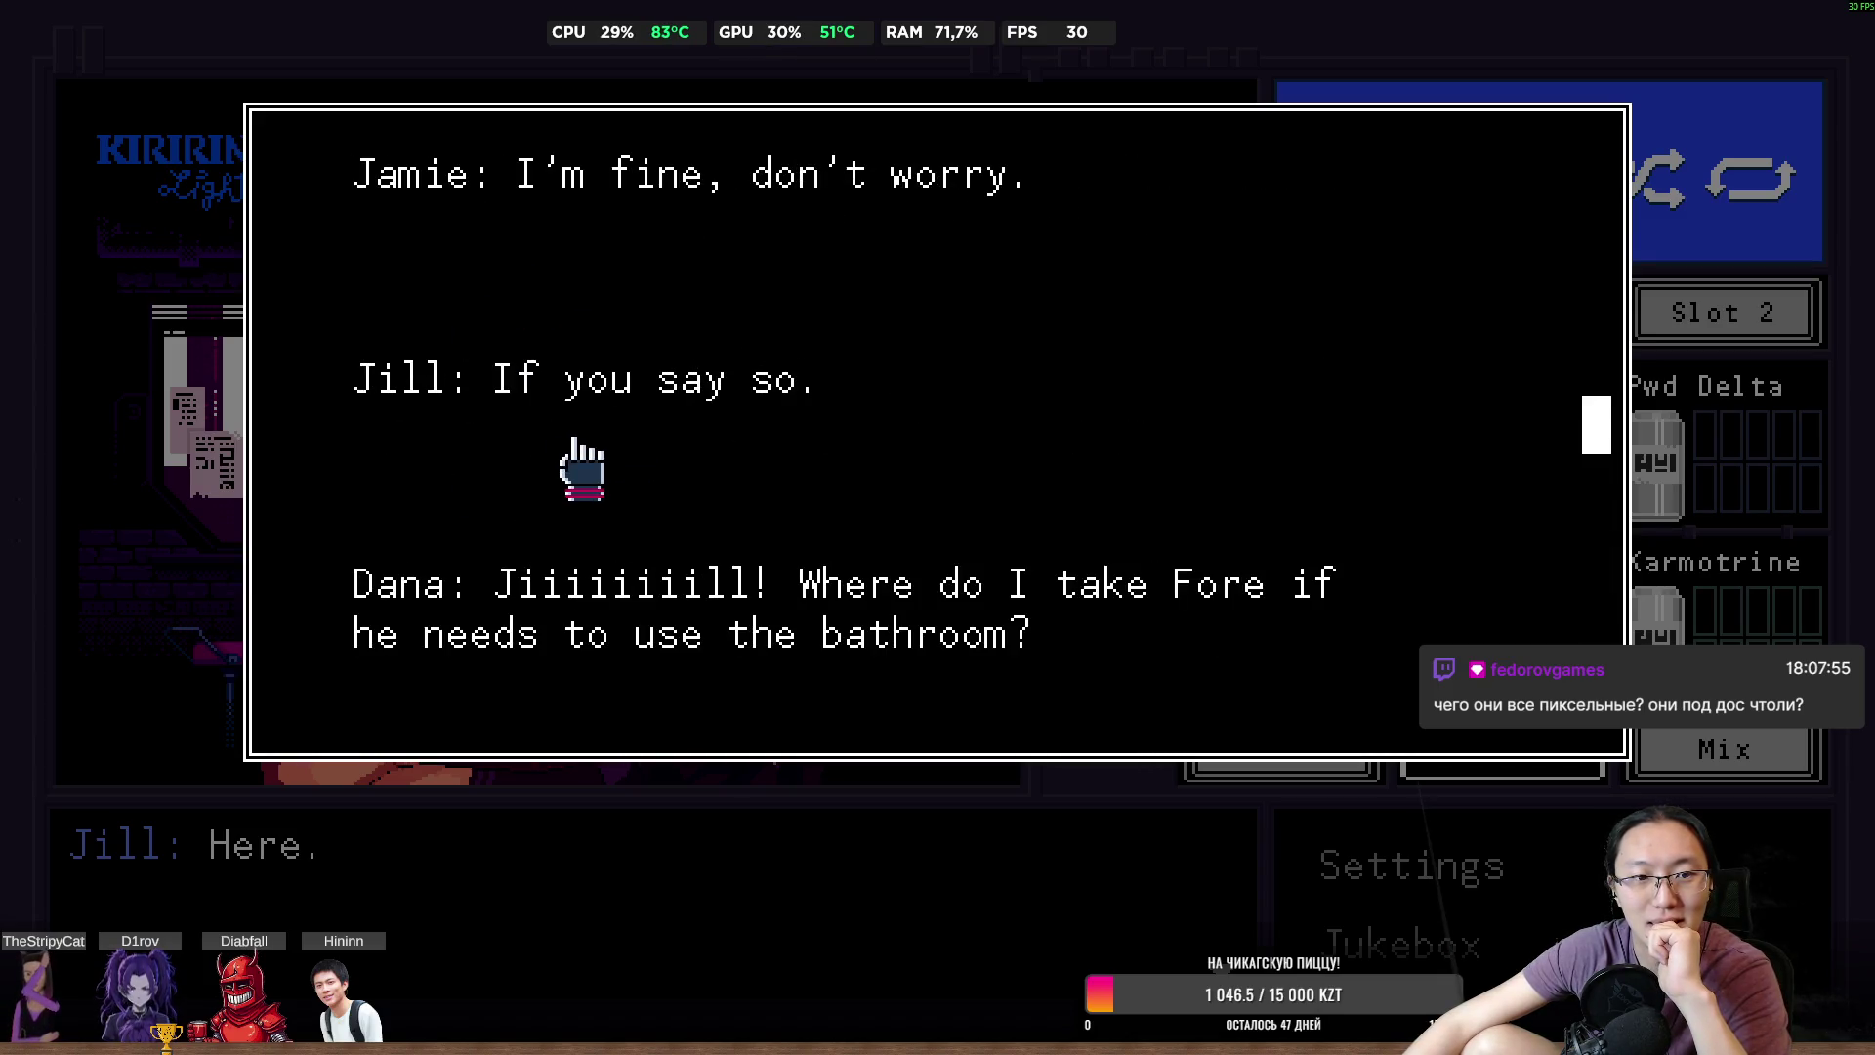
scroll(586, 459, "up", 7)
scroll(590, 464, "down", 6)
scroll(592, 473, "down", 4)
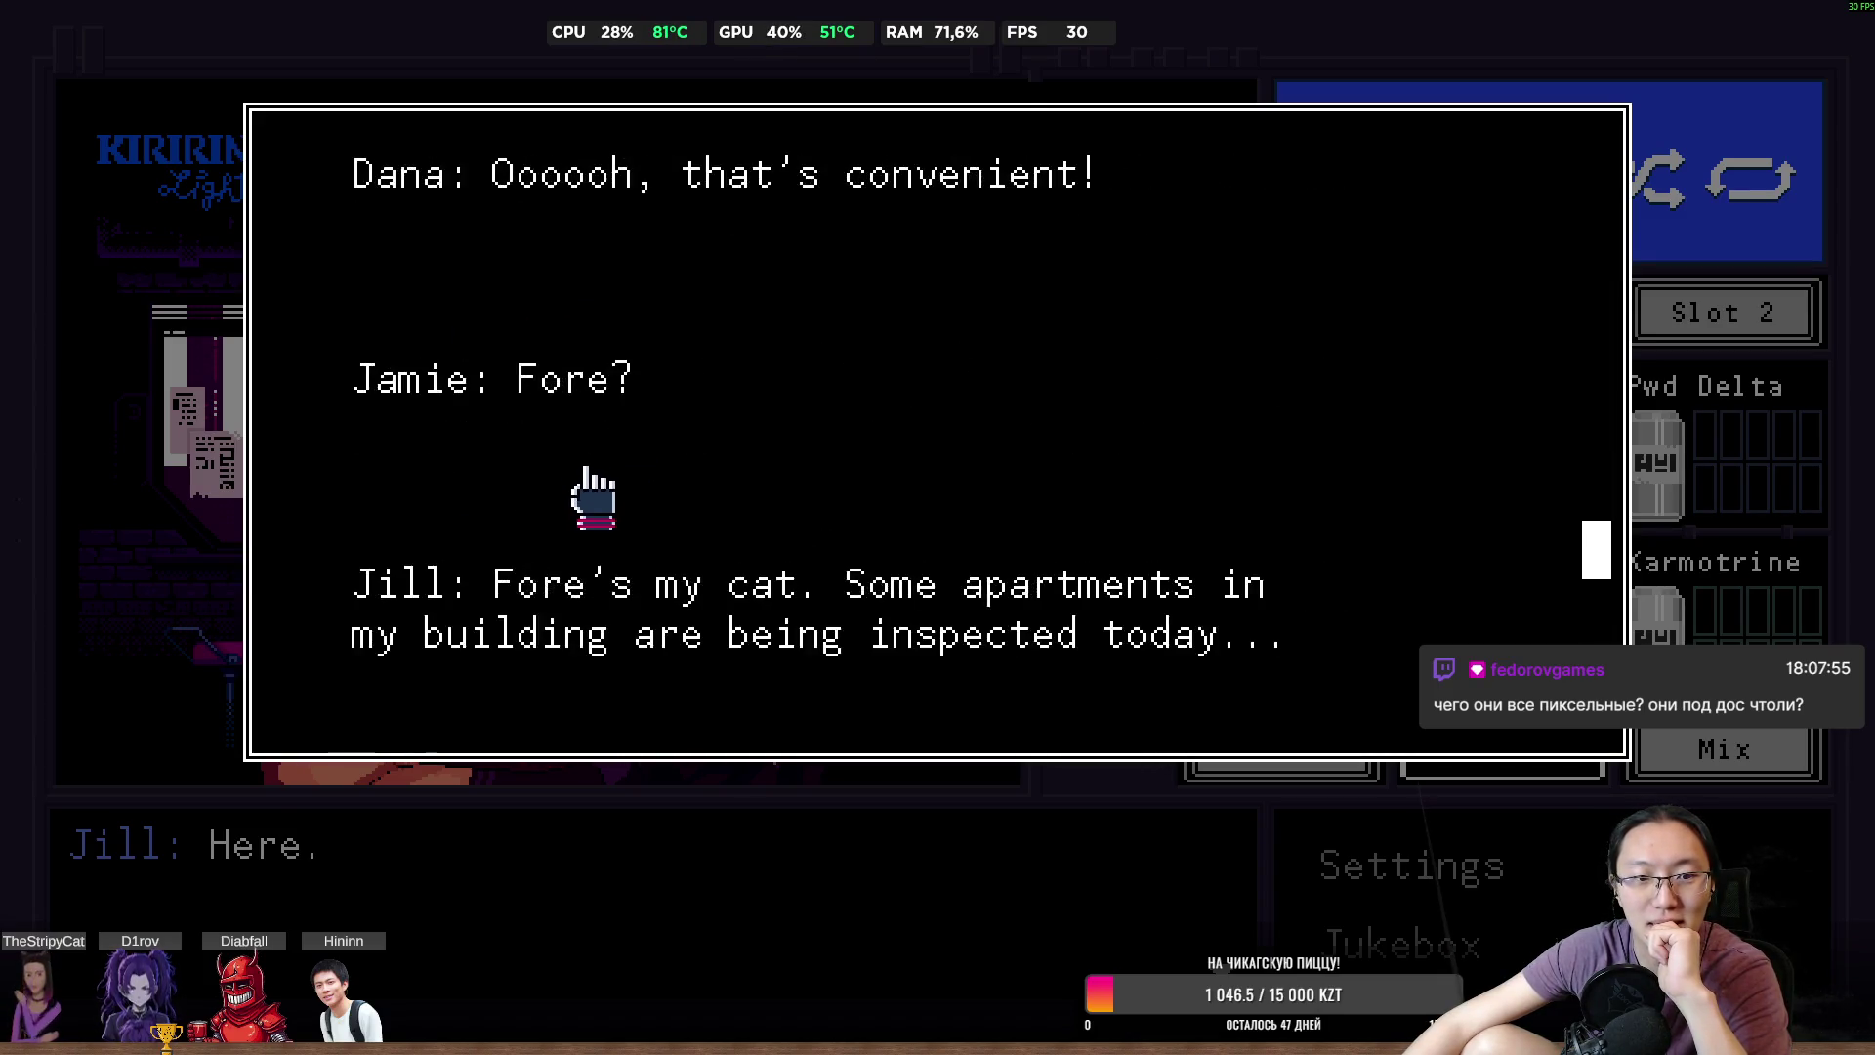
scroll(611, 547, "up", 4)
scroll(630, 557, "up", 2)
key("alt+Tab")
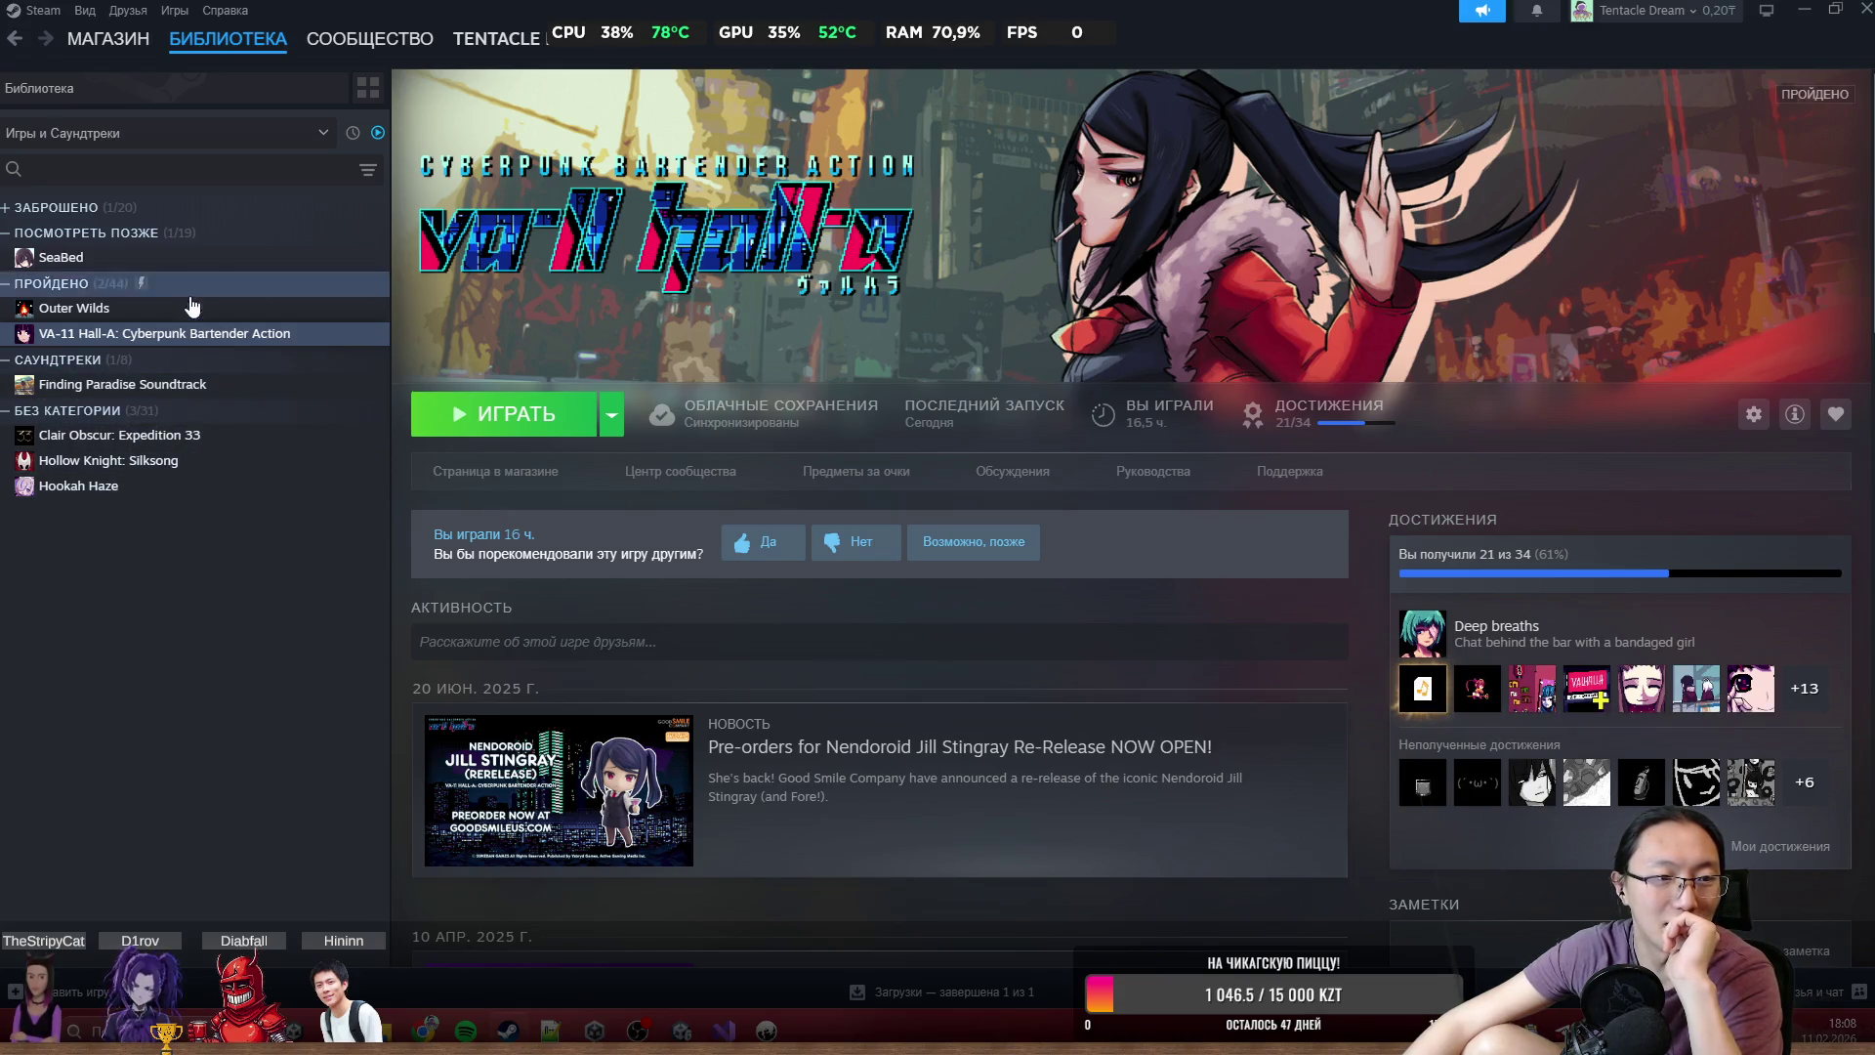
Select SeaBed in the library list and launch it with ИГРАТЬ (Play).
left_click(157, 259)
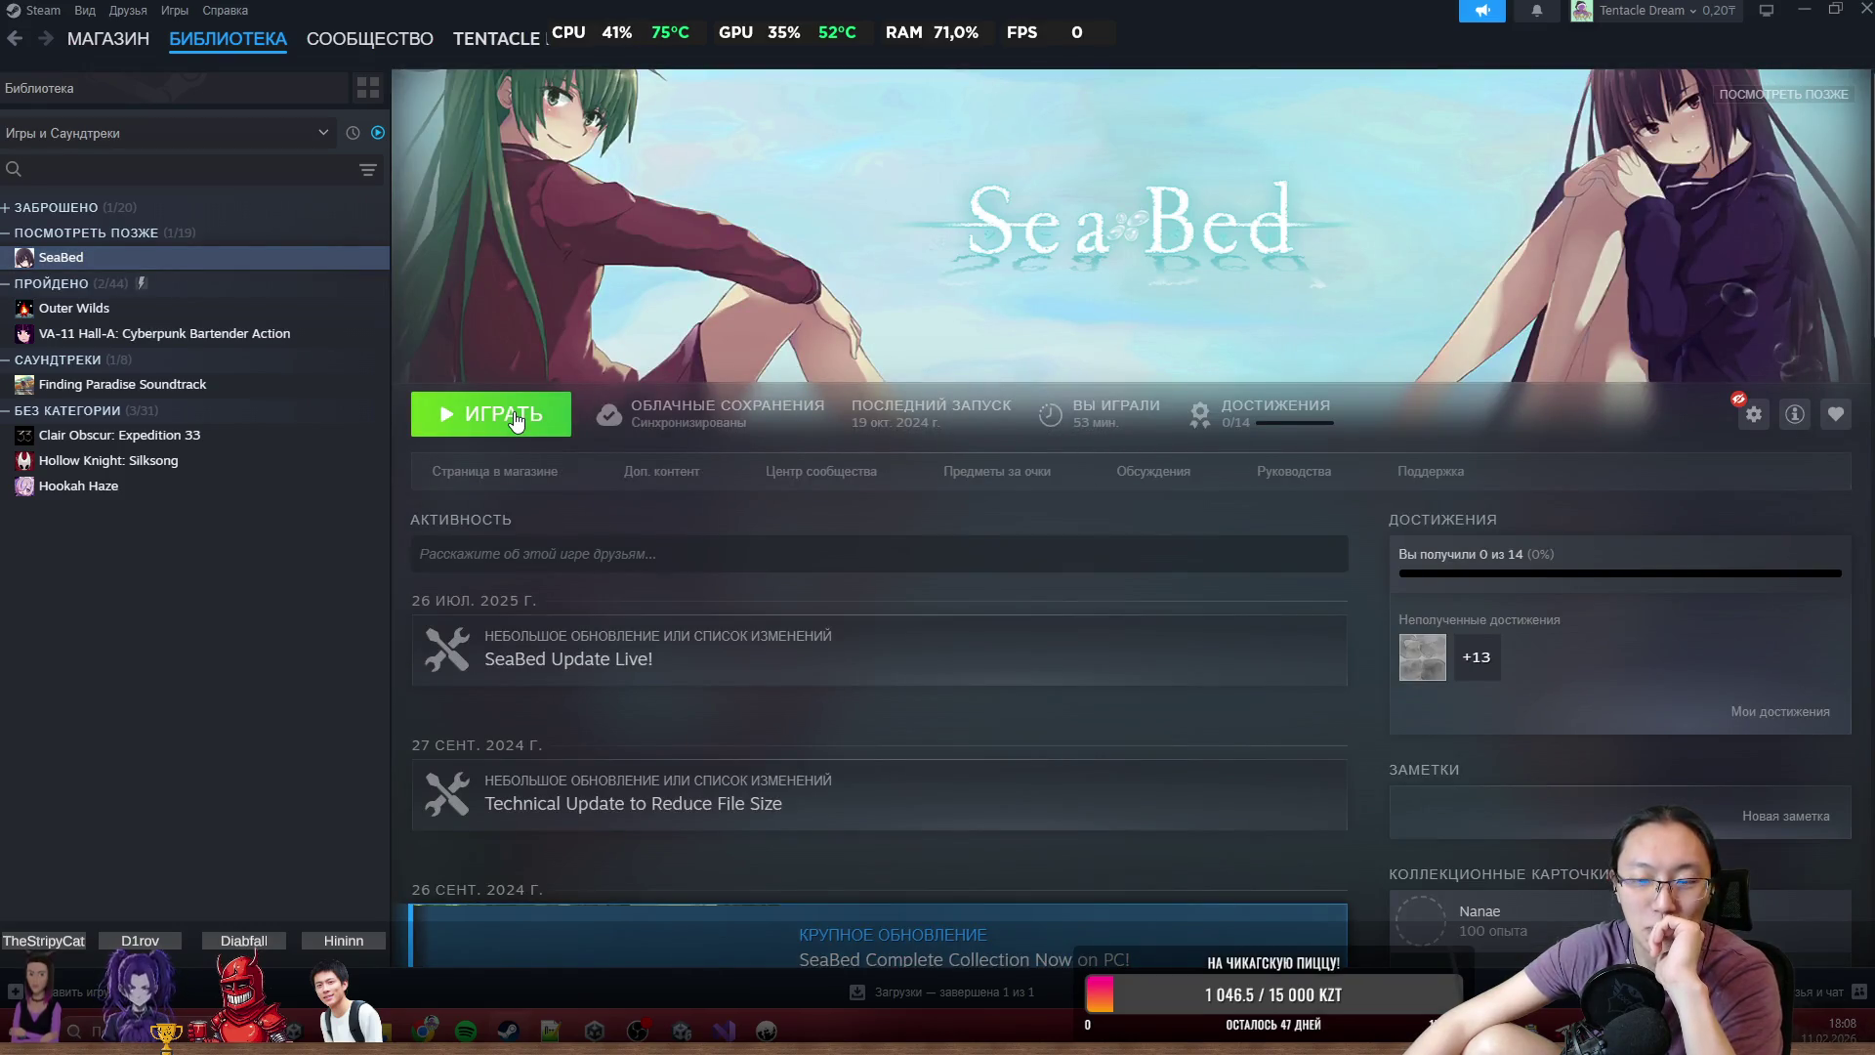
left_click(516, 420)
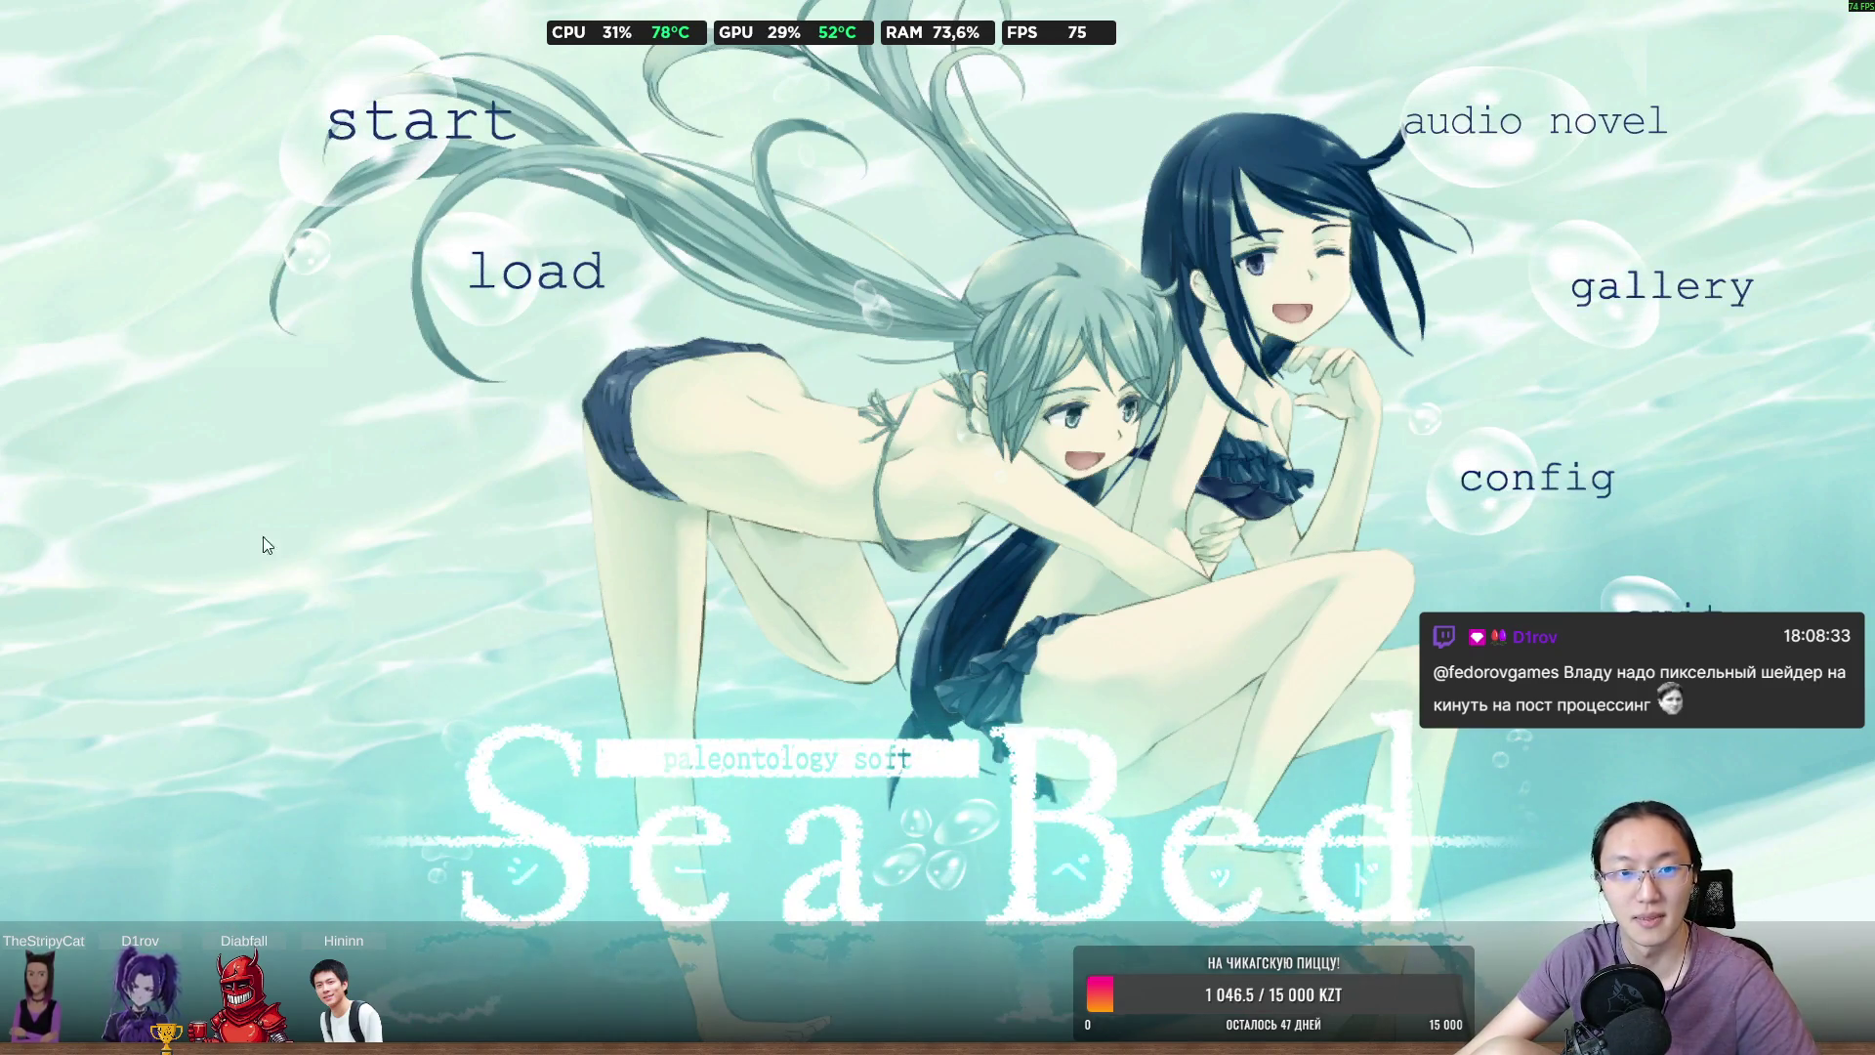
Start a new game and read through the opening narration about moving house.
left_click(444, 141)
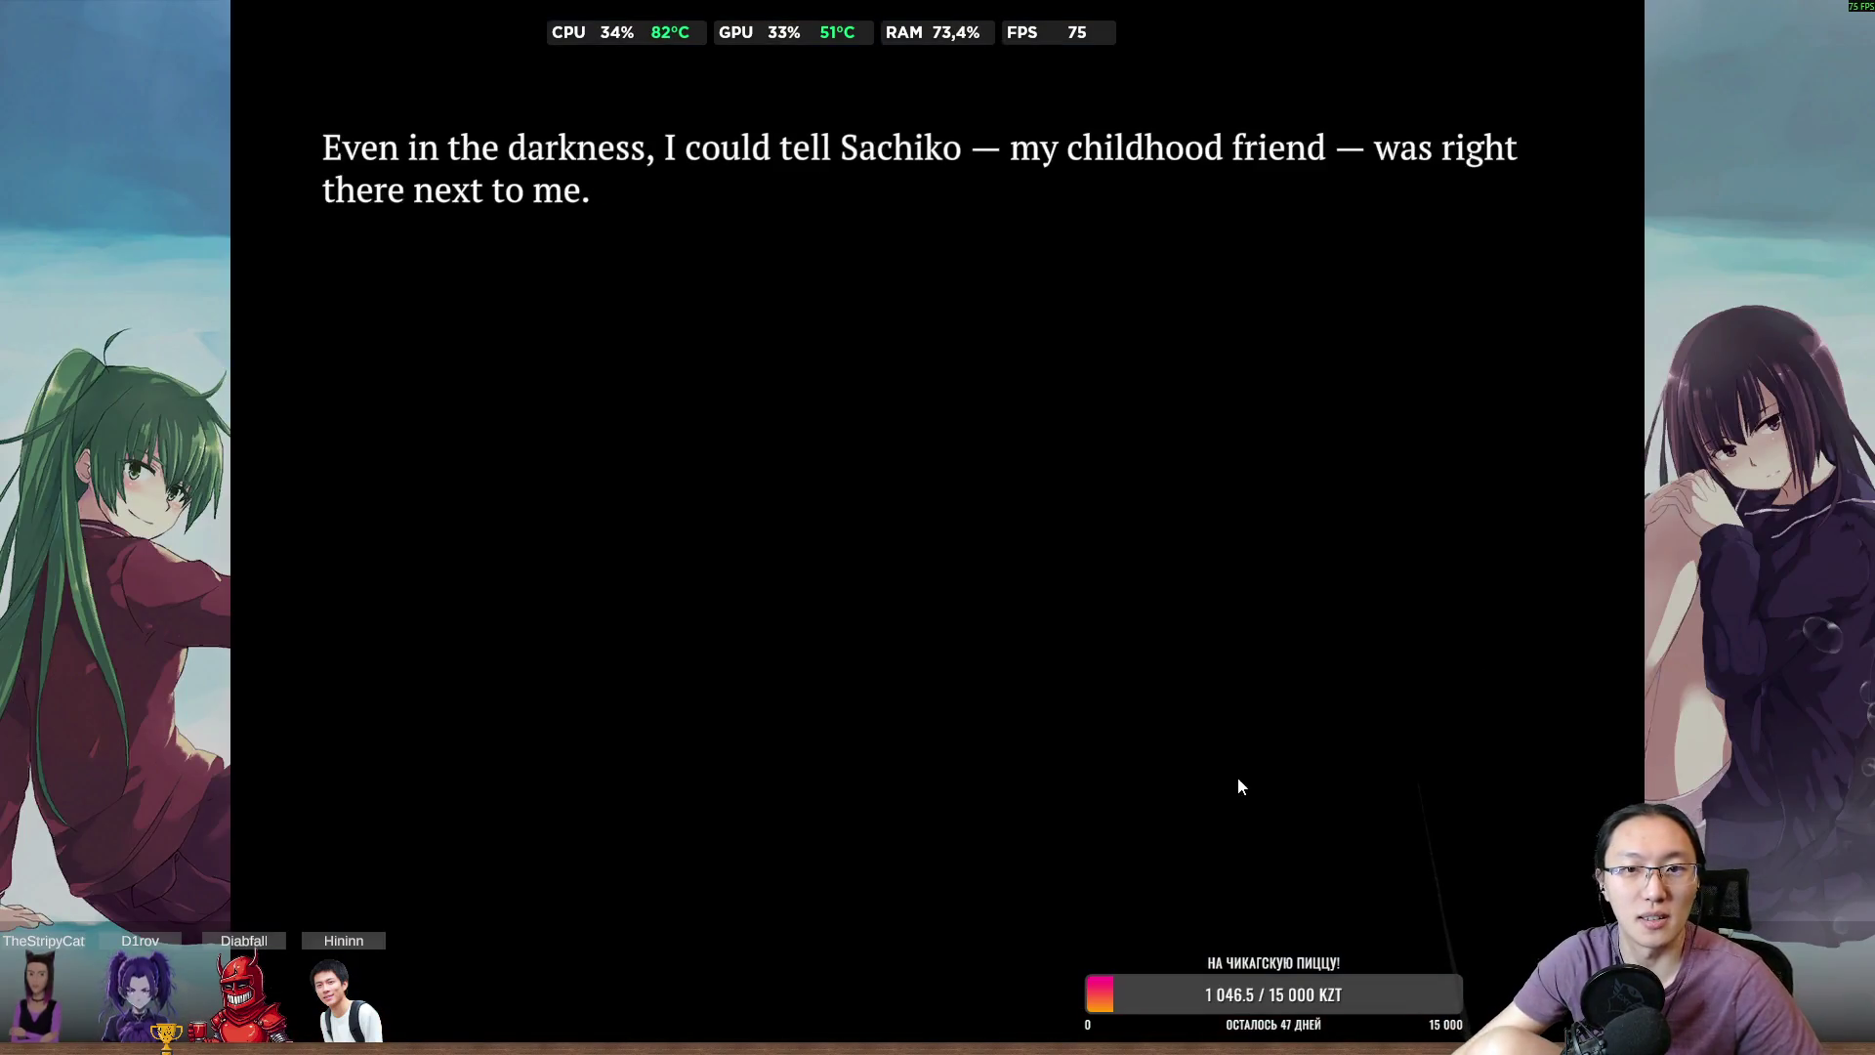
left_click(1229, 667)
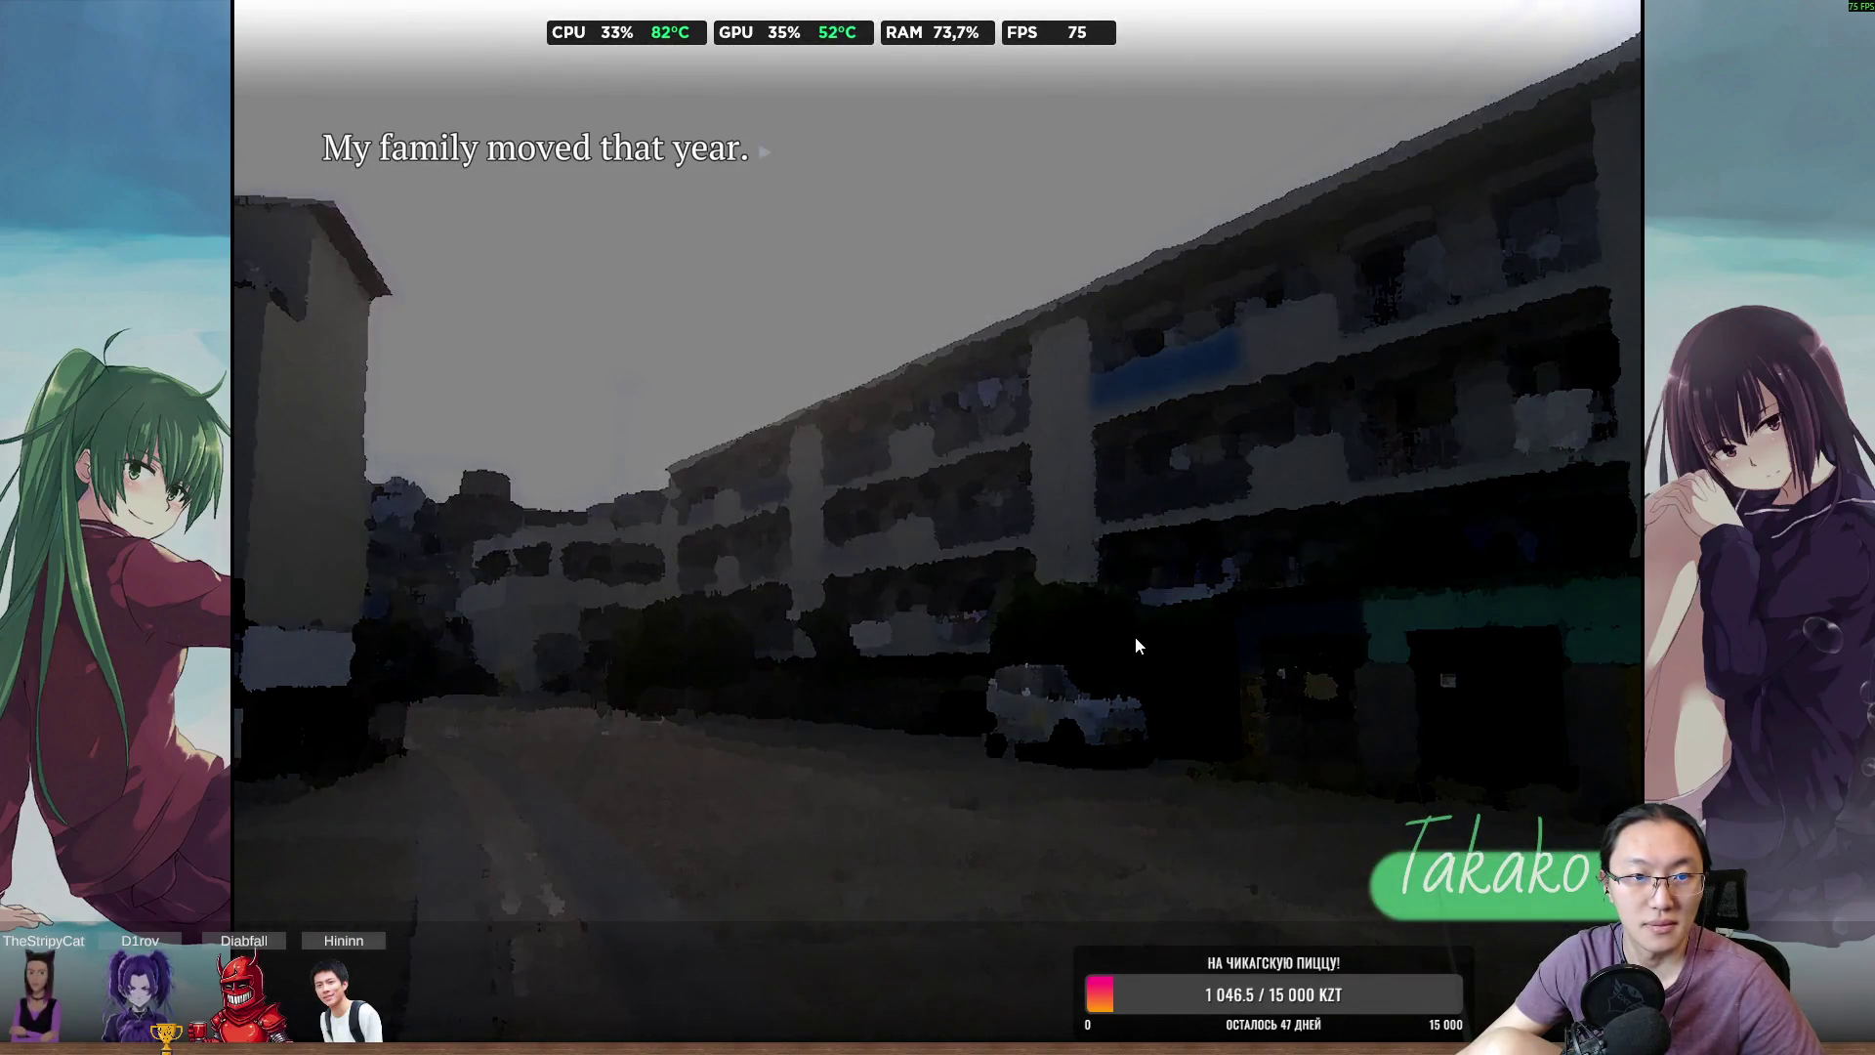
left_click(1135, 636)
left_click(1131, 629)
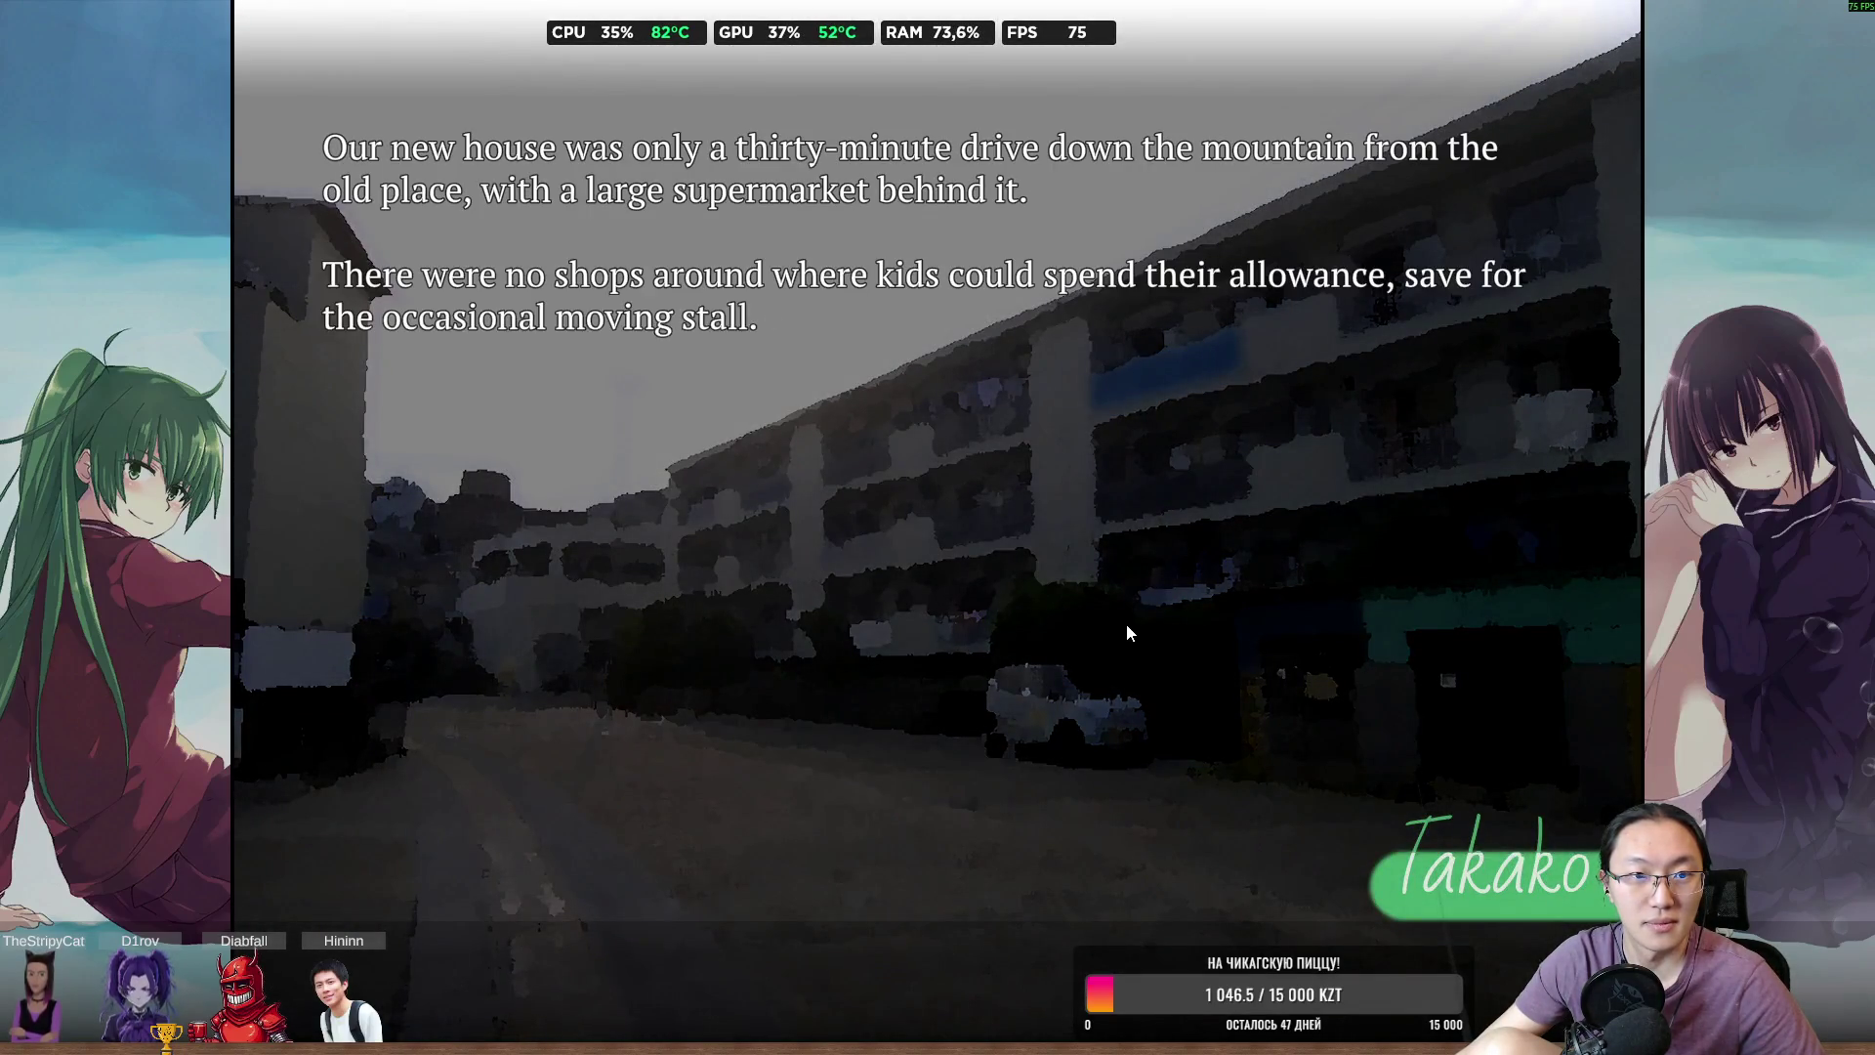
left_click(1125, 621)
left_click(1122, 618)
left_click(1113, 613)
left_click(1107, 609)
left_click(1101, 607)
left_click(1096, 606)
left_click(1096, 607)
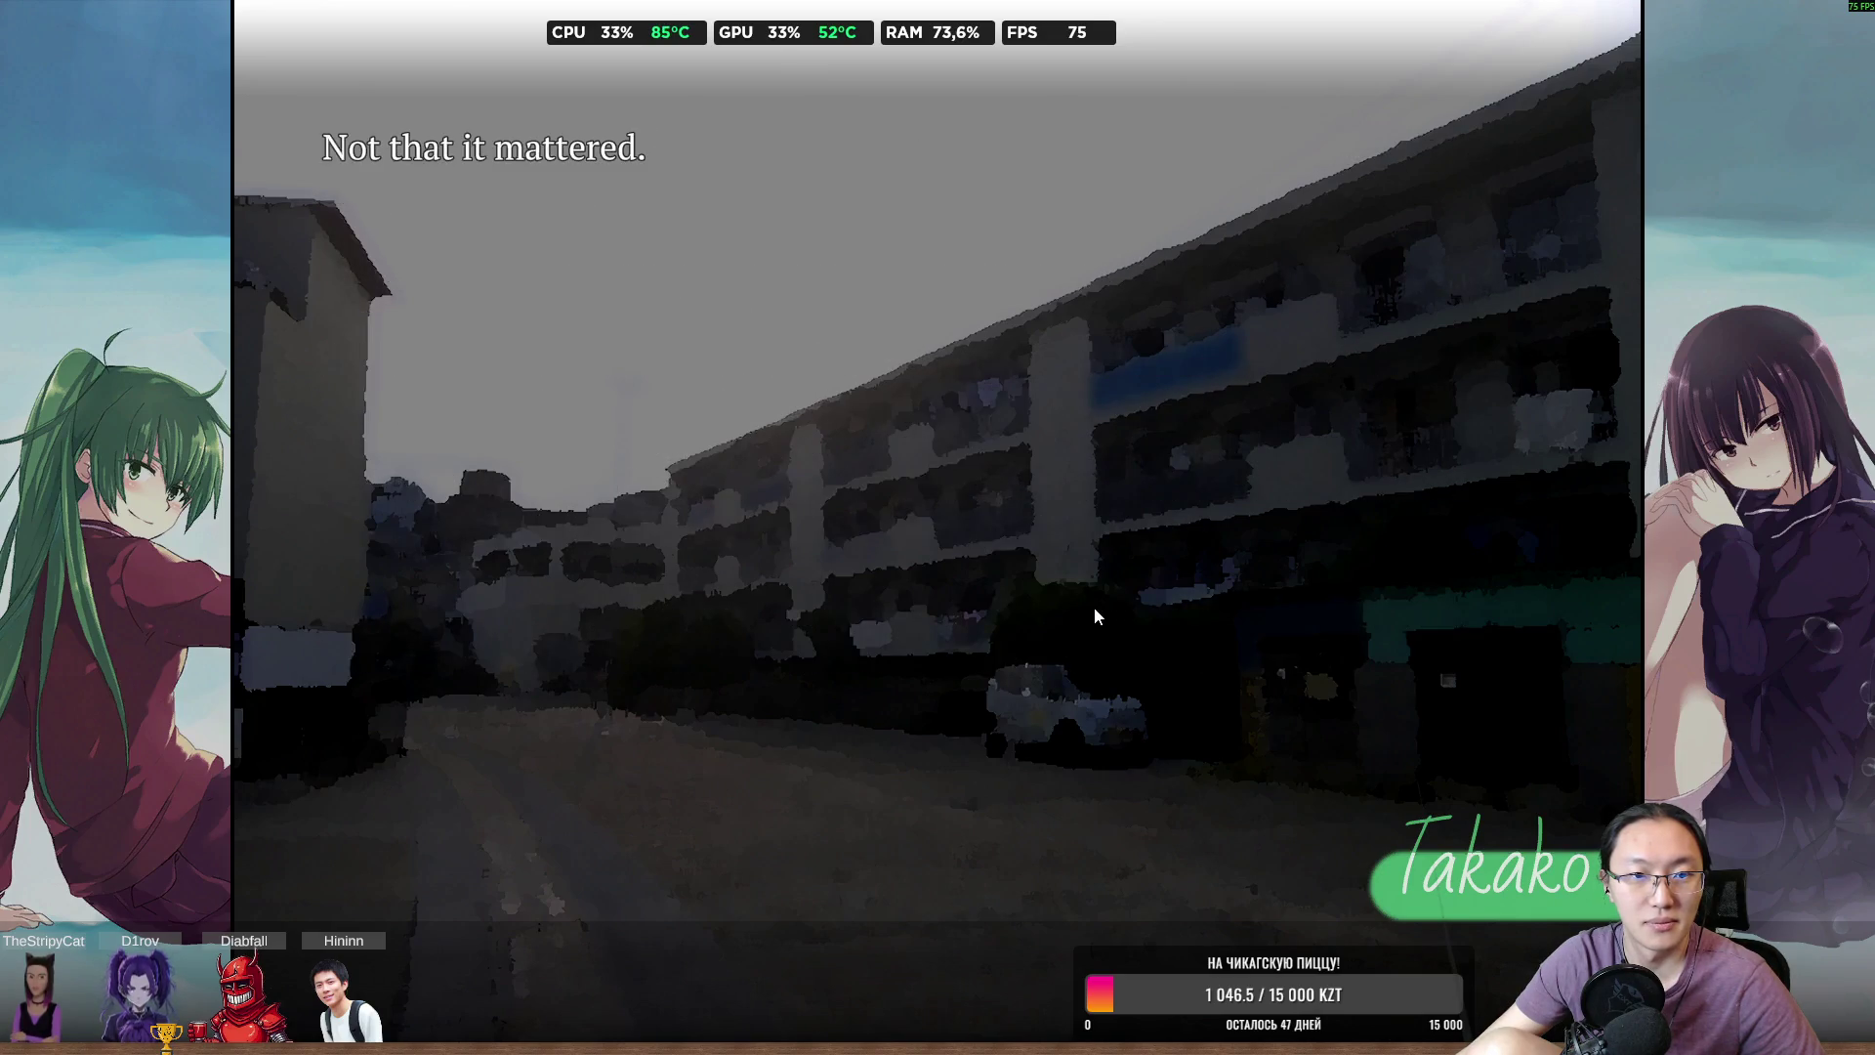
left_click(1093, 611)
left_click(1088, 646)
left_click(1081, 657)
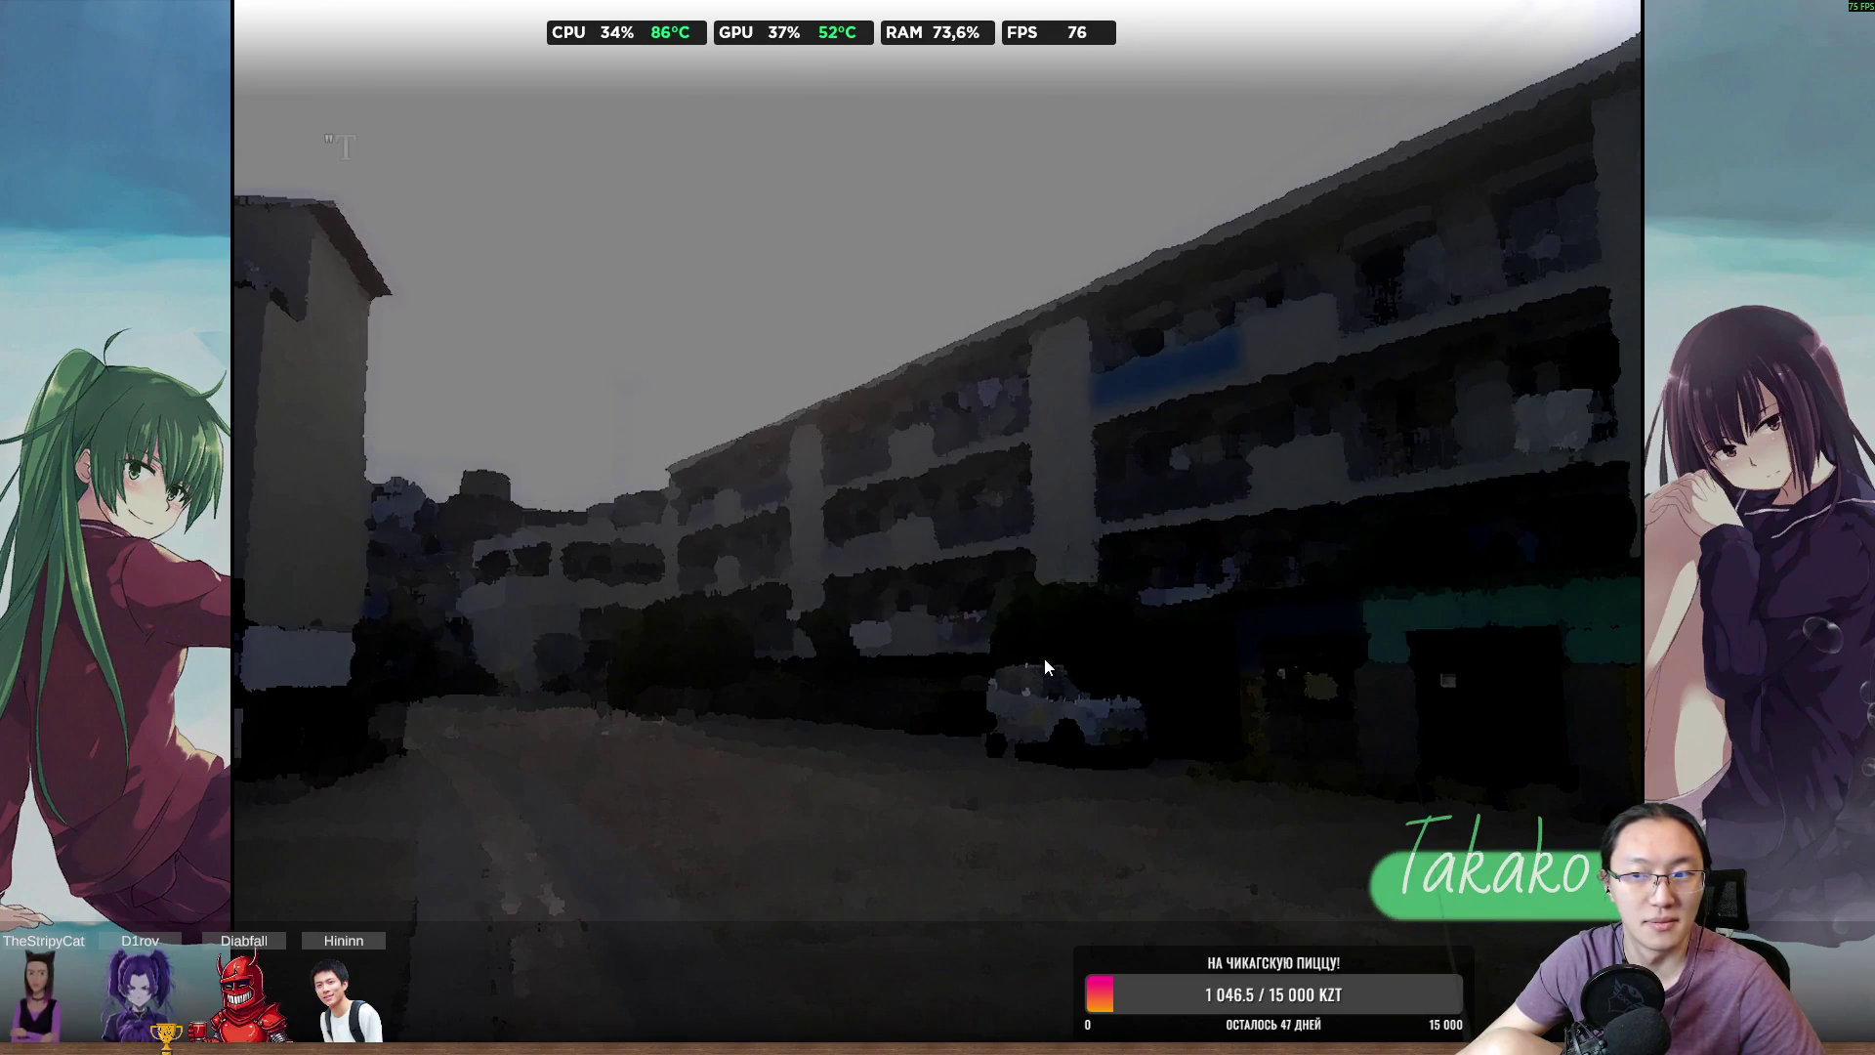
Review the earlier narration in the text backlog, then close it.
scroll(1043, 681, "up", 1)
scroll(1041, 684, "up", 8)
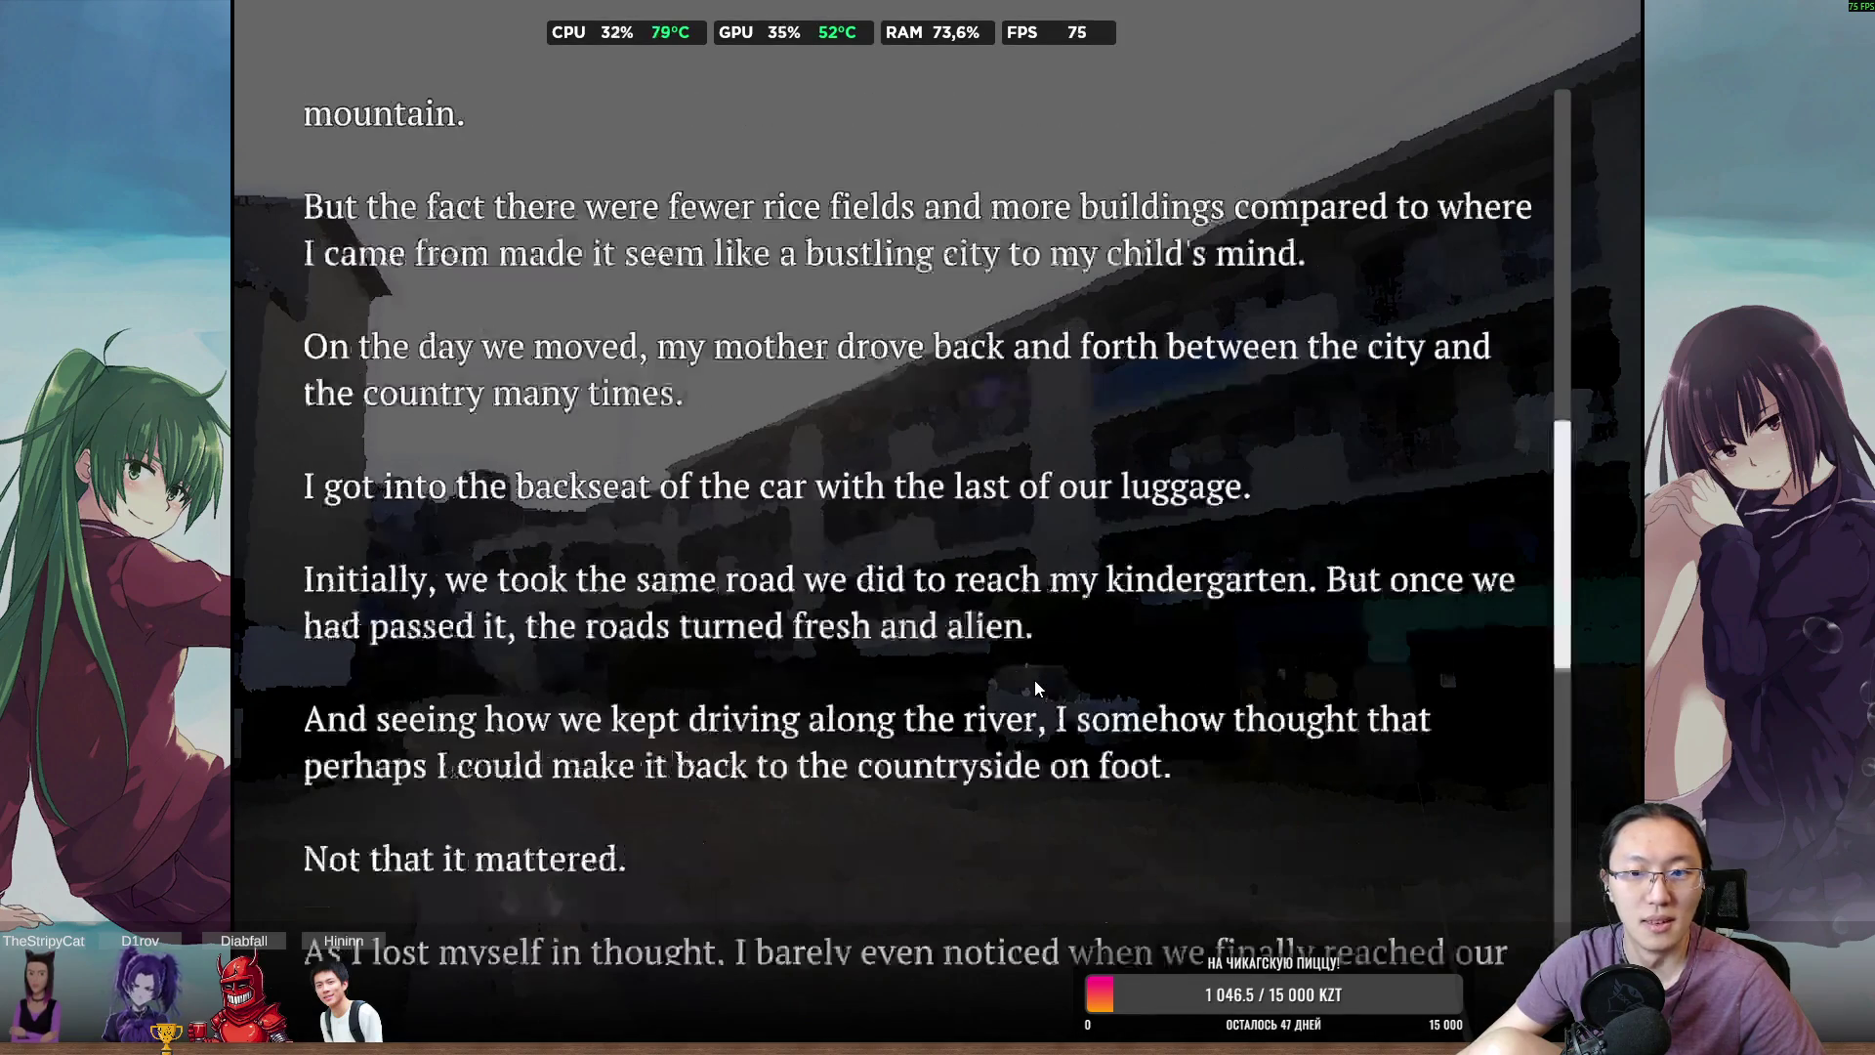
scroll(366, 592, "up", 10)
scroll(365, 590, "down", 15)
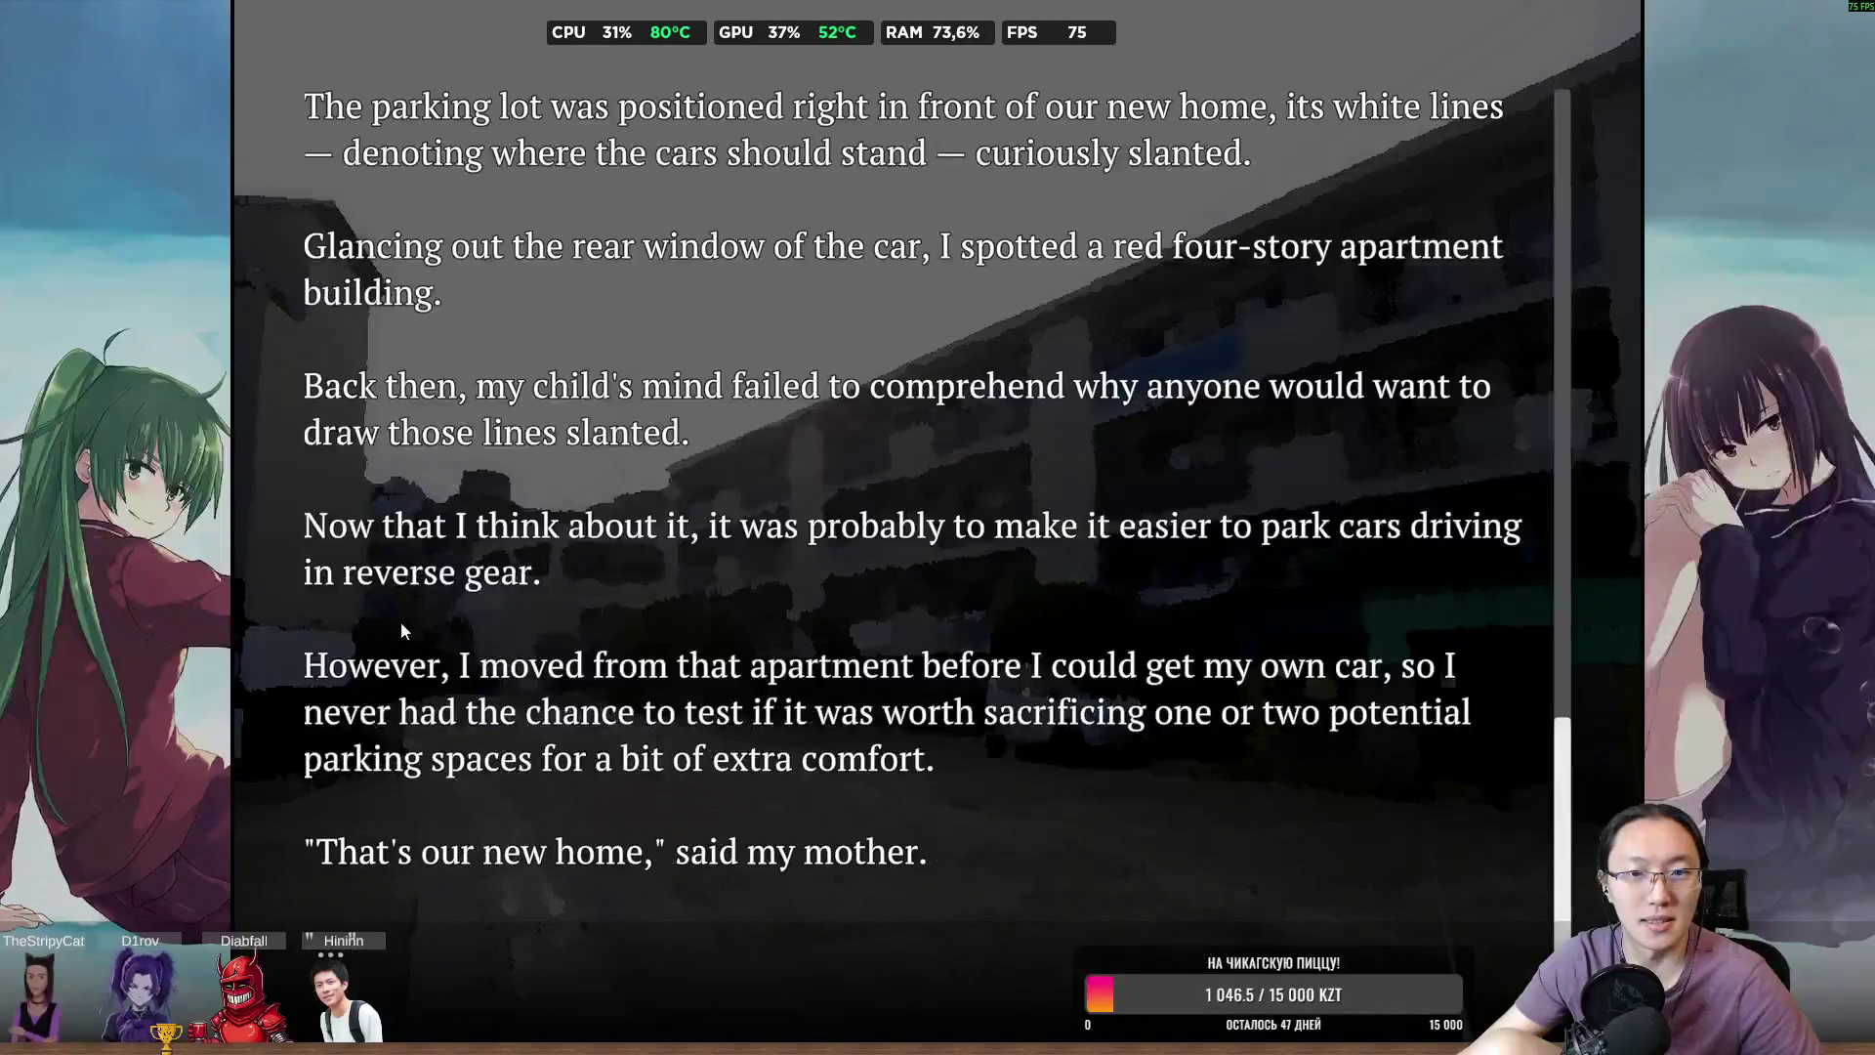
right_click(935, 610)
Continue the narration to the little girl with a red bucket and trowel.
left_click(941, 614)
left_click(946, 618)
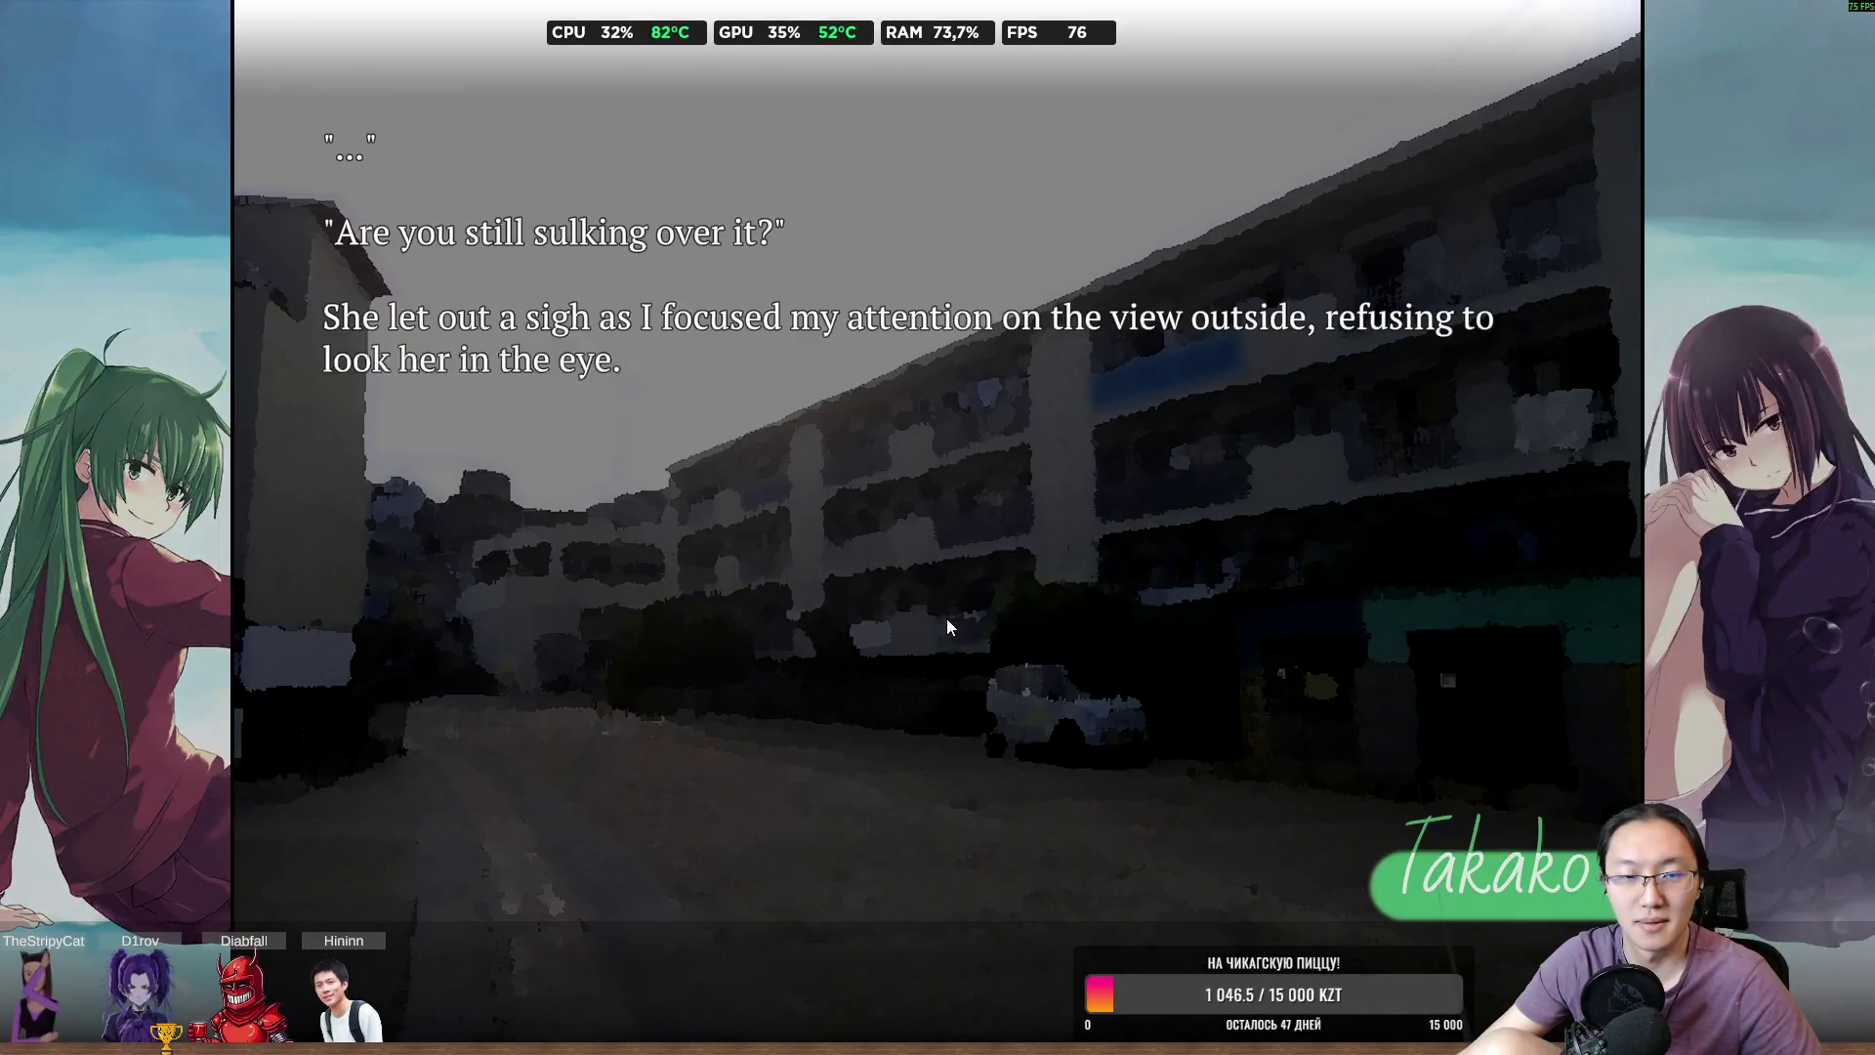
left_click(945, 618)
left_click(943, 607)
left_click(942, 596)
left_click(952, 578)
left_click(960, 571)
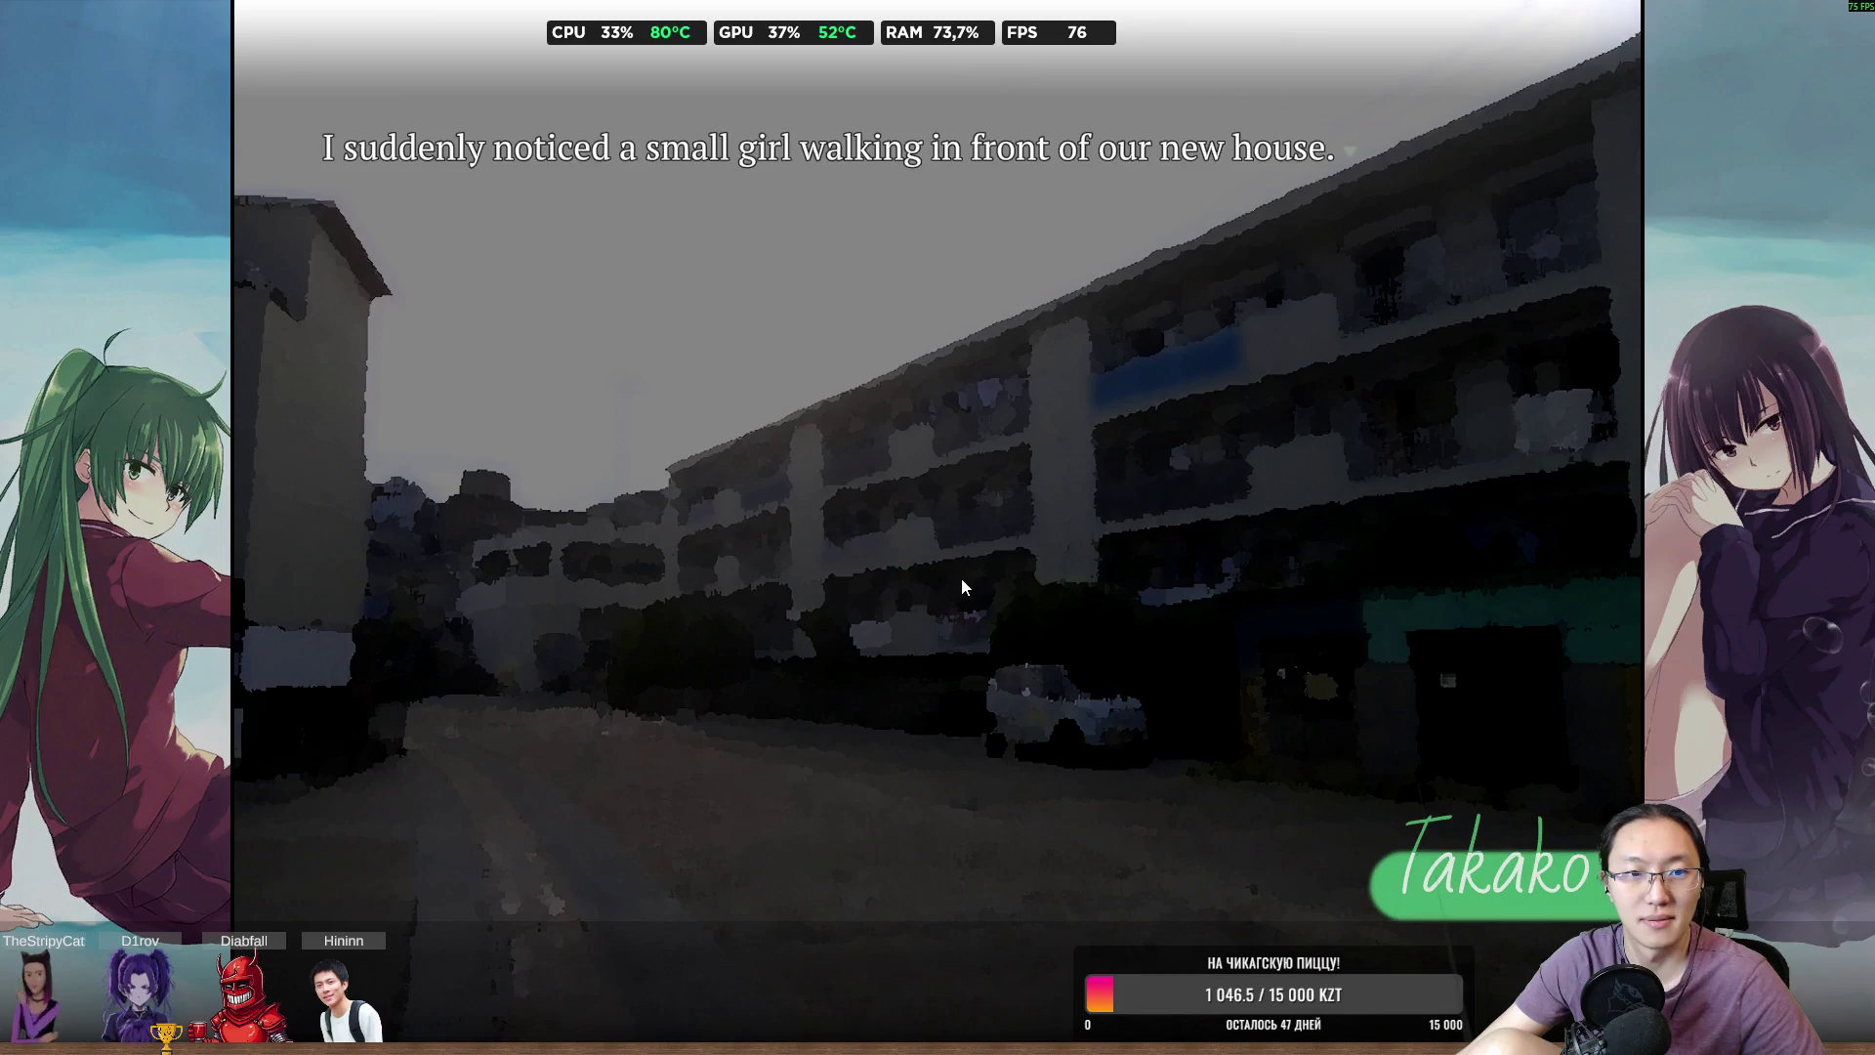
left_click(961, 586)
left_click(962, 599)
Check the backlog once more, close it, and switch back to SeaBed's Steam page.
scroll(942, 633, "up", 8)
scroll(701, 742, "down", 10)
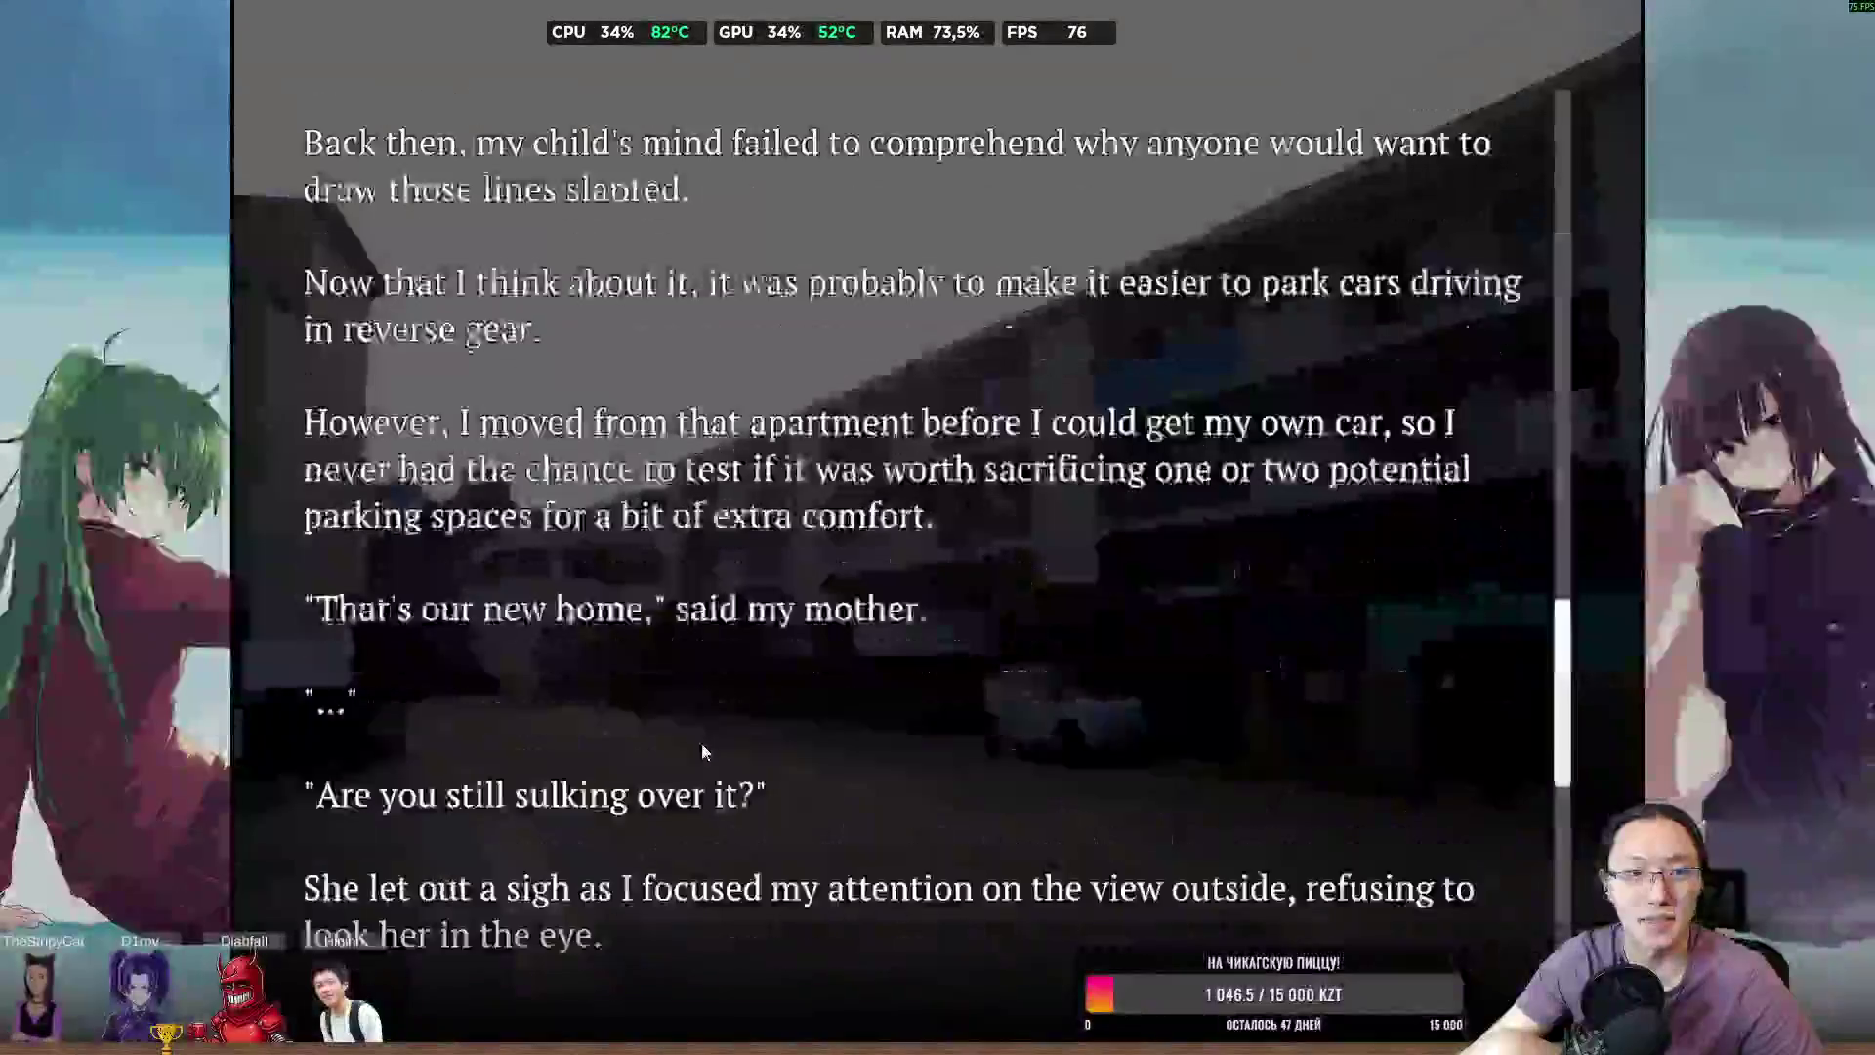
right_click(735, 793)
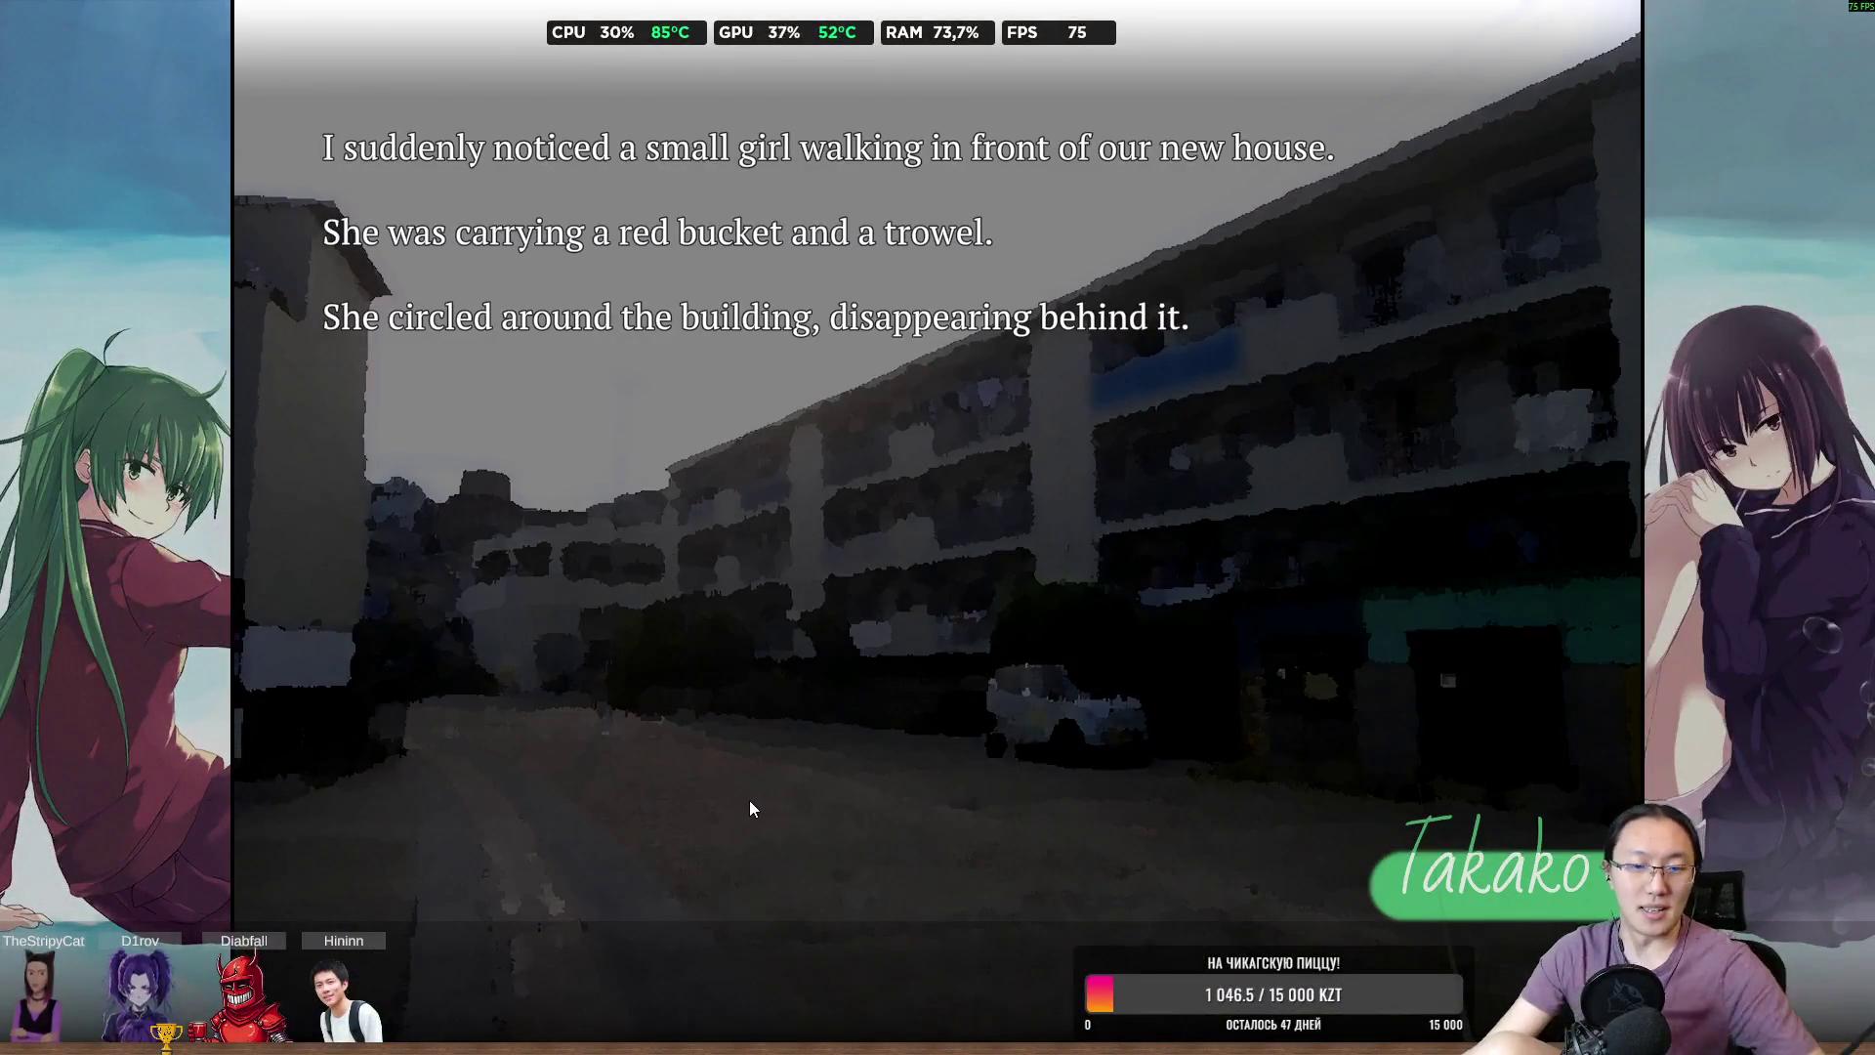
key("alt+Tab")
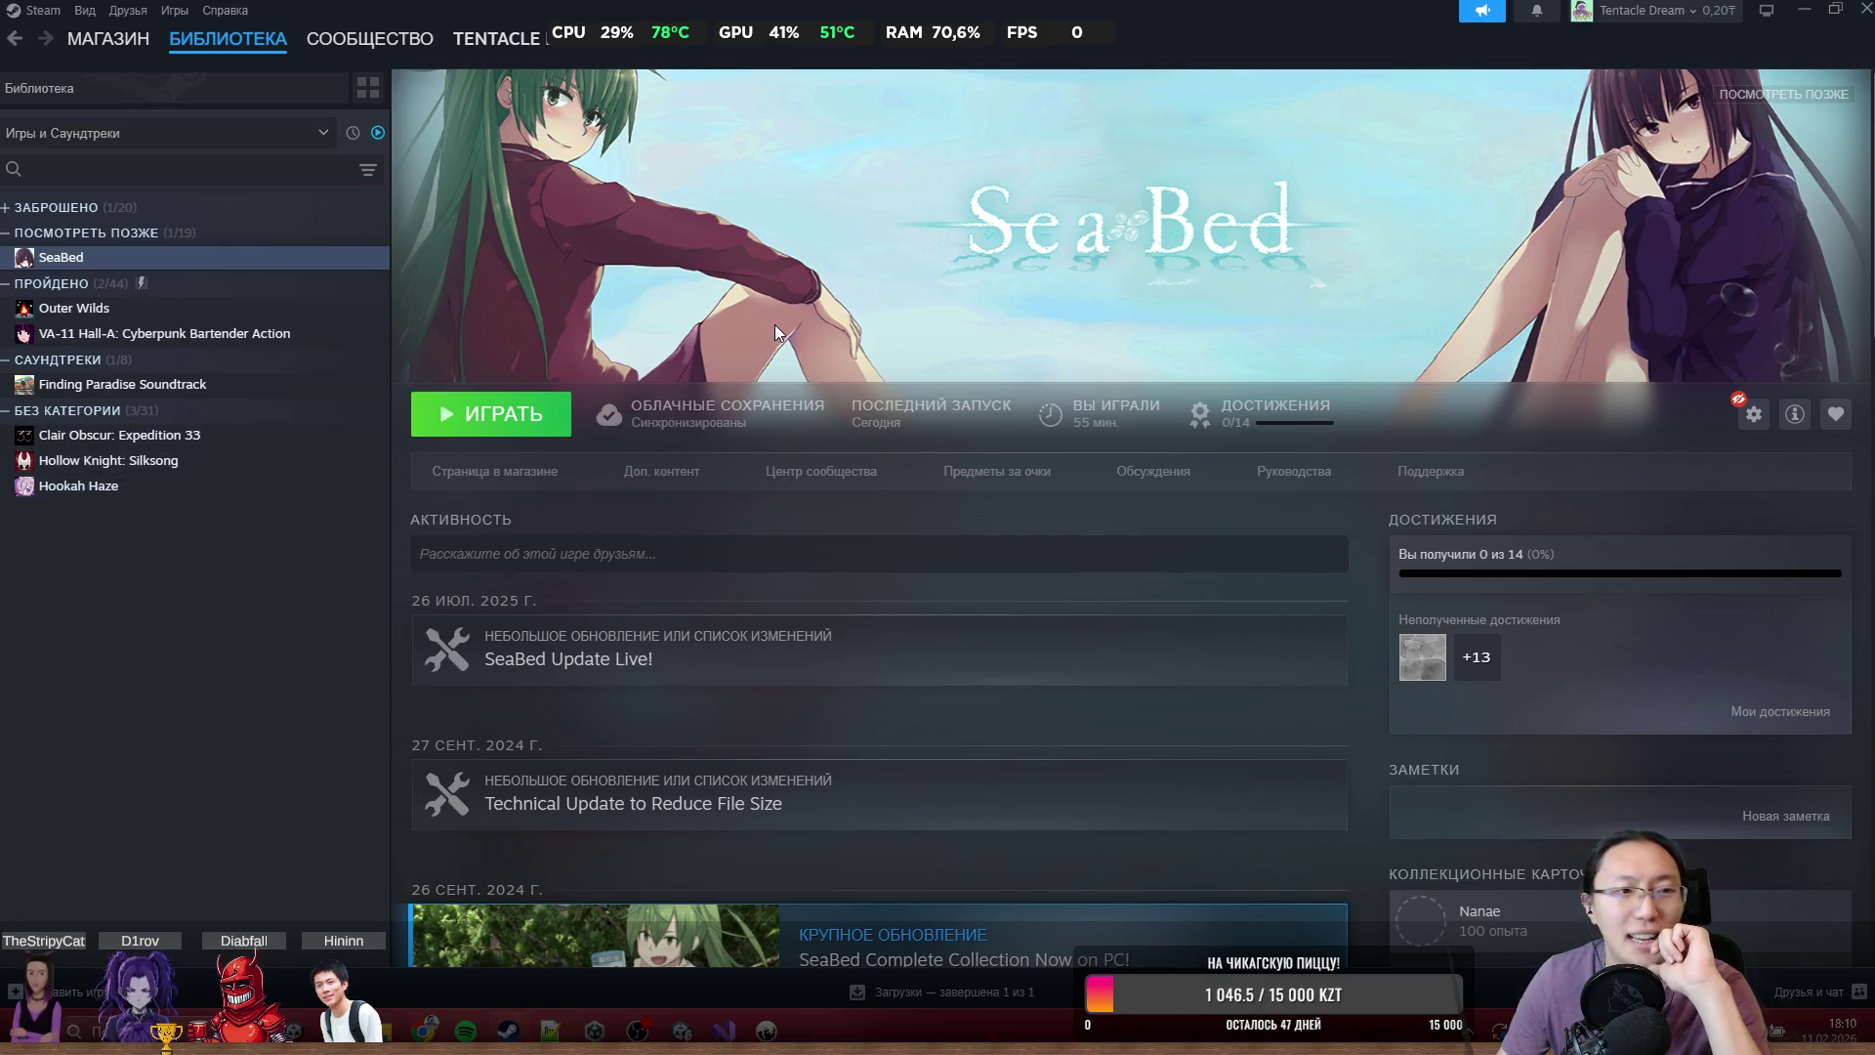
left_click(1863, 9)
left_click(425, 1030)
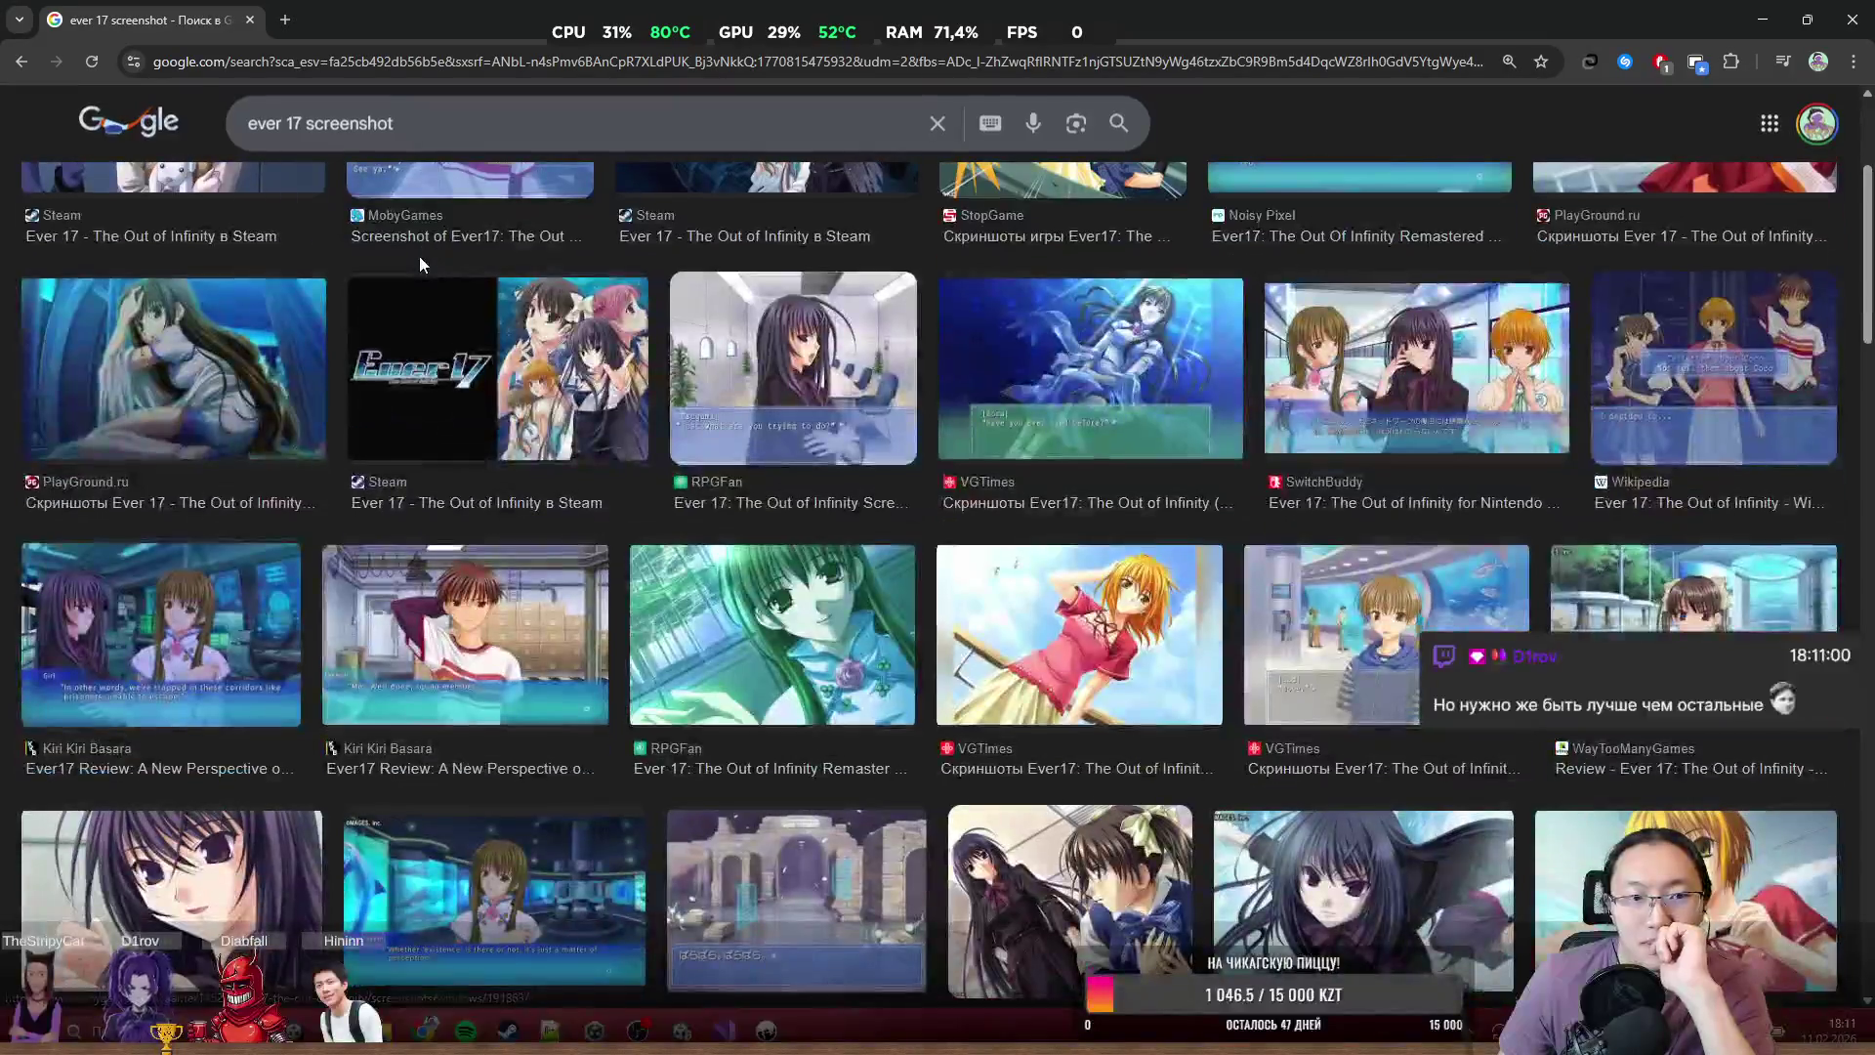
scroll(420, 265, "down", 10)
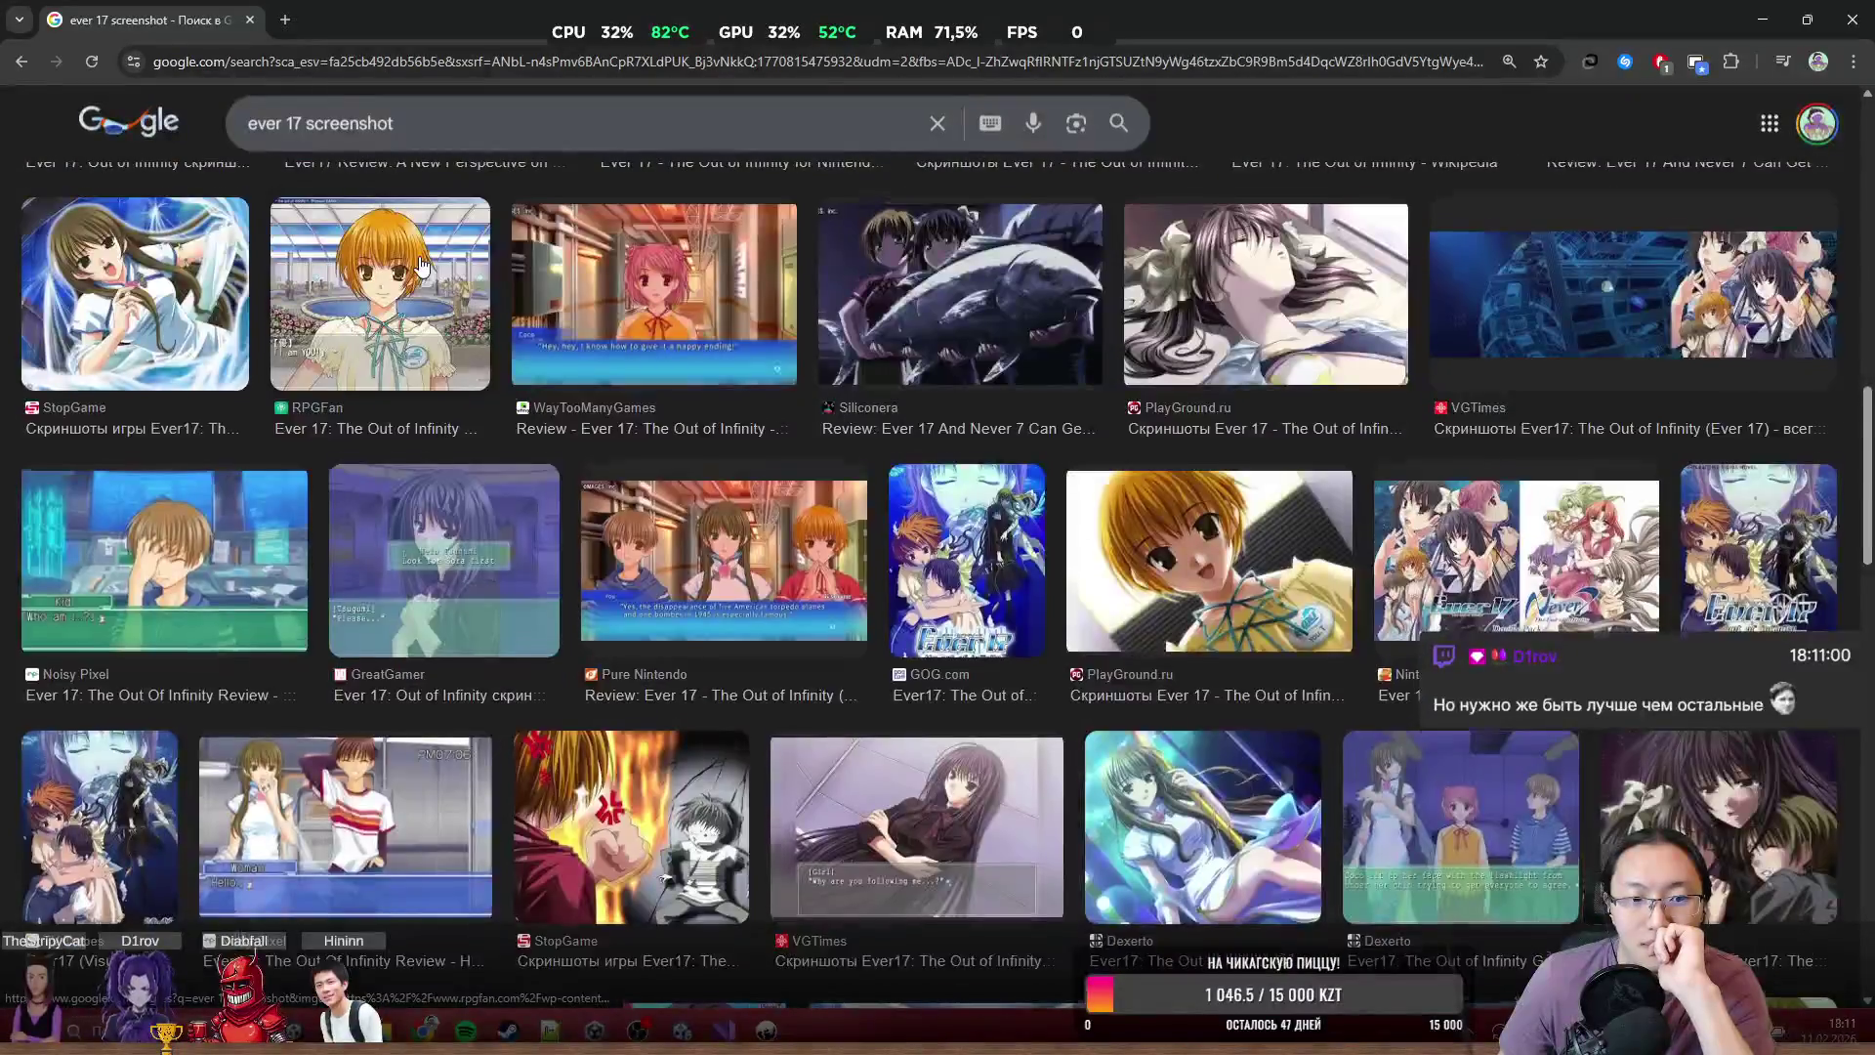
scroll(422, 266, "down", 5)
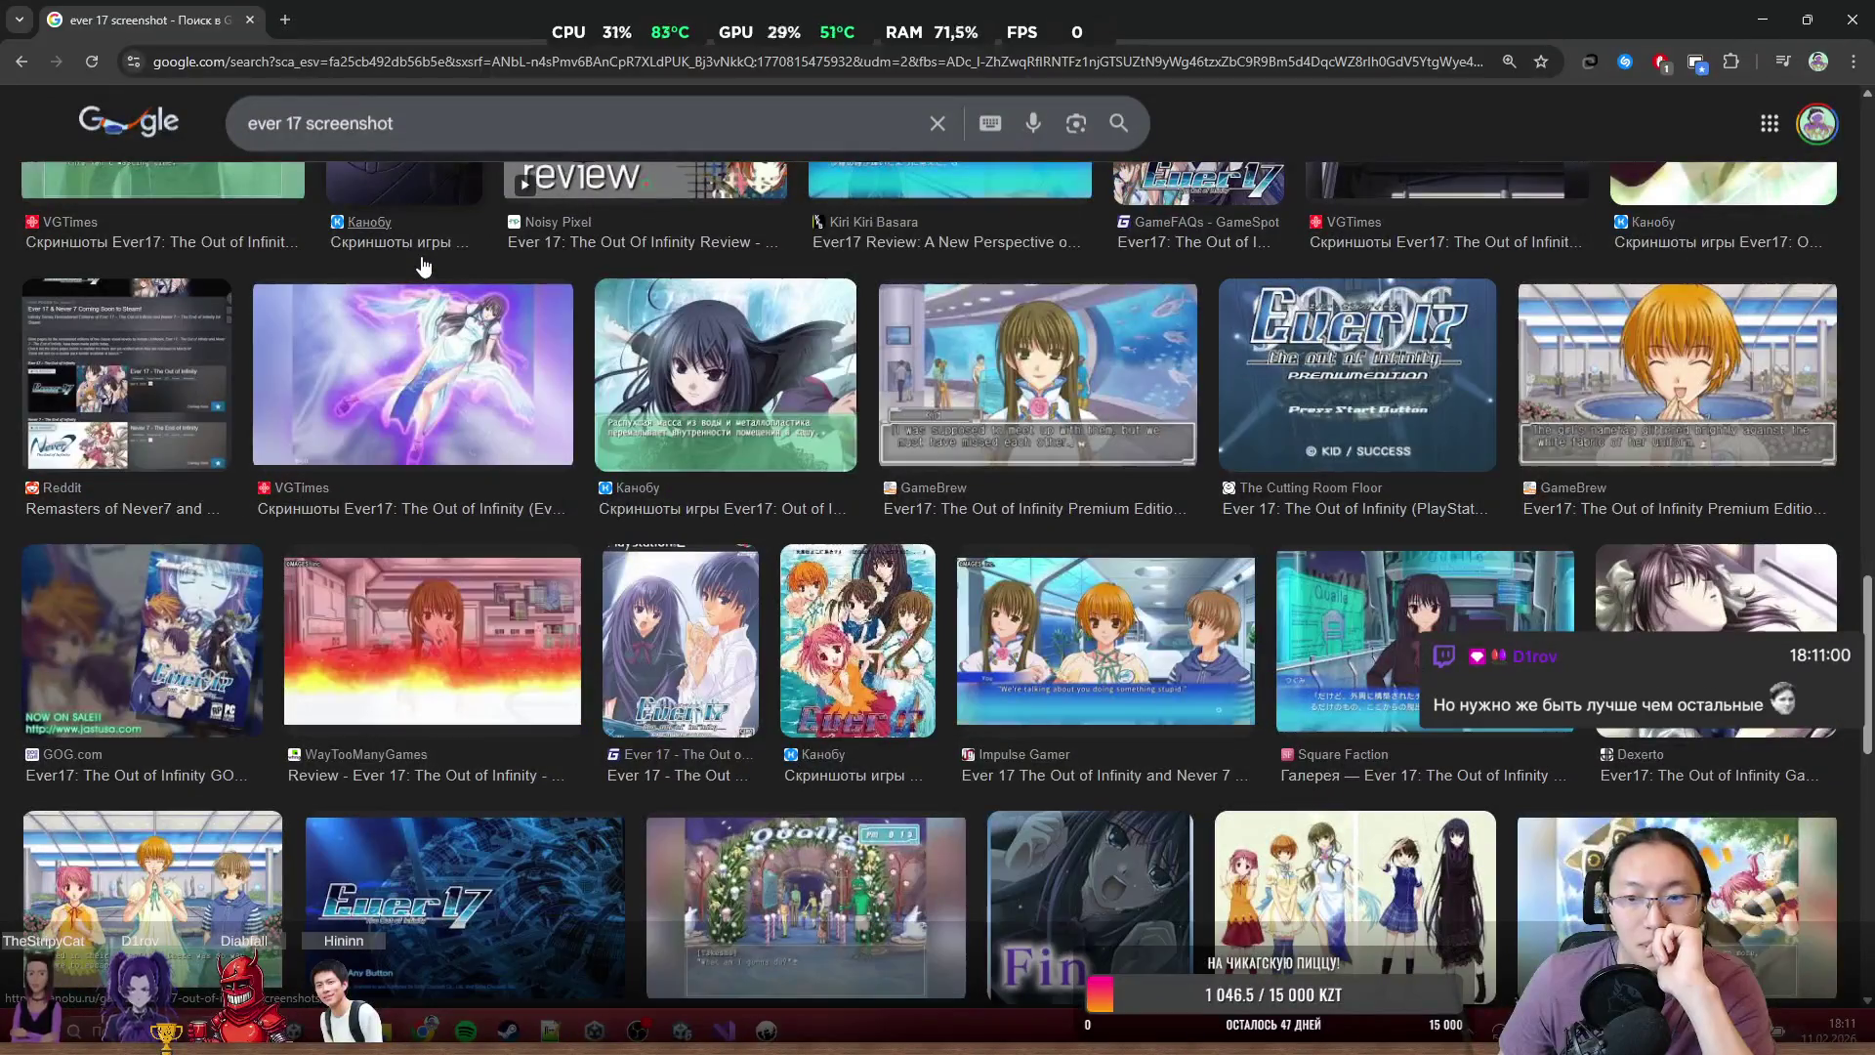
scroll(423, 264, "down", 5)
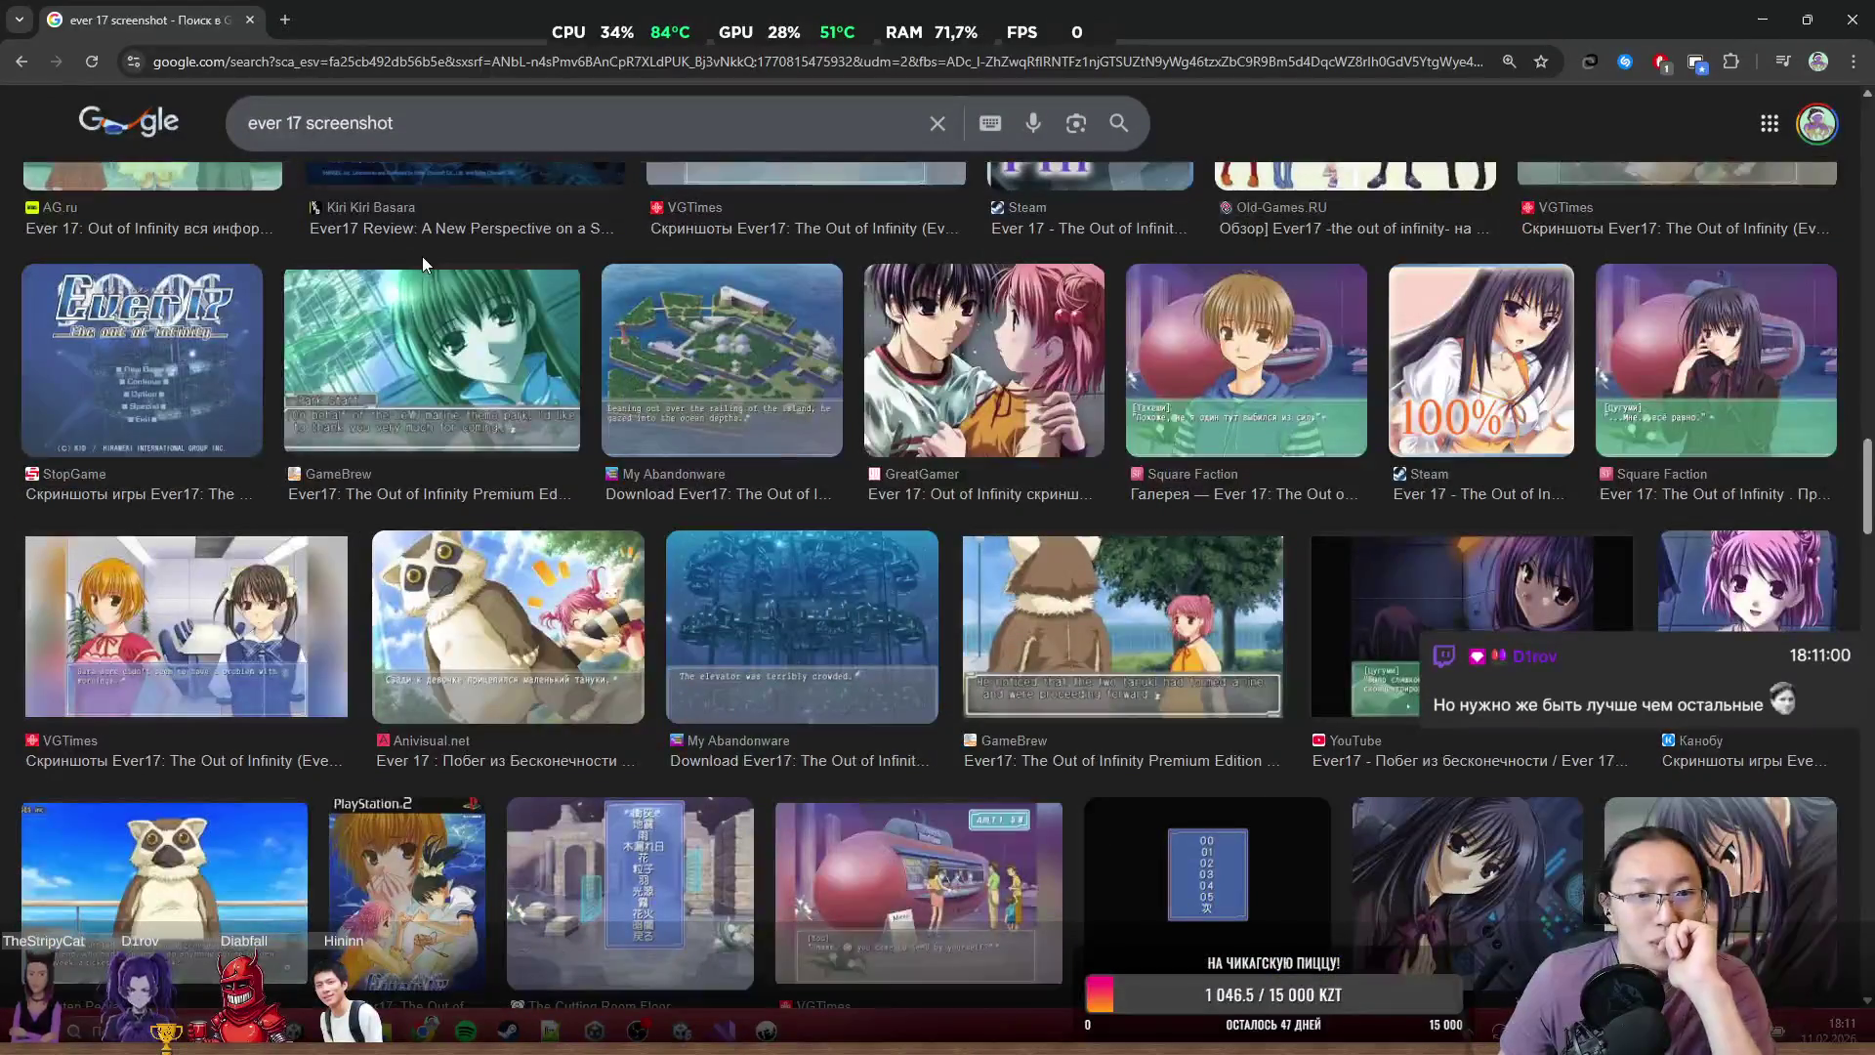
scroll(422, 258, "down", 3)
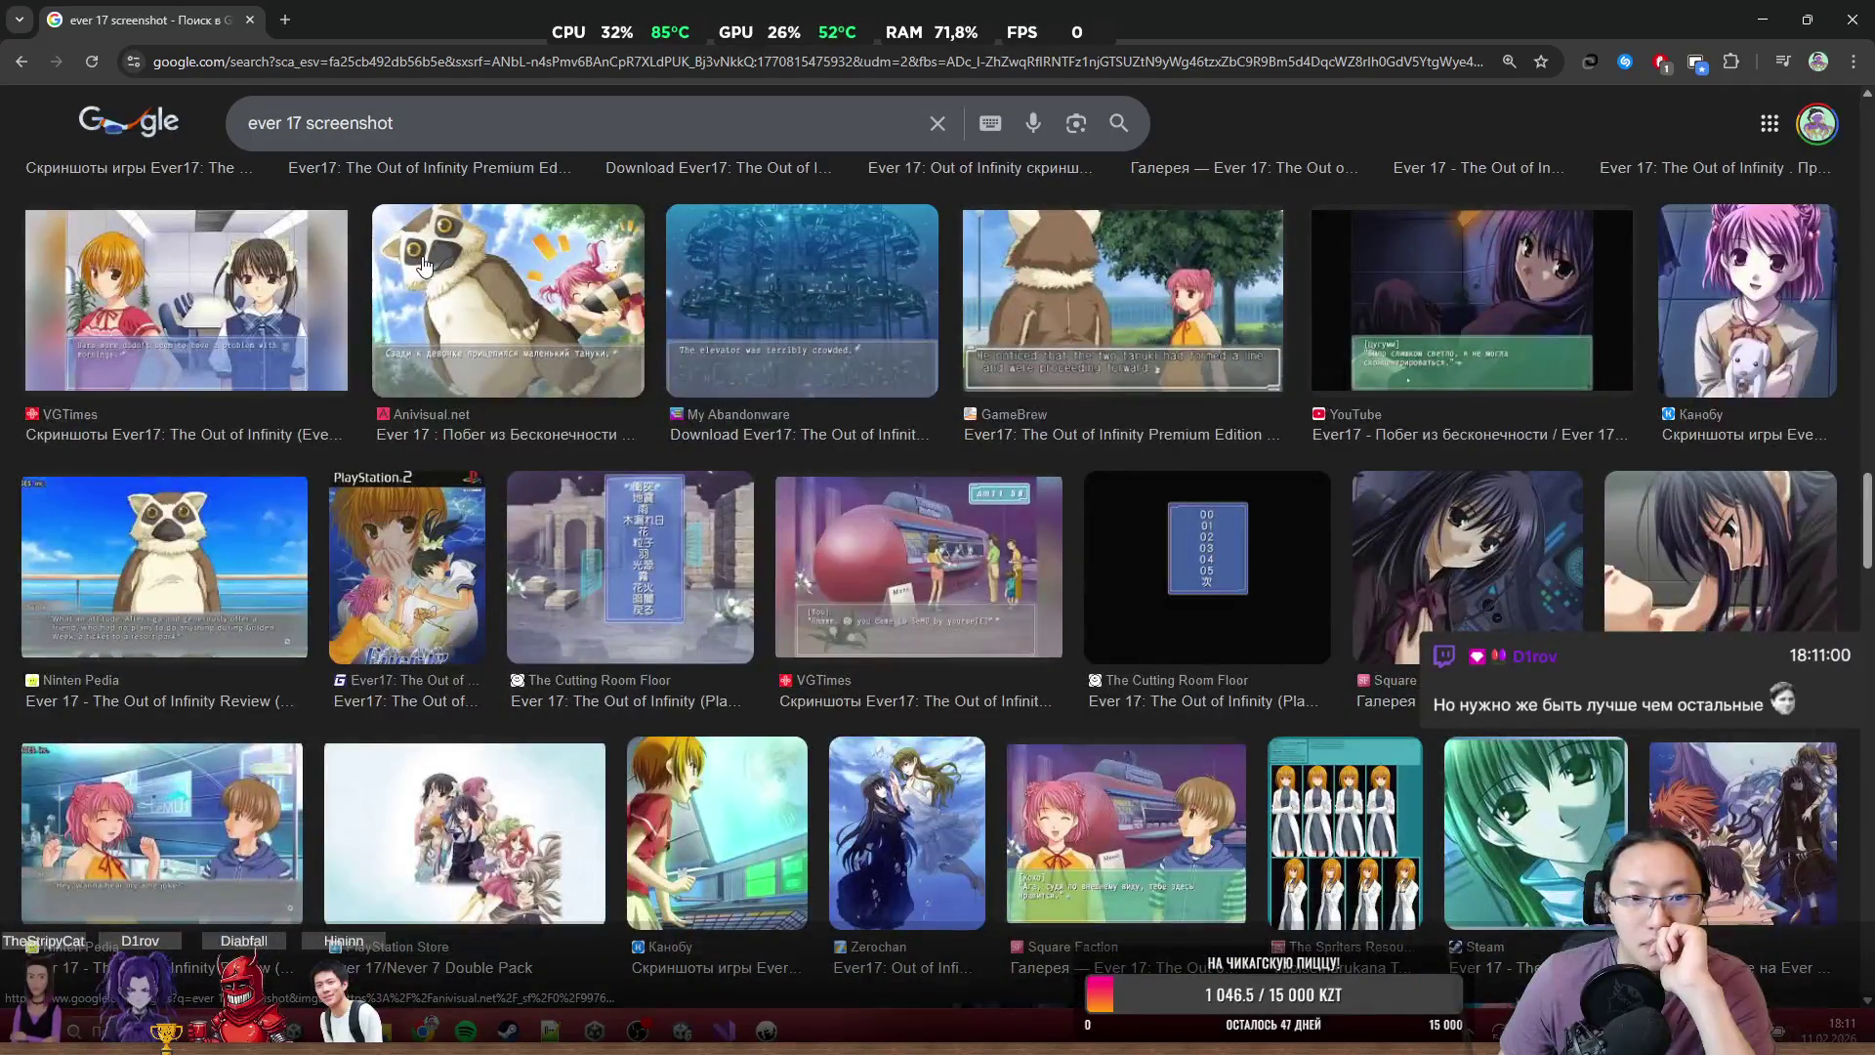
scroll(422, 266, "down", 8)
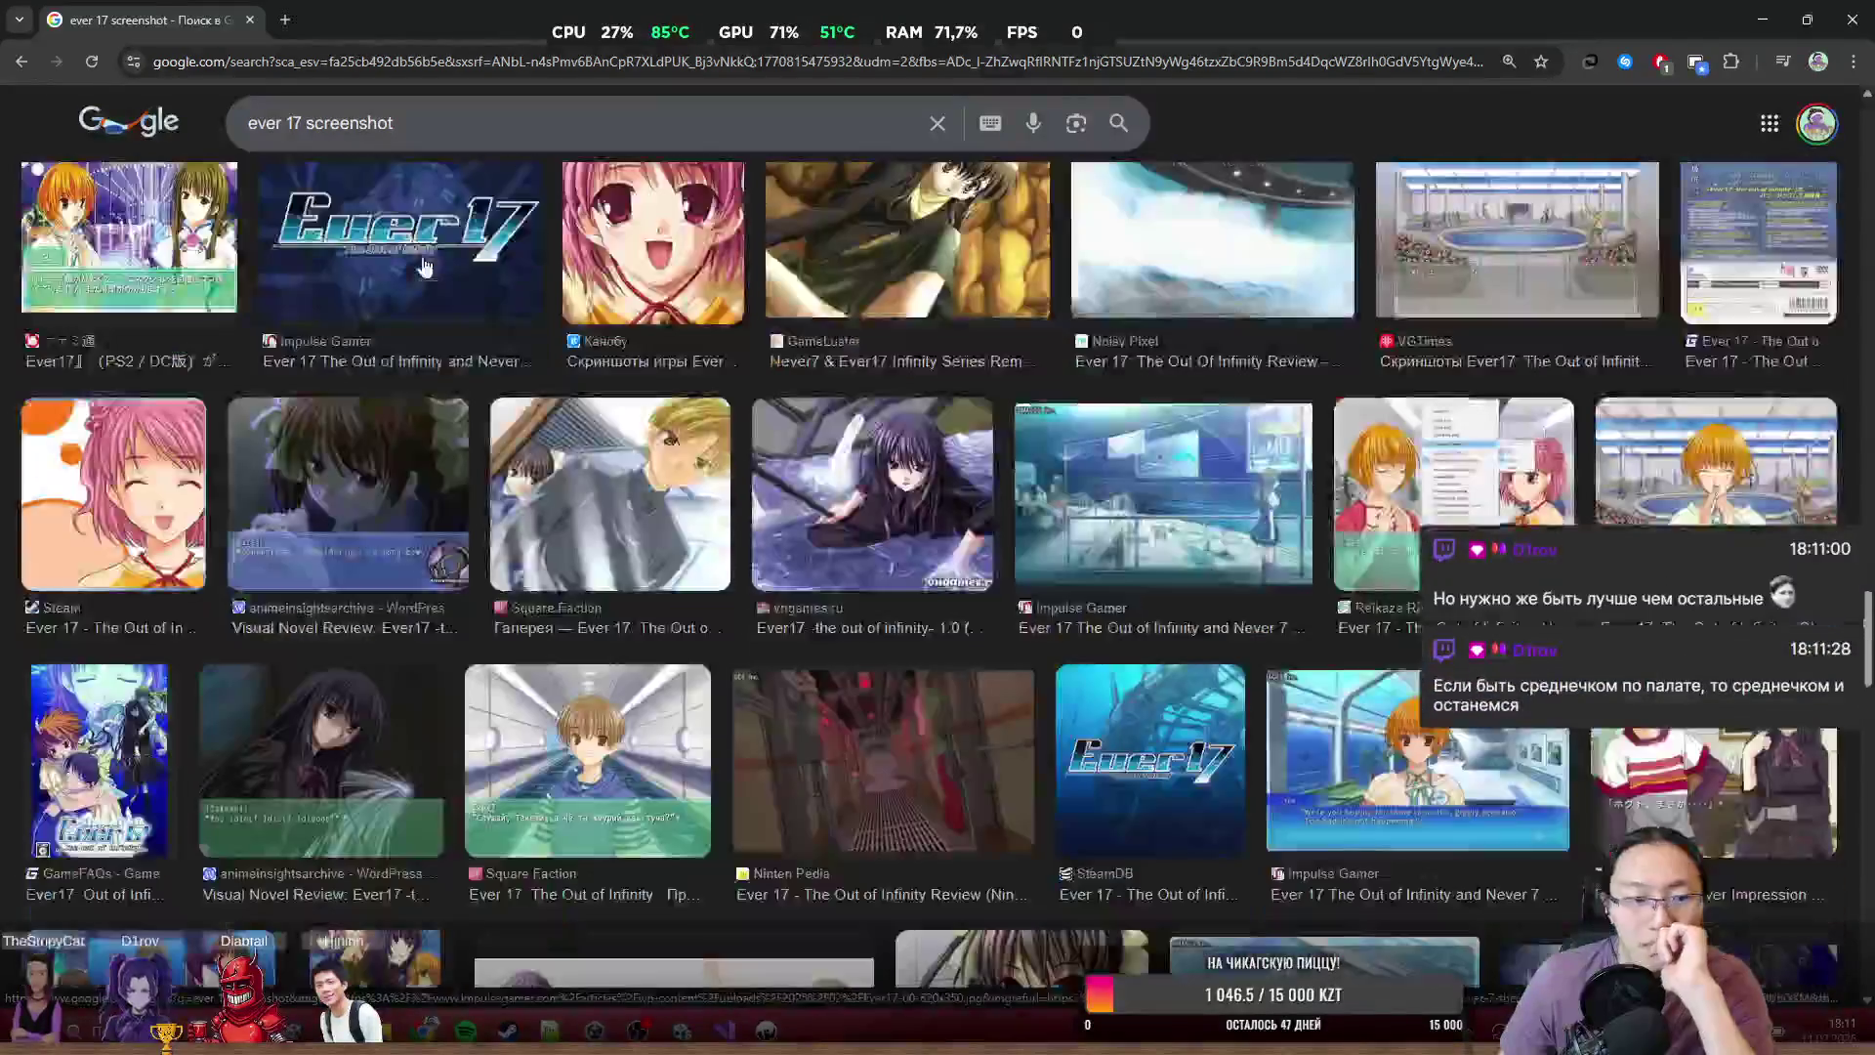
scroll(423, 266, "down", 5)
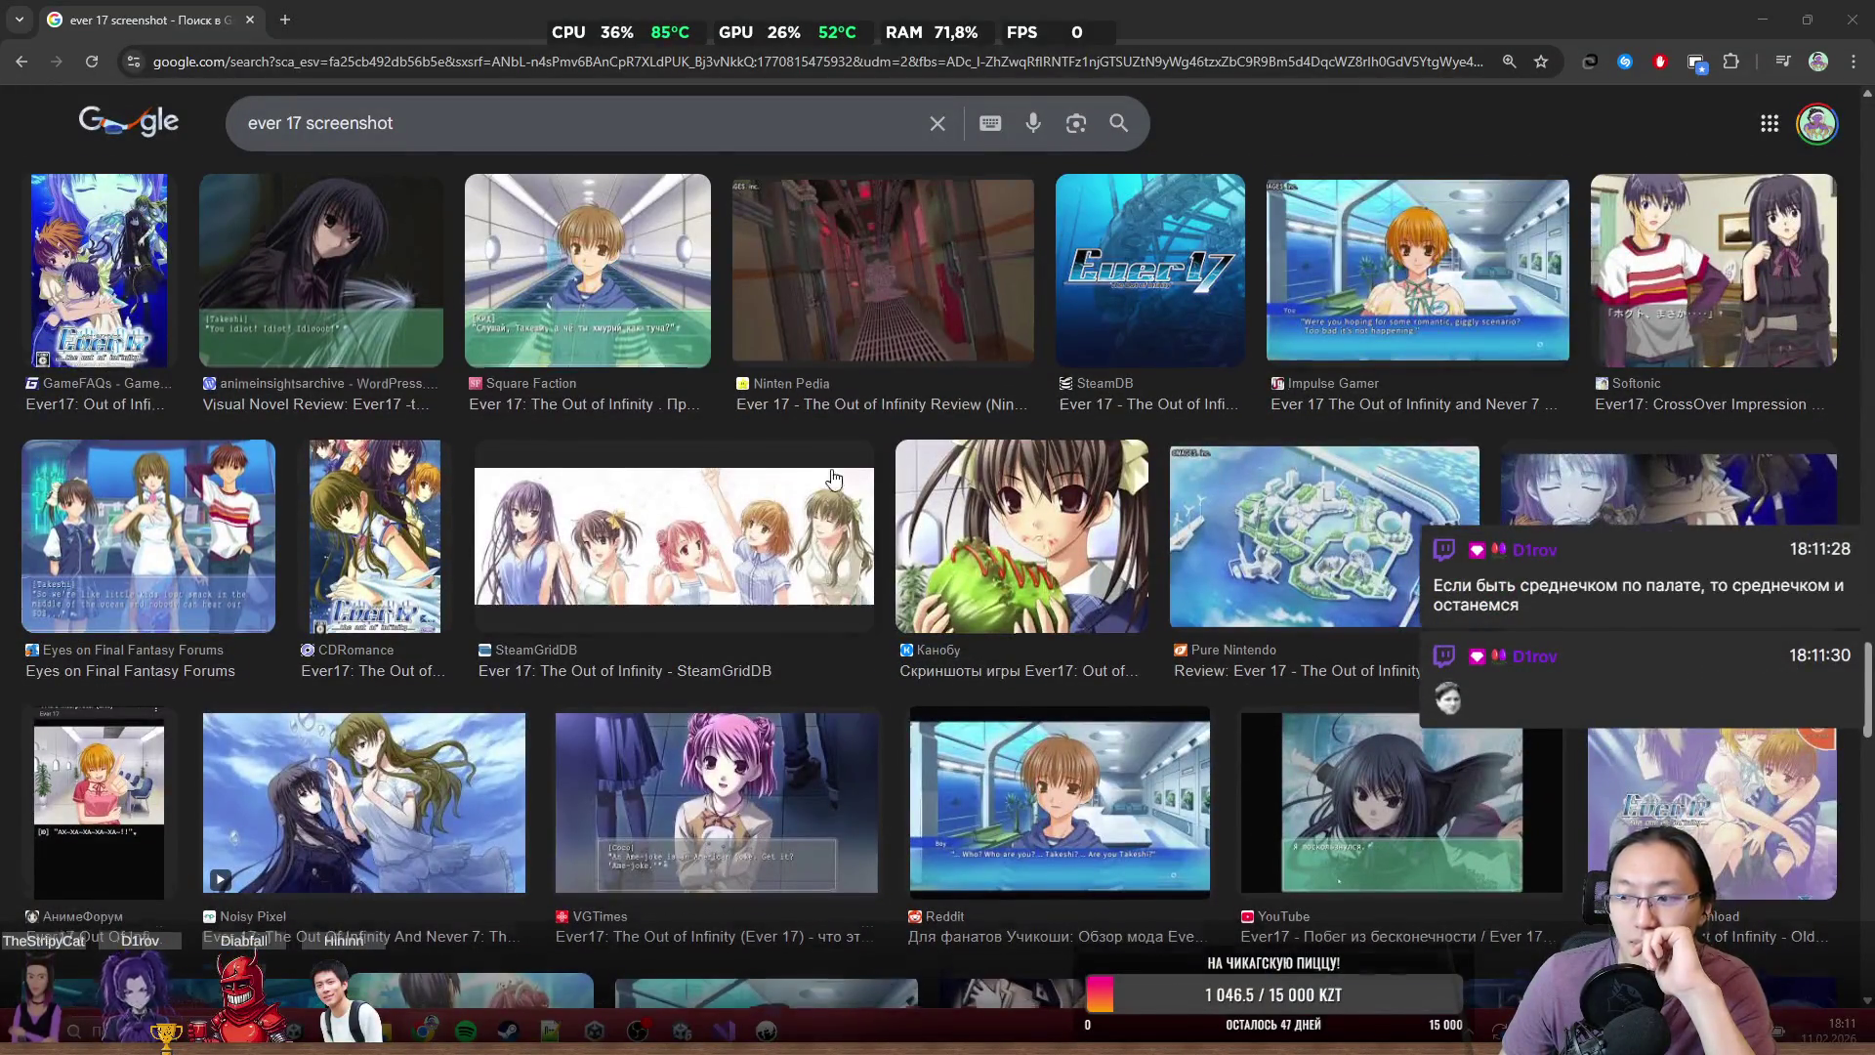
scroll(832, 478, "down", 8)
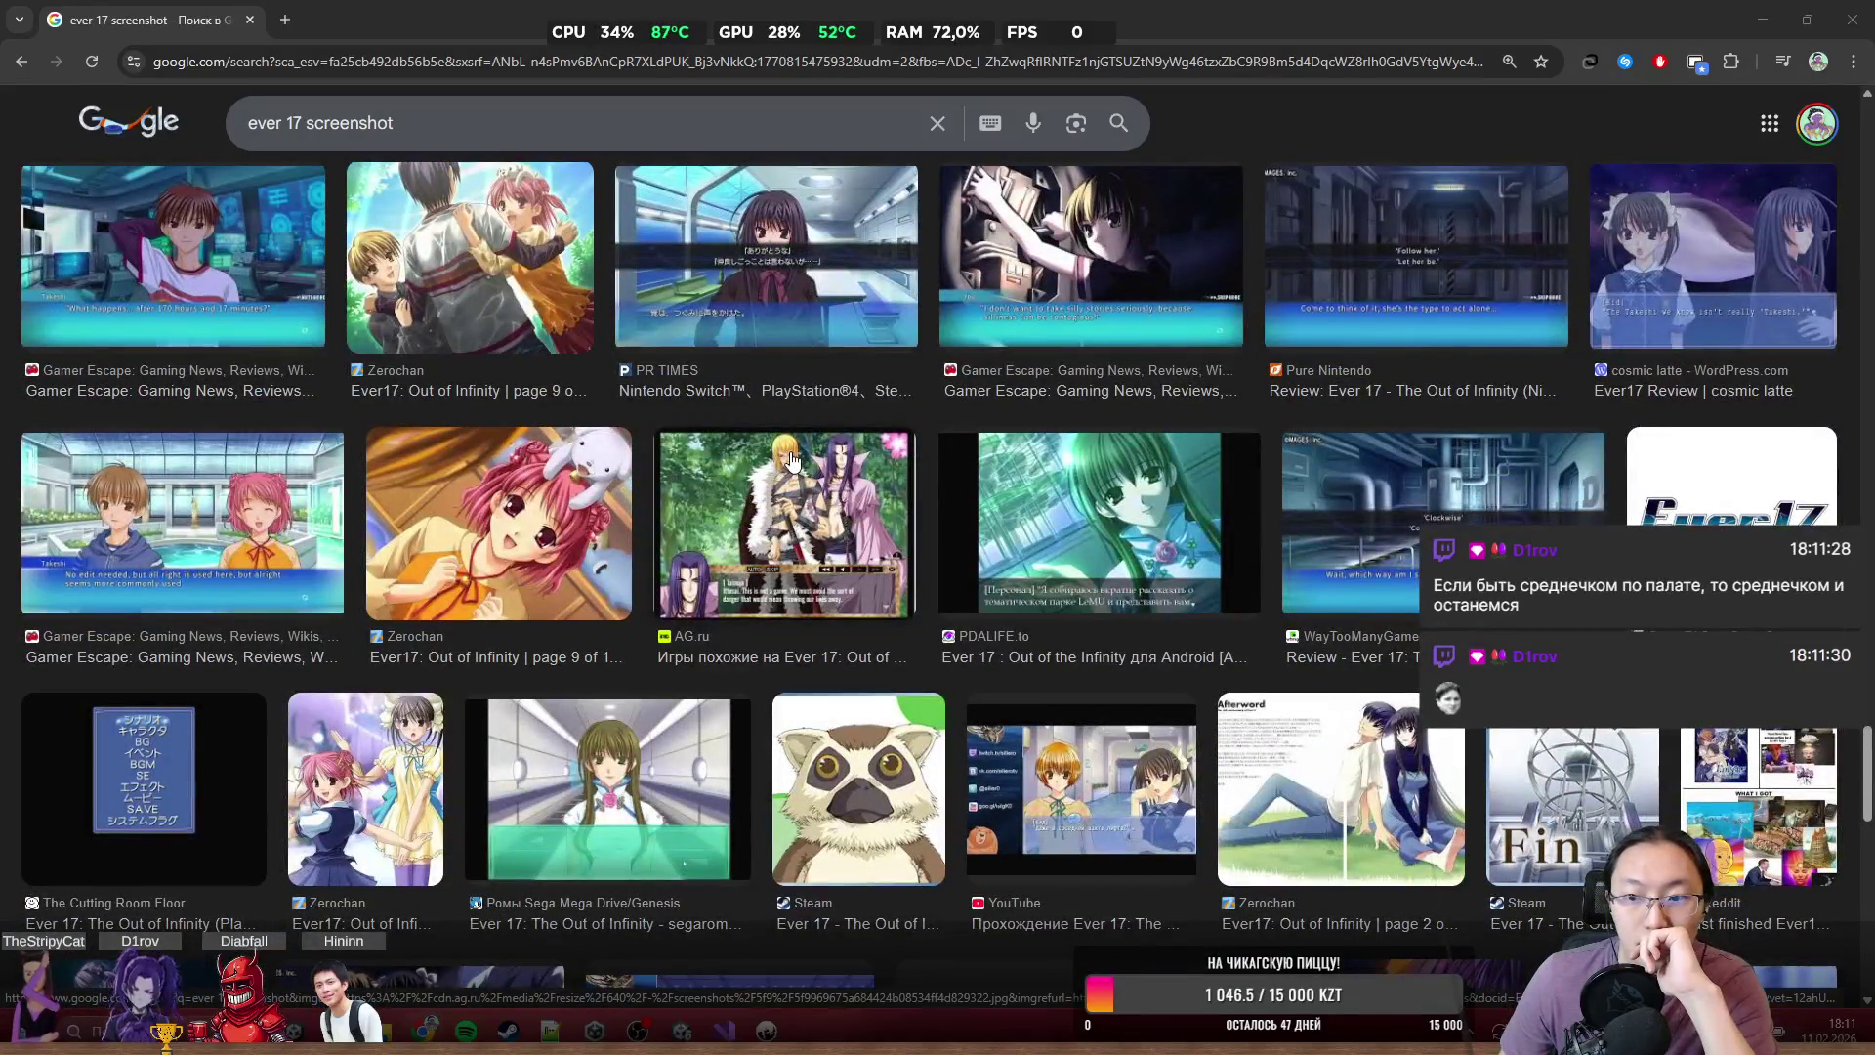
scroll(791, 461, "down", 10)
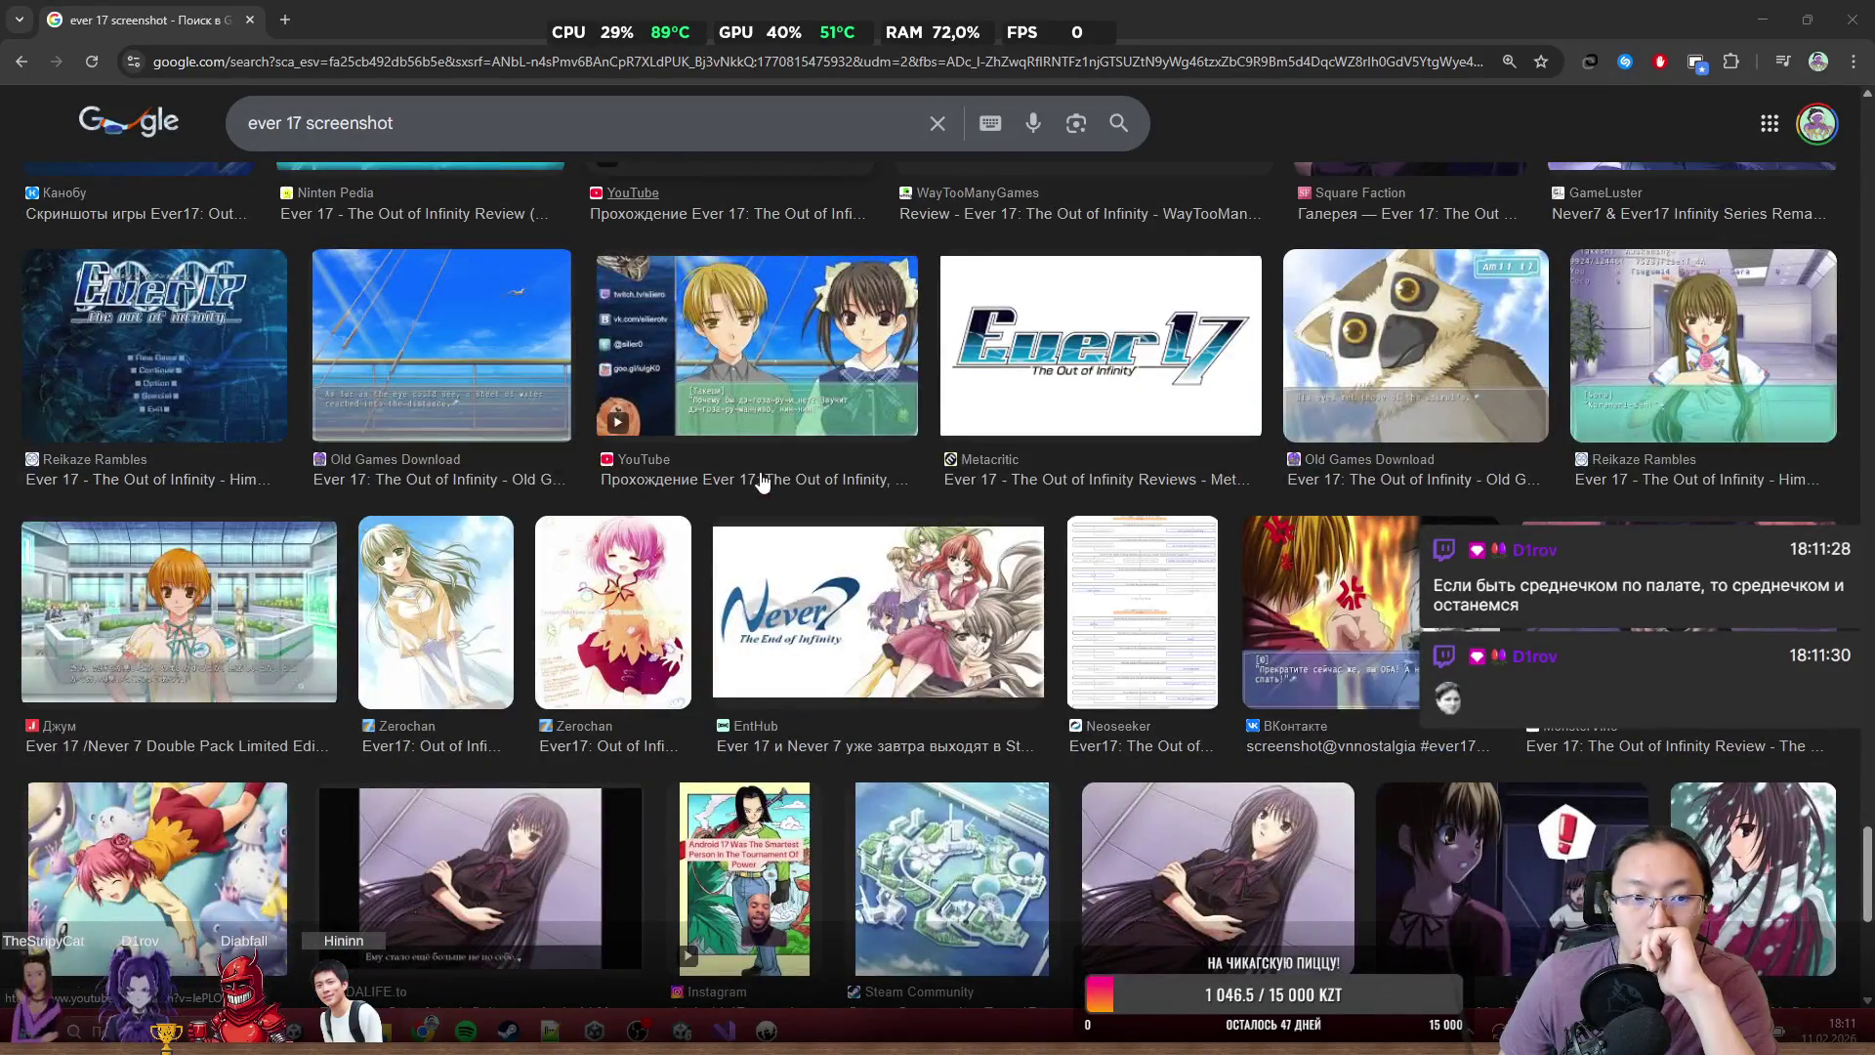
scroll(763, 482, "down", 7)
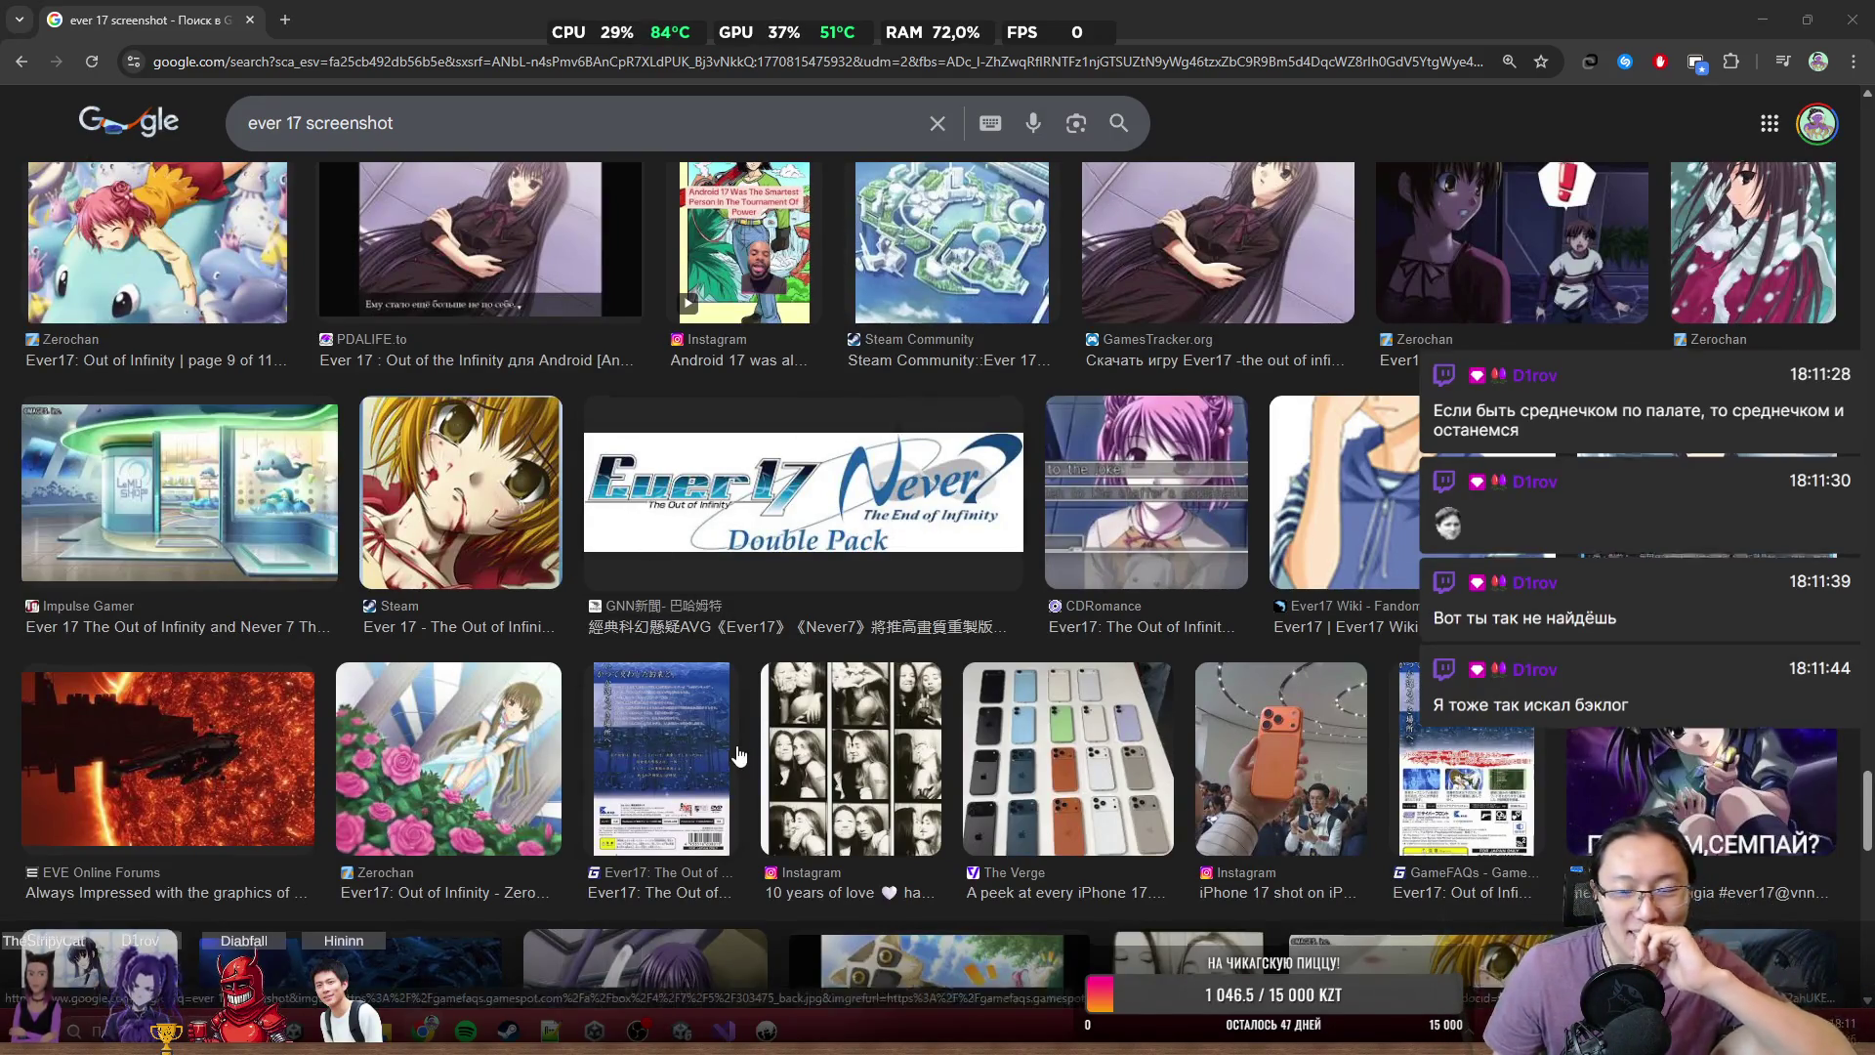
scroll(738, 755, "down", 7)
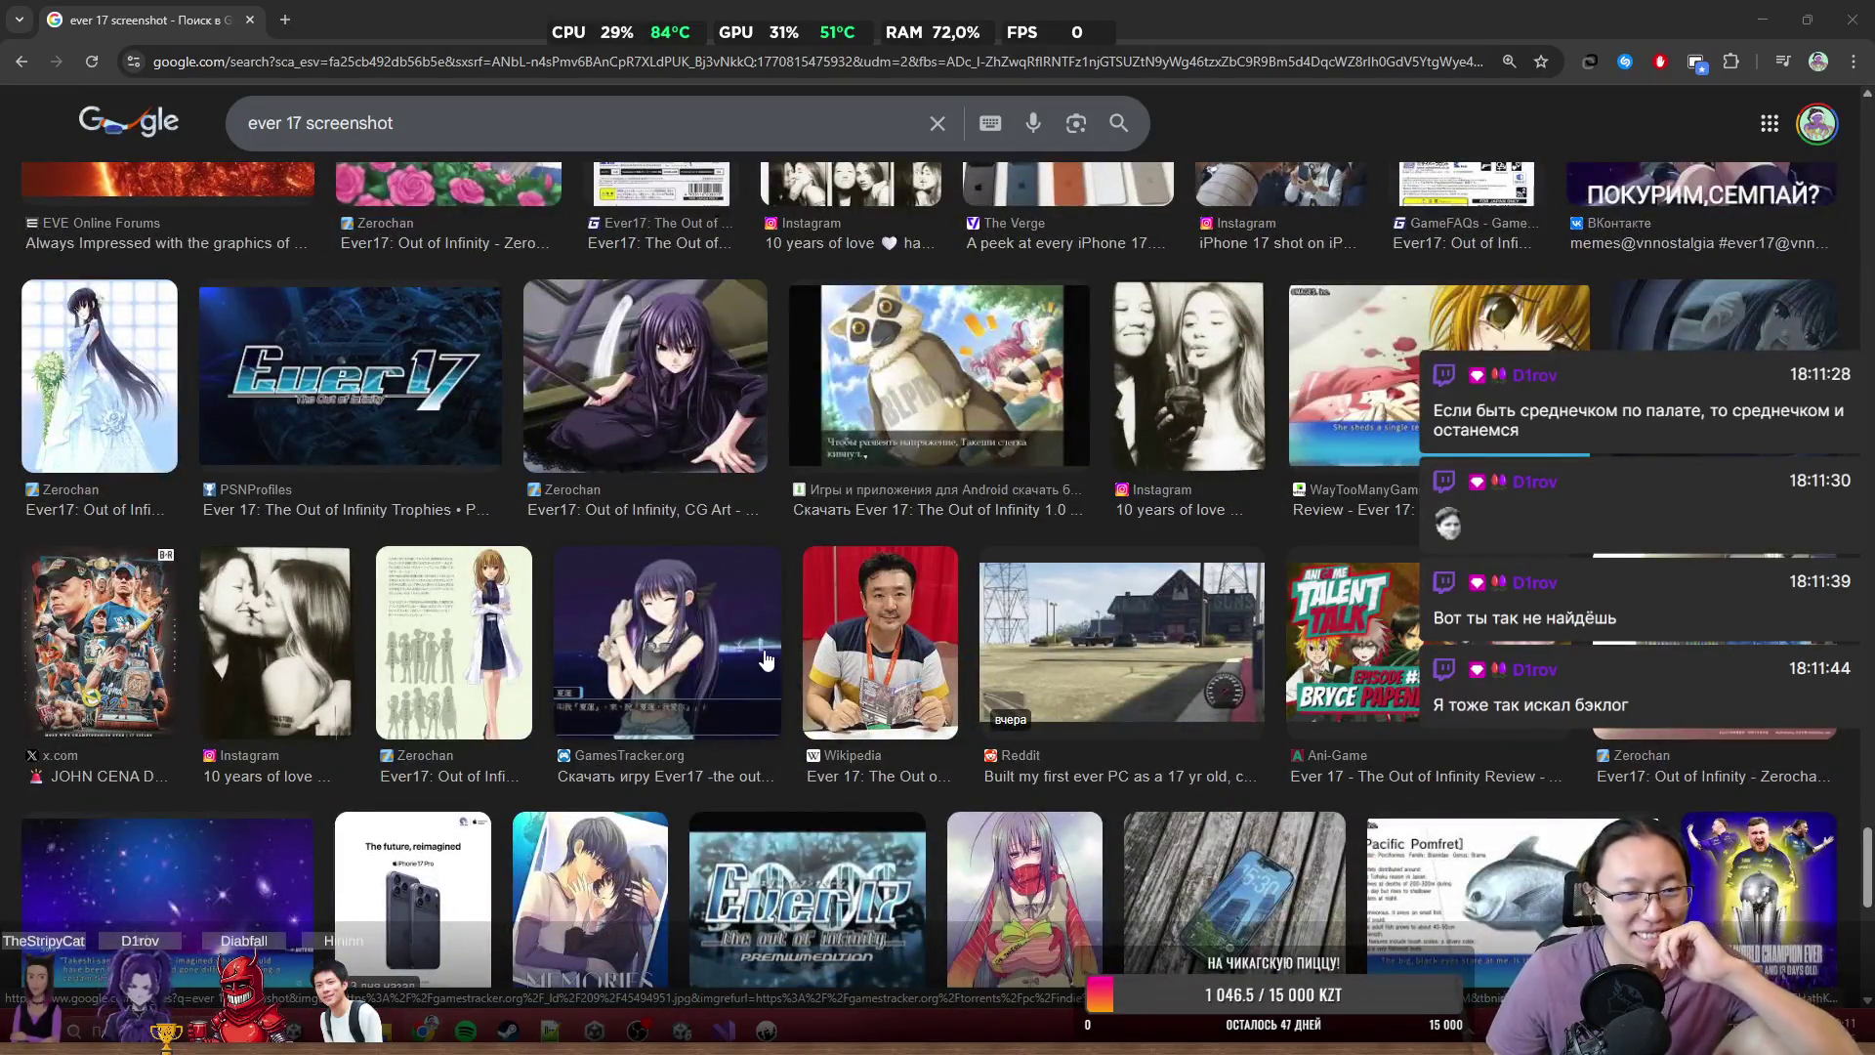
scroll(727, 640, "down", 2)
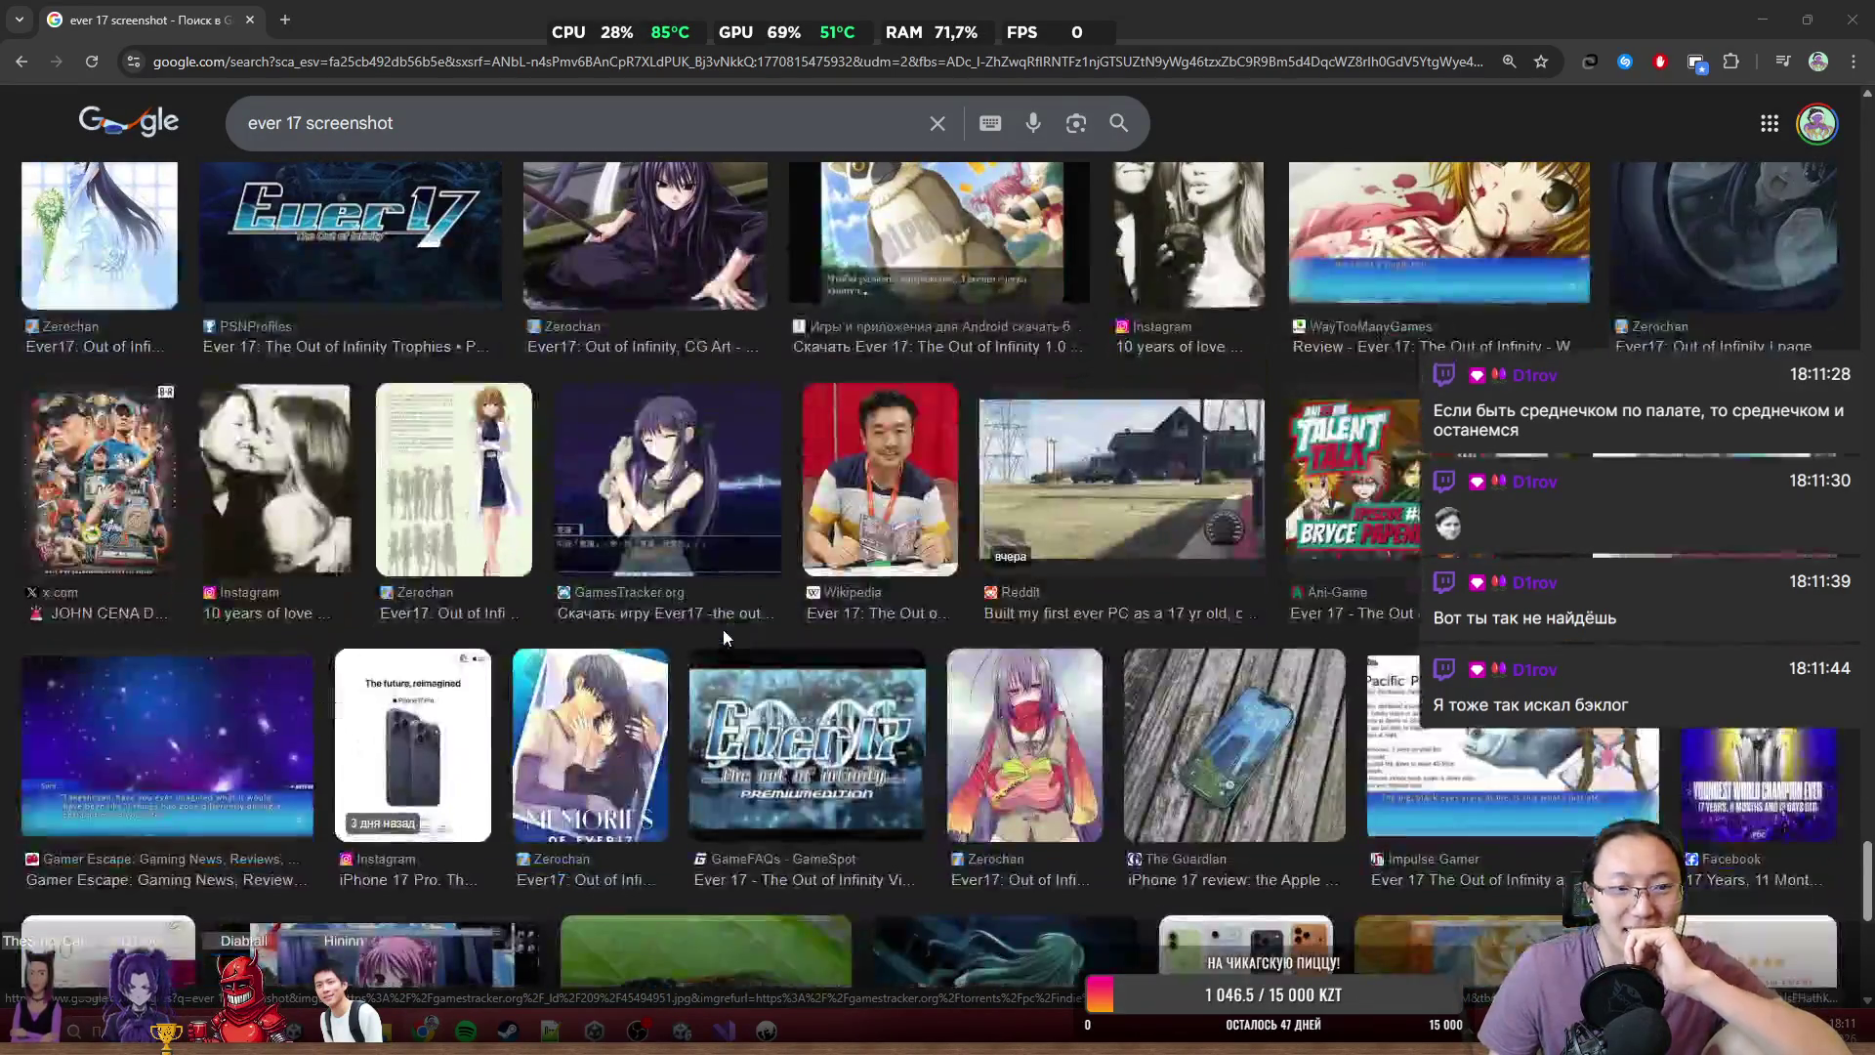
scroll(720, 636, "down", 3)
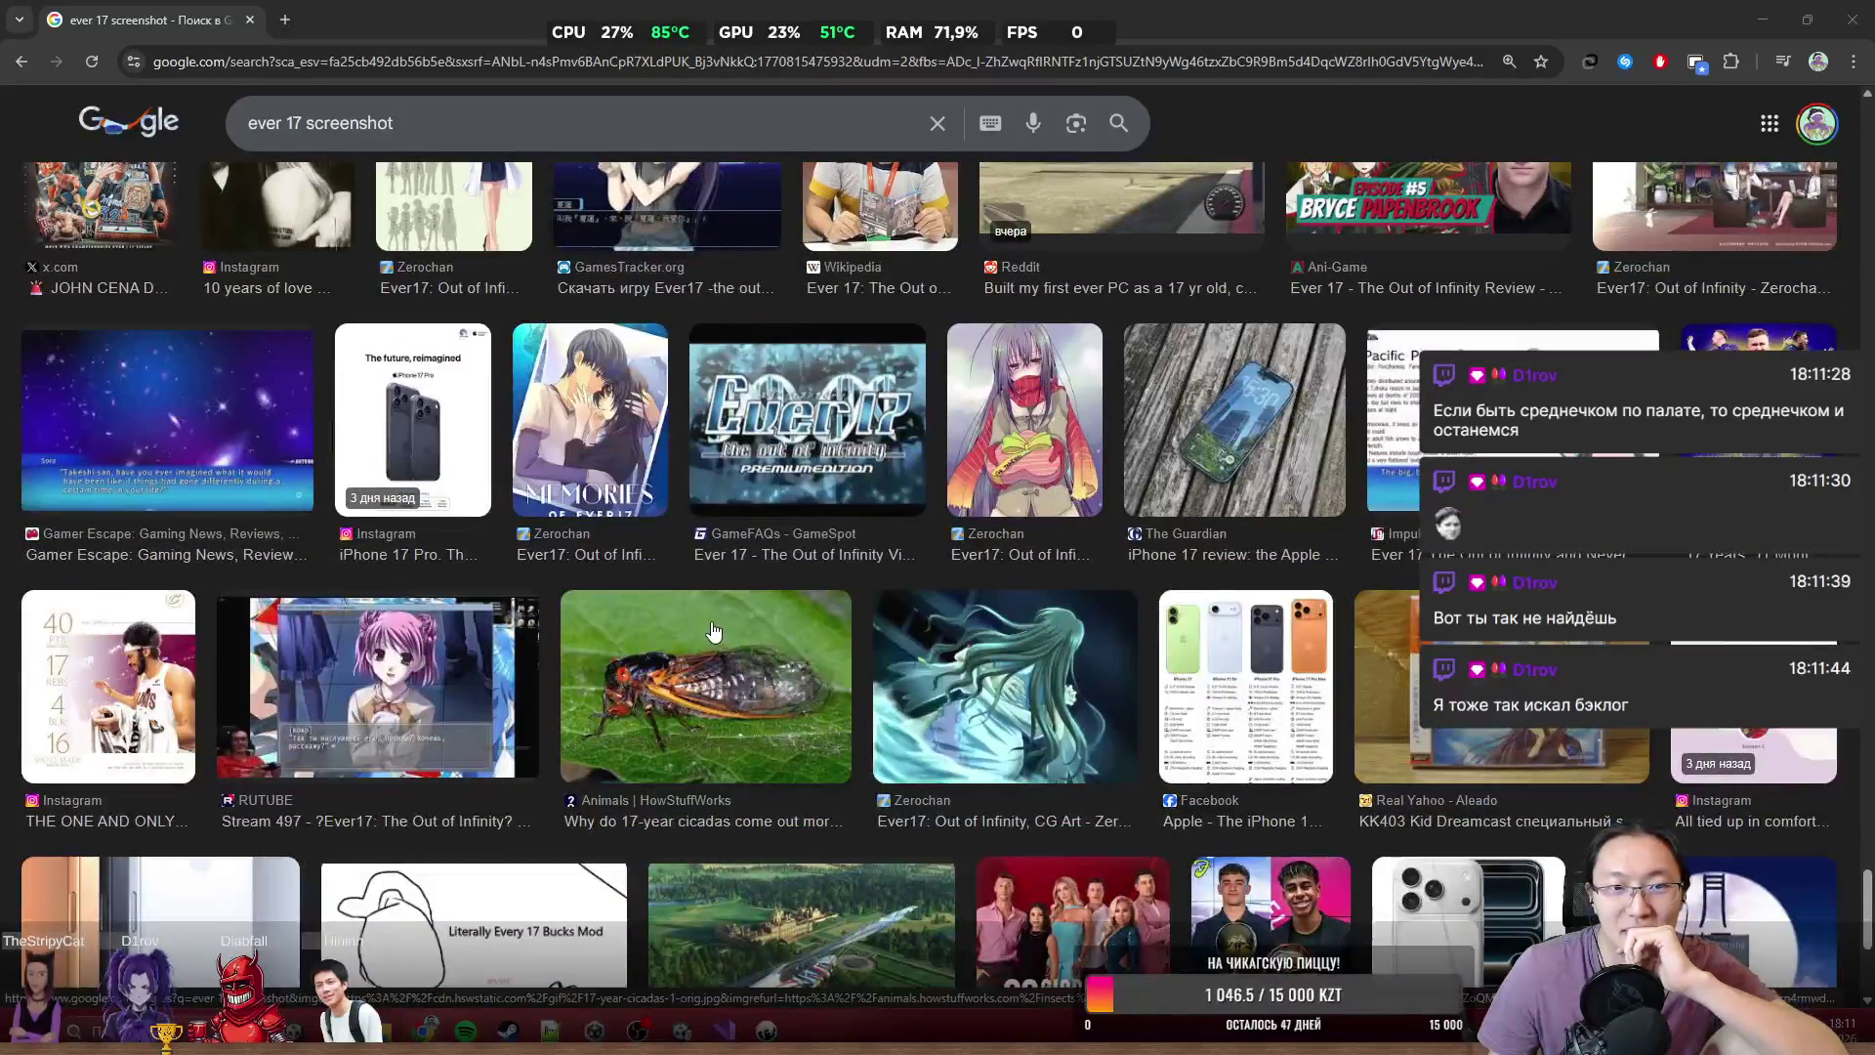
scroll(711, 630, "up", 2)
scroll(710, 630, "down", 5)
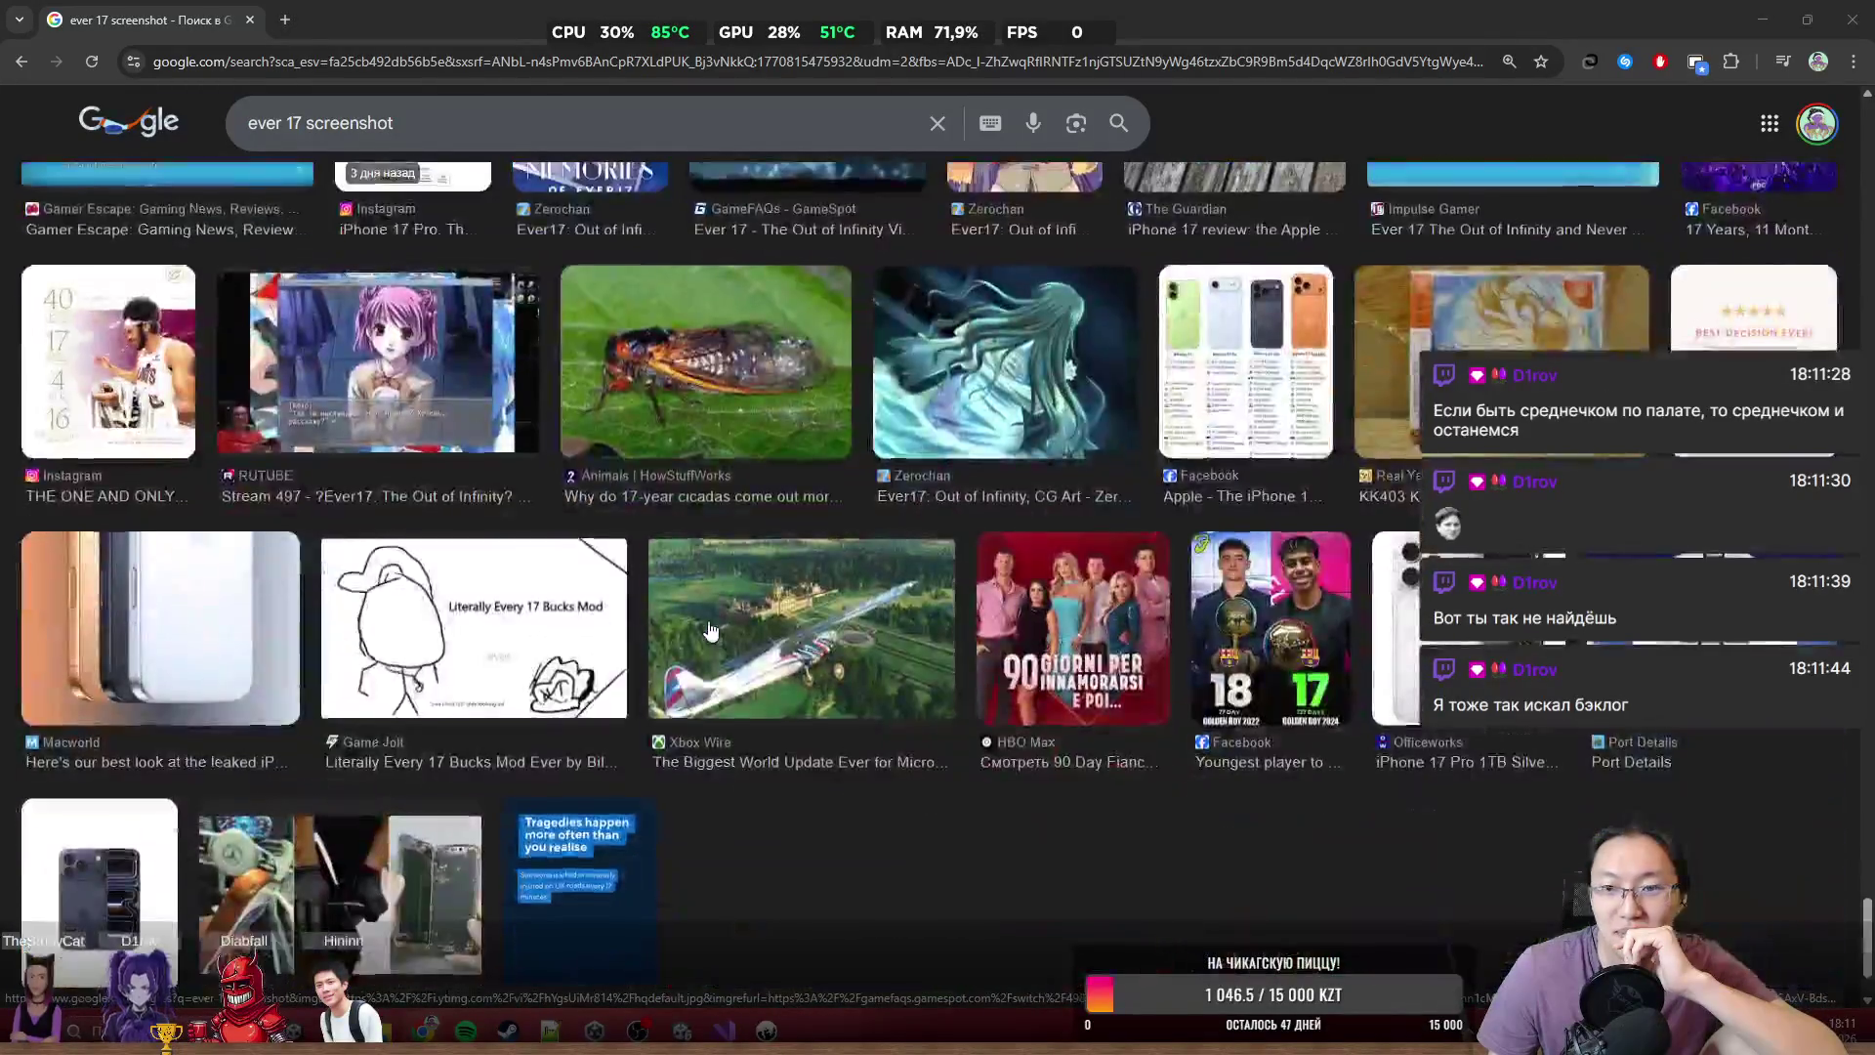
scroll(710, 630, "up", 3)
scroll(710, 630, "down", 5)
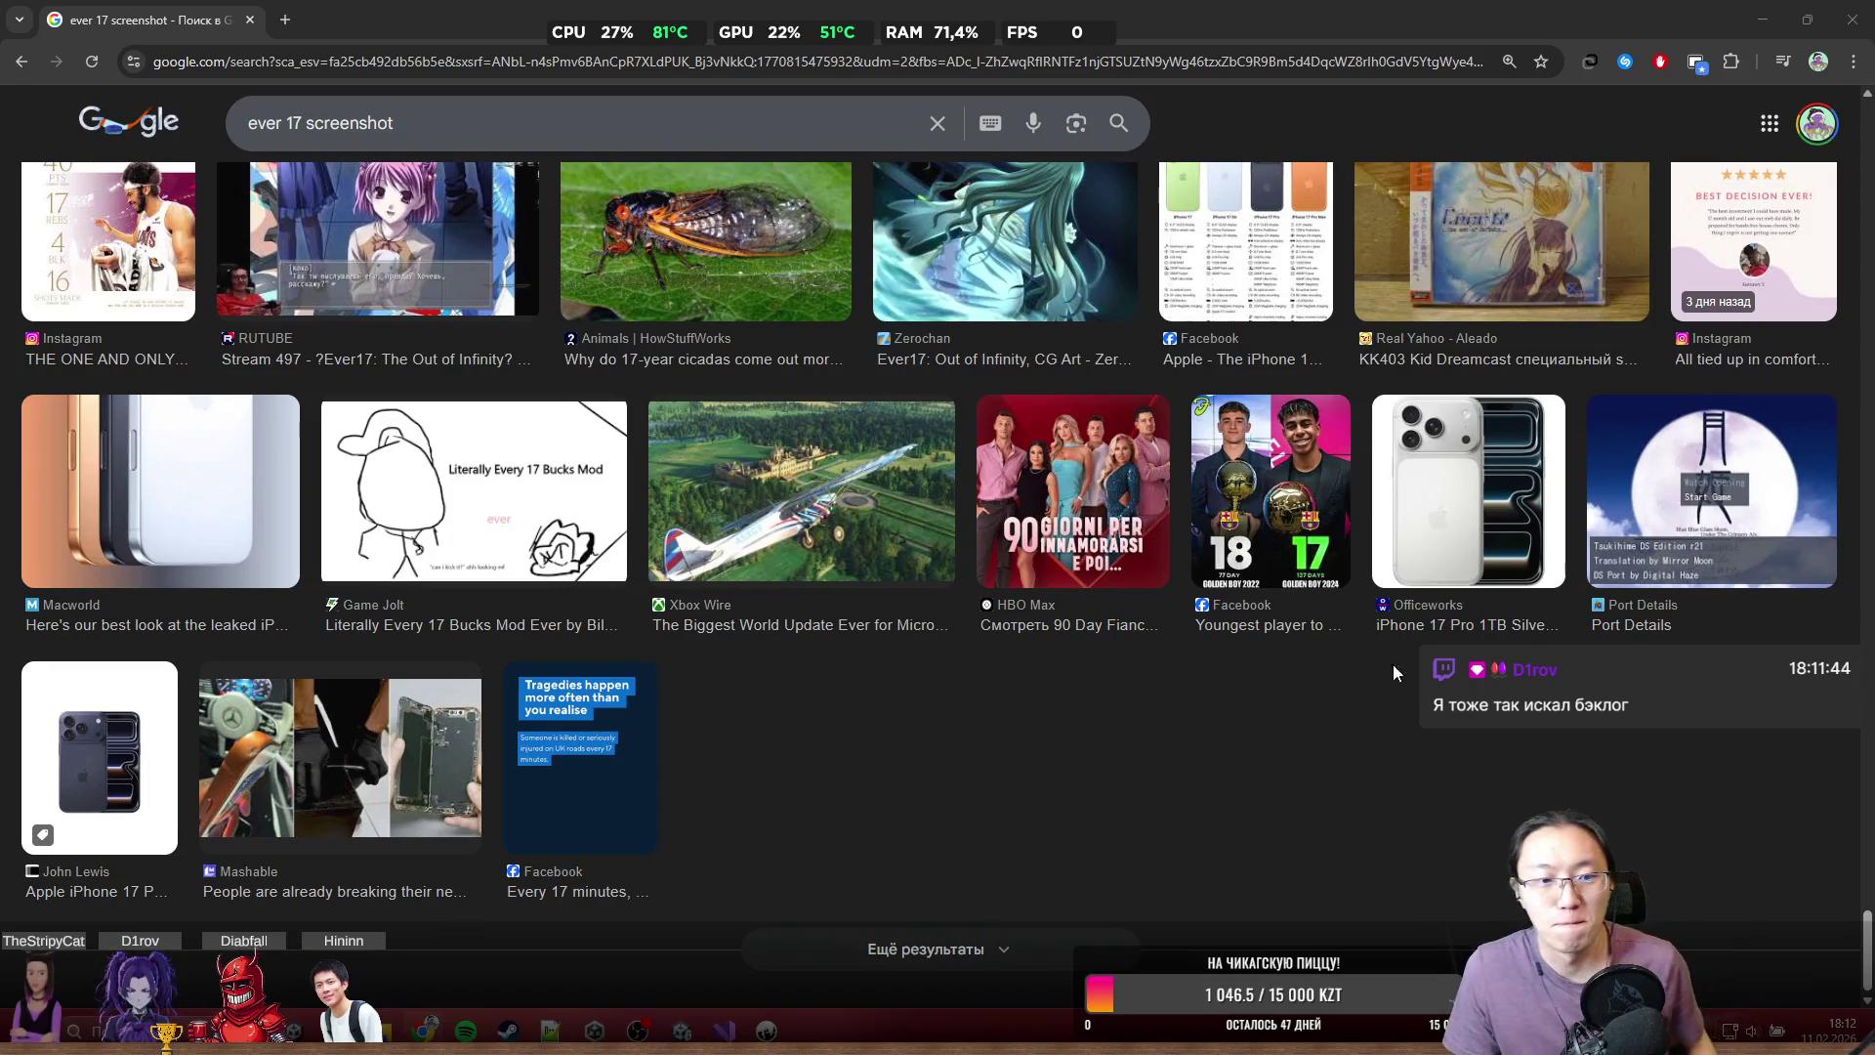
scroll(1174, 623, "up", 20)
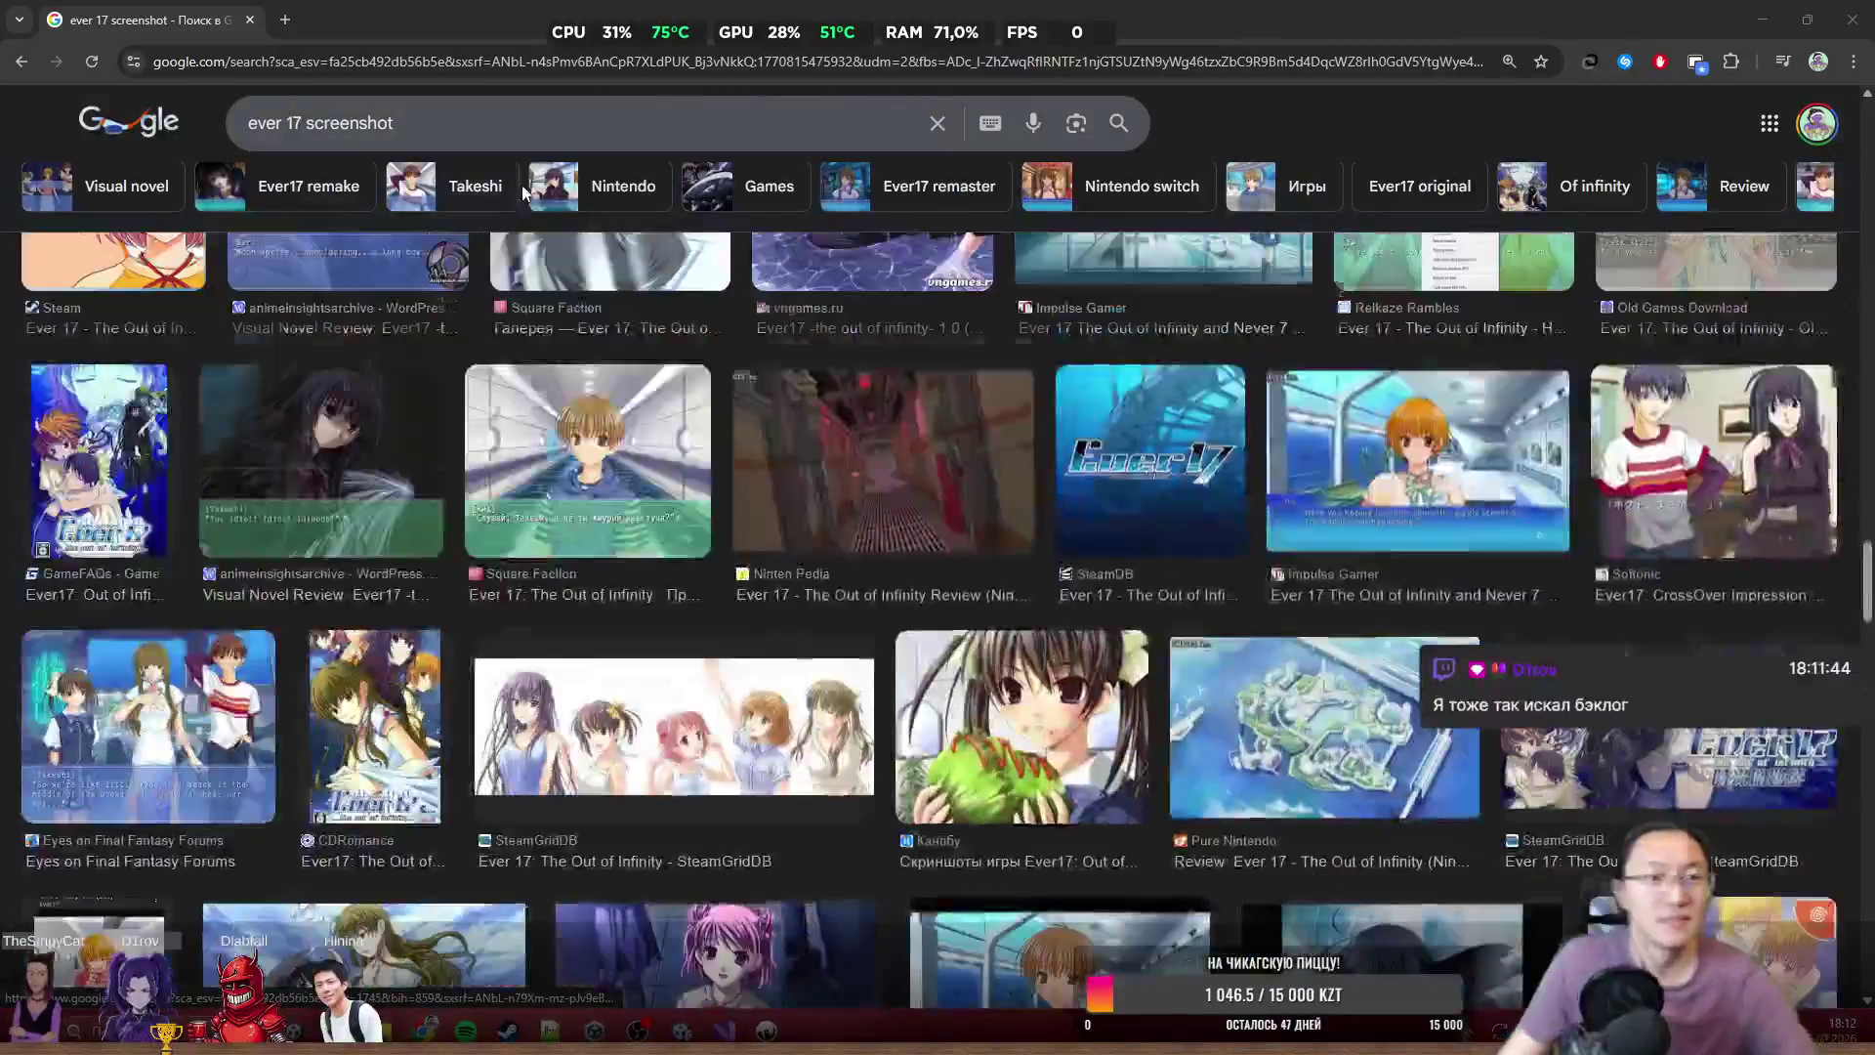
scroll(524, 390, "up", 5)
left_click(470, 124)
Search Google Images for 'ever 17 screenshot history'.
type("hit")
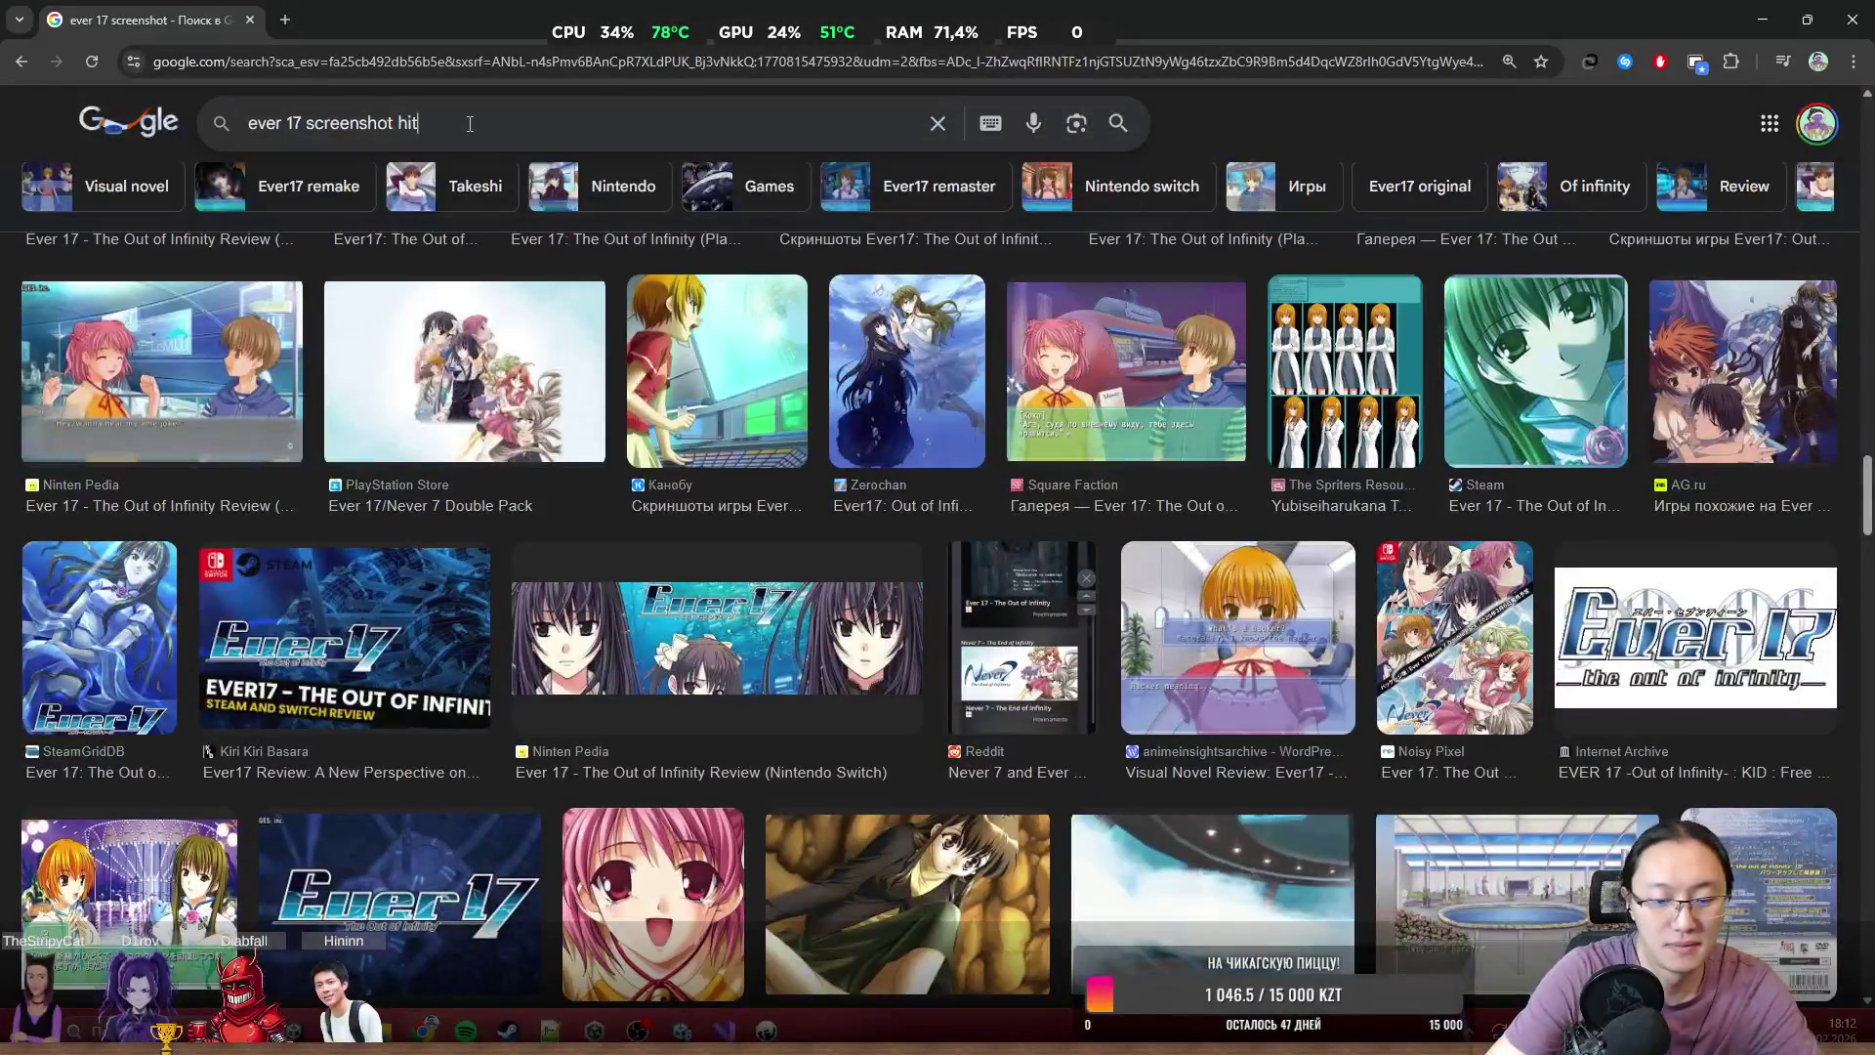
type("tory")
key("Return")
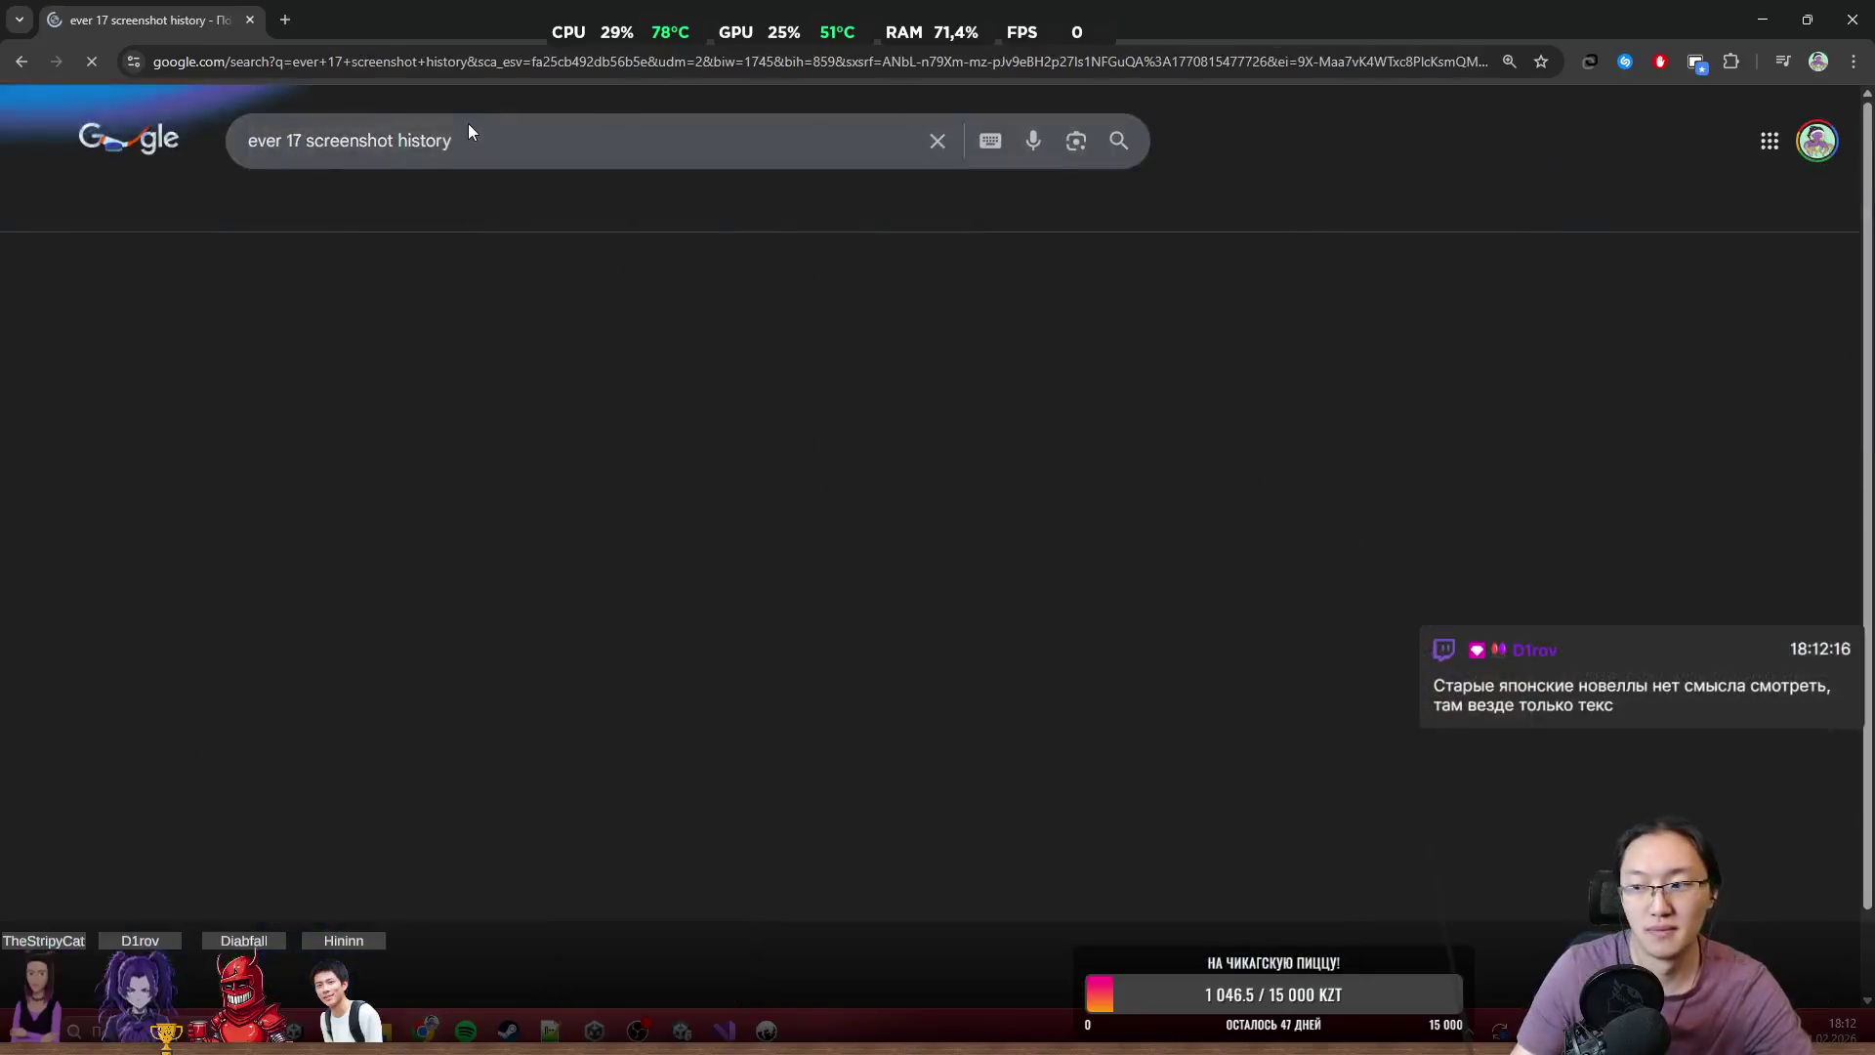
scroll(857, 578, "down", 5)
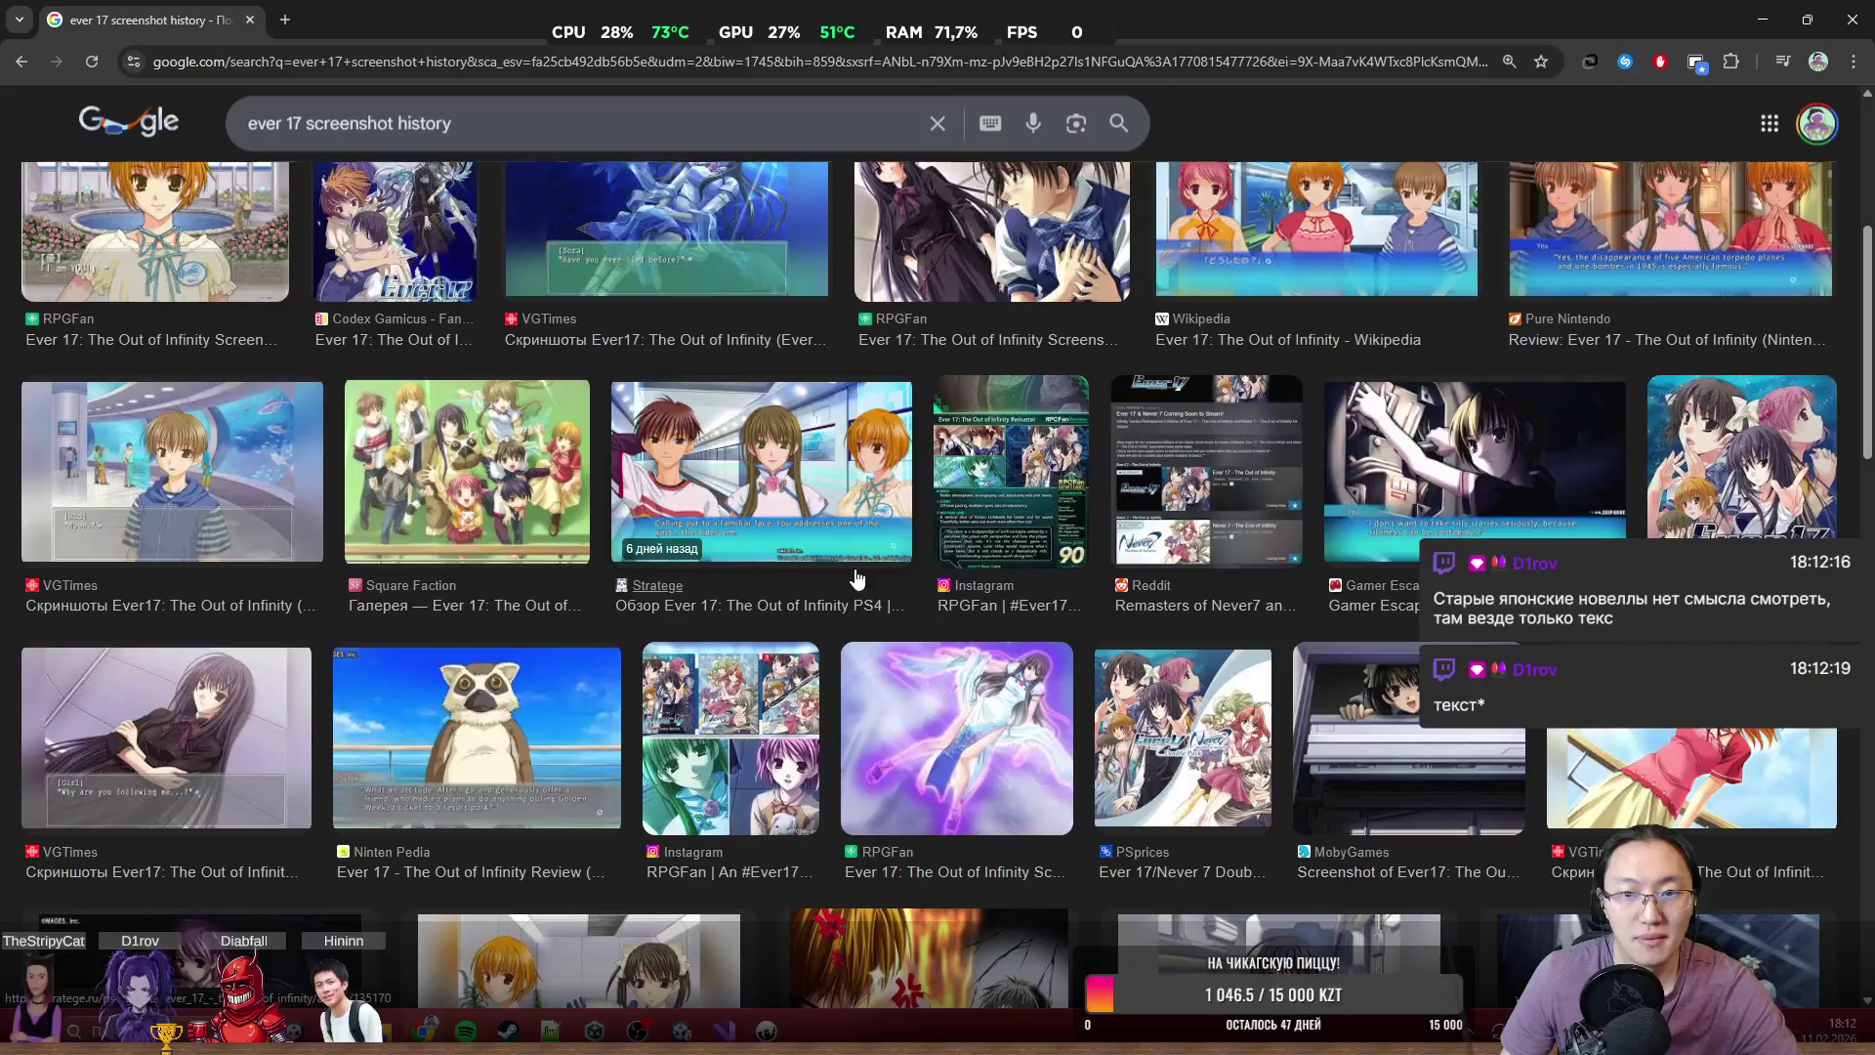
Browse the image results, then restore Chrome to a small window over Visual Studio.
left_click(855, 577)
scroll(852, 576, "down", 5)
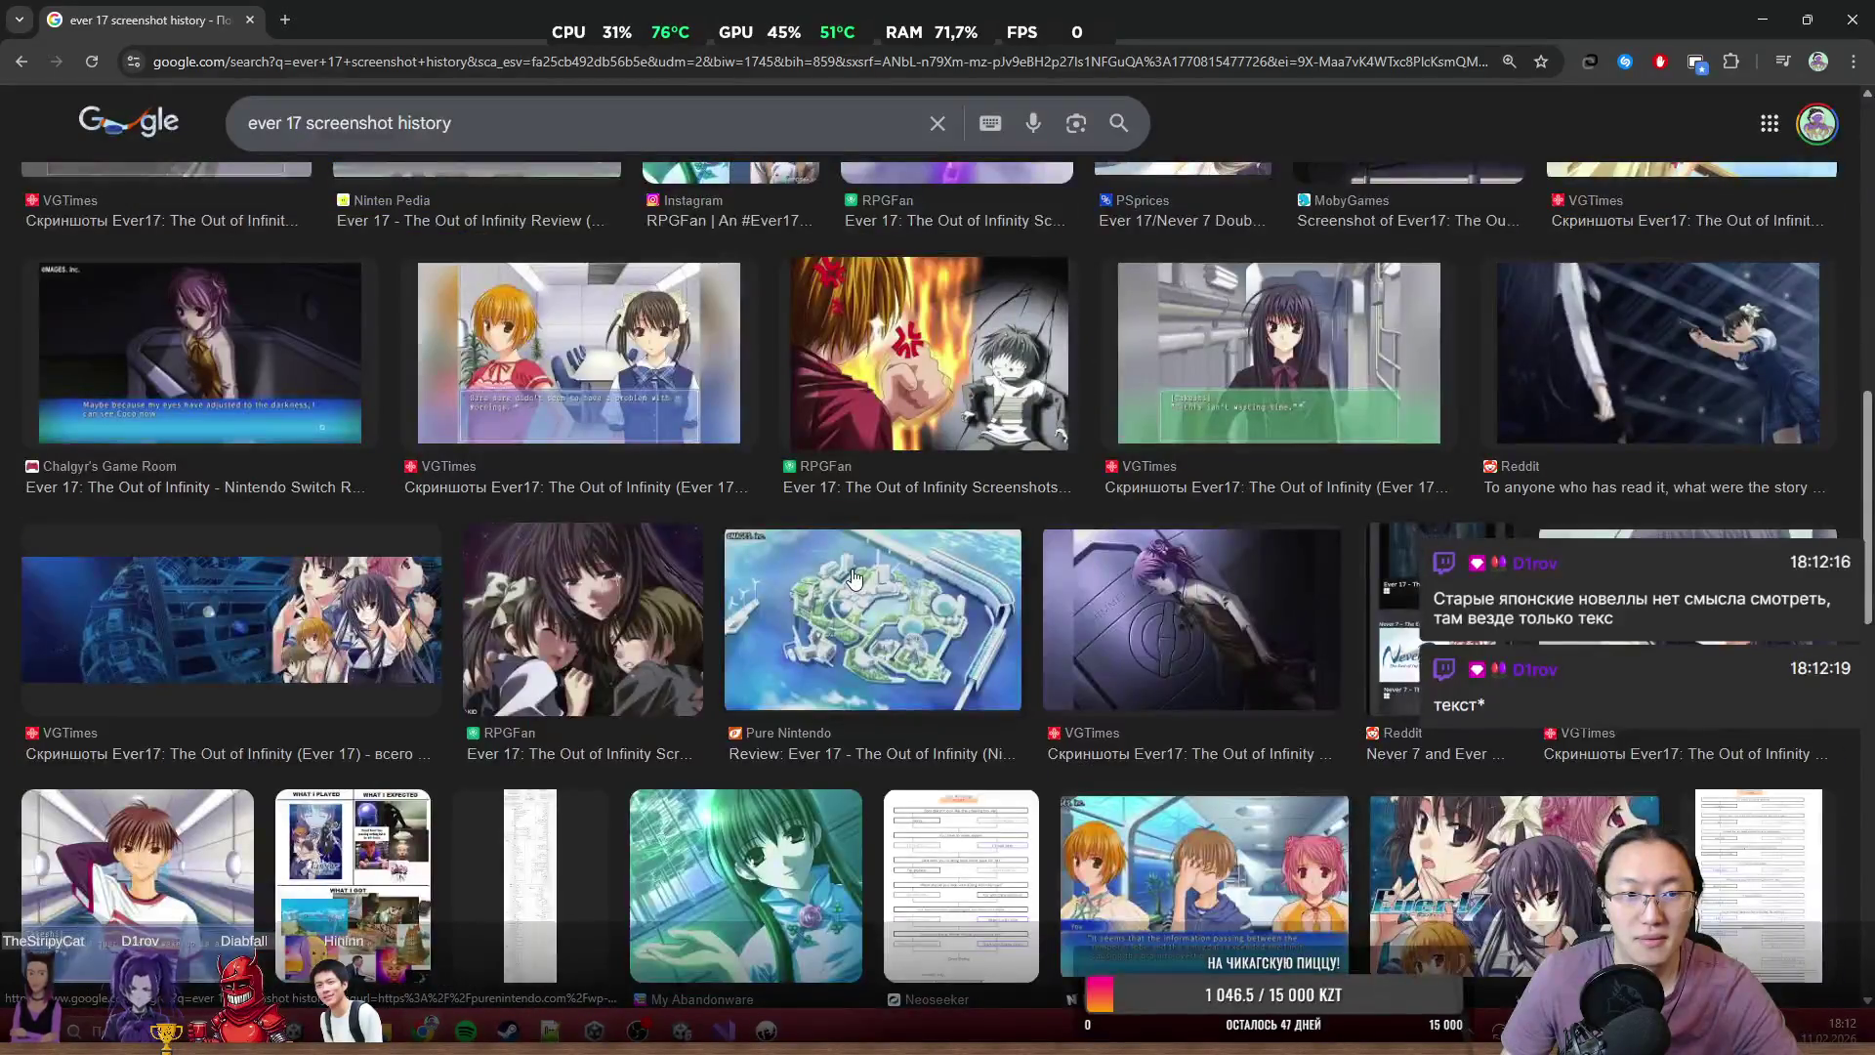
scroll(853, 579, "down", 10)
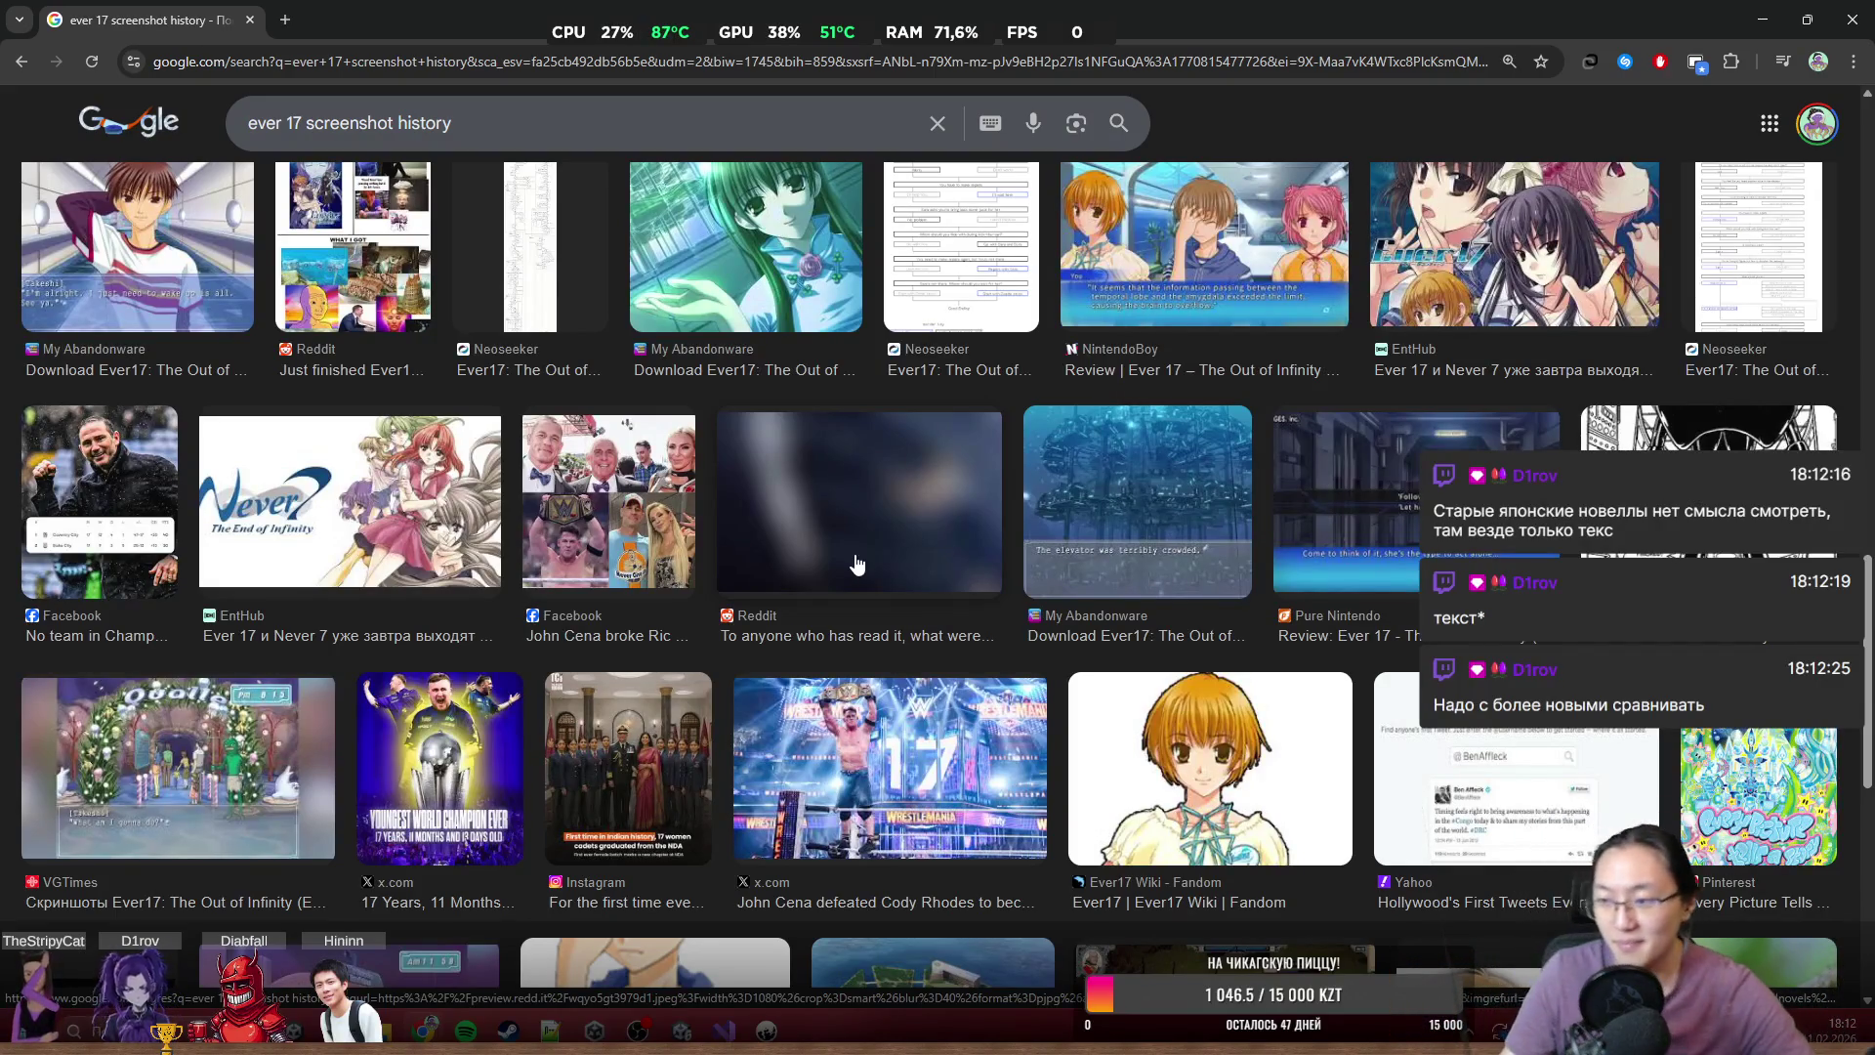
scroll(848, 533, "down", 5)
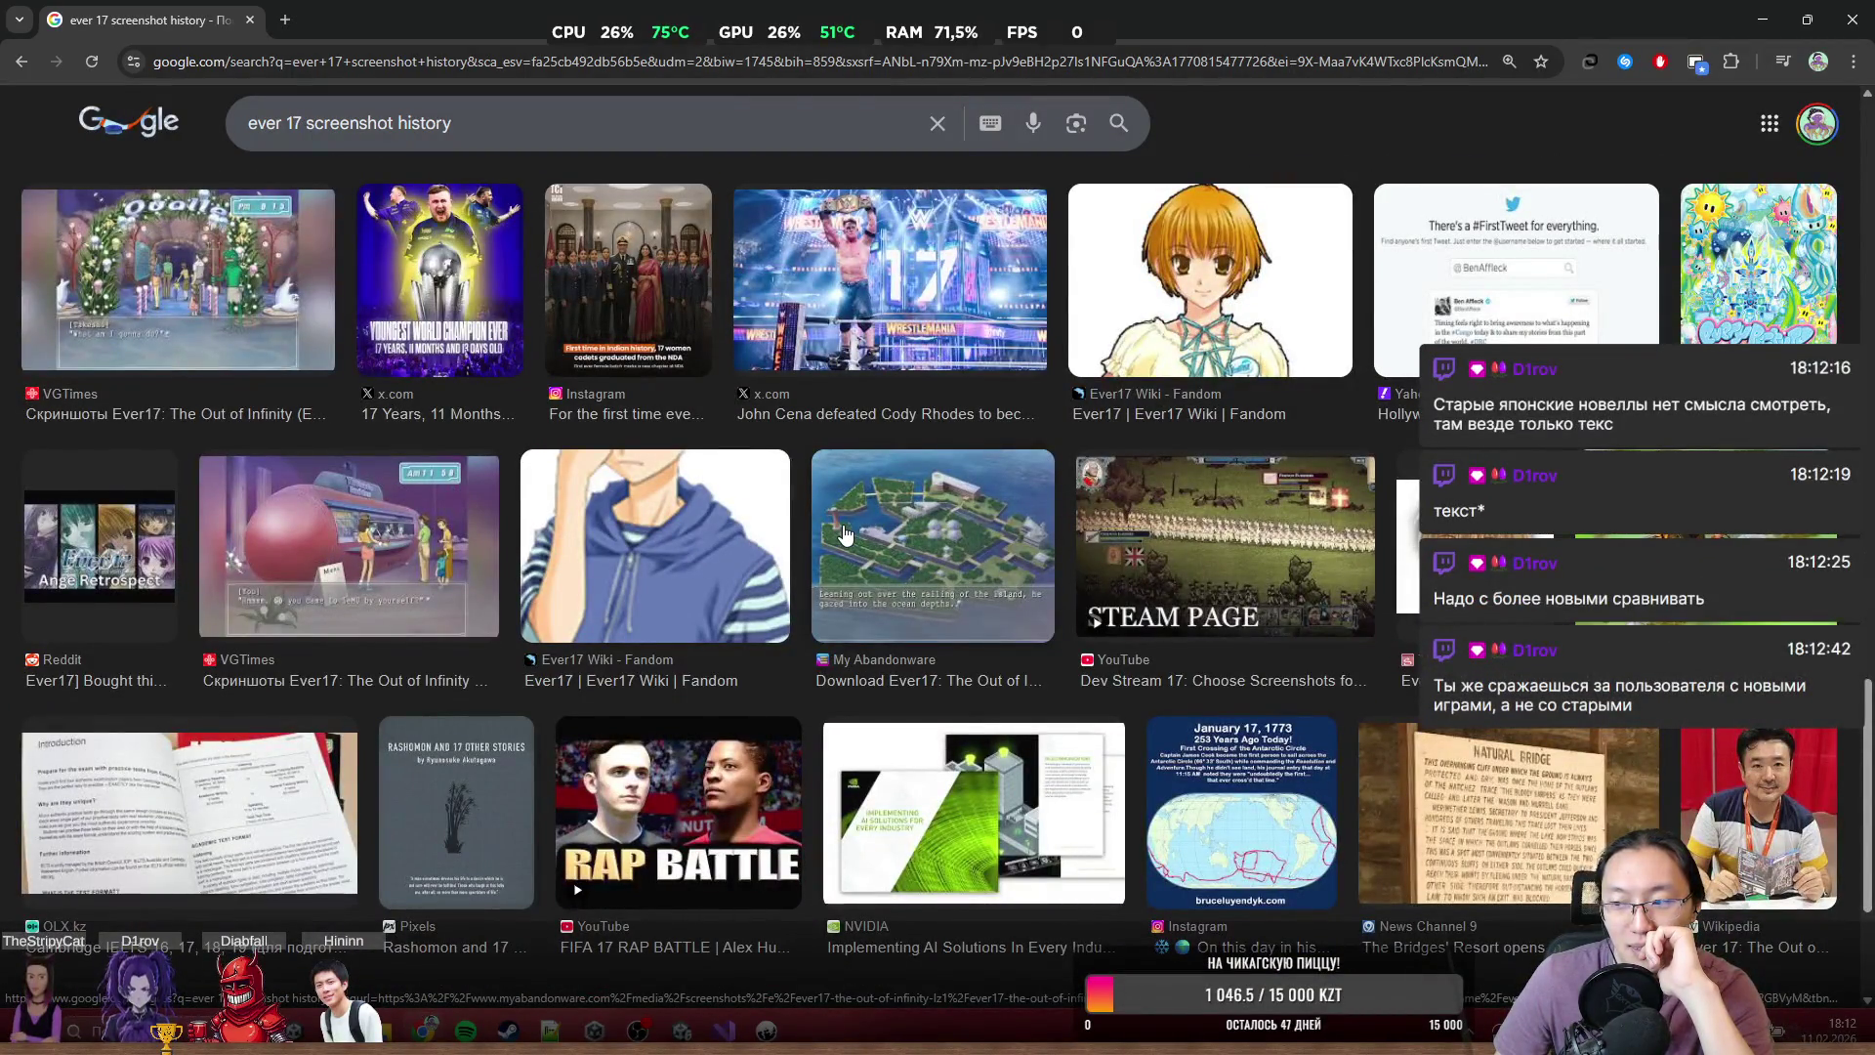
scroll(846, 532, "down", 3)
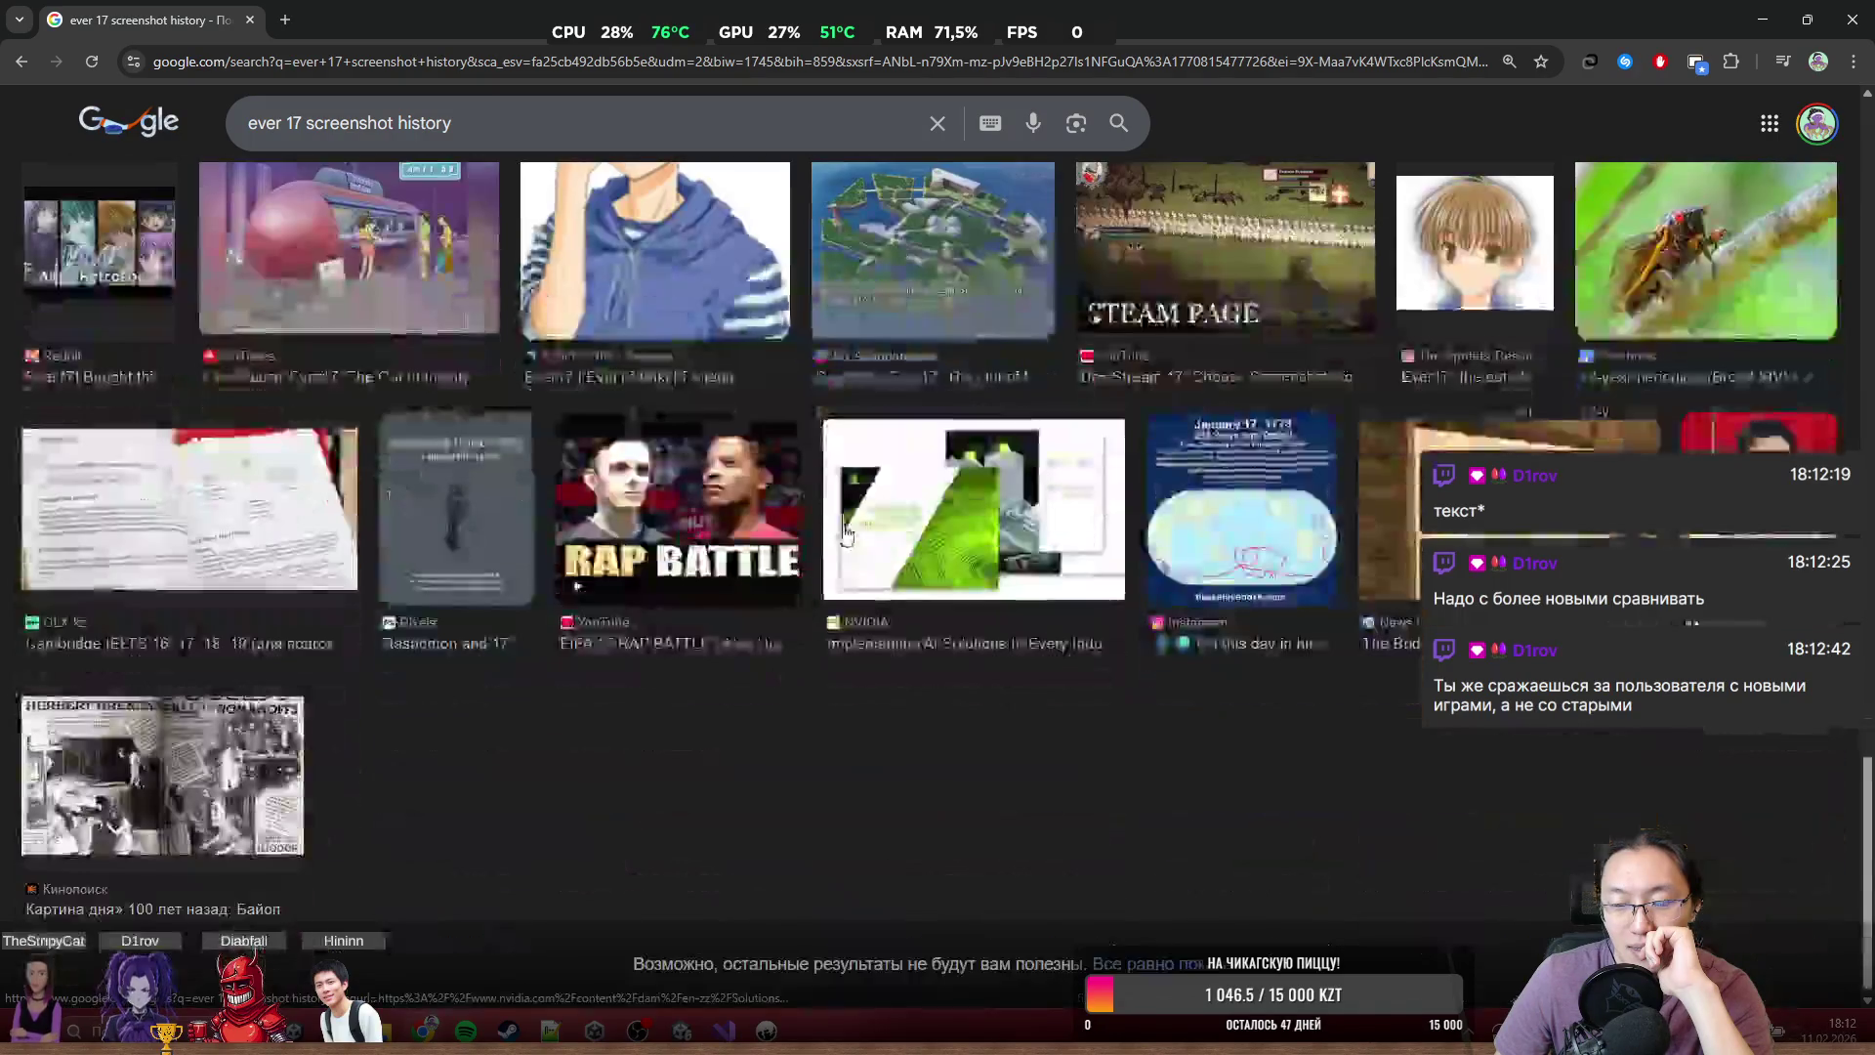
scroll(846, 533, "up", 5)
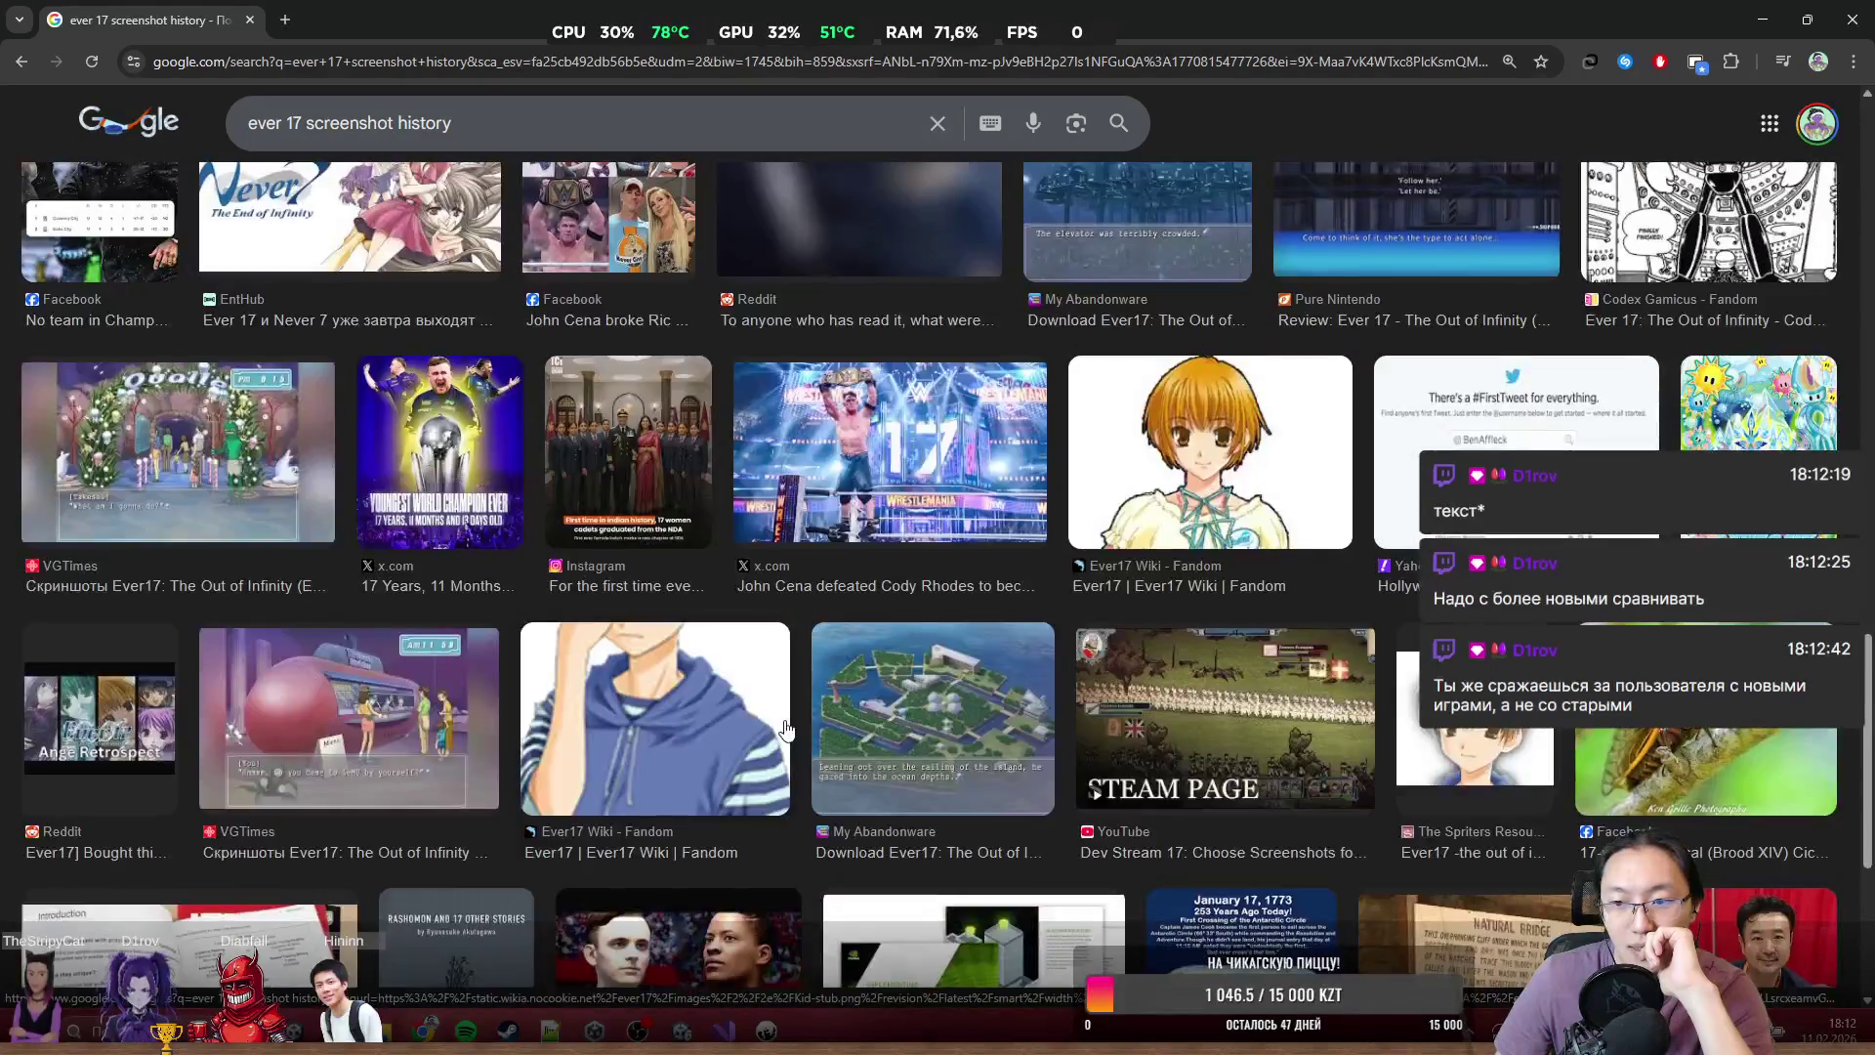
scroll(786, 728, "up", 8)
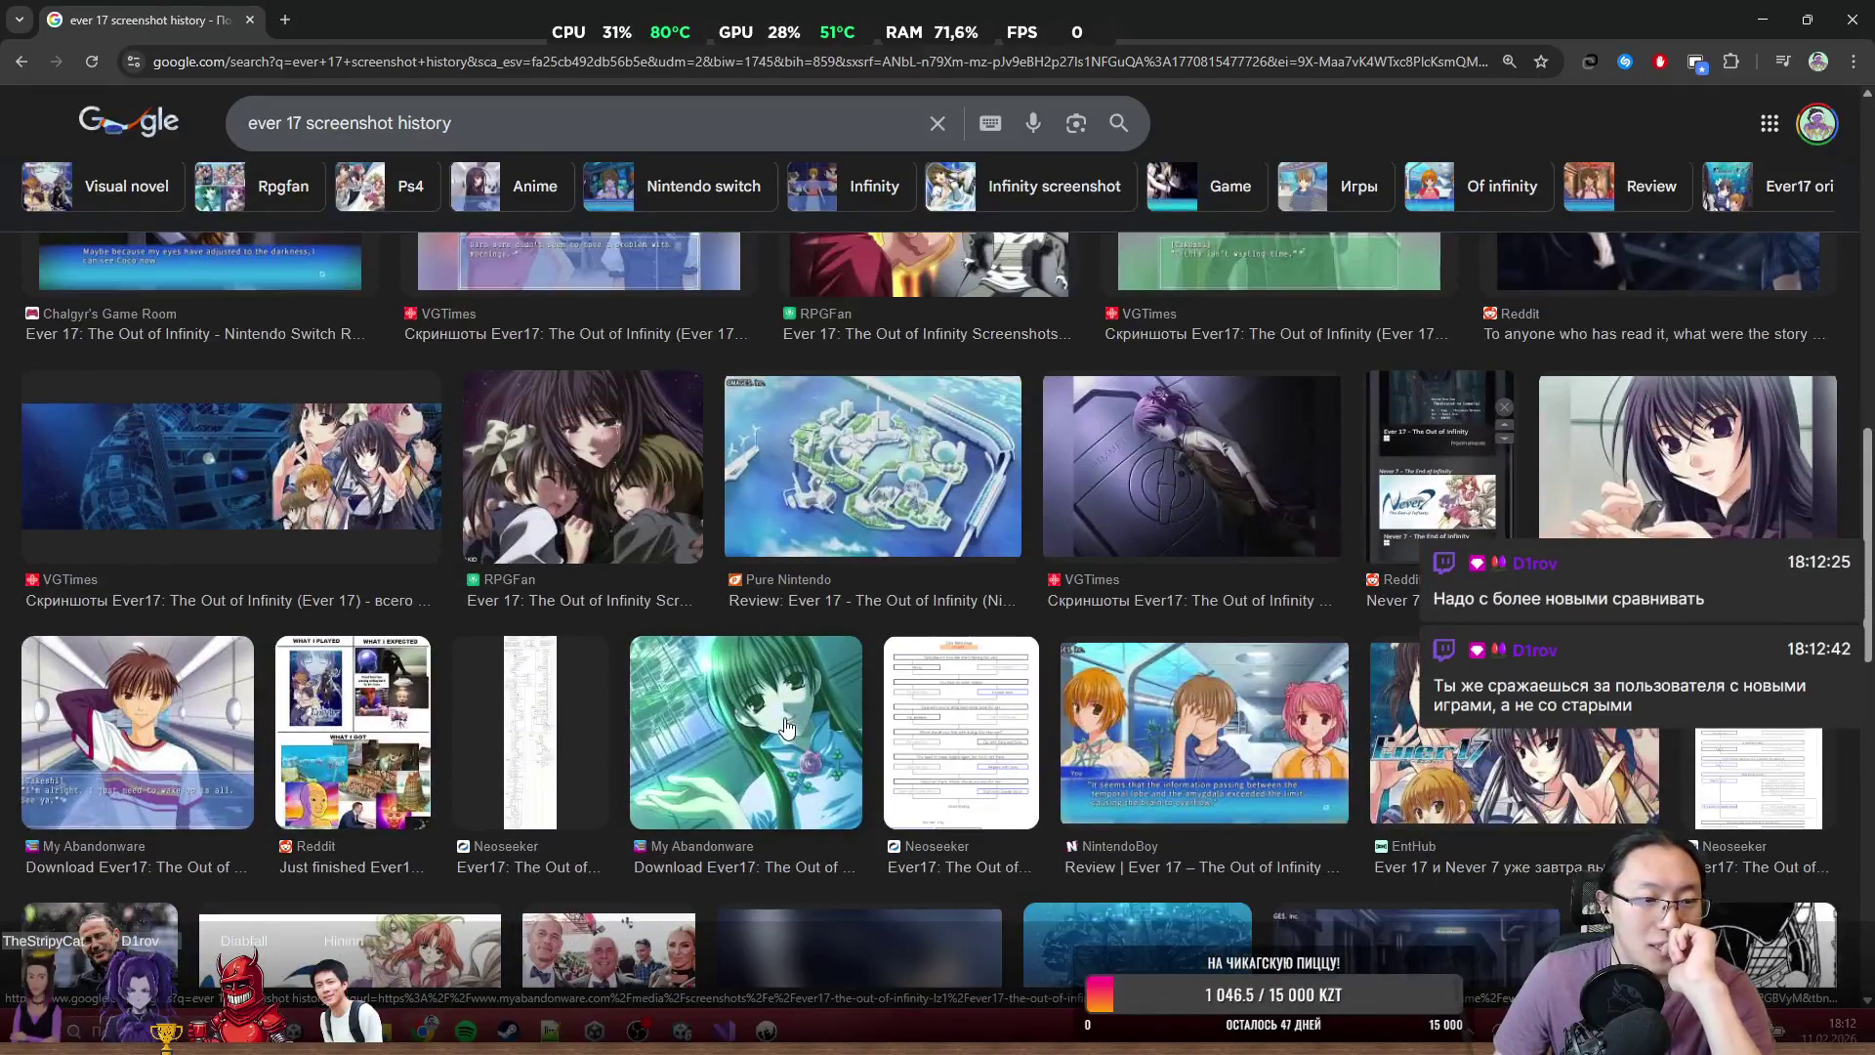
scroll(786, 727, "up", 5)
key("super+Down")
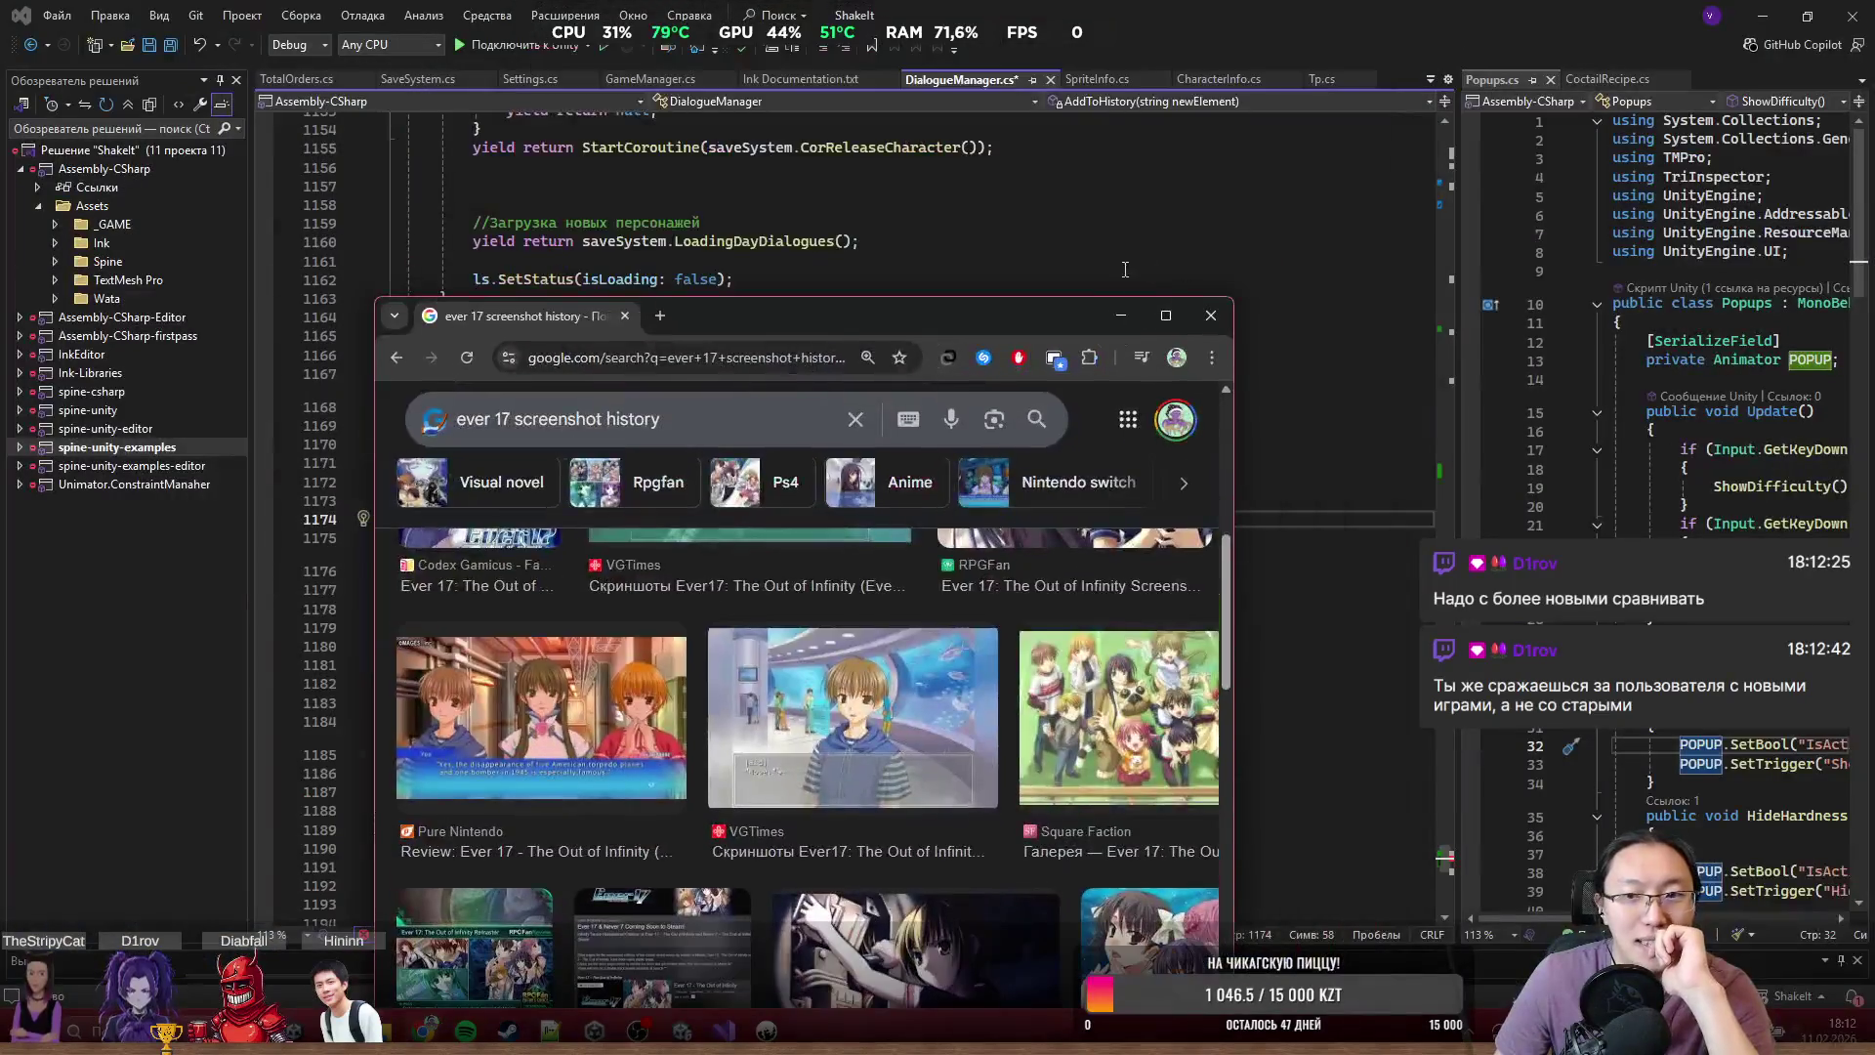
Finish the Enqueue ternary: "\n\n" plus newElement.Substring(1) for '_' entries, otherwise "\n" plus newElement.
left_click(1227, 324)
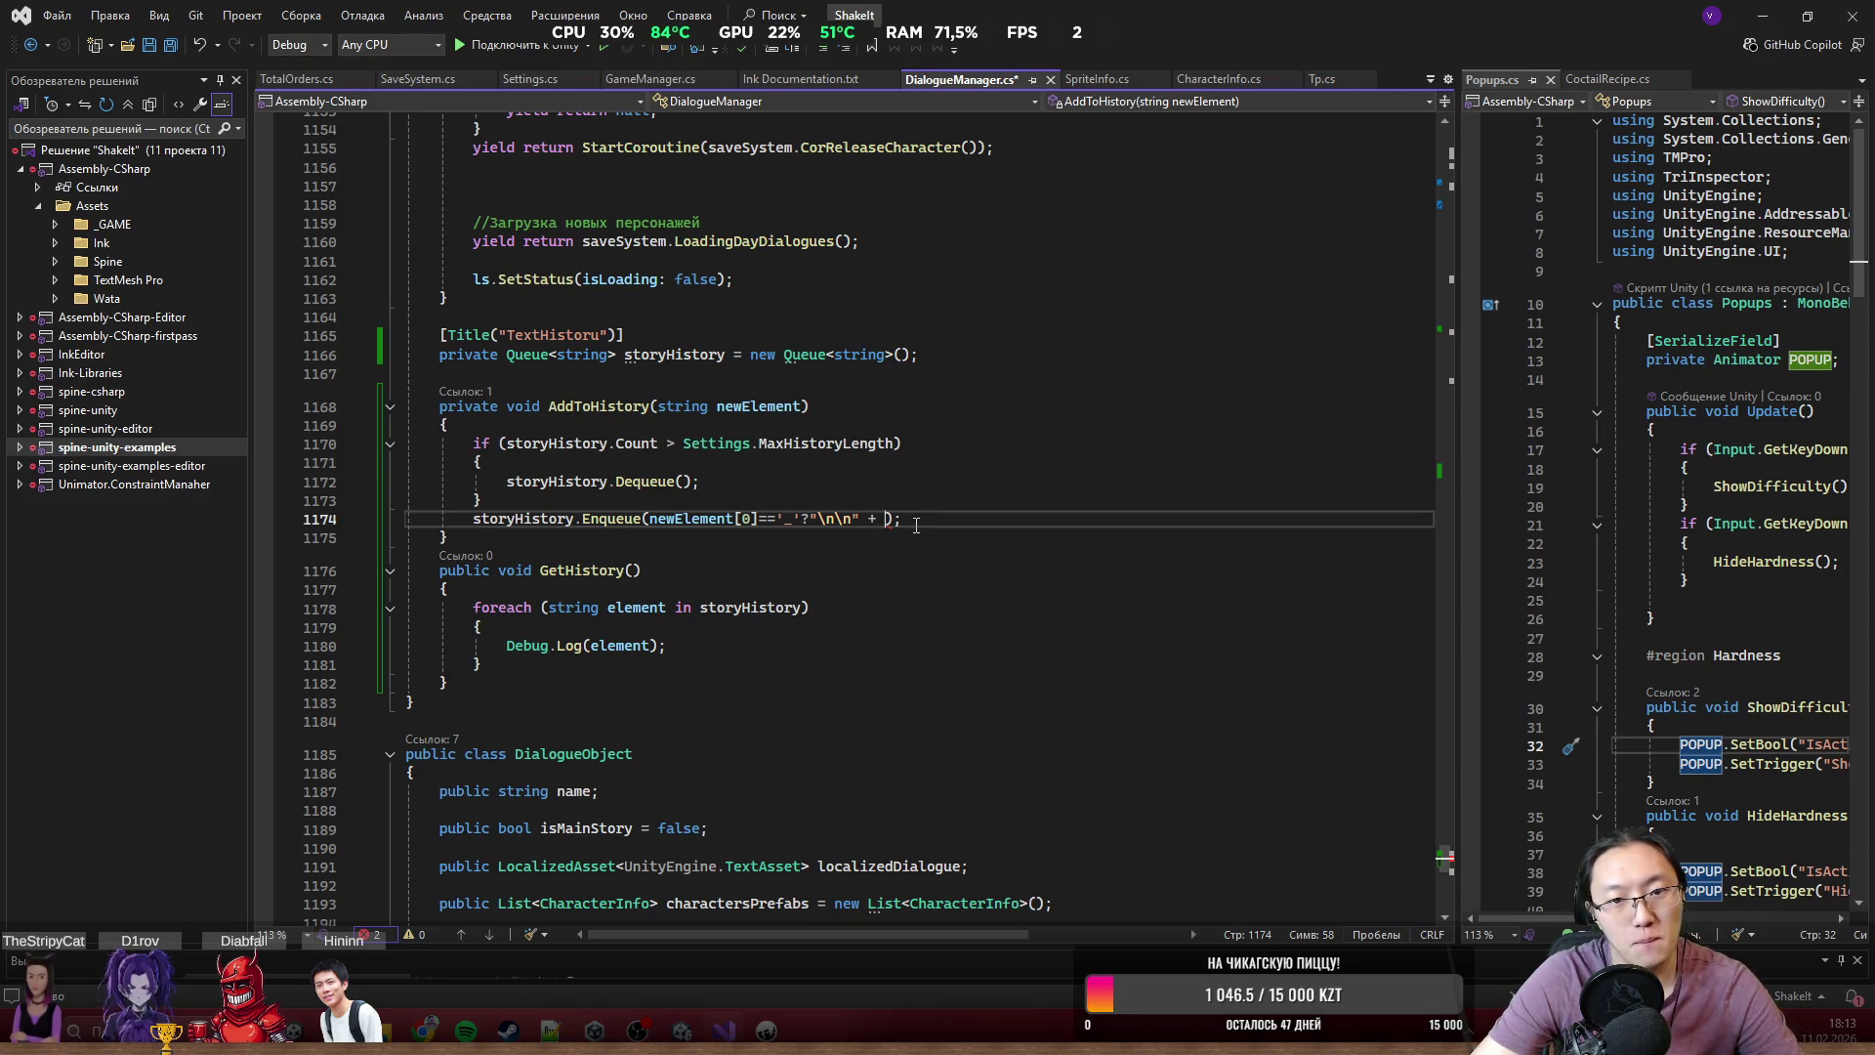
type("ne")
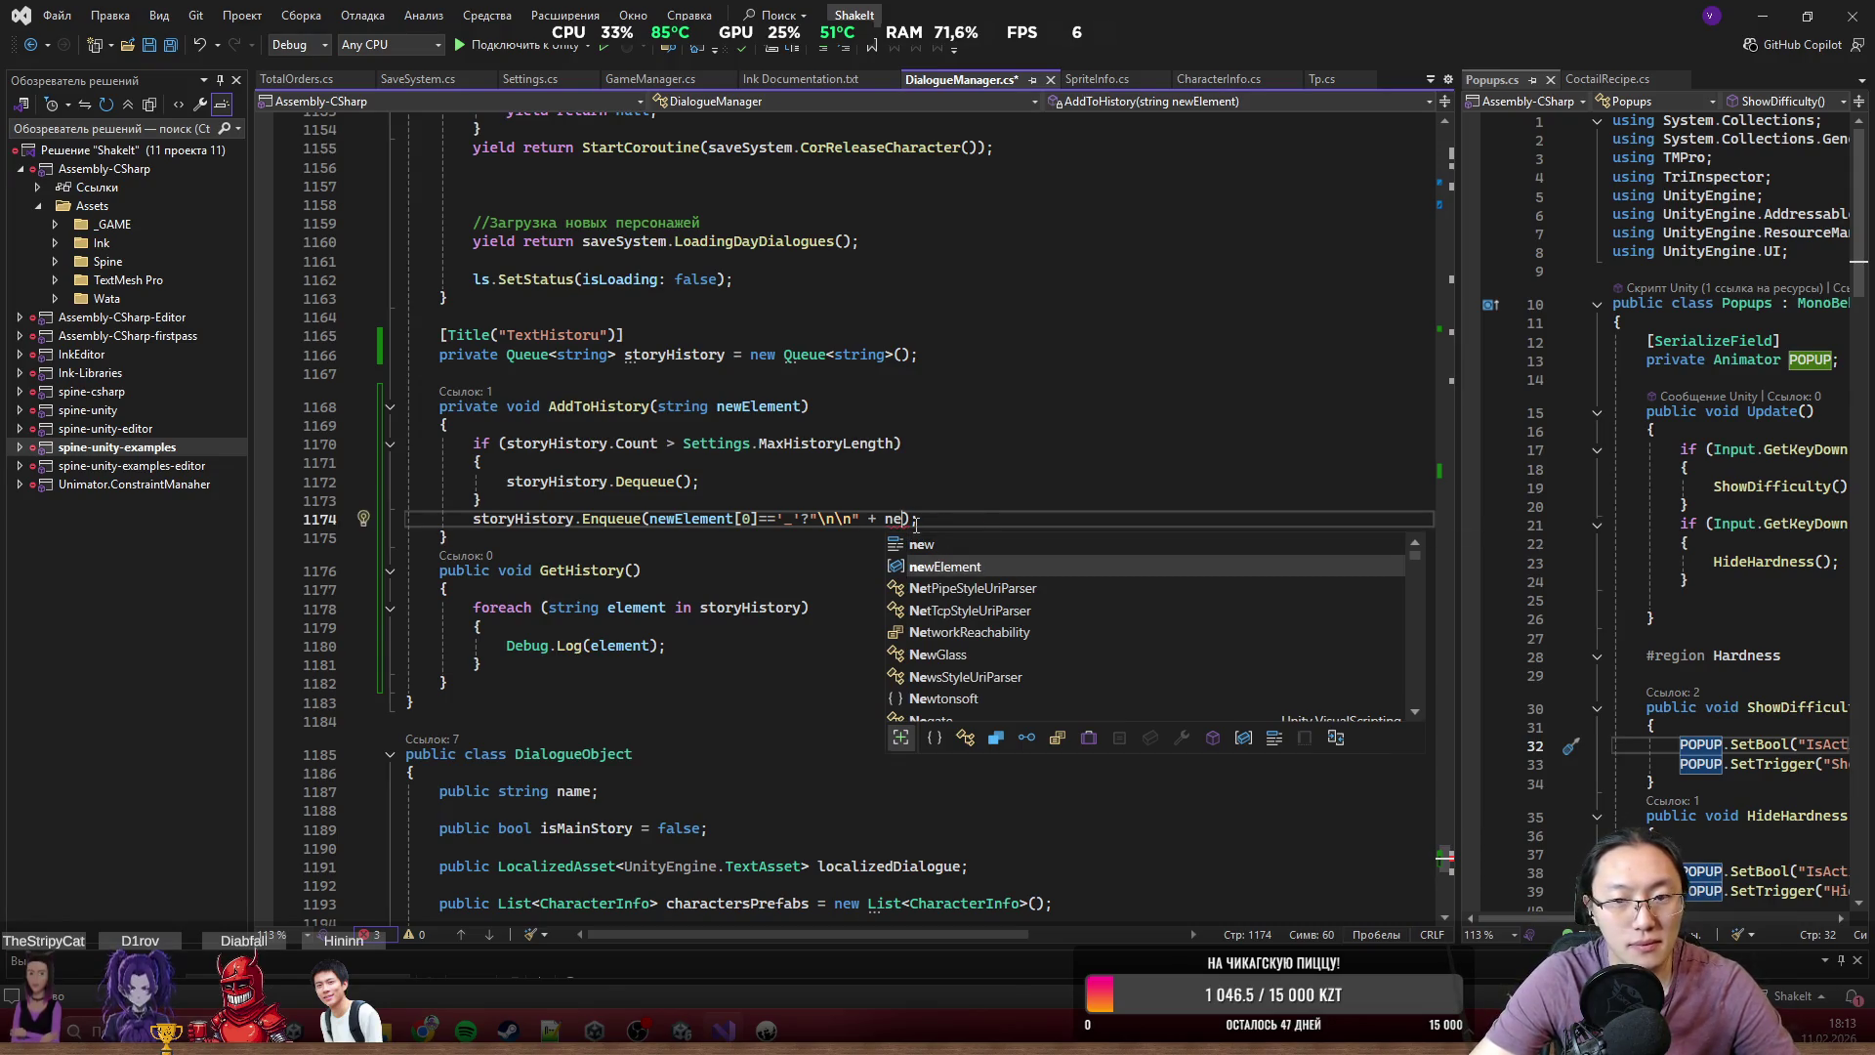
key("Tab")
type(".S")
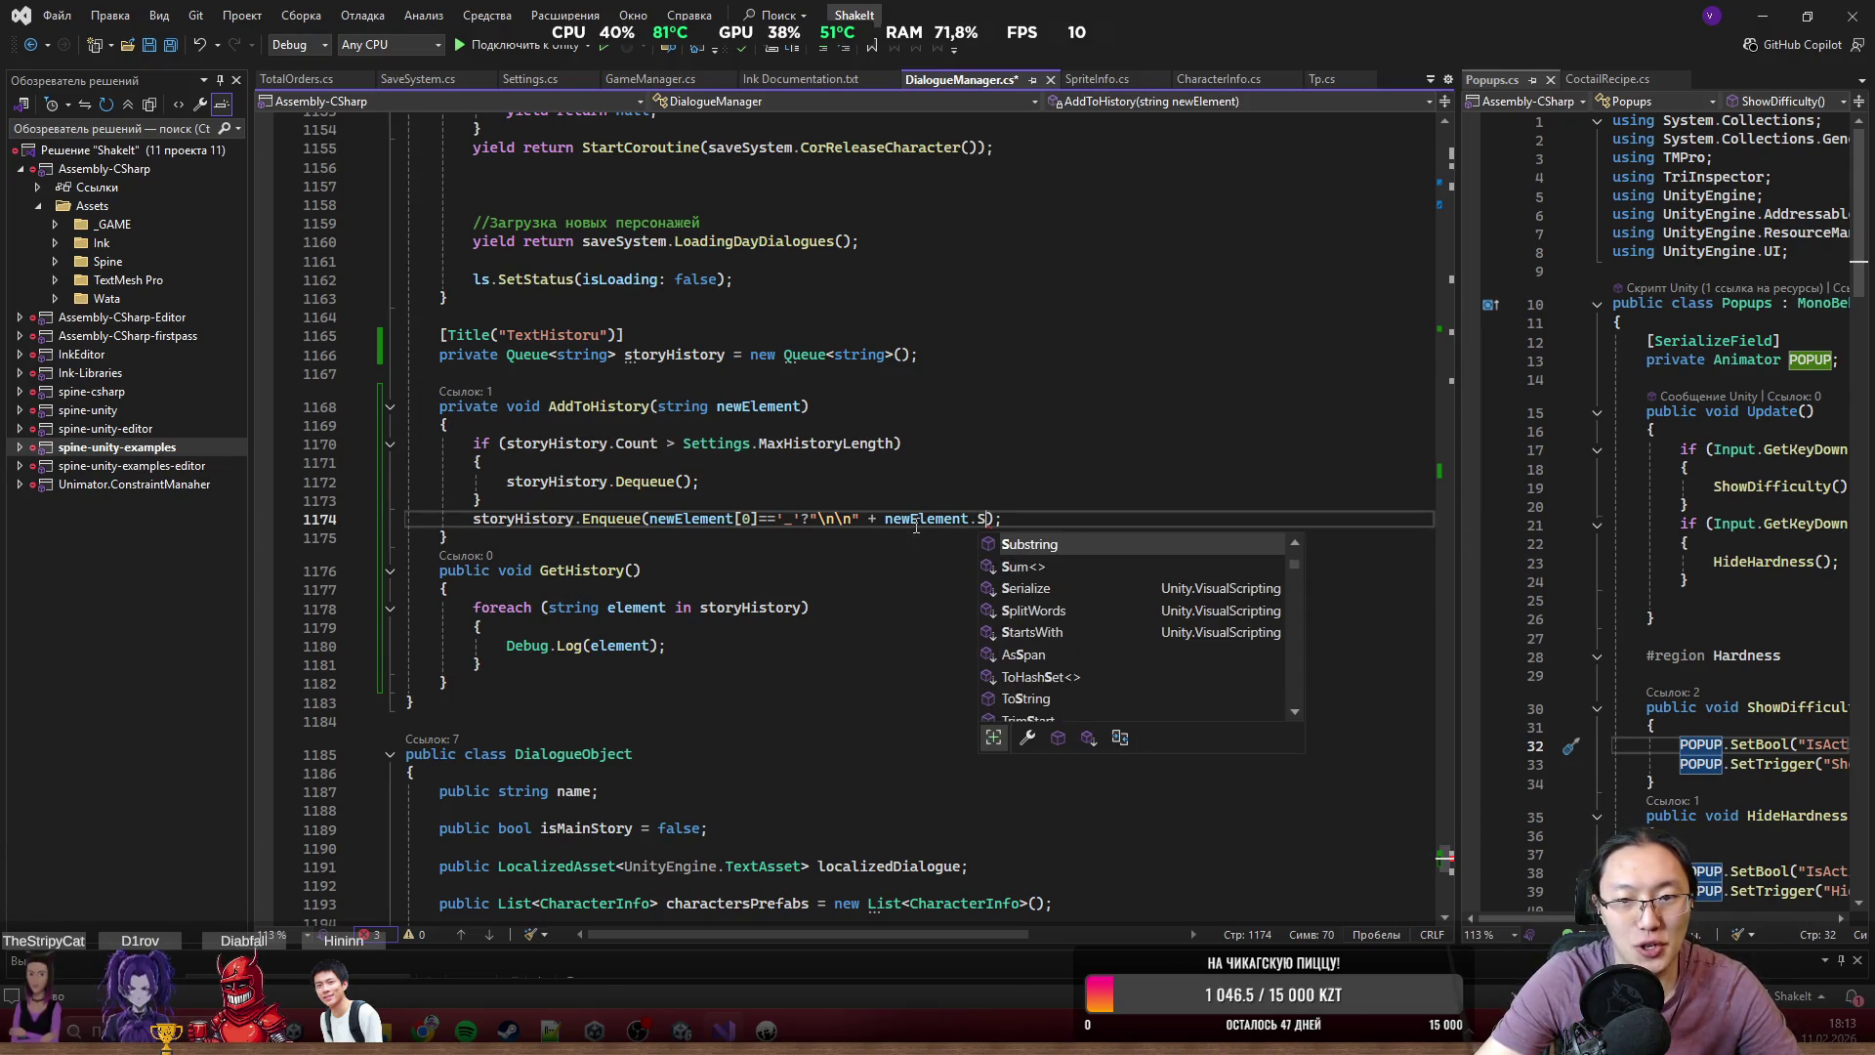
type("l")
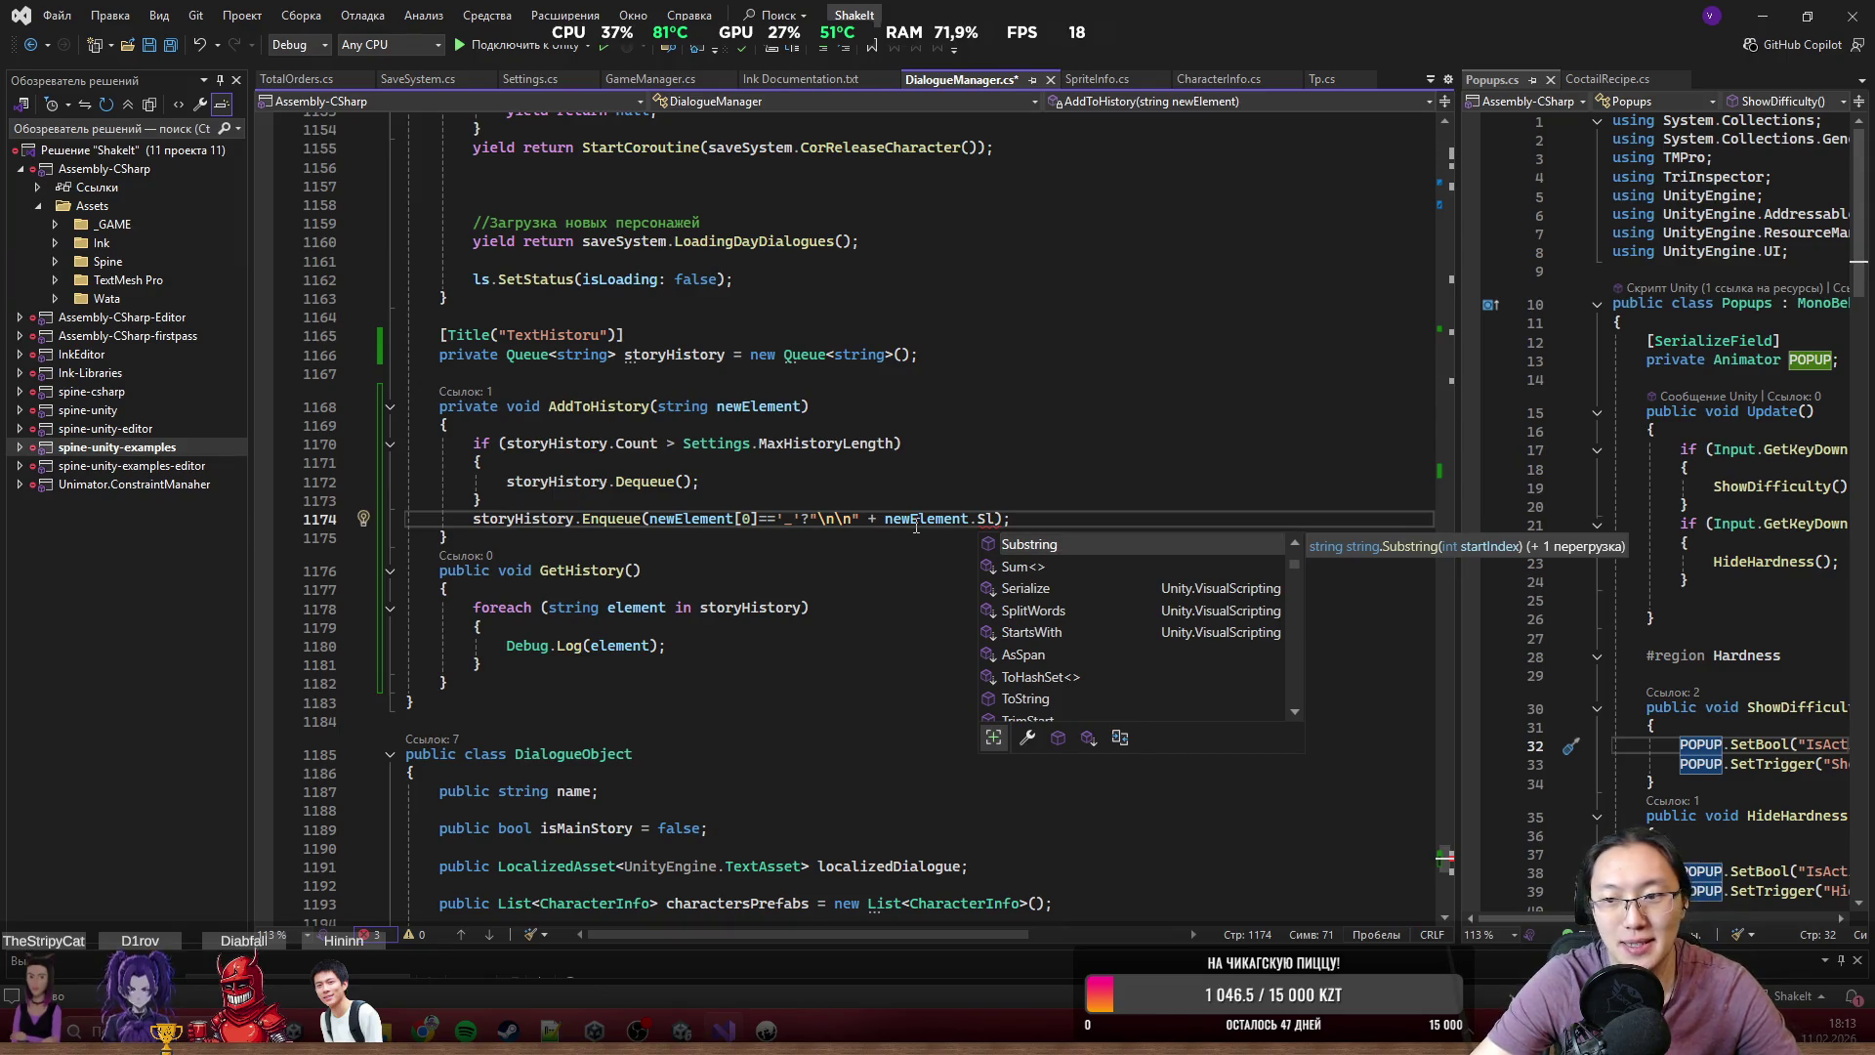
key("Tab")
type("(")
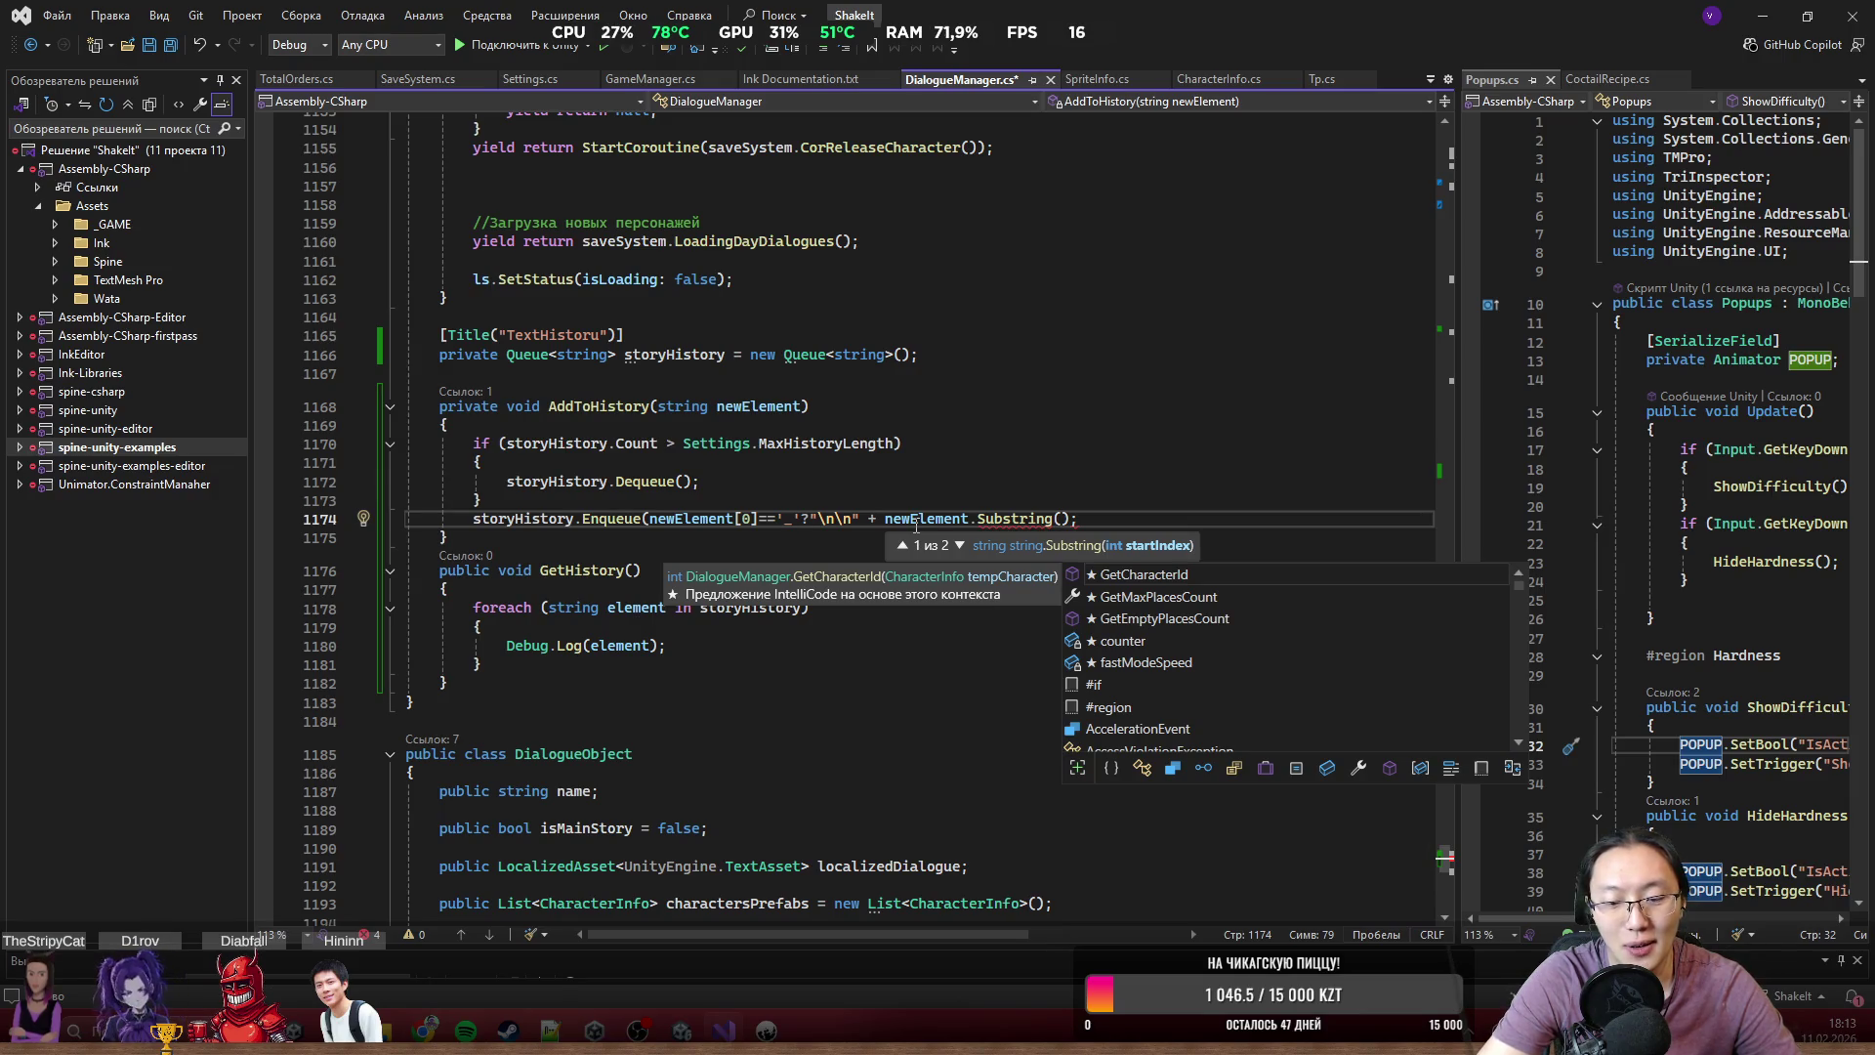
type("1)")
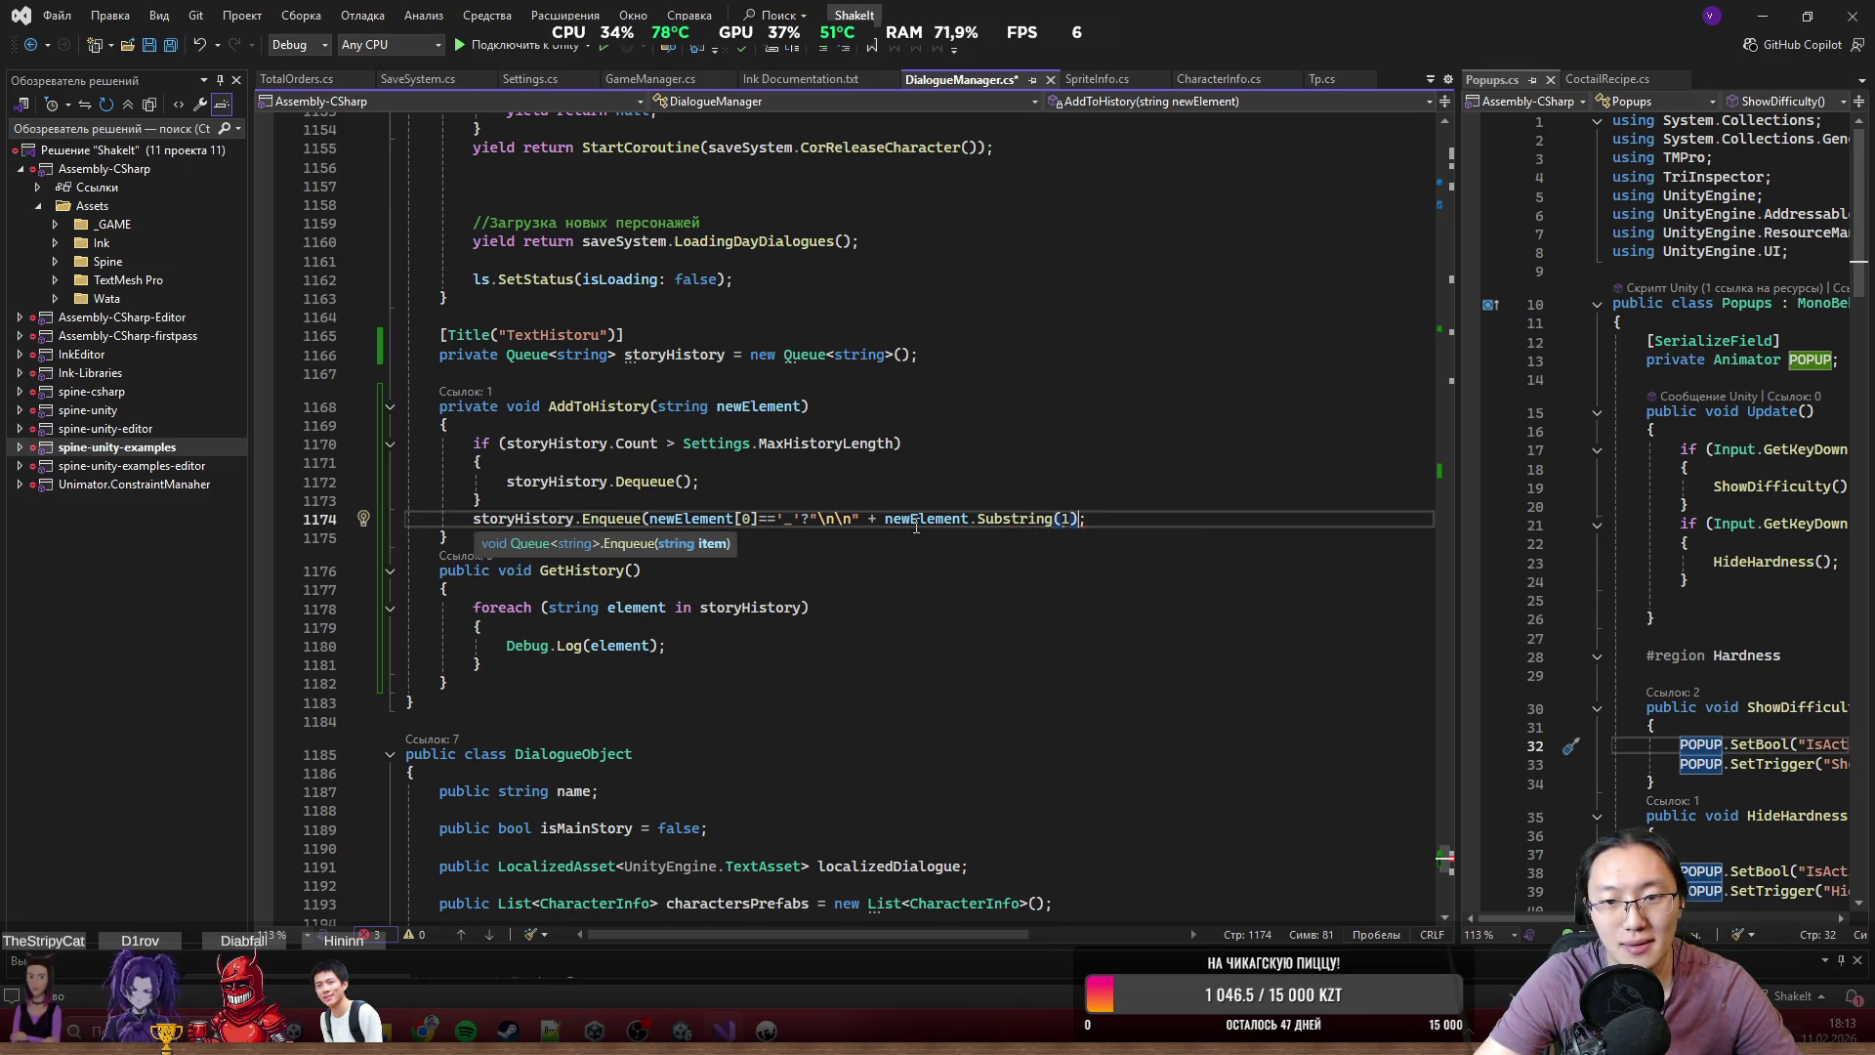
type(";")
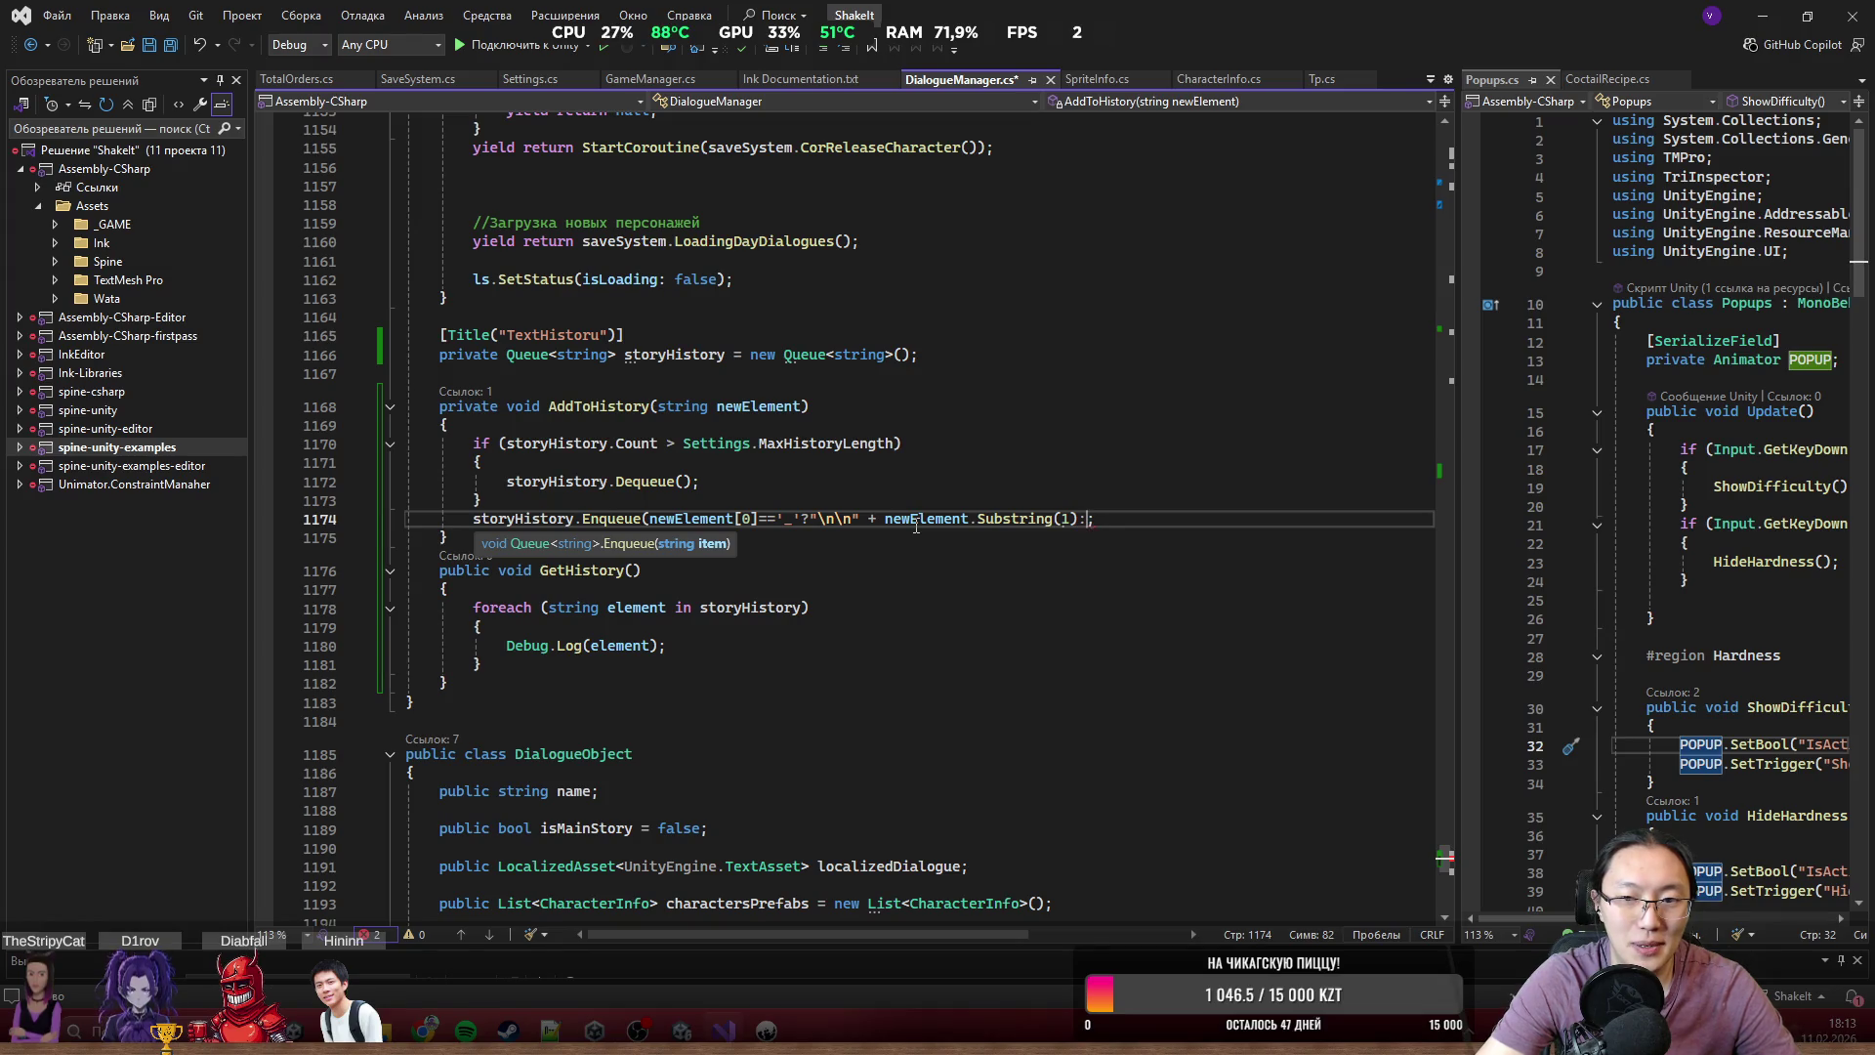
type("\"")
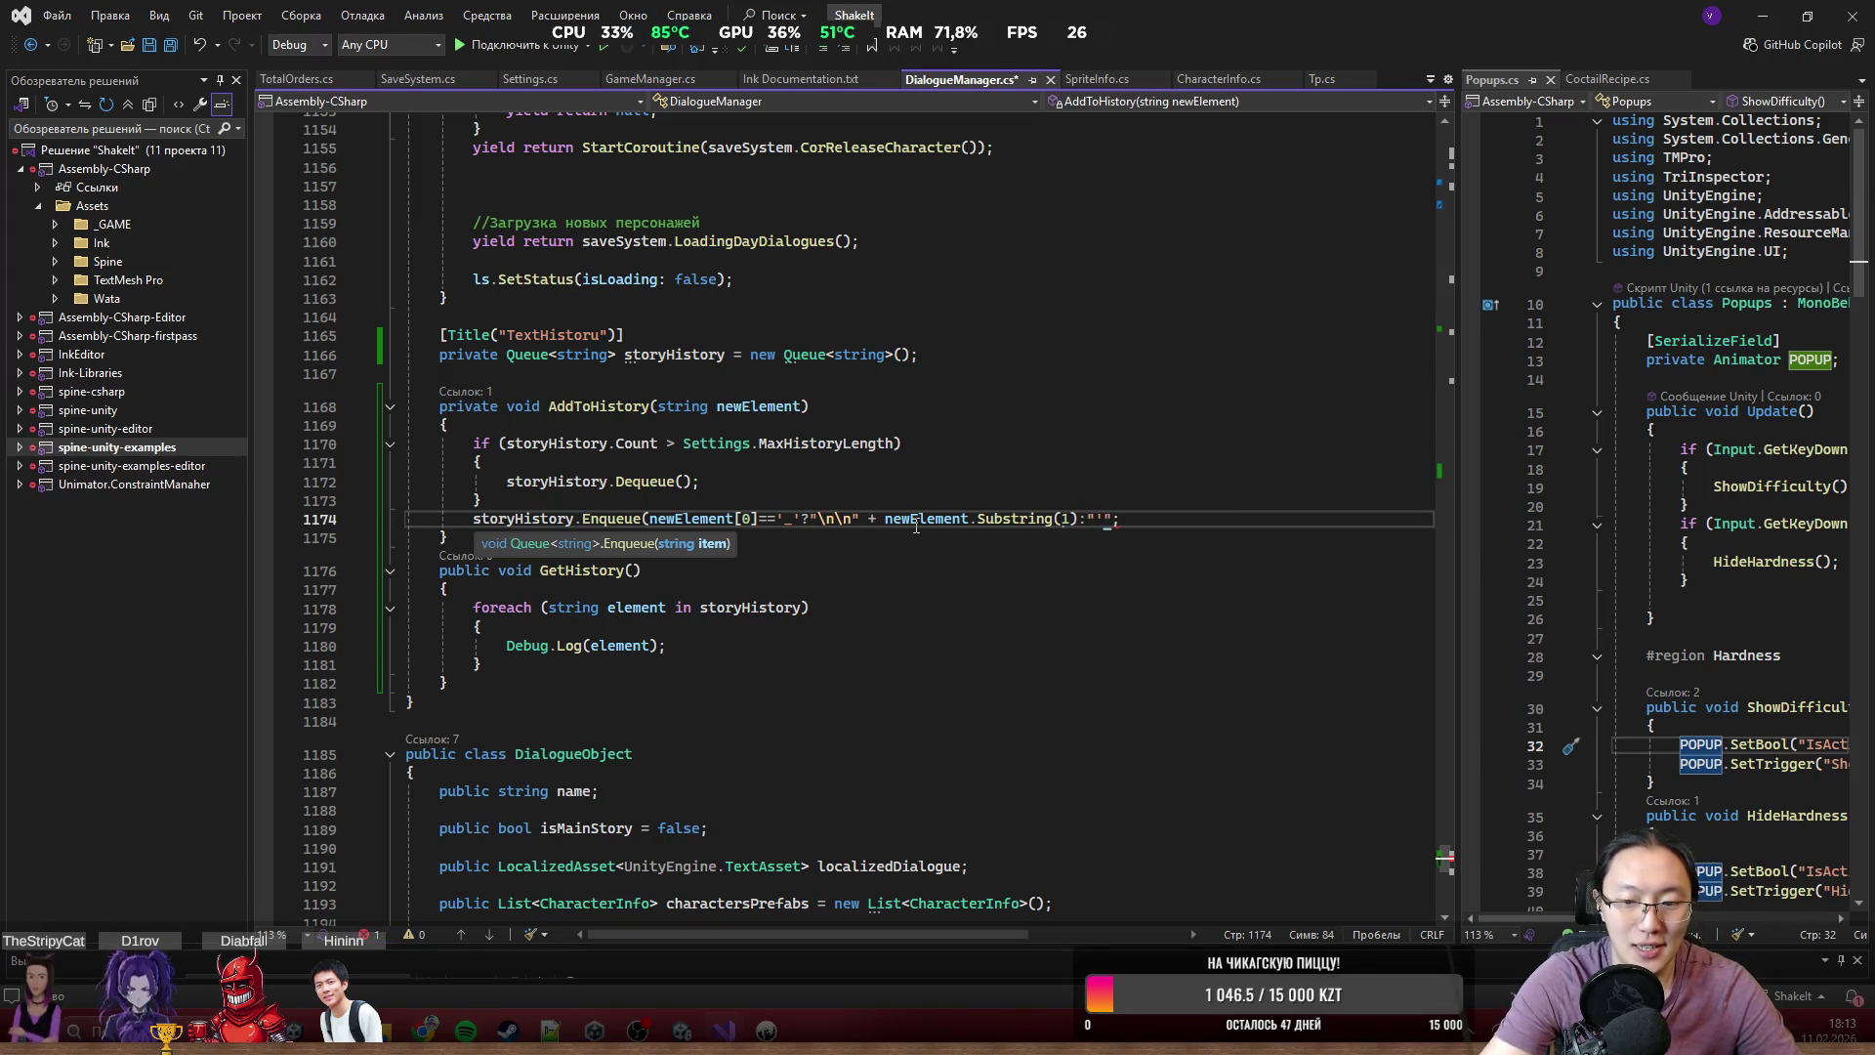
type("n\" ")
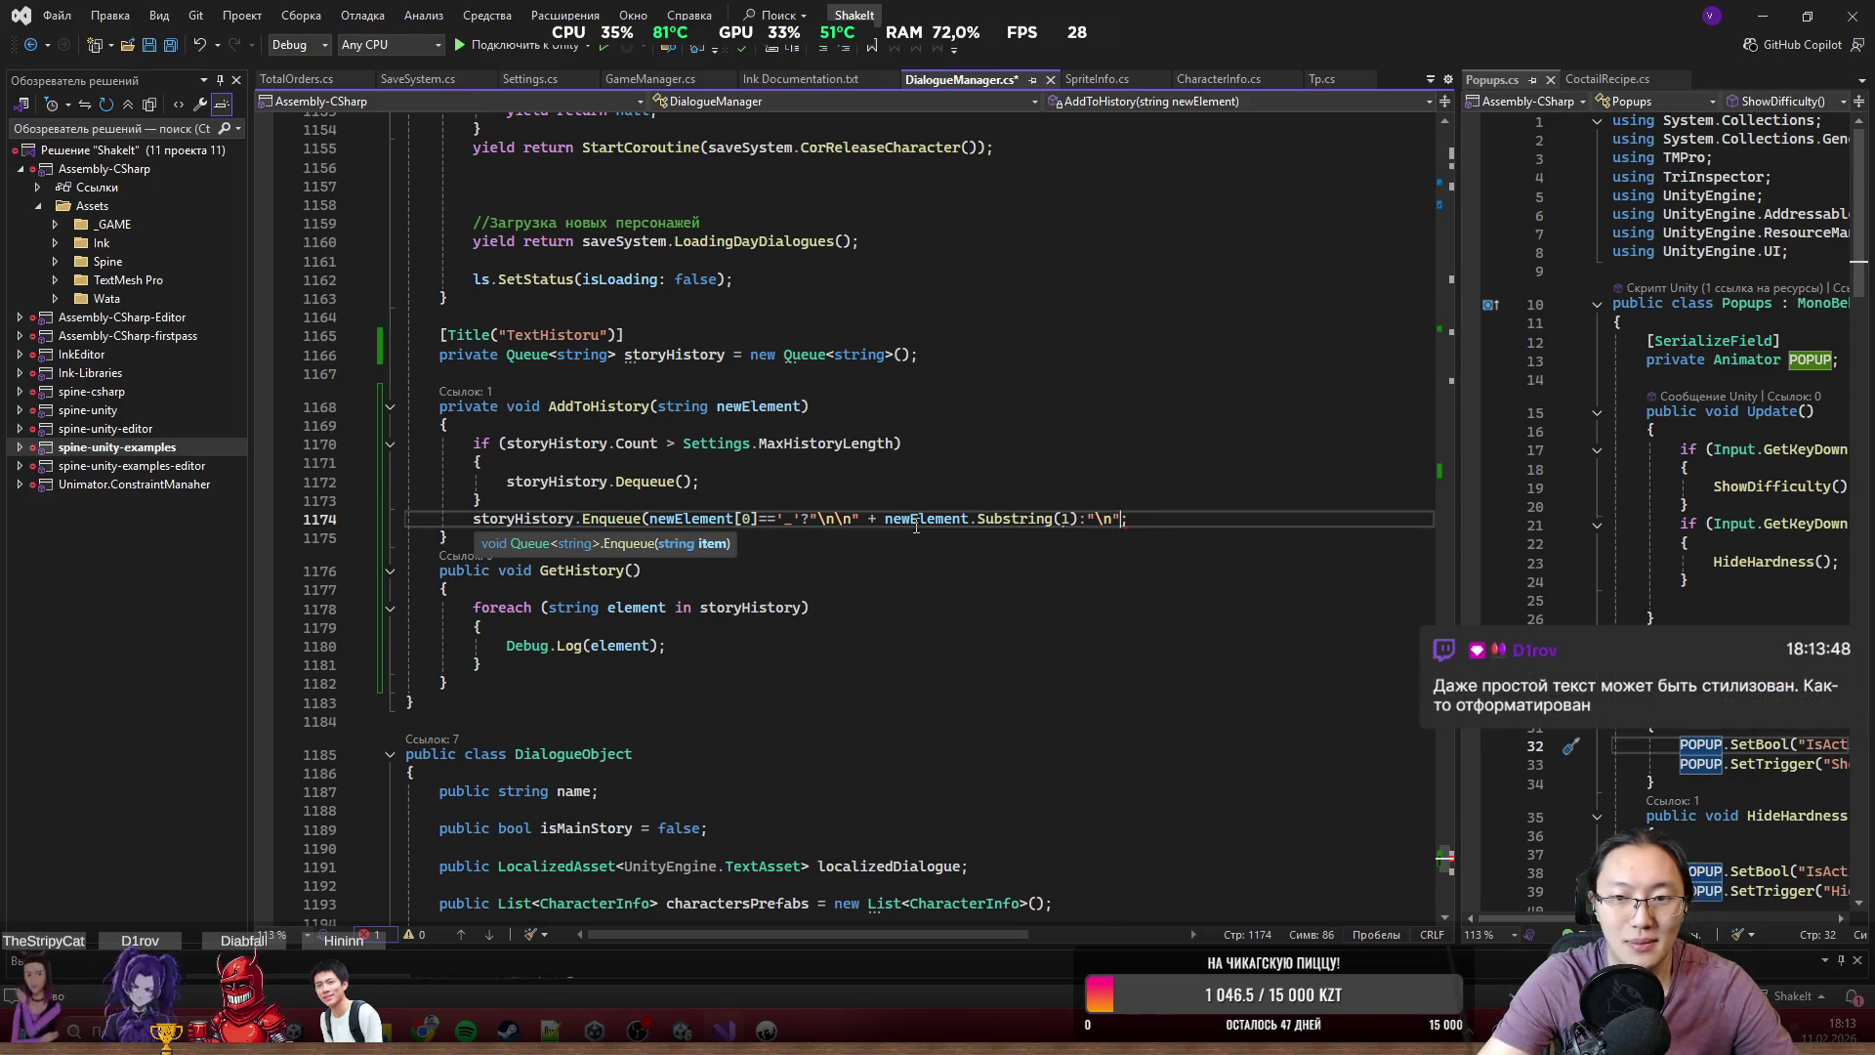
type("+ ")
type("+ ")
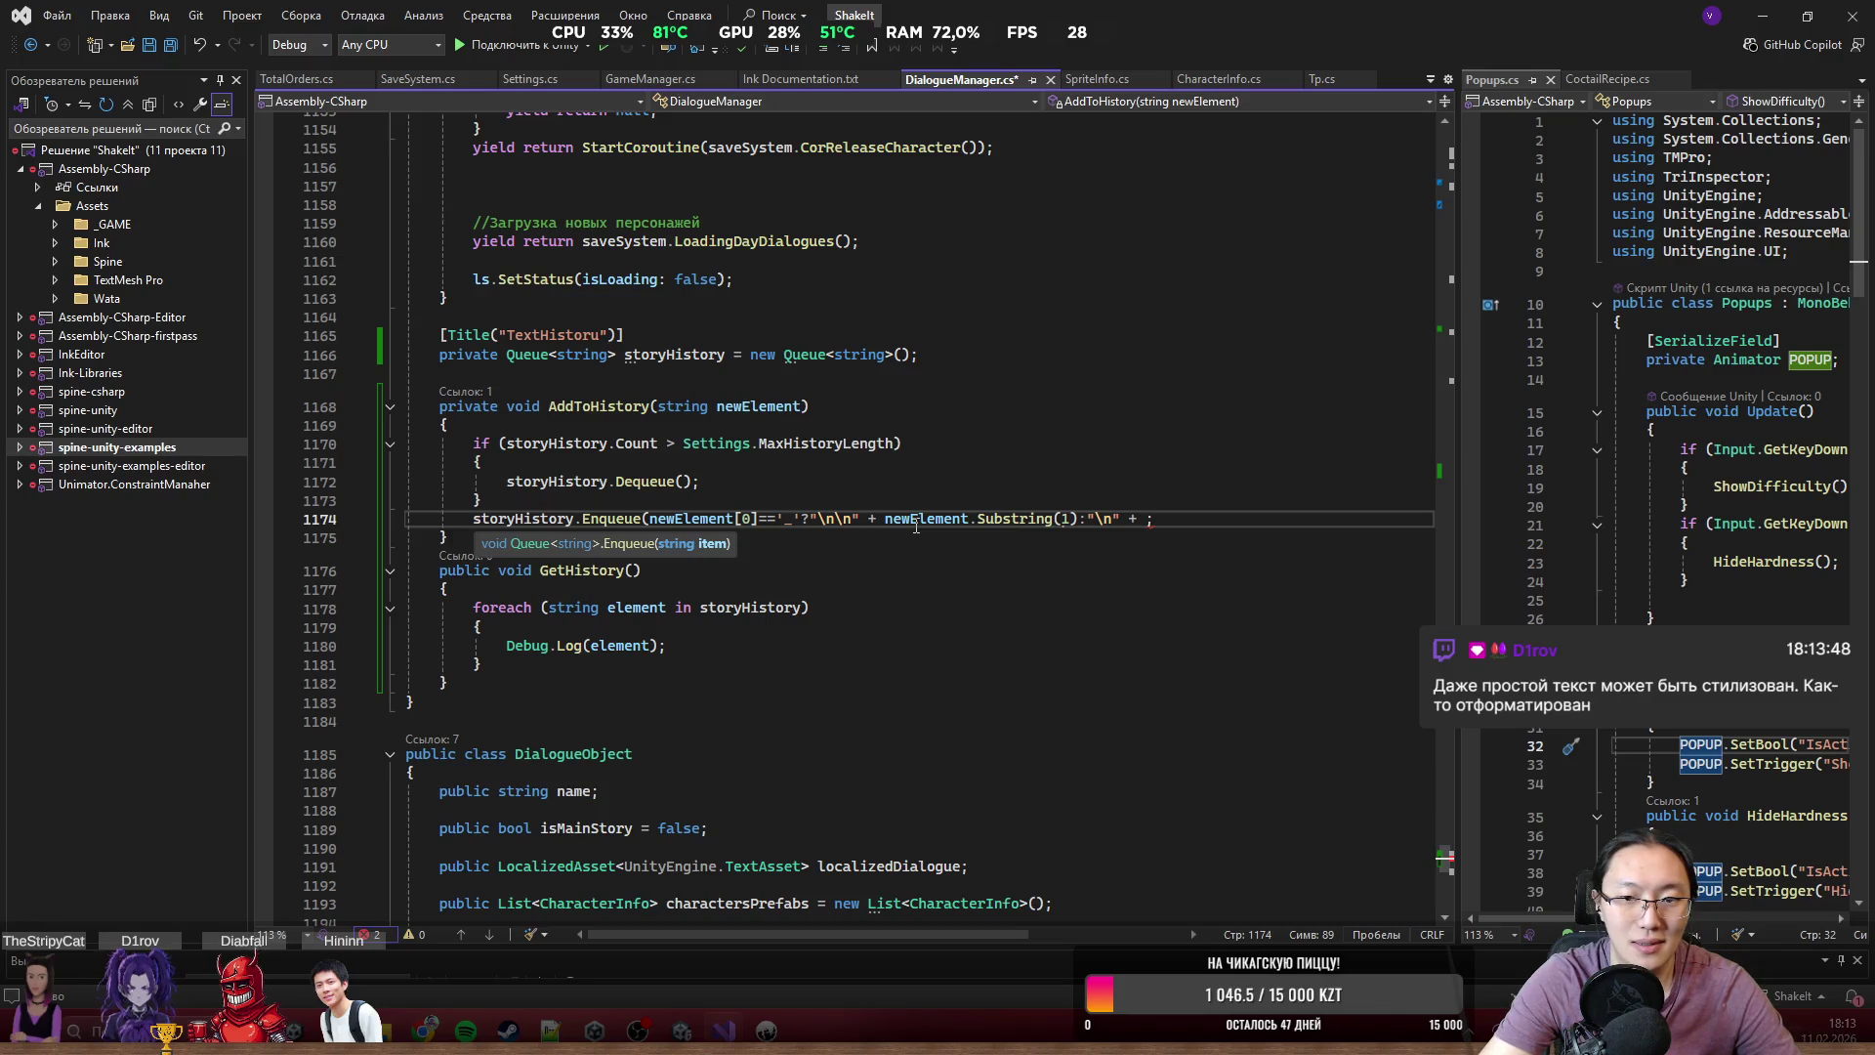
type("new")
key("Tab")
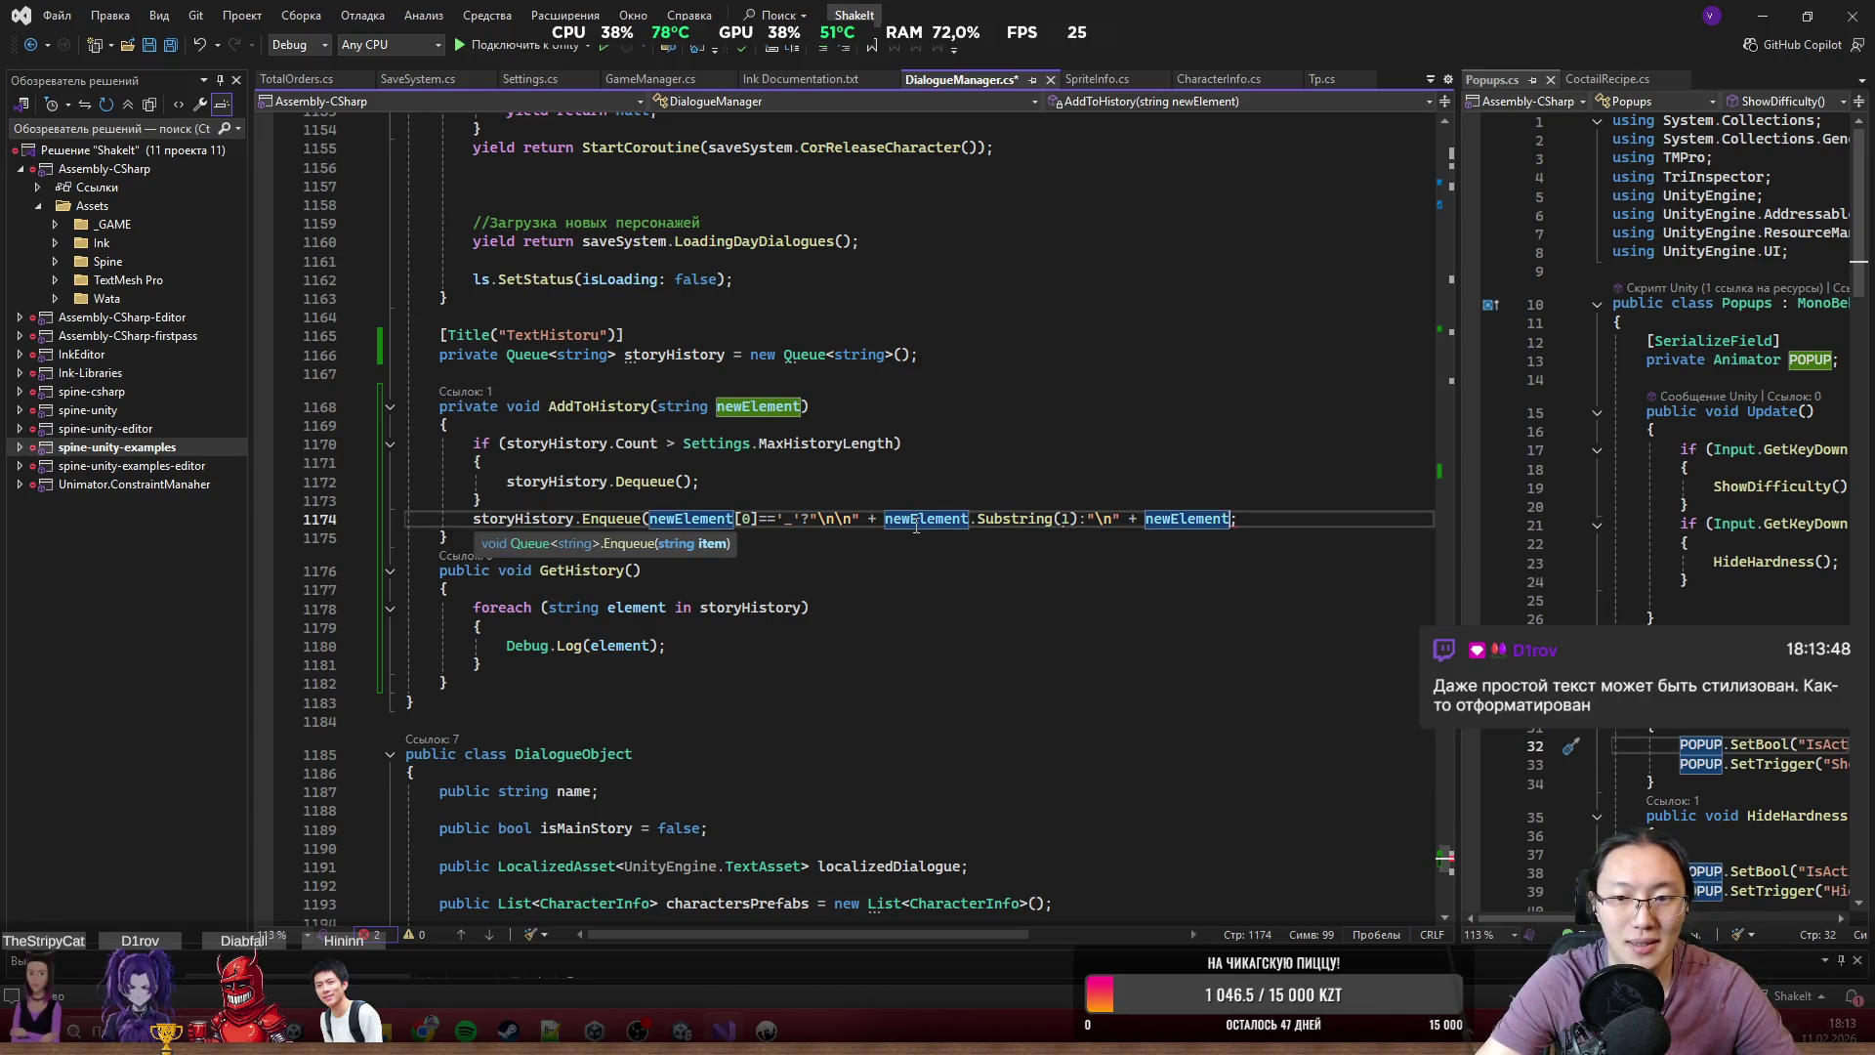
type(";")
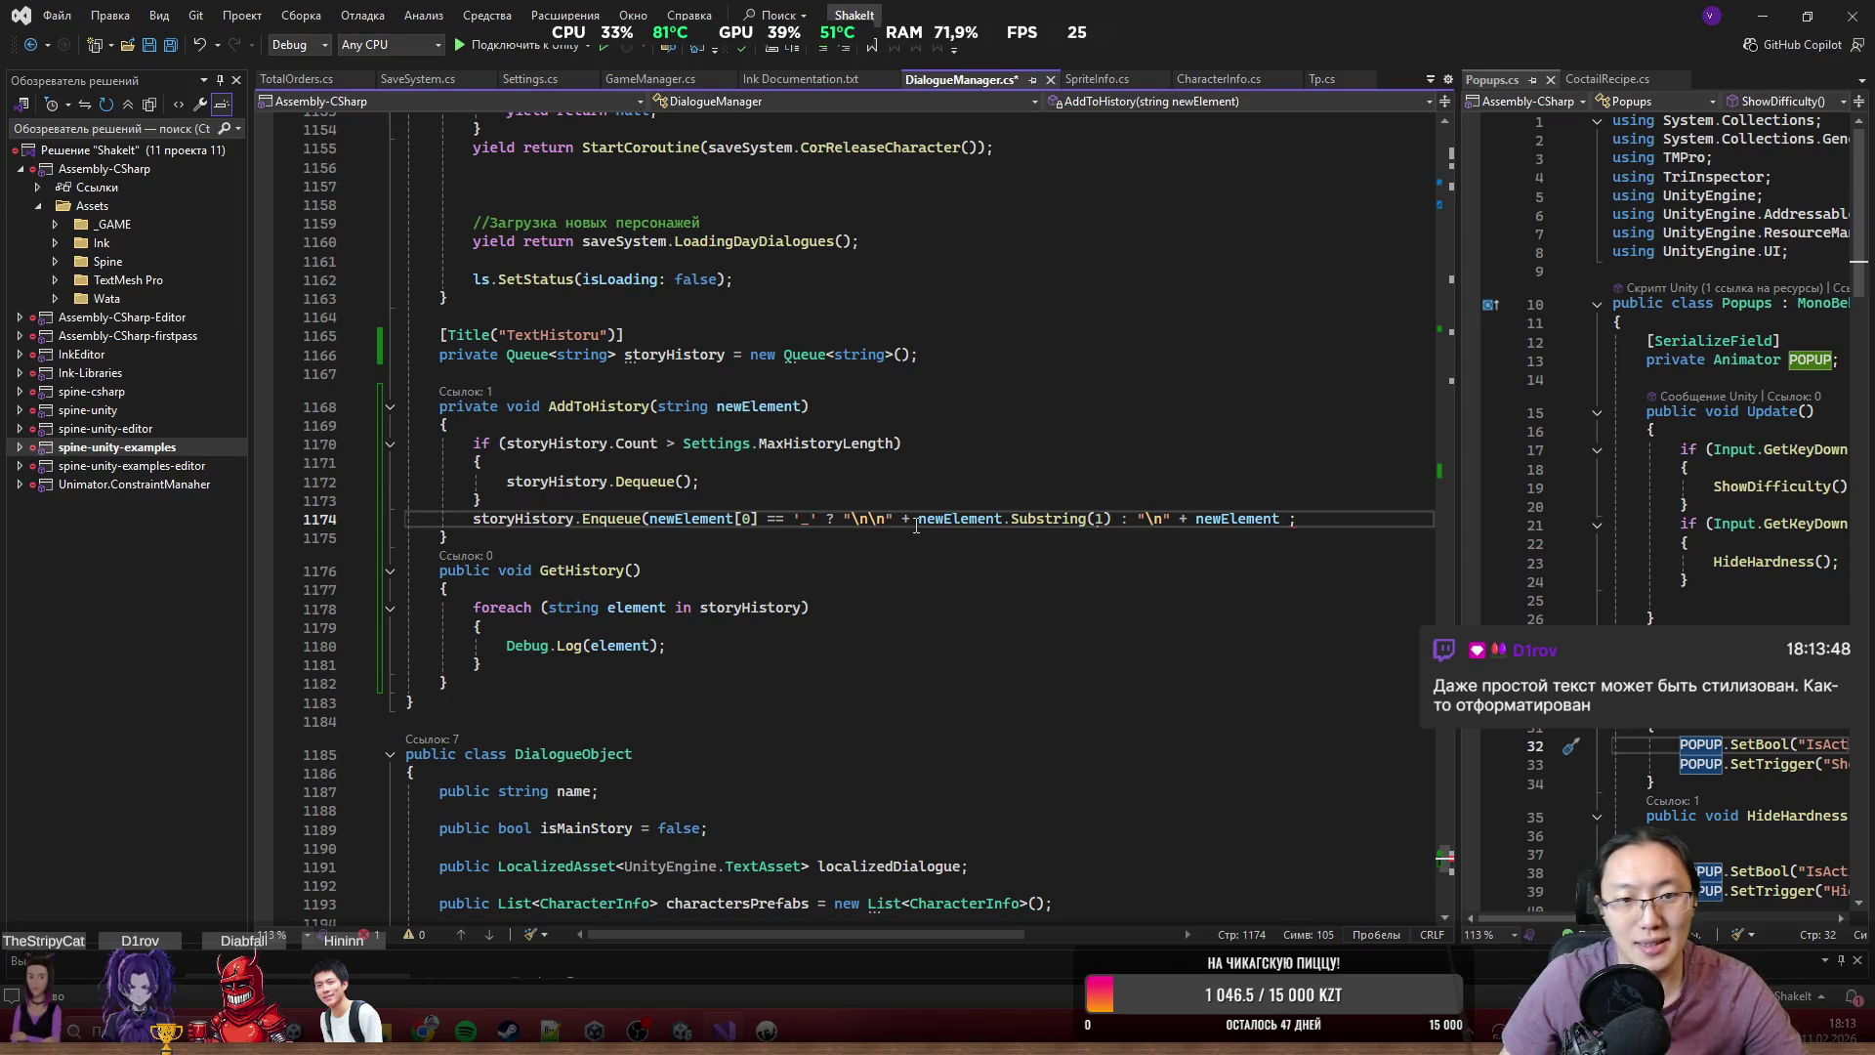
type(")")
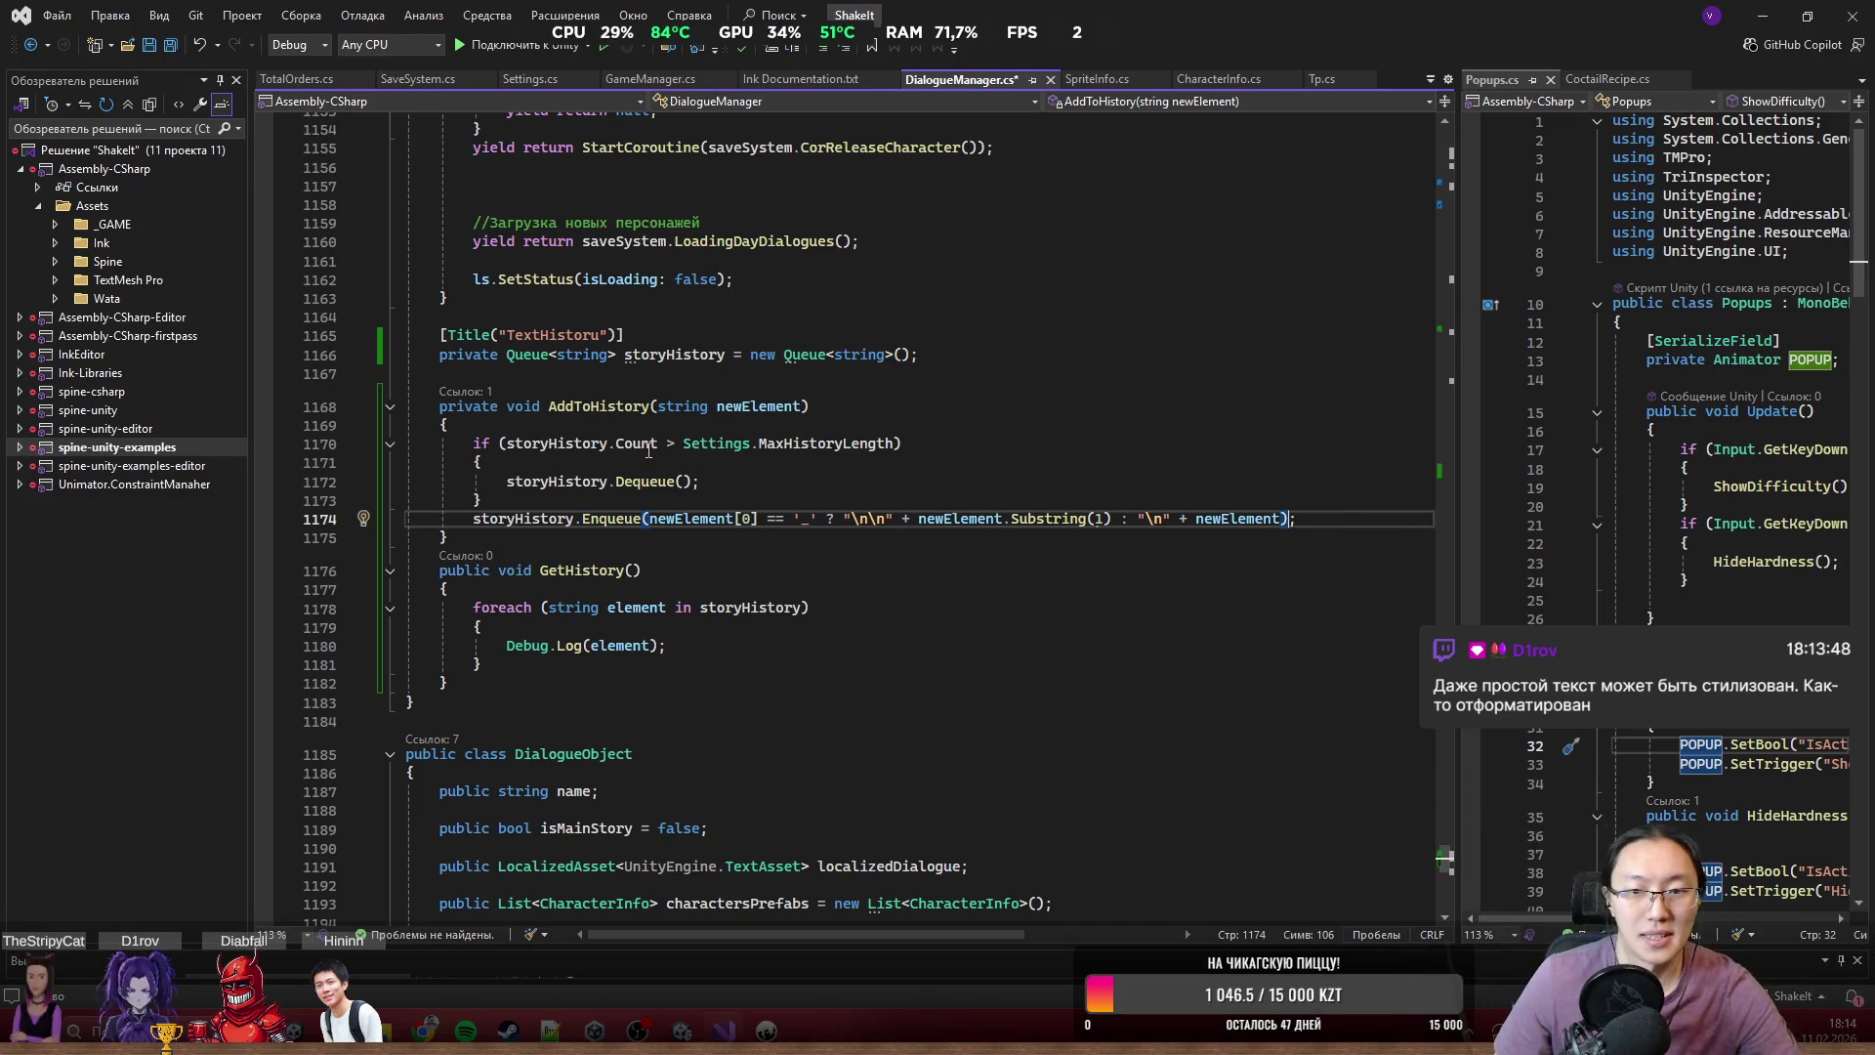
Save DialogueManager.cs and look over the GetHistory method below AddToHistory.
key("ctrl+s")
key("Down")
key("Down")
key("Down")
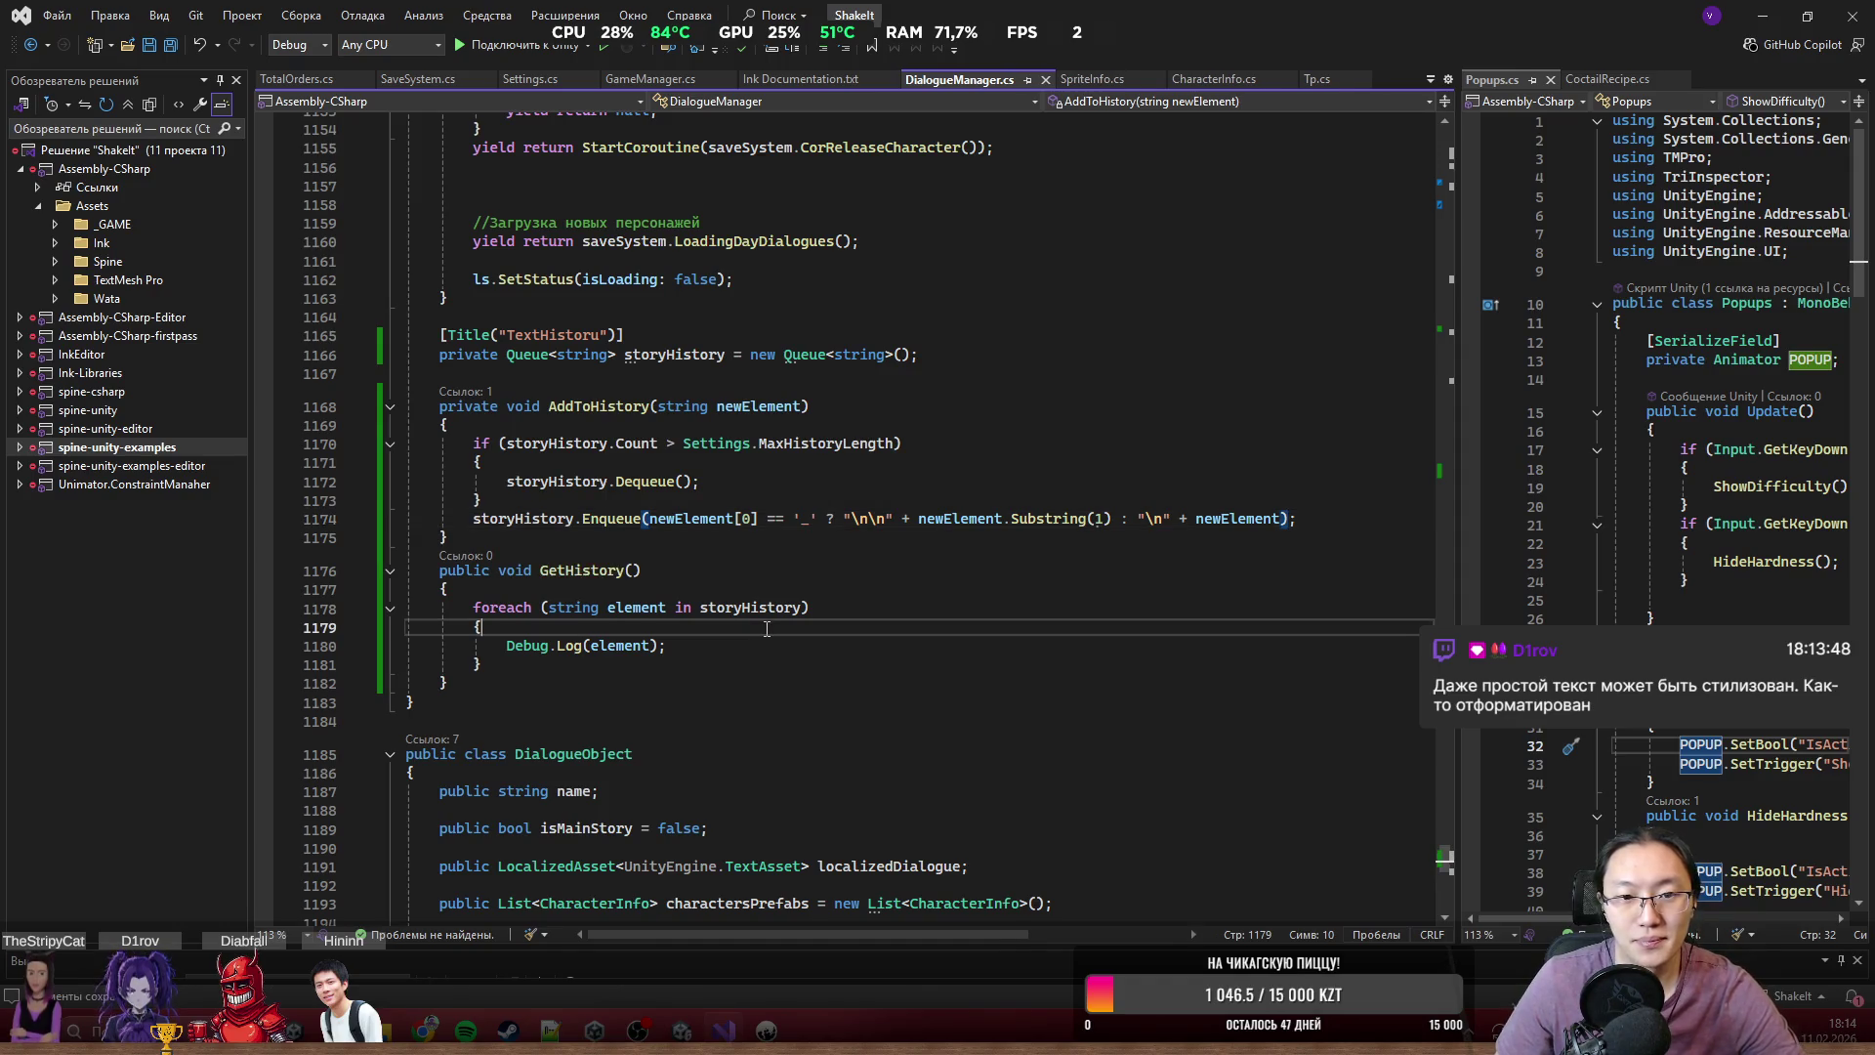
left_click_drag(410, 500, 767, 570)
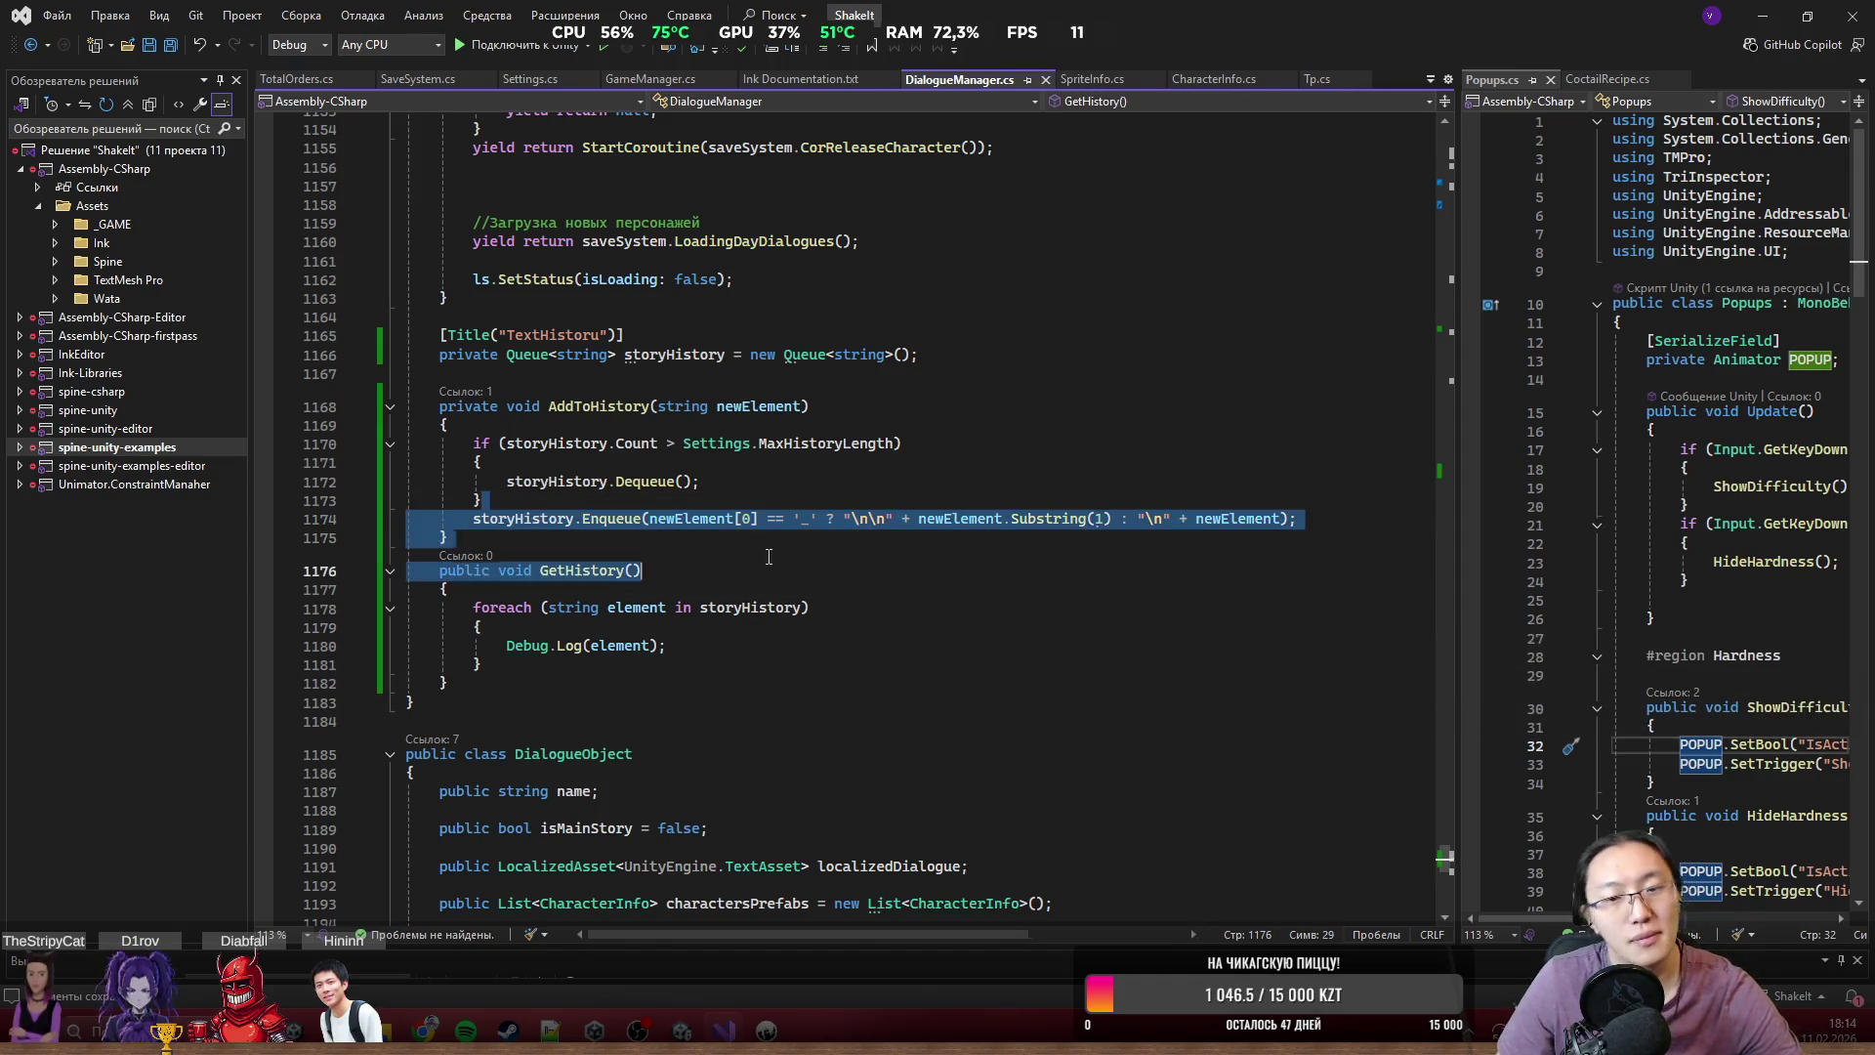
left_click(1086, 566)
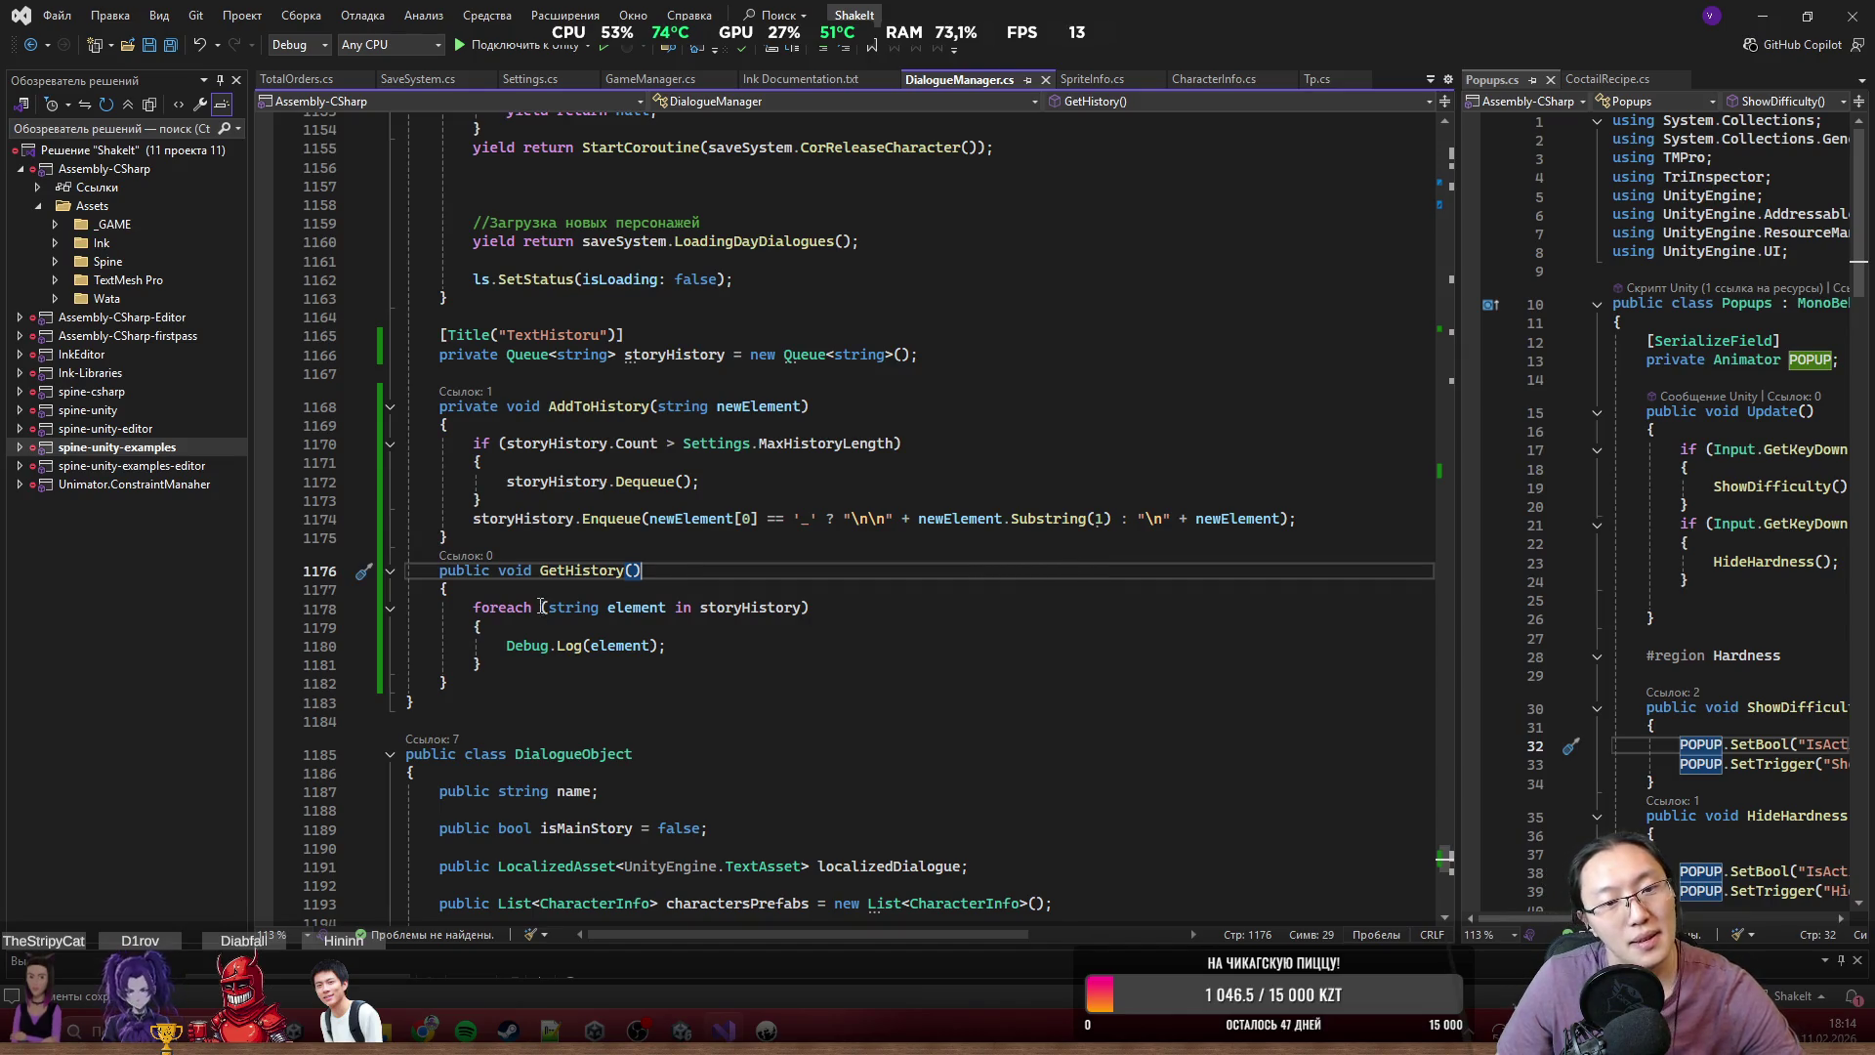
left_click(560, 584)
left_click(595, 567)
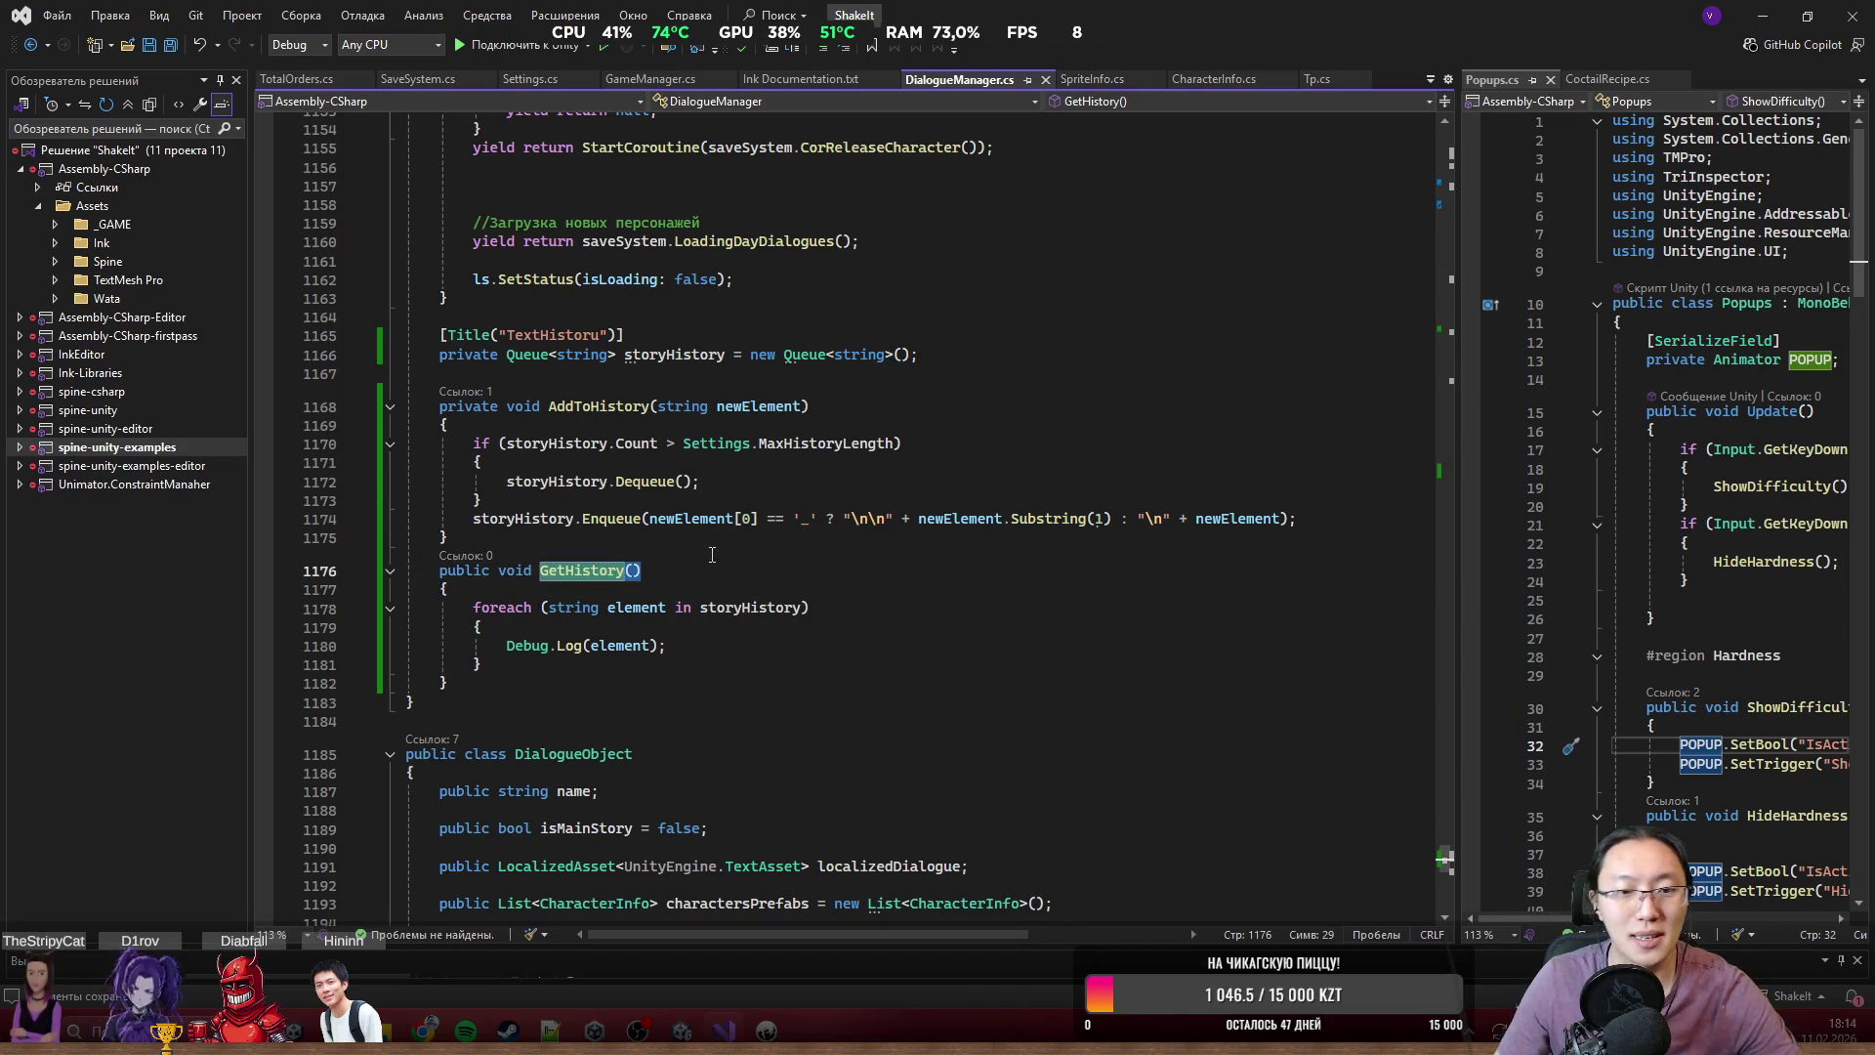
left_click(693, 628)
mouse_move(1445, 863)
left_mouse_down()
mouse_move(1482, 425)
mouse_move(1455, 138)
left_mouse_up()
scroll(1432, 262, "down", 20)
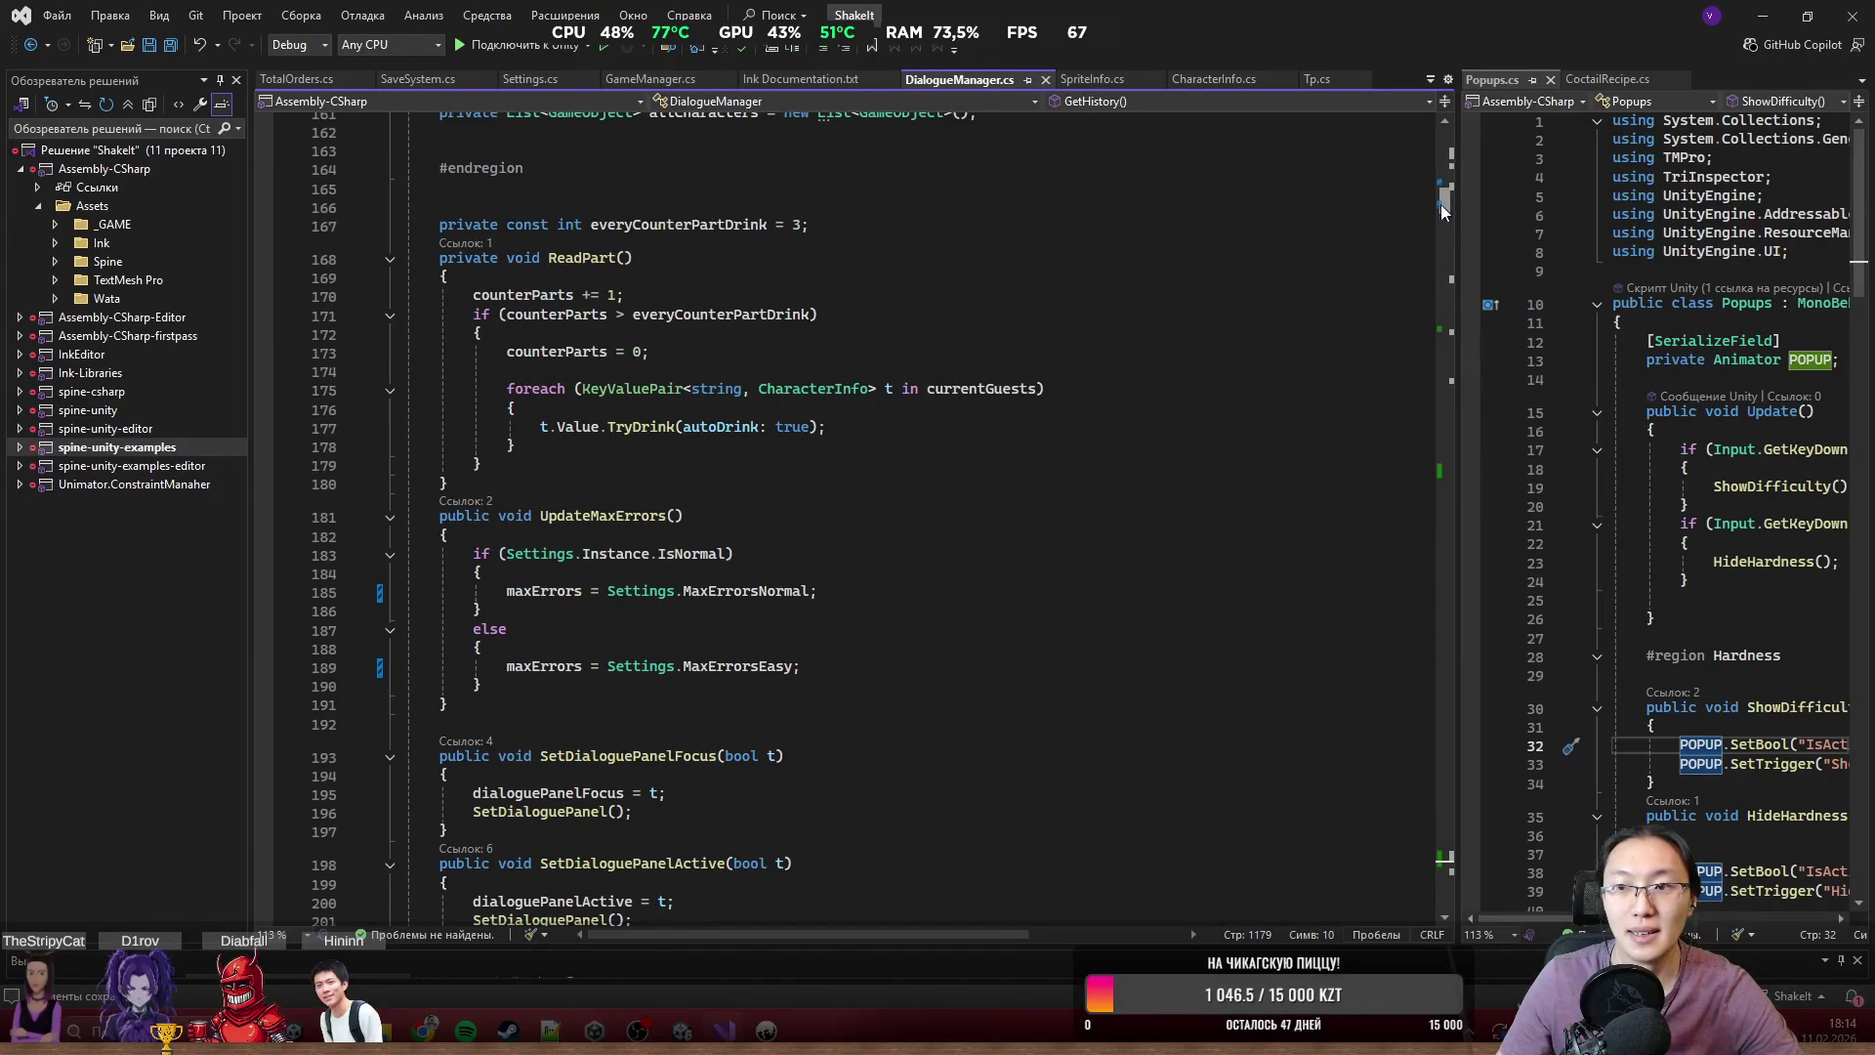
mouse_move(1444, 212)
left_mouse_down()
mouse_move(1393, 811)
mouse_move(1412, 874)
left_mouse_up()
scroll(745, 559, "up", 4)
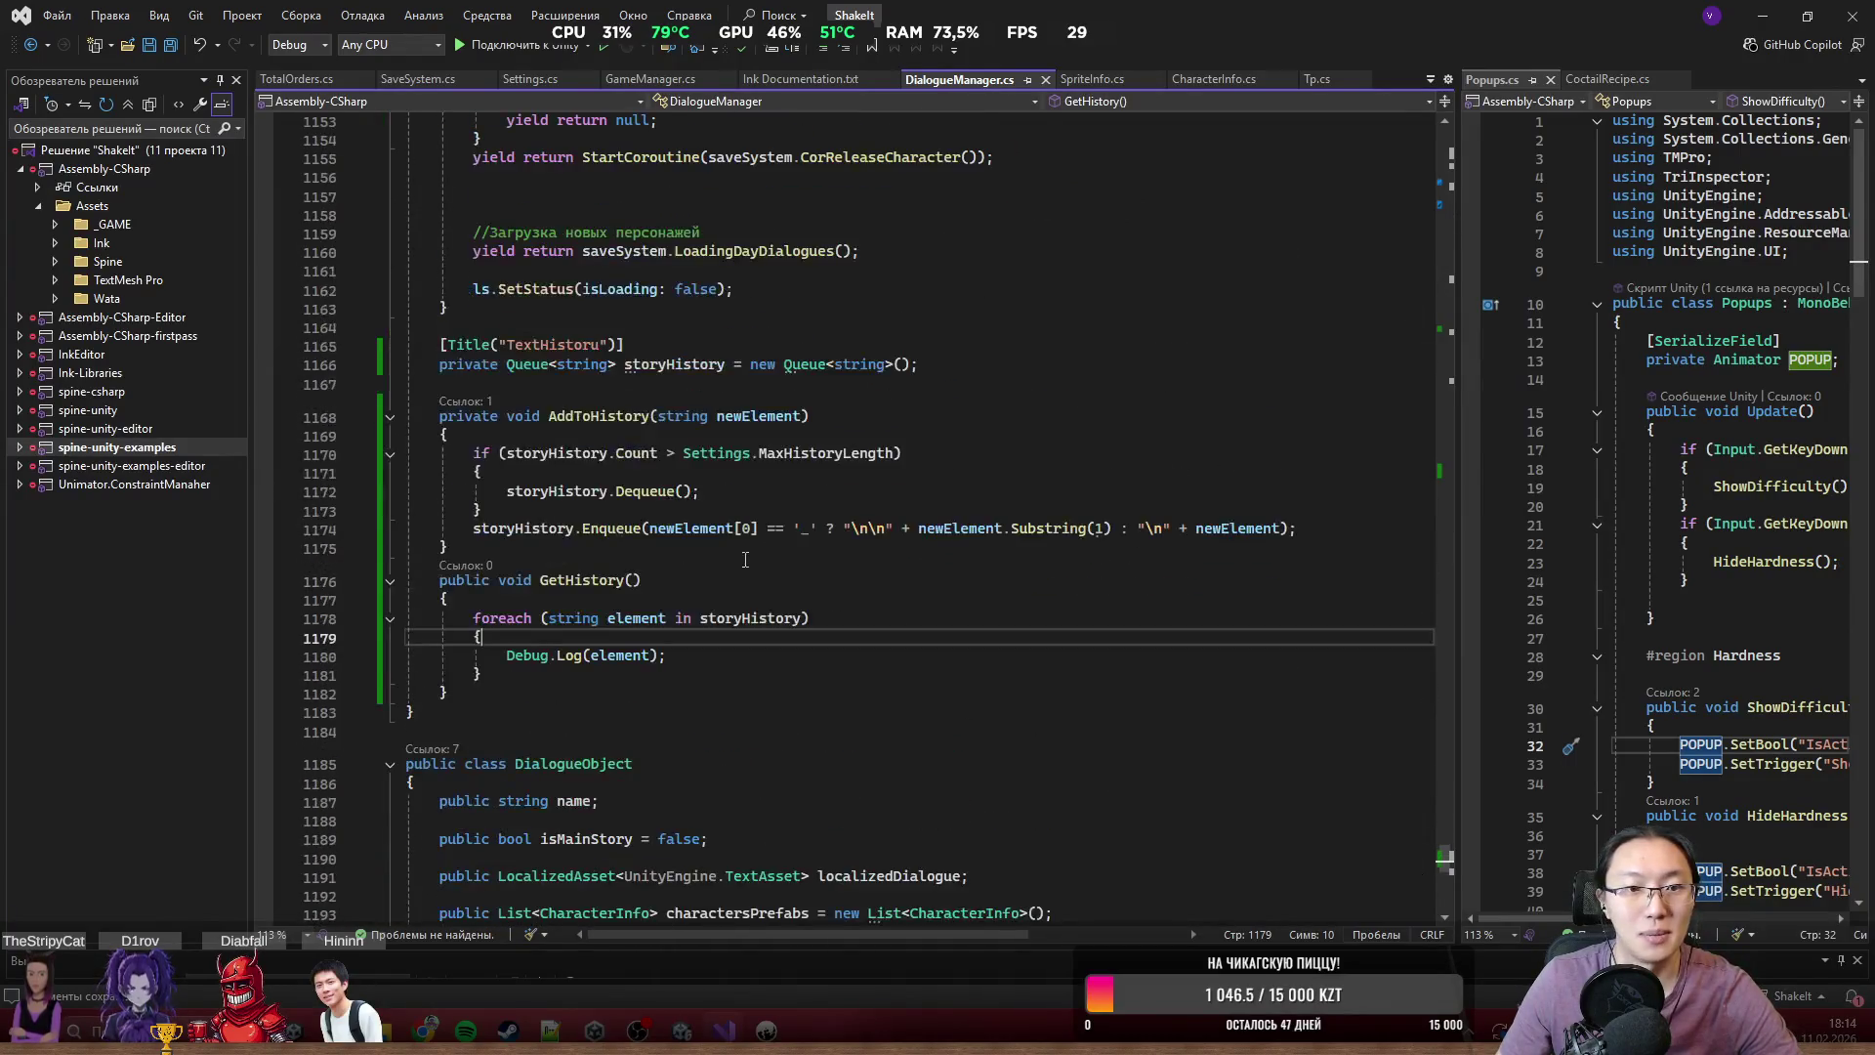
Insert a //================================================ divider above the Title attribute and a blank line after GetHistory.
left_click(918, 328)
key("Return")
key("Return")
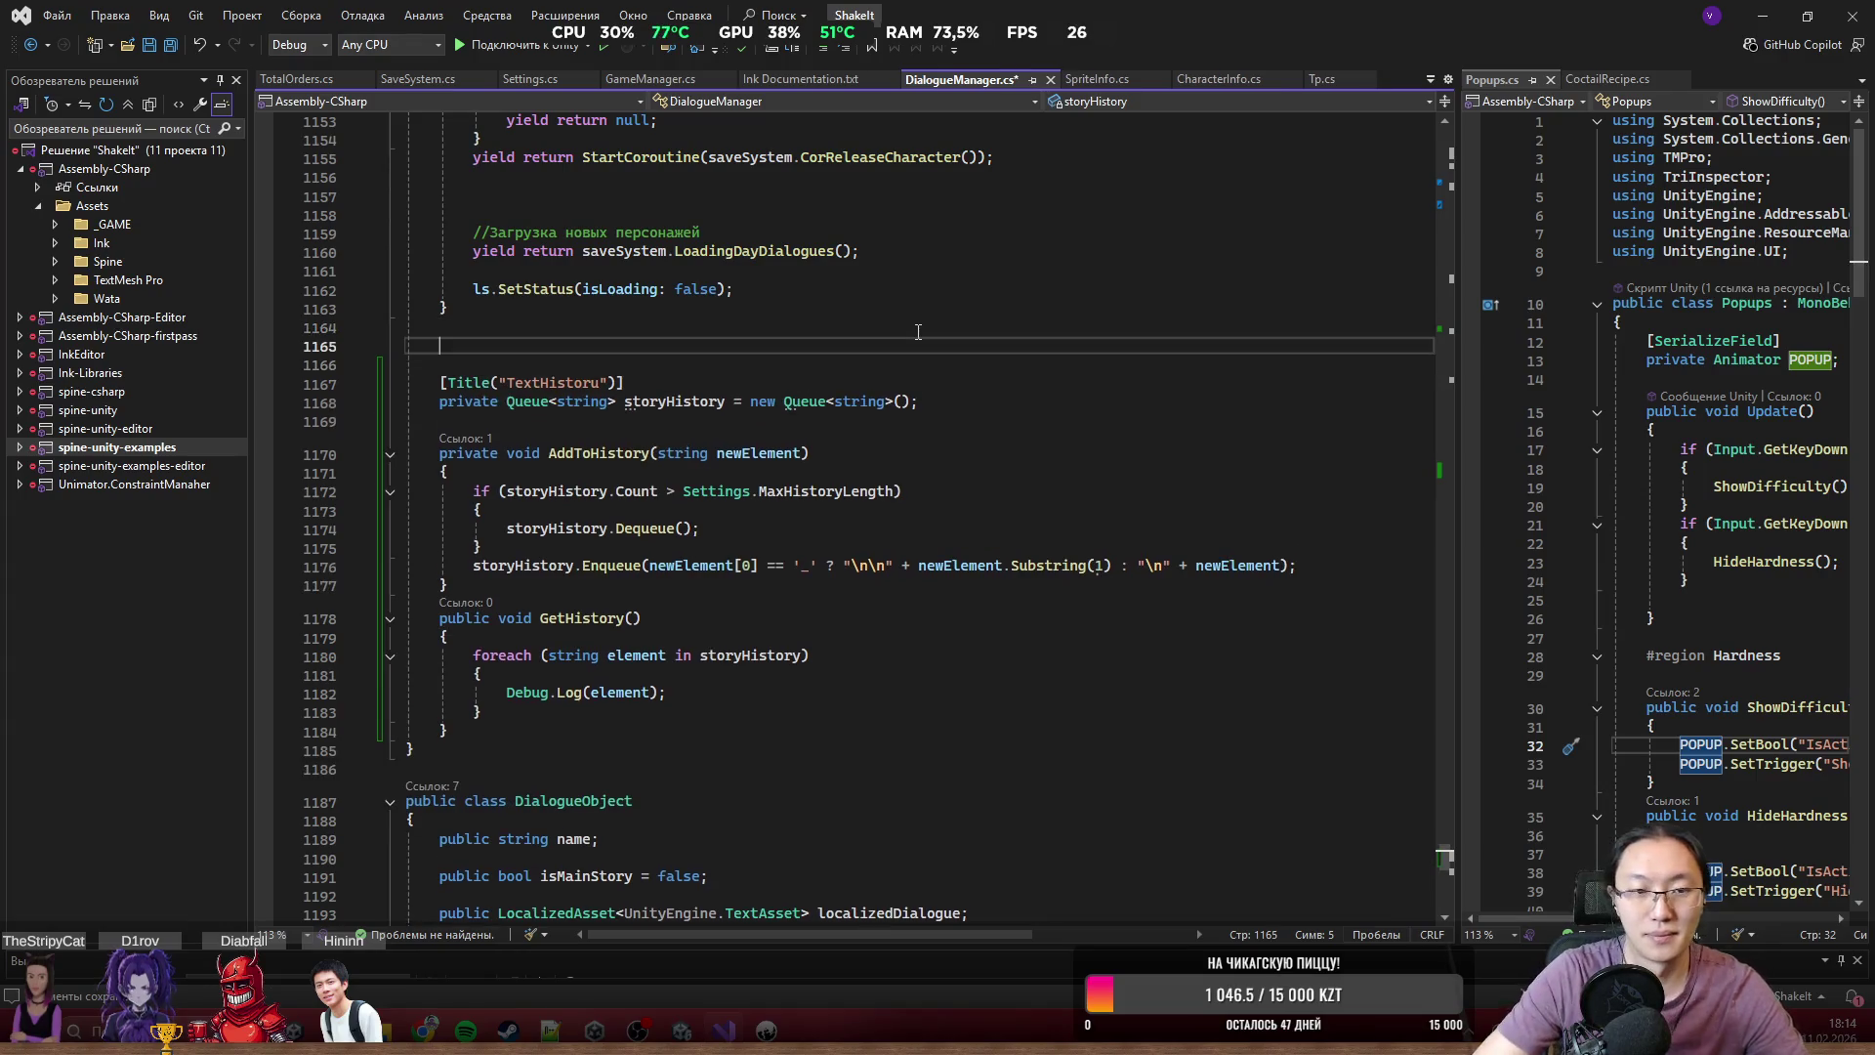
type("//=")
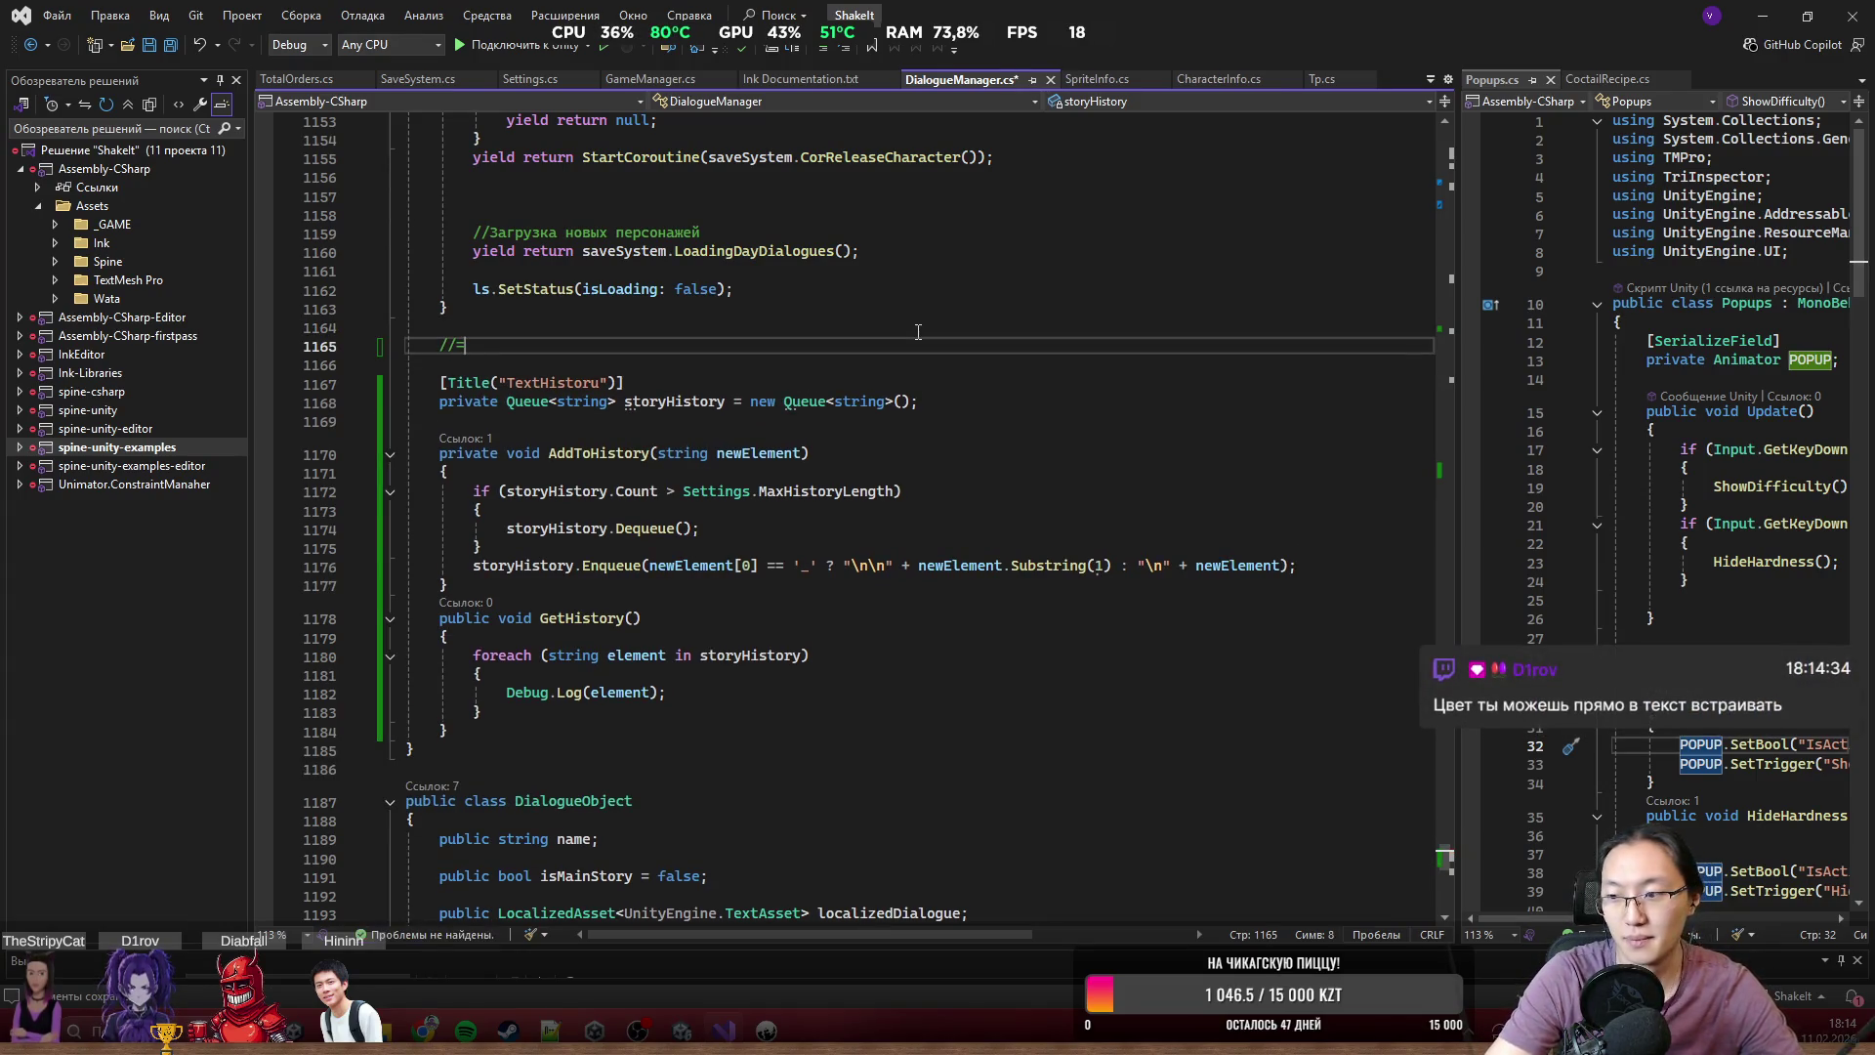
type("==================")
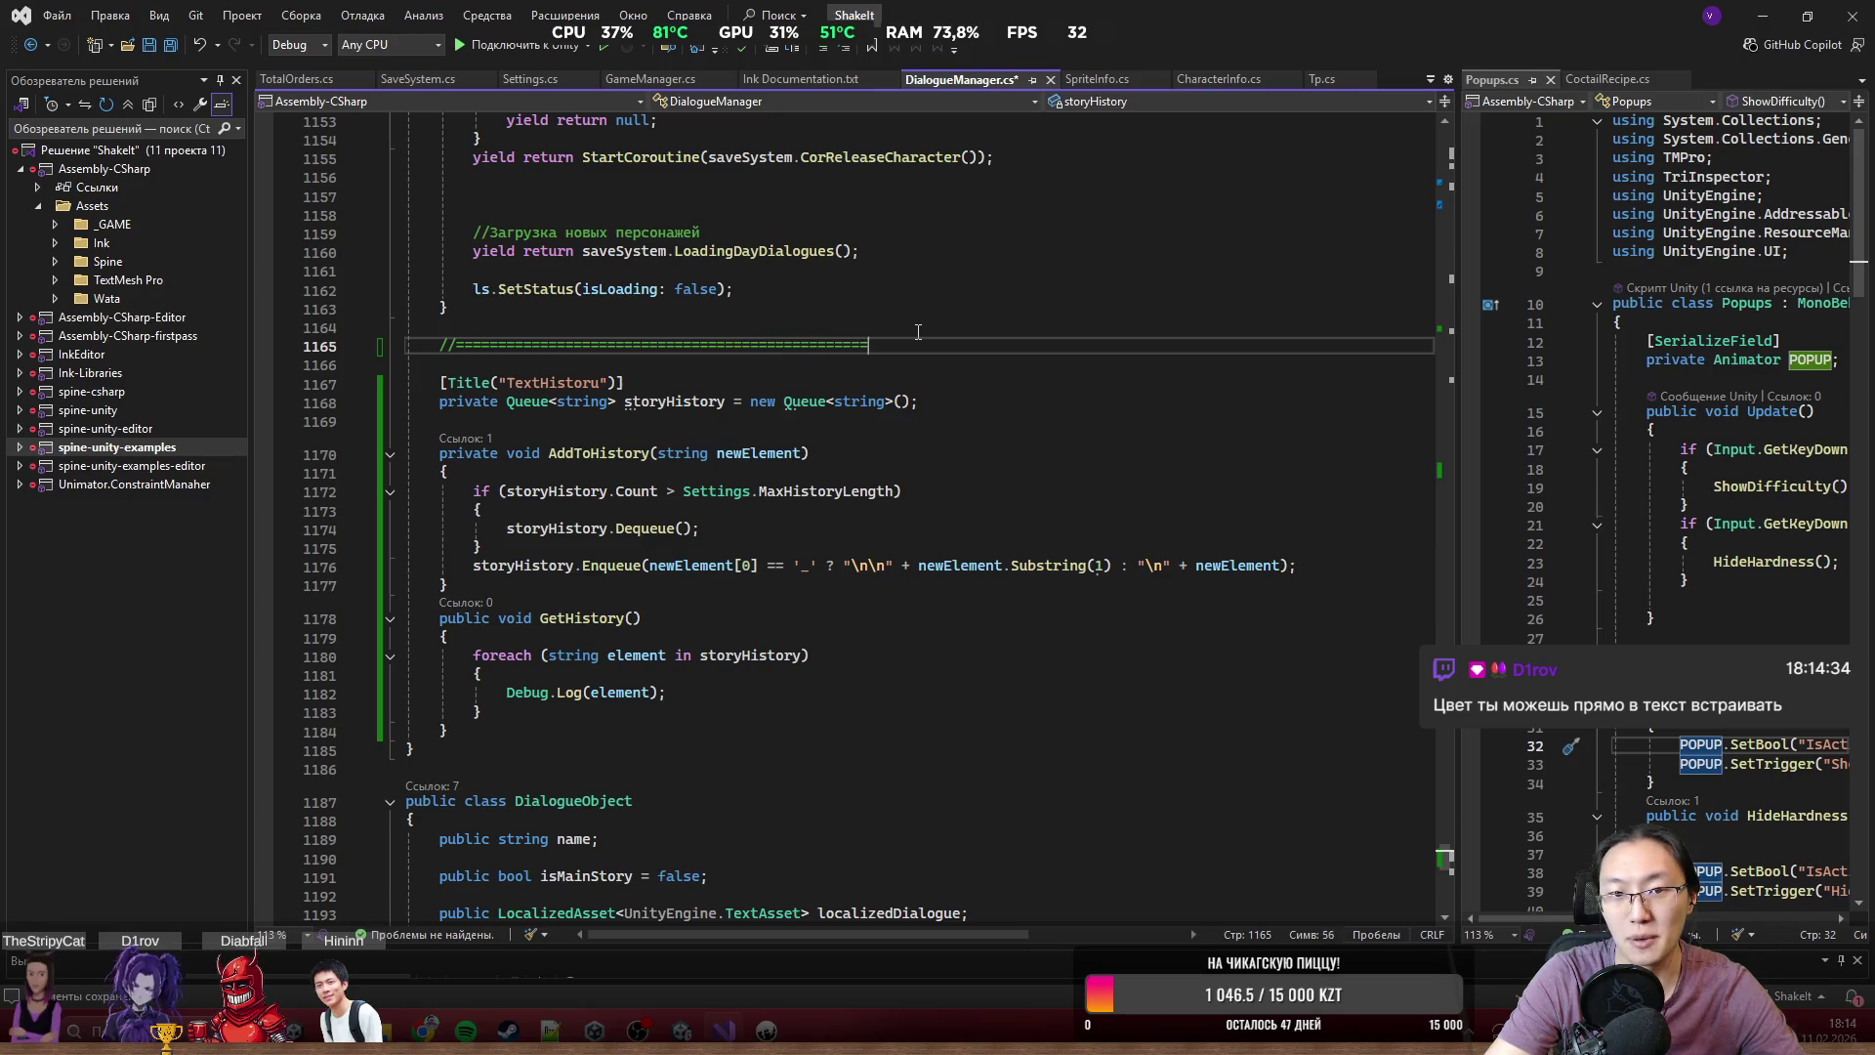
type("===================================================================")
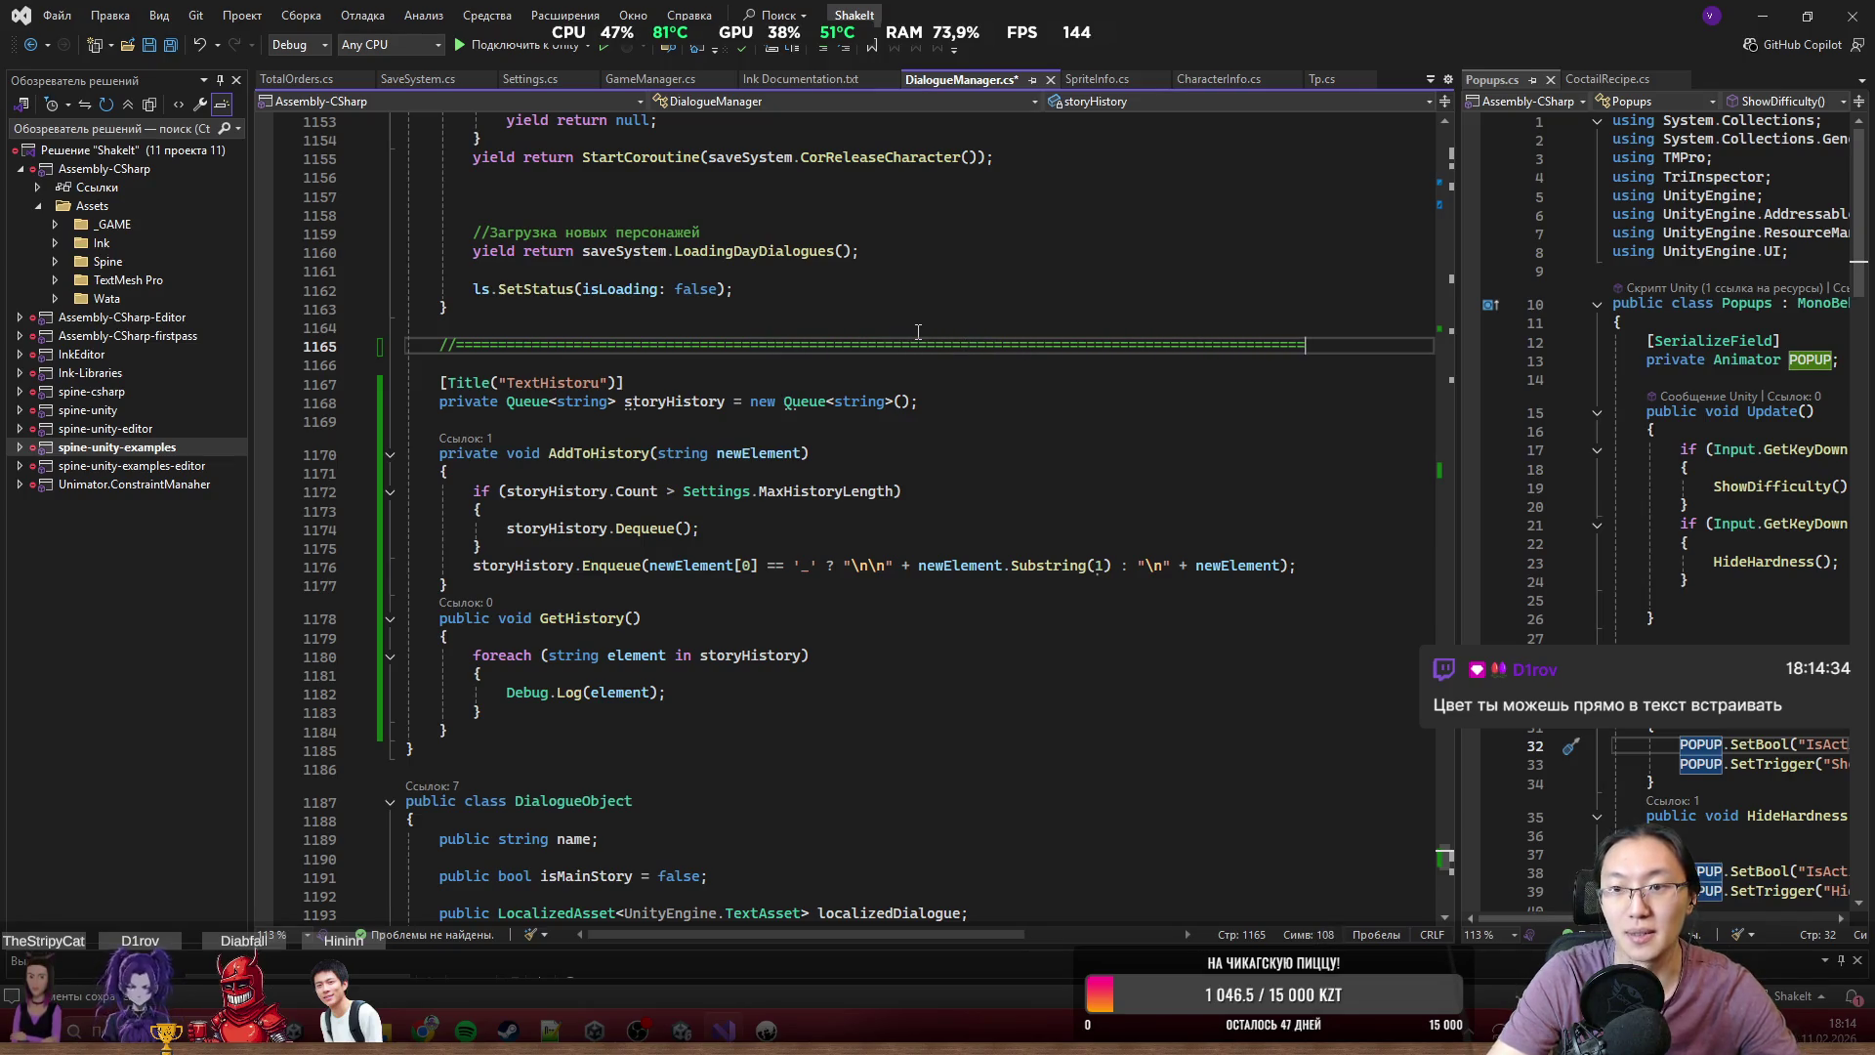
scroll(684, 586, "down", 4)
scroll(642, 651, "up", 1)
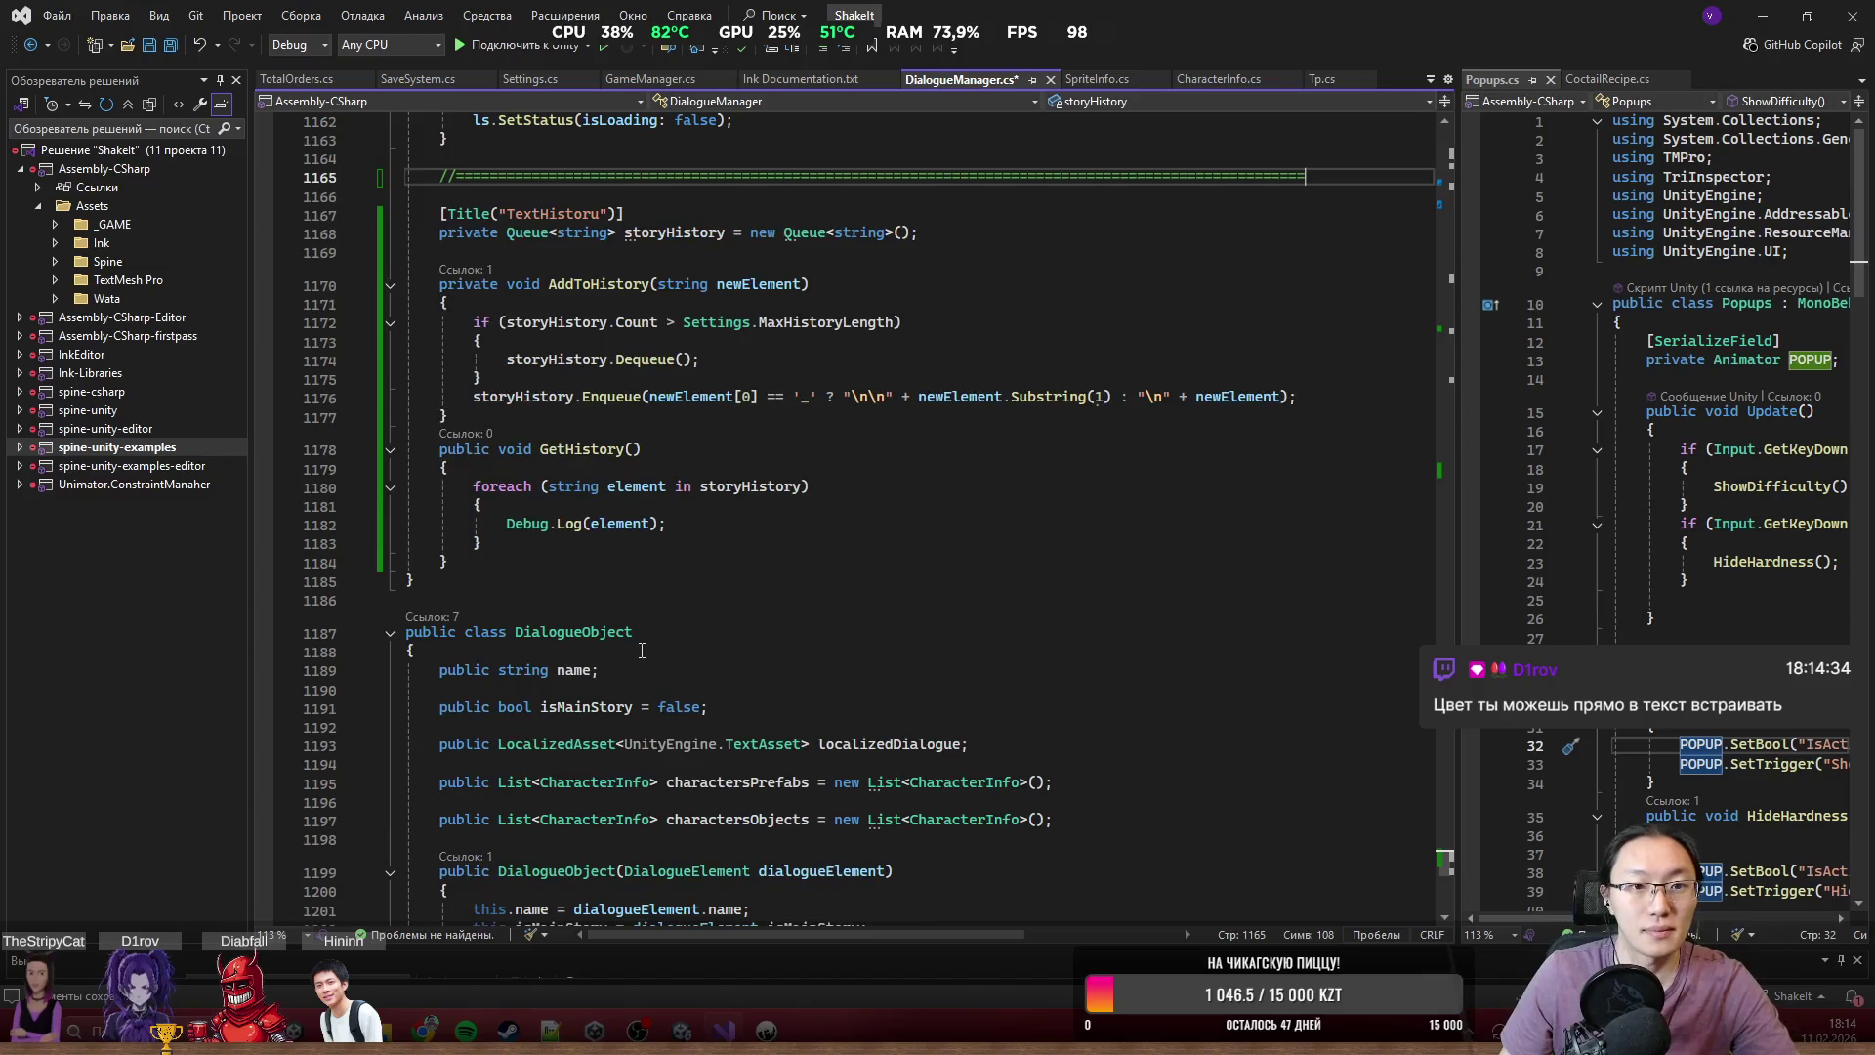
left_click(834, 578)
left_click(840, 564)
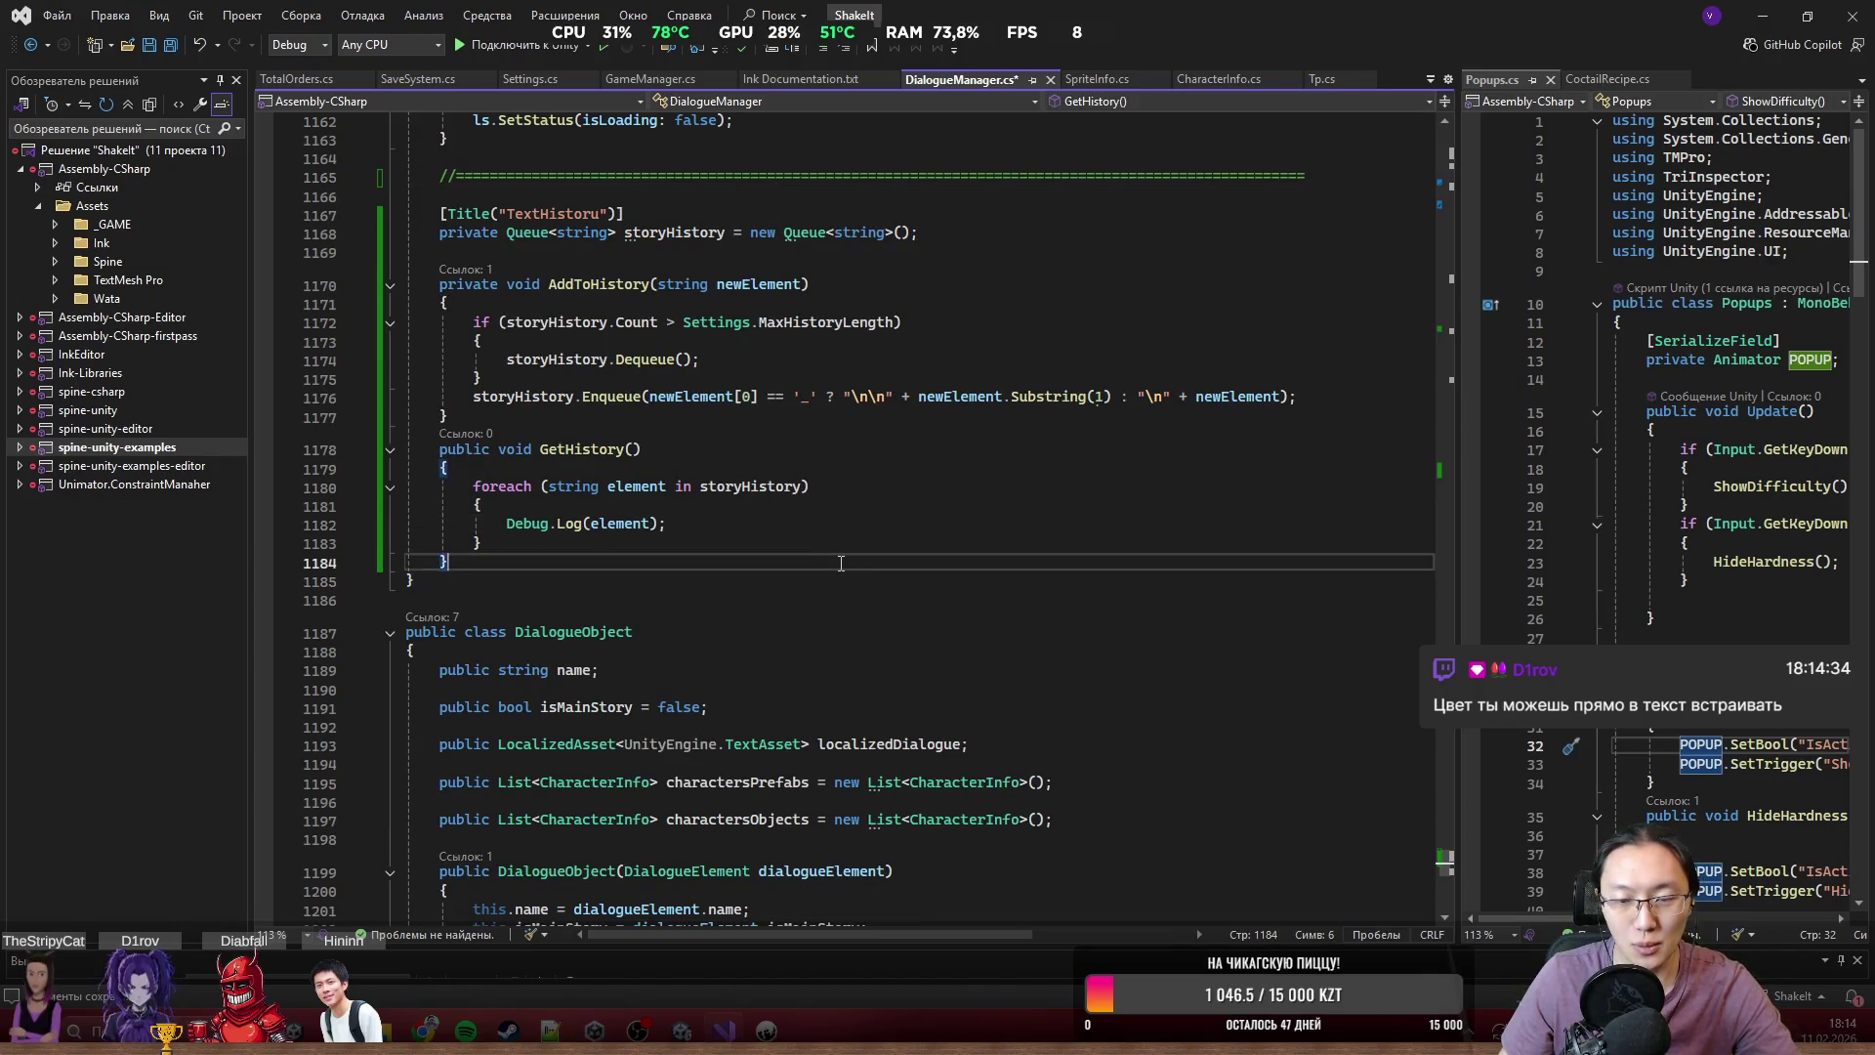
key("Return")
key("Return")
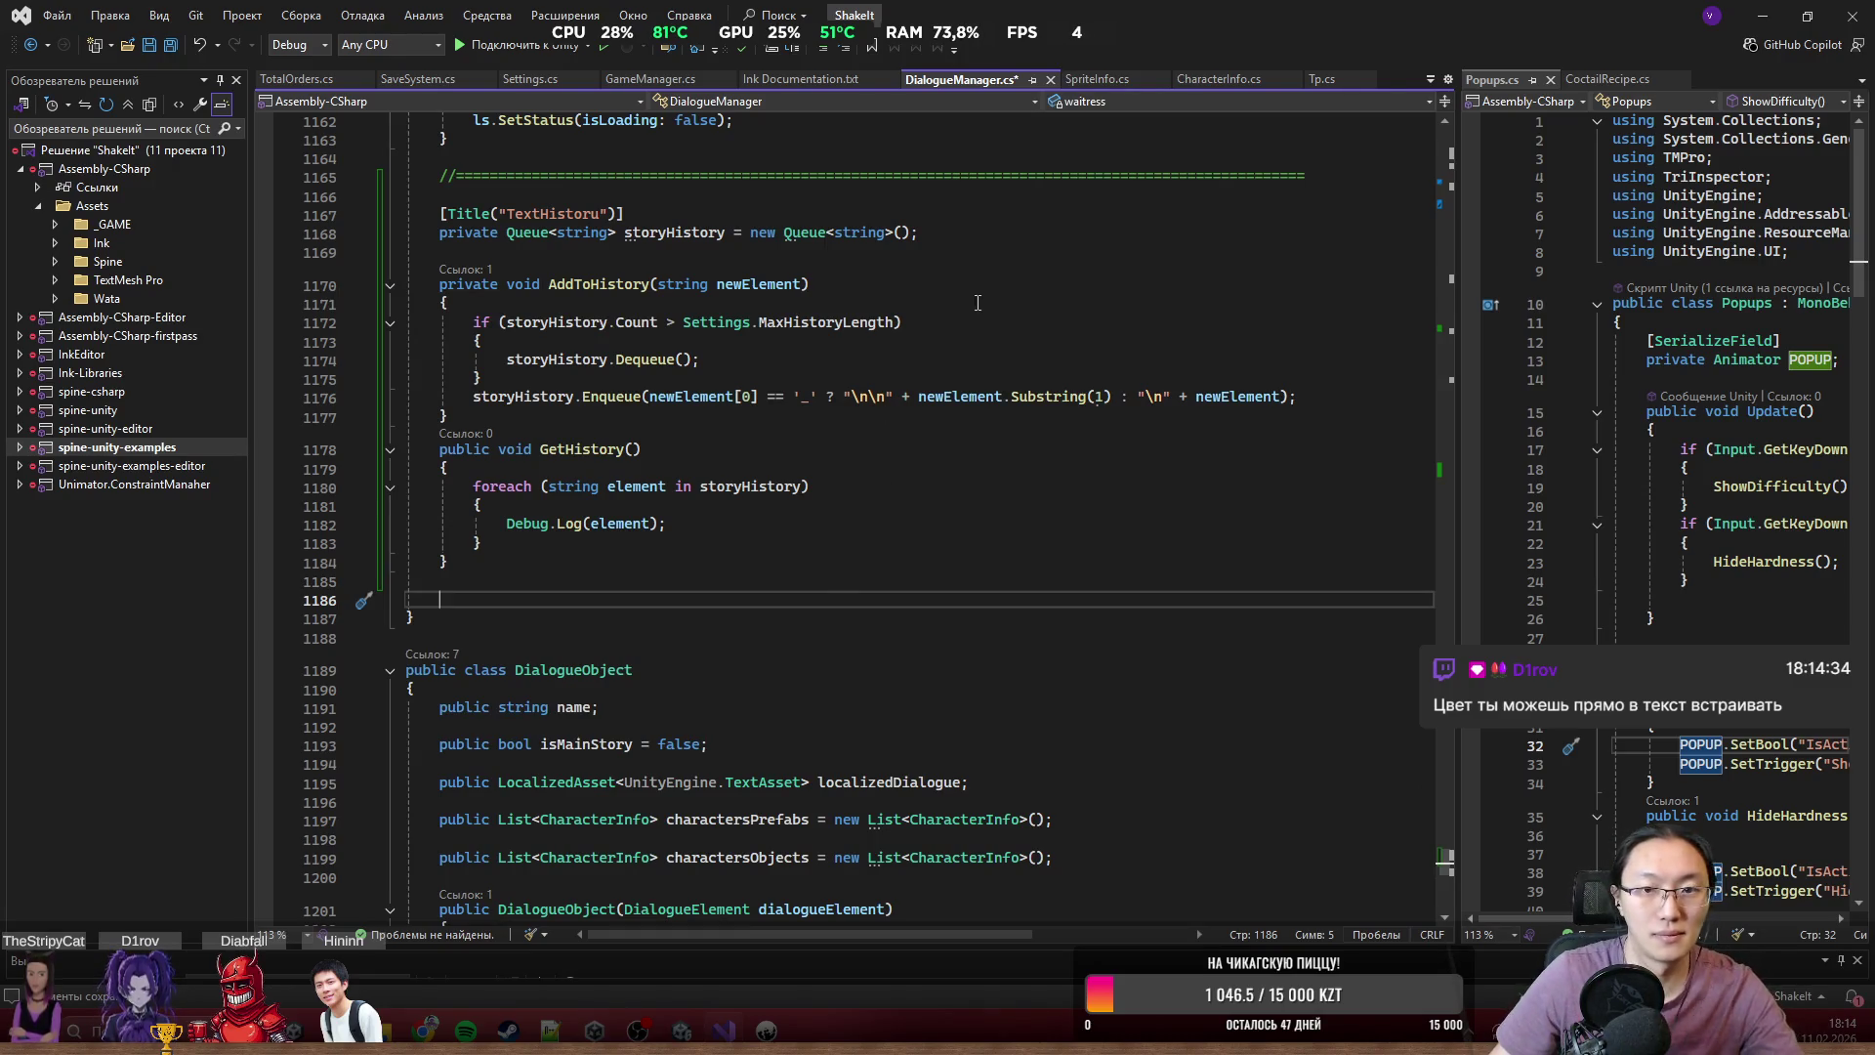
Below storyHistory, add a [SerializeField] line and begin the private TextMeshProUGUI textHistory declaration.
left_click(1008, 234)
key("Return")
type("[Ser")
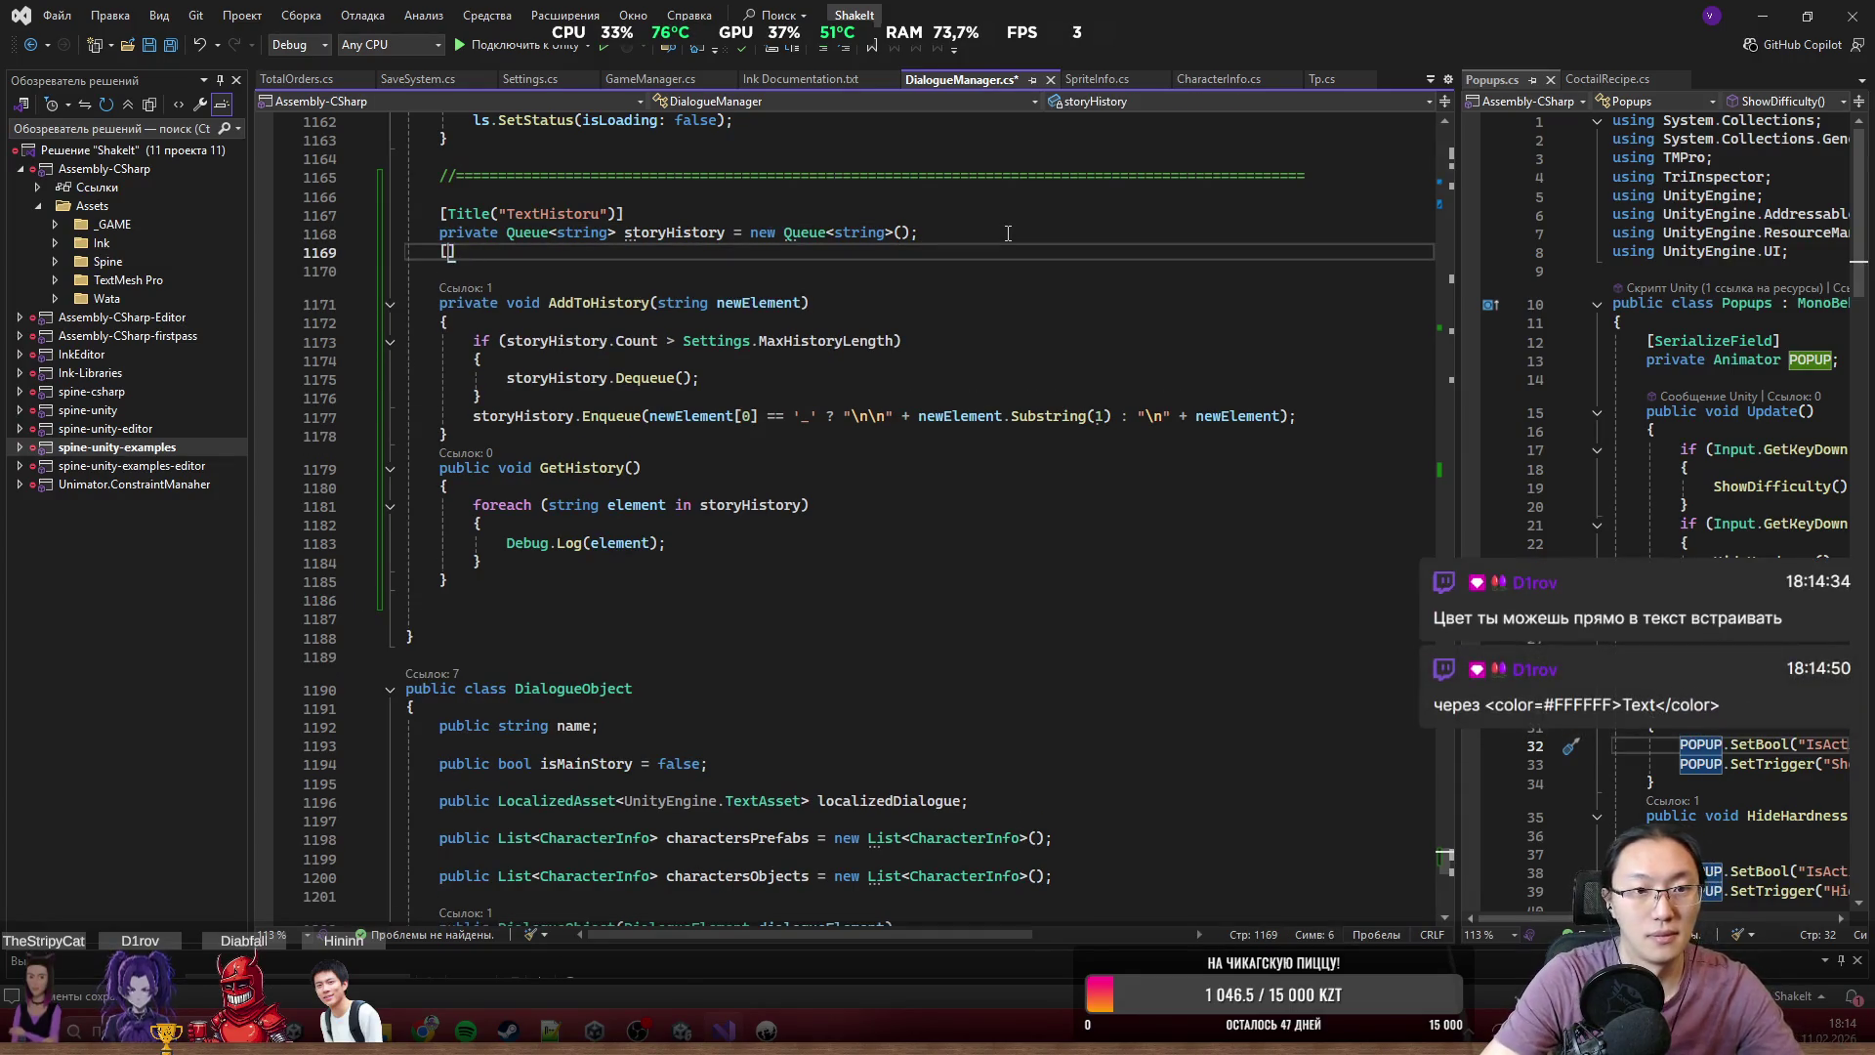
key("Down")
key("Tab")
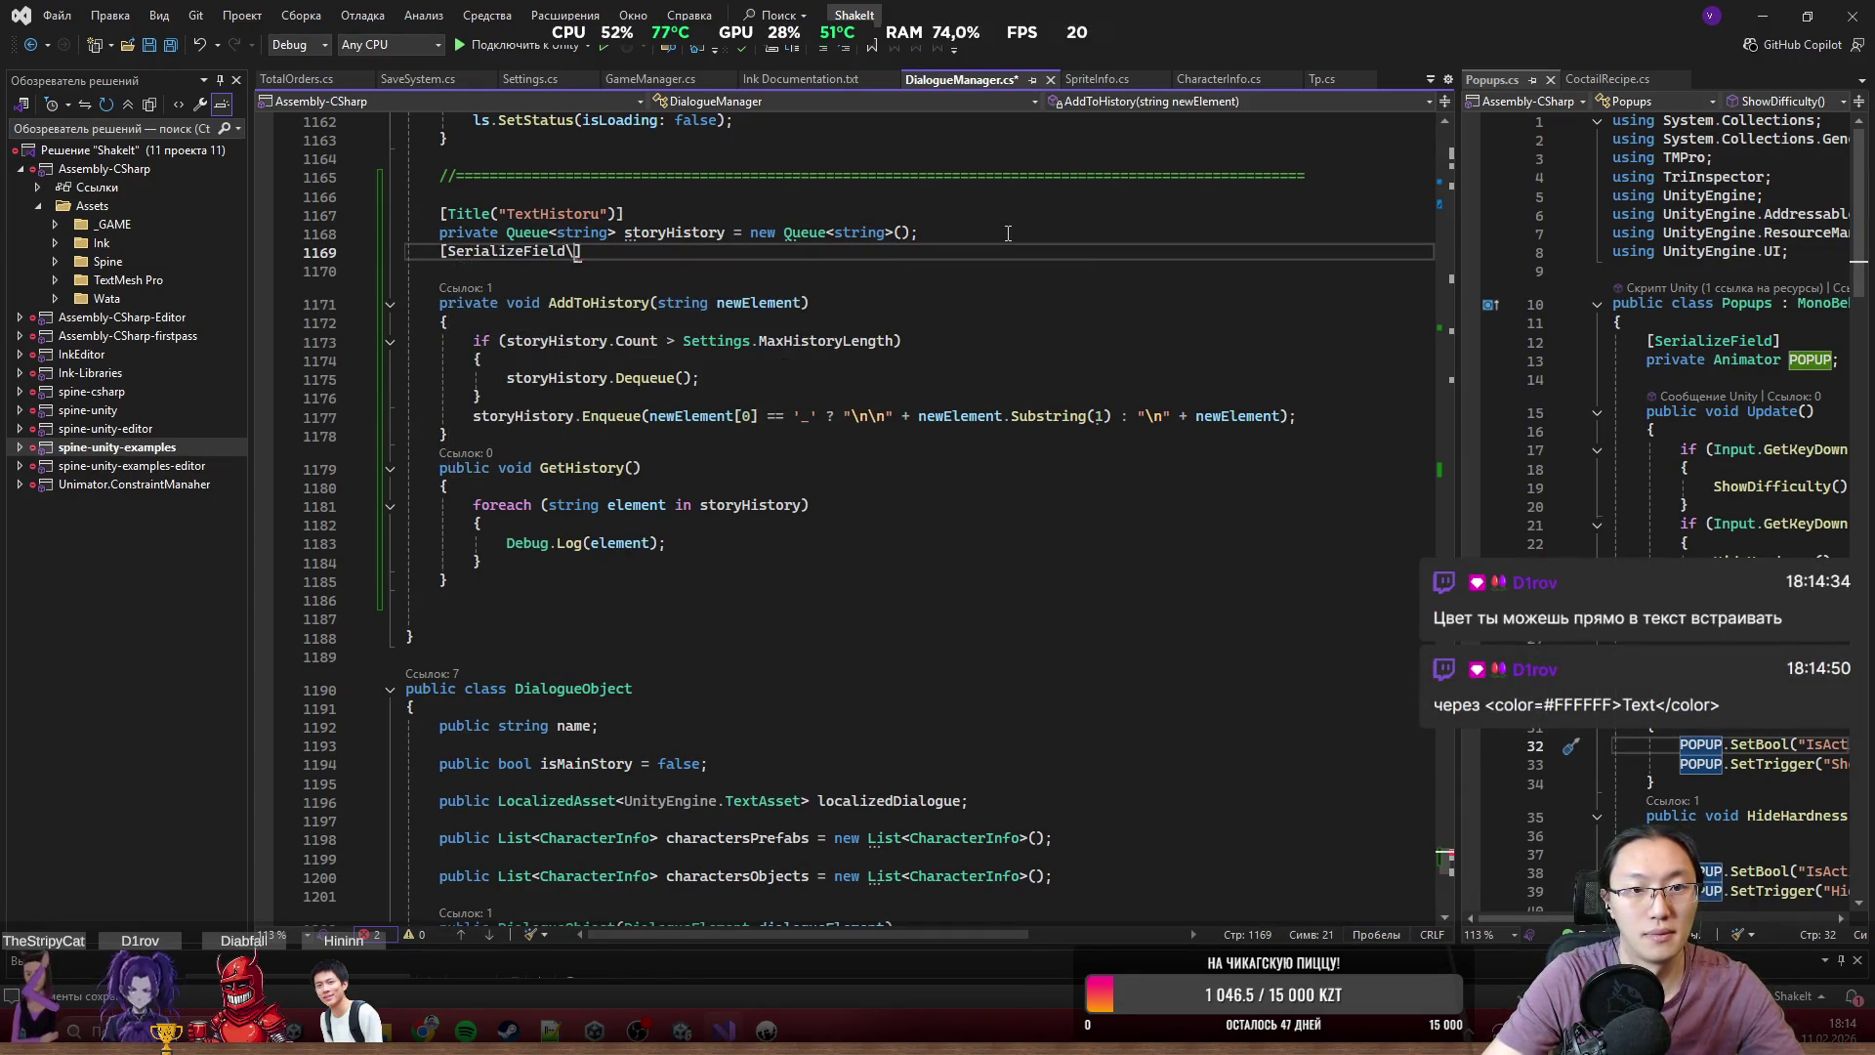
key("Return")
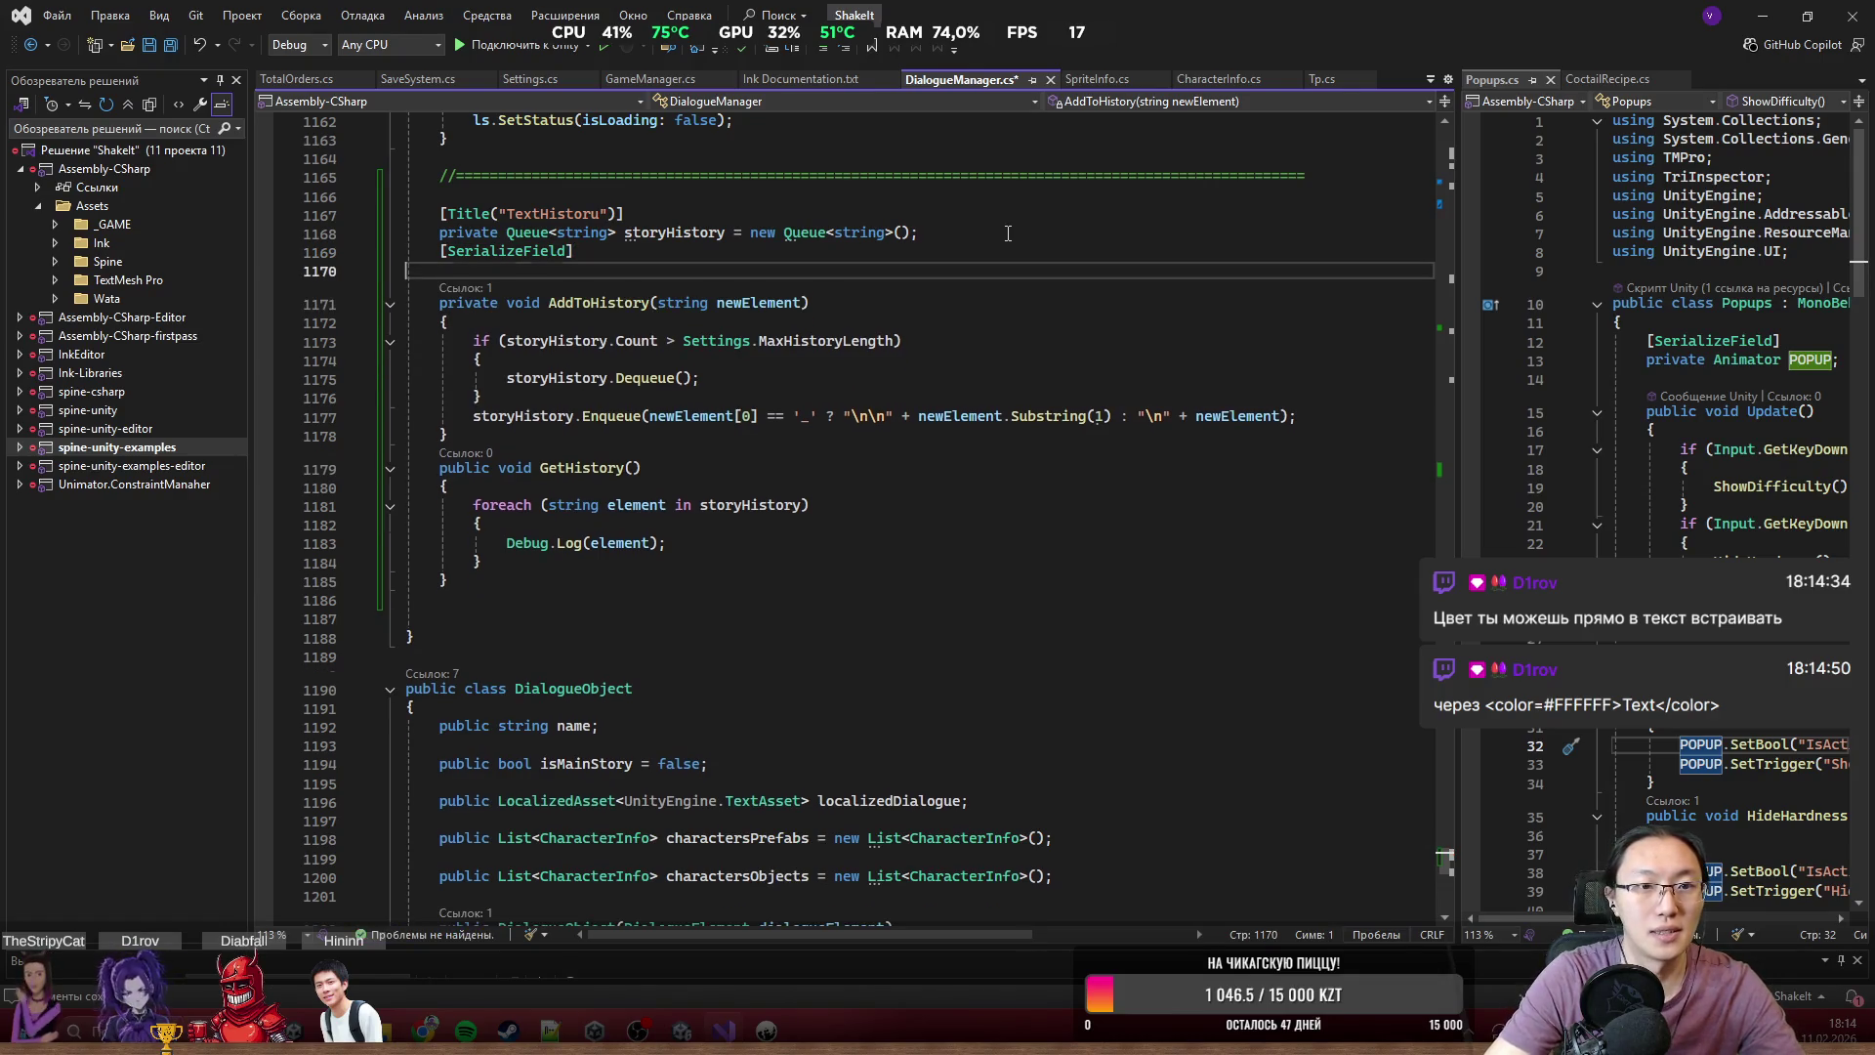
type("priuvate")
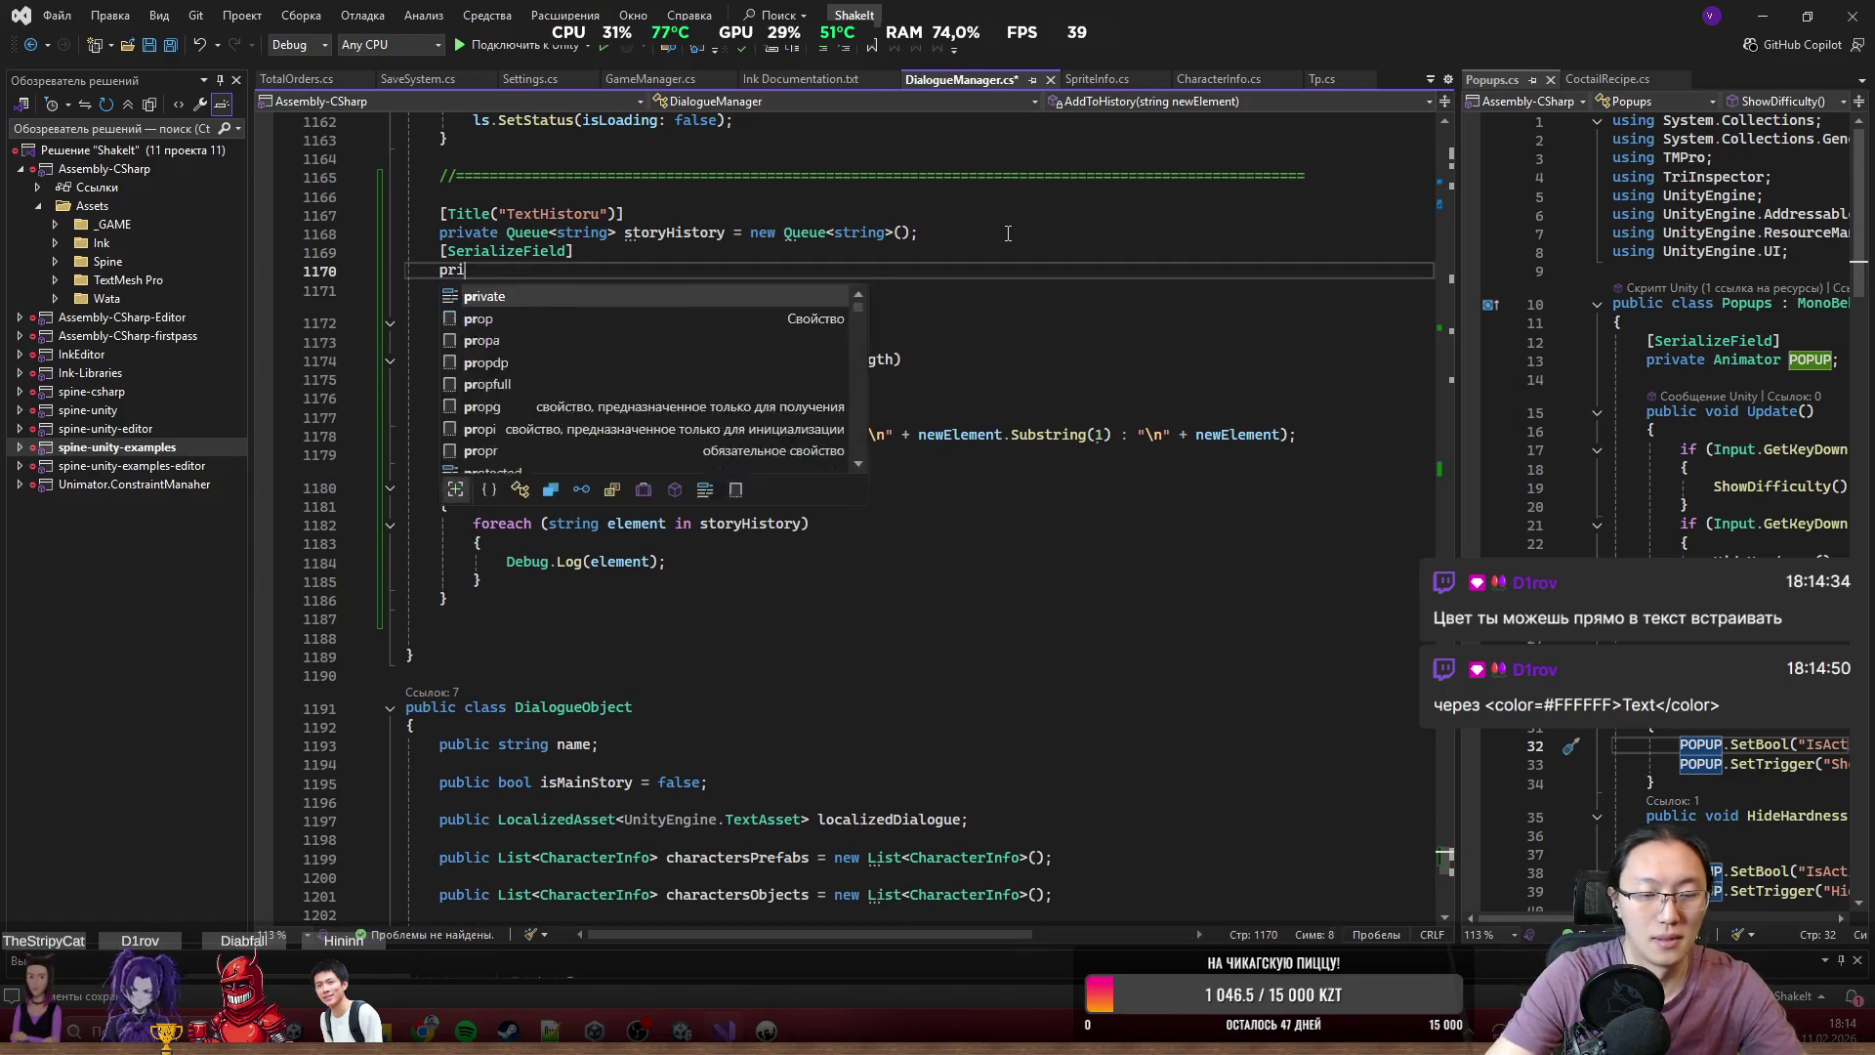
key("ctrl+BackSpace")
type("private T")
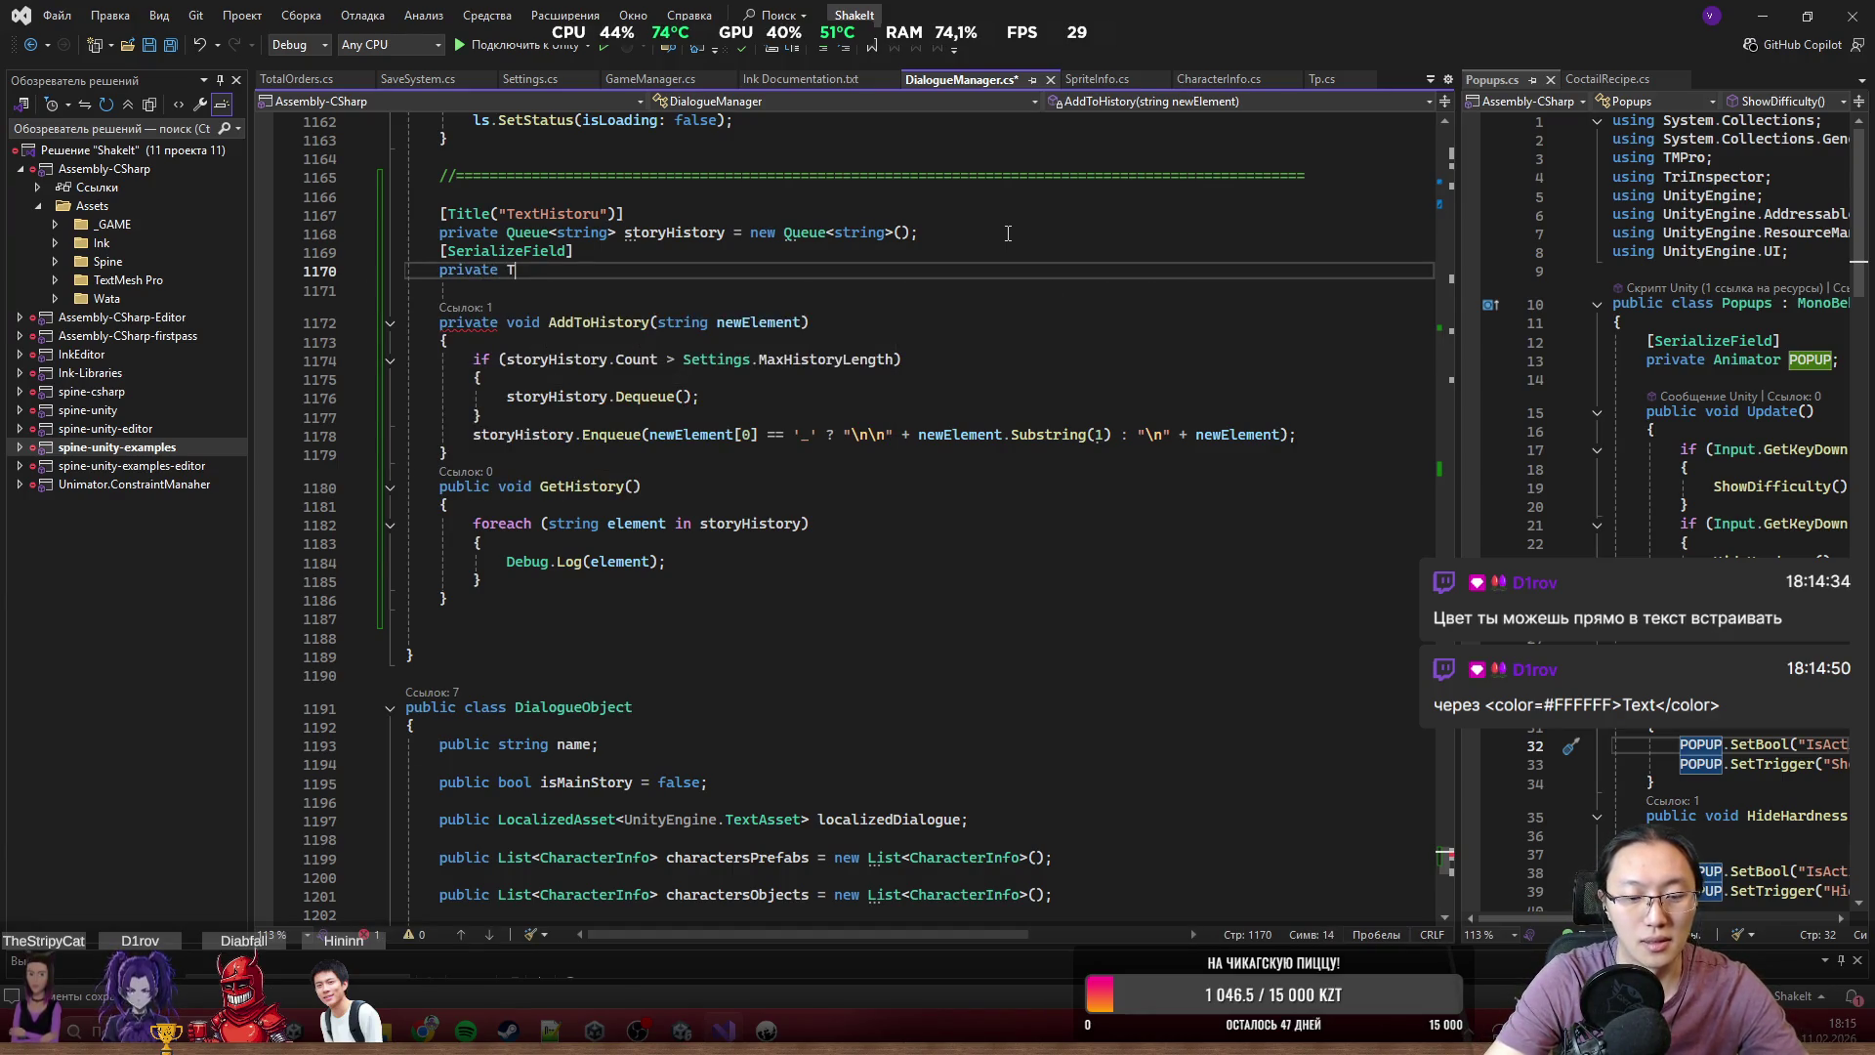
type("ext<")
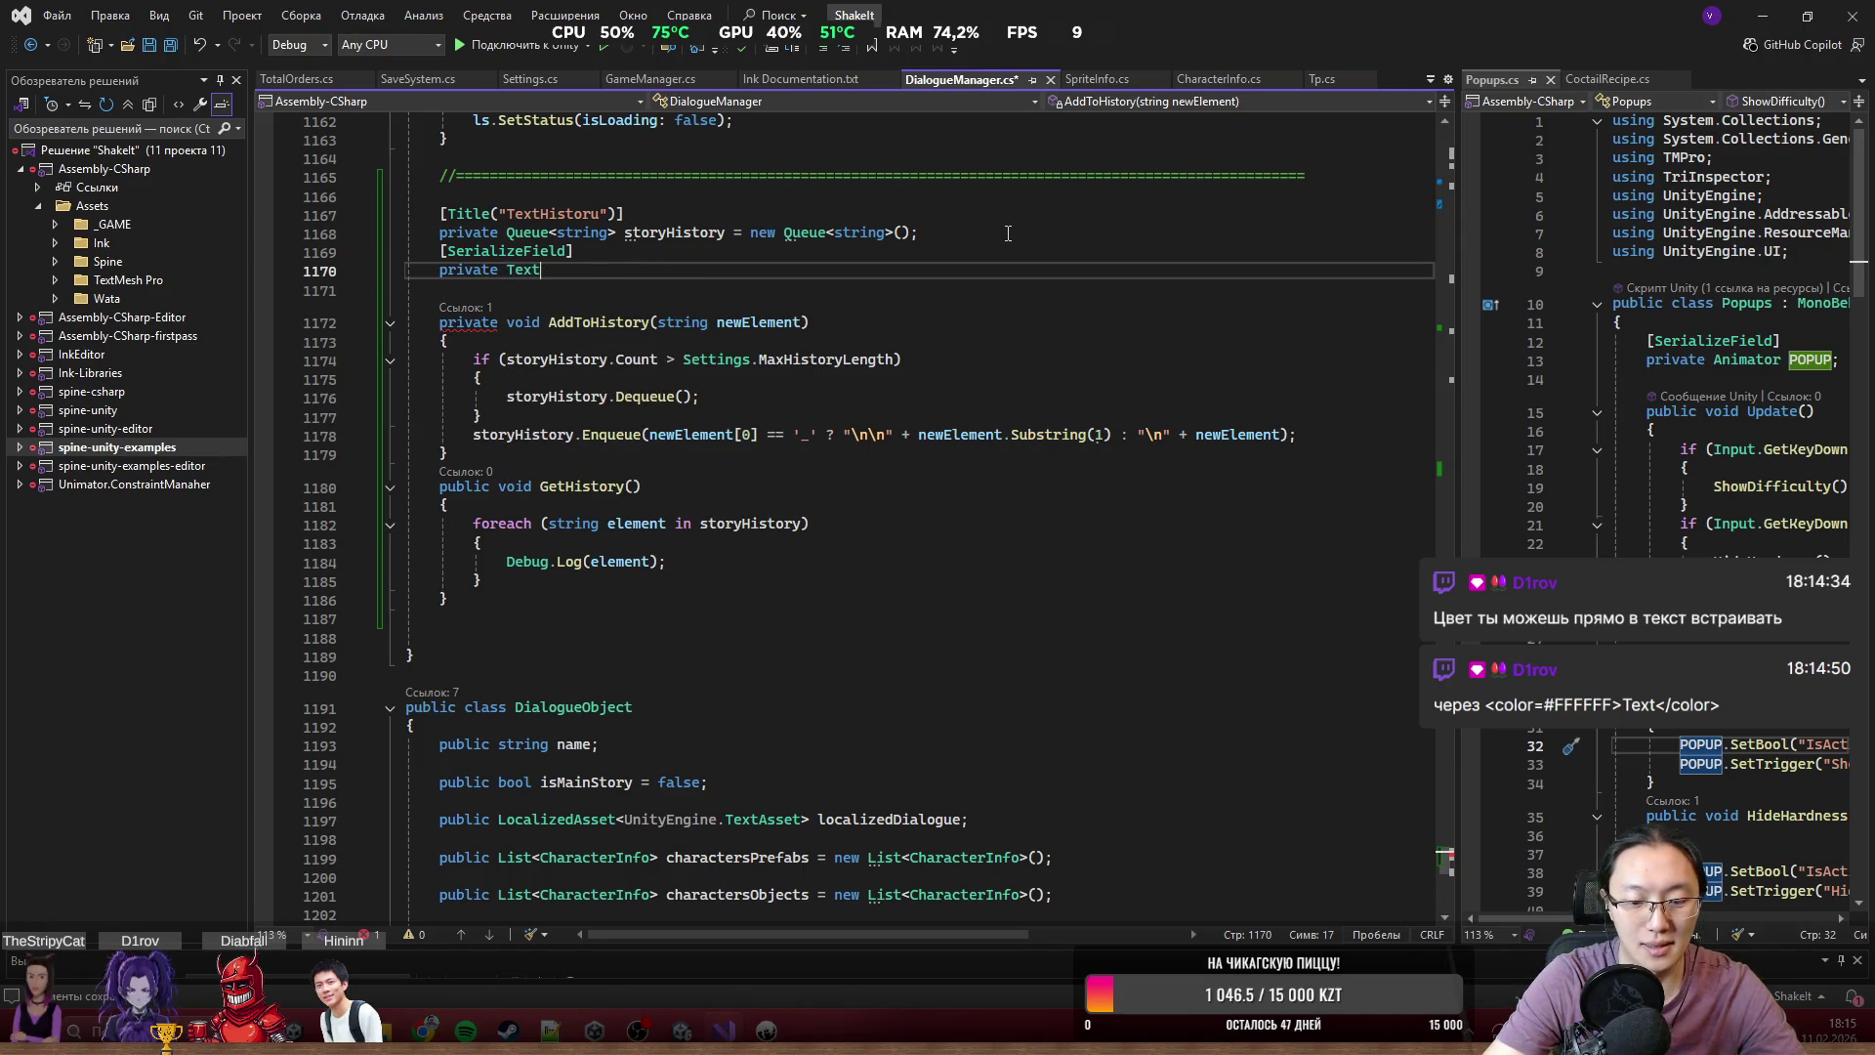
type("sh")
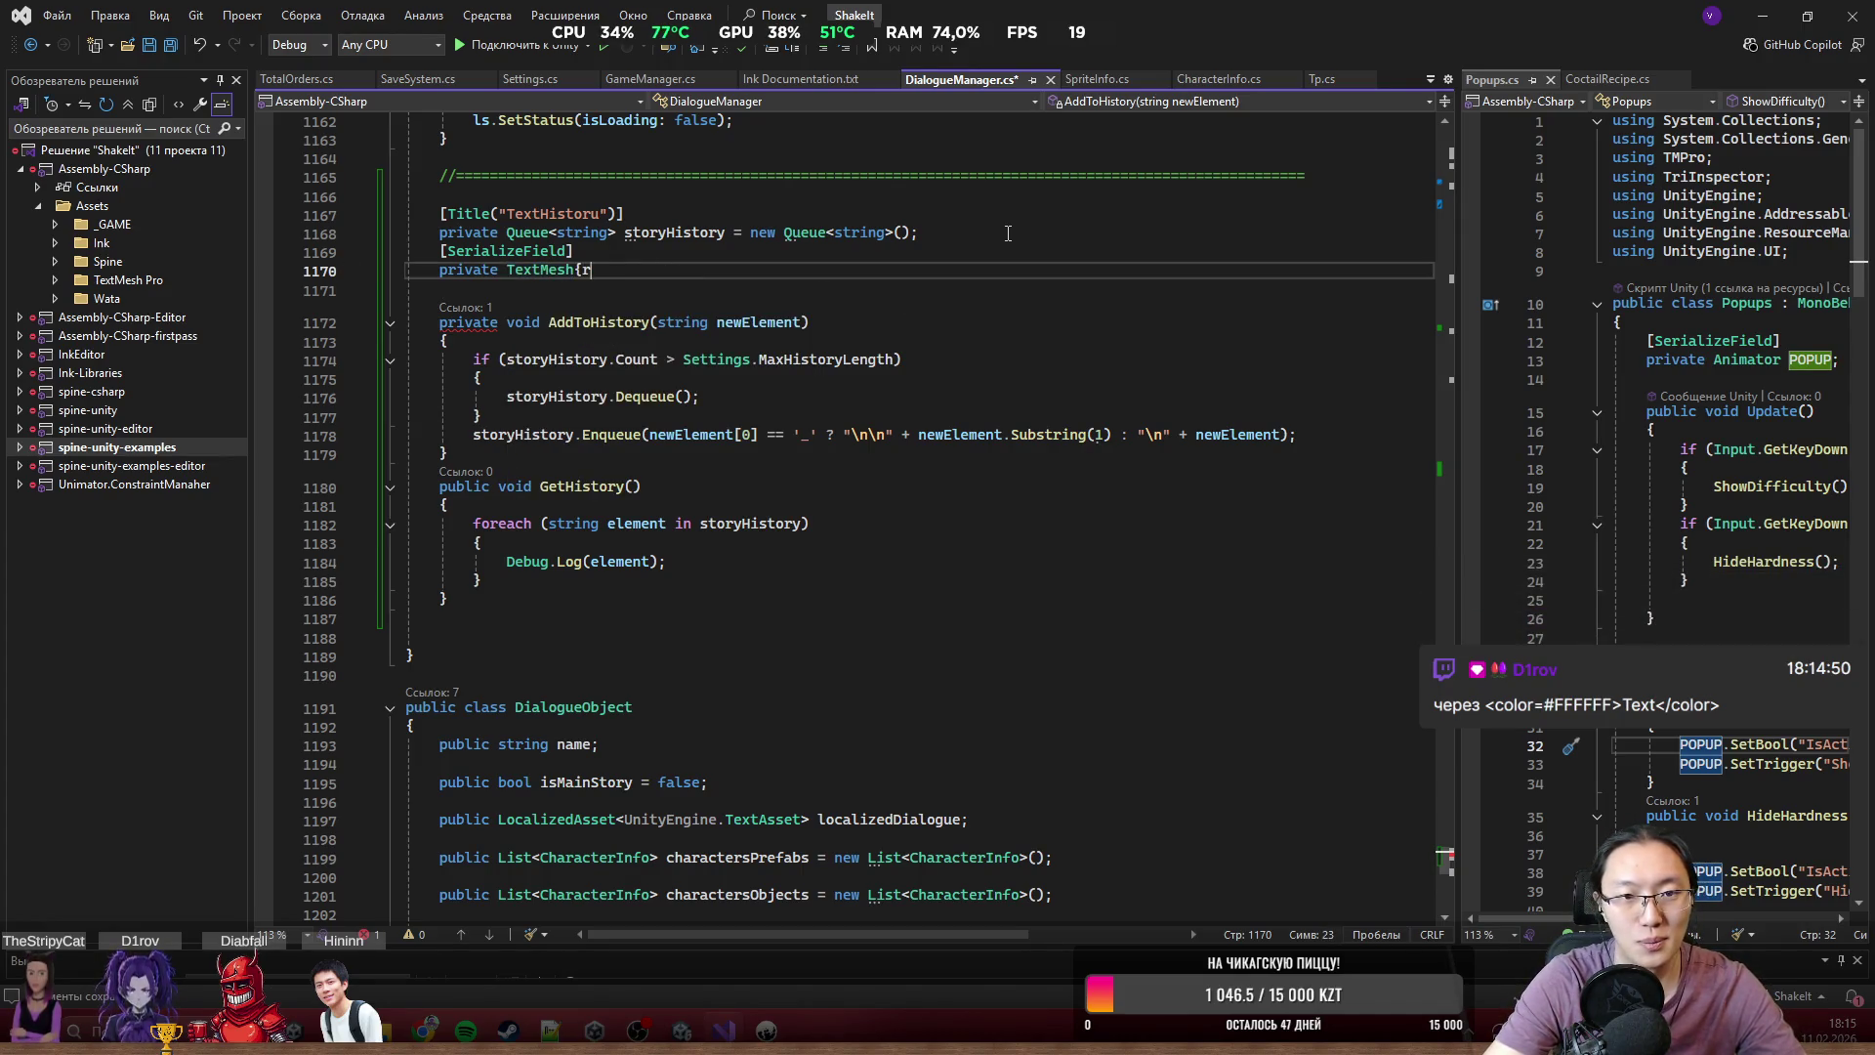
type("Pro")
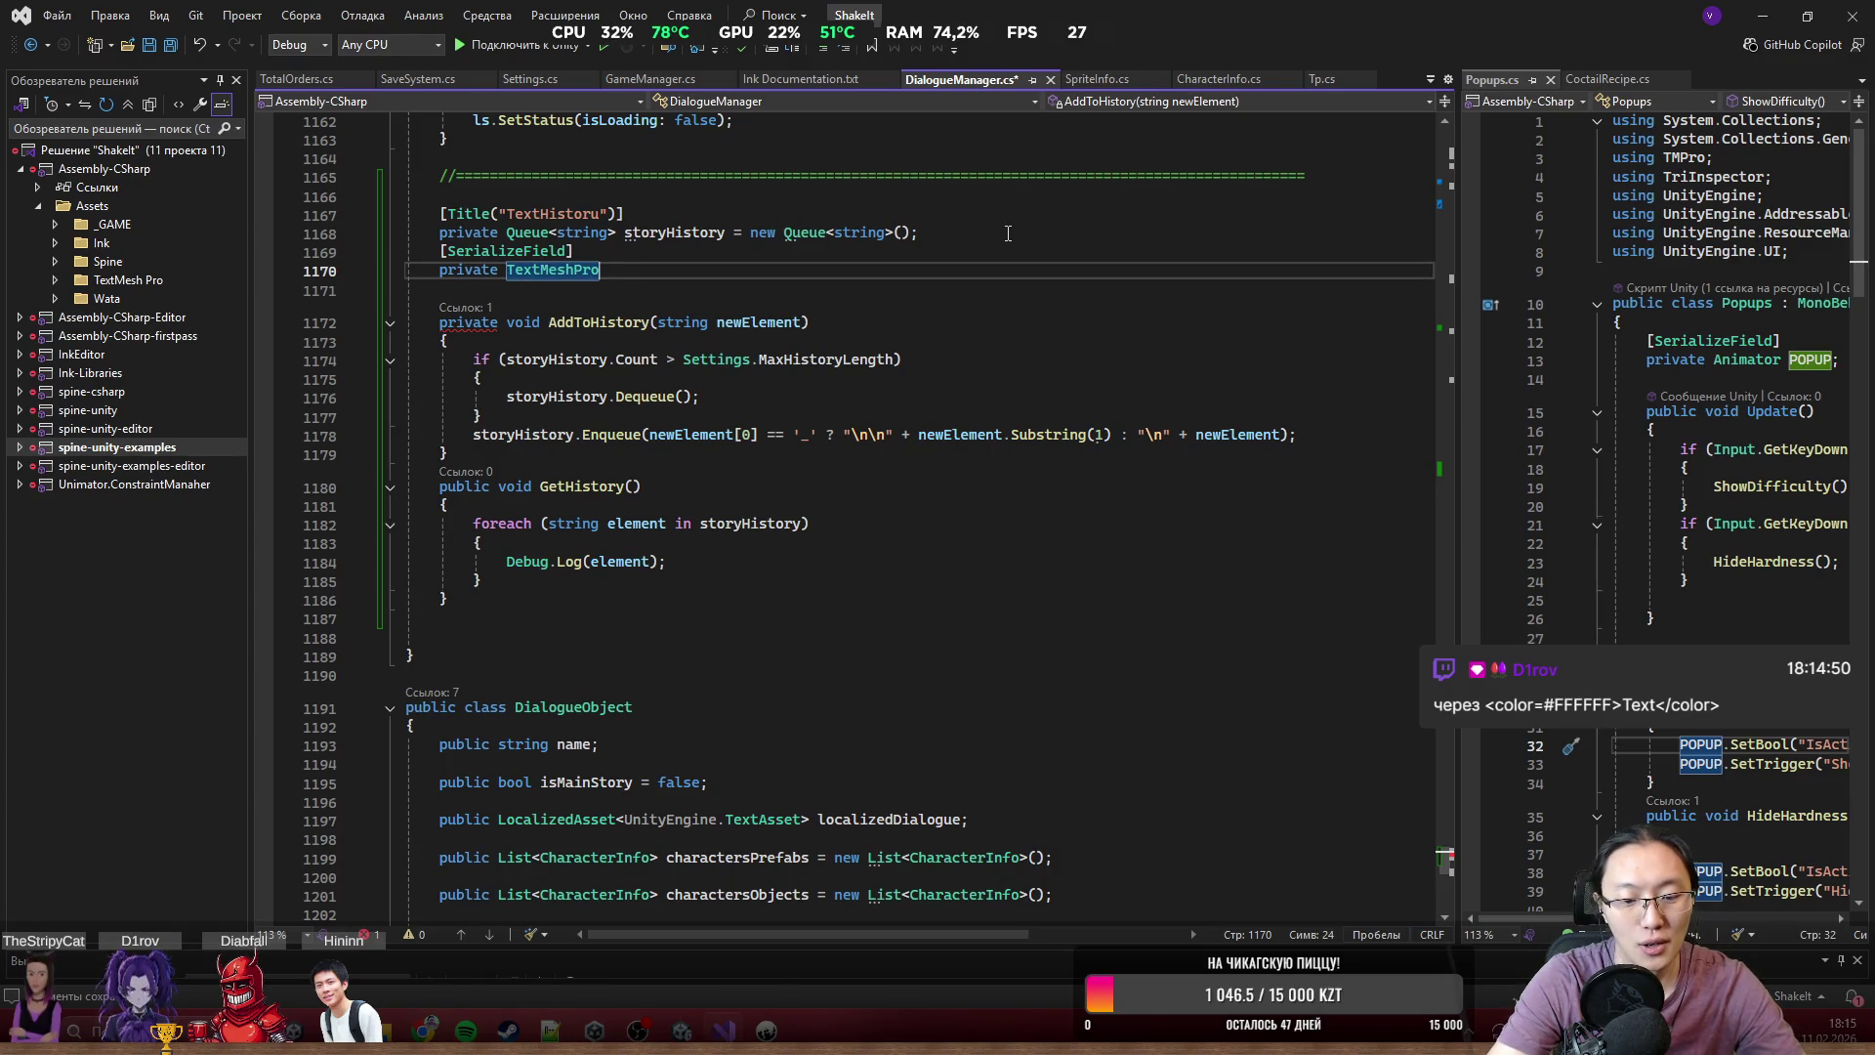
type("UGUI ")
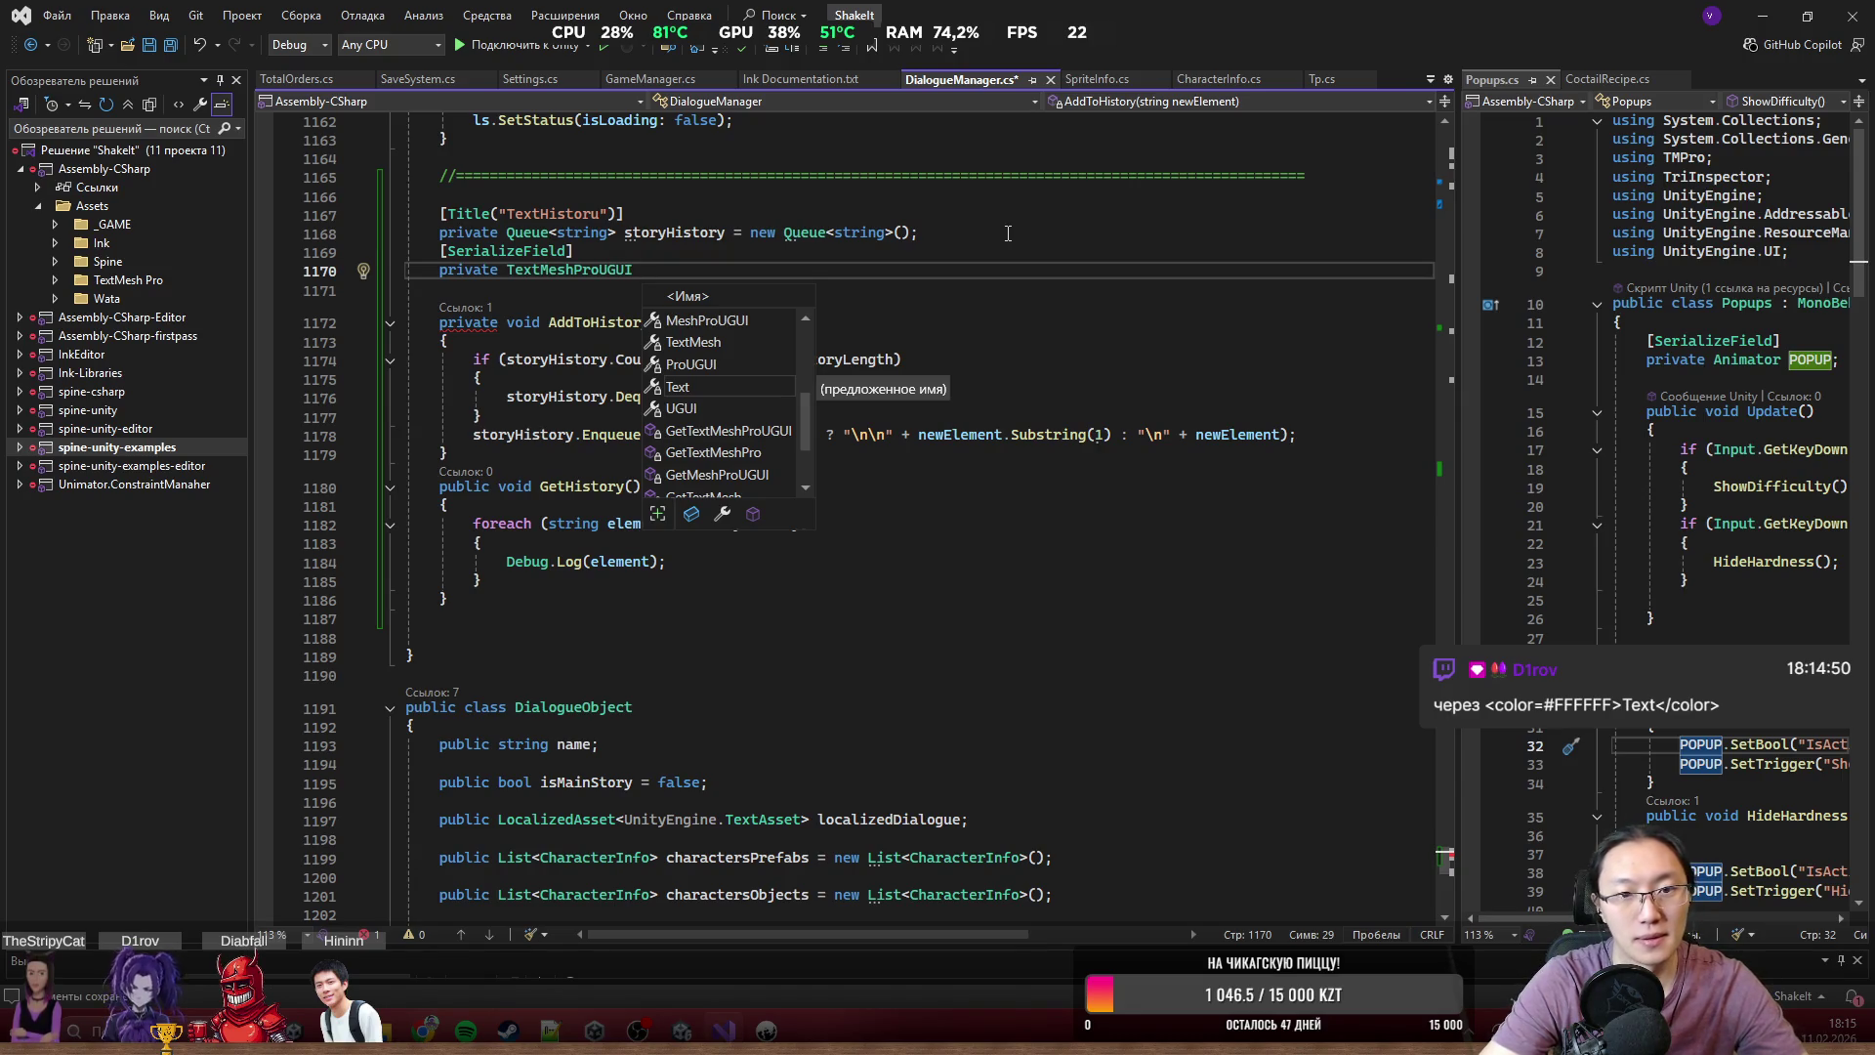
type("textHis")
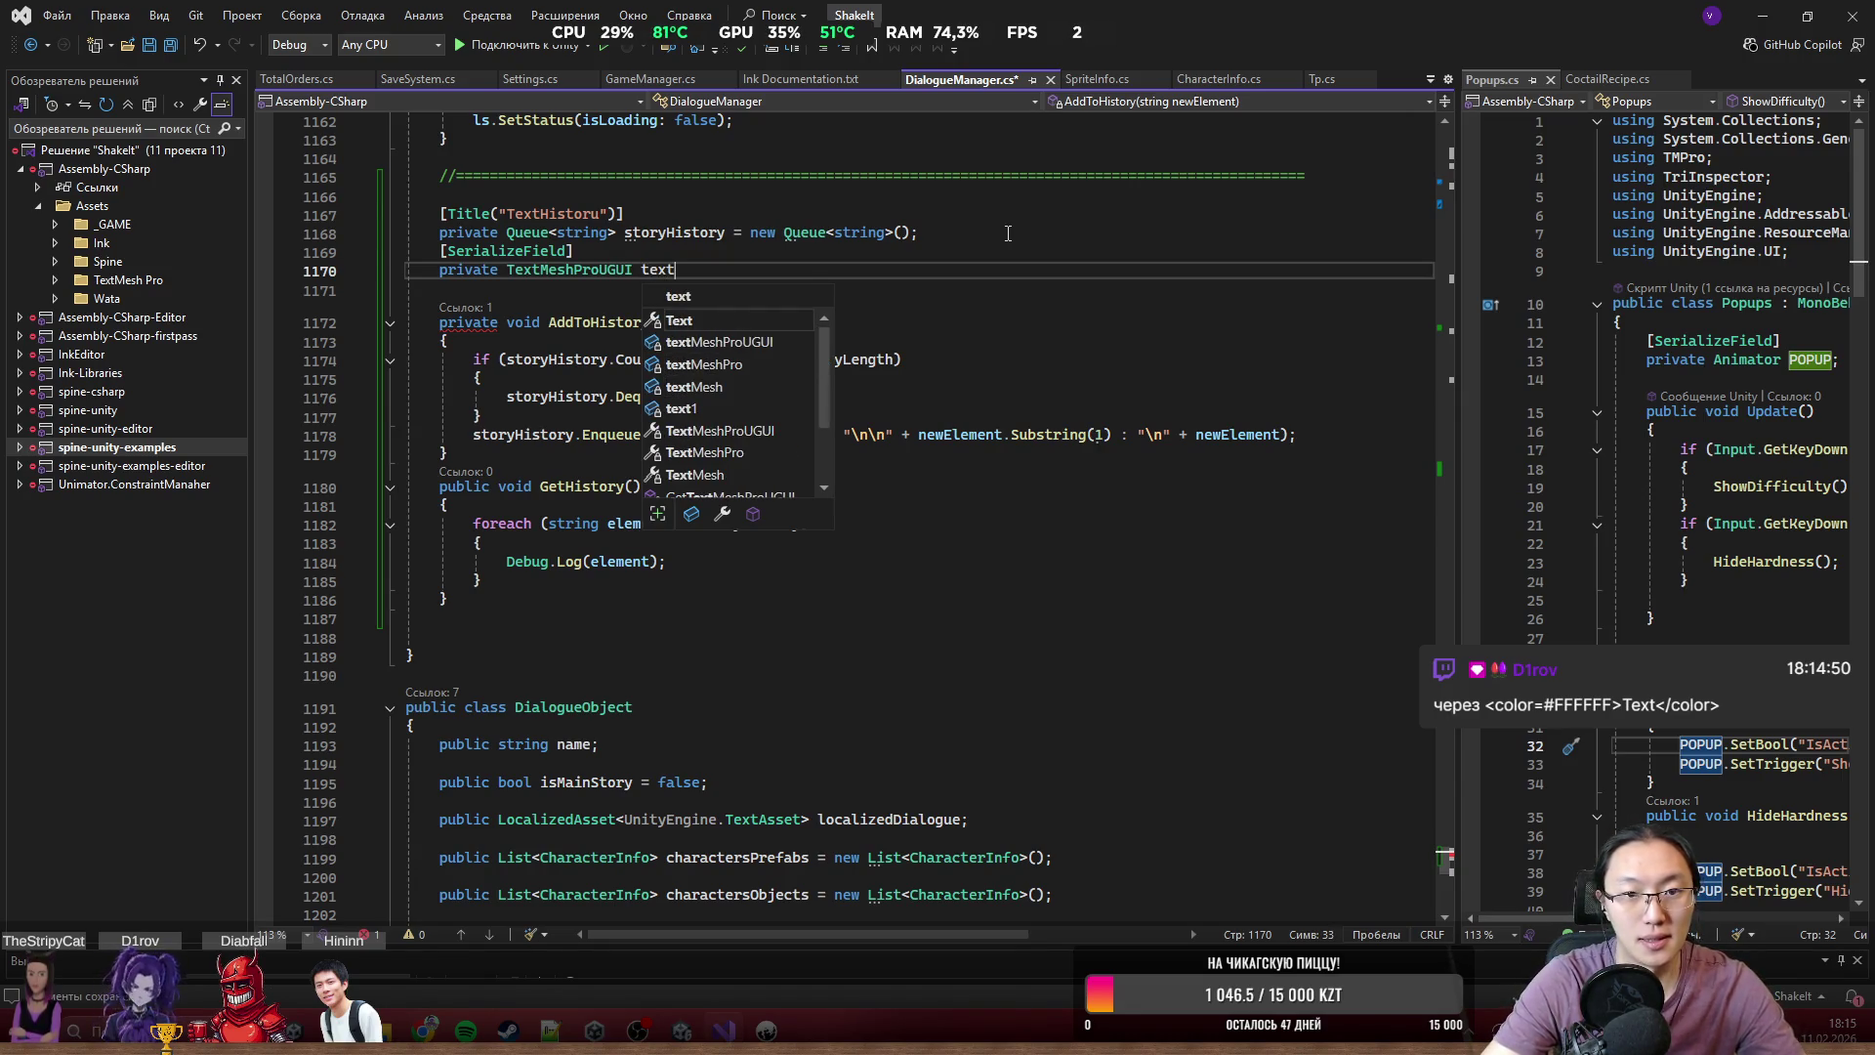
type("y;")
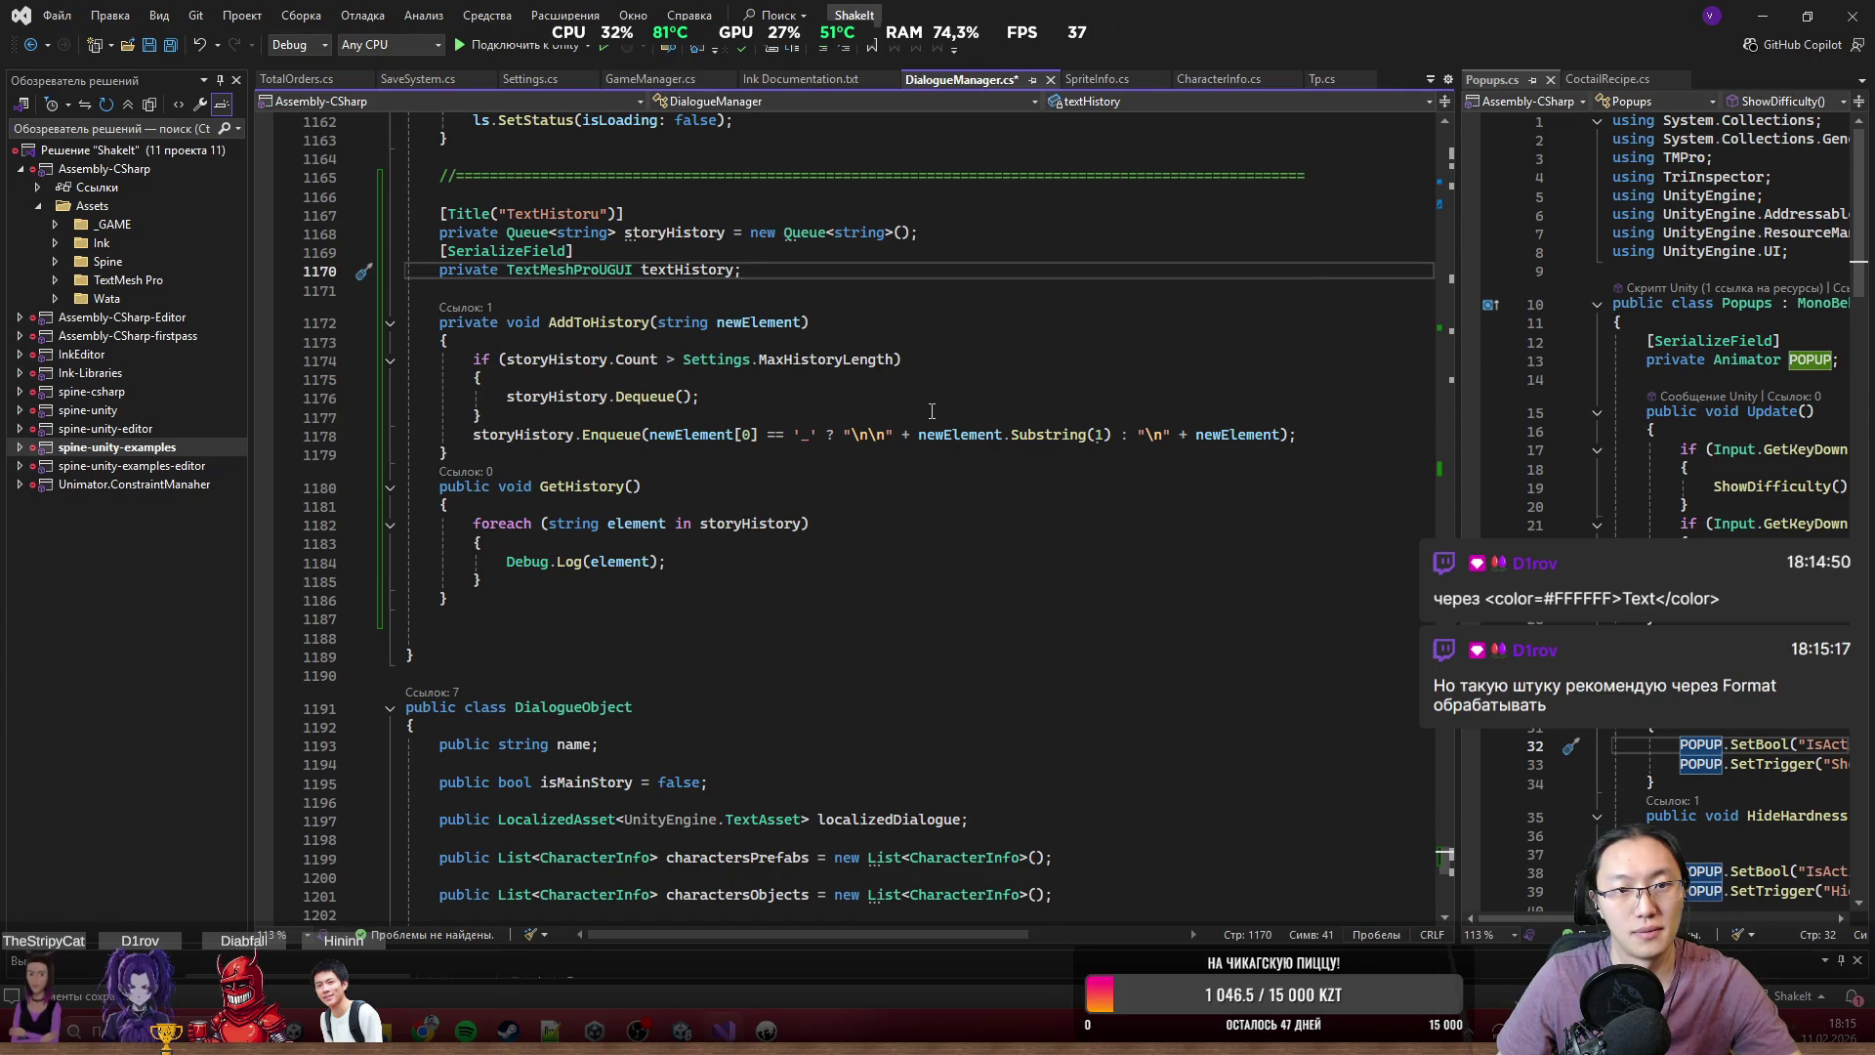
Declare string newTextHistory = "" at the start of GetHistory.
left_click(716, 509)
key("Return")
type("string newT")
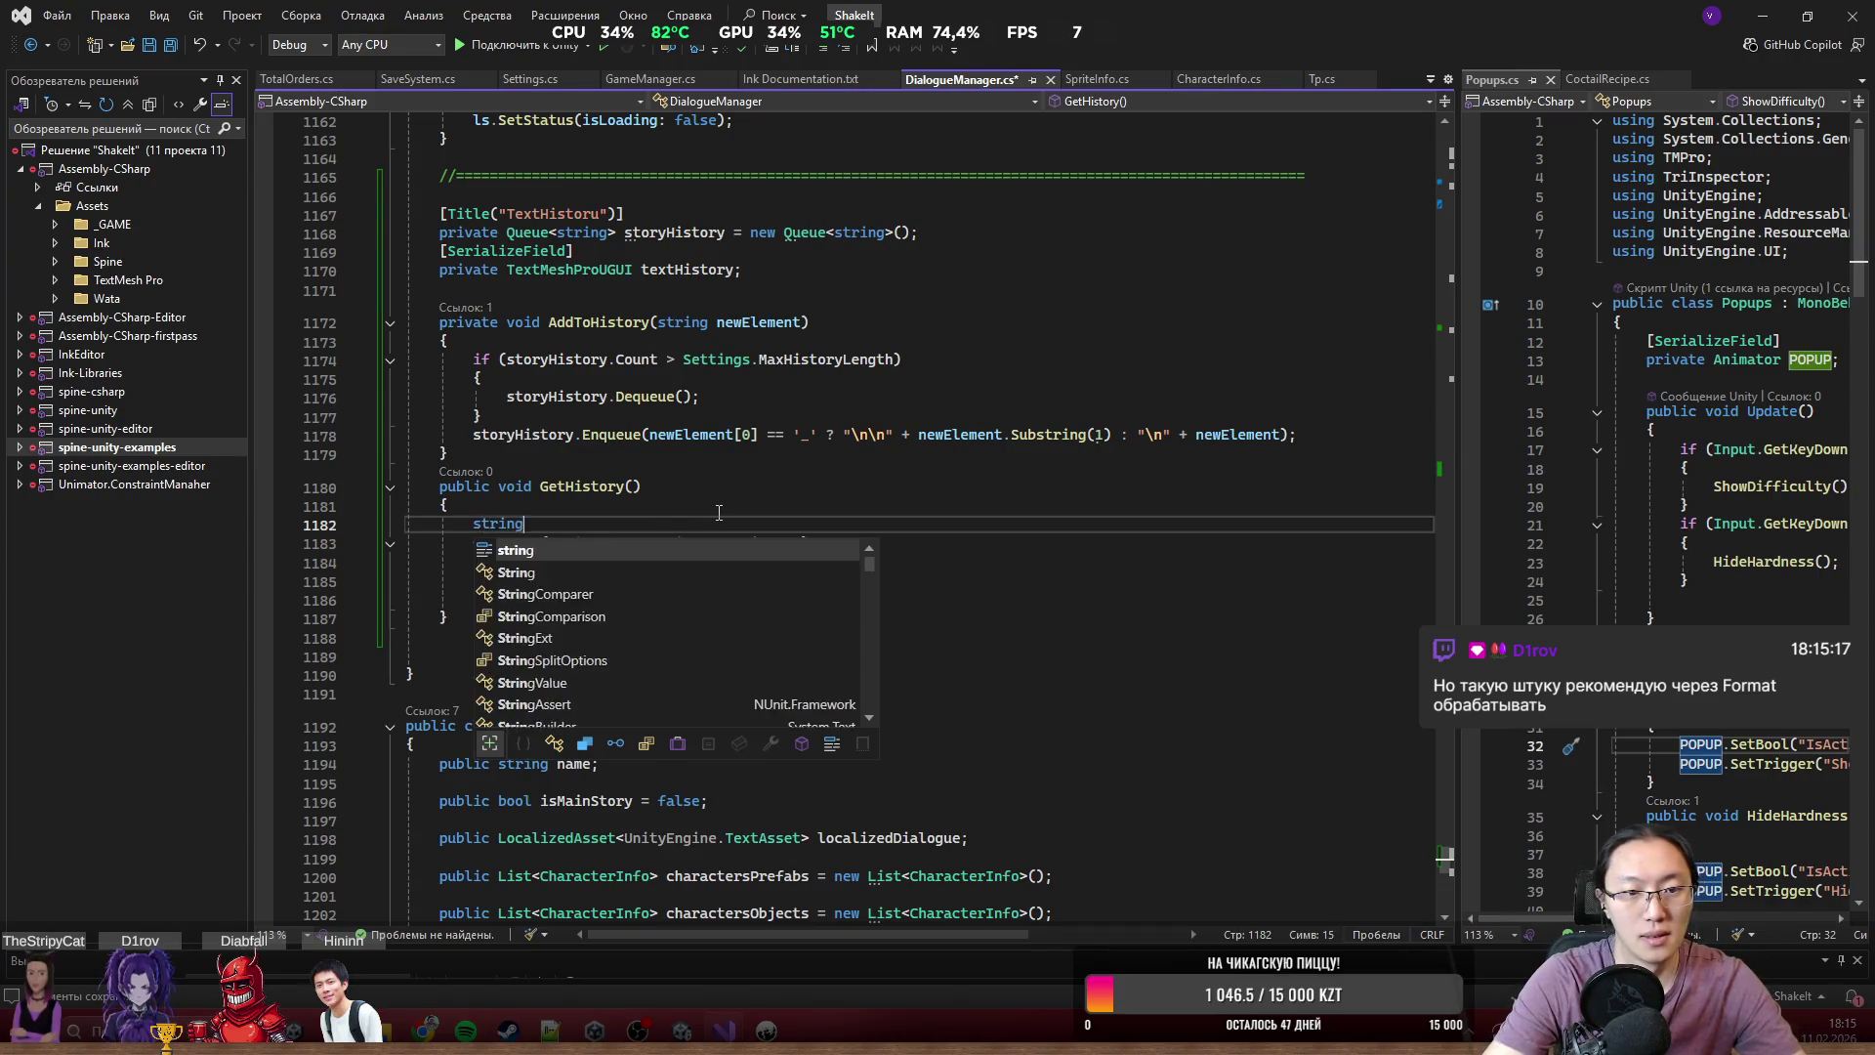
type("extHistory")
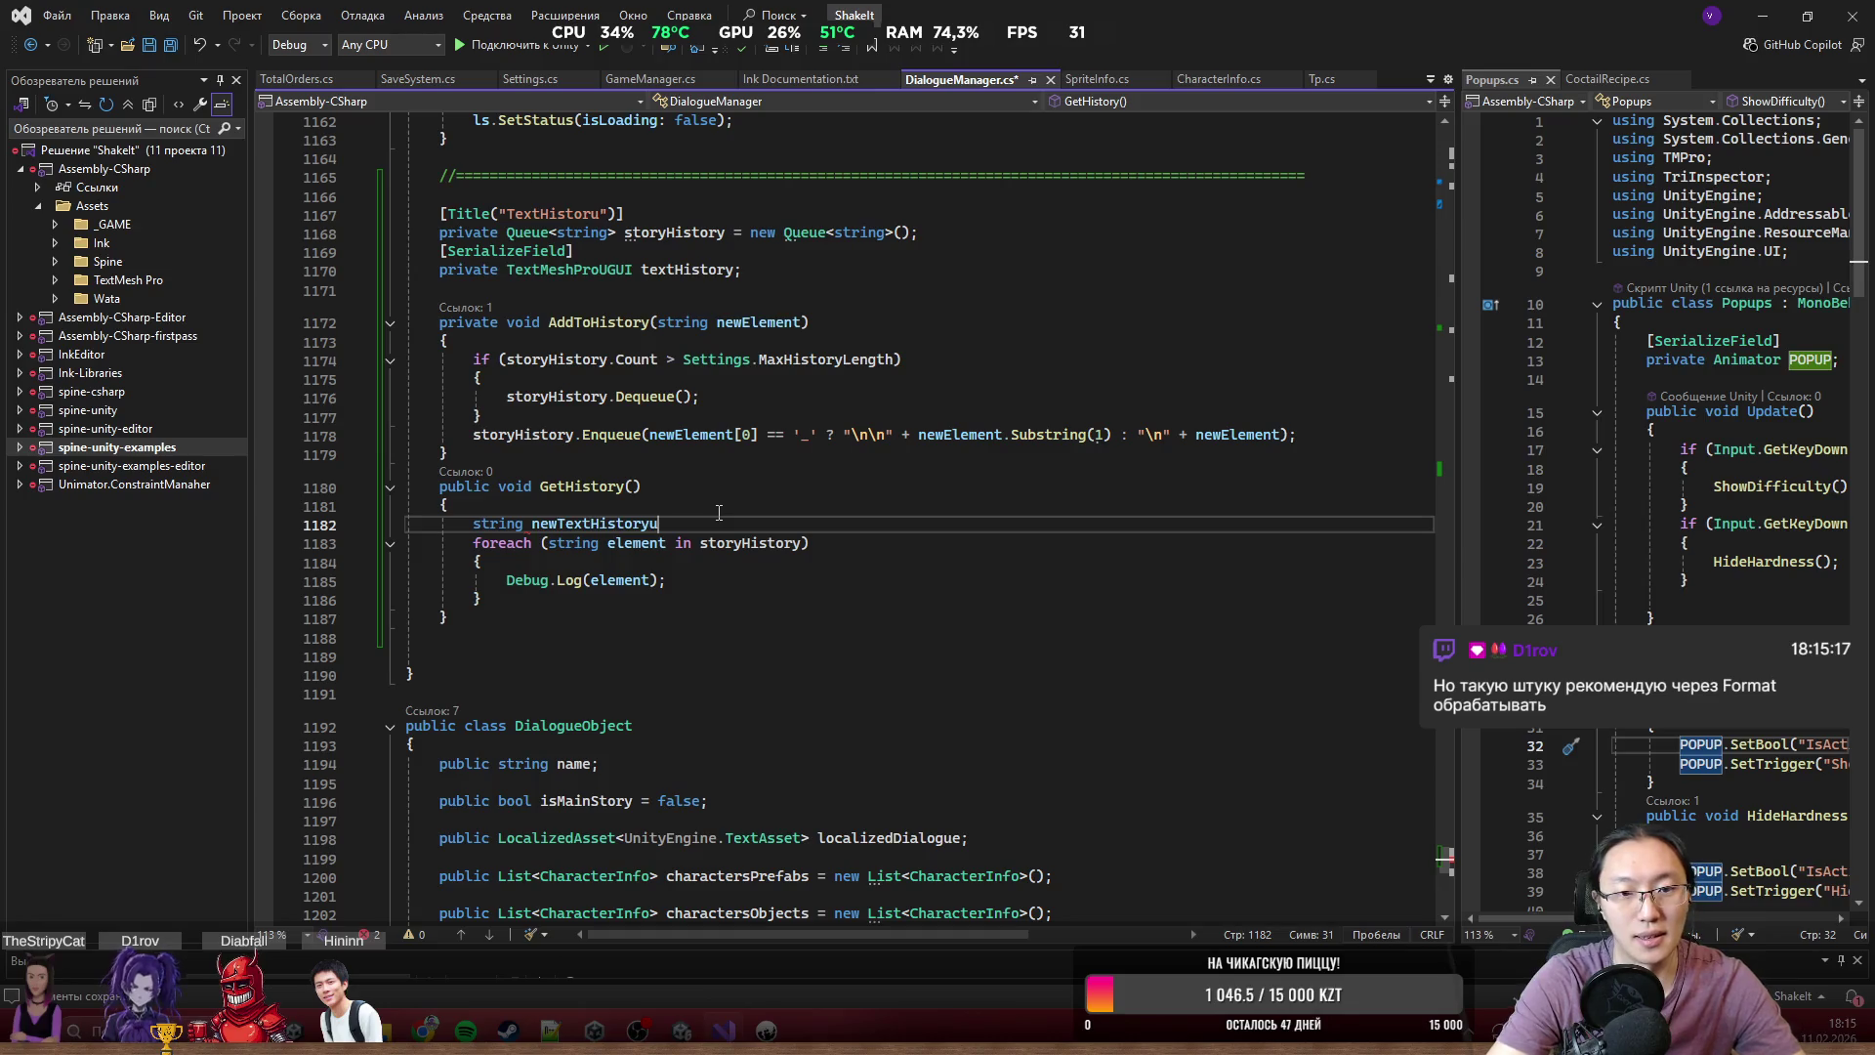
key("BackSpace")
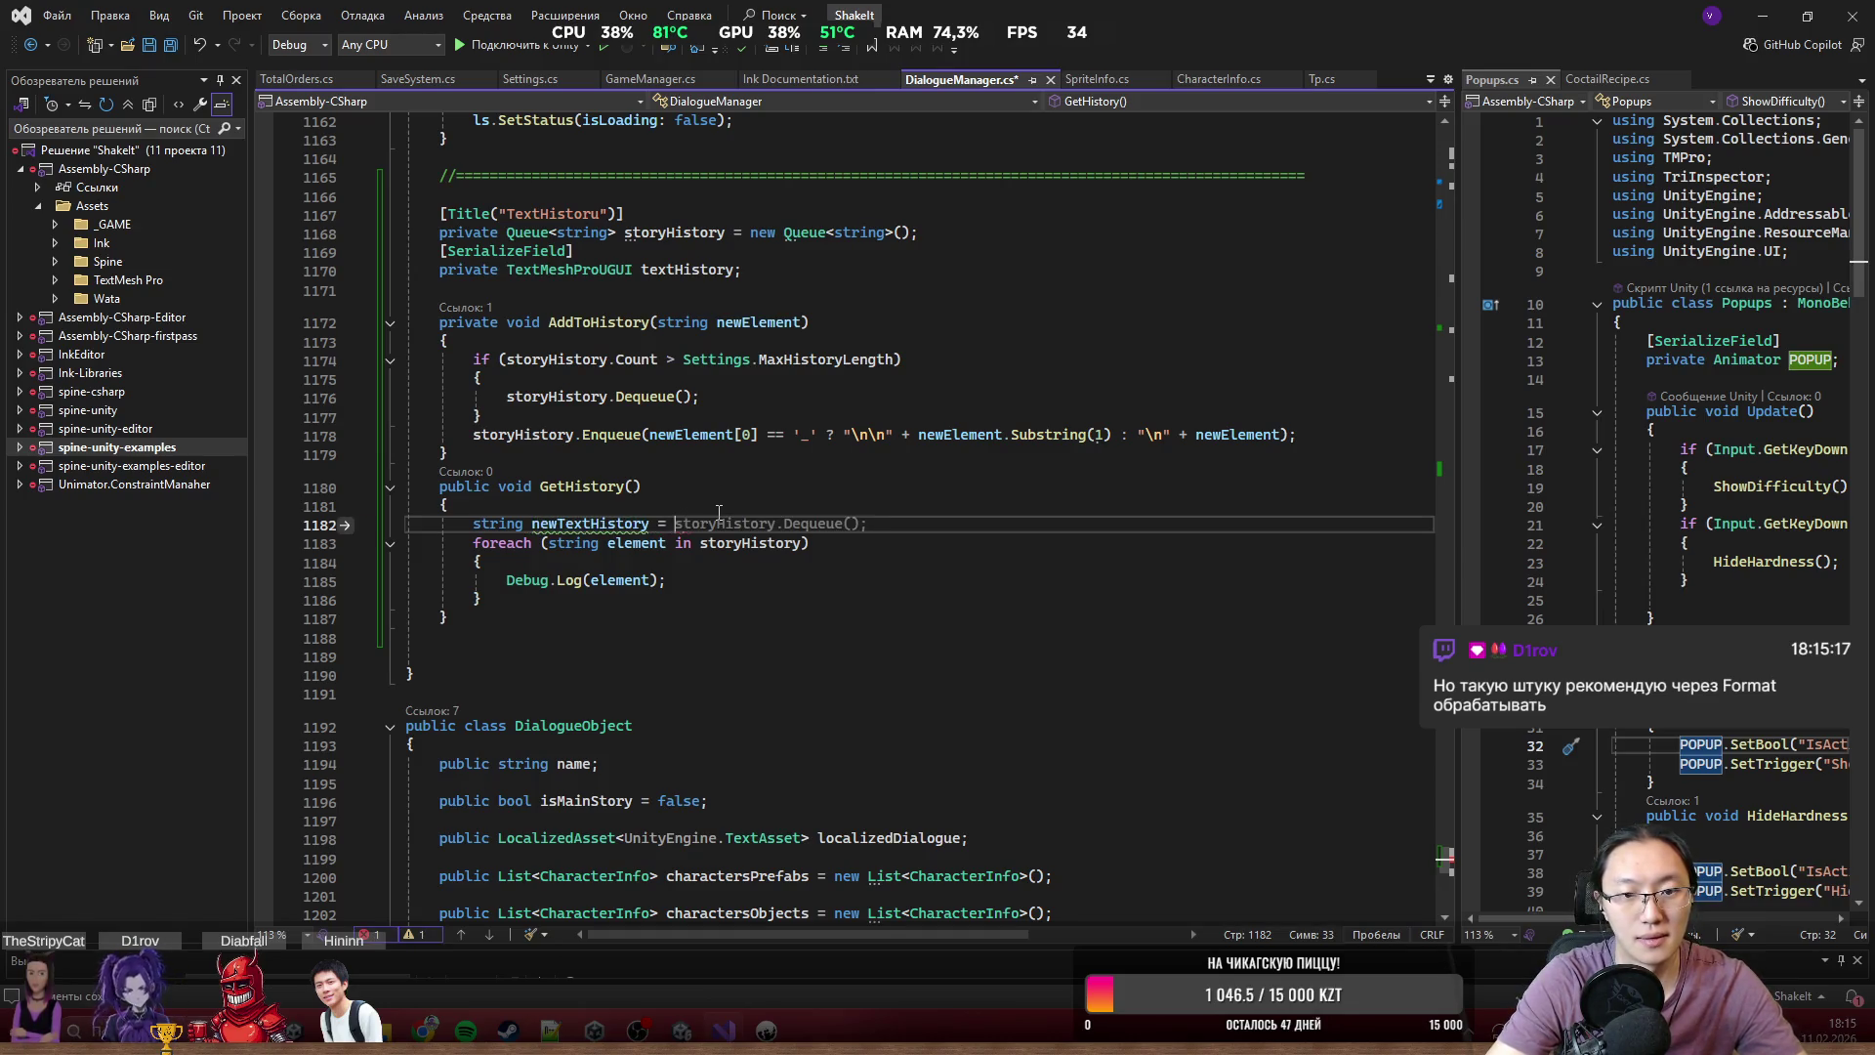
type("\";")
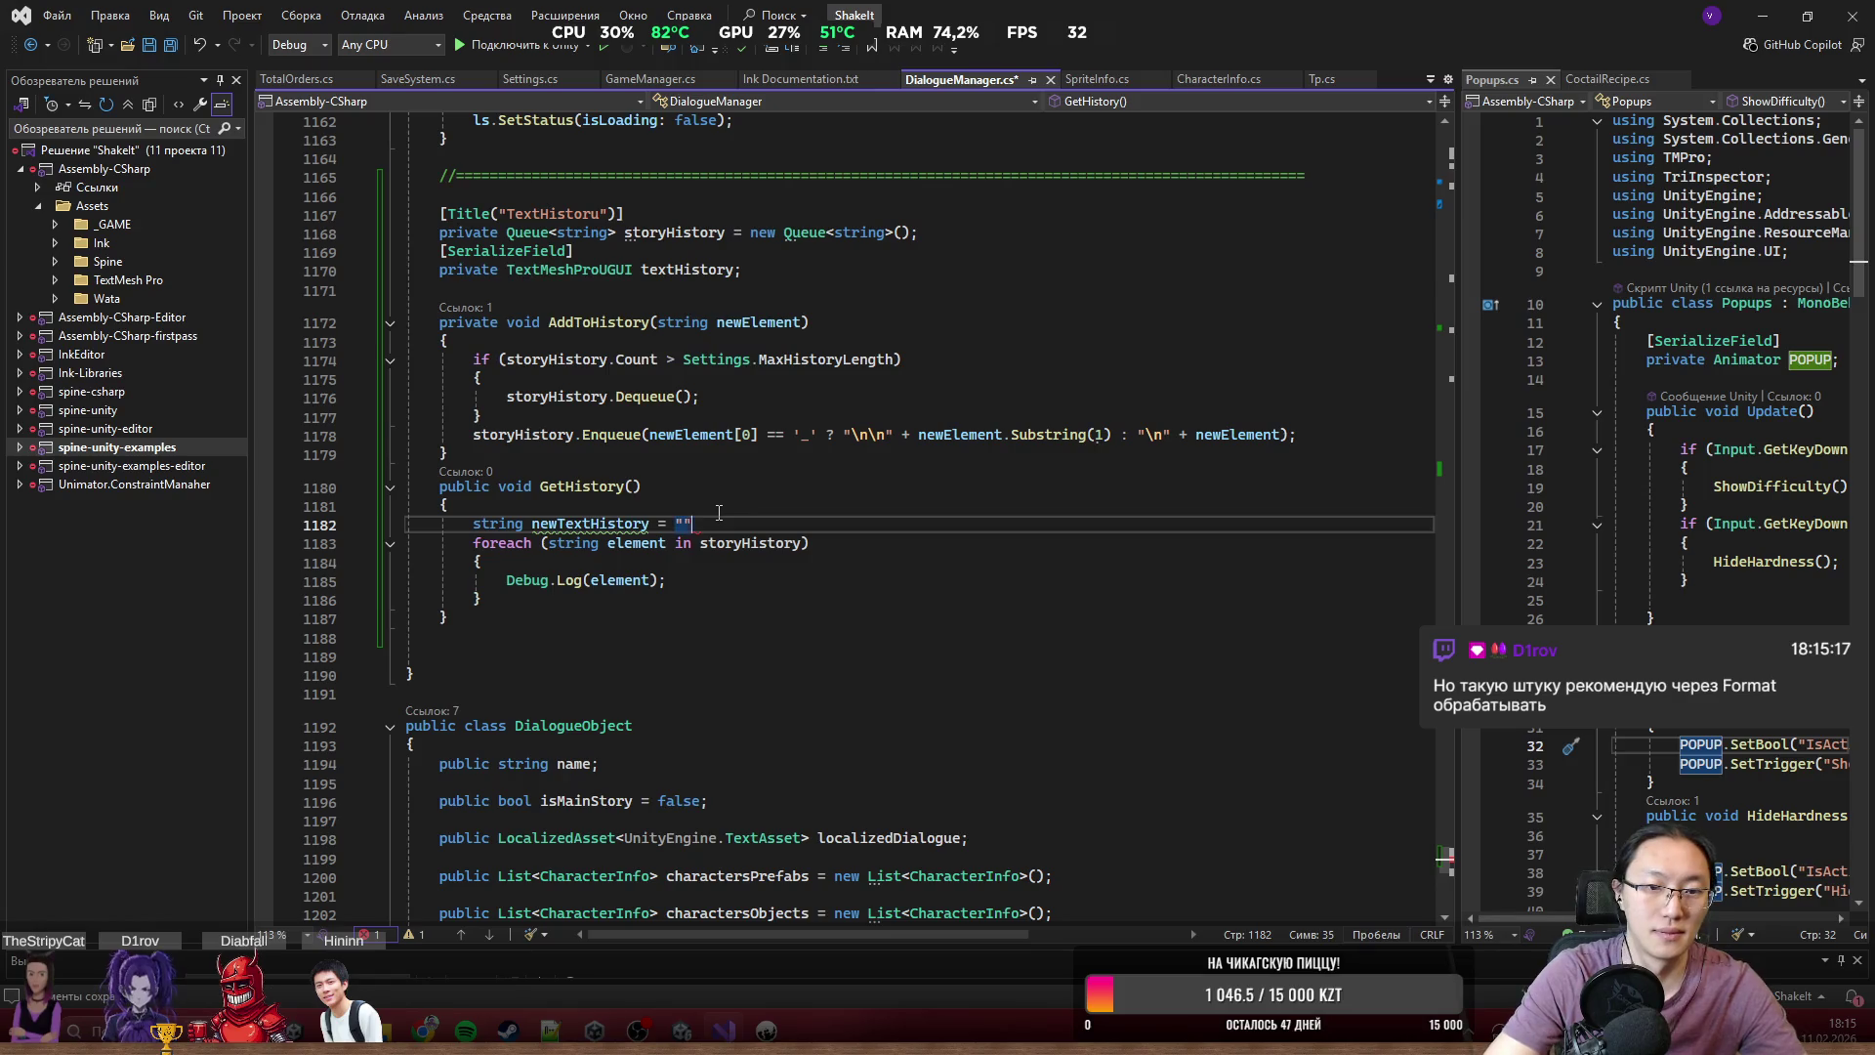
type(";")
scroll(710, 527, "down", 2)
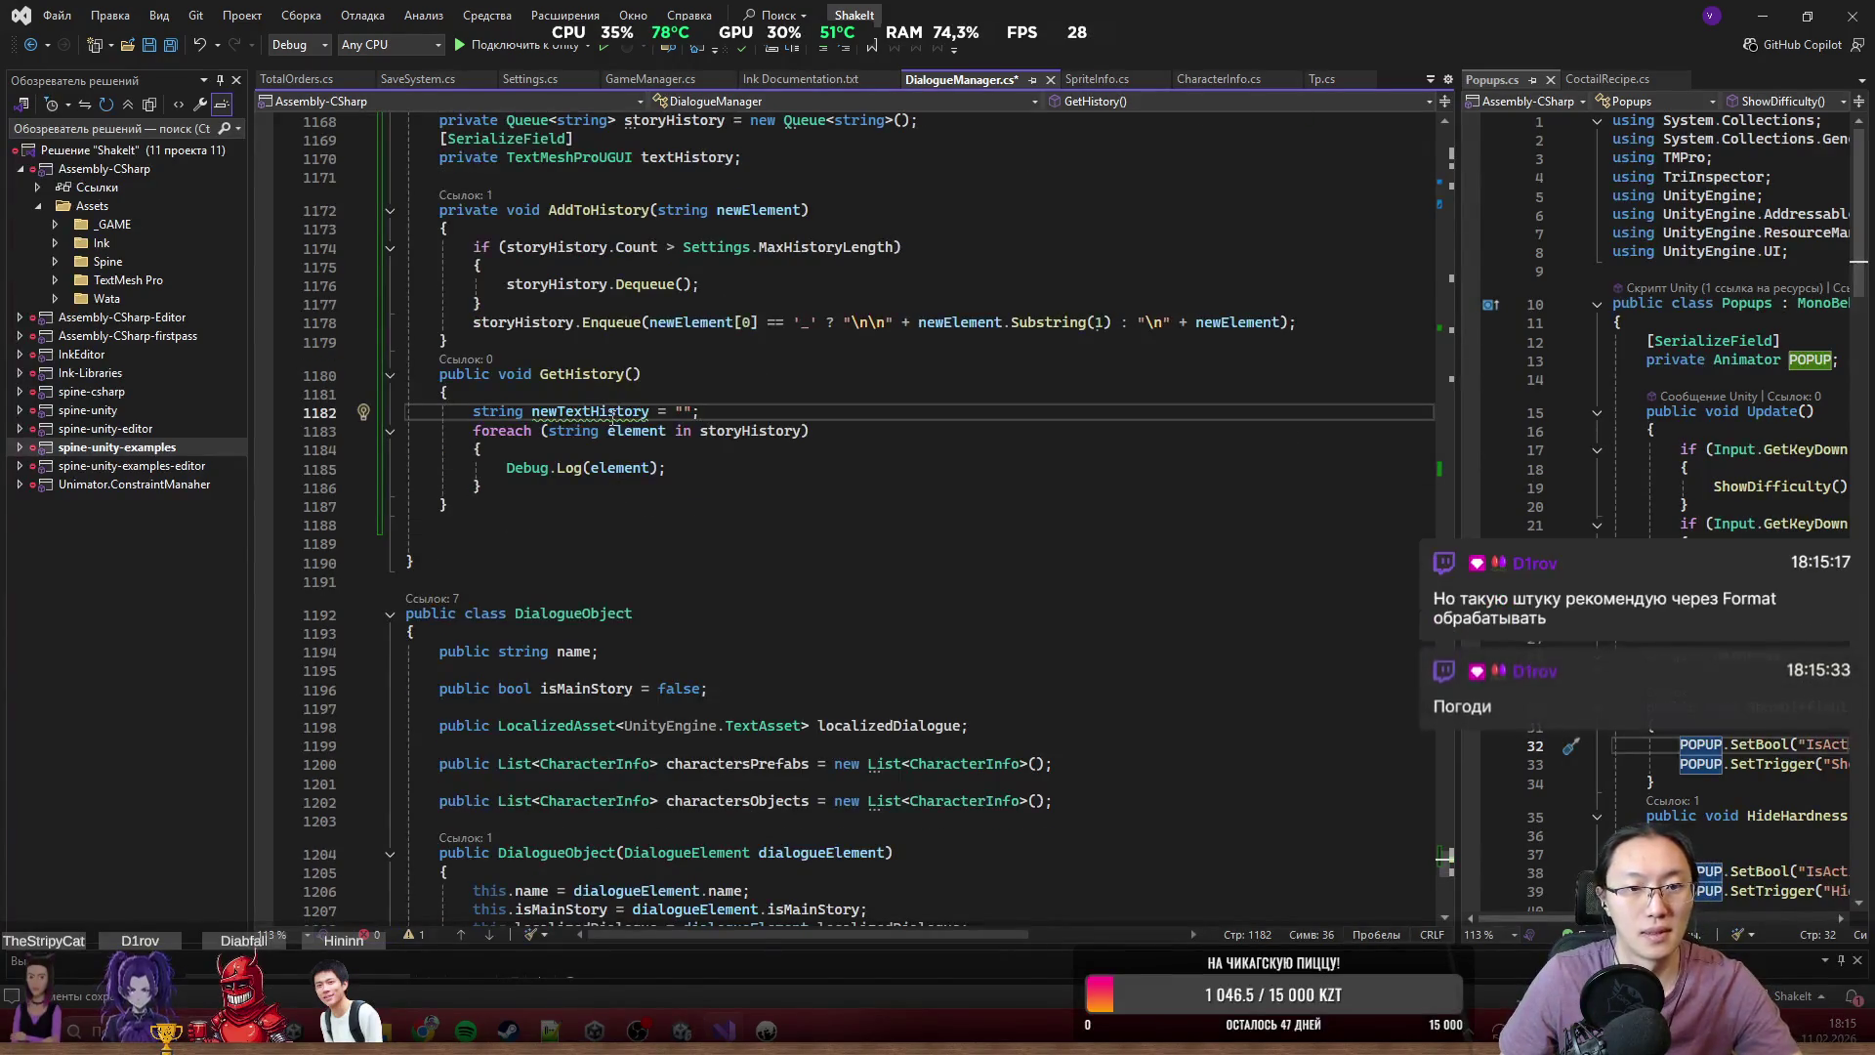
key("Left")
key("Left")
key("Left")
Replace the loop's Debug.Log(element) with newTextHistory += element;.
mouse_move(684, 470)
left_mouse_down()
mouse_move(506, 469)
mouse_move(687, 470)
left_mouse_up()
left_click(519, 468)
type("newTextHistory.")
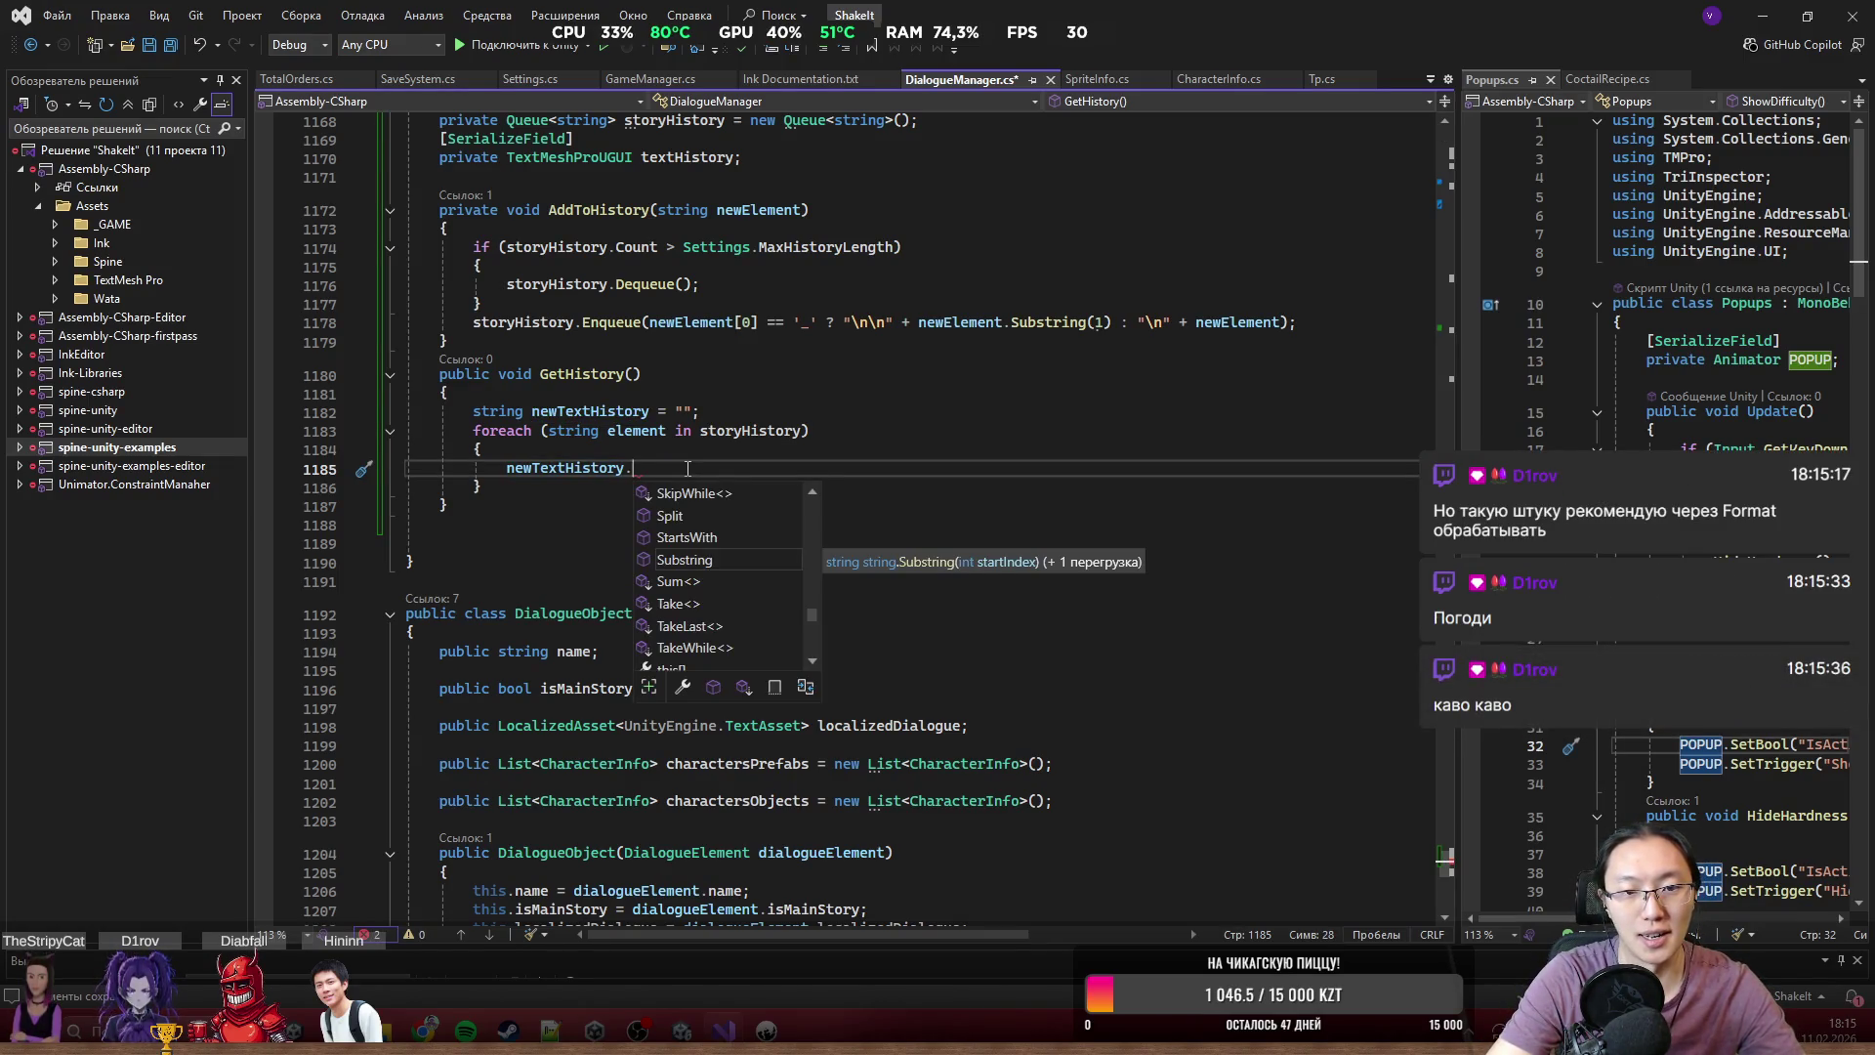
key("BackSpace")
type("+=")
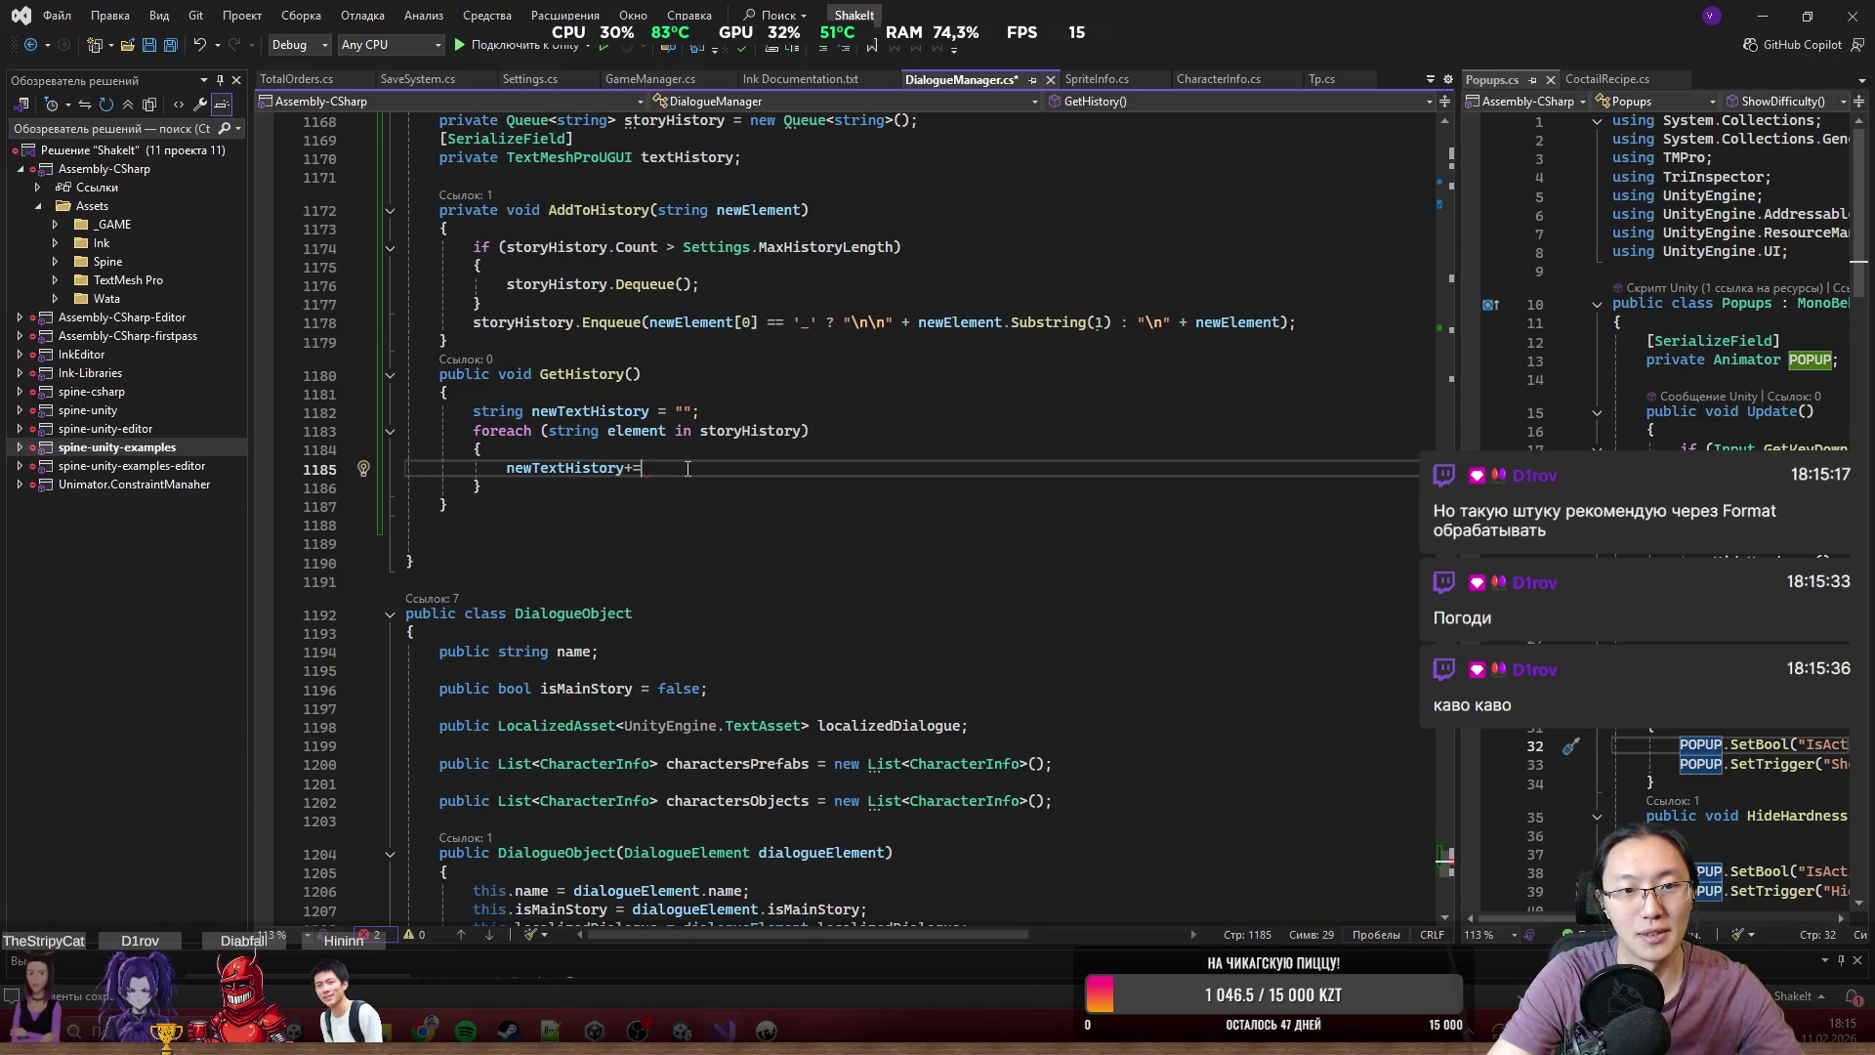
type("element;")
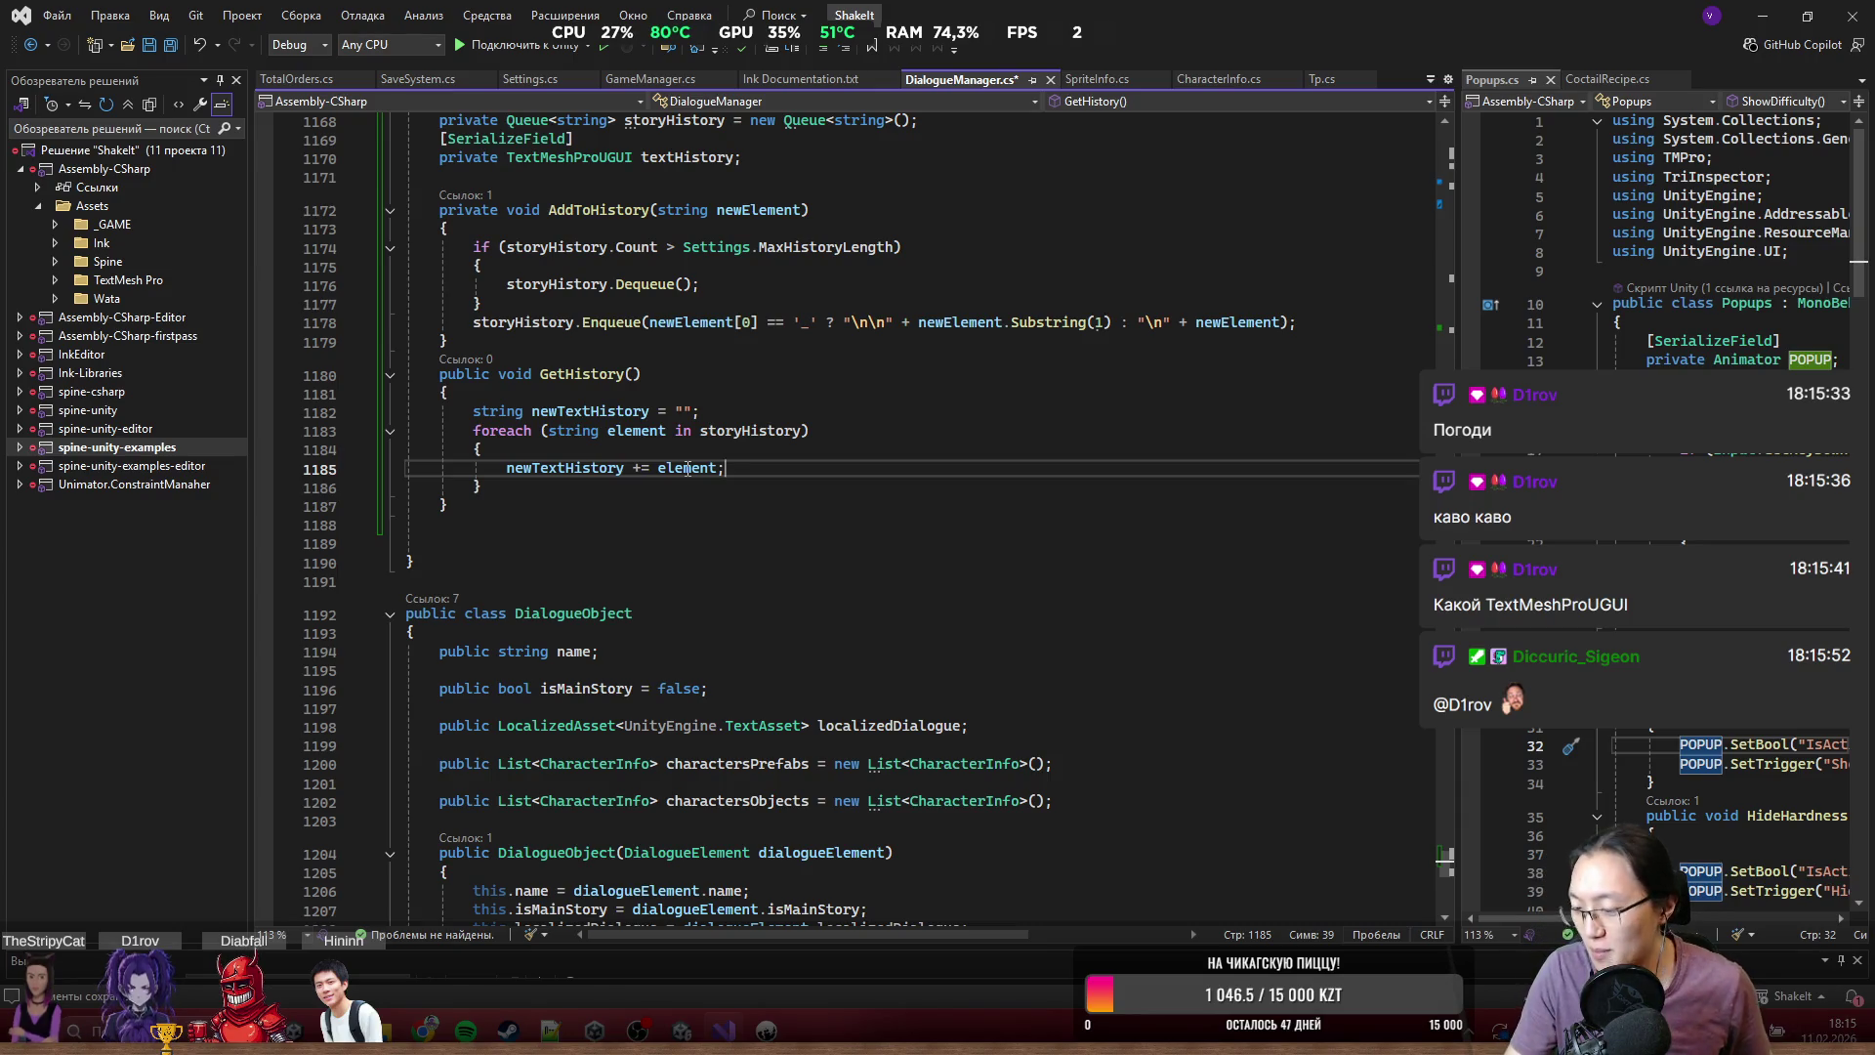
mouse_move(687, 469)
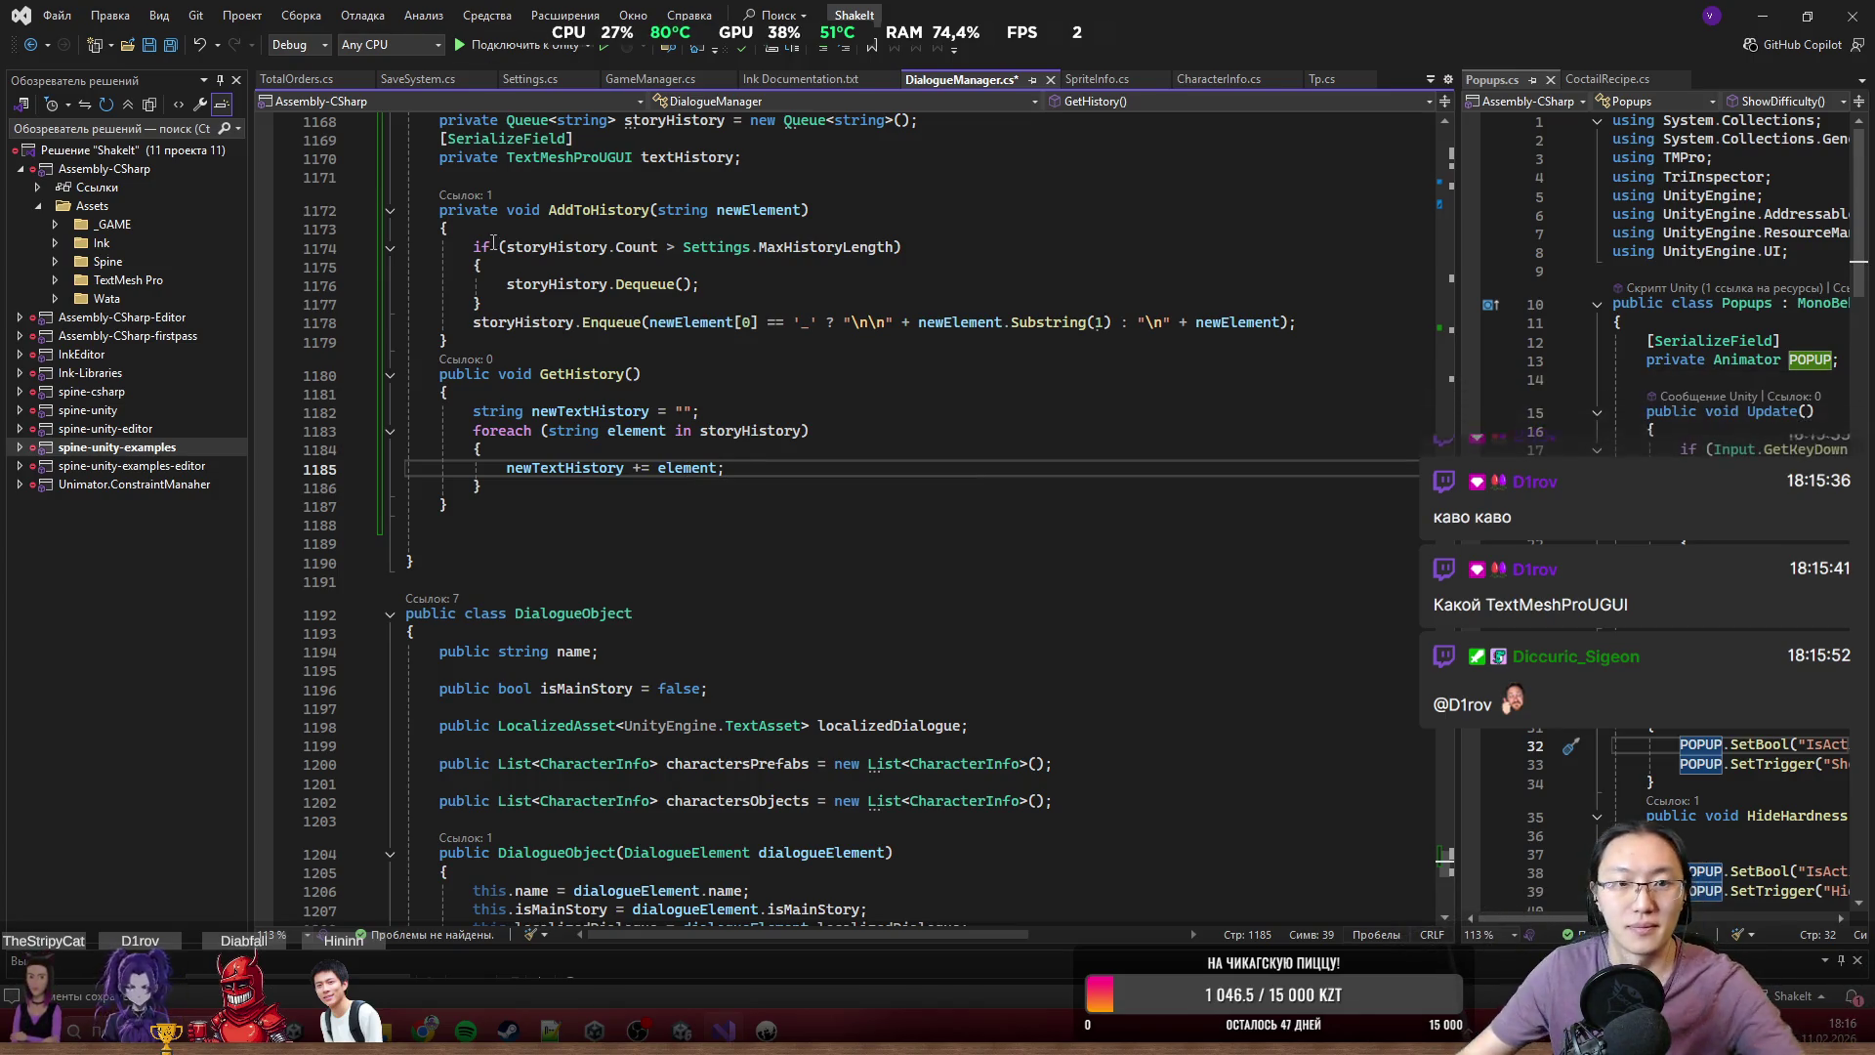
left_click(1763, 15)
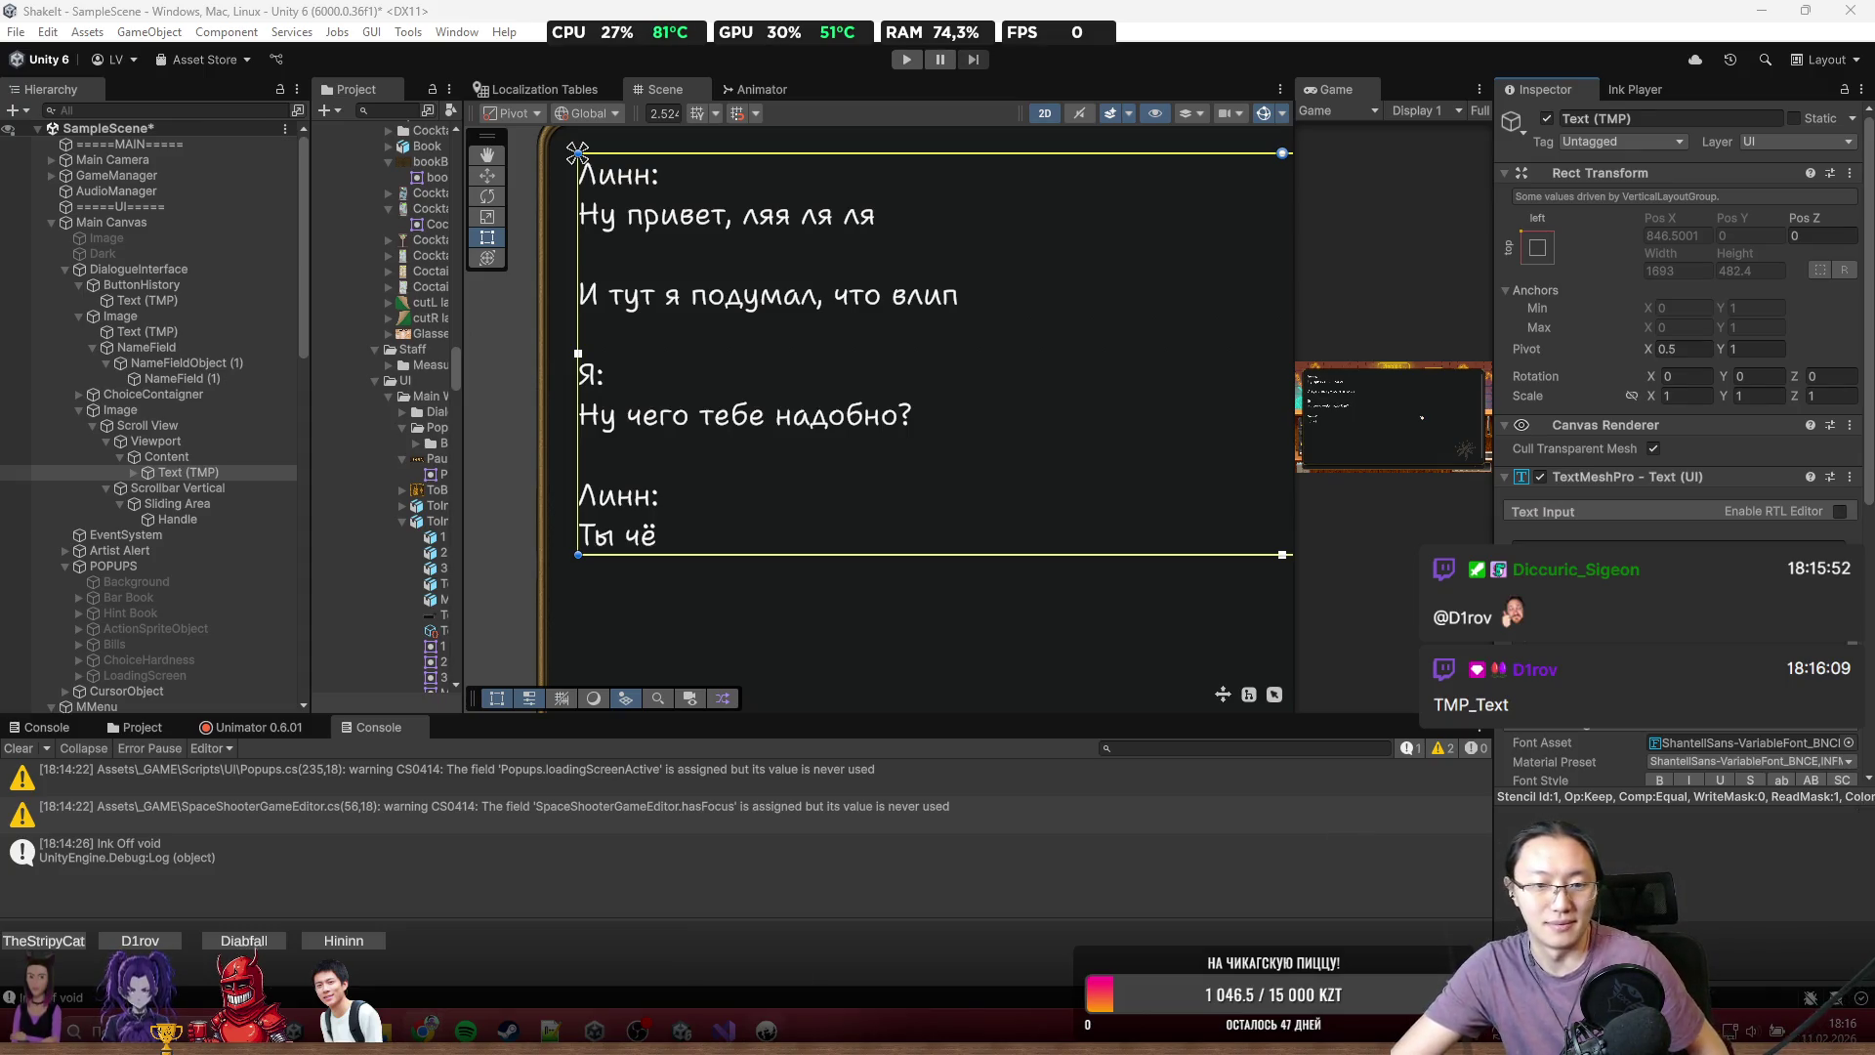
key("alt+Tab")
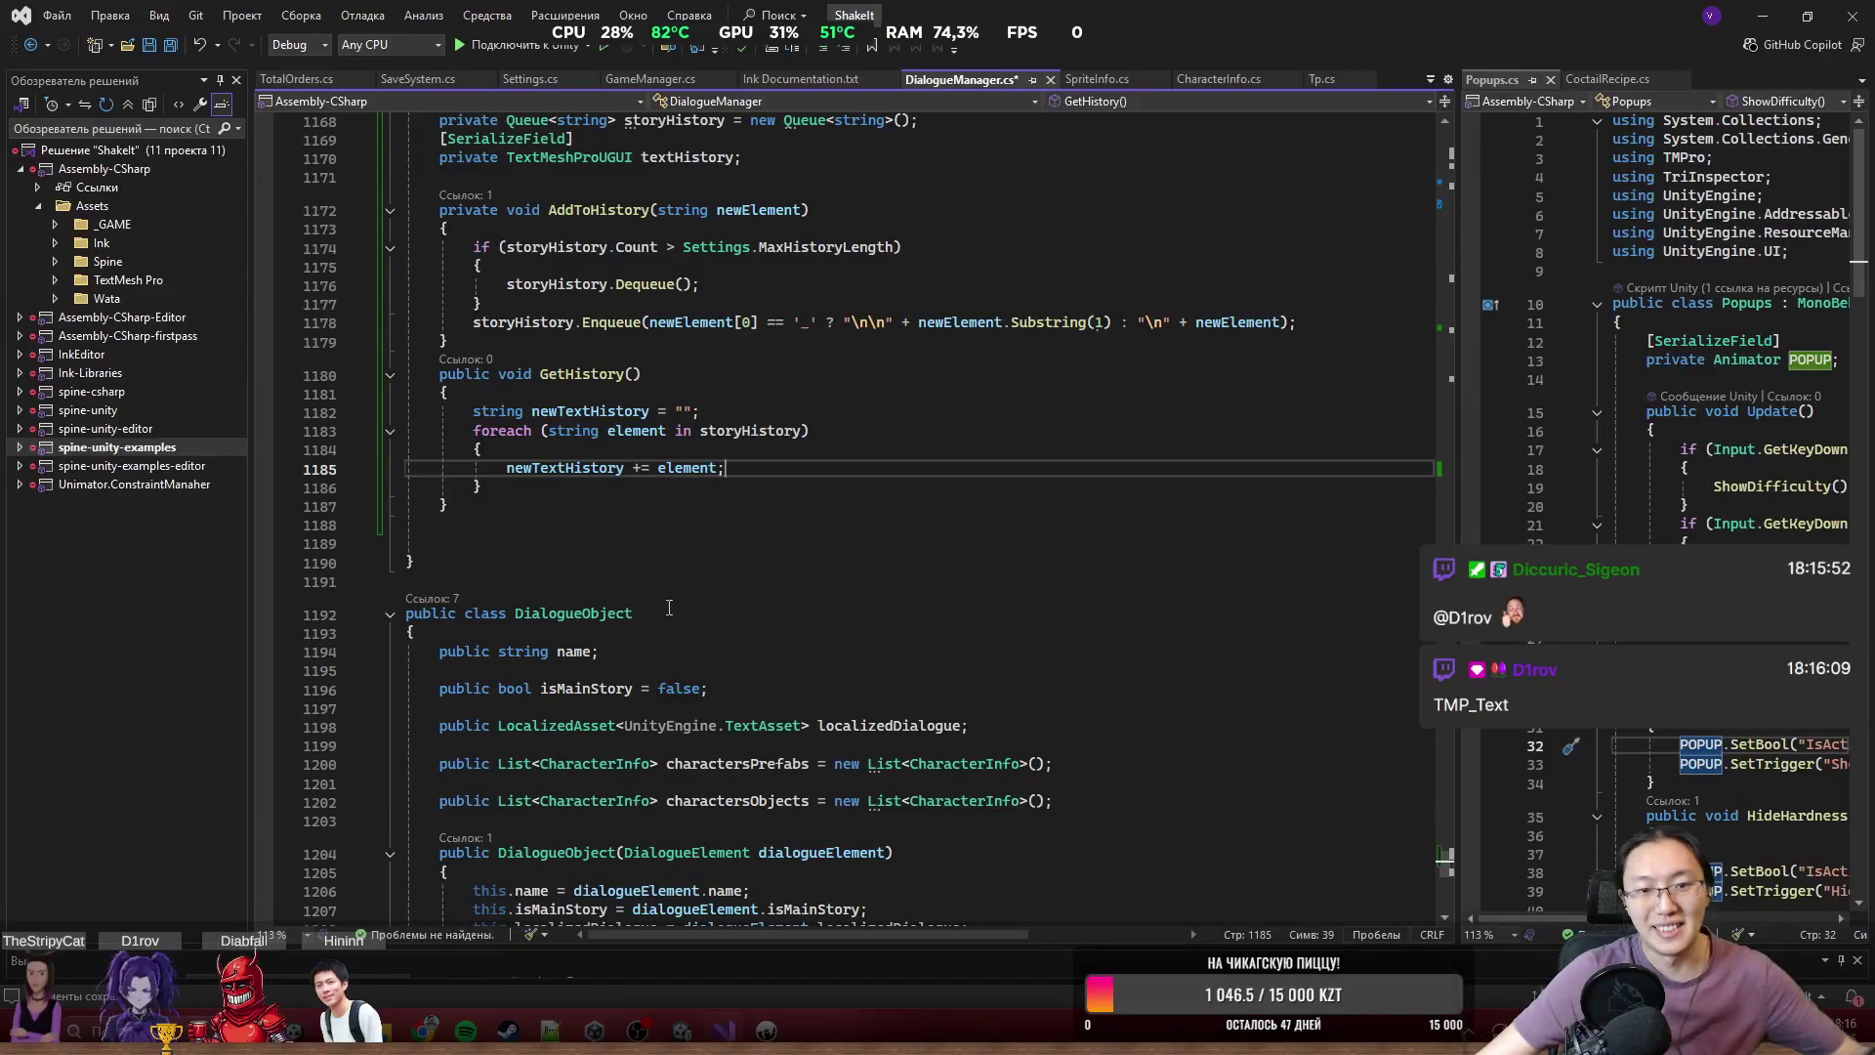
scroll(669, 607, "up", 1)
Change the textHistory field's type from TextMeshProUGUI to TMP_Text.
left_click(570, 215)
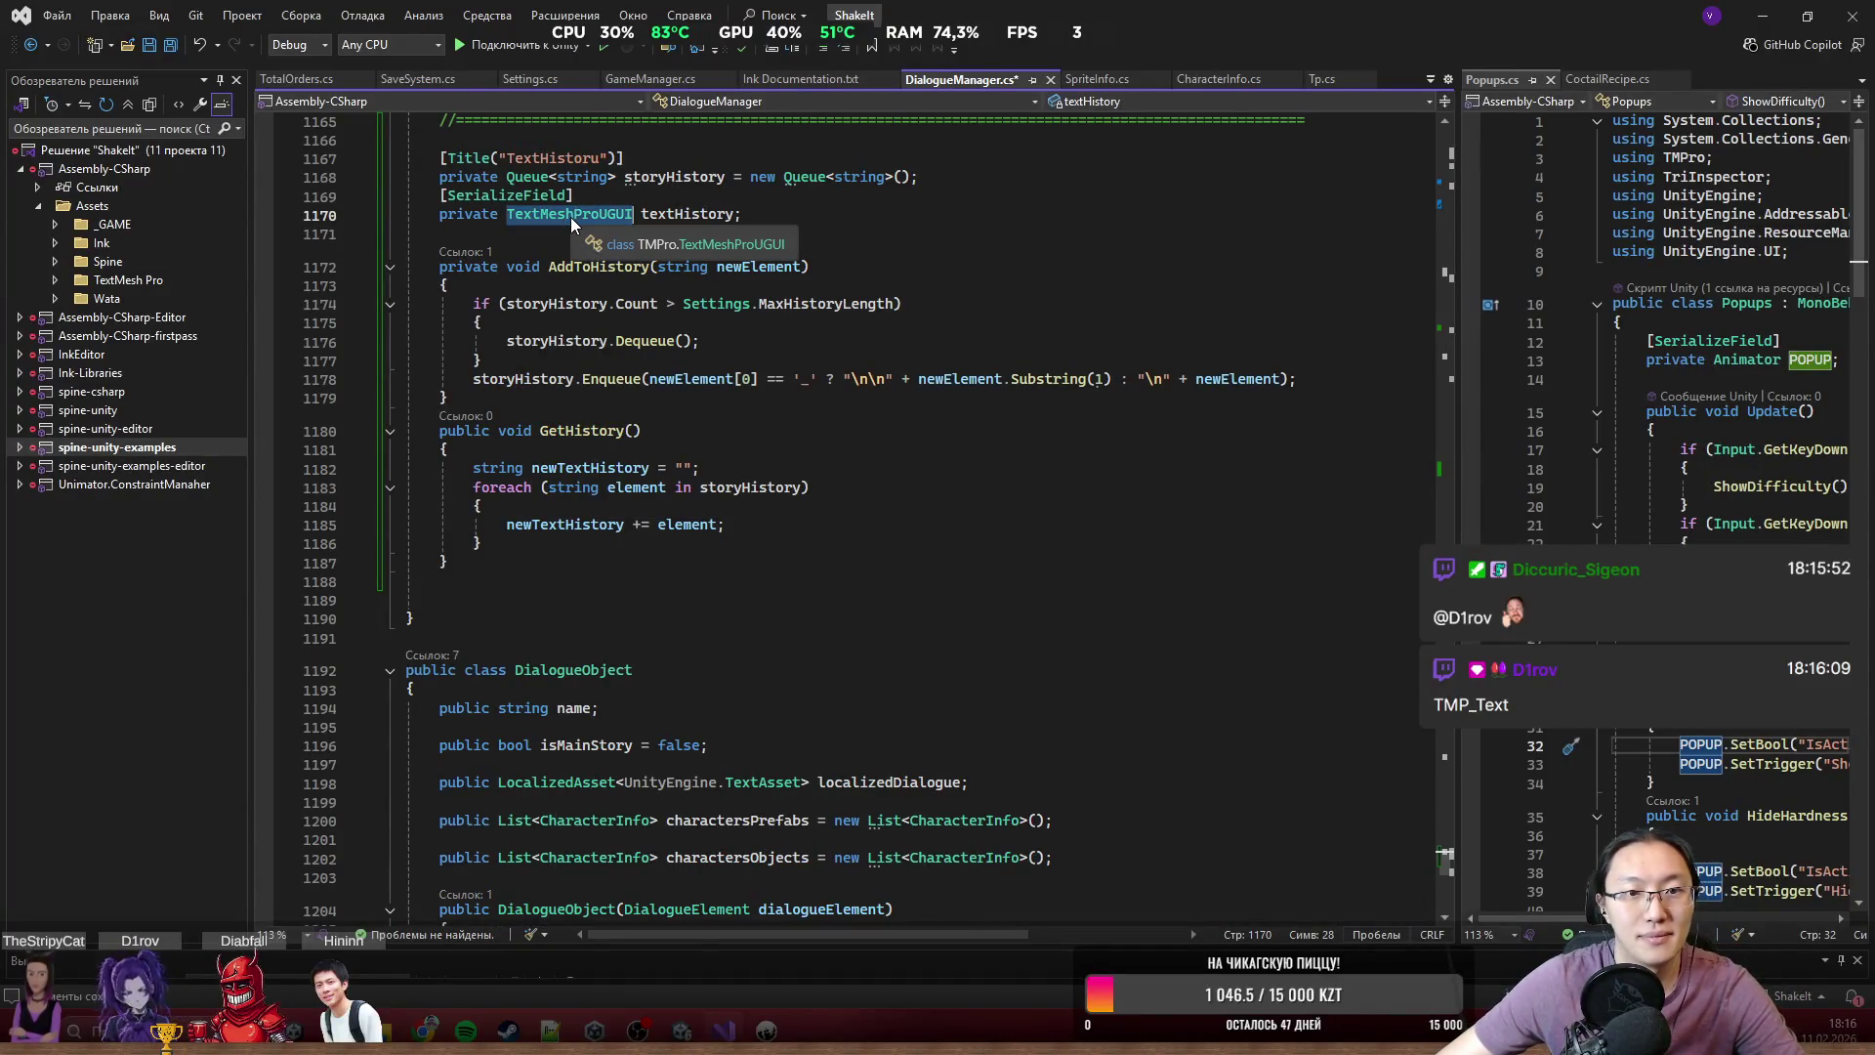
double_click(570, 215)
type("TMP_")
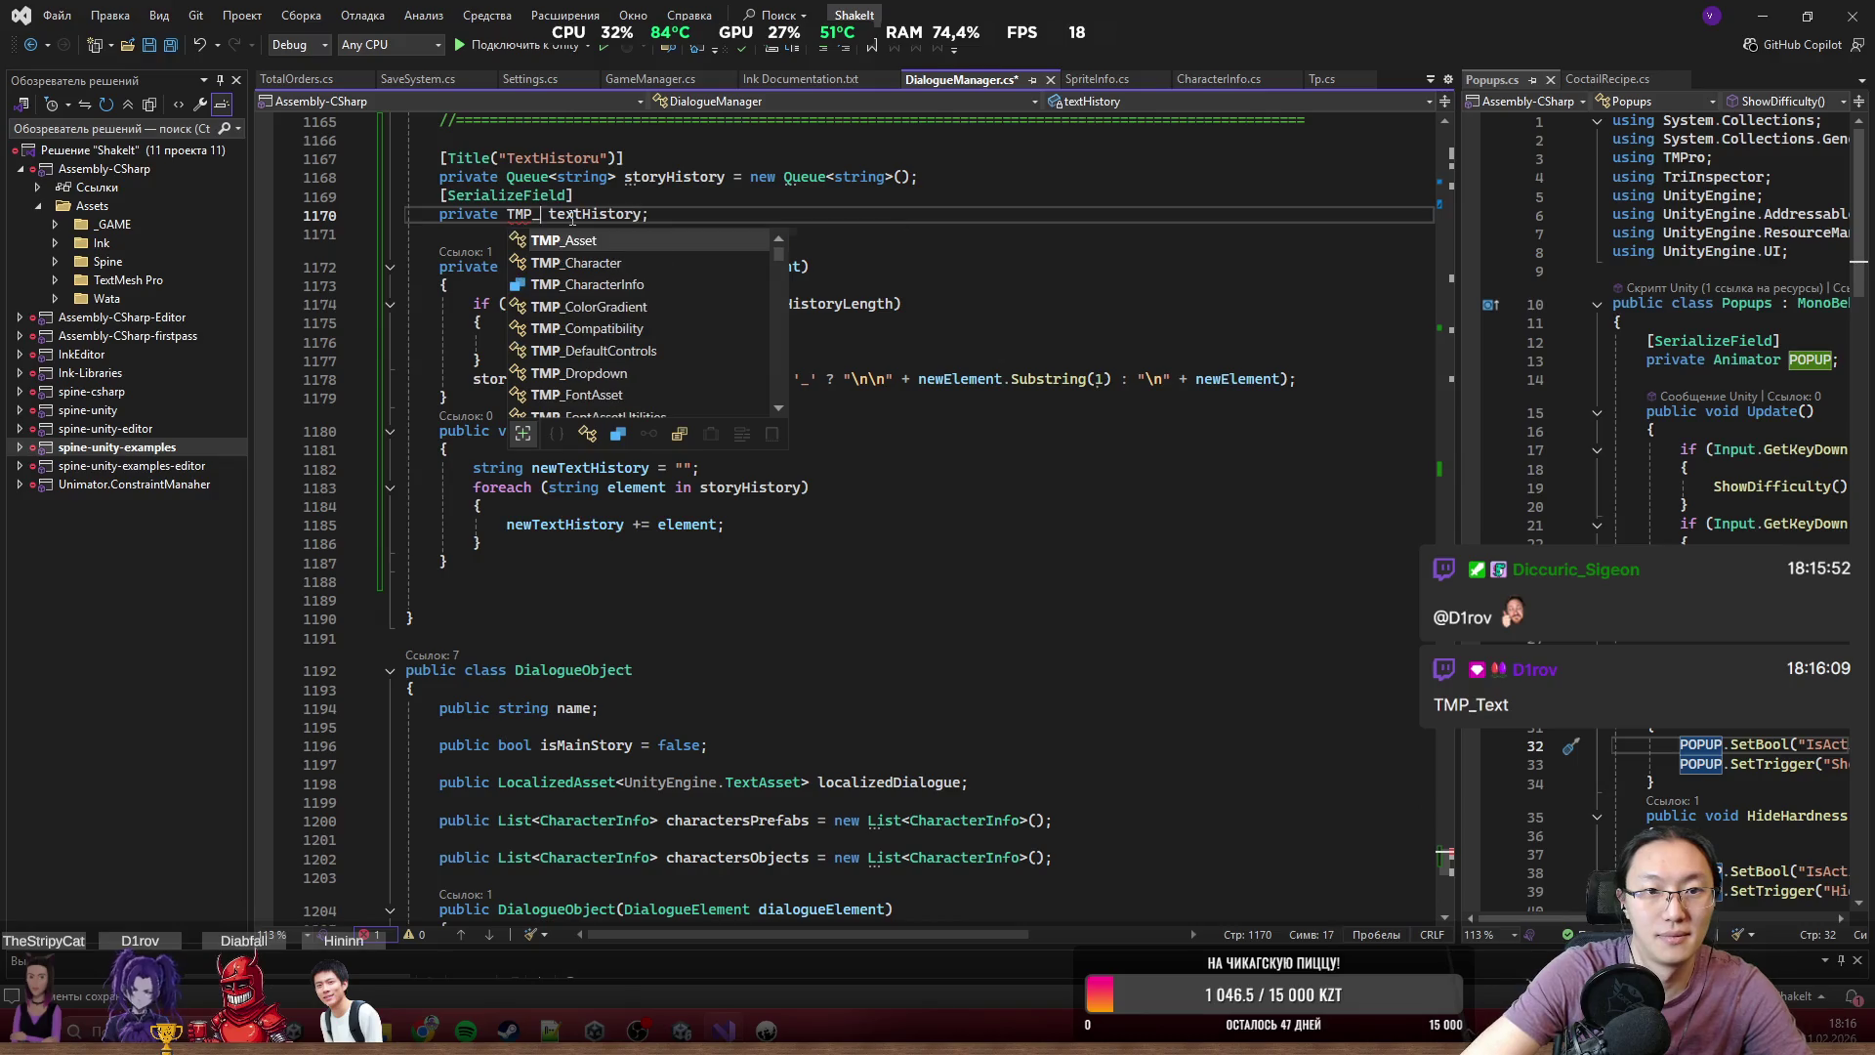
type("Text")
key("Tab")
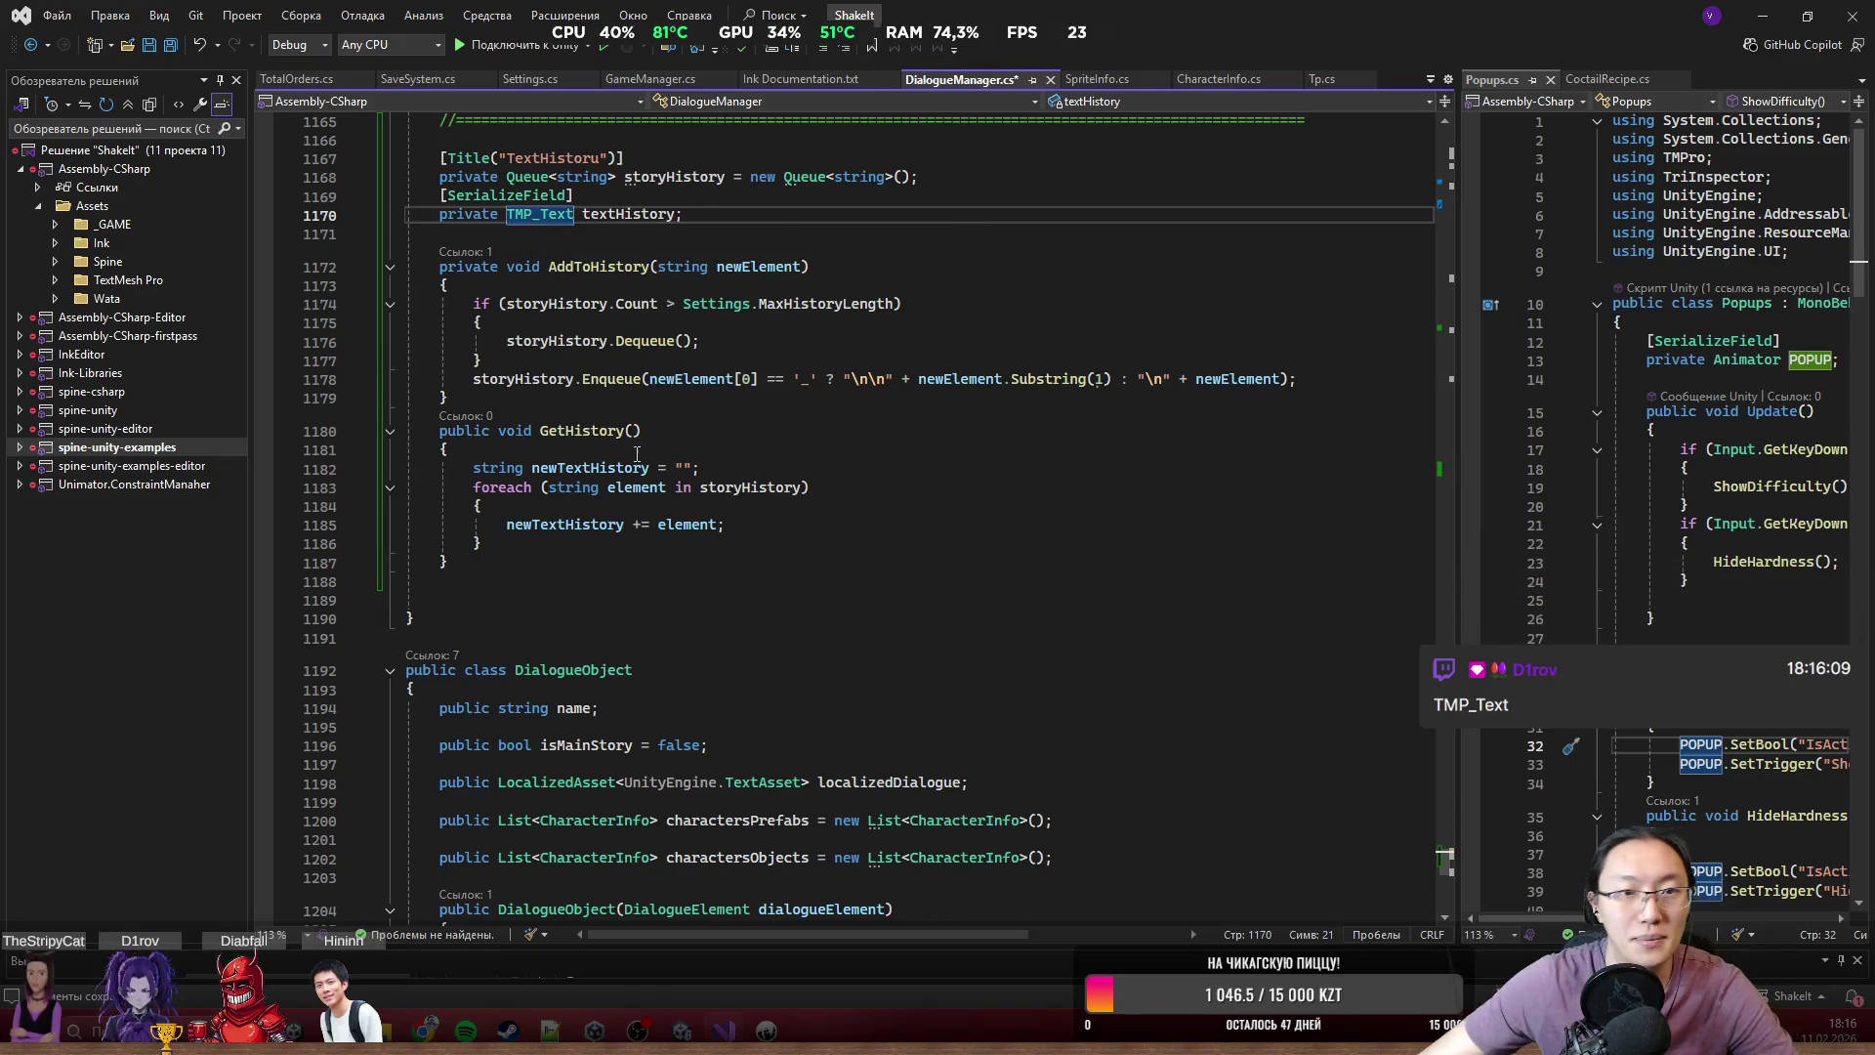
After the foreach loop, add textHistory.SetText(newTextHistory); and save the script.
left_click(684, 525)
left_click(683, 543)
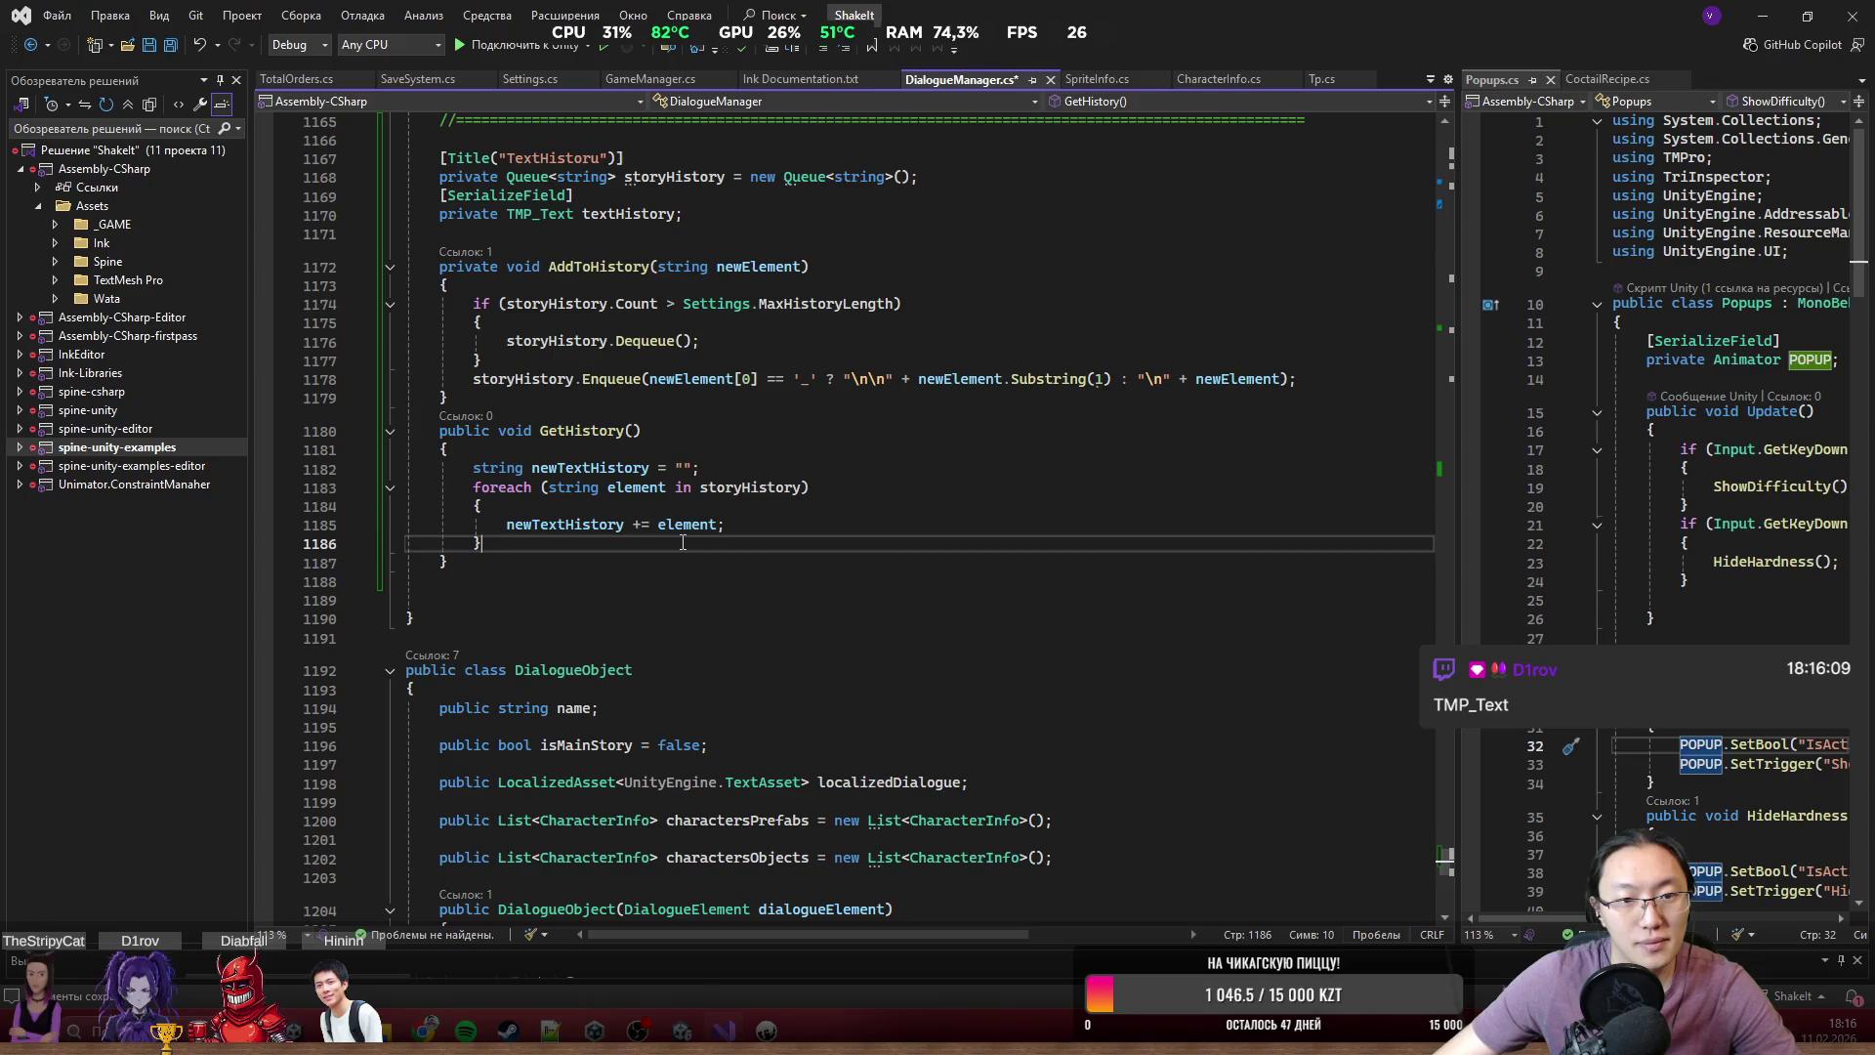
key("Return")
type("text")
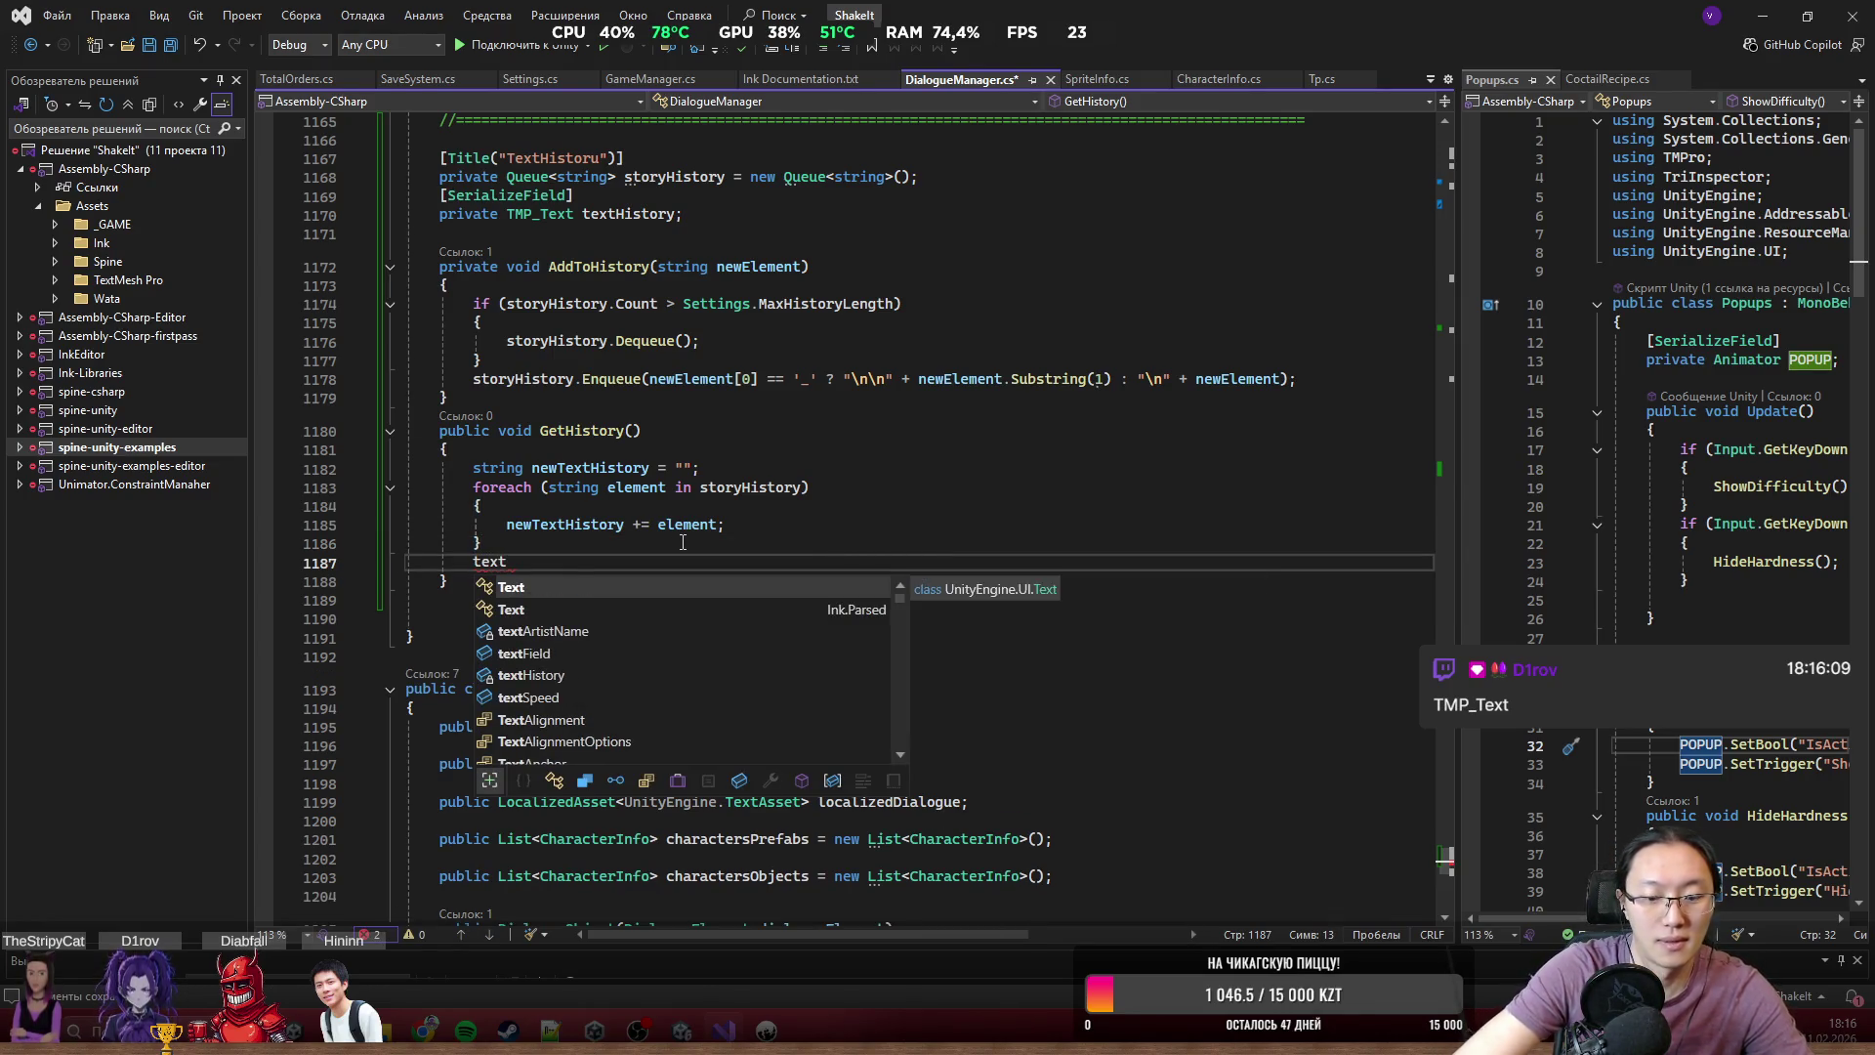
type("H")
key("Tab")
type(".")
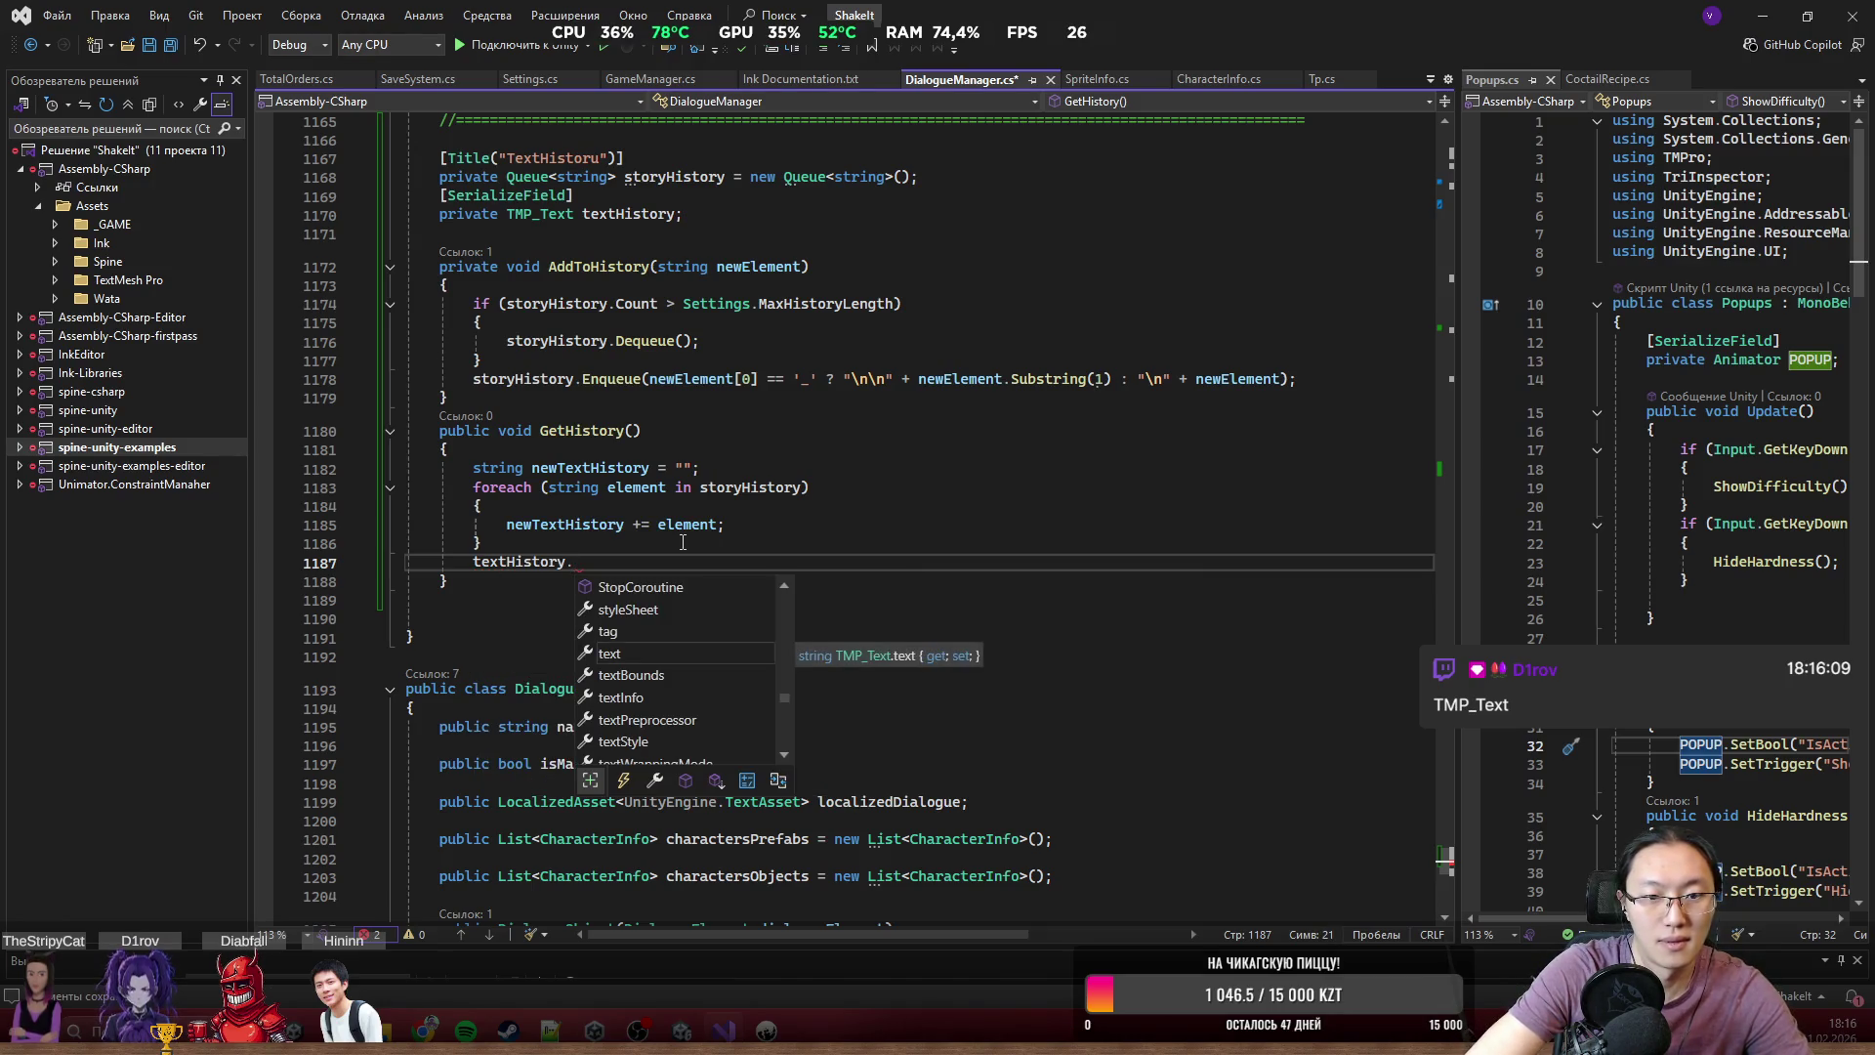
type("SetText(newTextHistory);")
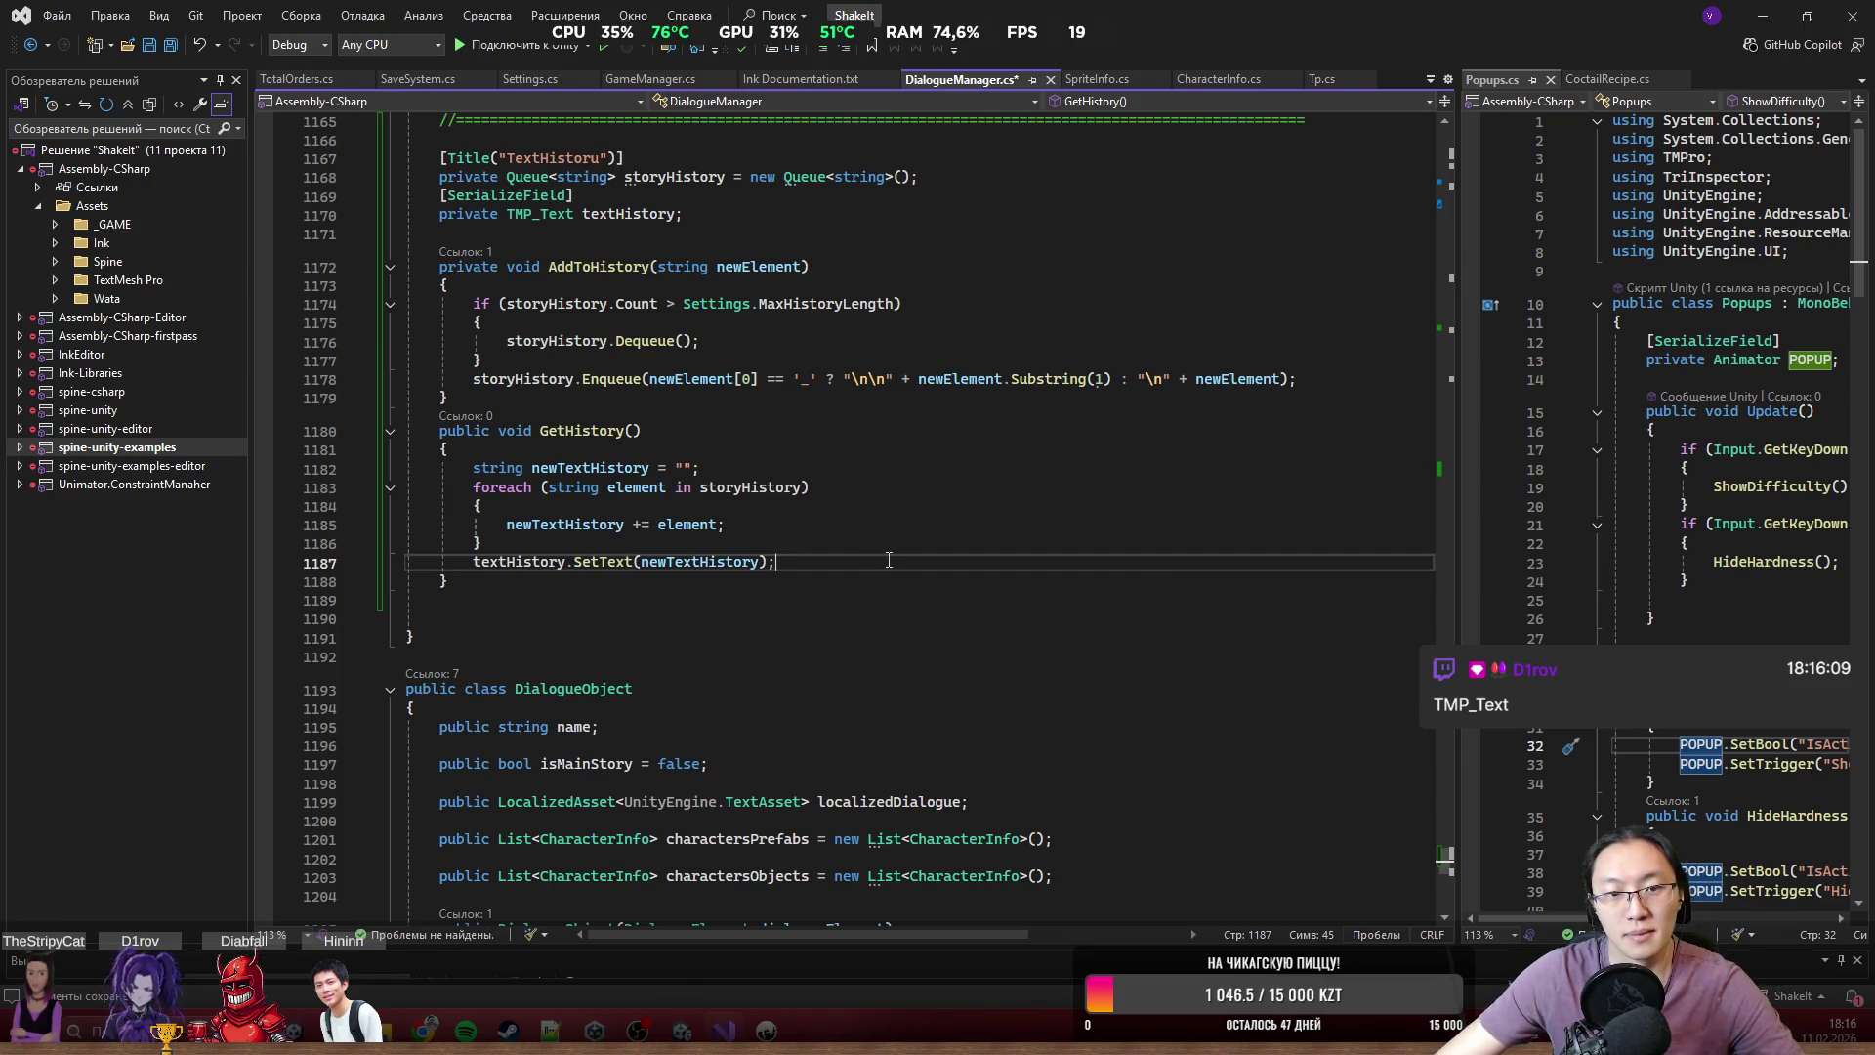
key("ctrl+s")
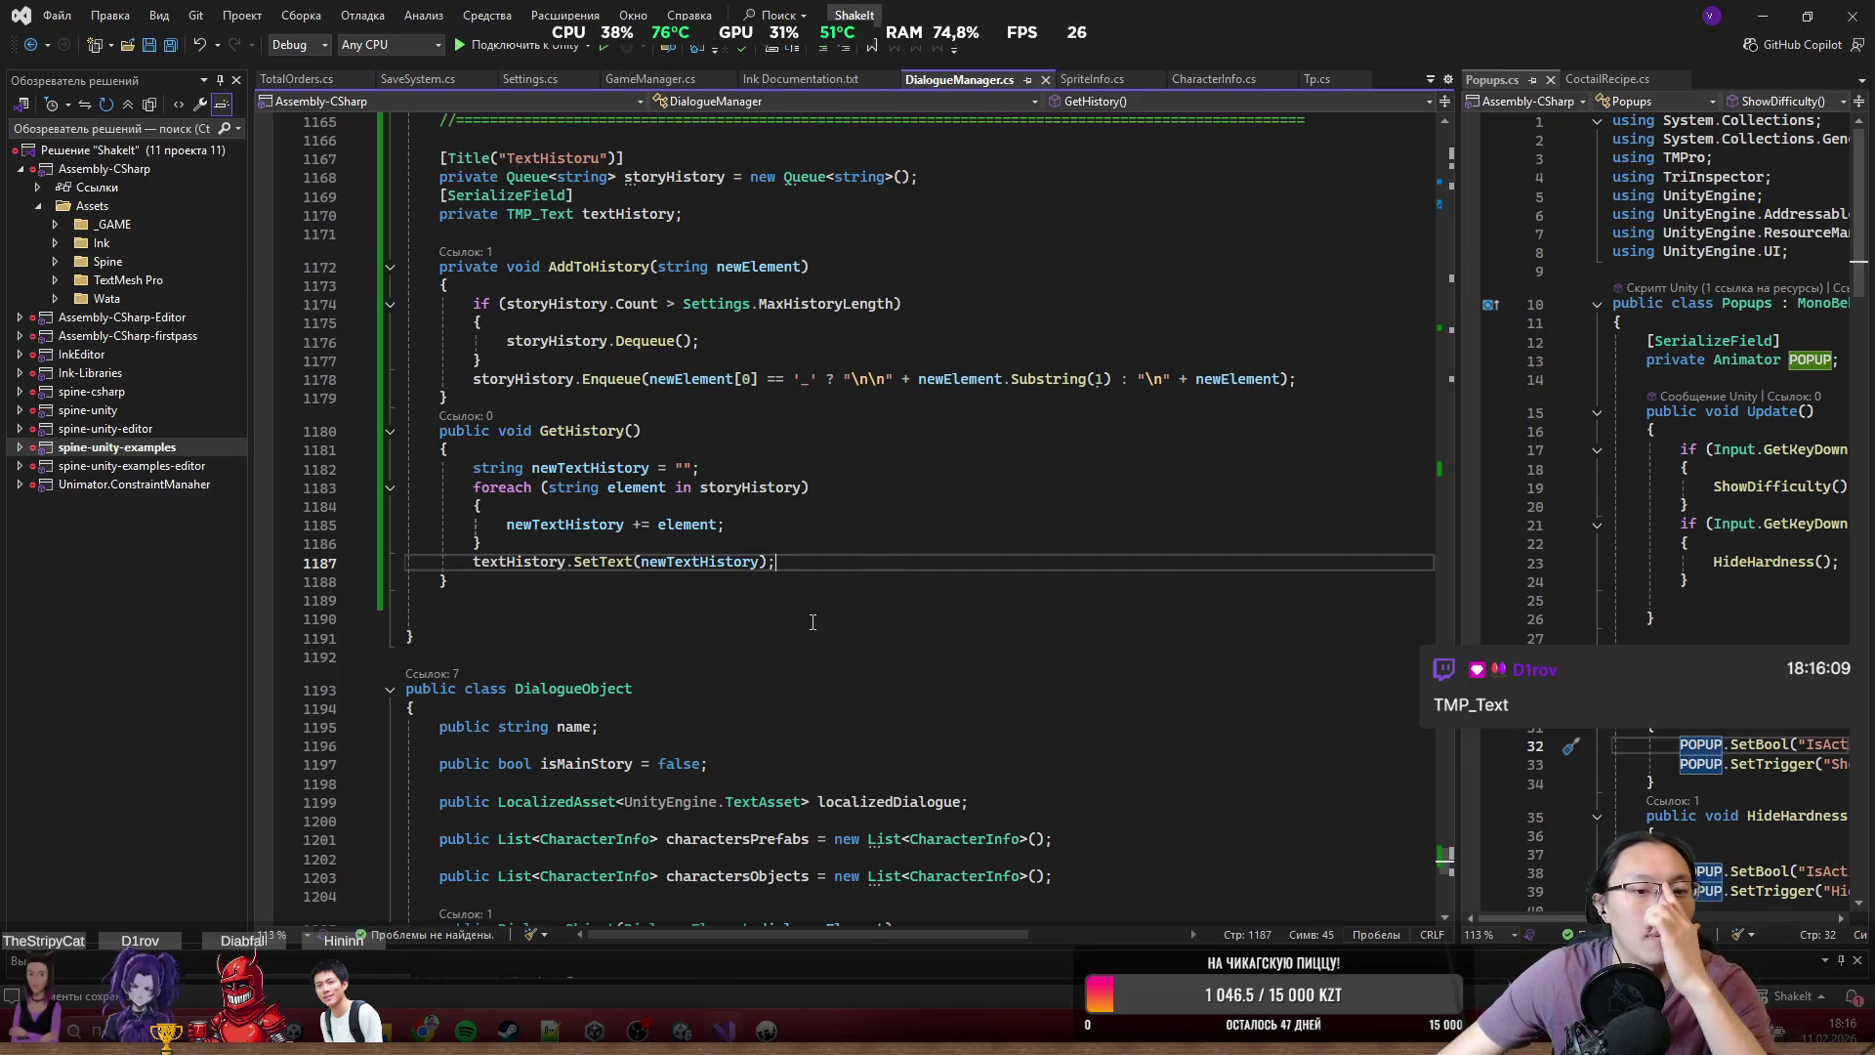
Review the finished GetHistory method, then minimize Visual Studio to return to Unity.
left_click(820, 584)
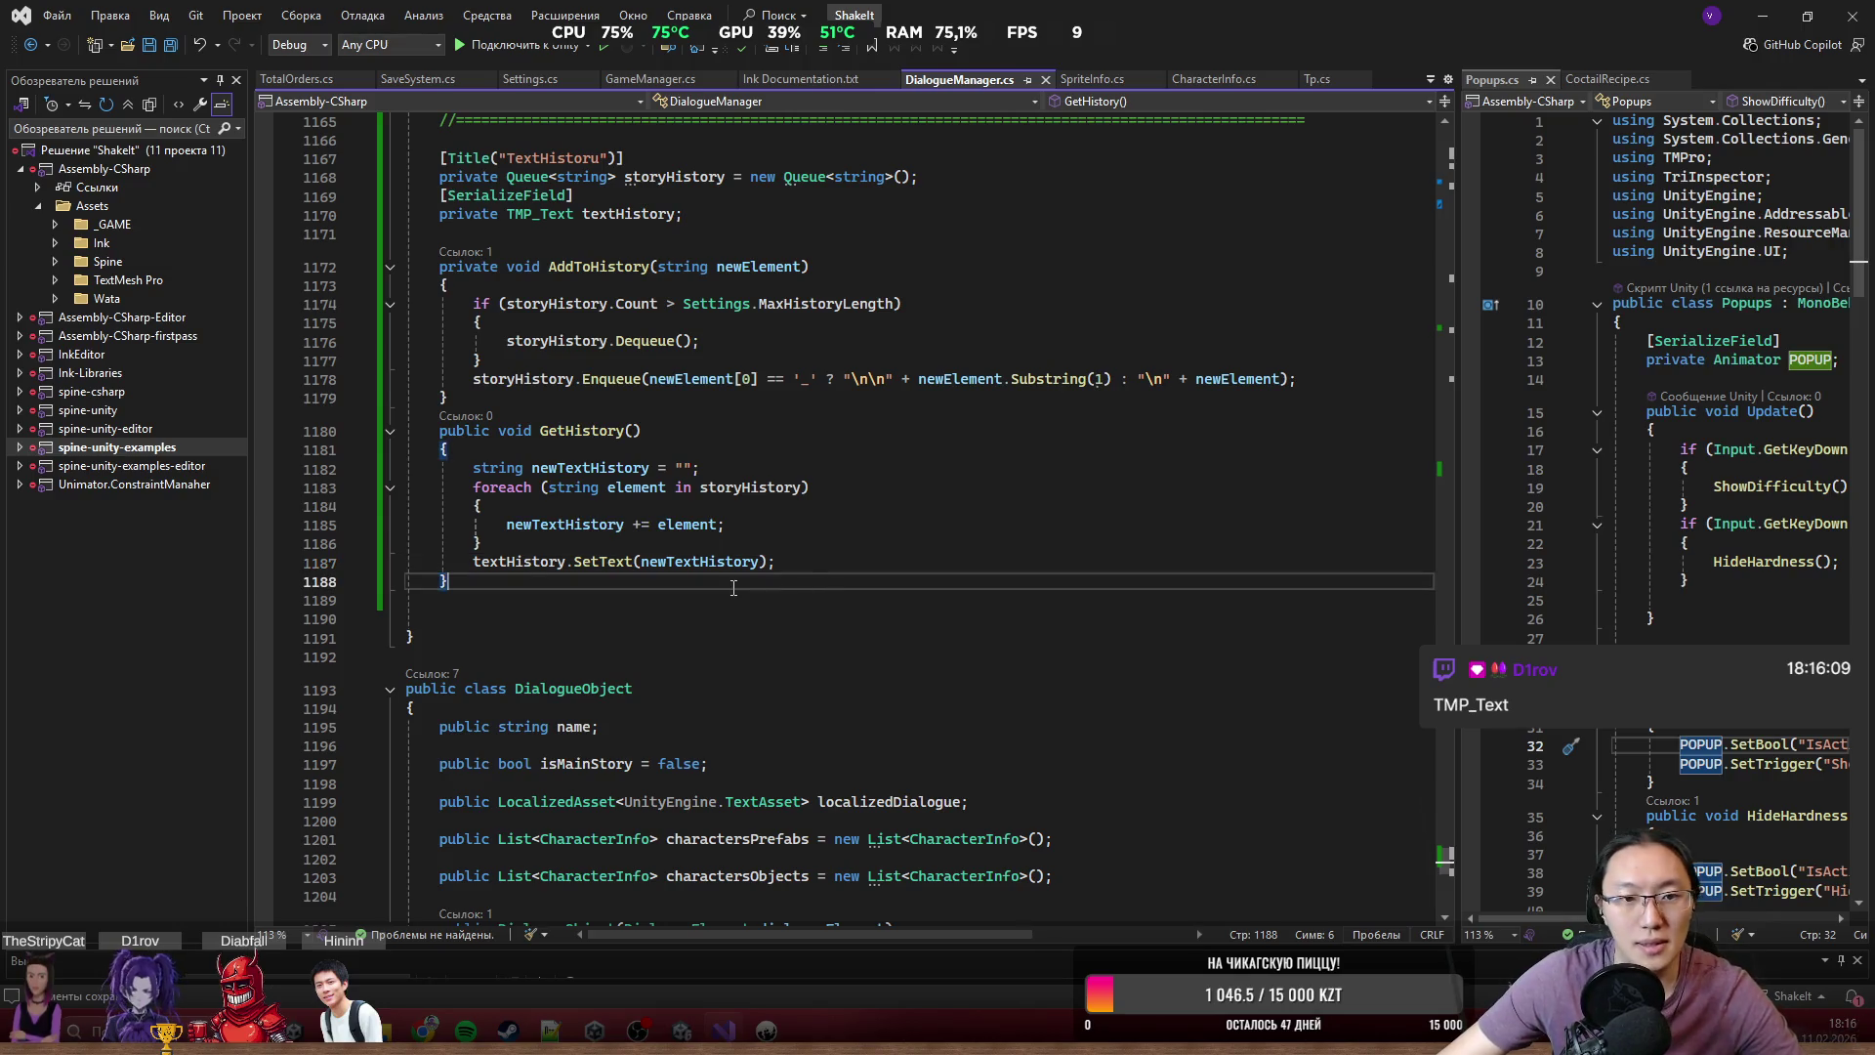
left_click(649, 430)
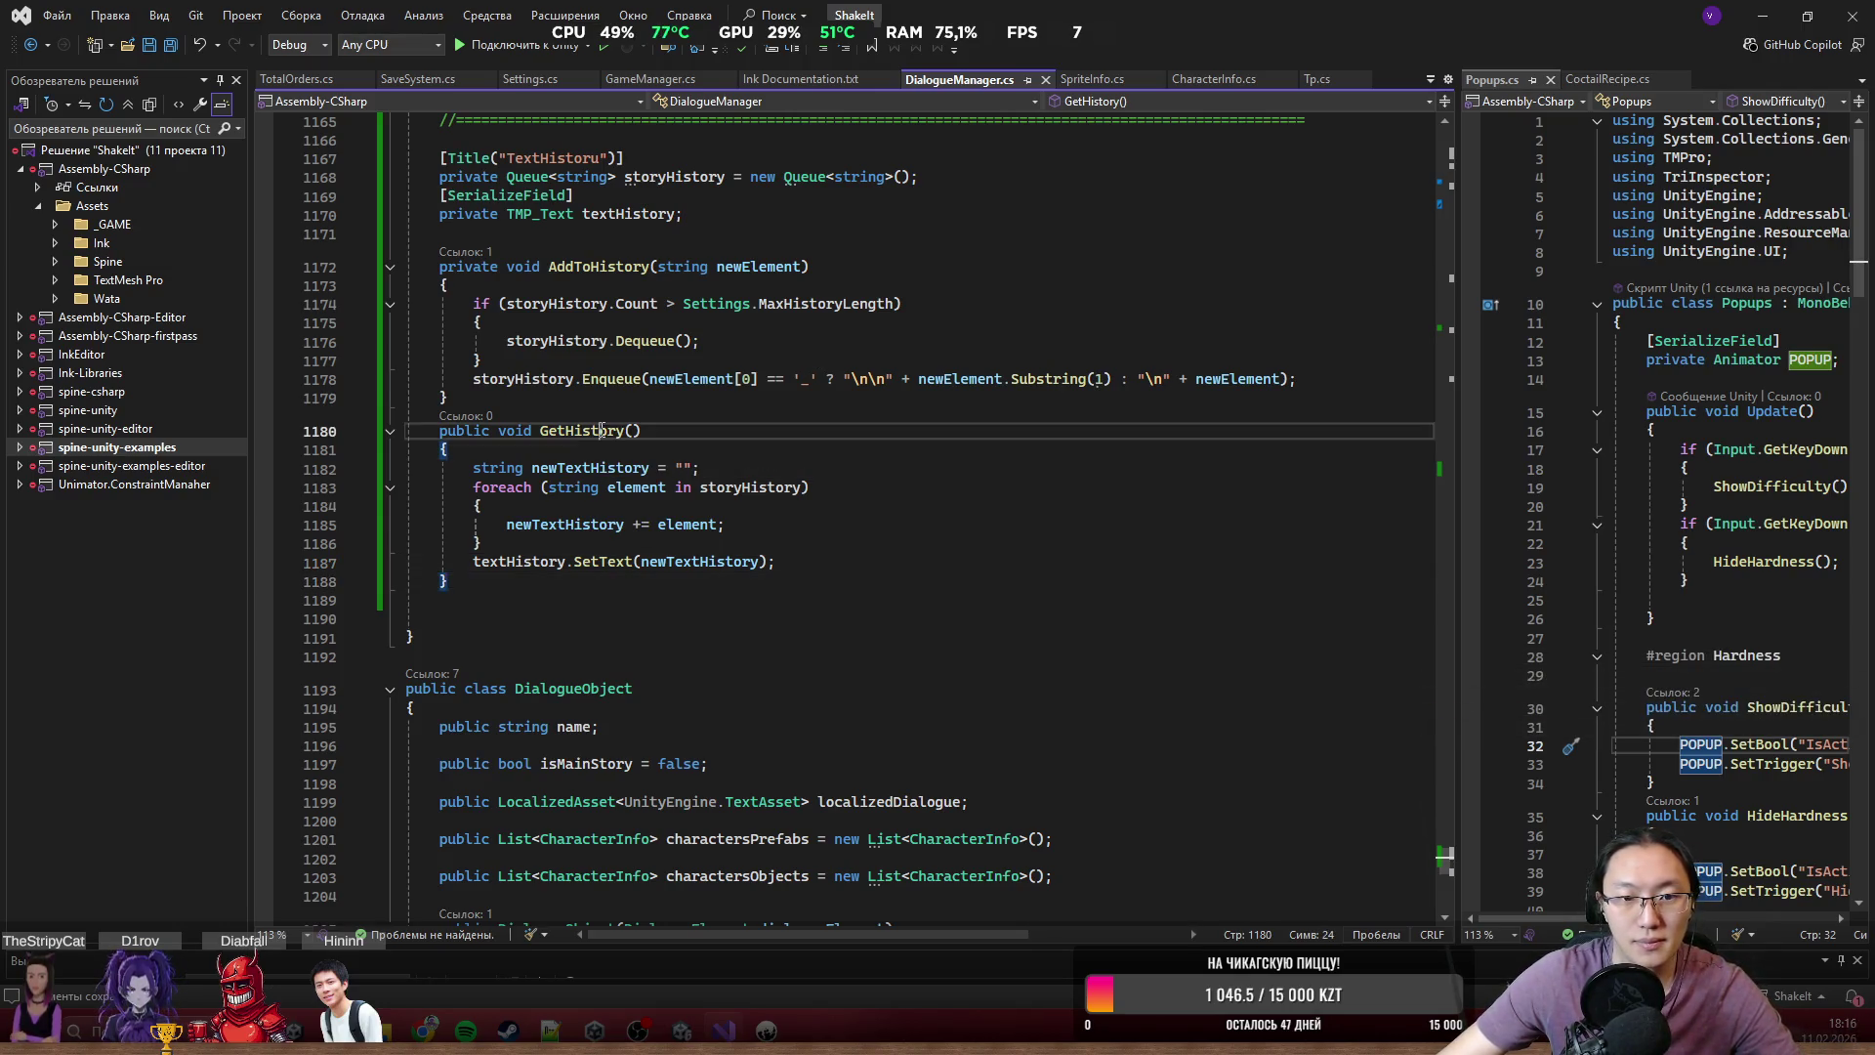
left_click(757, 532)
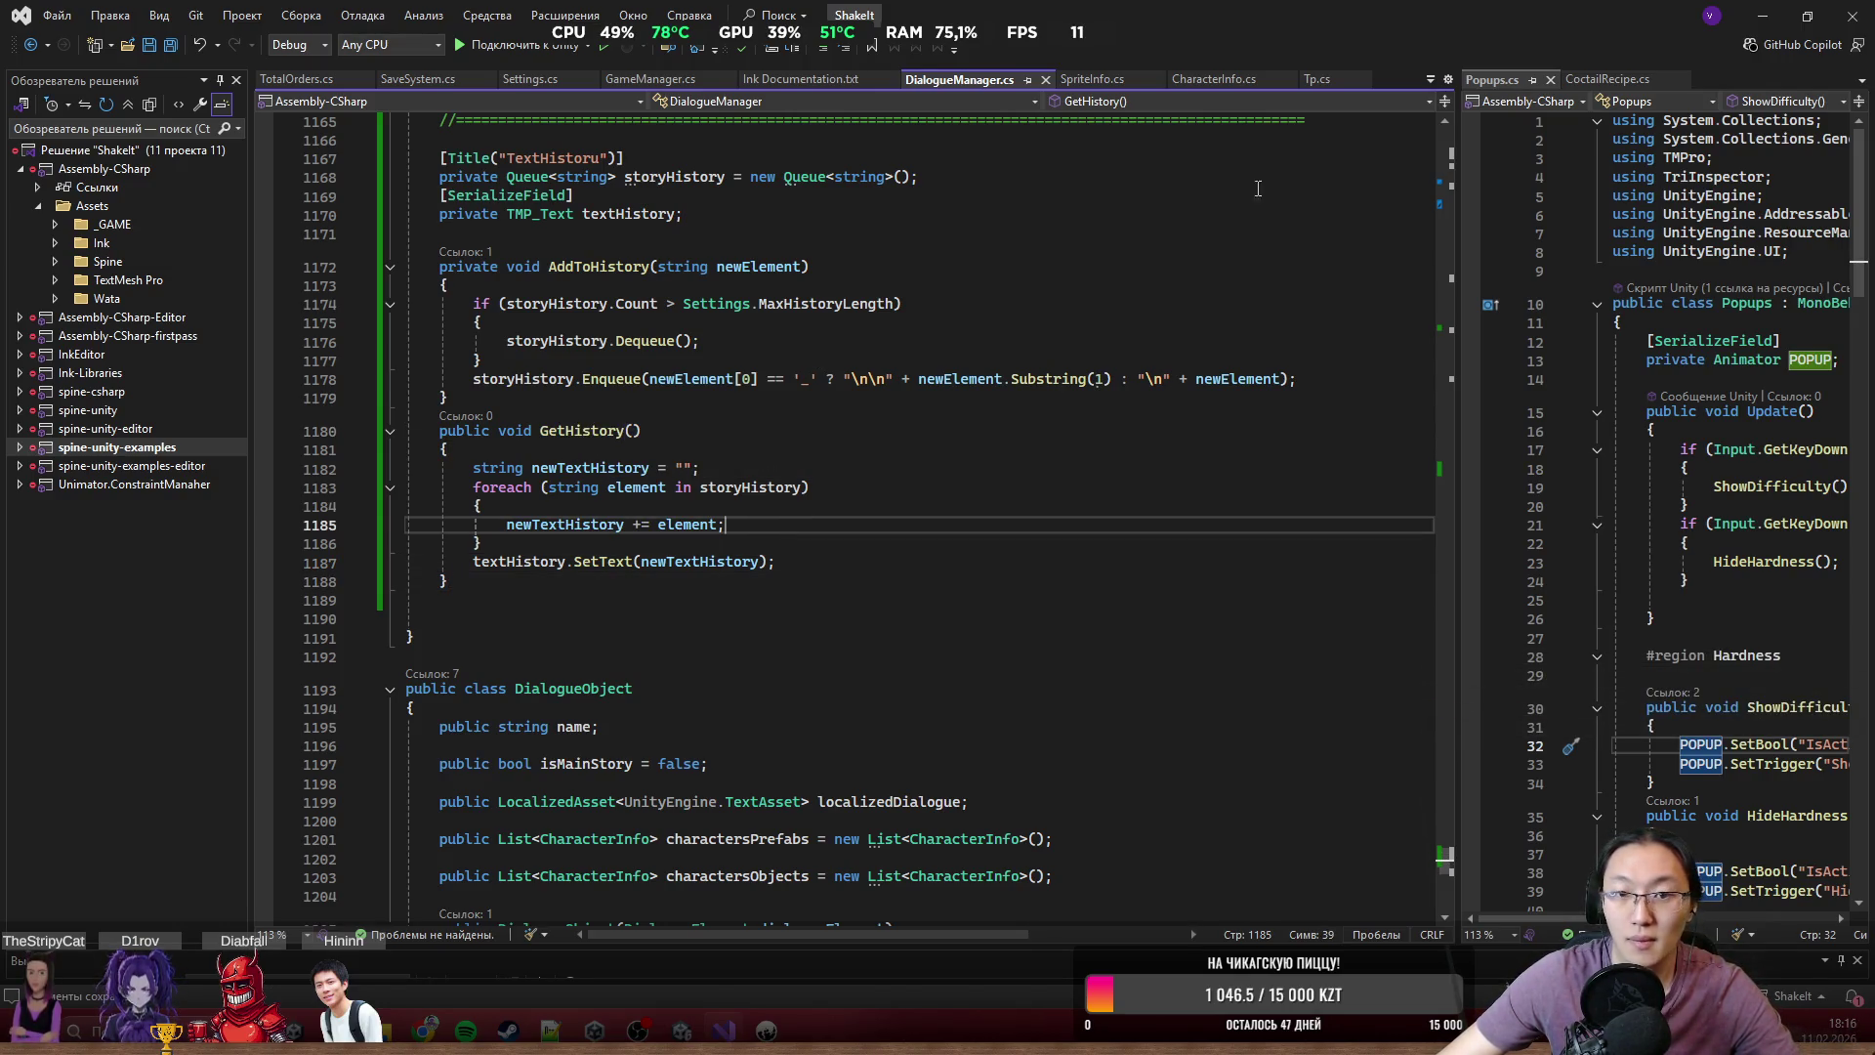
left_click(561, 438)
left_click(1763, 15)
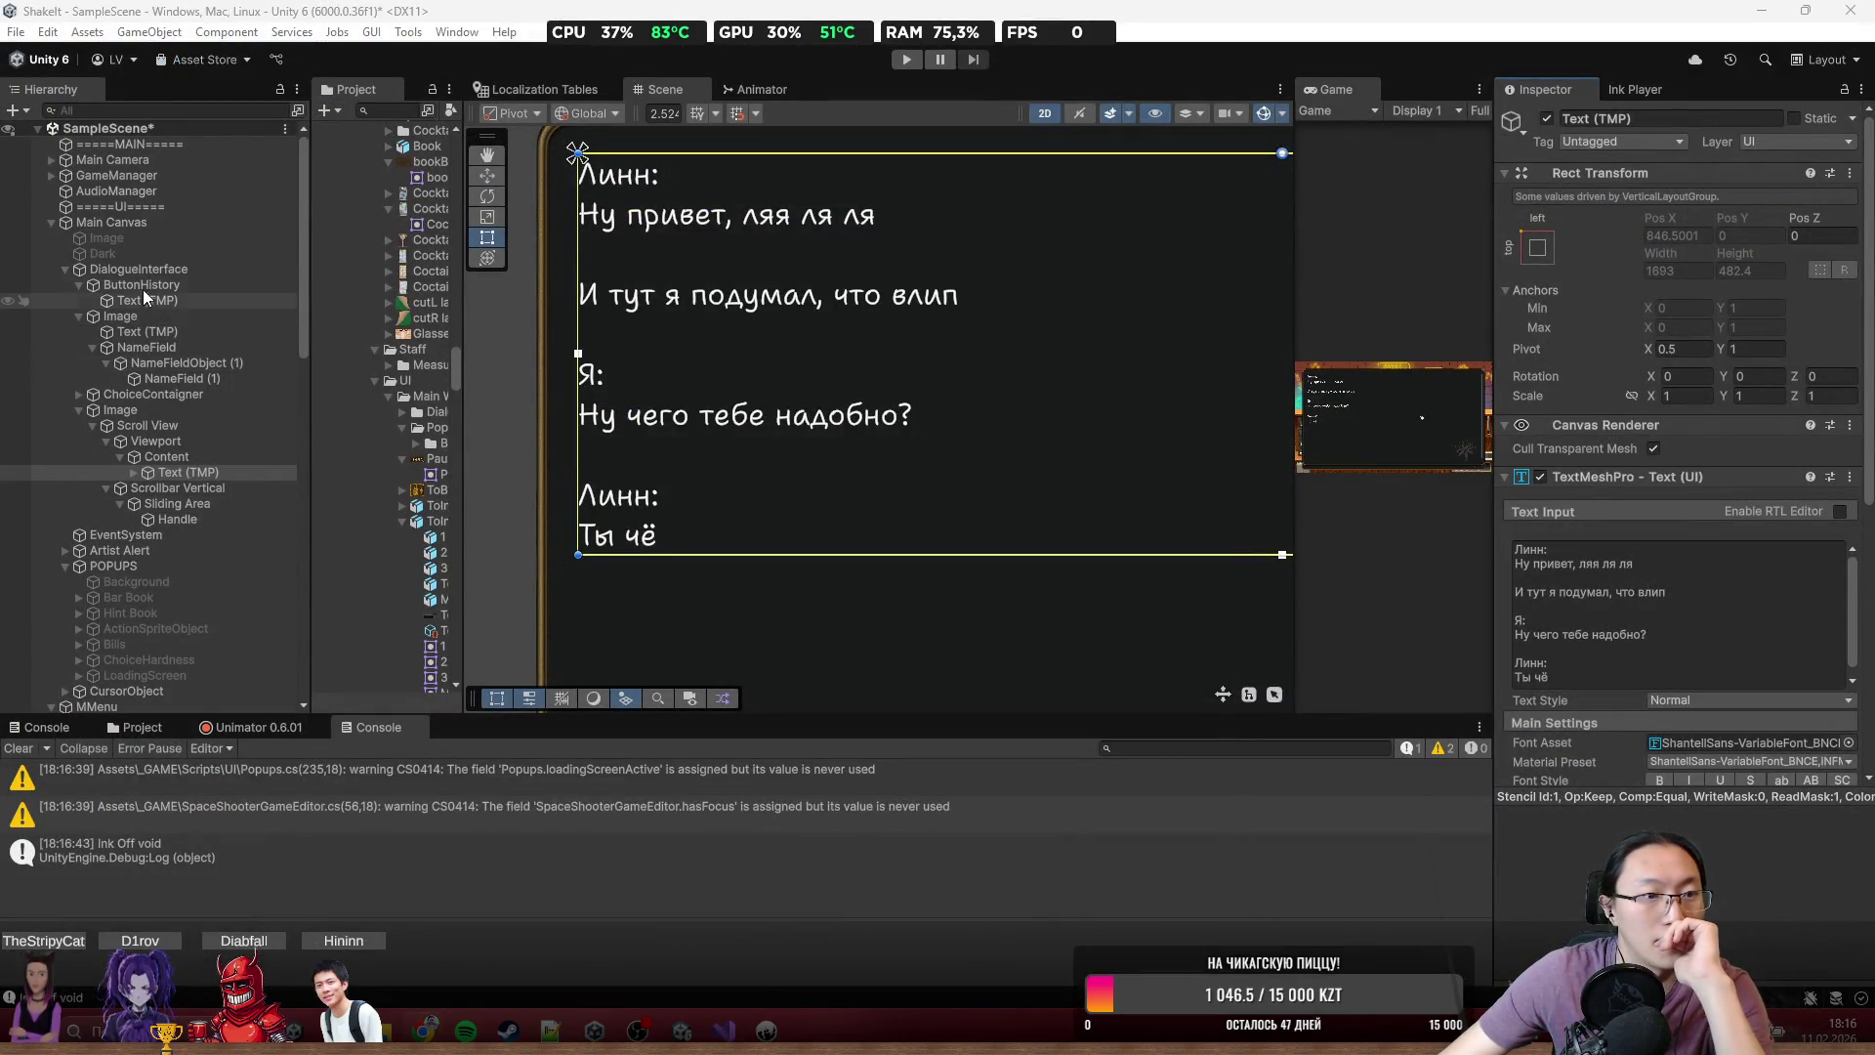
Select GameManager and find the empty Text History field in the Inspector, then return to Visual Studio.
left_click(112, 175)
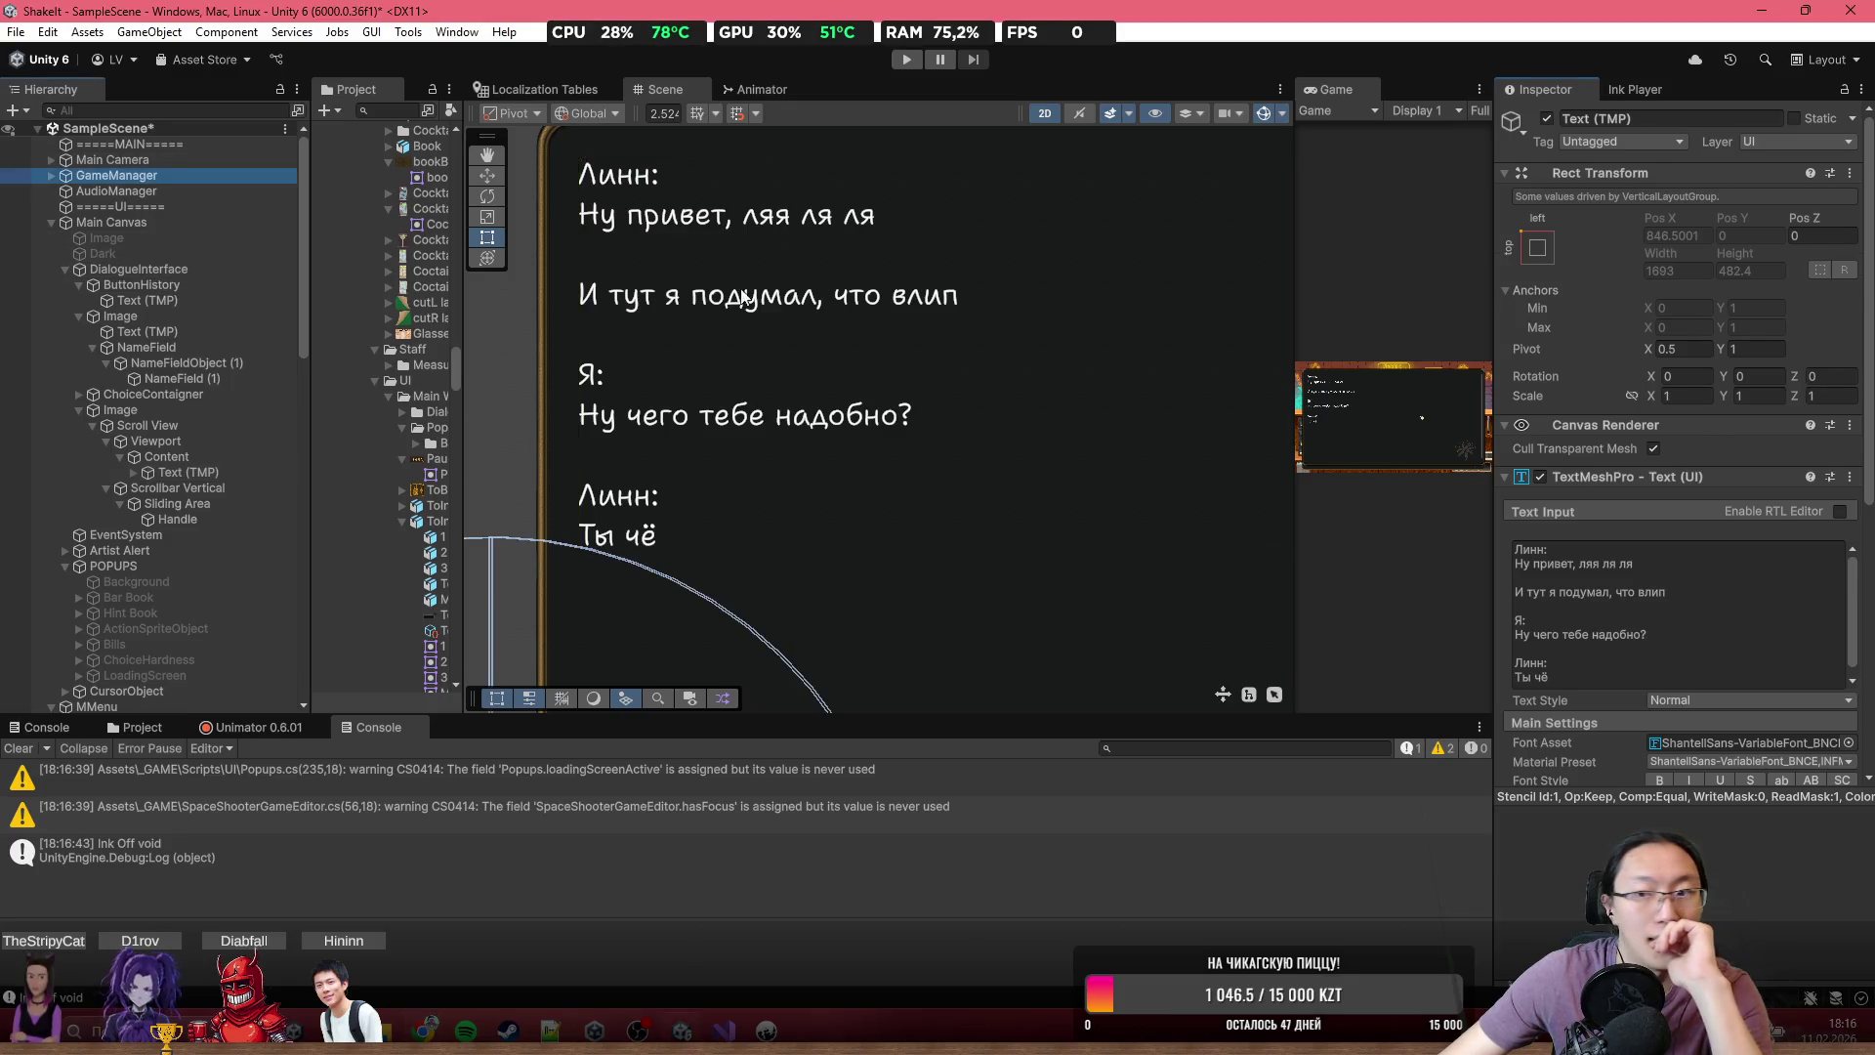
scroll(1631, 586, "down", 5)
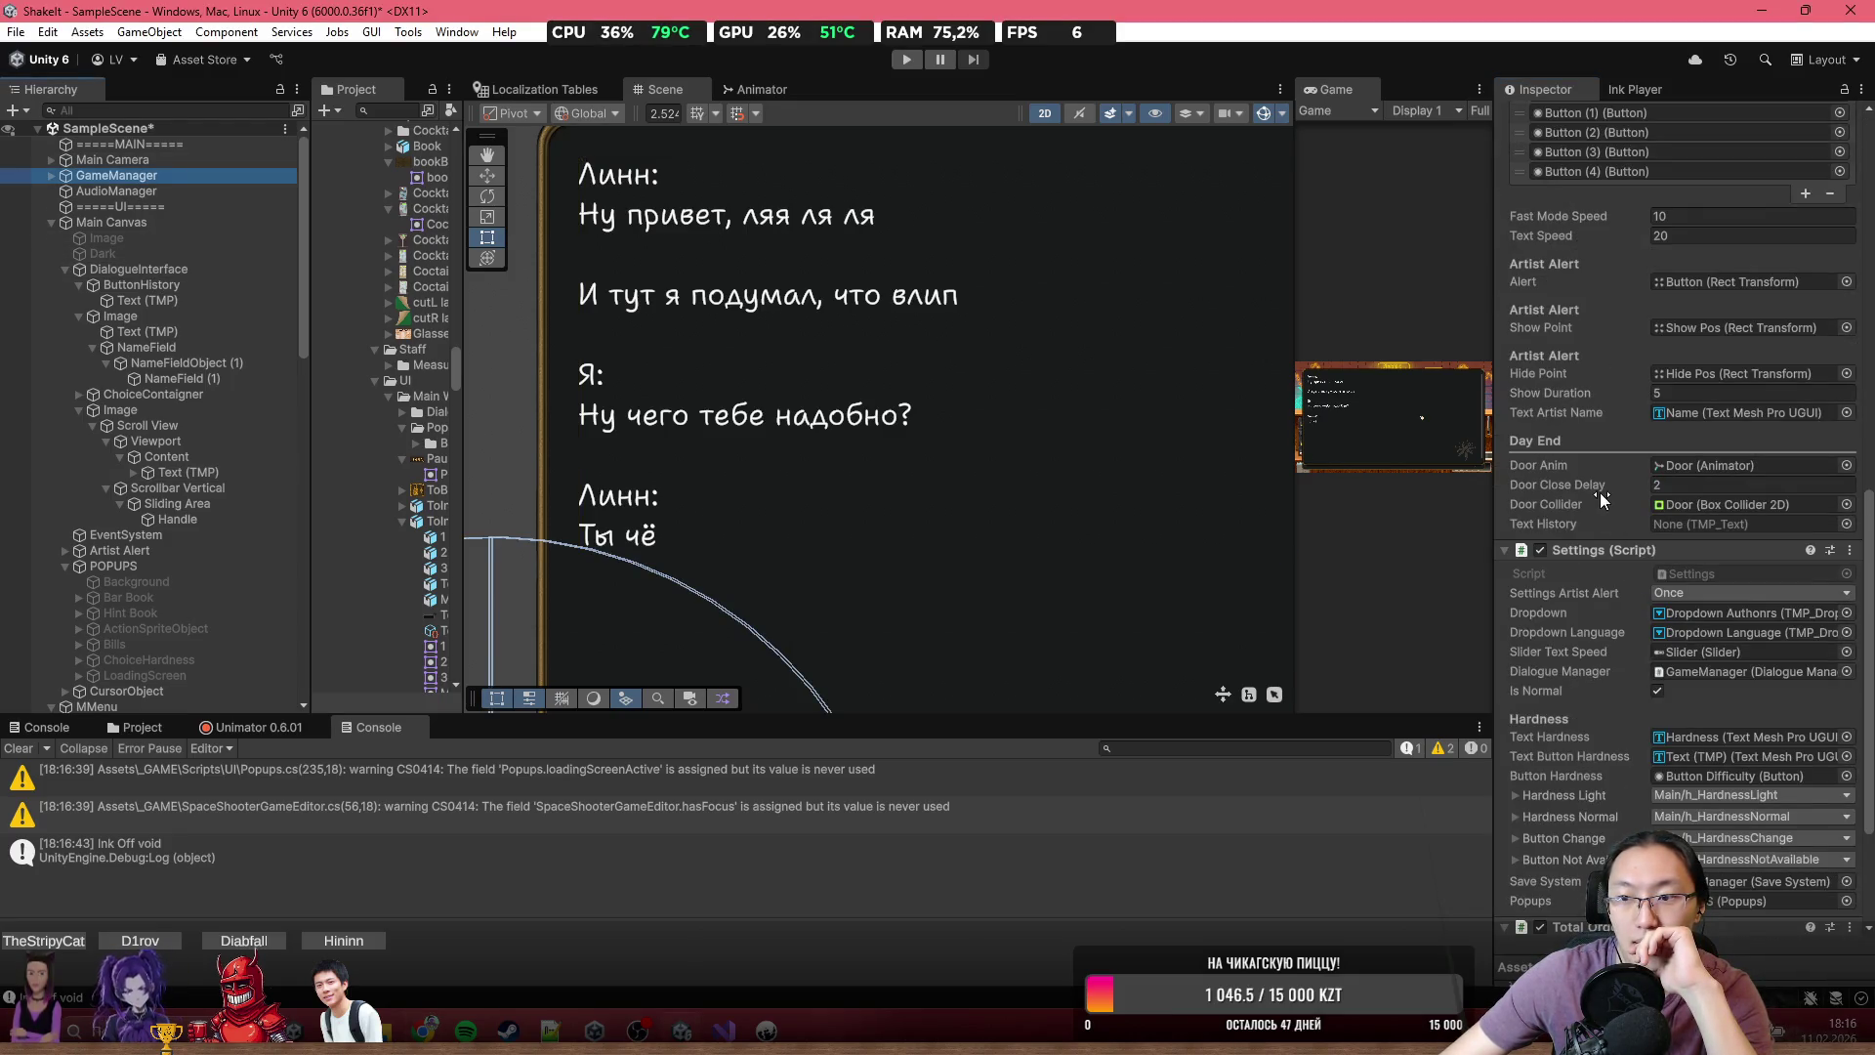
scroll(1631, 559, "up", 8)
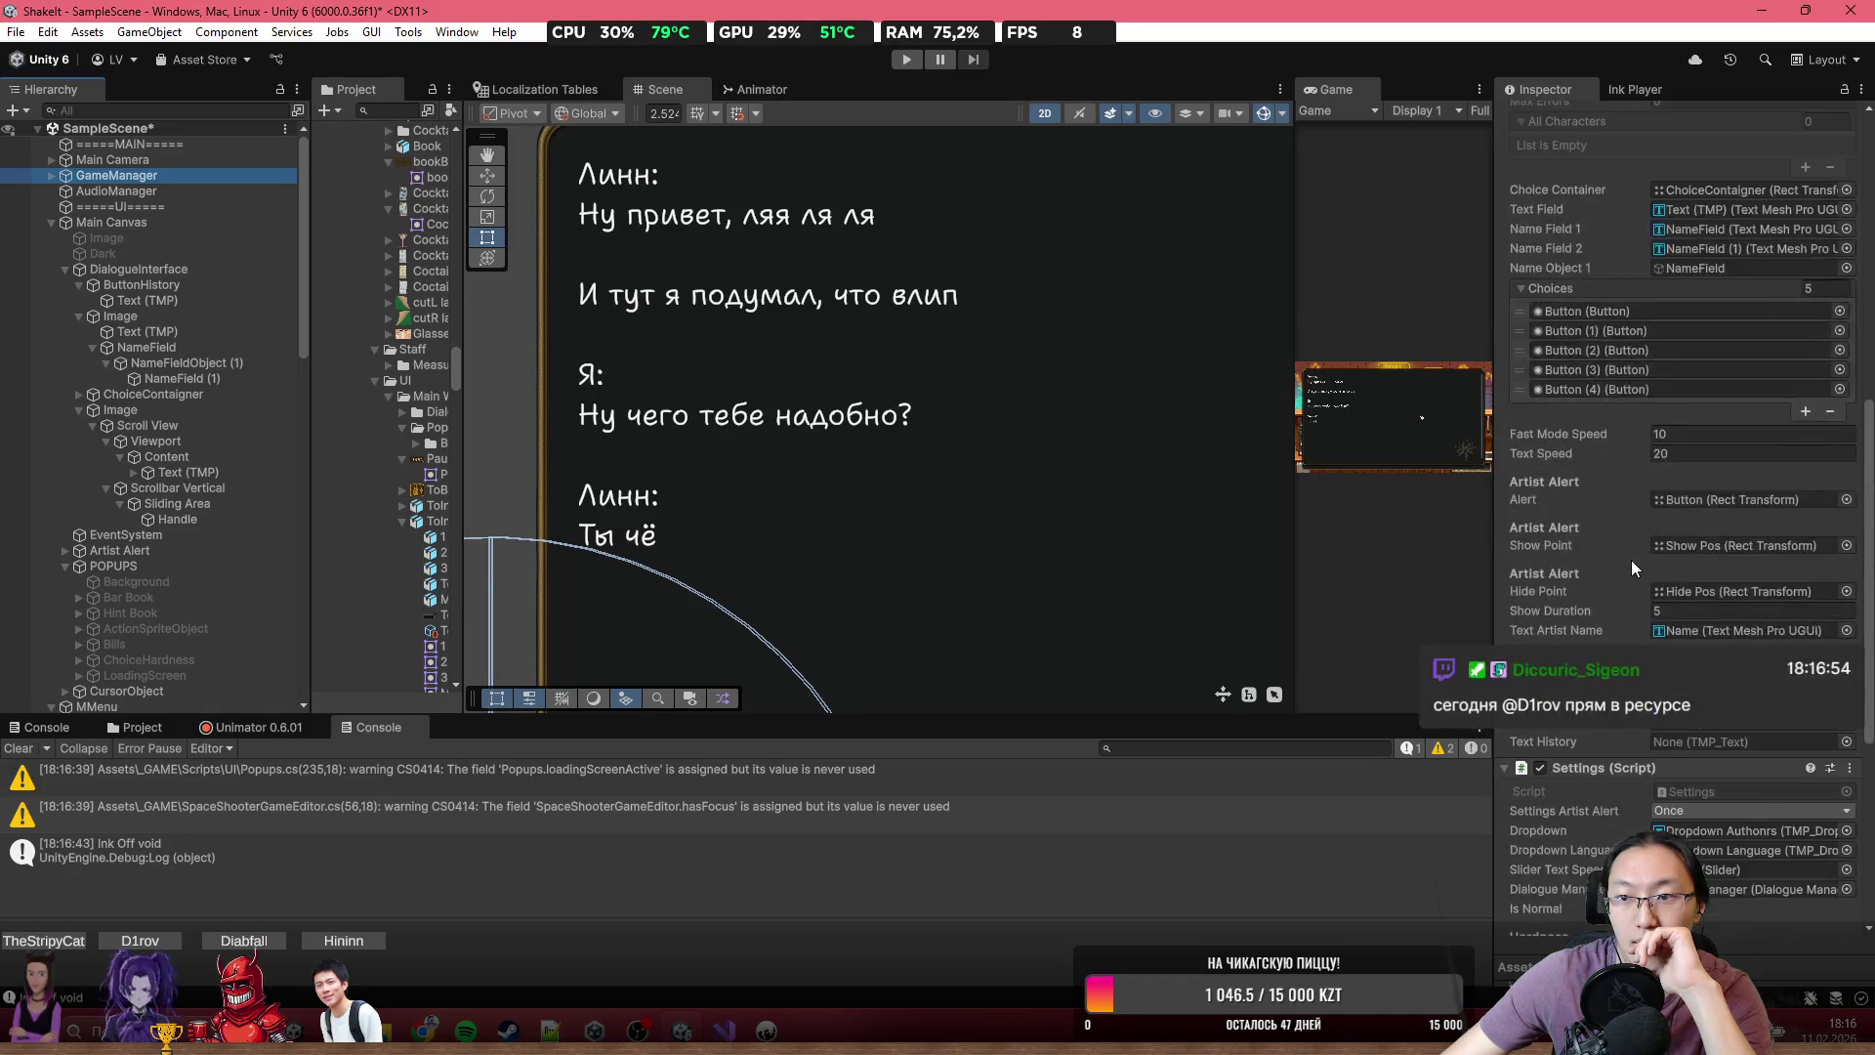
scroll(1631, 559, "up", 3)
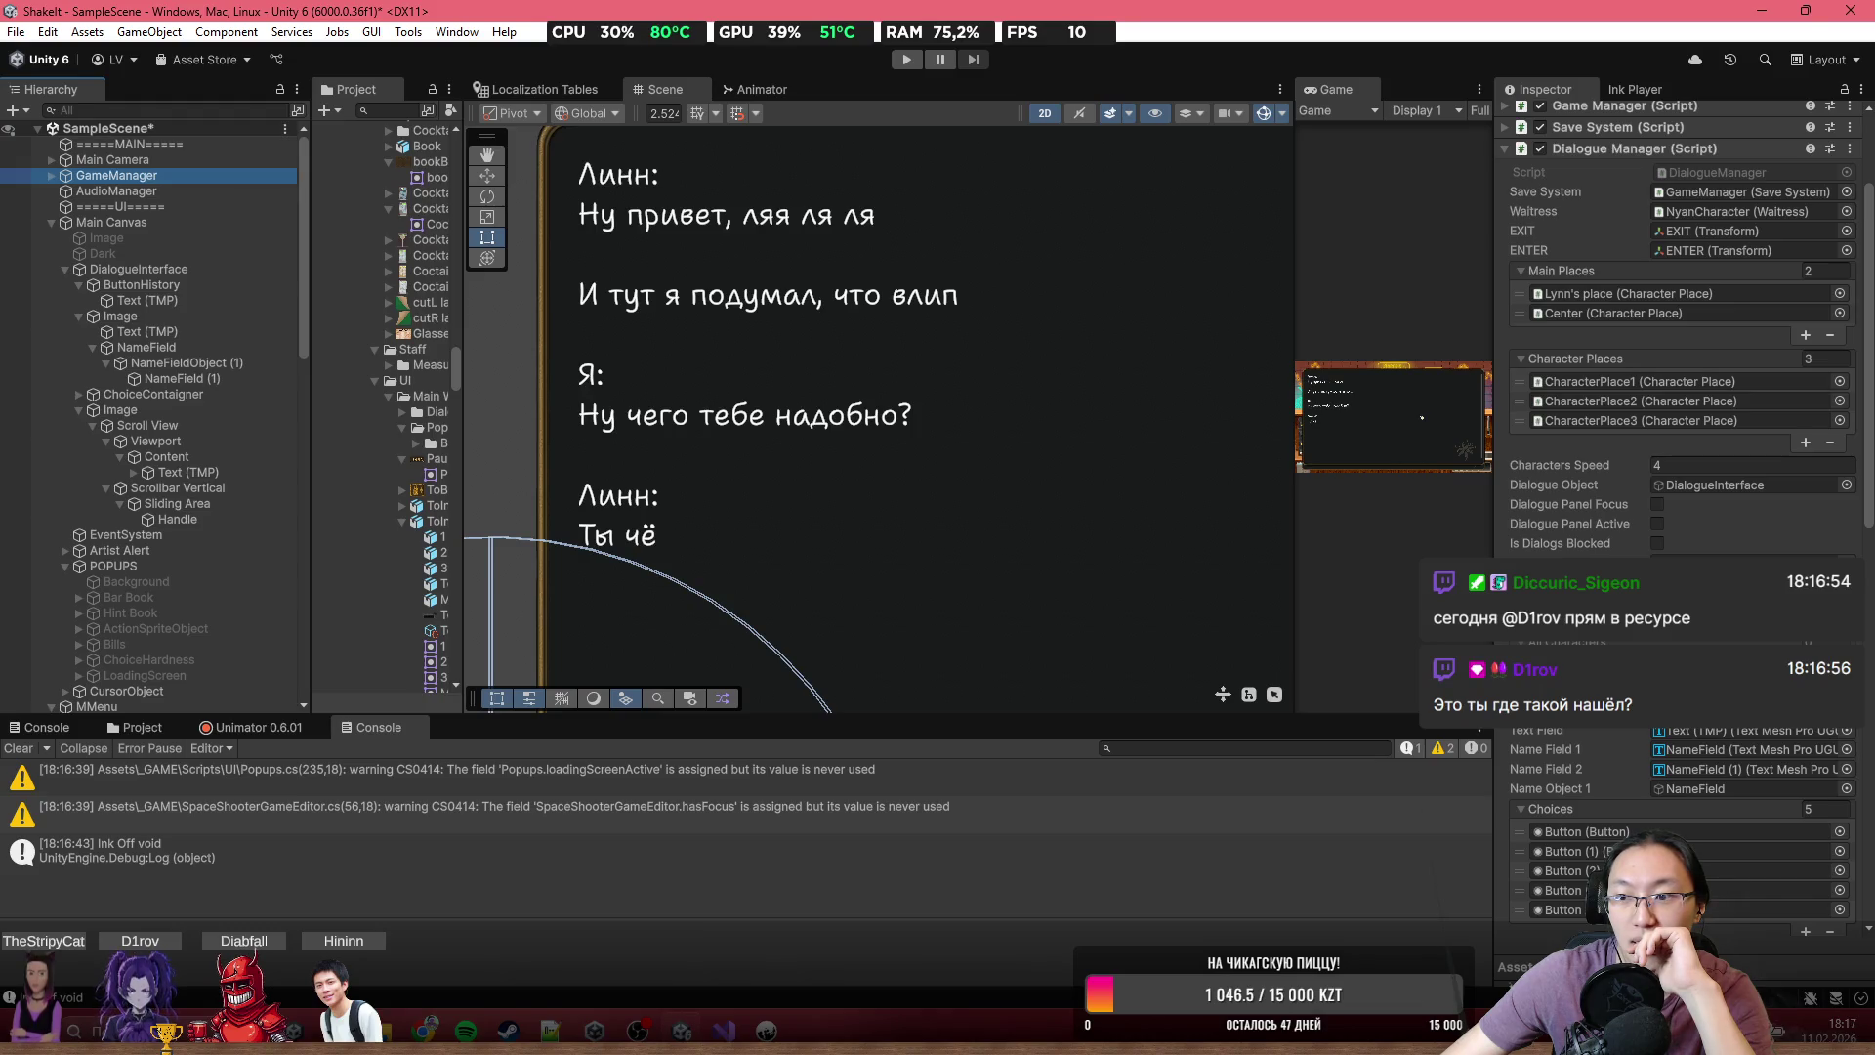
scroll(1631, 560, "down", 2)
scroll(1631, 559, "down", 6)
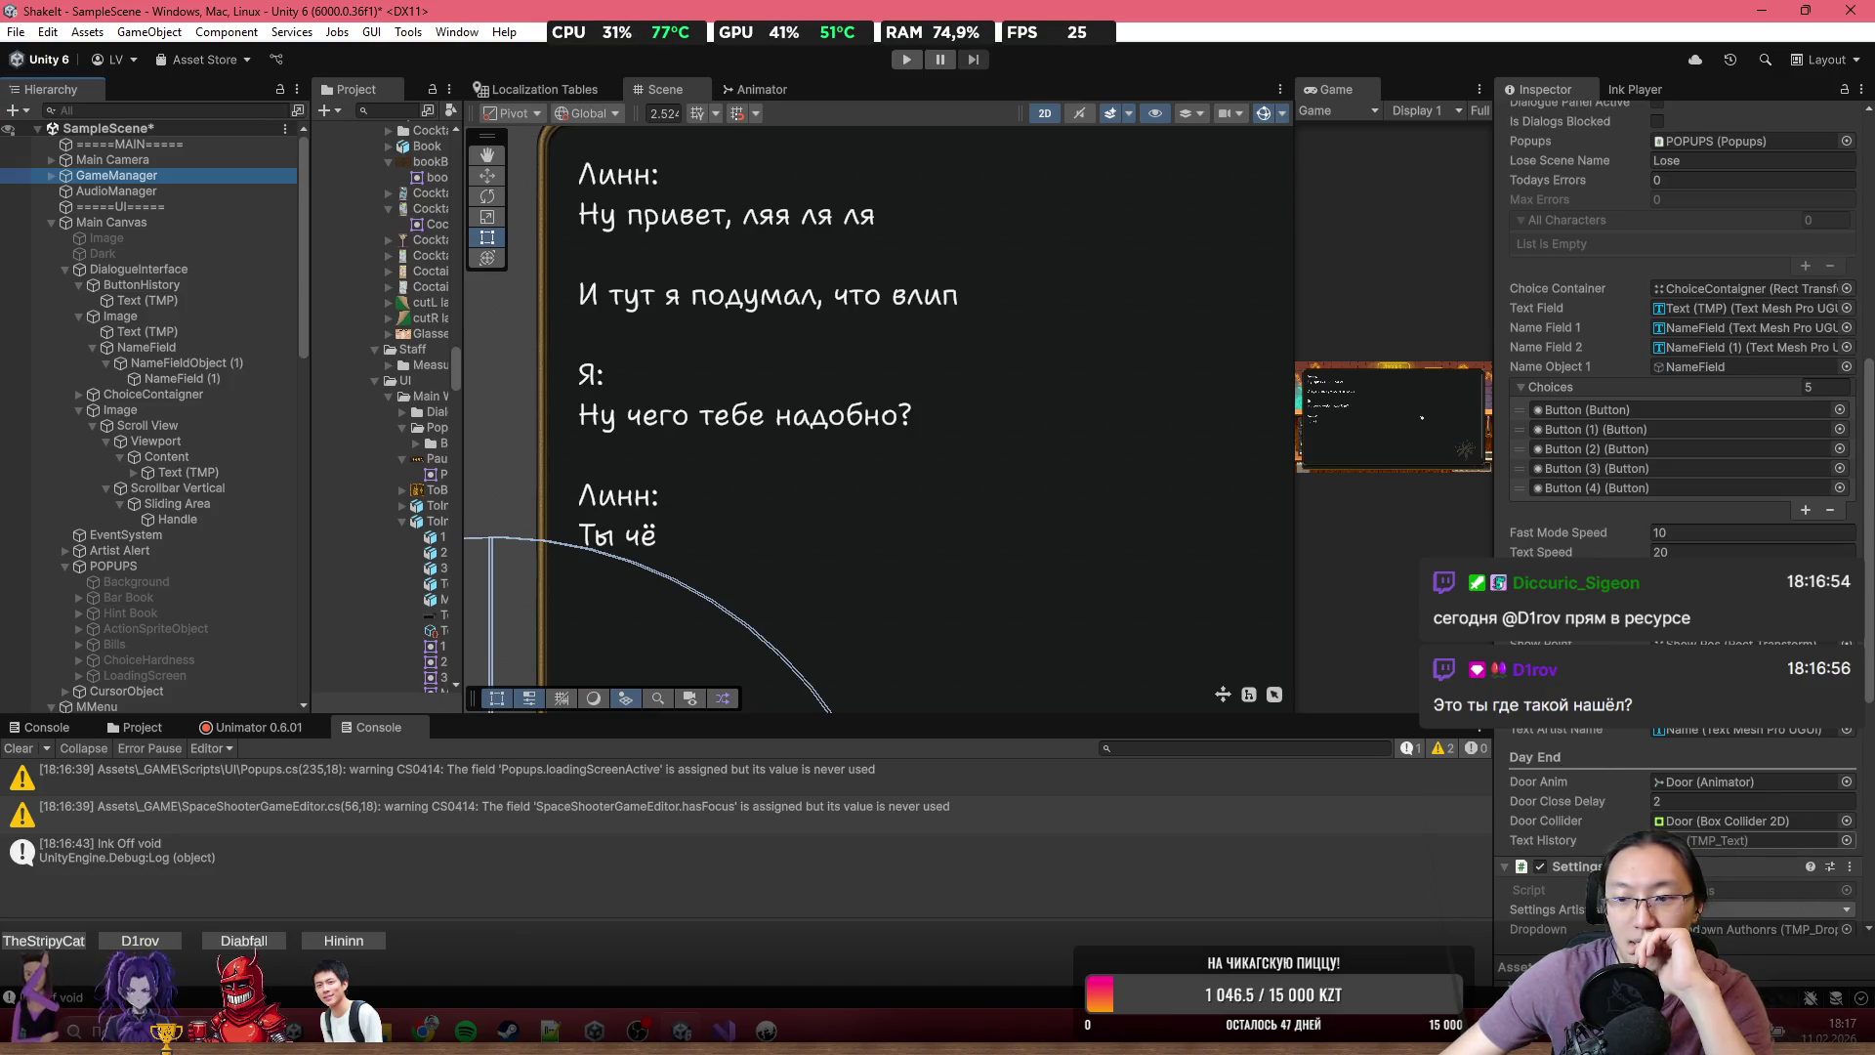
key("alt+Tab")
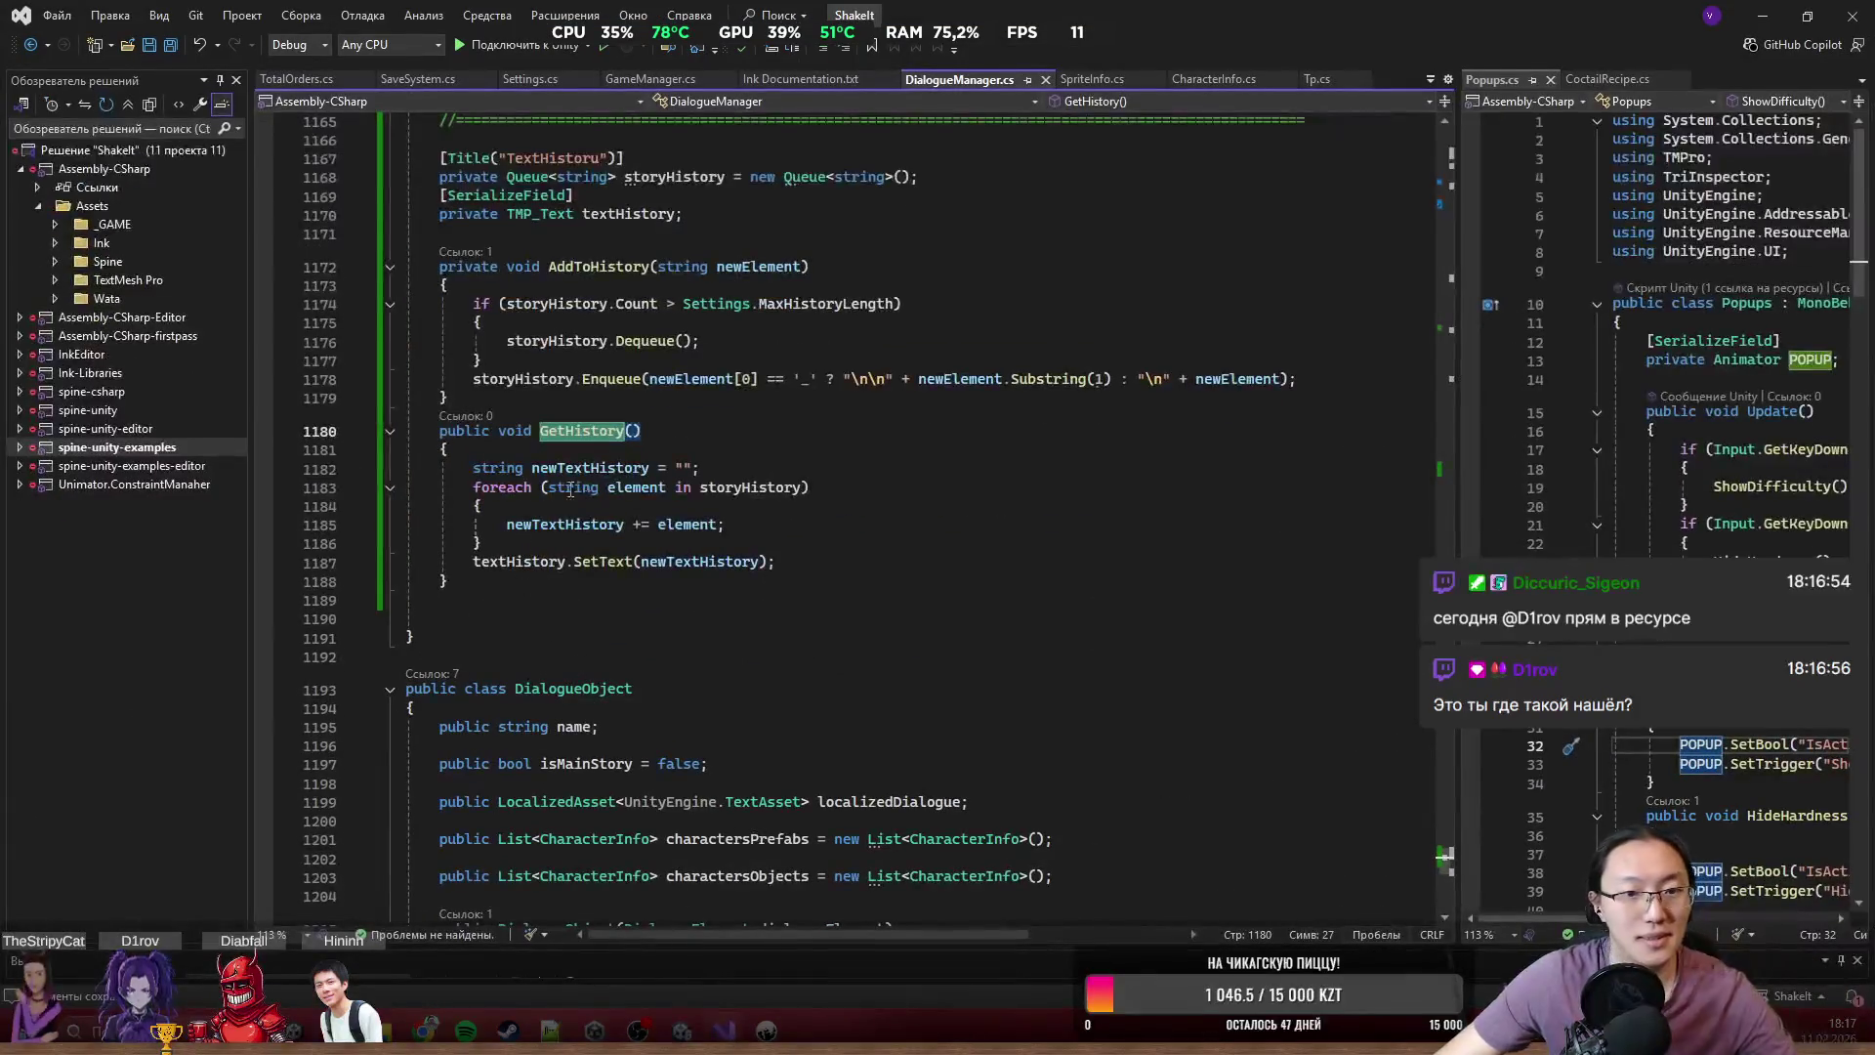
Move the [SerializeField] textHistory lines up above the storyHistory field.
left_click_drag(684, 327, 439, 308)
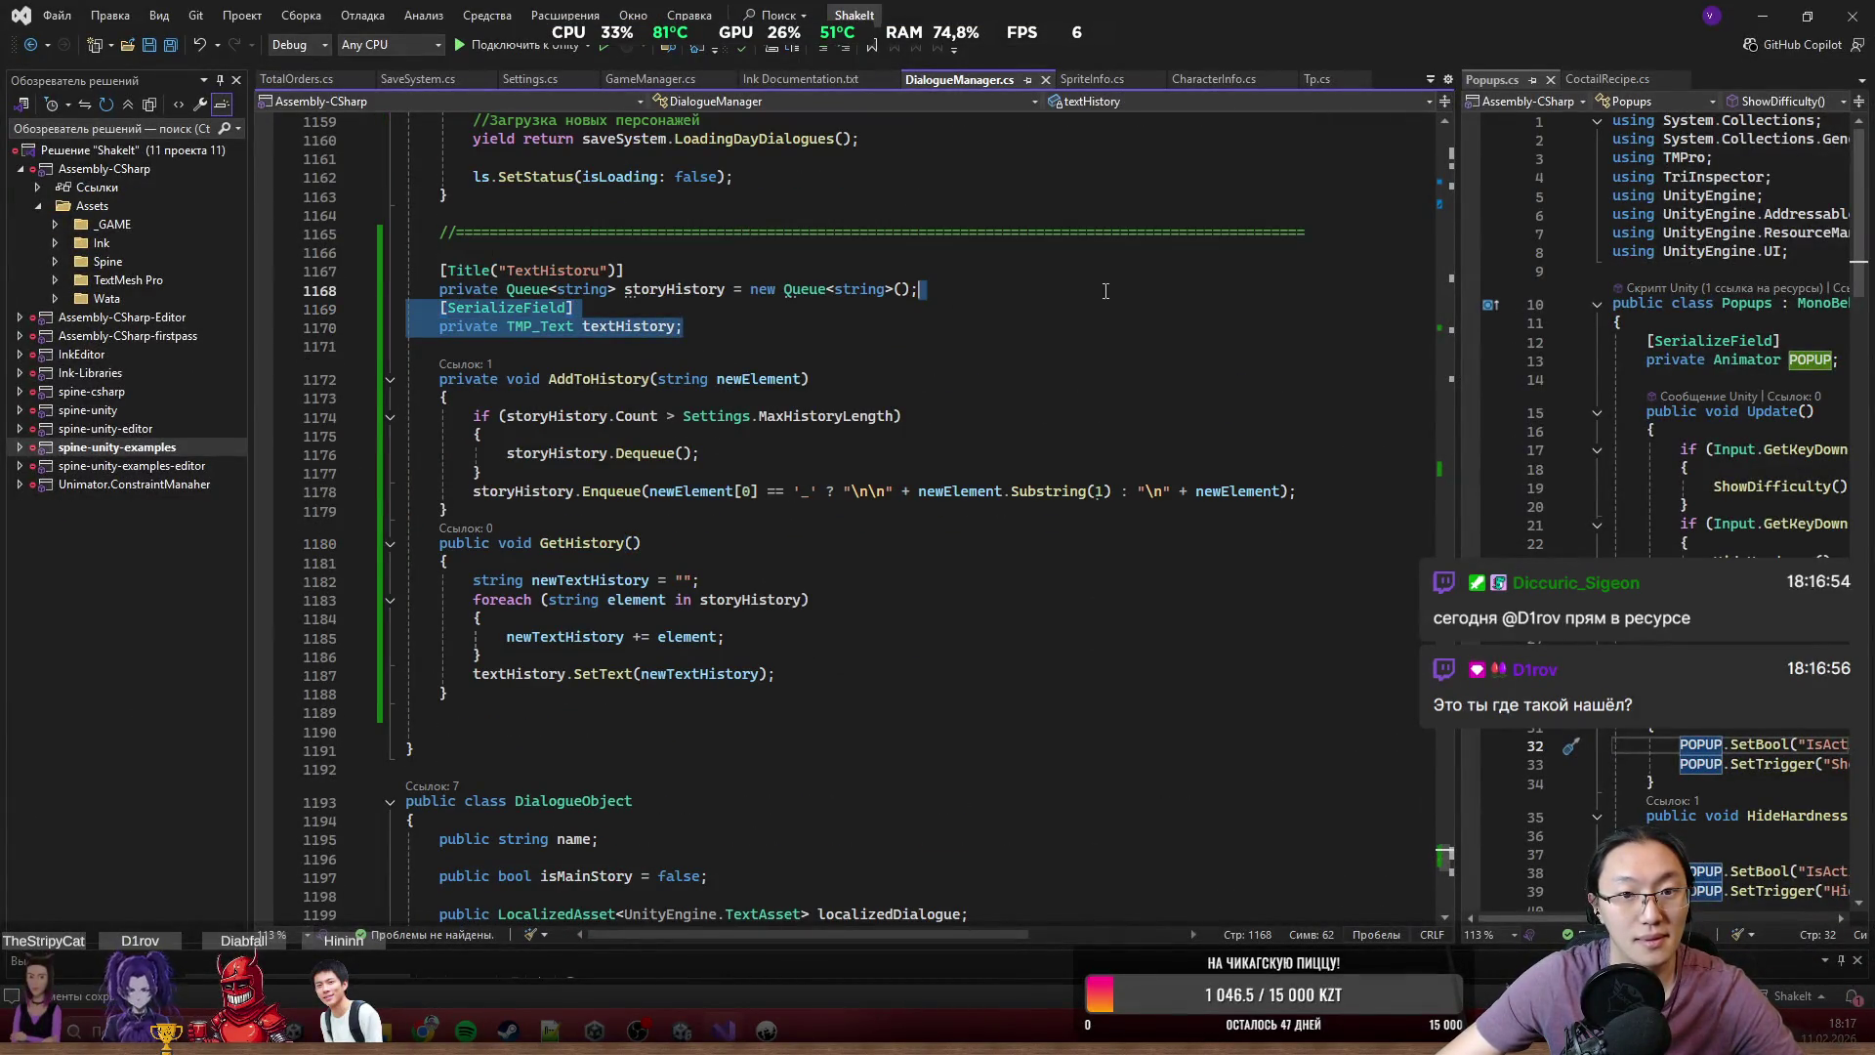
key("ctrl+x")
key("Up")
key("ctrl+v")
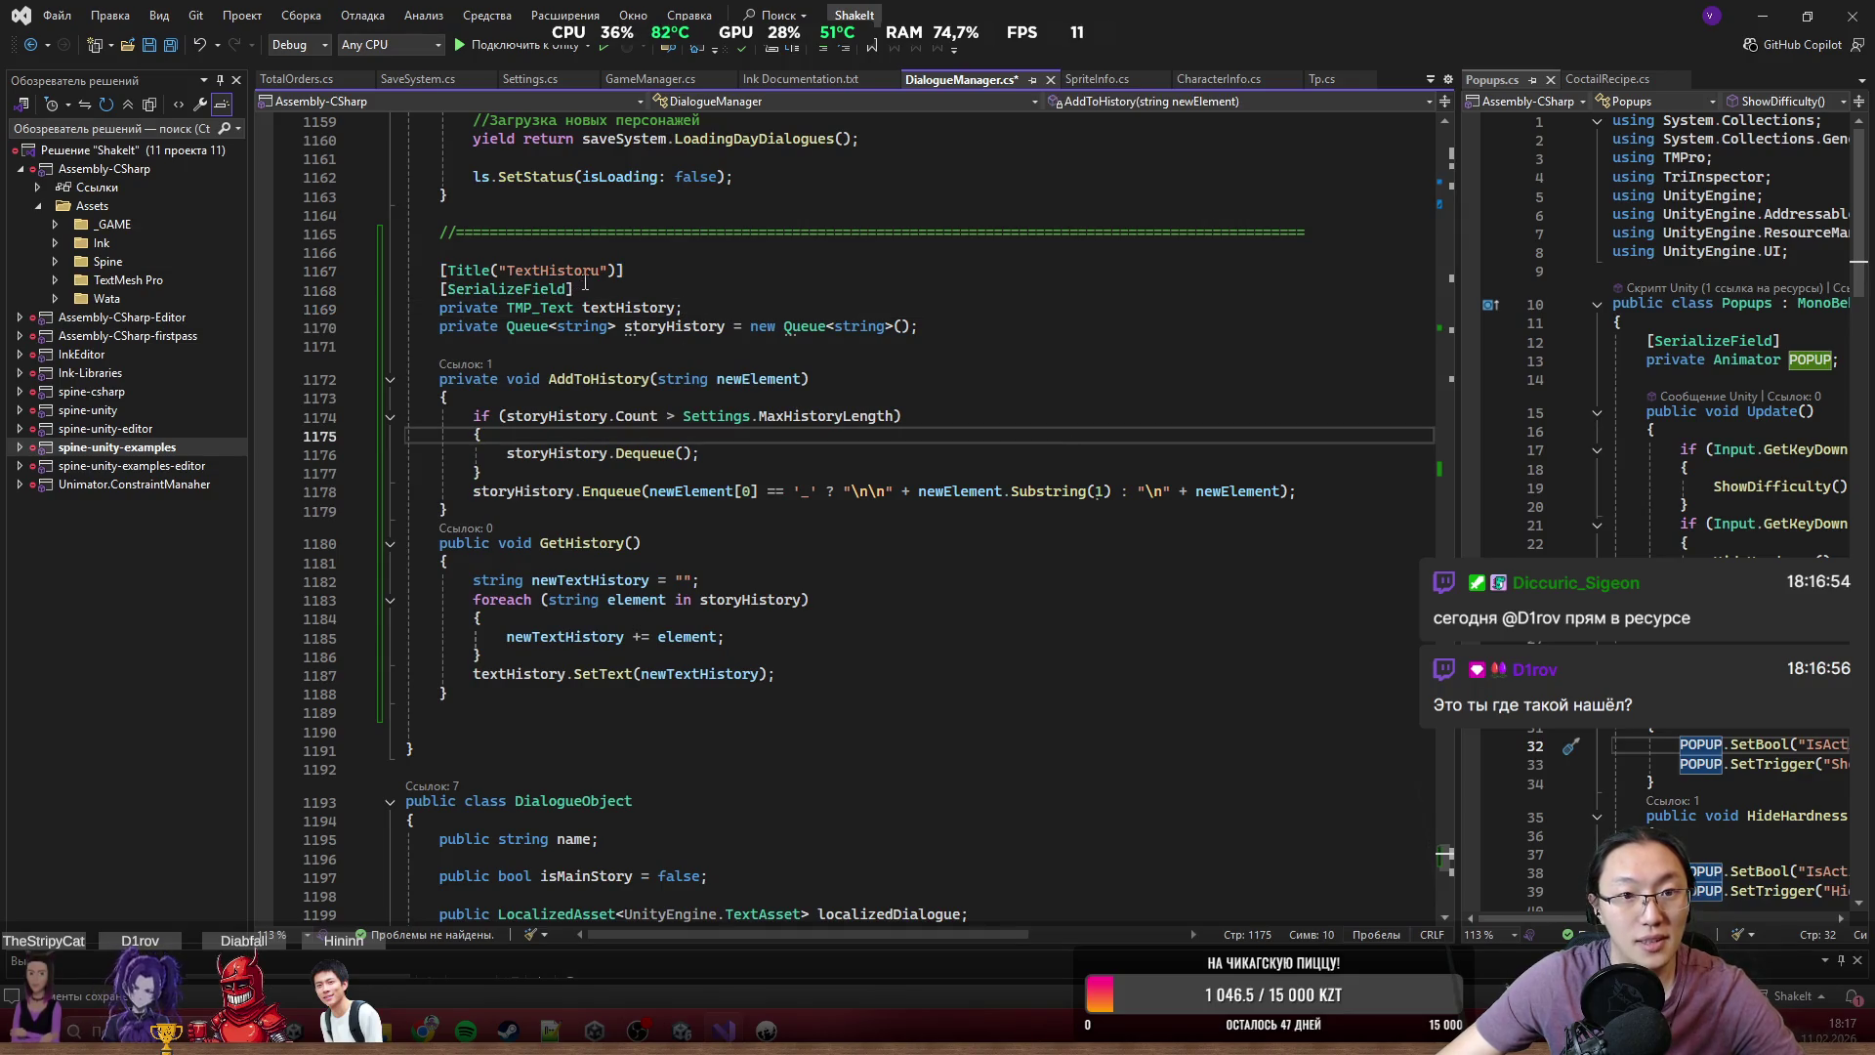
Correct the title to "TextHistory", save the script, and return to Unity.
left_click(597, 271)
key("BackSpace")
type("y")
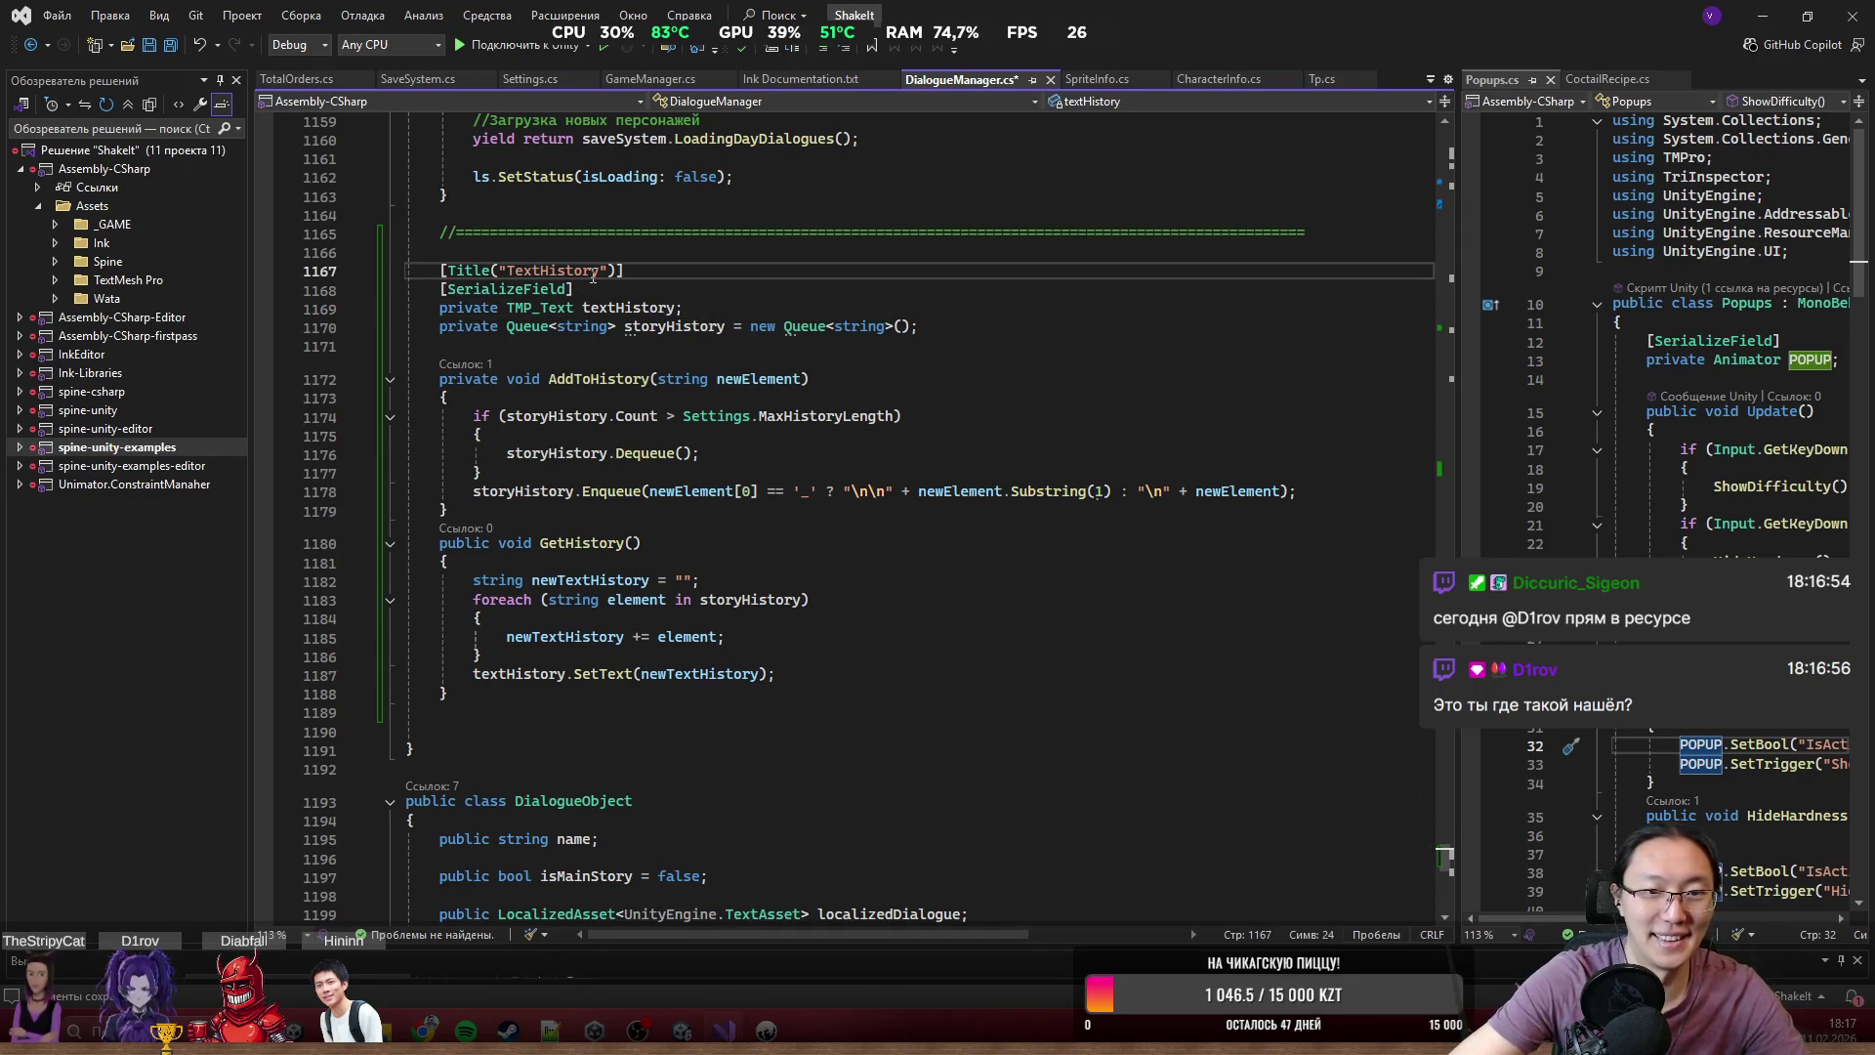
key("ctrl+s")
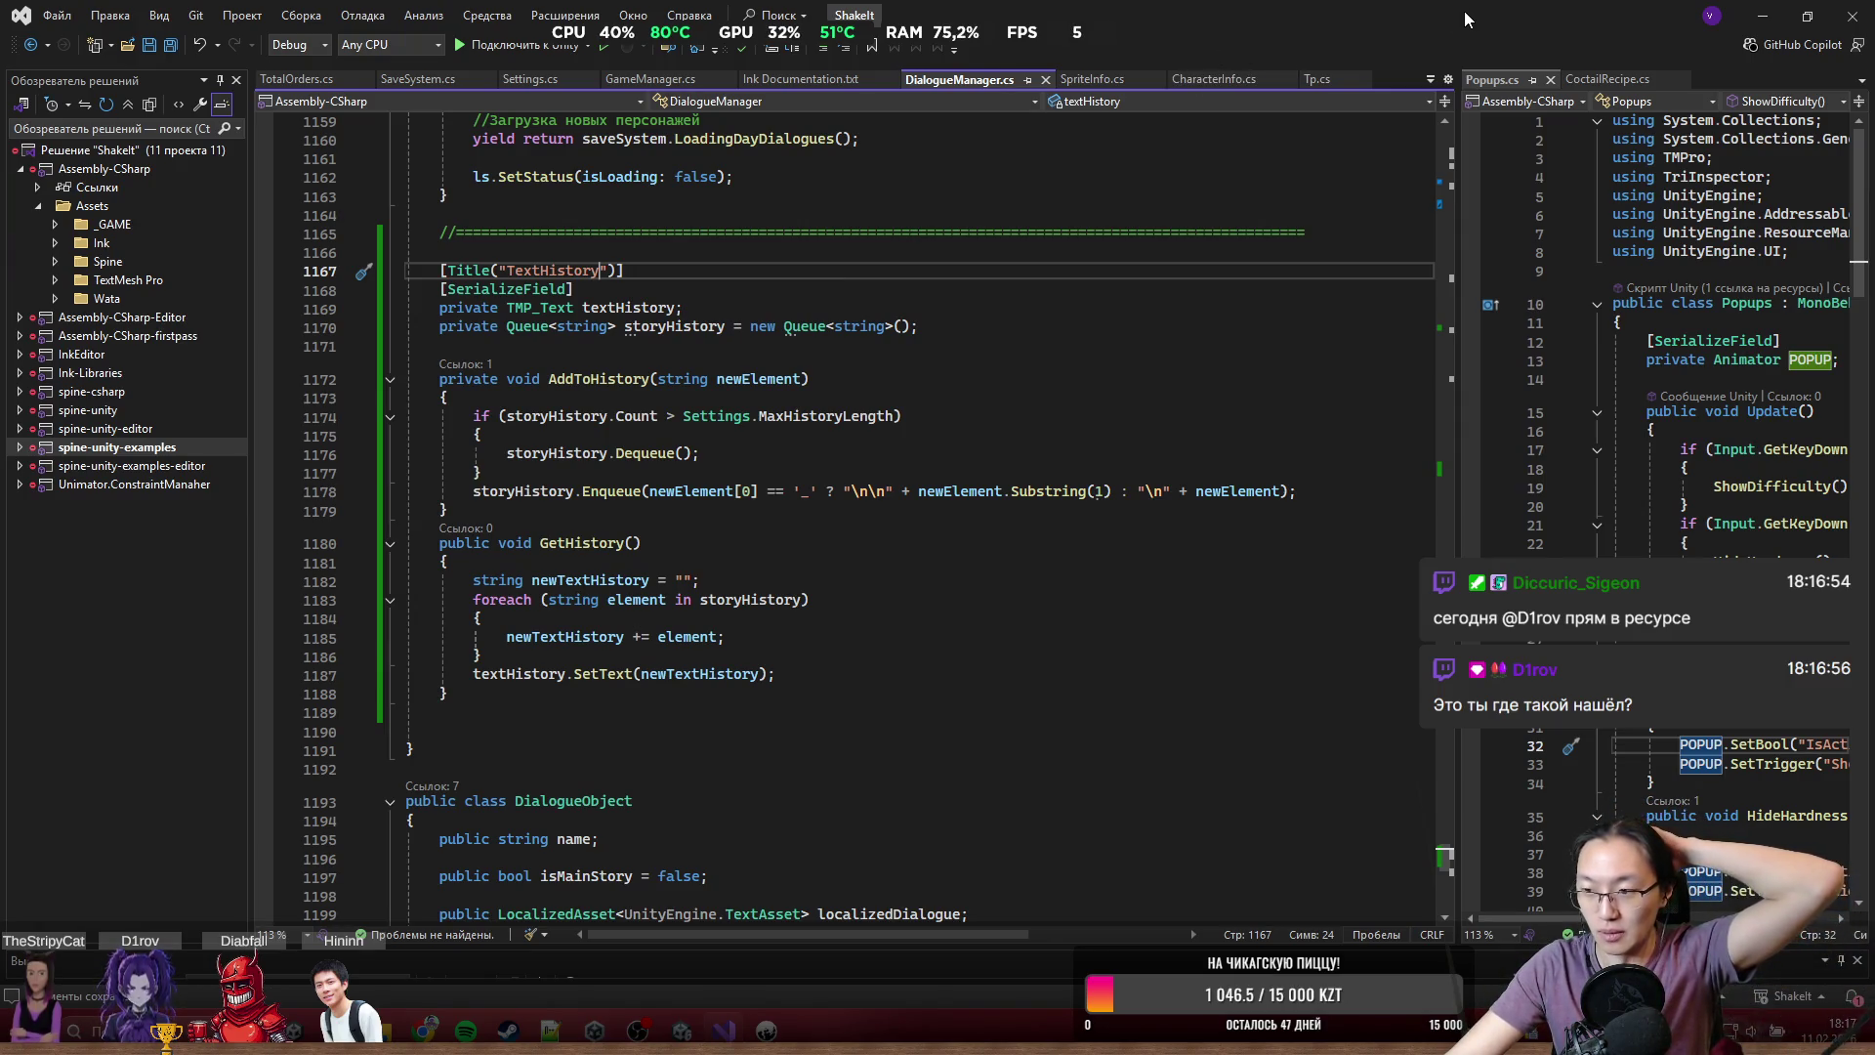
left_click(1743, 20)
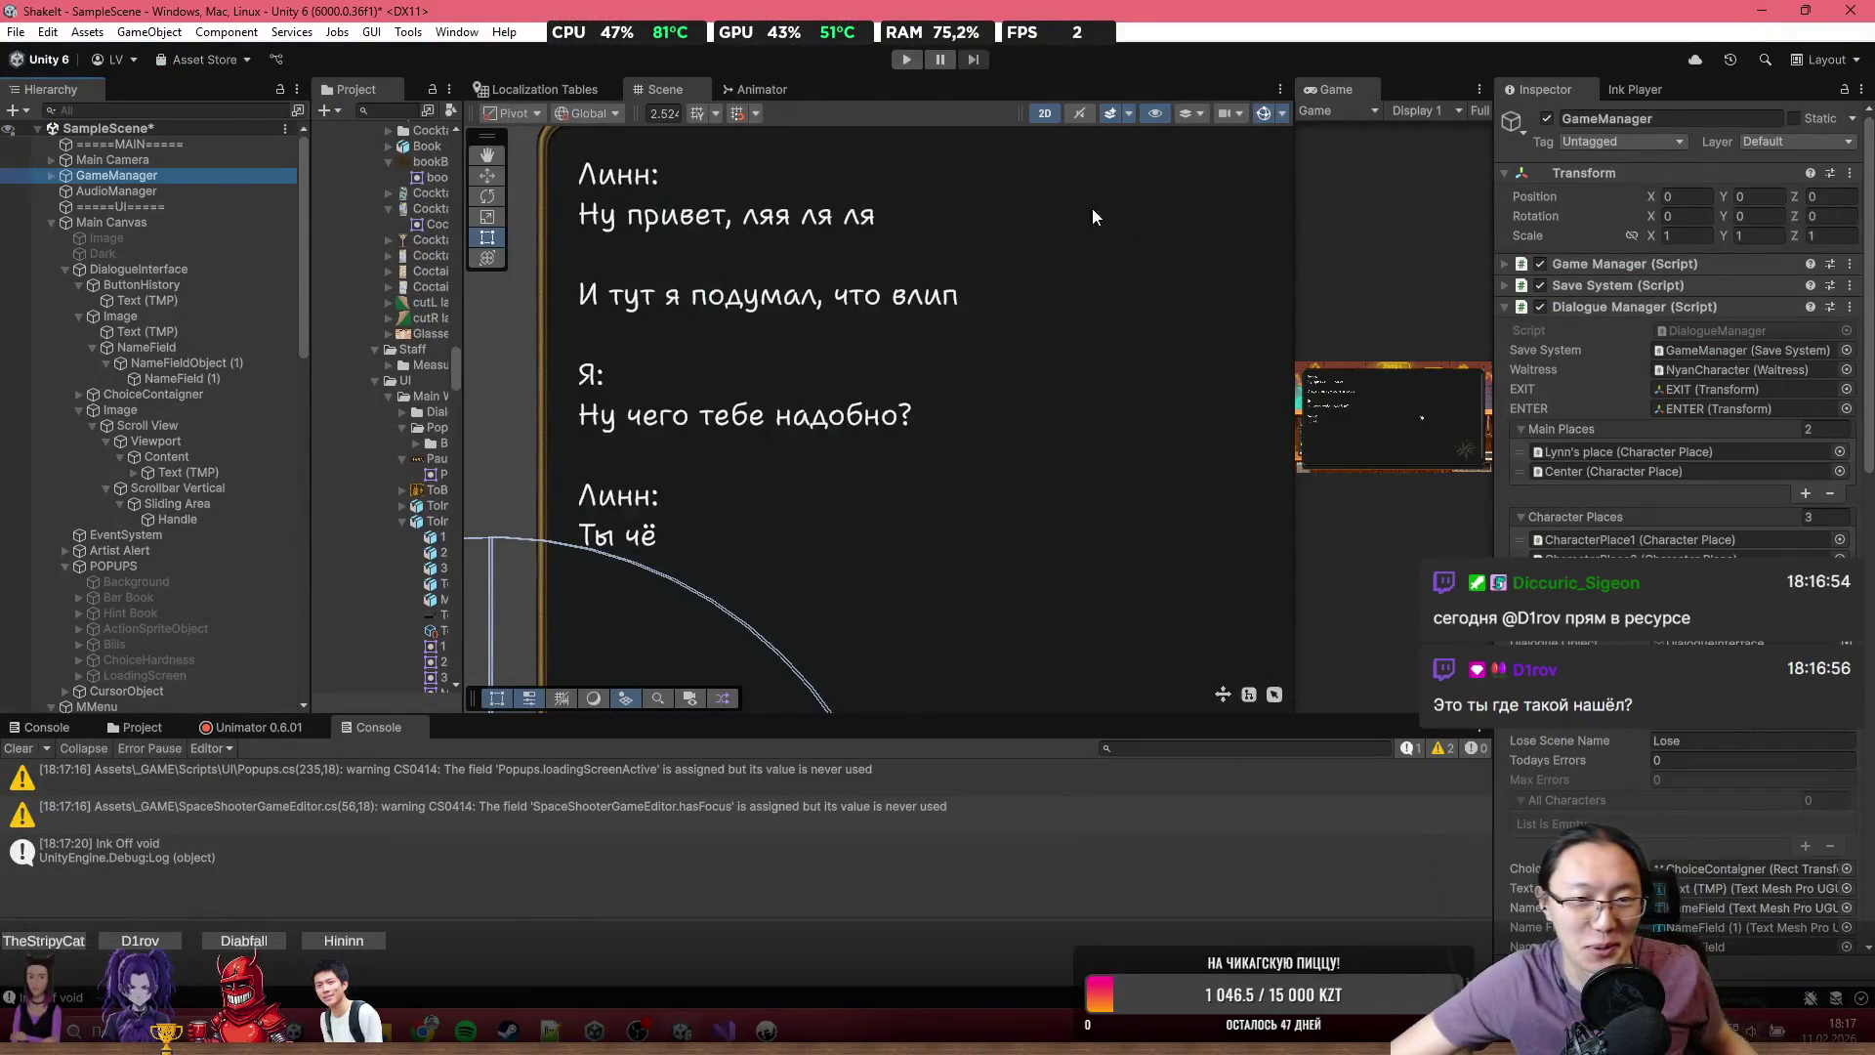
Drag Scroll View > Viewport > Content > Text (TMP) into the Dialogue Manager's Text History slot.
scroll(1680, 440, "down", 5)
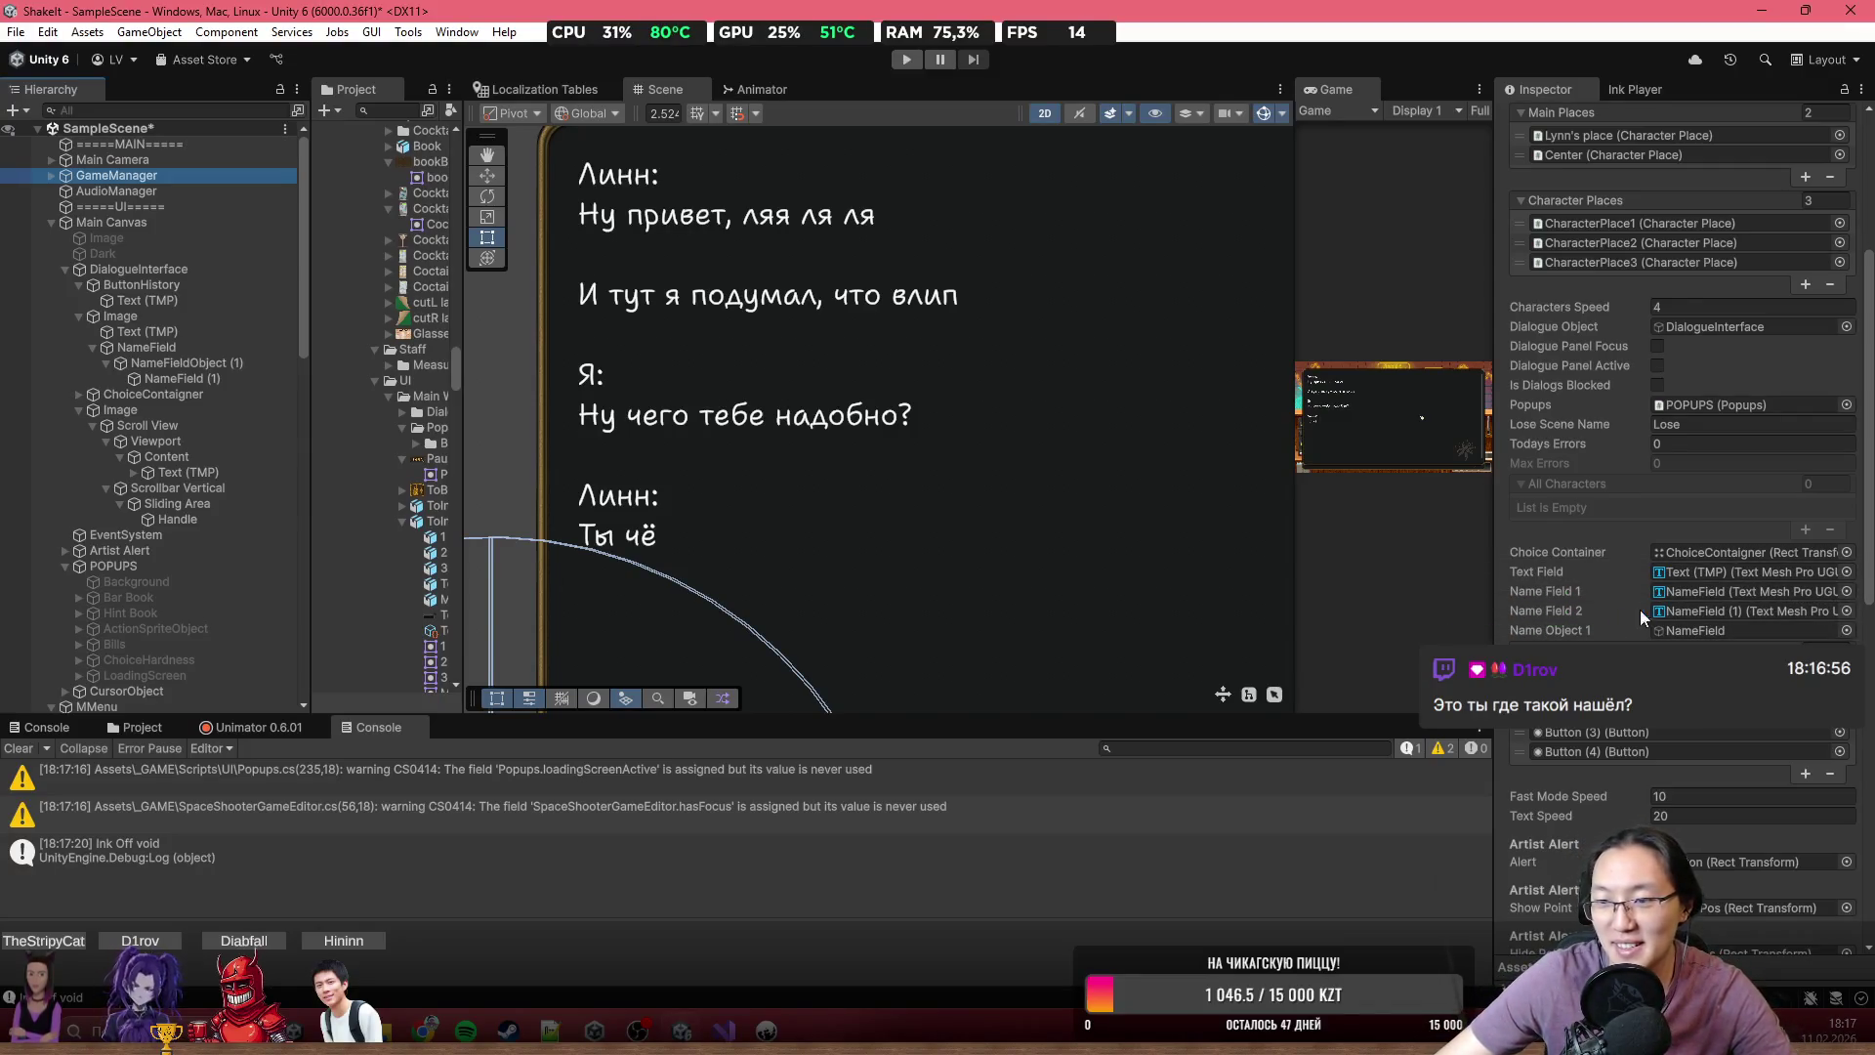
scroll(1639, 609, "down", 3)
scroll(1679, 565, "down", 3)
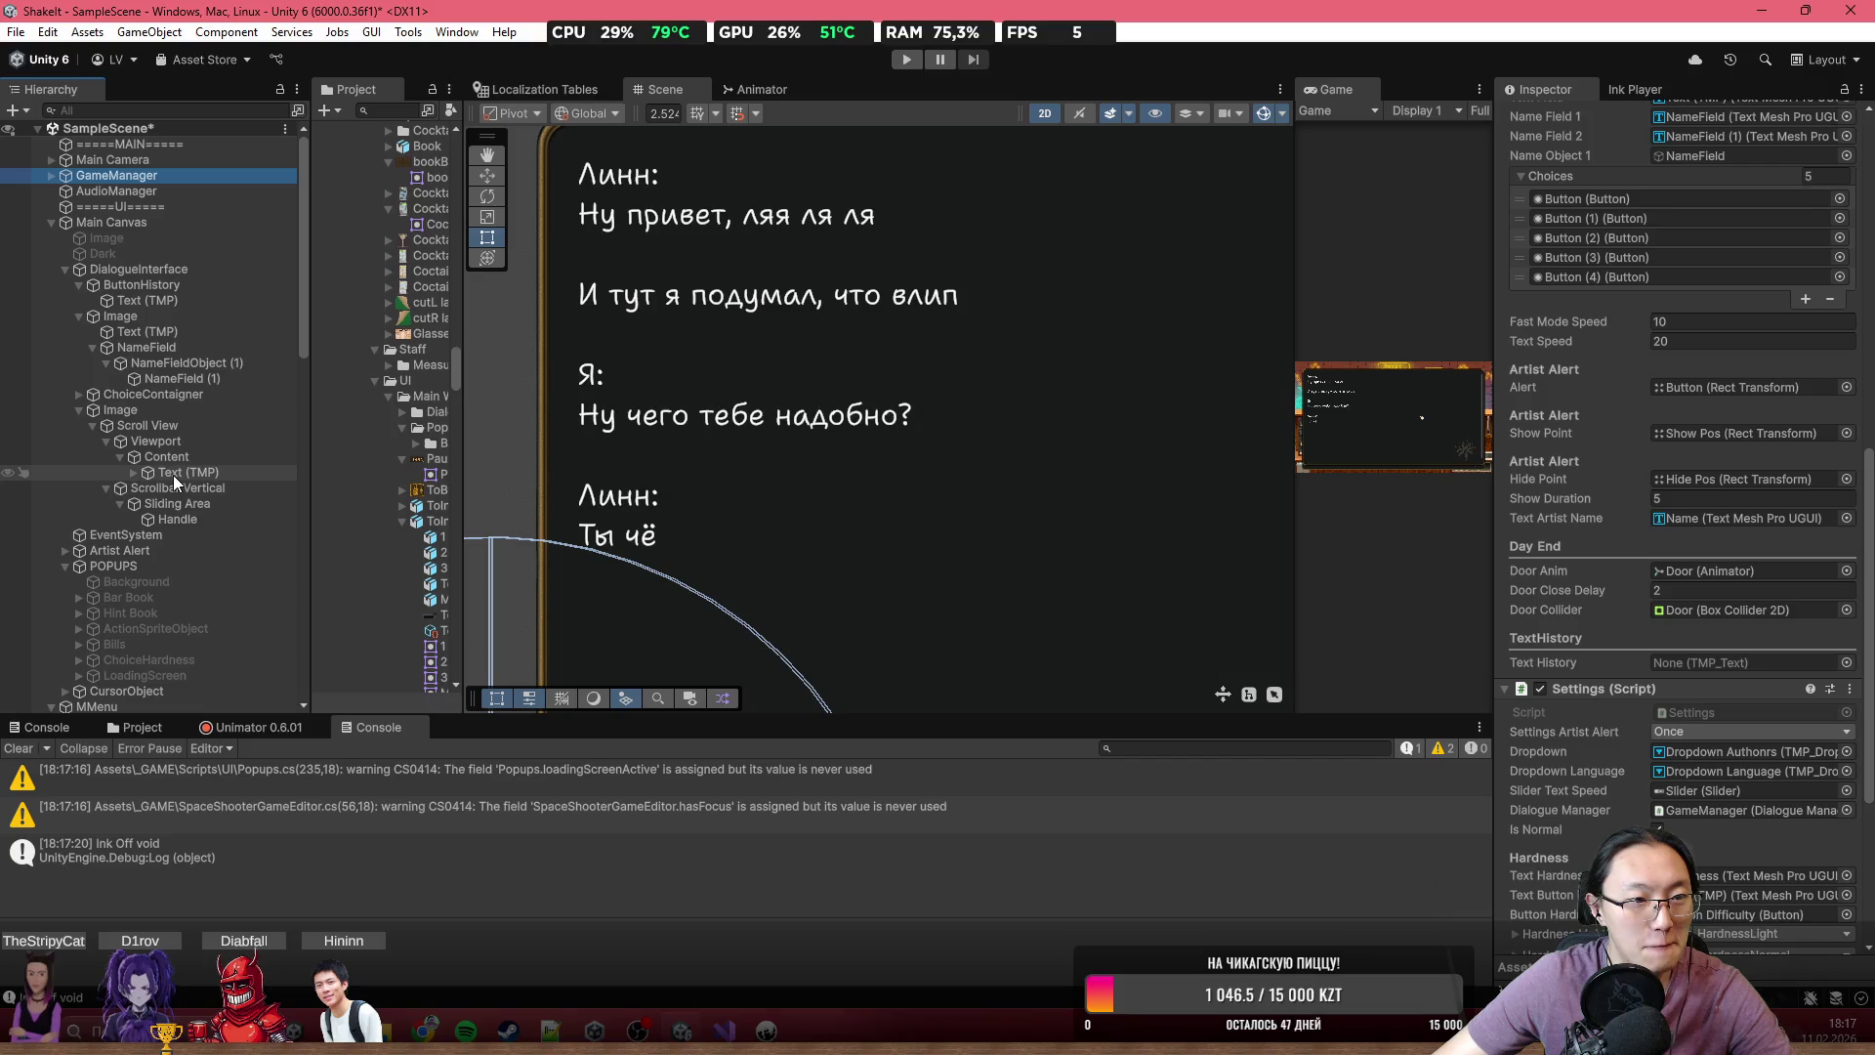
mouse_move(173, 473)
left_mouse_down()
mouse_move(1102, 567)
mouse_move(1776, 664)
left_mouse_up()
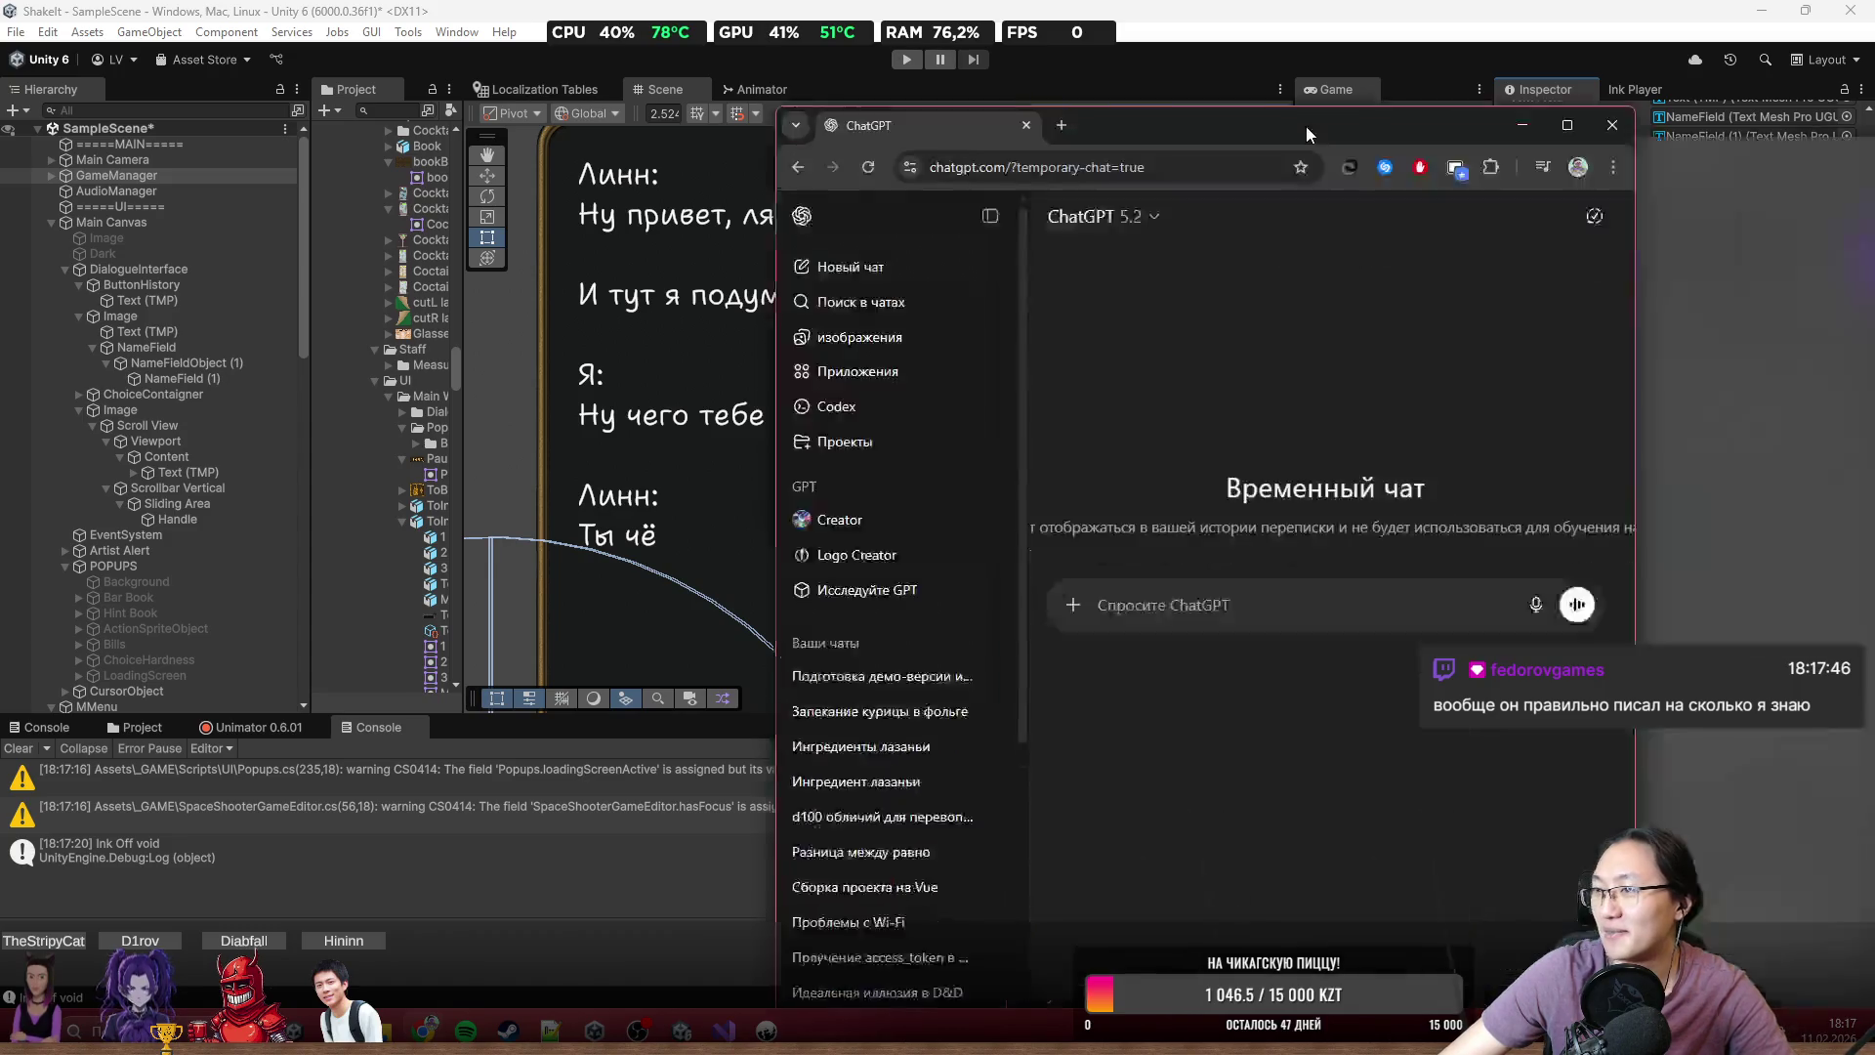
Ask ChatGPT whether TextMeshPro text should be accessed as TextMeshProUGUI or TMP_Text.
type("unity text m")
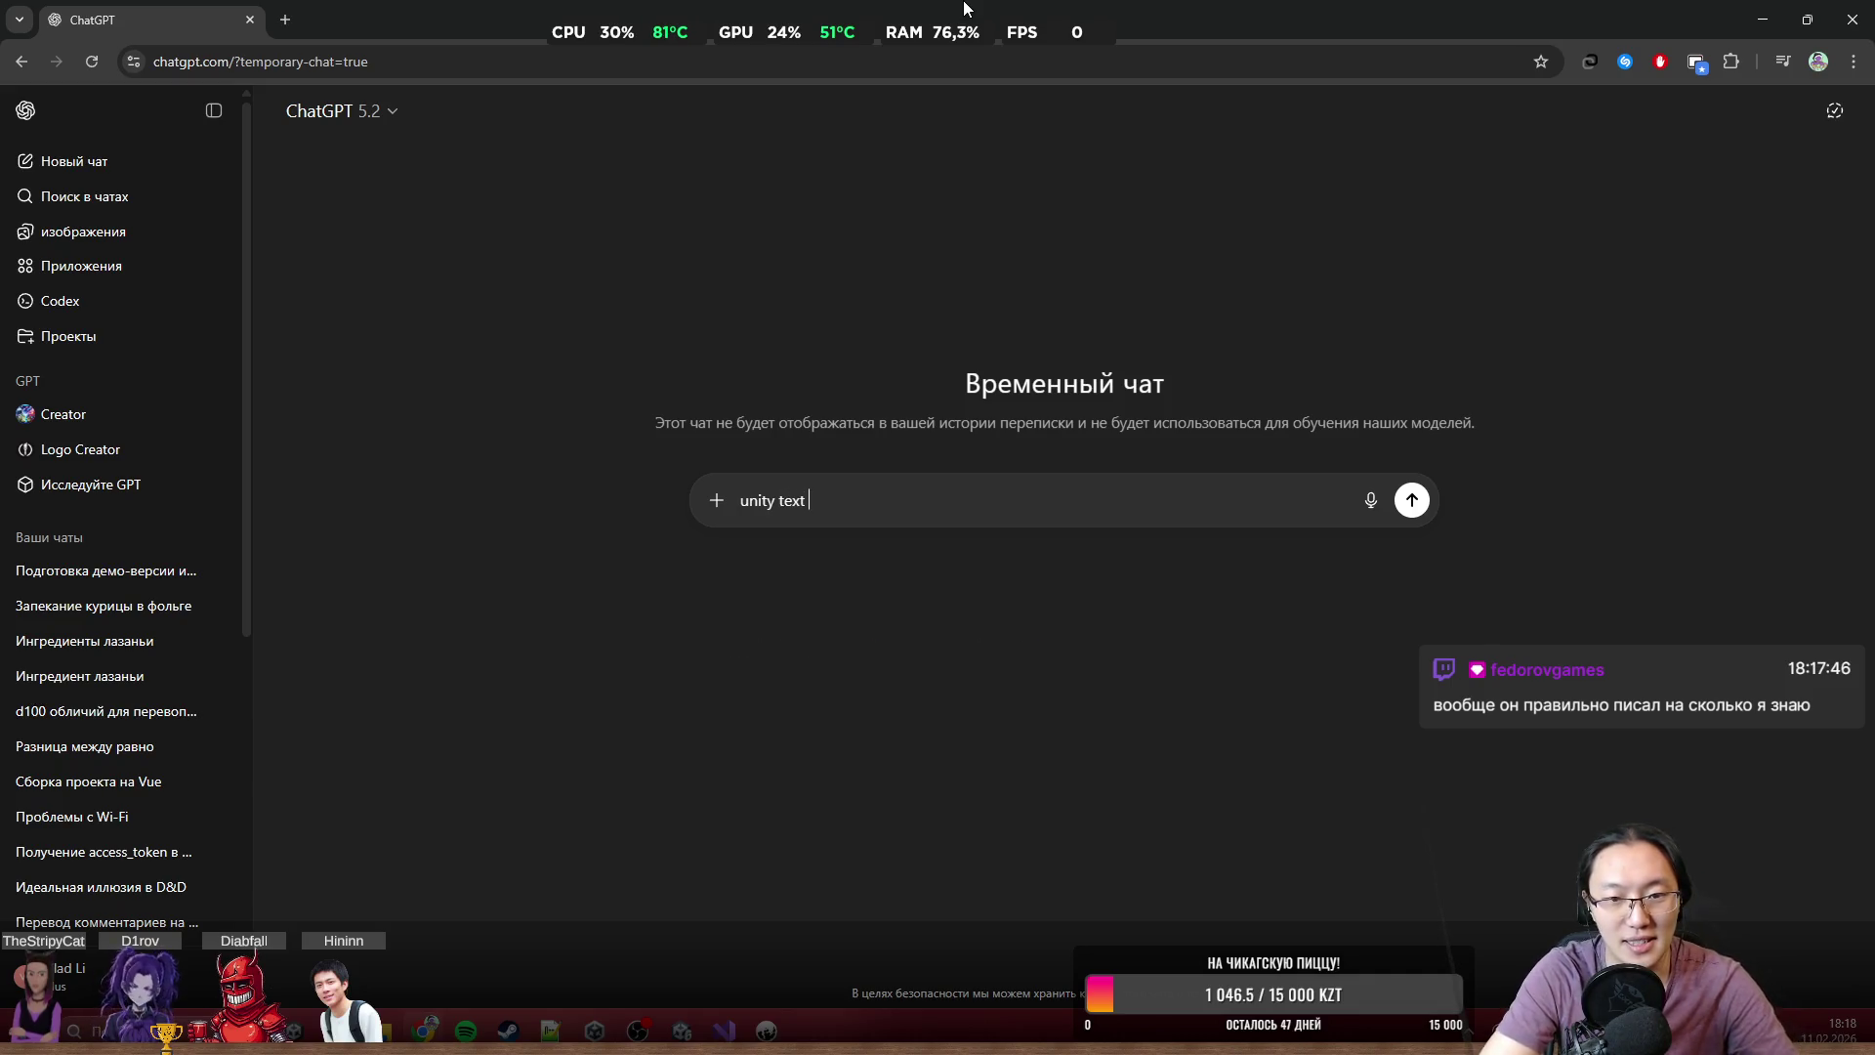
type("es")
key("BackSpace")
key("BackSpace")
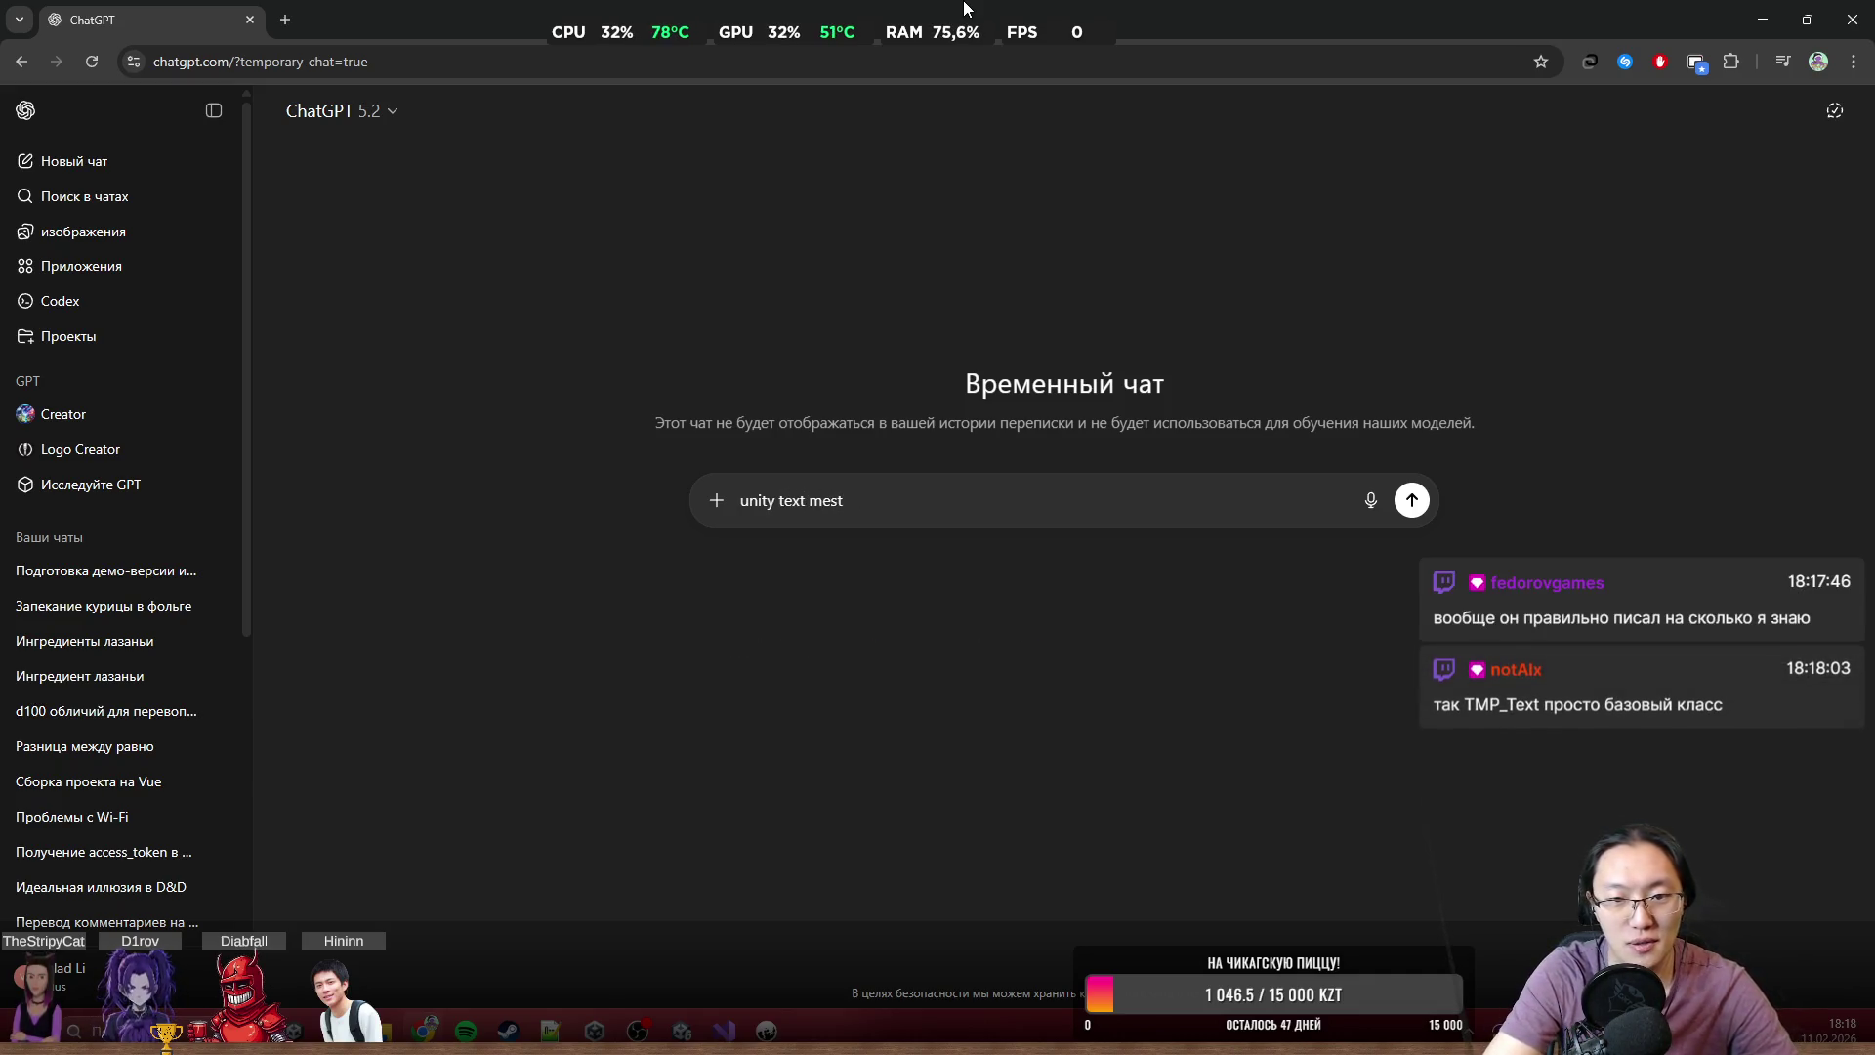
type("g")
key("BackSpace")
type("h")
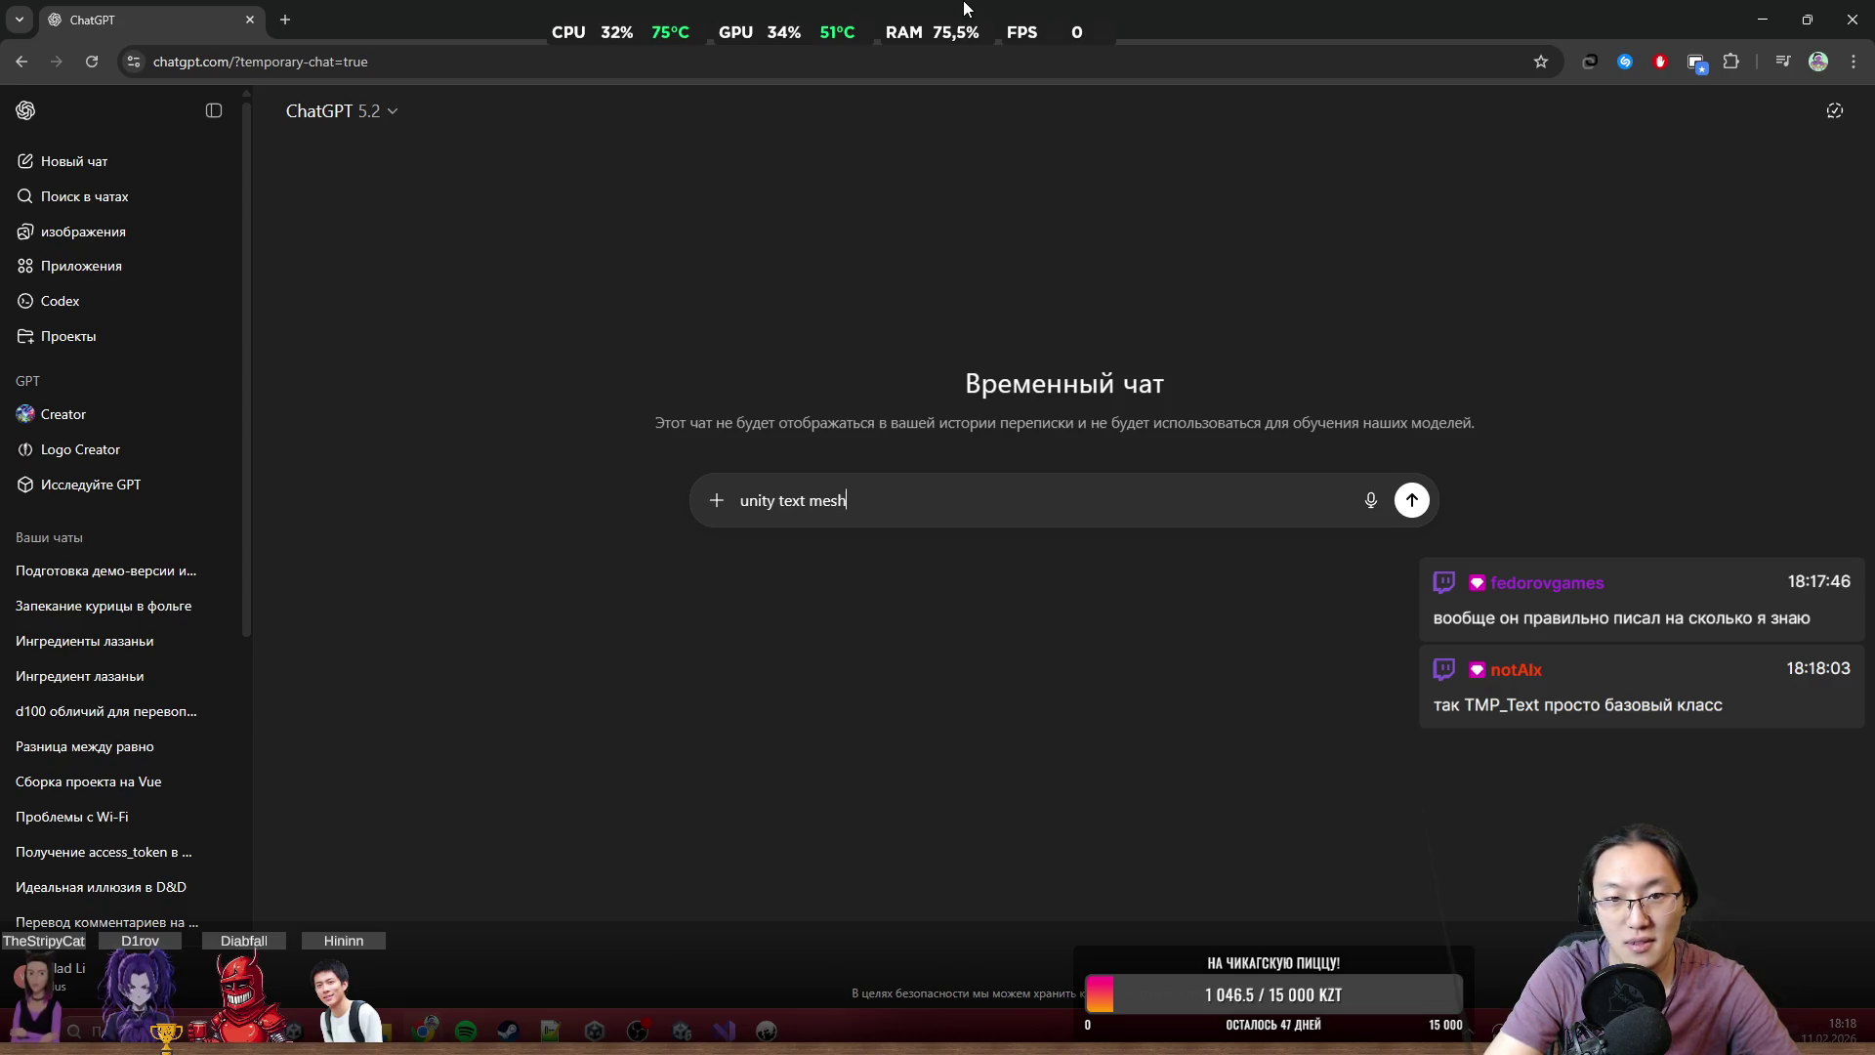
type("pro")
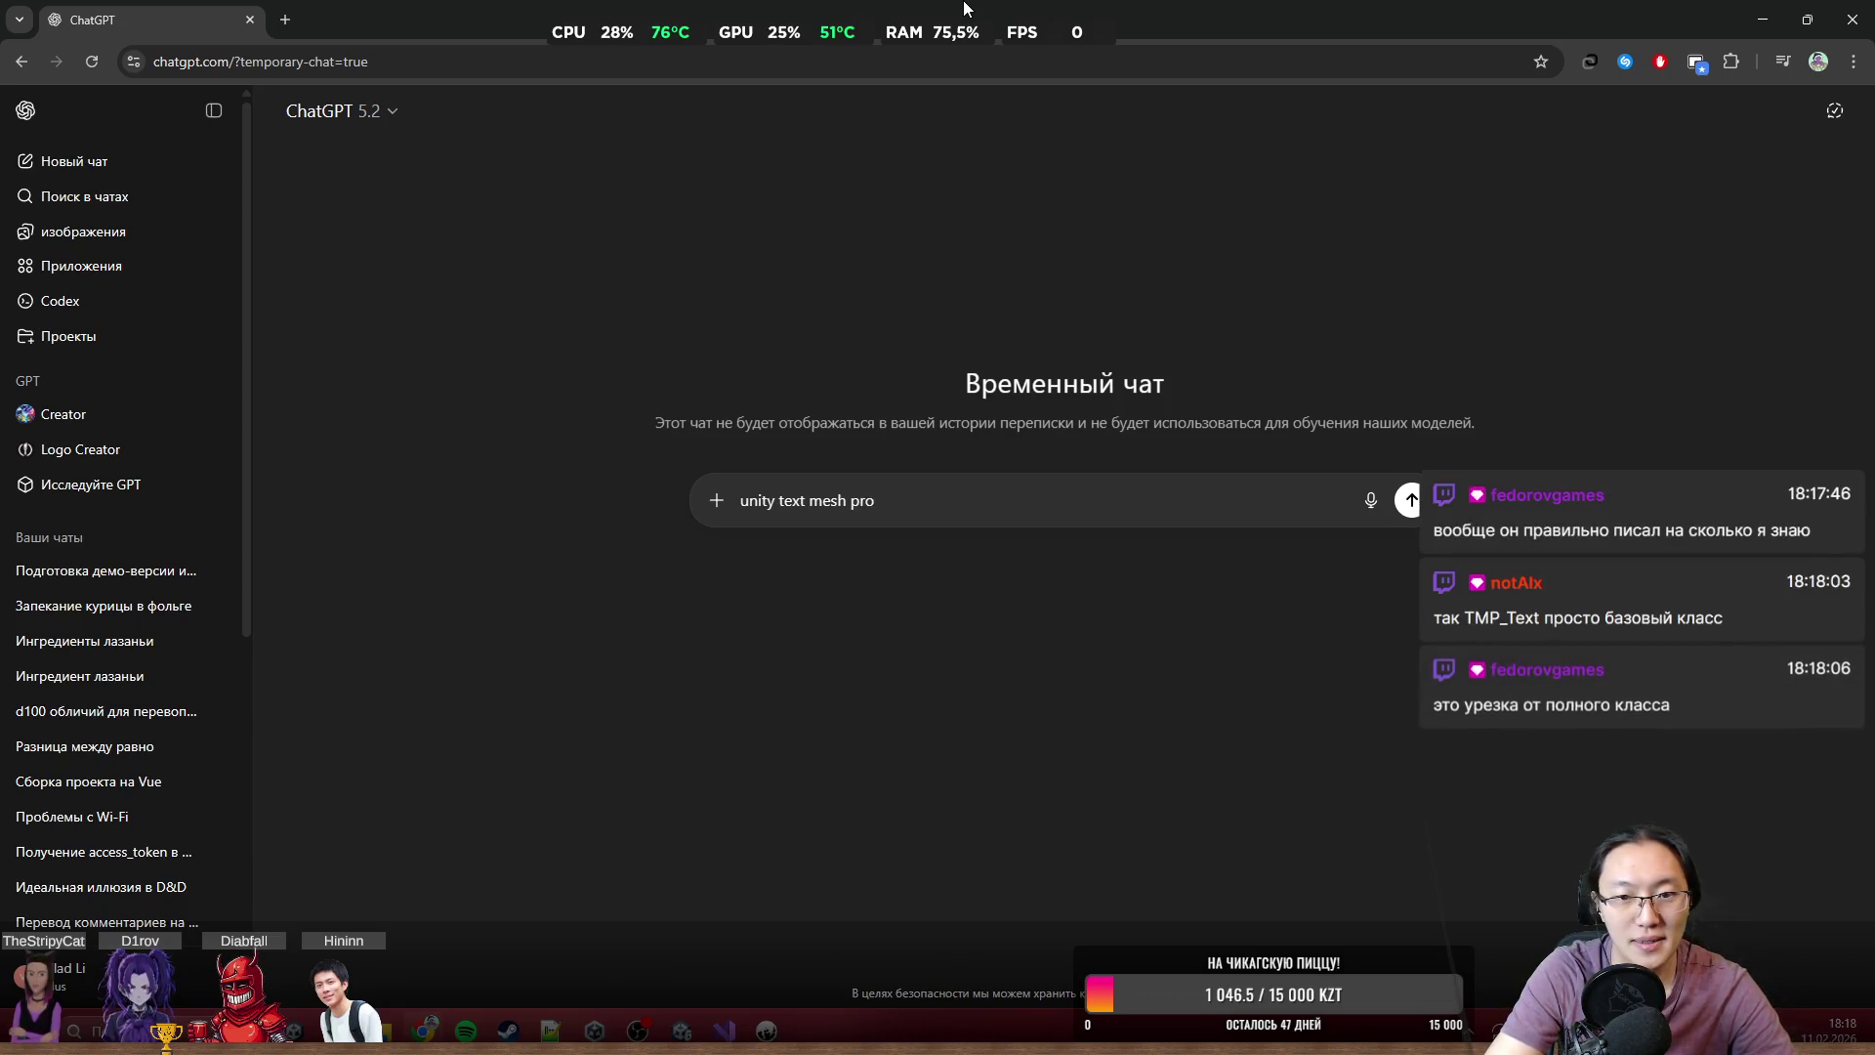
type("польл")
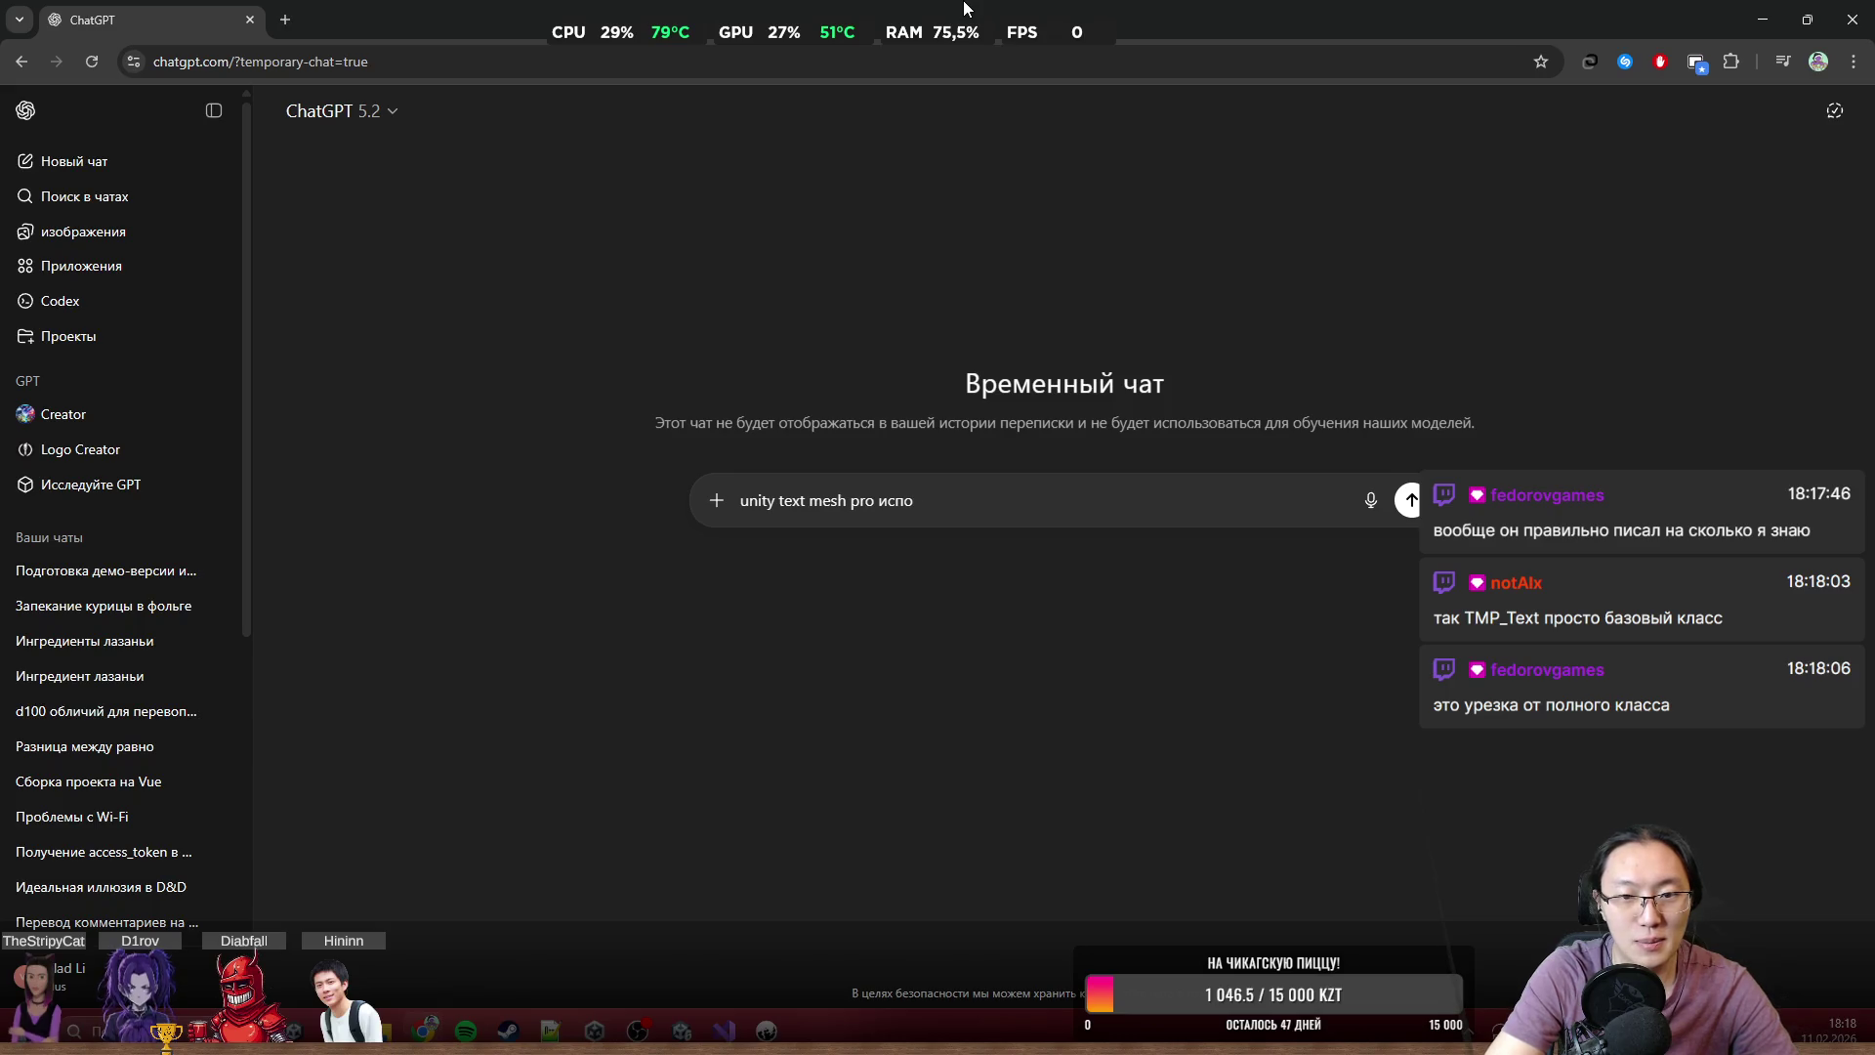
type("ль")
type("ать для ")
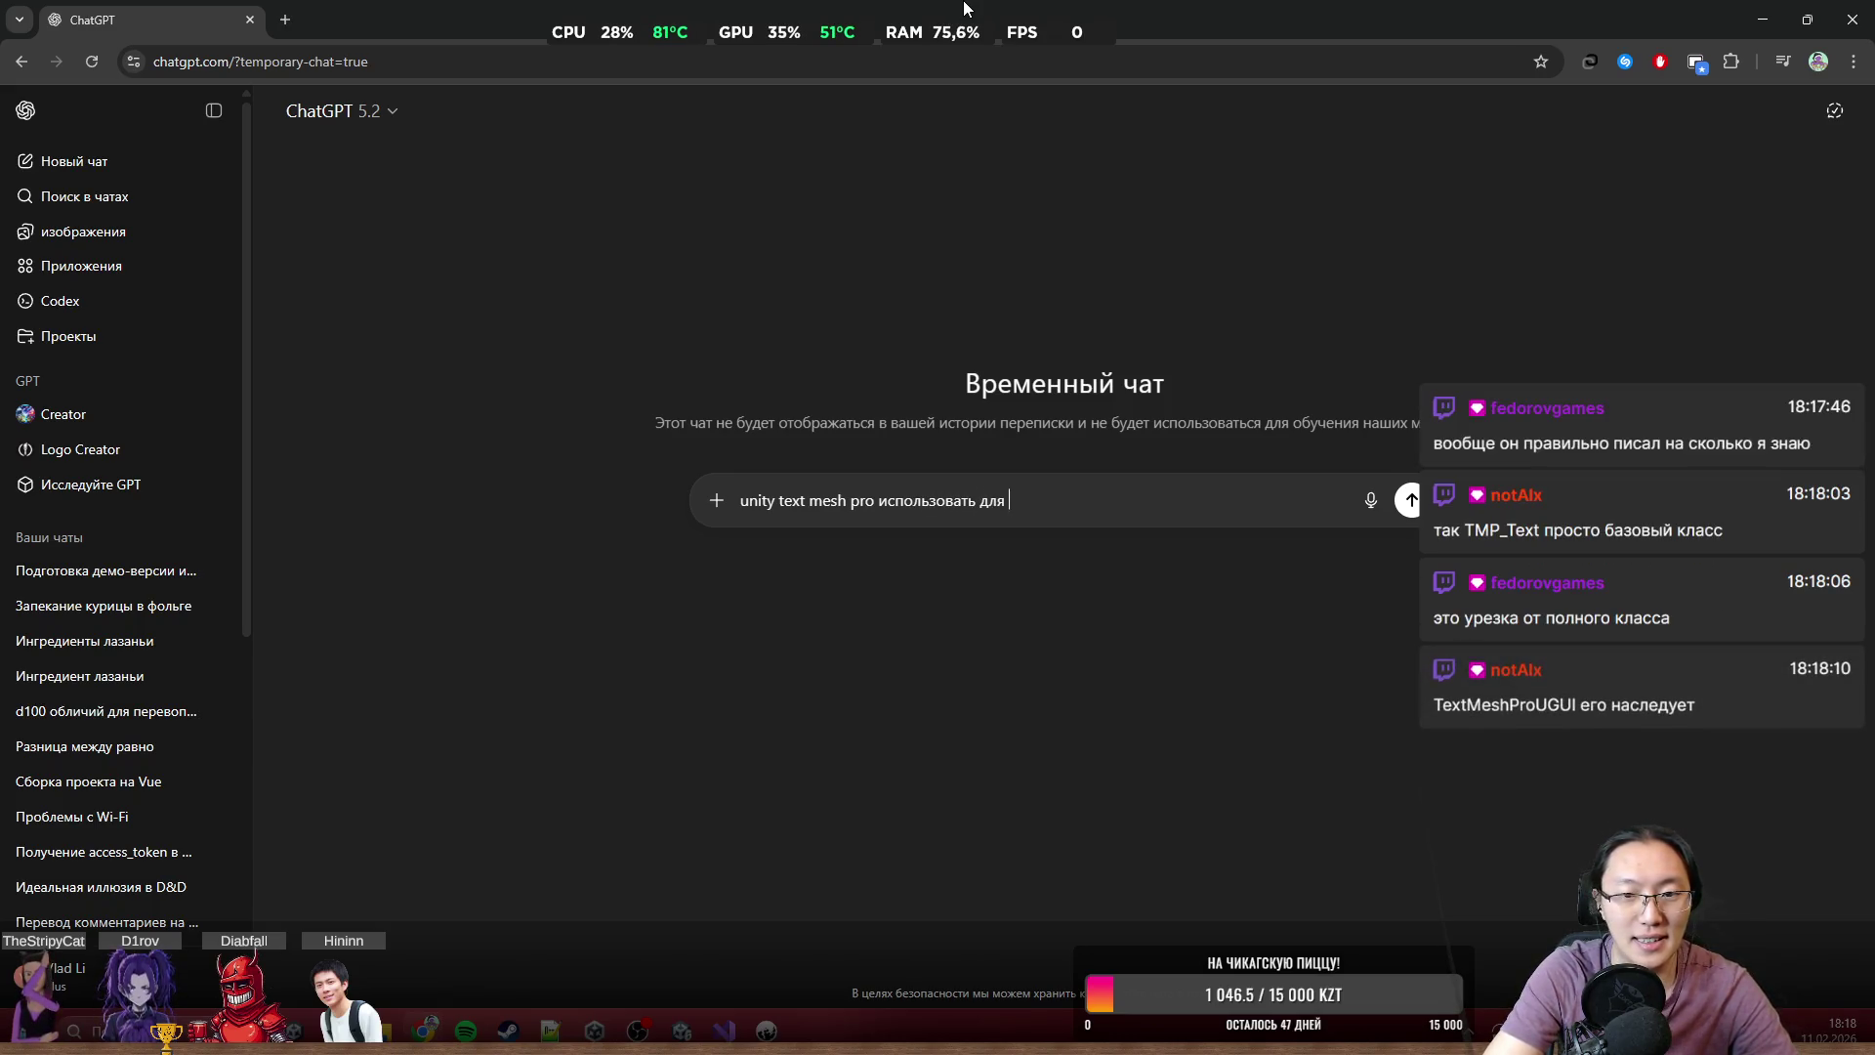
type("о")
type("туп")
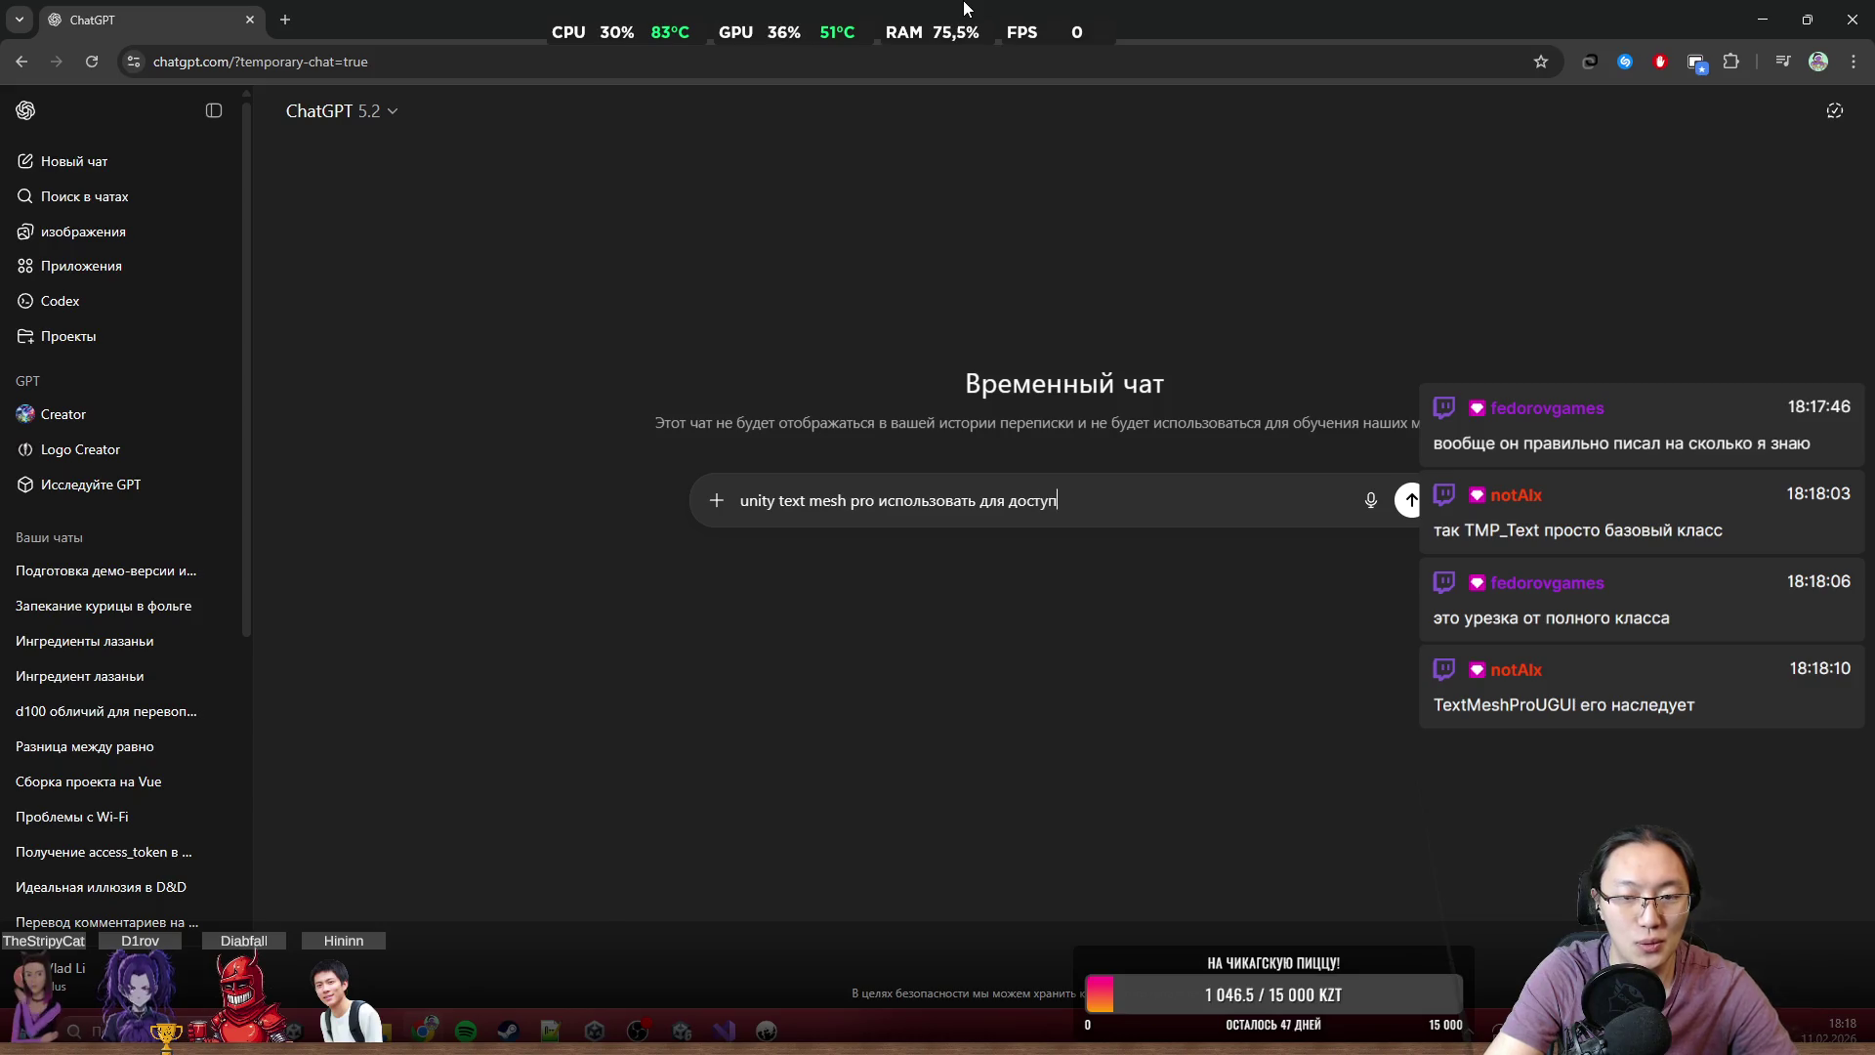
key("BackSpace")
key("BackSpace")
type("text")
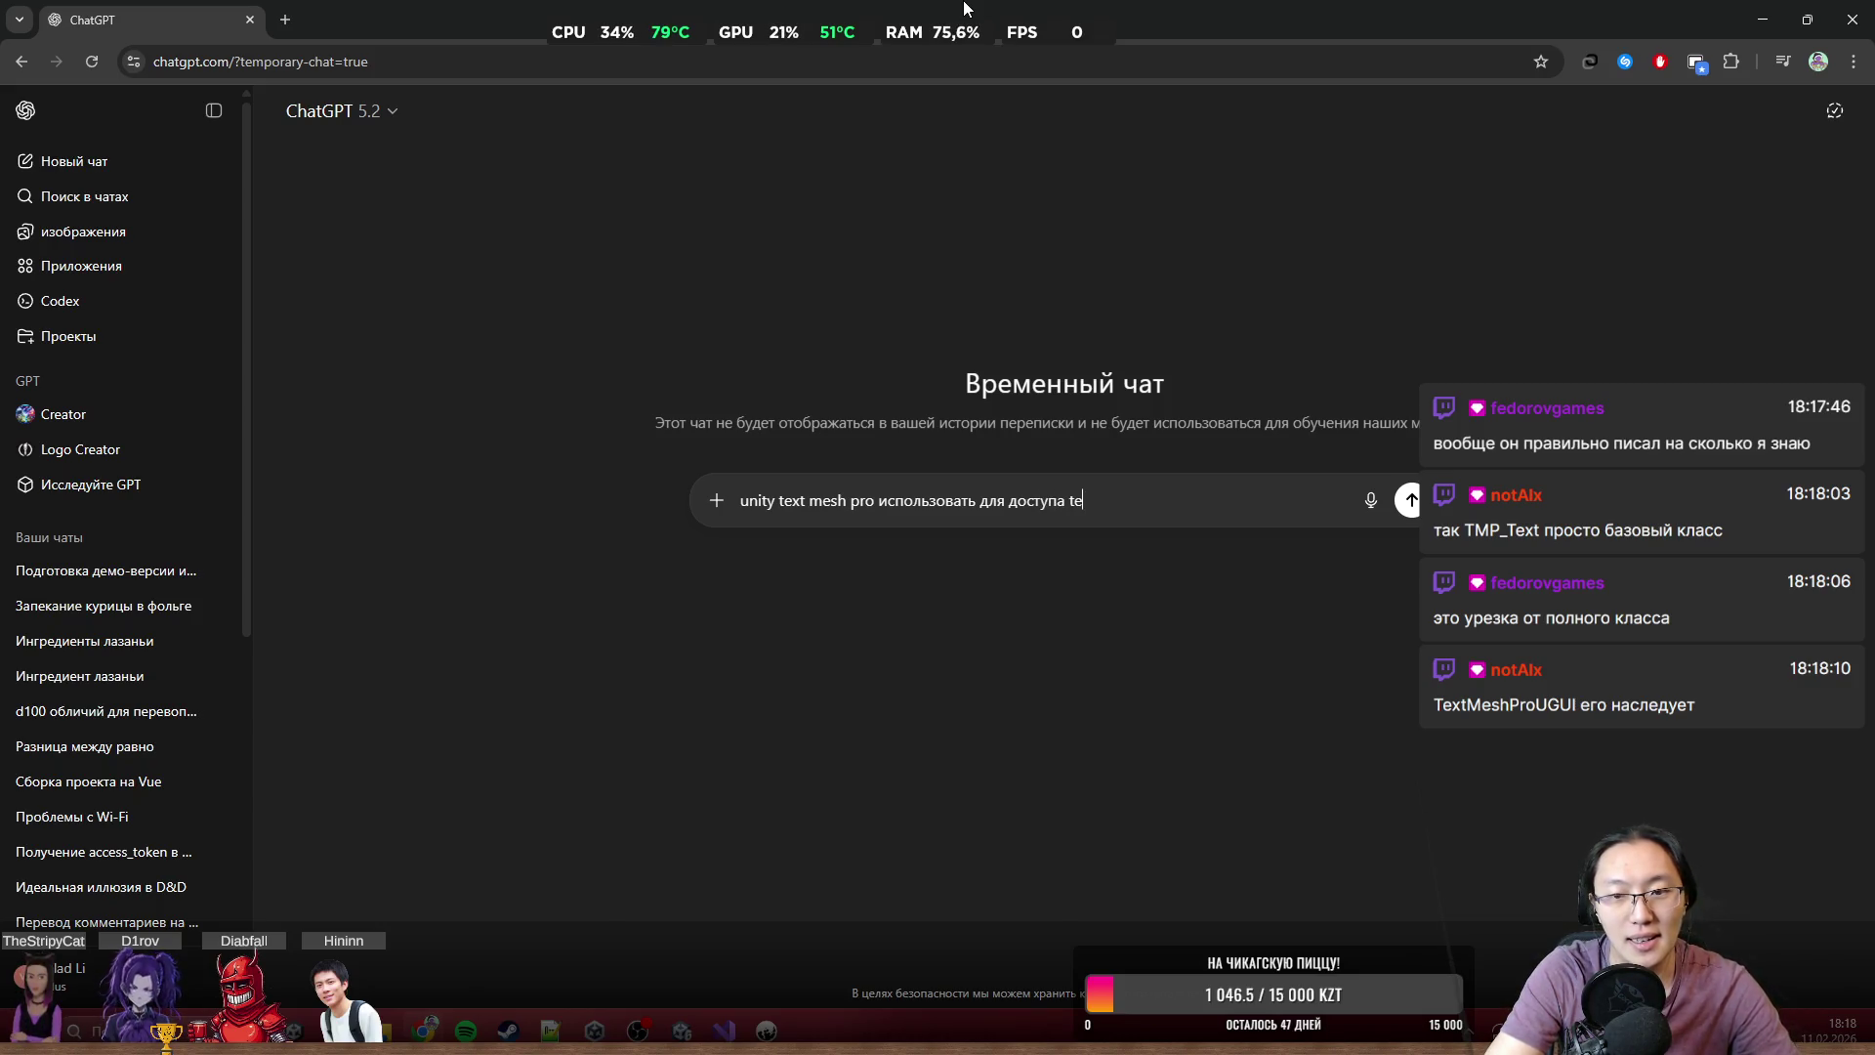
type("meshproug")
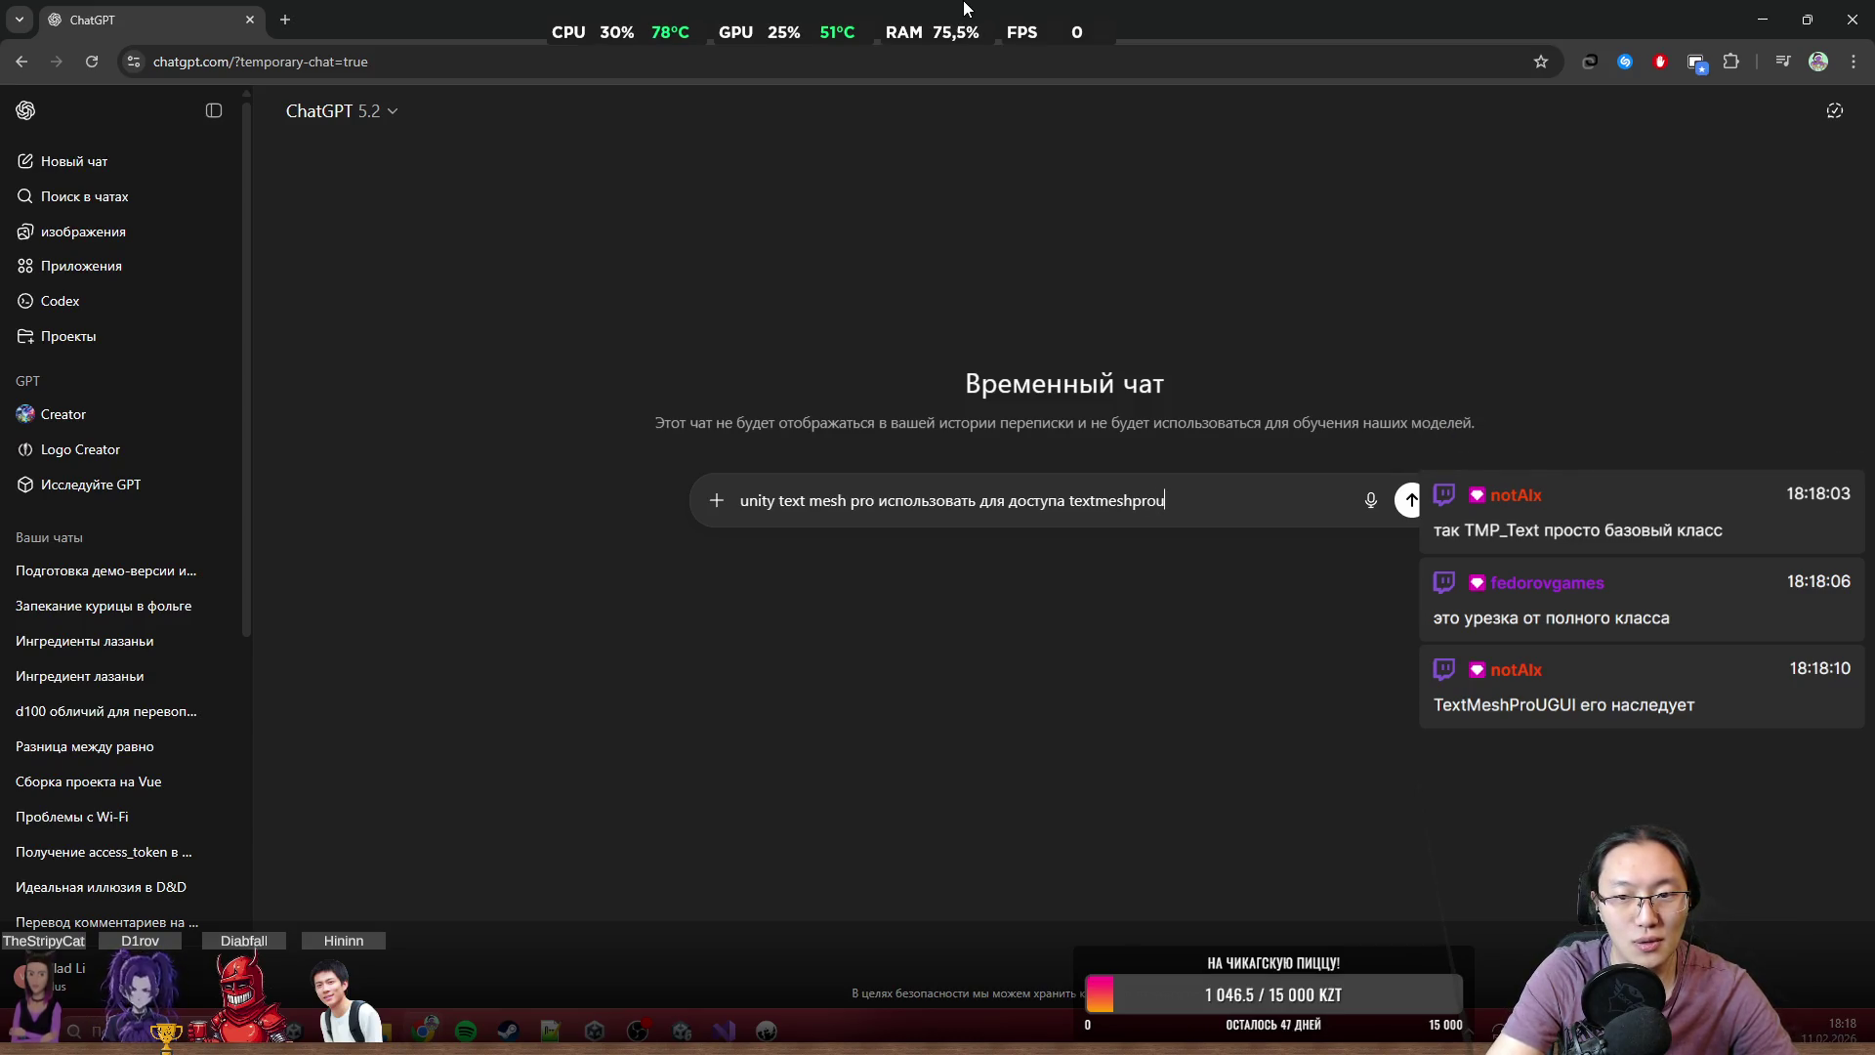
type("ui ")
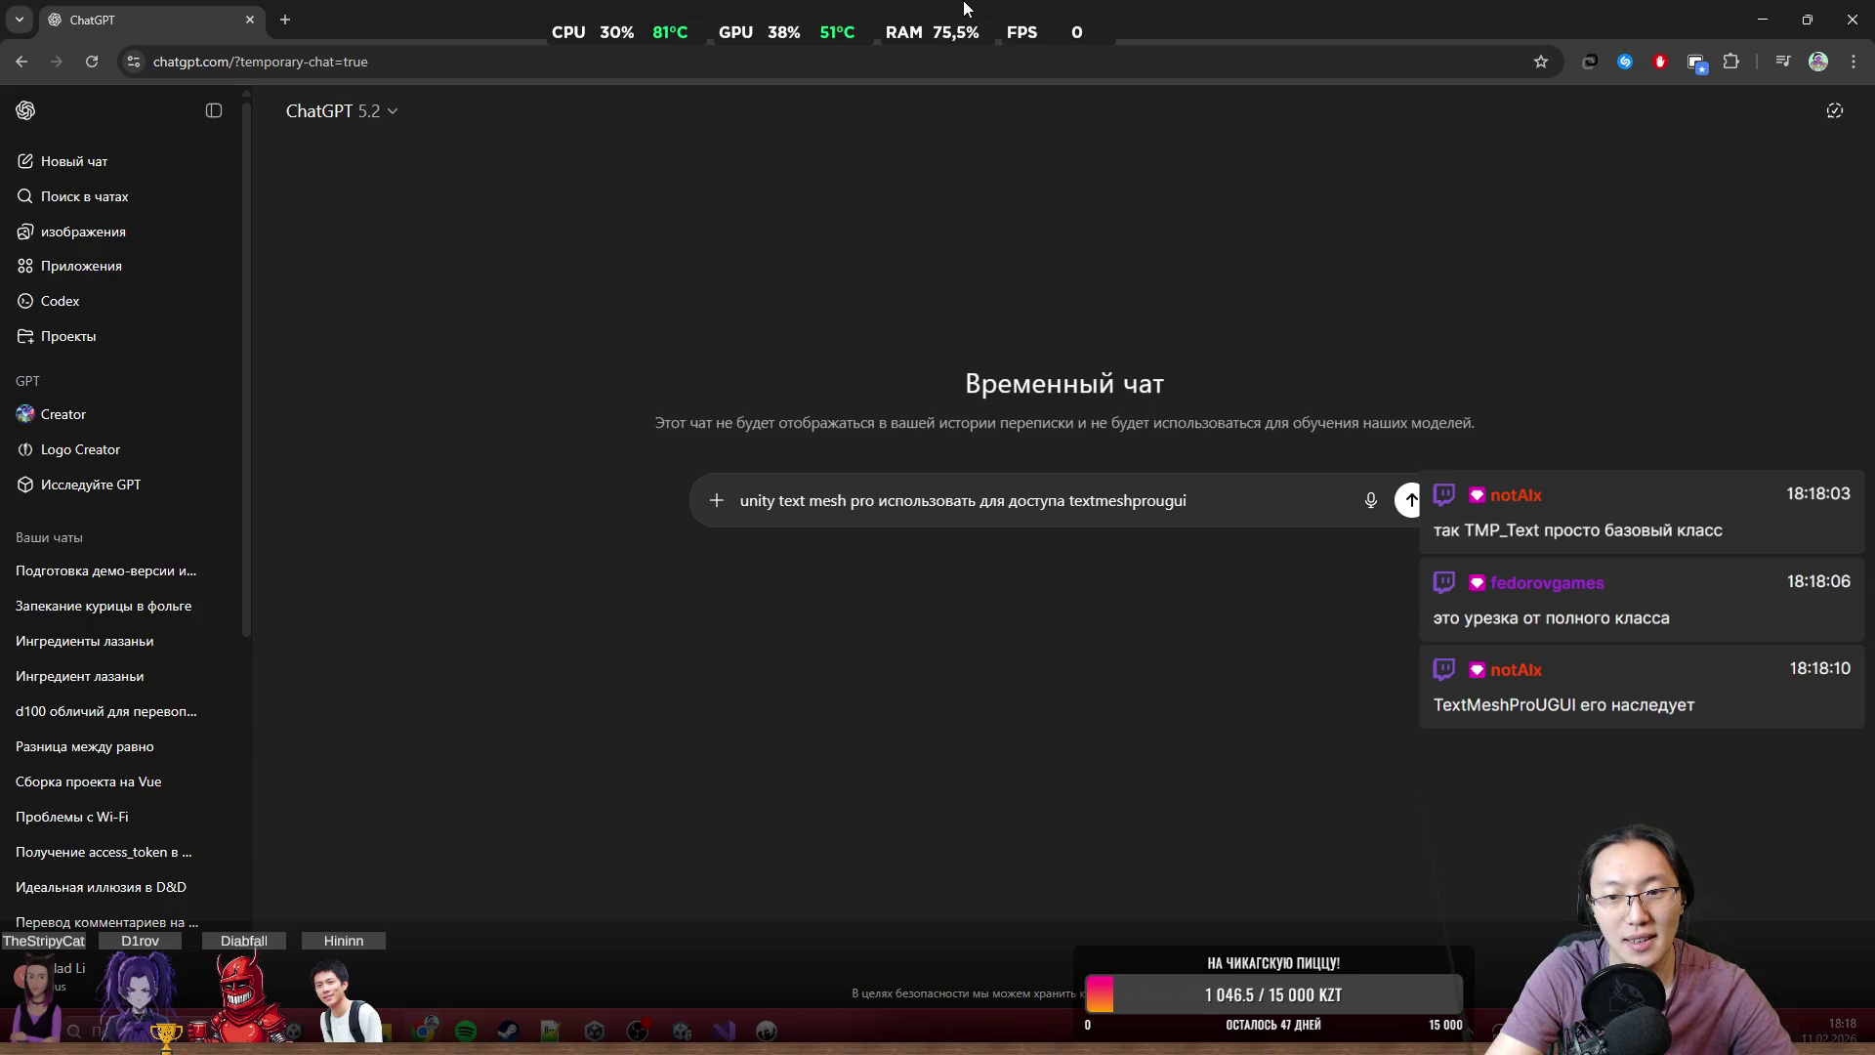
type("или tmp_text")
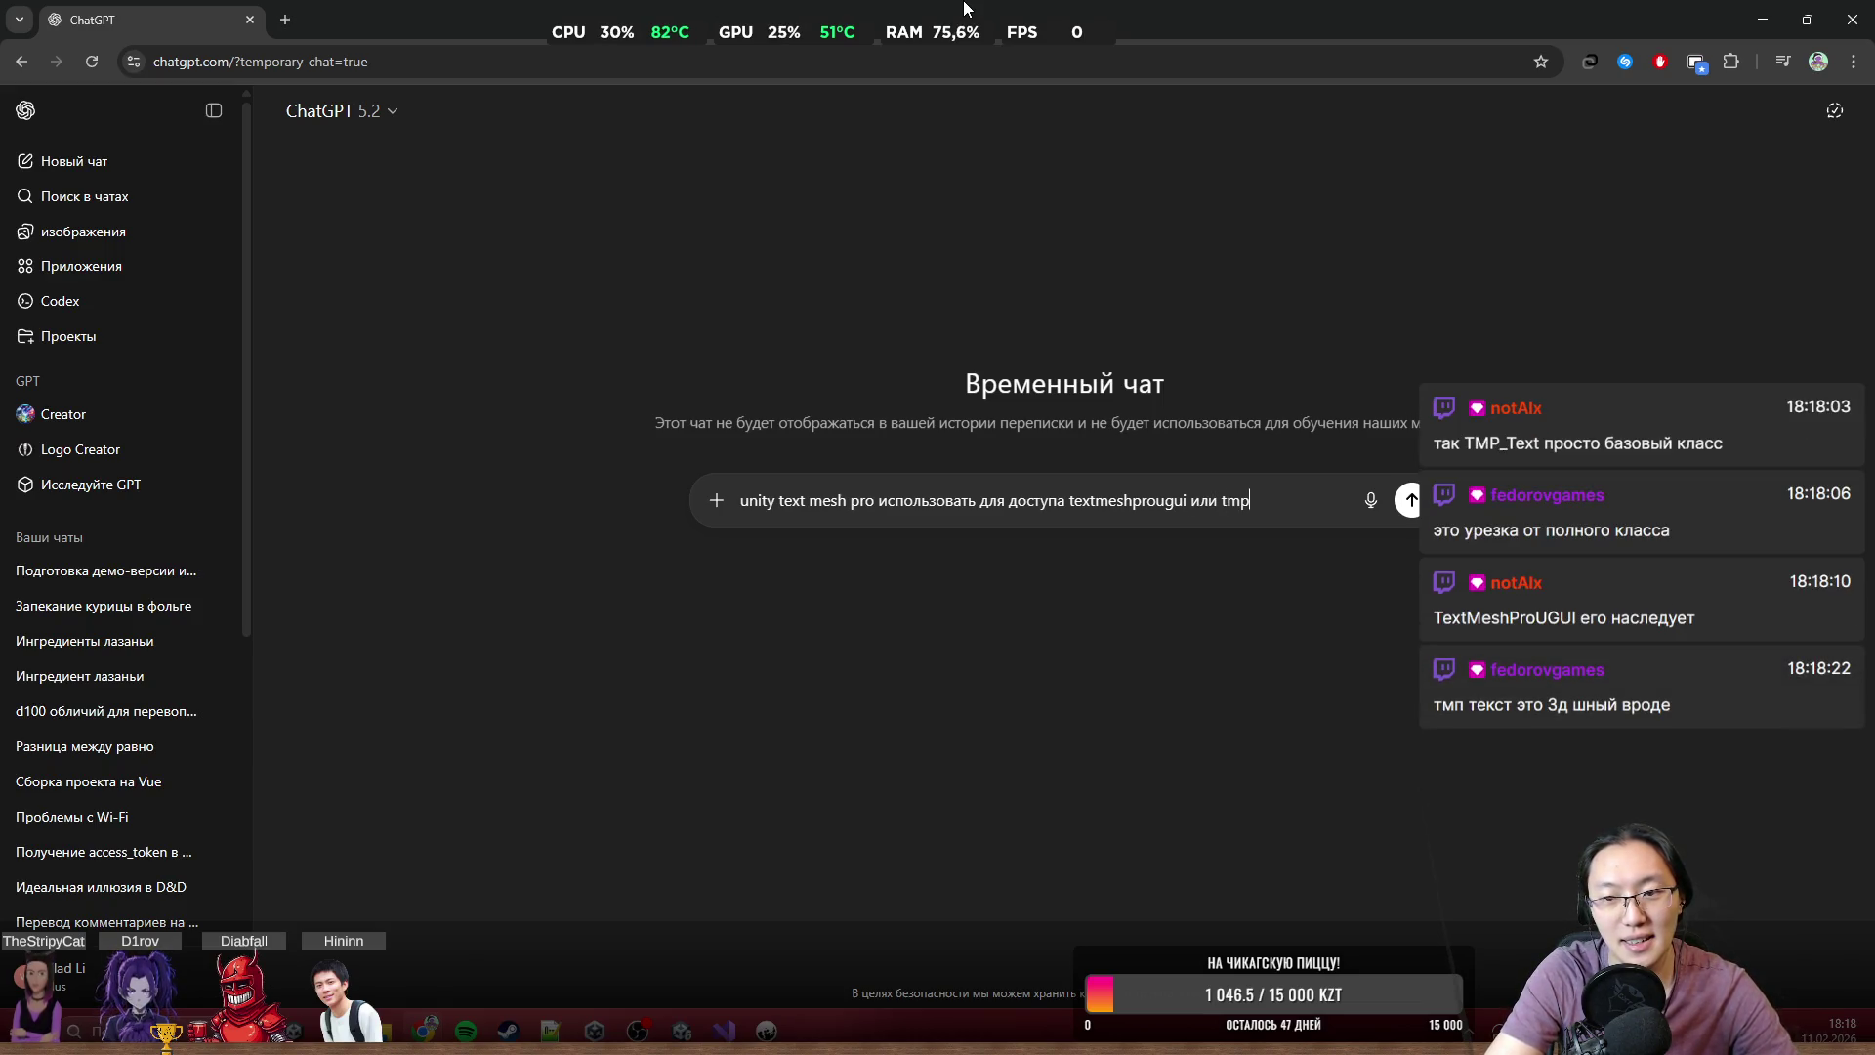
type("?")
key("Return")
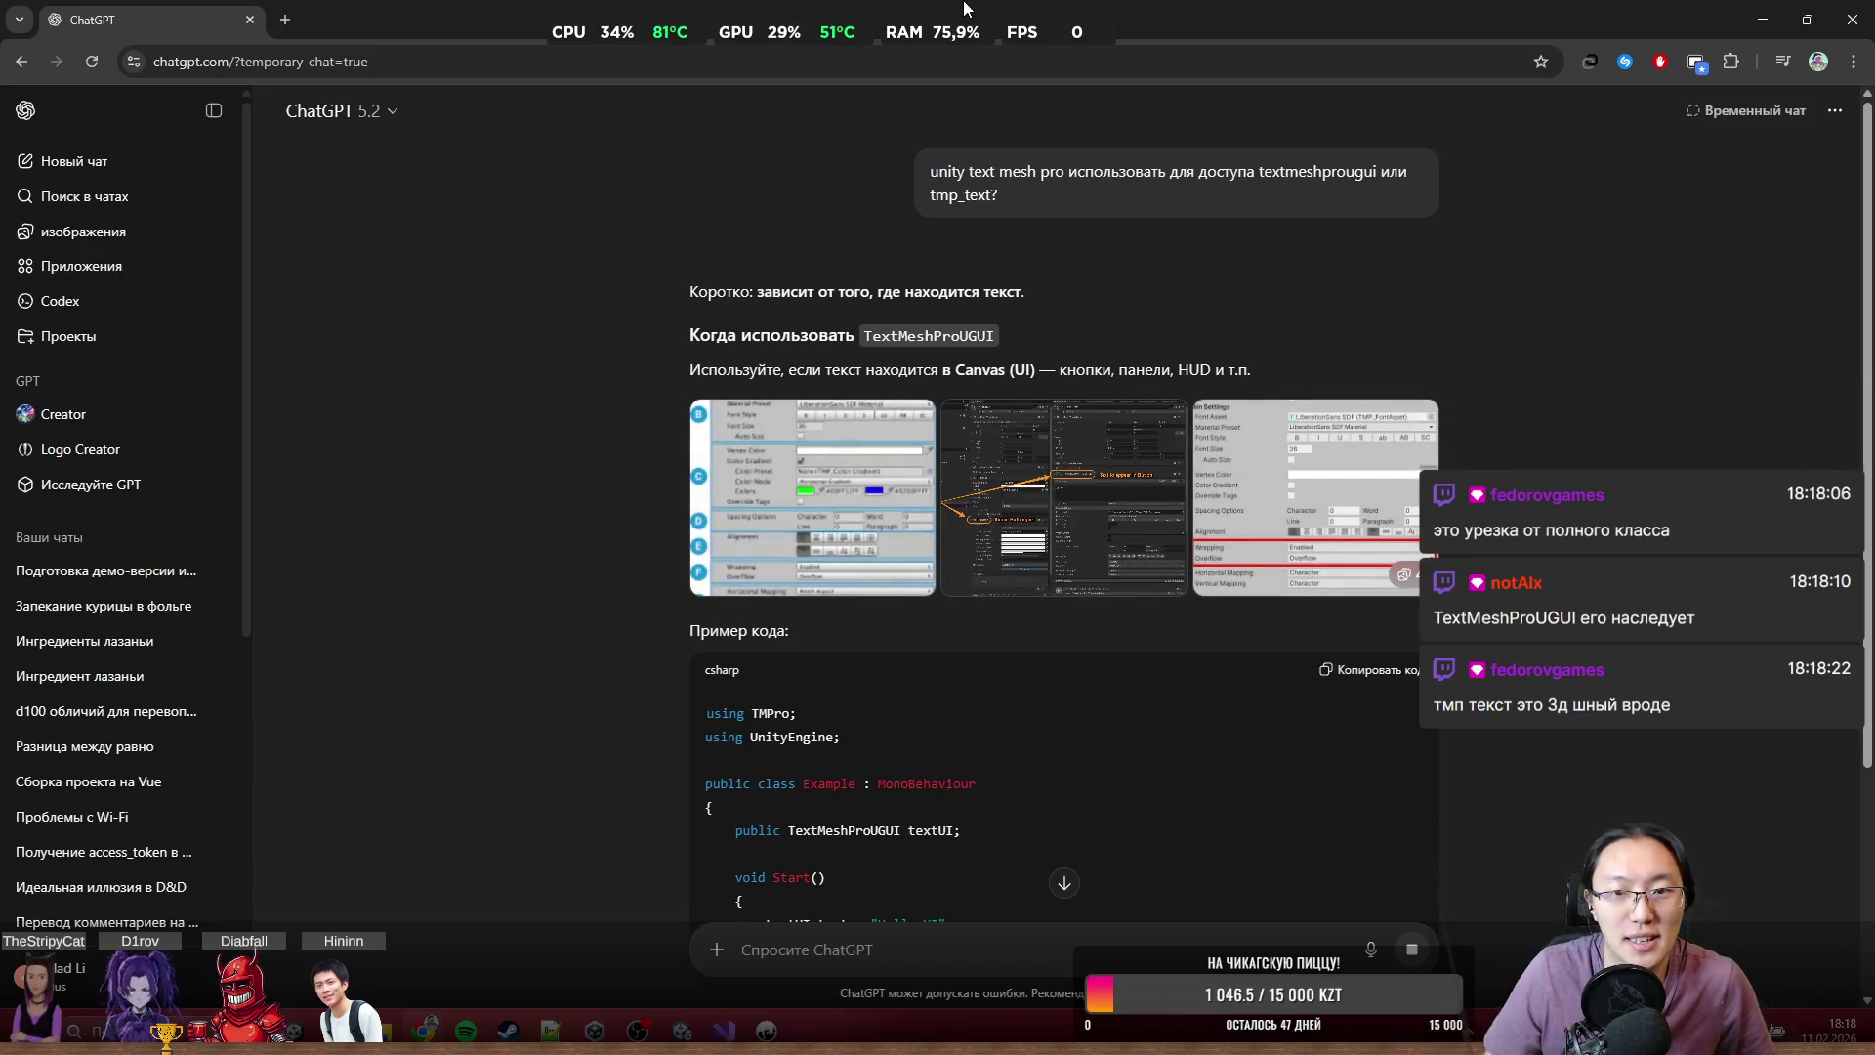
Read the reply describing TMP_Text as the shared base class, then shrink the browser window.
scroll(1414, 444, "down", 2)
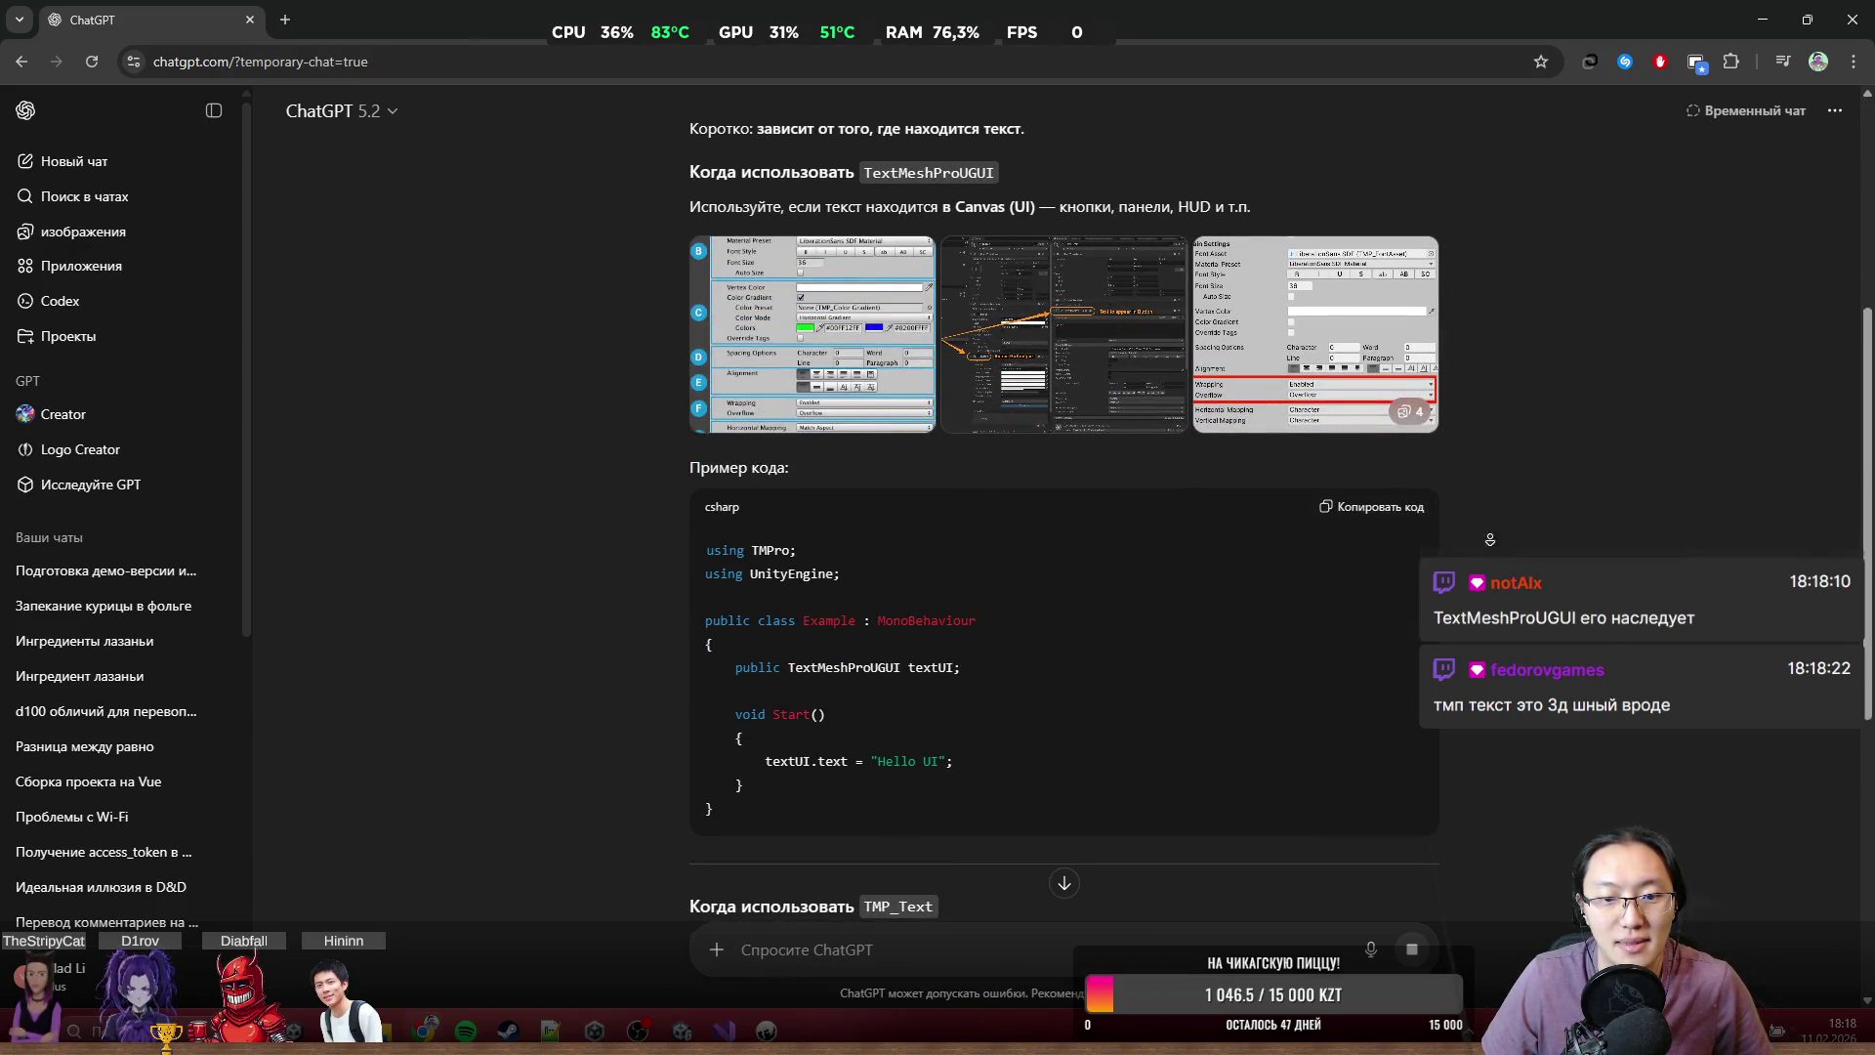
scroll(1472, 504, "down", 4)
scroll(1504, 486, "up", 3)
scroll(657, 515, "up", 3)
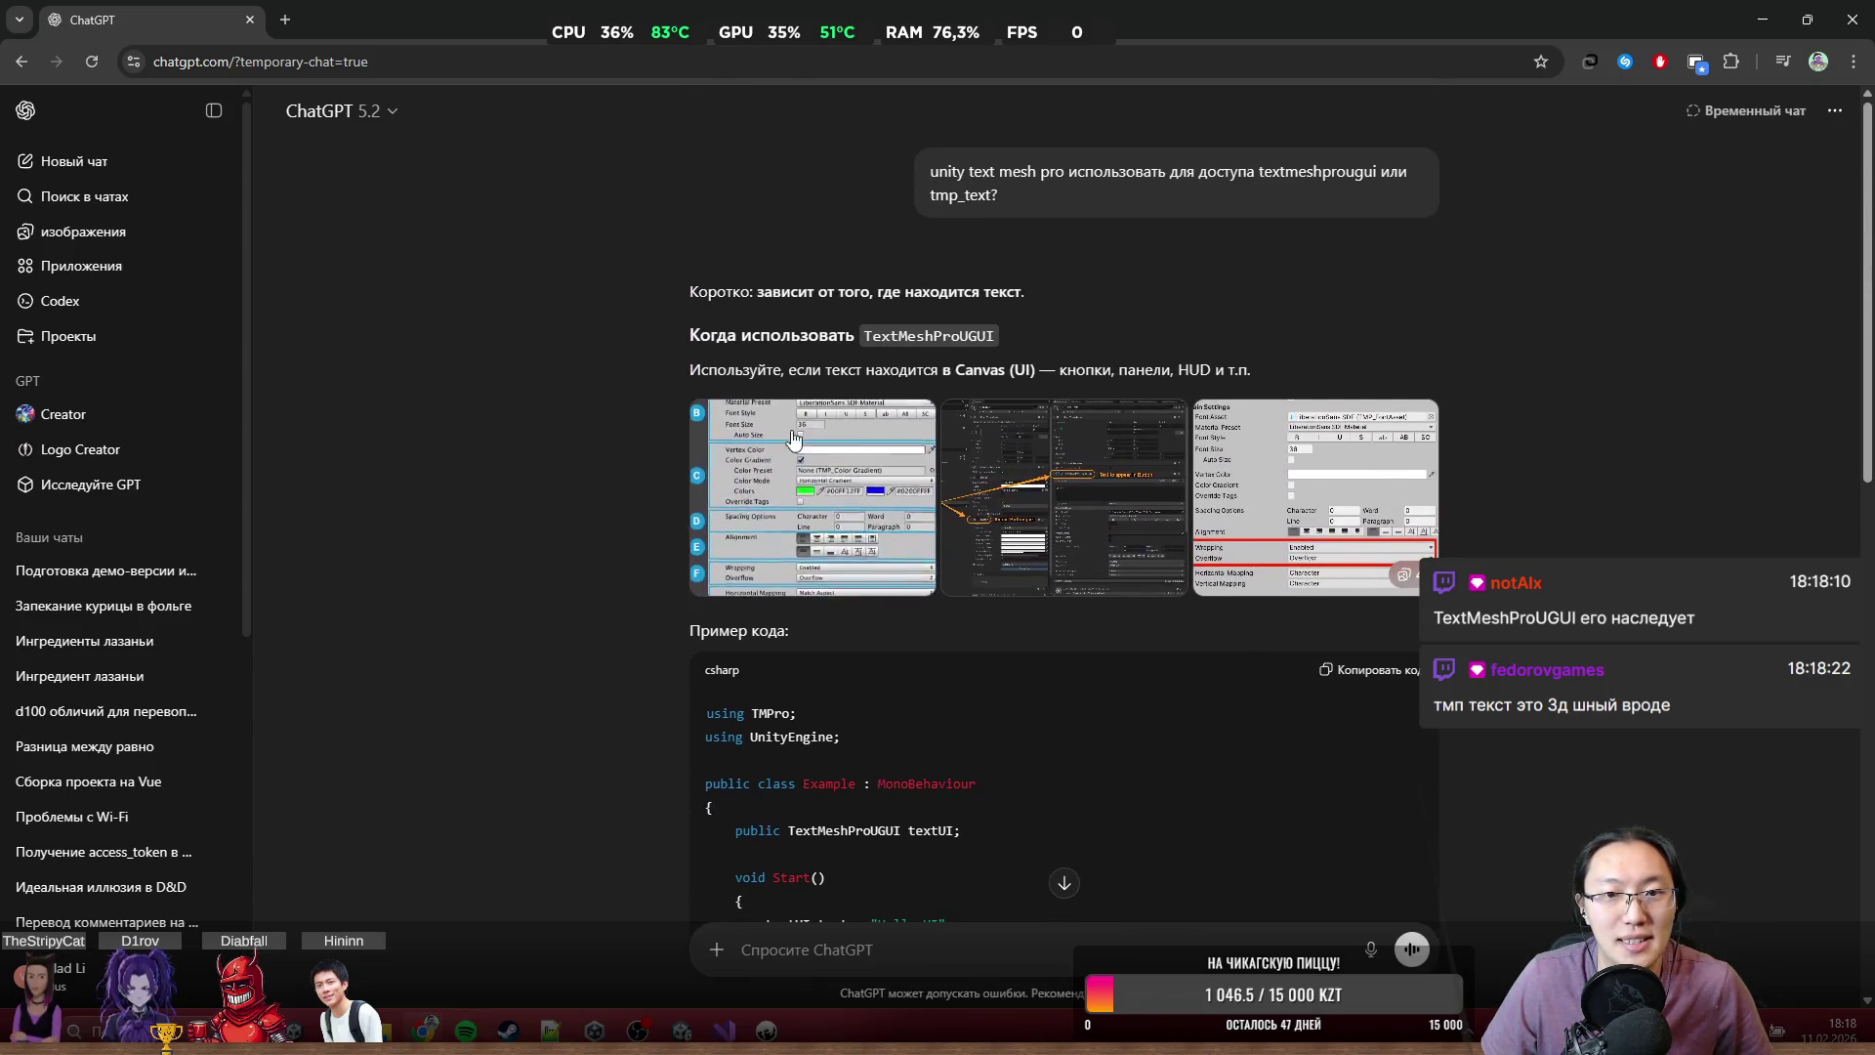
scroll(889, 414, "down", 7)
left_click_drag(882, 418, 907, 420)
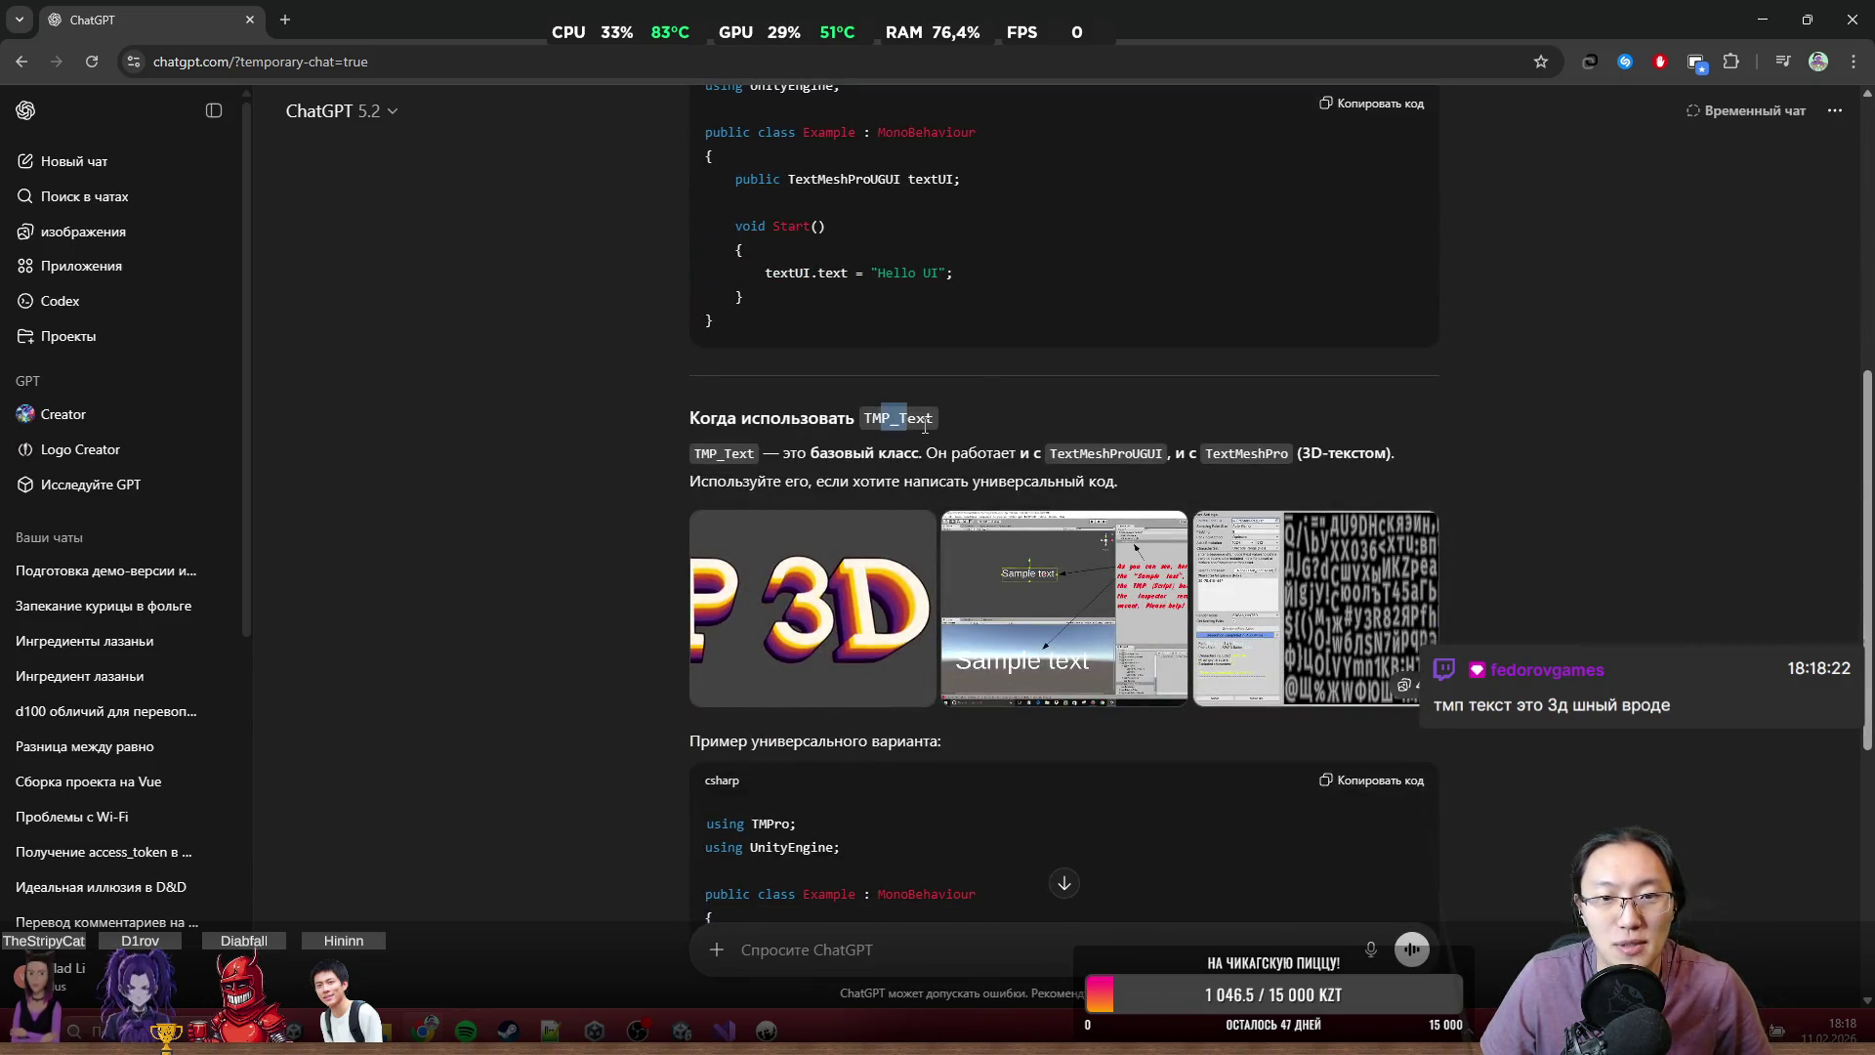
left_click_drag(811, 455, 1011, 460)
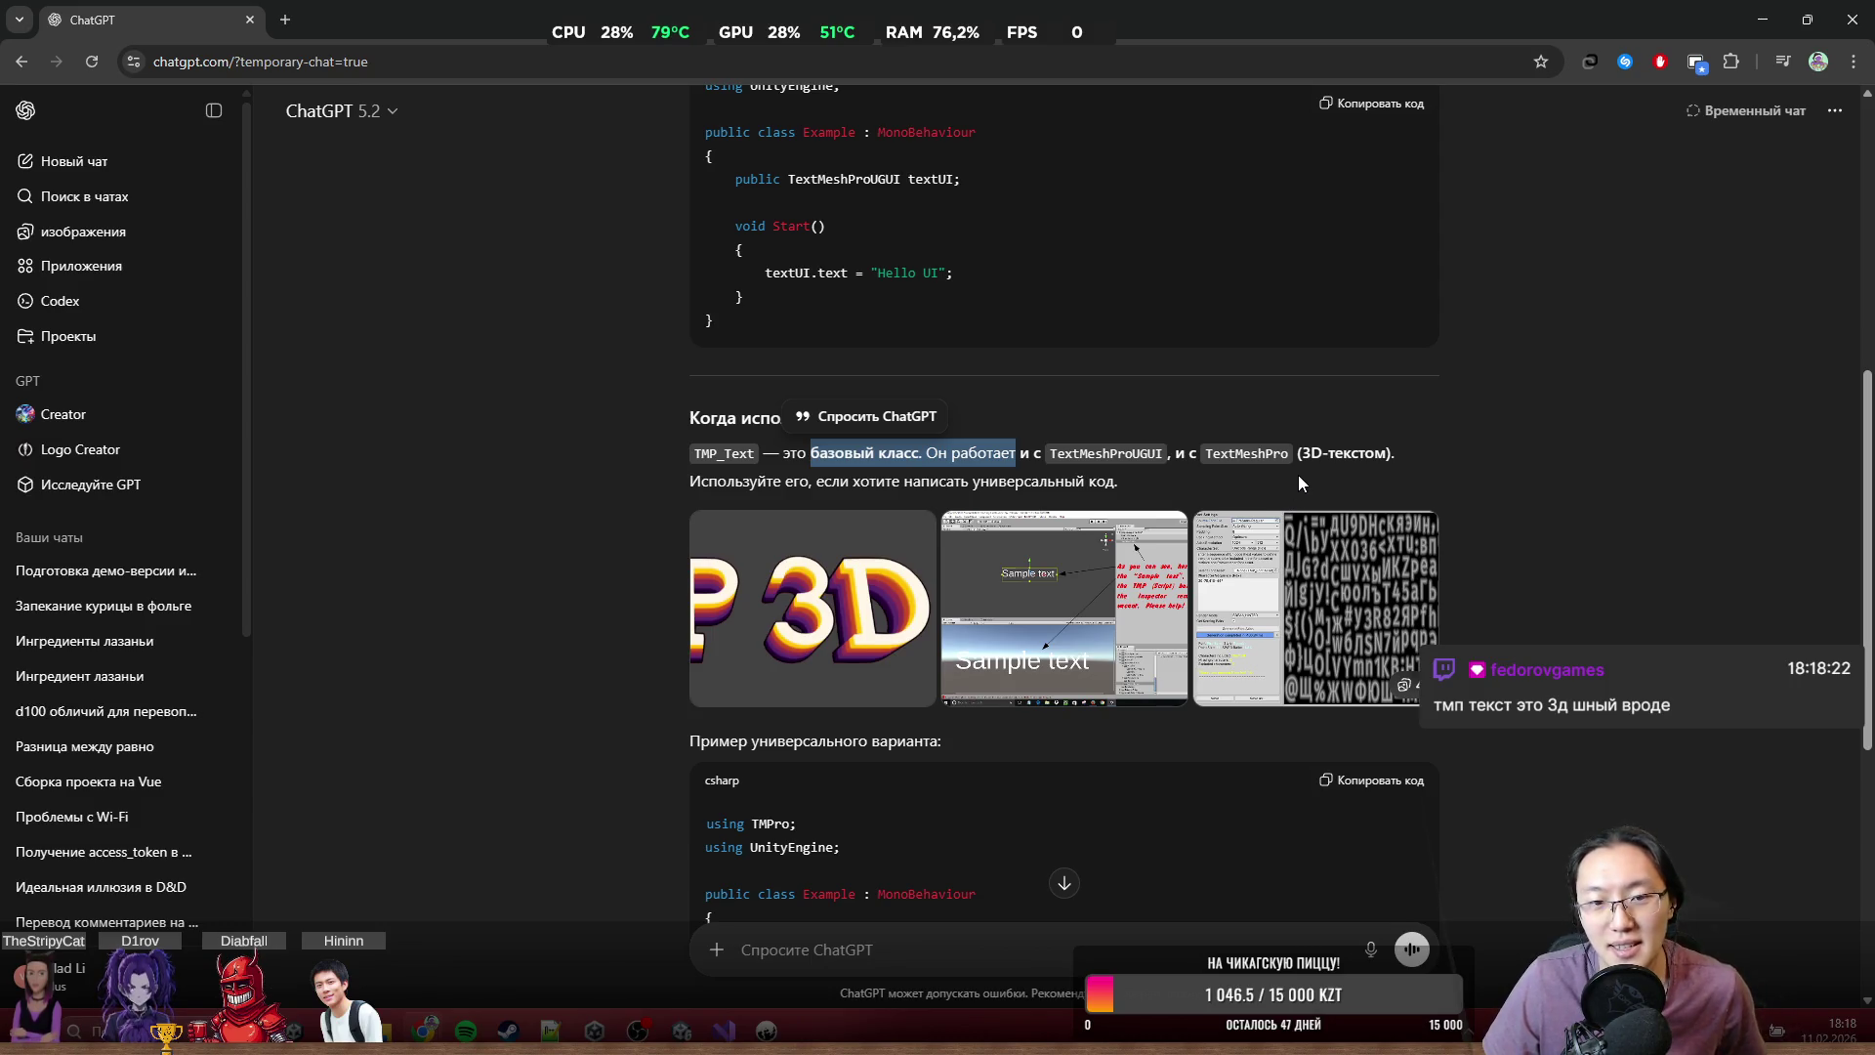
left_click_drag(690, 480, 1128, 471)
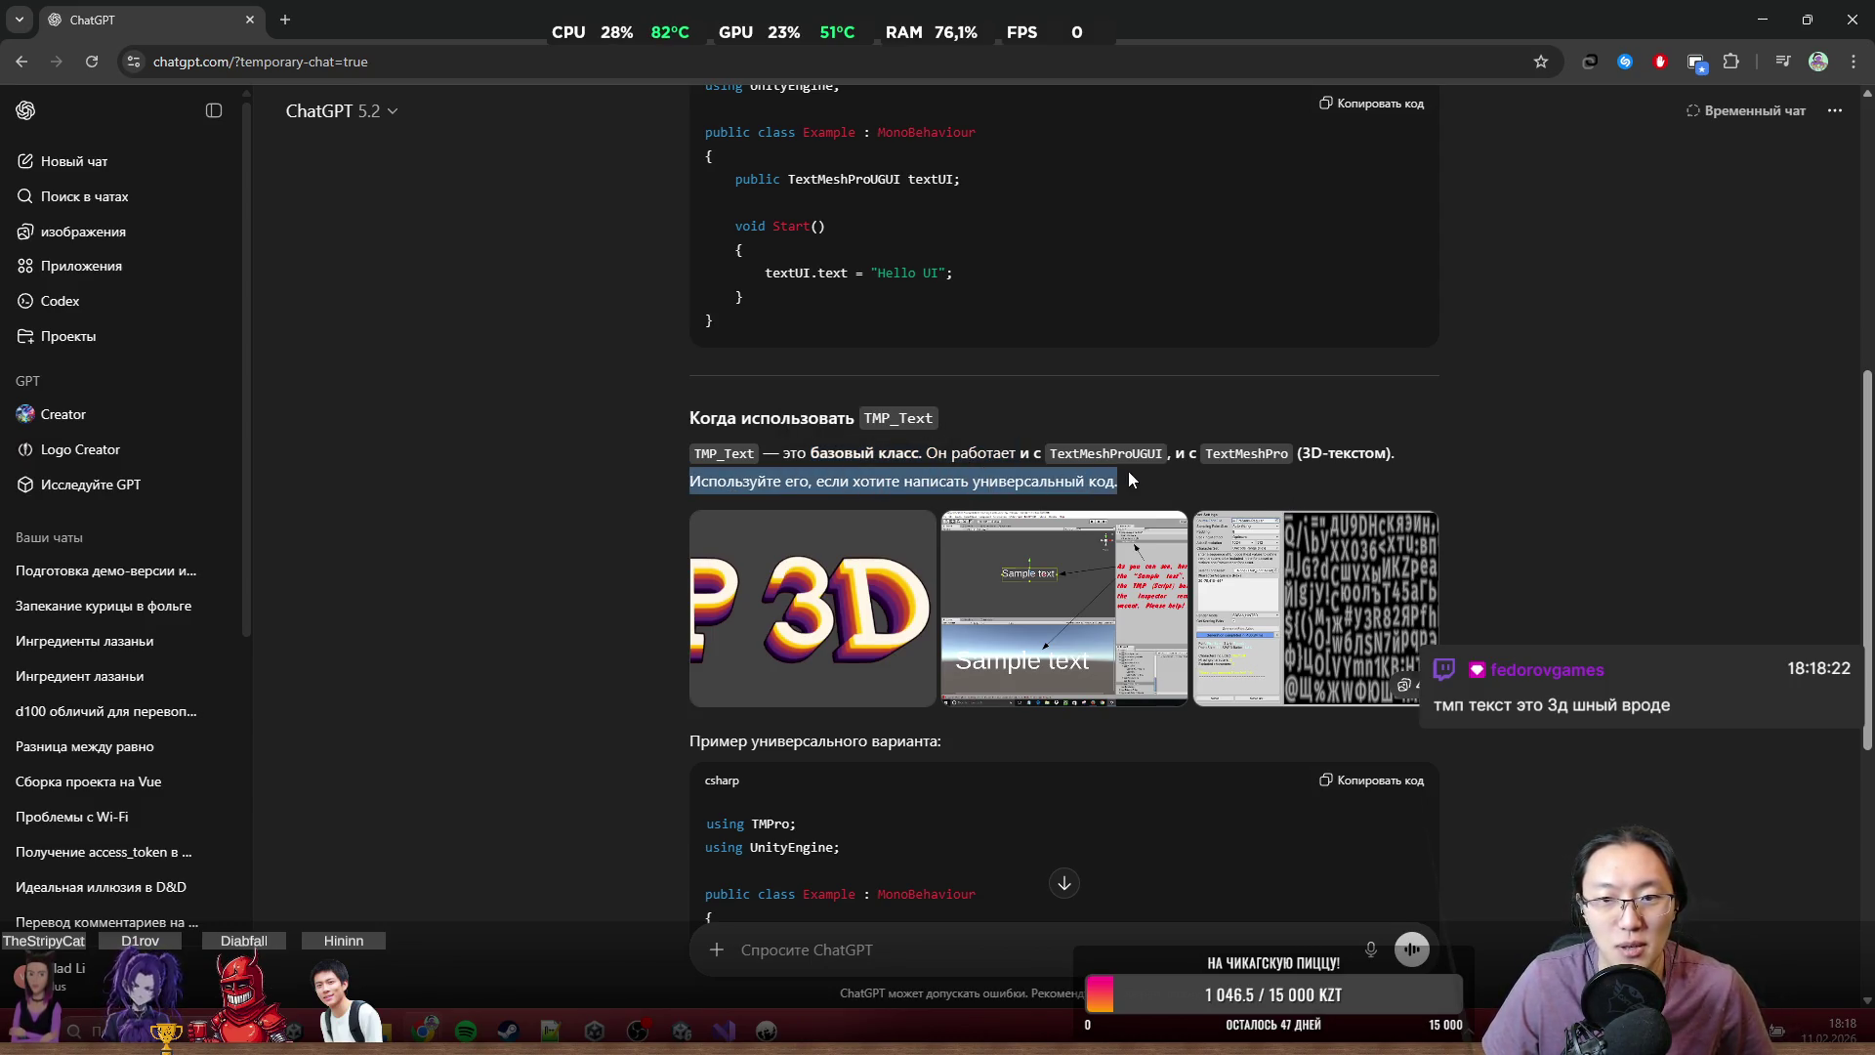
scroll(1569, 600, "down", 4)
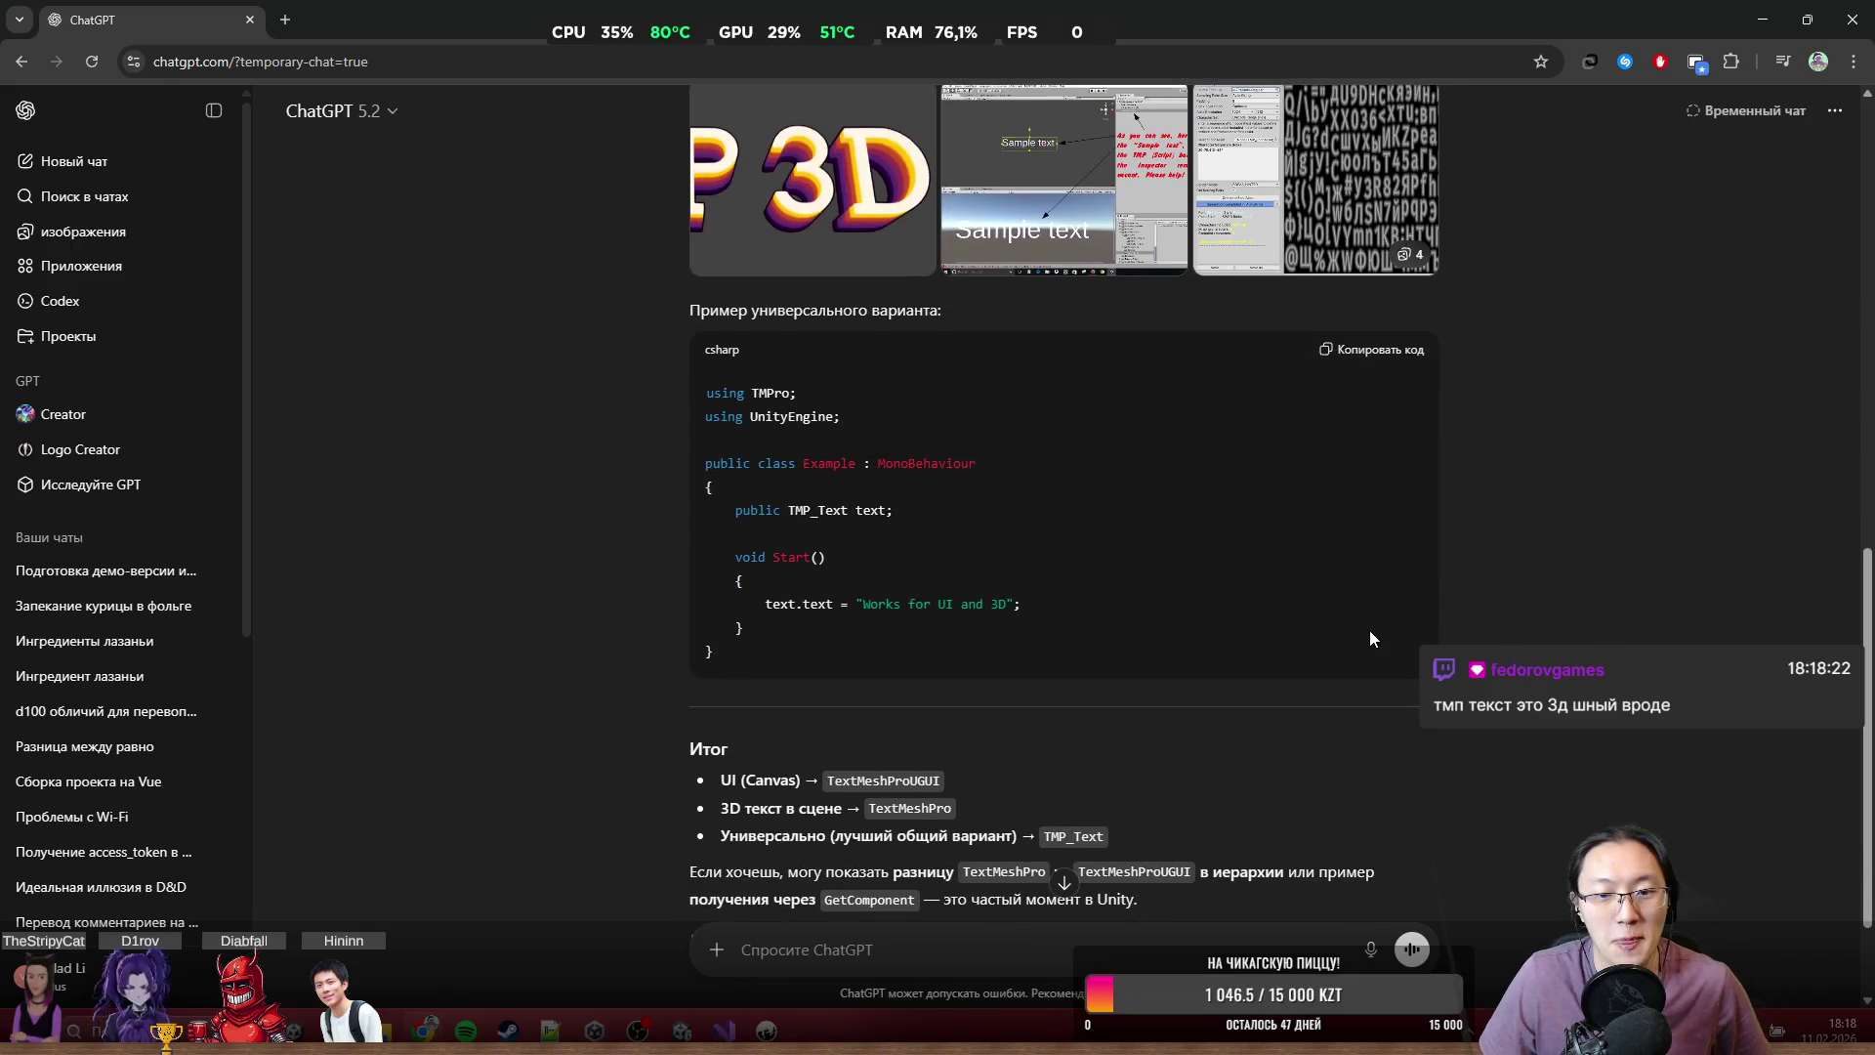
scroll(1369, 630, "down", 2)
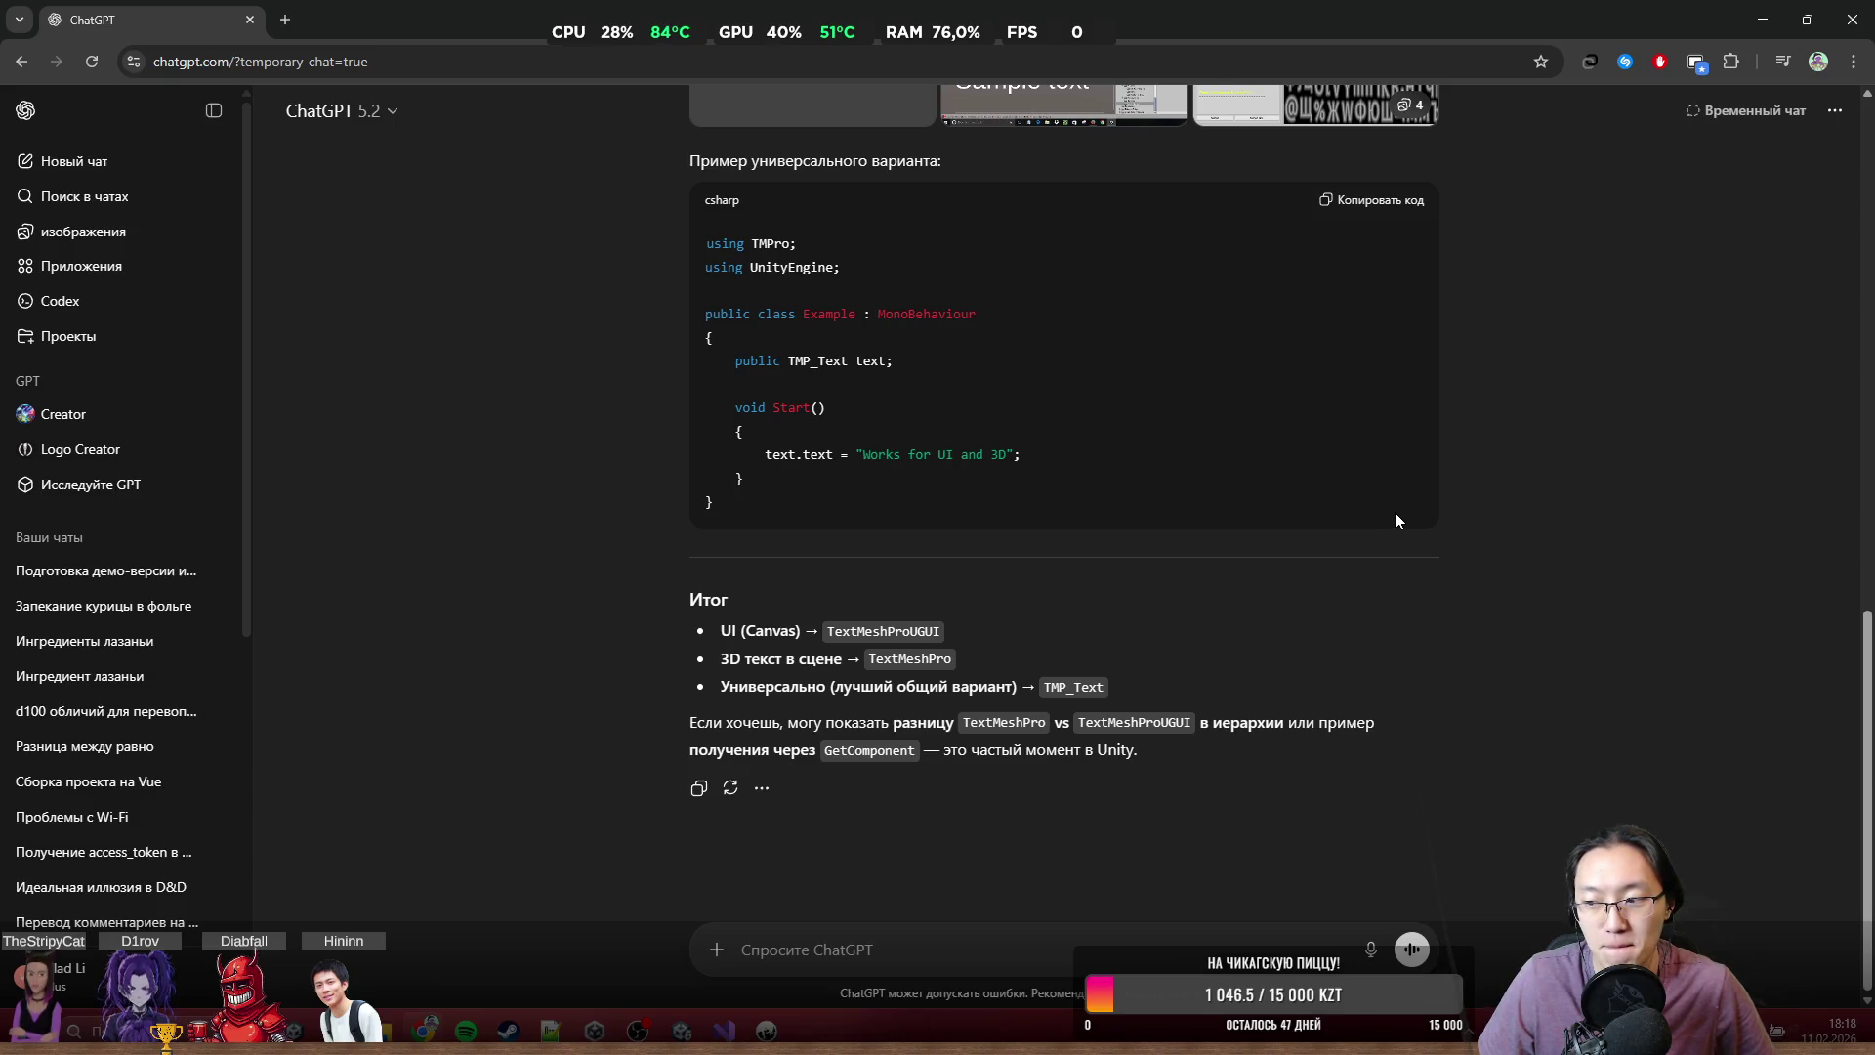
left_click_drag(1135, 7, 1053, 472)
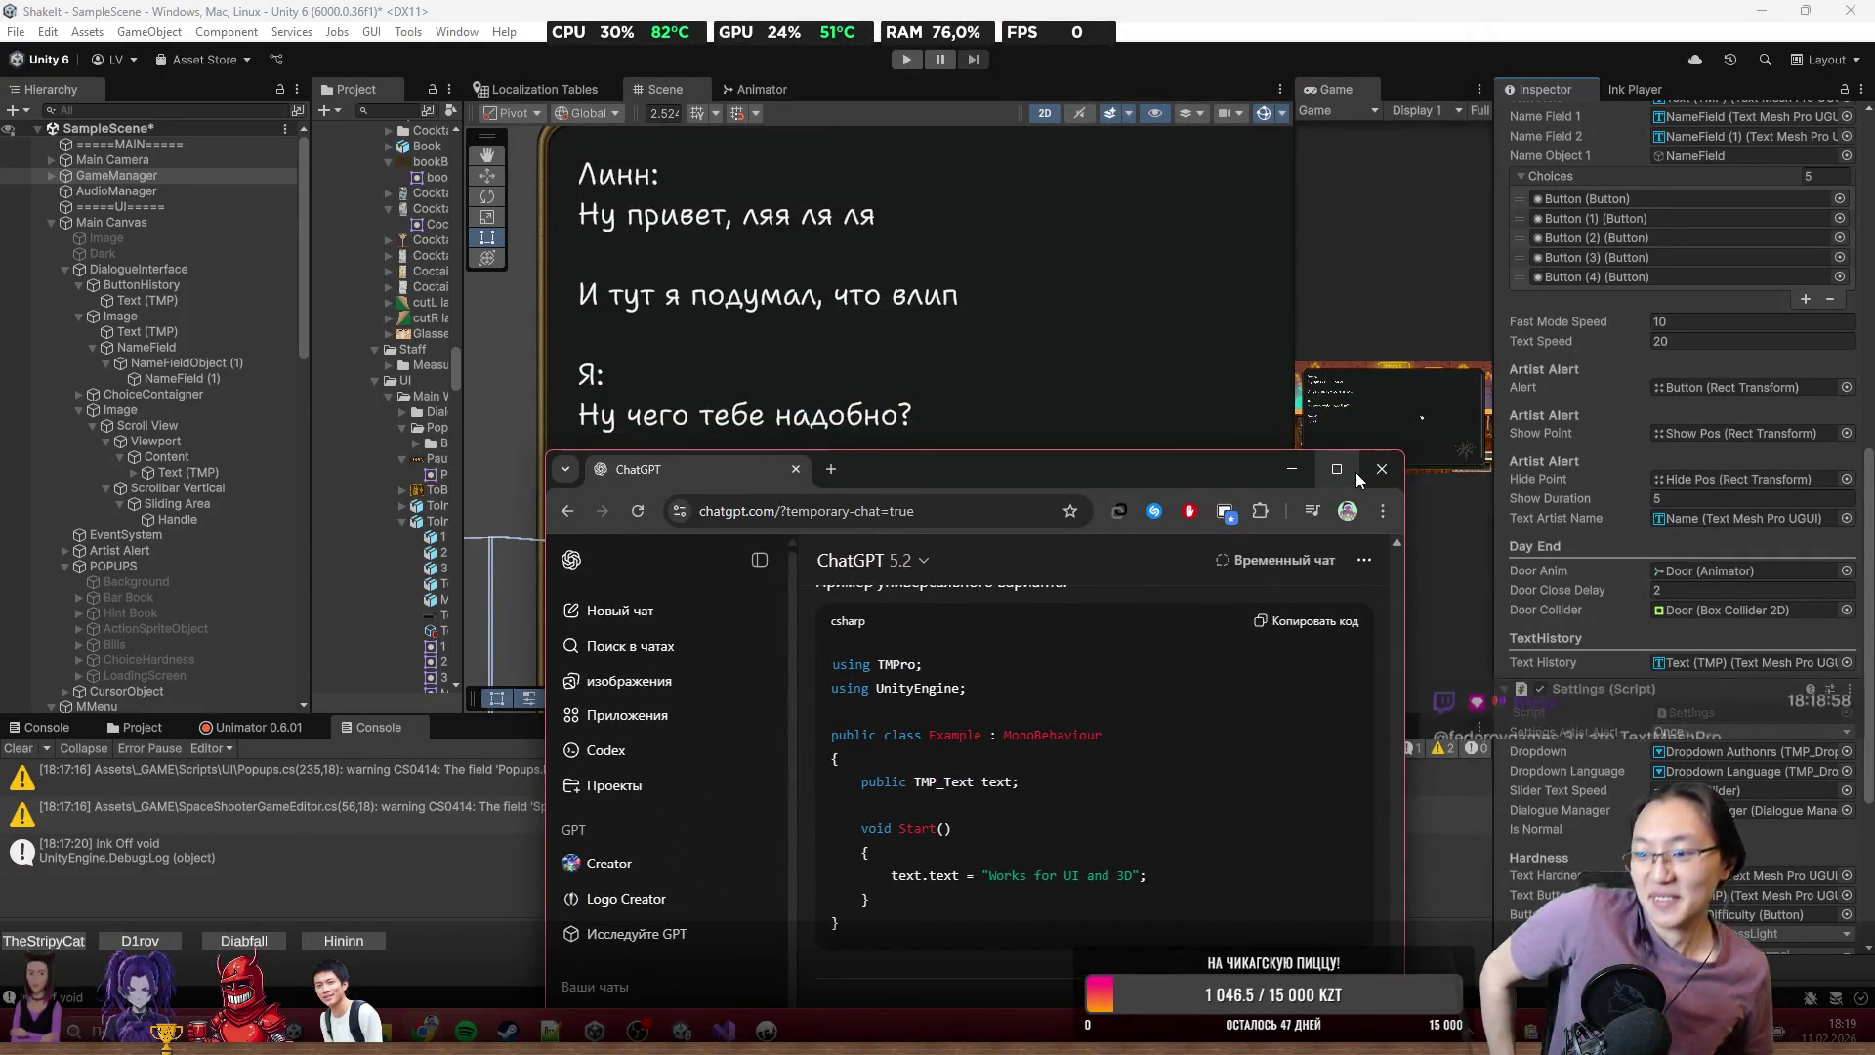
Move the ChatGPT window aside, minimize it, and bring DialogueManager.cs in Visual Studio forward.
mouse_move(1355, 472)
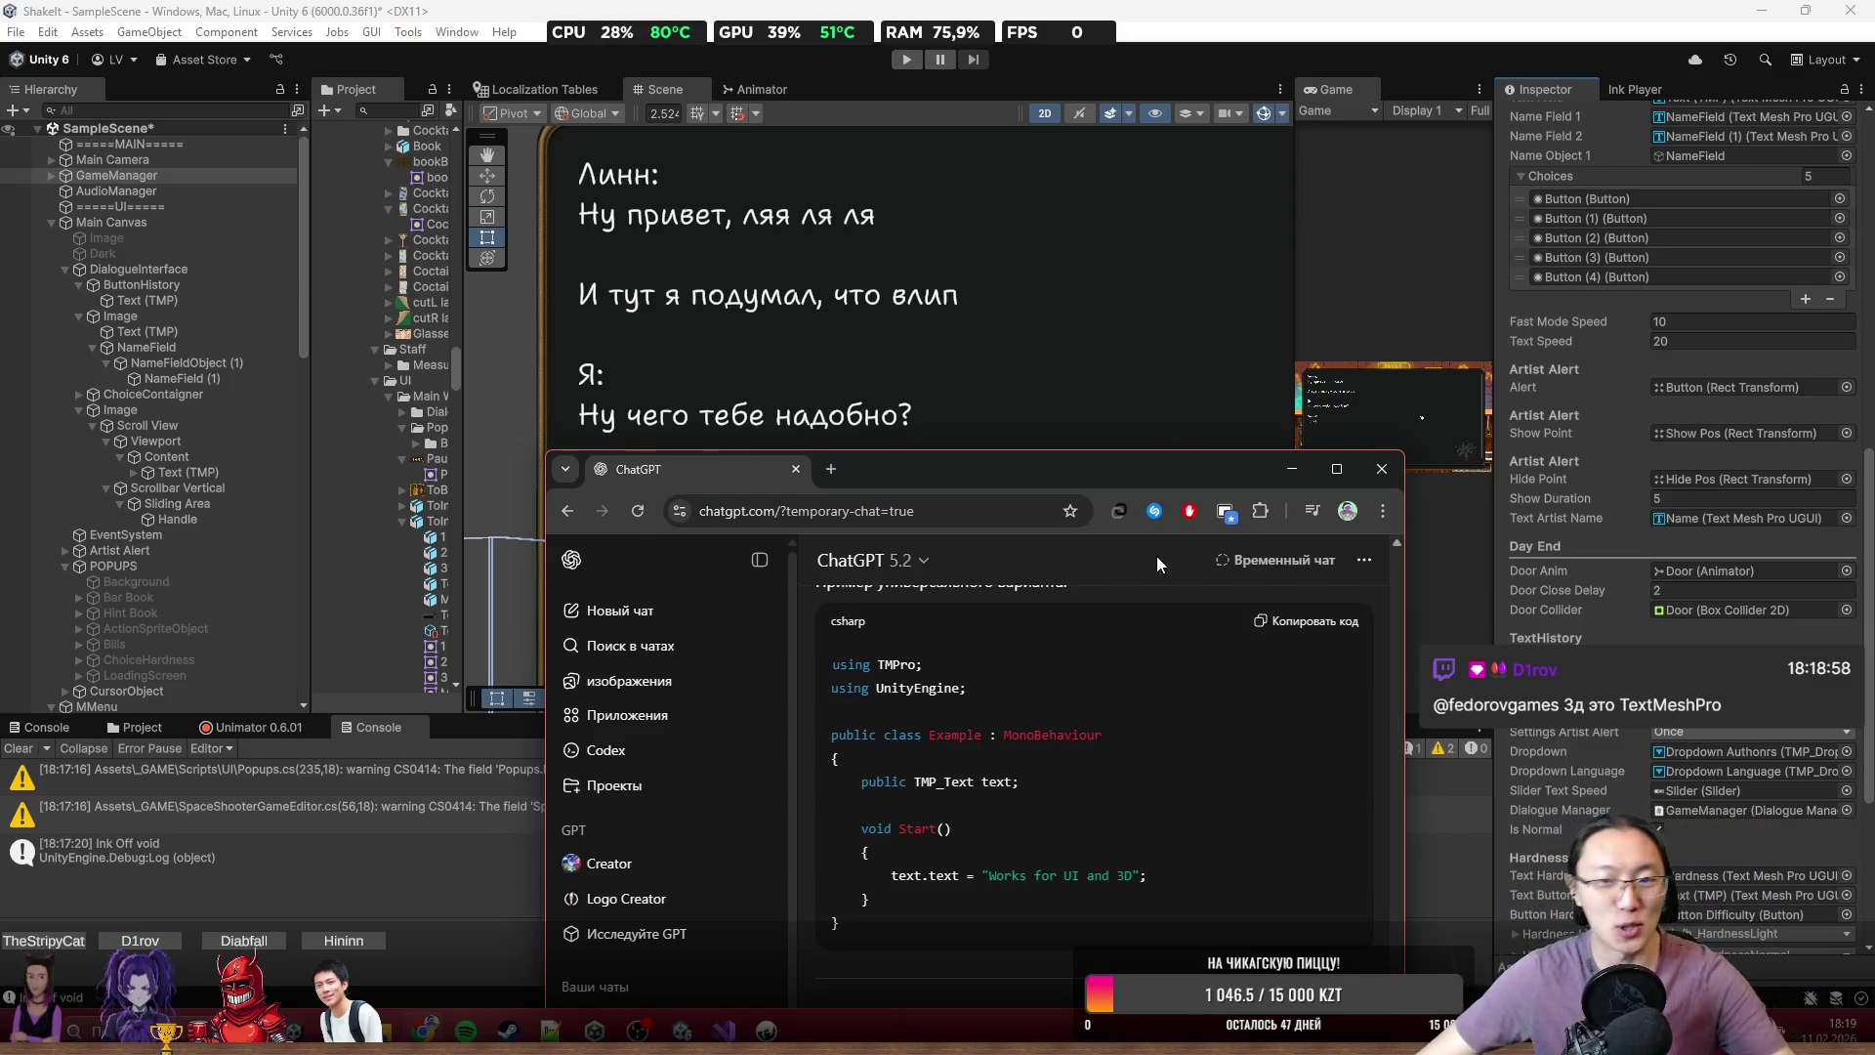
left_click_drag(1121, 465, 1089, 333)
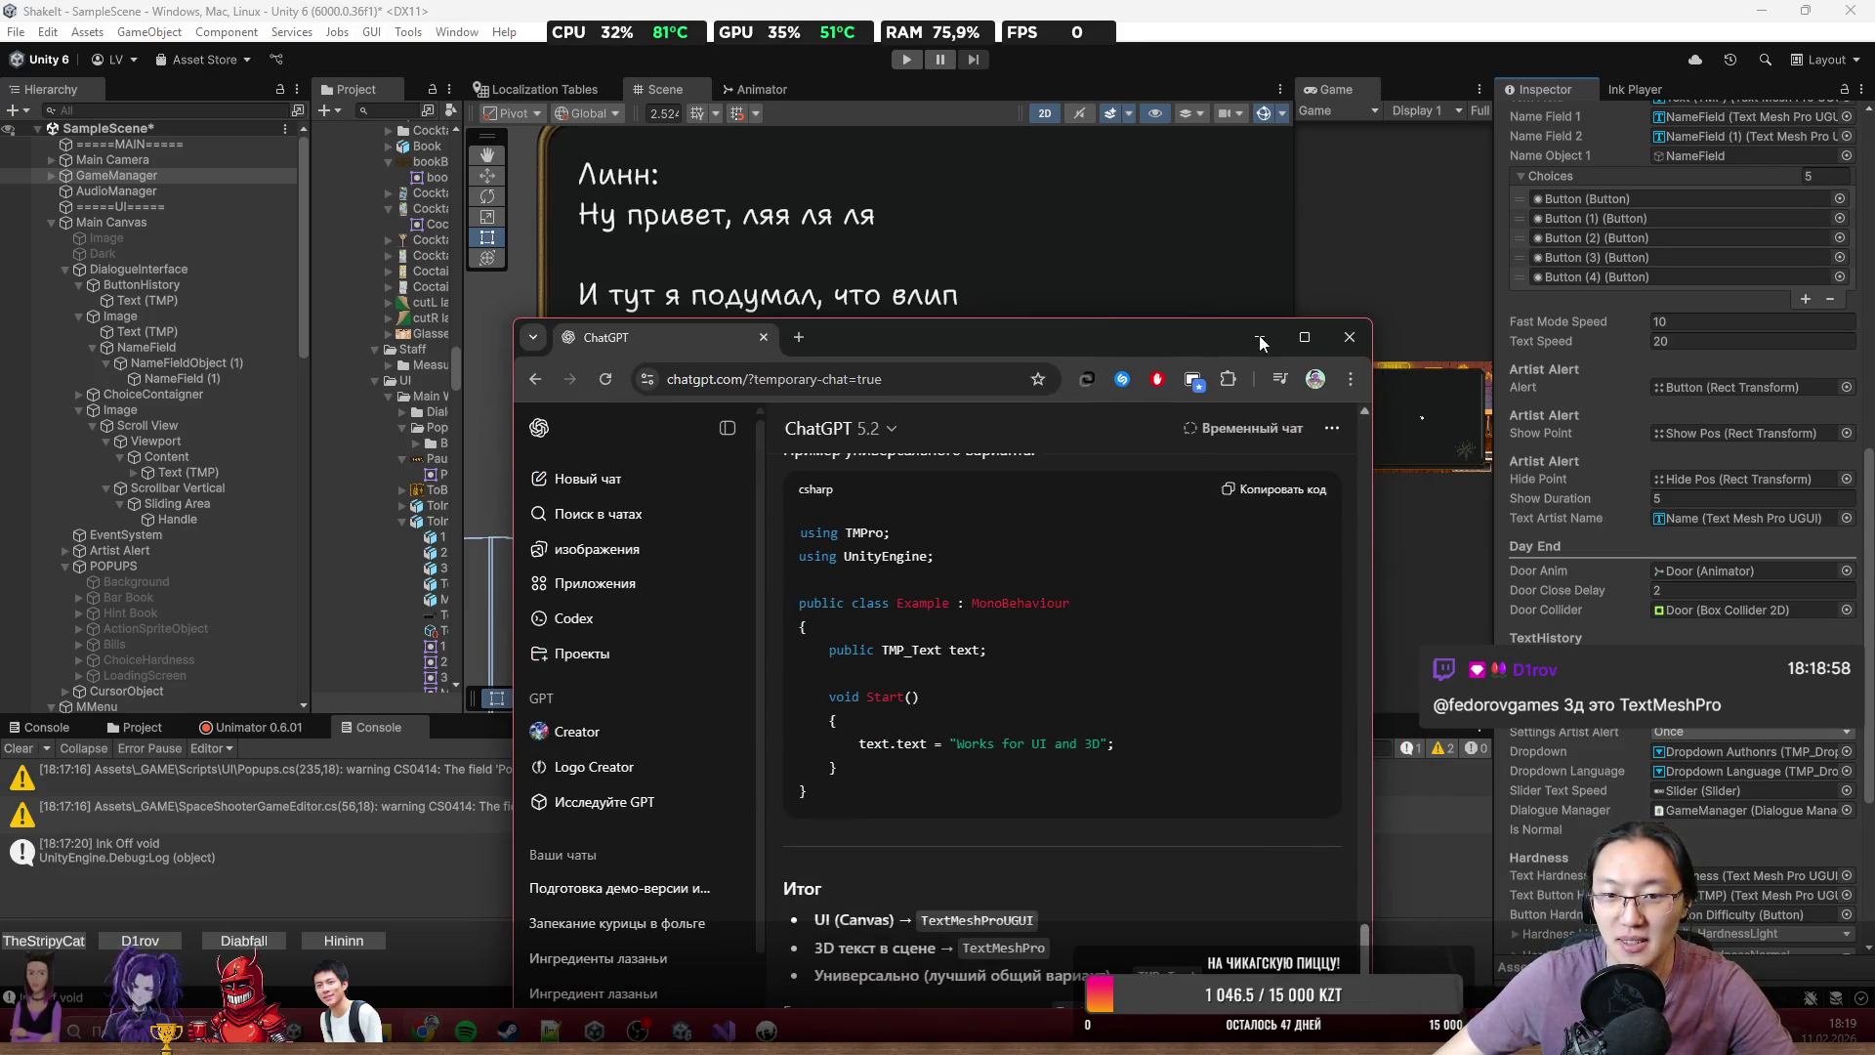
left_click(1260, 337)
left_click(724, 1029)
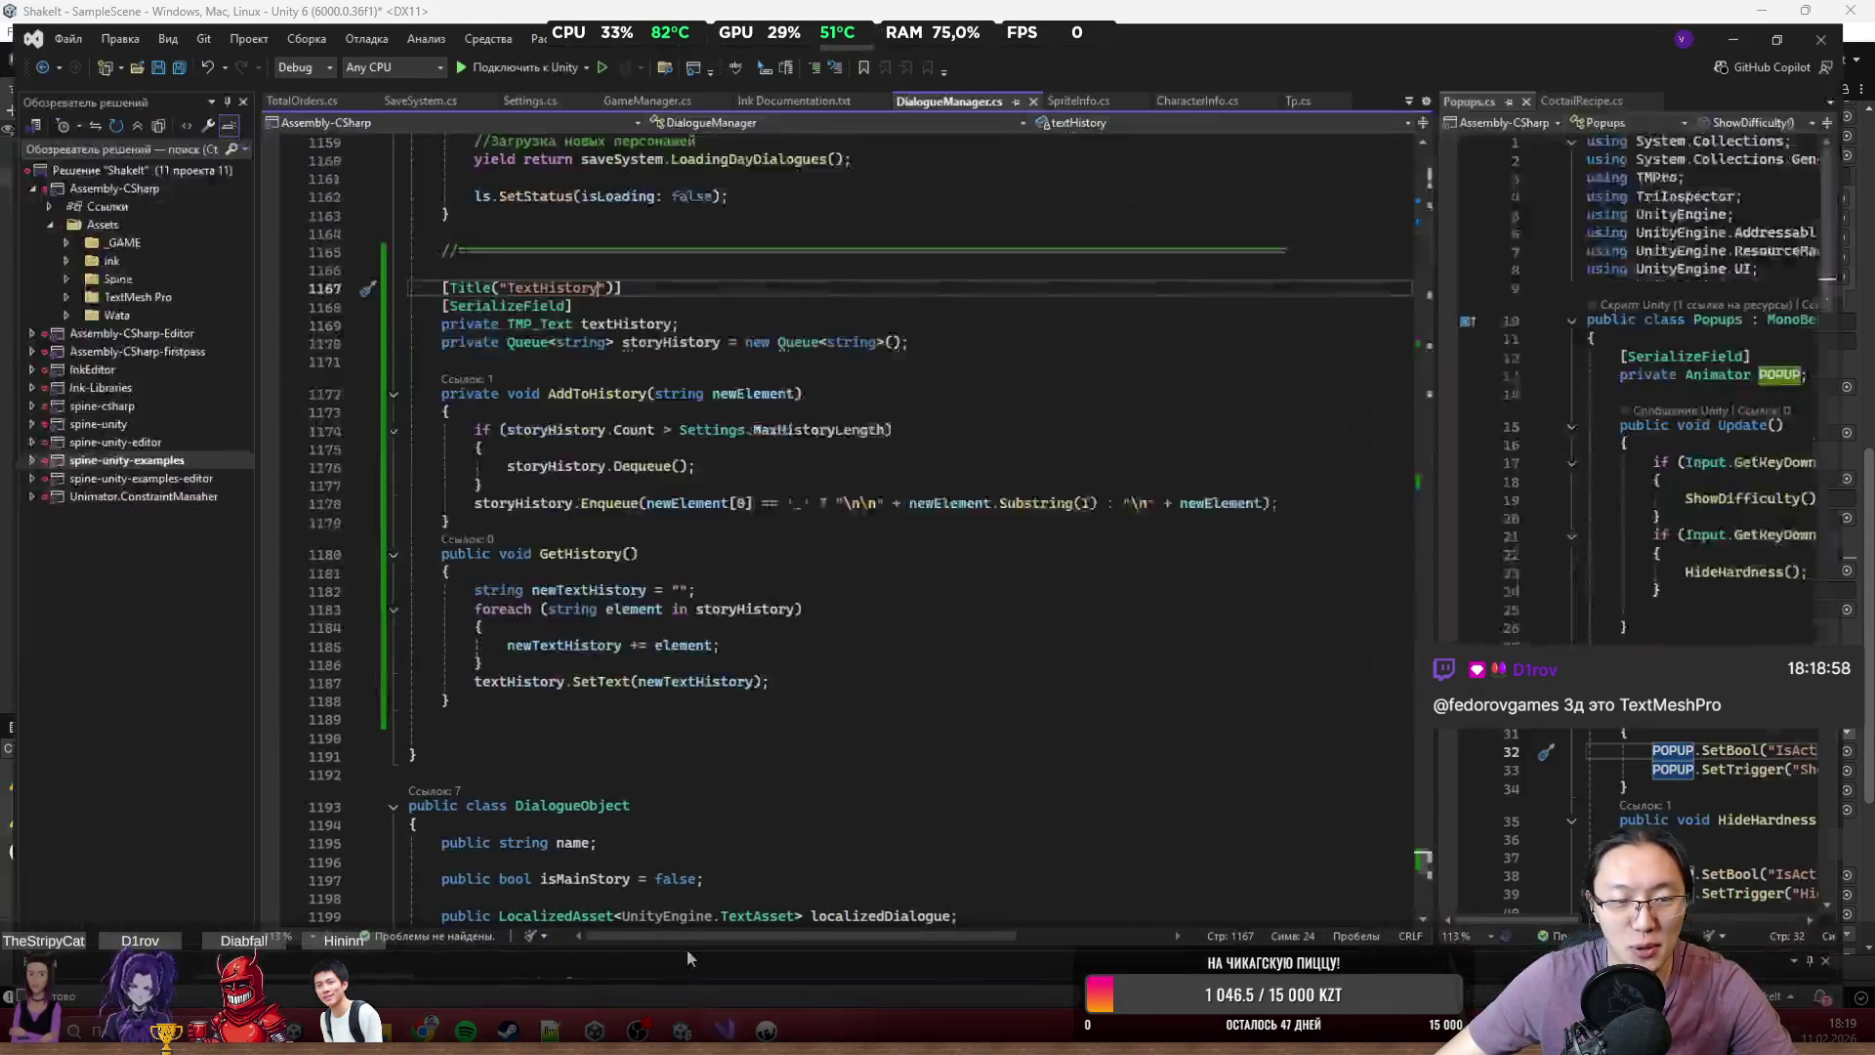
Change the textHistory field's type on line 1169 from TMP_Text to TextMeshProUGUI.
double_click(539, 307)
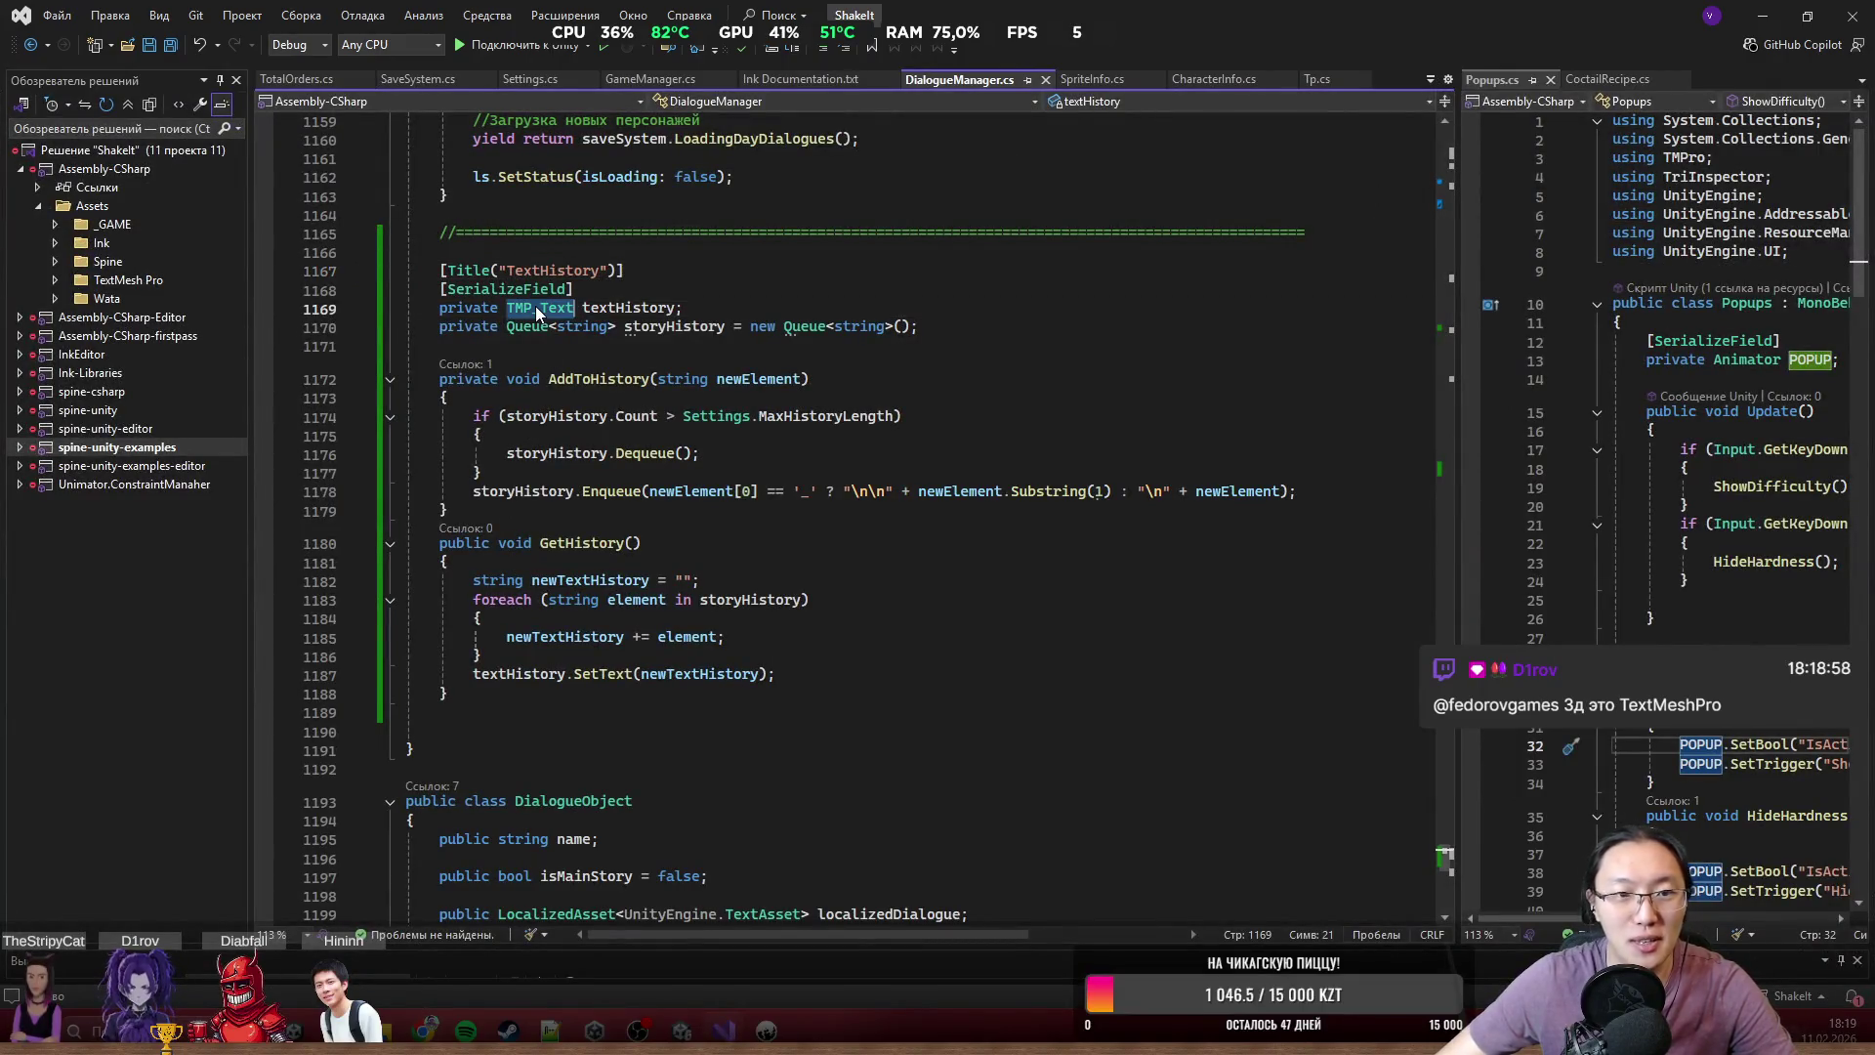
type("T")
type("extM")
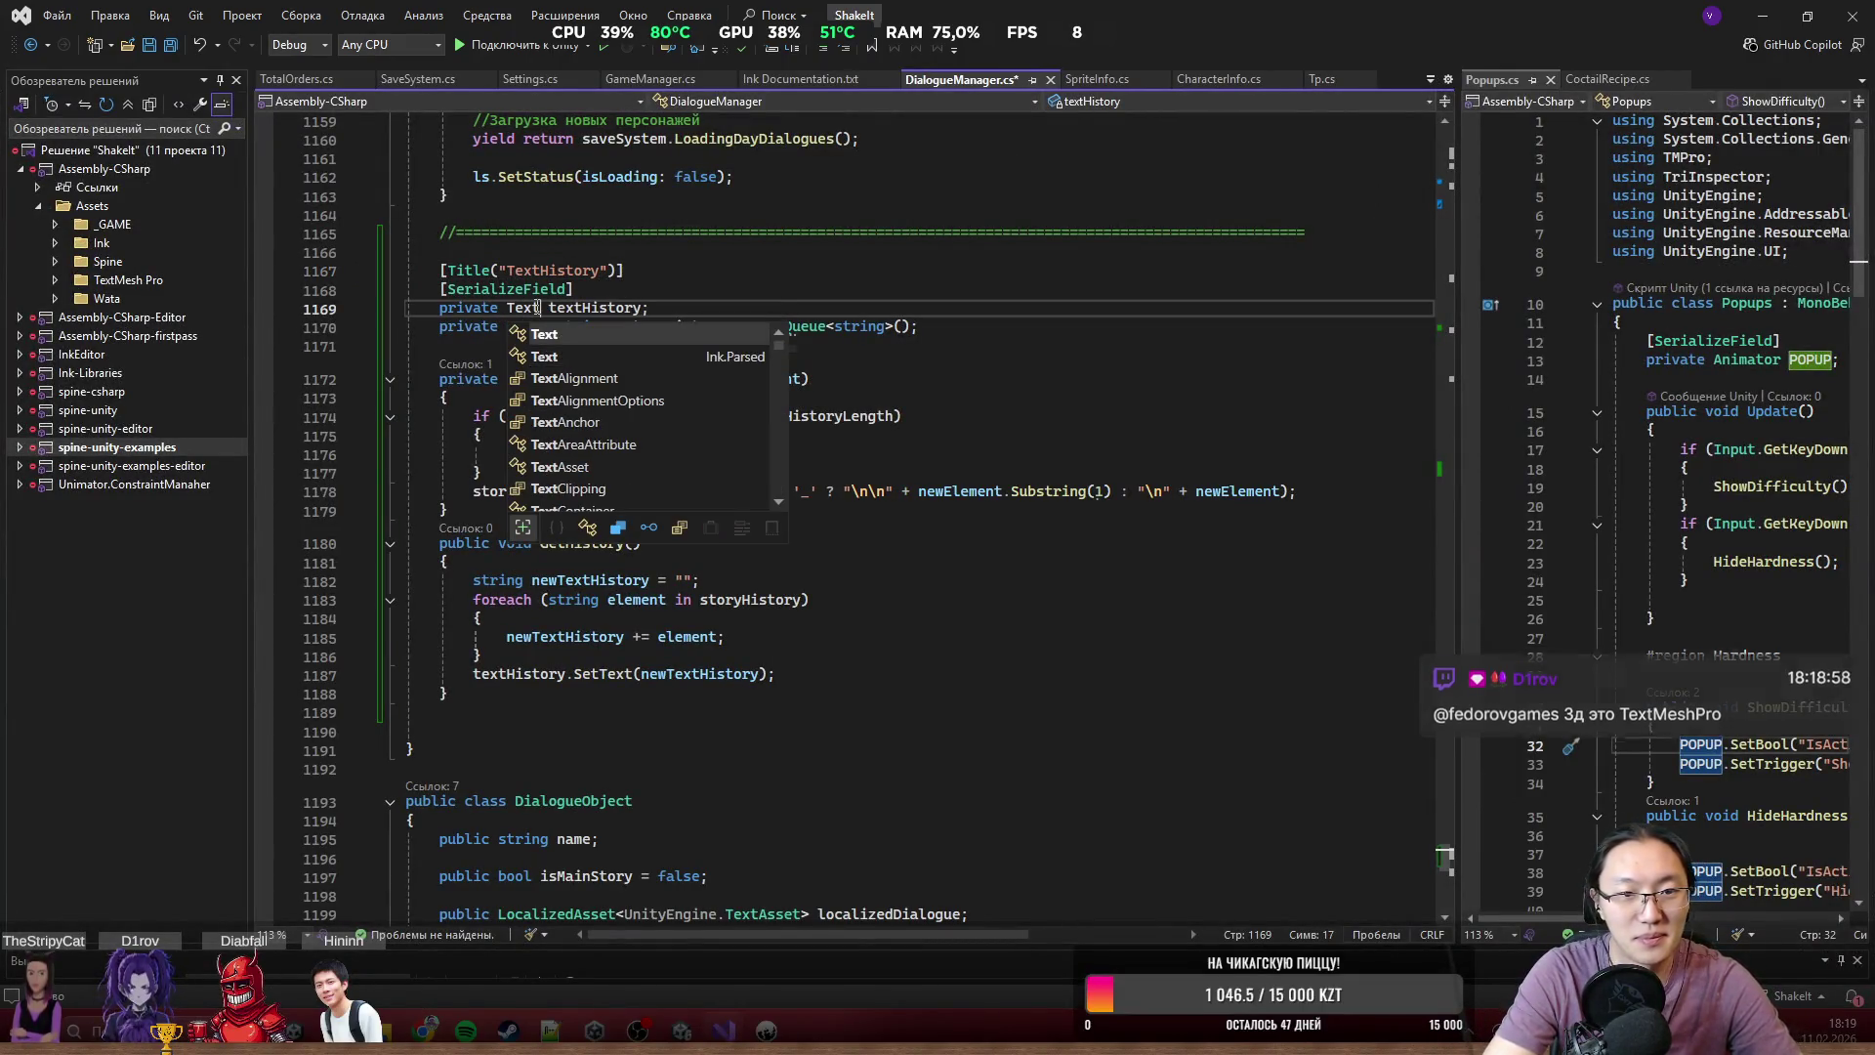
key("Down")
key("Down")
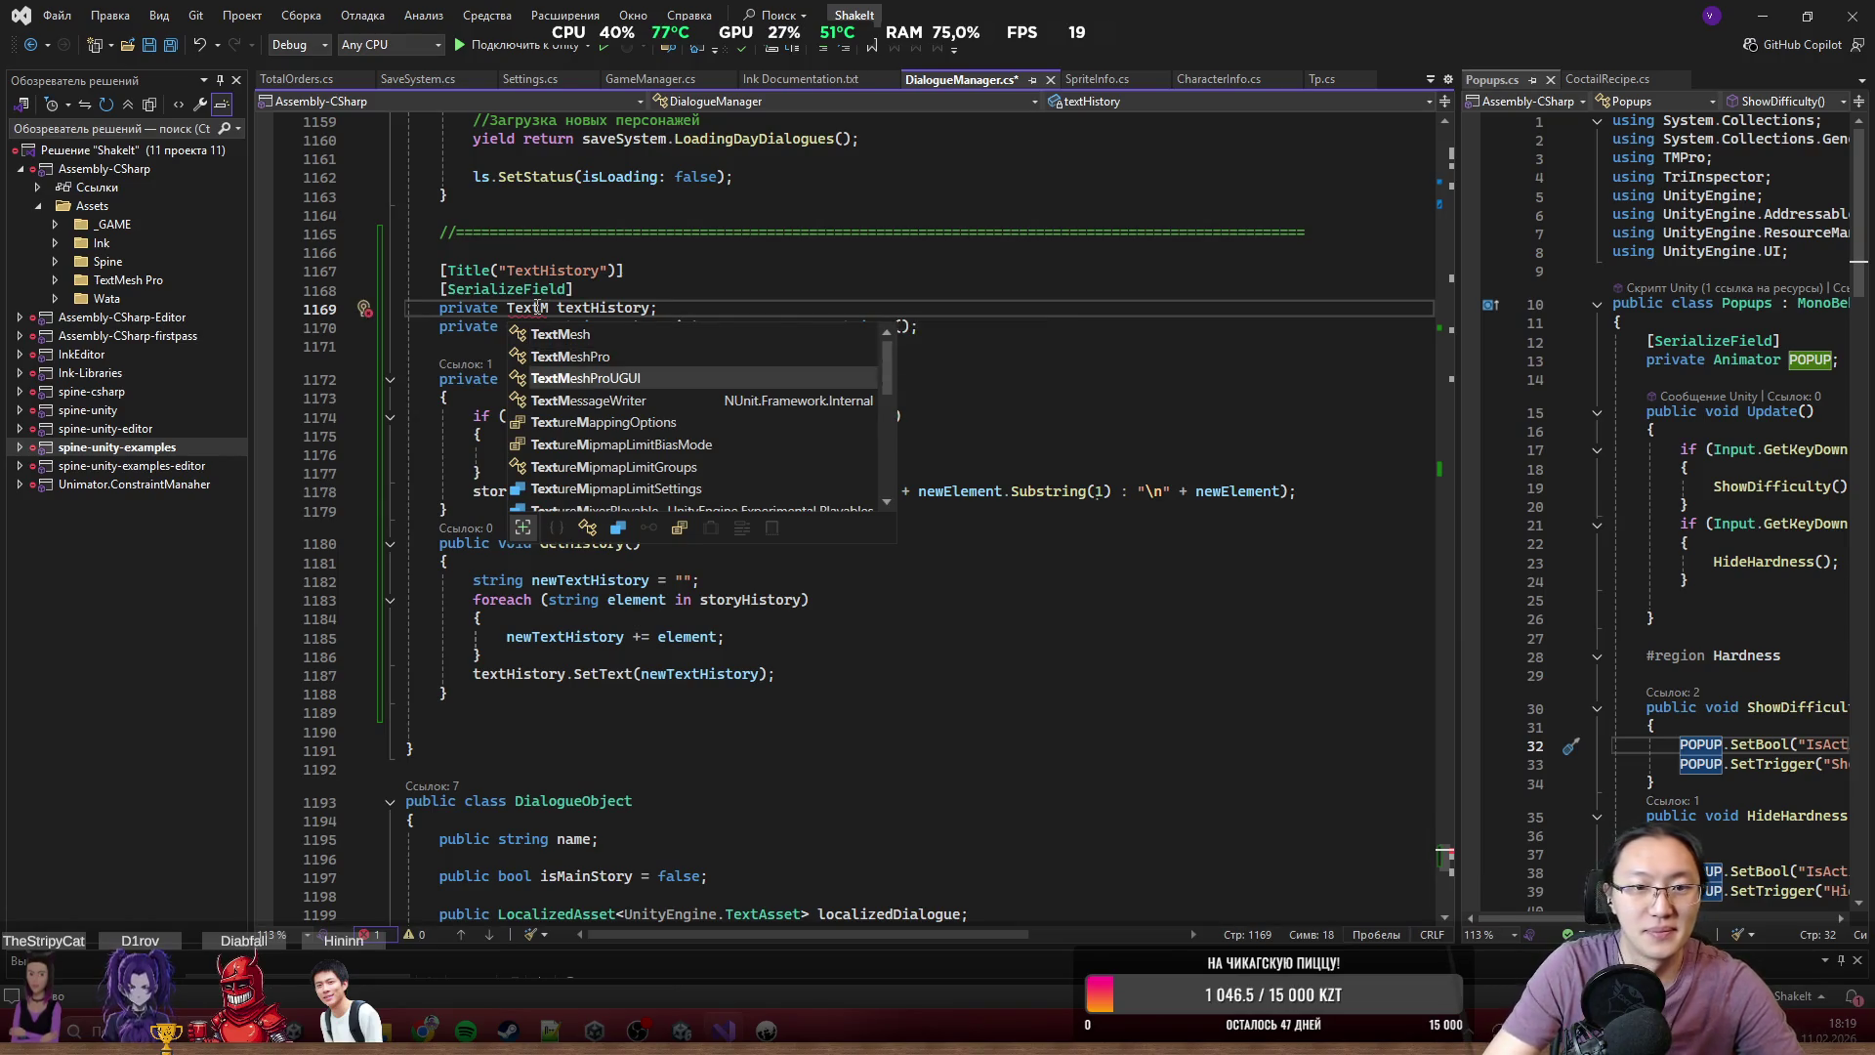
key("Tab")
left_click(967, 456)
Save DialogueManager.cs and return to Unity so the scripts recompile.
key("ctrl+s")
left_click(1148, 289)
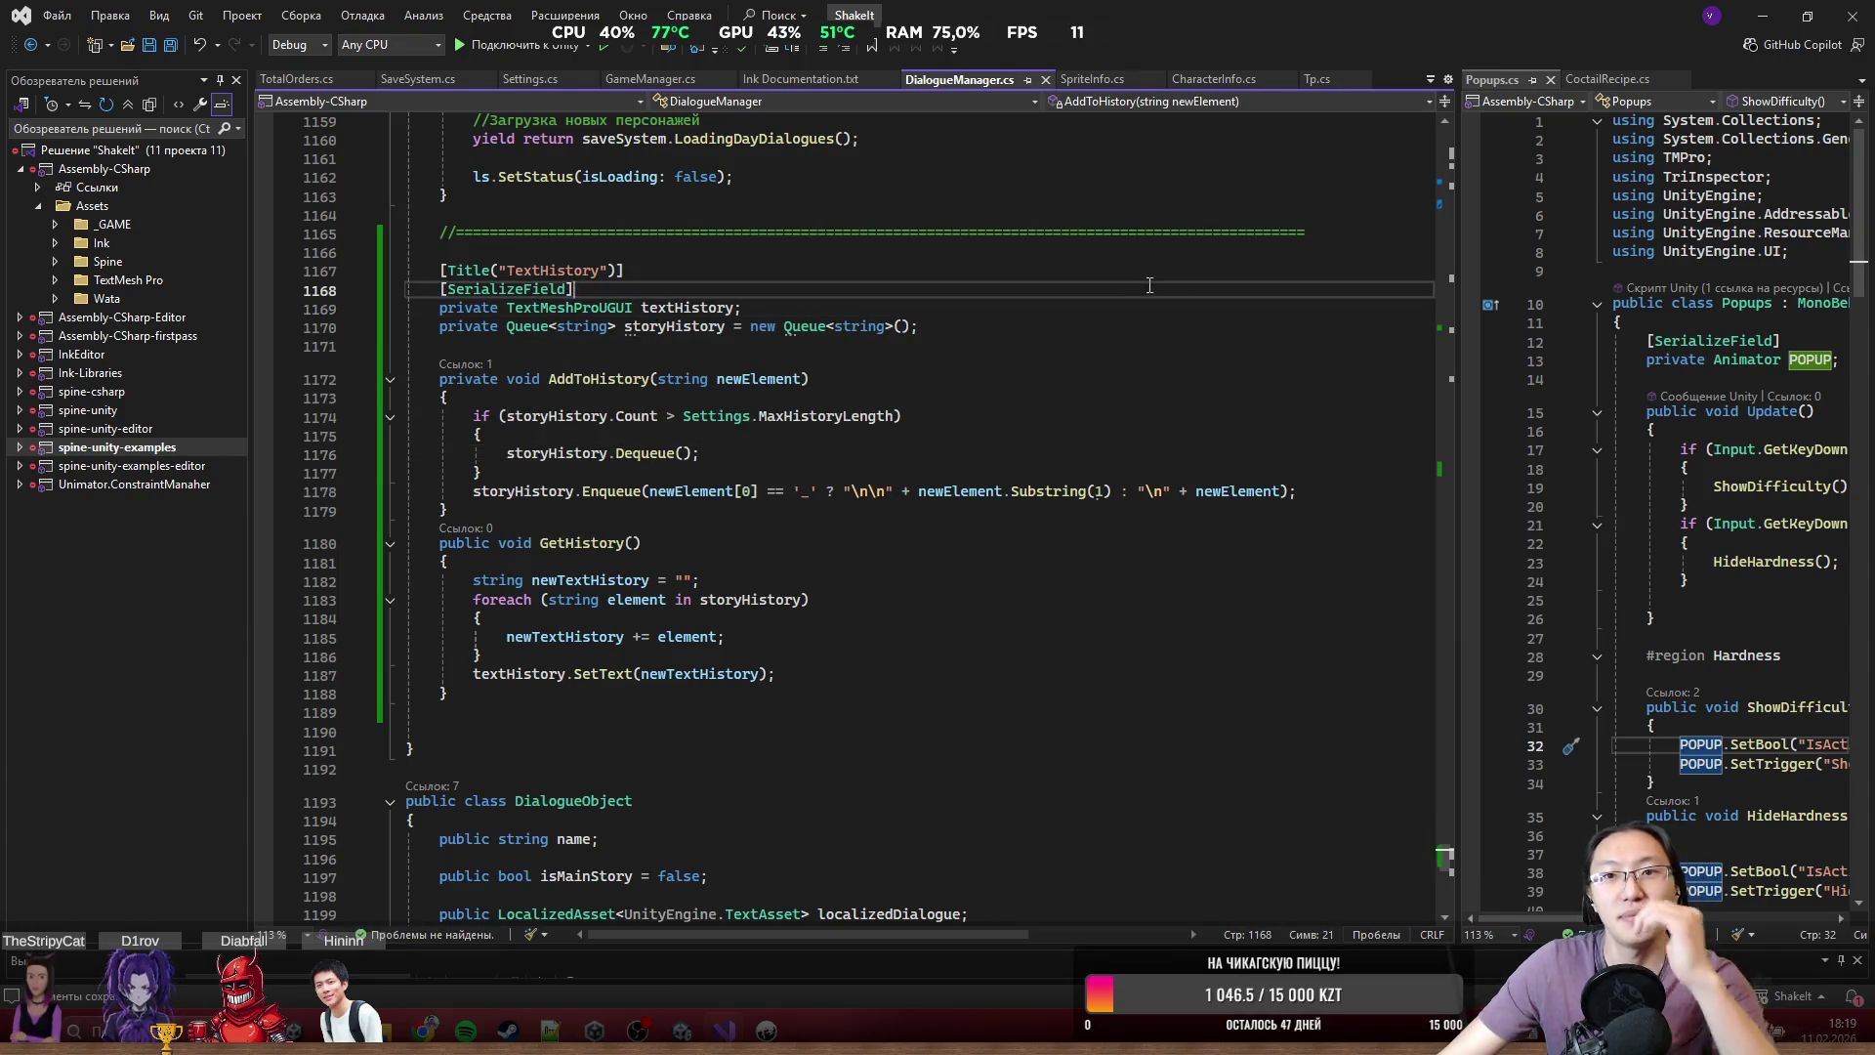
left_click(1762, 16)
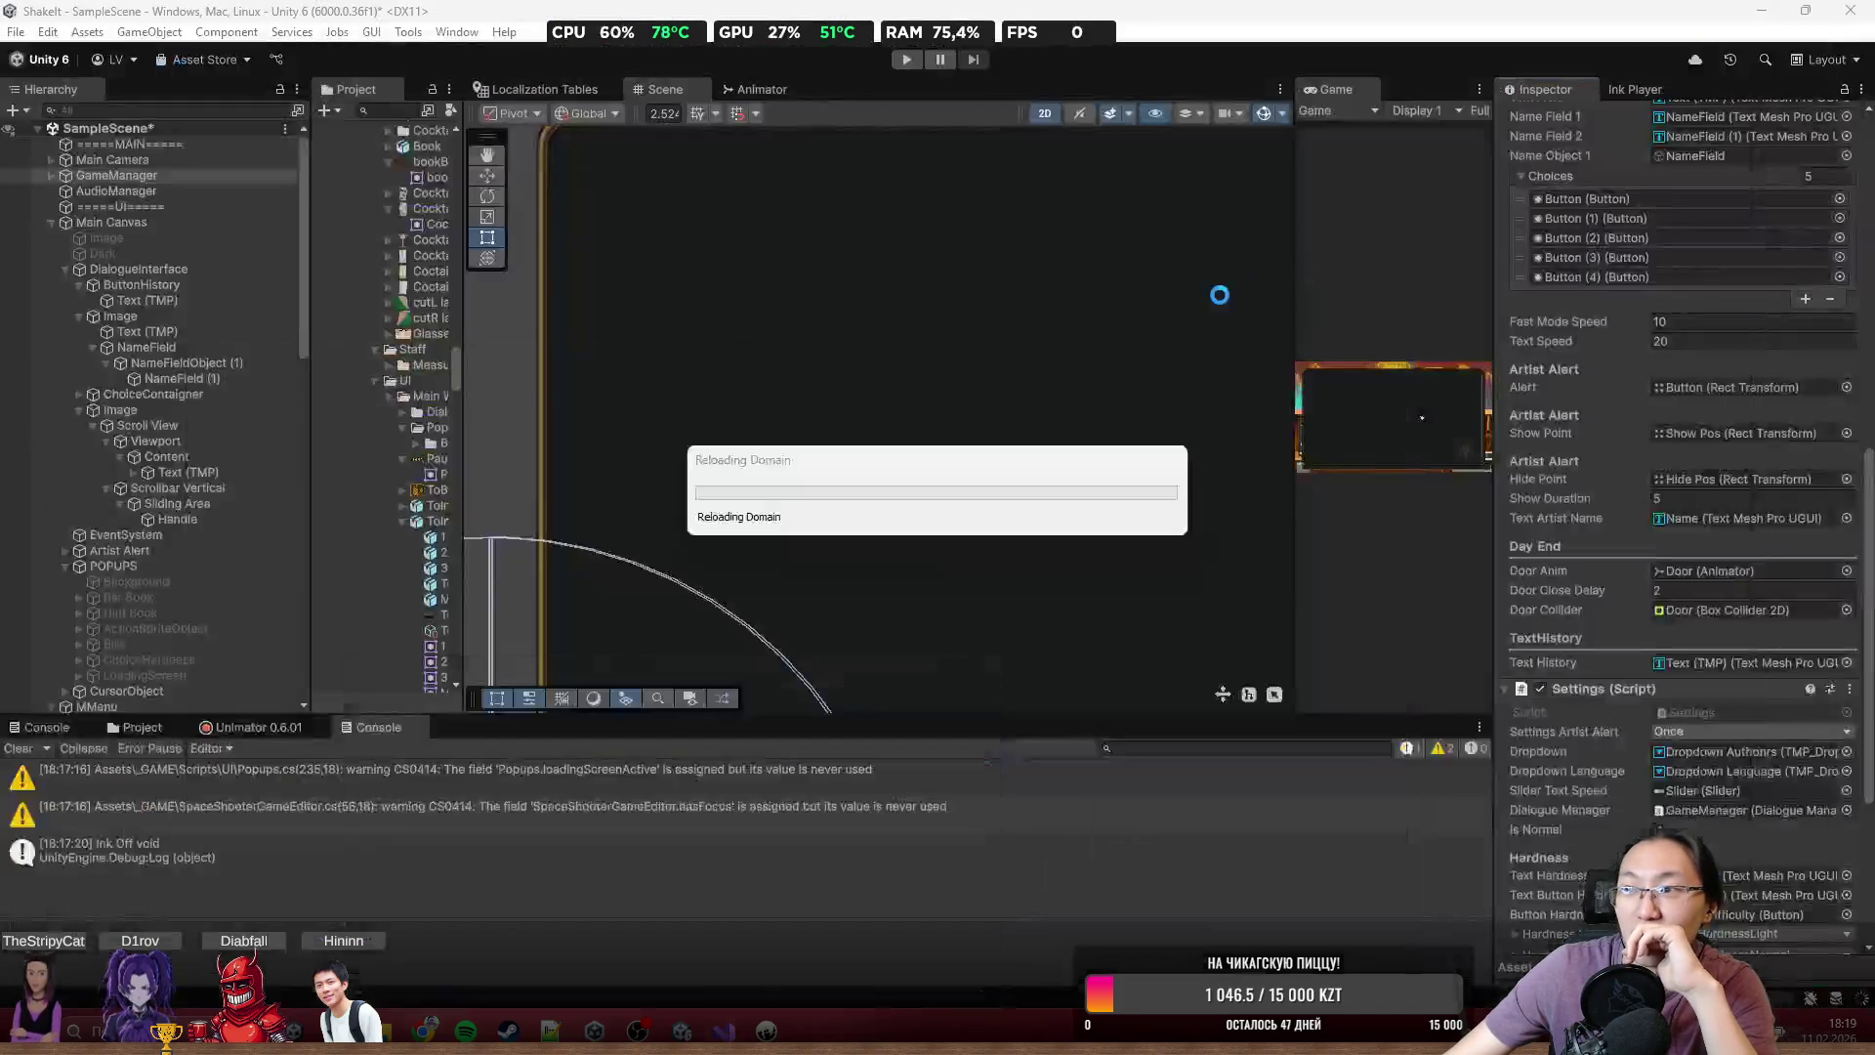
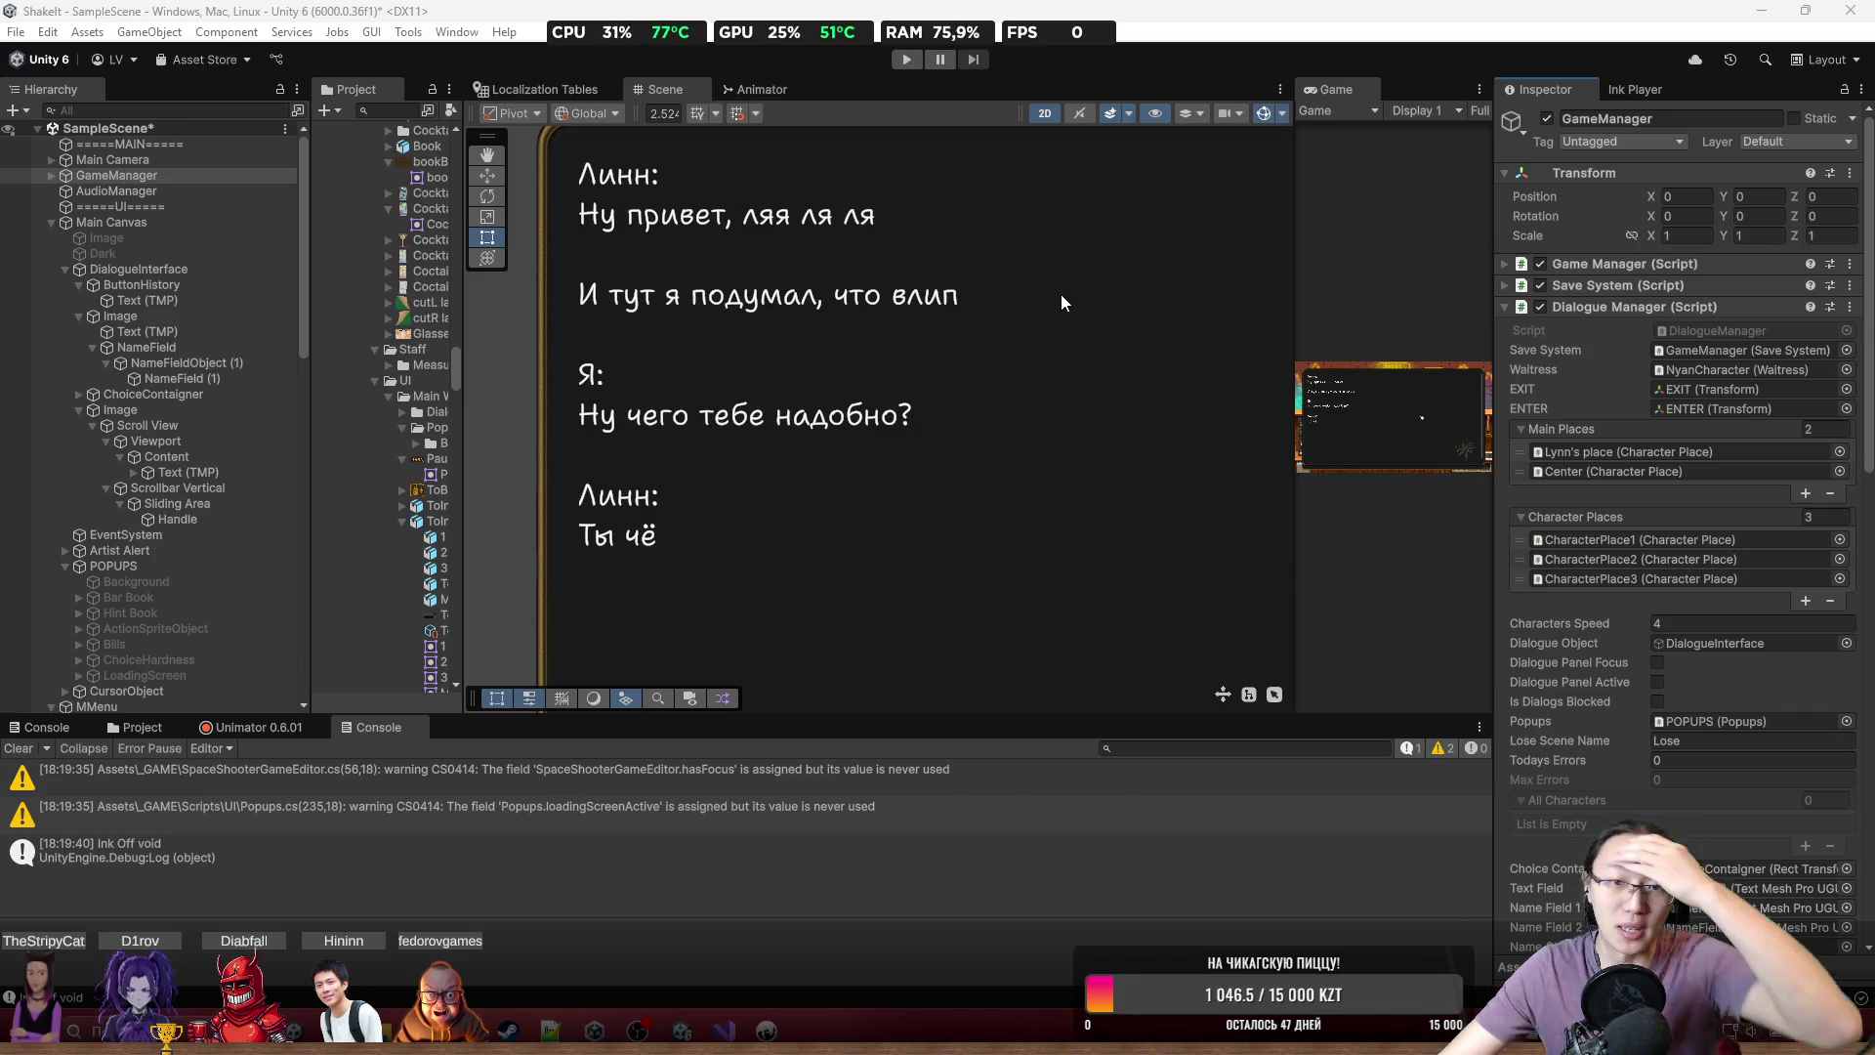
Assign the Text (TMP) object to the Dialogue Manager's Text History field.
scroll(1051, 476, "down", 5)
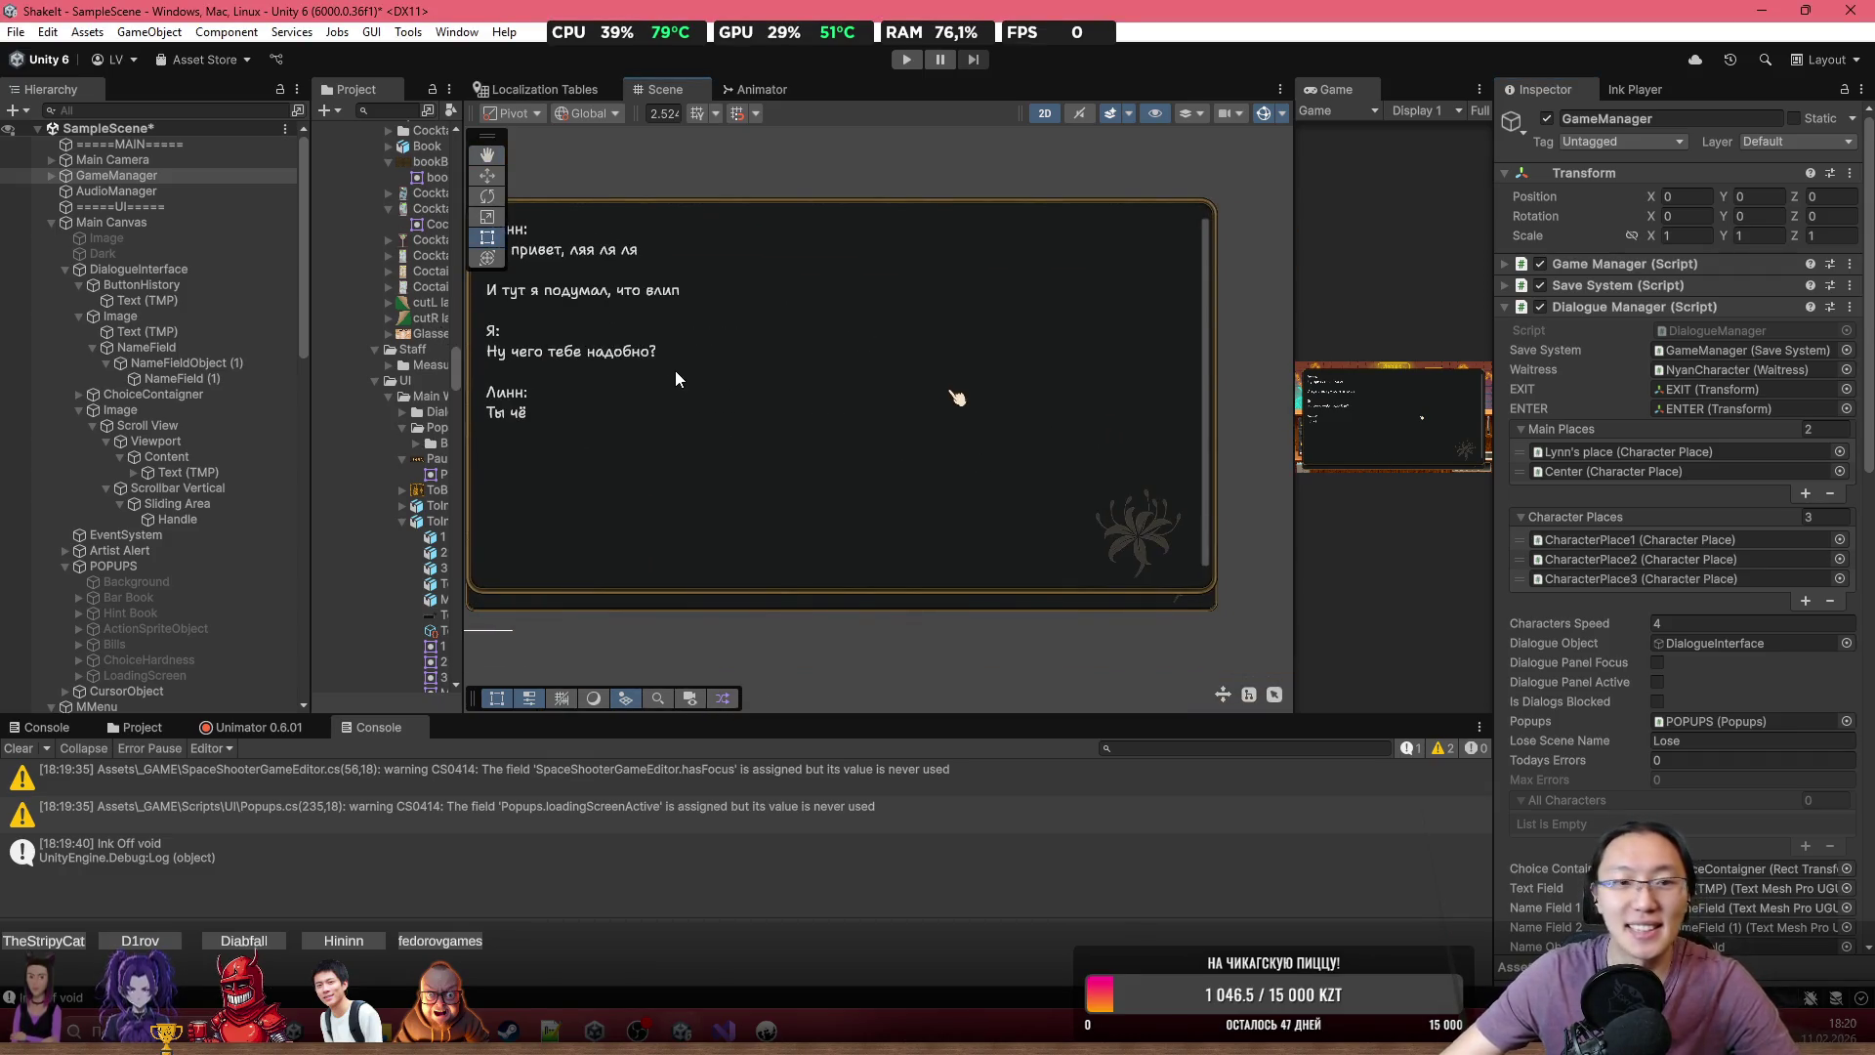
left_click_drag(676, 371, 717, 377)
key("t")
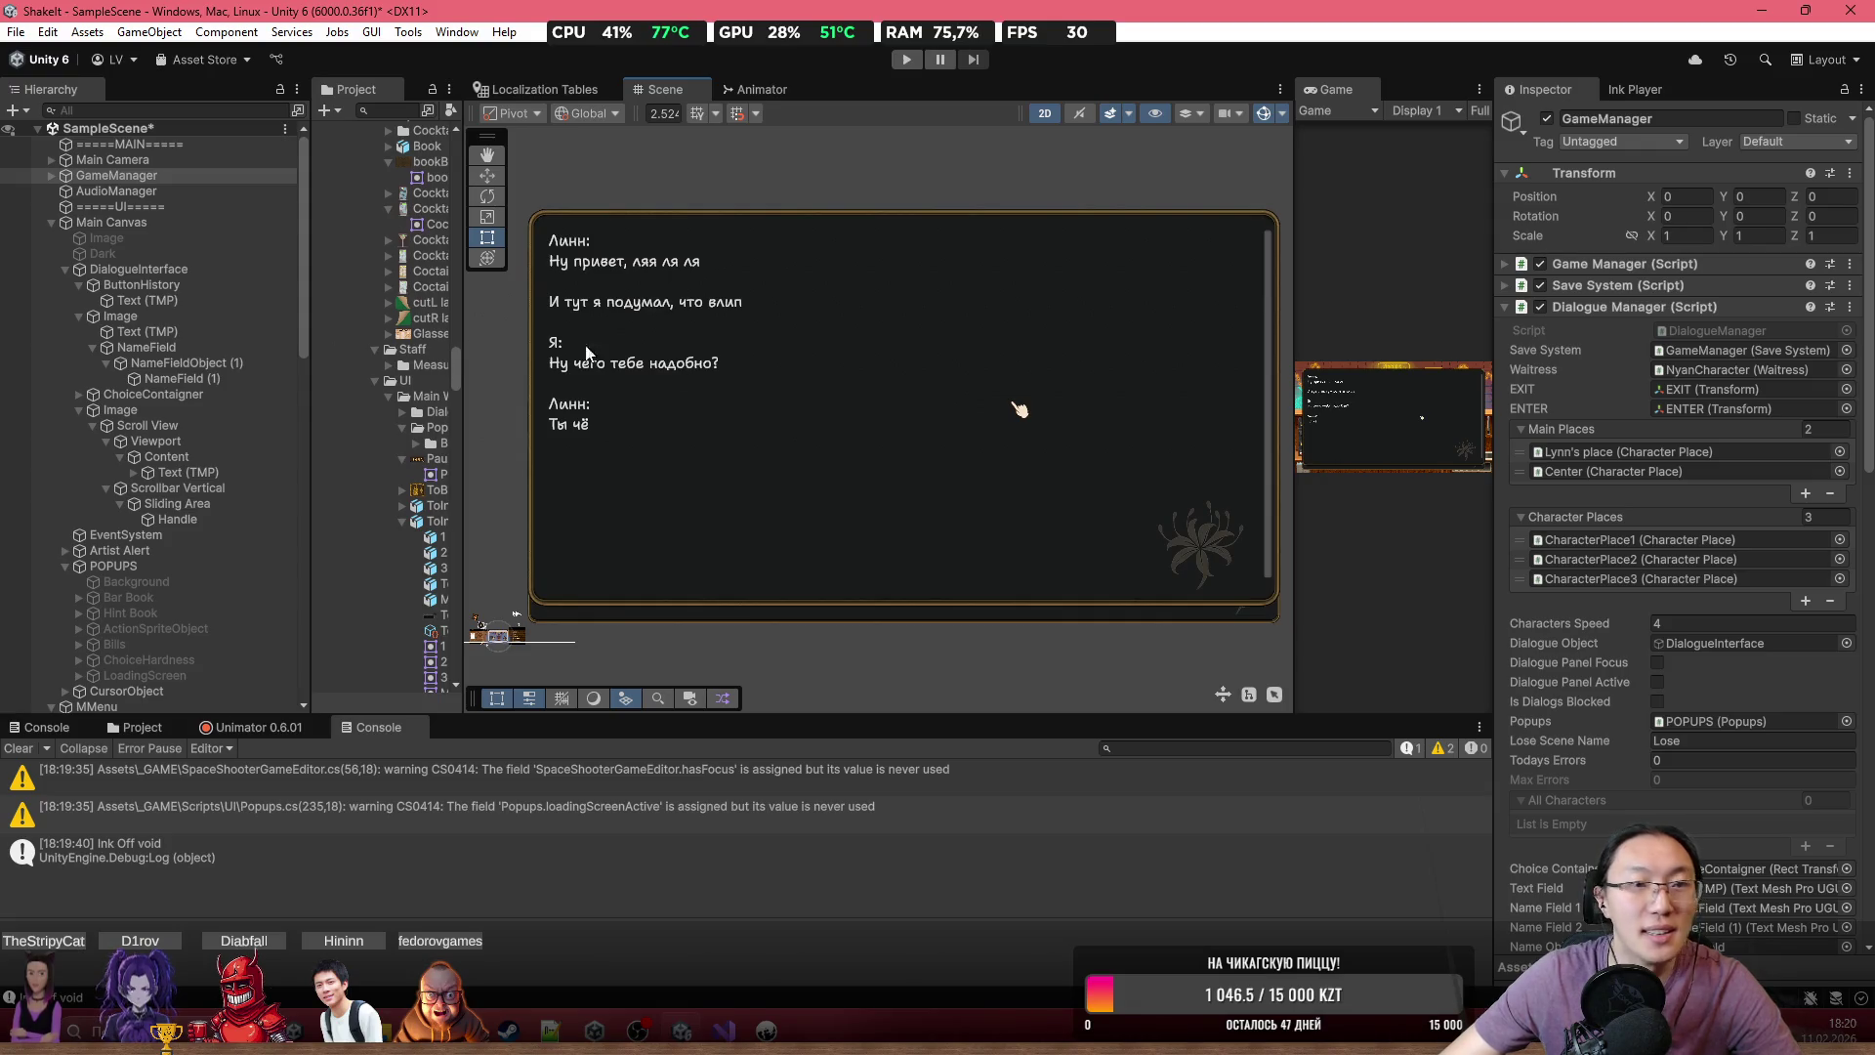
scroll(1673, 508, "down", 6)
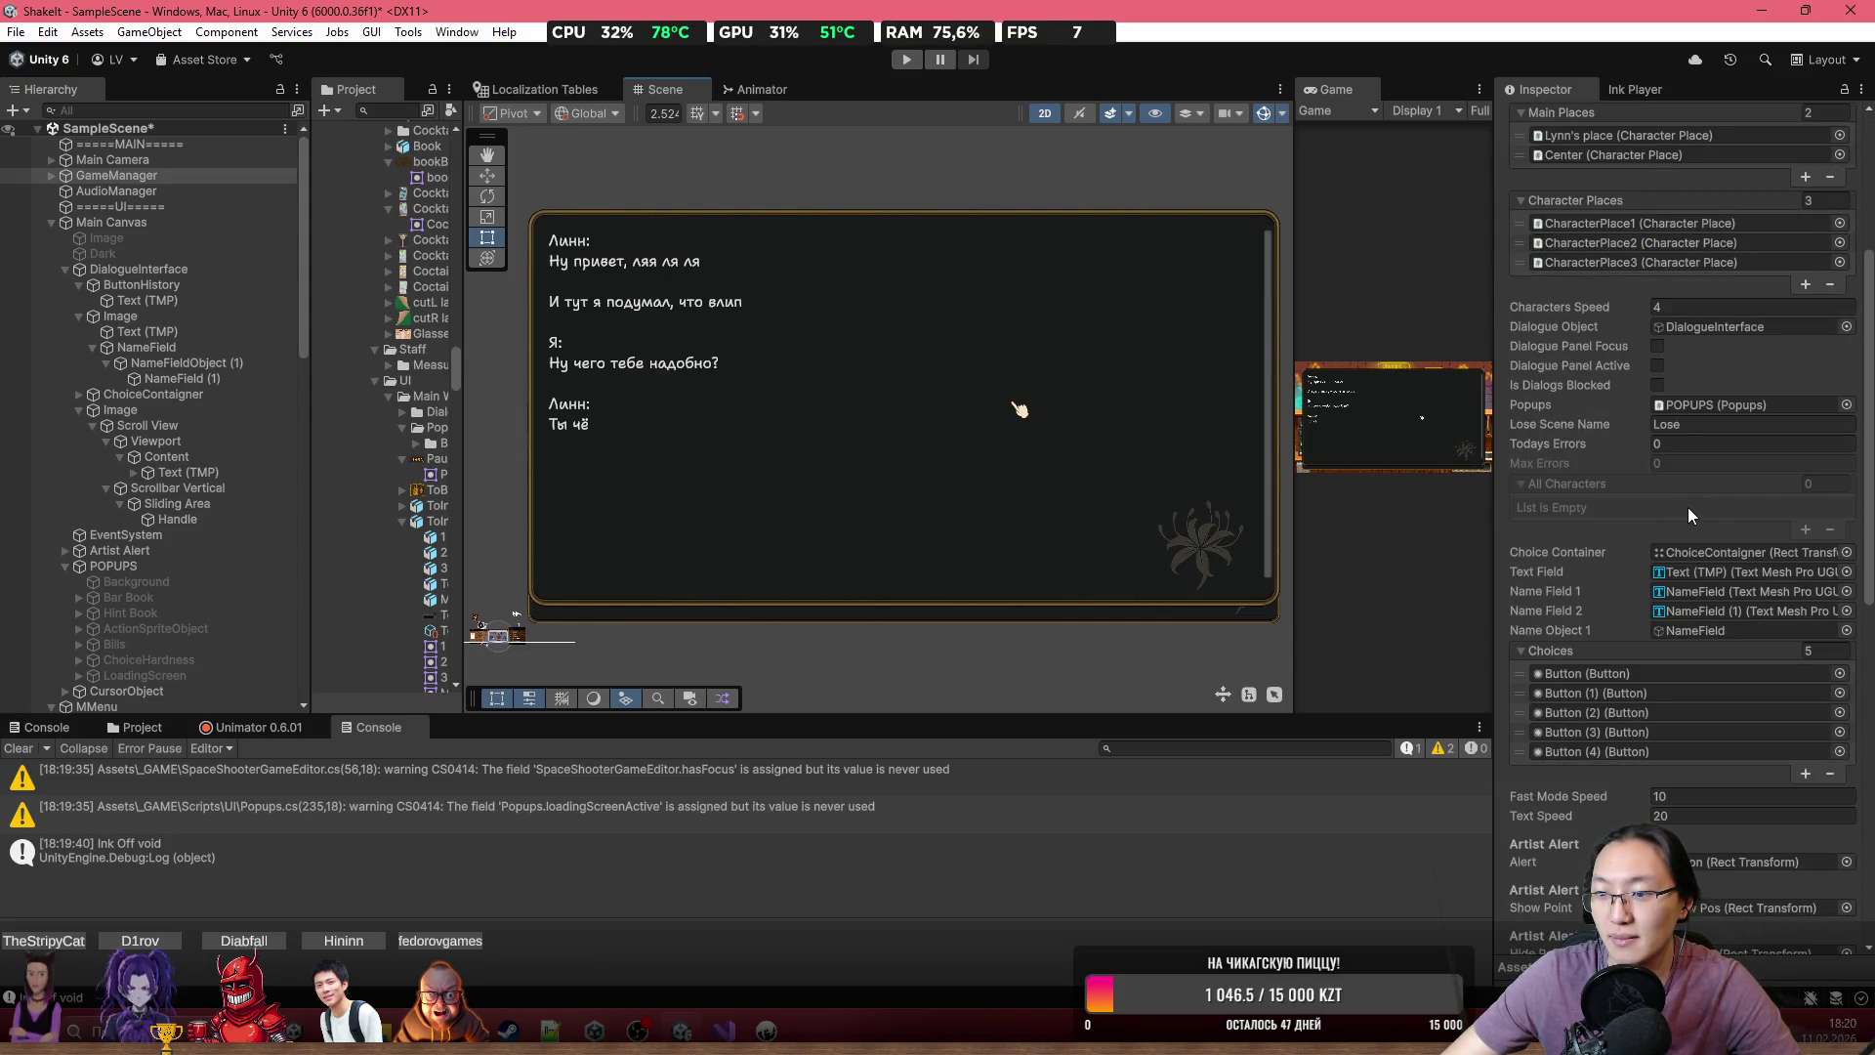
scroll(1687, 507, "down", 15)
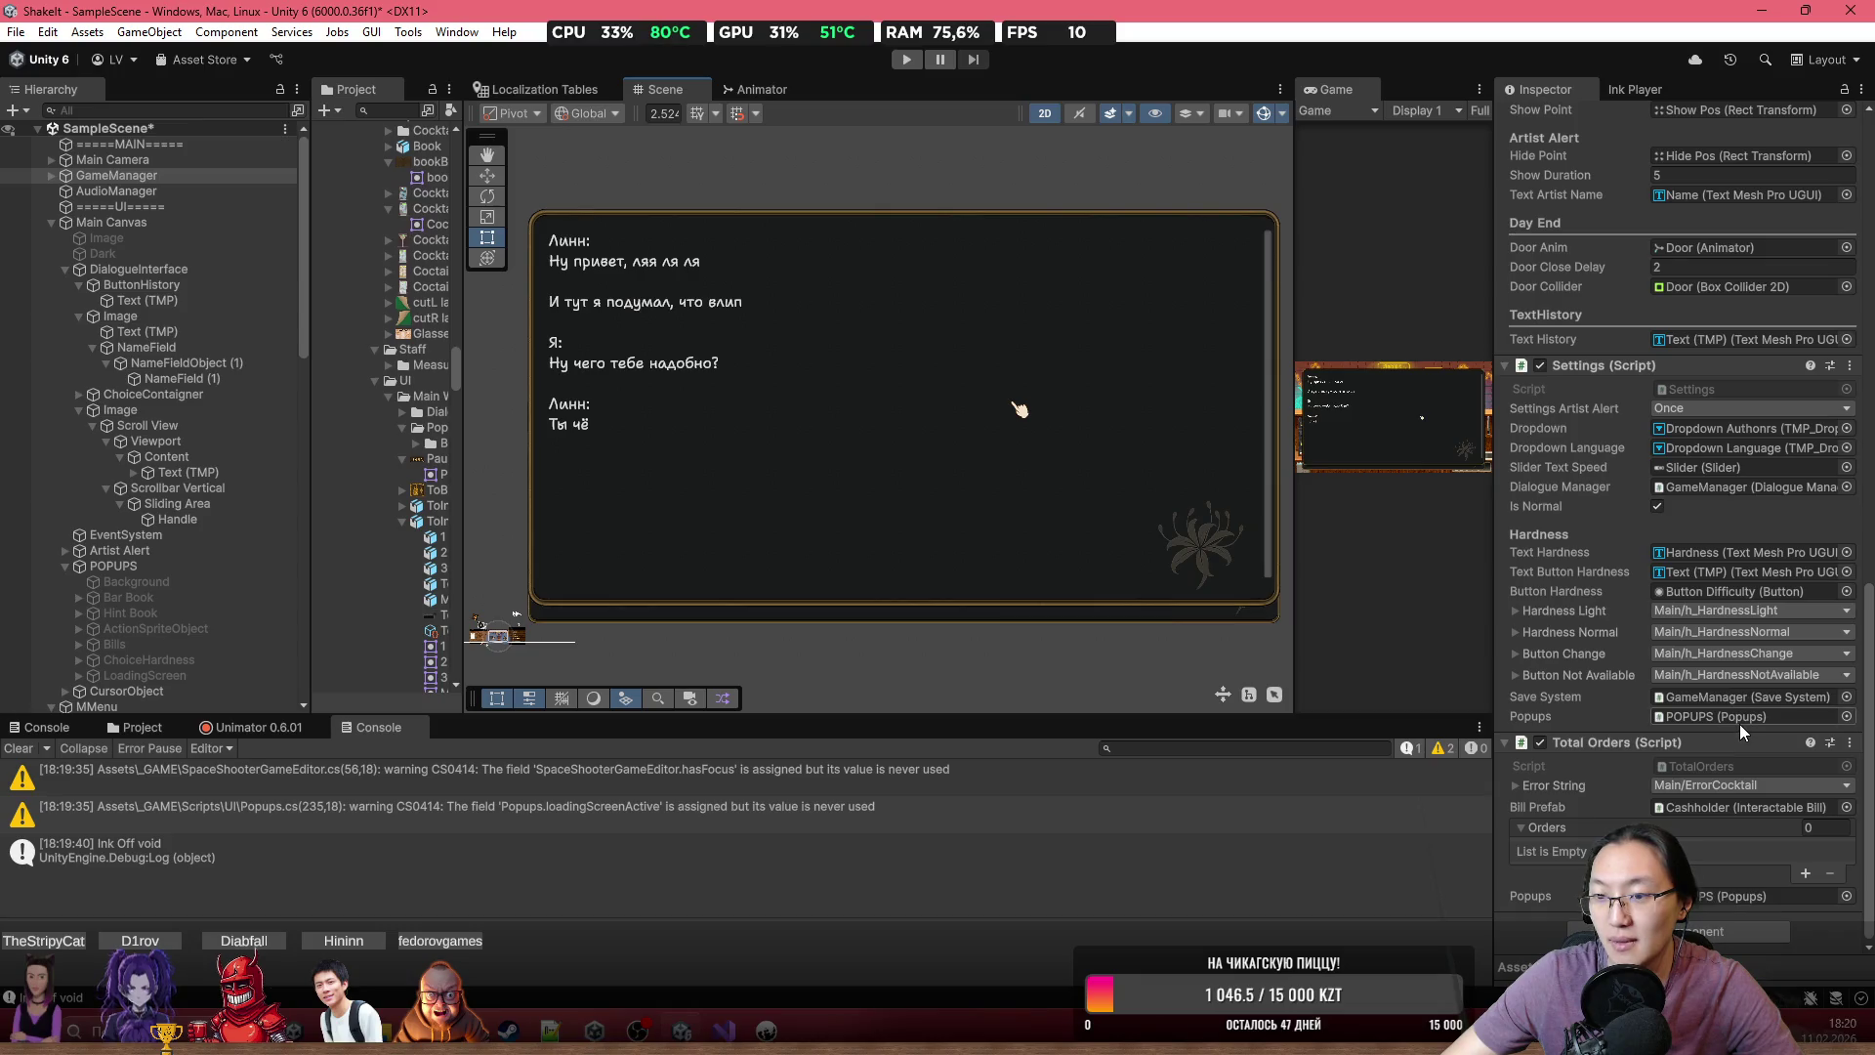
scroll(1746, 580, "up", 4)
left_click(1725, 547)
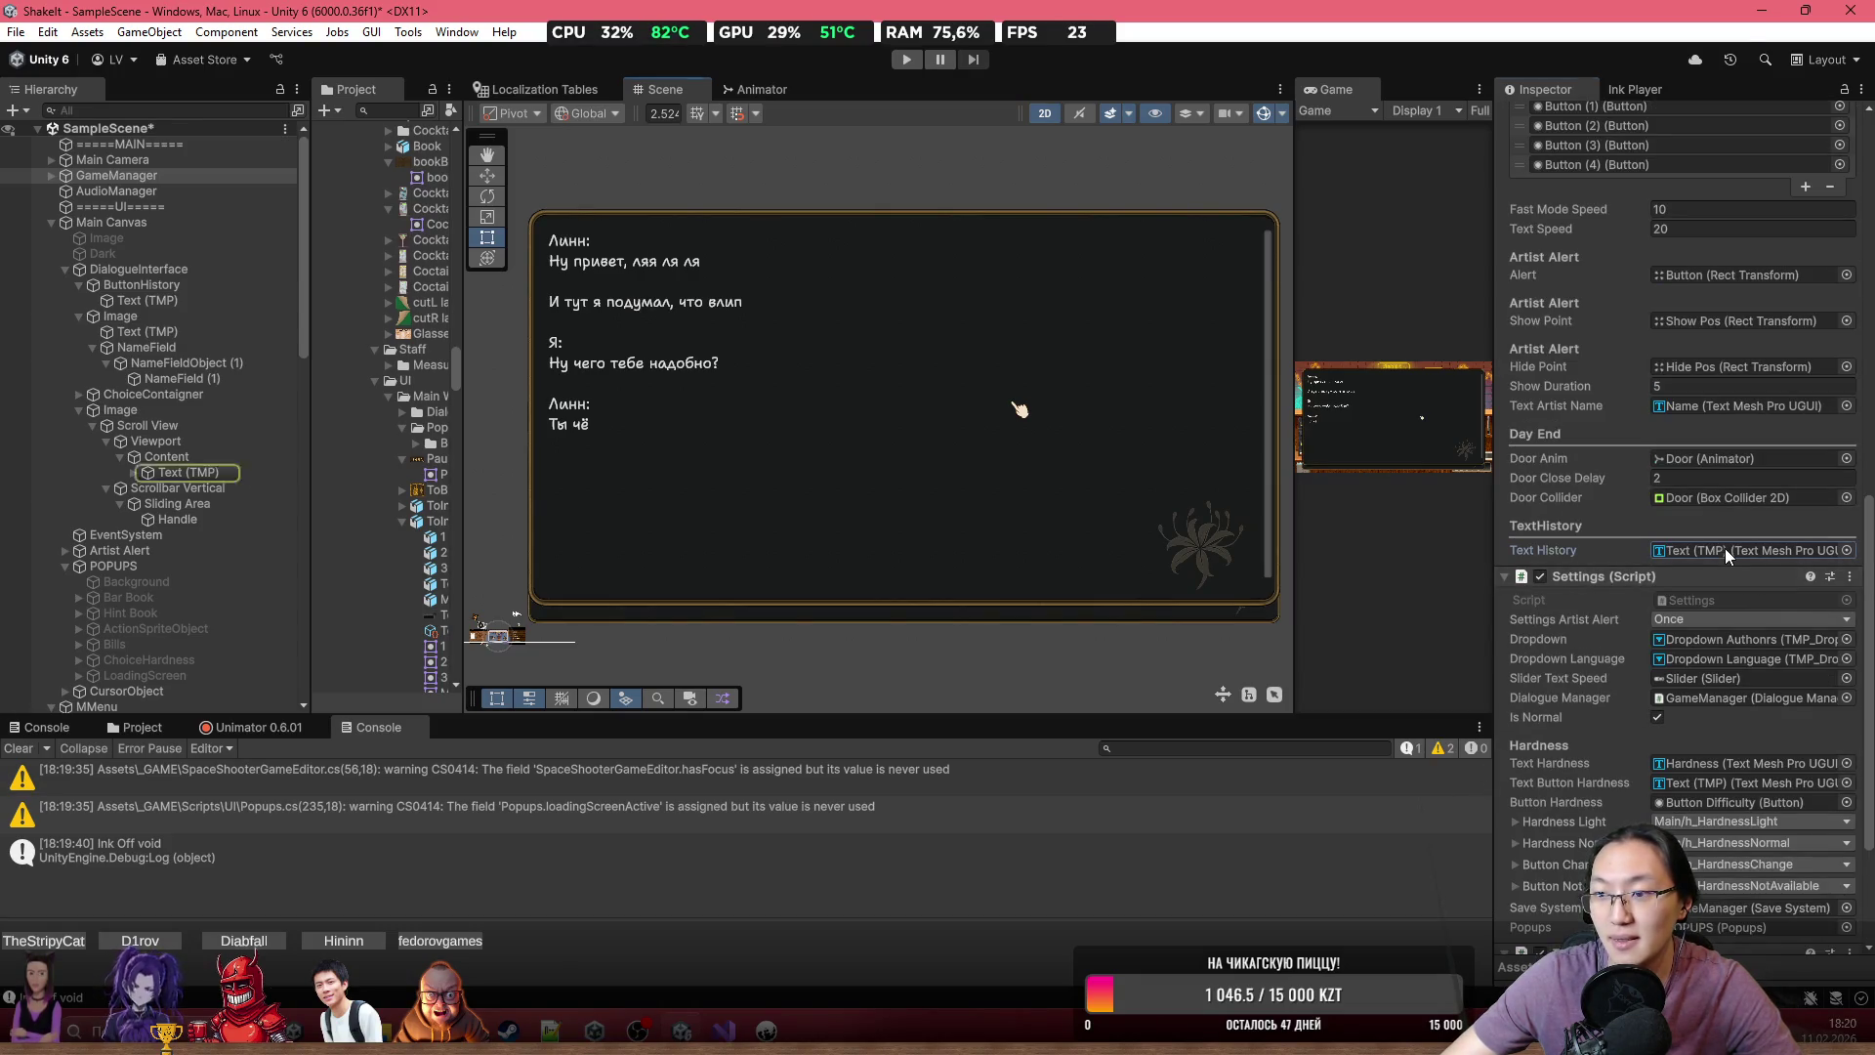
mouse_move(1767, 553)
left_mouse_down()
mouse_move(1590, 549)
mouse_move(1644, 549)
left_mouse_up()
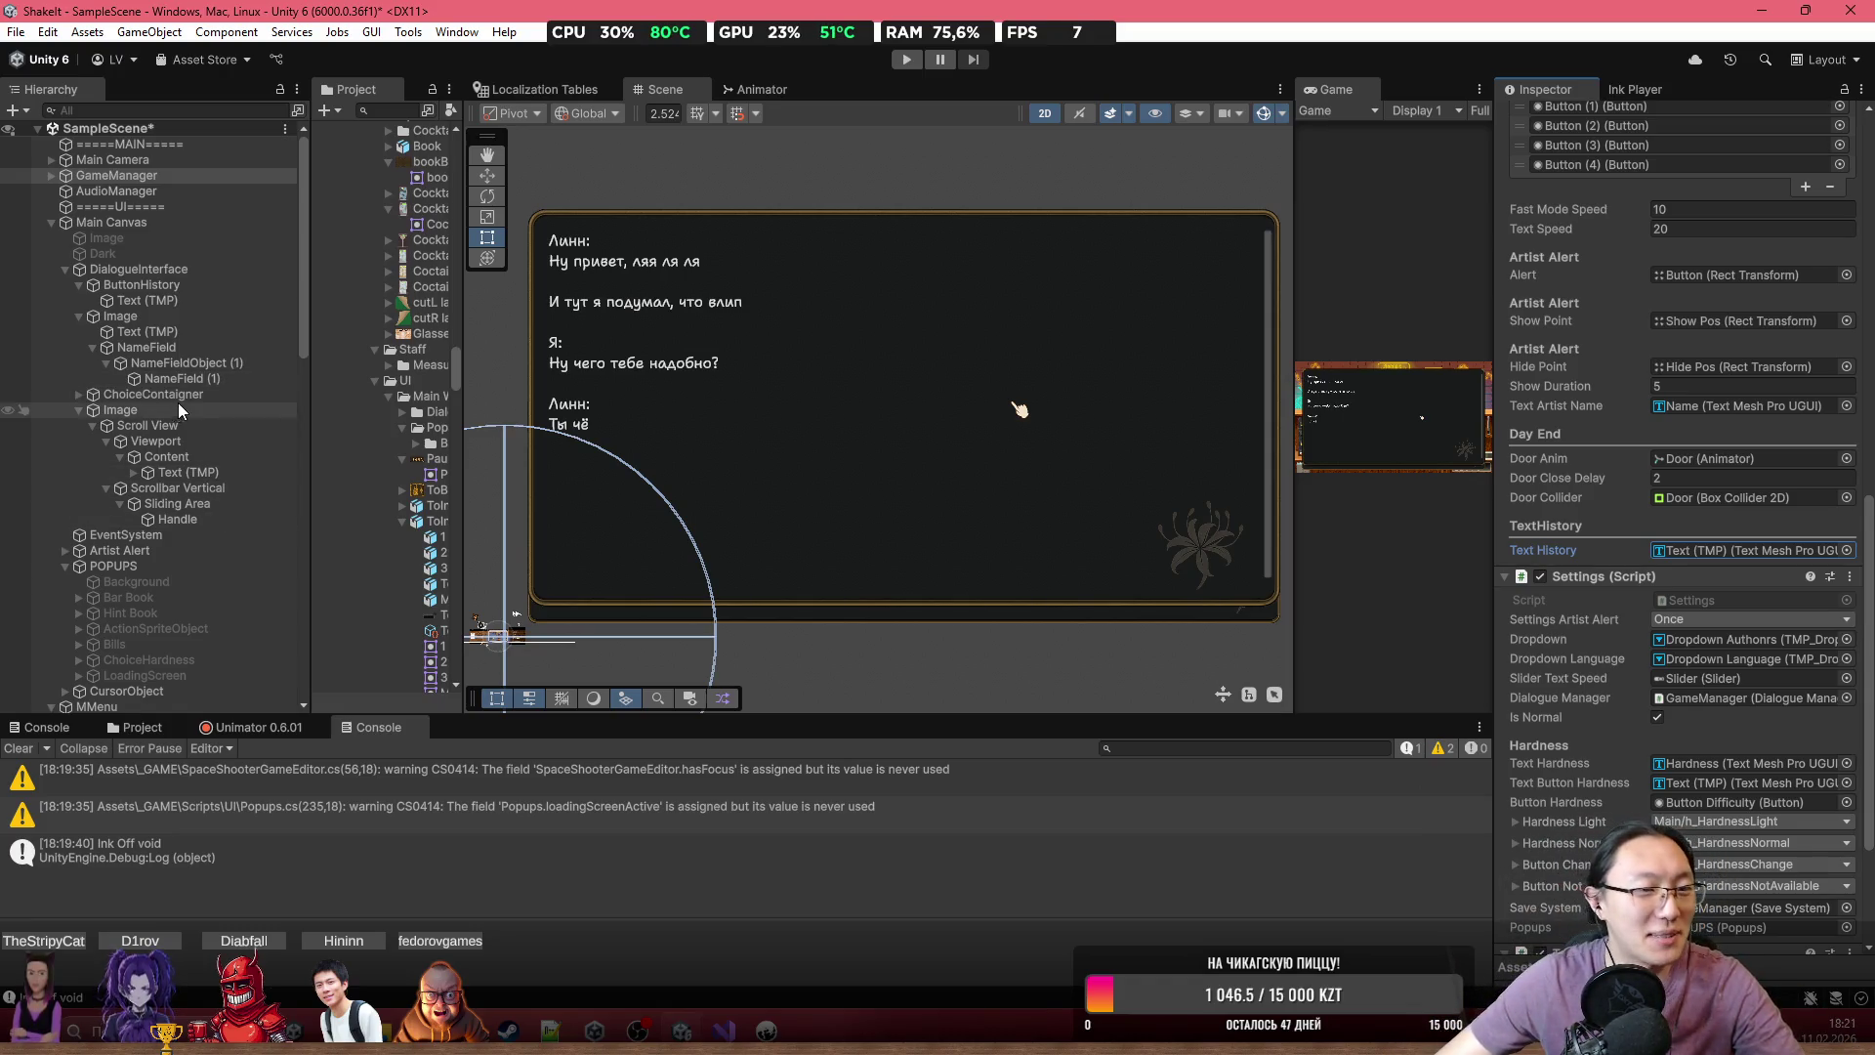
left_click_drag(188, 473, 1758, 555)
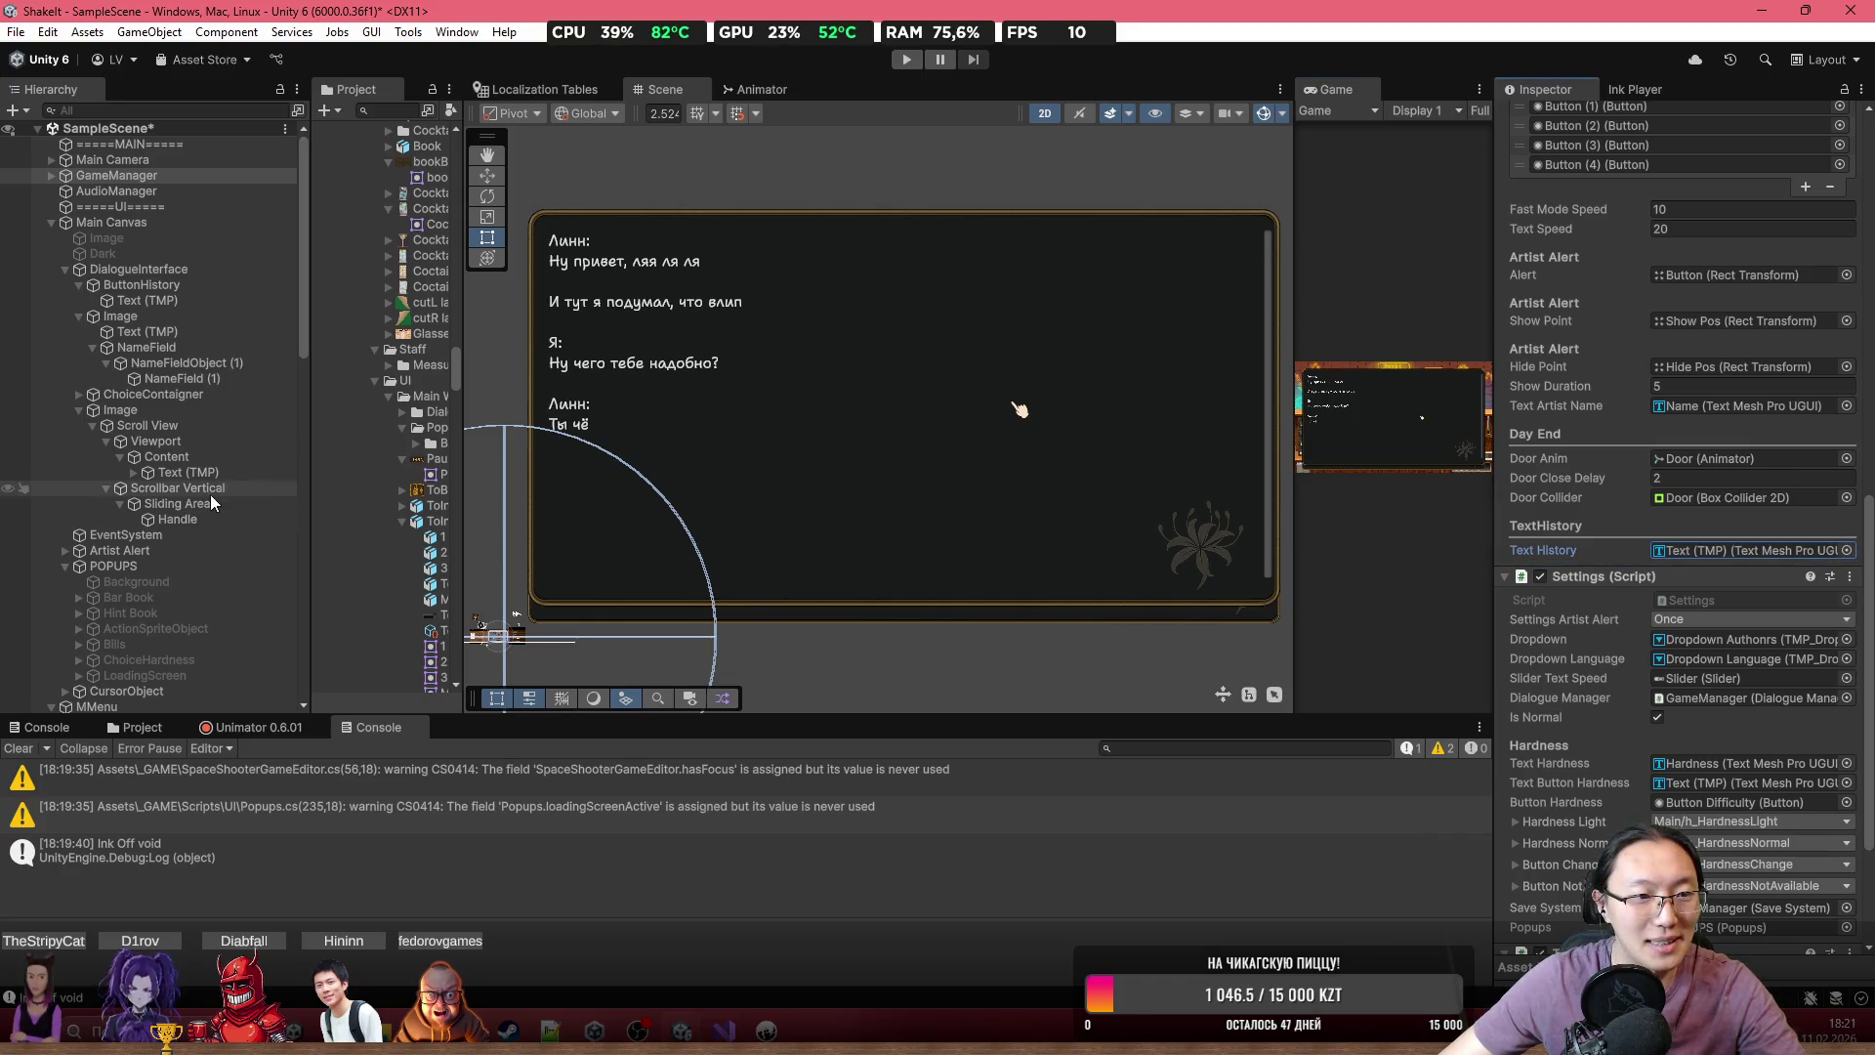
left_click_drag(190, 473, 1768, 543)
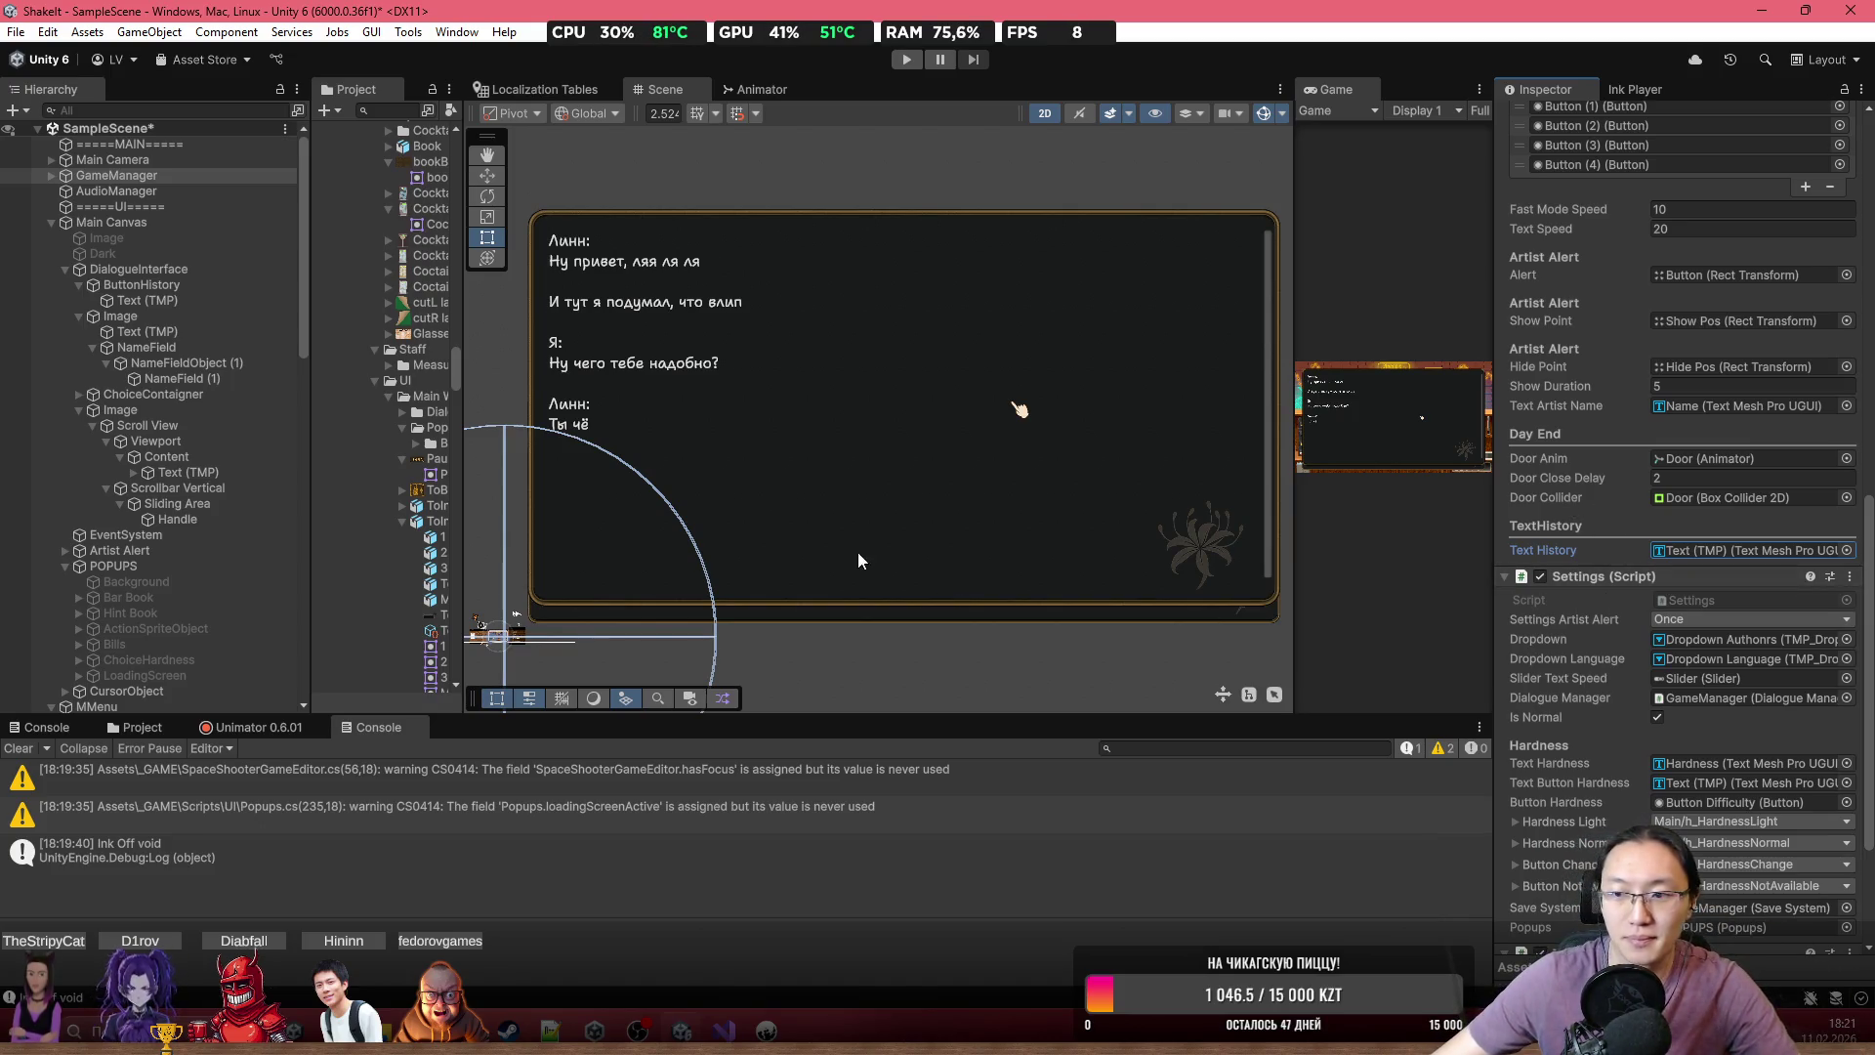
Rename the Text (TMP) object under Content to TextHistory.
left_click(223, 473)
scroll(1661, 391, "up", 10)
left_click(1658, 116)
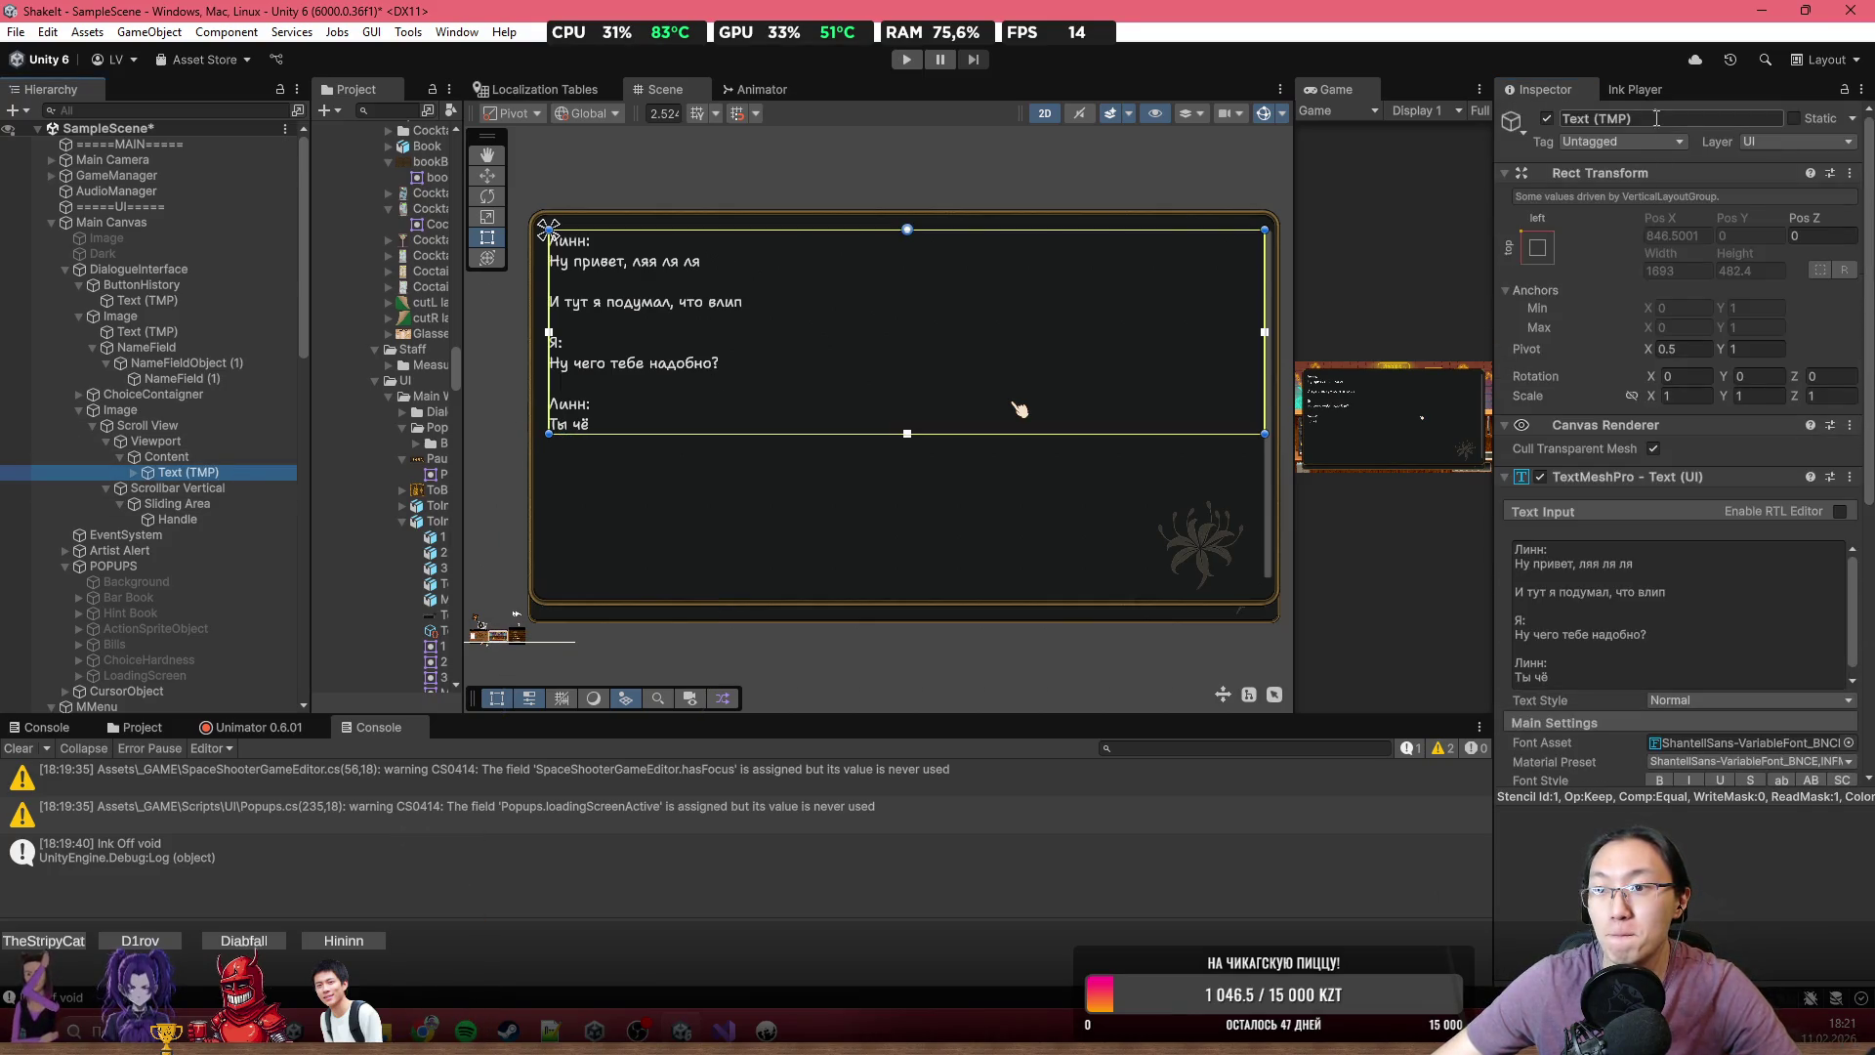
type("TextHist")
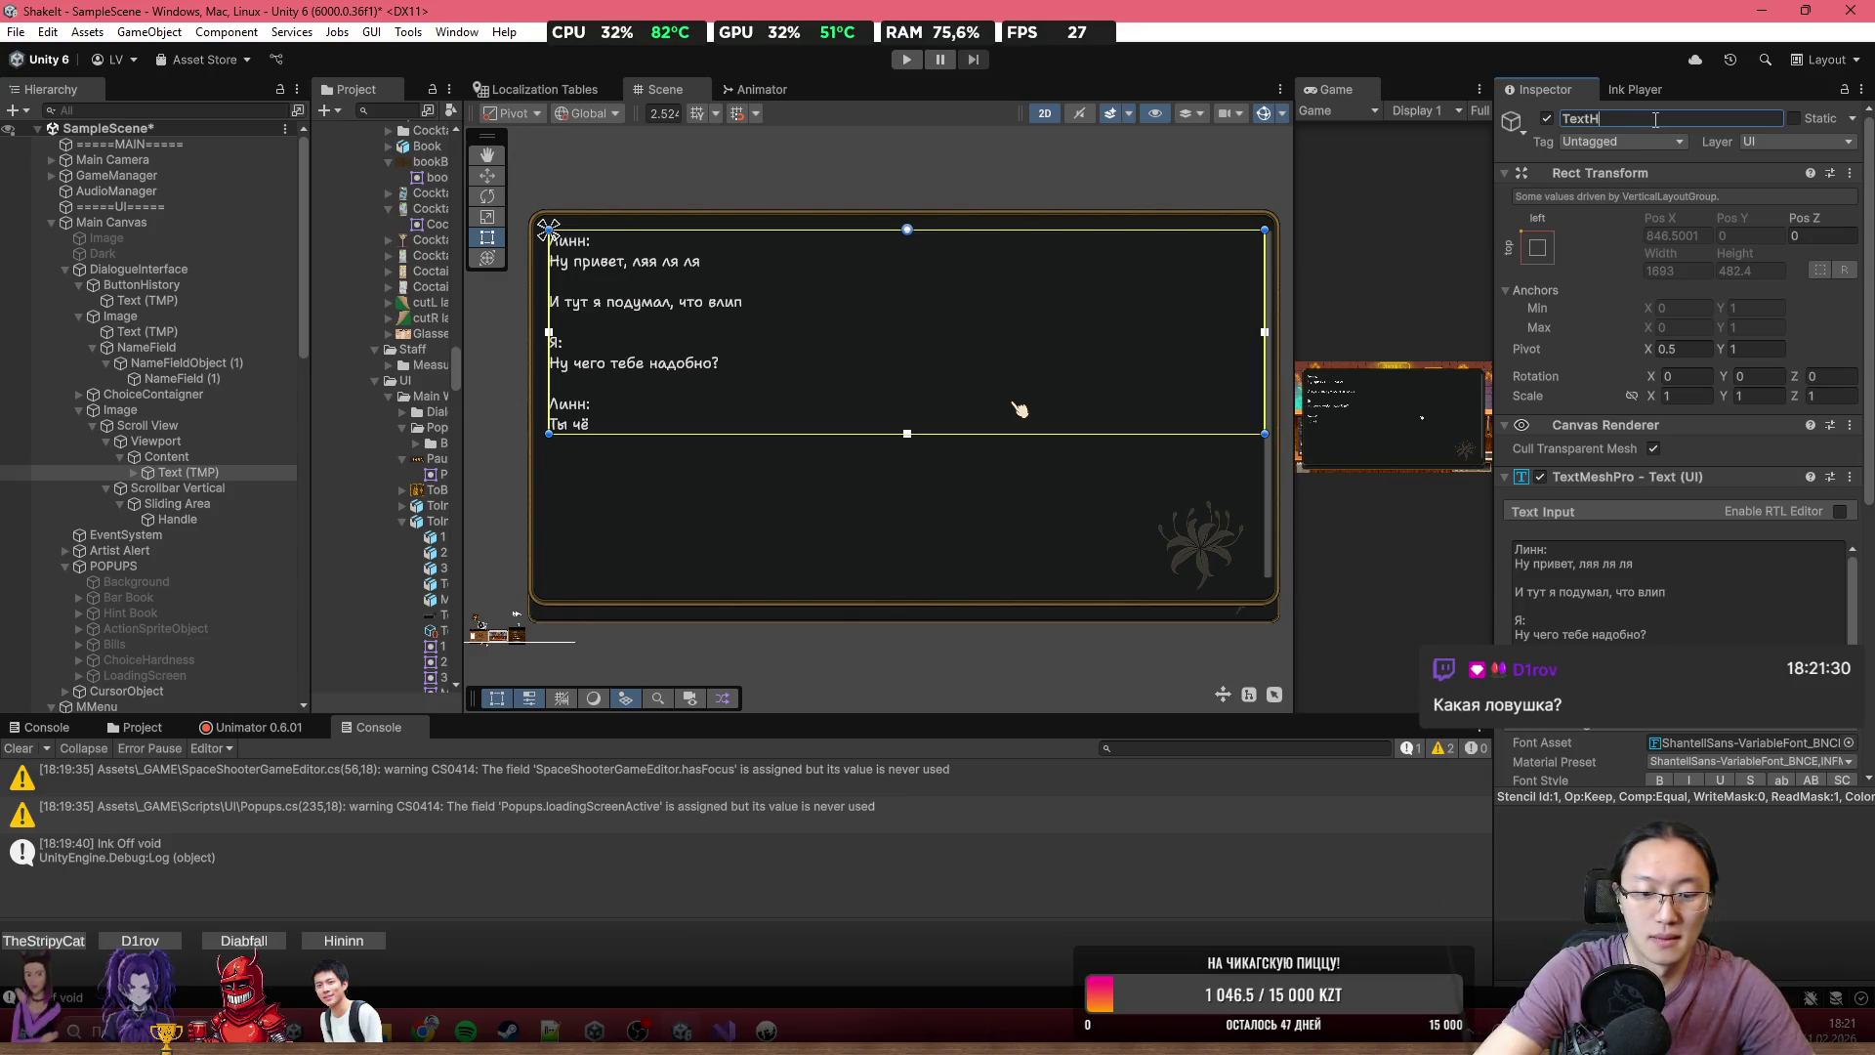
type("ory")
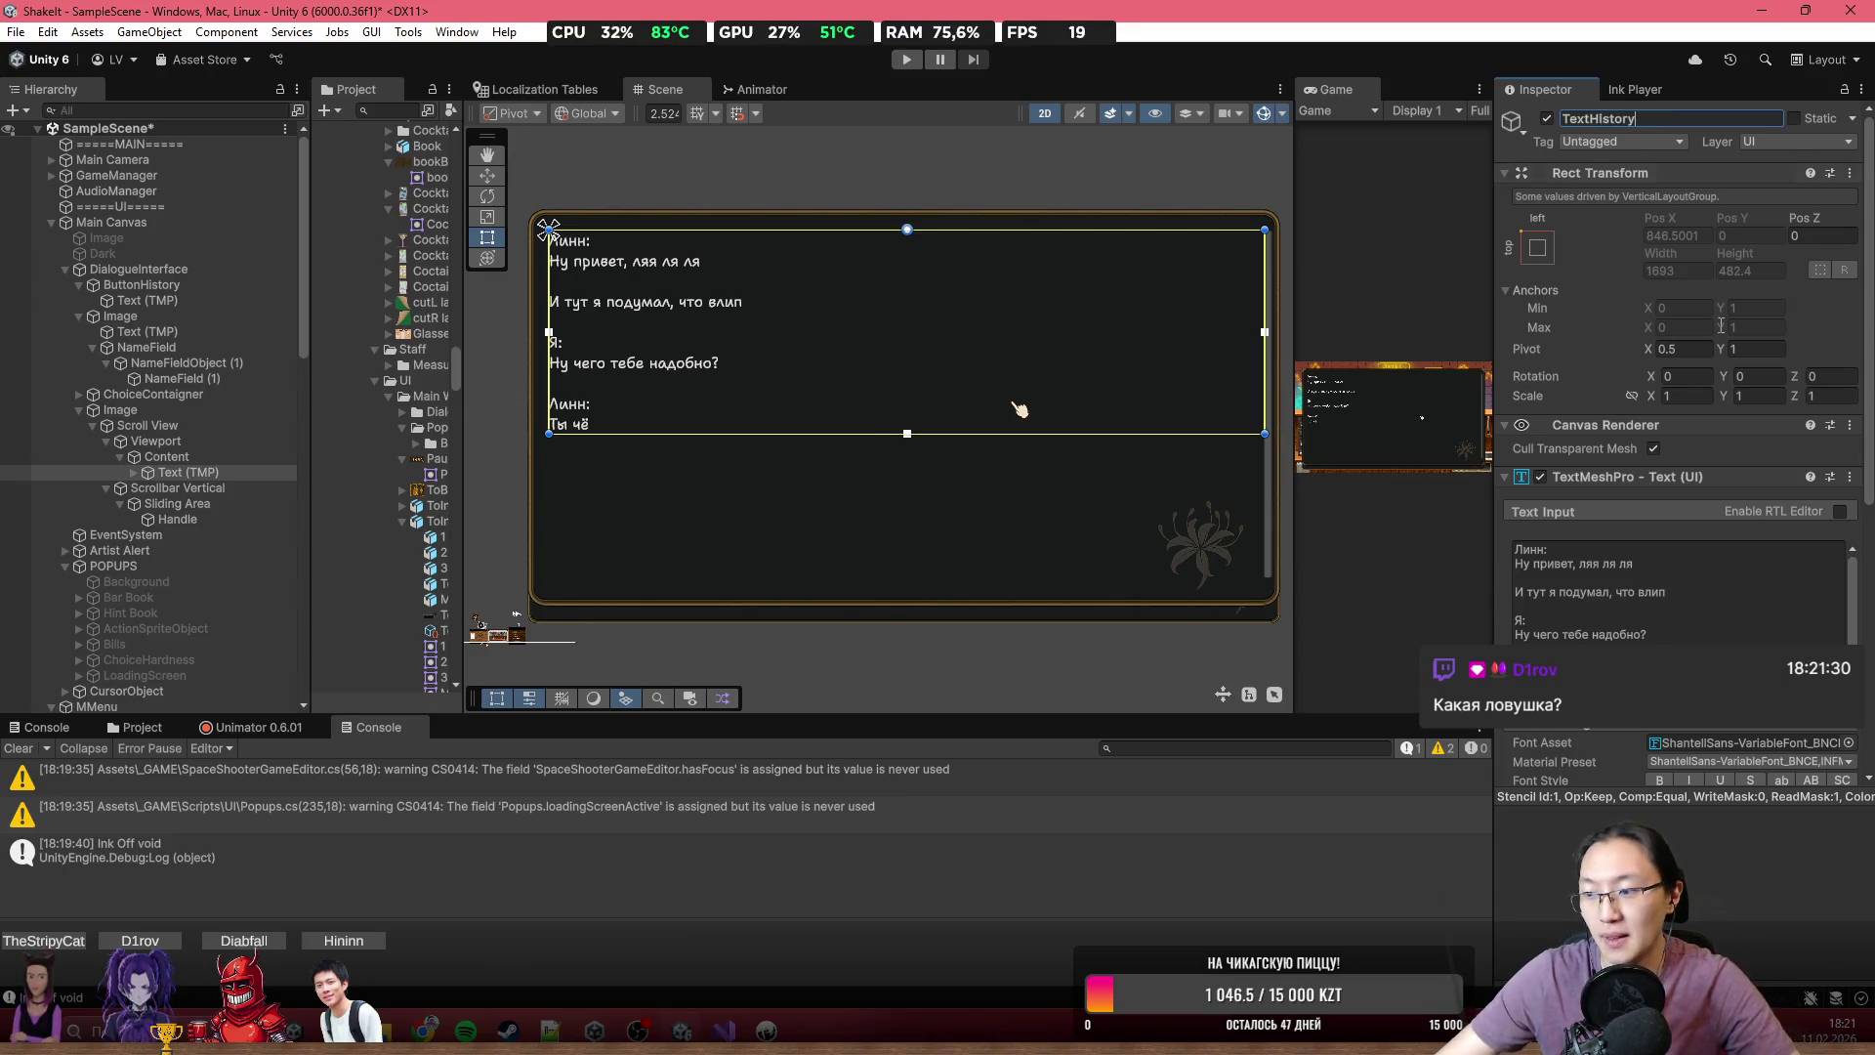
left_click(207, 504)
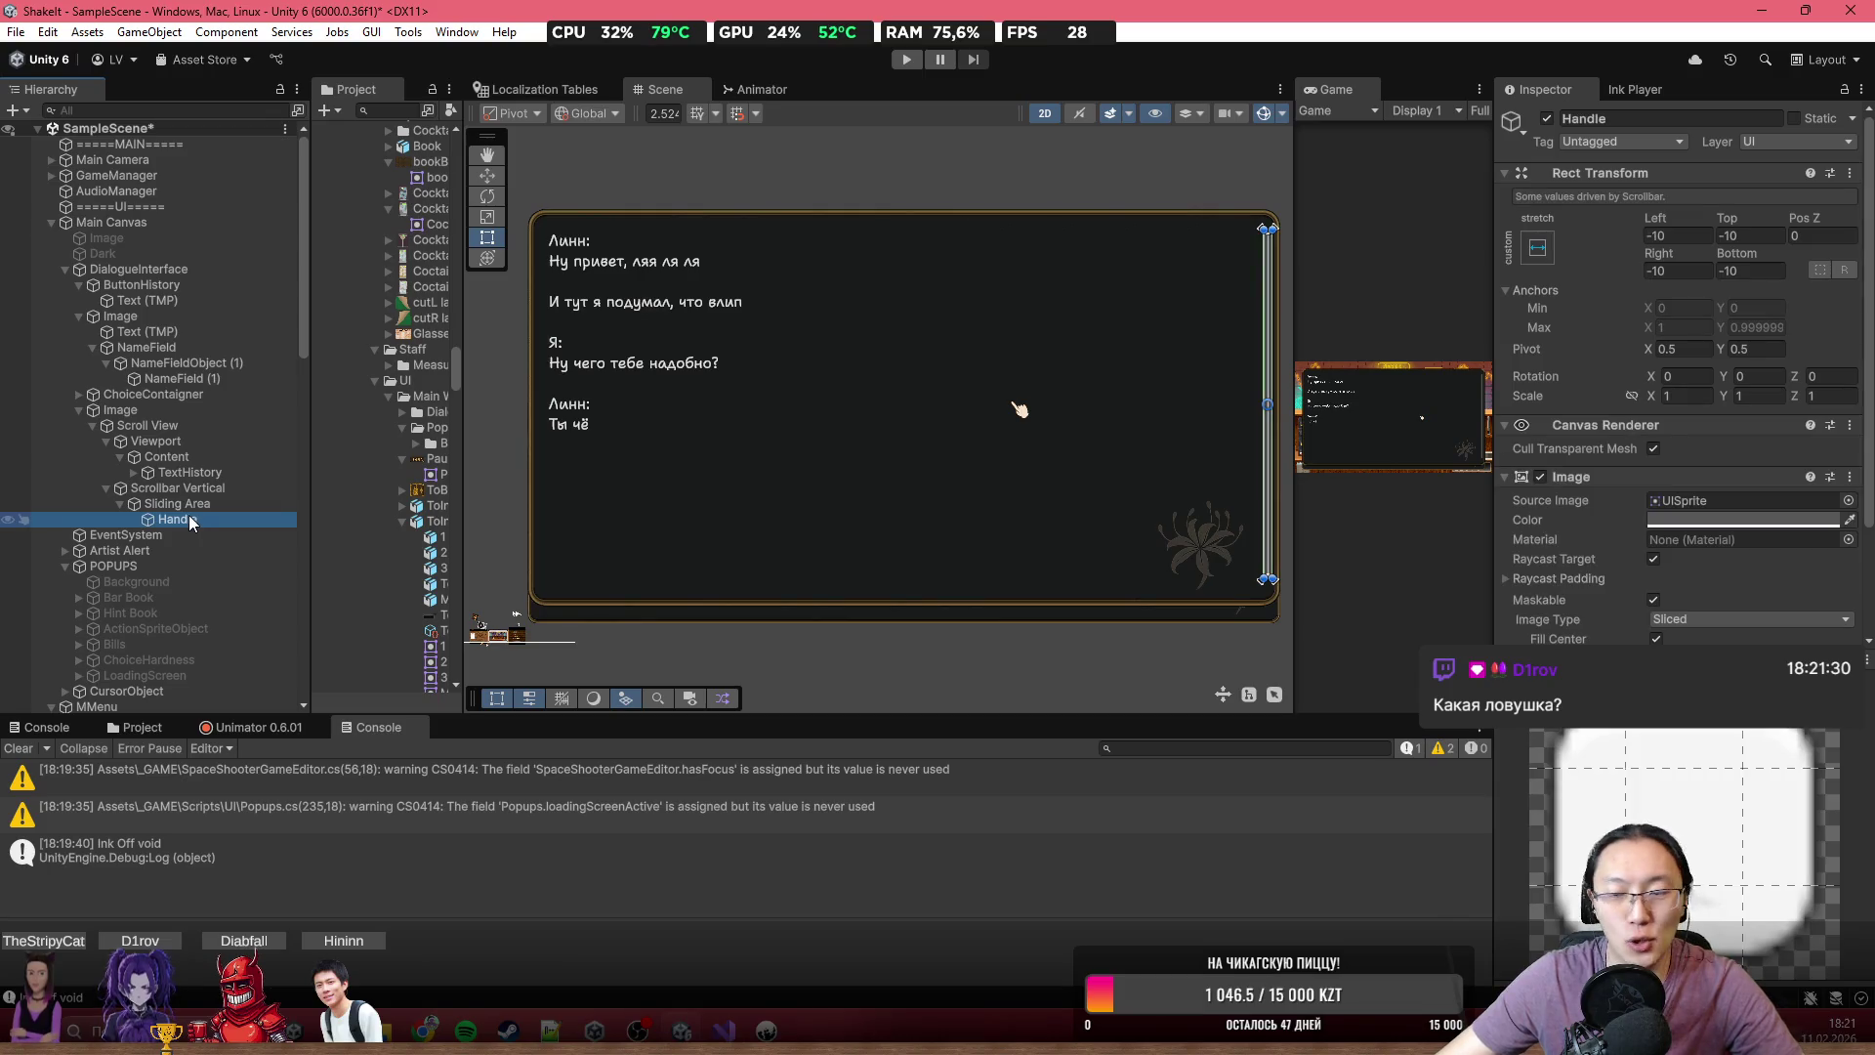
Inspect the scrollbar handle and Sliding Area, then review GameManager's Text History reference.
left_click(197, 474)
left_click(177, 504)
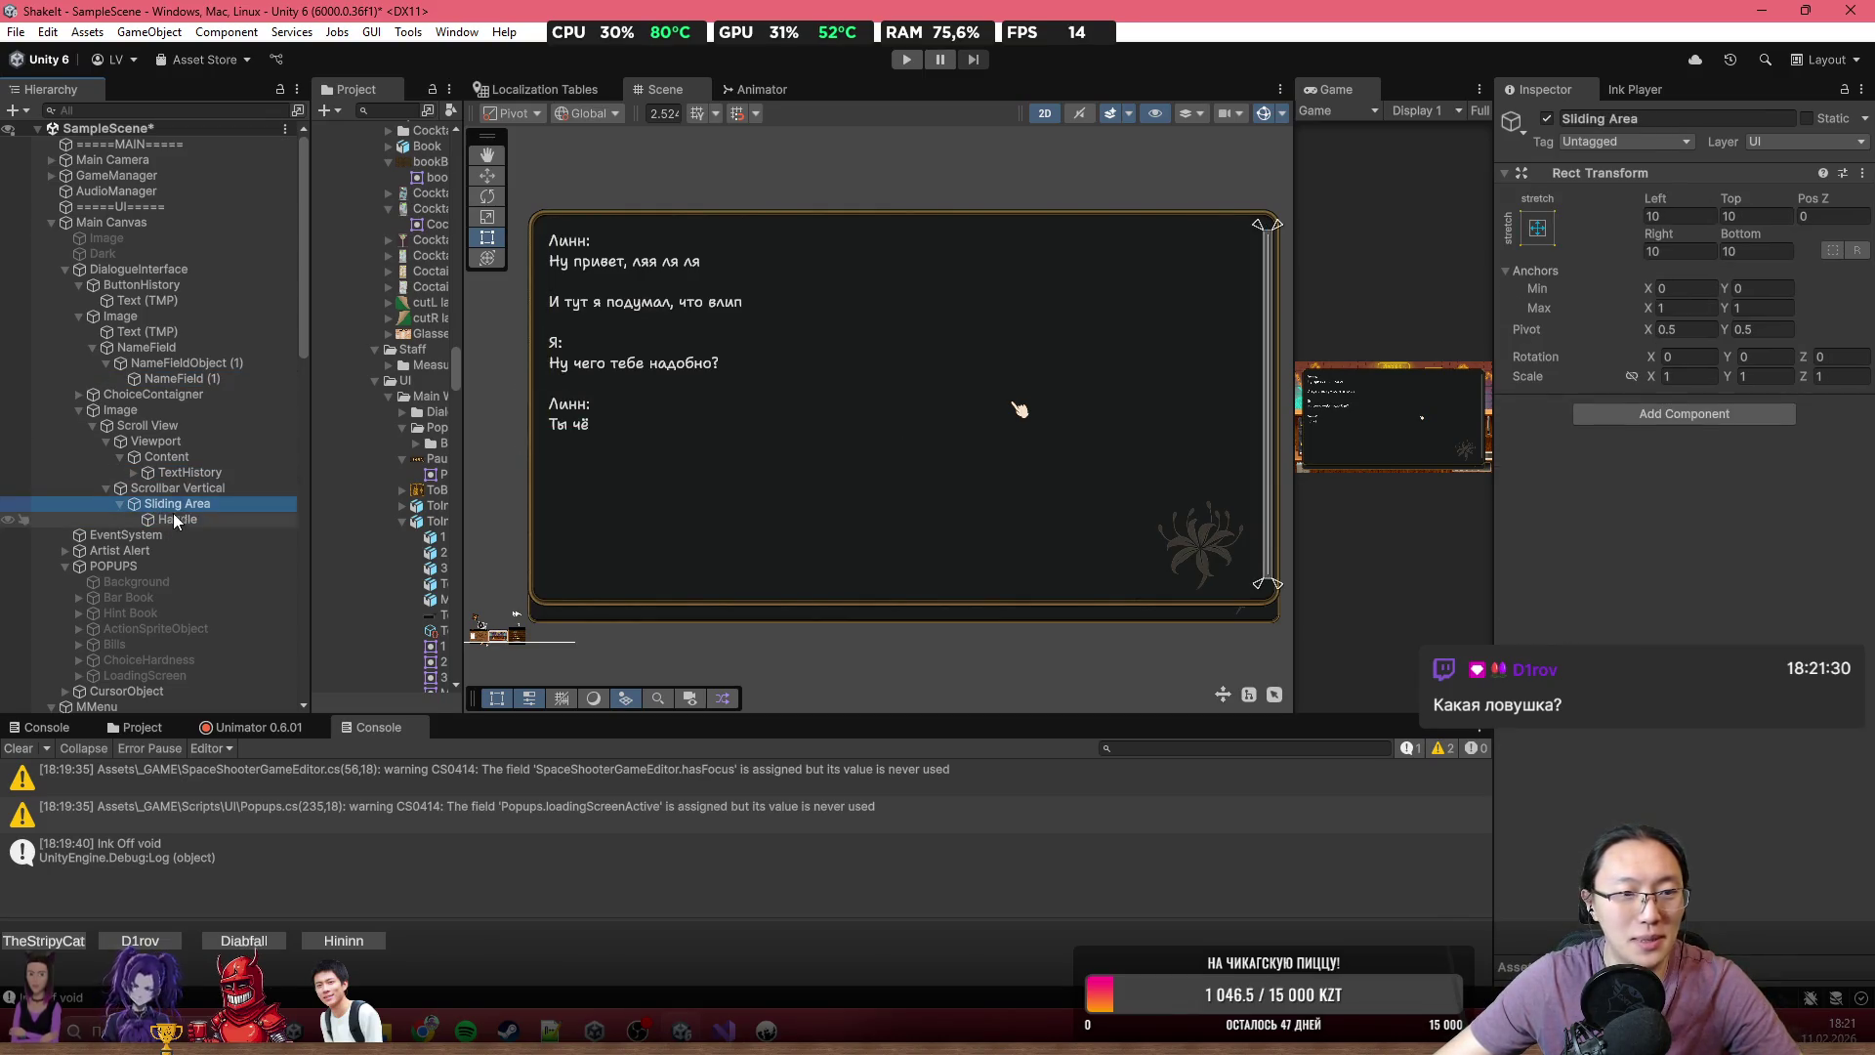
left_click(116, 174)
scroll(1705, 641, "down", 5)
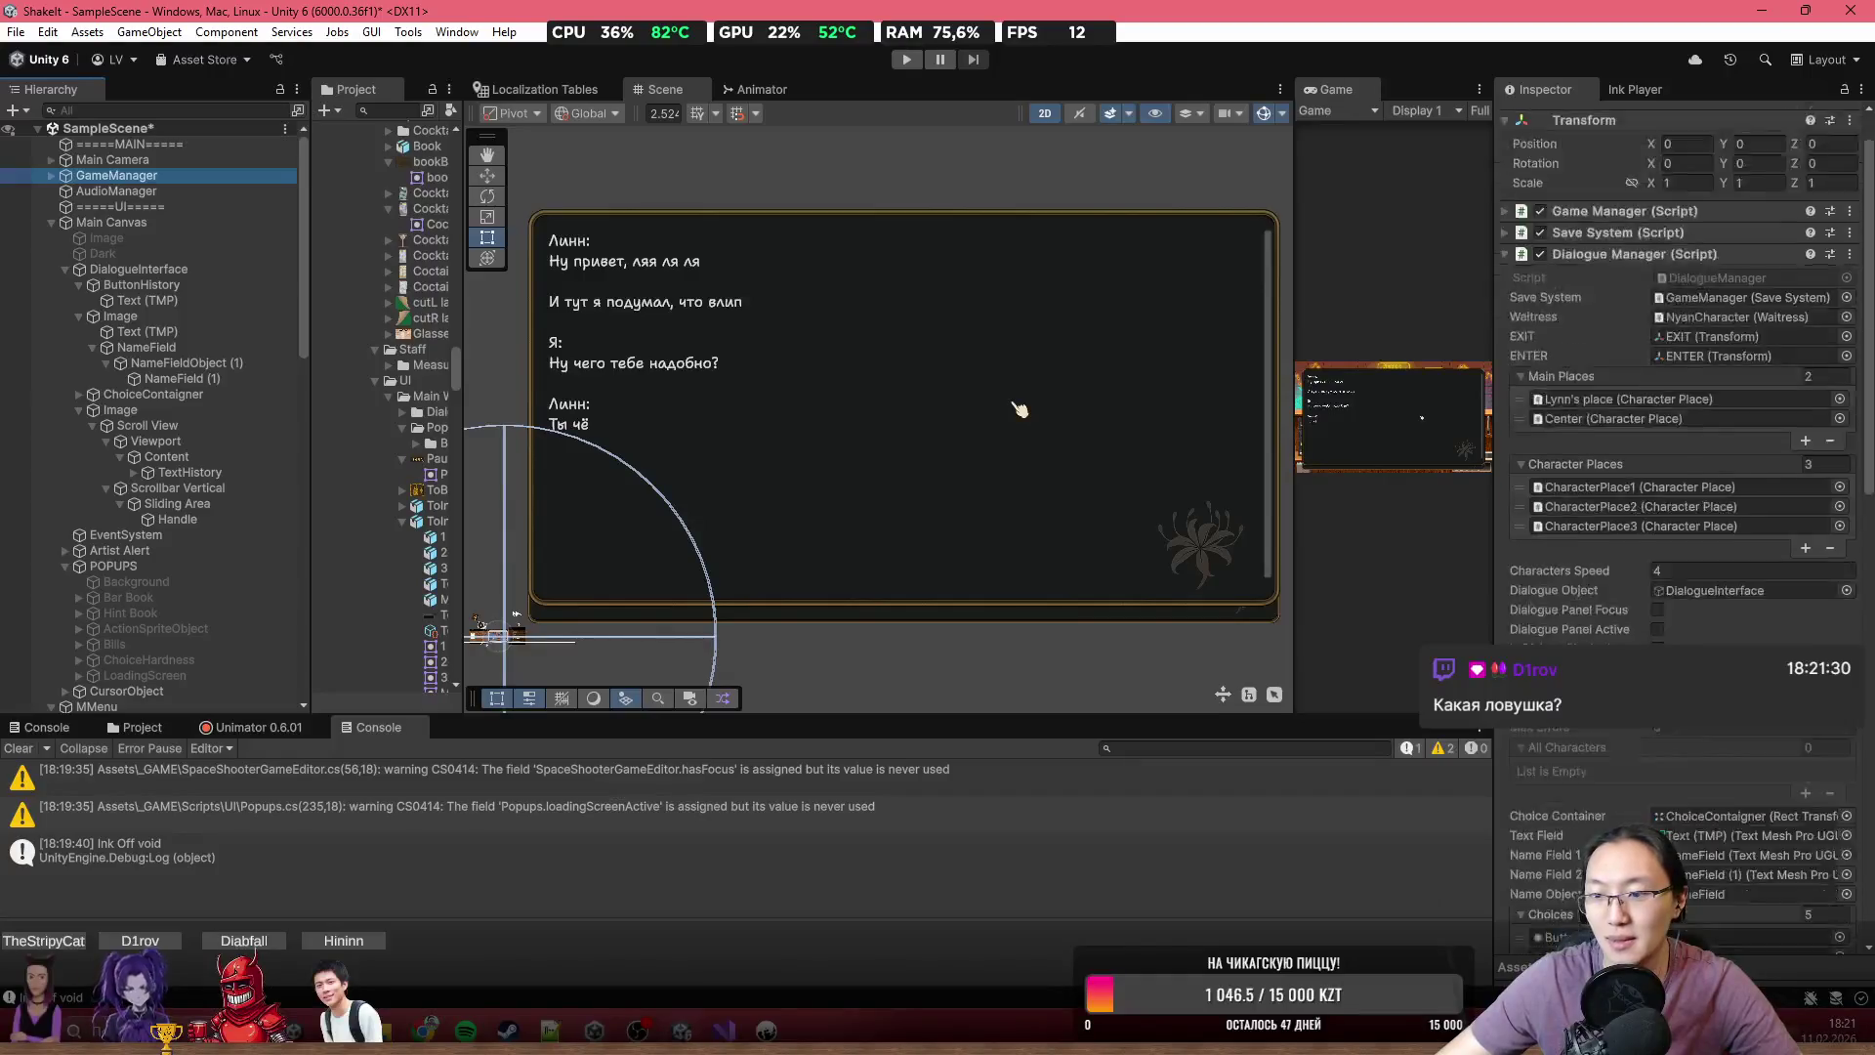
scroll(1705, 644, "down", 10)
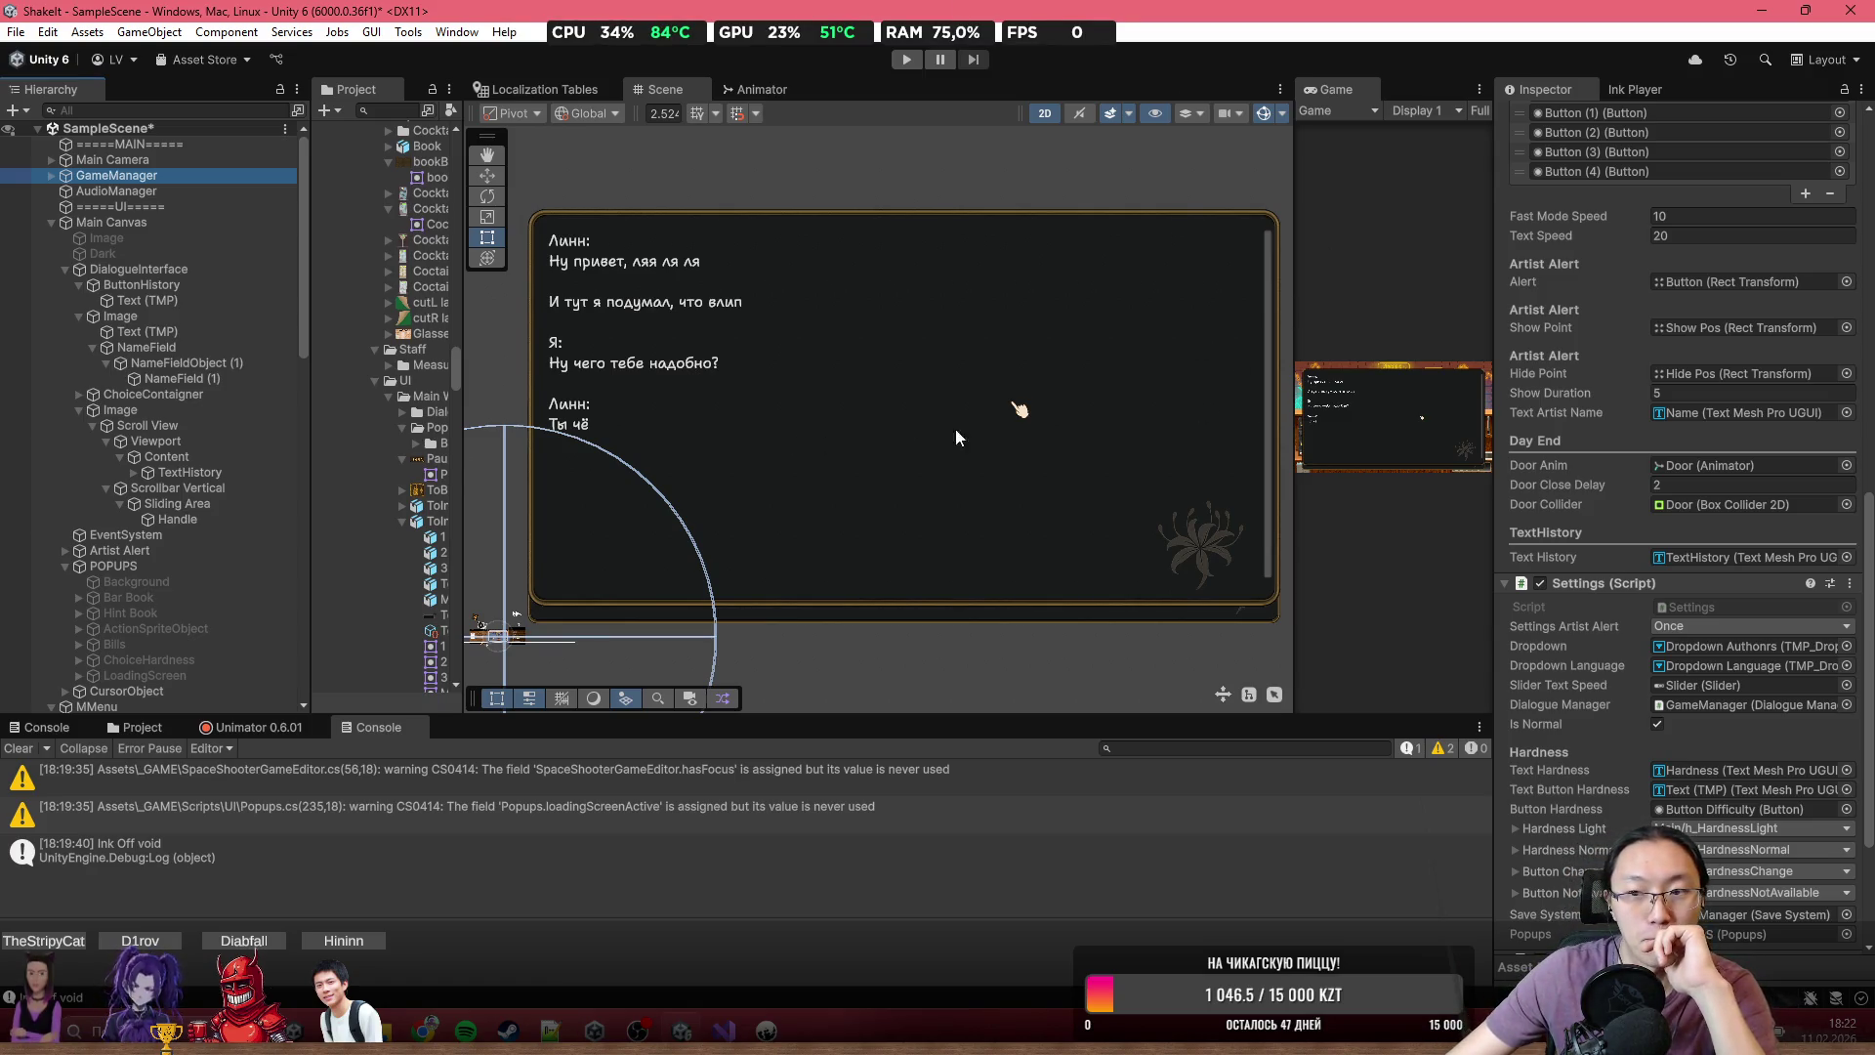
scroll(685, 405, "up", 2)
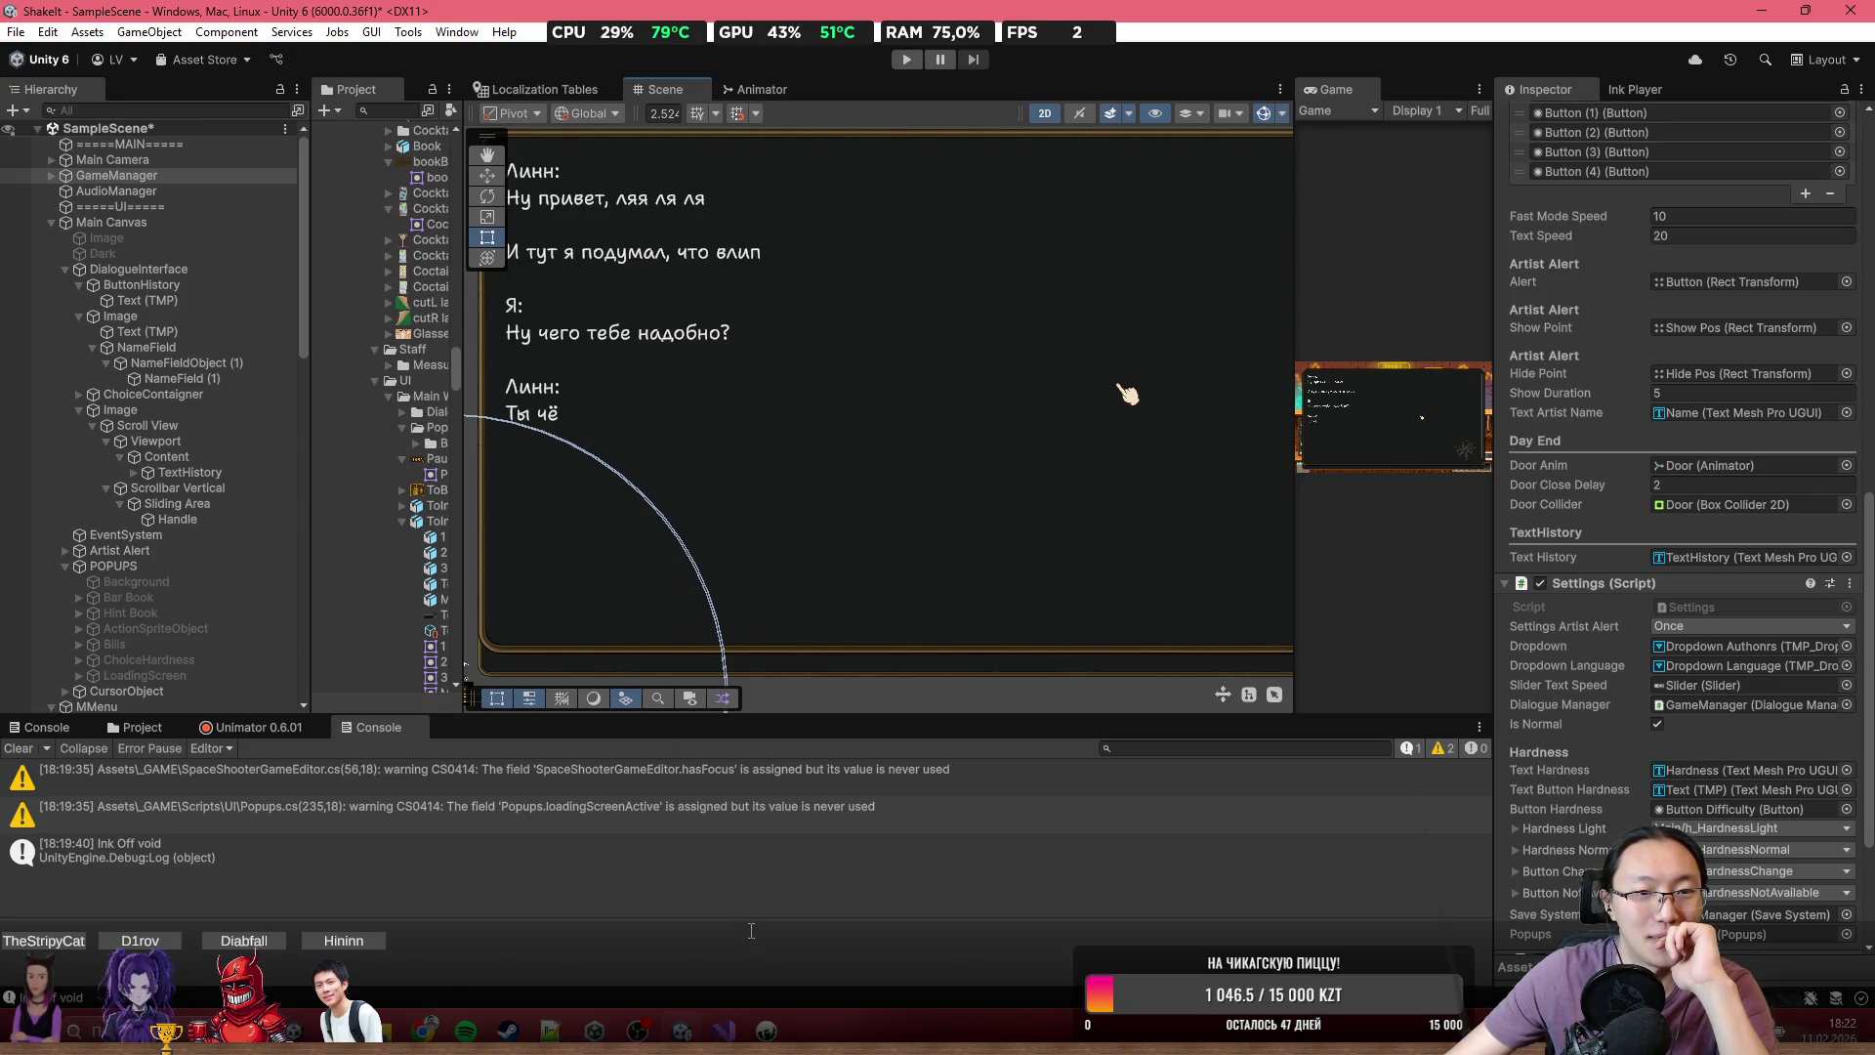
key("alt+Tab")
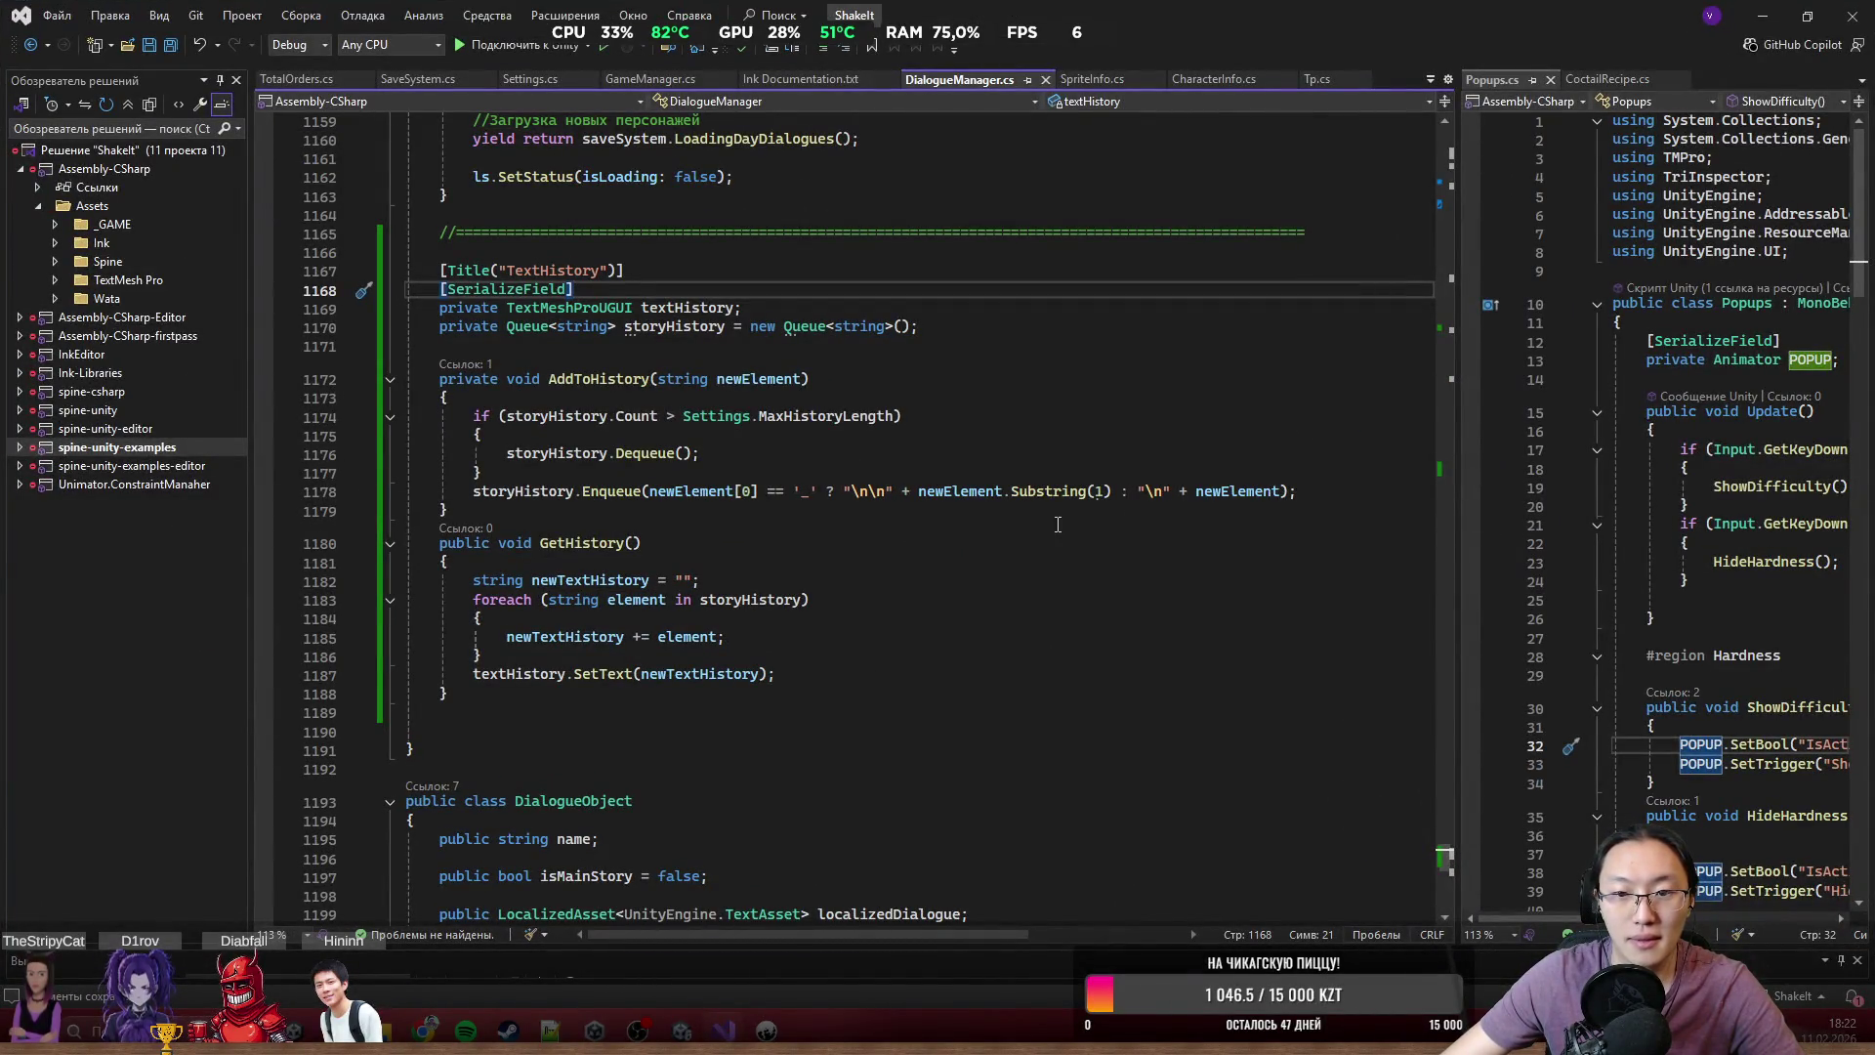
Append + ":" after newElement.Substring(1) in AddToHistory and save DialogueManager.cs.
left_click(1116, 492)
type("+ ")
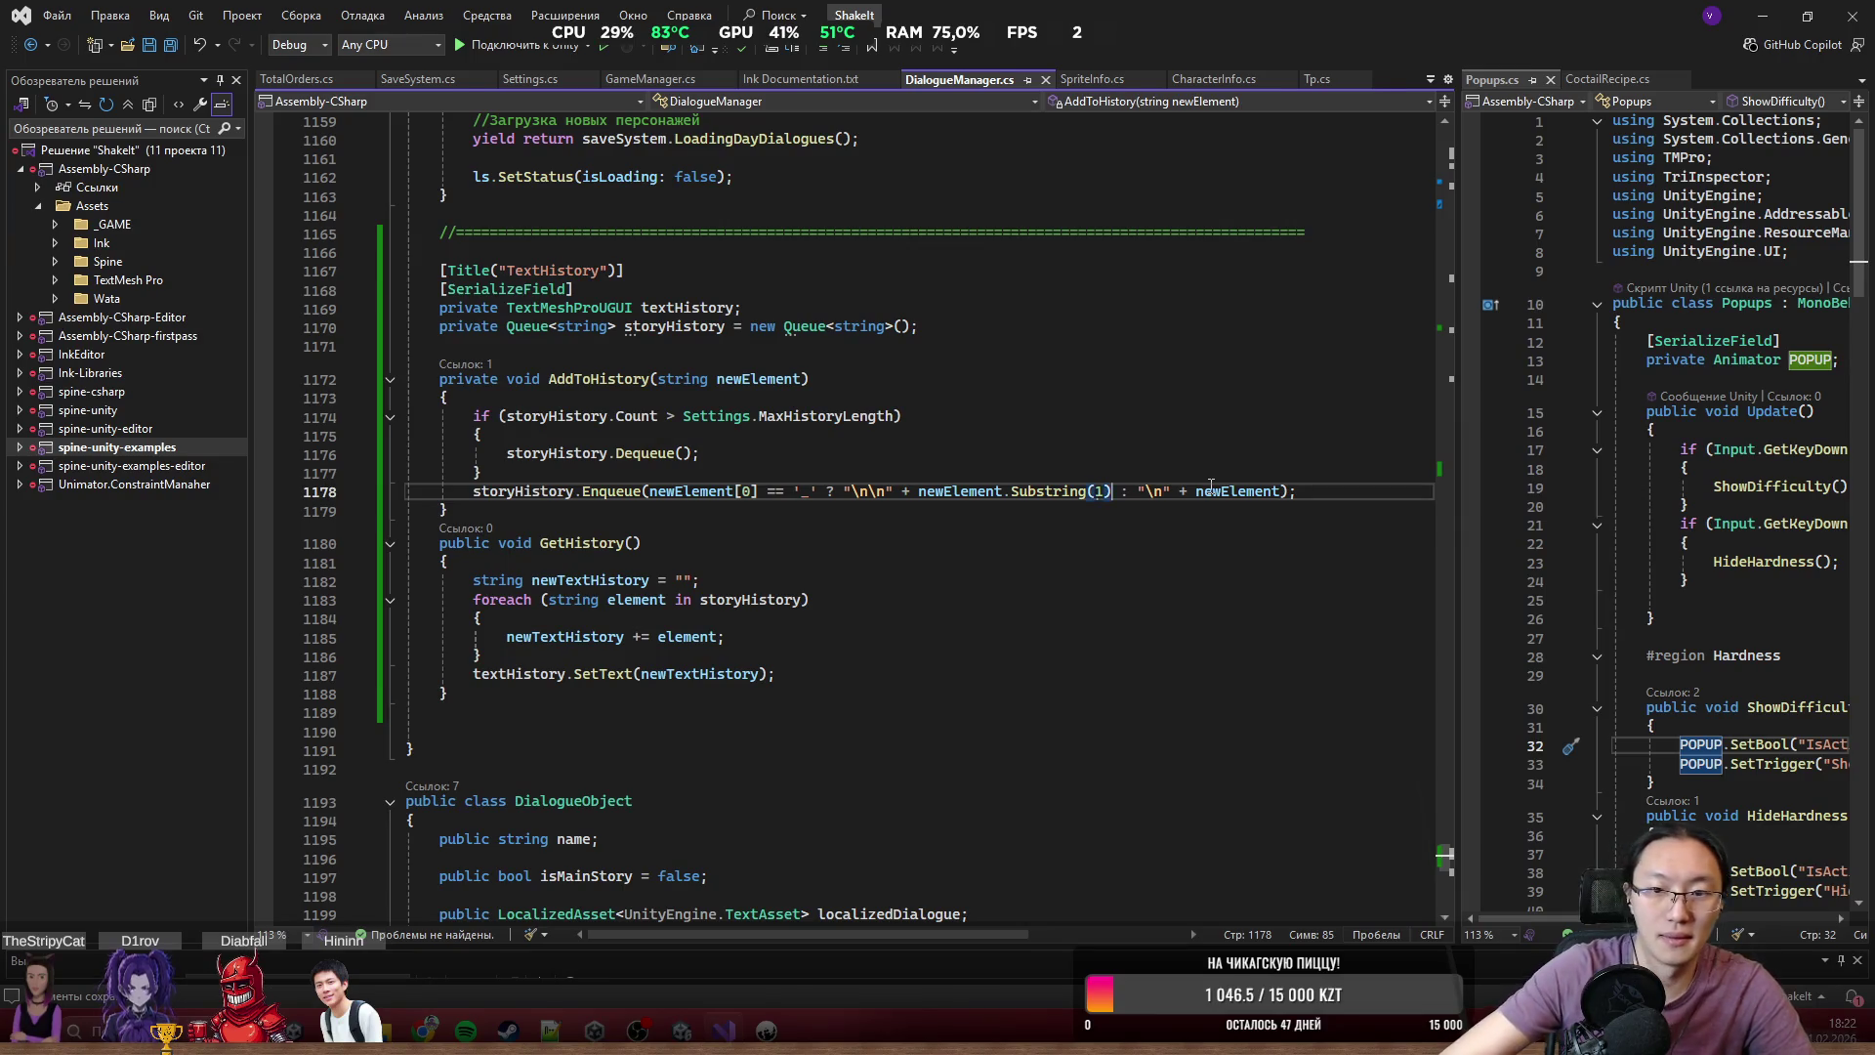
type("\" ")
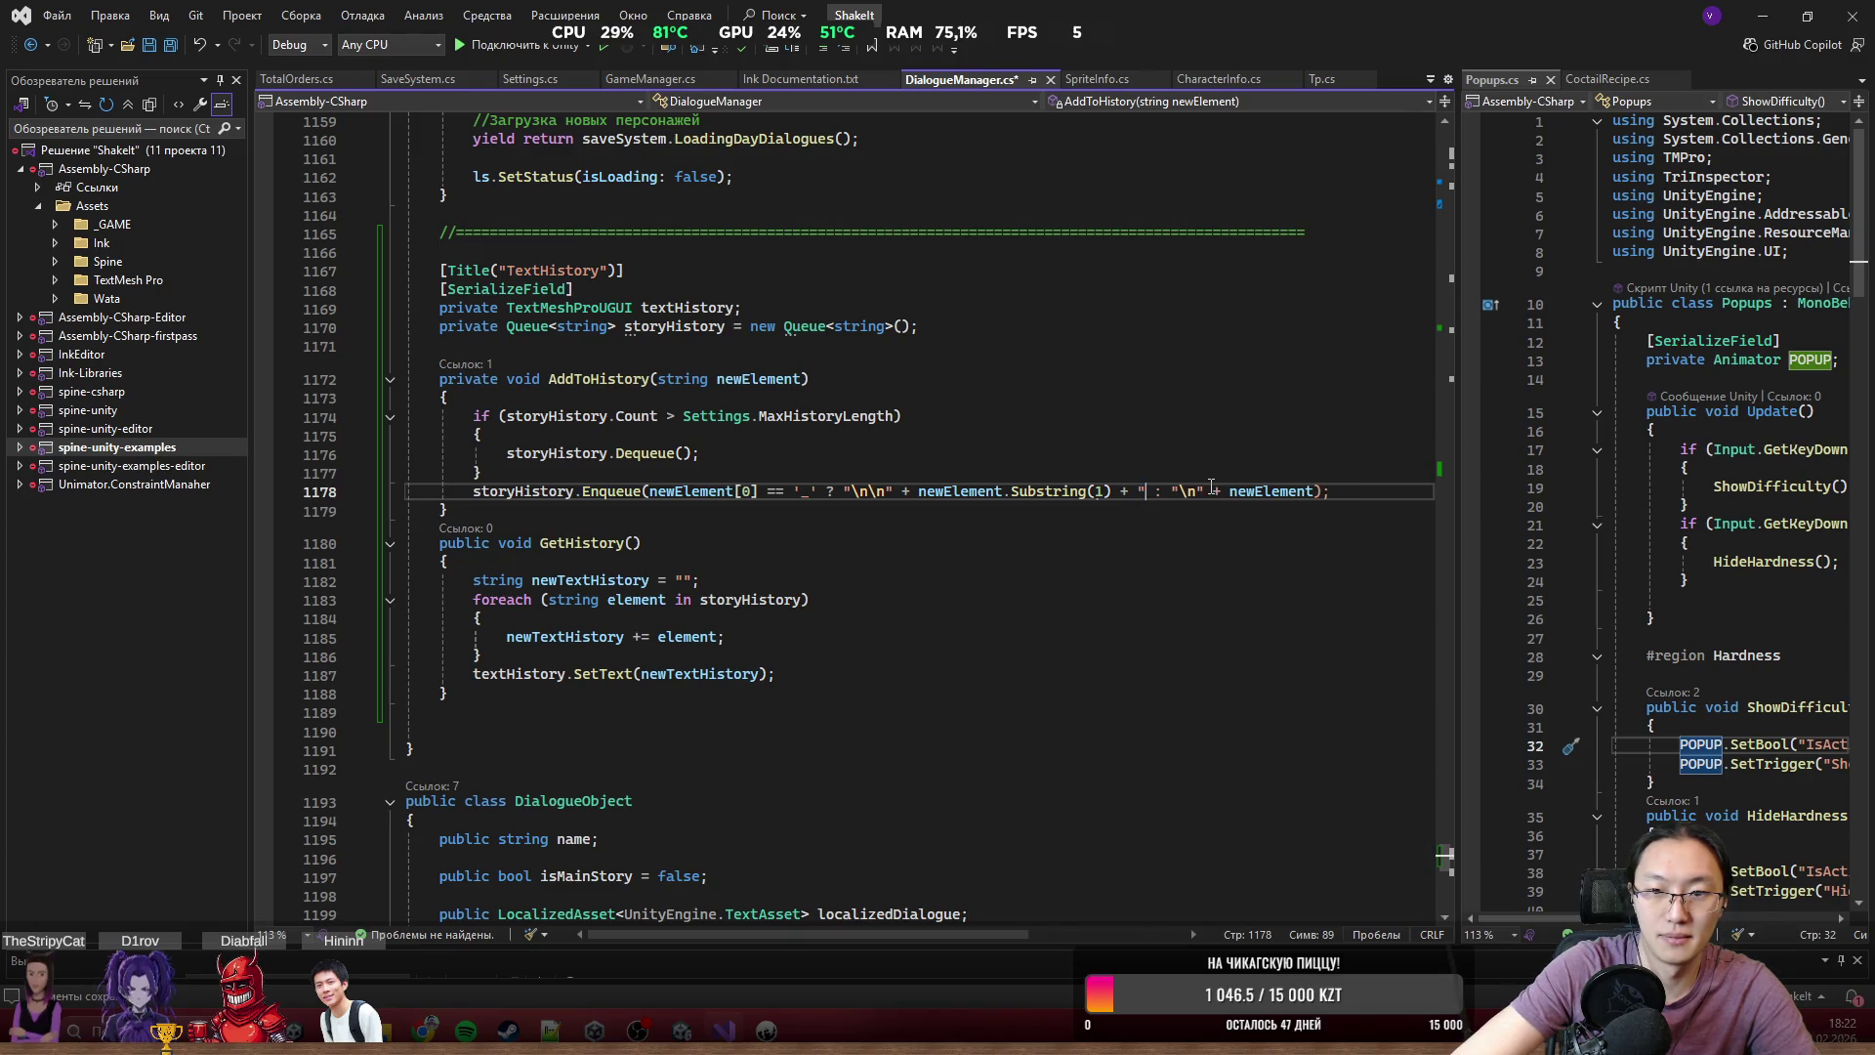
type(":")
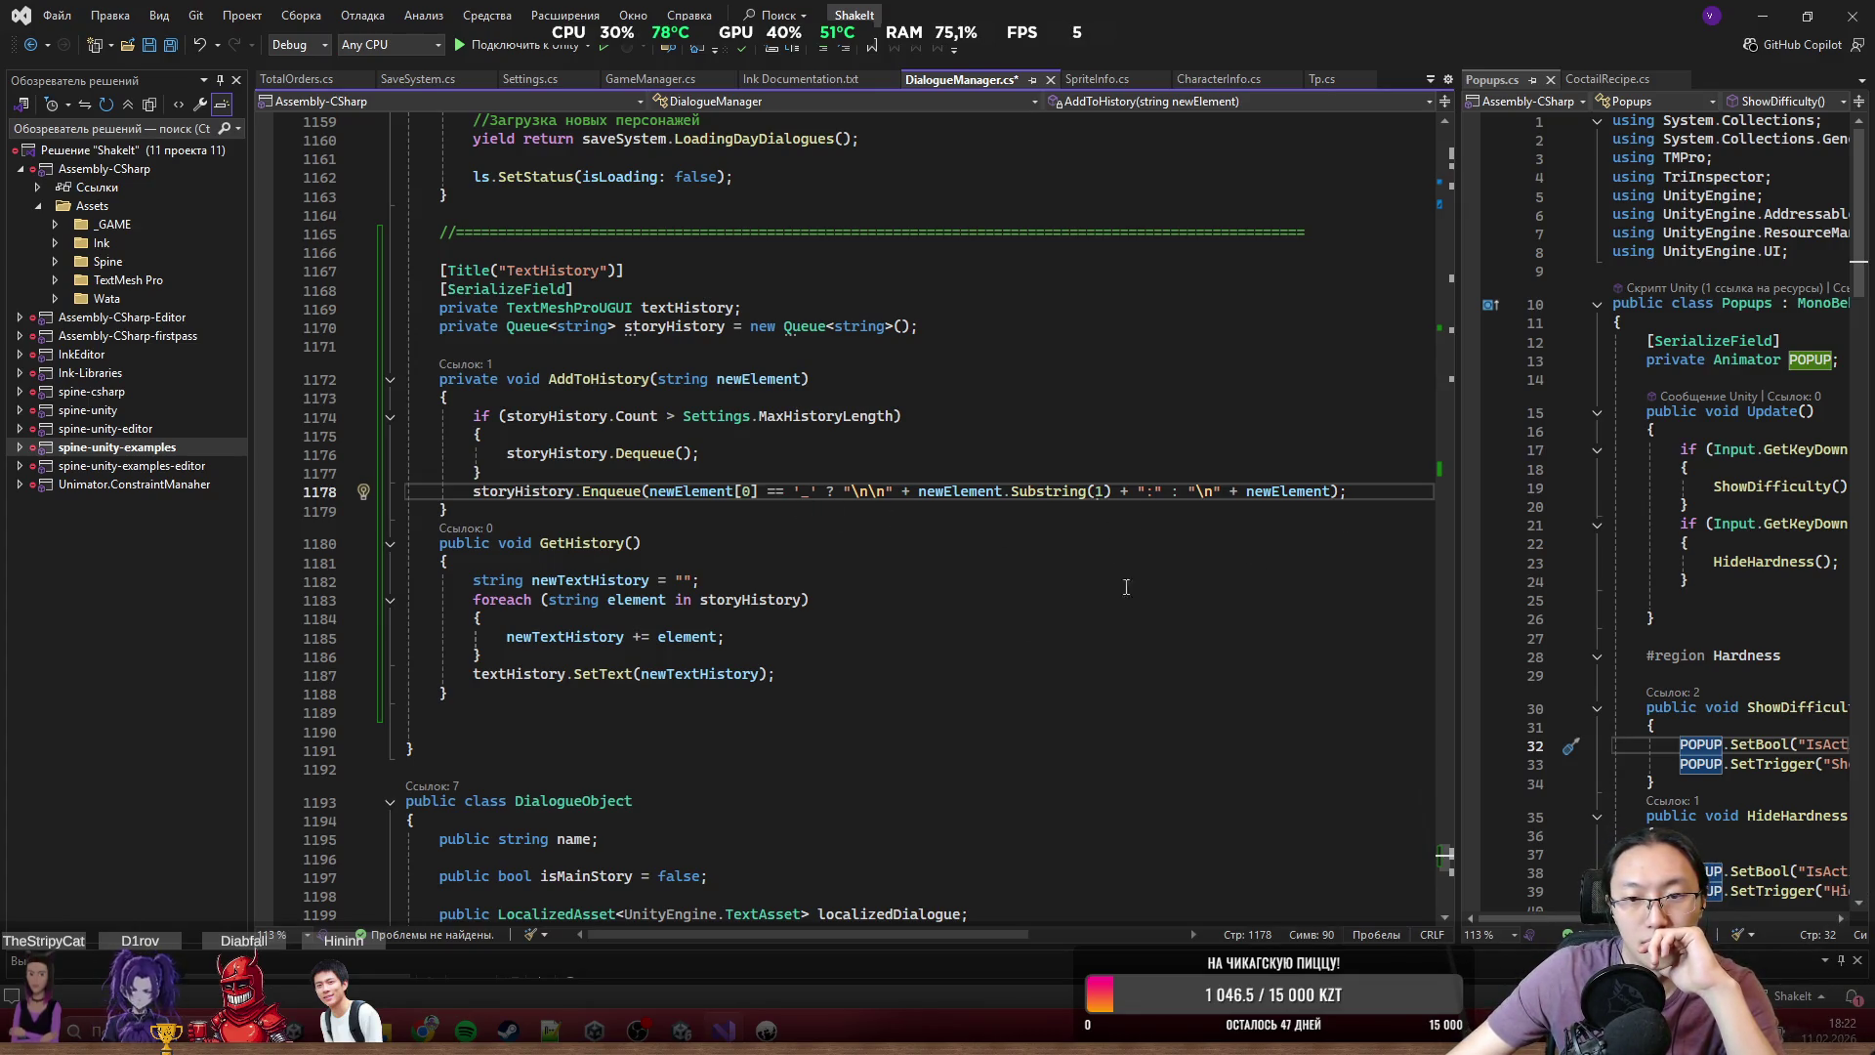
key("Down")
key("Down")
key("Down")
key("ctrl+s")
key("Up")
key("Up")
key("Up")
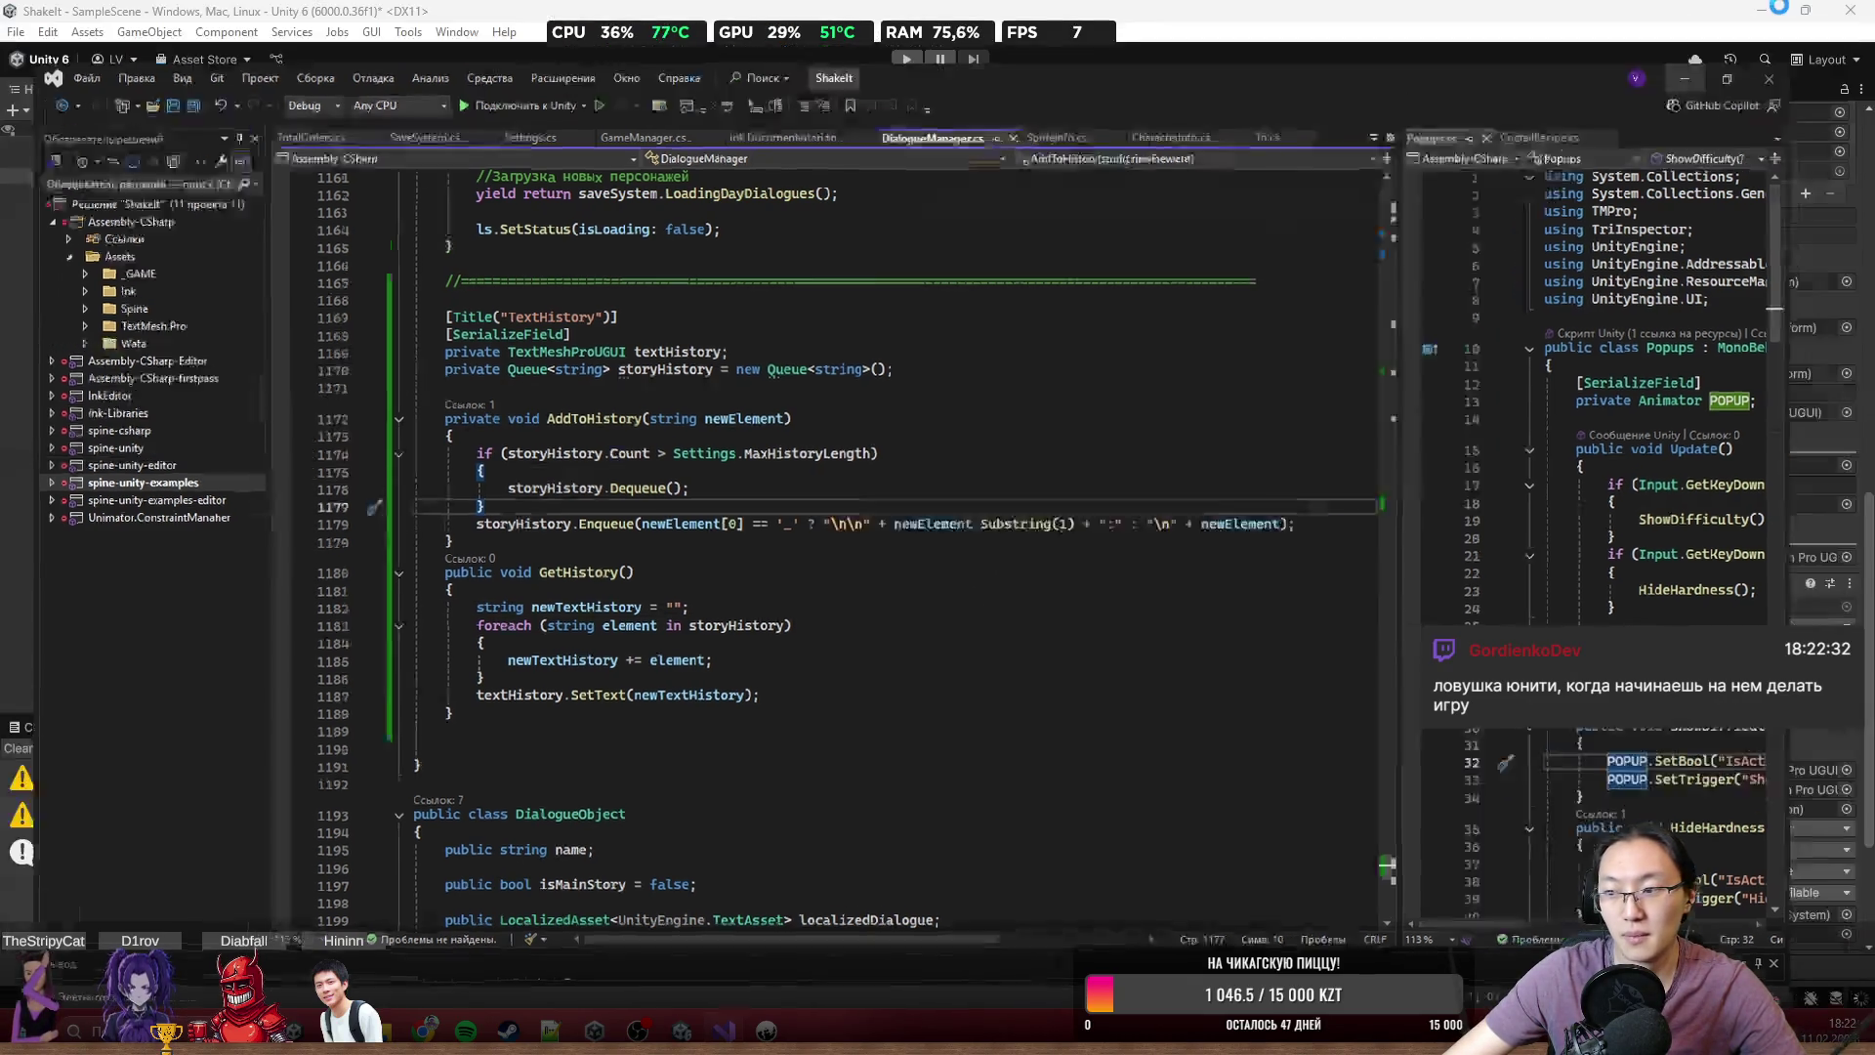
left_click(1783, 14)
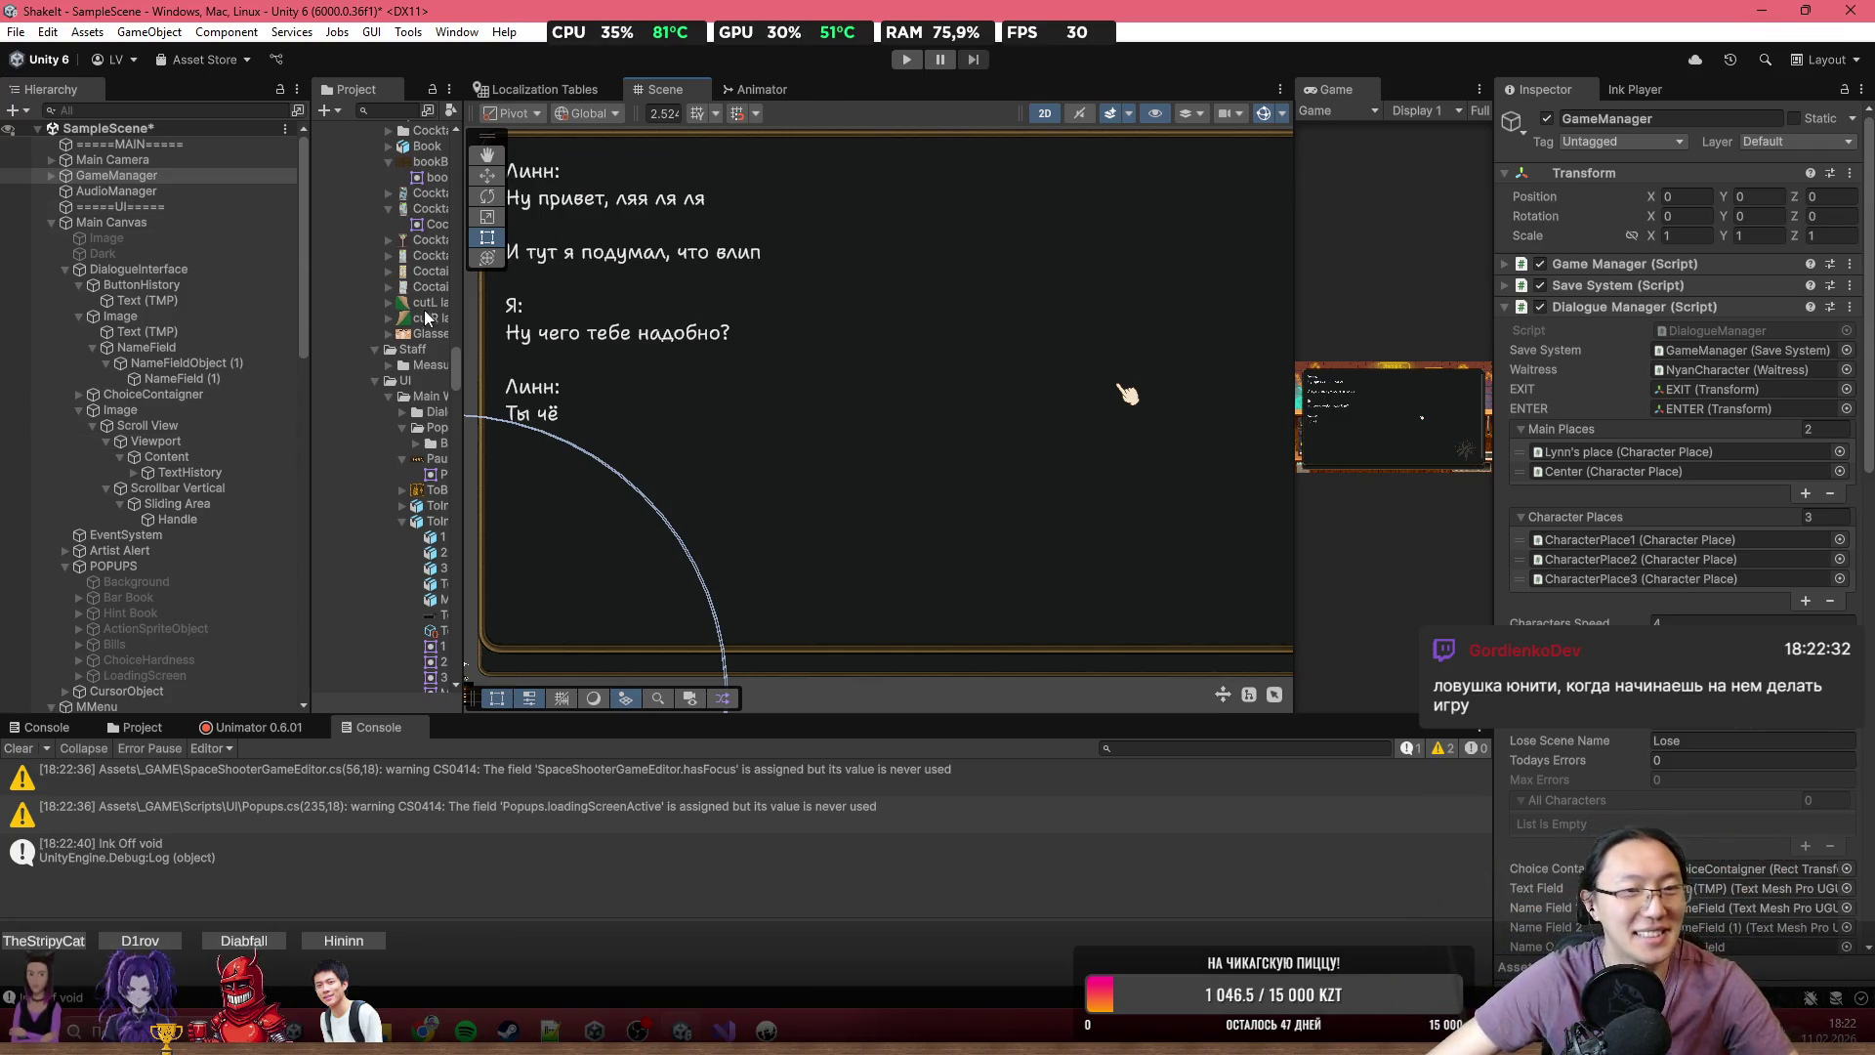
Select the history panel Image object and rename it HistoryPanel in the Inspector.
left_click(148, 445)
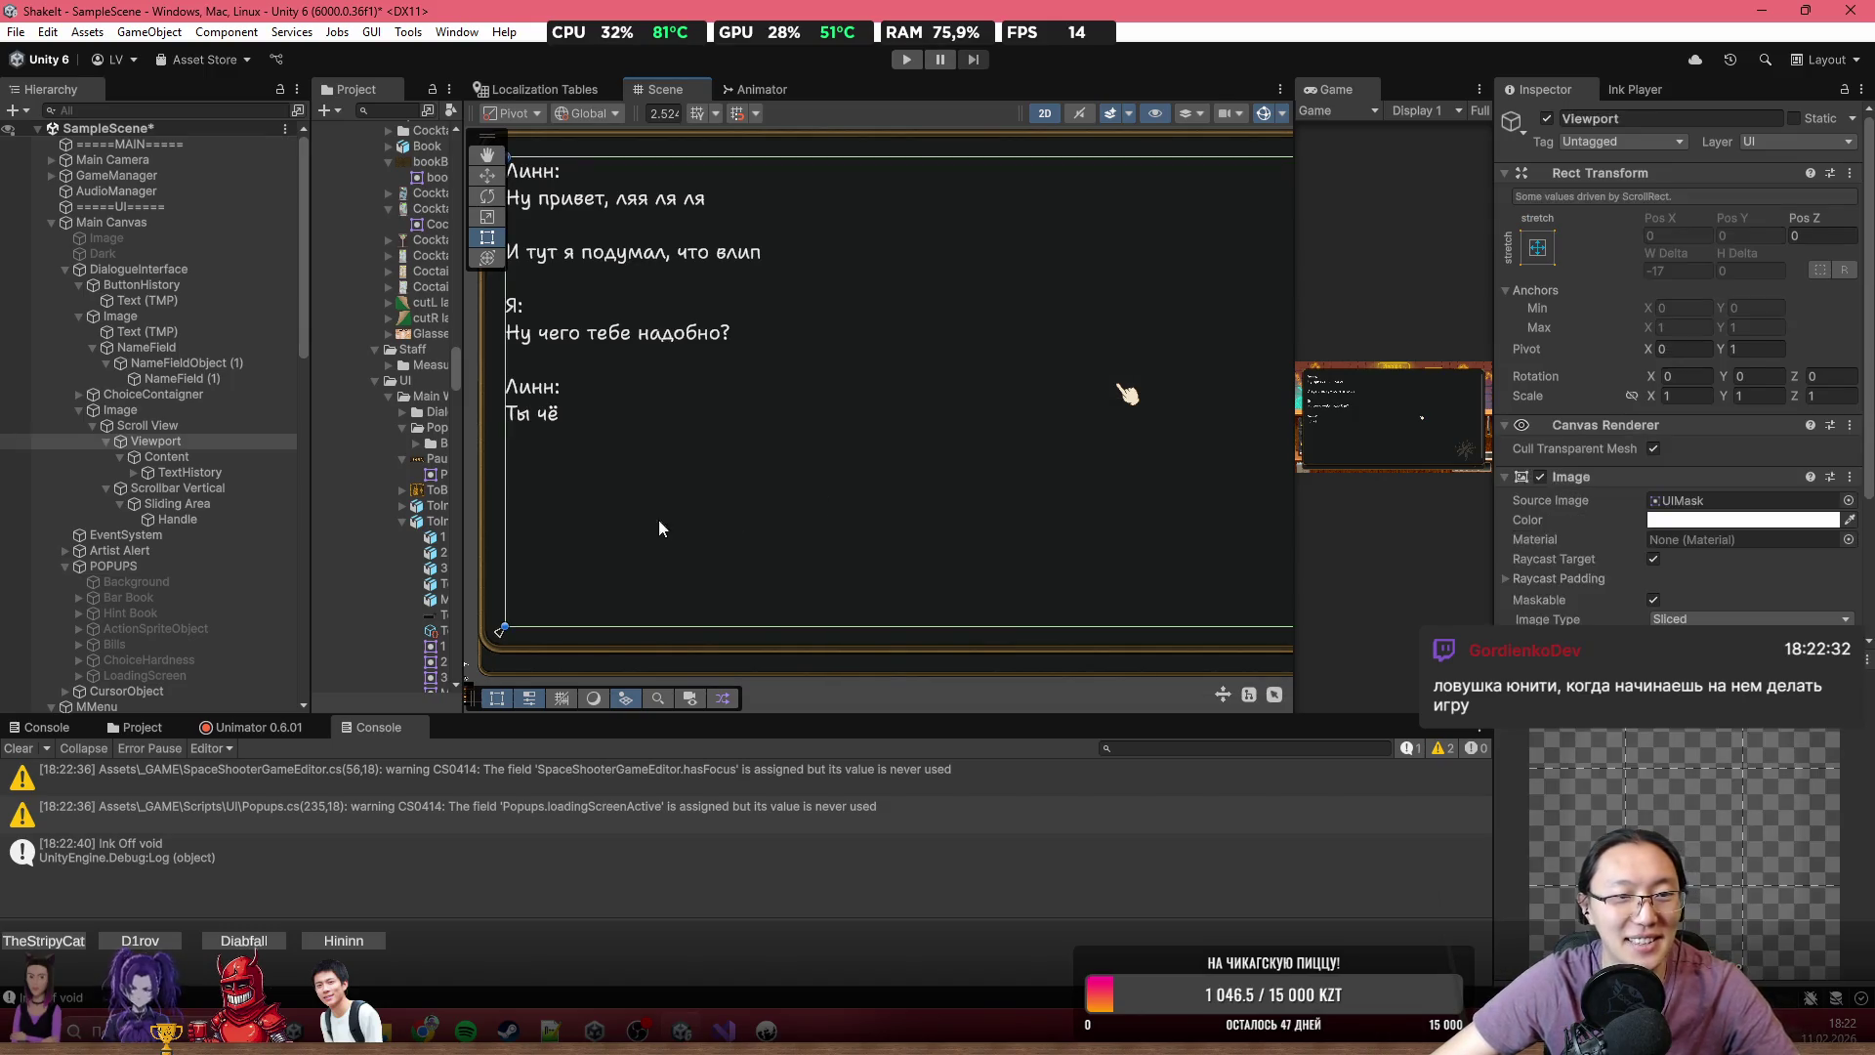
left_click(161, 410)
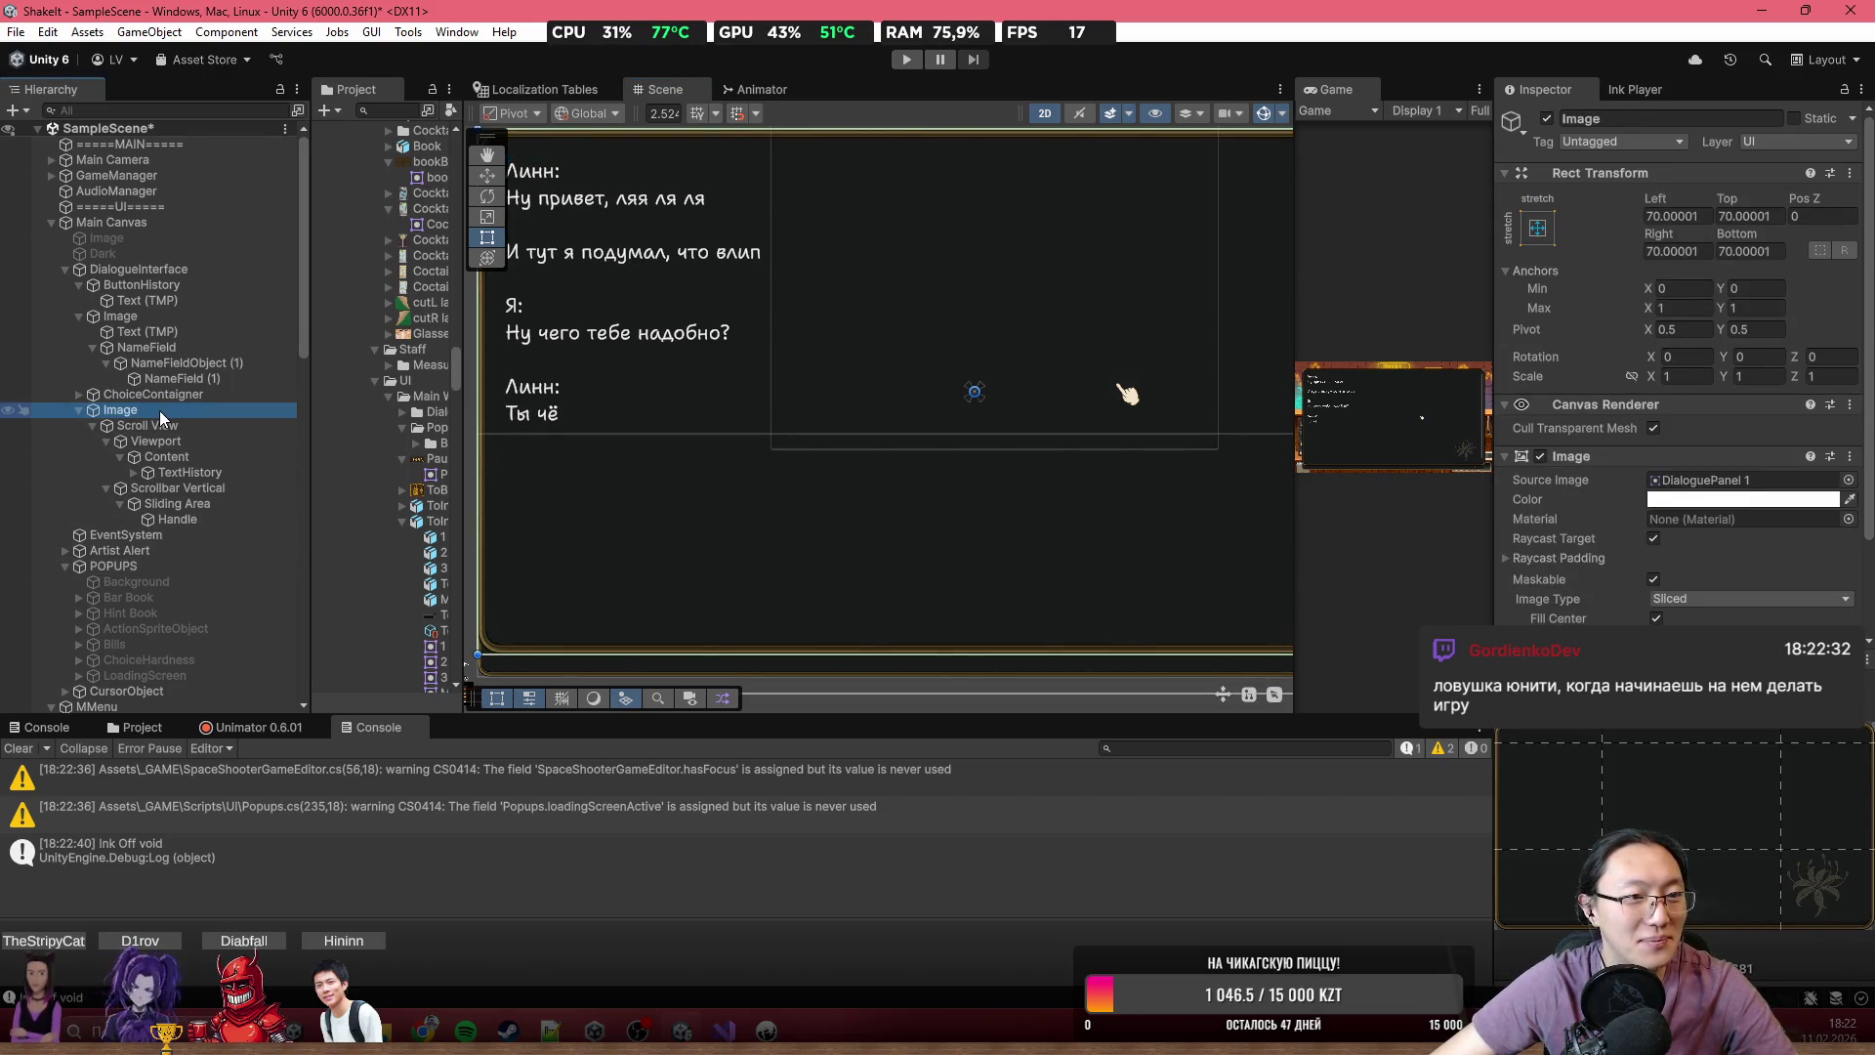
left_click(1624, 121)
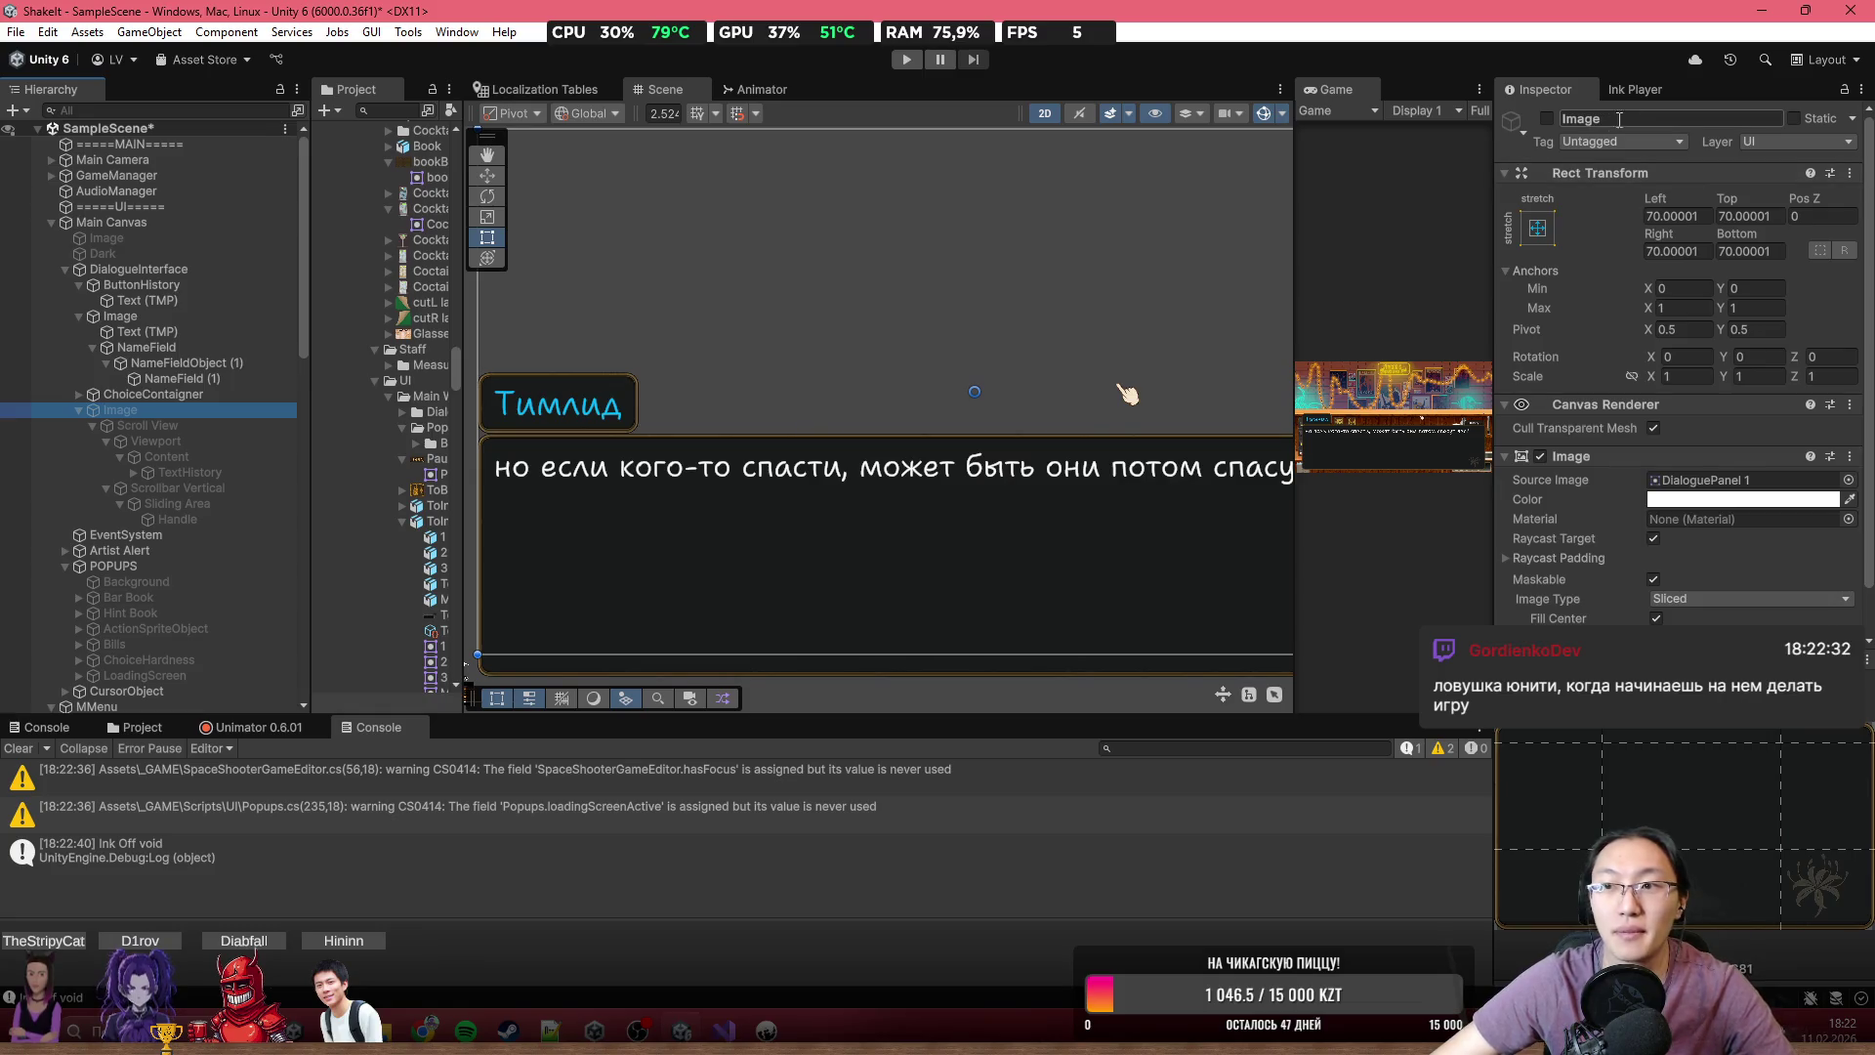
type("HistoryPa")
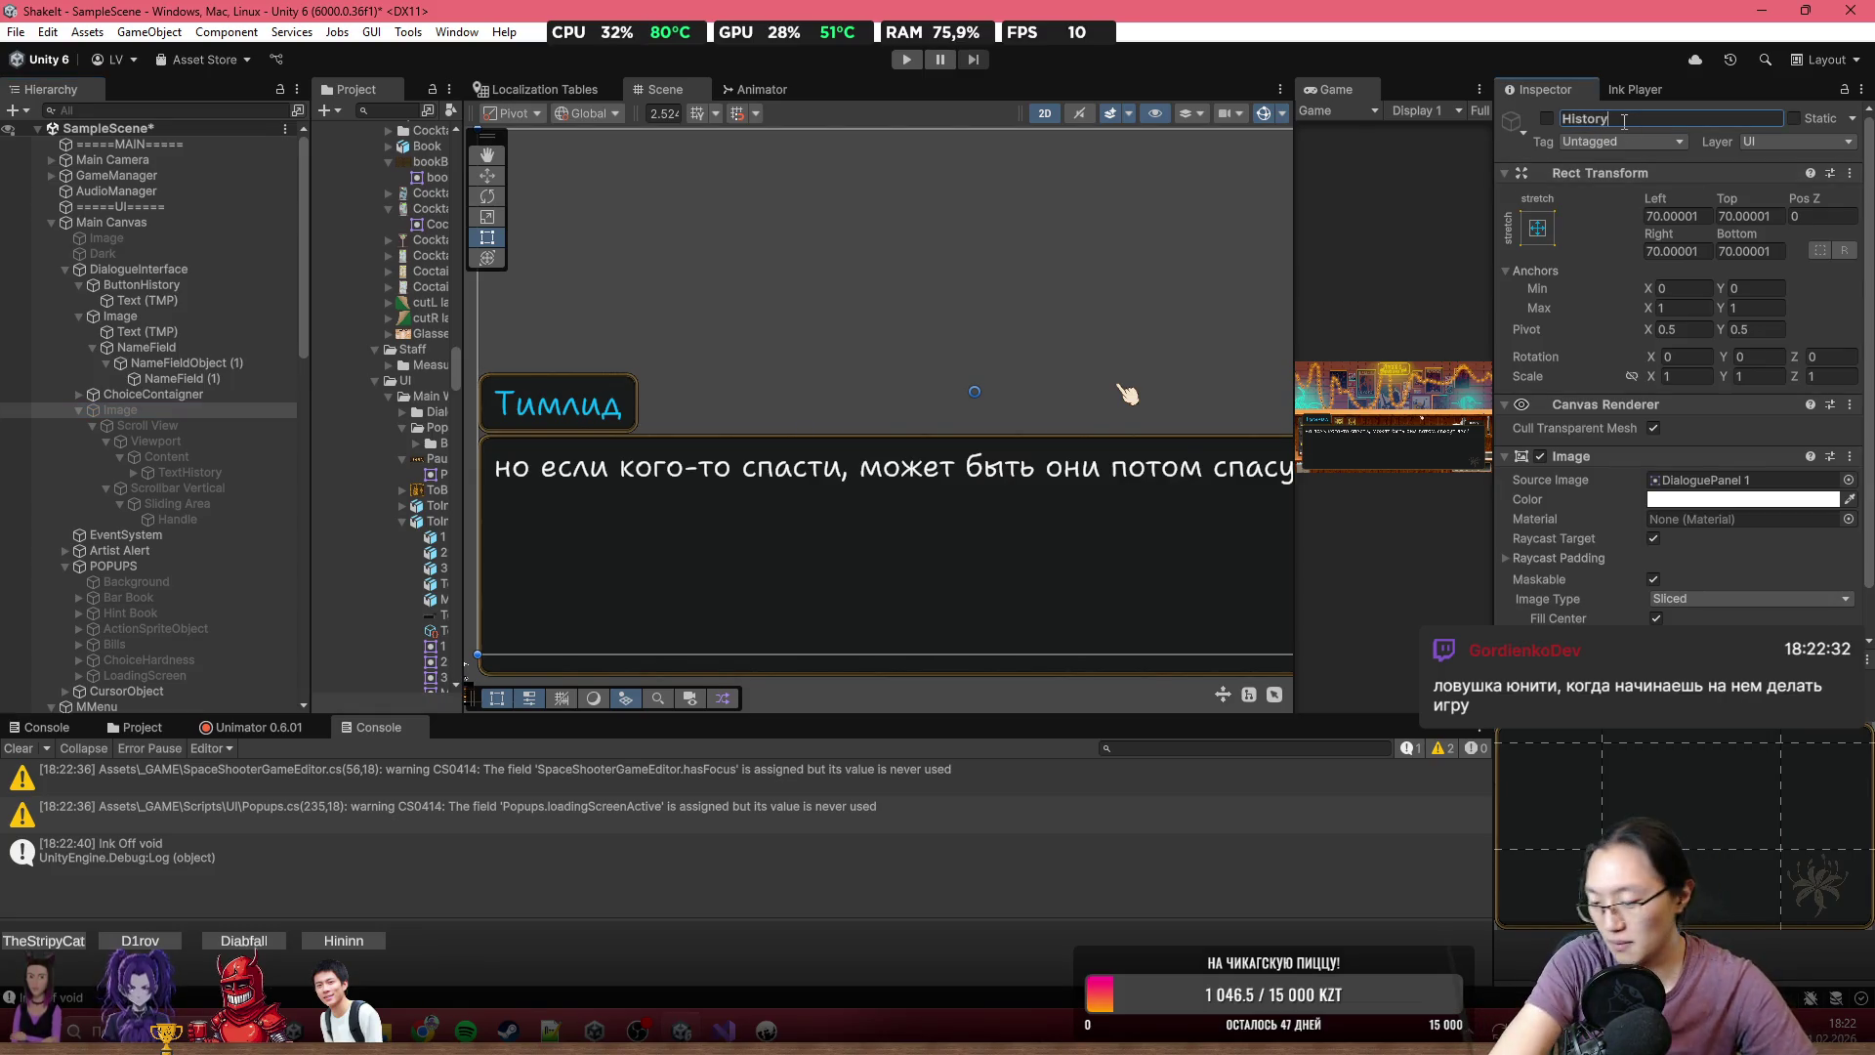
type("nel")
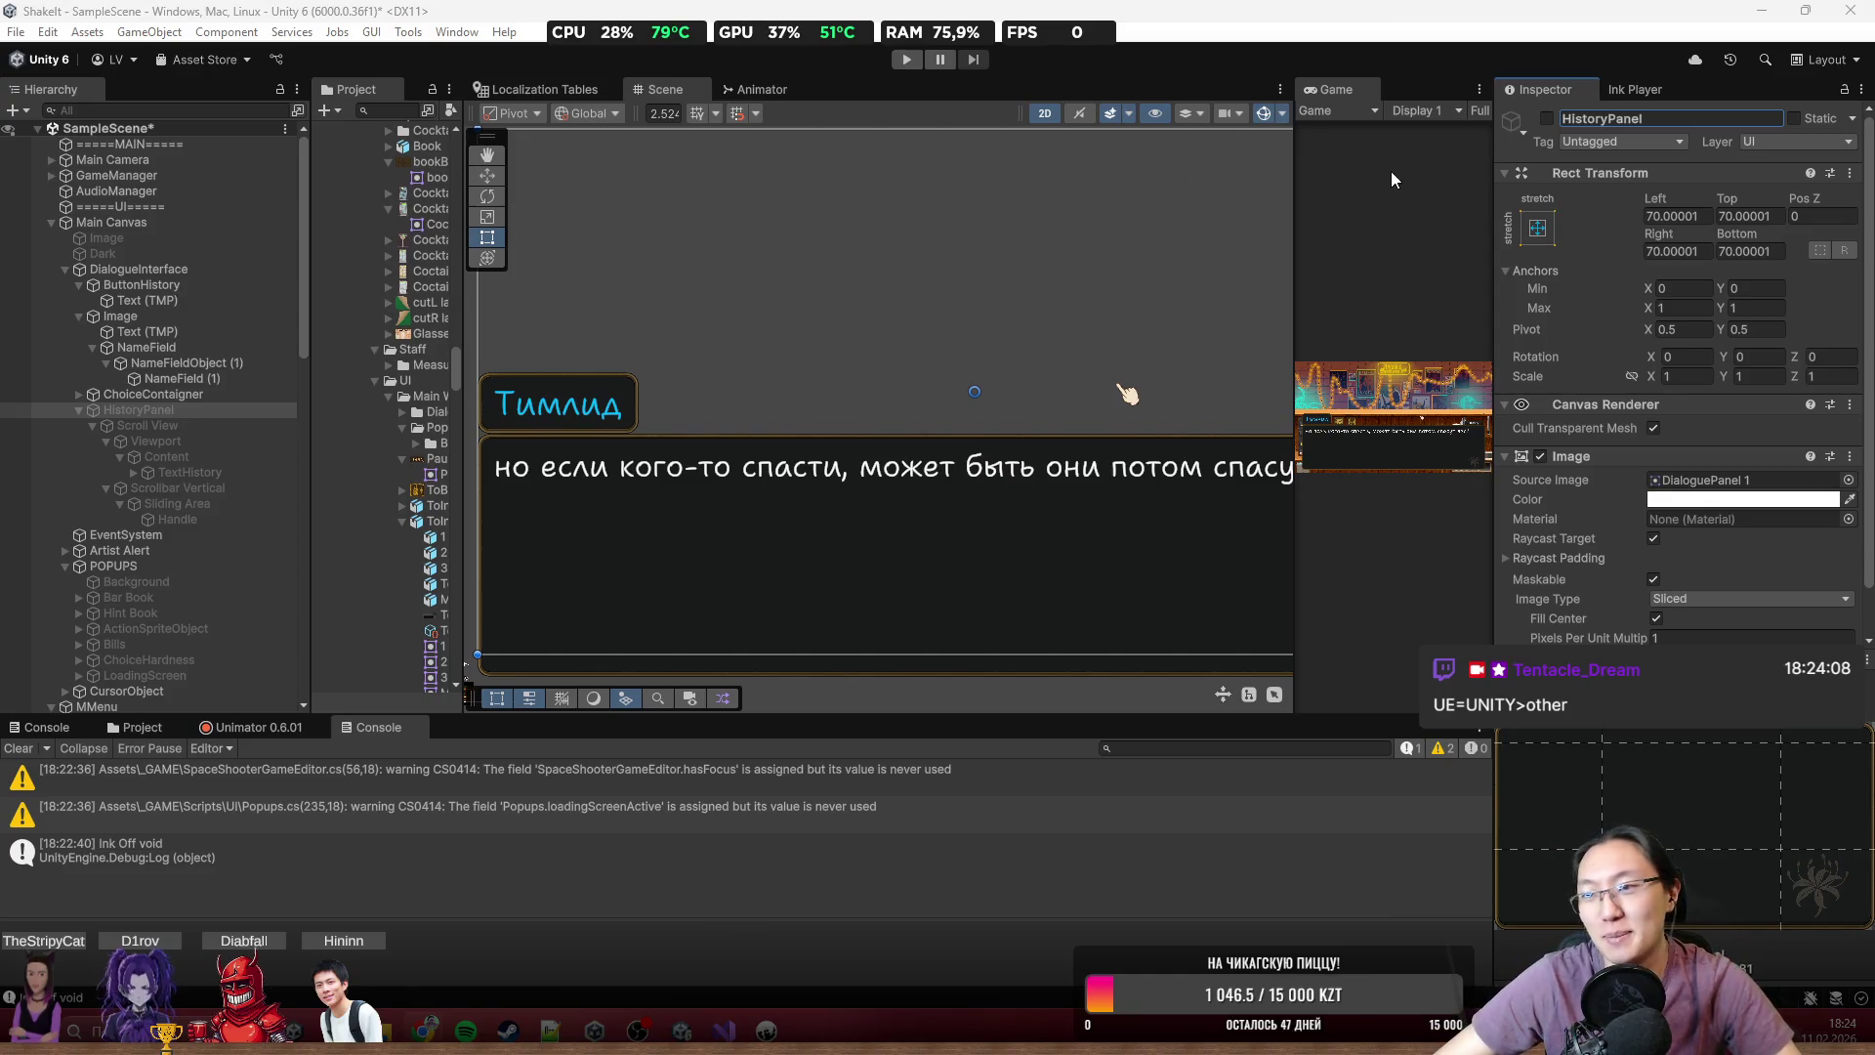
Frame HistoryPanel, select ButtonHistory, maximise the Game view and enter Play mode.
key("f")
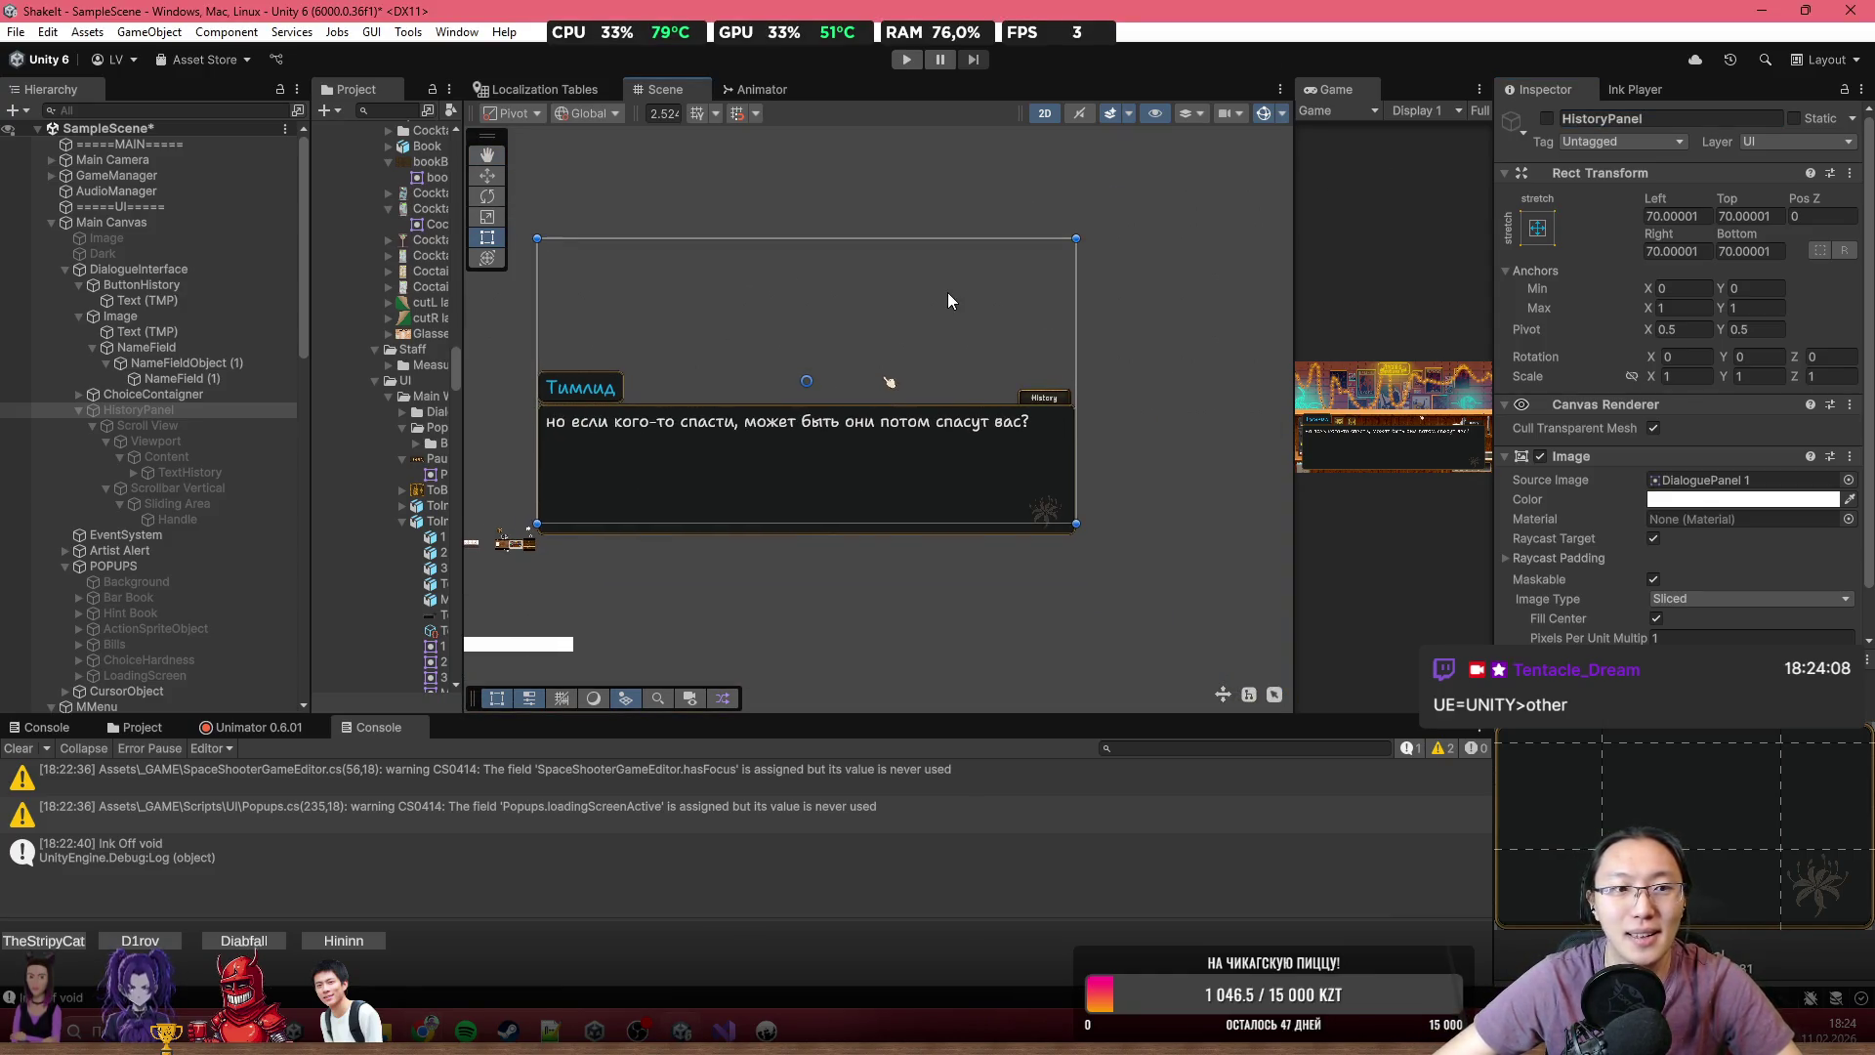
scroll(1025, 401, "up", 3)
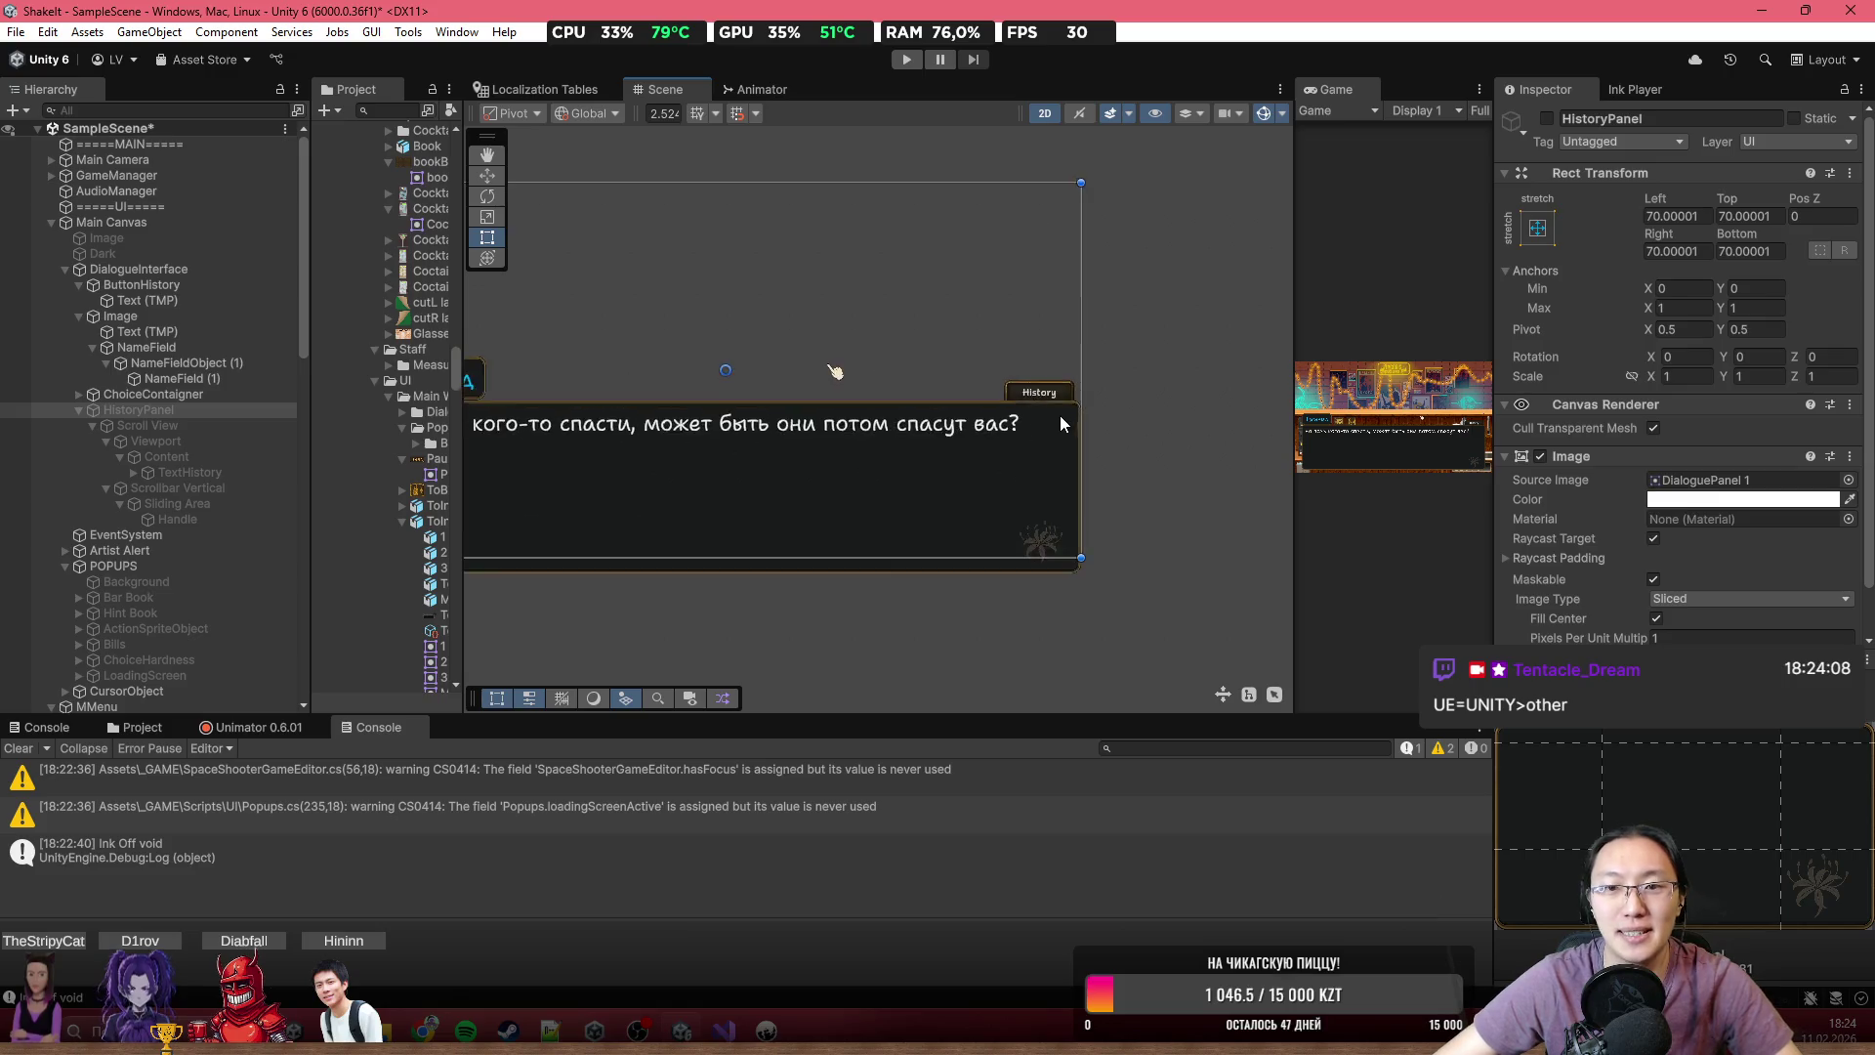
scroll(1017, 401, "up", 1)
left_click(1011, 396)
left_click(1012, 396)
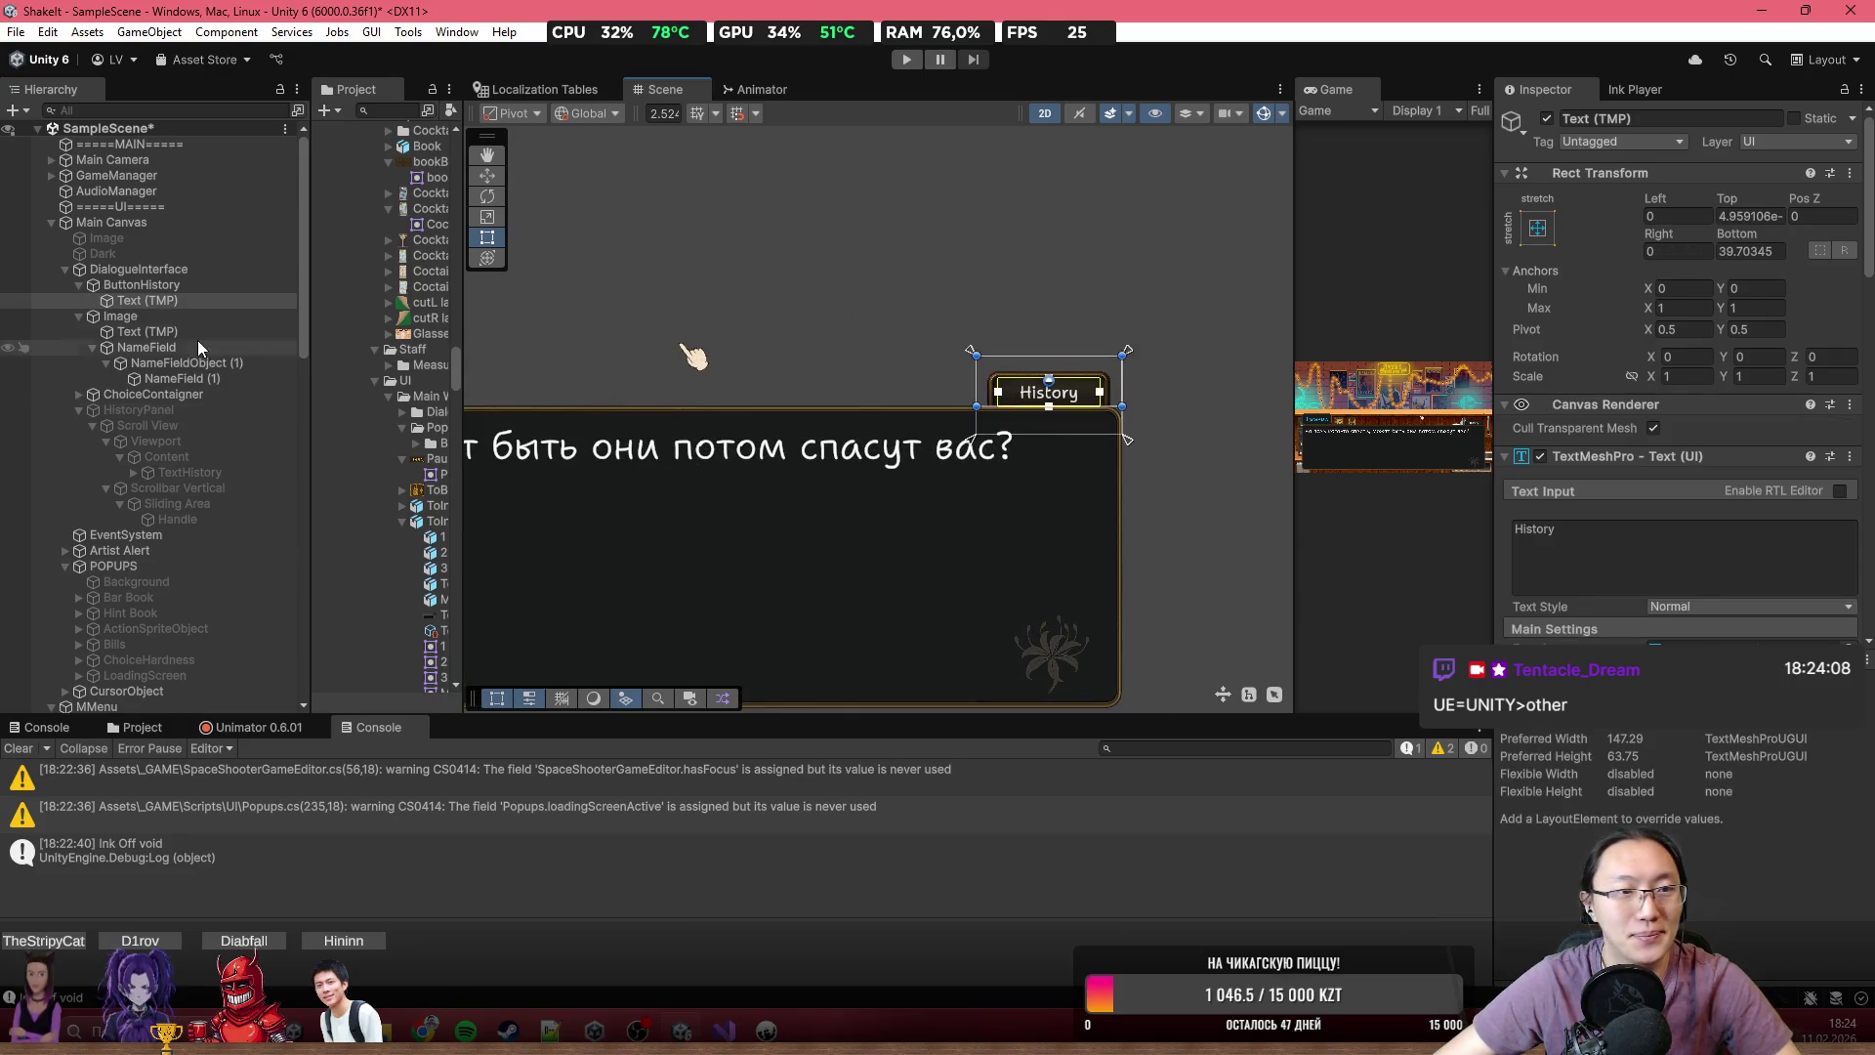
left_click(141, 284)
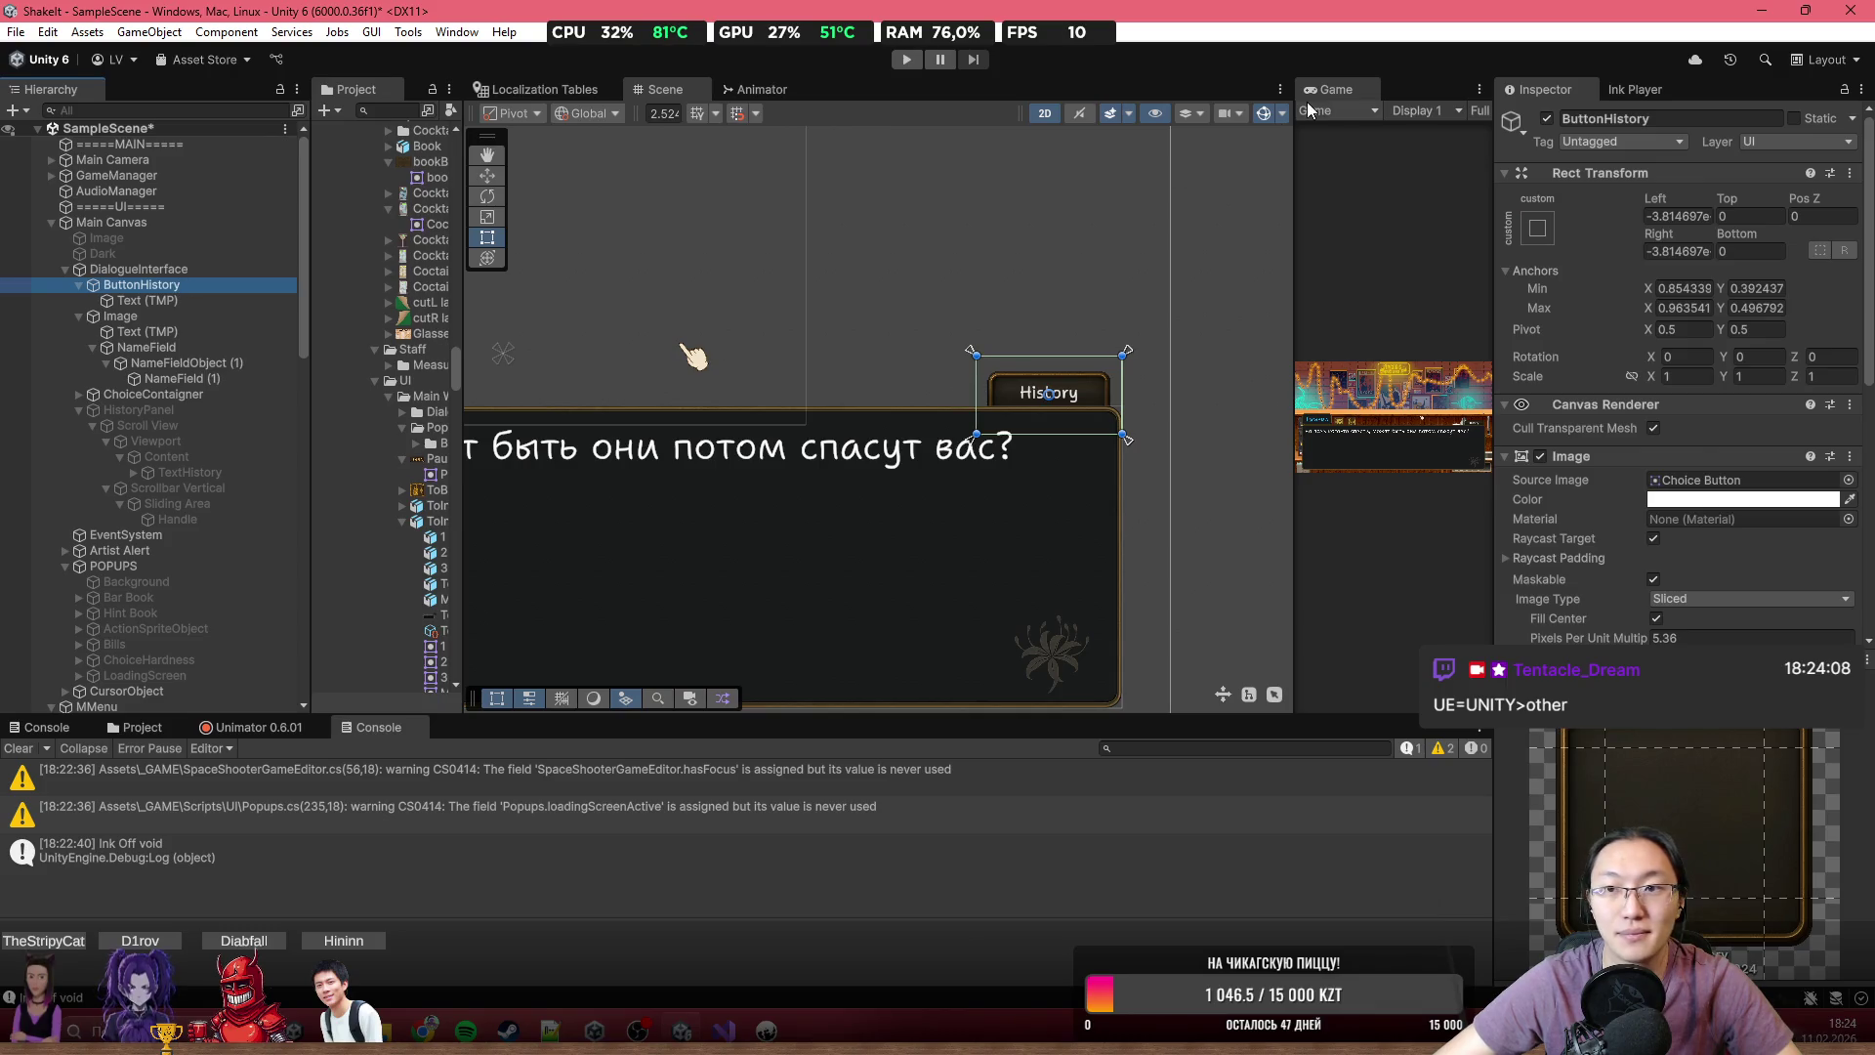
double_click(1333, 82)
left_click(911, 62)
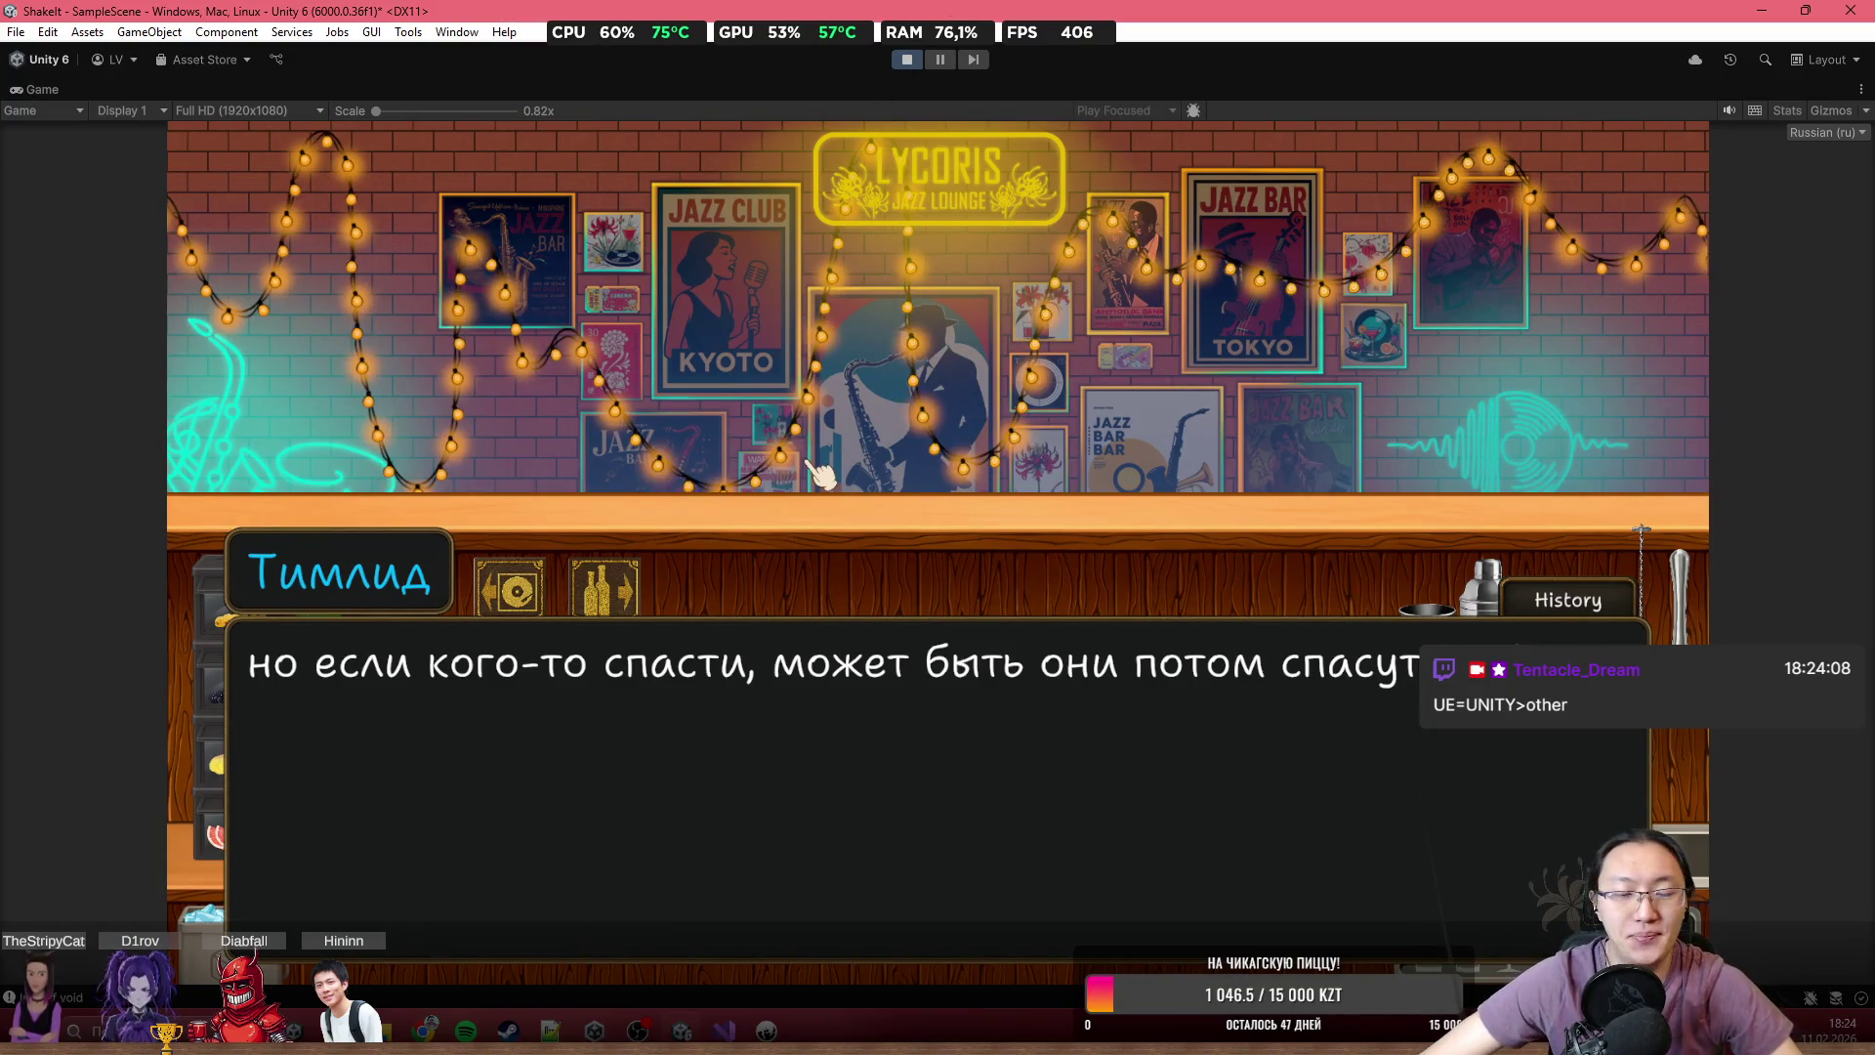
Advance past the opening line and choose the Shake It notebook.
left_click(639, 616)
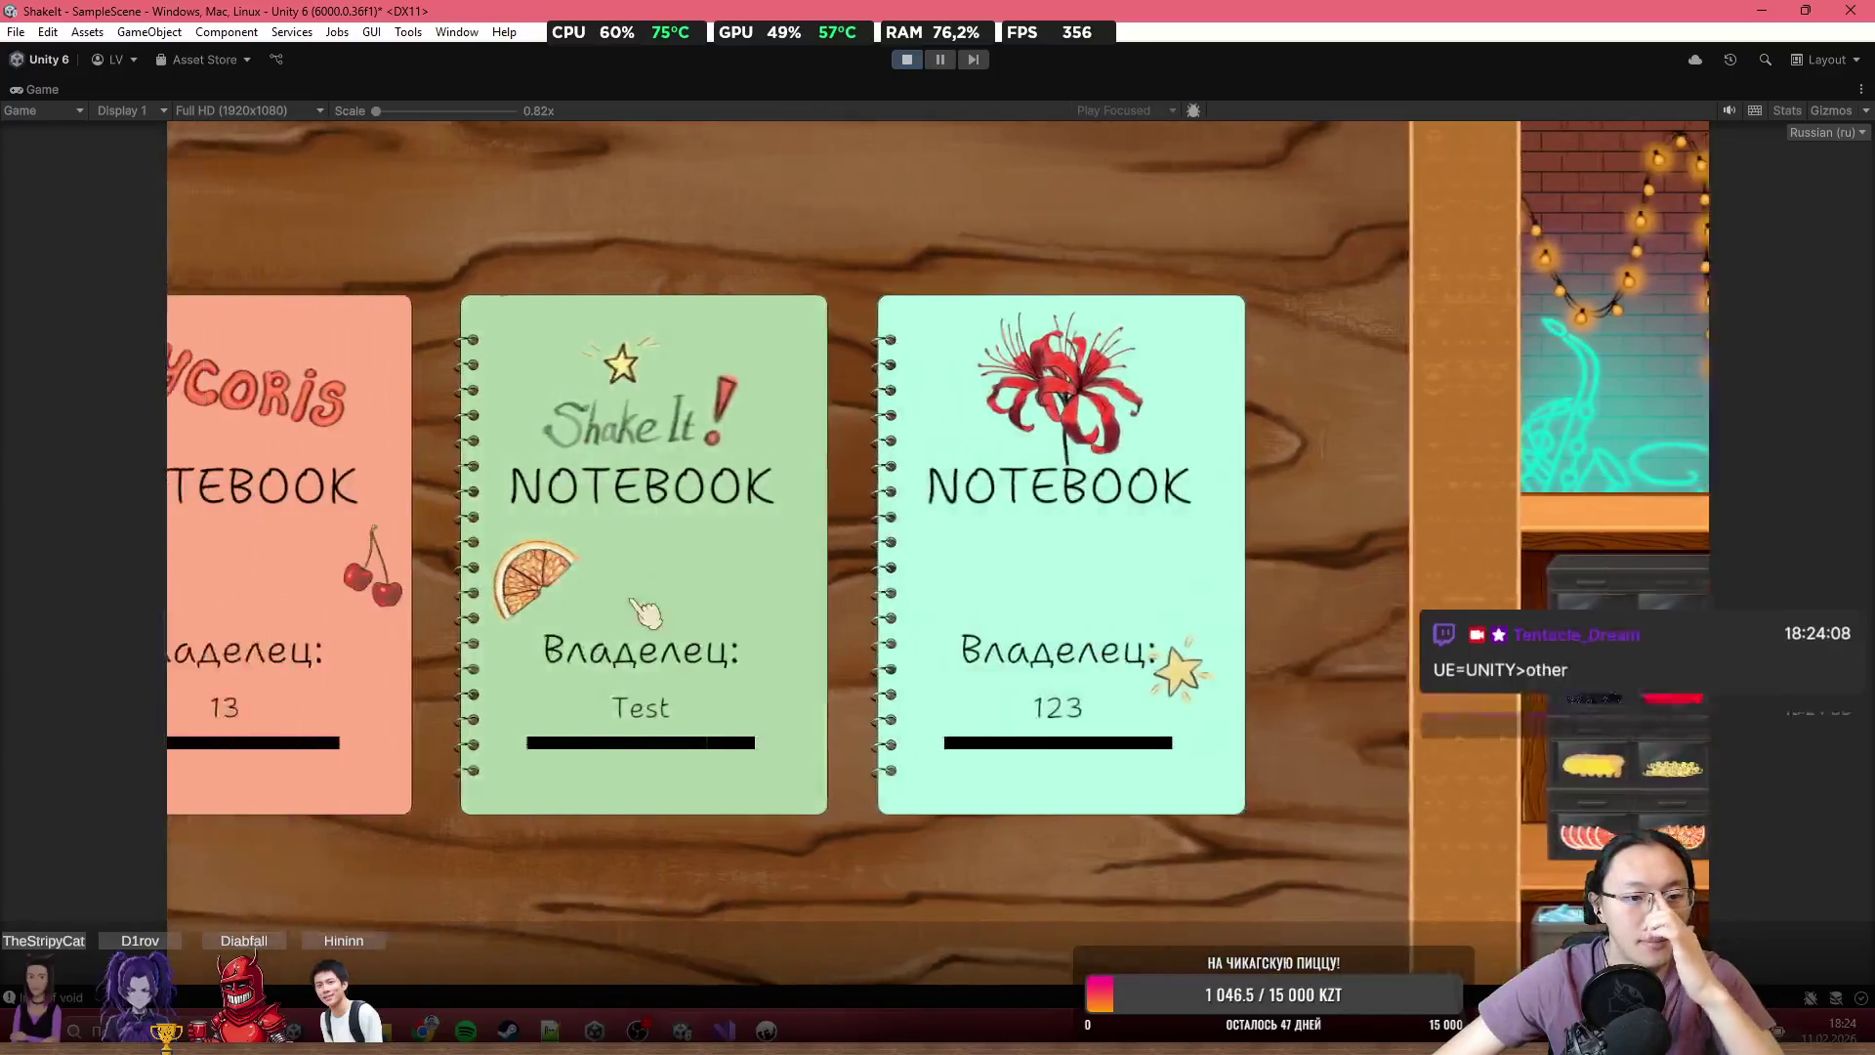
left_click(957, 657)
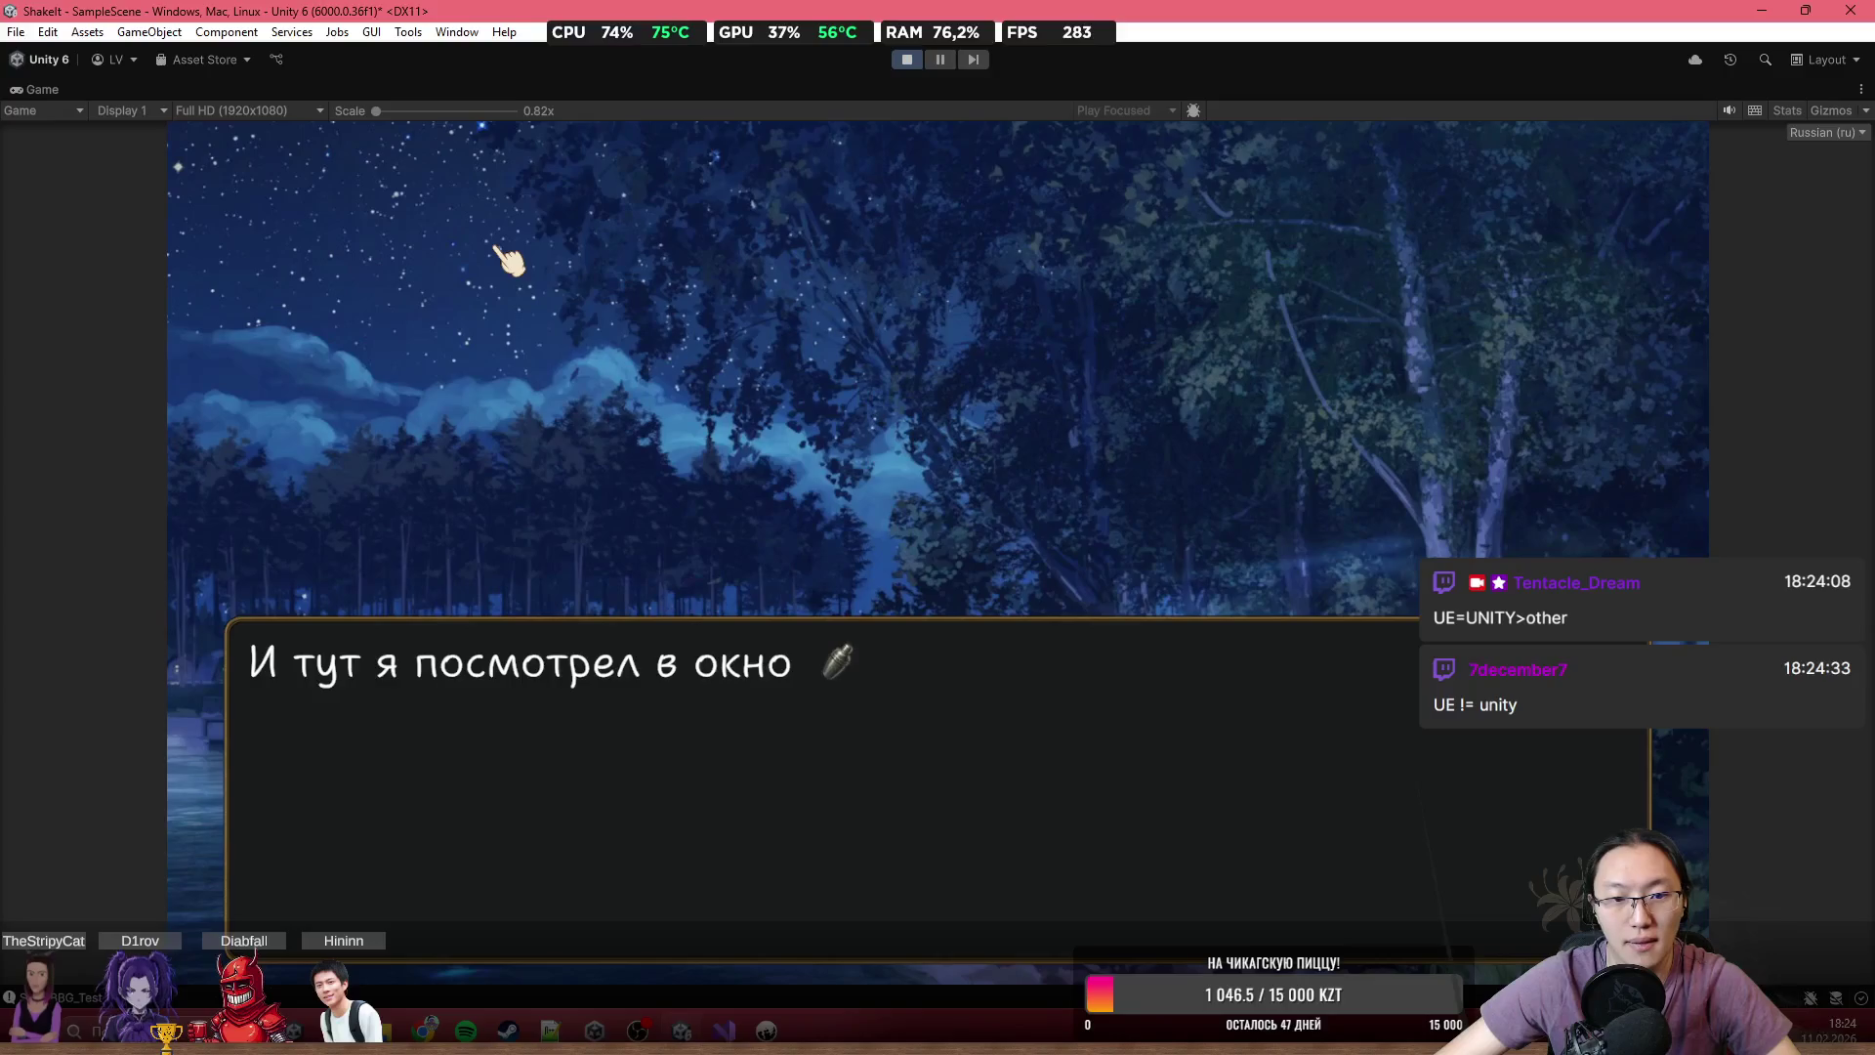
left_click(506, 259)
left_click(507, 259)
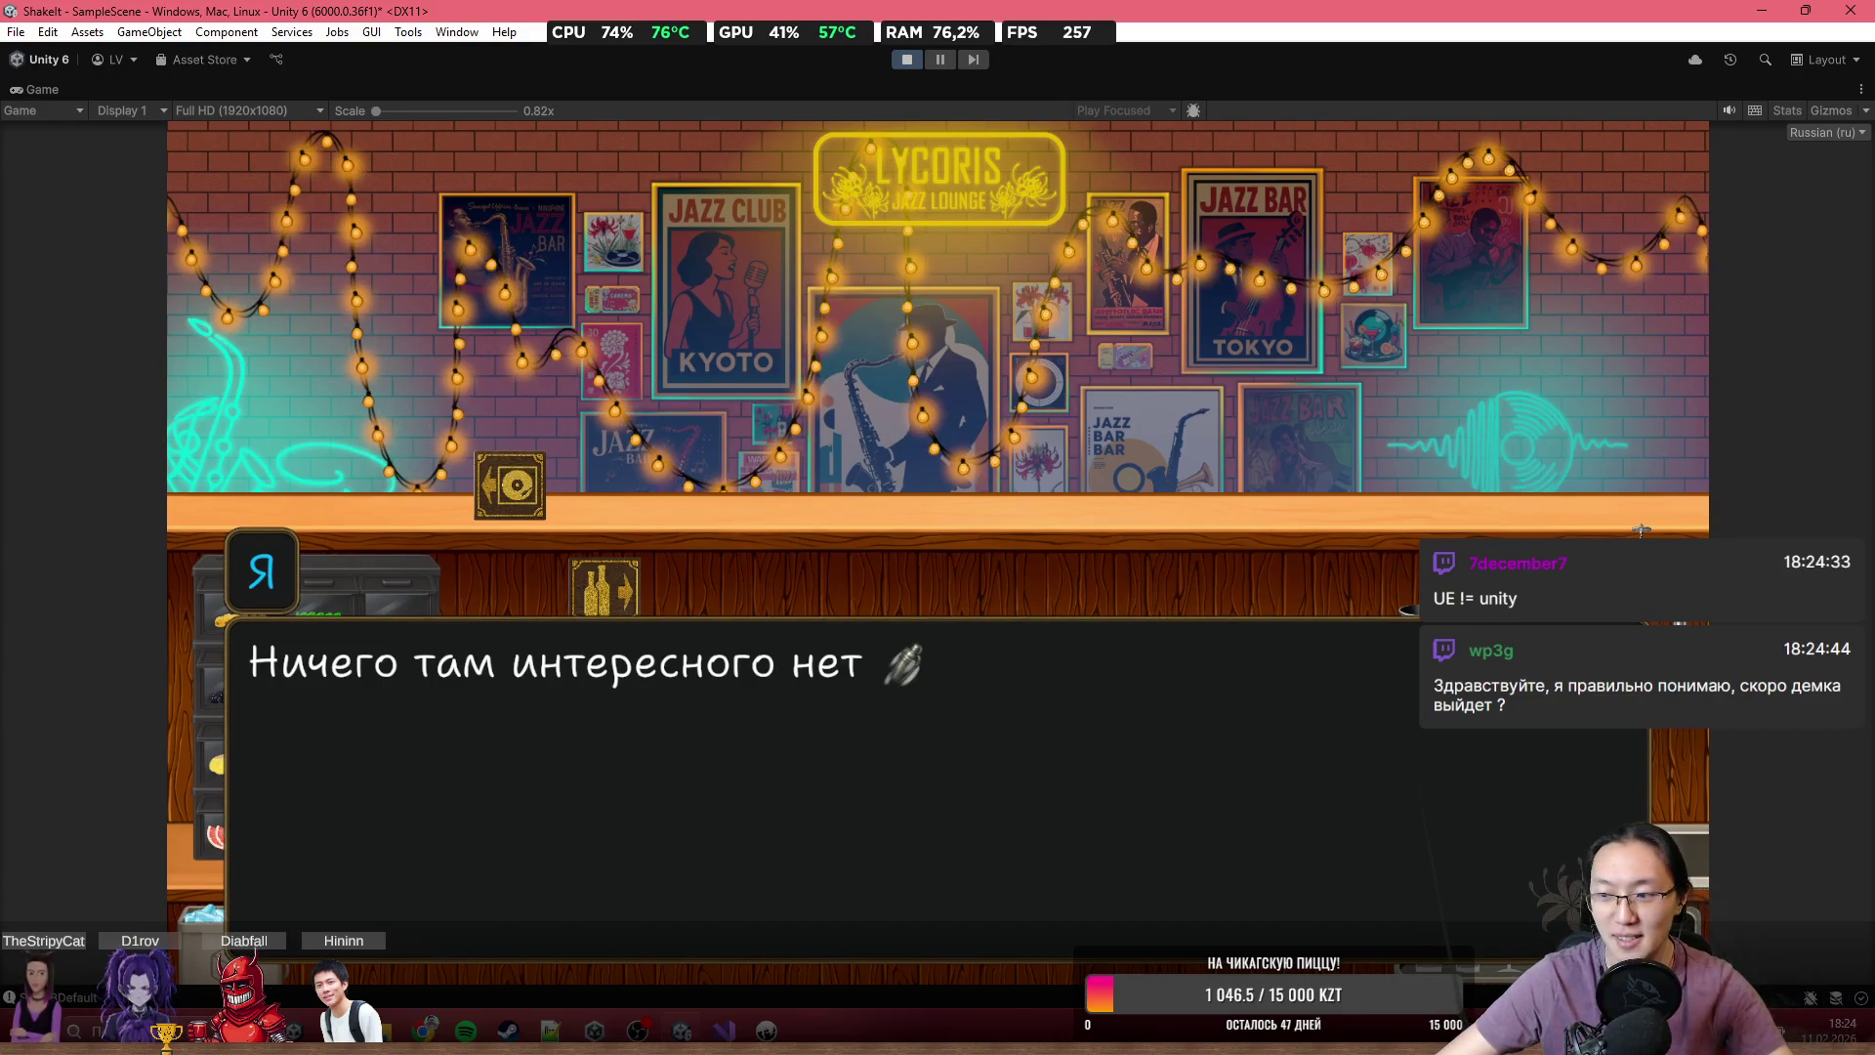
Click through Lynn's entrance to the line 'Руки злая', then restore the full editor.
left_click(1110, 415)
left_click(1104, 376)
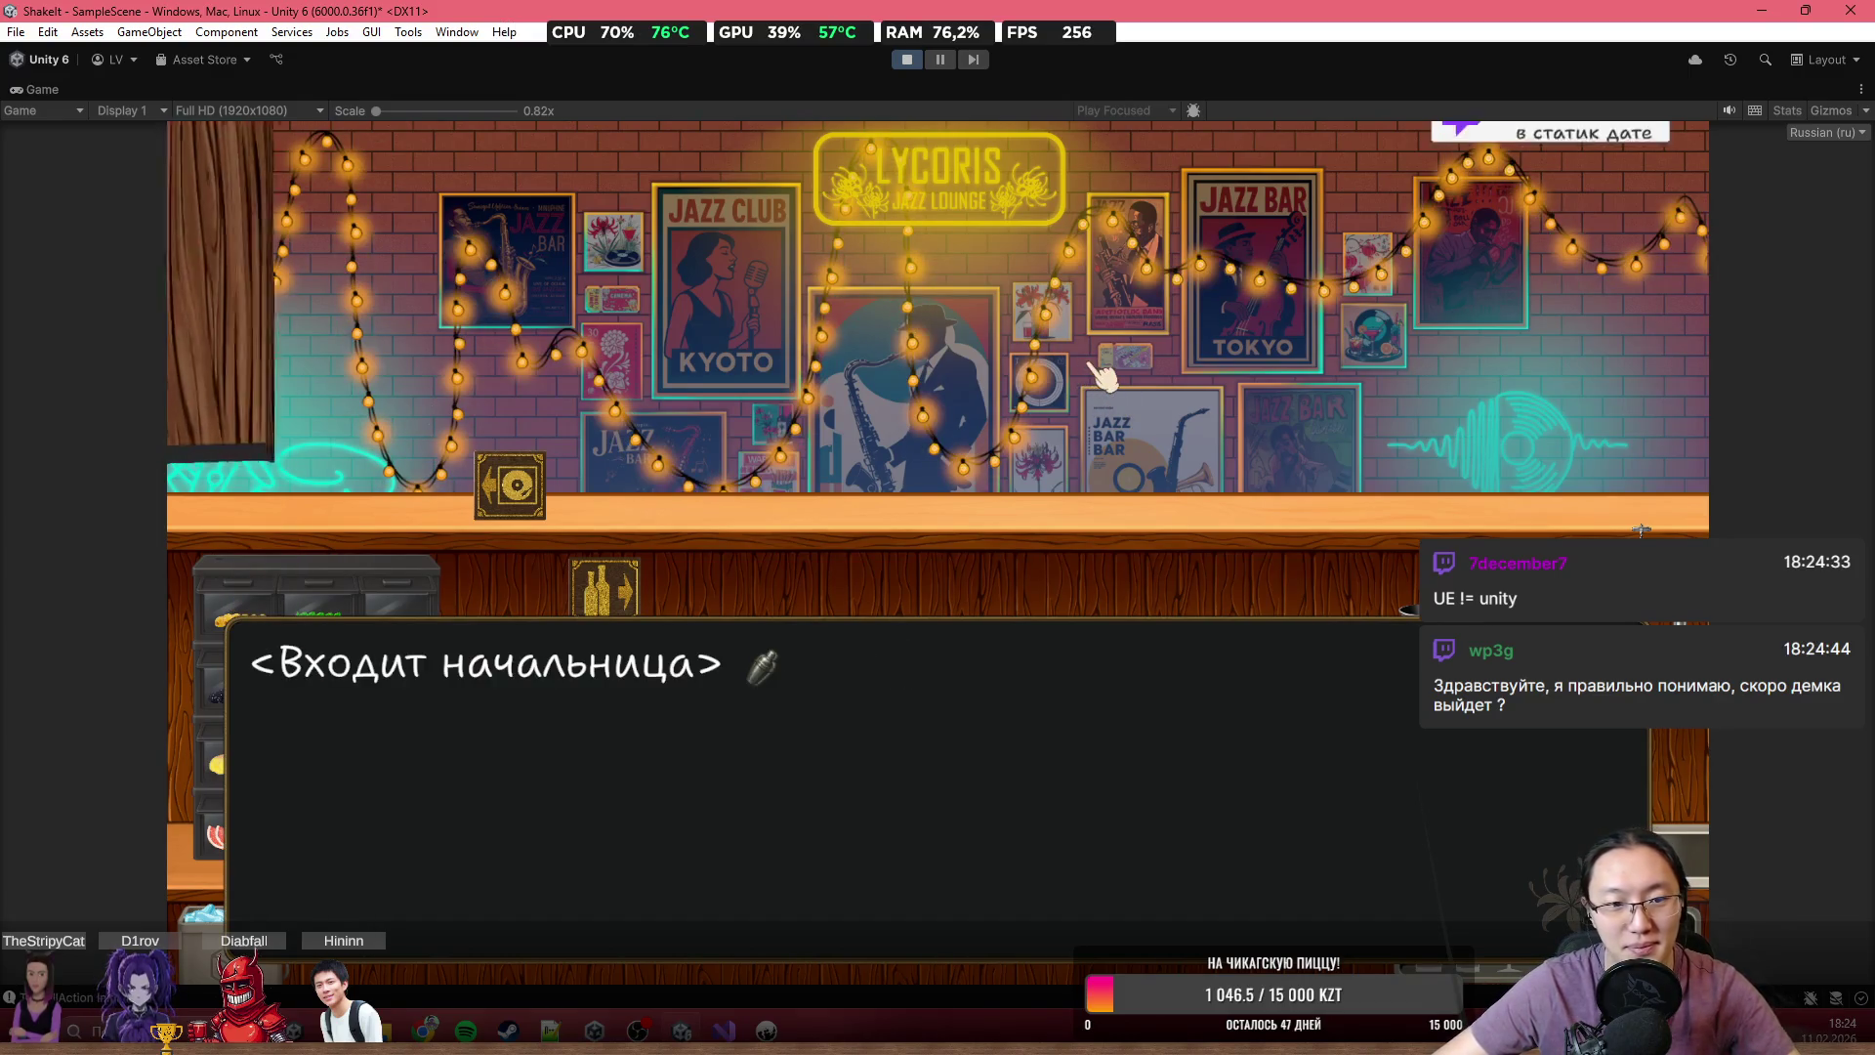
left_click(1103, 376)
left_click(1103, 376)
left_click(1103, 376)
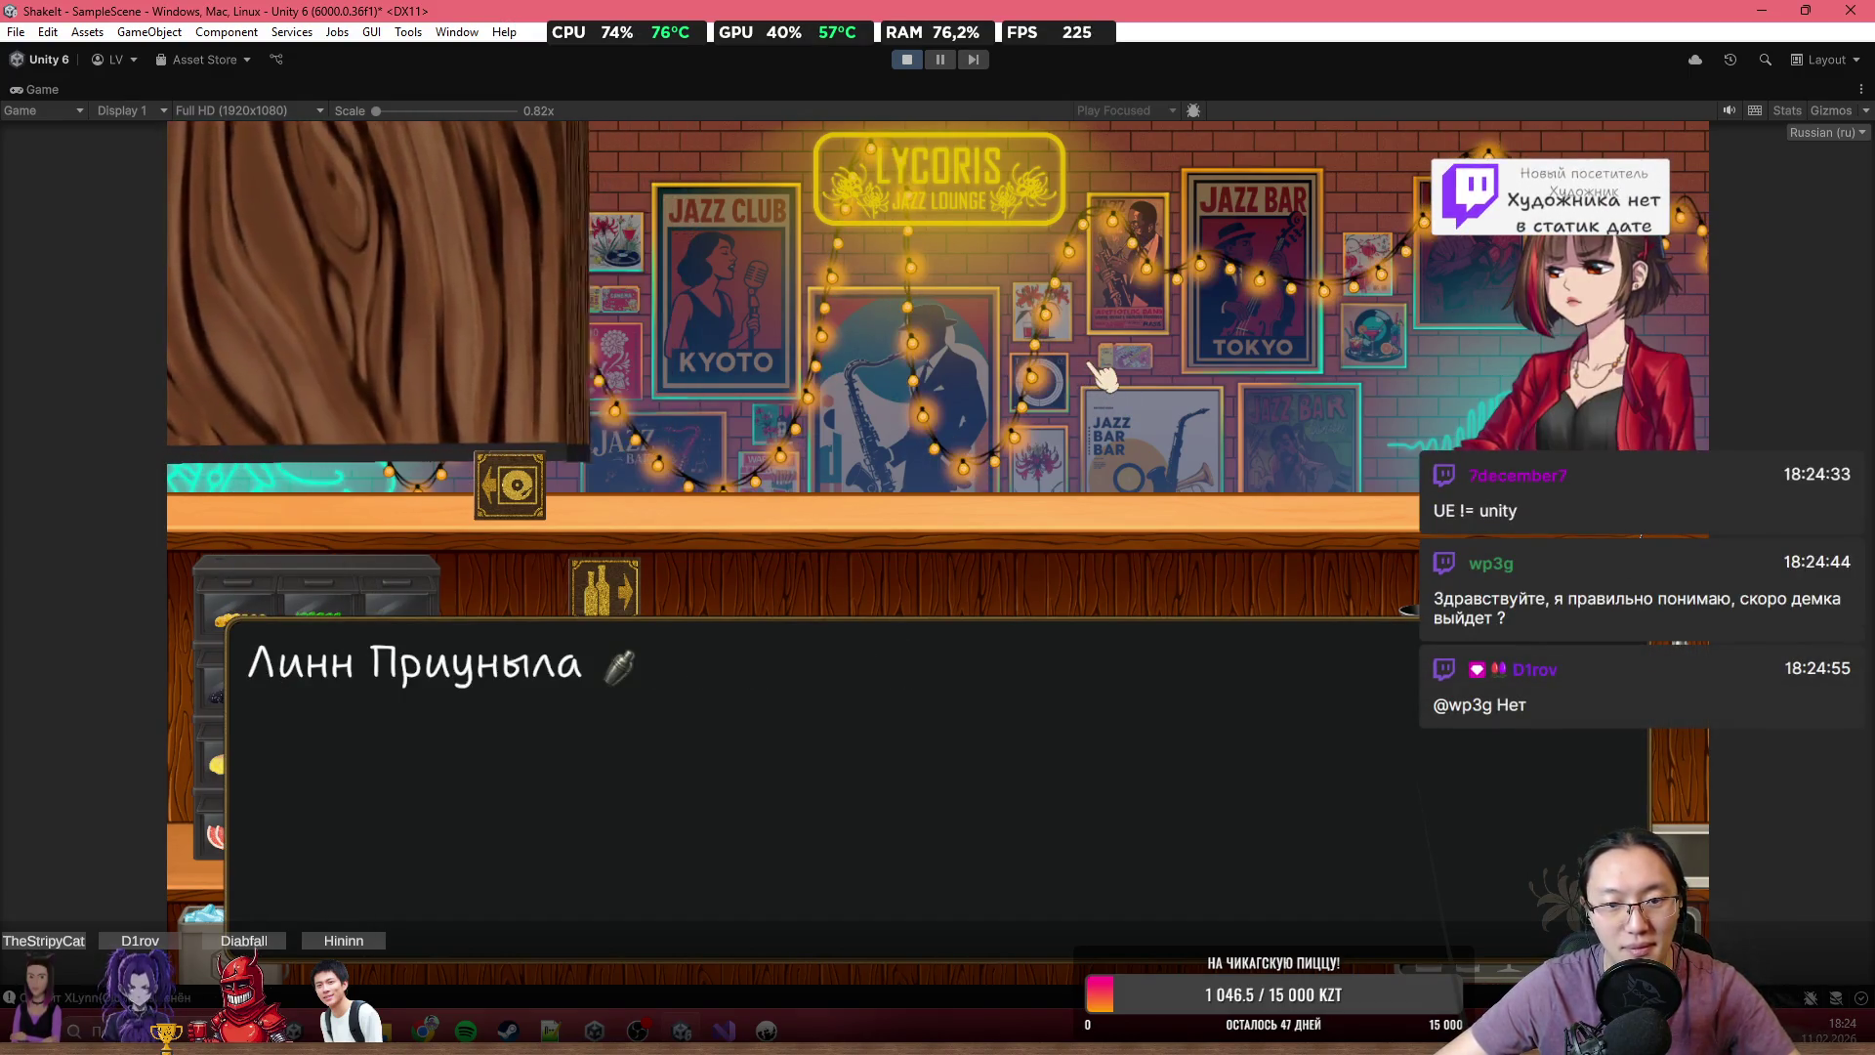
left_click(1103, 376)
left_click(1101, 369)
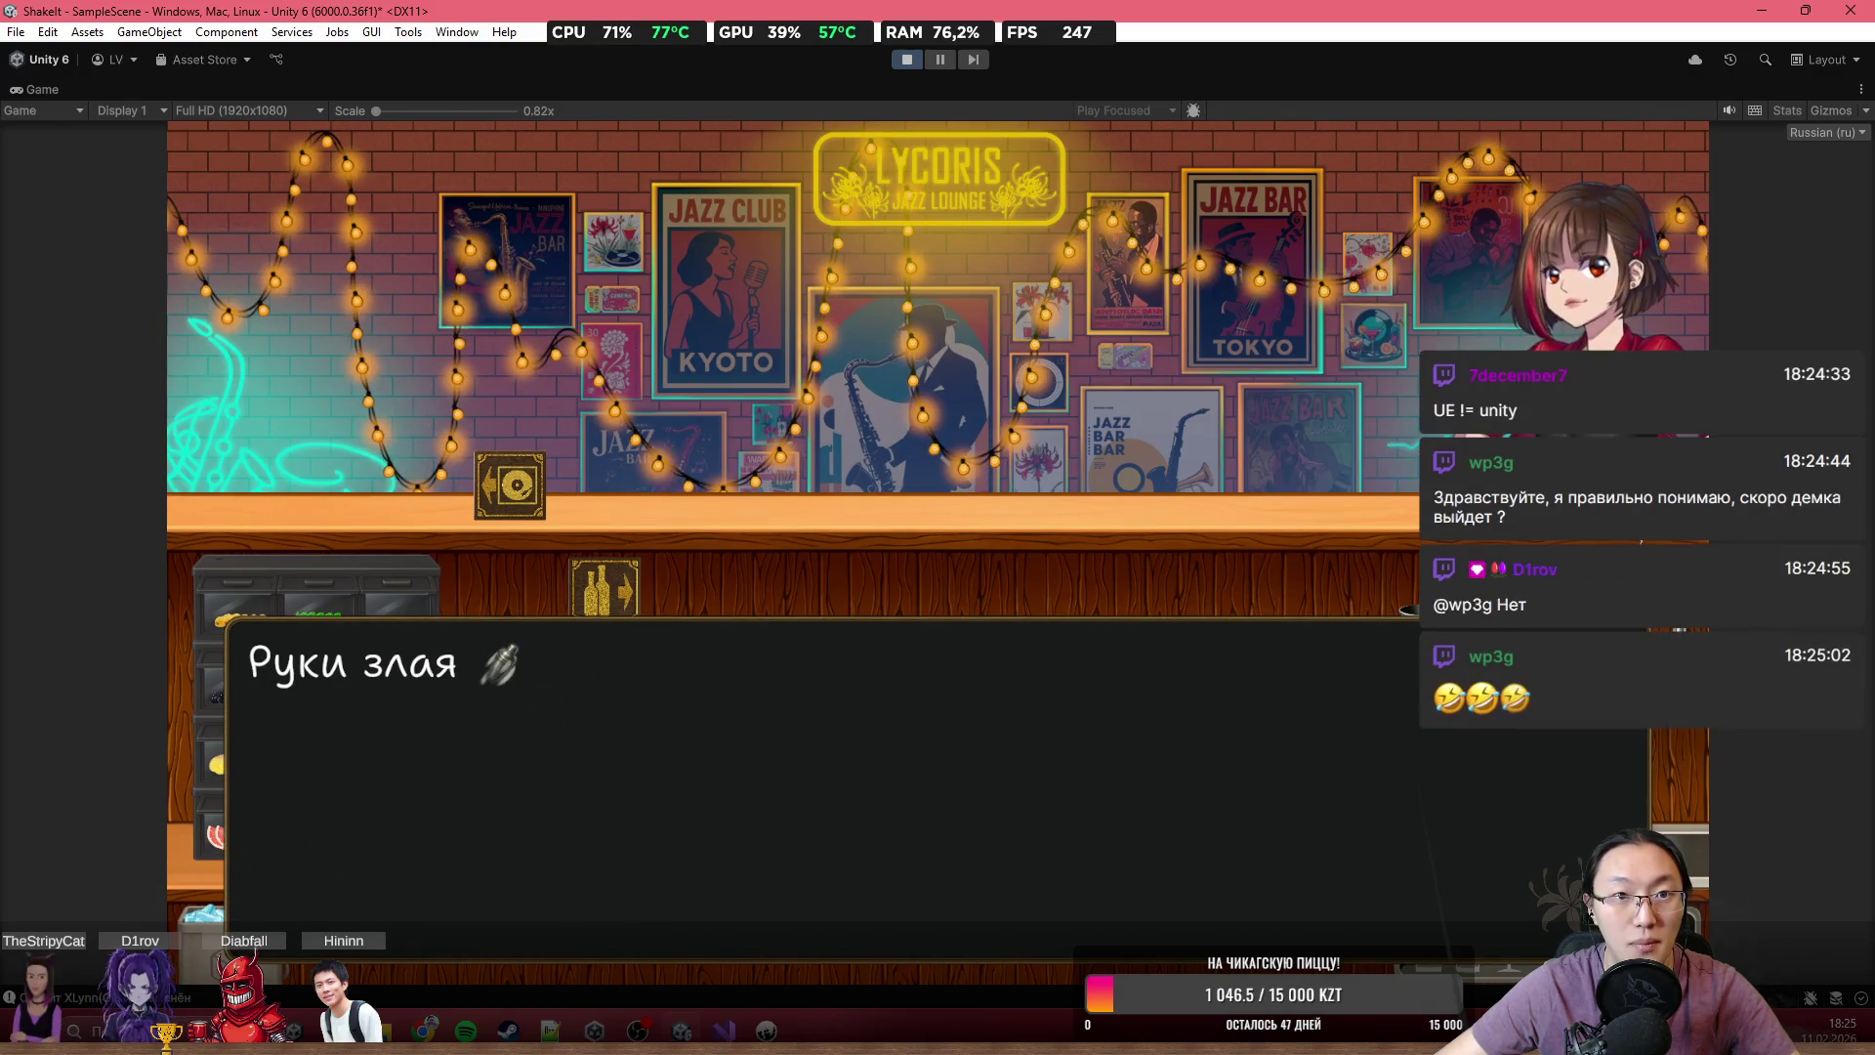
key("shift+space")
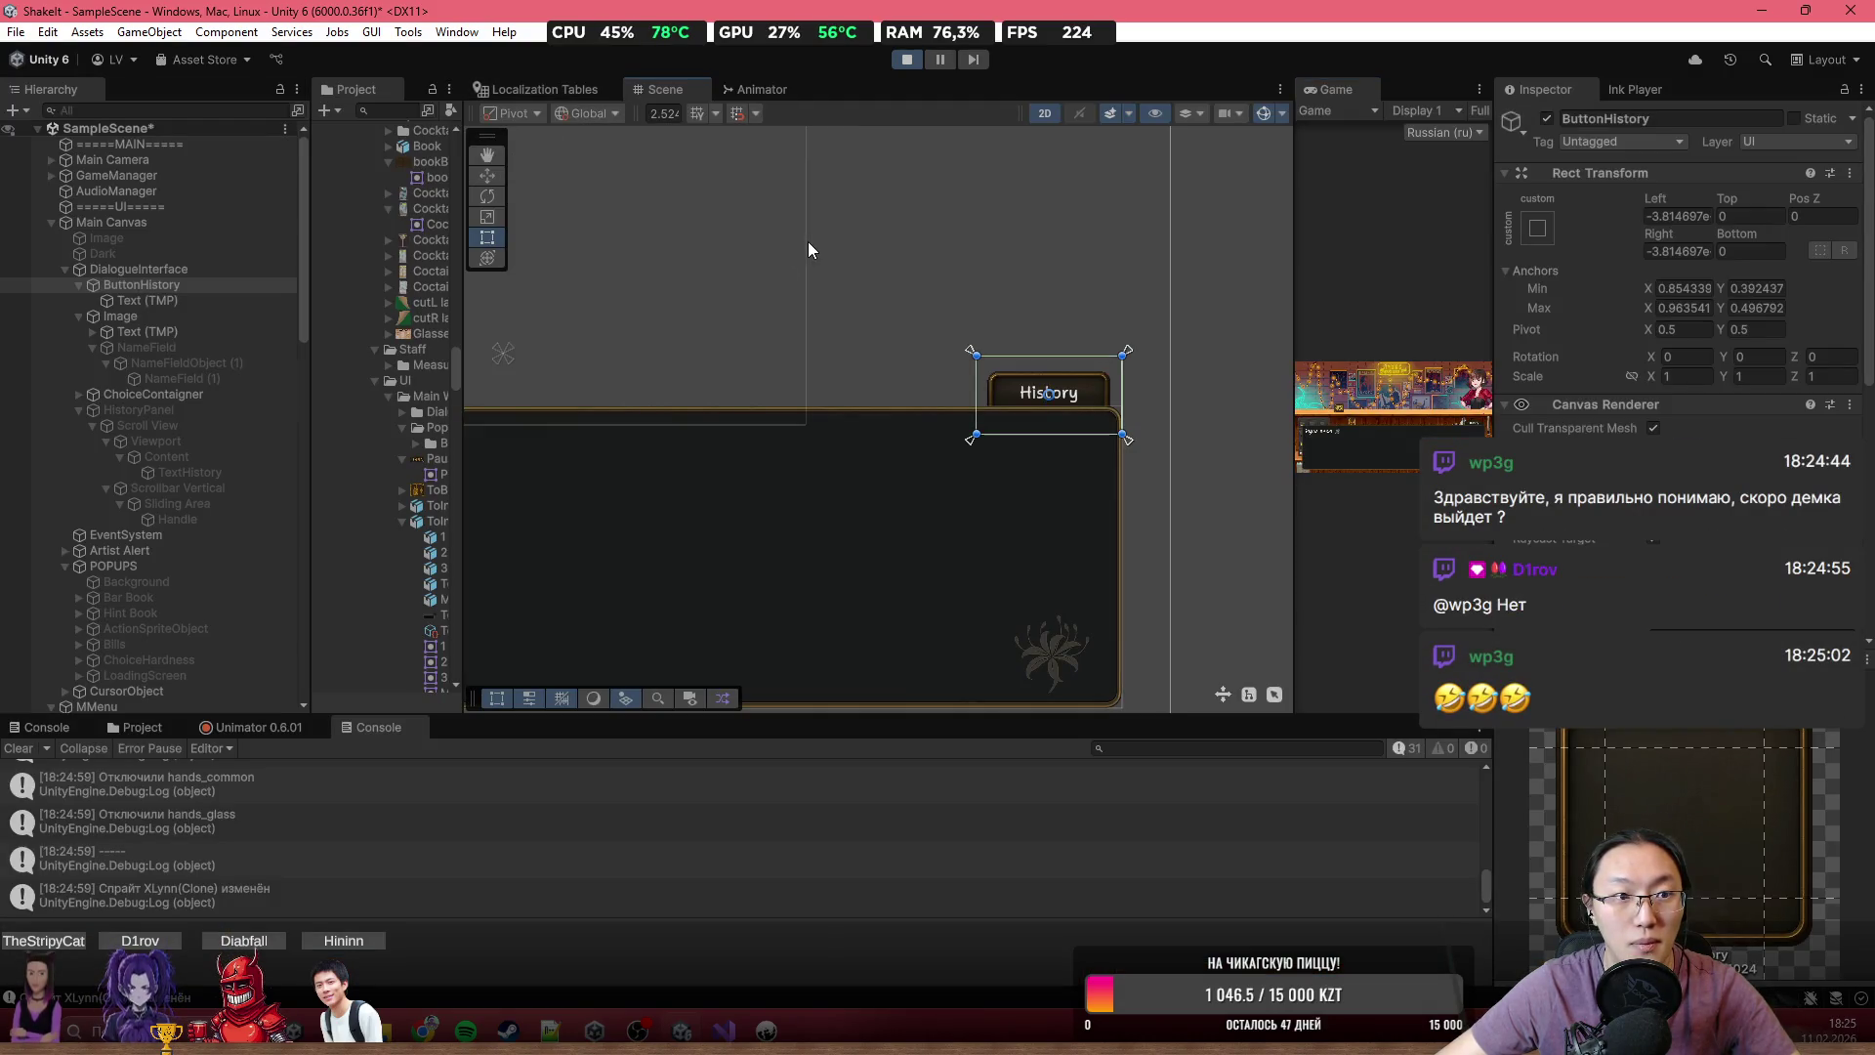
Frame HistoryPanel, maximise the Game view and advance dialogue to log new history lines.
left_click(185, 412)
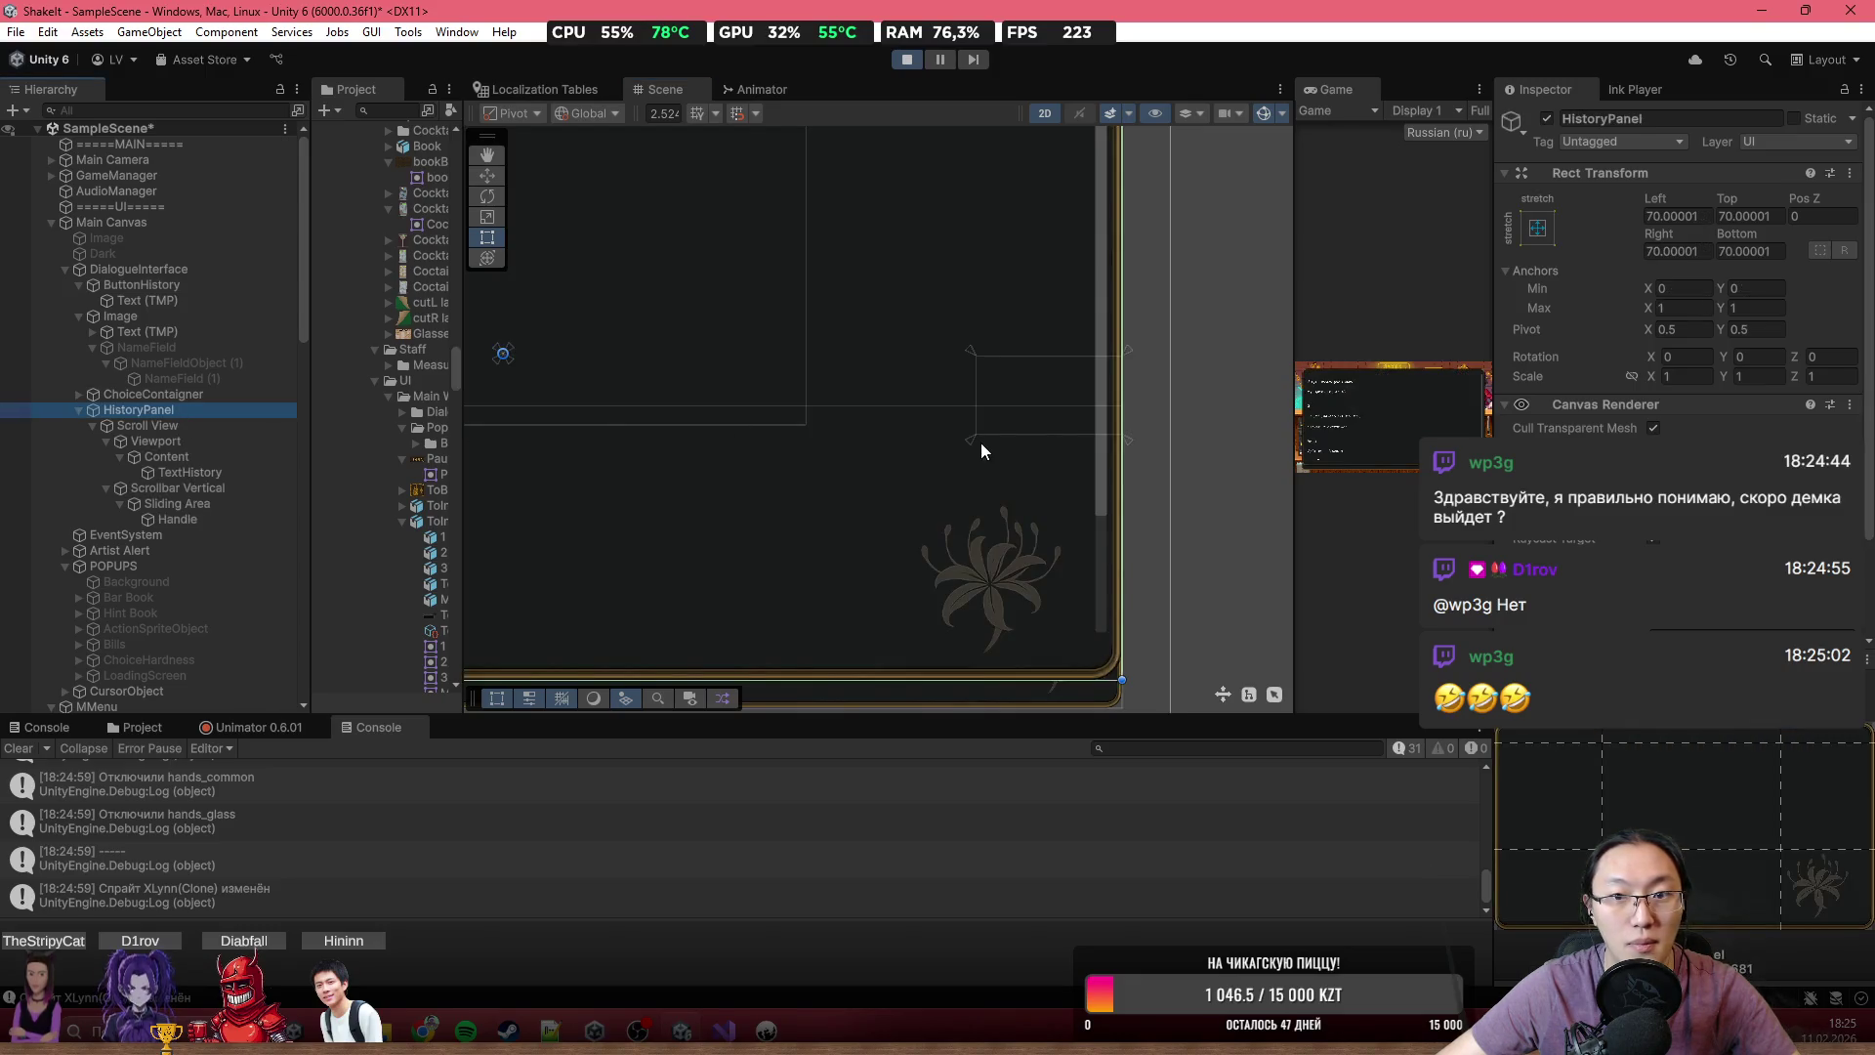
key("f")
double_click(1328, 90)
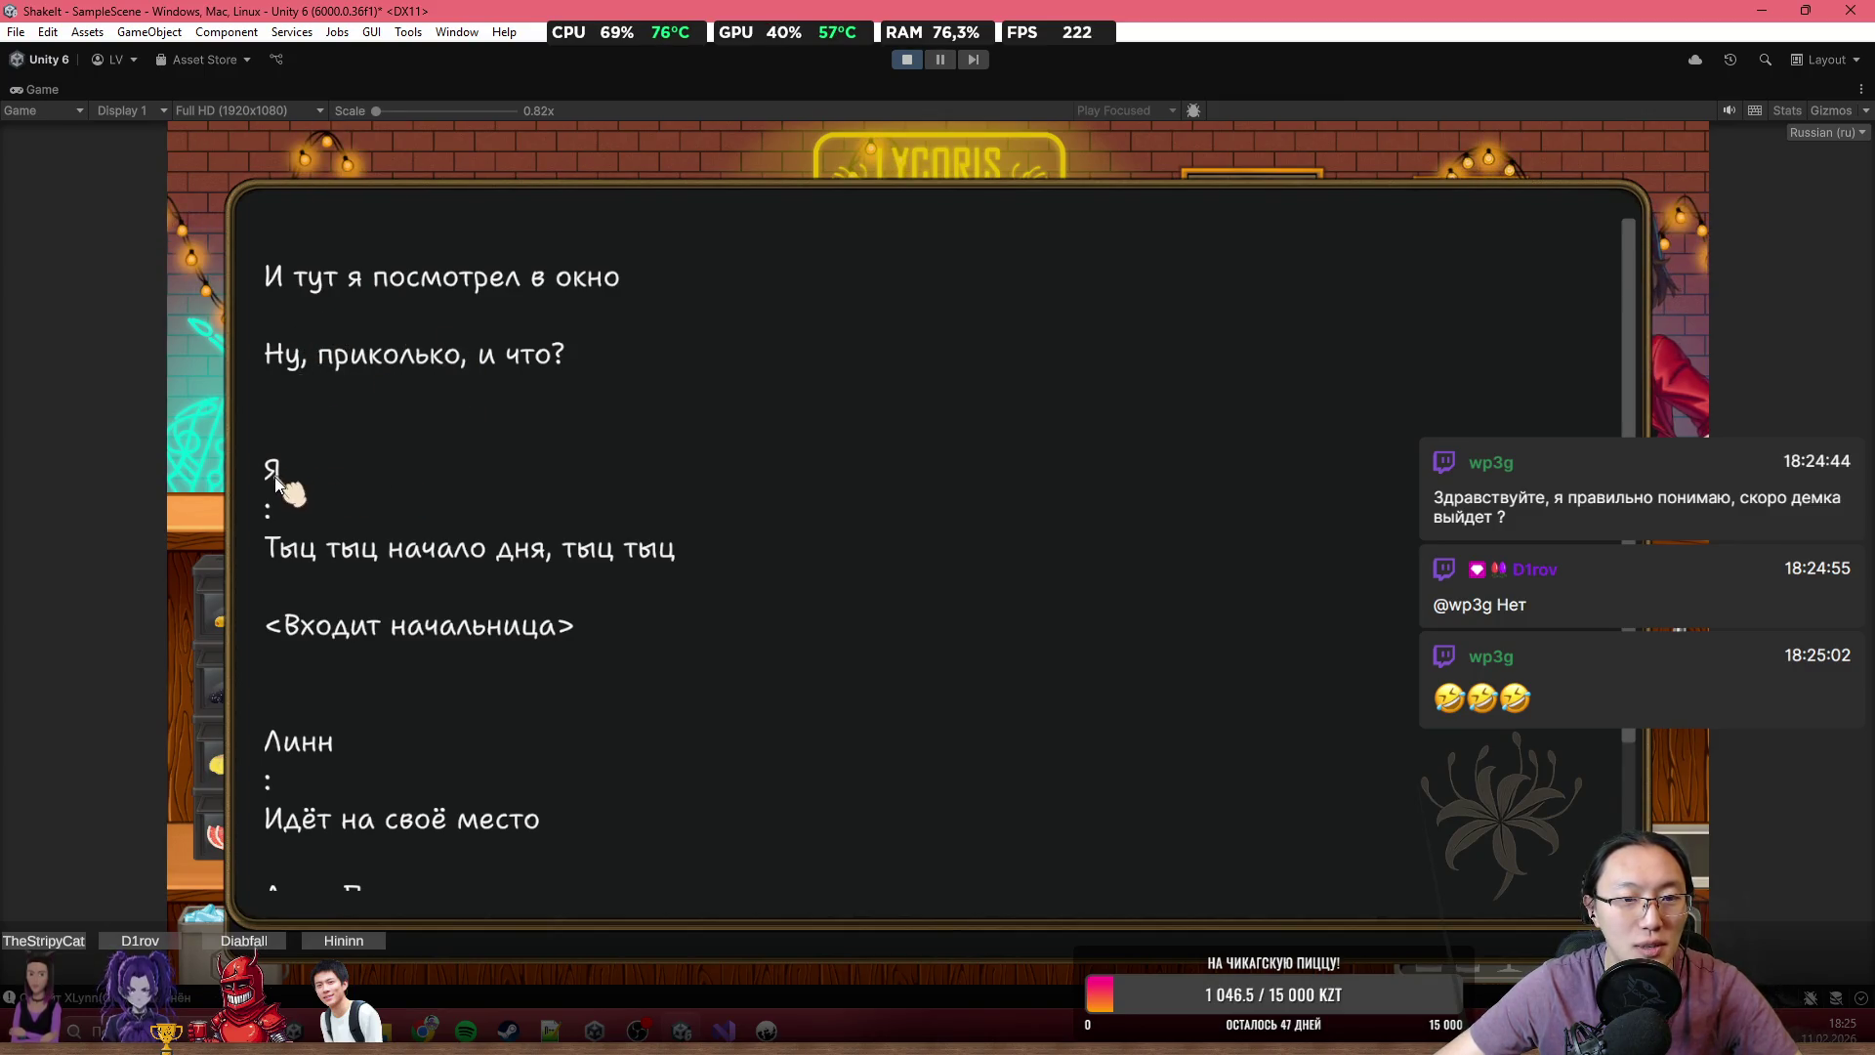
left_click(381, 597)
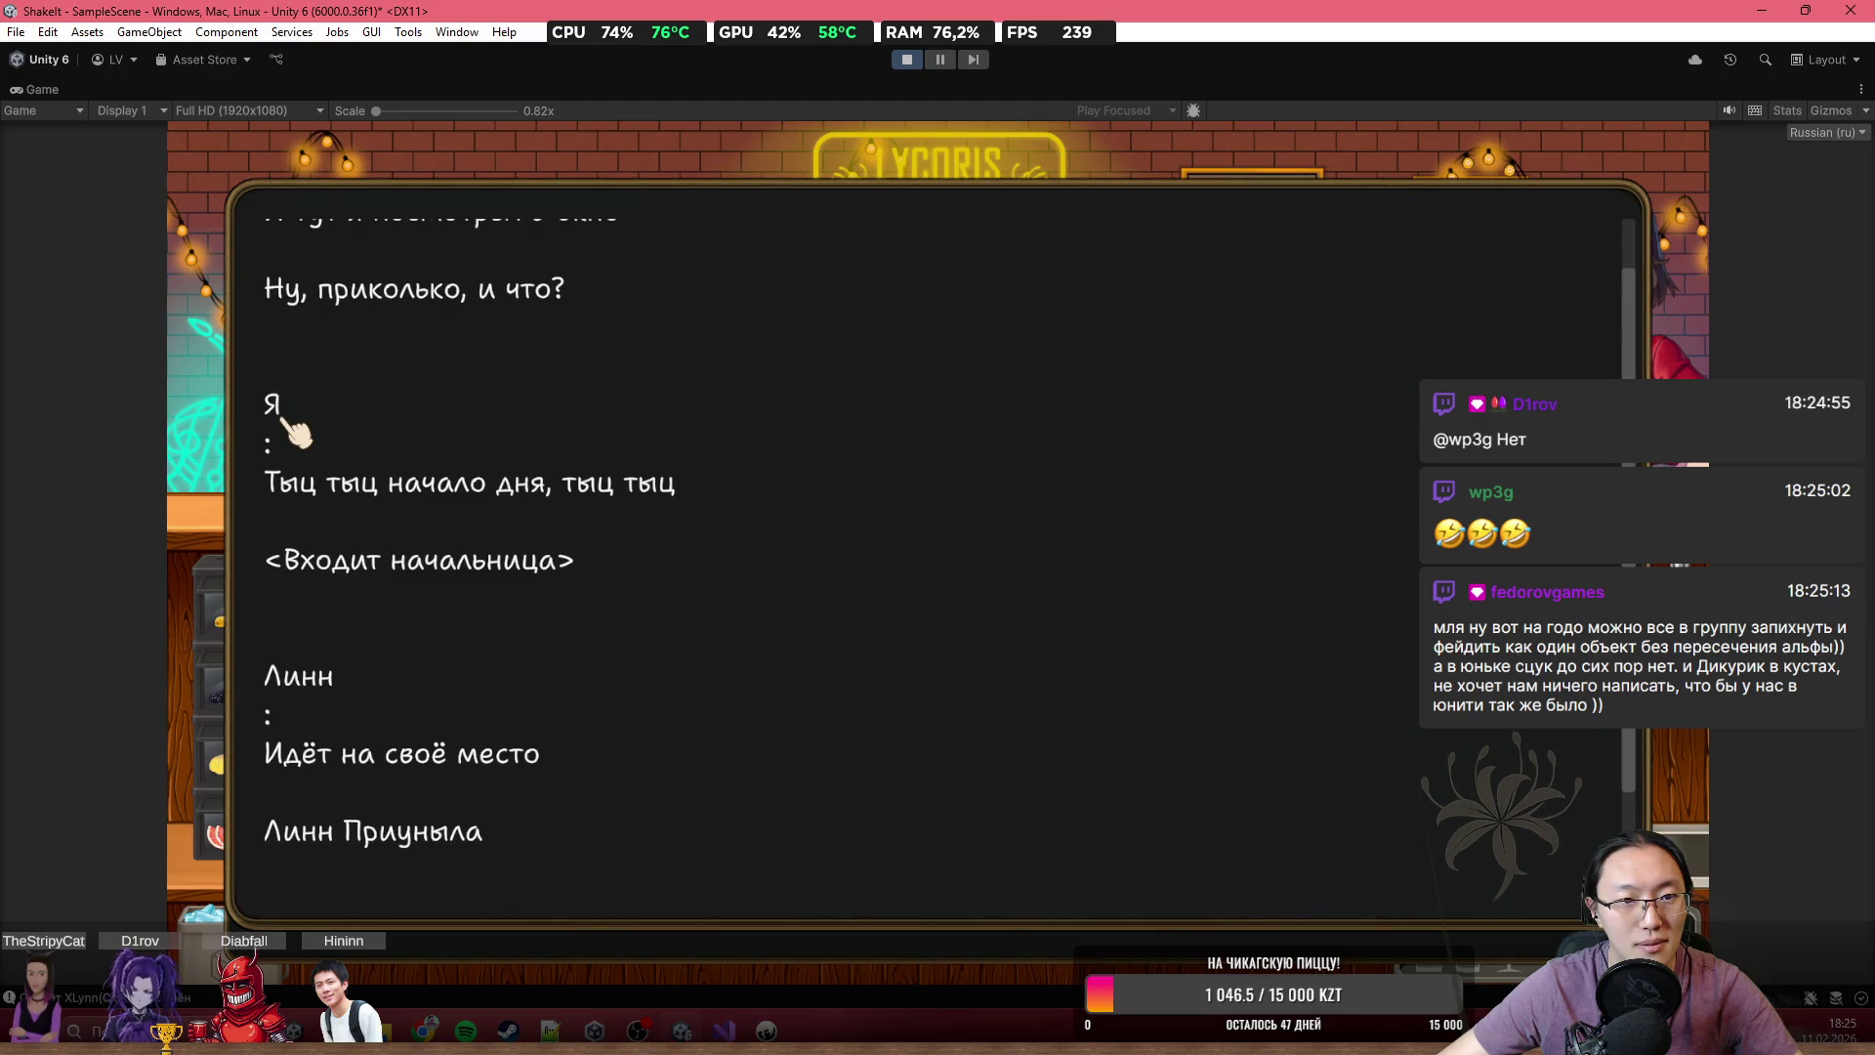
left_click(379, 620)
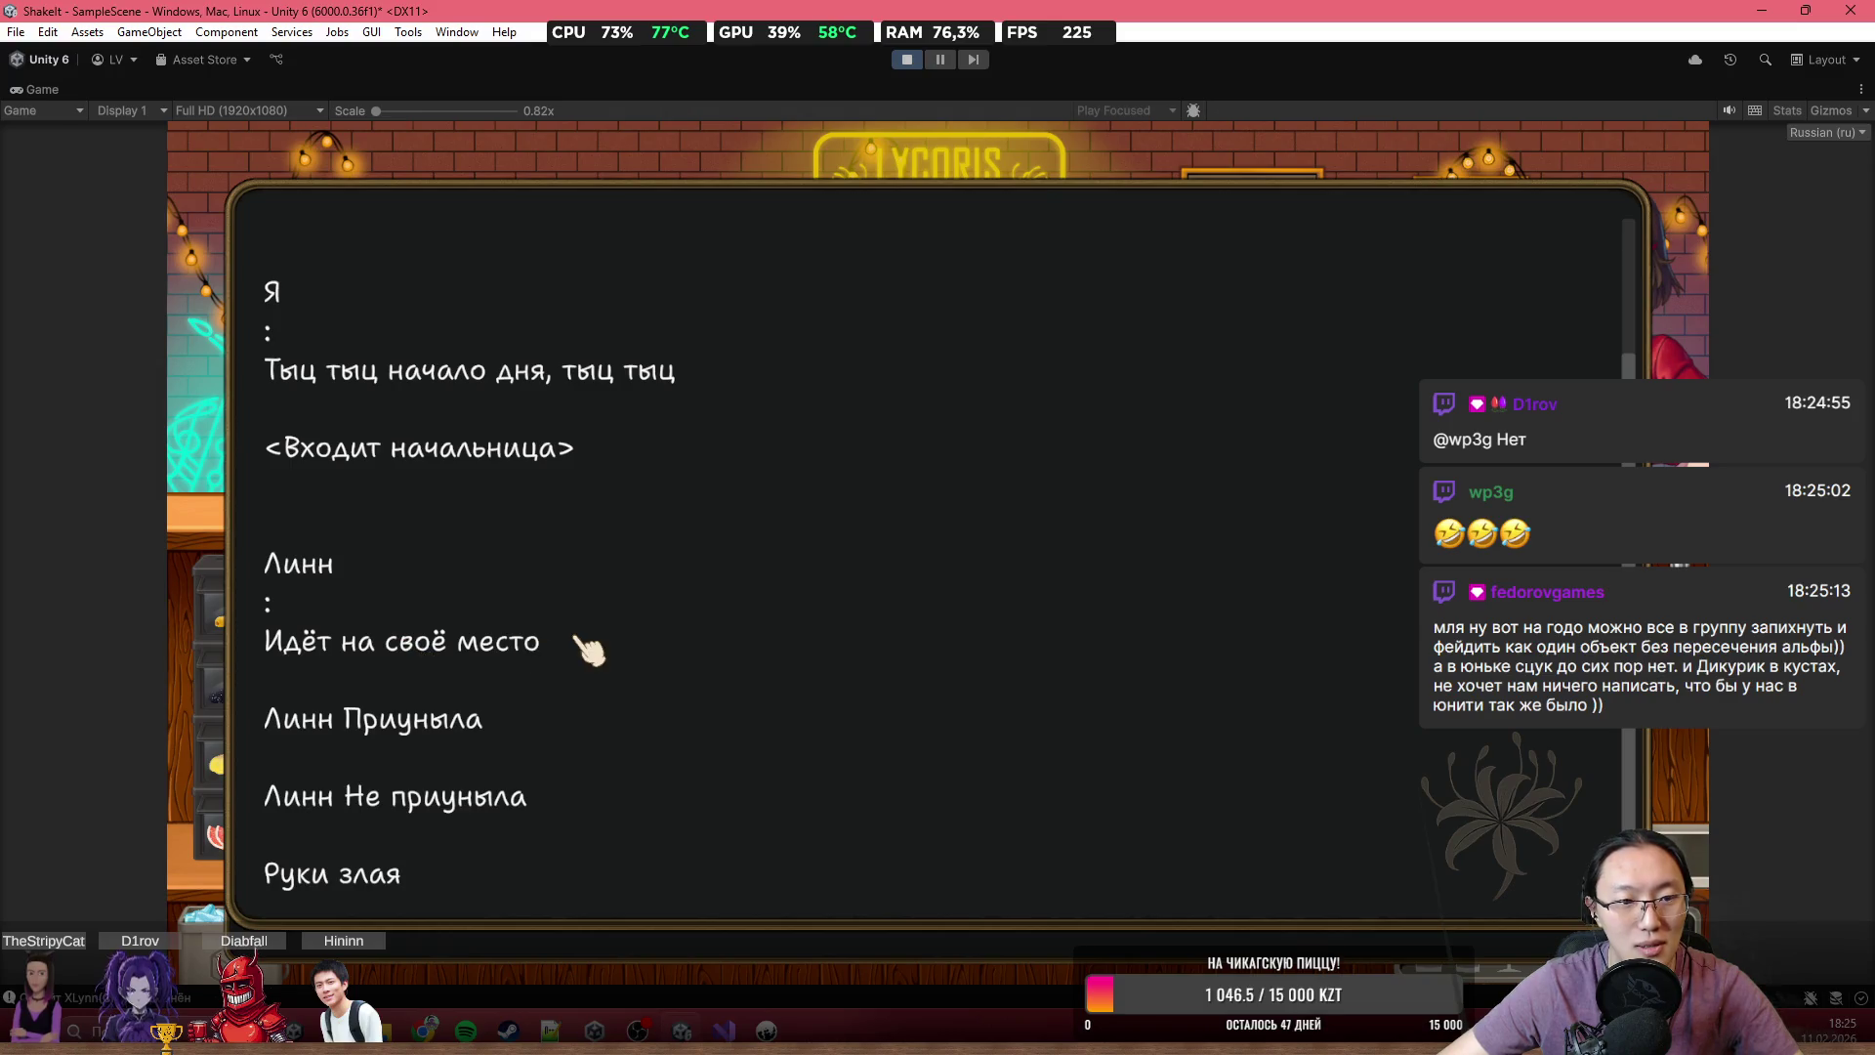
Scroll through the logged history, then open TestMain.ink in Inky.
scroll(390, 514, "up", 2)
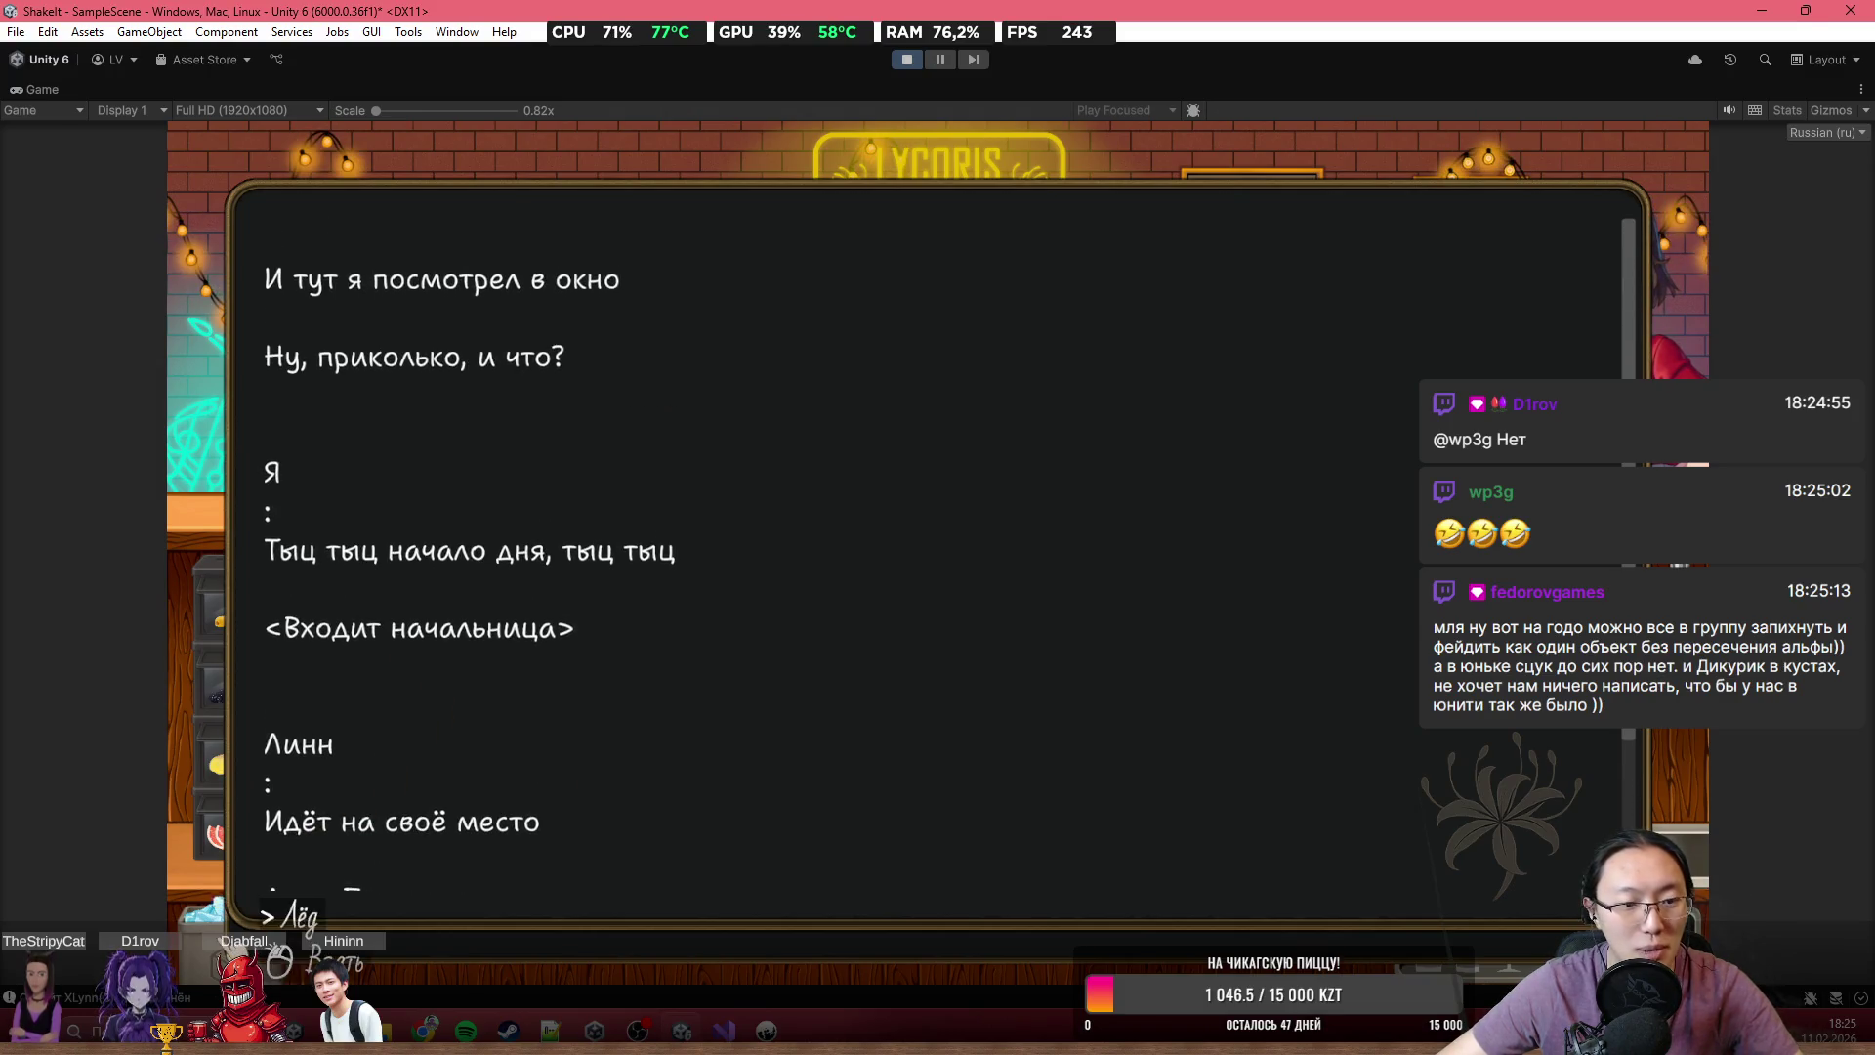
scroll(418, 719, "up", 1)
scroll(612, 557, "down", 2)
scroll(858, 721, "up", 2)
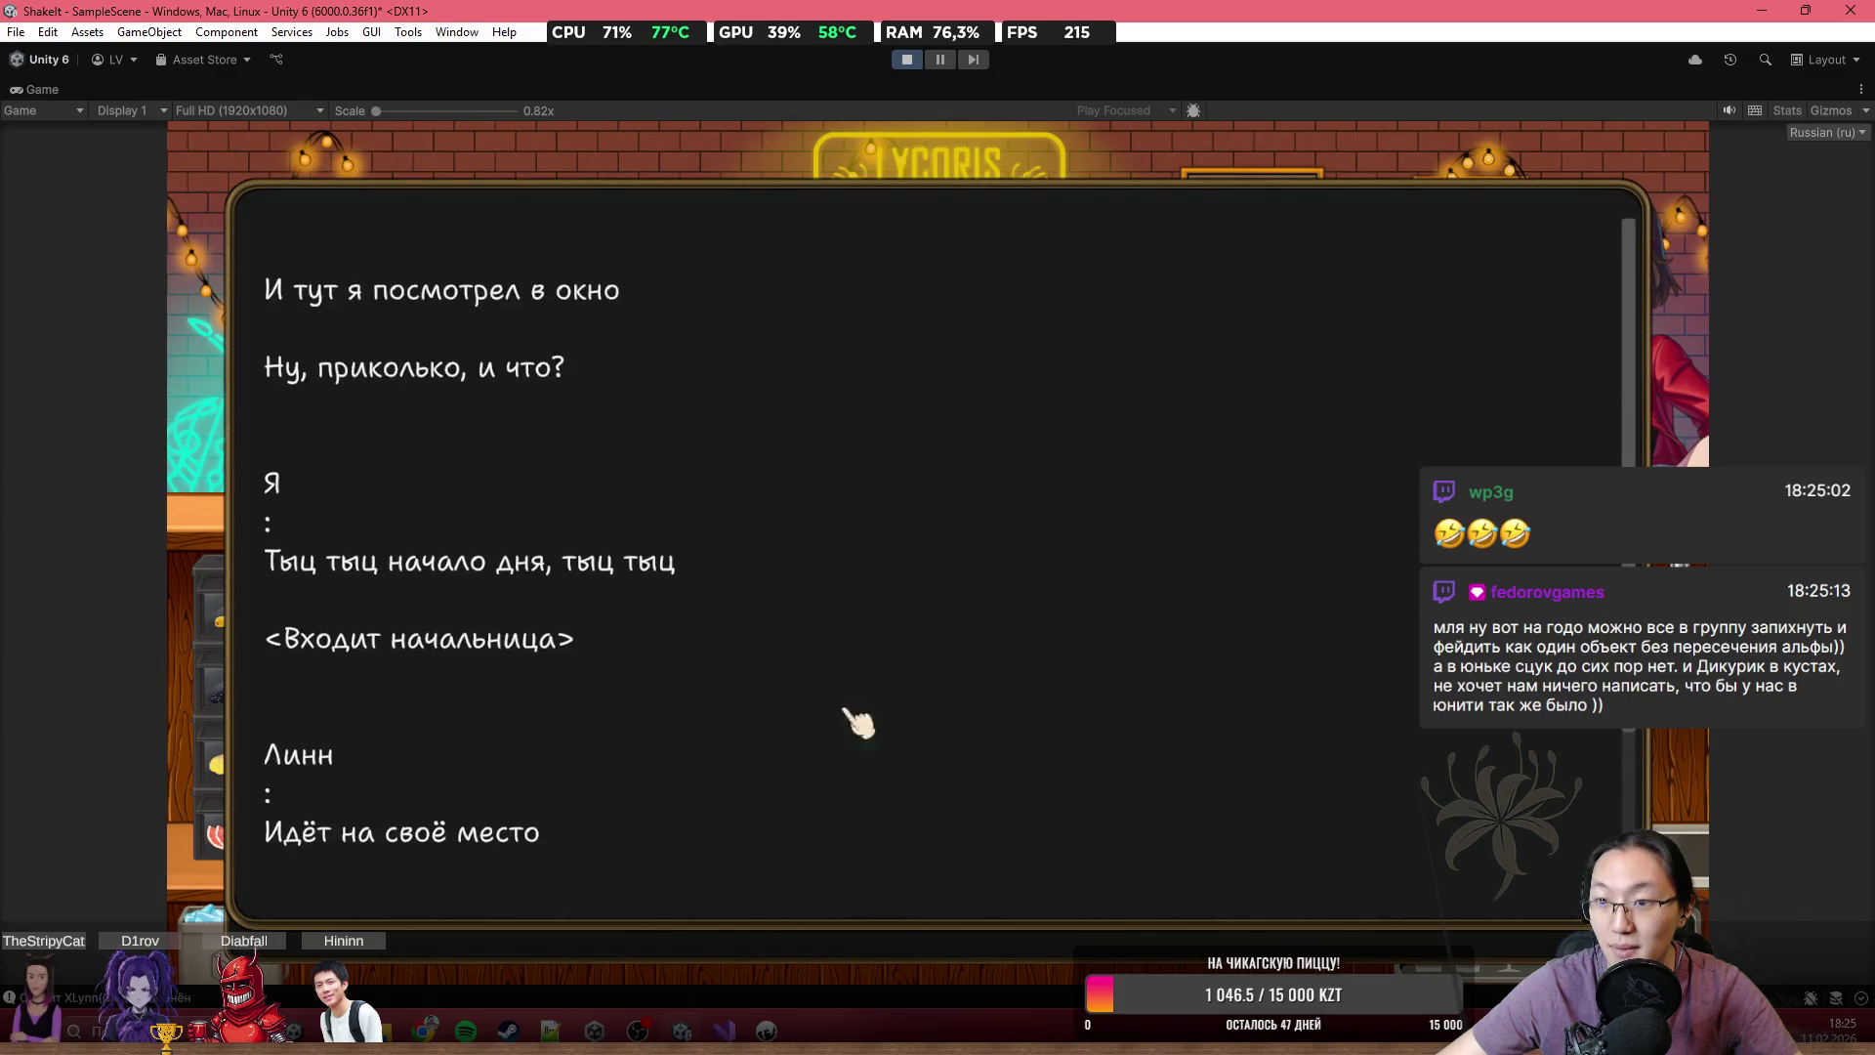
scroll(1613, 768, "down", 2)
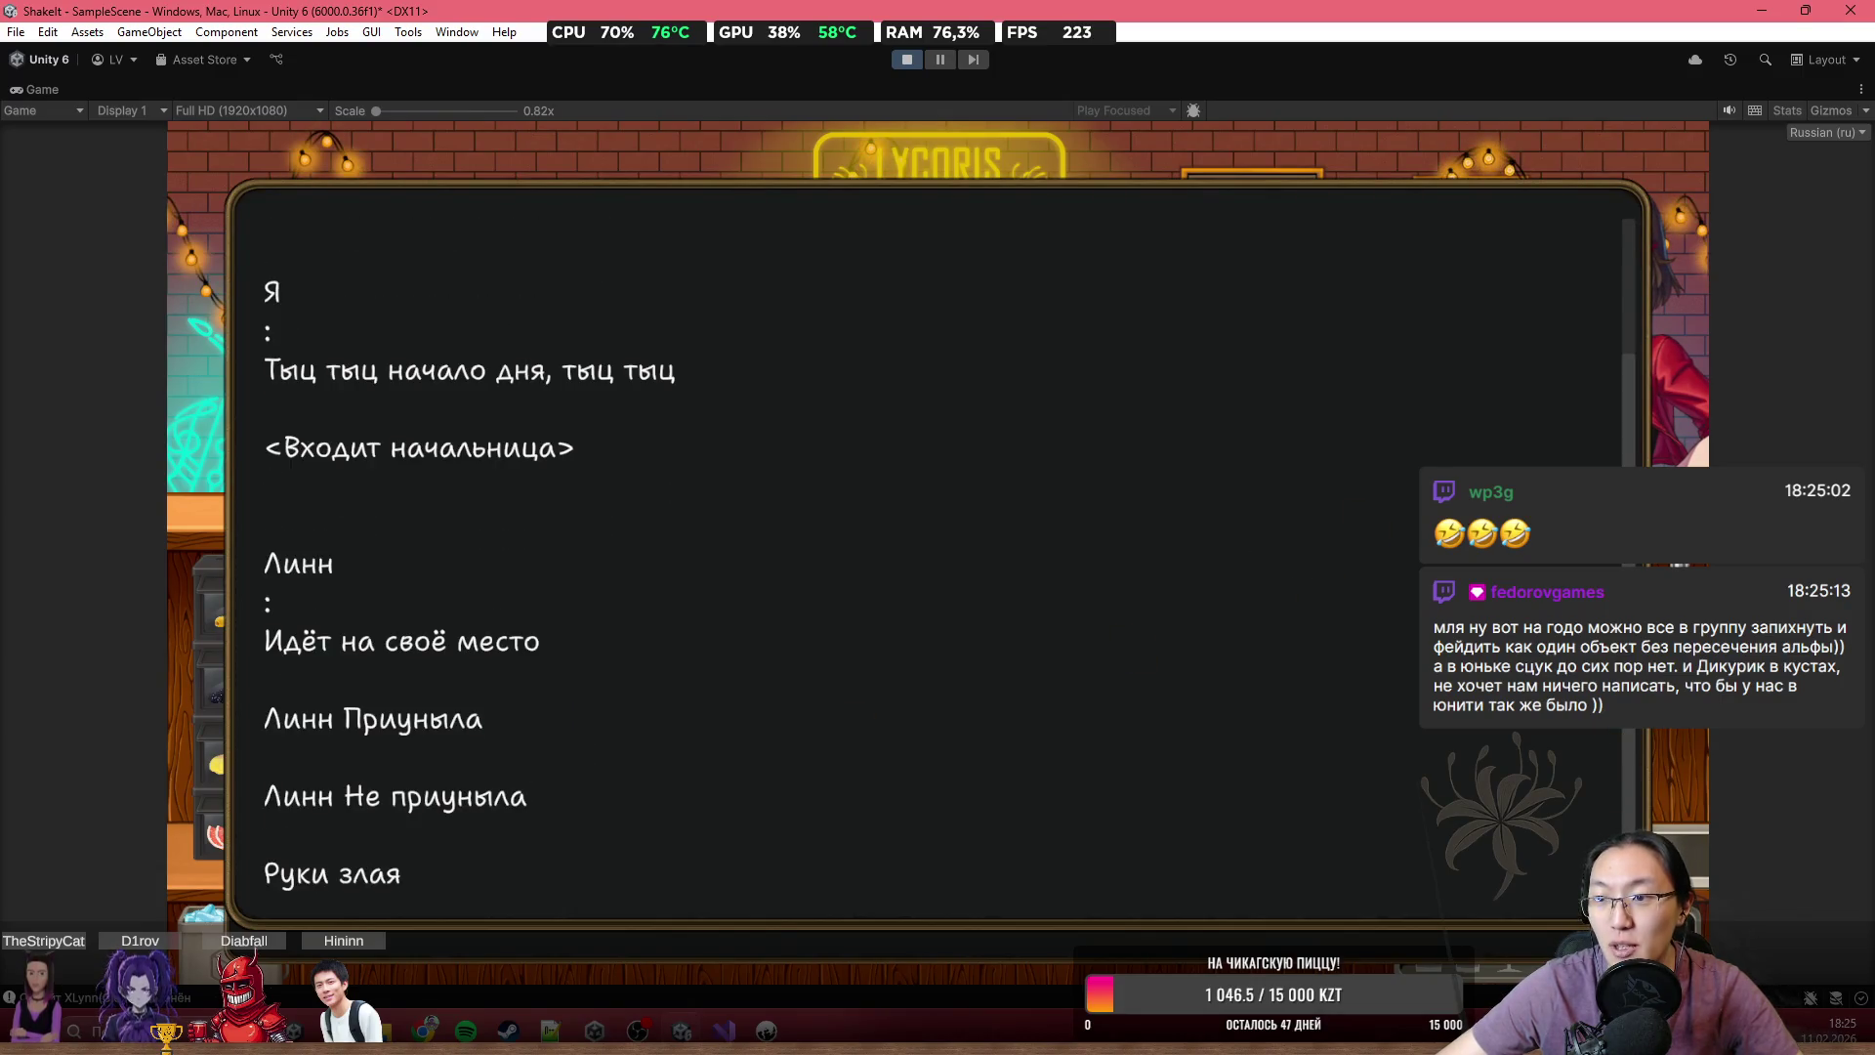
scroll(1009, 875, "up", 4)
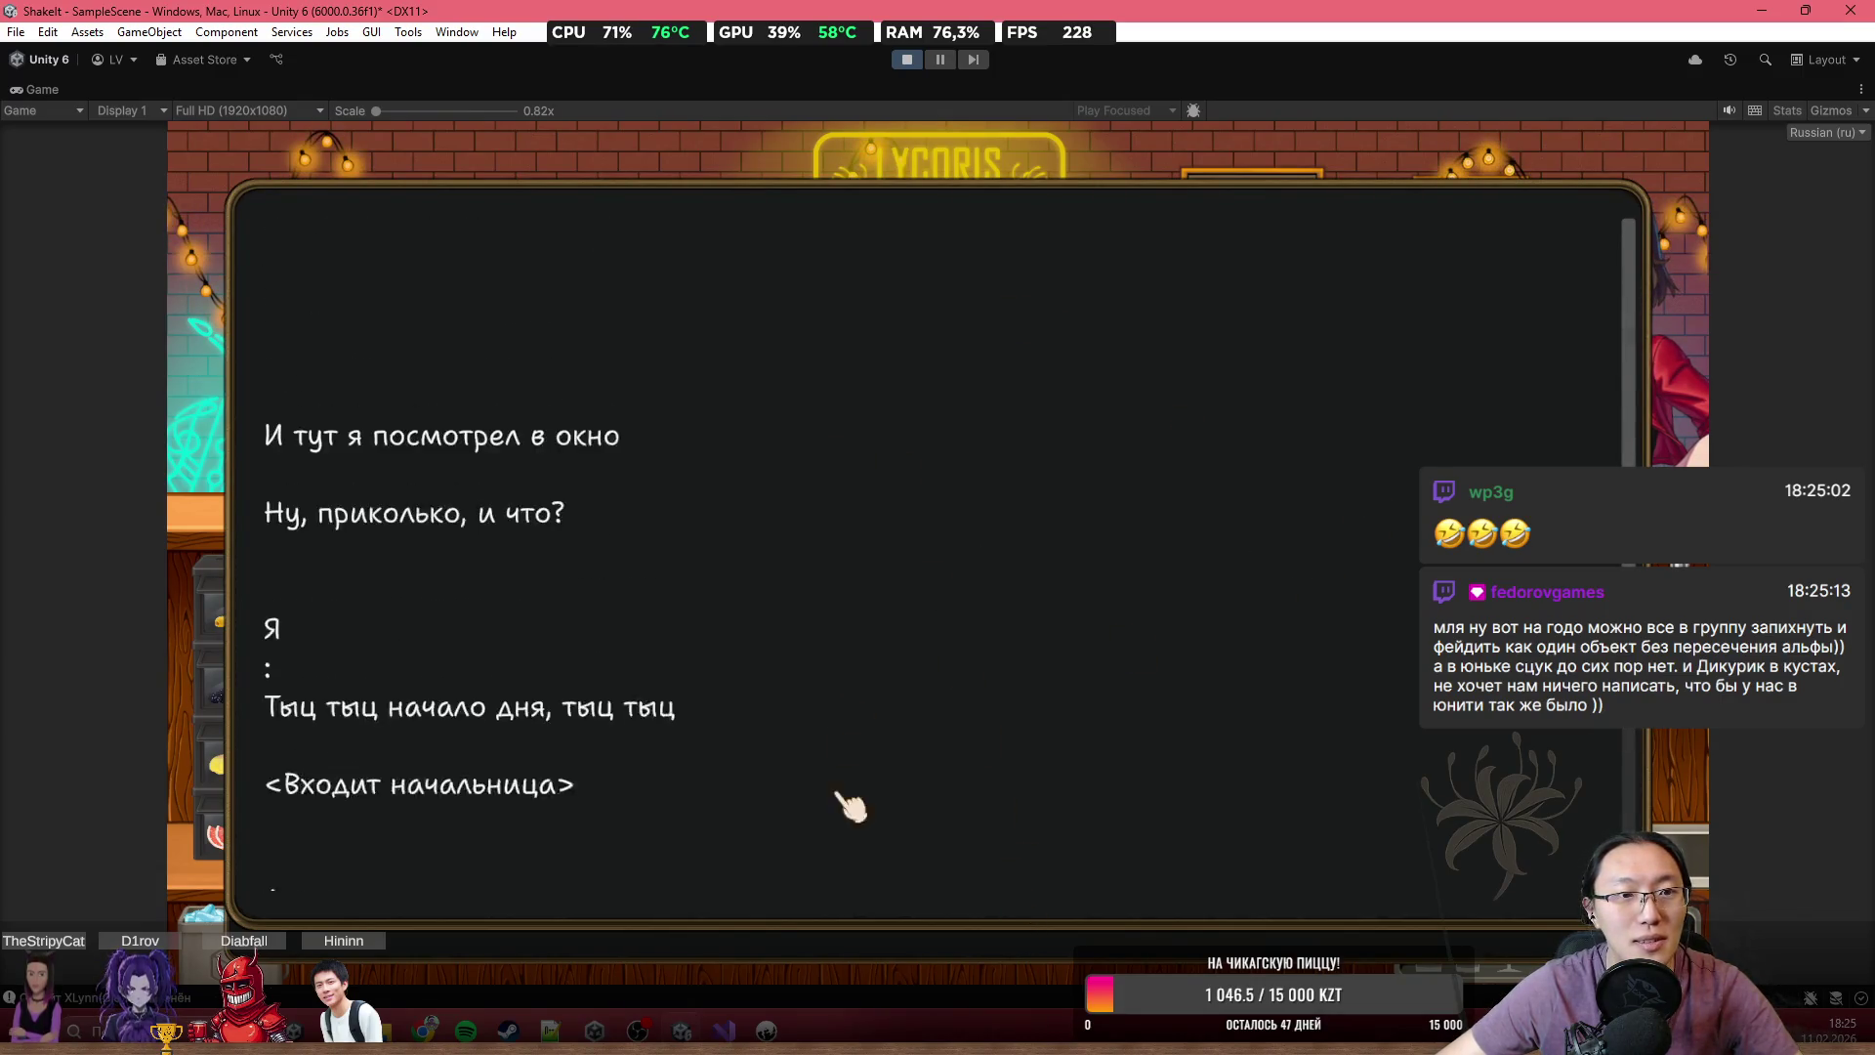
scroll(850, 806, "down", 4)
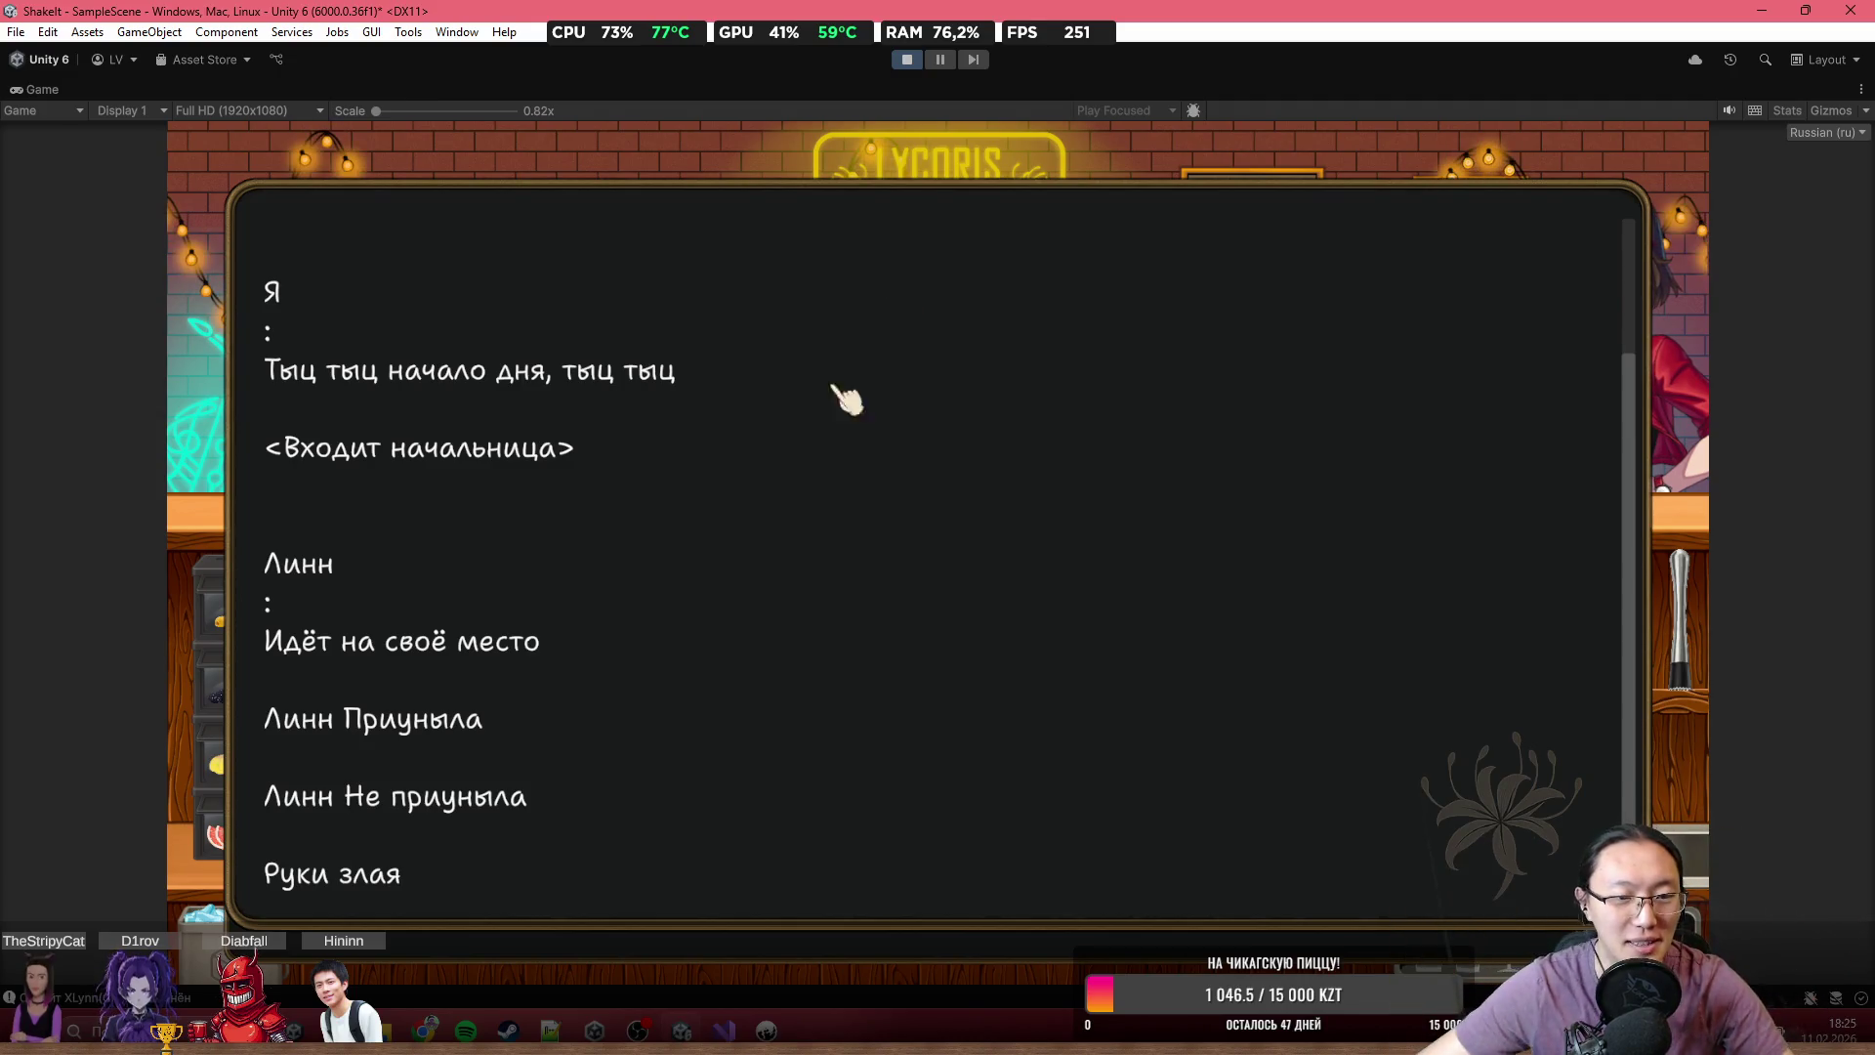
scroll(695, 513, "down", 1)
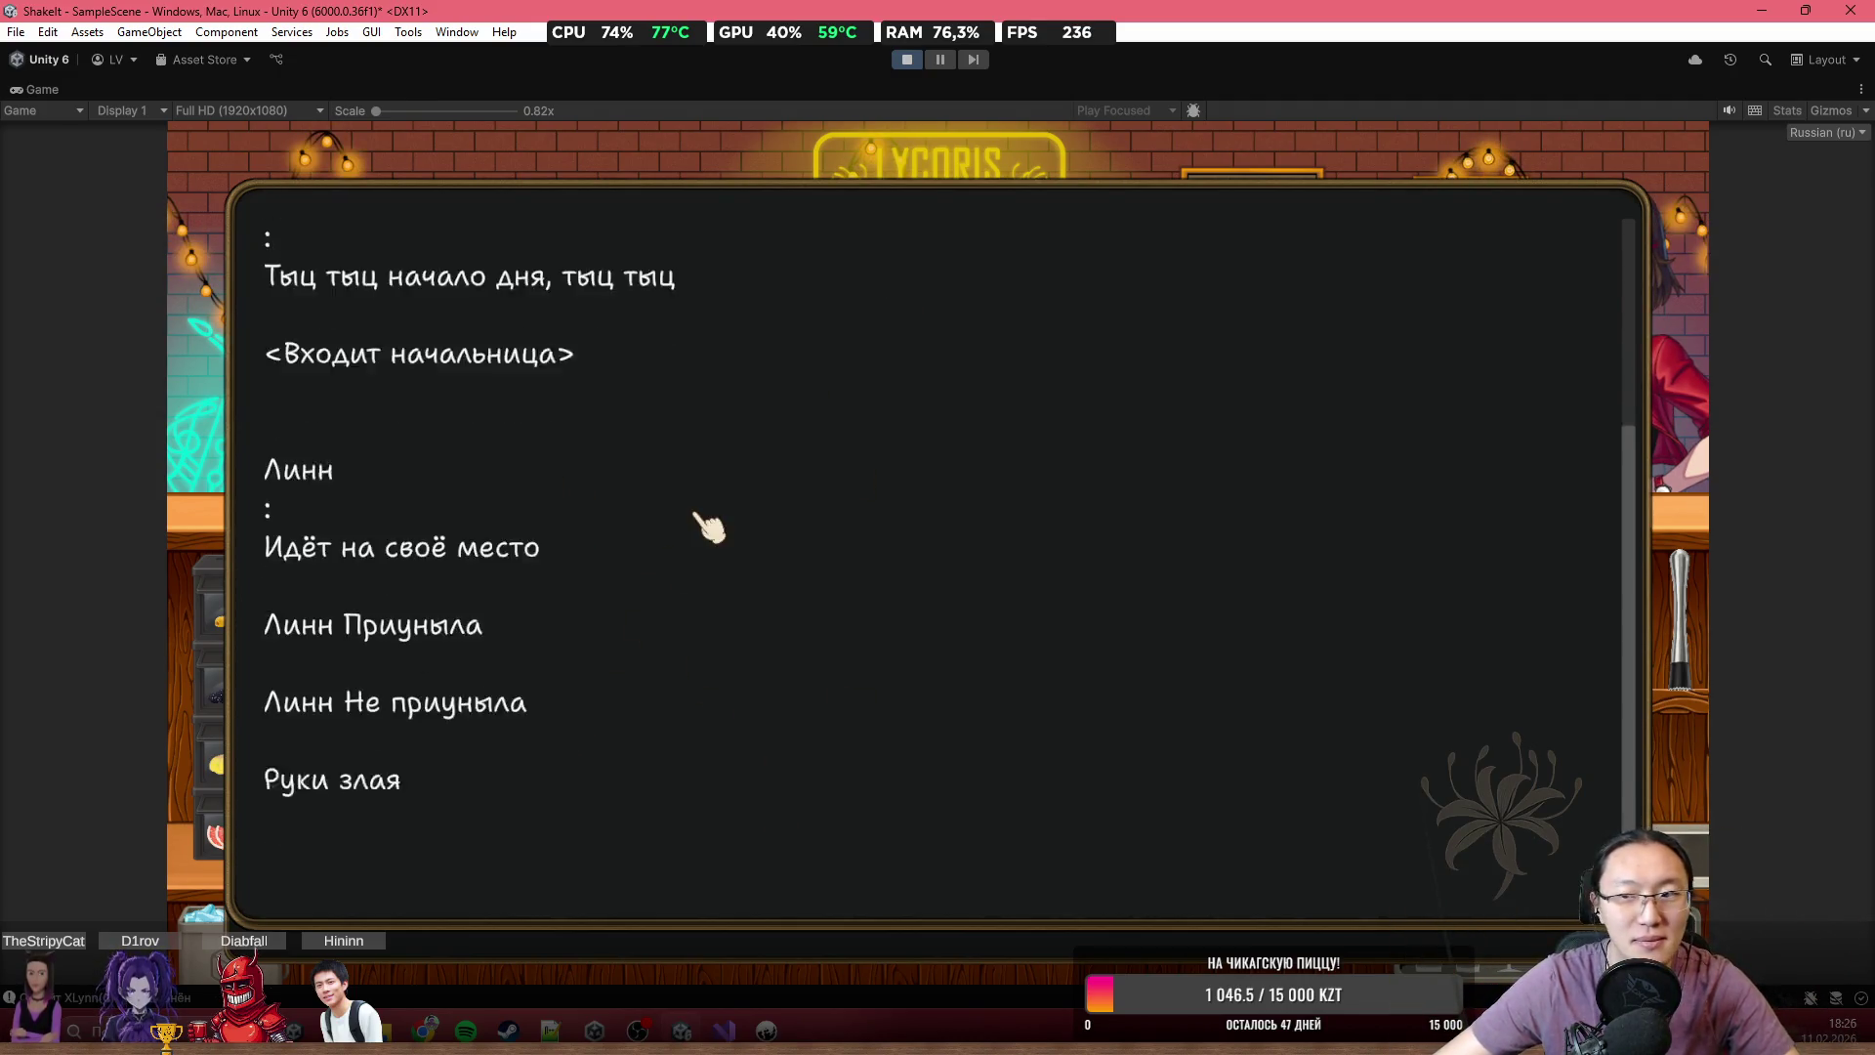
scroll(765, 577, "up", 2)
scroll(795, 536, "down", 1)
scroll(796, 584, "up", 2)
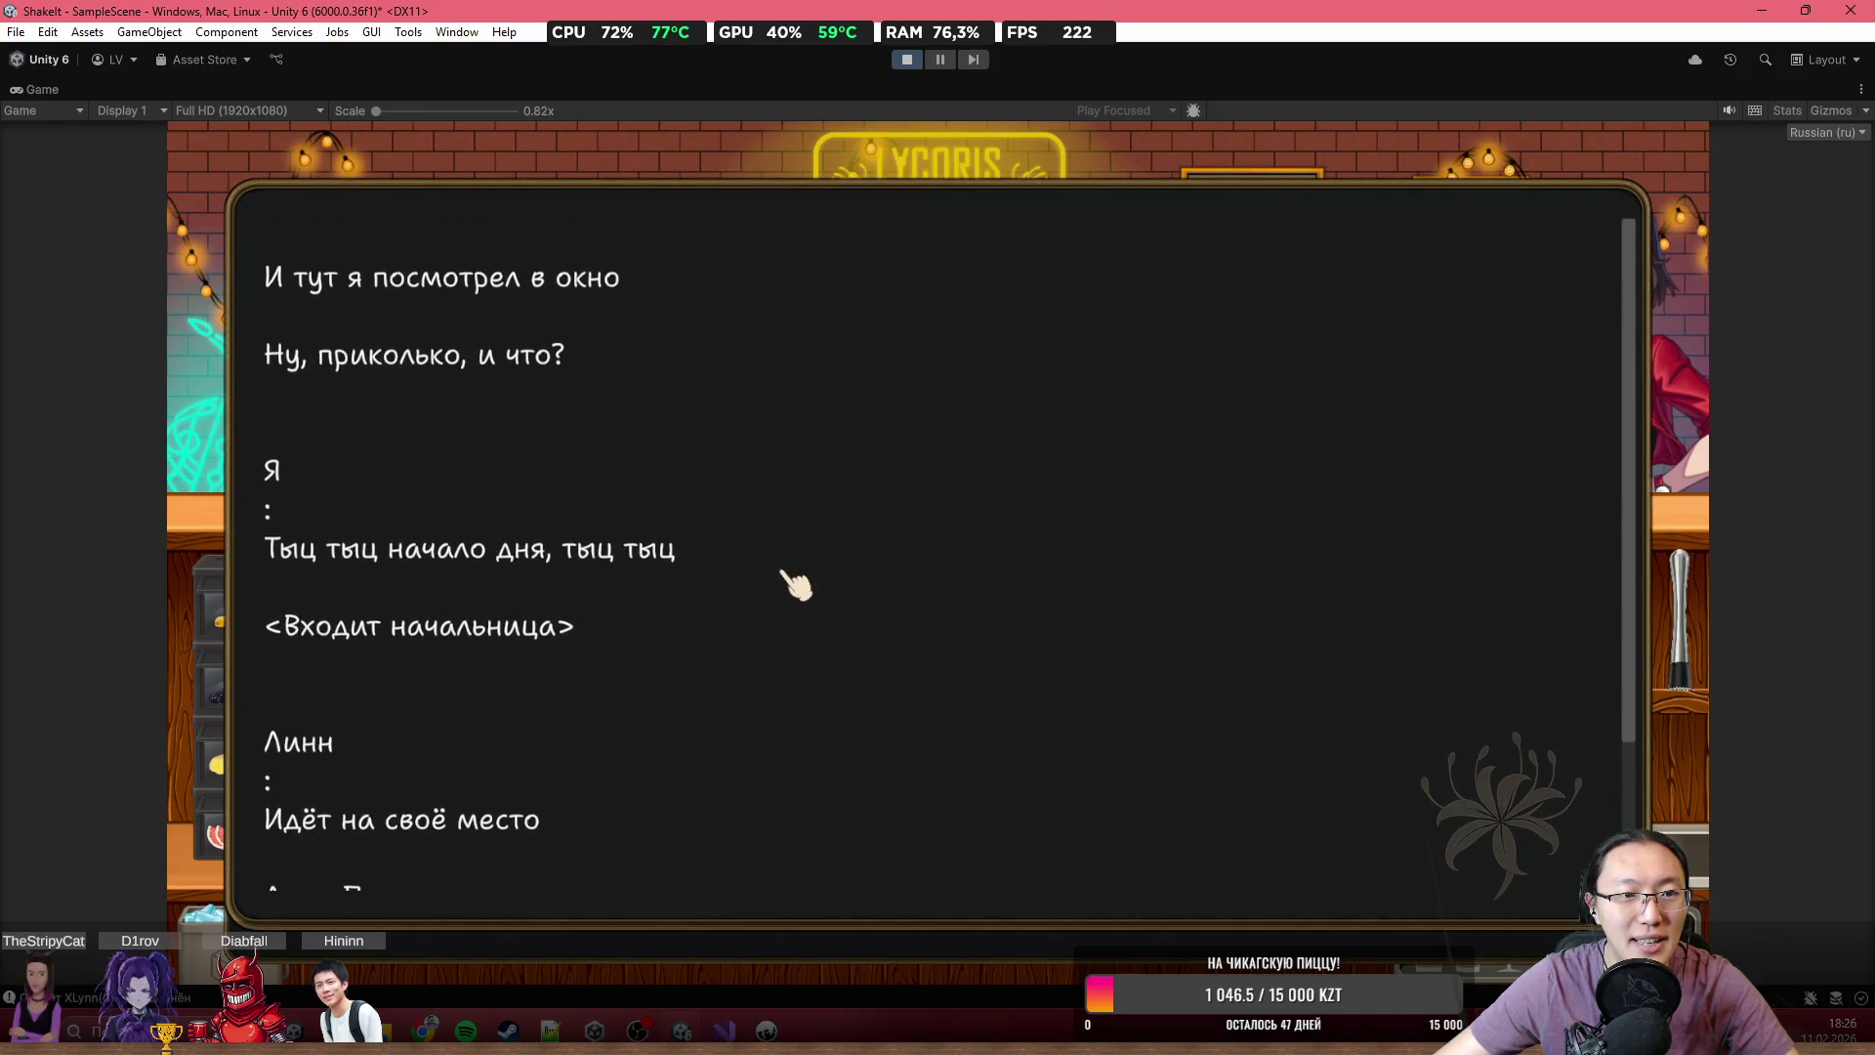
left_click(766, 1030)
scroll(817, 583, "up", 10)
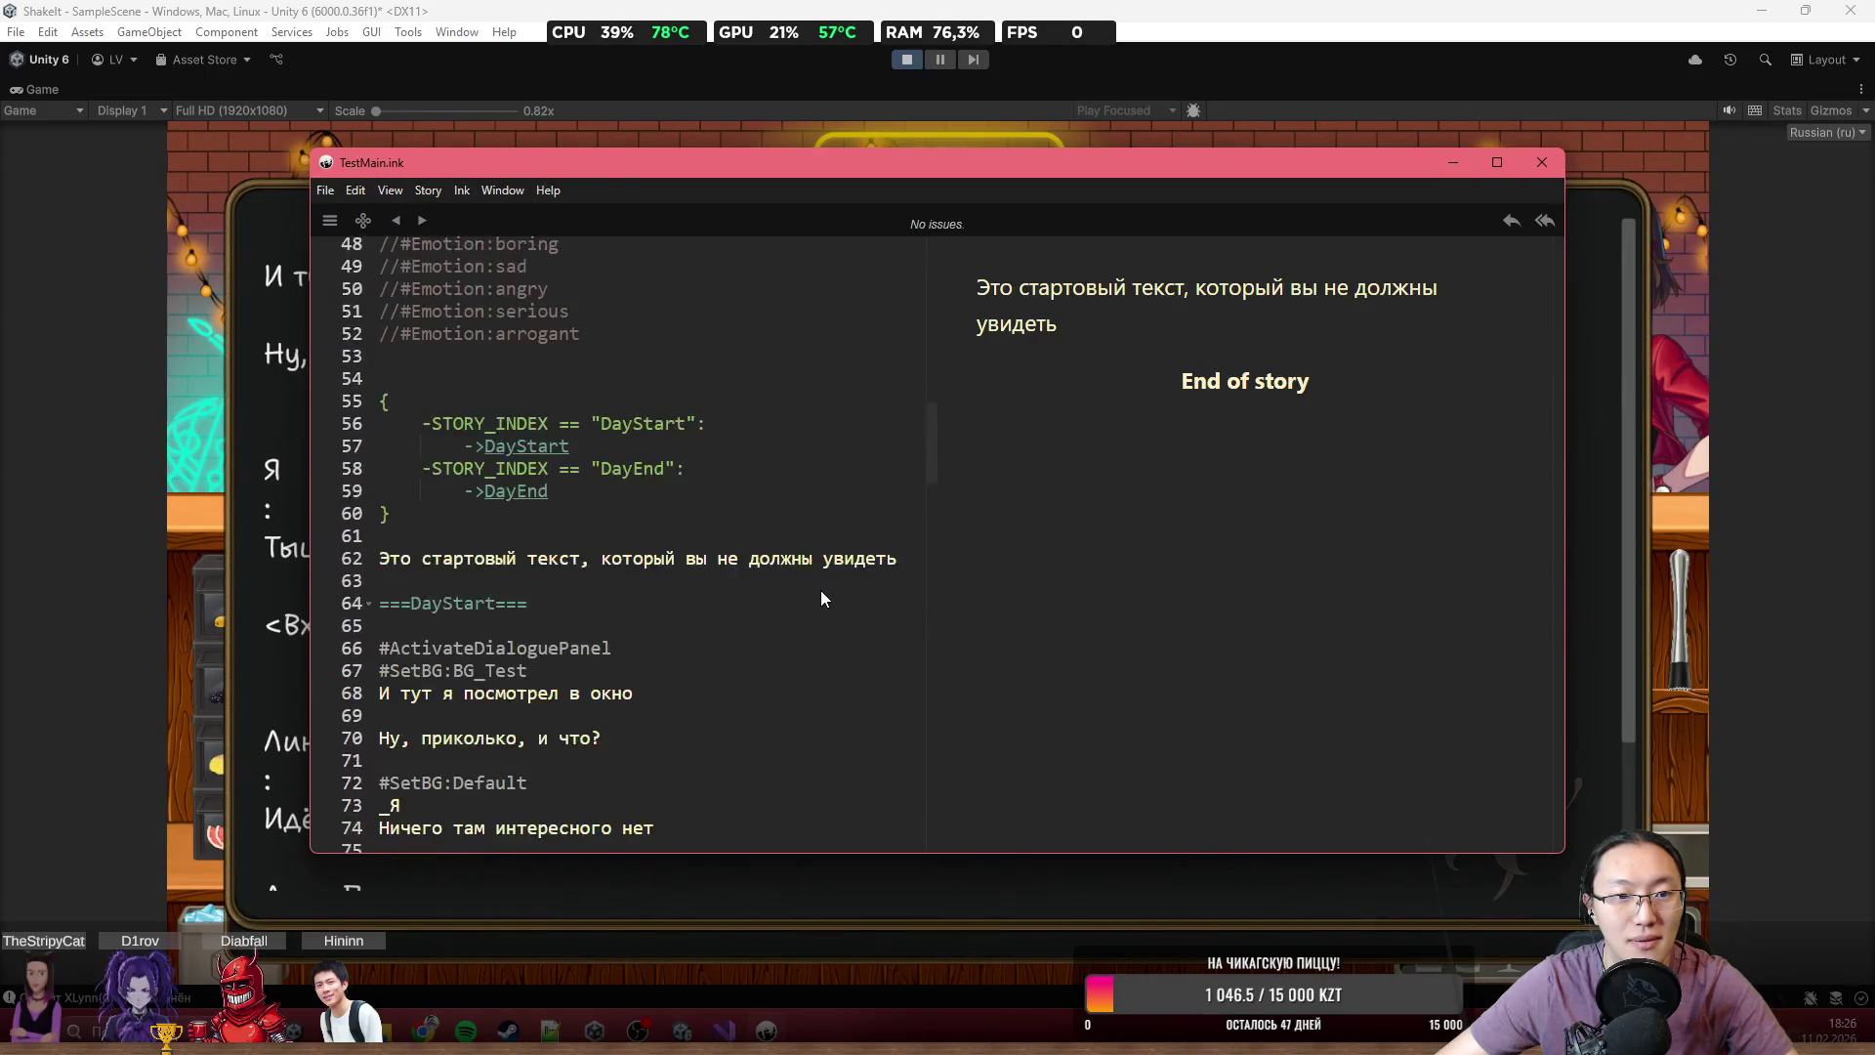
Review the DayStart knot's underscore-prefixed speaker lines in TestMain.ink, then switch to Visual Studio.
scroll(789, 407, "up", 8)
scroll(682, 387, "down", 3)
left_click_drag(572, 180, 1107, 169)
scroll(1057, 483, "down", 15)
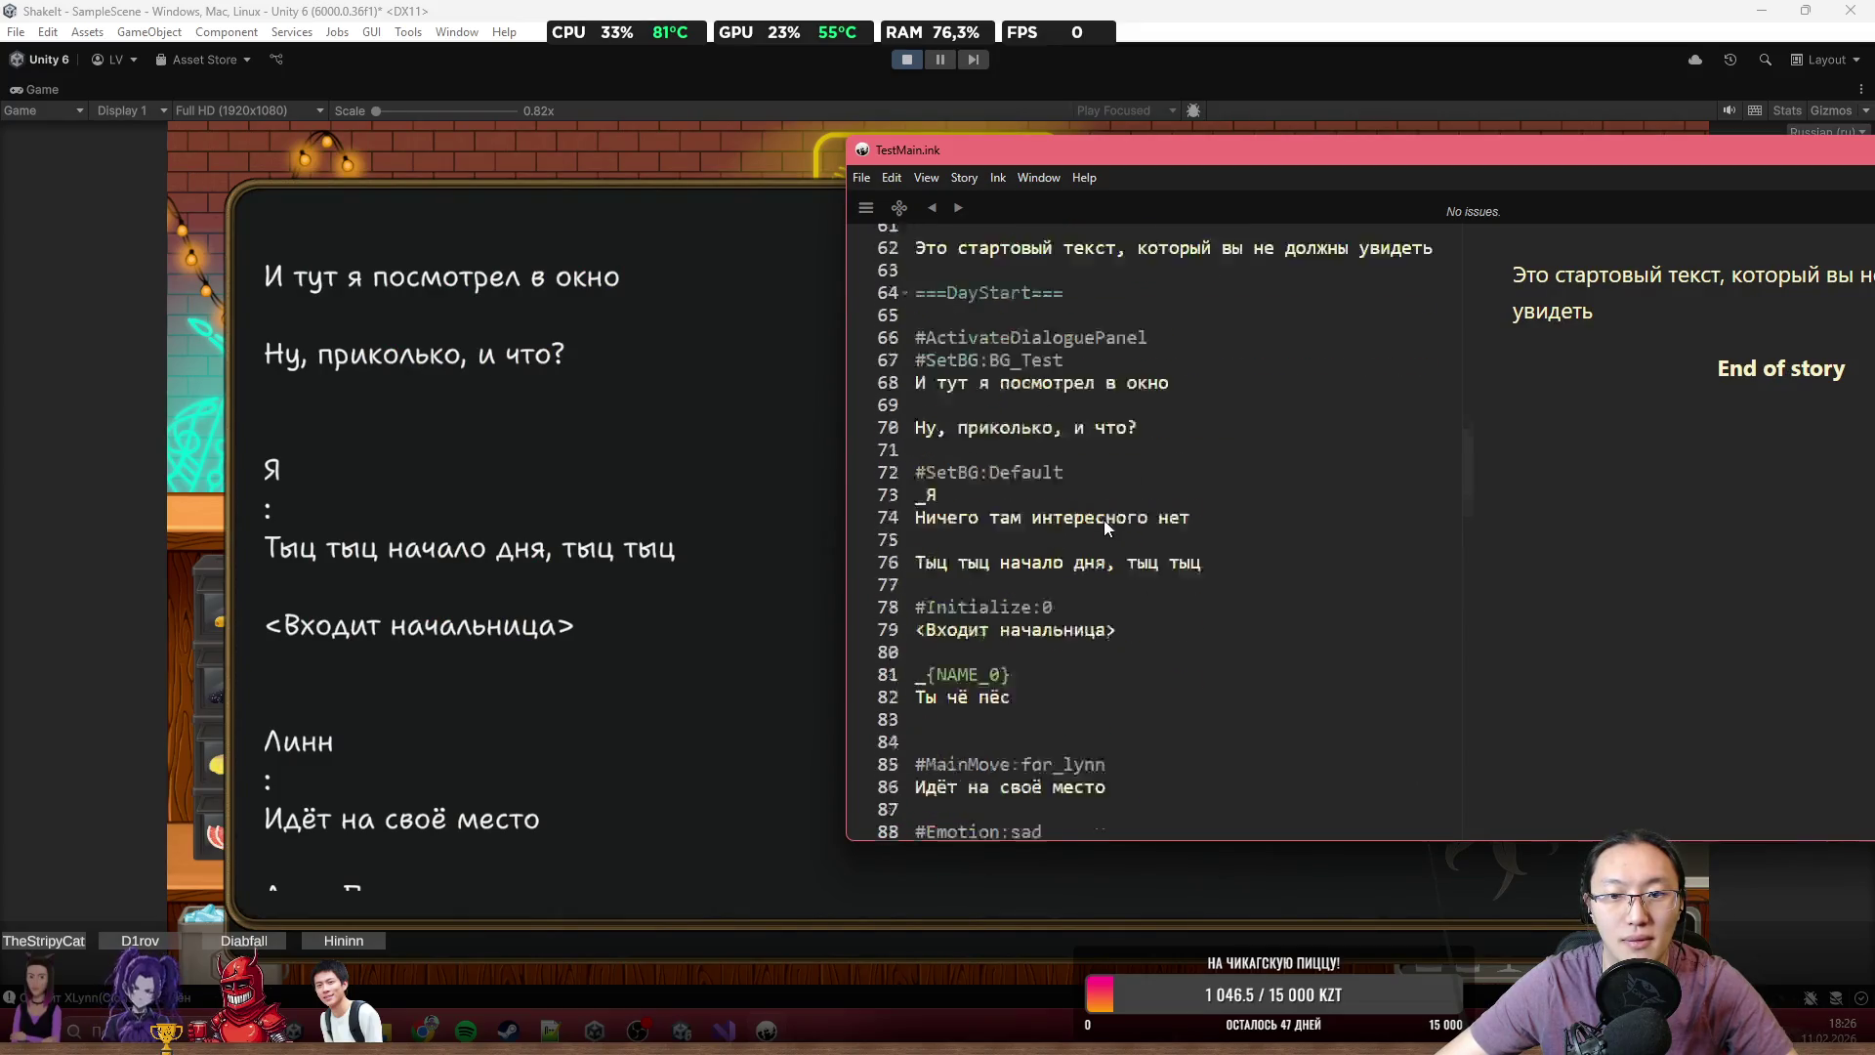
scroll(1104, 519, "down", 1)
scroll(1104, 520, "up", 1)
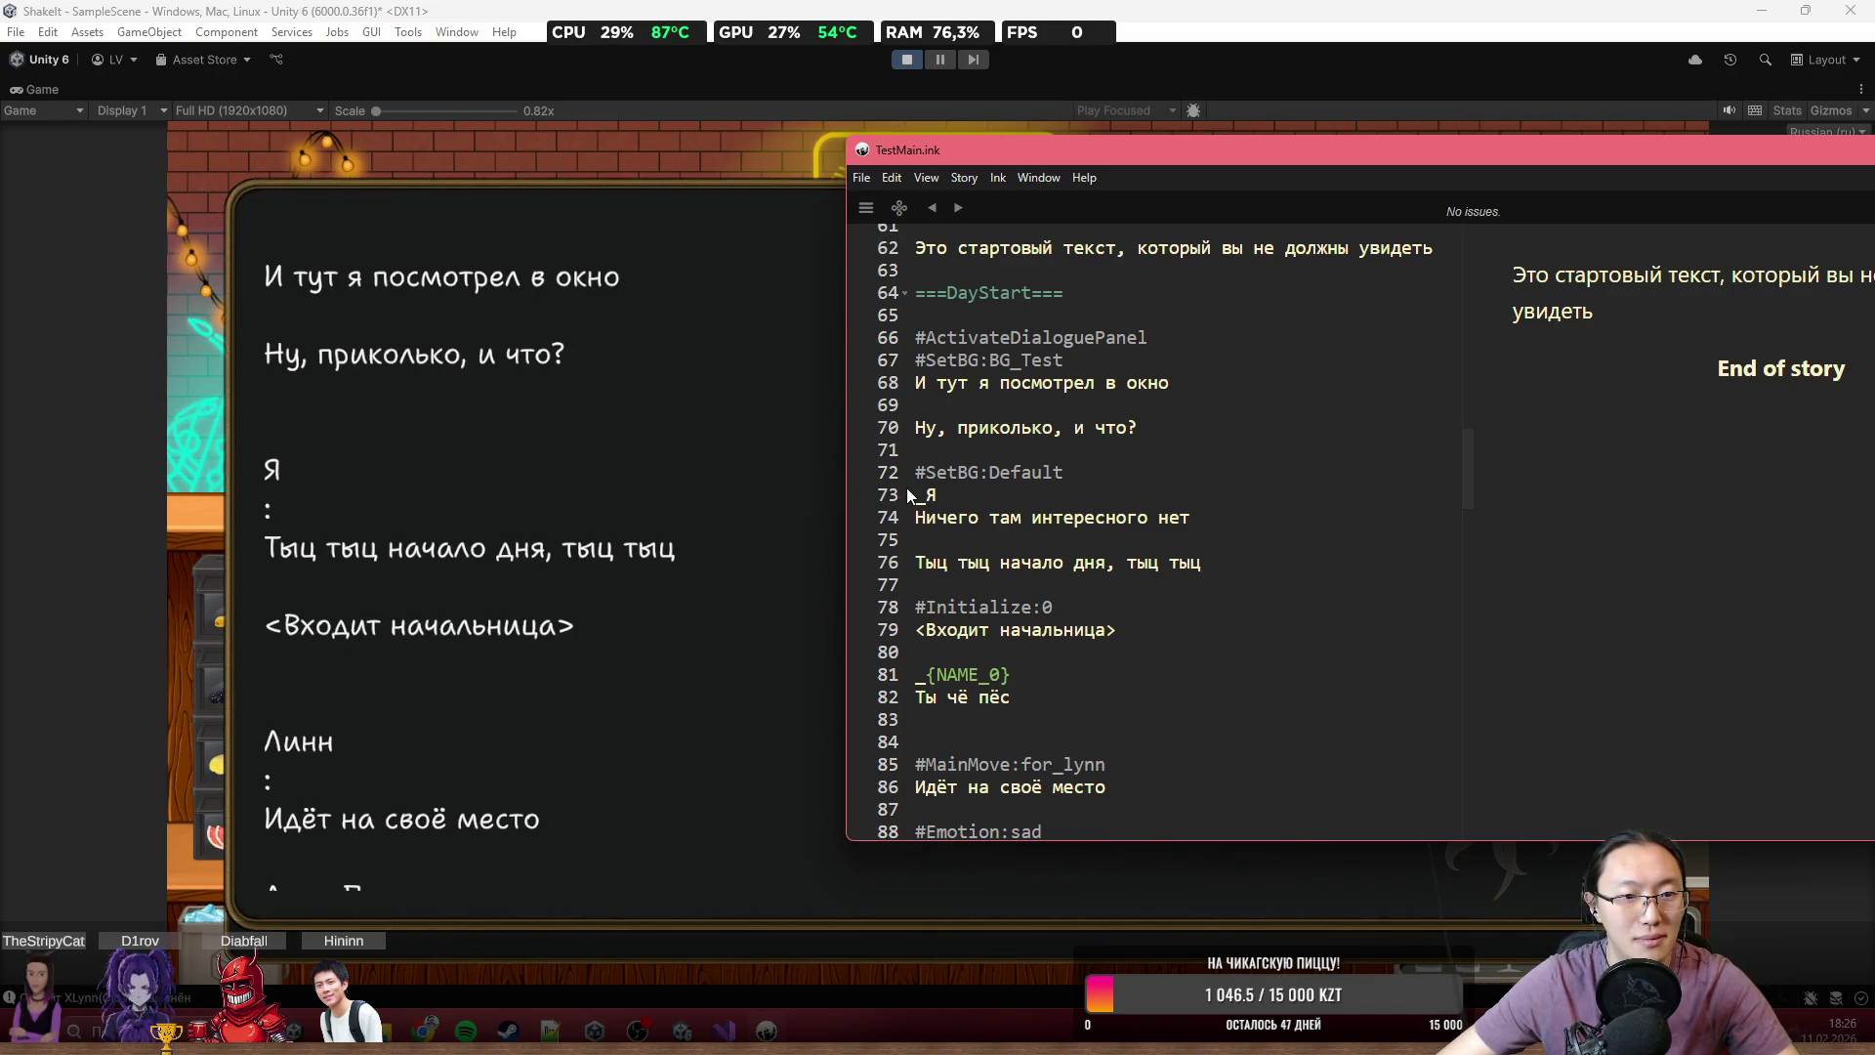
mouse_move(731, 1033)
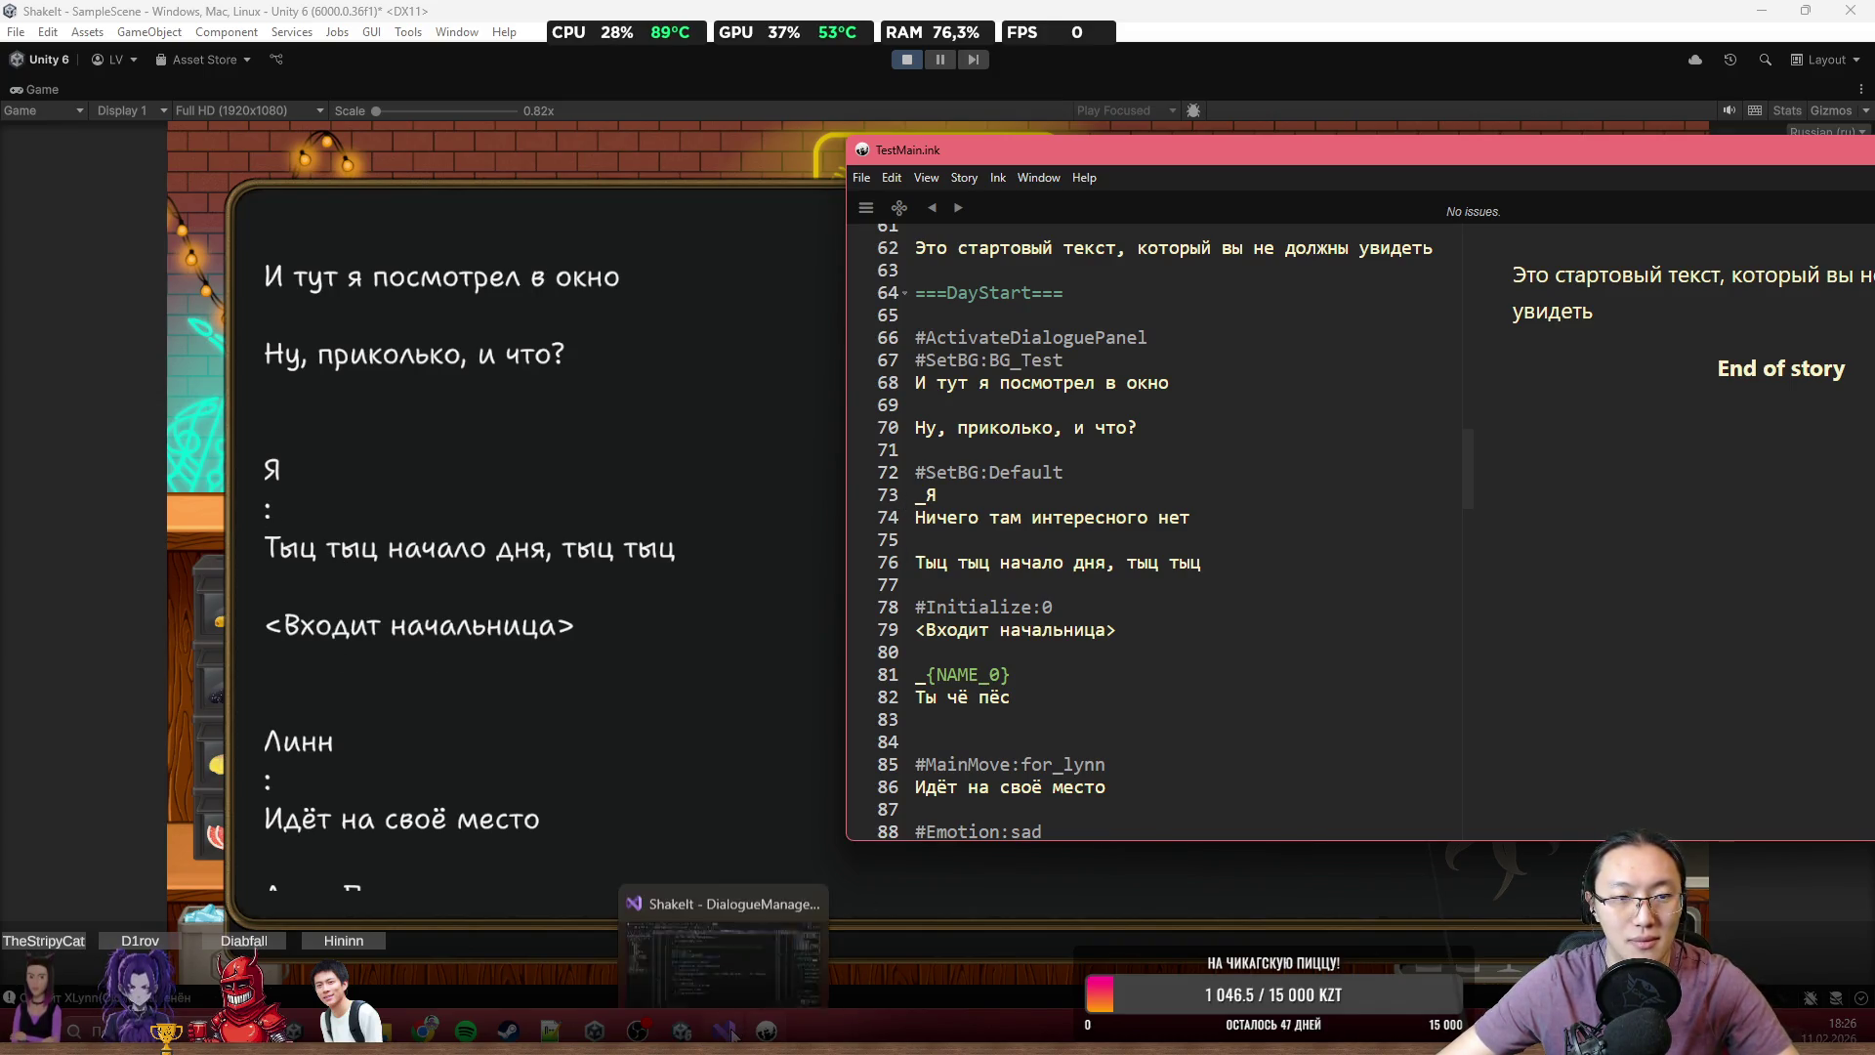
left_click(733, 1033)
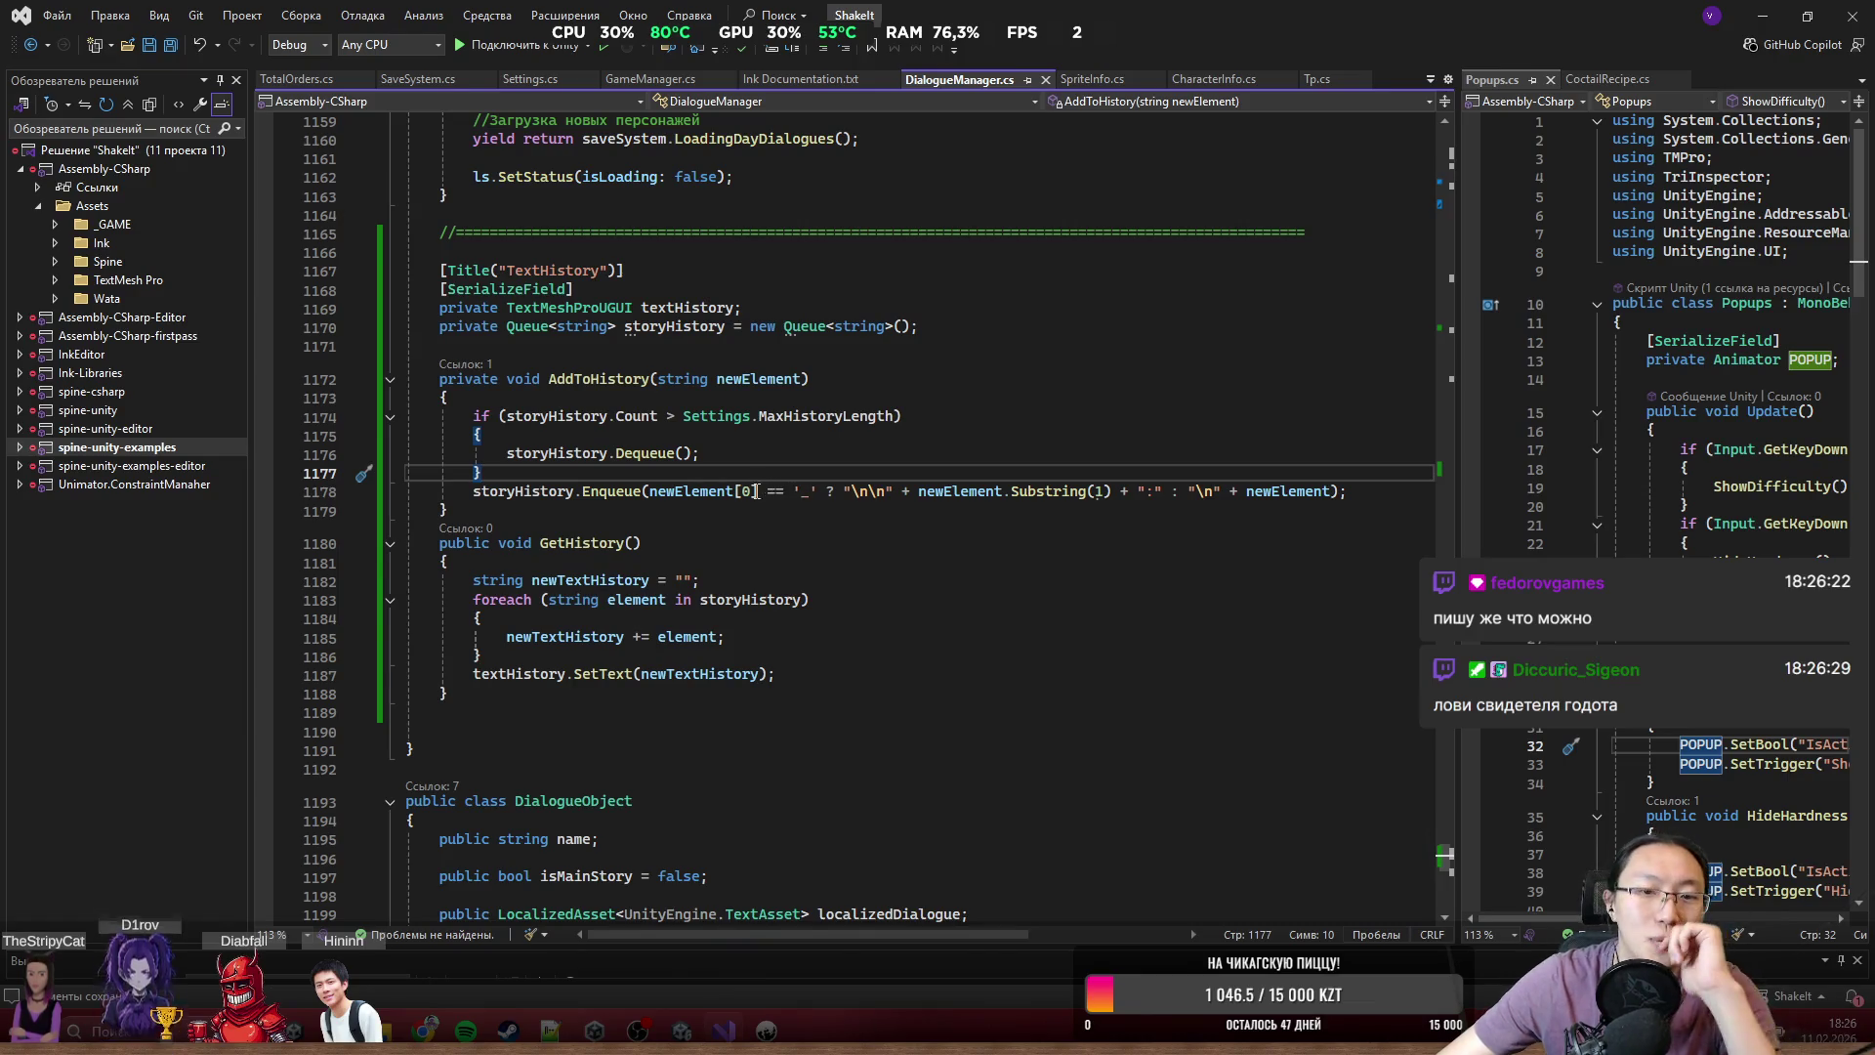
Inspect line 1178's '_' check, "\n\n", Substring(1) and ":" parts, then return to Unity.
double_click(804, 492)
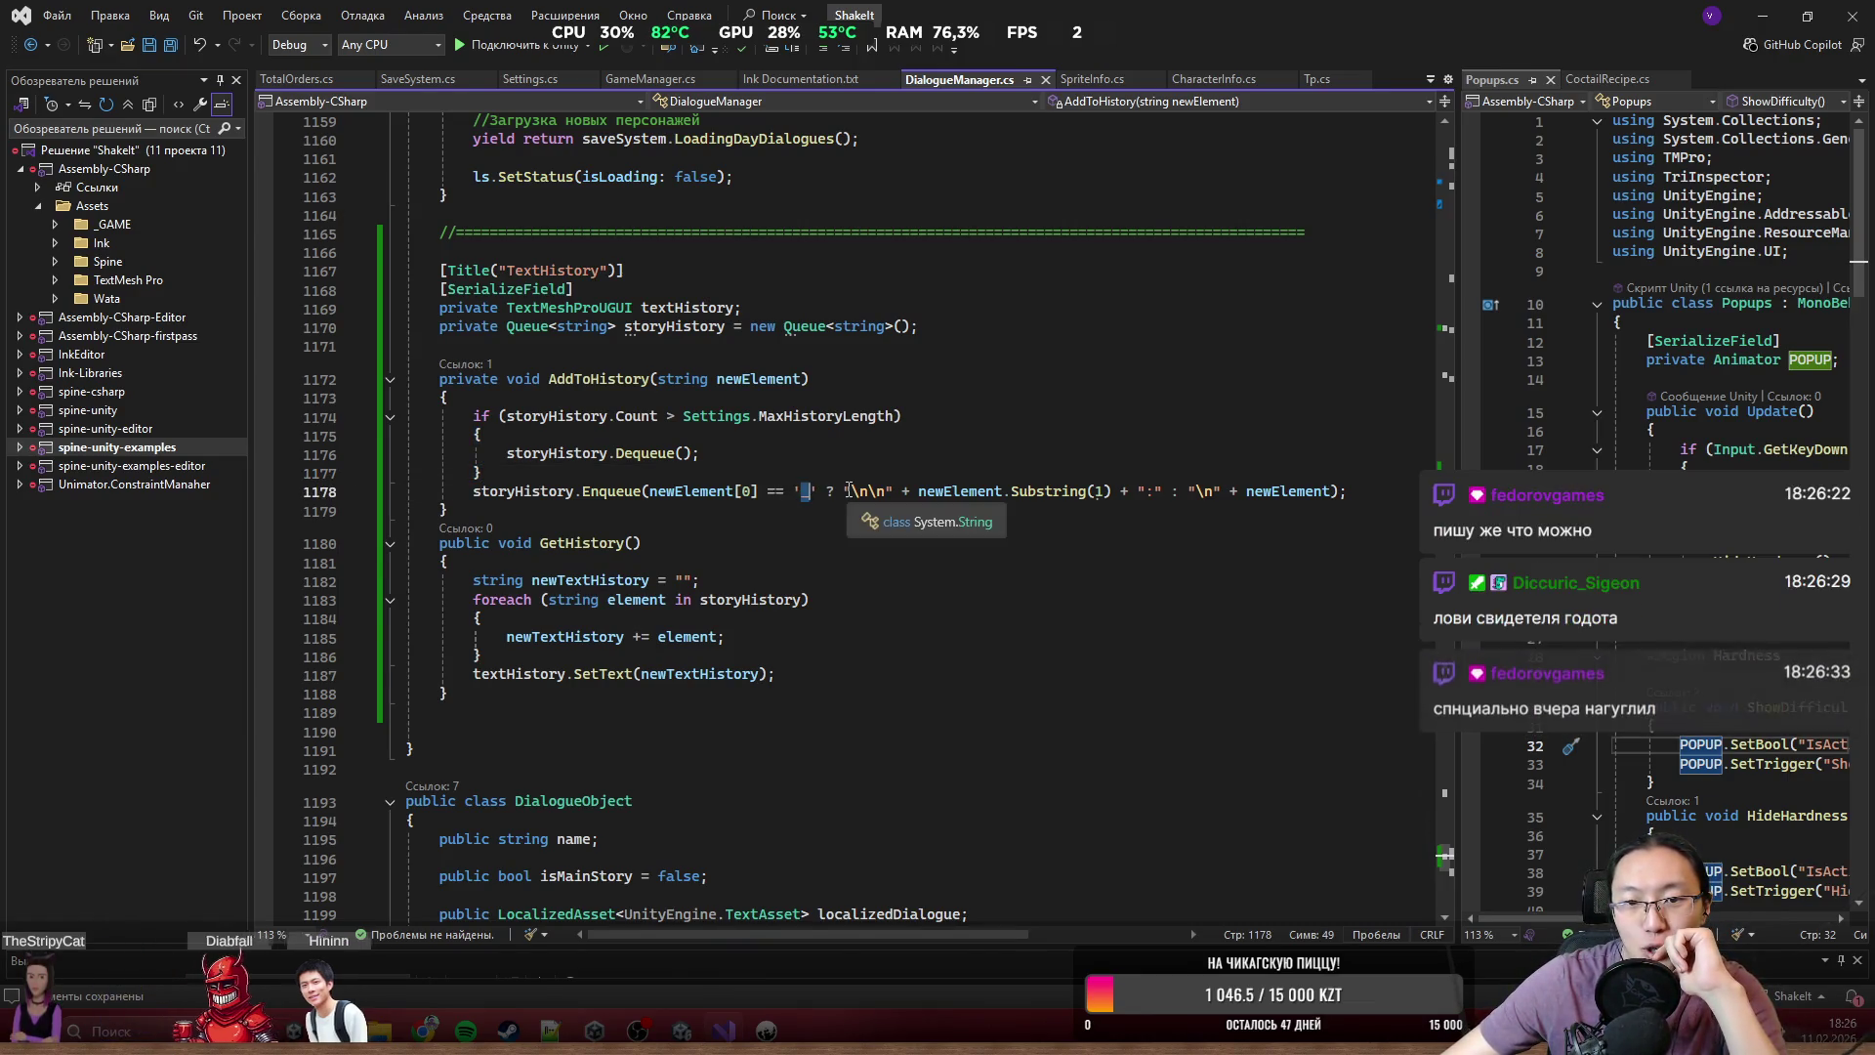
left_click_drag(846, 491, 1084, 493)
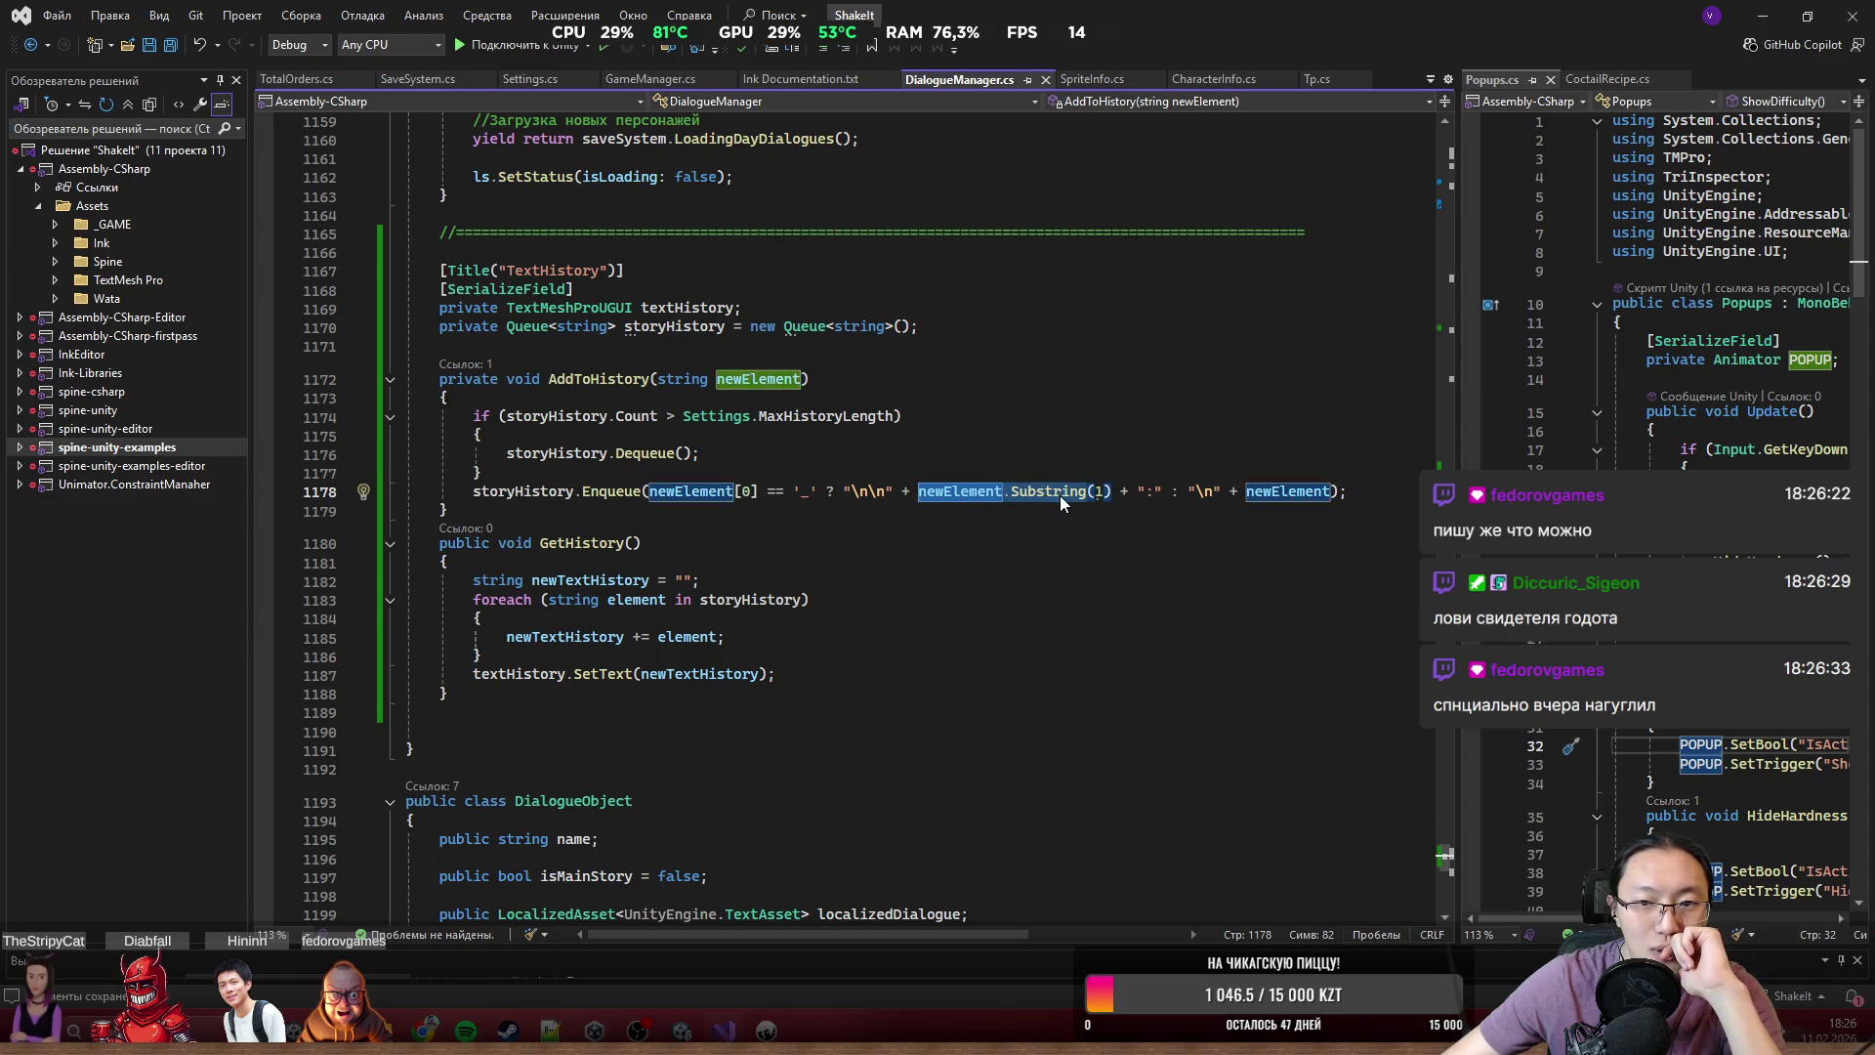
key("shift+Right")
key("shift+Right")
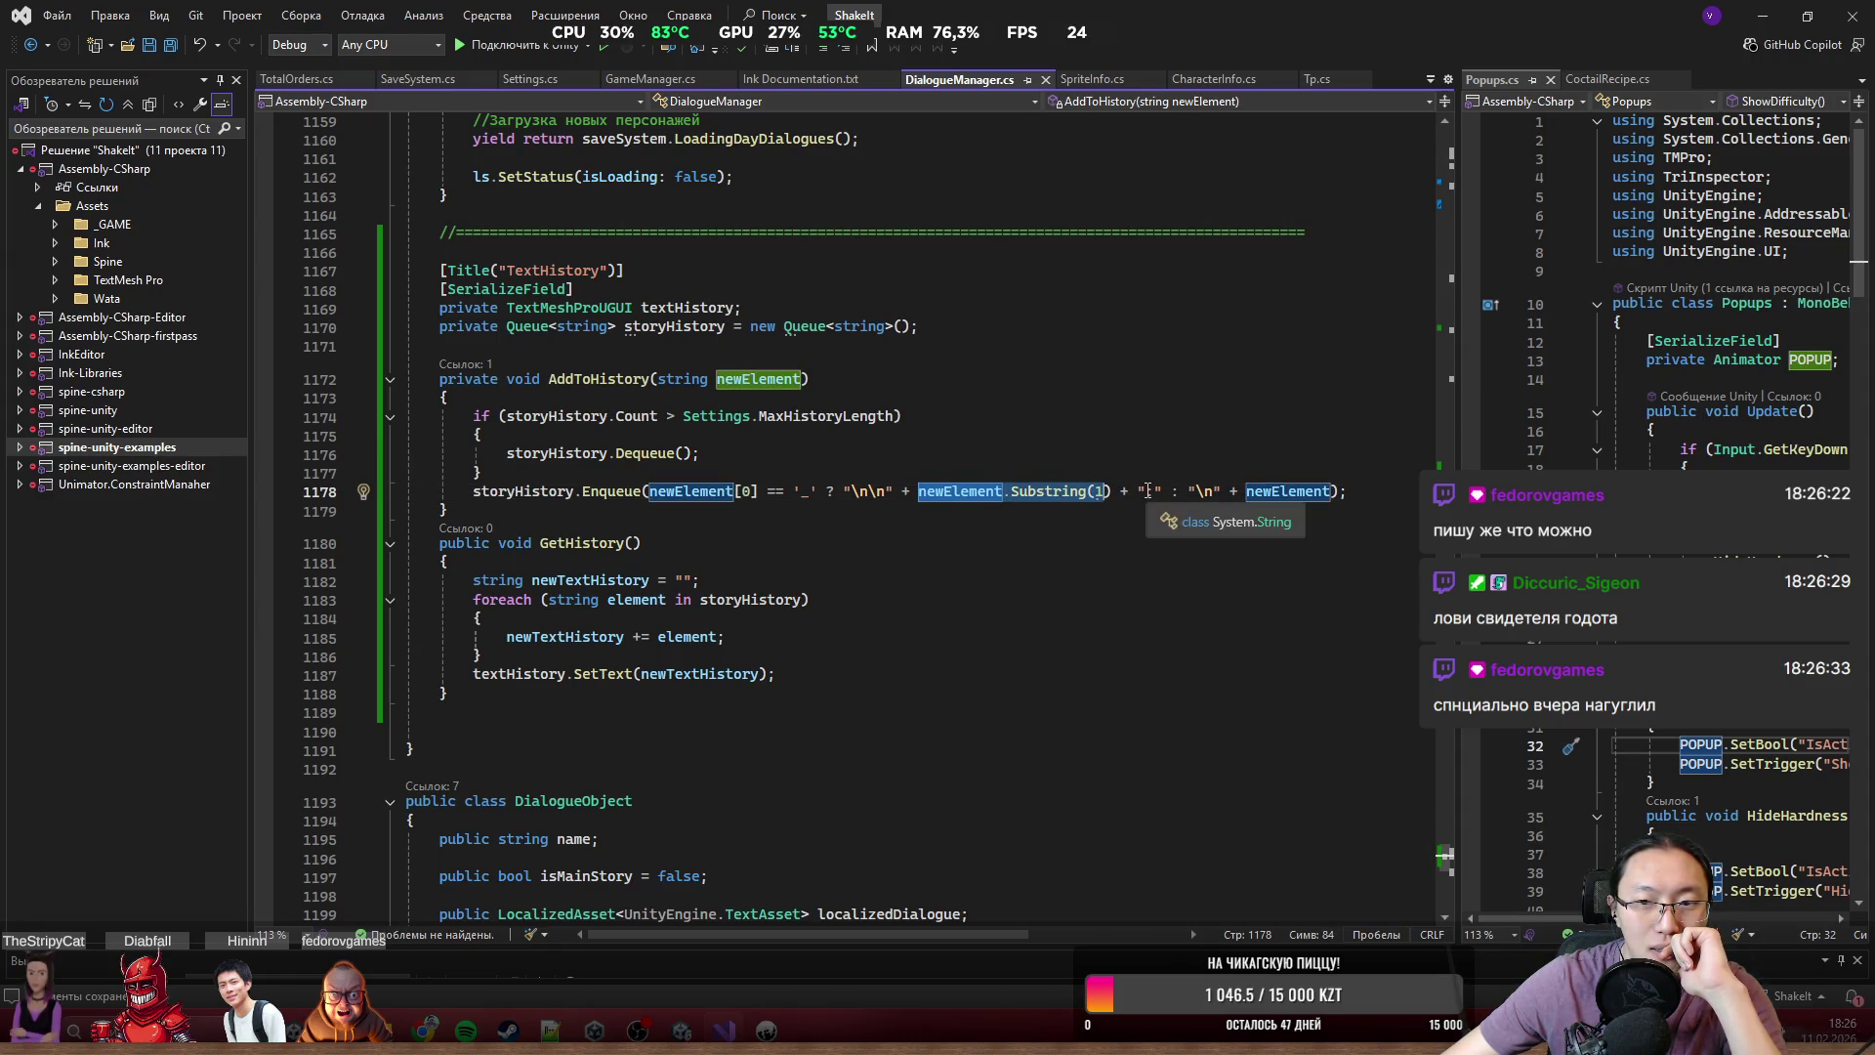
double_click(1149, 491)
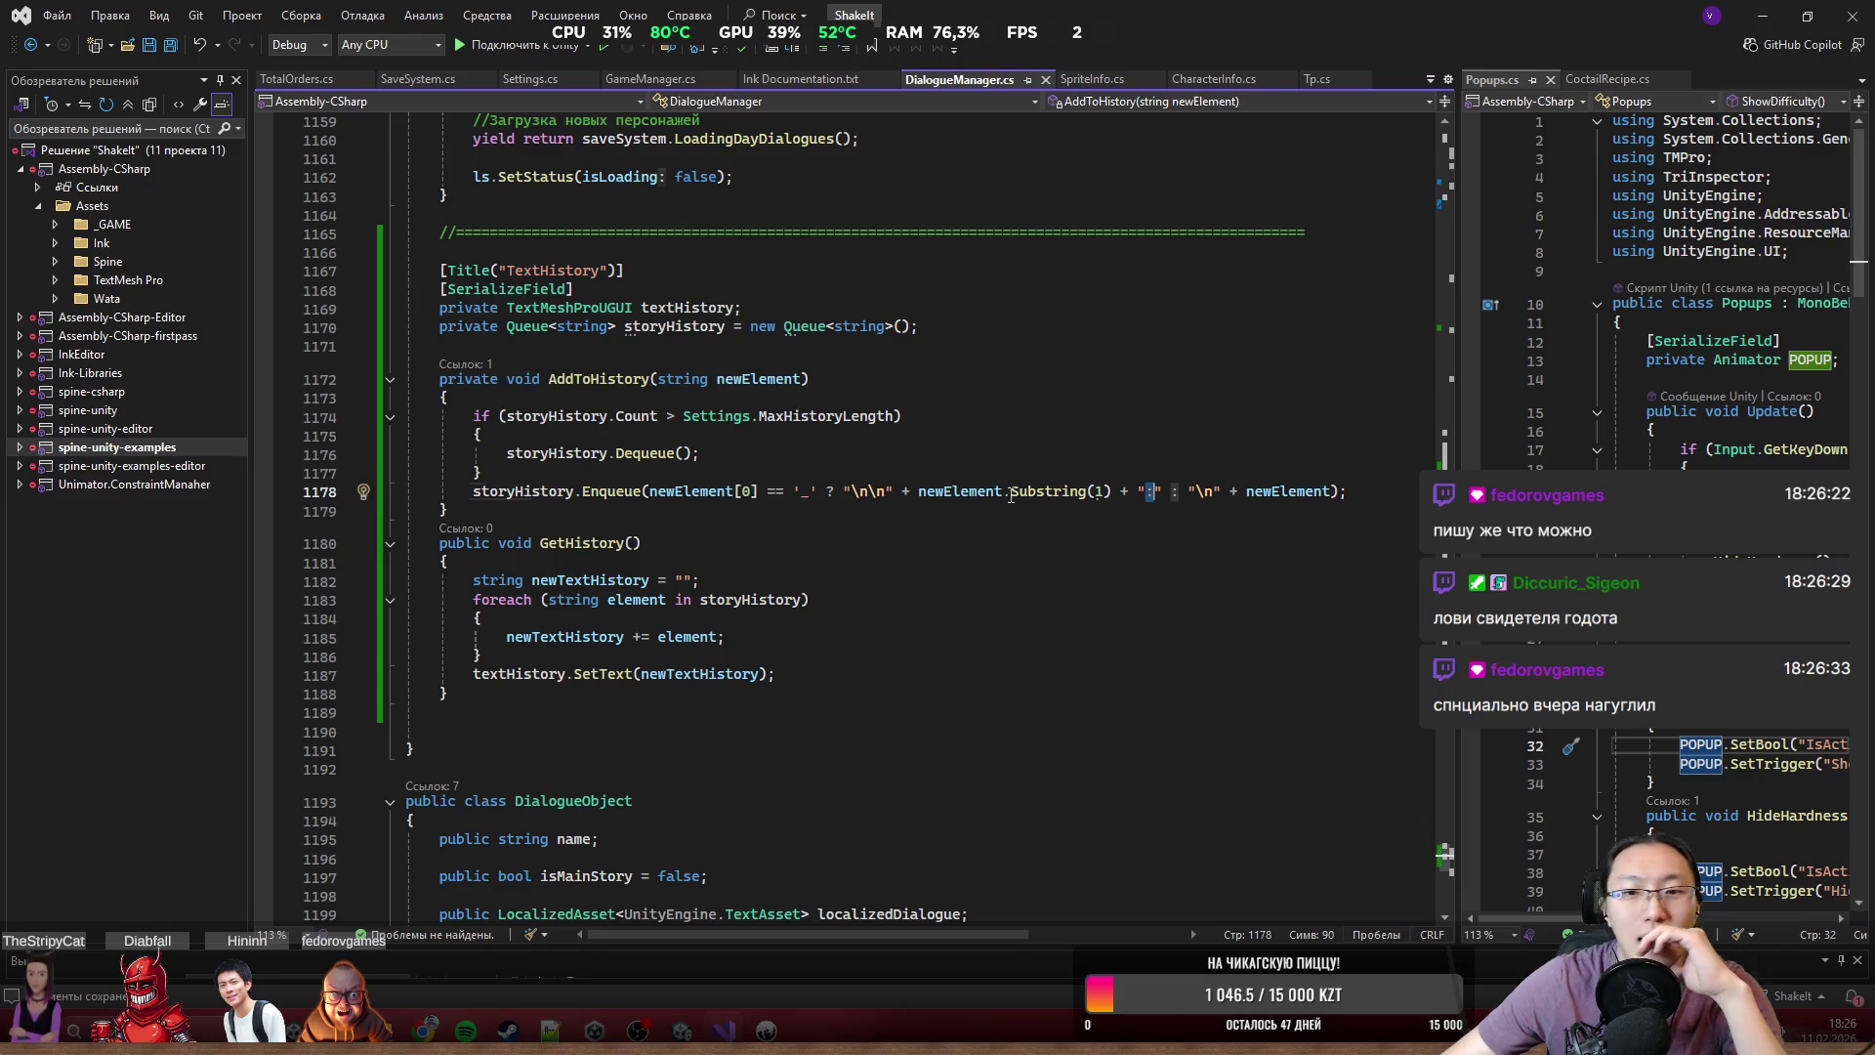
type(":")
double_click(1069, 491)
left_click(1153, 491)
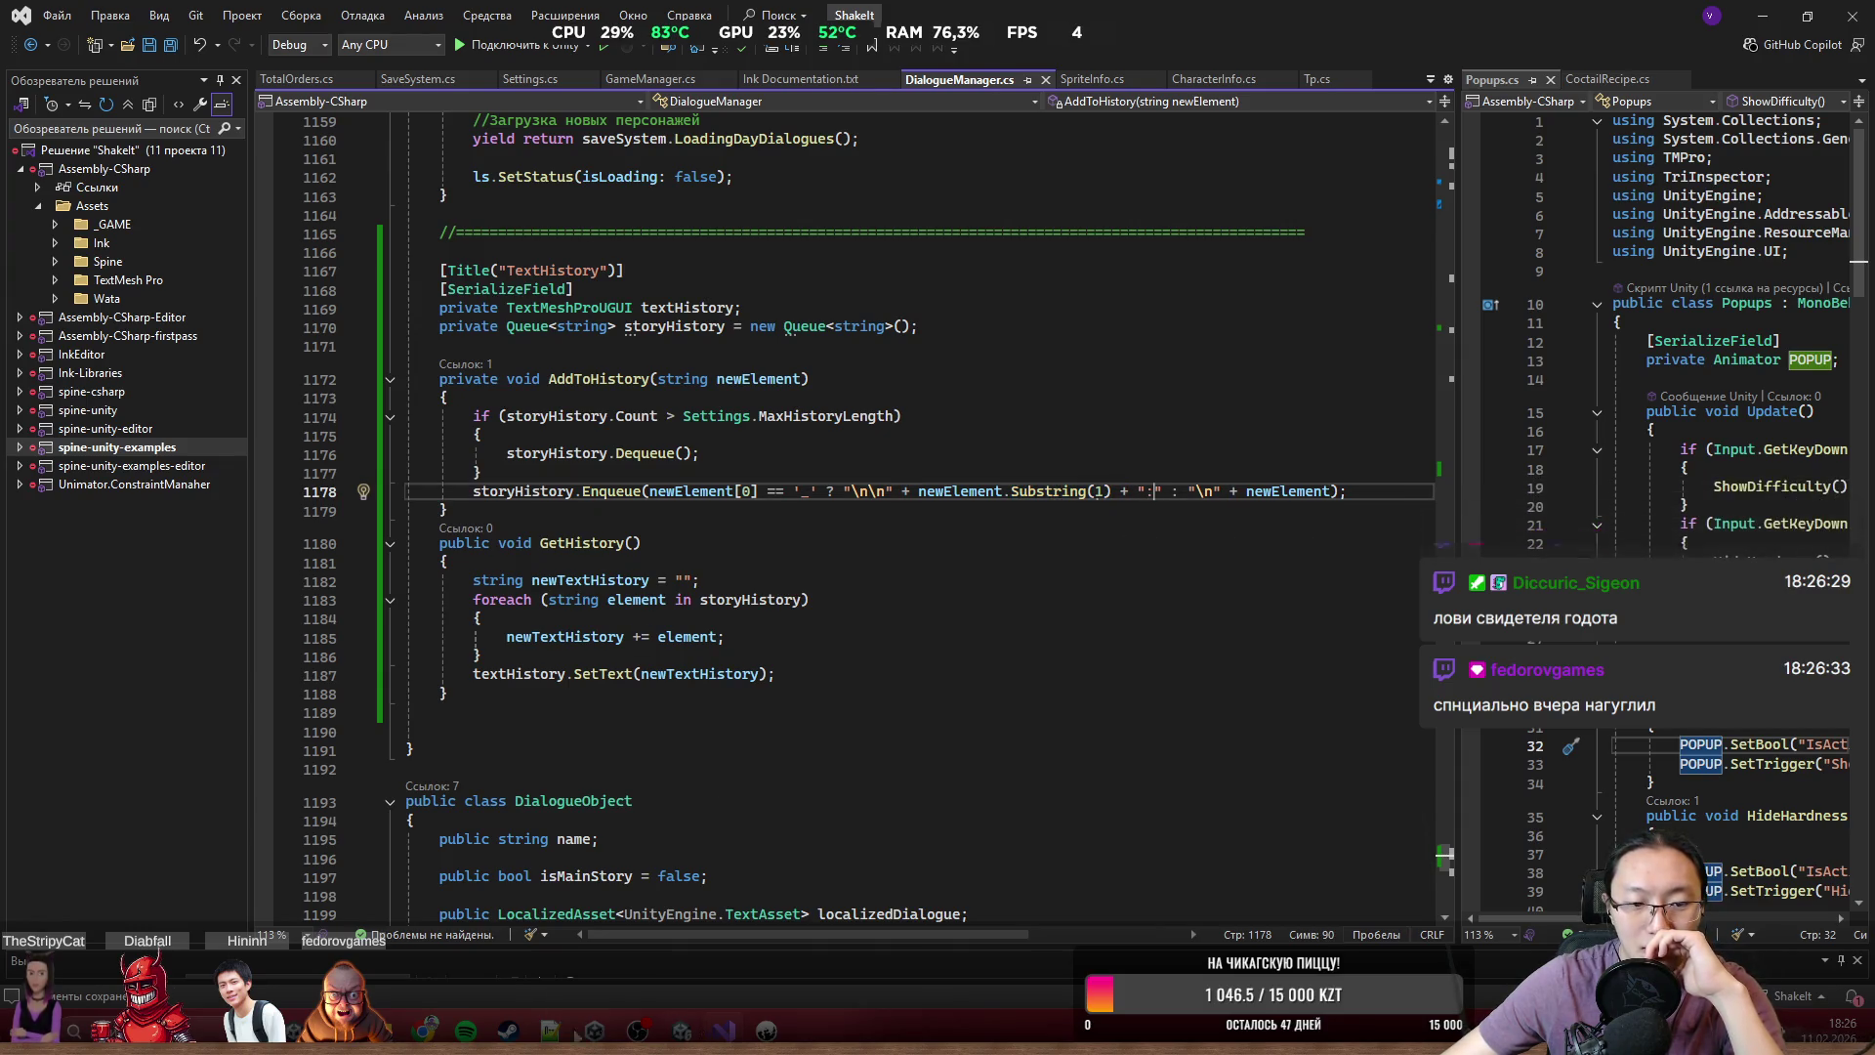
key("alt+Tab")
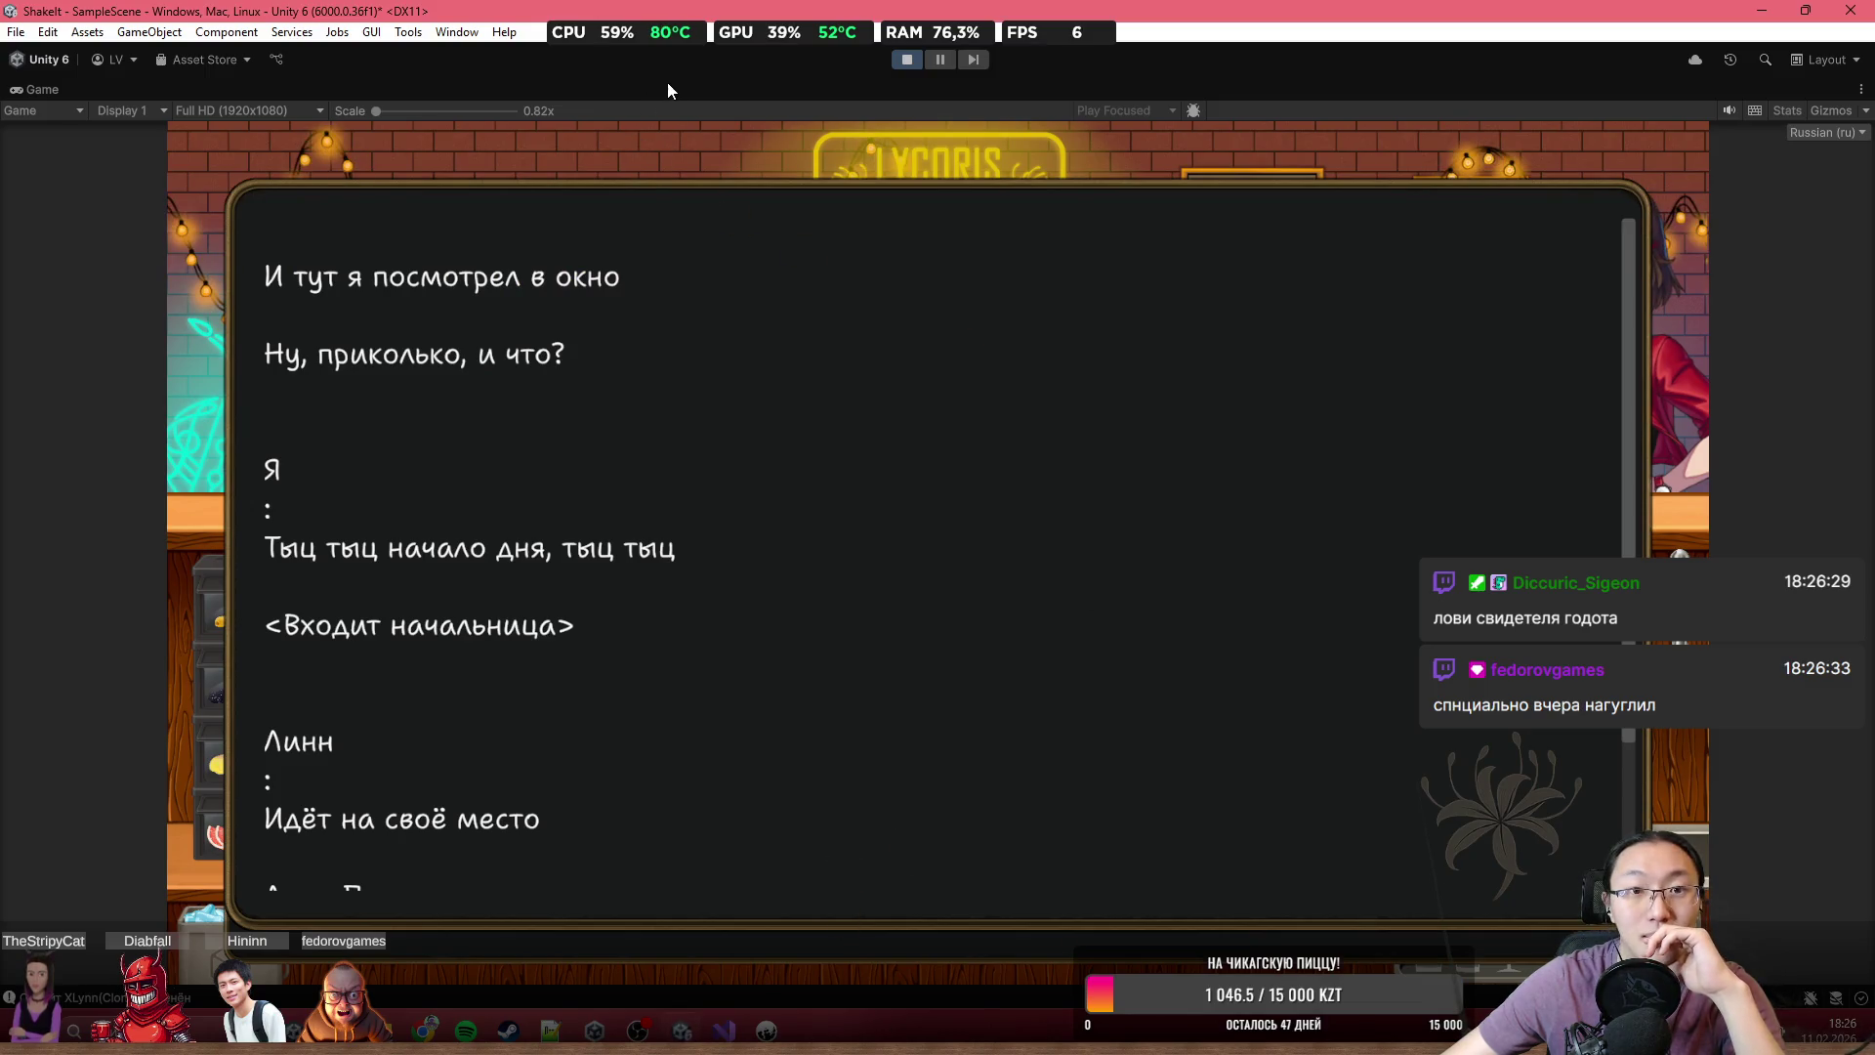
Restore the full editor and inspect TextHistory's text contents and font settings.
key("shift+space")
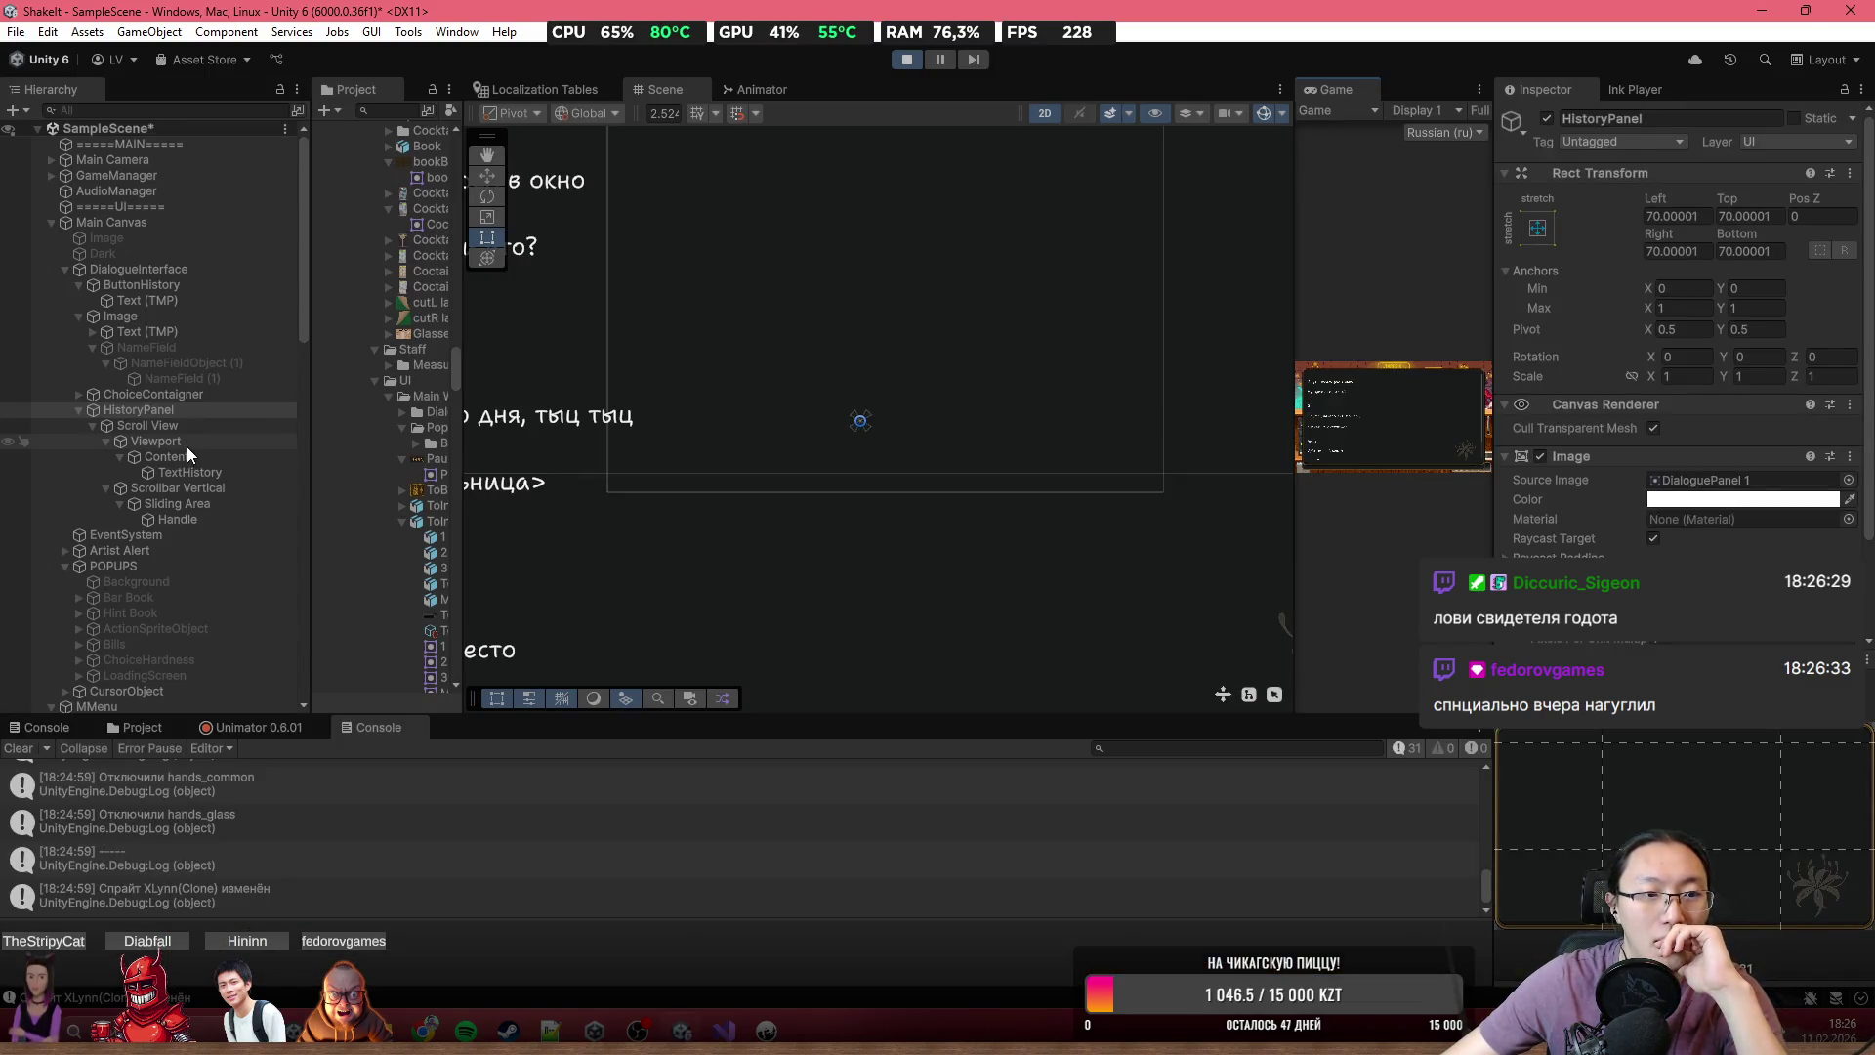
left_click(211, 471)
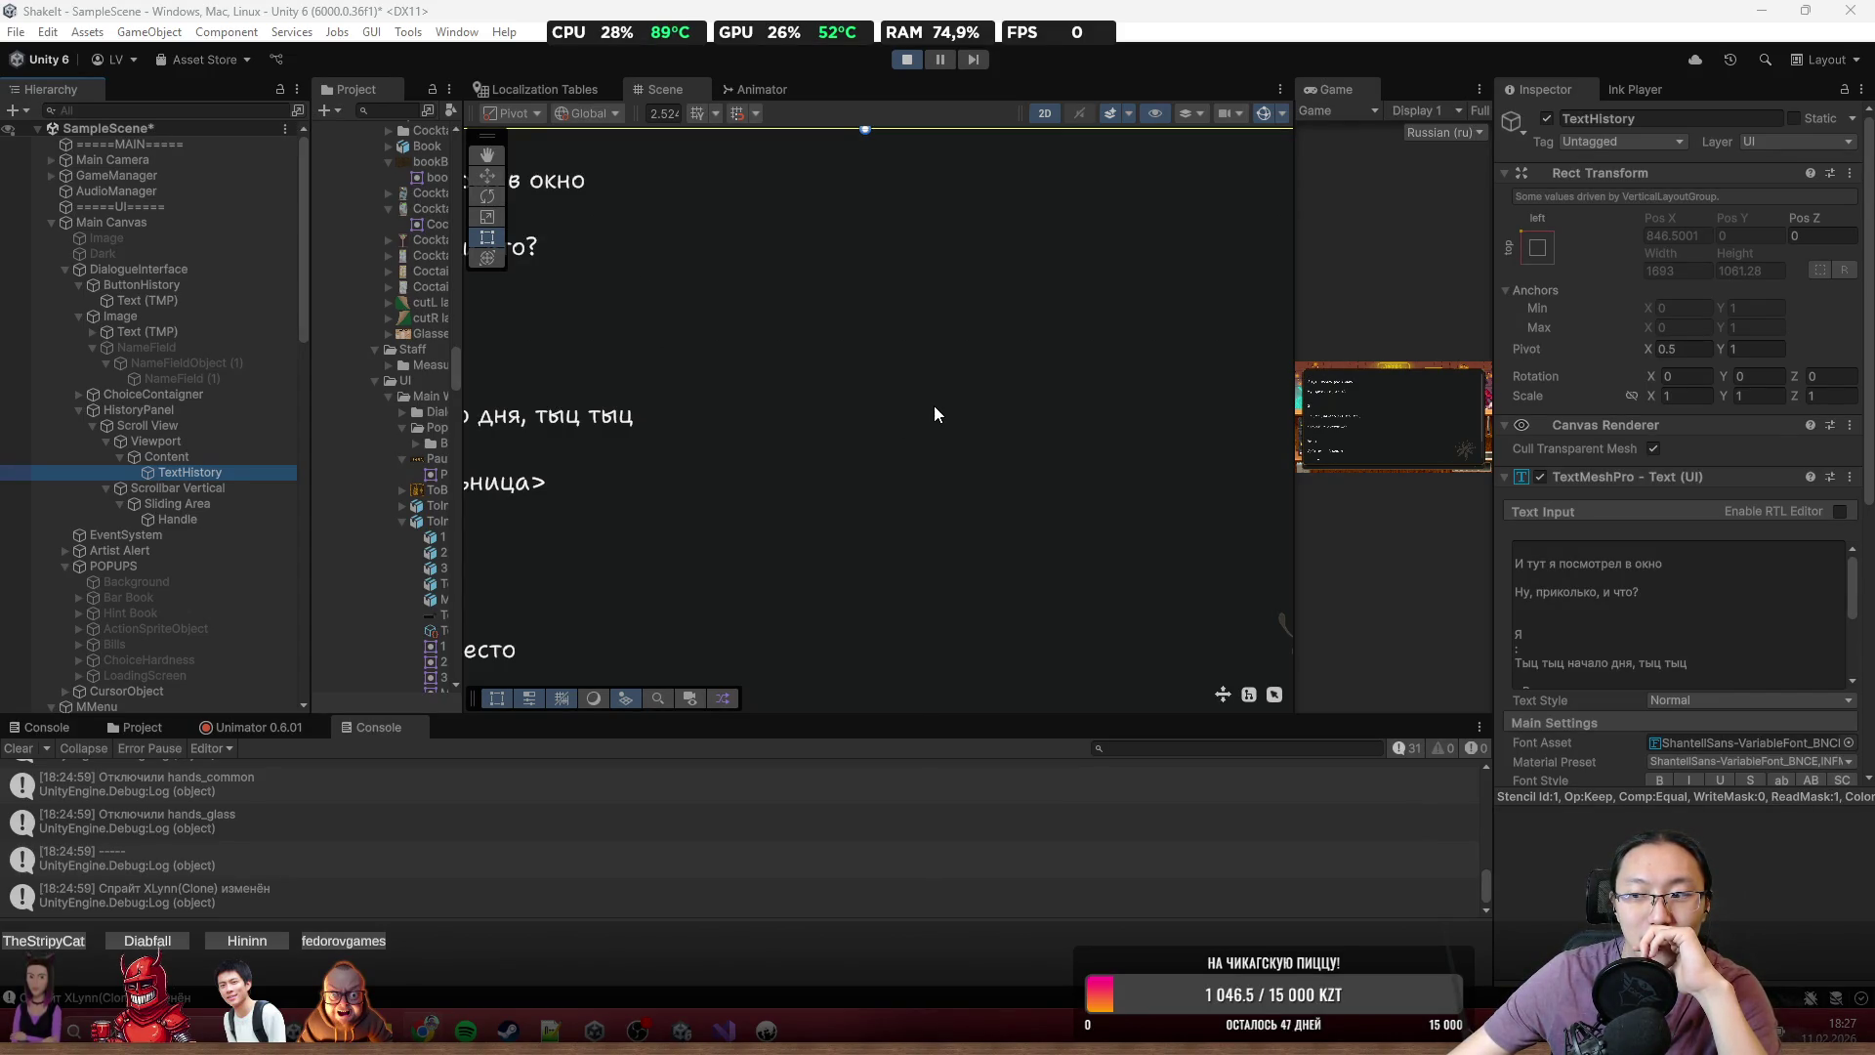
left_click(724, 1031)
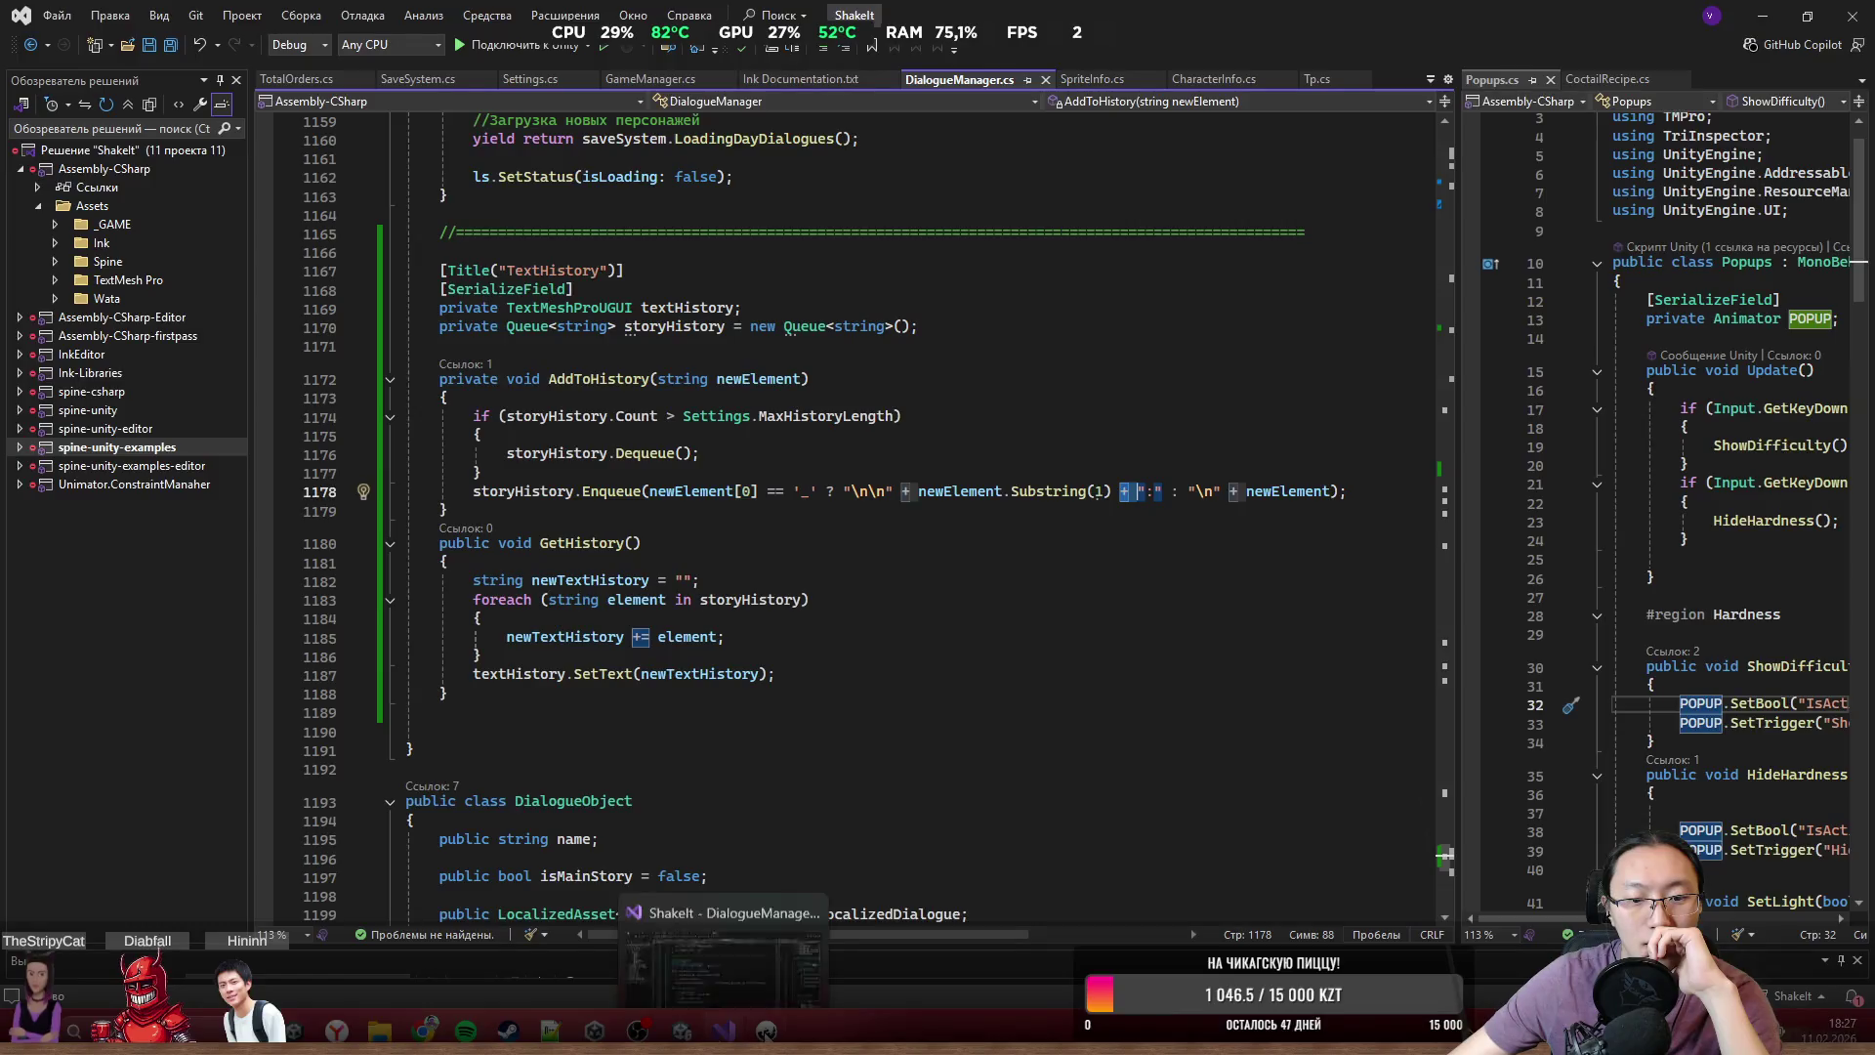
Compare the Ink script's _Я speaker line with the AddToHistory formatting line.
left_click(767, 1031)
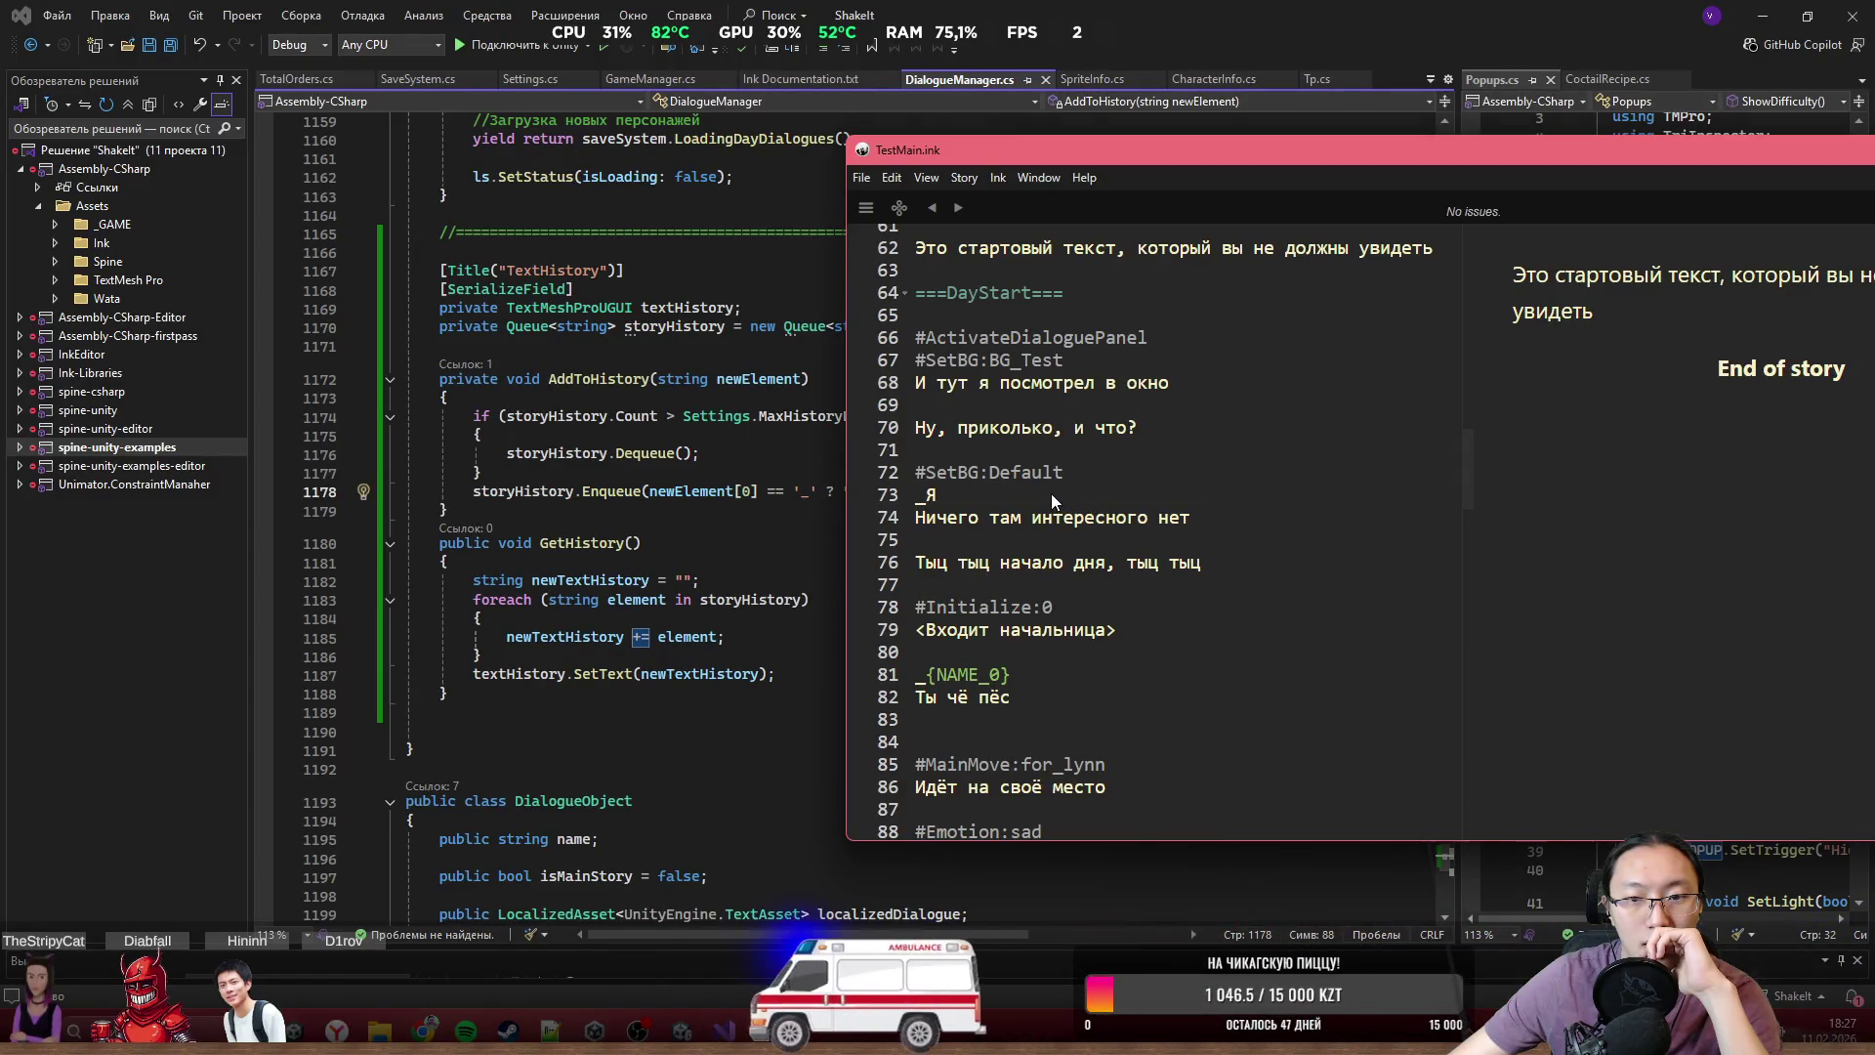
left_click_drag(1045, 152, 1203, 141)
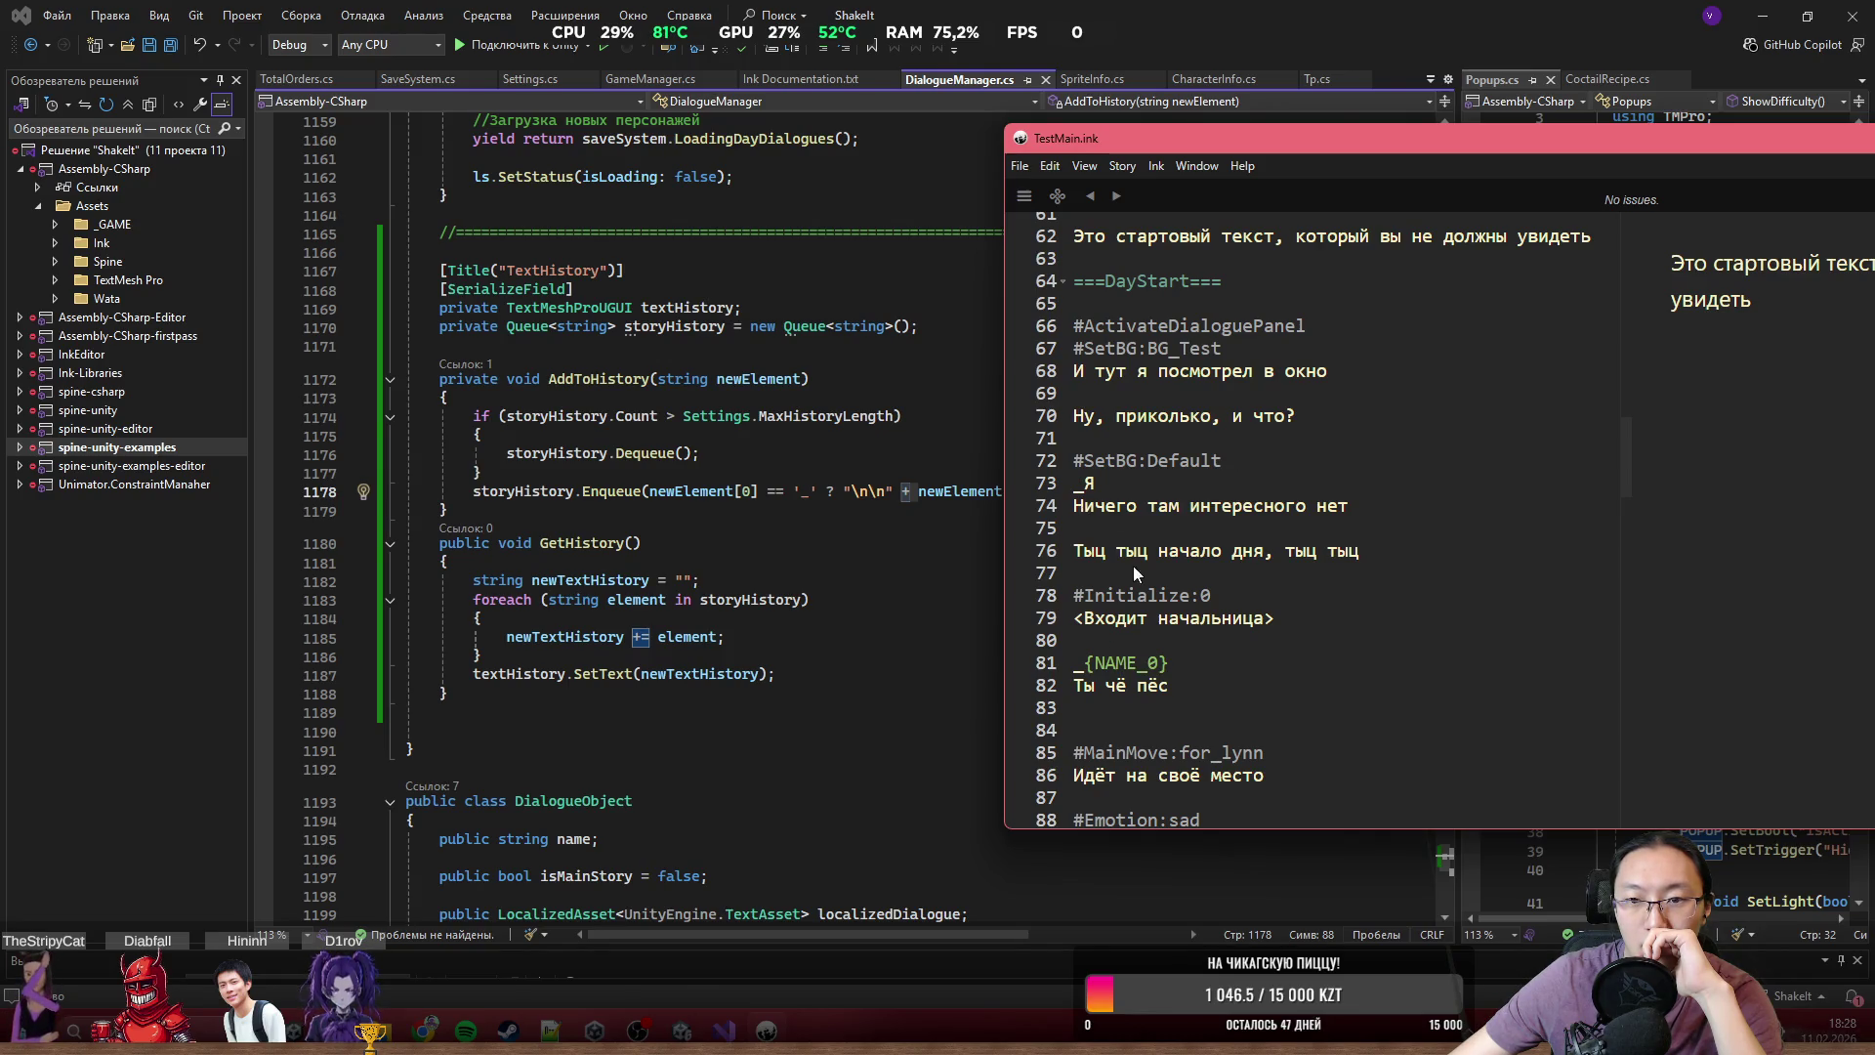
left_click(1148, 506)
left_click(1154, 486)
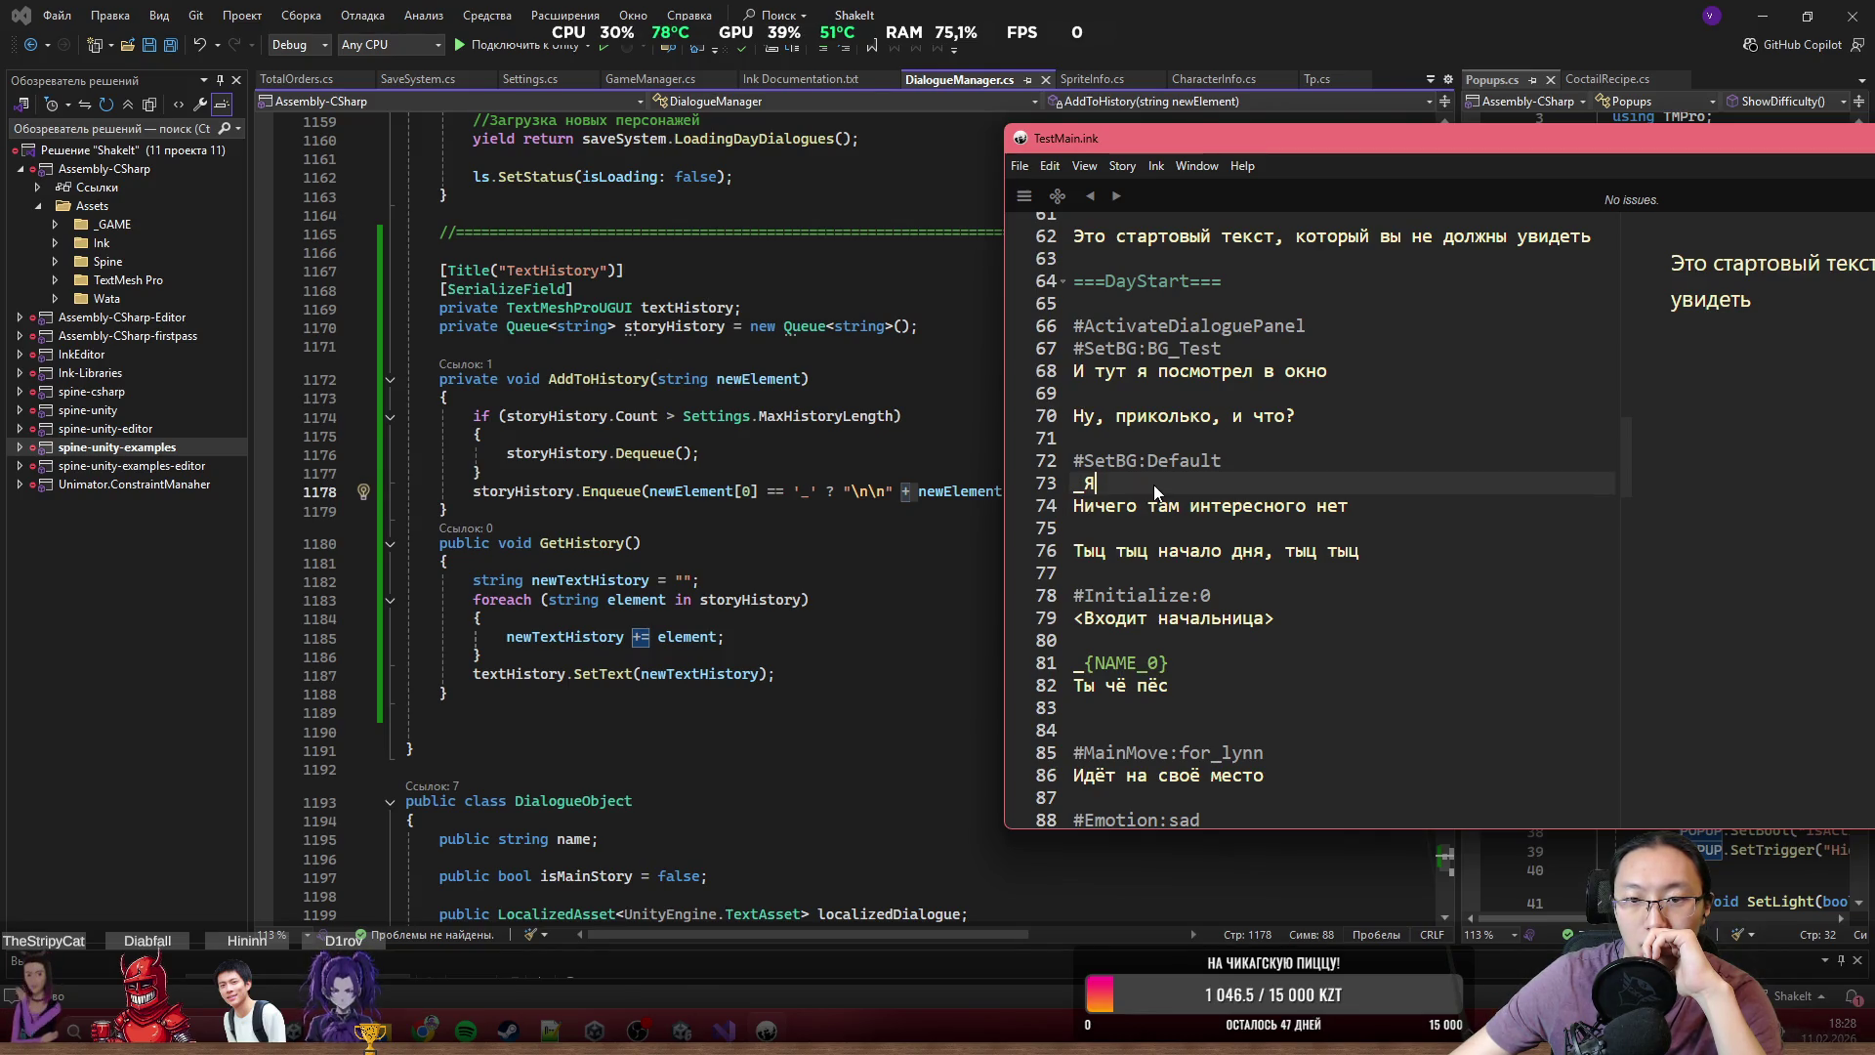
left_click(879, 494)
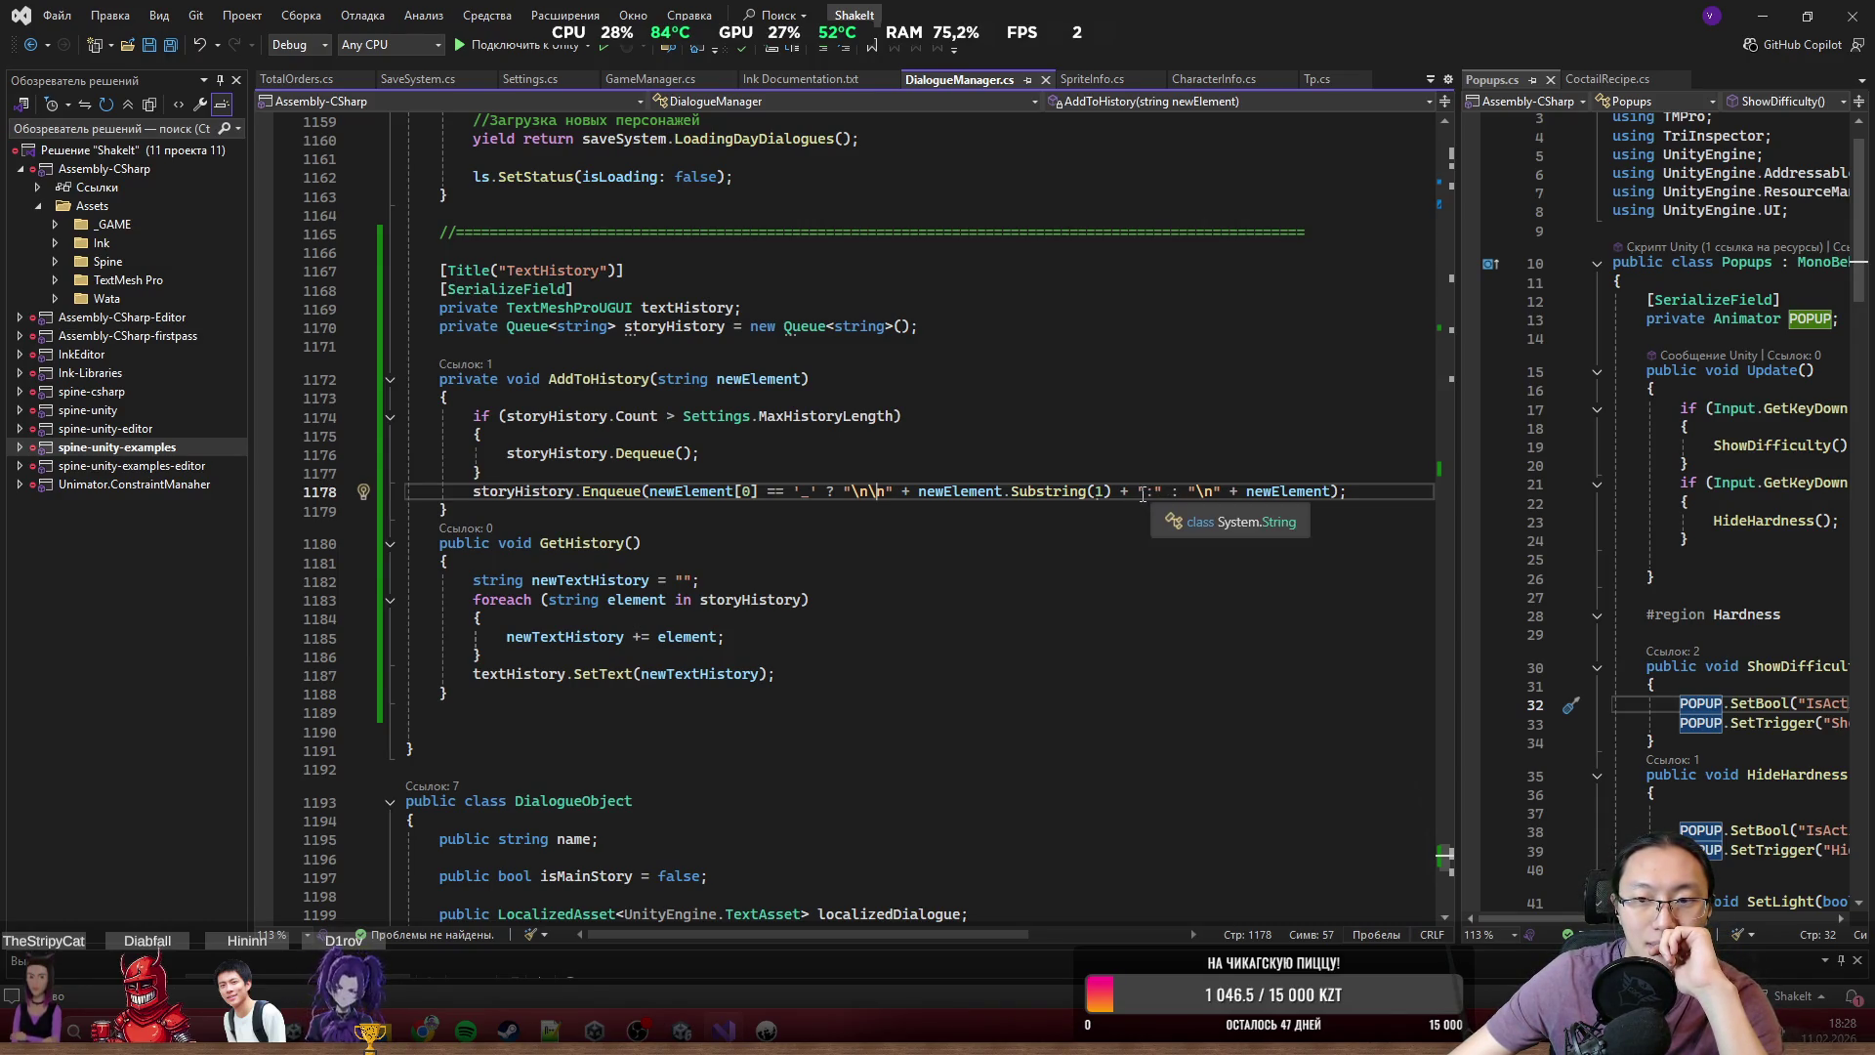
left_click(766, 1030)
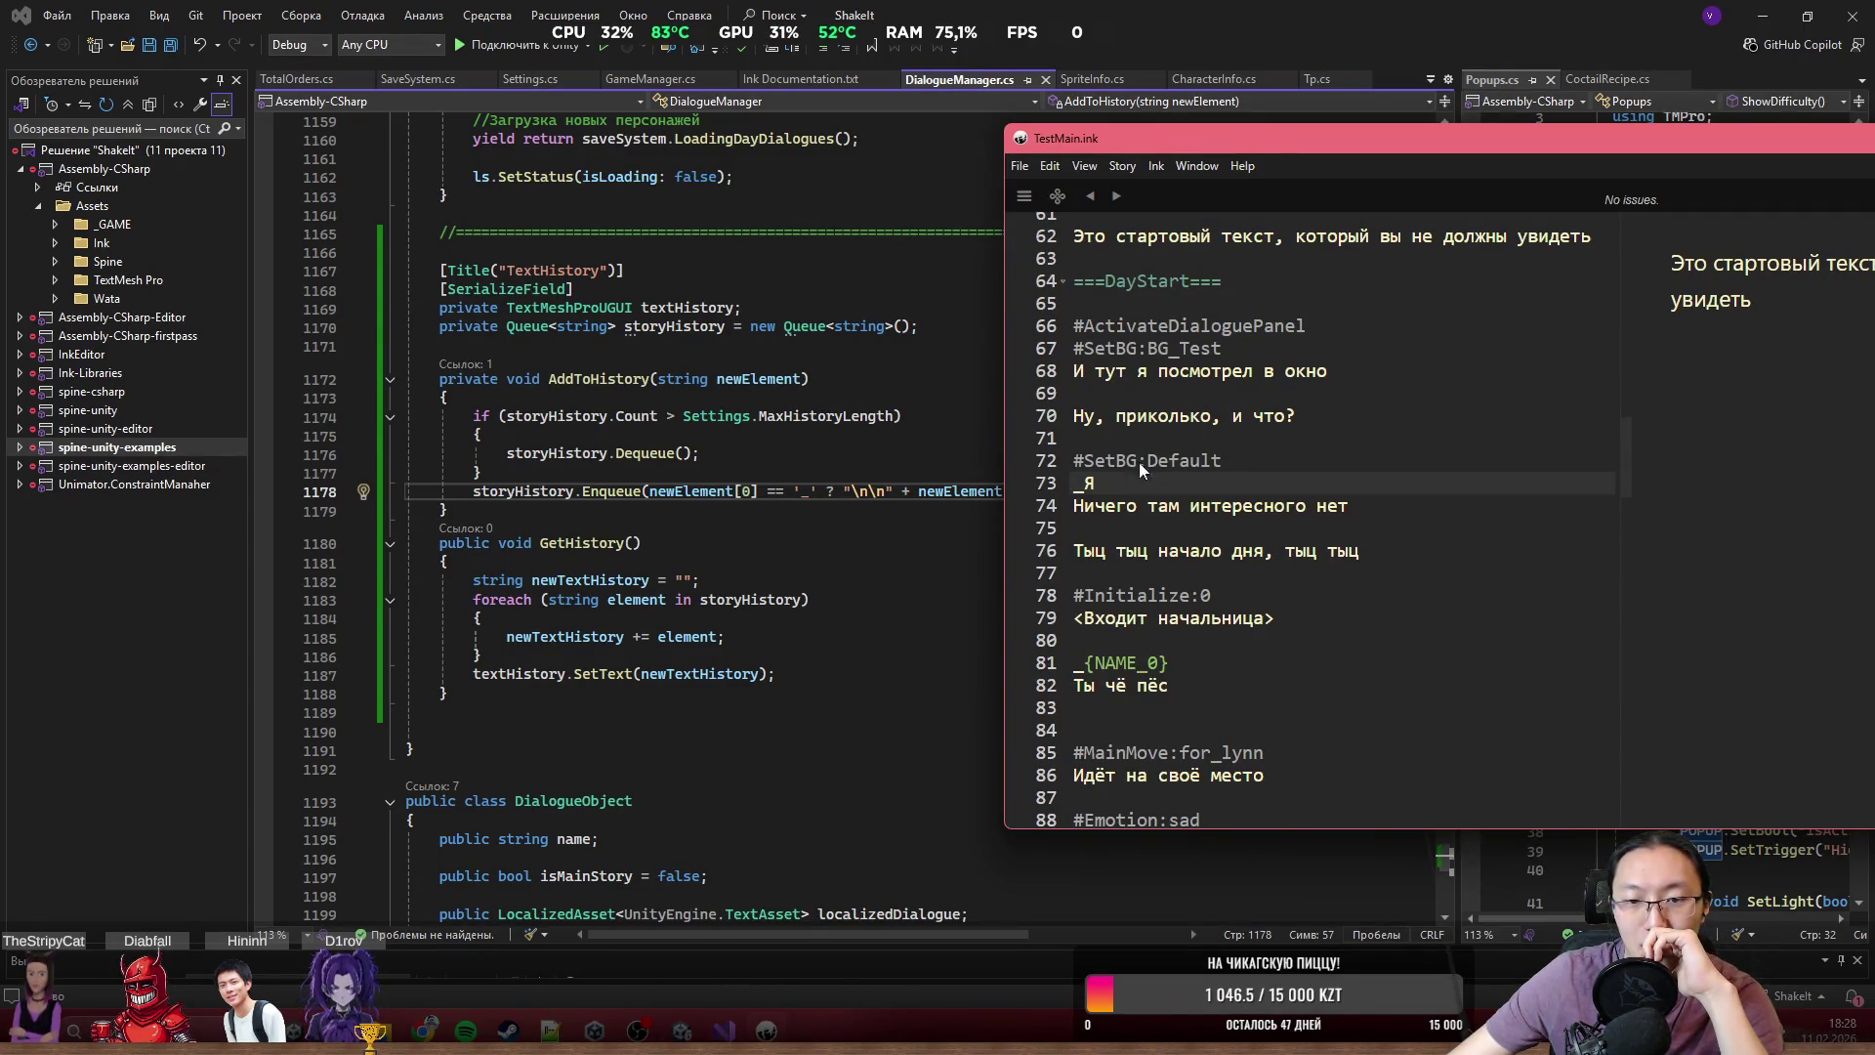
Use CodeLens references to jump to the AddToHistory(text) call after story.Continue().
key("alt+Tab")
key("Up")
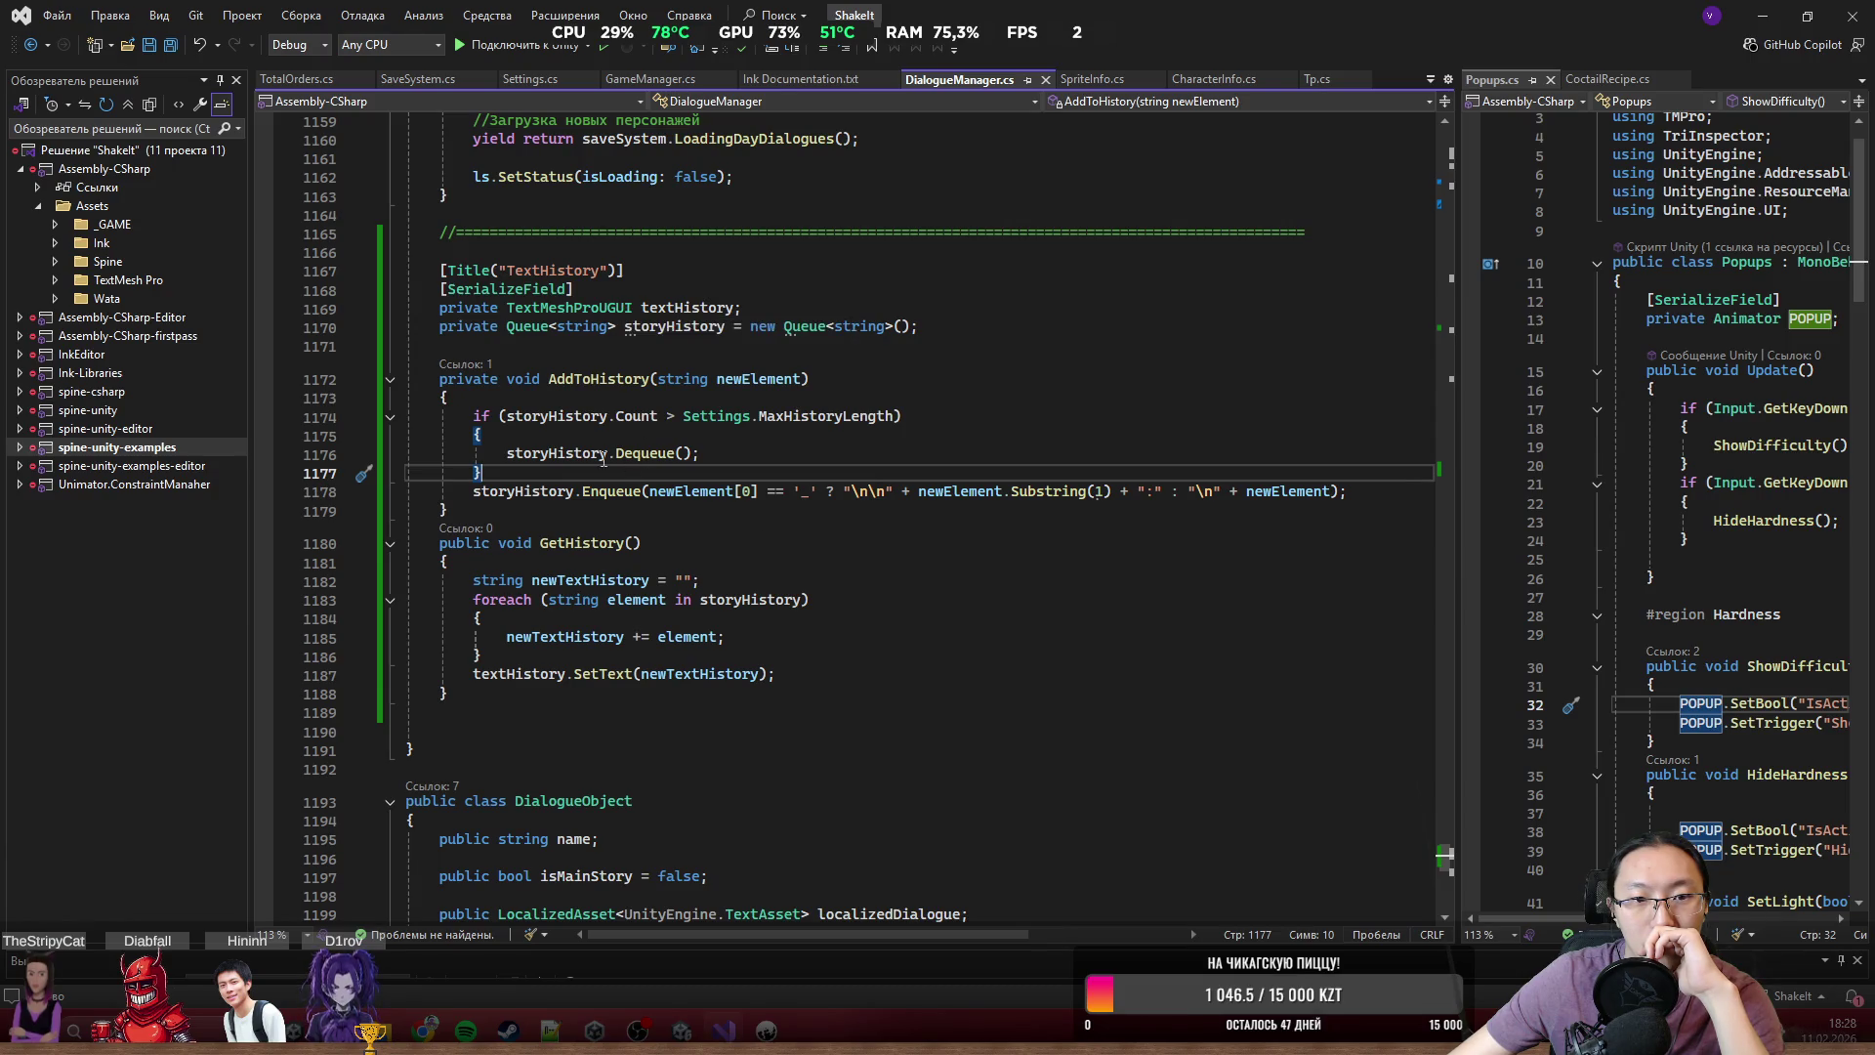
left_click(467, 363)
double_click(649, 315)
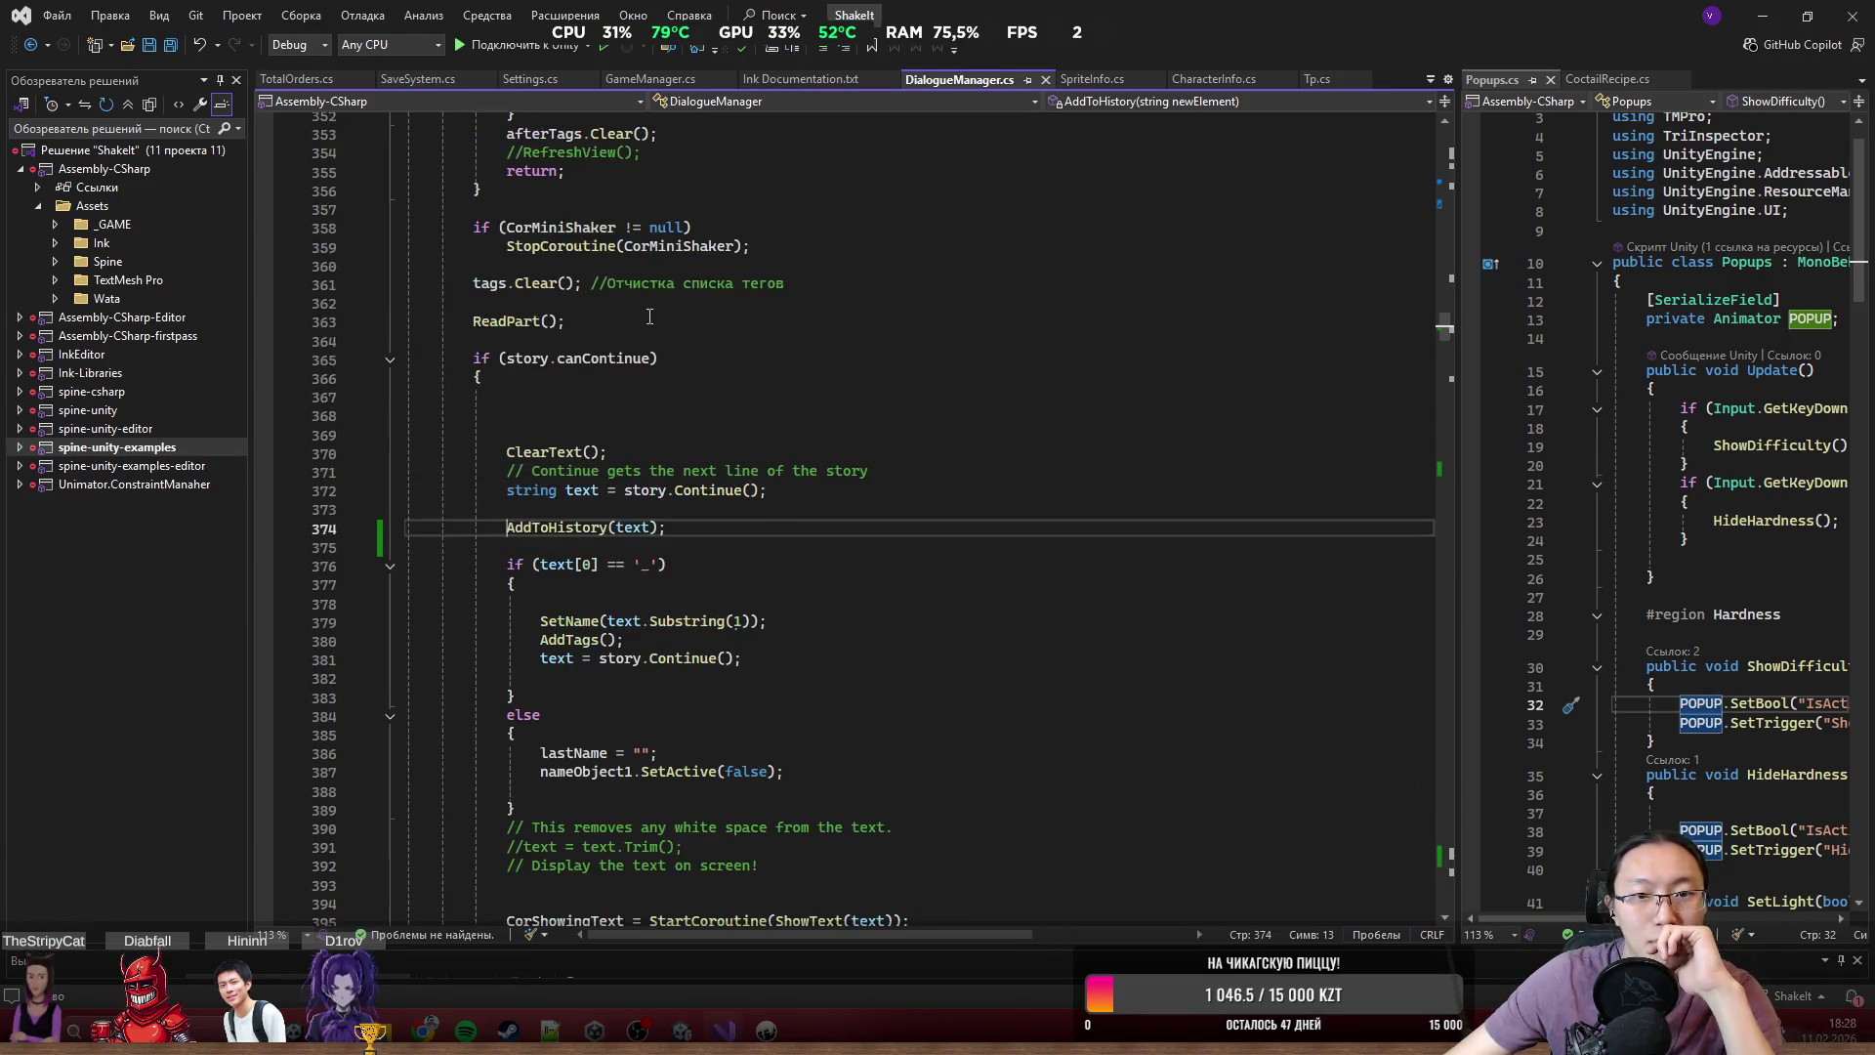
Copy AddToHistory(text) from line 374 into the speaker-name branch after story.Continue(), then save.
scroll(646, 678, "down", 1)
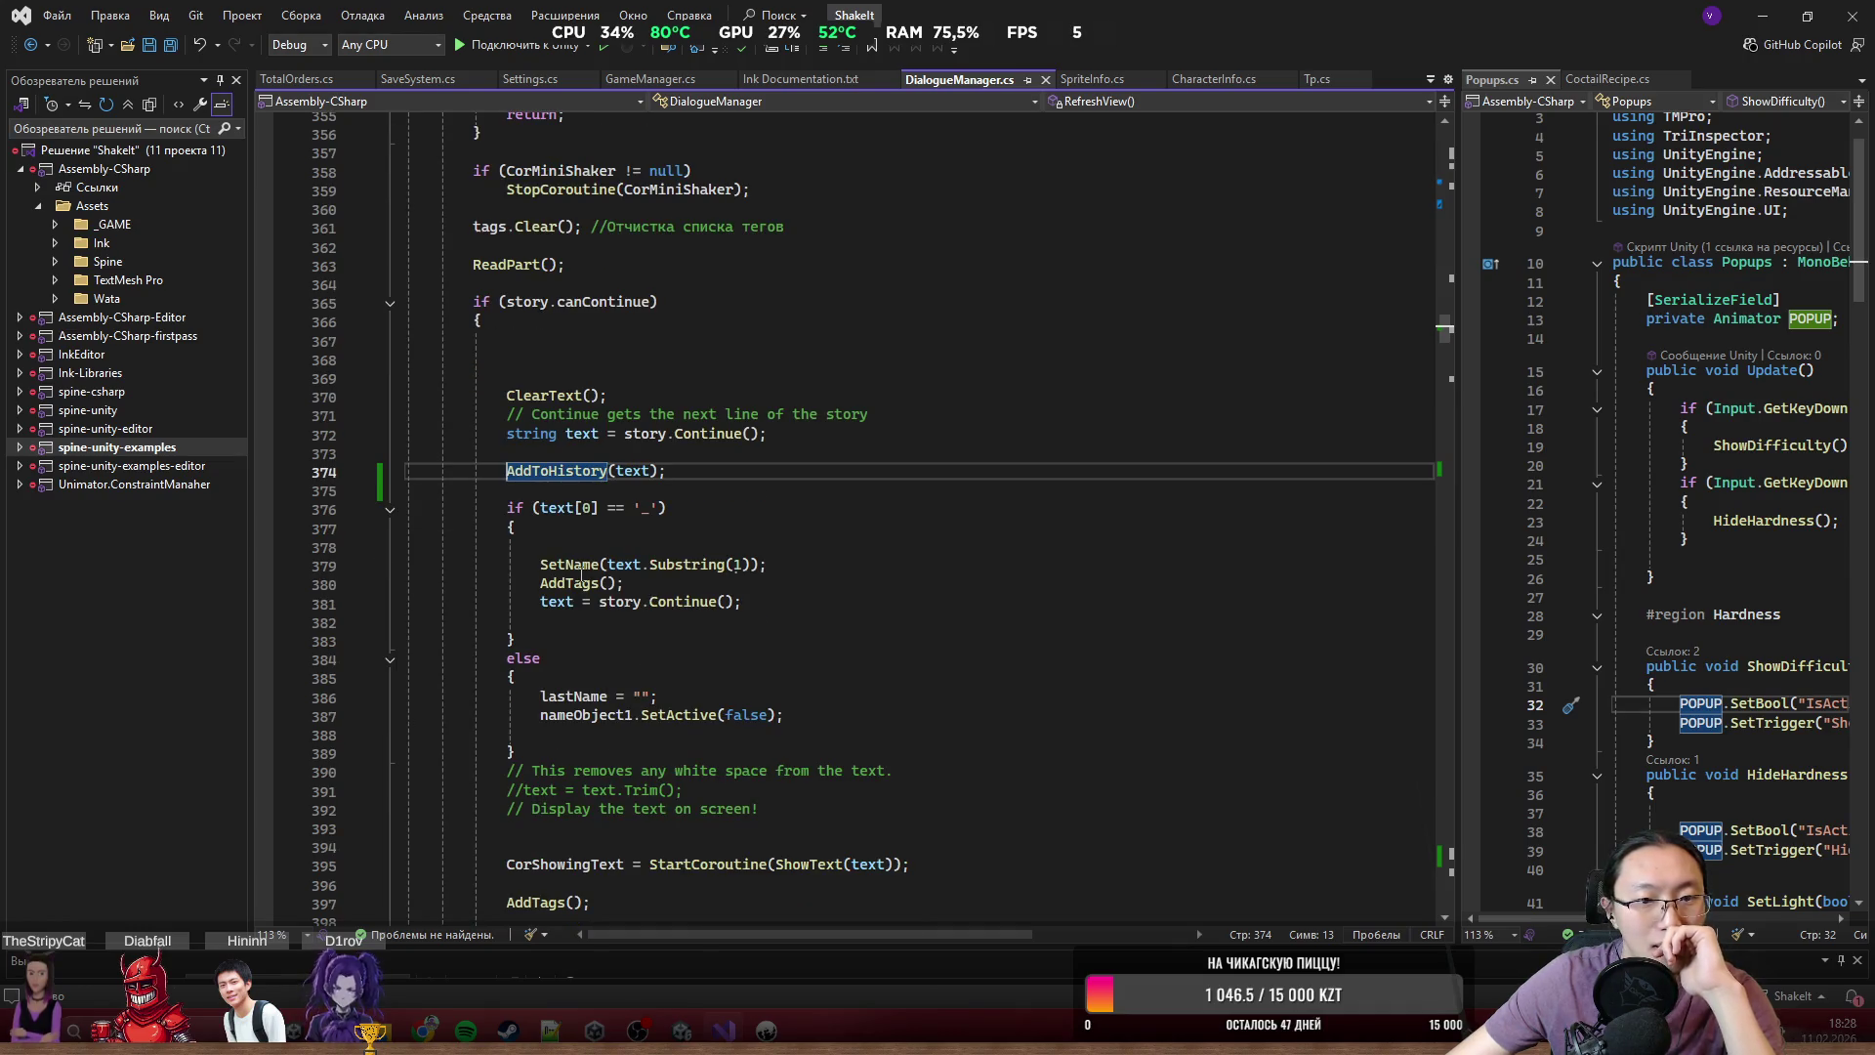
left_click(625, 564)
key("Down")
key("Down")
key("Down")
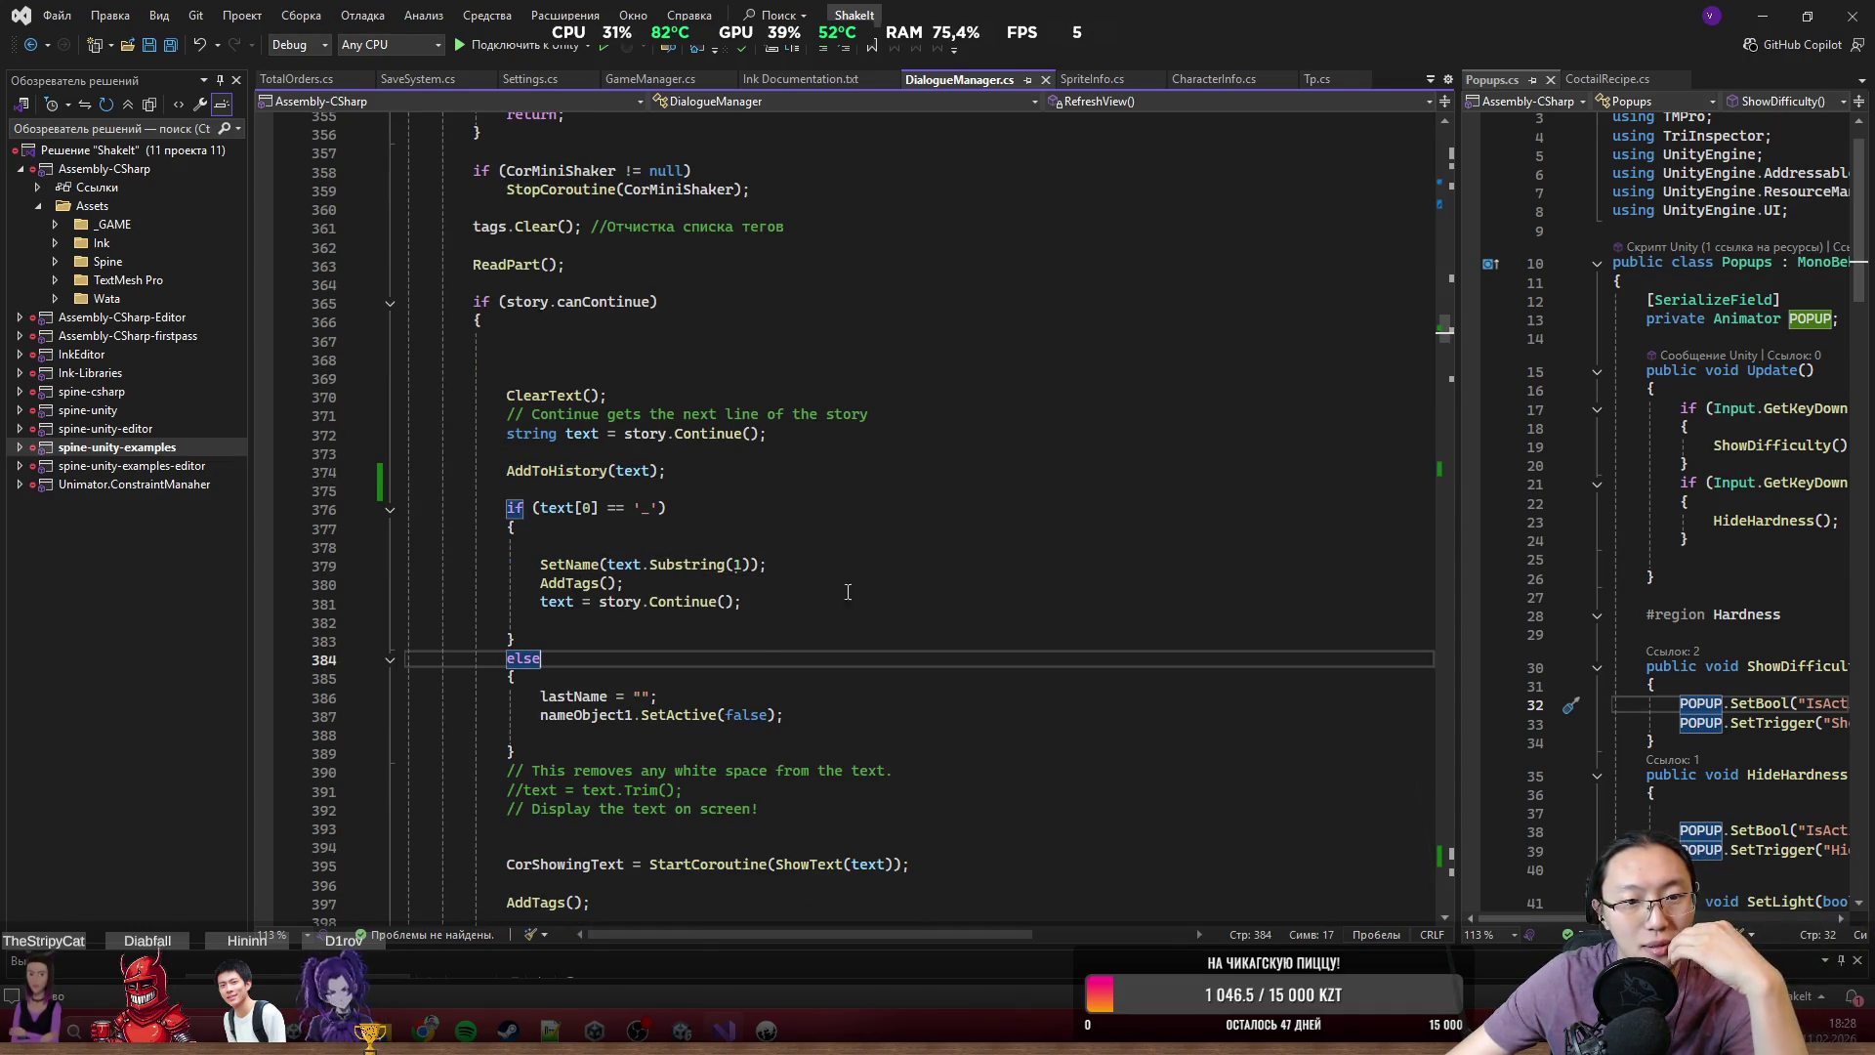
scroll(812, 554, "down", 3)
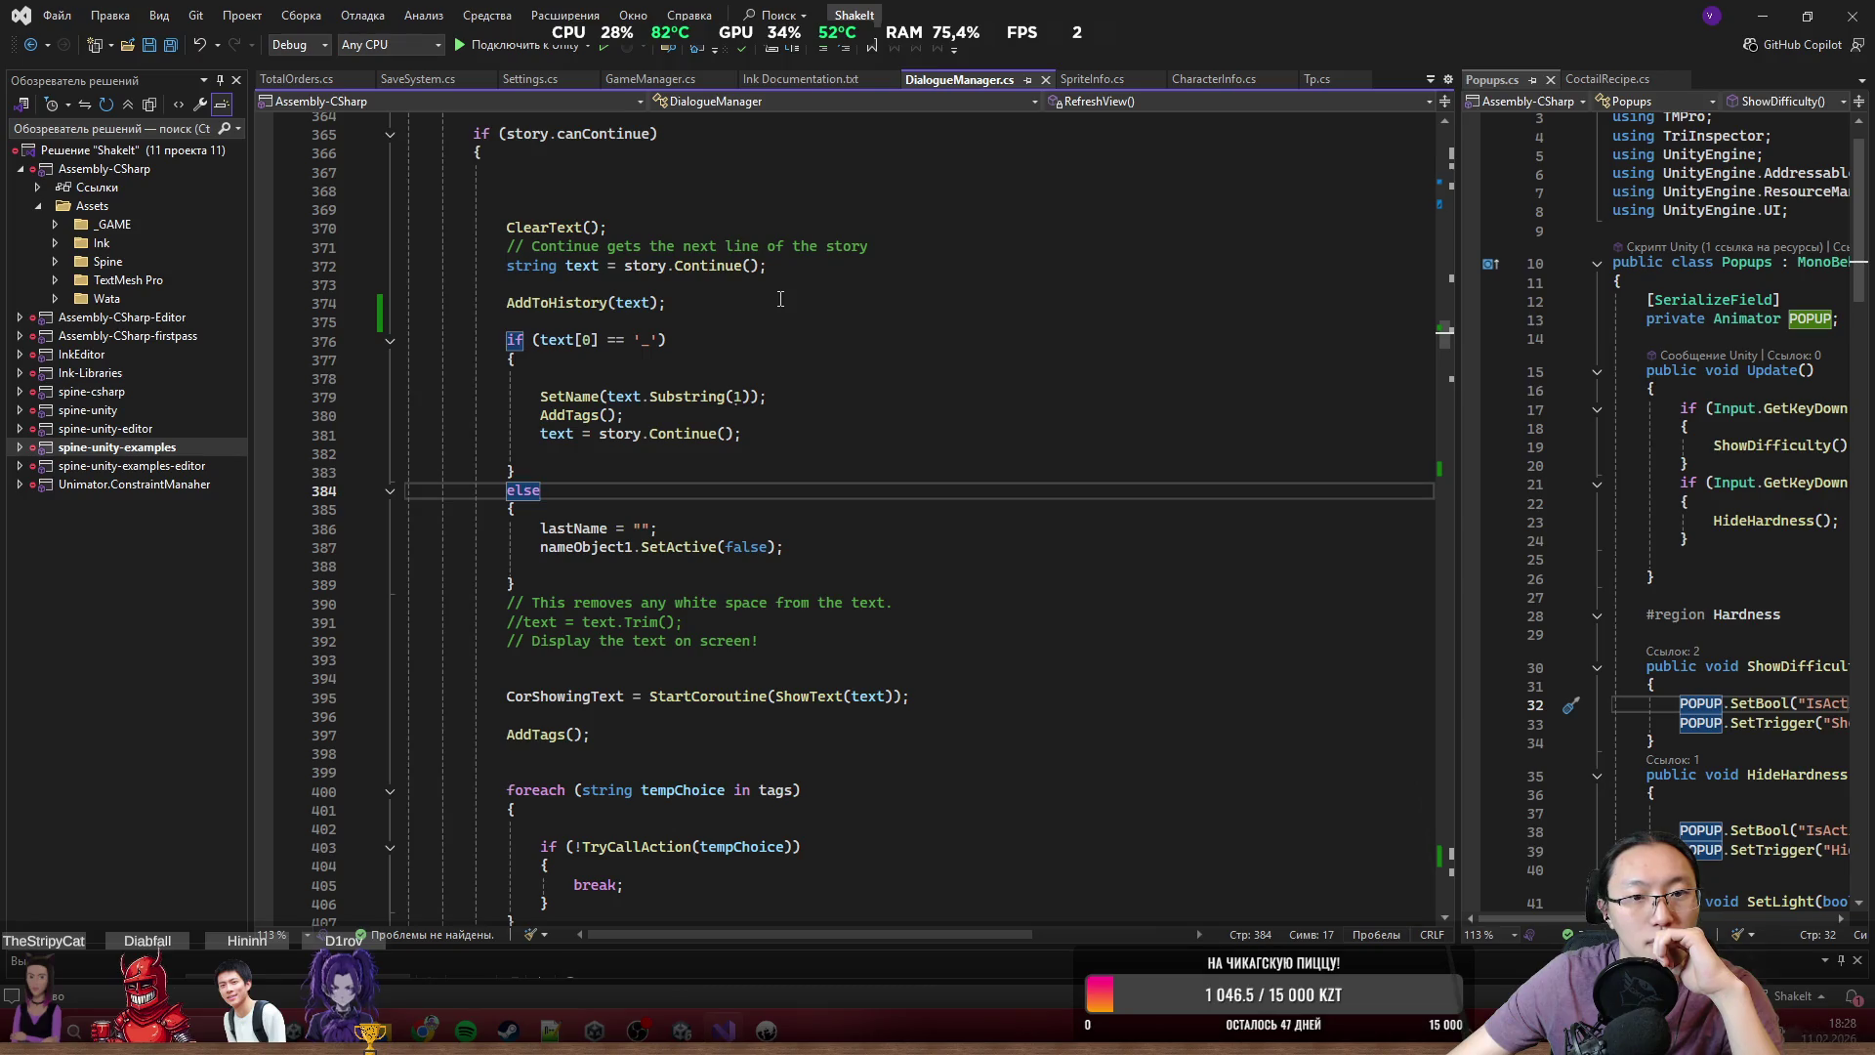
left_click_drag(506, 302, 666, 303)
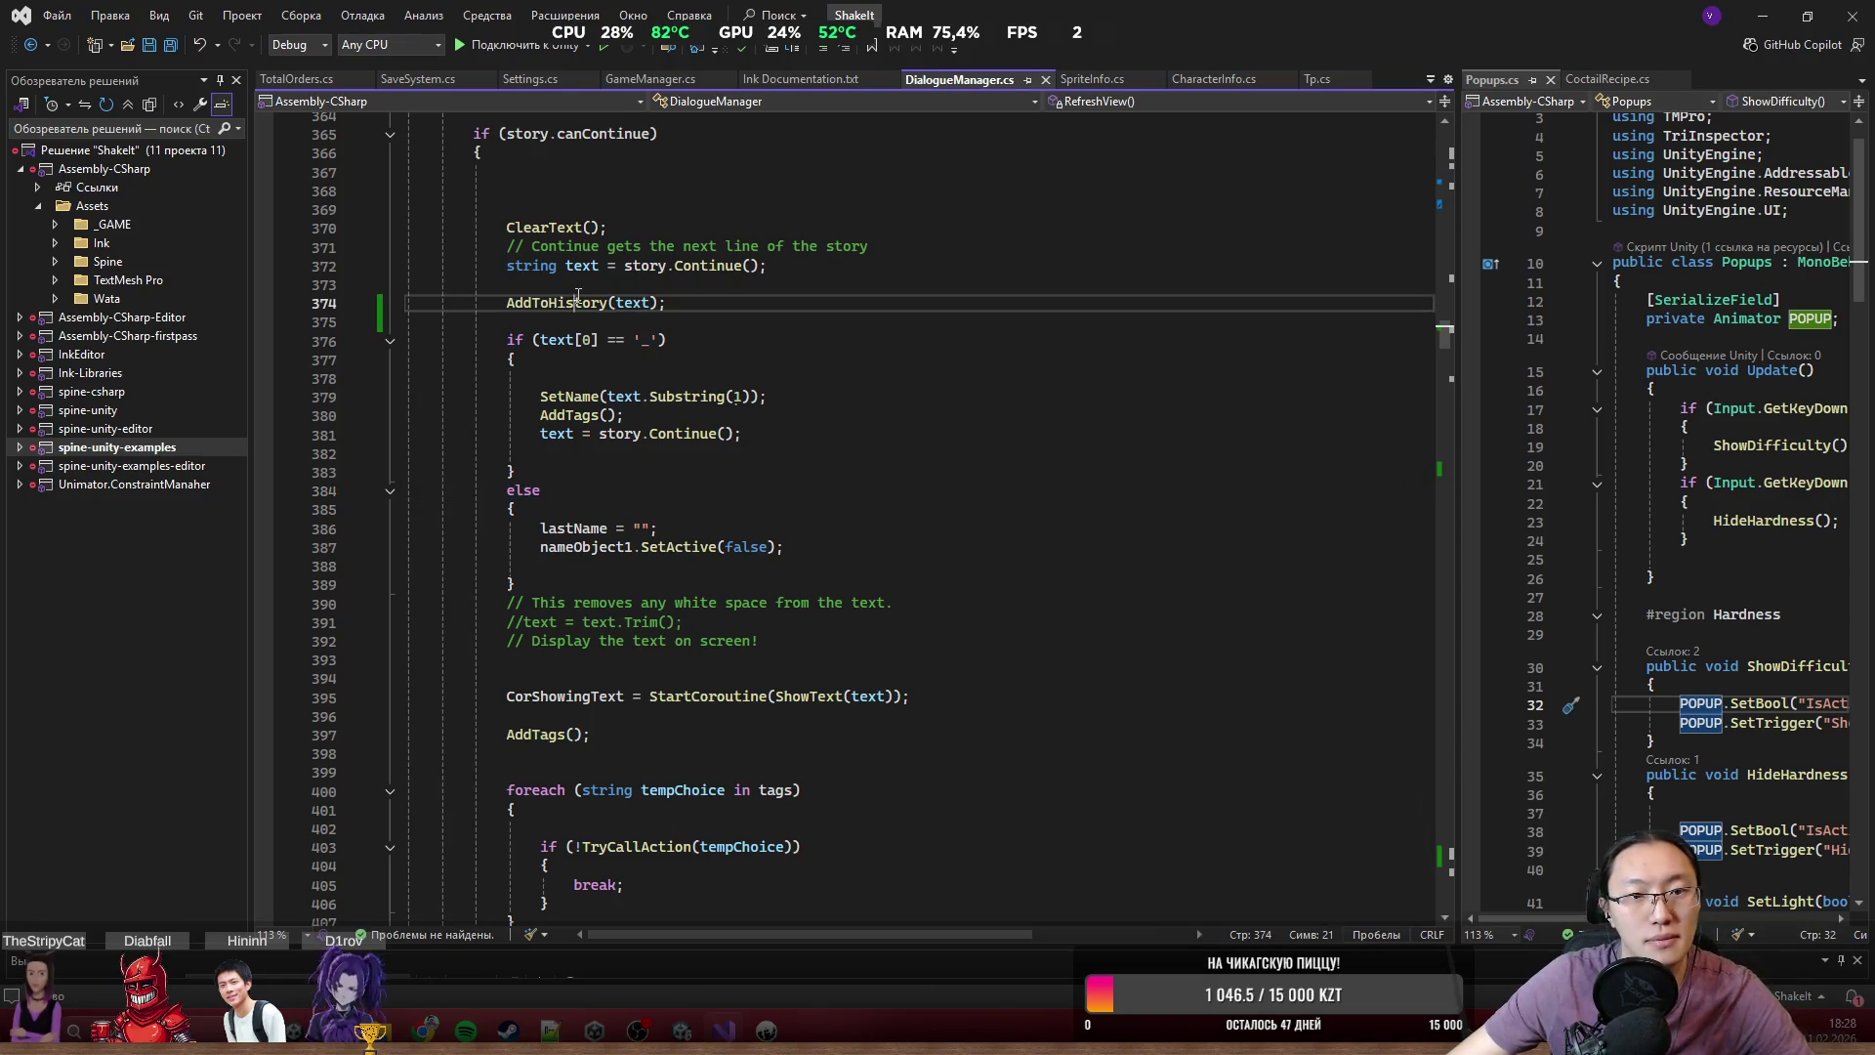
key("ctrl+c")
left_click(679, 459)
key("ctrl+v")
left_click(722, 491)
key("ctrl+s")
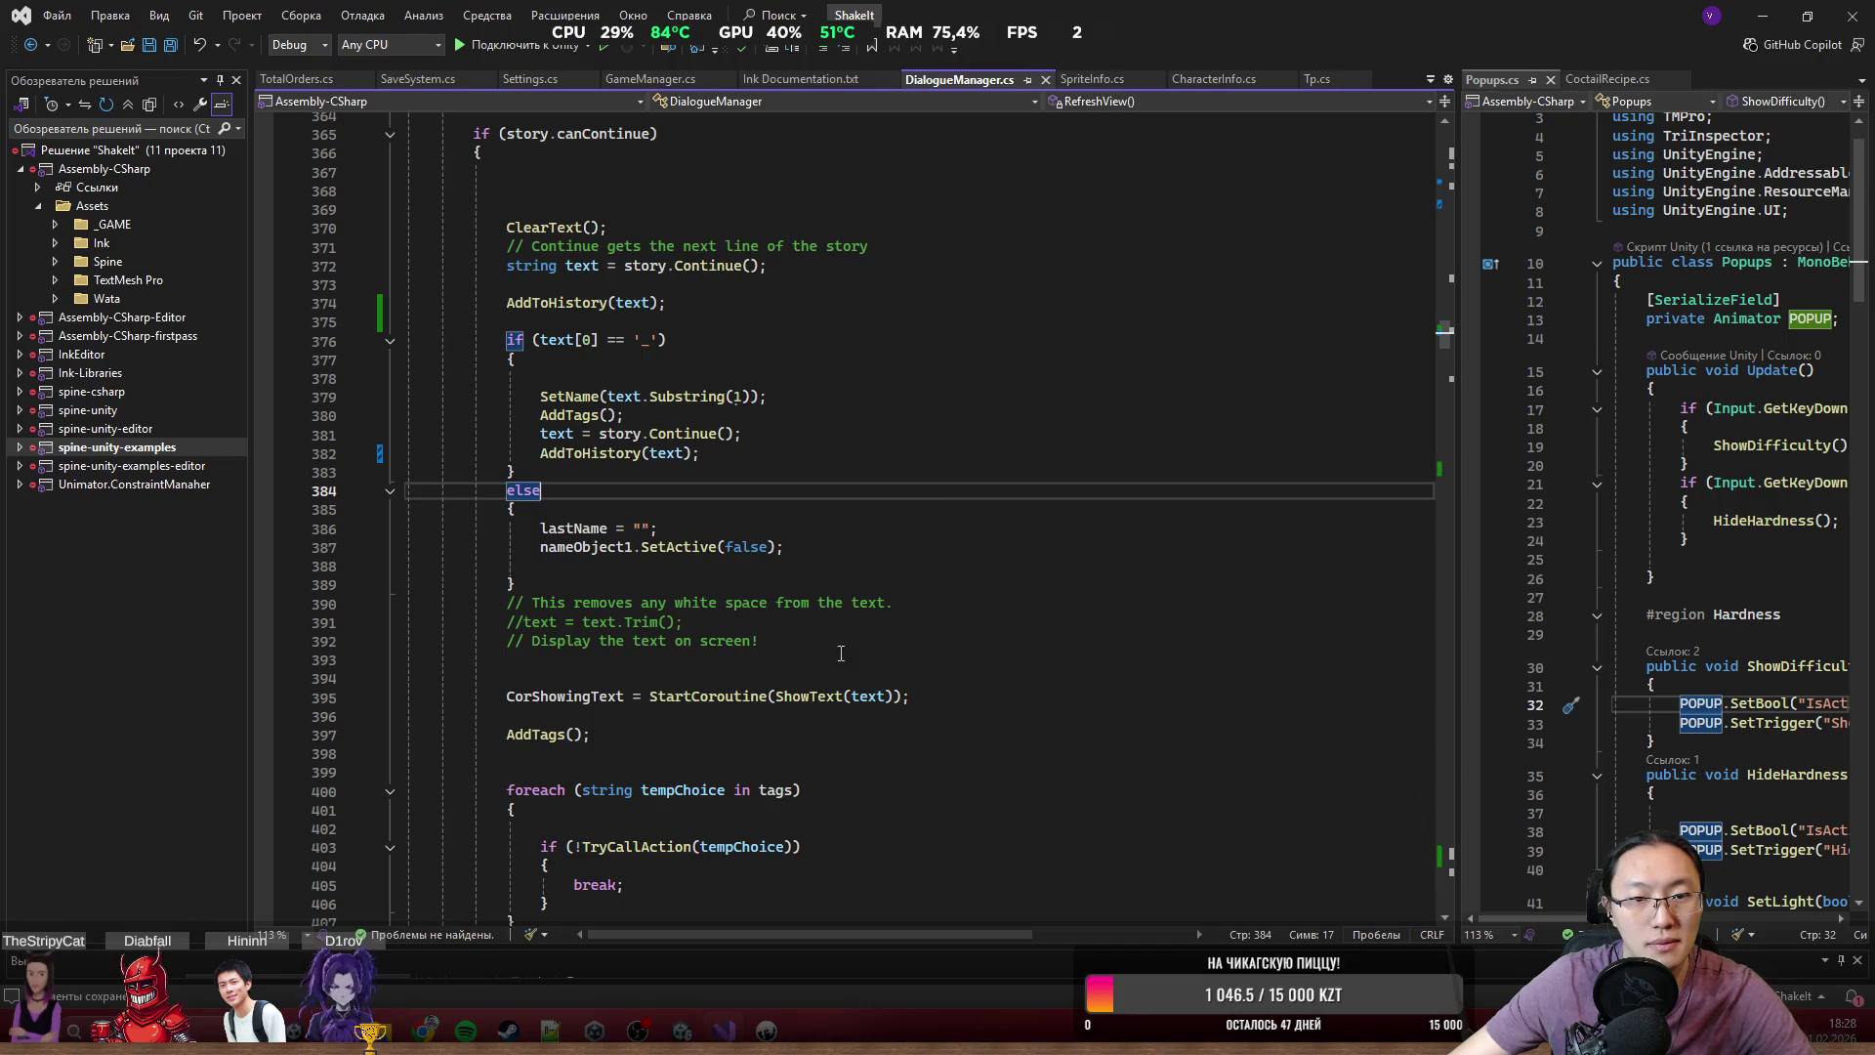
left_click(791, 696)
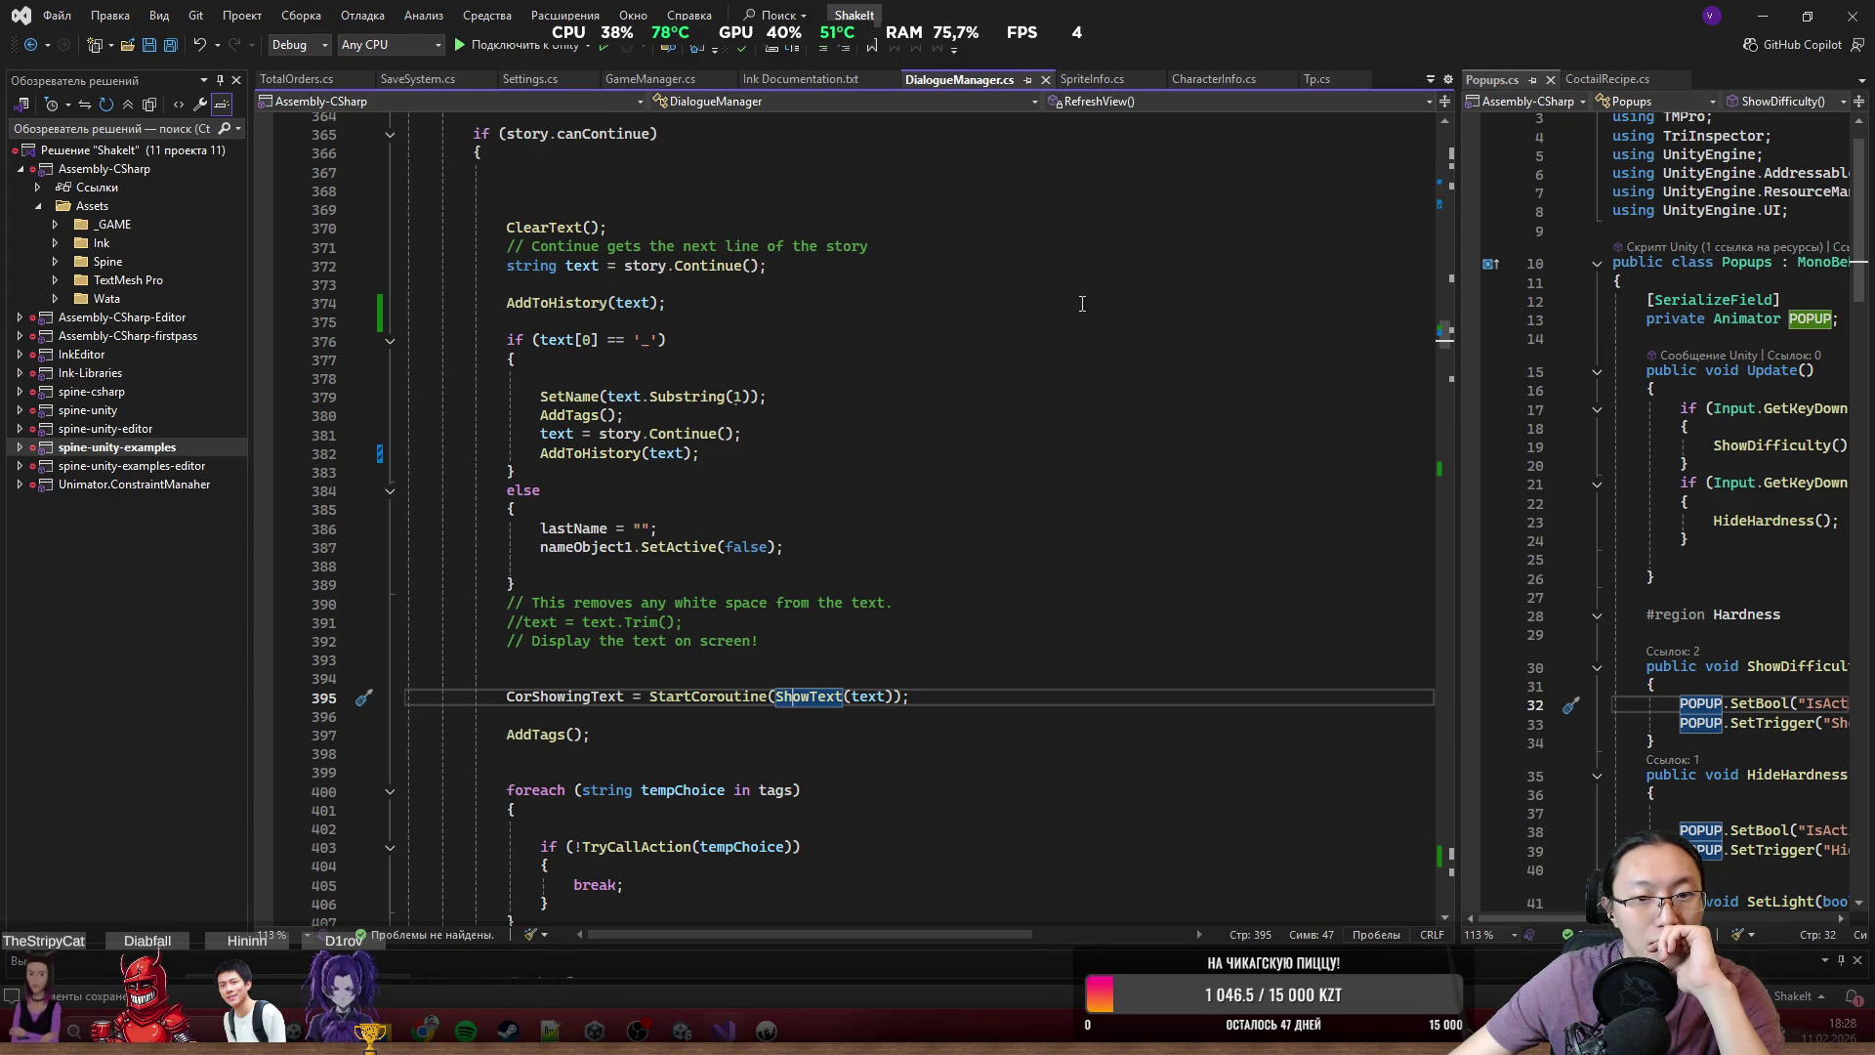
left_click(1763, 16)
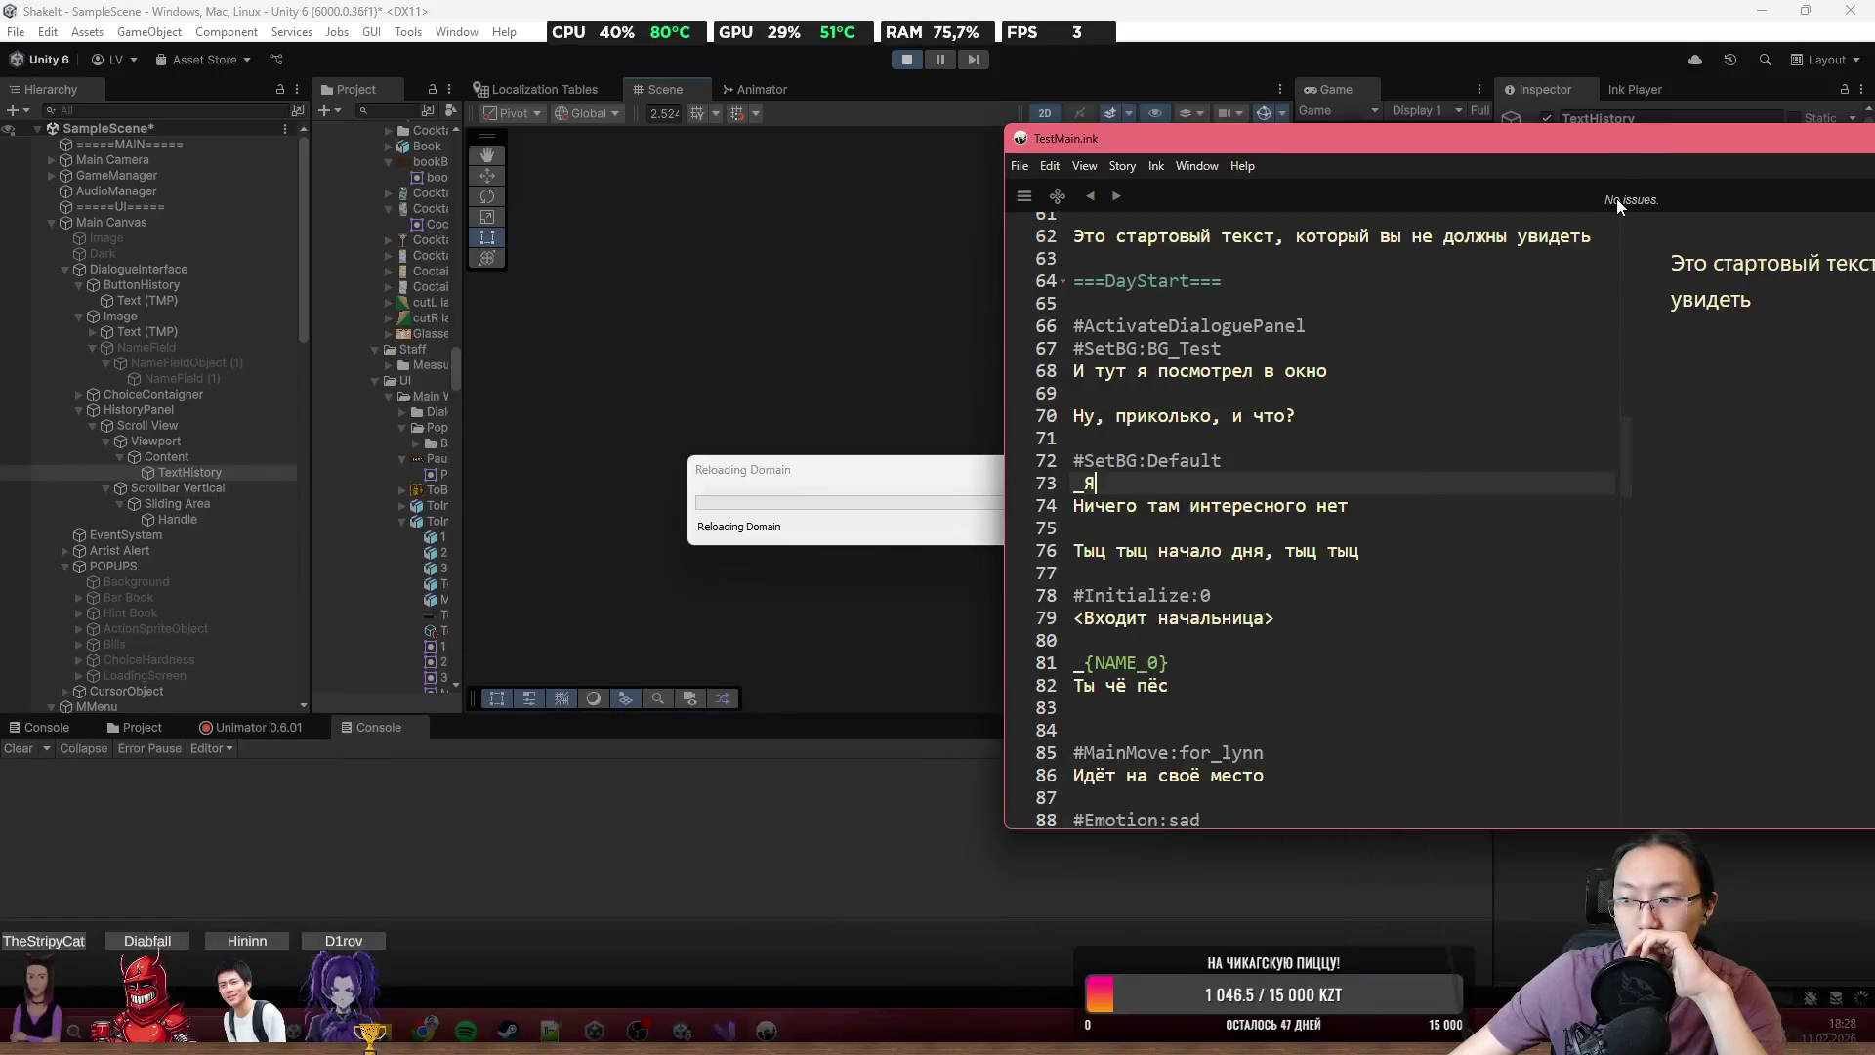
Move the Inky window aside, minimize it, and restart Play mode to run the updated code.
left_click_drag(1386, 151, 852, 182)
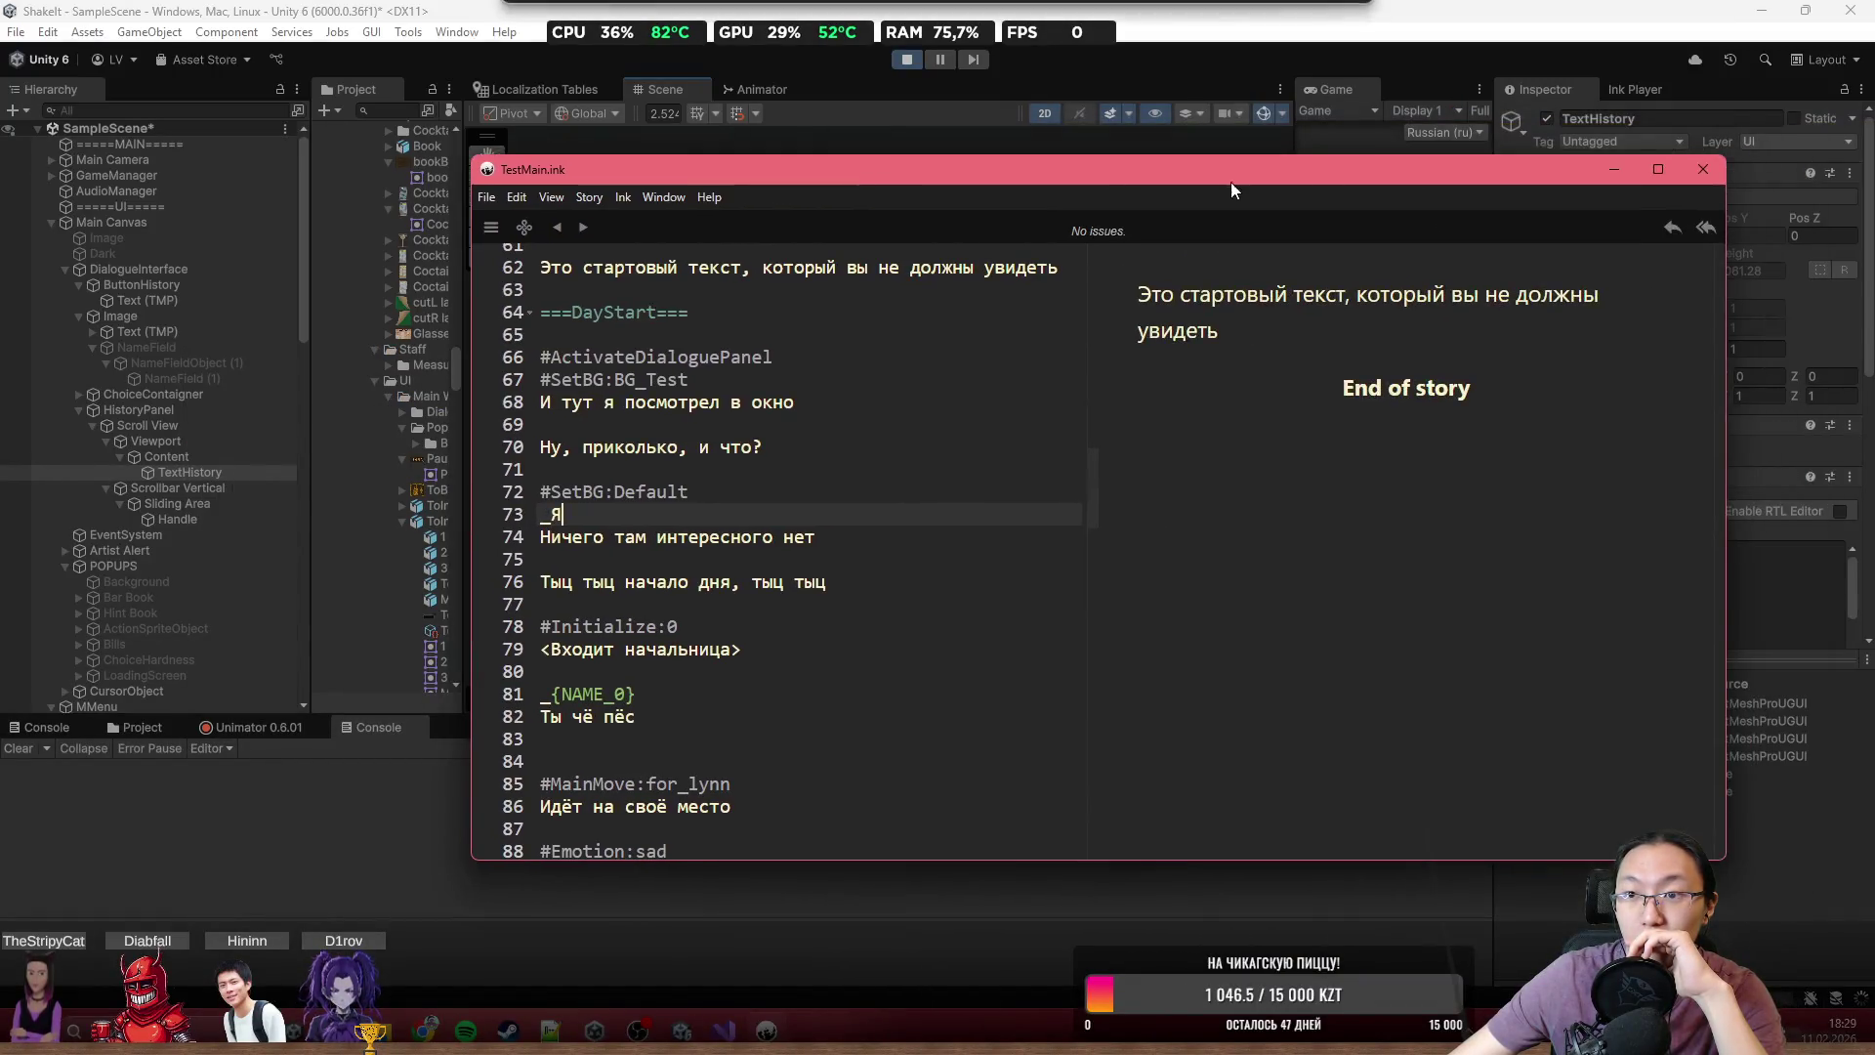
left_click(1608, 176)
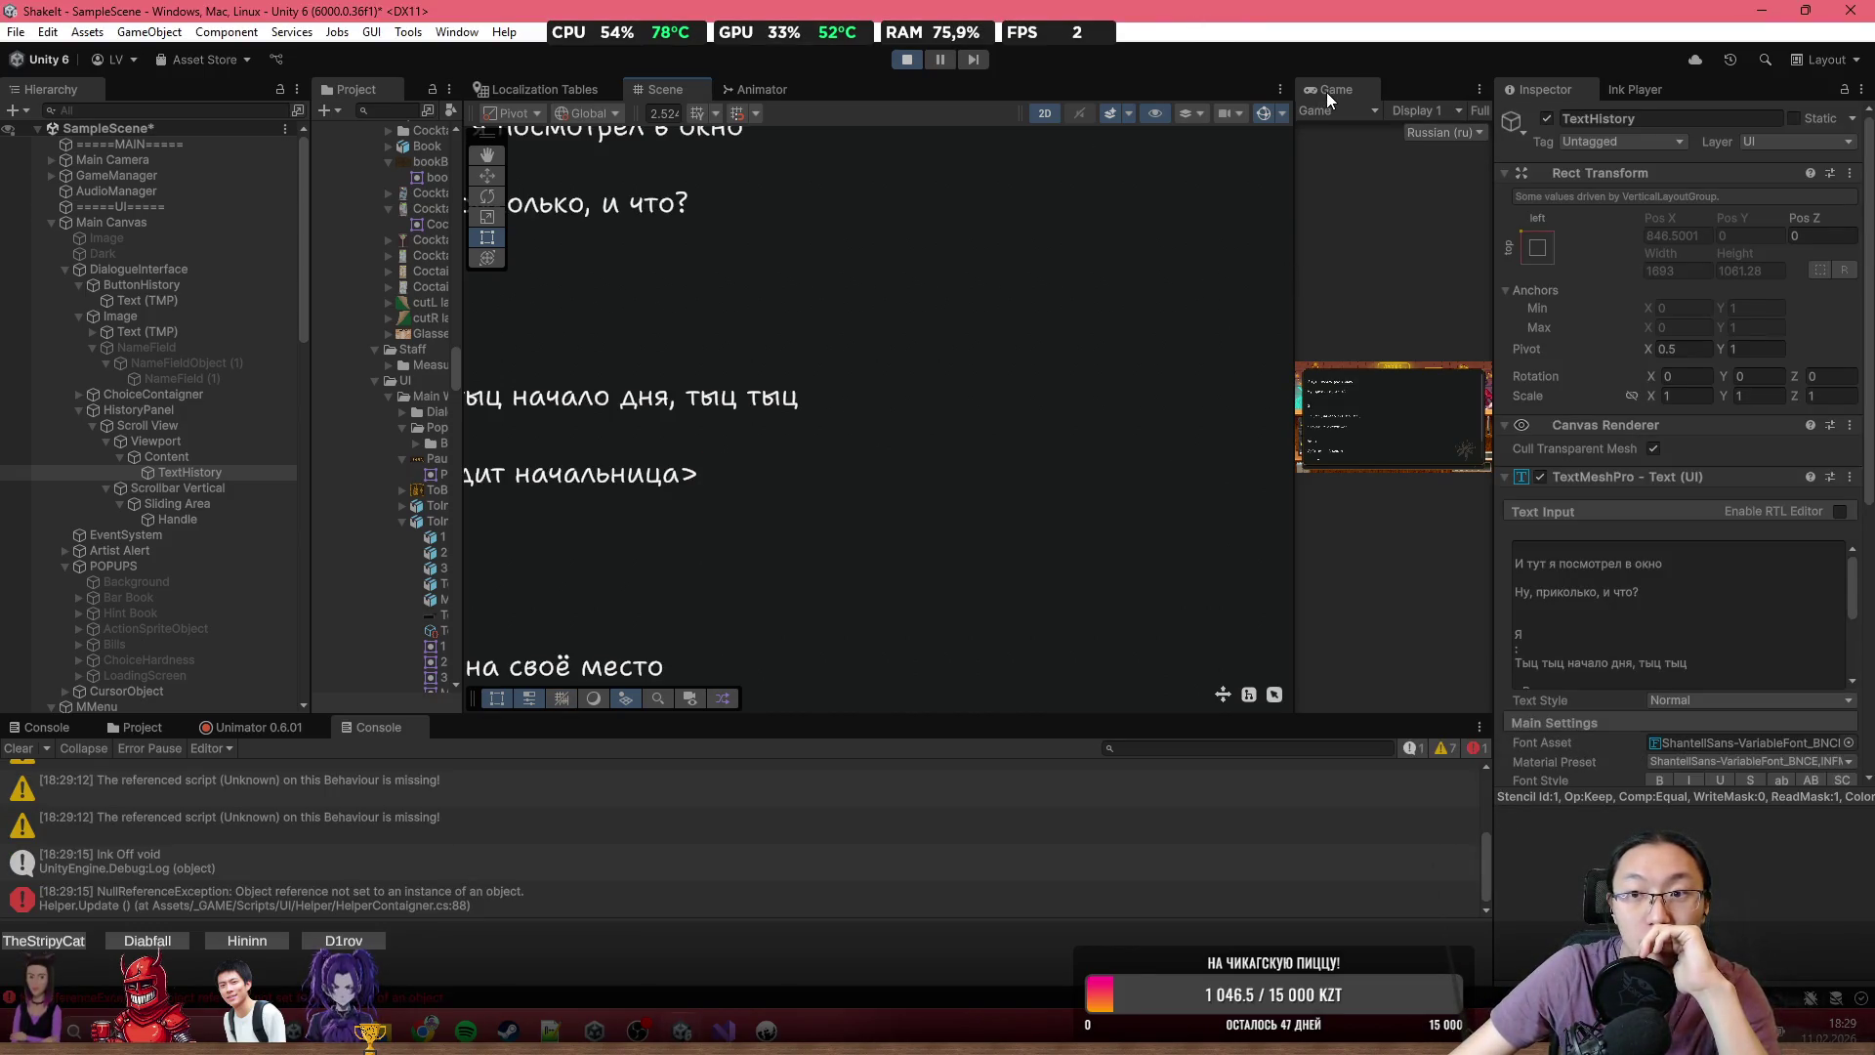
left_click(912, 67)
left_click(912, 66)
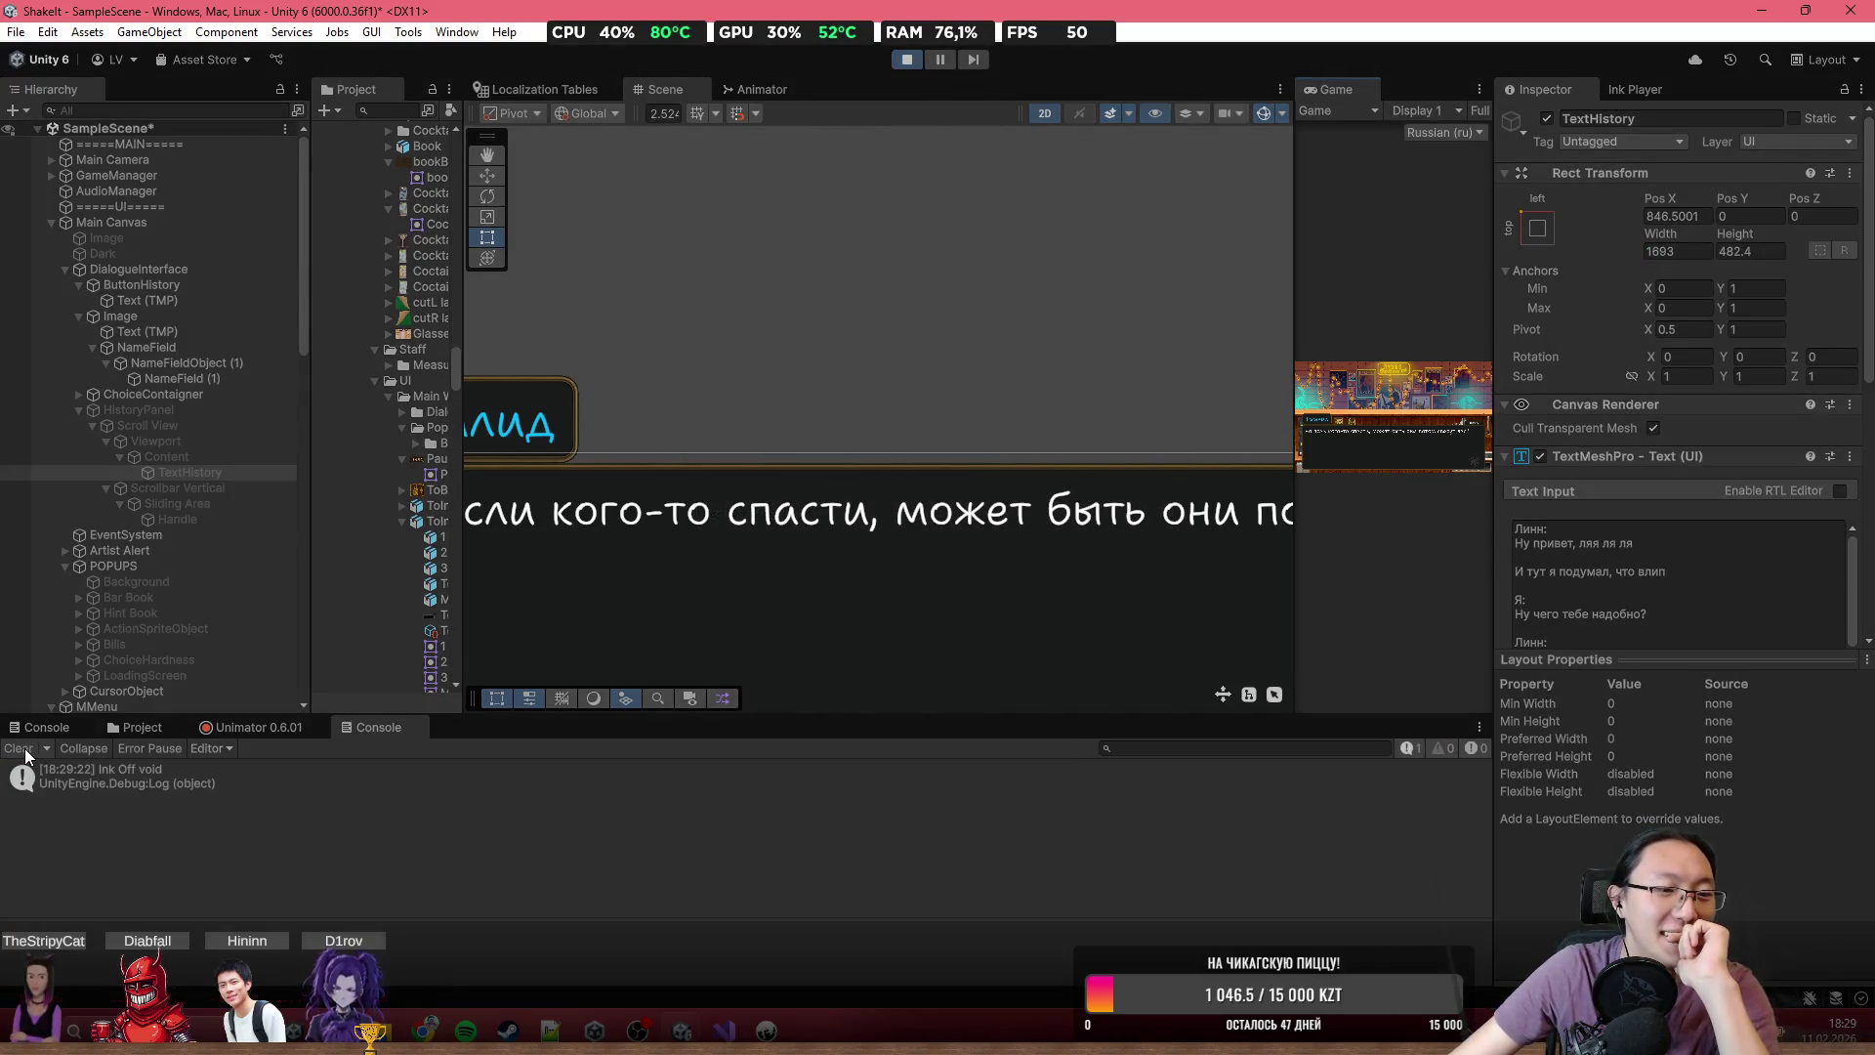
In the maximized Game view, advance the bar dialogue to Линн's 'Не приуныла', then restore the layout.
double_click(1367, 91)
left_click(528, 581)
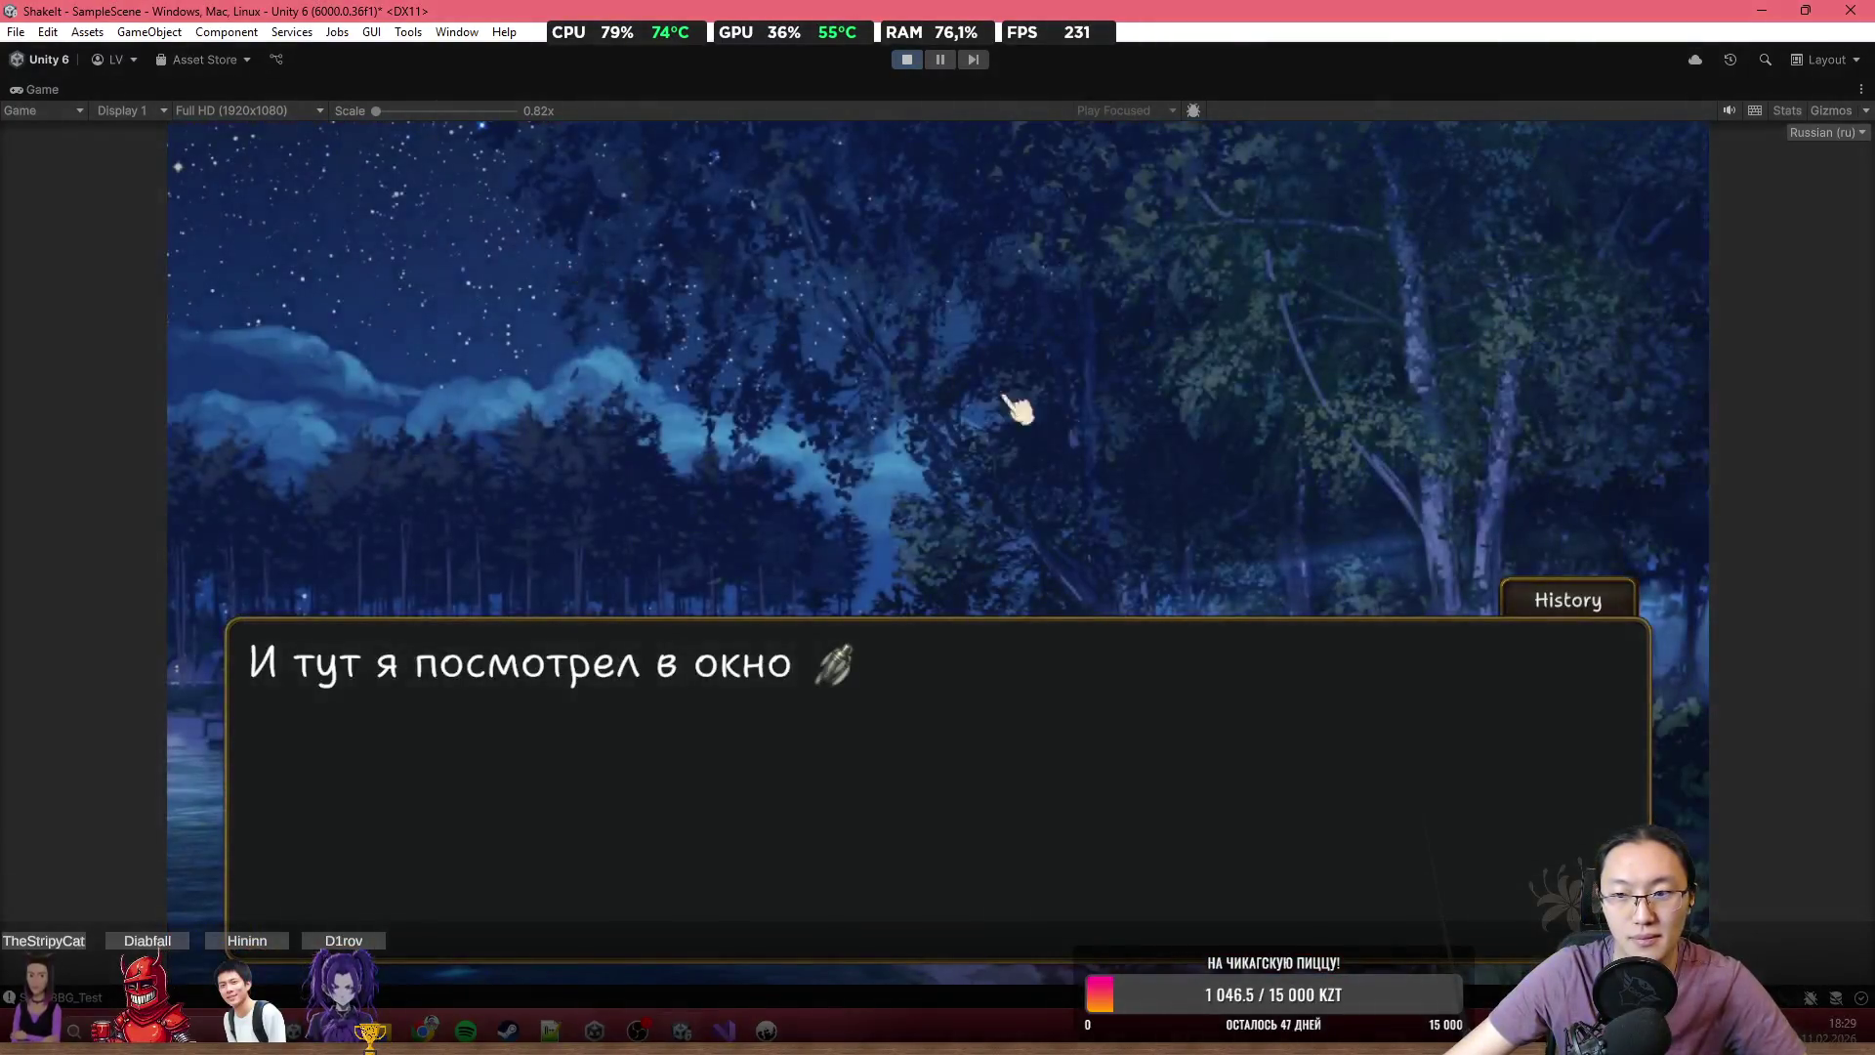
left_click(1171, 450)
left_click(1368, 501)
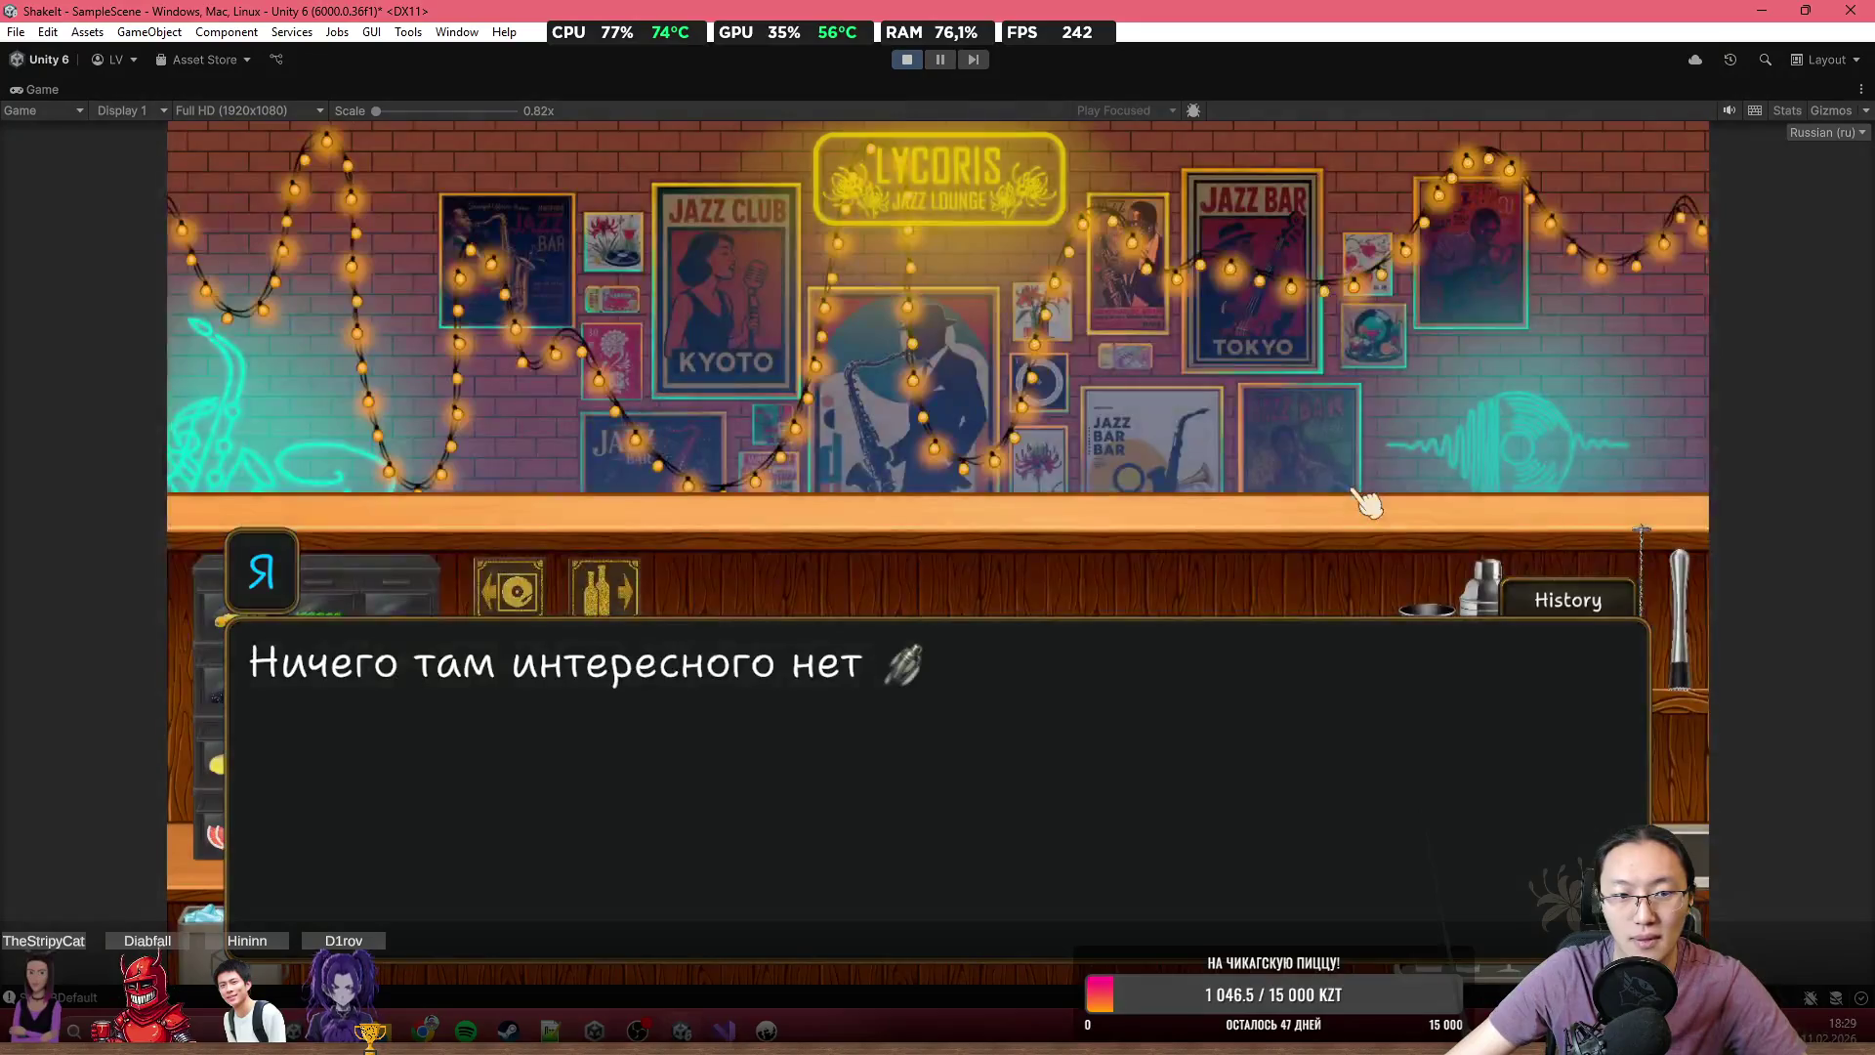
left_click(1369, 502)
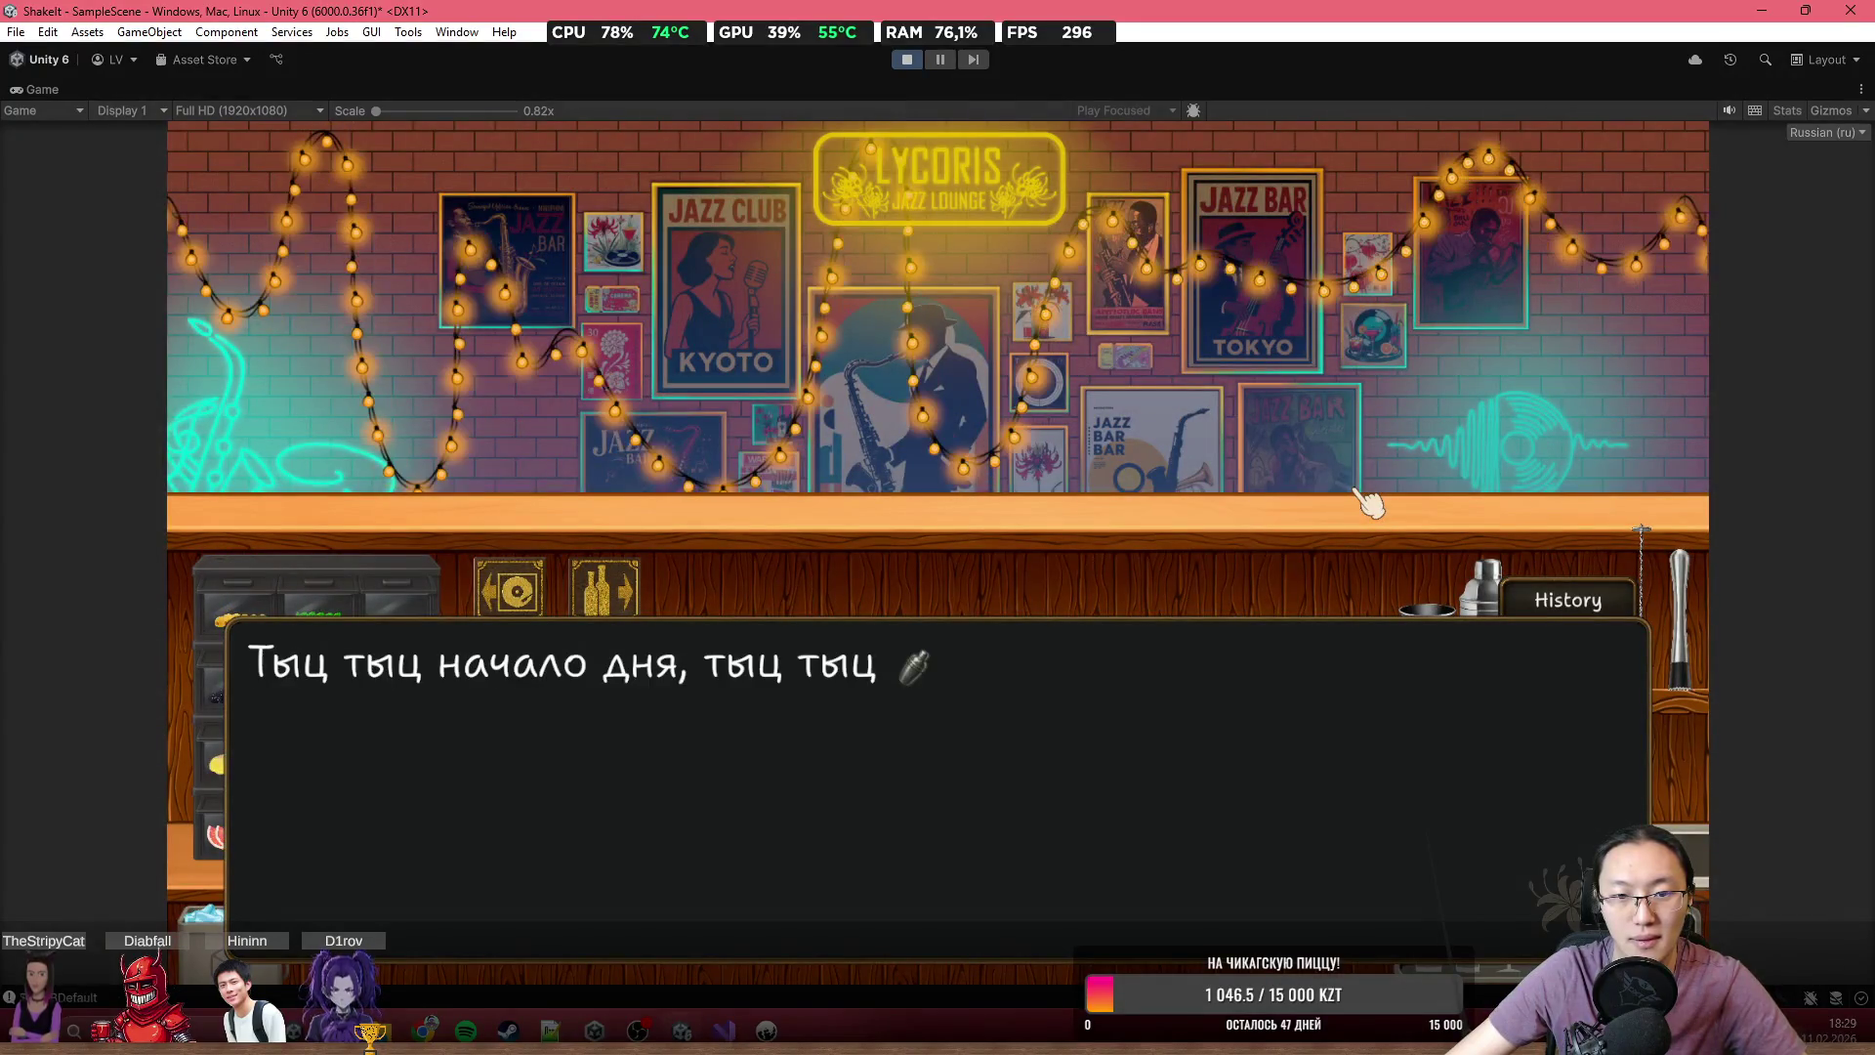
left_click(1365, 504)
left_click(1353, 502)
left_click(1355, 501)
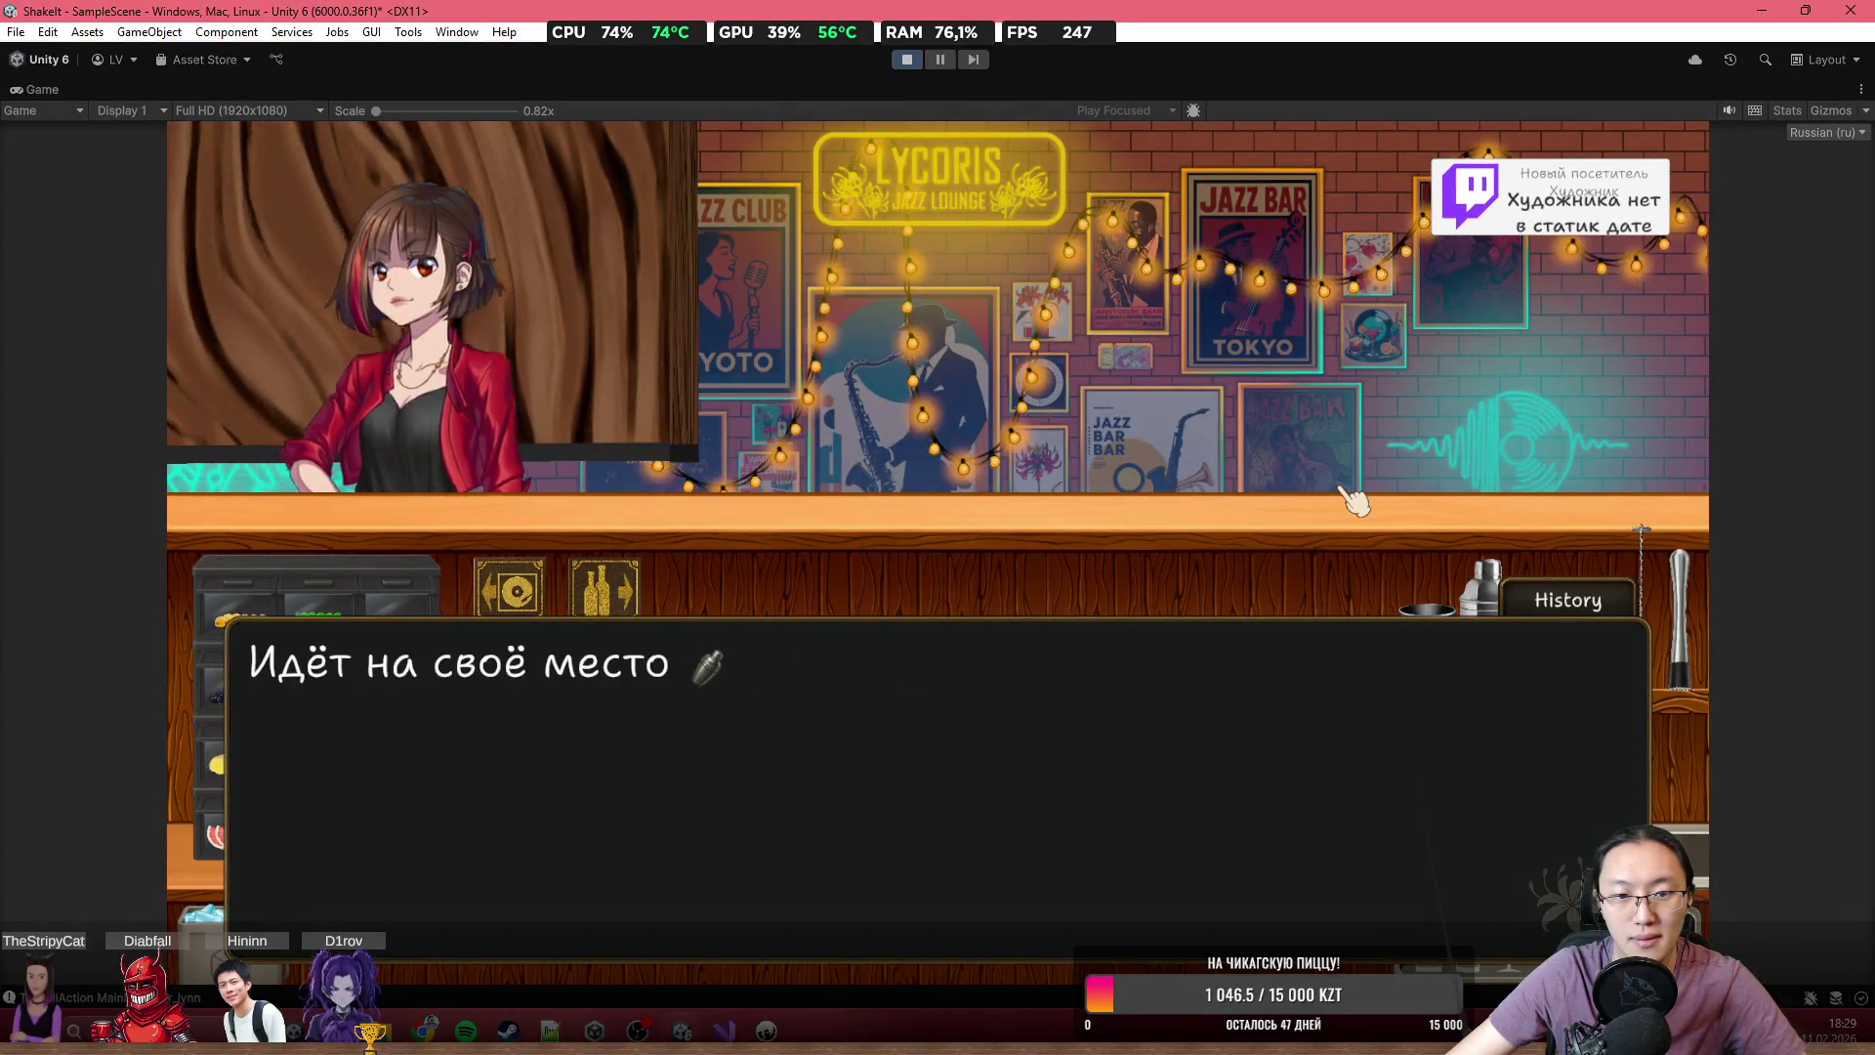
left_click(1350, 496)
left_click(1359, 533)
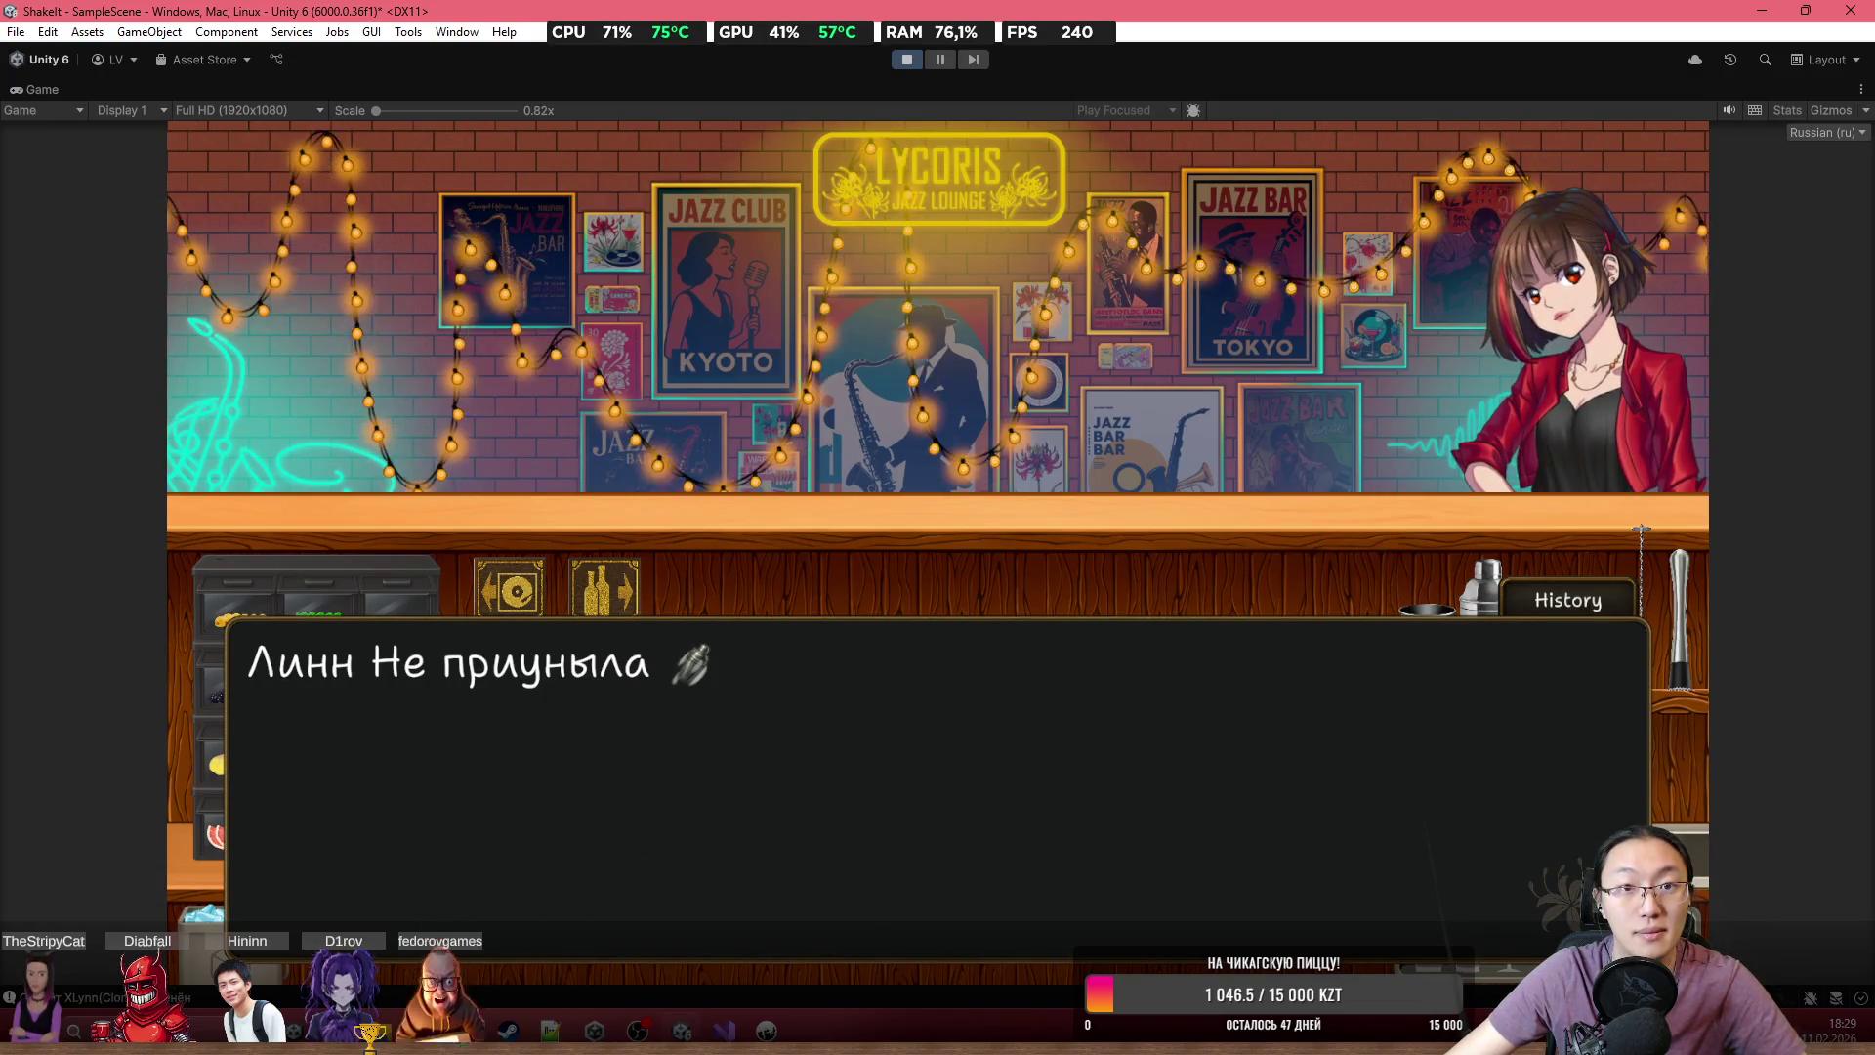
key("shift+space")
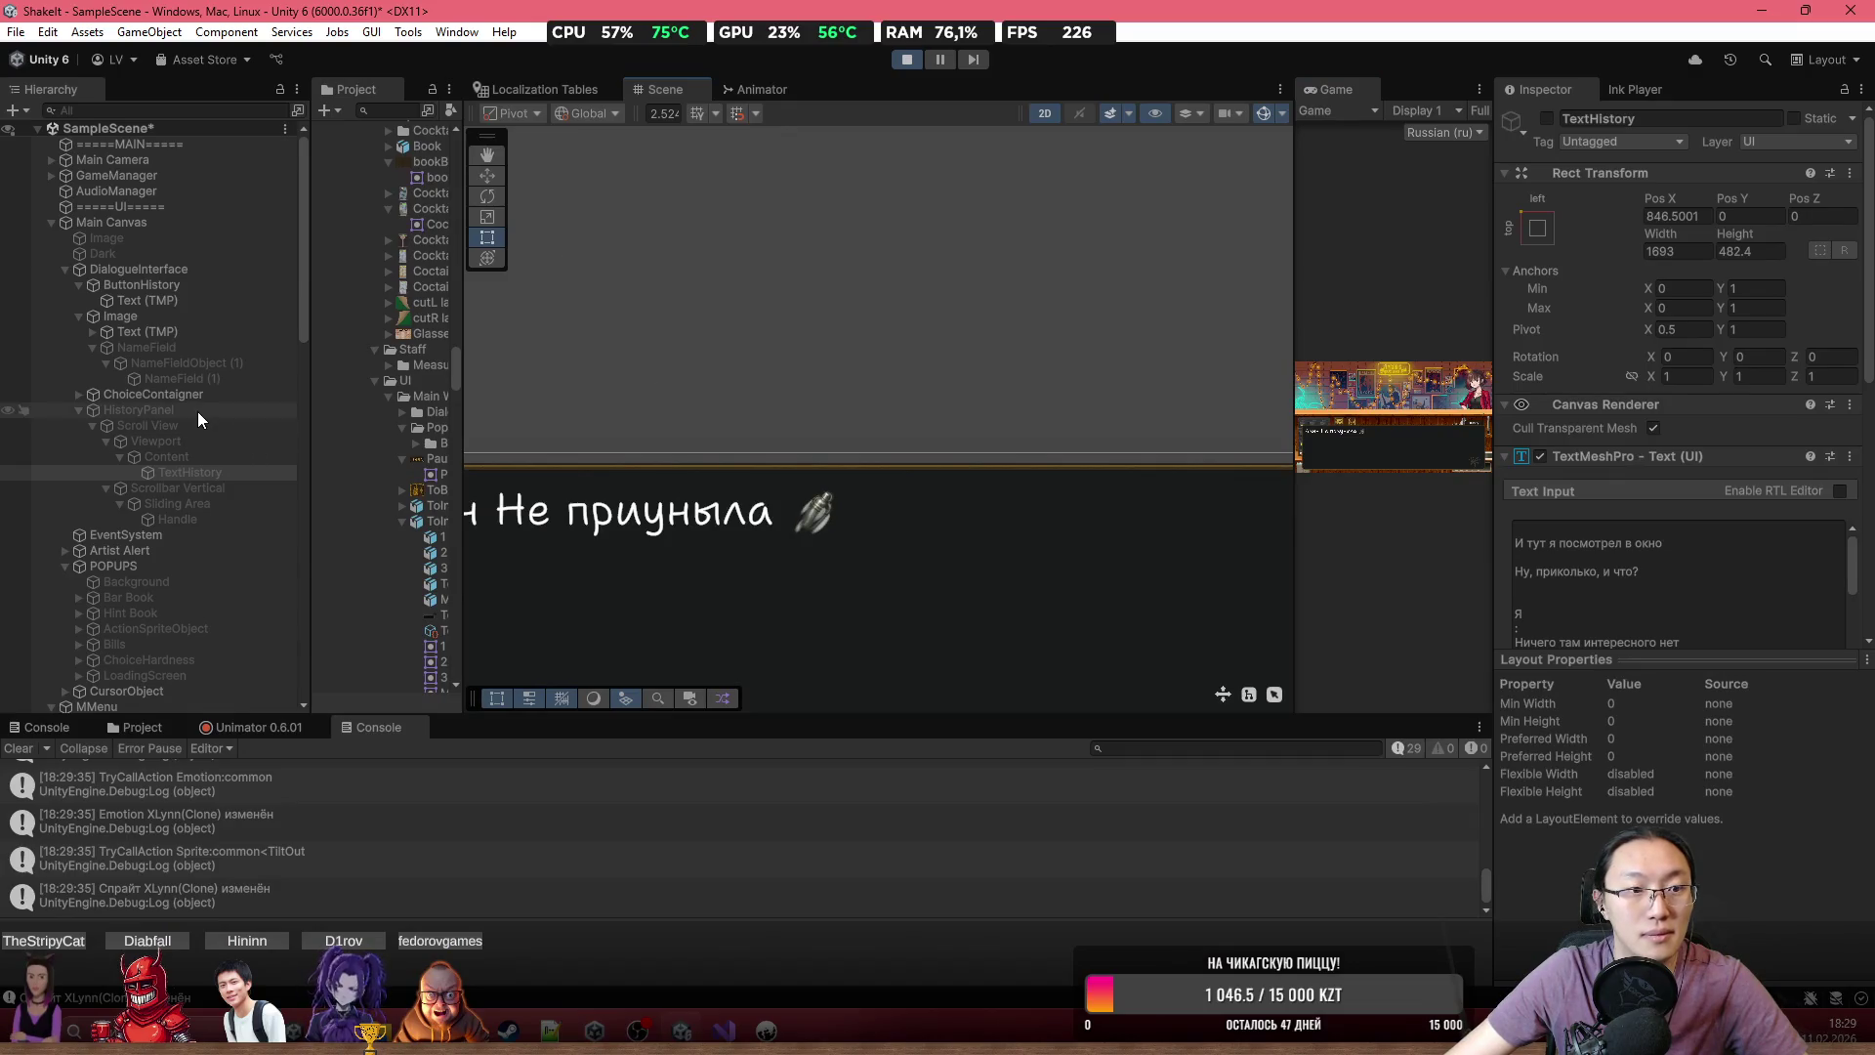
Select HistoryPanel and open the in-game history panel in the maximized Game view.
left_click(196, 411)
scroll(978, 433, "down", 5)
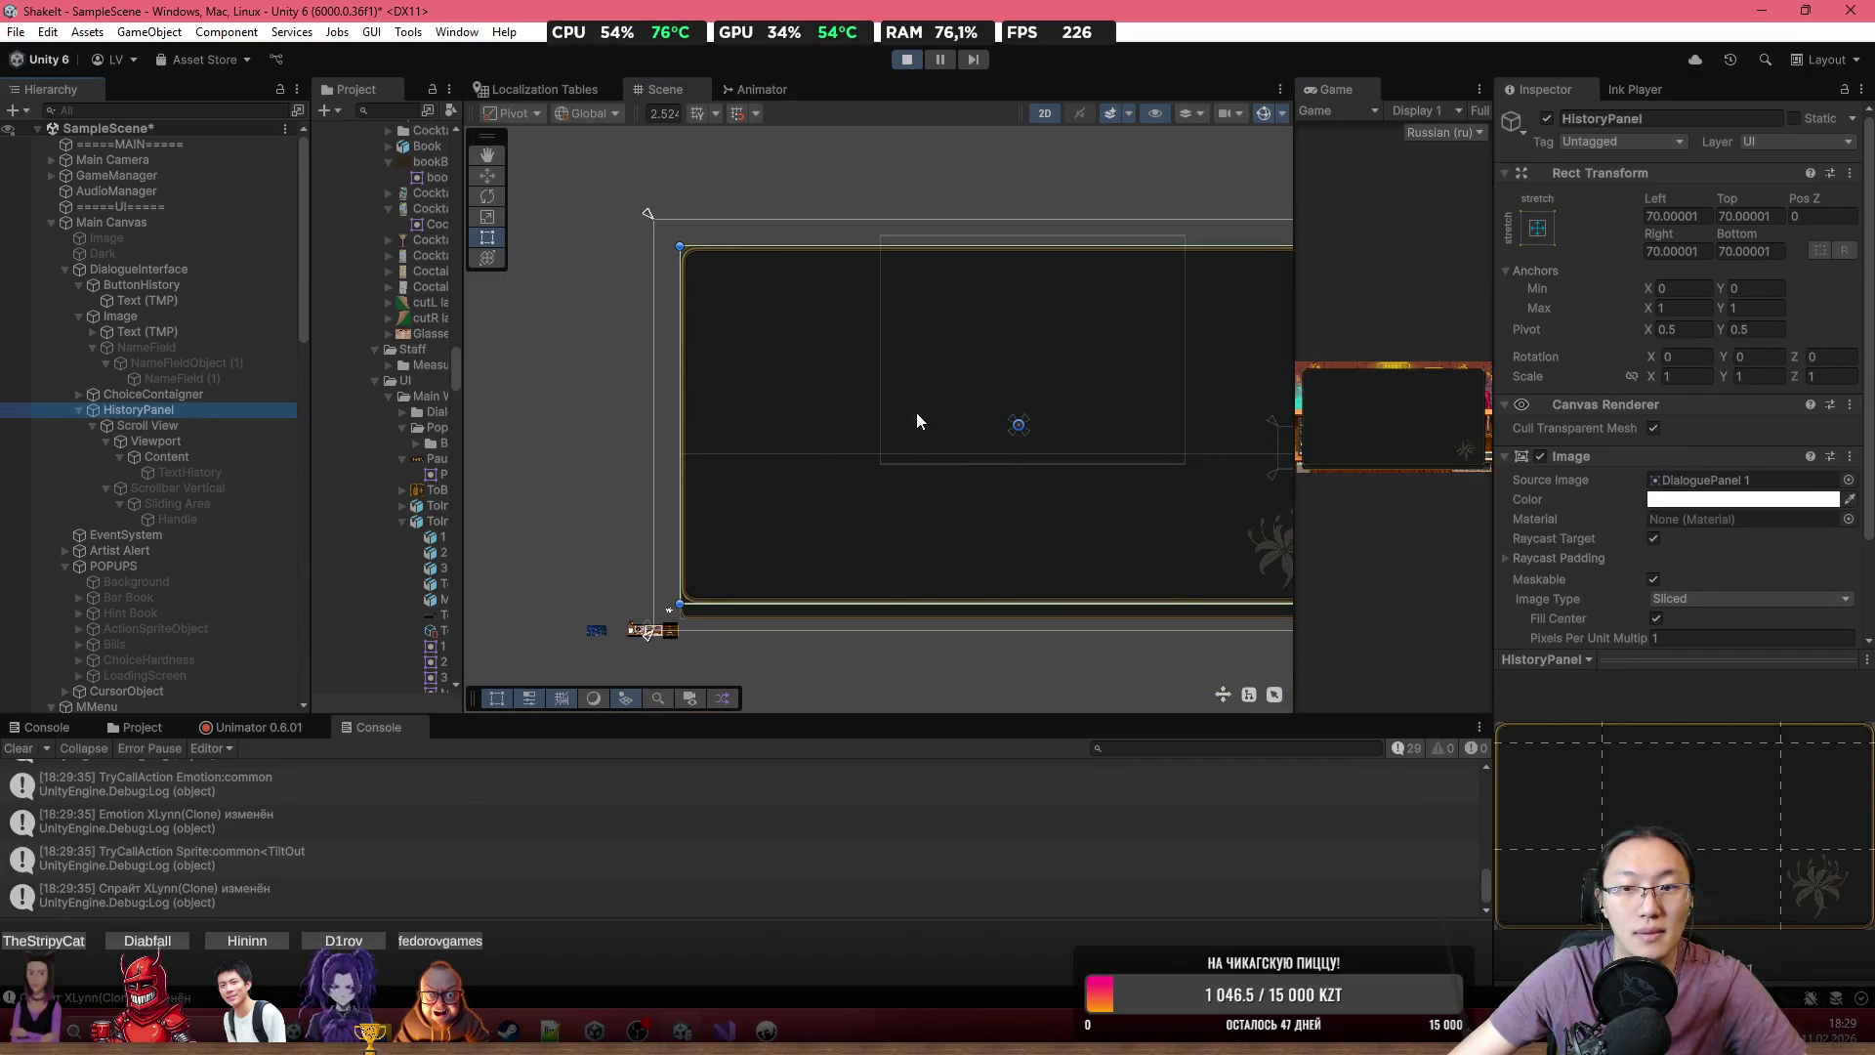
scroll(918, 420, "up", 2)
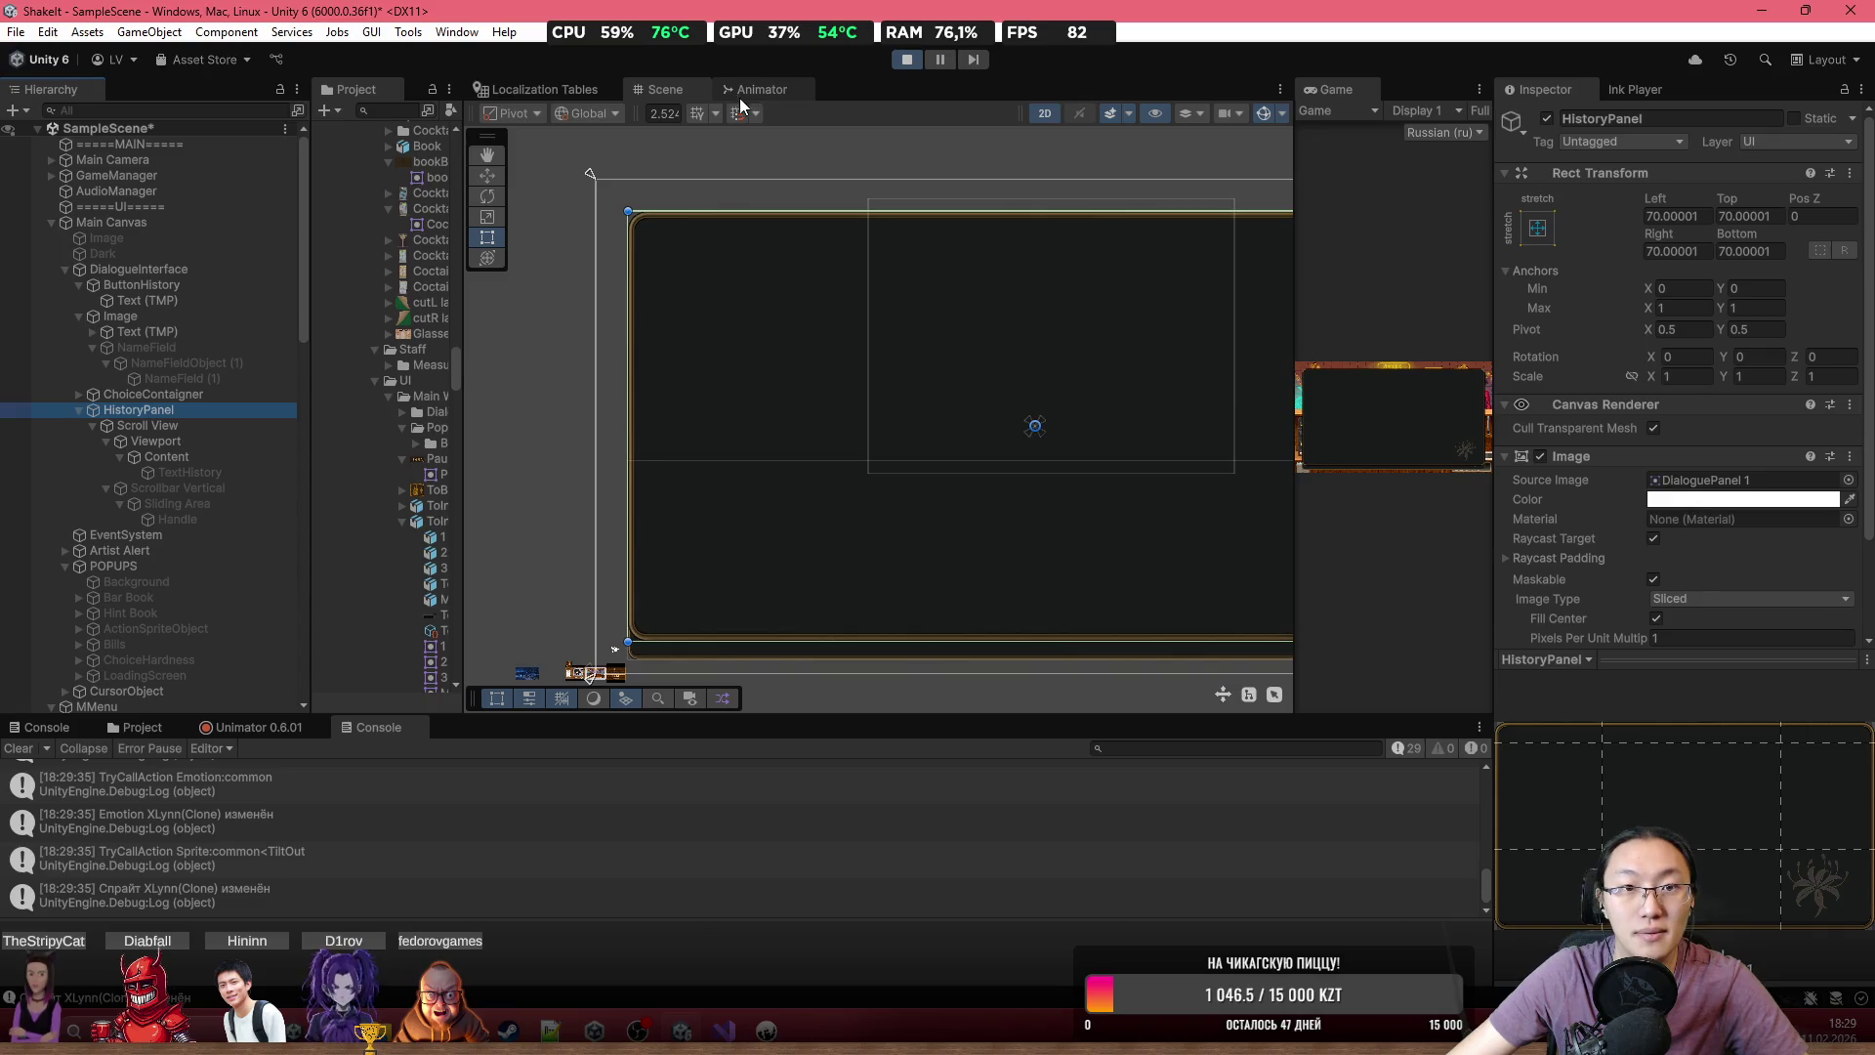
key("alt+shift+a")
double_click(1348, 86)
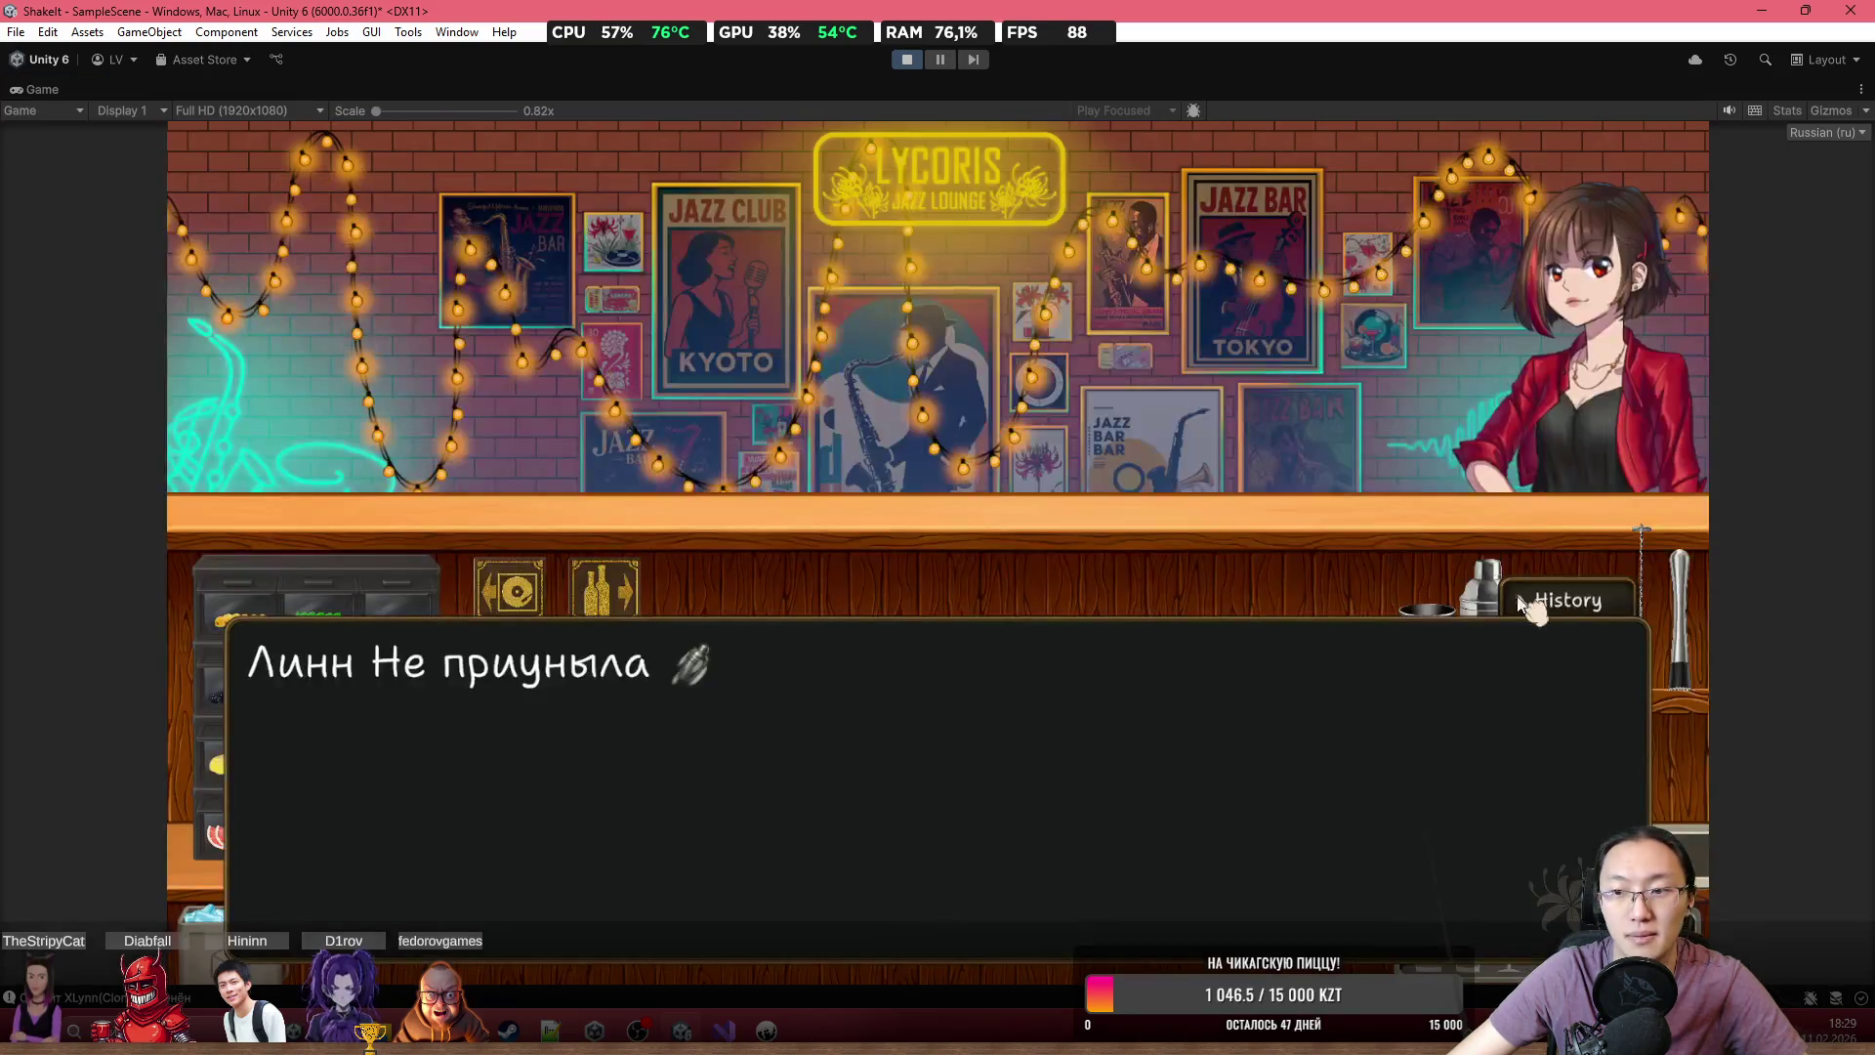
key("alt+Tab")
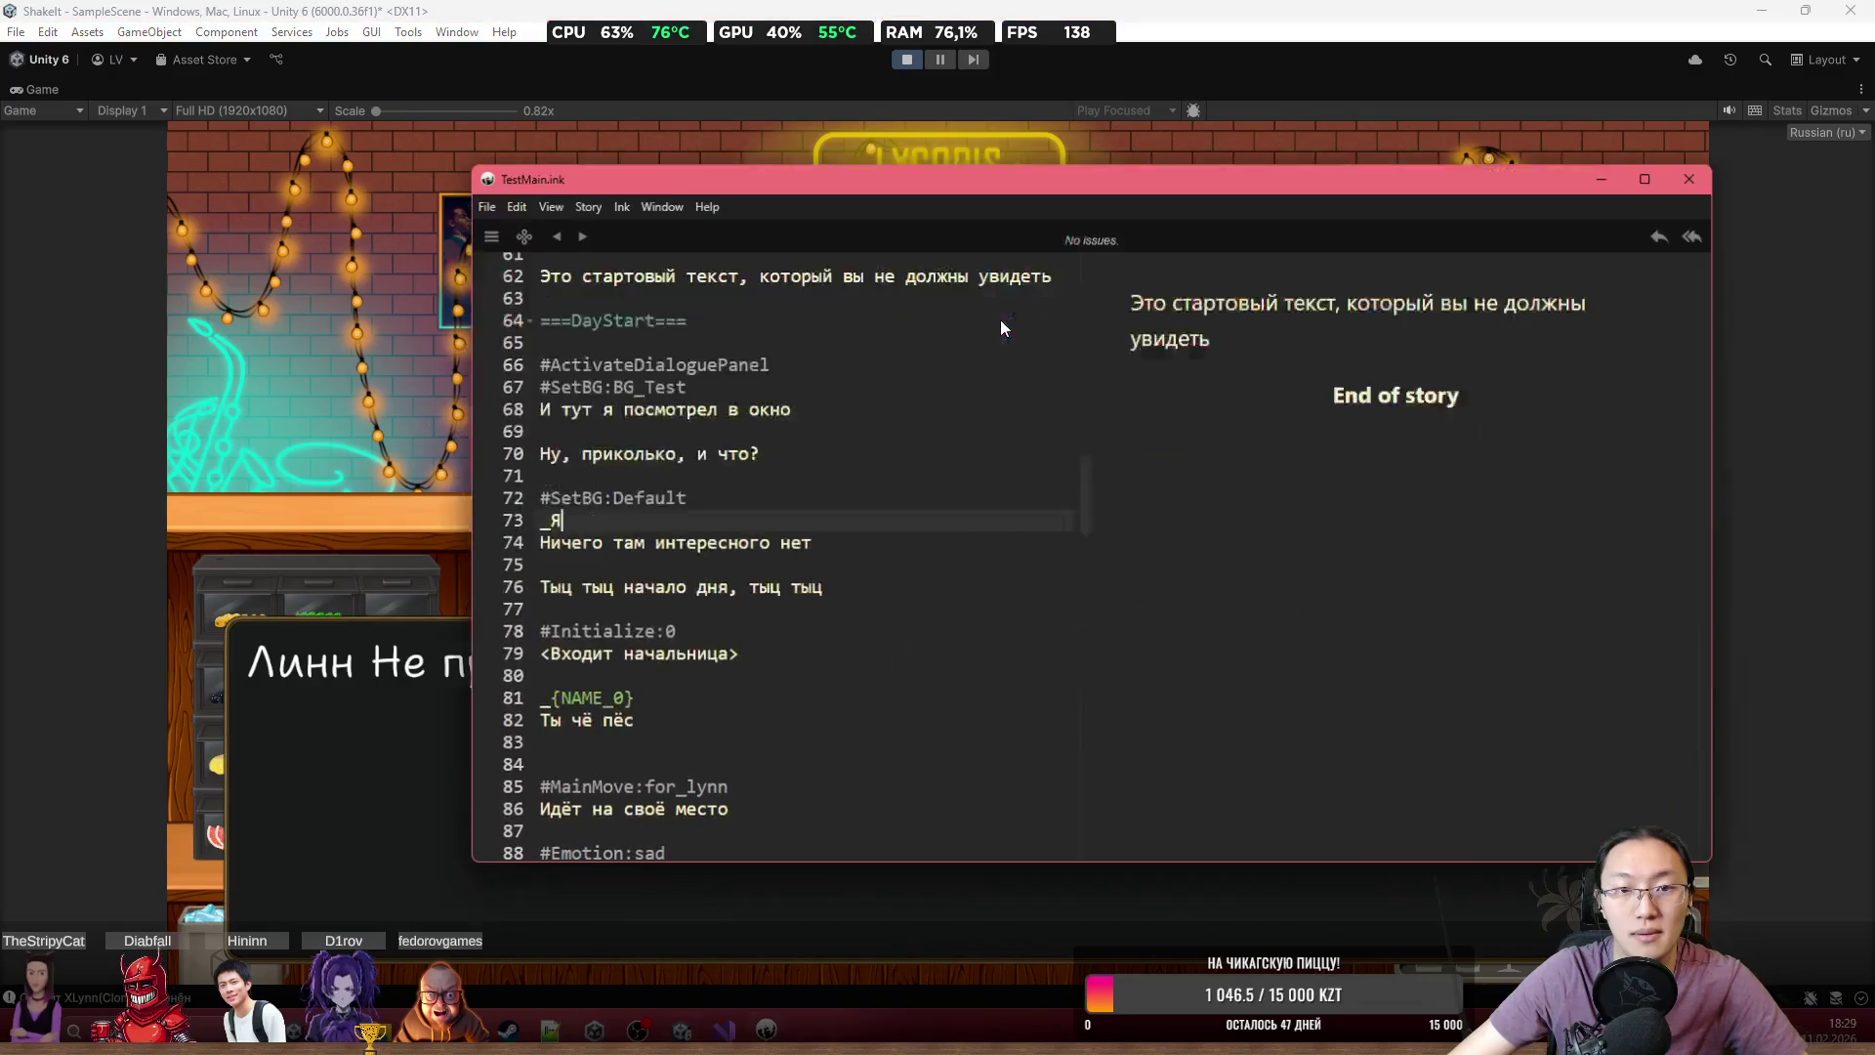
left_click(379, 202)
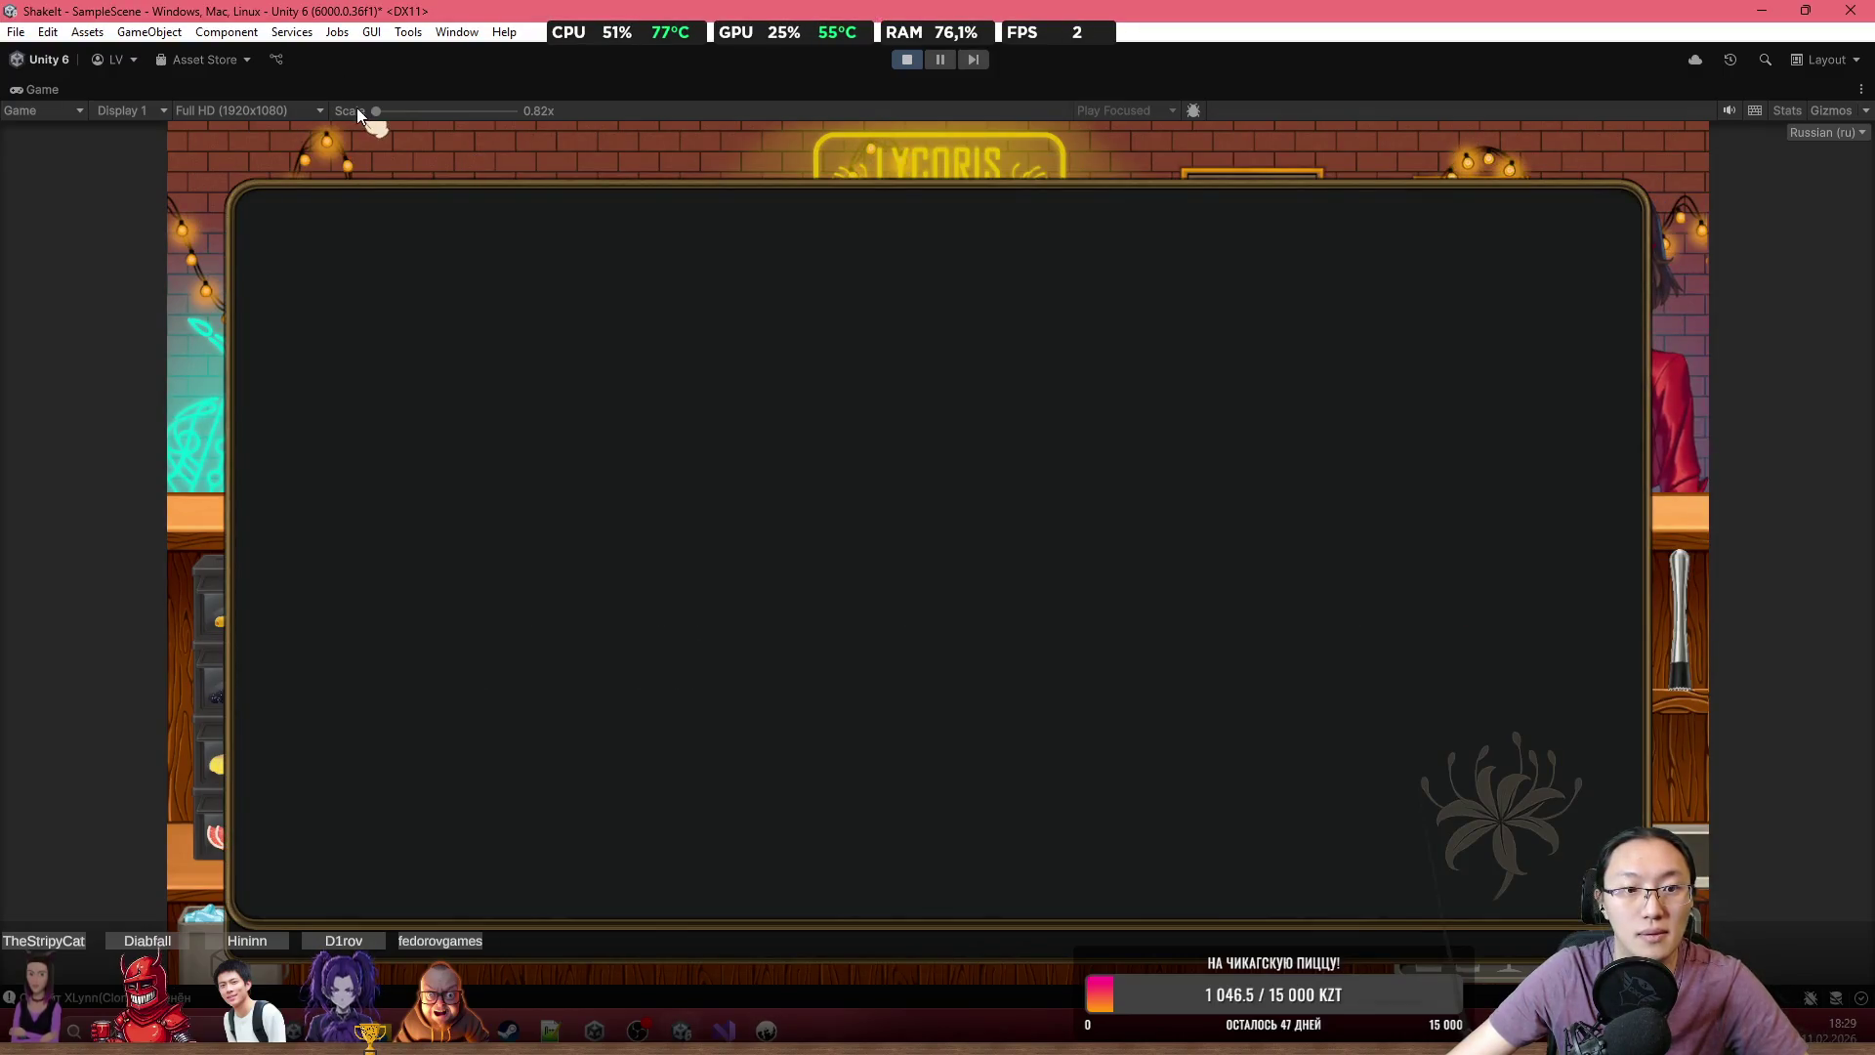
double_click(789, 90)
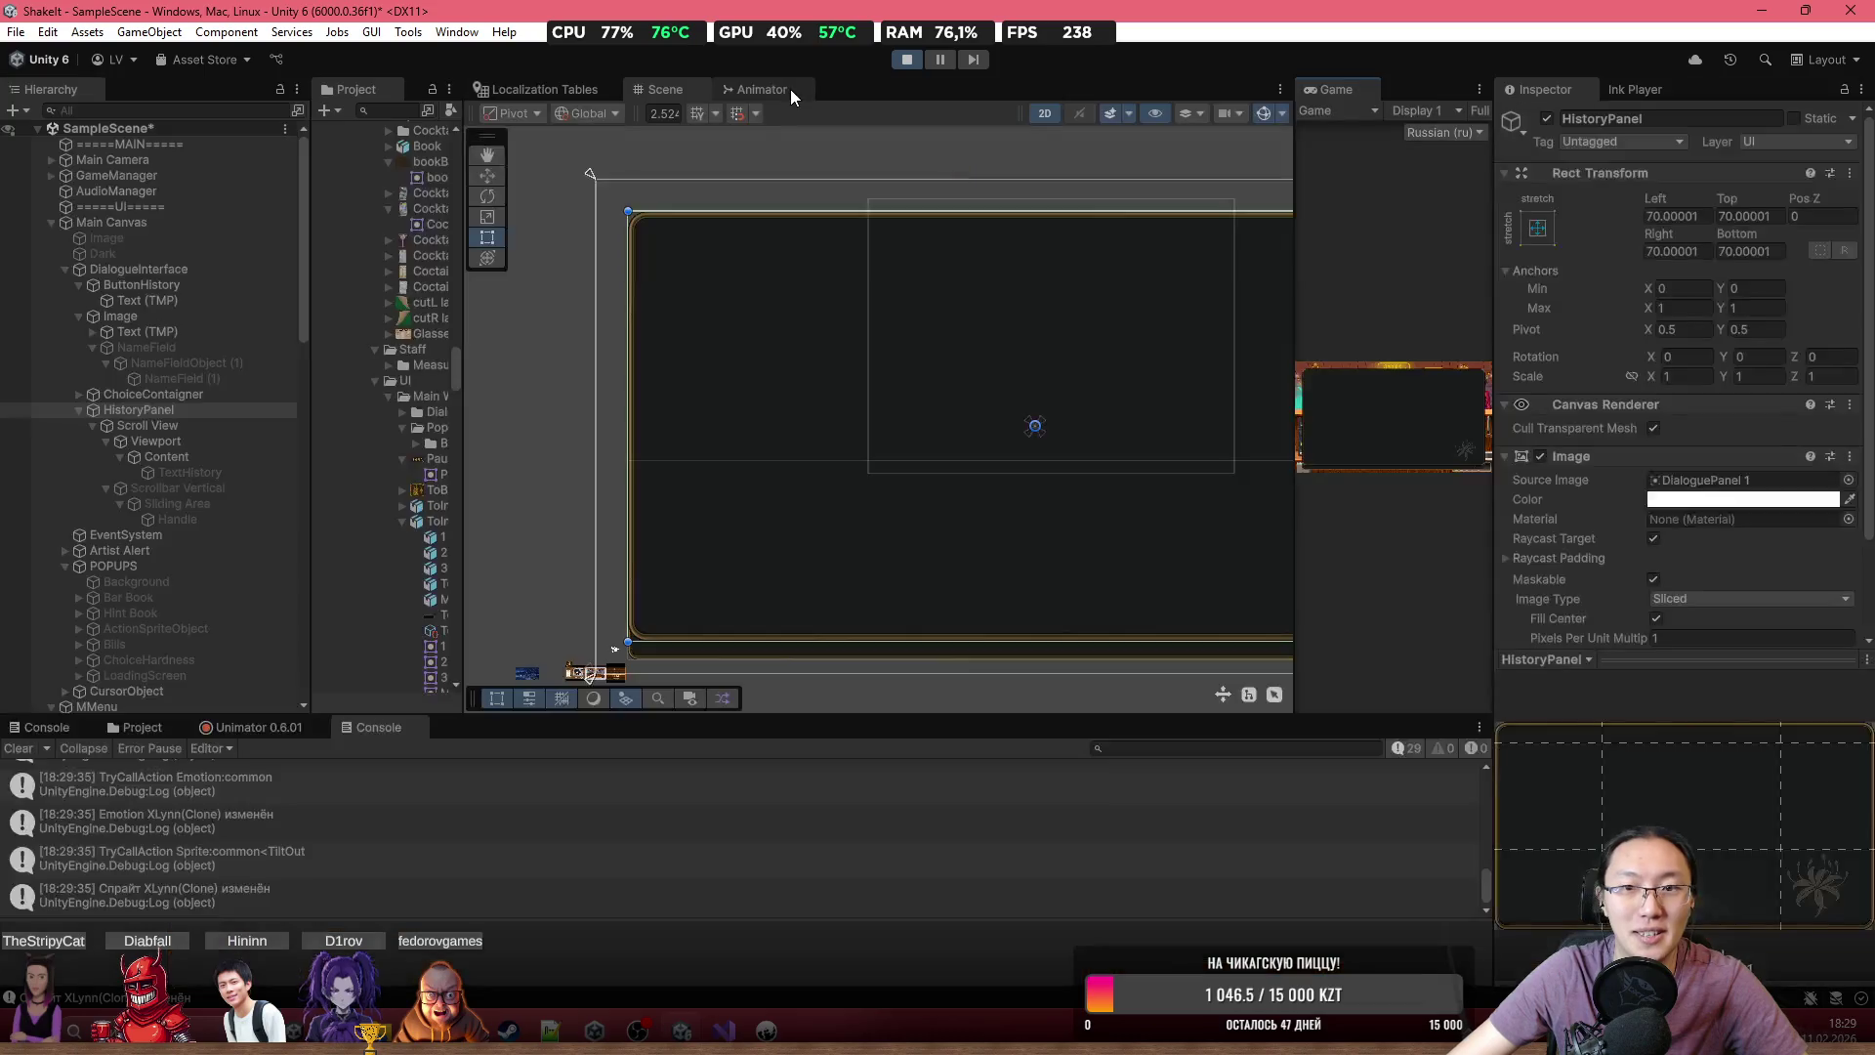
Select TextHistory and scroll the enlarged history, where names and colons sit on separate lines.
left_click(203, 475)
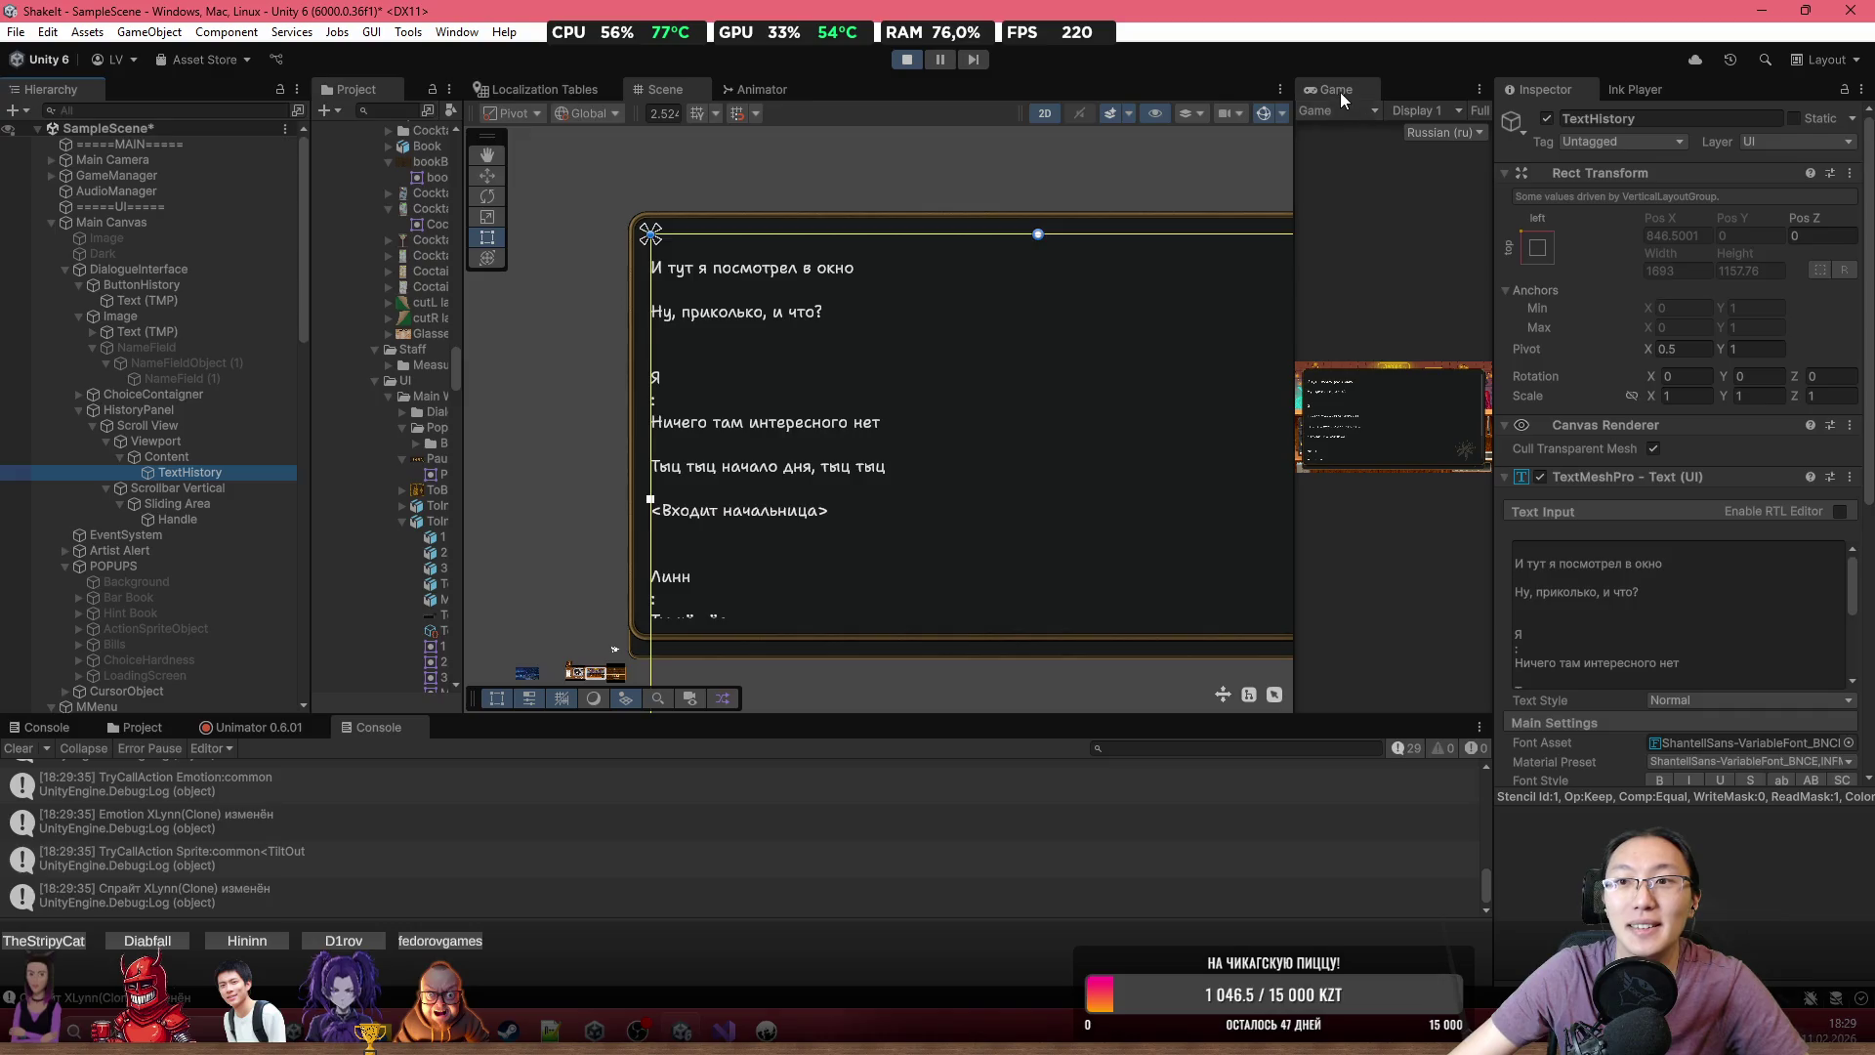
double_click(1337, 91)
scroll(723, 581, "up", 2)
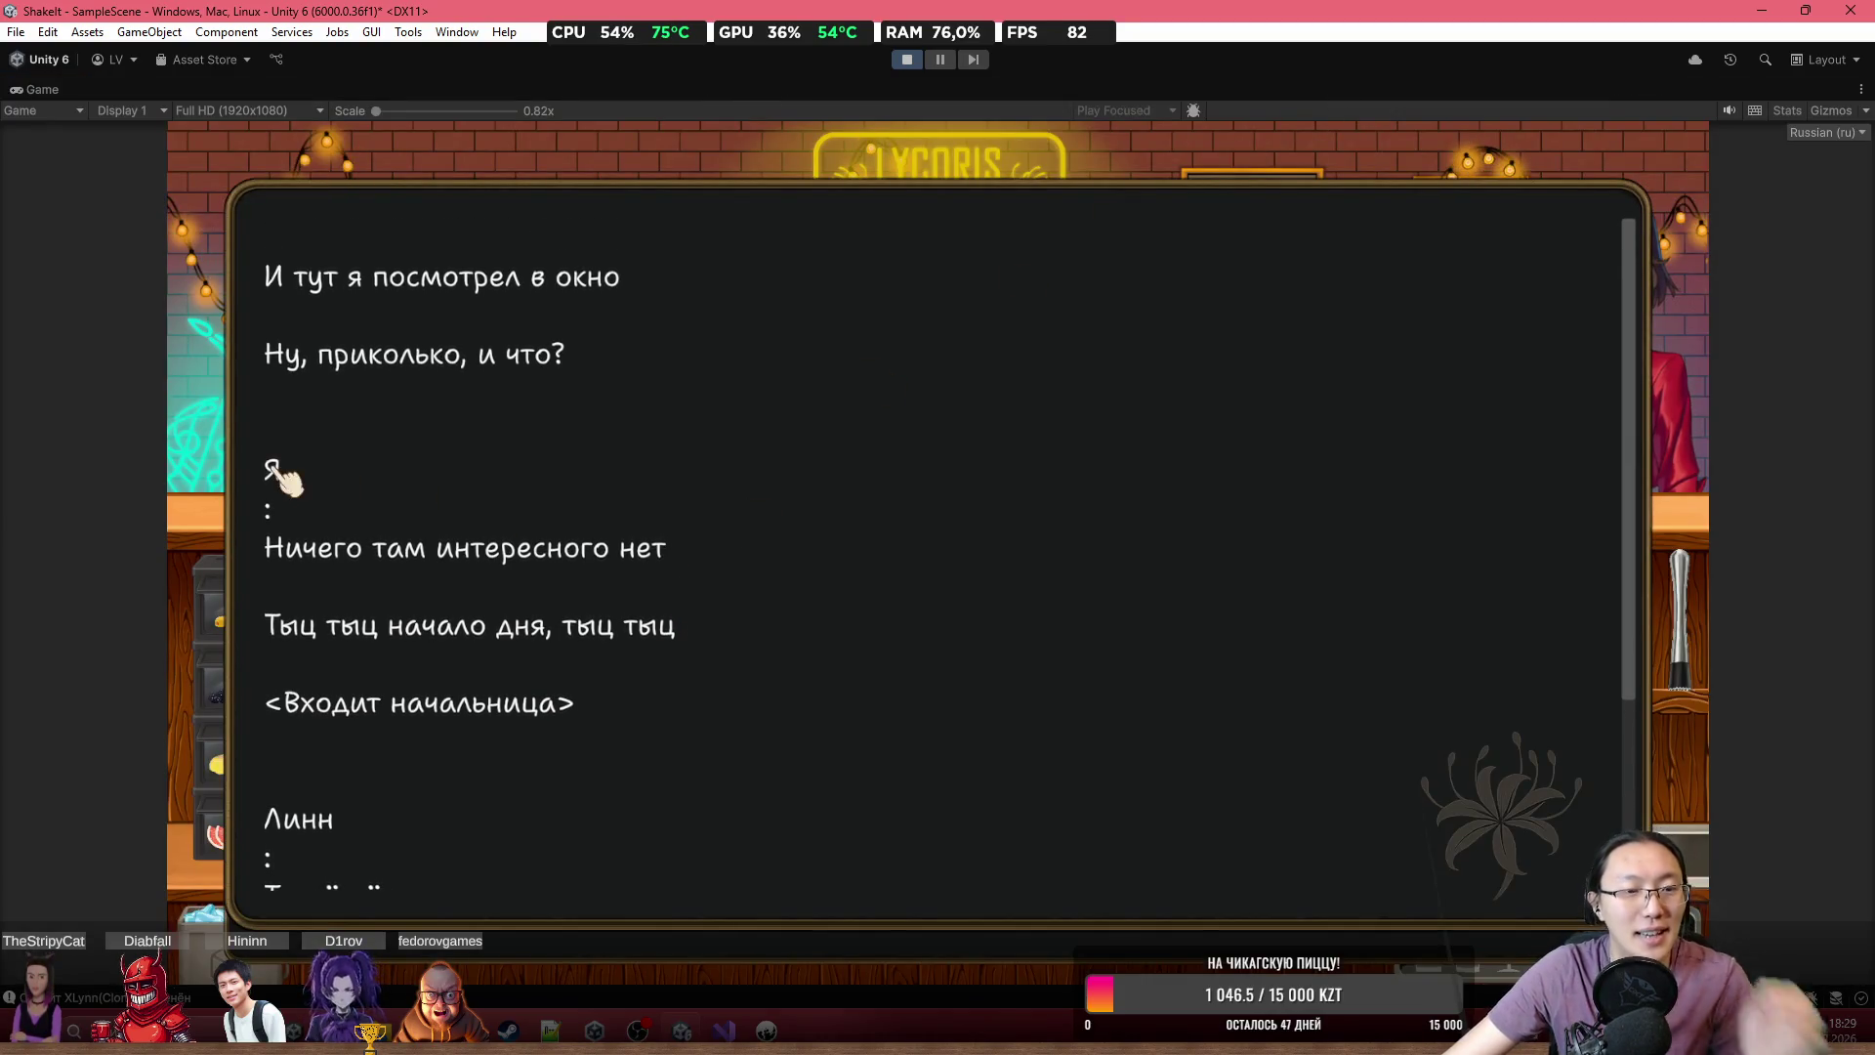
scroll(342, 620, "down", 10)
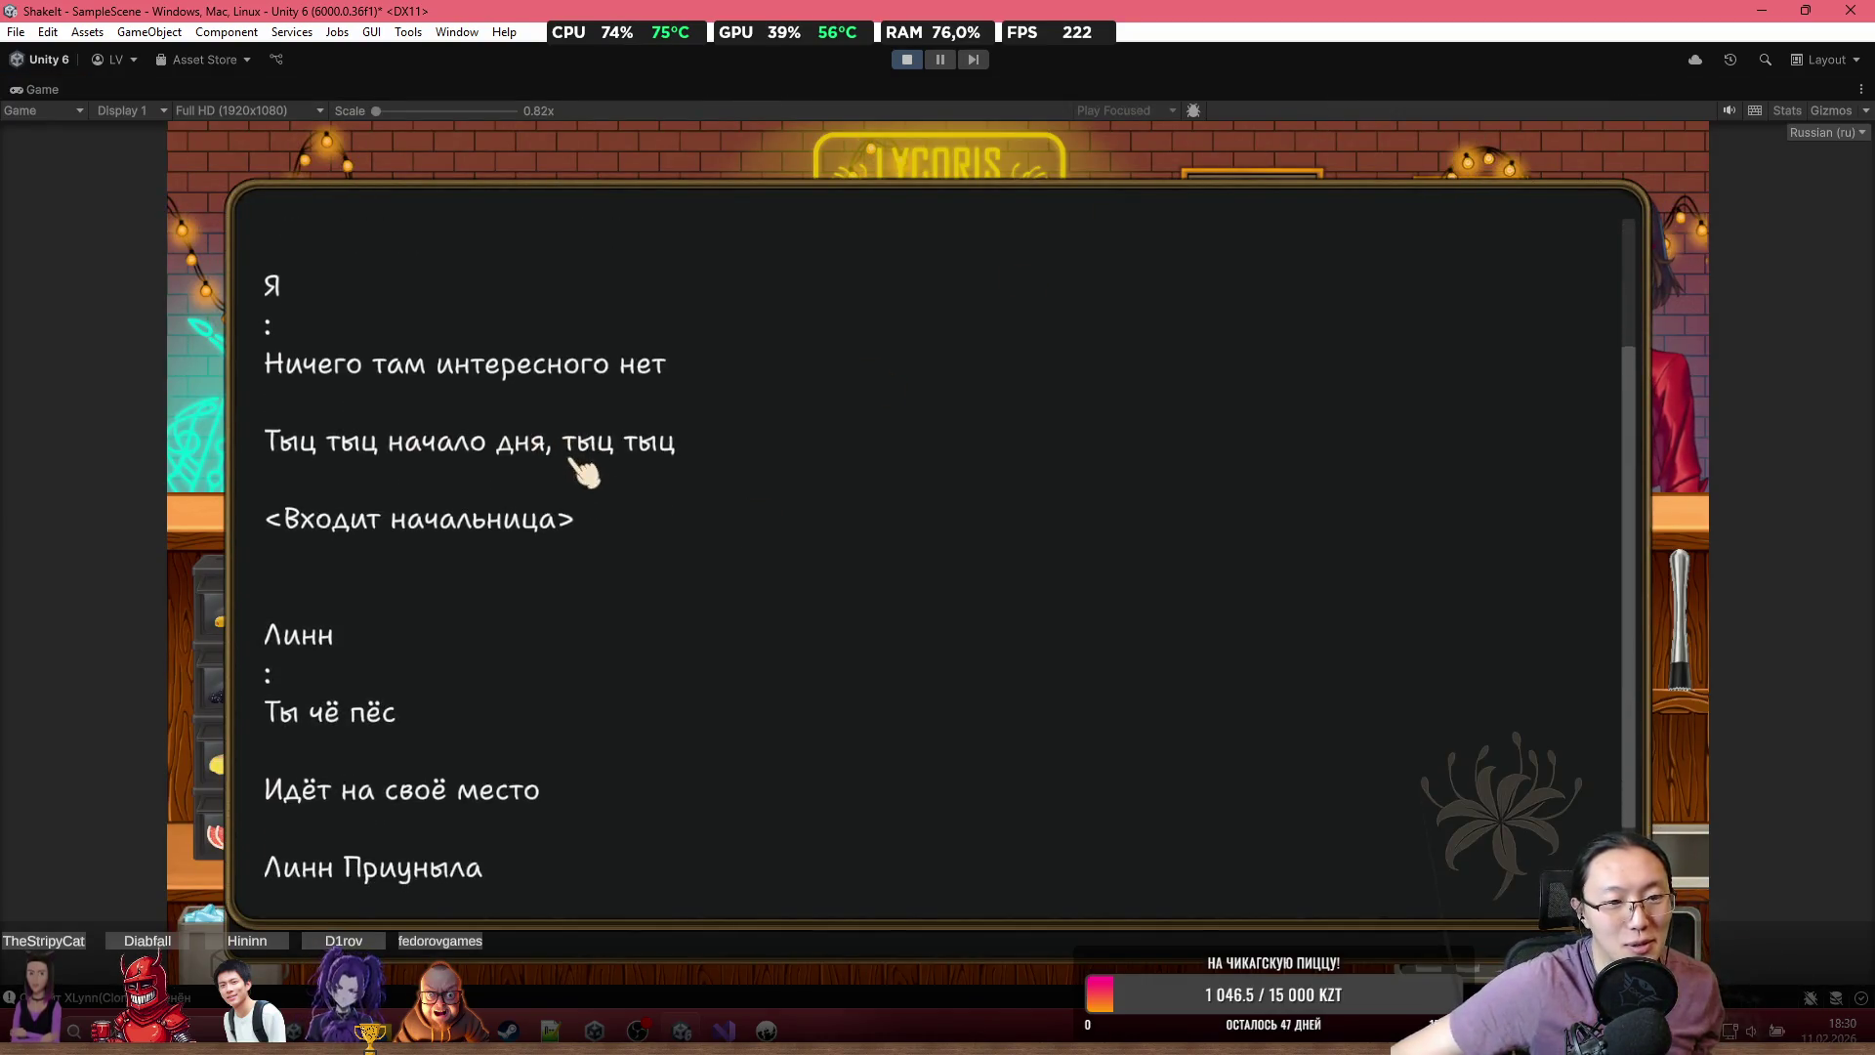
scroll(447, 578, "down", 2)
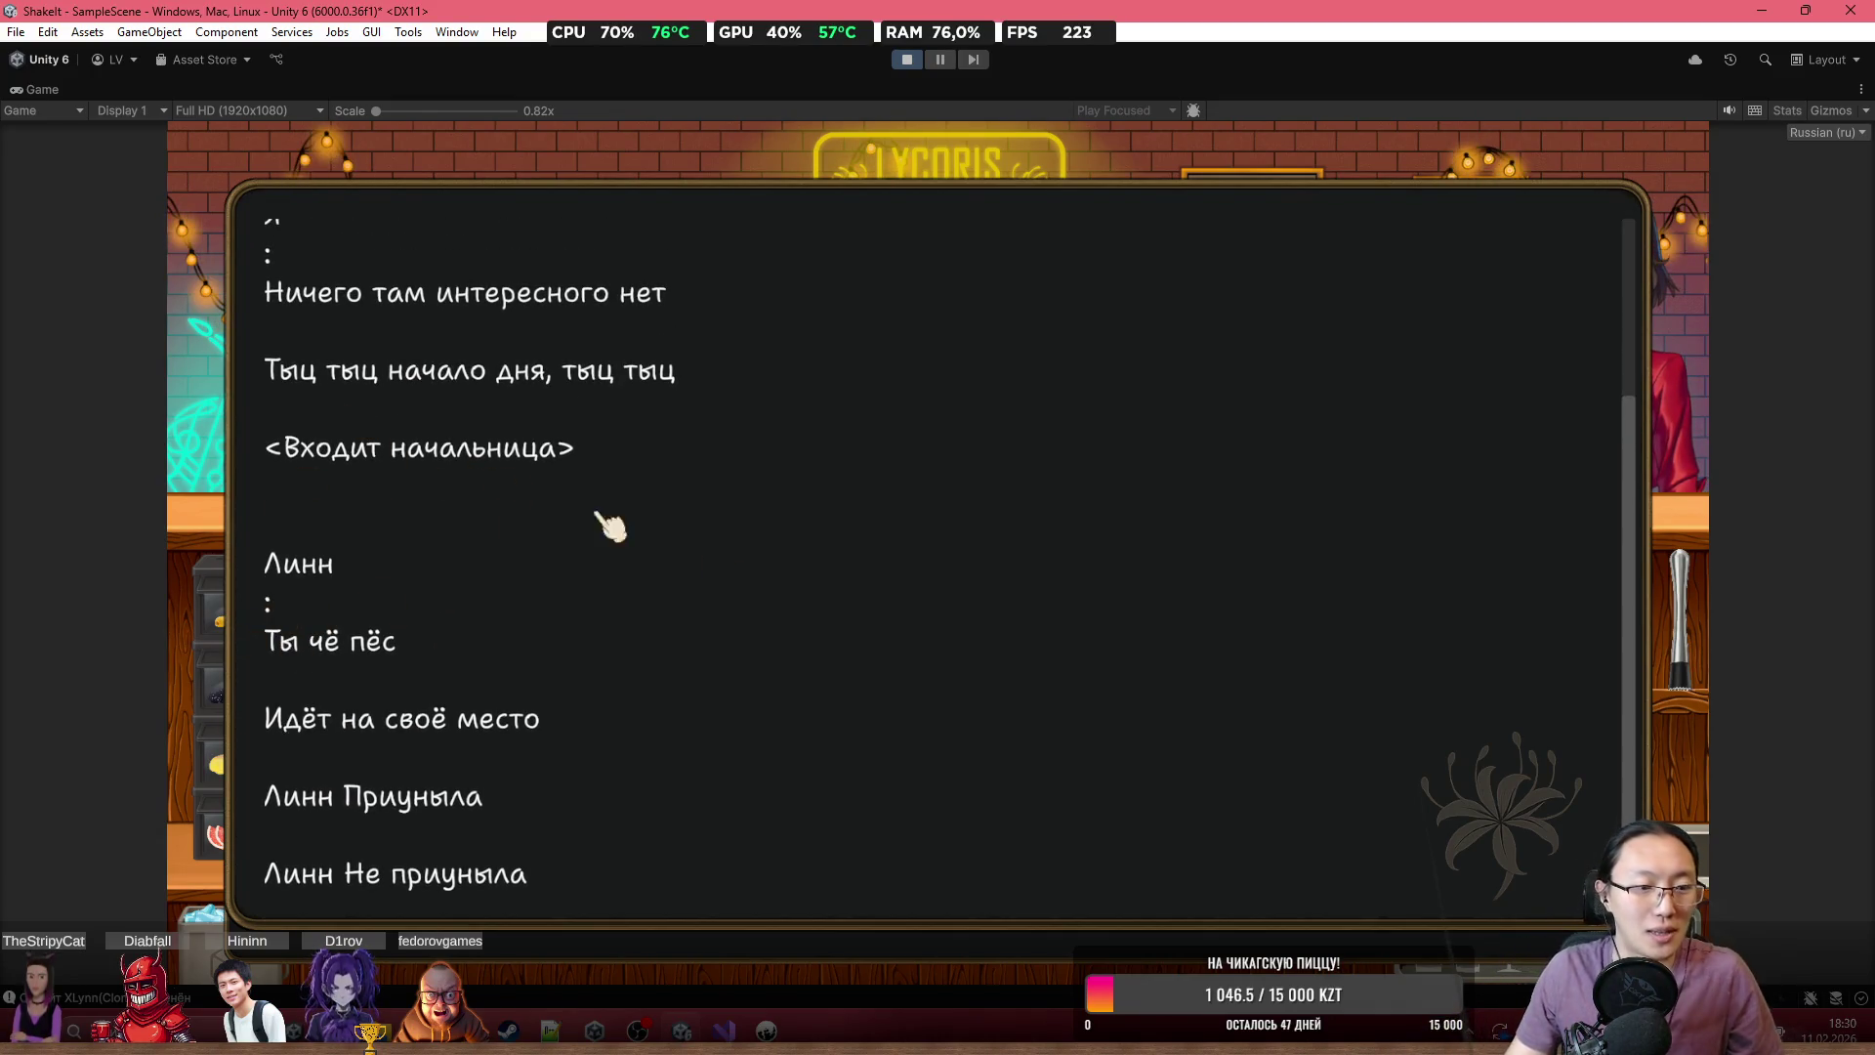
left_click(723, 1030)
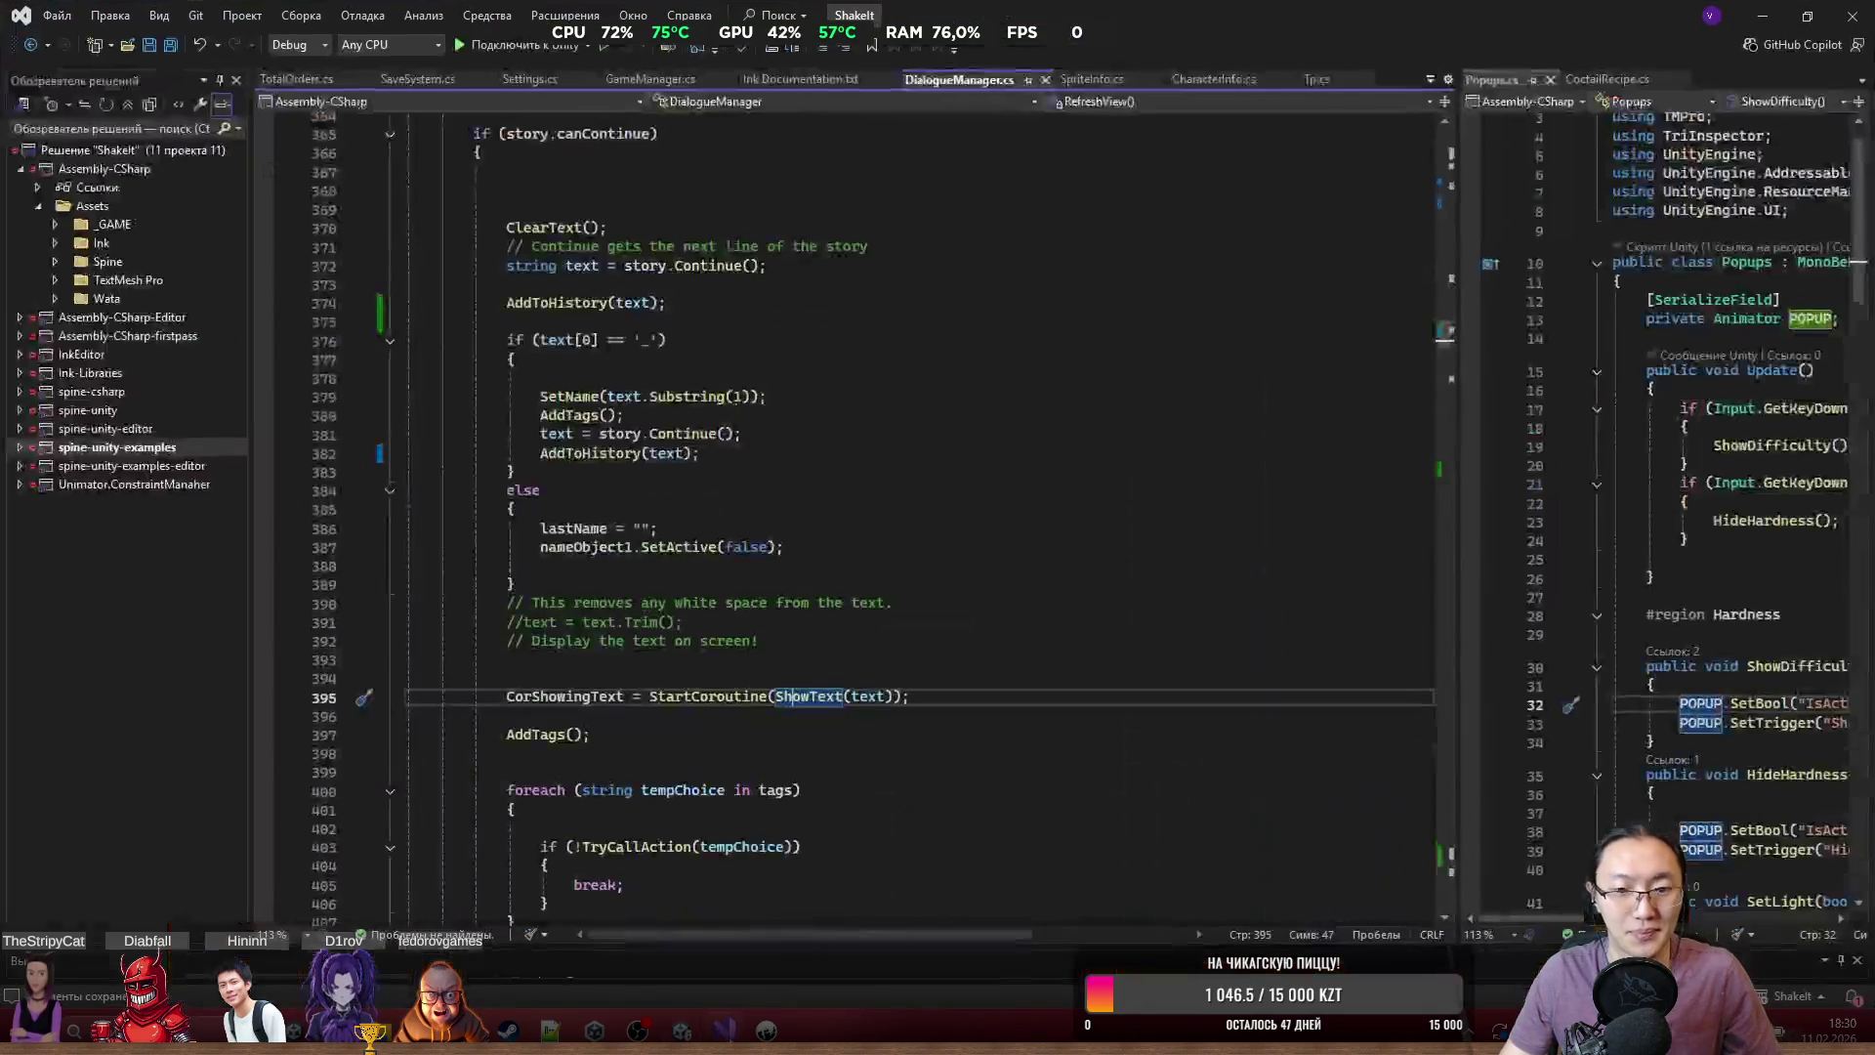
Jump from the second AddToHistory call to its definition and select newElement.Substring on line 1178.
left_click(963, 485)
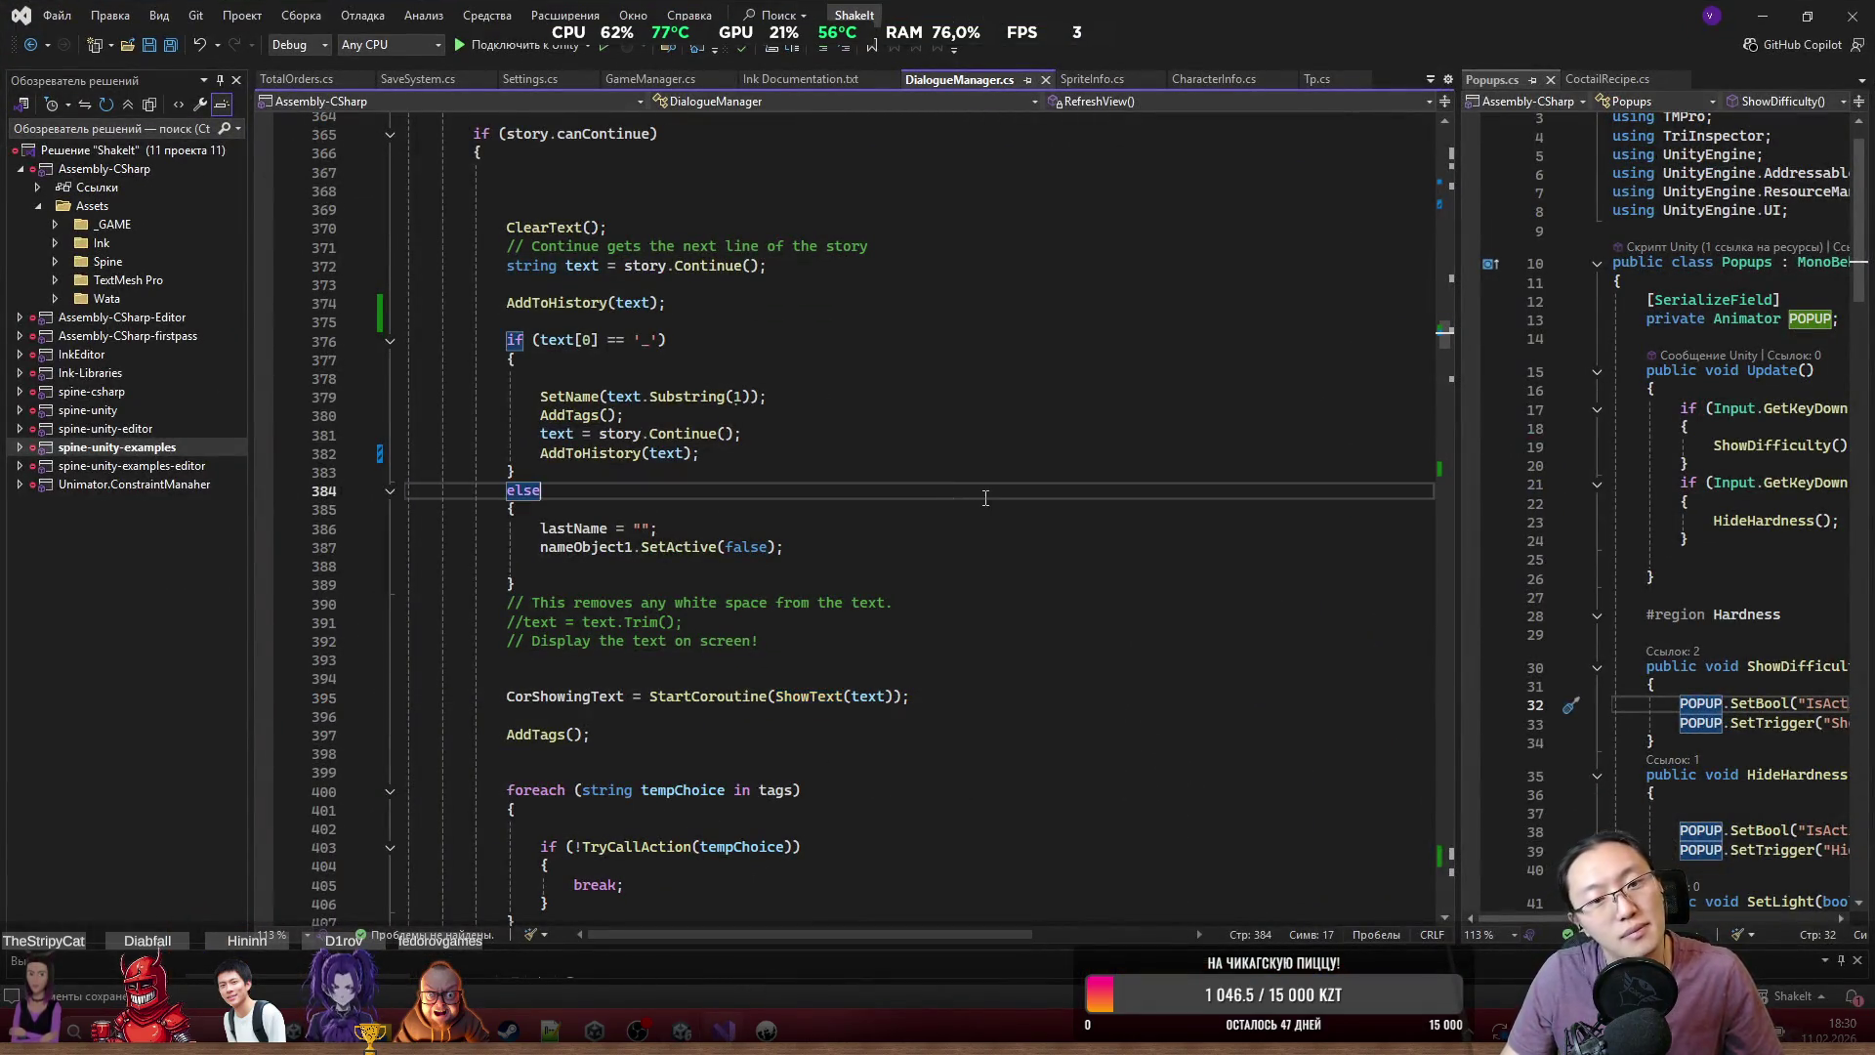
left_click(957, 453)
key("ctrl+minus")
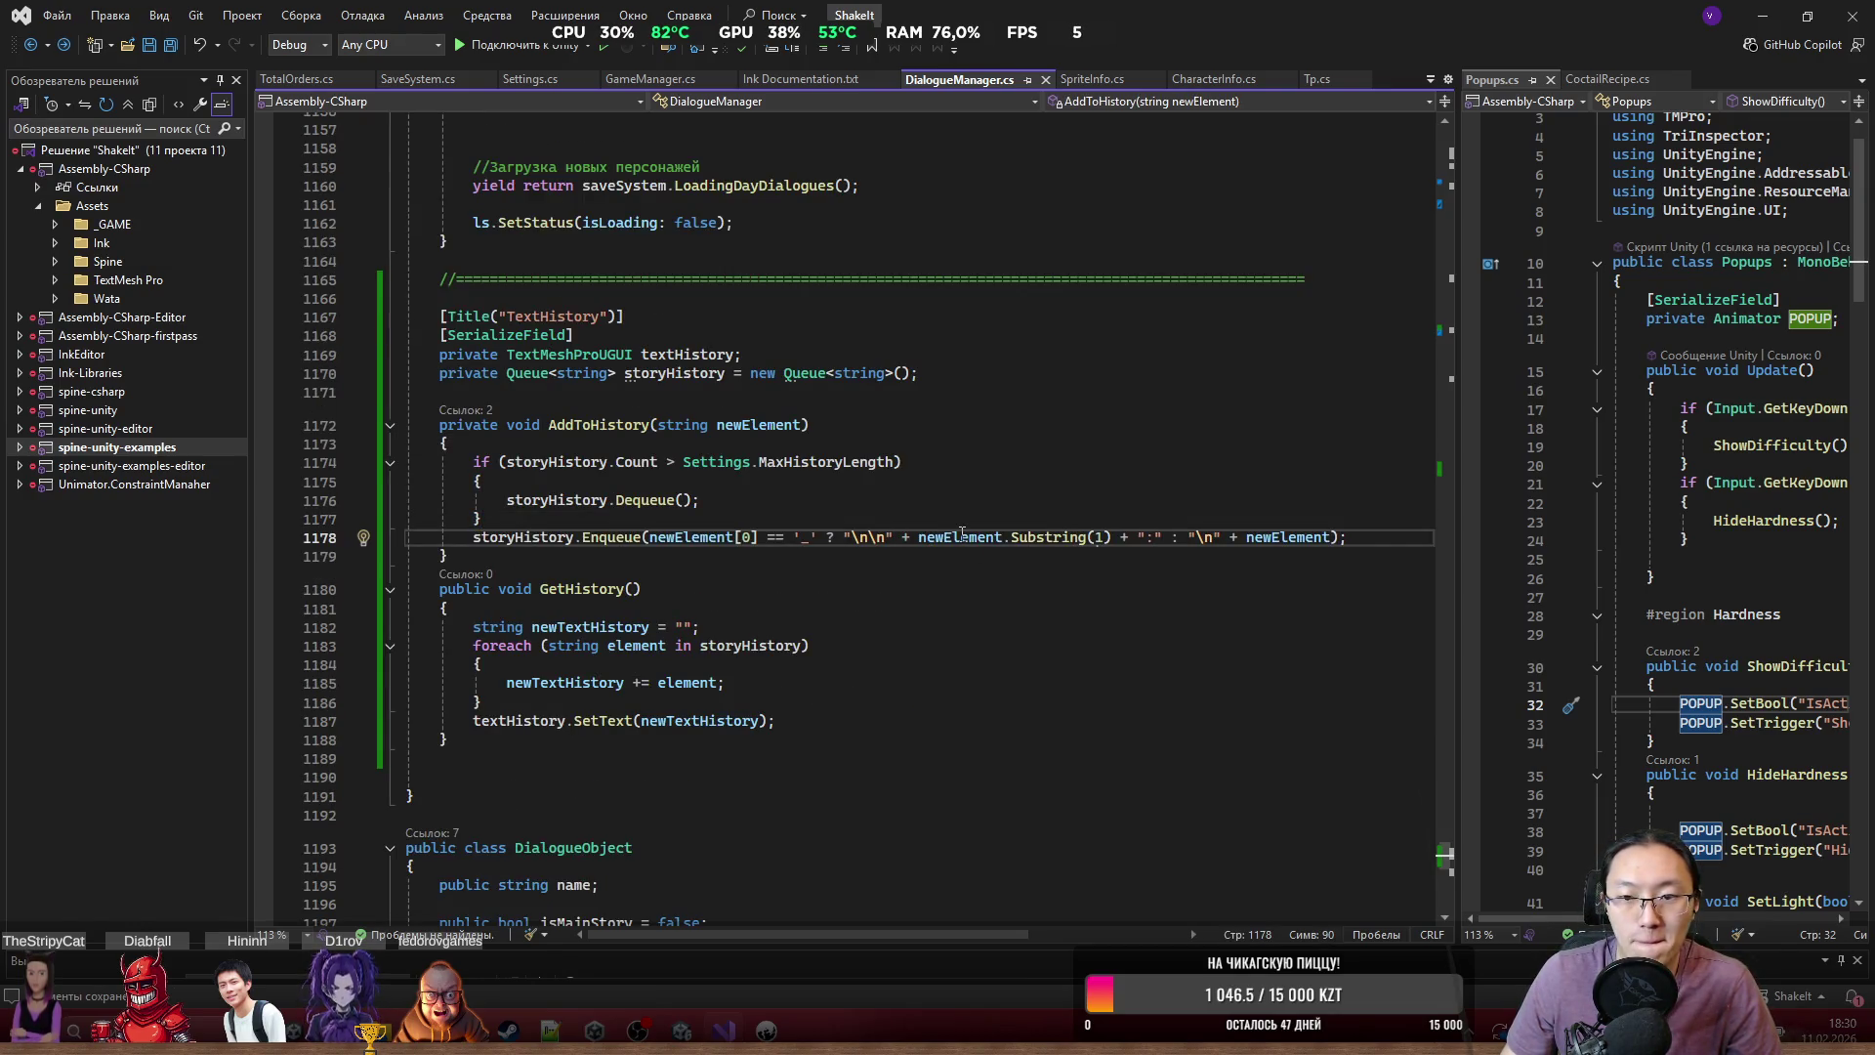
left_click_drag(919, 537, 1102, 543)
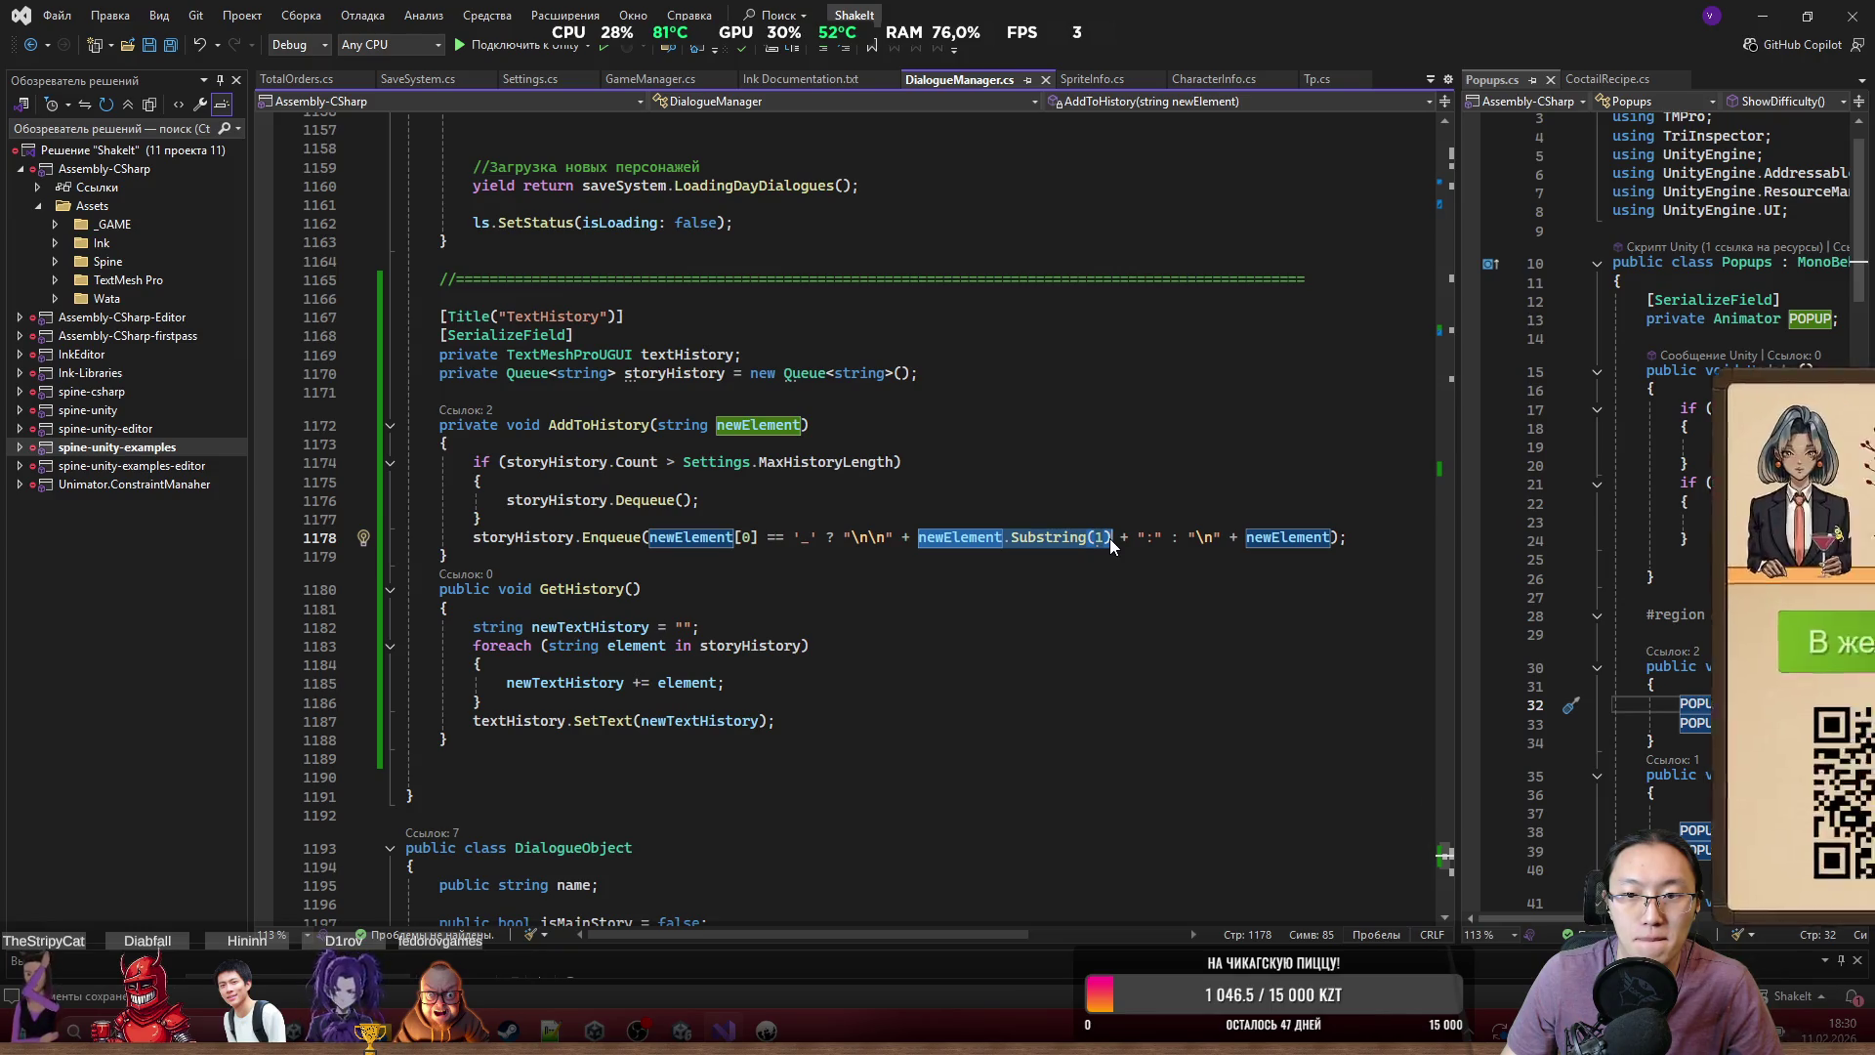
left_click(447, 609)
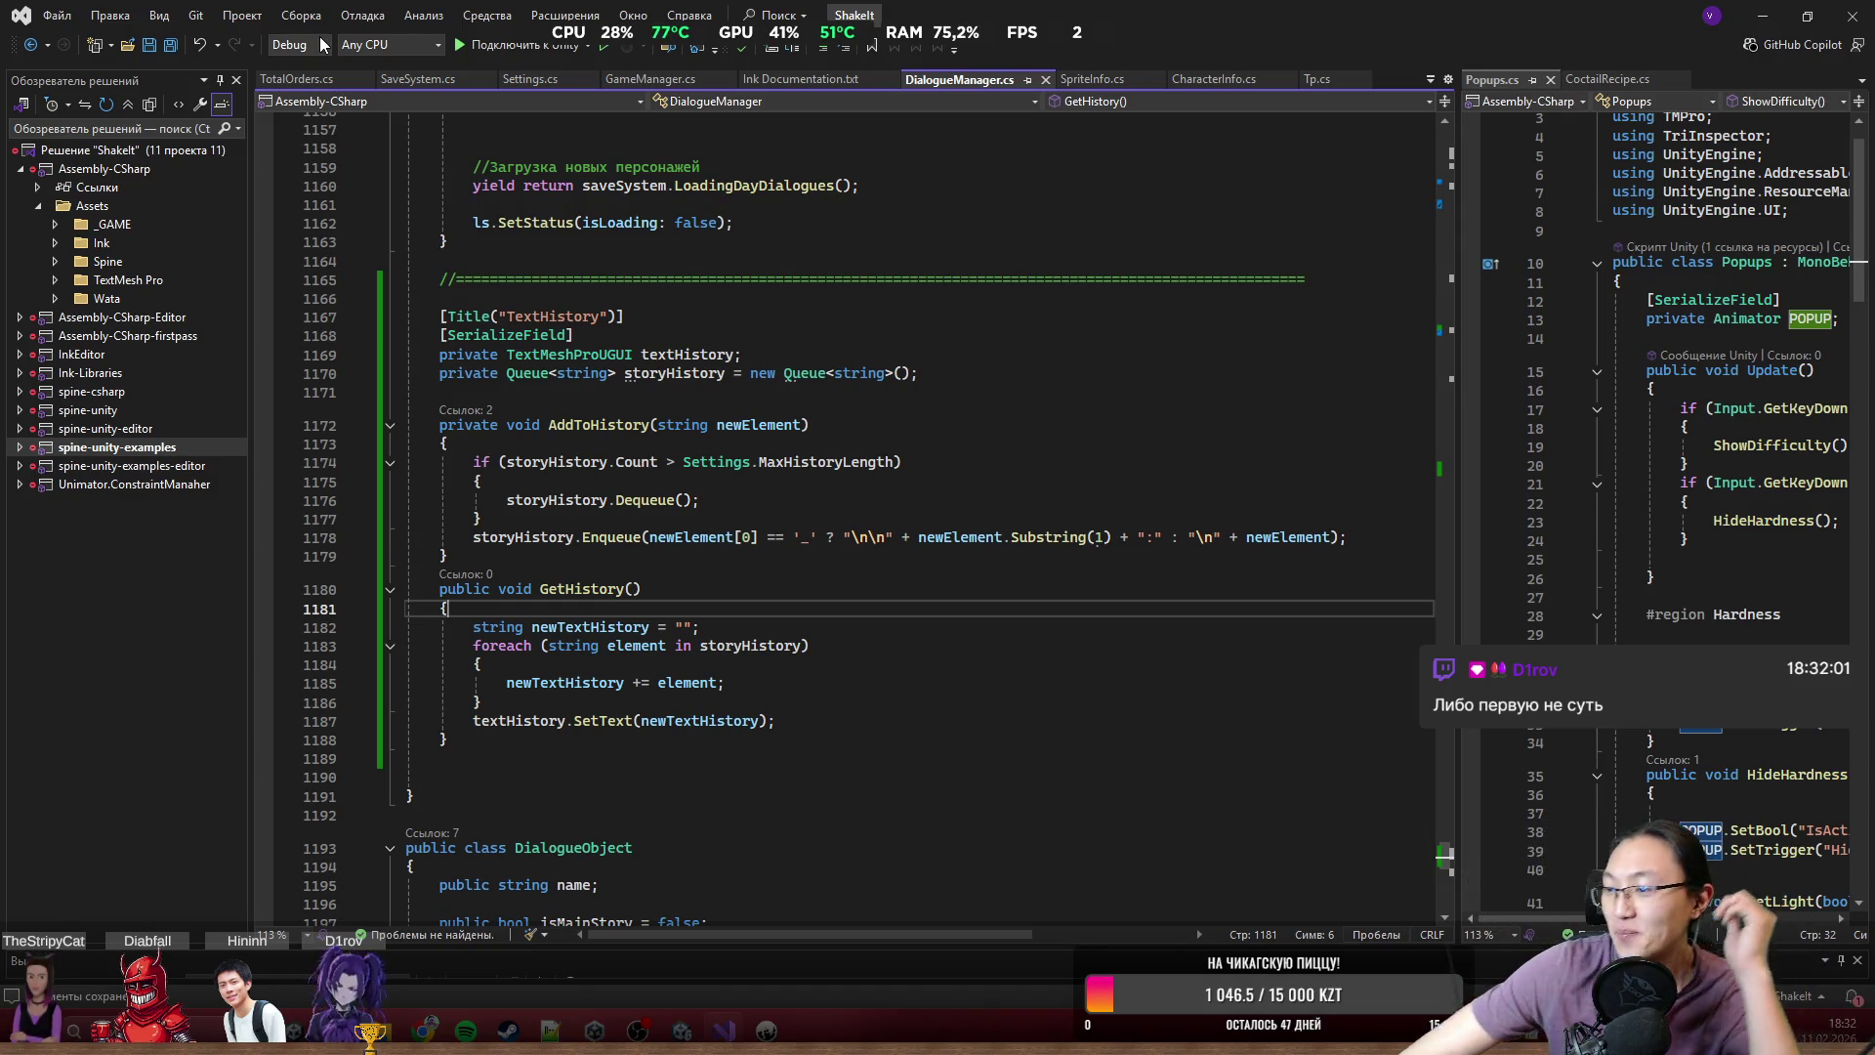
mouse_move(1098, 35)
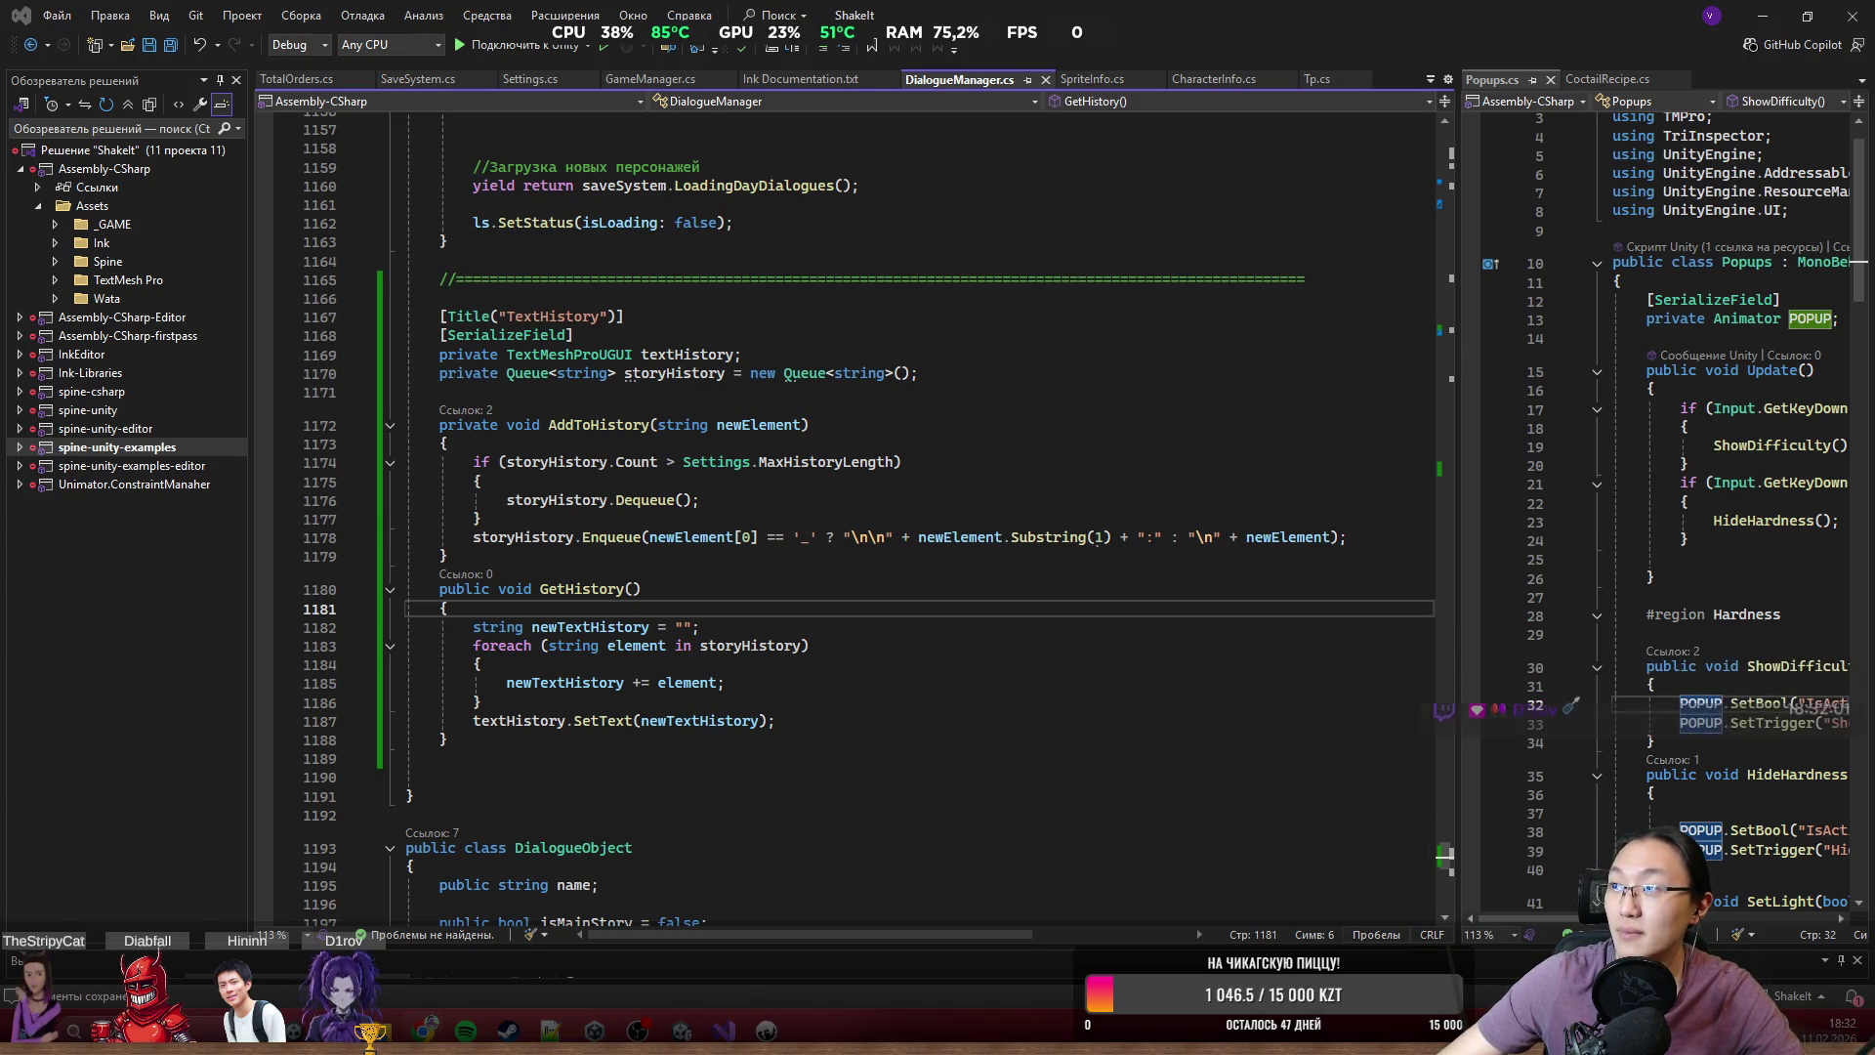
key("alt+Tab")
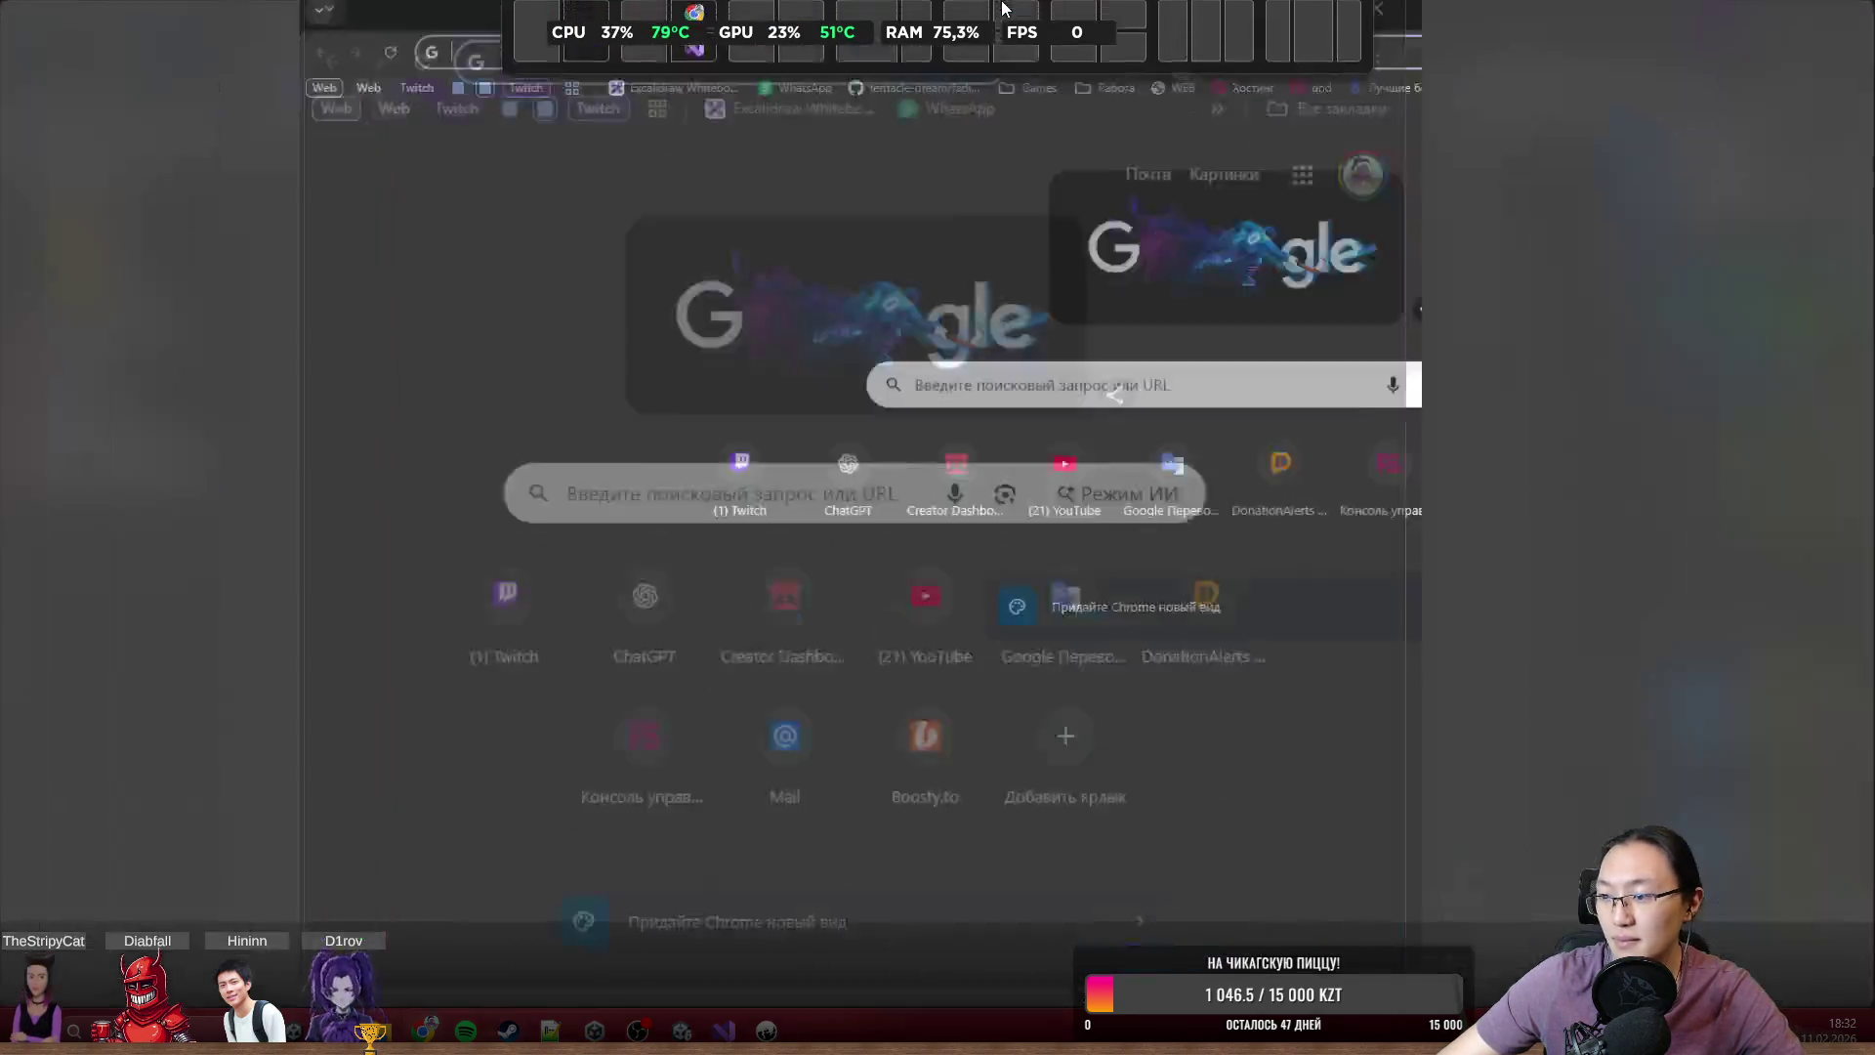
Search Google for 'dino crisis 2' and scroll through its image results.
type("dino crisis 2")
key("Return")
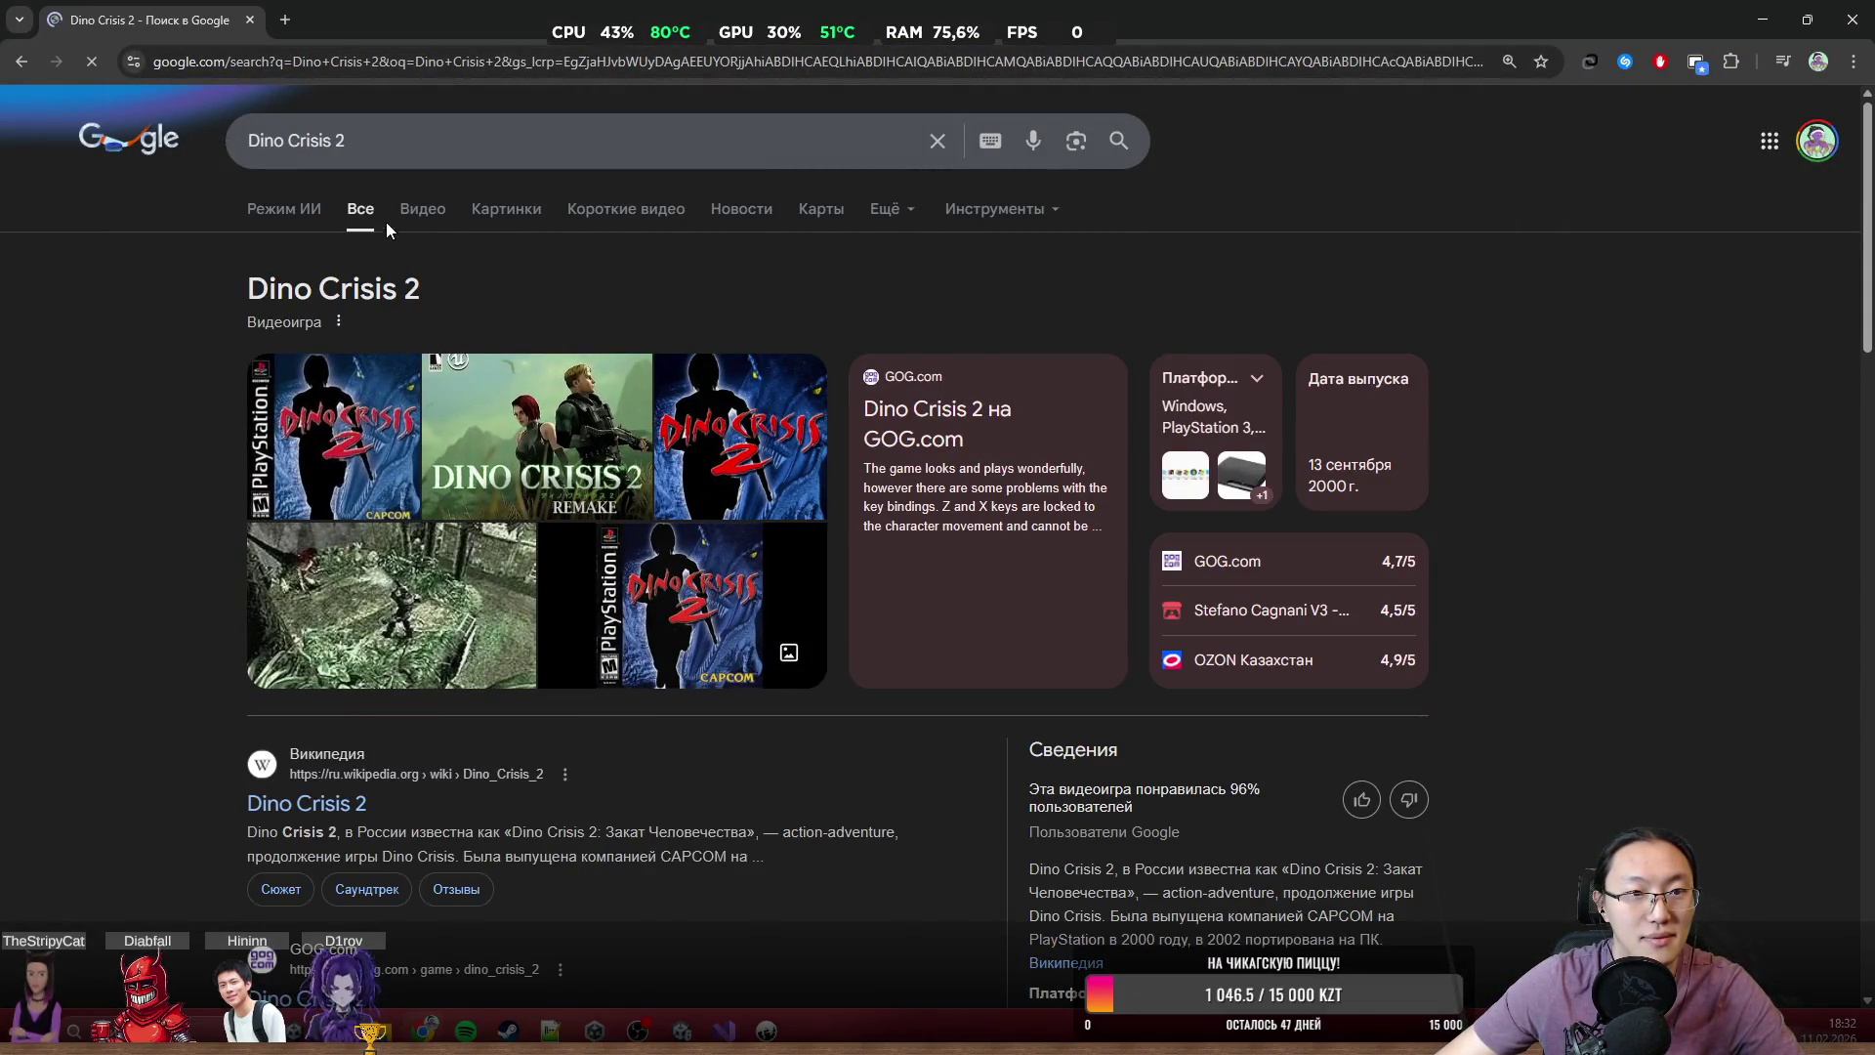
left_click(493, 216)
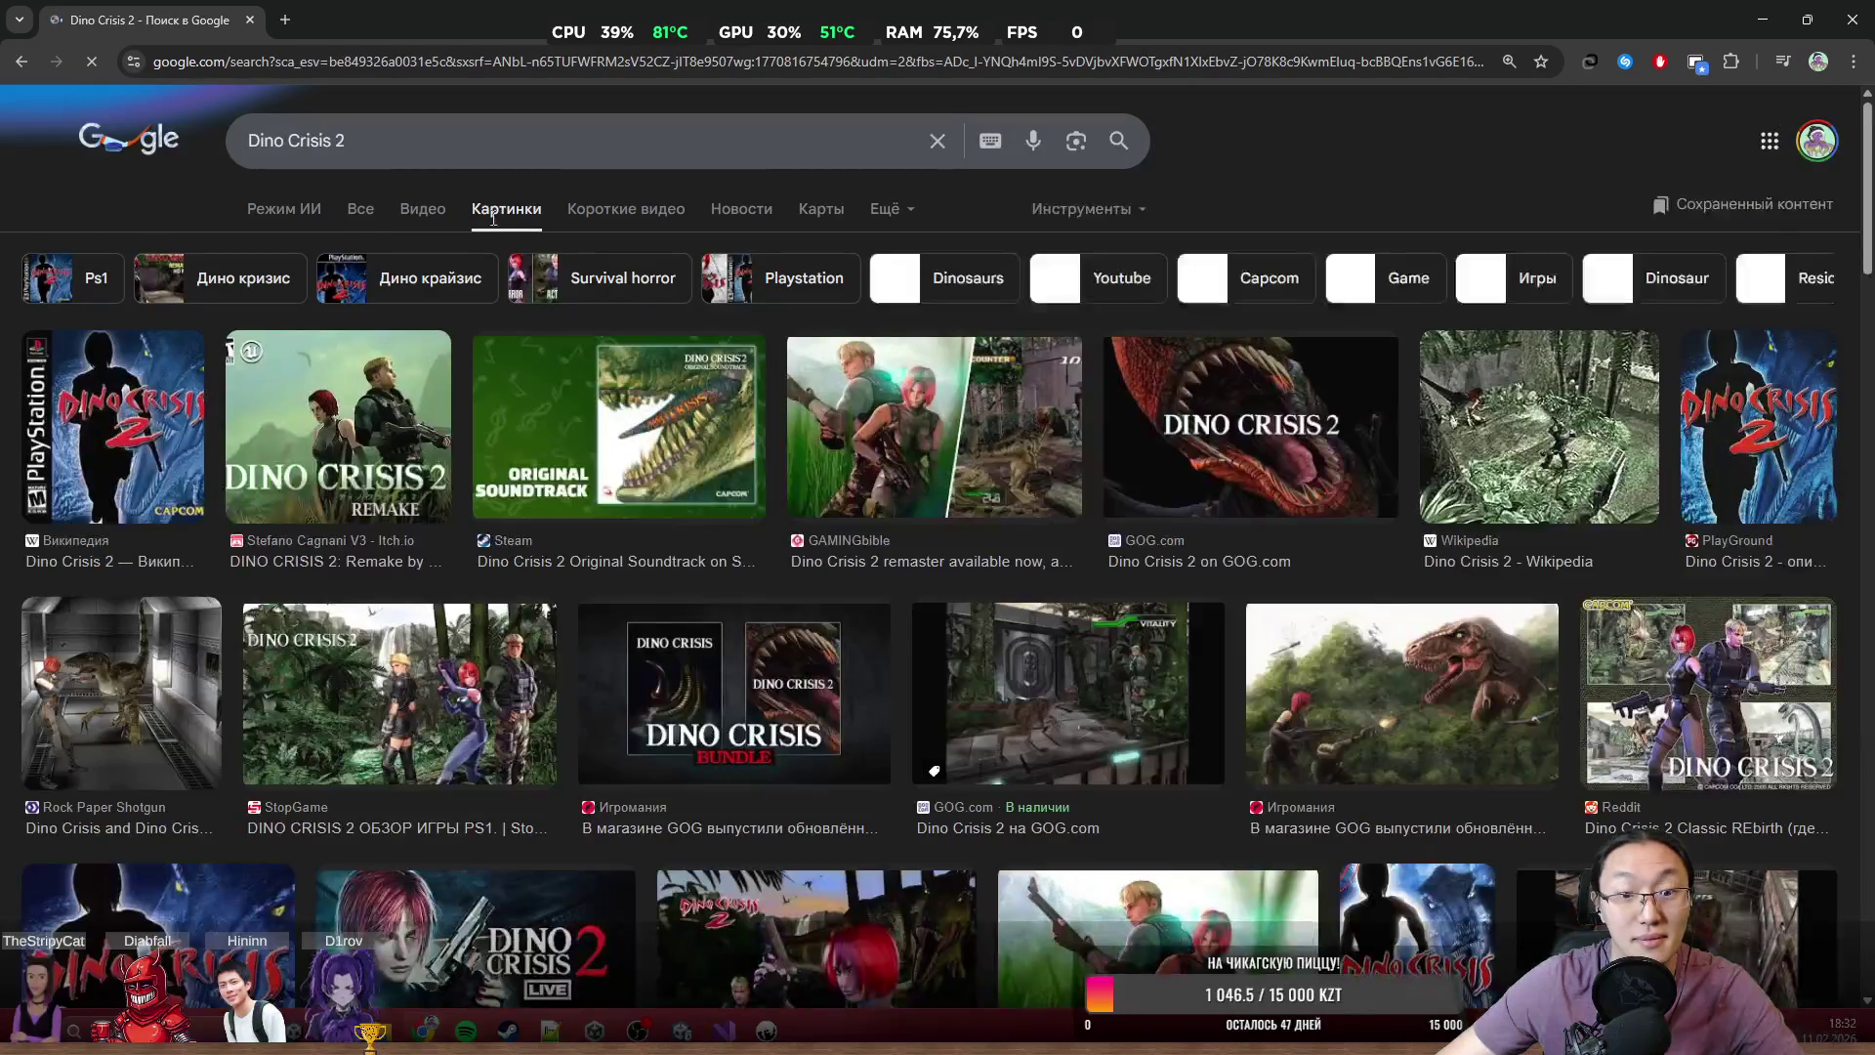
scroll(404, 528, "down", 3)
scroll(405, 523, "down", 7)
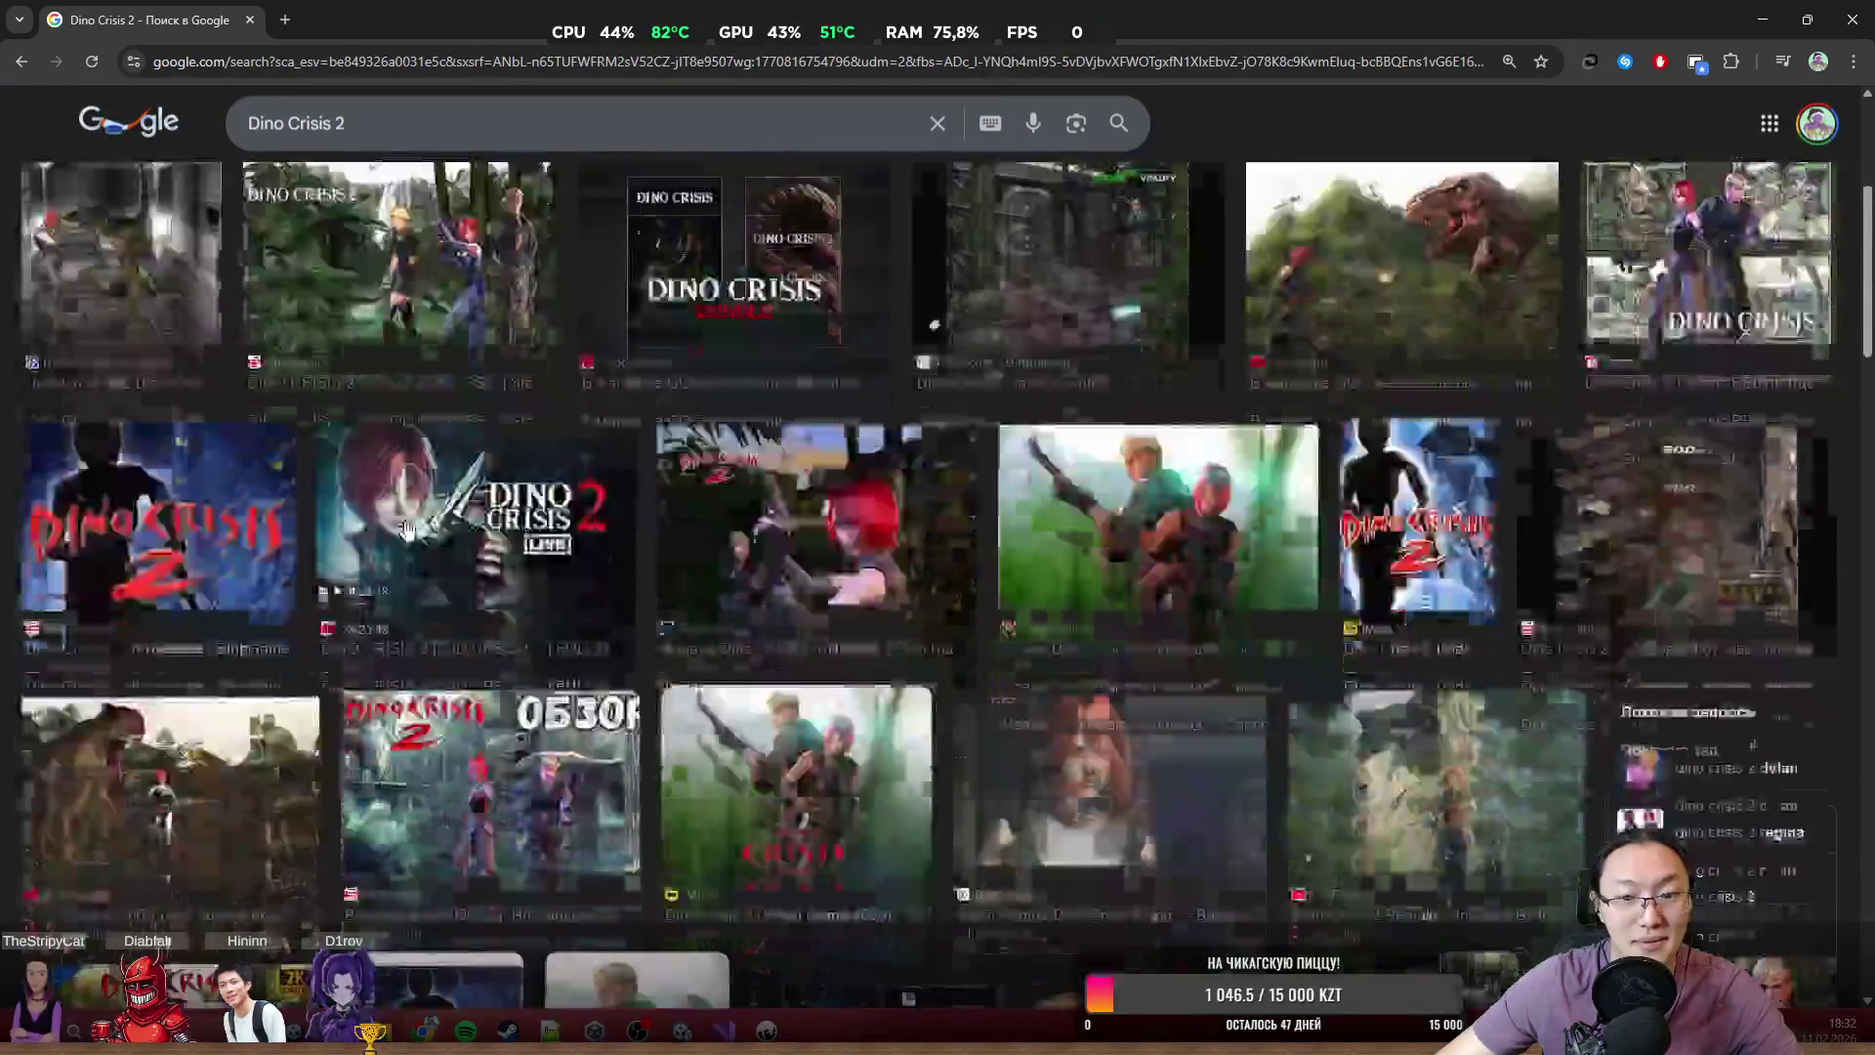
scroll(395, 537, "down", 3)
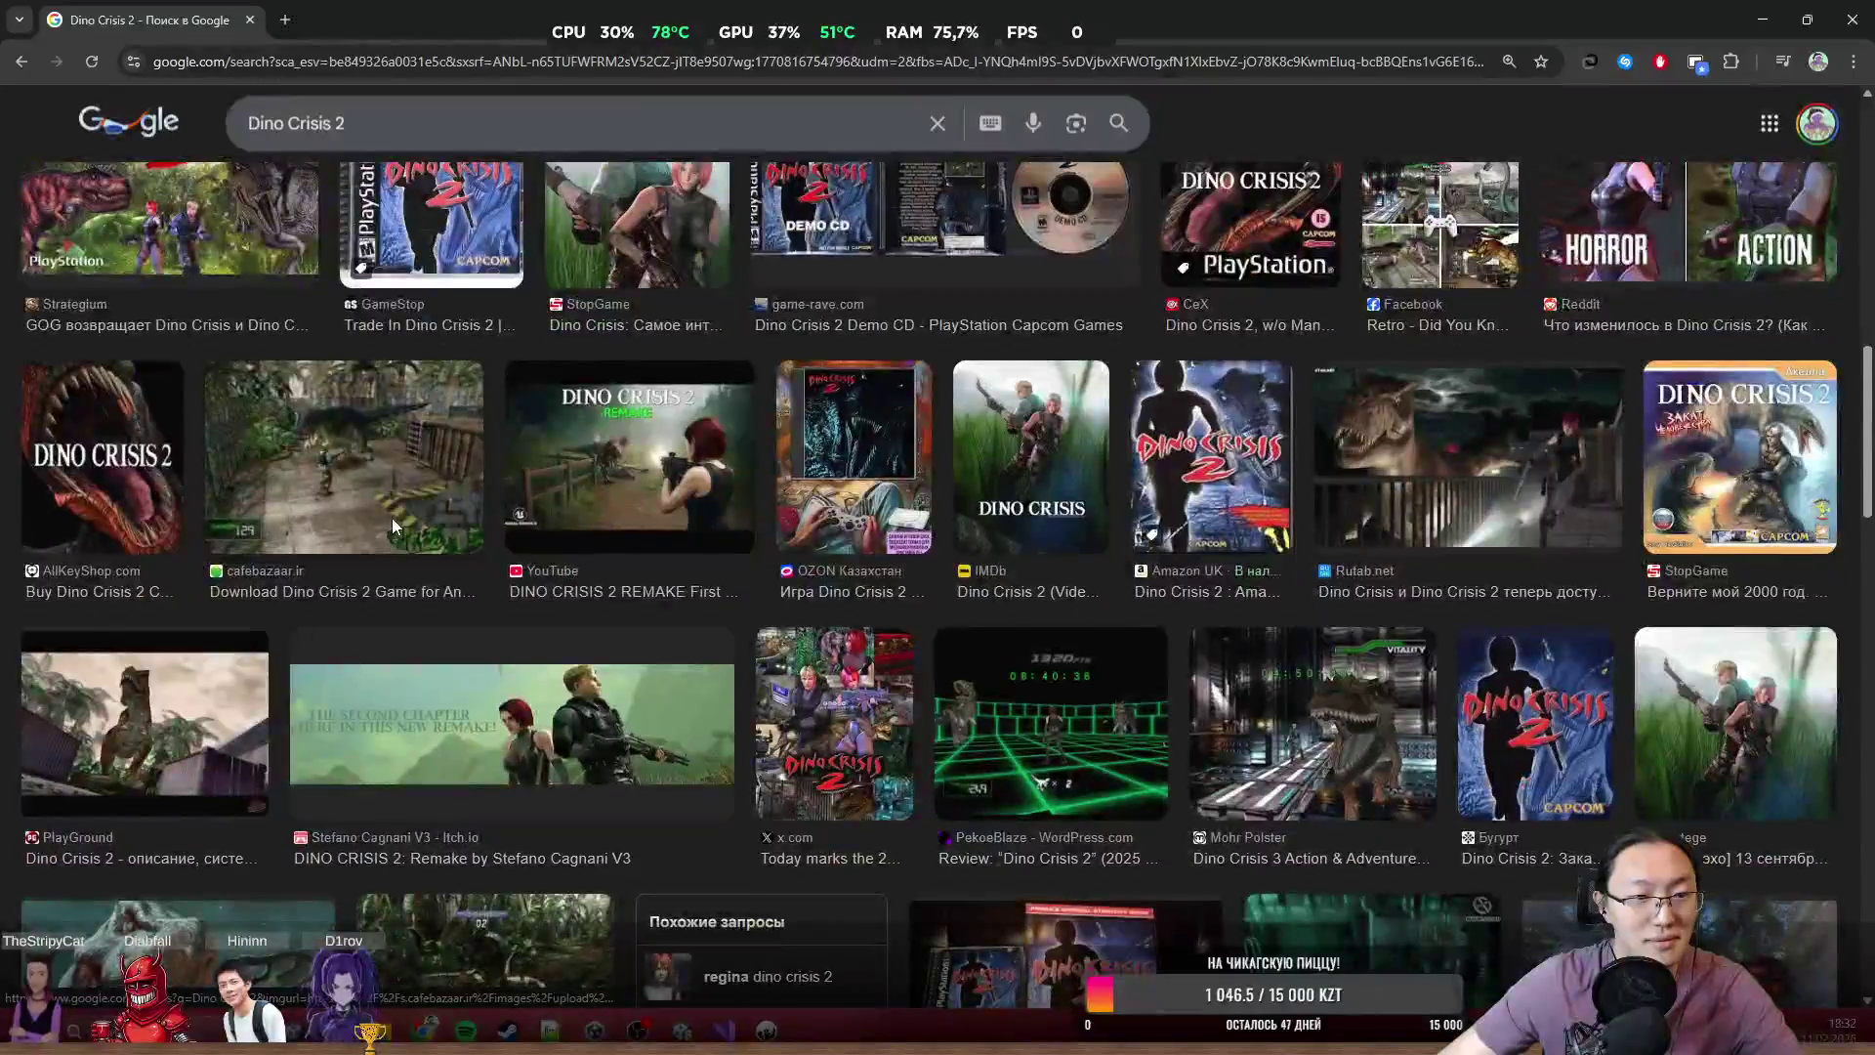
scroll(393, 517, "down", 5)
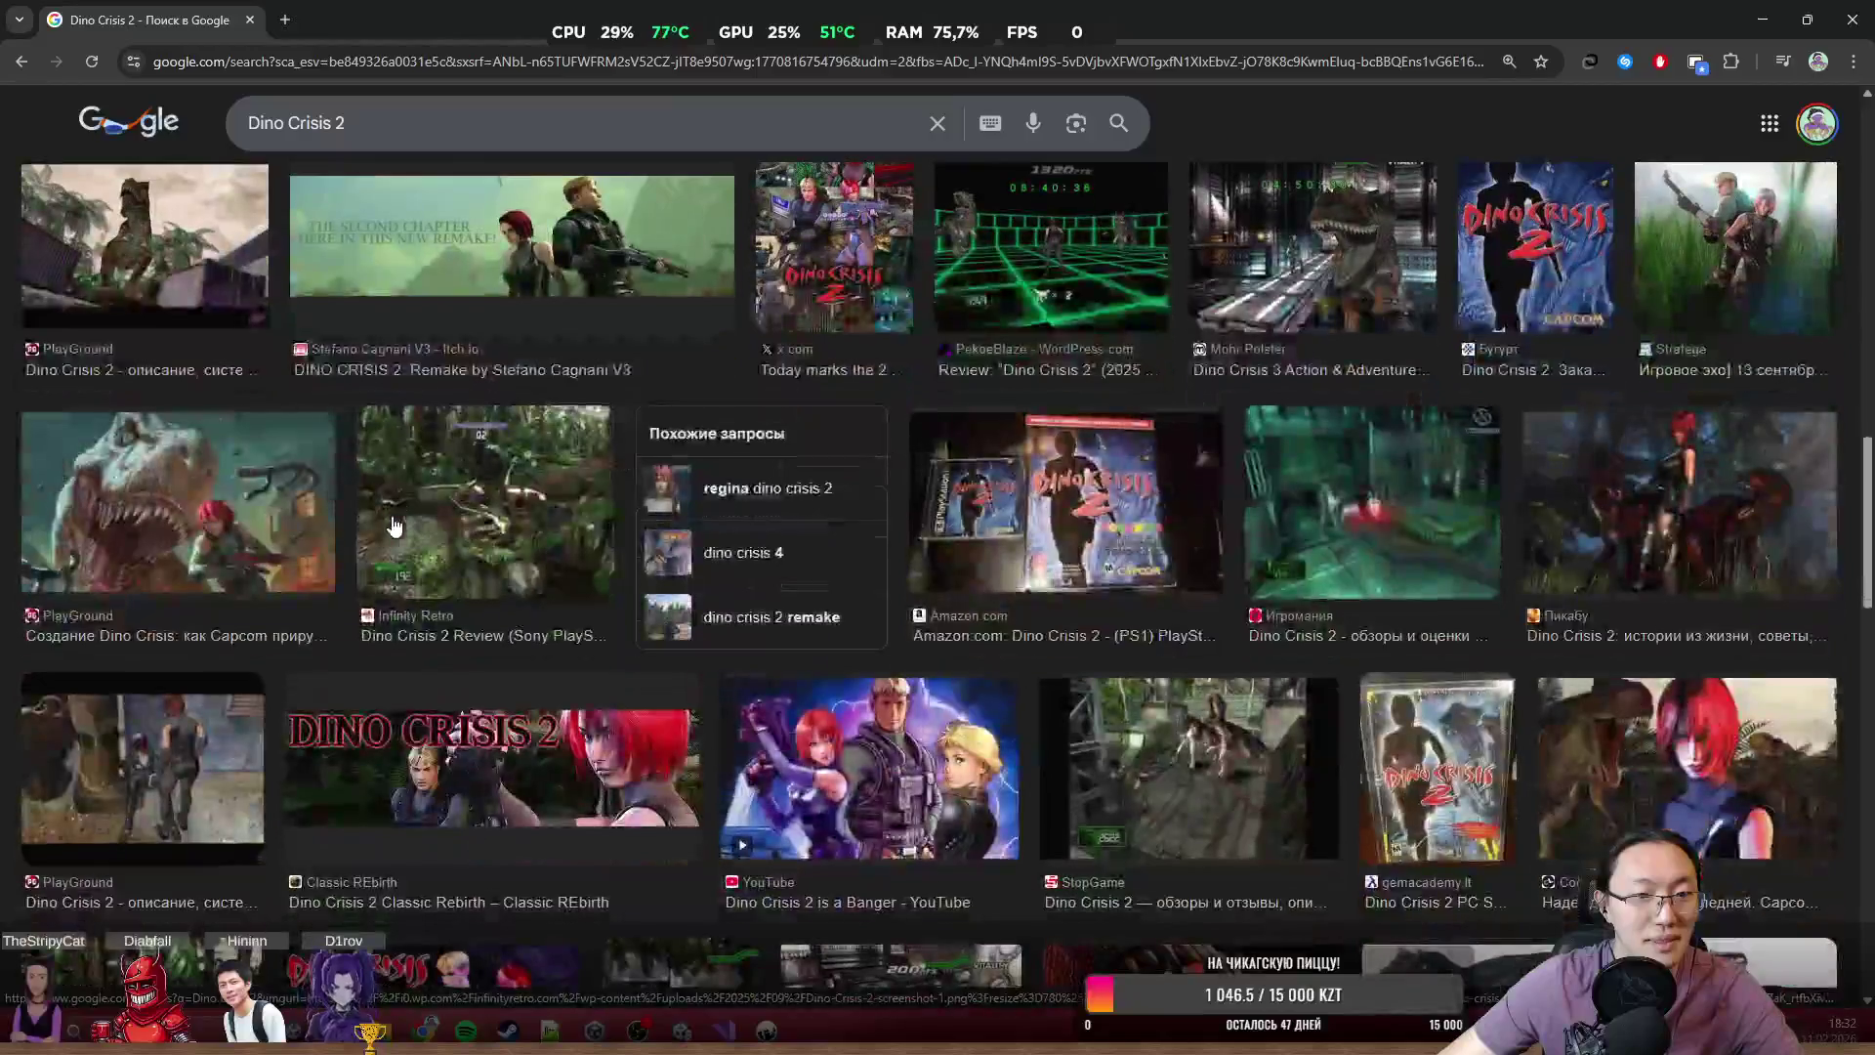
scroll(395, 498, "down", 3)
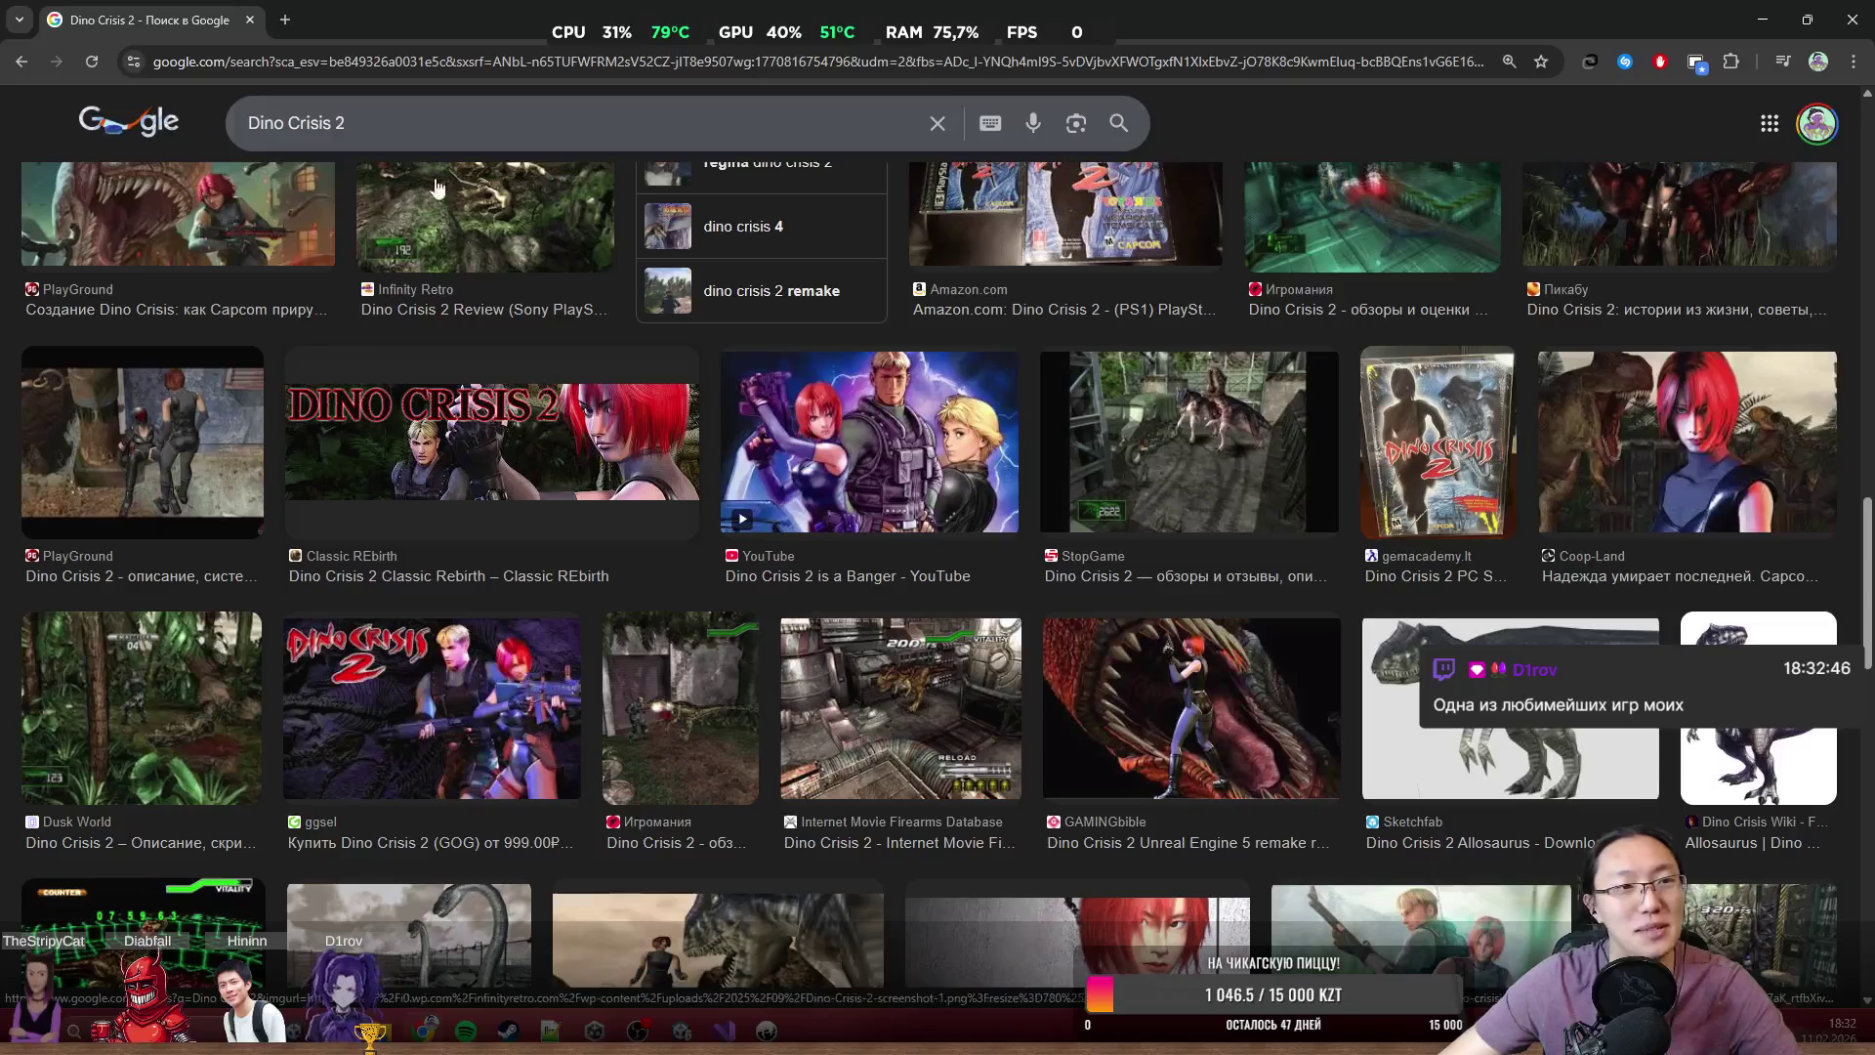
scroll(254, 98, "up", 3)
type("/sega")
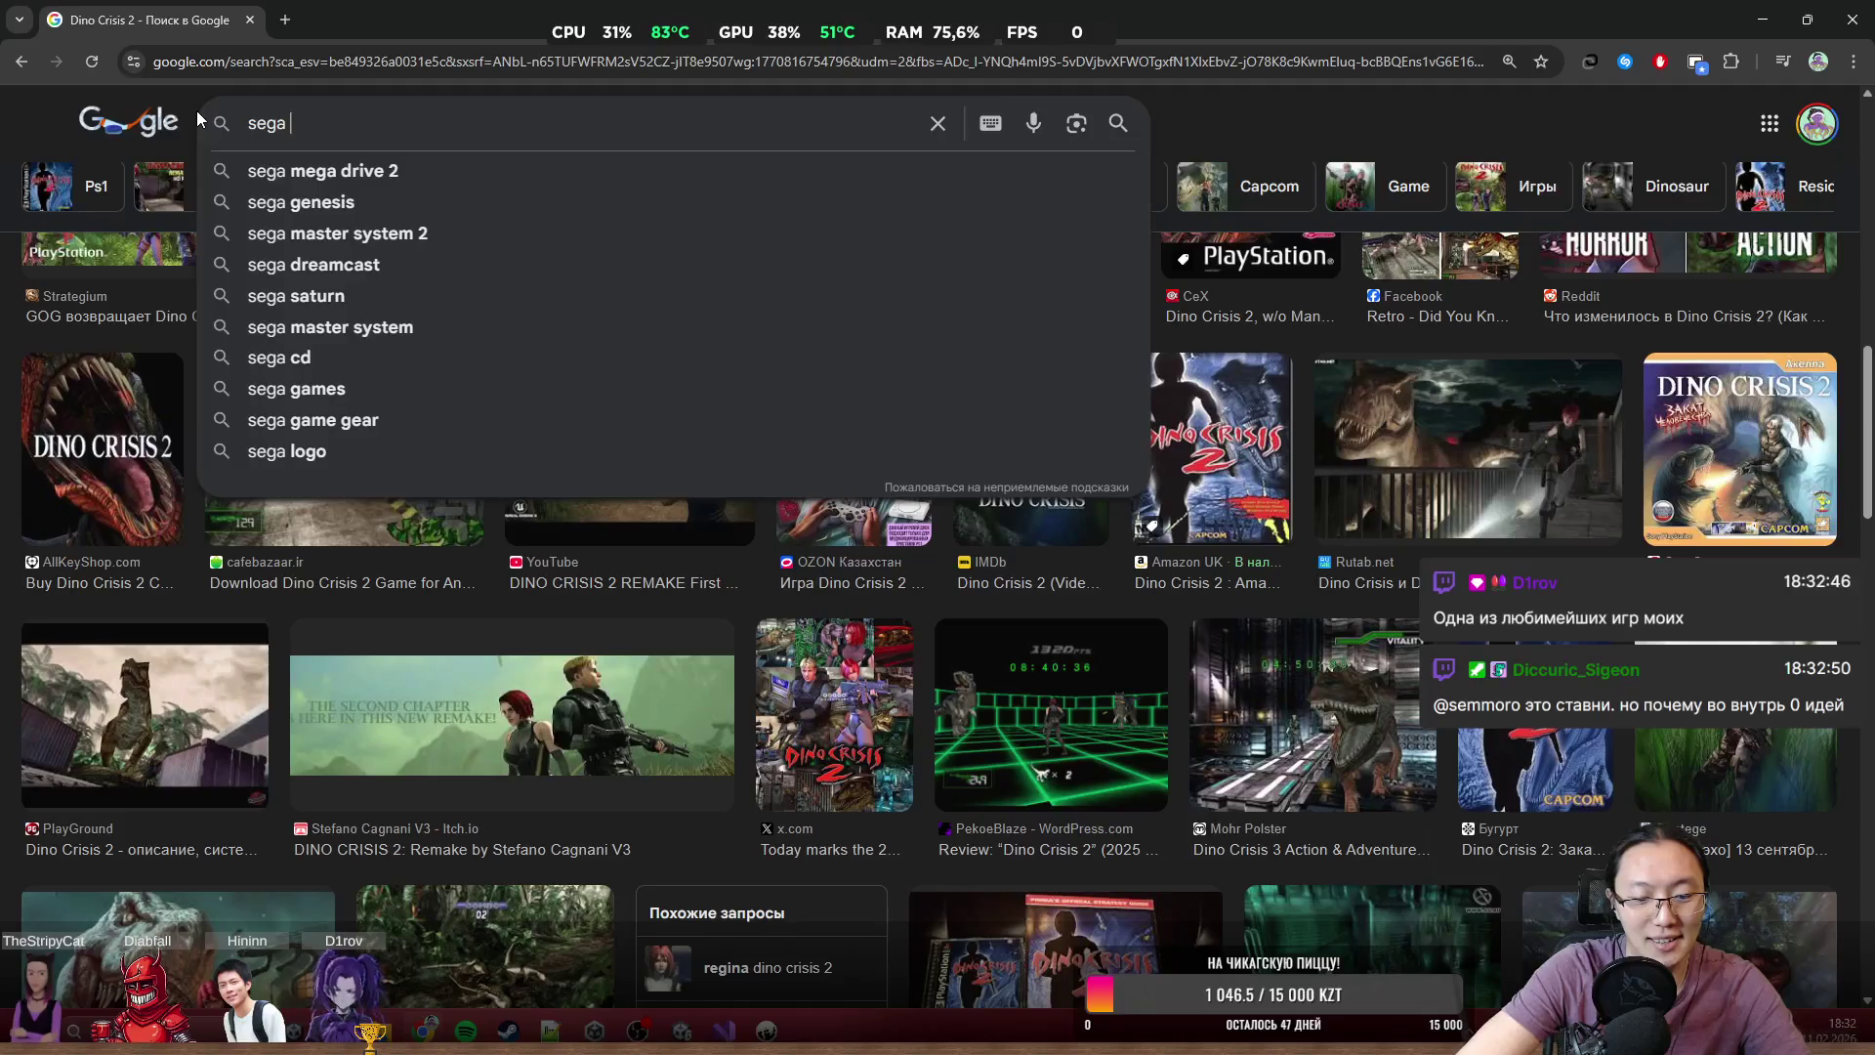
type(" парк")
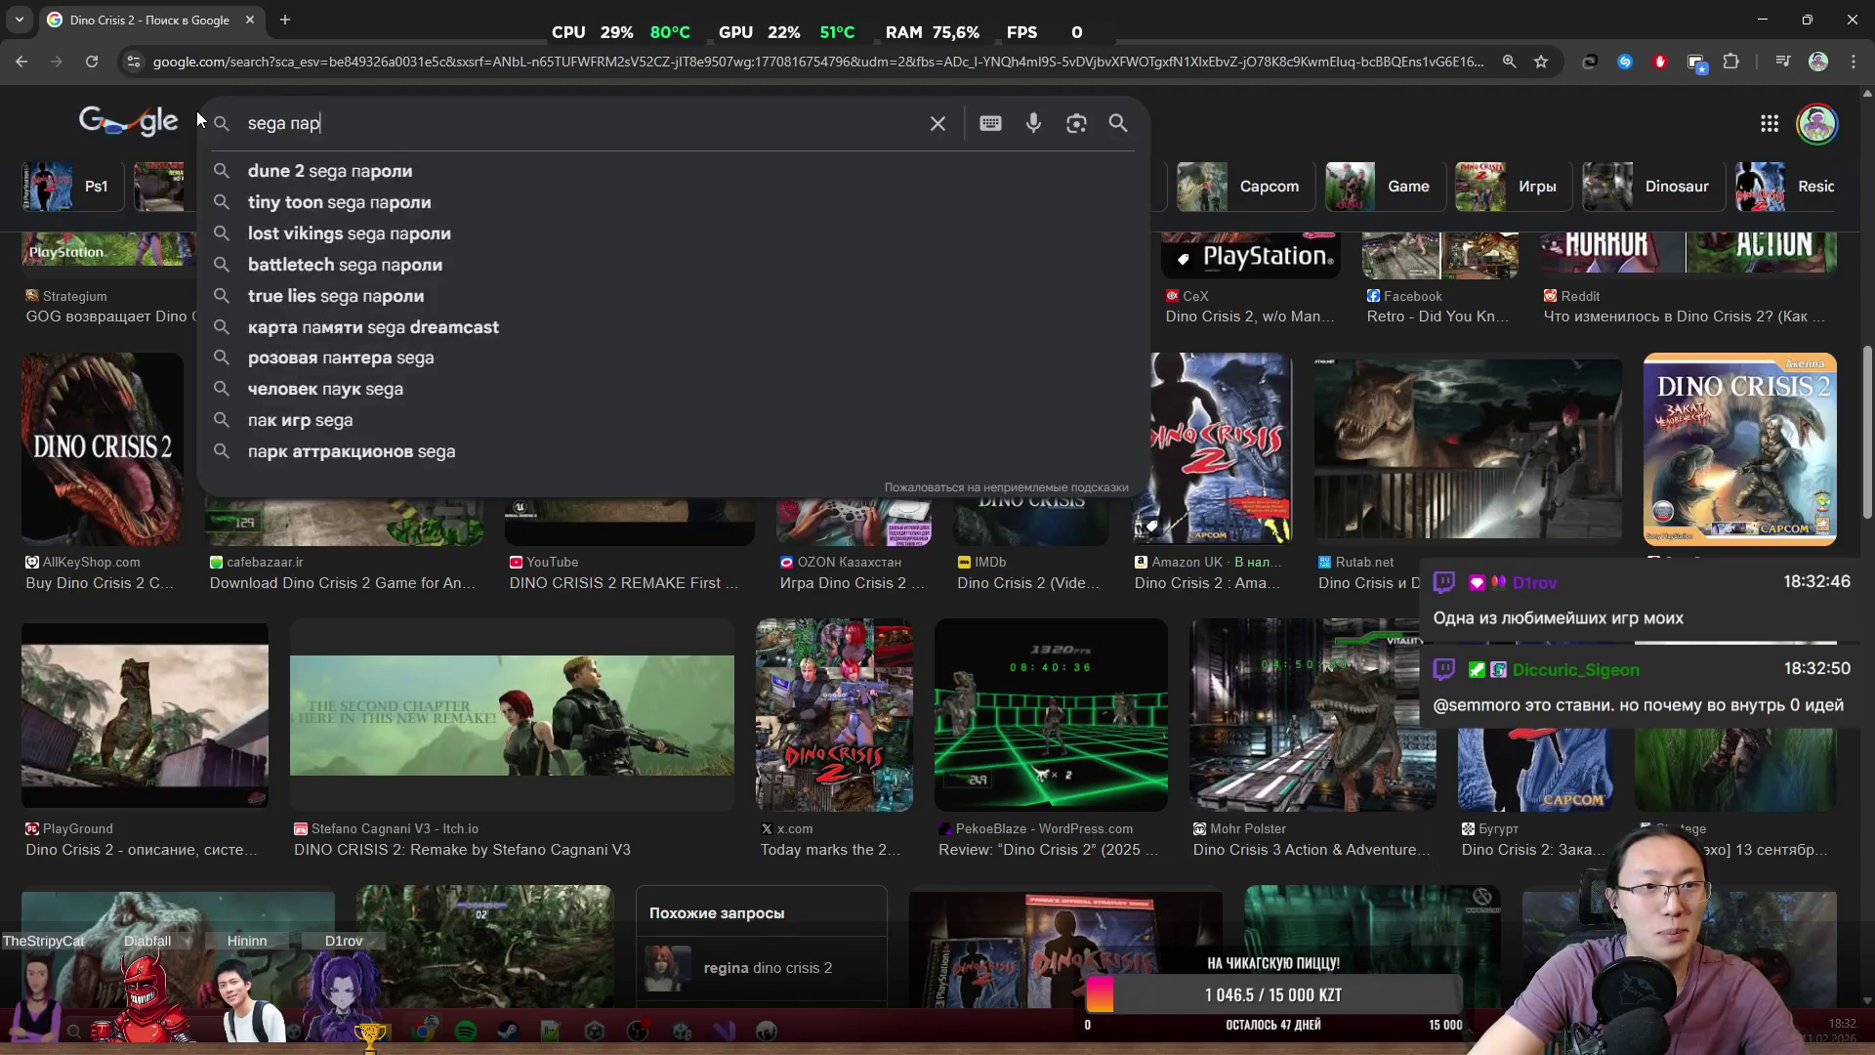
Run the suggested query 'парк юрского периода sega' and browse the Sega Jurassic Park images.
key("Down")
key("Return")
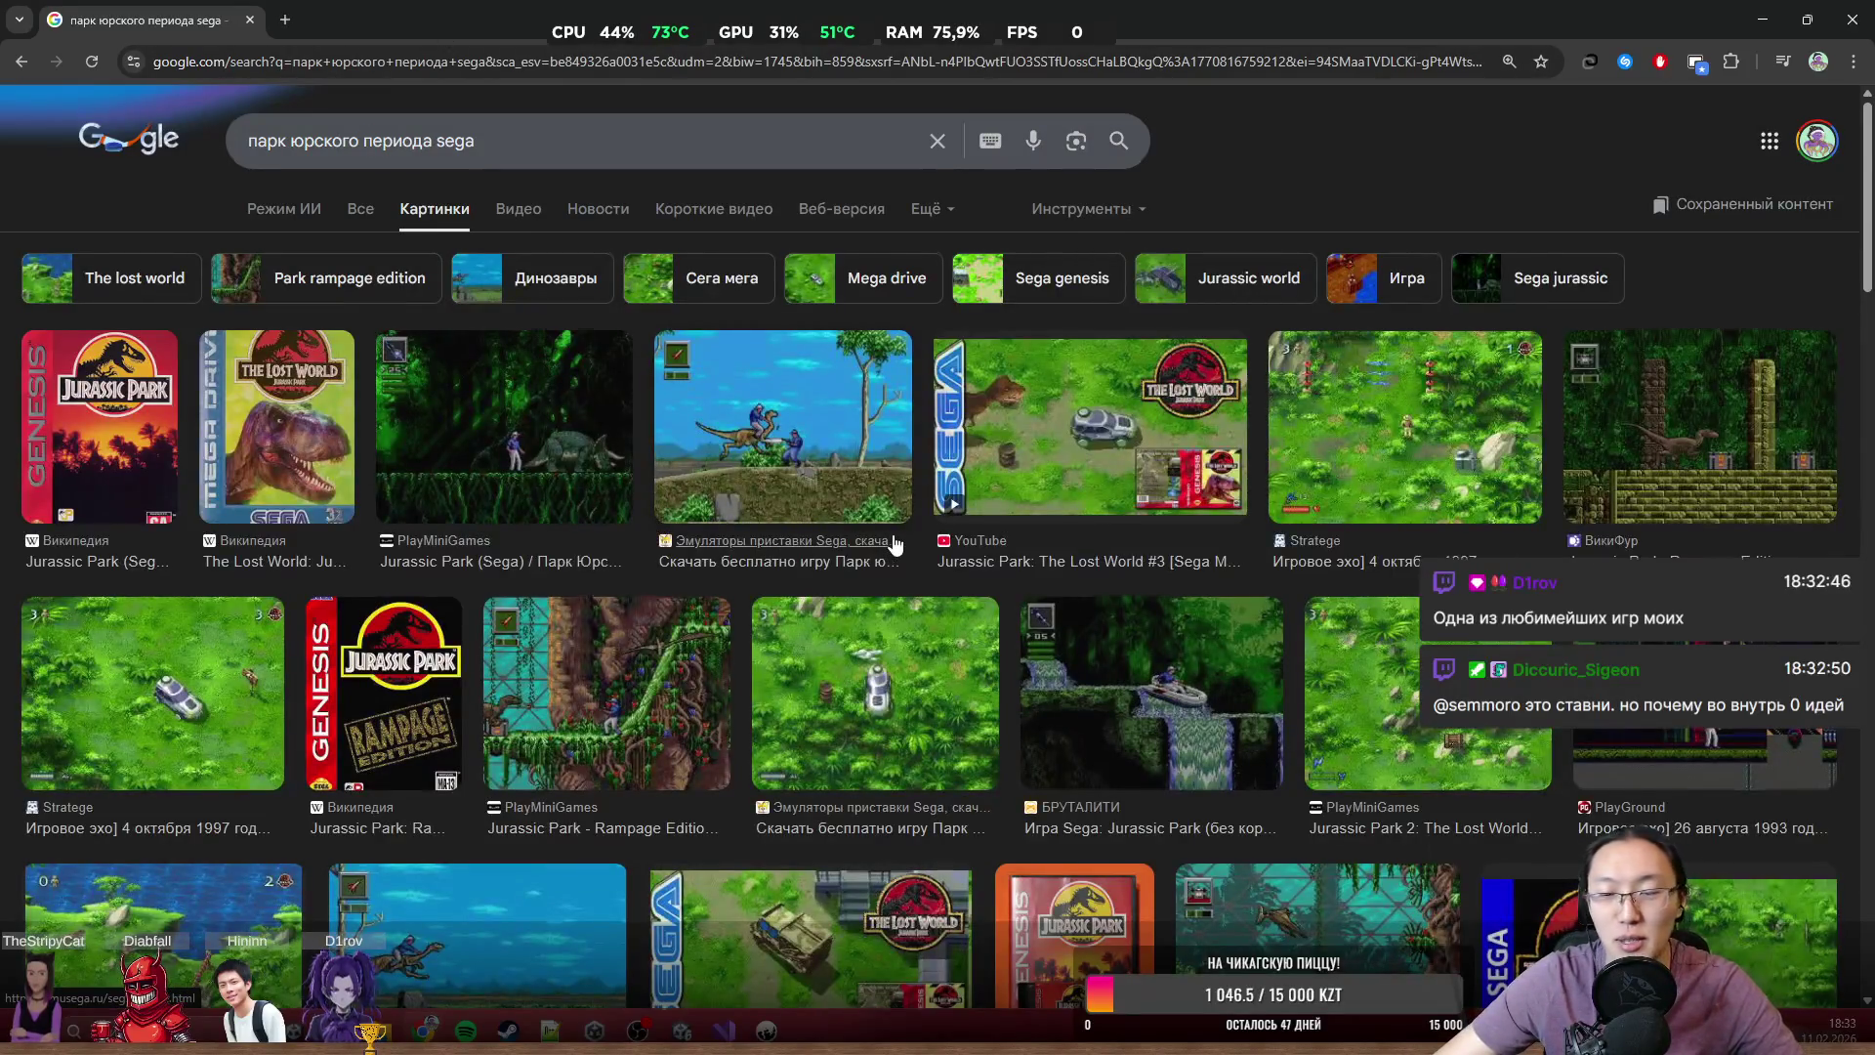
scroll(893, 544, "down", 2)
scroll(197, 577, "down", 5)
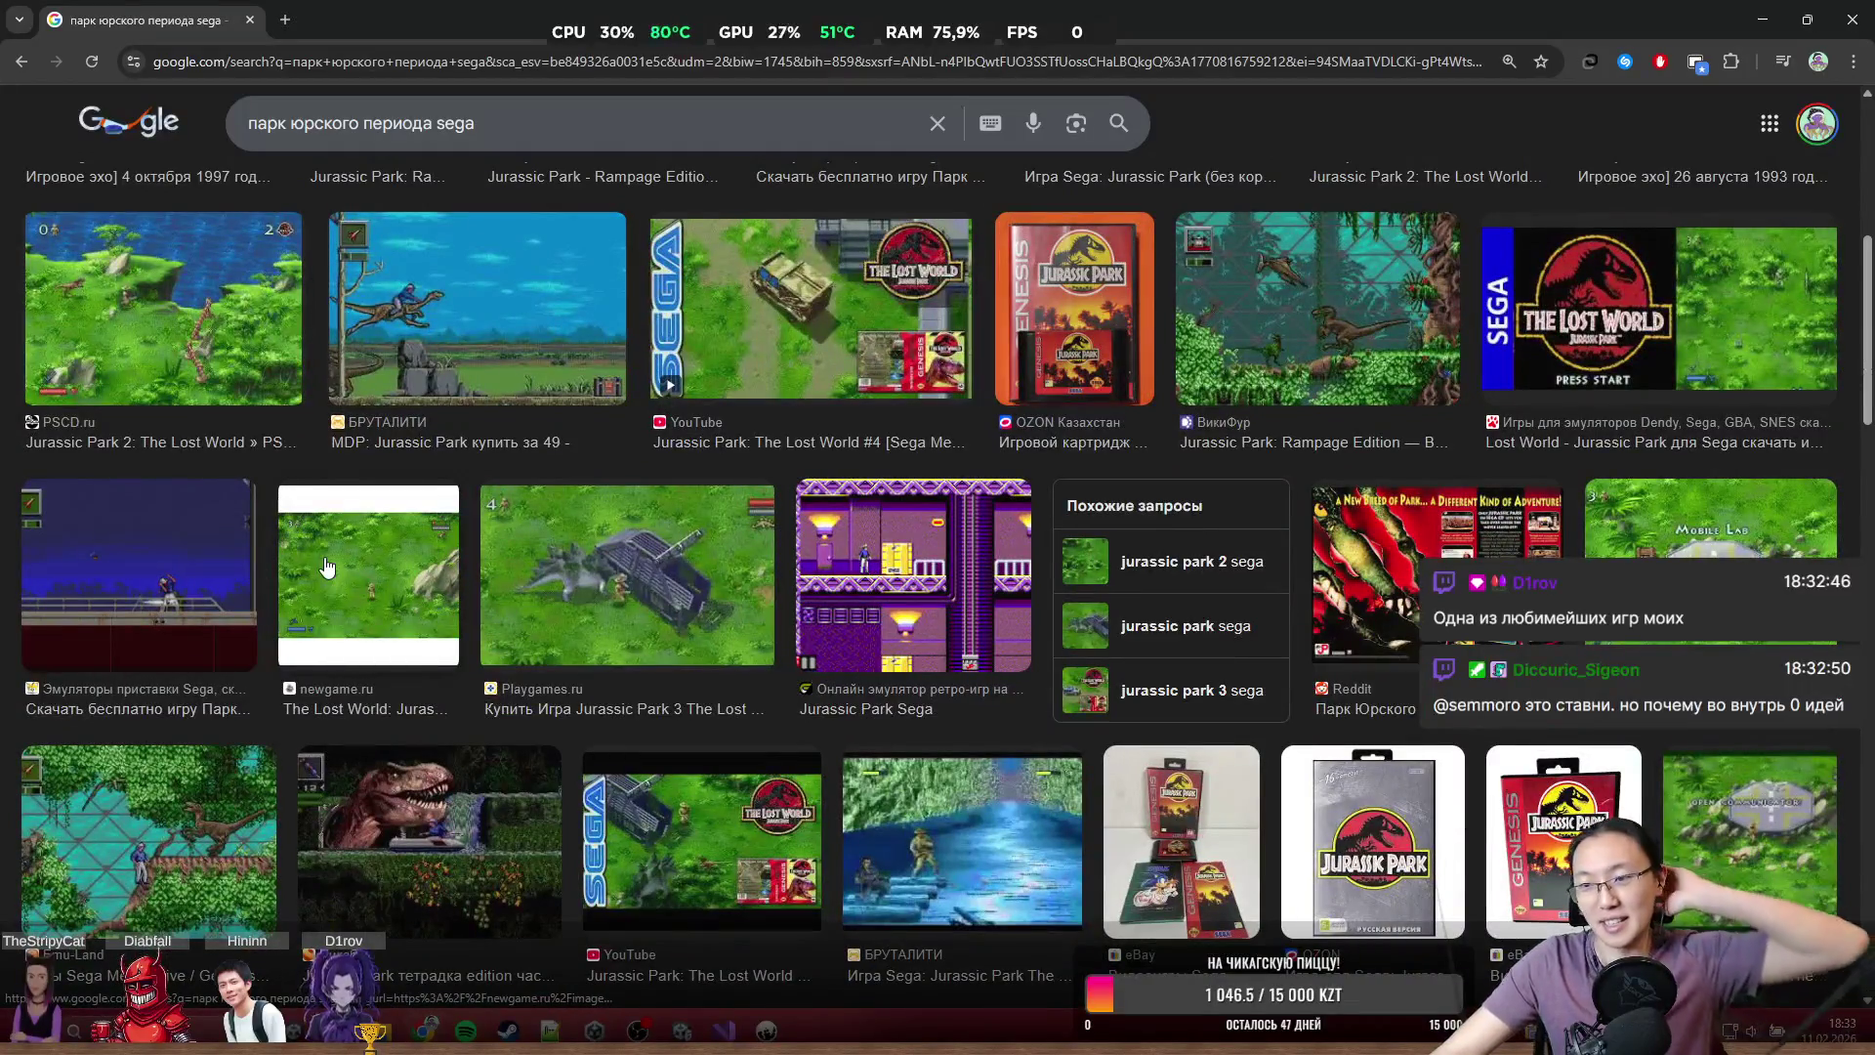
scroll(656, 673, "up", 5)
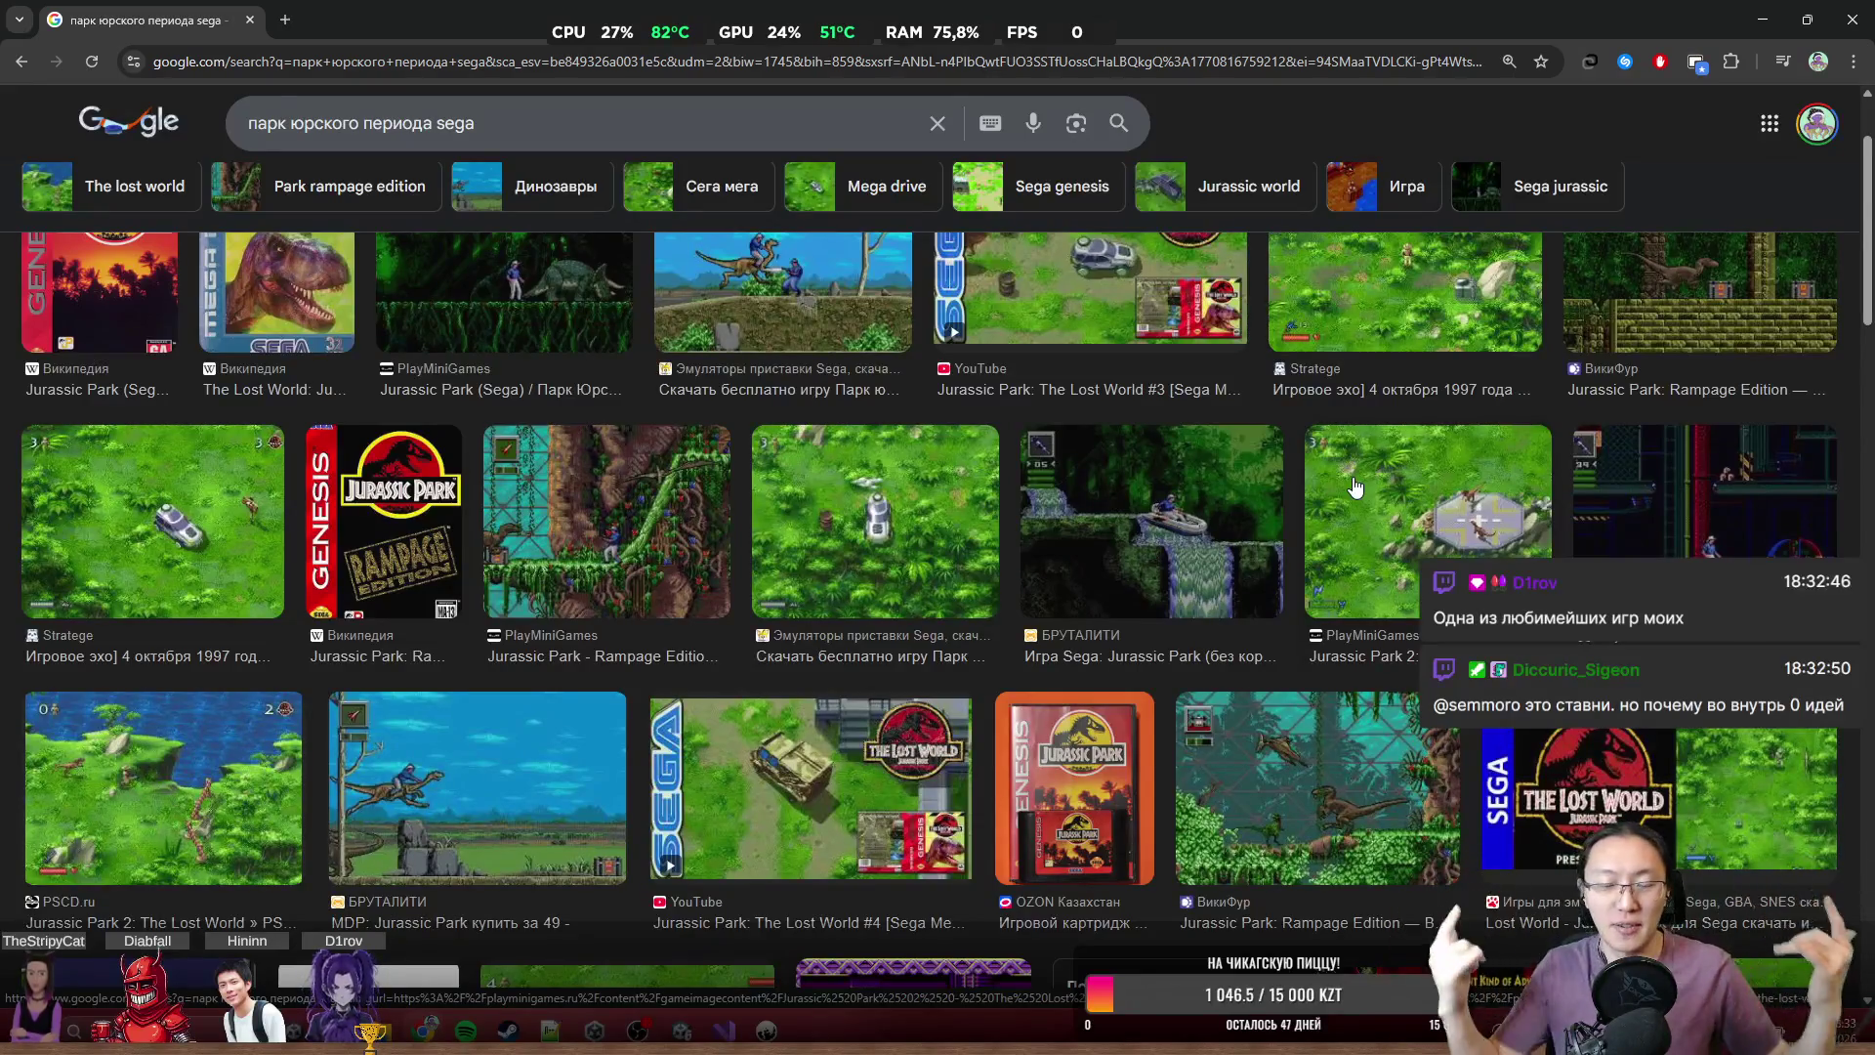
scroll(547, 616, "down", 6)
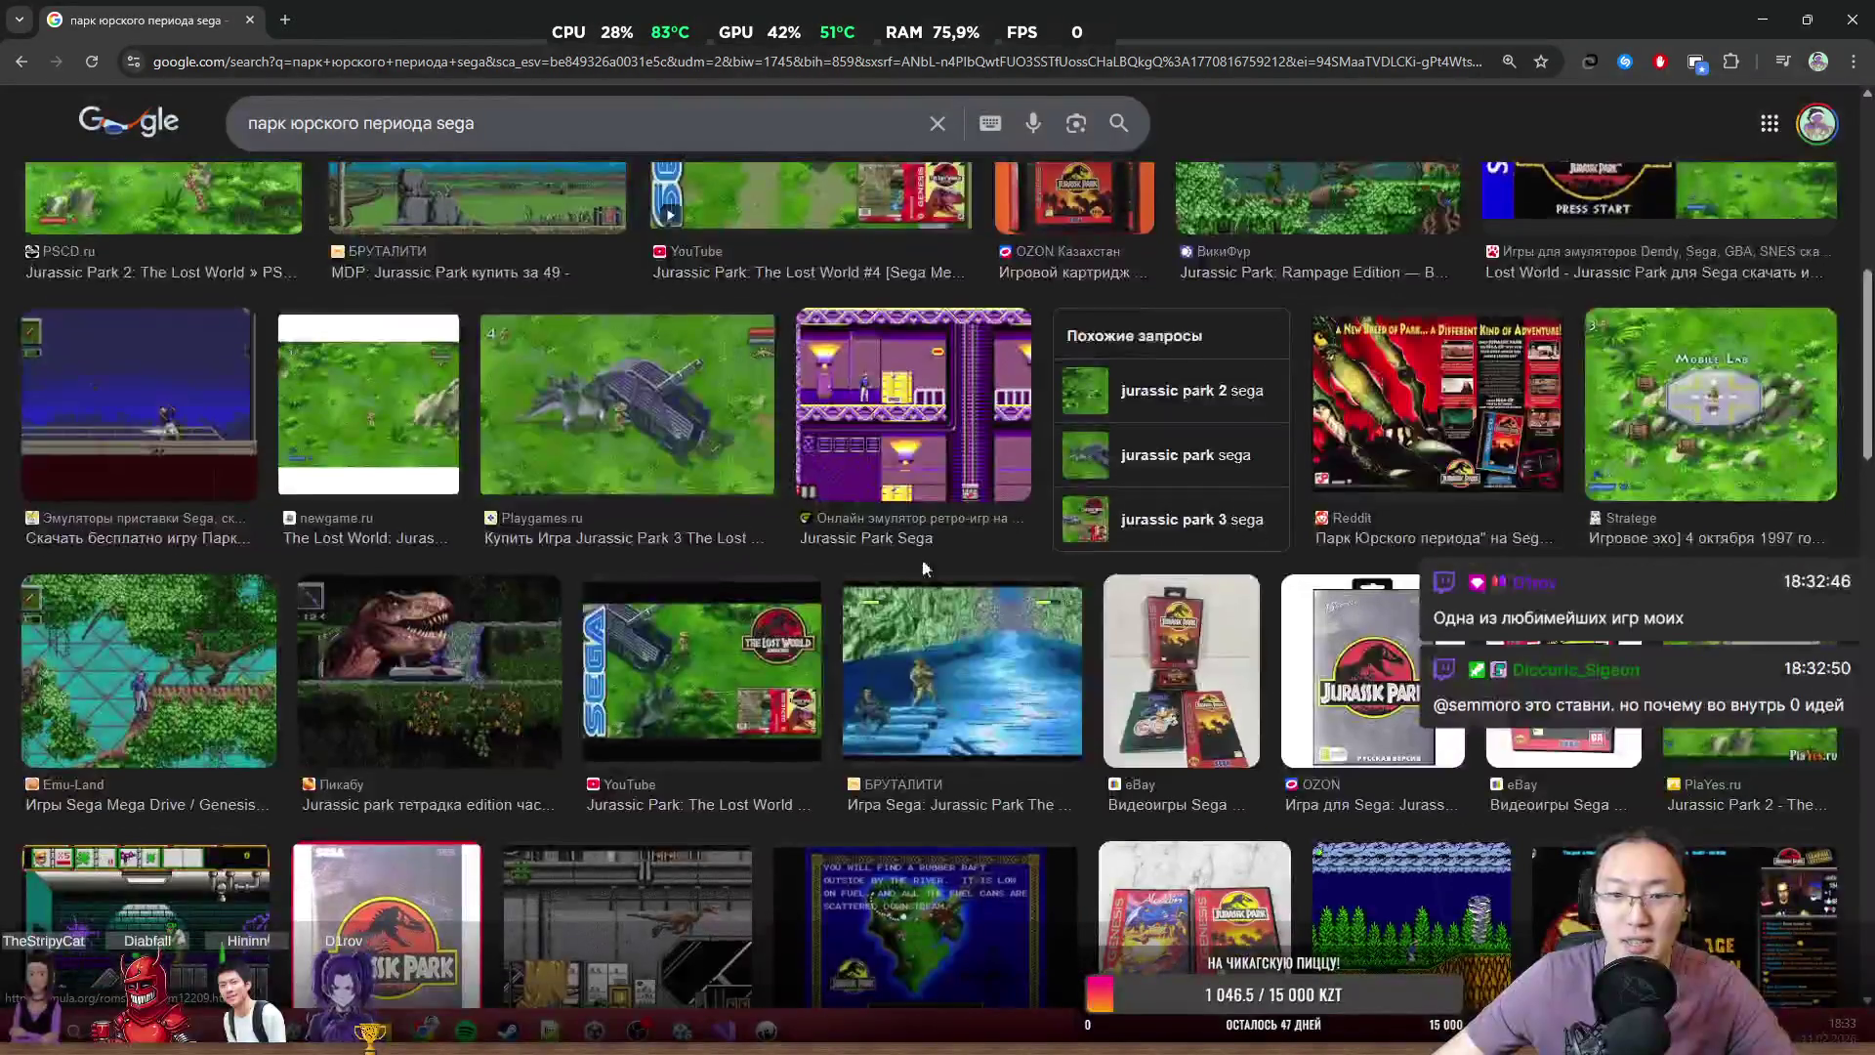
scroll(420, 727, "down", 6)
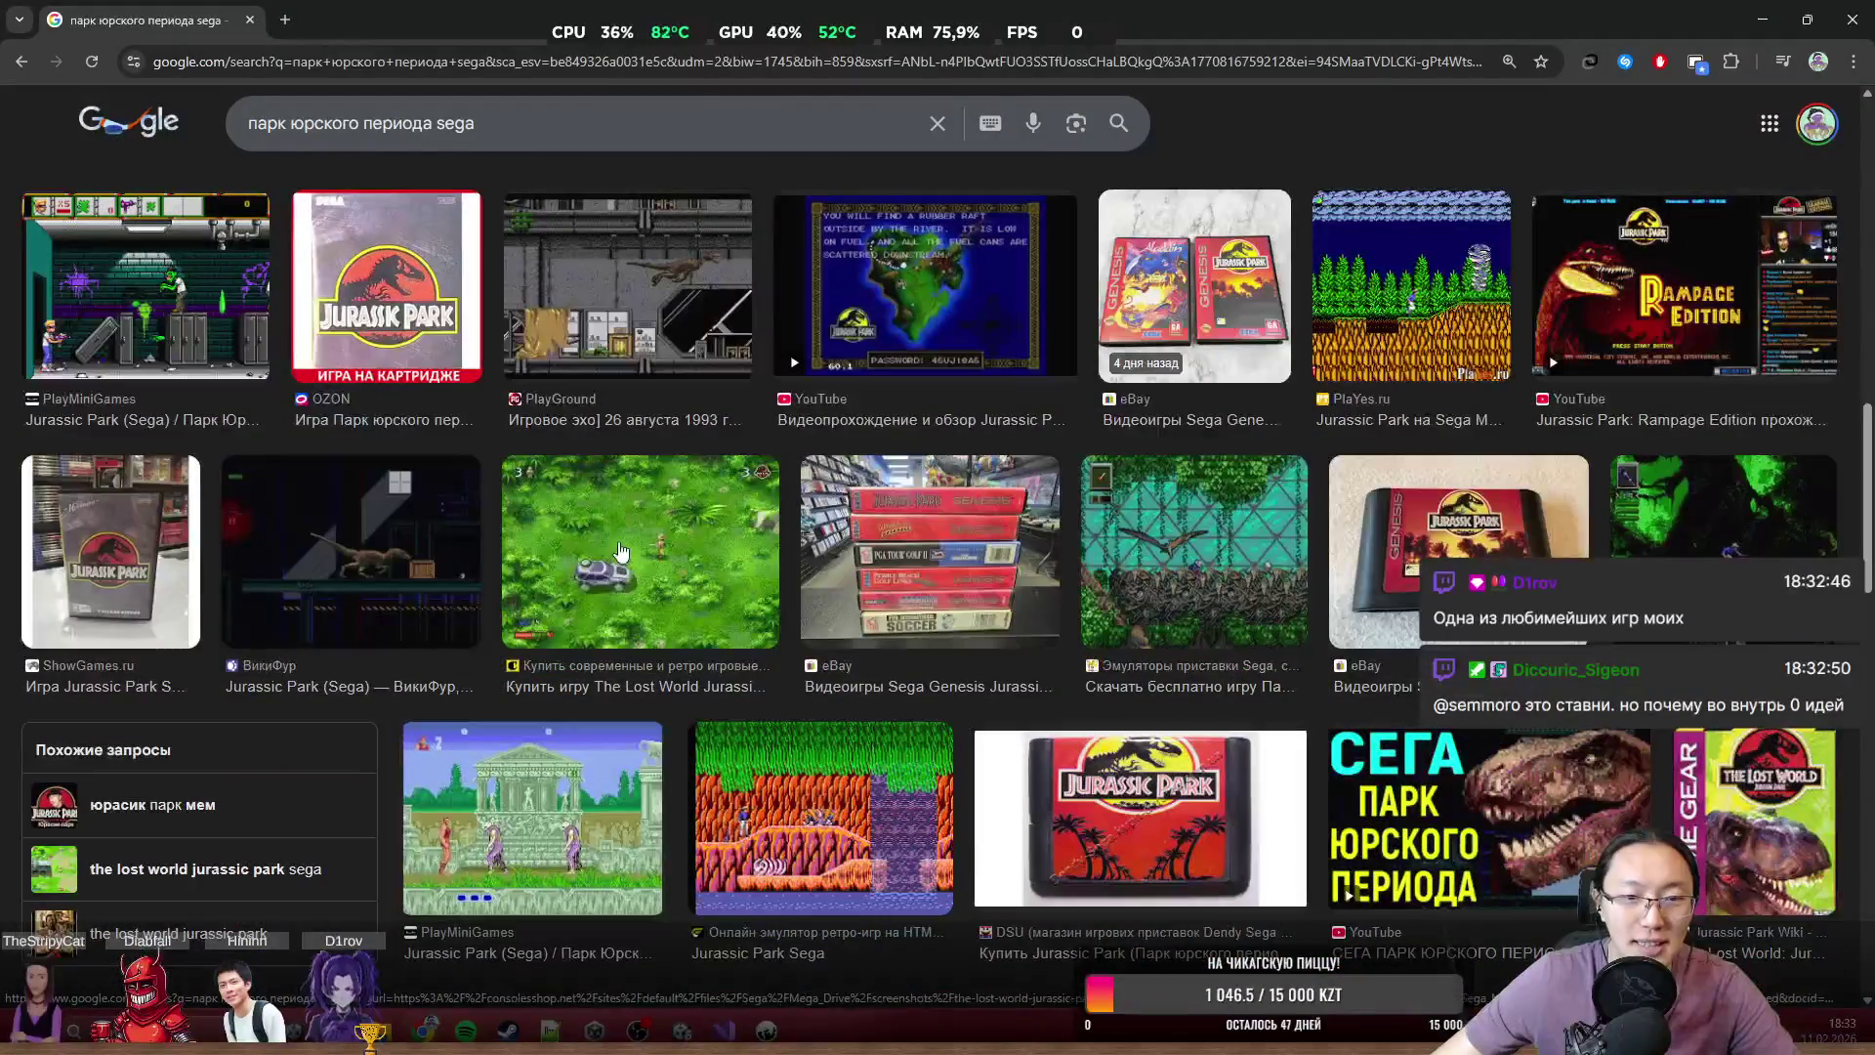
scroll(635, 761, "up", 1)
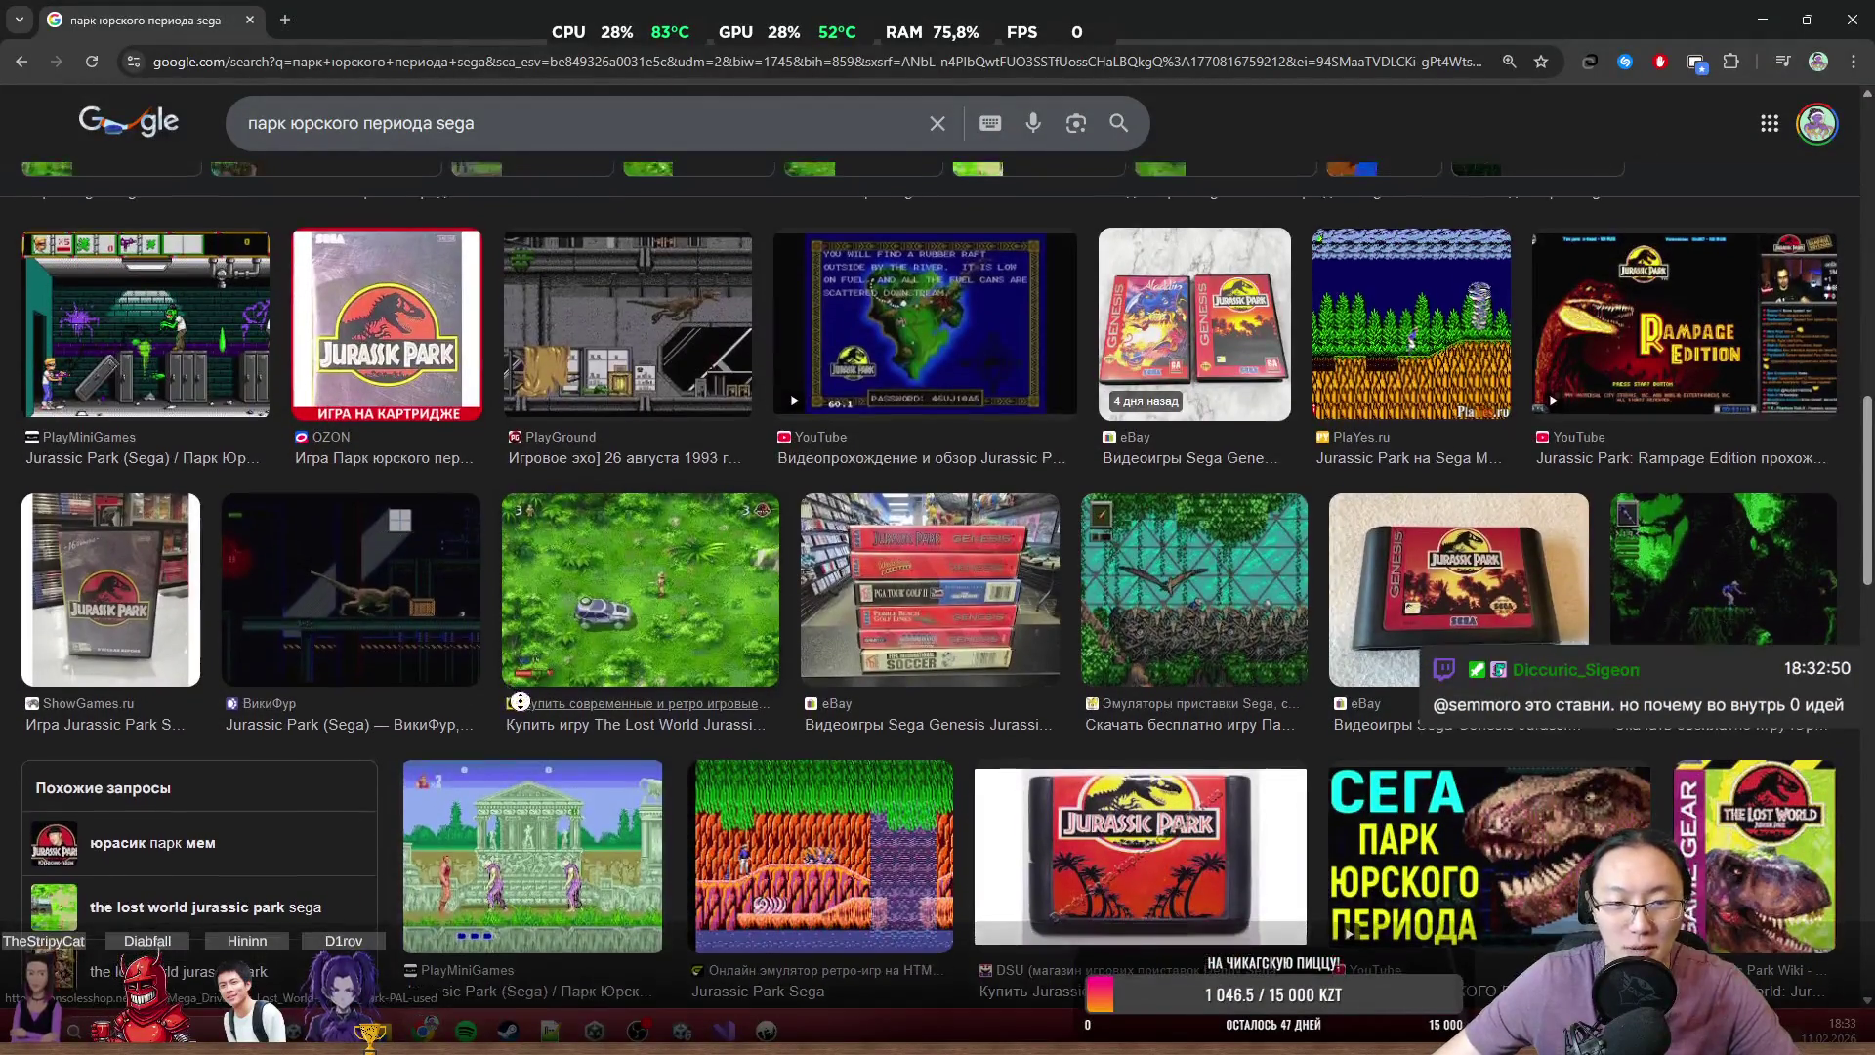
scroll(833, 801, "up", 3)
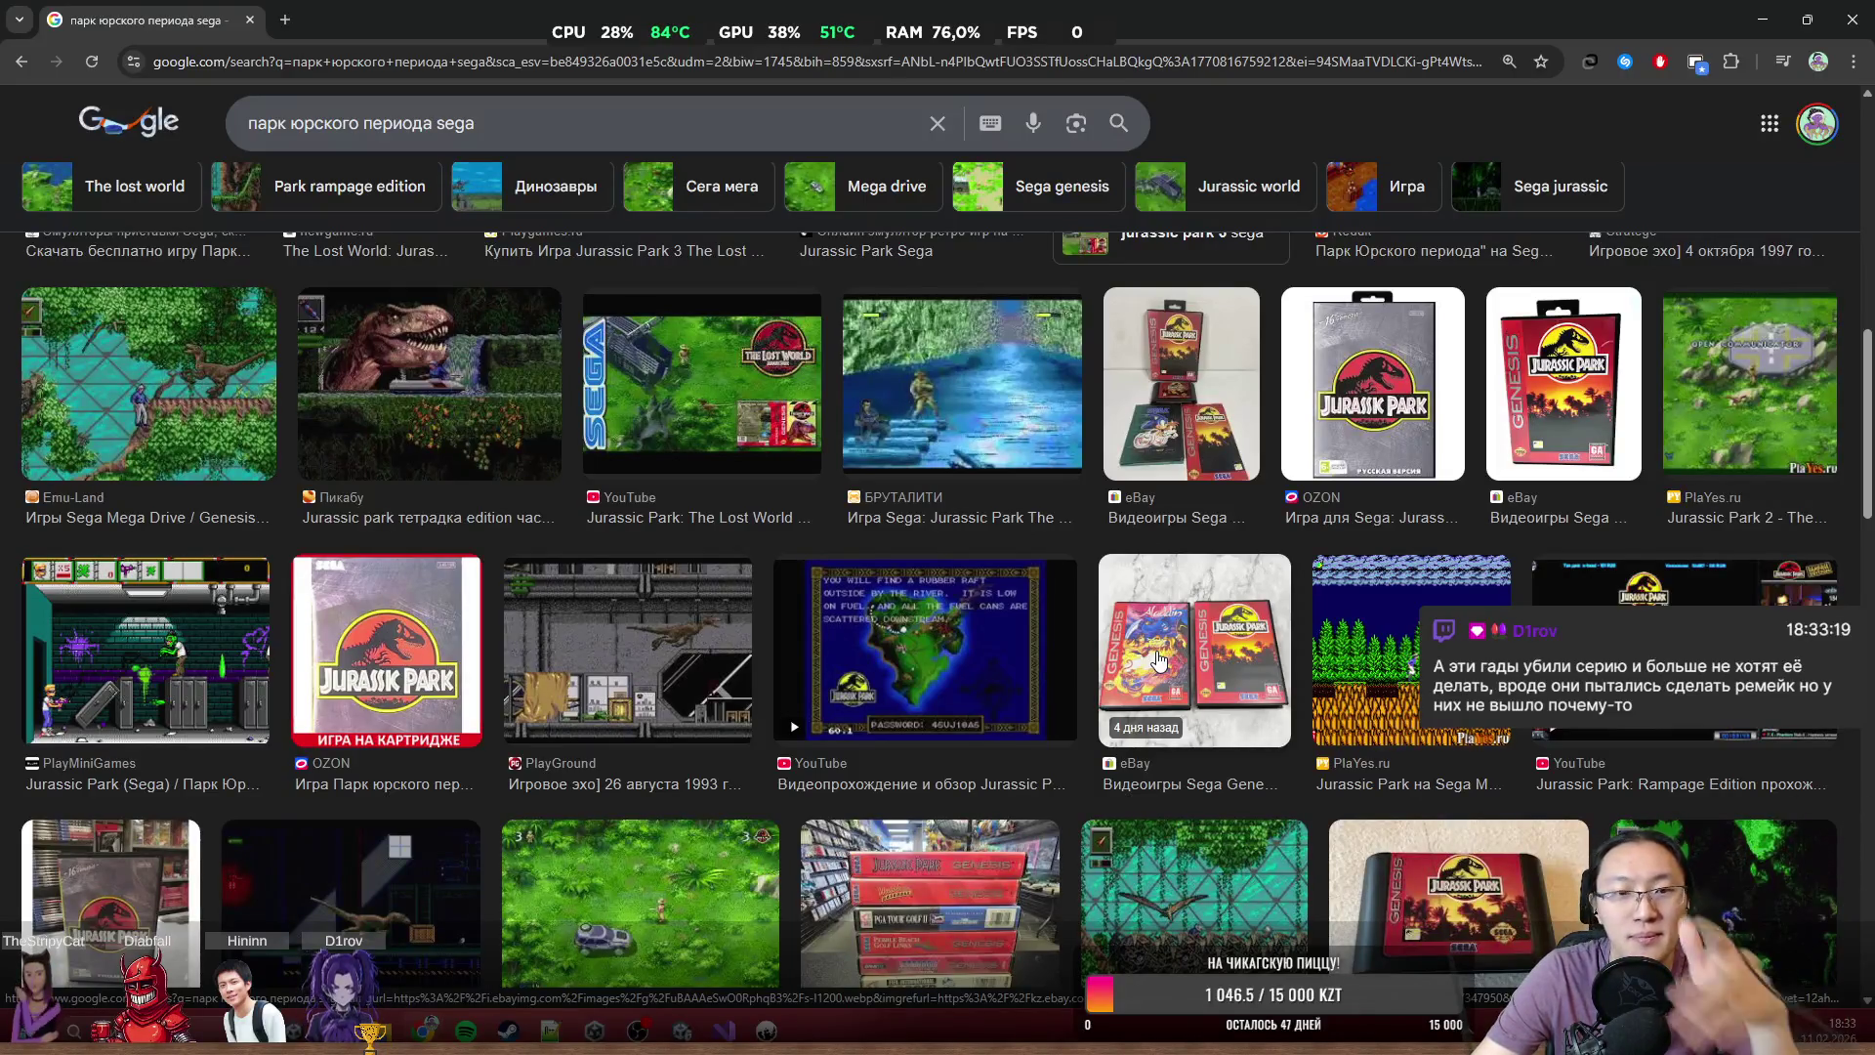
scroll(642, 459, "up", 10)
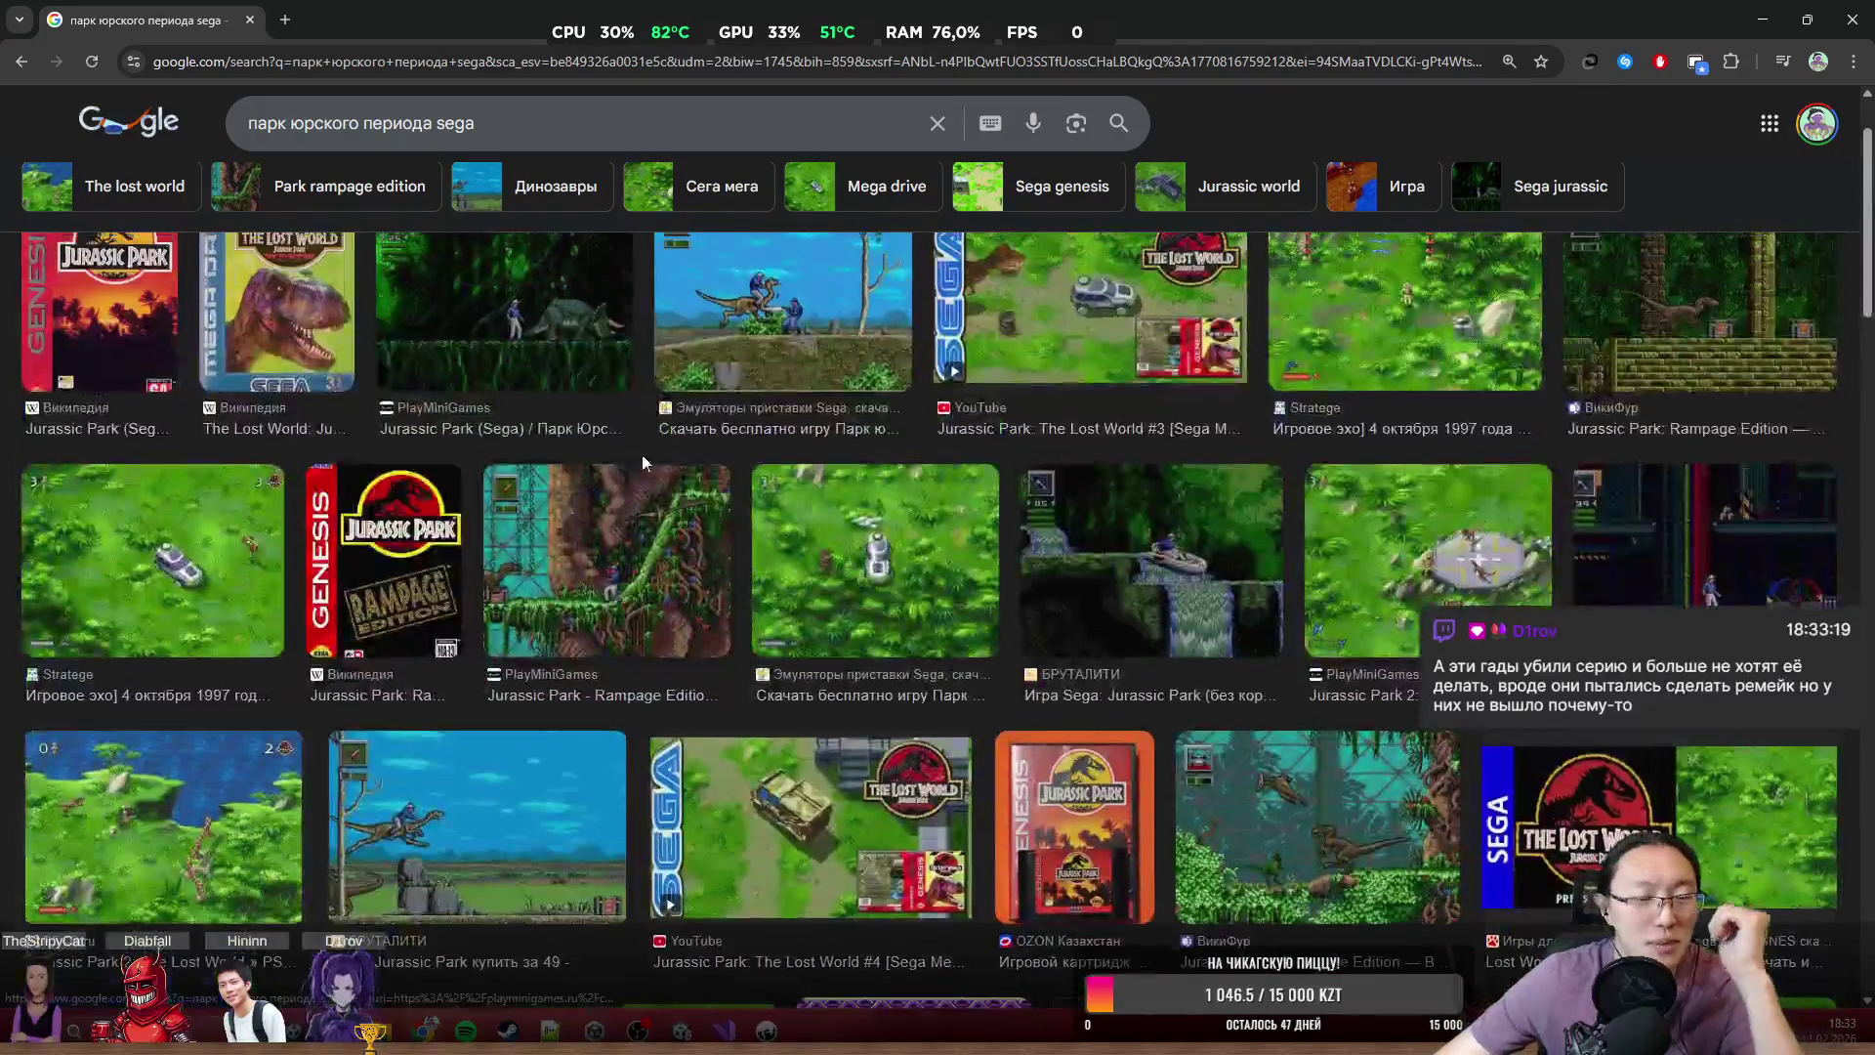
scroll(641, 454, "up", 5)
key("super+Down")
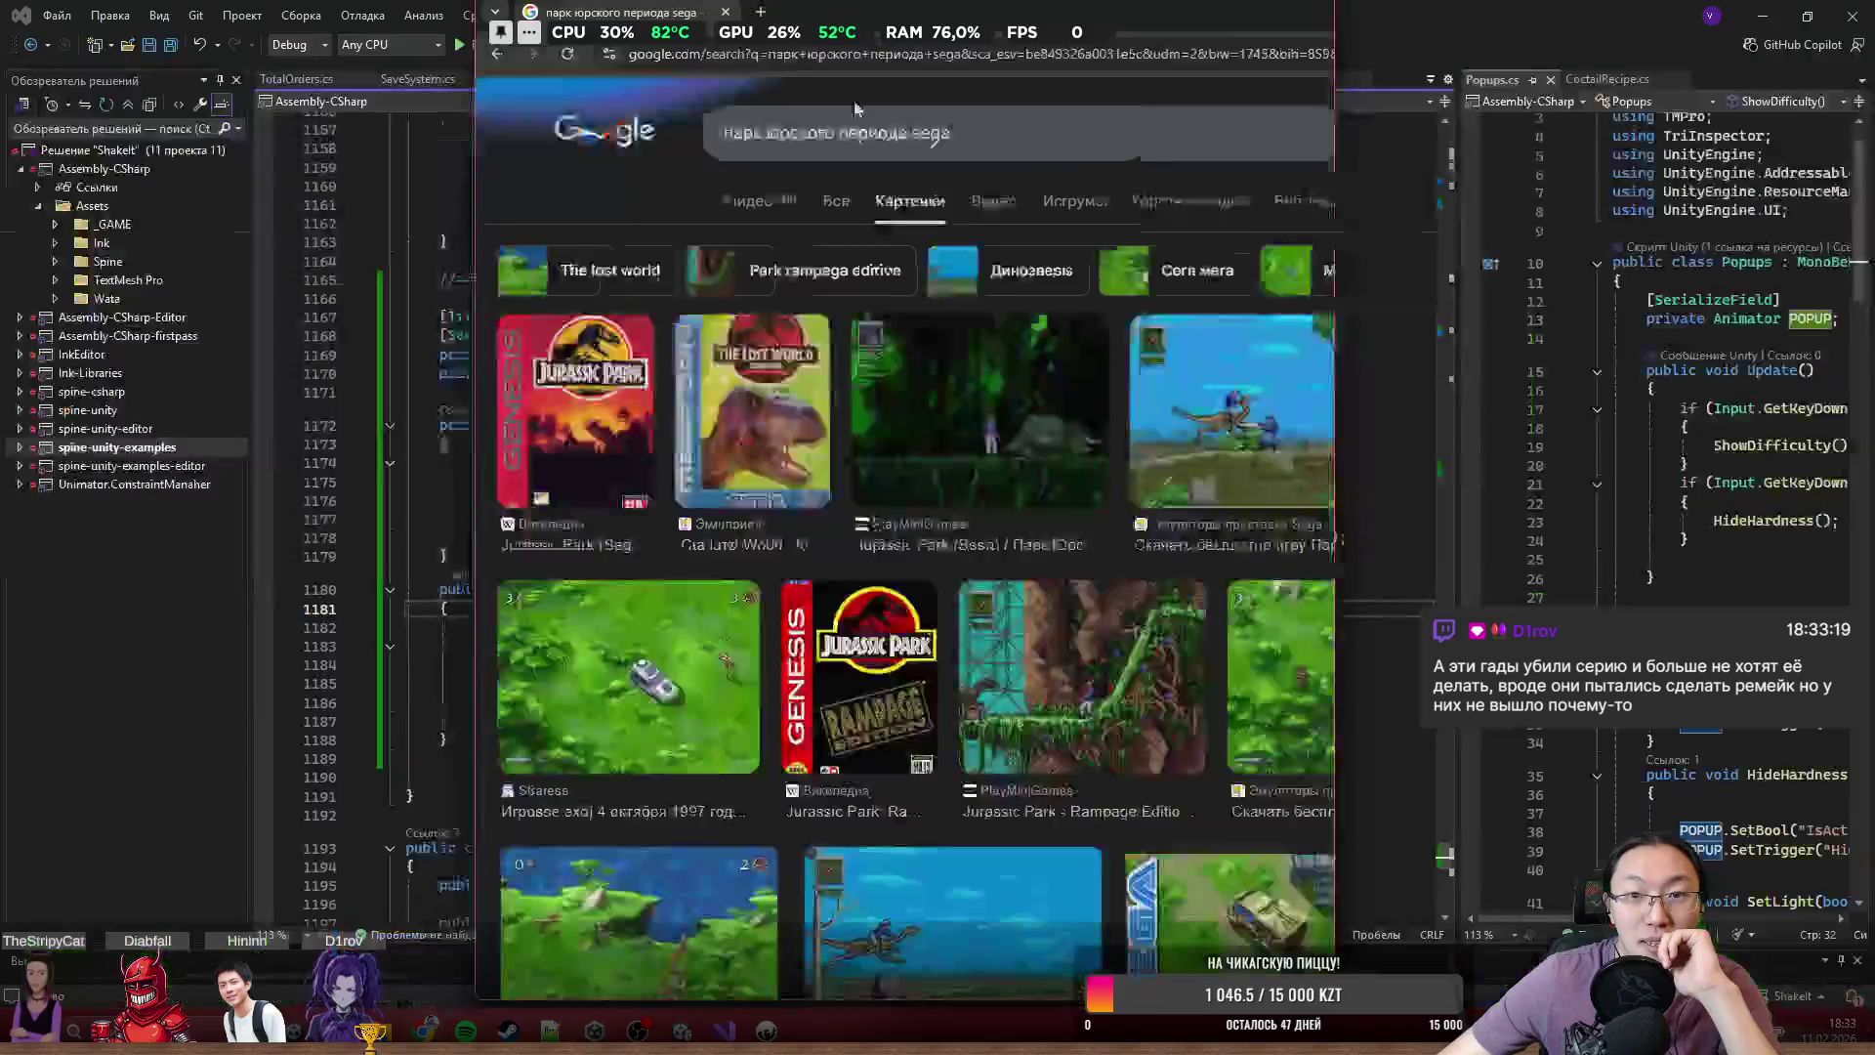
Back in DialogueManager.cs, review the formatted history-entry expression on line 1178.
left_click(1053, 418)
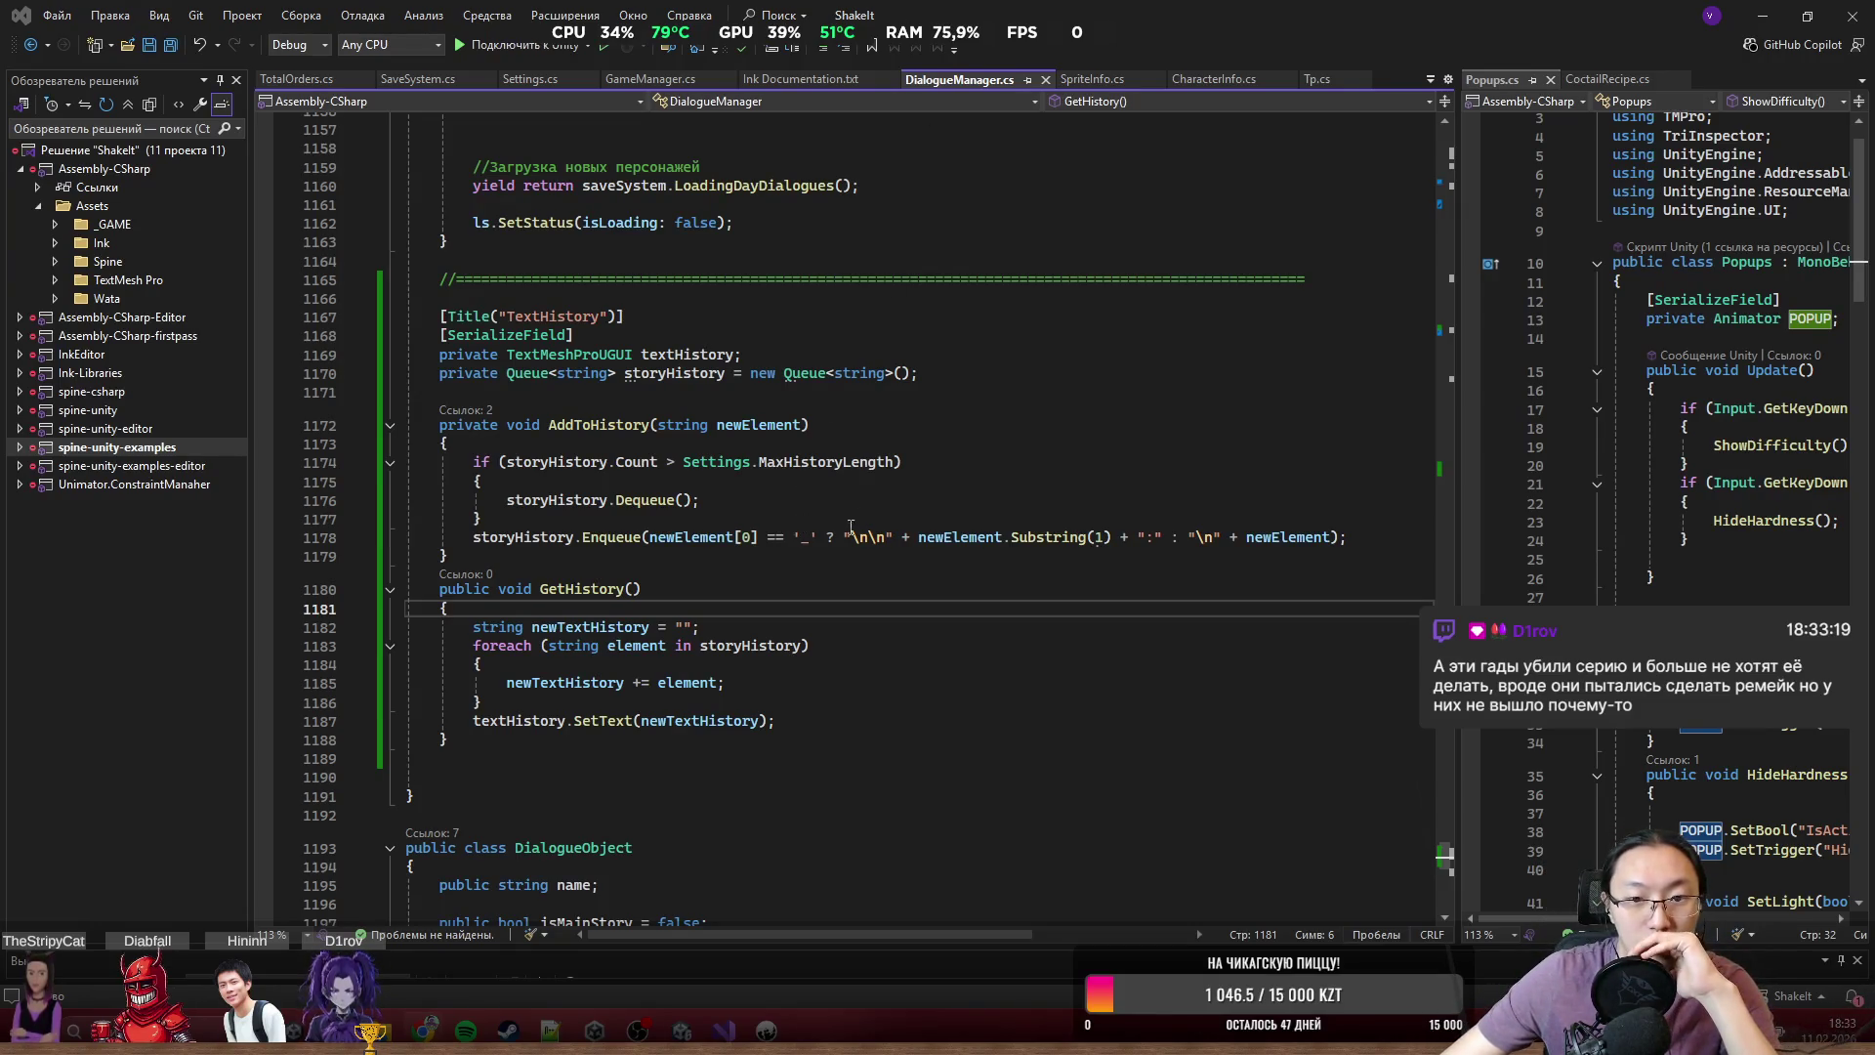
left_click_drag(837, 537, 1108, 537)
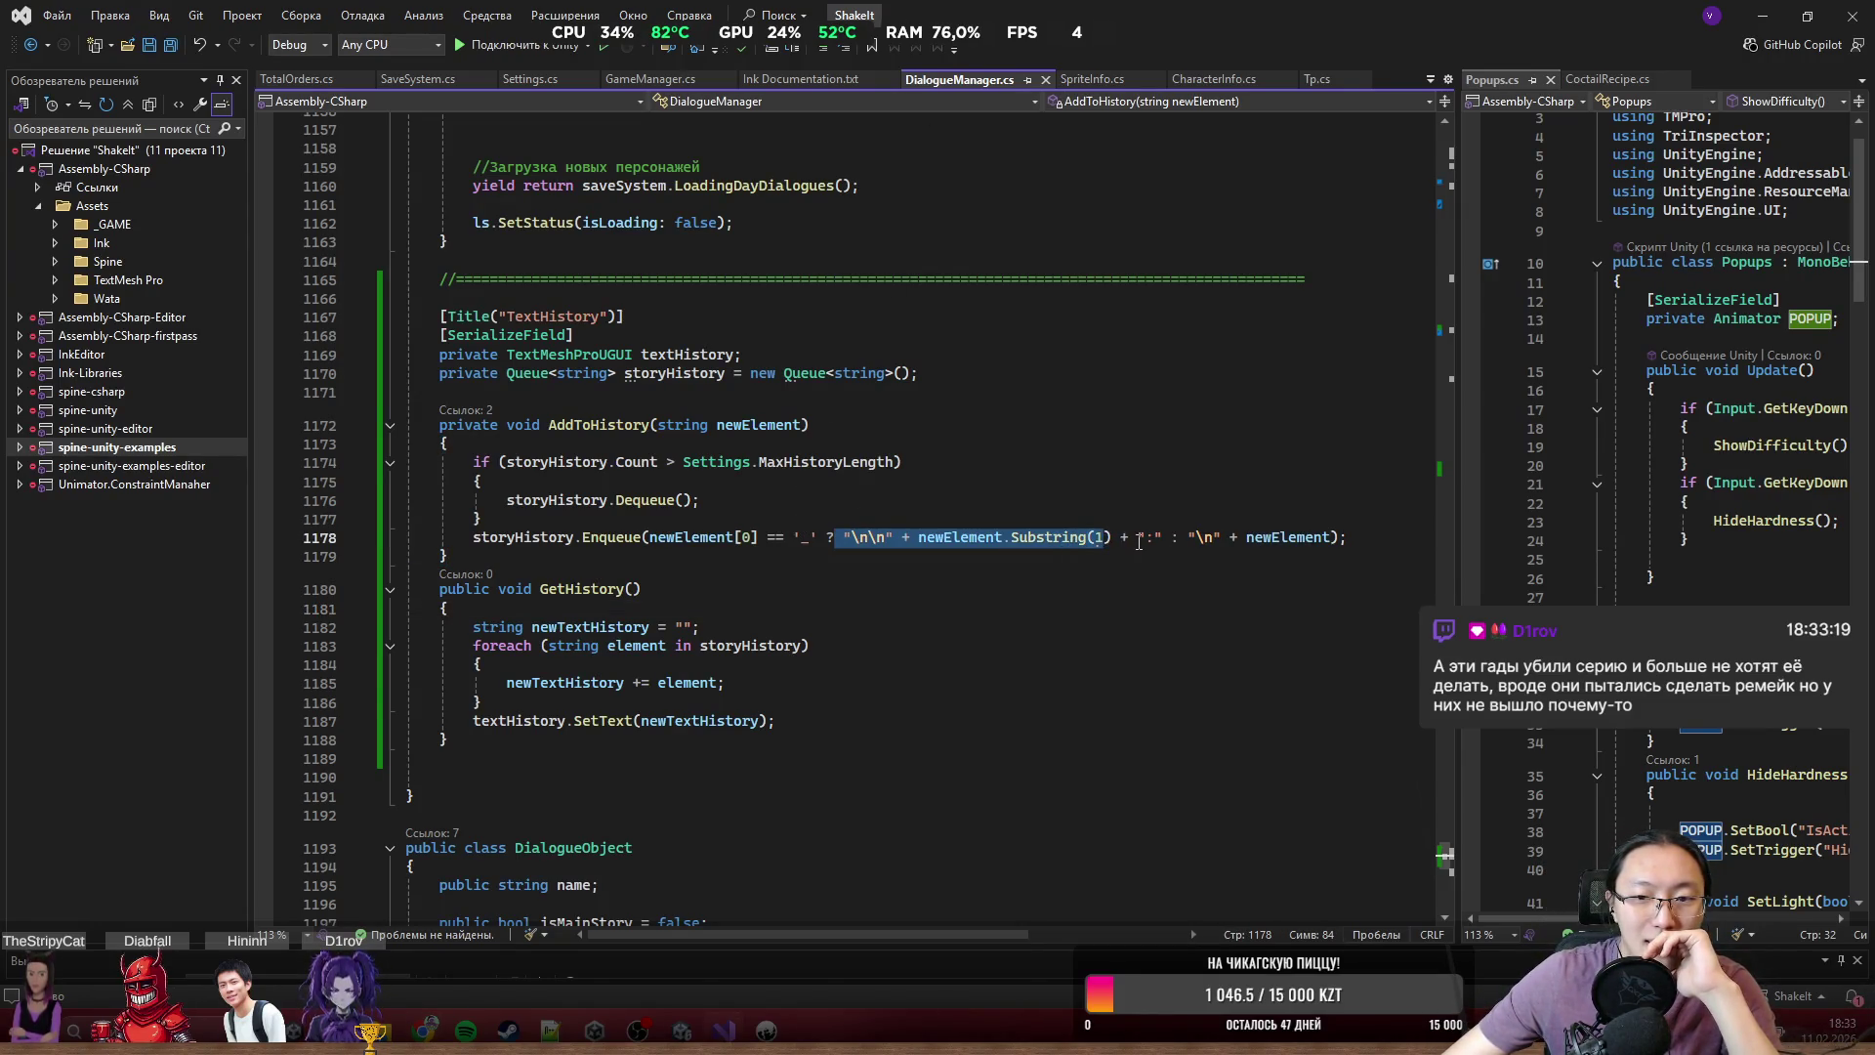
key("Down")
key("Down")
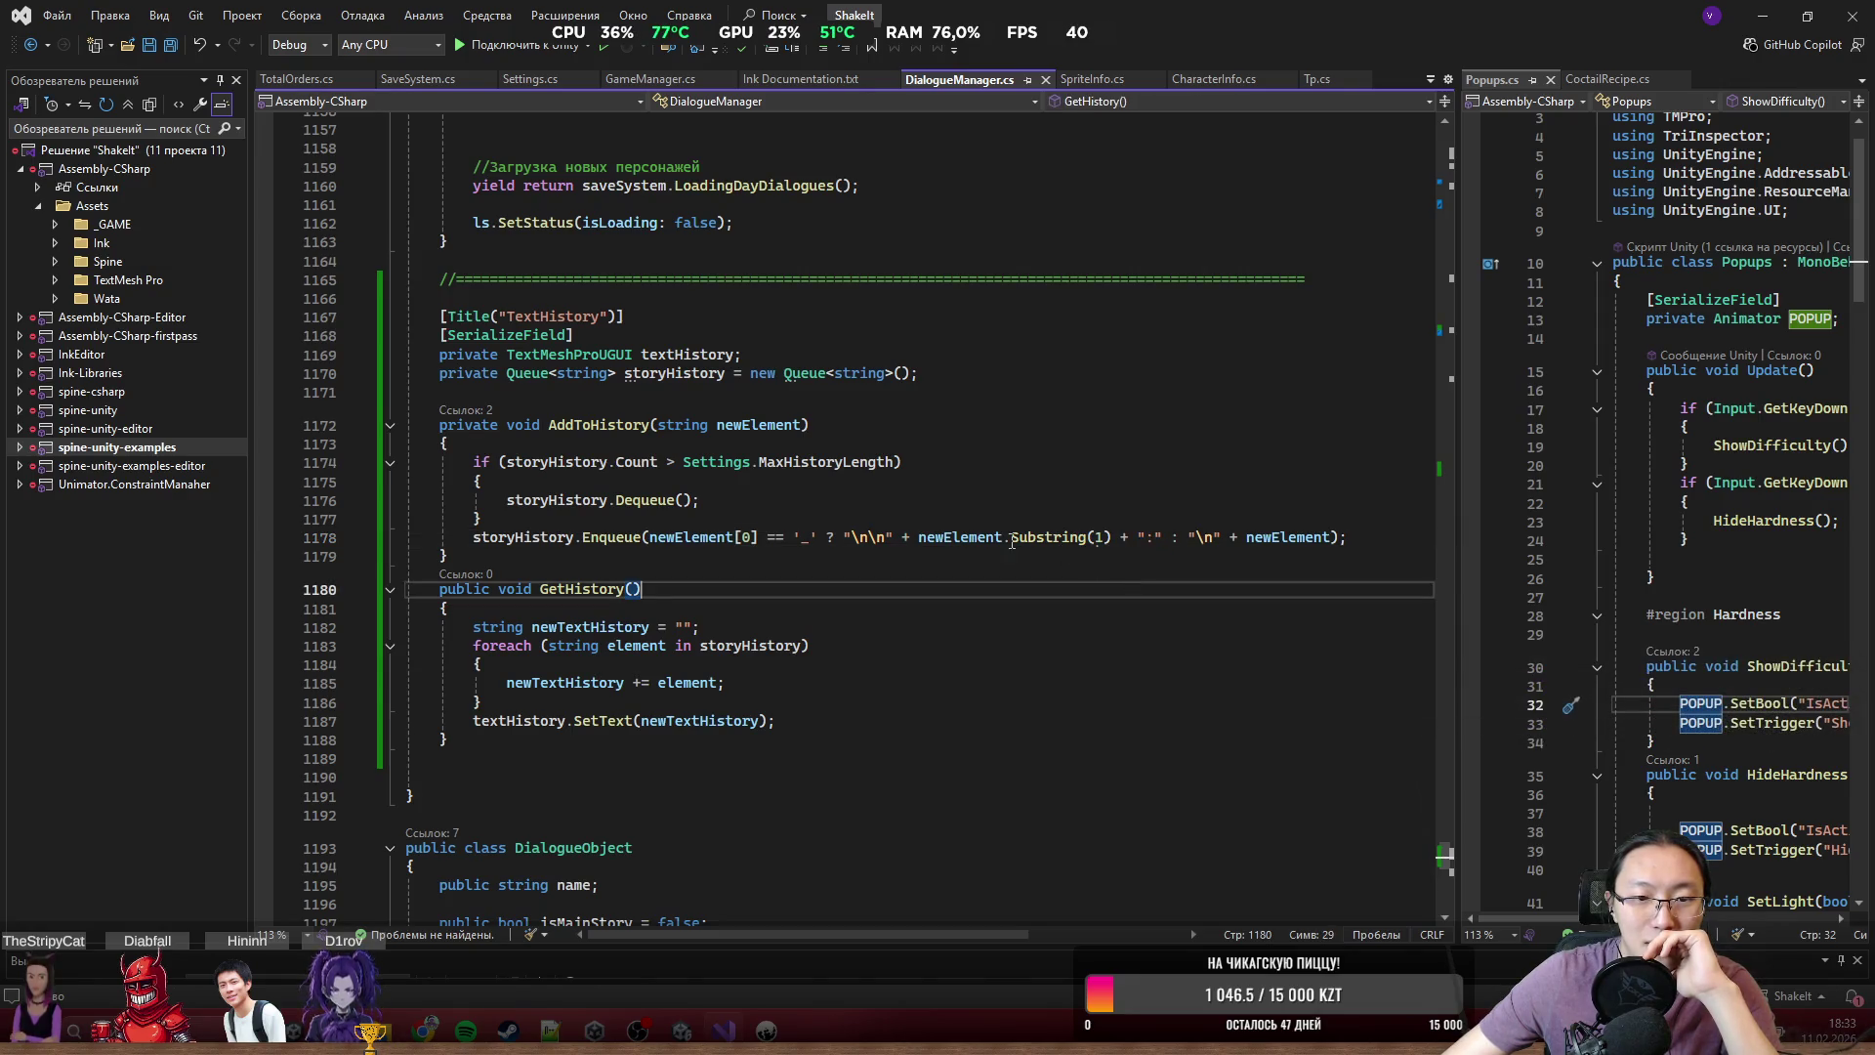
left_click(1046, 540)
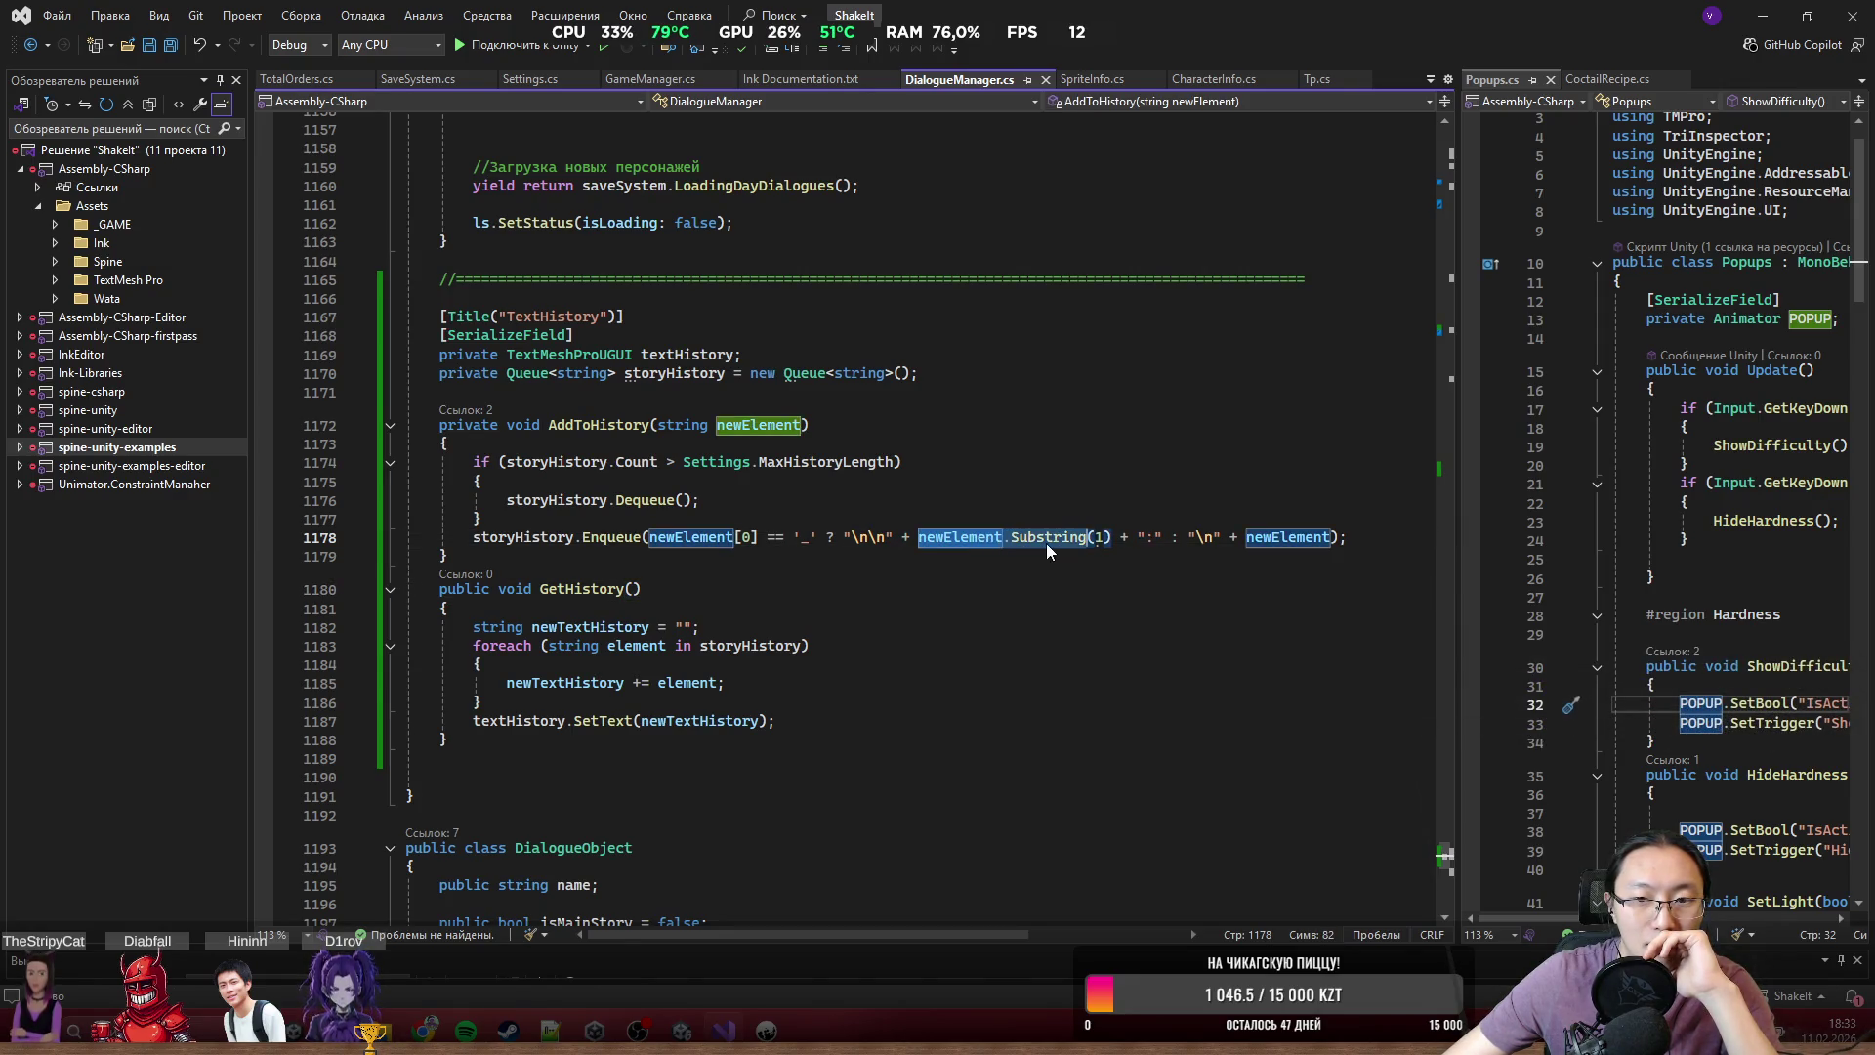
left_click(1114, 539)
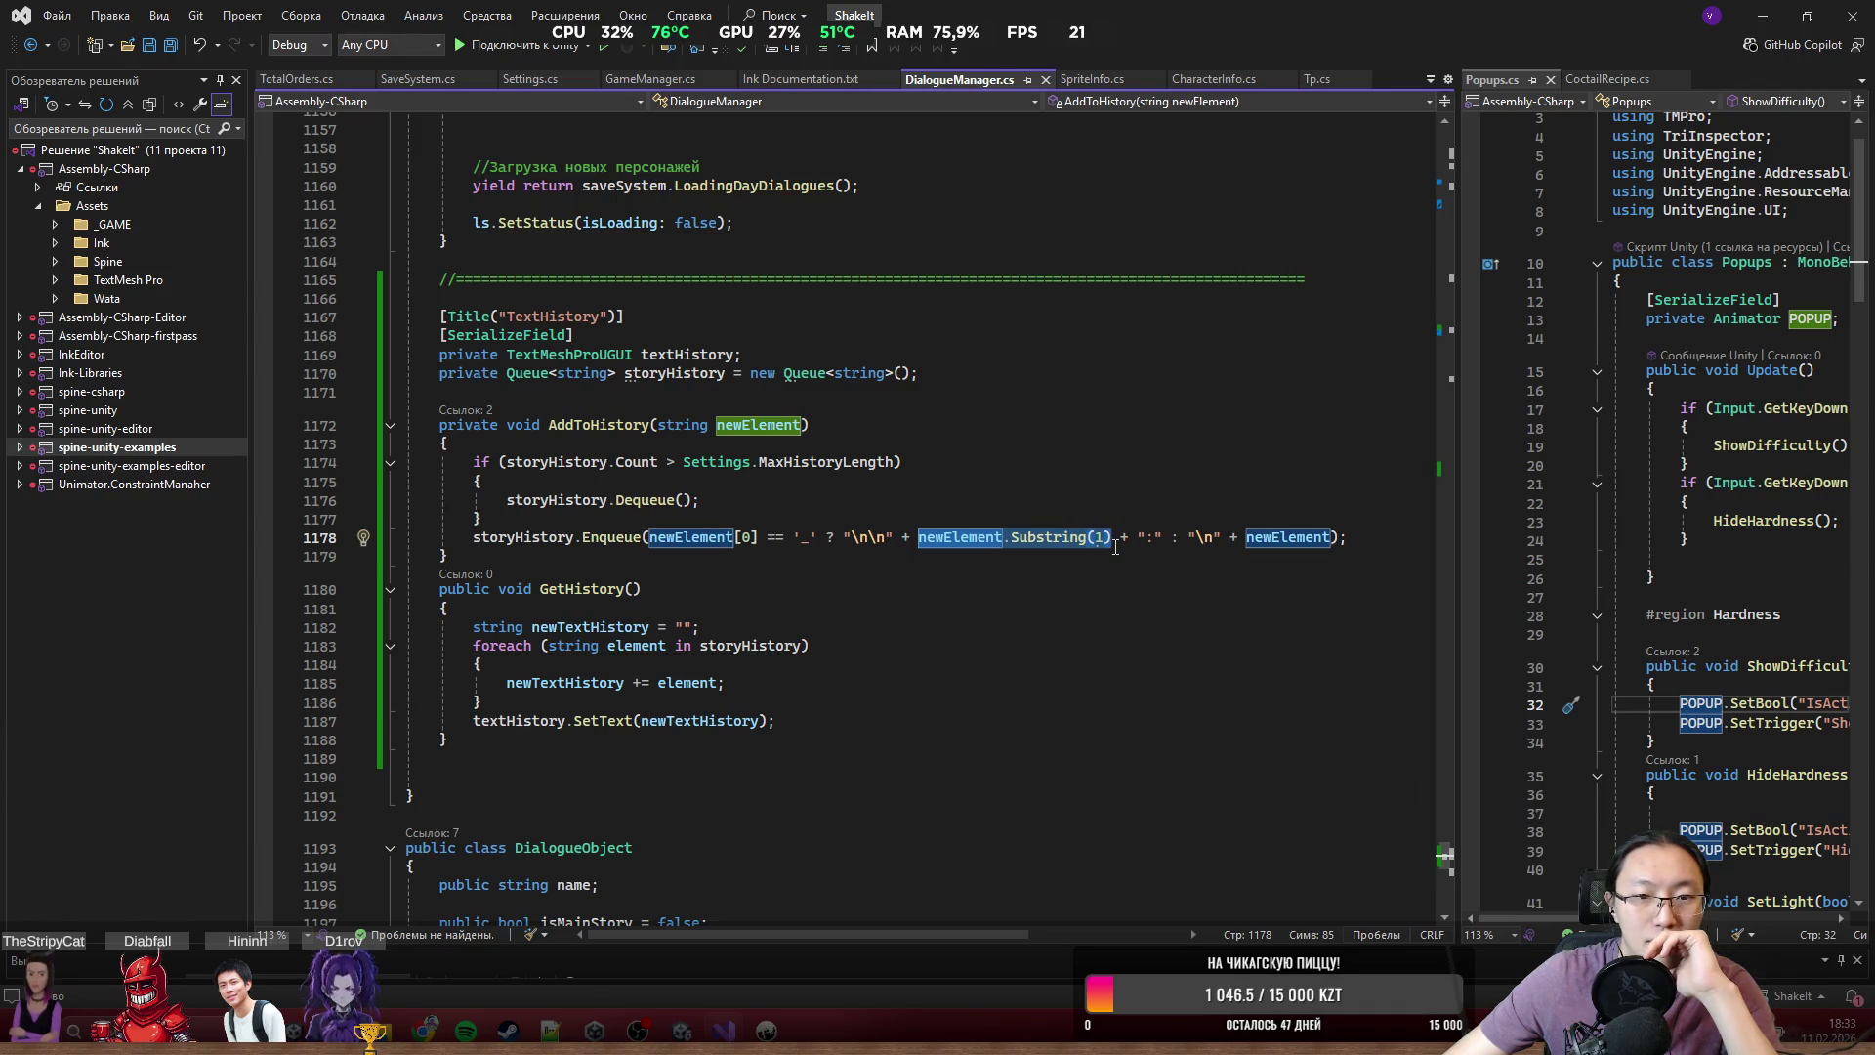
left_click(865, 579)
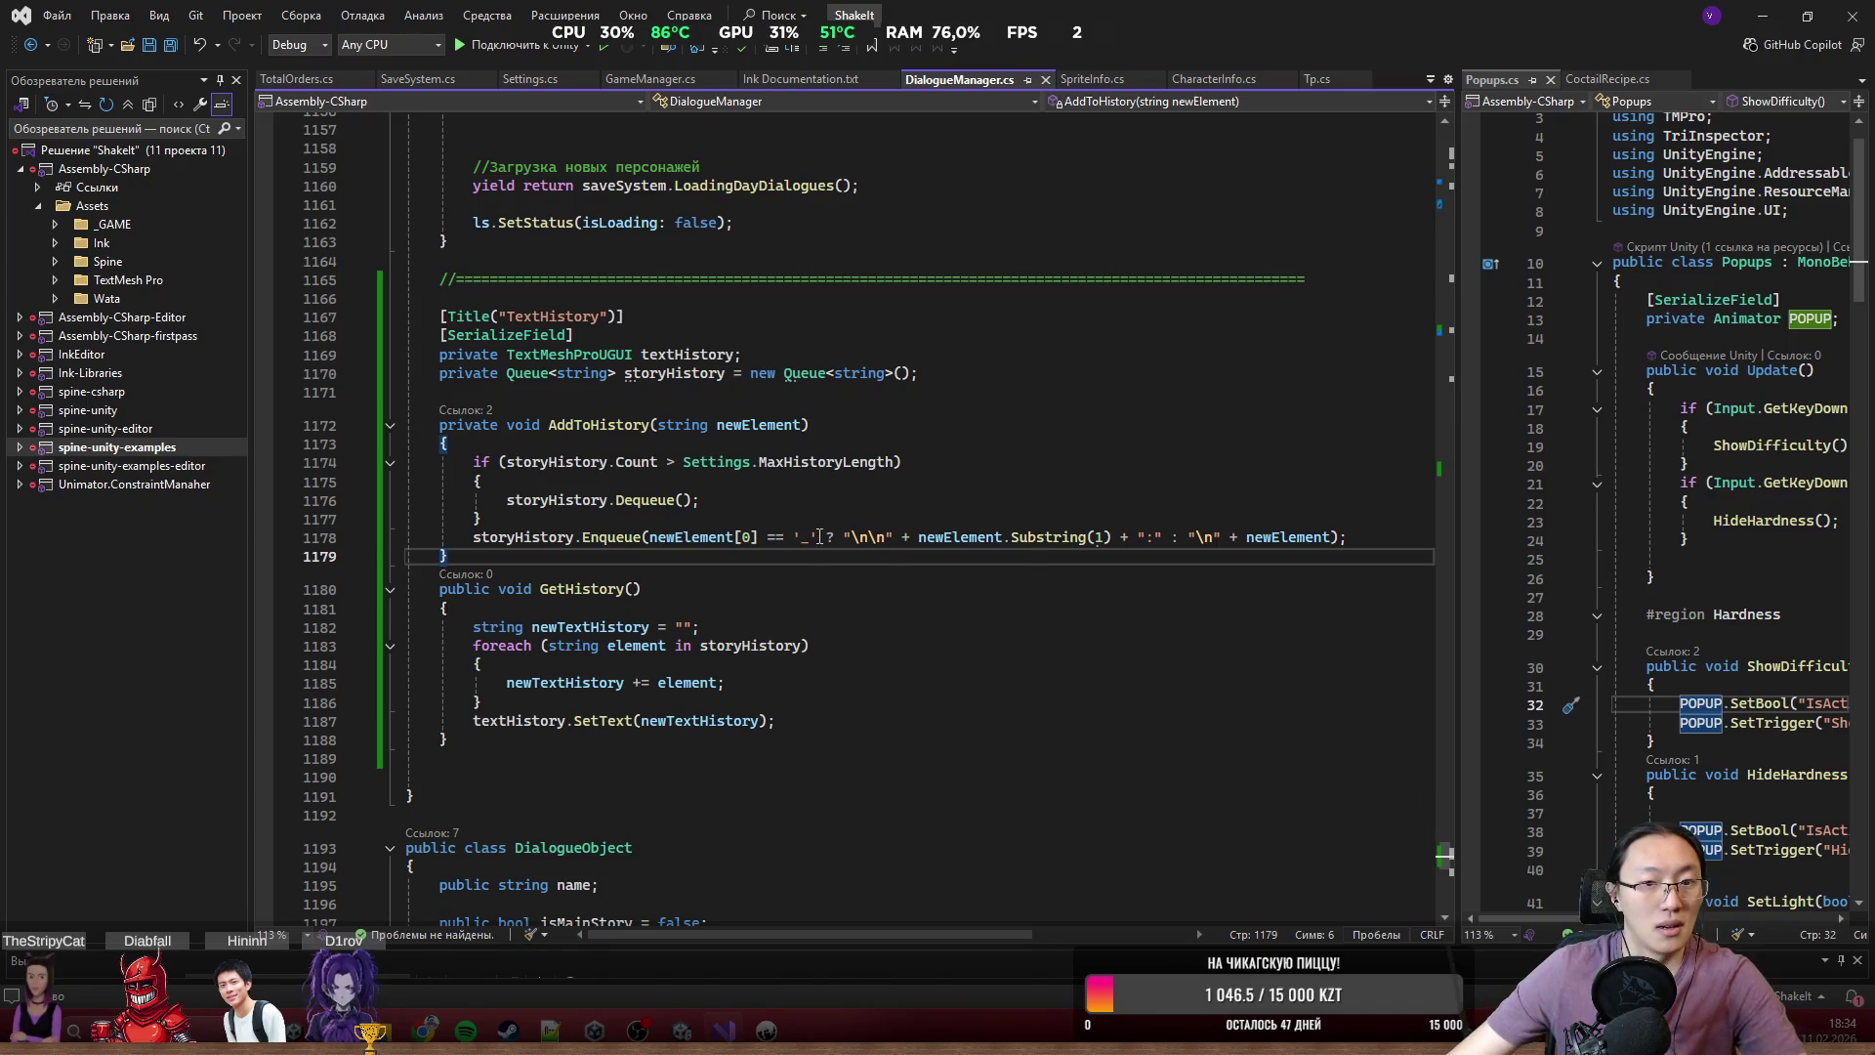
left_click(1396, 532)
Add a Debug.Log() below the Enqueue call holding the same formatted entry expression, and save.
key("Return")
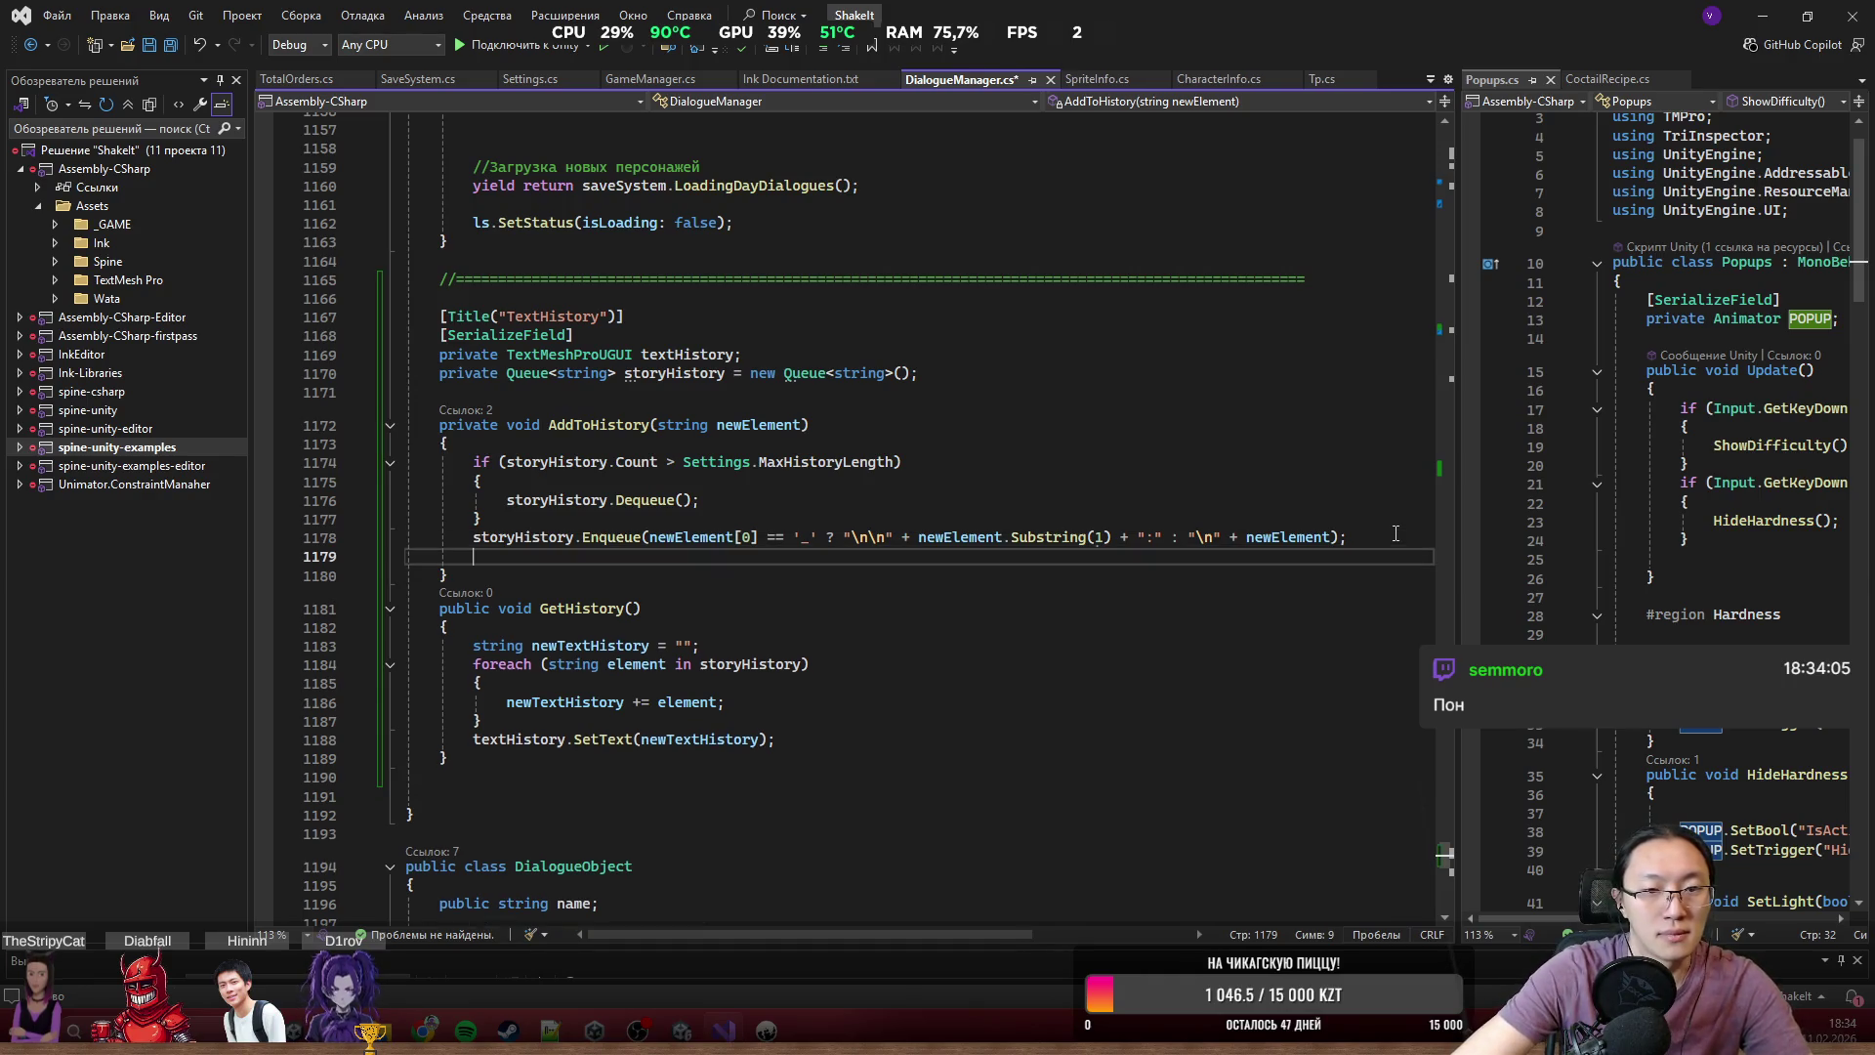
type("в")
key("ctrl+space")
type("Debug")
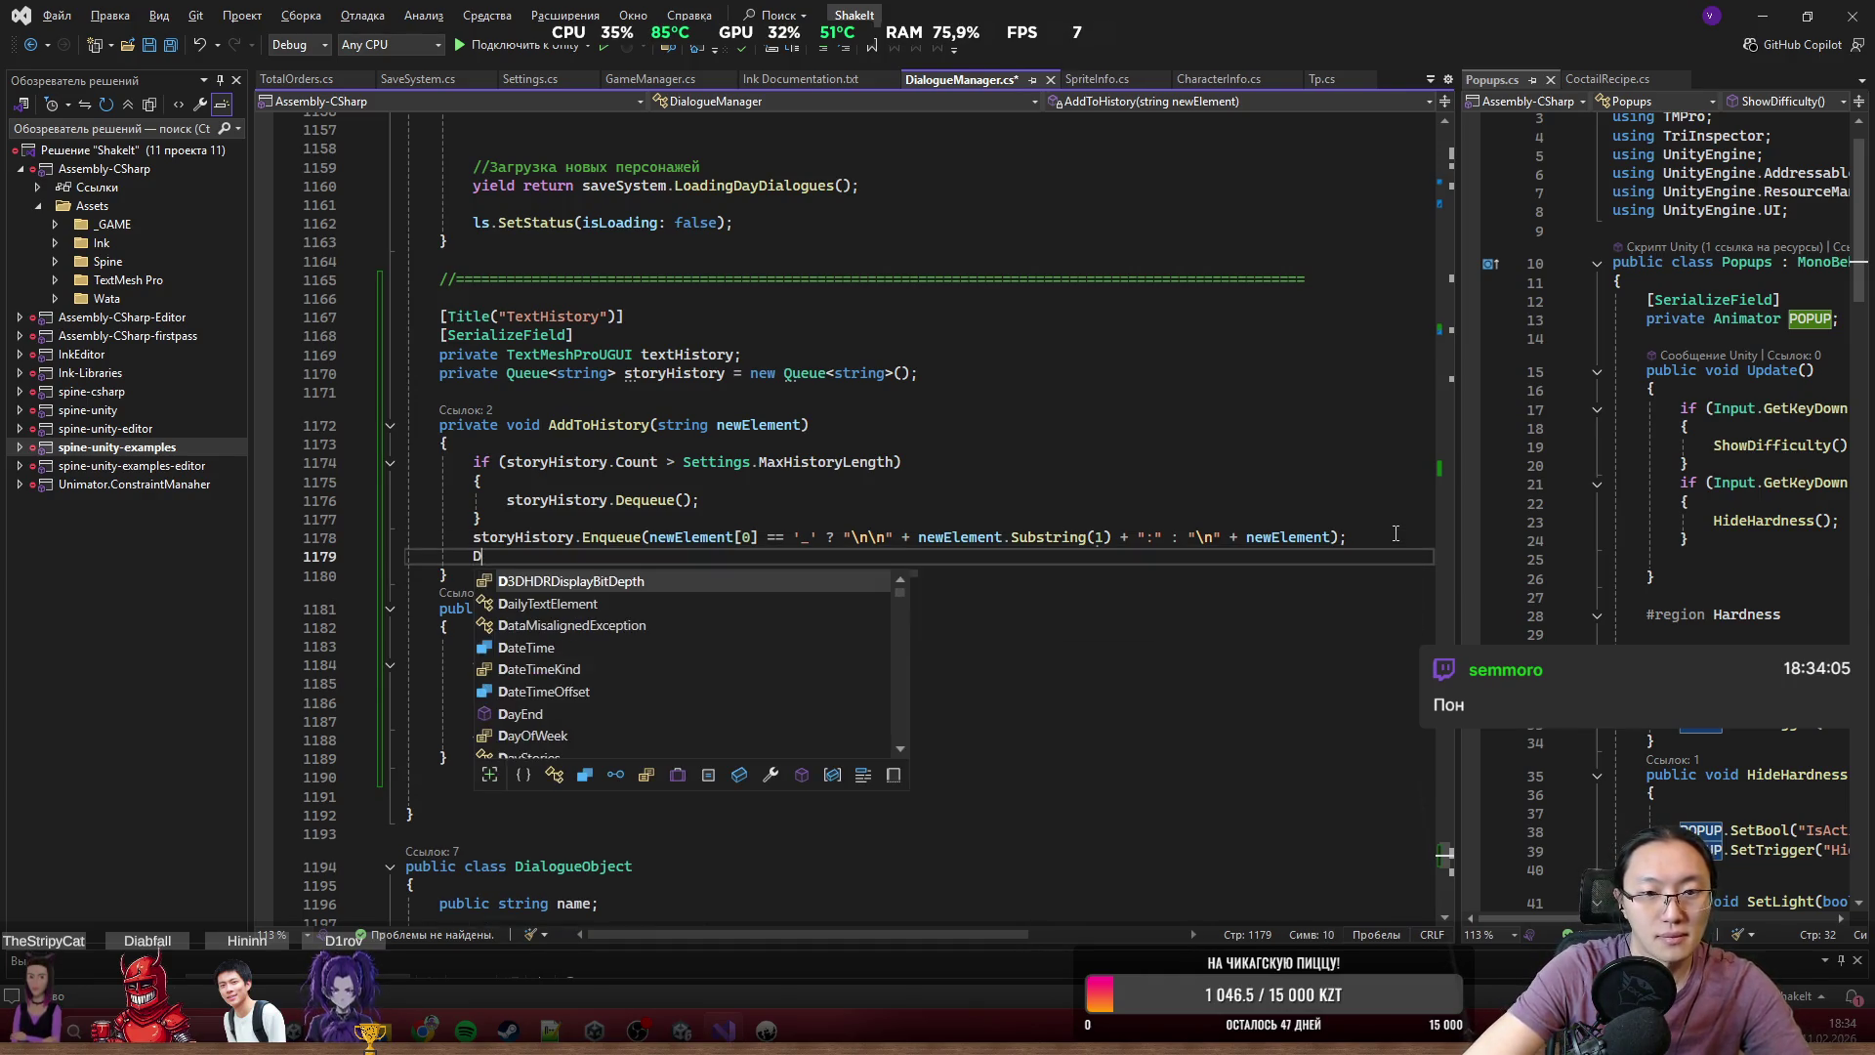
key("Escape")
type(".Log(")
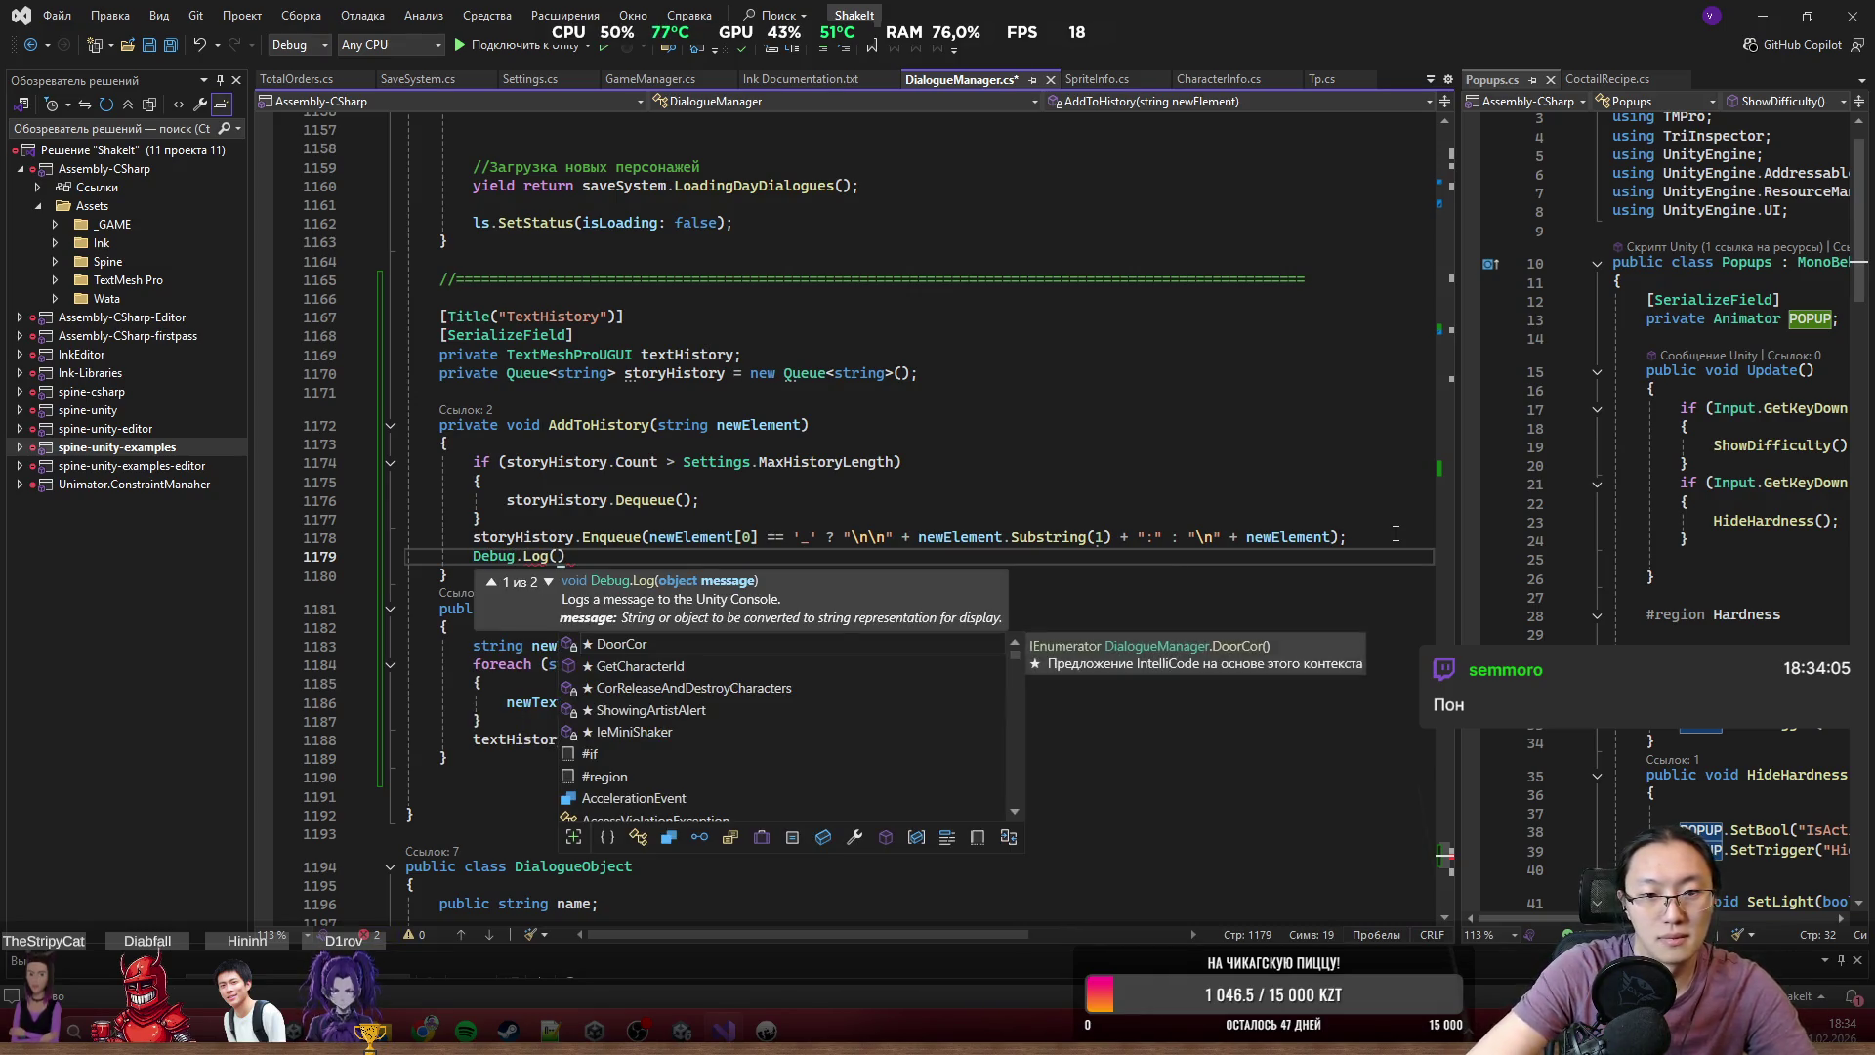
type(");")
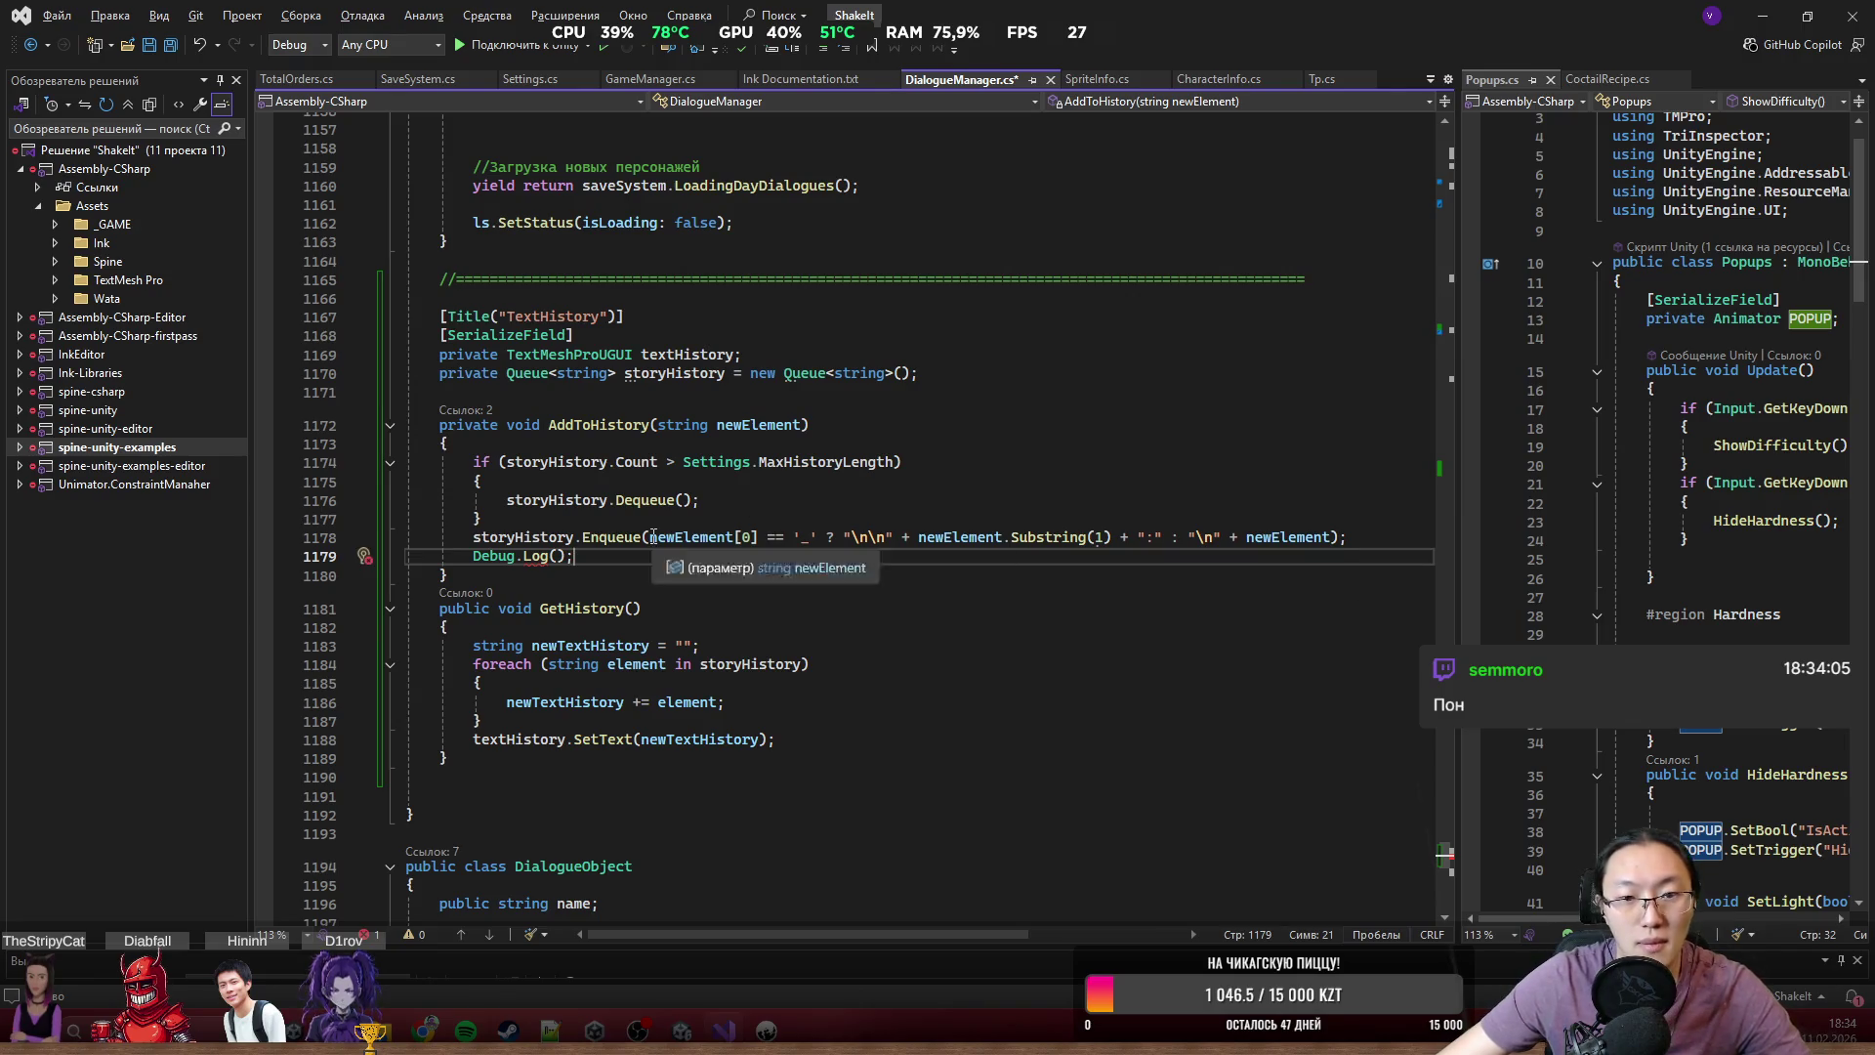
left_click_drag(650, 537, 1330, 537)
key("ctrl+c")
left_click(558, 554)
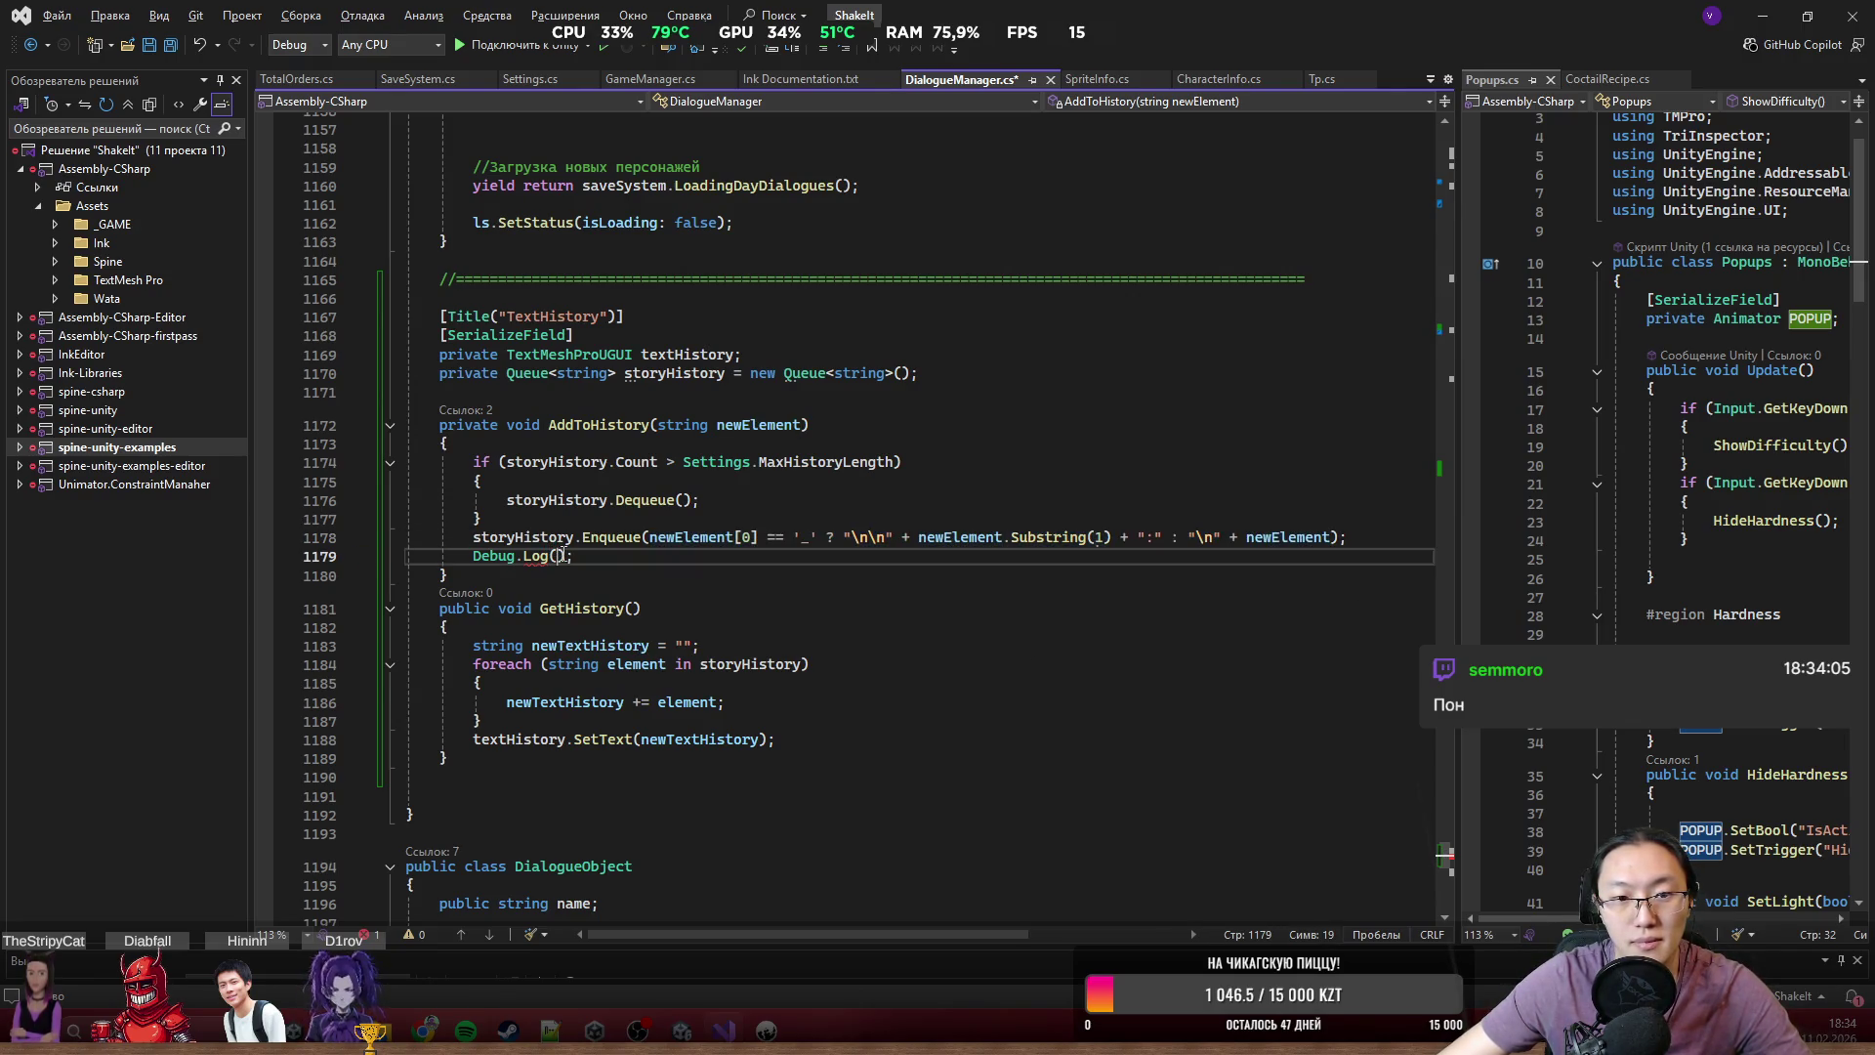
key("ctrl+v")
left_click(1165, 631)
key("ctrl+s")
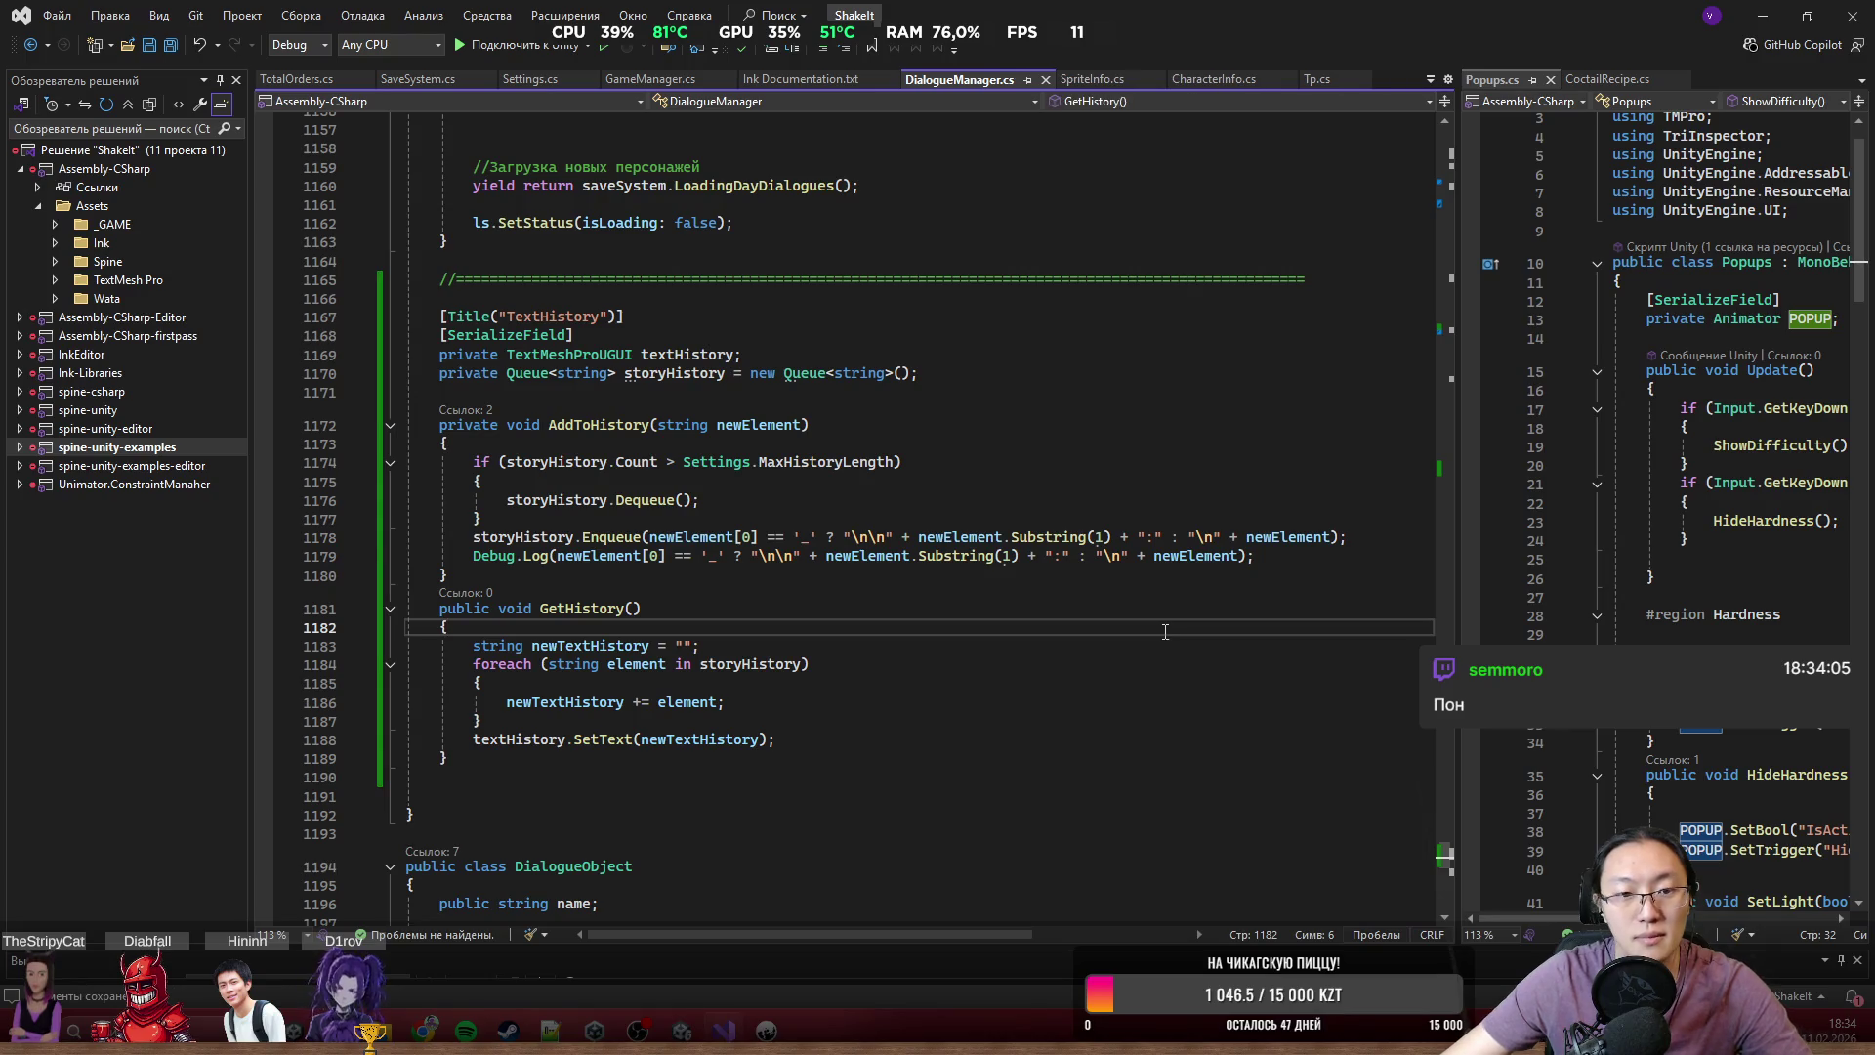
key("alt+Tab")
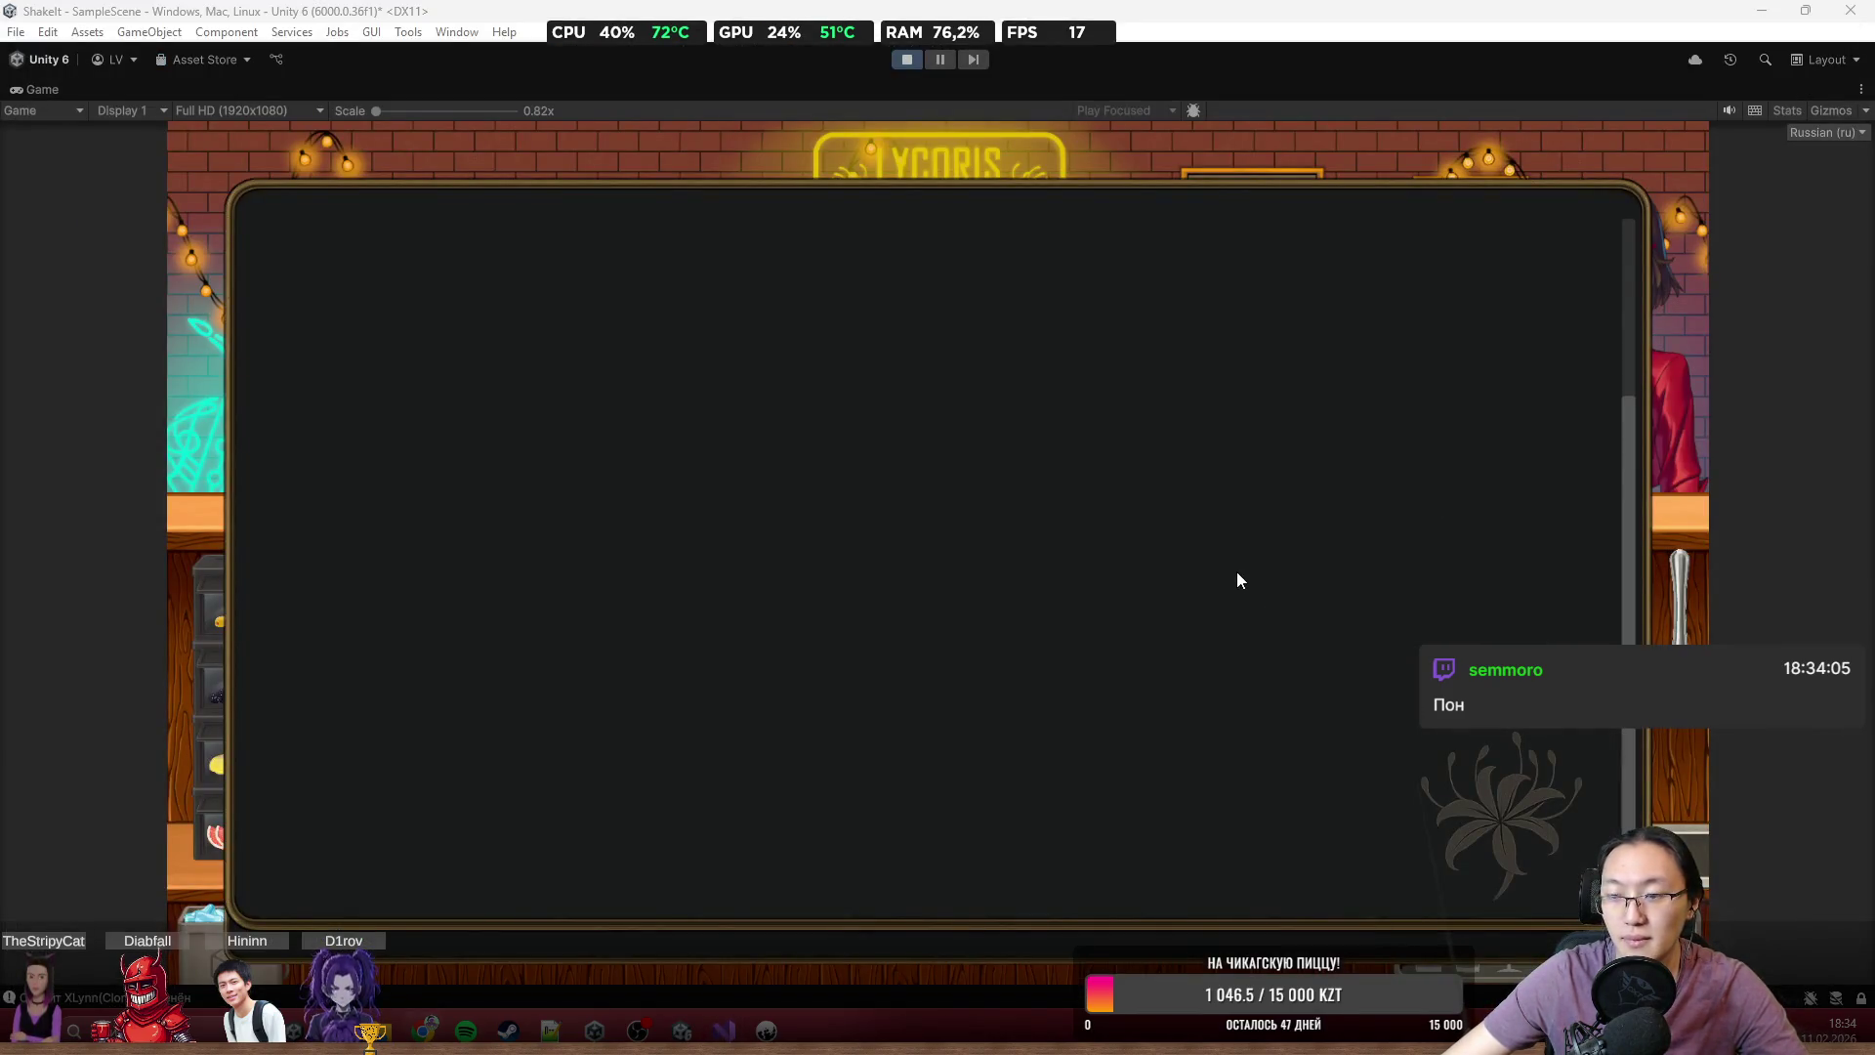
Restart Play mode, maximize the Game view, and pick an option at the opening choice.
left_click(905, 64)
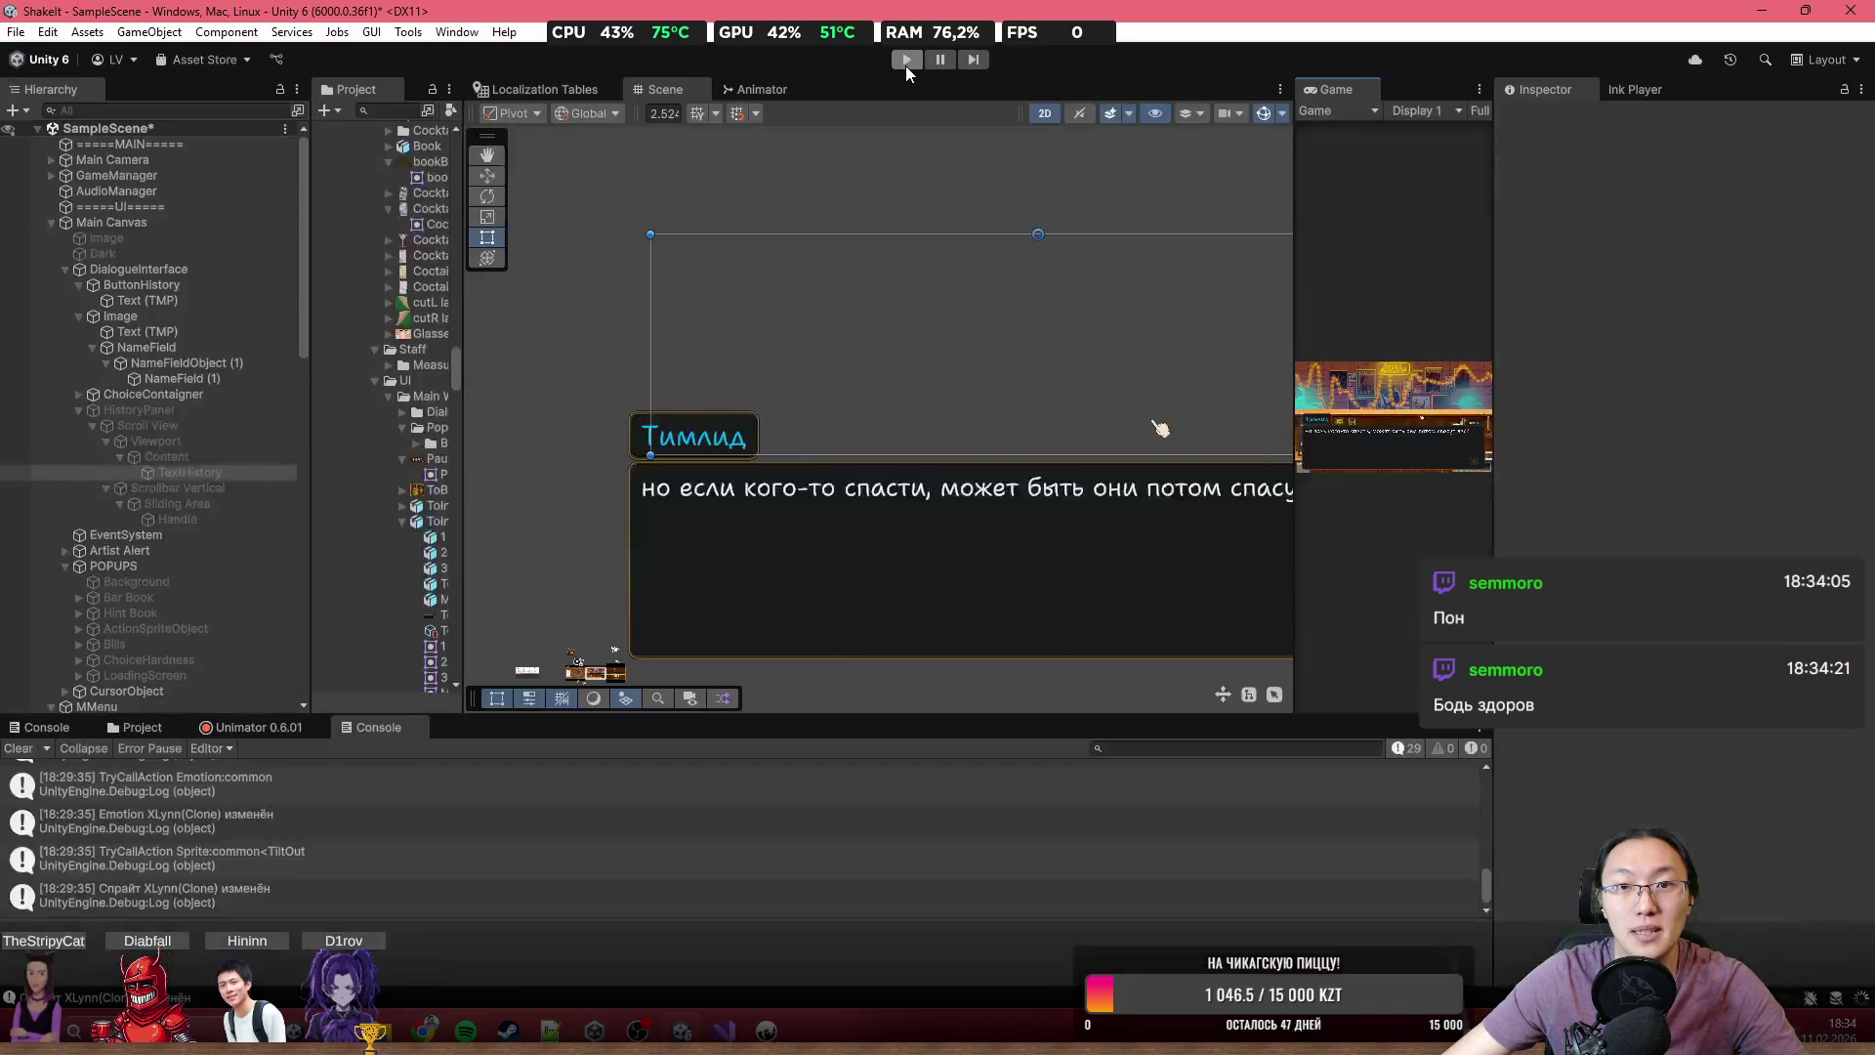
left_click(910, 63)
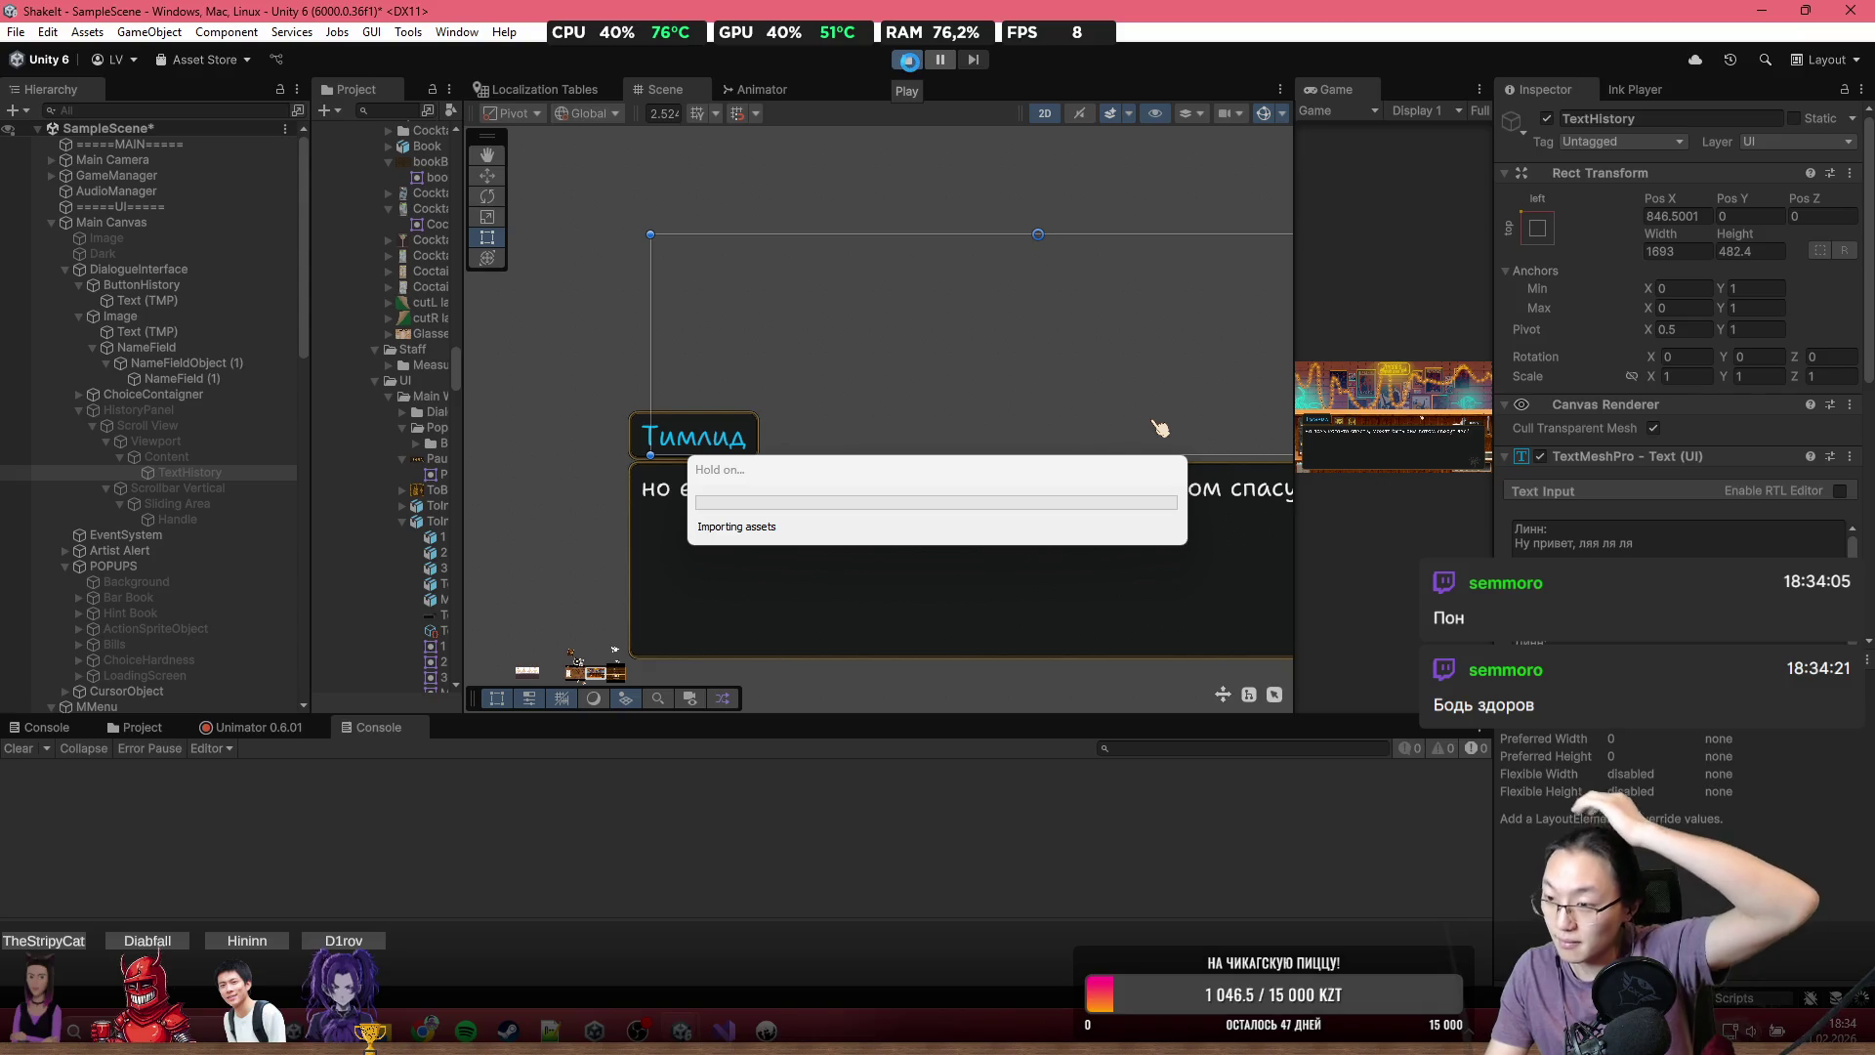
double_click(1346, 84)
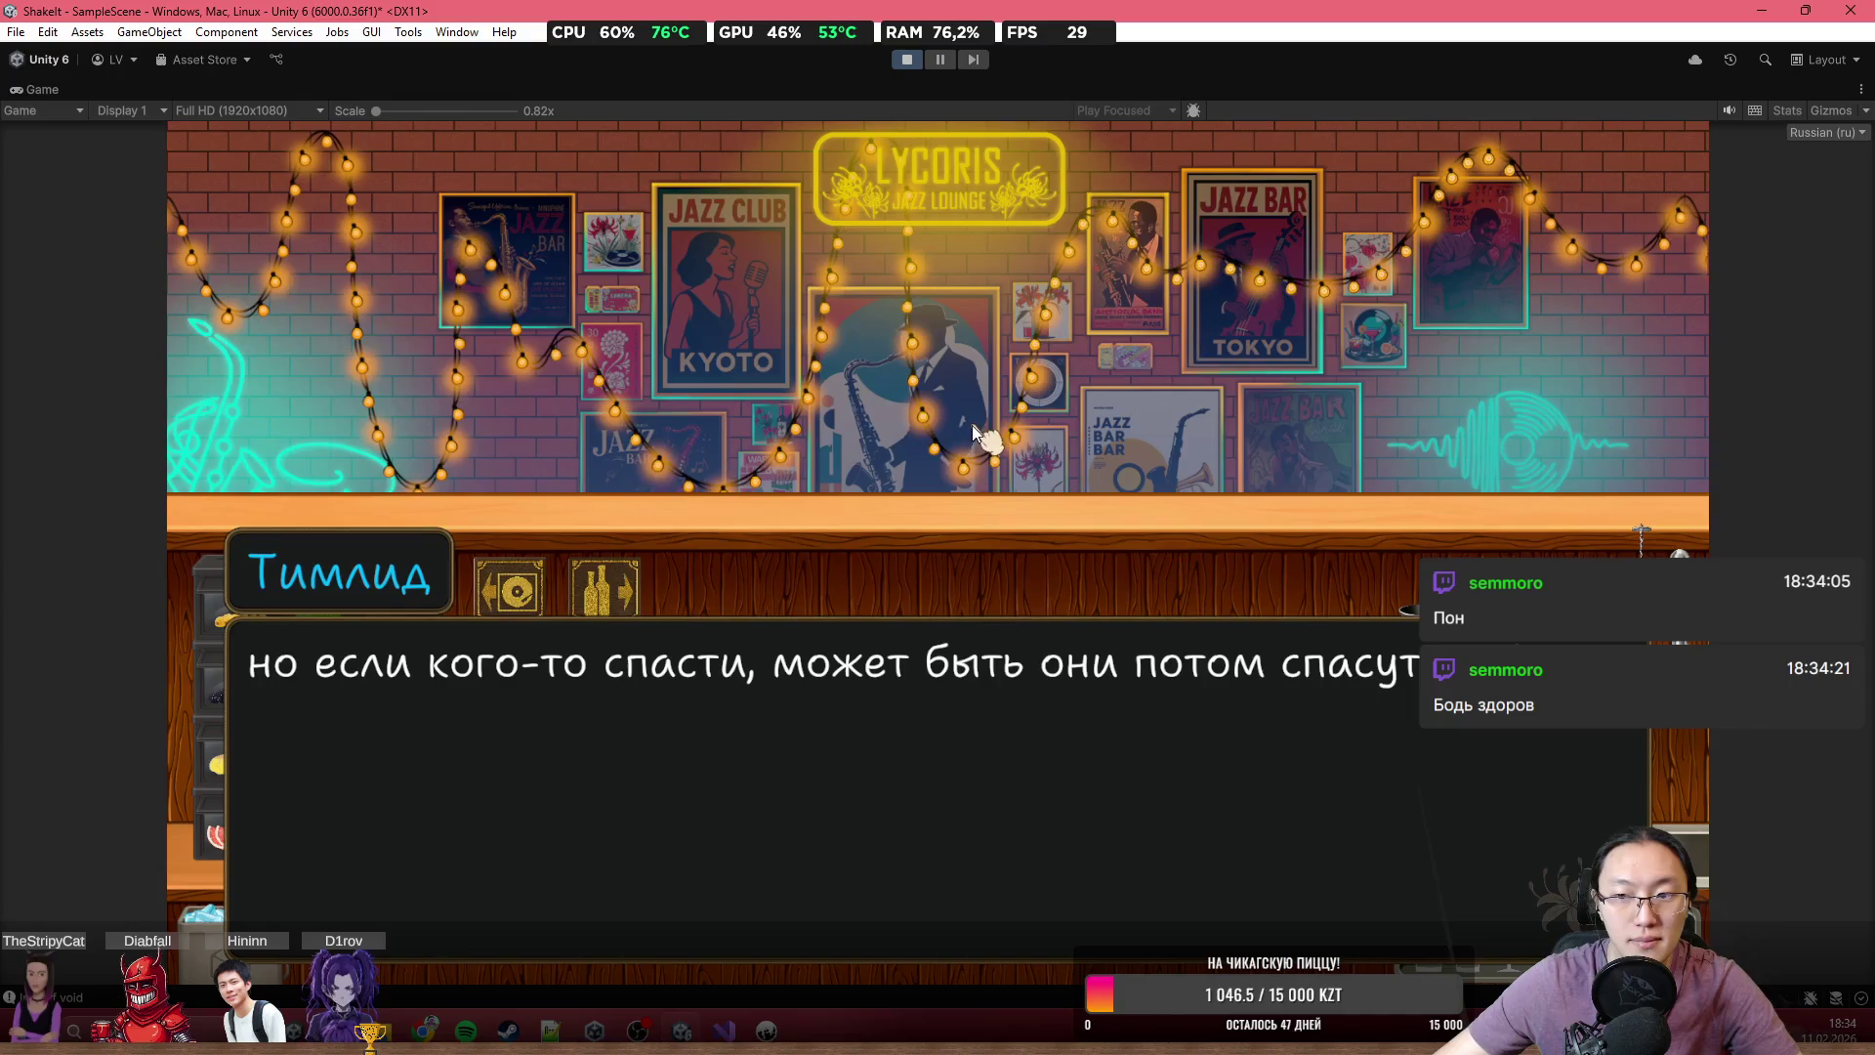
left_click(420, 614)
left_click(500, 604)
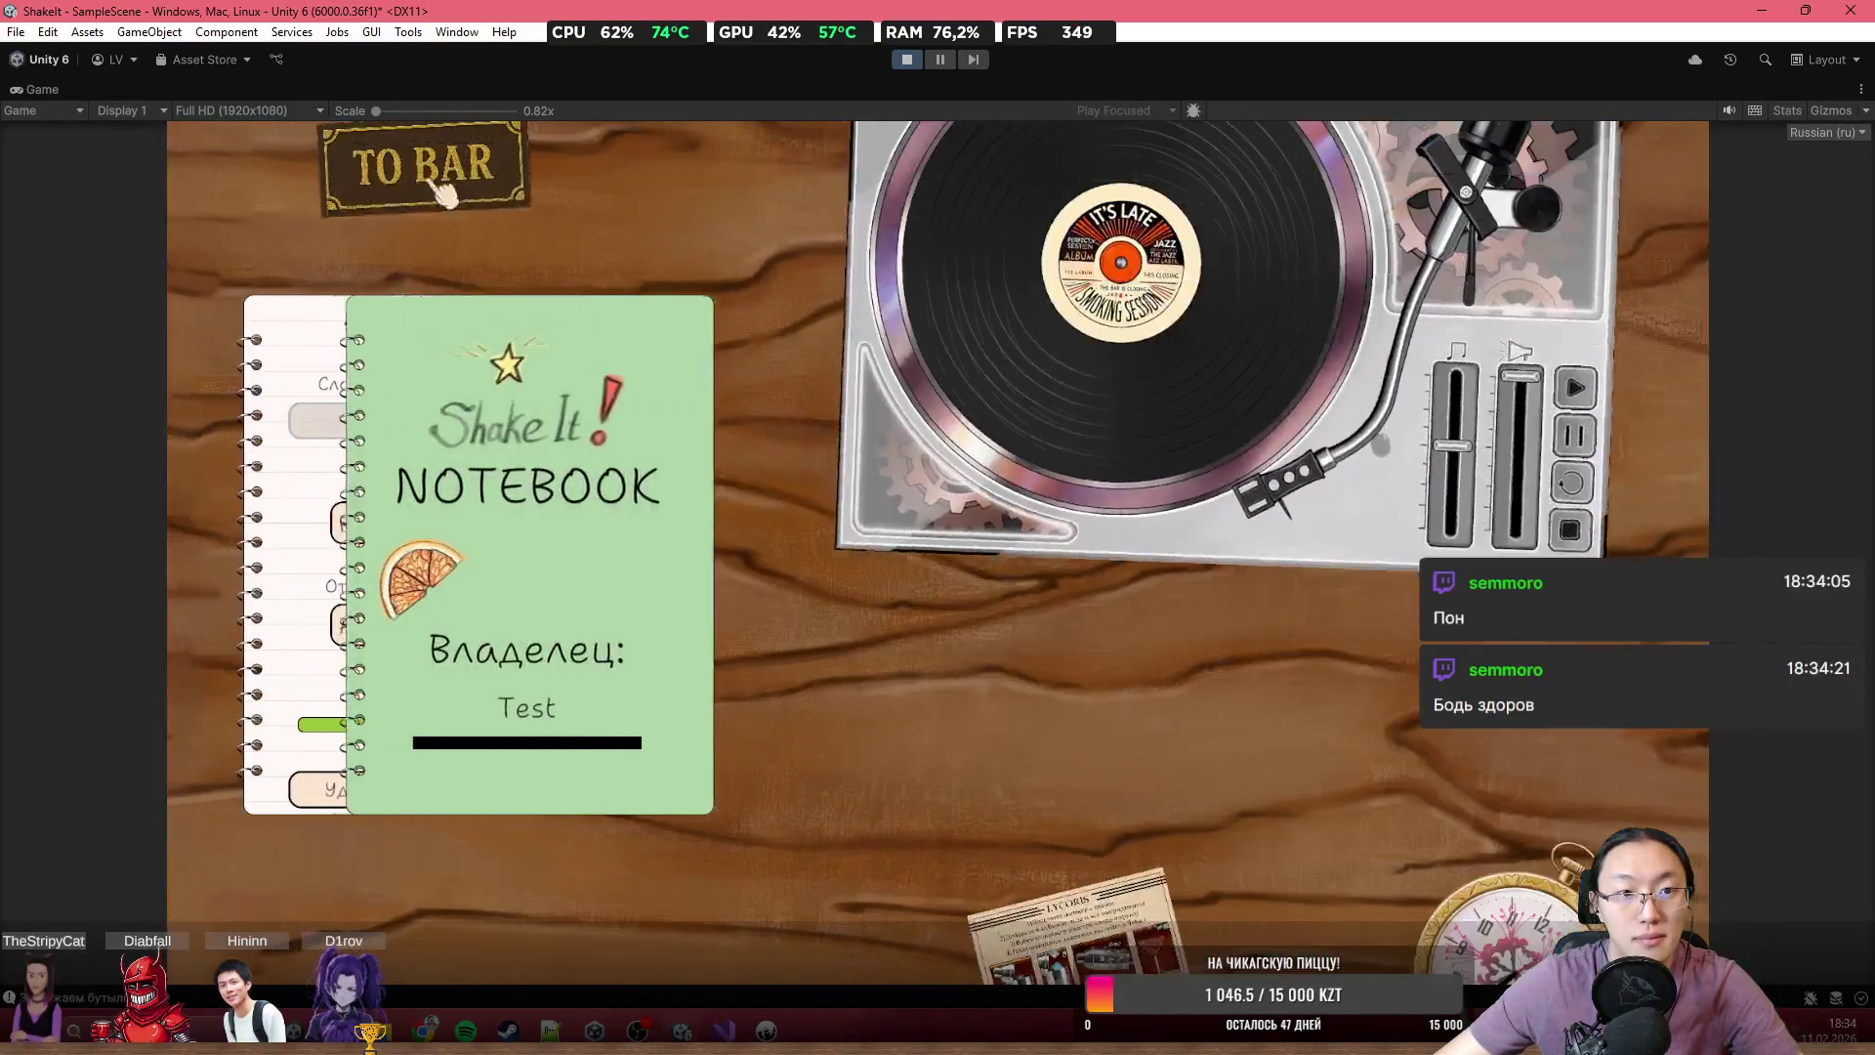
left_click(430, 178)
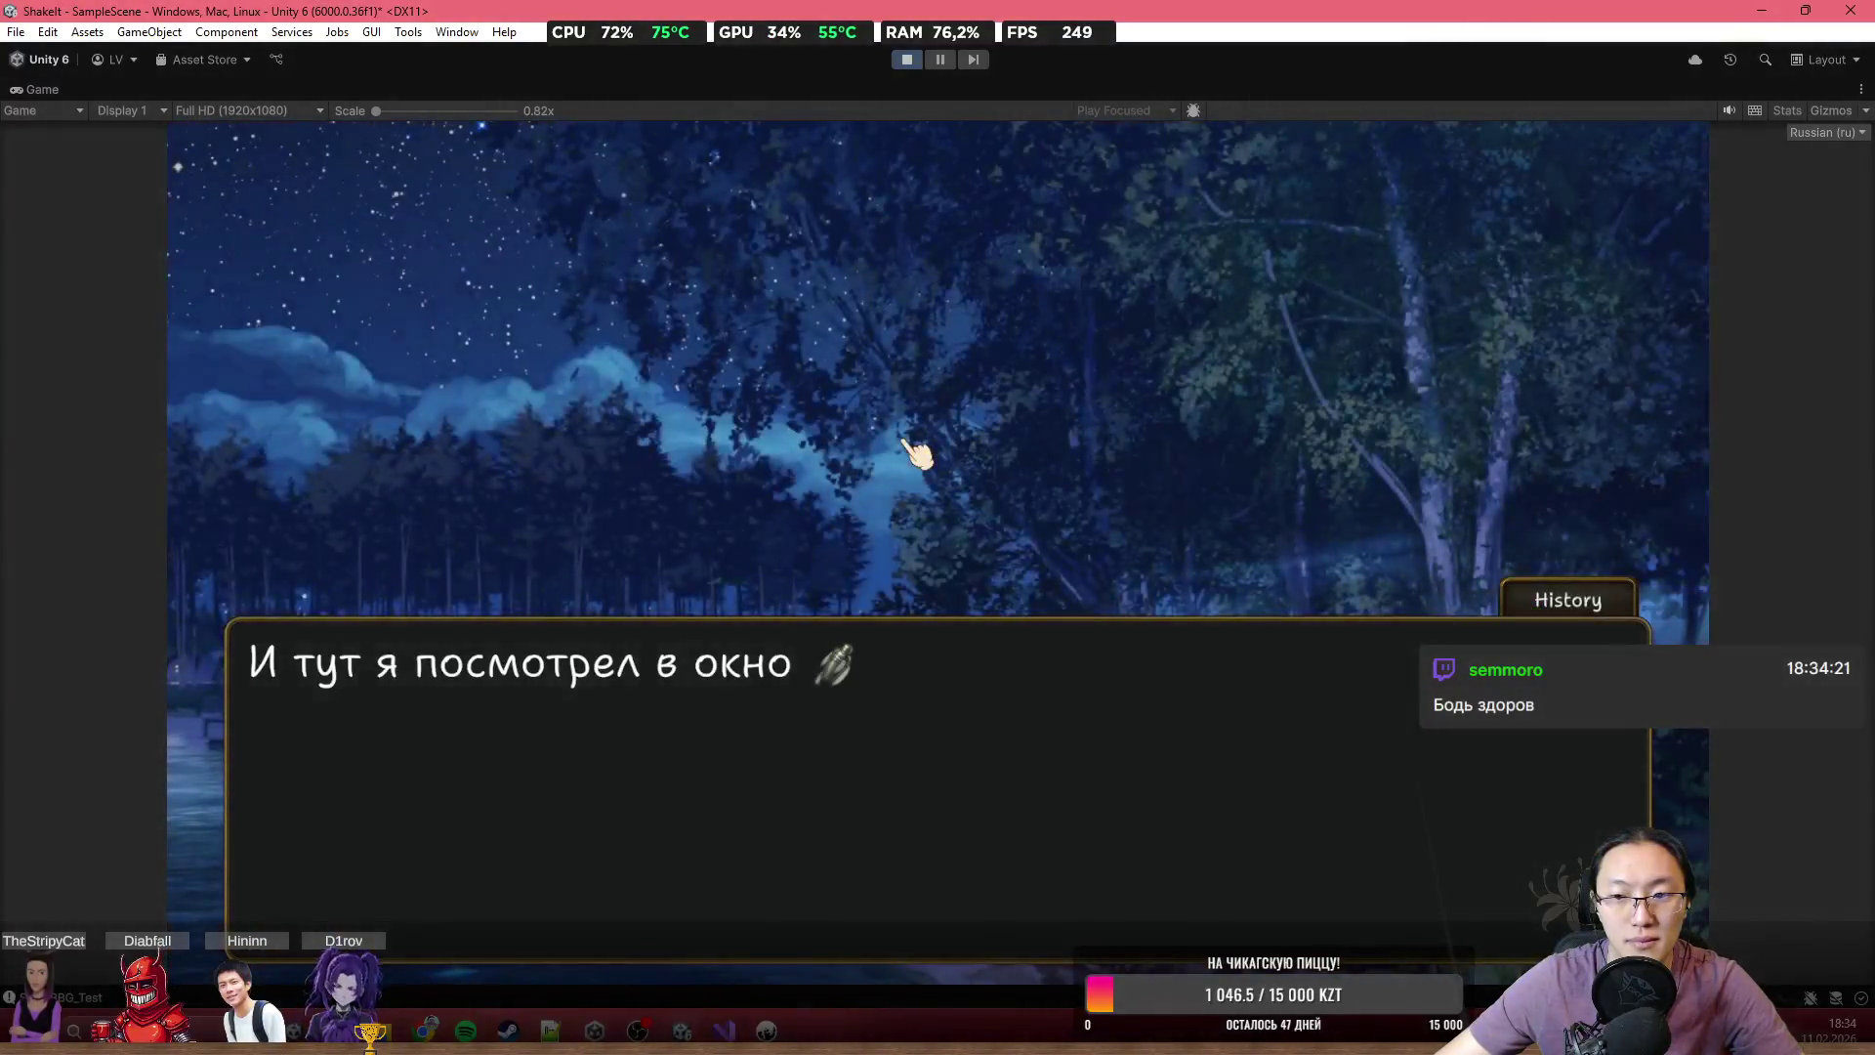
Advance the night-forest dialogue to Линн's line 'Рука норма', then restore the editor layout.
left_click(914, 447)
left_click(917, 448)
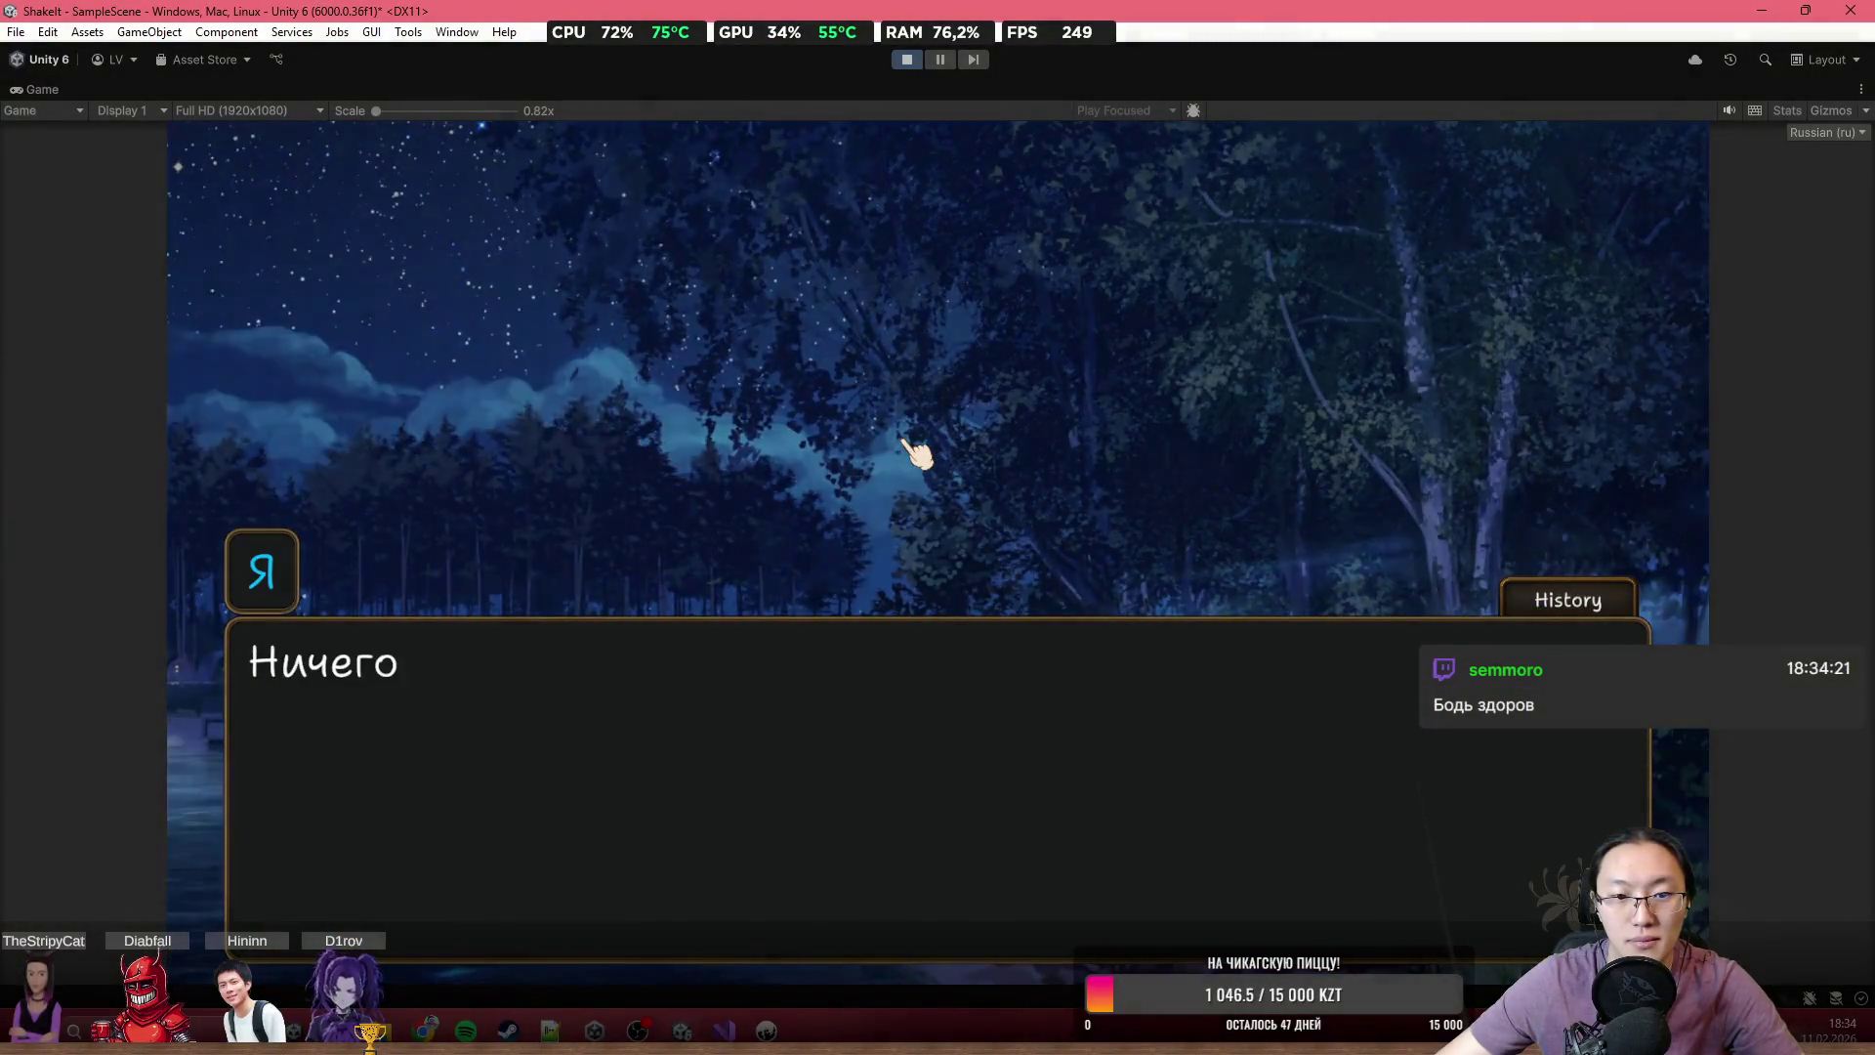
left_click(918, 450)
left_click(937, 449)
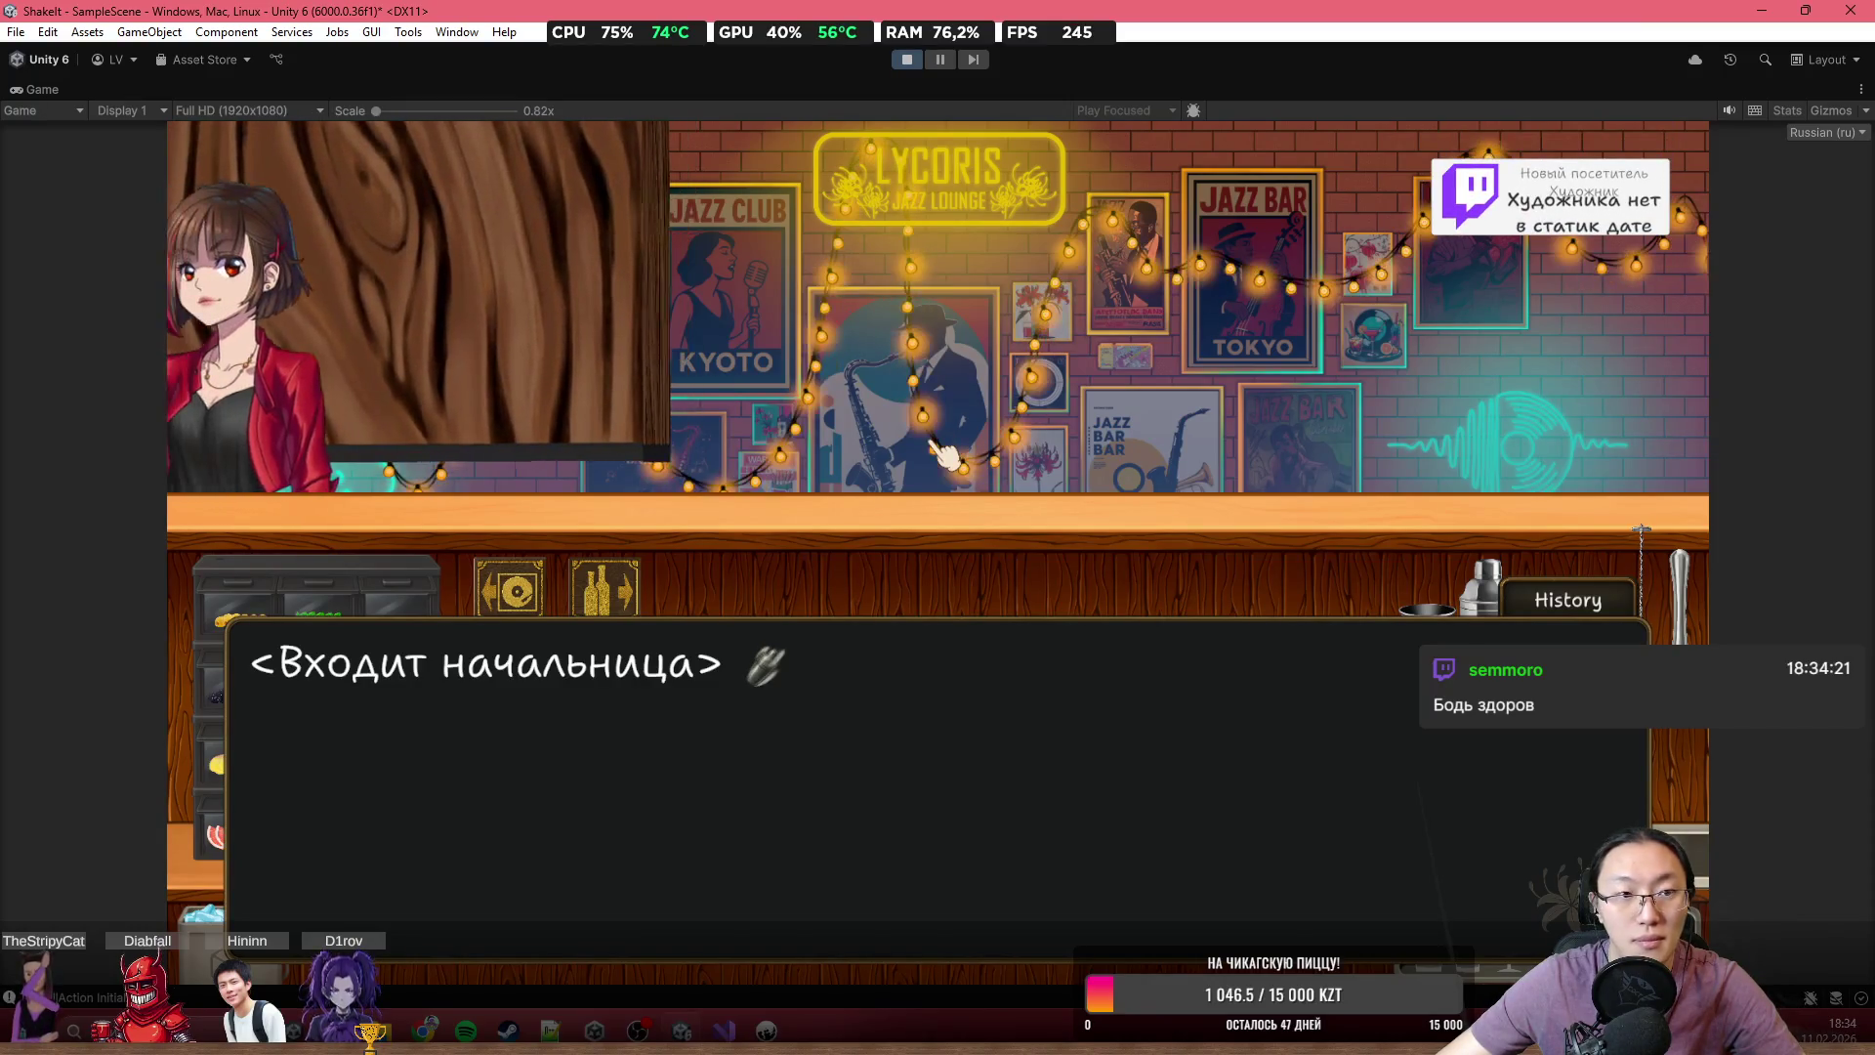
left_click(943, 451)
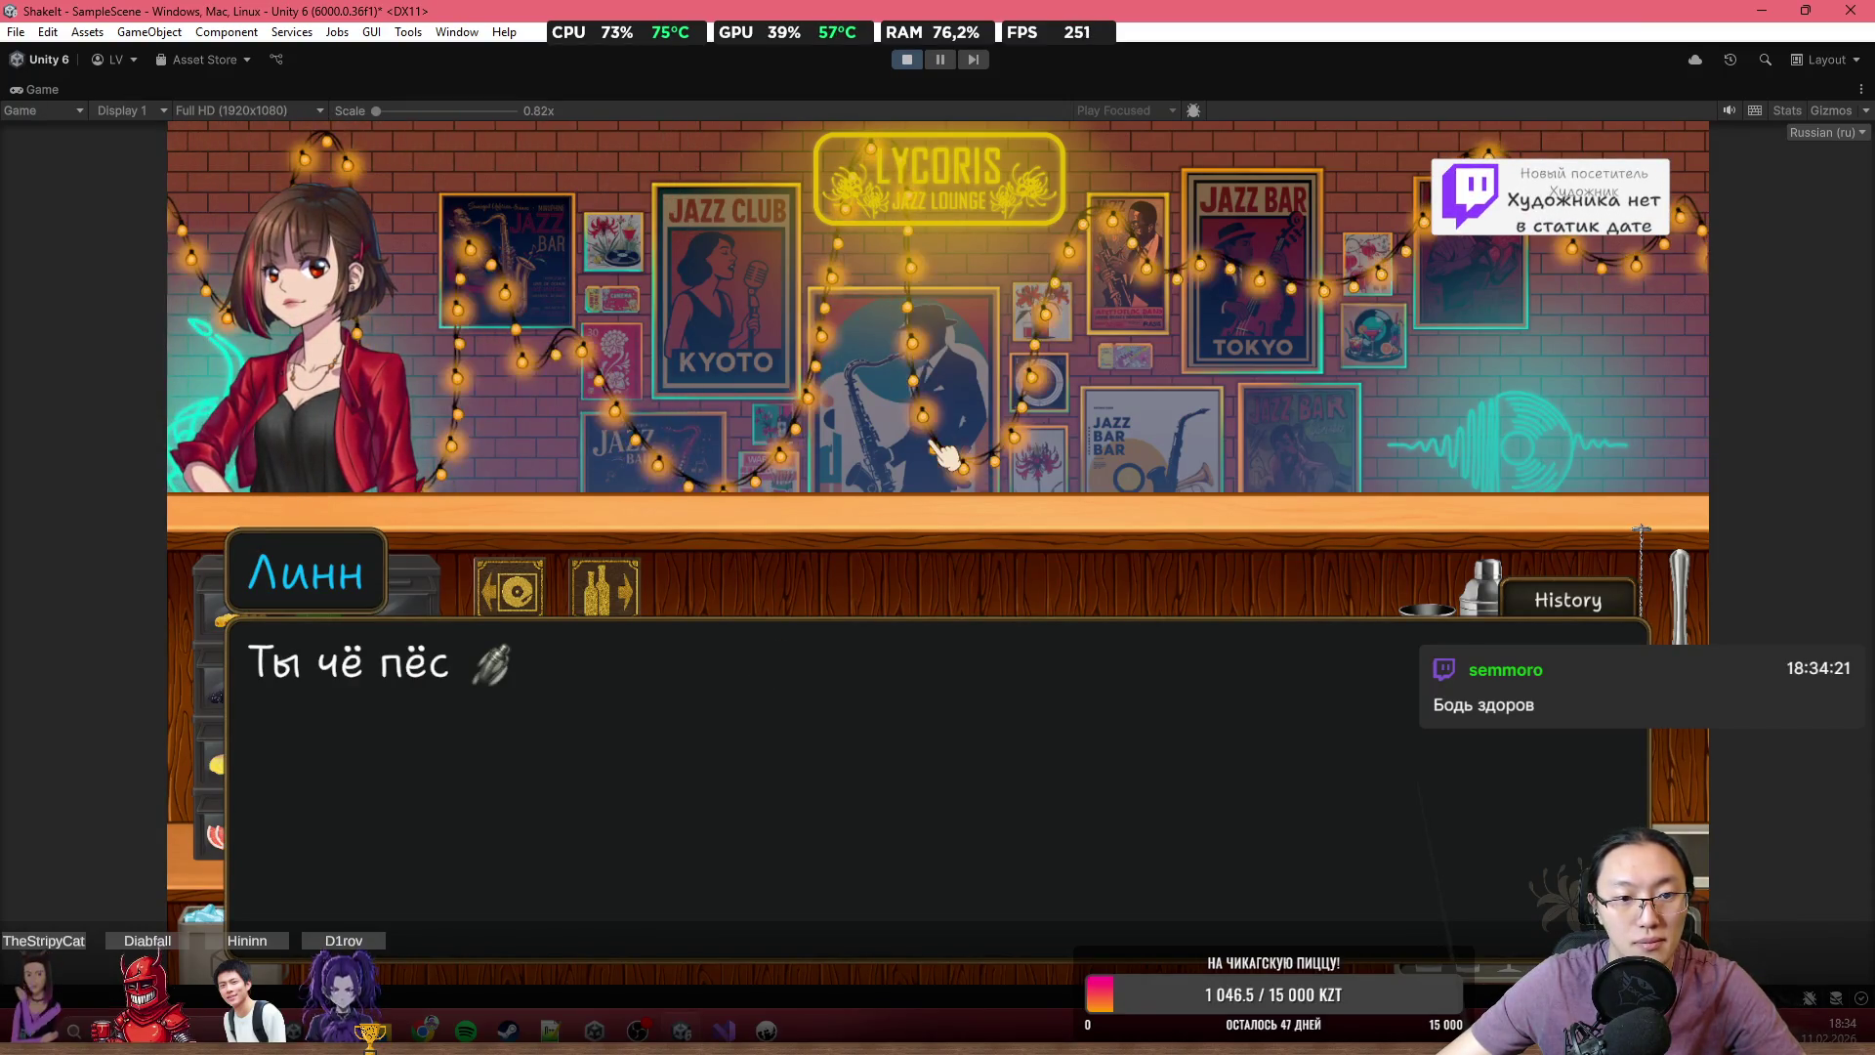
left_click(943, 452)
left_click(942, 451)
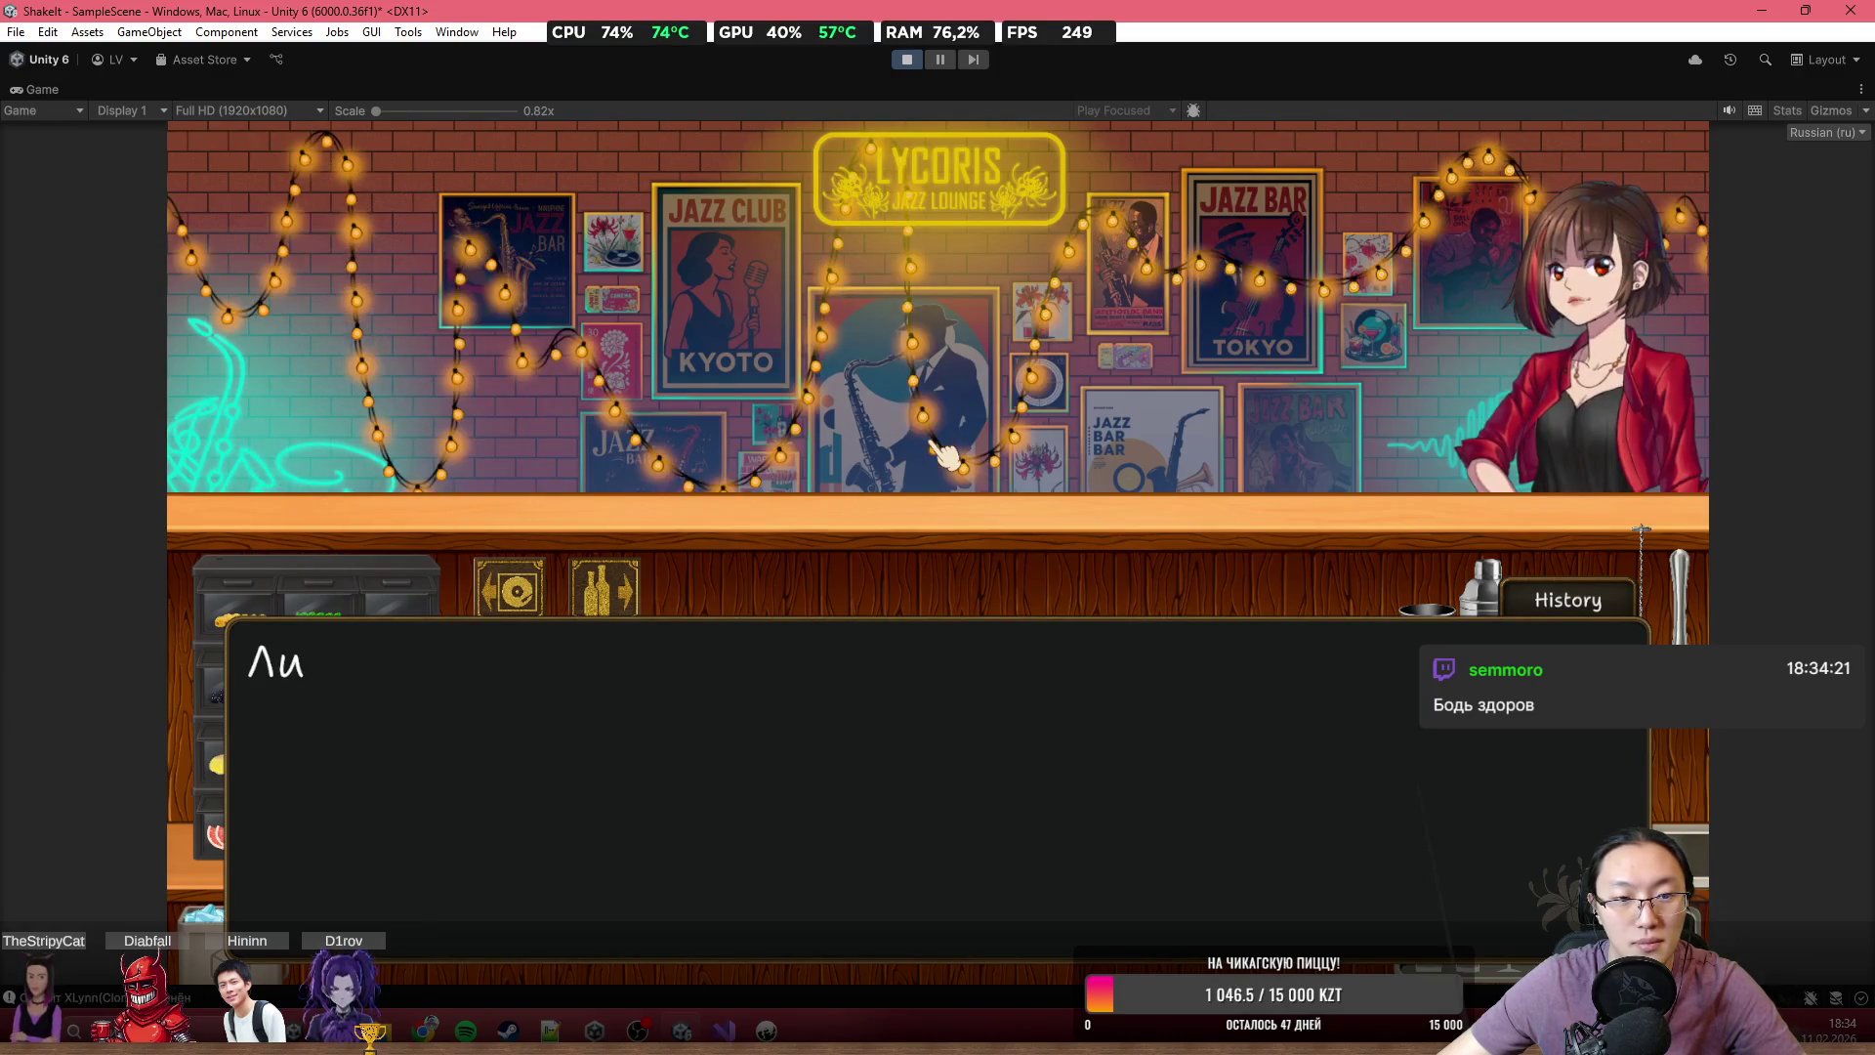
left_click(942, 451)
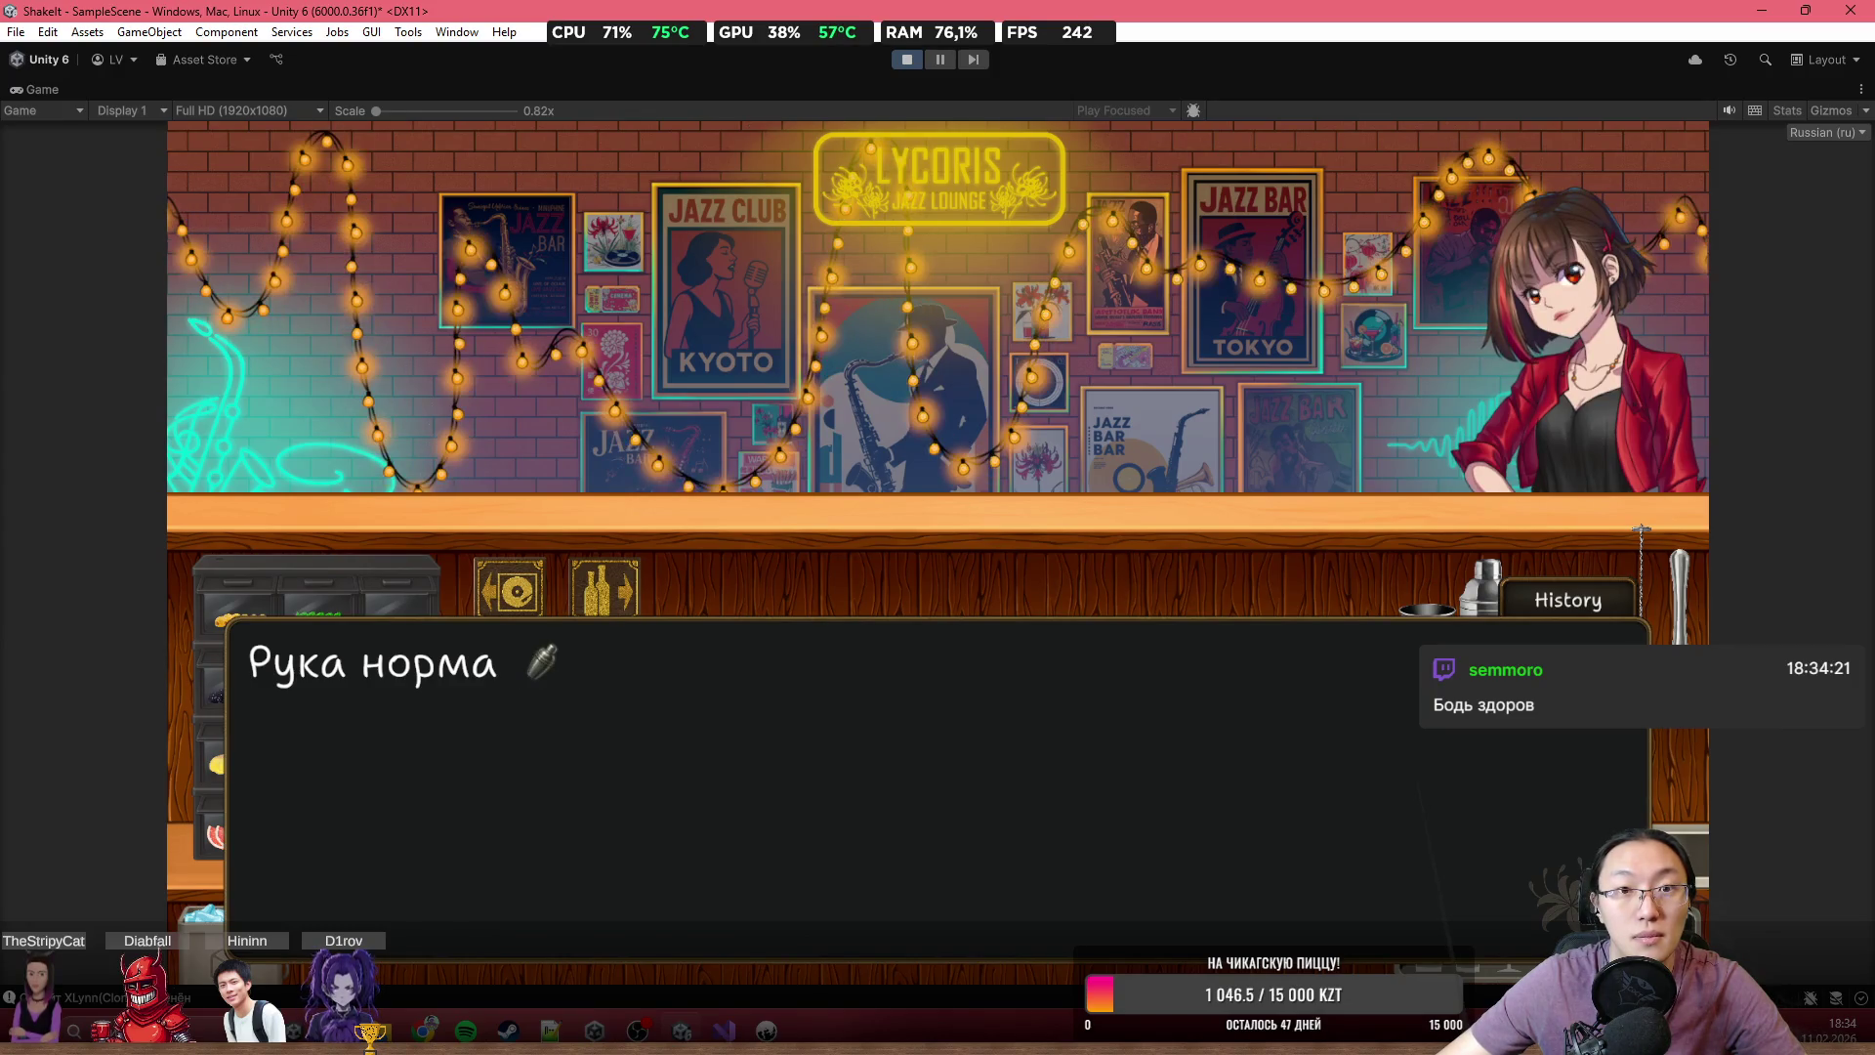
key("shift+space")
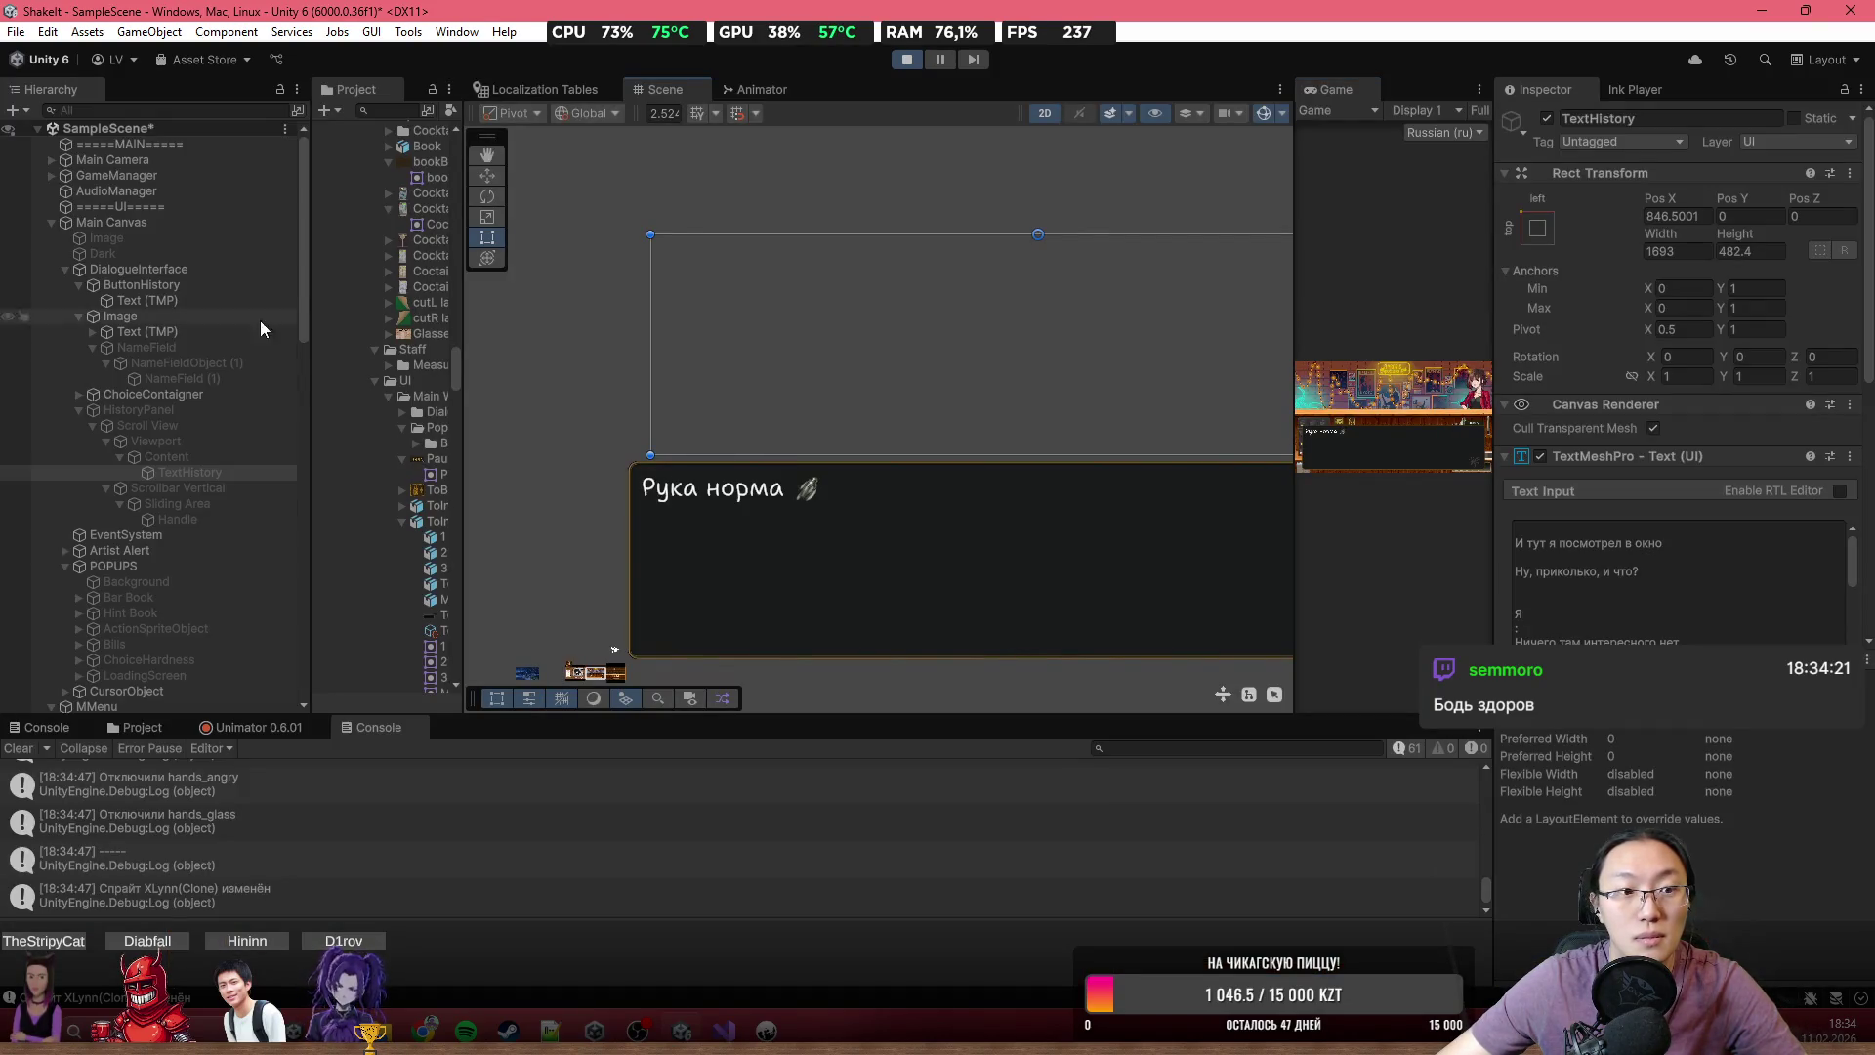
Select HistoryPanel, scroll the history in the maximized Game view, and open the Console window.
left_click(185, 412)
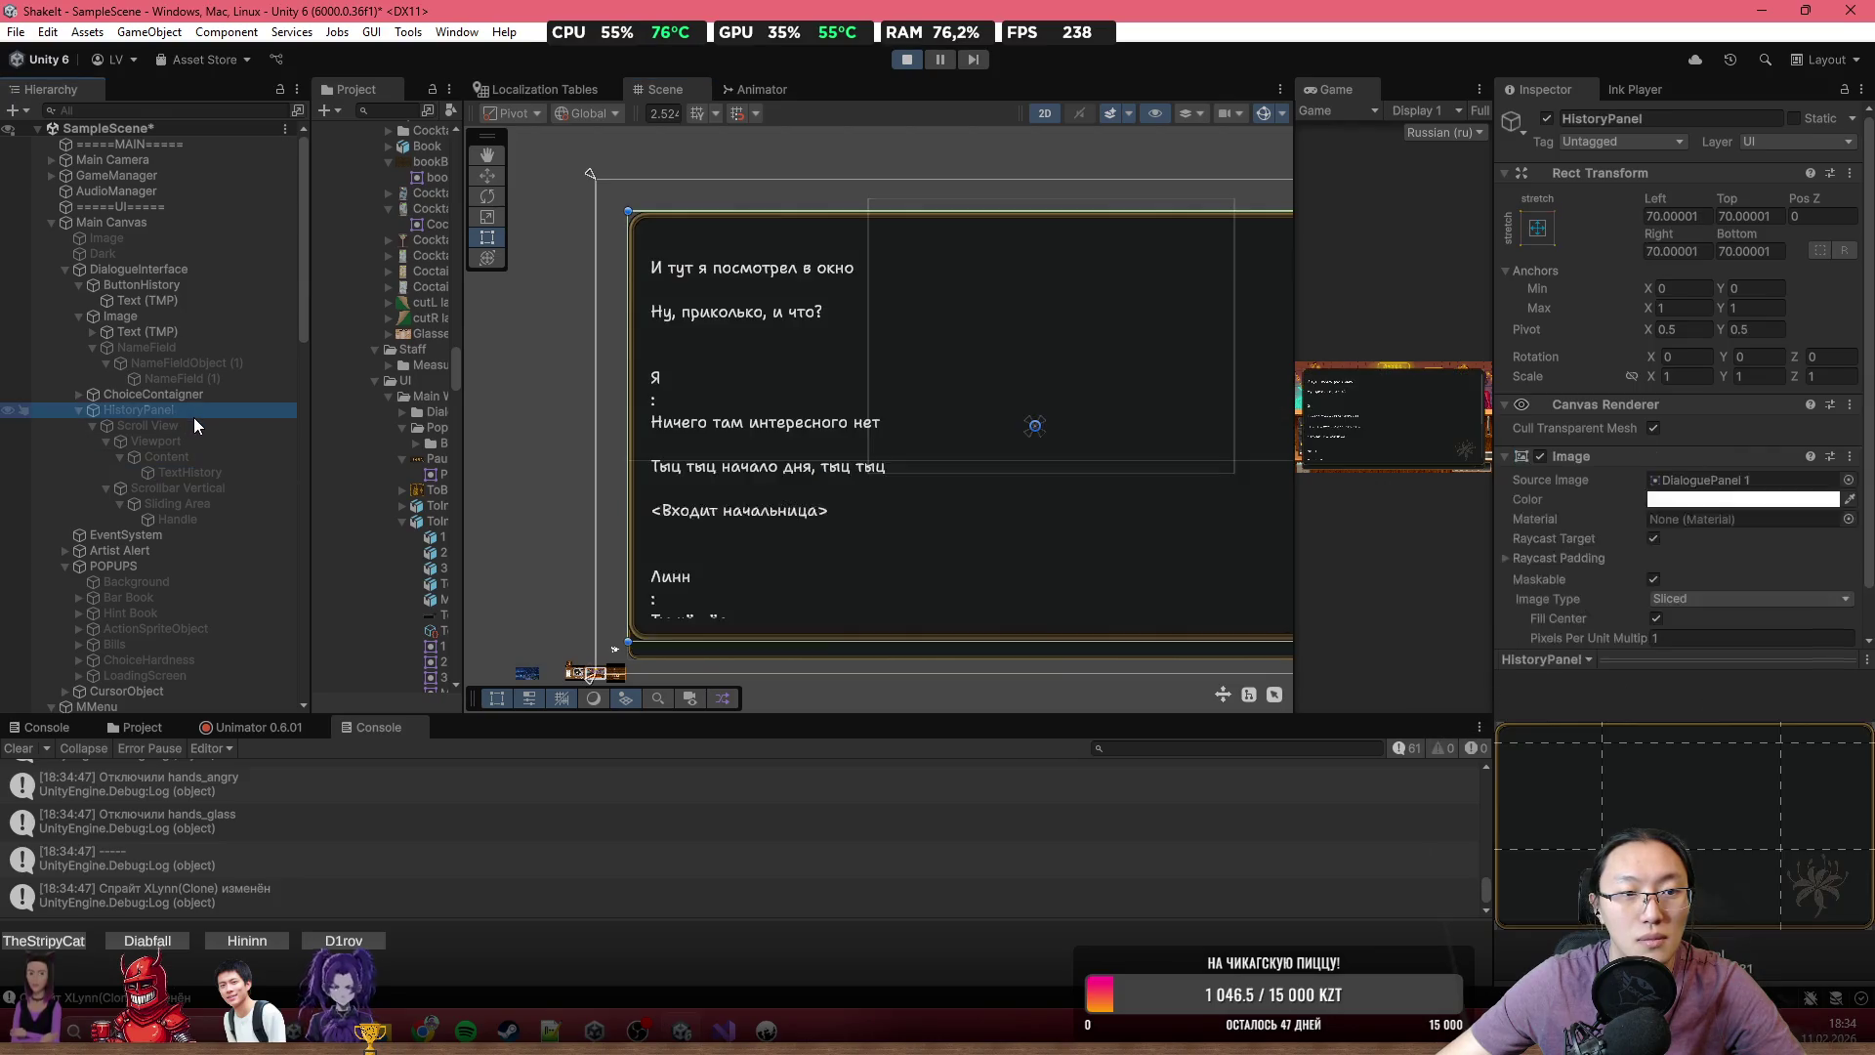
double_click(1338, 92)
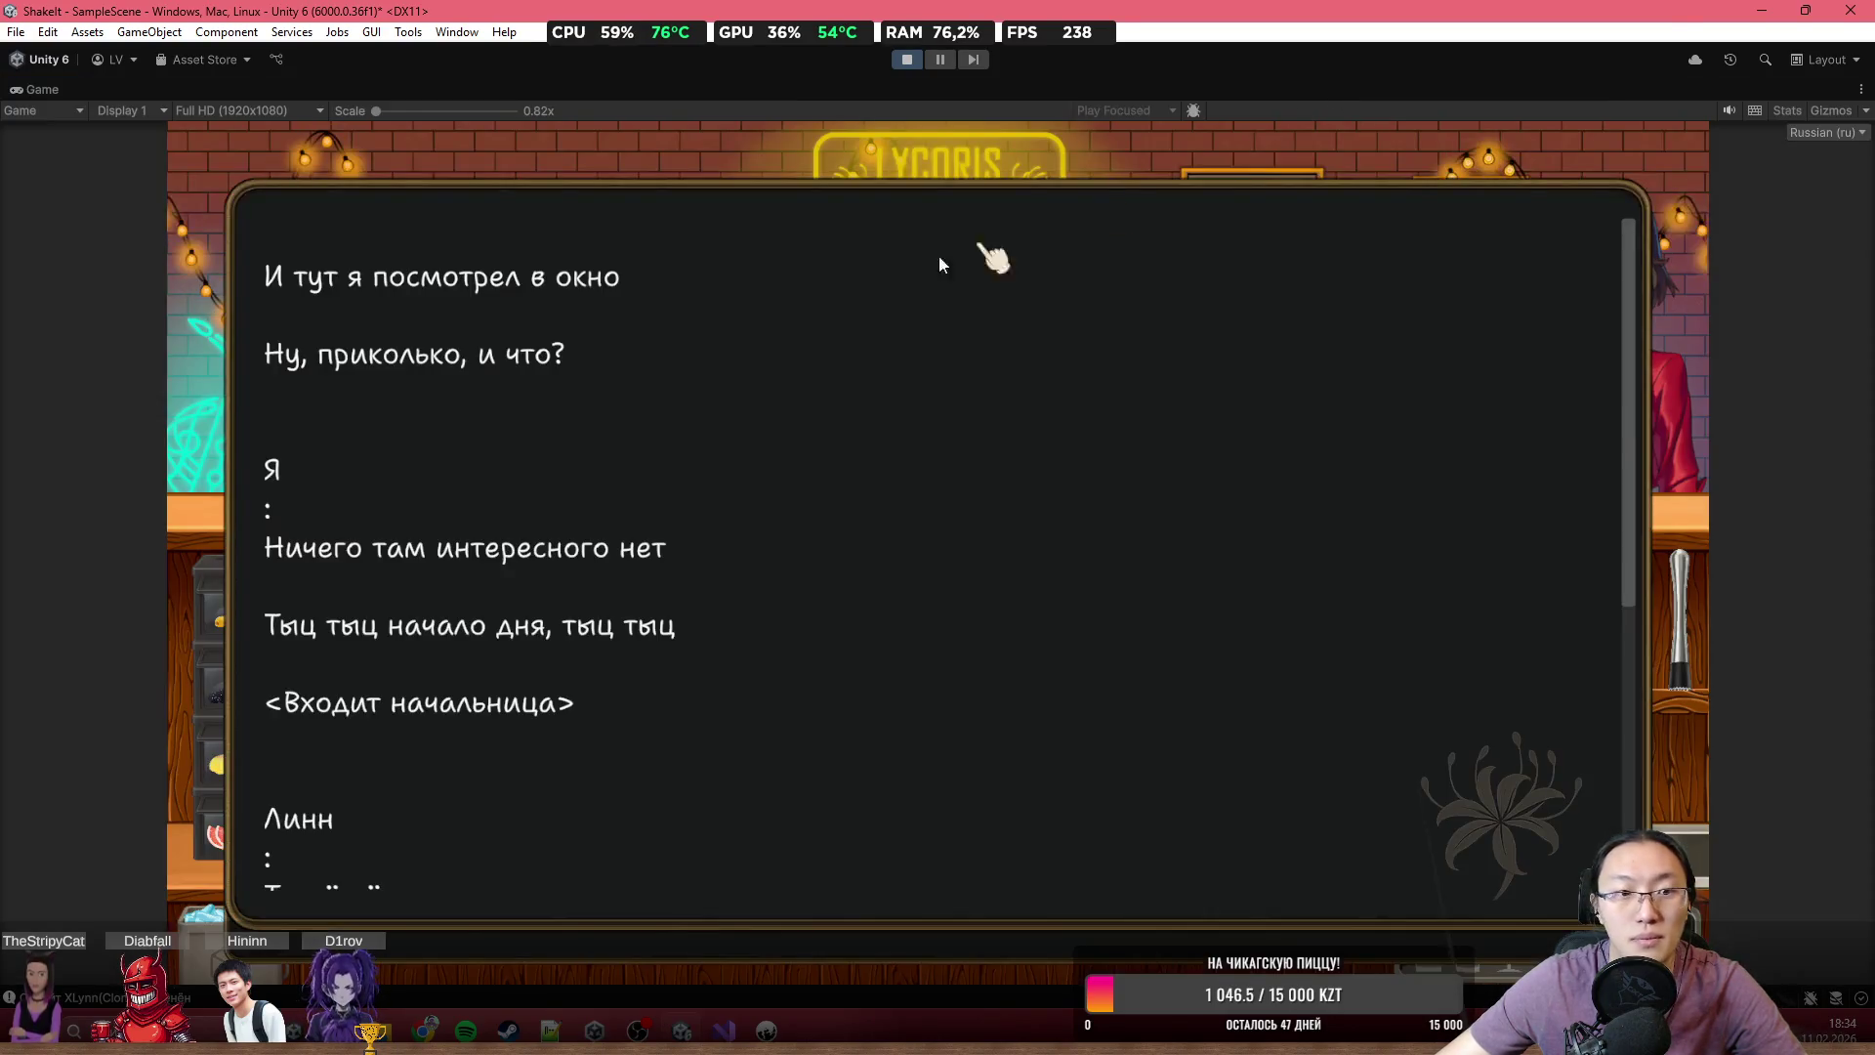
scroll(519, 586, "down", 3)
scroll(615, 502, "down", 2)
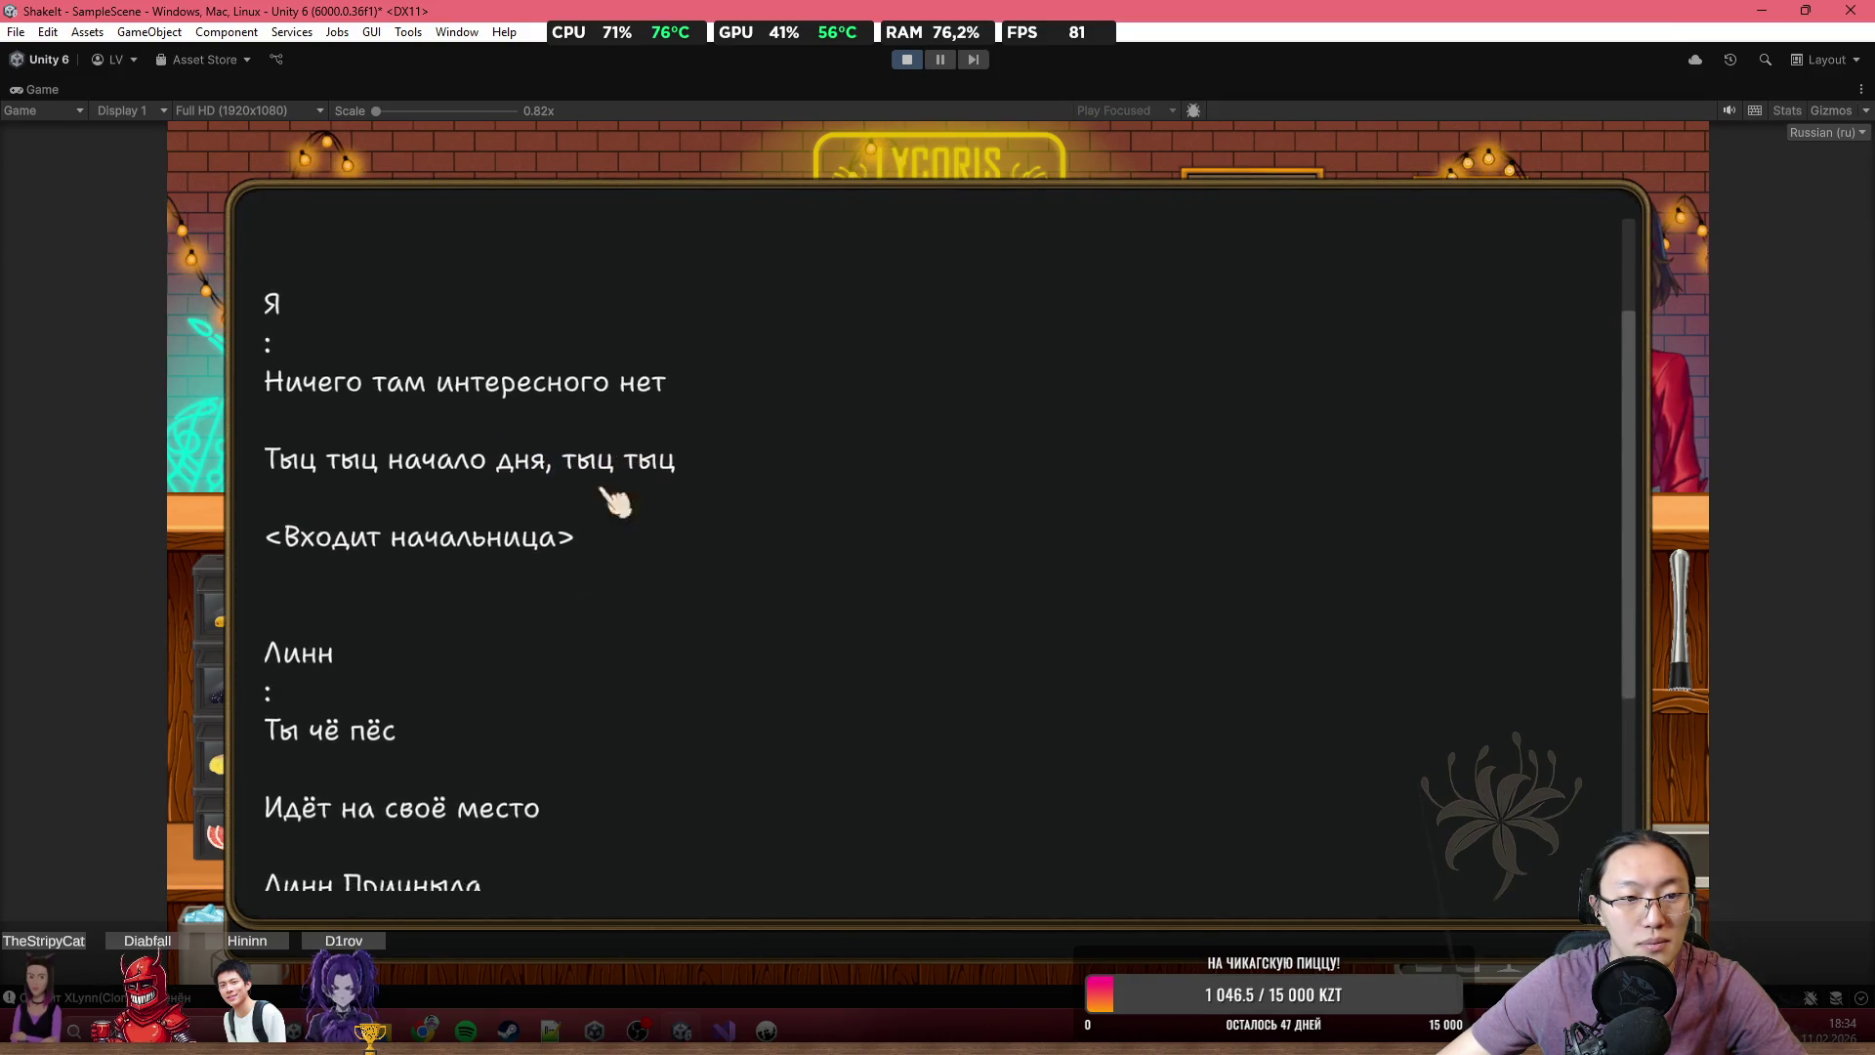
key("ctrl+shift+c")
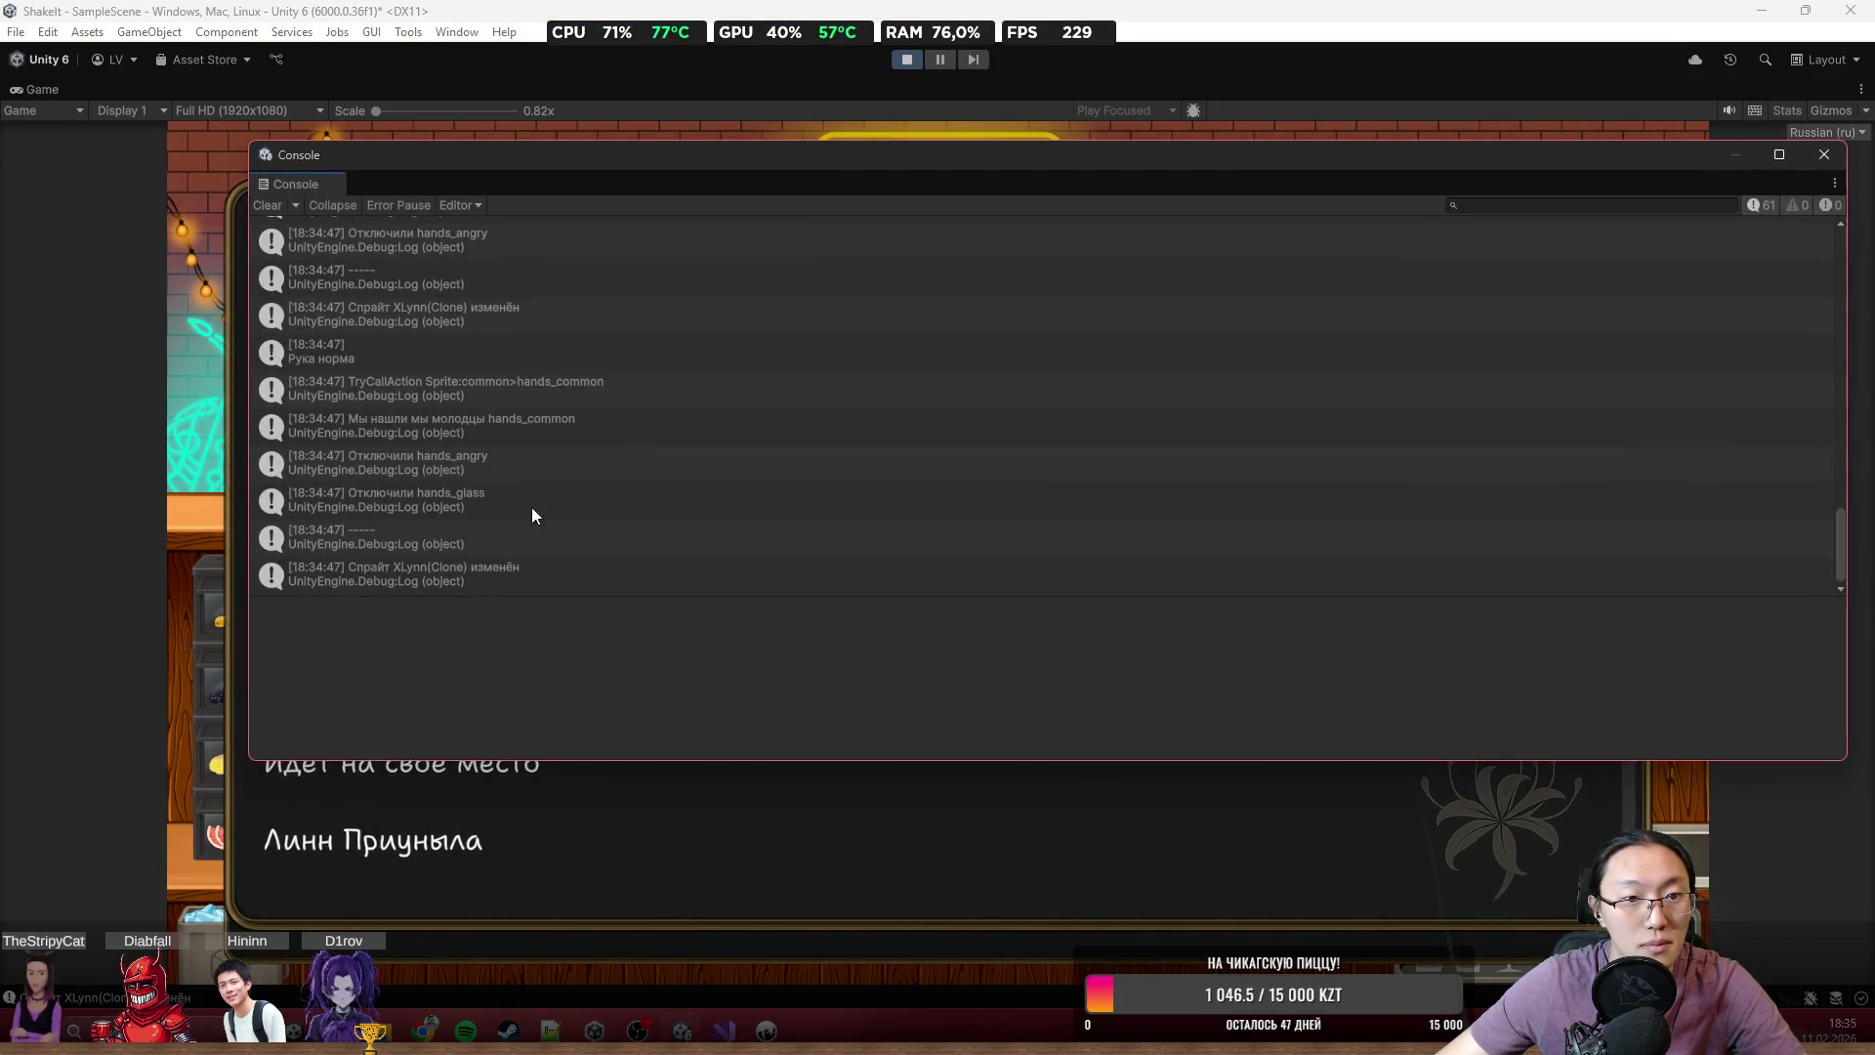
Inspect the Console entries for the XLynn sprite, 'Ну, прикольно, и что?' and the speaker name.
left_click(529, 307)
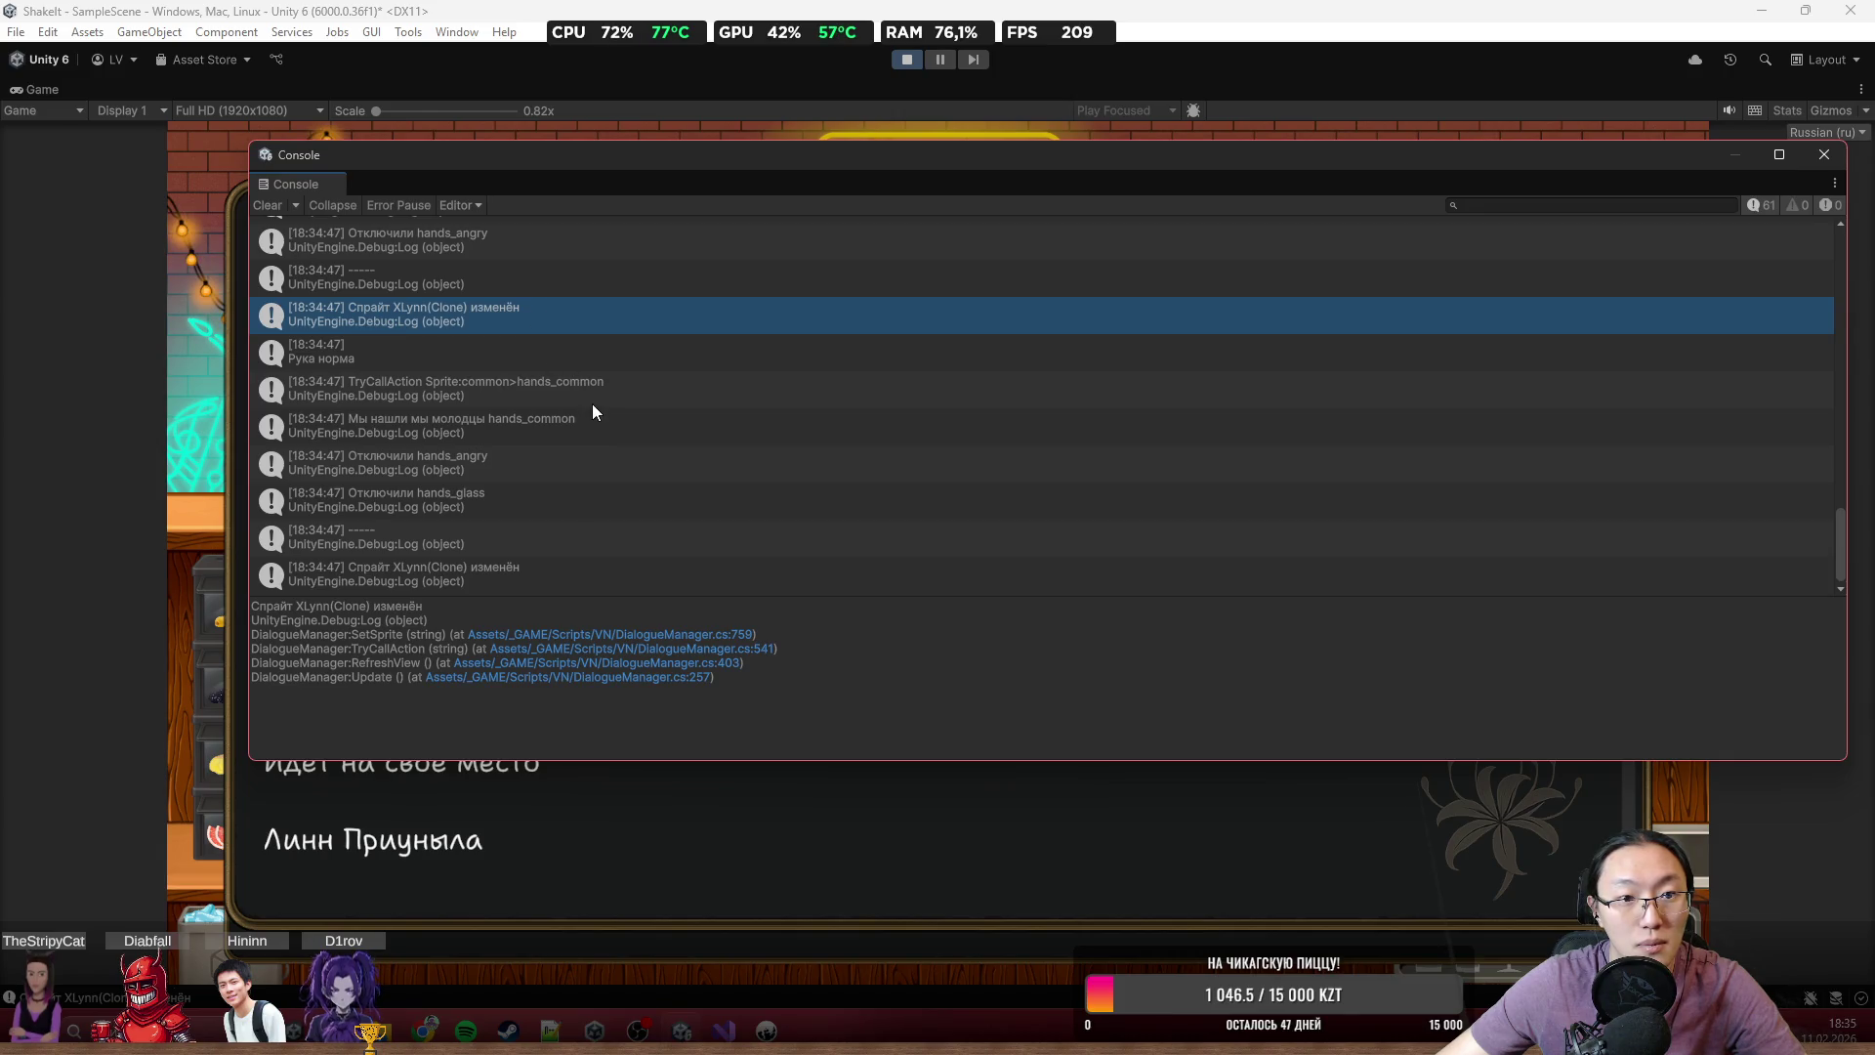
scroll(593, 404, "up", 3)
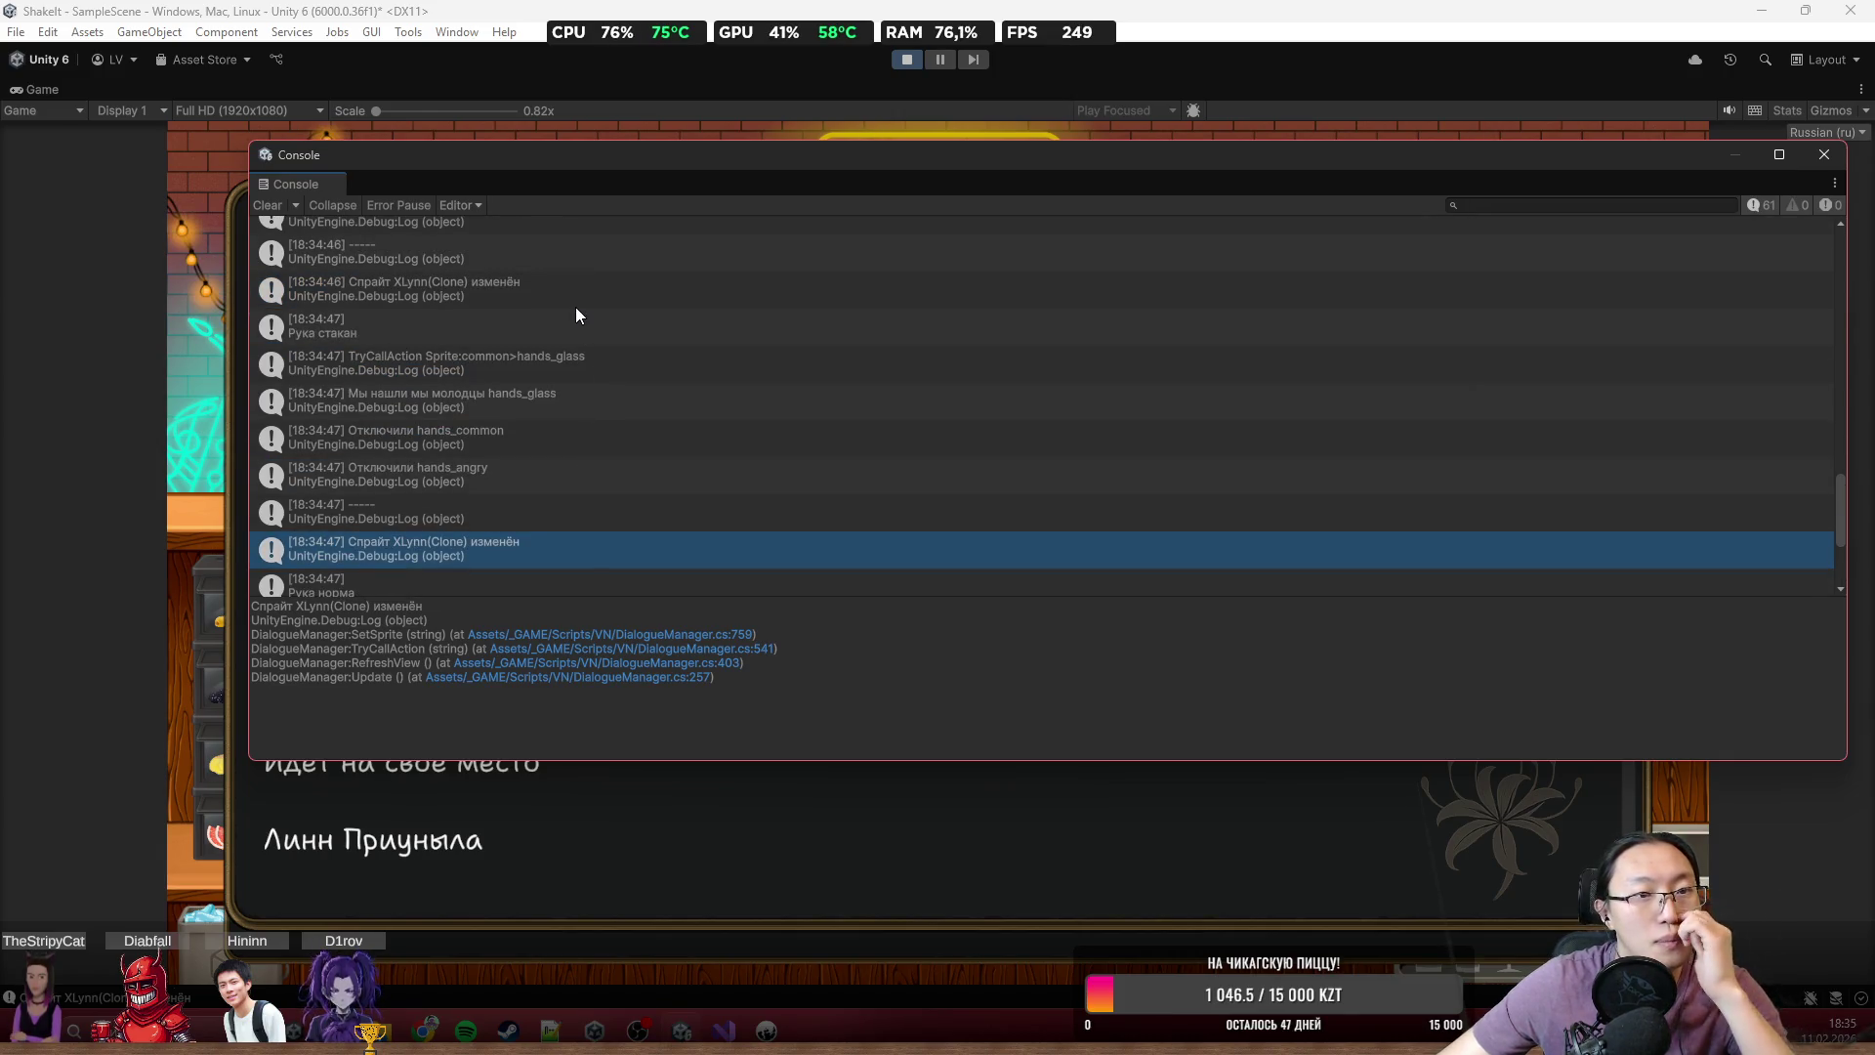
scroll(576, 311, "up", 4)
scroll(582, 429, "up", 5)
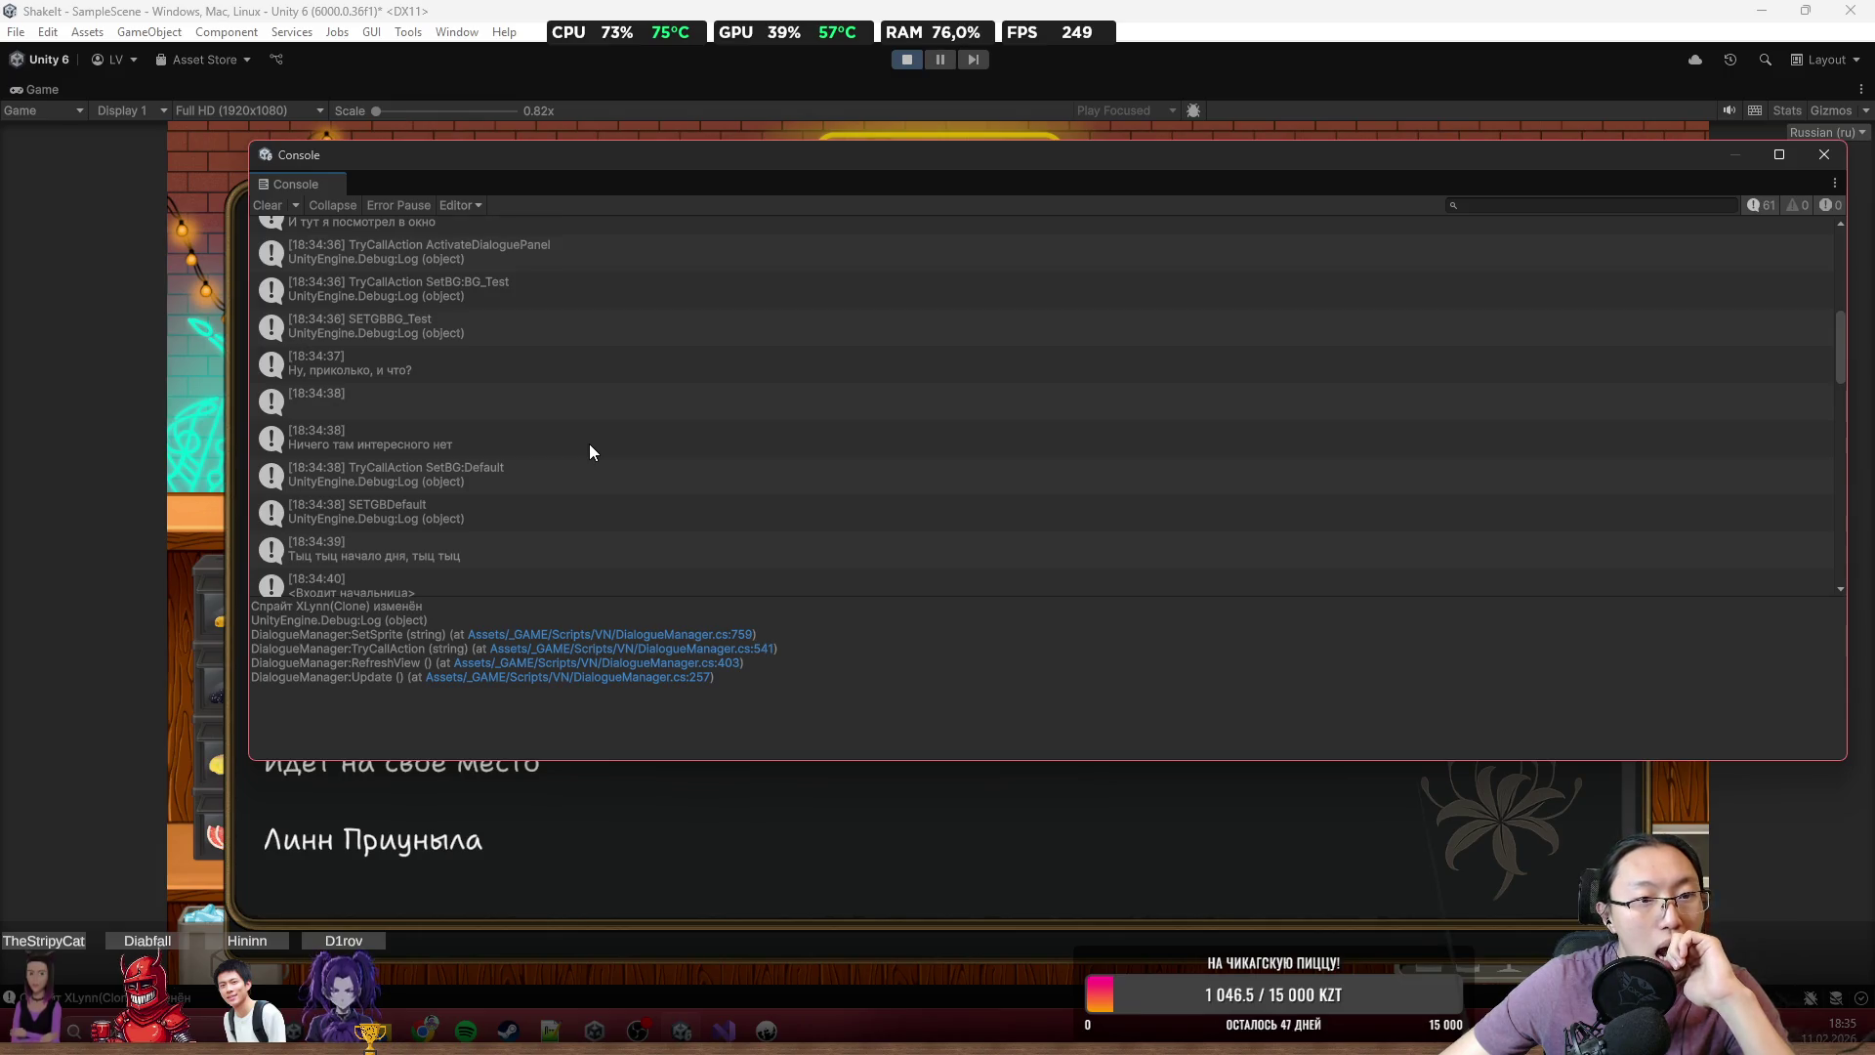
left_click(610, 376)
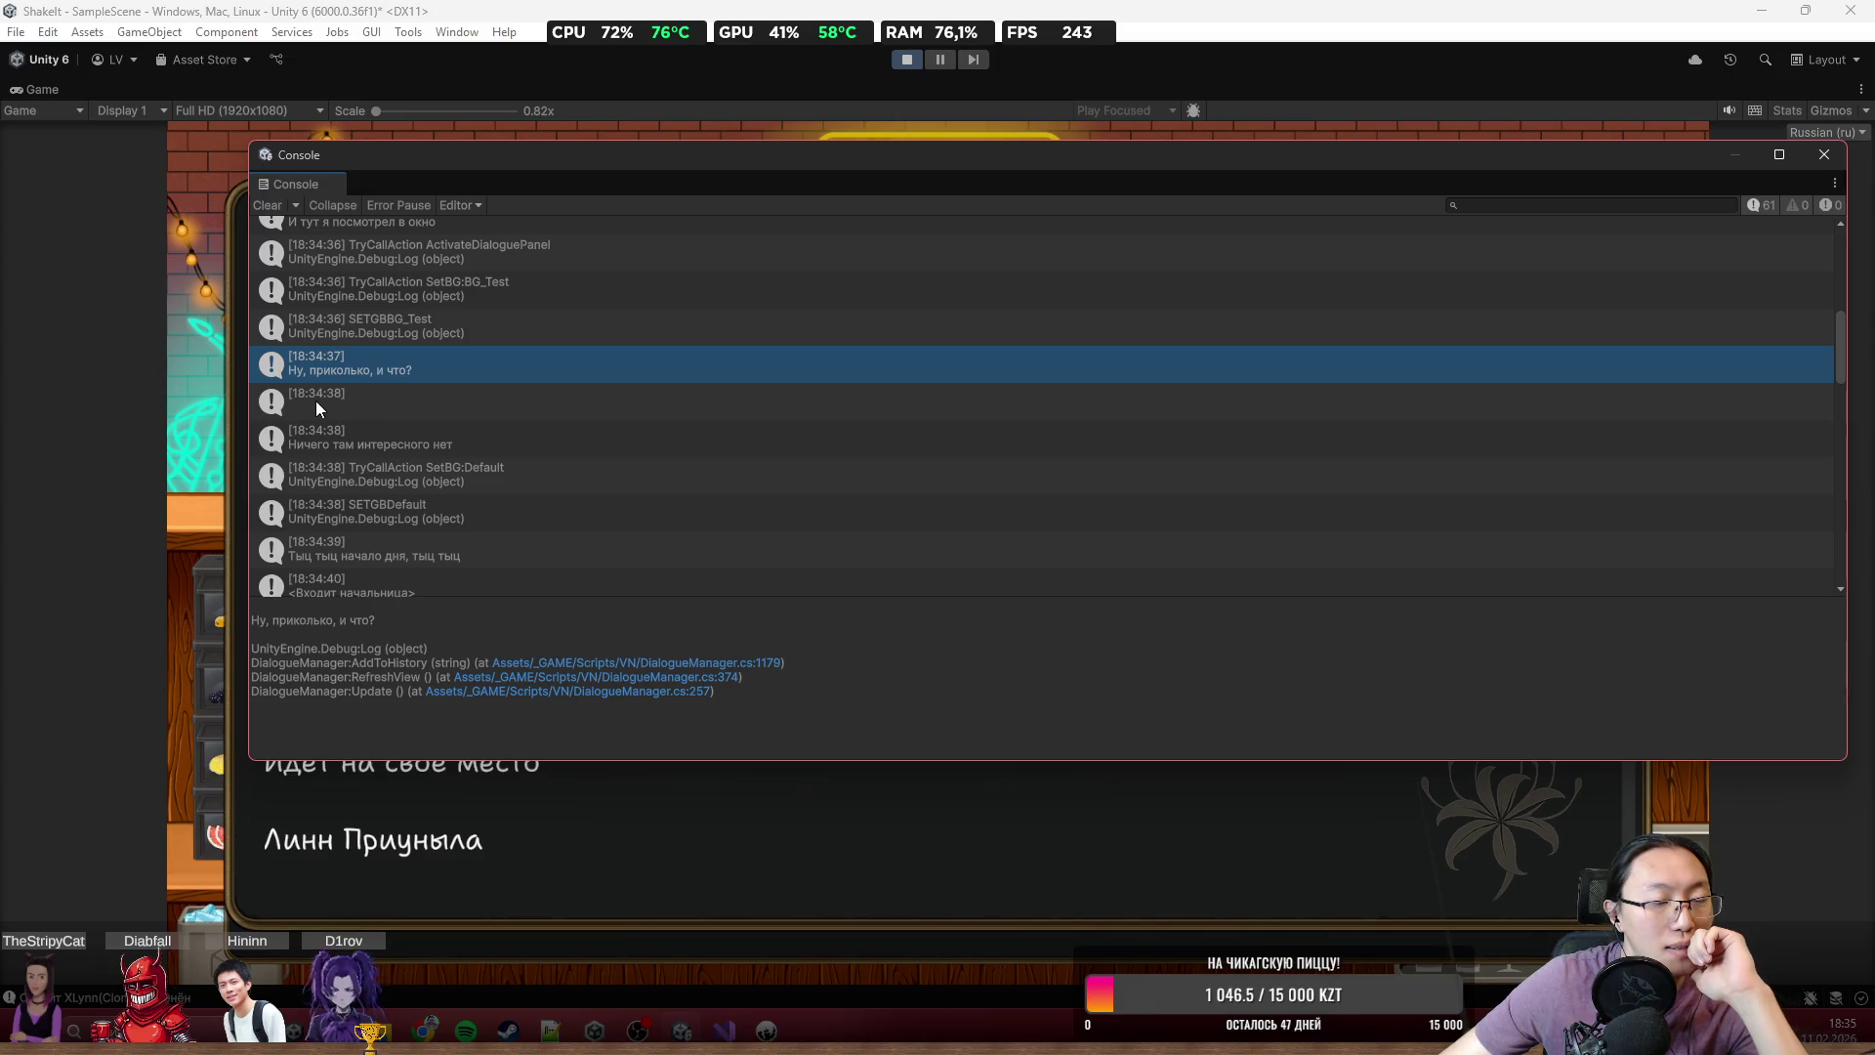
left_click(400, 397)
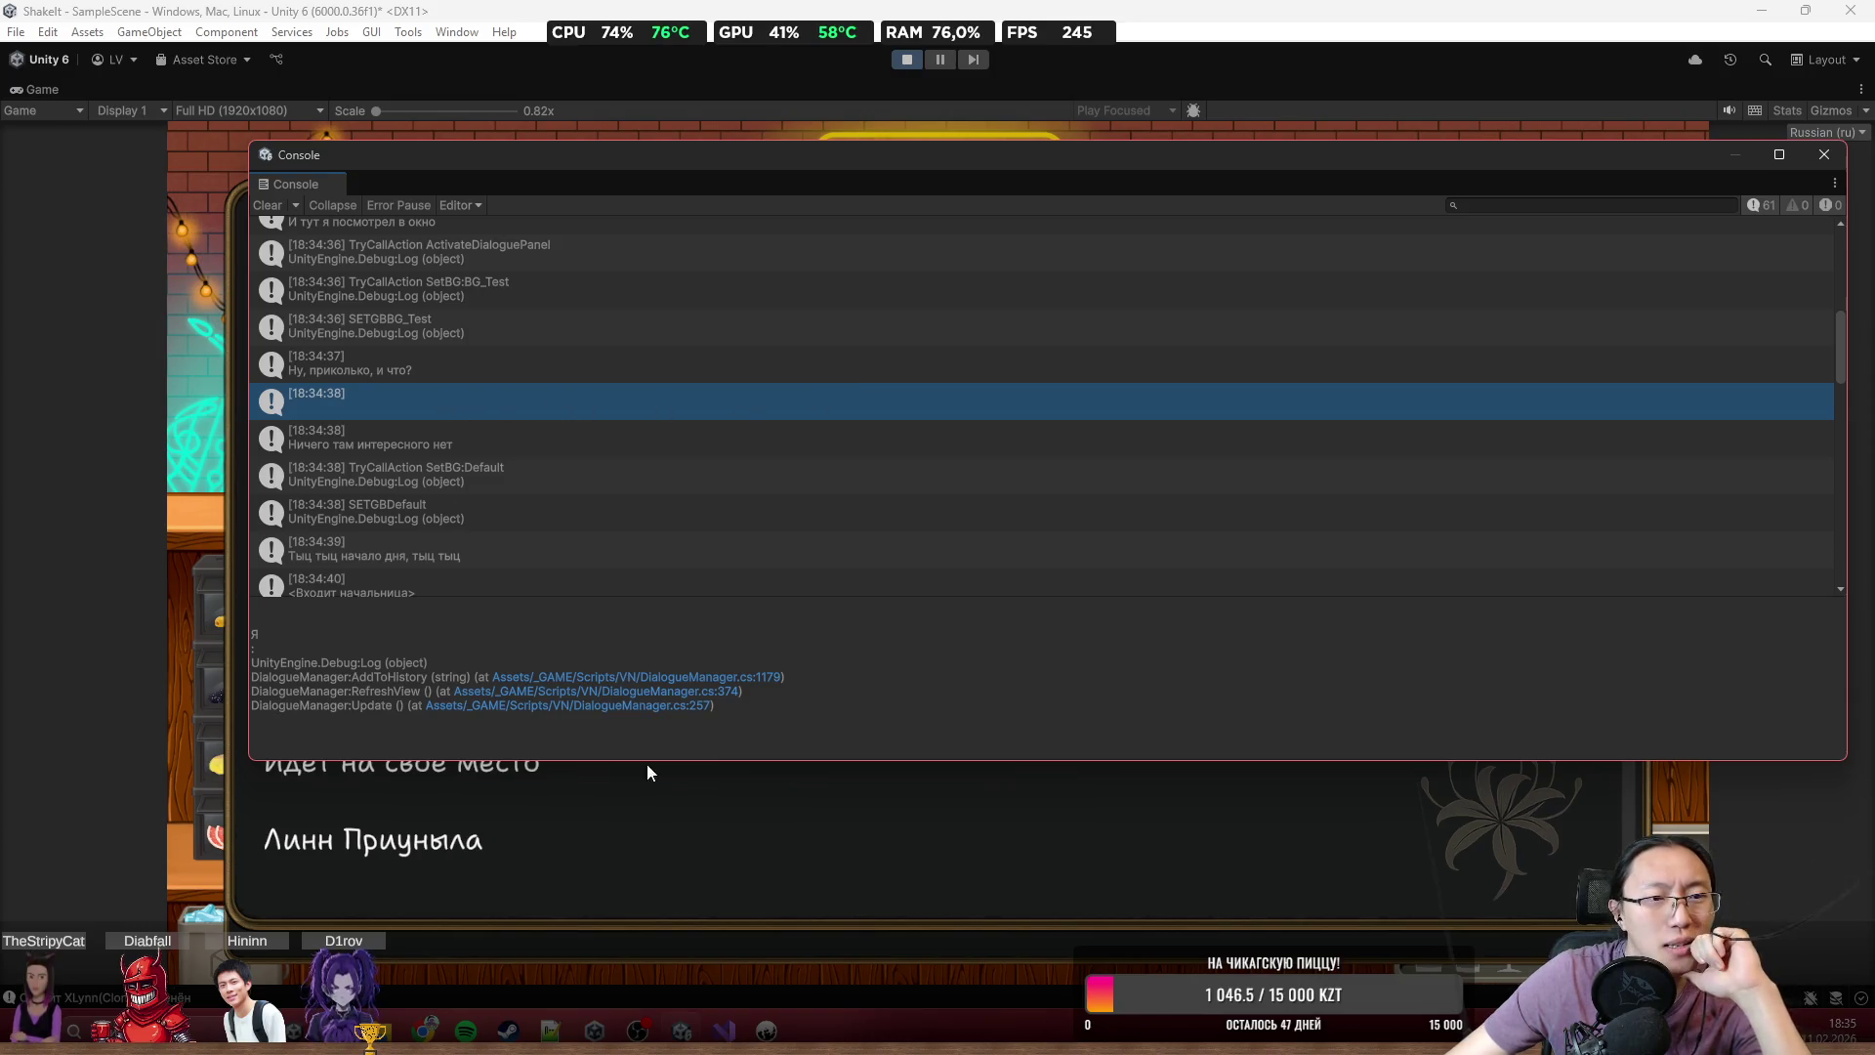
Compare the 'Ну, прикольно' and speaker-name entries, step down to SETGBBG_Test, and move the Console aside.
scroll(408, 435, "up", 3)
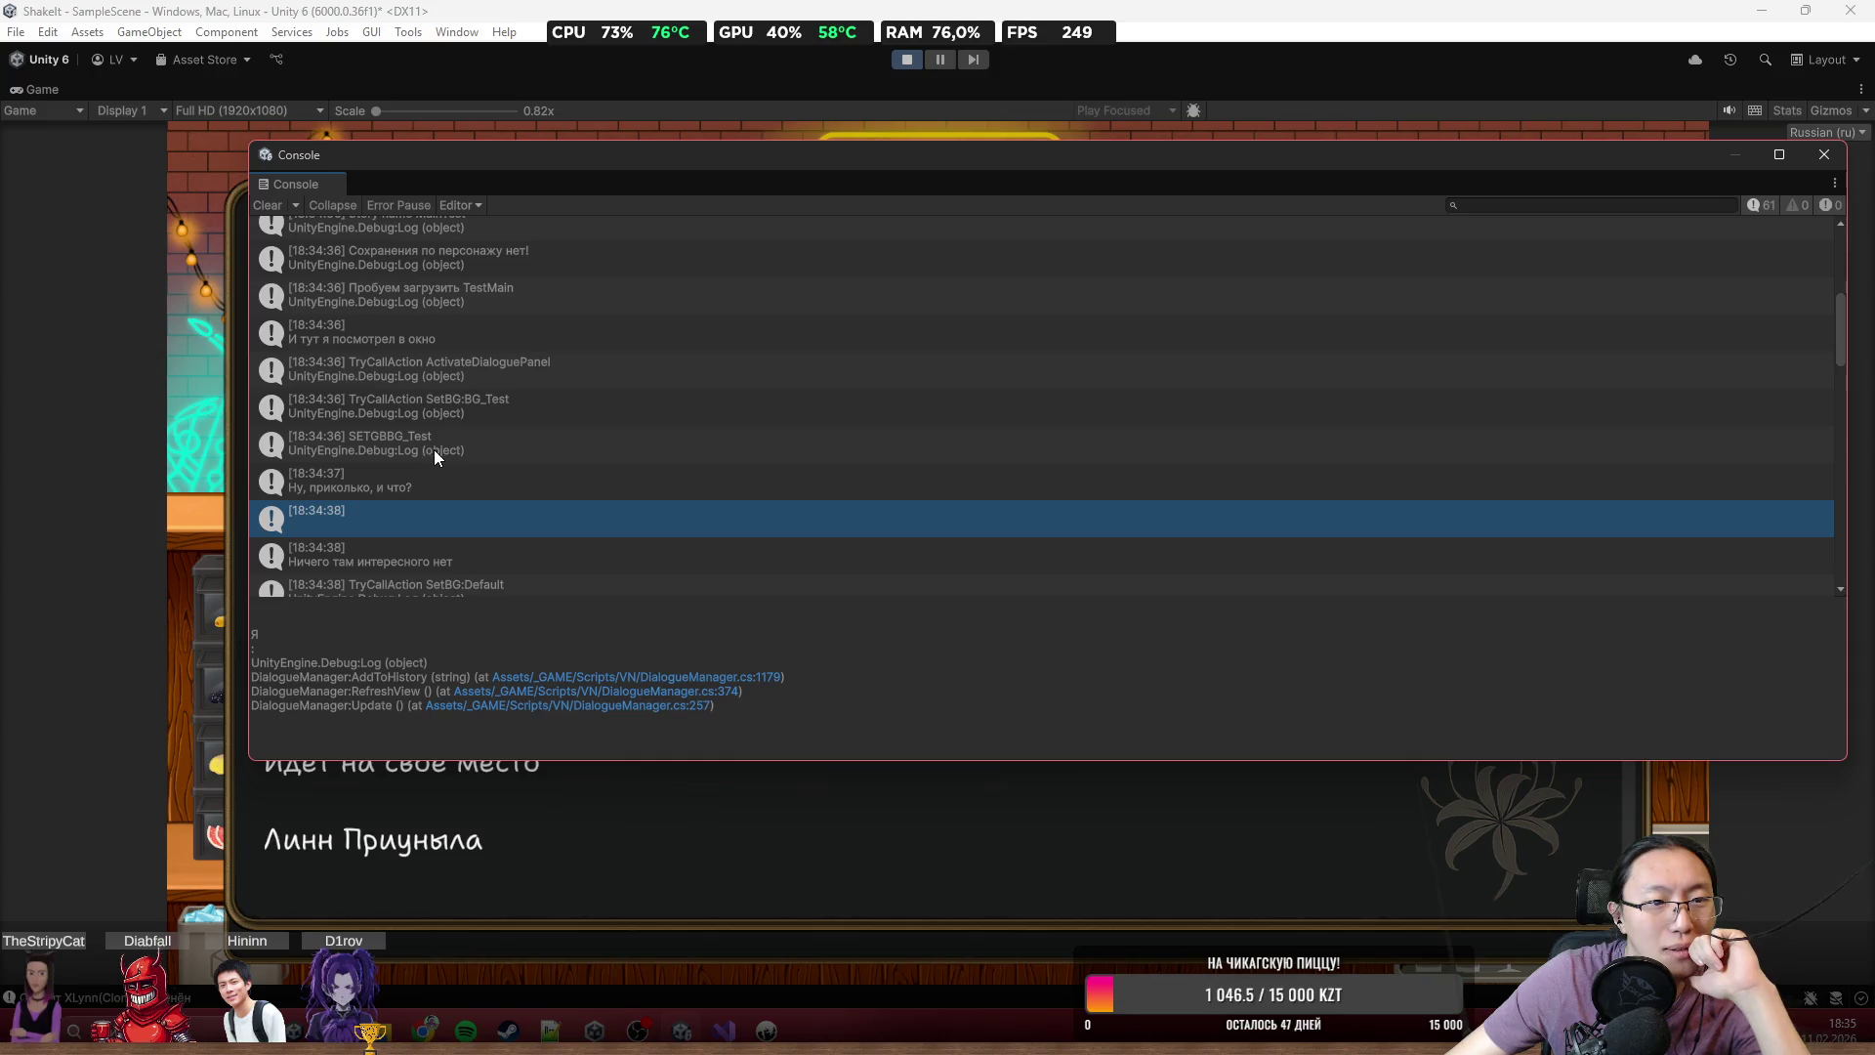
left_click(444, 491)
left_click(447, 524)
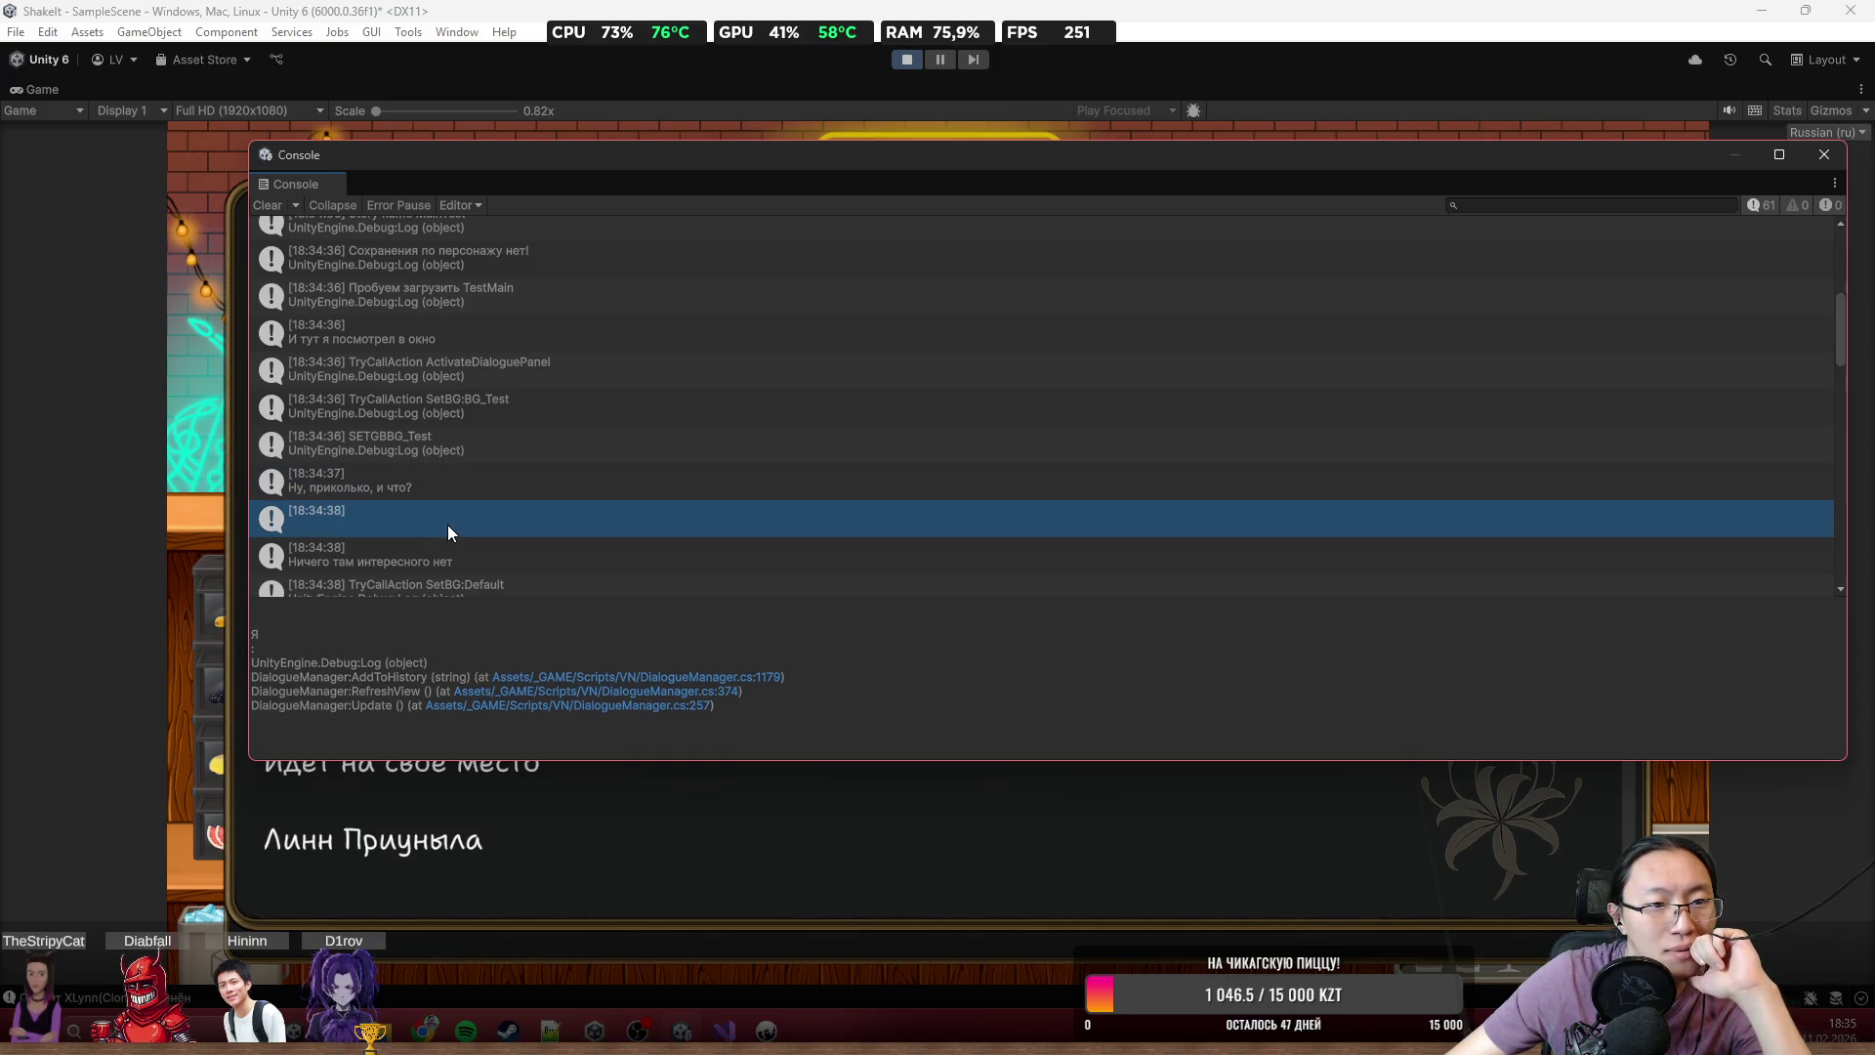
left_click(459, 489)
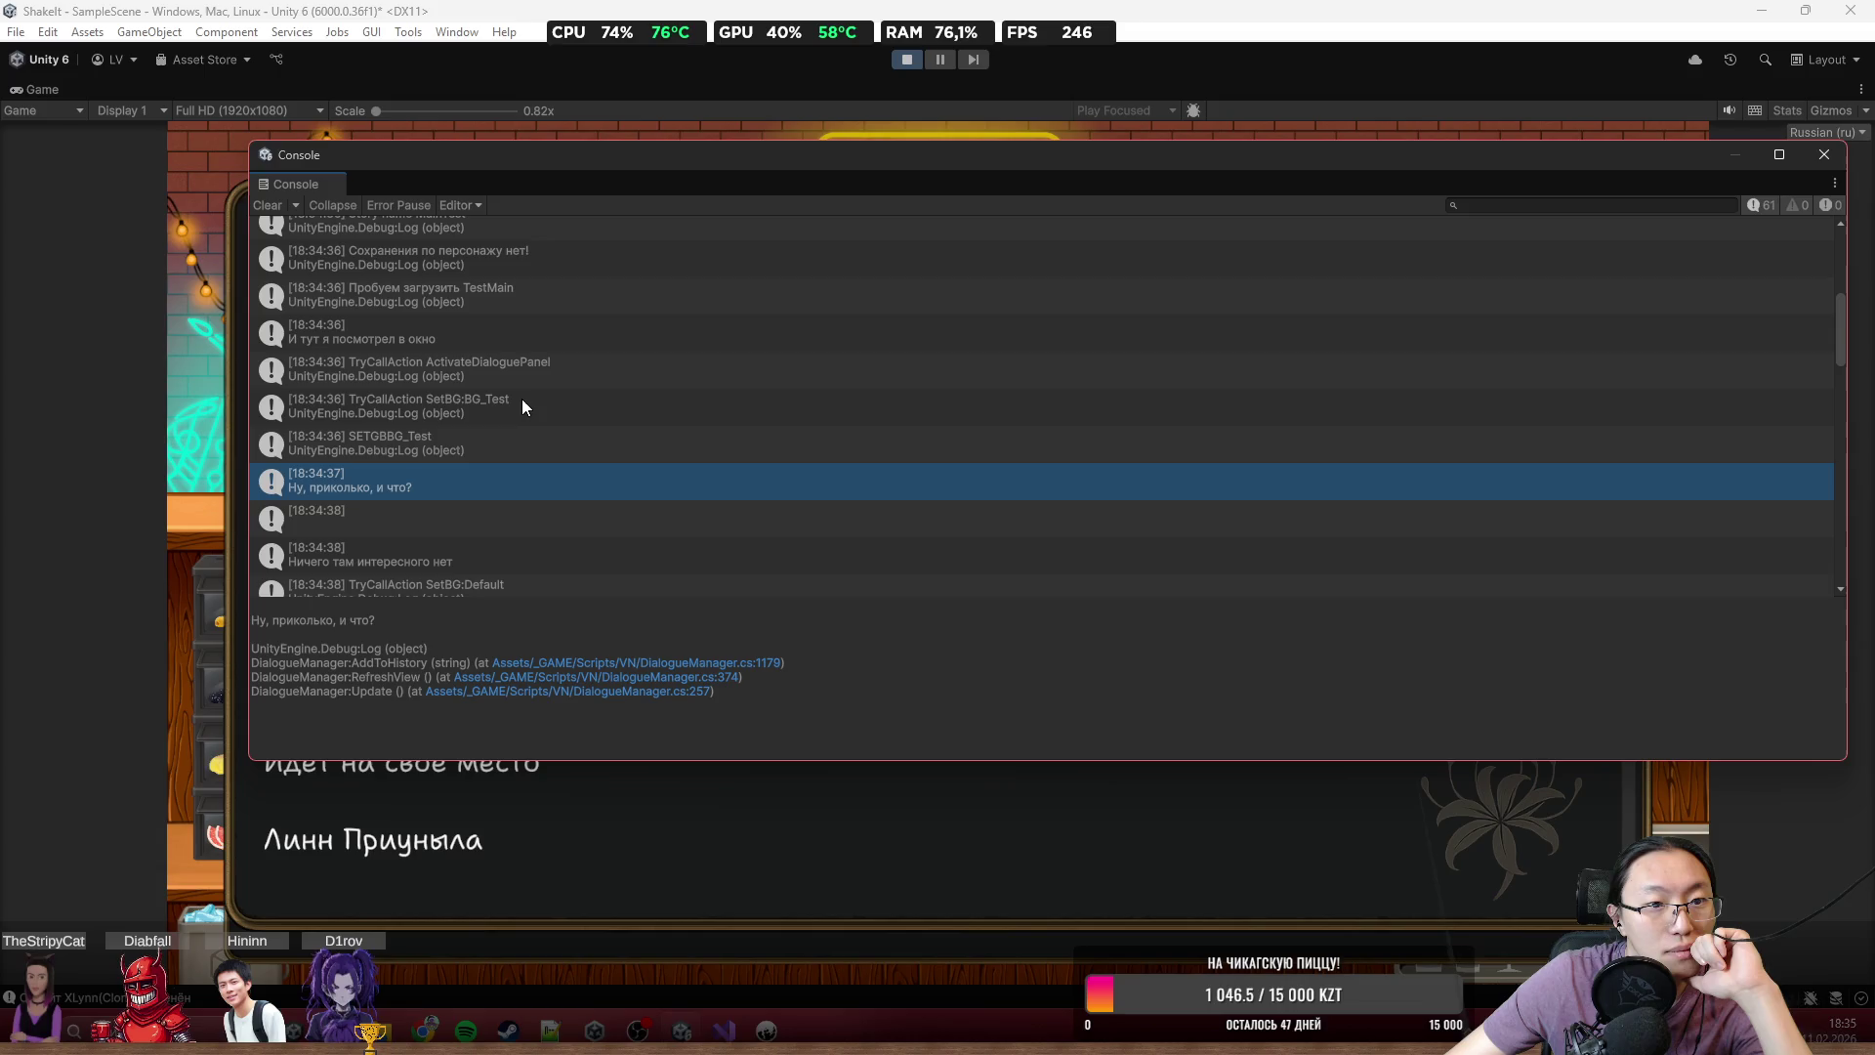
left_click(509, 344)
left_click_drag(507, 342, 537, 447)
mouse_move(671, 205)
left_mouse_down()
mouse_move(750, 833)
mouse_move(518, 266)
left_mouse_up()
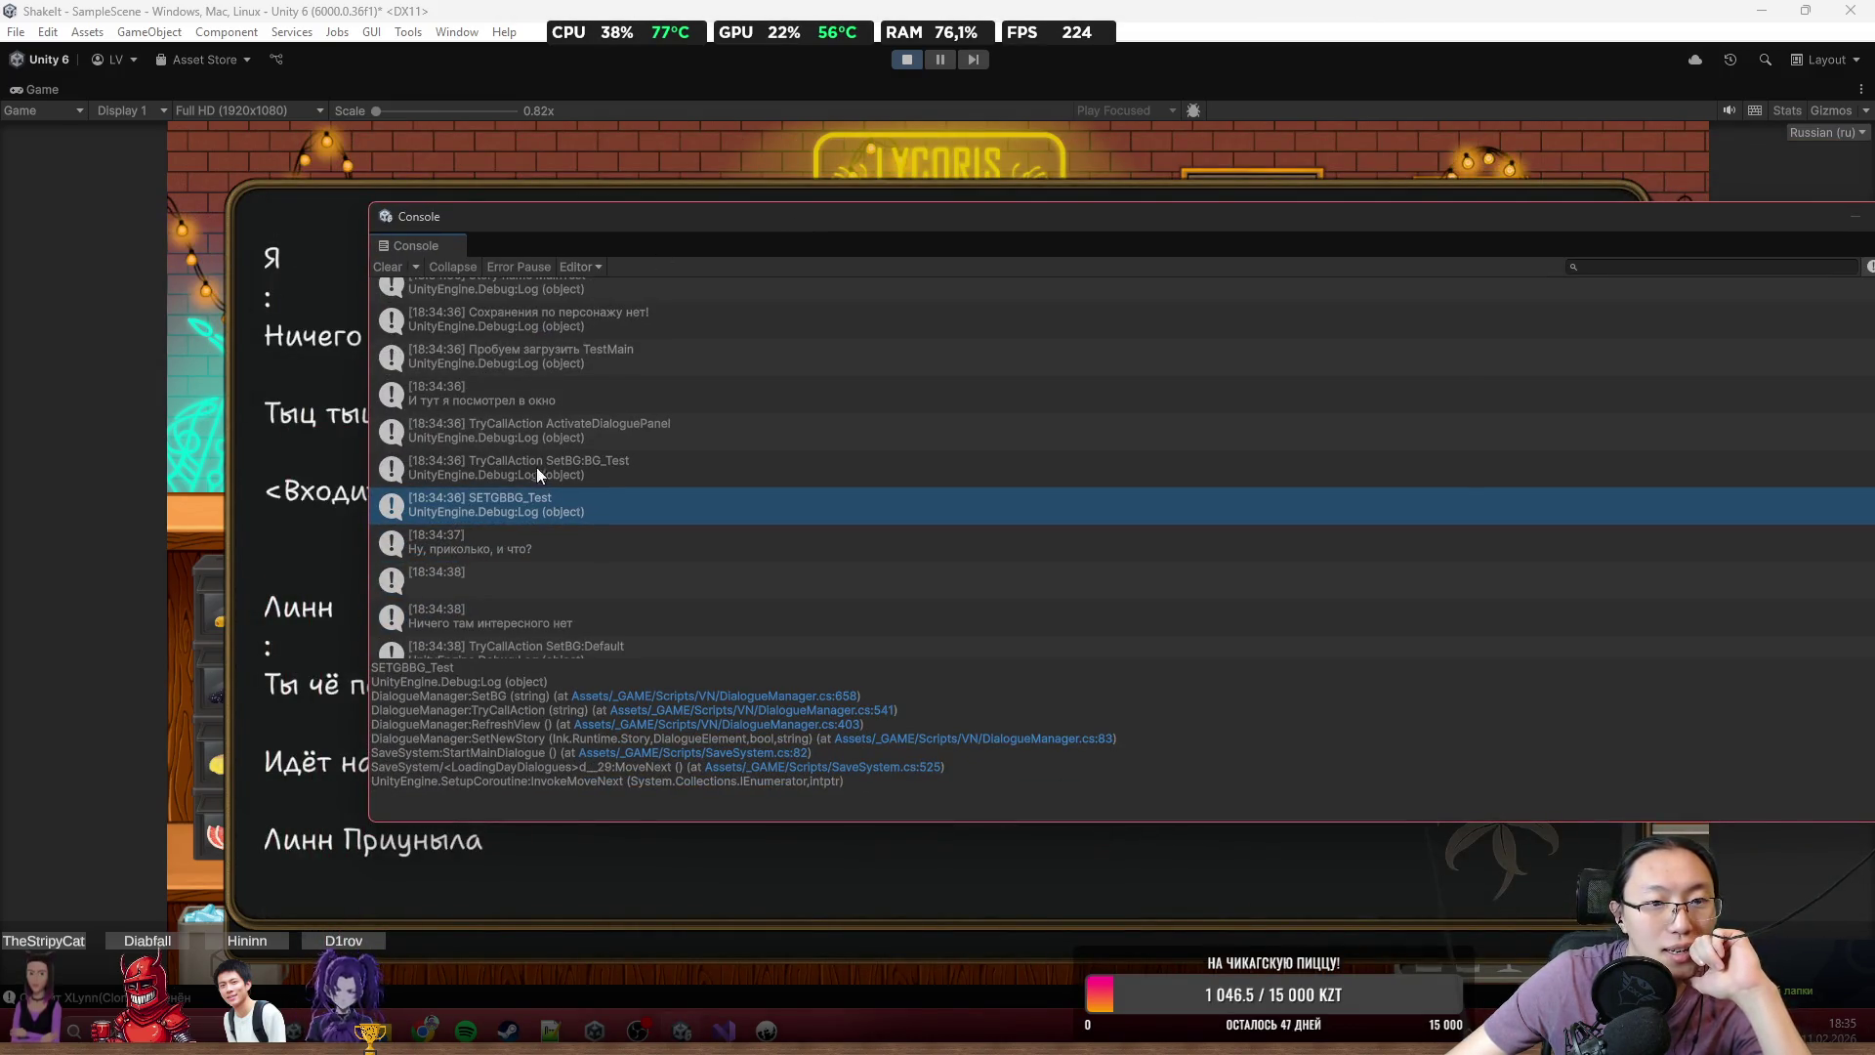
Check the 'Ты чё пёс' and empty Линн entries, then bring DialogueManager.cs forward in Visual Studio.
scroll(488, 635, "down", 4)
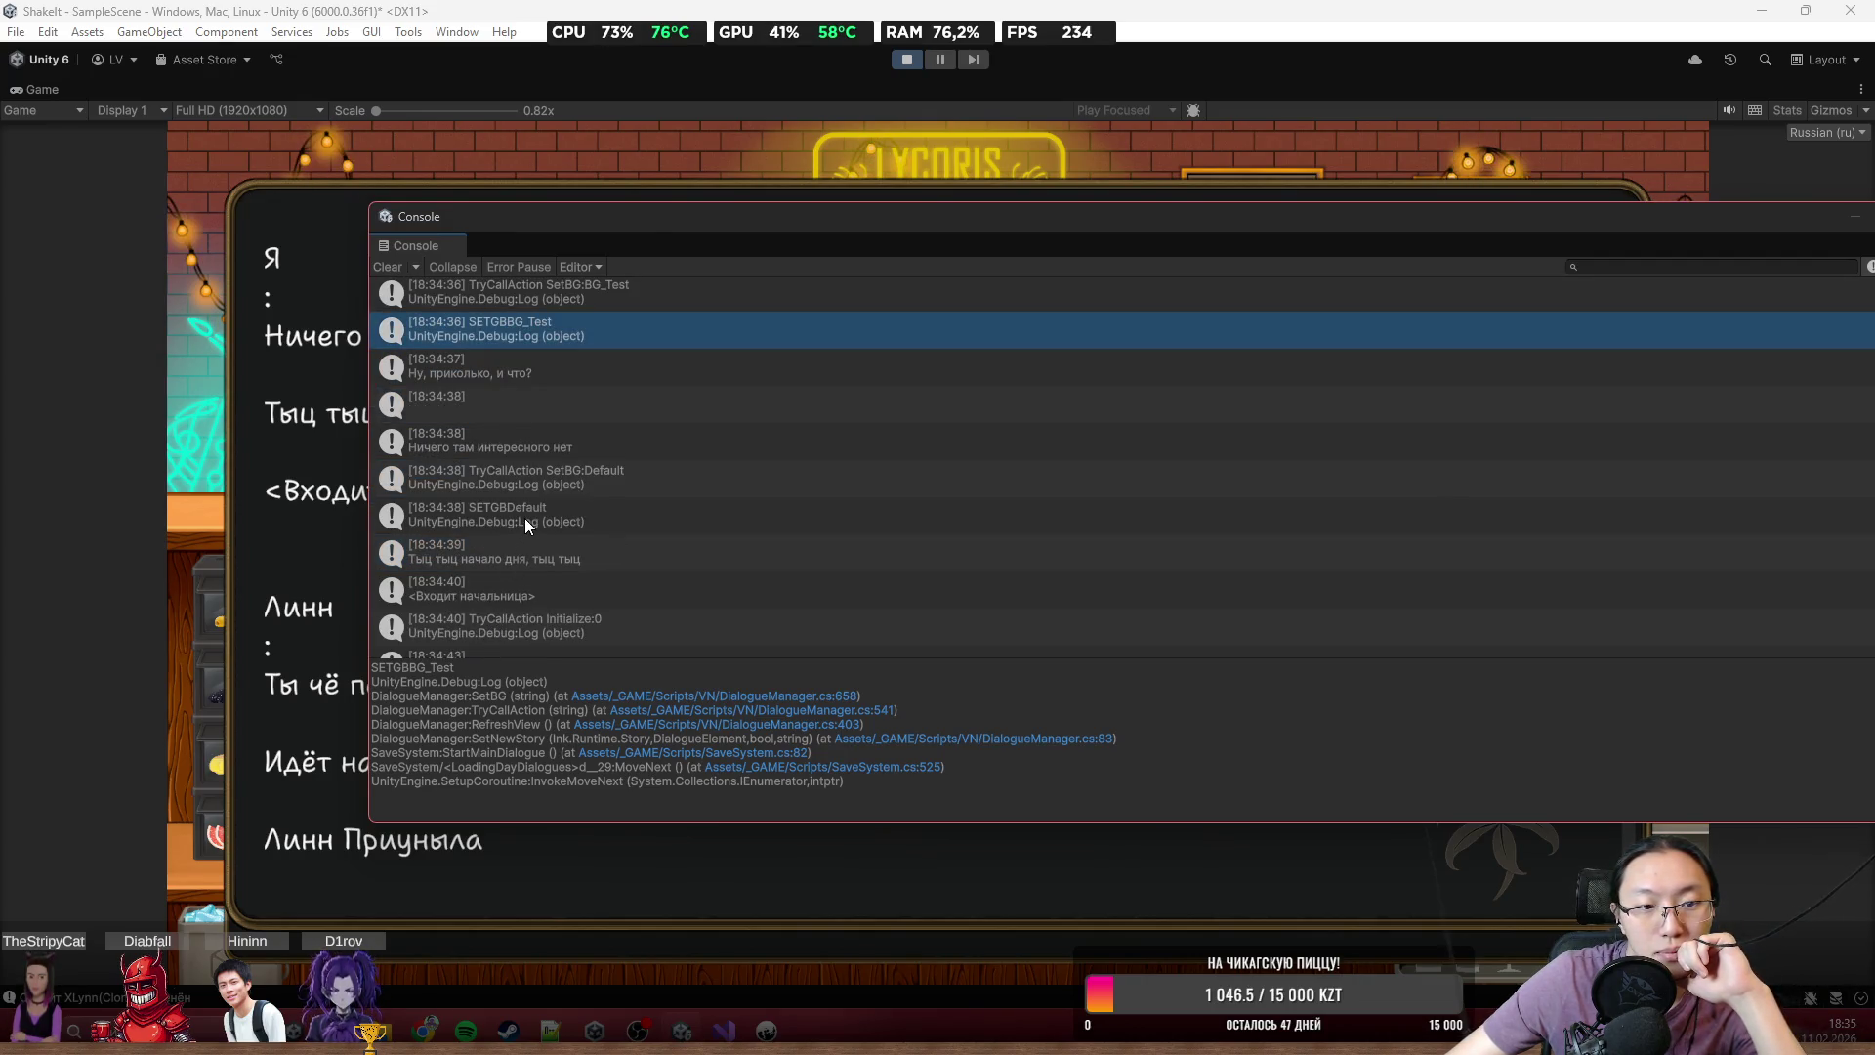
left_click(527, 373)
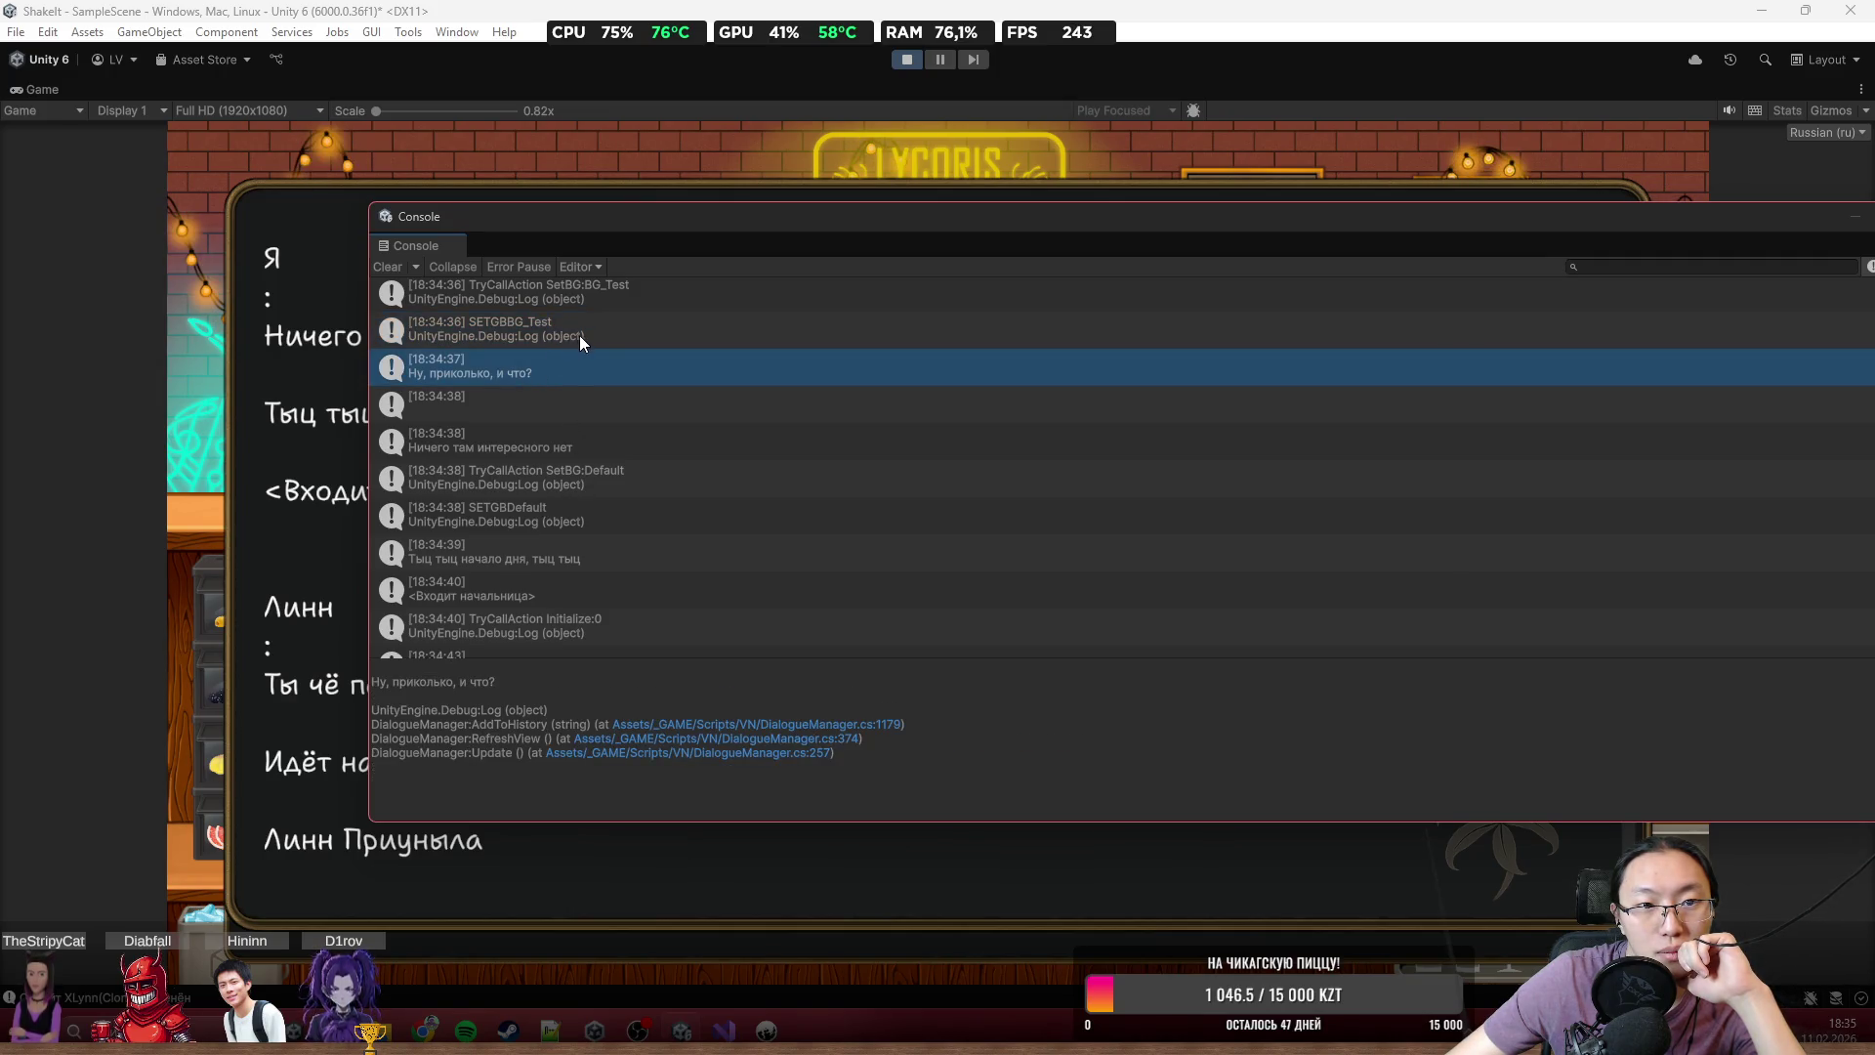
scroll(586, 361, "up", 3)
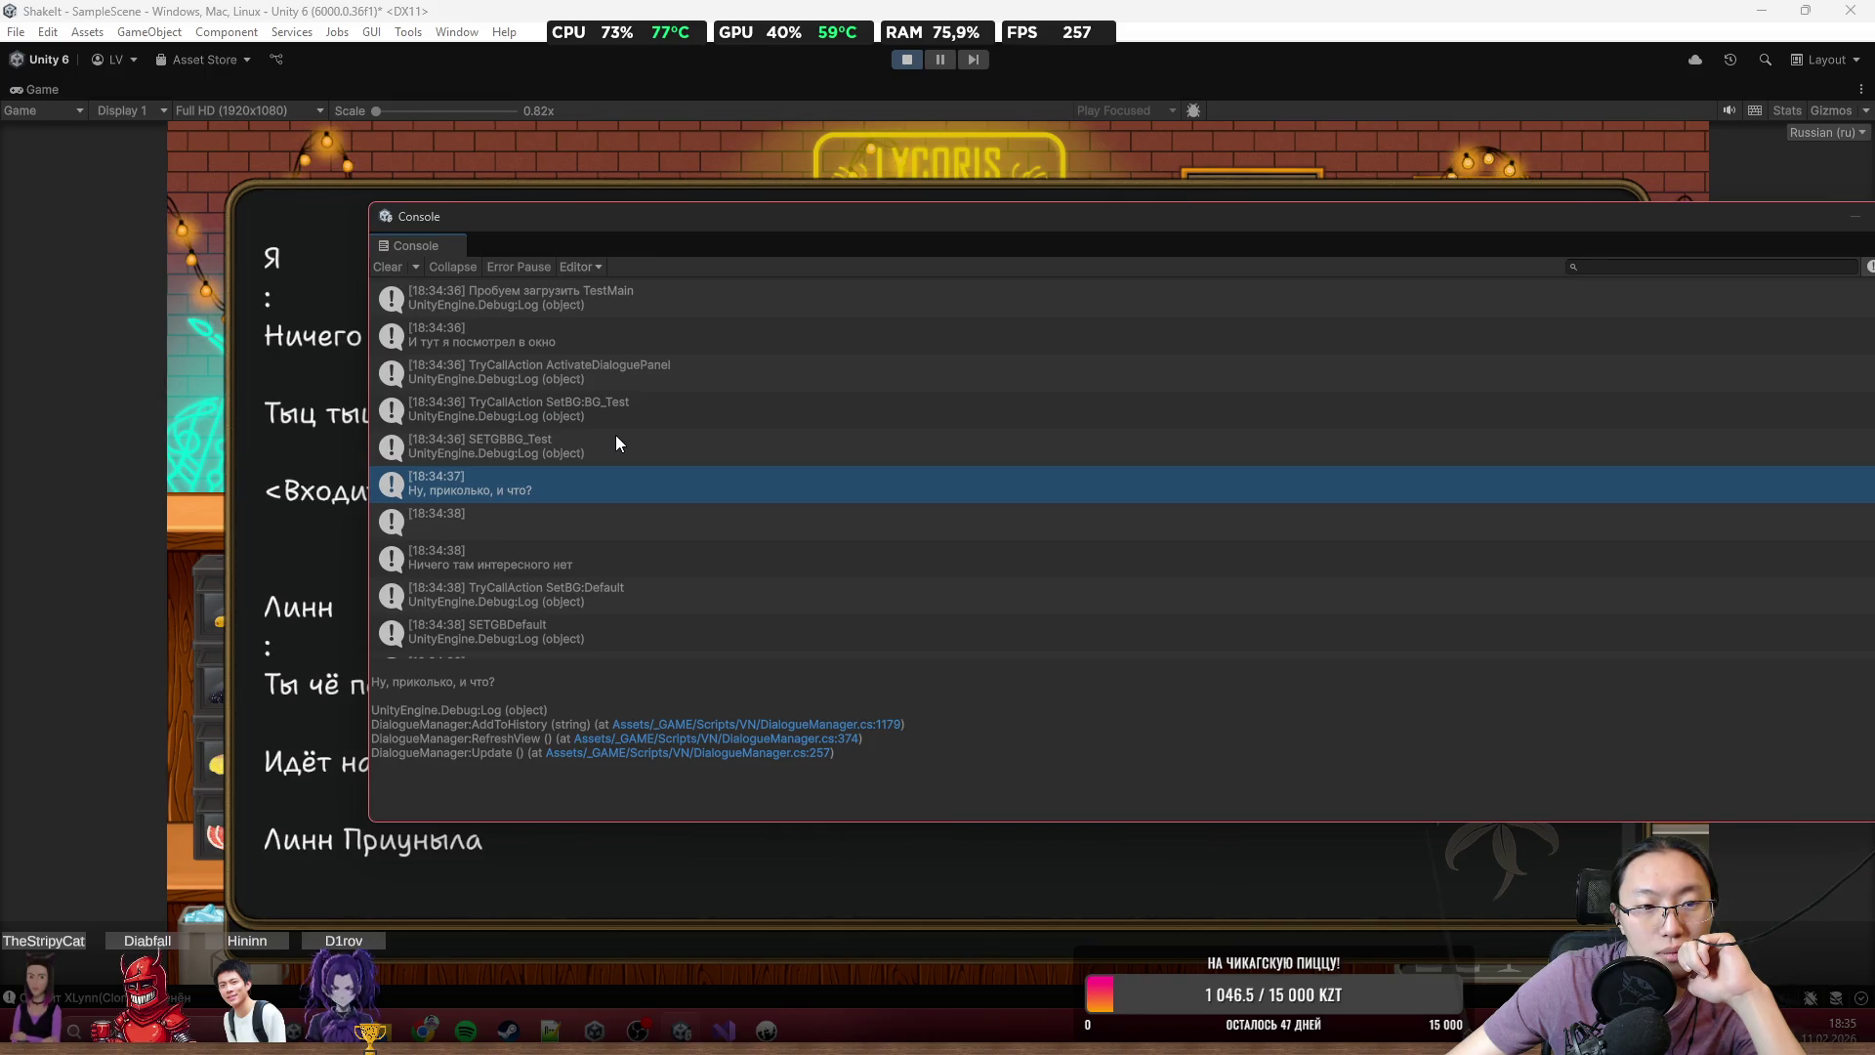
scroll(727, 558, "down", 10)
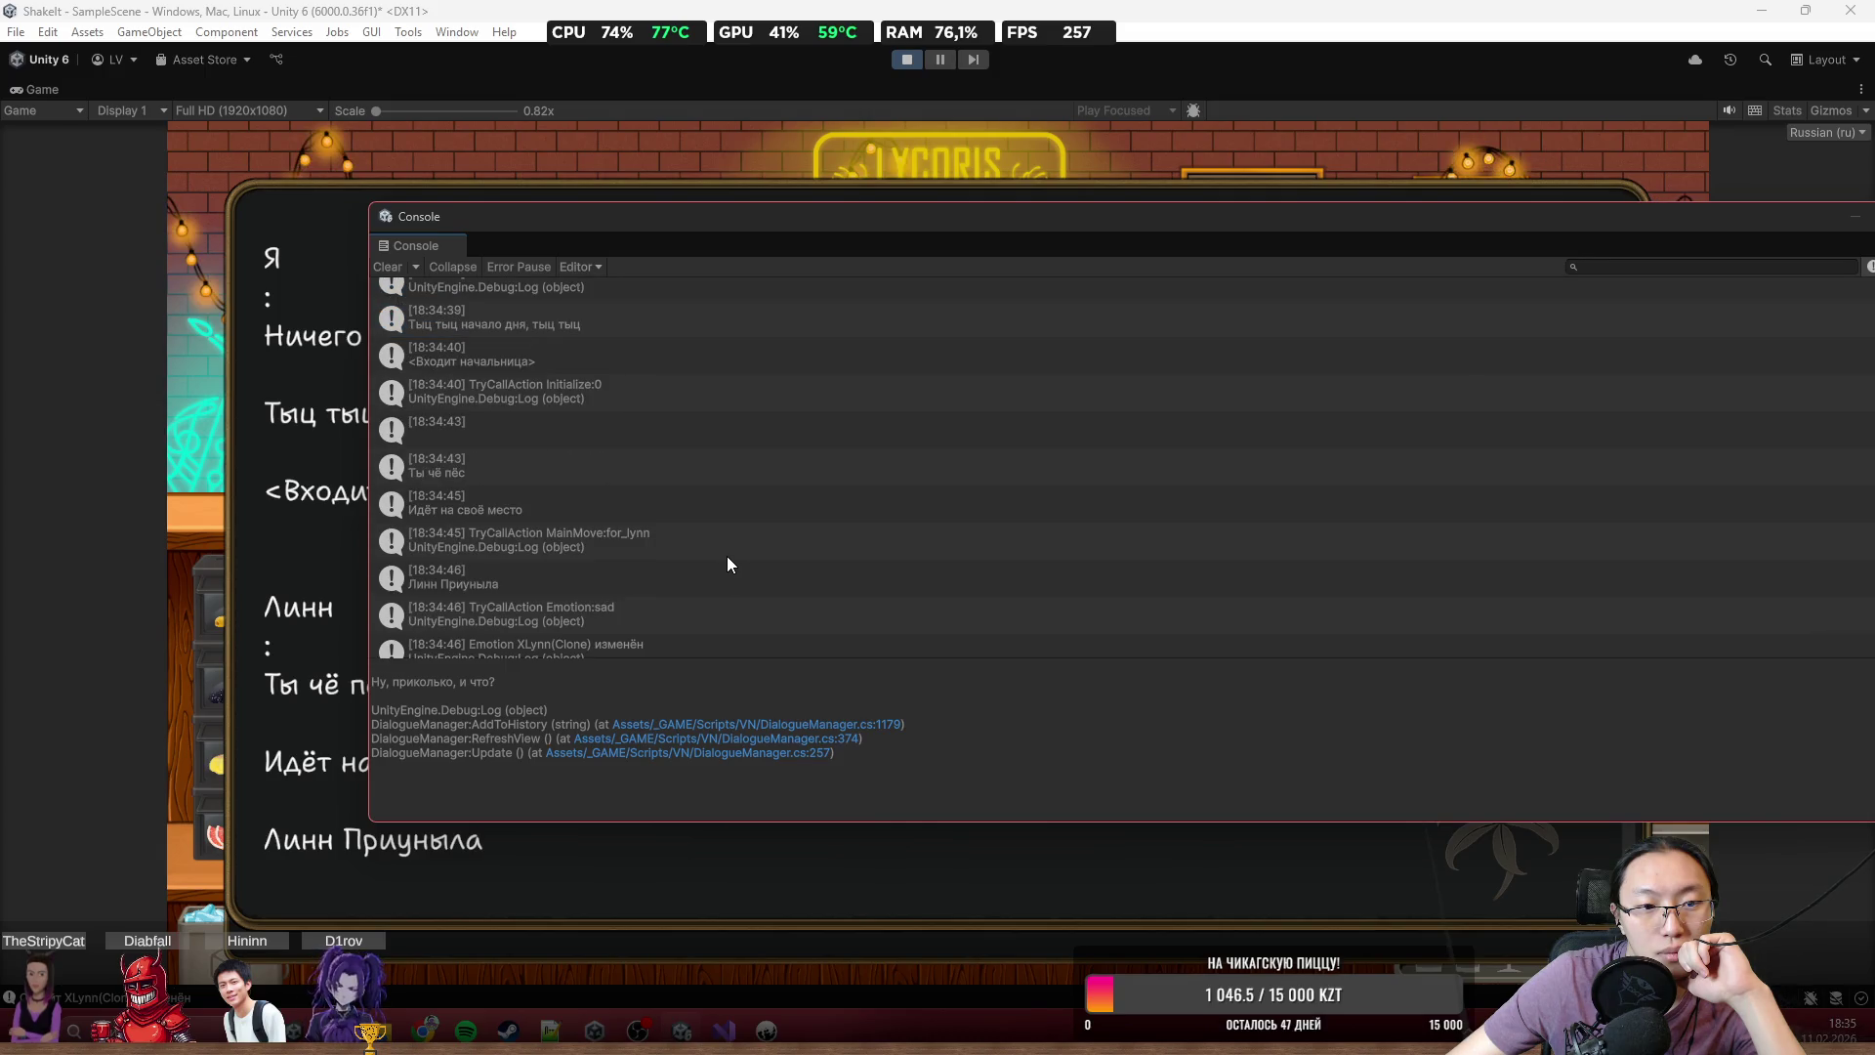
left_click(584, 485)
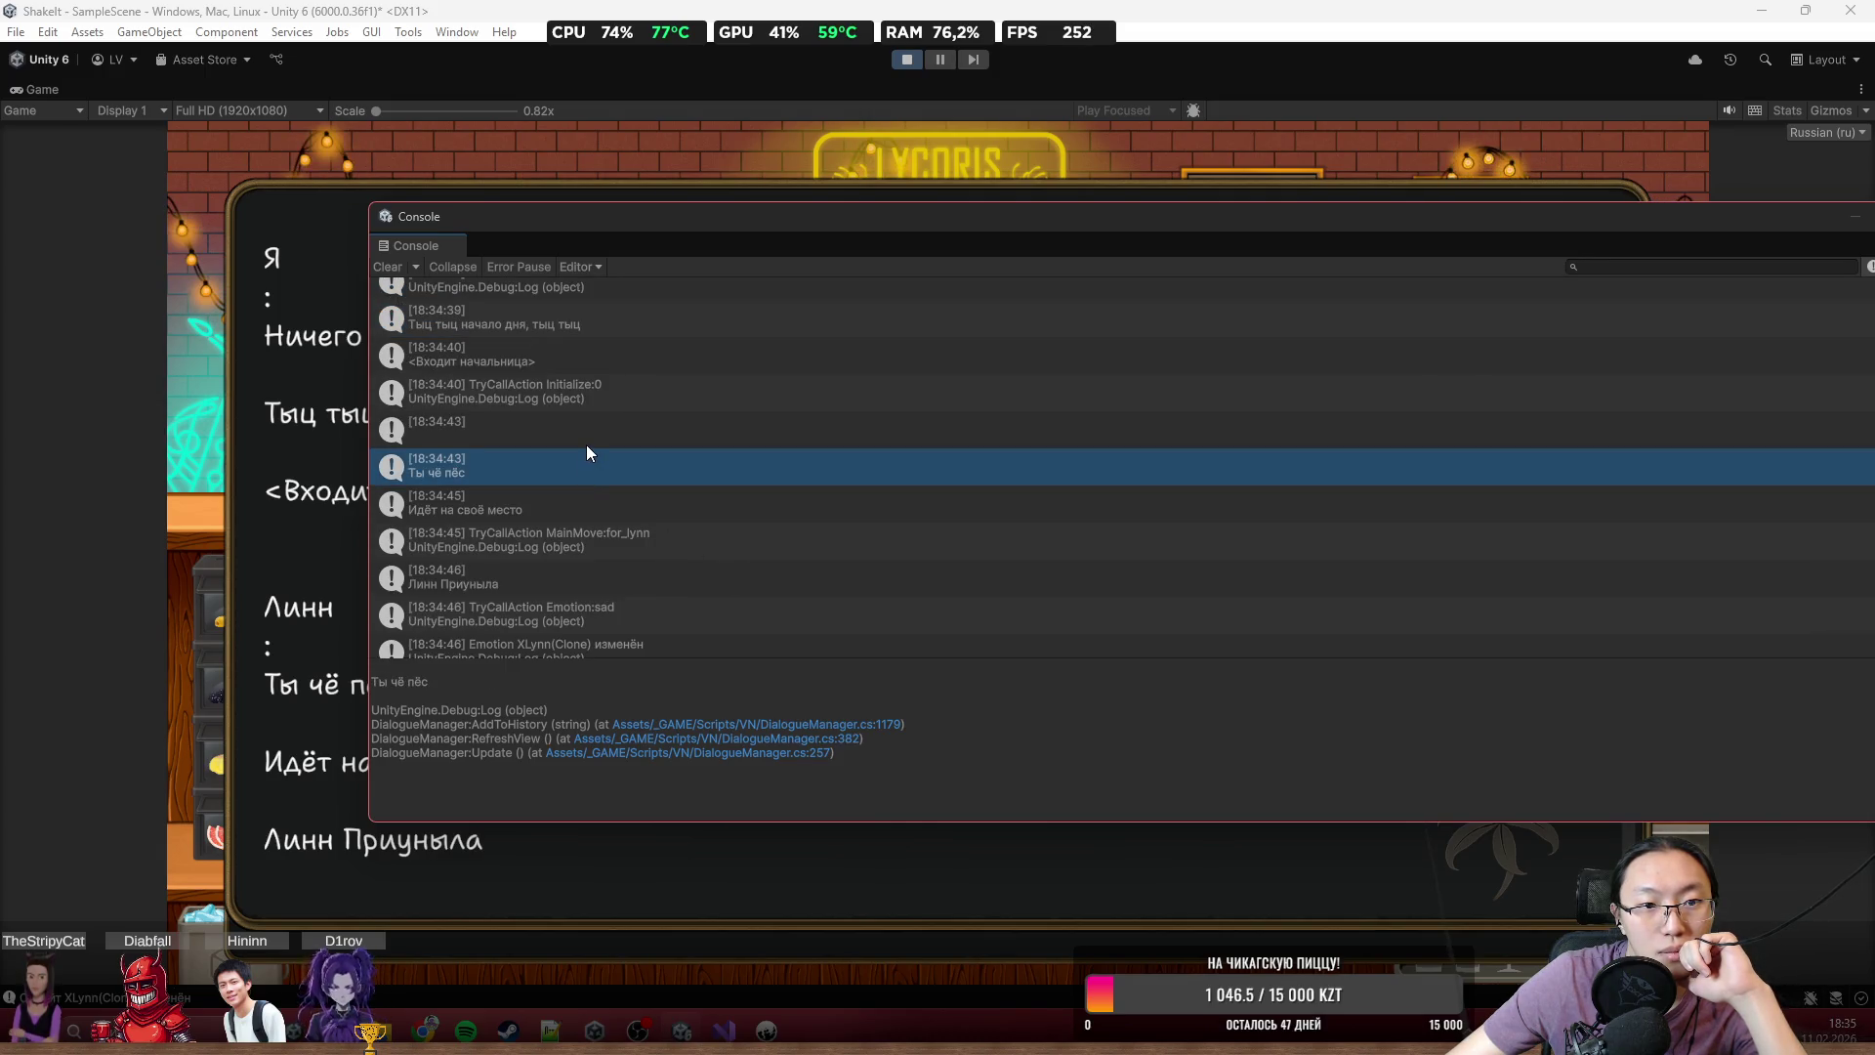
left_click(587, 444)
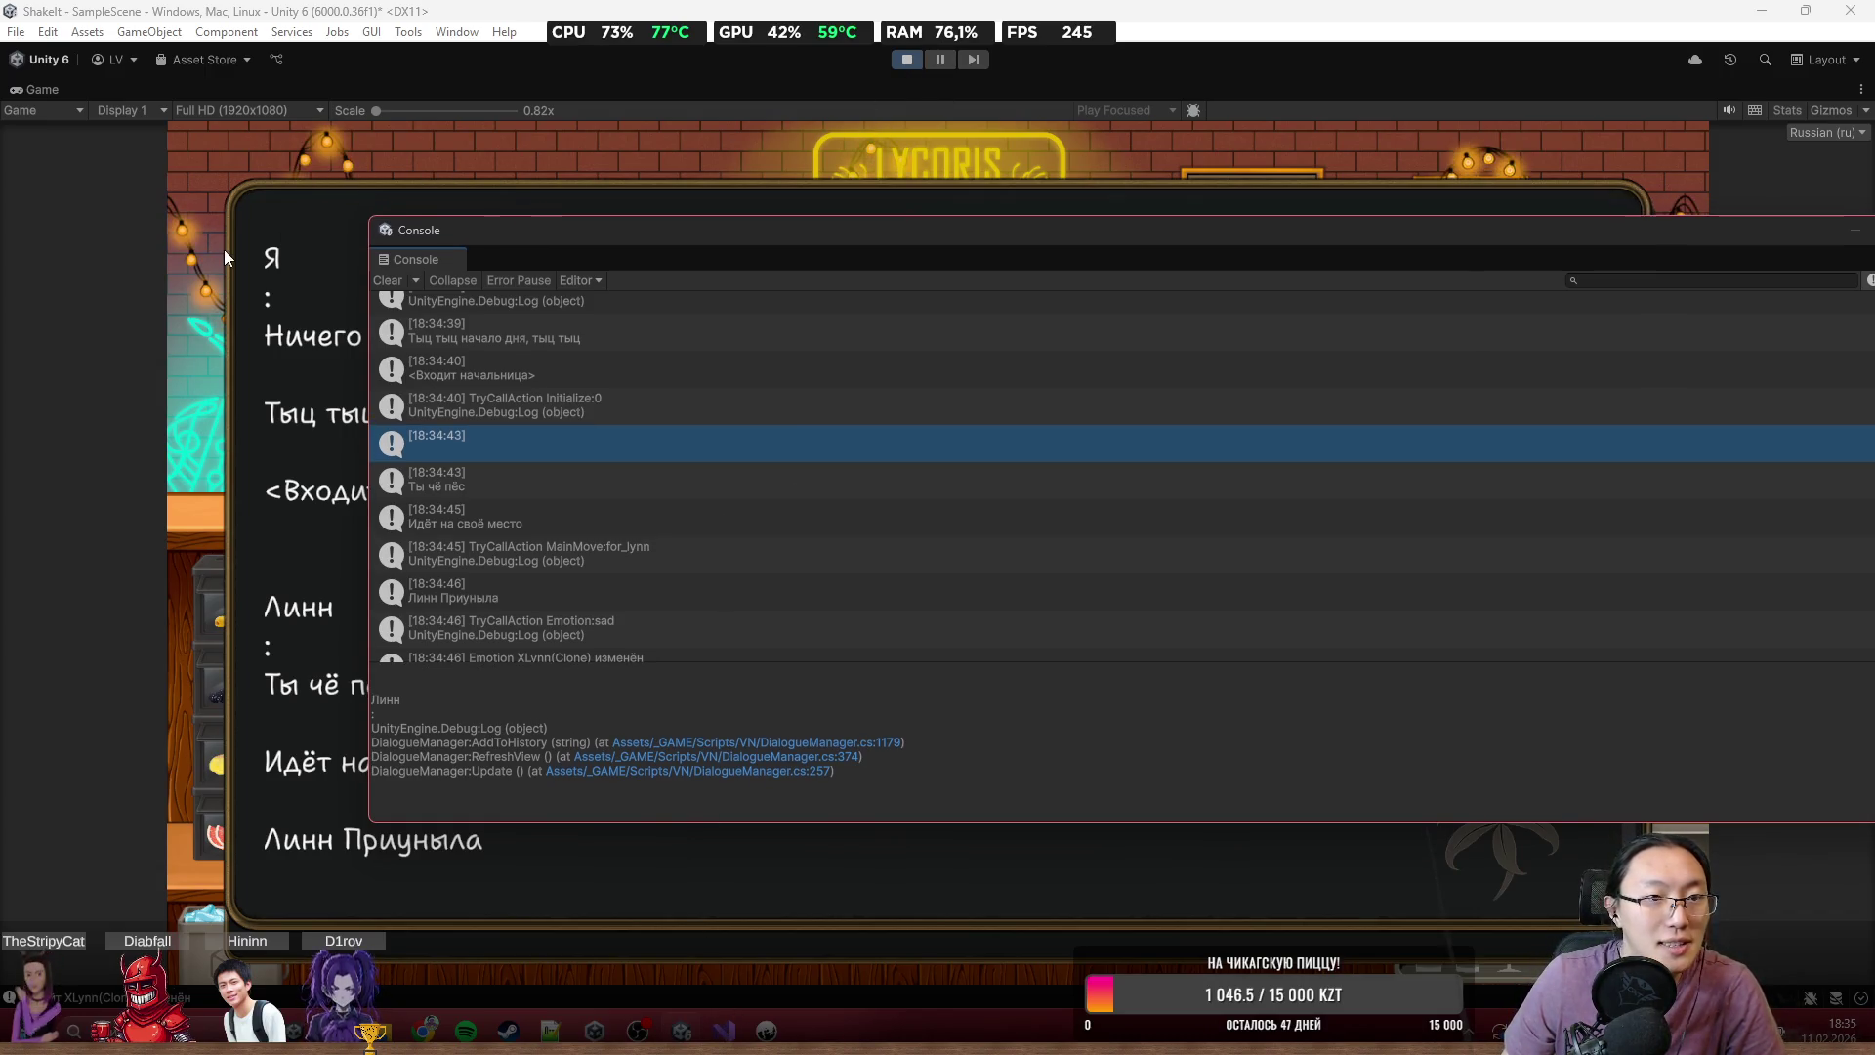
left_click(724, 1031)
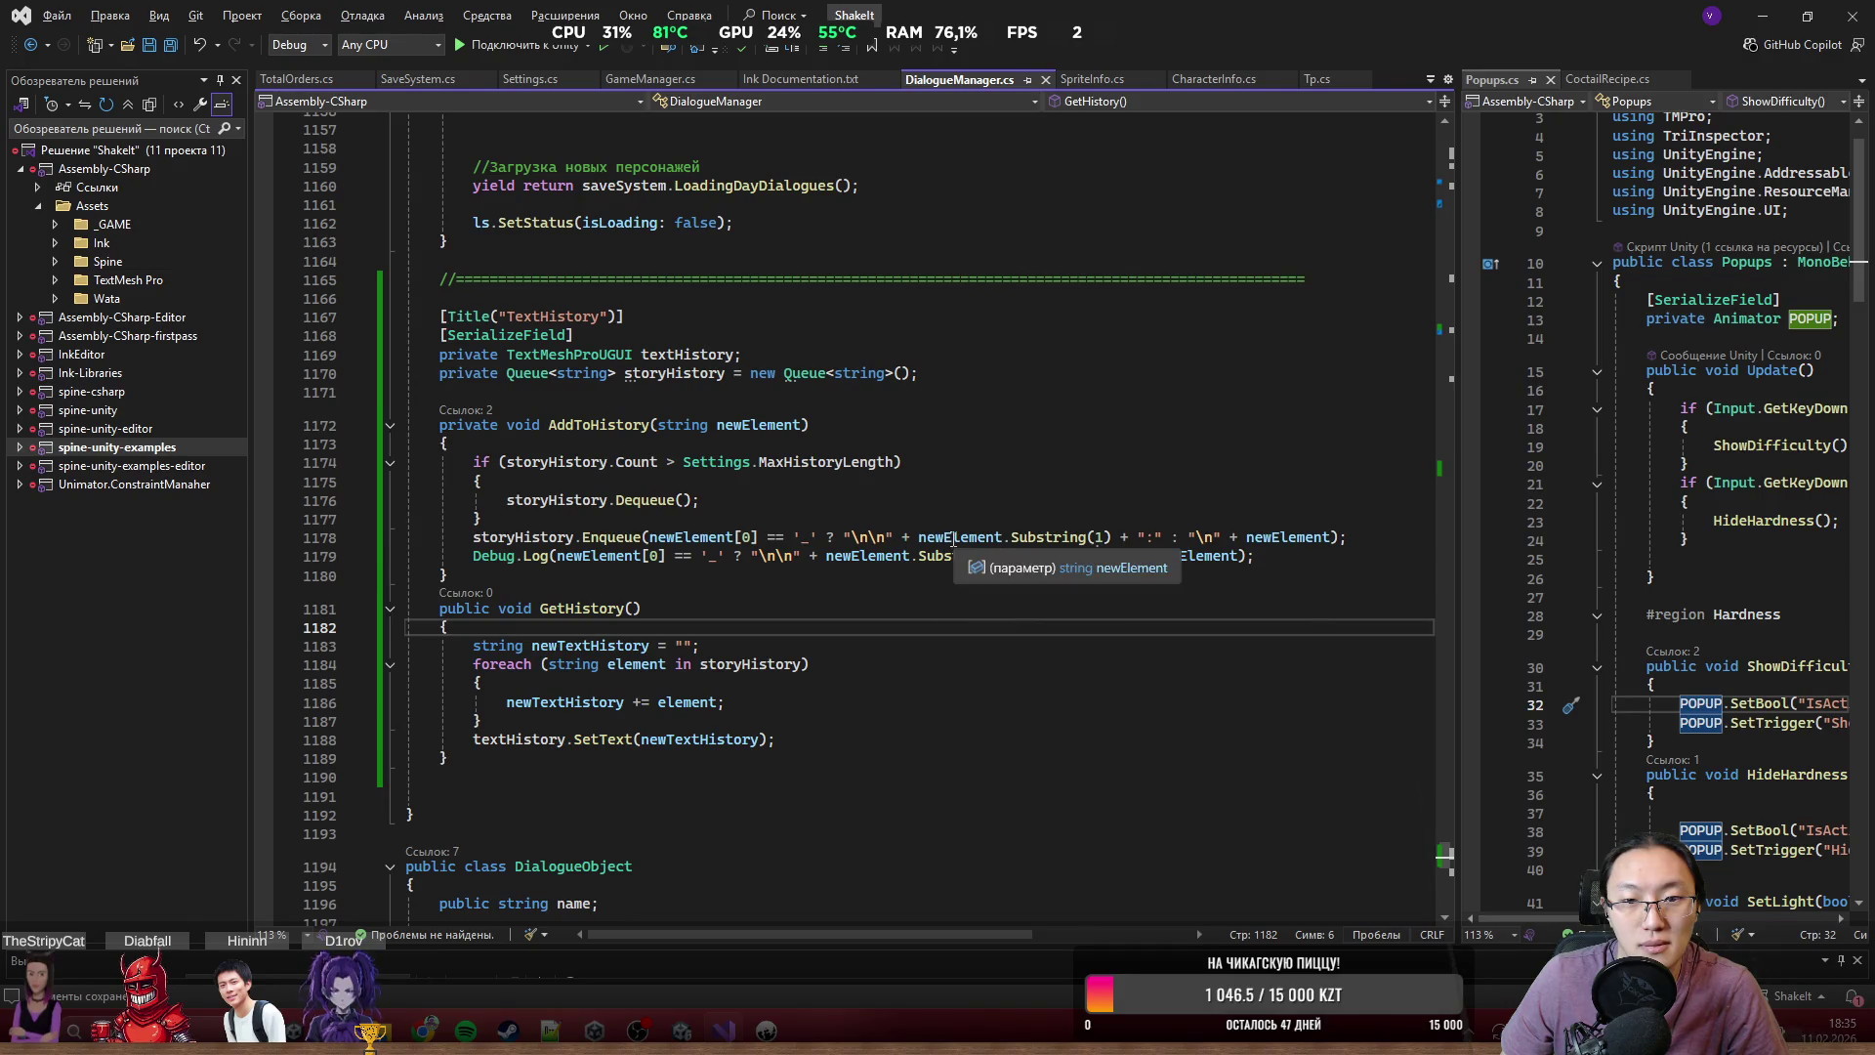
Examine Substring(1) on line 1178 and TestMain.ink's speaker lines, then view the Линн Приуныла log entry.
left_click(1093, 537)
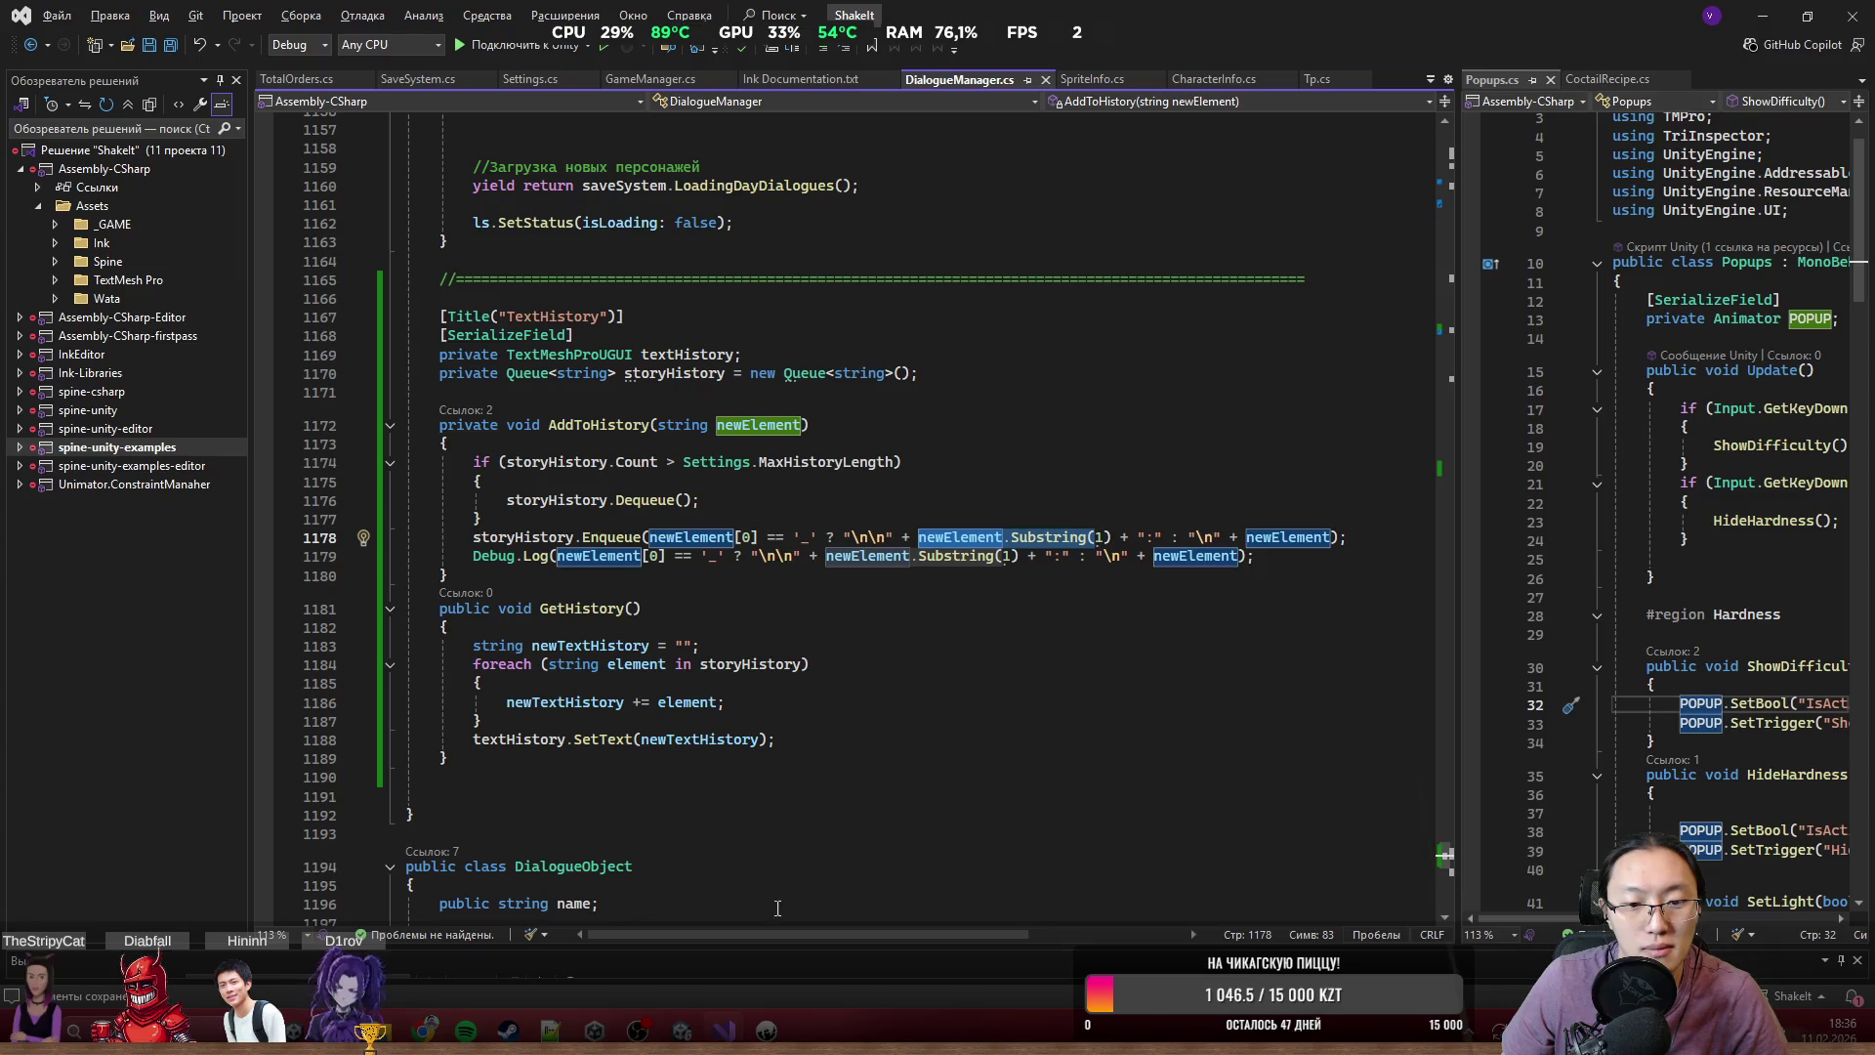
left_click(767, 1031)
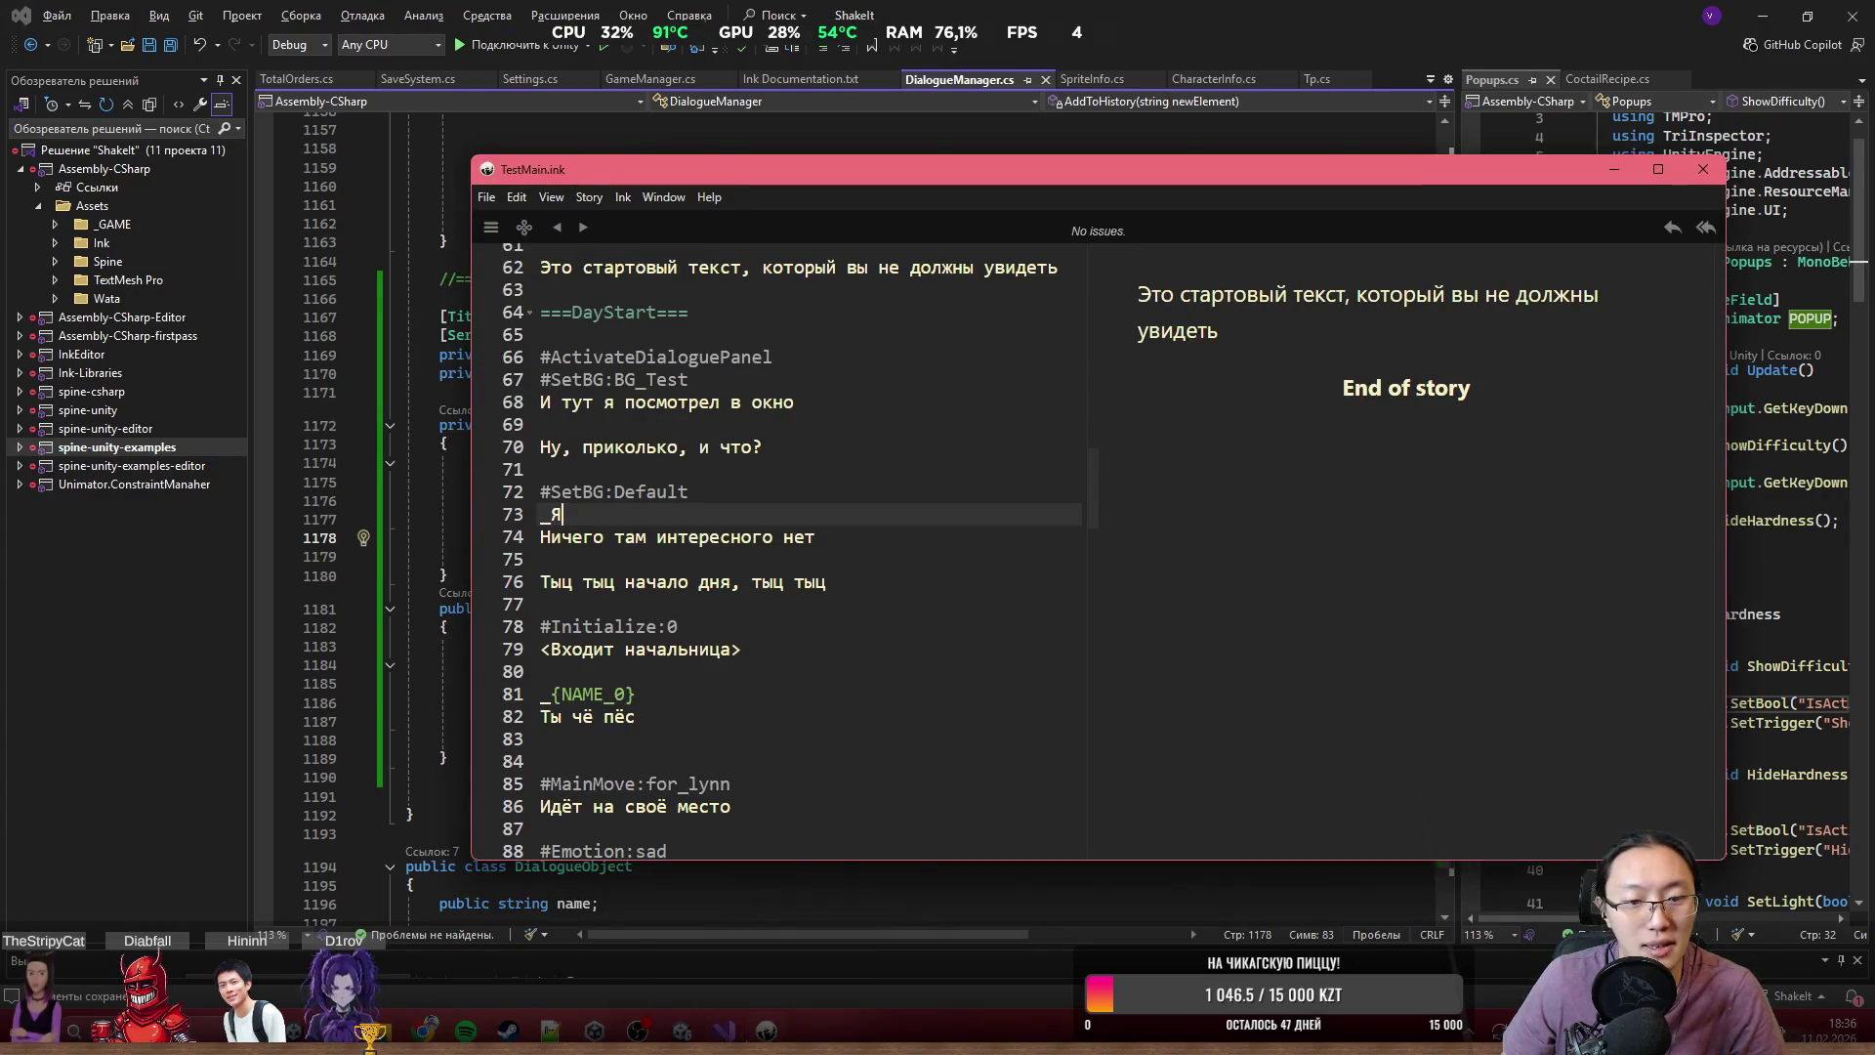
left_click(687, 1032)
left_click(563, 597)
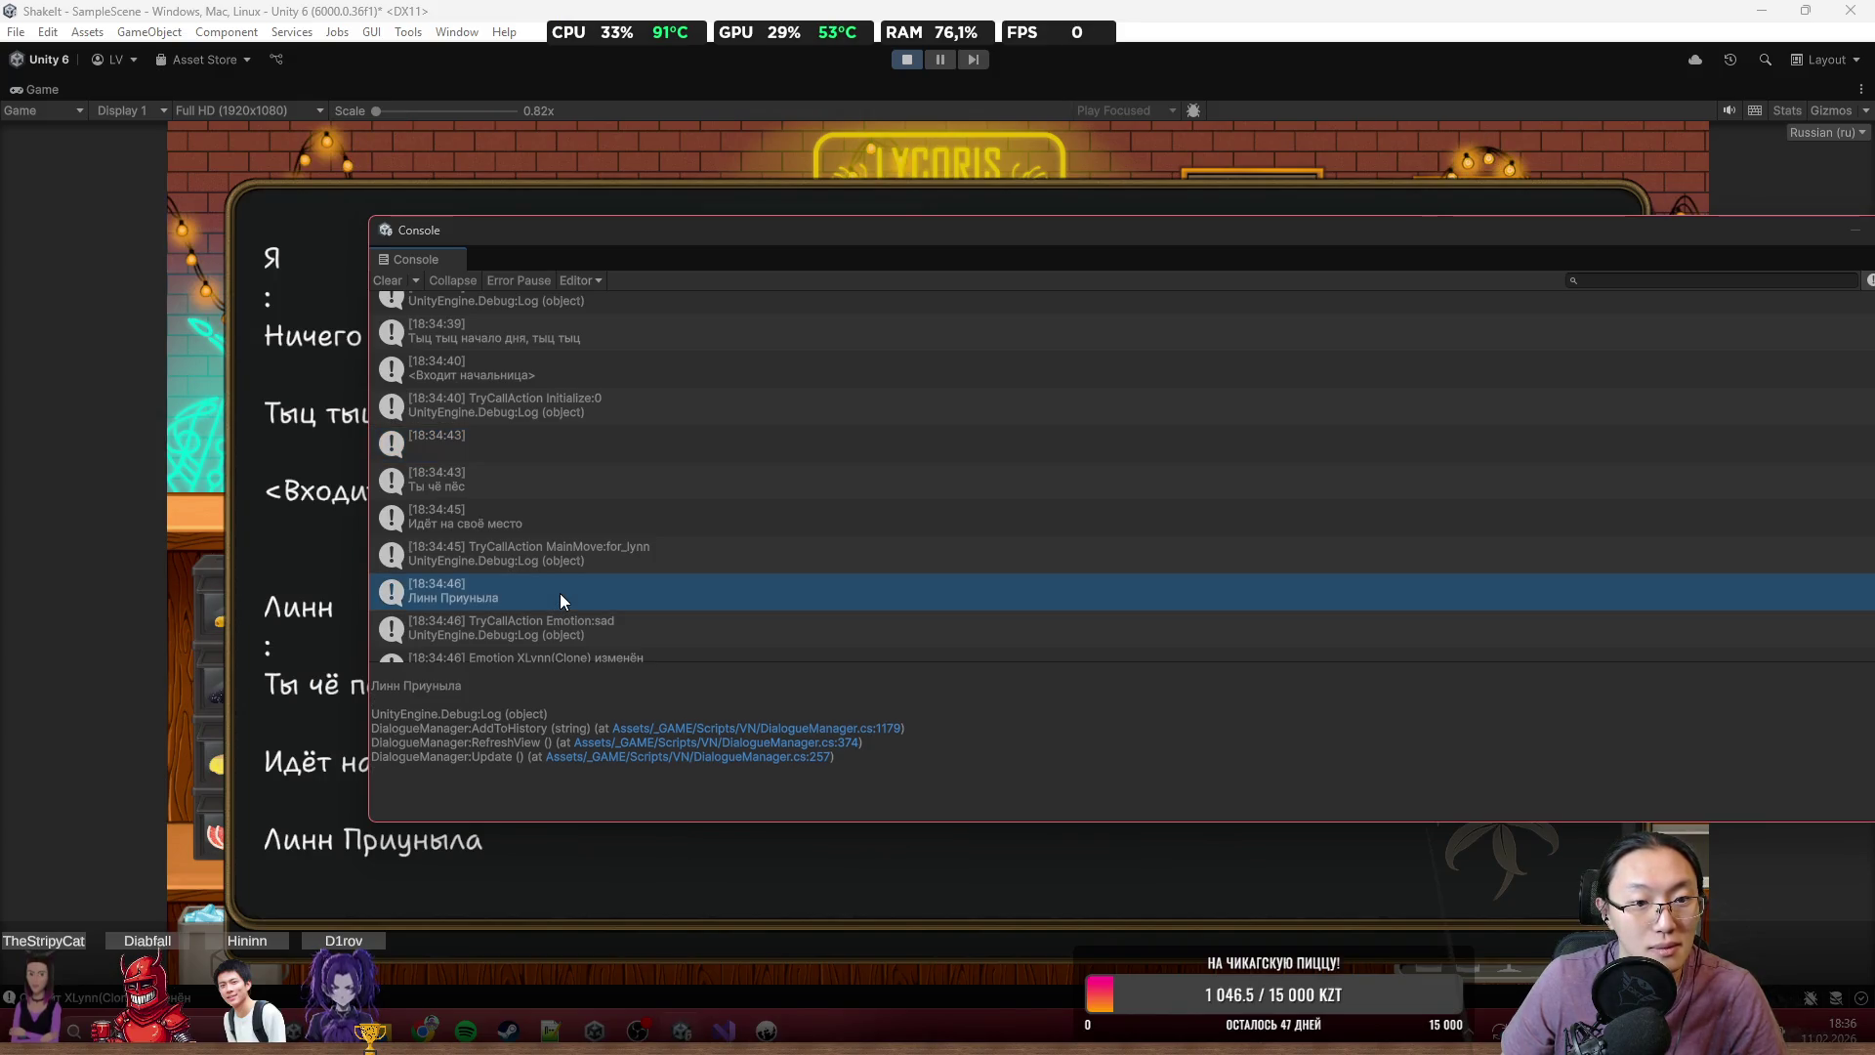
Reselect the empty speaker-name log entry and inspect its detail text.
left_click(583, 527)
left_click(586, 486)
left_click(574, 444)
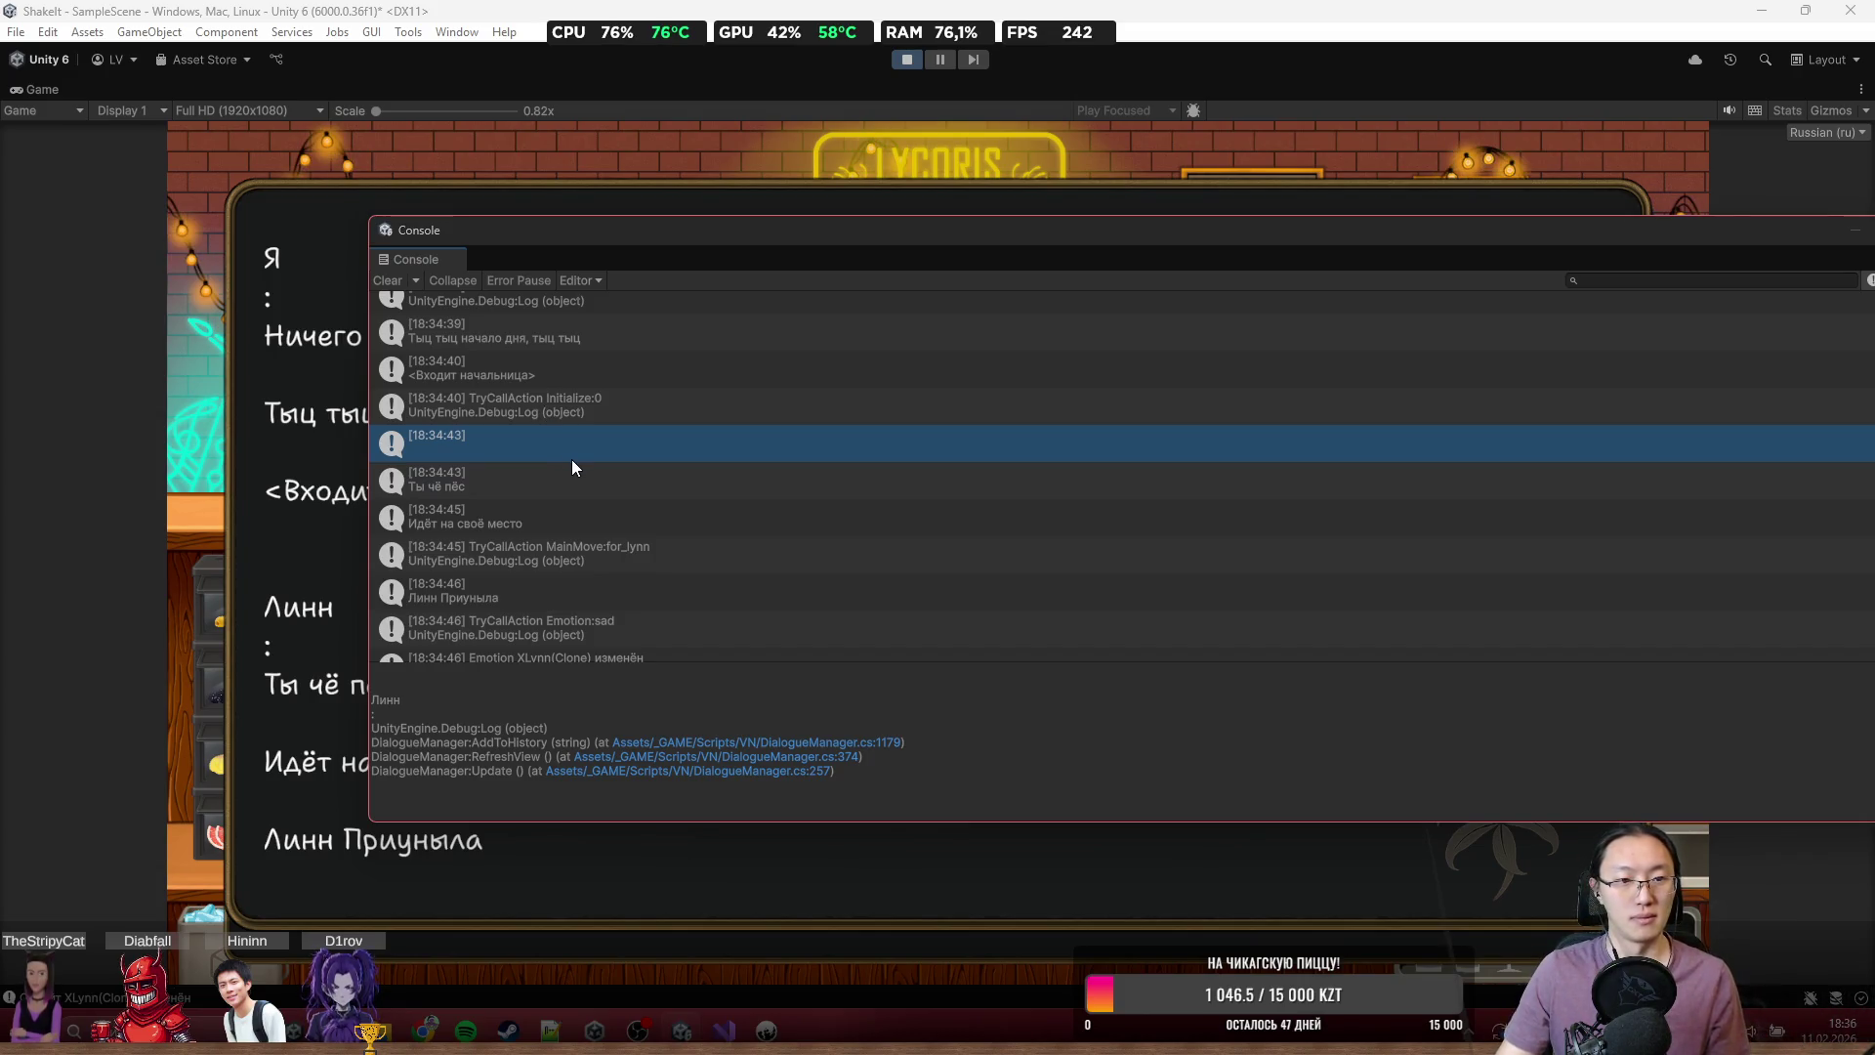
mouse_move(375, 701)
left_mouse_down()
mouse_move(422, 747)
mouse_move(375, 705)
mouse_move(401, 725)
left_mouse_up()
left_click(395, 717)
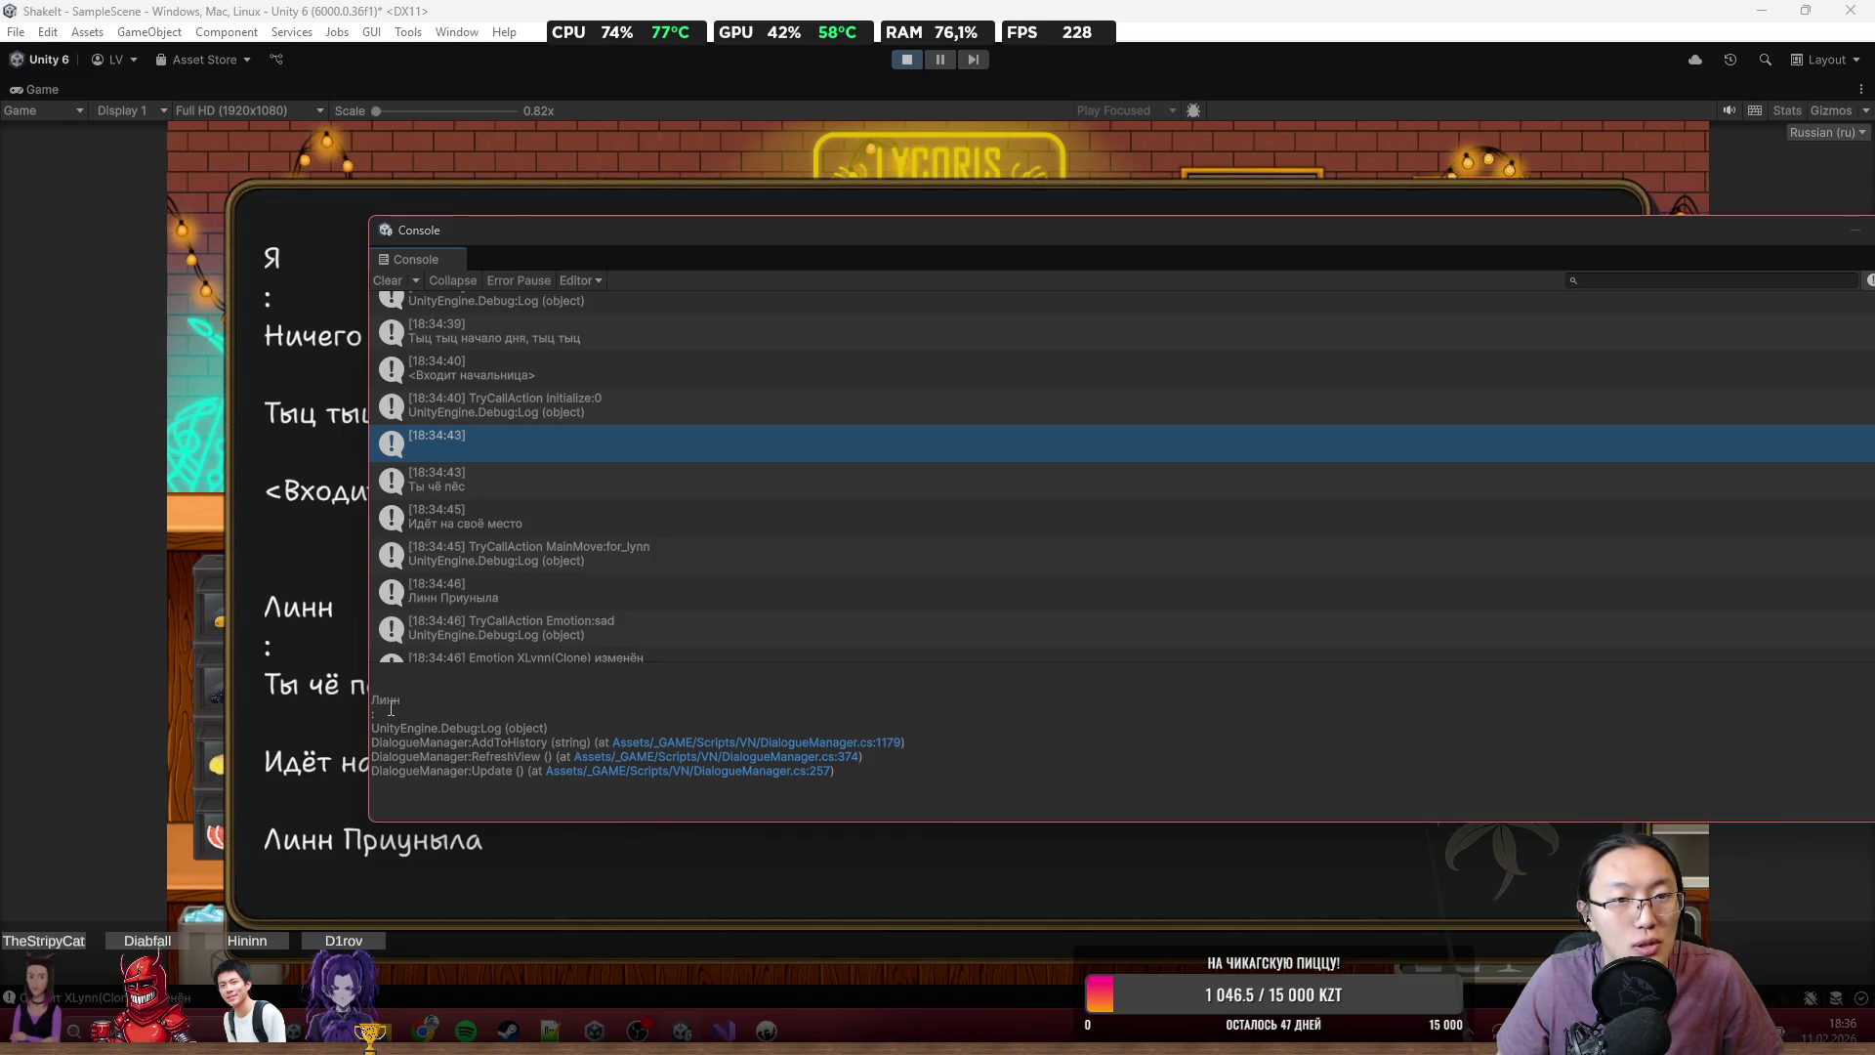
scroll(581, 408, "up", 3)
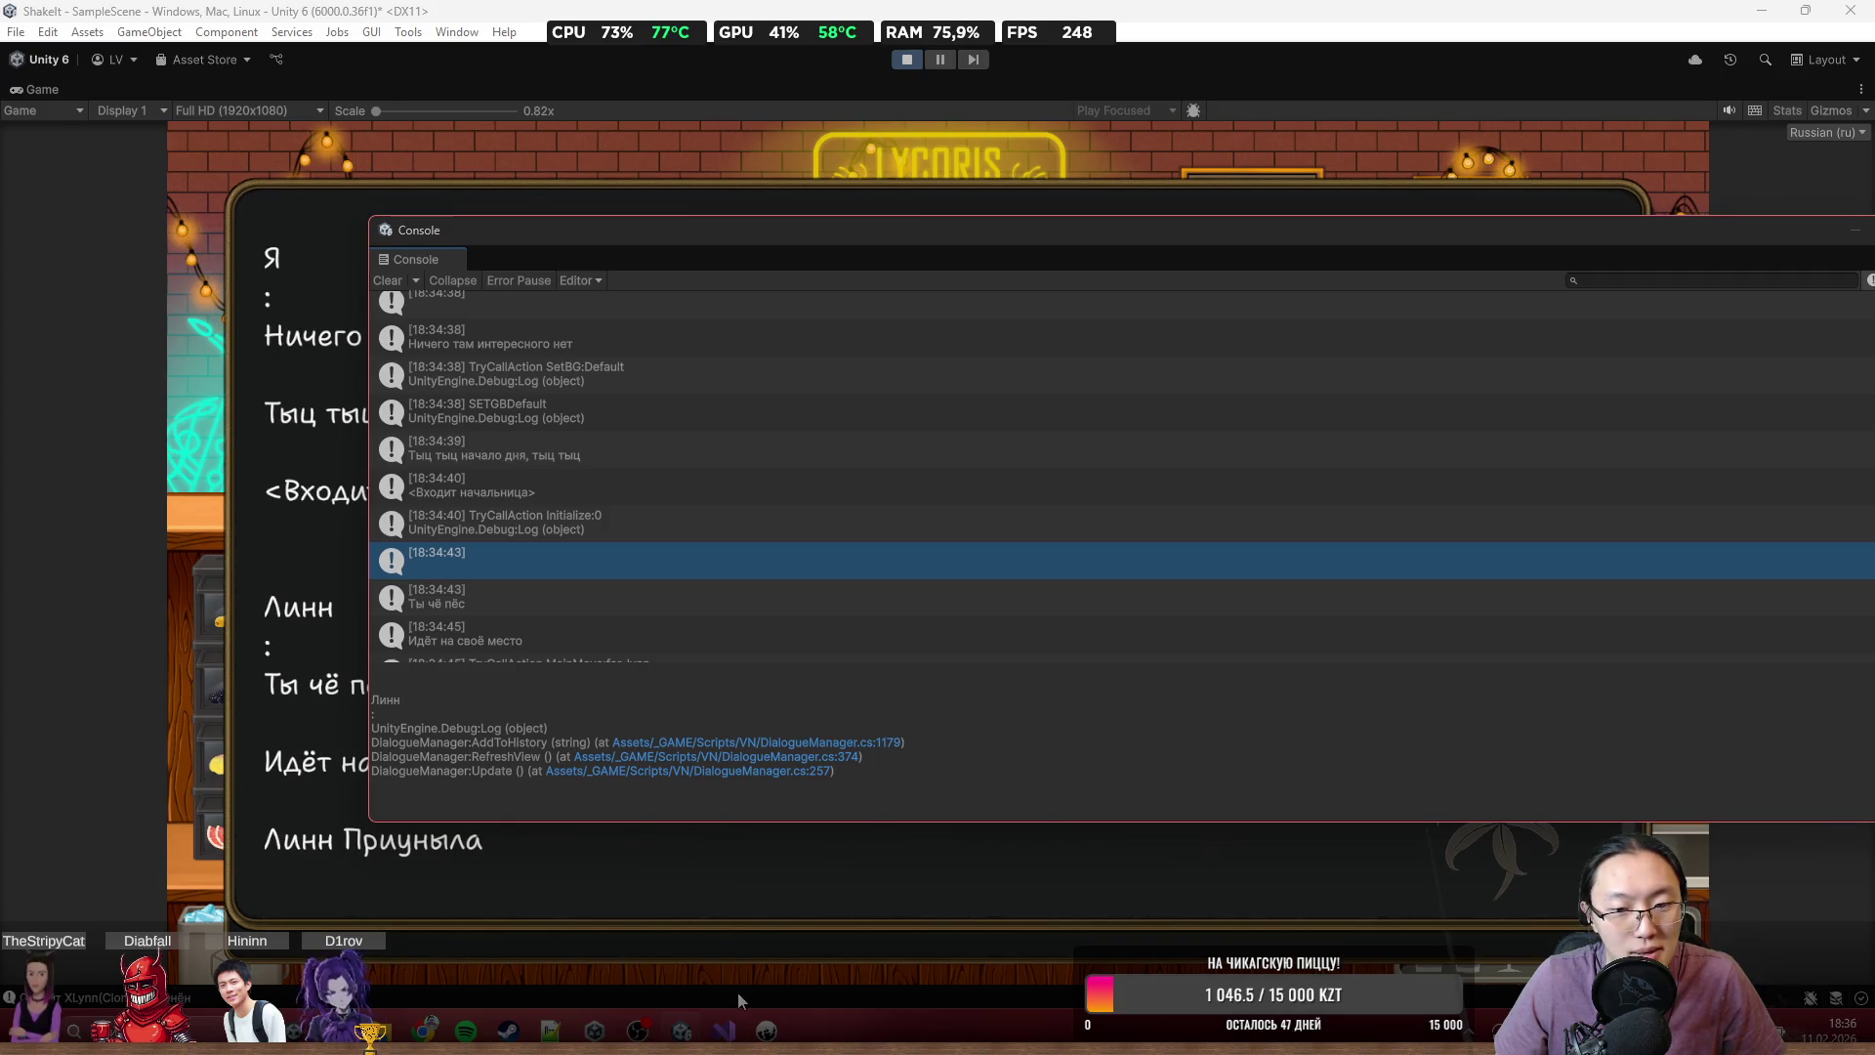
Compare newElement.Substring(1) in the Debug.Log line against the logged Линн and colon lines.
left_click(724, 1030)
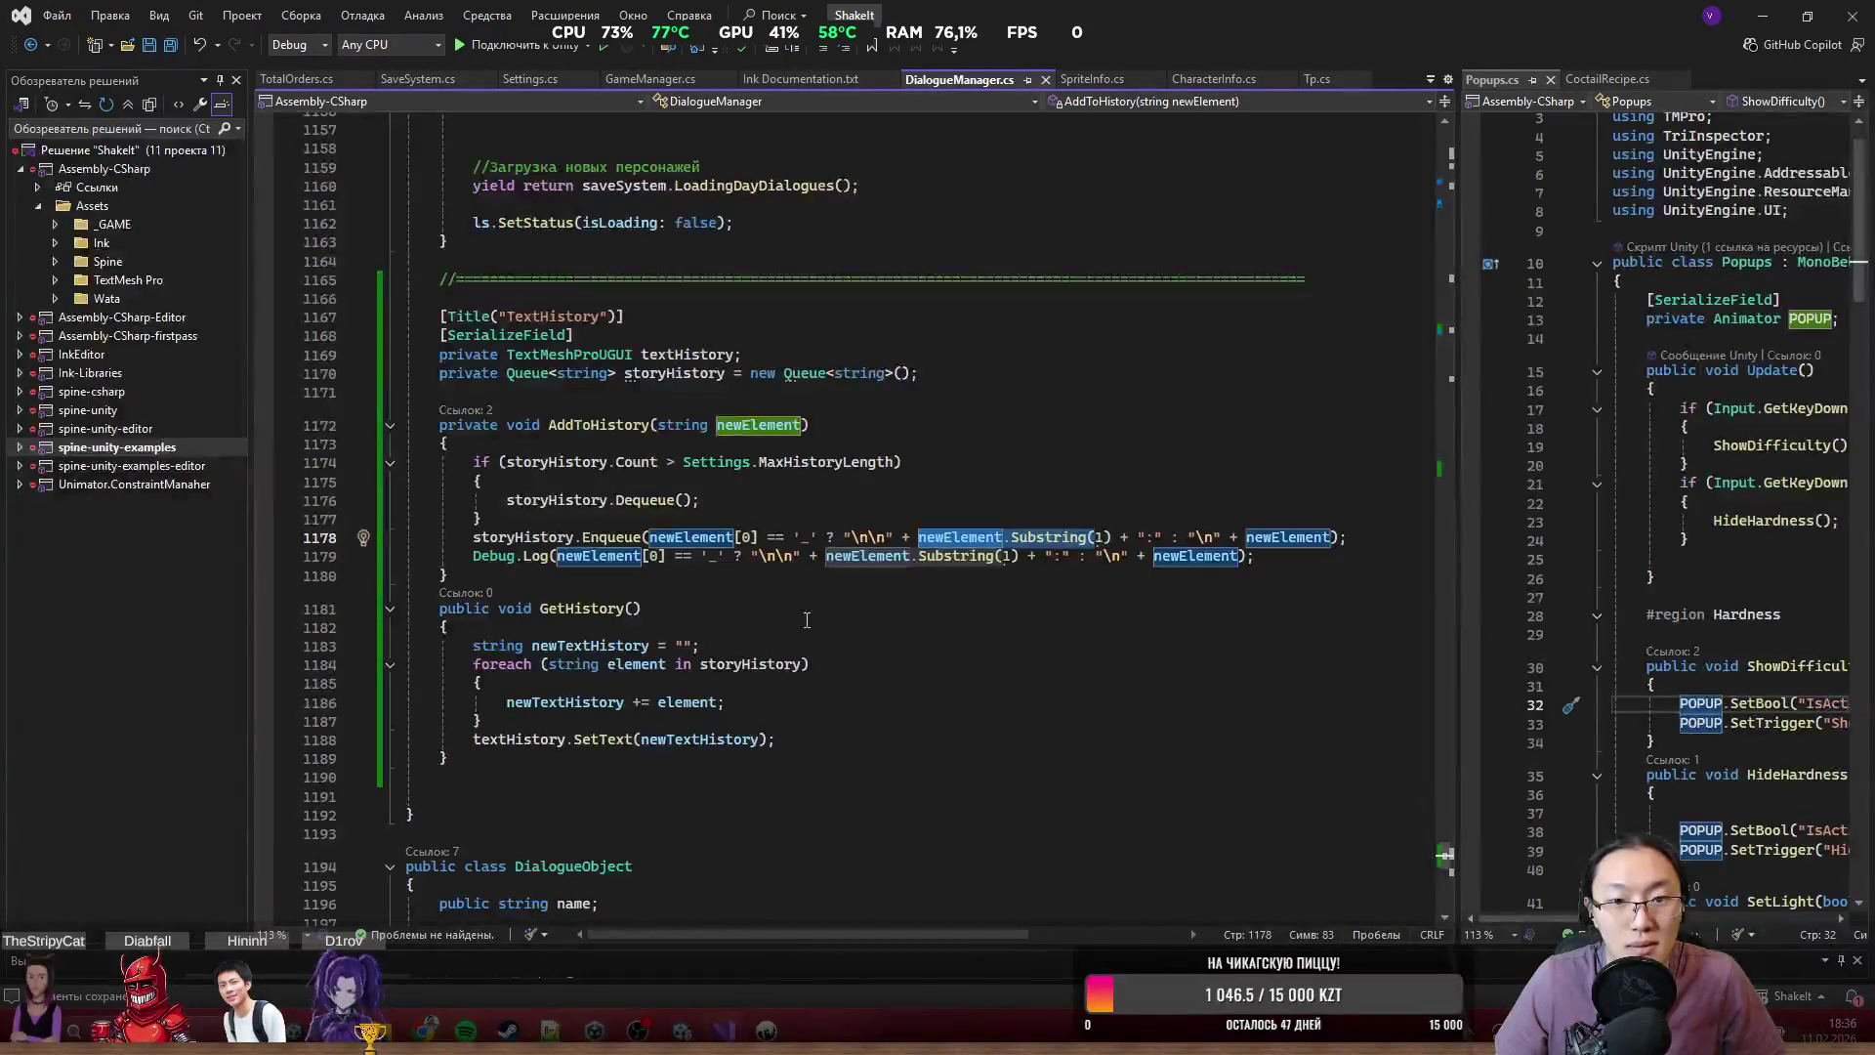
left_click(907, 576)
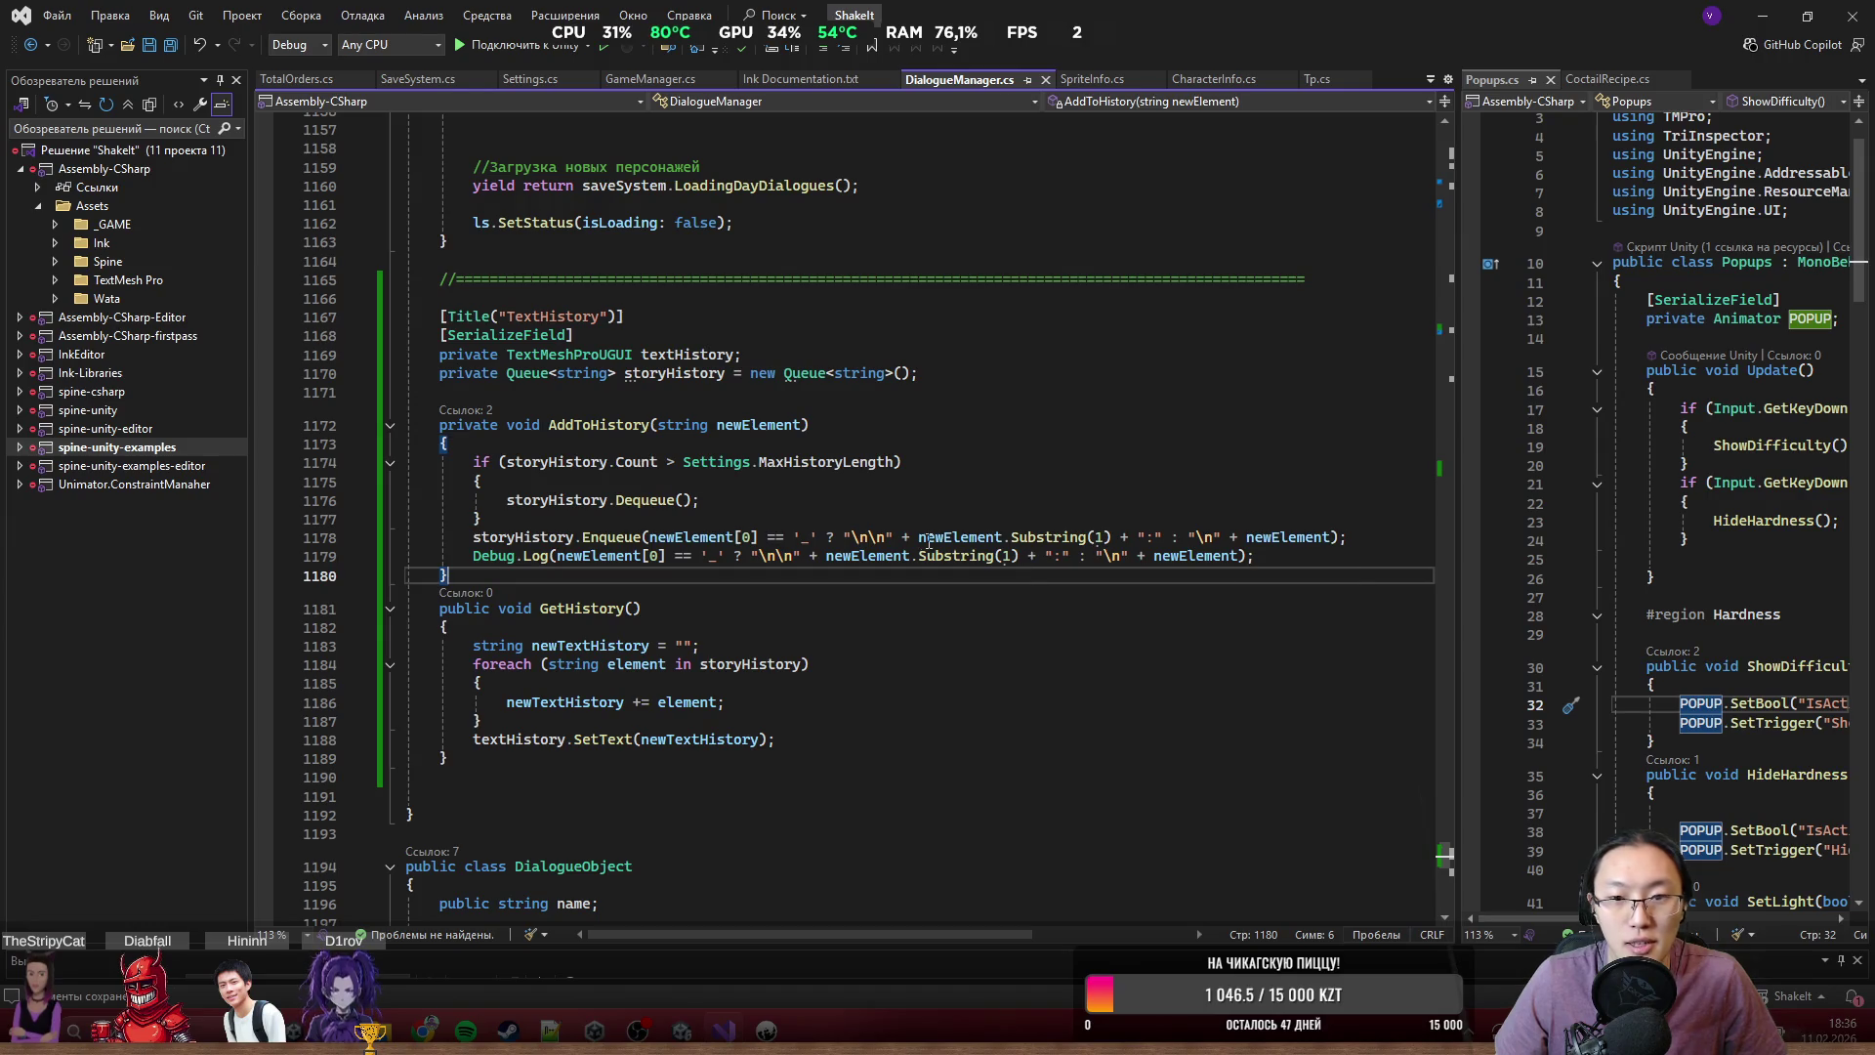
left_click_drag(827, 556, 1029, 560)
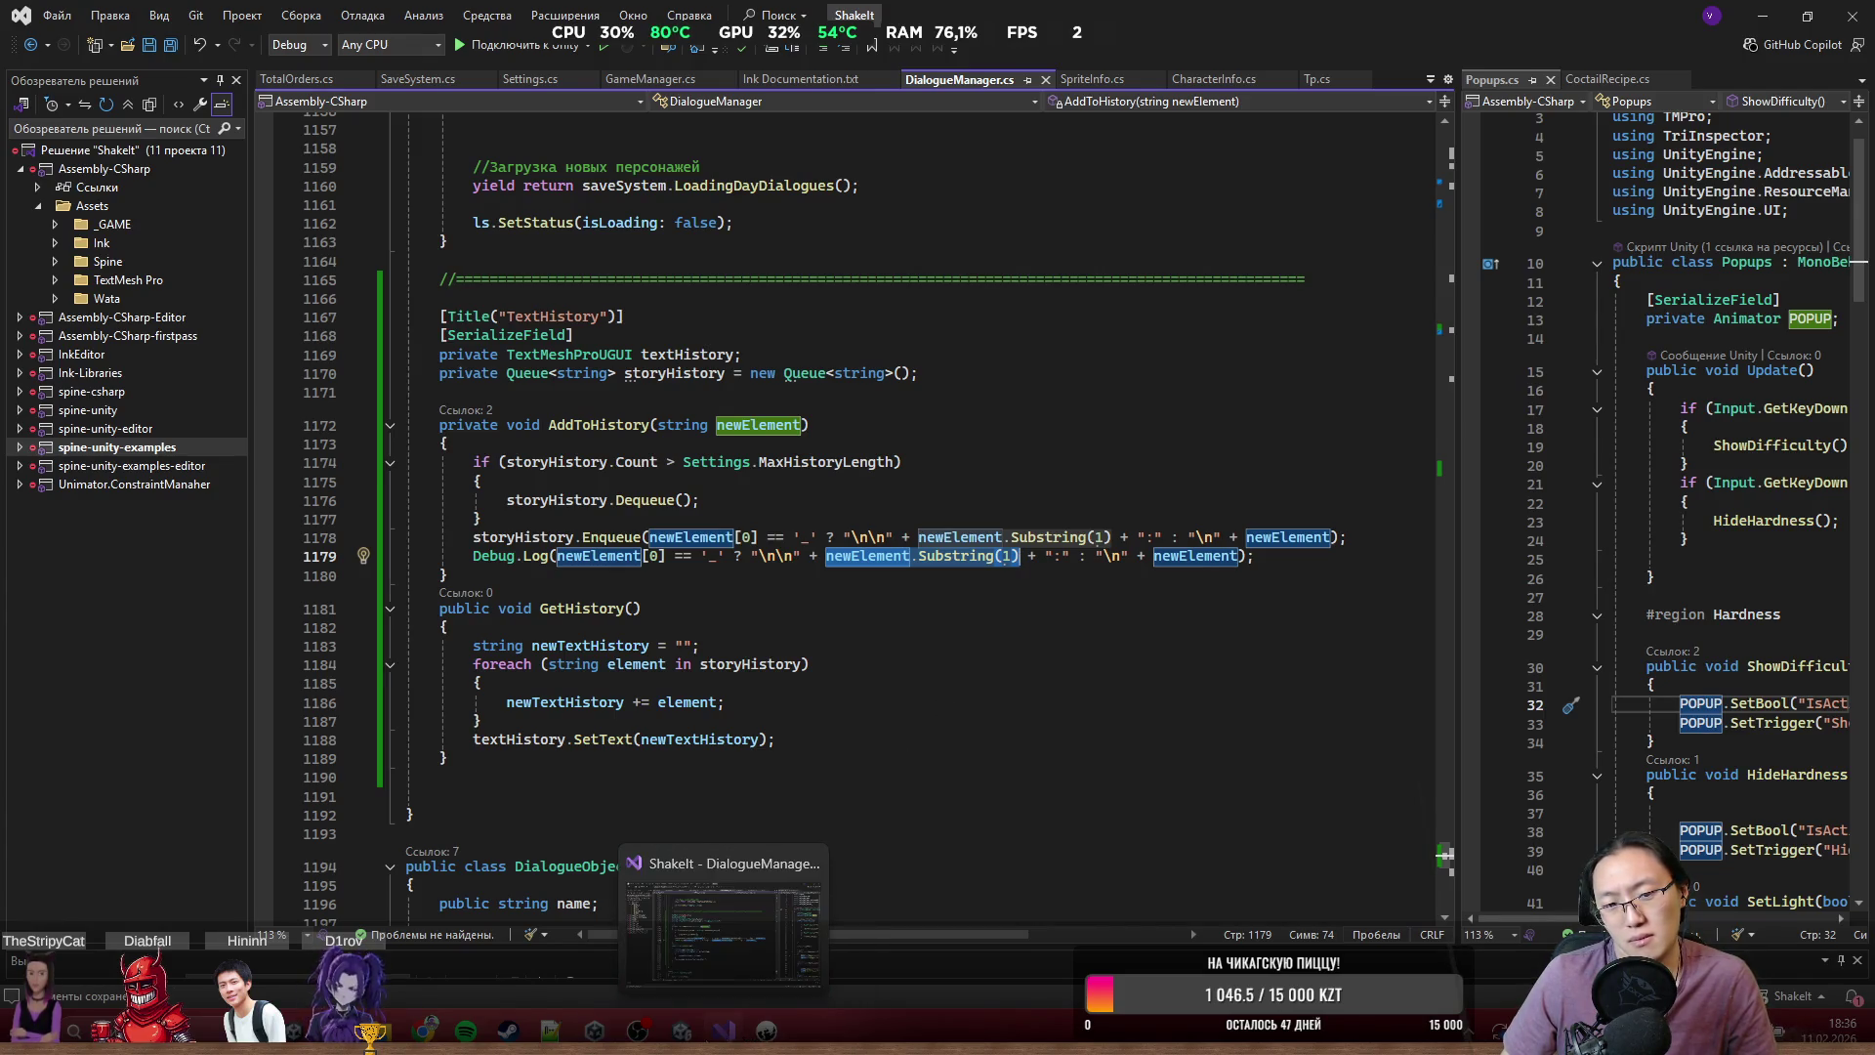
left_click(766, 1030)
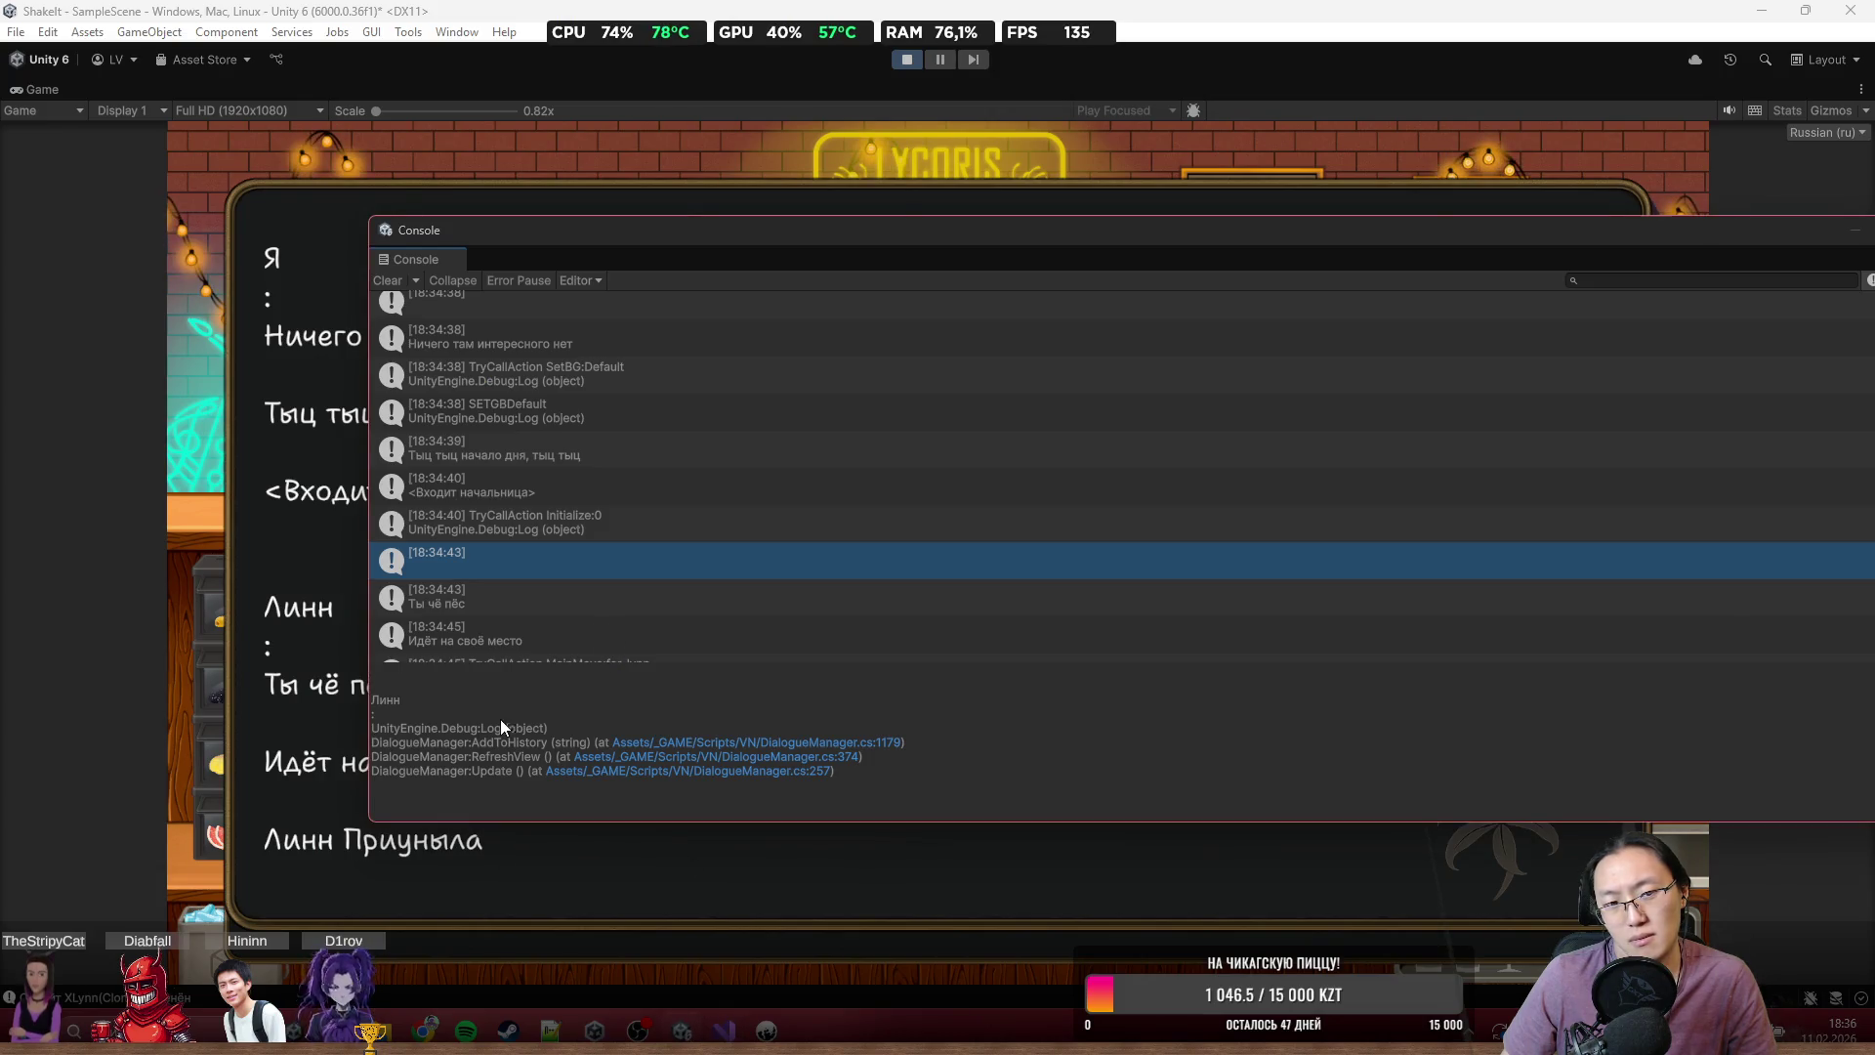
left_click_drag(420, 700, 411, 713)
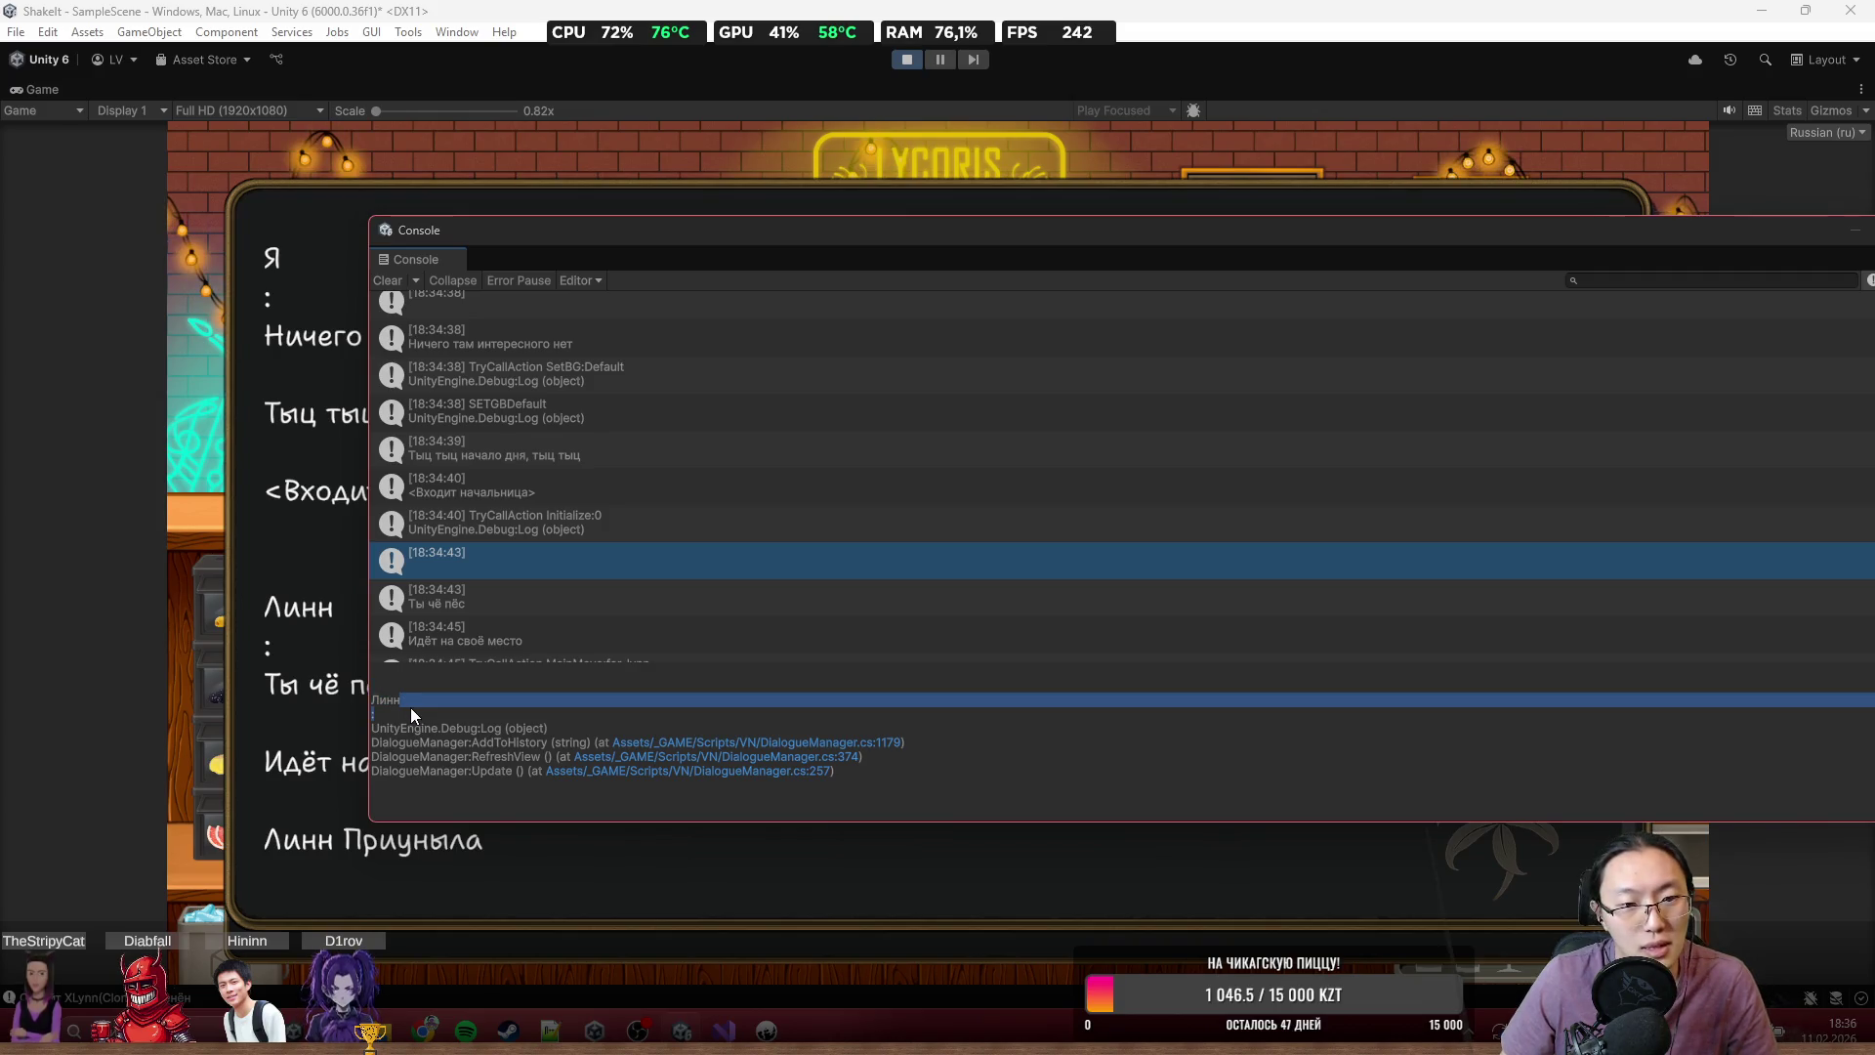
left_click(497, 759)
left_click(879, 743)
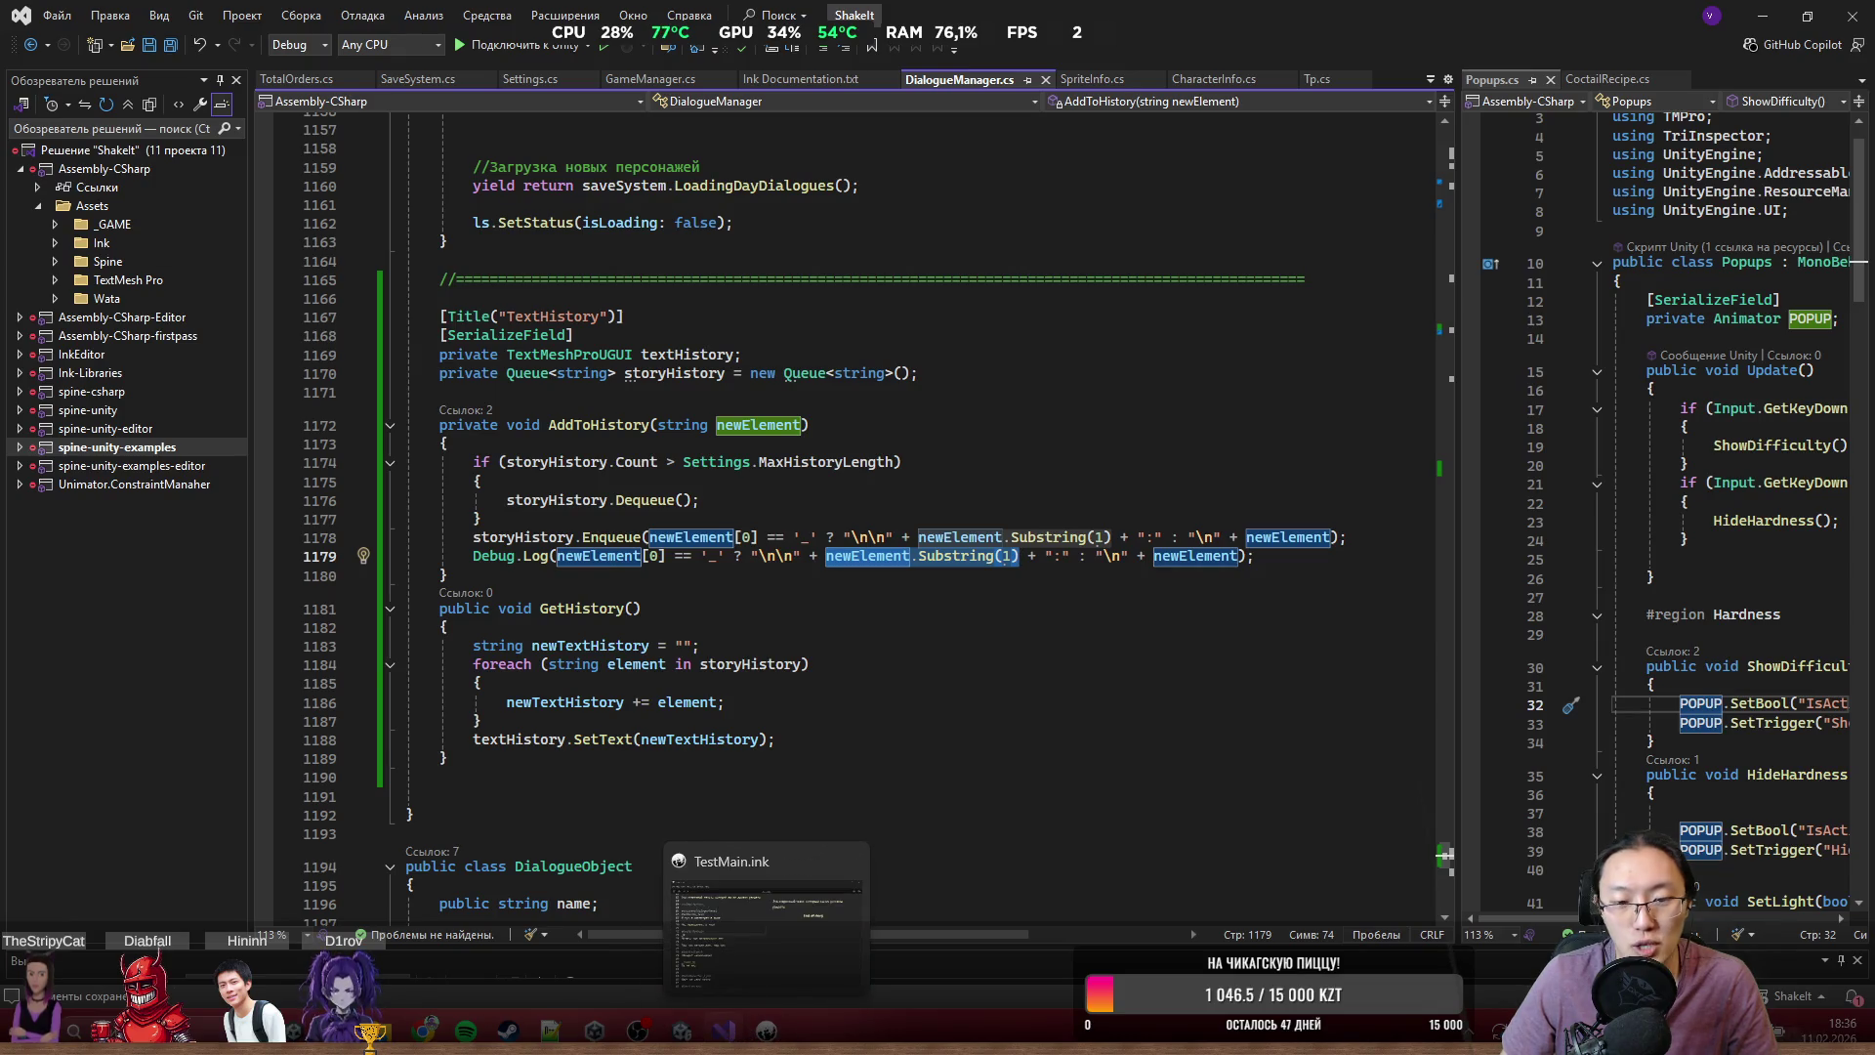
Review the 'Идёт на своё место' and 'Линн Приуныла' entry details, then return to Visual Studio.
left_click(769, 1031)
scroll(536, 597, "down", 3)
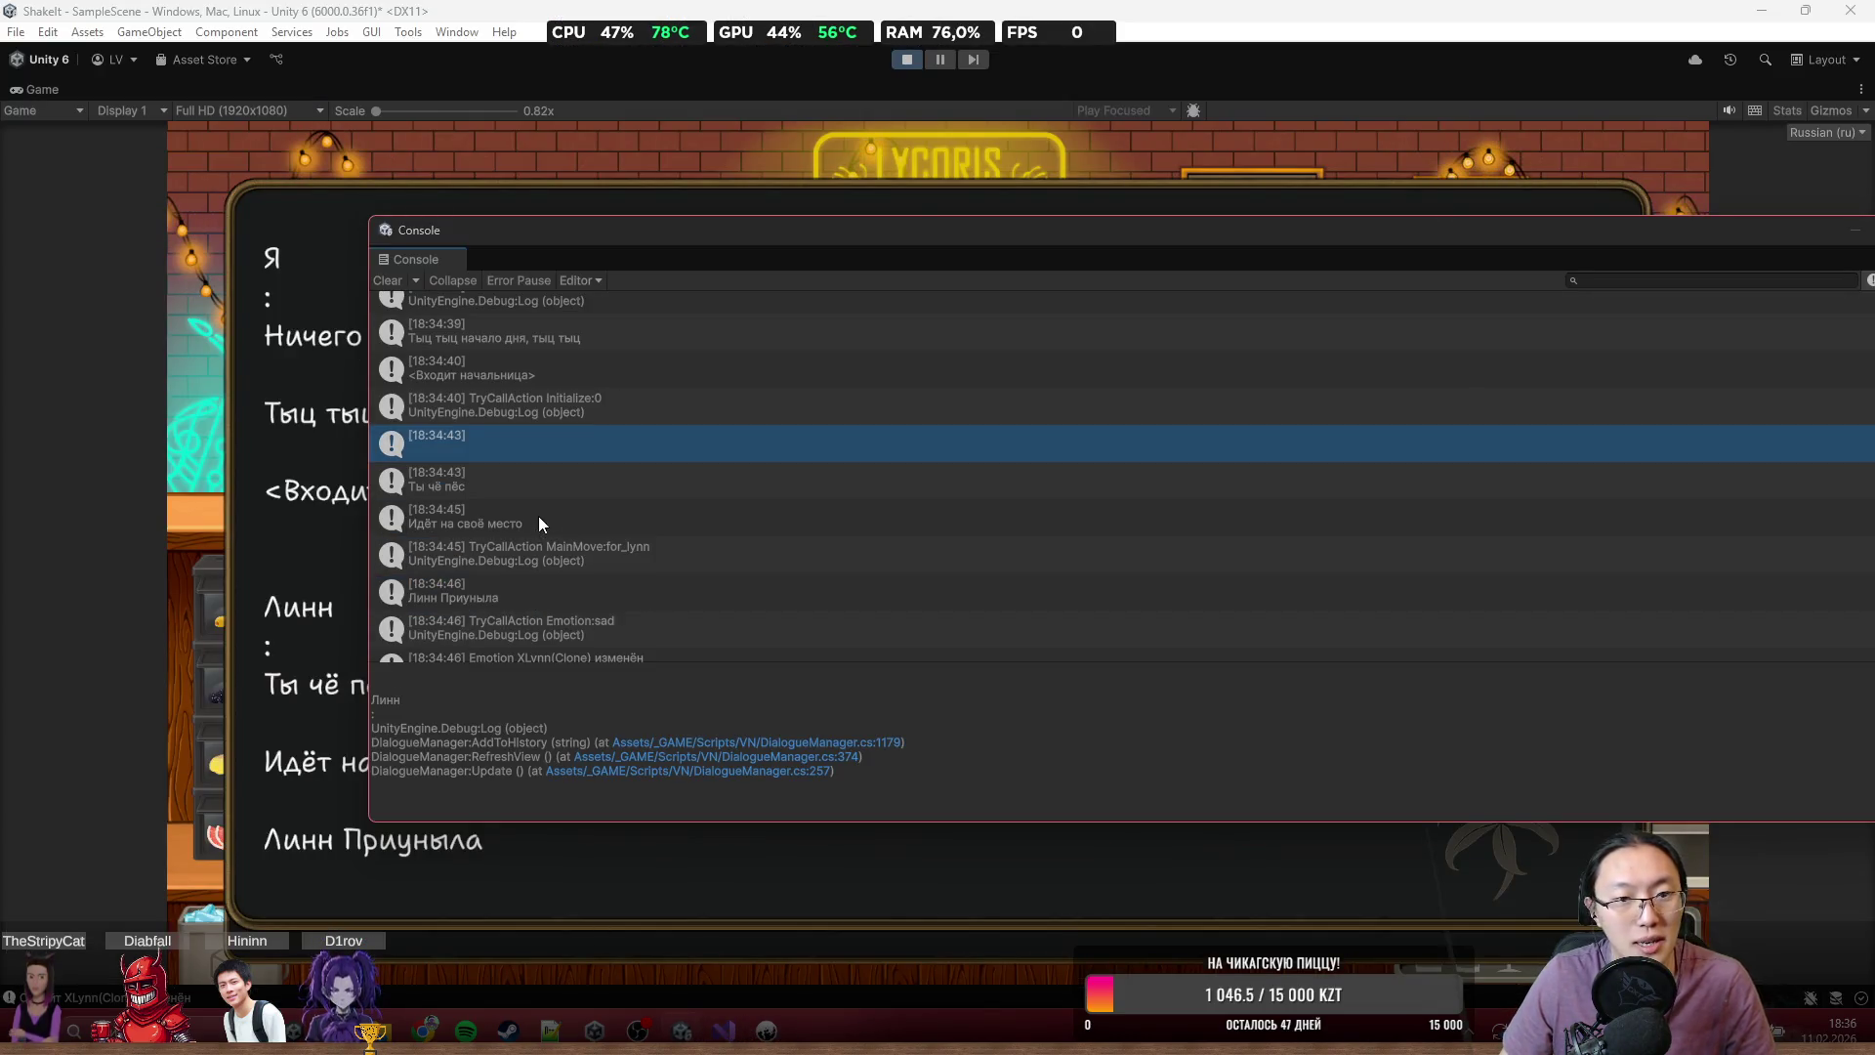
left_click(540, 523)
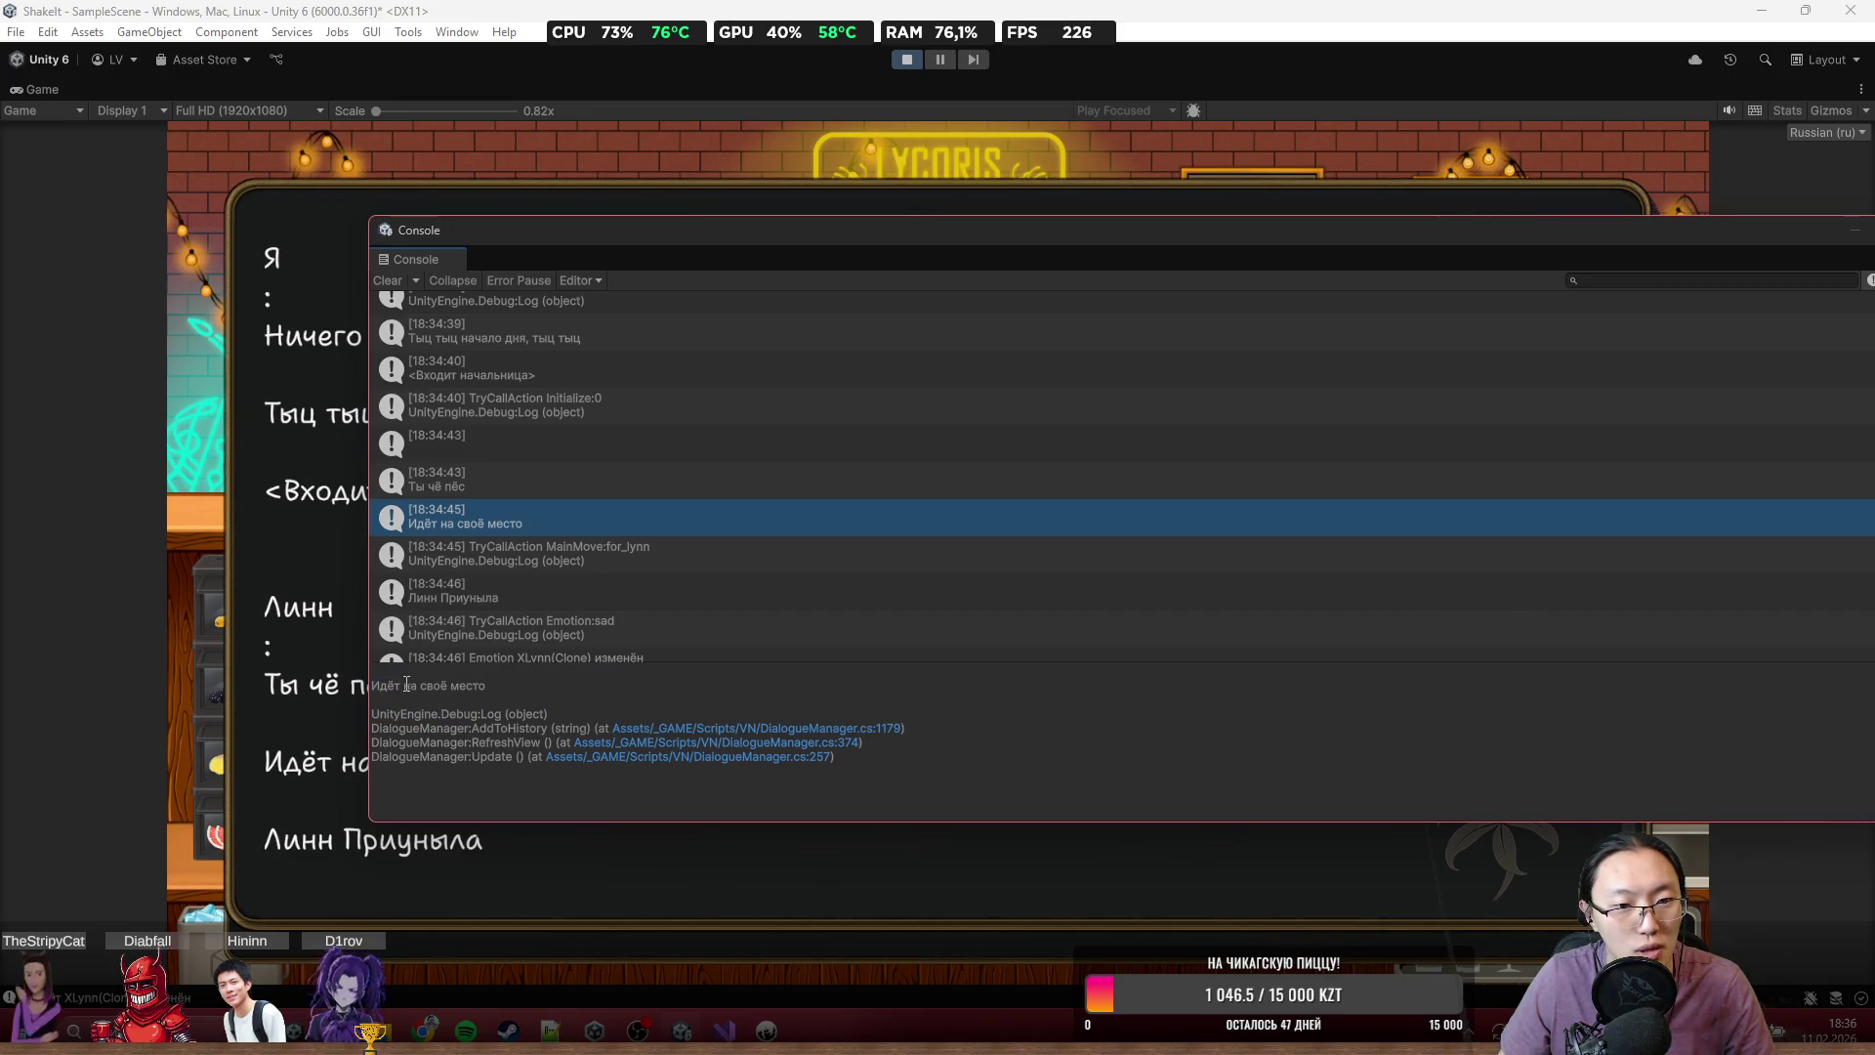
mouse_move(408, 685)
left_mouse_down()
mouse_move(447, 716)
mouse_move(443, 695)
left_mouse_up()
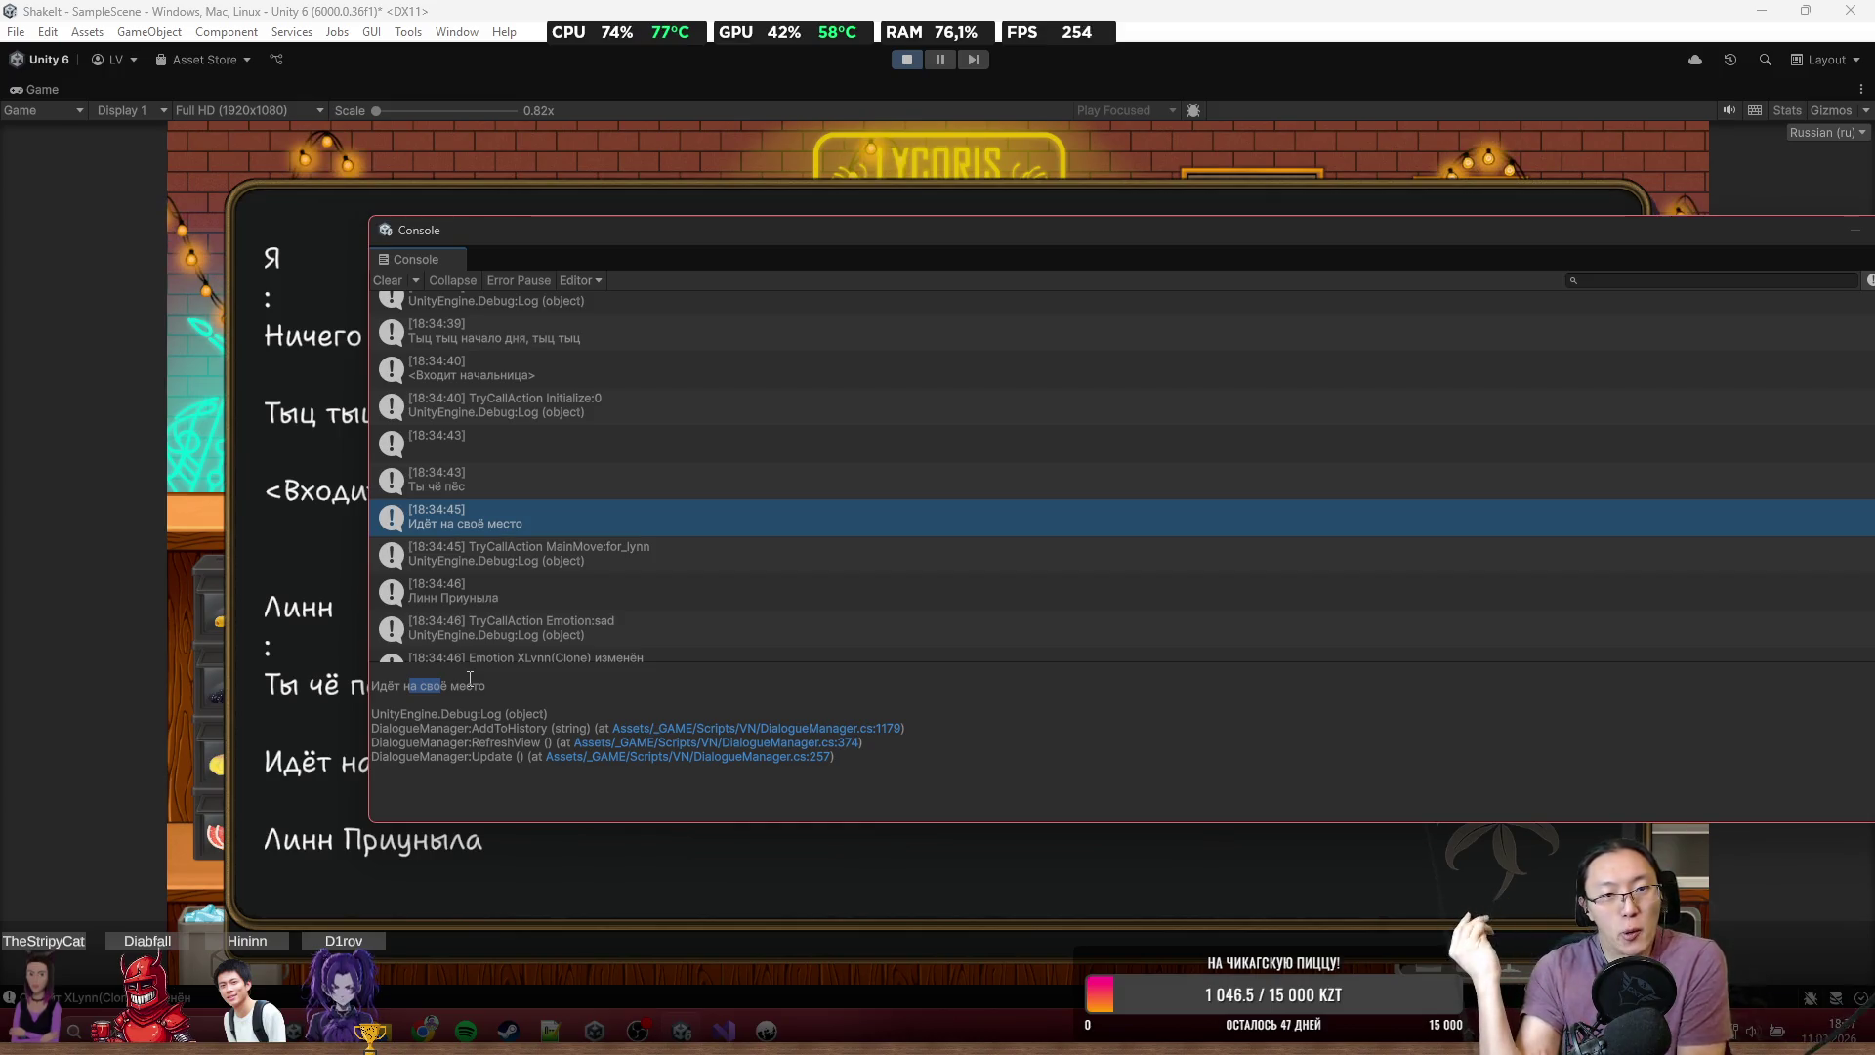
left_click(708, 592)
left_click(496, 676)
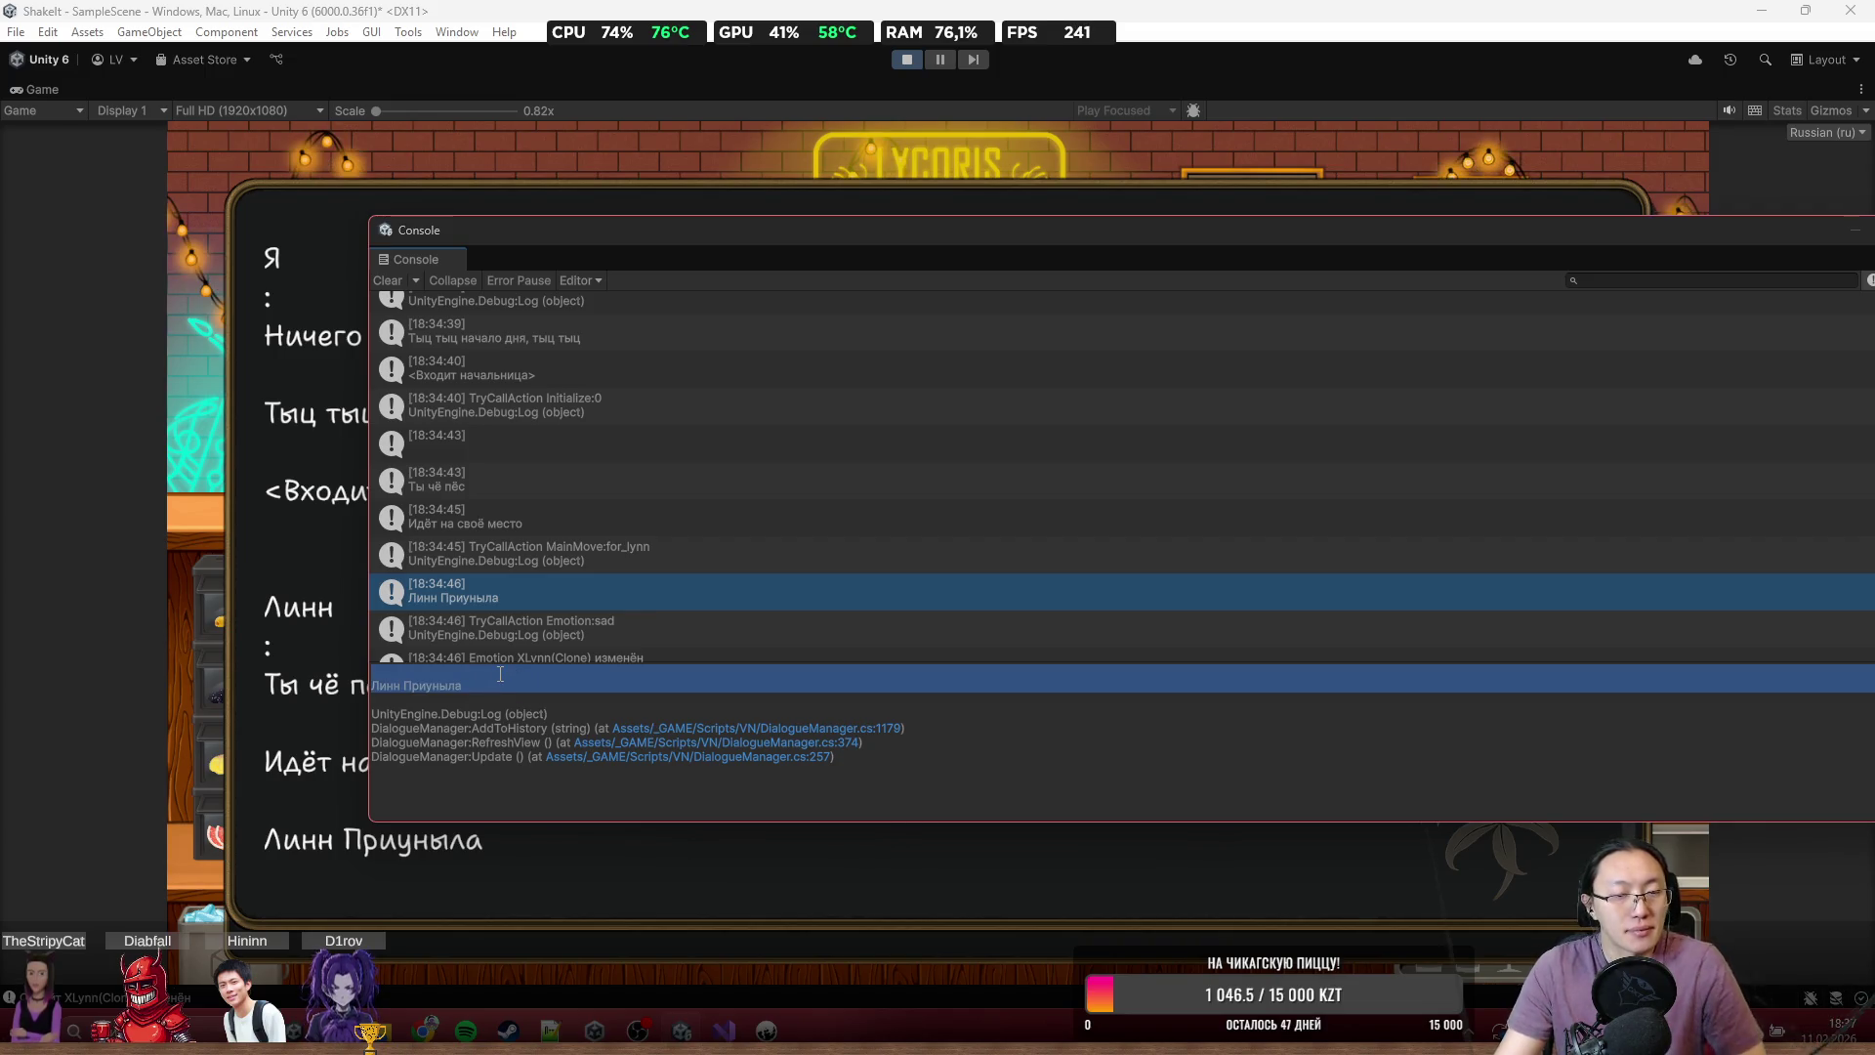
left_click(500, 674)
left_click(727, 1031)
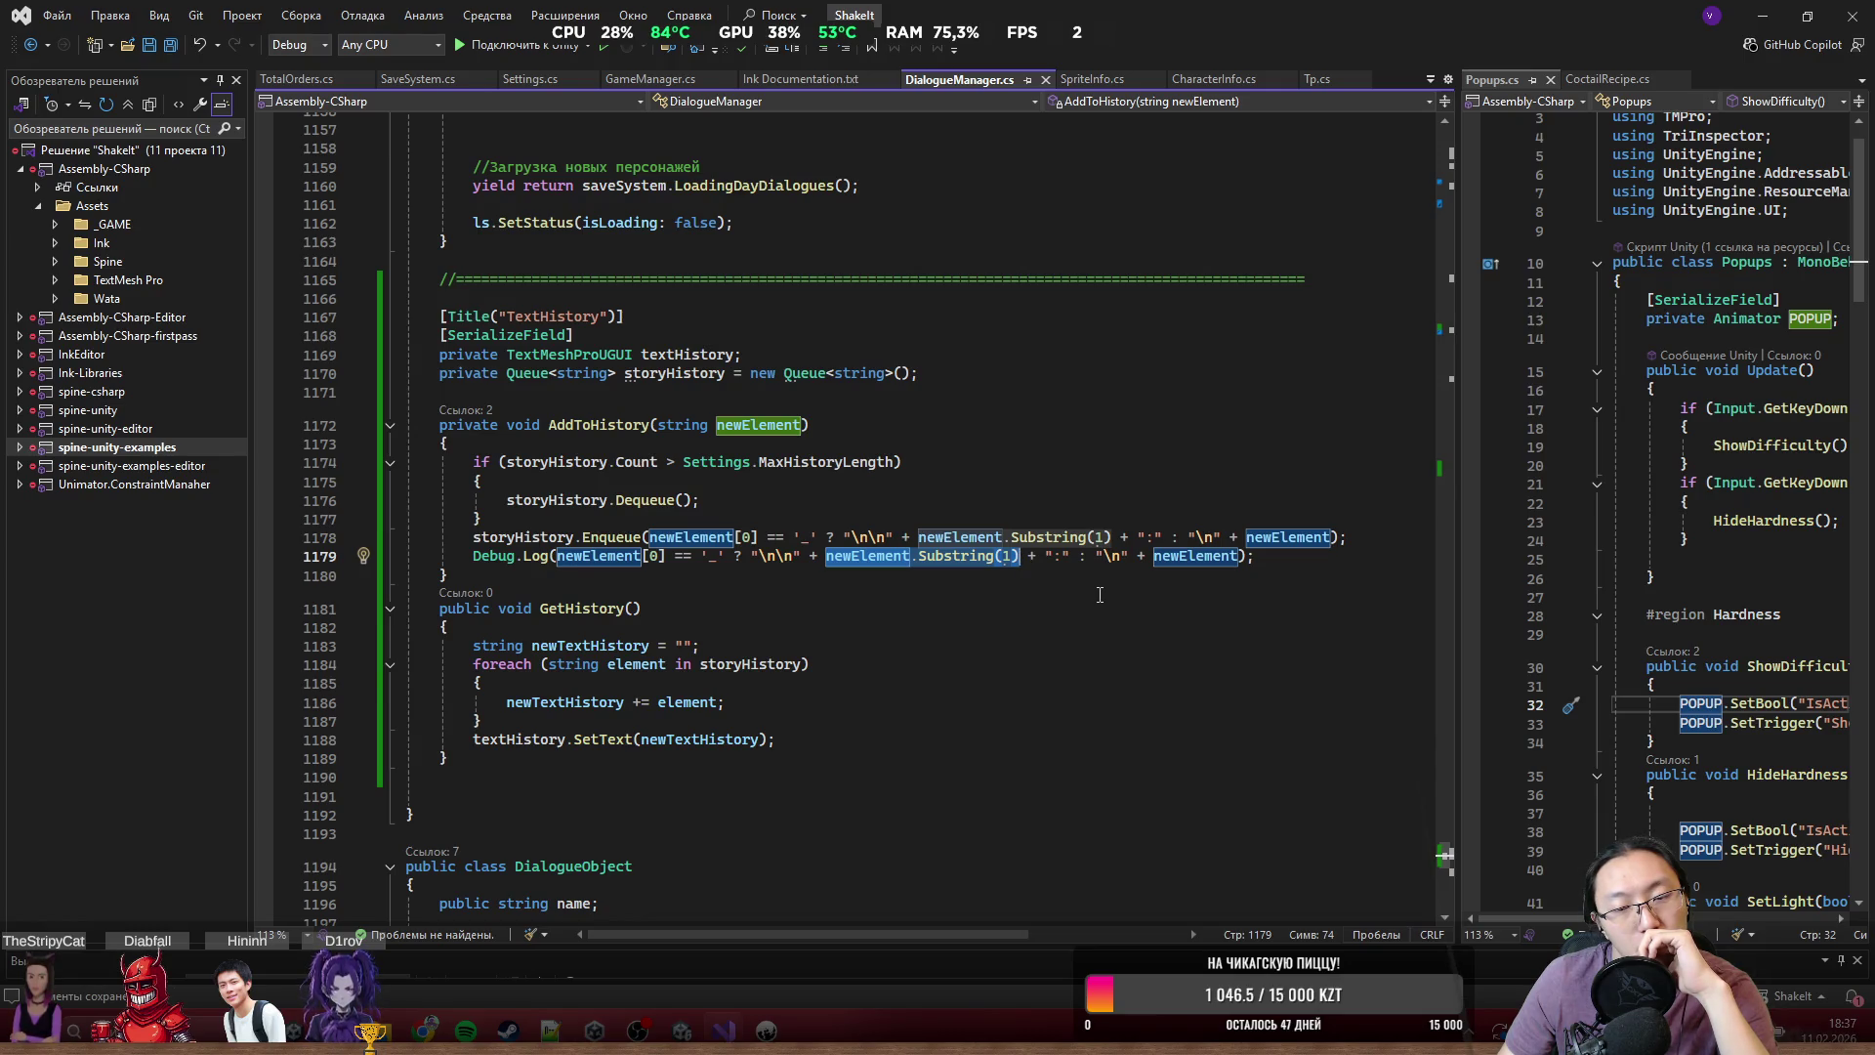
mouse_move(1002, 556)
left_mouse_down()
mouse_move(449, 577)
mouse_move(1084, 555)
mouse_move(1050, 556)
left_mouse_up()
left_click(1050, 557)
left_click(1022, 559)
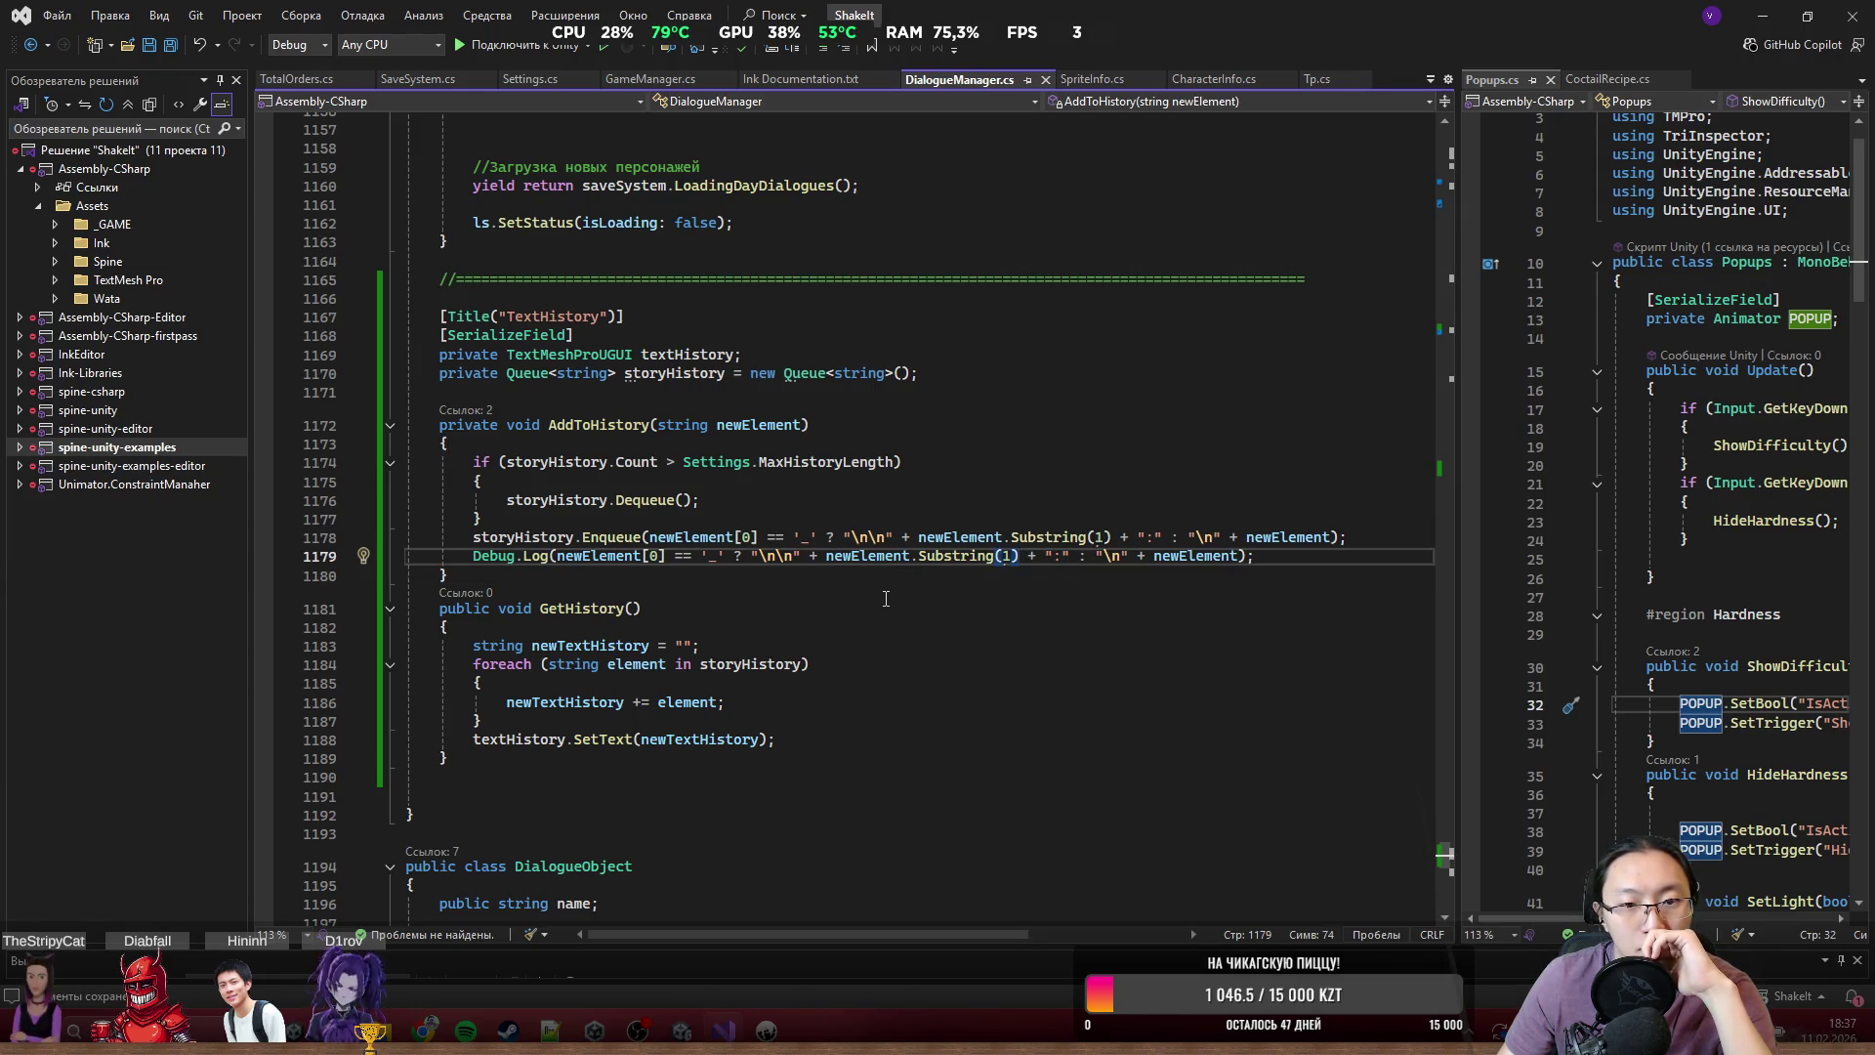
left_click(897, 556)
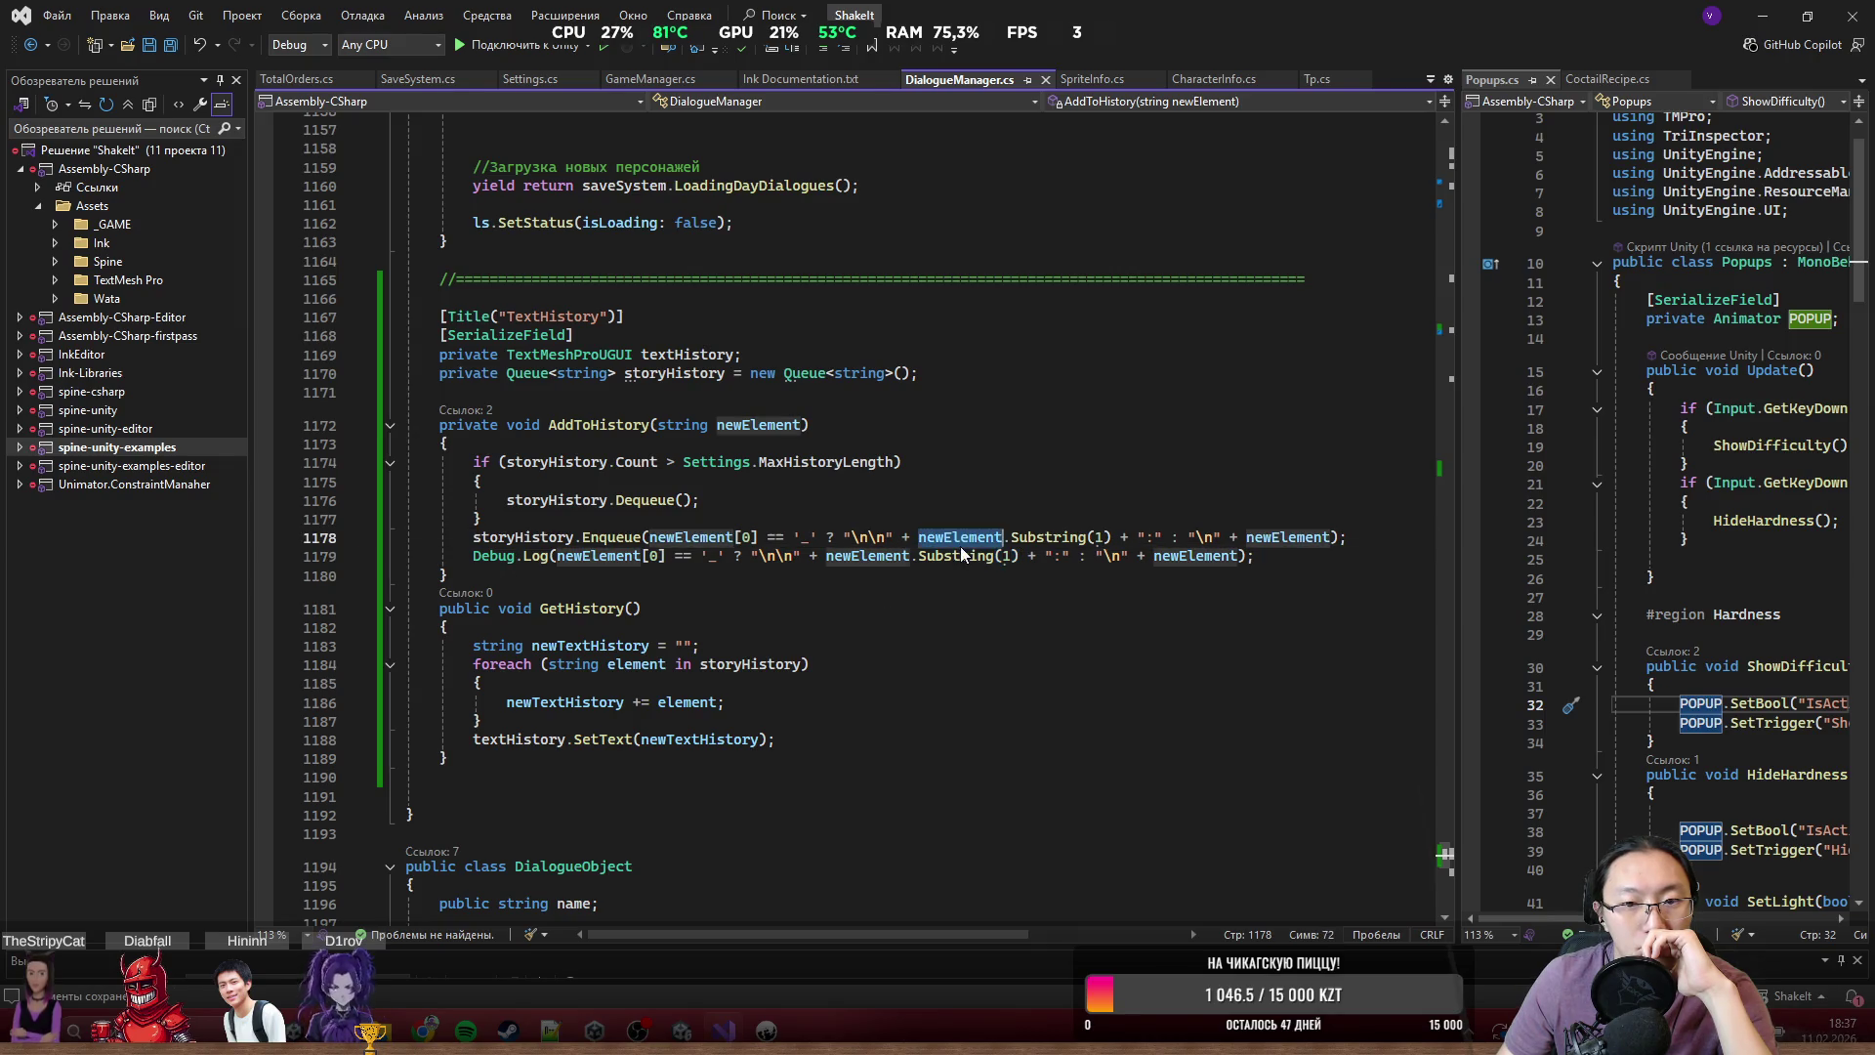
left_click(1018, 556)
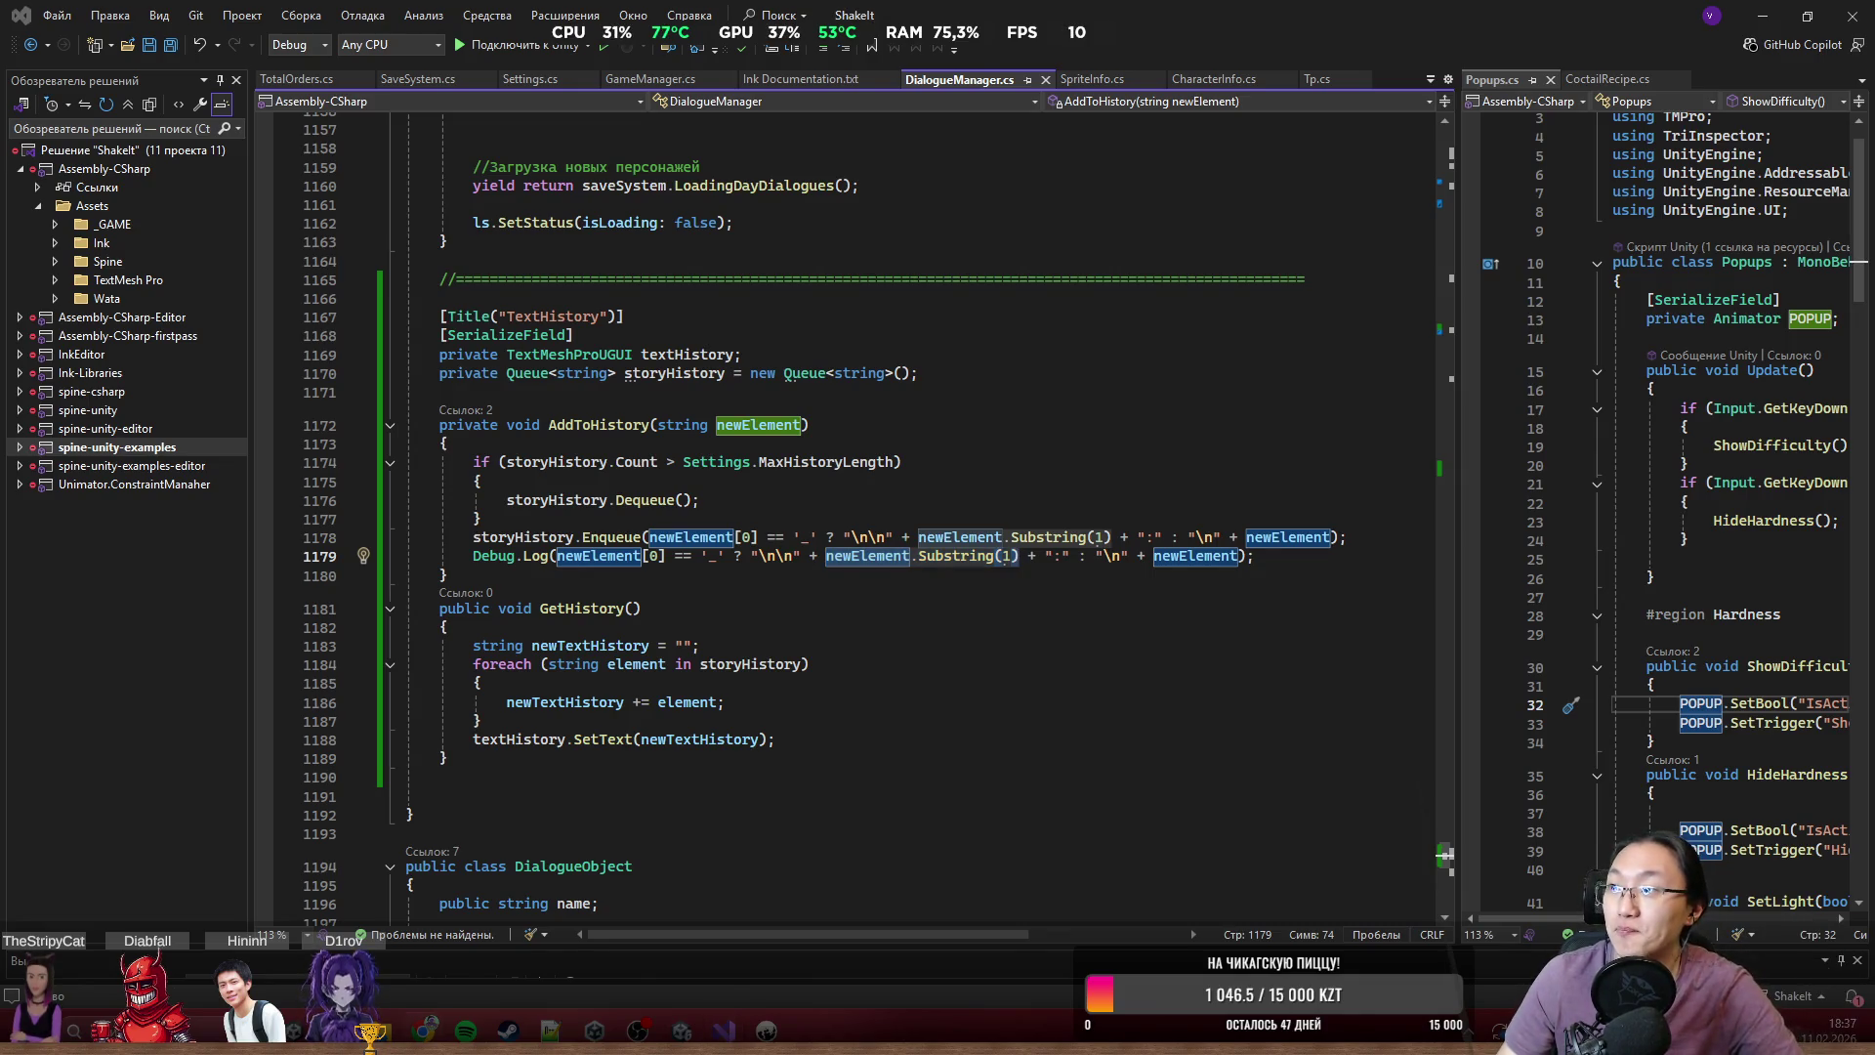
key("alt+Tab")
Search the web for 'substring C#' and open the metanit string operations article.
type("sub")
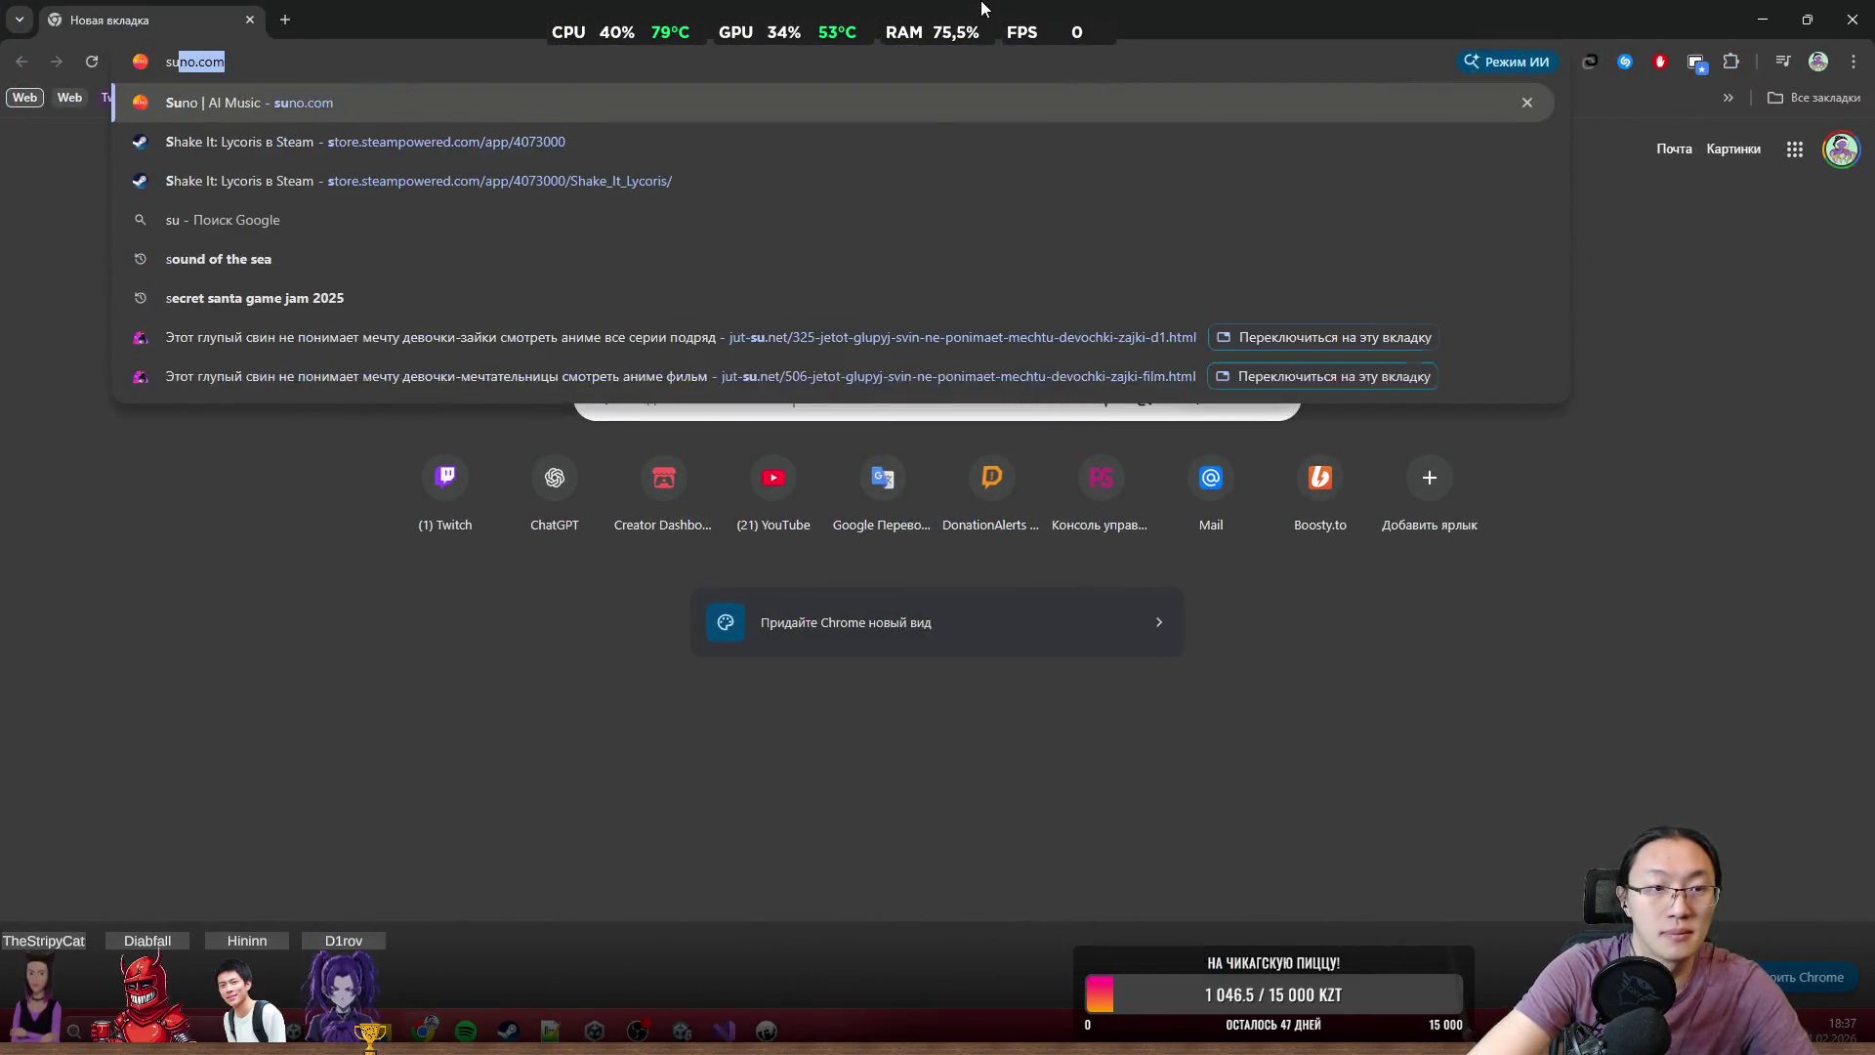
type("string")
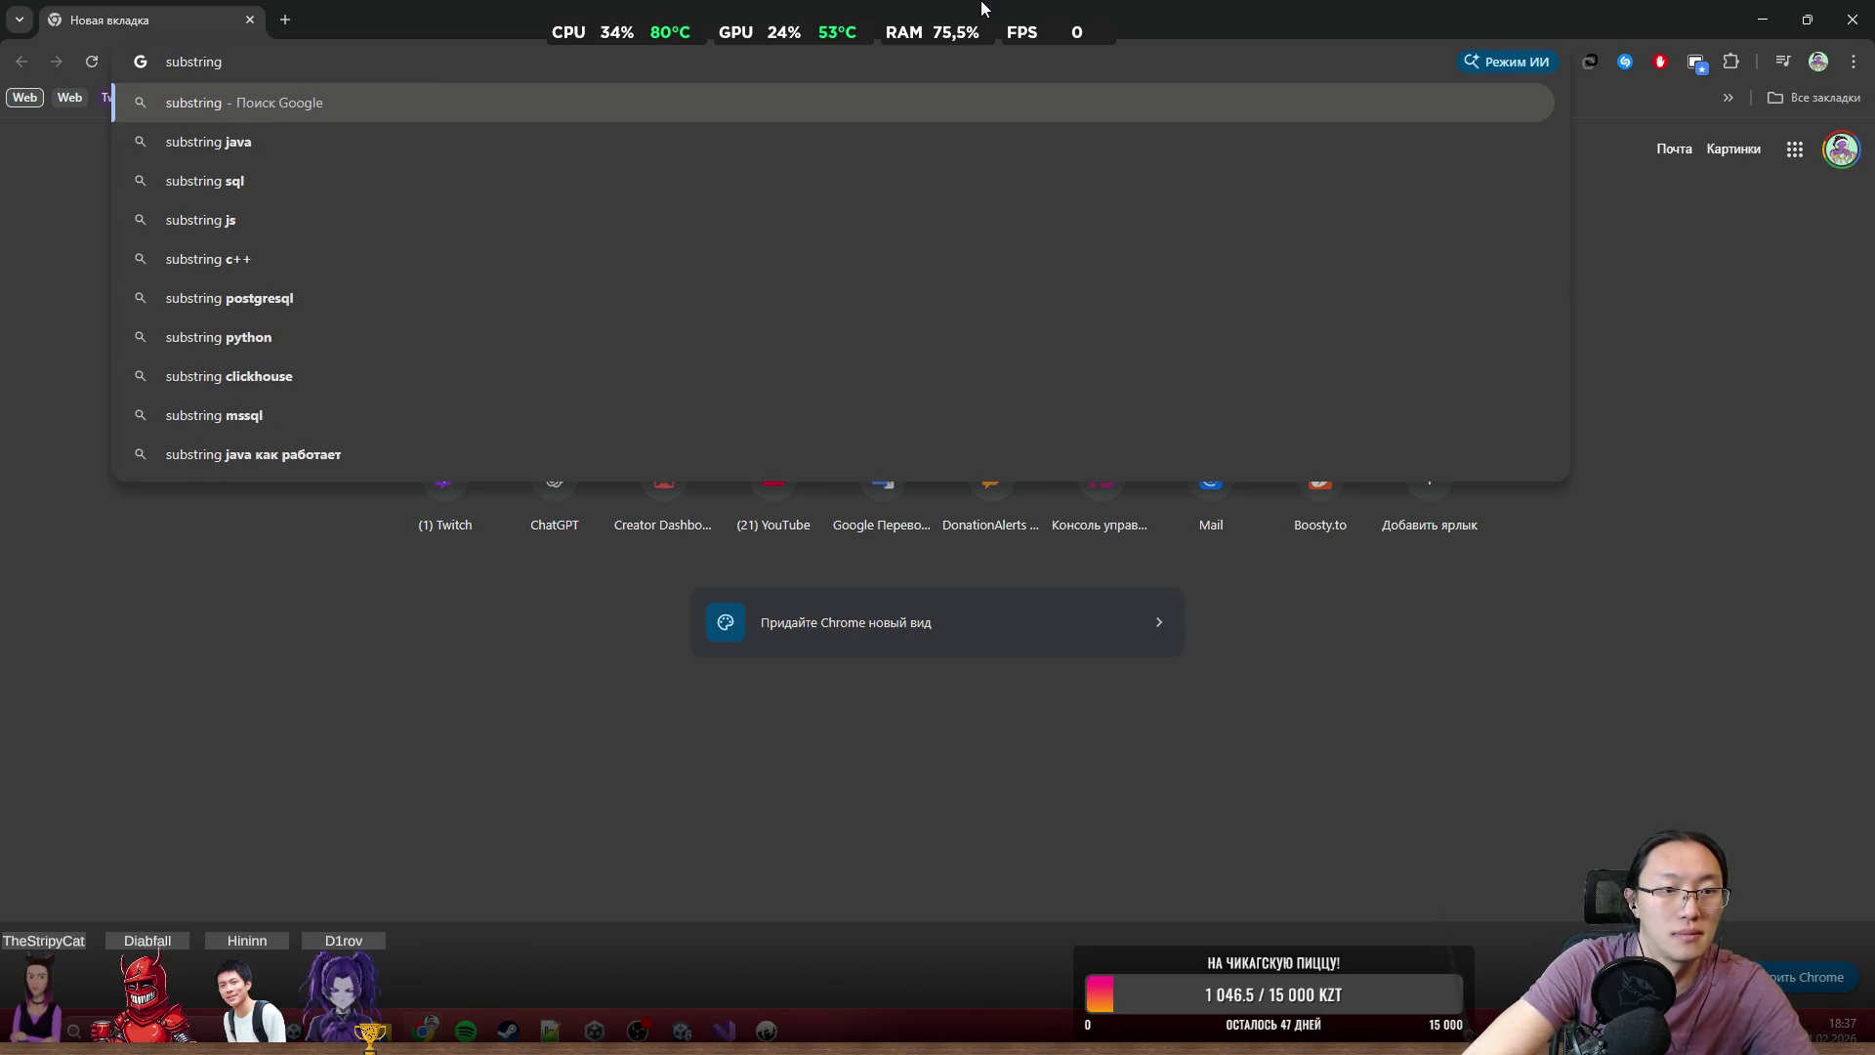
type(" C#")
key("Return")
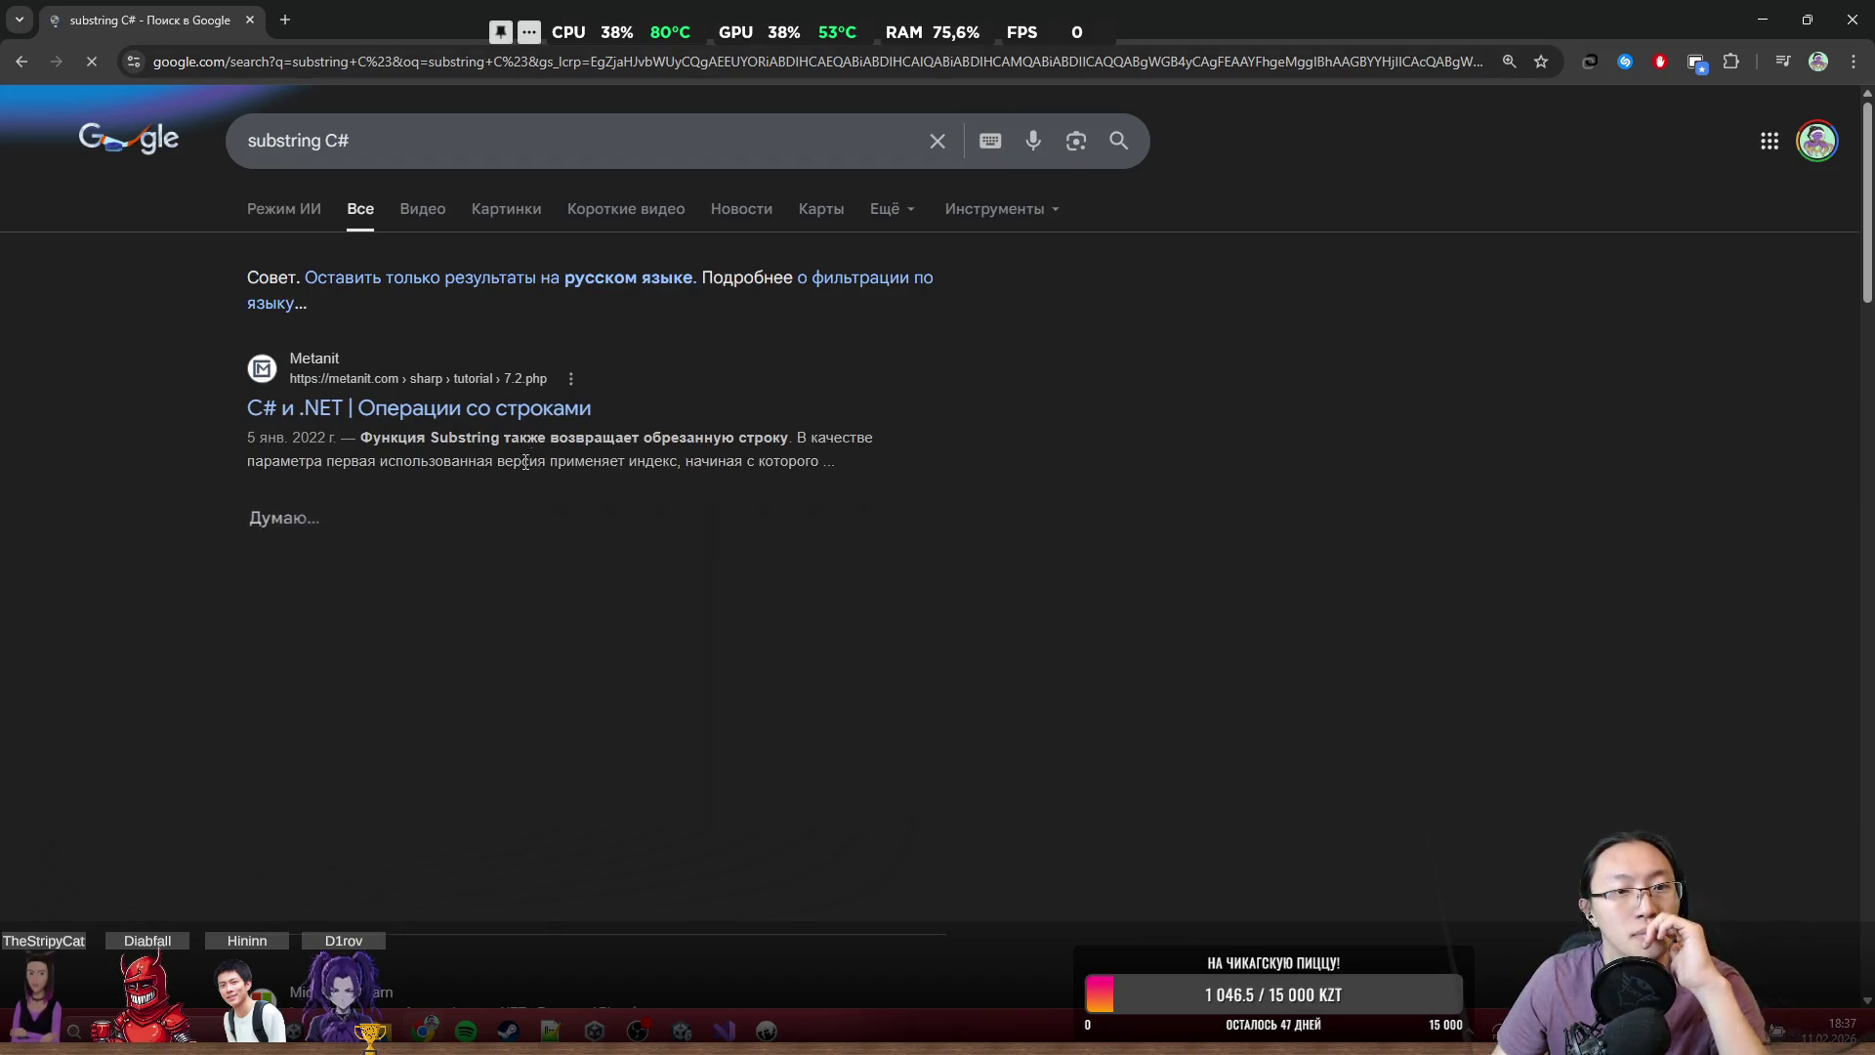
left_click(527, 410)
scroll(698, 437, "down", 5)
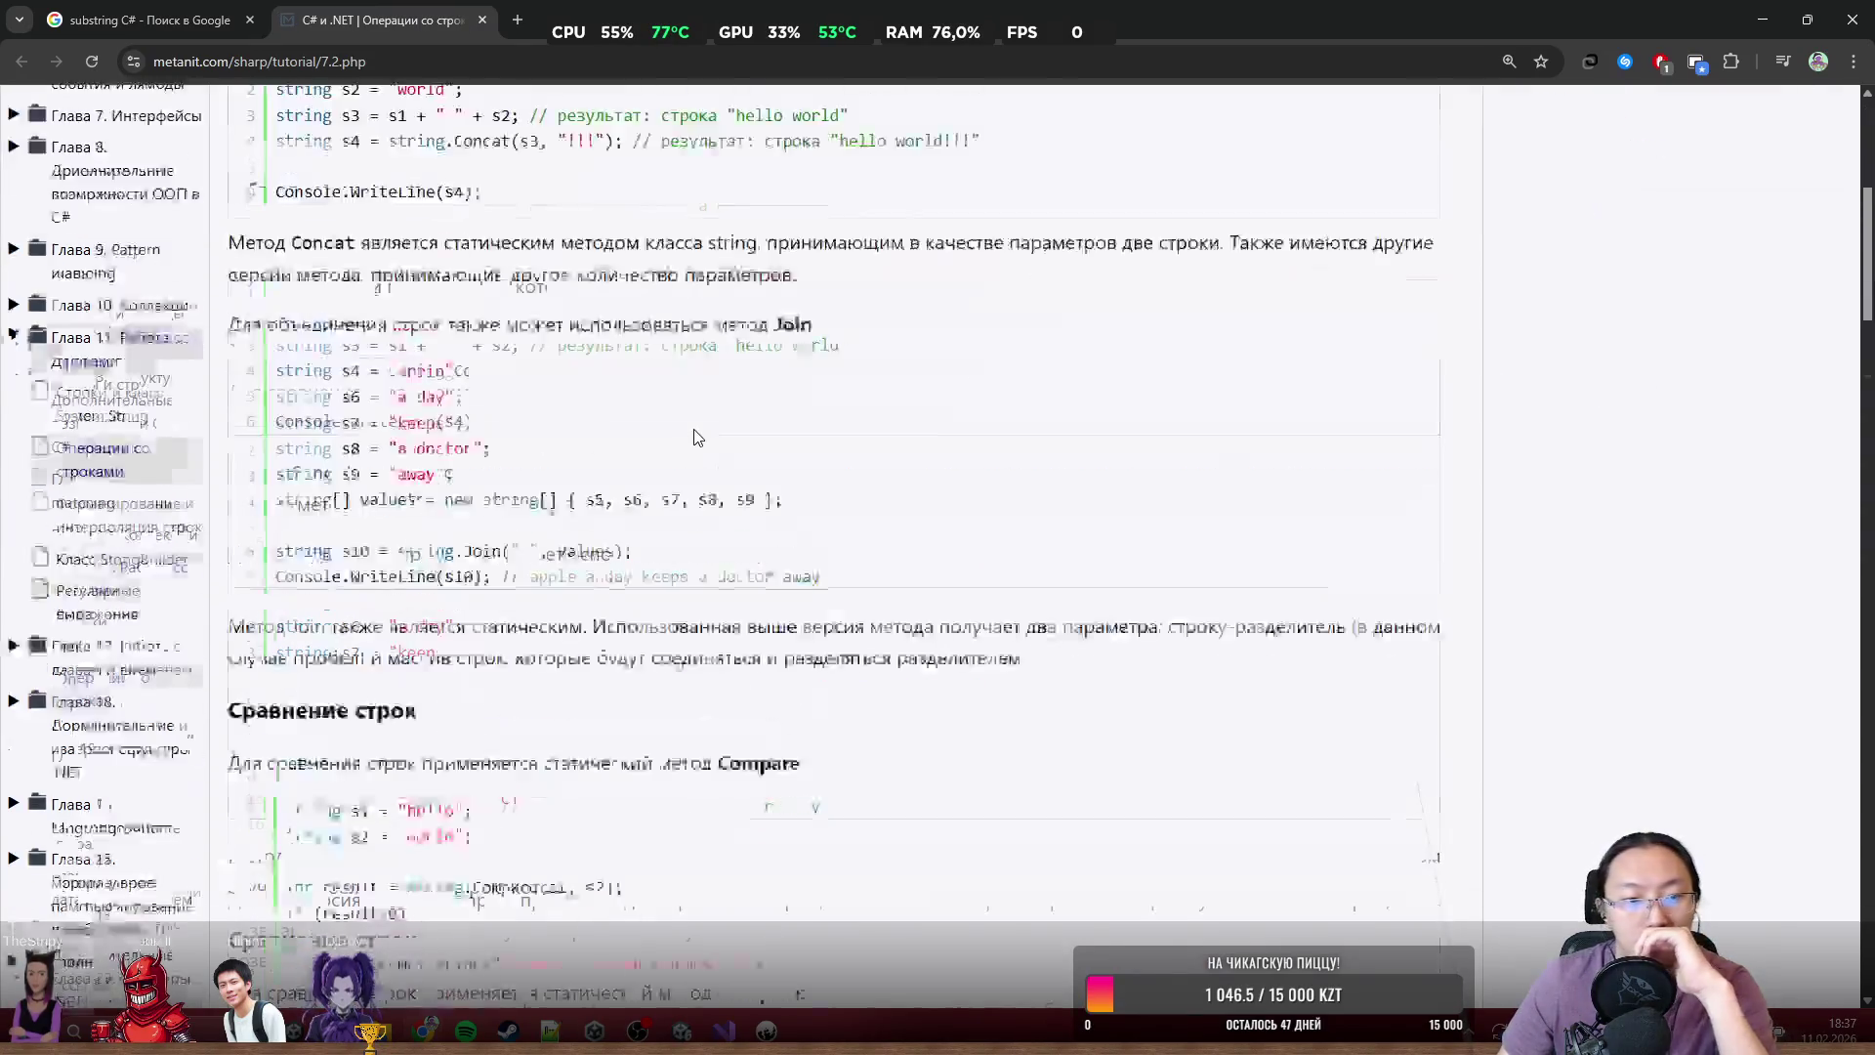
scroll(698, 437, "up", 2)
Find 'subs' in the article and read the Substring(2) code example.
key("ctrl+f")
type("sub")
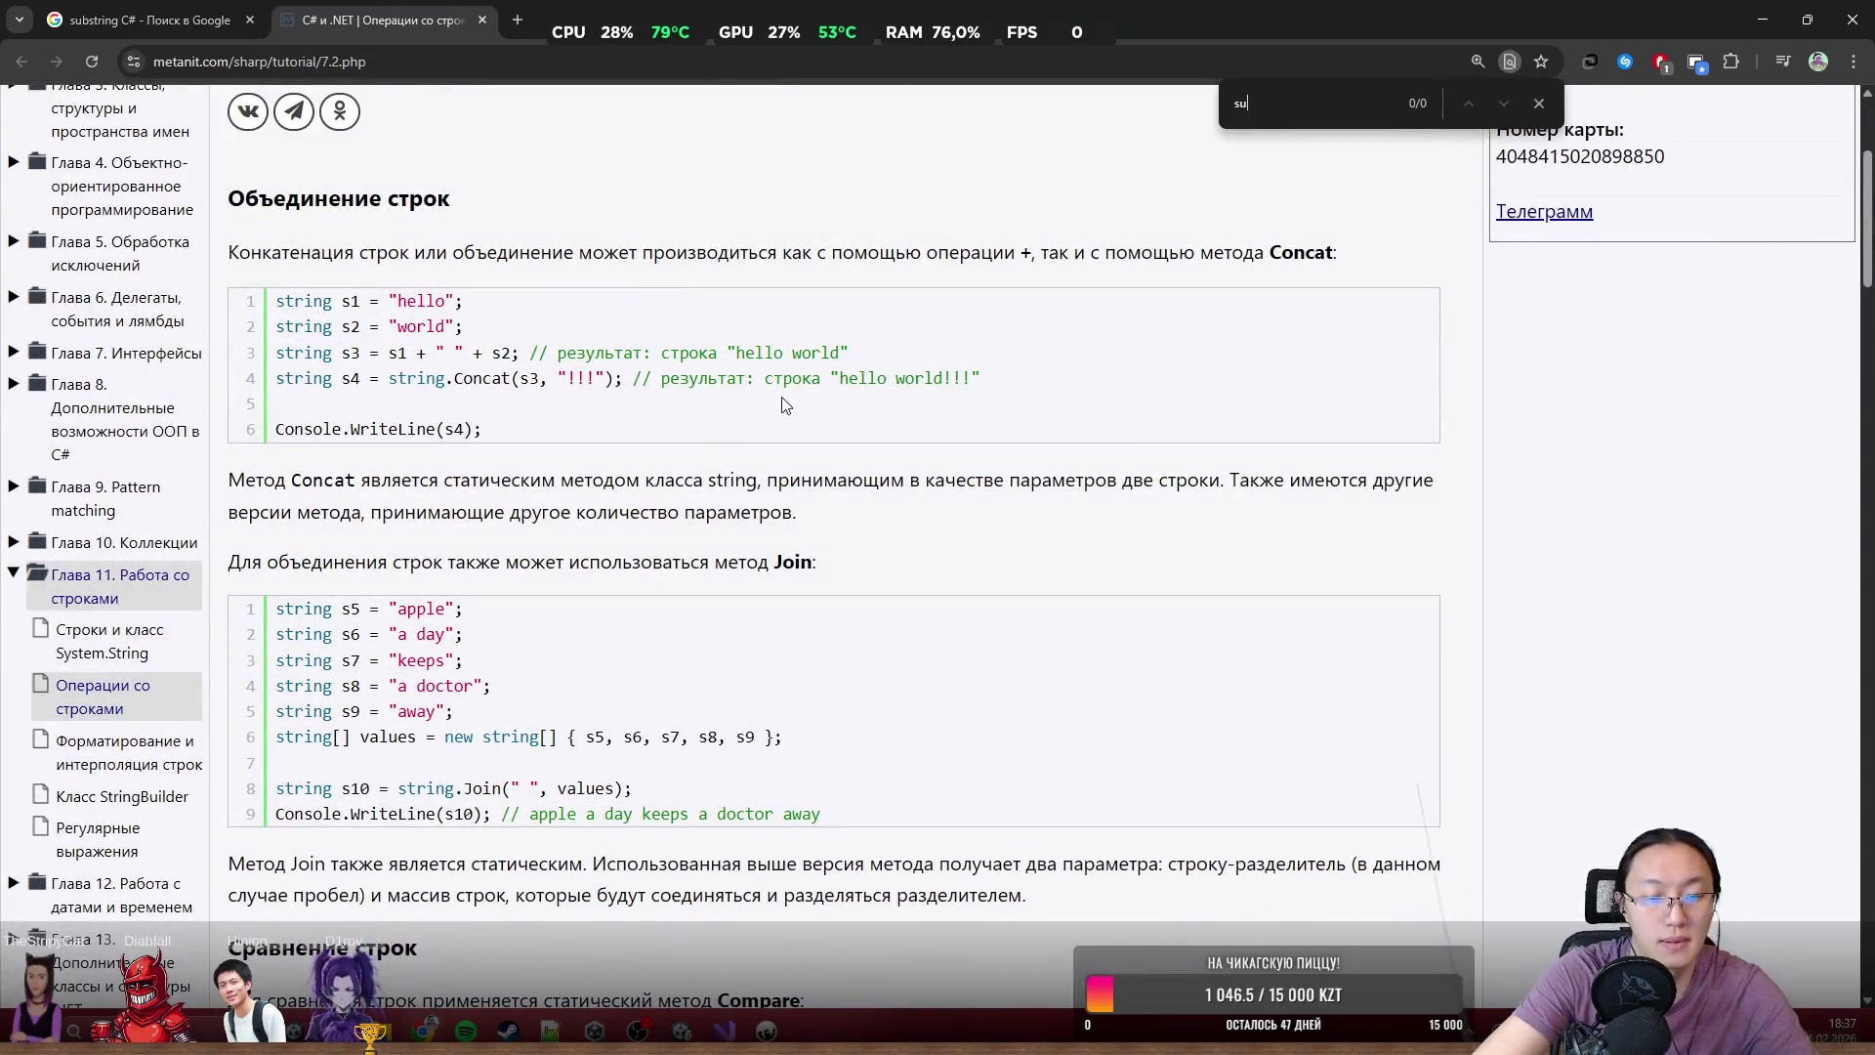
type("s")
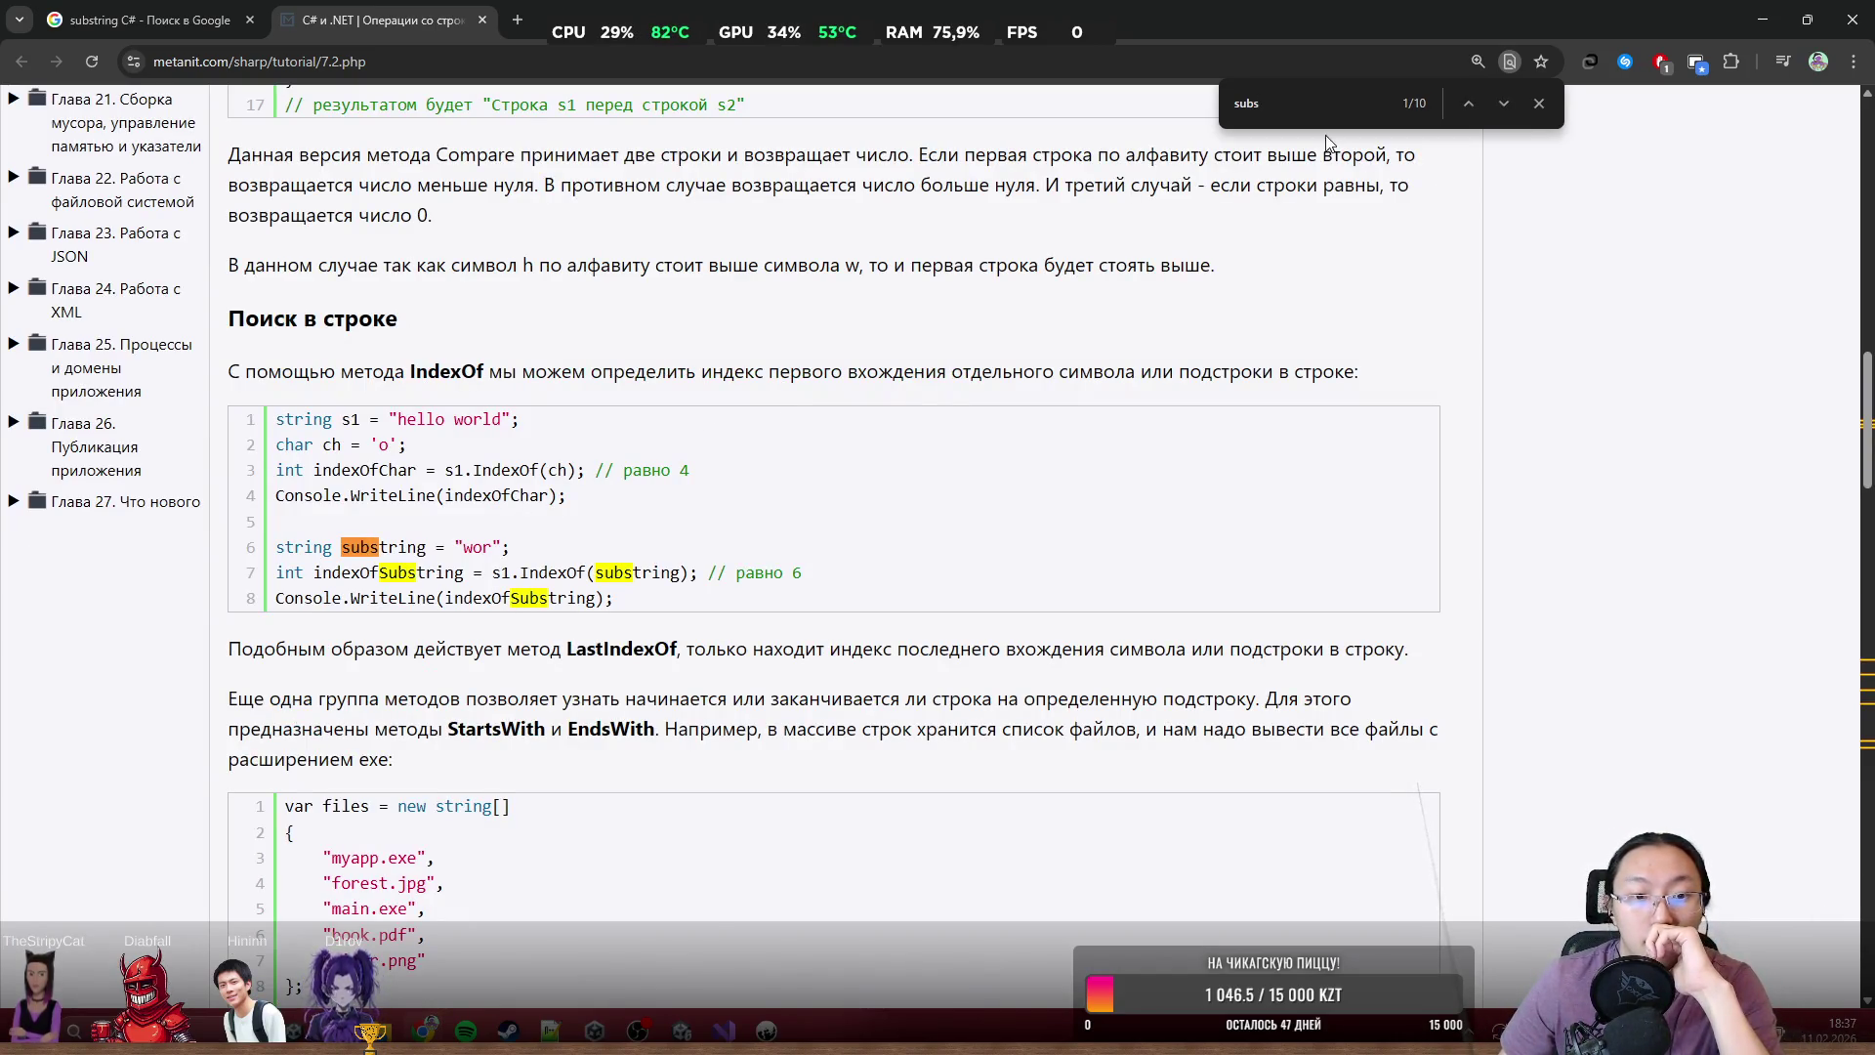
left_click(1503, 104)
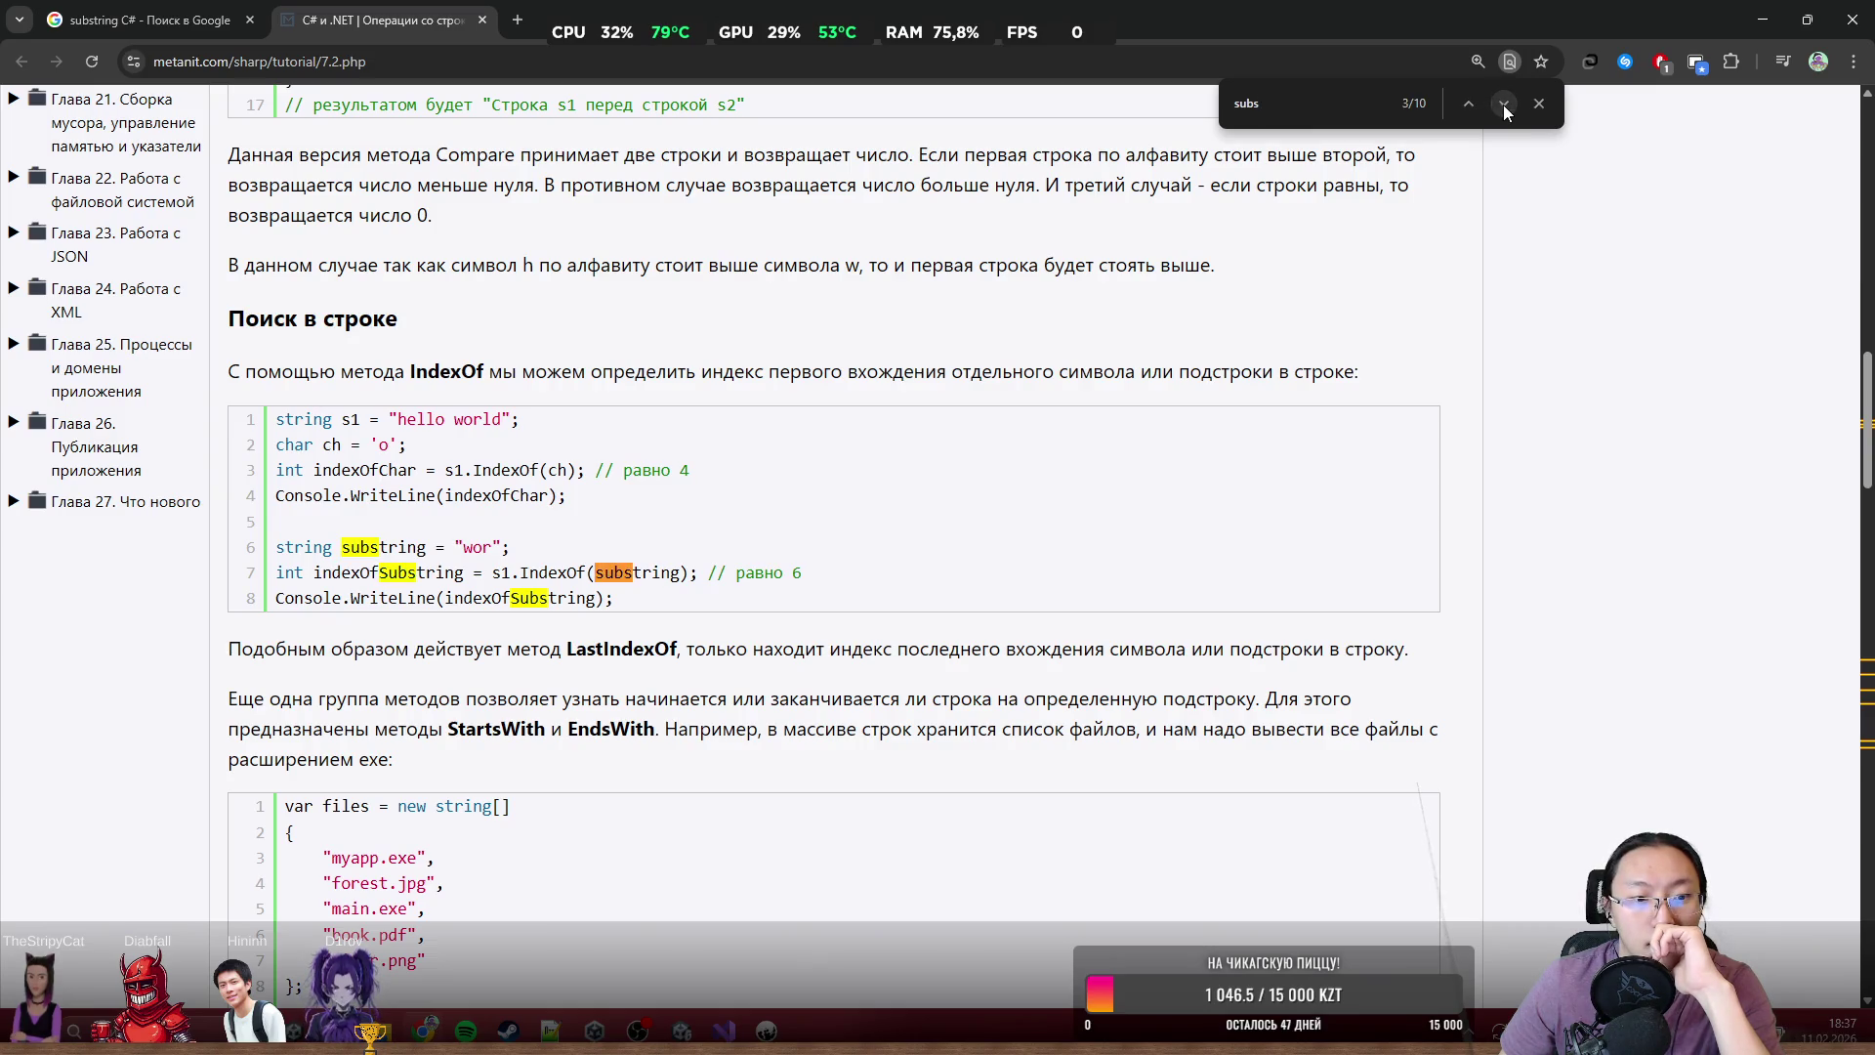
left_click(1503, 103)
left_click(1503, 104)
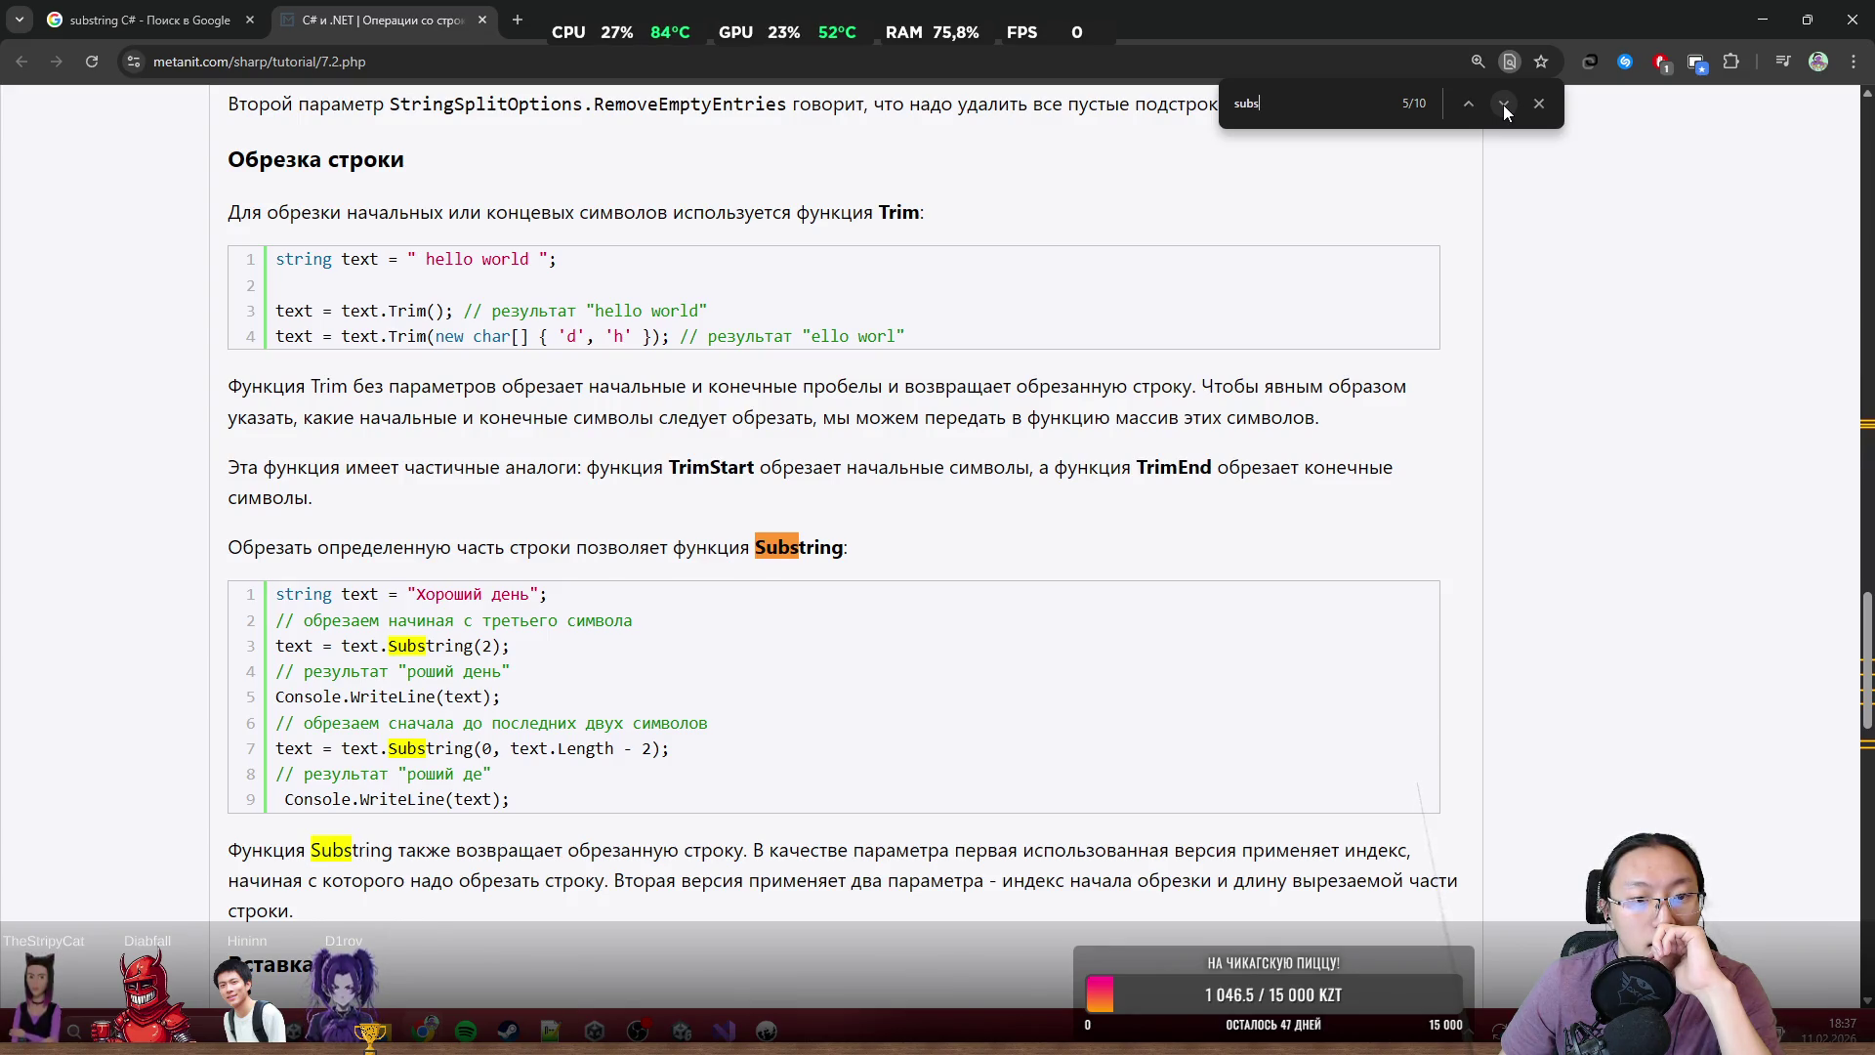
left_click(1503, 104)
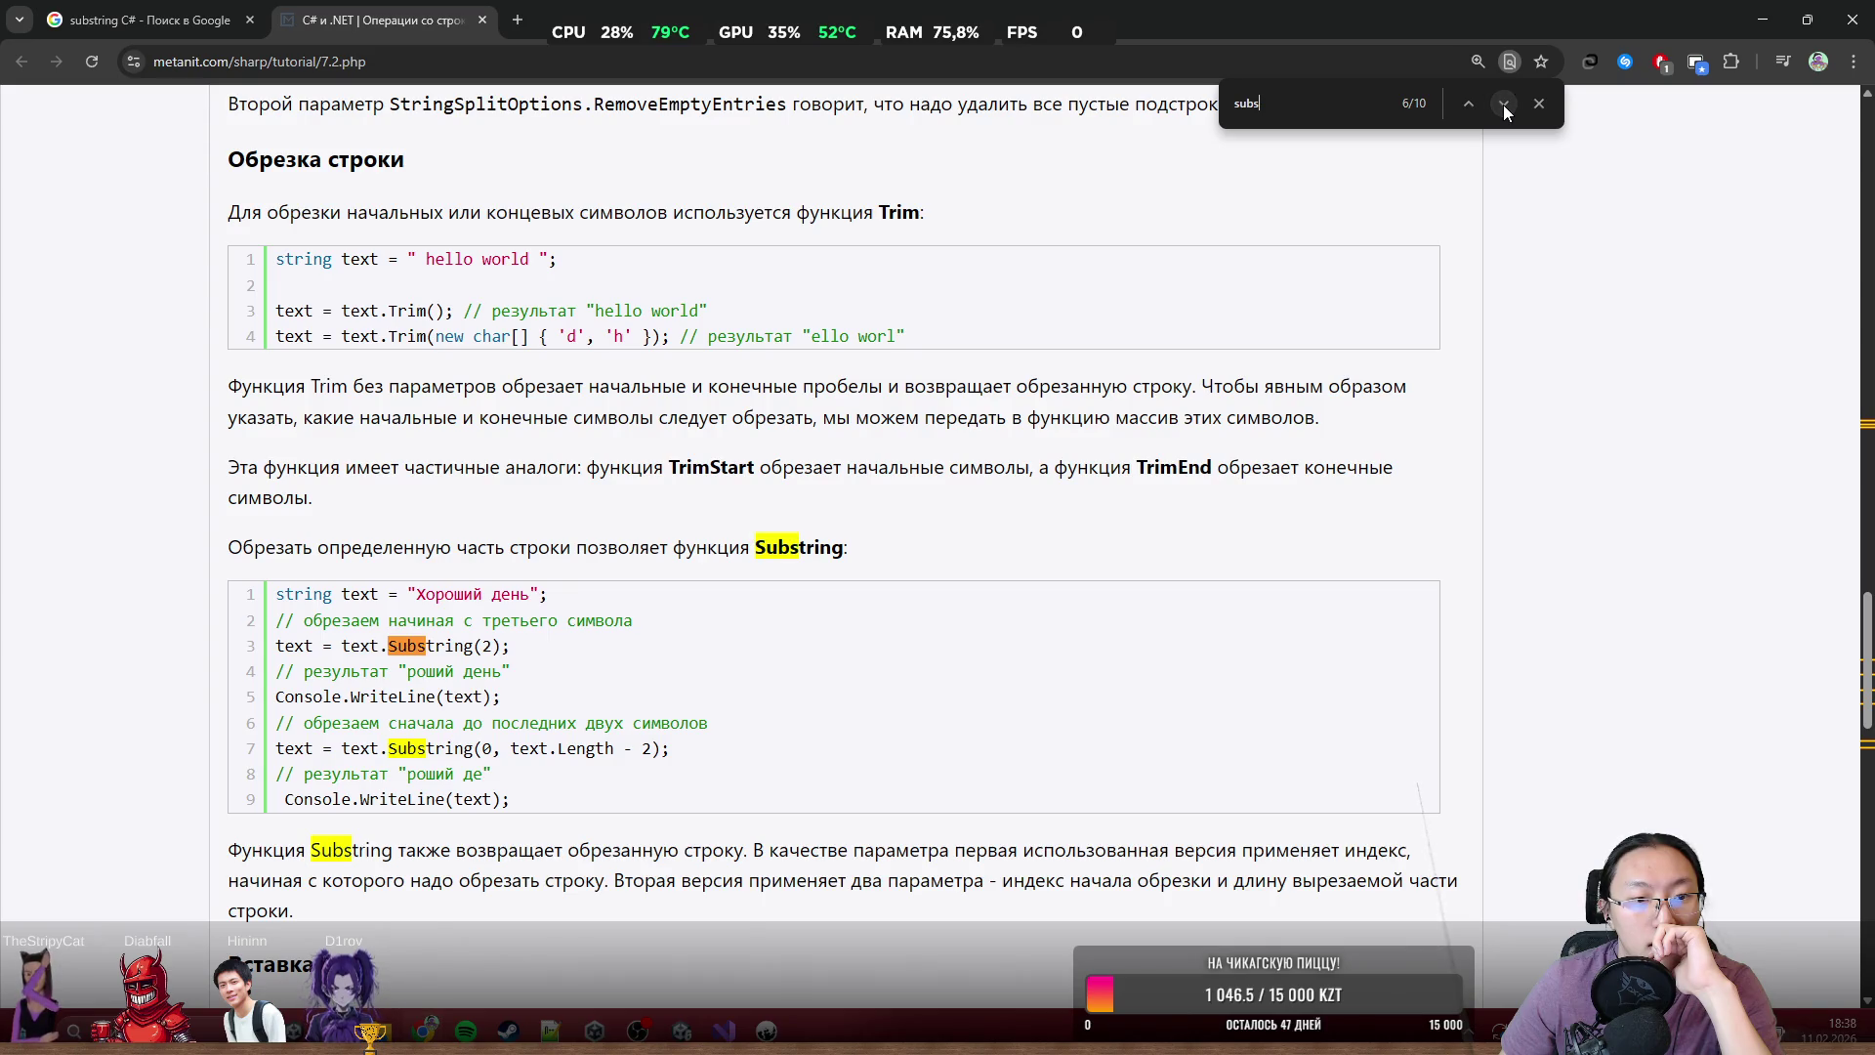
scroll(792, 391, "down", 2)
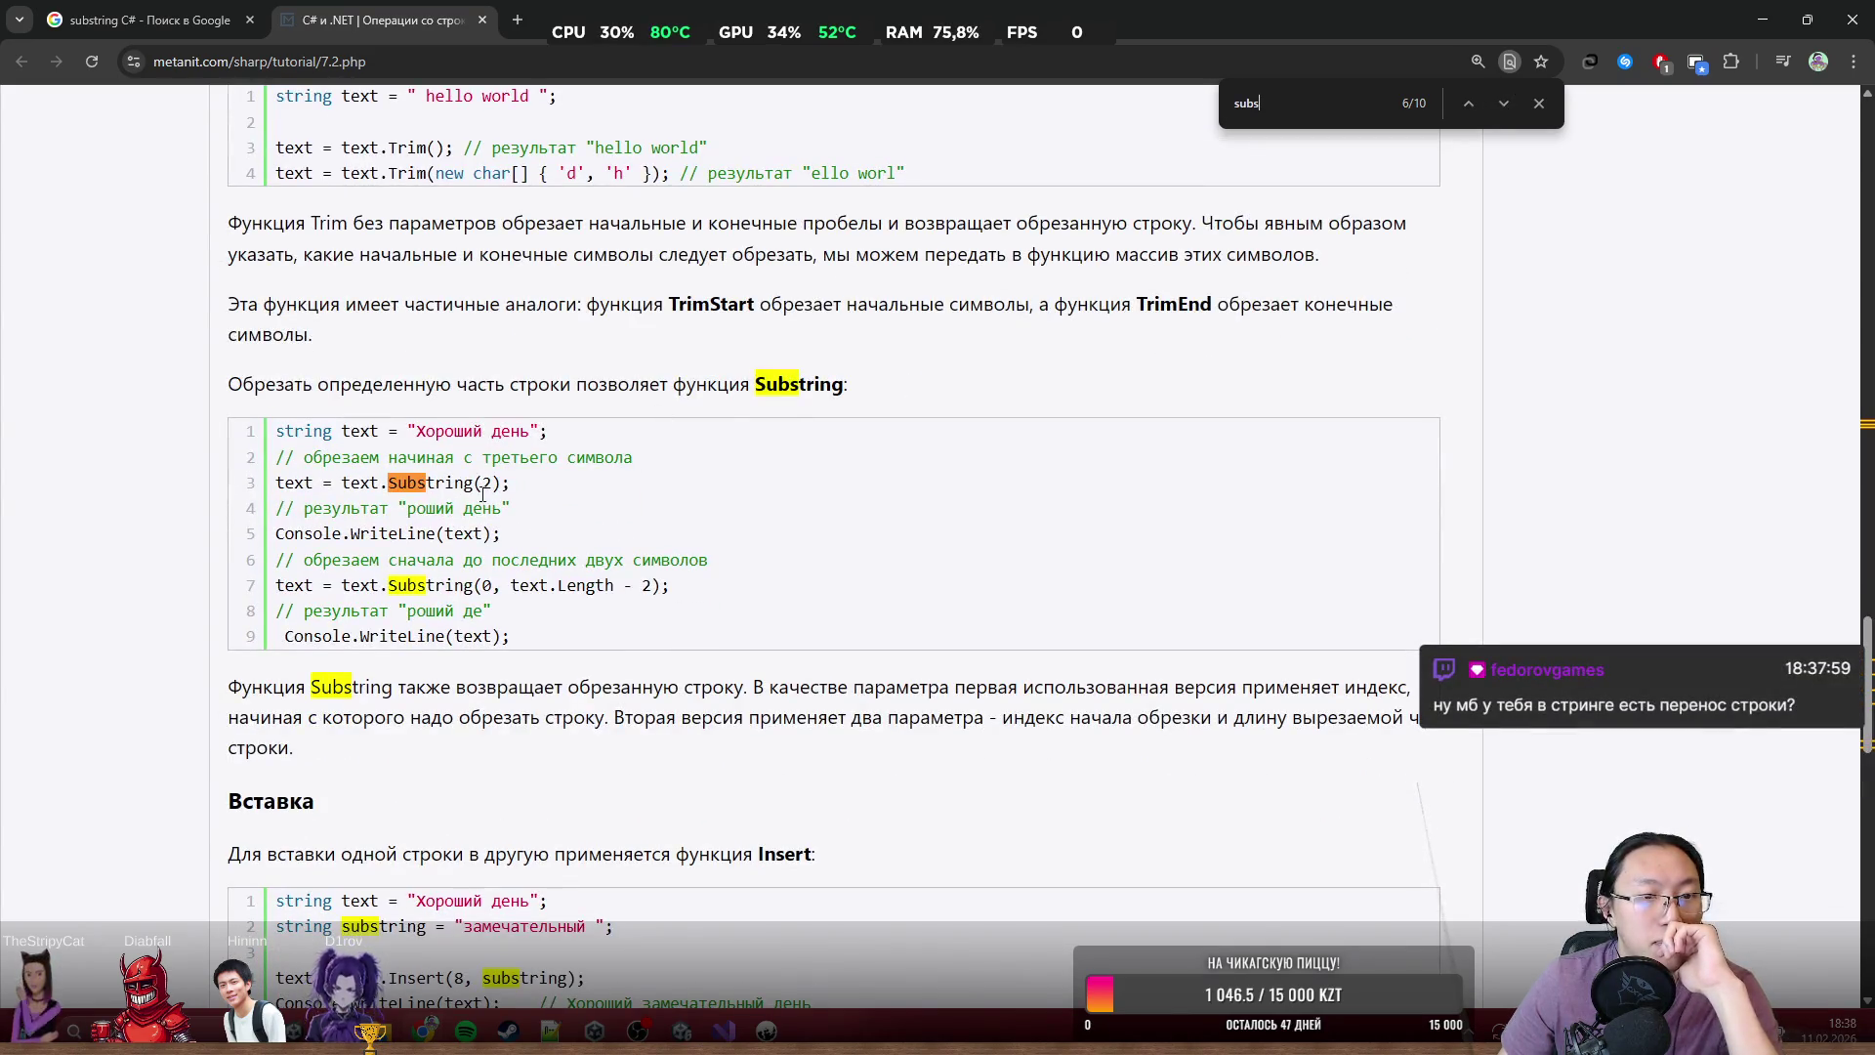
left_click_drag(483, 494, 499, 490)
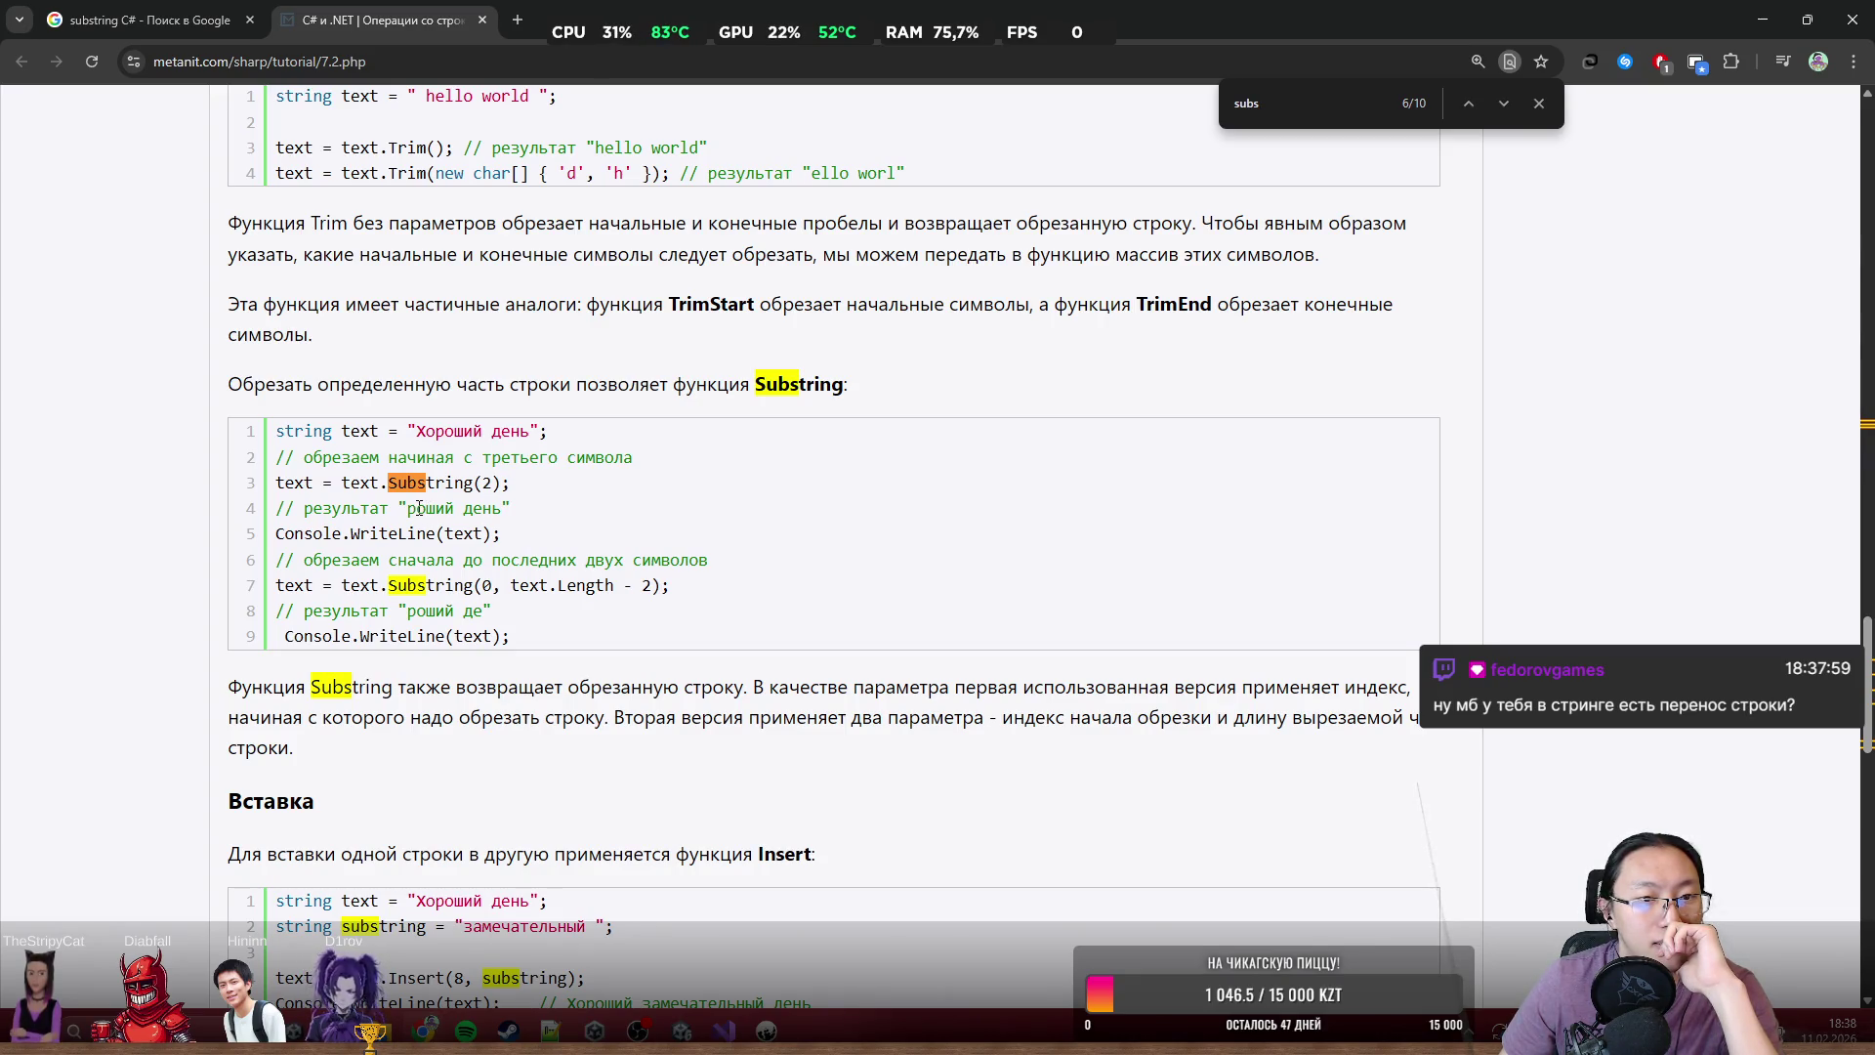
left_click_drag(283, 503, 468, 535)
left_click(431, 612)
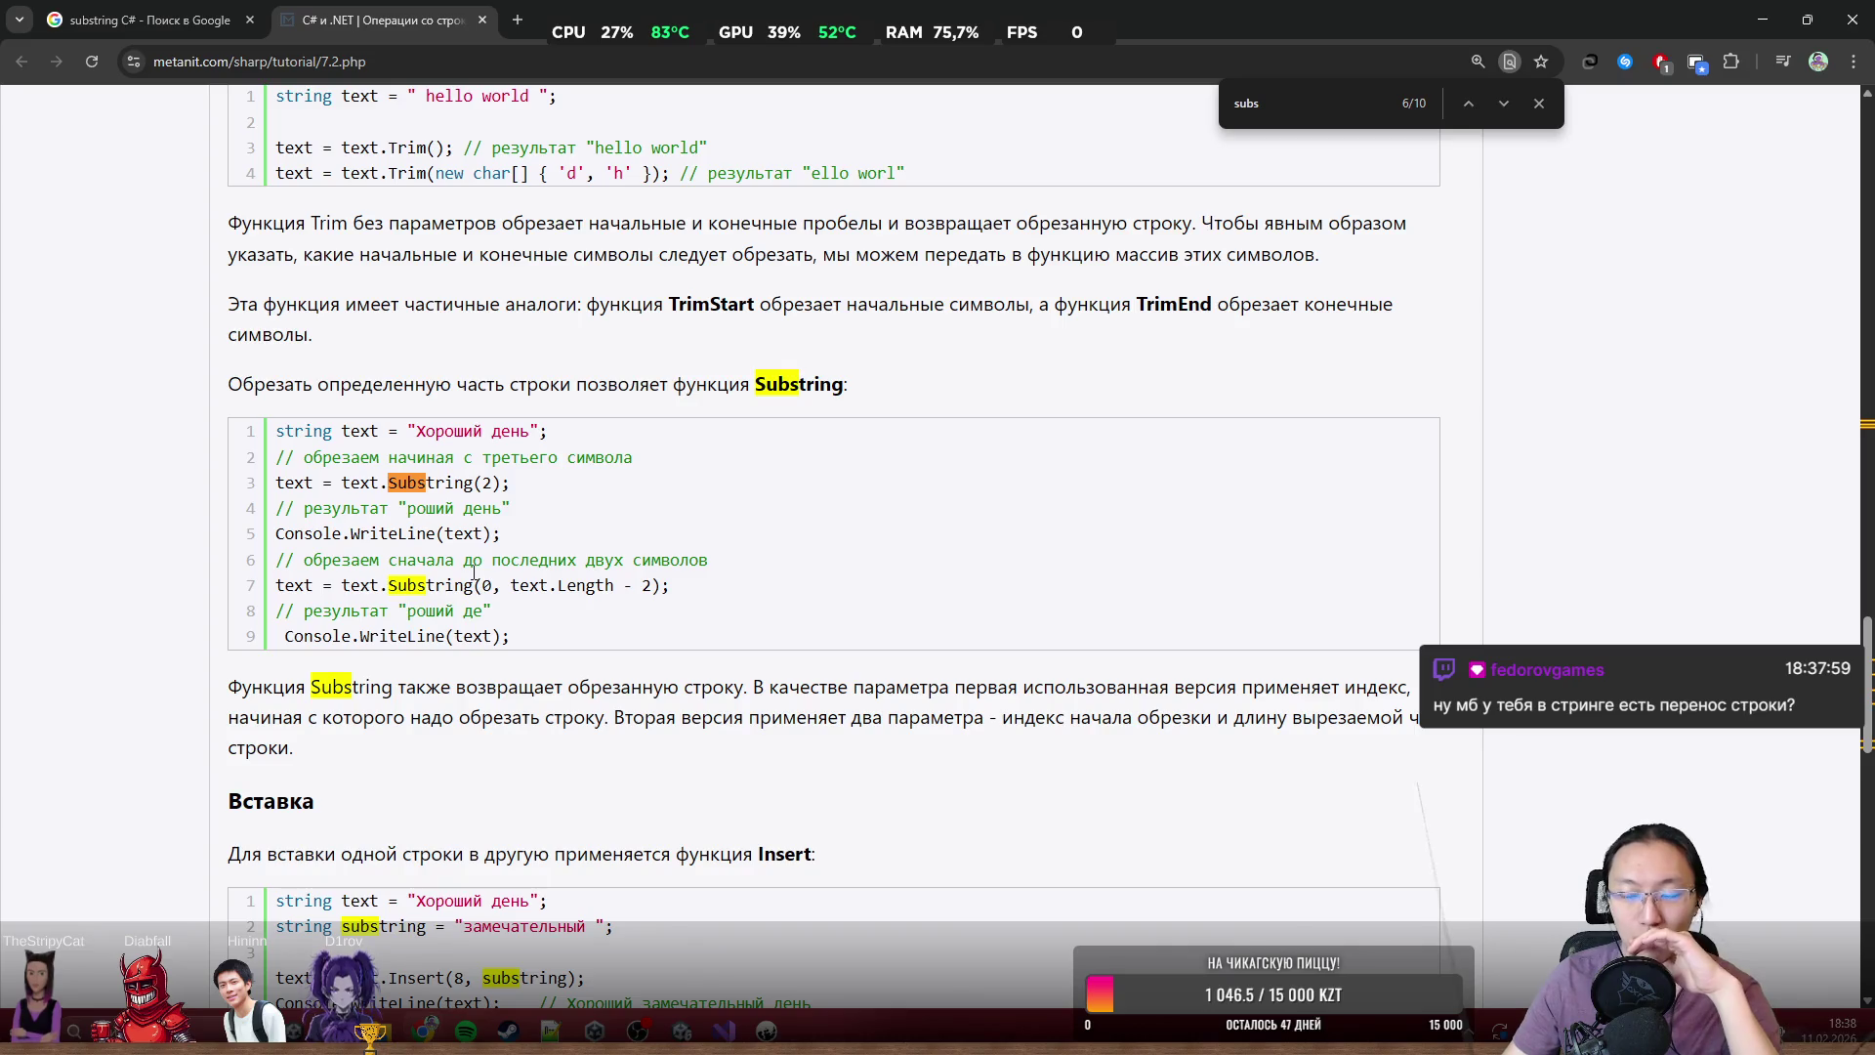
Read the explanation of Substring's index parameter, then the IndexOf explanation.
scroll(499, 635, "down", 2)
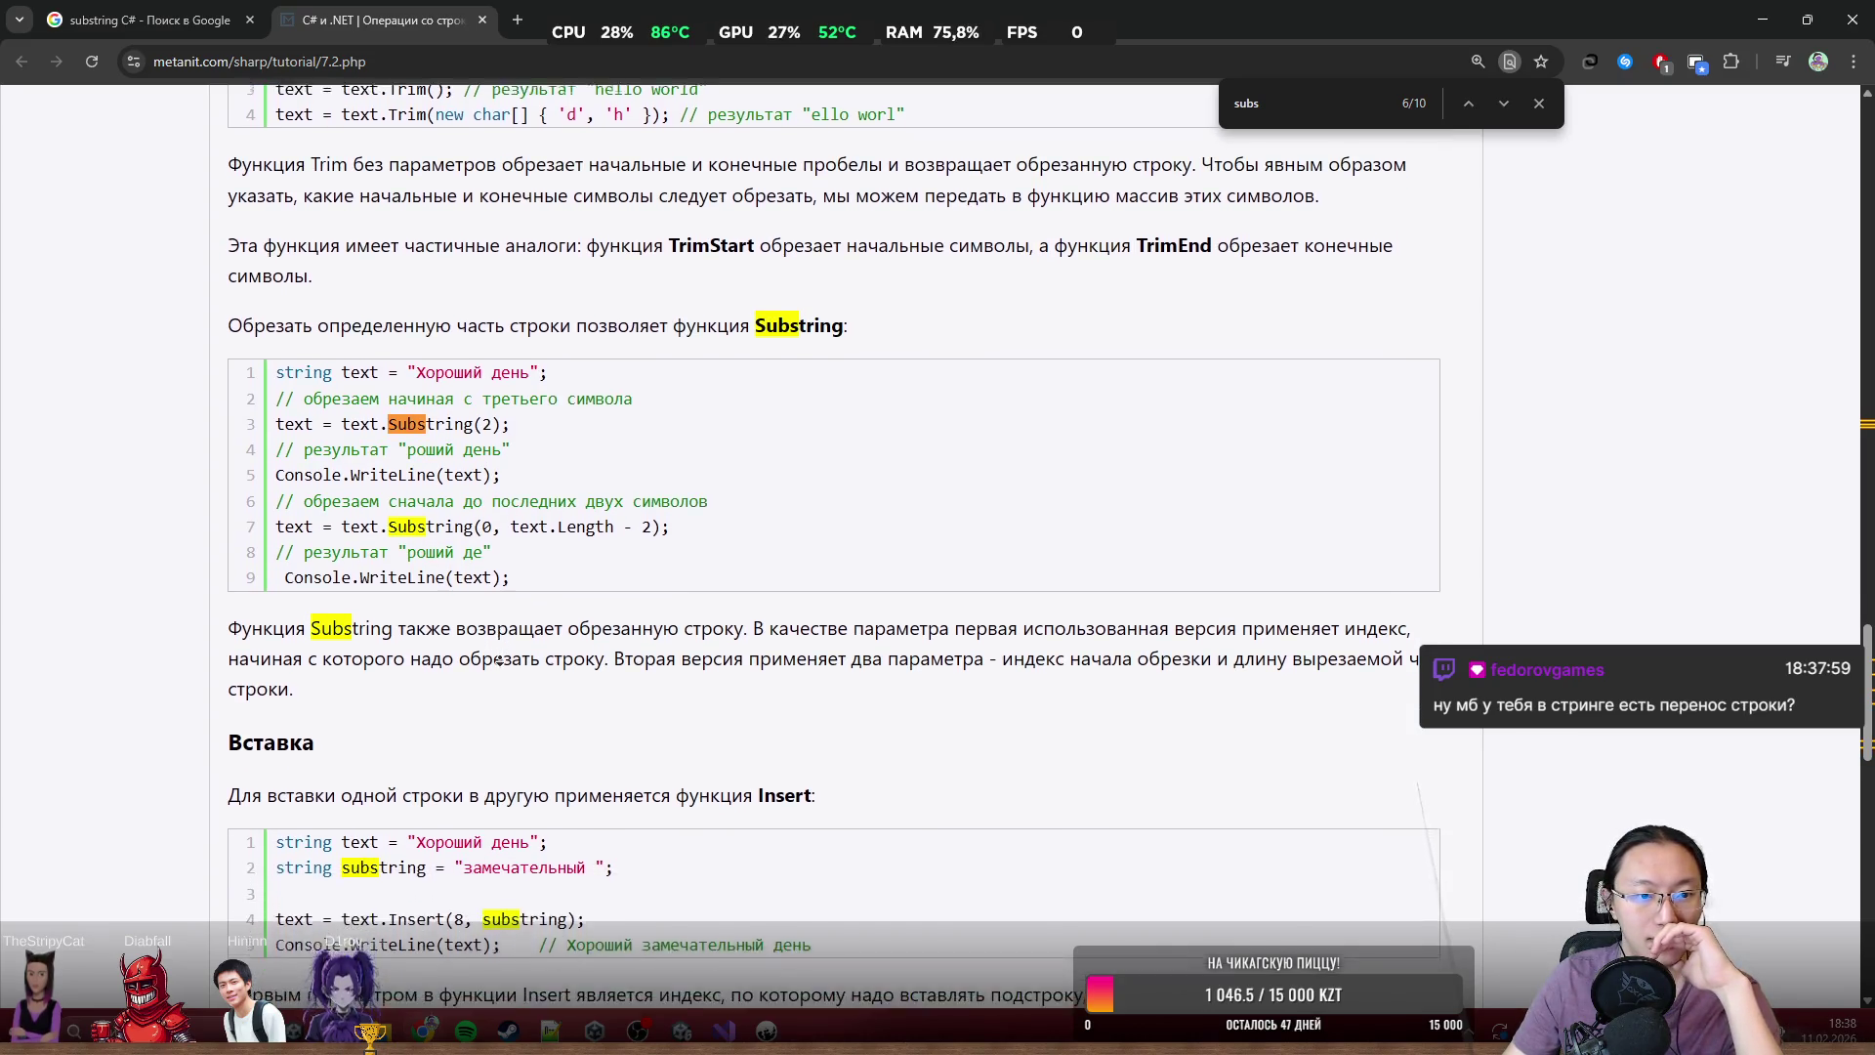
scroll(499, 660, "down", 1)
mouse_move(457, 554)
left_mouse_down()
mouse_move(1321, 510)
mouse_move(1330, 584)
left_mouse_up()
left_click(810, 552)
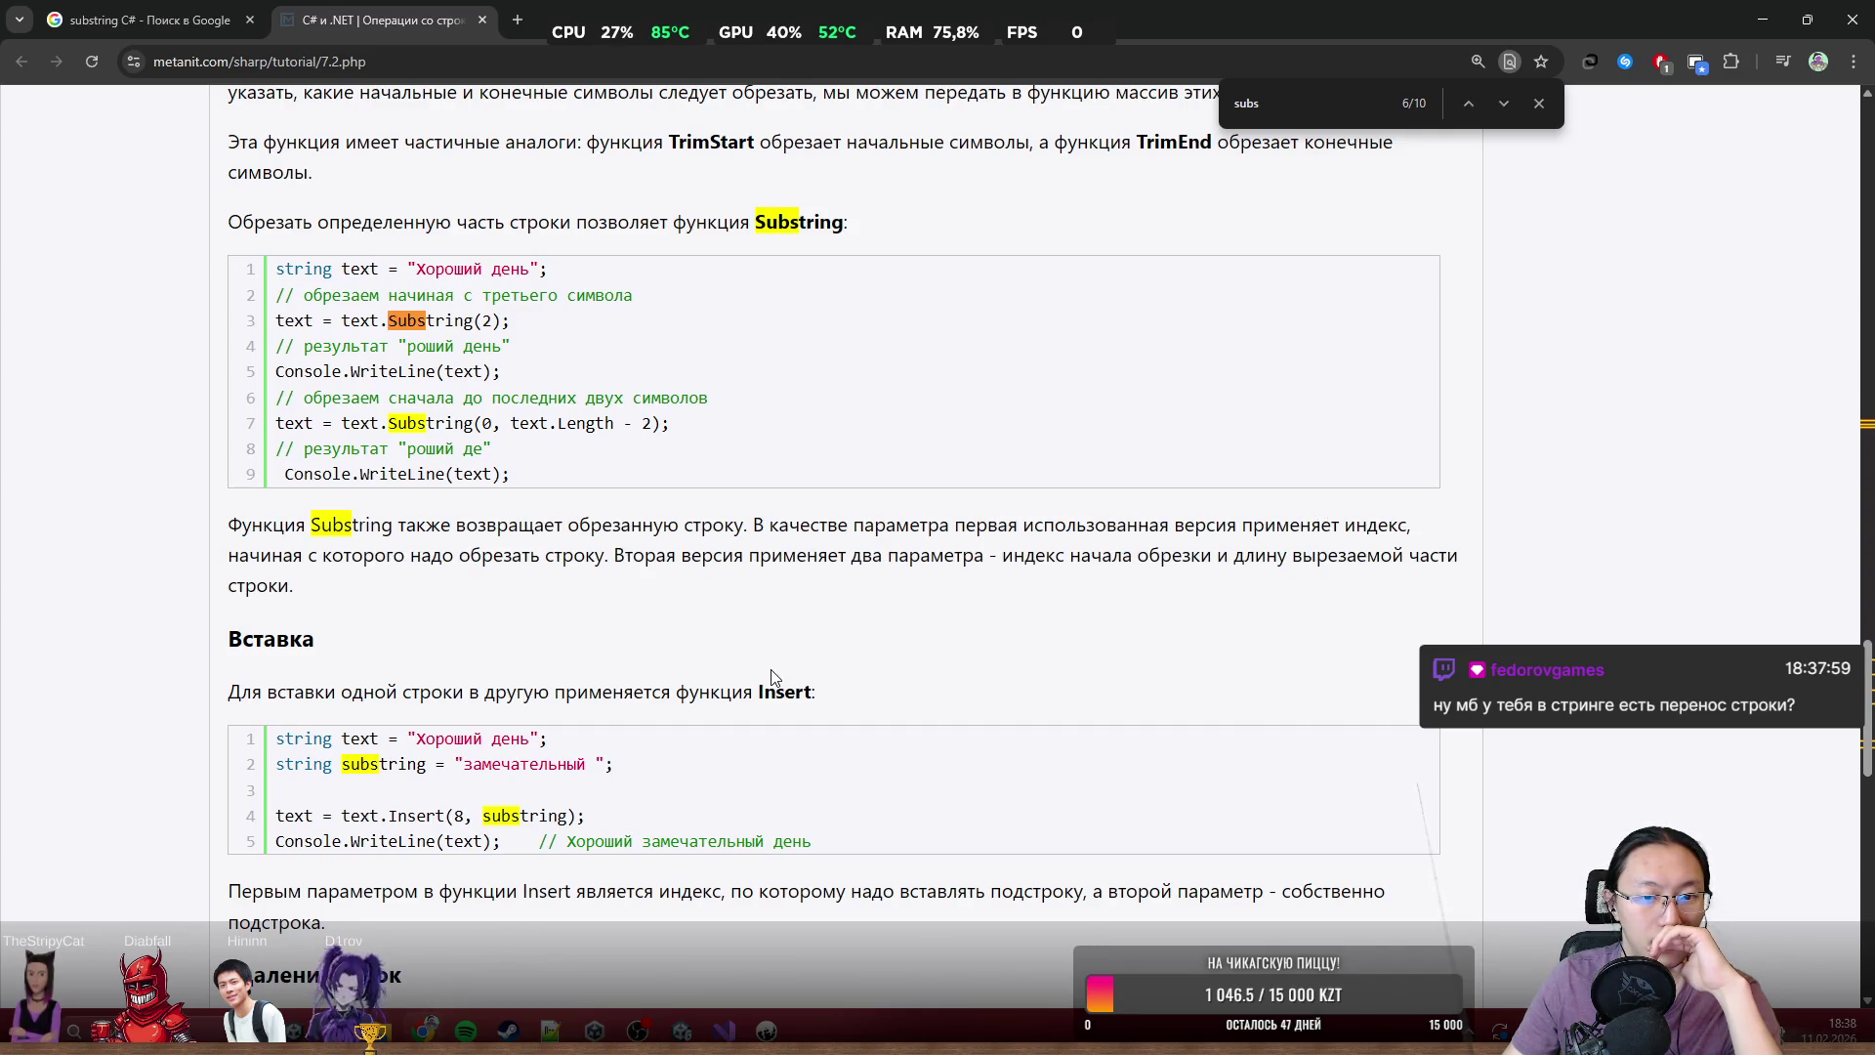
scroll(838, 641, "up", 15)
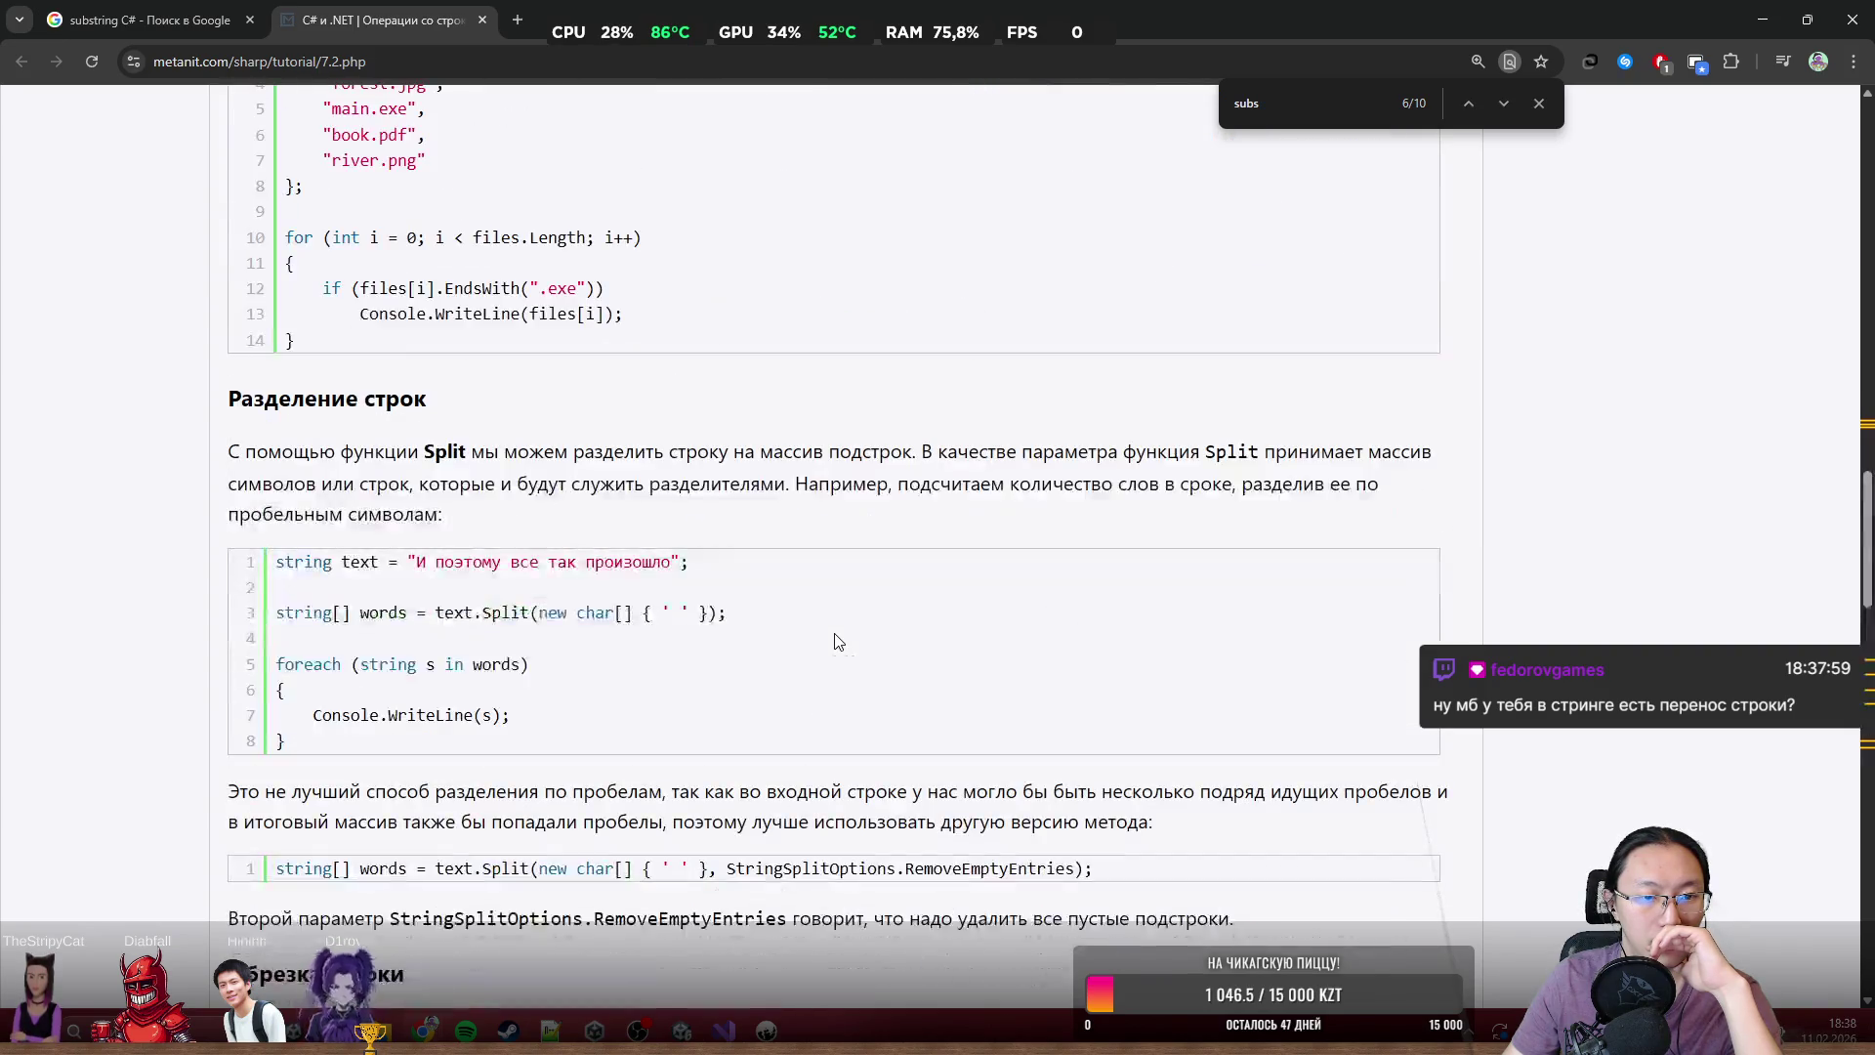
mouse_move(282, 385)
left_mouse_down()
mouse_move(563, 384)
mouse_move(810, 615)
mouse_move(1177, 385)
mouse_move(1330, 384)
mouse_move(584, 361)
mouse_move(1251, 369)
left_mouse_up()
Insert + "=" after the colon in line 1179's Debug.Log, save DialogueManager.cs, and minimize both windows.
left_click(714, 1018)
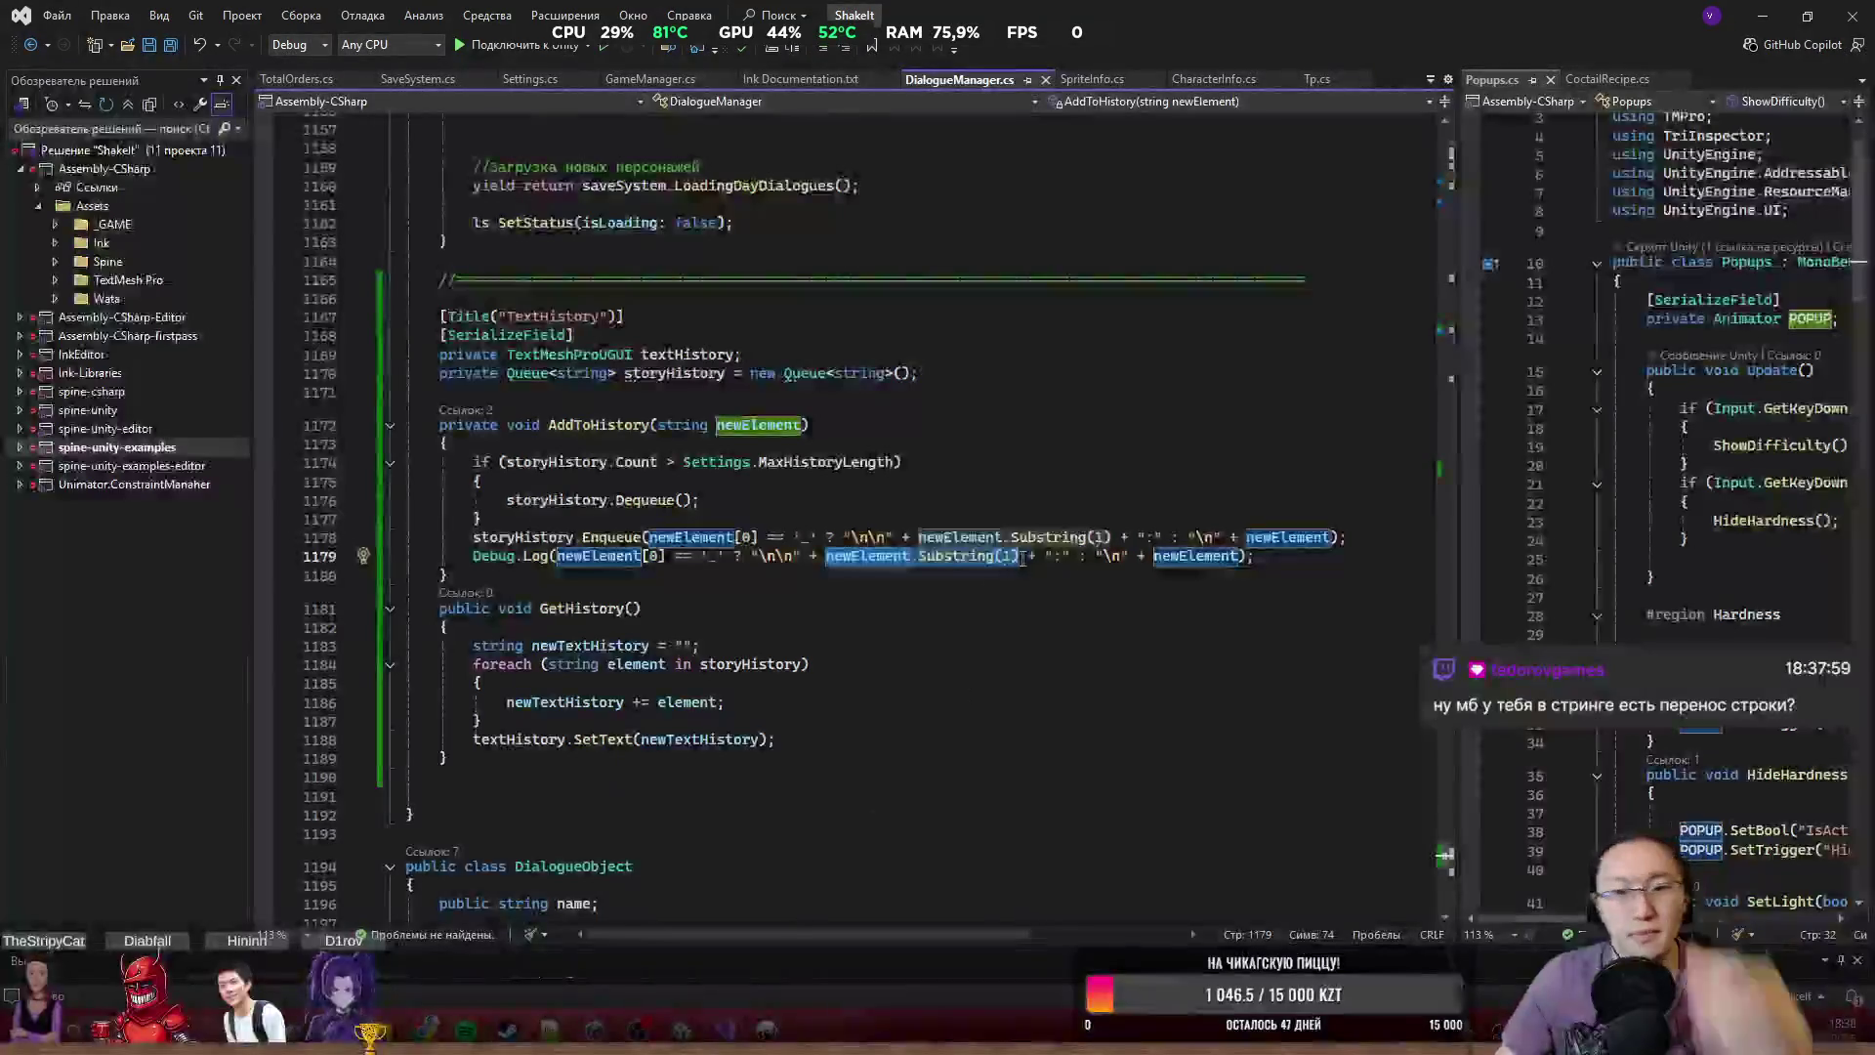
left_click(1072, 561)
left_click(1079, 560)
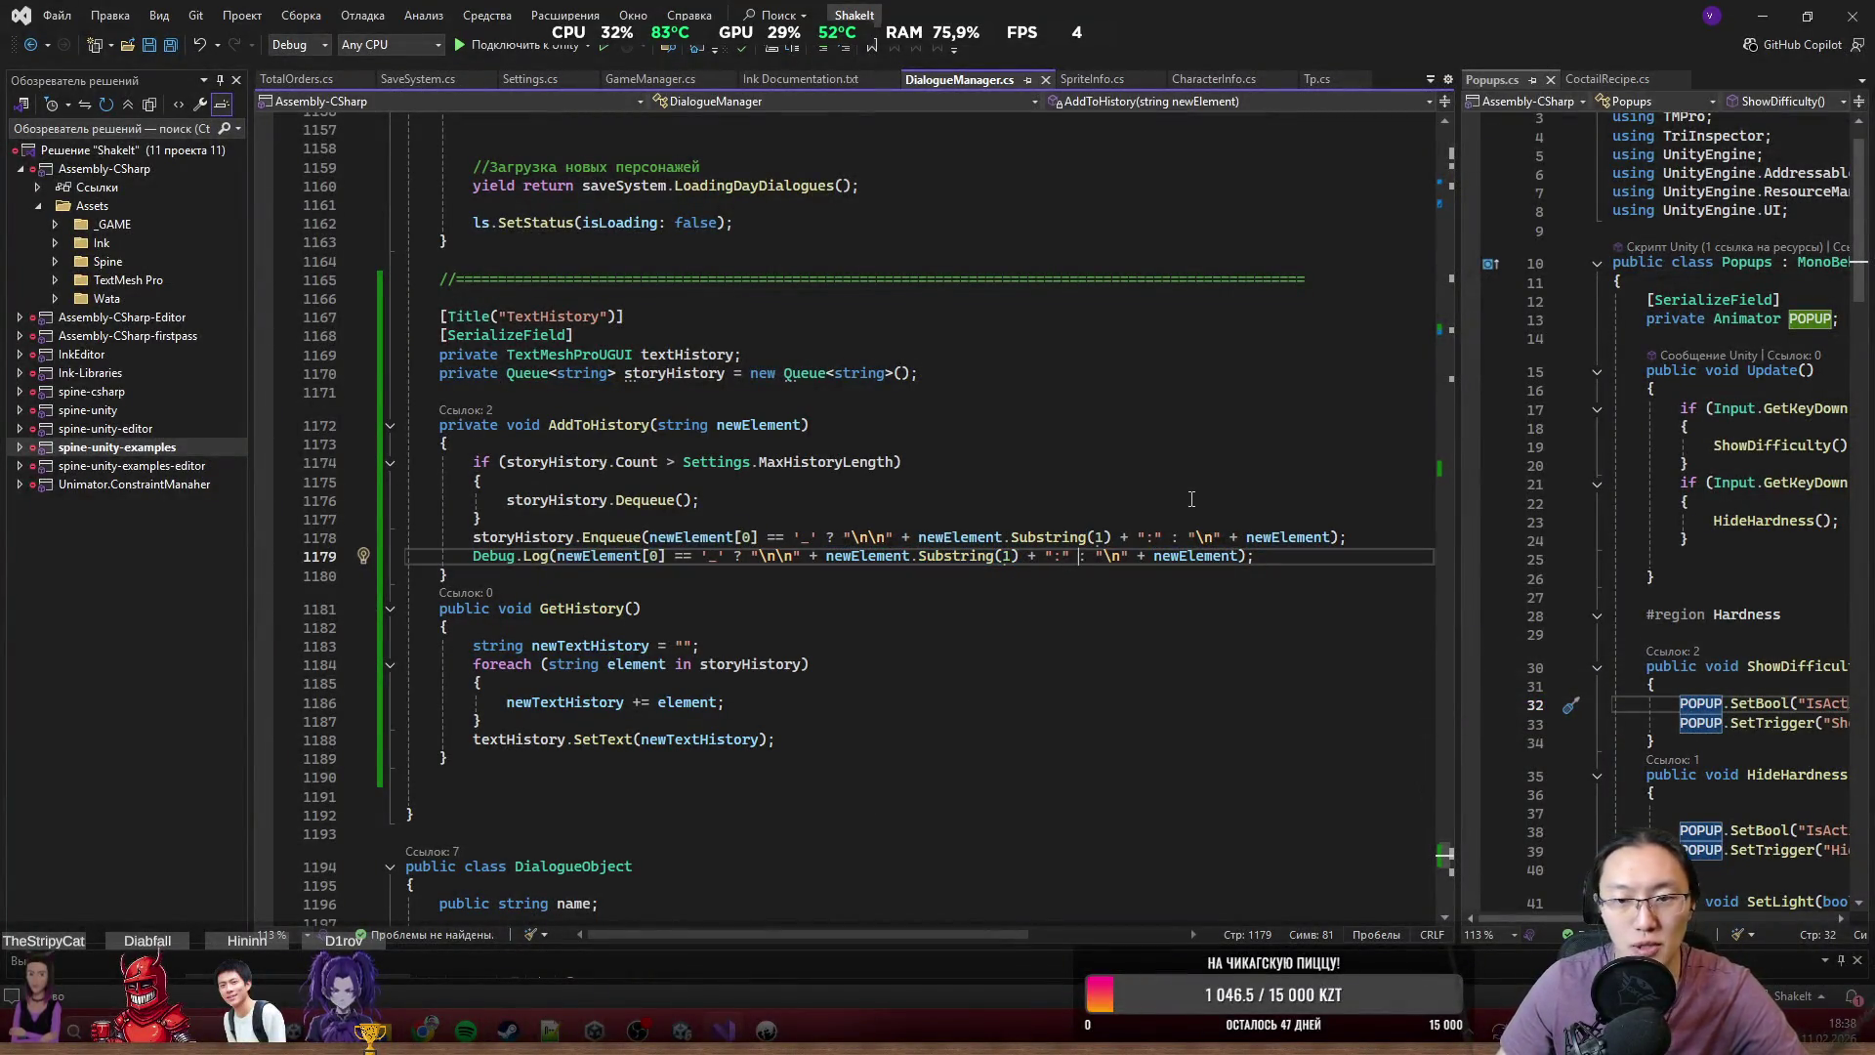
type("+ \"")
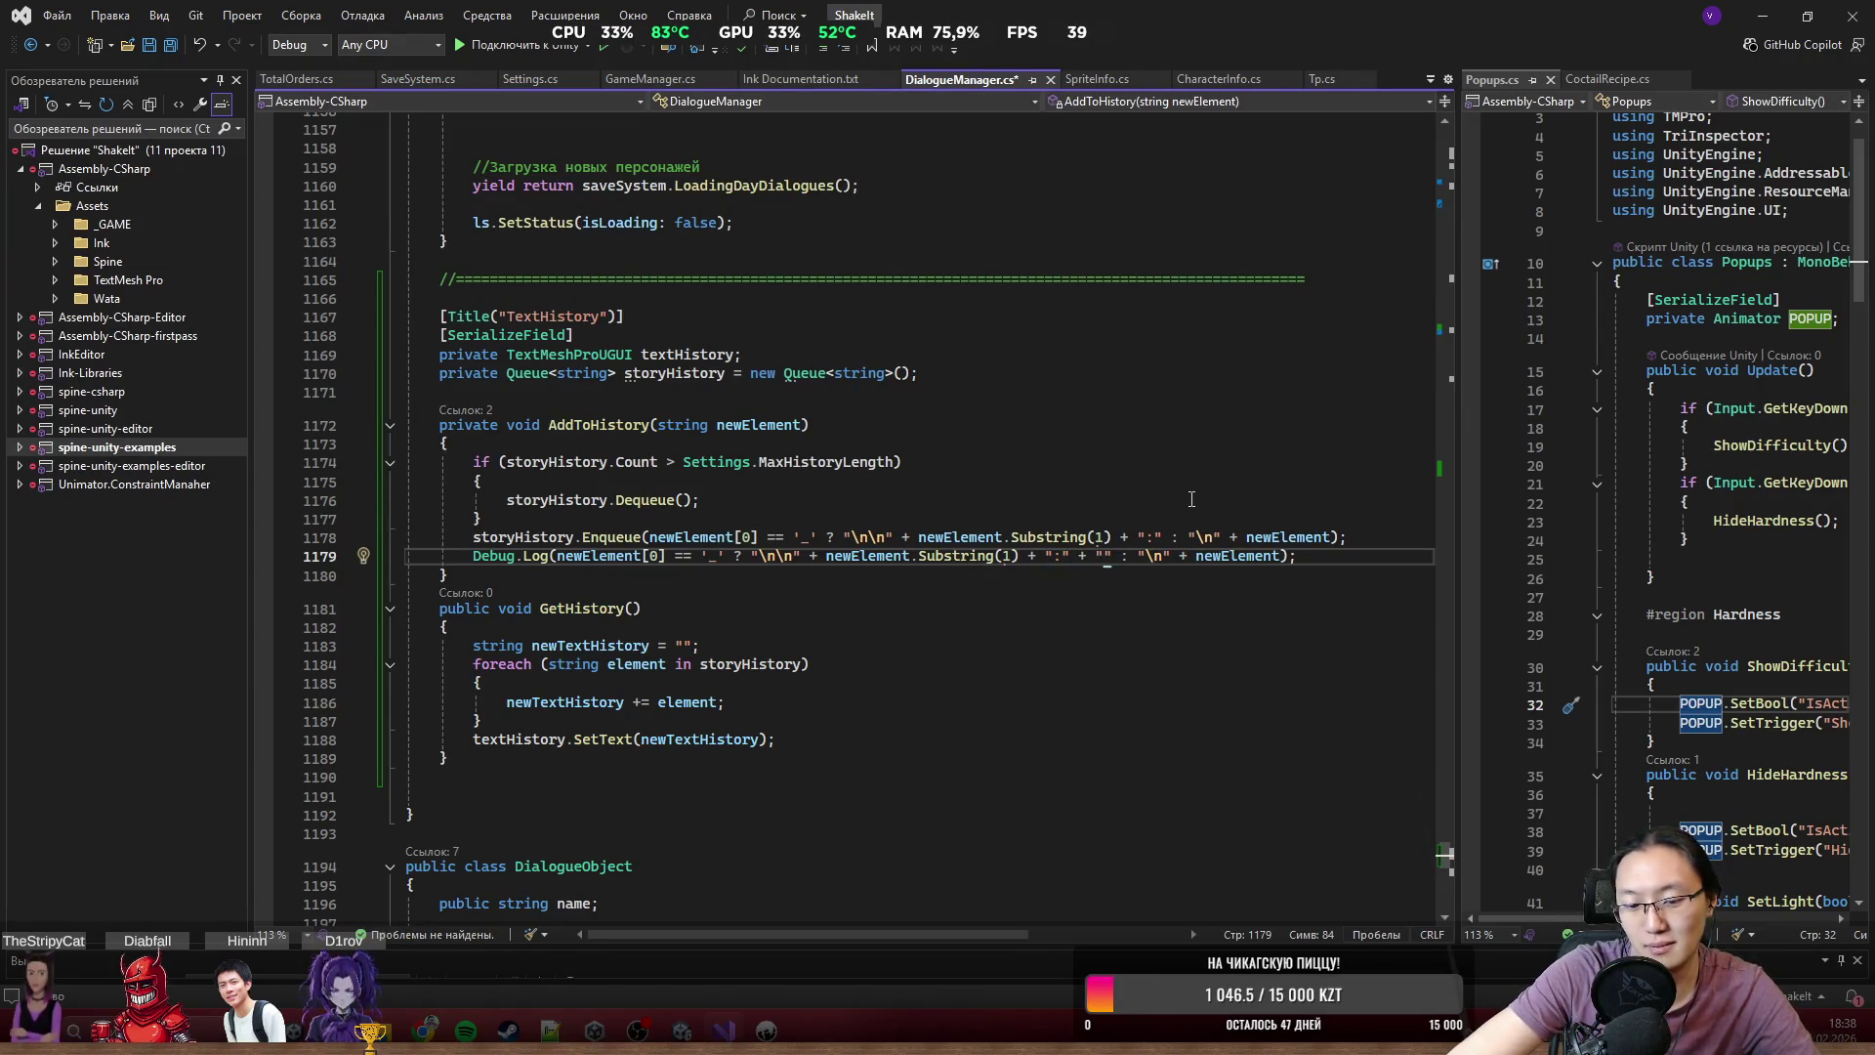
type("=")
key("ctrl+s")
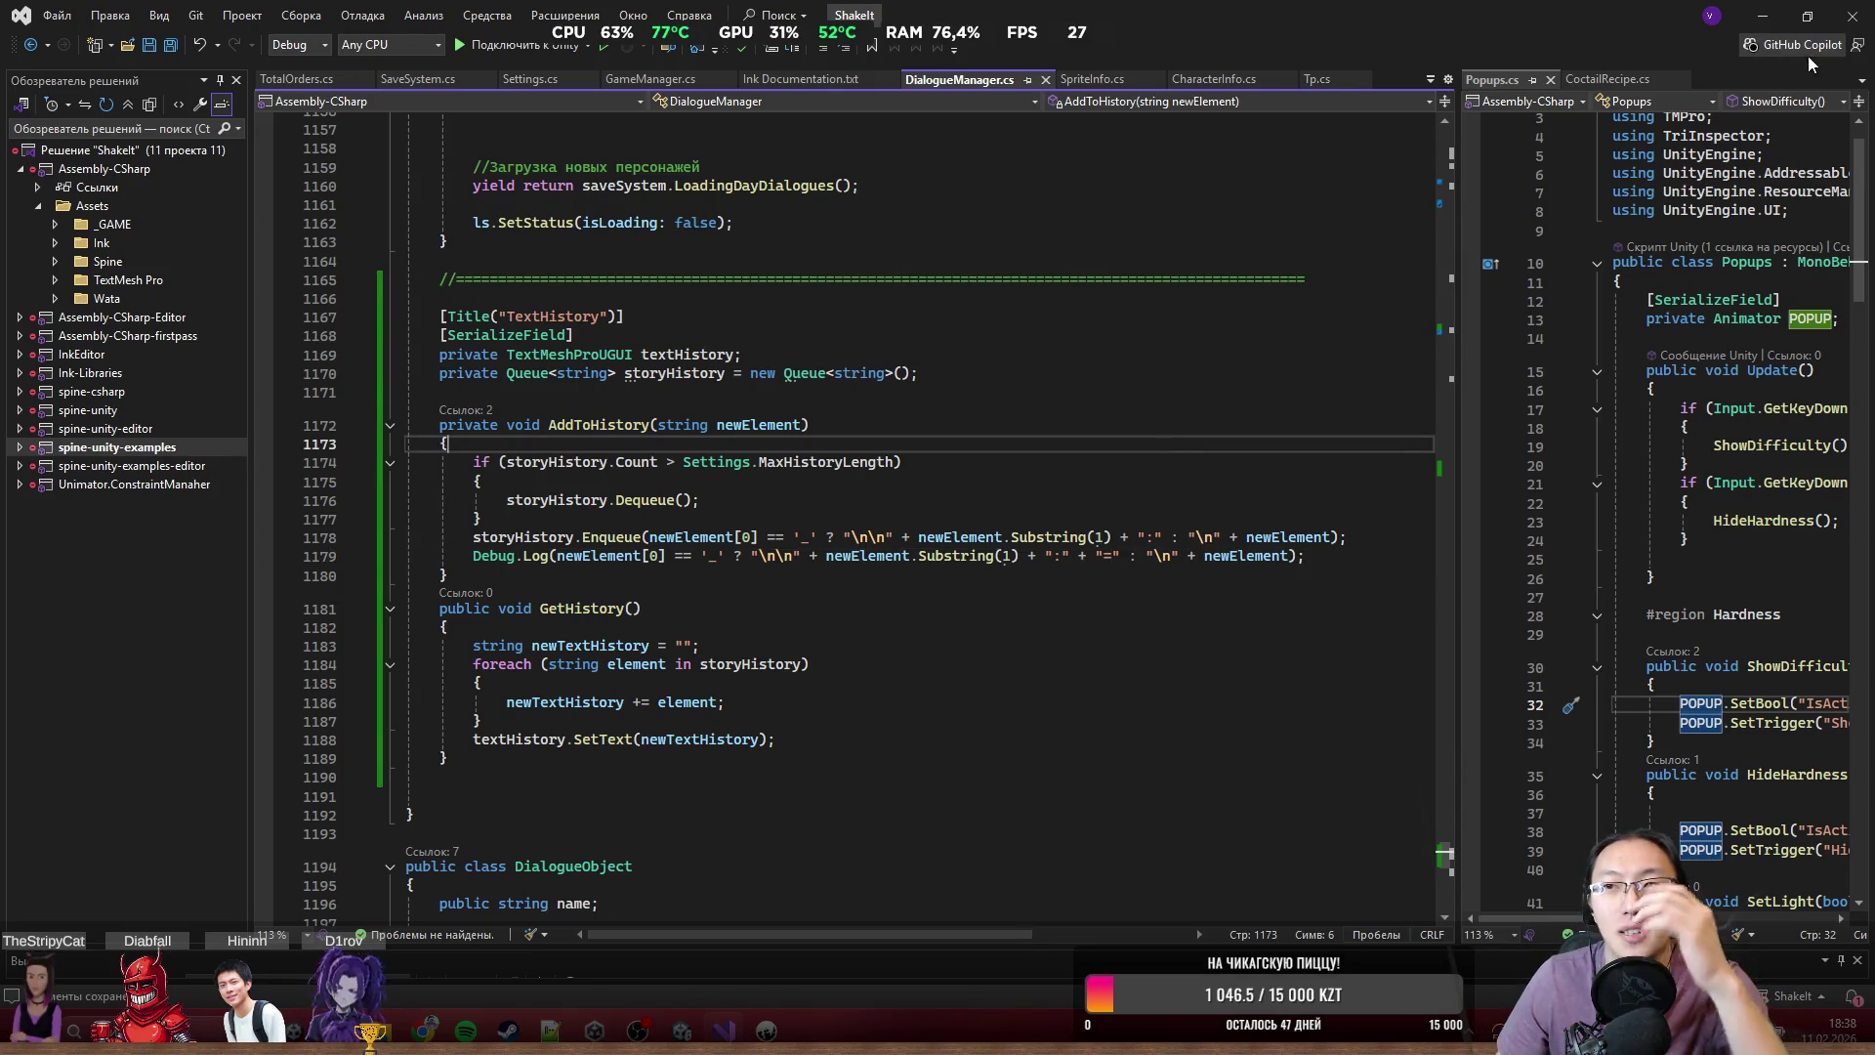
left_click(1762, 16)
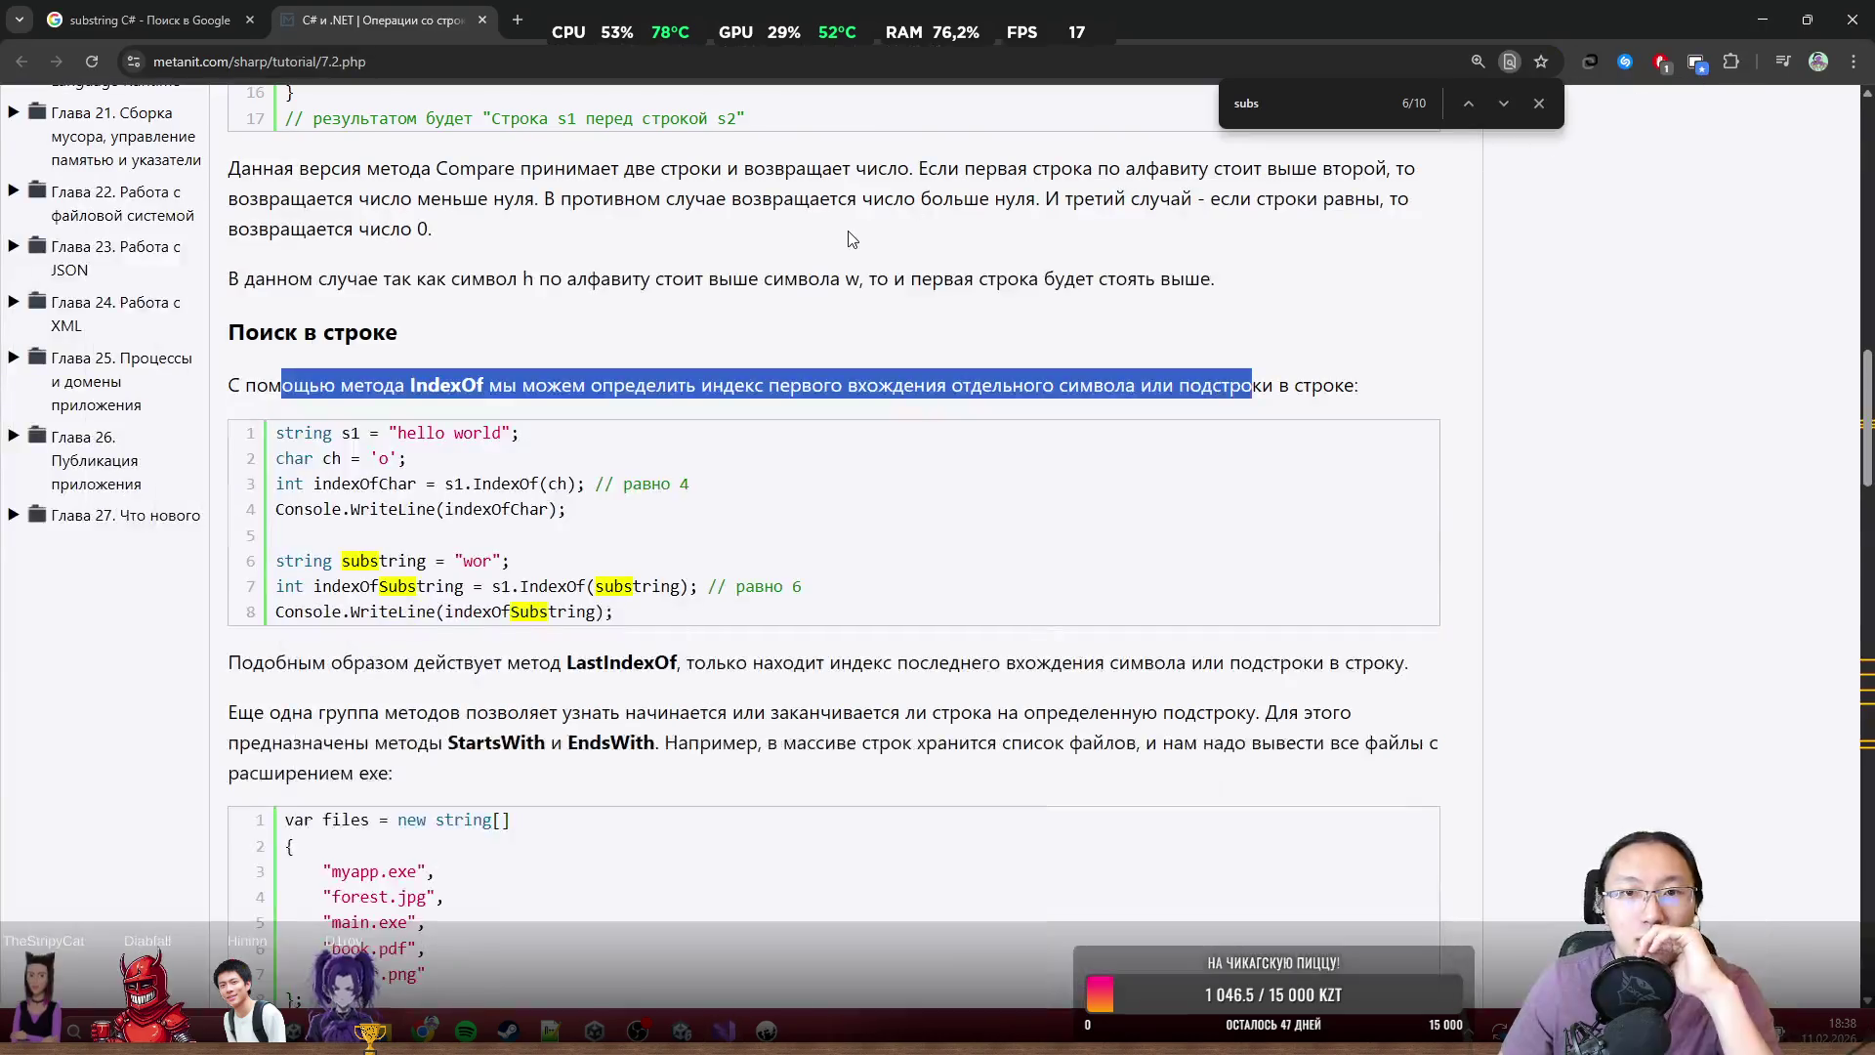
left_click(1762, 18)
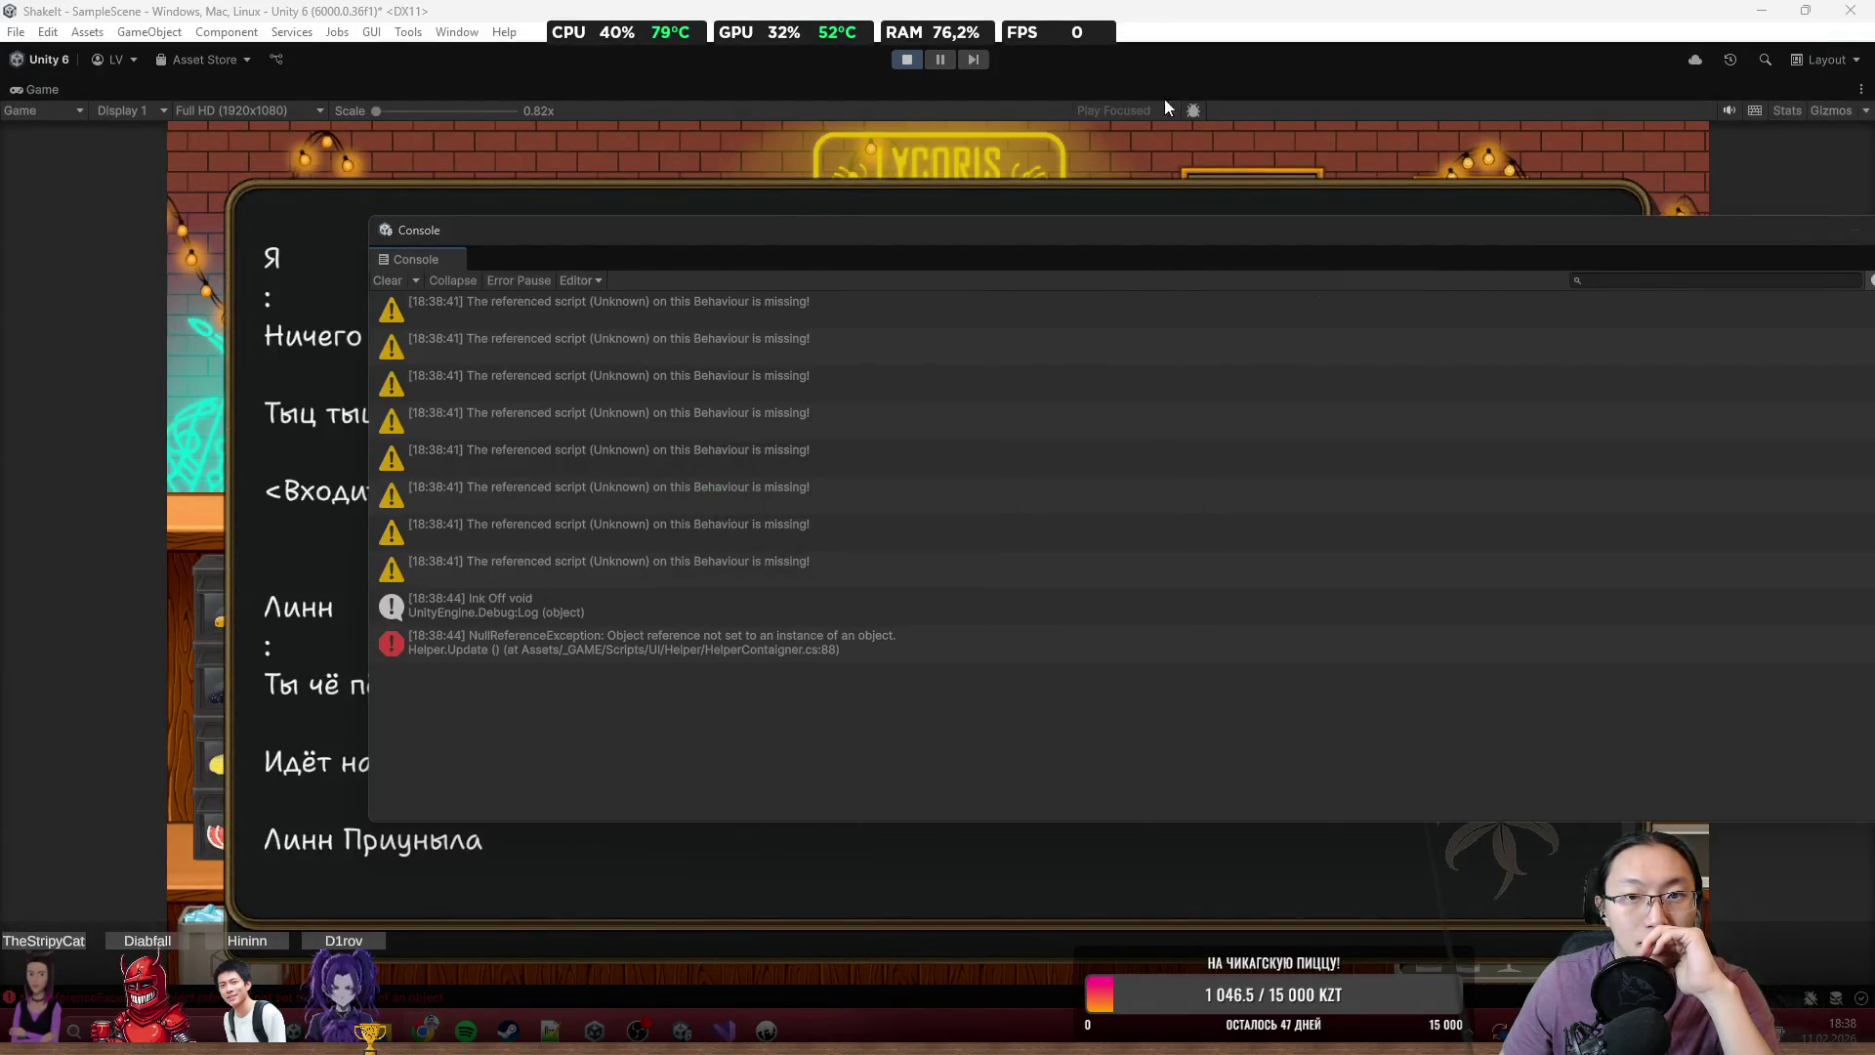
Stop play mode, restart it with Ctrl+P, and close the floating Console window.
left_click(910, 62)
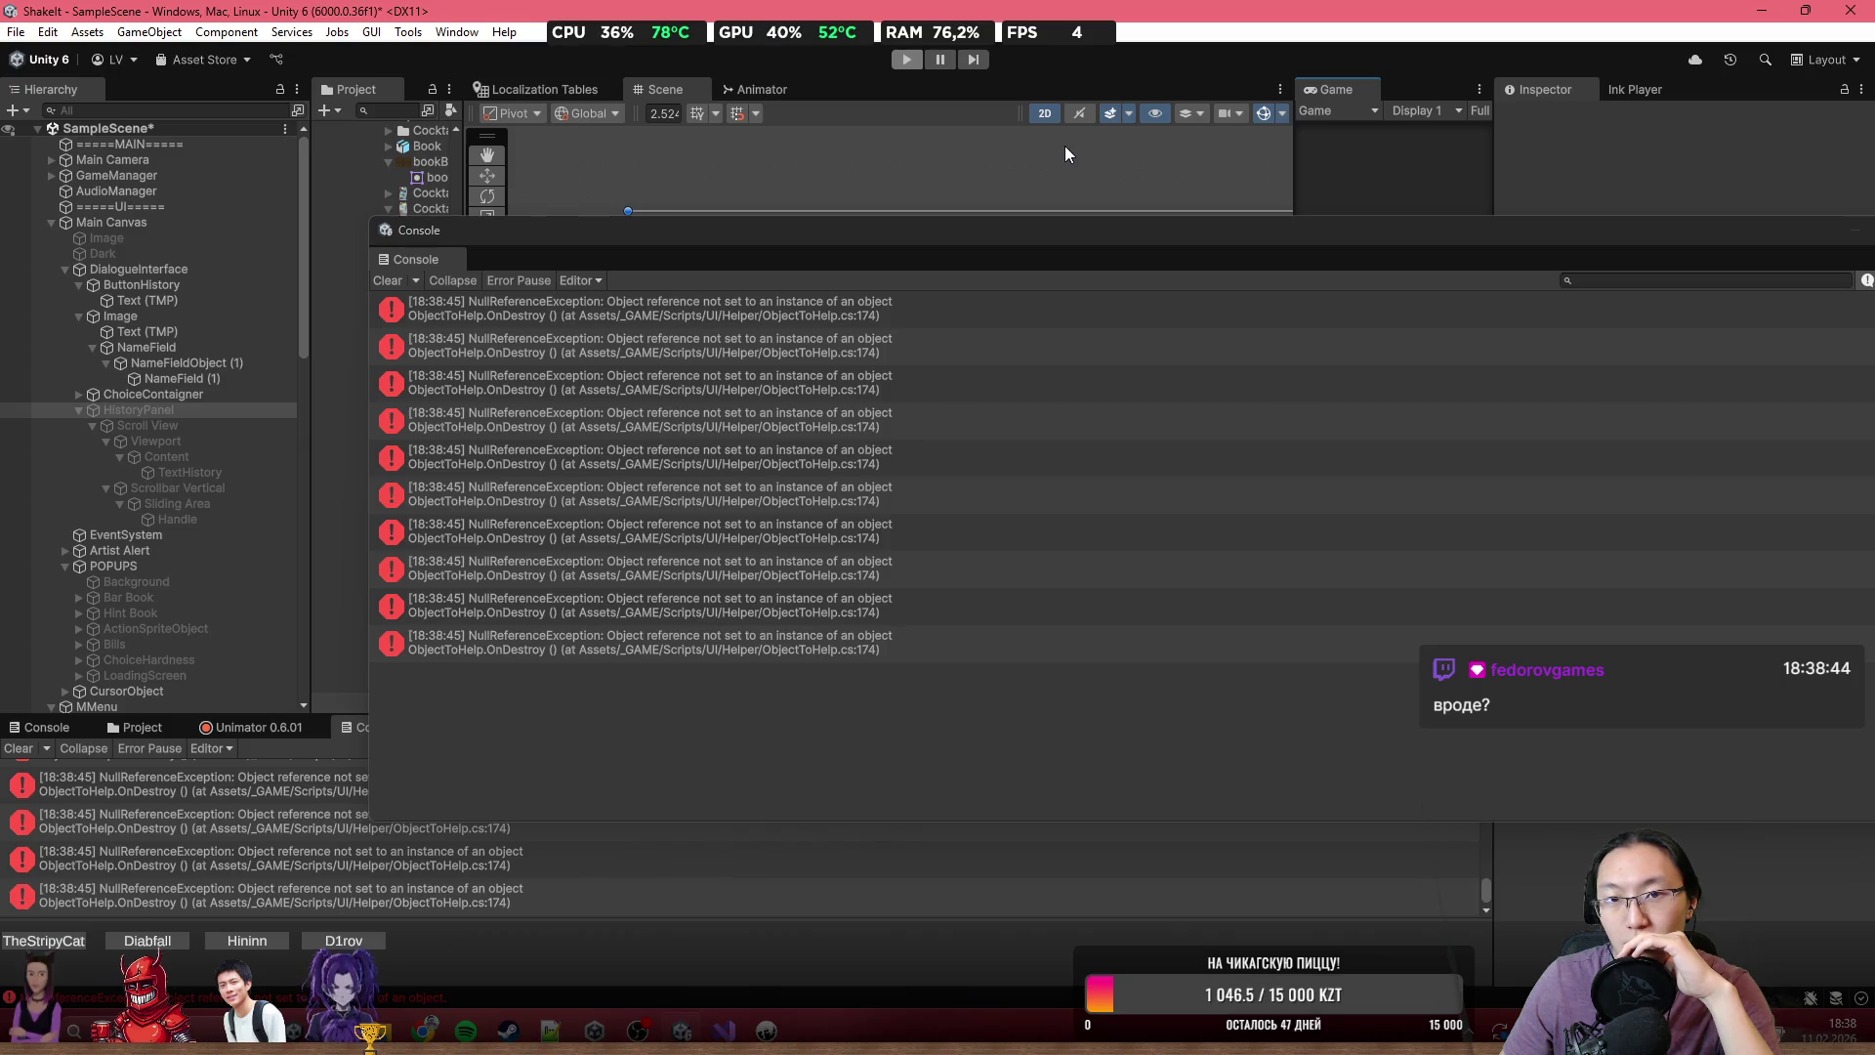
key("ctrl+p")
left_click(1483, 312)
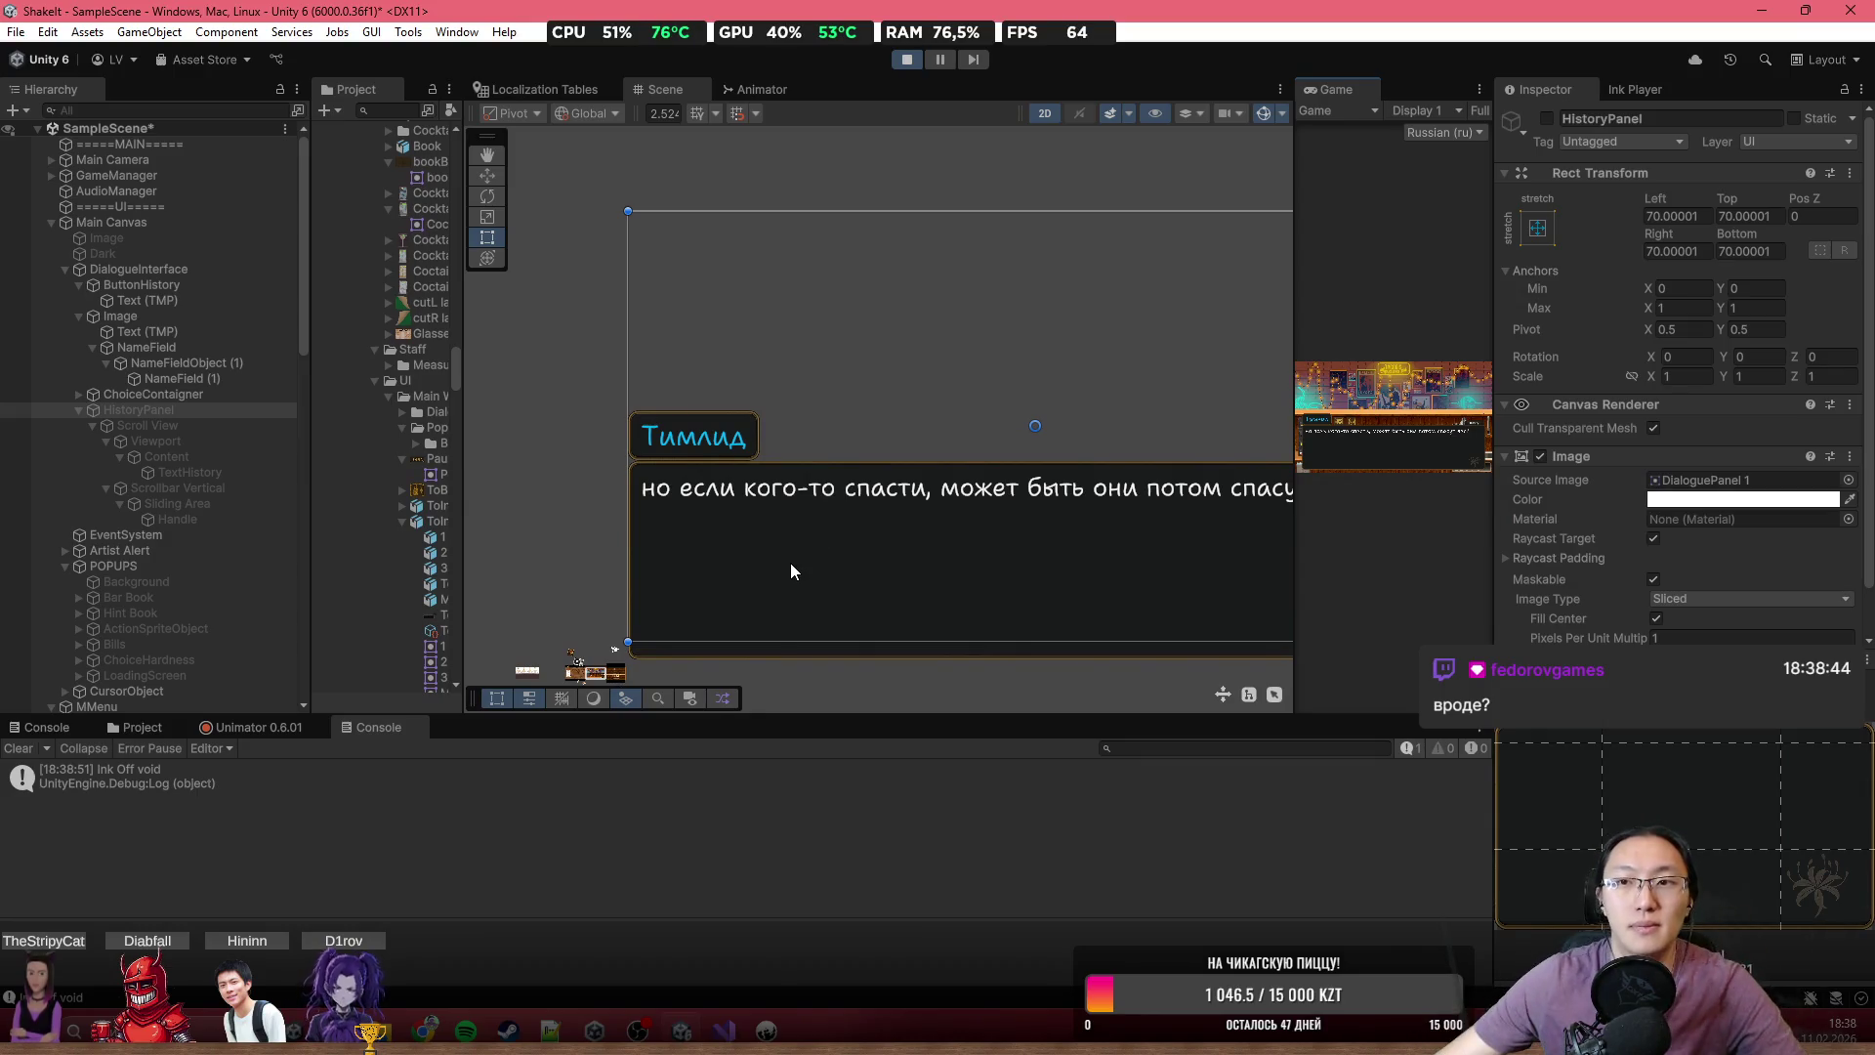
scroll(1638, 568, "down", 2)
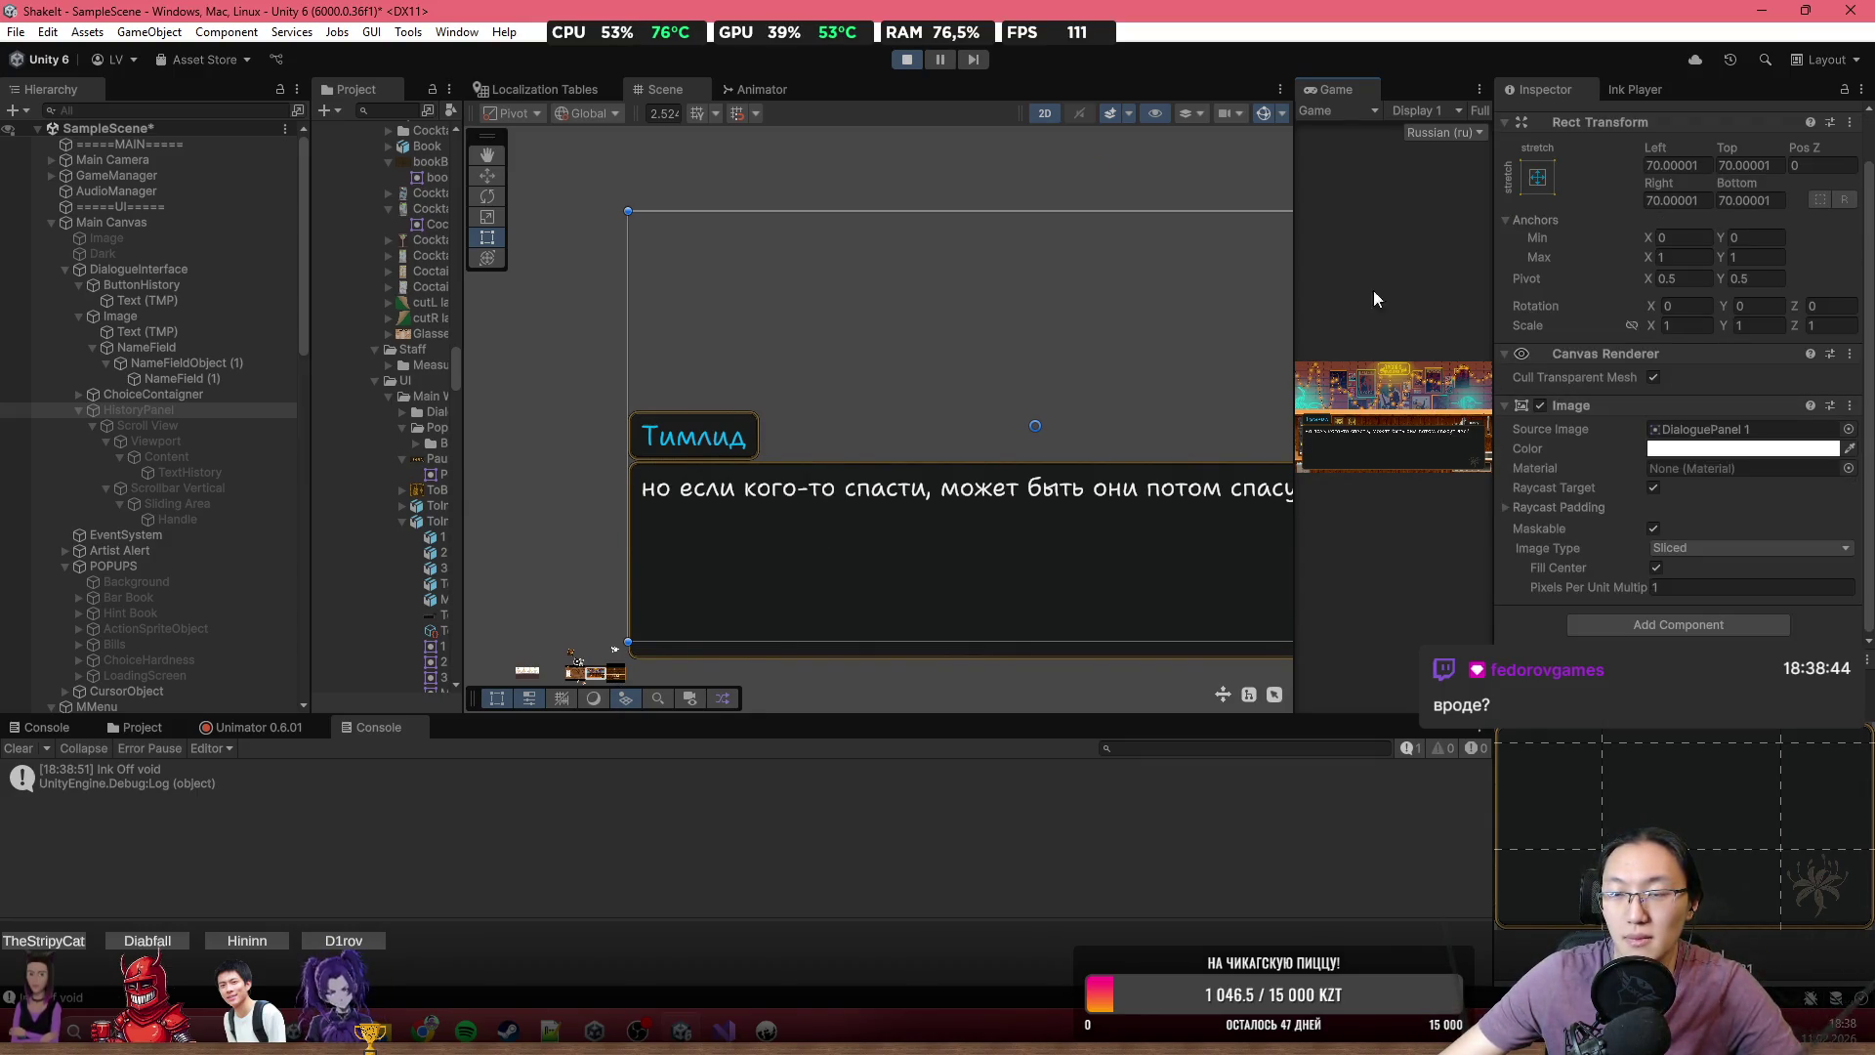
Maximize the Game view and click through the dialogue to Lynn's lines.
double_click(1322, 91)
left_click(574, 591)
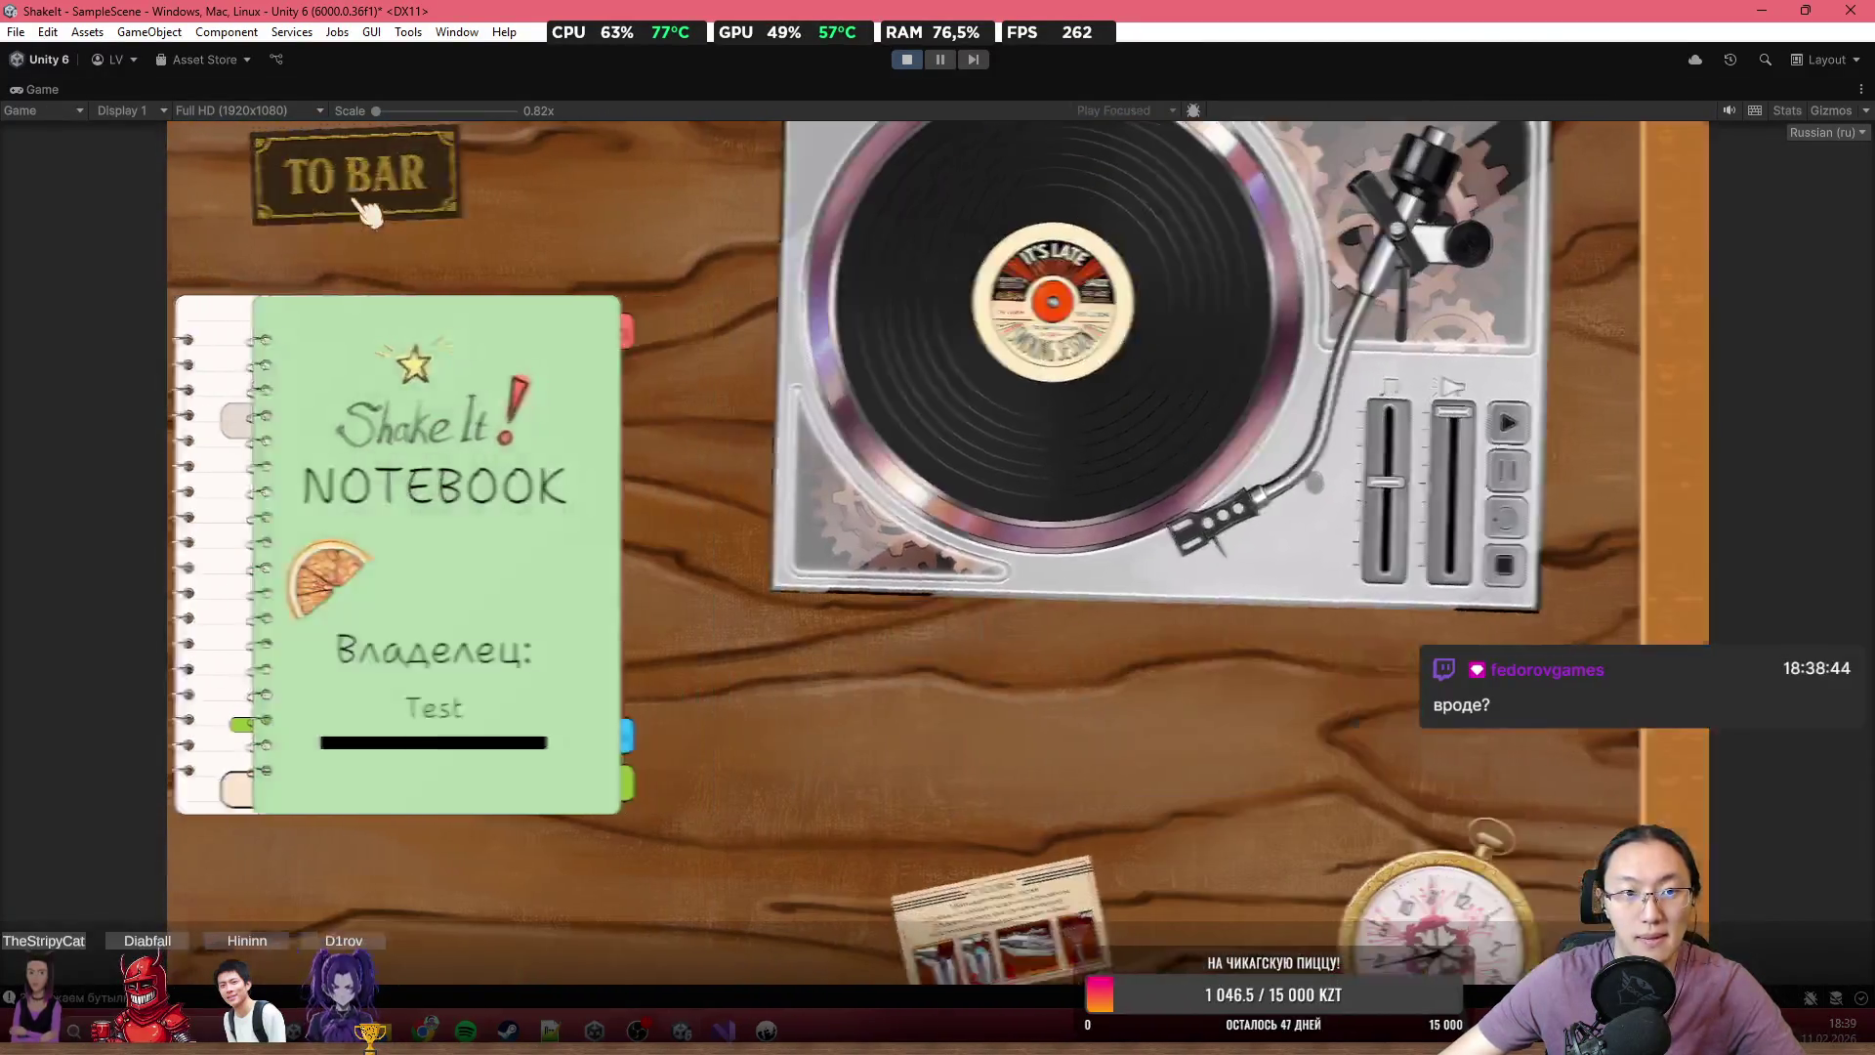
left_click(366, 210)
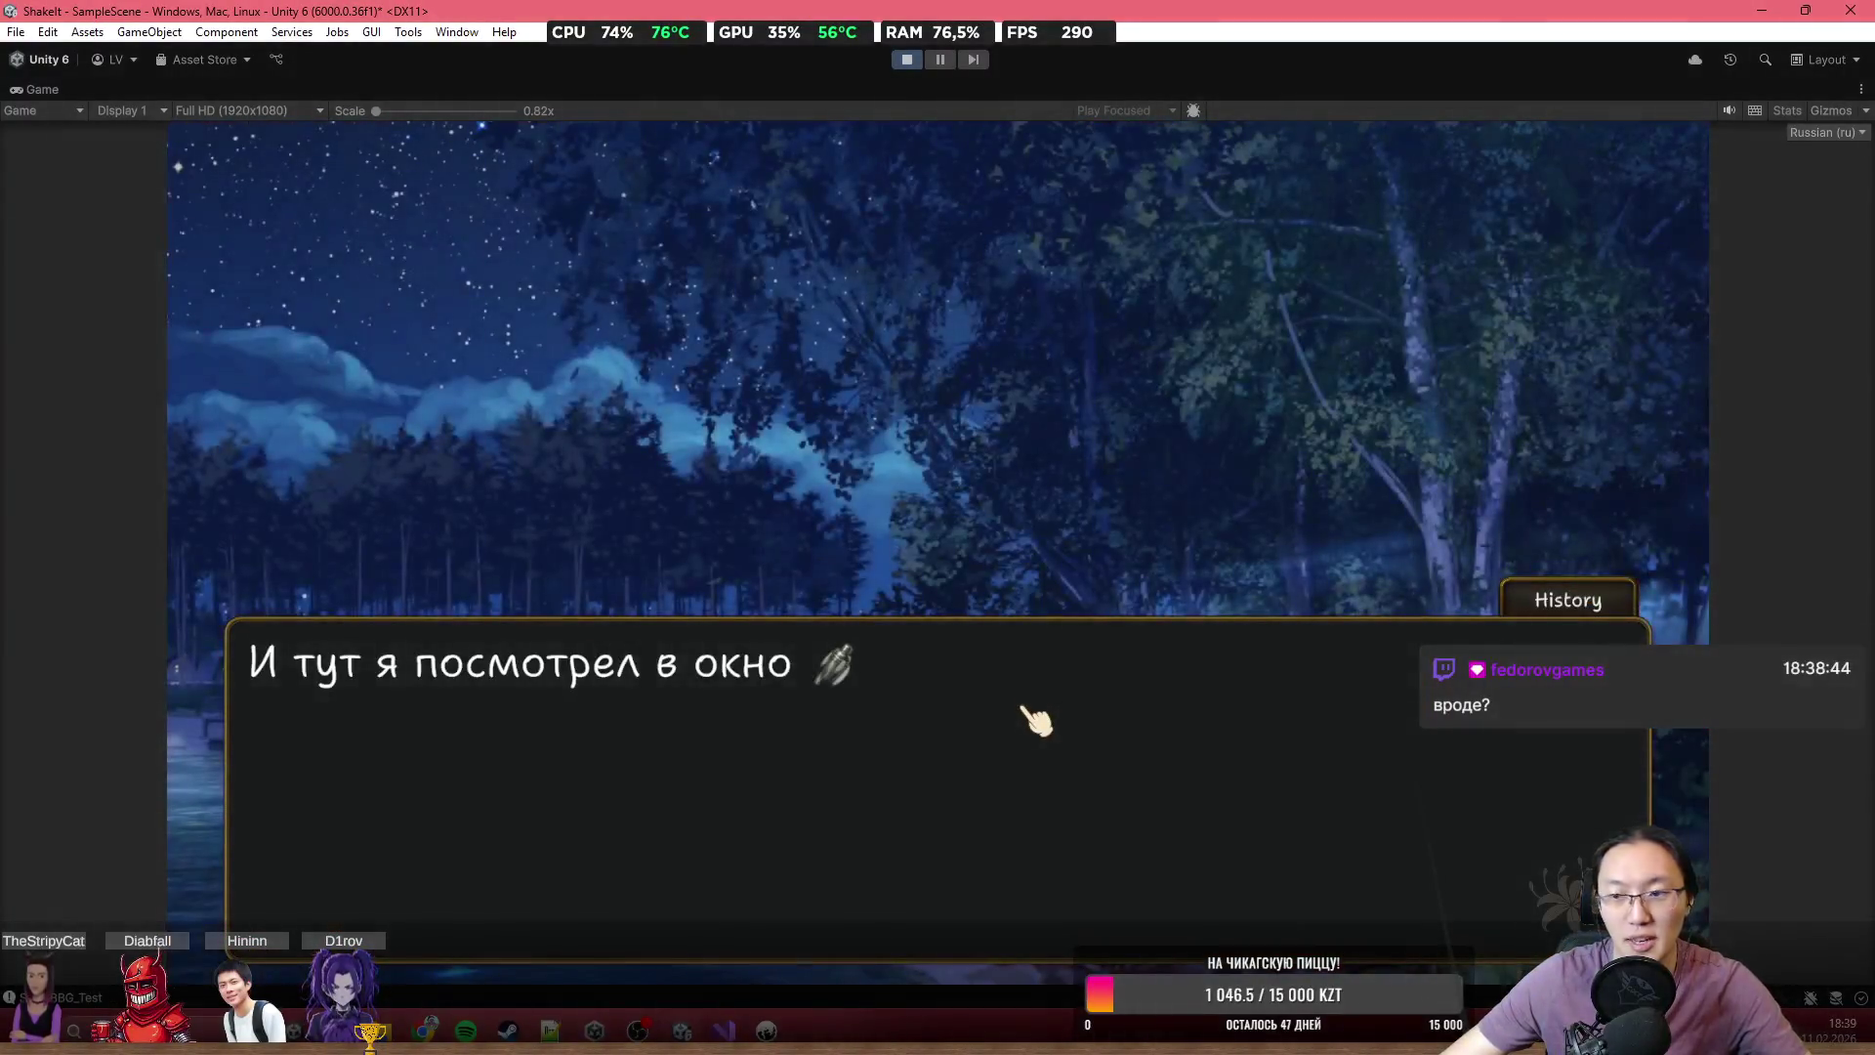
left_click(1037, 720)
left_click(1097, 606)
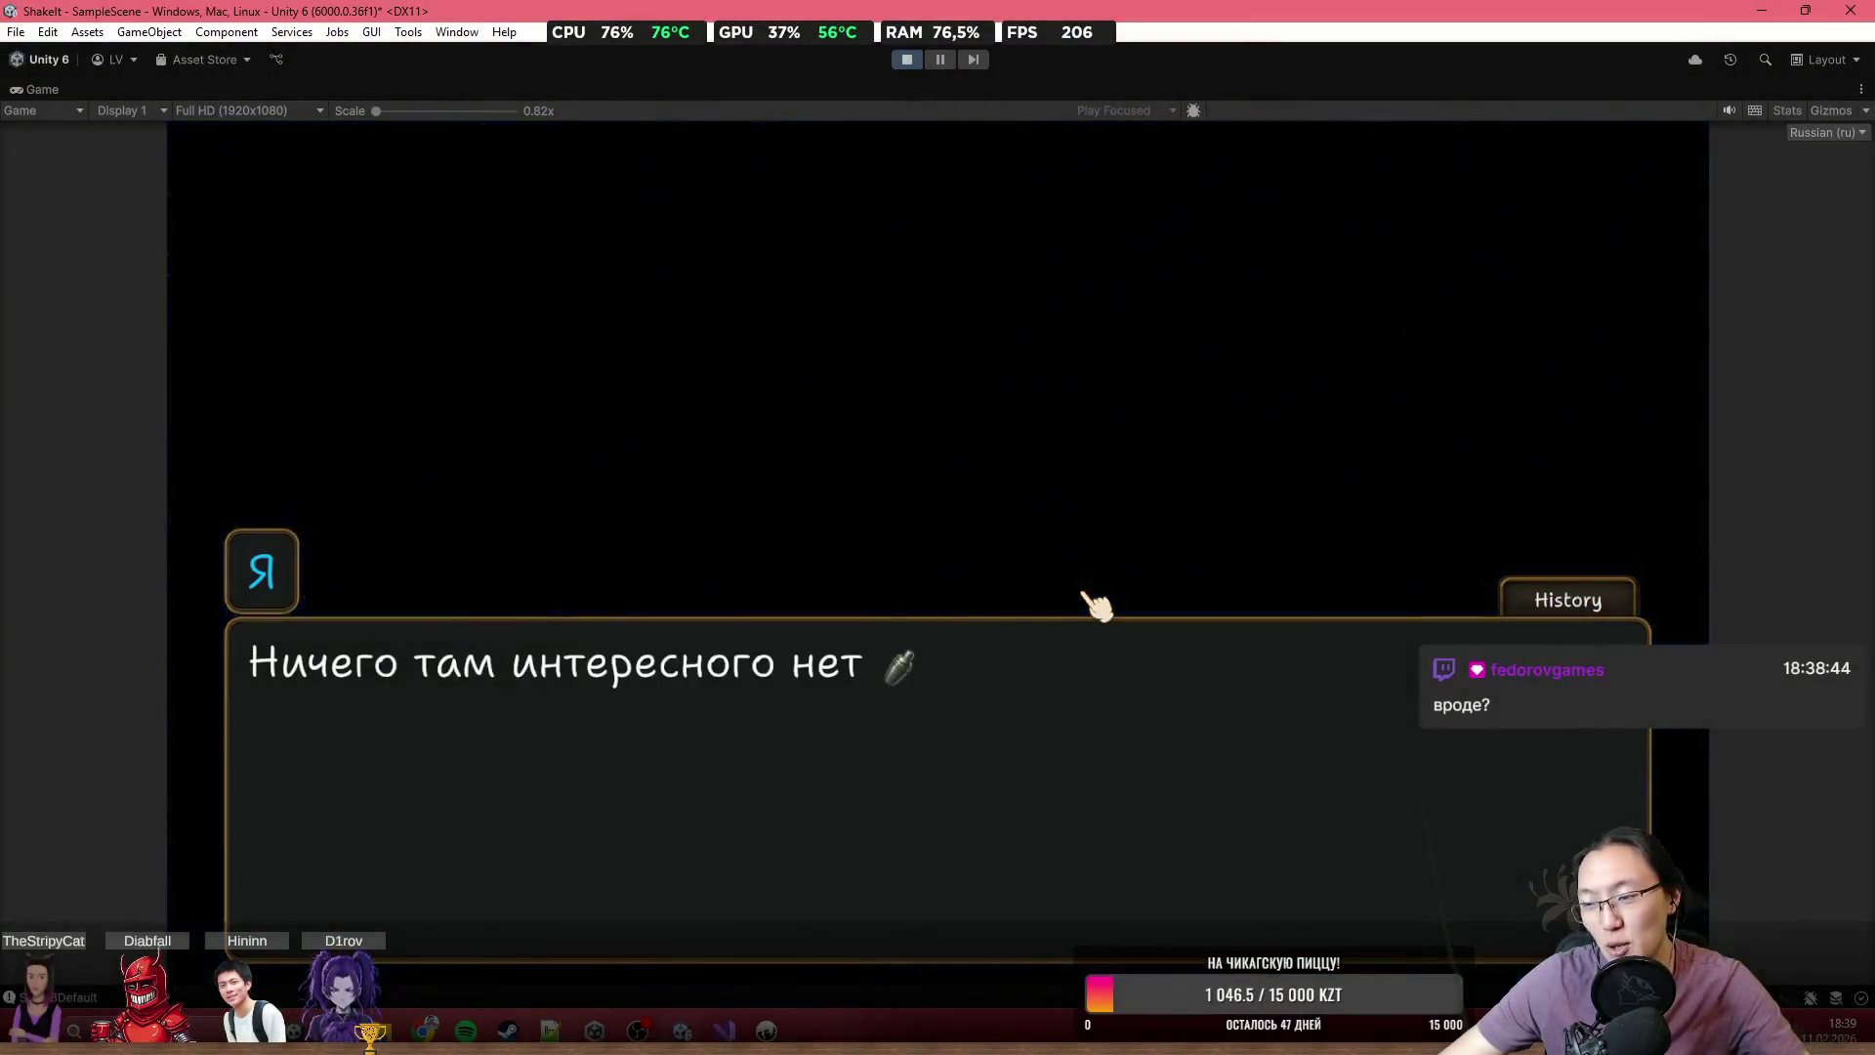
left_click(1097, 606)
left_click(1519, 635)
left_click(1520, 633)
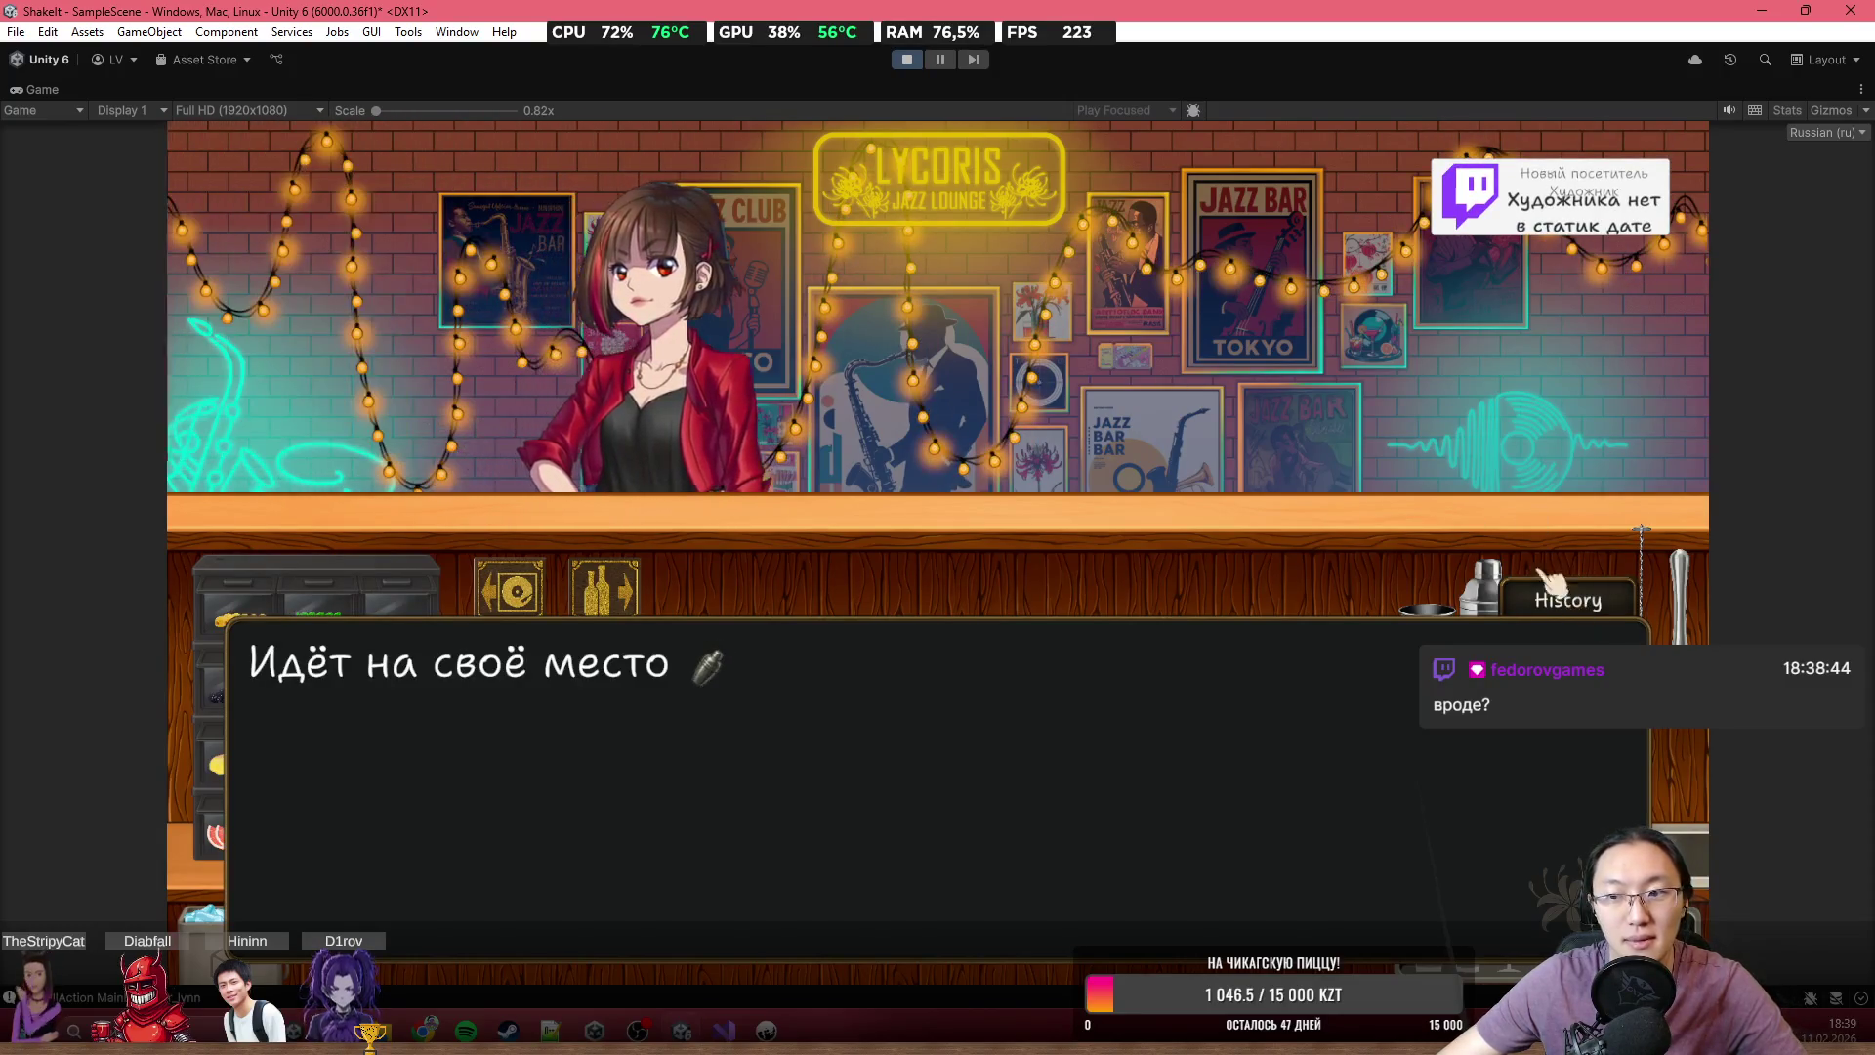
Activate the HistoryPanel object and scroll its text in the enlarged Game view.
double_click(701, 91)
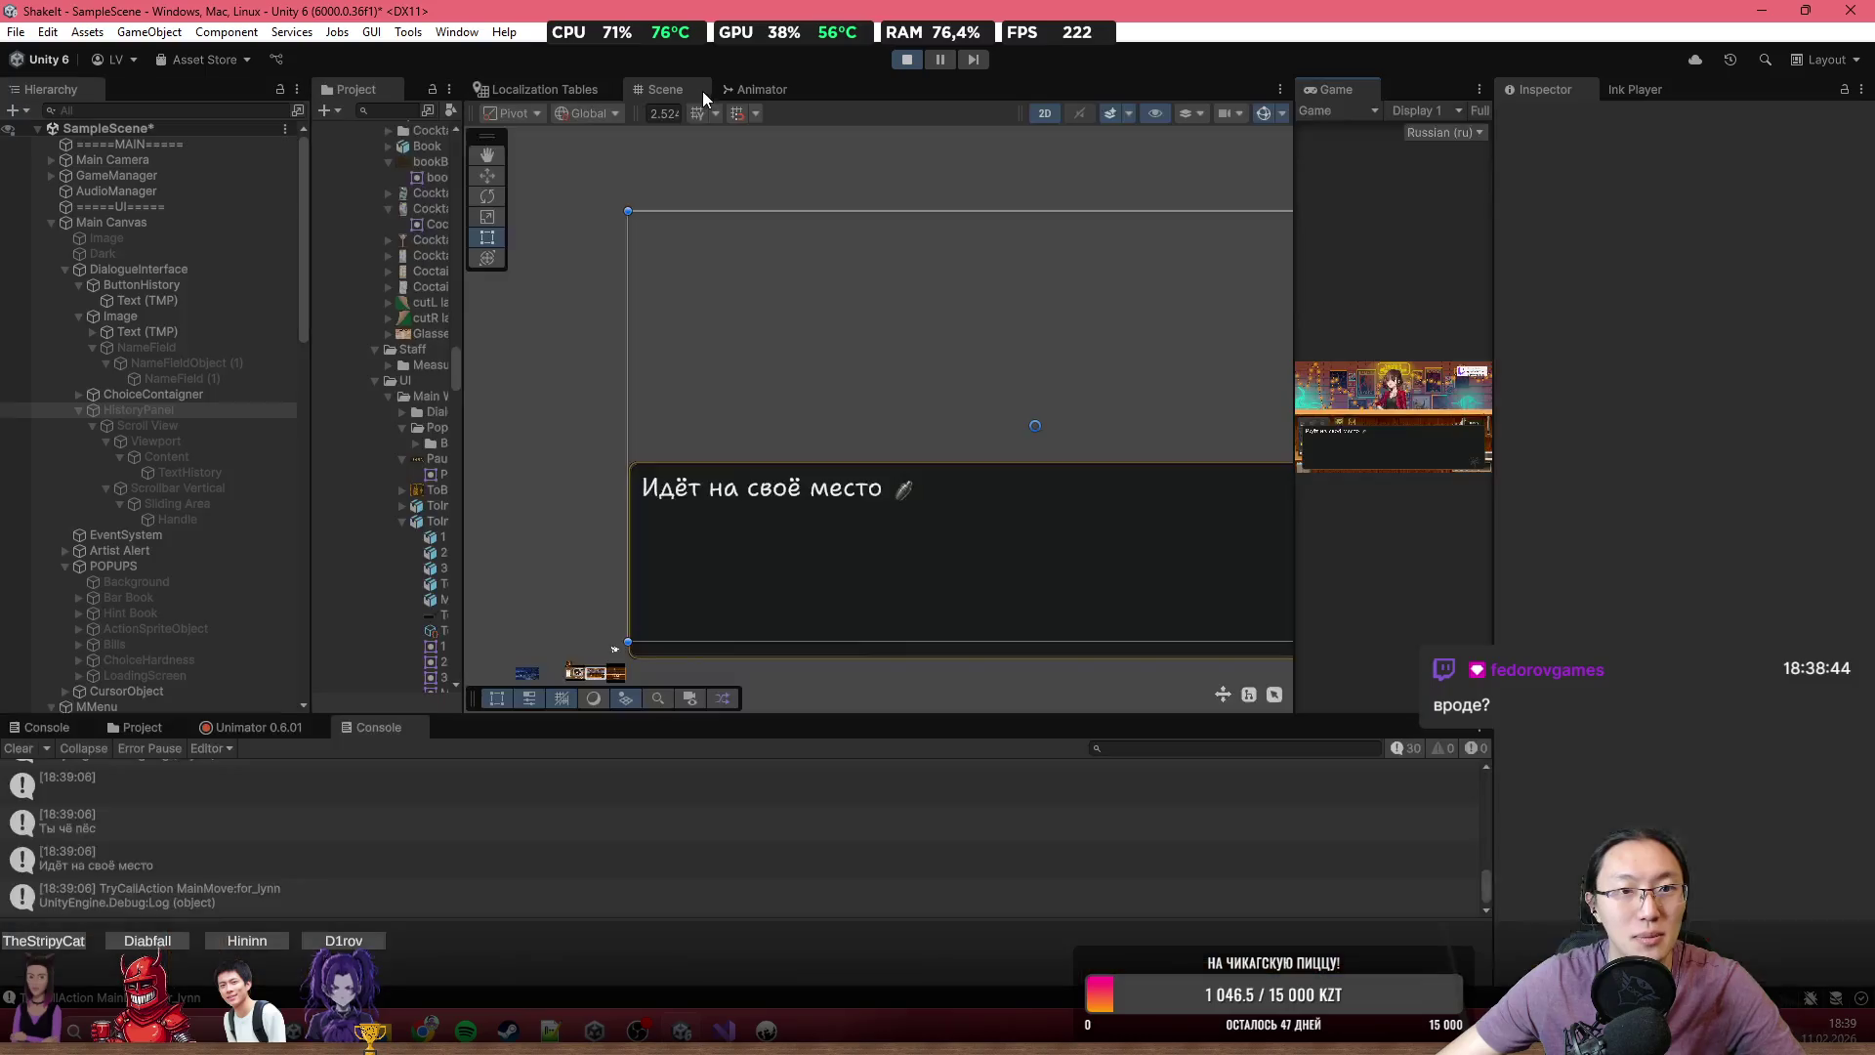
left_click(198, 414)
key("alt+shift+a")
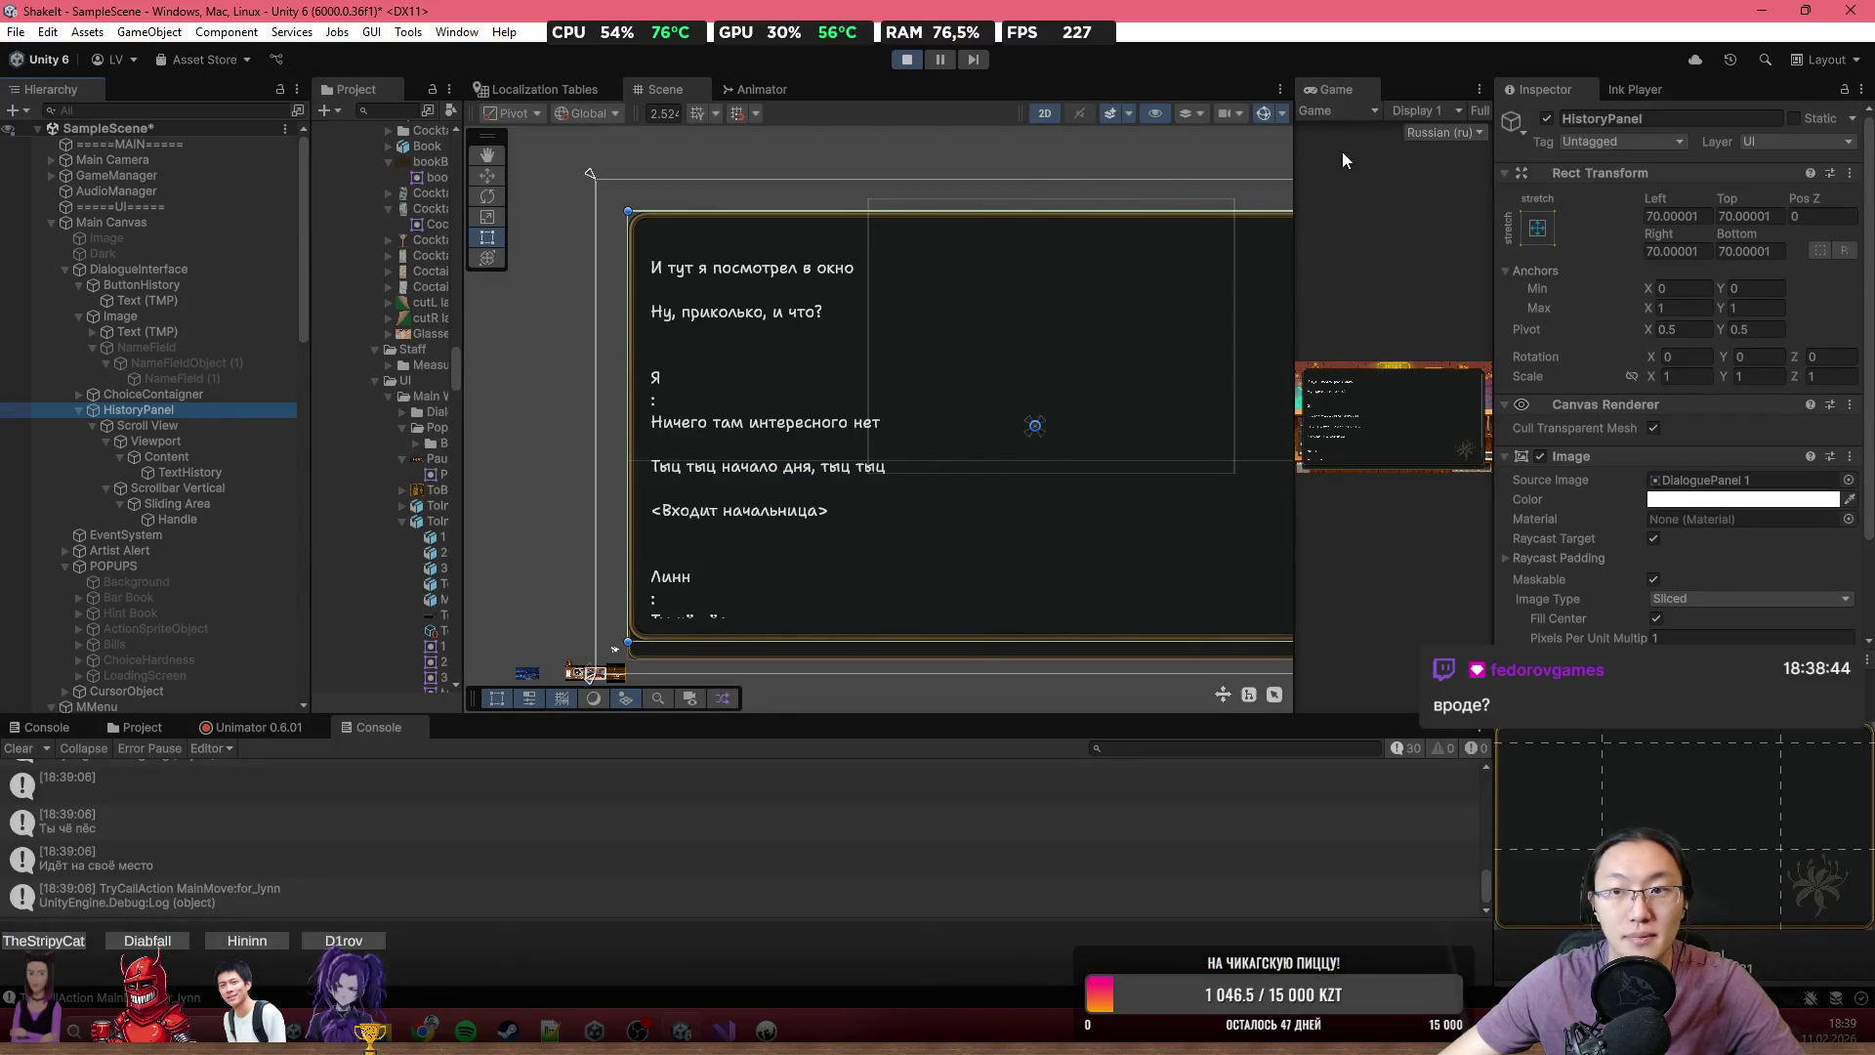
double_click(1334, 88)
scroll(643, 562, "down", 1)
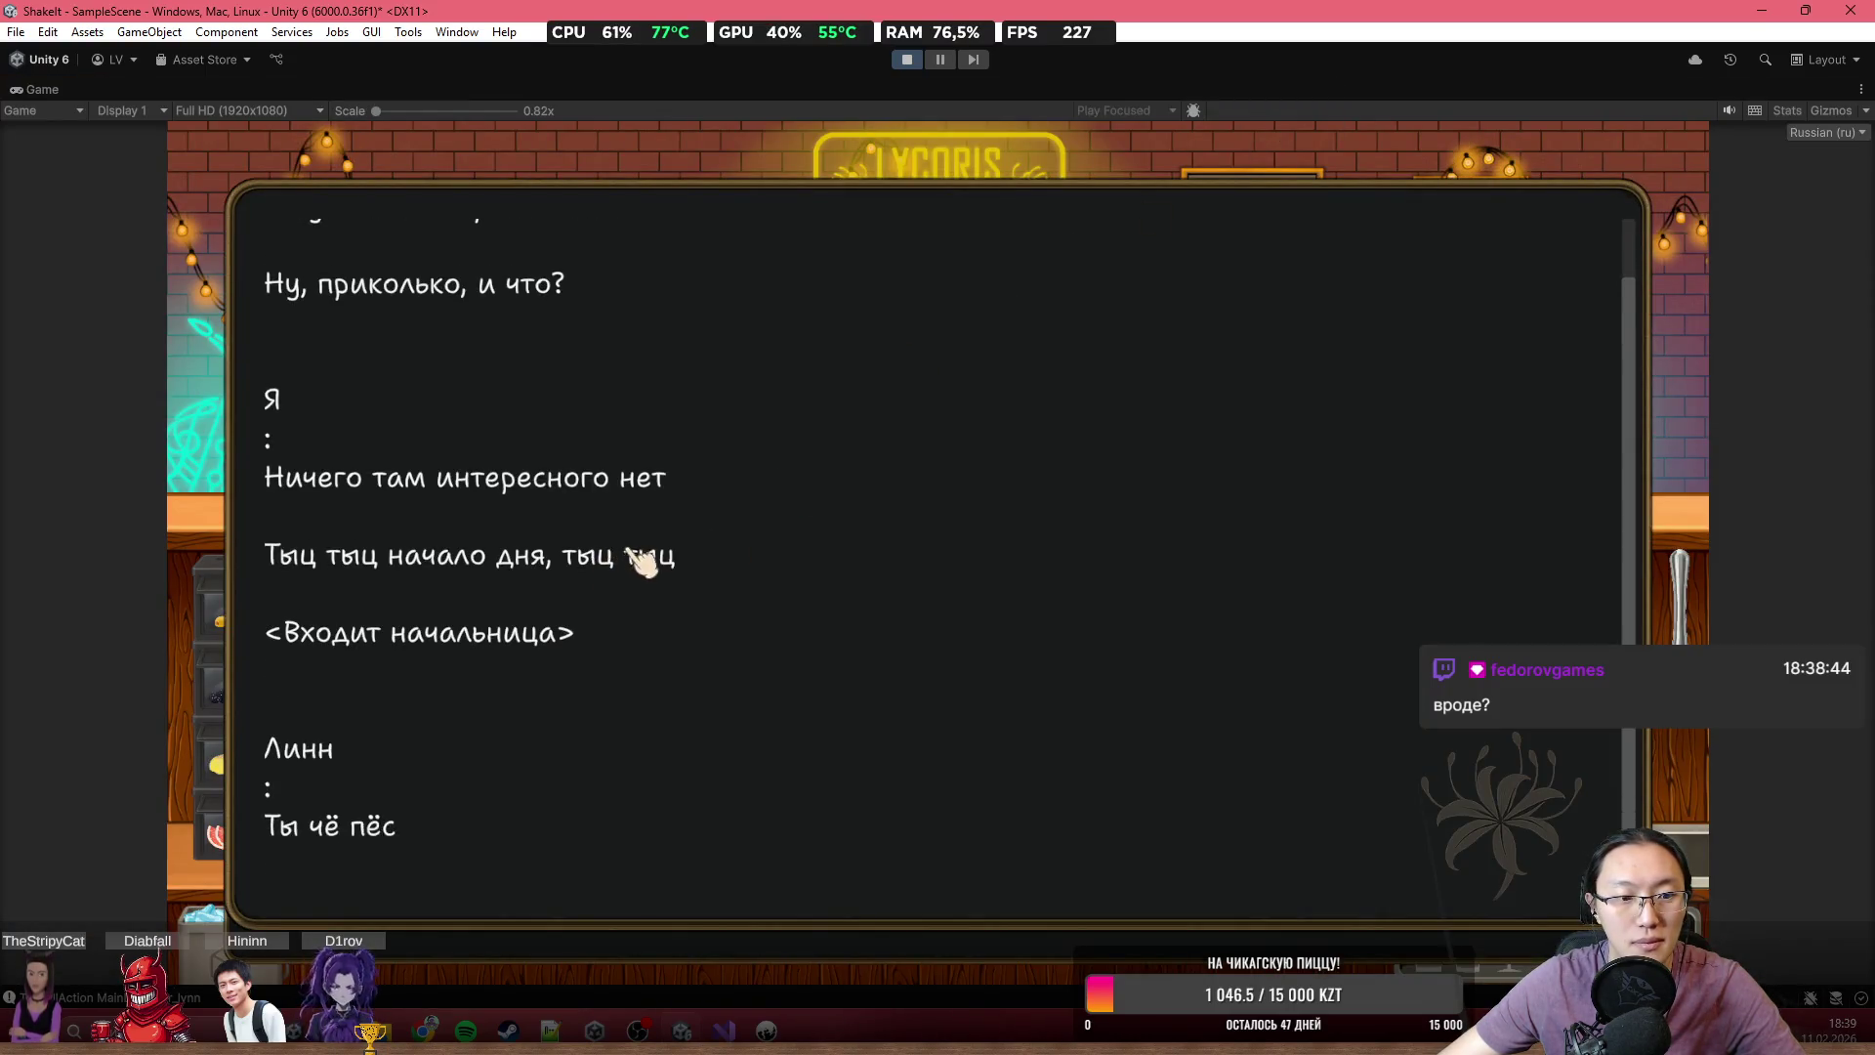
mouse_move(643, 561)
left_mouse_down()
mouse_move(661, 498)
mouse_move(671, 614)
left_mouse_up()
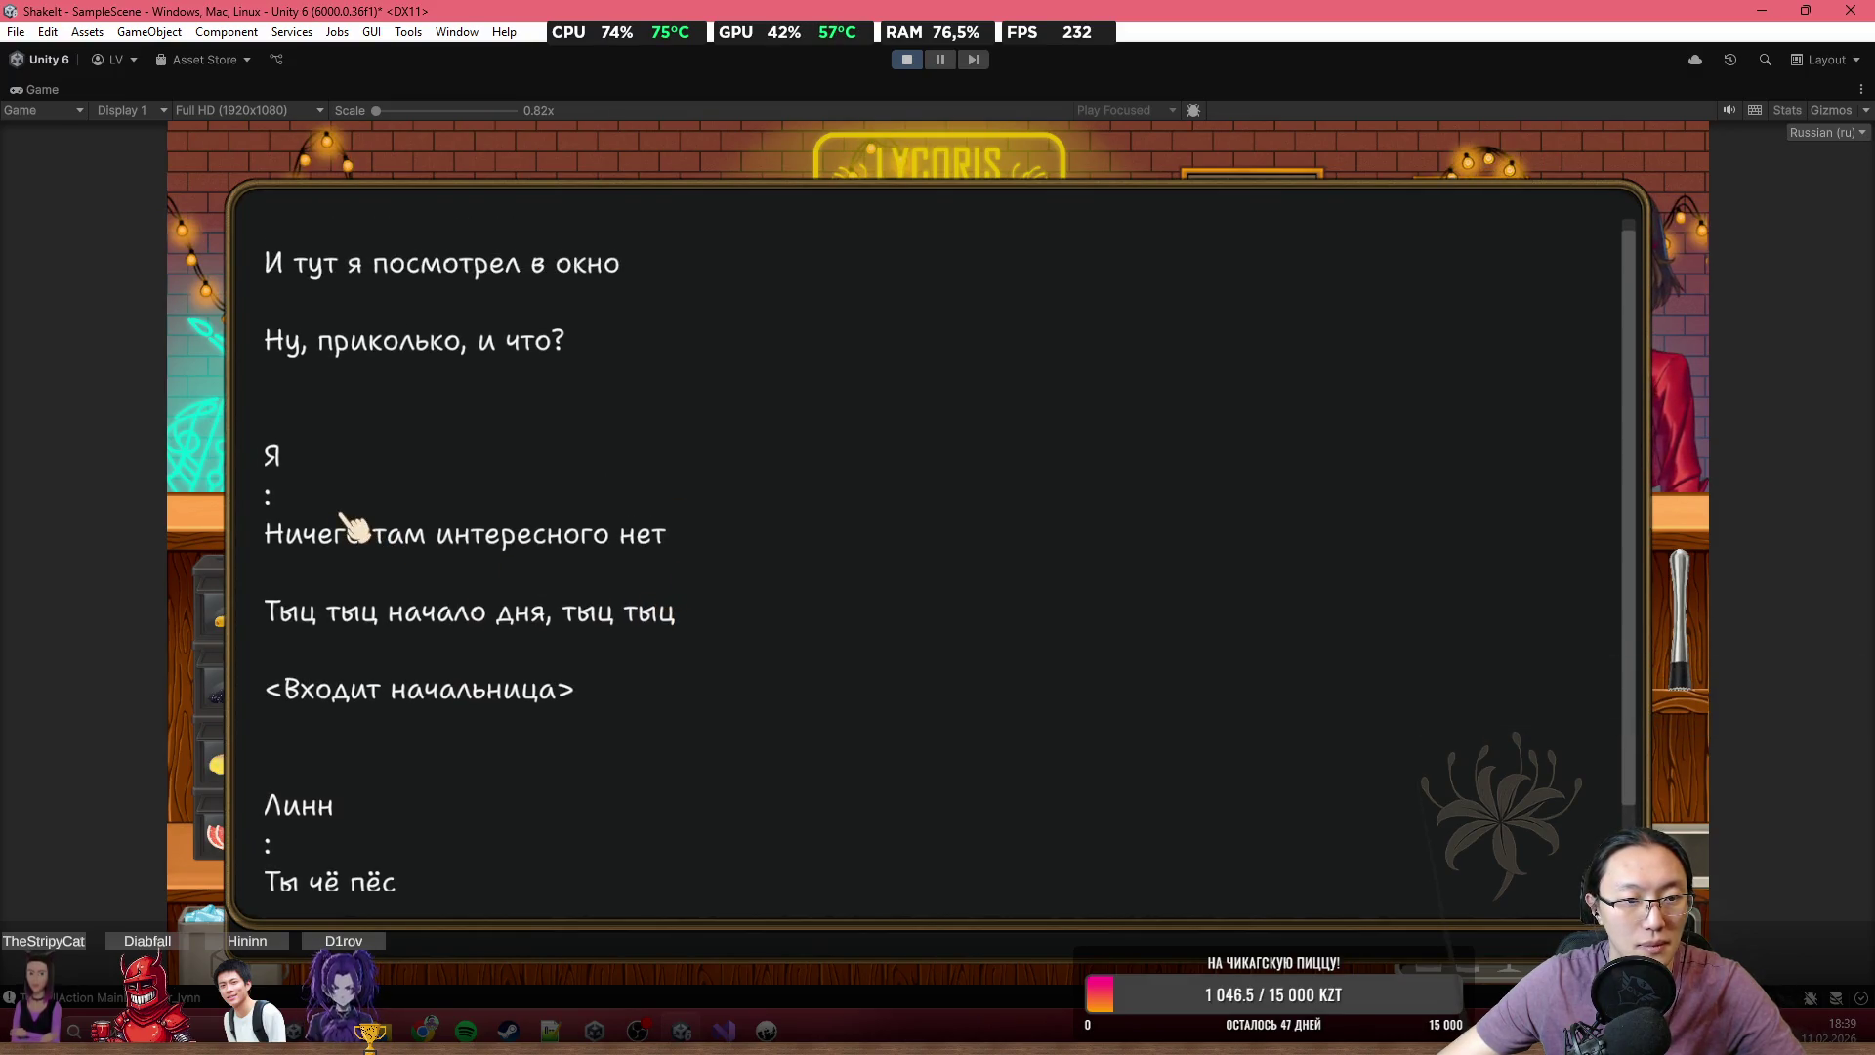
left_click_drag(351, 523, 385, 544)
Check the GetHistory method in Visual Studio, rescroll the history, and open the Console.
key("alt+Tab")
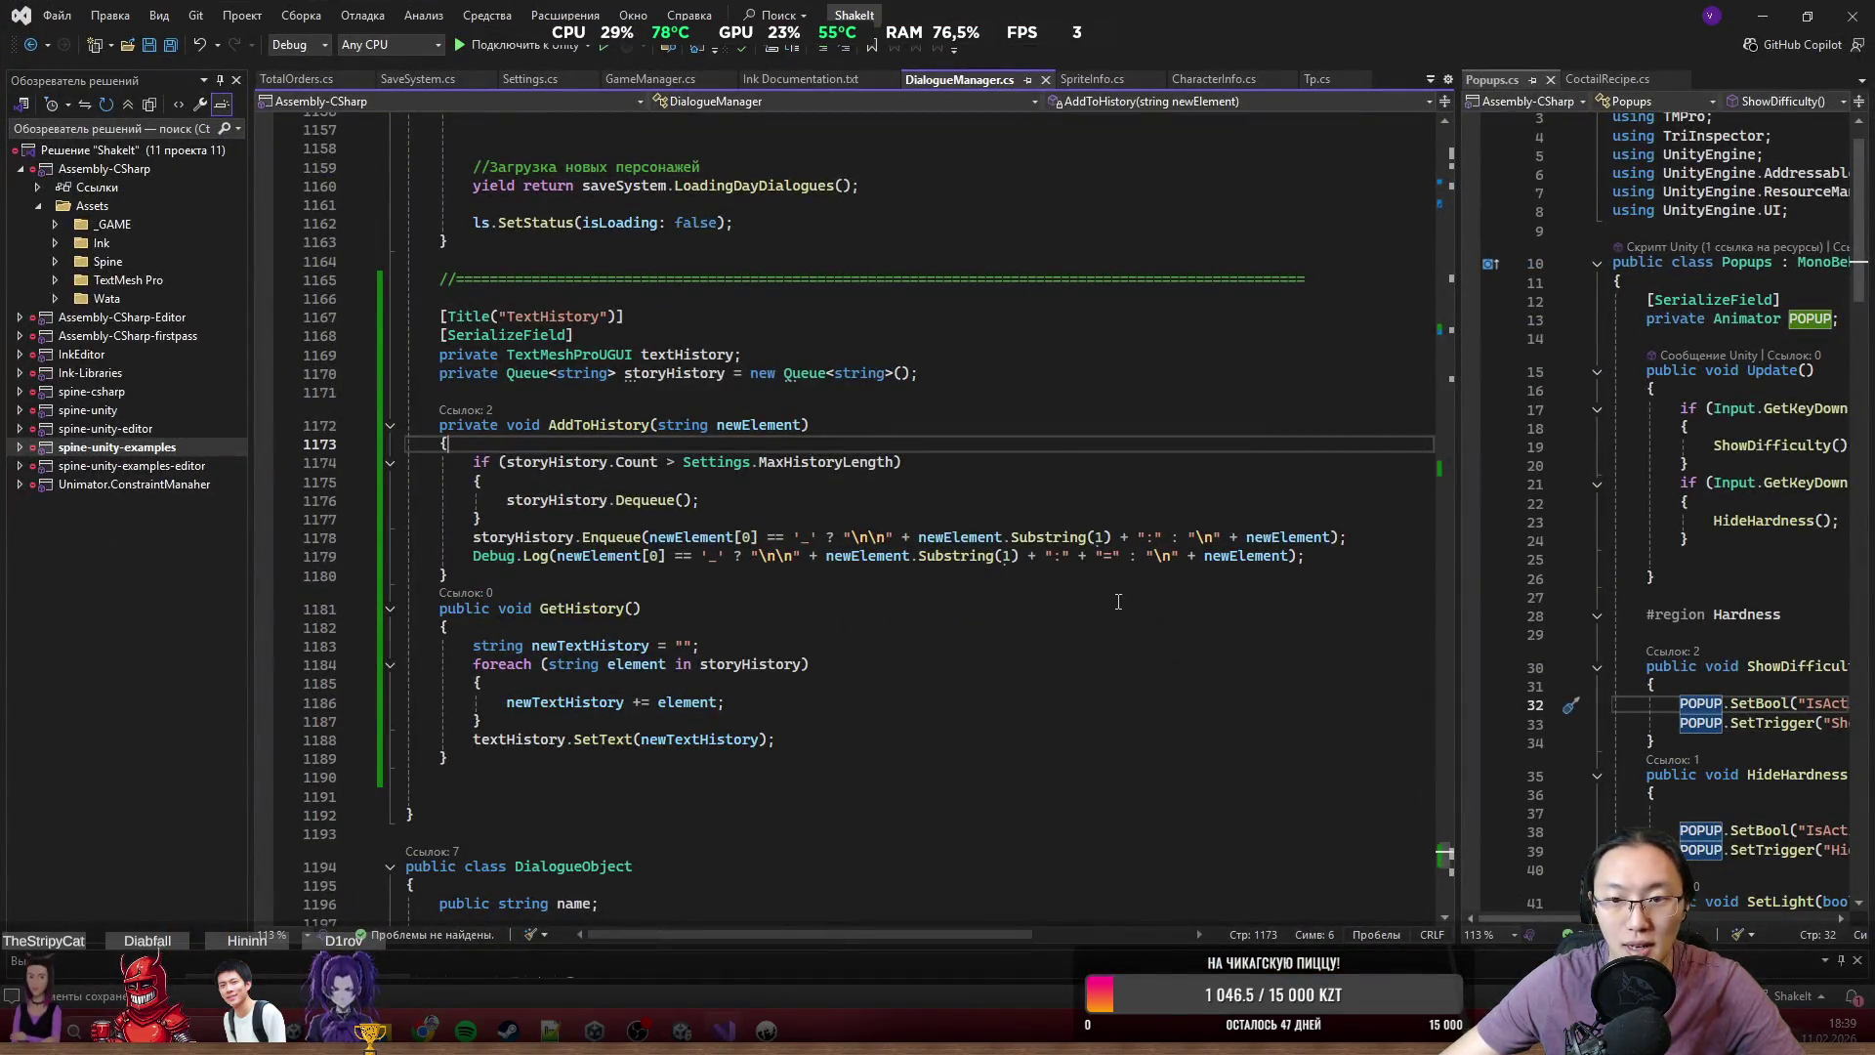
left_click(1074, 607)
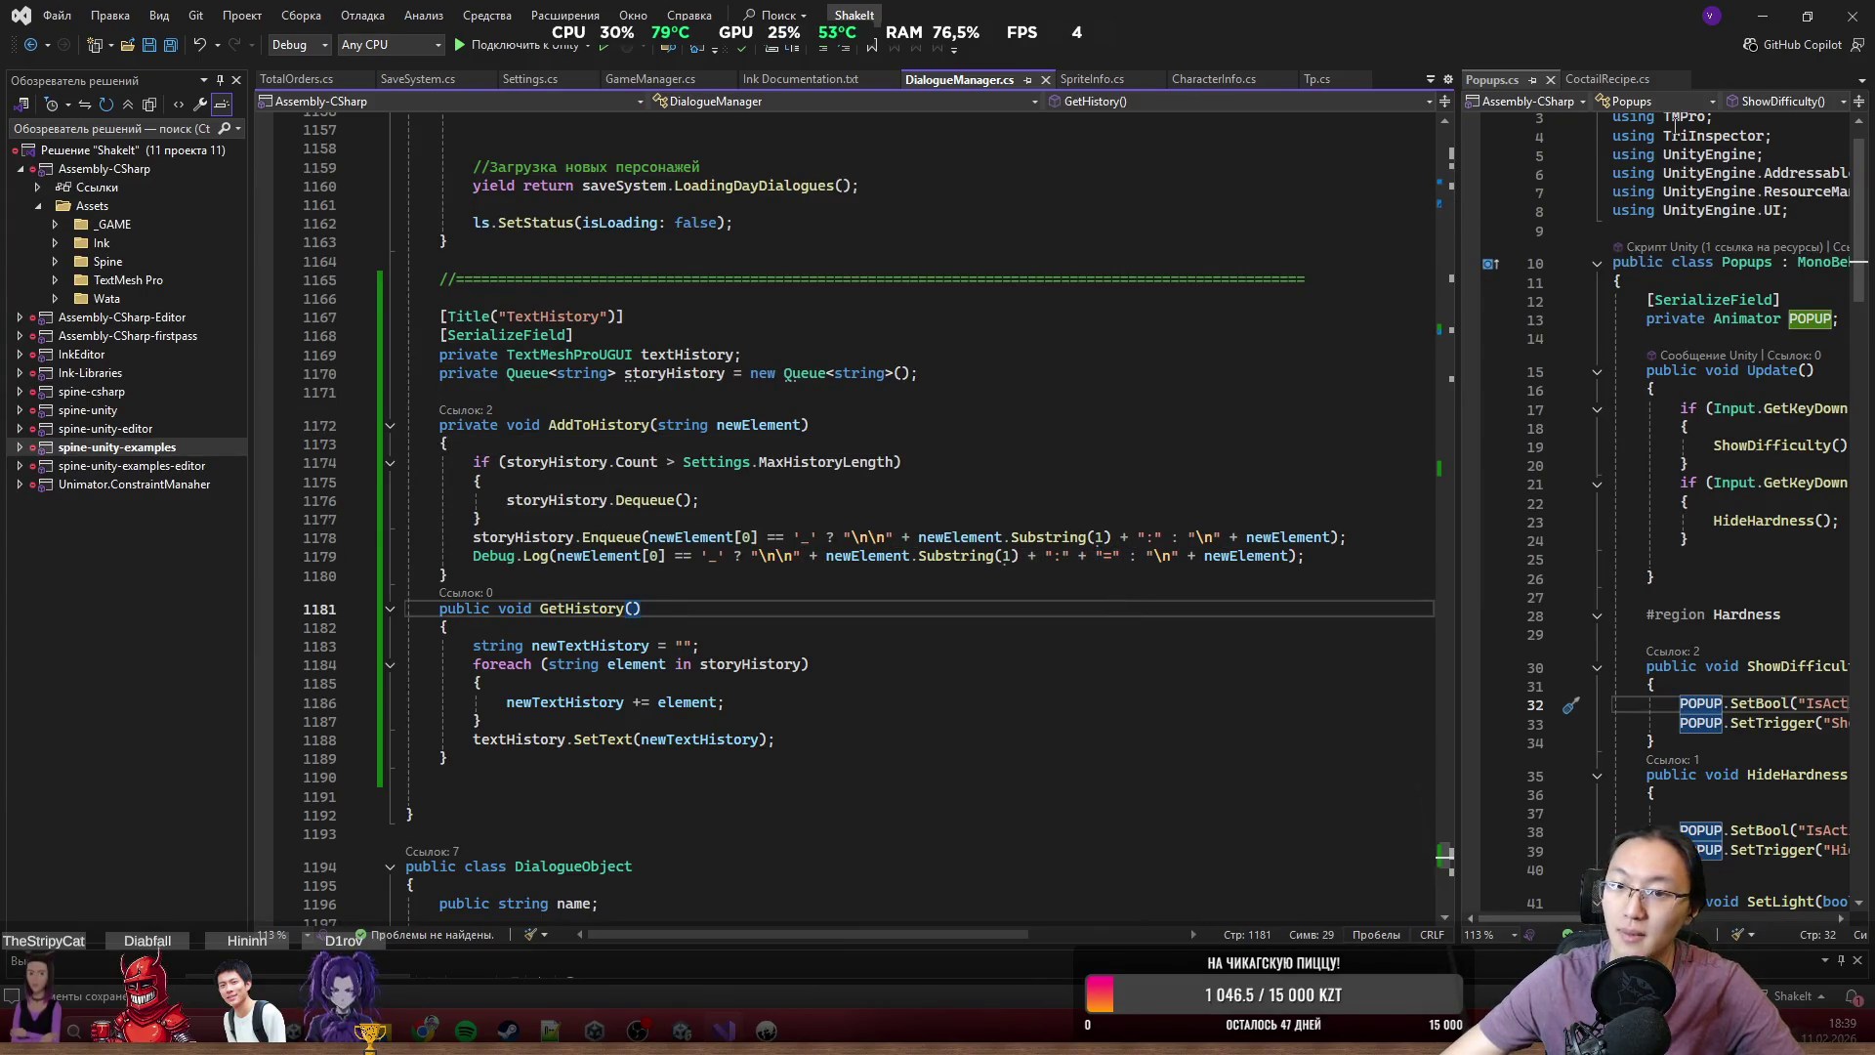
key("alt+Tab")
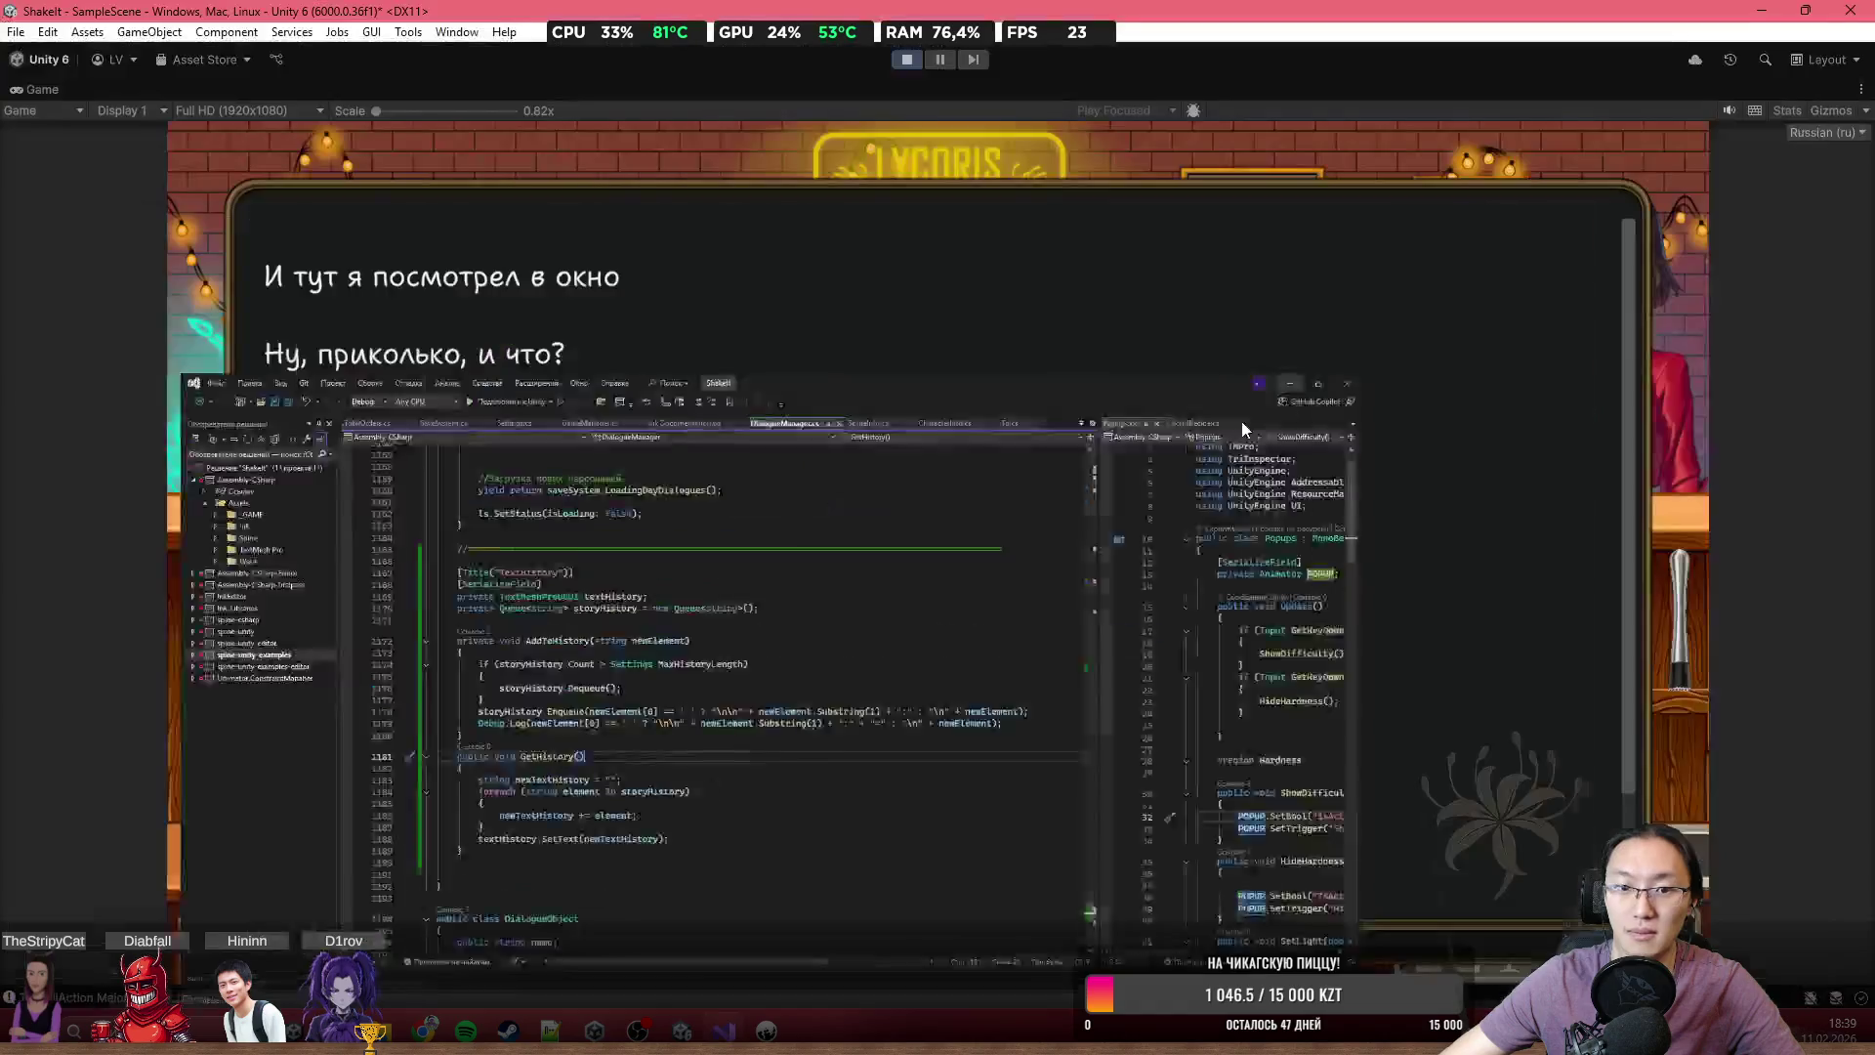
scroll(606, 683, "down", 3)
scroll(310, 700, "up", 4)
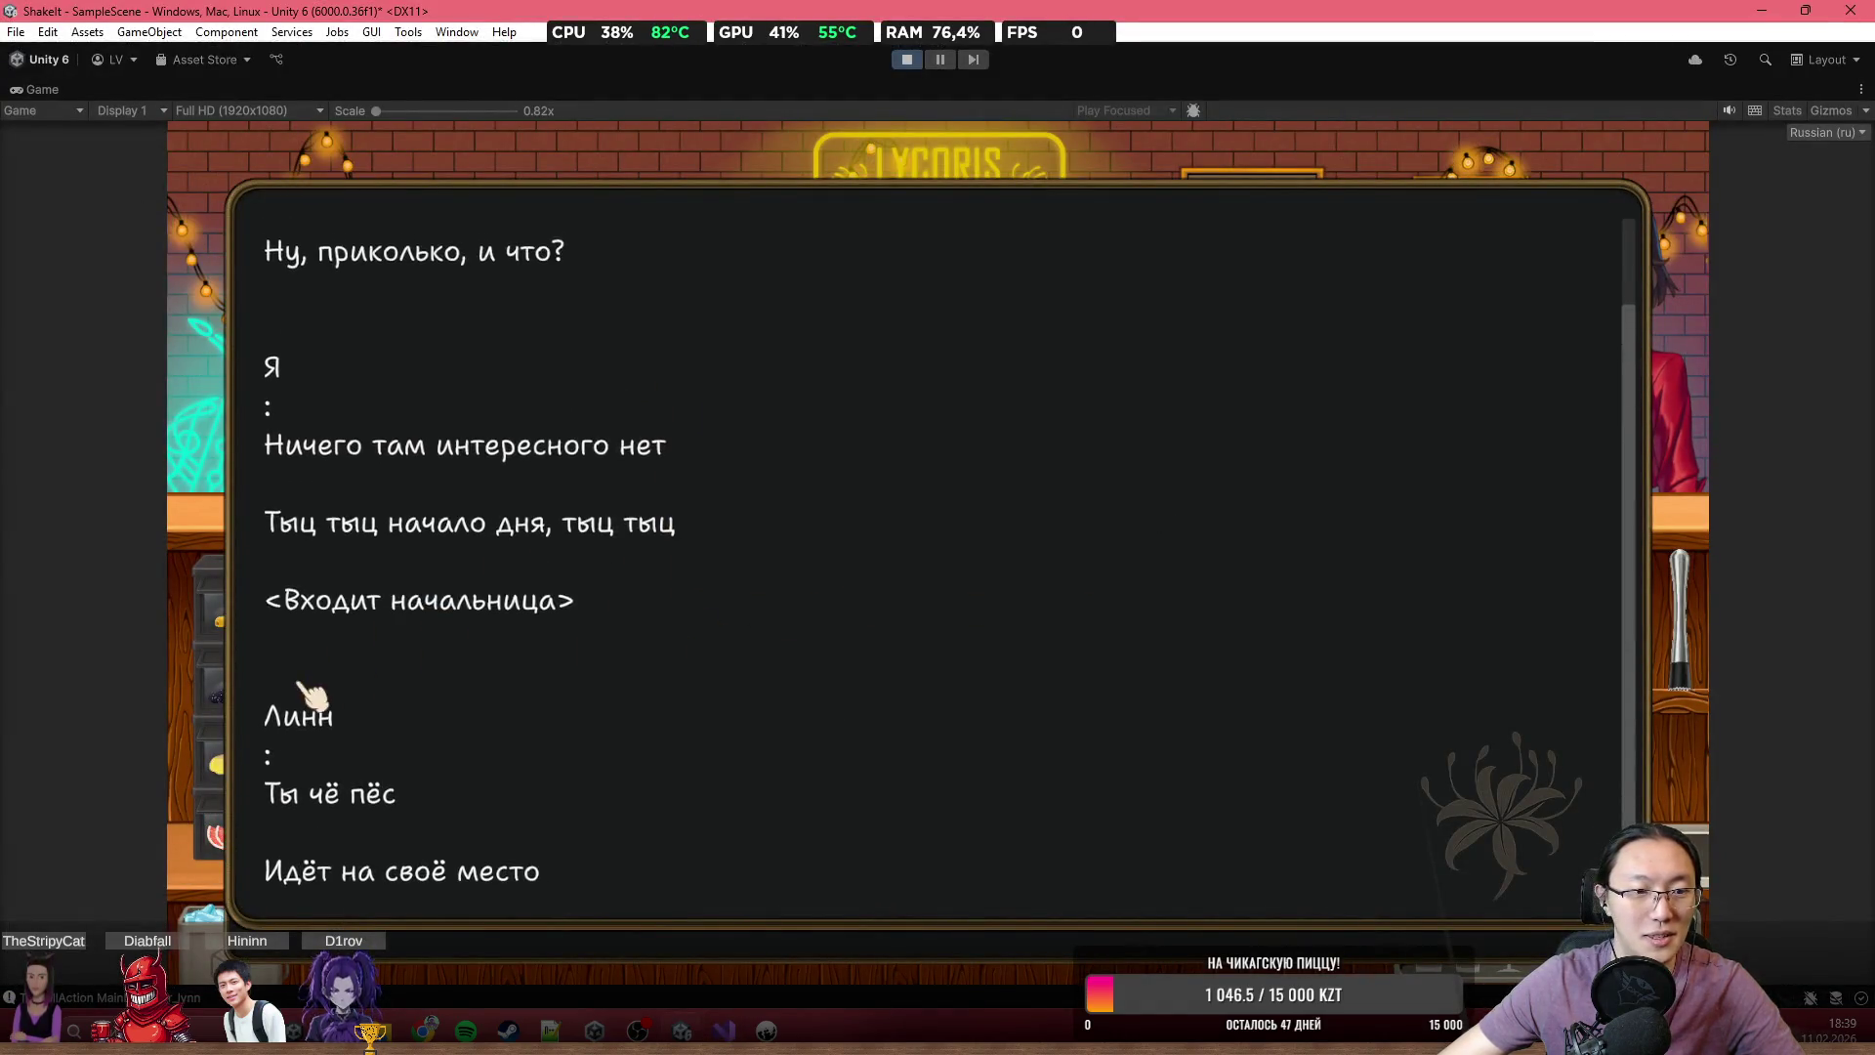
key("ctrl+shift+c")
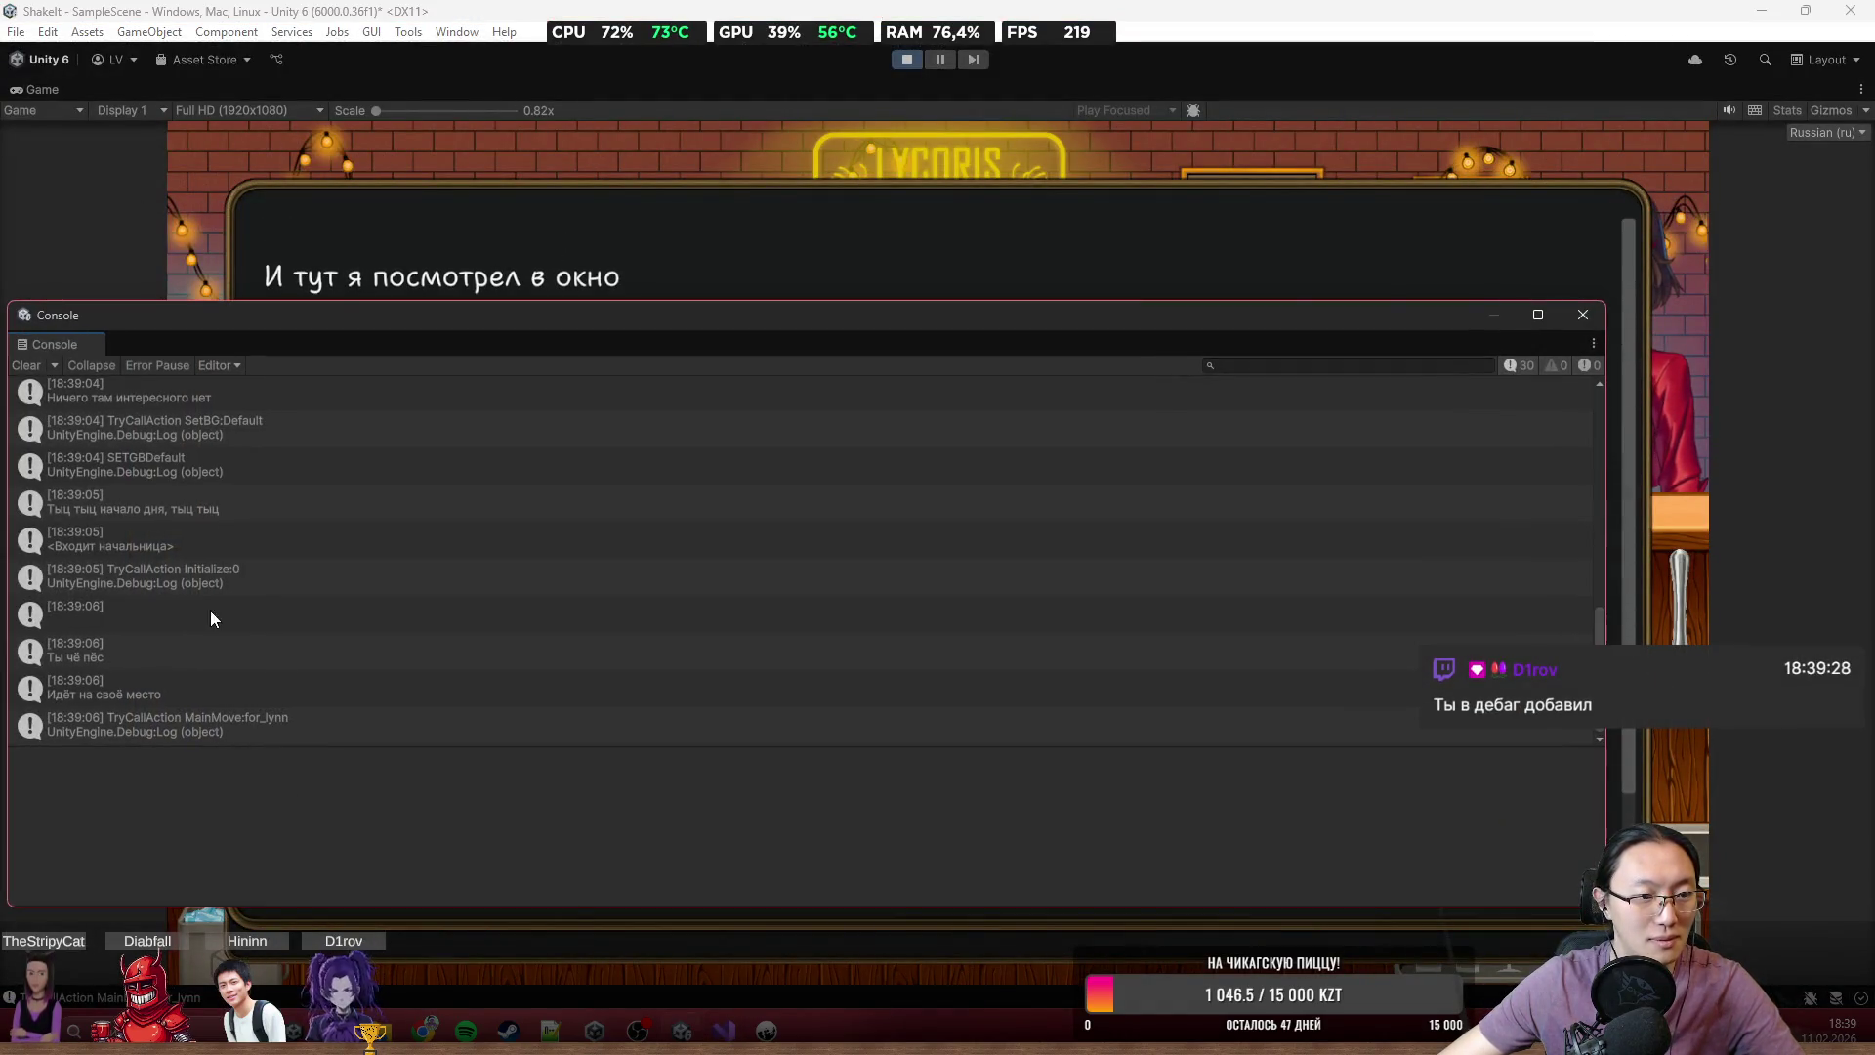
Select the ':=' line in the details of the entry before Lynn's line, then switch to Visual Studio.
left_click(193, 656)
left_click(180, 615)
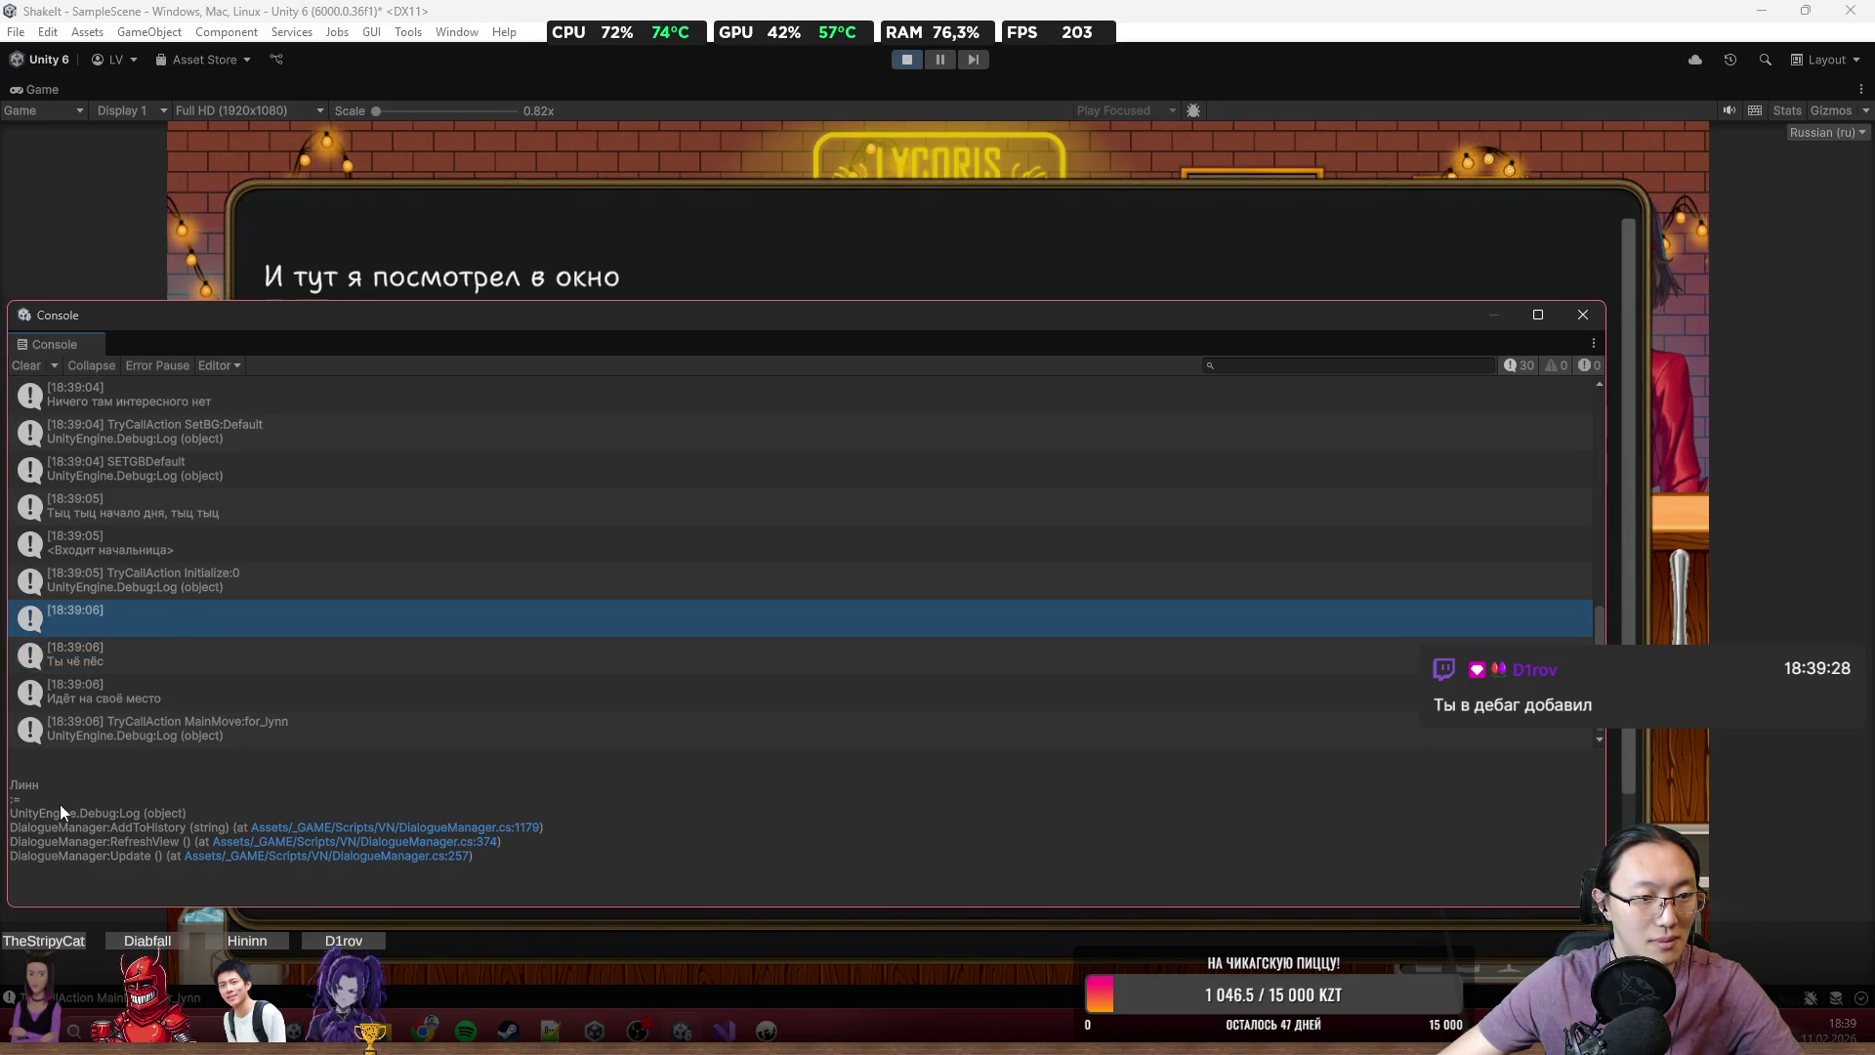
double_click(14, 799)
left_click(14, 806)
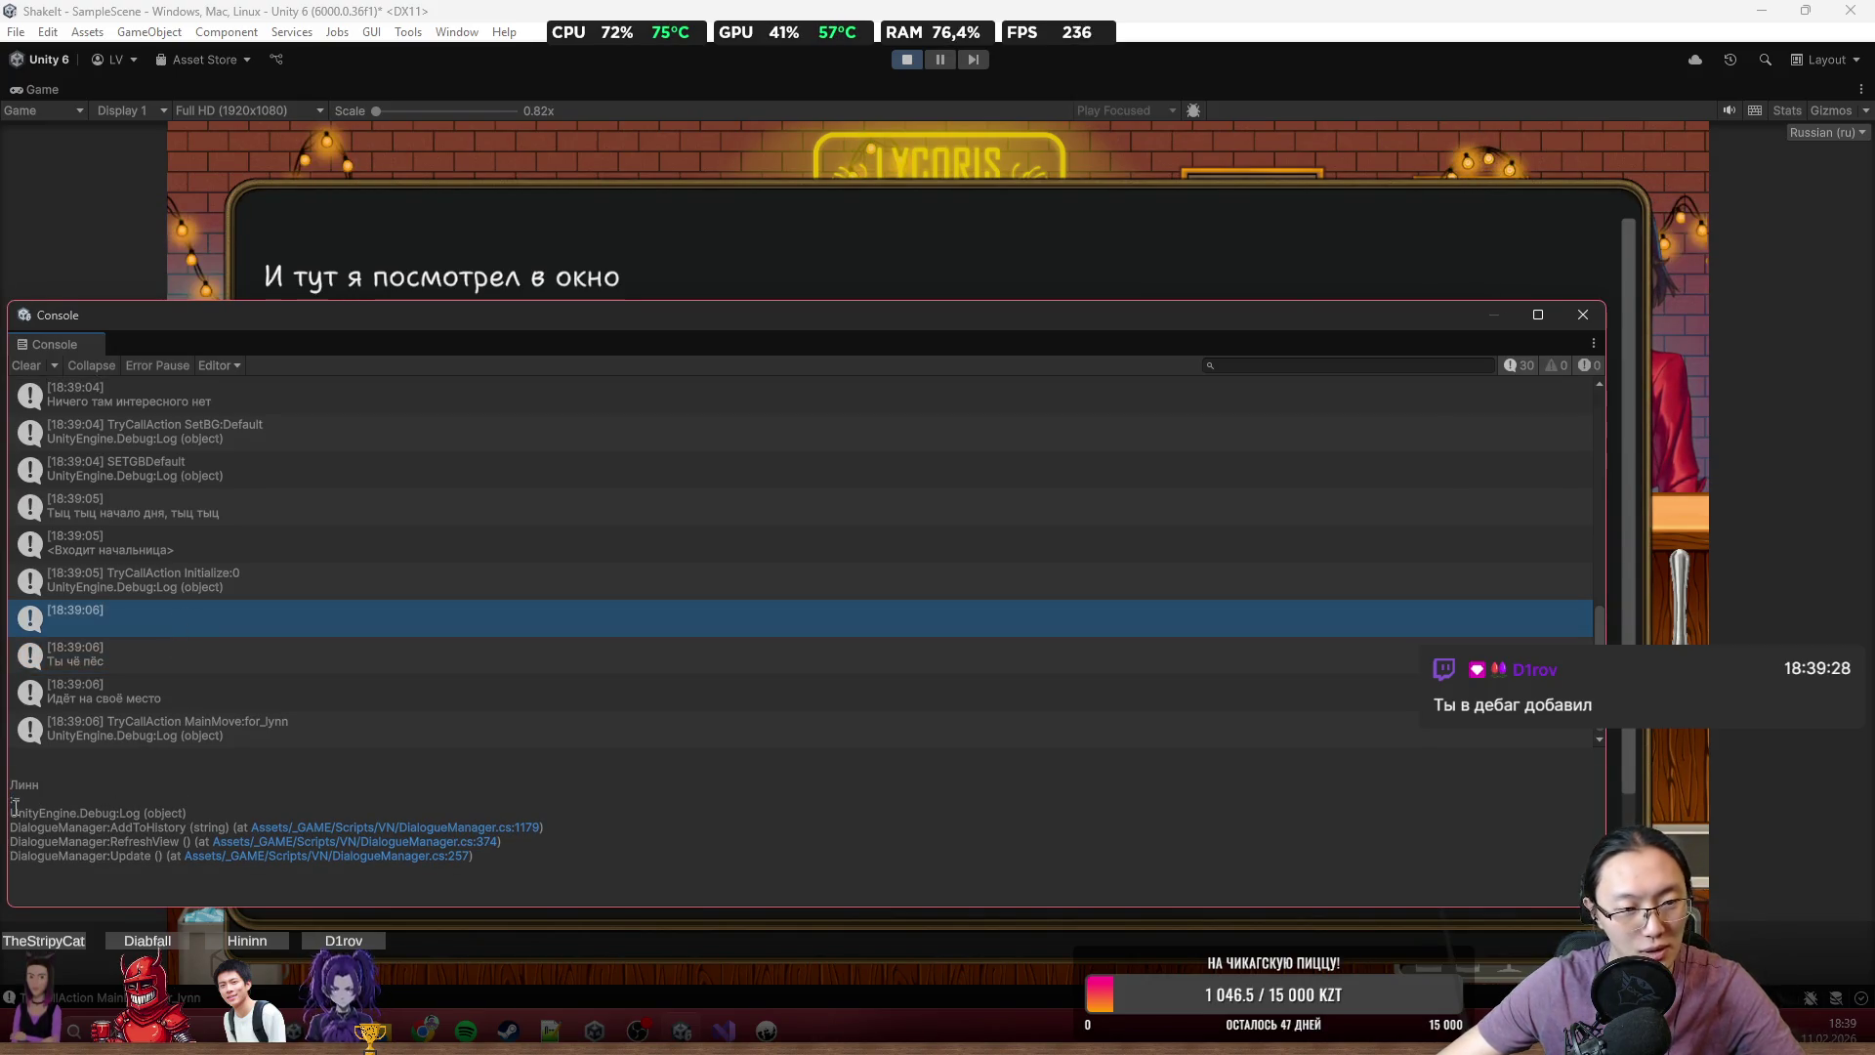
triple_click(14, 799)
left_click(427, 742)
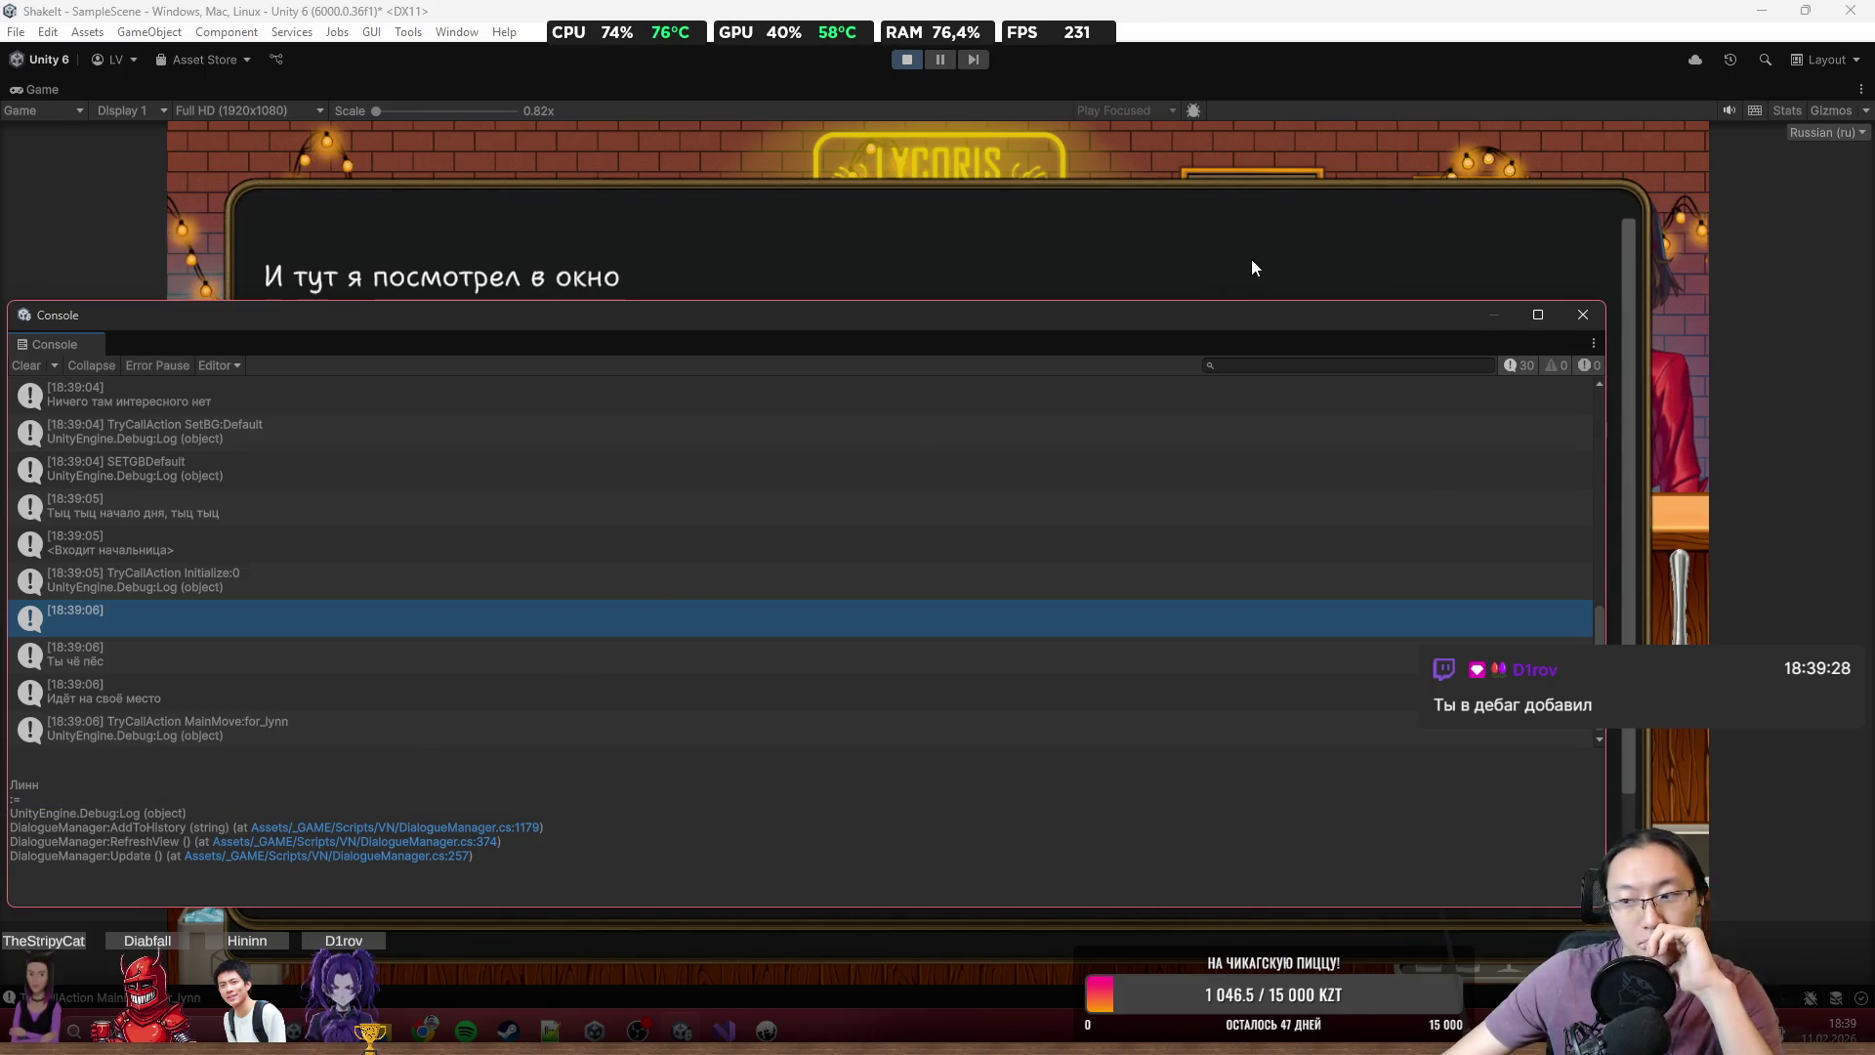
key("alt+Tab")
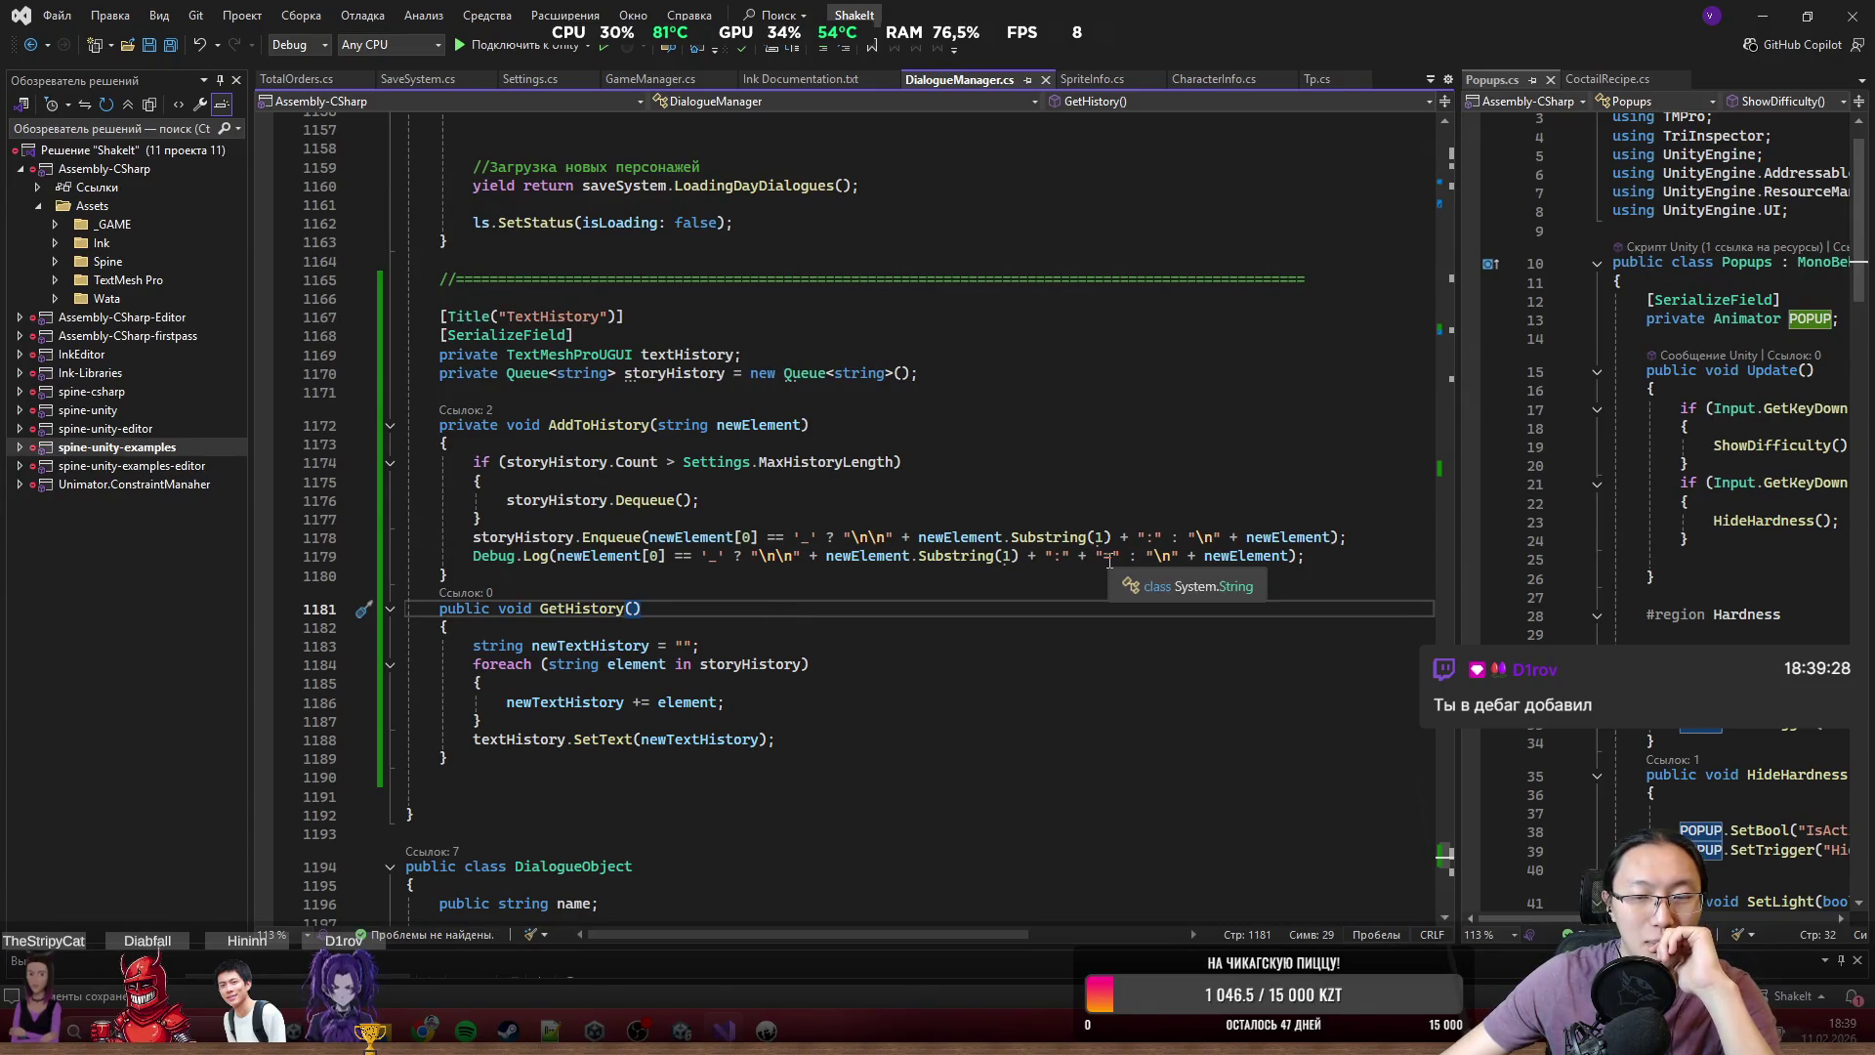
Review Substring(1) on line 1178, then delete the "=" string from line 1179's Debug.Log.
left_click(960, 537)
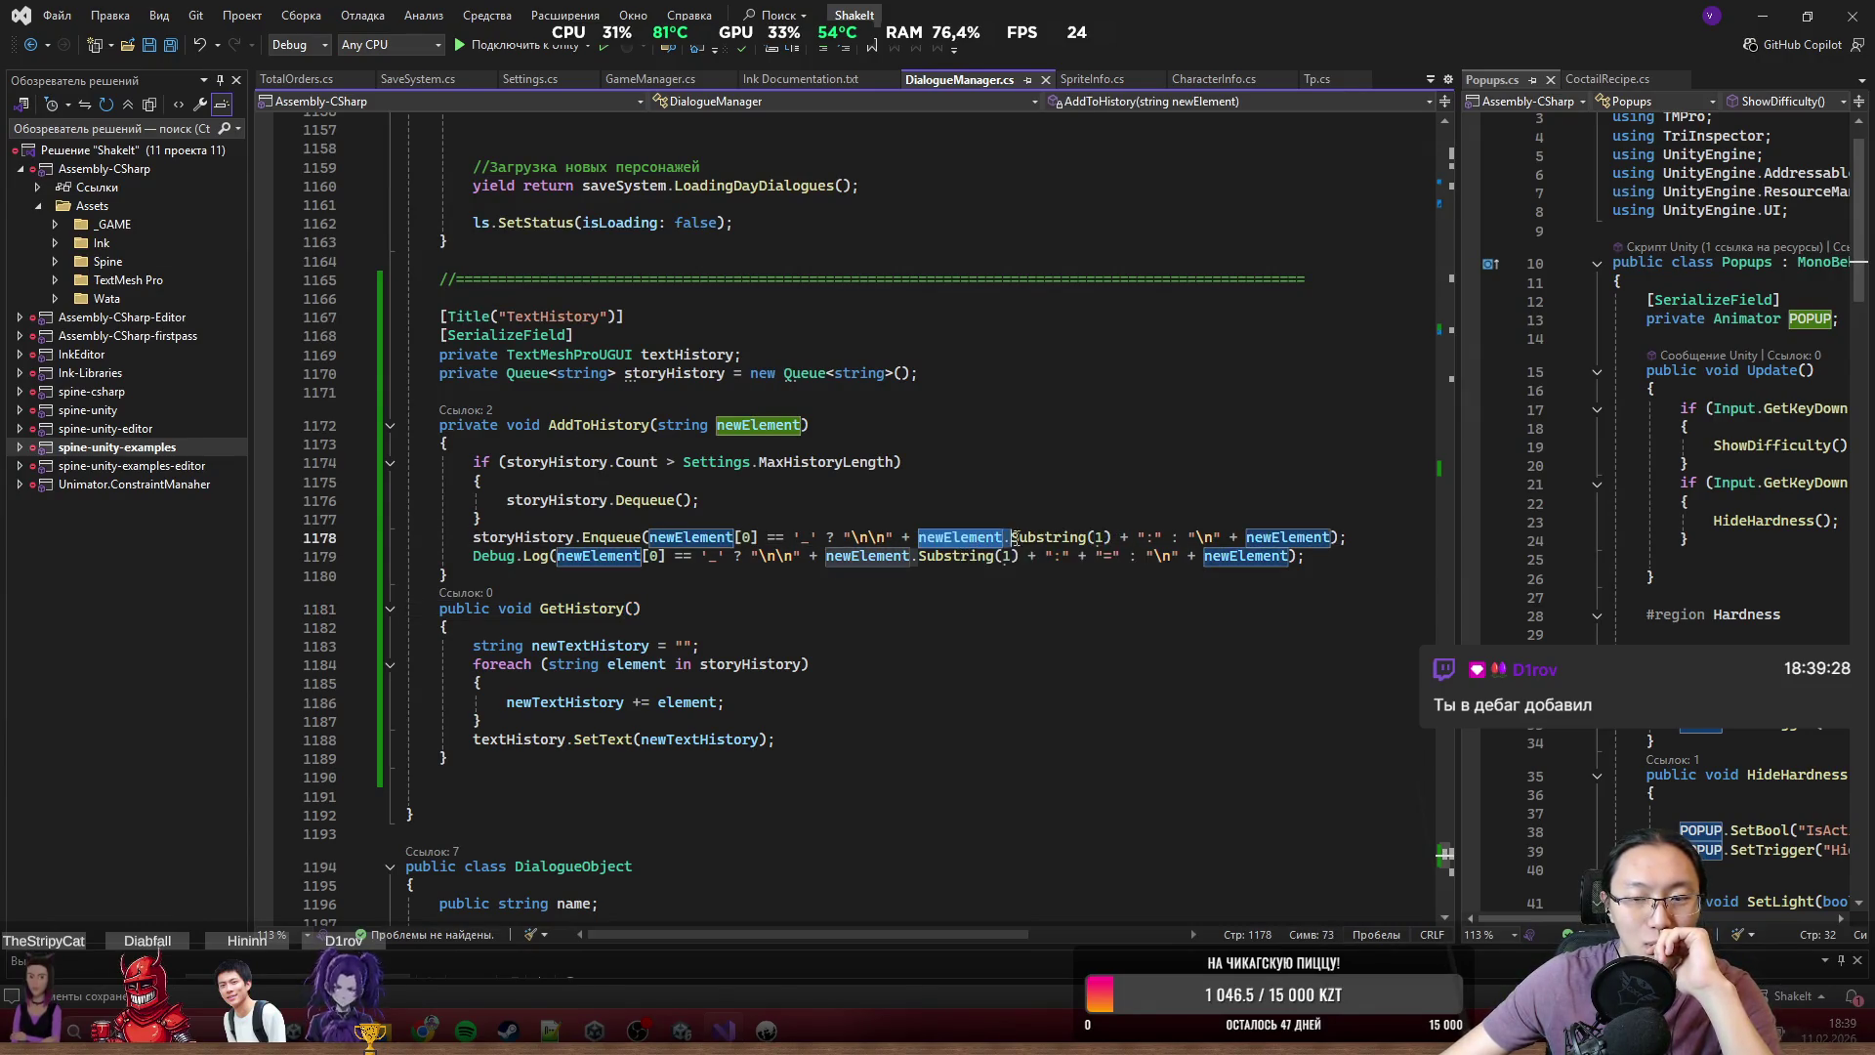
mouse_move(923, 537)
left_mouse_down()
mouse_move(1123, 545)
mouse_move(1103, 541)
left_mouse_up()
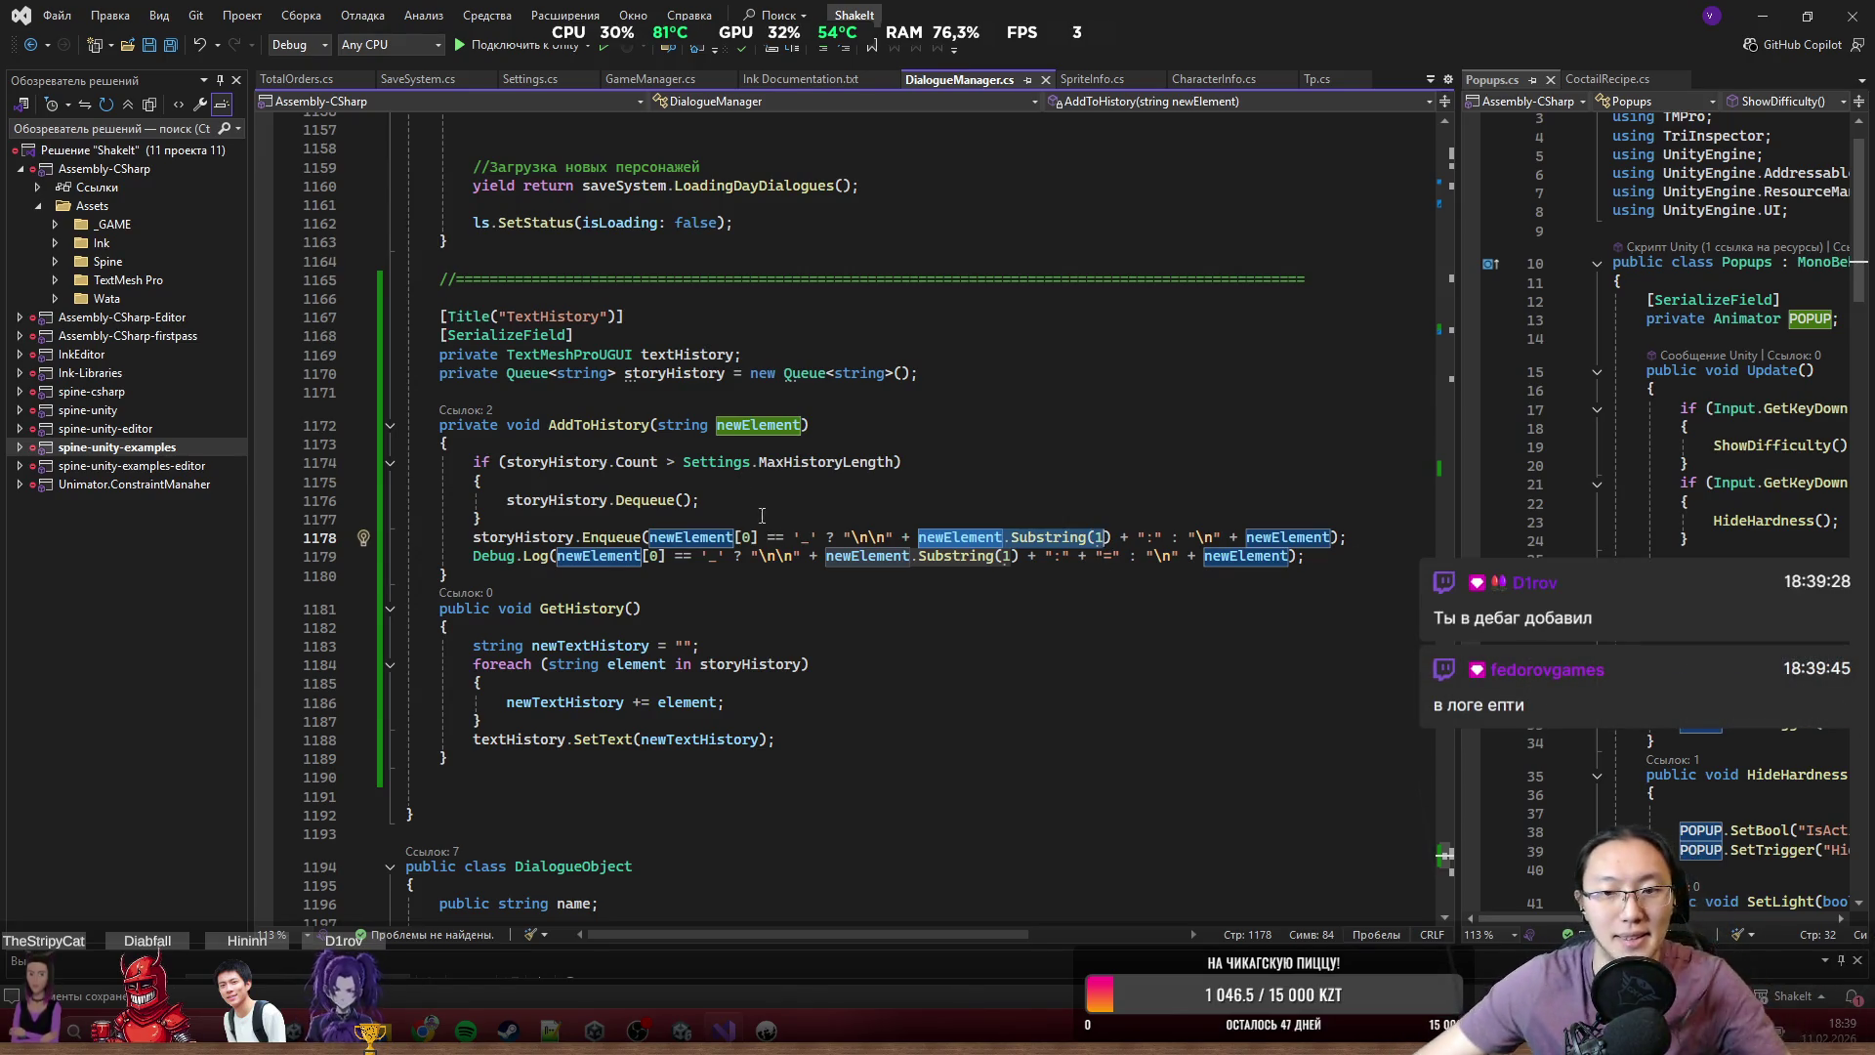
double_click(1106, 556)
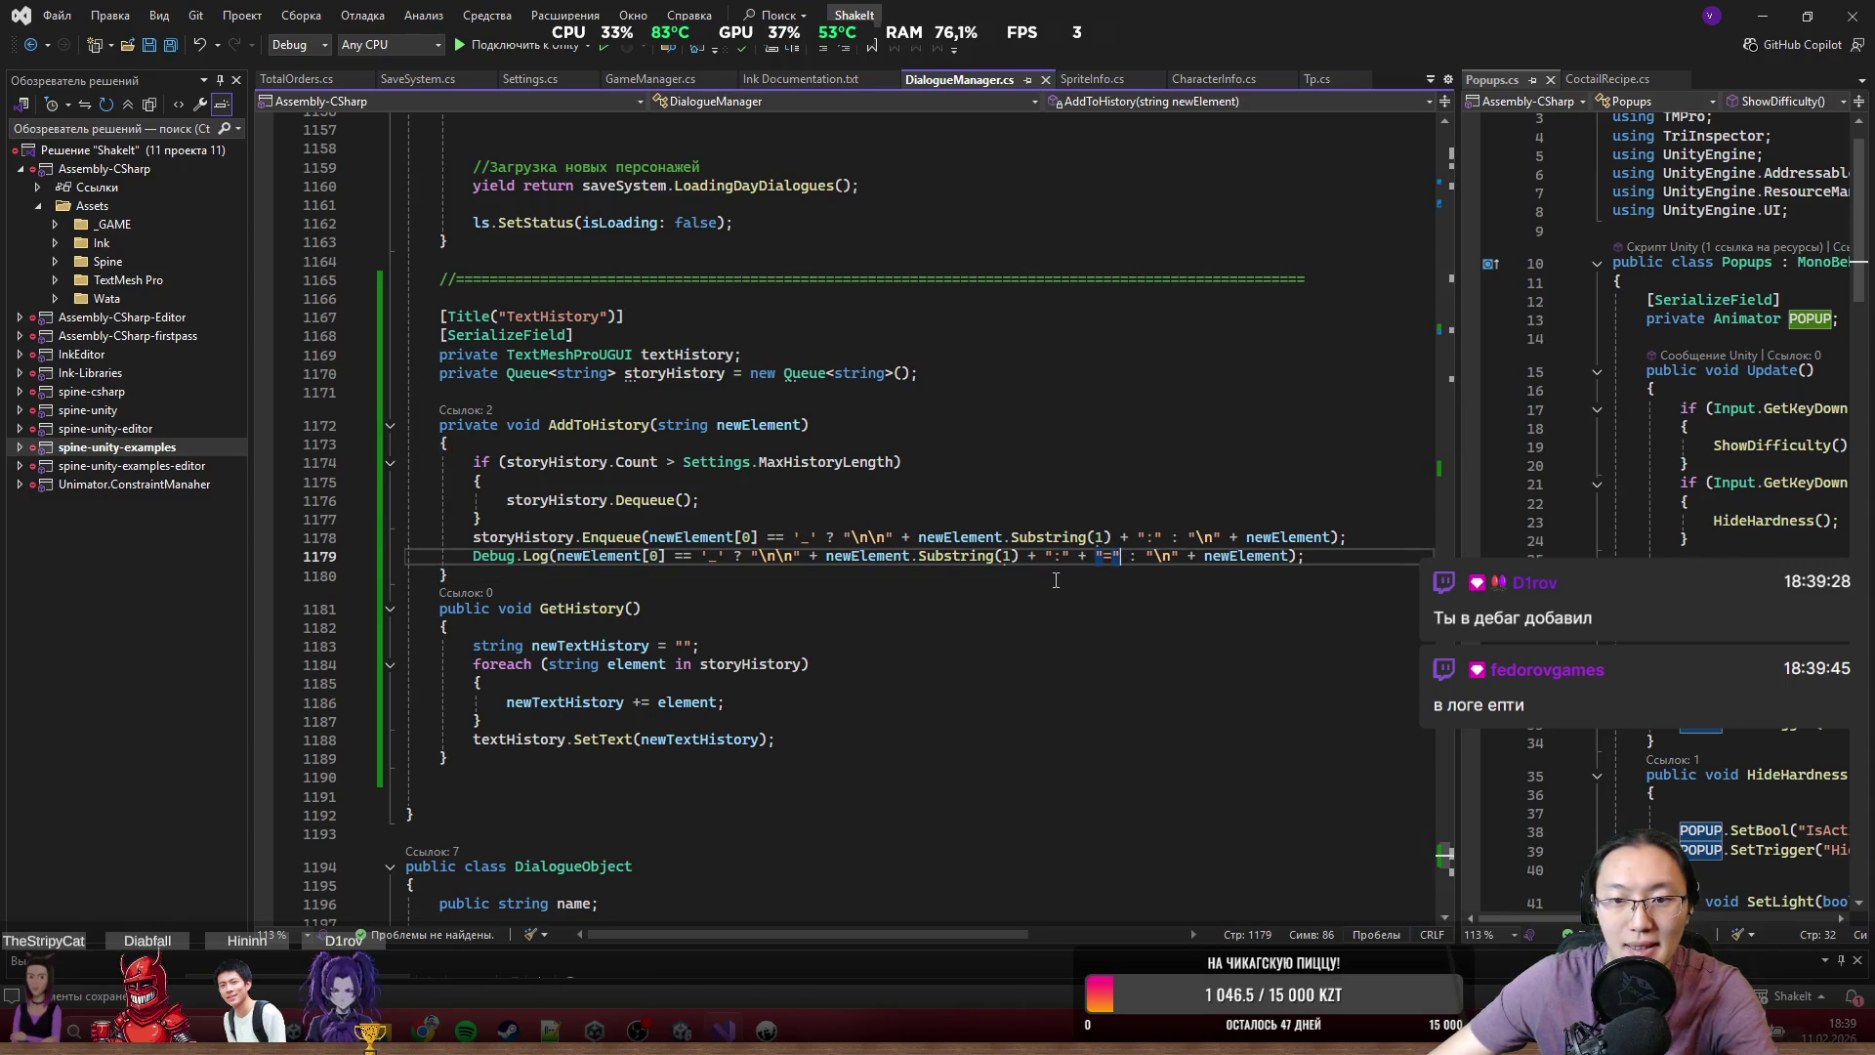
key("BackSpace")
key("BackSpace")
key("BackSpace")
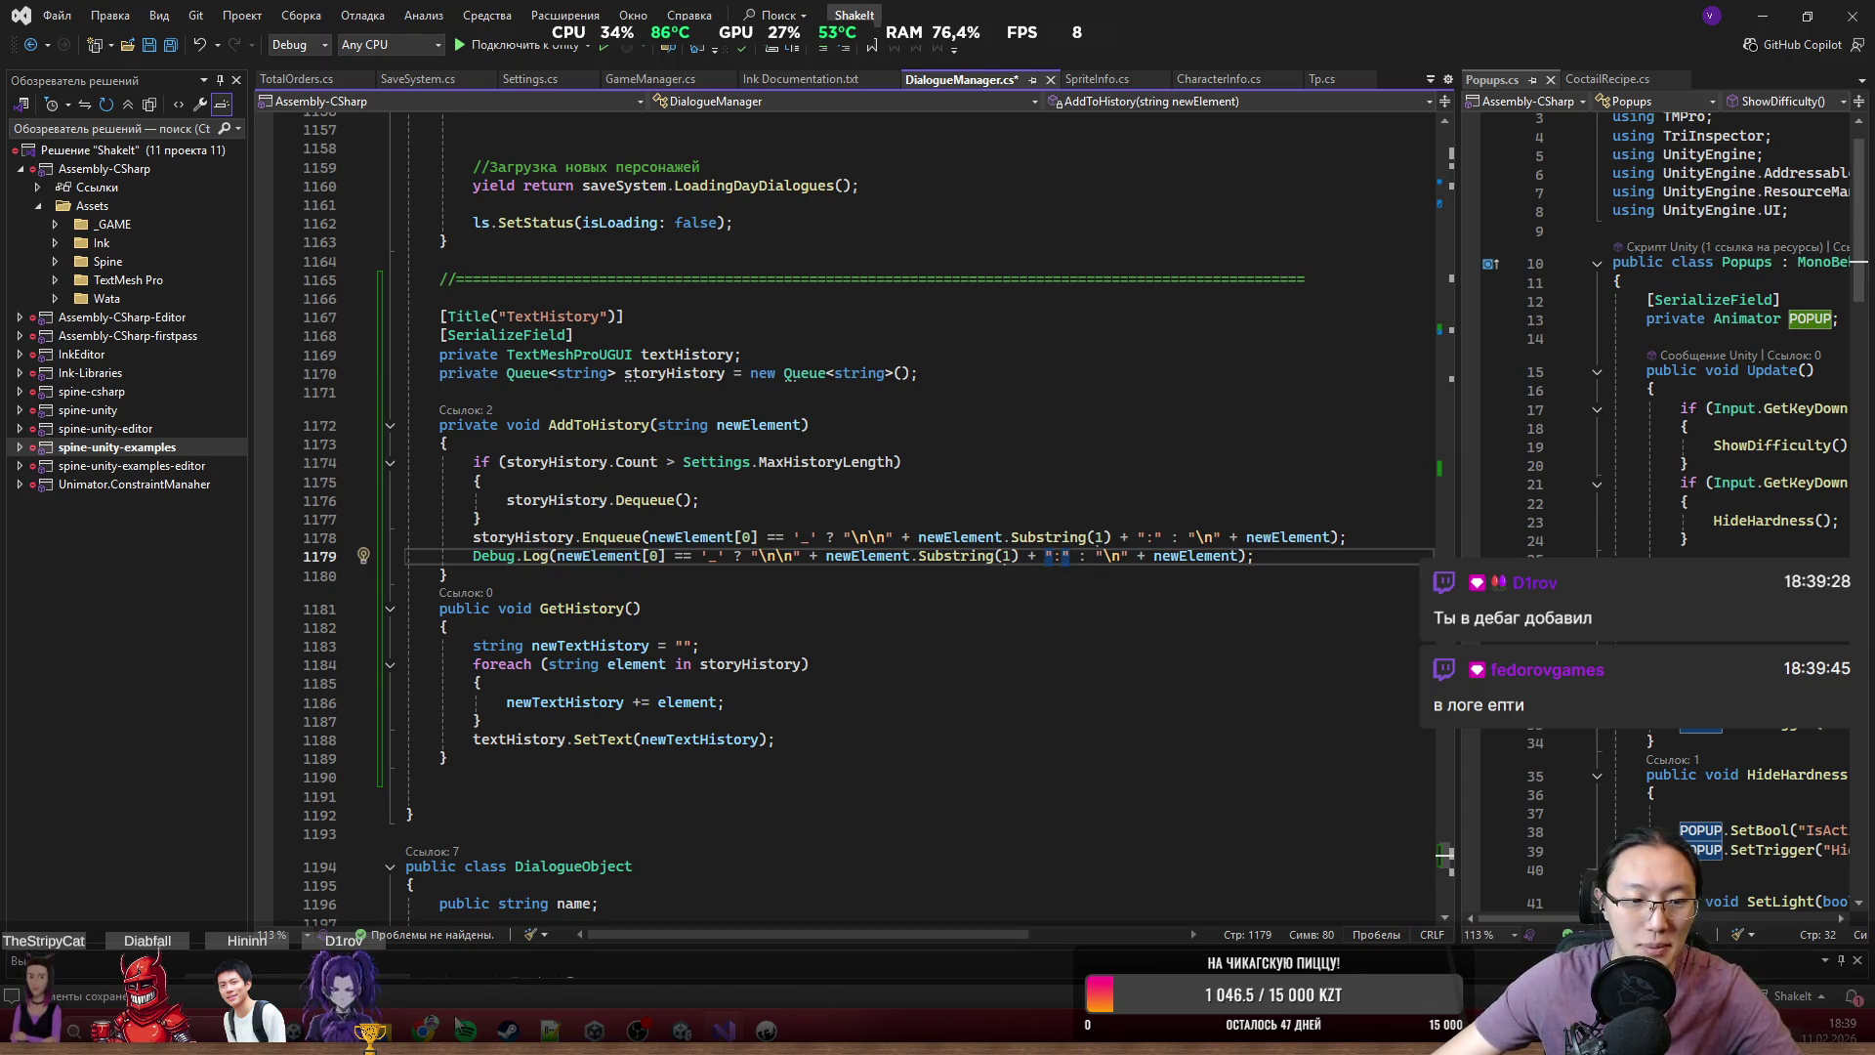
Scroll through the metanit C# strings article, close its tab, and bring up TestMain.ink in Inky.
mouse_move(425, 1030)
left_click(589, 917)
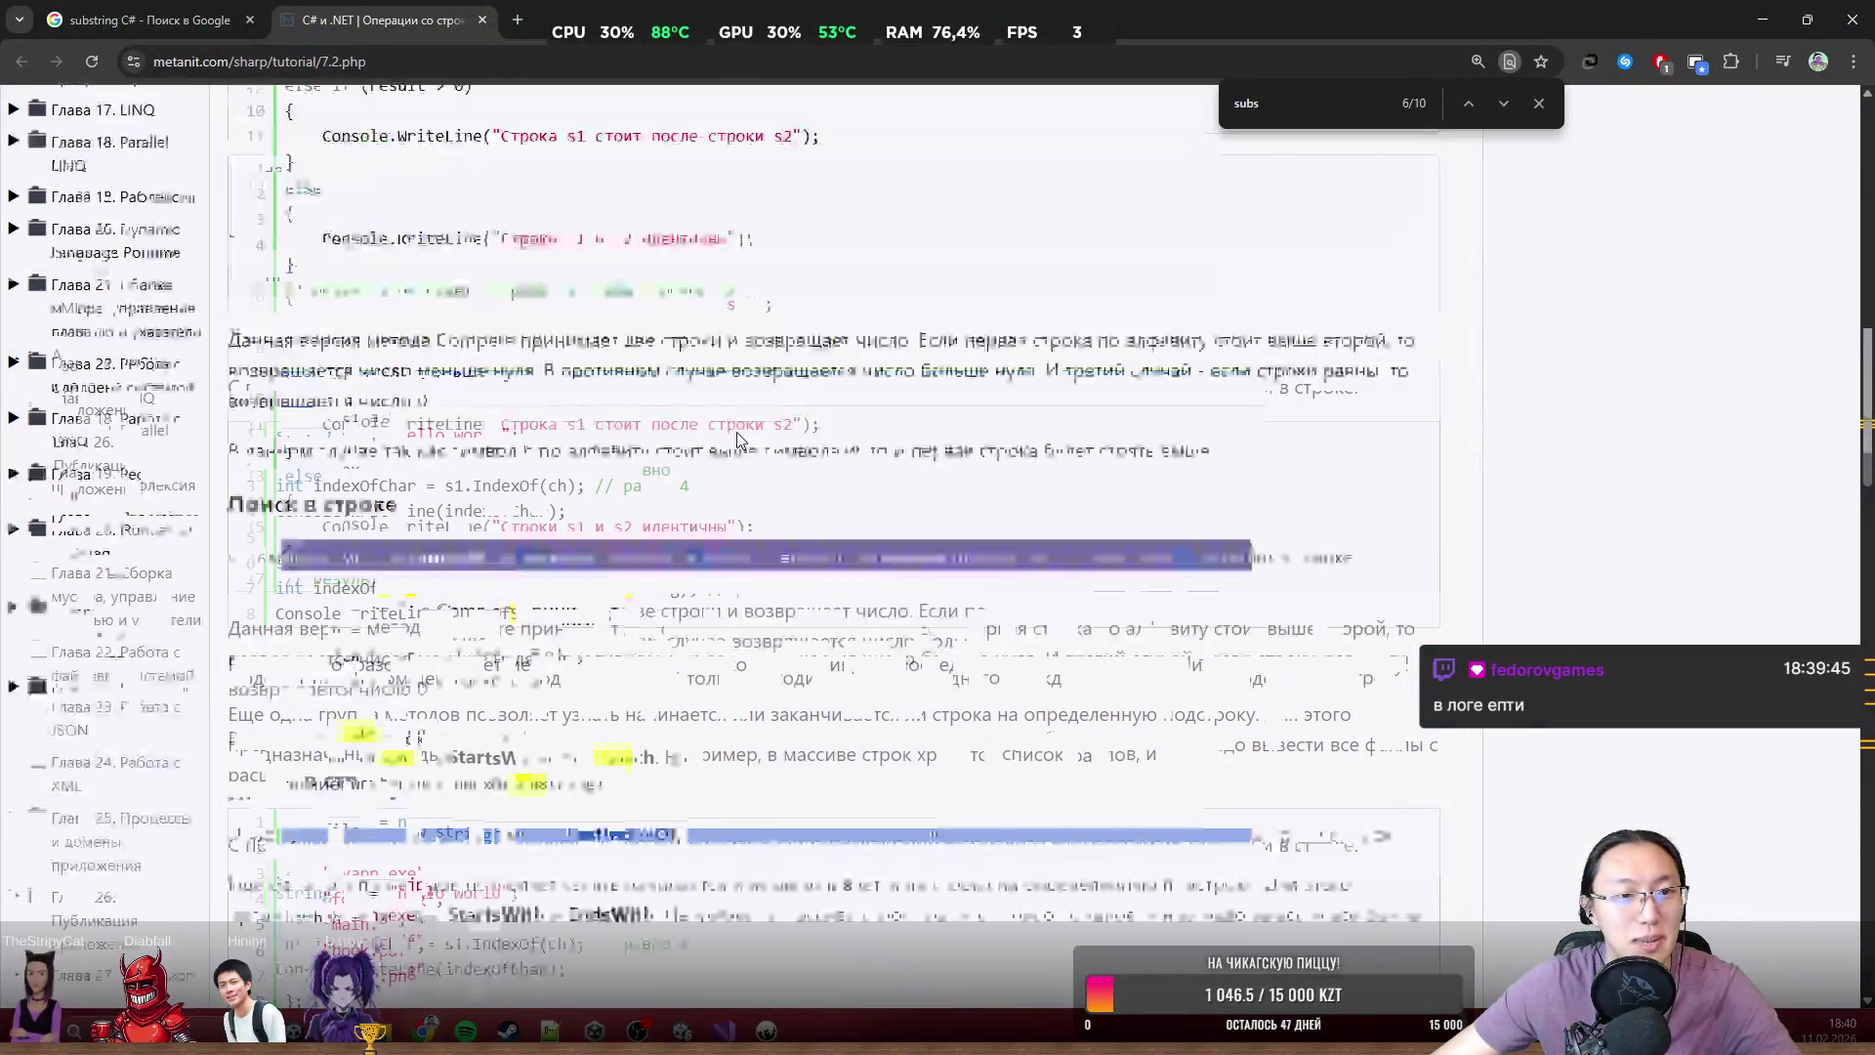
scroll(974, 469, "down", 15)
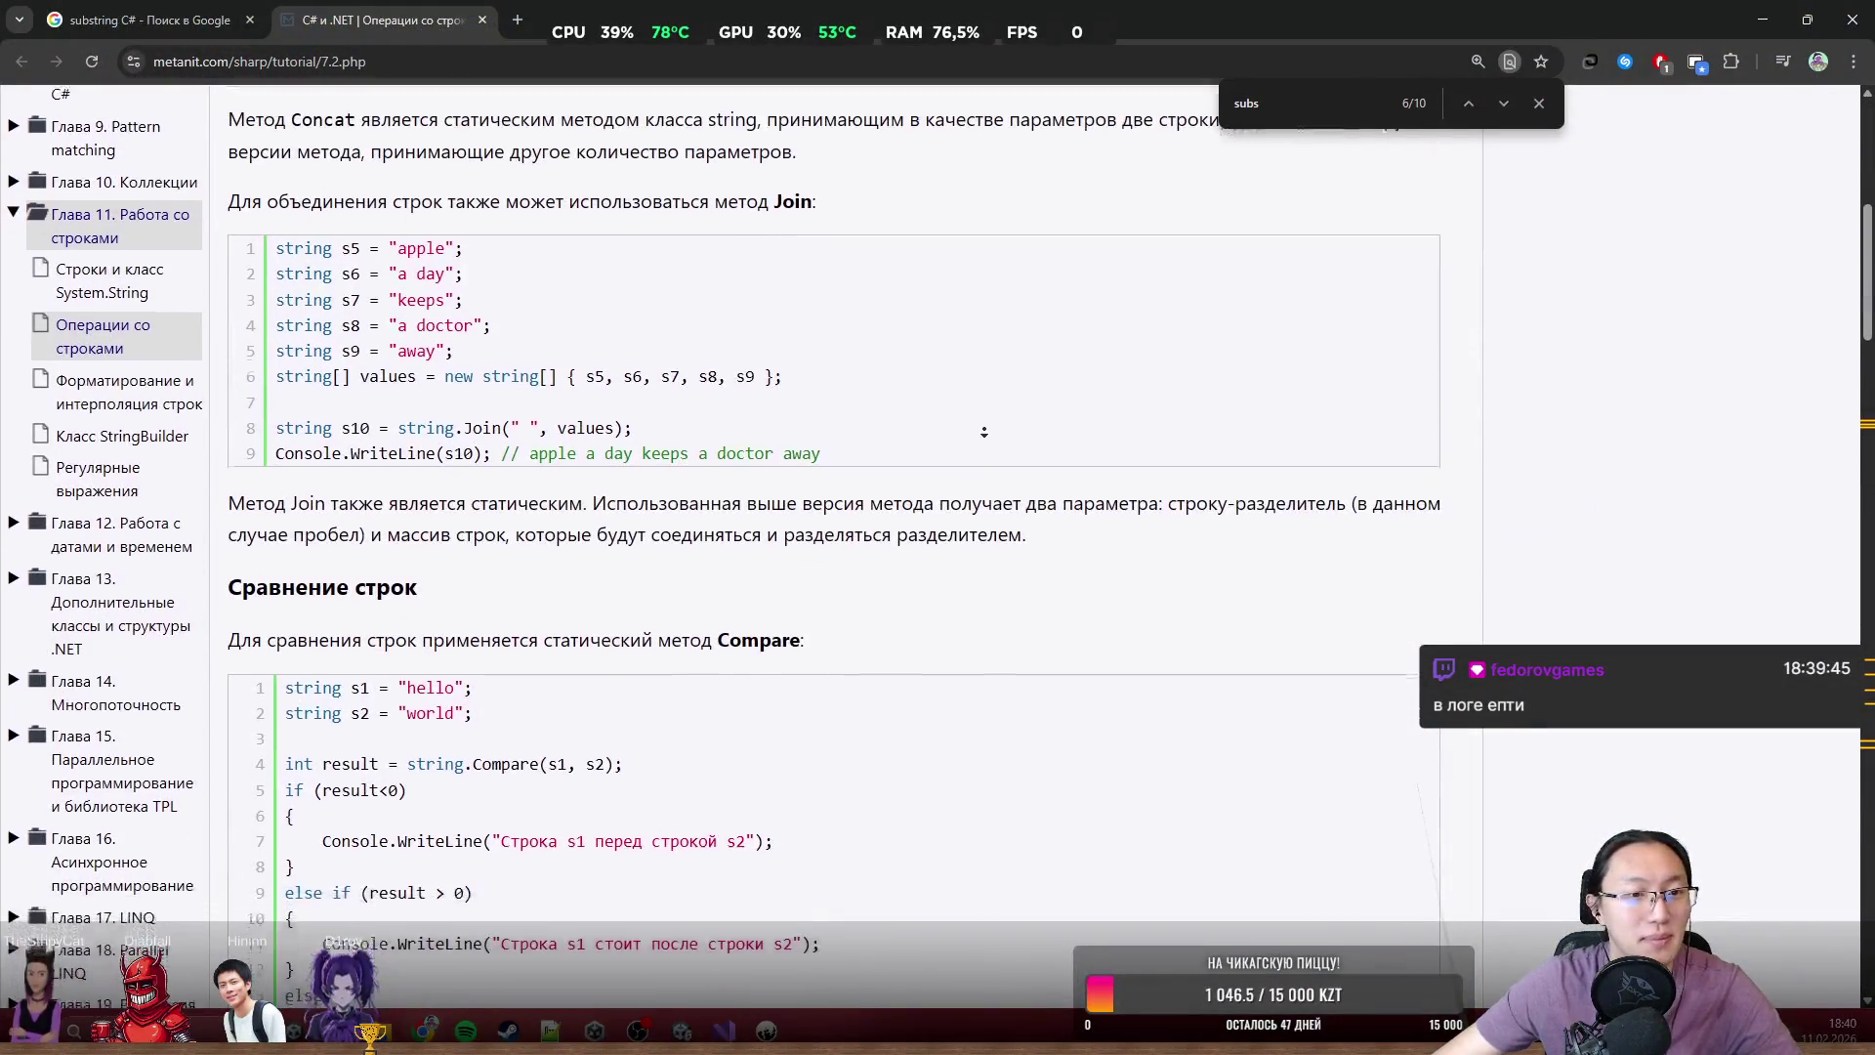
scroll(1050, 459, "down", 15)
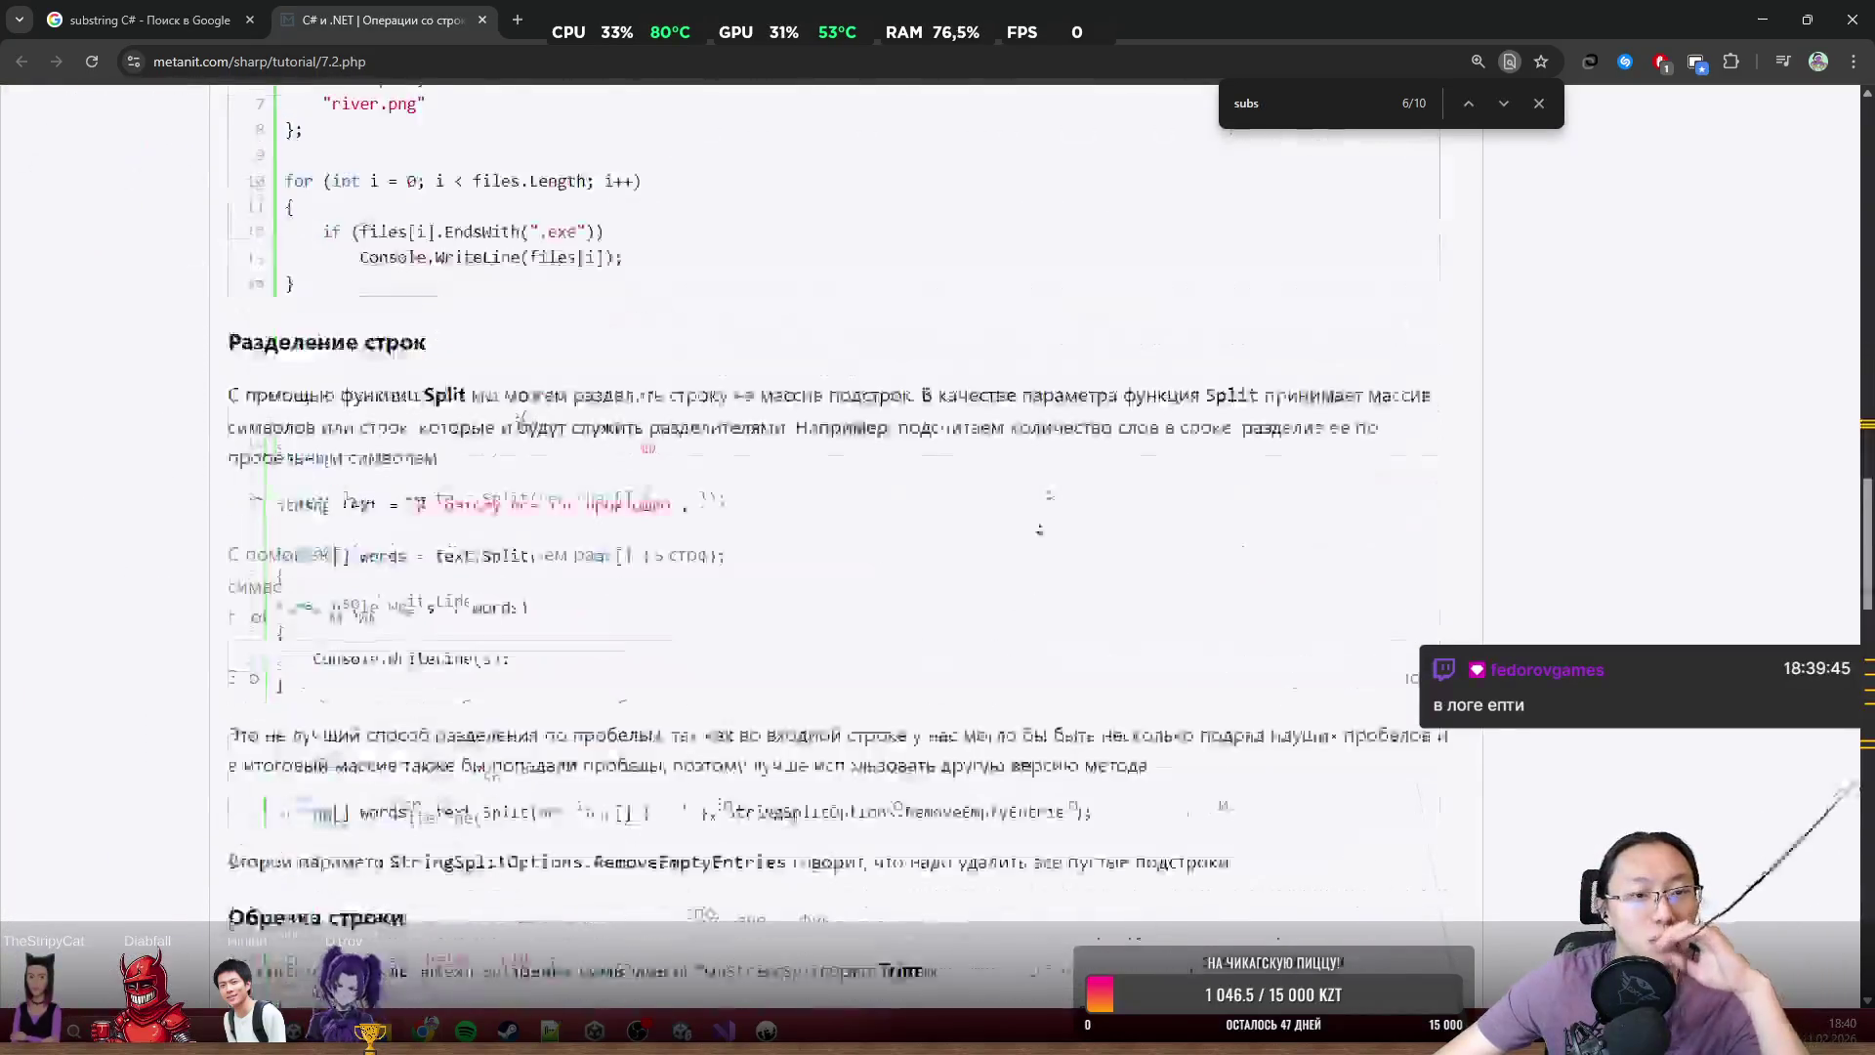
scroll(1054, 482, "down", 8)
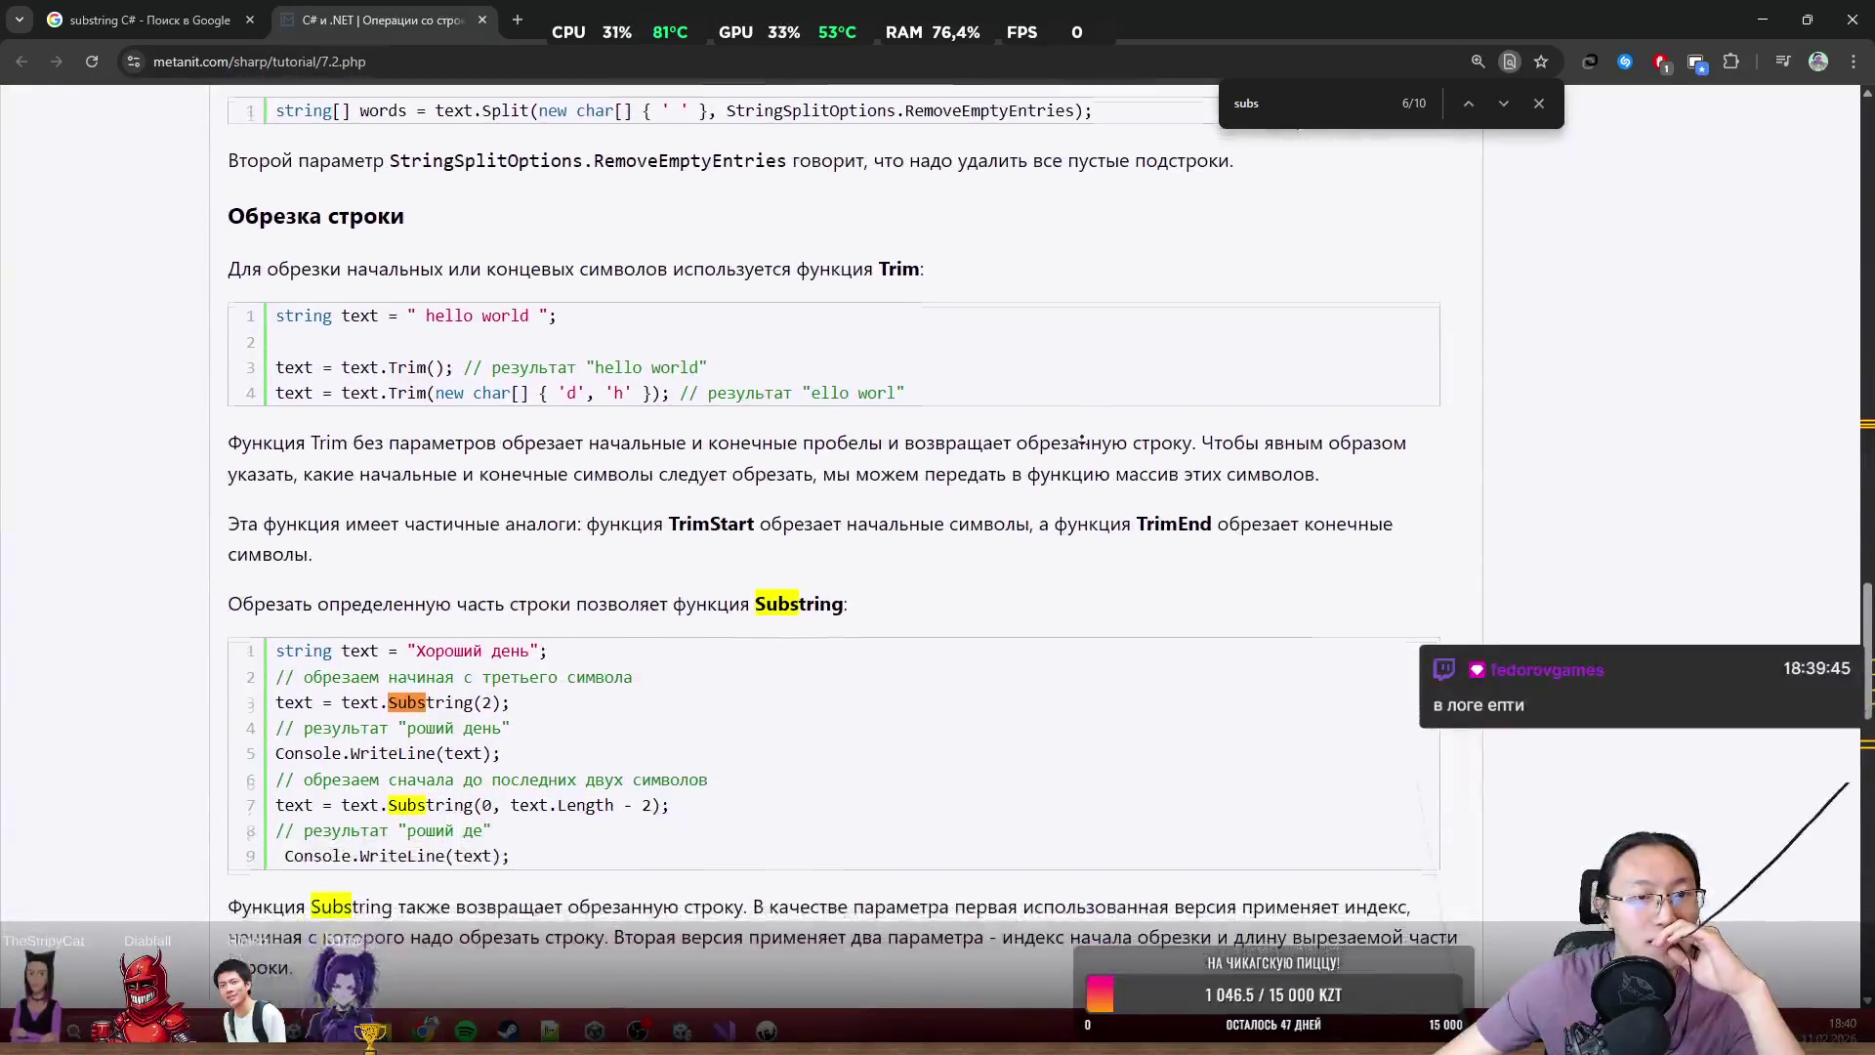
scroll(1065, 571, "down", 8)
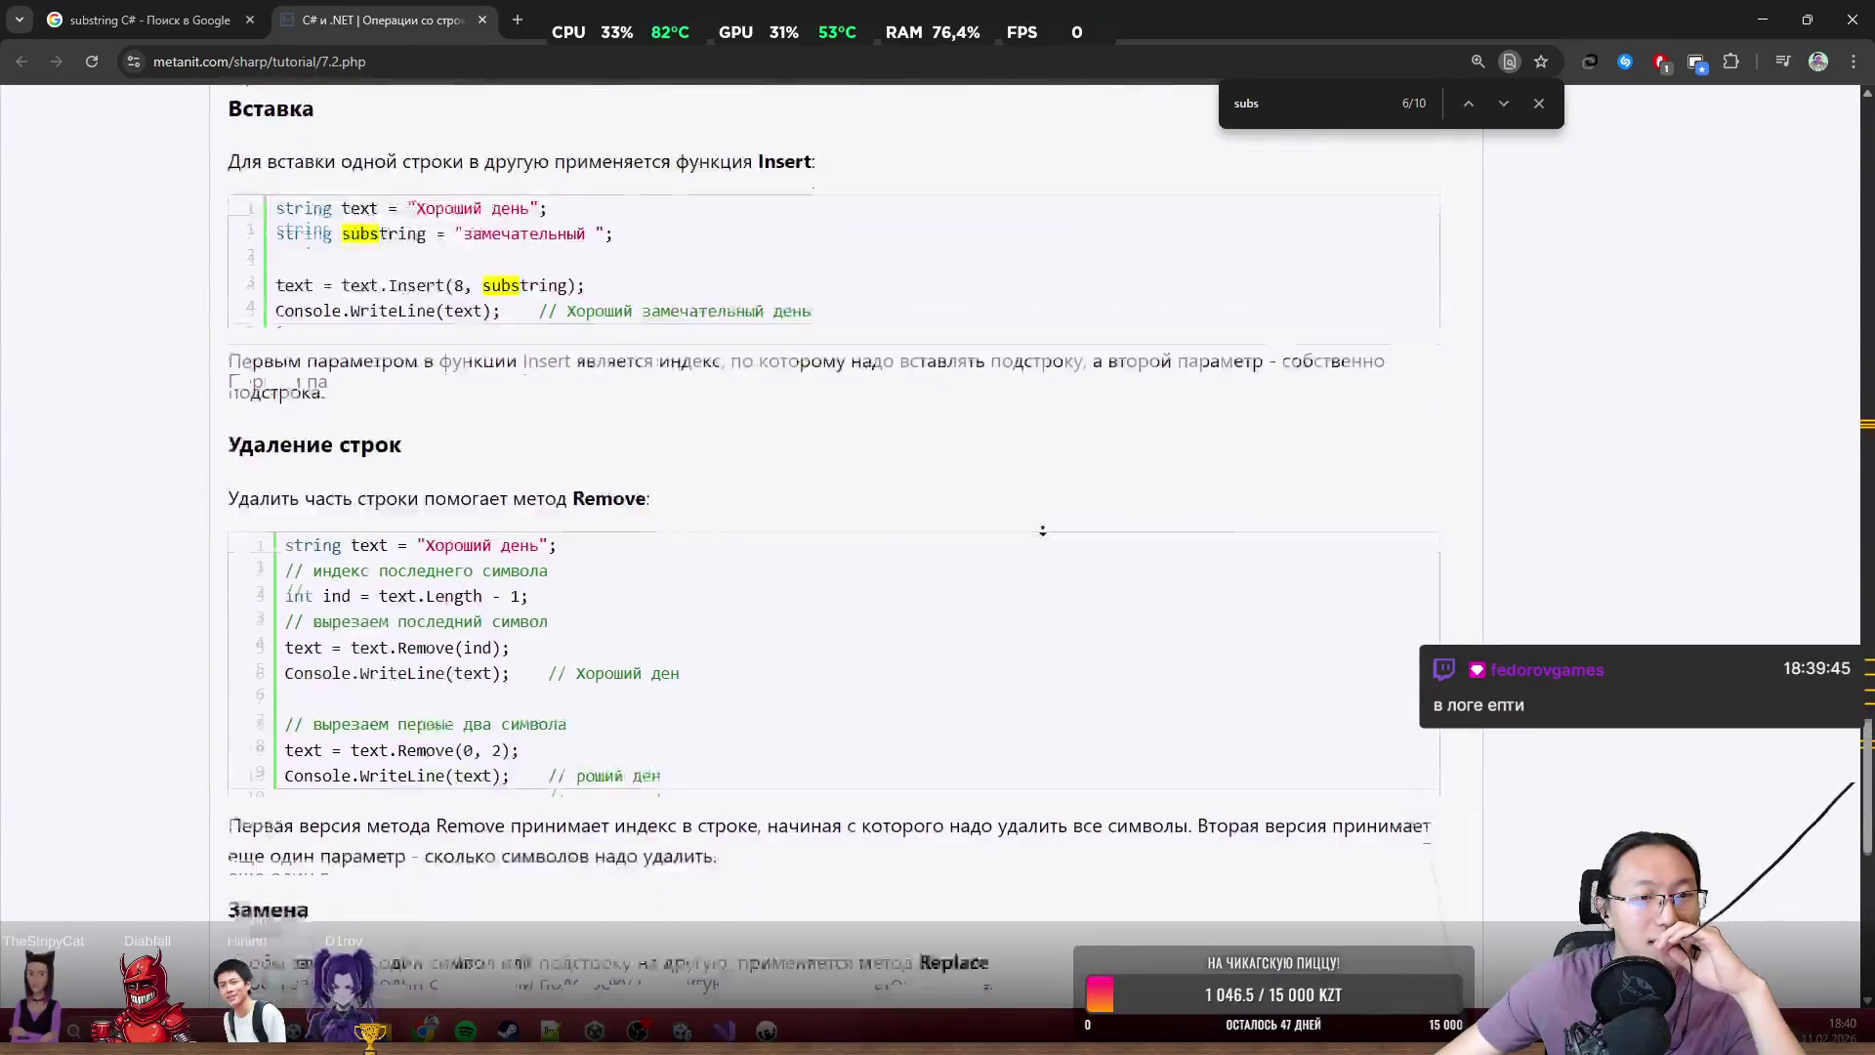
scroll(1090, 416, "down", 4)
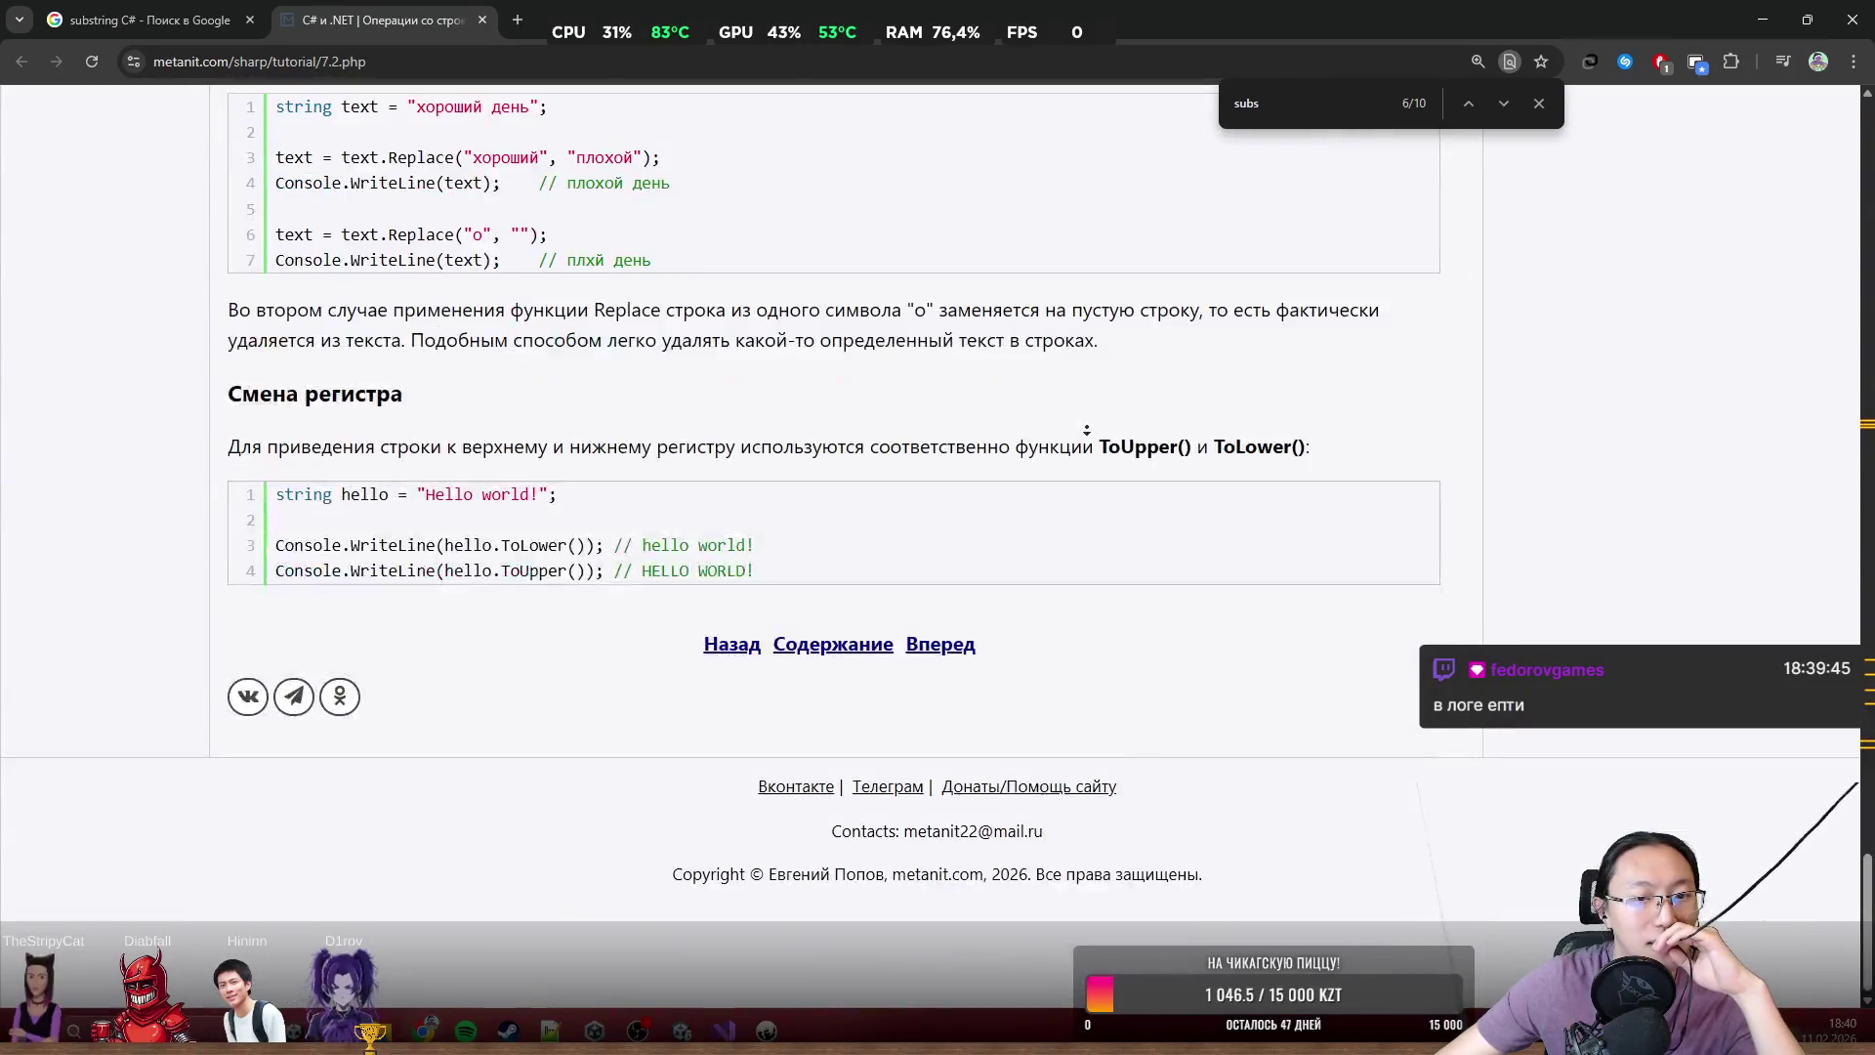
scroll(1037, 434, "up", 1)
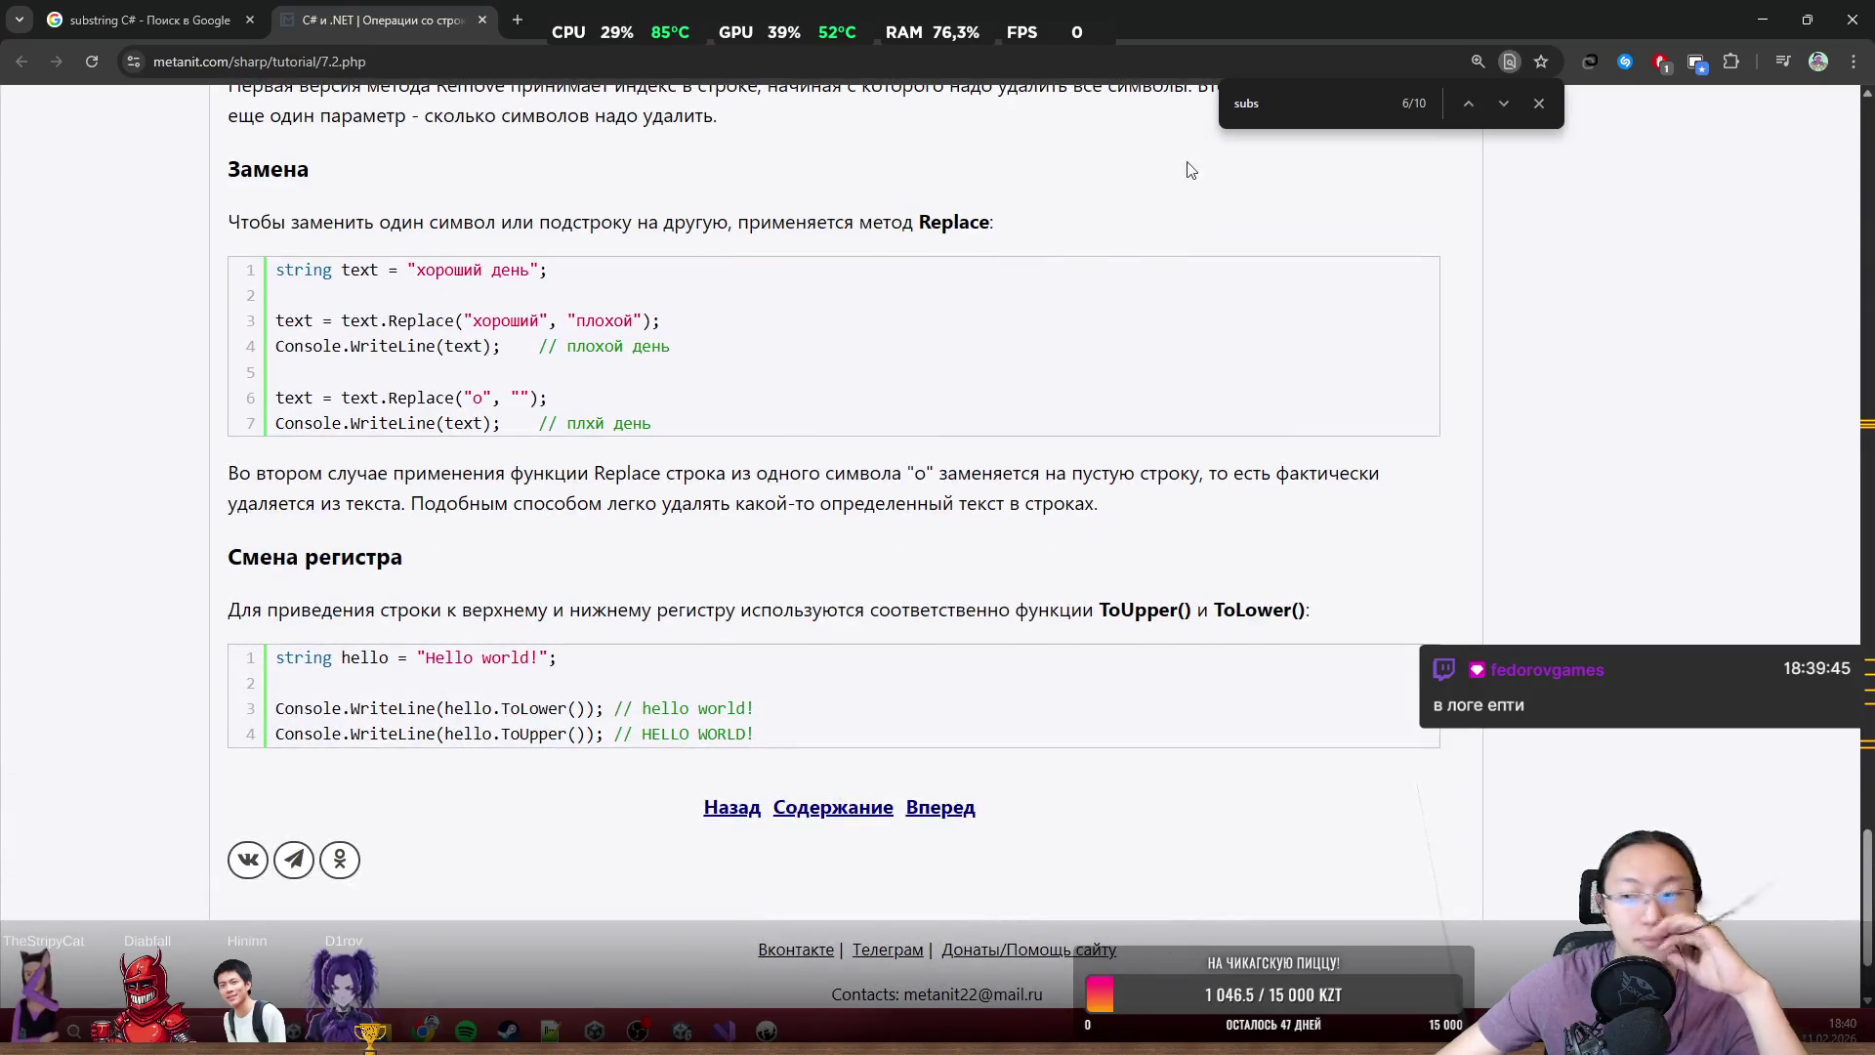
left_click(481, 20)
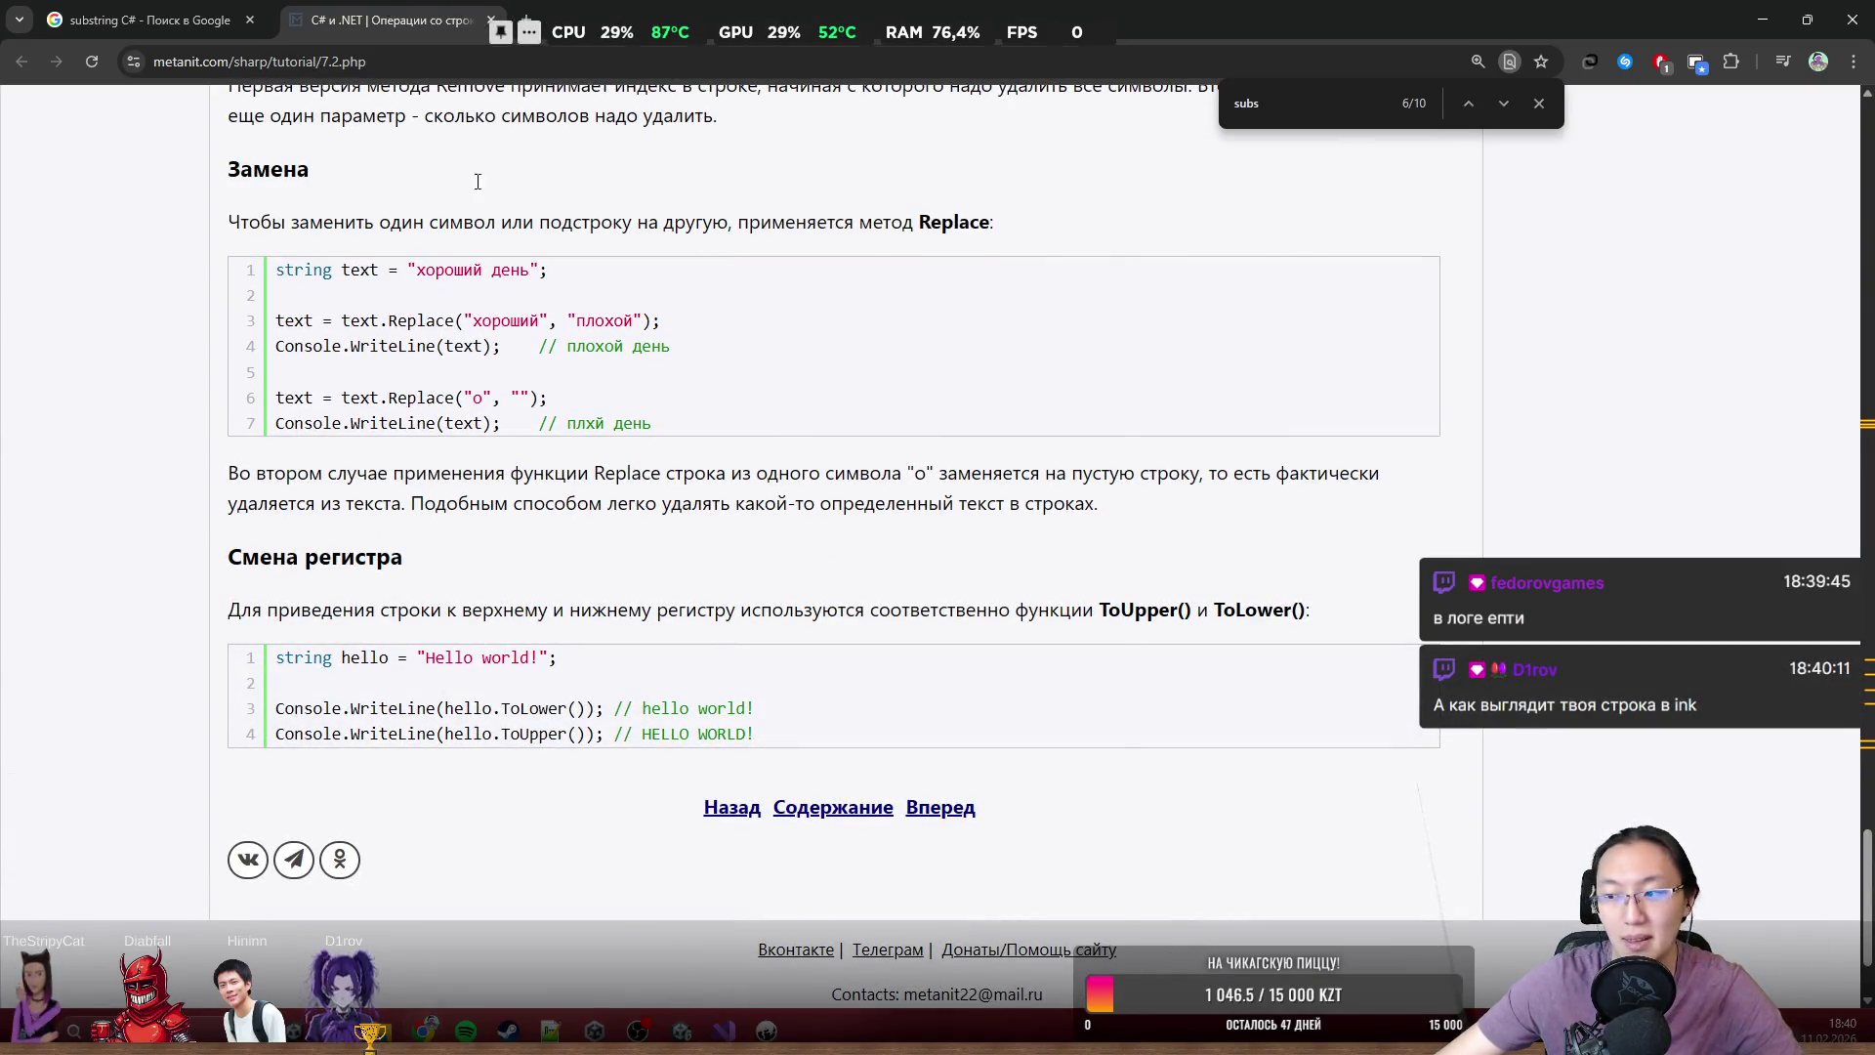
left_click(768, 1031)
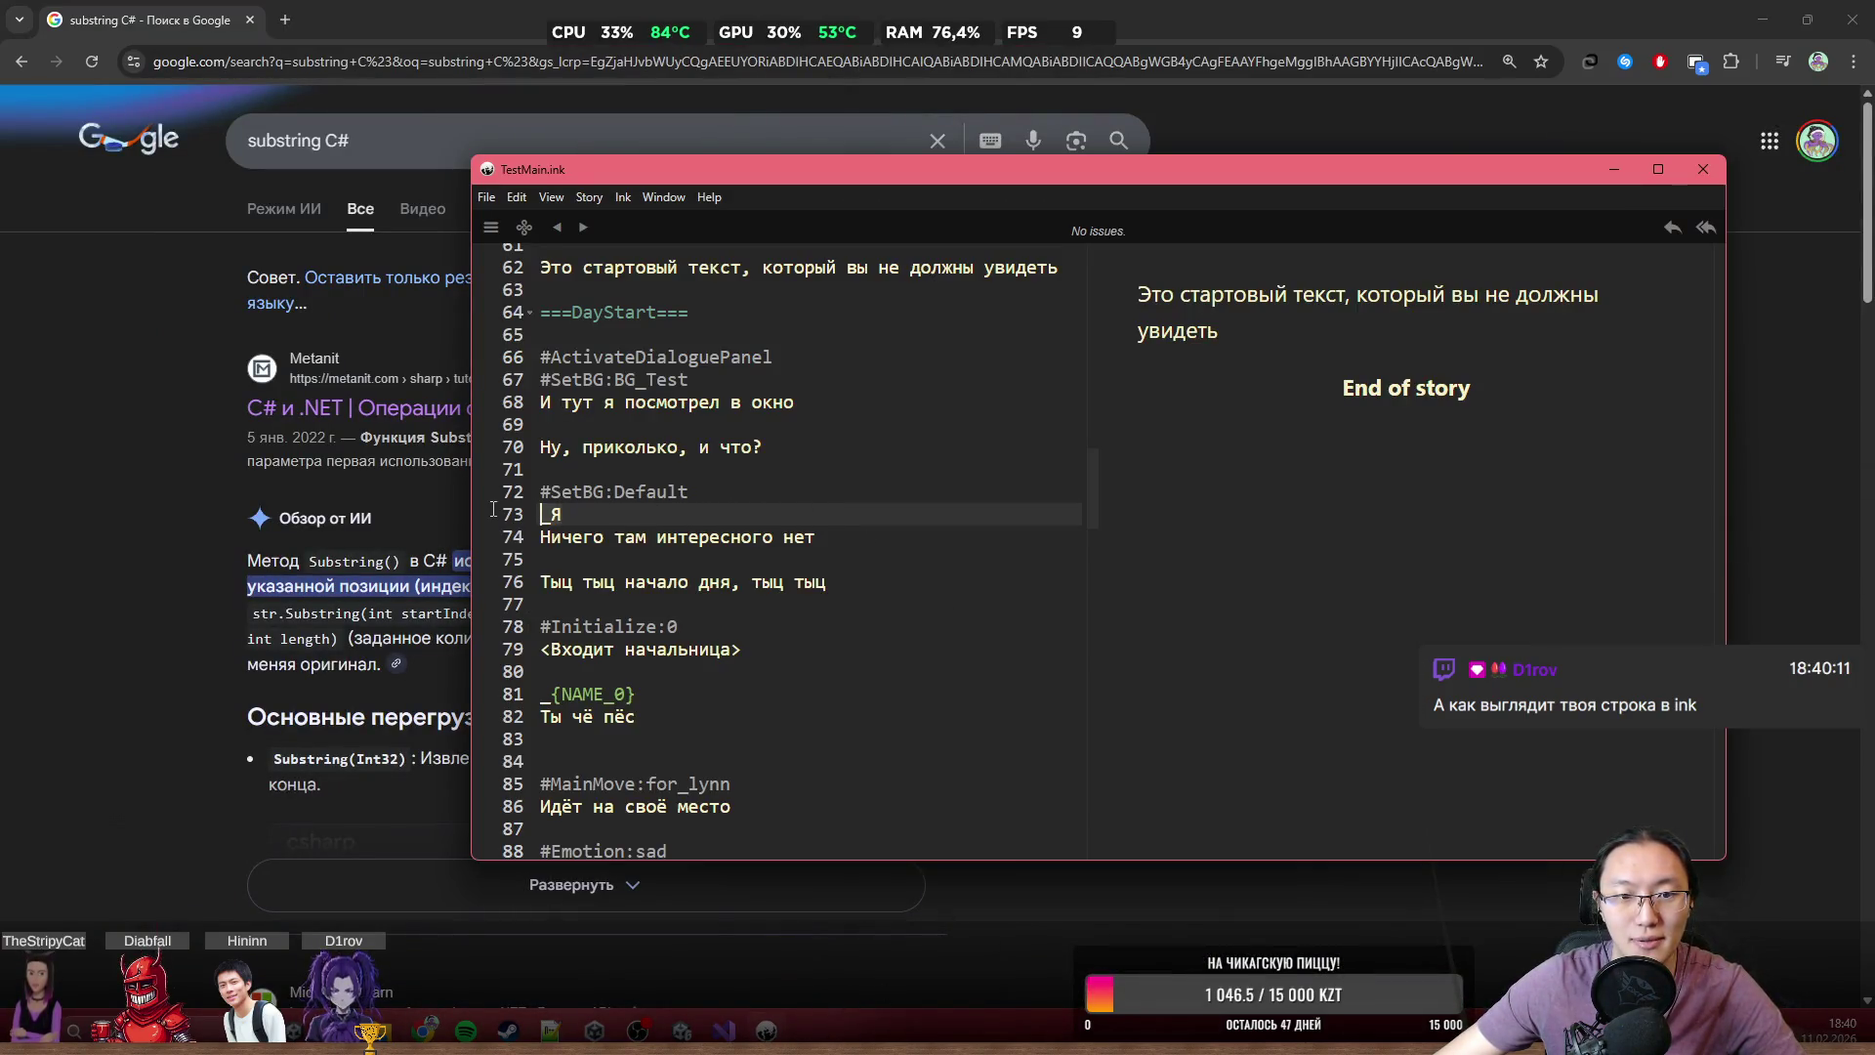
Check how the _я speaker line 73 is written in TestMain.ink, then return to DialogueManager.cs.
left_click(605, 510)
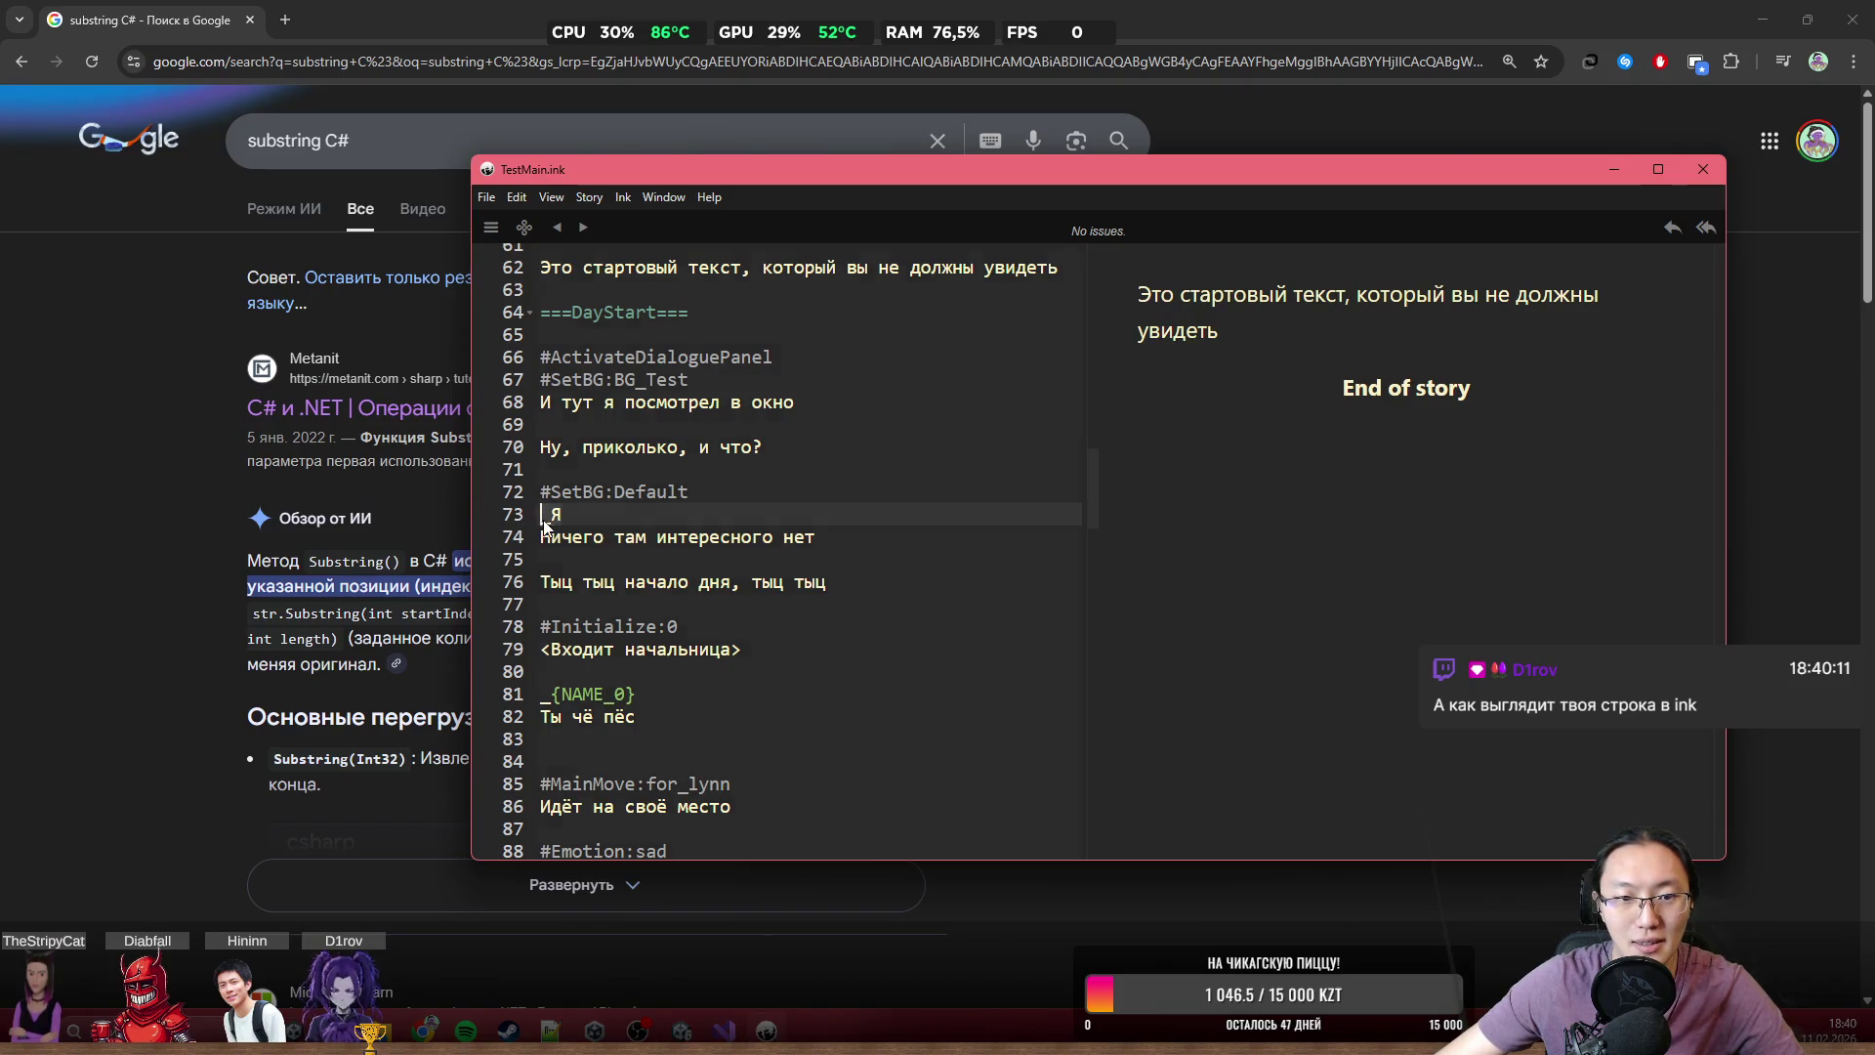
key("End")
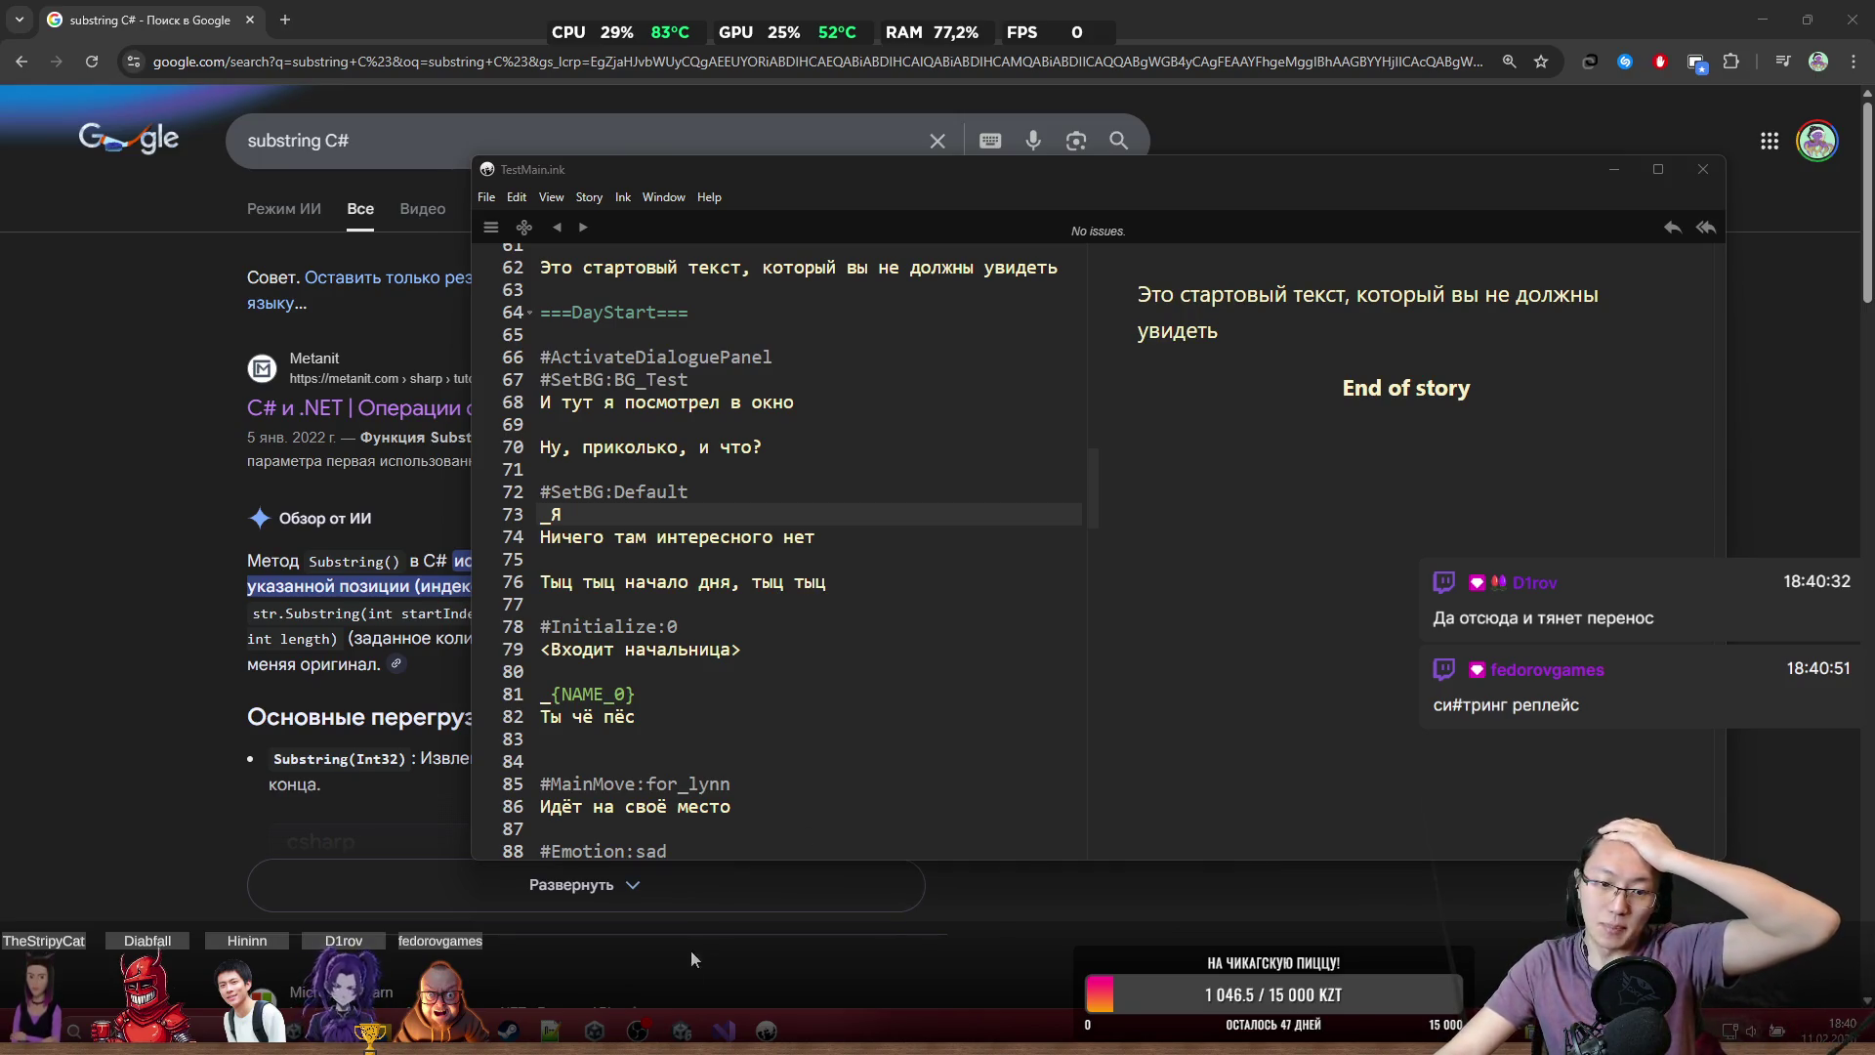
key("alt+Tab")
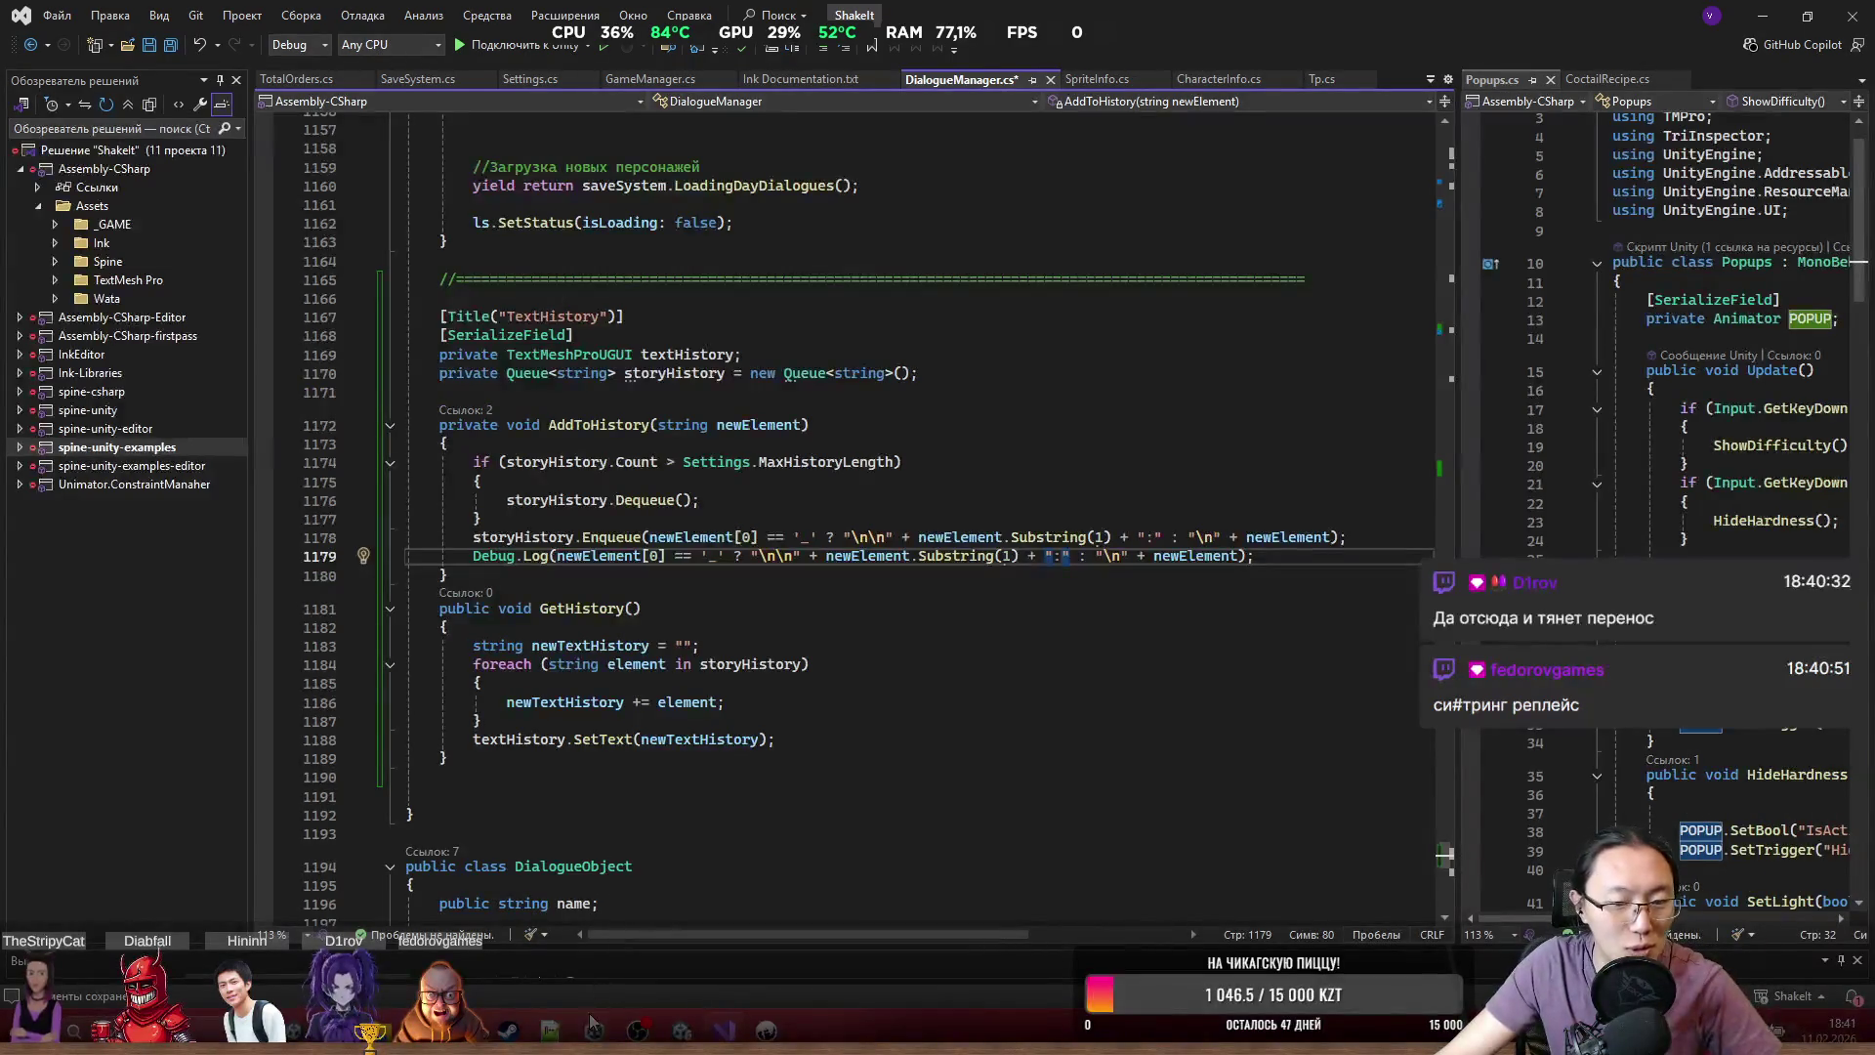
In the running Unity game, inspect the logged Линн speaker text, then close the Console.
left_click(593, 1026)
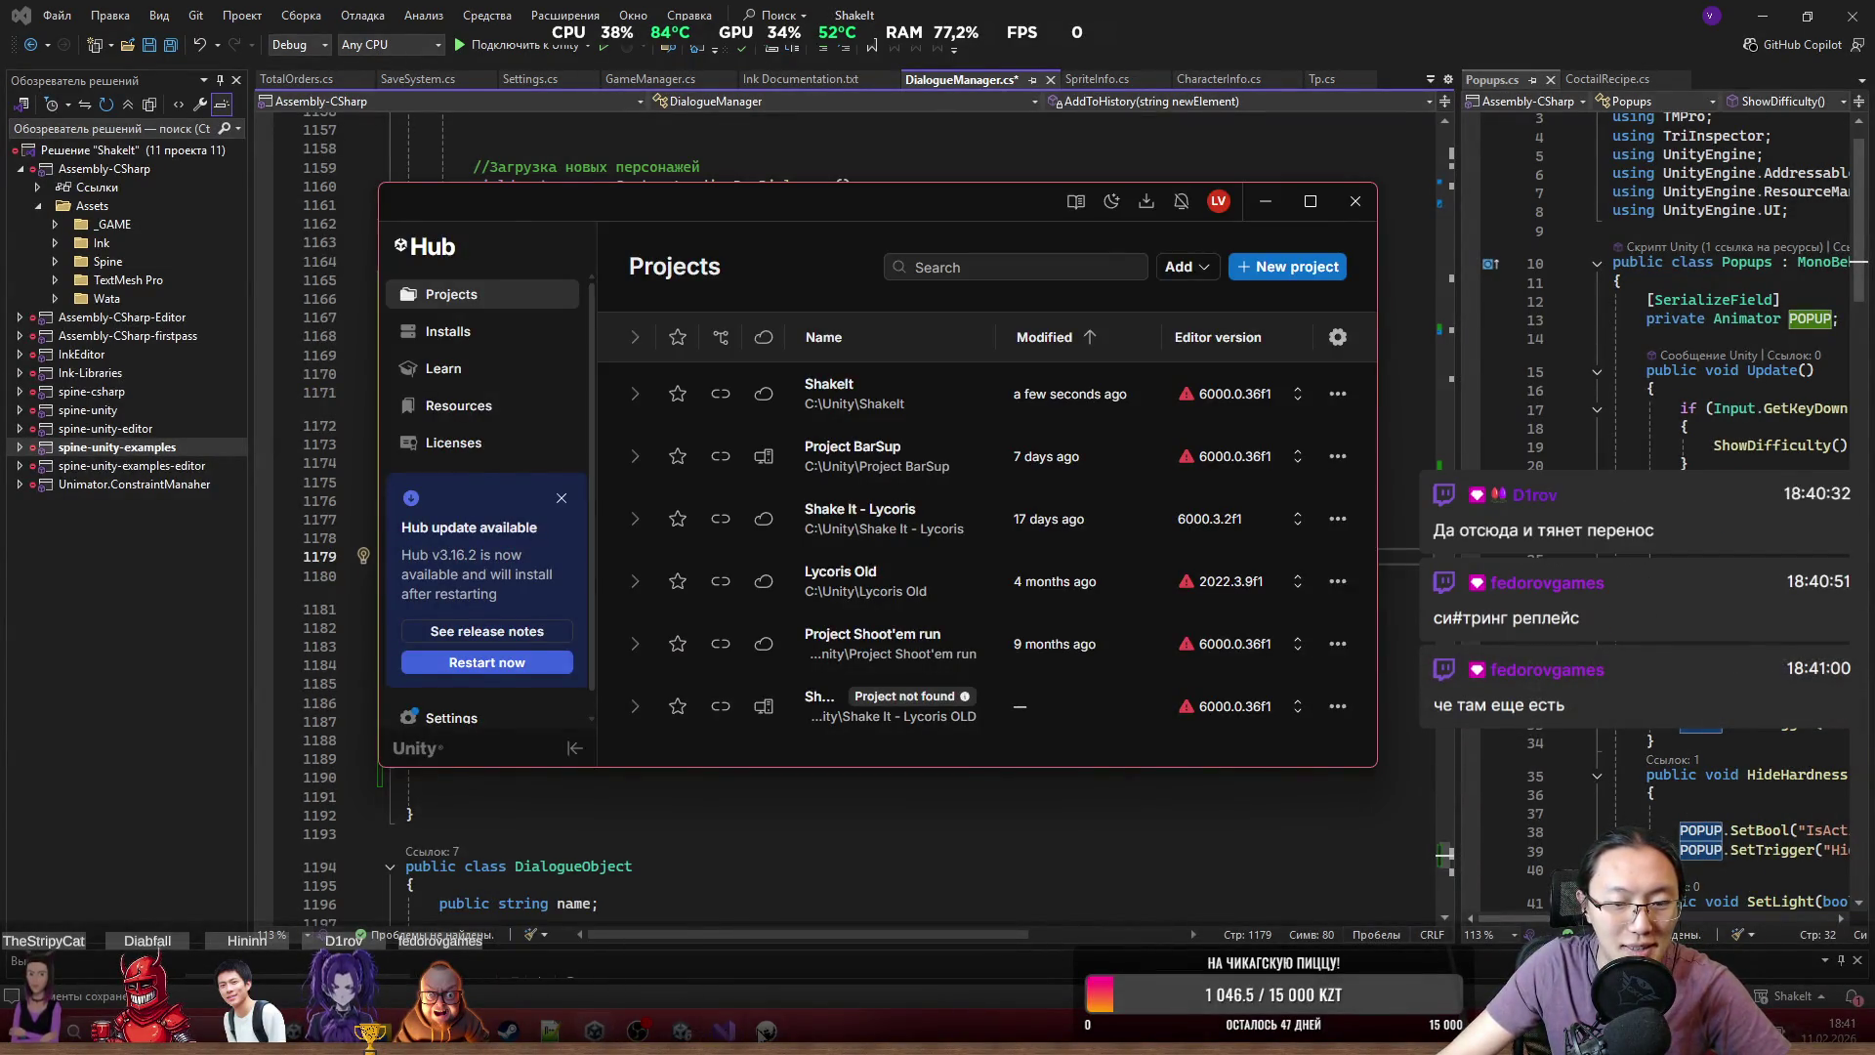
left_click(766, 1030)
left_click(766, 1030)
left_click(767, 1030)
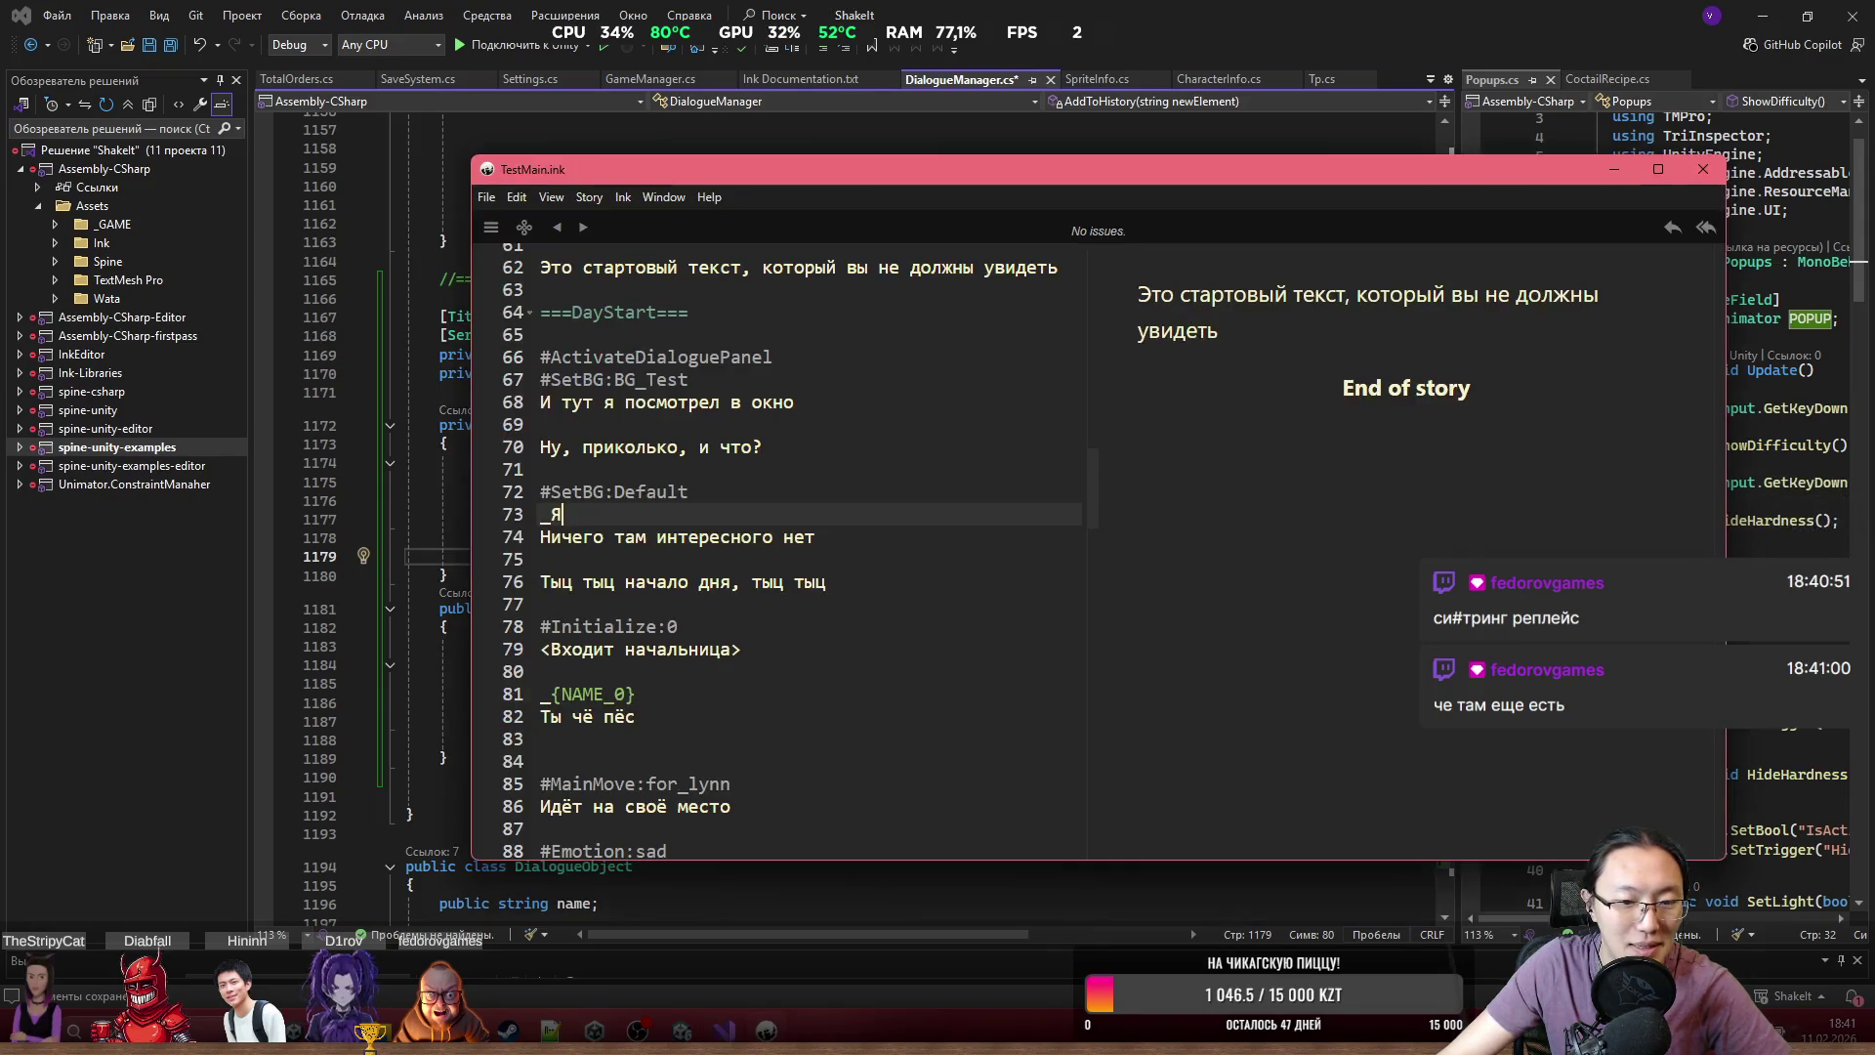
left_click(593, 1030)
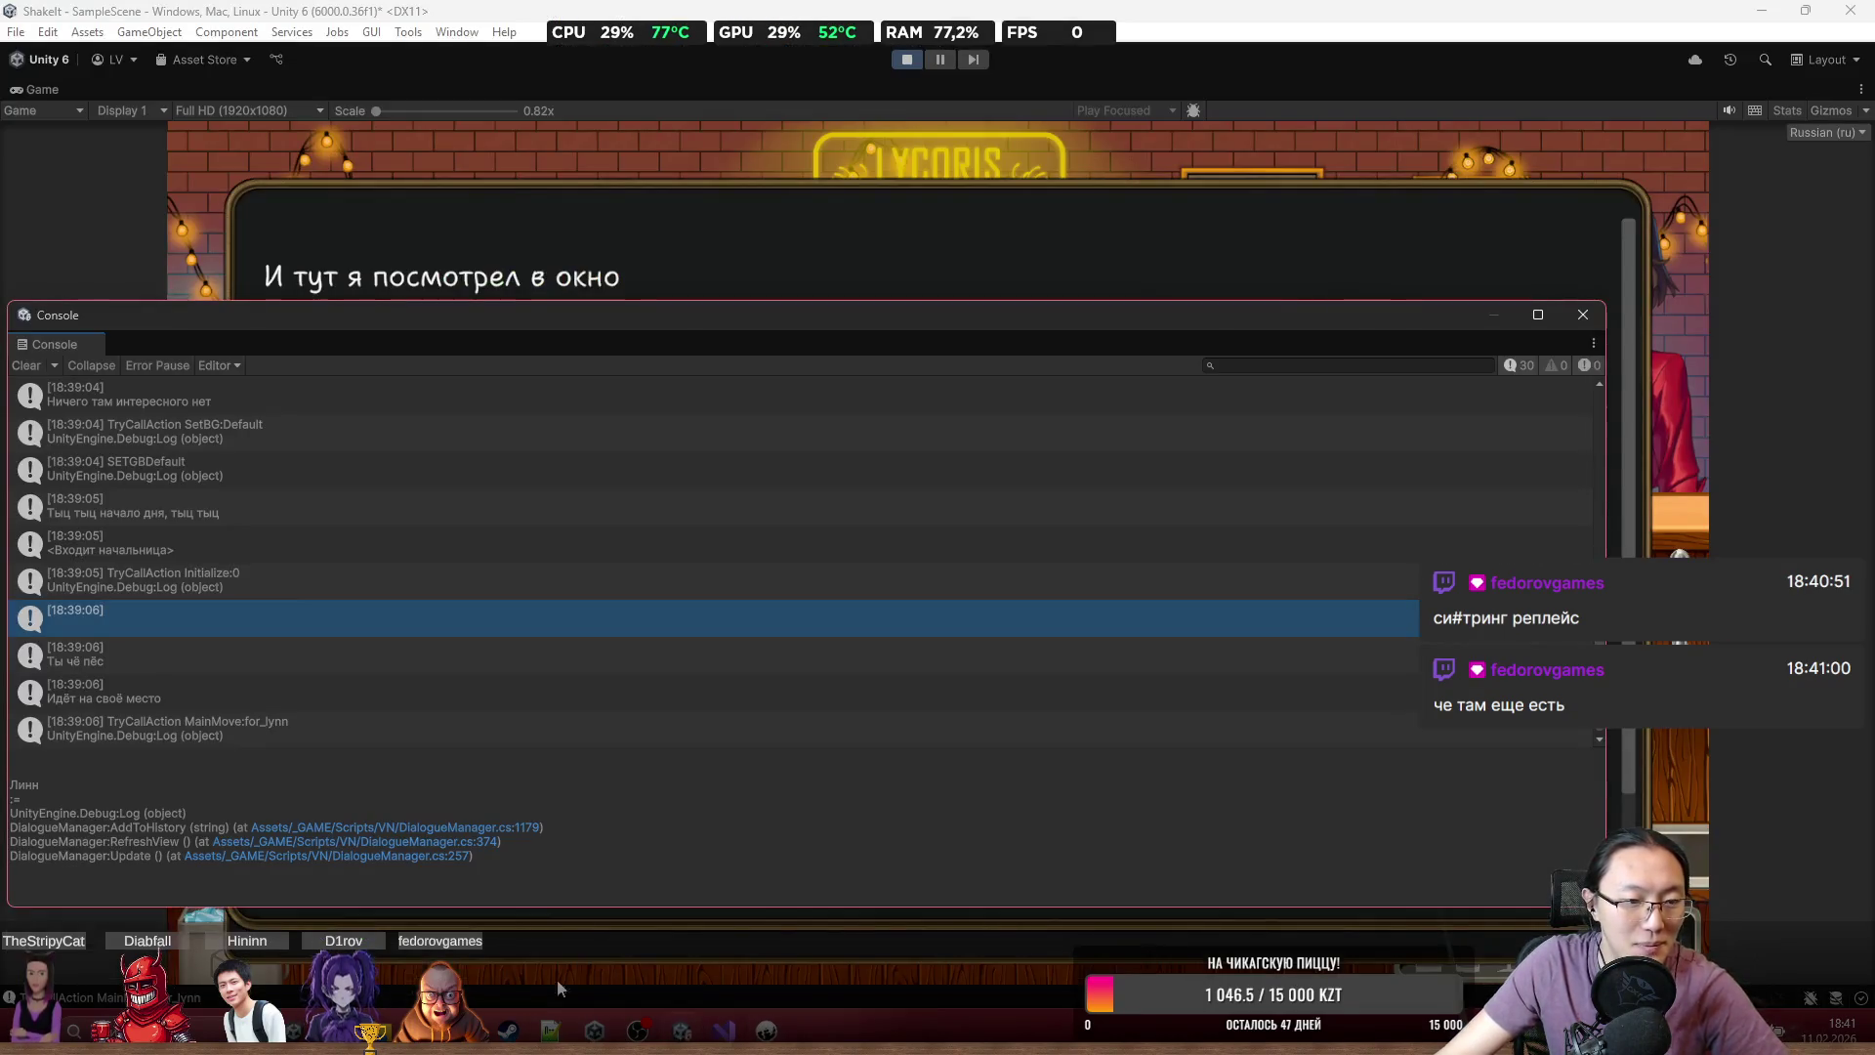
left_click_drag(173, 765, 17, 791)
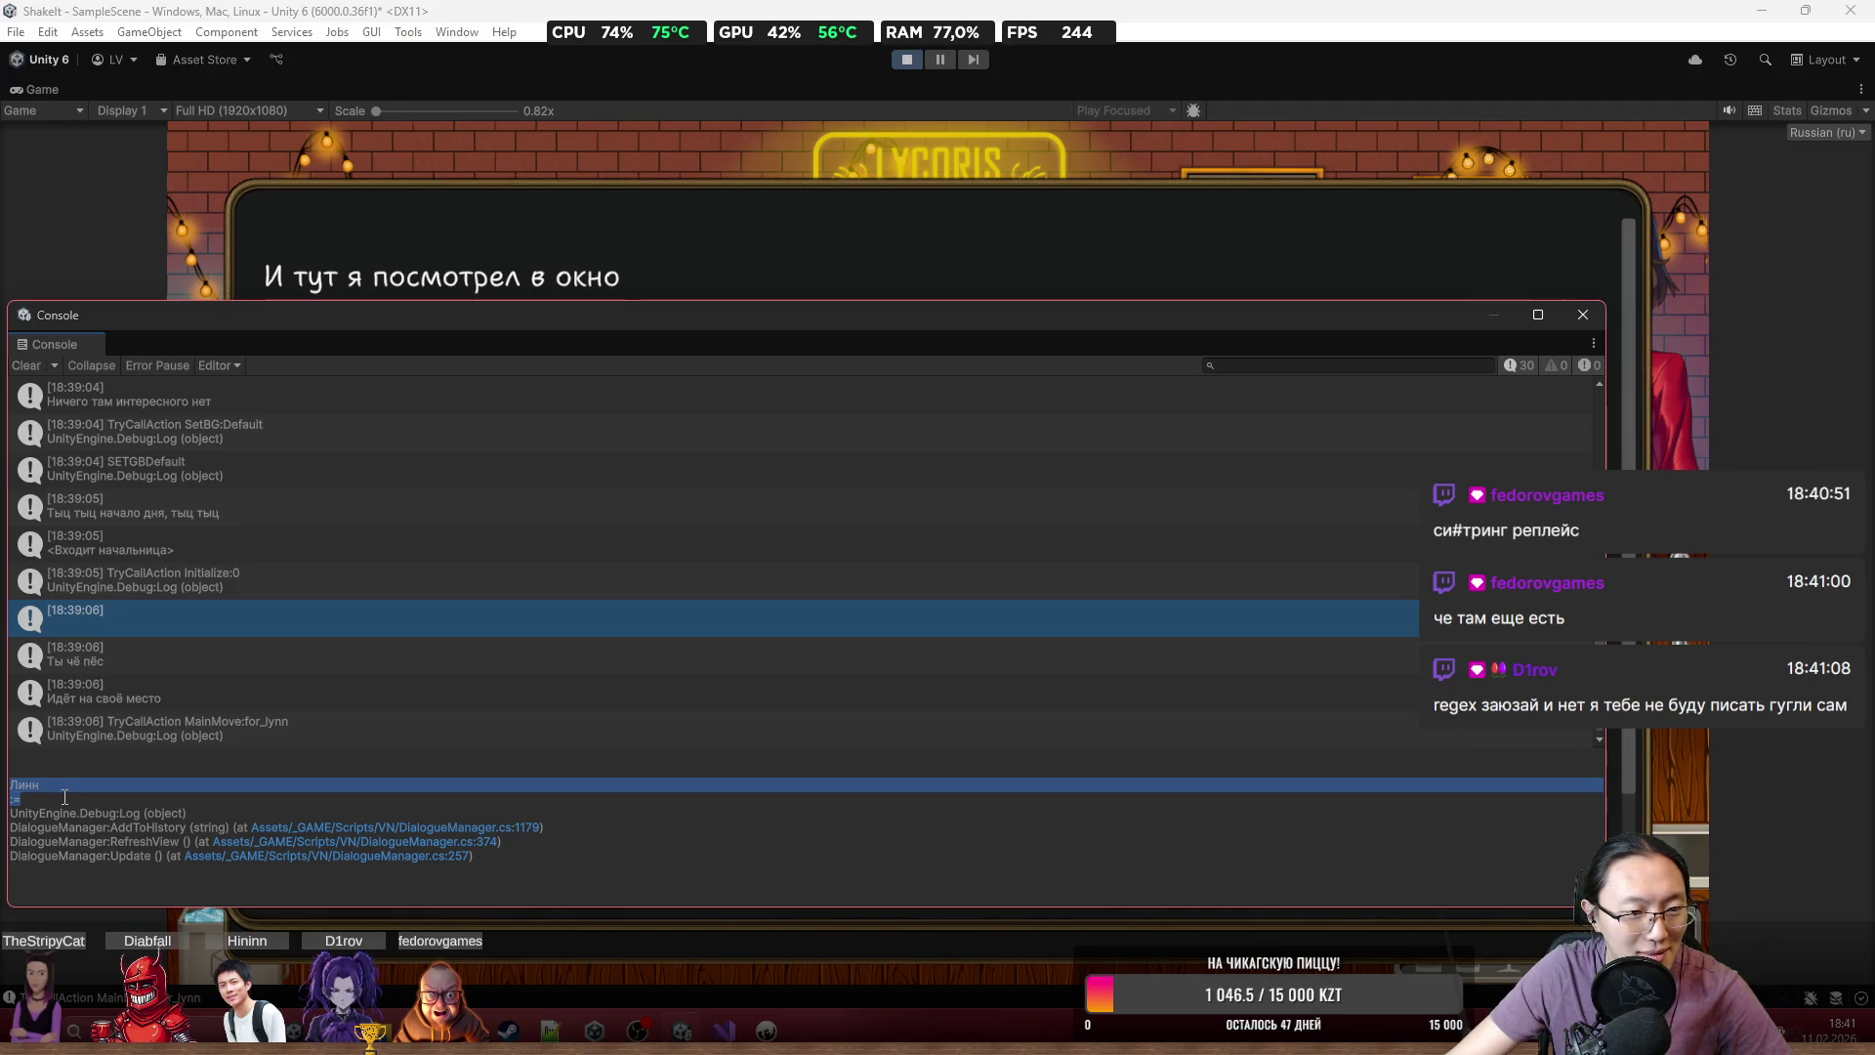
left_click(1583, 314)
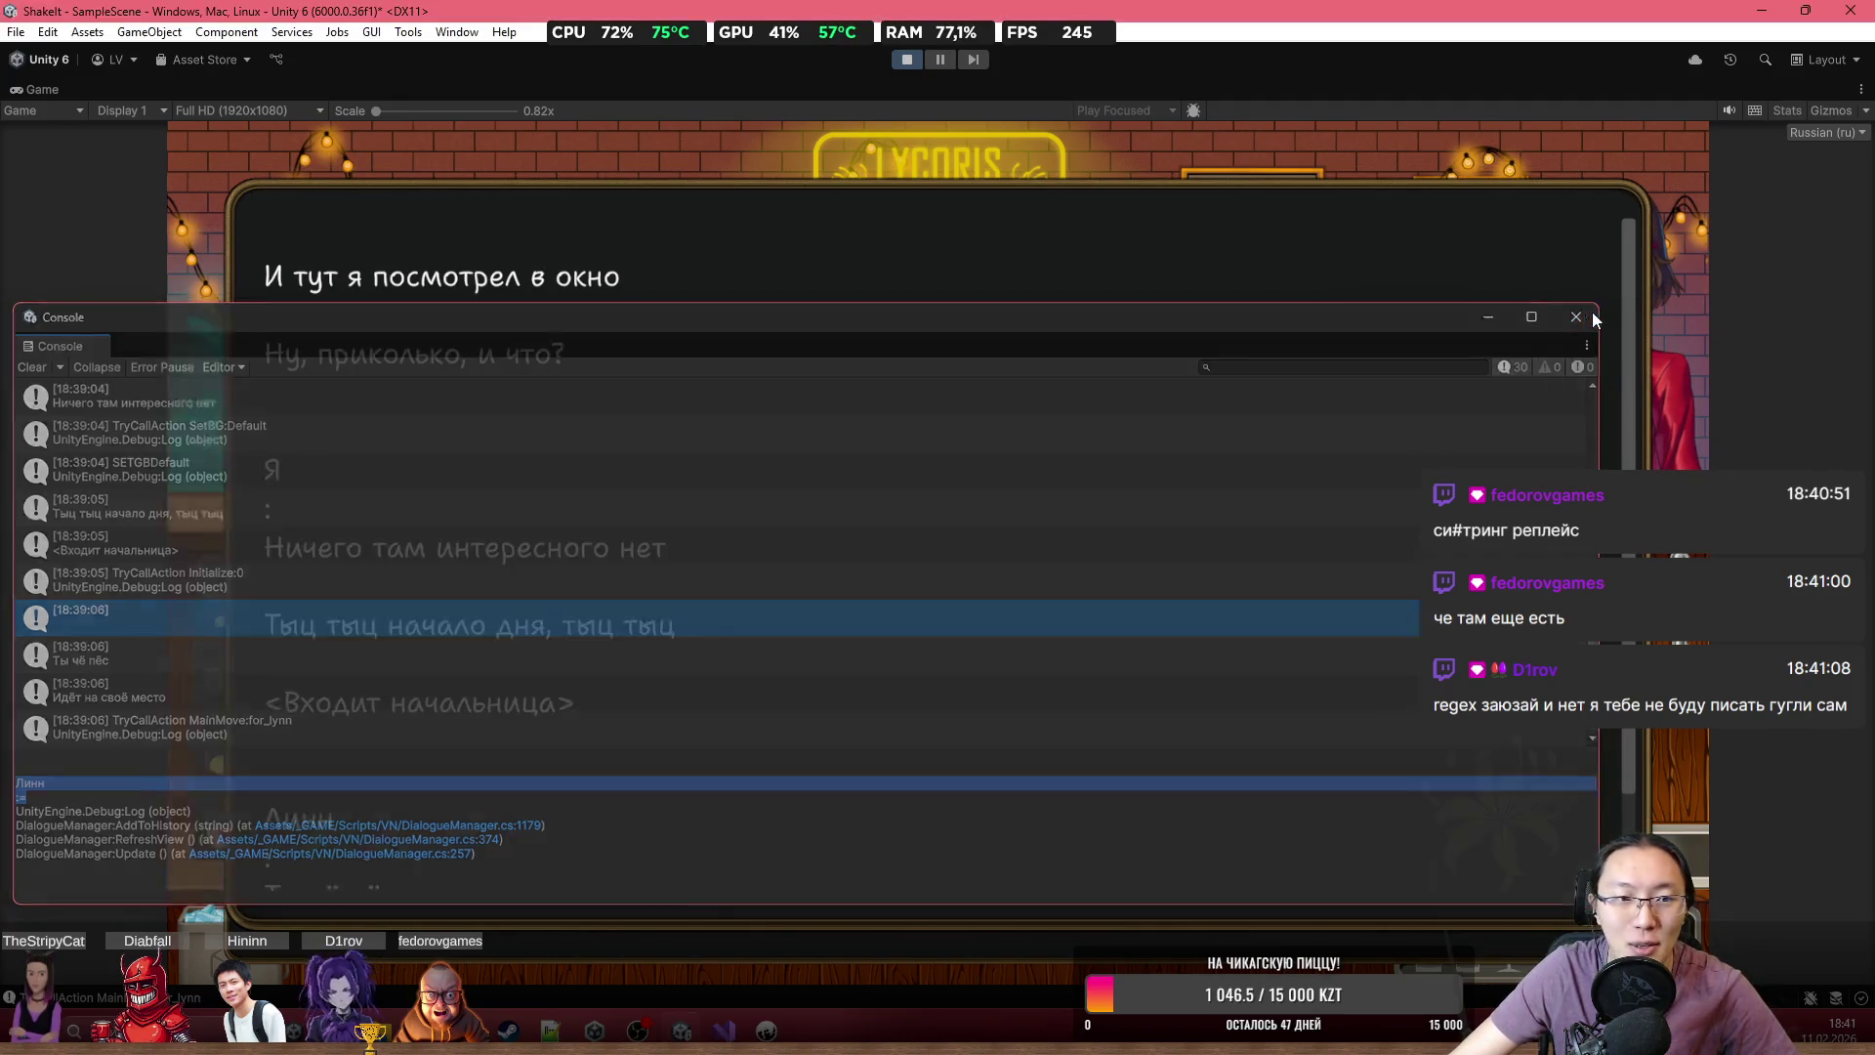
Exit Play mode and start chaining .R onto Substring(1) in the AddToHistory Debug.Log line.
key("ctrl+p")
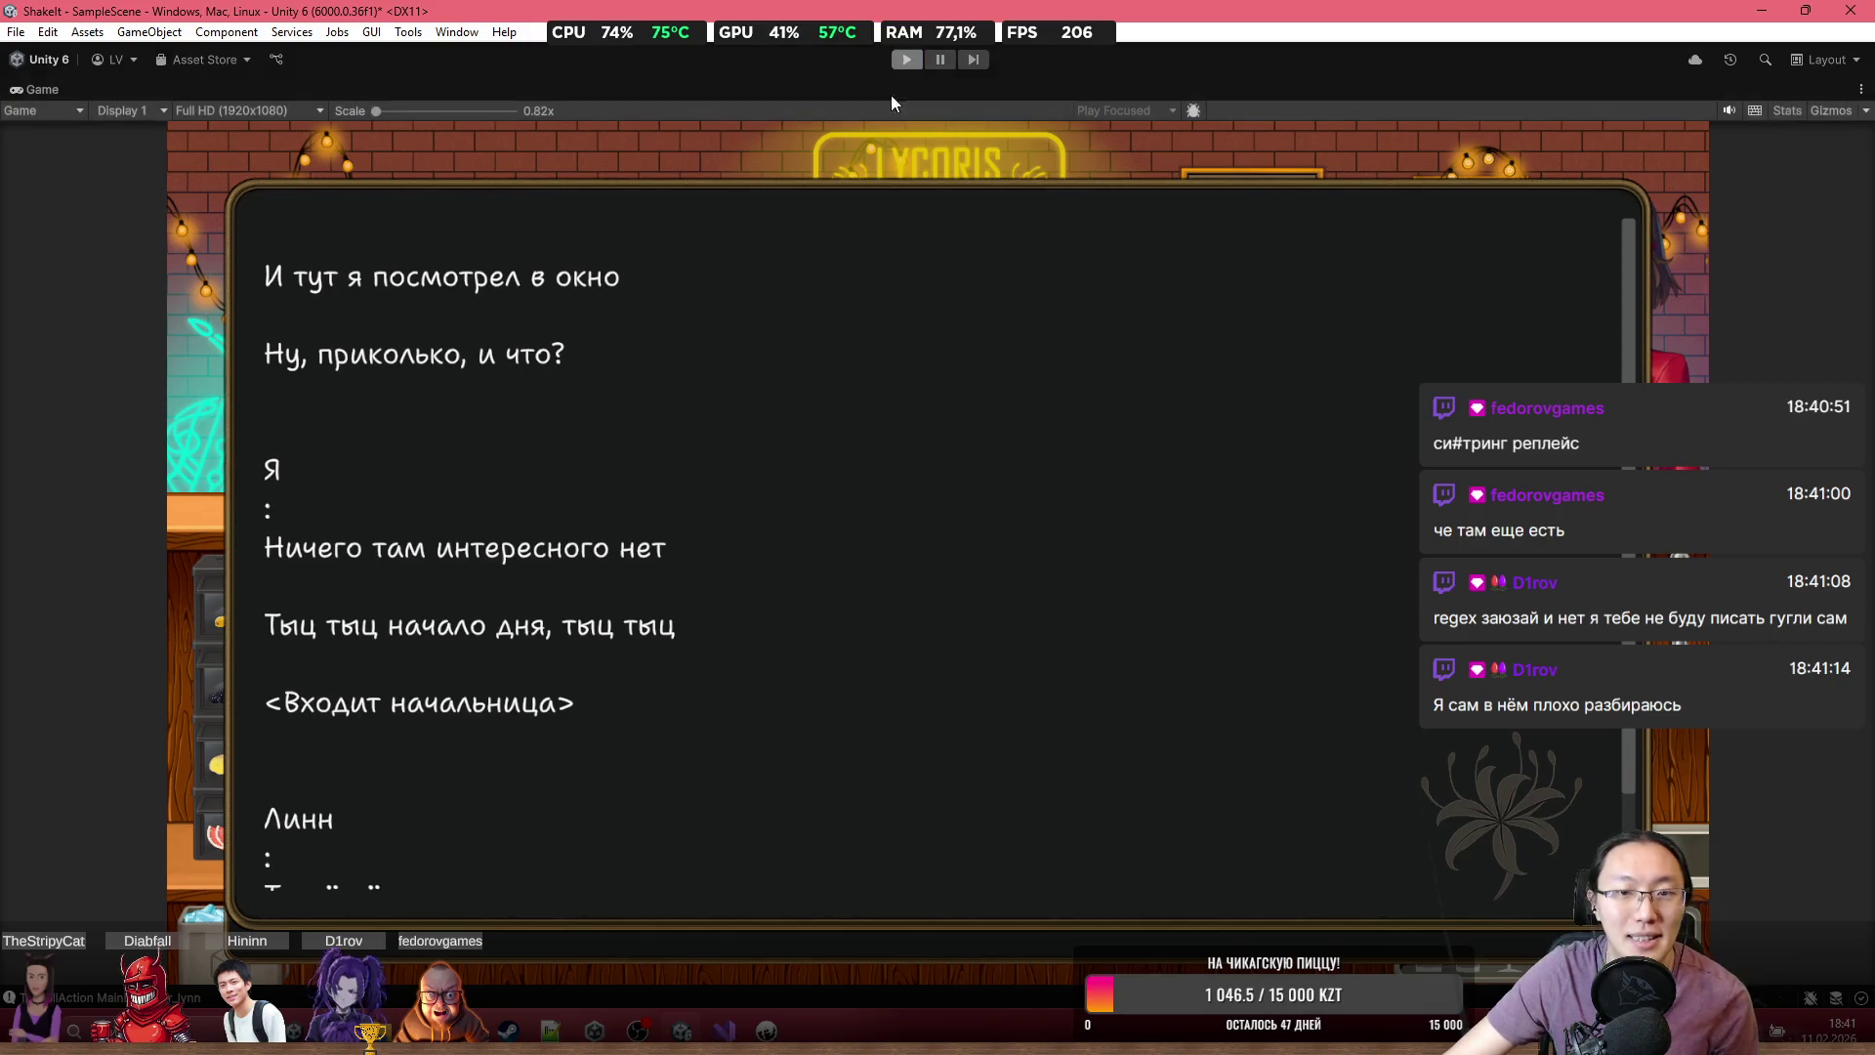
key("alt+Tab")
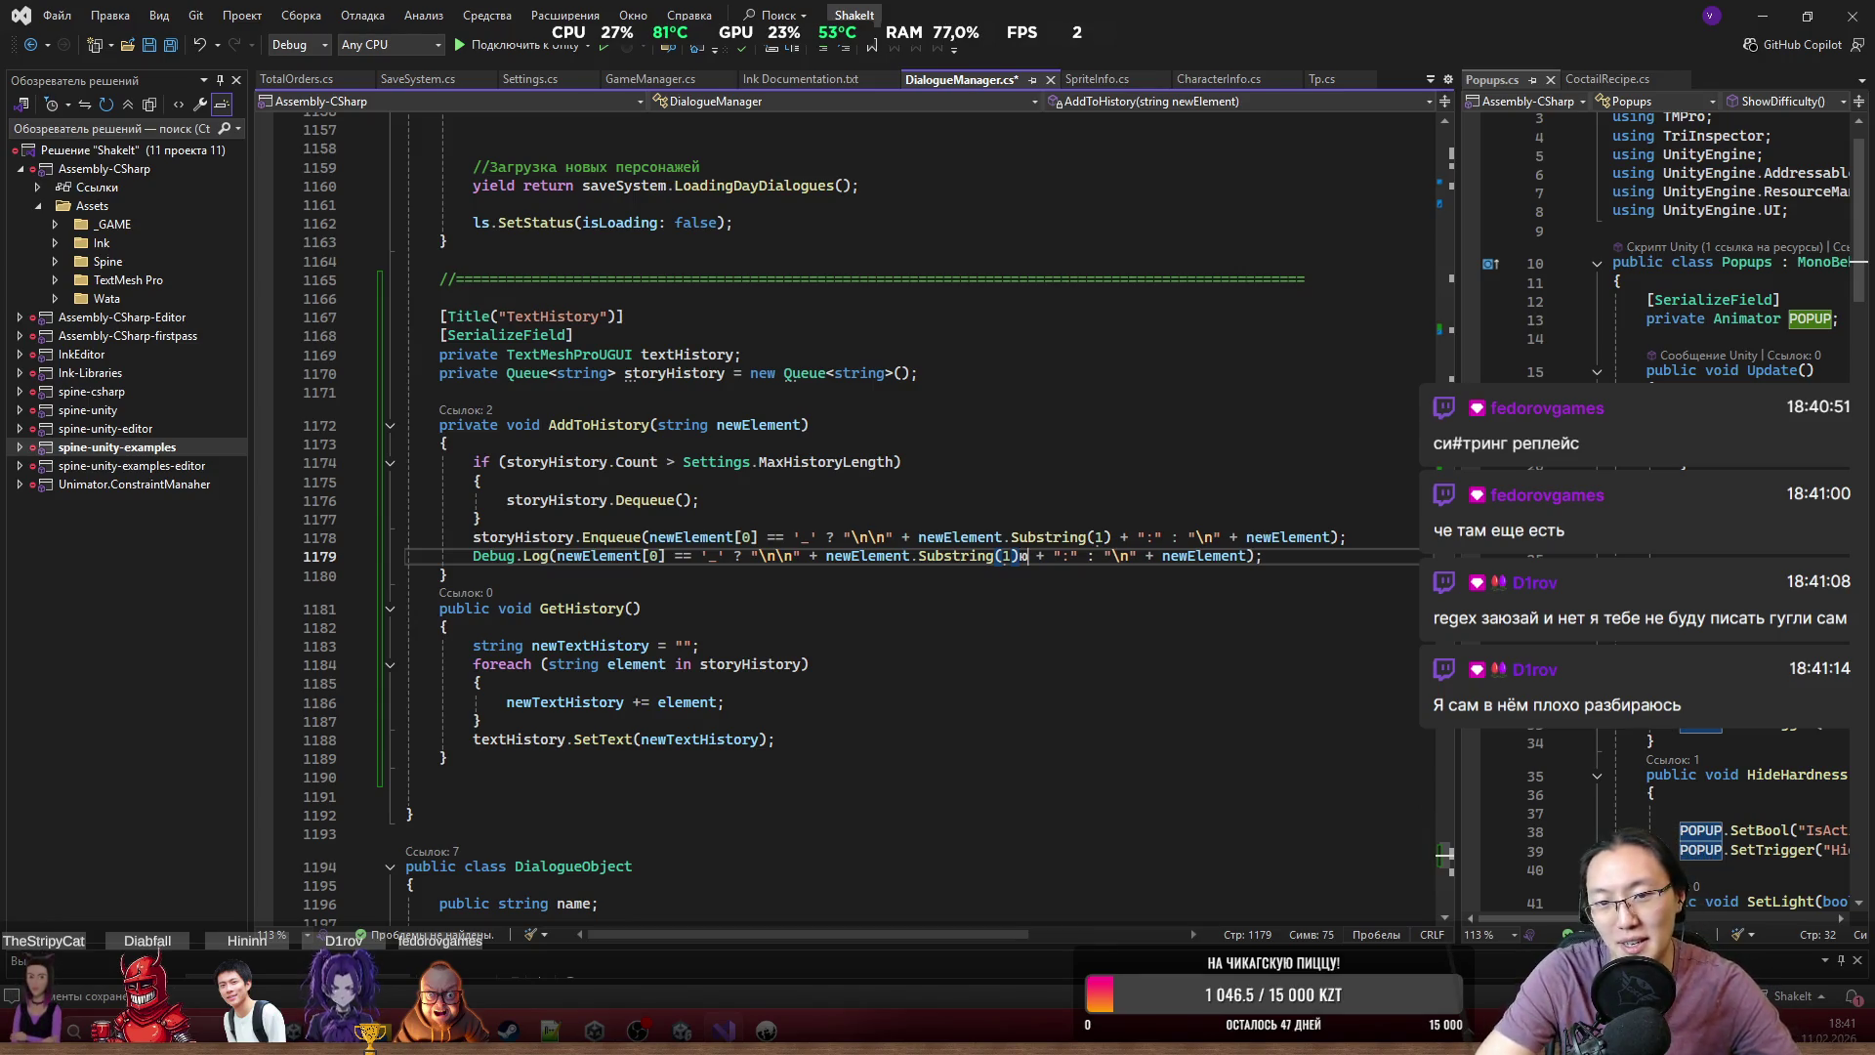
type(".")
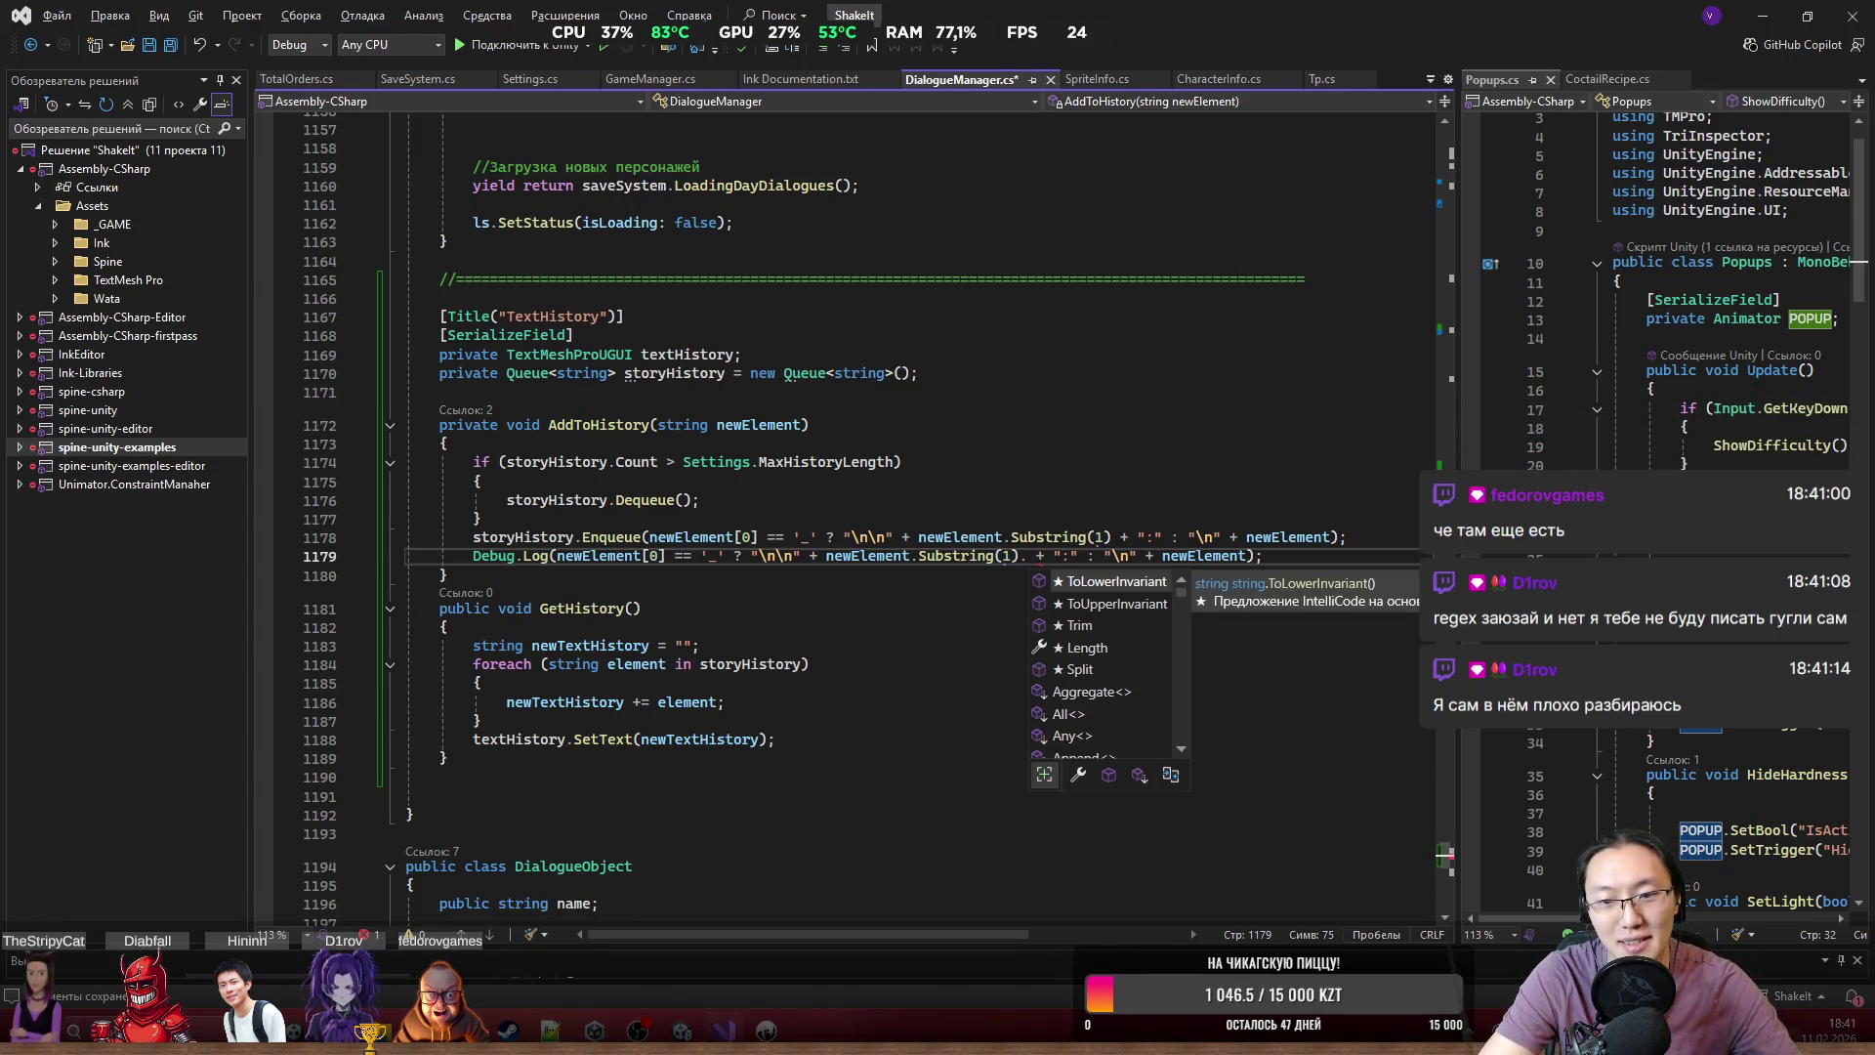